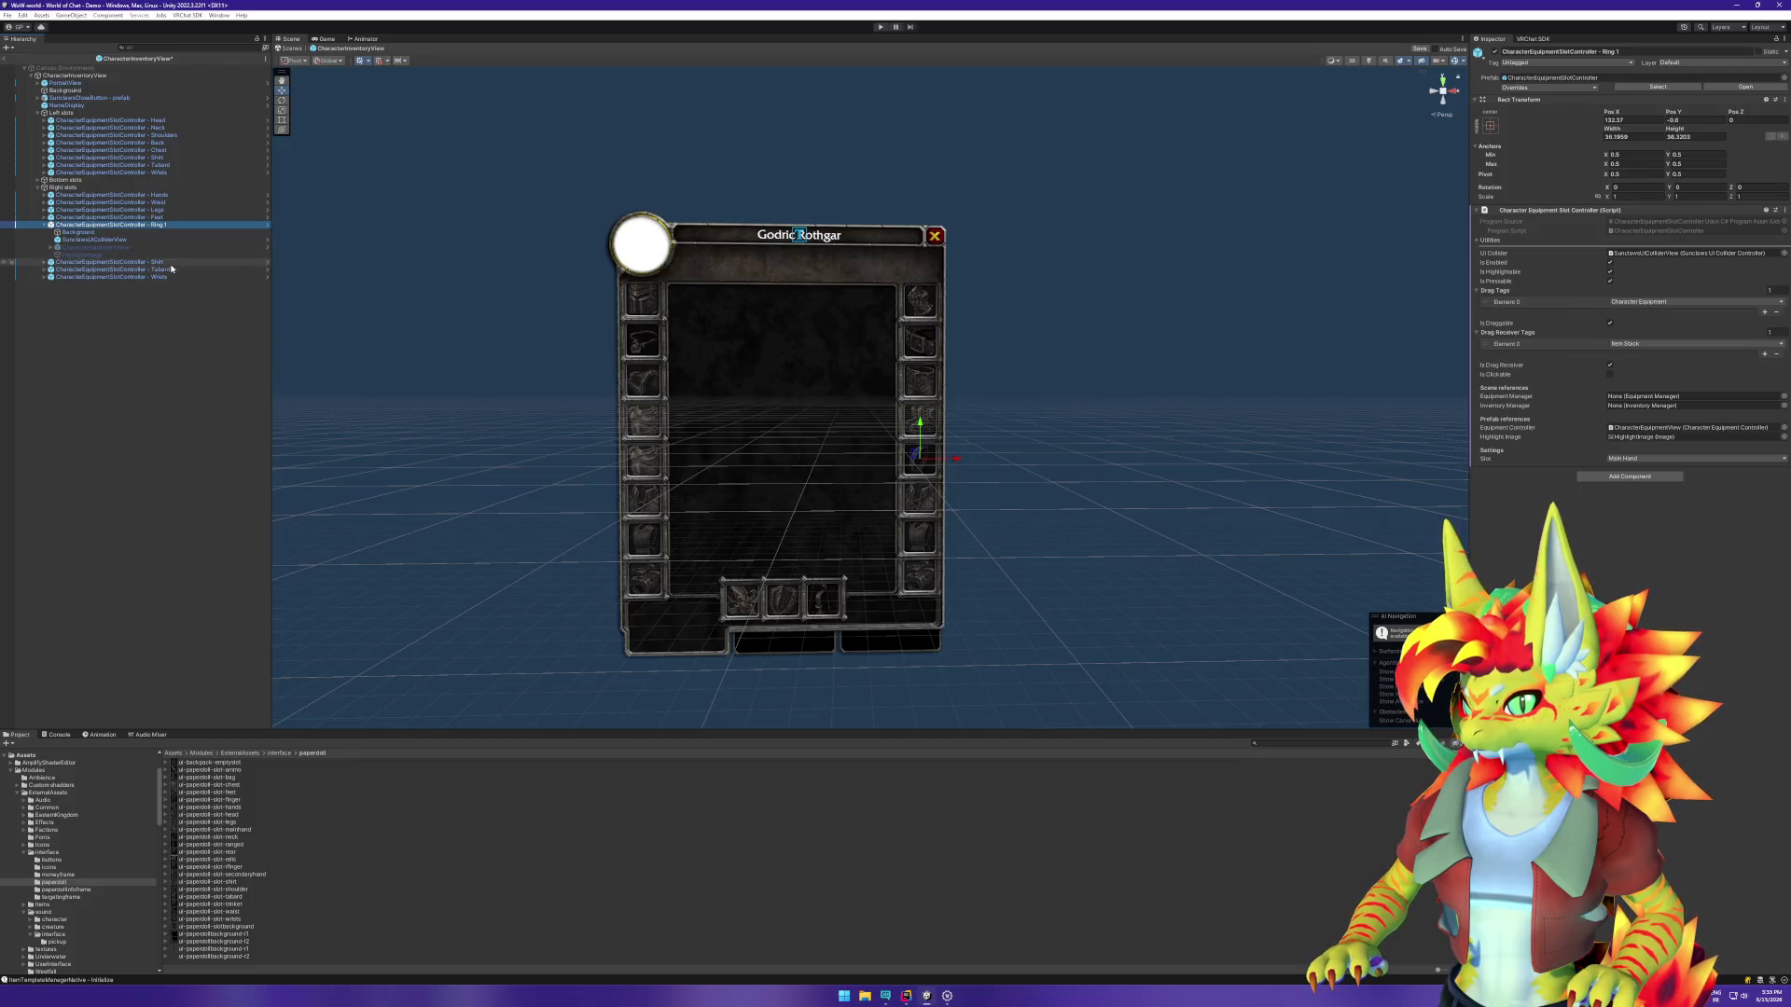
# Step: Rename the Ring 1 slot object to LeftRing in the Hierarchy
pyautogui.click(163, 226)
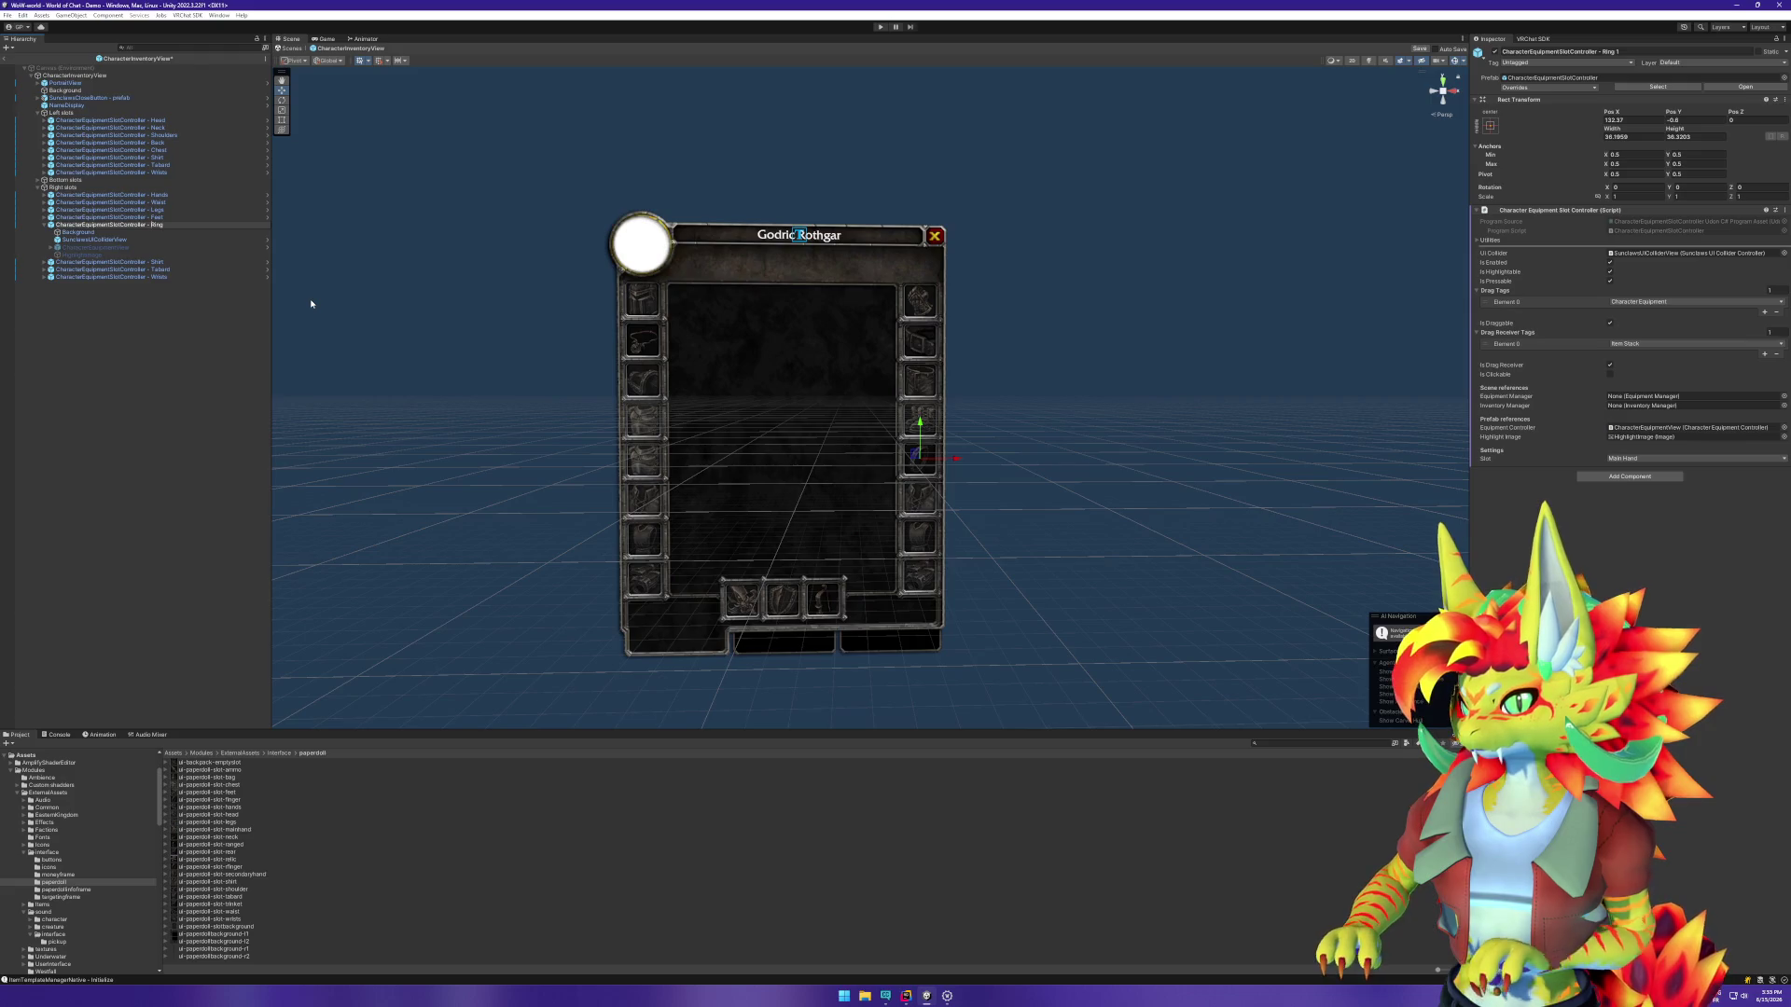
pyautogui.write('Left')
pyautogui.press('Return')
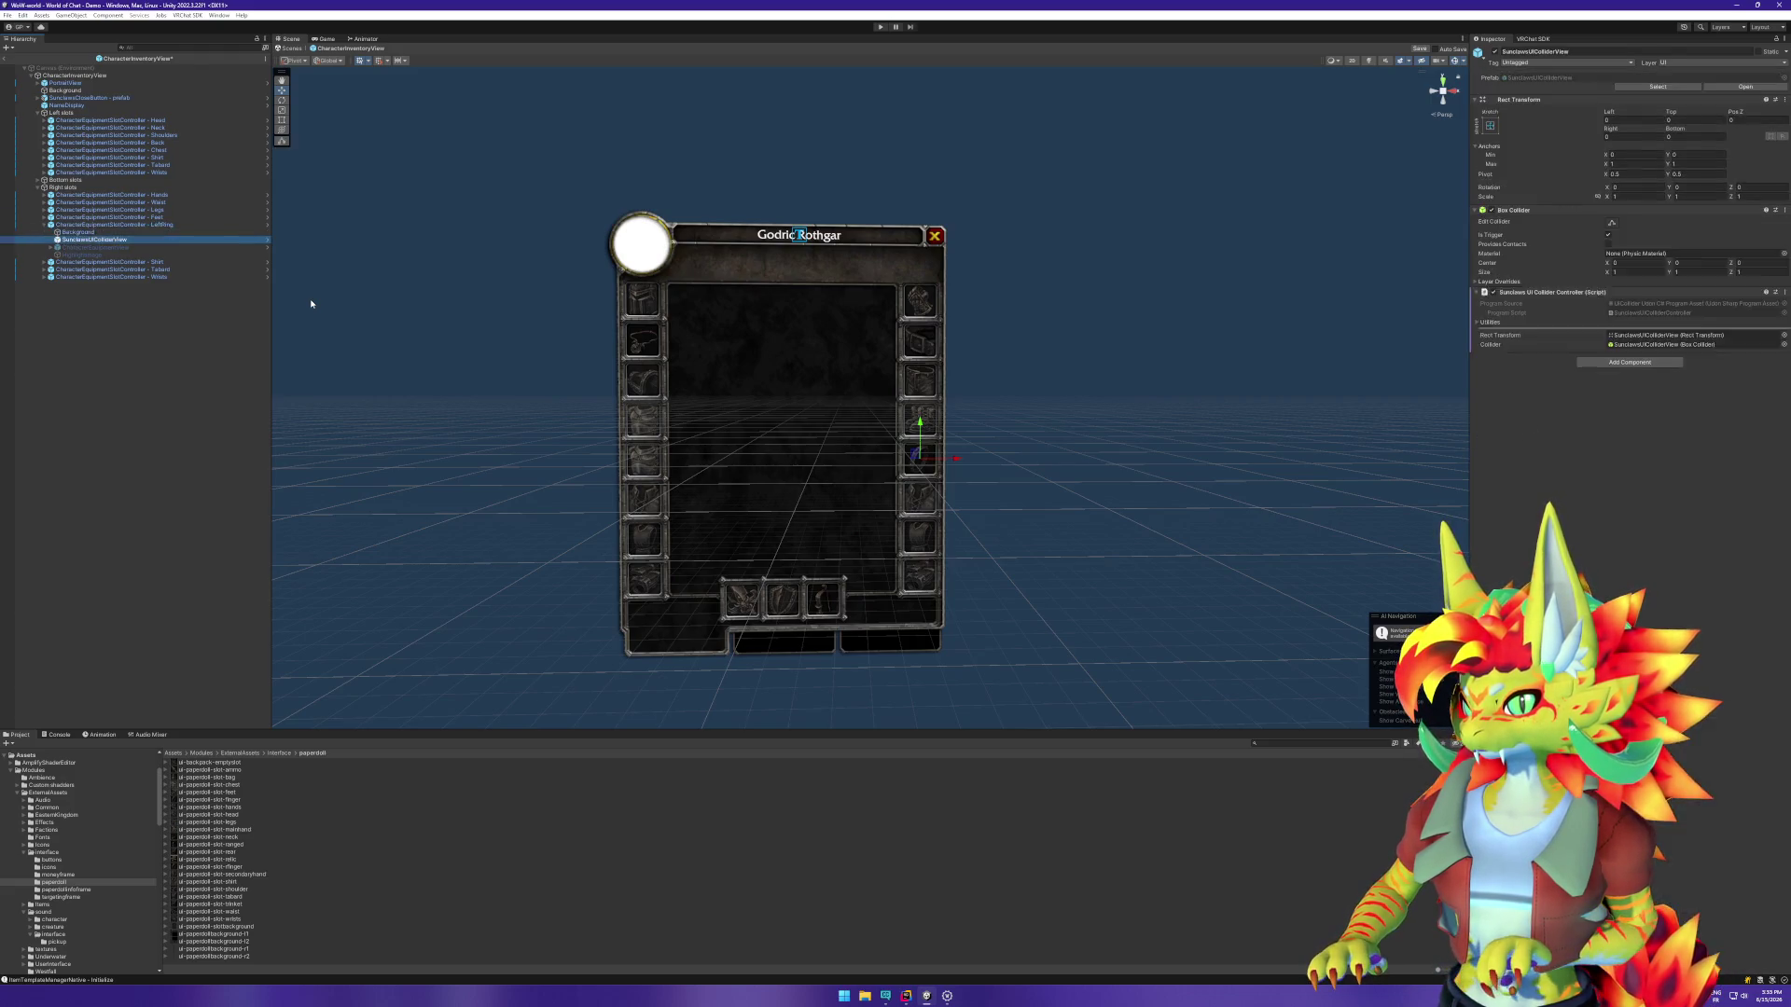
pyautogui.press('Left')
pyautogui.press('Down')
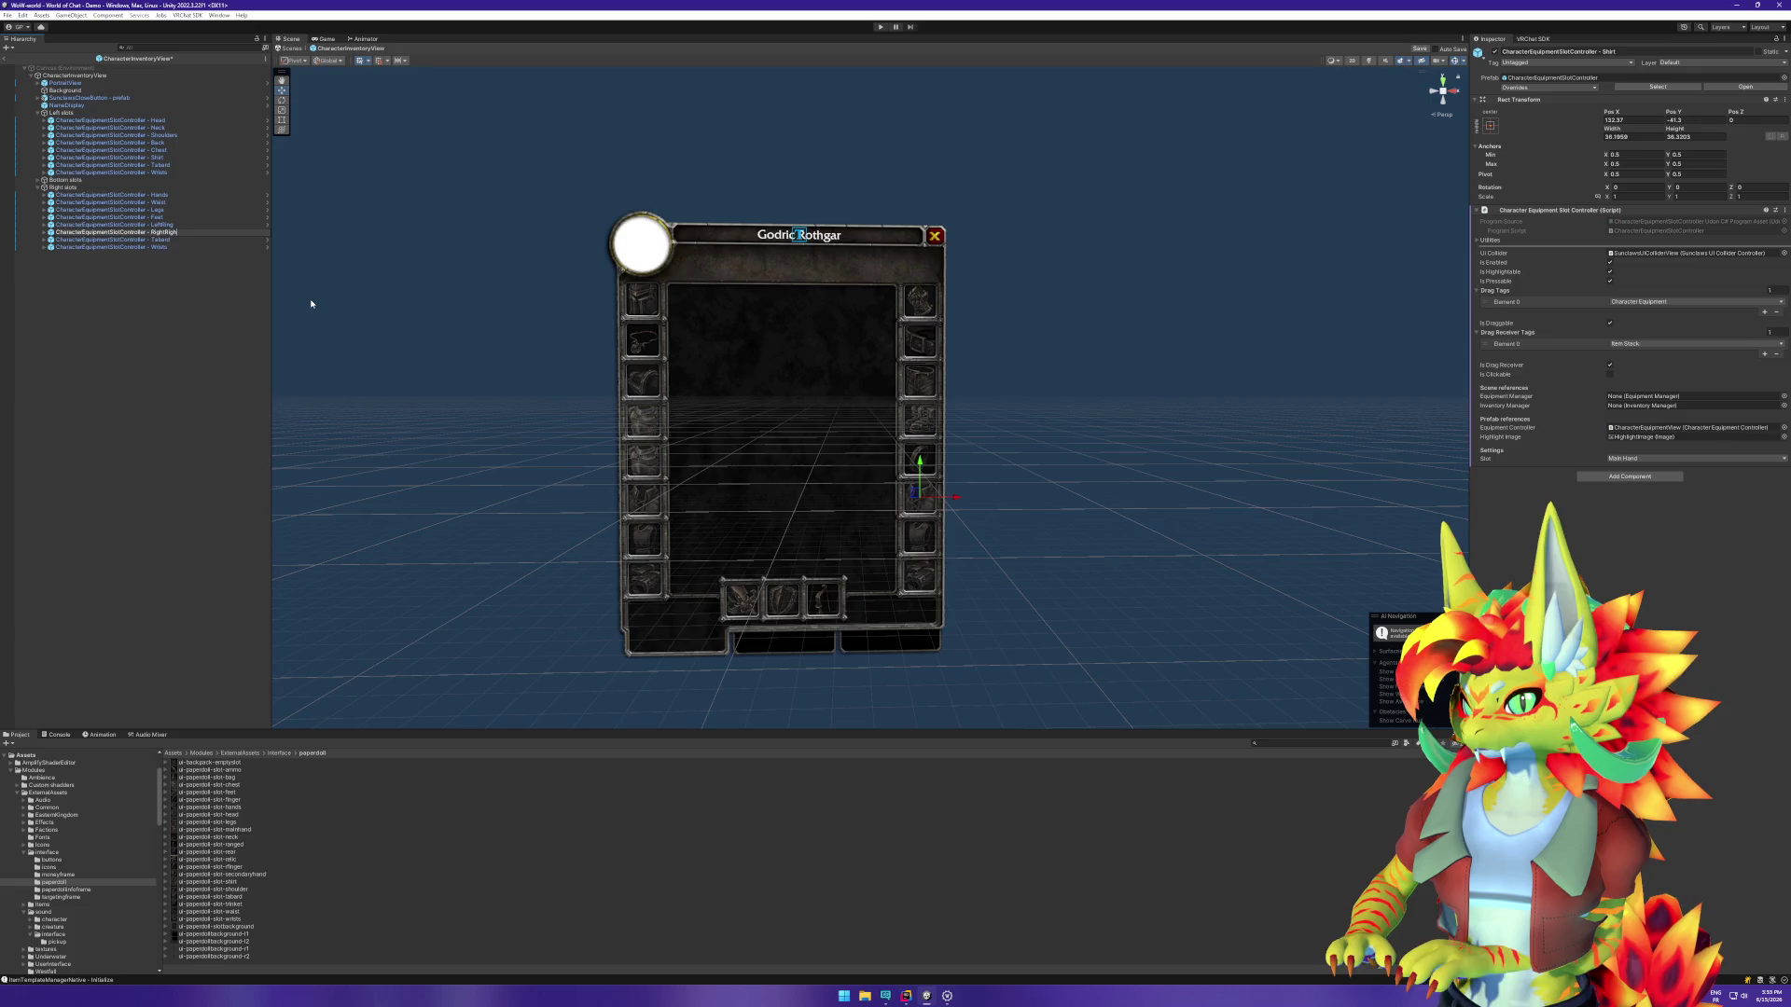
# Step: Give RightRing's Background image the ui-paperdoll-slot-rfinger sprite
pyautogui.press('Right')
pyautogui.press('Down')
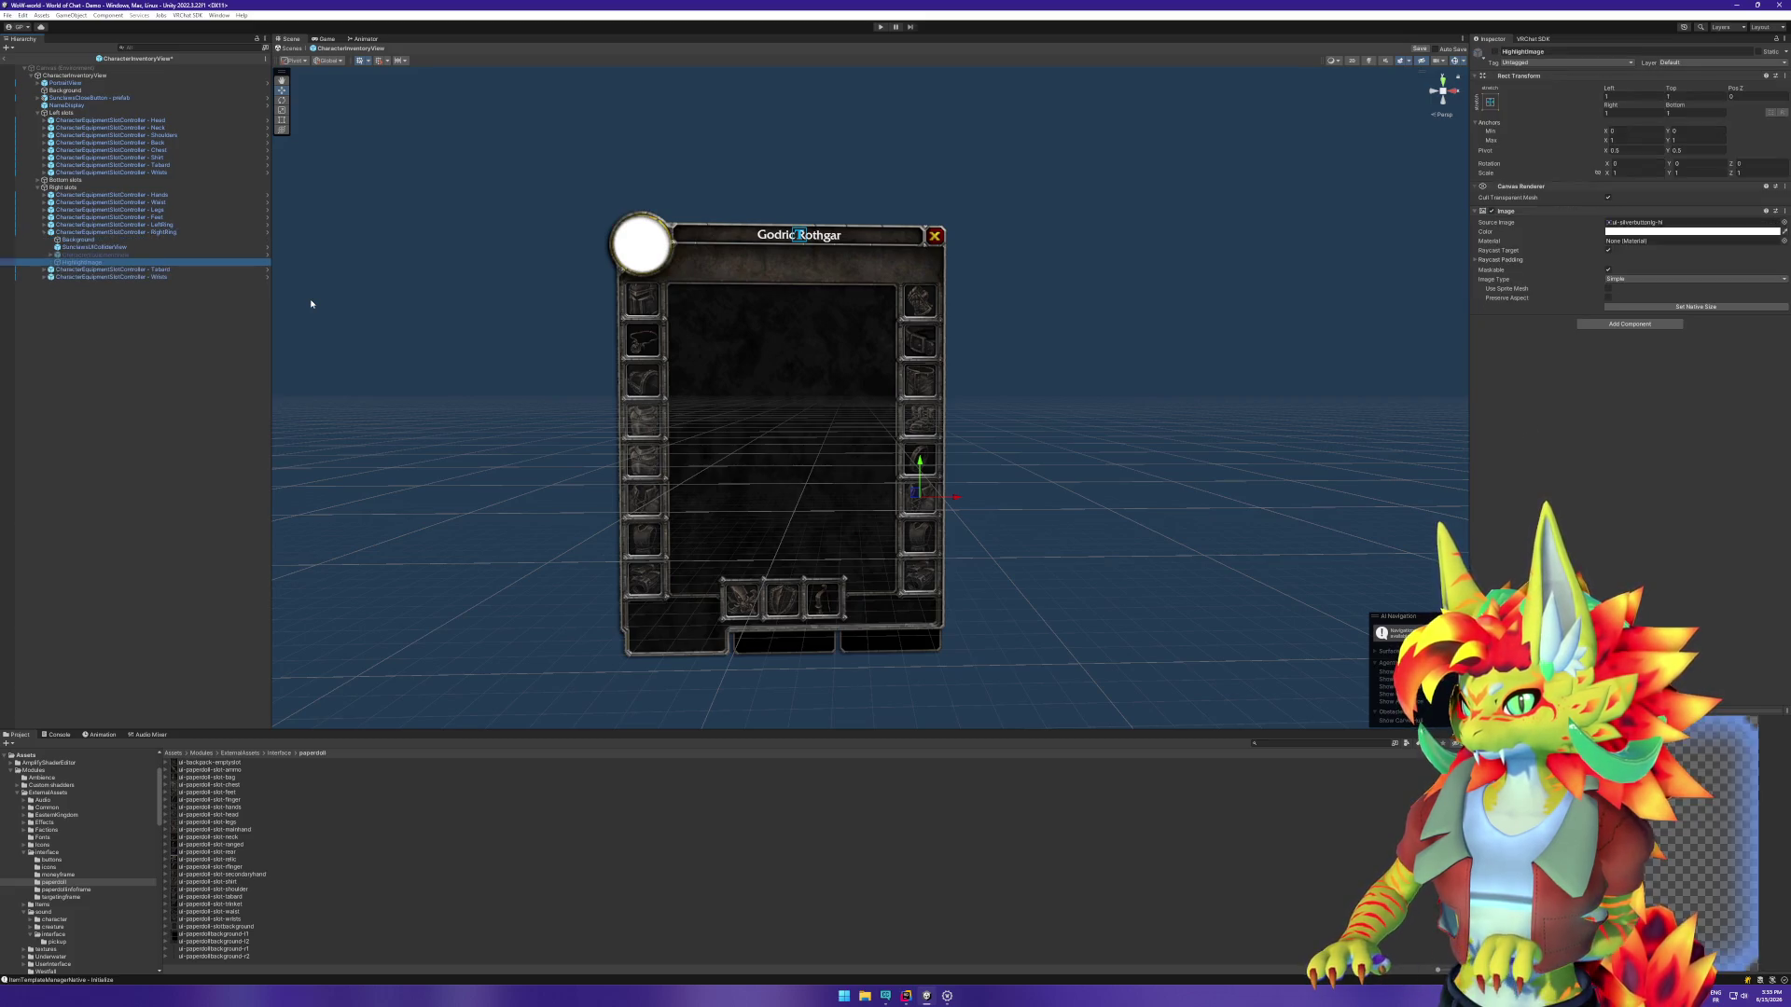
pyautogui.click(1782, 222)
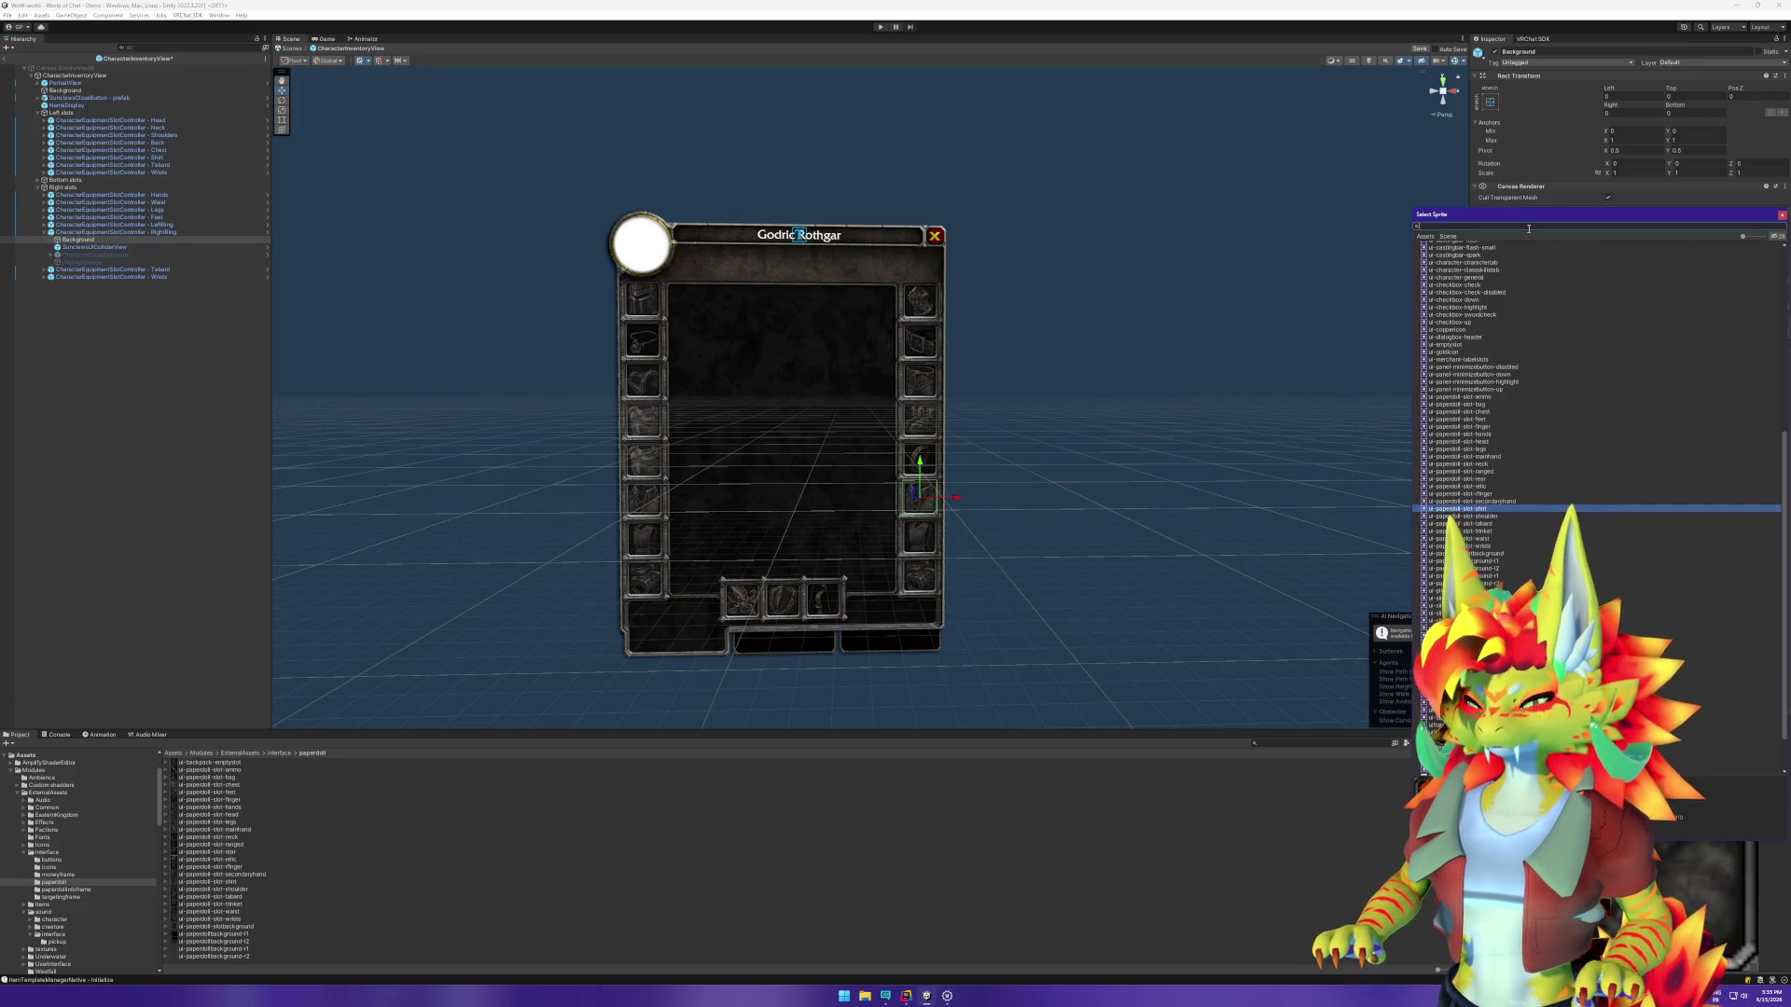
pyautogui.write('rfi')
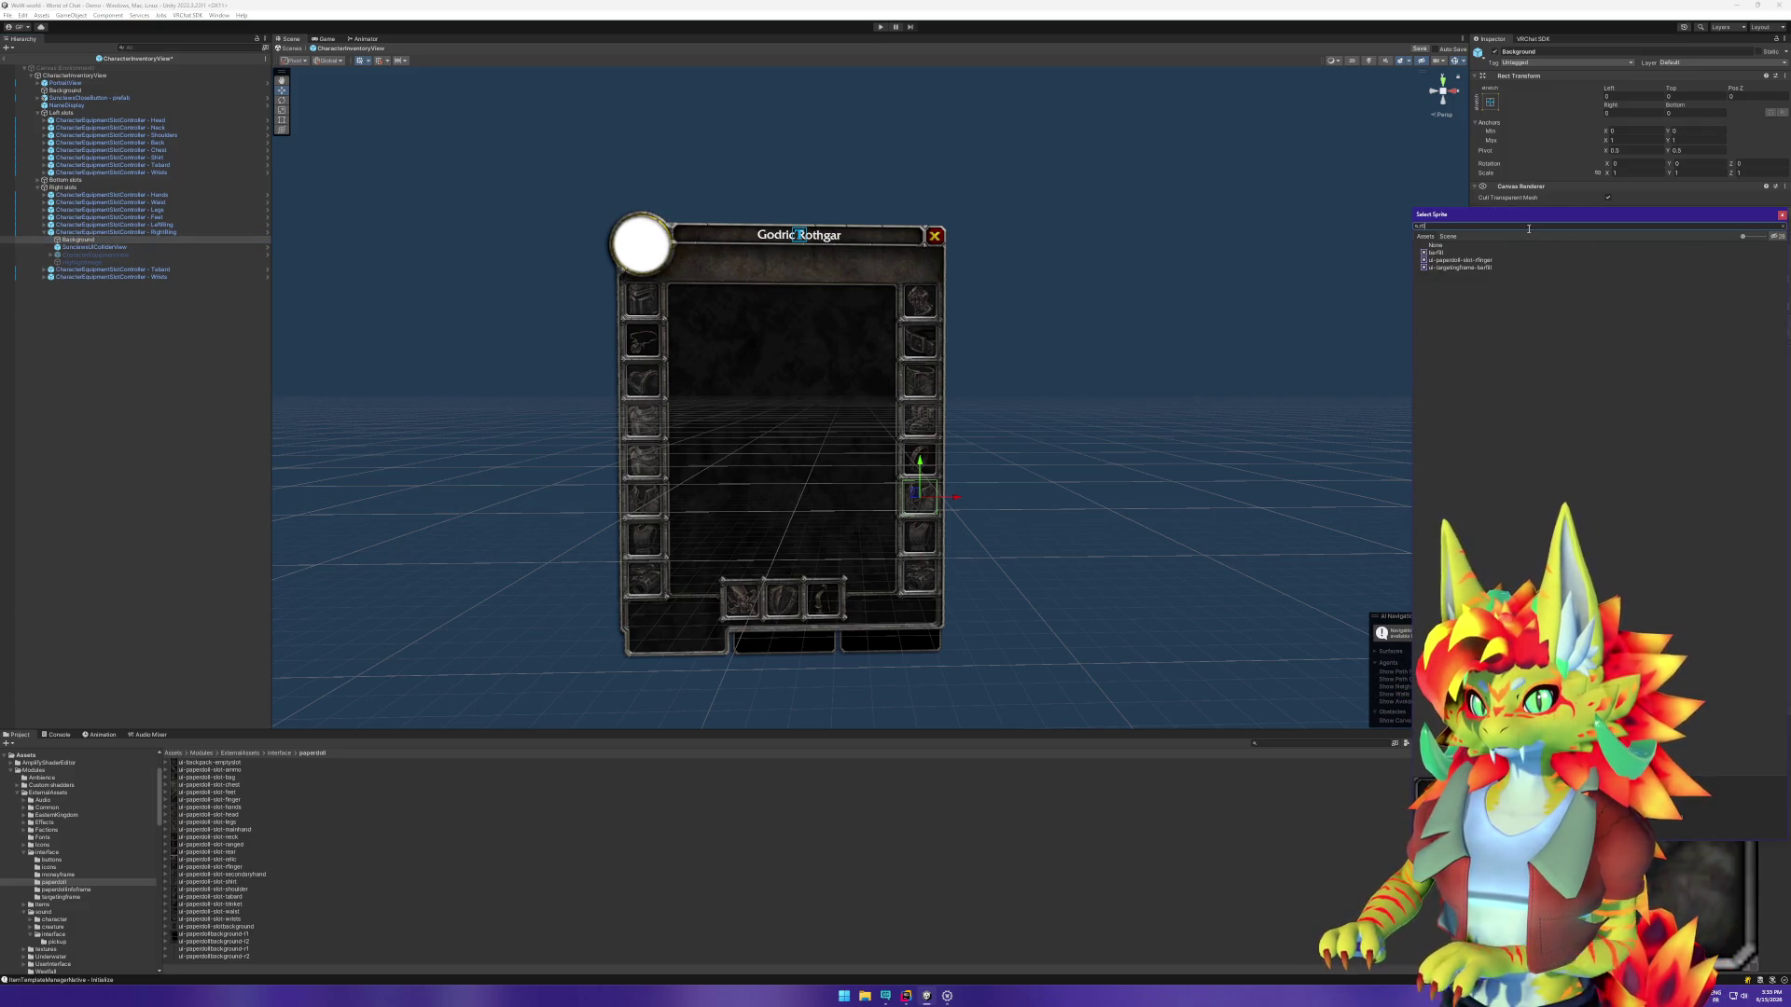
pyautogui.doubleClick(1489, 262)
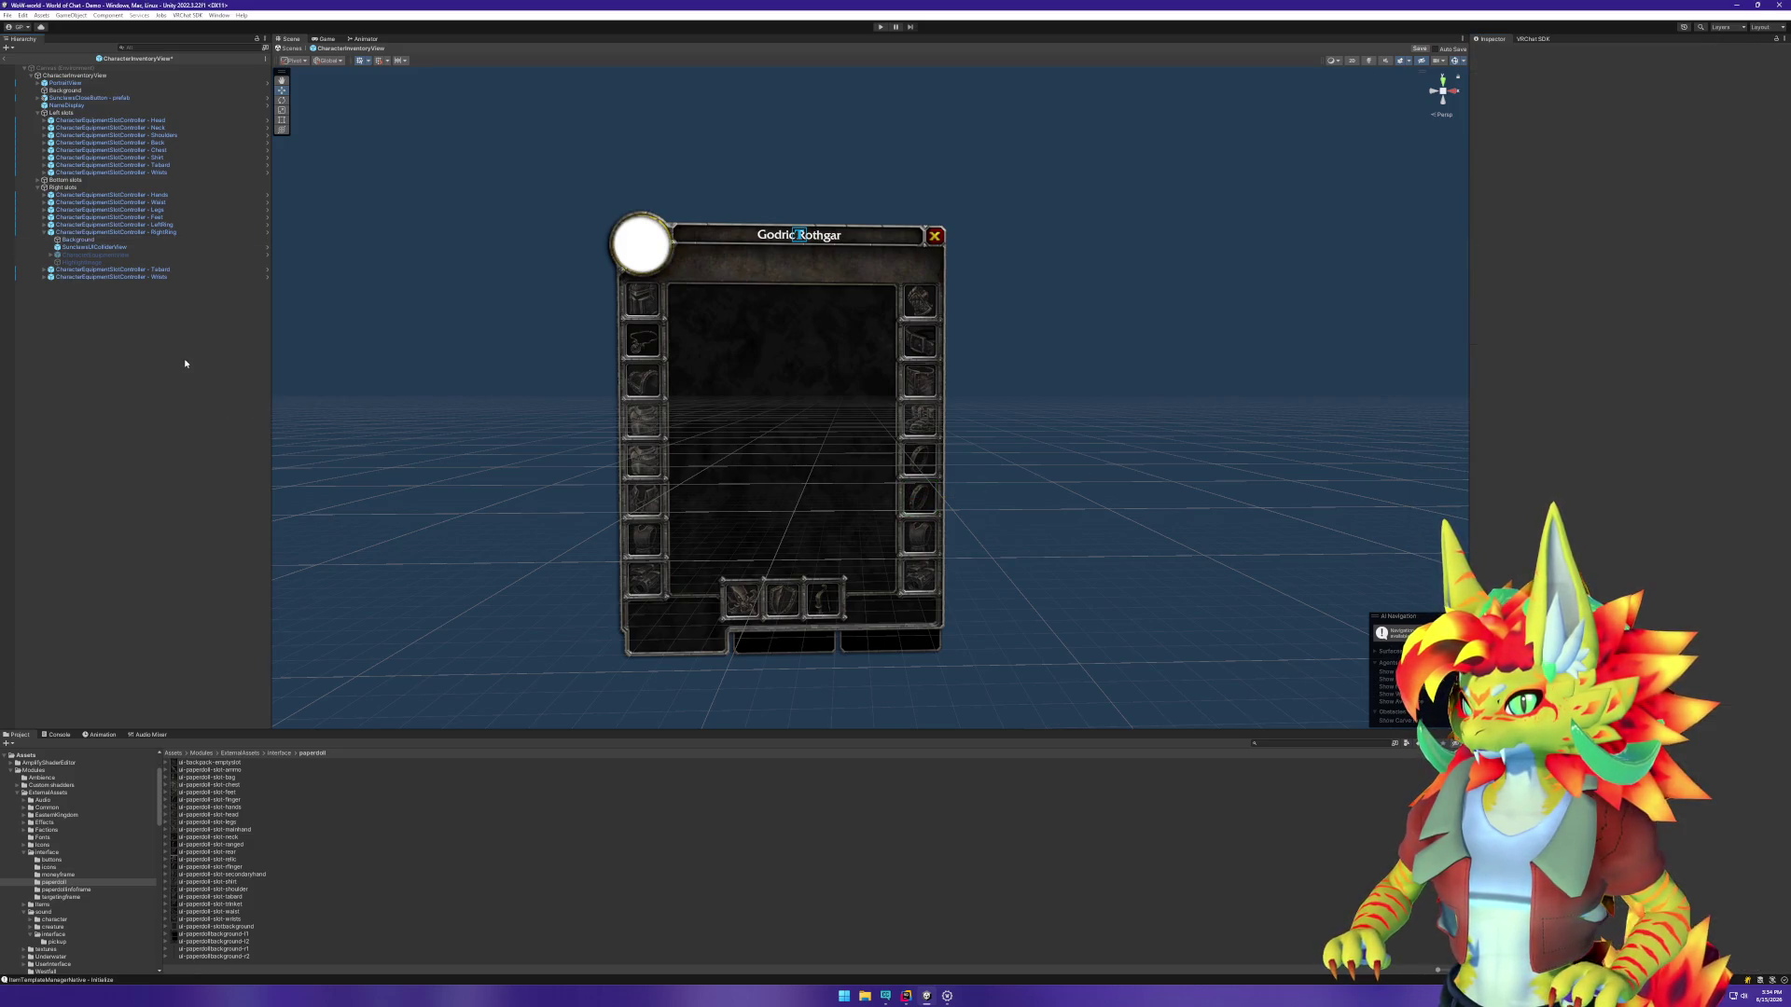
# Step: Start renaming the Tabard slot object to Left Trinket
pyautogui.click(138, 233)
pyautogui.press('Left')
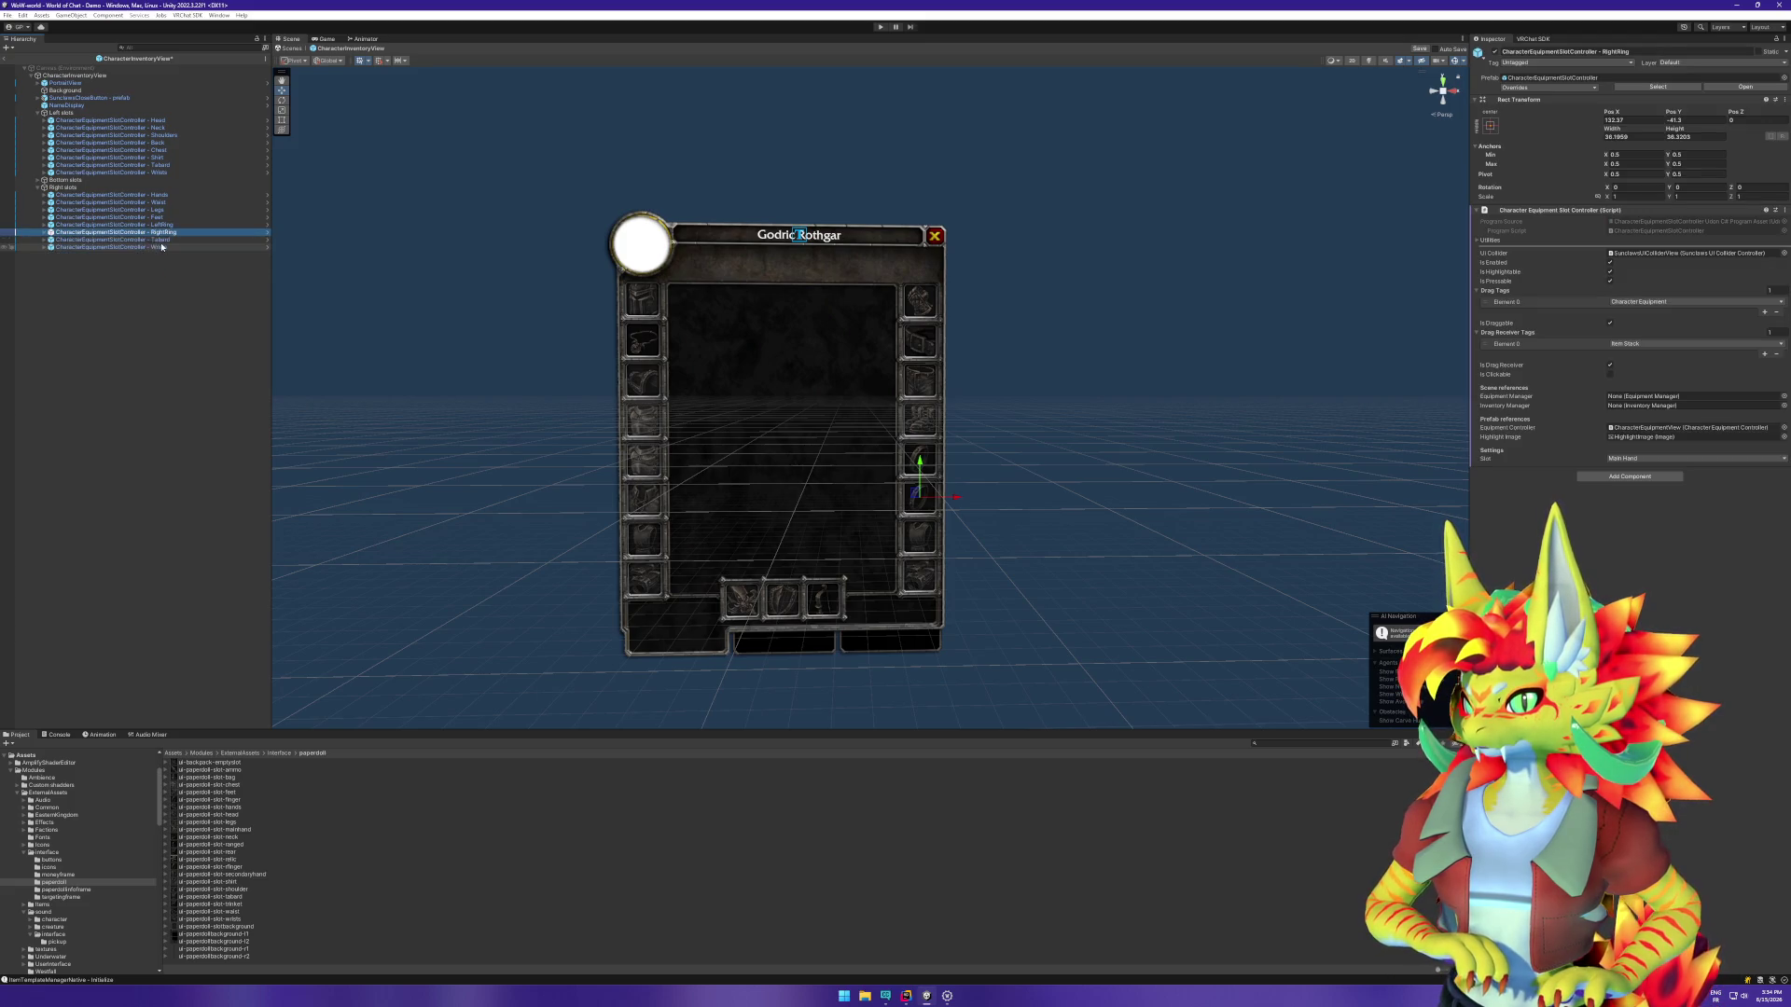
pyautogui.click(136, 240)
pyautogui.press('F2')
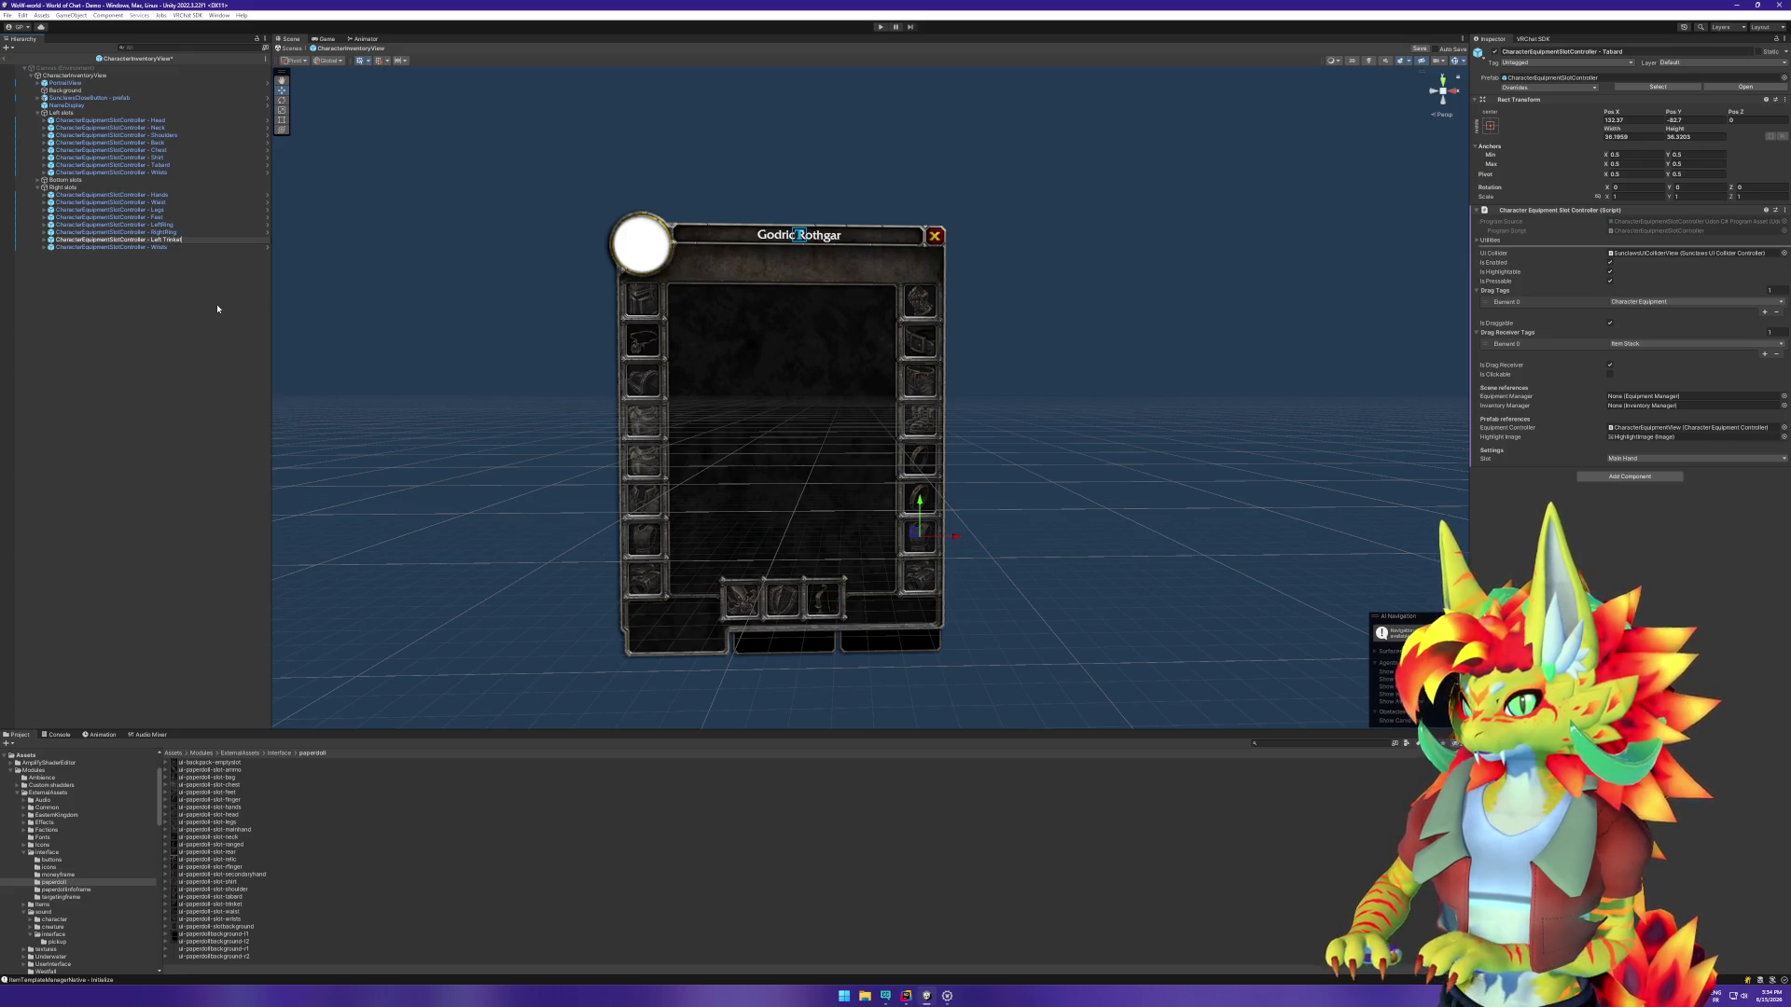
# Step: Confirm the Left Trinket name and give its Background the ui-paperdoll-slot-trinket sprite
pyautogui.press('Return')
pyautogui.press('Right')
pyautogui.press('Down')
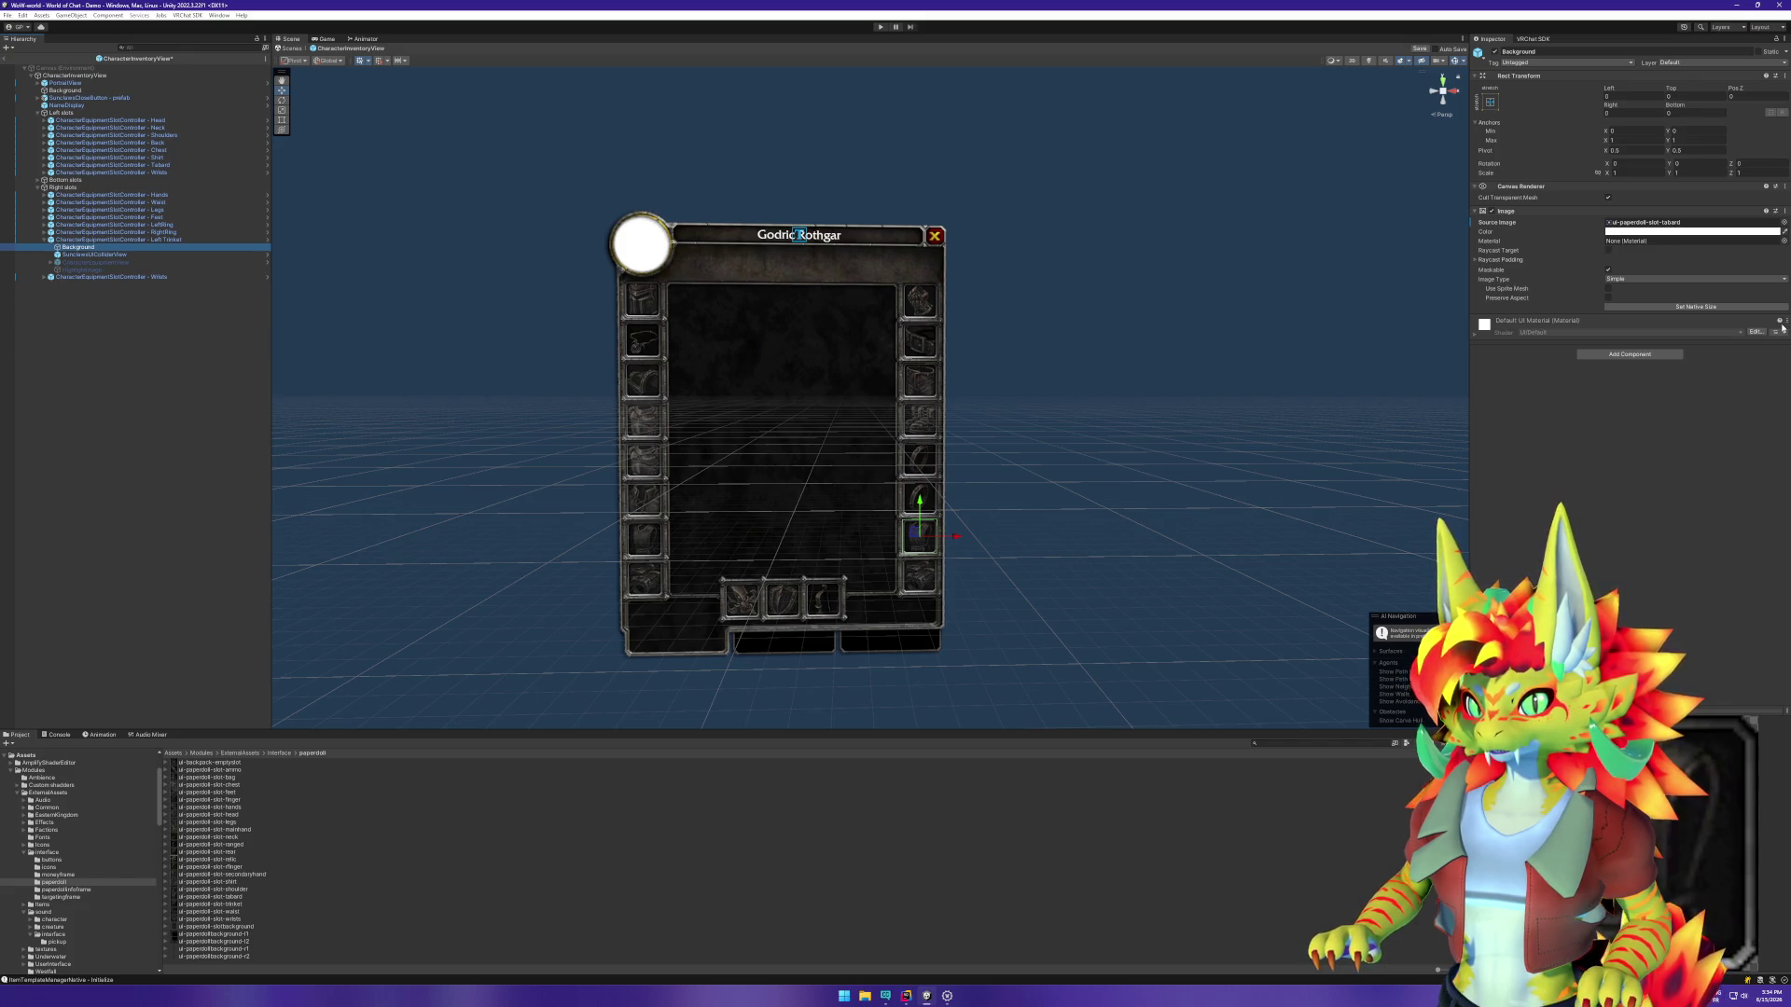
pyautogui.click(1783, 222)
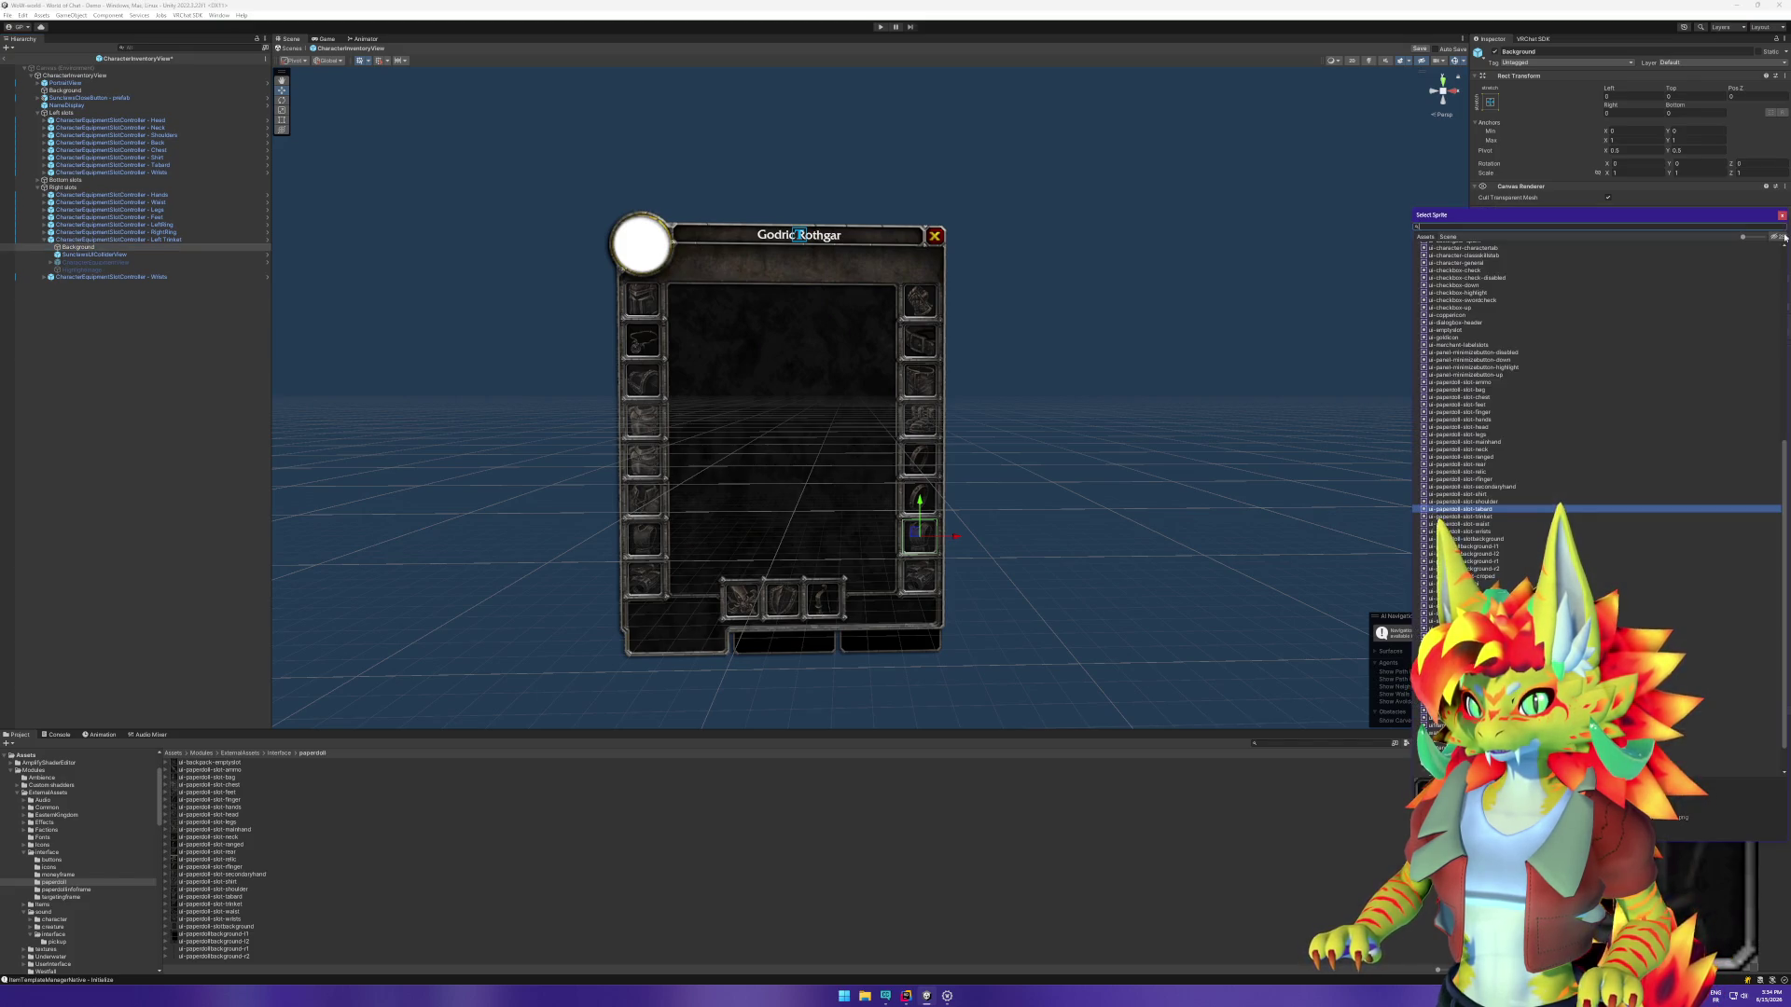
pyautogui.write('tr')
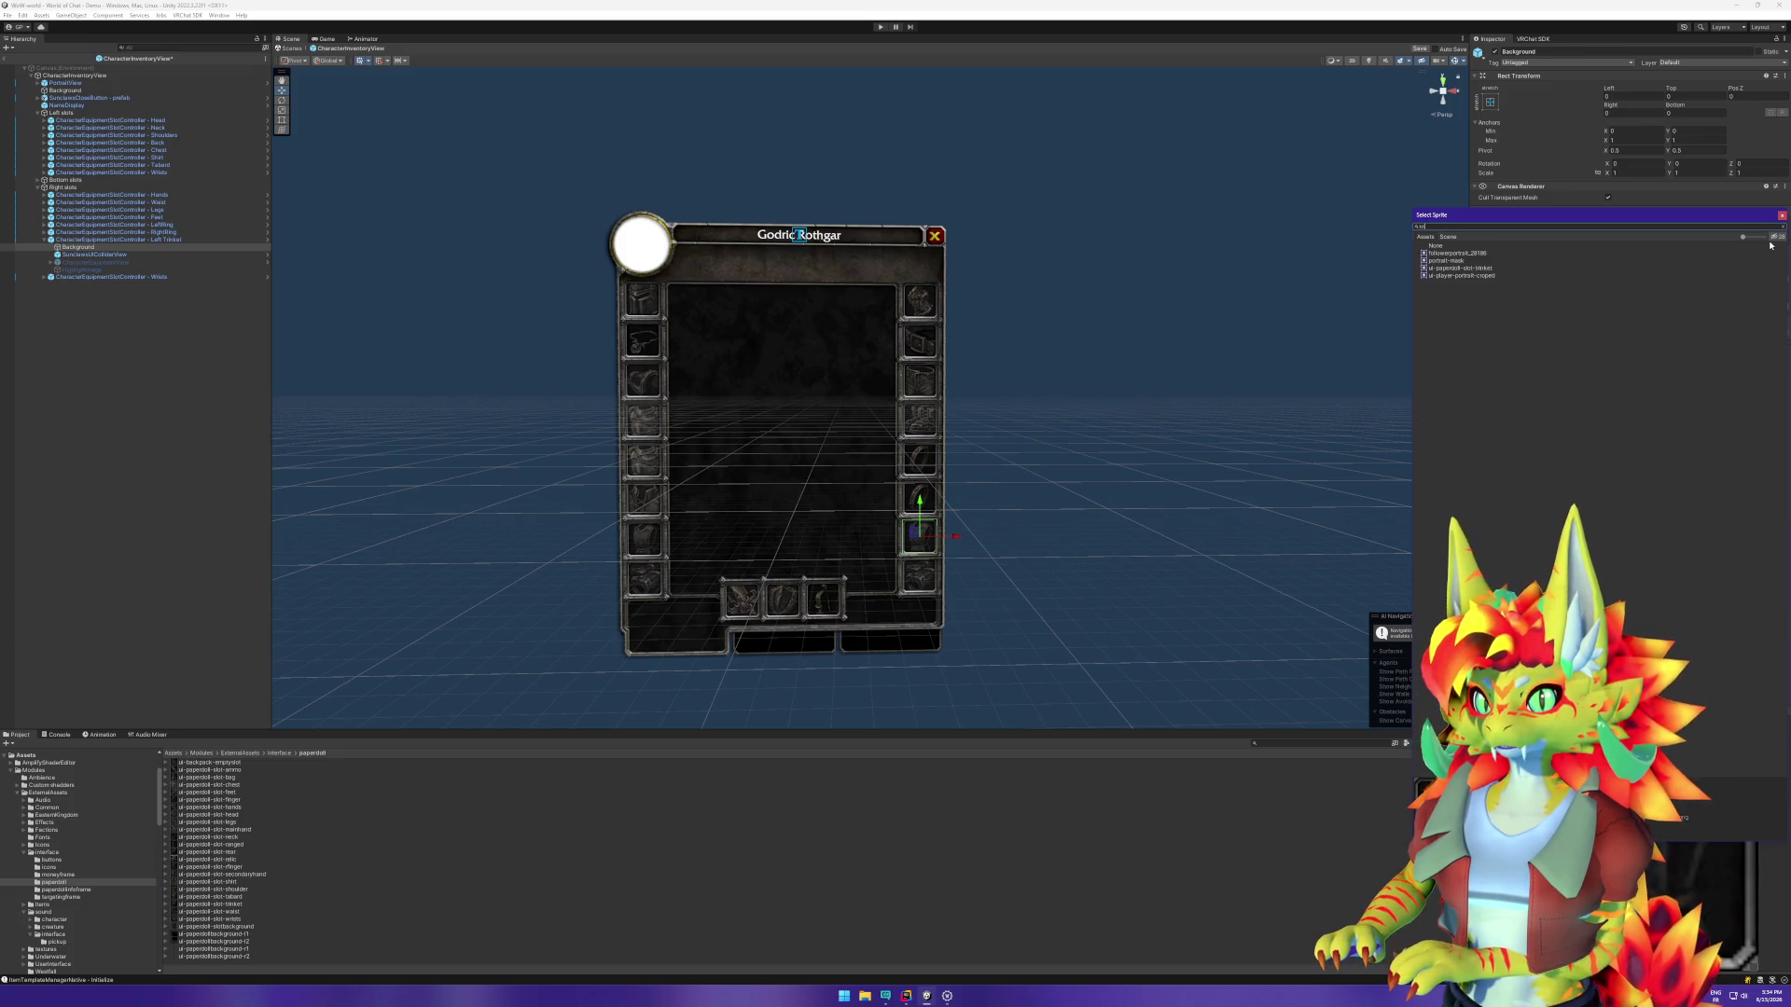
pyautogui.write('i')
pyautogui.press('Return')
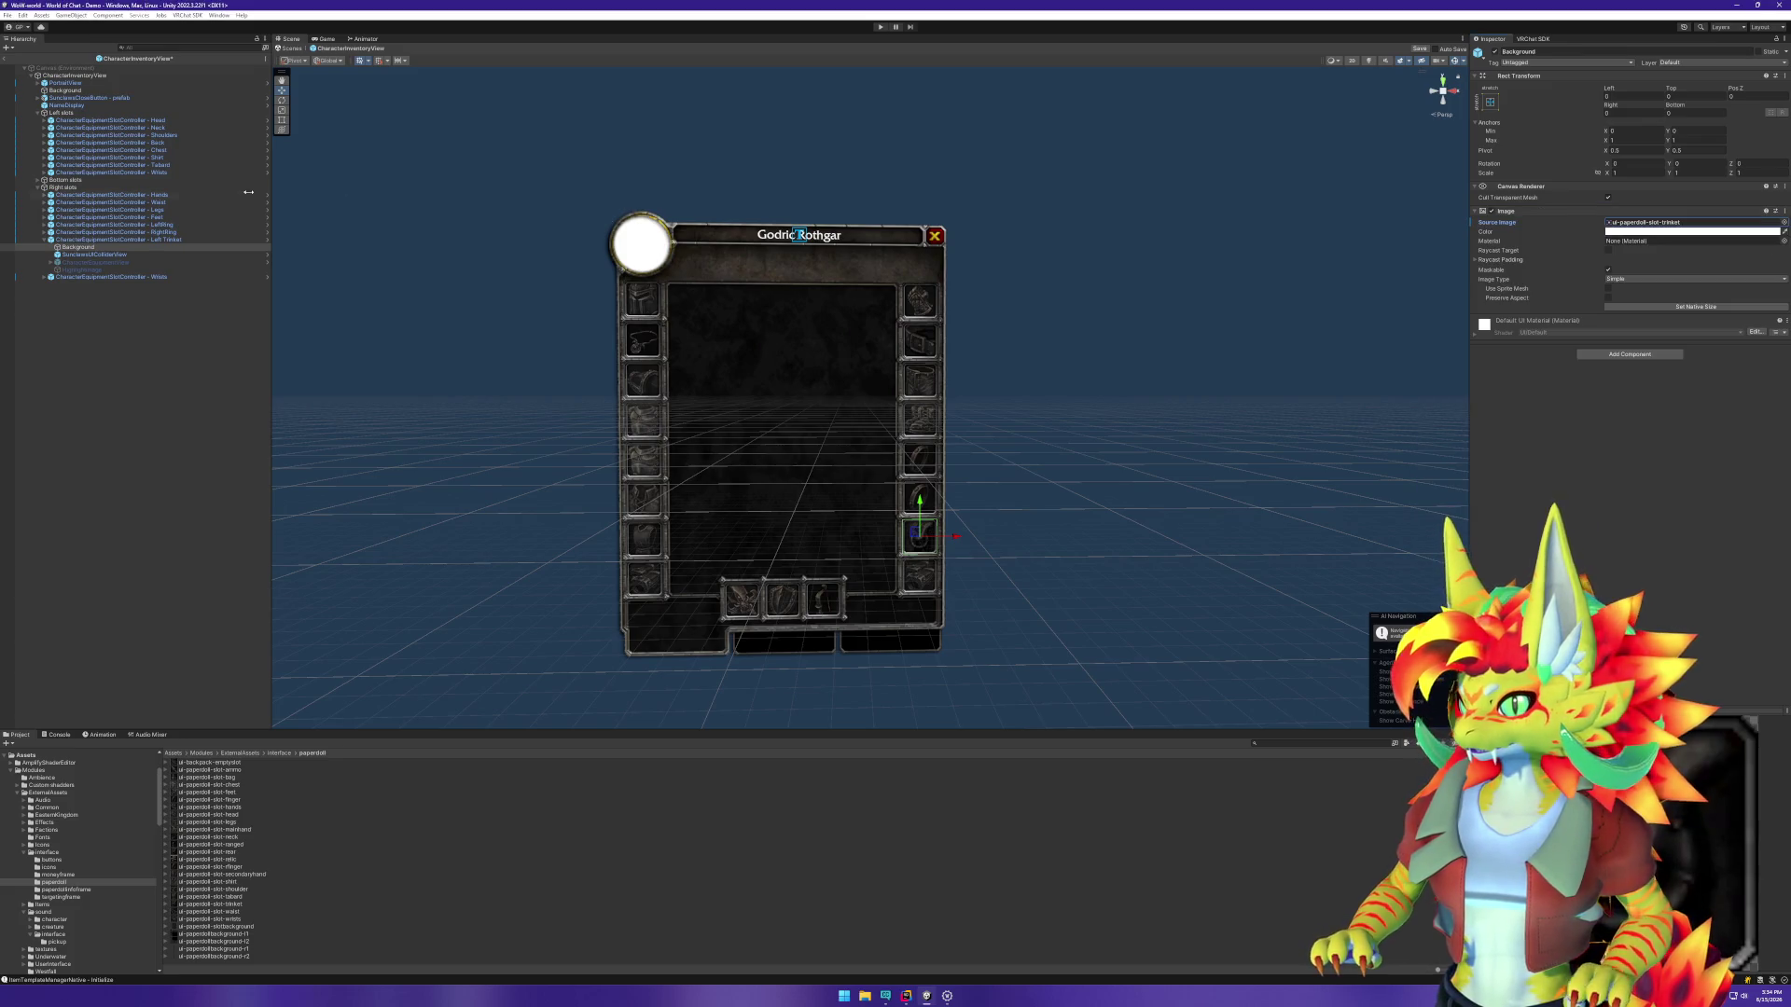
# Step: Rename the Wrists slot object to Right Trinket
pyautogui.click(44, 239)
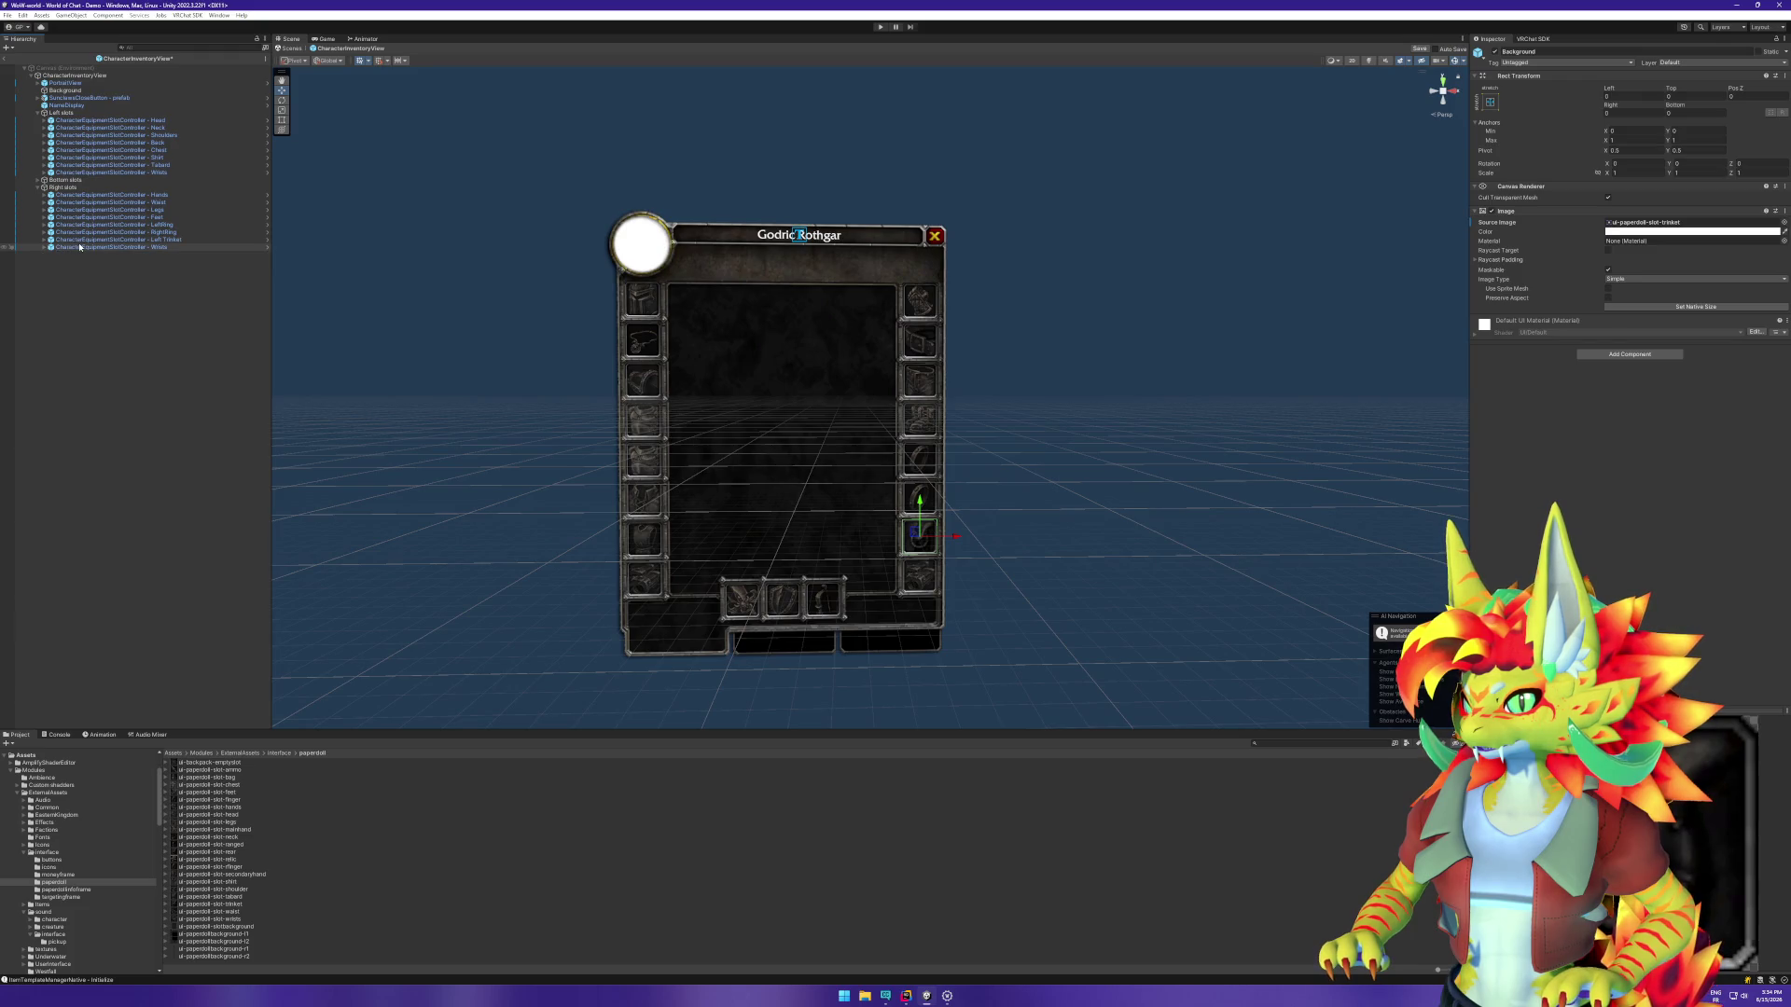
pyautogui.click(79, 247)
pyautogui.write('Right Trink')
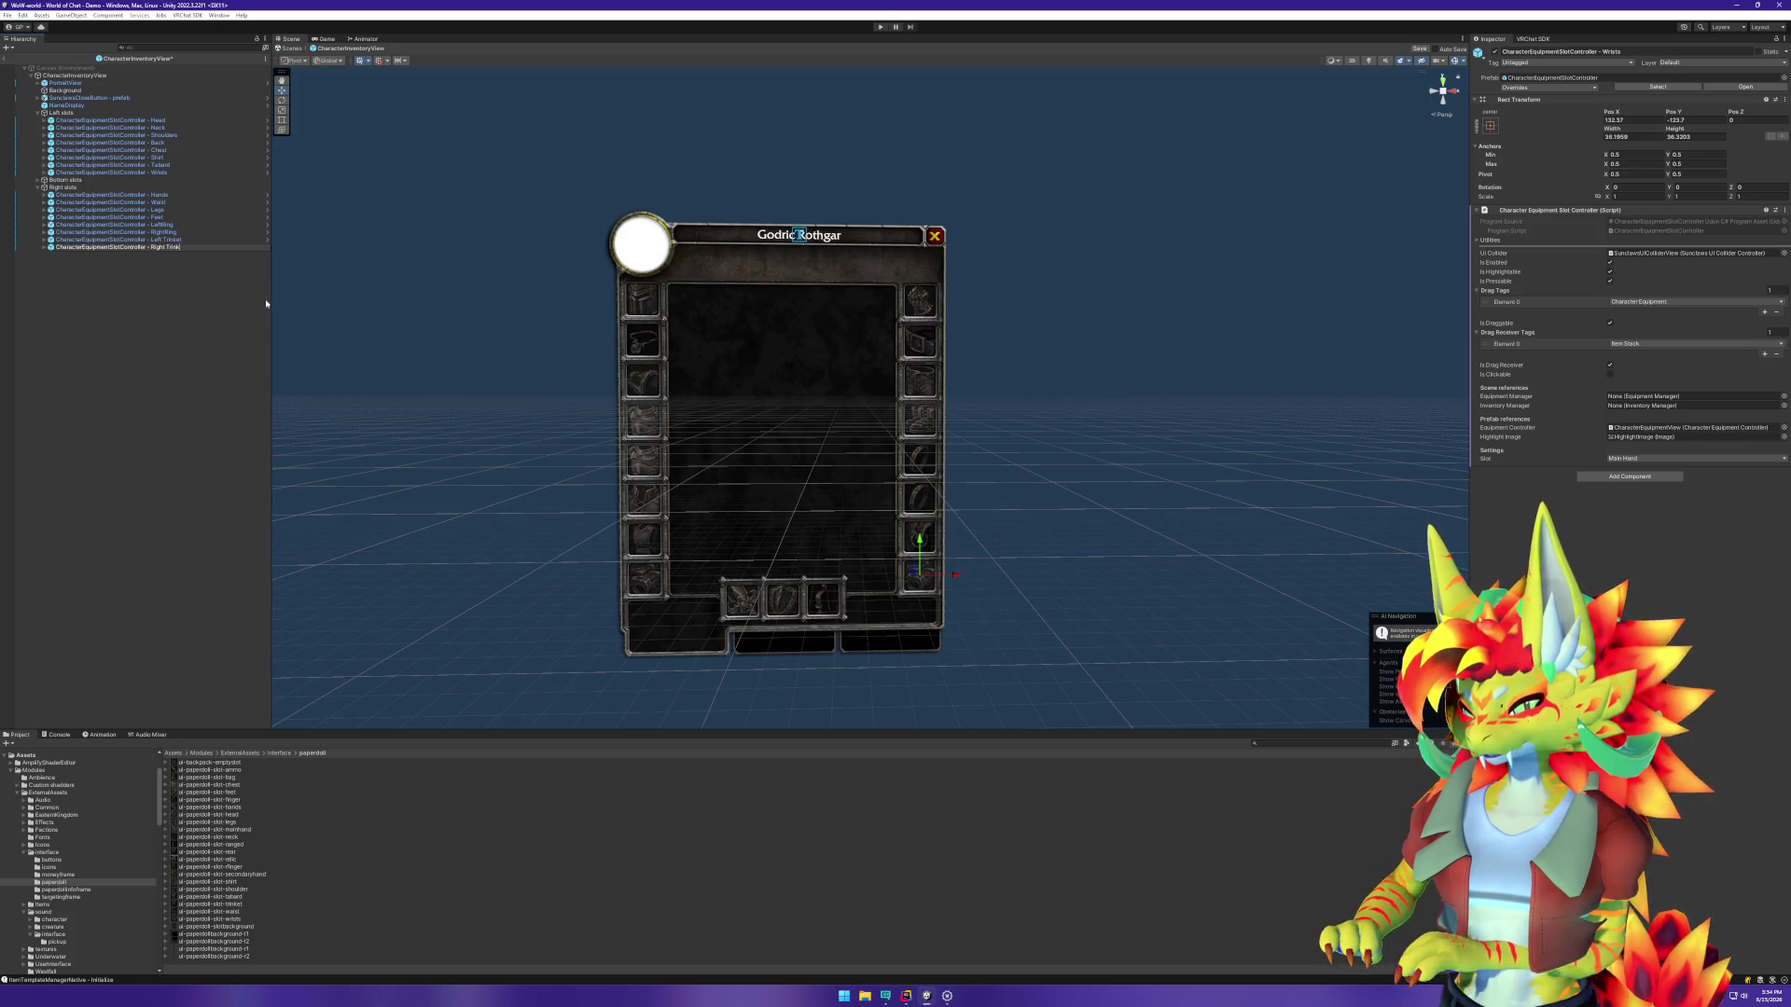
pyautogui.write('et')
pyautogui.press('Return')
pyautogui.press('Right')
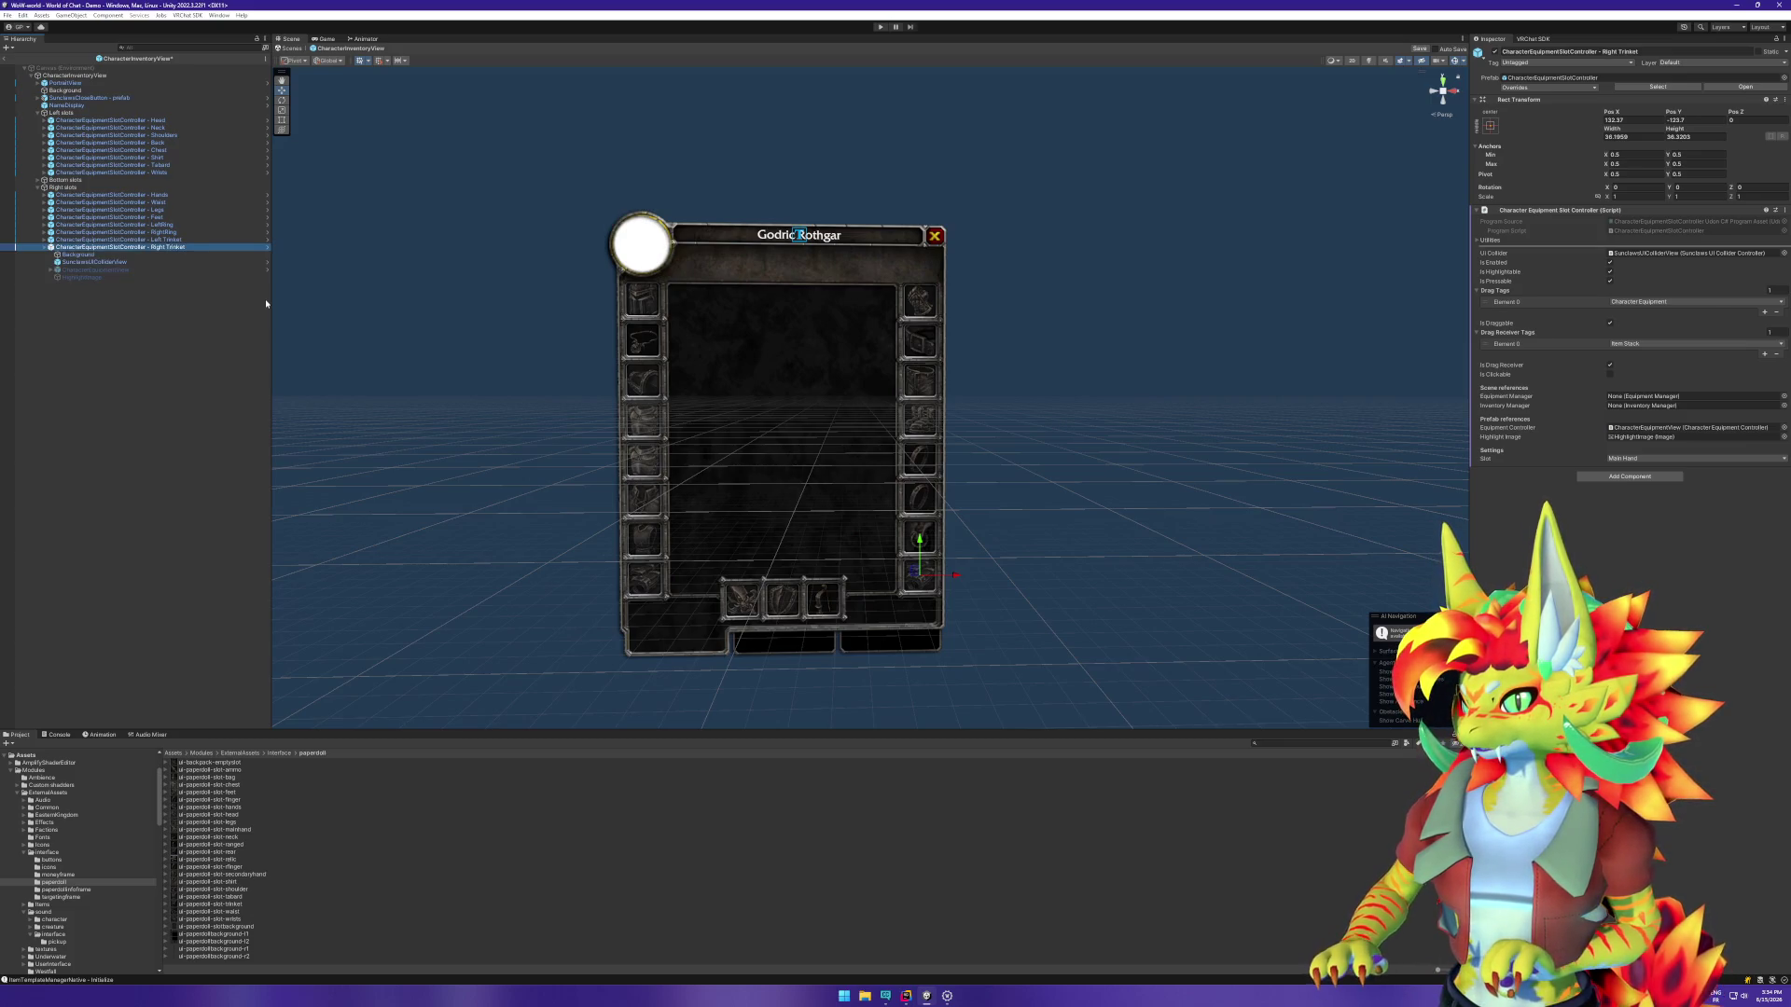
# Step: Give Right Trinket's Background the ui-paperdoll-slot-trinket sprite
pyautogui.press('Down')
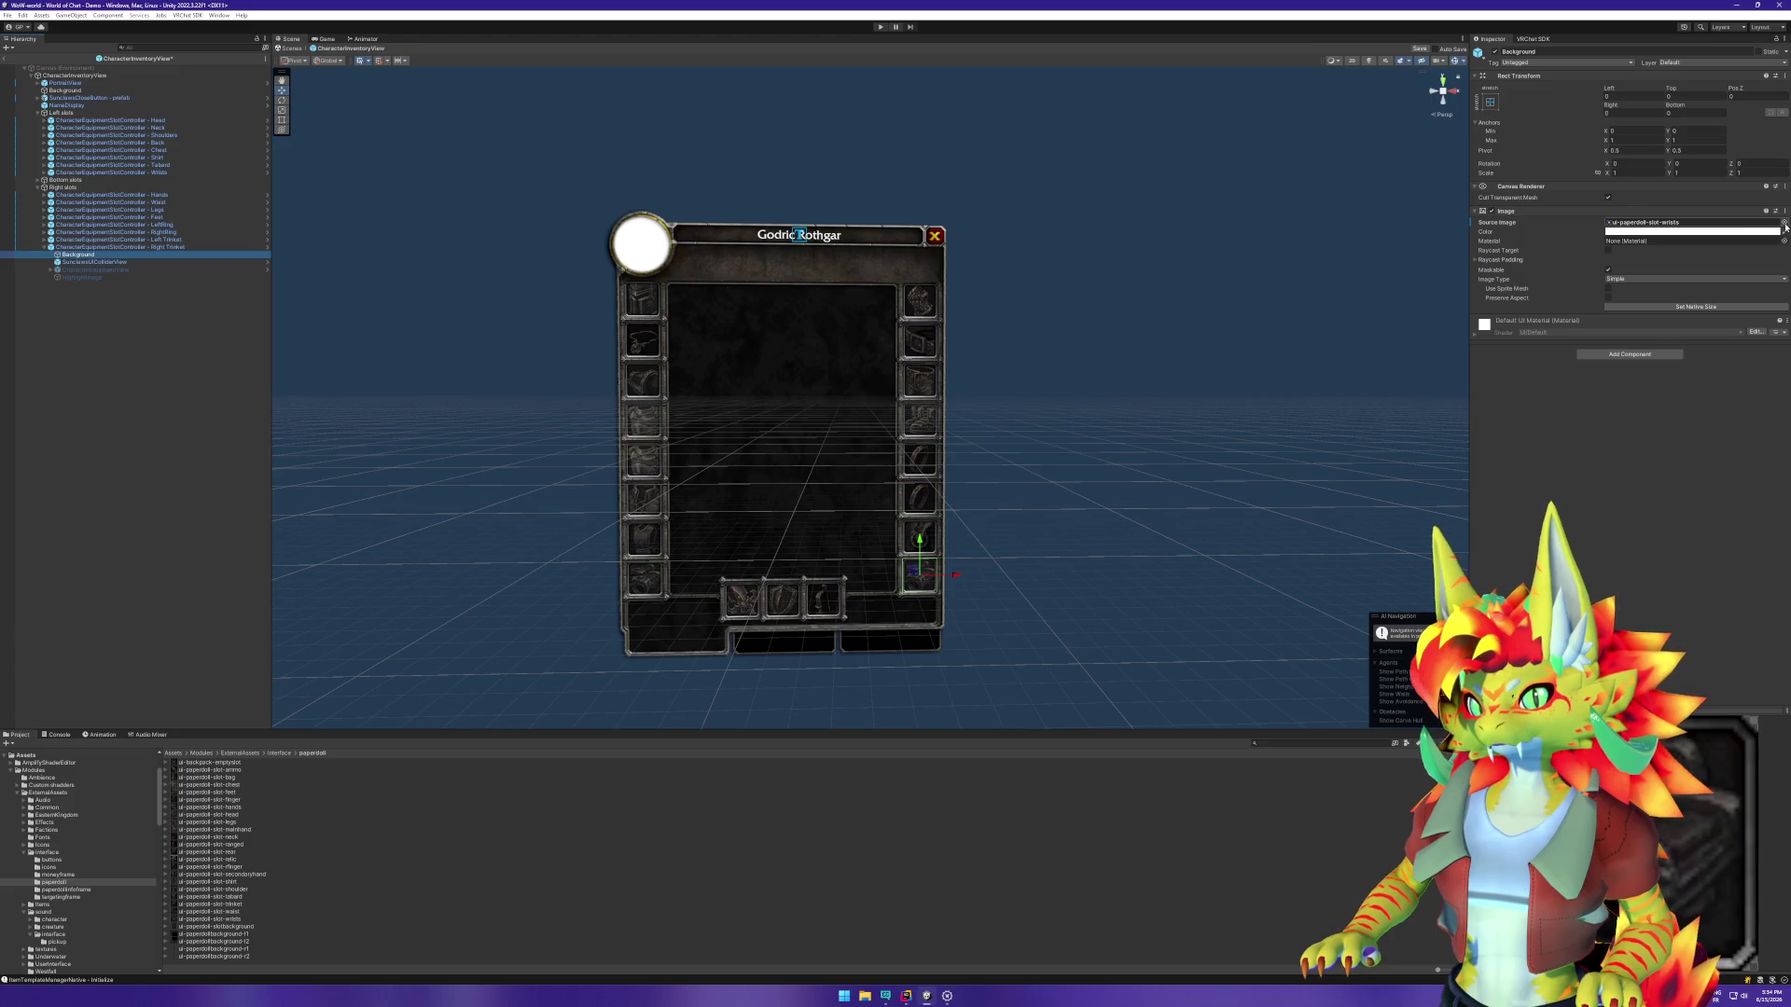
pyautogui.click(1784, 222)
pyautogui.write('trinket')
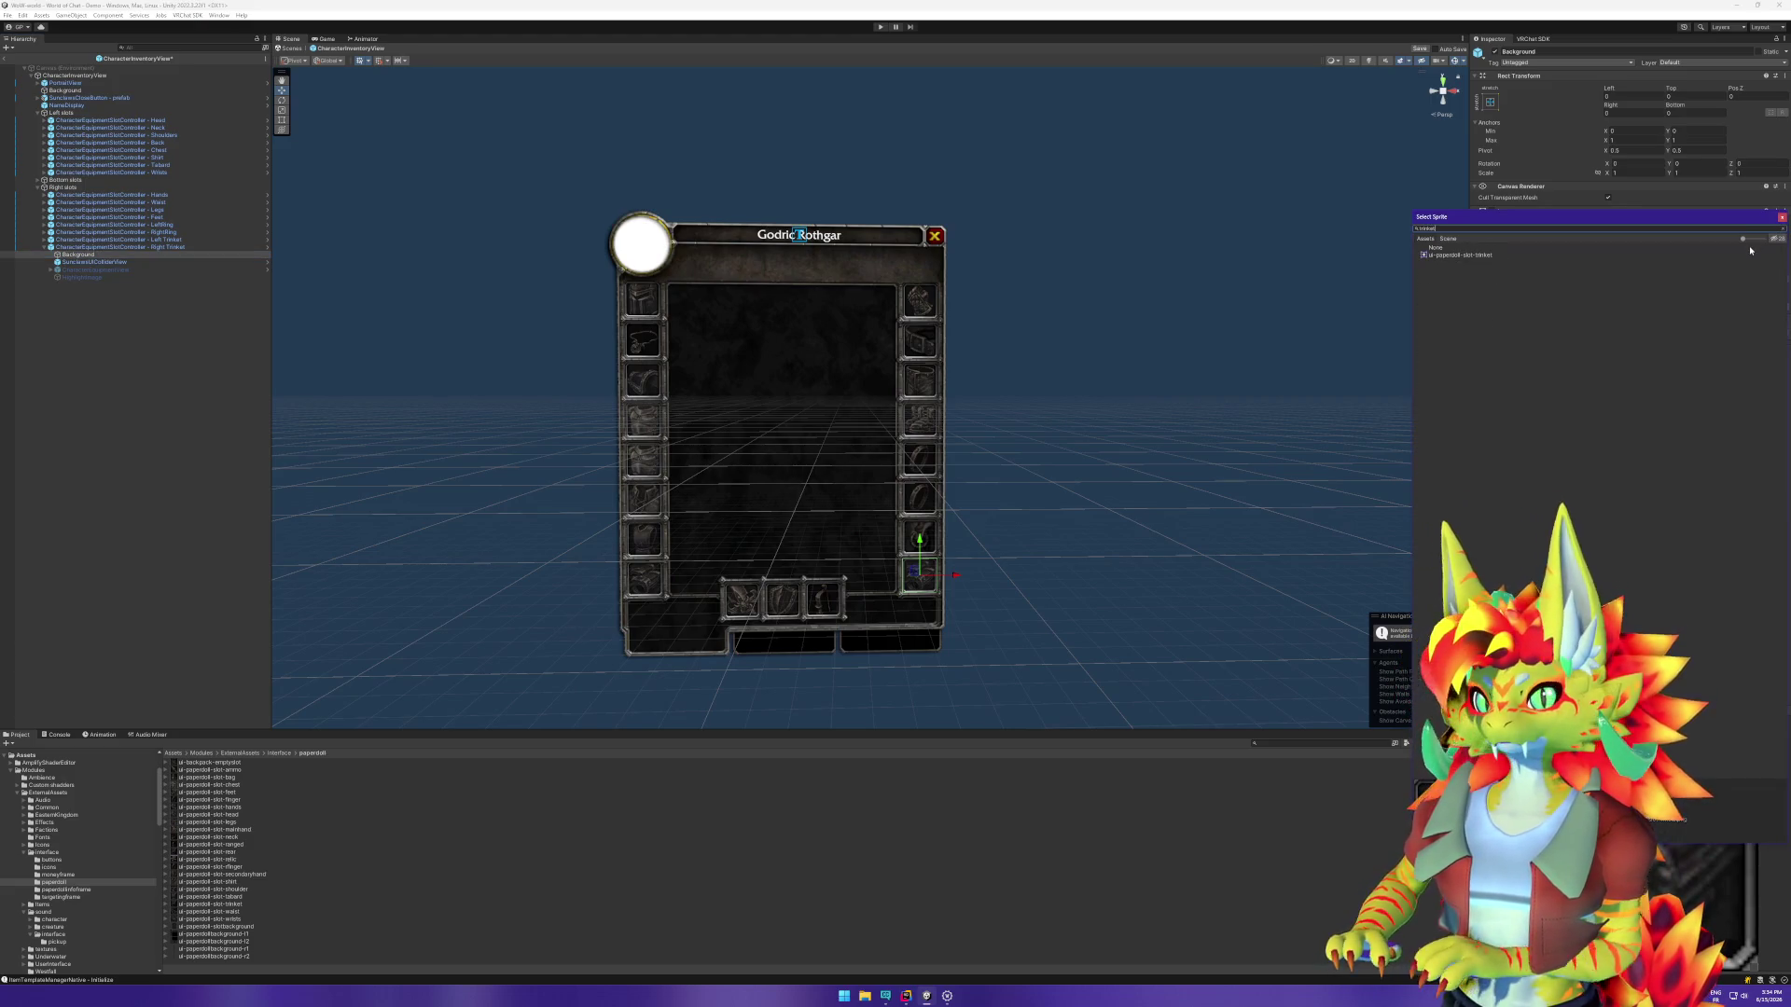
pyautogui.doubleClick(1750, 253)
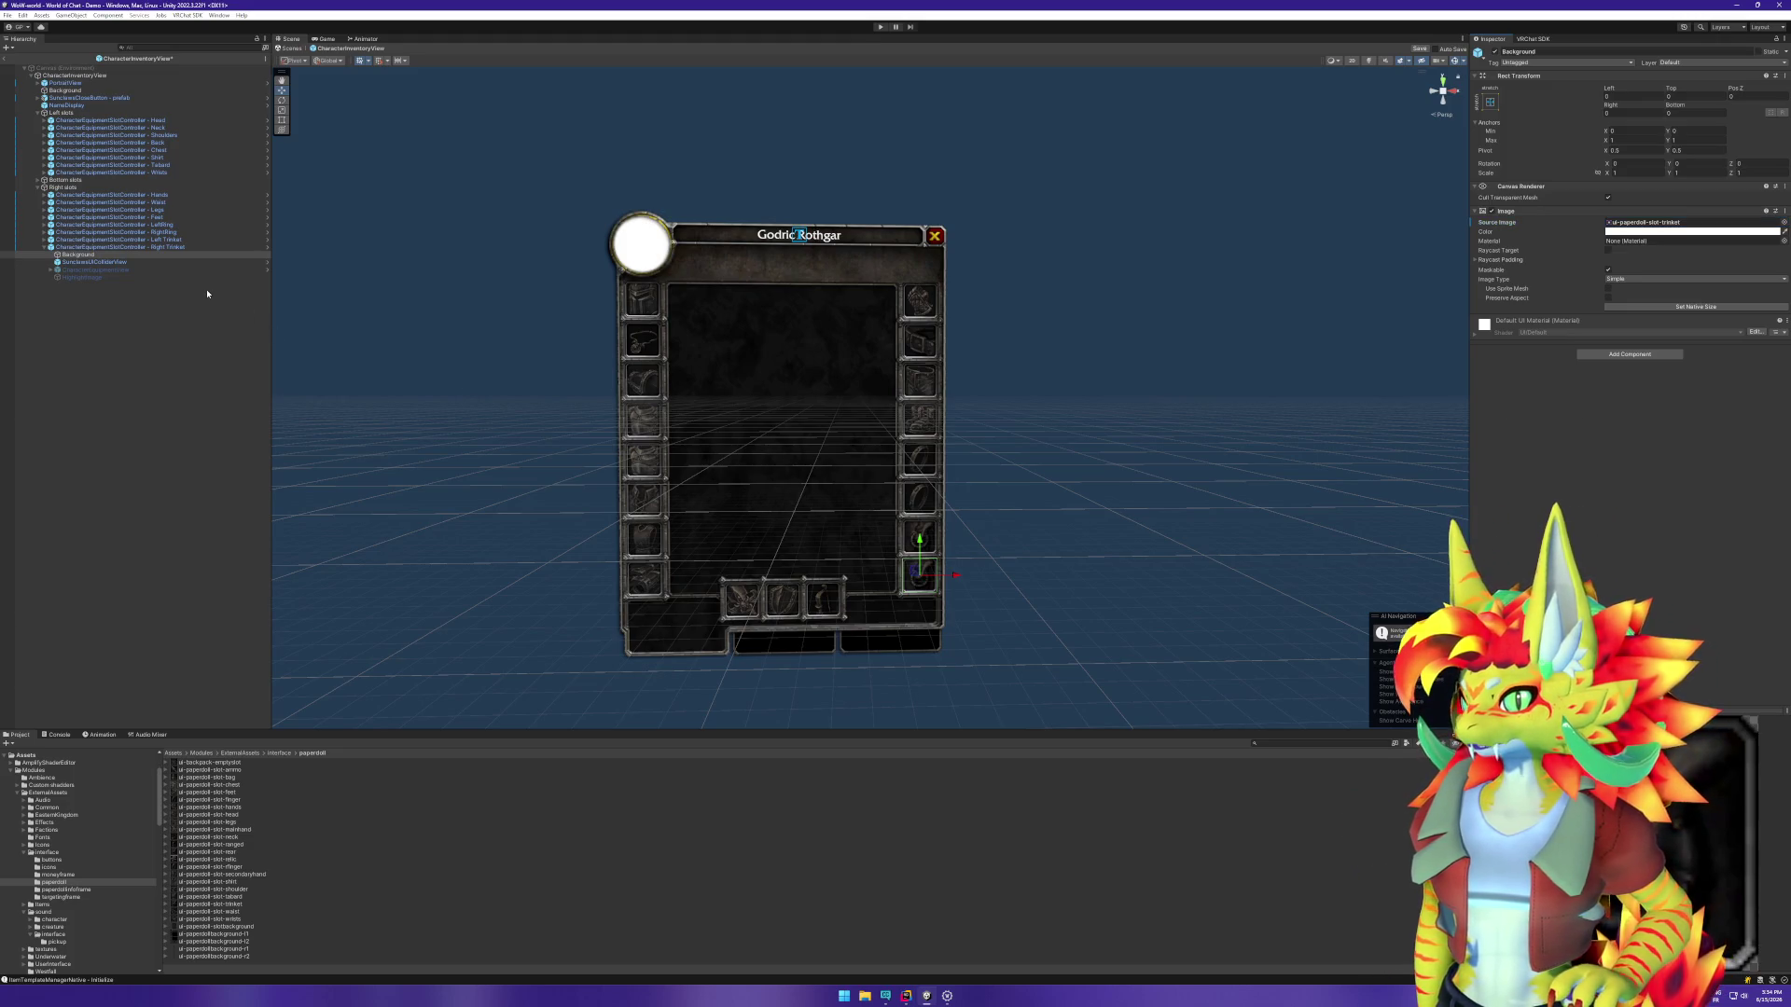
pyautogui.click(197, 248)
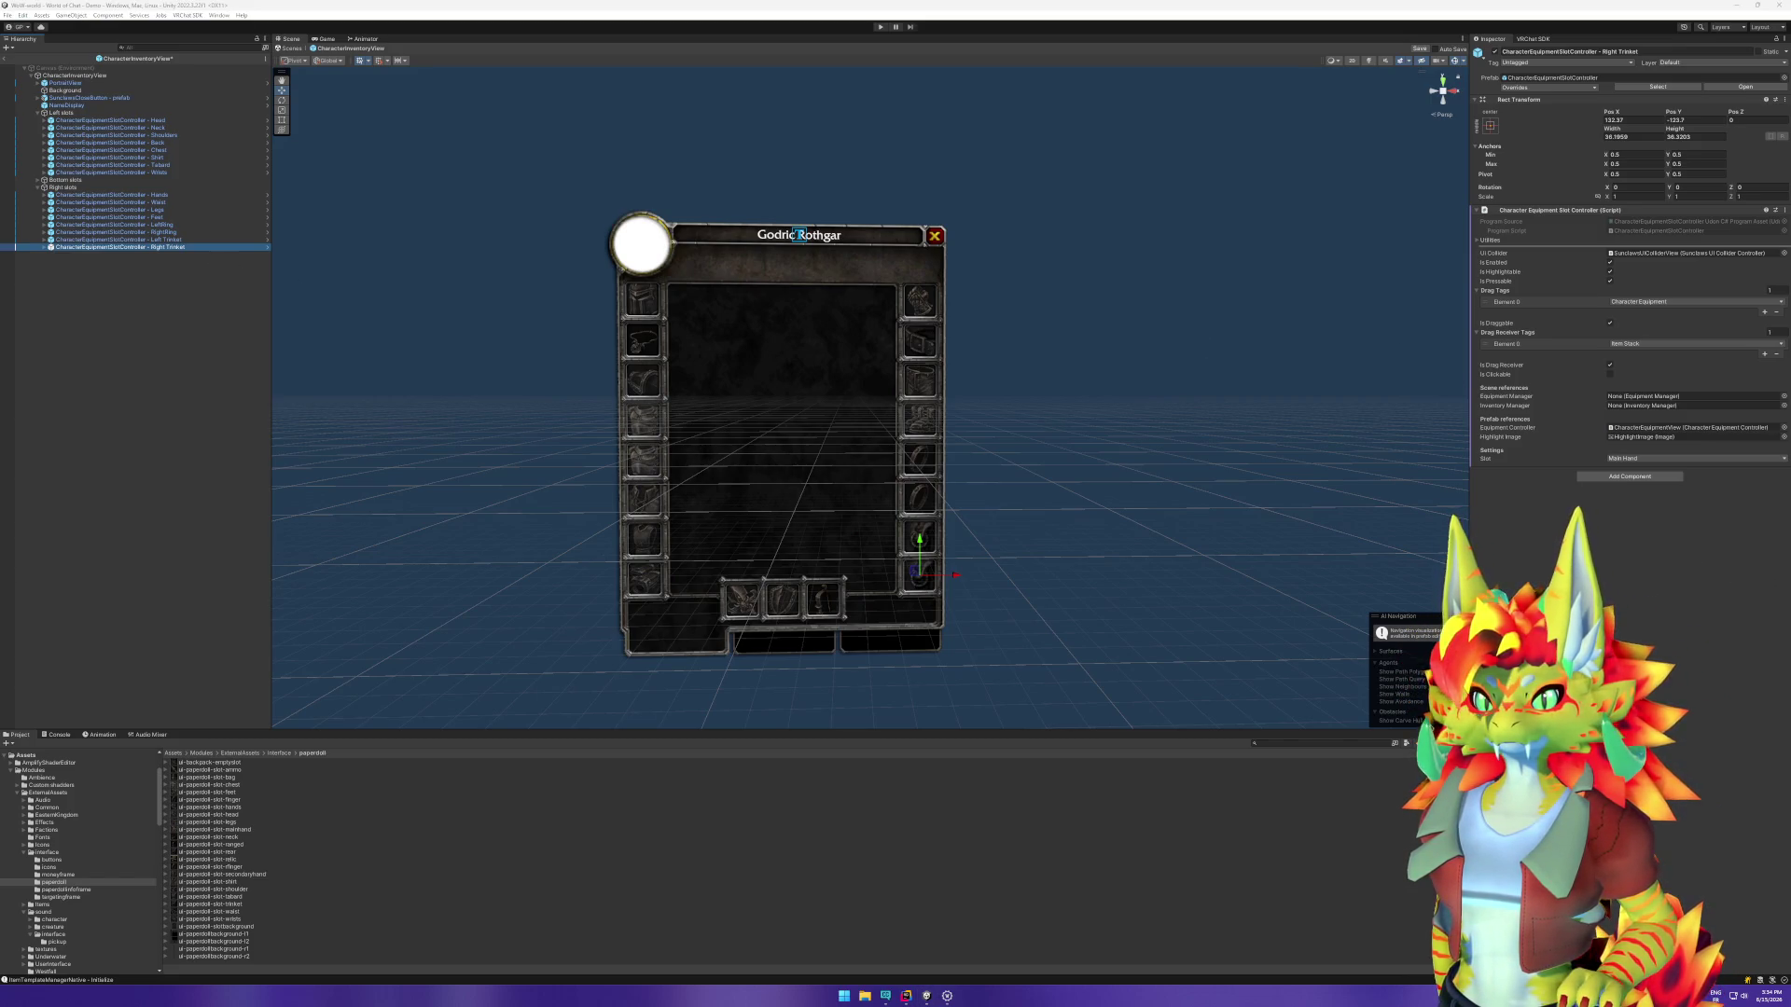
# Step: Set Right Trinket's slot type to Trinket 2 Slot and Left Trinket's to Trinket 1 Slot
pyautogui.press('XF86AudioLowerVolume')
pyautogui.press('XF86AudioLowerVolume')
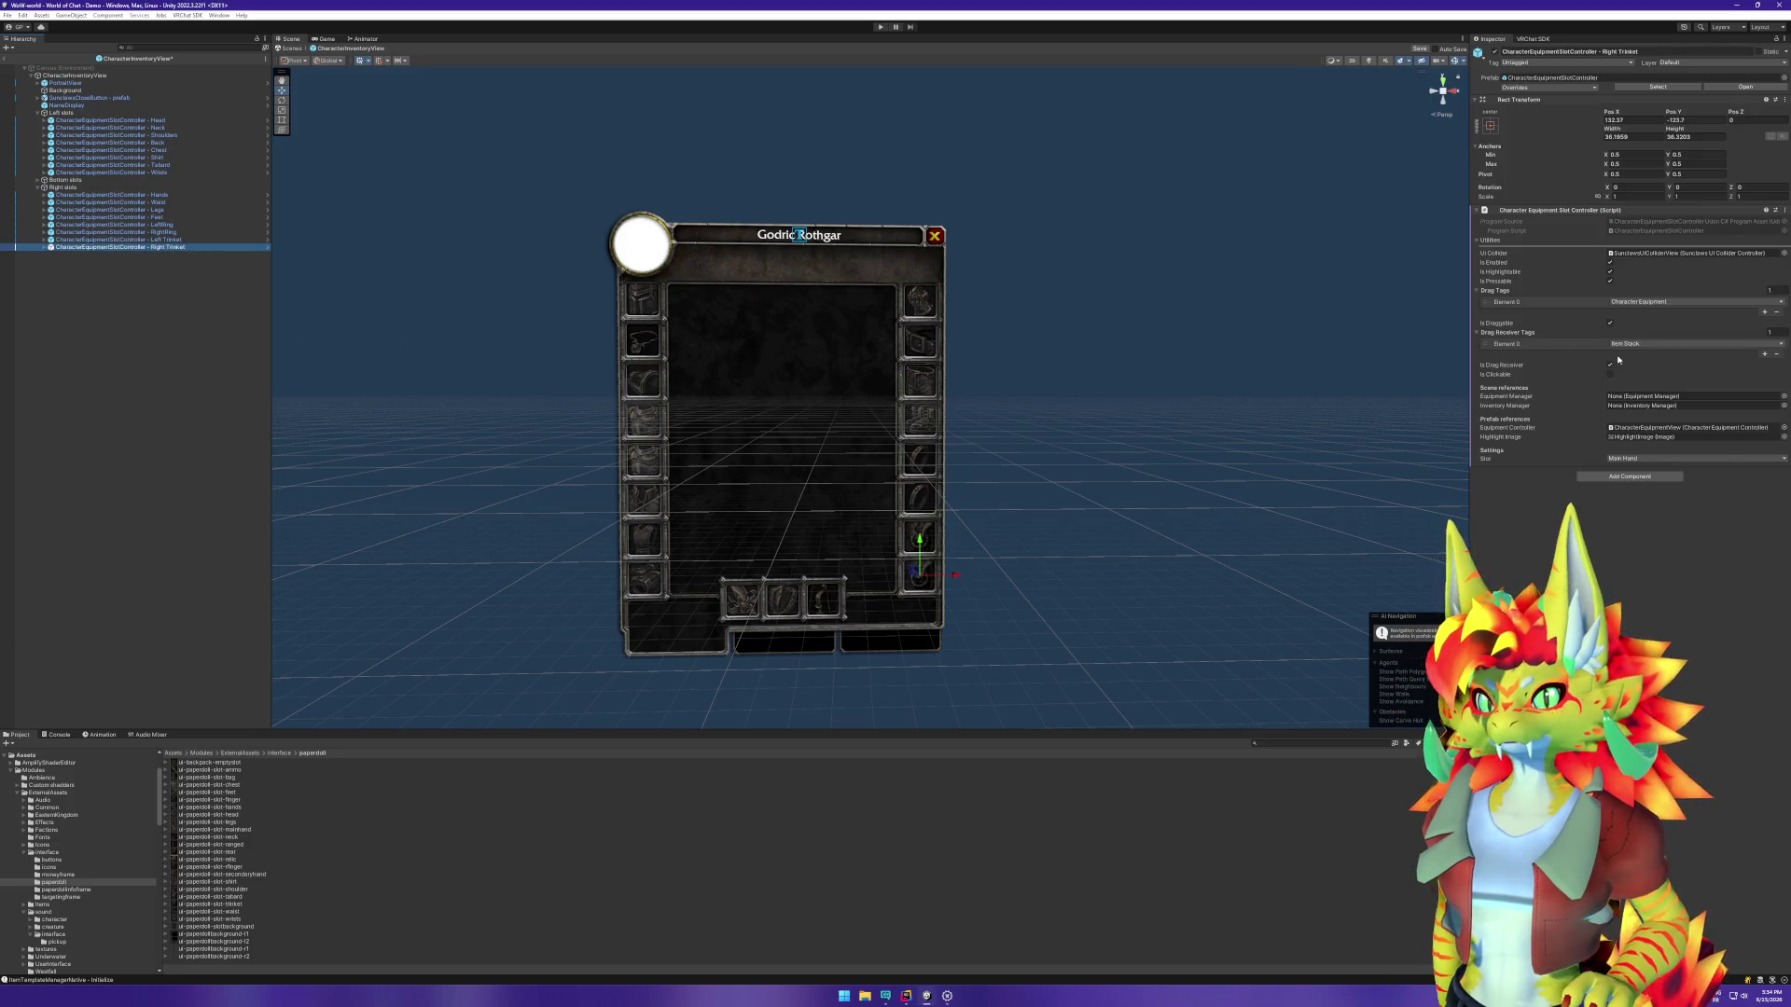
pyautogui.click(1642, 458)
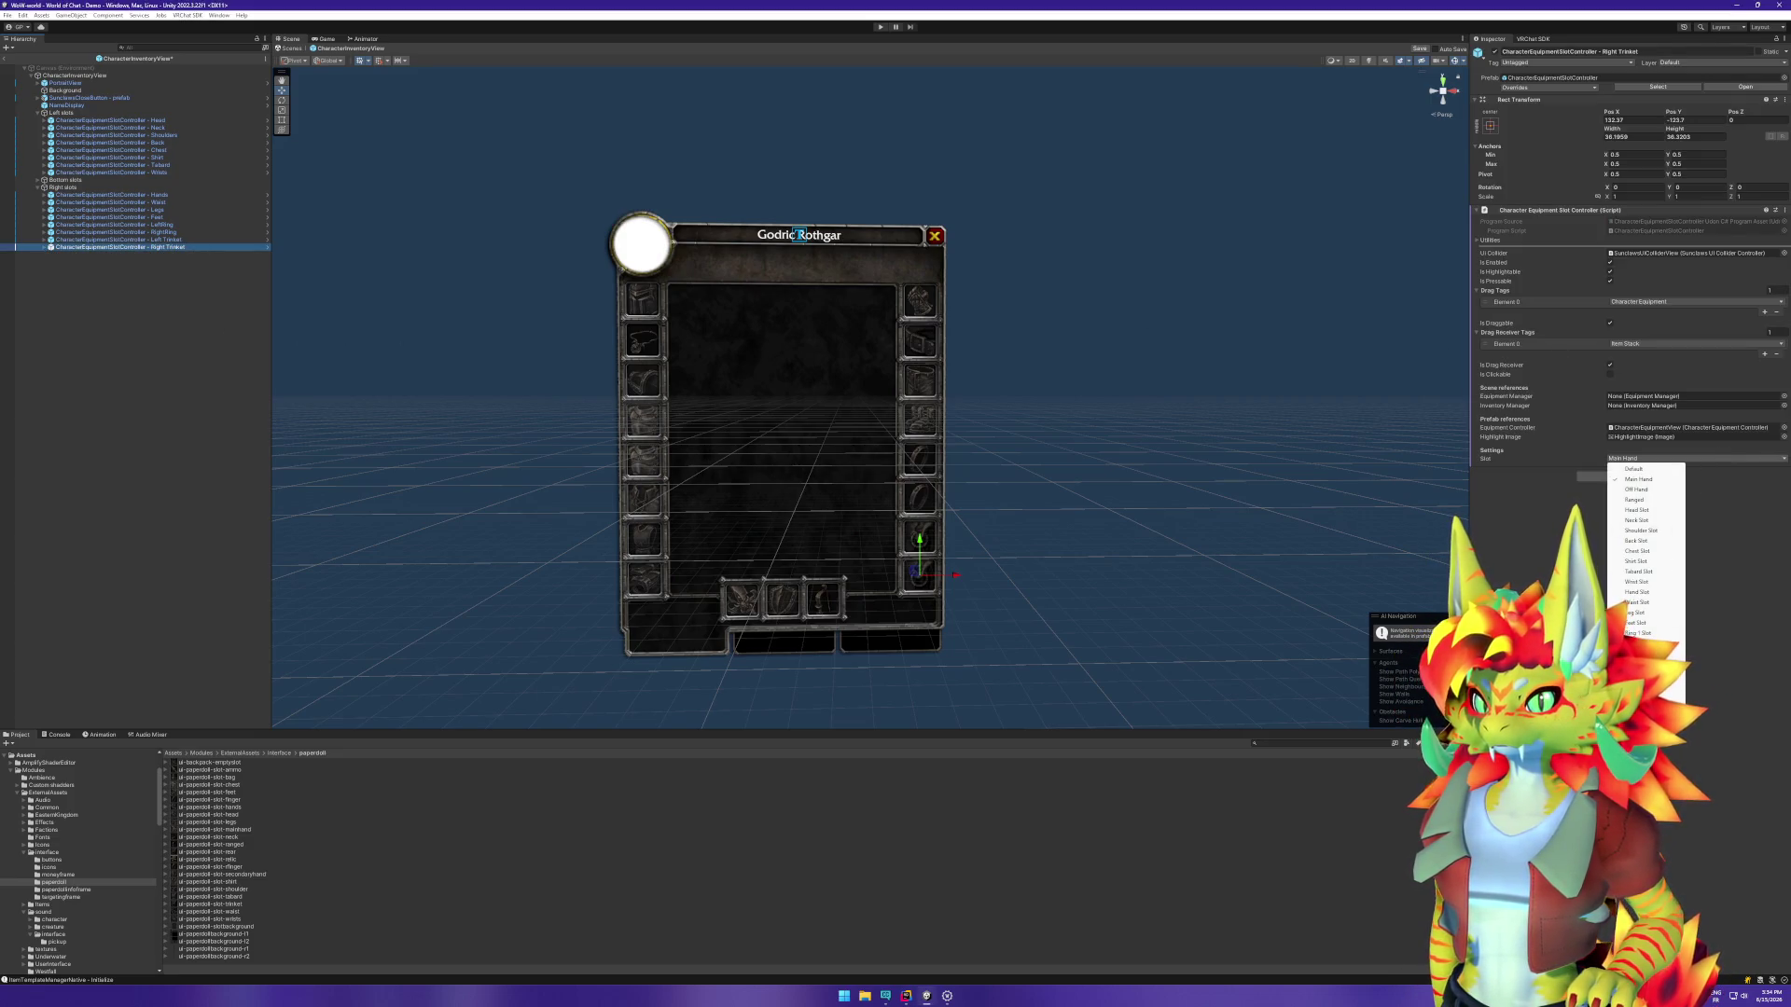
pyautogui.click(1640, 664)
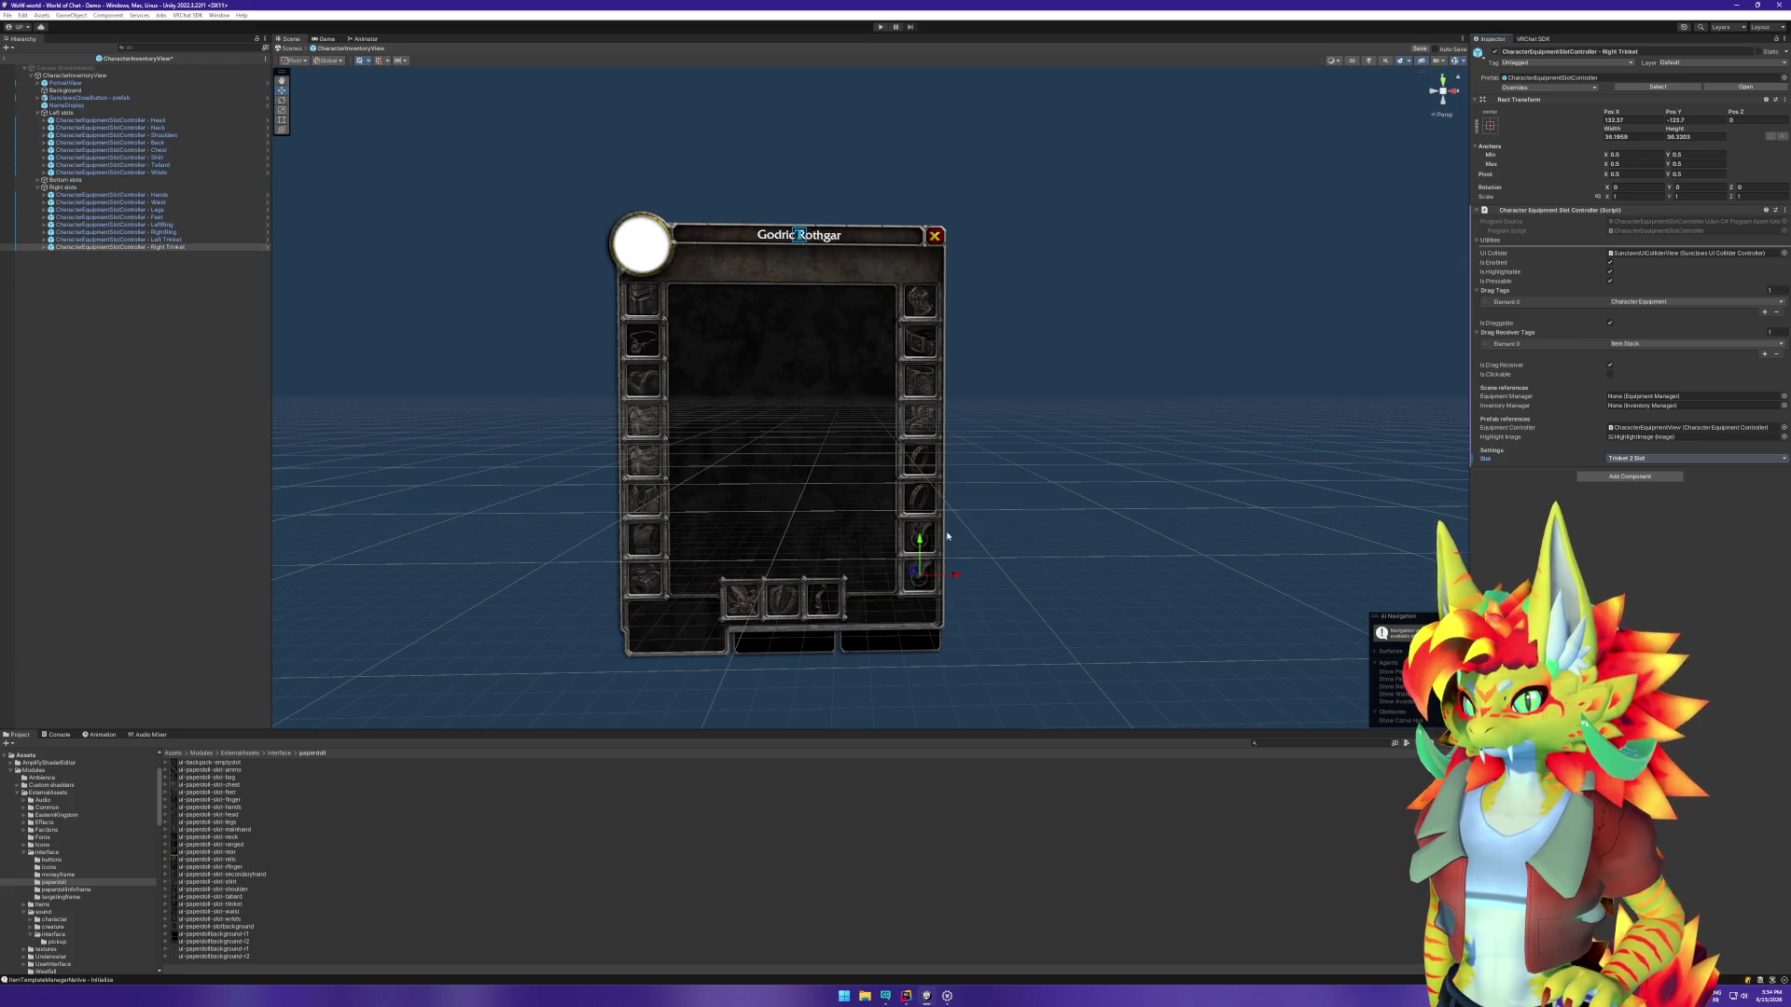
pyautogui.click(222, 239)
pyautogui.click(1642, 458)
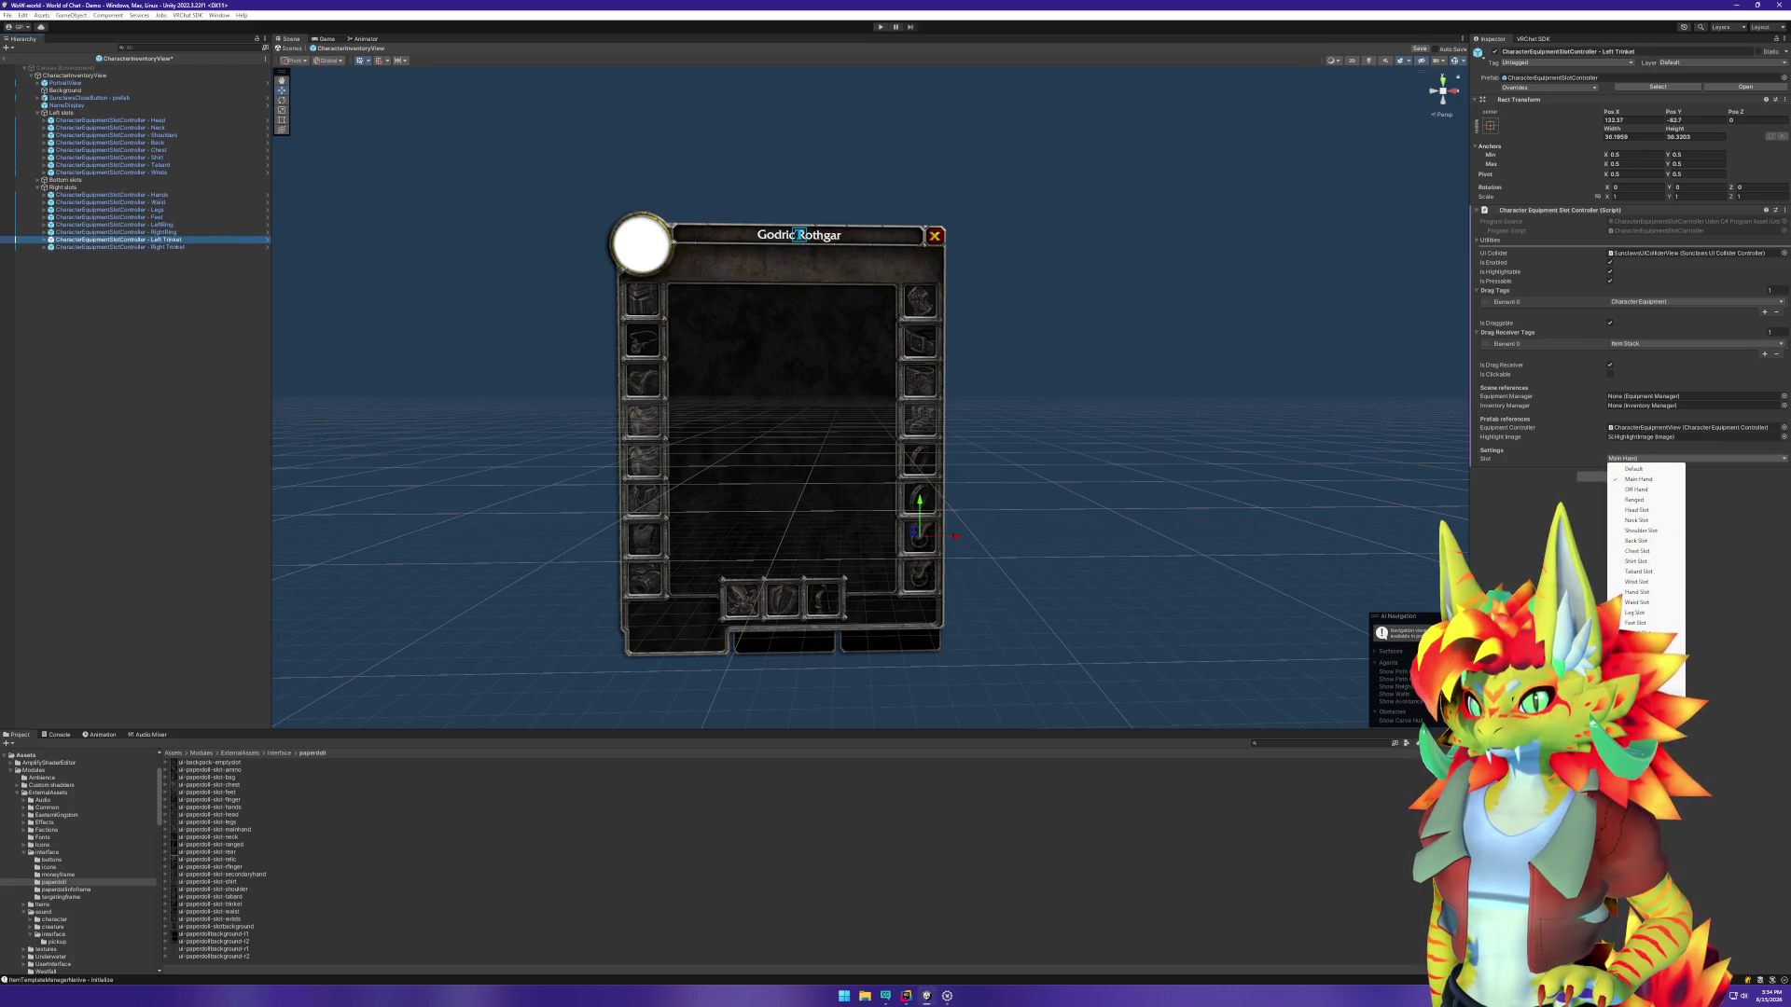
pyautogui.click(1640, 654)
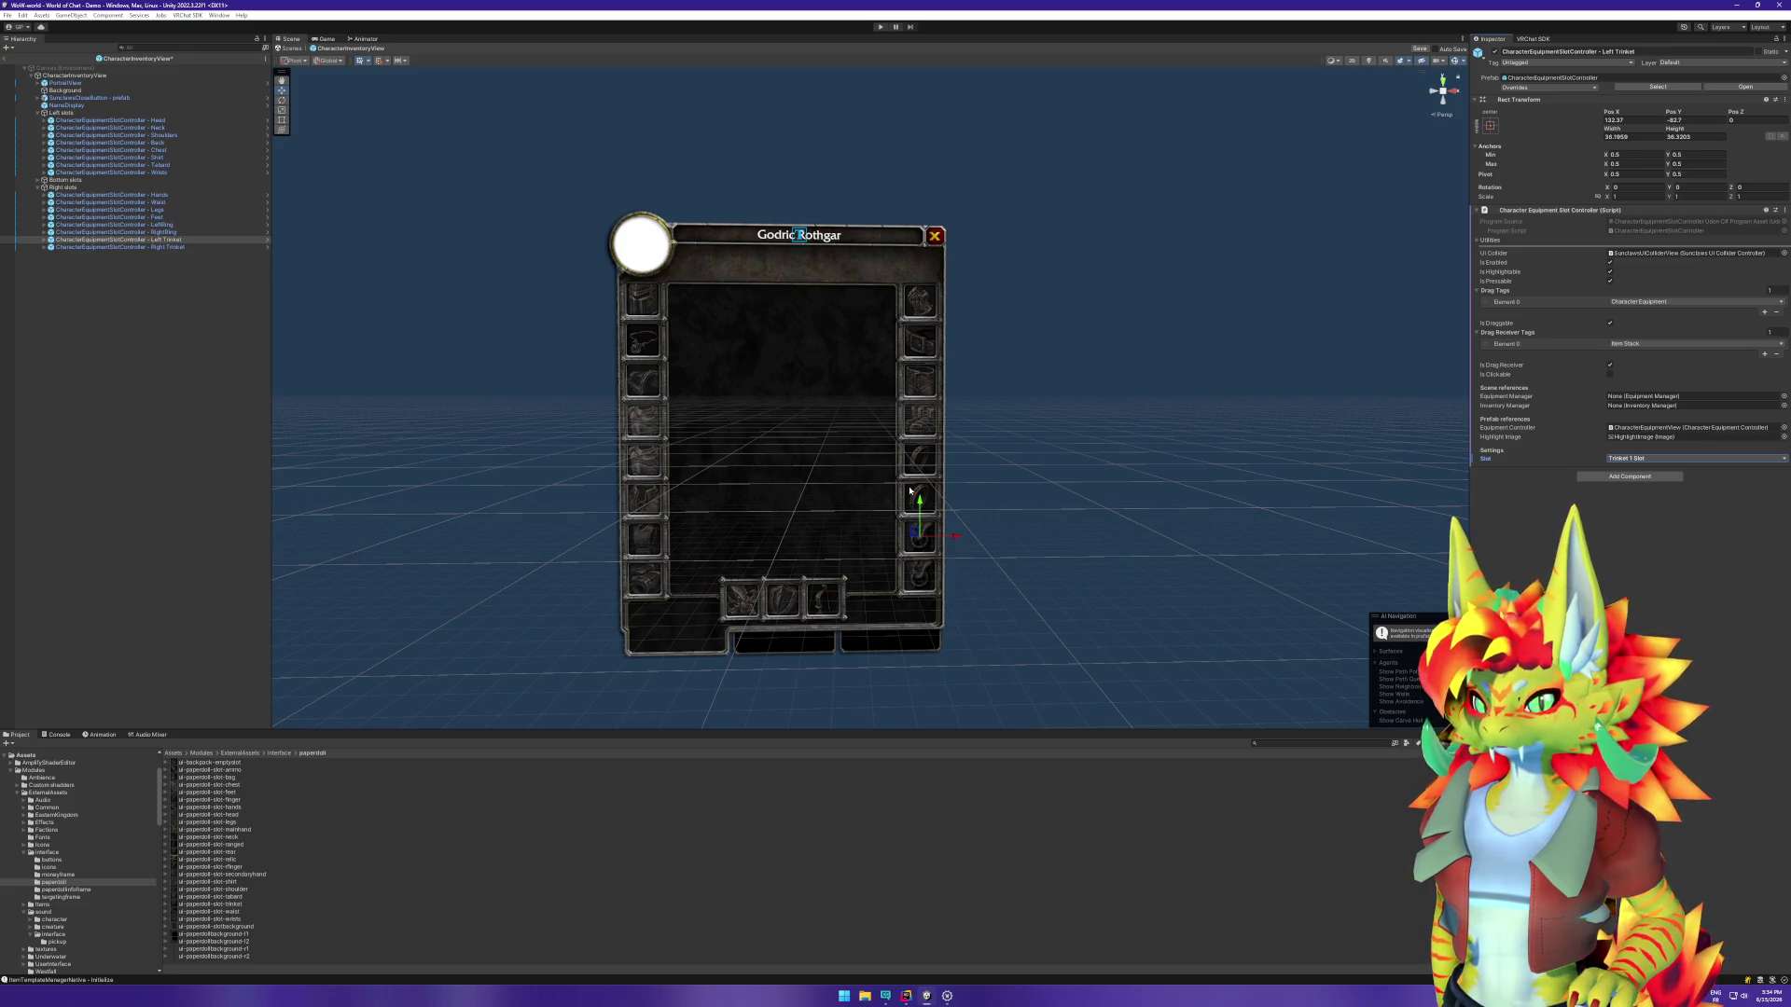
# Step: Check RightRing (Ring 2 Slot) and LeftRing (Ring 1 Slot), then bring up Feet's slot choices
pyautogui.click(177, 232)
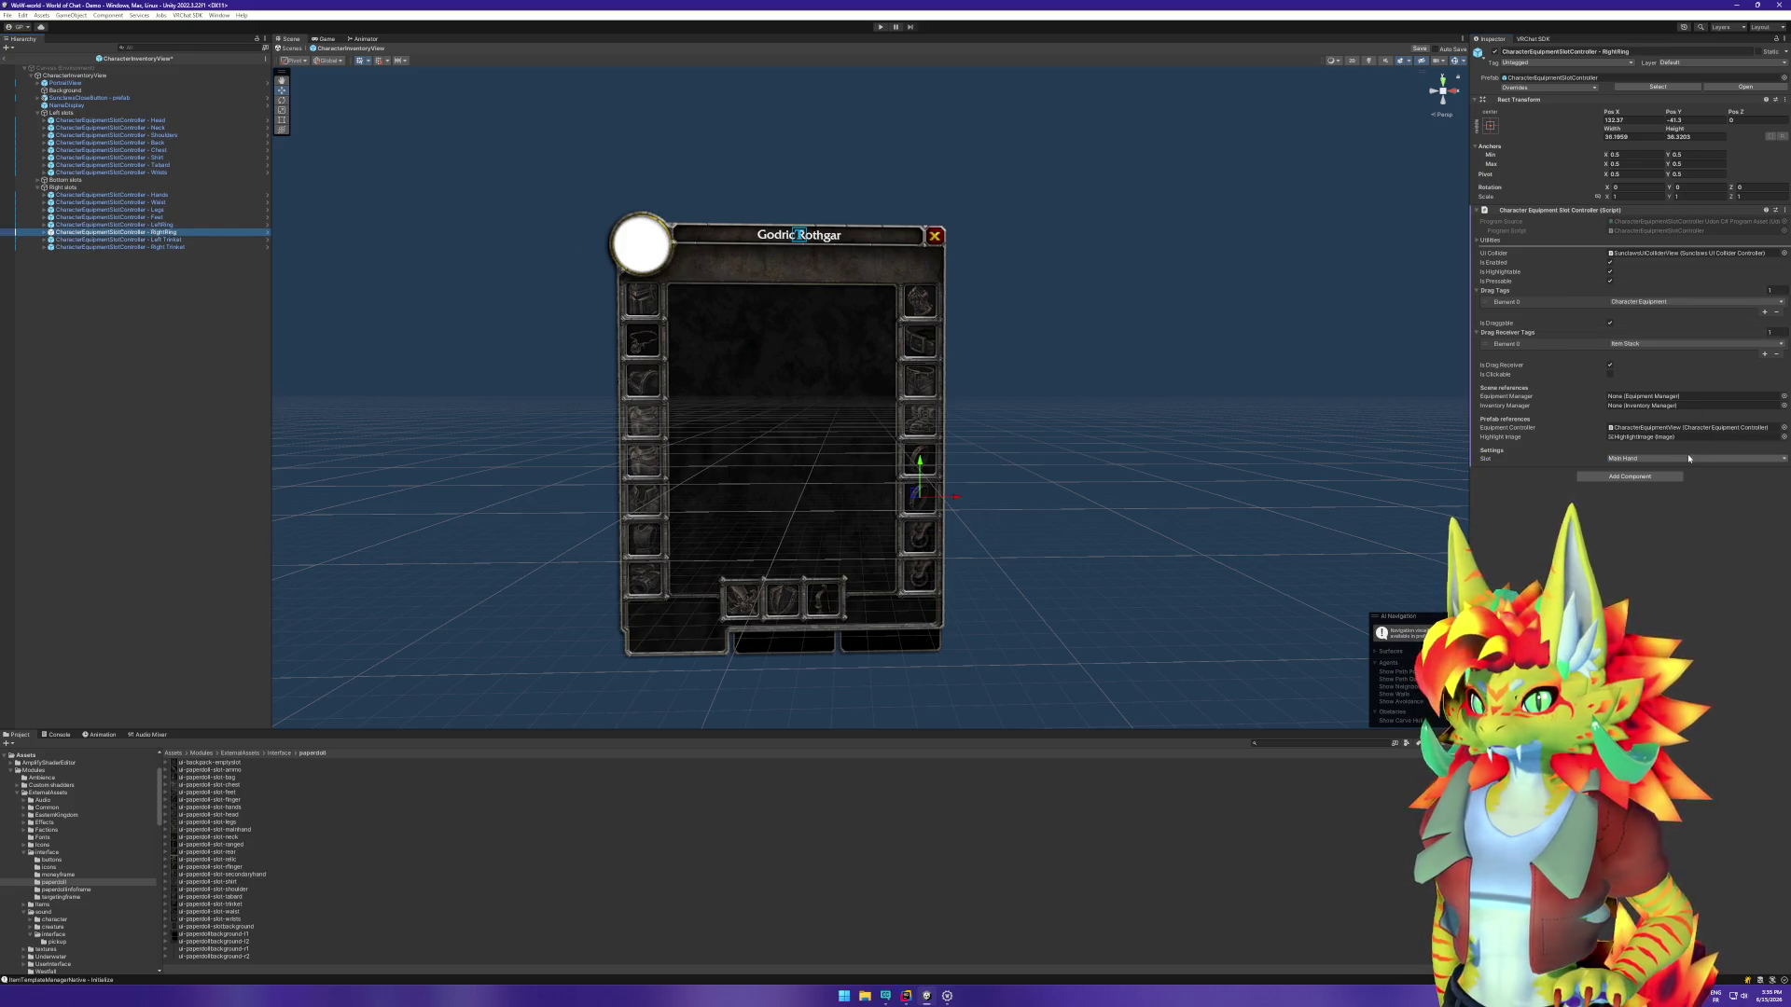
pyautogui.click(1642, 458)
pyautogui.press('Escape')
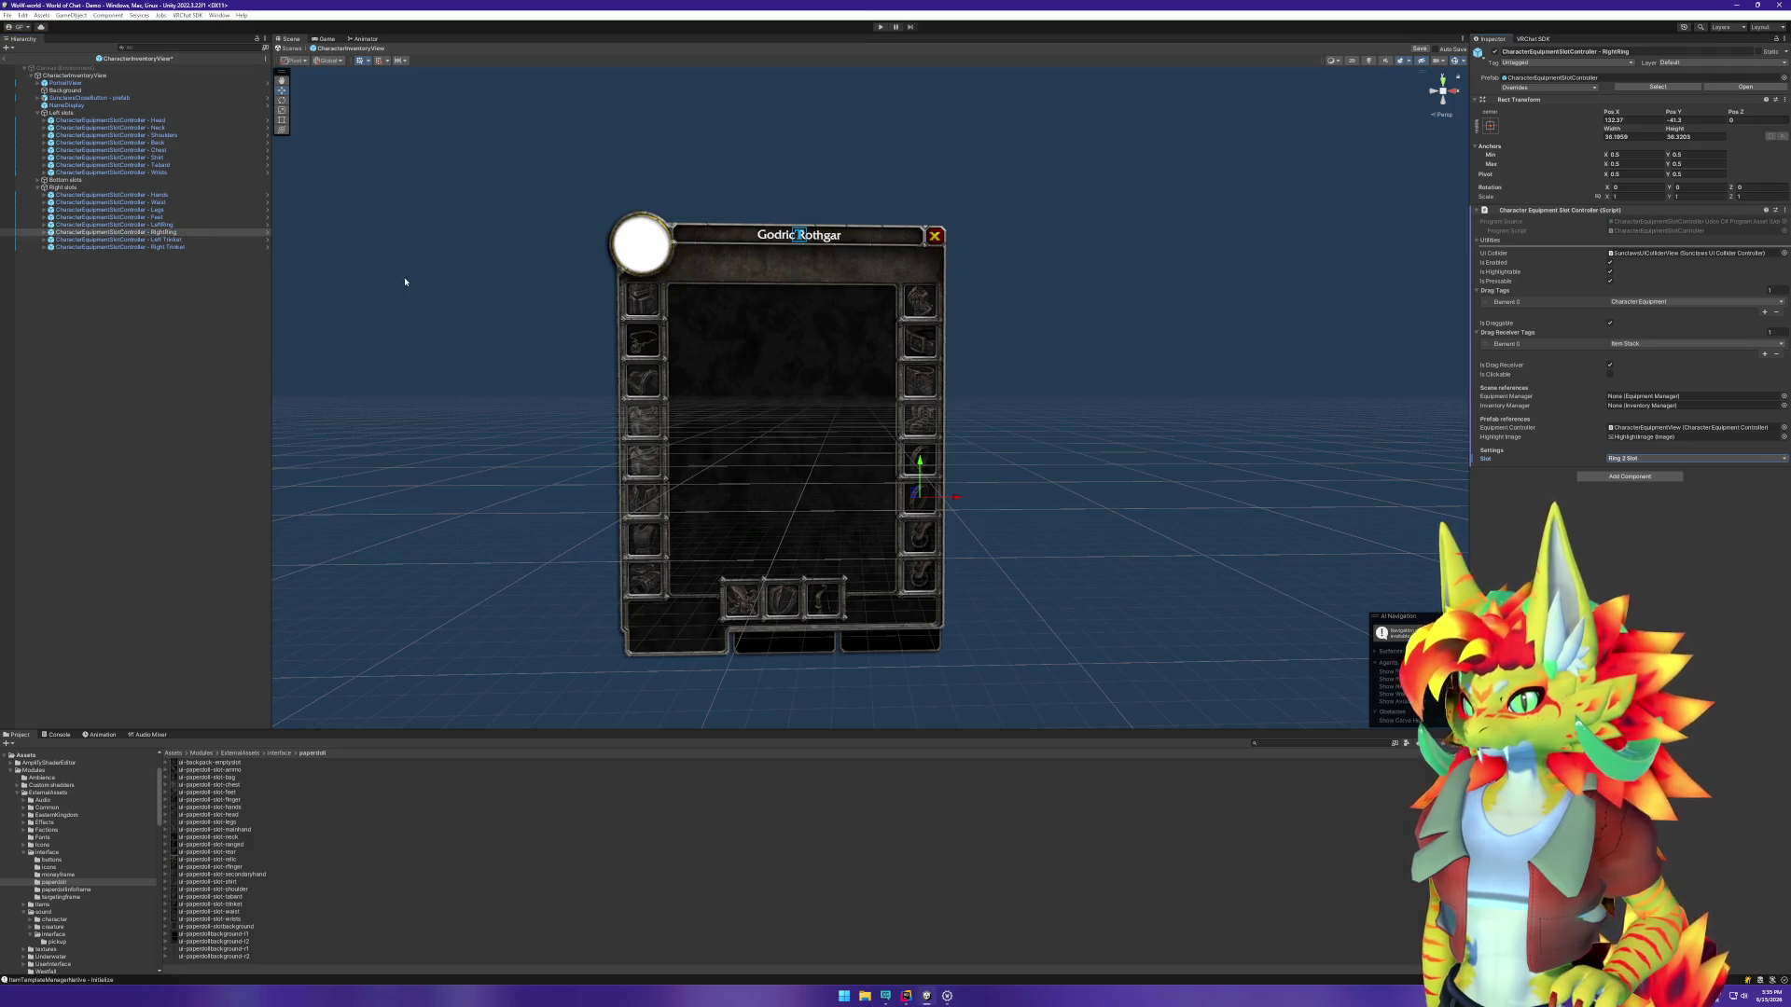
pyautogui.press('Up')
pyautogui.click(1670, 459)
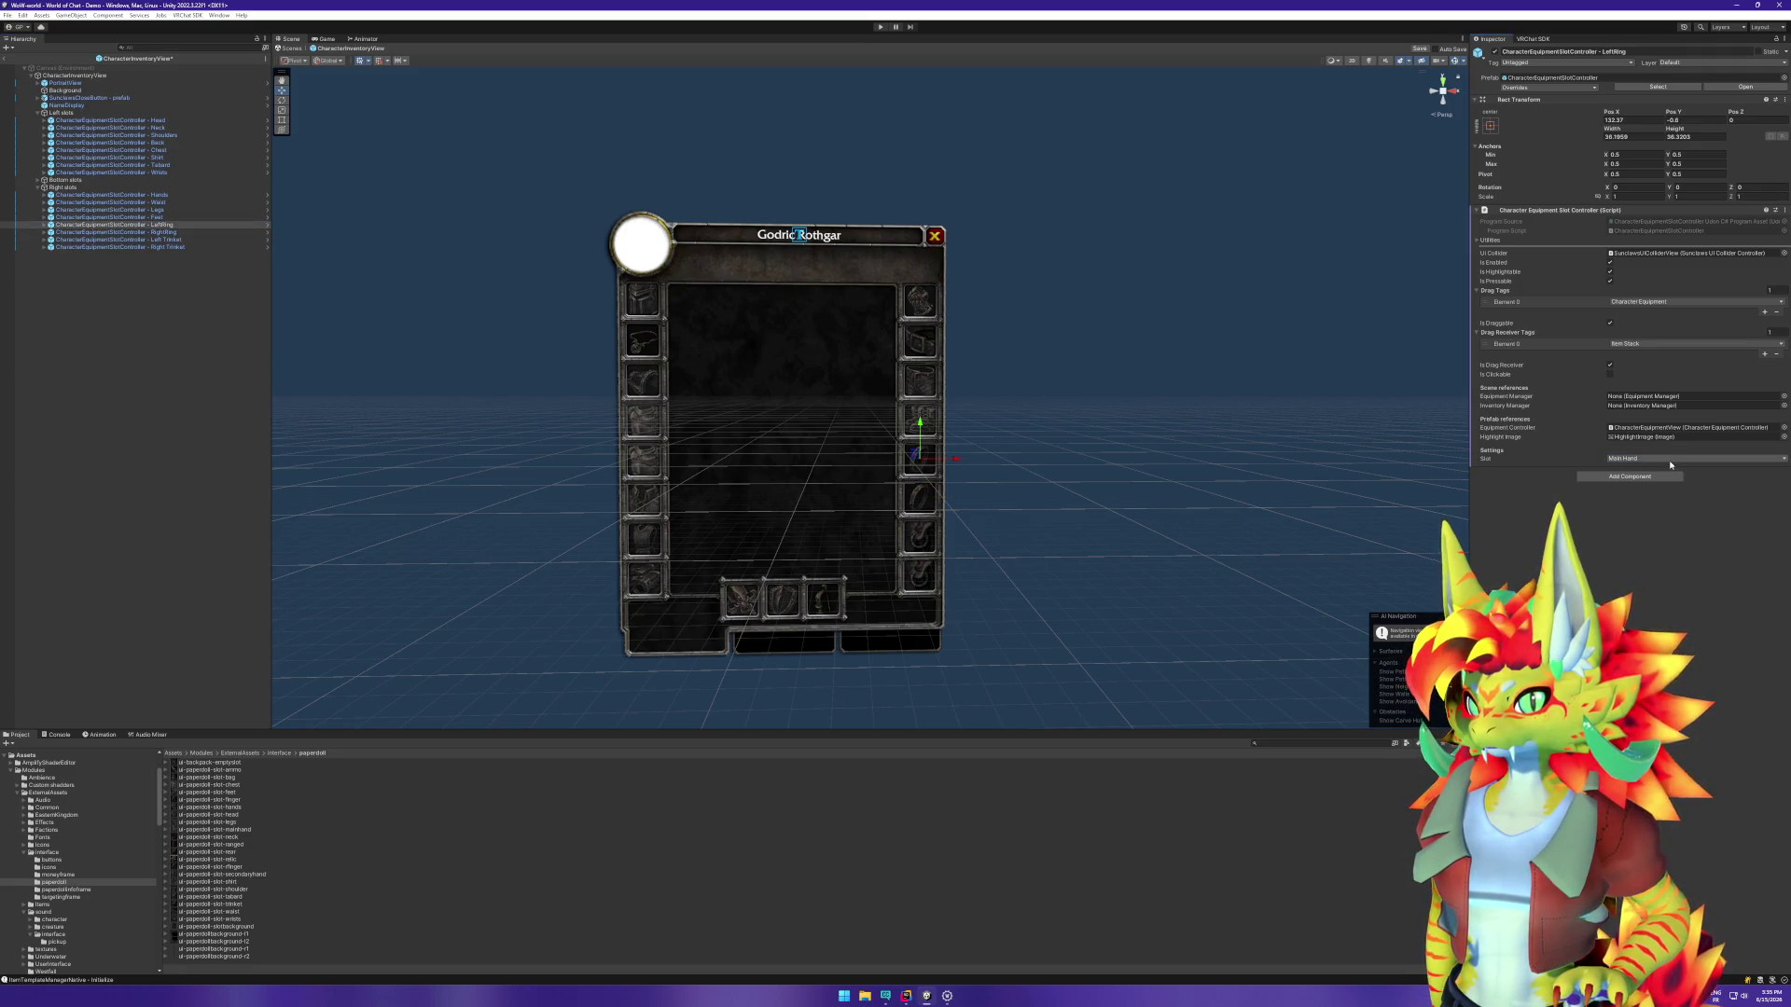
pyautogui.press('Escape')
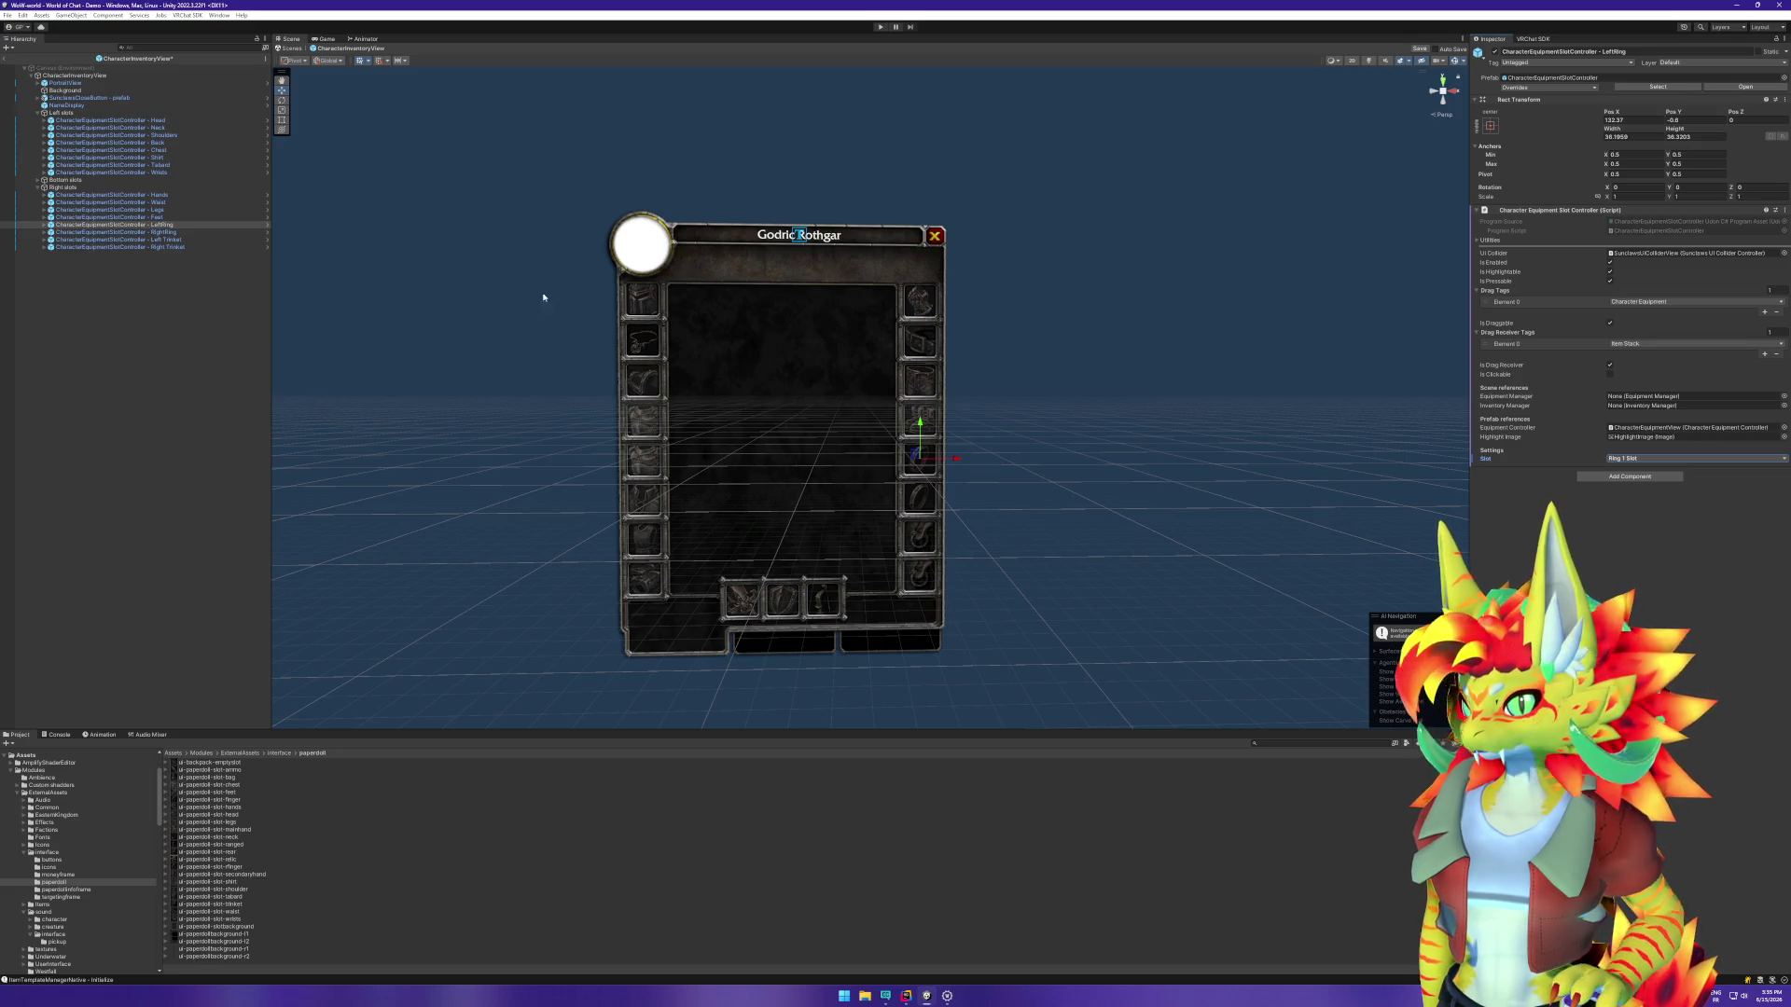
pyautogui.press('Up')
pyautogui.click(1684, 459)
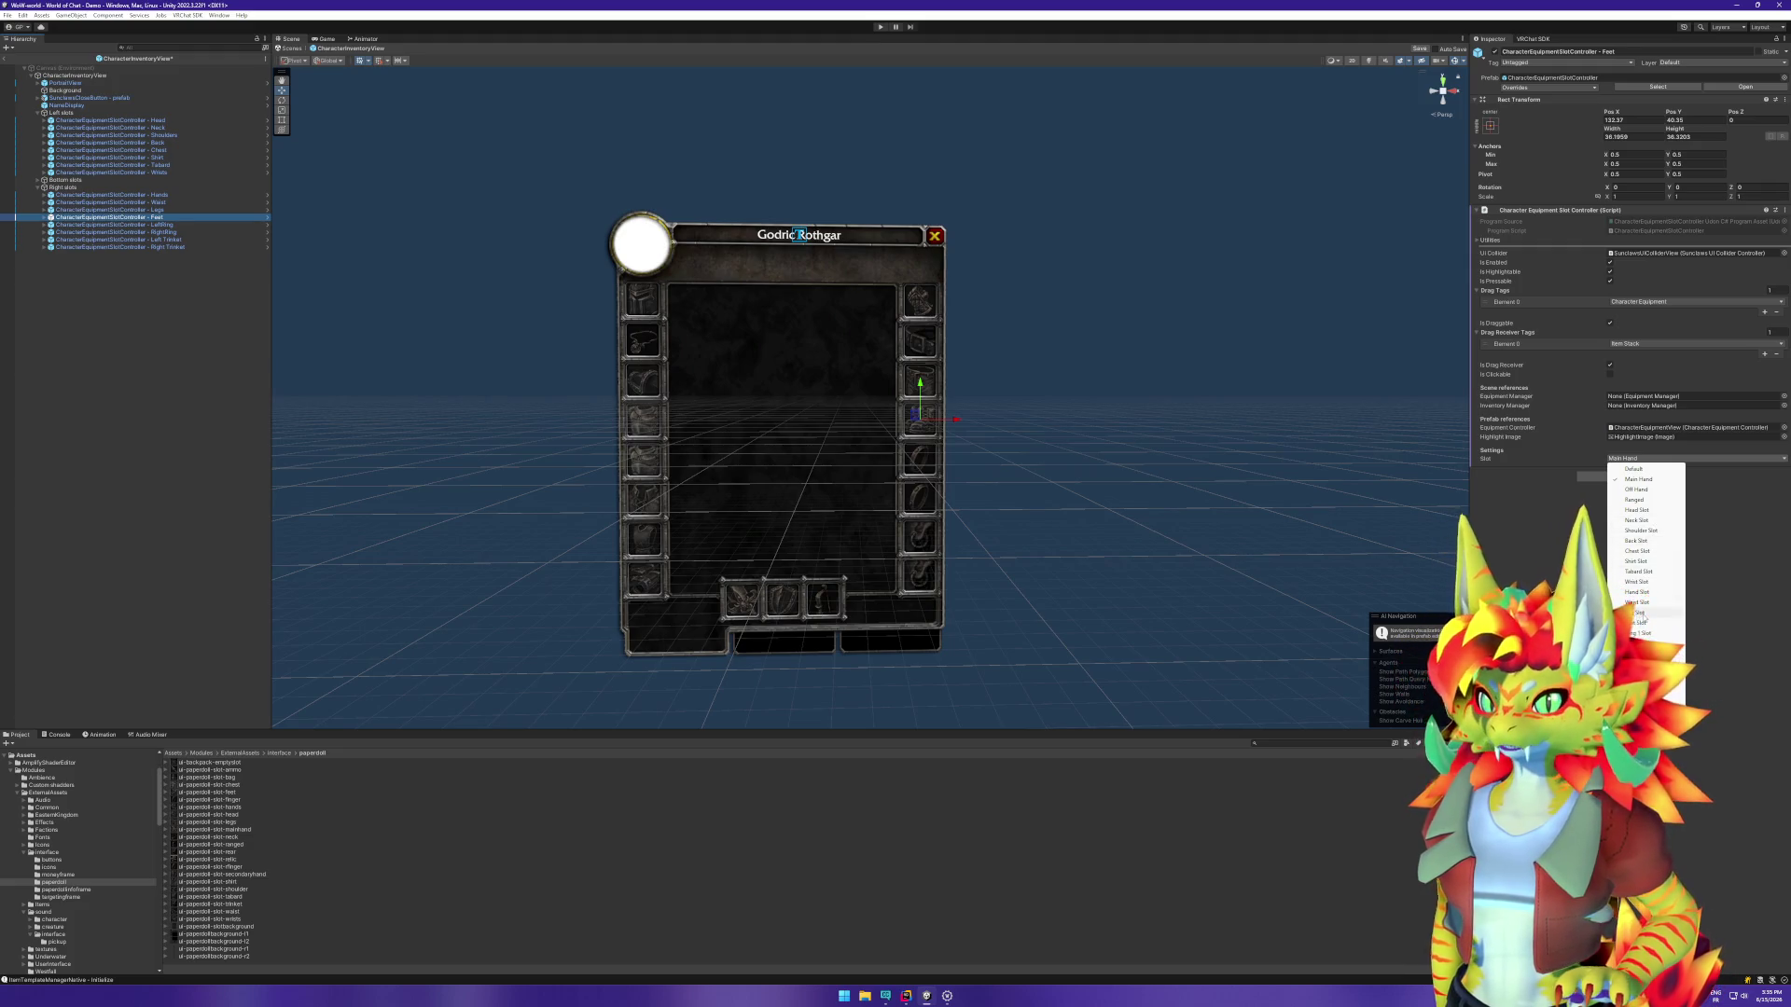
# Step: Set Feet, Legs, Waist, Hands and Wrists controllers to their slot types (Feet, Leg, Hand, Wrist Slot)
pyautogui.click(1637, 623)
pyautogui.click(159, 210)
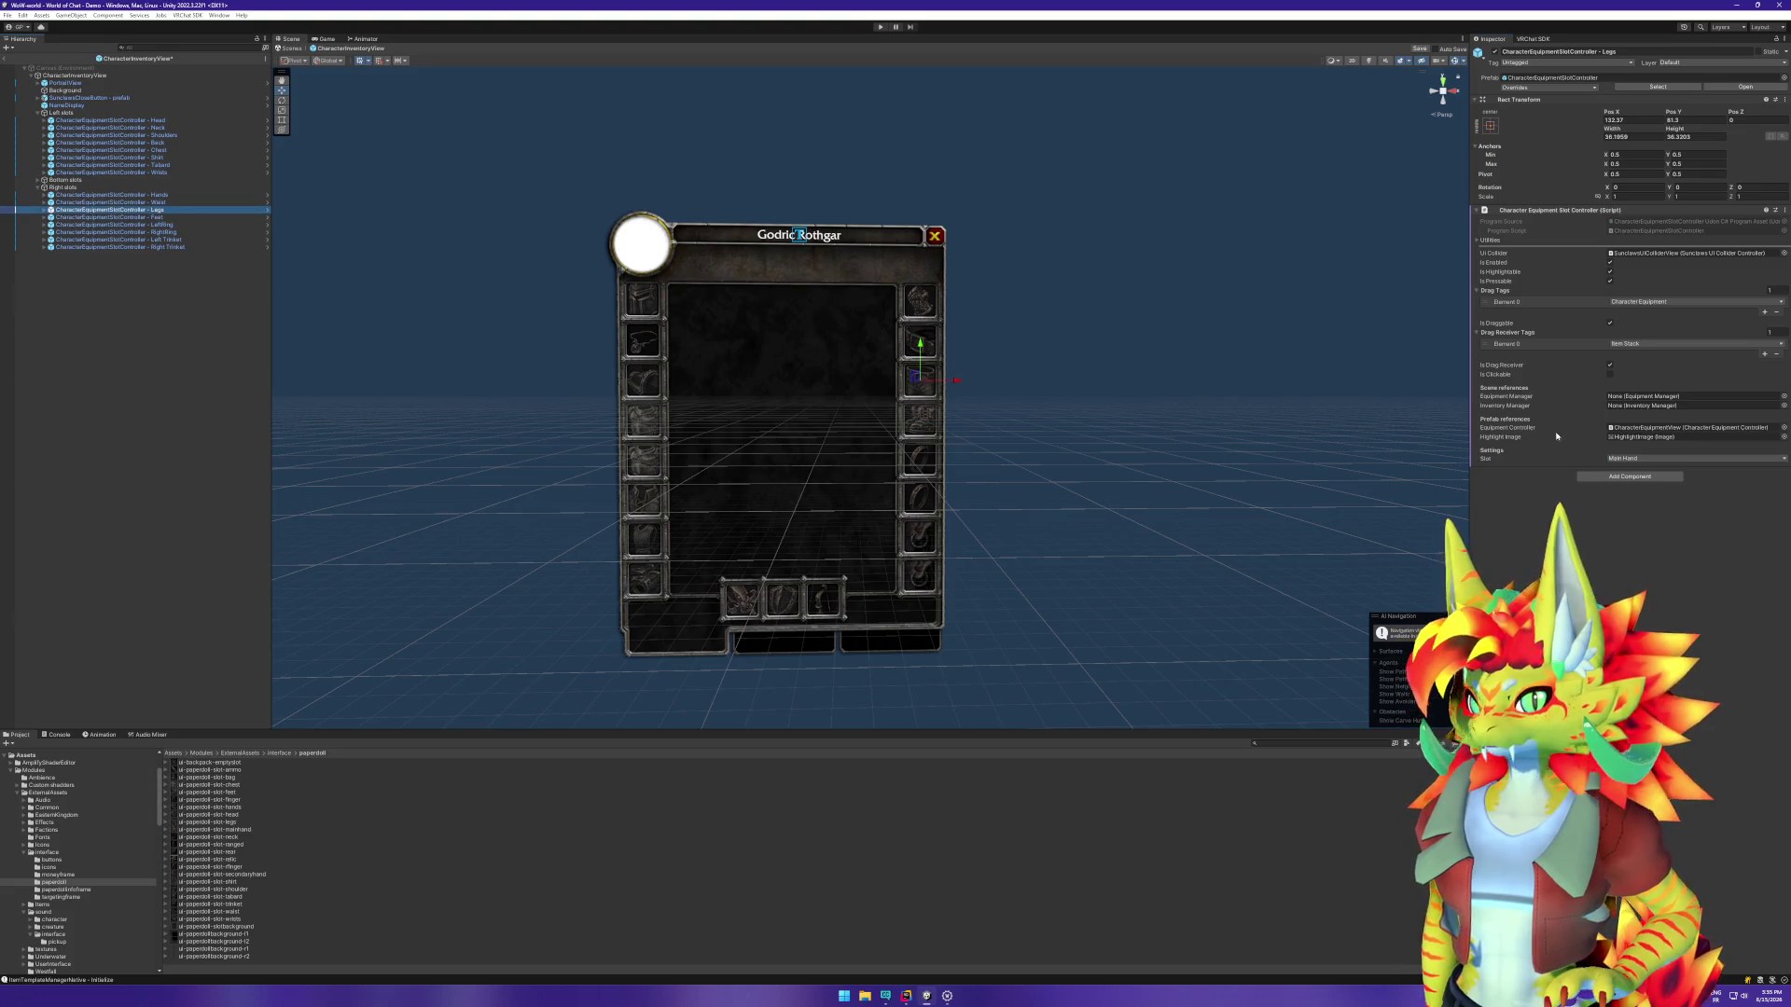
pyautogui.click(1684, 459)
pyautogui.click(1651, 614)
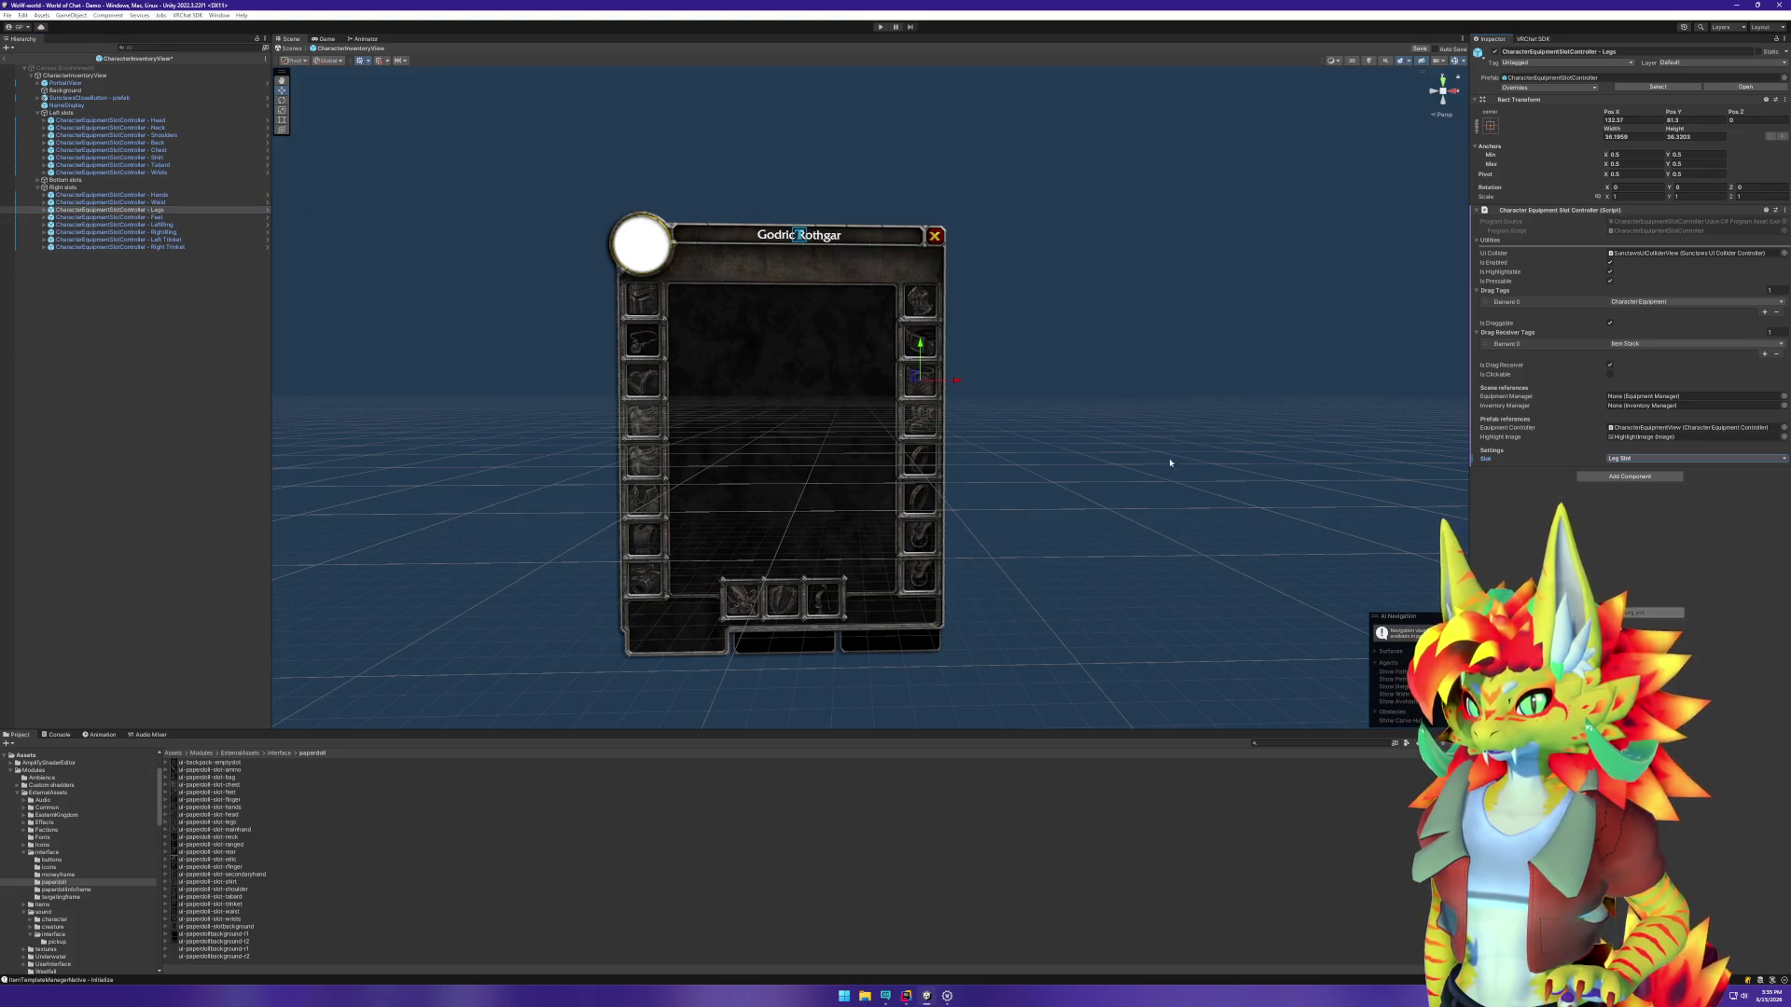
pyautogui.click(200, 203)
pyautogui.click(1651, 460)
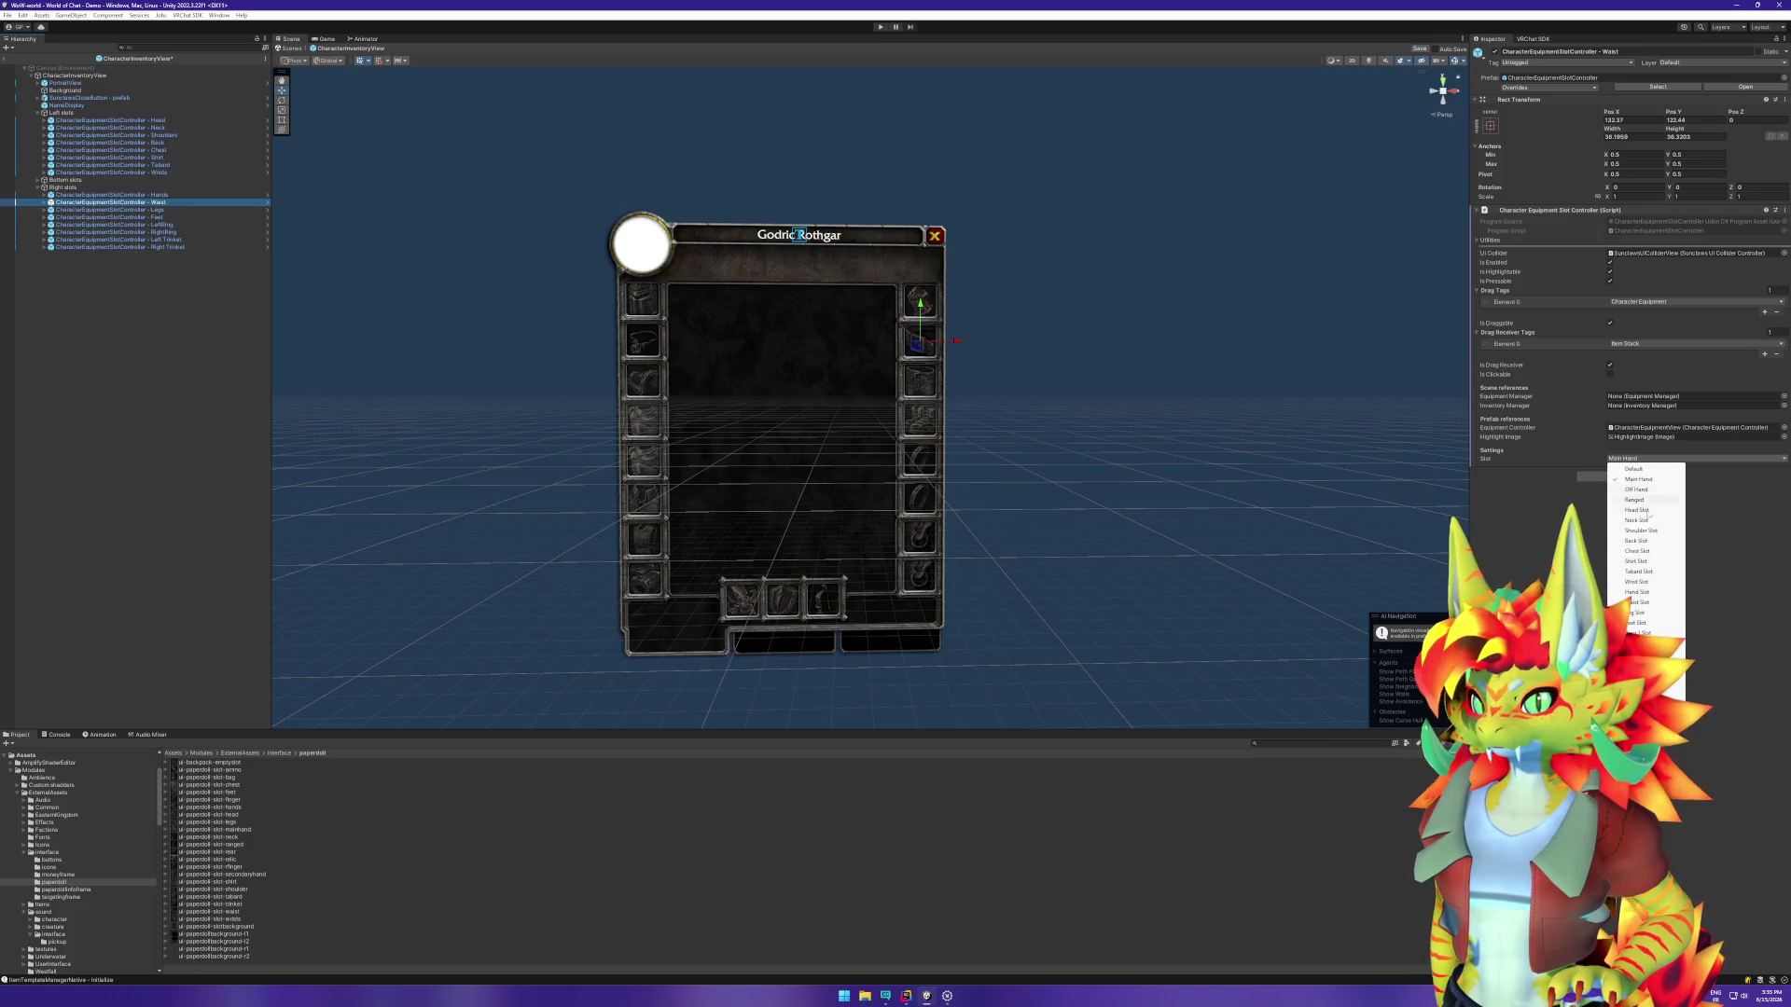
pyautogui.click(1647, 593)
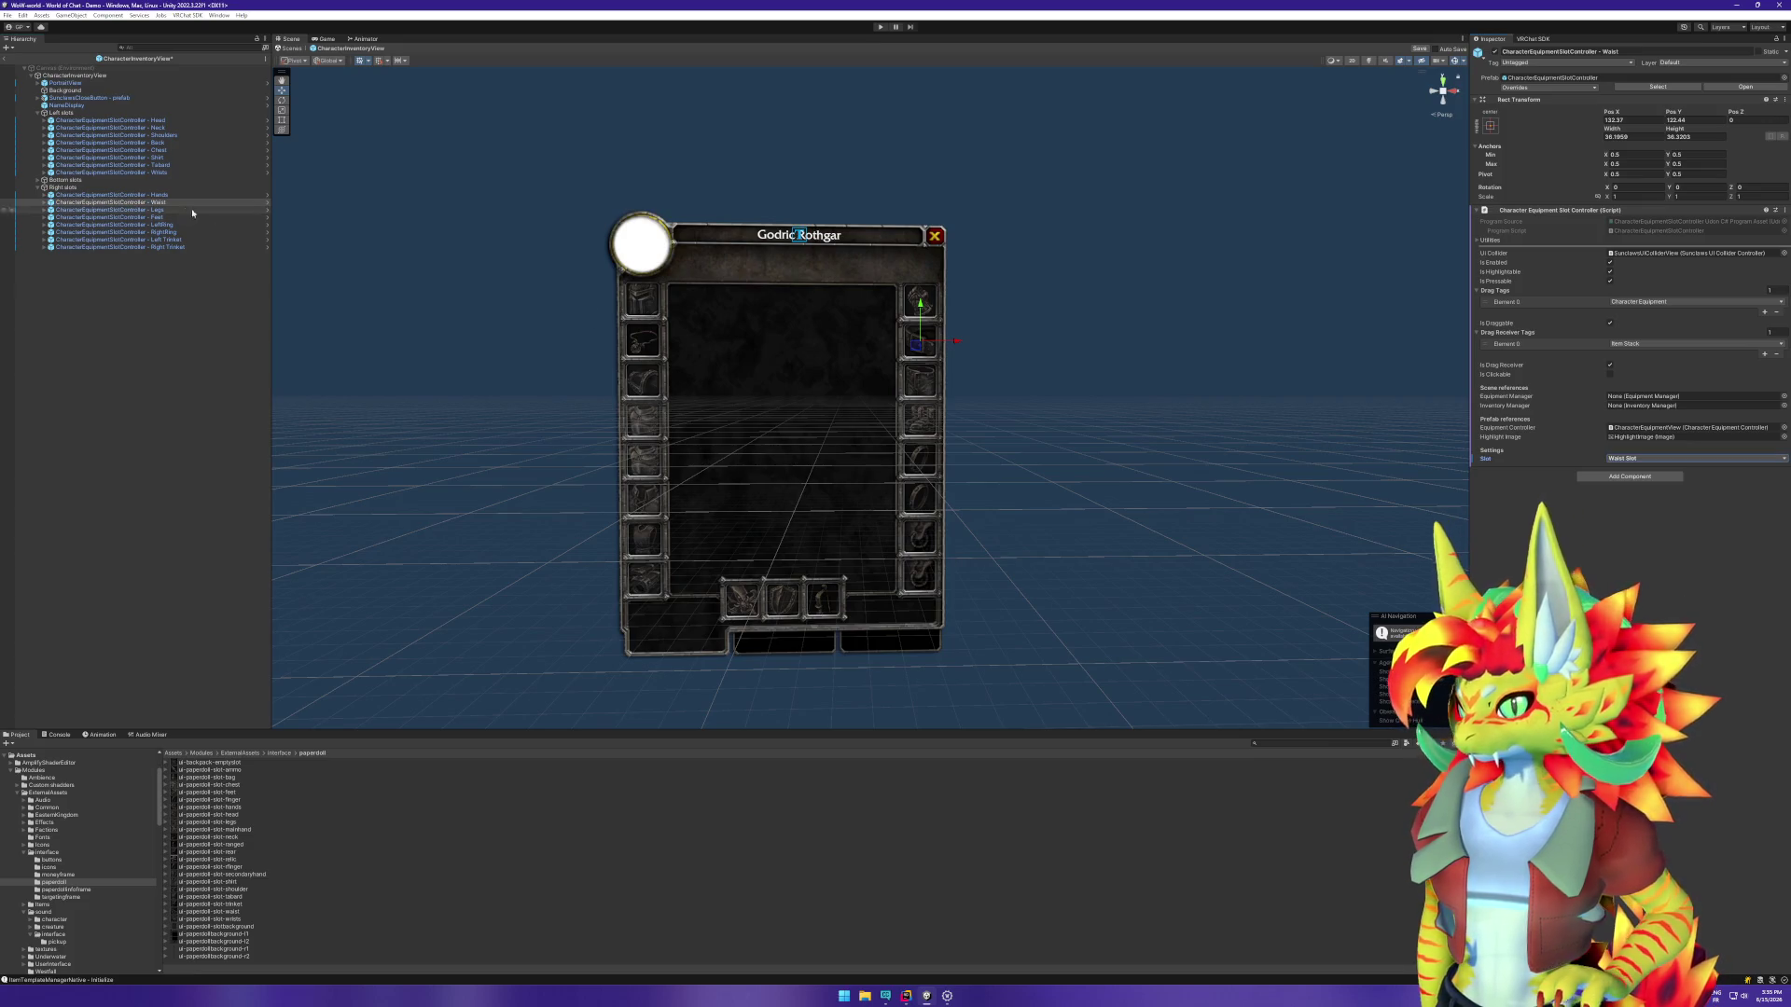
pyautogui.press('Up')
pyautogui.click(1664, 459)
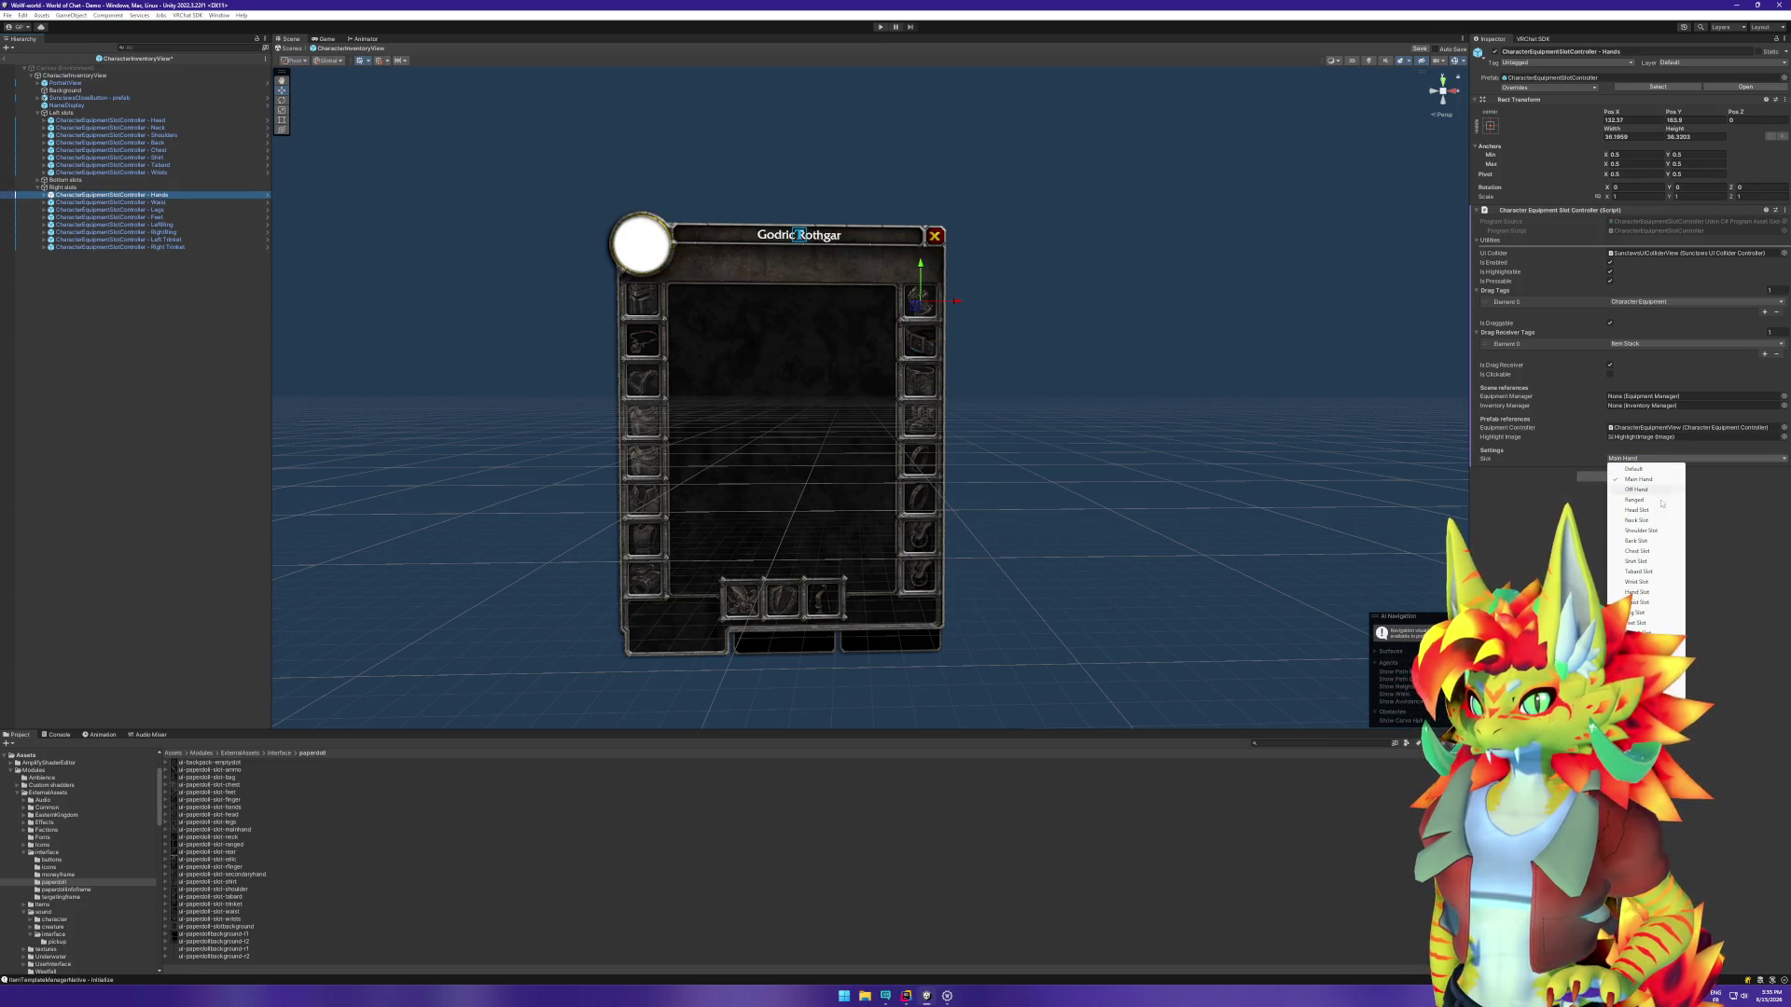
pyautogui.click(1648, 594)
pyautogui.press('Up')
pyautogui.press('Up')
pyautogui.press('Up')
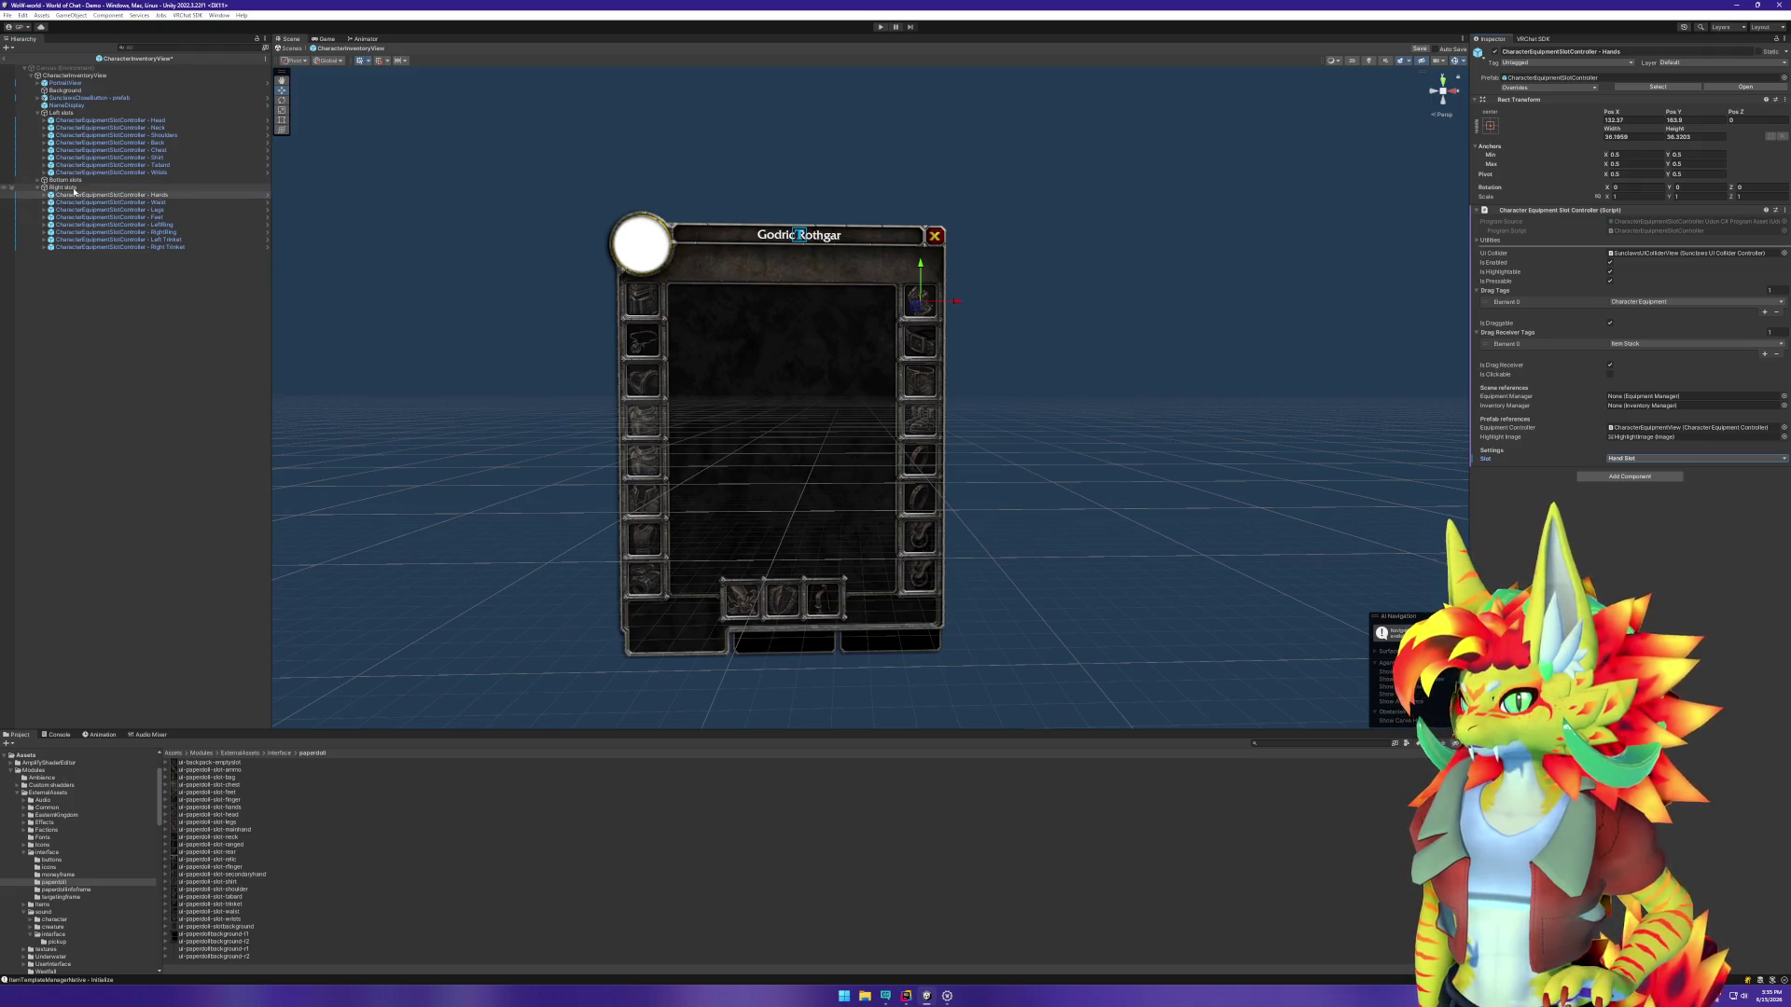
pyautogui.click(1683, 459)
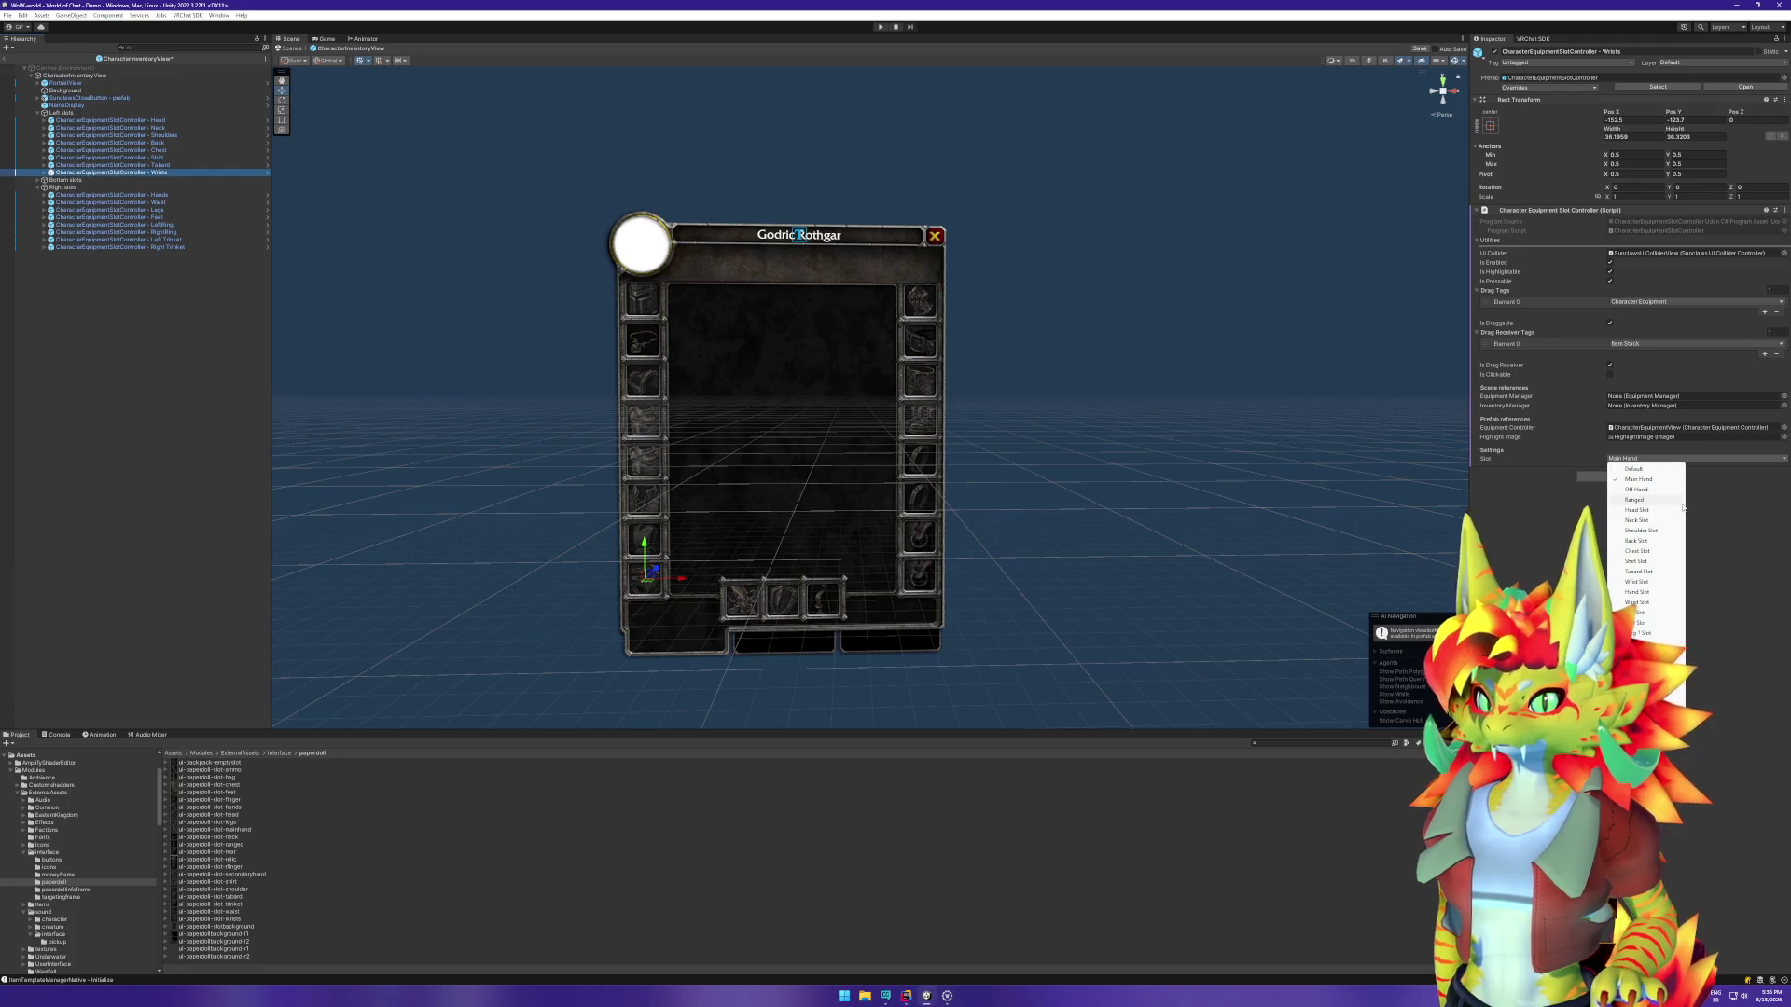
pyautogui.click(1647, 583)
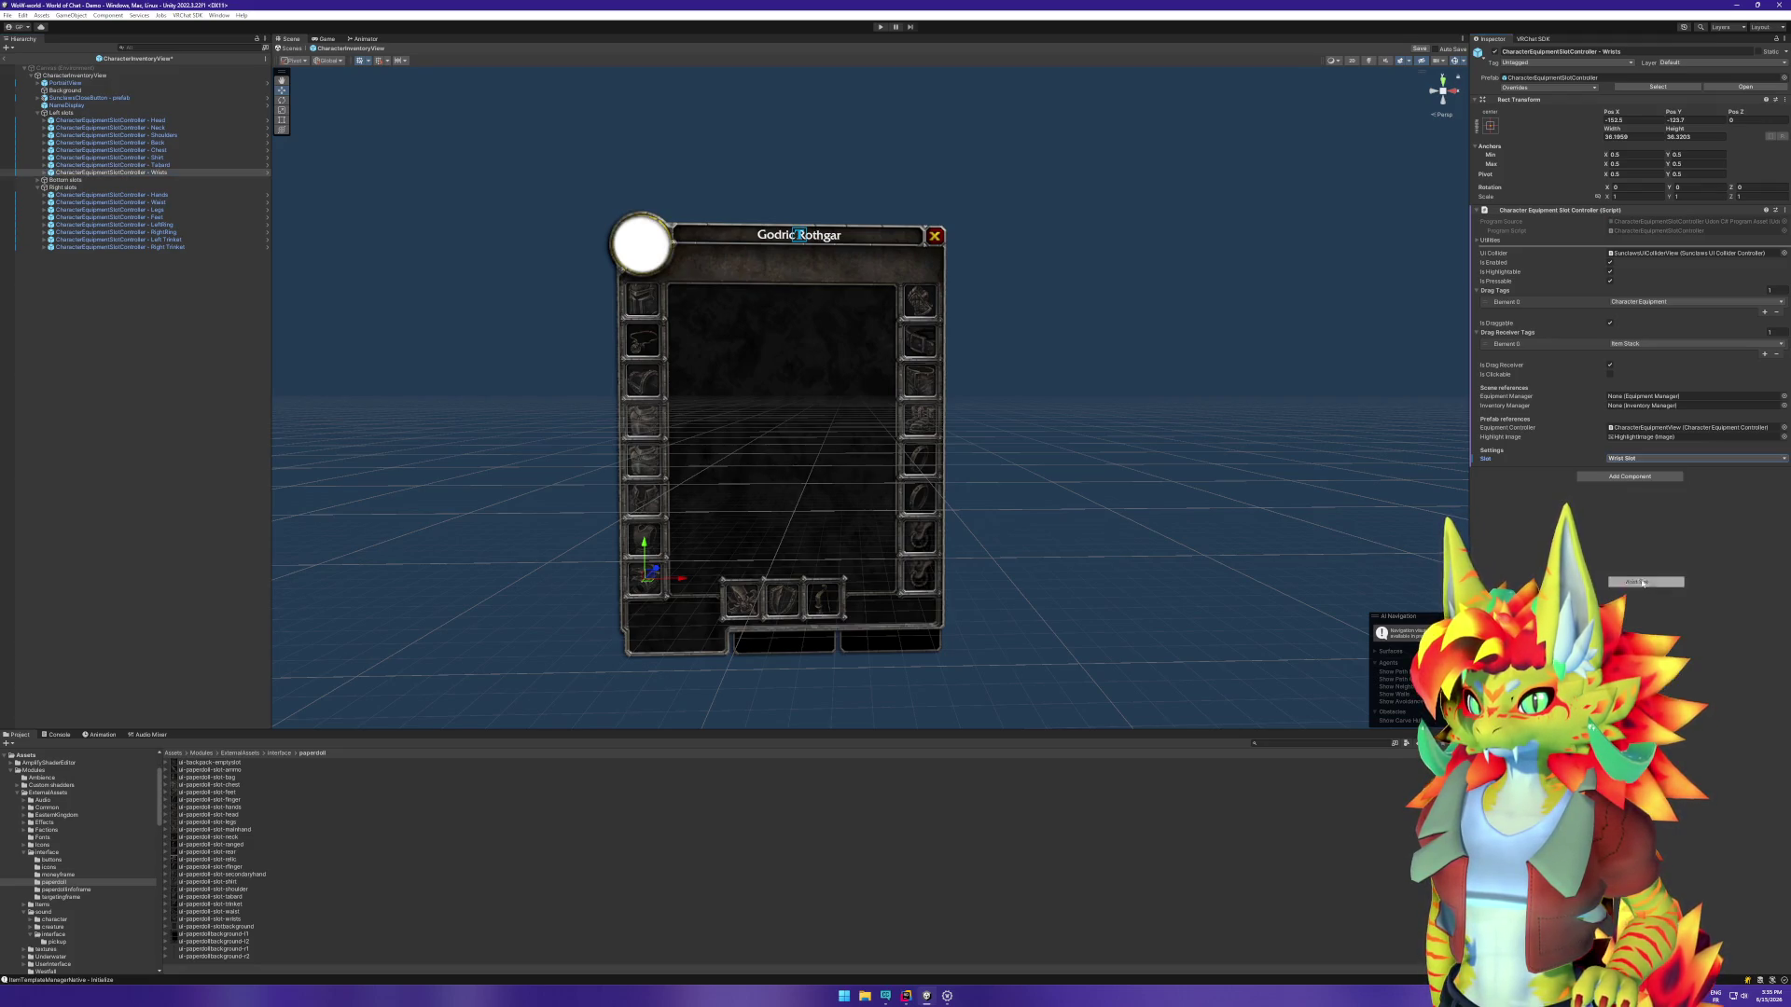
# Step: Assign slot types to Tabard, Shirt (Shirt Slot) and Chest (Chest Slot)
pyautogui.click(134, 165)
pyautogui.click(1684, 458)
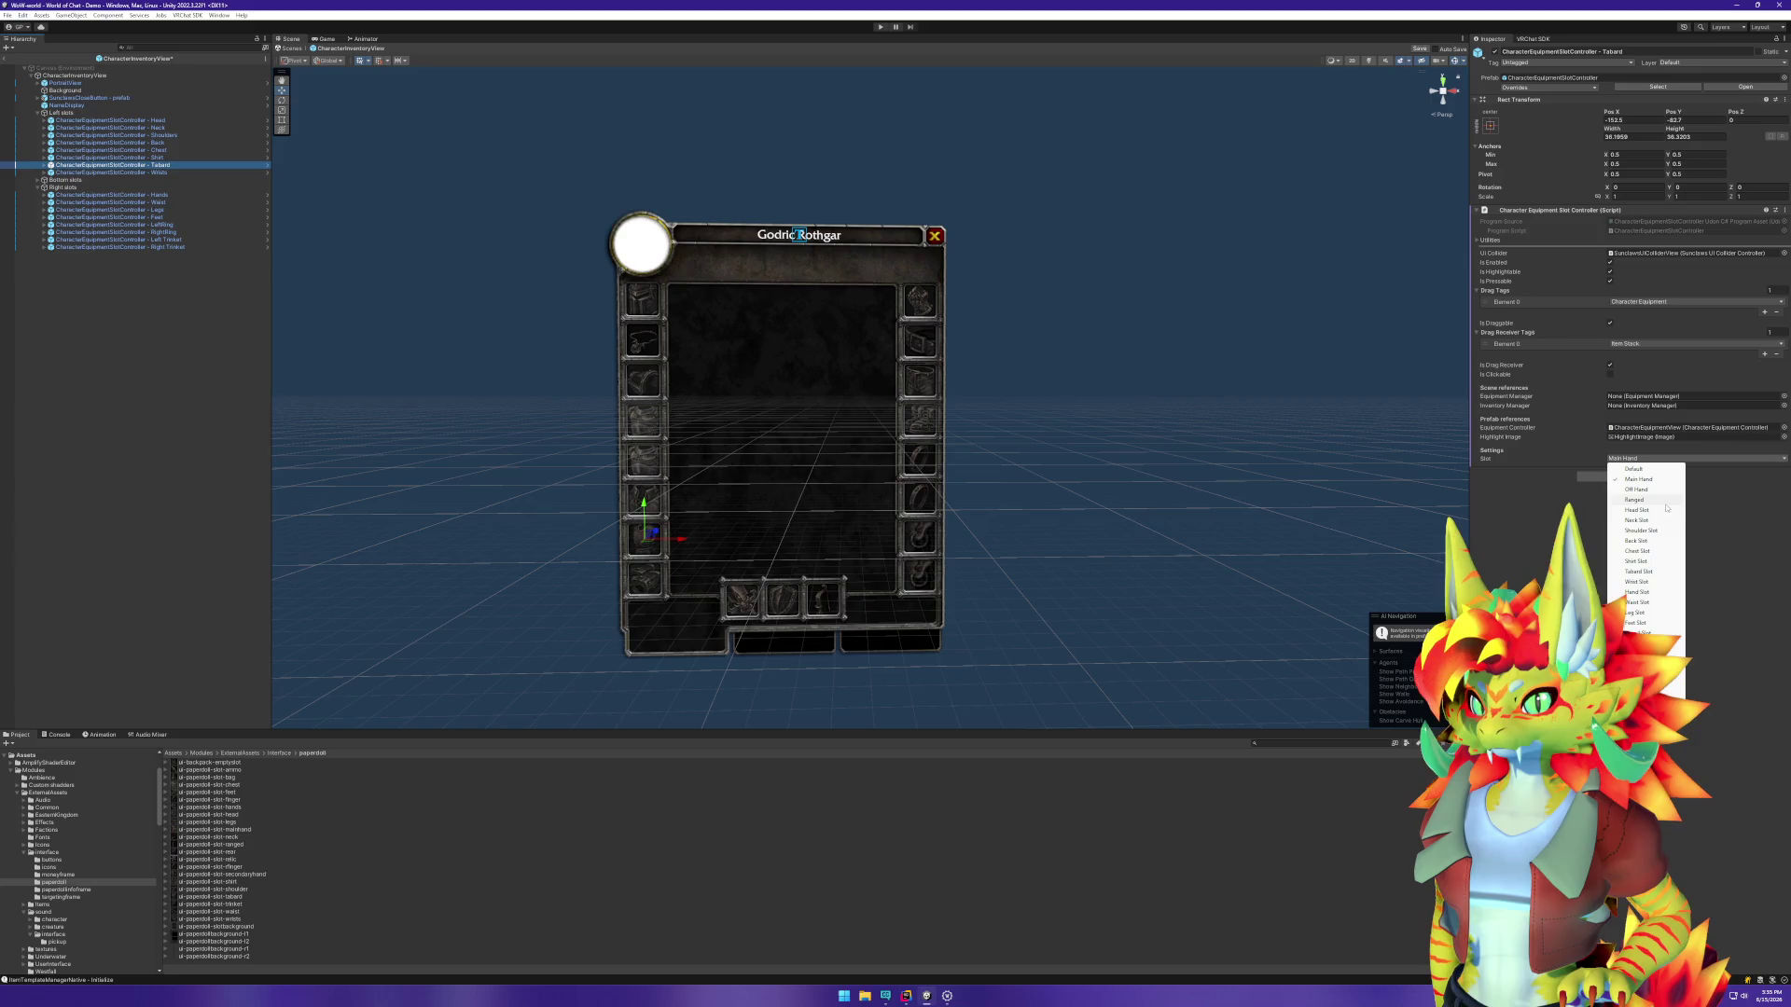
pyautogui.click(1647, 572)
pyautogui.click(112, 150)
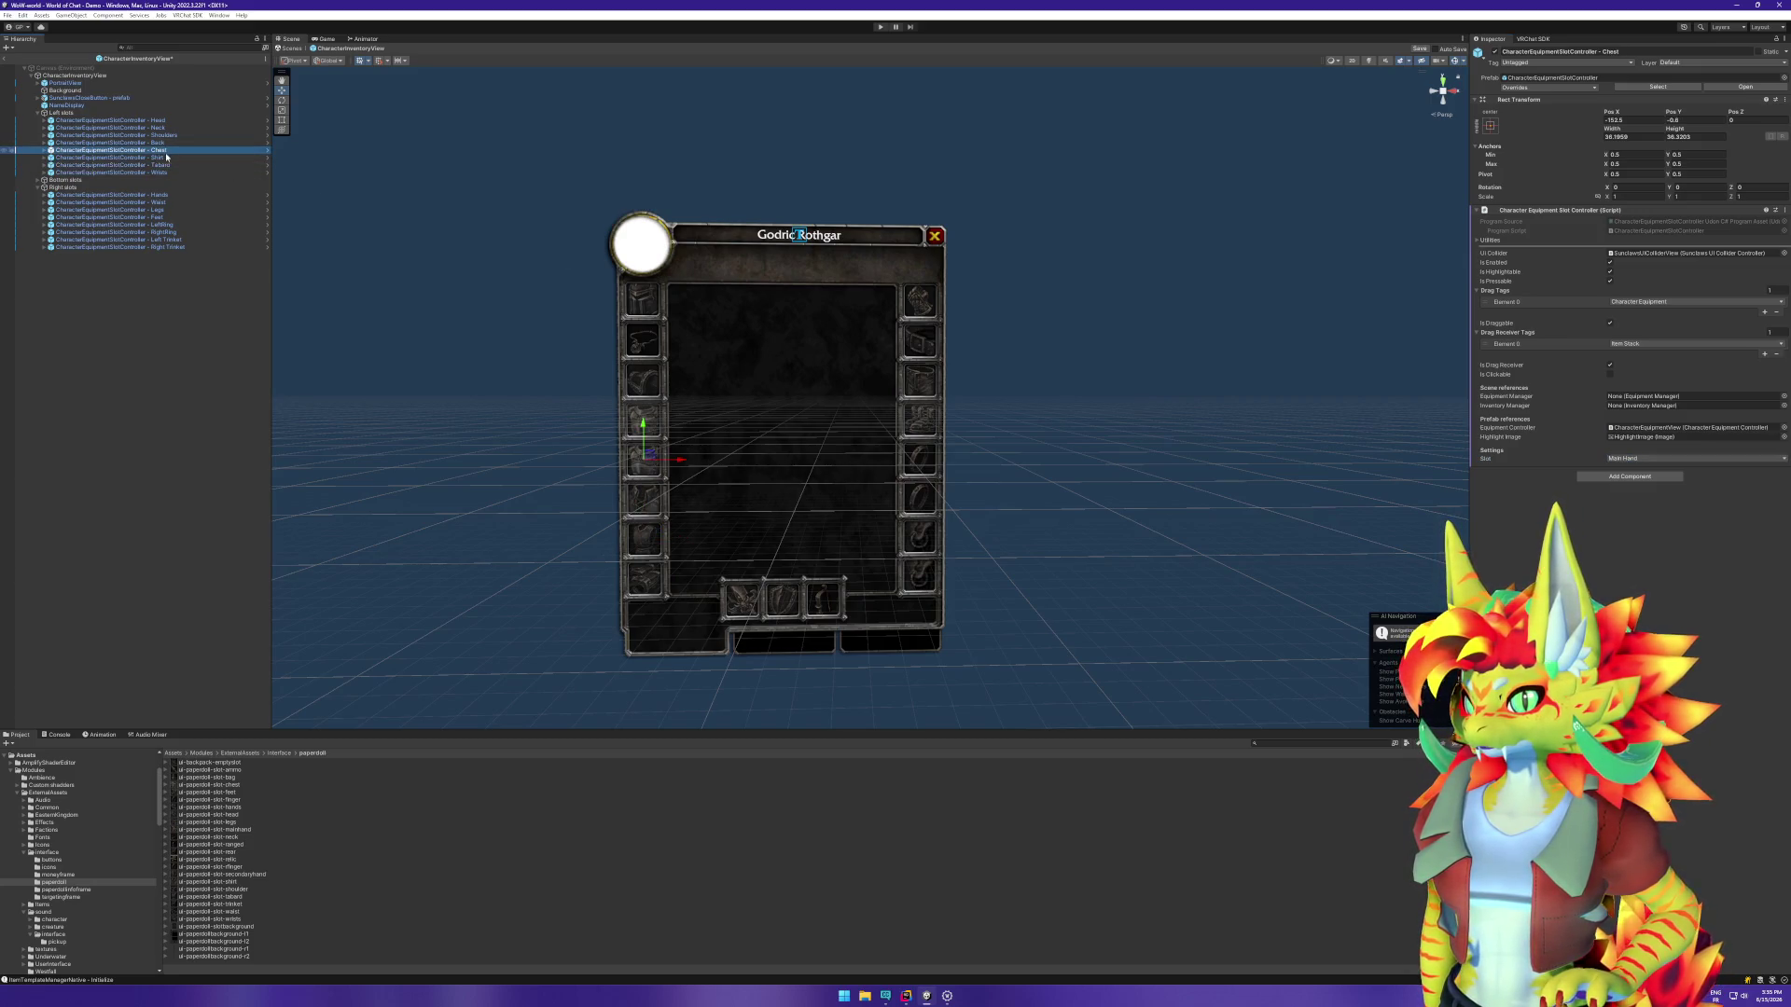
pyautogui.click(112, 158)
pyautogui.click(1684, 458)
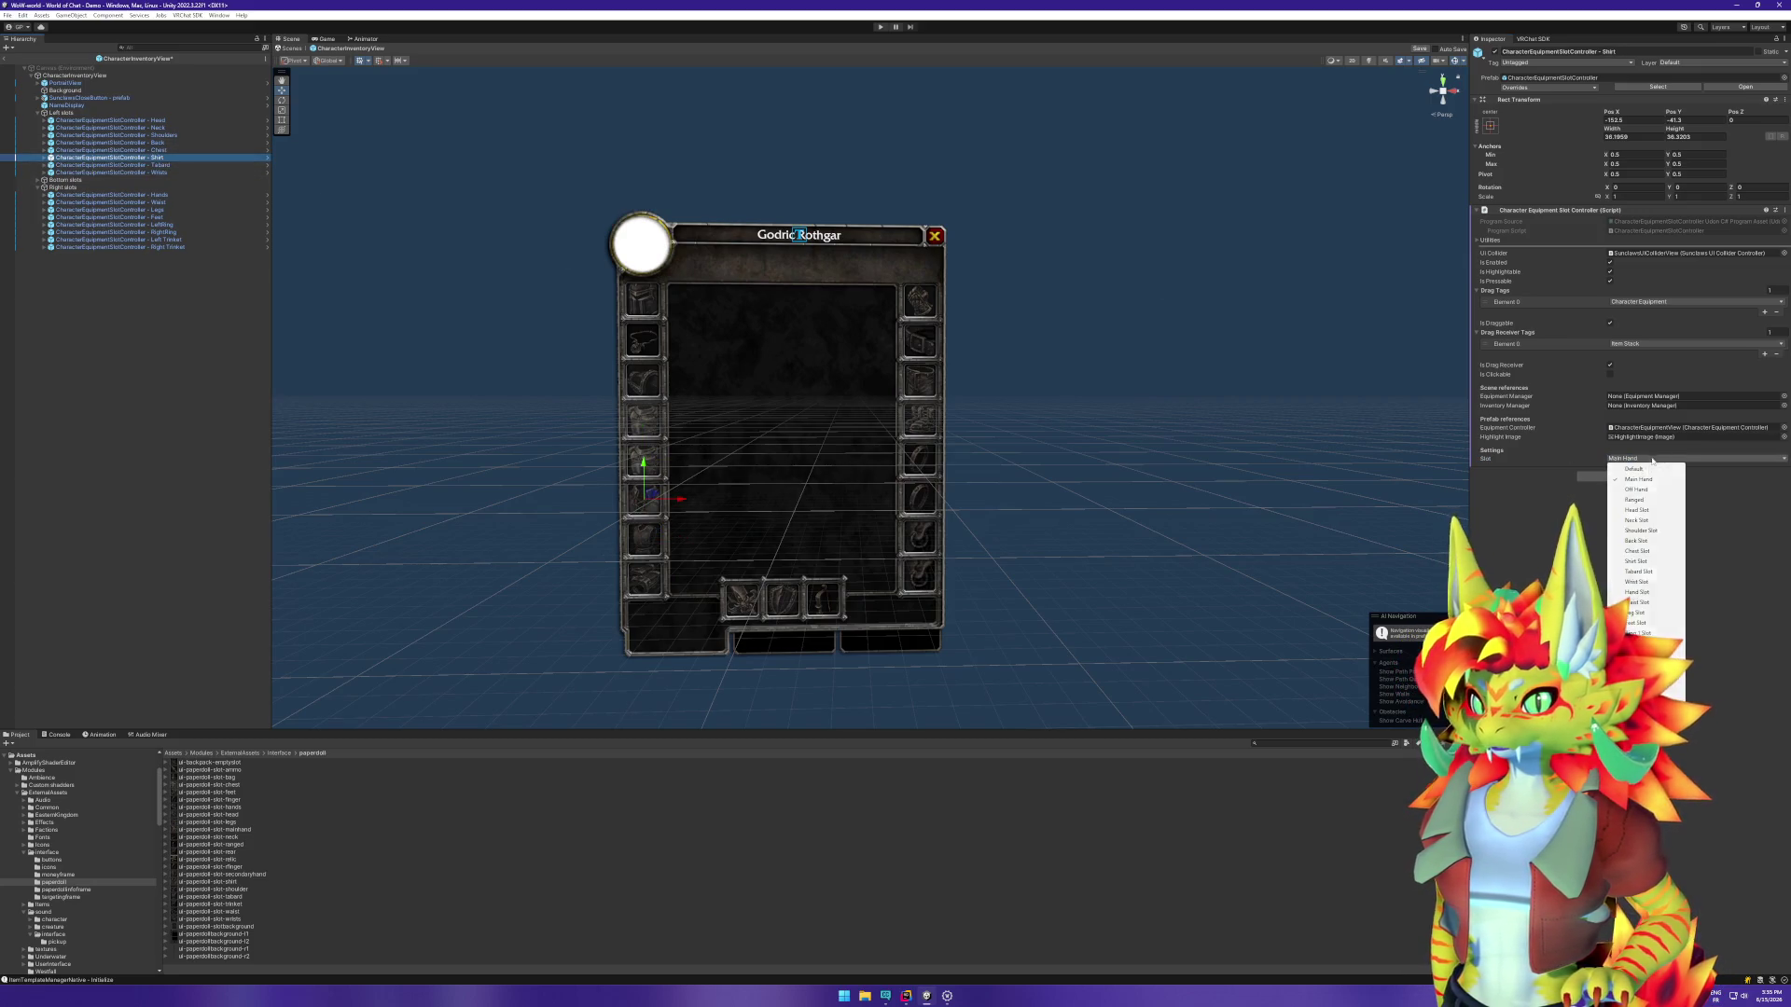
pyautogui.click(1630, 560)
pyautogui.click(112, 151)
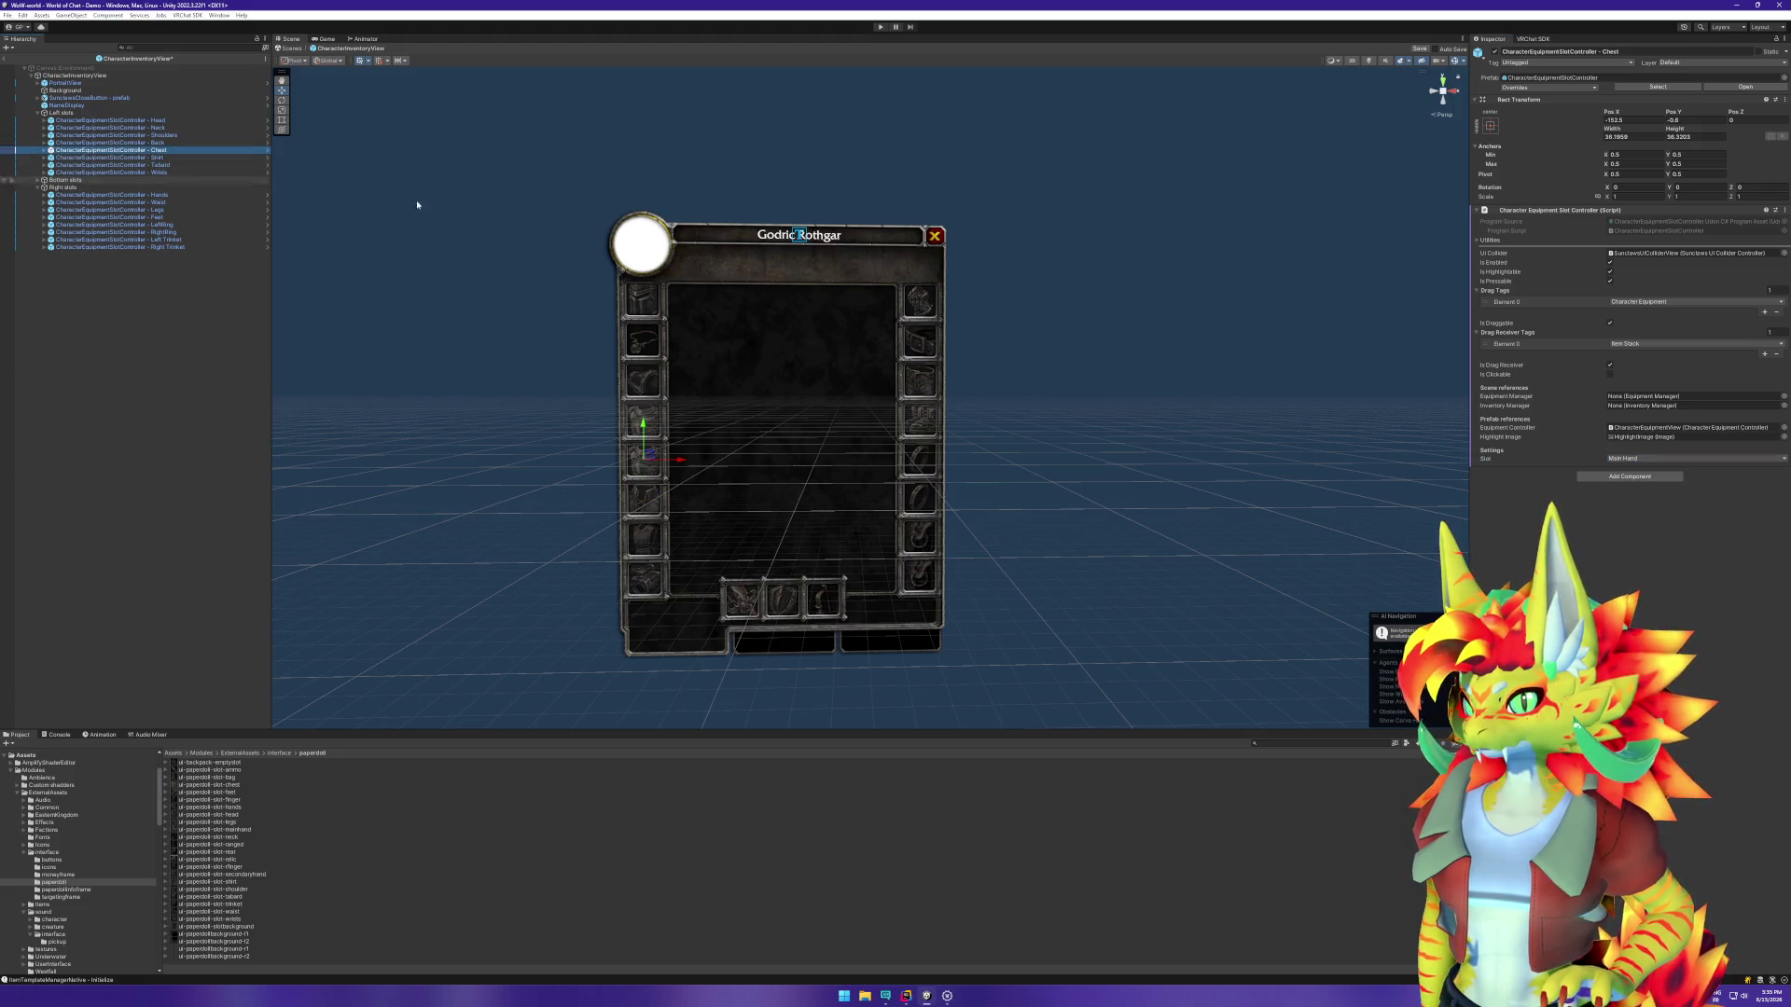
pyautogui.click(1628, 458)
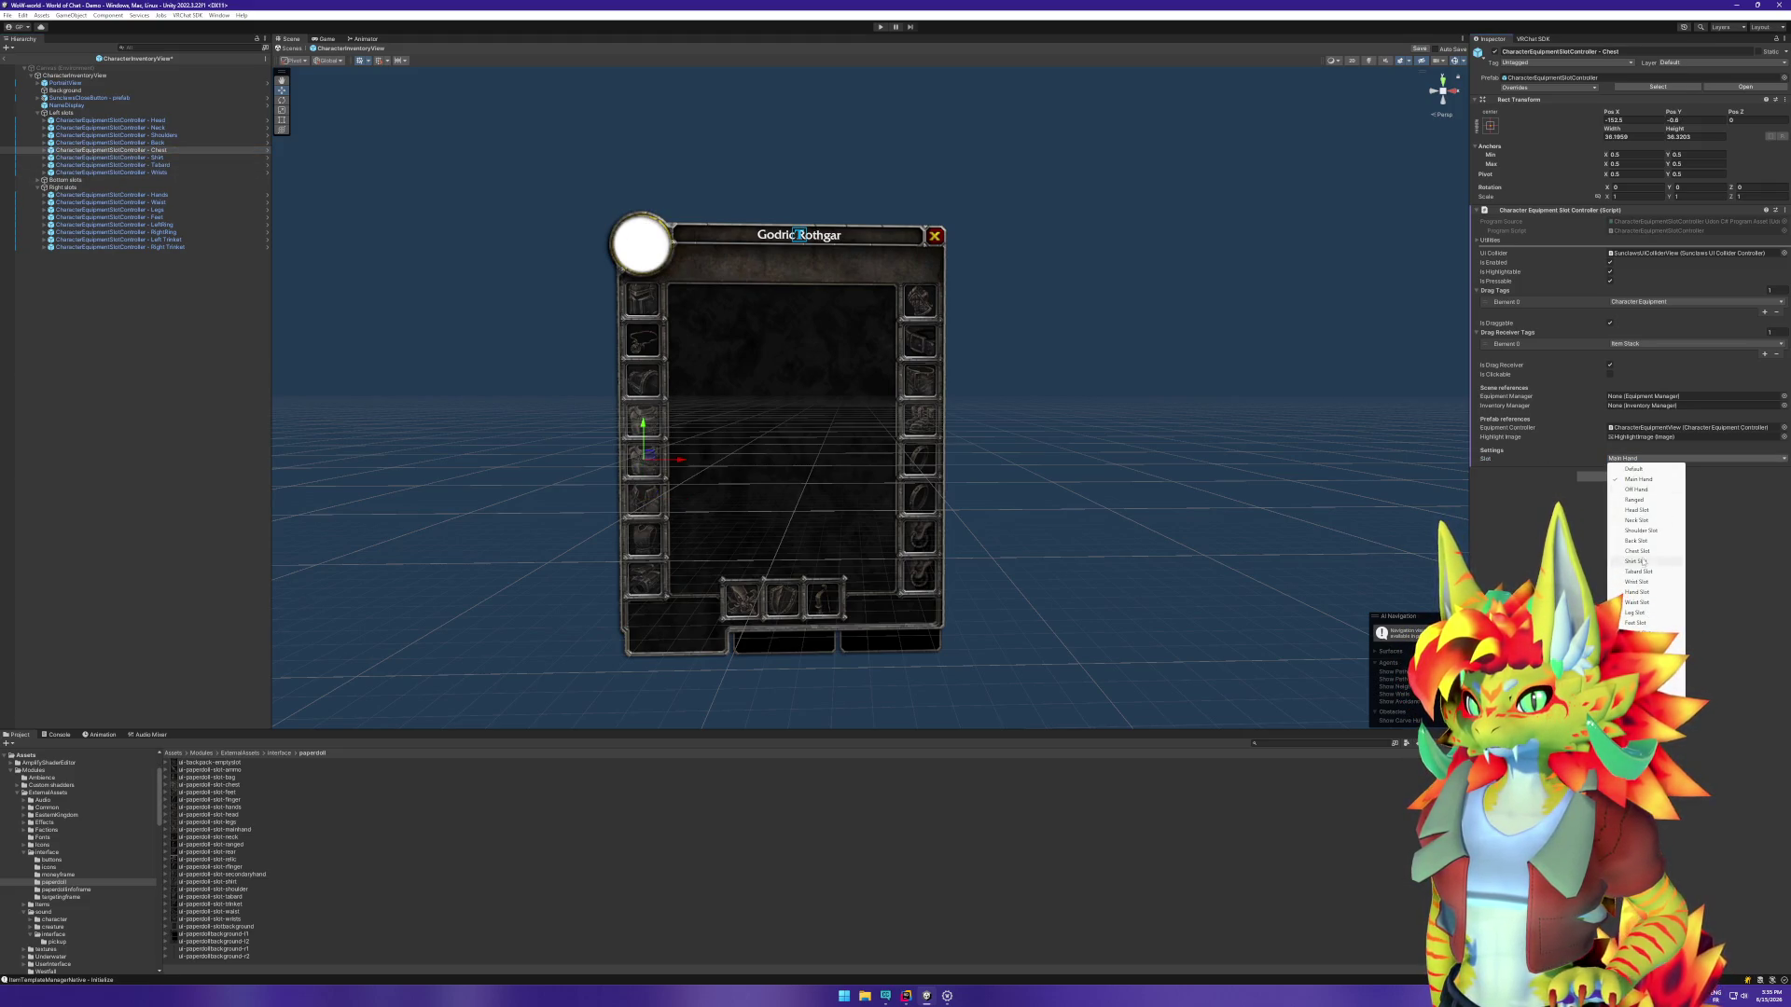
pyautogui.click(1638, 551)
# Step: Set Back, Shoulders, Neck and Head controllers to Back, Shoulder, Neck and Head Slot
pyautogui.click(178, 142)
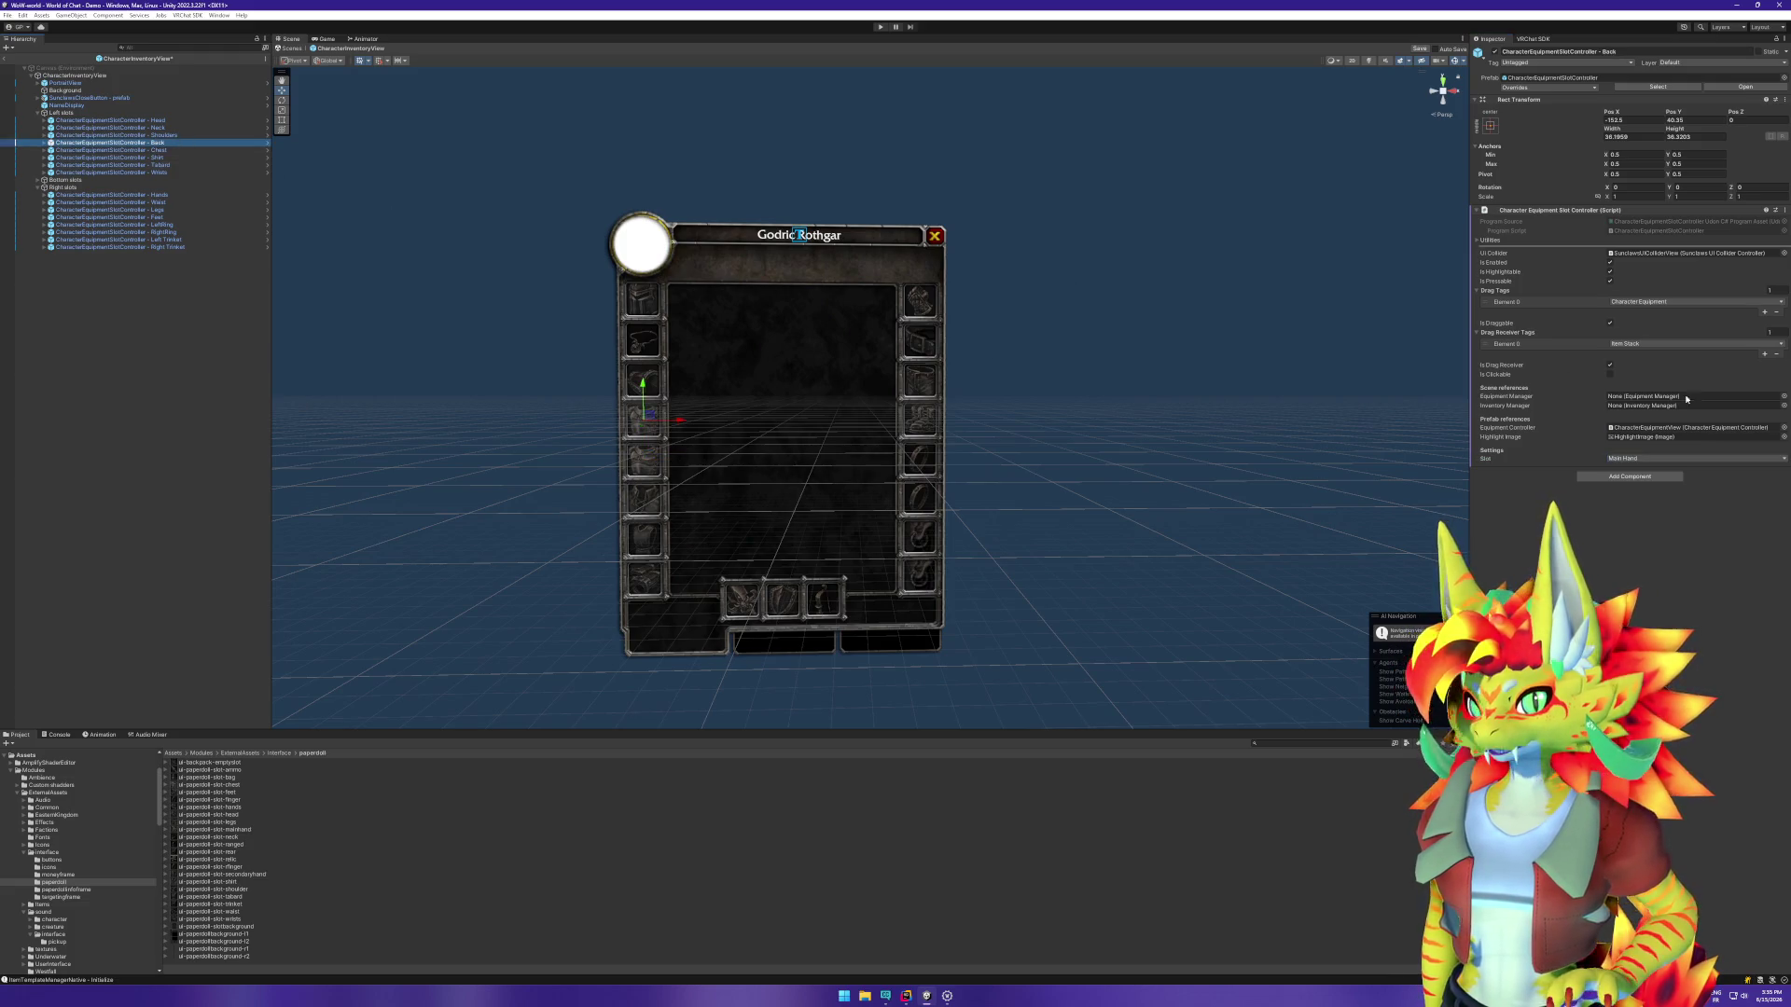
pyautogui.click(1669, 458)
pyautogui.click(1638, 542)
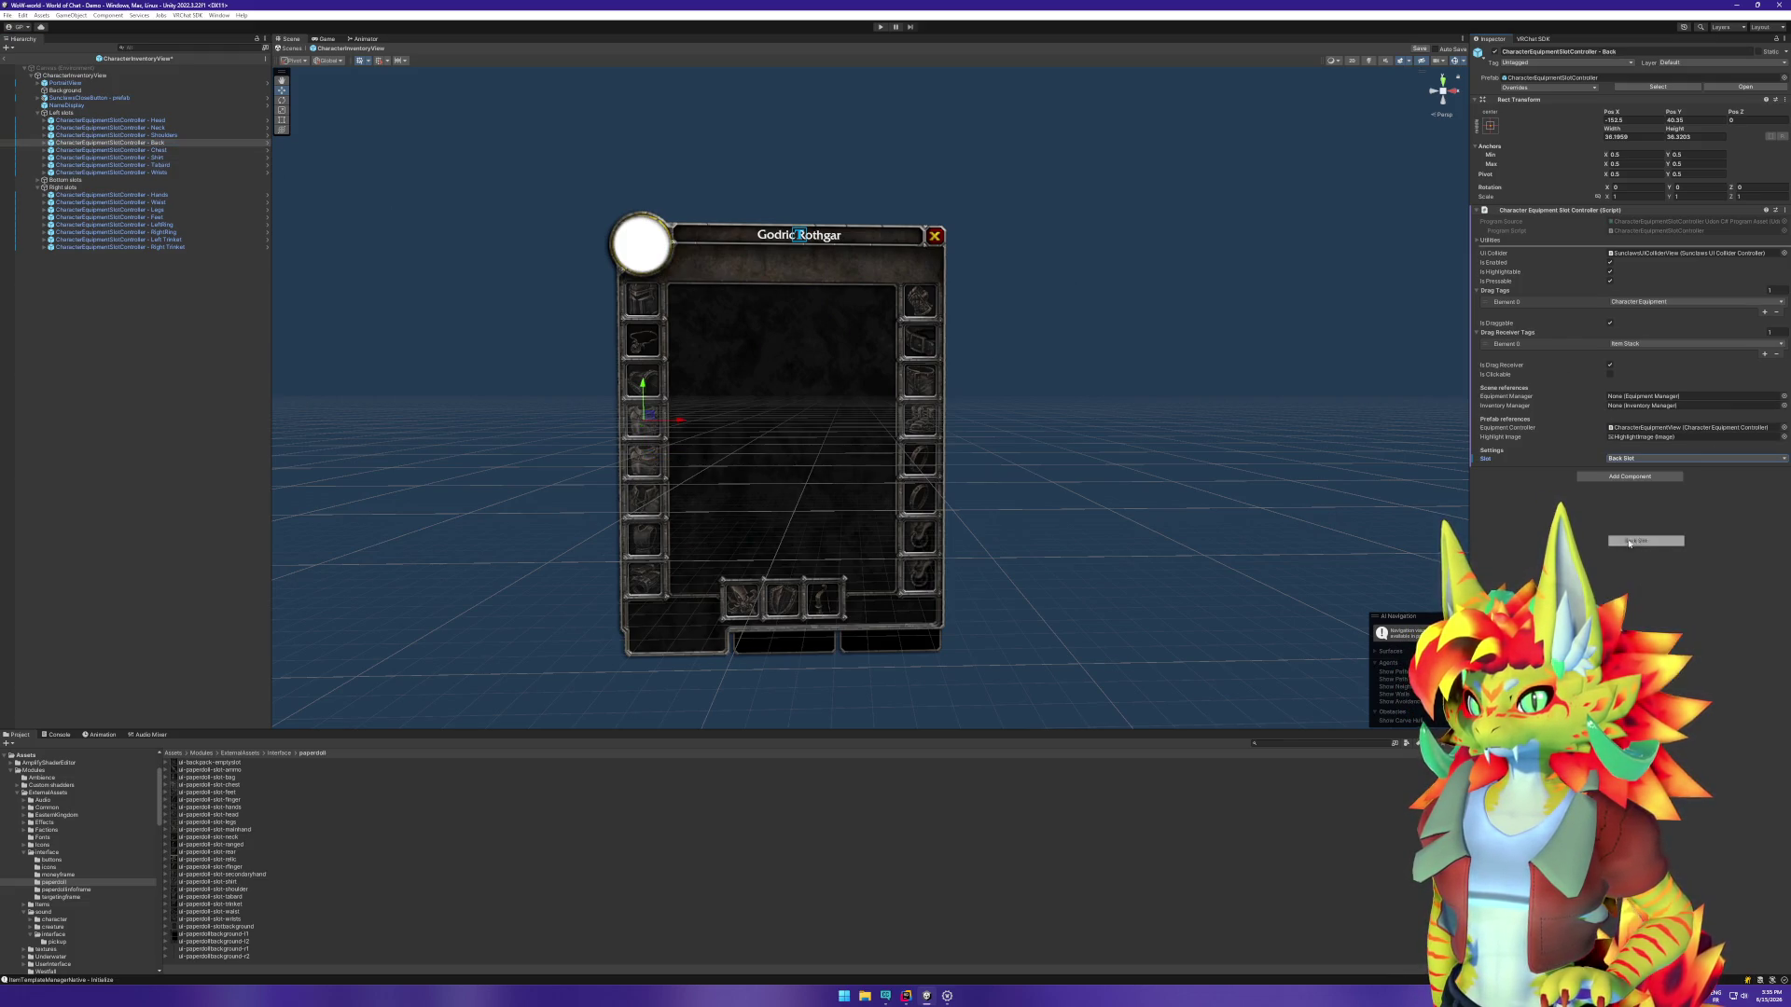
pyautogui.click(177, 135)
pyautogui.click(1670, 458)
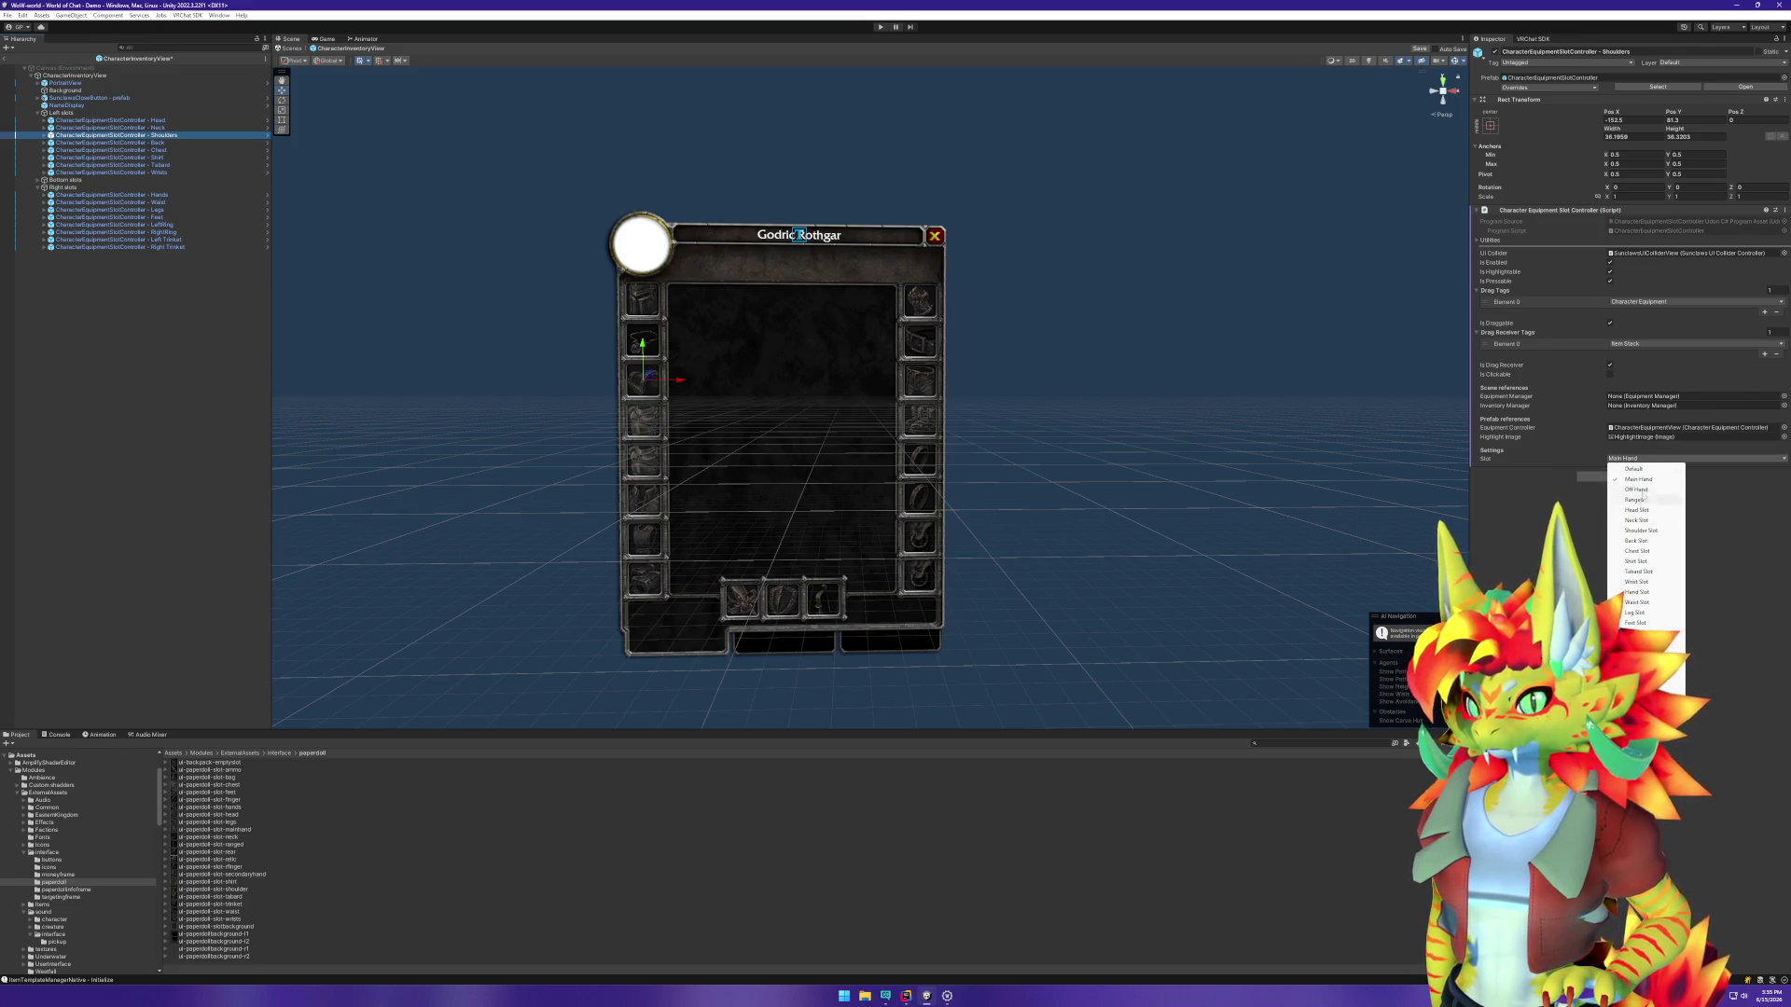
pyautogui.click(1641, 531)
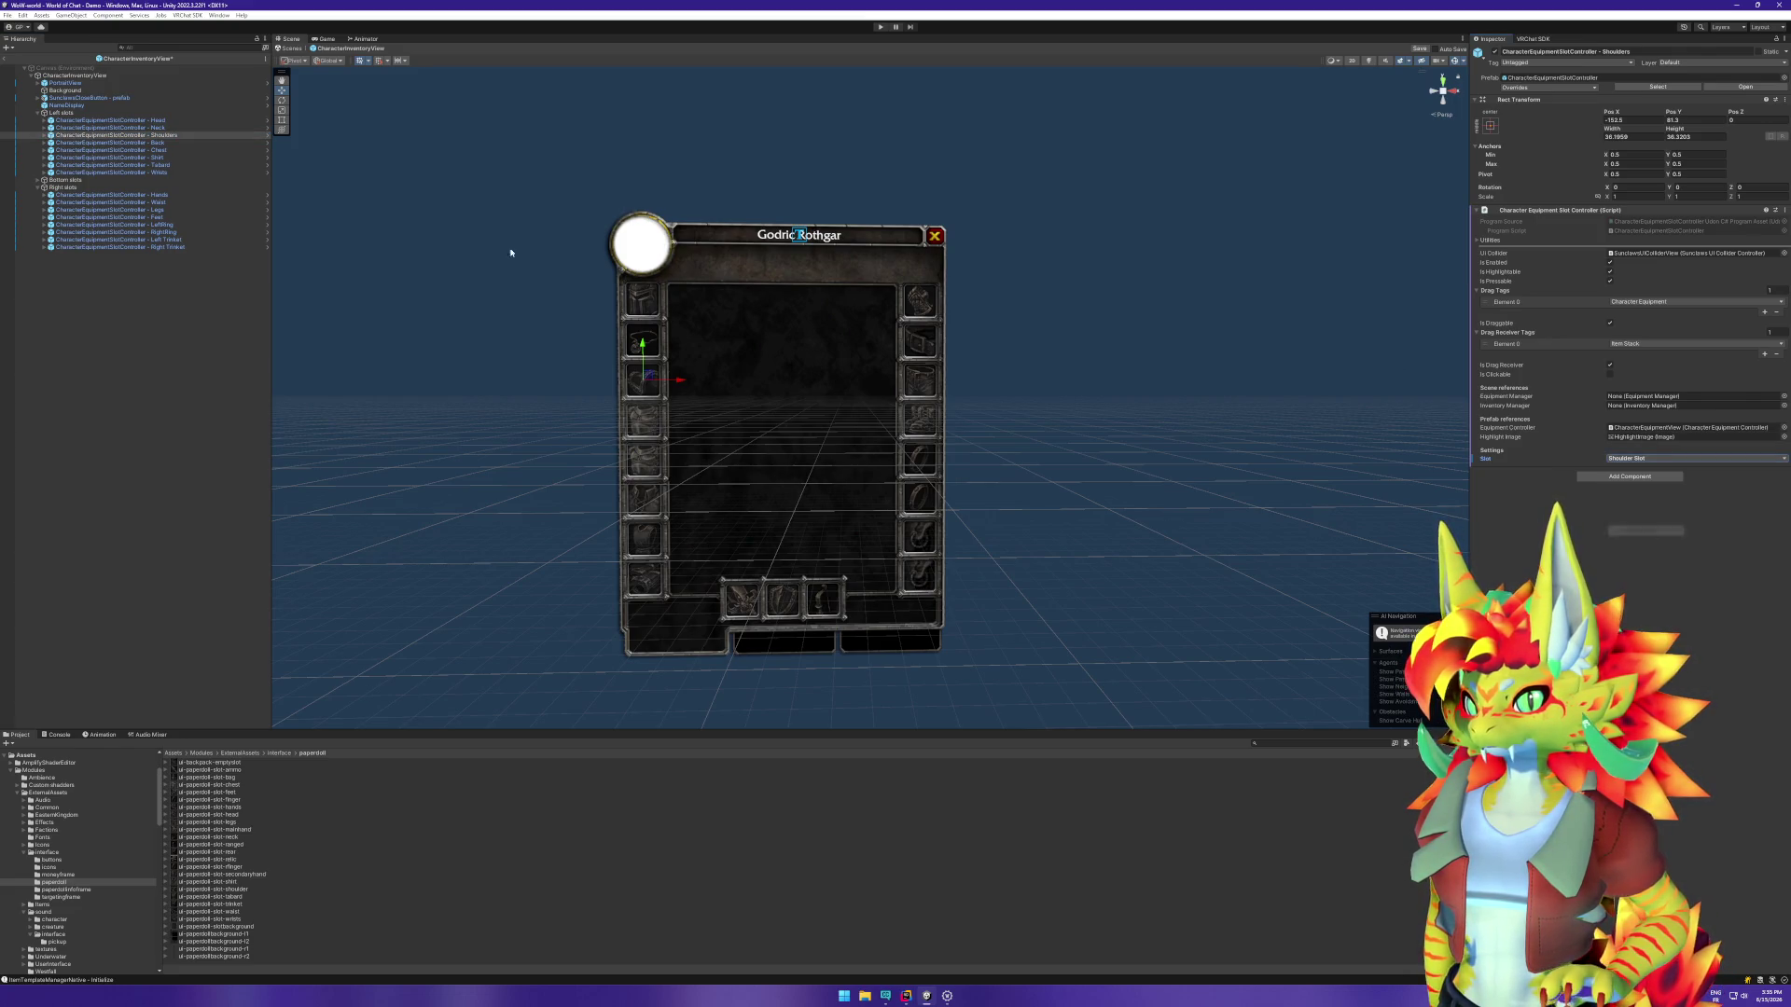
pyautogui.click(187, 128)
pyautogui.click(1673, 458)
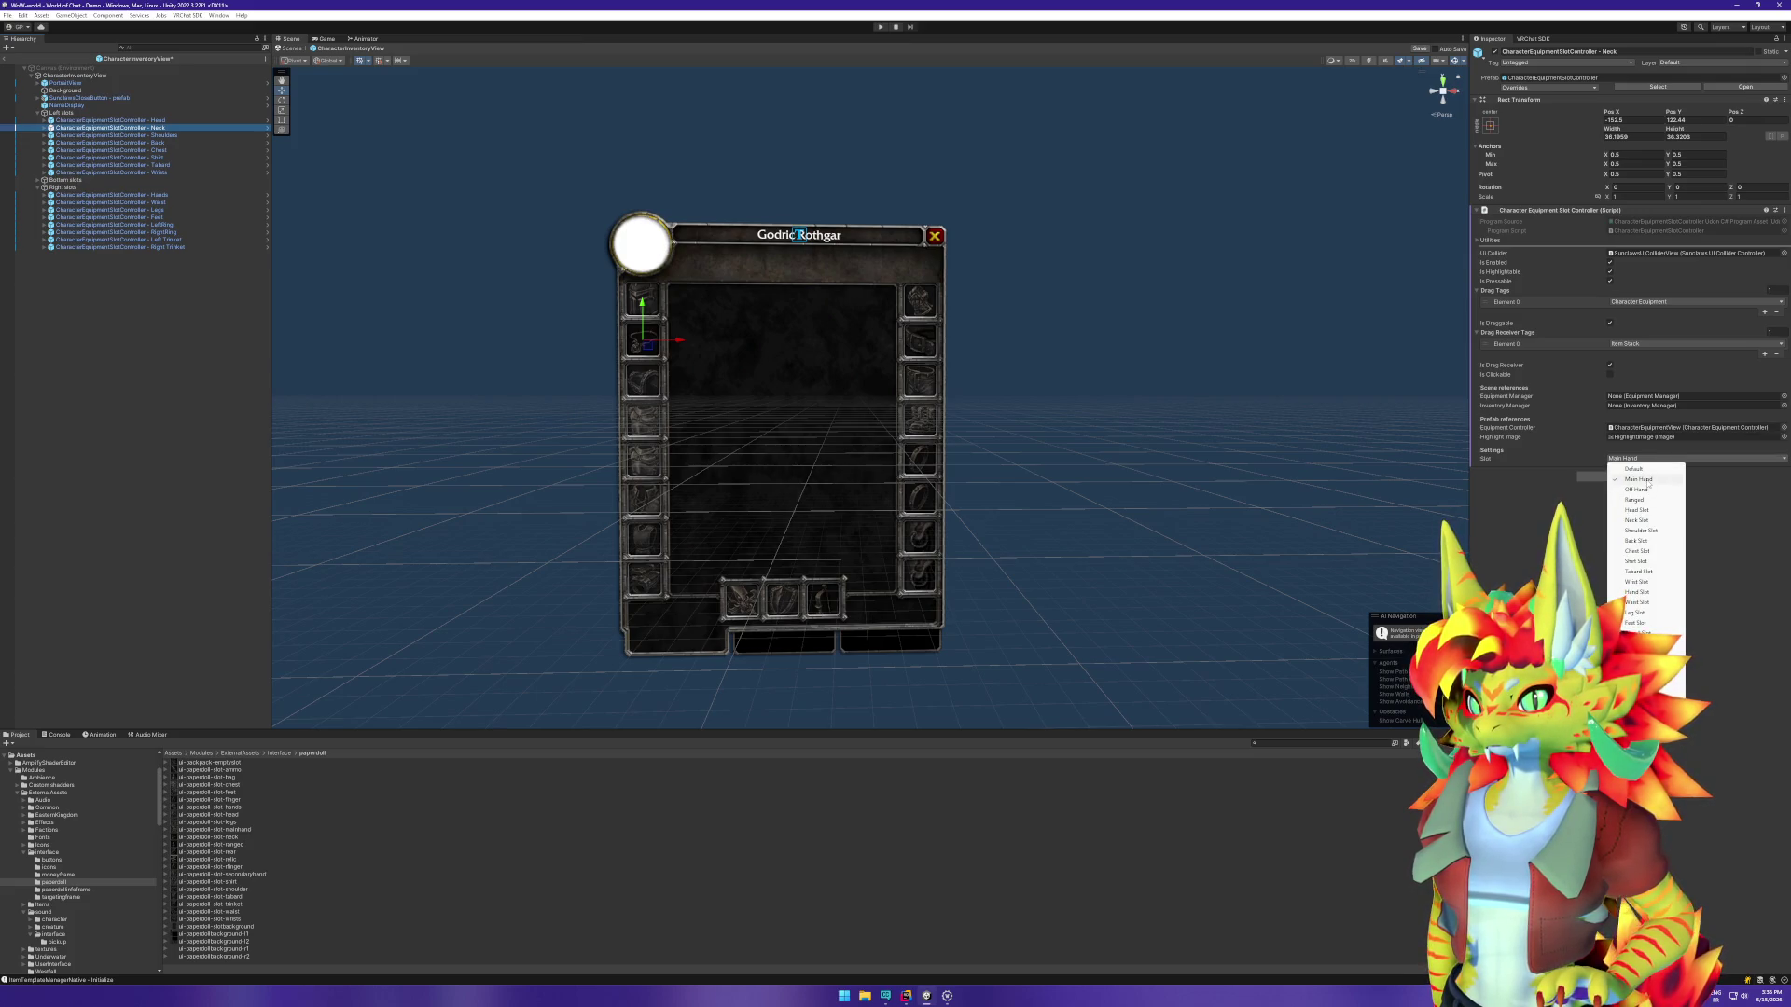
pyautogui.click(1637, 520)
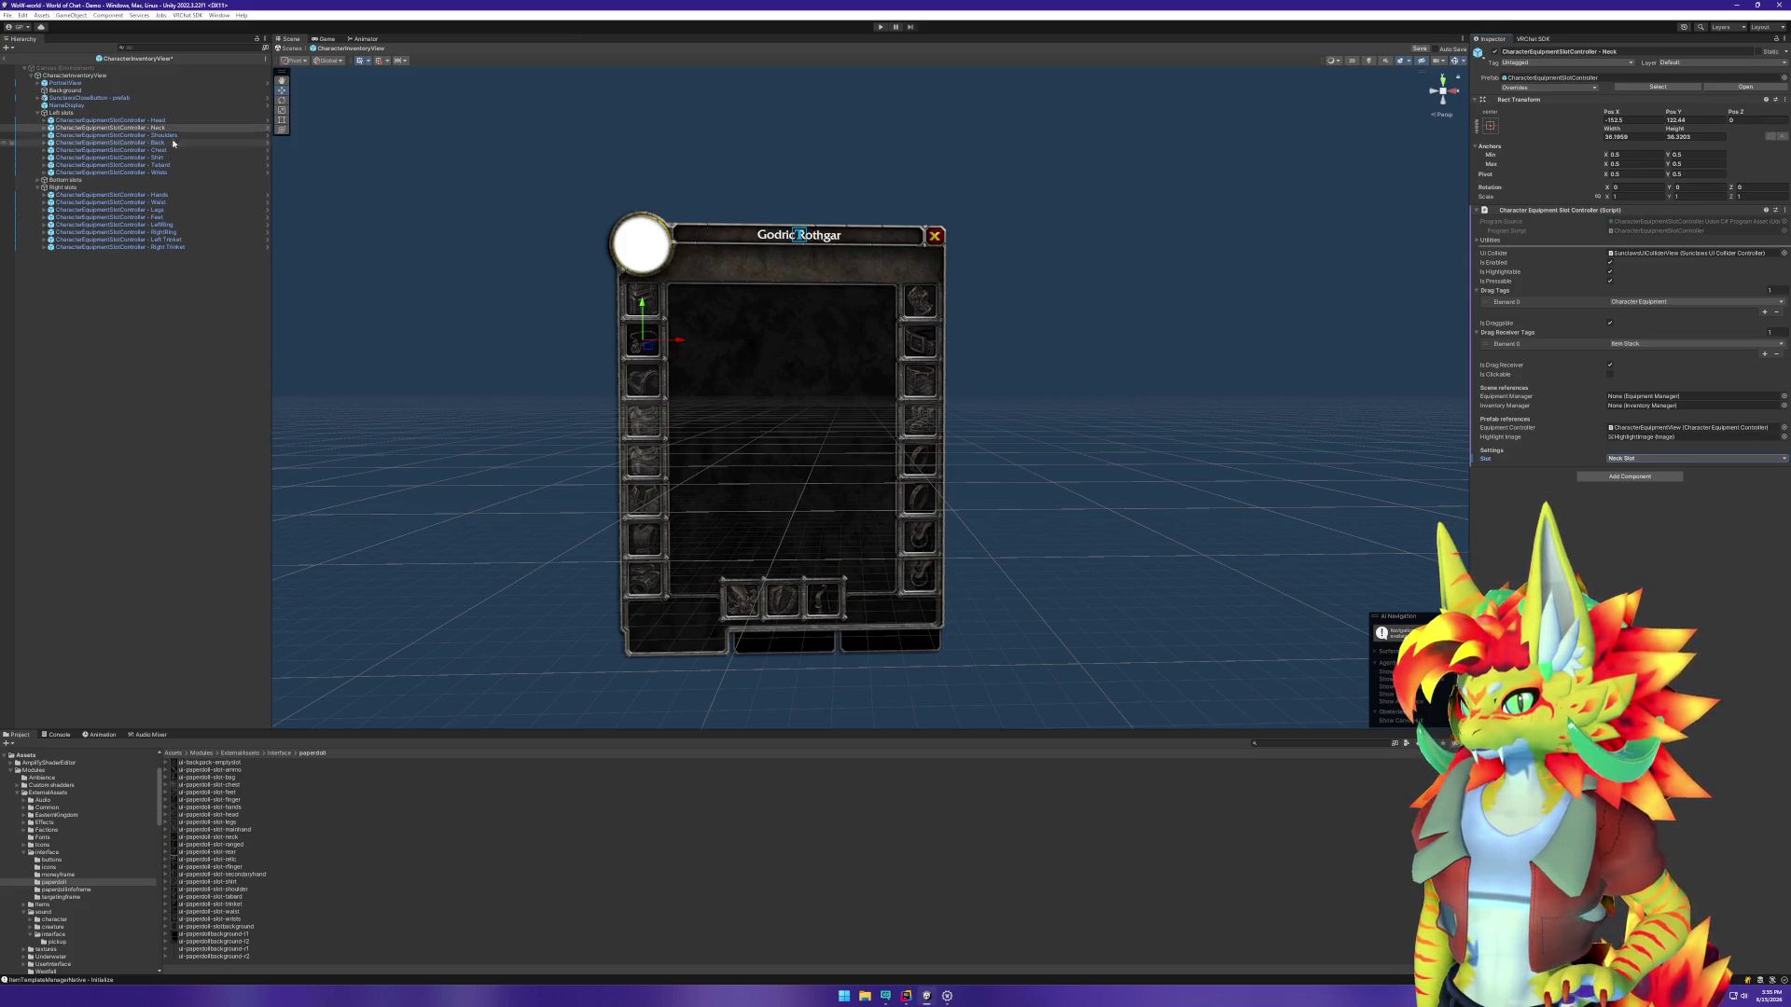
pyautogui.click(139, 120)
pyautogui.click(1642, 458)
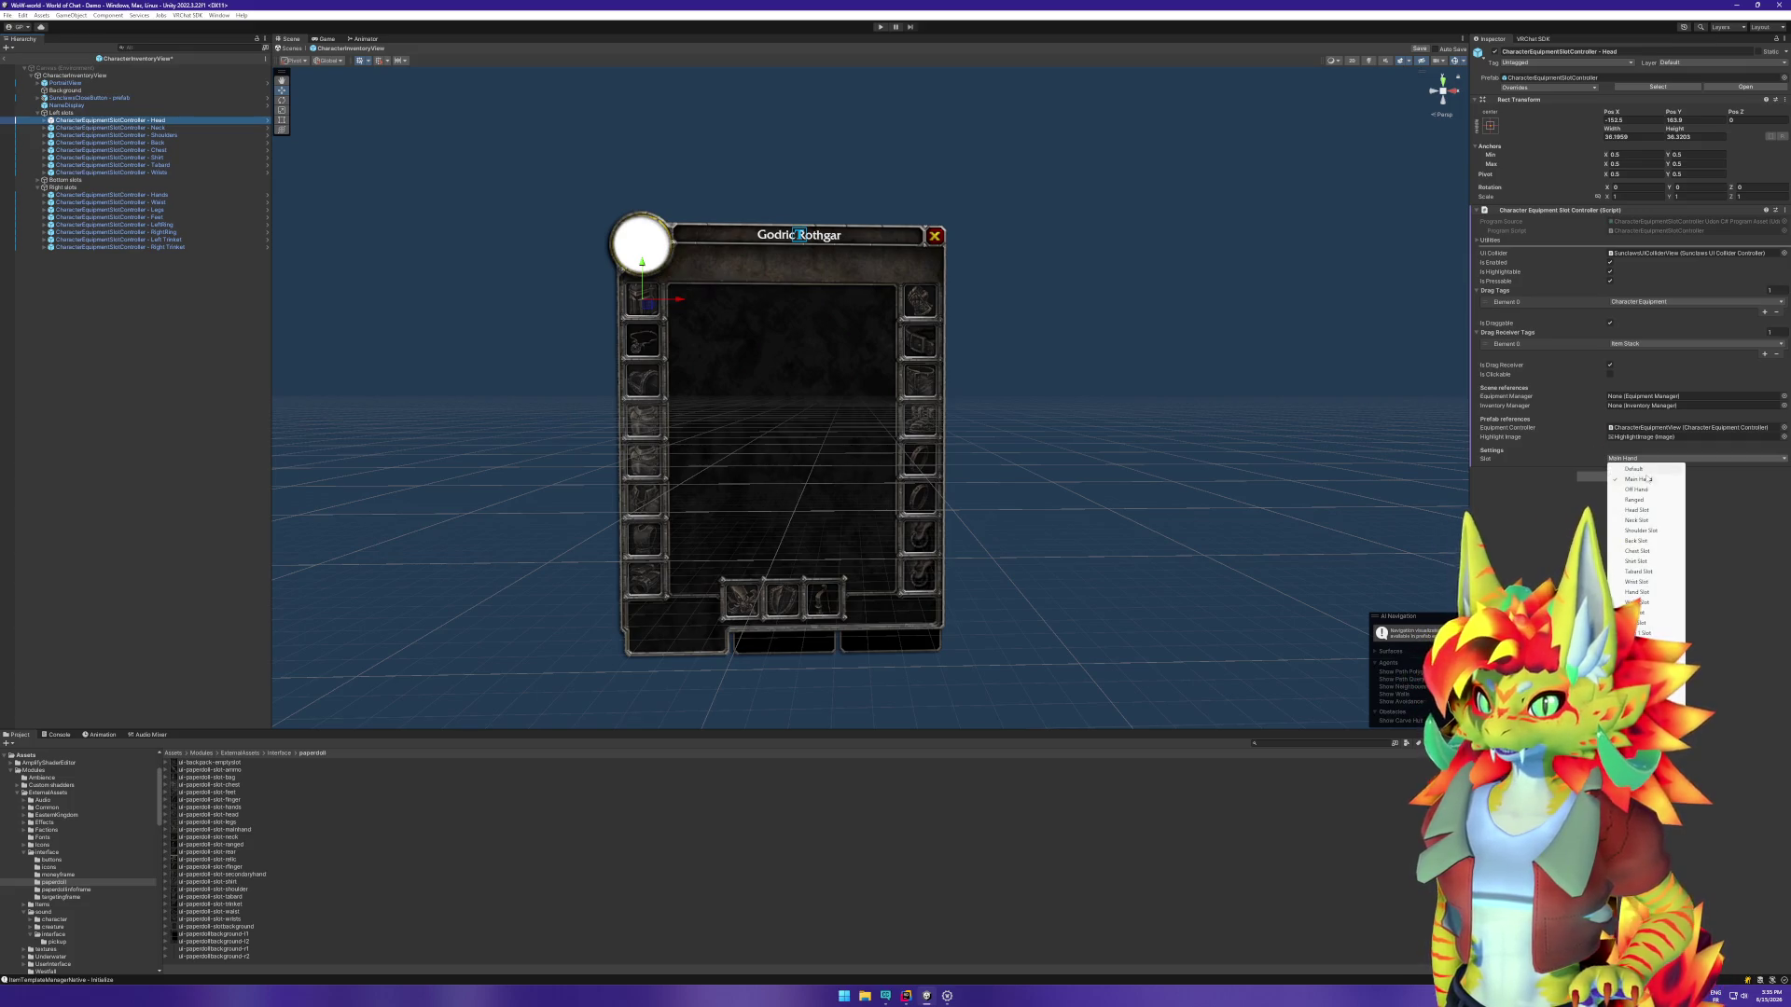
pyautogui.click(1637, 510)
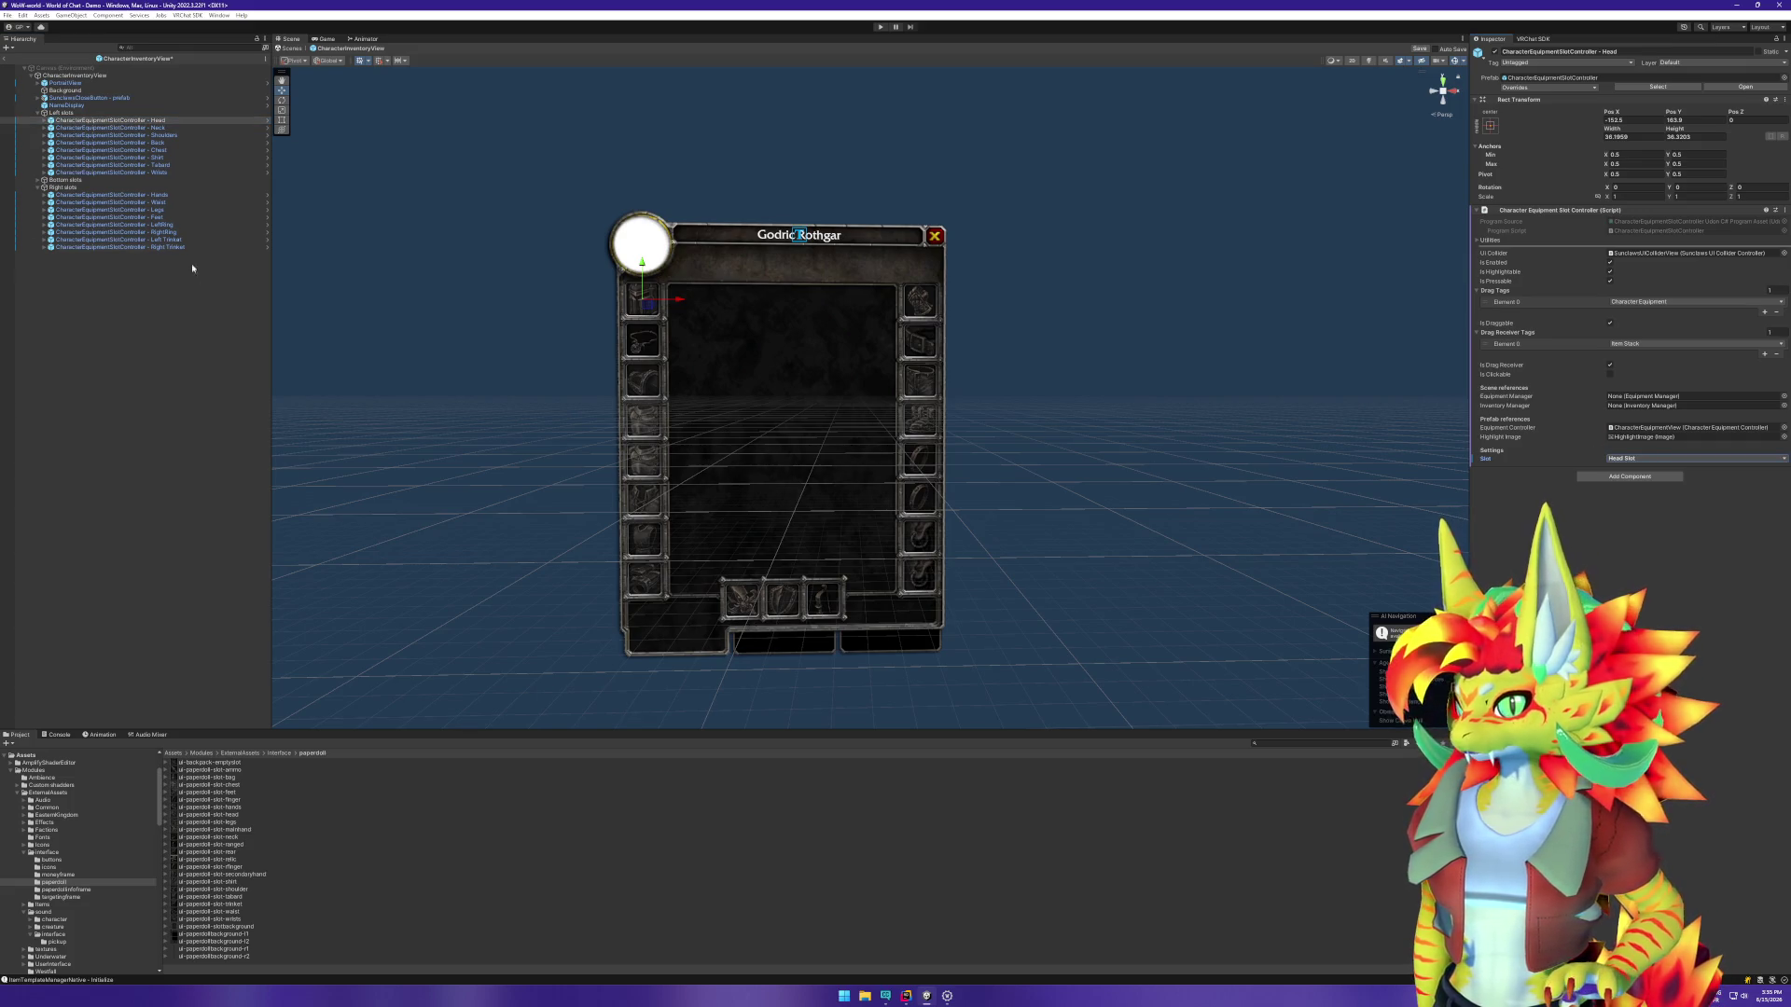
# Step: Set the Bottom slots' Ranged and Off hand controllers to Ranged and Off Hand, then exit the prefab
pyautogui.click(131, 180)
pyautogui.press('Right')
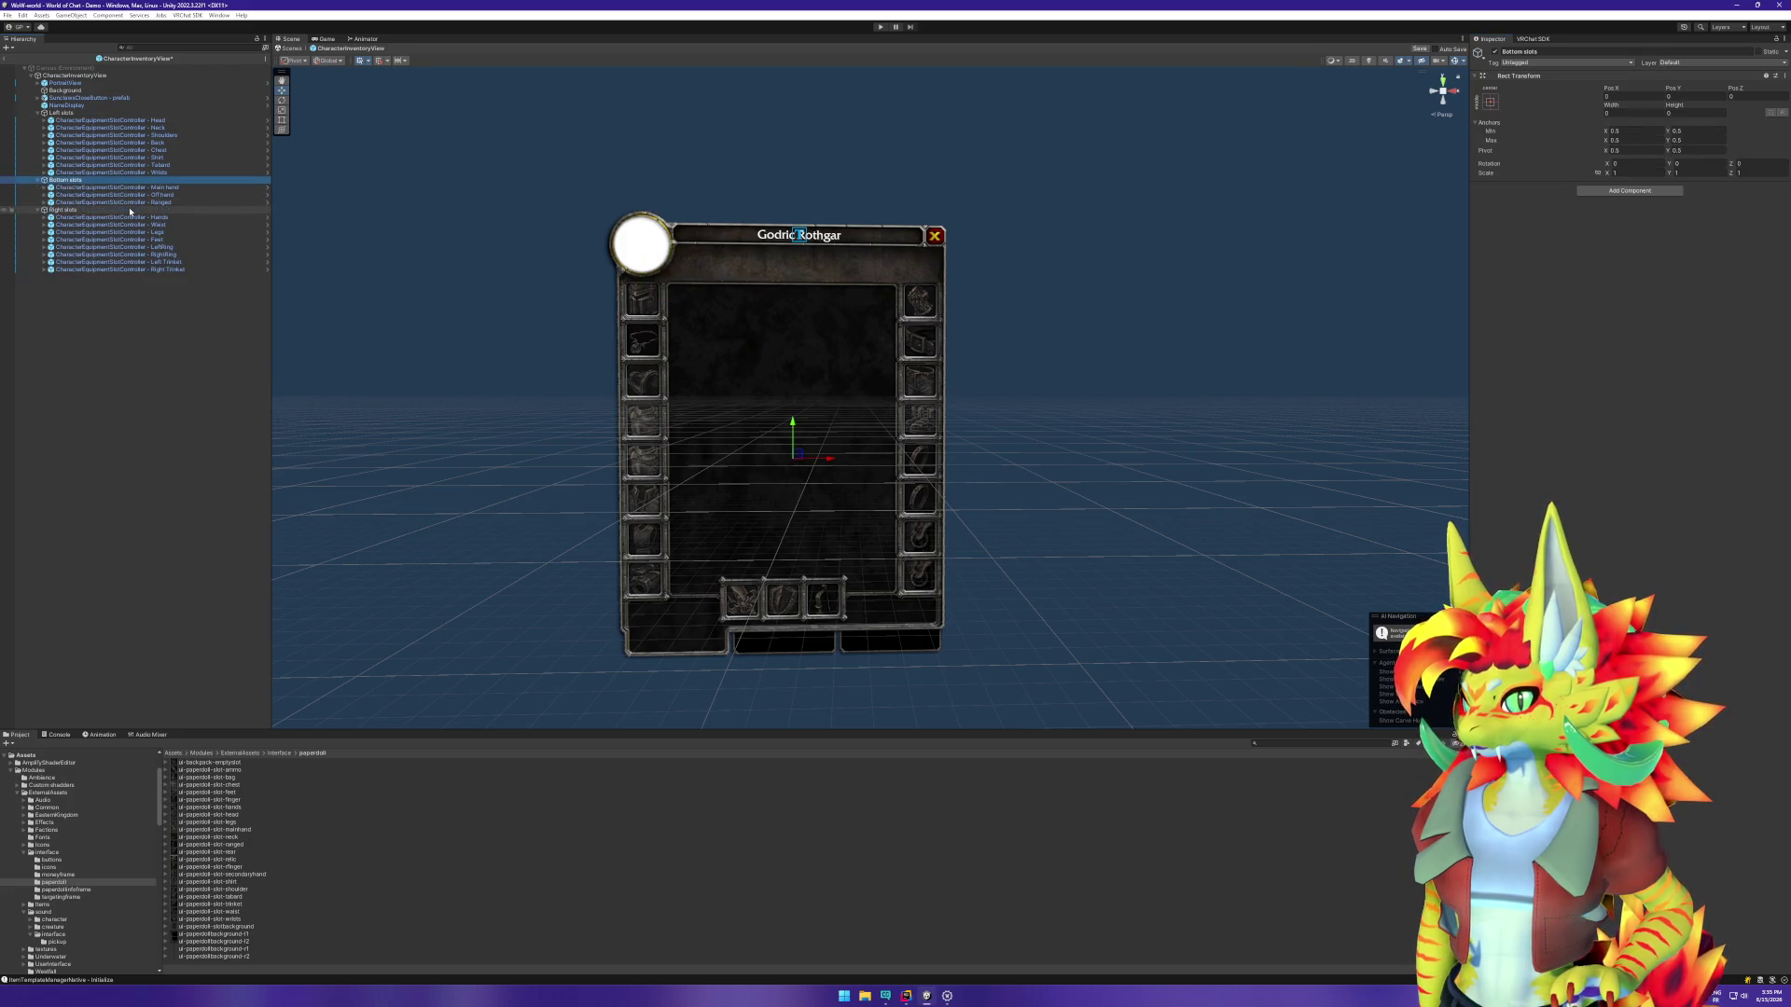
pyautogui.click(130, 203)
pyautogui.click(1688, 459)
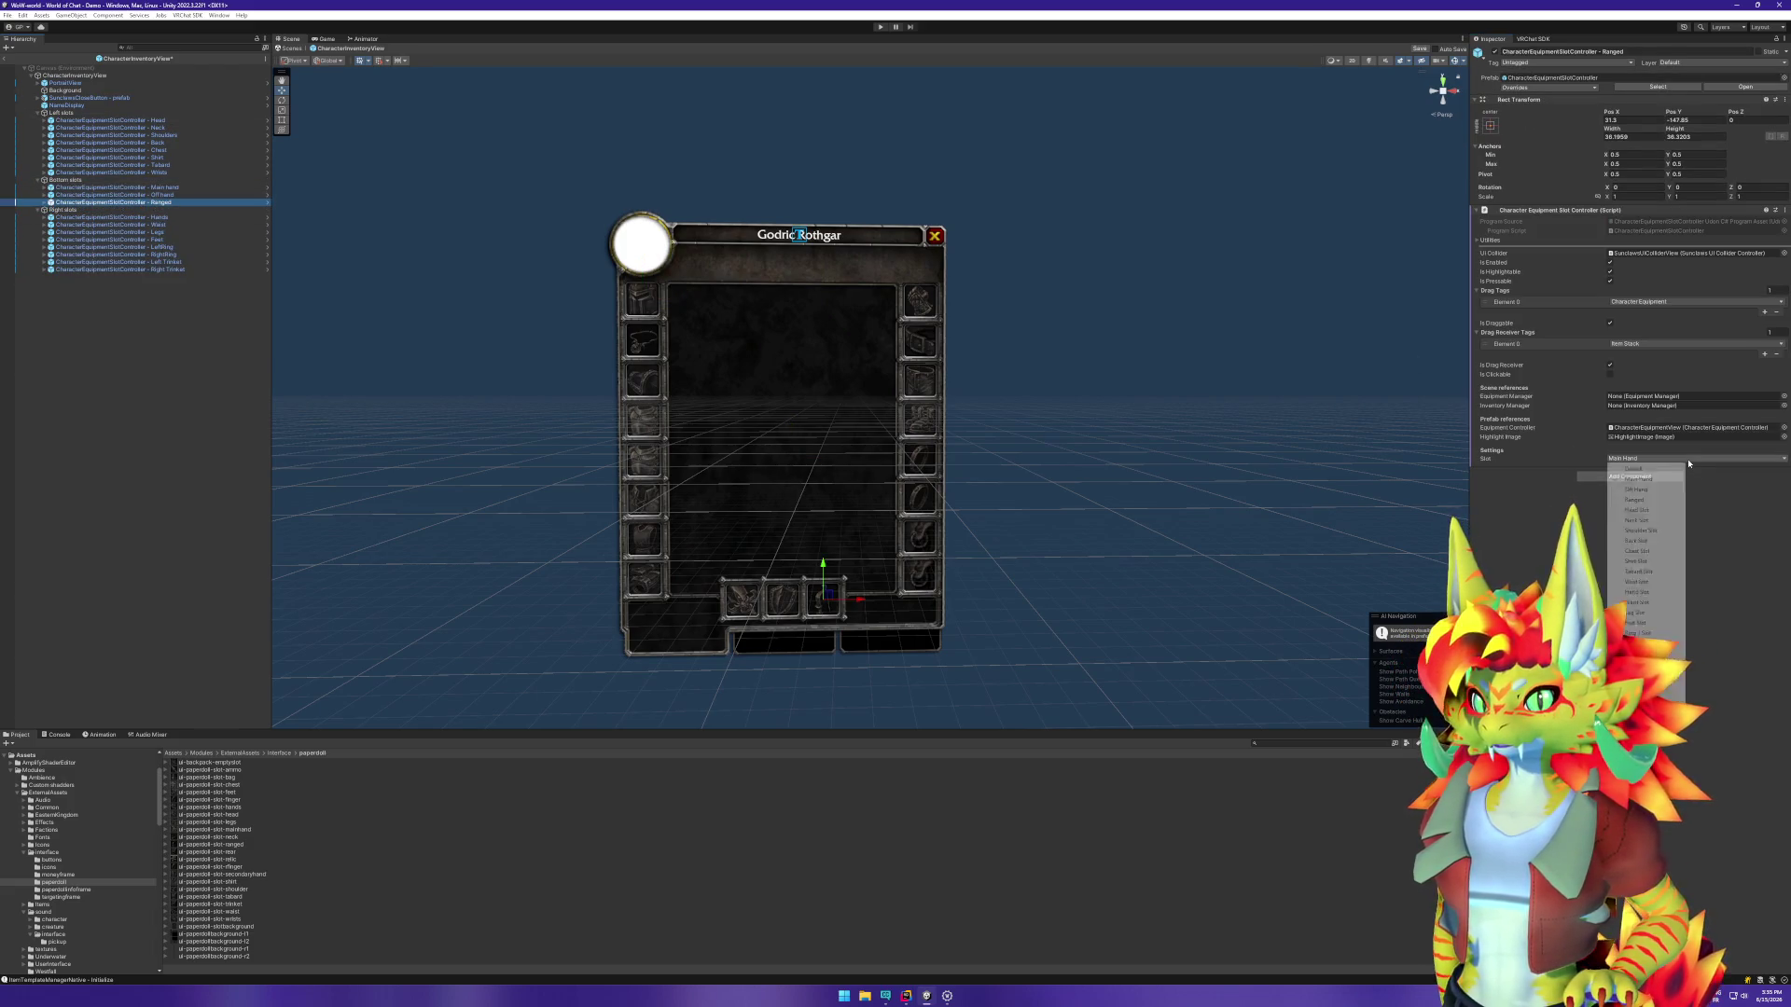
pyautogui.click(1636, 500)
pyautogui.click(121, 195)
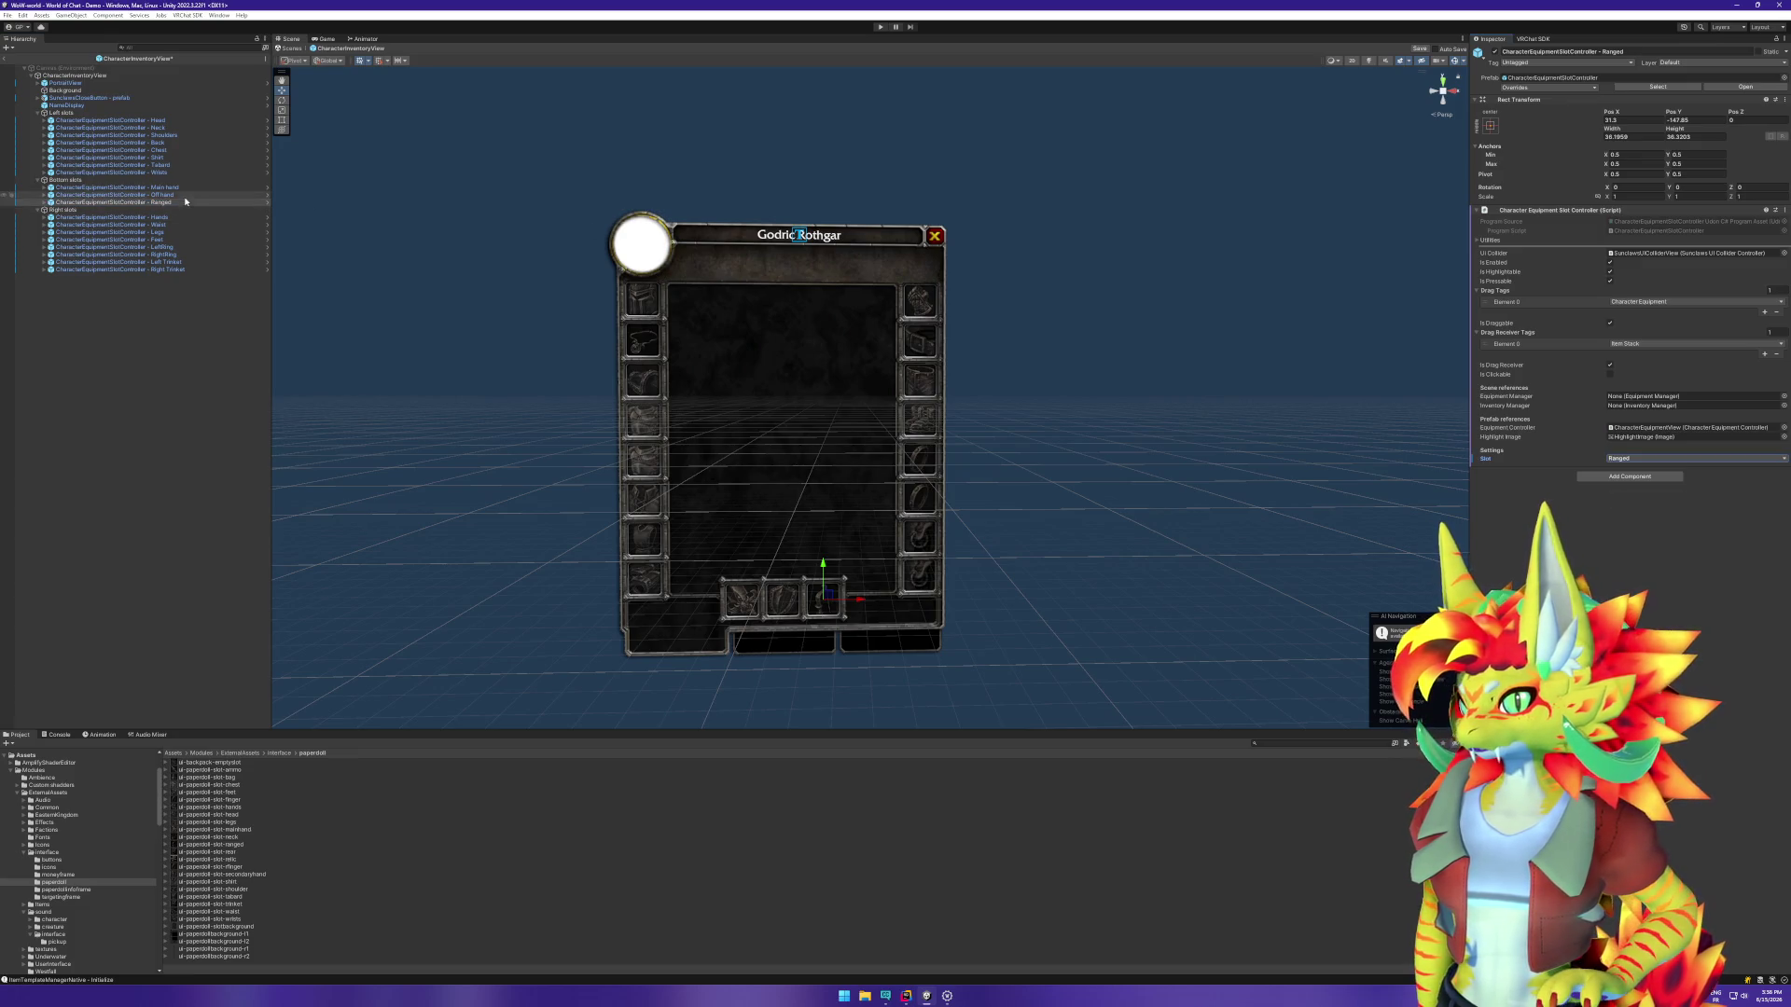
pyautogui.click(1679, 458)
pyautogui.click(1648, 492)
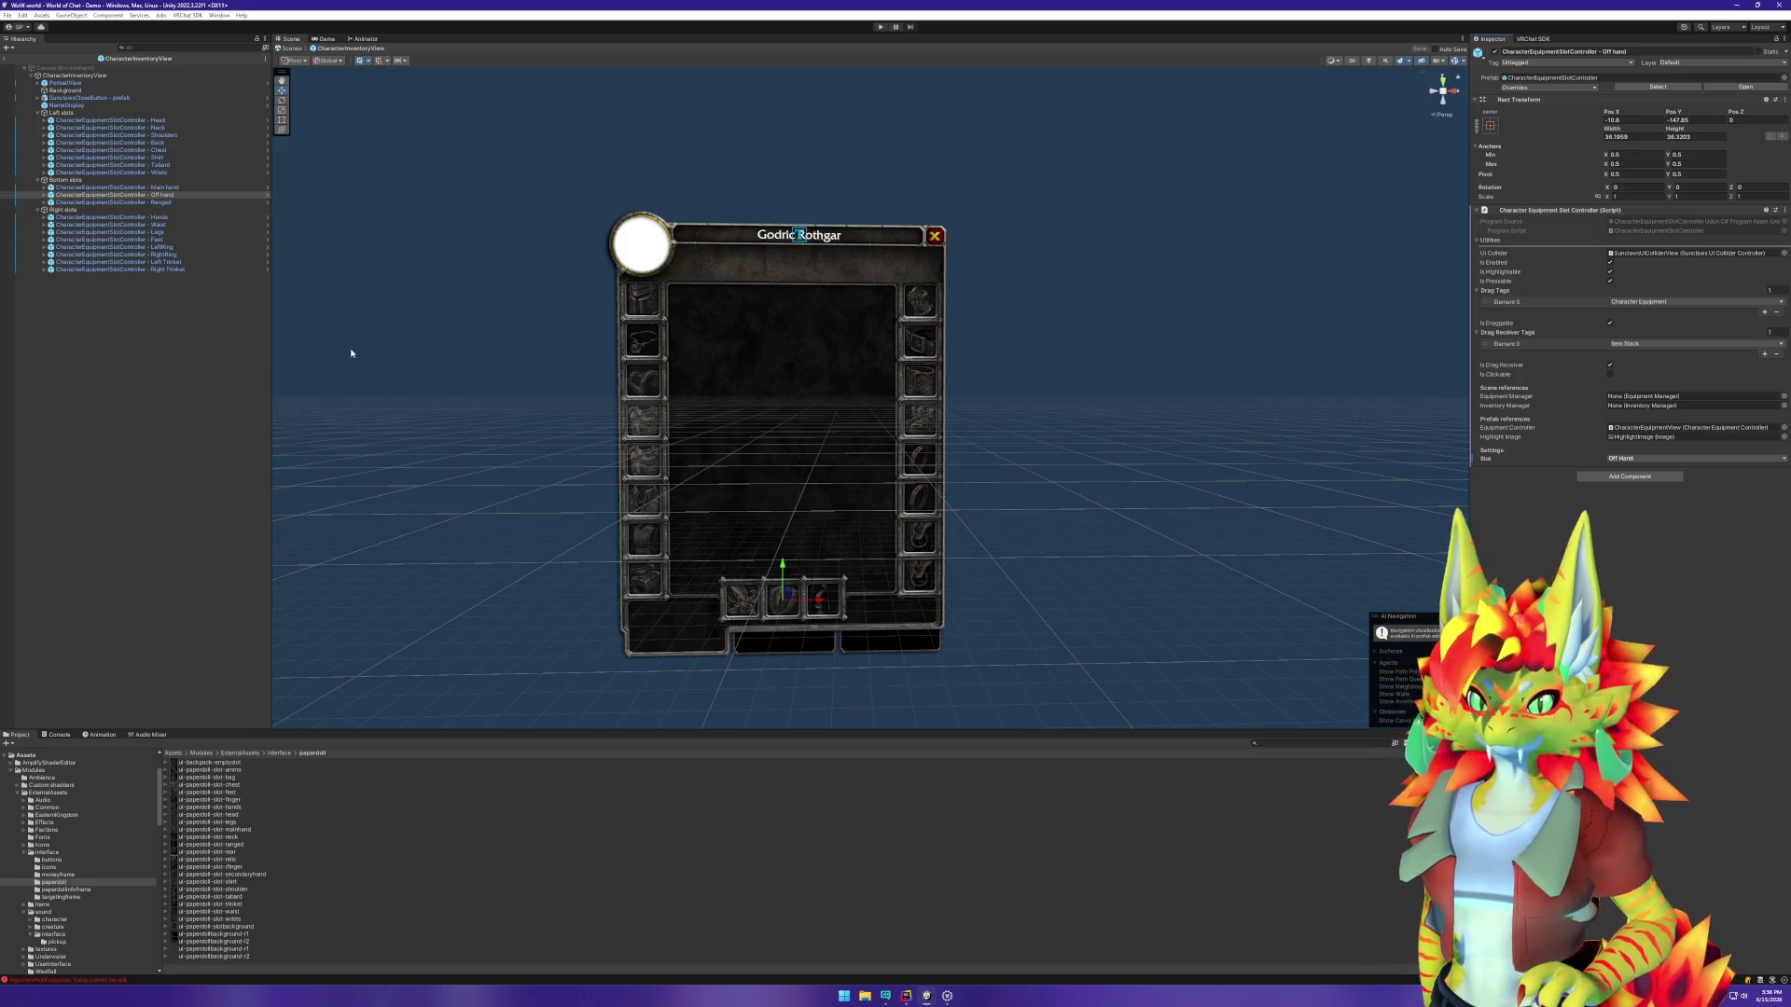
pyautogui.click(9, 59)
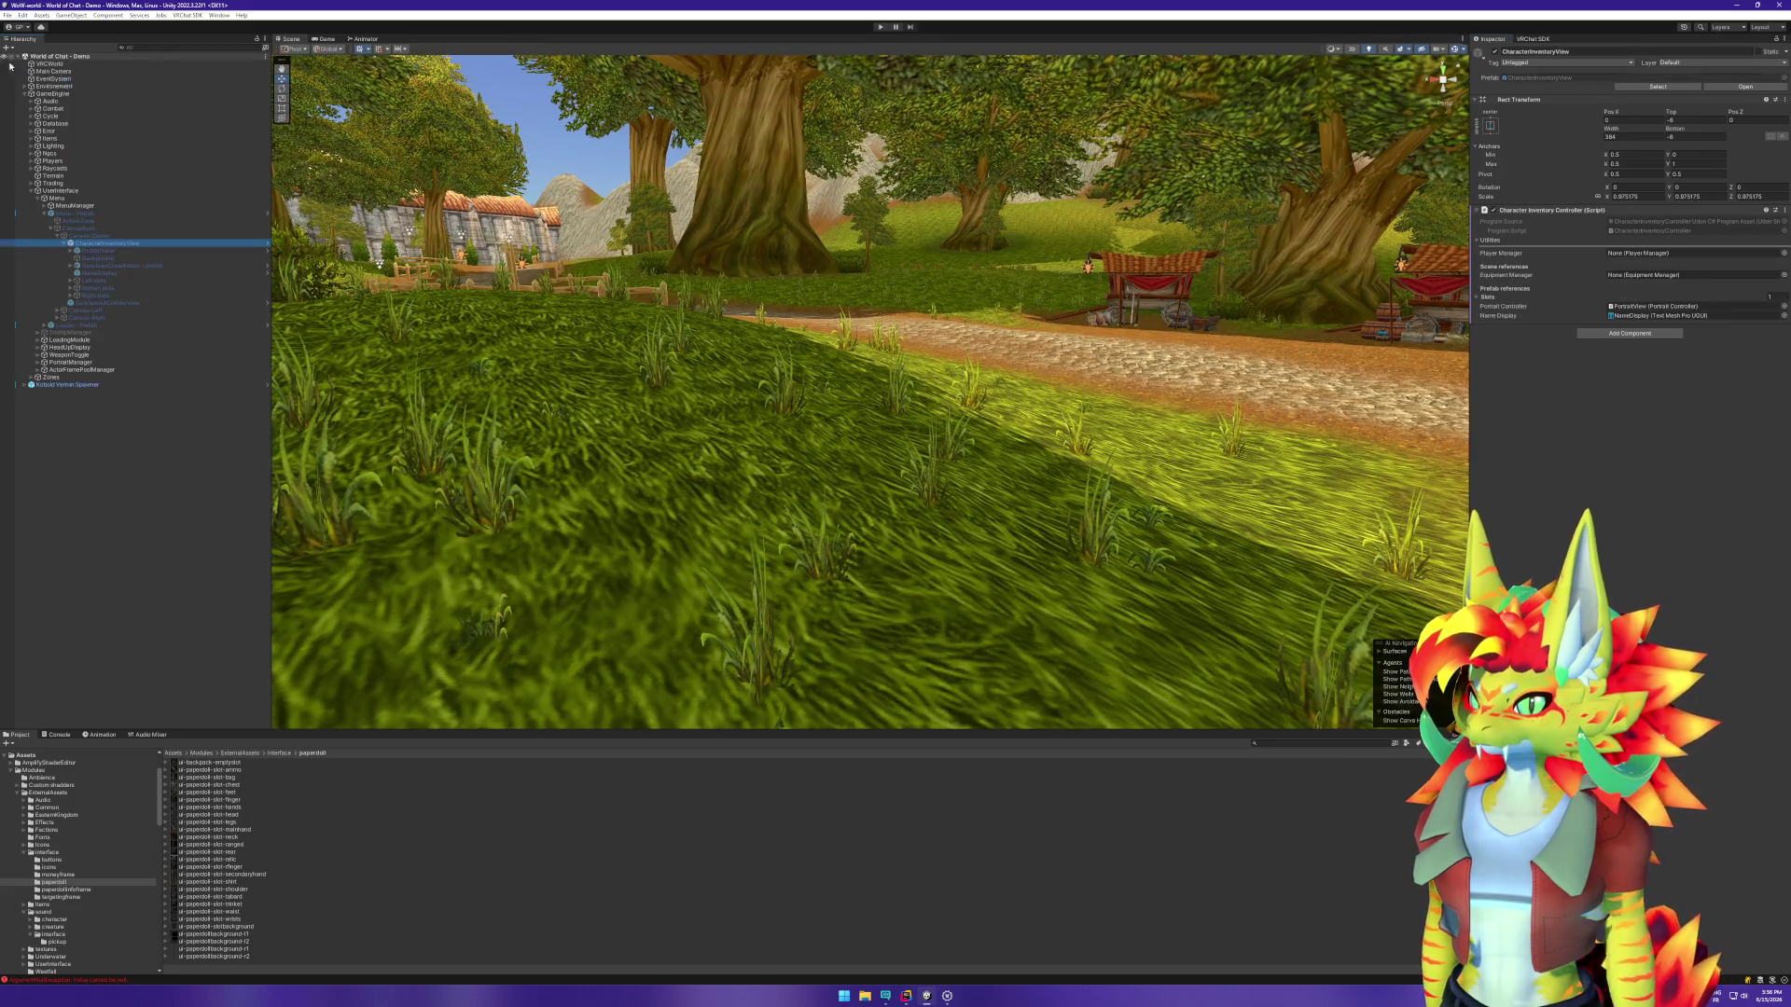
# Step: Run the scene and move the Worn Shortsword from the Backpack into a Local Player bottom slot
pyautogui.click(880, 26)
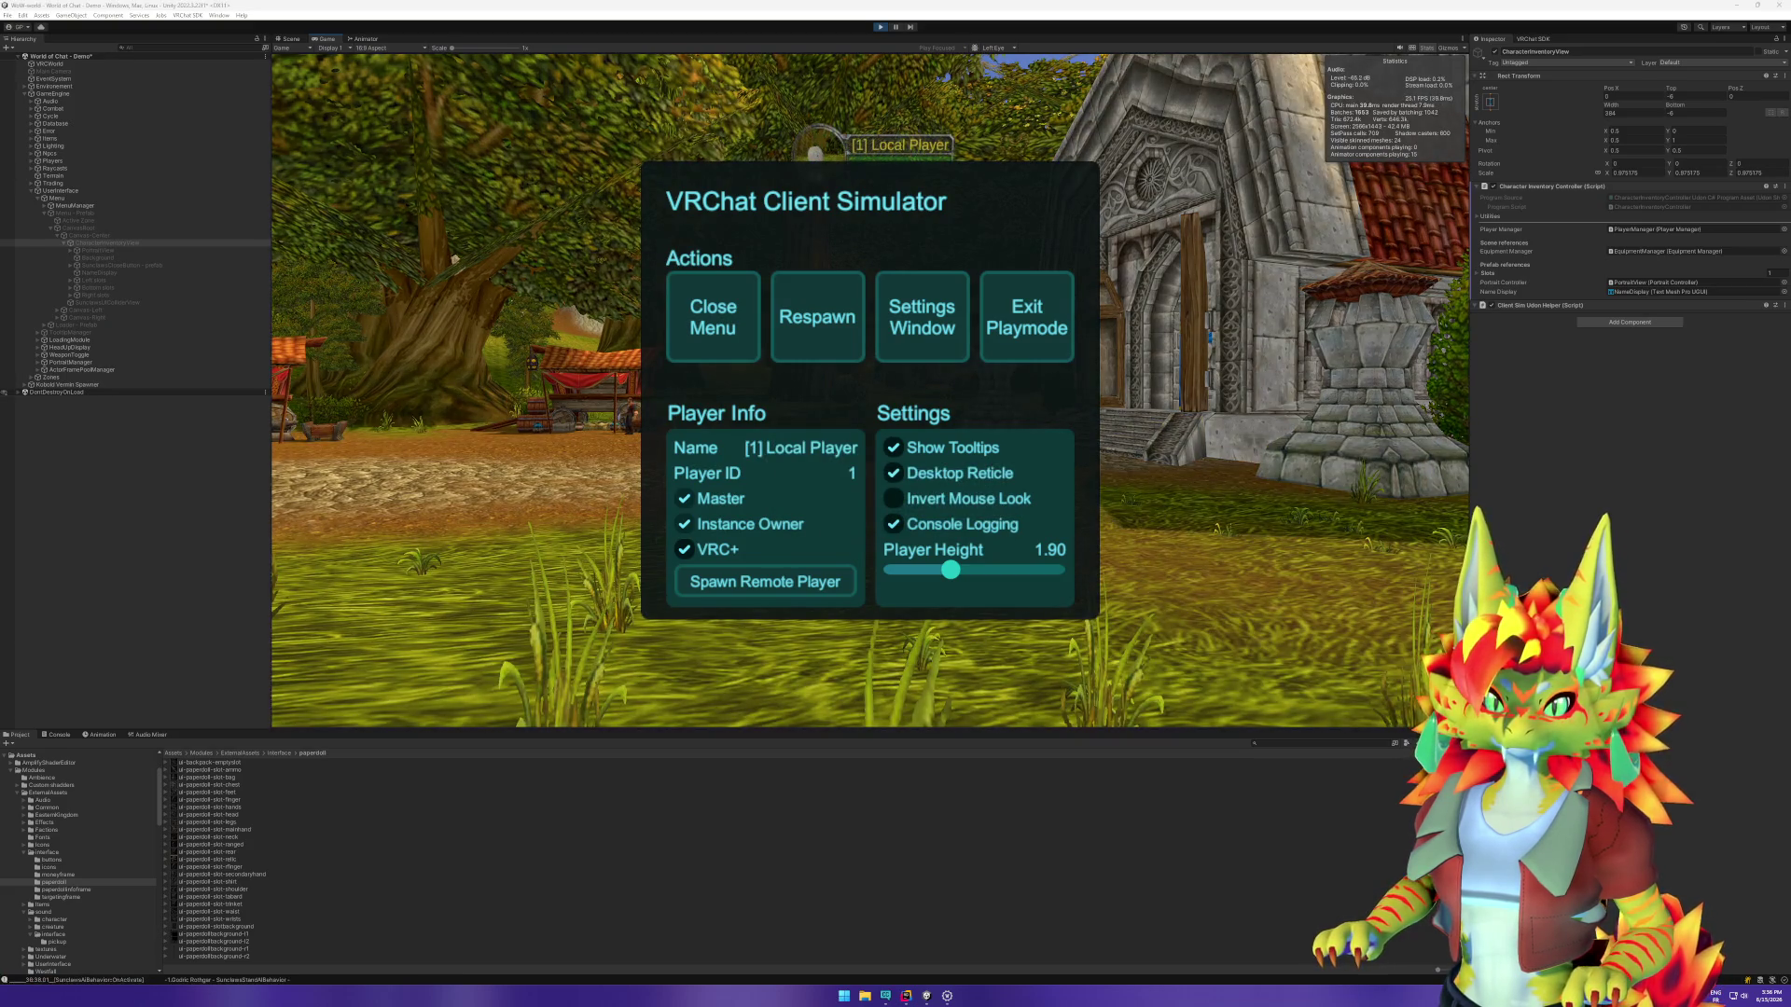
pyautogui.click(704, 345)
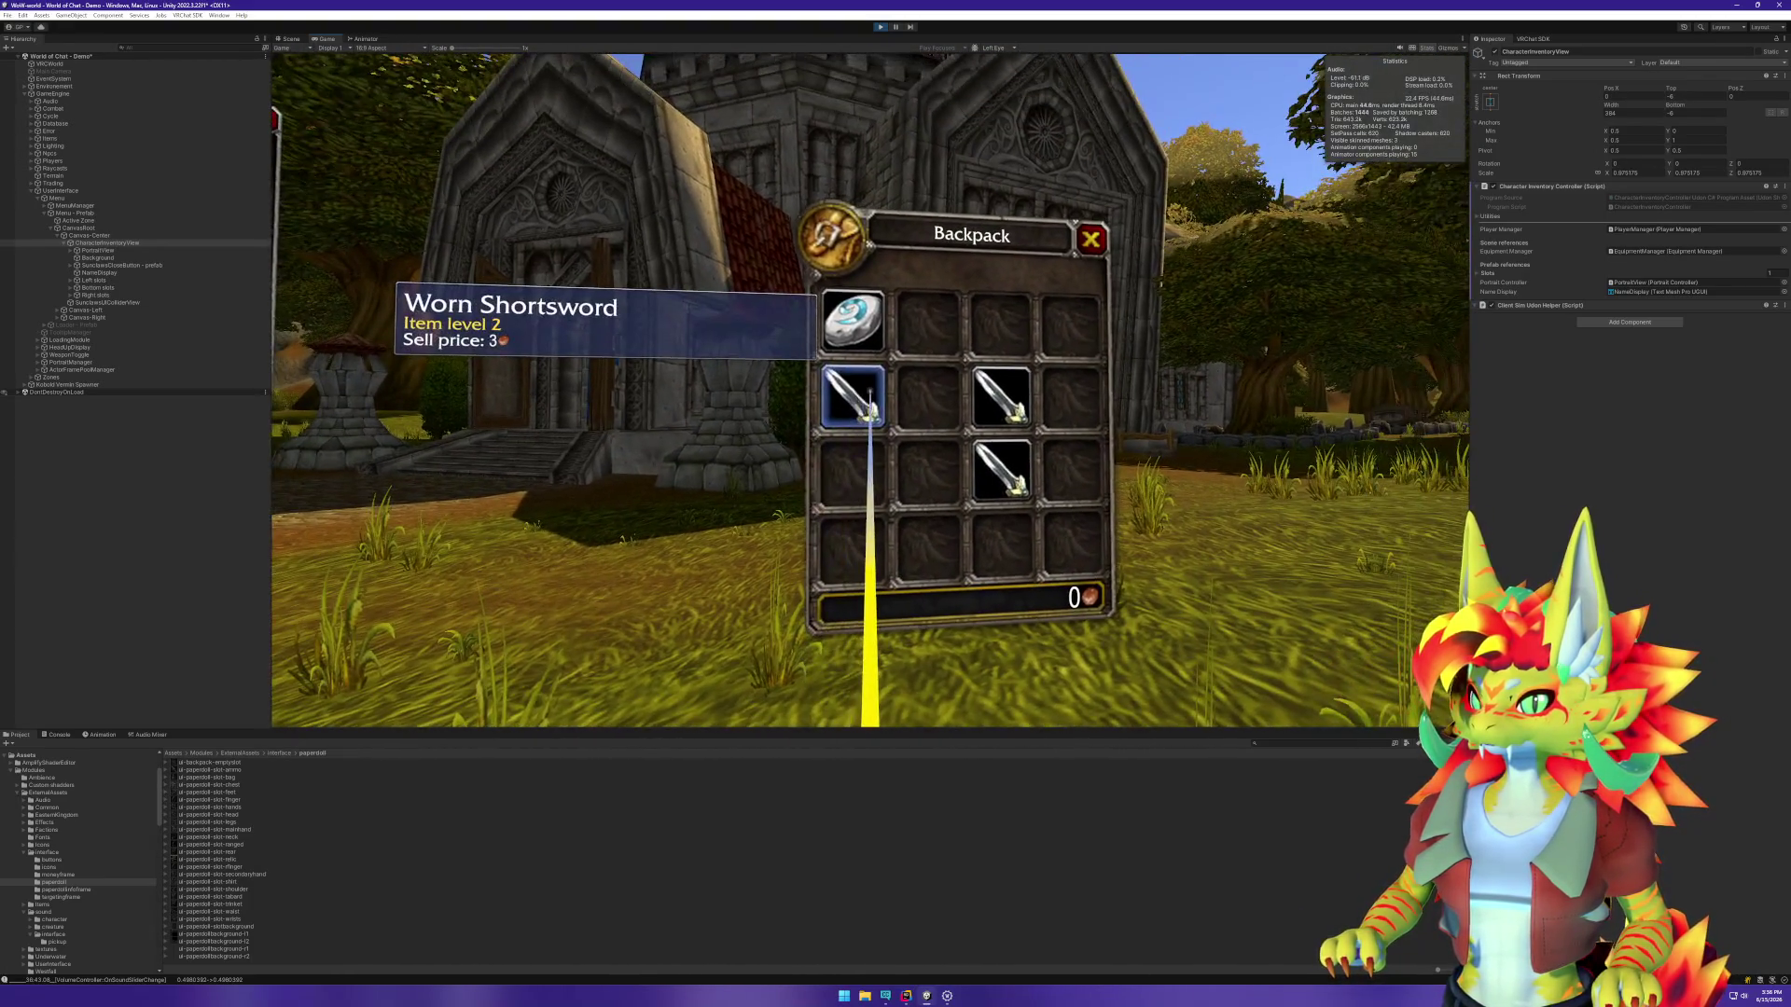
pyautogui.click(869, 411)
pyautogui.click(878, 396)
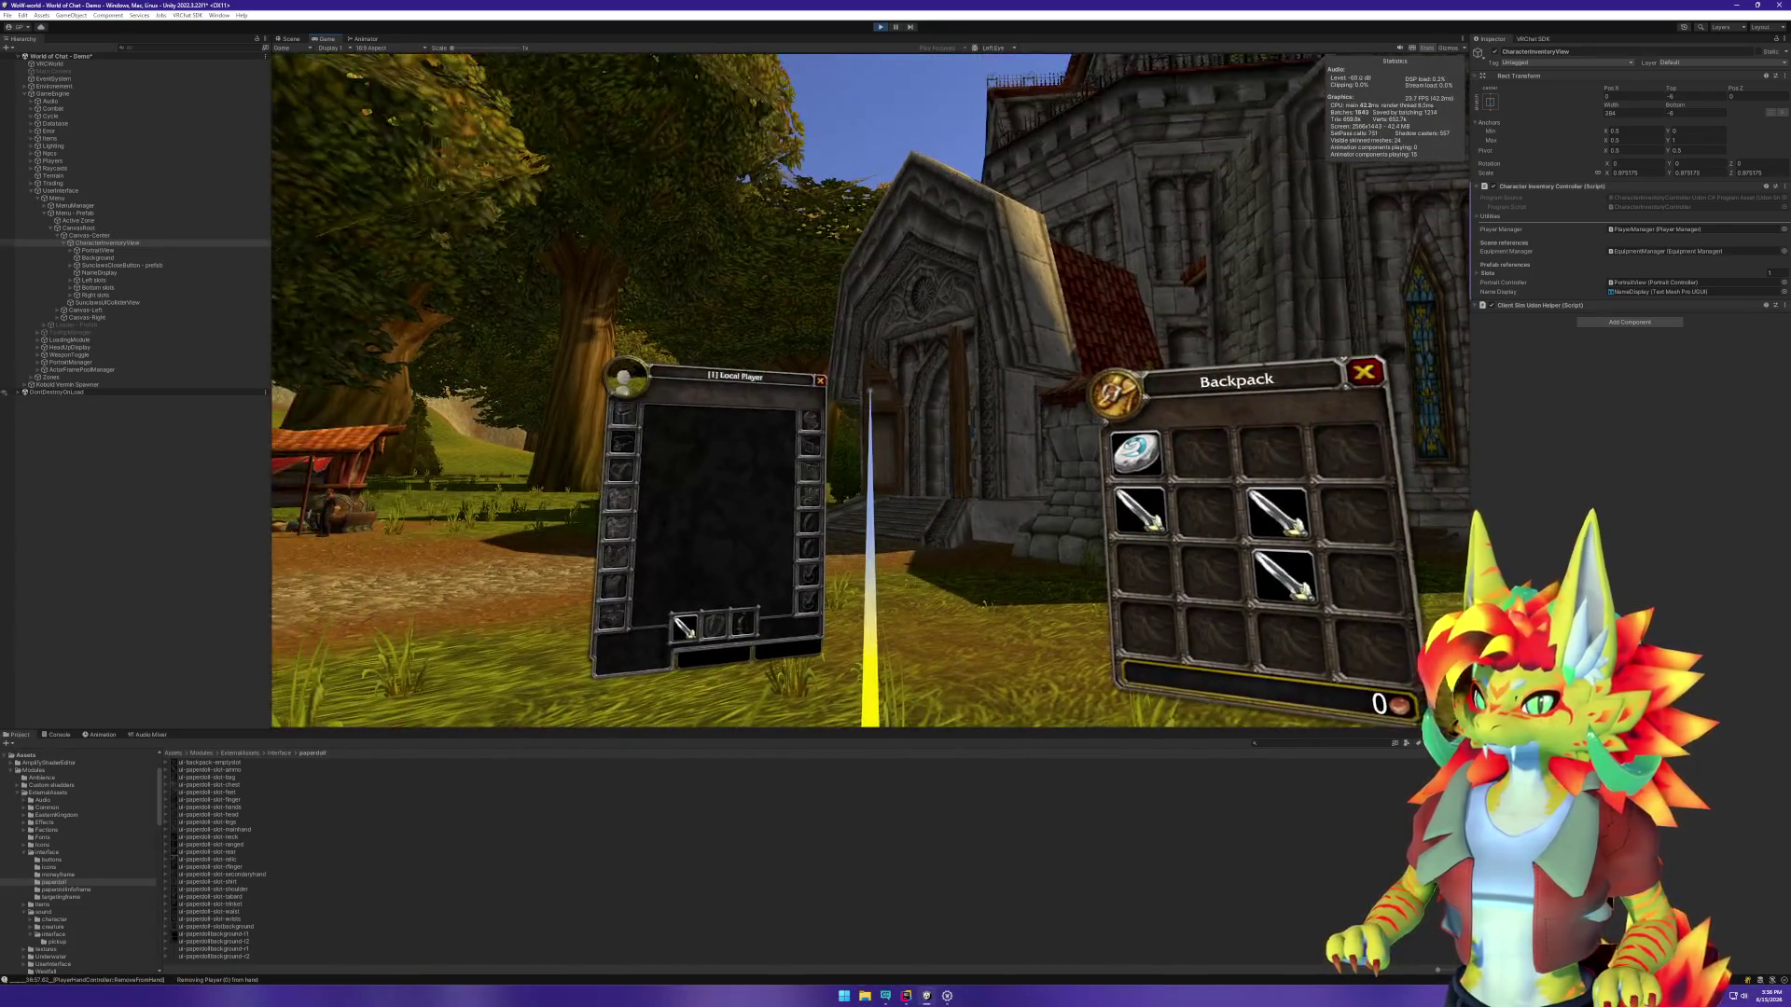
# Step: Stop Play mode and bring up CharacterInventoryView's context menu
pyautogui.press('super')
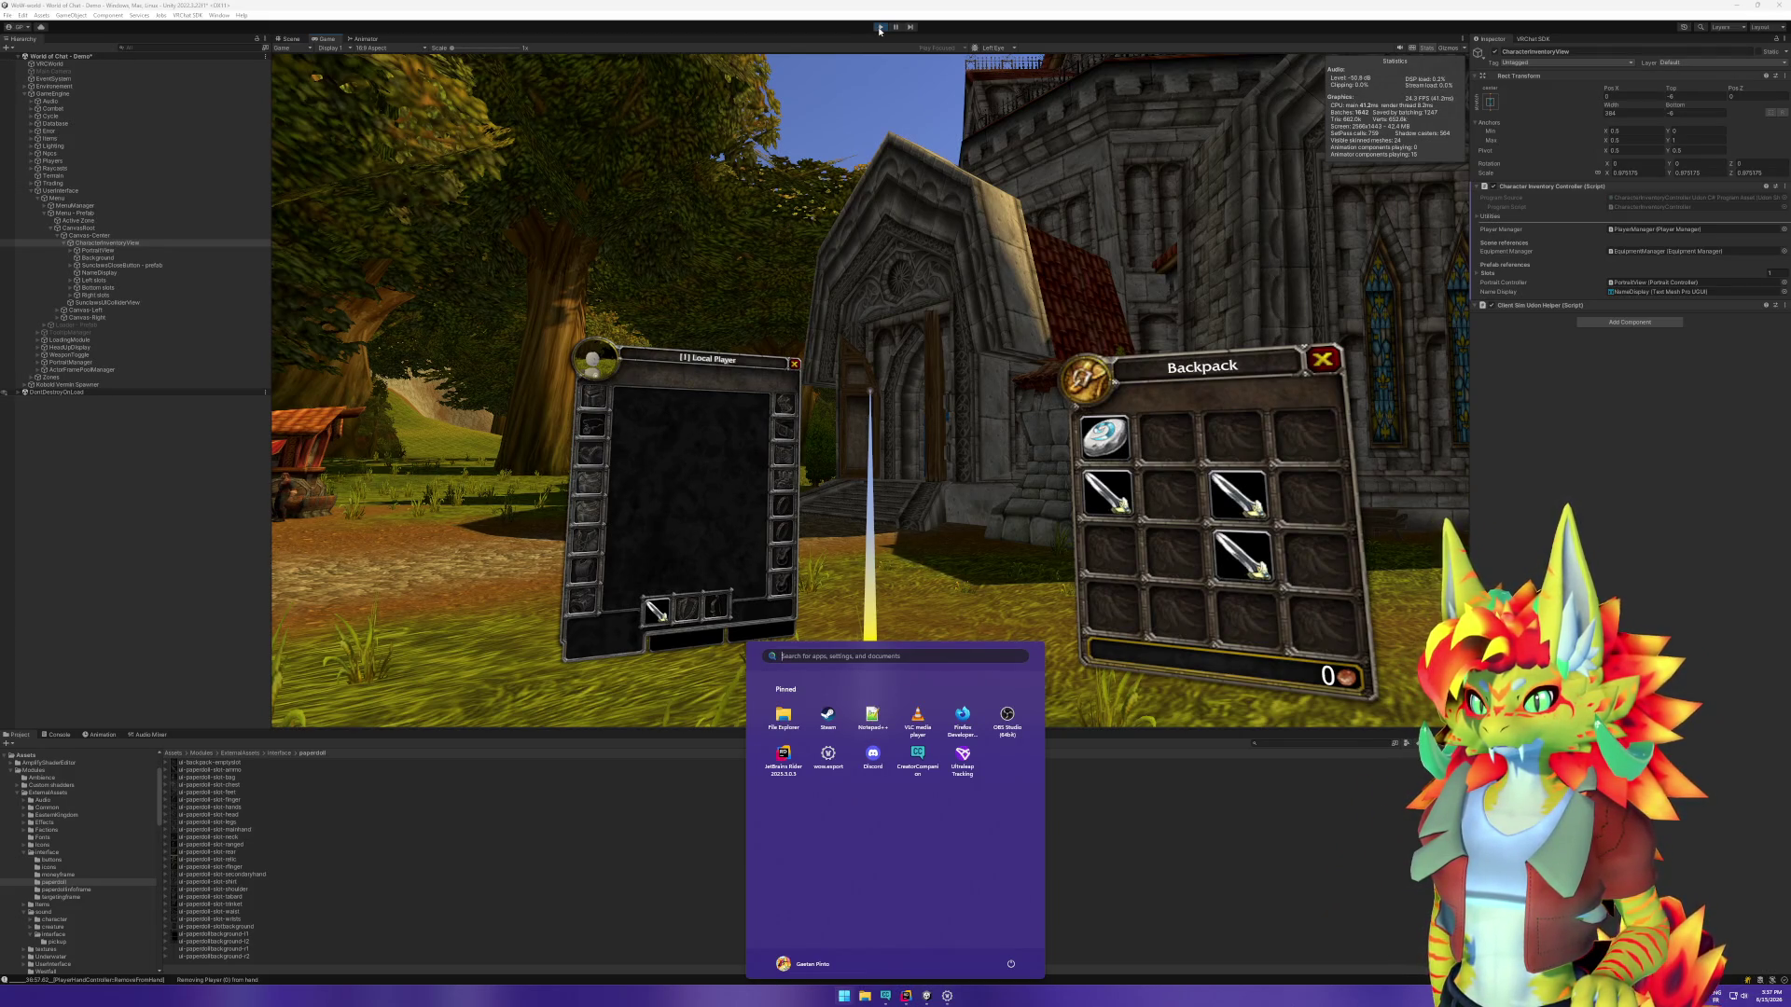
pyautogui.press('super')
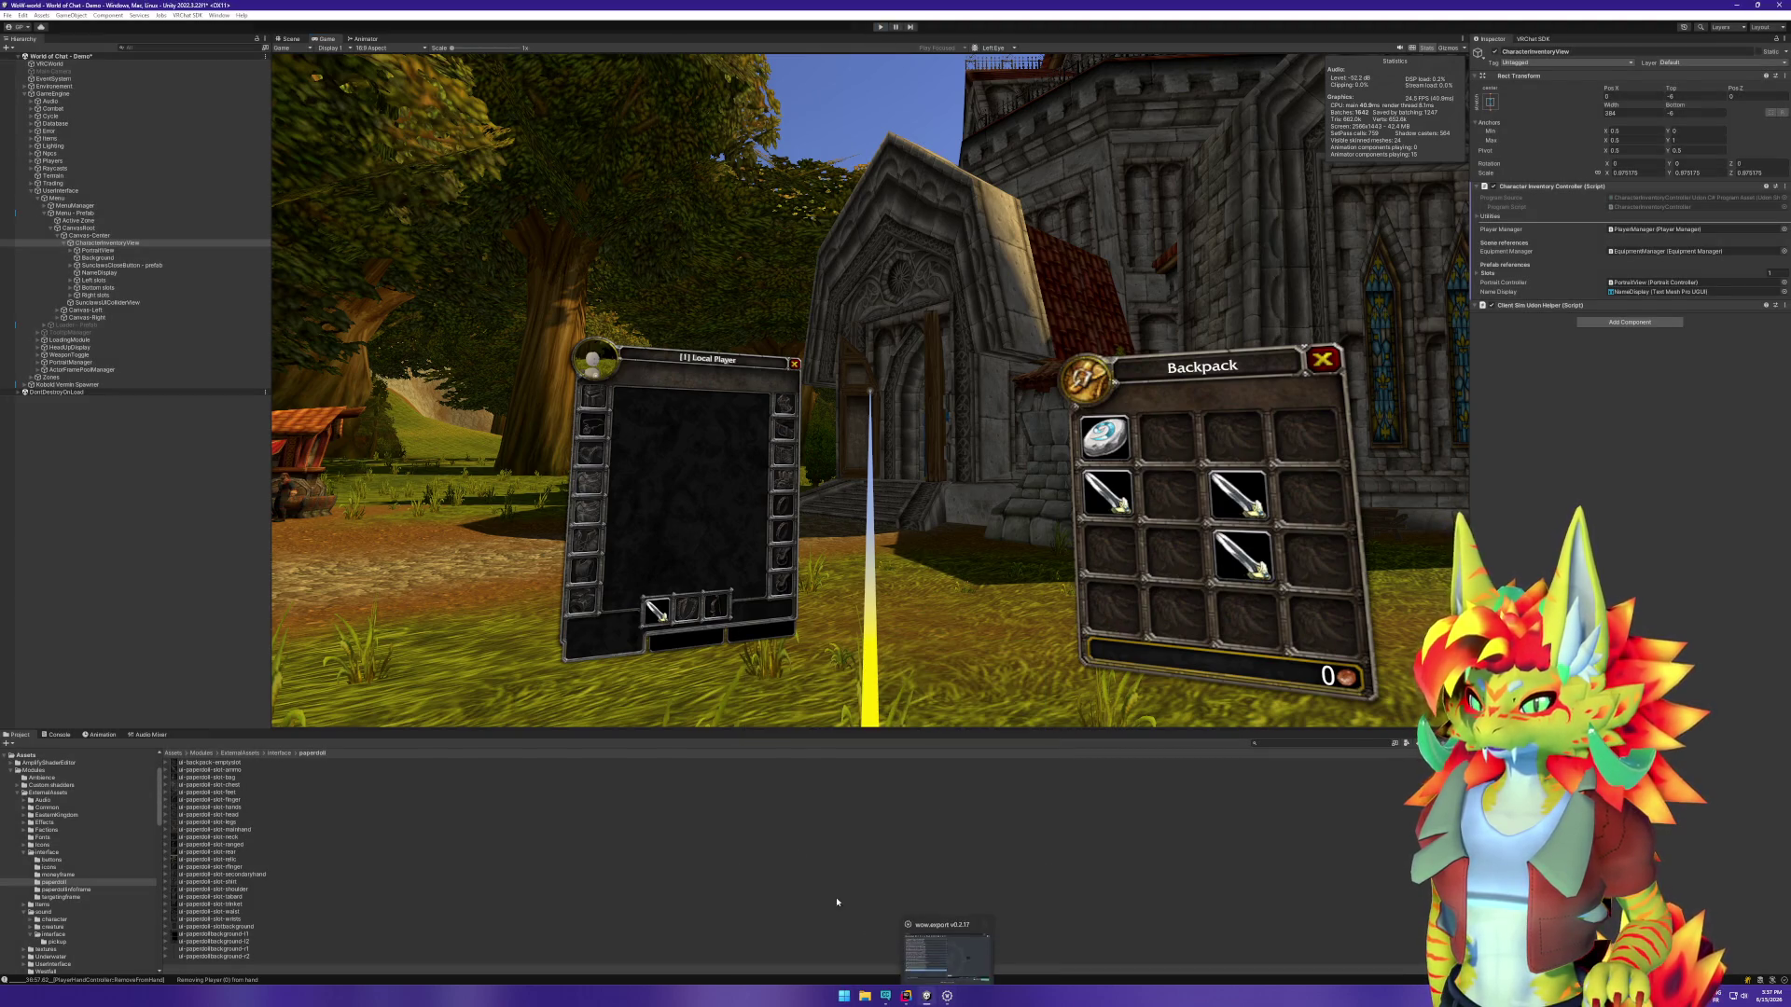
pyautogui.hotkey('ctrl', 'p')
pyautogui.rightClick(107, 243)
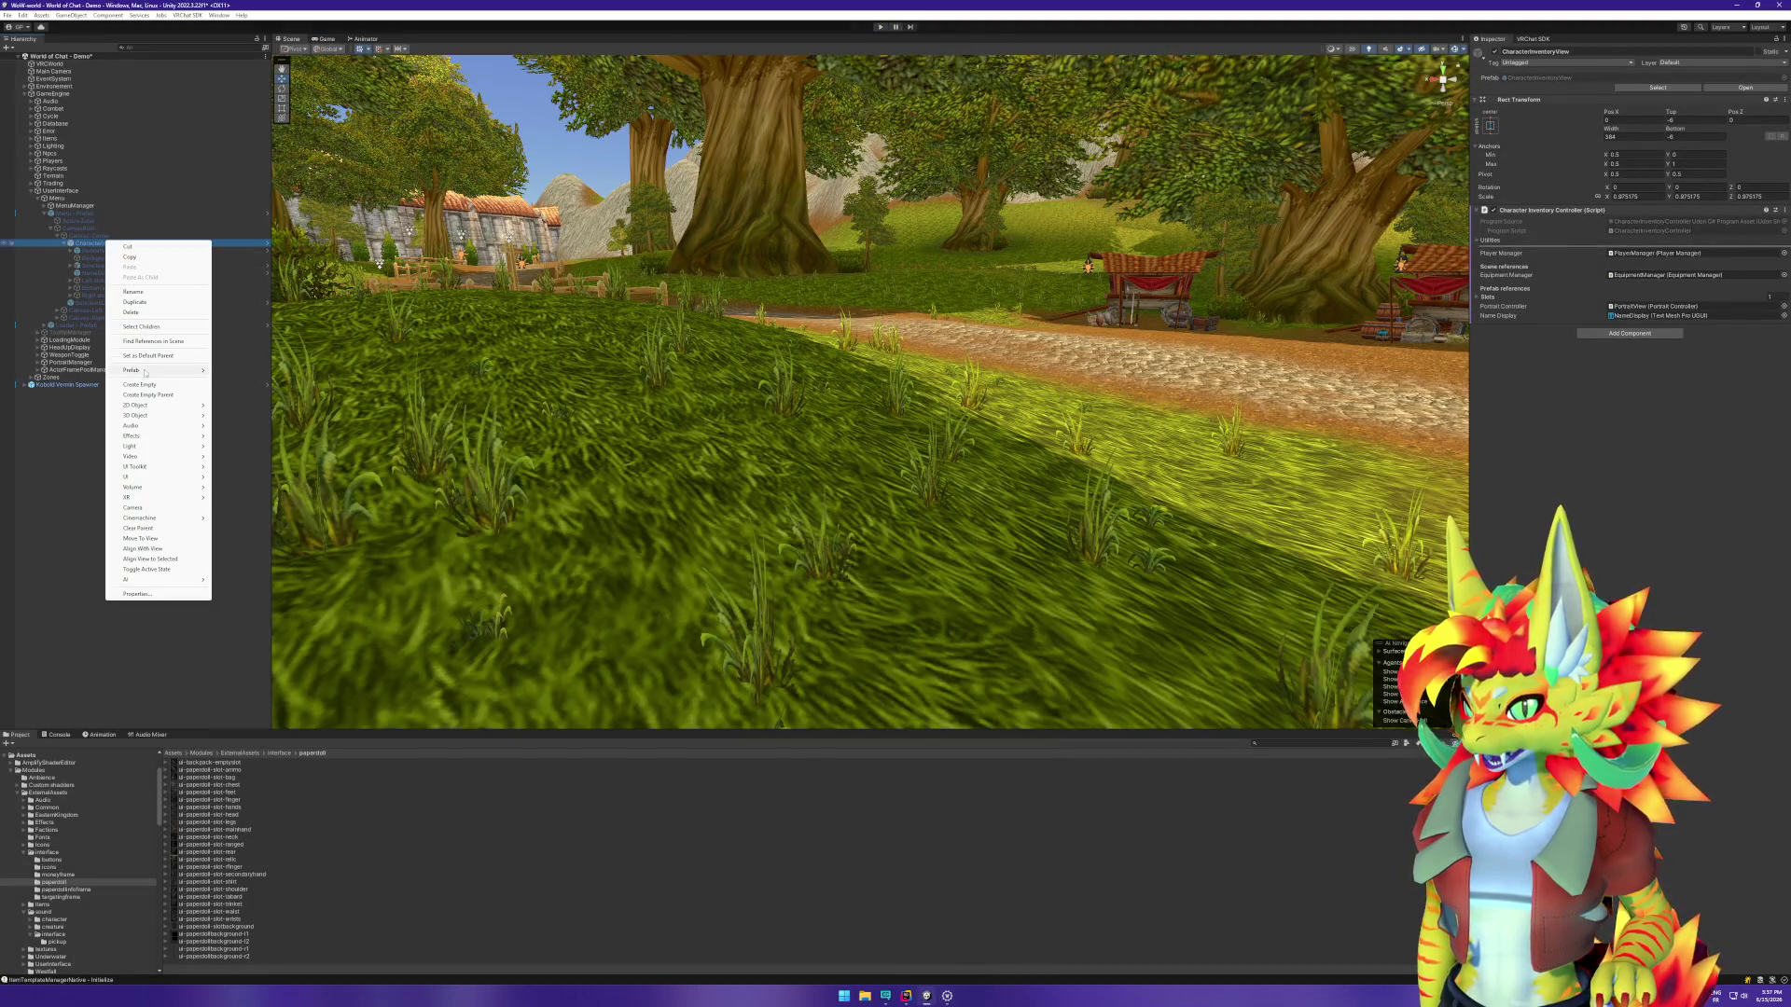
# Step: Open CharacterInventoryView via Prefab > Open Asset in Isolation and fold its Left, Bottom, Right slots groups
pyautogui.moveTo(168, 370)
pyautogui.click(247, 389)
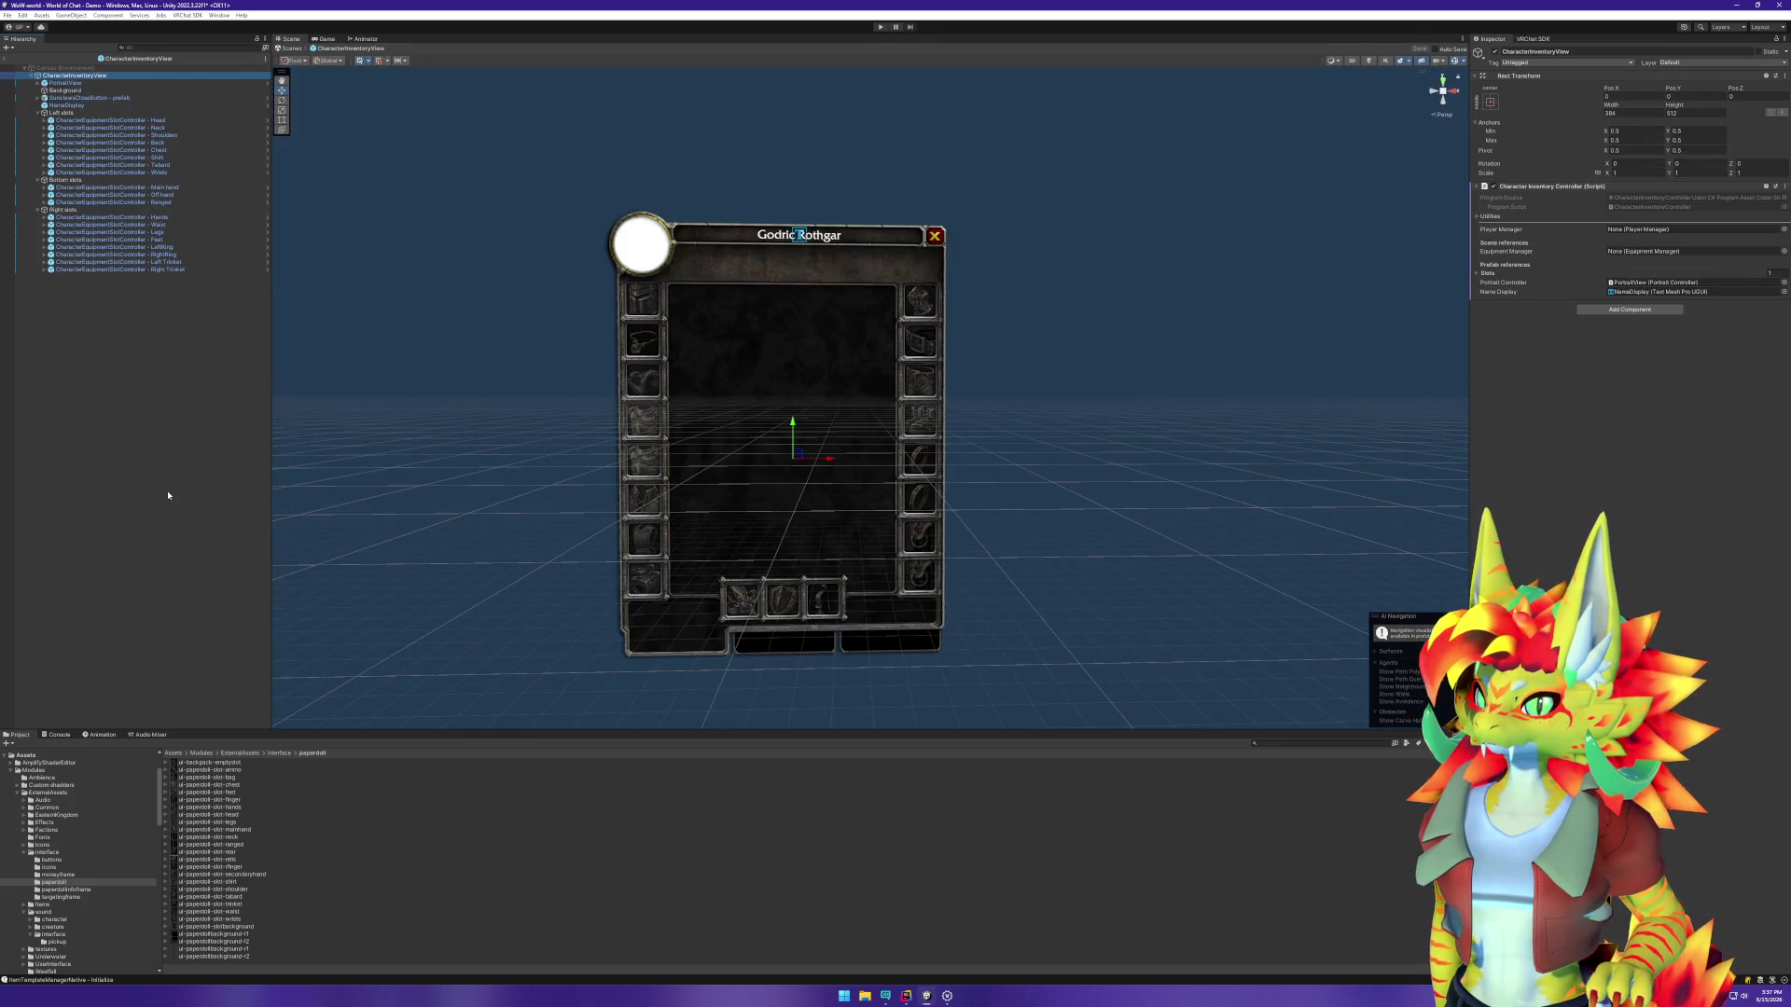
pyautogui.click(124, 295)
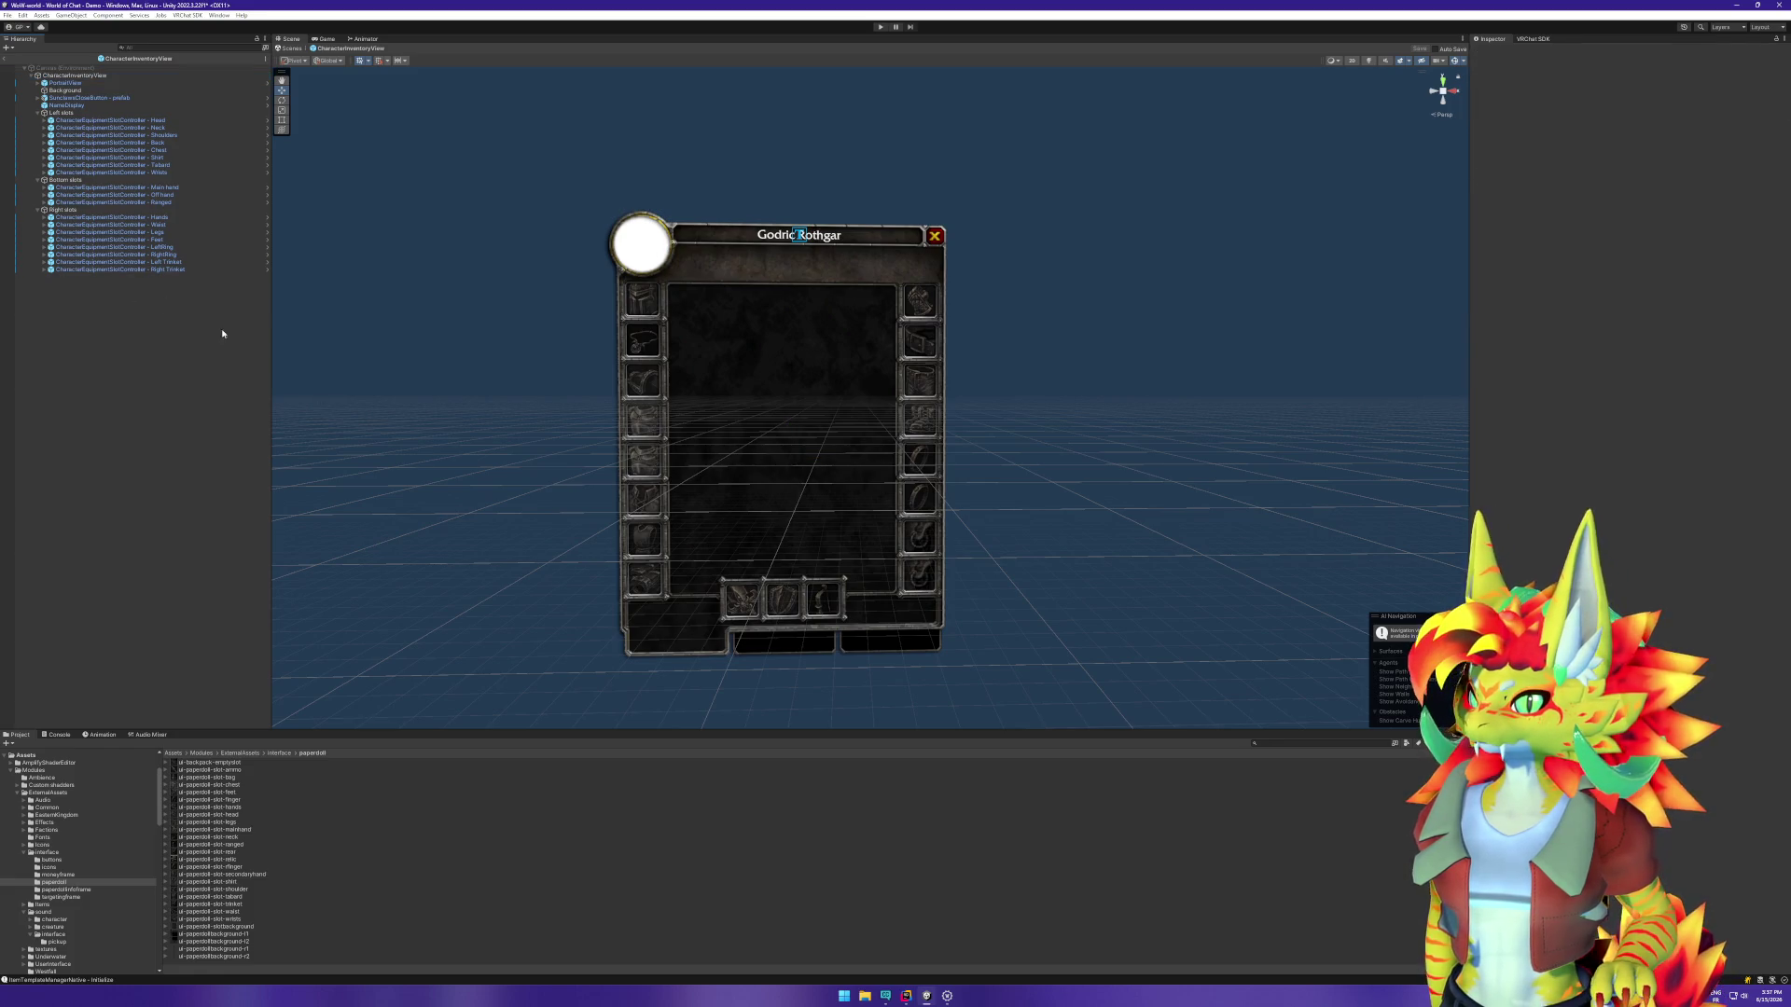
pyautogui.click(37, 113)
pyautogui.click(38, 120)
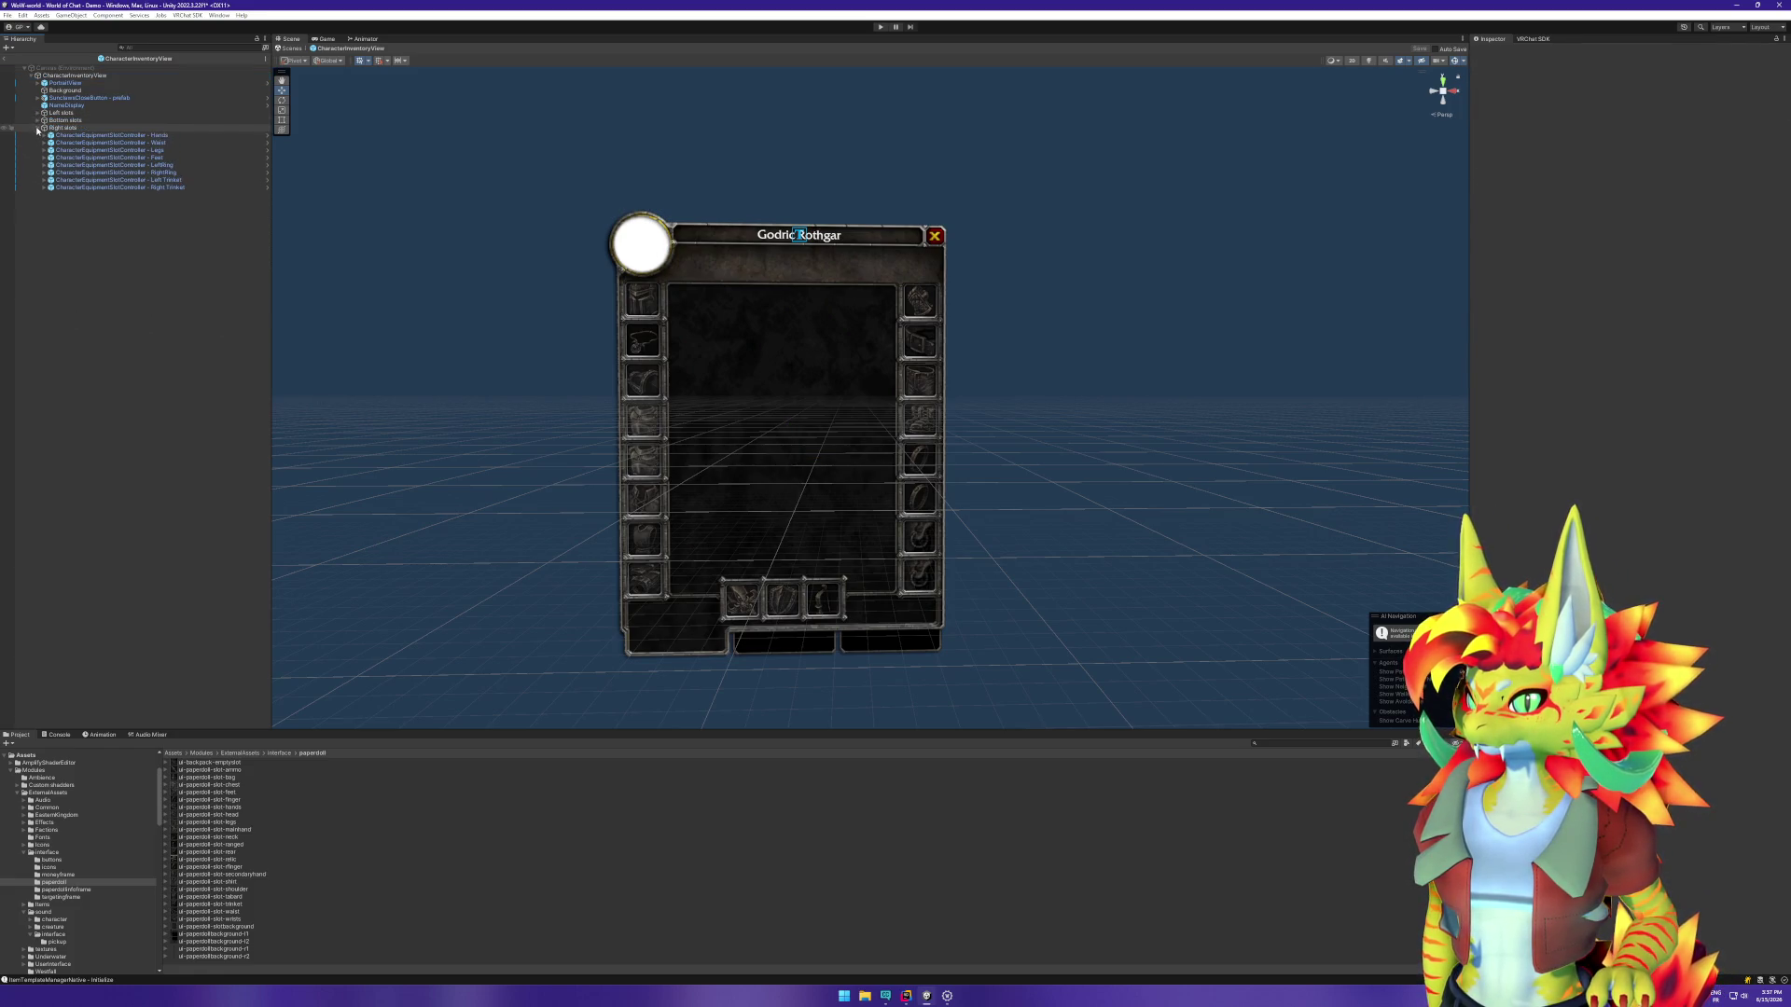
pyautogui.click(37, 127)
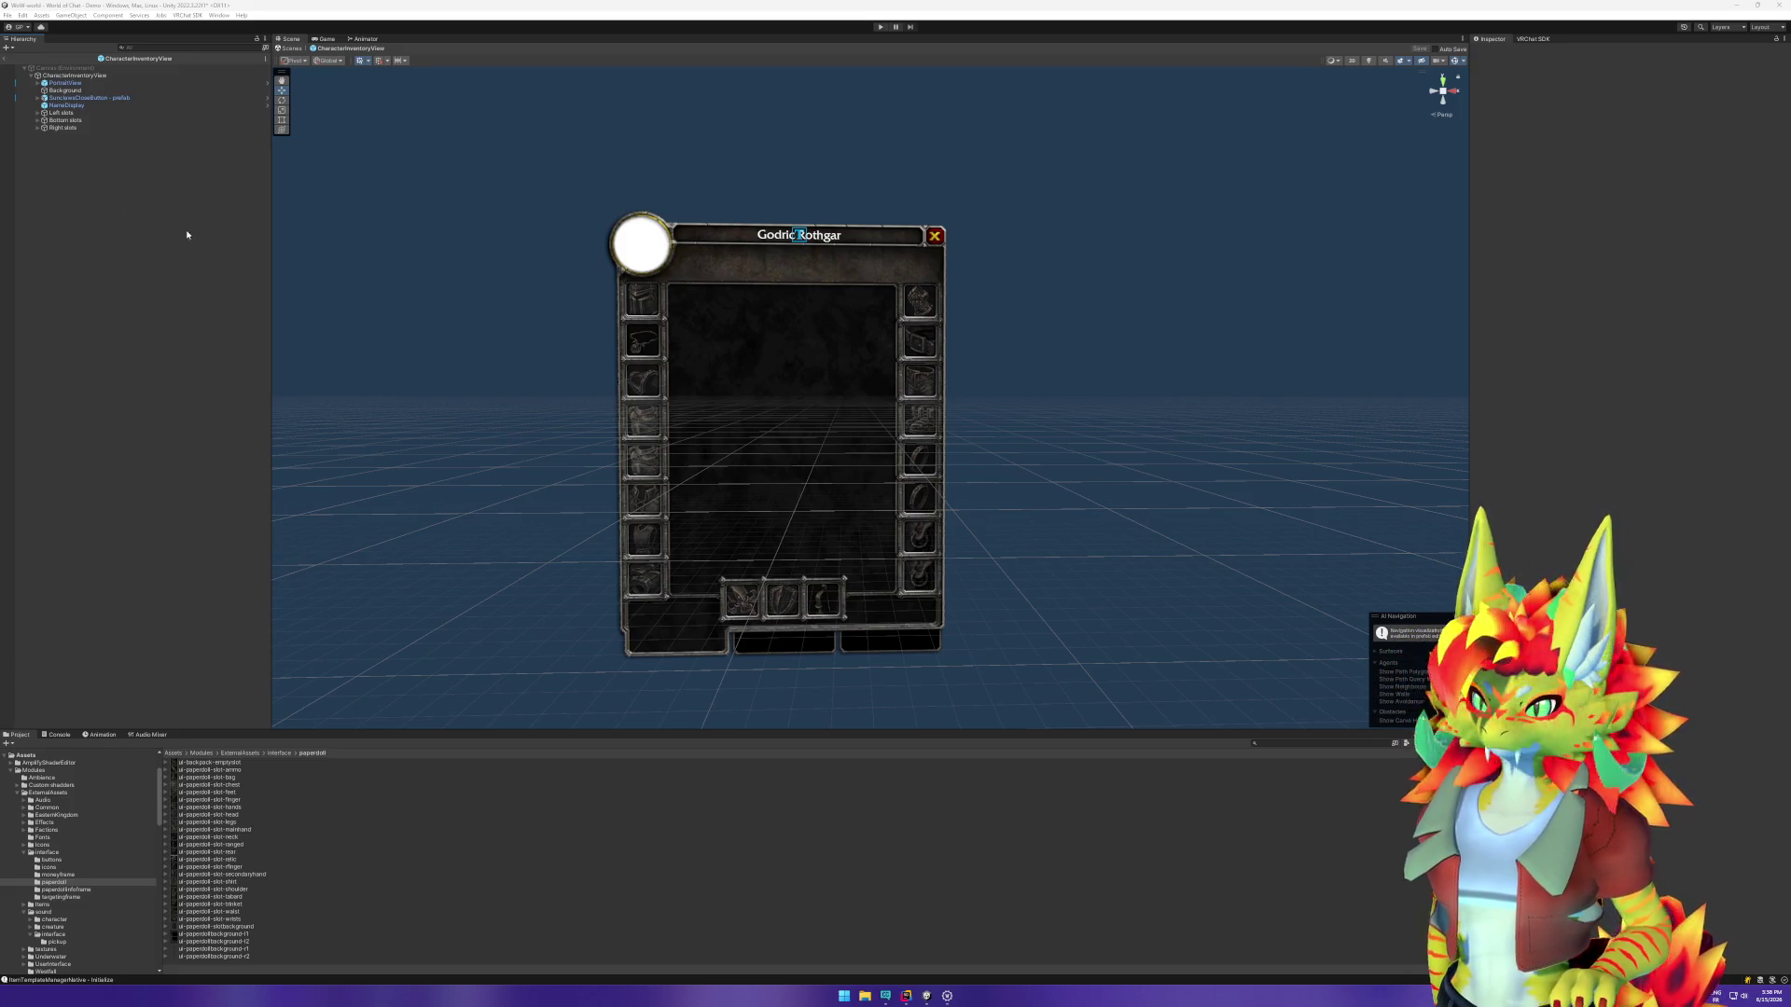
# Step: Add a UI Text - TextMeshPro object to the prefab
pyautogui.rightClick(194, 396)
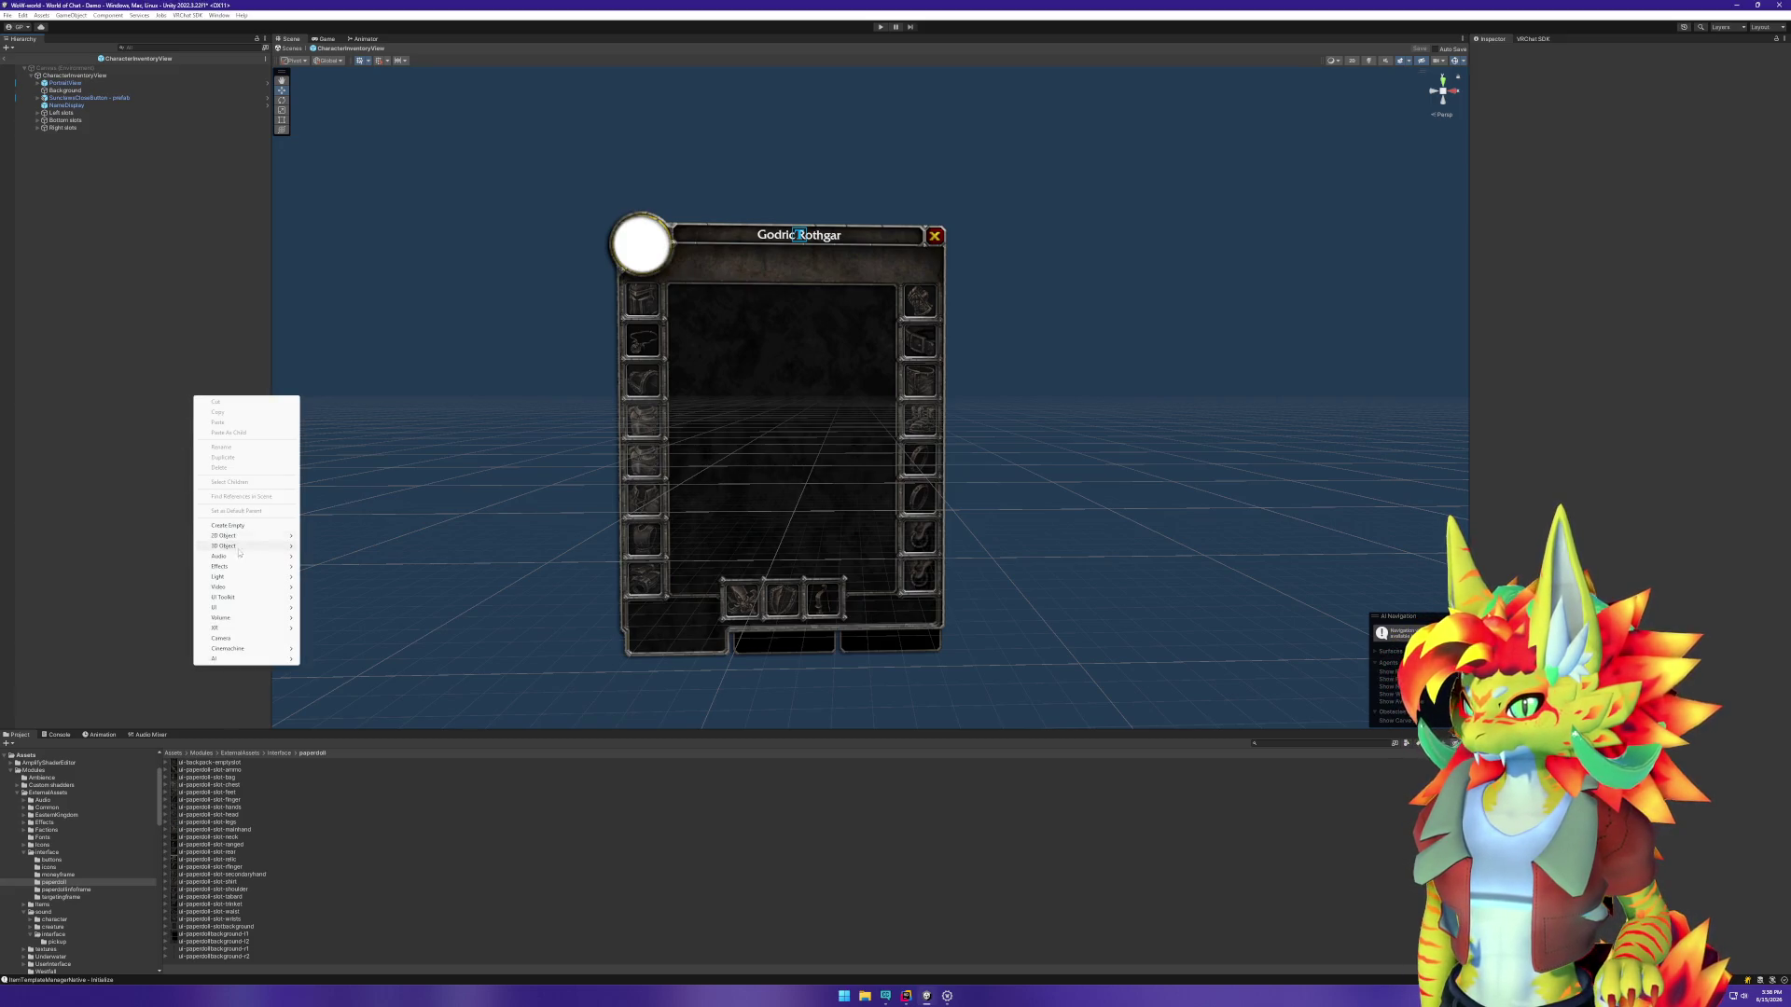
pyautogui.moveTo(240, 607)
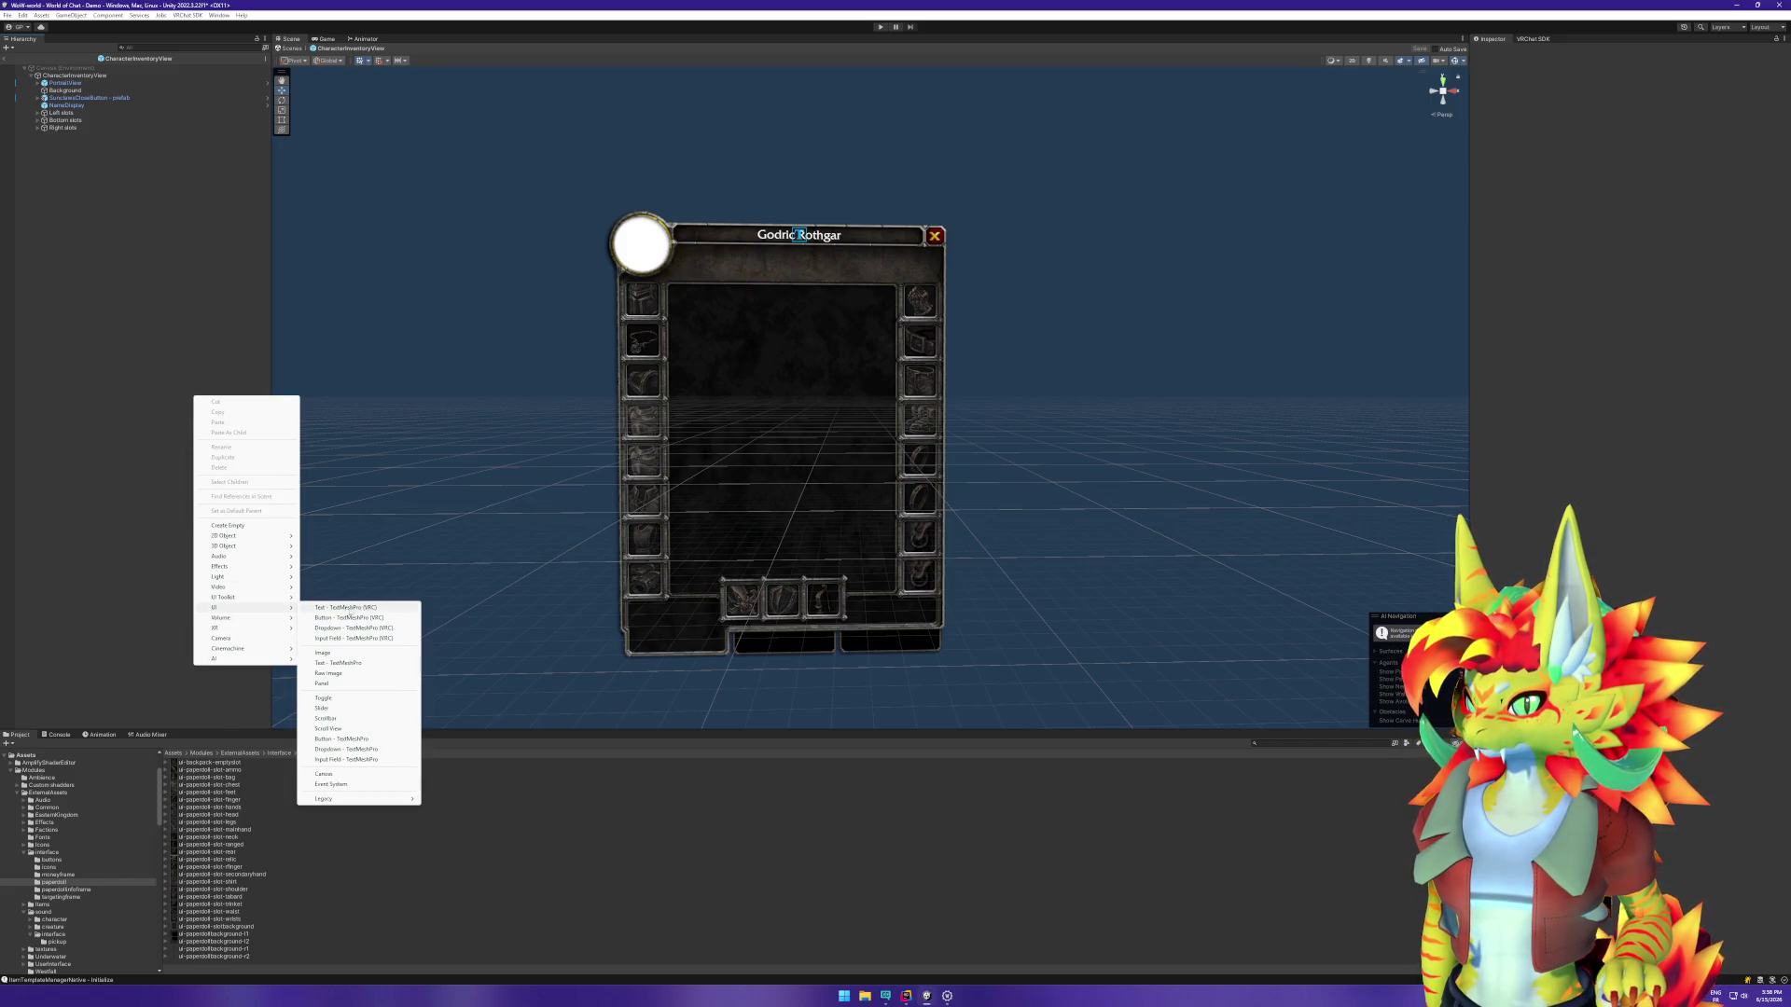
pyautogui.click(338, 662)
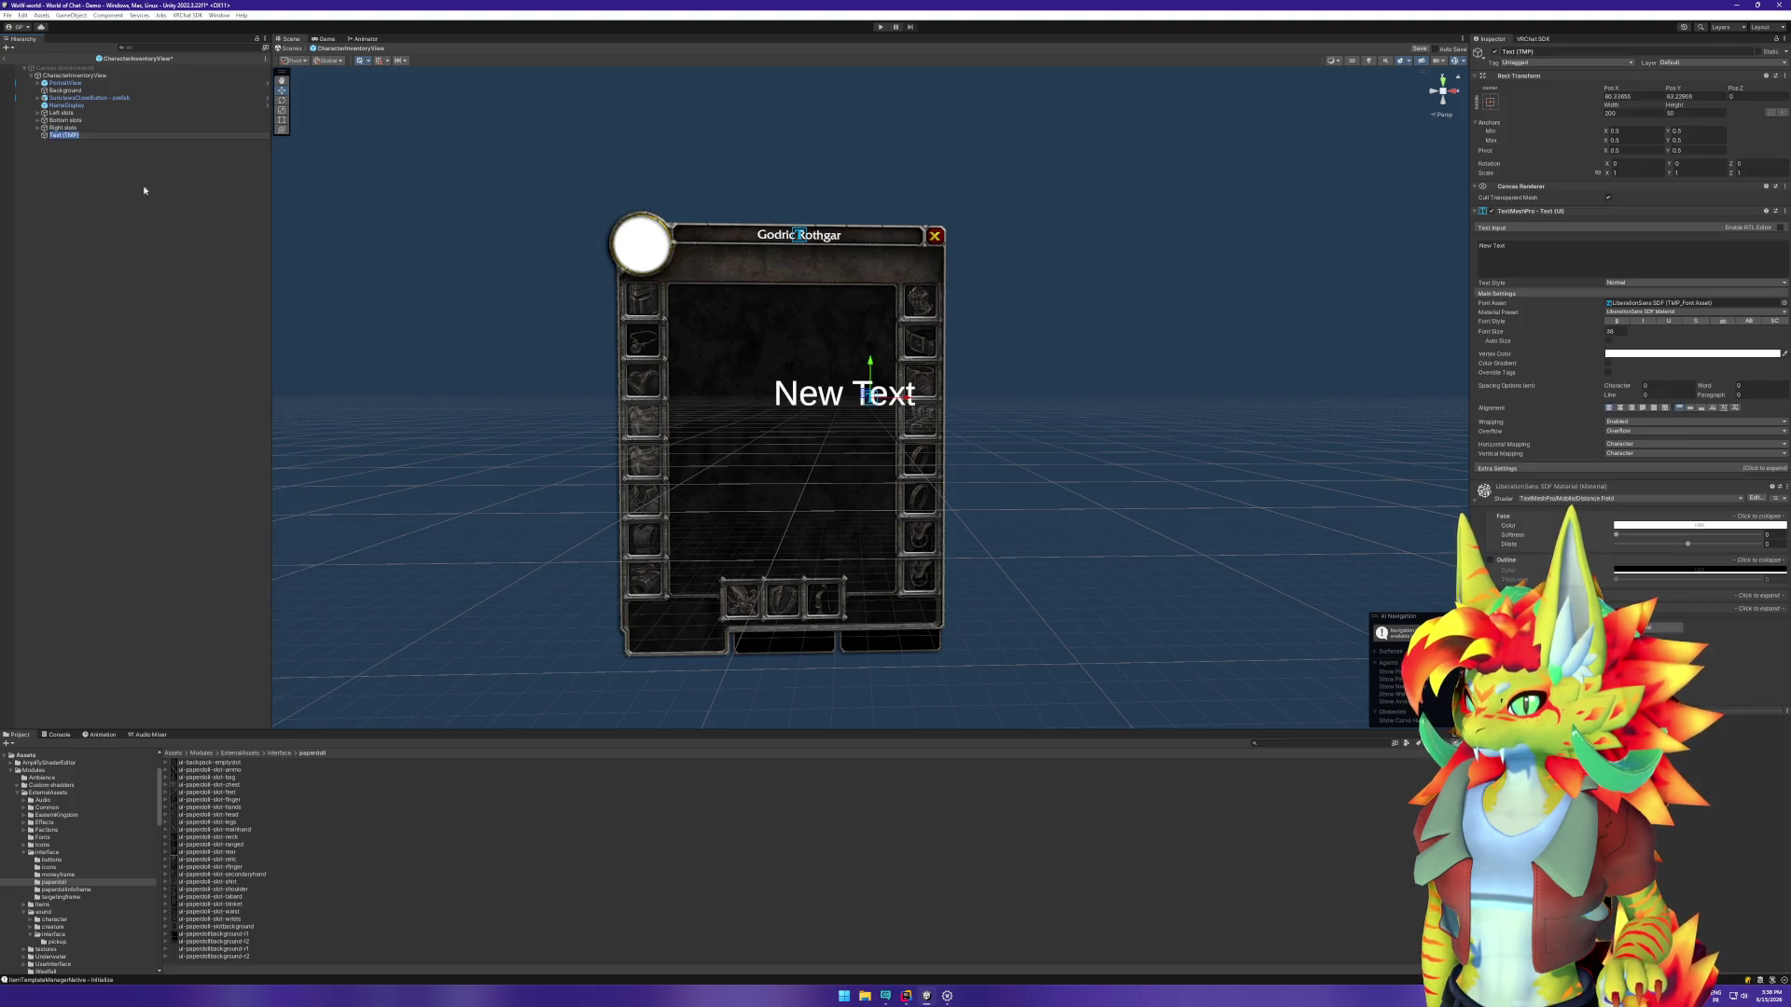
pyautogui.press('Return')
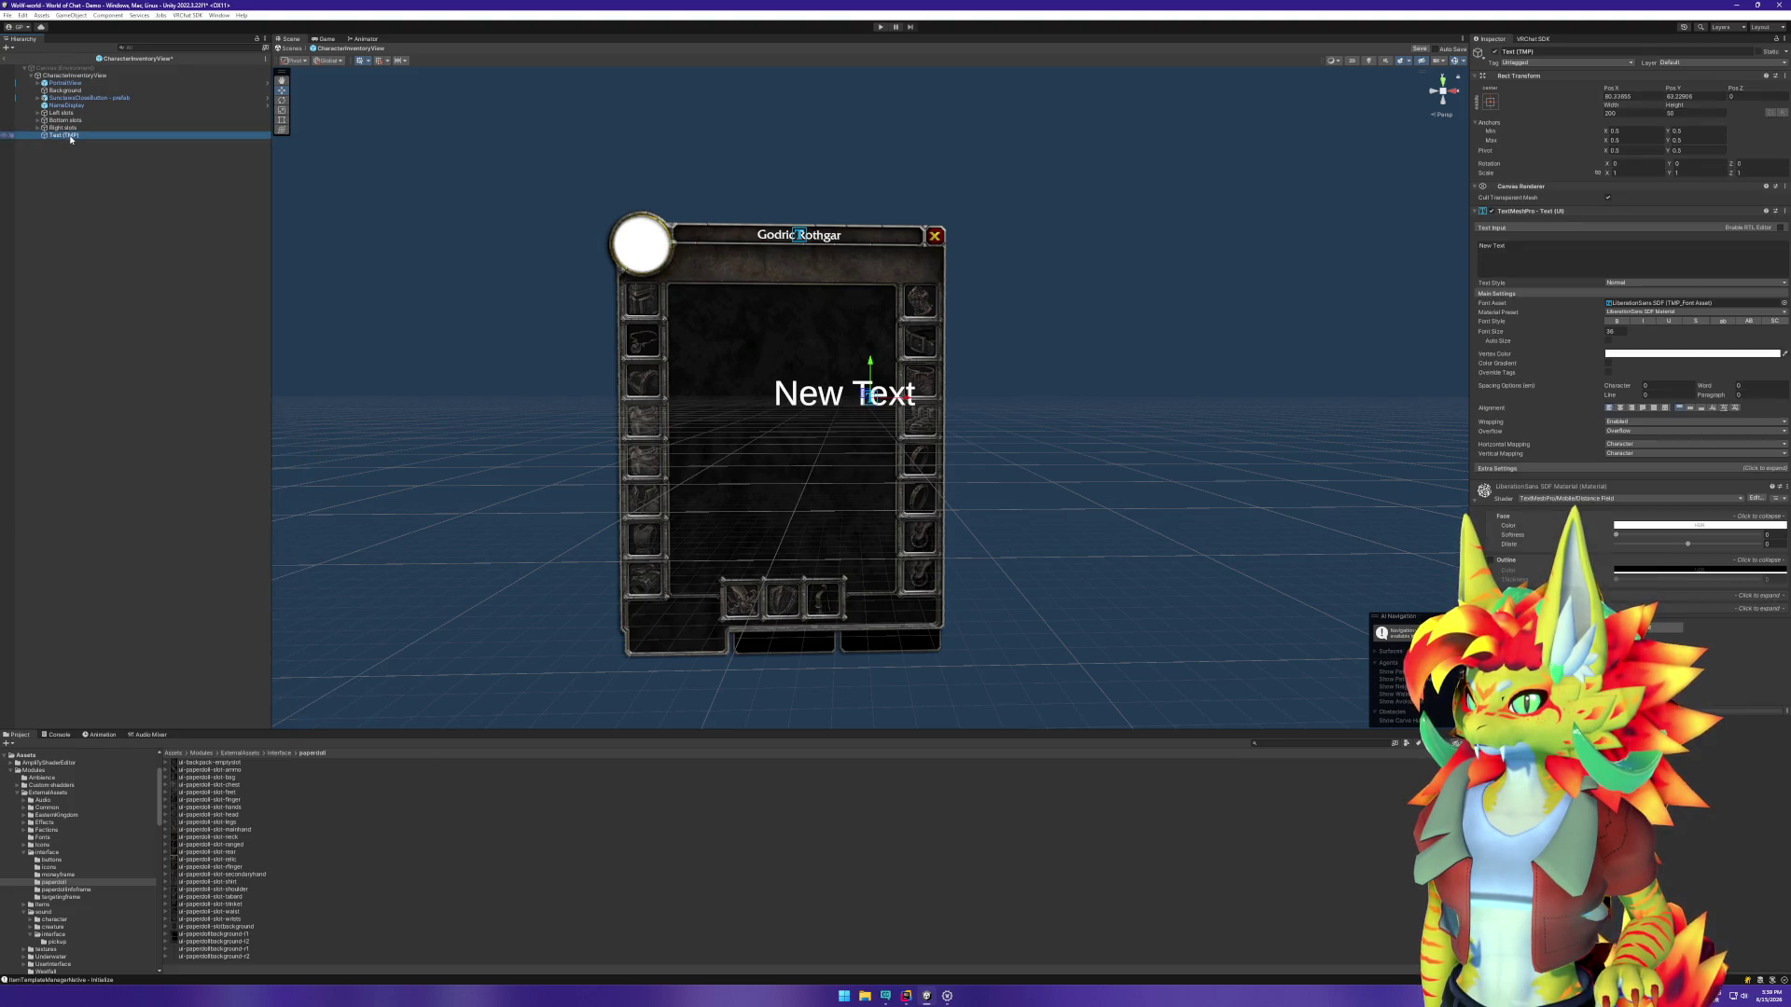
# Step: Create an empty GameObject named Tabs
pyautogui.rightClick(64, 156)
pyautogui.click(105, 283)
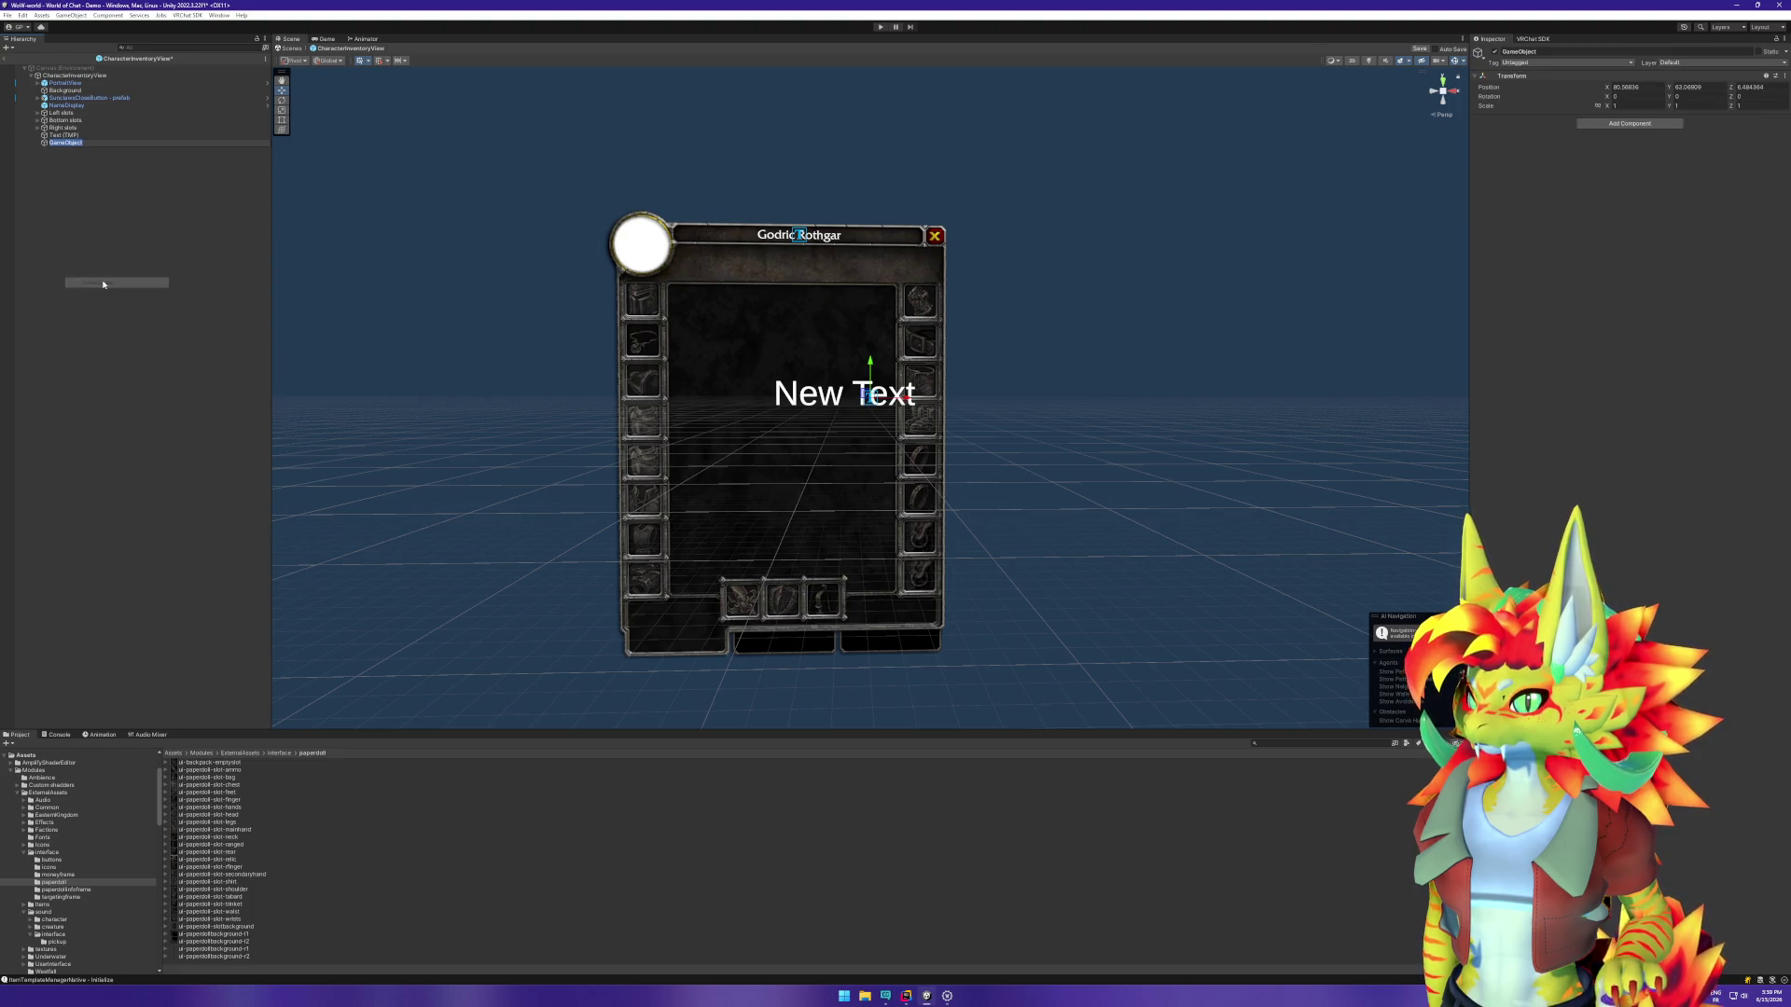
pyautogui.write('Tabs')
pyautogui.press('Return')
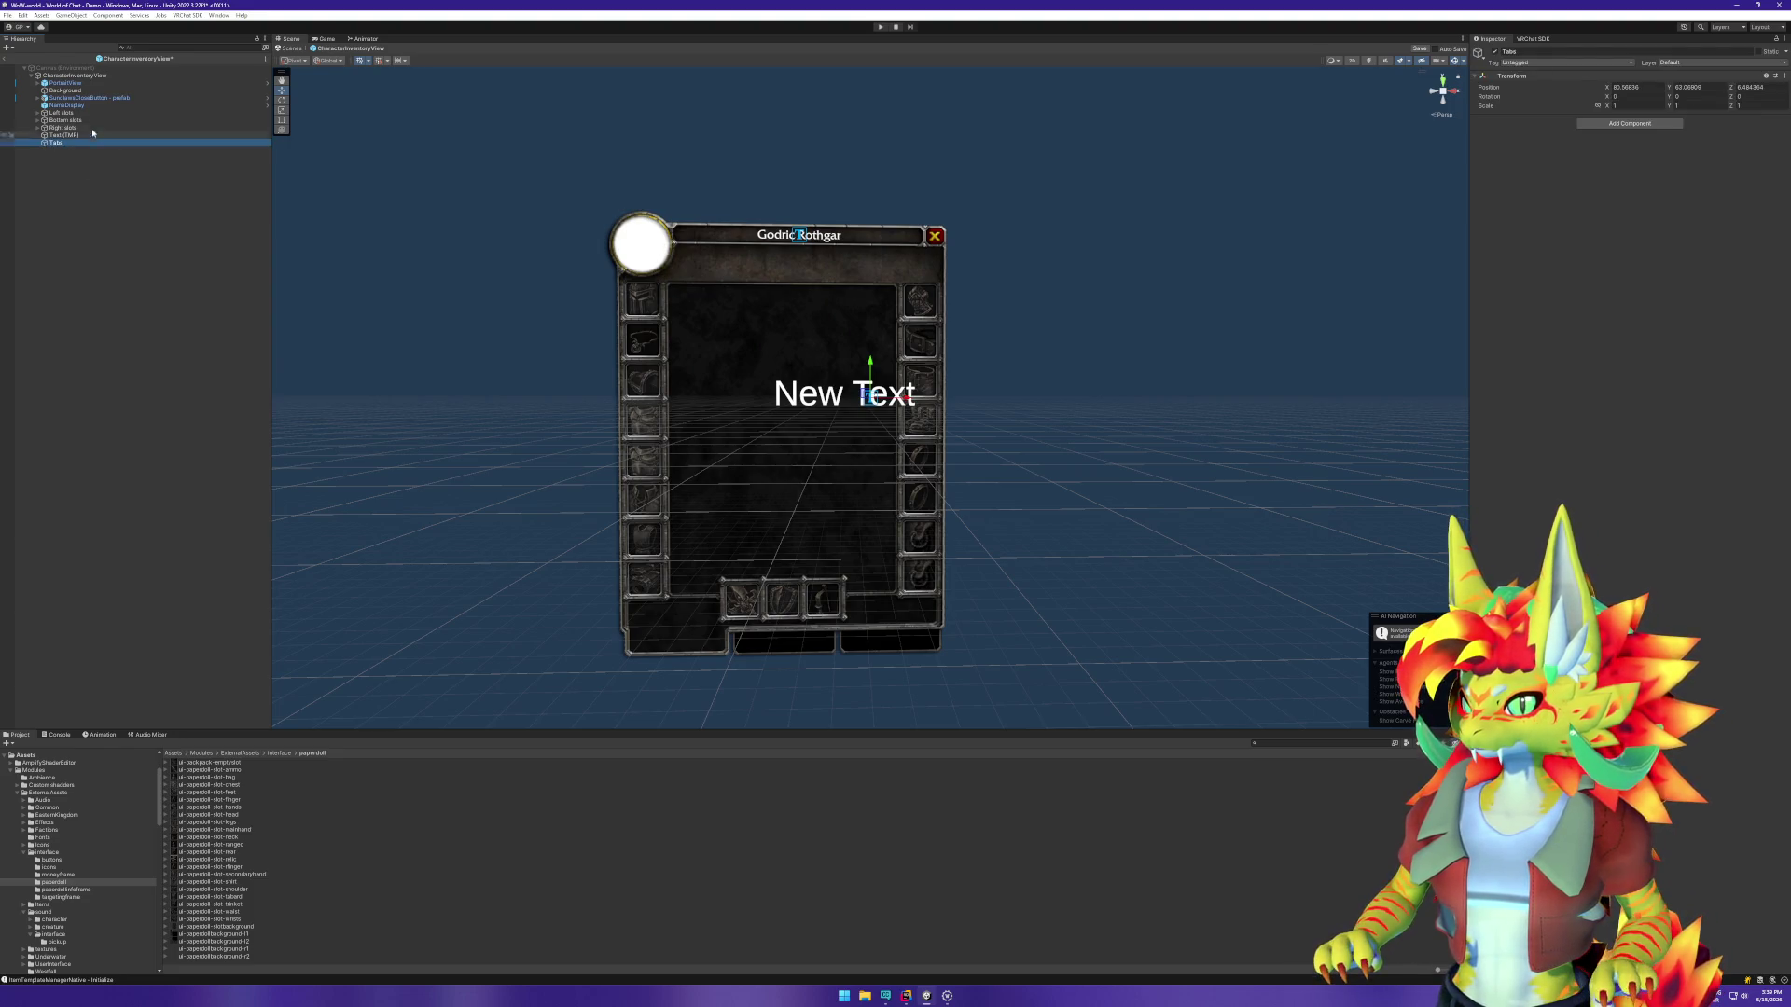
# Step: Put the text under Tabs, rename it txtCharacter, and move it to the panel's lower-left edge
pyautogui.click(85, 137)
pyautogui.moveTo(85, 137); pyautogui.dragTo(55, 143)
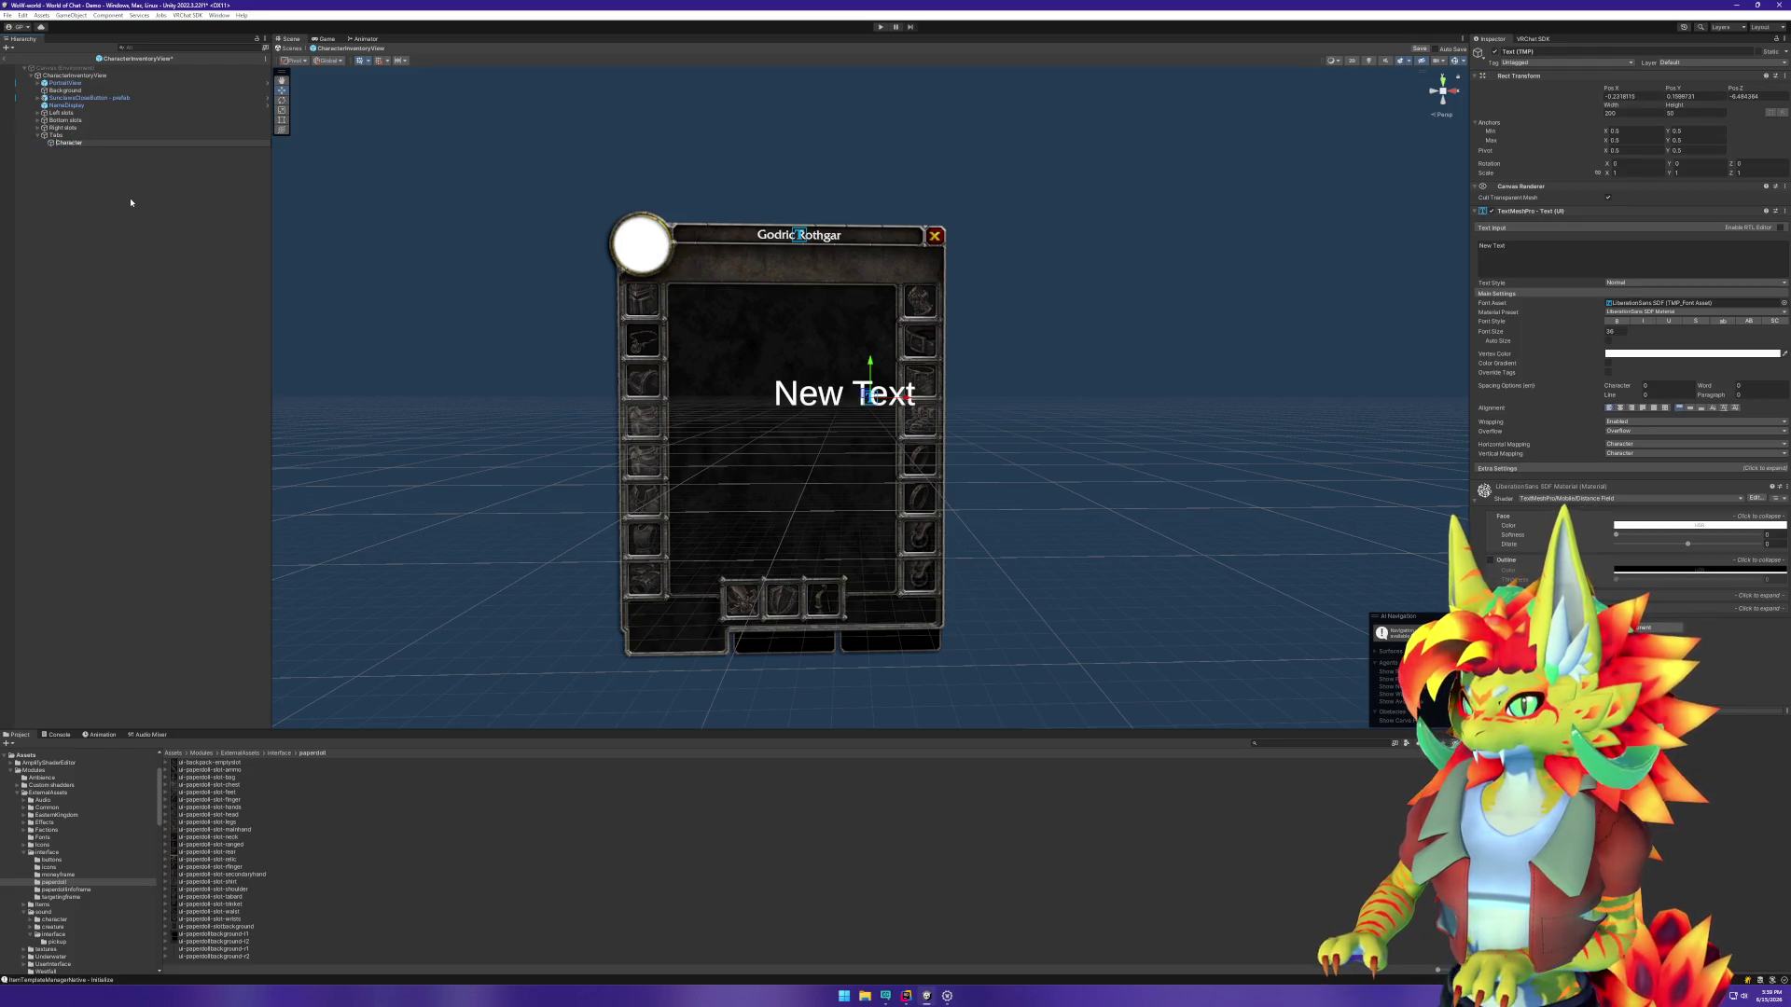
pyautogui.write('txt')
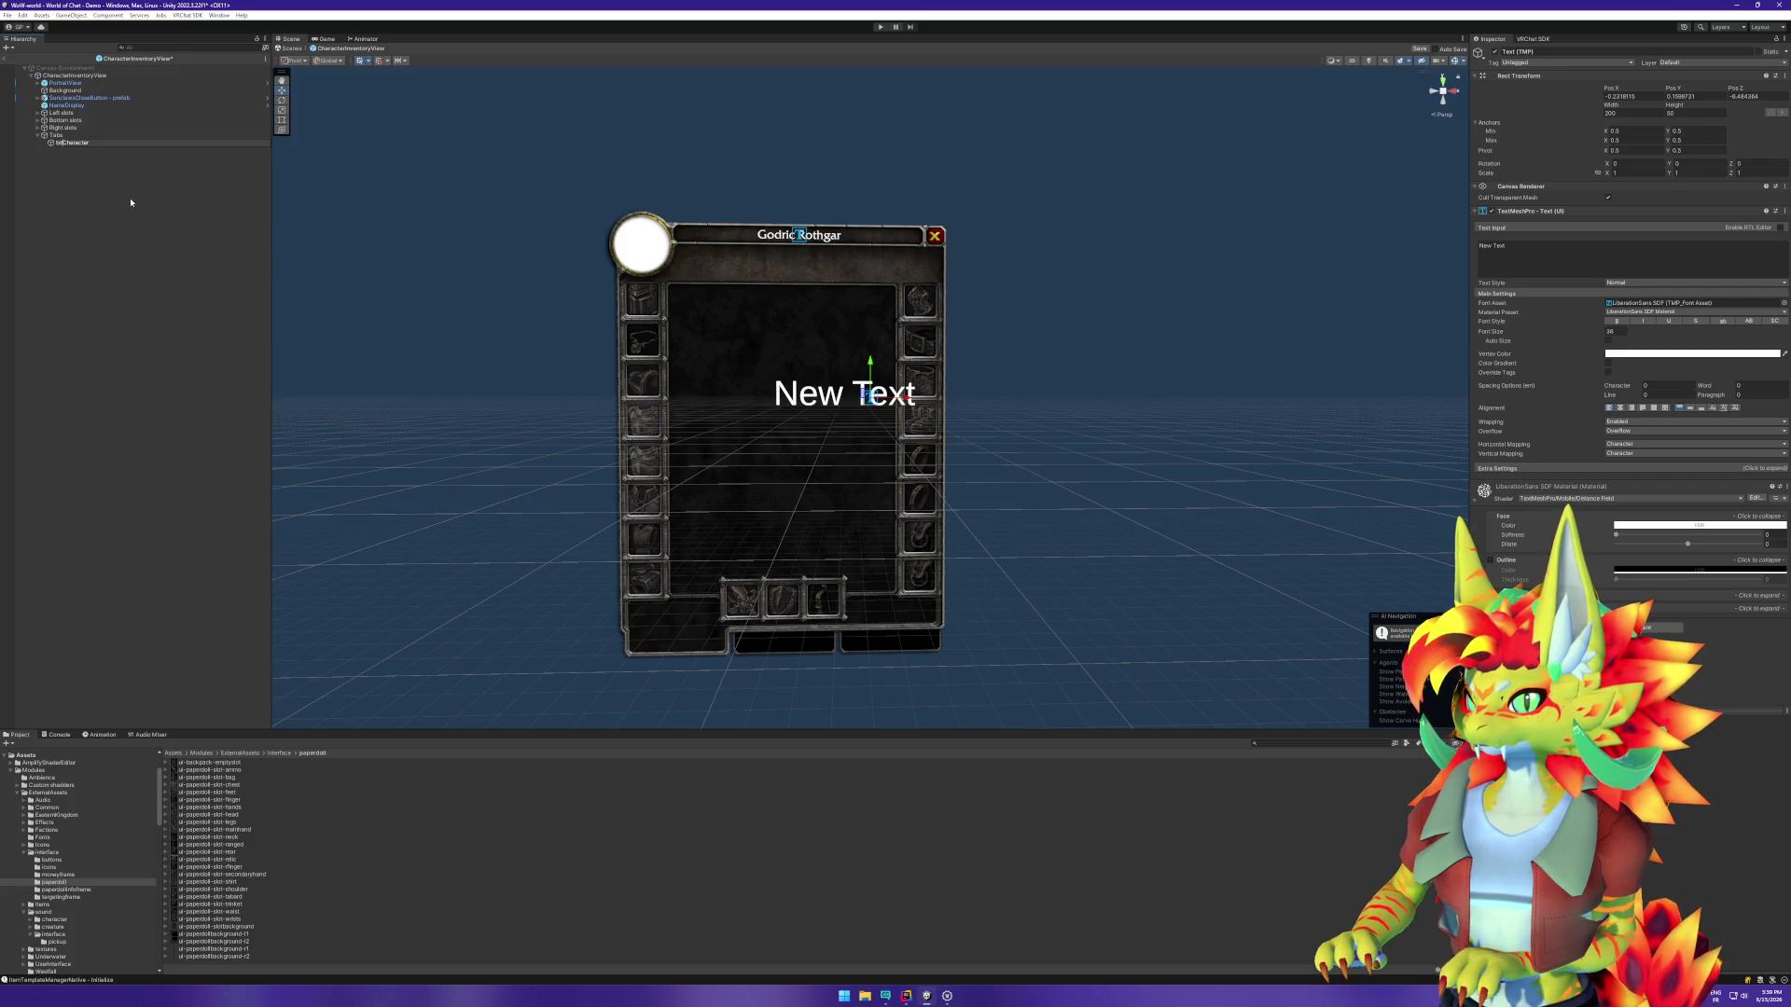
pyautogui.press('Return')
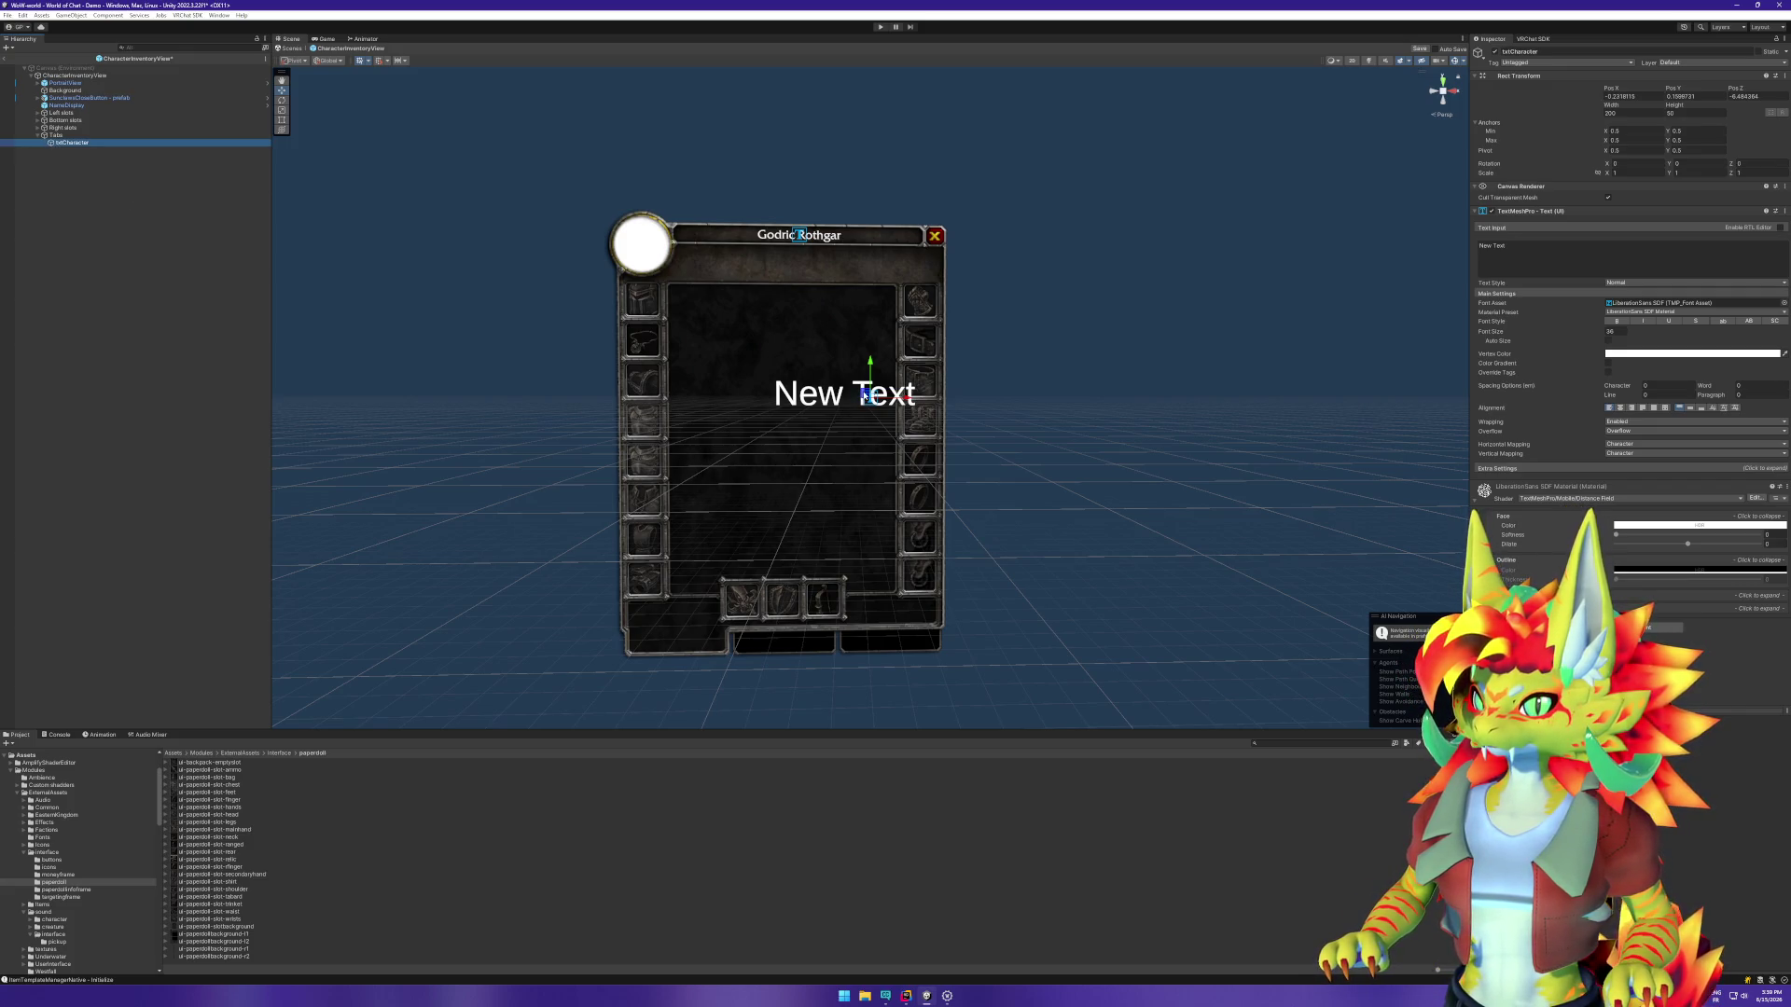
pyautogui.moveTo(866, 394)
pyautogui.mouseDown()
pyautogui.moveTo(777, 548)
pyautogui.moveTo(709, 632)
pyautogui.moveTo(671, 639)
pyautogui.mouseUp()
# Step: Set txtCharacter's font size to 12 and centre it horizontally and vertically
pyautogui.click(1612, 332)
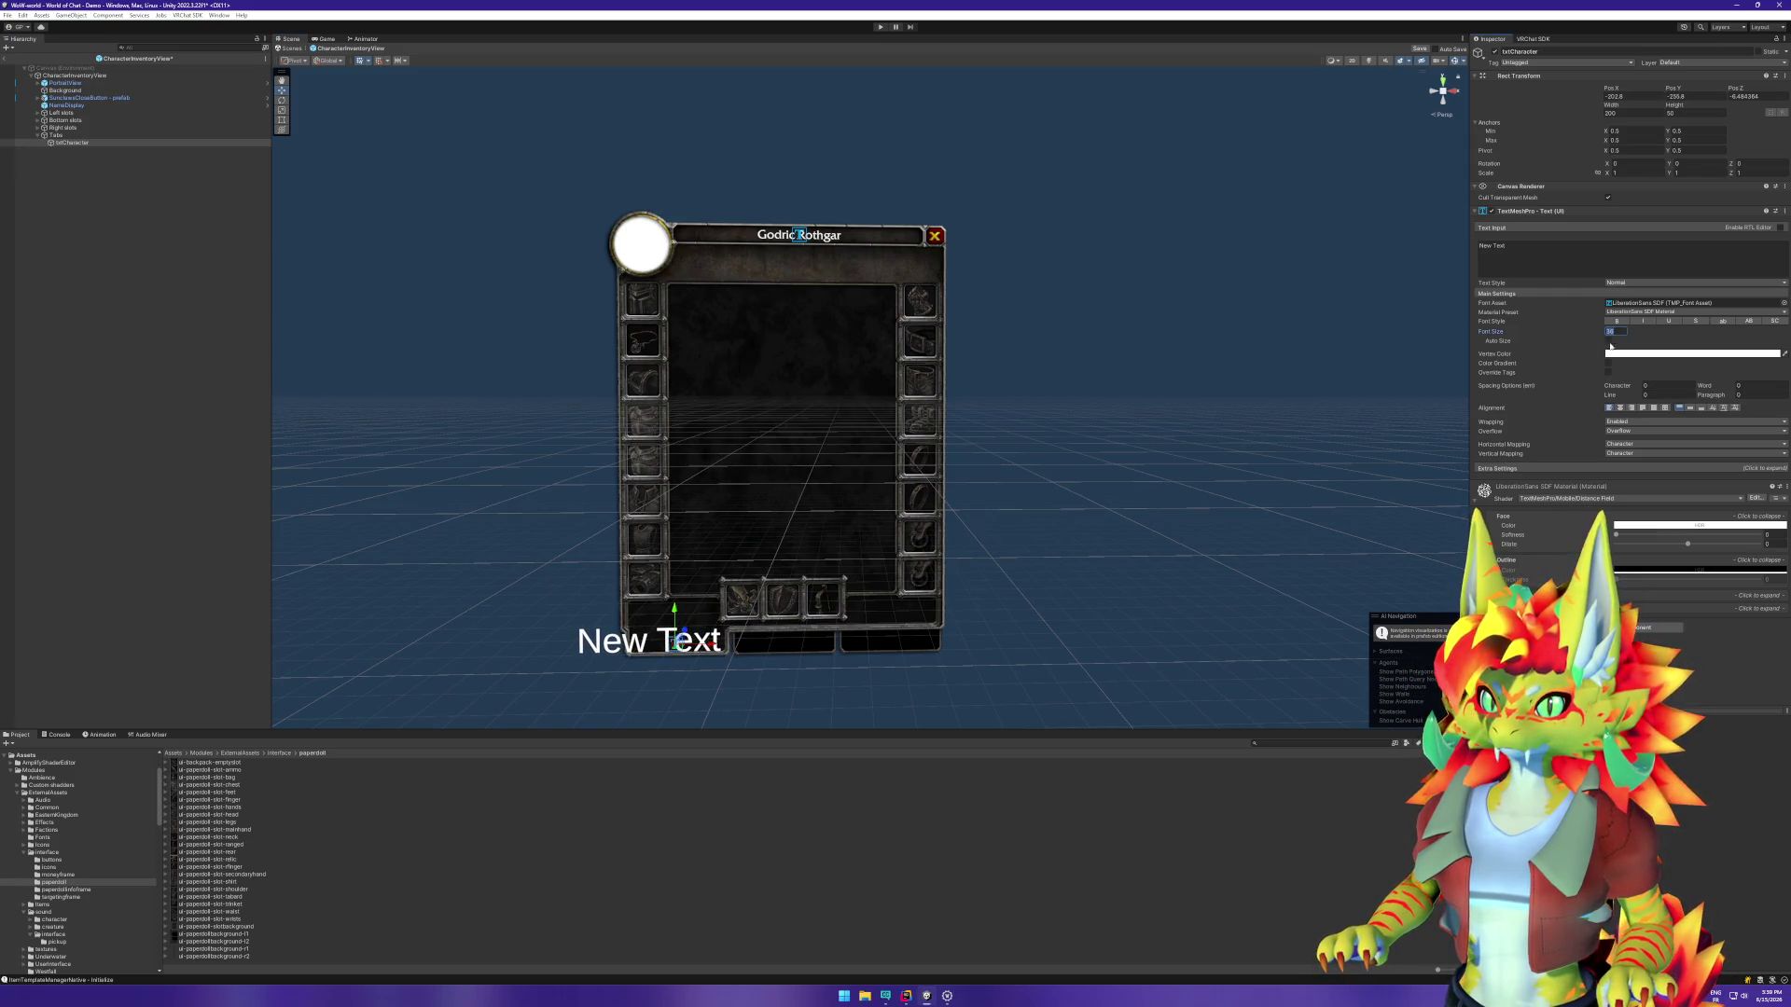
pyautogui.write('12')
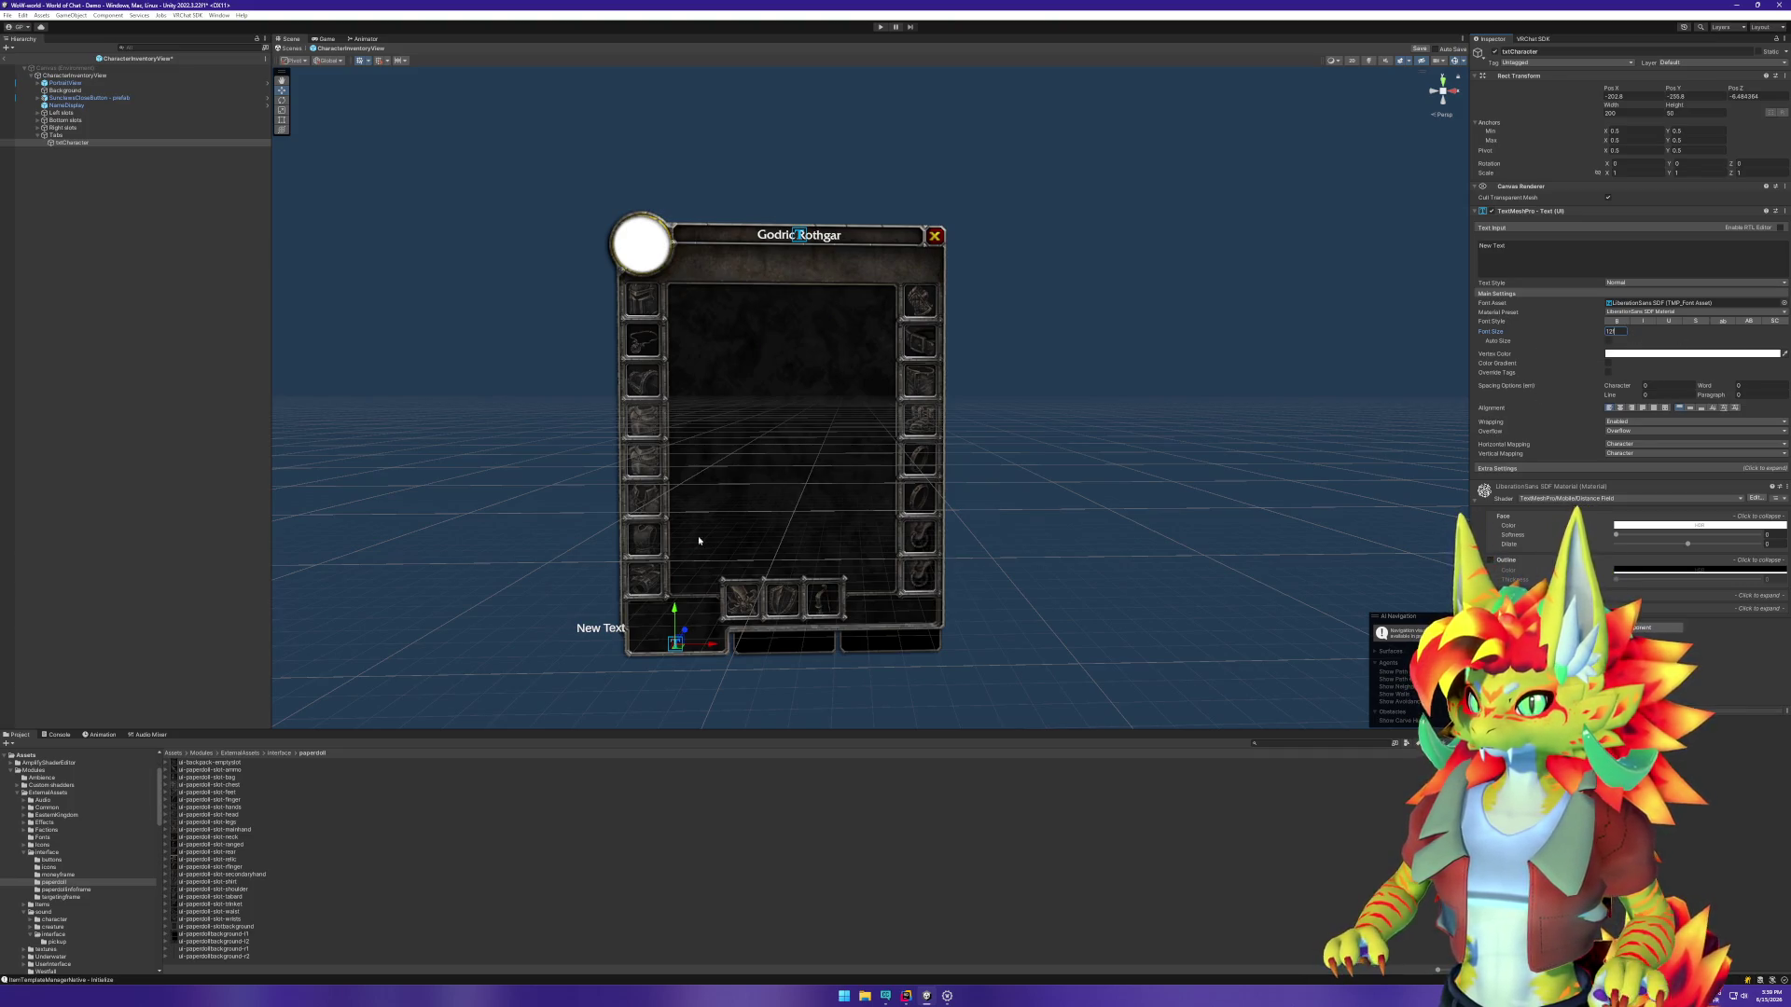
pyautogui.write('f')
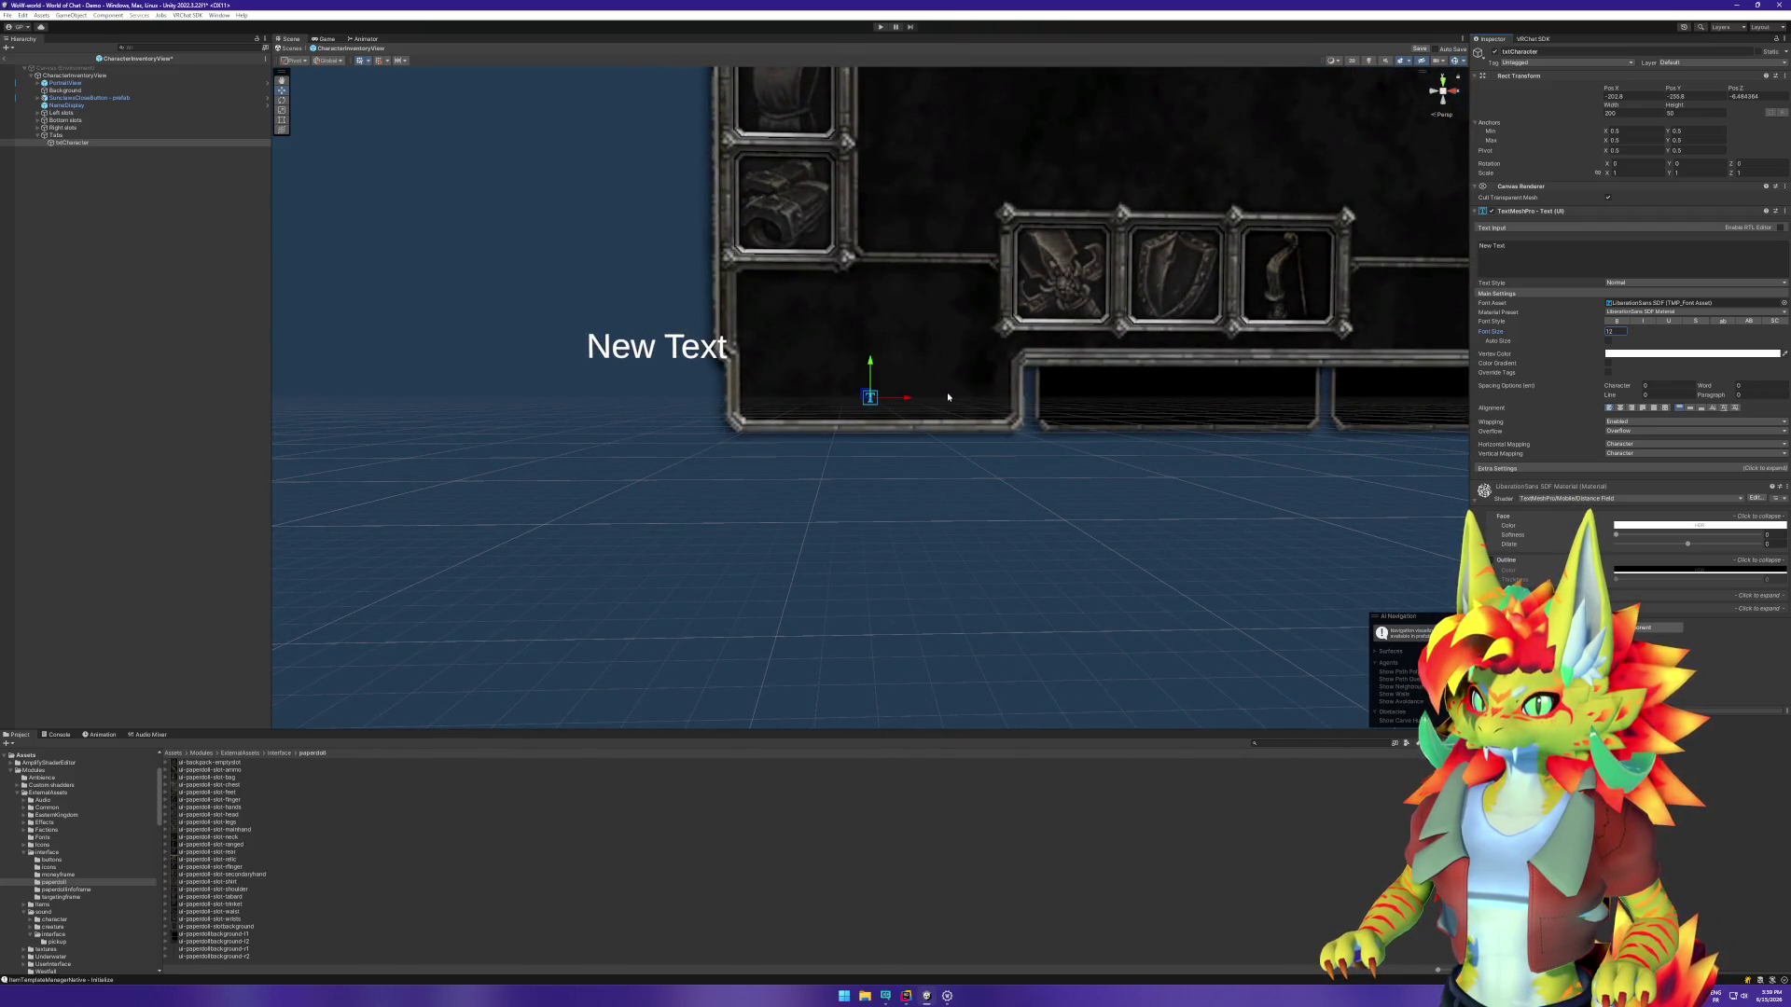
pyautogui.click(1621, 407)
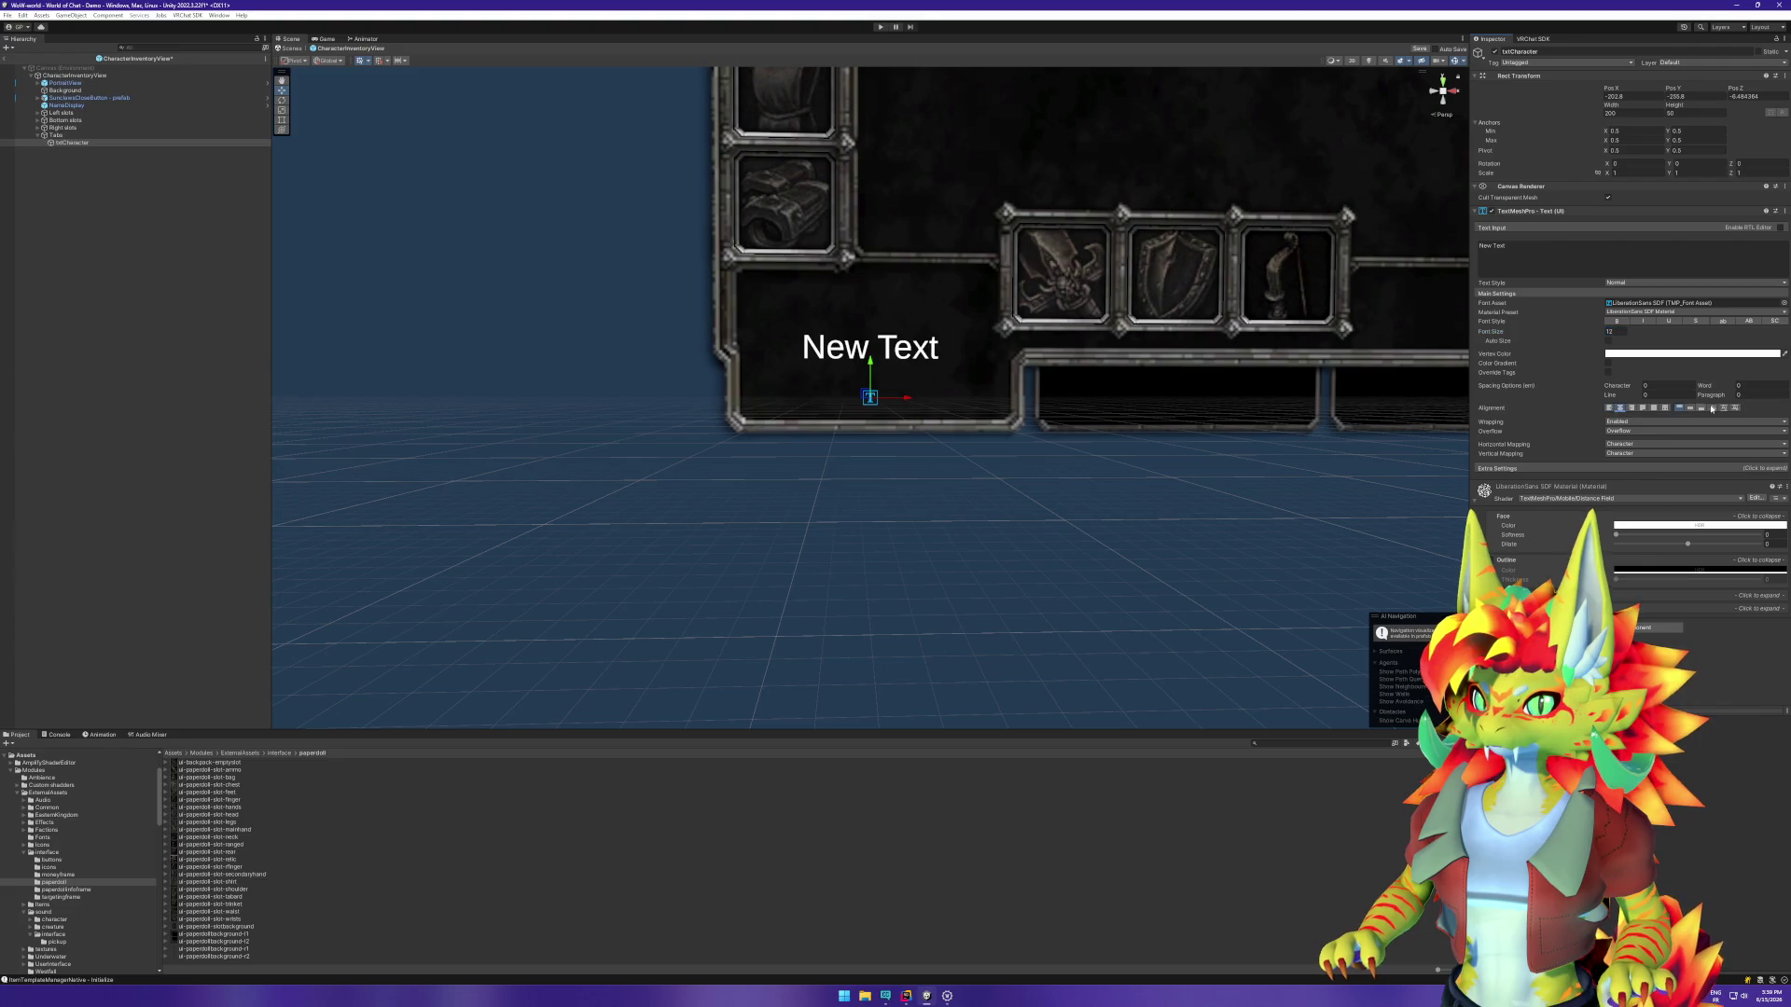
pyautogui.click(1690, 409)
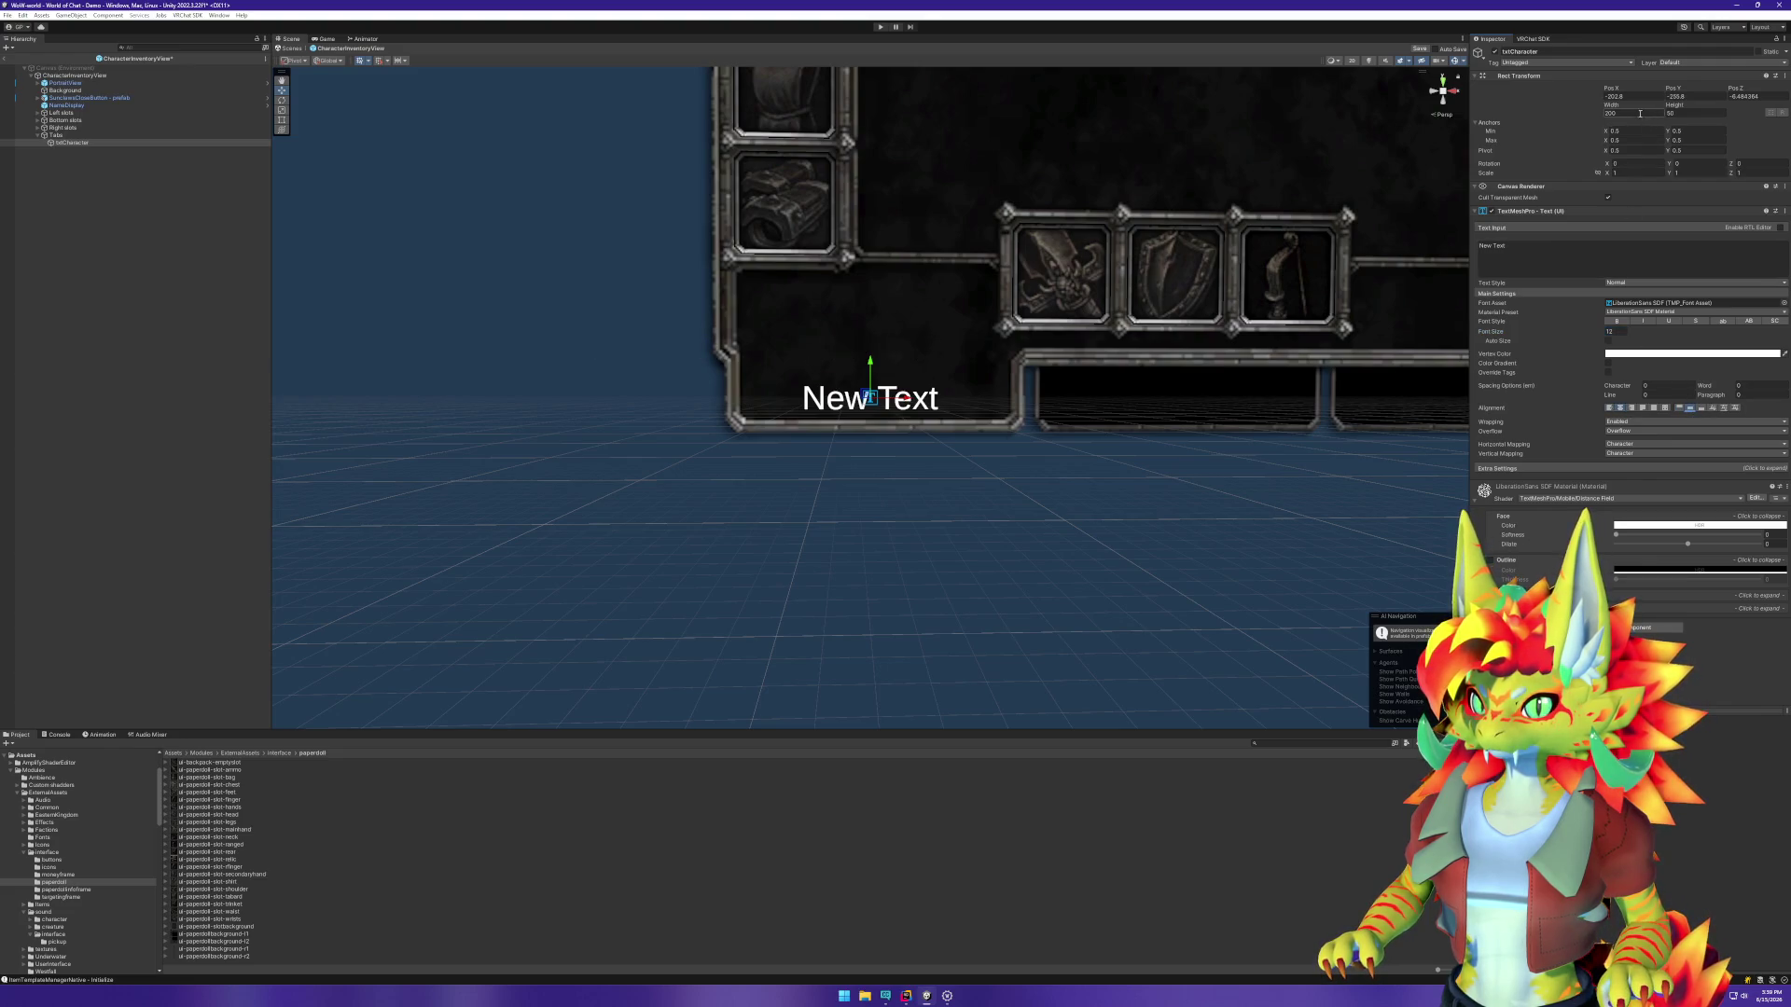
# Step: Resize the text box to width 159 and height 13.6, then nudge it slightly up
pyautogui.press('t')
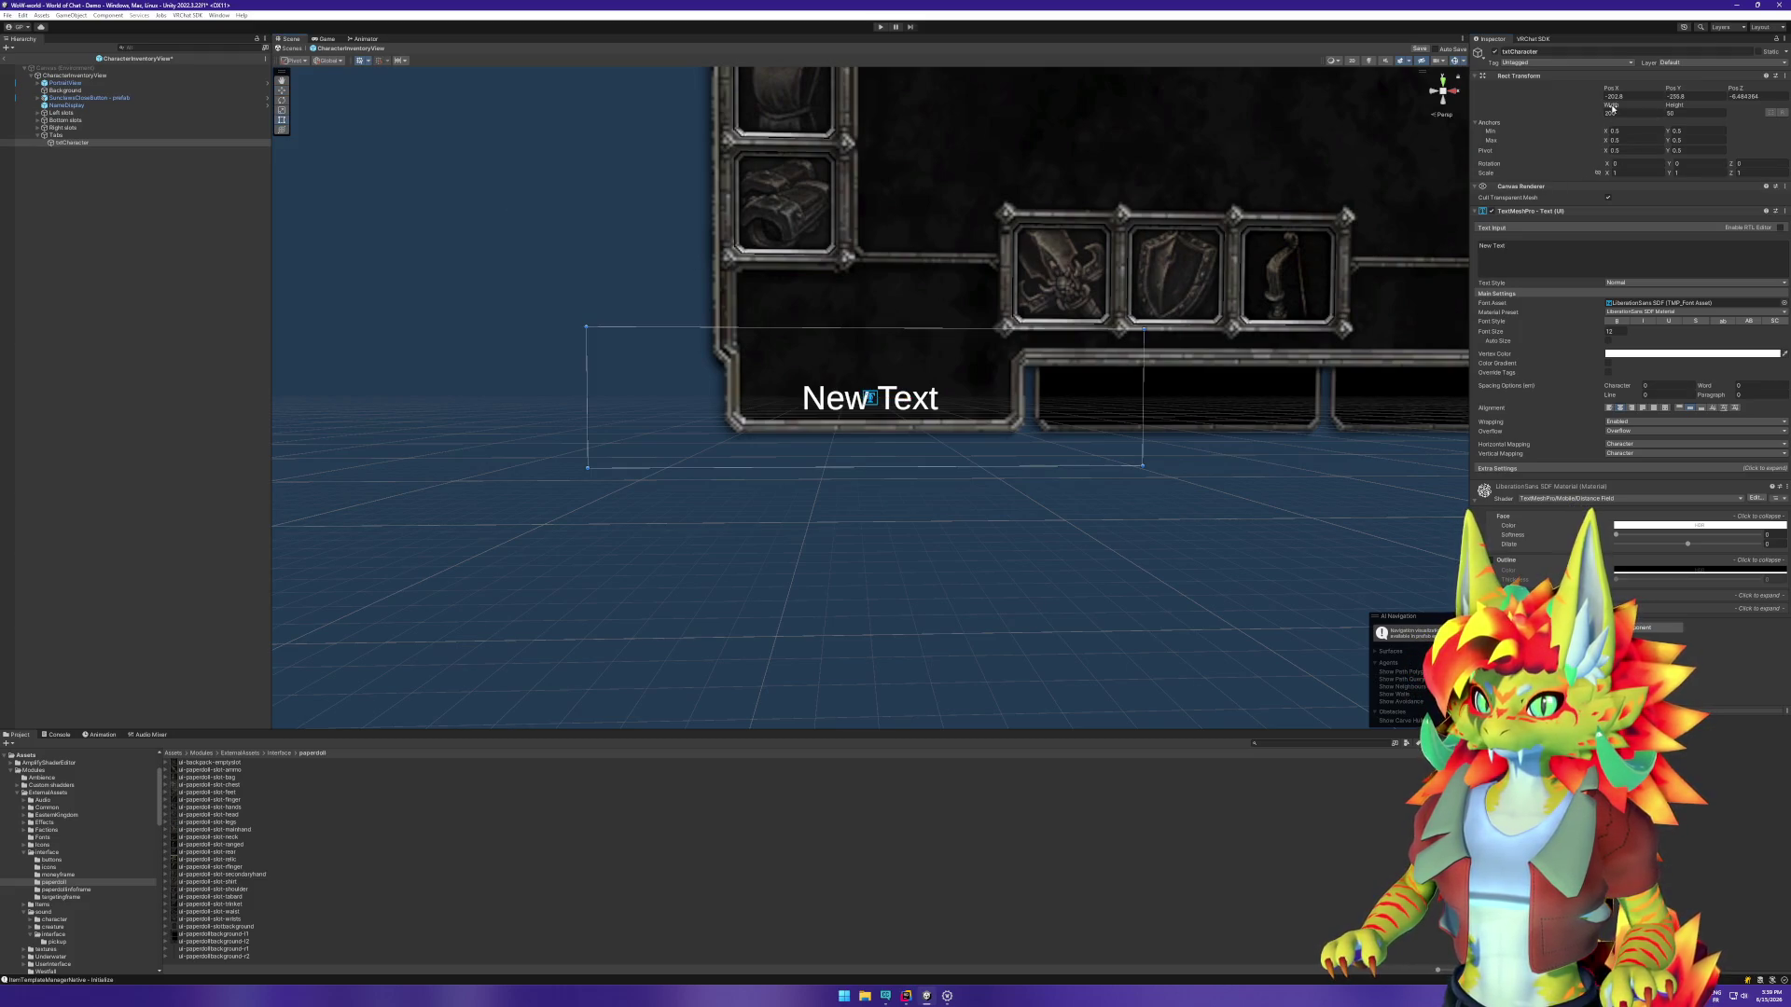
pyautogui.moveTo(1611, 108)
pyautogui.mouseDown()
pyautogui.moveTo(934, 193)
pyautogui.moveTo(184, 177)
pyautogui.moveTo(1781, 163)
pyautogui.moveTo(1722, 159)
pyautogui.mouseUp()
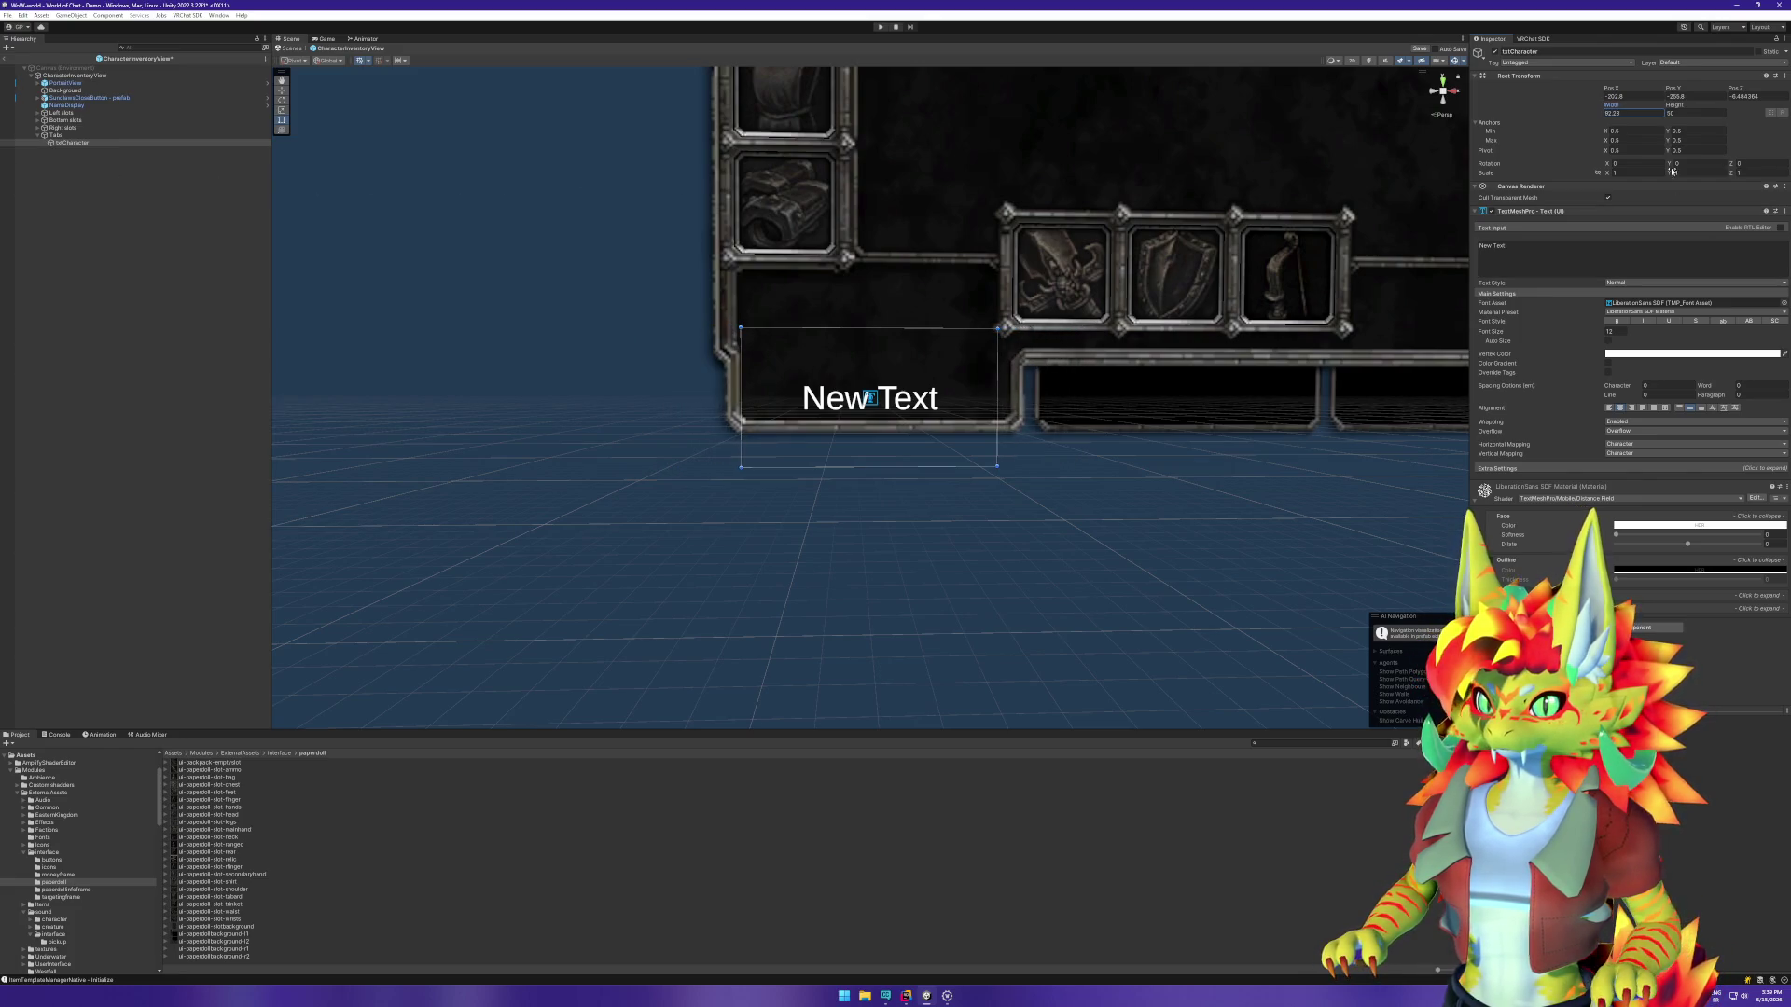
pyautogui.moveTo(1676, 108); pyautogui.dragTo(1634, 109)
pyautogui.press('w')
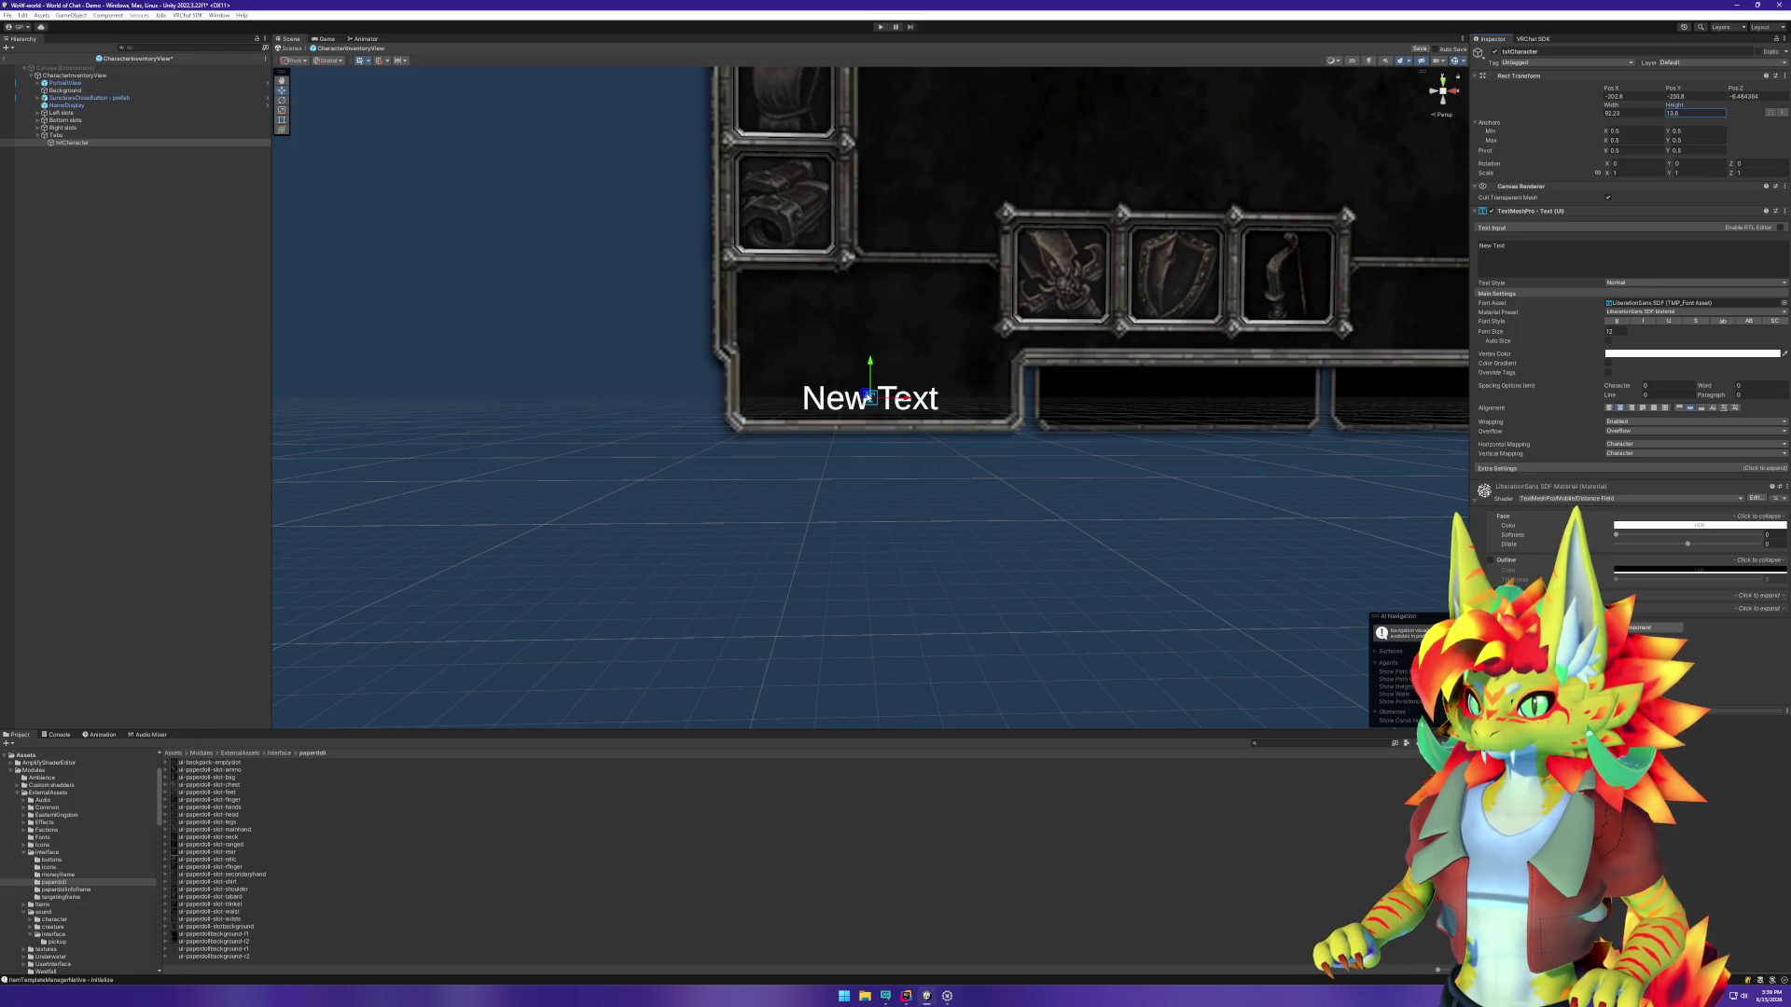
pyautogui.moveTo(867, 397); pyautogui.dragTo(870, 389)
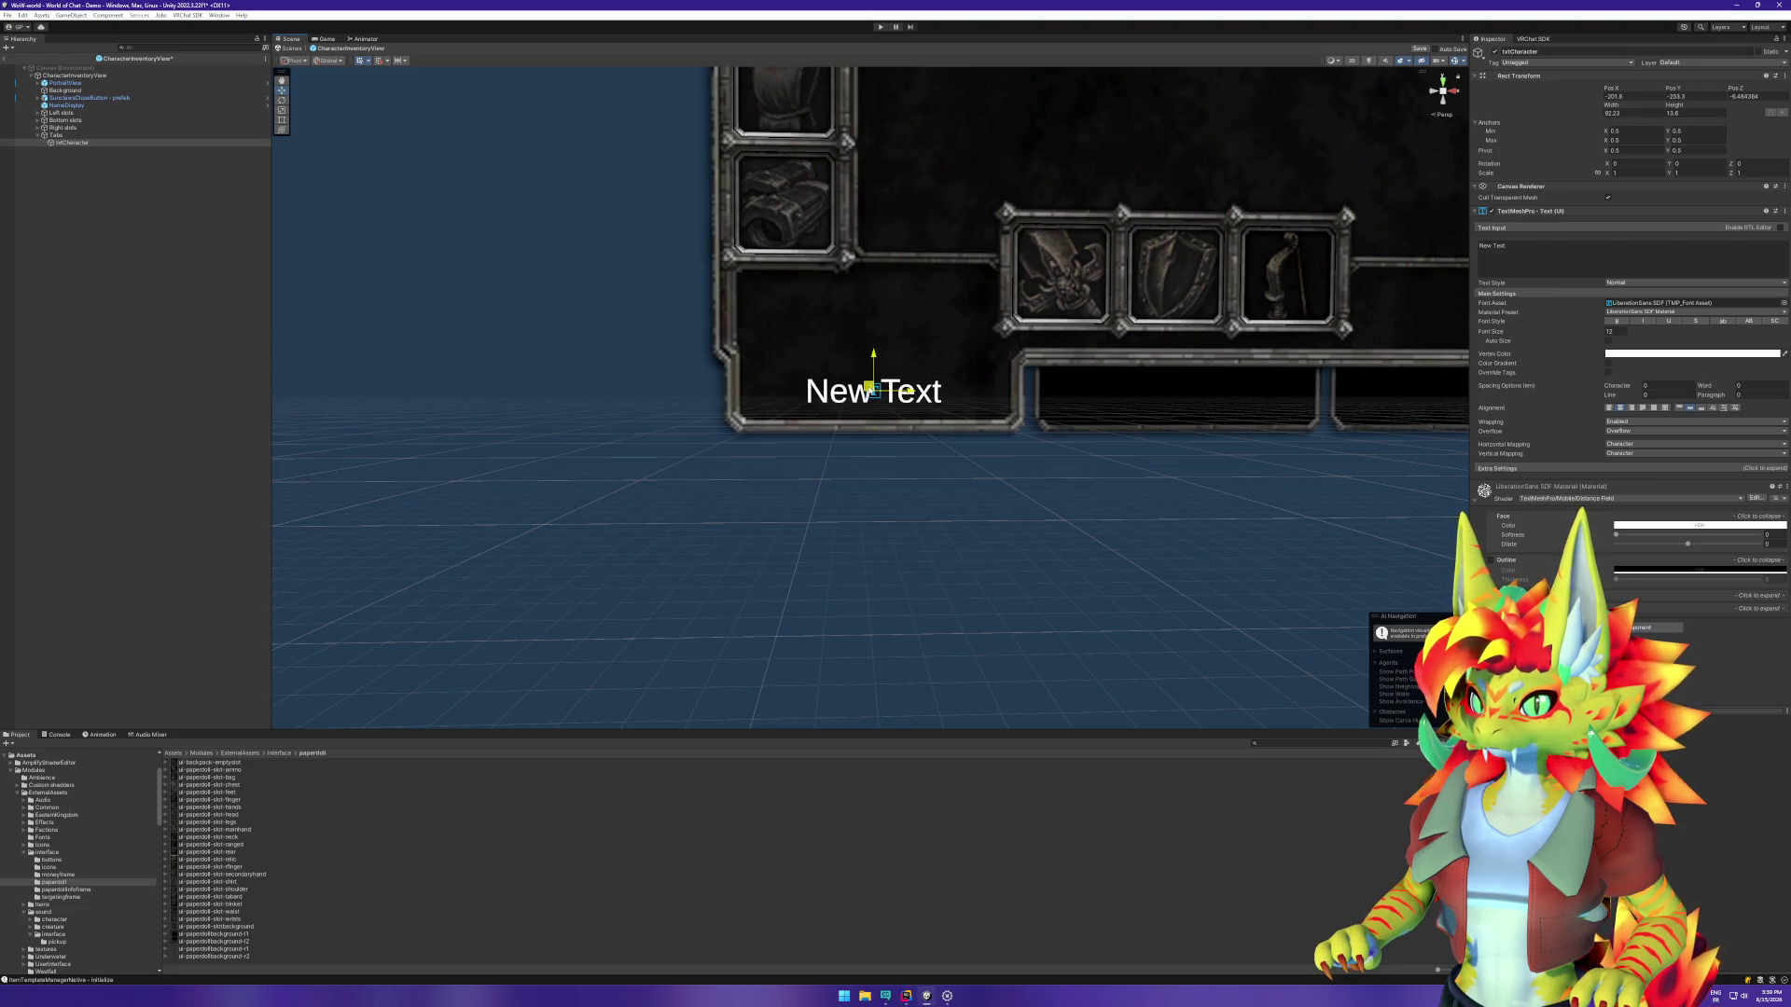
pyautogui.click(119, 217)
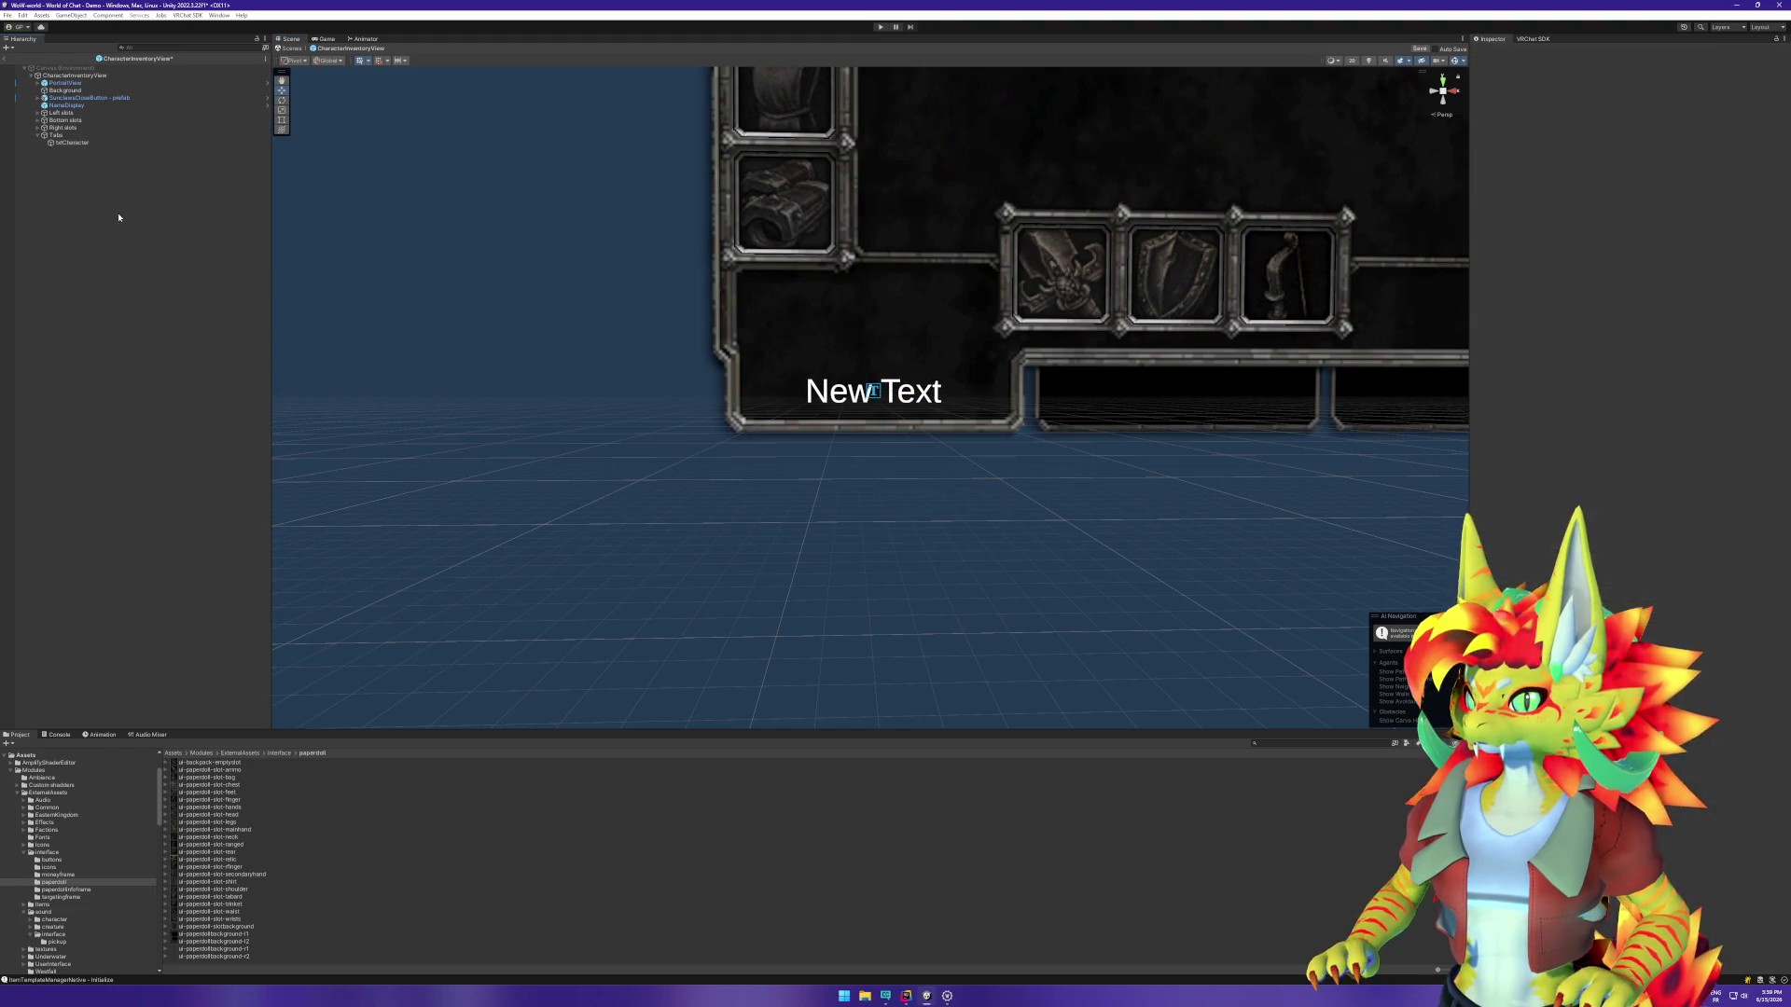
pyautogui.click(97, 144)
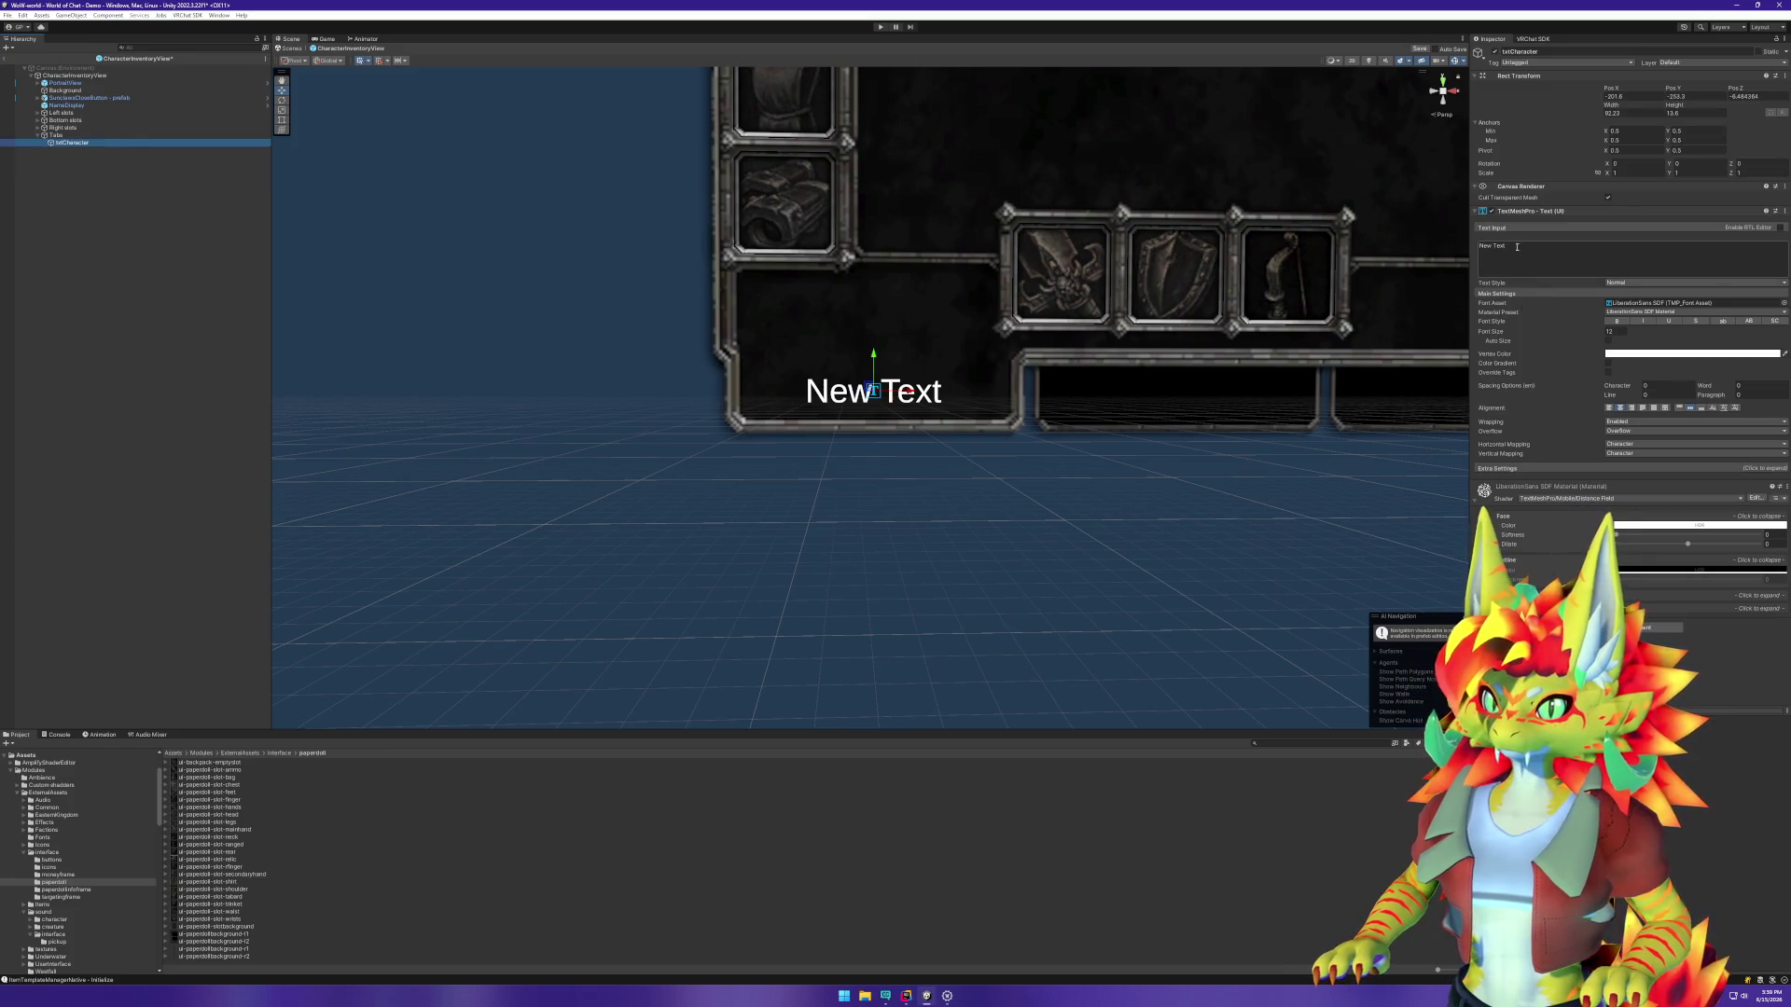
# Step: Change the label text to 'Character' and pan the Scene view to see the tabs
pyautogui.click(1484, 250)
pyautogui.write('C')
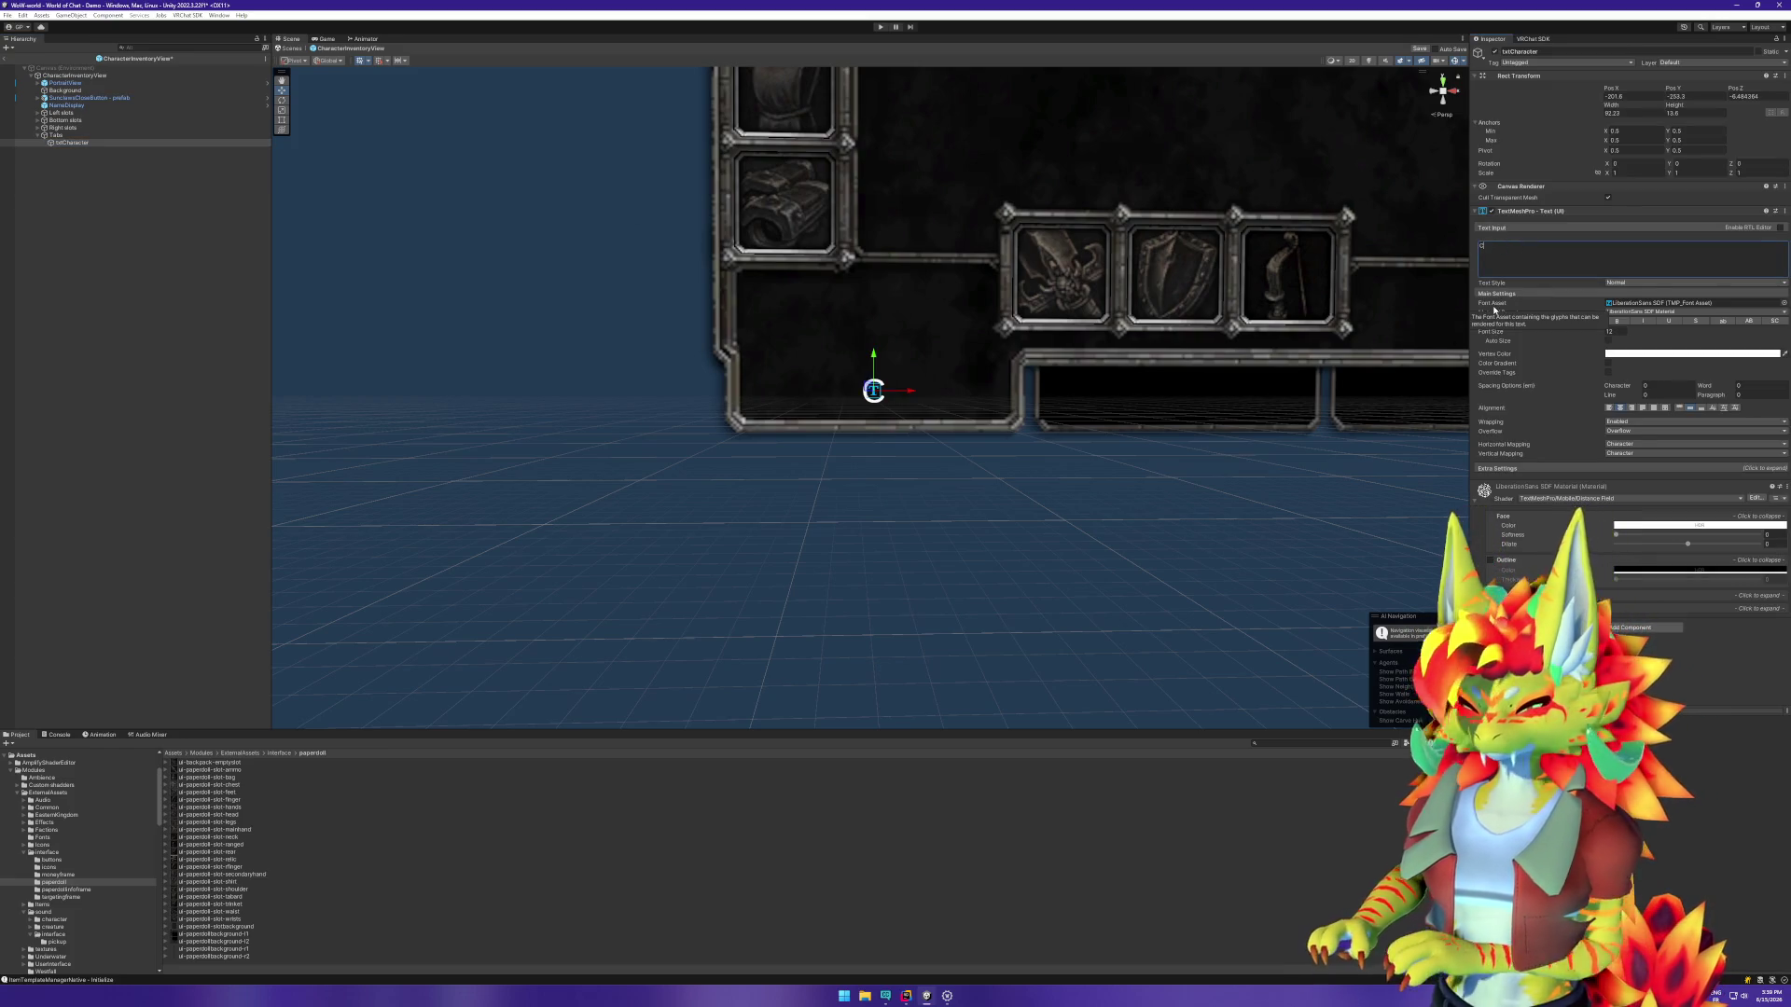
pyautogui.write('haracter')
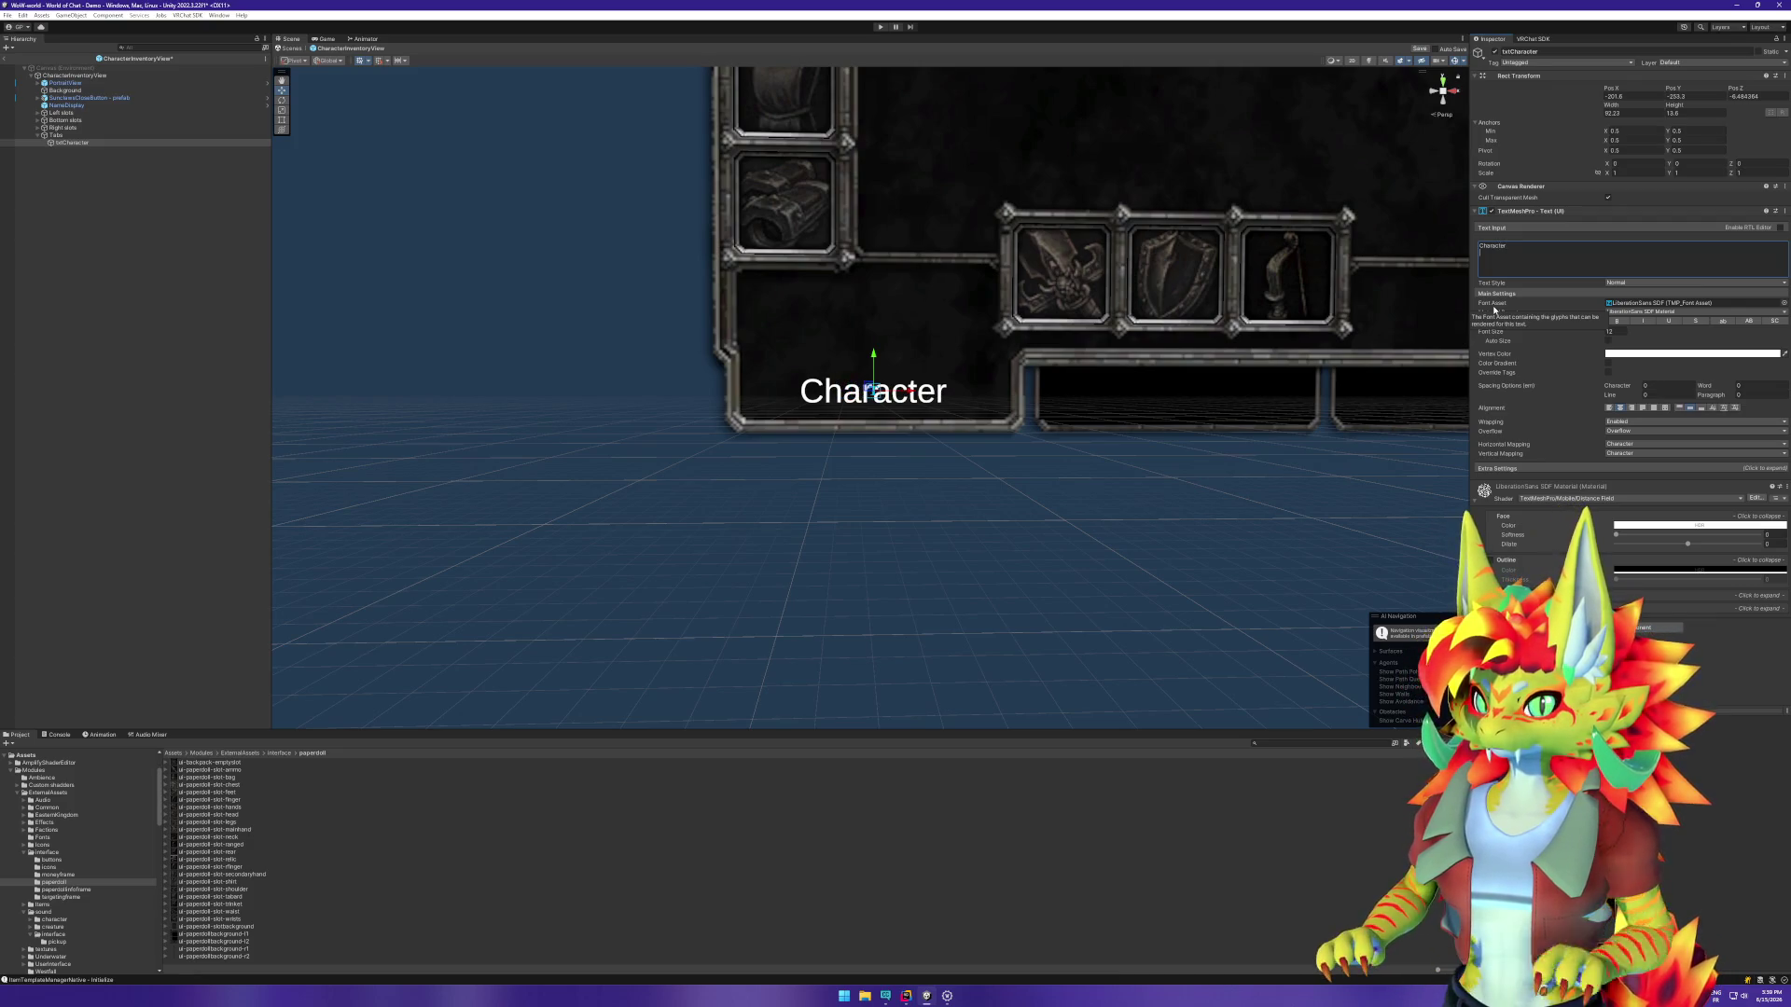
pyautogui.scroll(-1, 1244, 382)
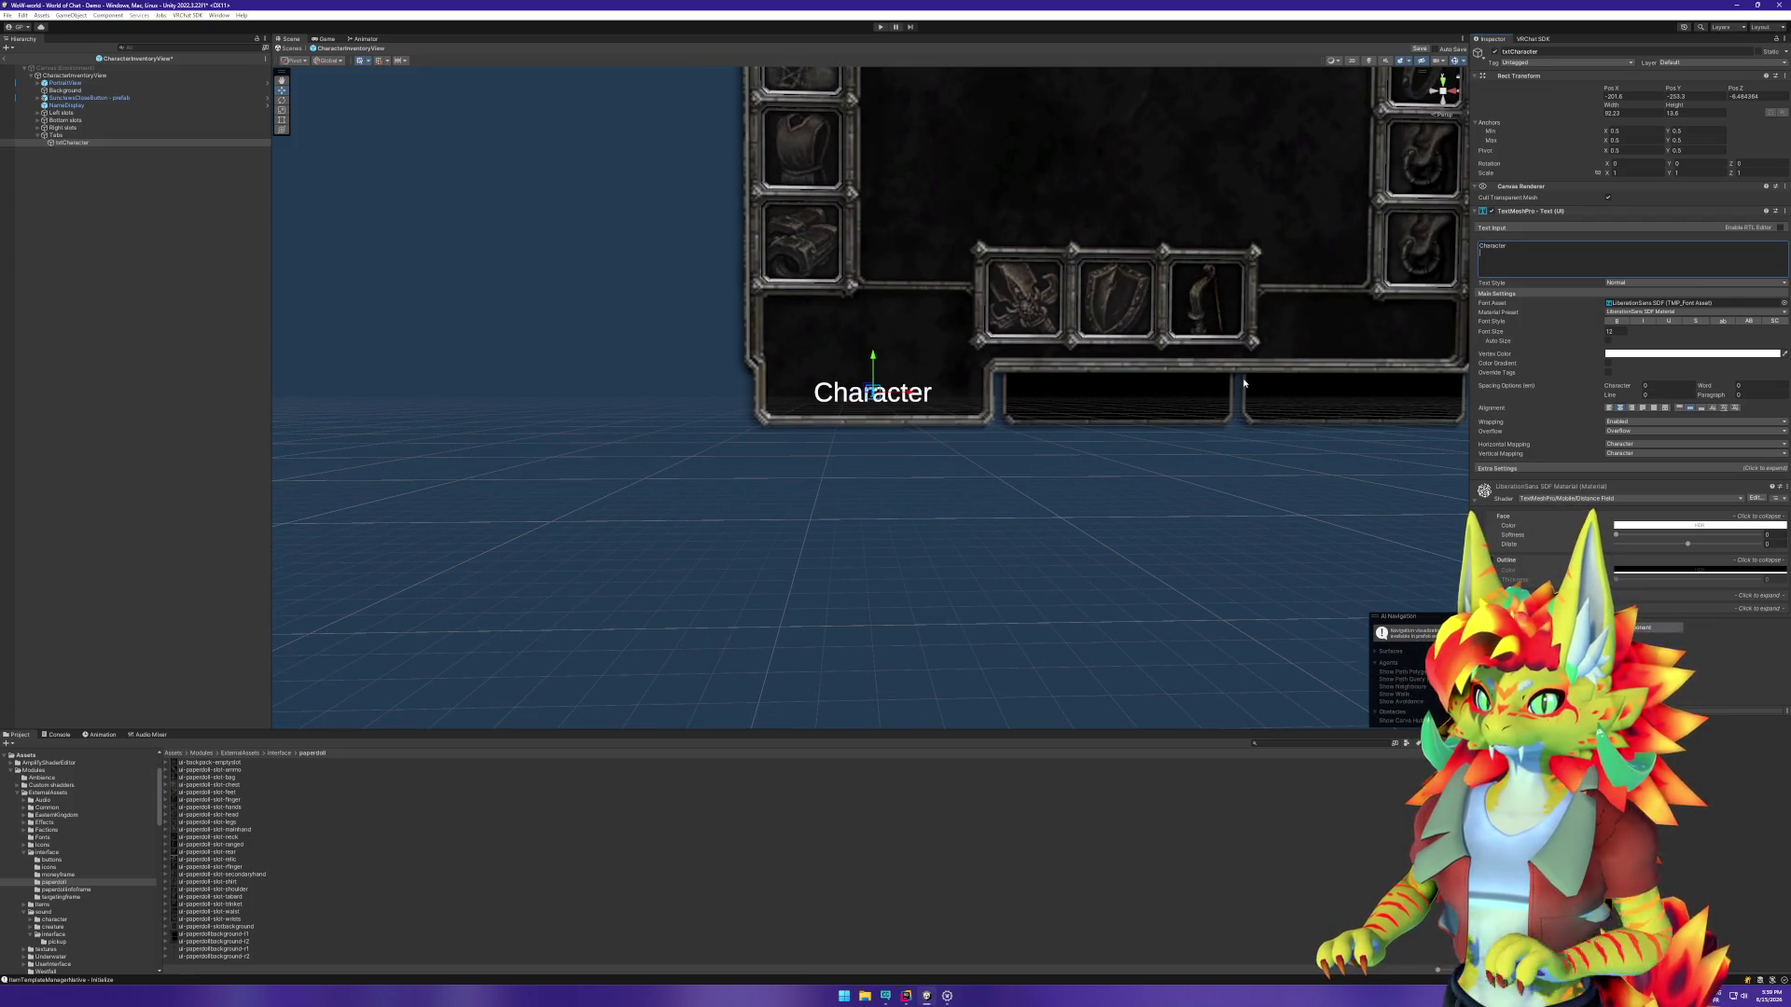
pyautogui.click(138, 390)
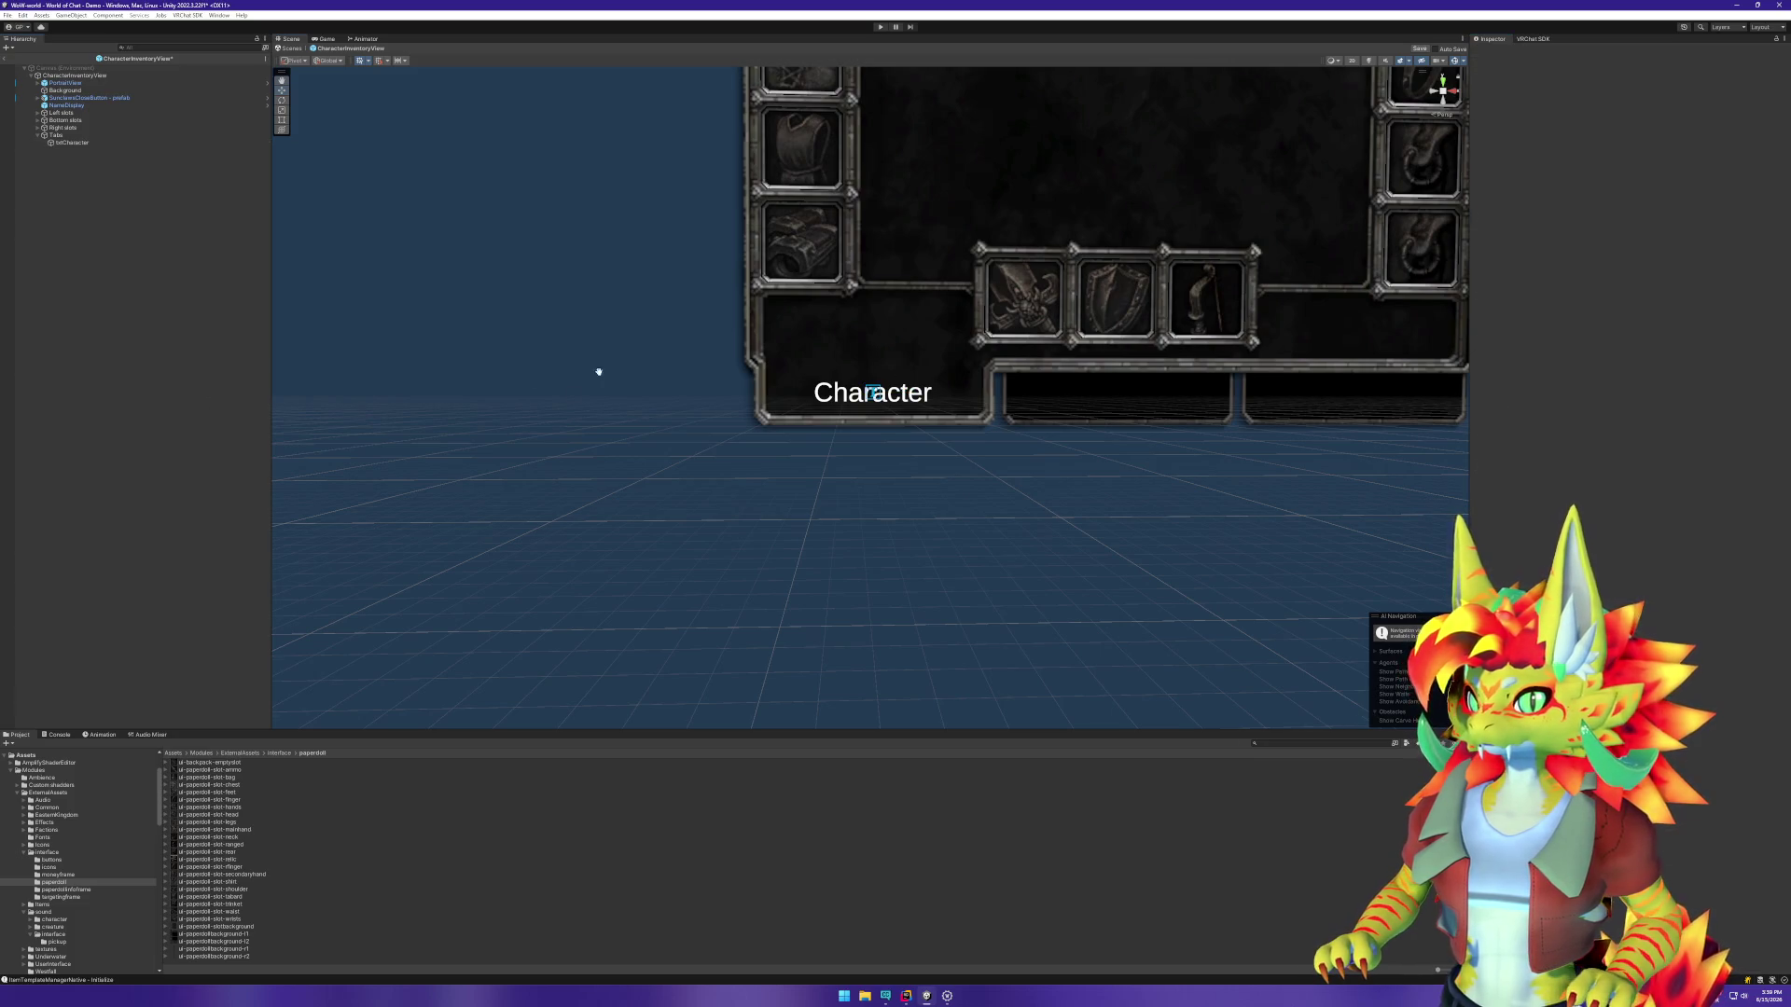
pyautogui.moveTo(595, 371); pyautogui.dragTo(522, 456)
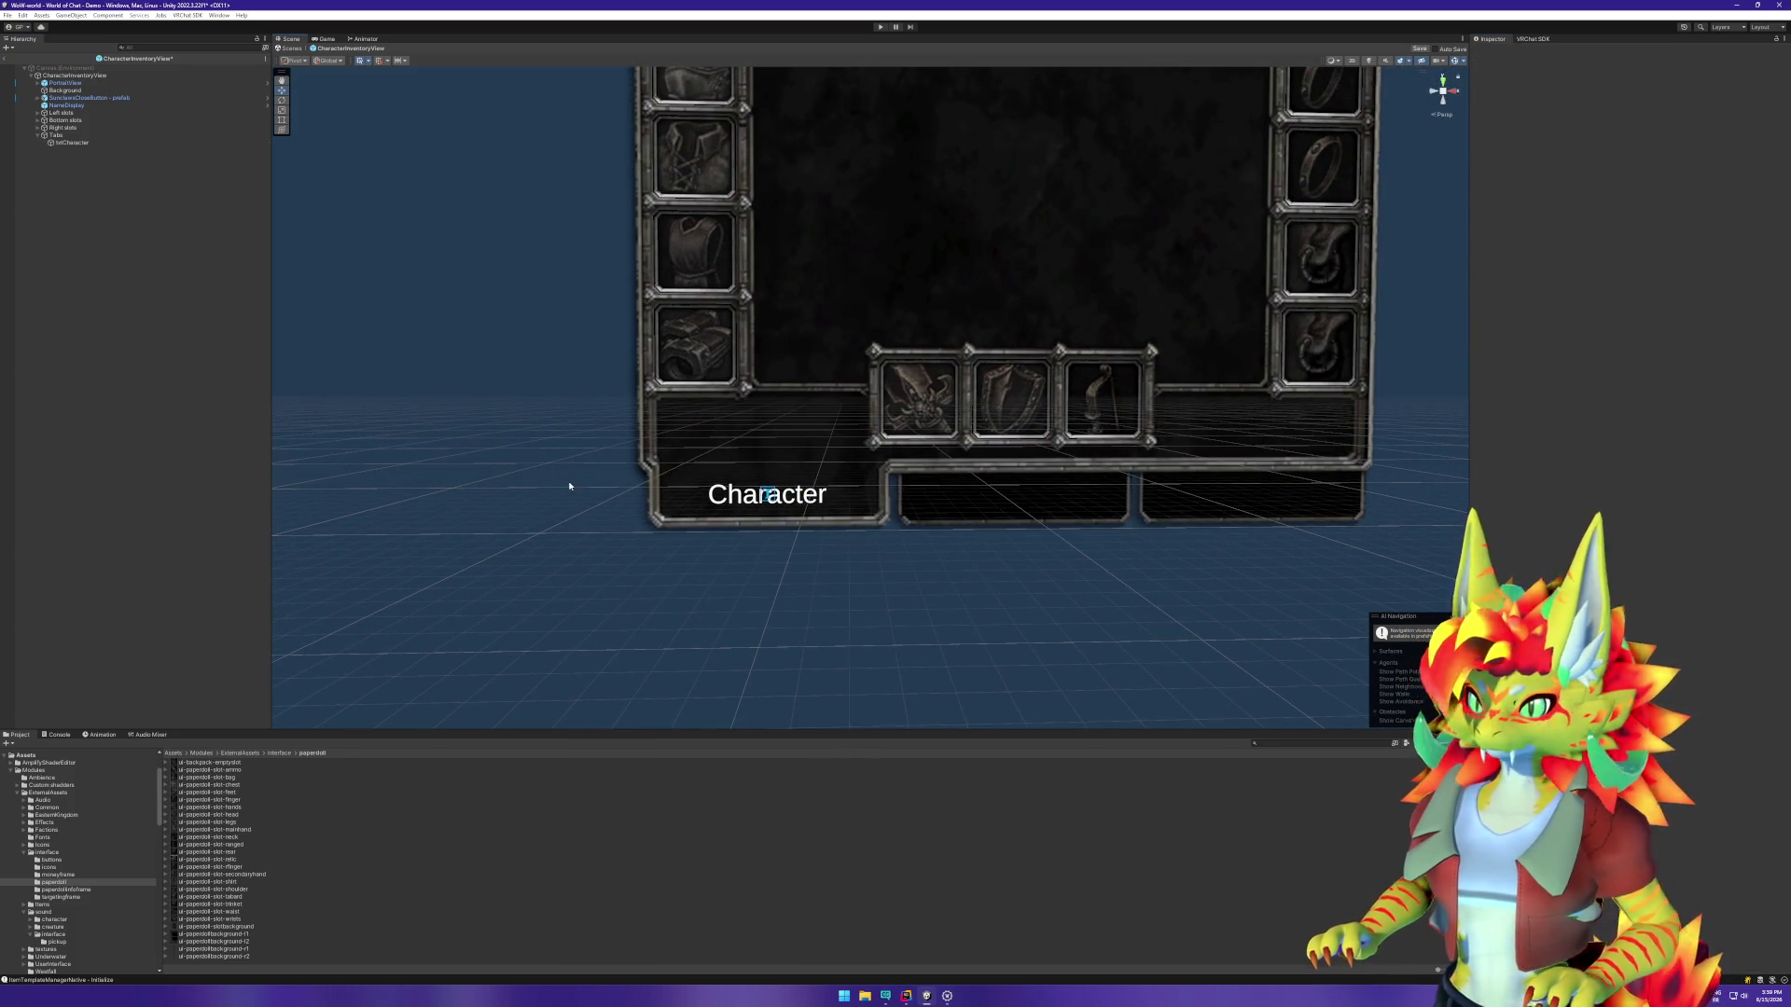
pyautogui.press('Right')
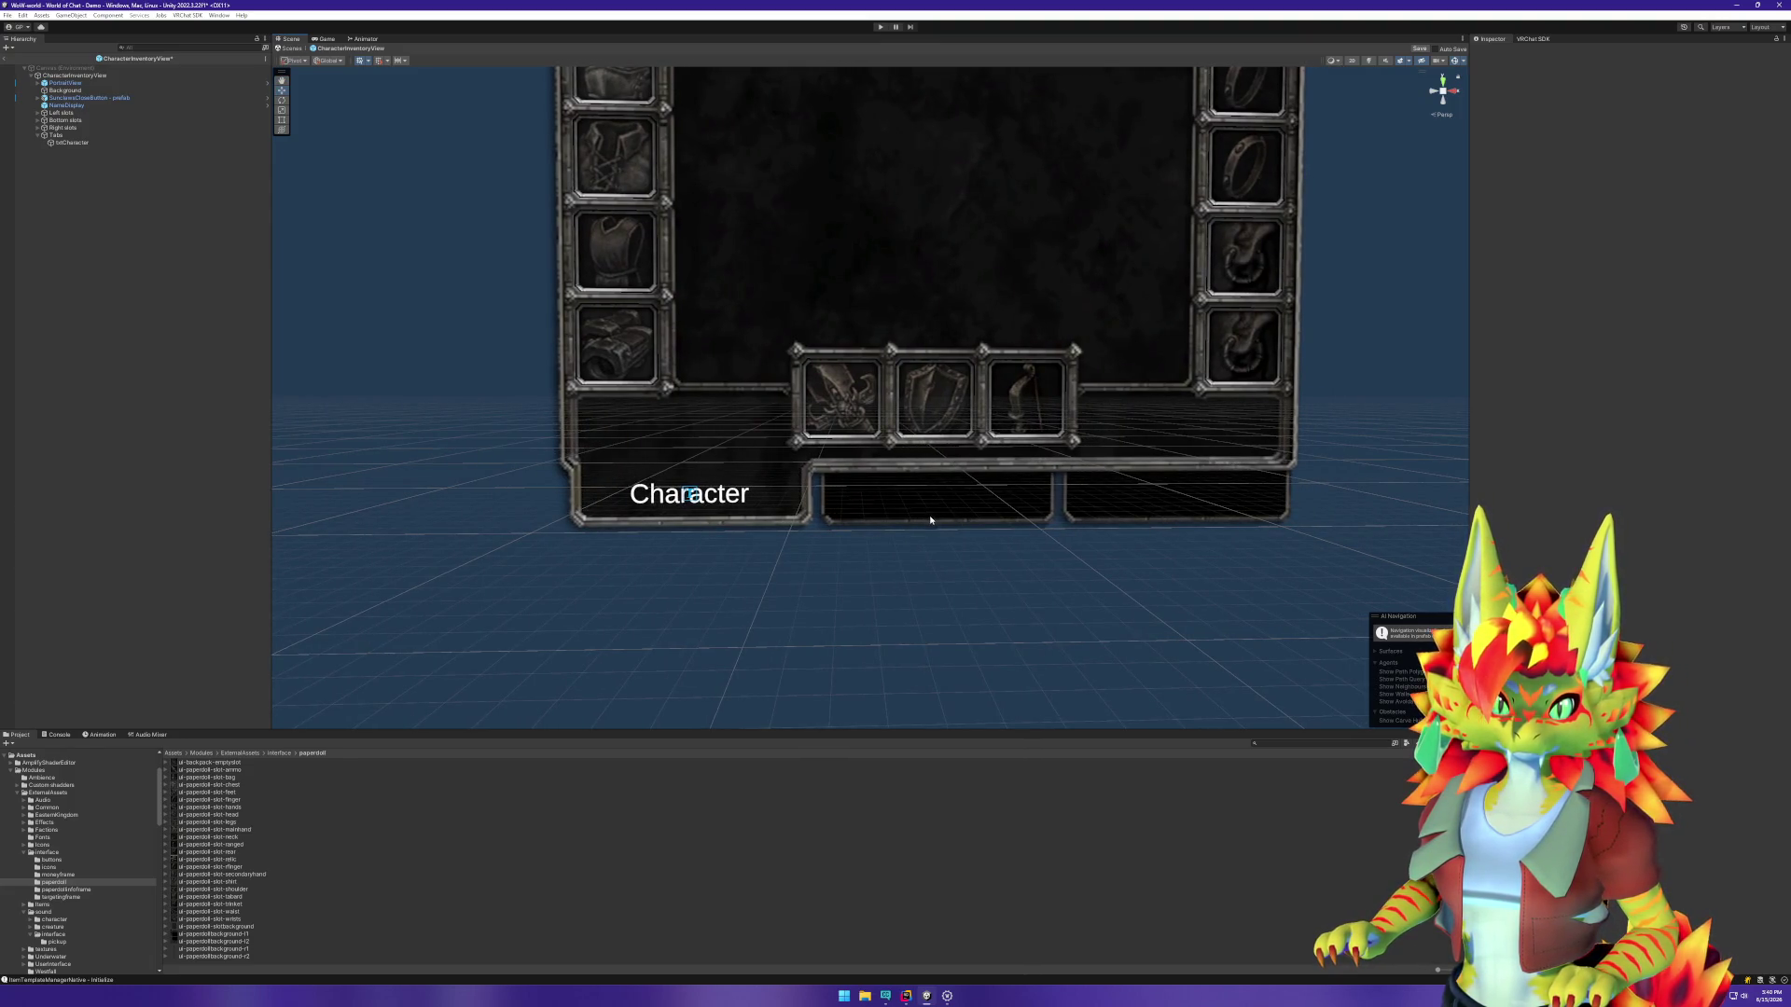
# Step: Duplicate txtCharacter, rename the copy txtReputation and move it into the middle tab
pyautogui.click(72, 143)
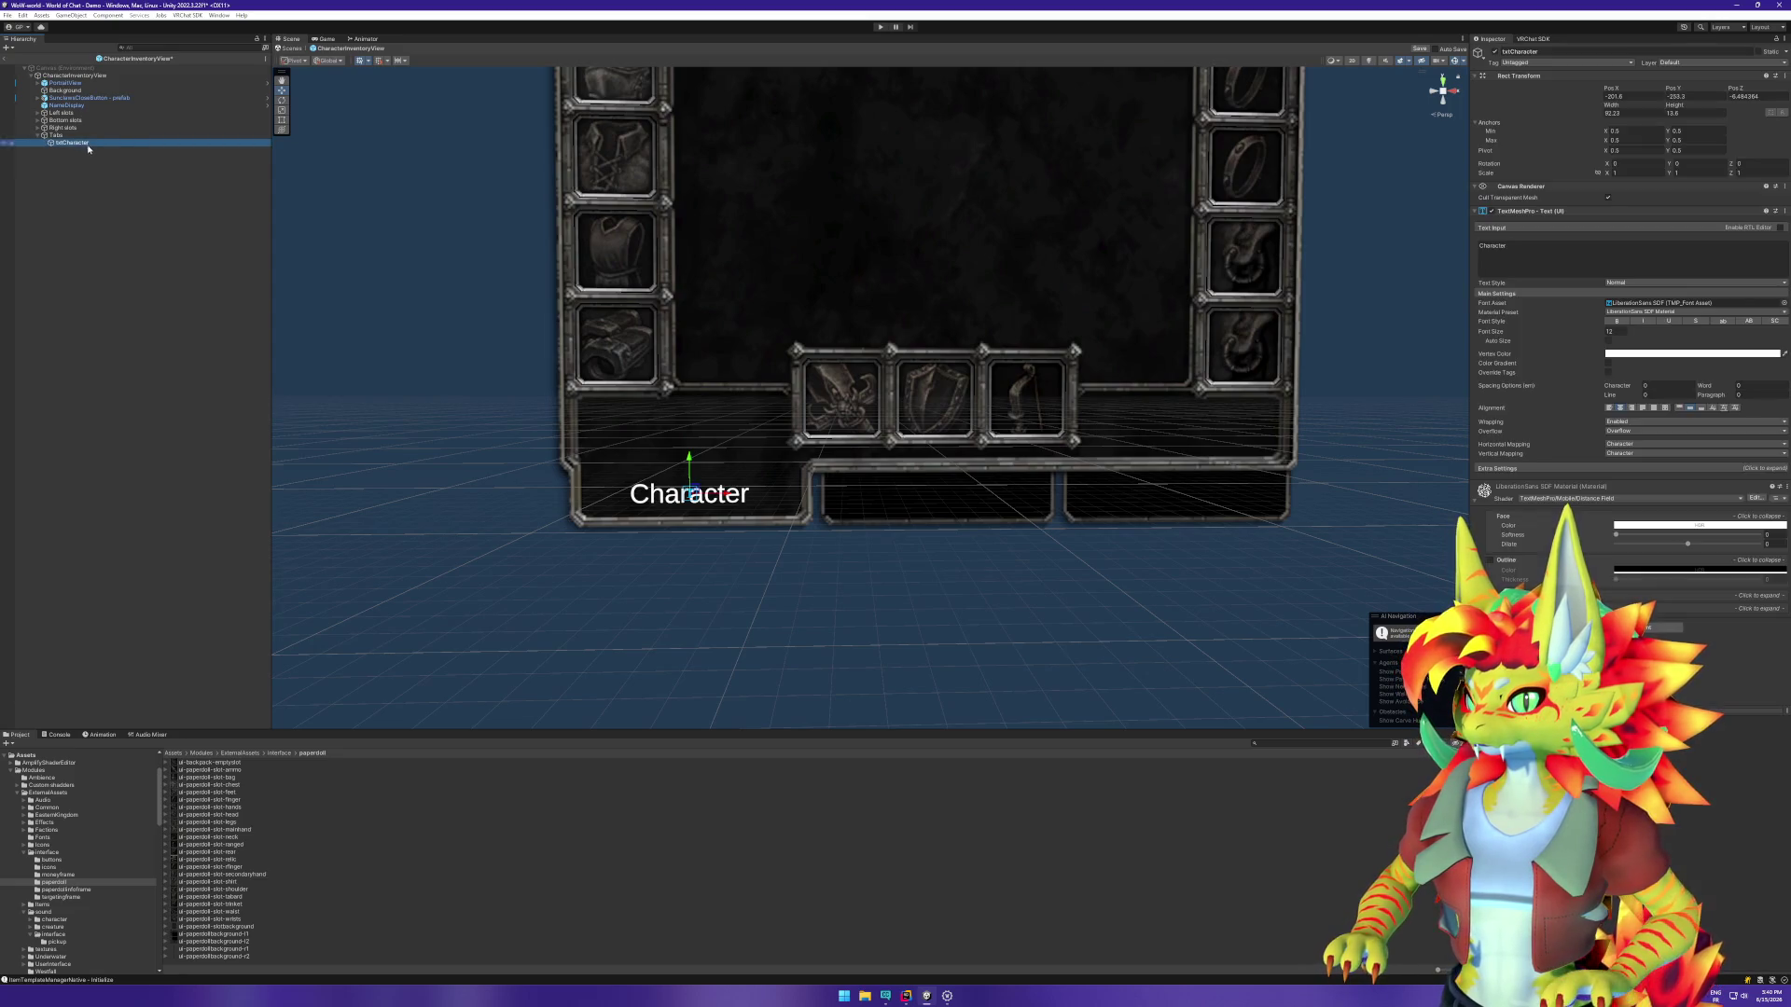
pyautogui.hotkey('ctrl', 'd')
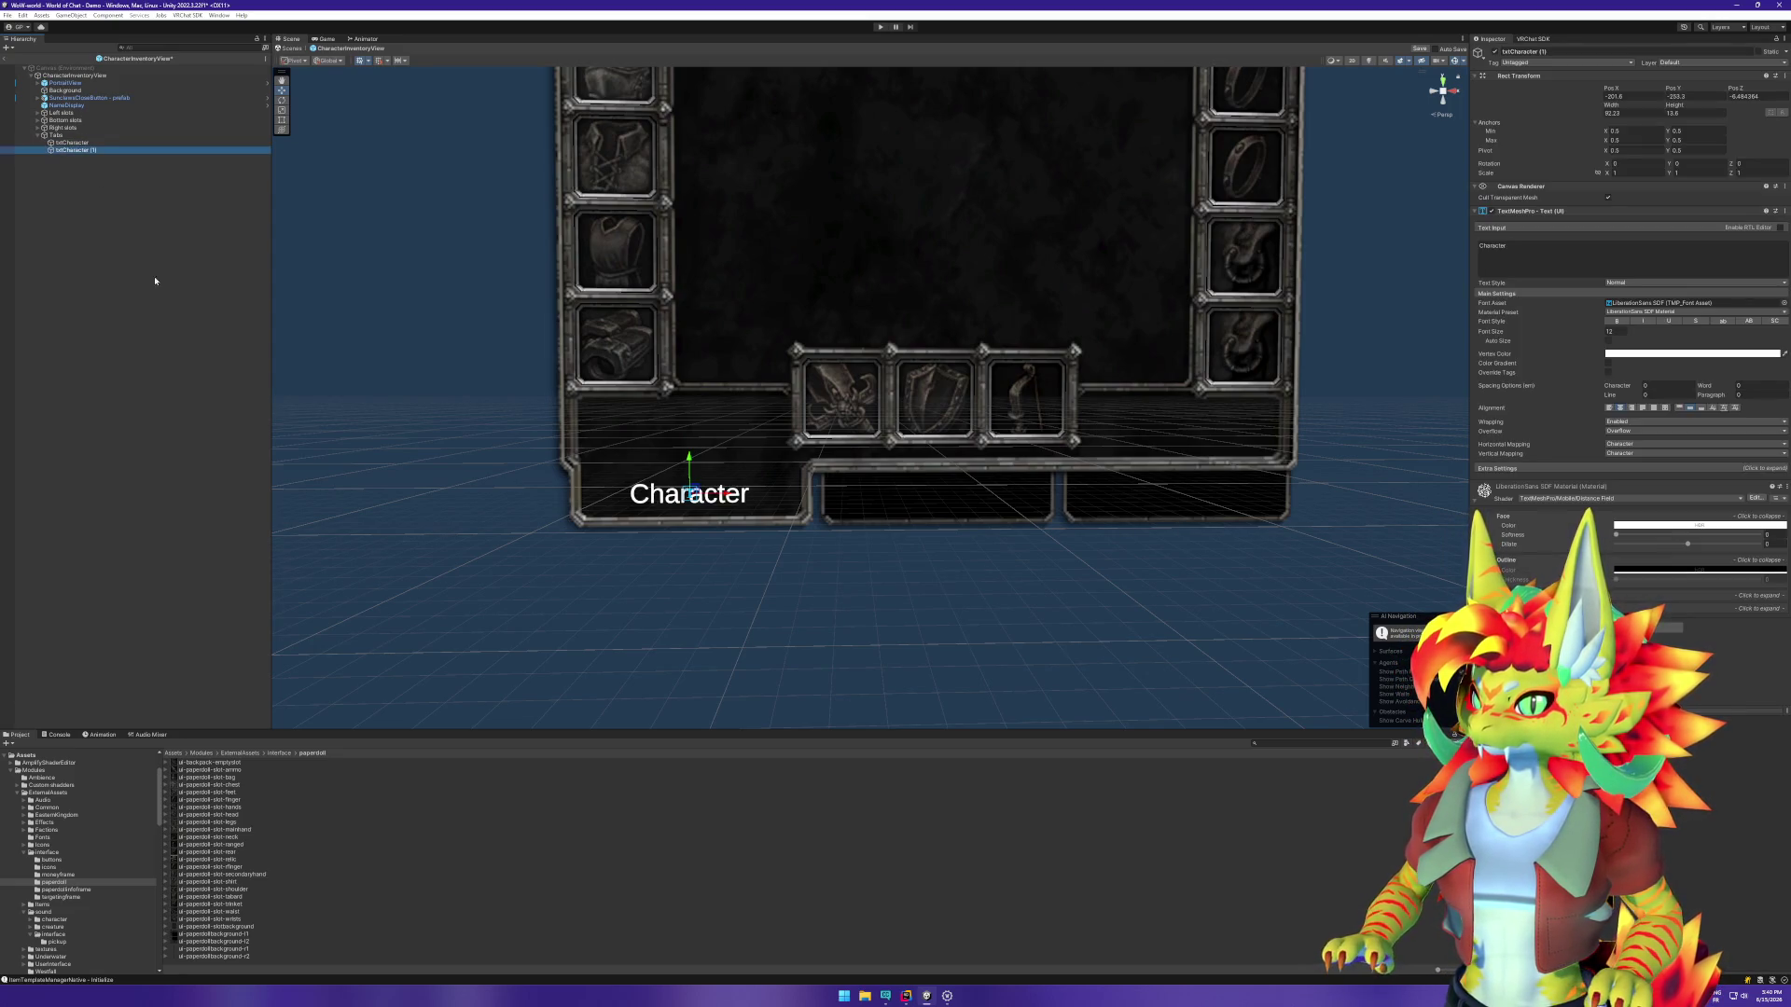
pyautogui.press('F2')
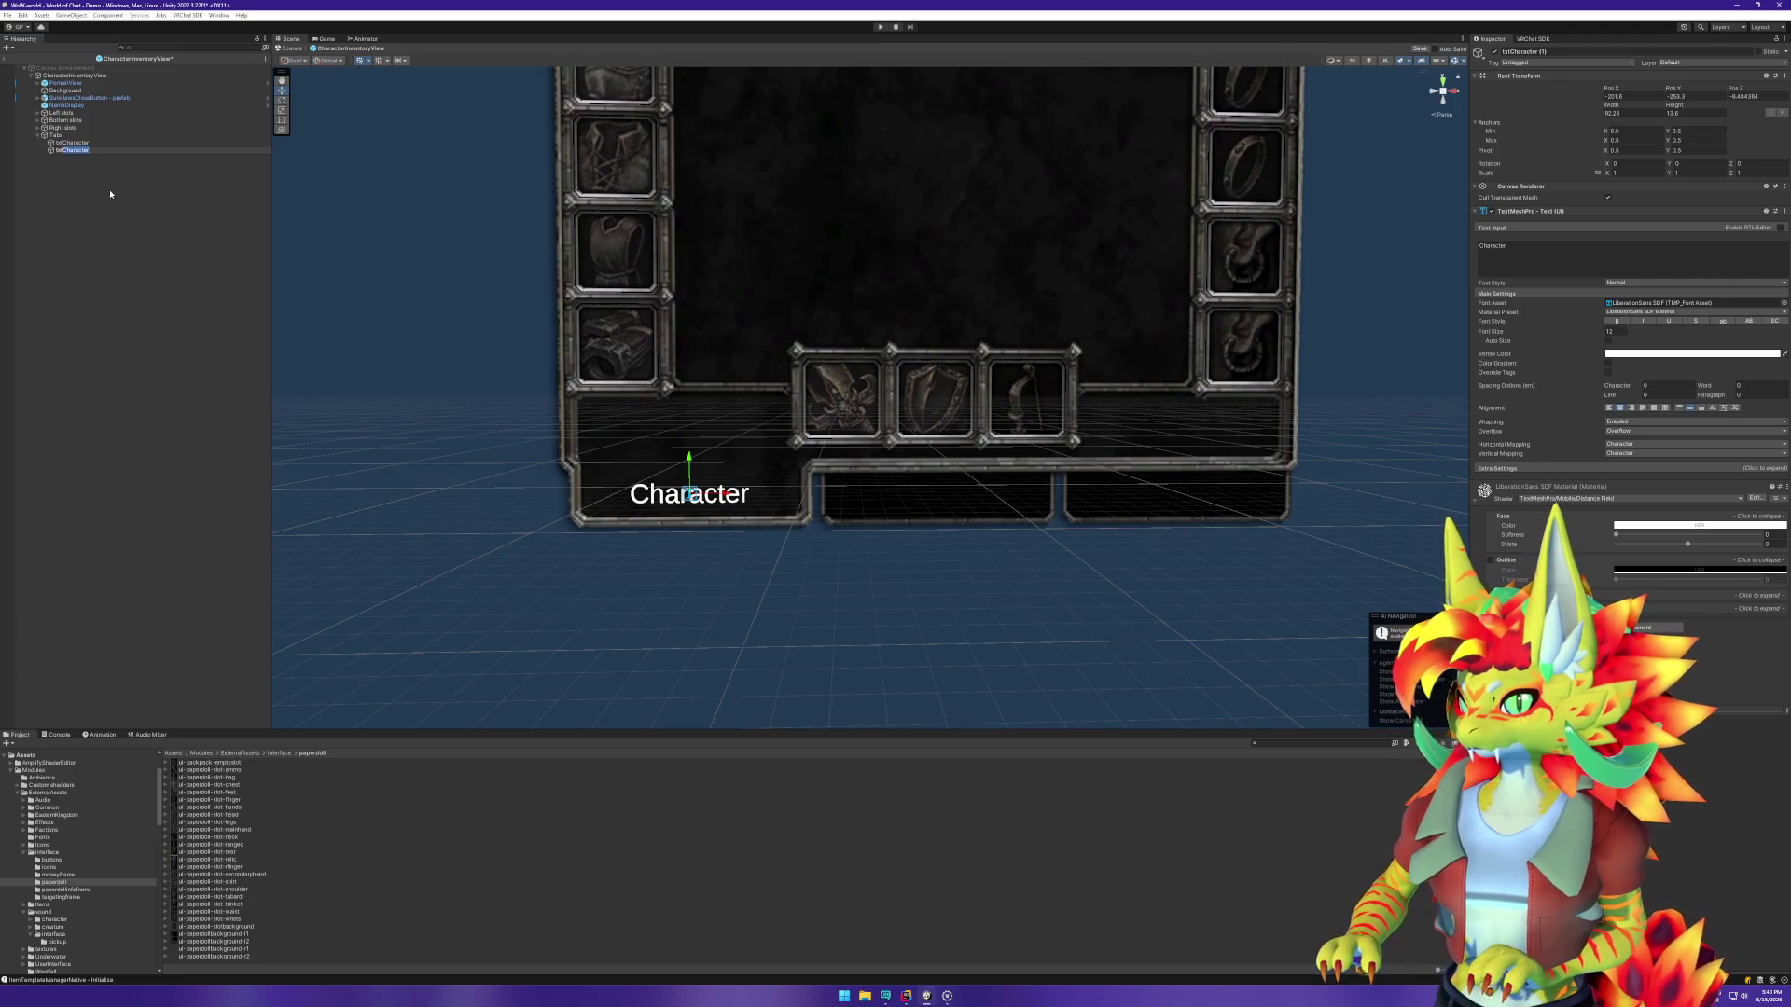
pyautogui.write('Reputation')
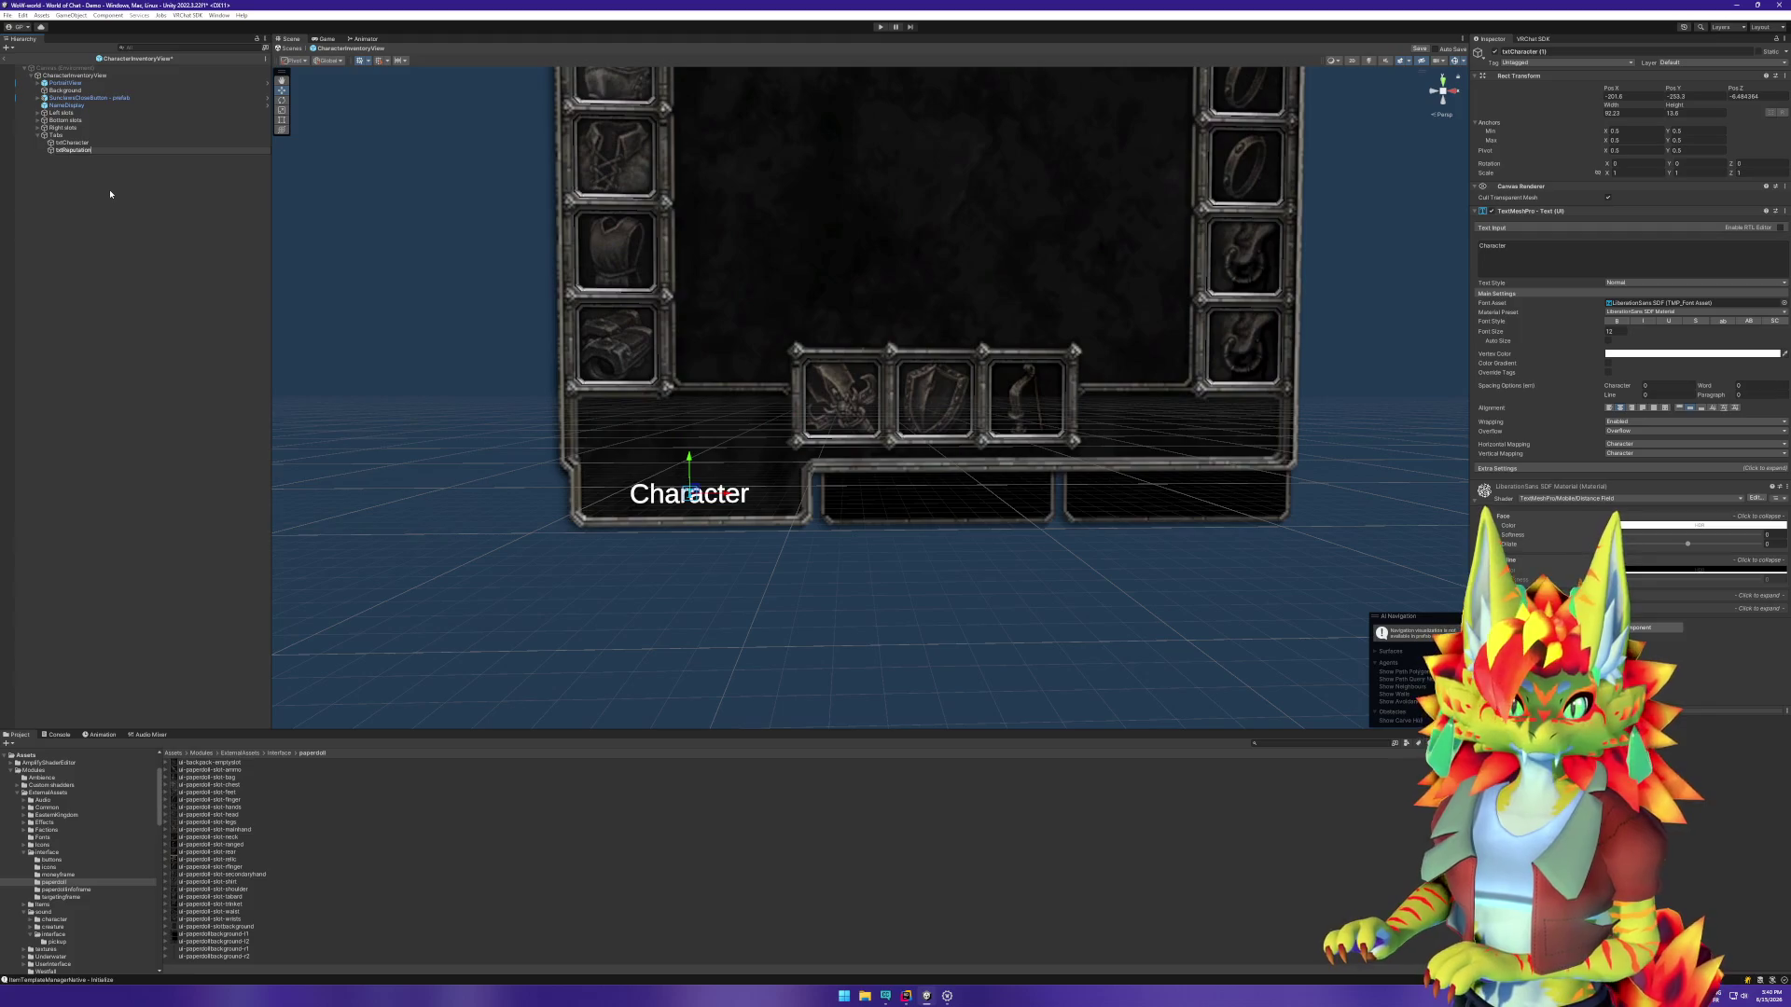
pyautogui.press('Return')
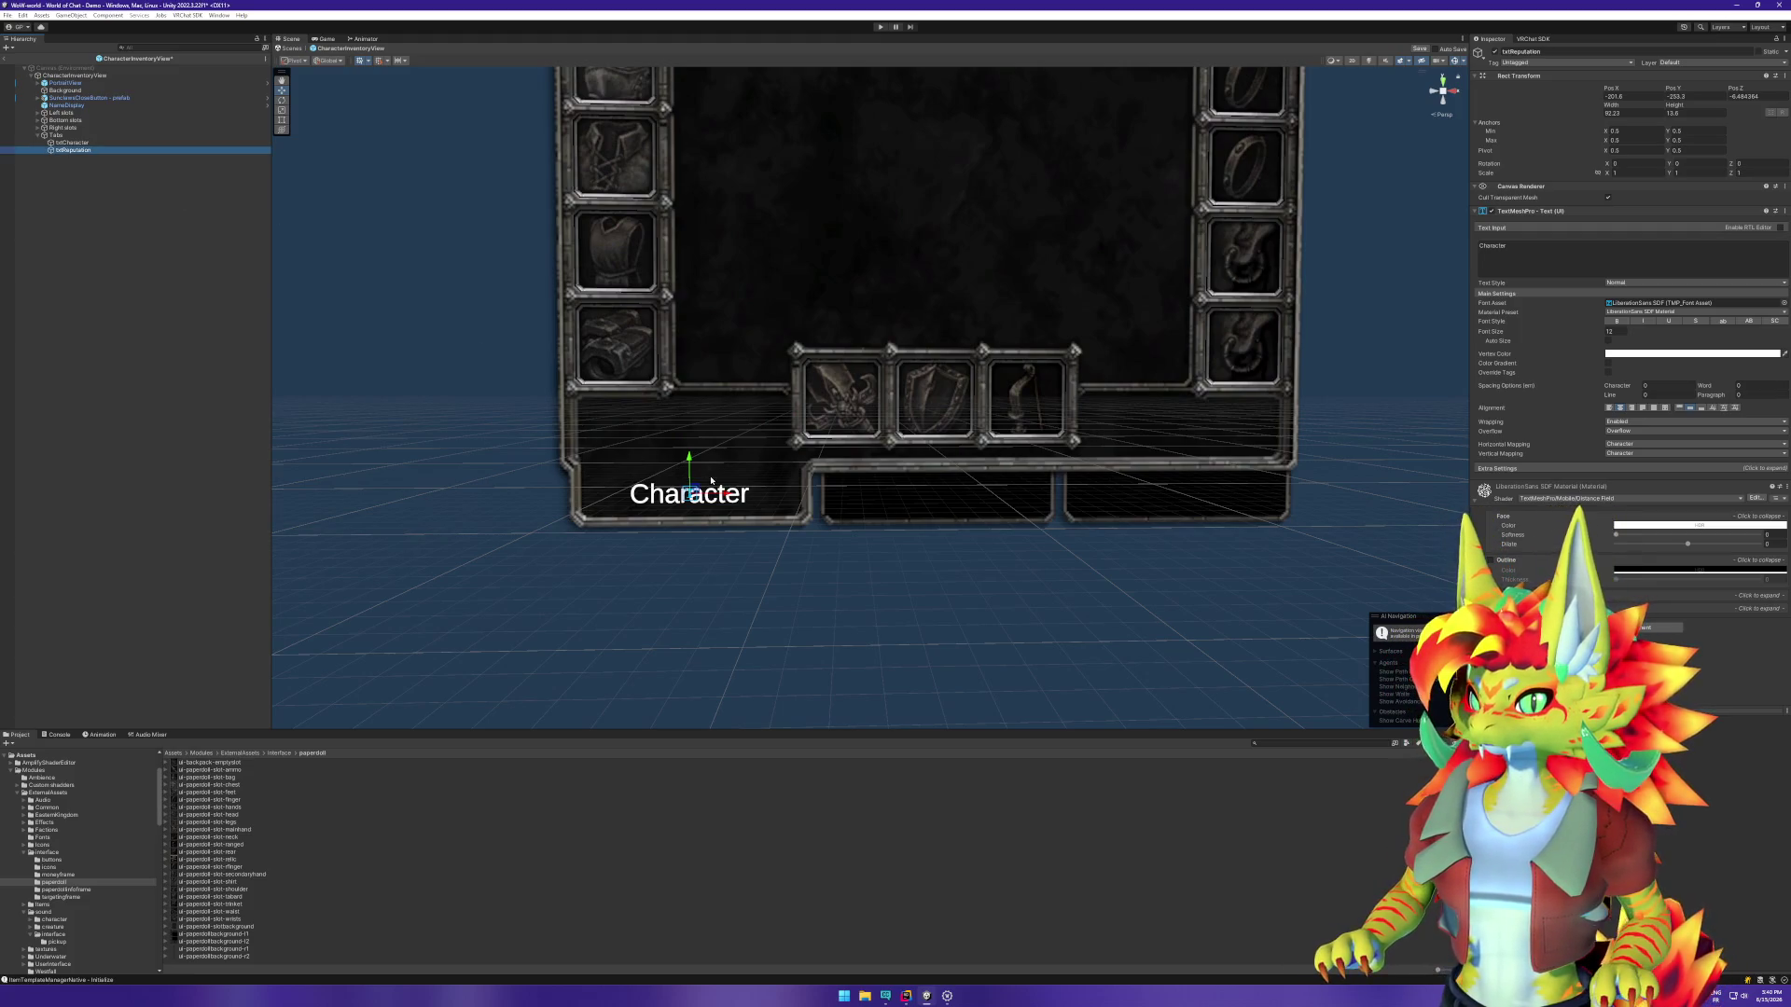
pyautogui.moveTo(728, 495); pyautogui.dragTo(976, 511)
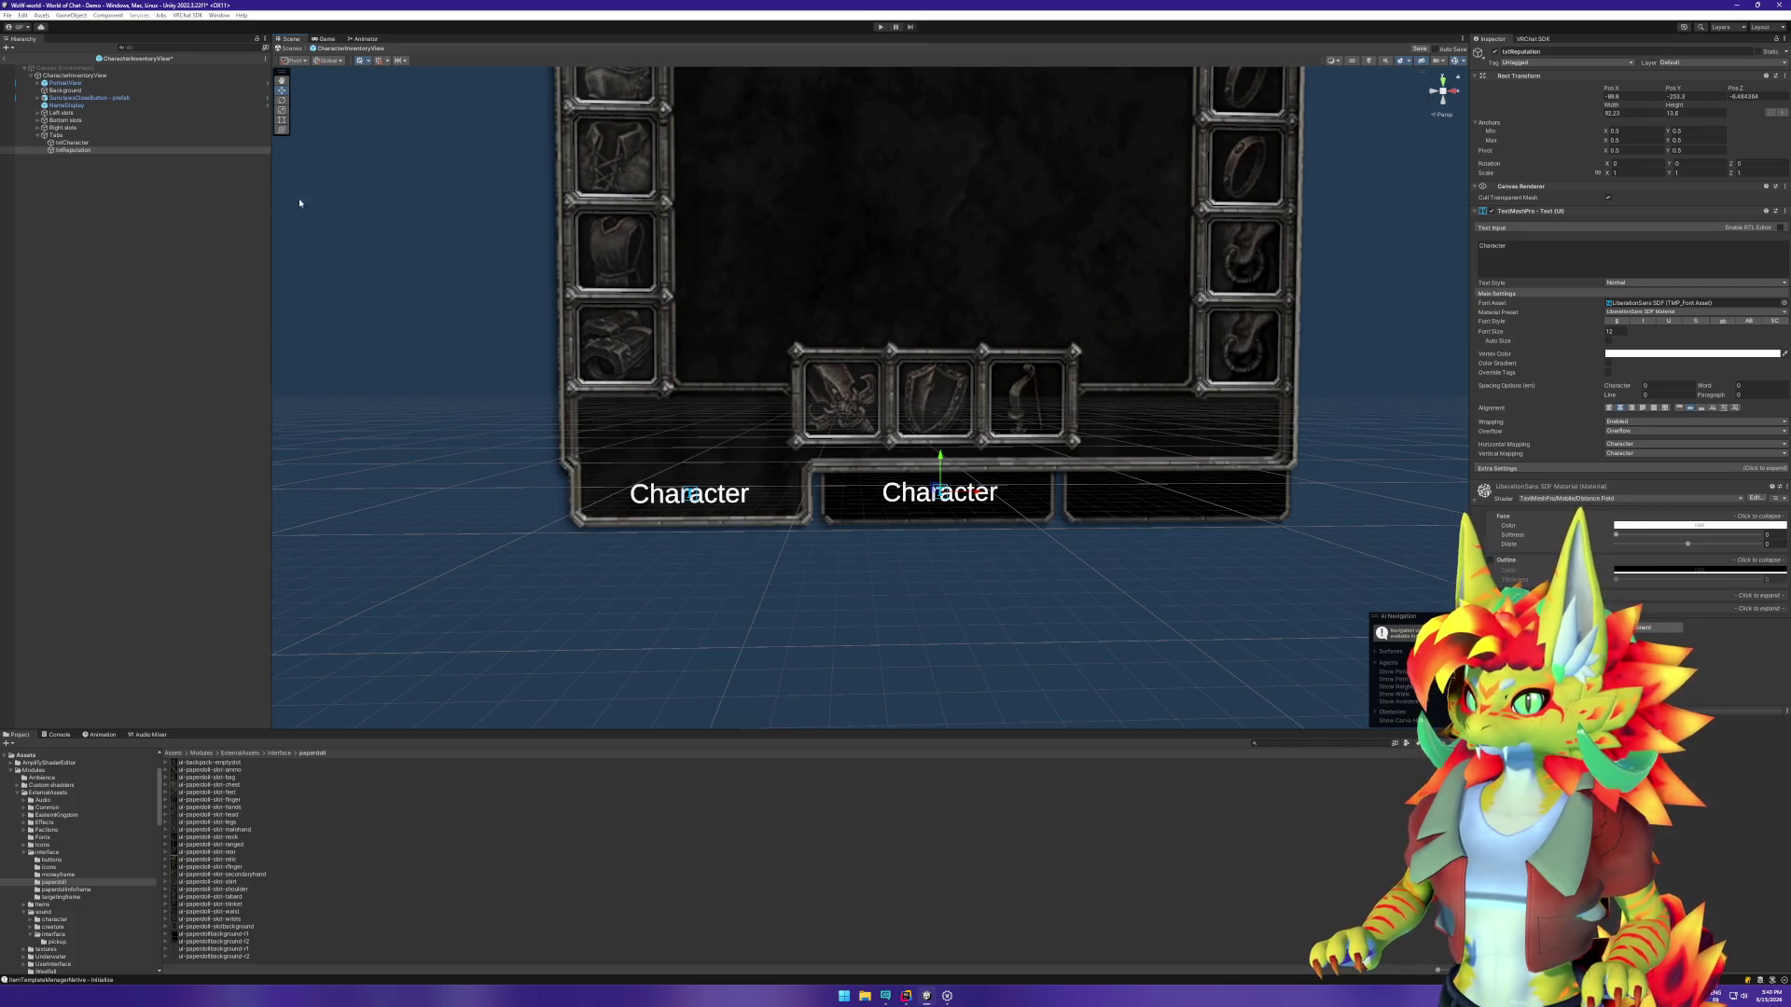
# Step: Set the label's text to 'Reputation' in dimmed grey vertex colour 8A8A8A
pyautogui.click(75, 150)
pyautogui.doubleClick(1490, 246)
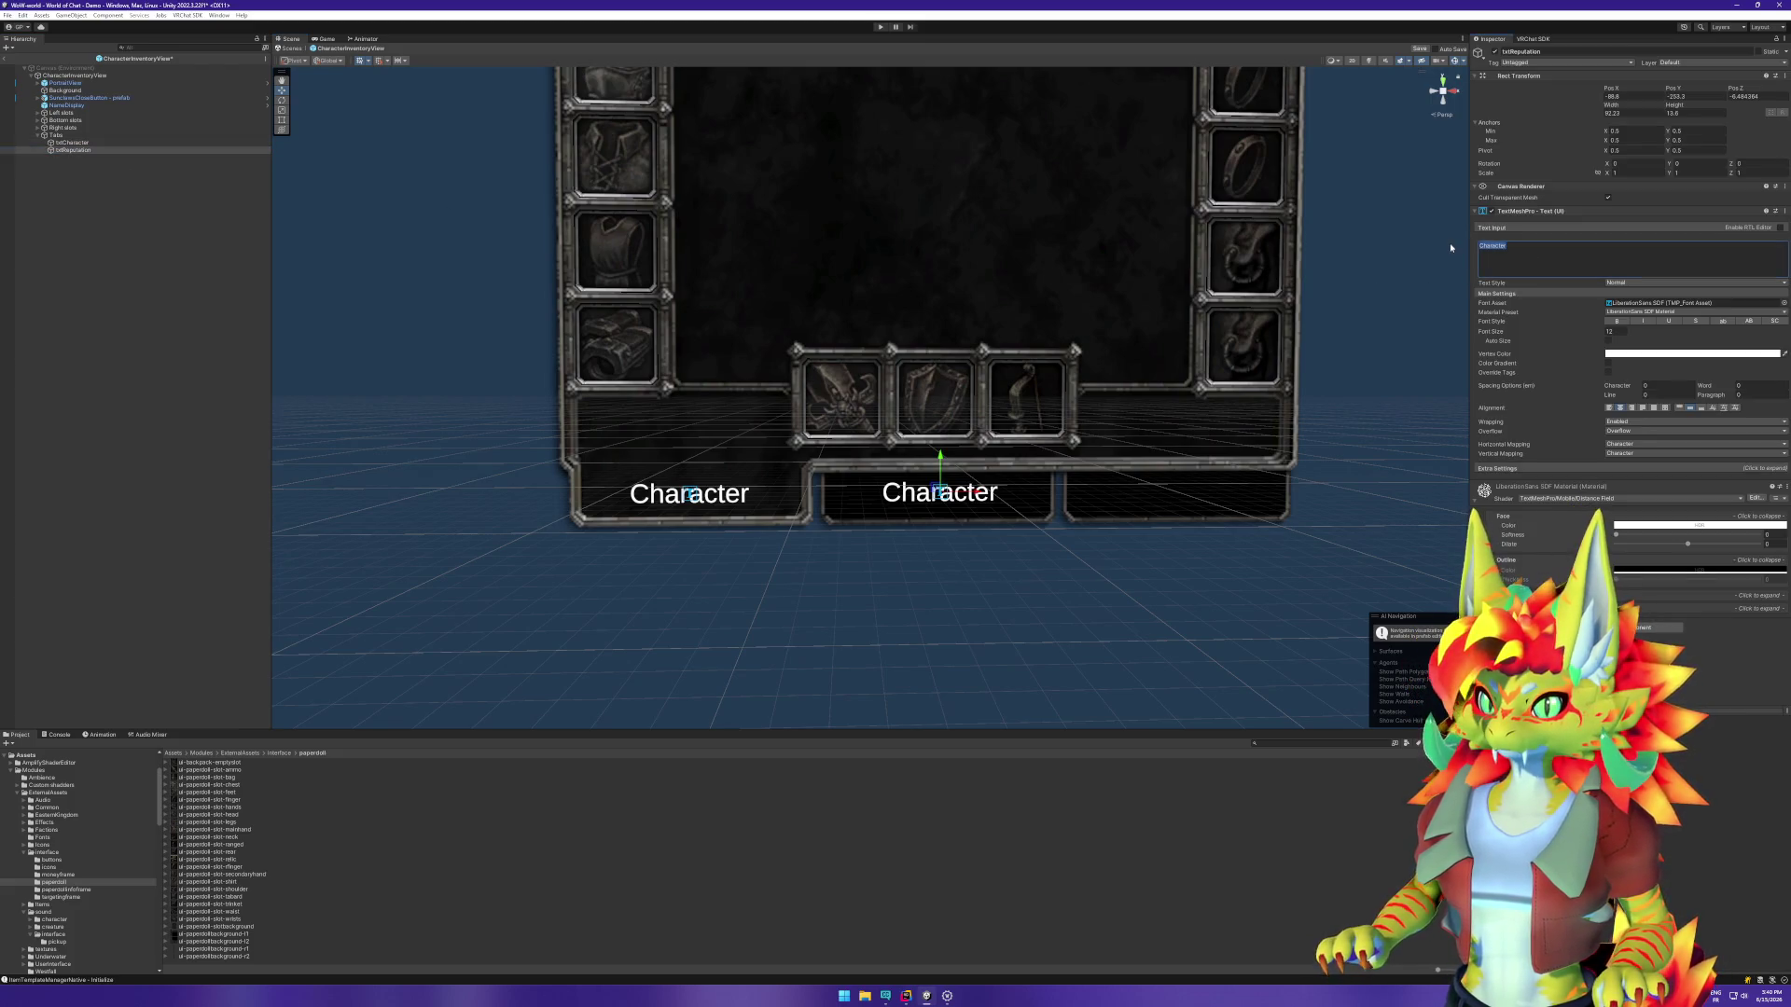
pyautogui.write('Reputation')
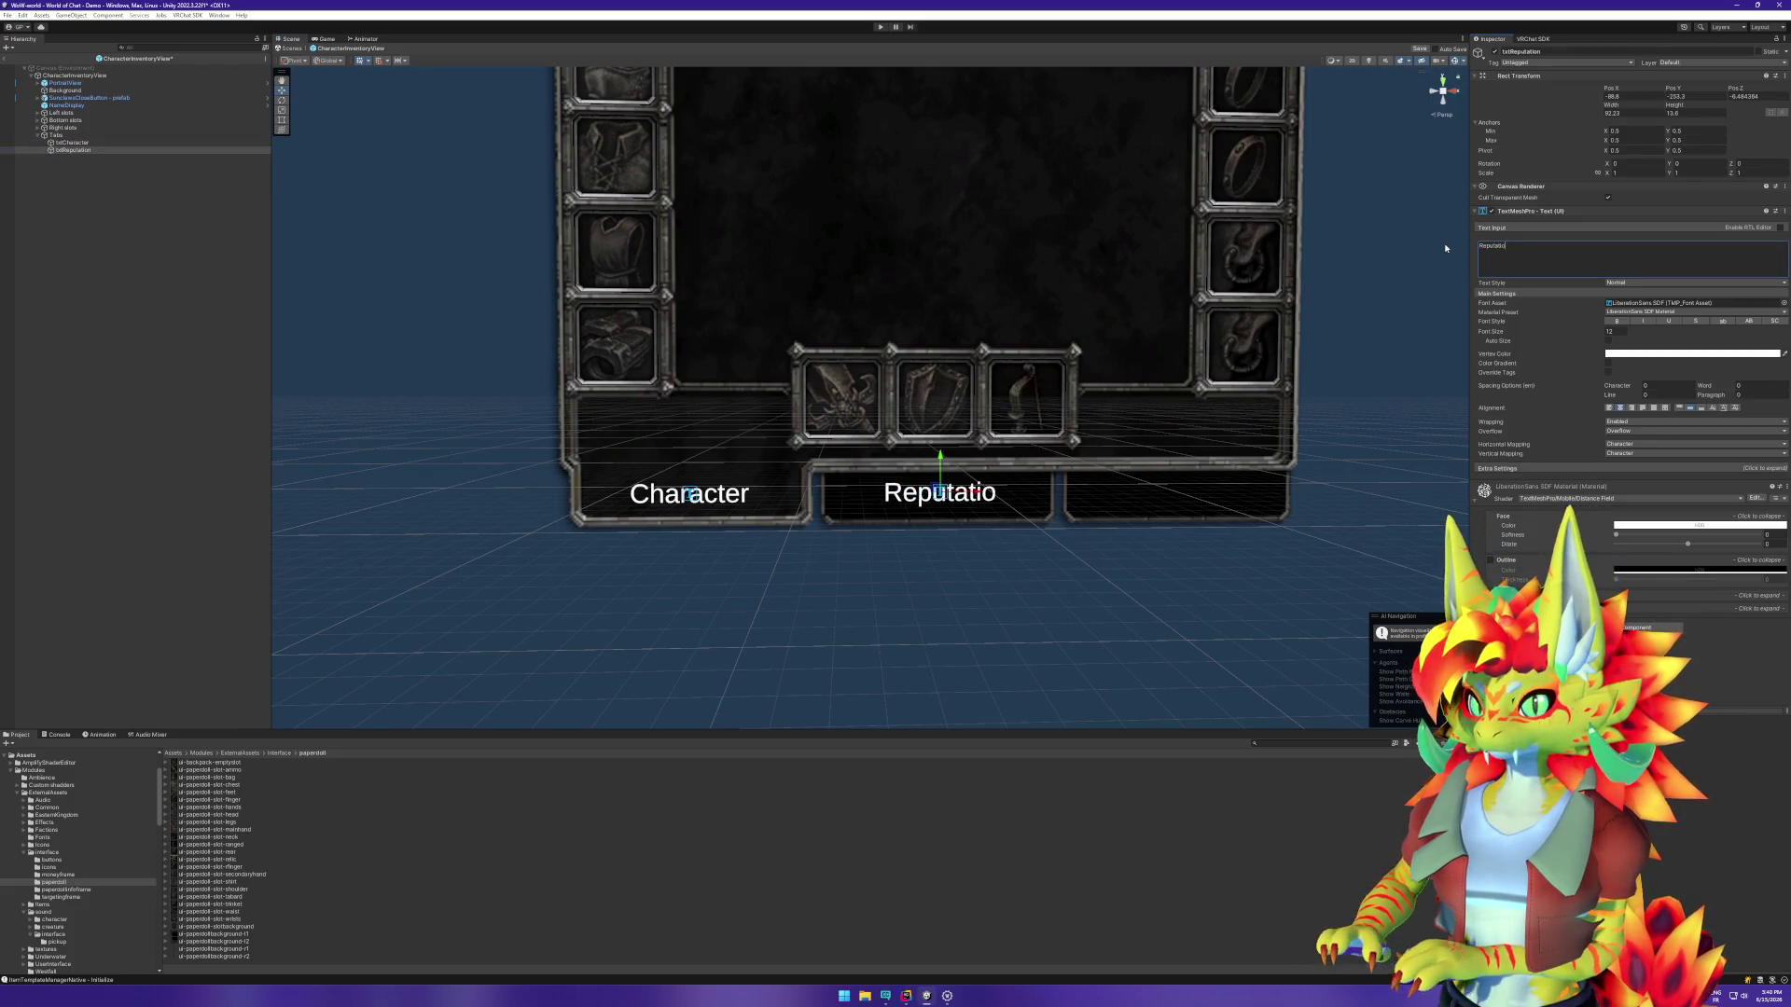
pyautogui.click(1651, 354)
pyautogui.moveTo(1695, 419); pyautogui.dragTo(1673, 431)
pyautogui.click(1762, 370)
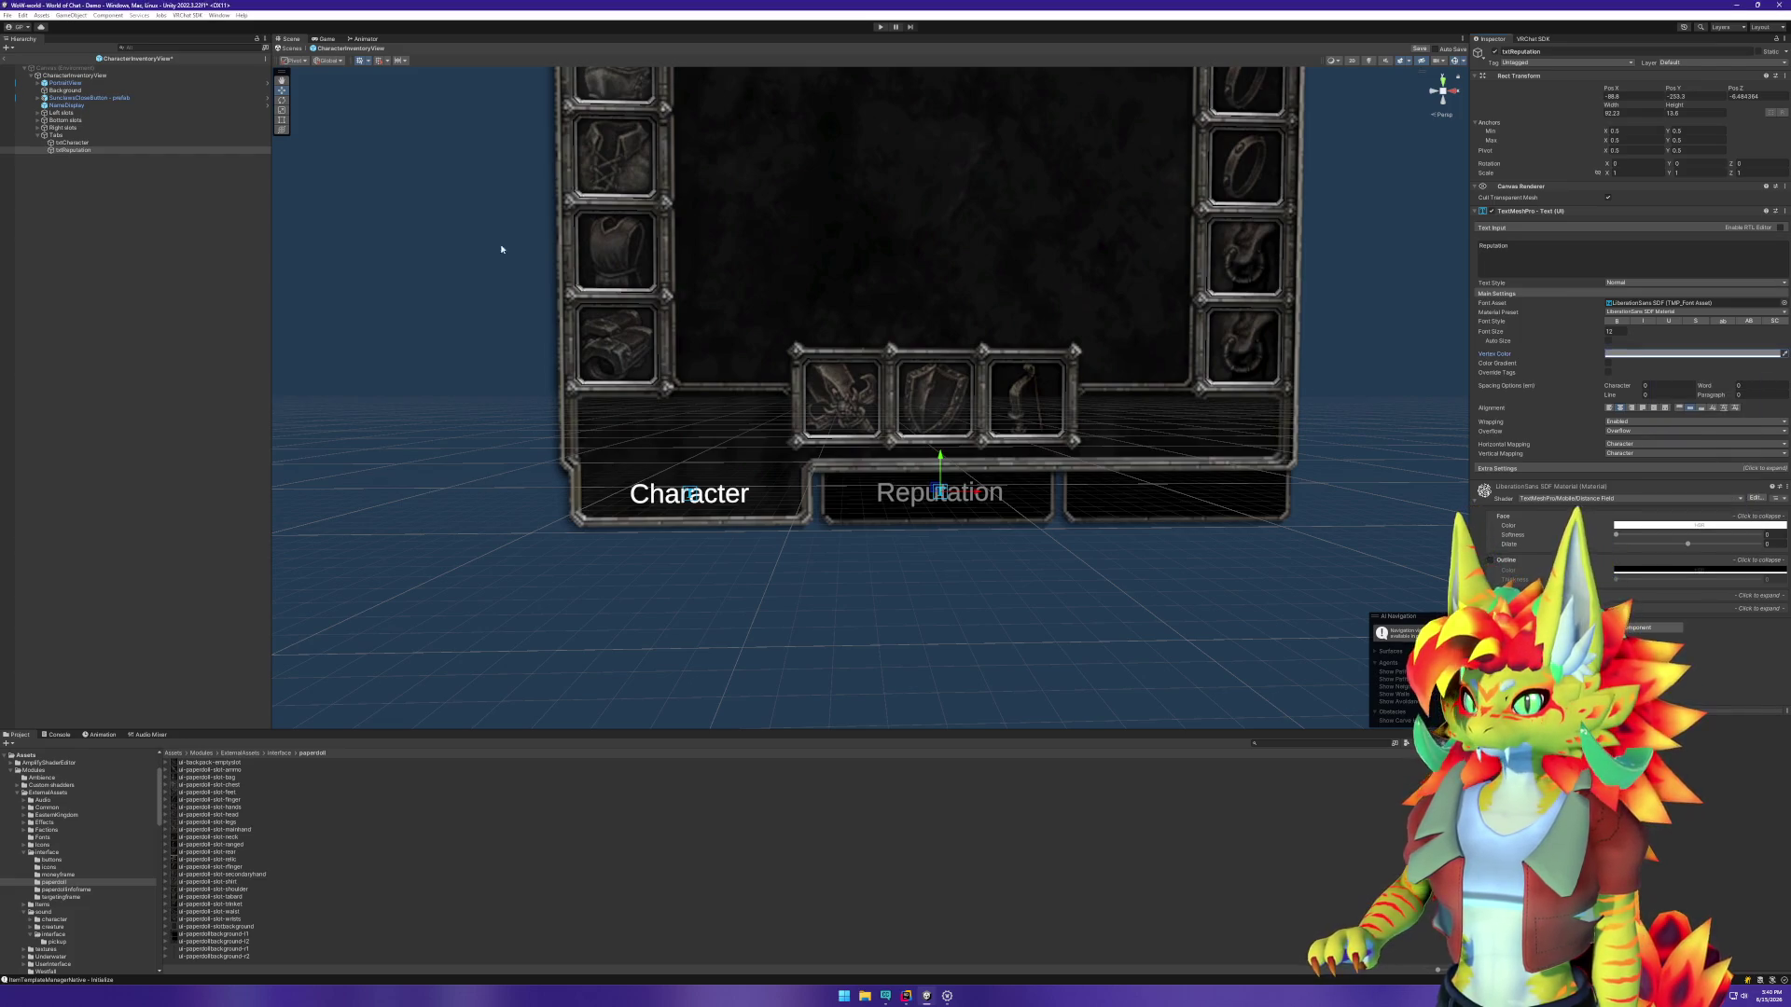
pyautogui.click(147, 175)
# Step: Duplicate txtReputation as txtSkills, move it to the right tab, and make it read 'Skills'
pyautogui.hotkey('ctrl', 'd')
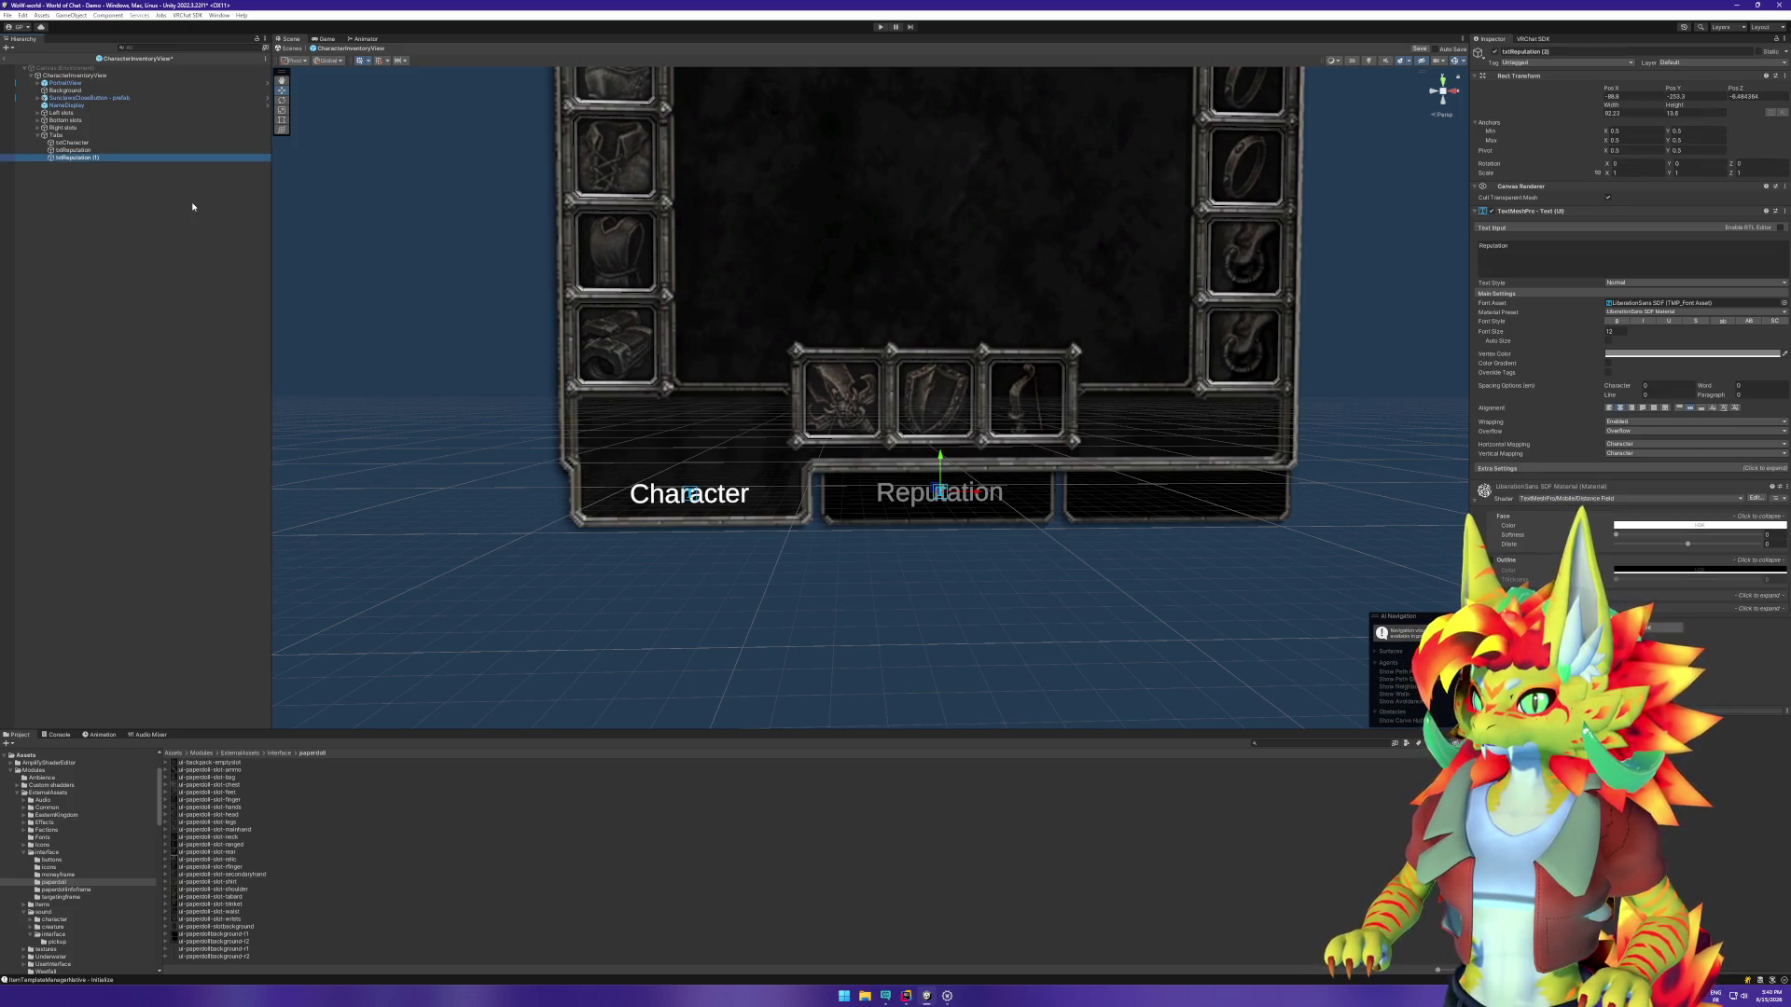
pyautogui.click(101, 159)
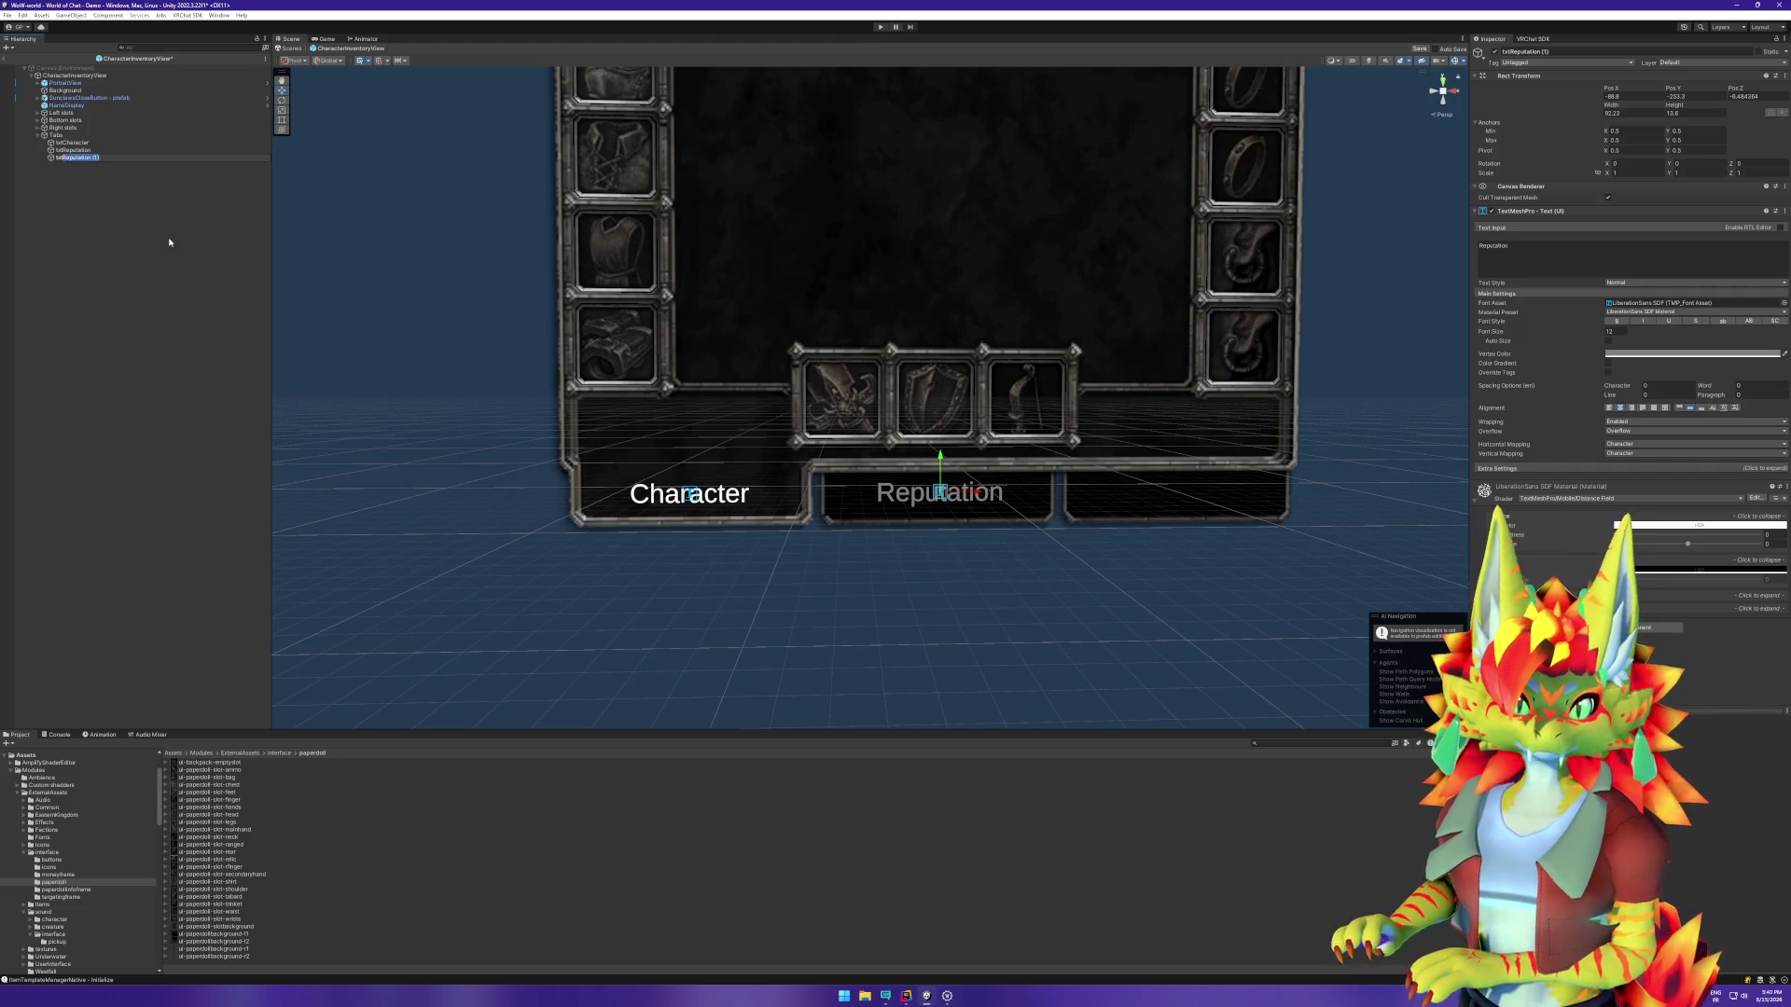
pyautogui.write('txtSkills')
pyautogui.press('Return')
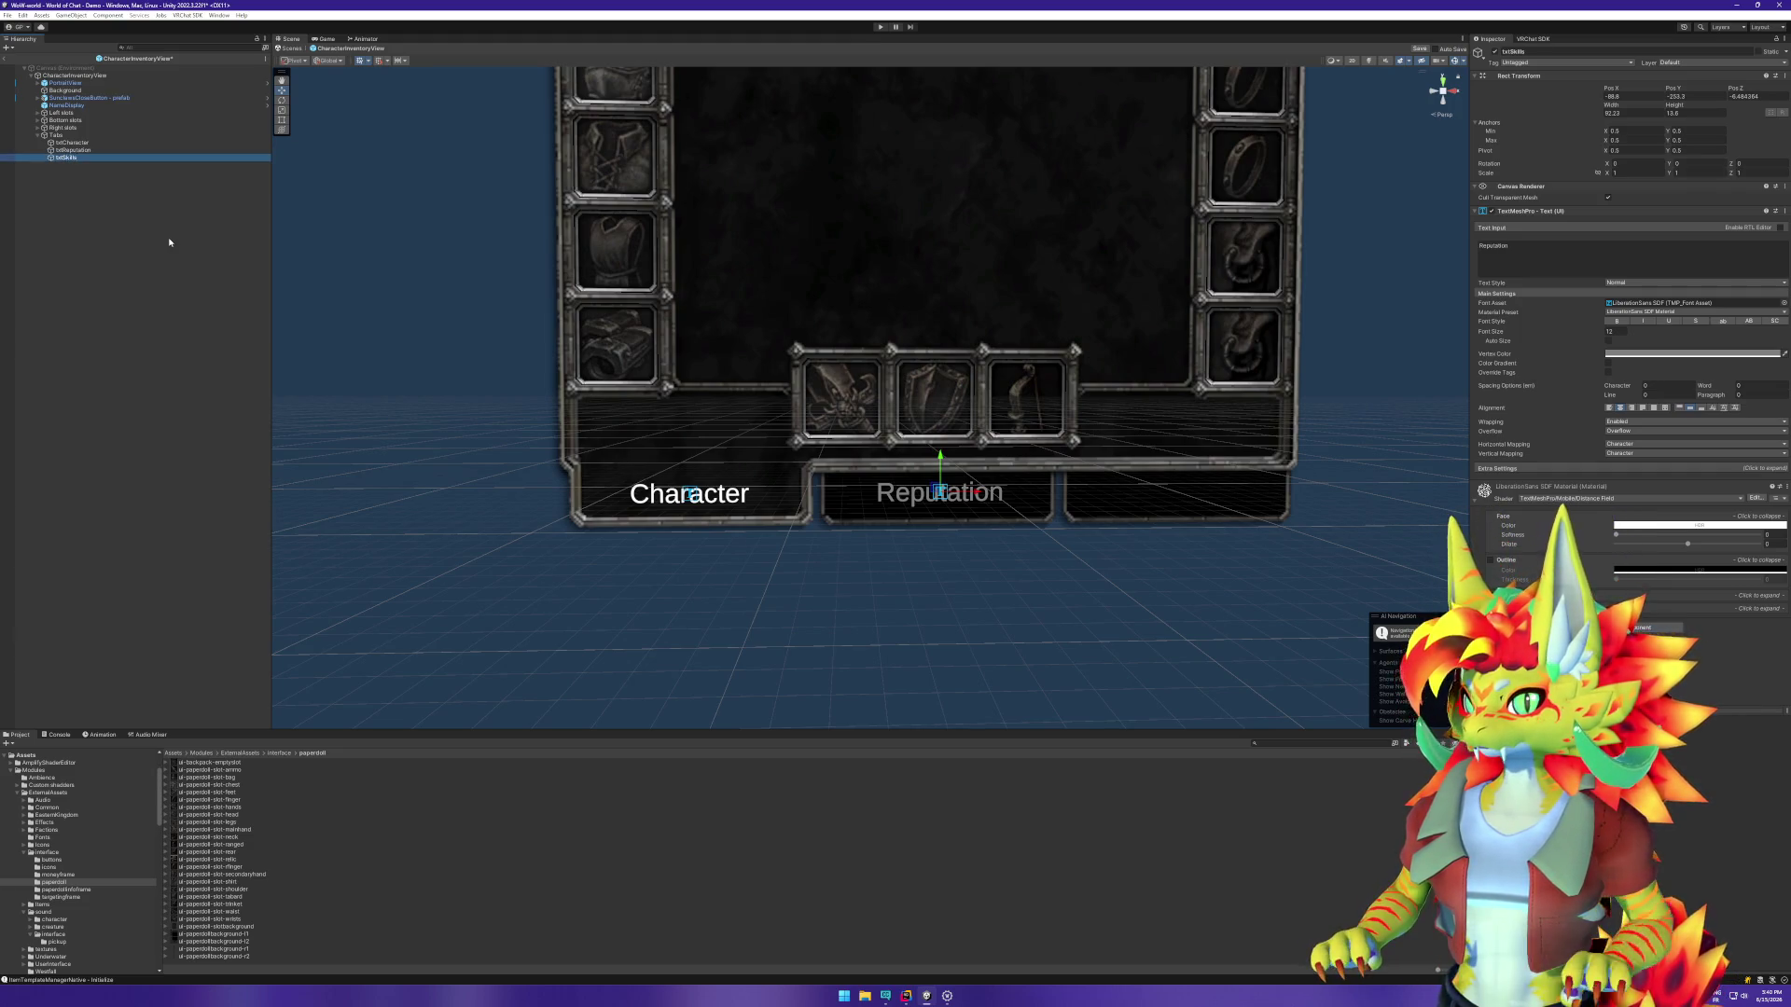
pyautogui.moveTo(975, 493); pyautogui.dragTo(1213, 501)
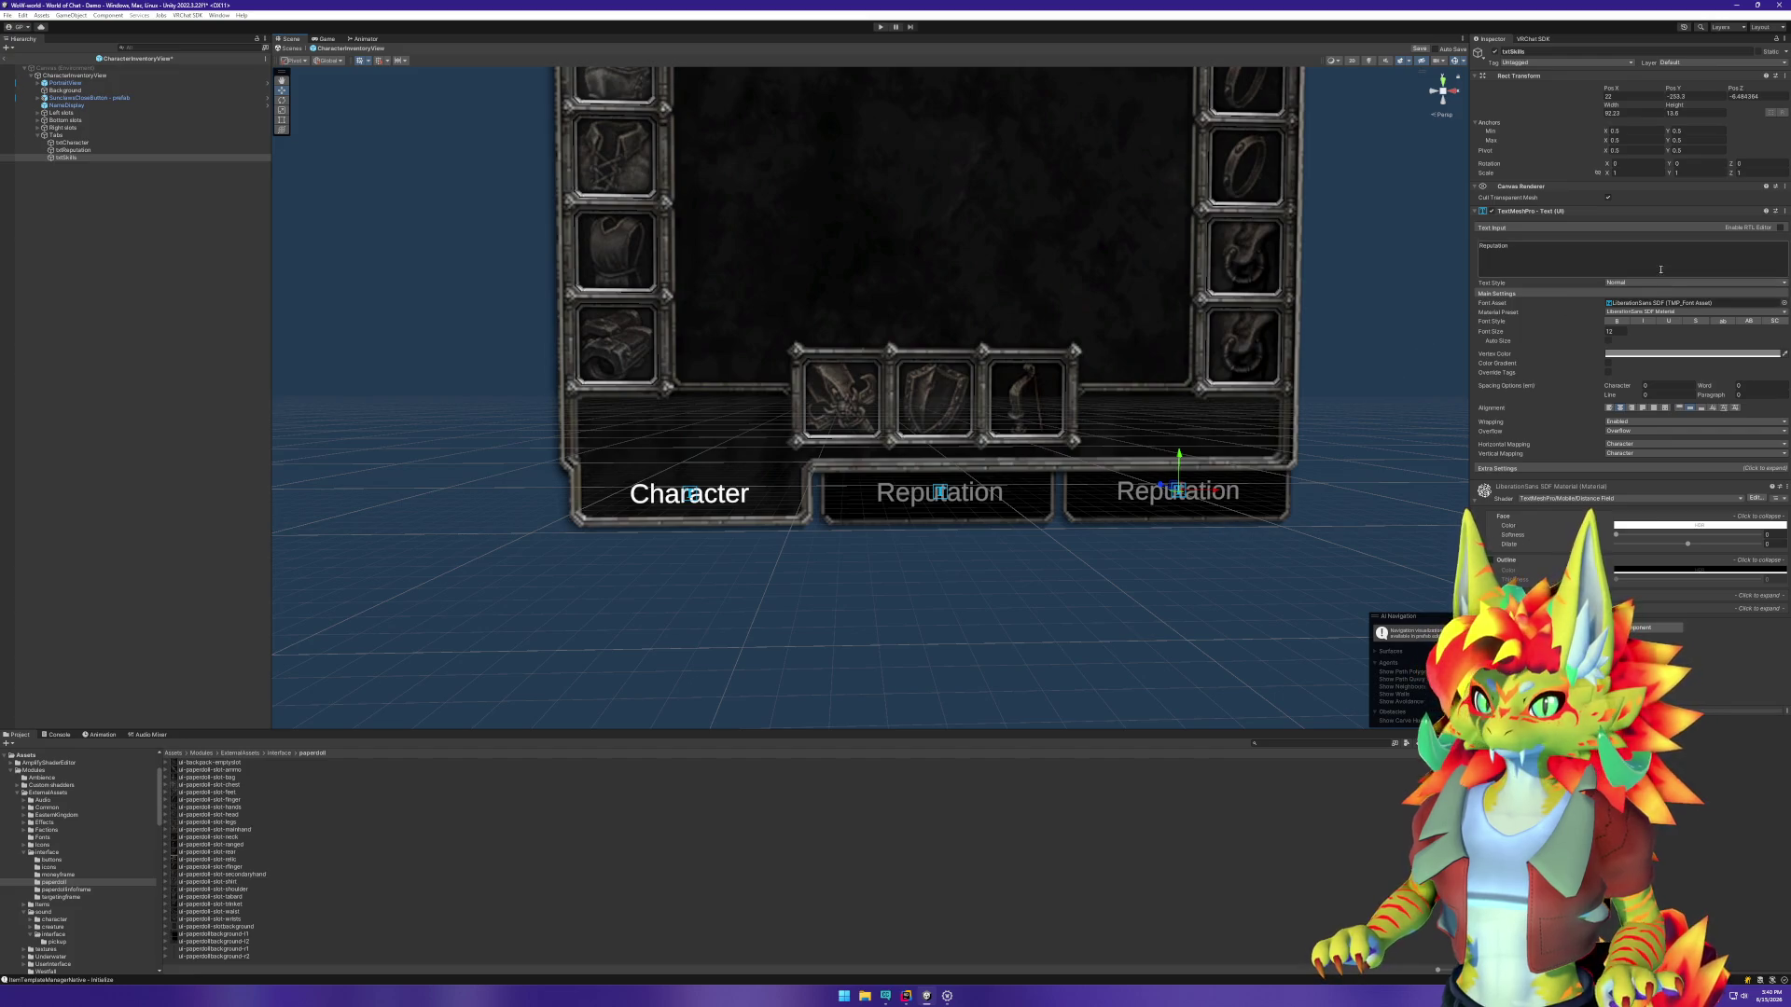
pyautogui.moveTo(1754, 246)
pyautogui.mouseDown()
pyautogui.moveTo(1504, 246)
pyautogui.moveTo(1421, 276)
pyautogui.mouseUp()
pyautogui.write('Skills')
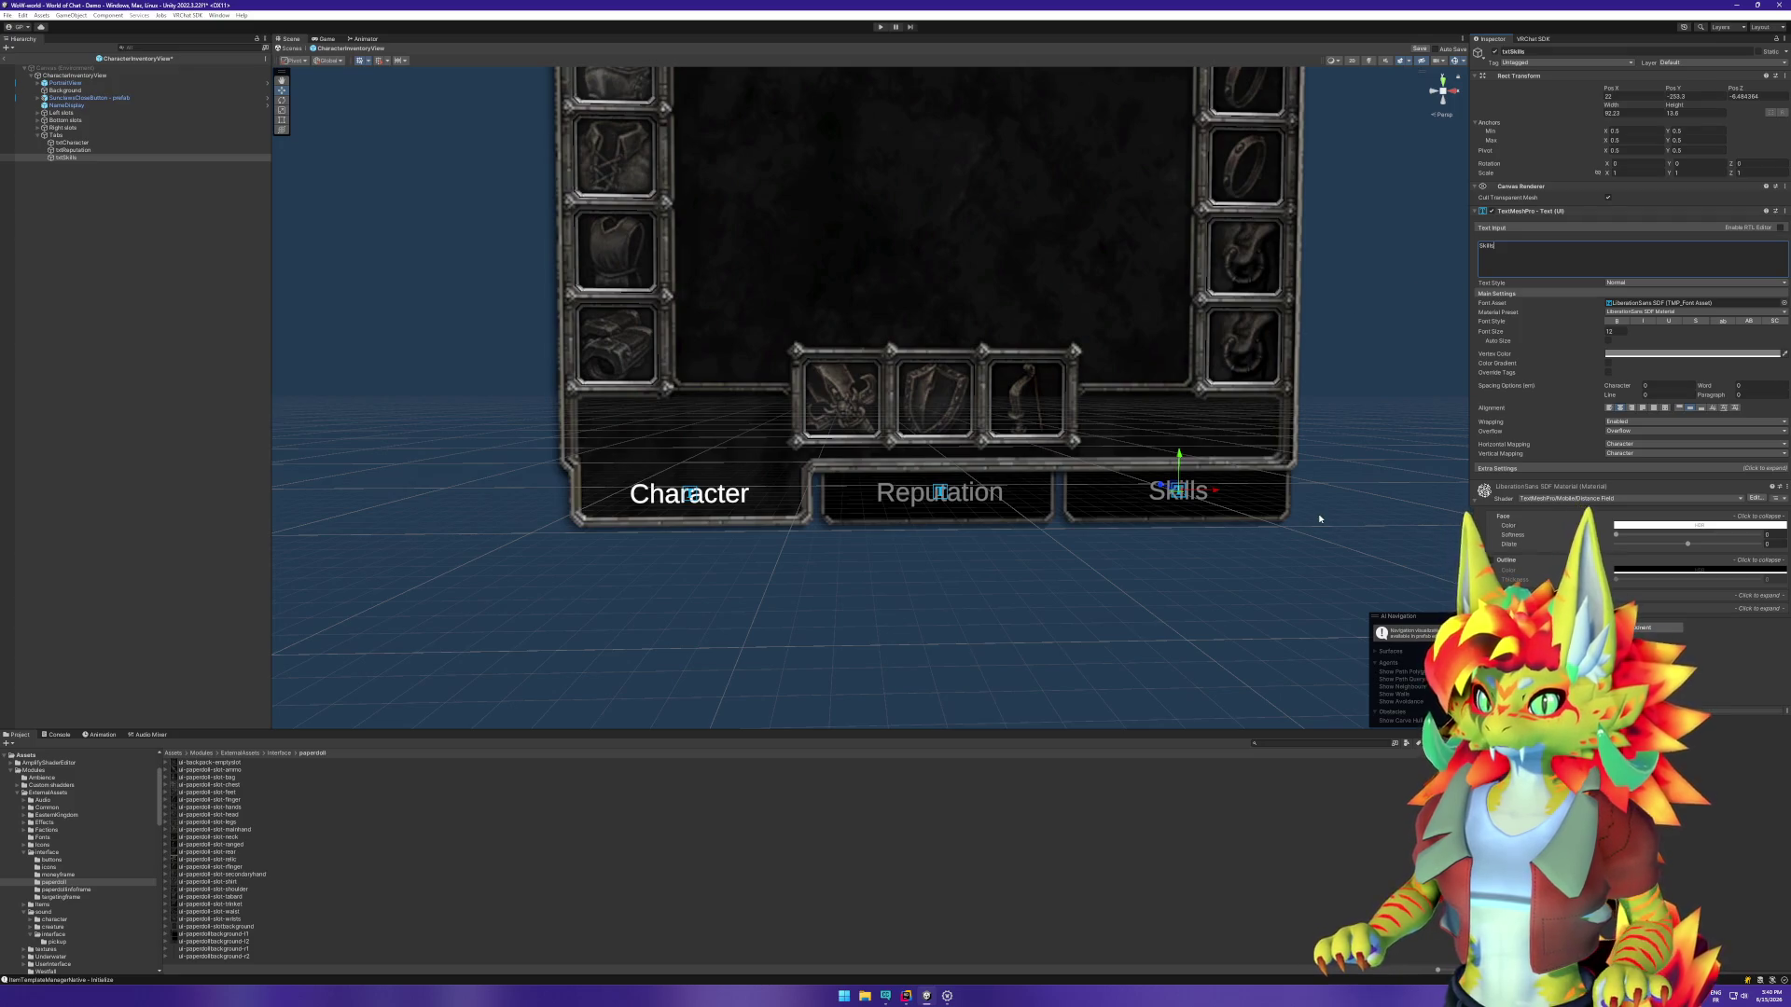
# Step: Lower the txtReputation and txtSkills labels slightly together
pyautogui.click(1289, 584)
pyautogui.click(126, 474)
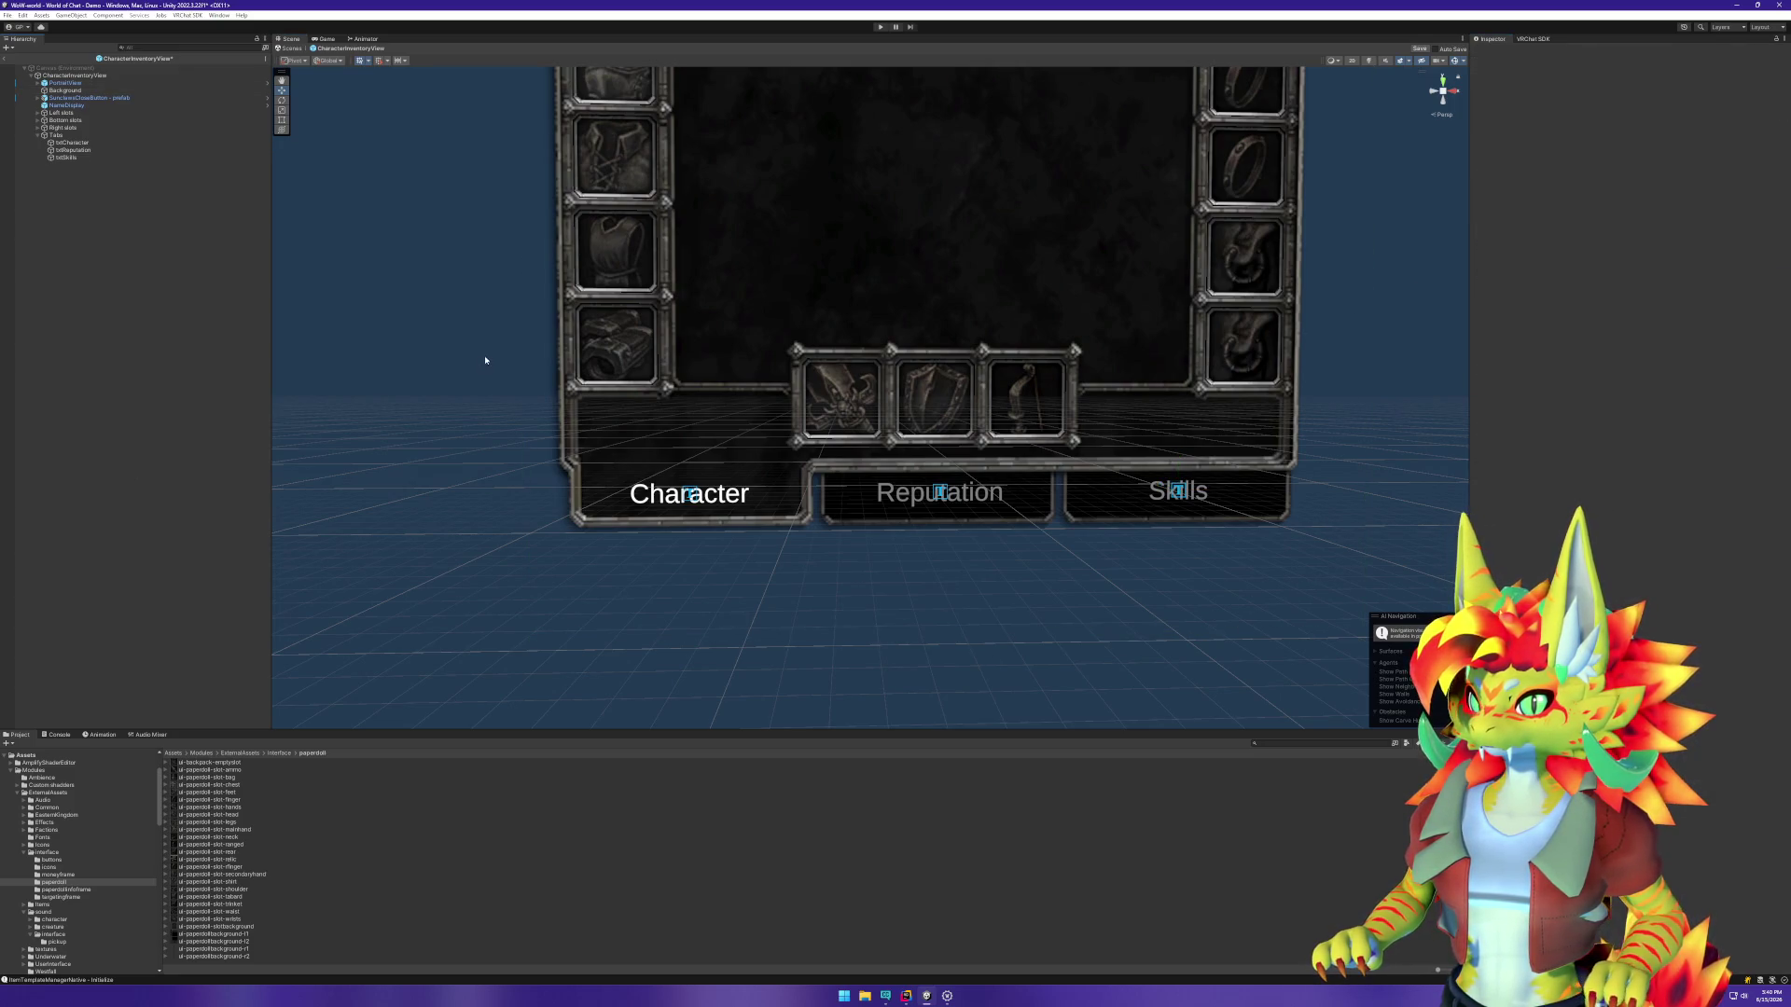
pyautogui.moveTo(485, 360); pyautogui.dragTo(424, 418)
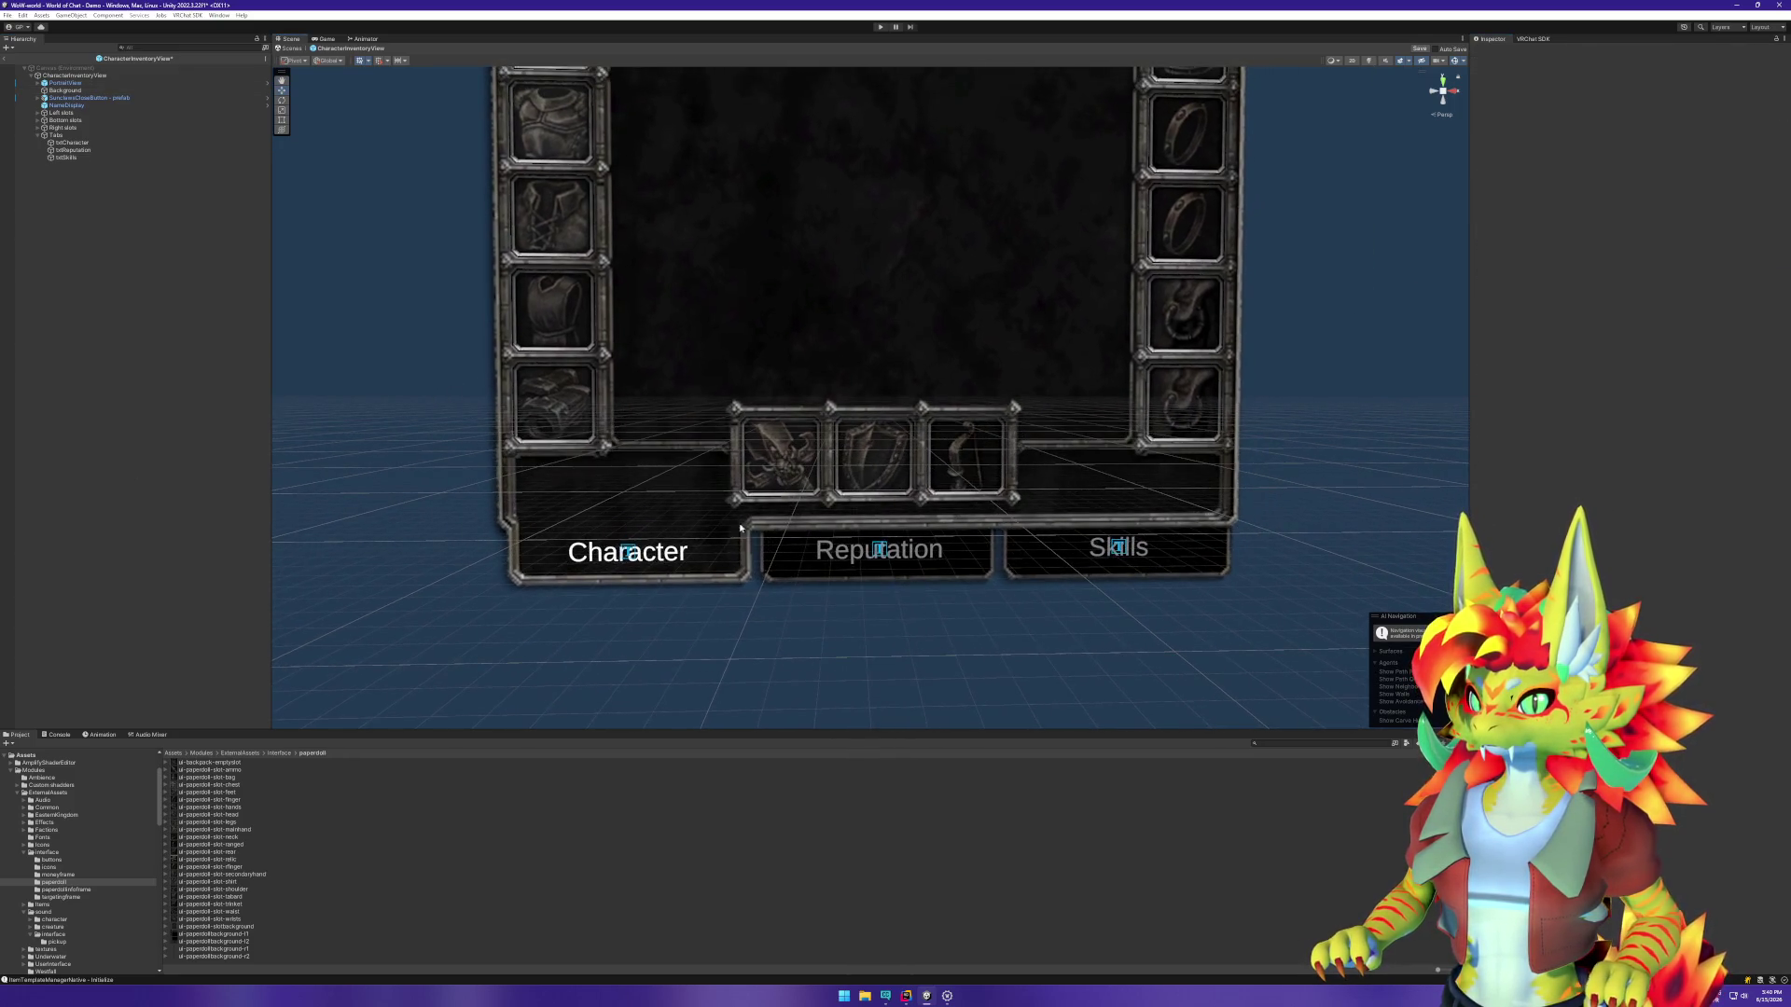
pyautogui.click(89, 150)
pyautogui.keyDown('shift'); pyautogui.click(80, 158); pyautogui.keyUp('shift')
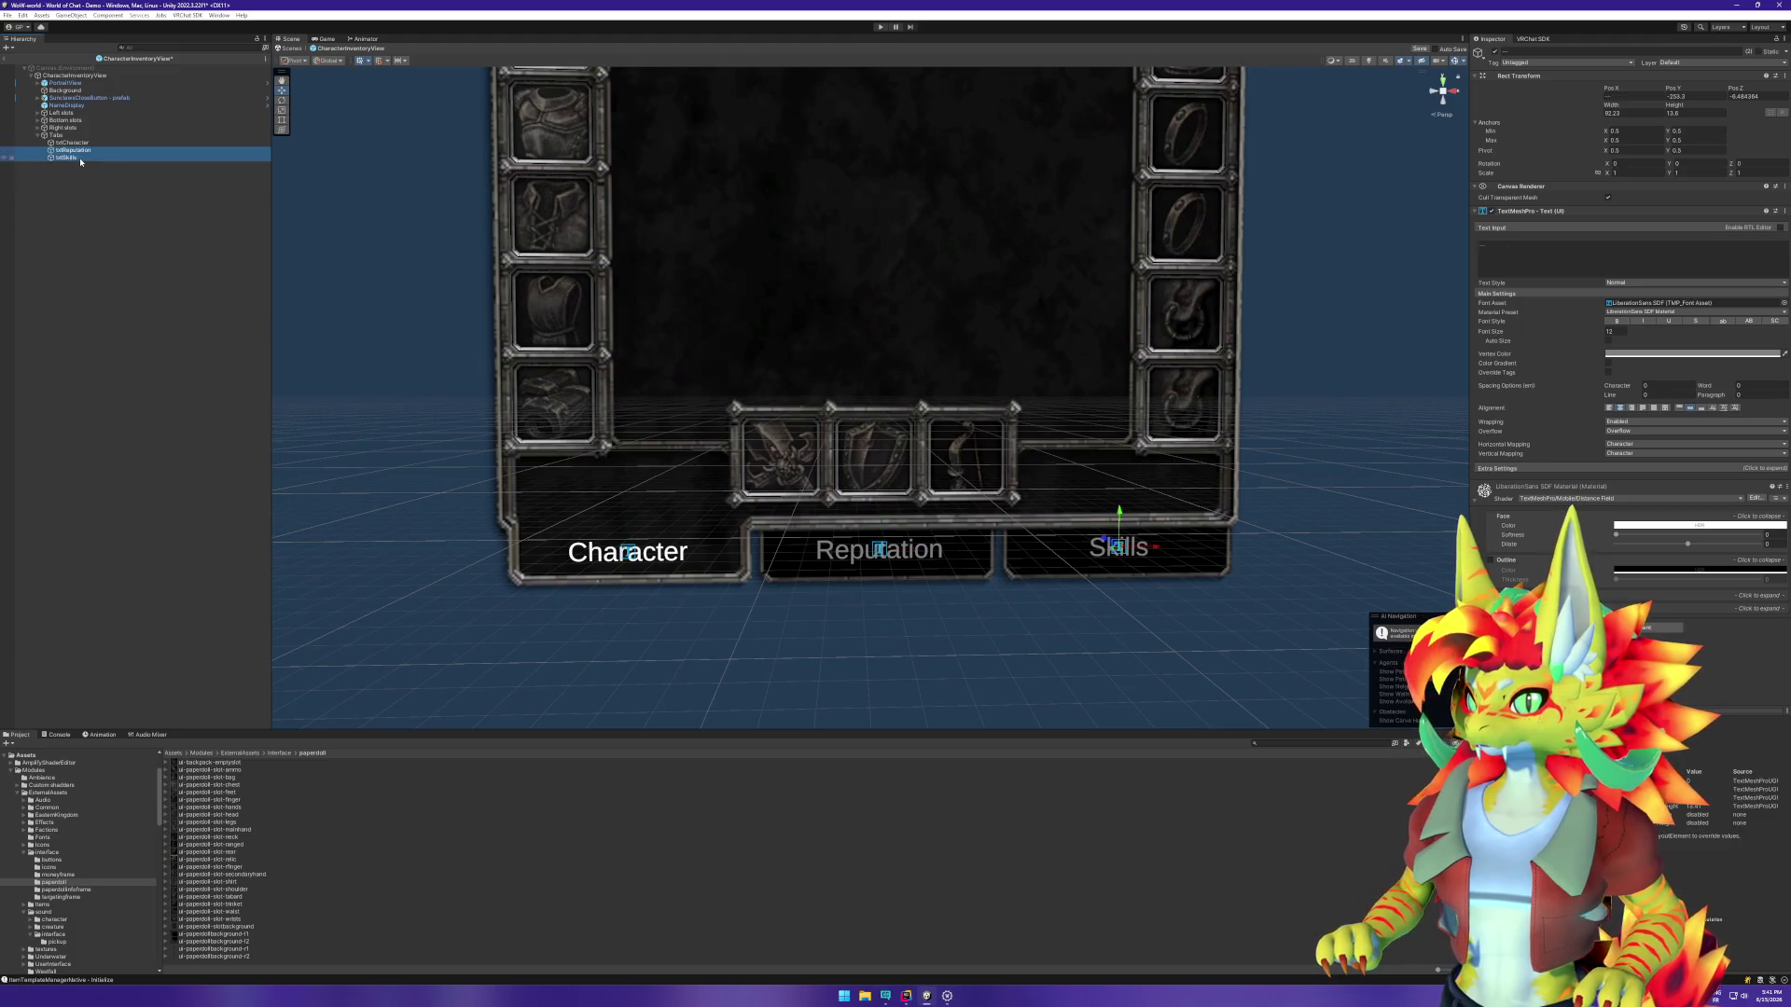
pyautogui.moveTo(1119, 511); pyautogui.dragTo(1120, 516)
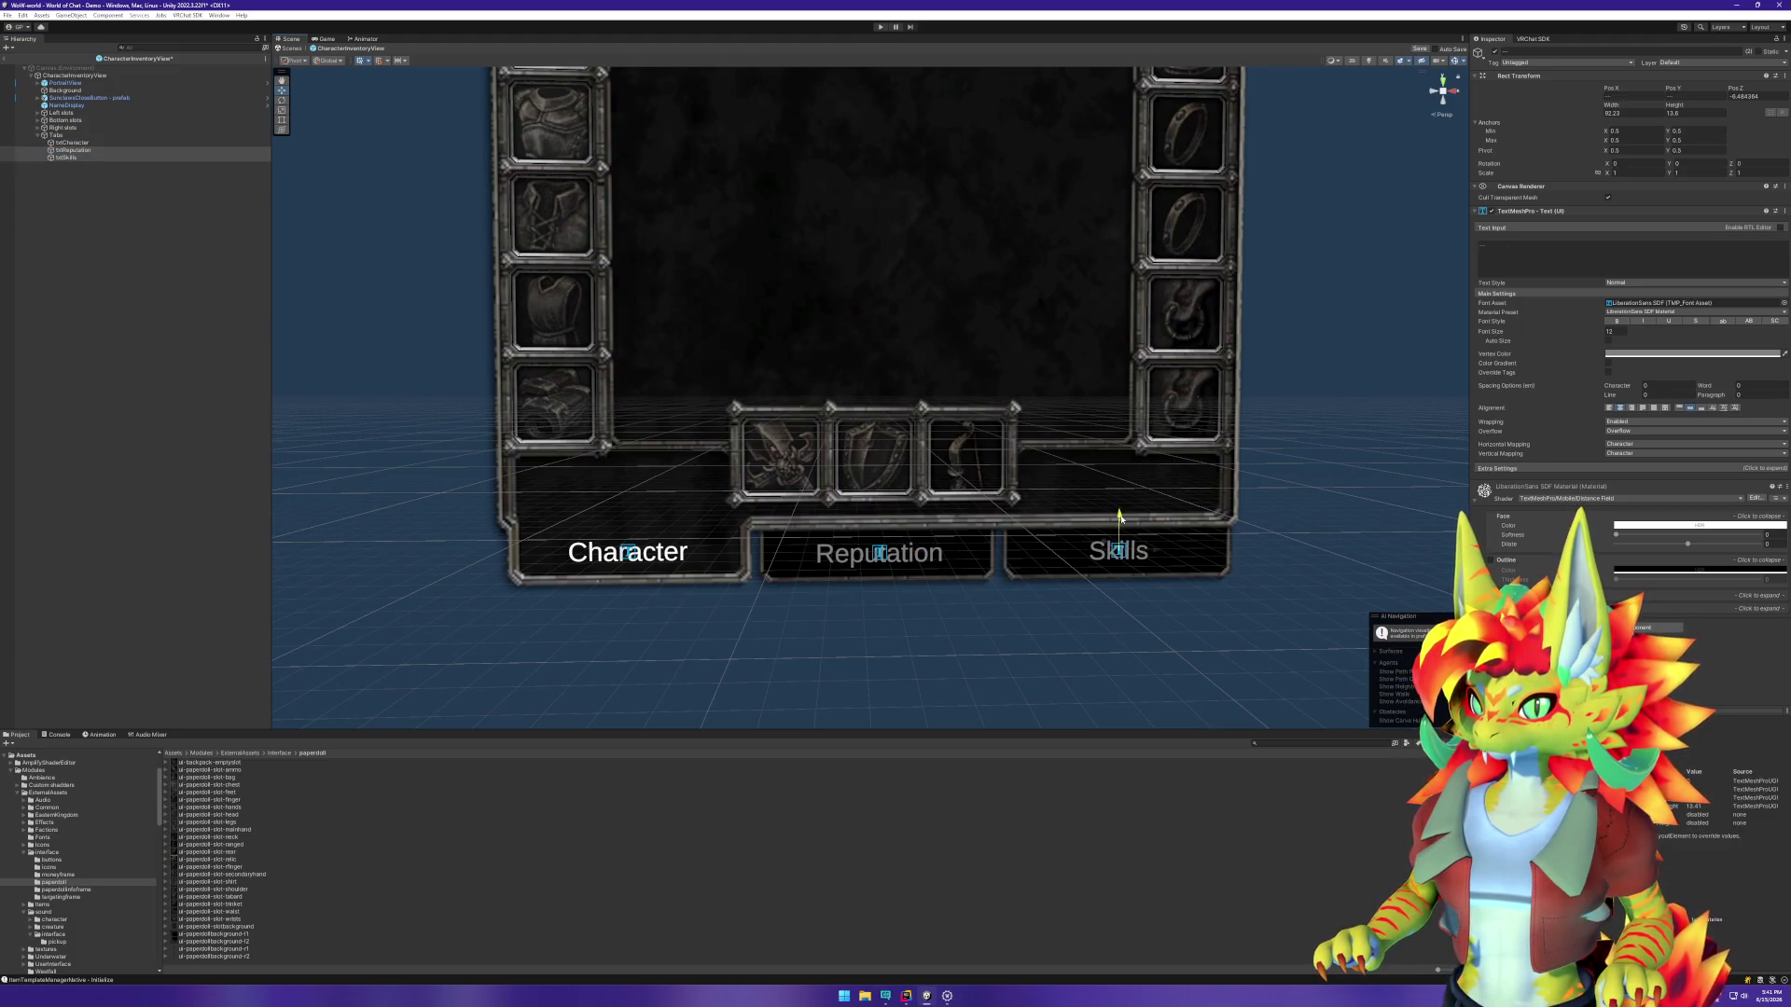
# Step: Frame the whole inventory panel in the Scene view and collapse the Tabs group in the Hierarchy
pyautogui.click(163, 428)
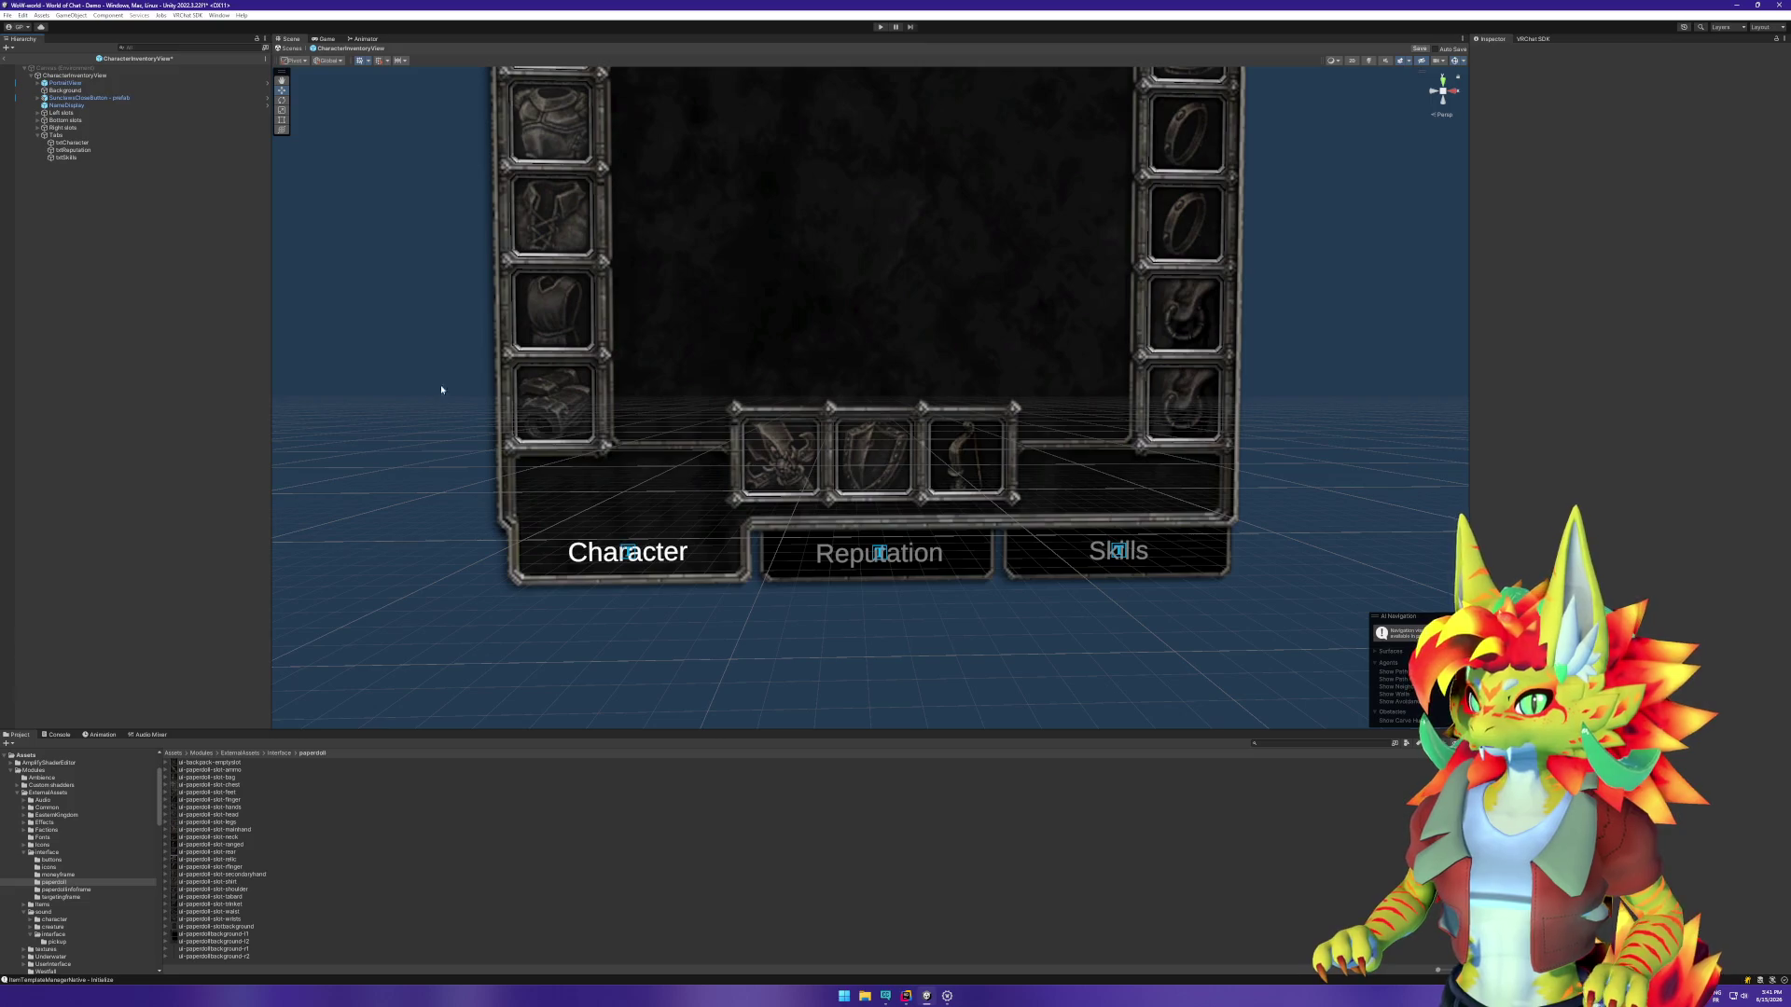
pyautogui.moveTo(440, 388)
pyautogui.mouseDown()
pyautogui.moveTo(524, 348)
pyautogui.moveTo(679, 405)
pyautogui.moveTo(862, 426)
pyautogui.mouseUp()
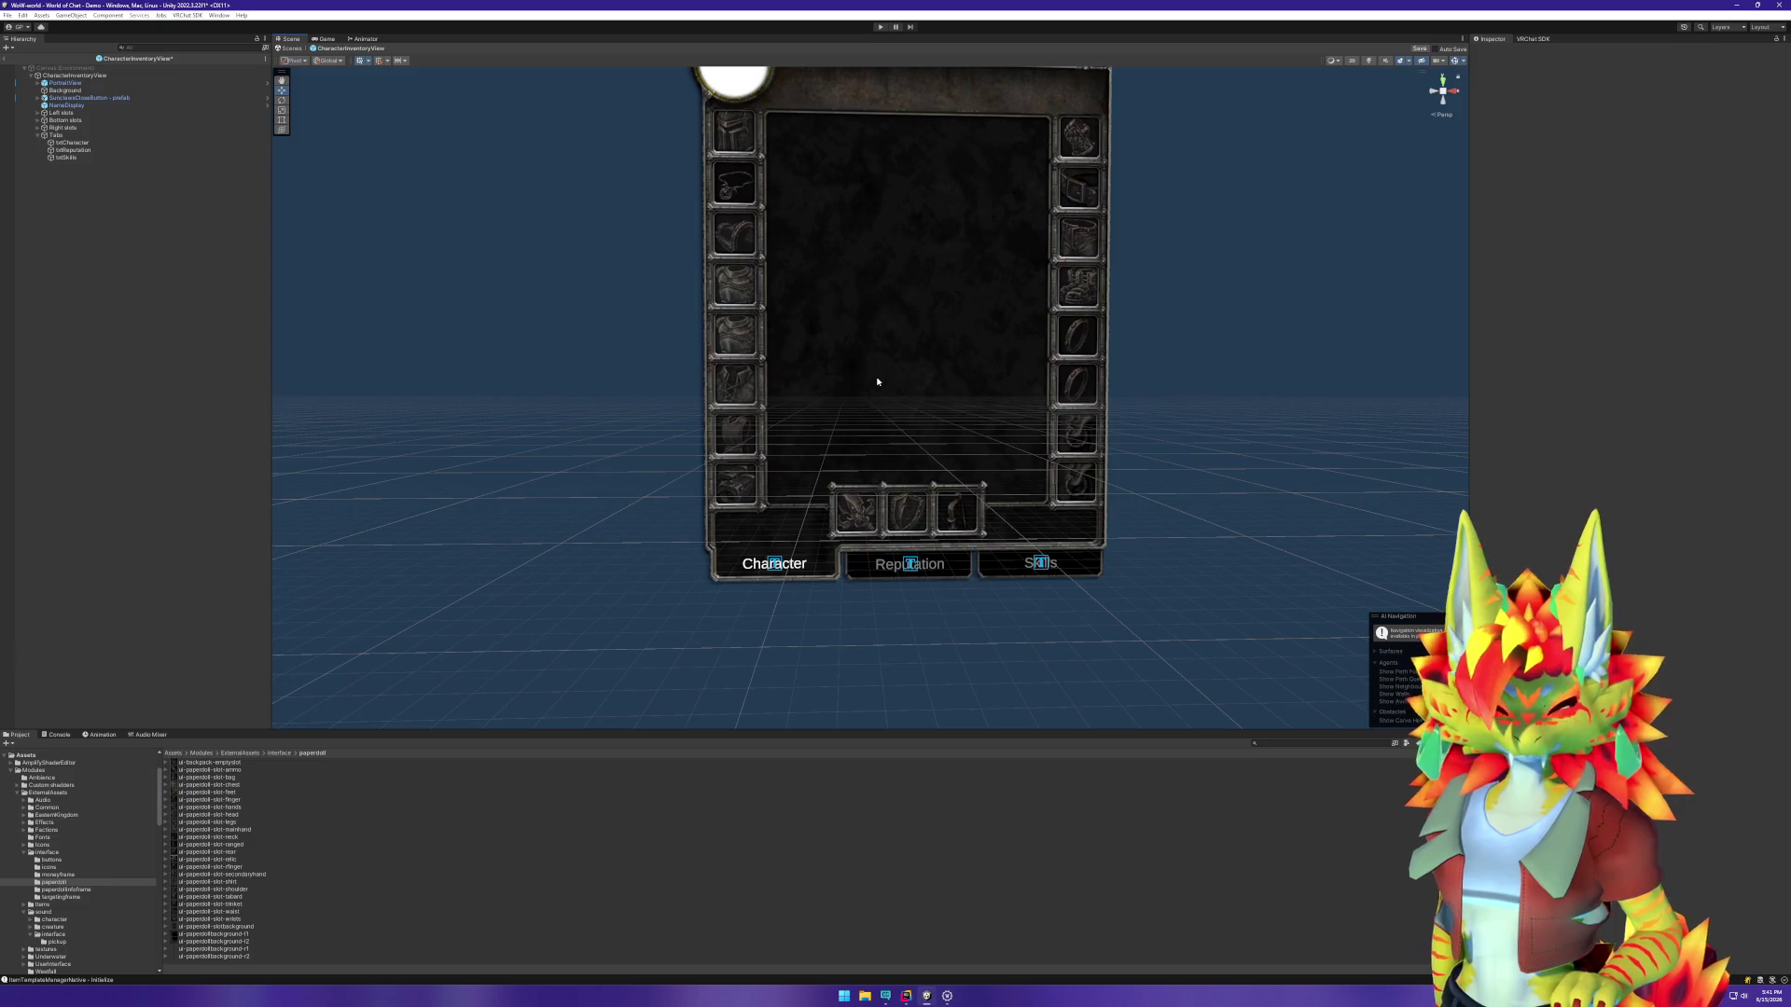
pyautogui.moveTo(895, 445); pyautogui.dragTo(840, 392)
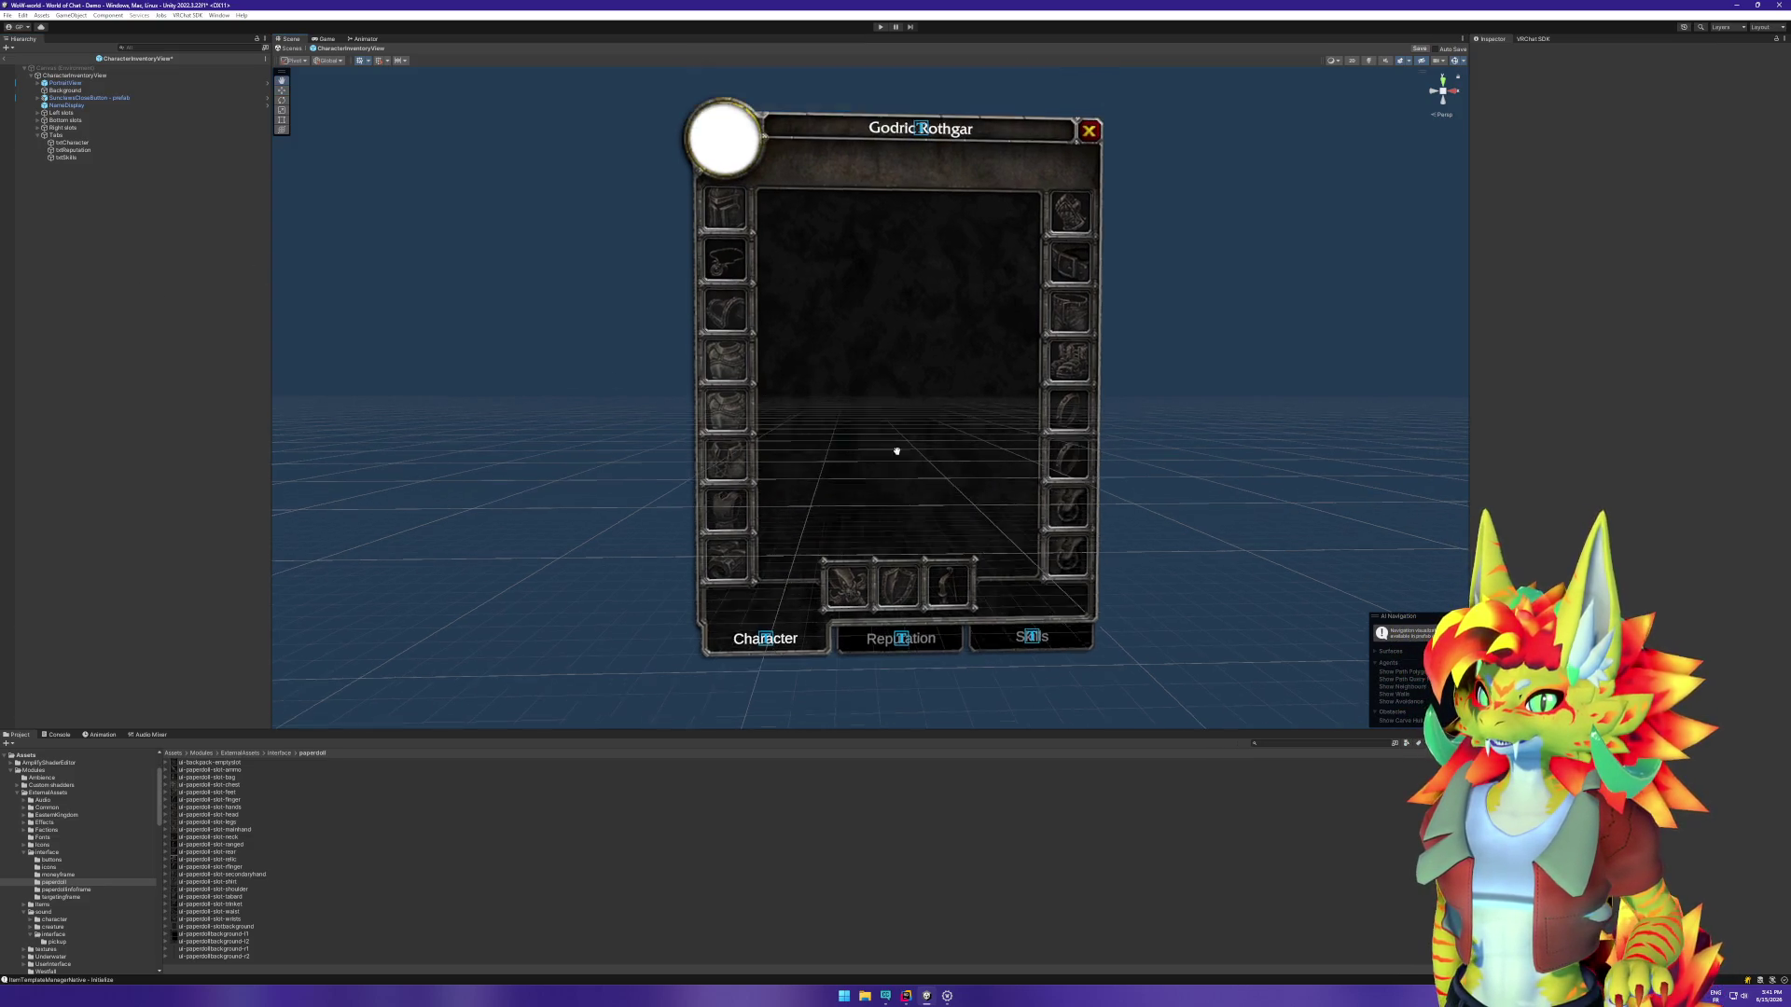
pyautogui.click(39, 135)
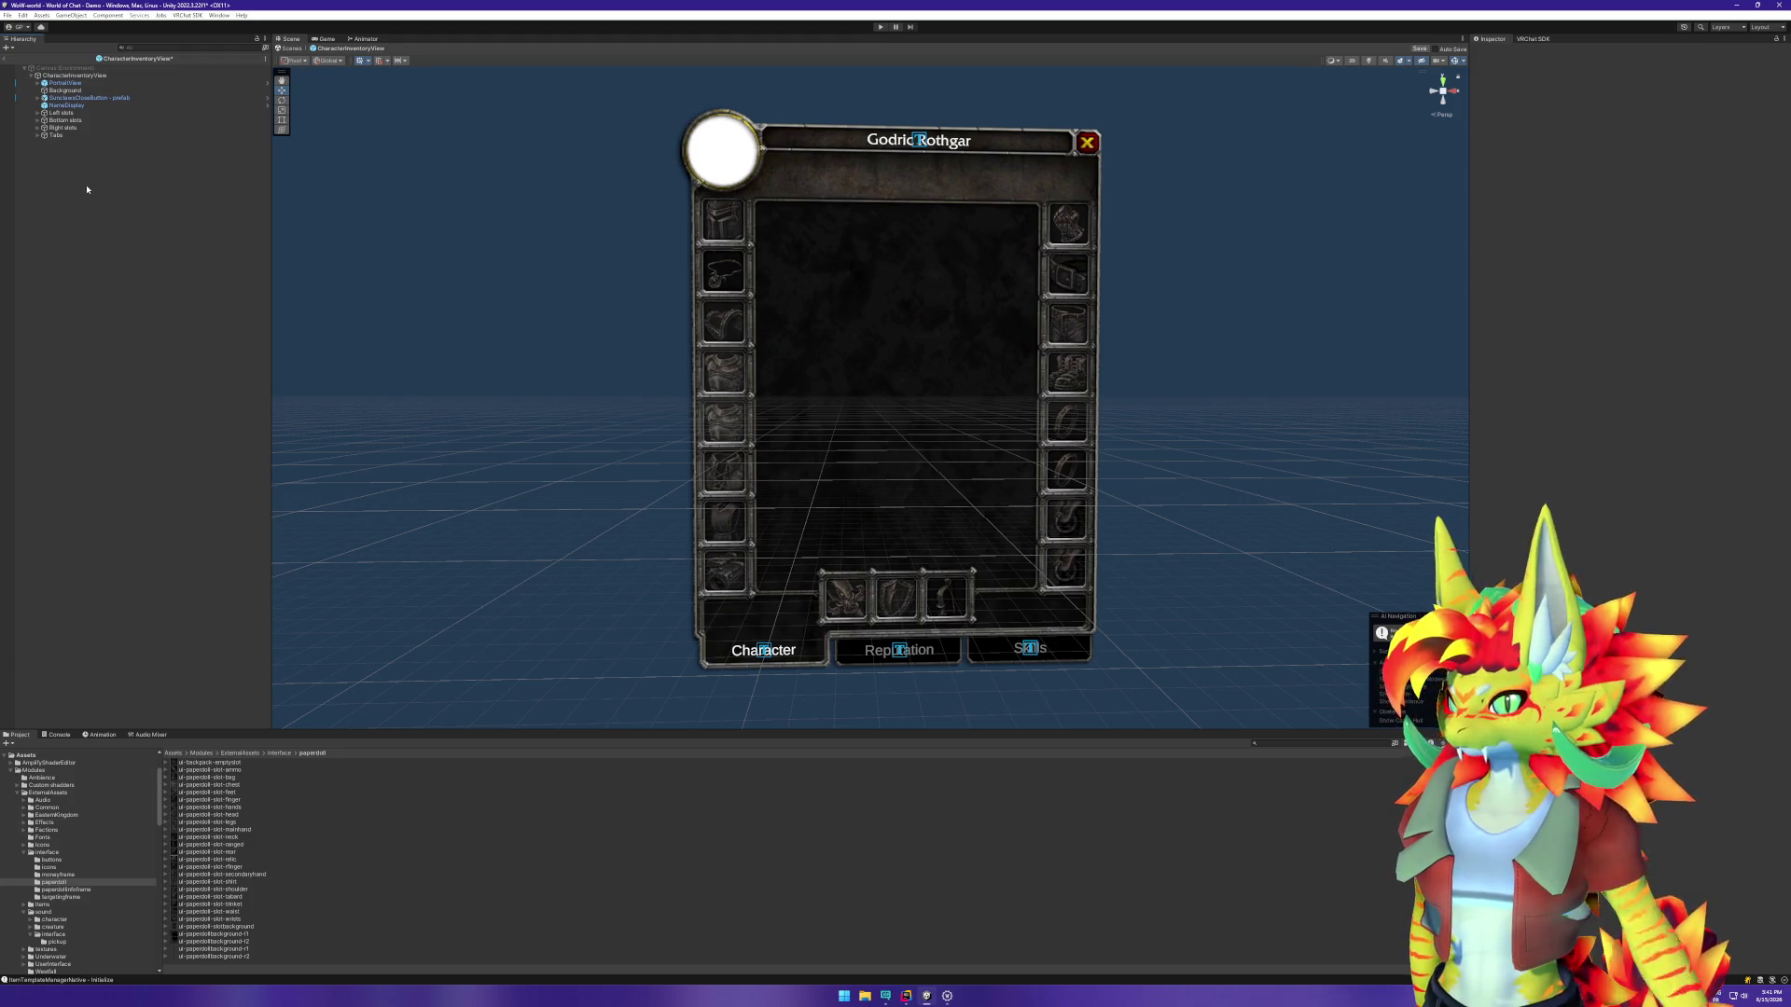
# Step: Find the CardControl prefab in the Project and place it into the character view
pyautogui.rightClick(112, 210)
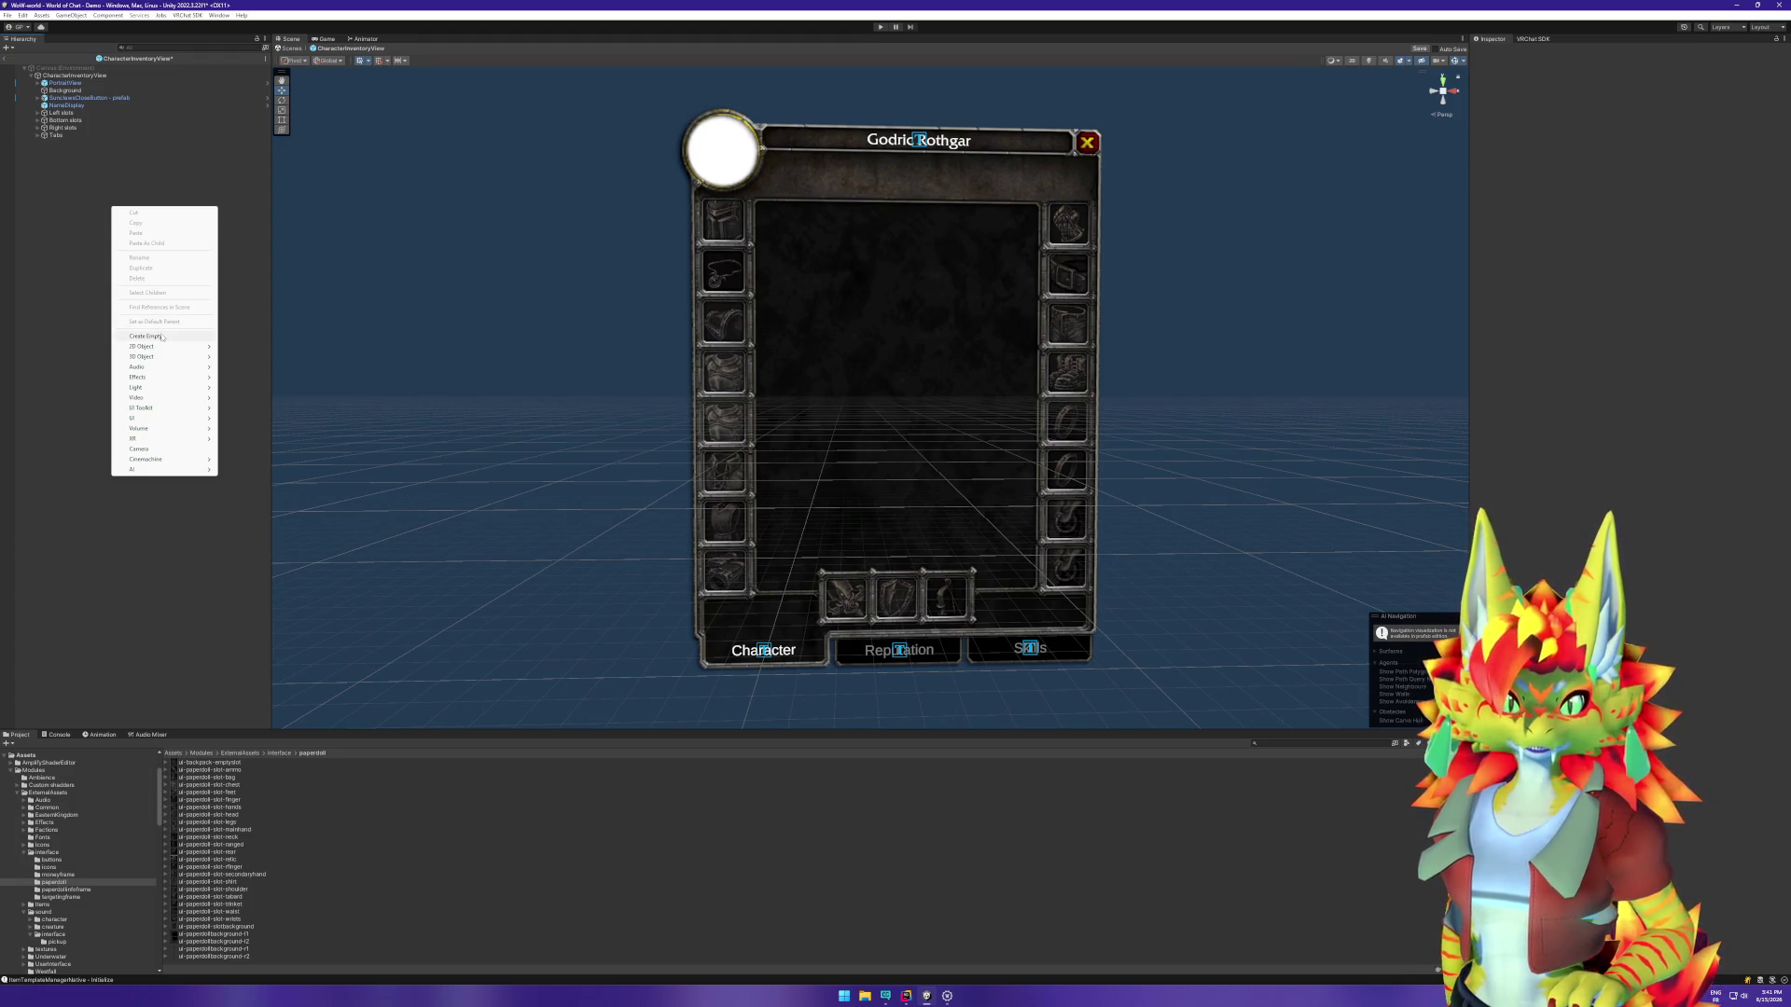
pyautogui.click(25, 349)
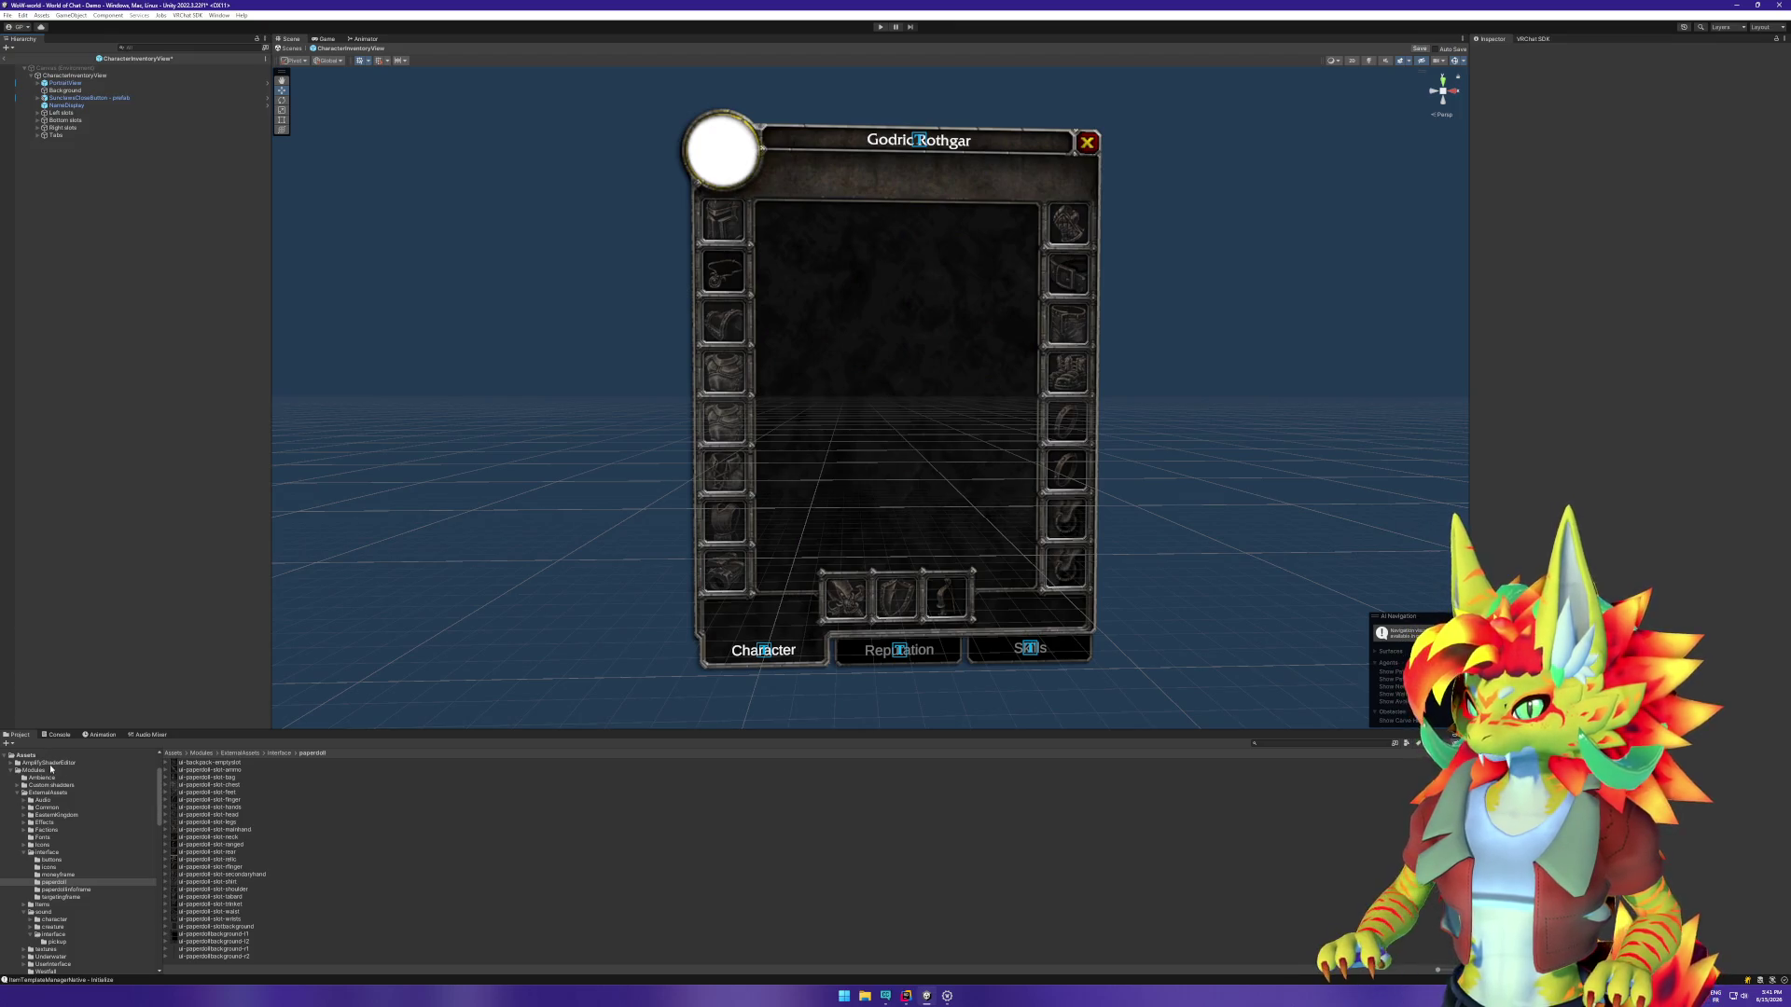
pyautogui.click(1307, 743)
pyautogui.write('d')
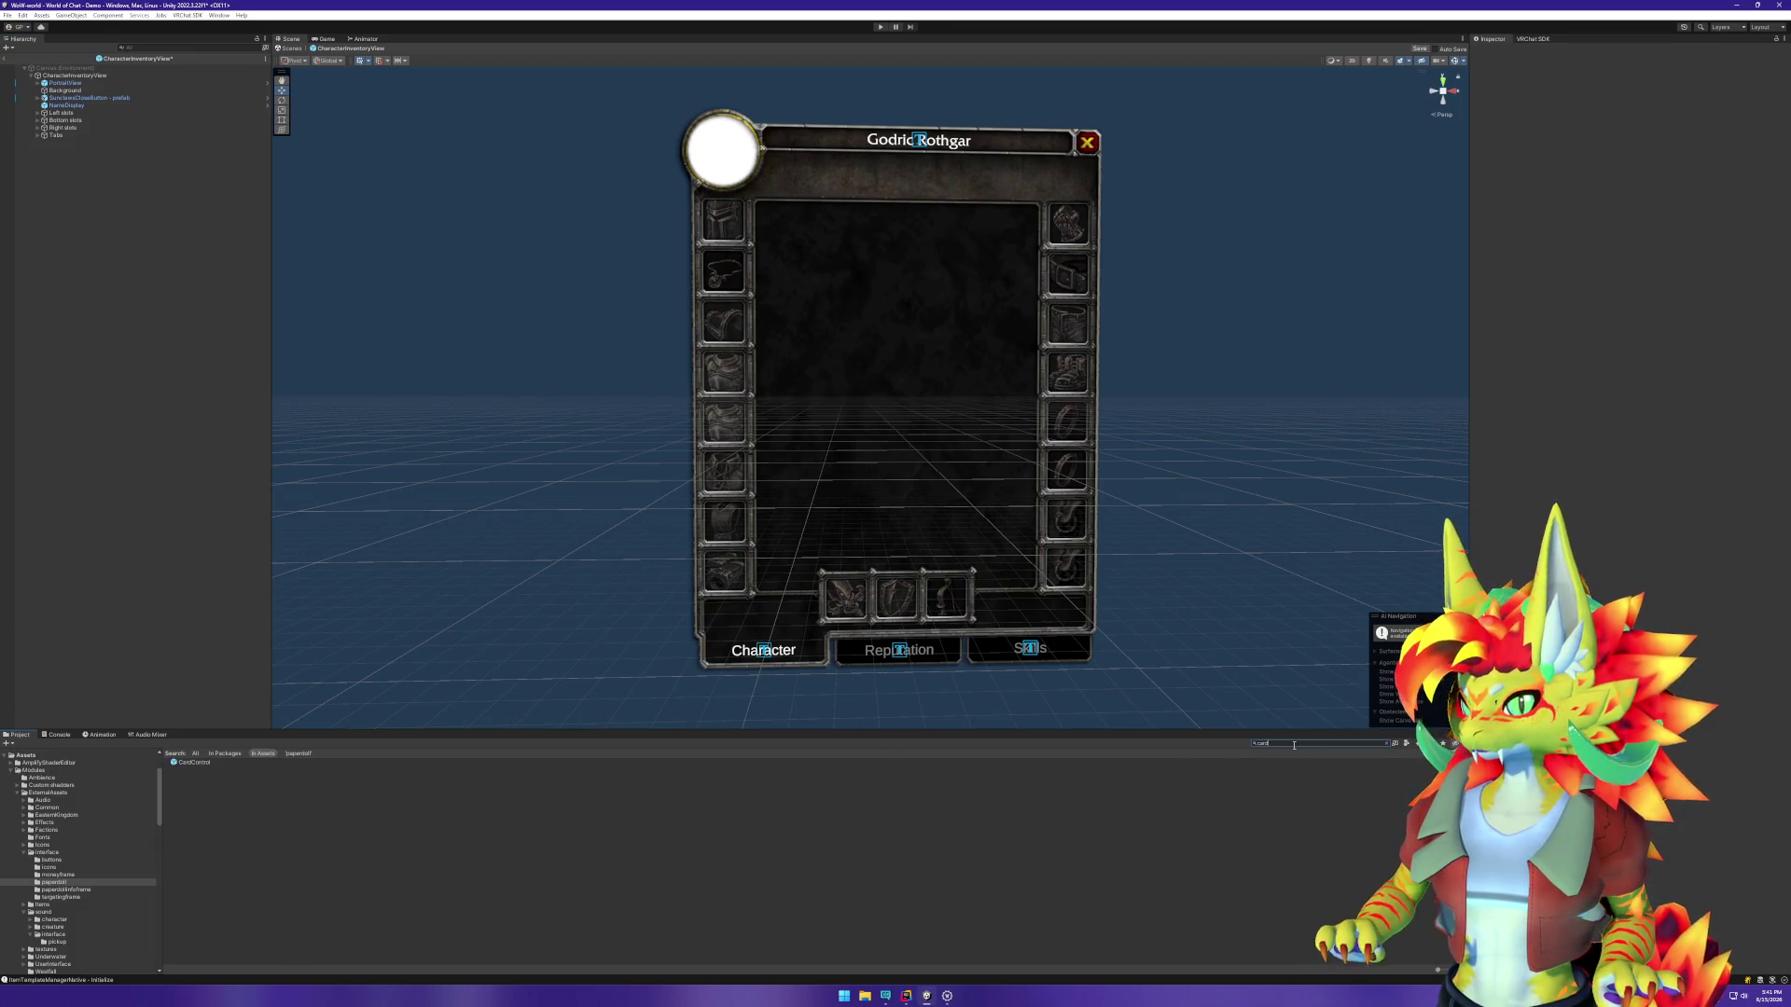
pyautogui.moveTo(208, 771); pyautogui.dragTo(168, 513)
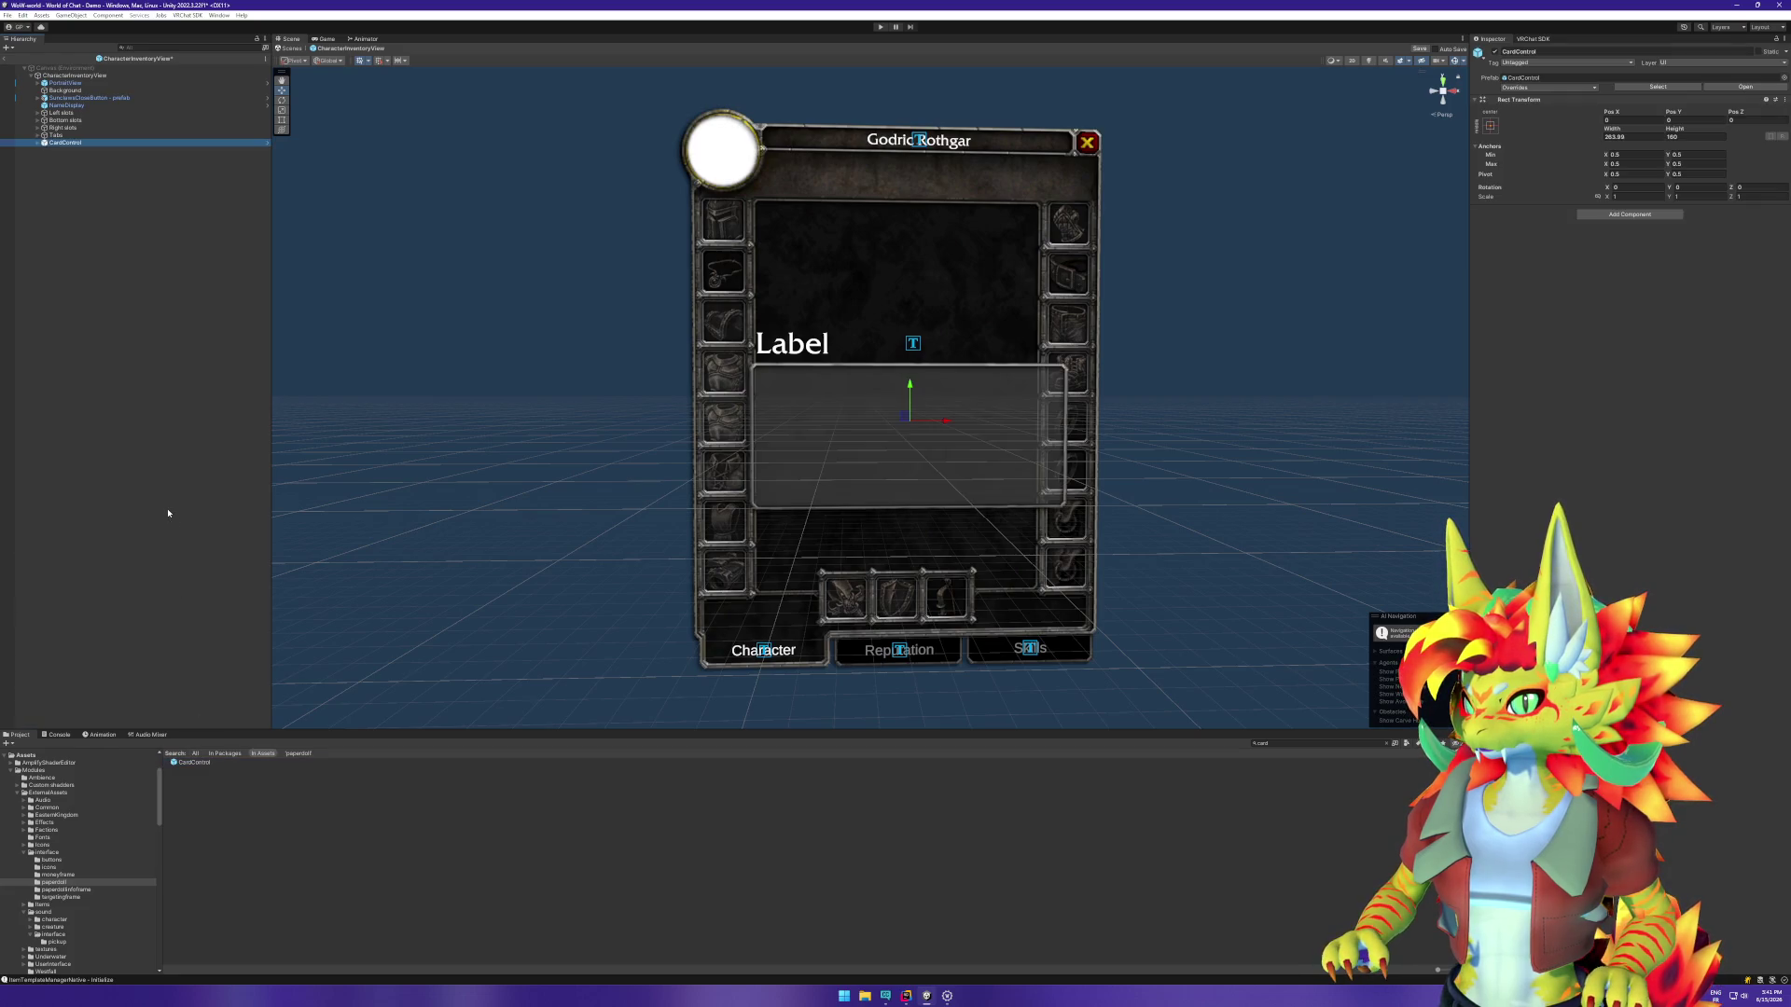
# Step: Rename the prefab asset CardView and the scene instance 'CardView - Stats'
pyautogui.click(217, 769)
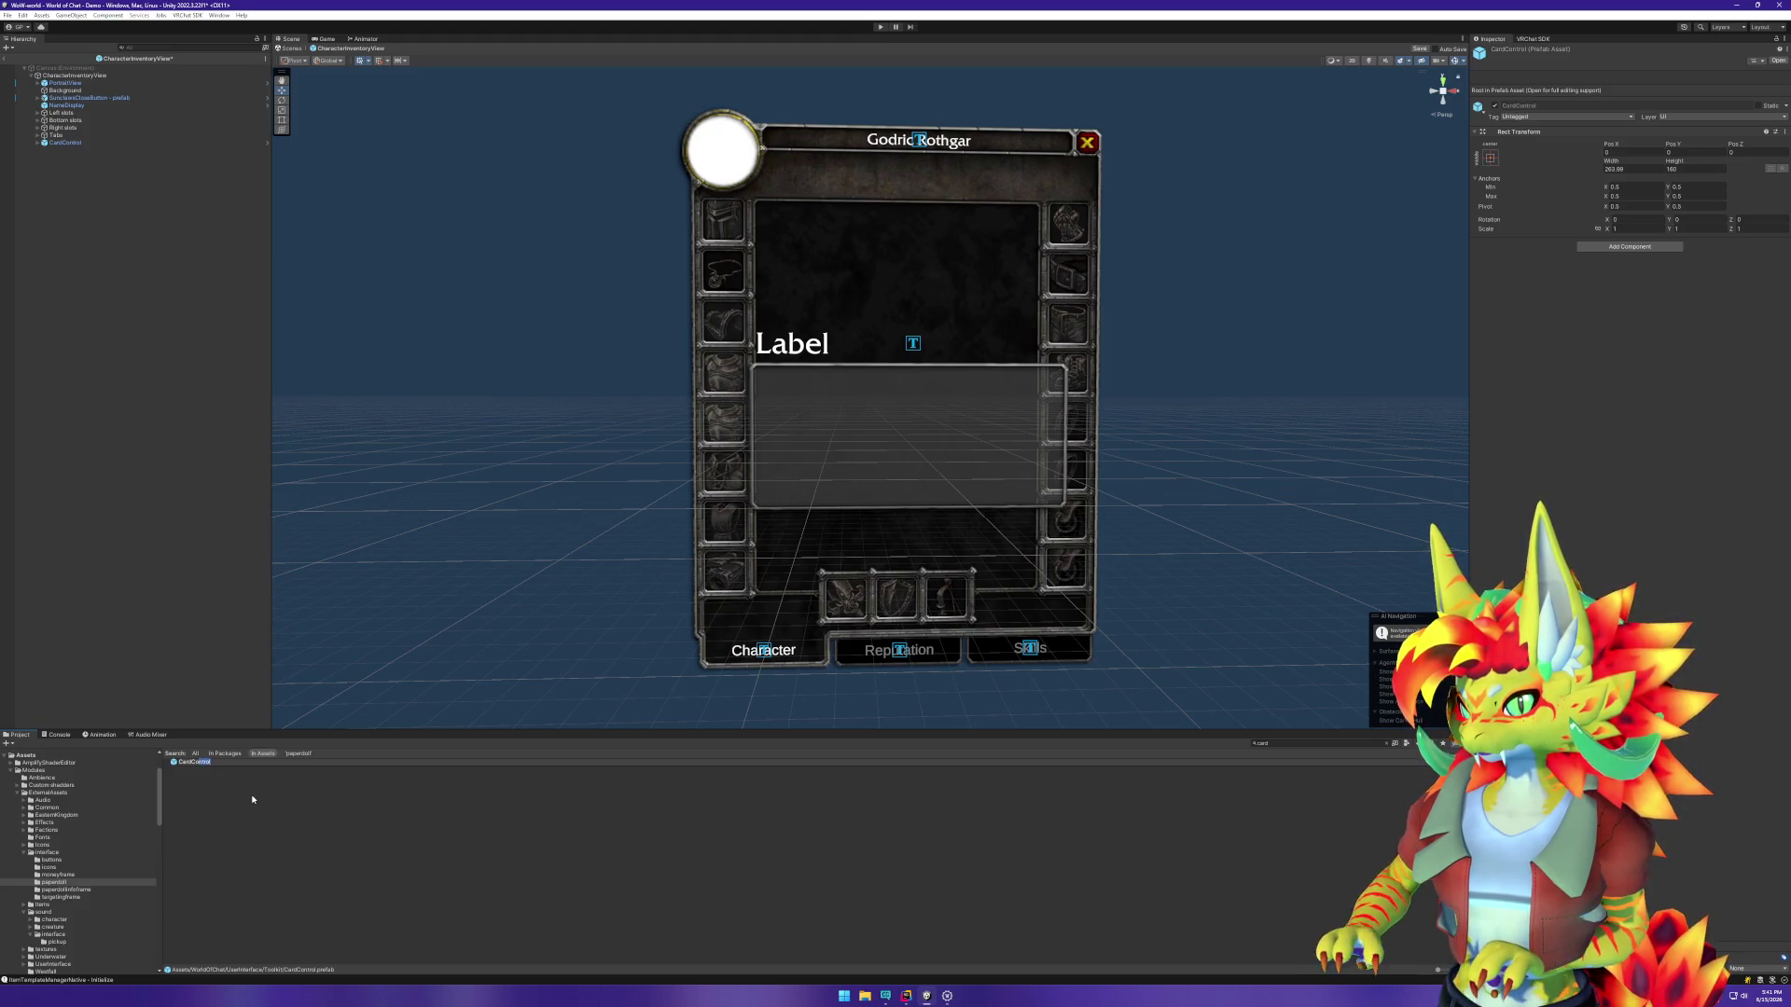
pyautogui.write('View')
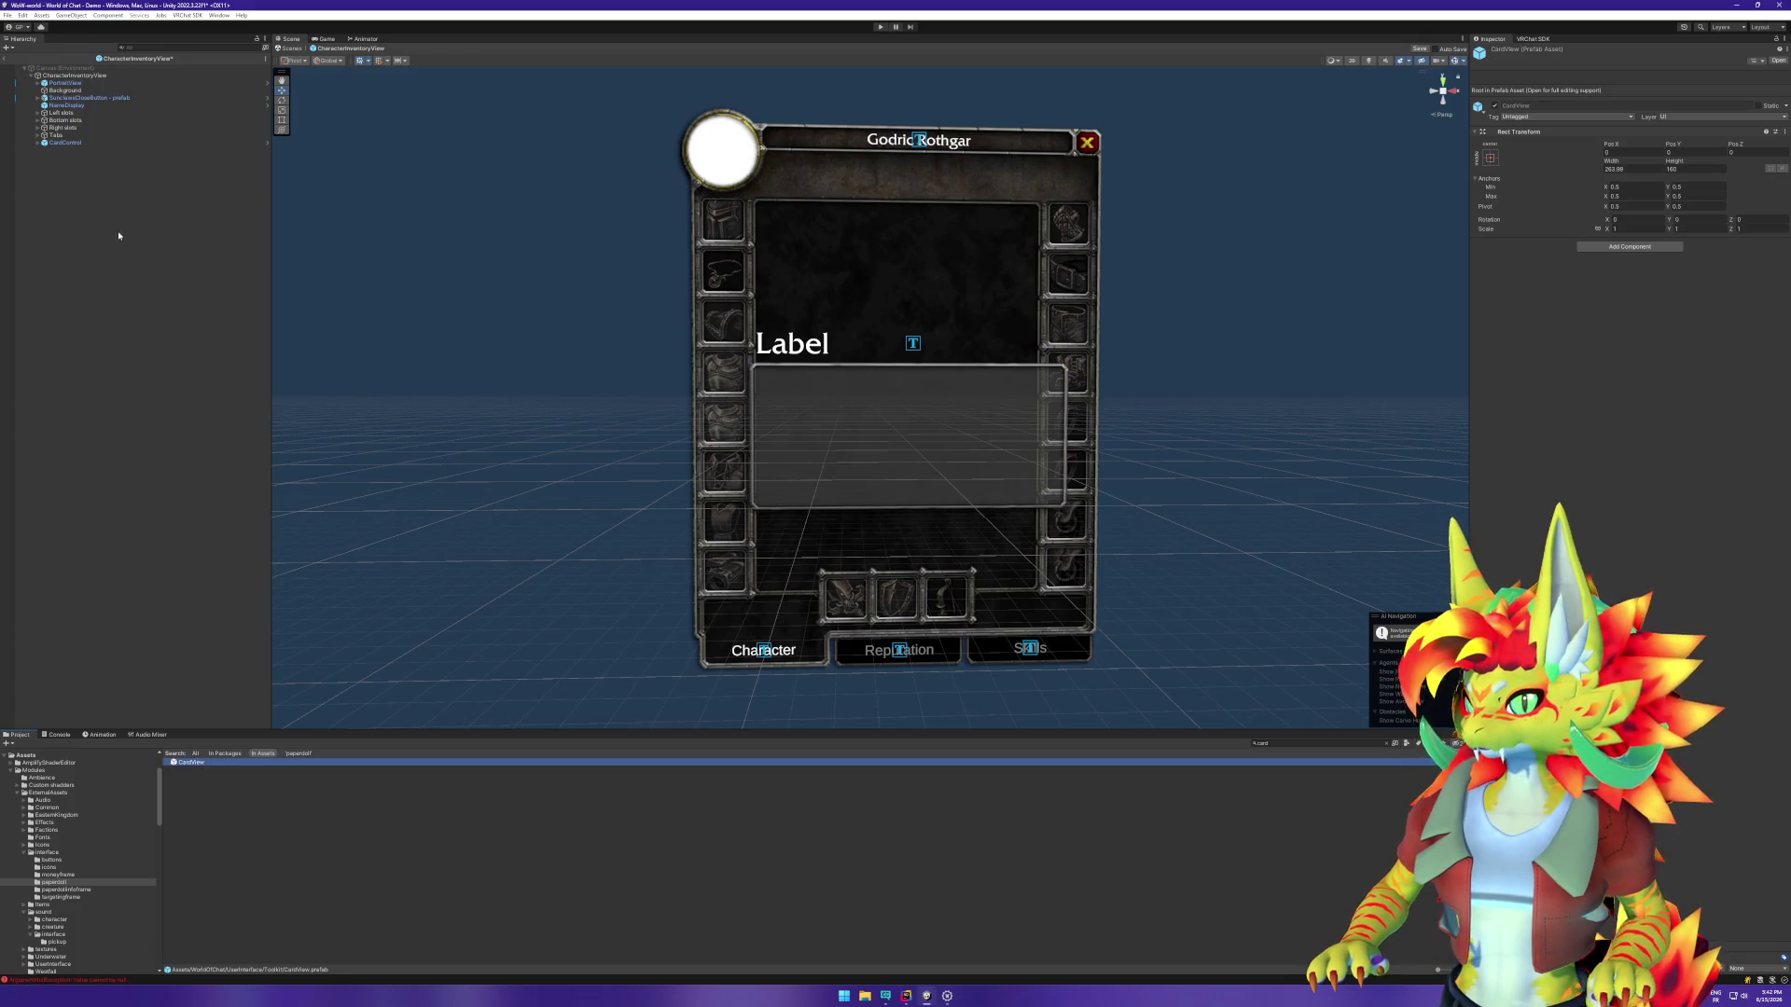
pyautogui.click(66, 142)
pyautogui.press('F2')
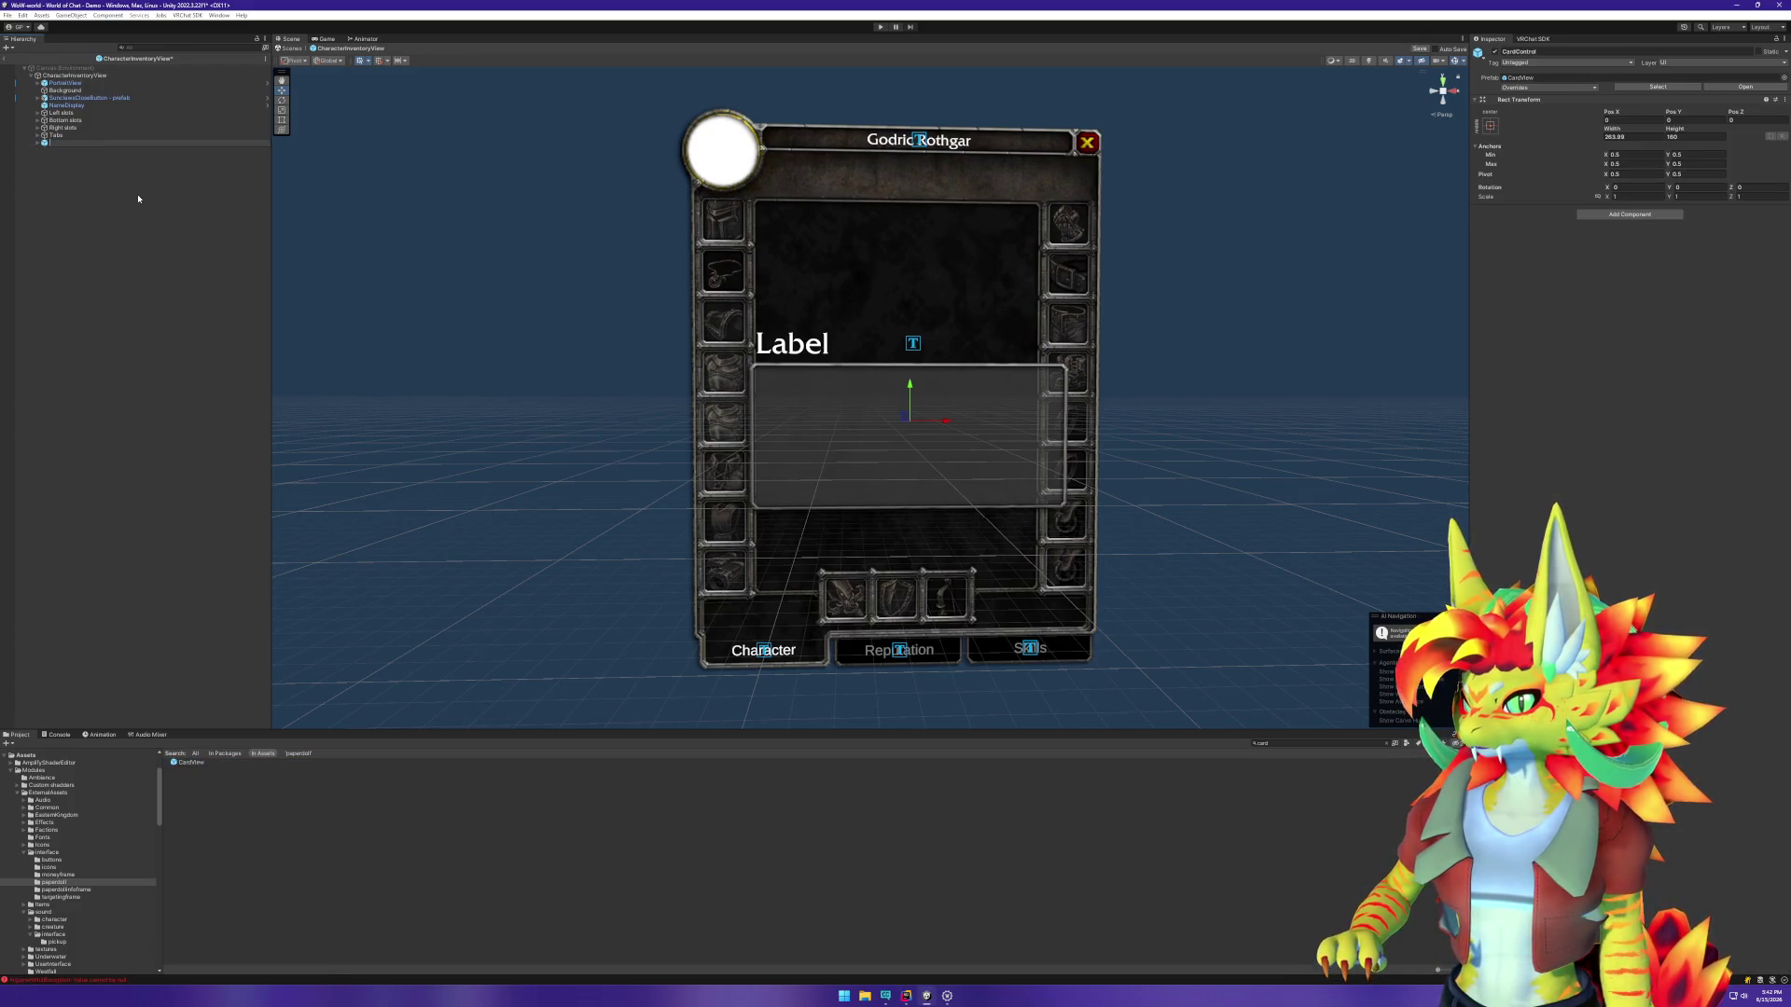
pyautogui.write('Card')
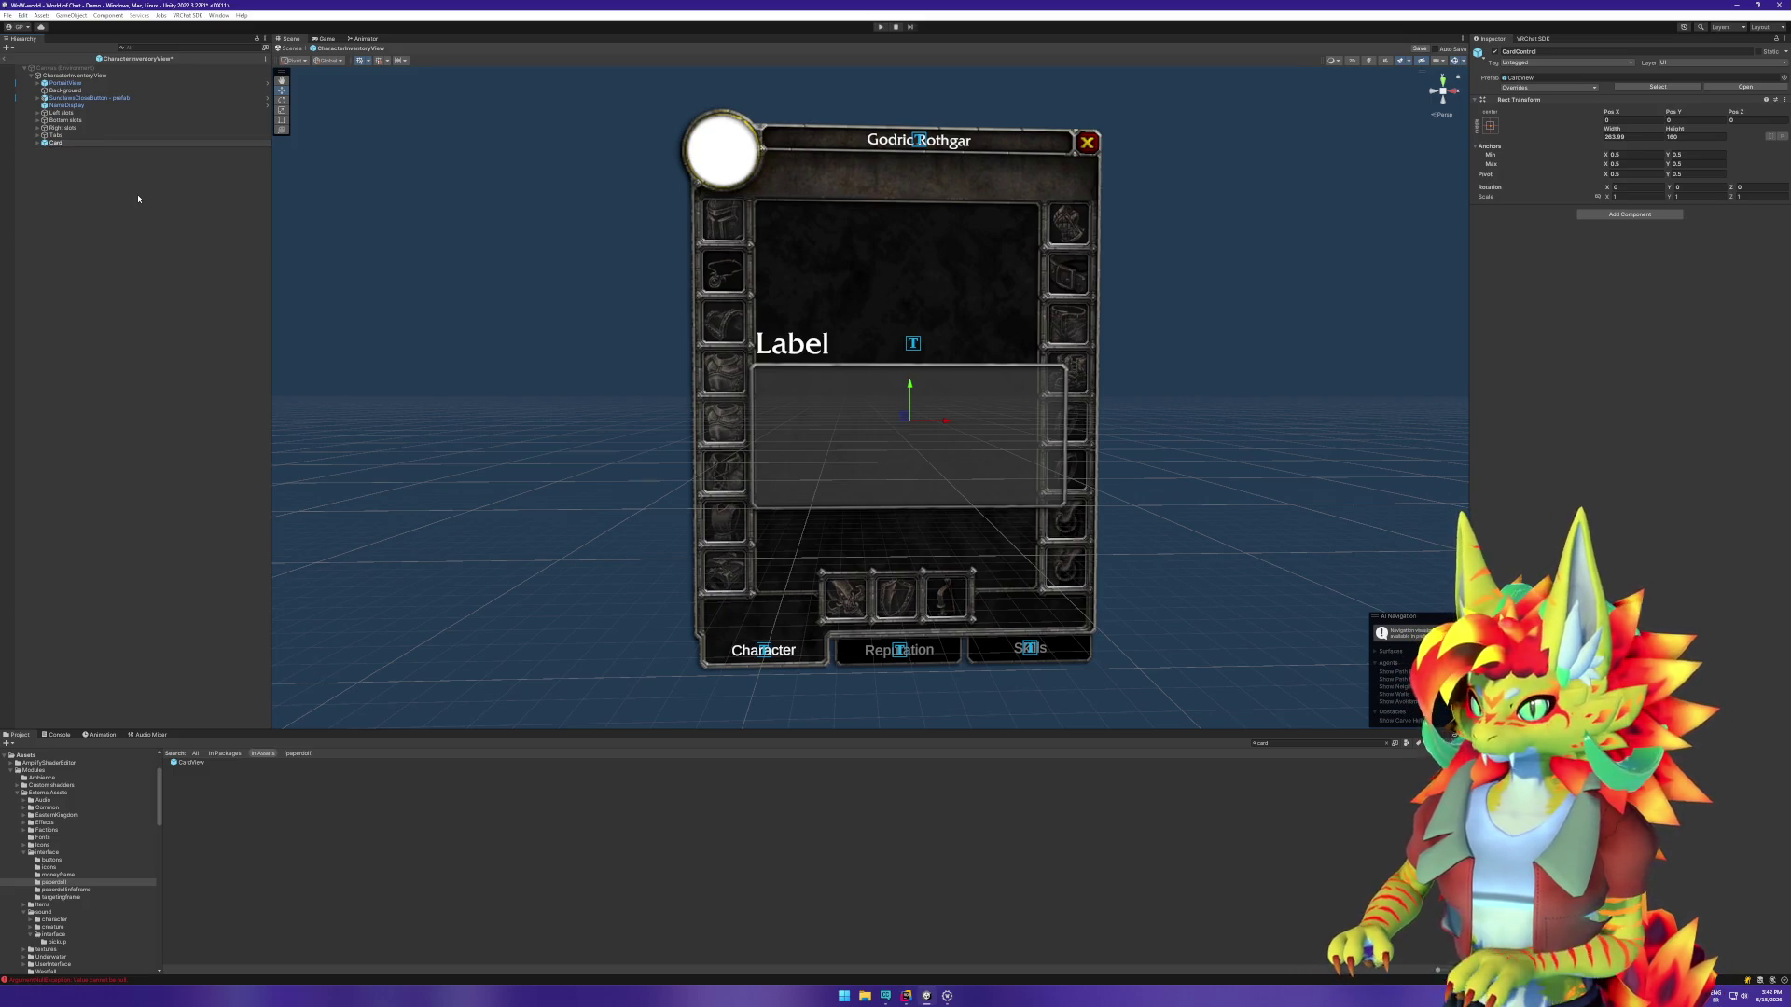
pyautogui.write('ControlView -')
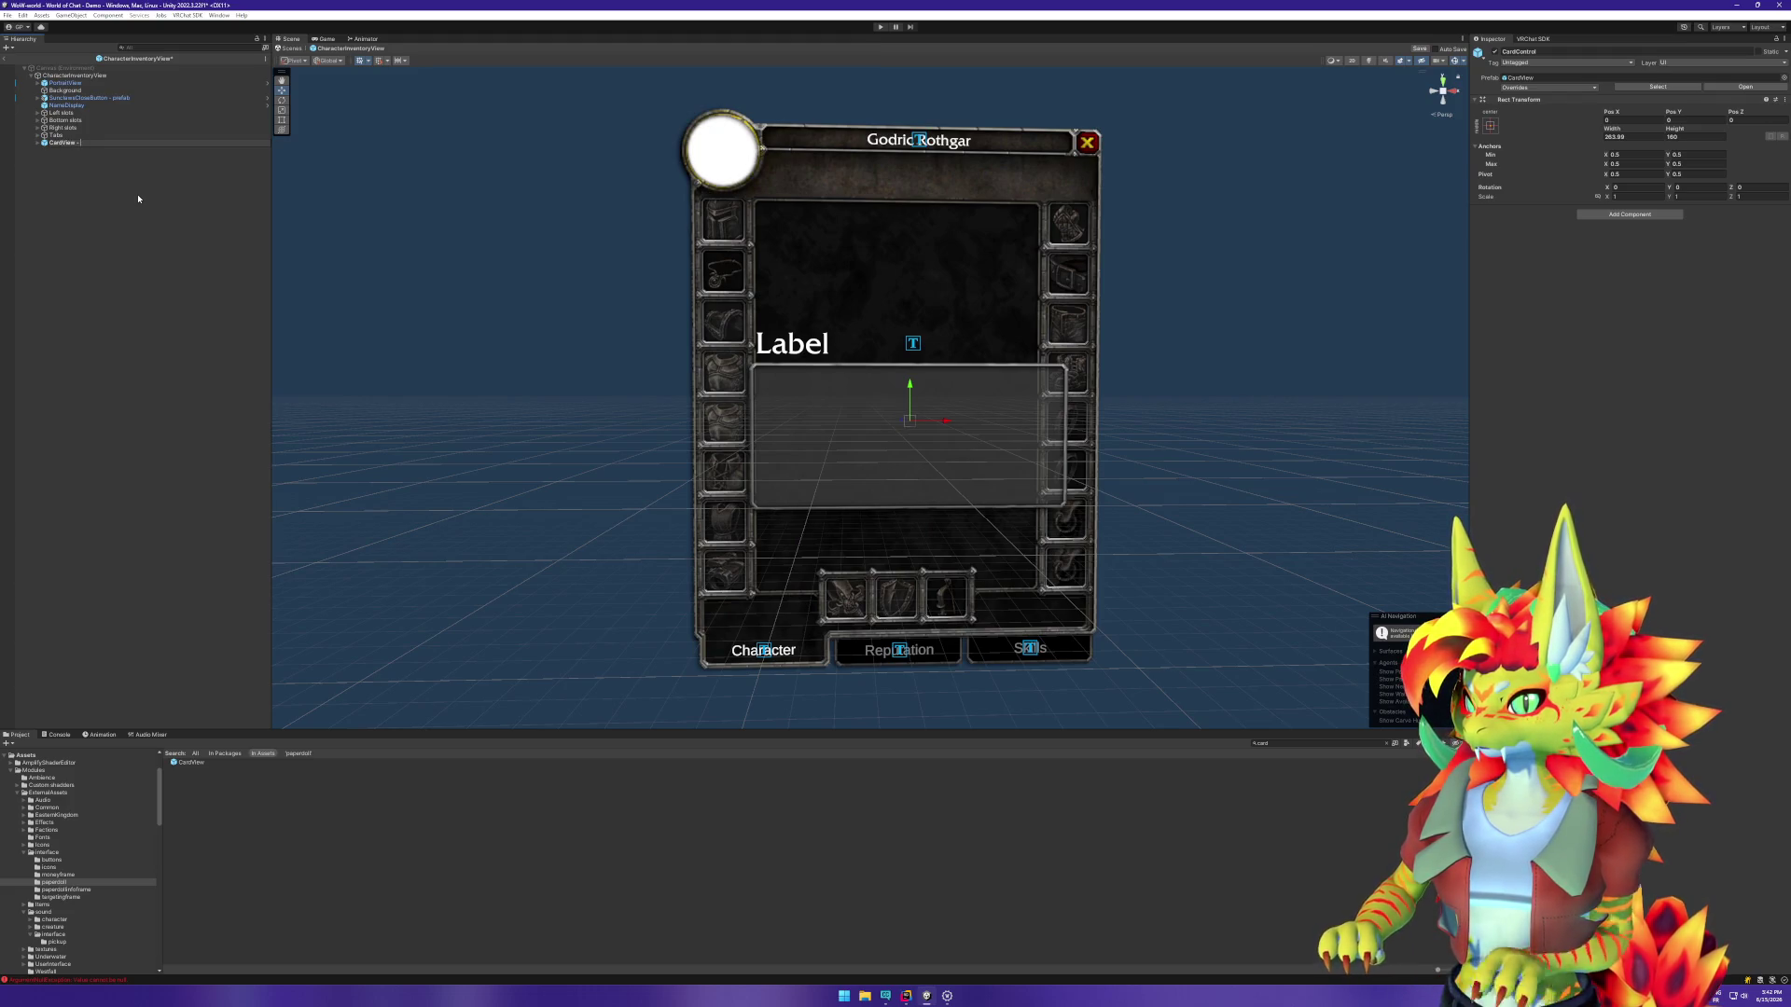
pyautogui.write('s')
pyautogui.press('Return')
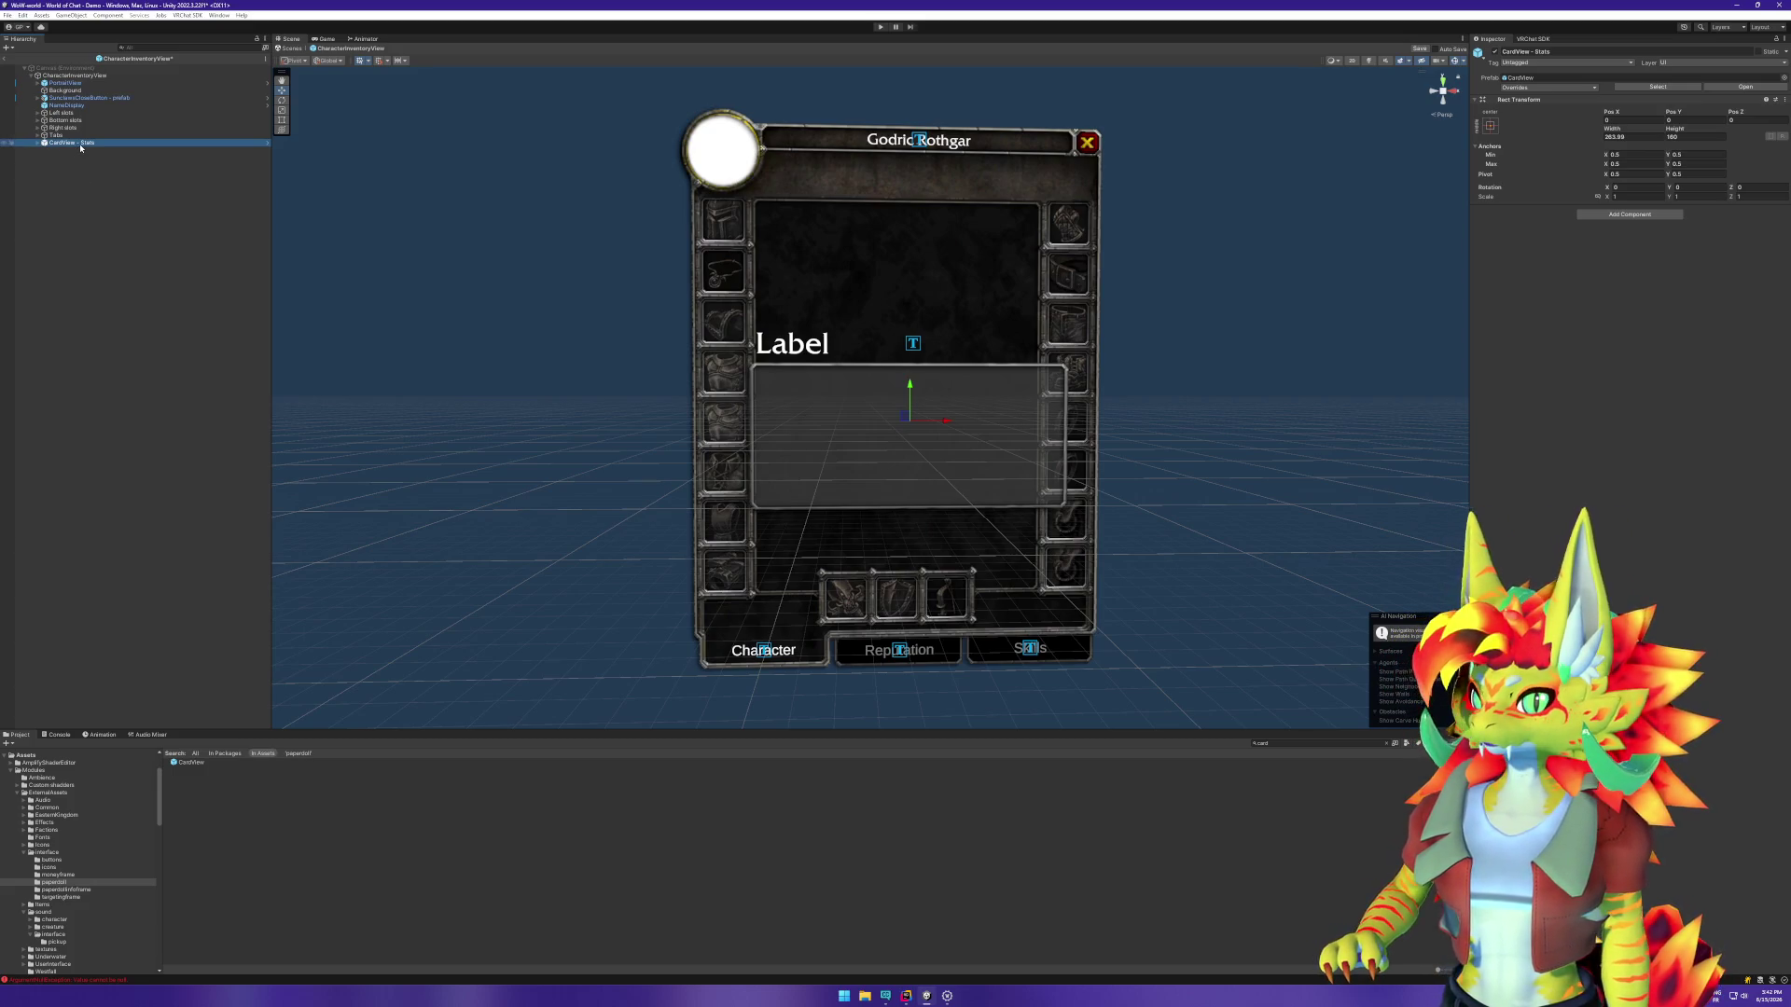
# Step: Create an empty Content object, nest CardView - Stats under it, and move the card near the panel top
pyautogui.rightClick(84, 177)
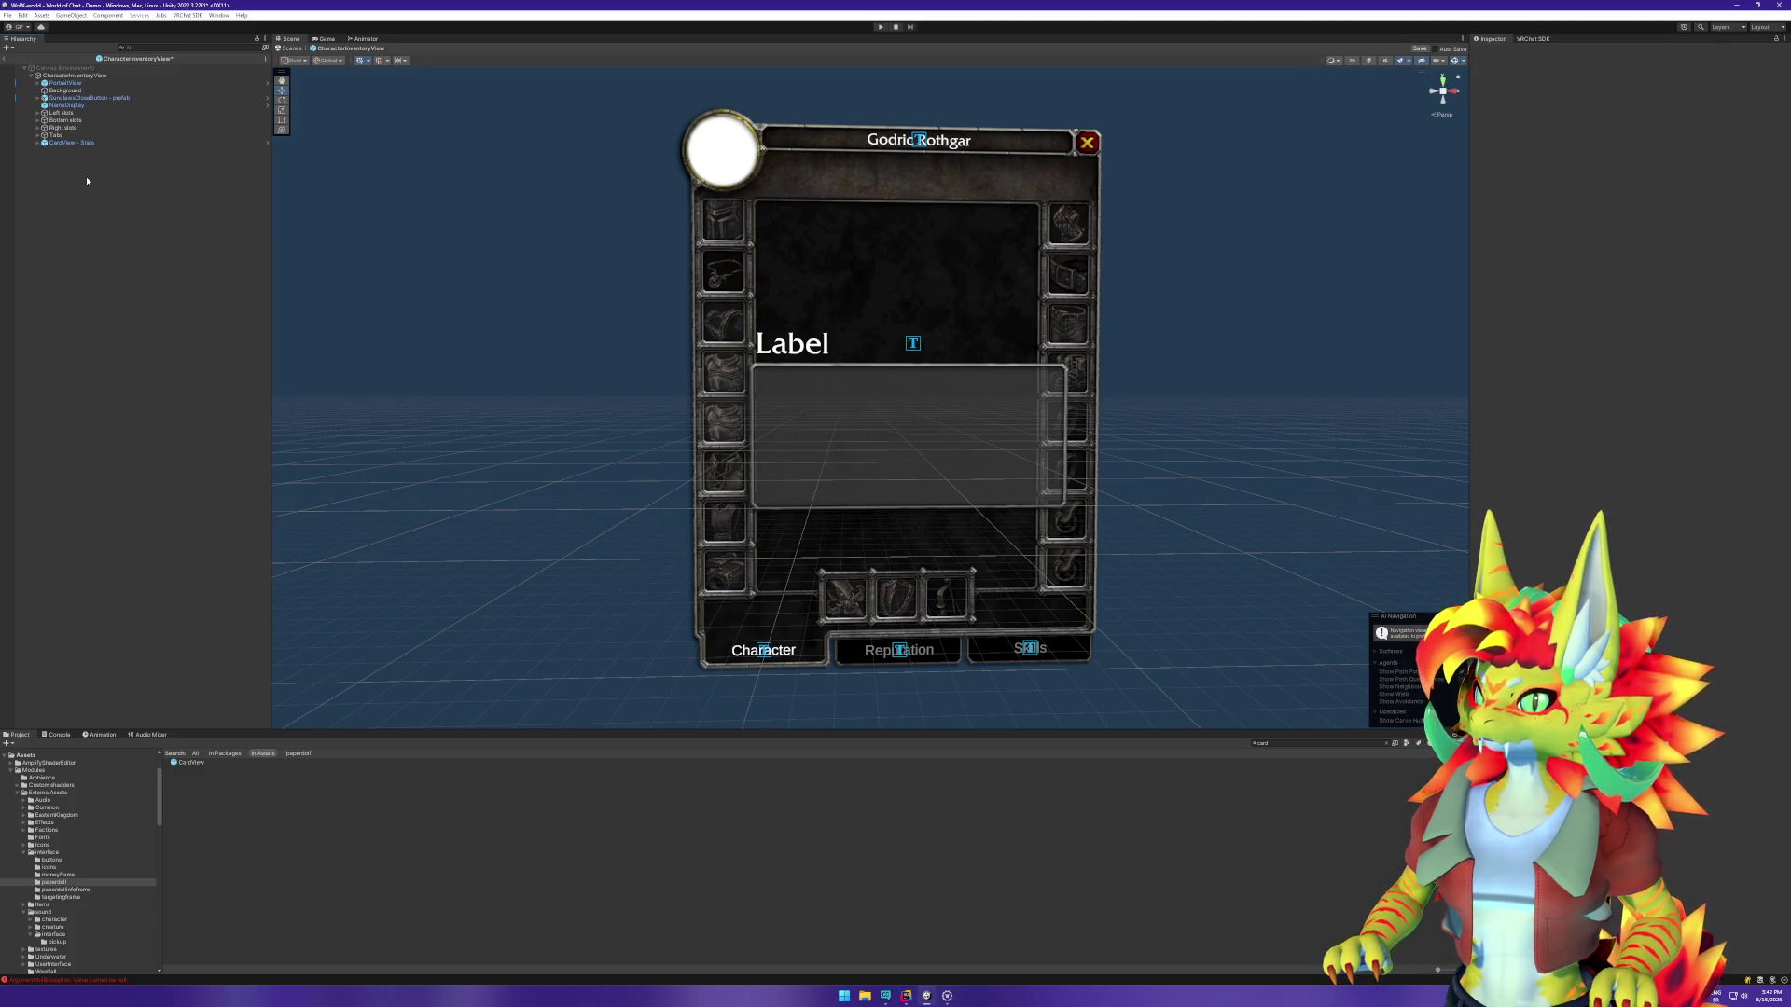
pyautogui.click(129, 309)
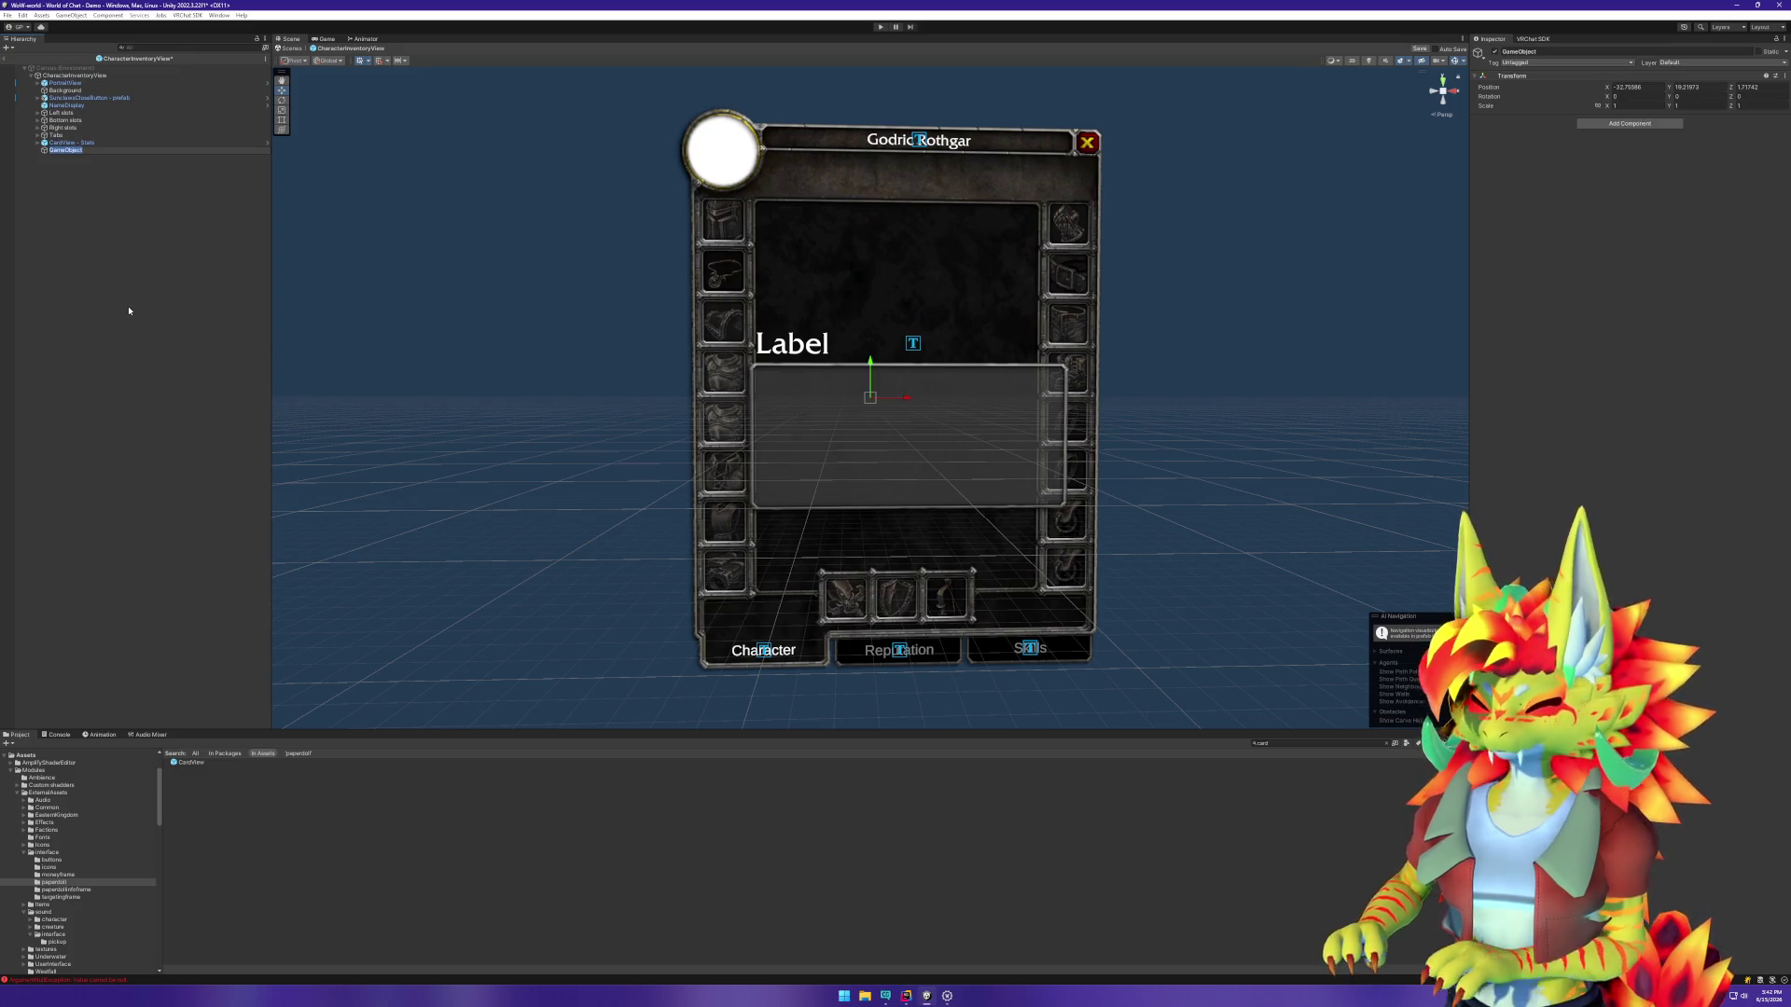
pyautogui.write('Card')
pyautogui.press('Return')
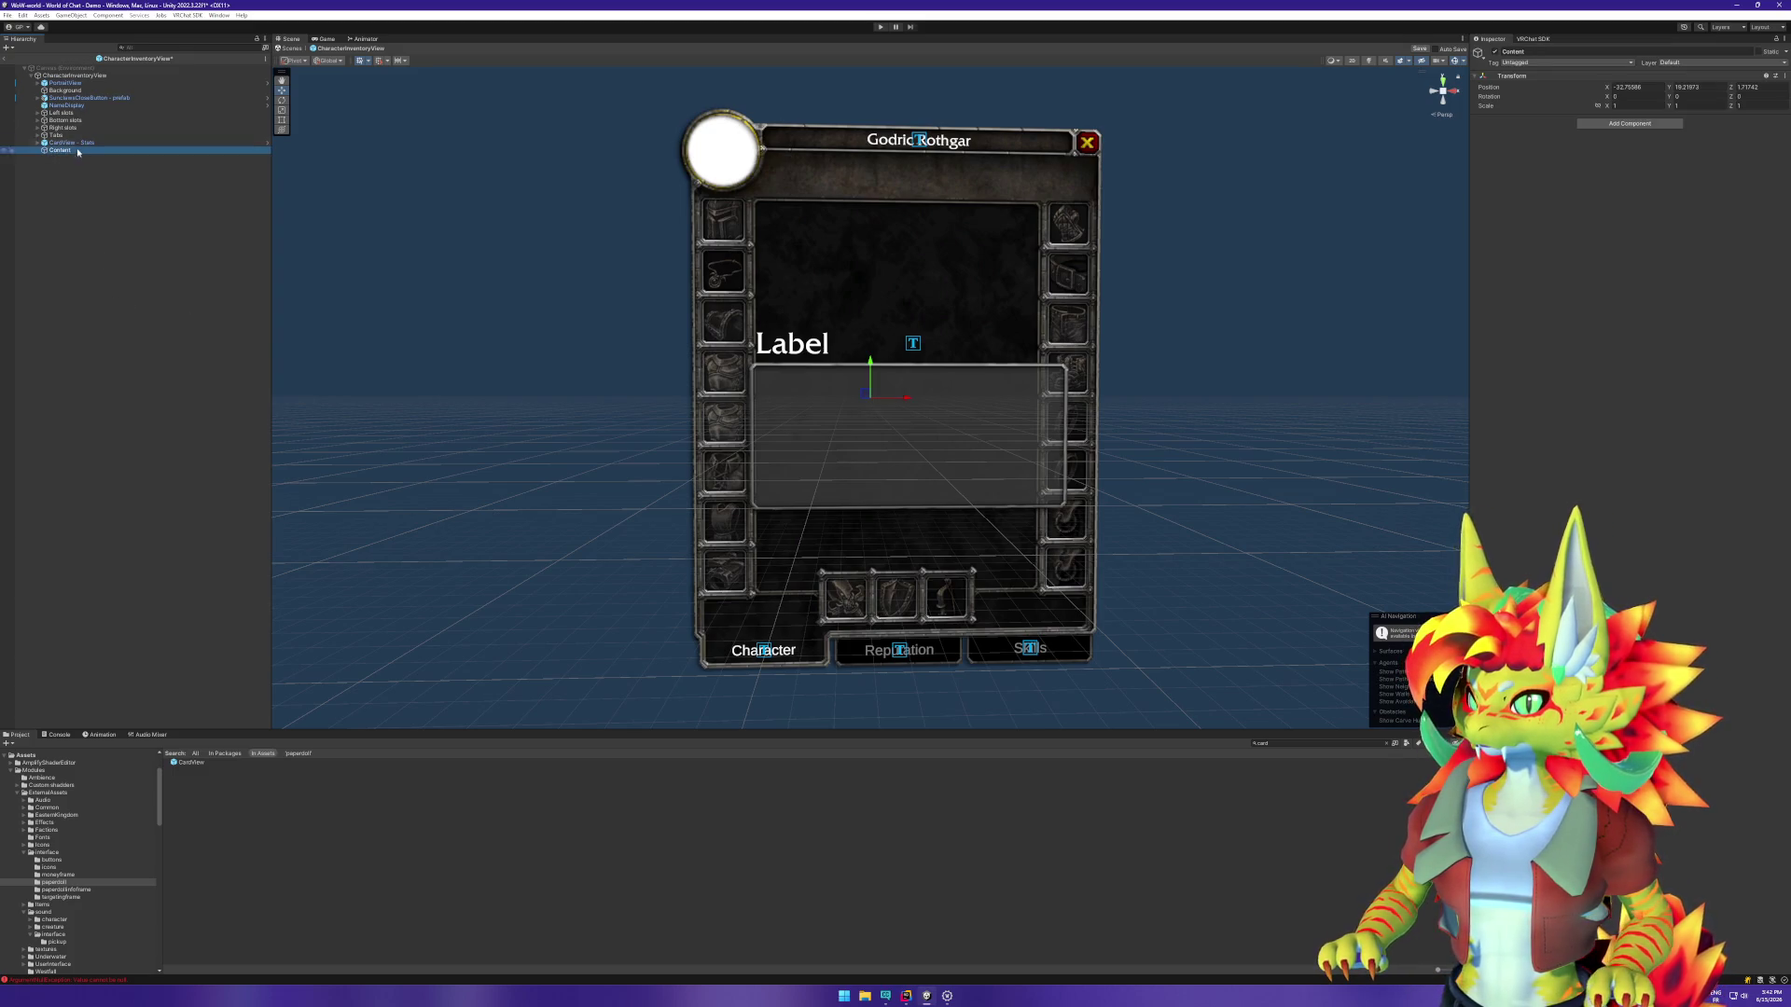
pyautogui.moveTo(78, 142); pyautogui.dragTo(76, 153)
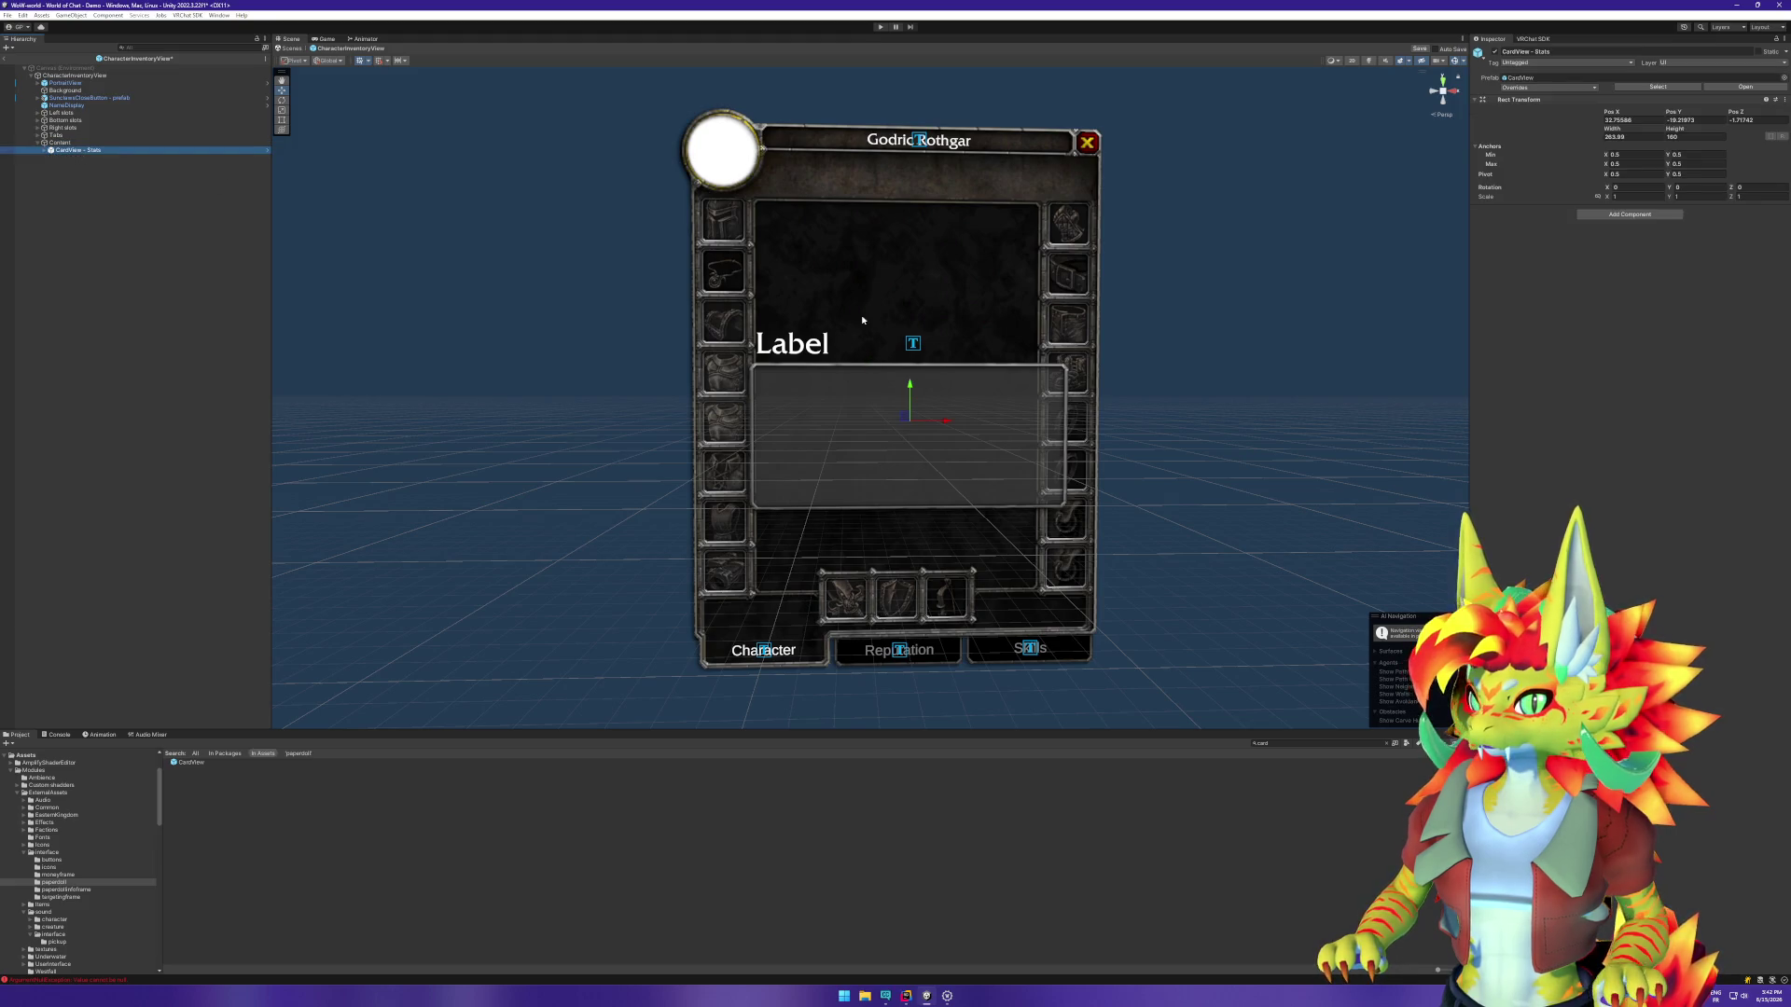
pyautogui.moveTo(903, 417)
pyautogui.mouseDown()
pyautogui.moveTo(823, 258)
pyautogui.moveTo(895, 260)
pyautogui.mouseUp()
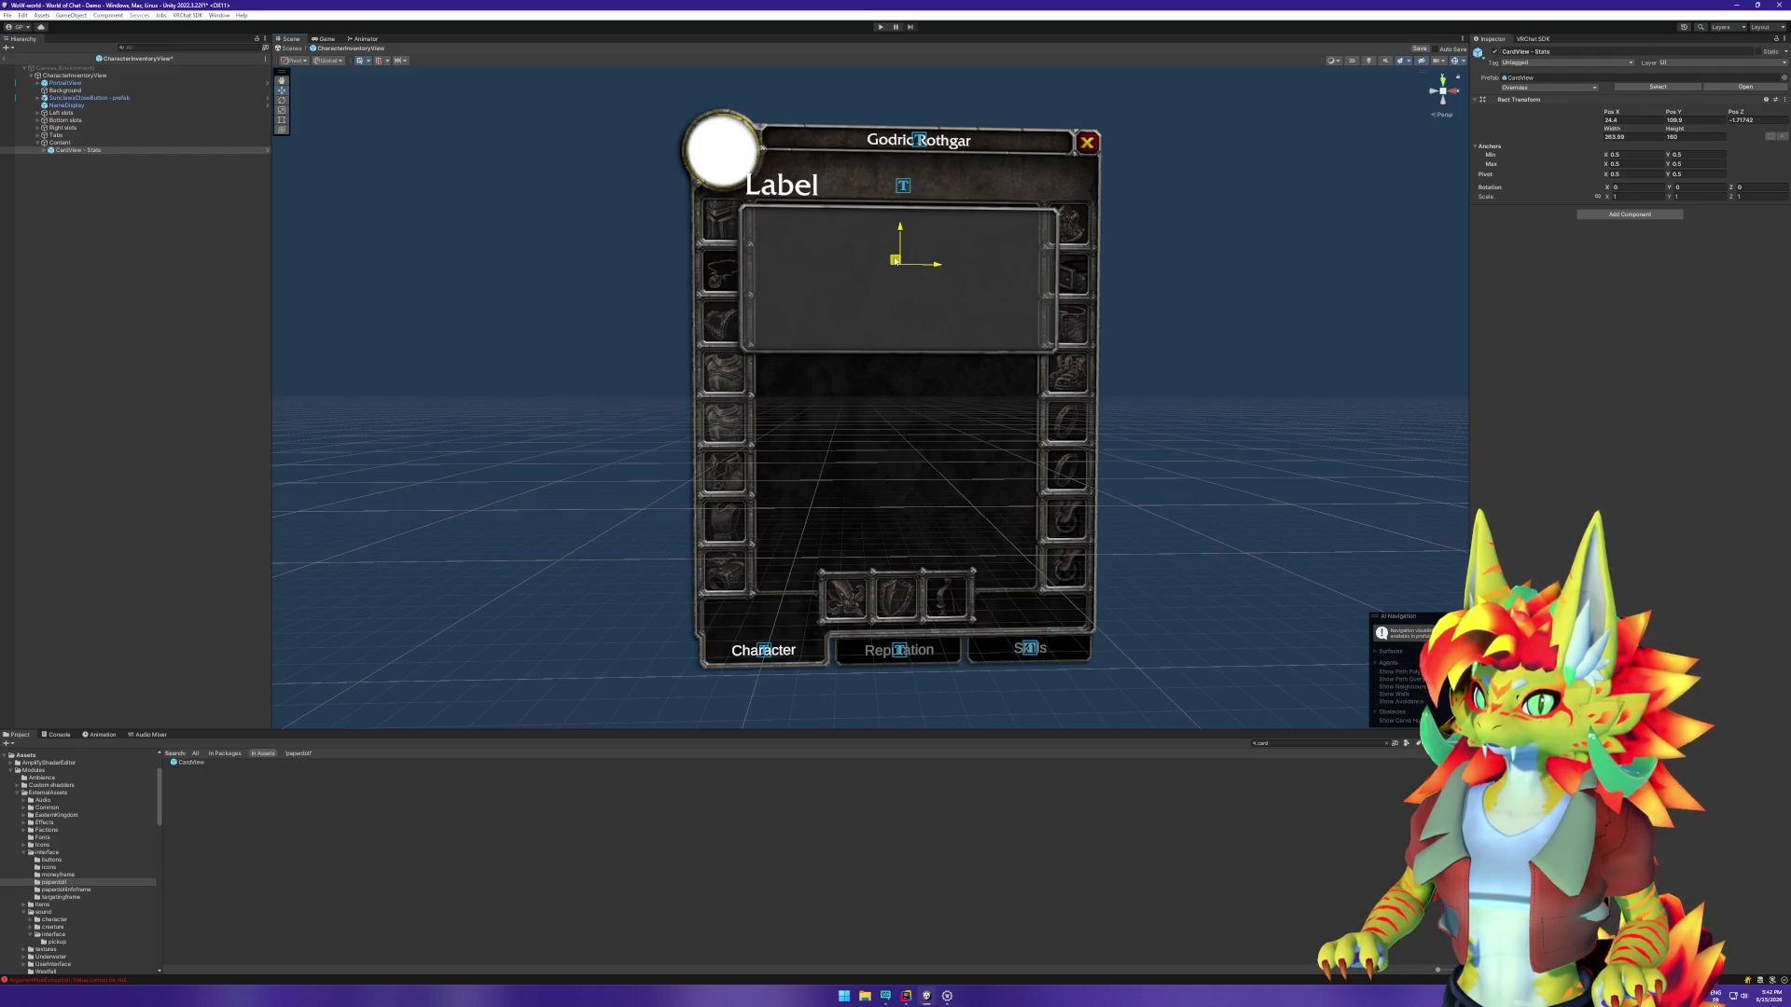
# Step: Narrow CardView - Stats to 236.2 wide and shift Content right to centre it
pyautogui.click(49, 151)
pyautogui.click(78, 159)
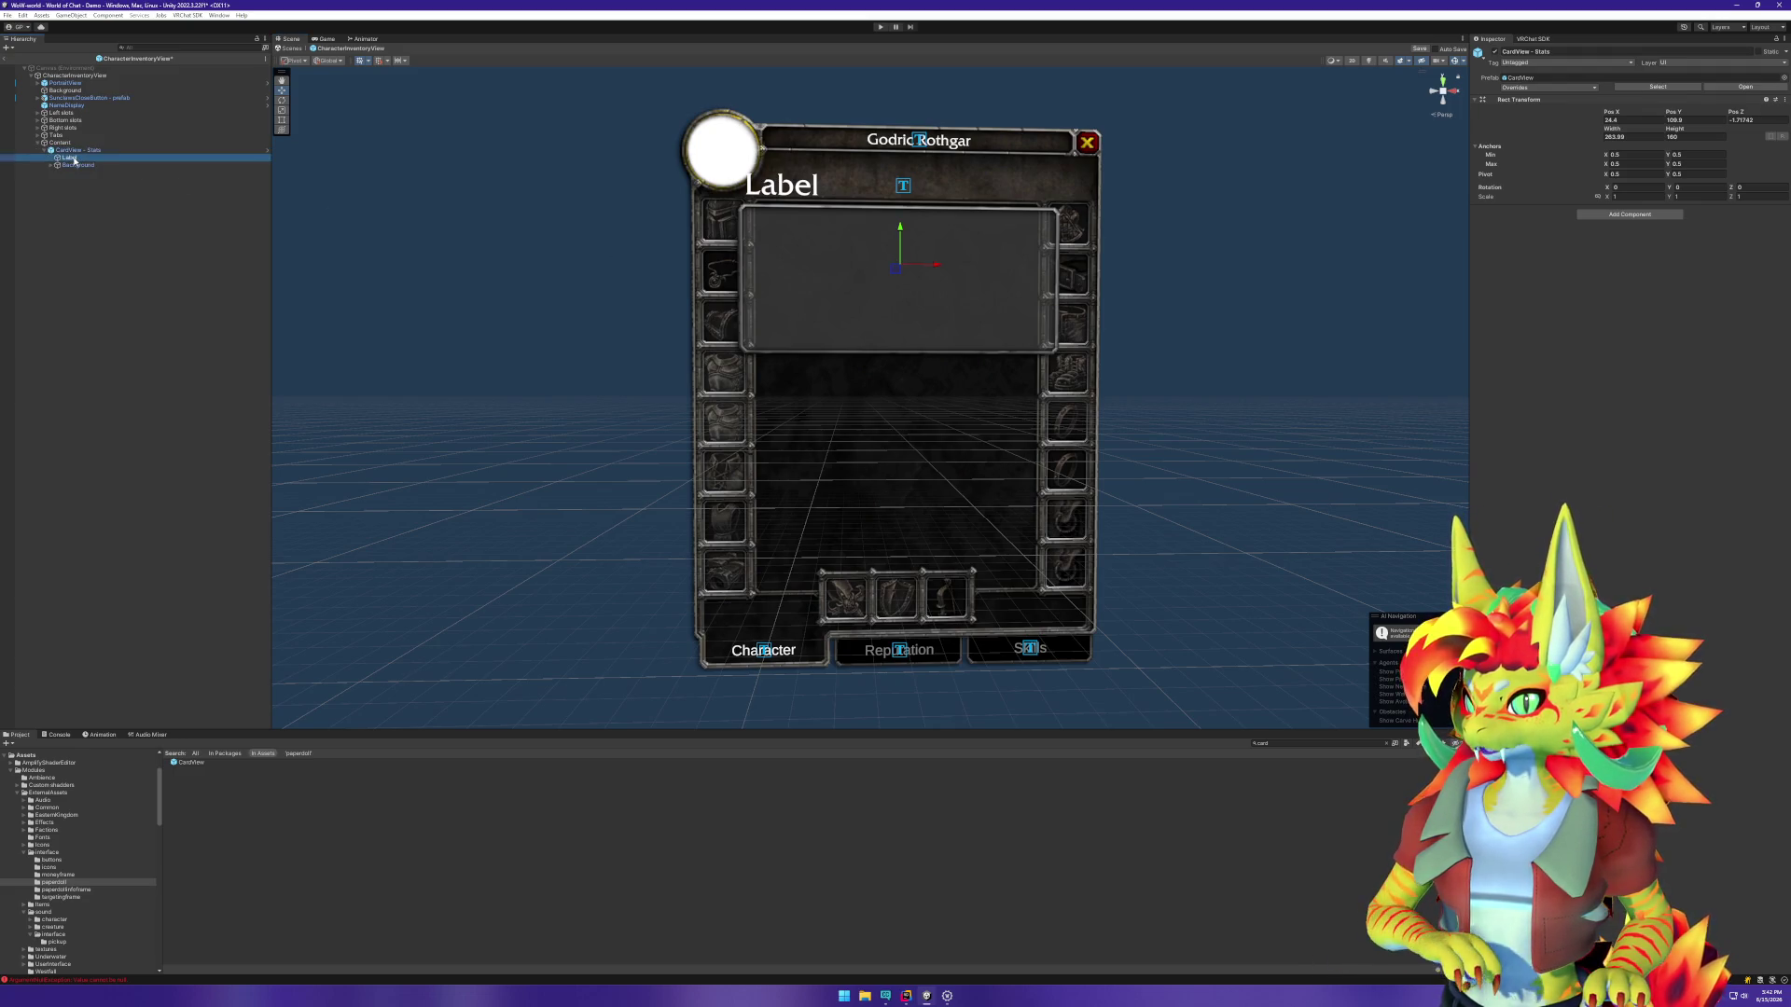
pyautogui.click(78, 150)
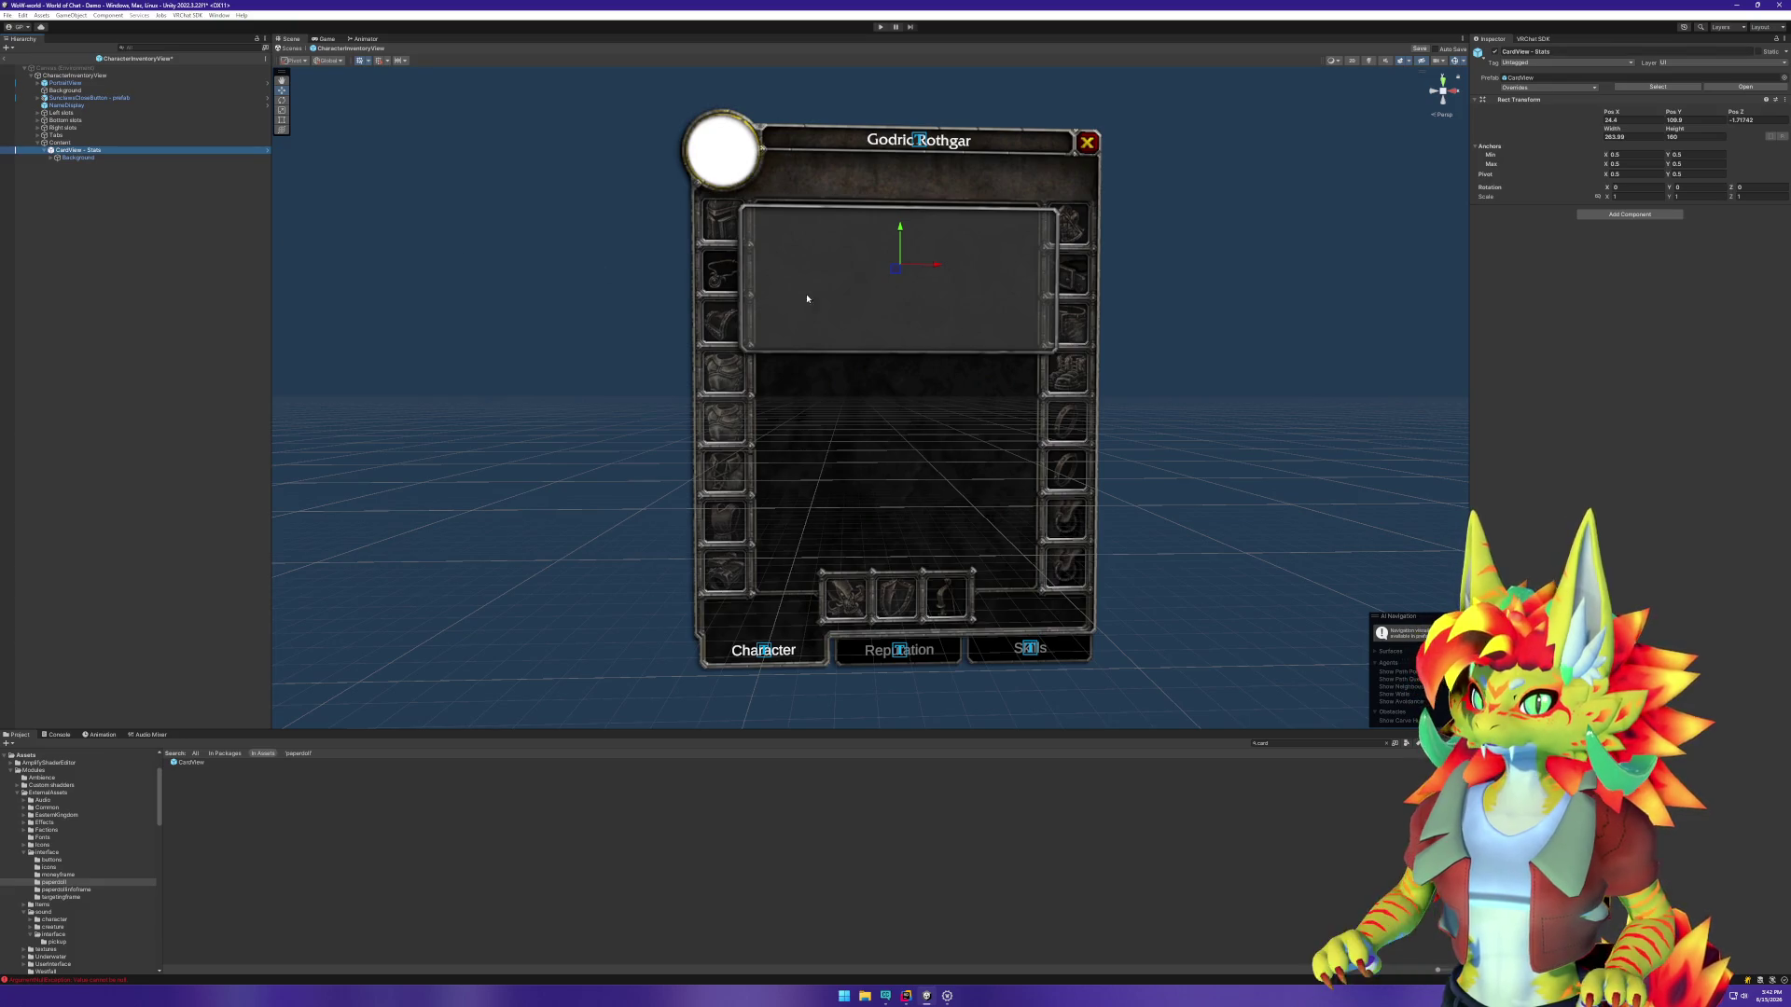
pyautogui.moveTo(1619, 131); pyautogui.dragTo(1556, 142)
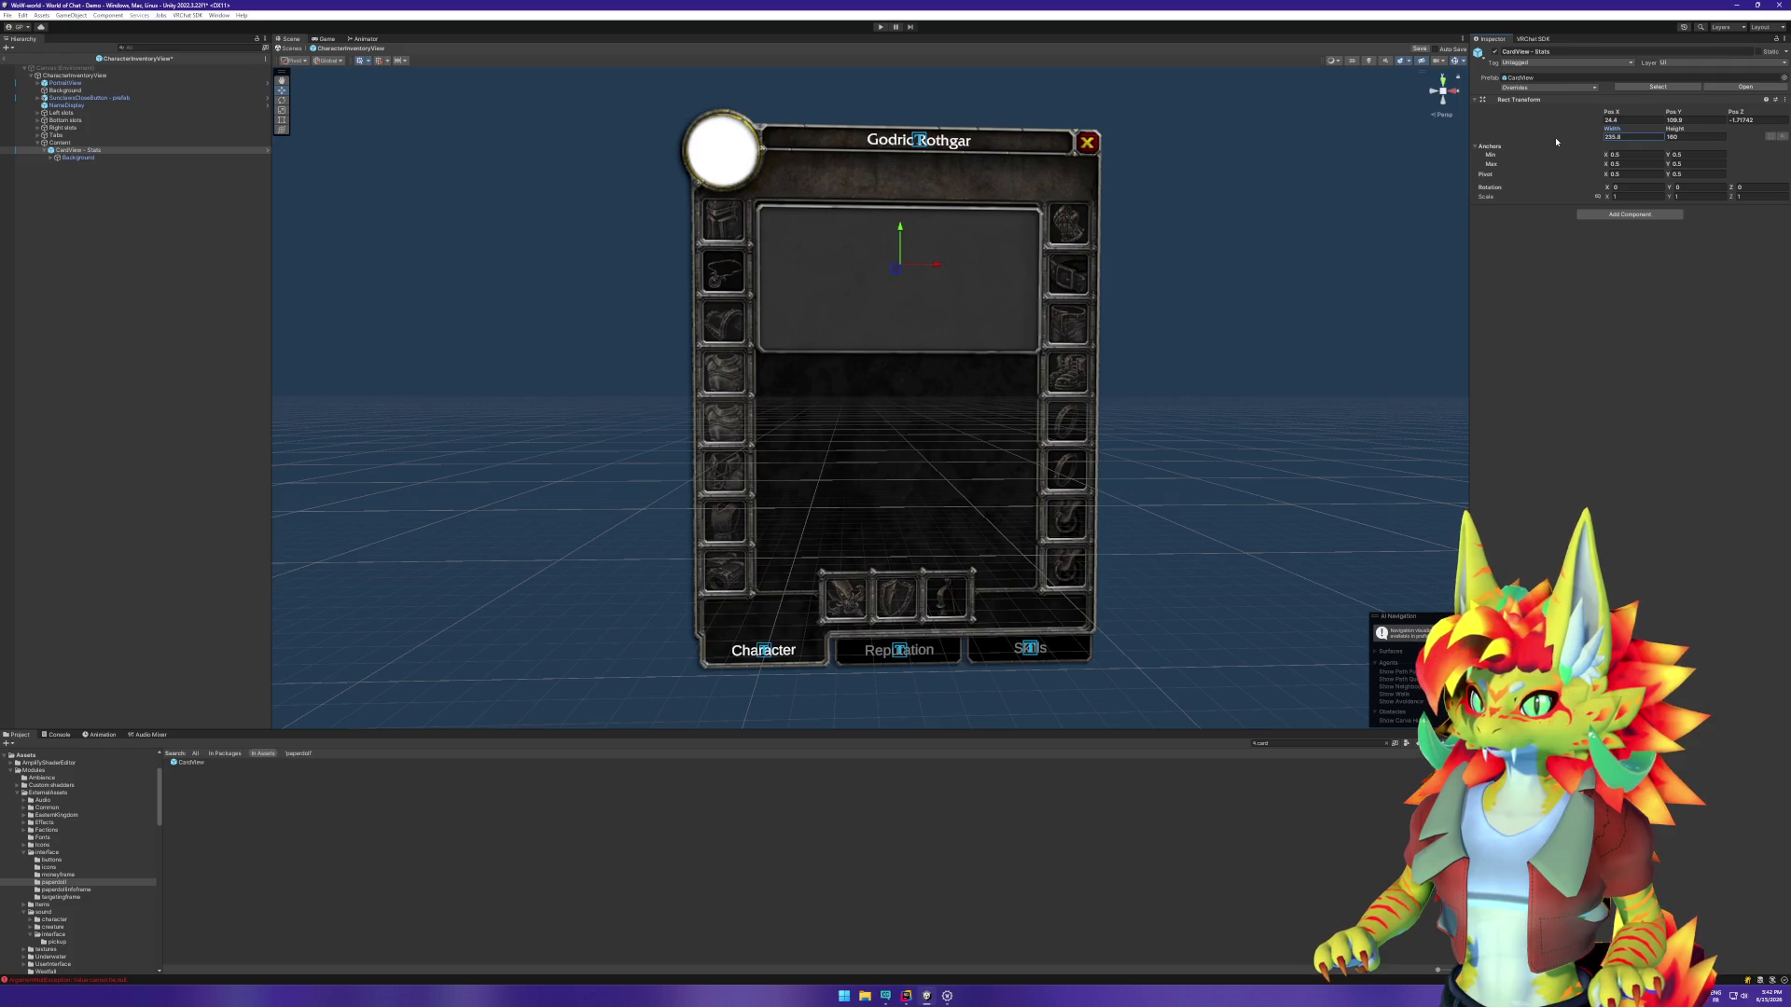
pyautogui.click(84, 142)
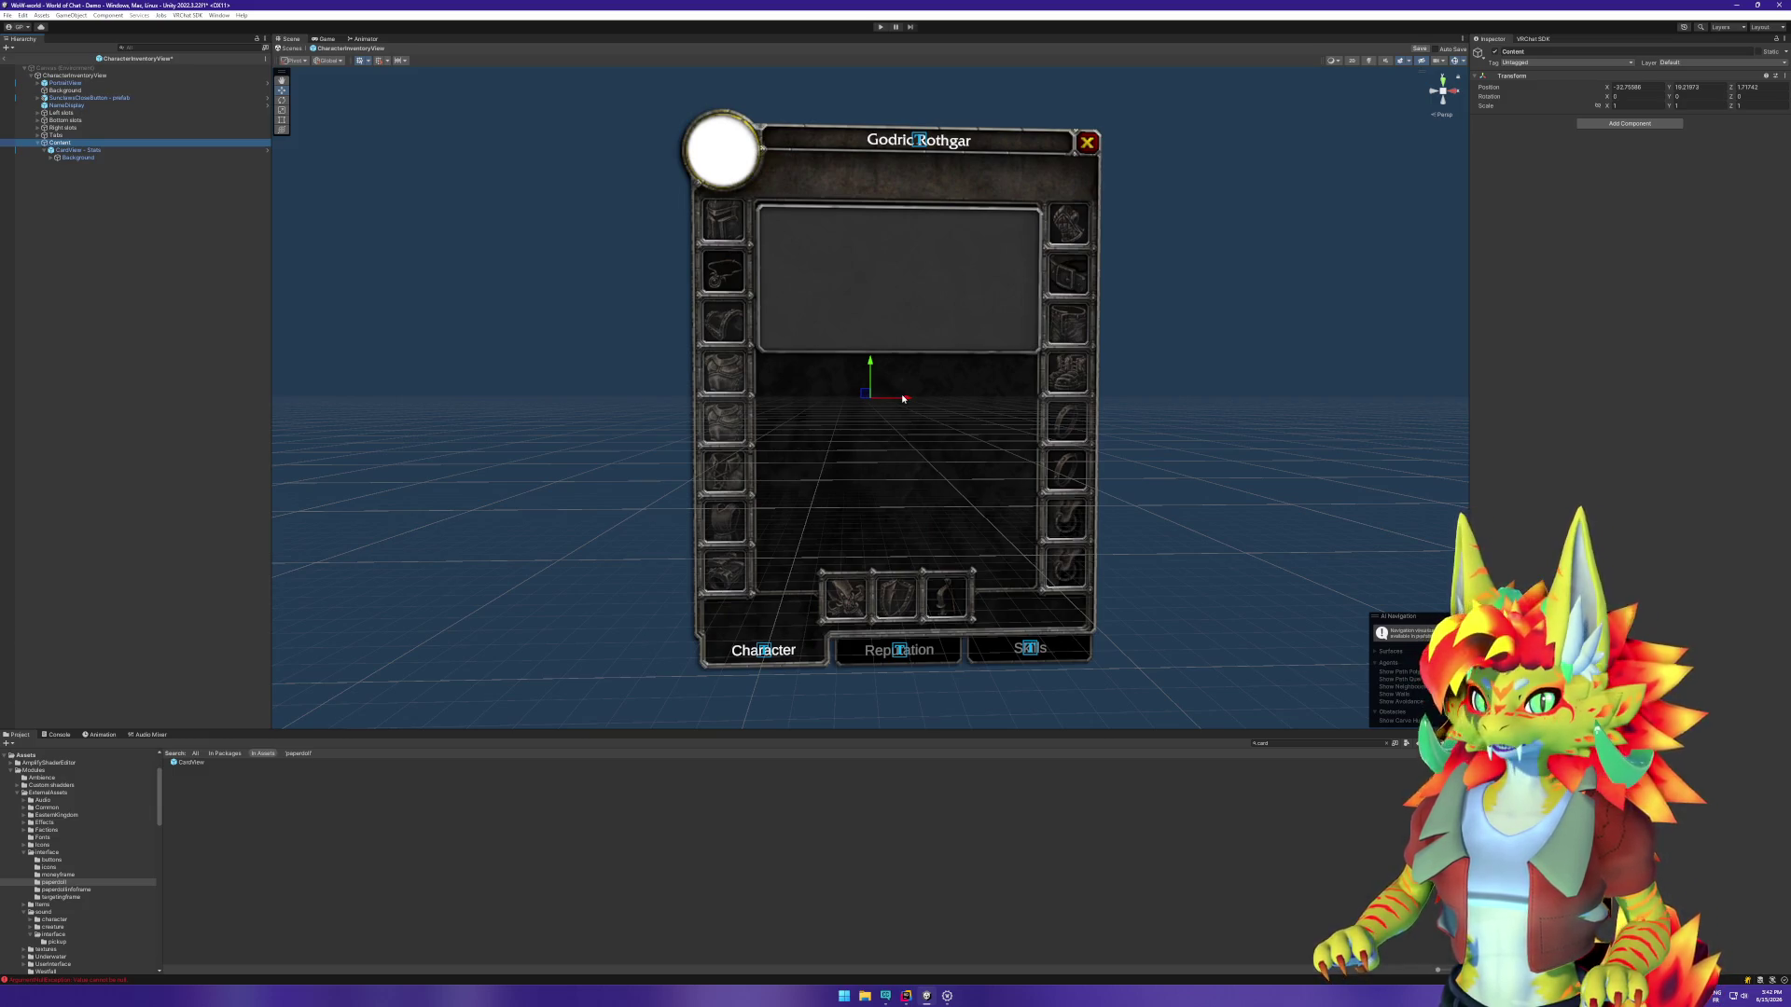
pyautogui.moveTo(903, 399); pyautogui.dragTo(932, 402)
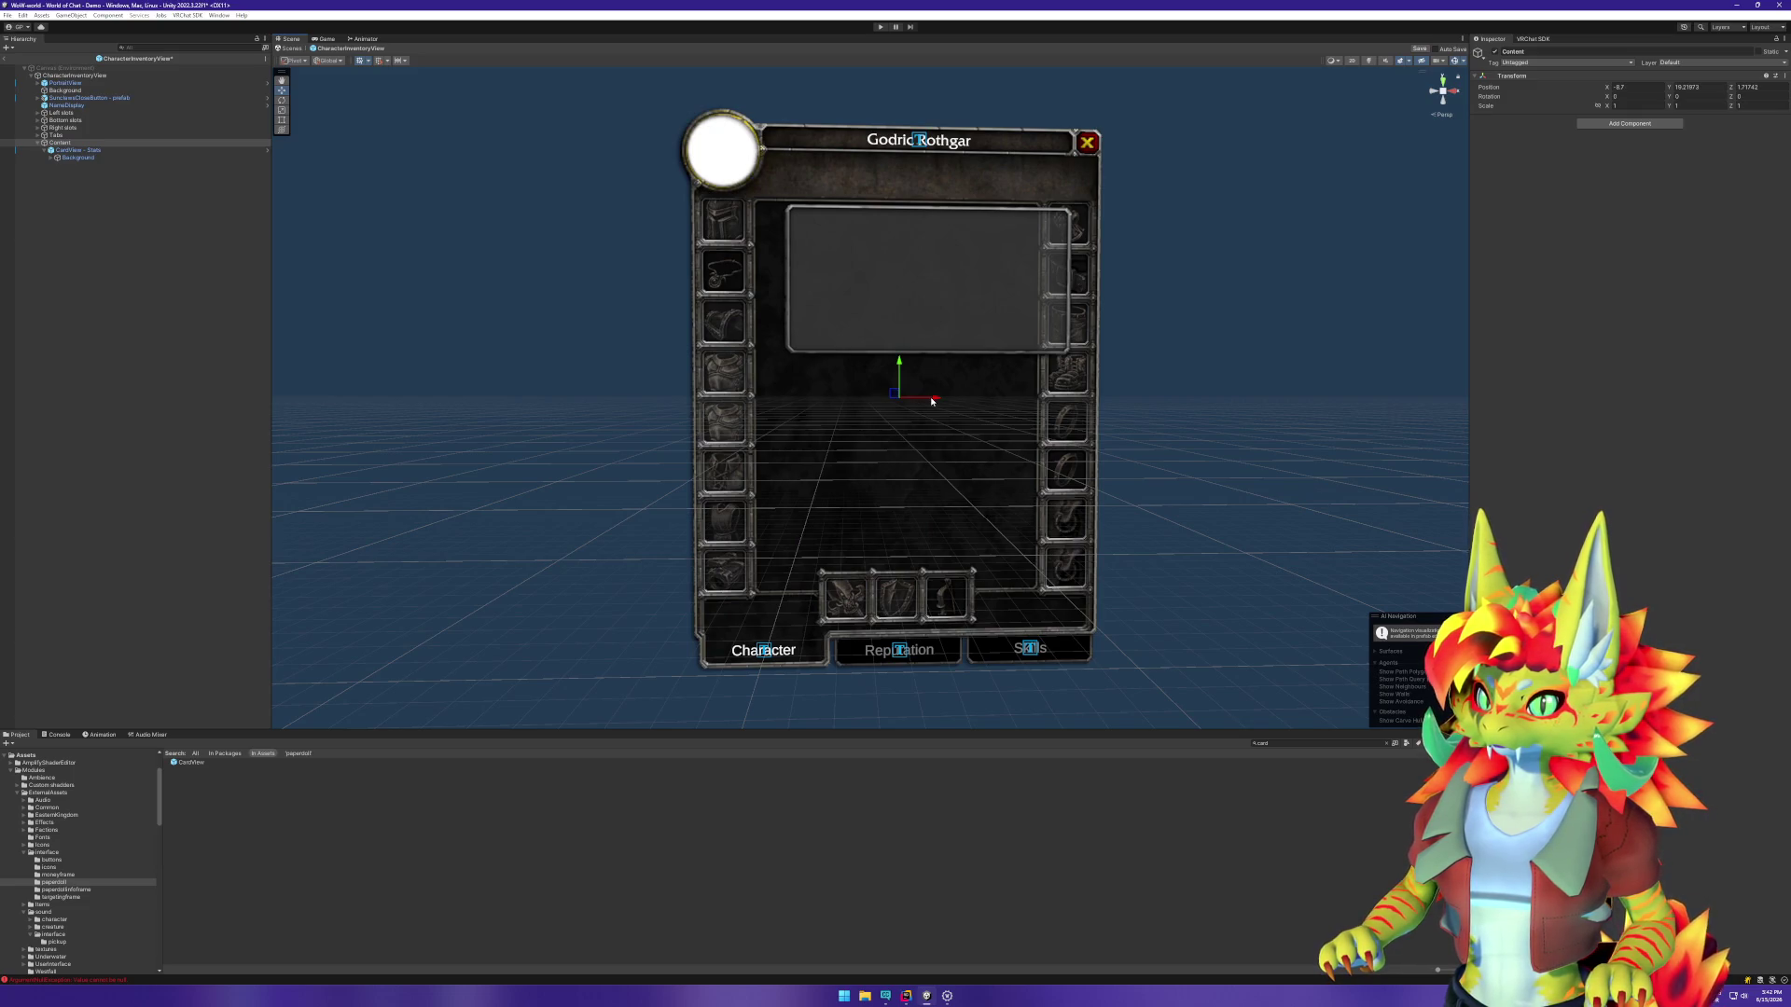
pyautogui.click(286, 119)
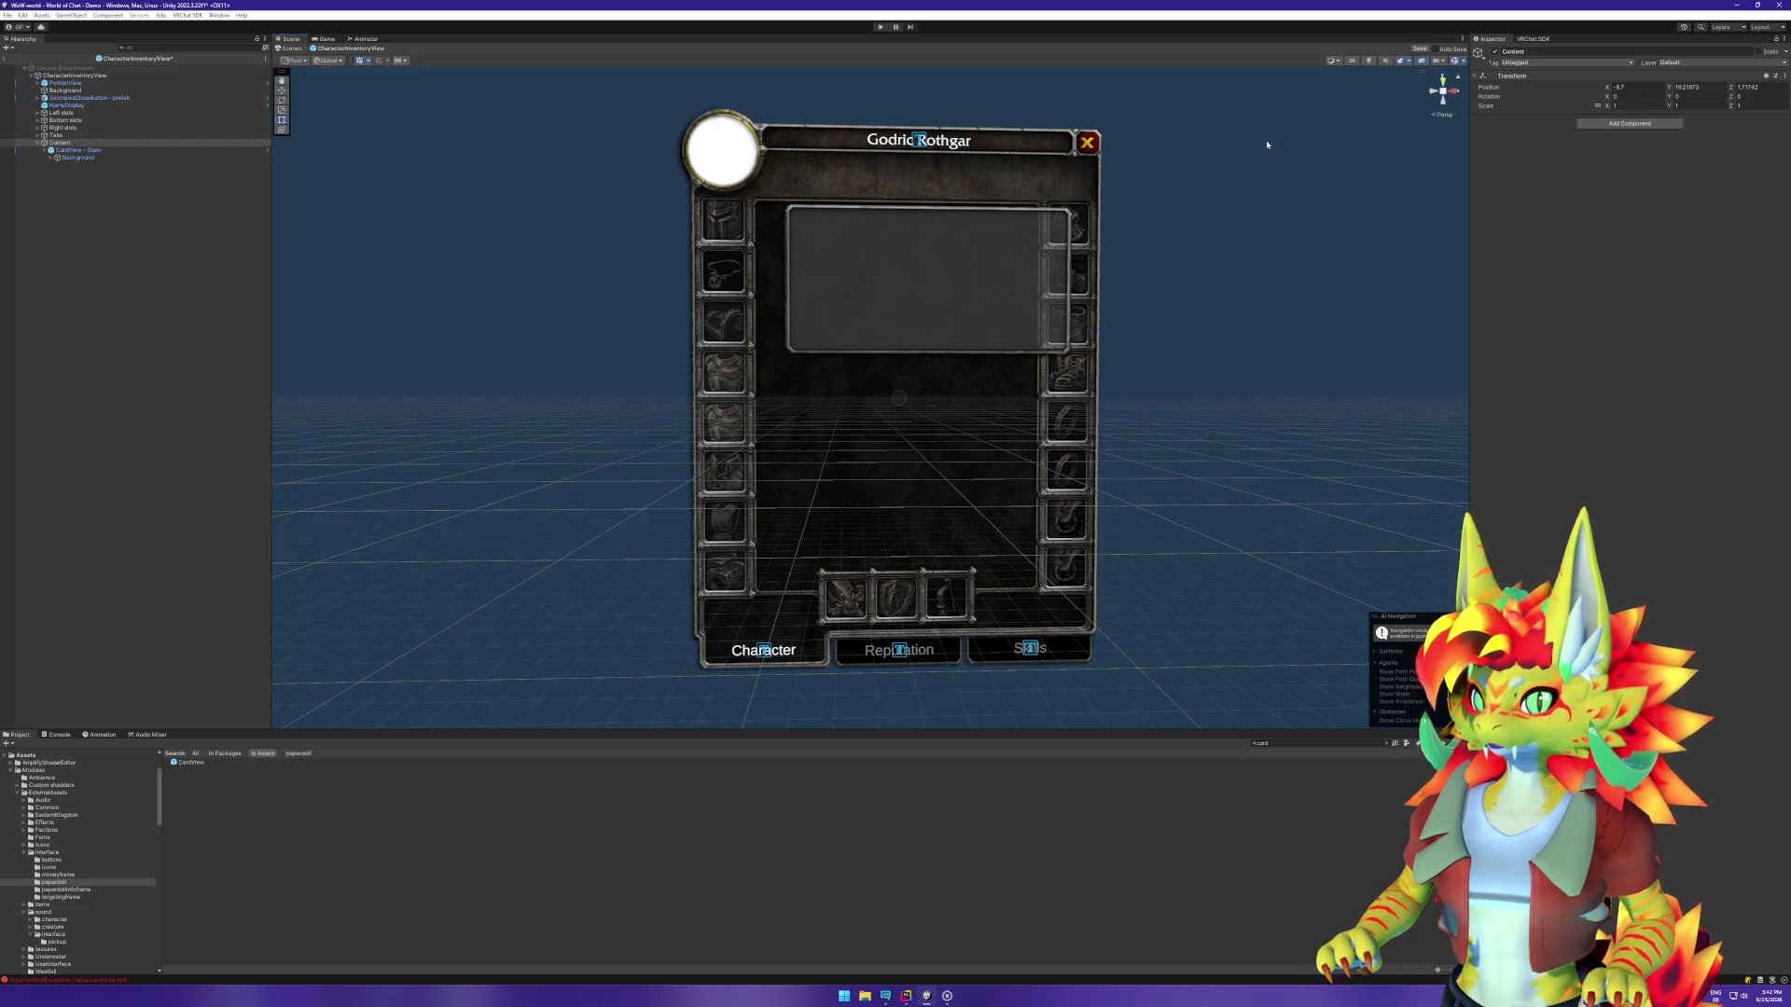
# Step: Add a Rect Transform to Content and stretch its rectangle left, right, up and down over the panel's inner area
pyautogui.click(59, 142)
pyautogui.click(1606, 125)
pyautogui.write('rect')
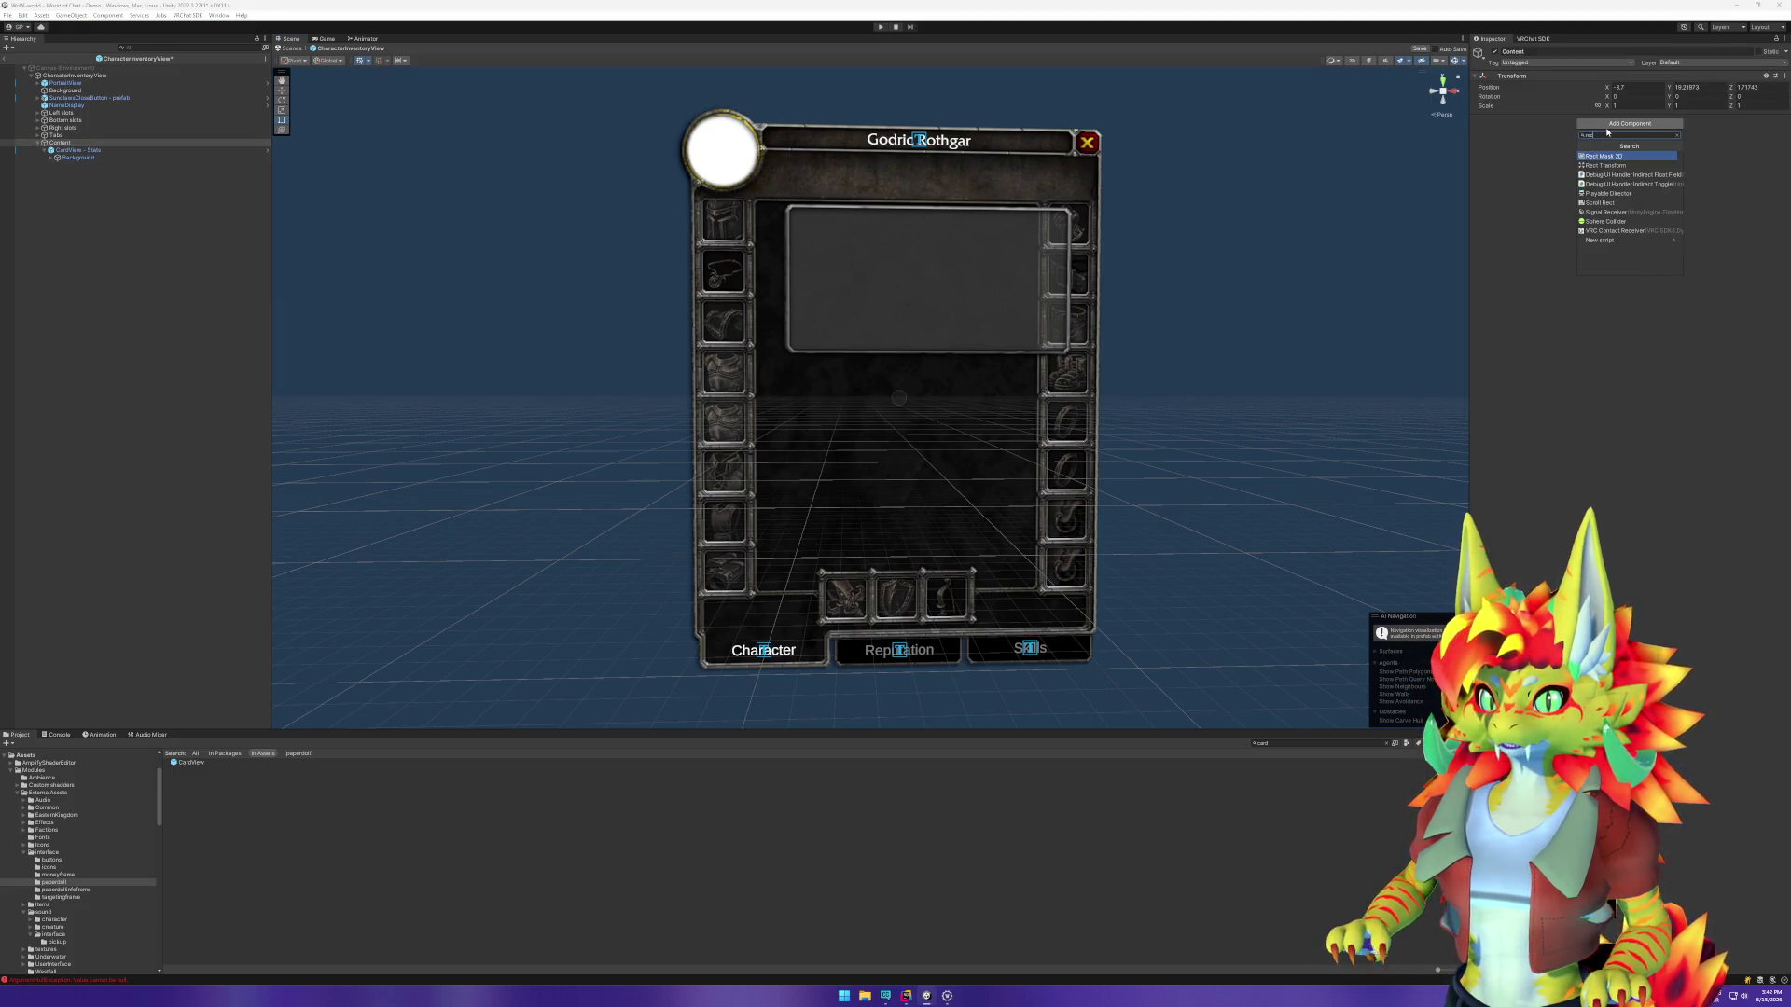
pyautogui.press('Return')
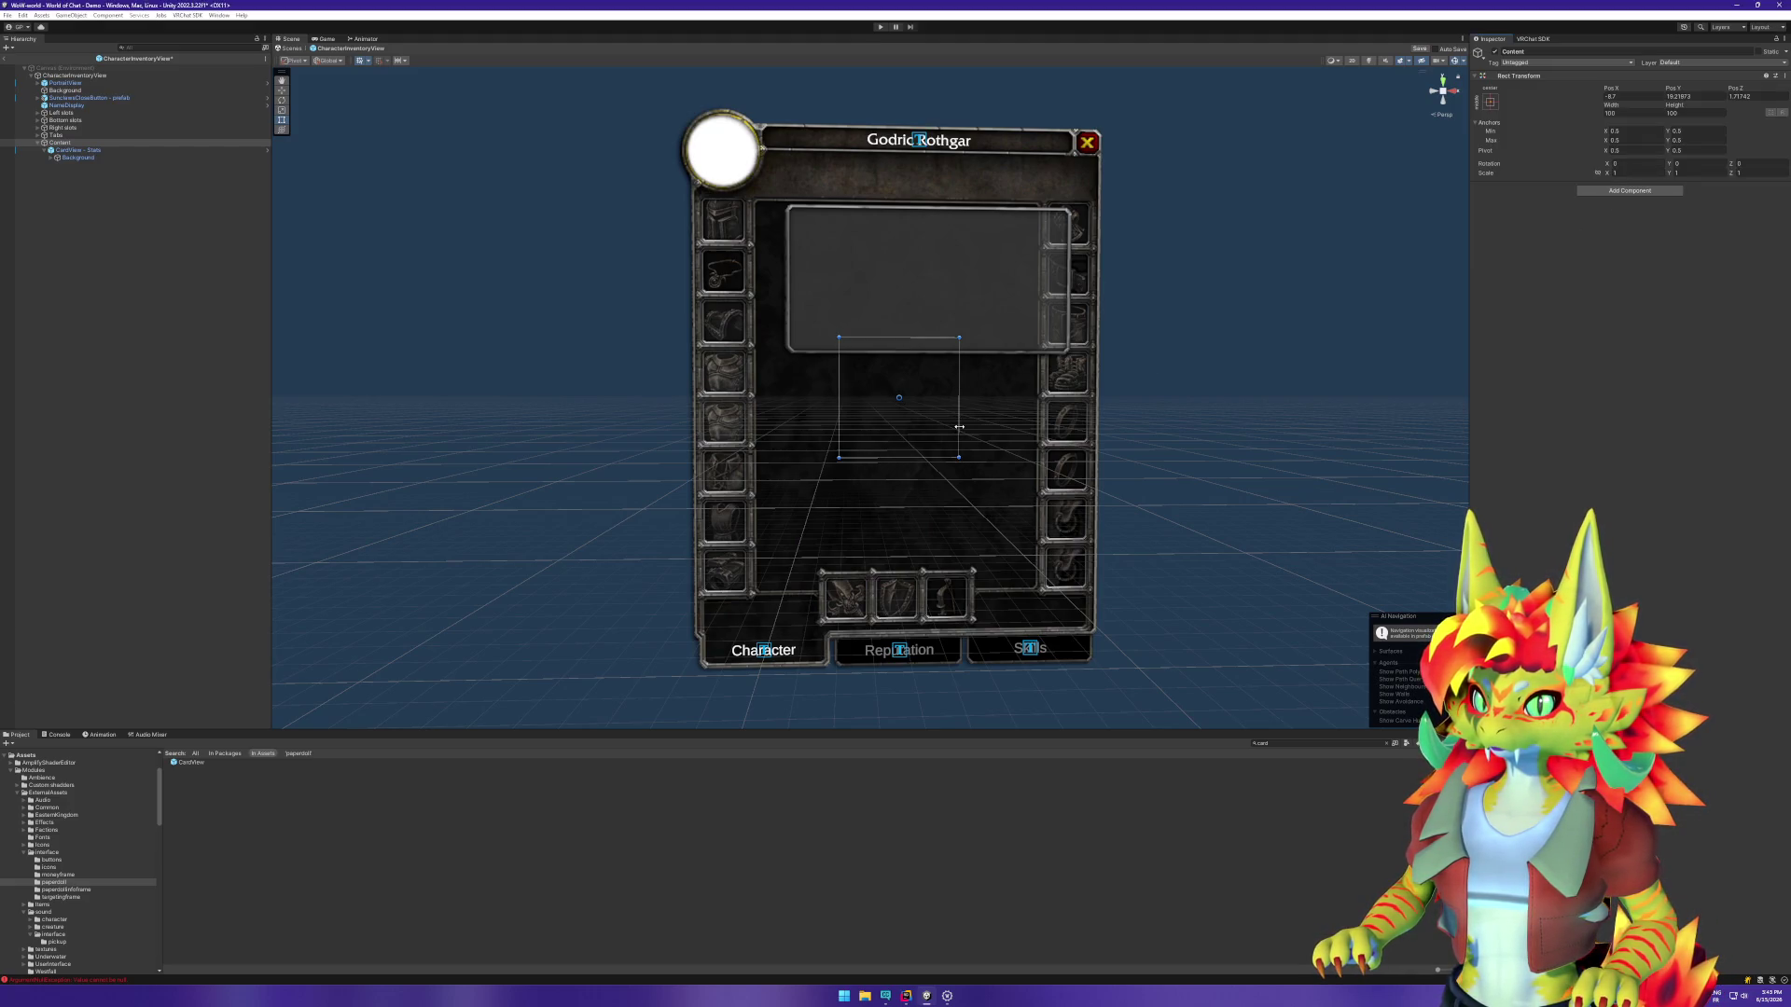
pyautogui.moveTo(959, 426); pyautogui.dragTo(1034, 422)
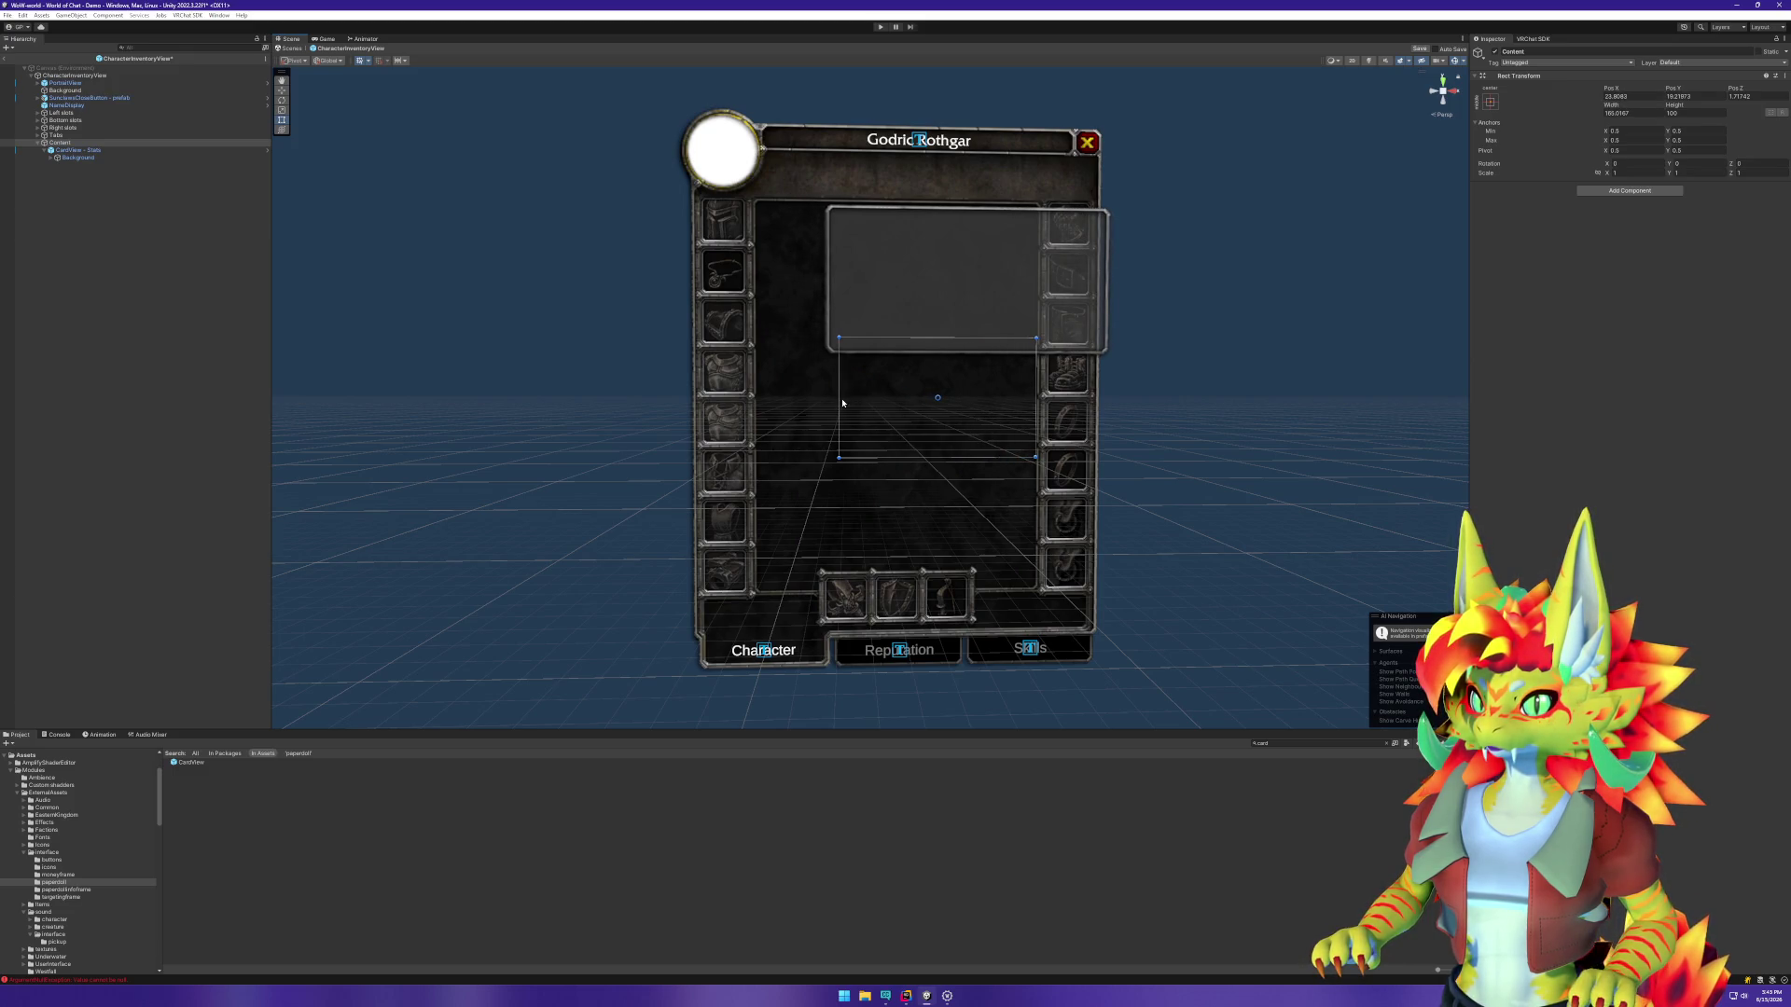
pyautogui.moveTo(840, 399); pyautogui.dragTo(755, 398)
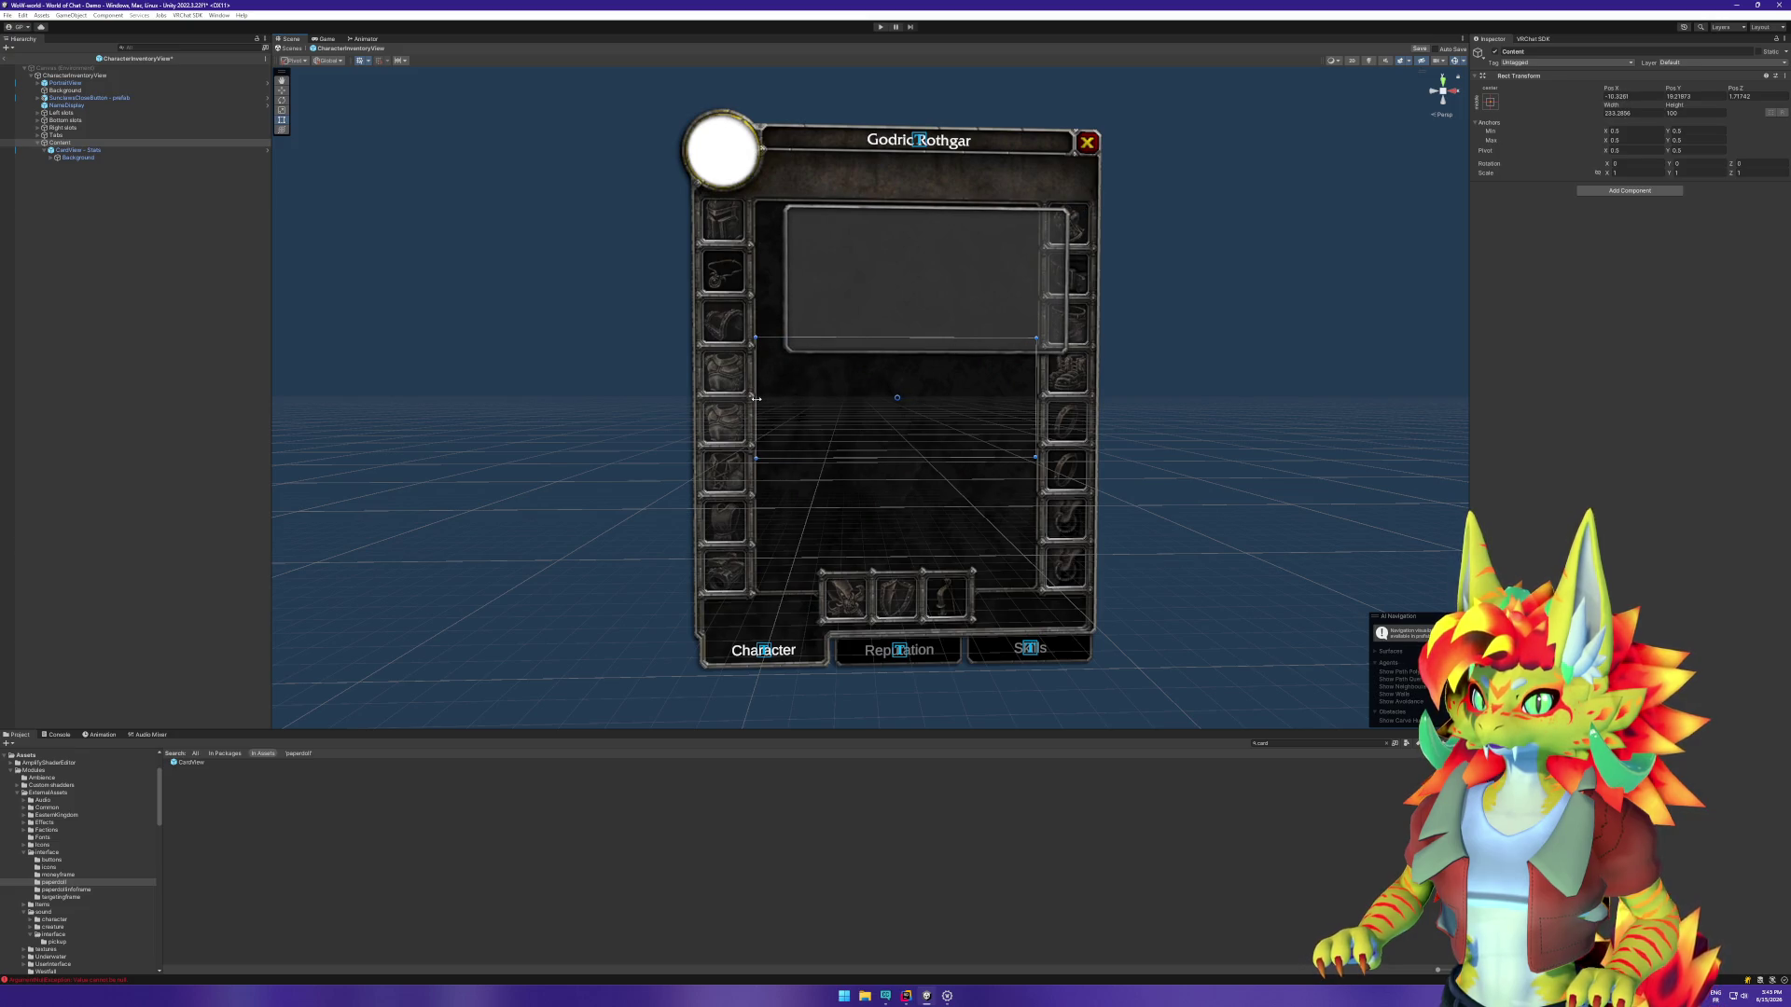
pyautogui.moveTo(890, 340); pyautogui.dragTo(884, 203)
pyautogui.moveTo(906, 464); pyautogui.dragTo(900, 568)
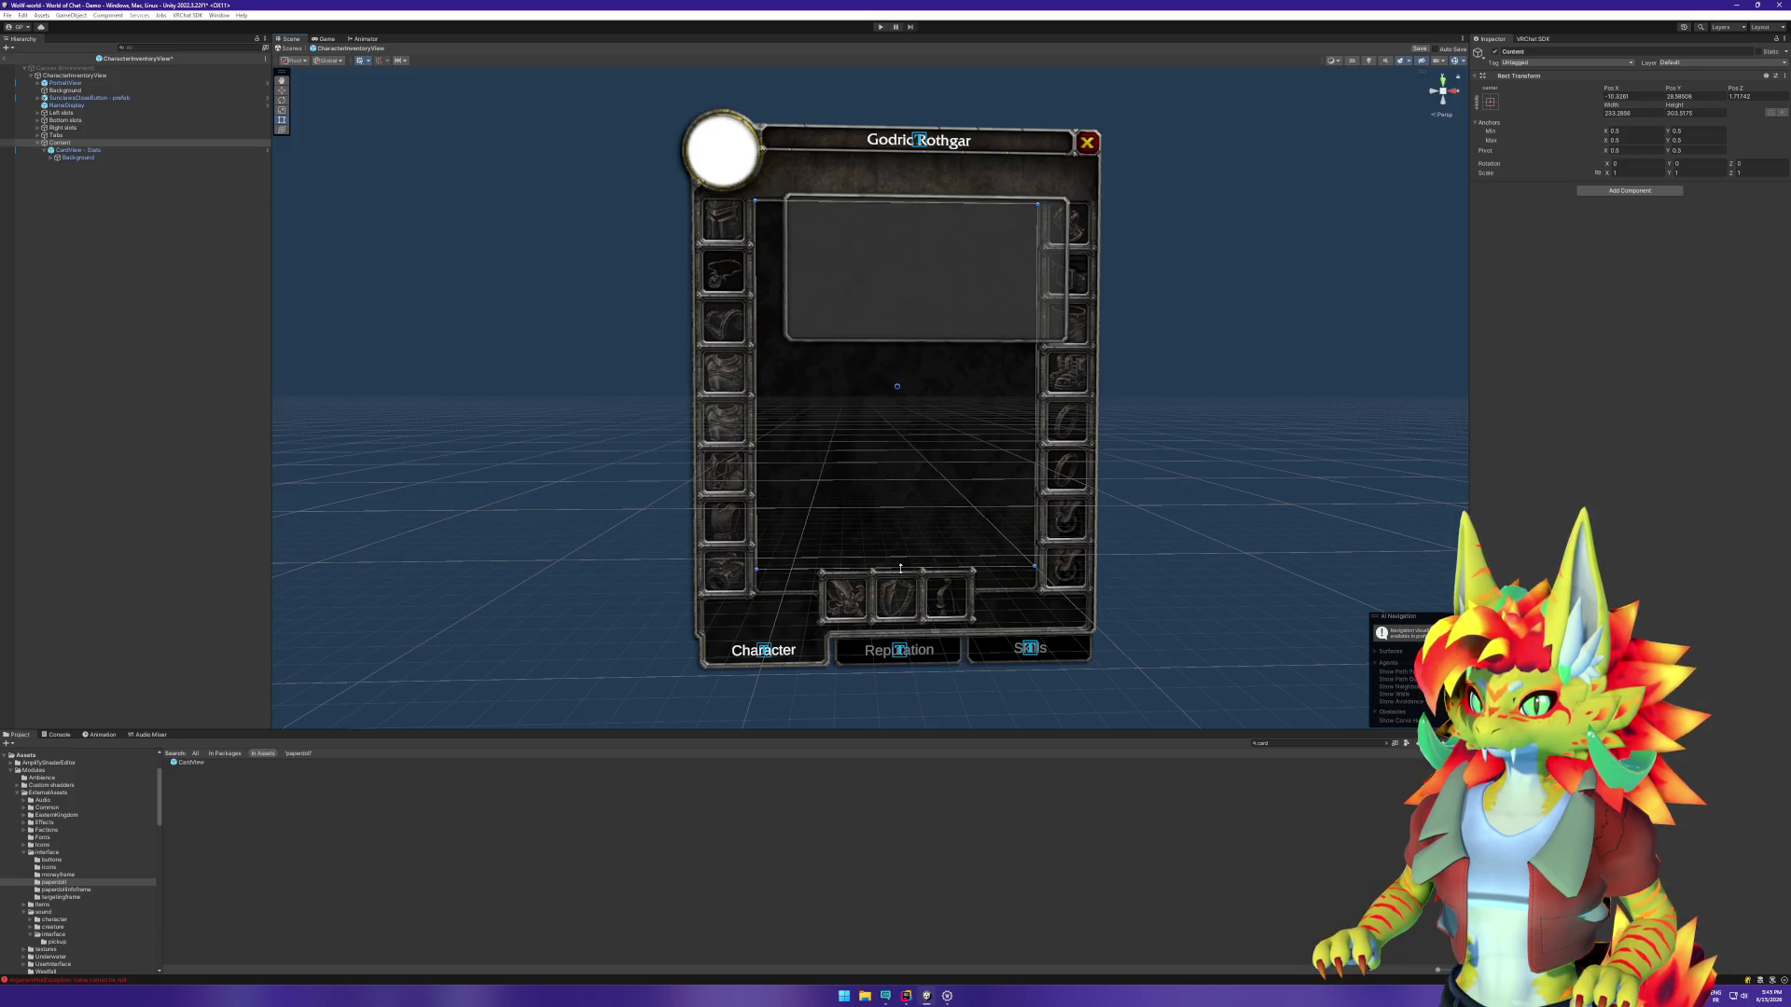
pyautogui.moveTo(901, 568); pyautogui.dragTo(899, 567)
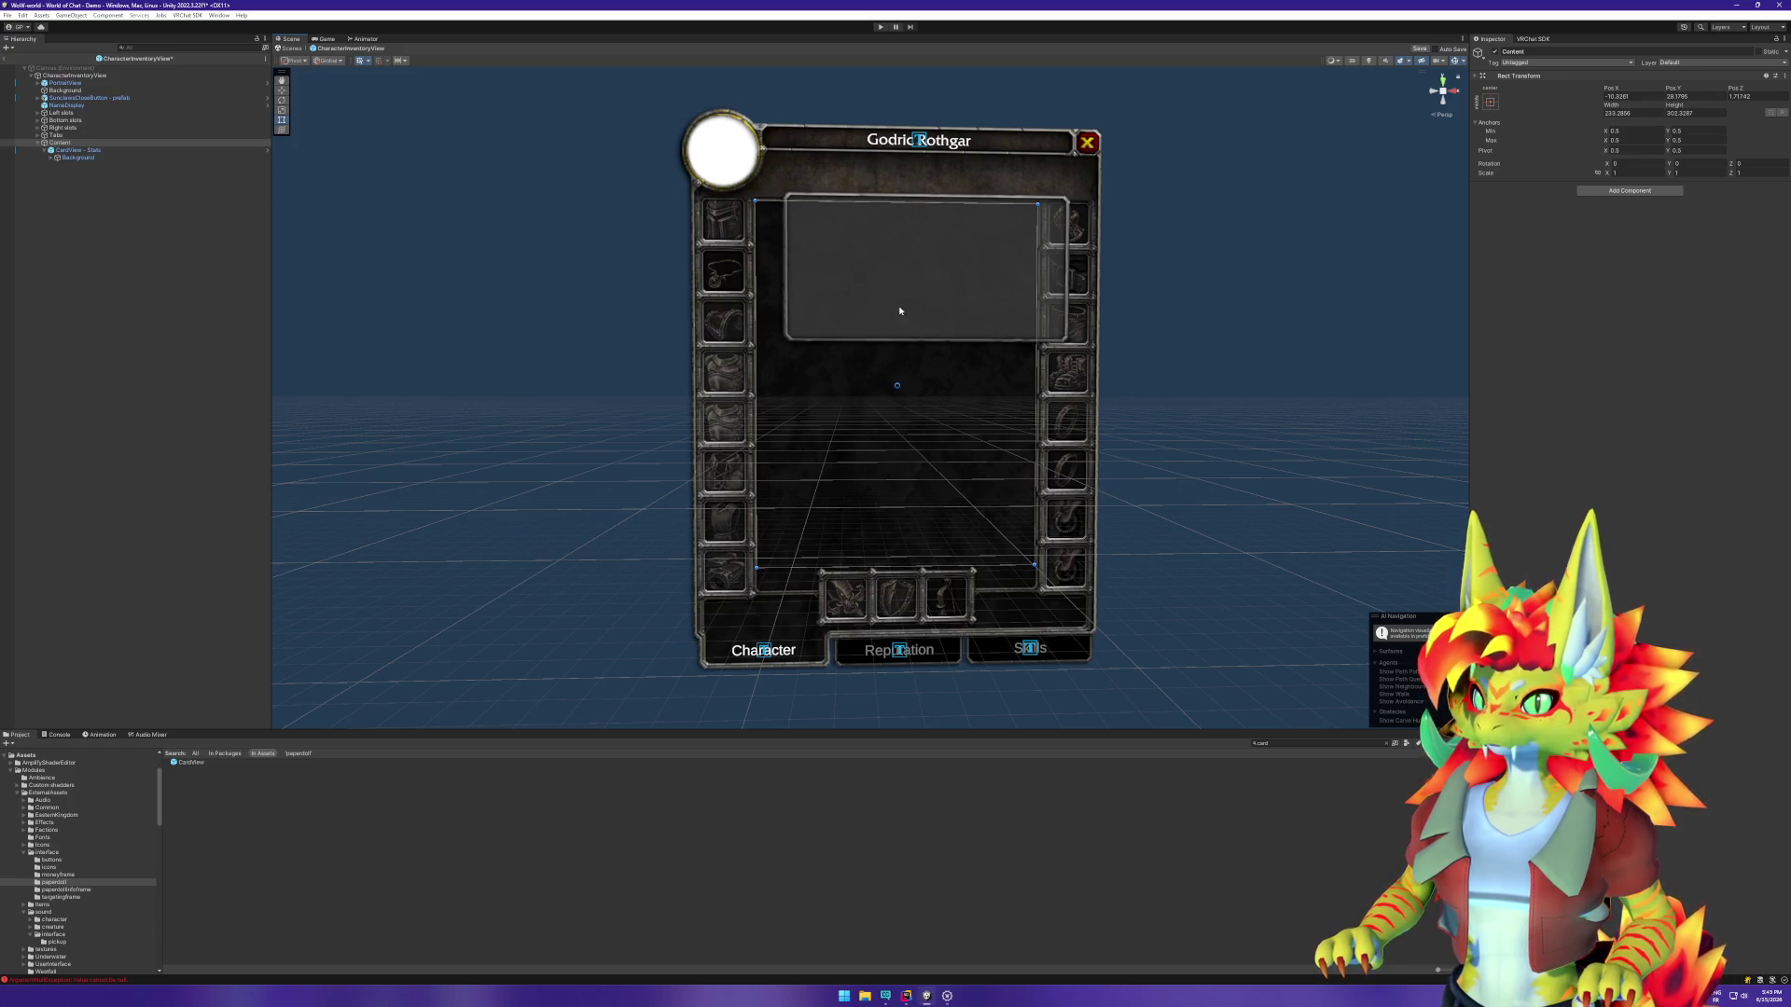
pyautogui.click(91, 150)
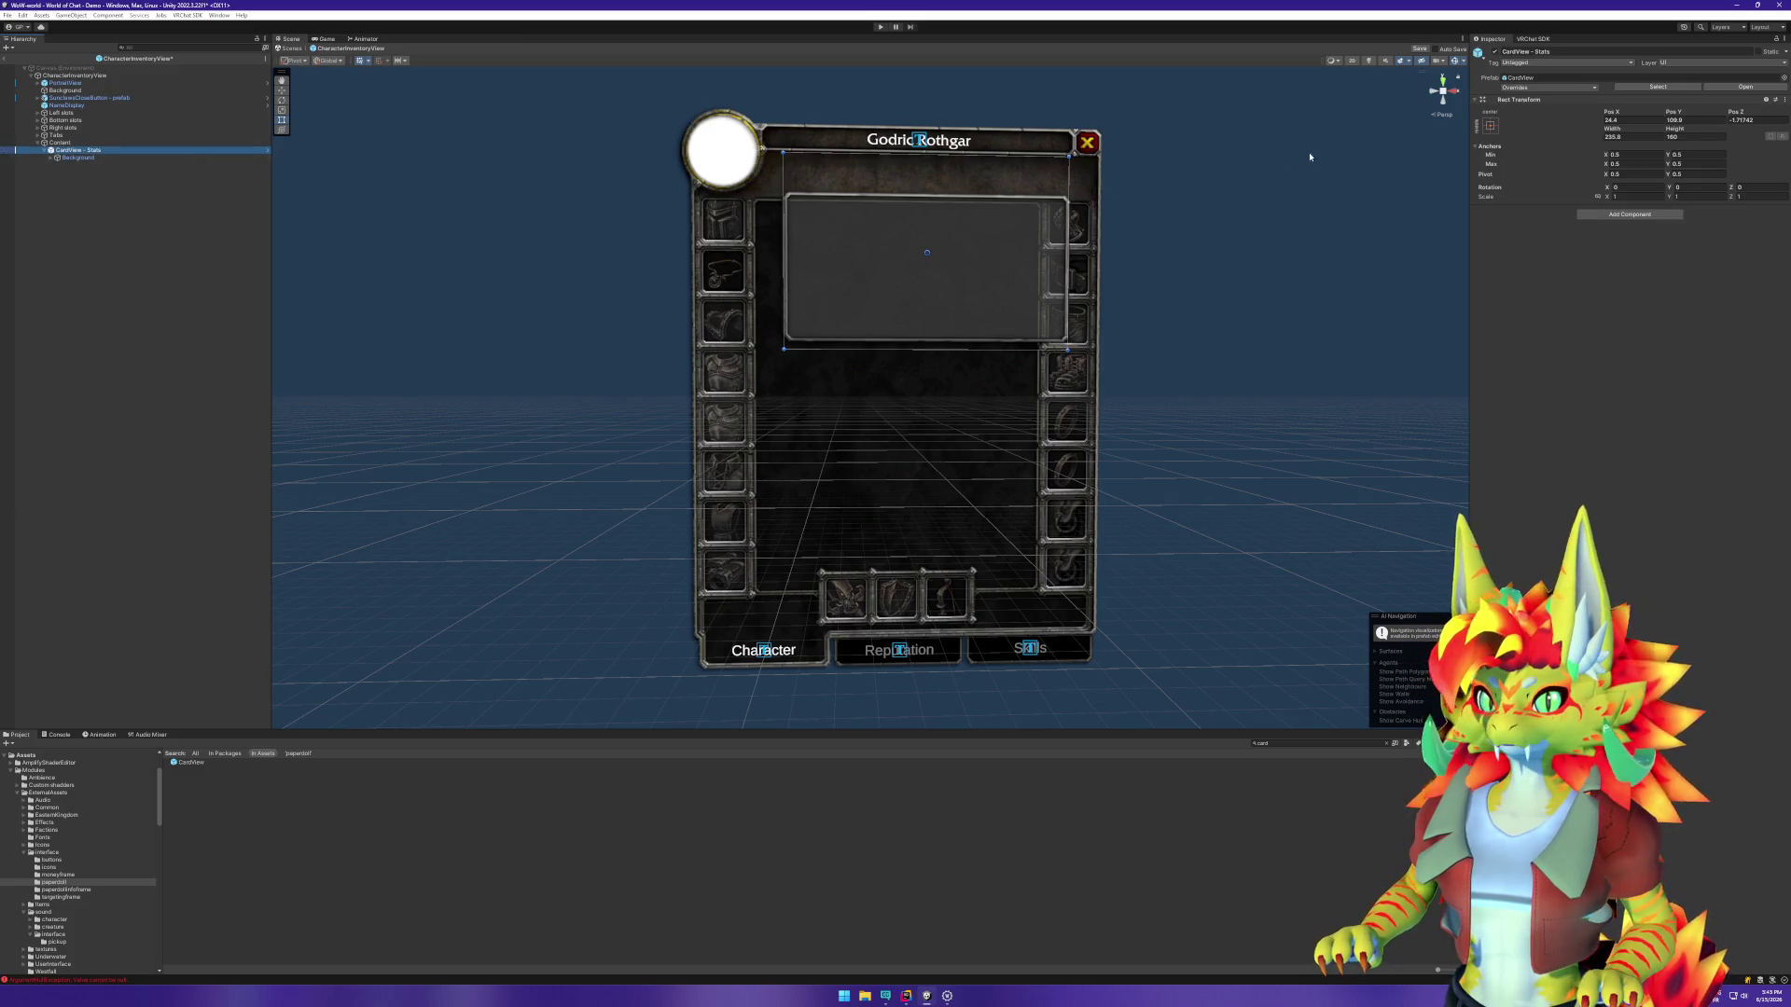
# Step: Cancel the 'layout' component search on Content and select CardView - Stats instead
pyautogui.rightClick(127, 143)
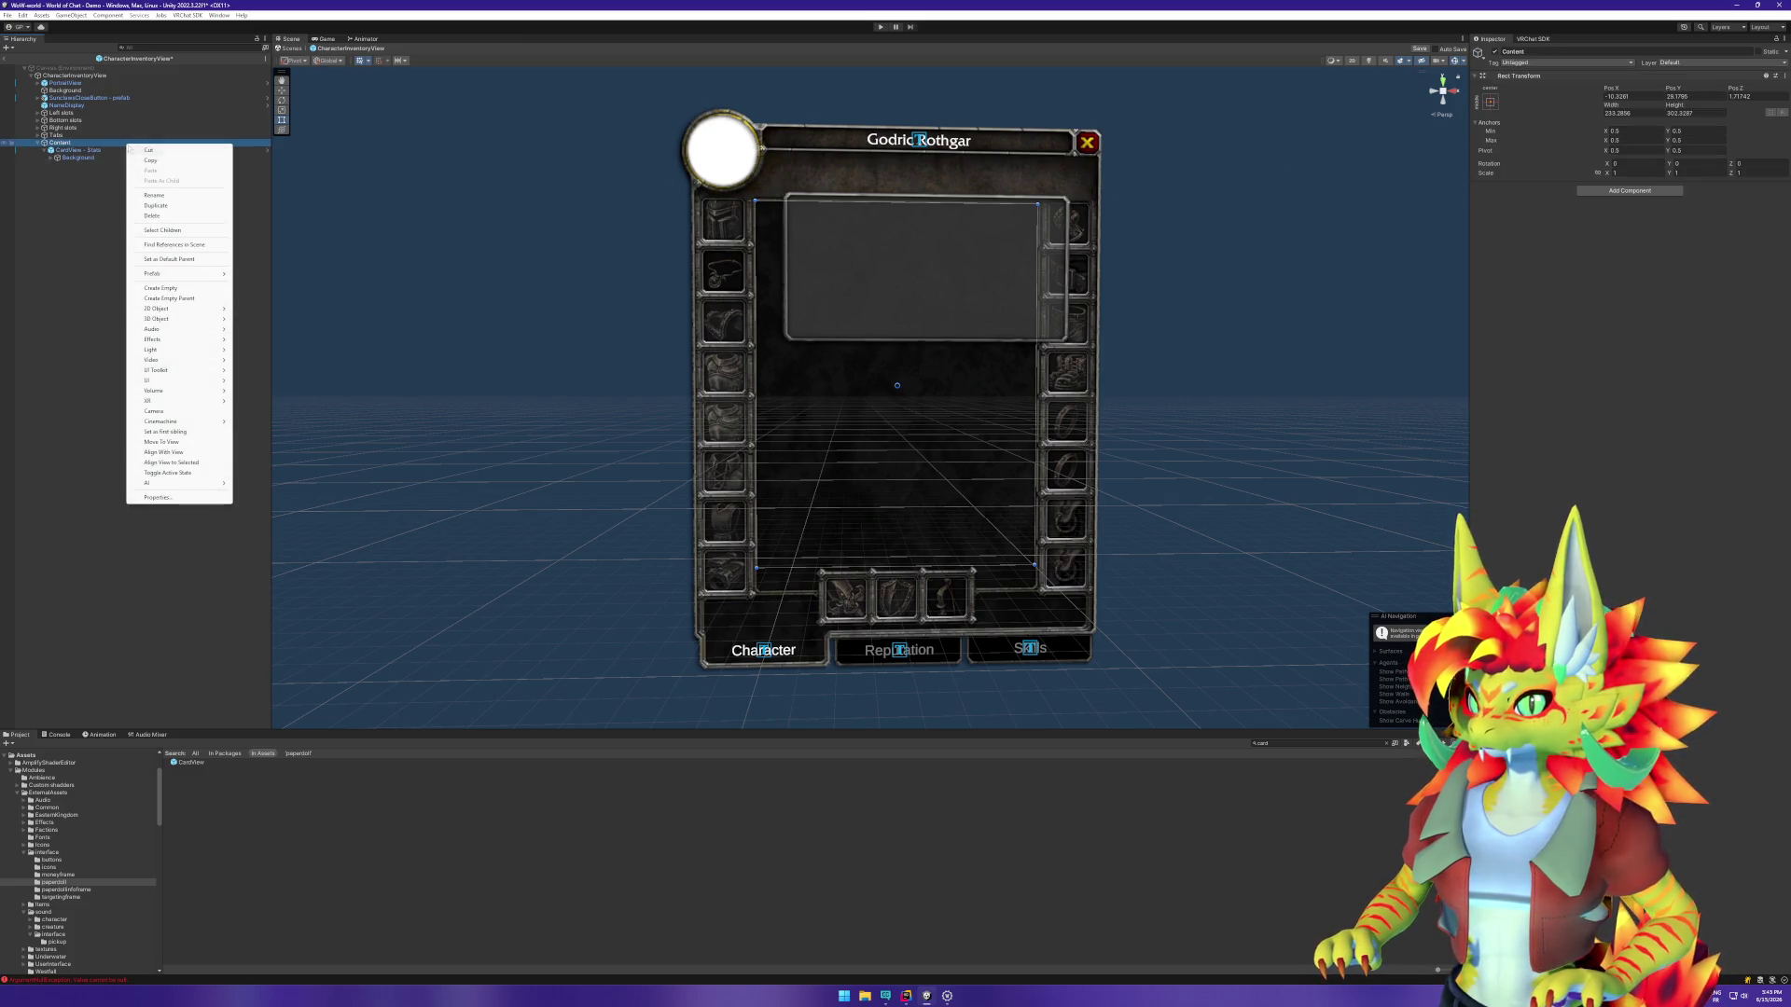
pyautogui.click(1614, 191)
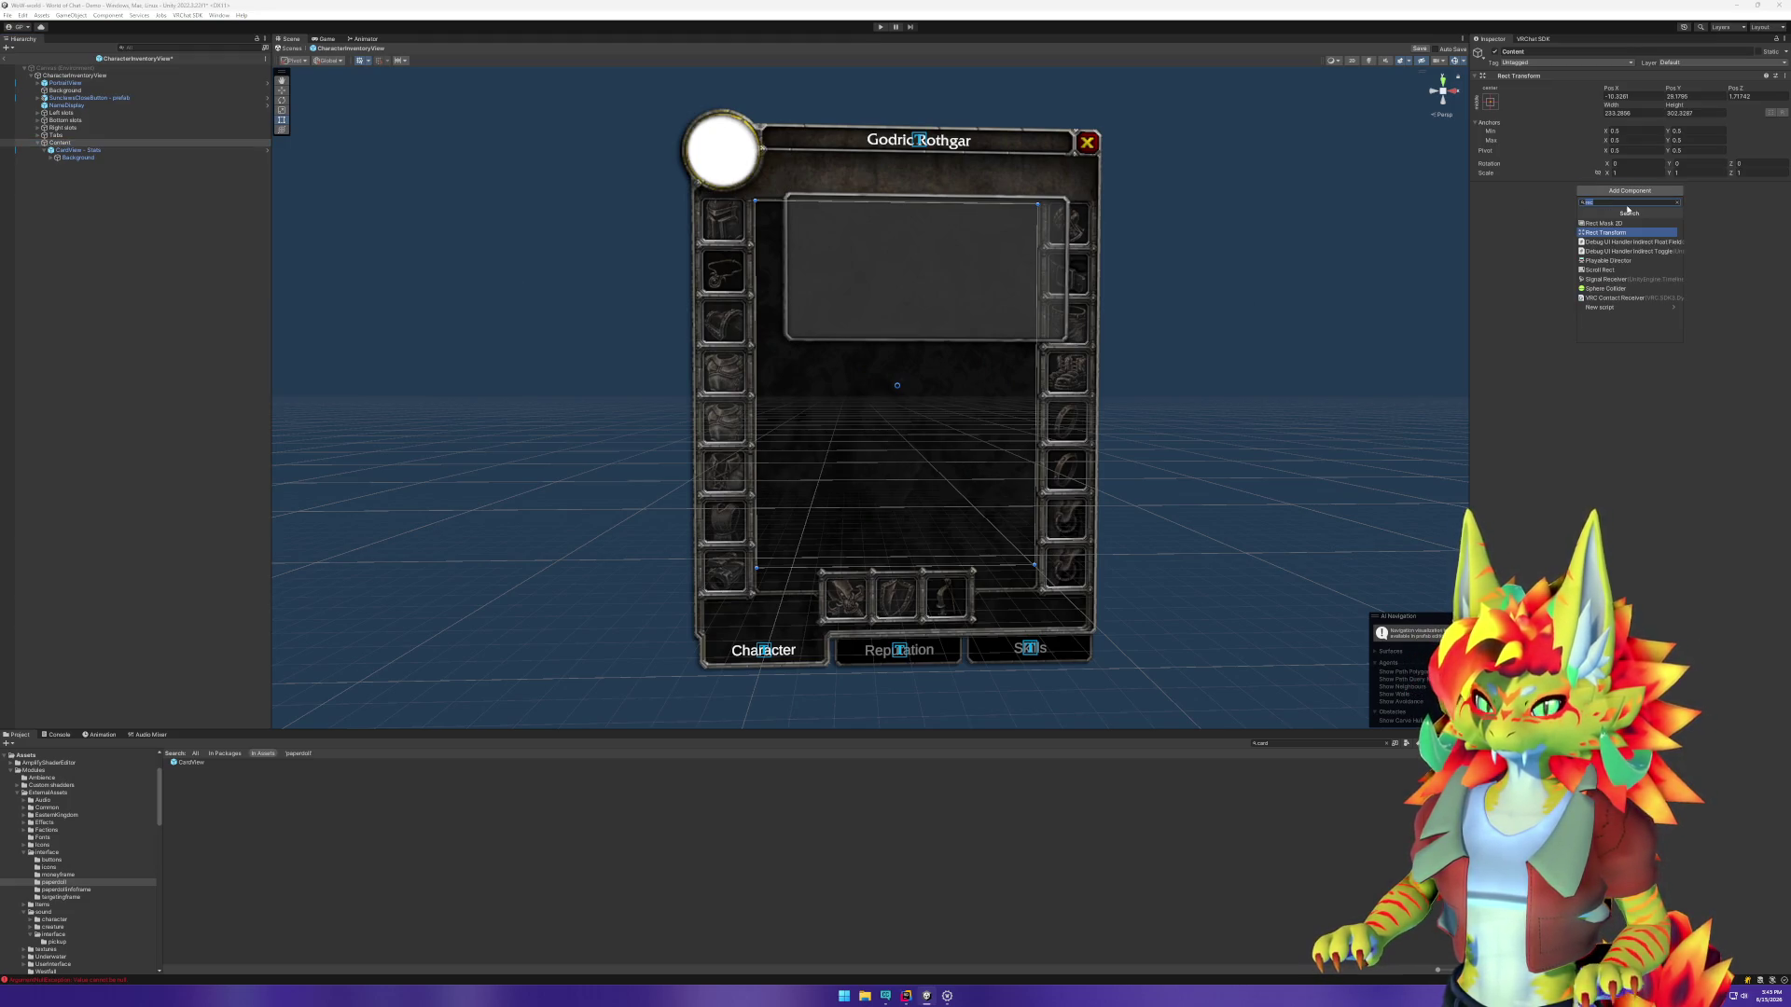
pyautogui.write('layout')
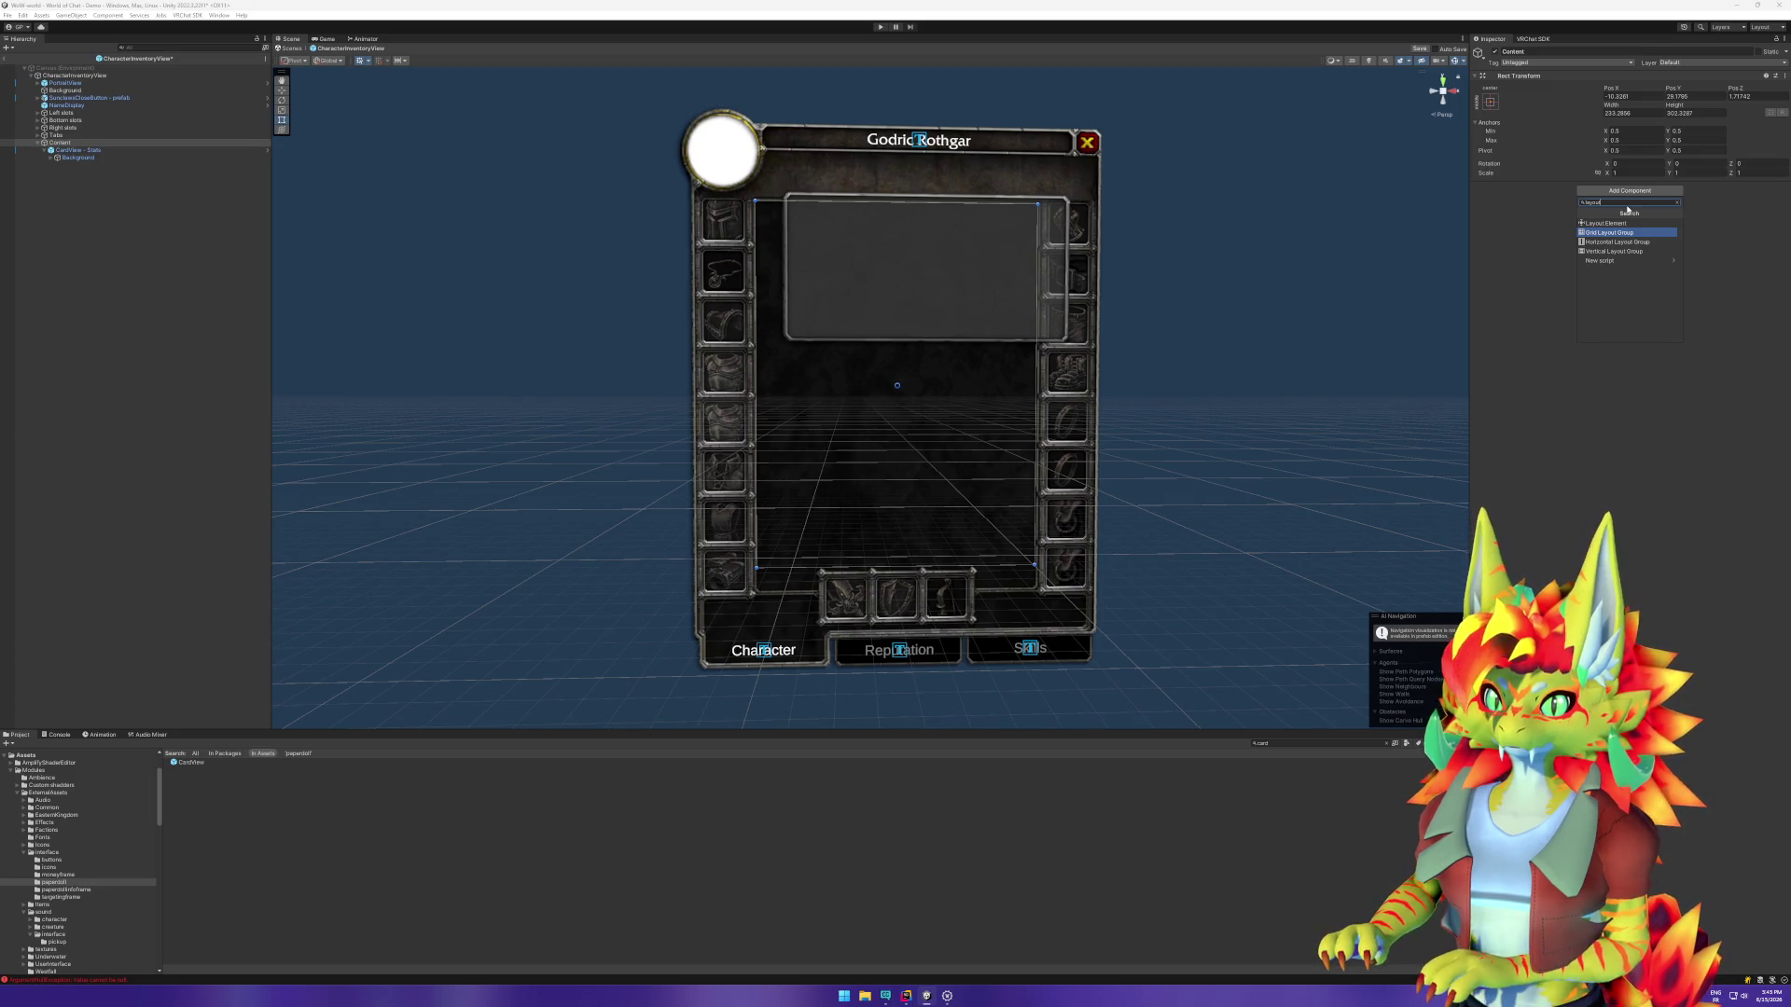
pyautogui.press('BackSpace')
pyautogui.press('BackSpace')
pyautogui.press('BackSpace')
pyautogui.press('Escape')
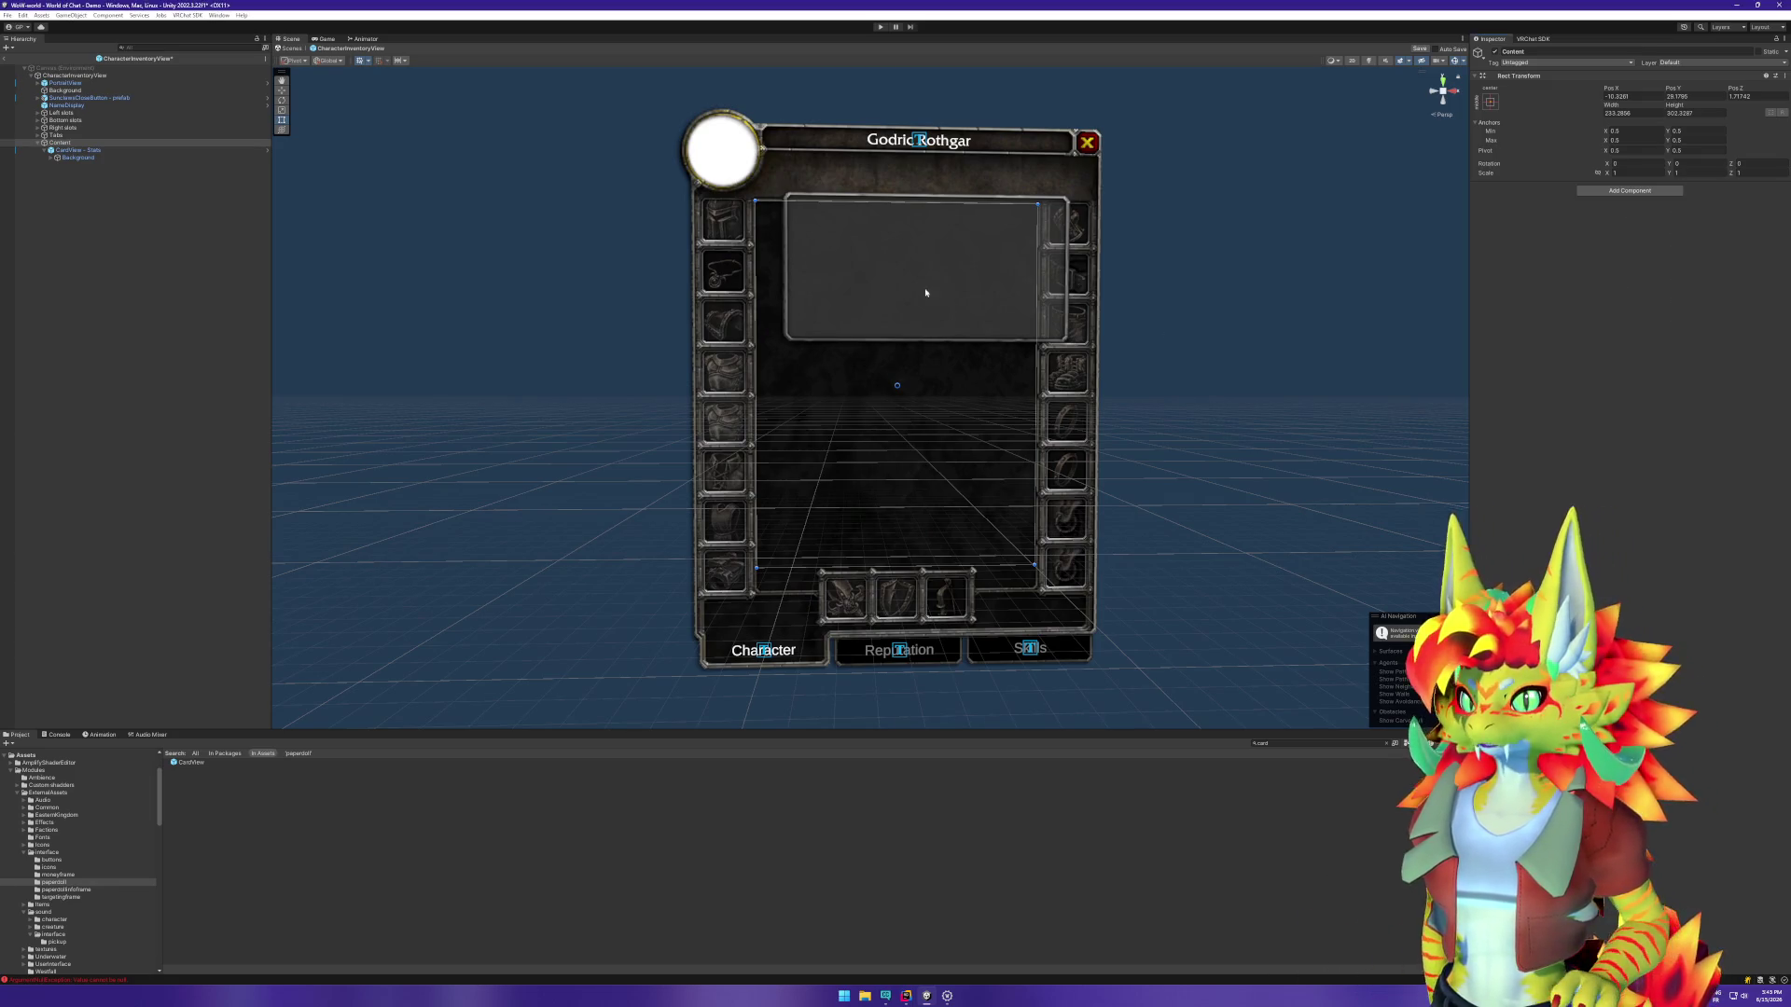
pyautogui.click(79, 151)
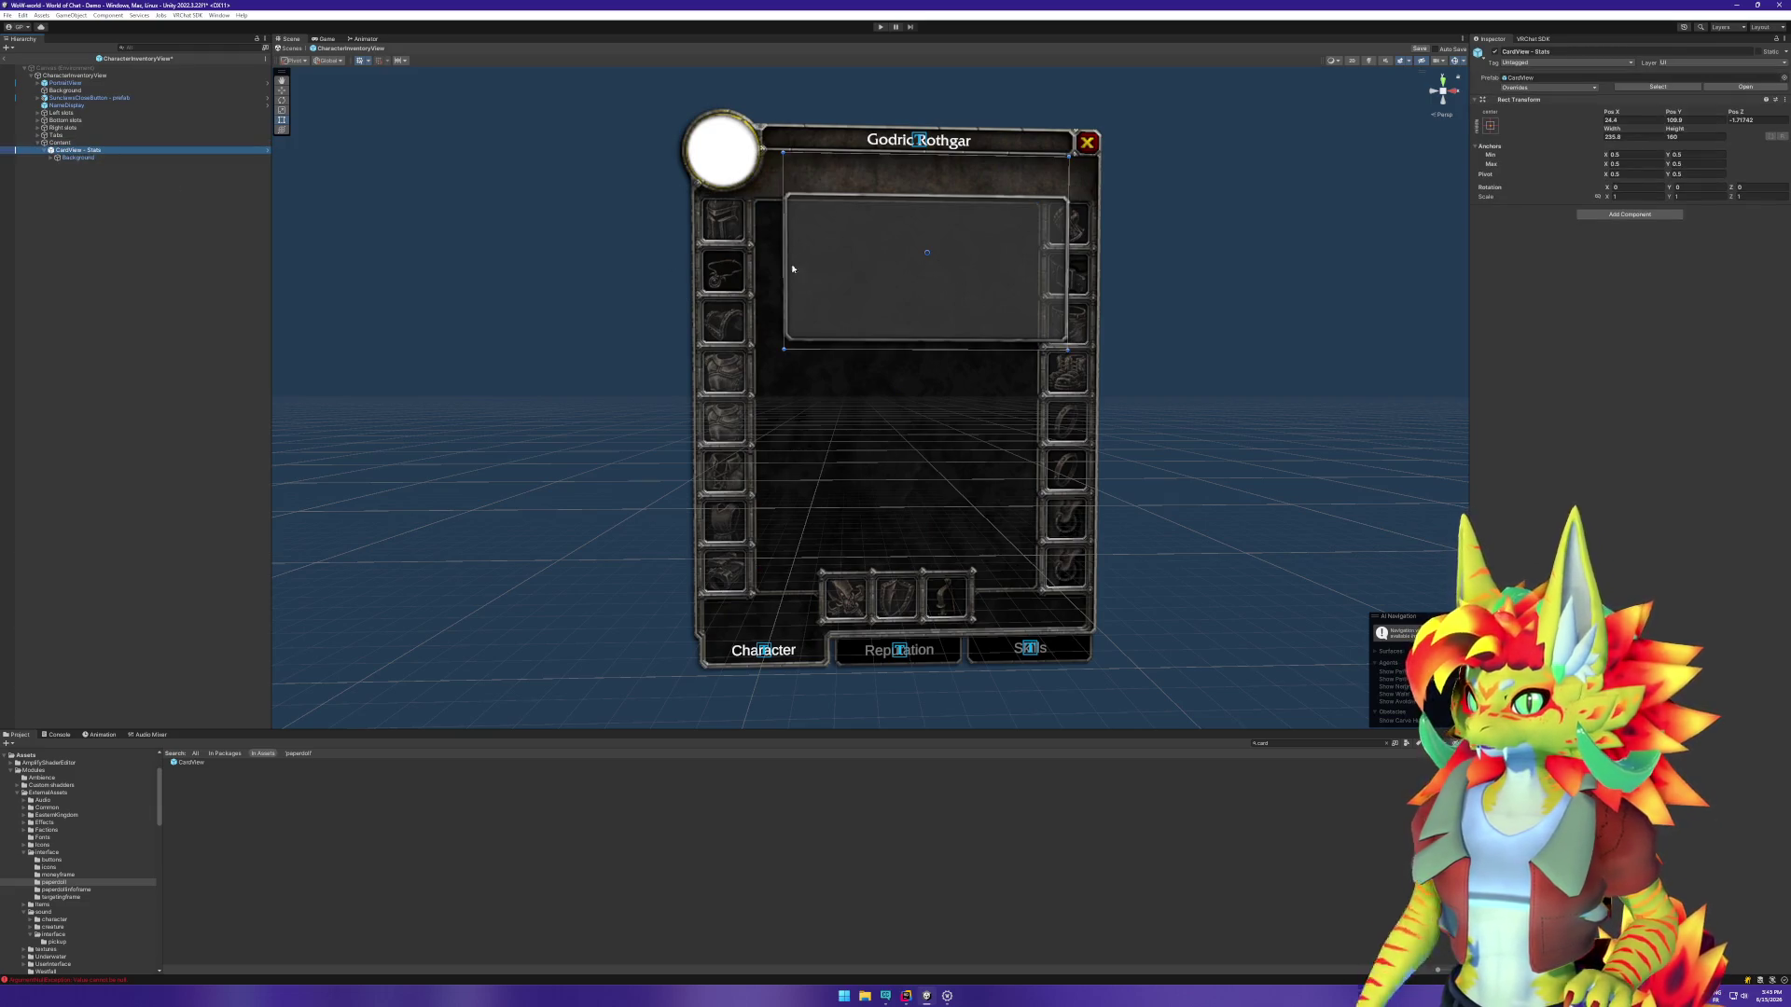
# Step: Recentre CardView - Stats horizontally near Pos X 2.4 and narrow it to about 223 wide
pyautogui.press('w')
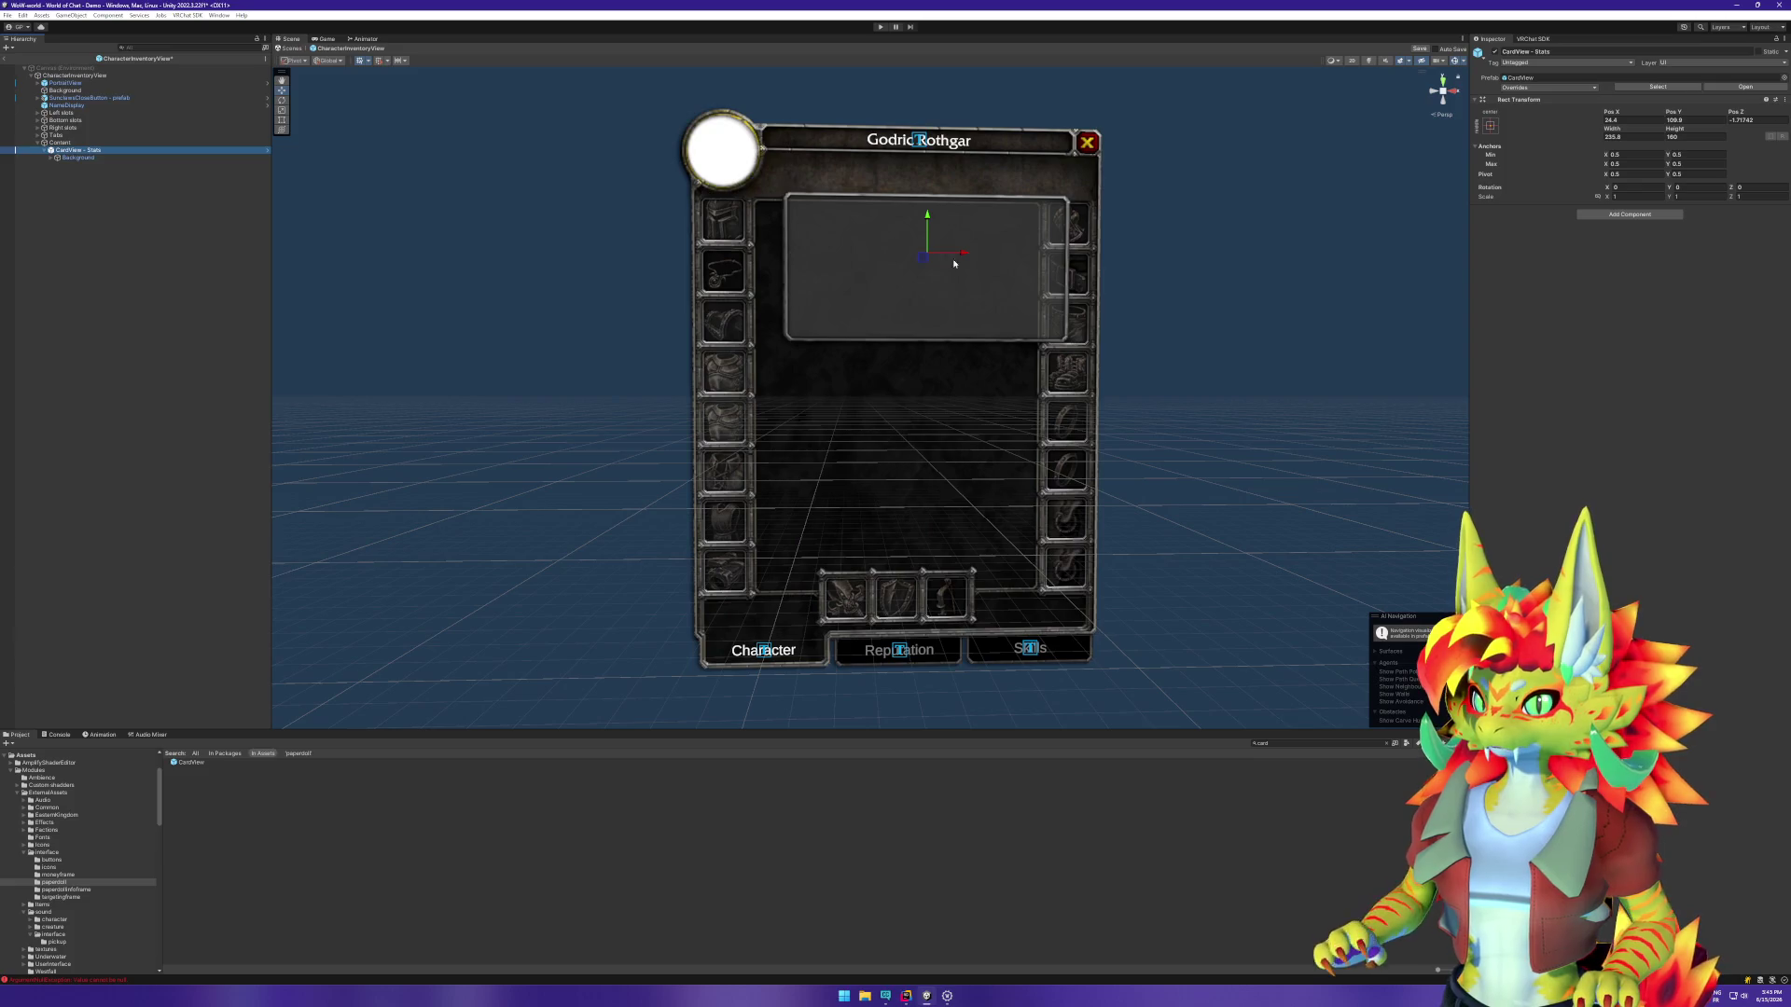
pyautogui.moveTo(922, 259); pyautogui.dragTo(919, 262)
pyautogui.moveTo(896, 269); pyautogui.dragTo(898, 269)
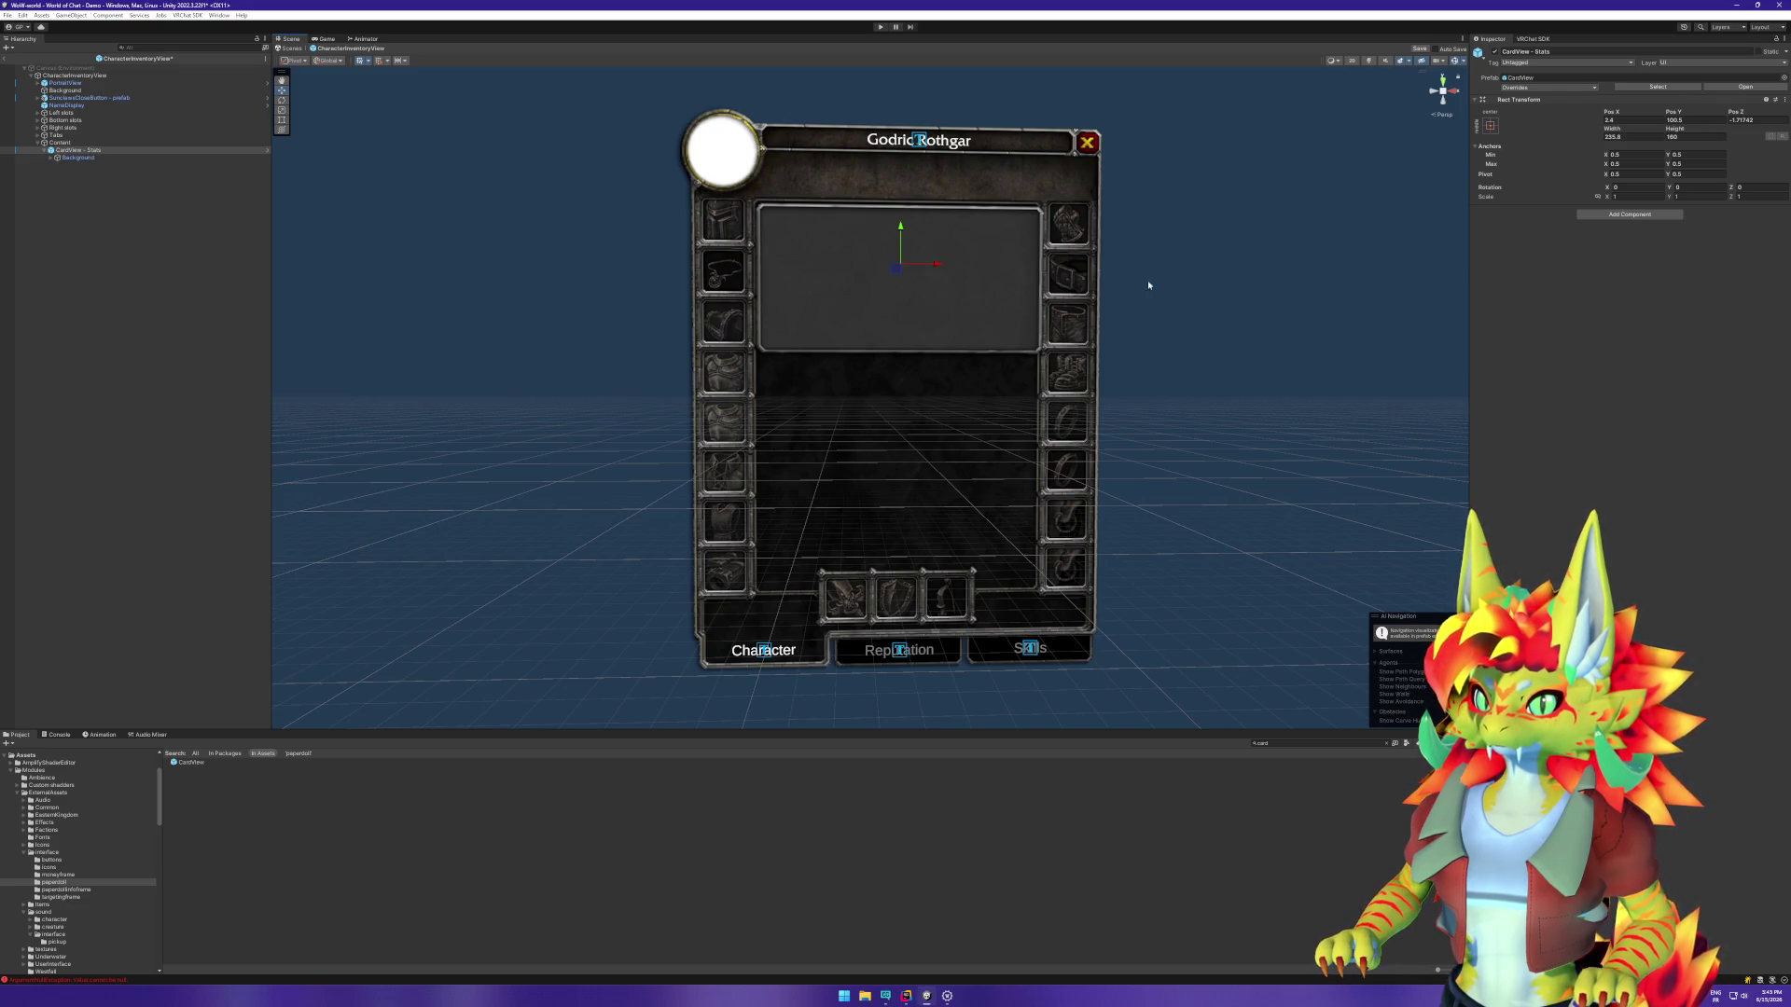
pyautogui.moveTo(1610, 134); pyautogui.dragTo(1604, 133)
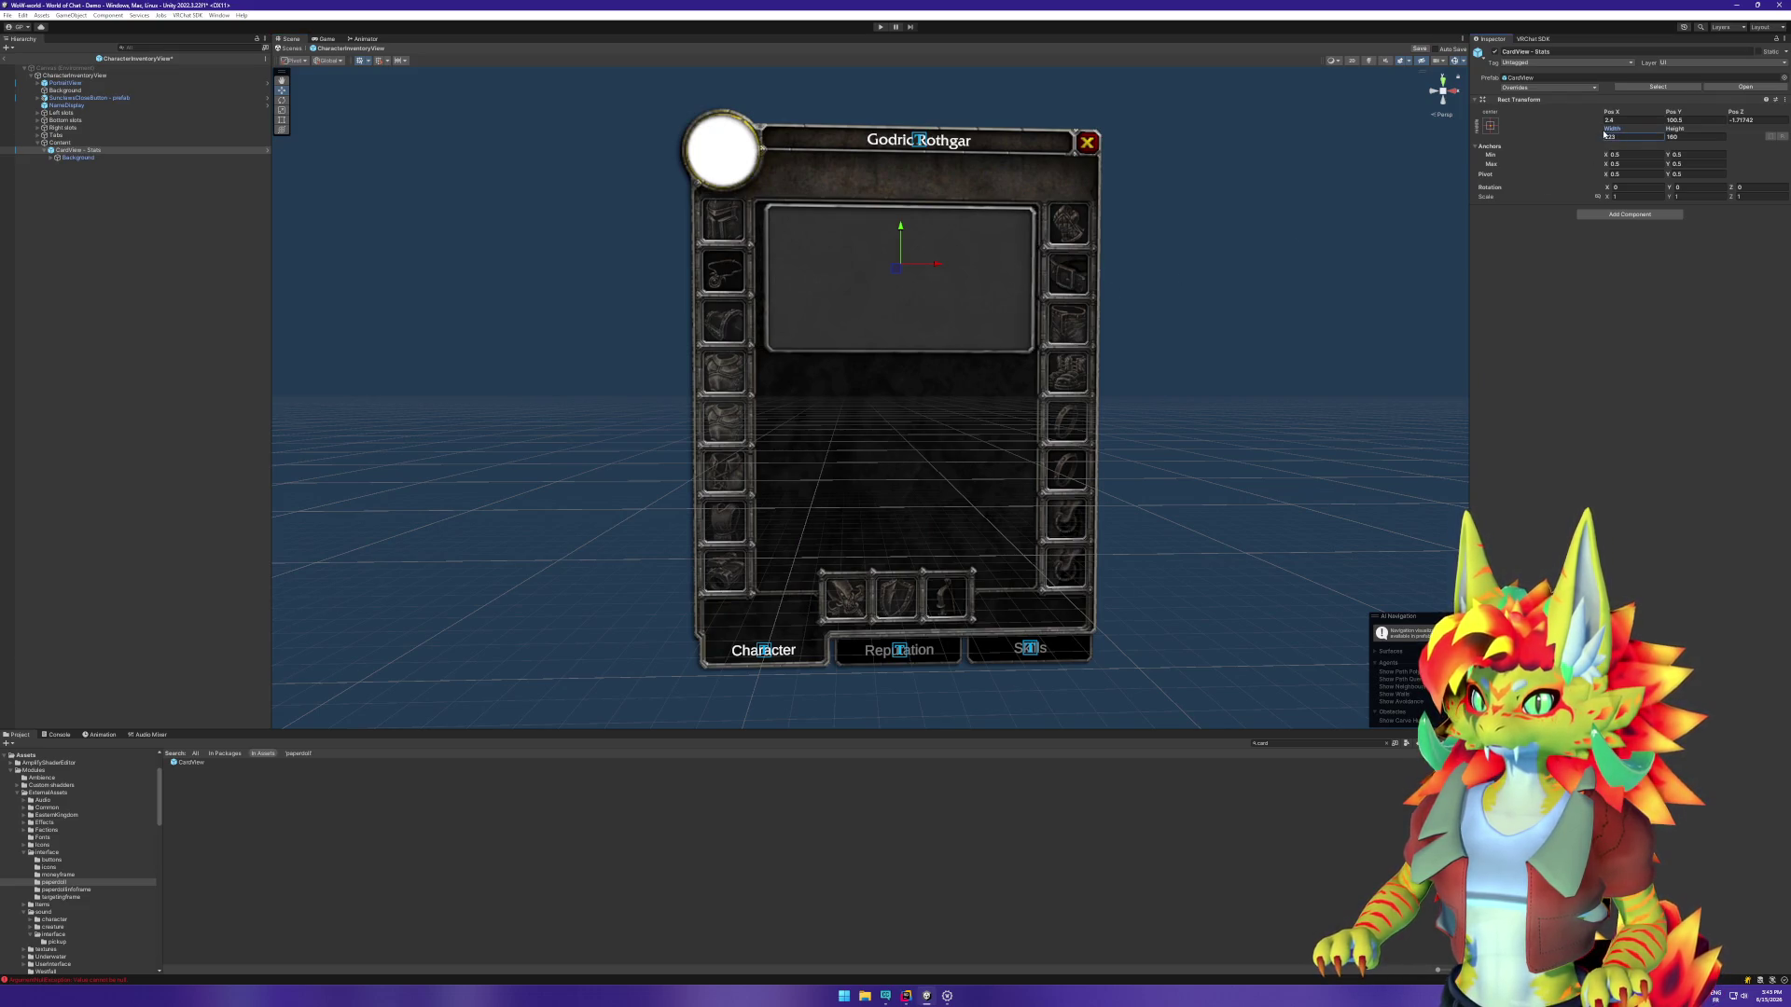
pyautogui.moveTo(898, 275); pyautogui.dragTo(894, 275)
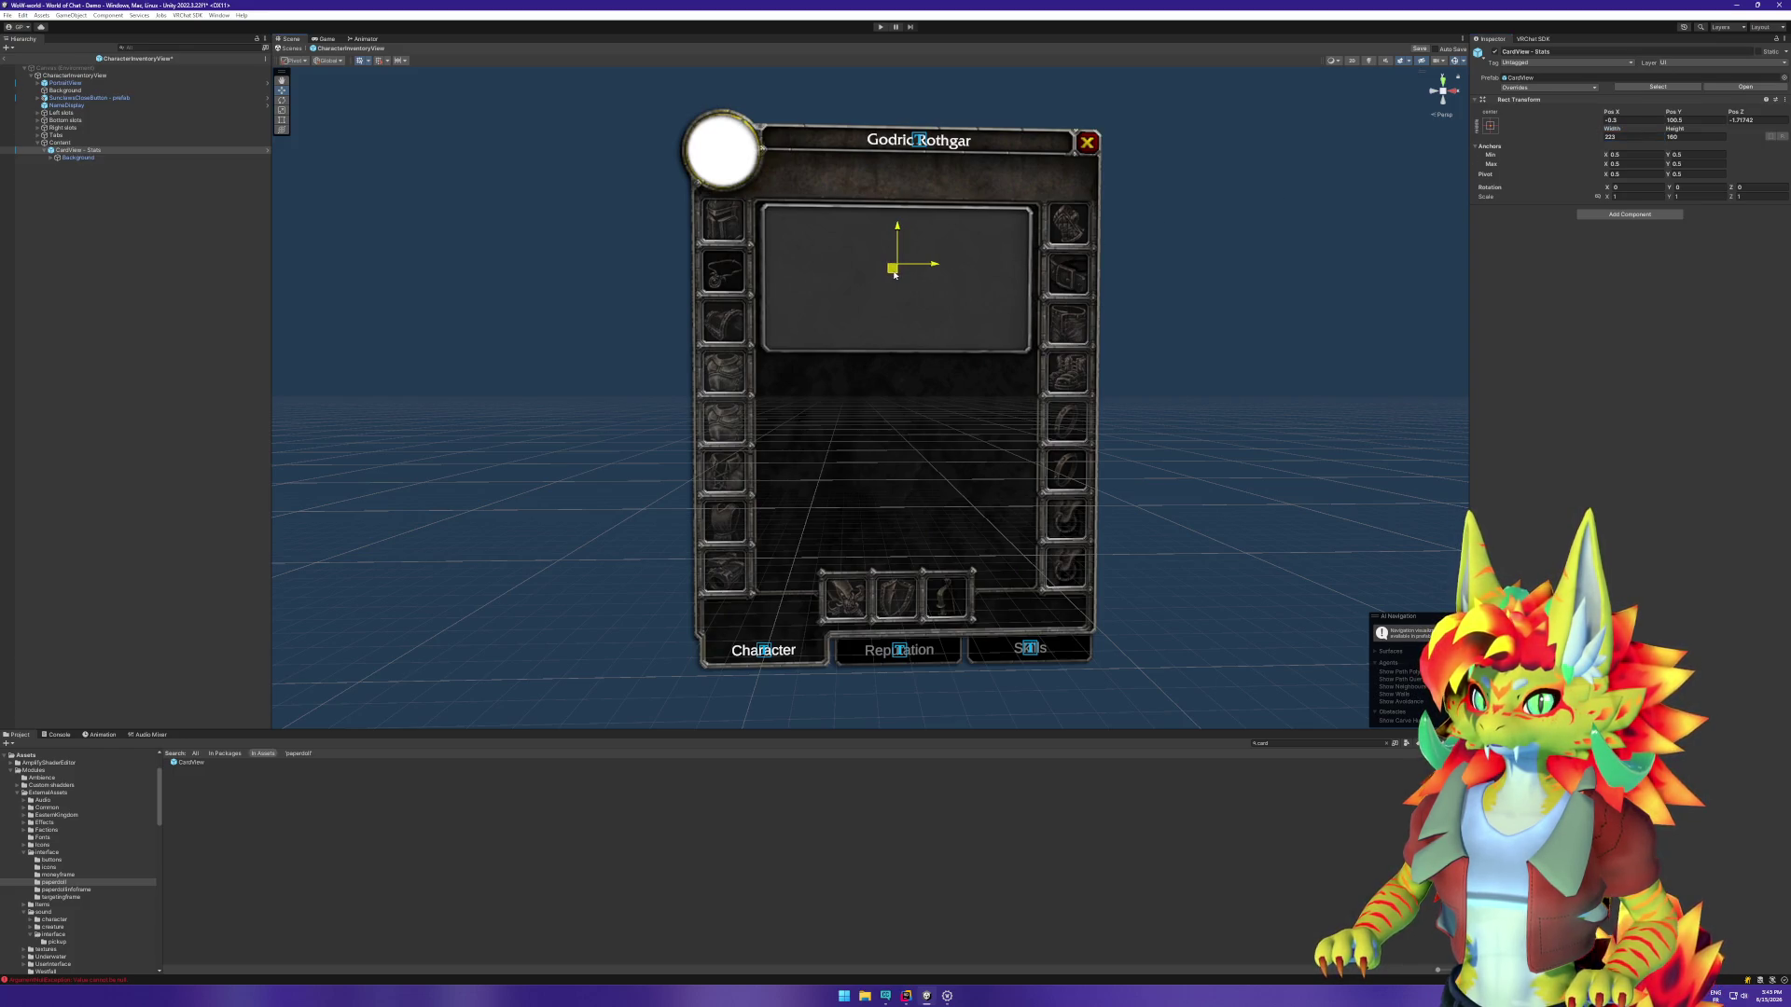
pyautogui.click(1491, 127)
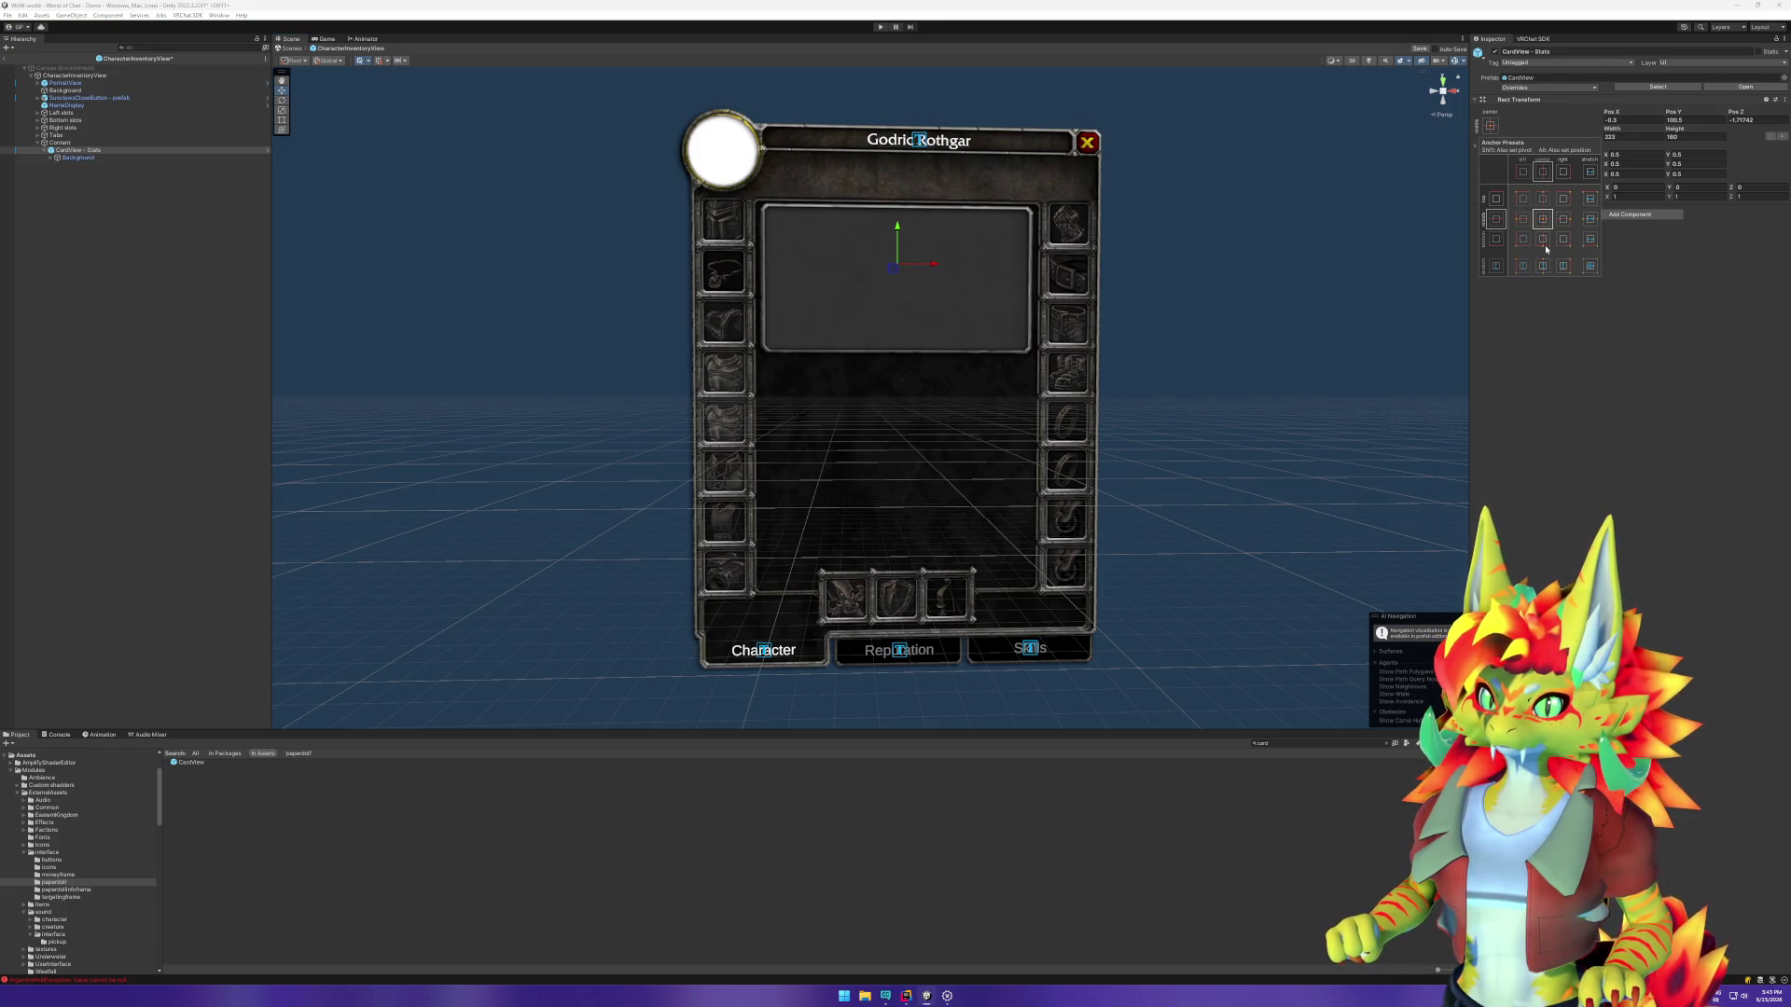
# Step: Anchor CardView - Stats stretched across the top of Content
pyautogui.click(1590, 199)
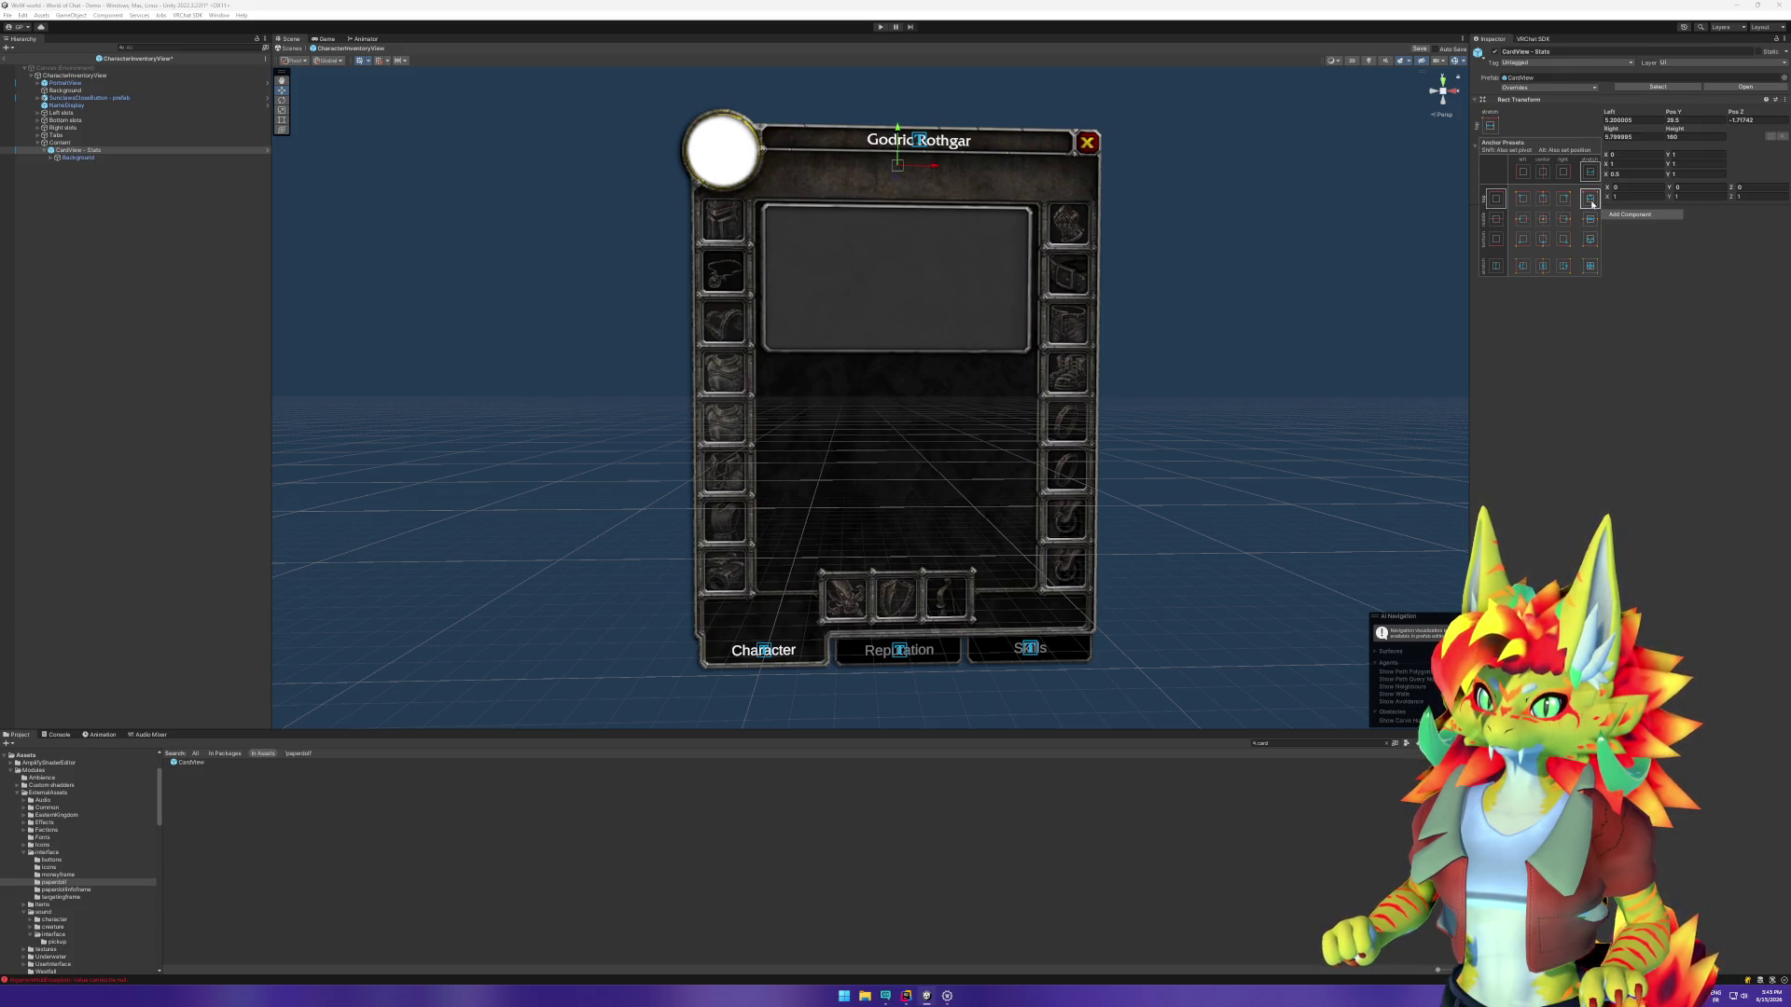
pyautogui.click(110, 143)
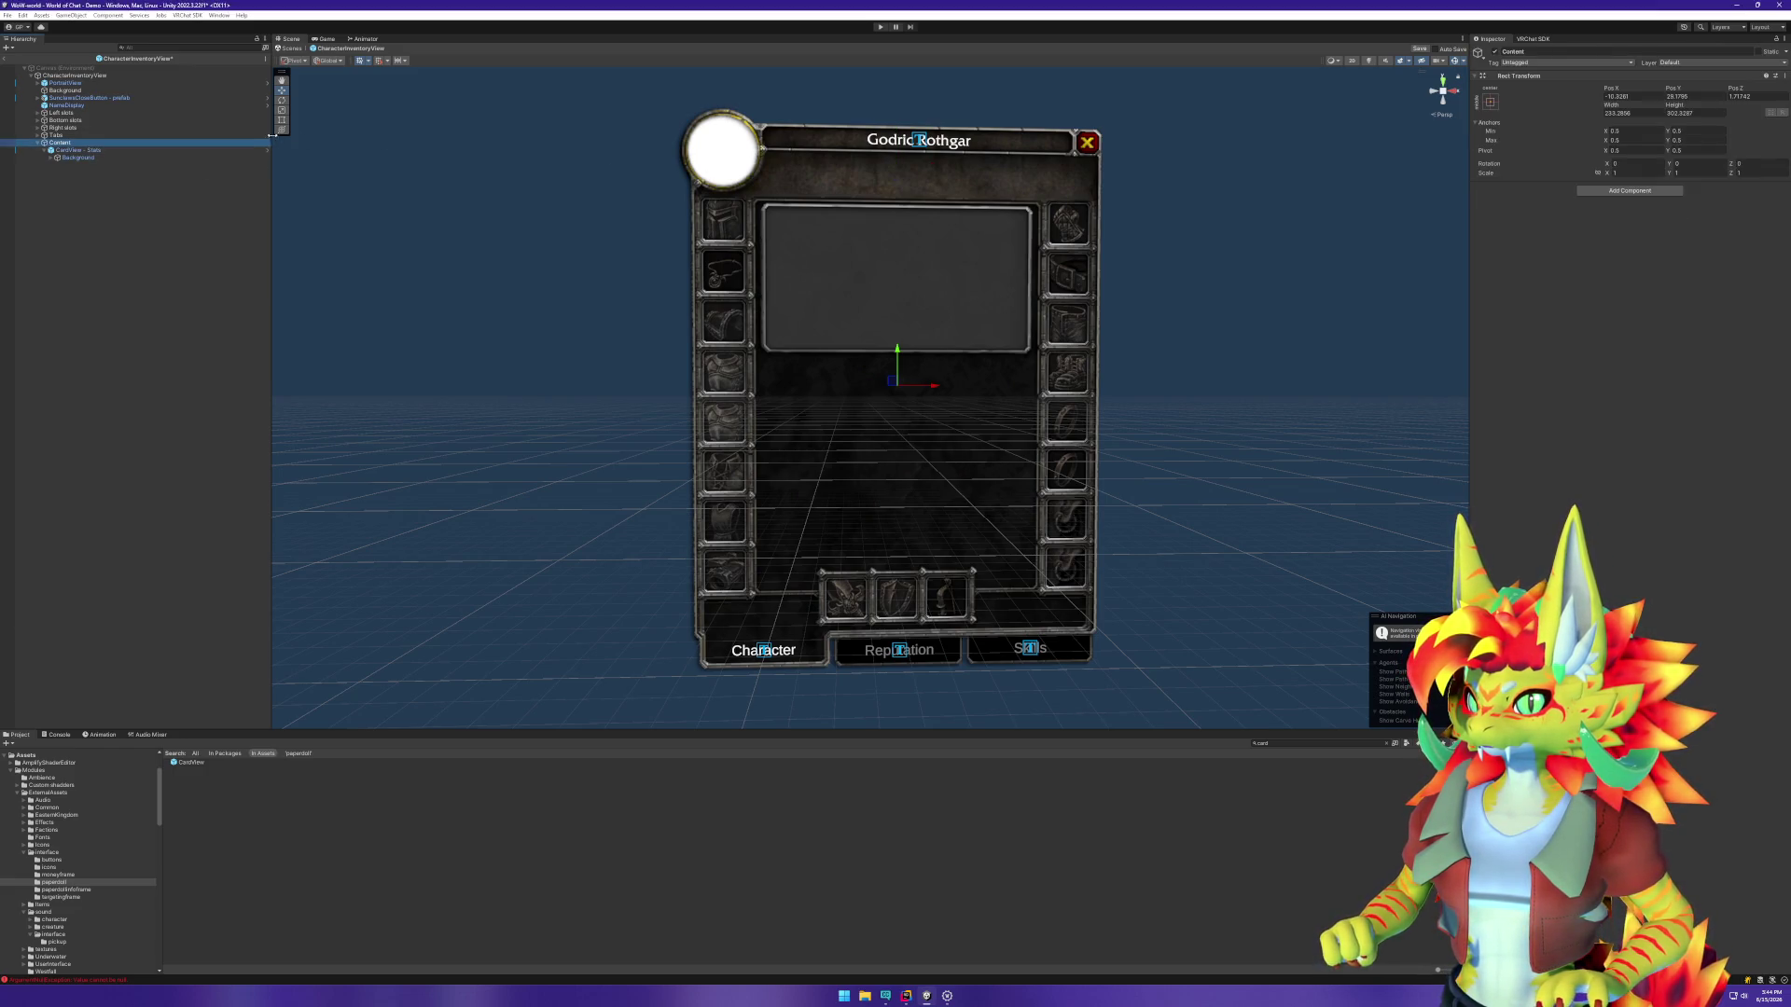
pyautogui.click(282, 119)
pyautogui.click(73, 150)
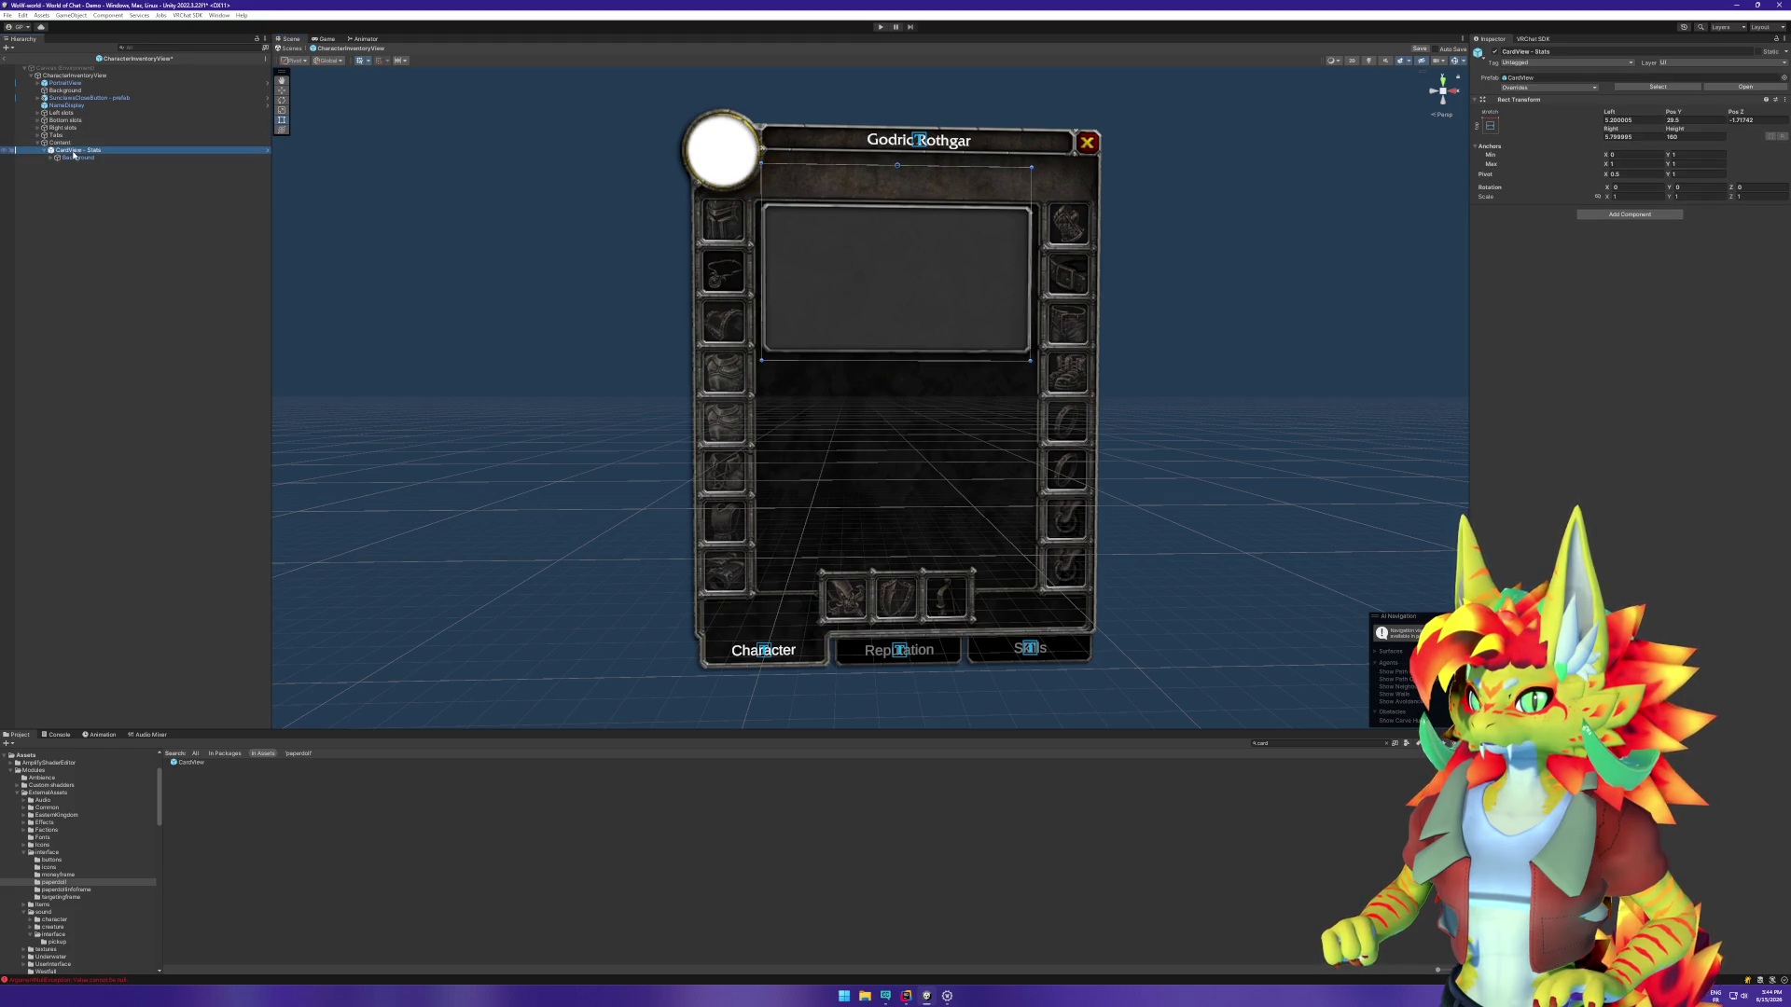
# Step: Set the card's Pos Y to 0, Left and Right to 5, and Height to 139.8
pyautogui.click(1685, 120)
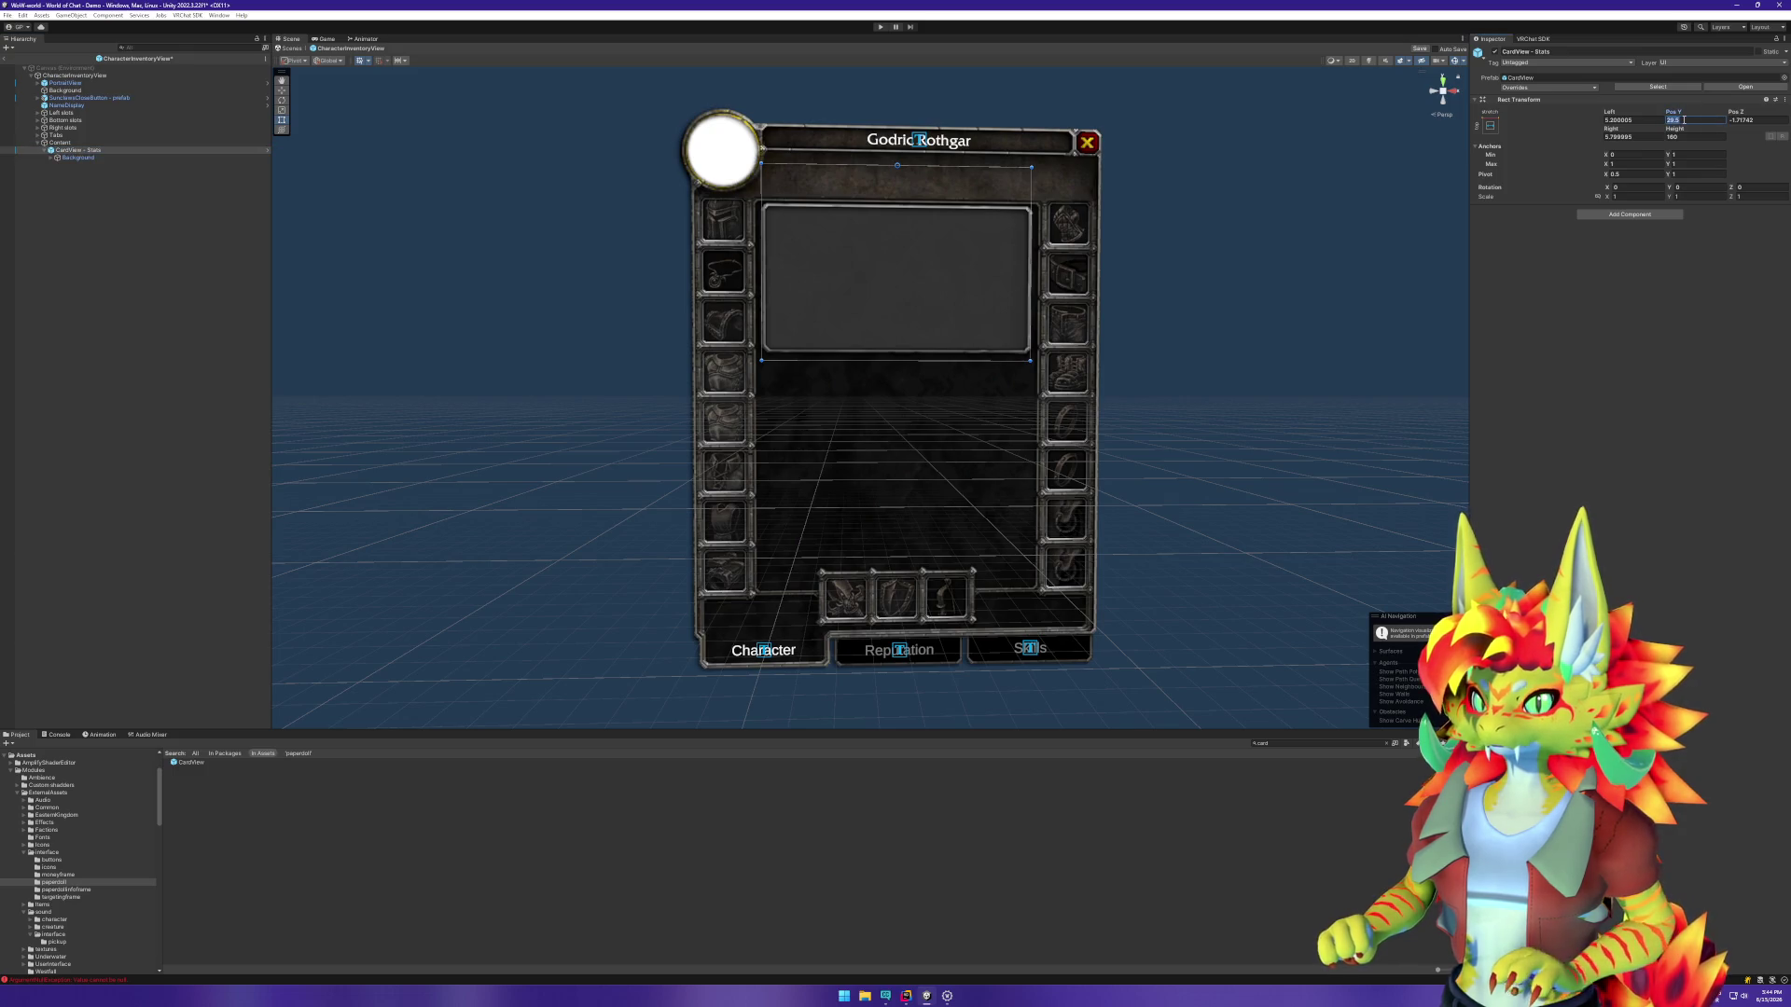
pyautogui.write('0')
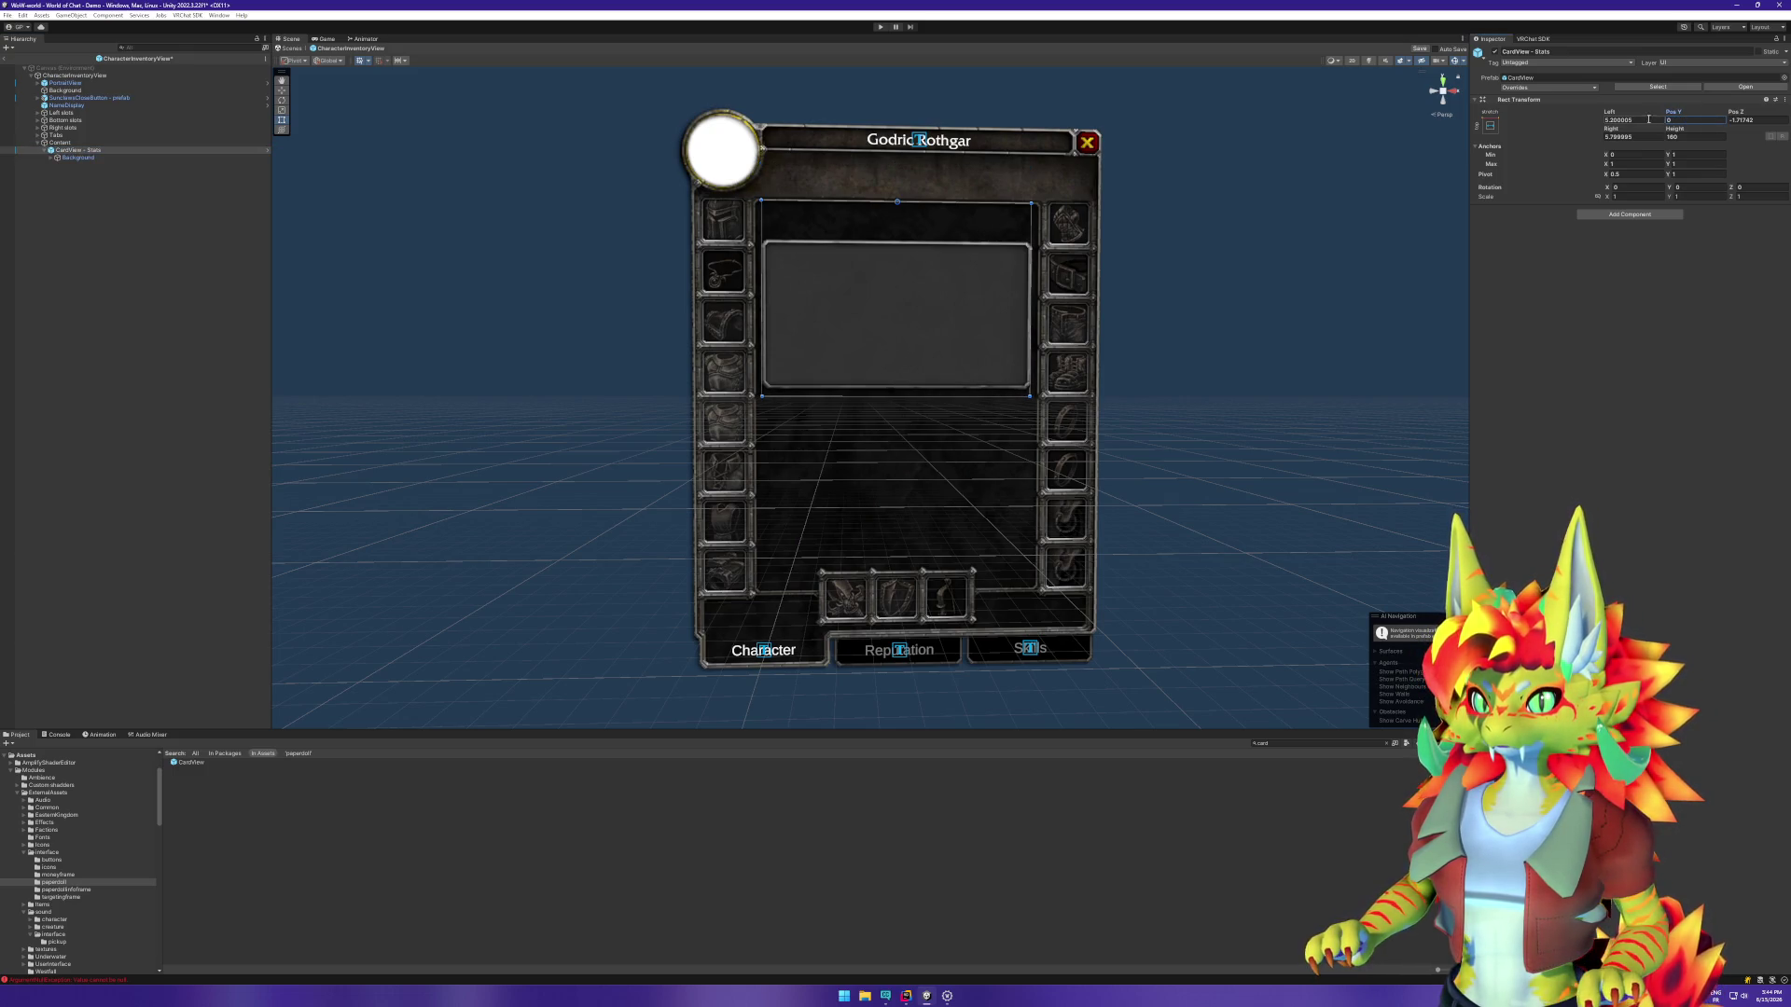
pyautogui.click(1648, 119)
pyautogui.write('0')
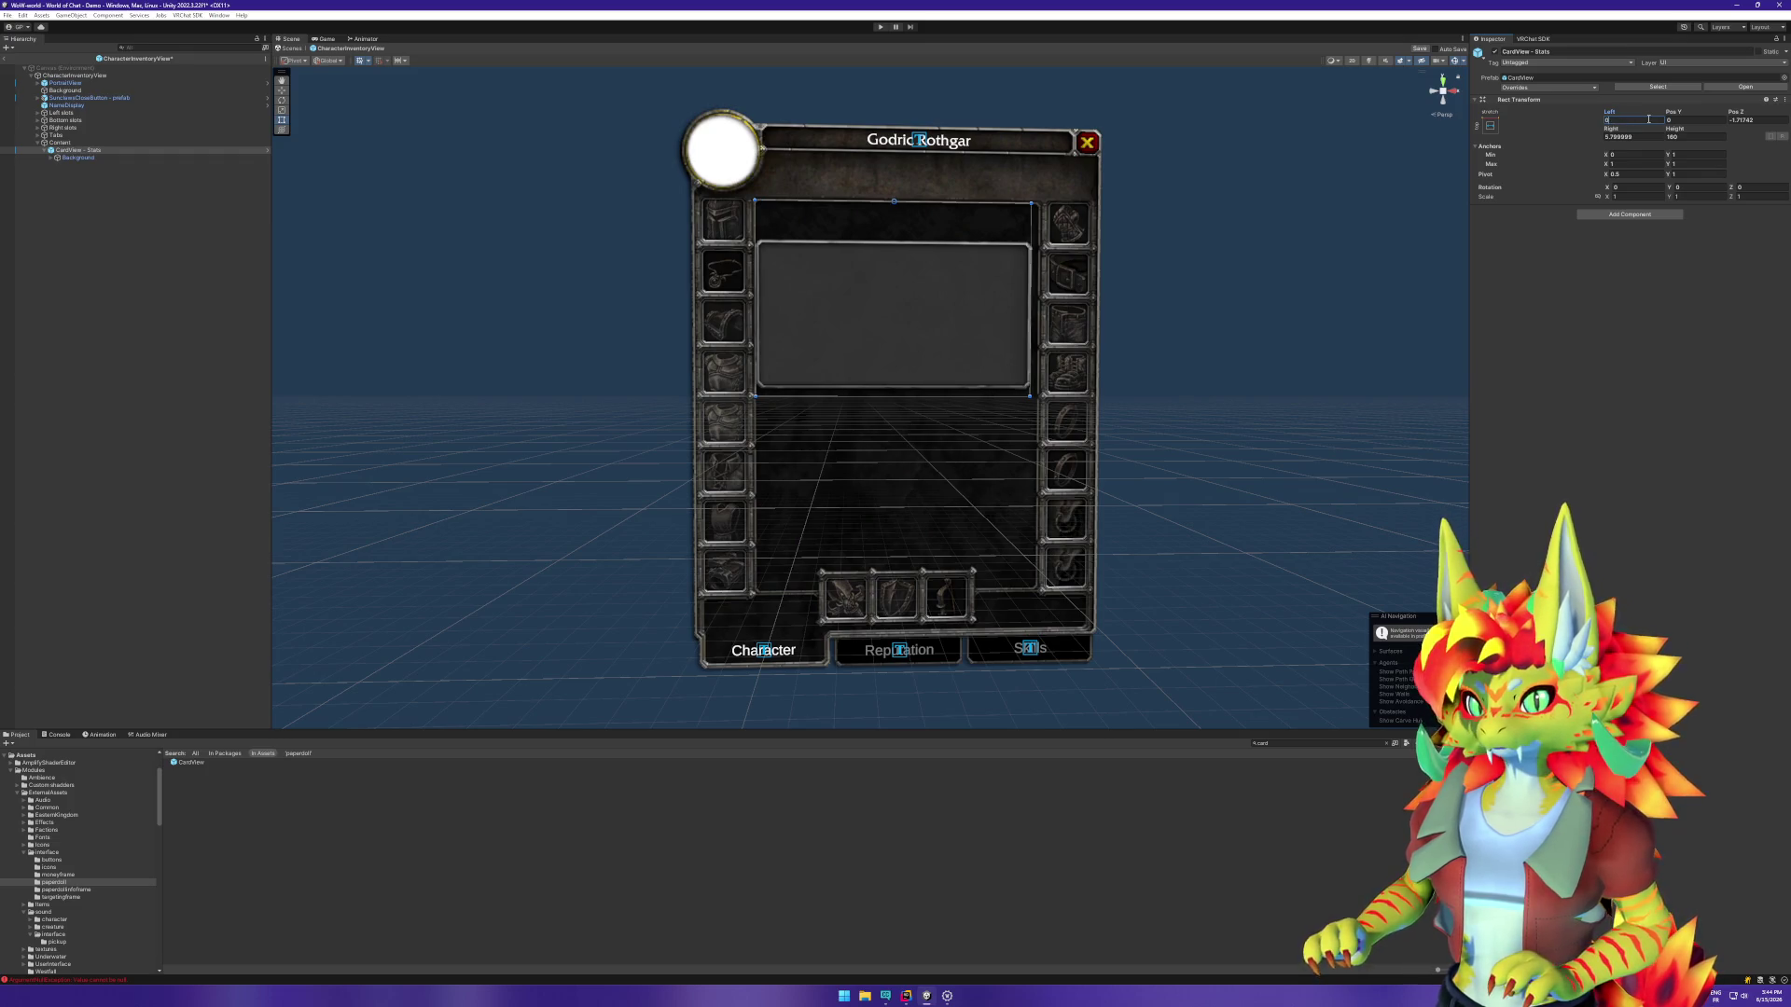
pyautogui.press('BackSpace')
pyautogui.write('5')
pyautogui.press('Tab')
pyautogui.press('Tab')
pyautogui.press('Tab')
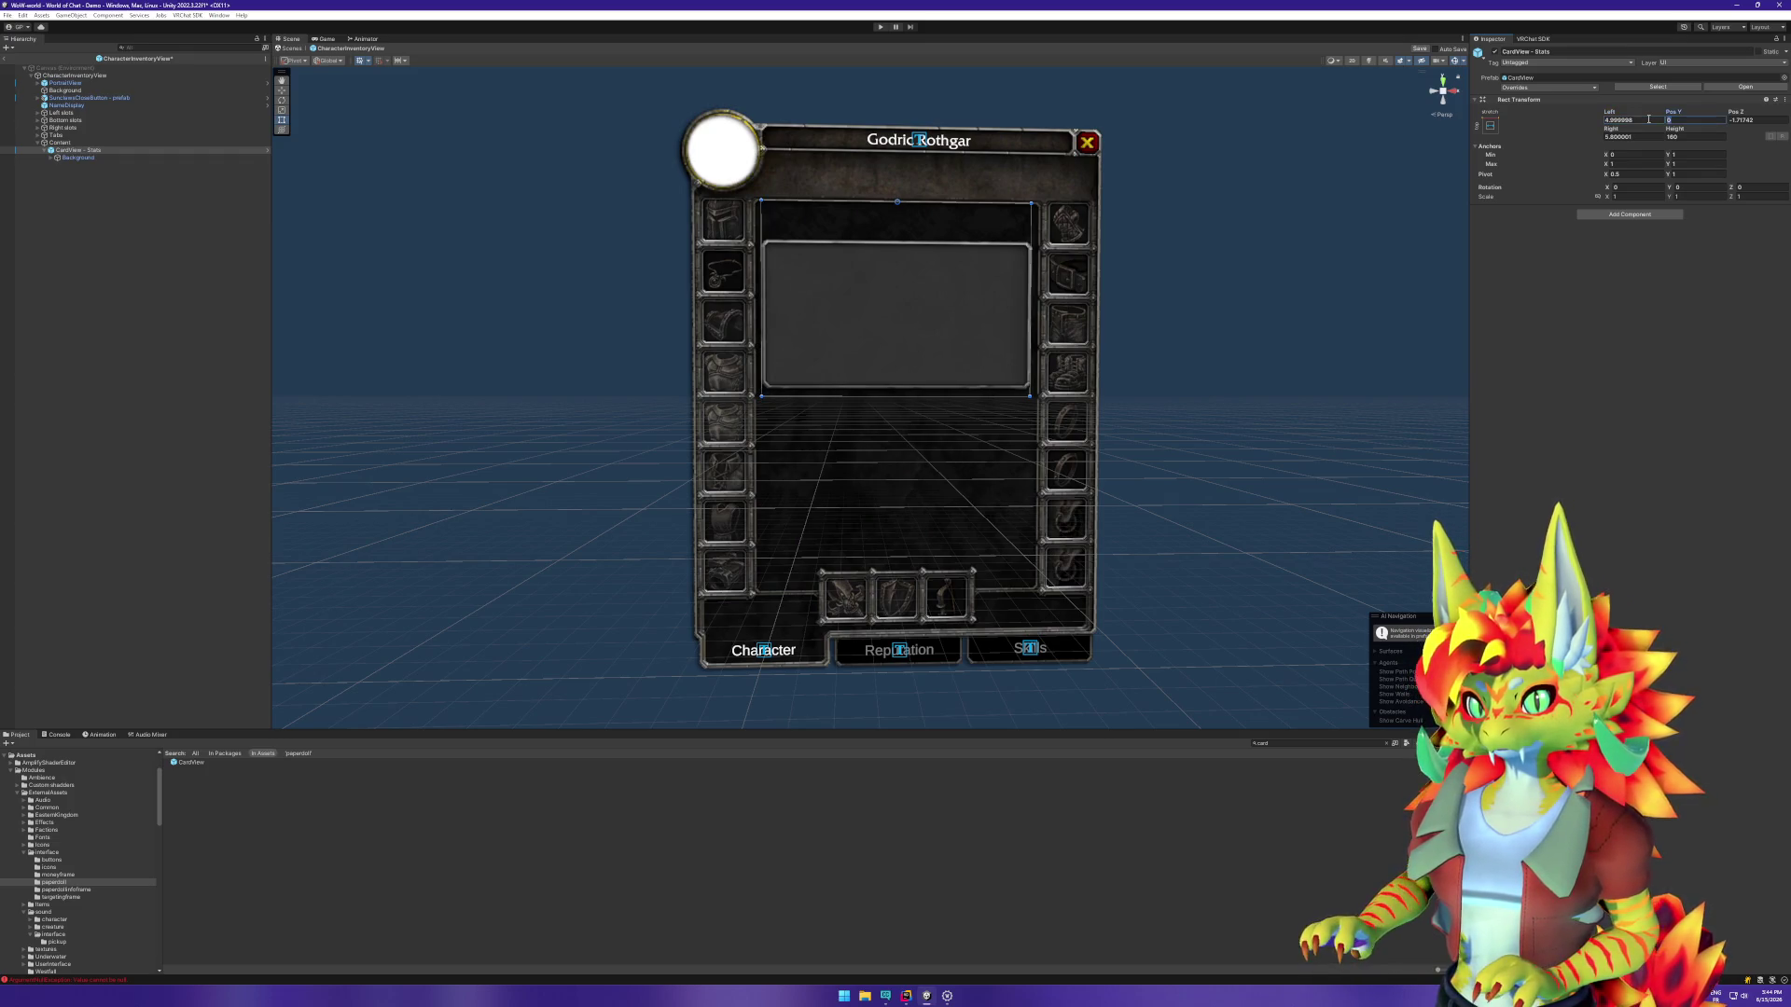
pyautogui.write('5')
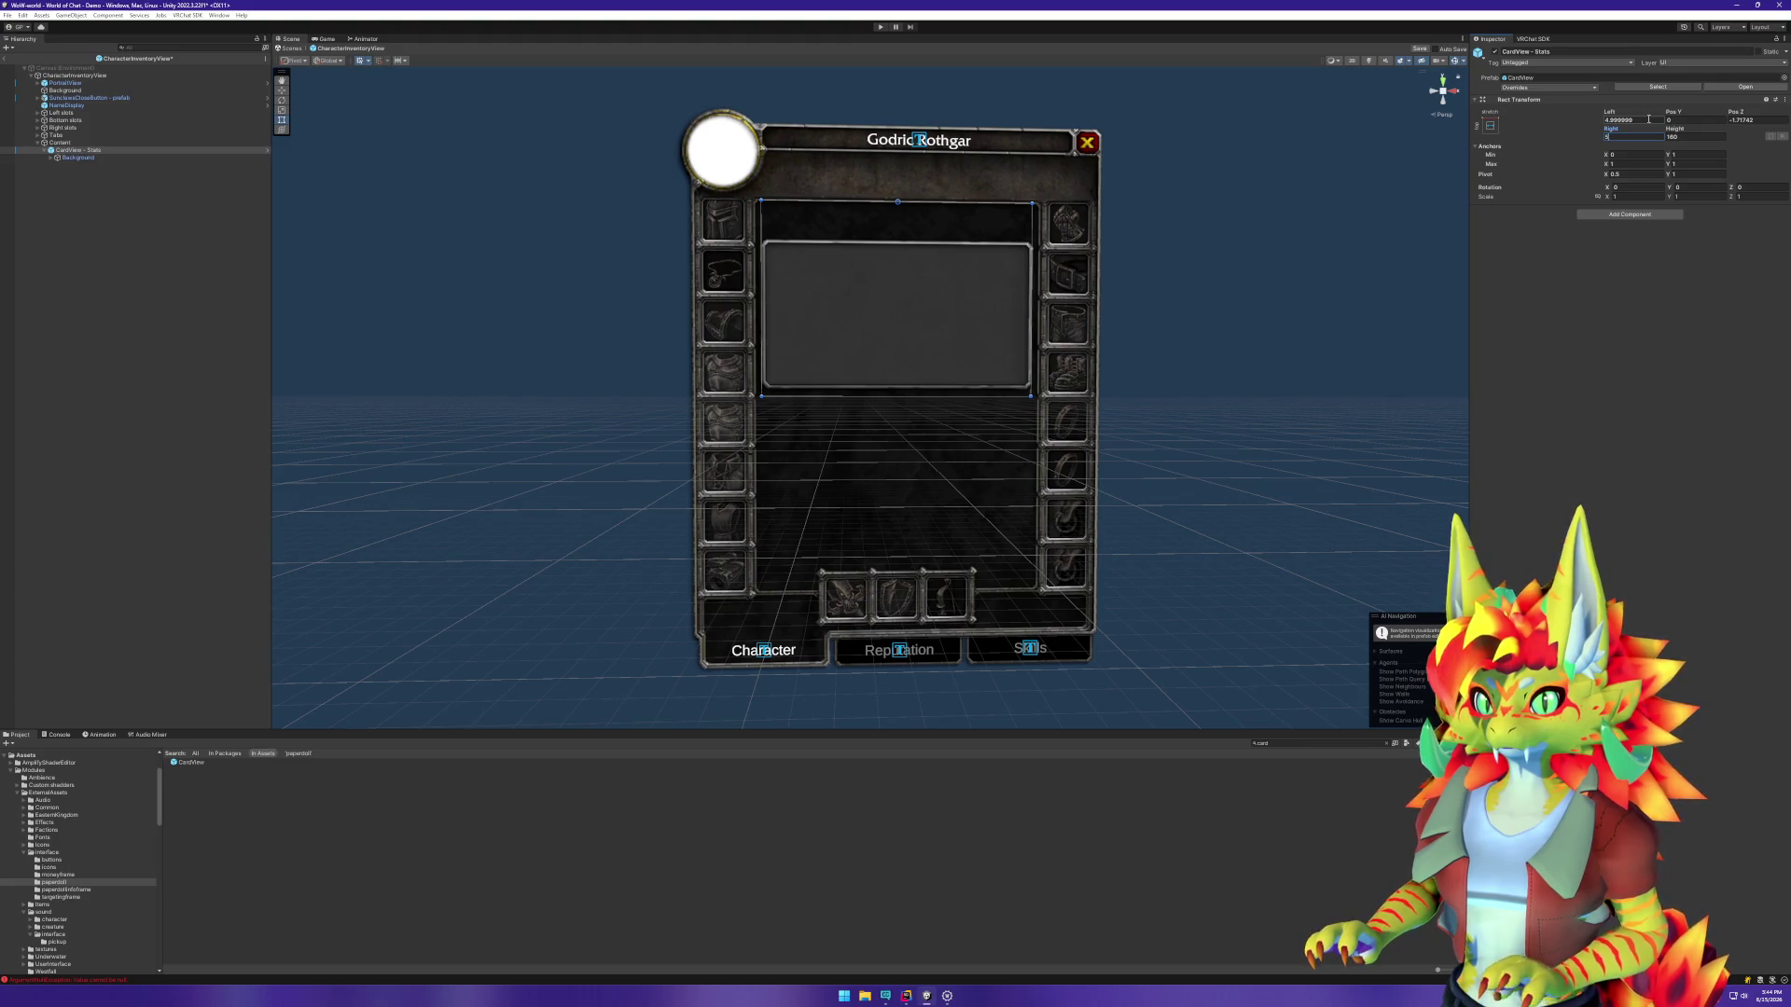
pyautogui.press('Tab')
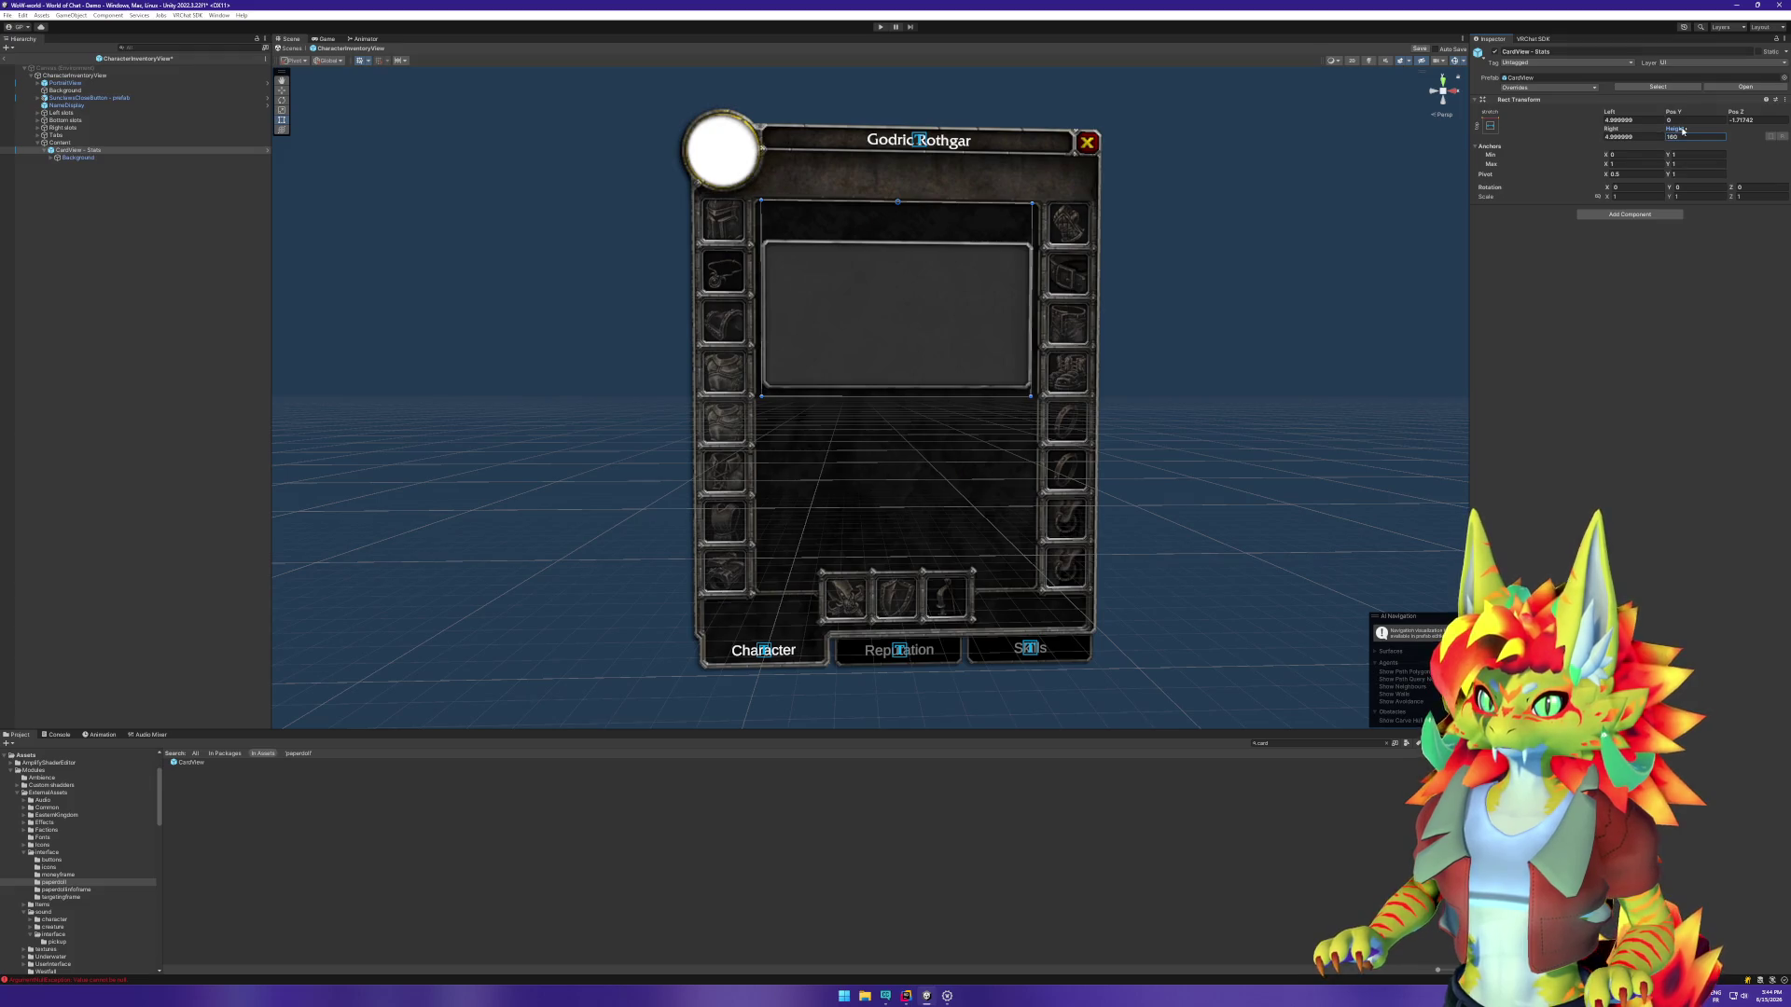
pyautogui.moveTo(1683, 131); pyautogui.dragTo(1662, 132)
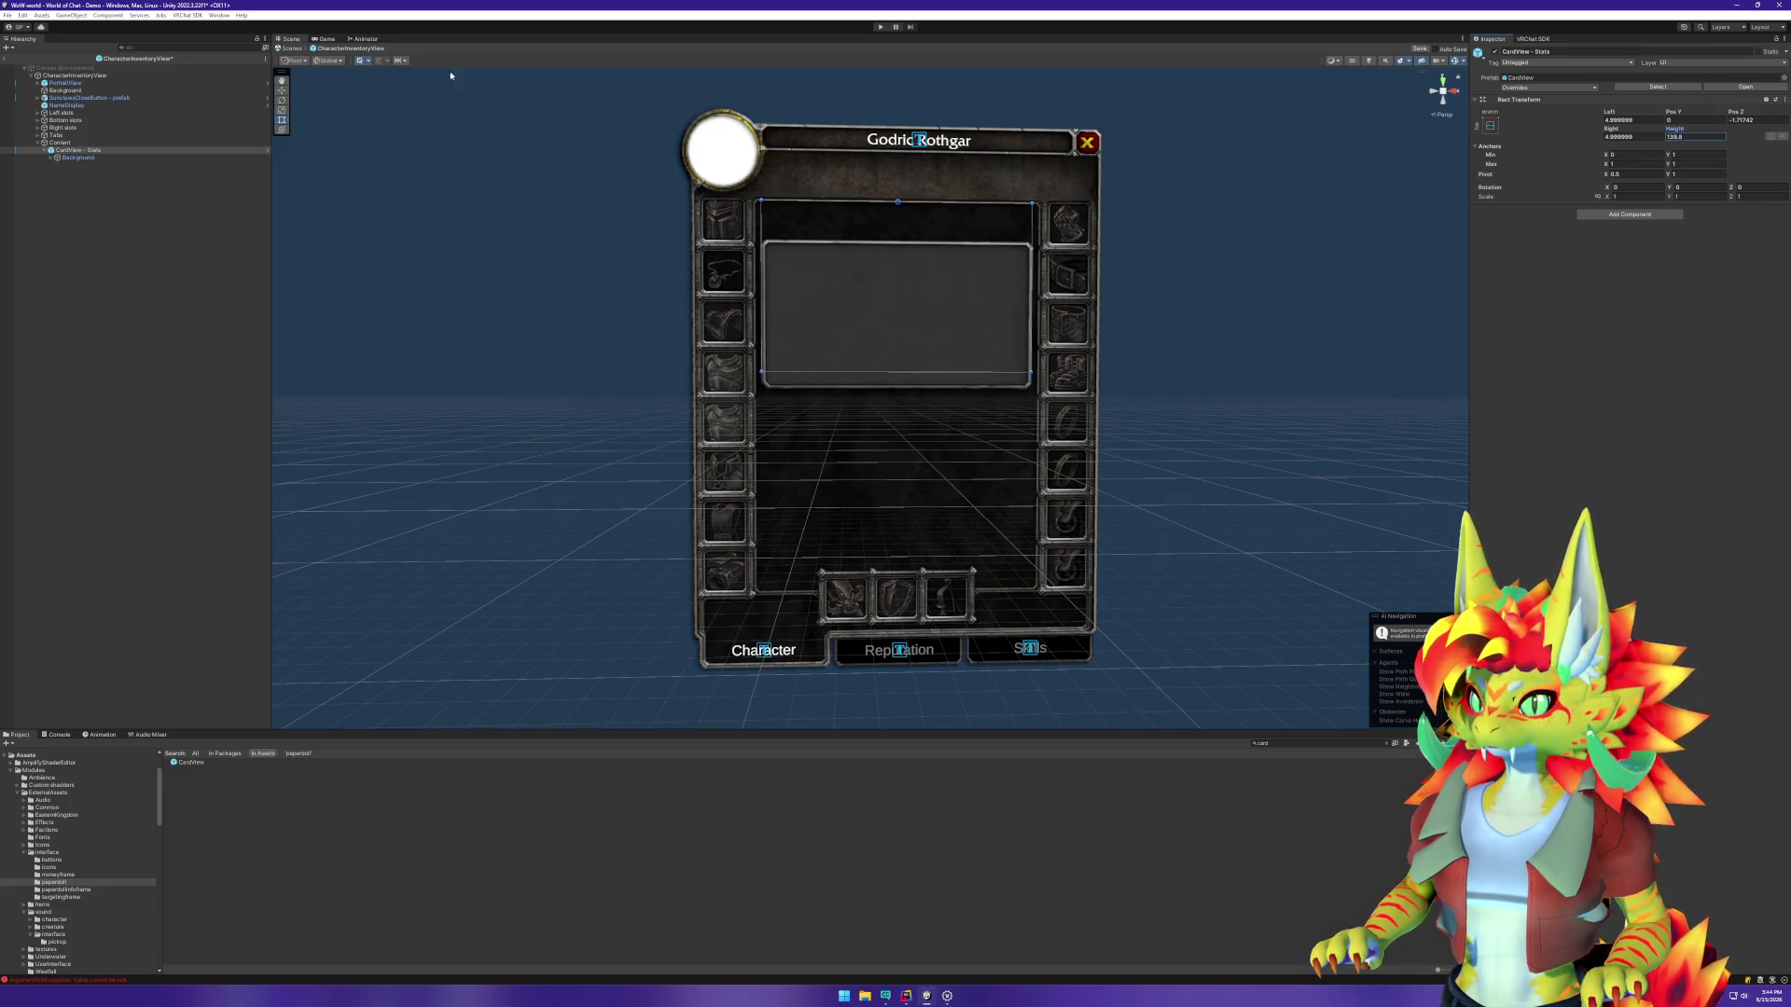
pyautogui.click(103, 157)
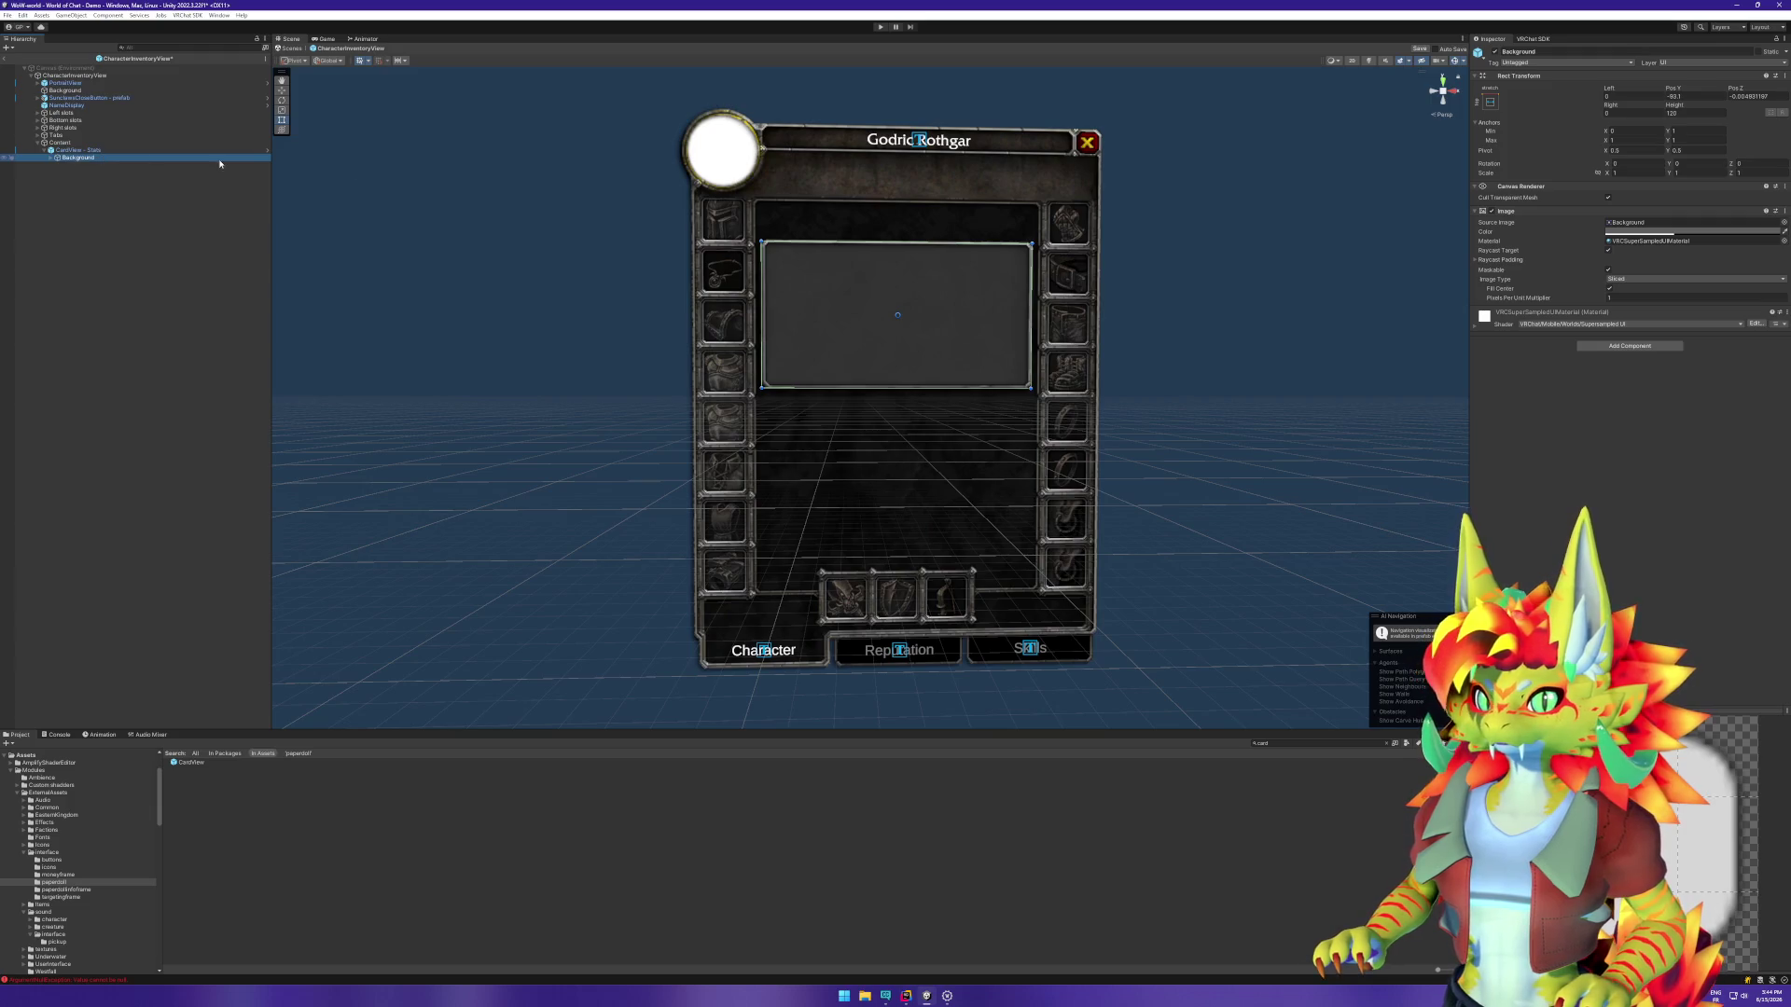
# Step: Anchor the Background to the card's centre at position 0, 0
pyautogui.click(1490, 103)
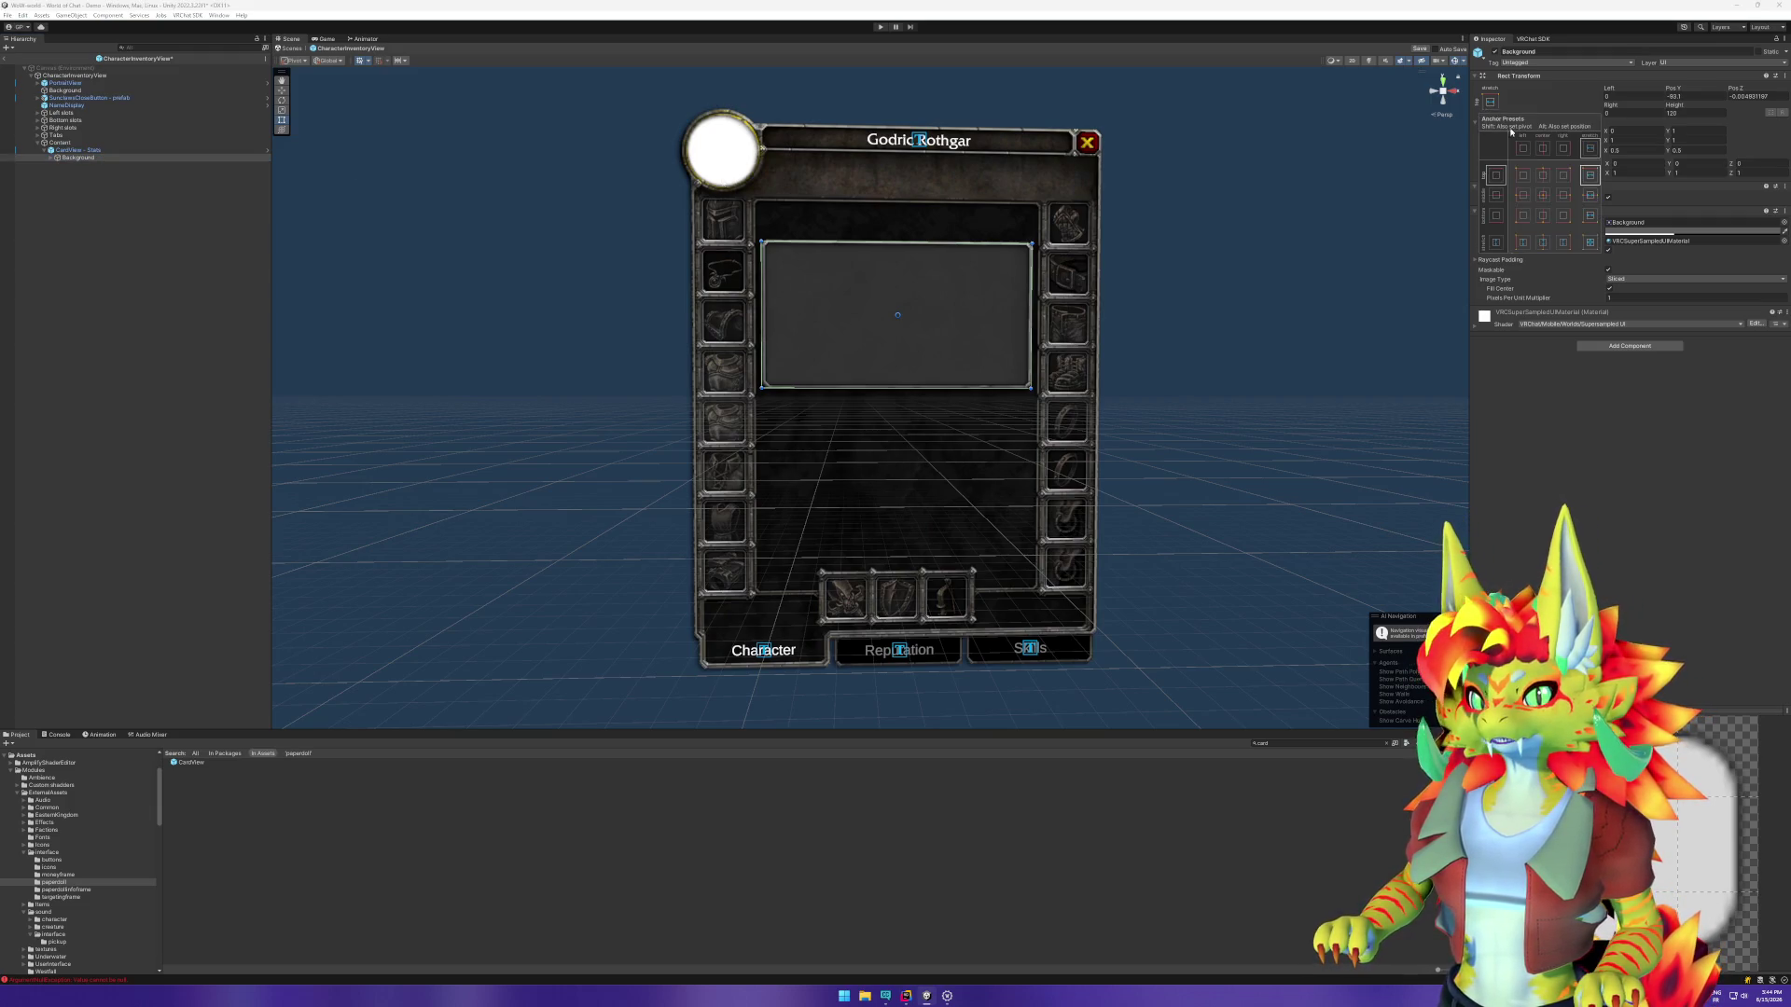
pyautogui.click(1545, 197)
pyautogui.click(1647, 96)
pyautogui.write('0')
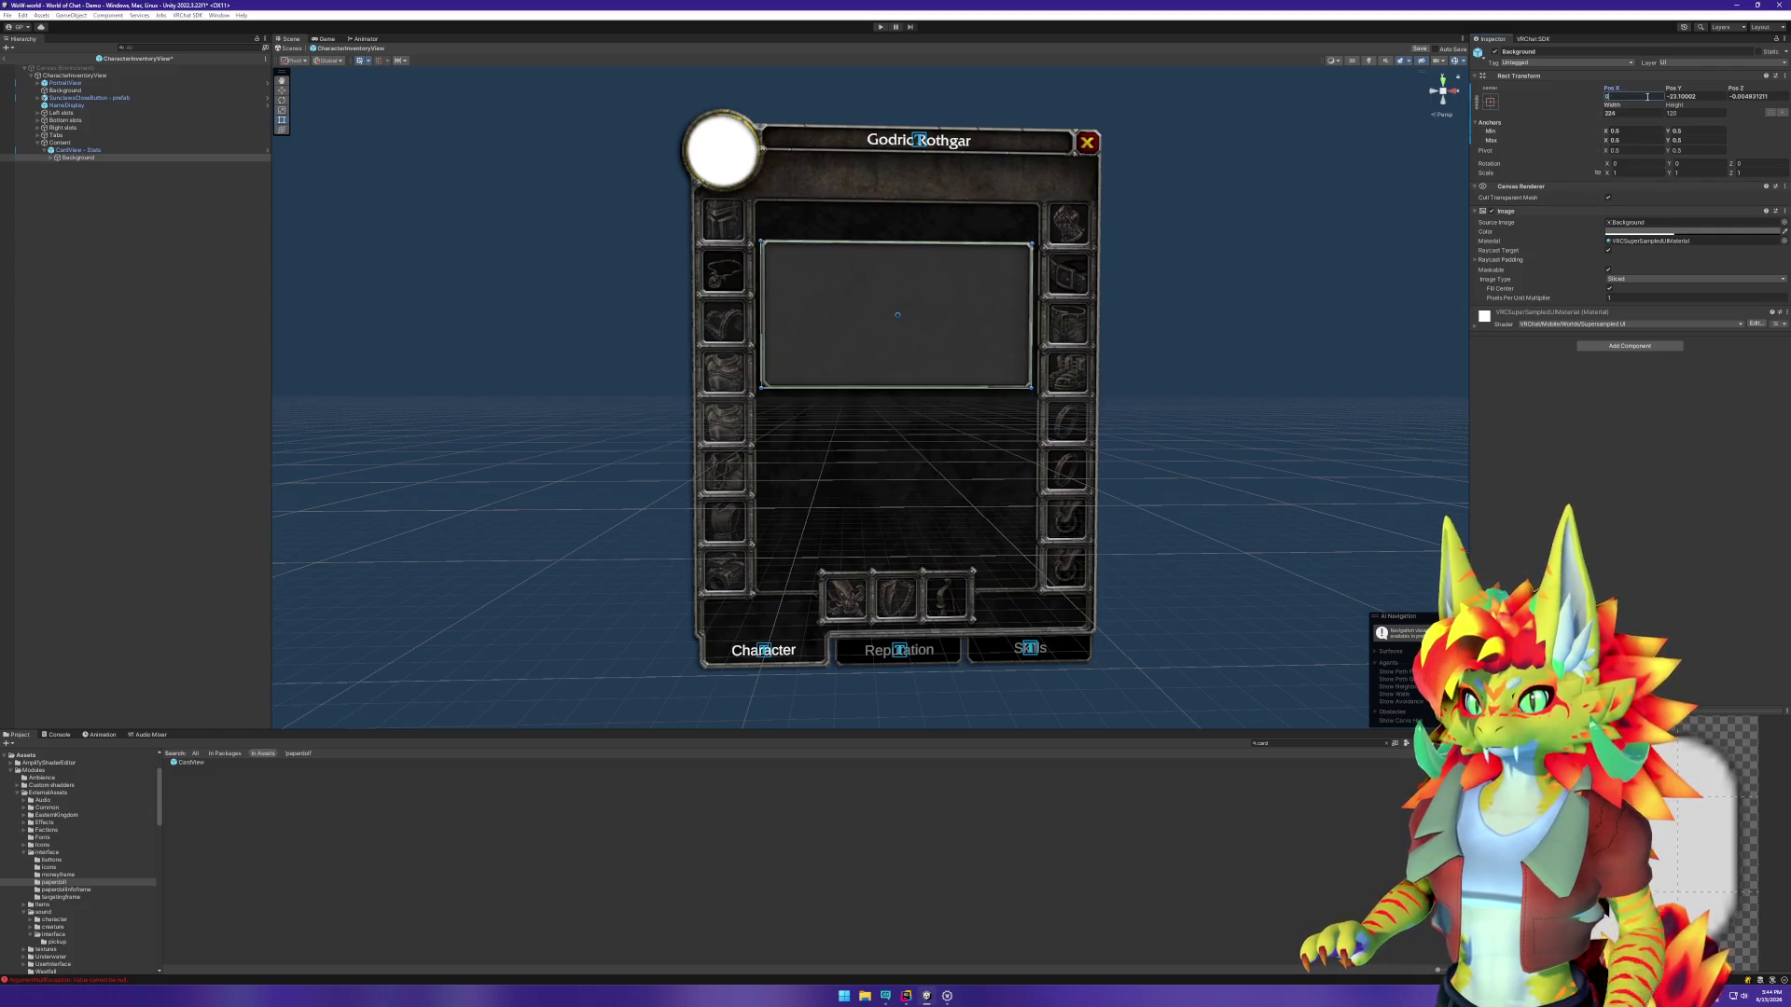
pyautogui.press('Tab')
pyautogui.write('0')
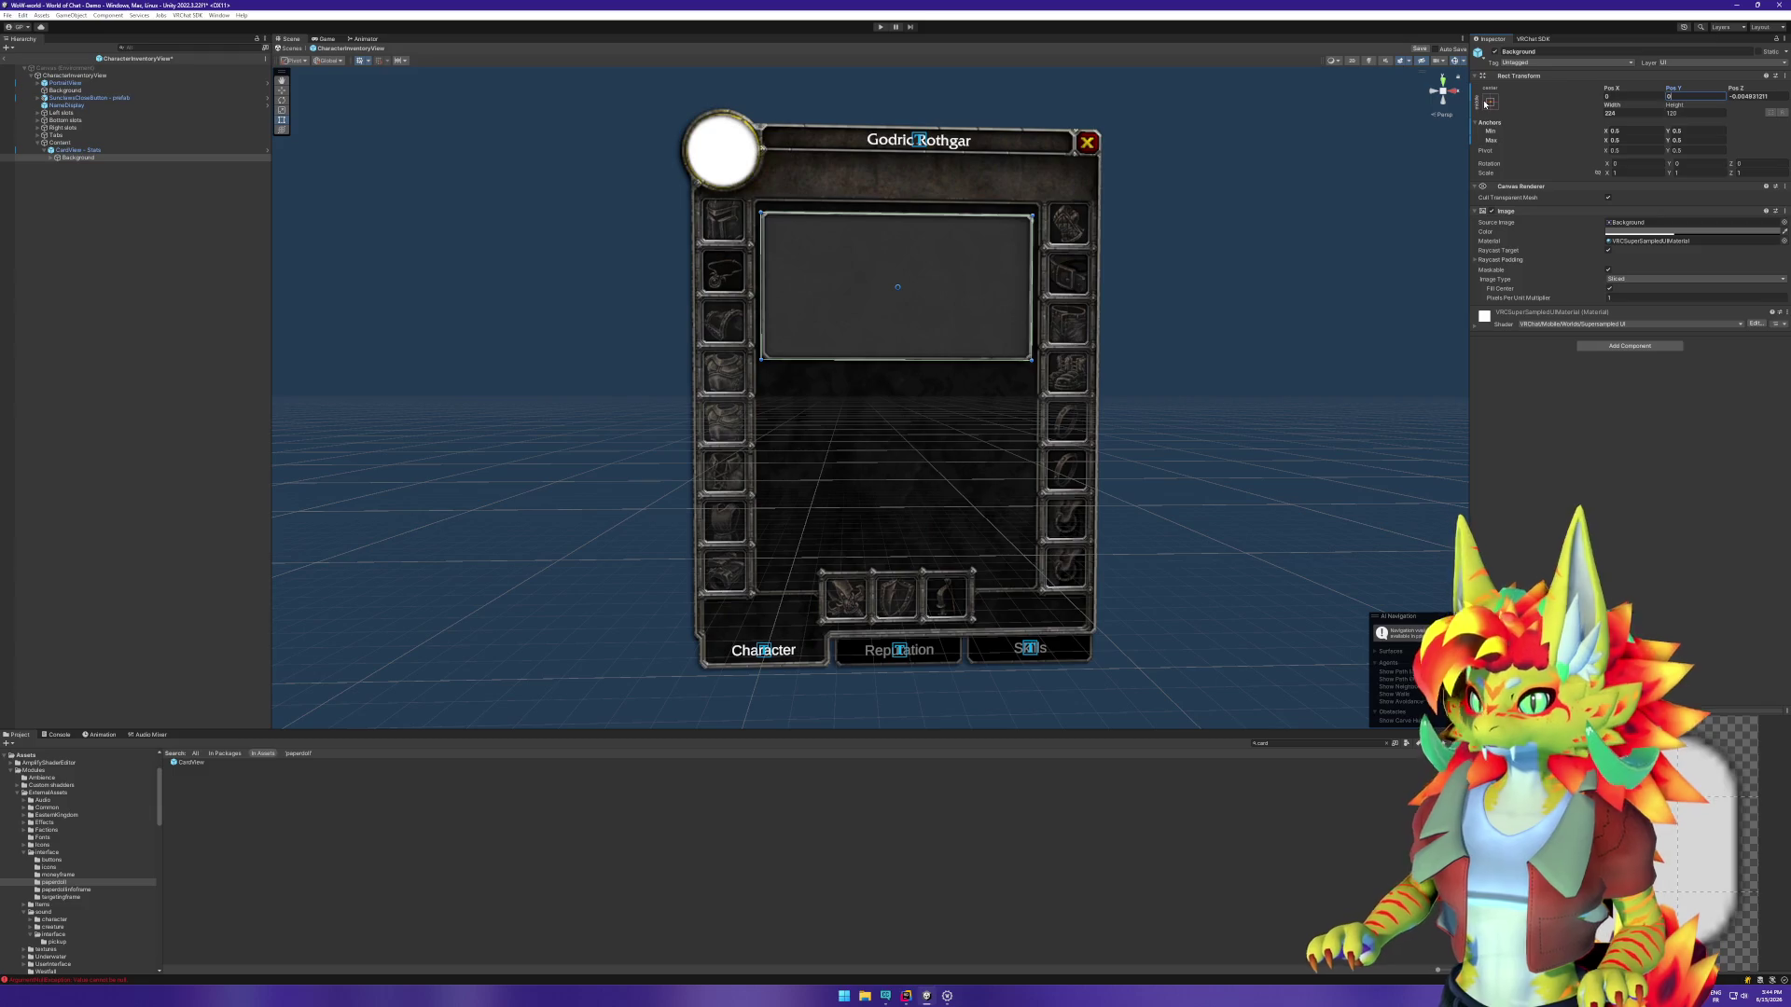
# Step: Switch the Background to stretch-stretch anchoring with Left, Top, Right and Bottom offsets of 0
pyautogui.click(1487, 104)
pyautogui.click(1589, 242)
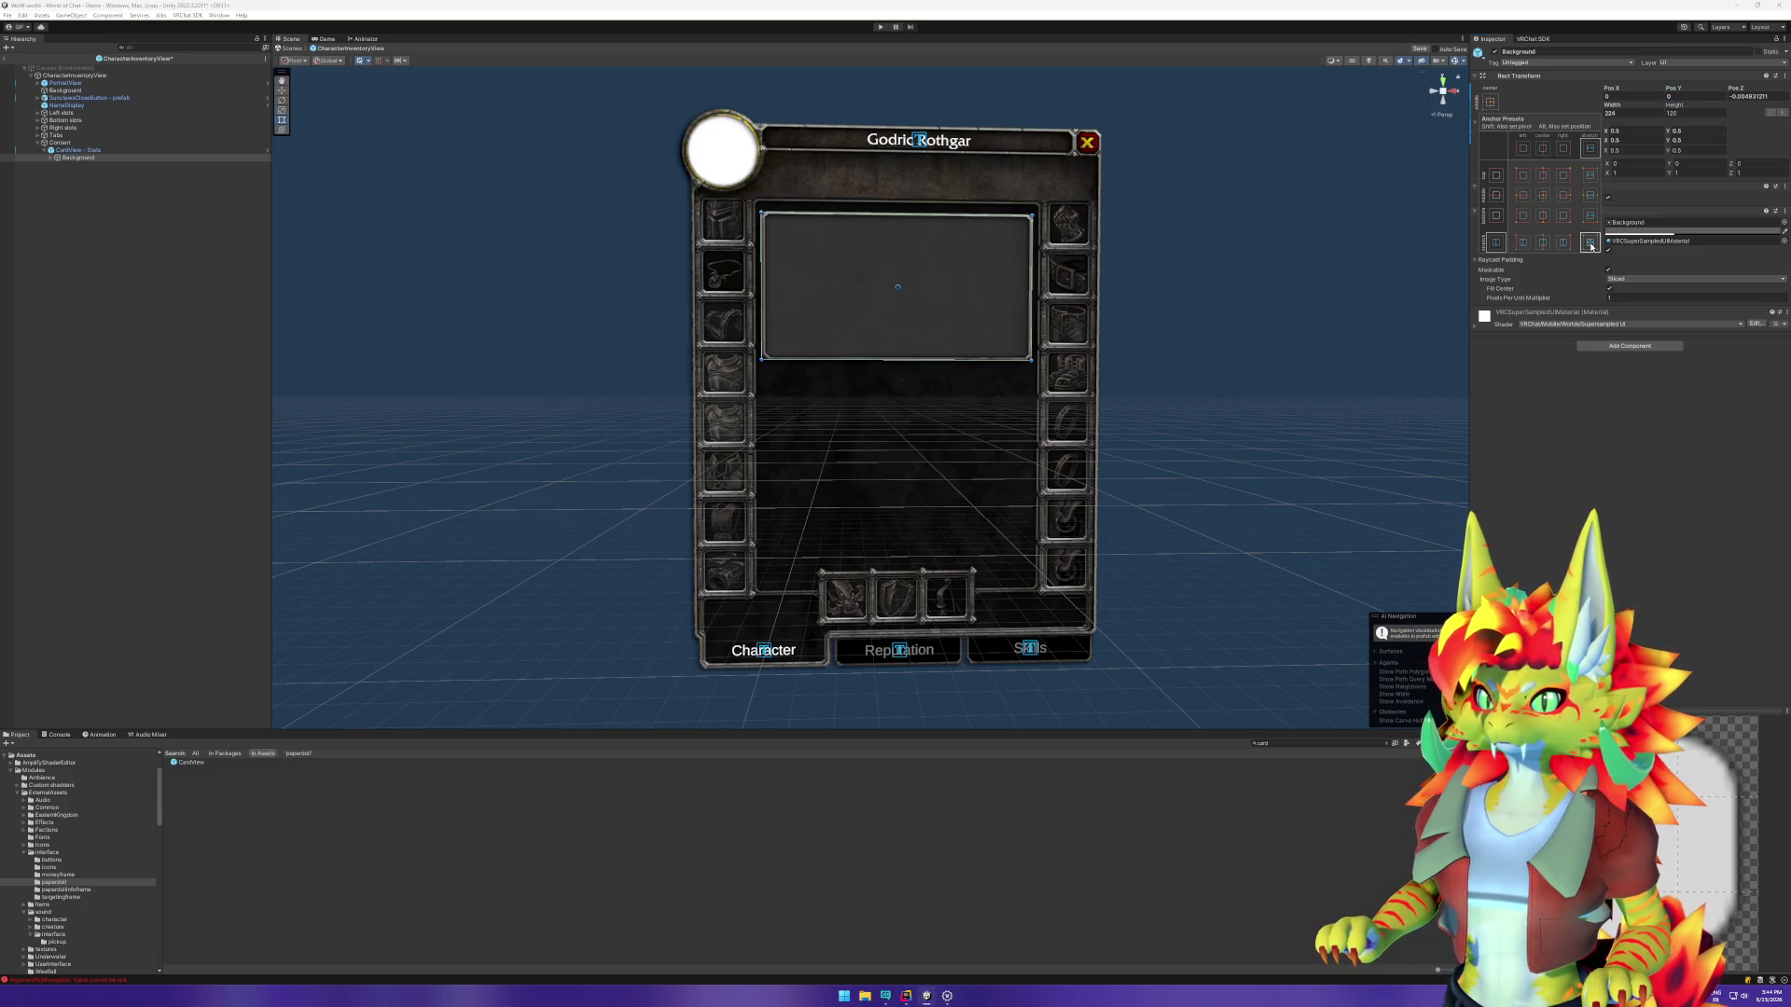
pyautogui.click(1647, 94)
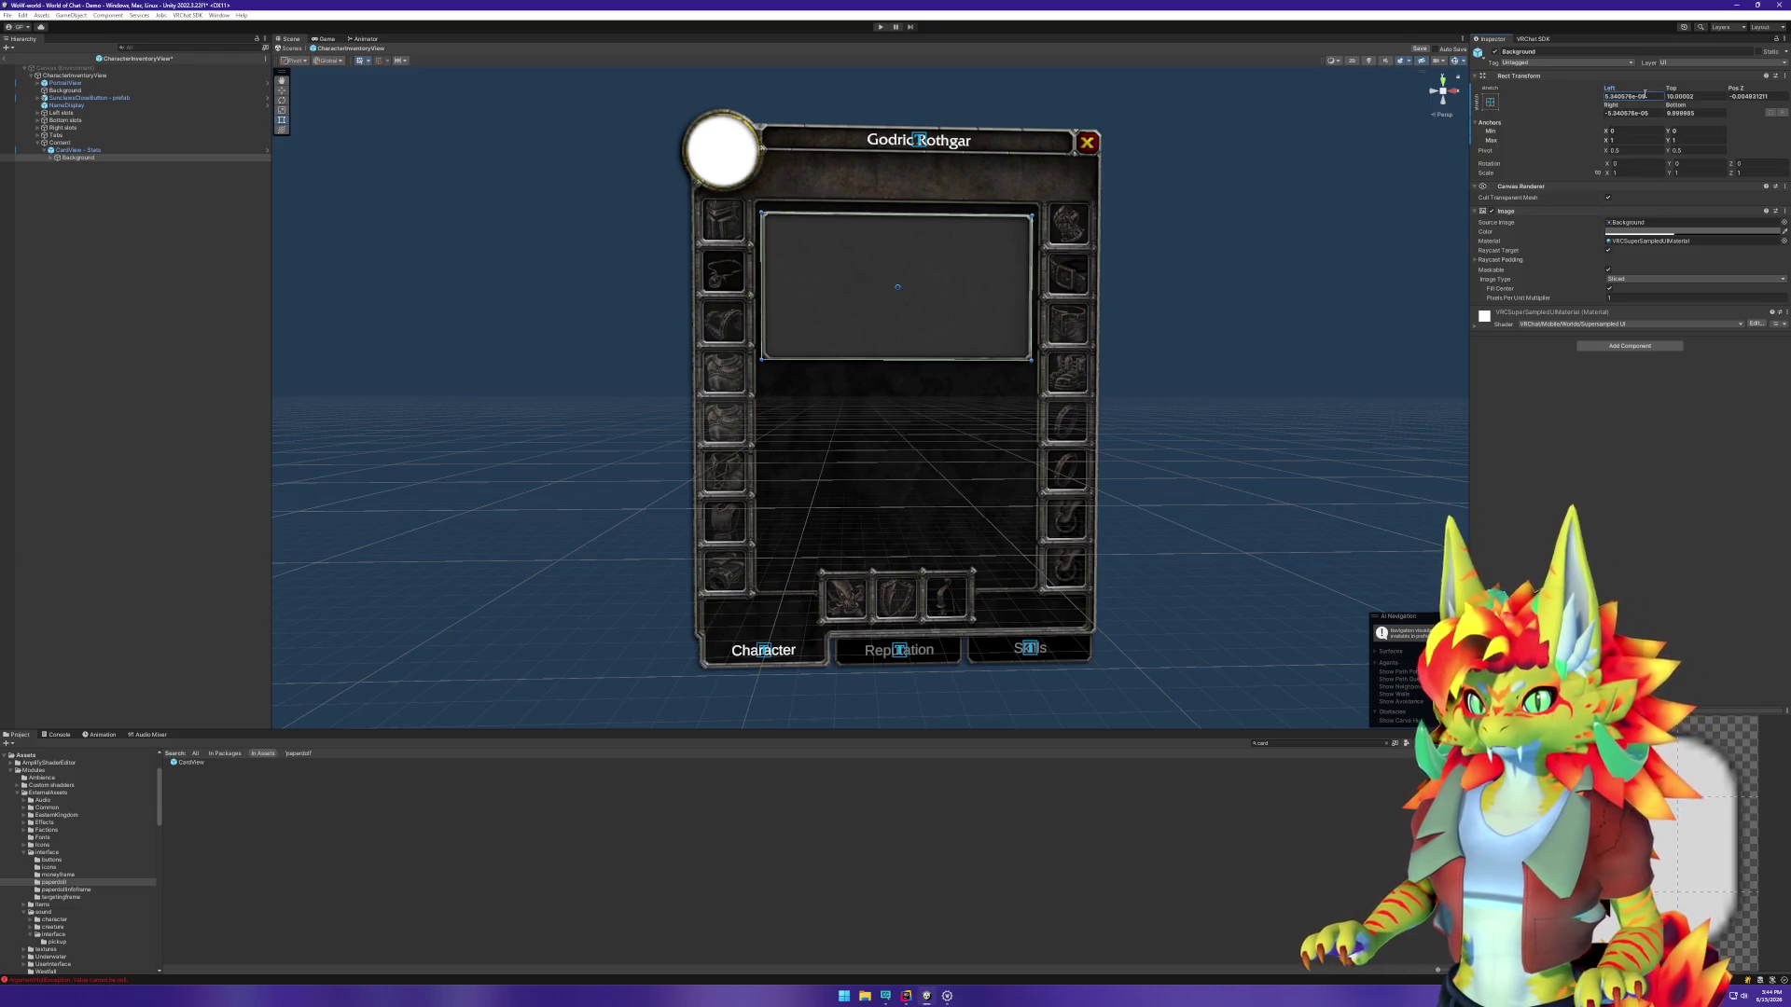
pyautogui.write('0')
pyautogui.press('Tab')
pyautogui.write('0')
pyautogui.press('Tab')
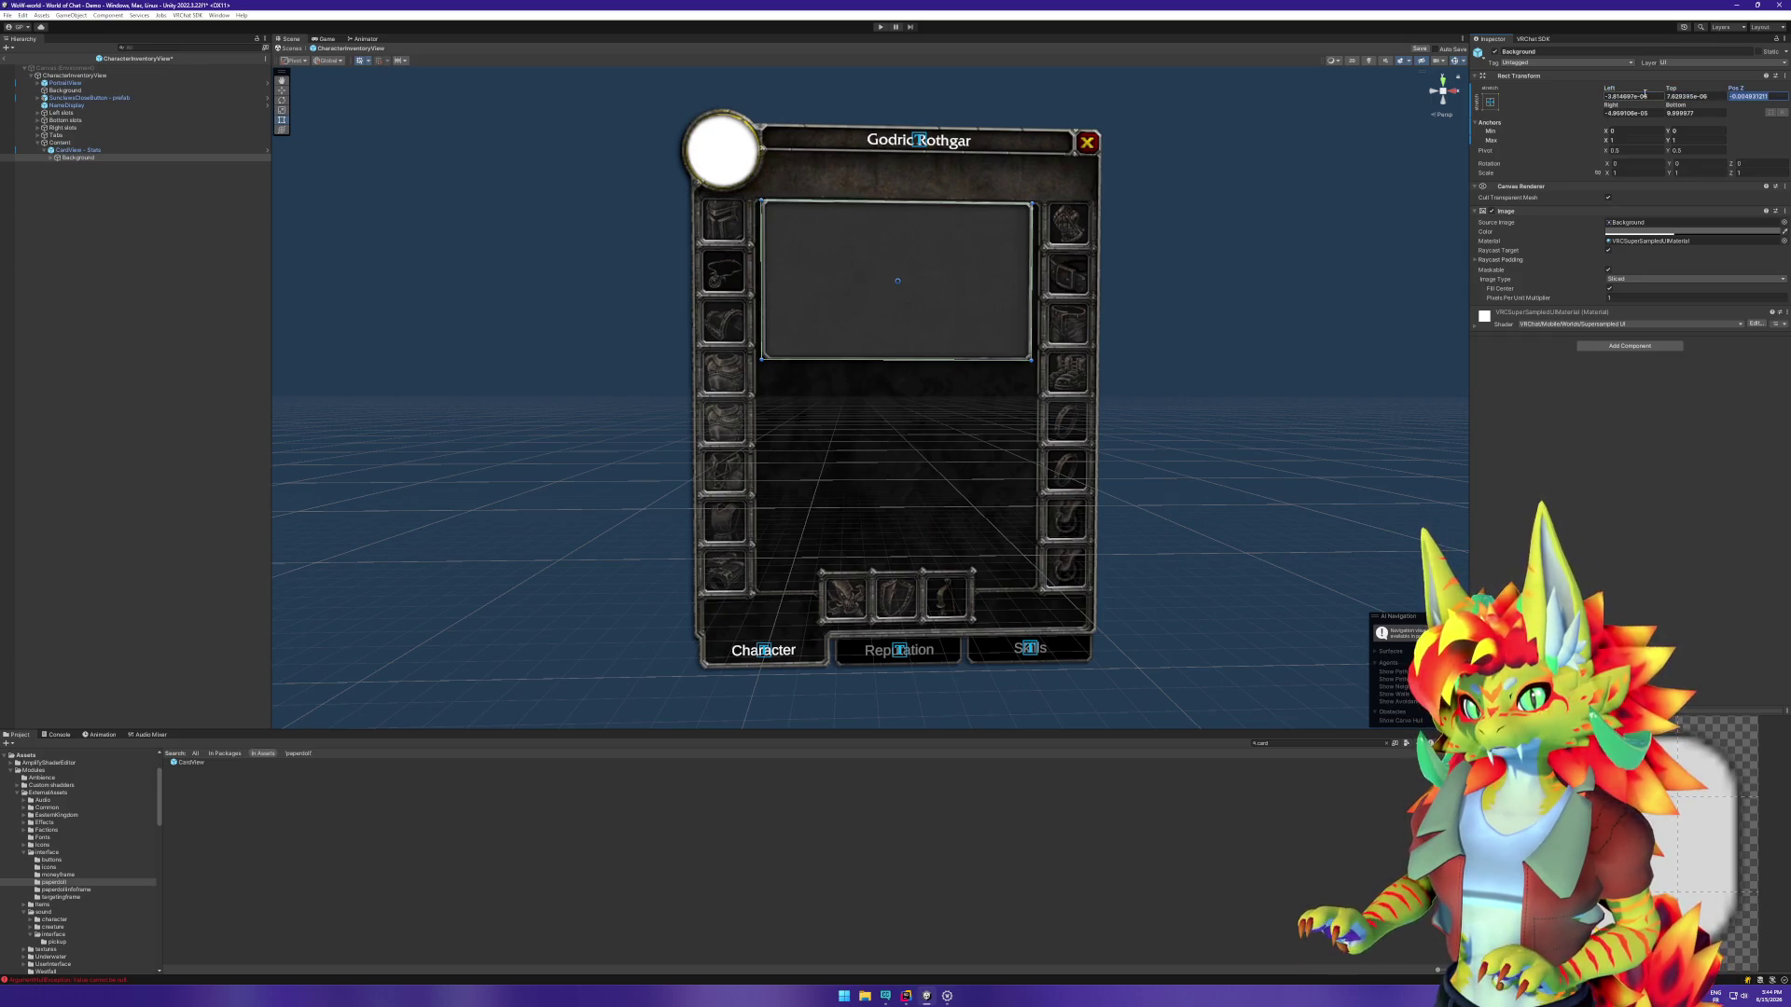
pyautogui.write('0')
pyautogui.press('Tab')
pyautogui.write('0')
pyautogui.press('Tab')
pyautogui.write('0')
pyautogui.press('Tab')
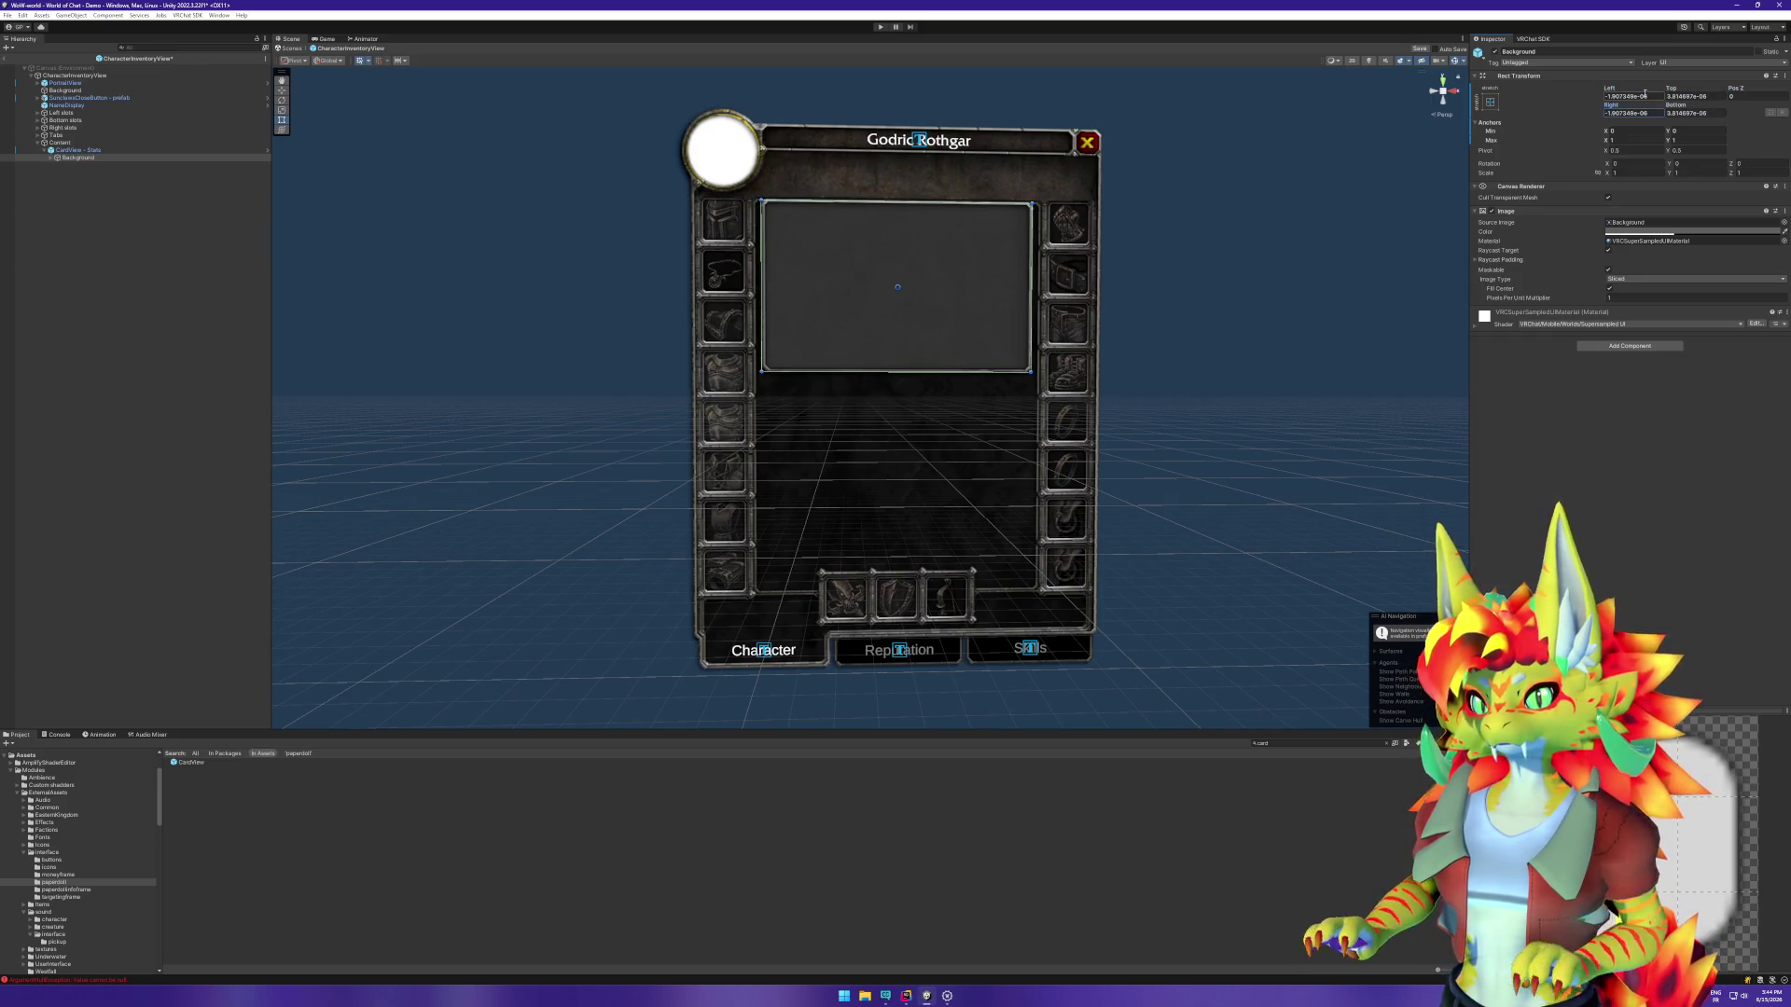
pyautogui.click(224, 150)
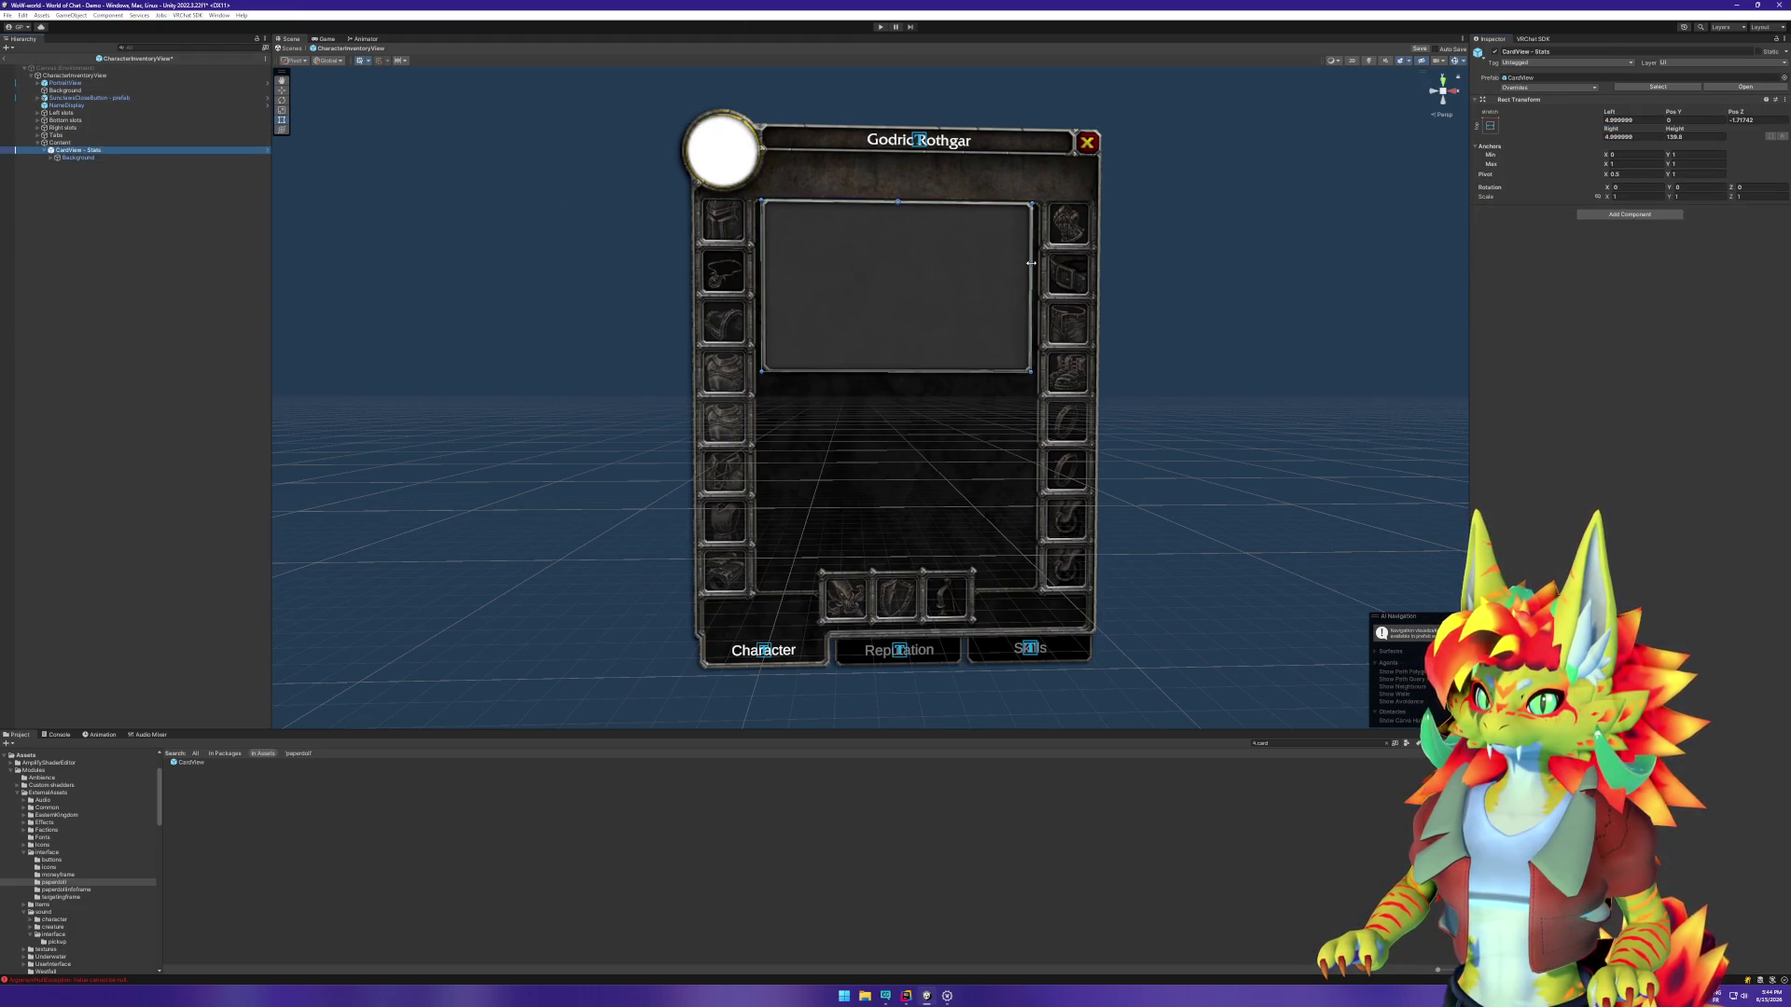
# Step: Reselect the CardView - Stats card and set its Rect Transform Pos Y to -5
pyautogui.click(139, 157)
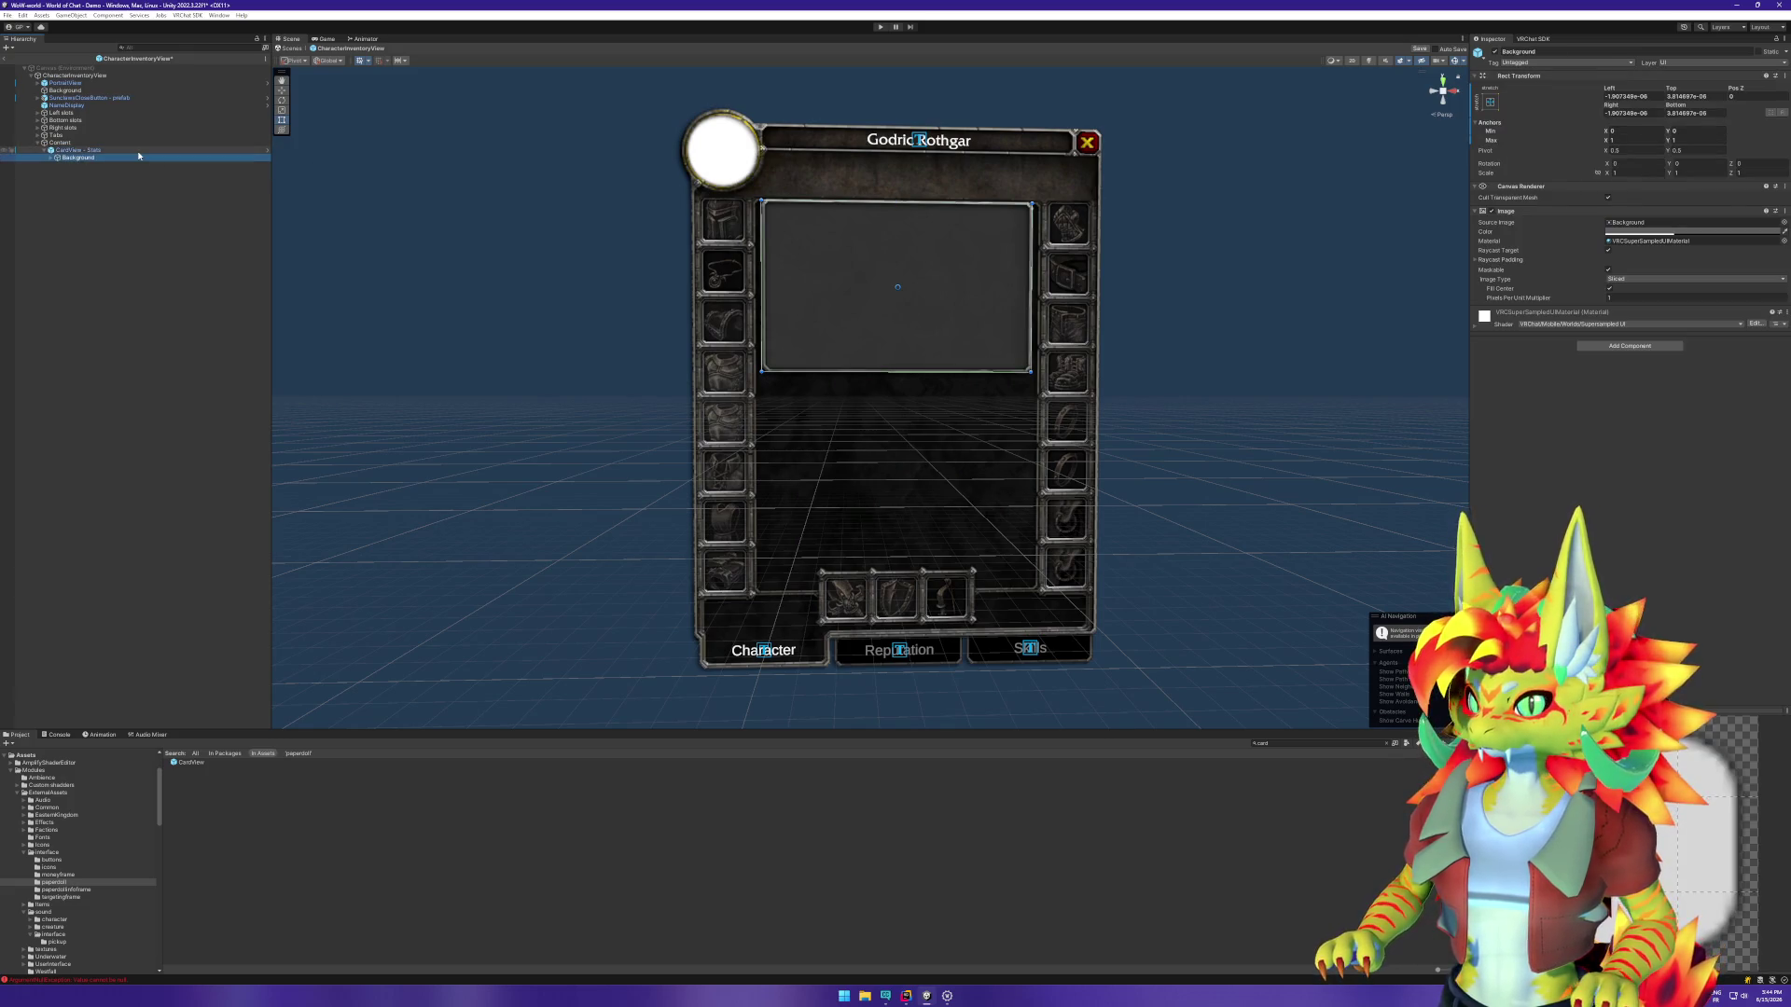
pyautogui.press('Up')
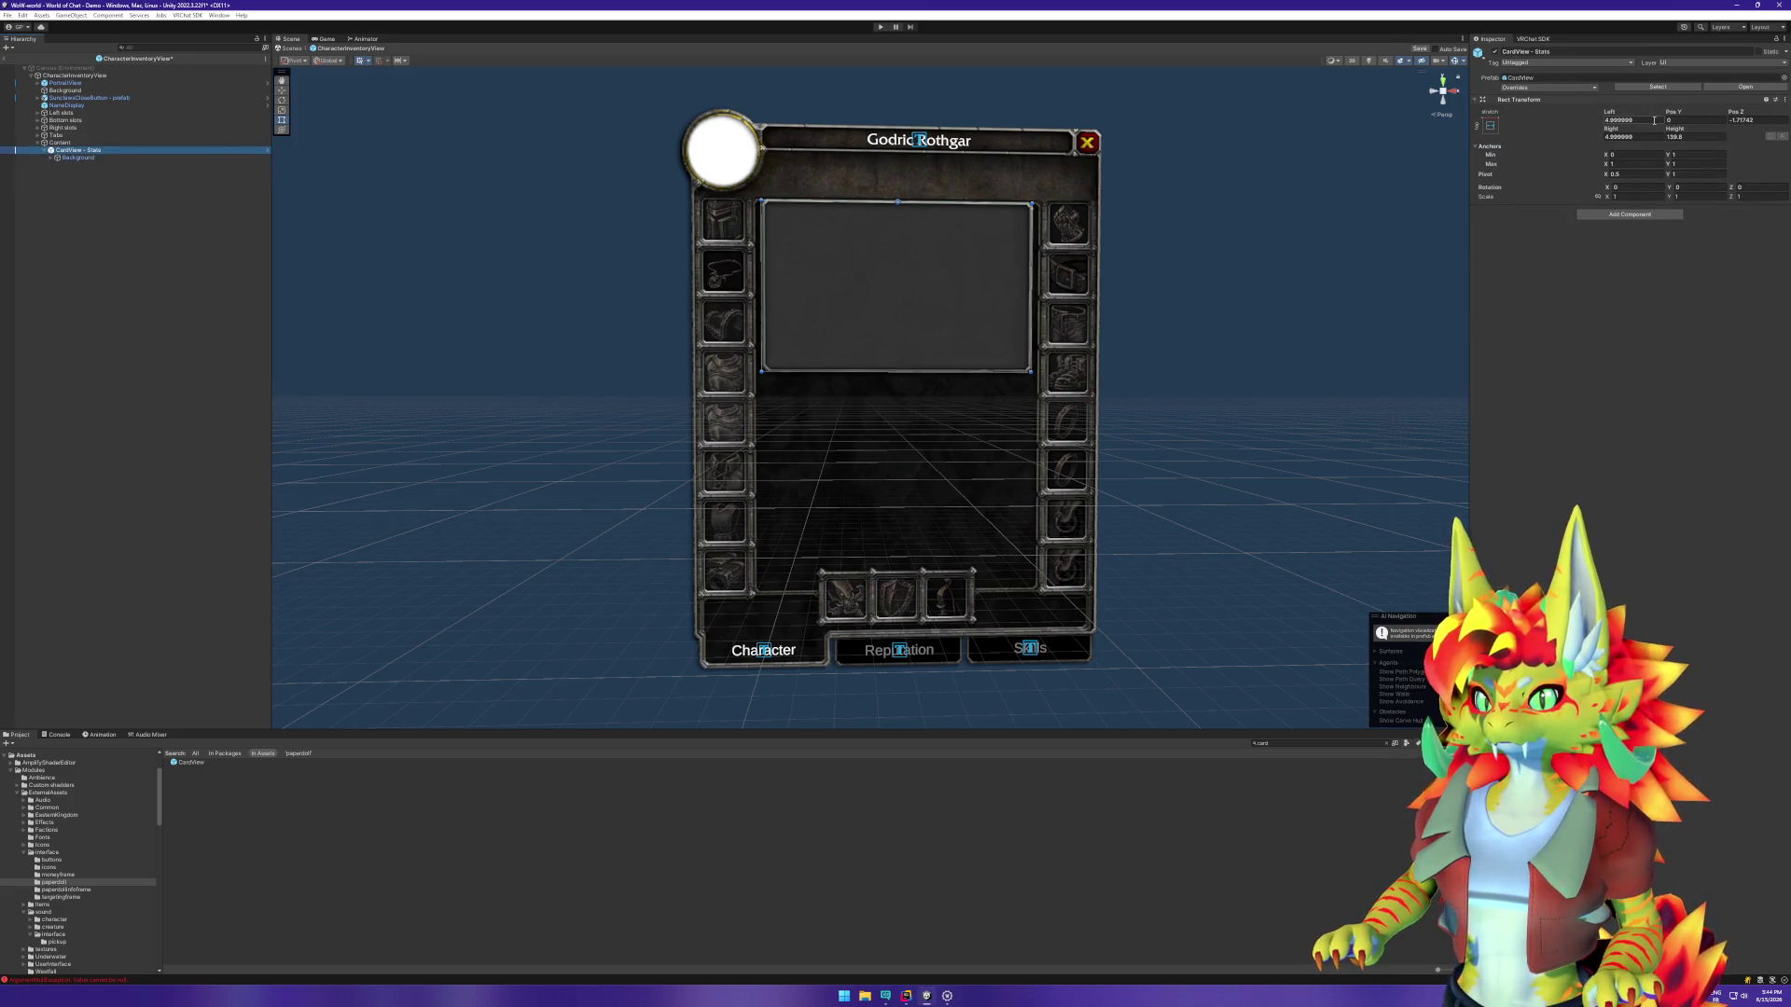
pyautogui.click(1679, 120)
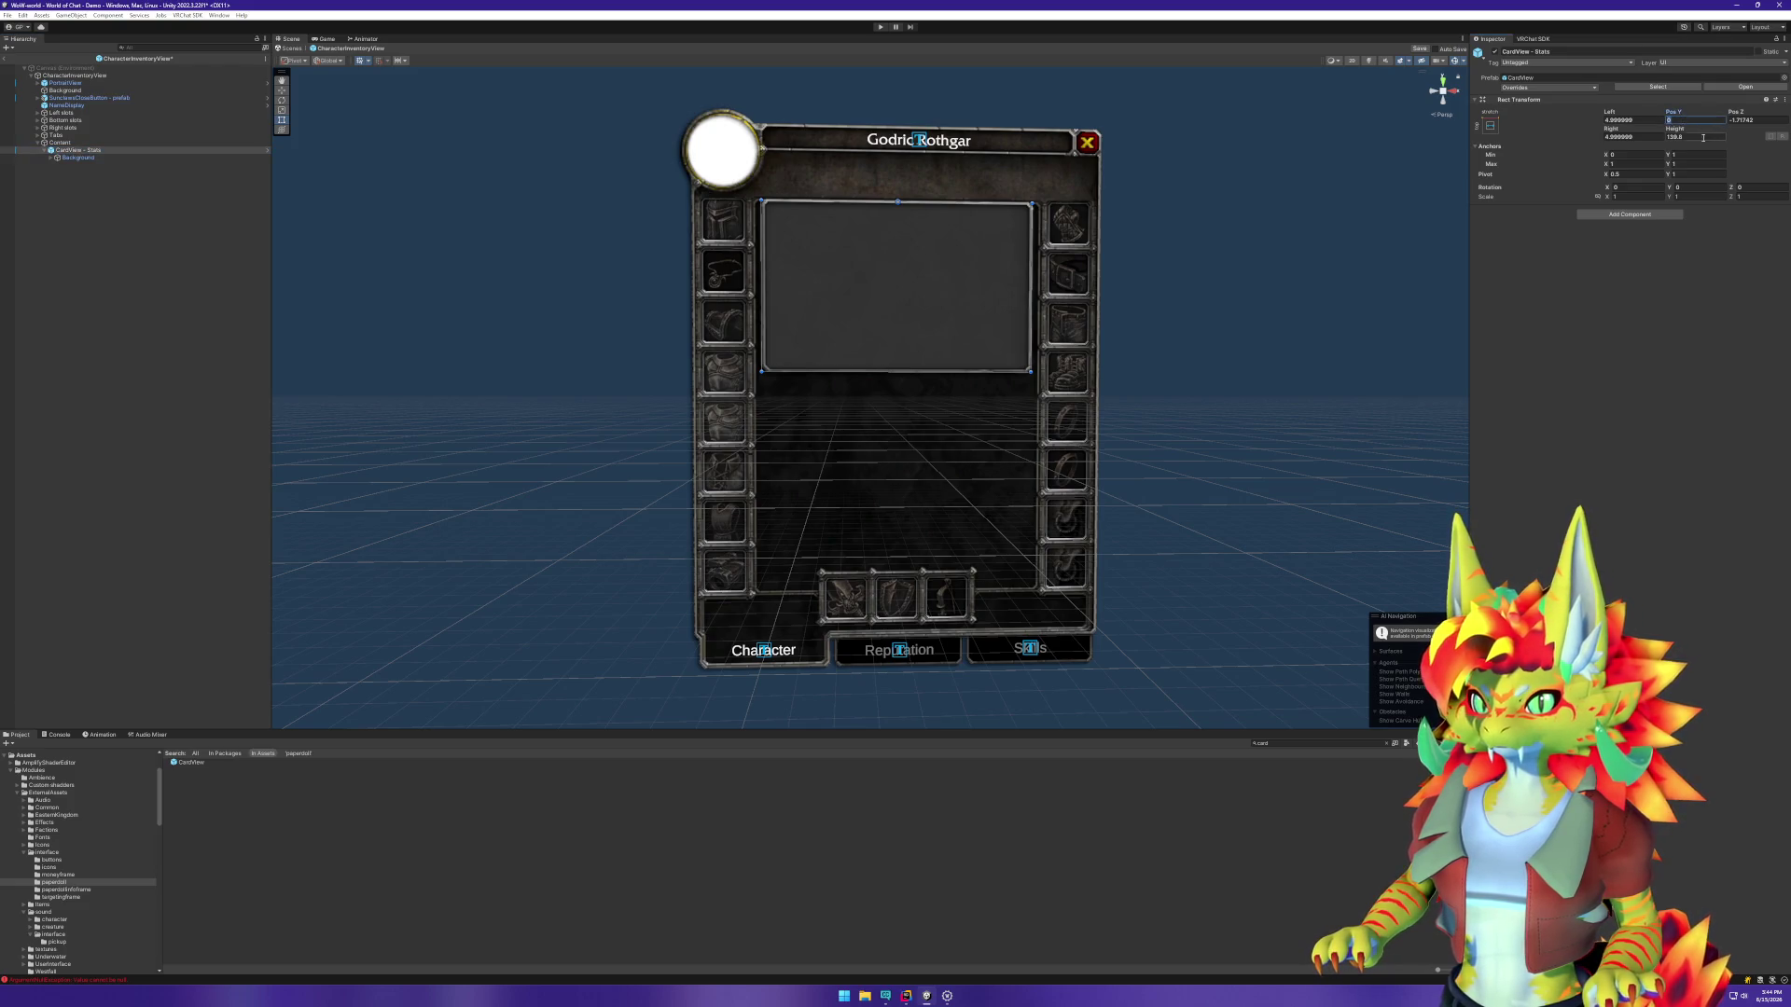
pyautogui.write('5')
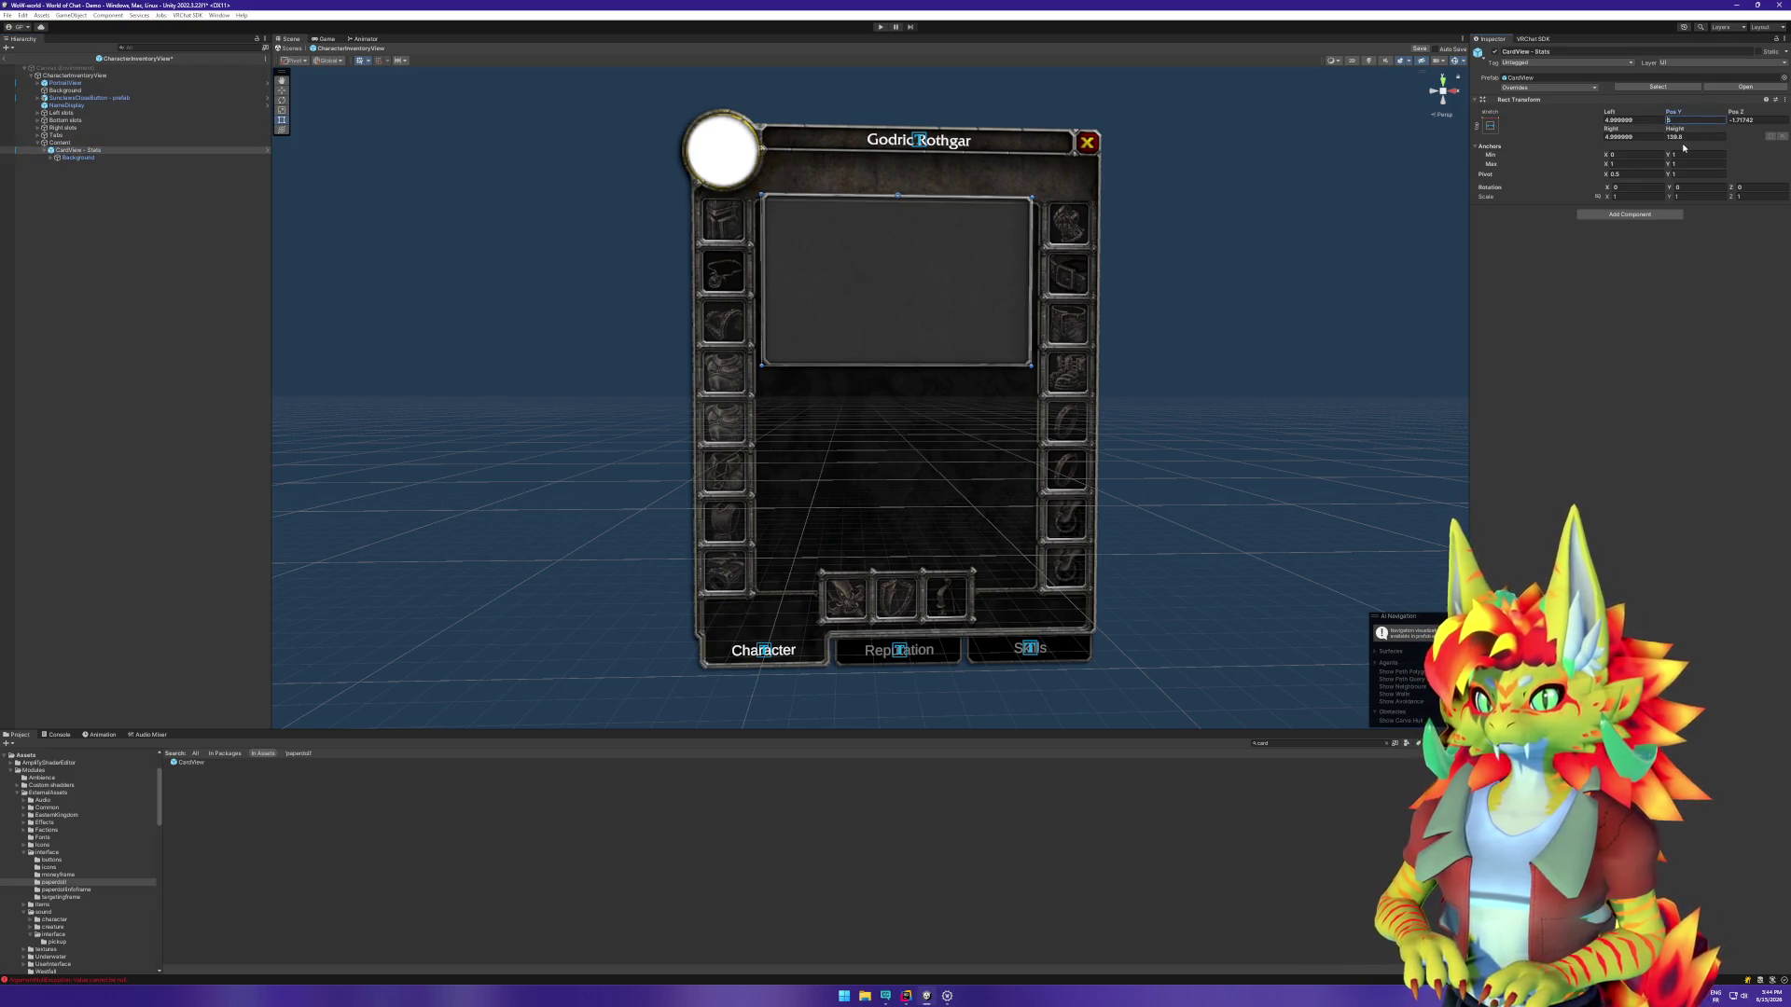
pyautogui.press('Home')
pyautogui.write('-')
pyautogui.click(181, 275)
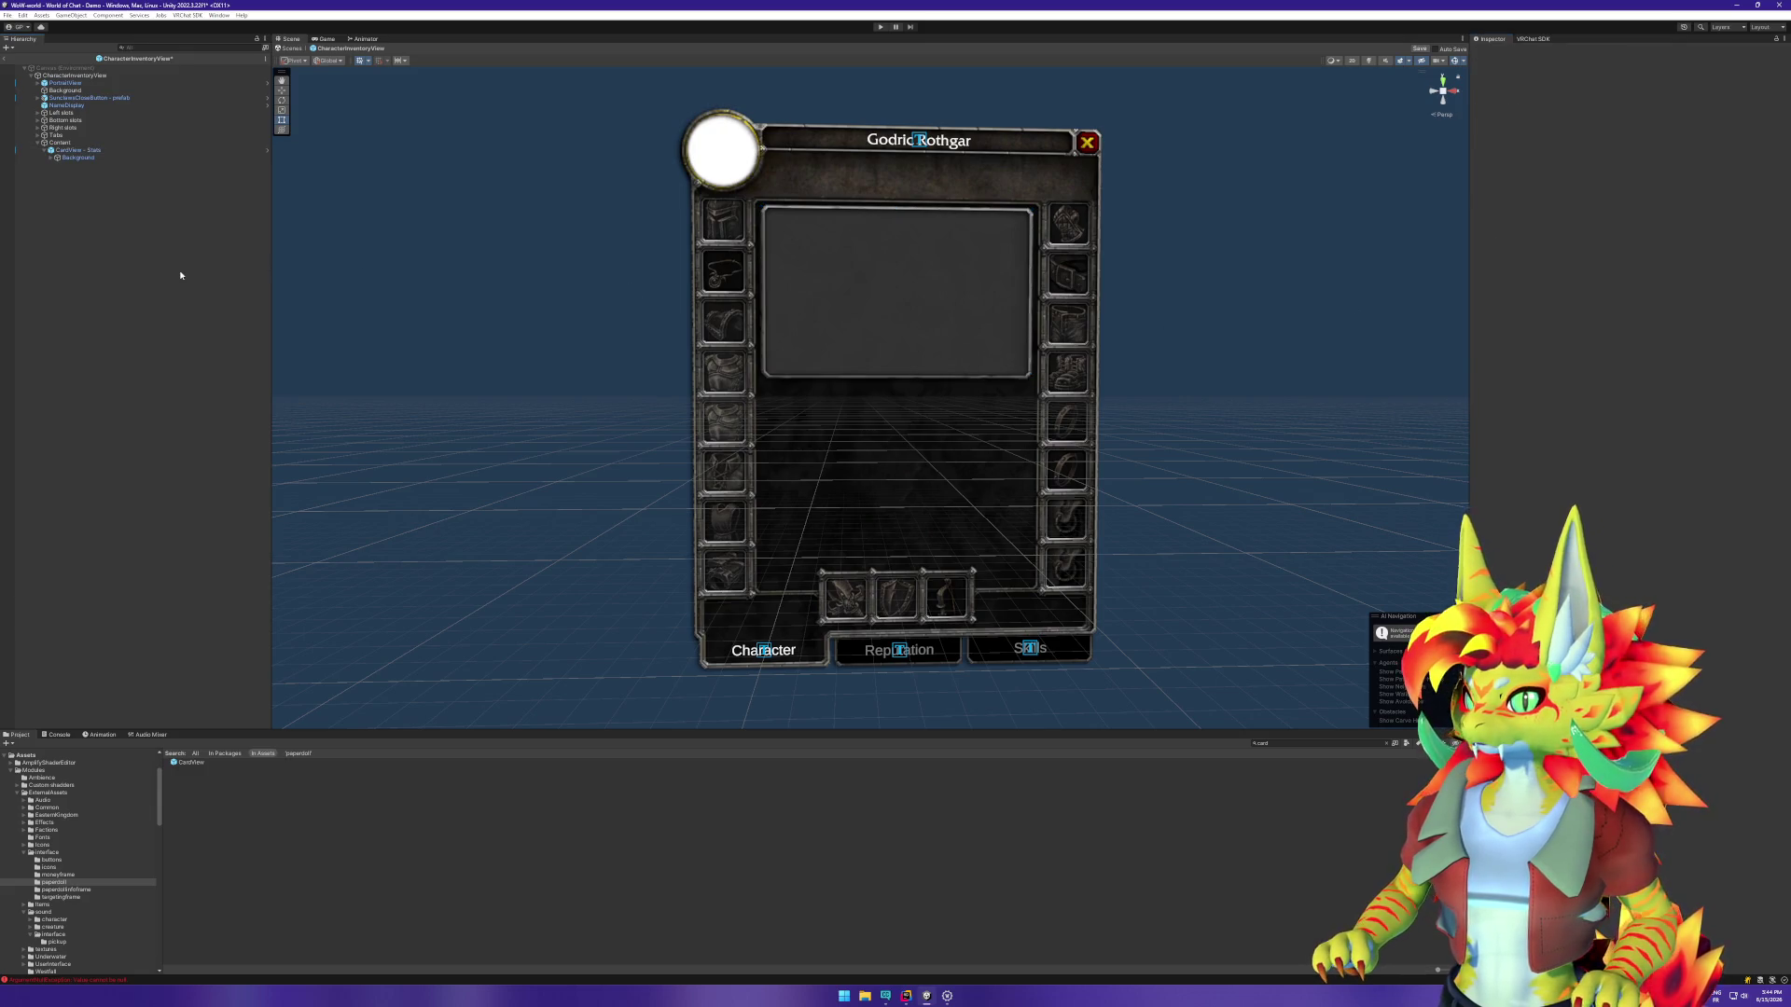
pyautogui.scroll(3, 820, 322)
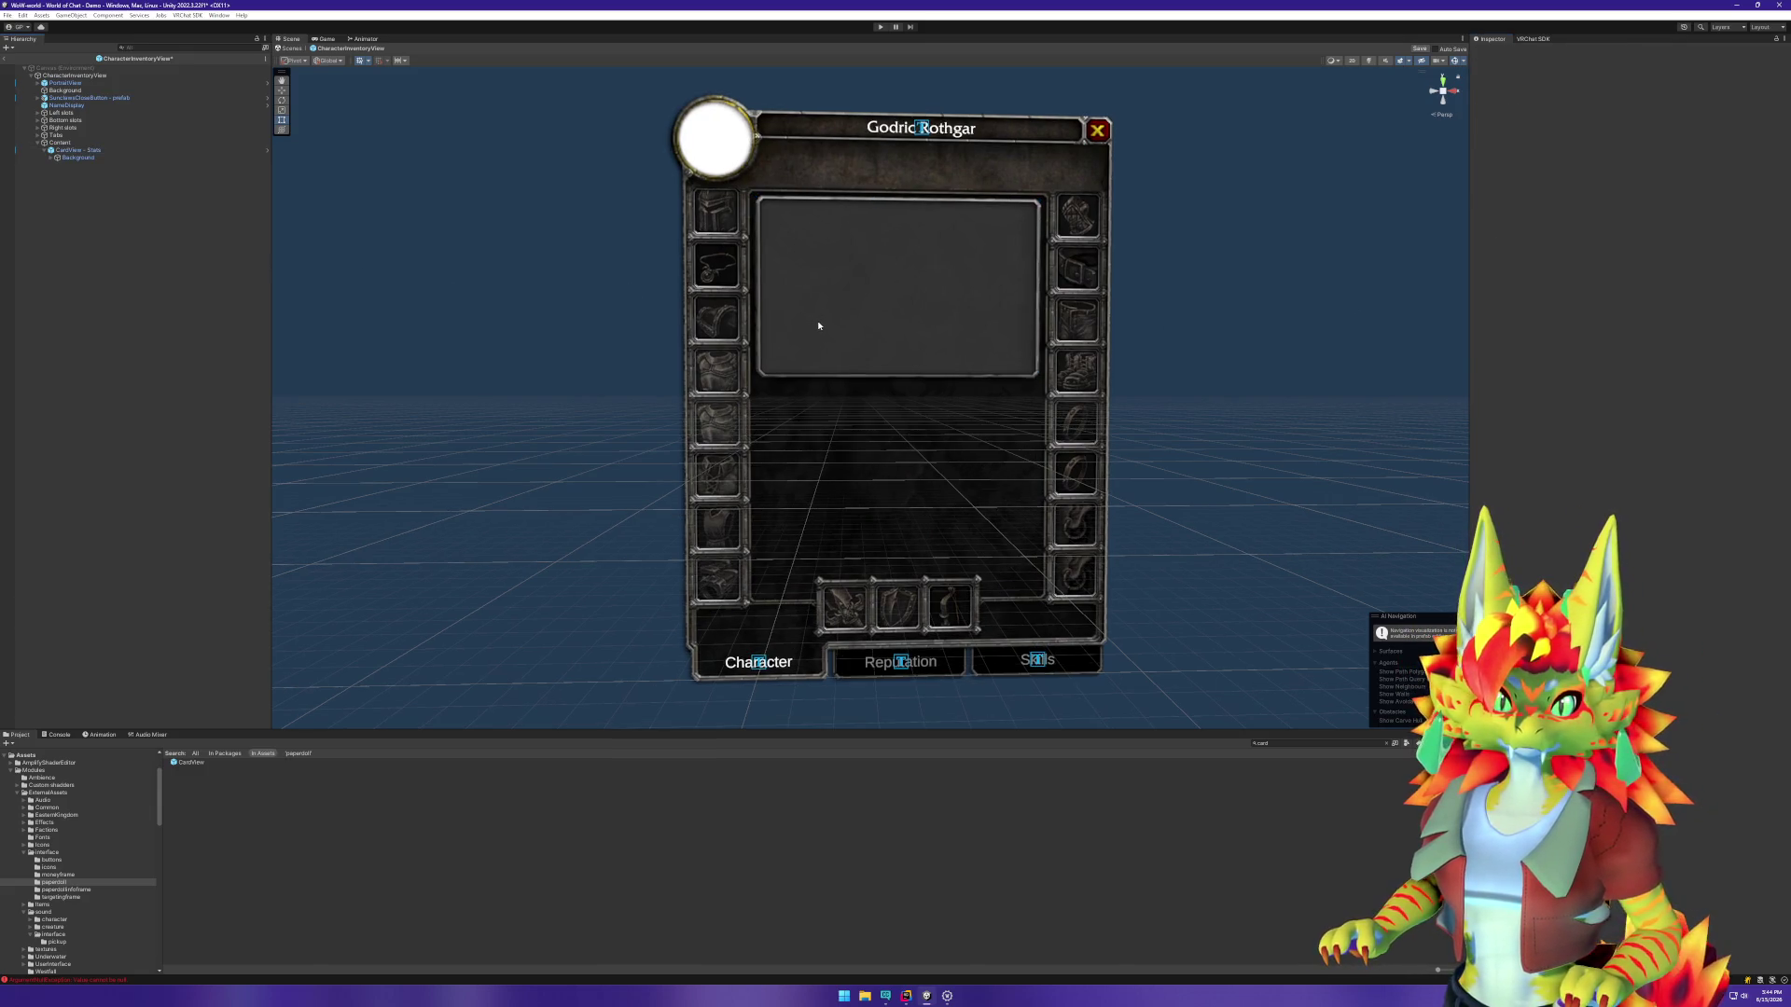
pyautogui.moveTo(858, 256); pyautogui.dragTo(857, 340)
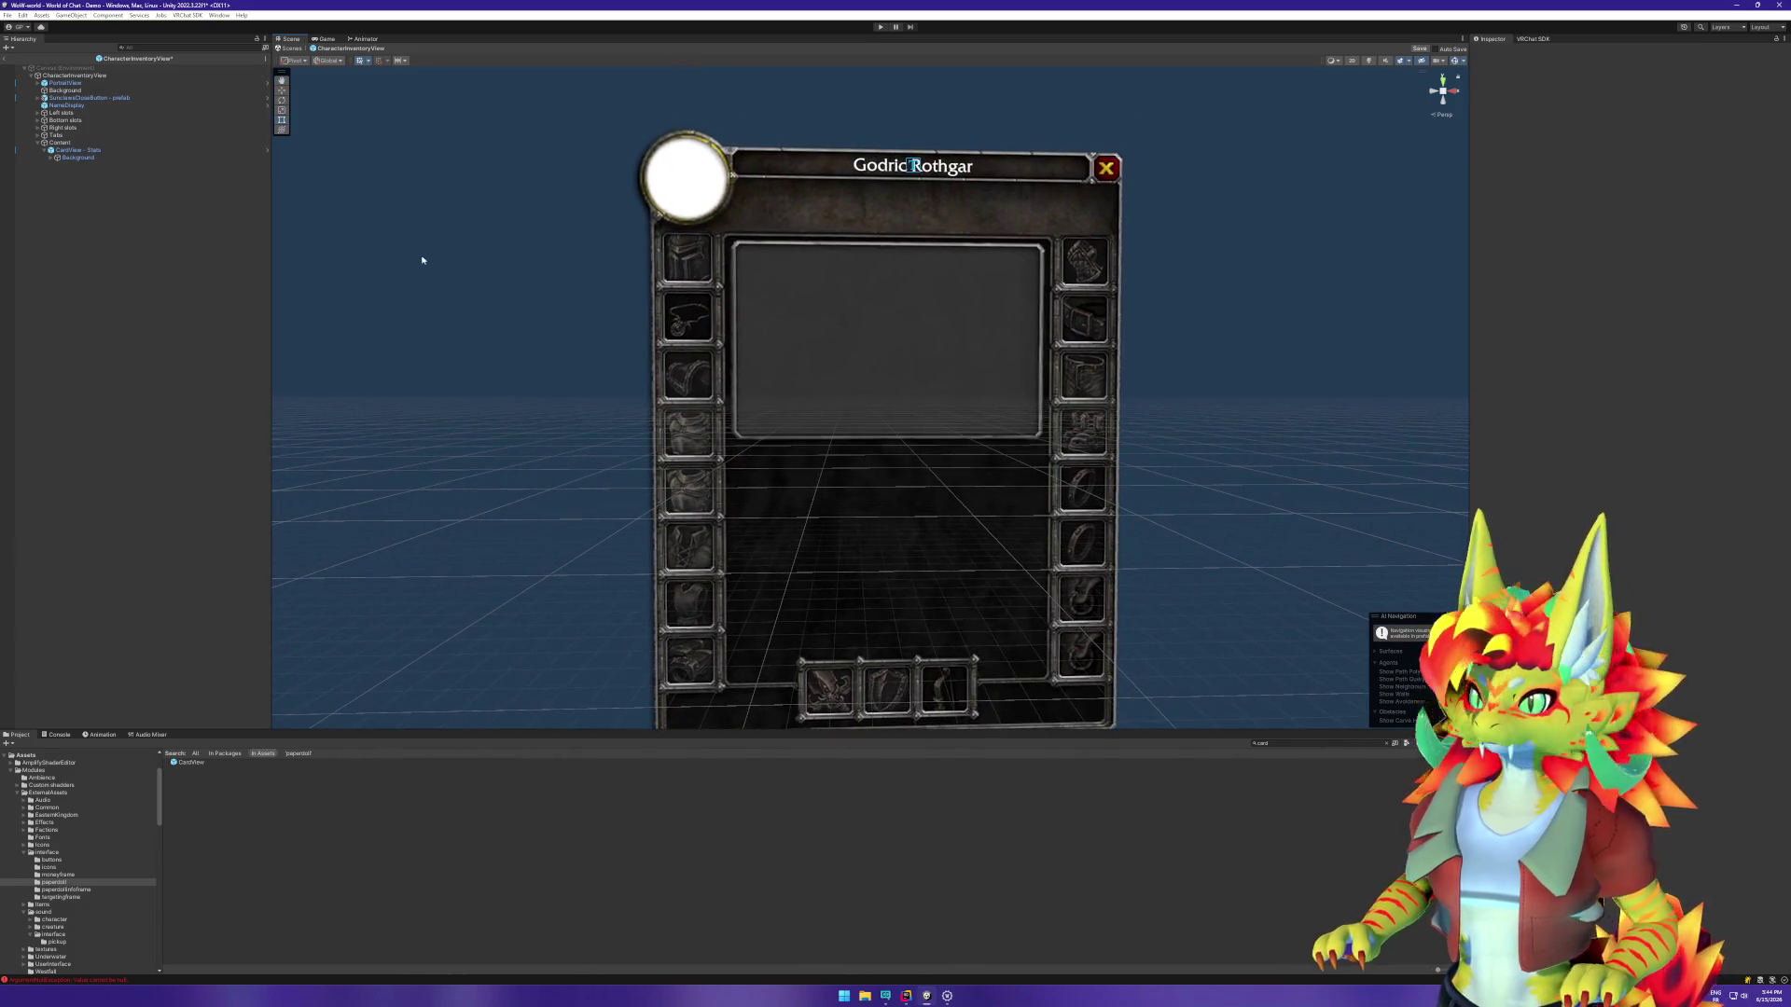
pyautogui.rightClick(88, 151)
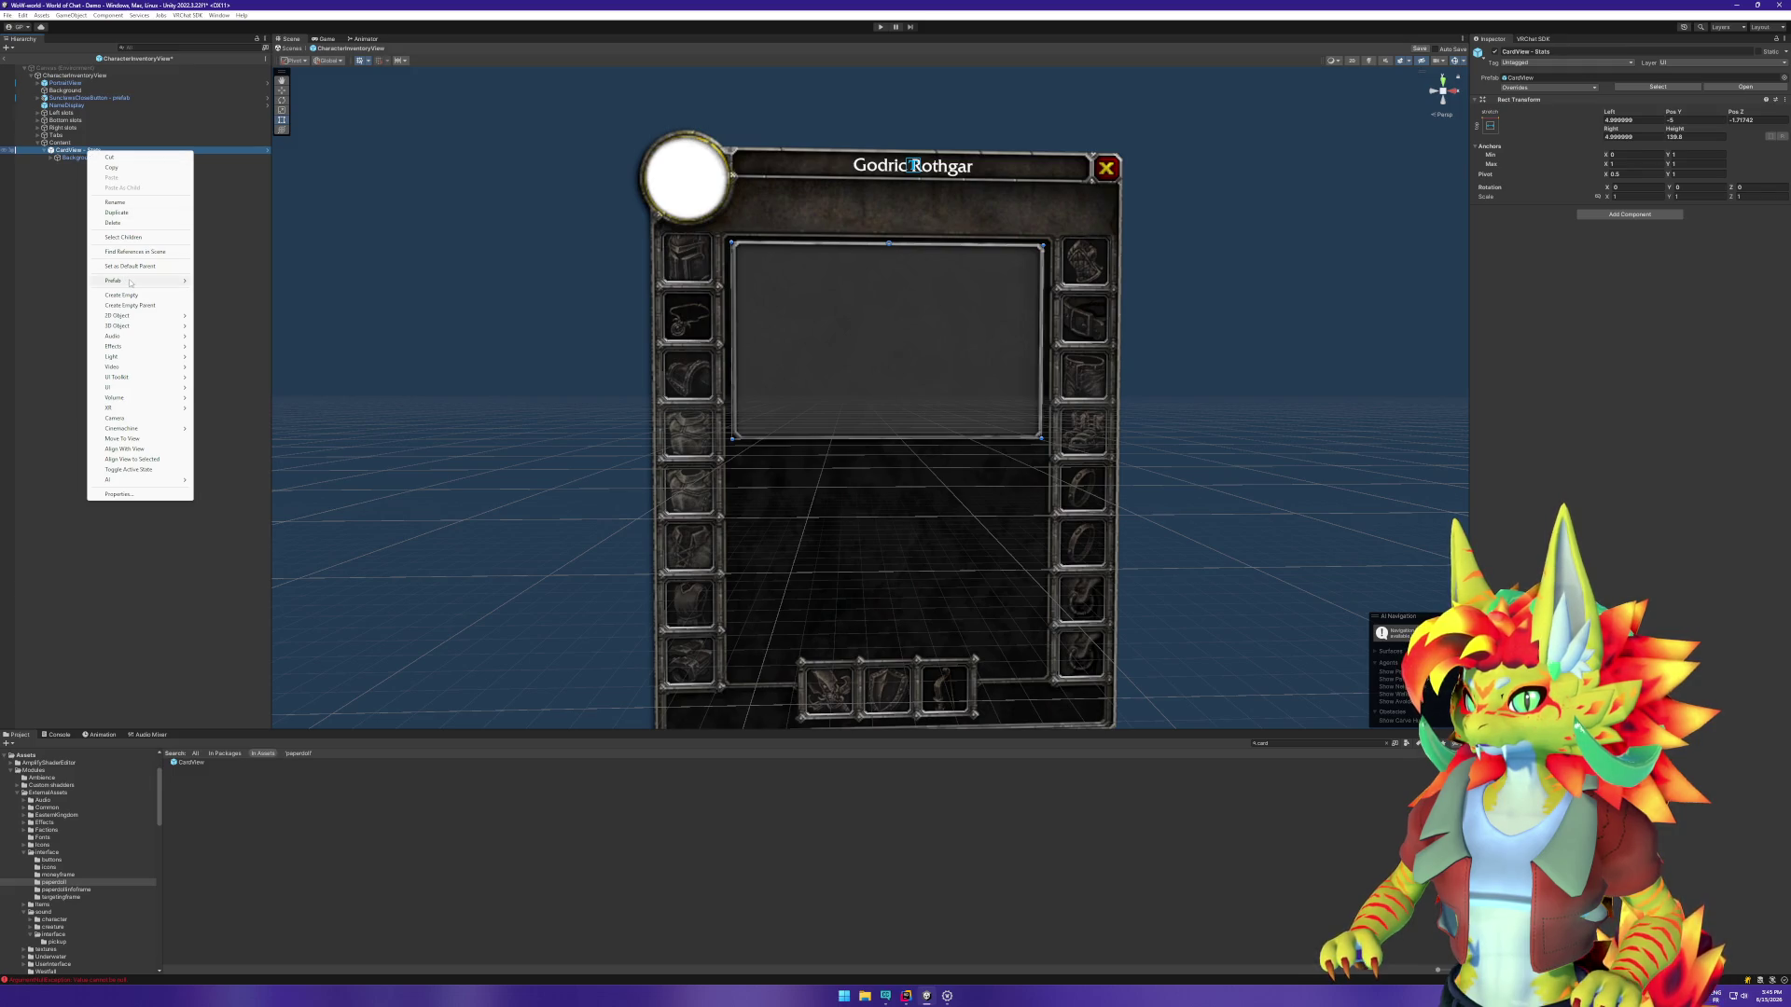
pyautogui.moveTo(130, 283)
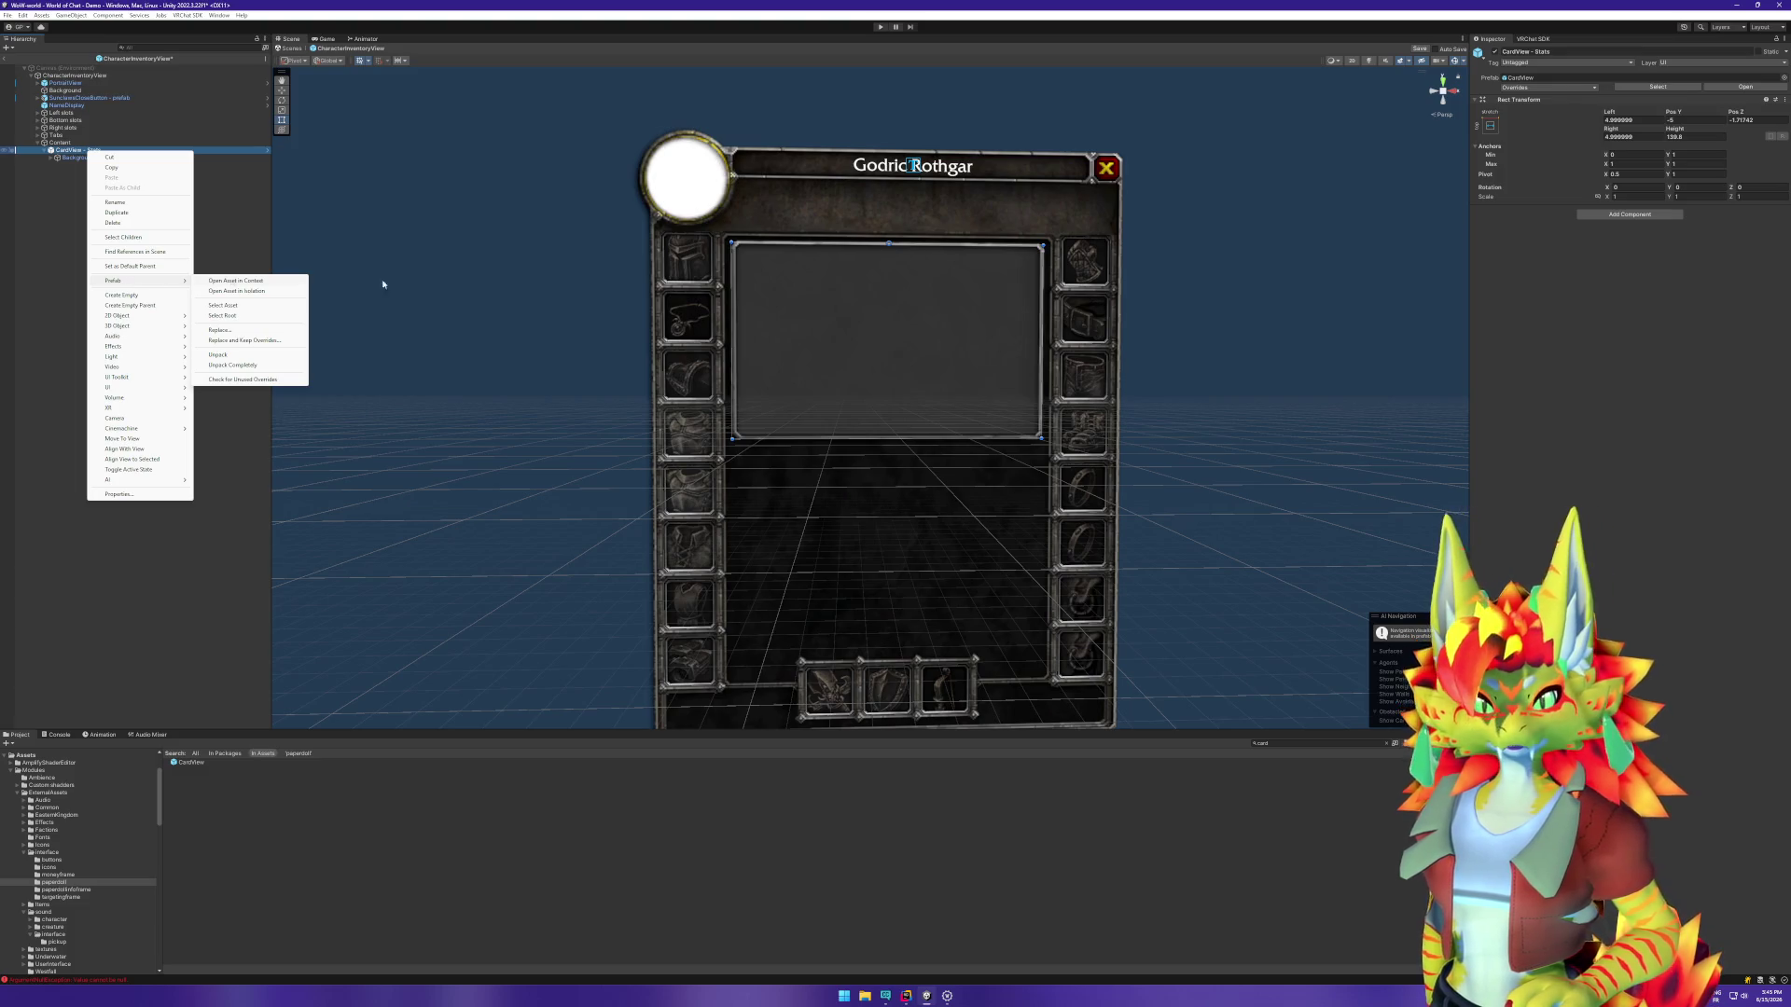
pyautogui.press('Escape')
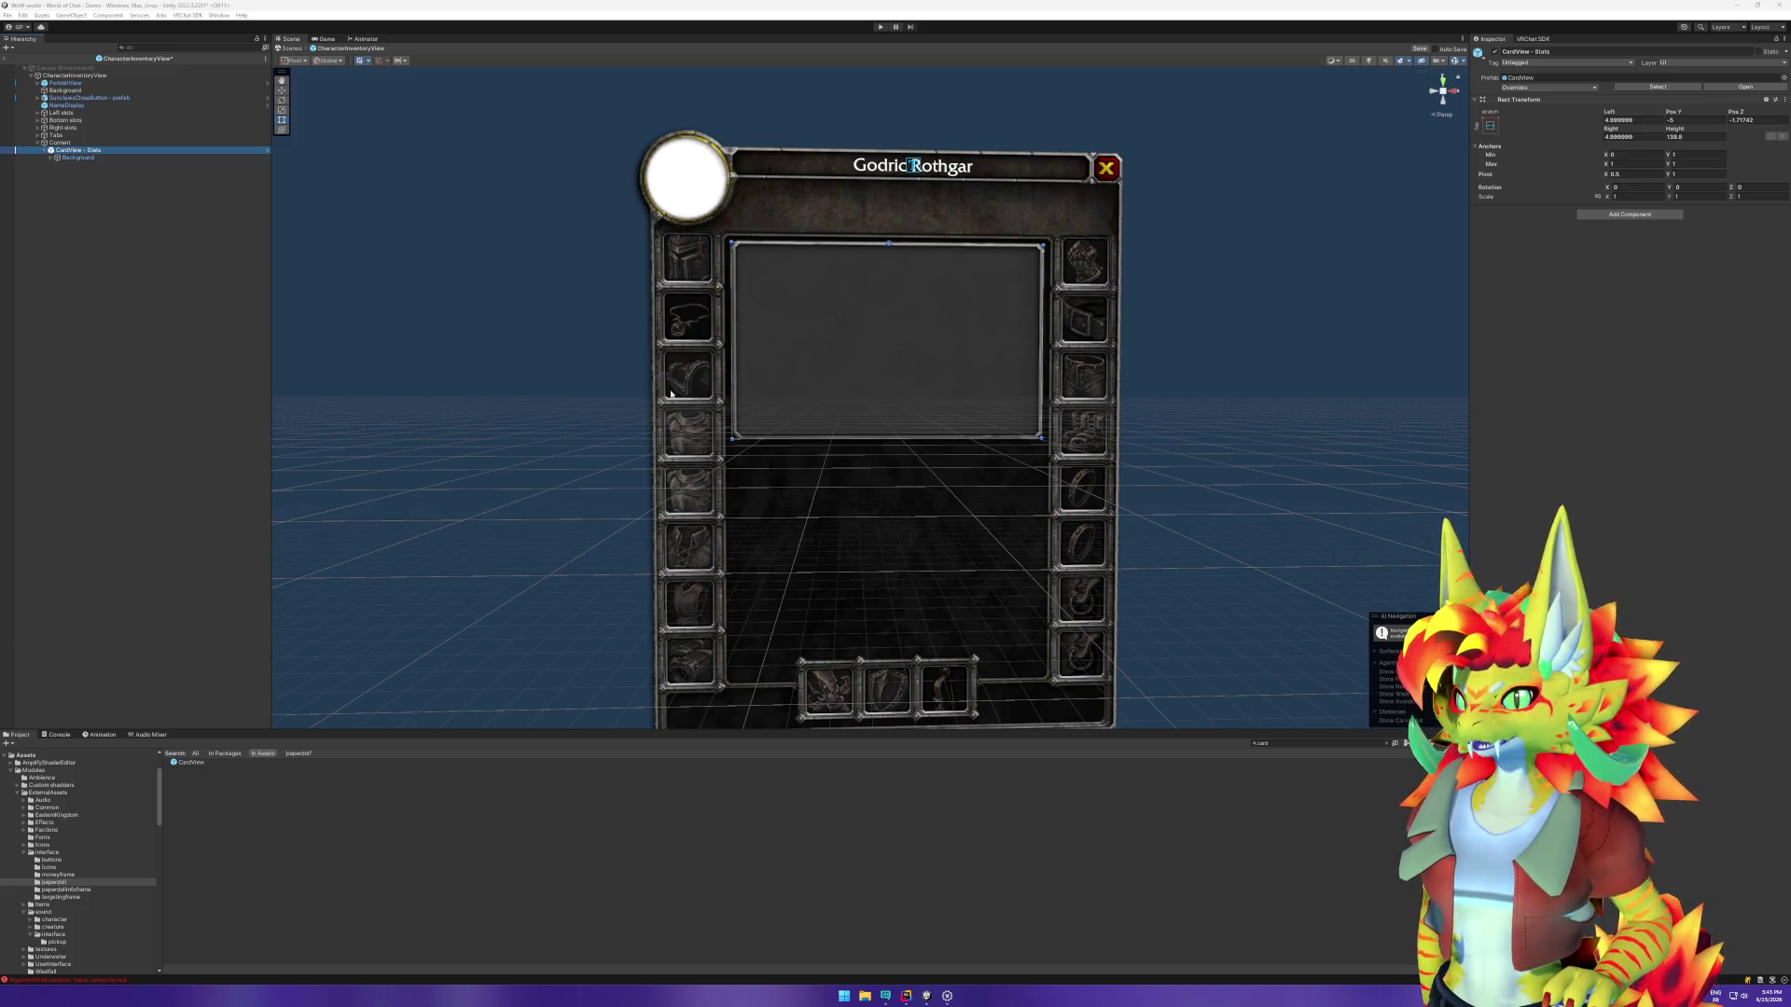
pyautogui.click(110, 195)
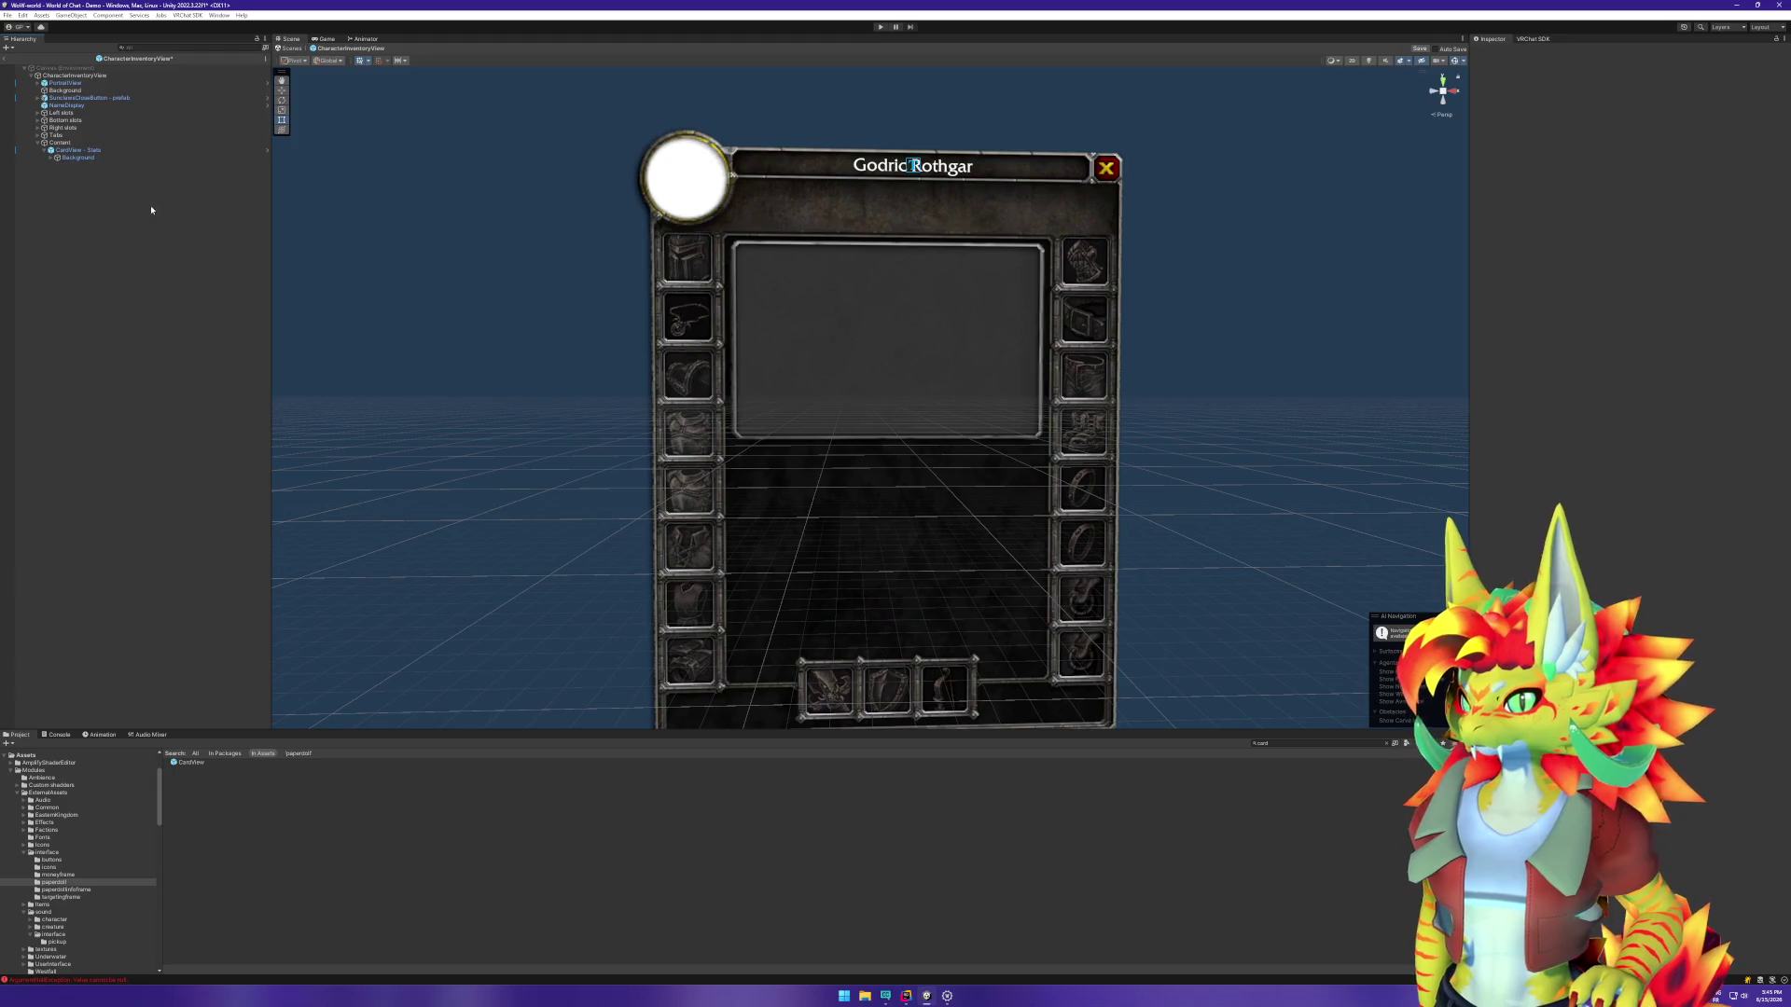
# Step: Create a new empty object in the Hierarchy named Stat - Strength
pyautogui.rightClick(83, 190)
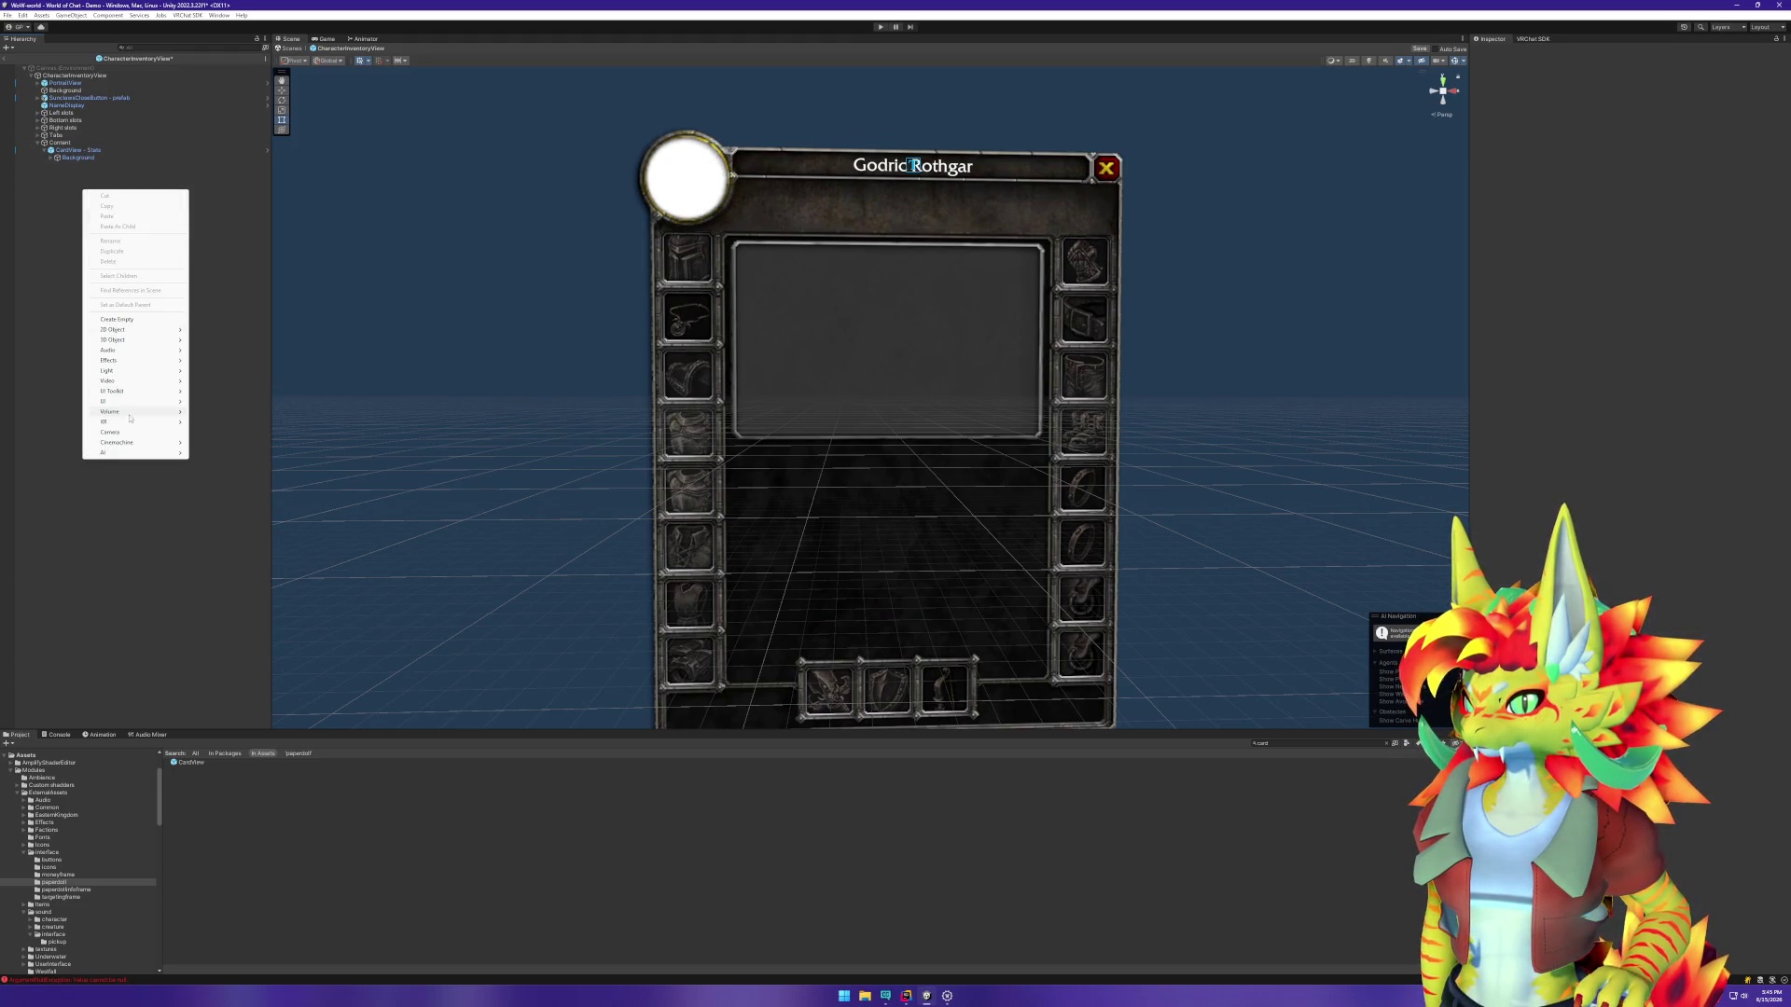
pyautogui.click(127, 320)
pyautogui.write('Stat - Strength')
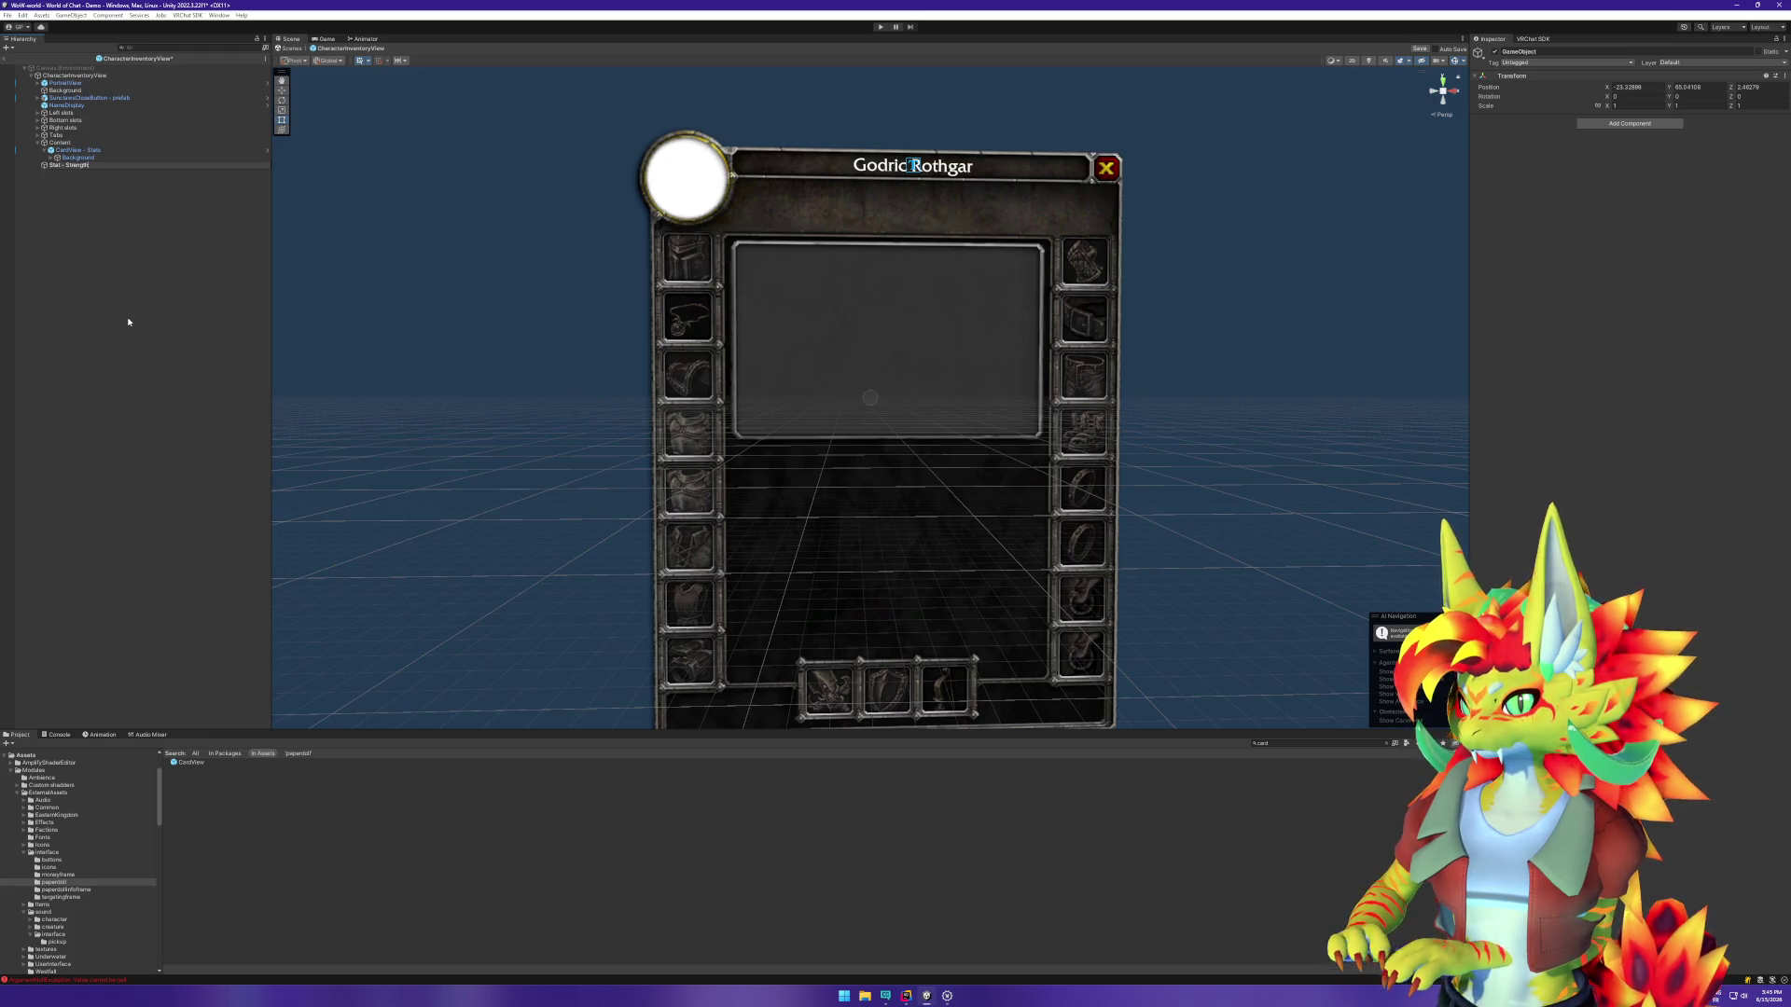
pyautogui.press('Return')
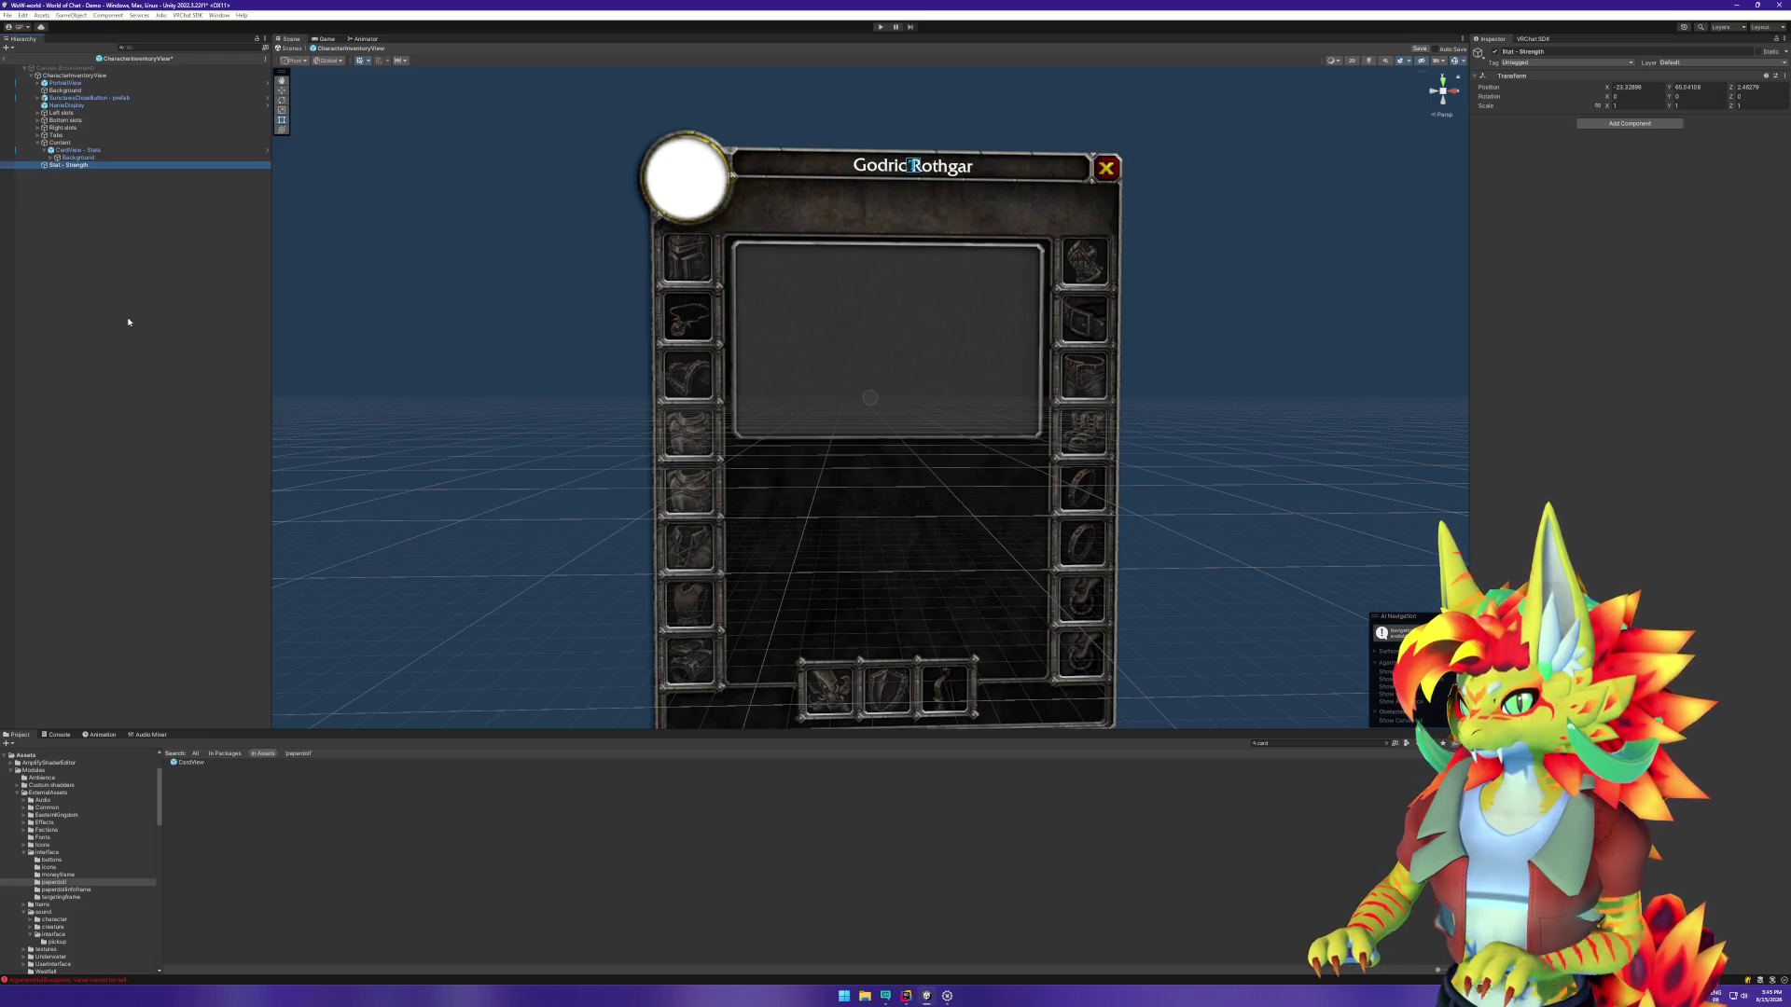
# Step: Nest Stat - Strength under CardView - Stats, inside Background's Window object
pyautogui.moveTo(84, 166); pyautogui.dragTo(93, 161)
pyautogui.rightClick(84, 151)
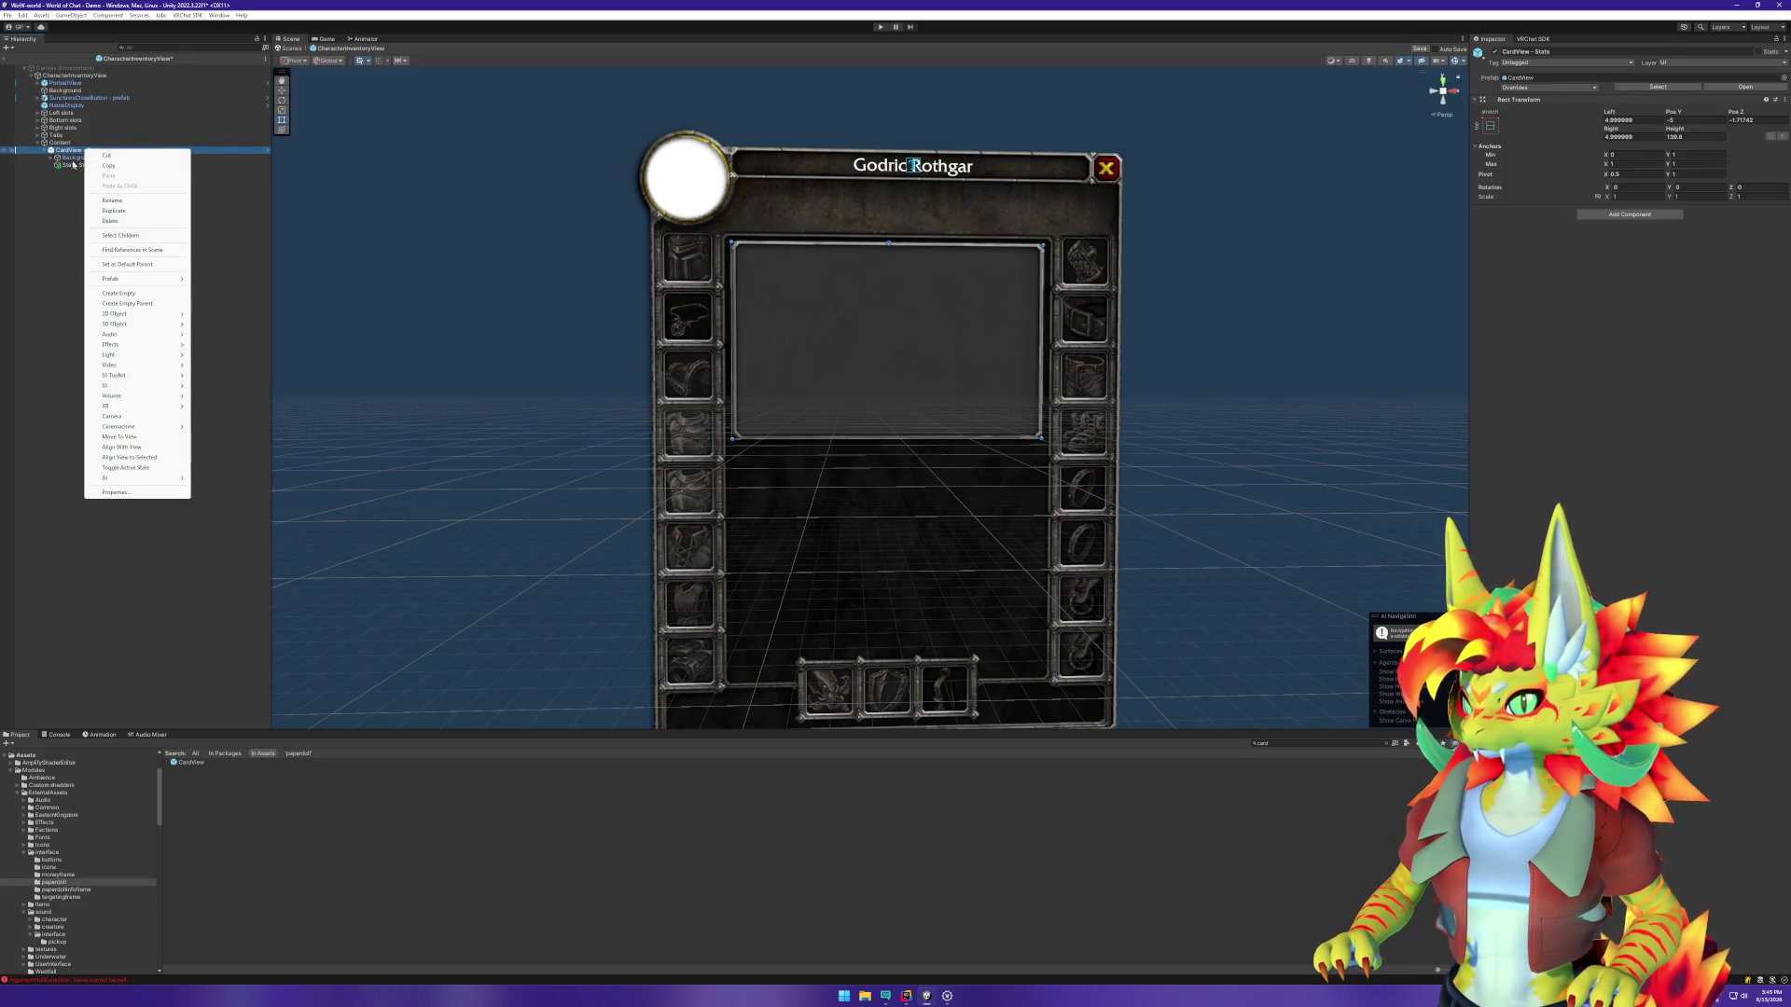
pyautogui.click(135, 157)
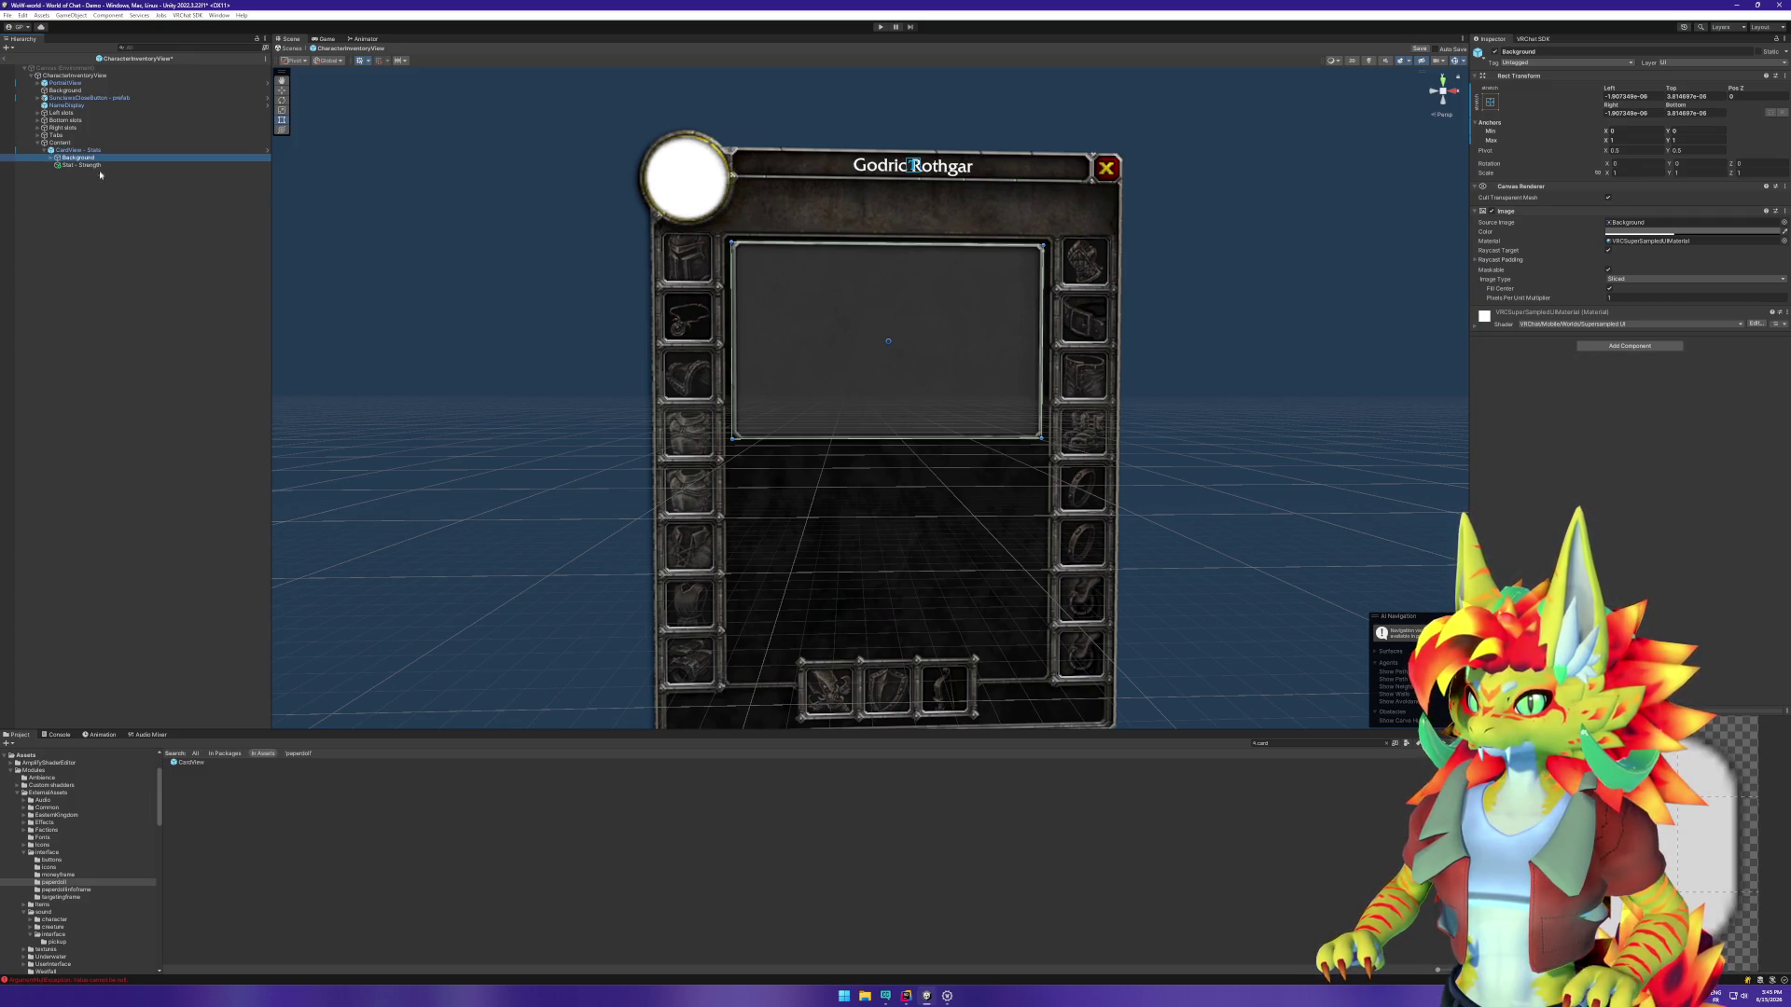
pyautogui.click(52, 161)
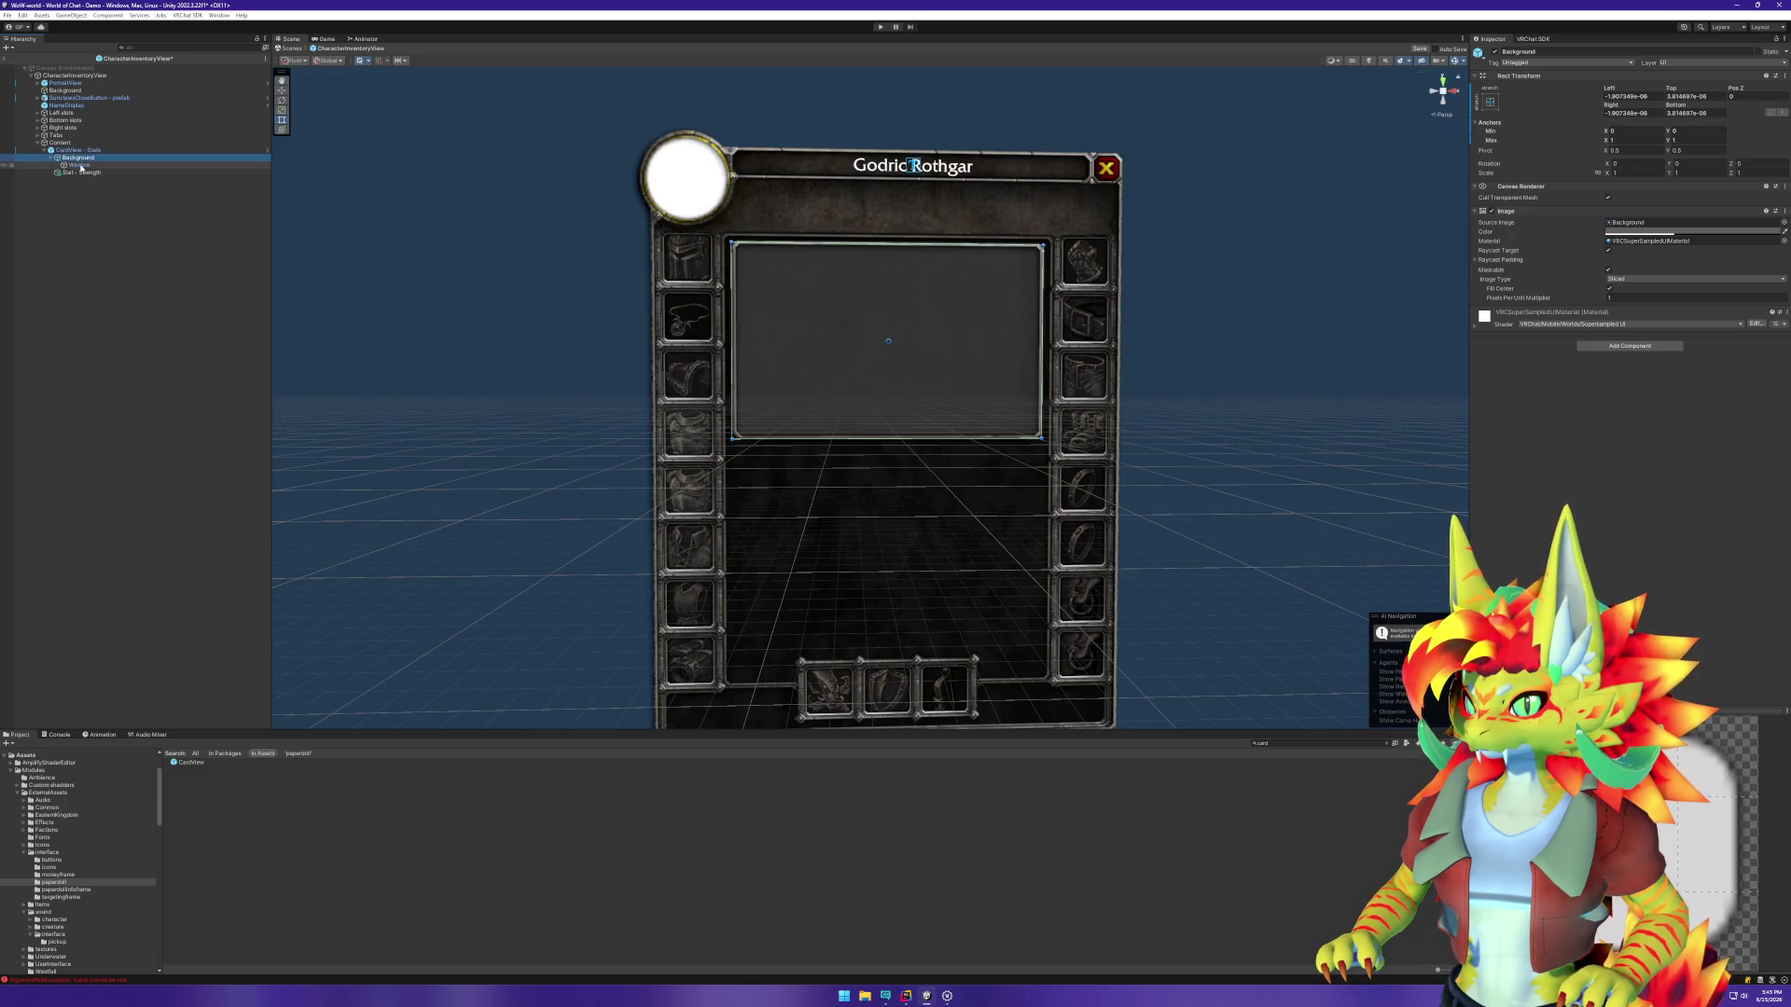
pyautogui.moveTo(79, 165); pyautogui.dragTo(92, 172)
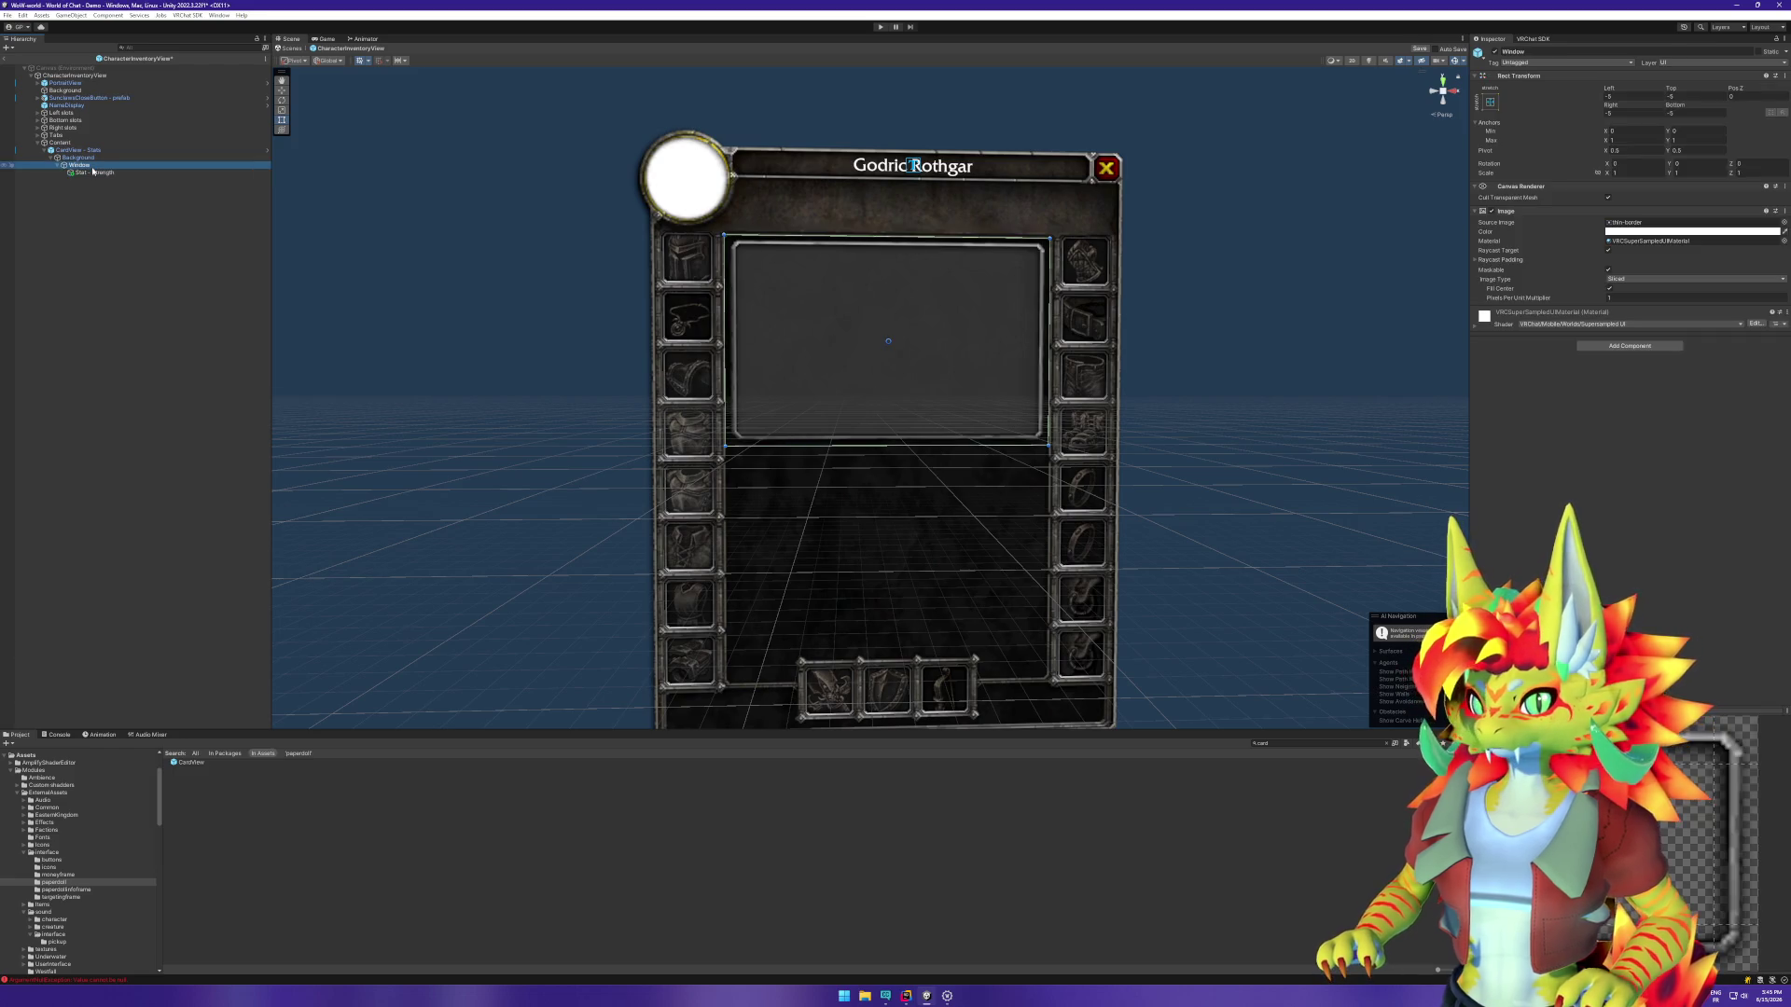
# Step: Add a Vertical Layout Group to Window that controls child height, with force-expand width and height off
pyautogui.click(1599, 347)
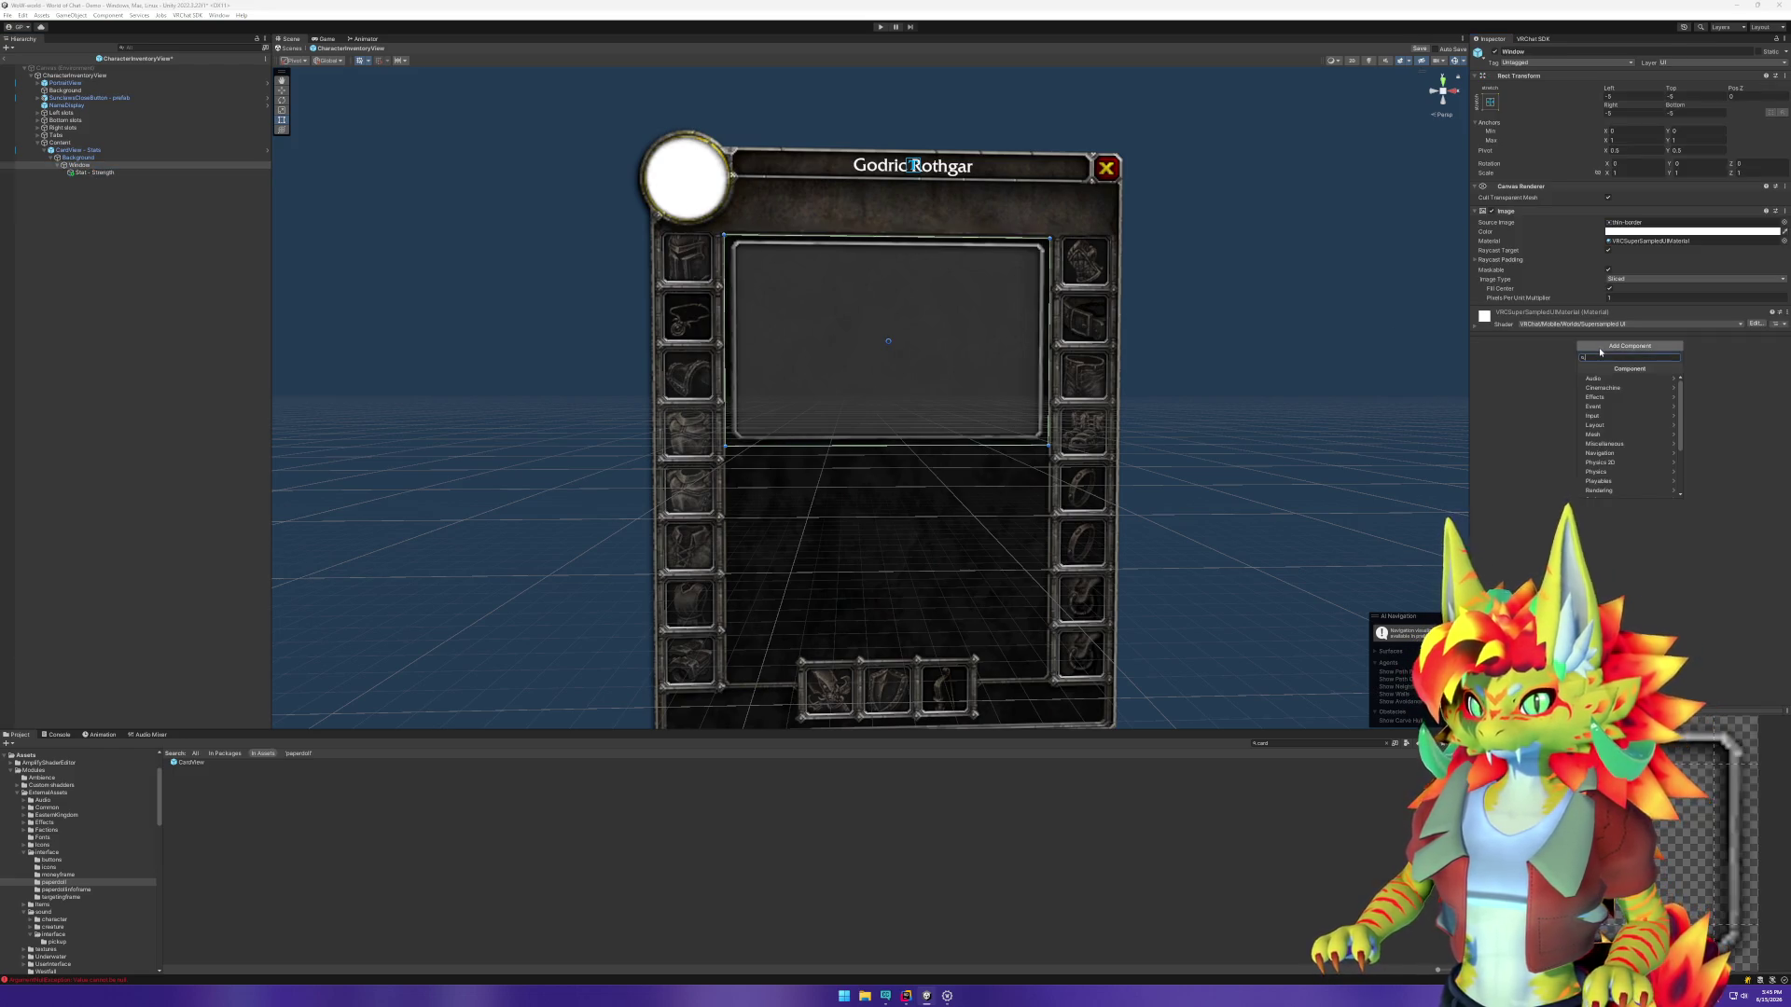
pyautogui.write('layou')
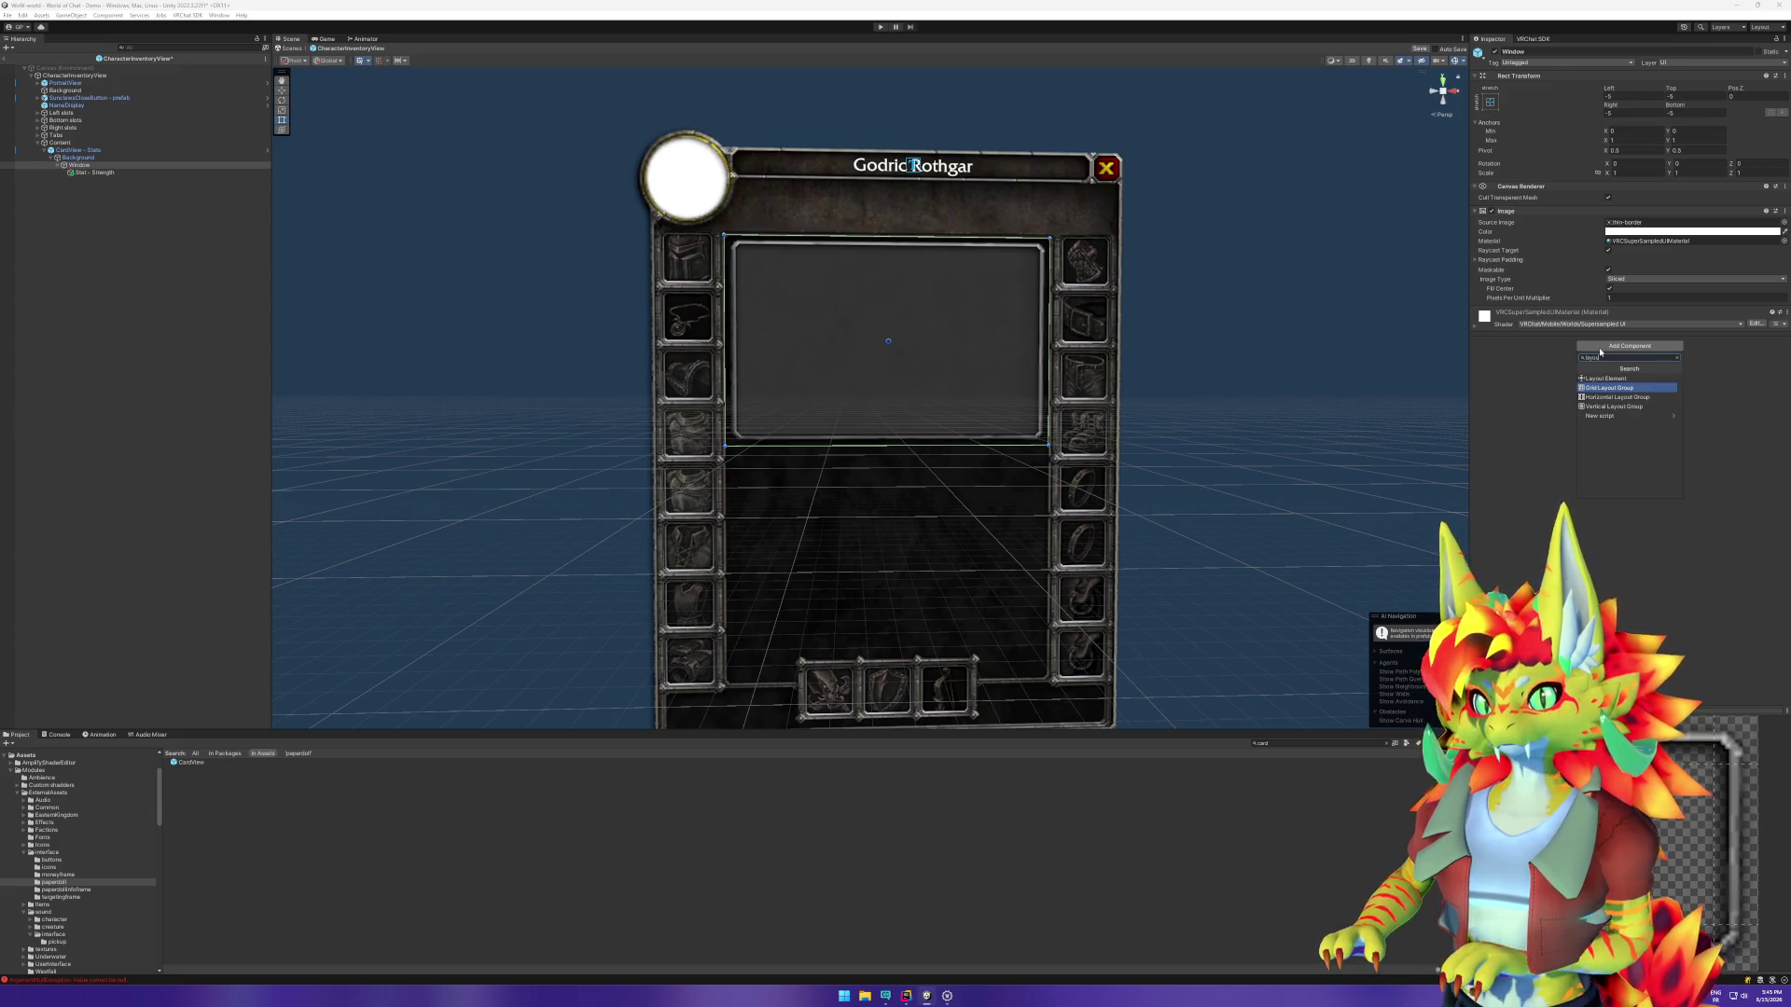
pyautogui.press('Down')
pyautogui.press('Down')
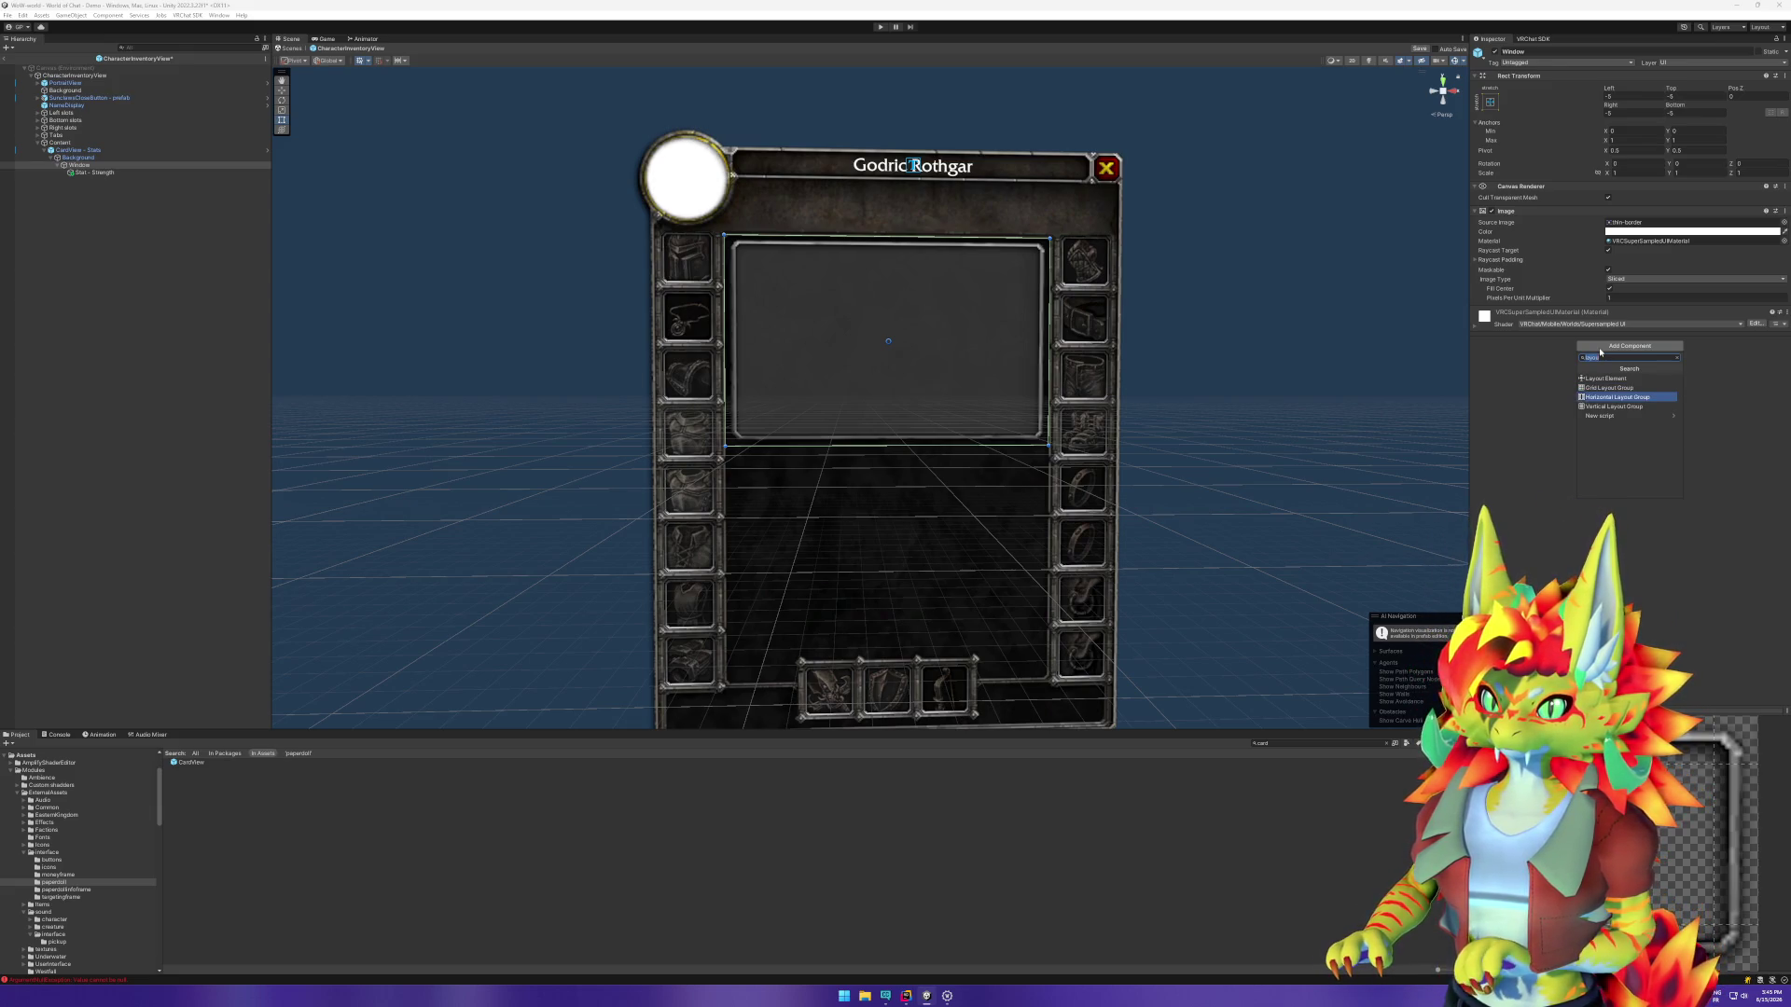
pyautogui.press('Return')
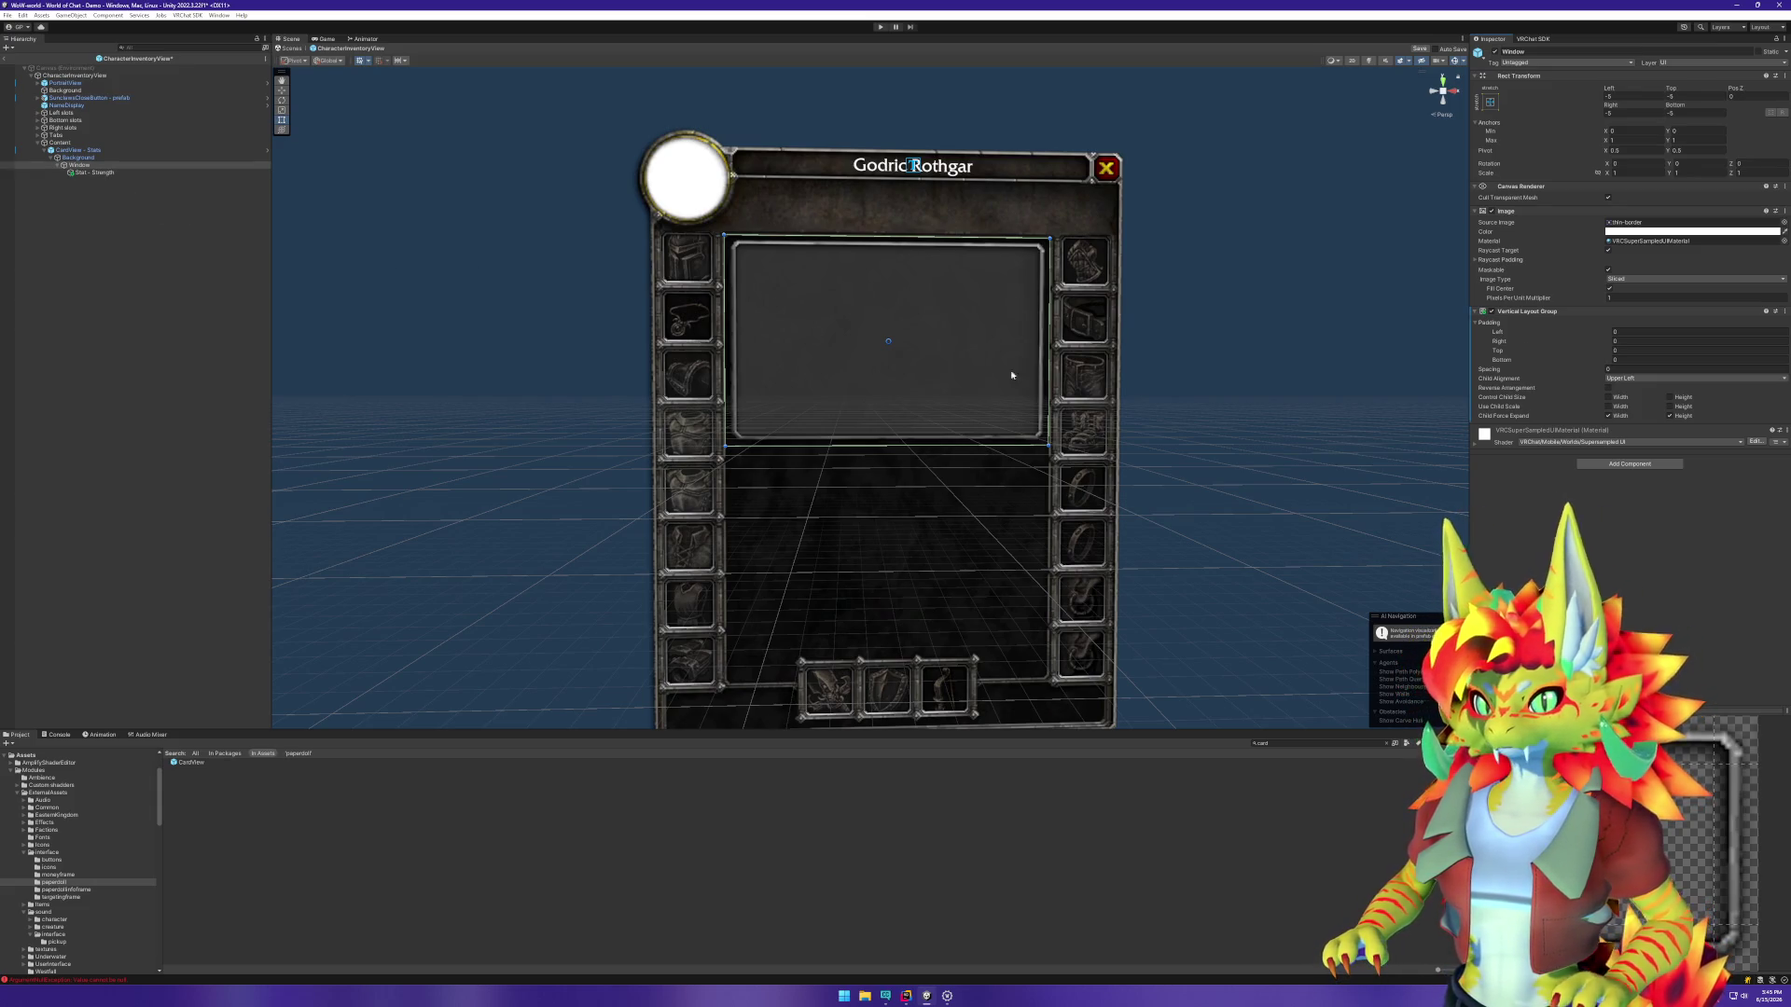
pyautogui.click(1608, 416)
pyautogui.click(1669, 416)
pyautogui.click(1669, 397)
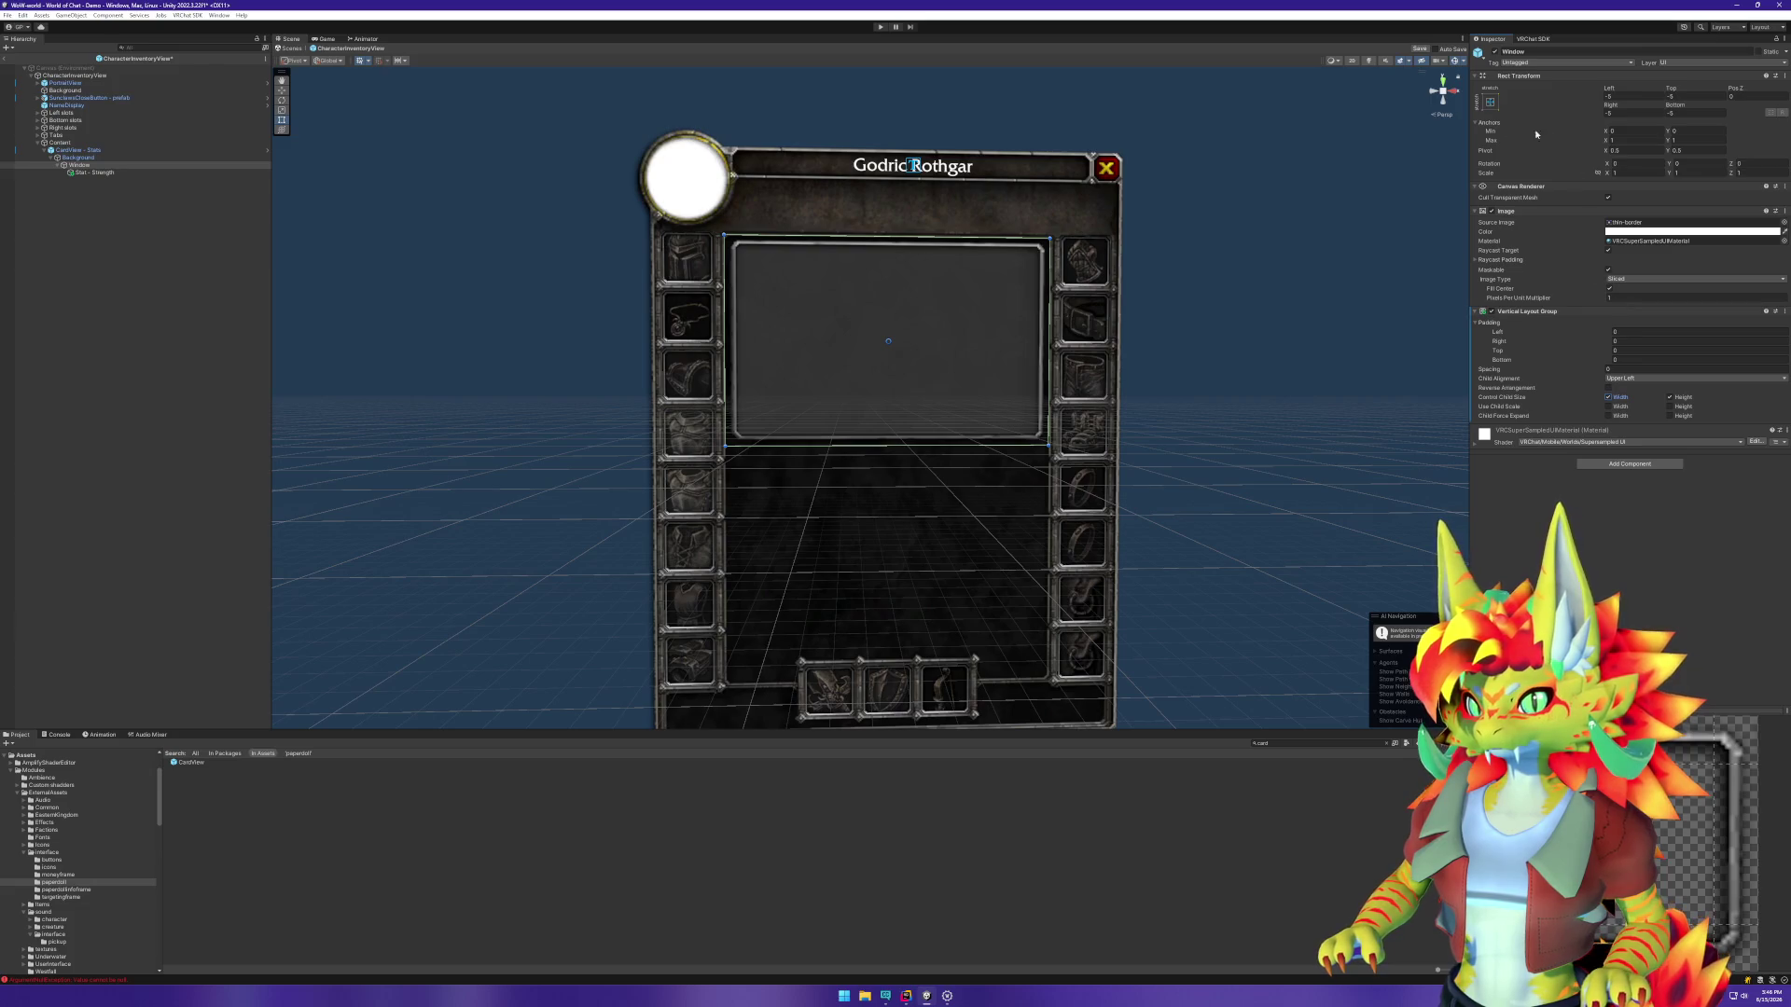
# Step: Add a Rect Transform component to Stat - Strength
pyautogui.click(244, 172)
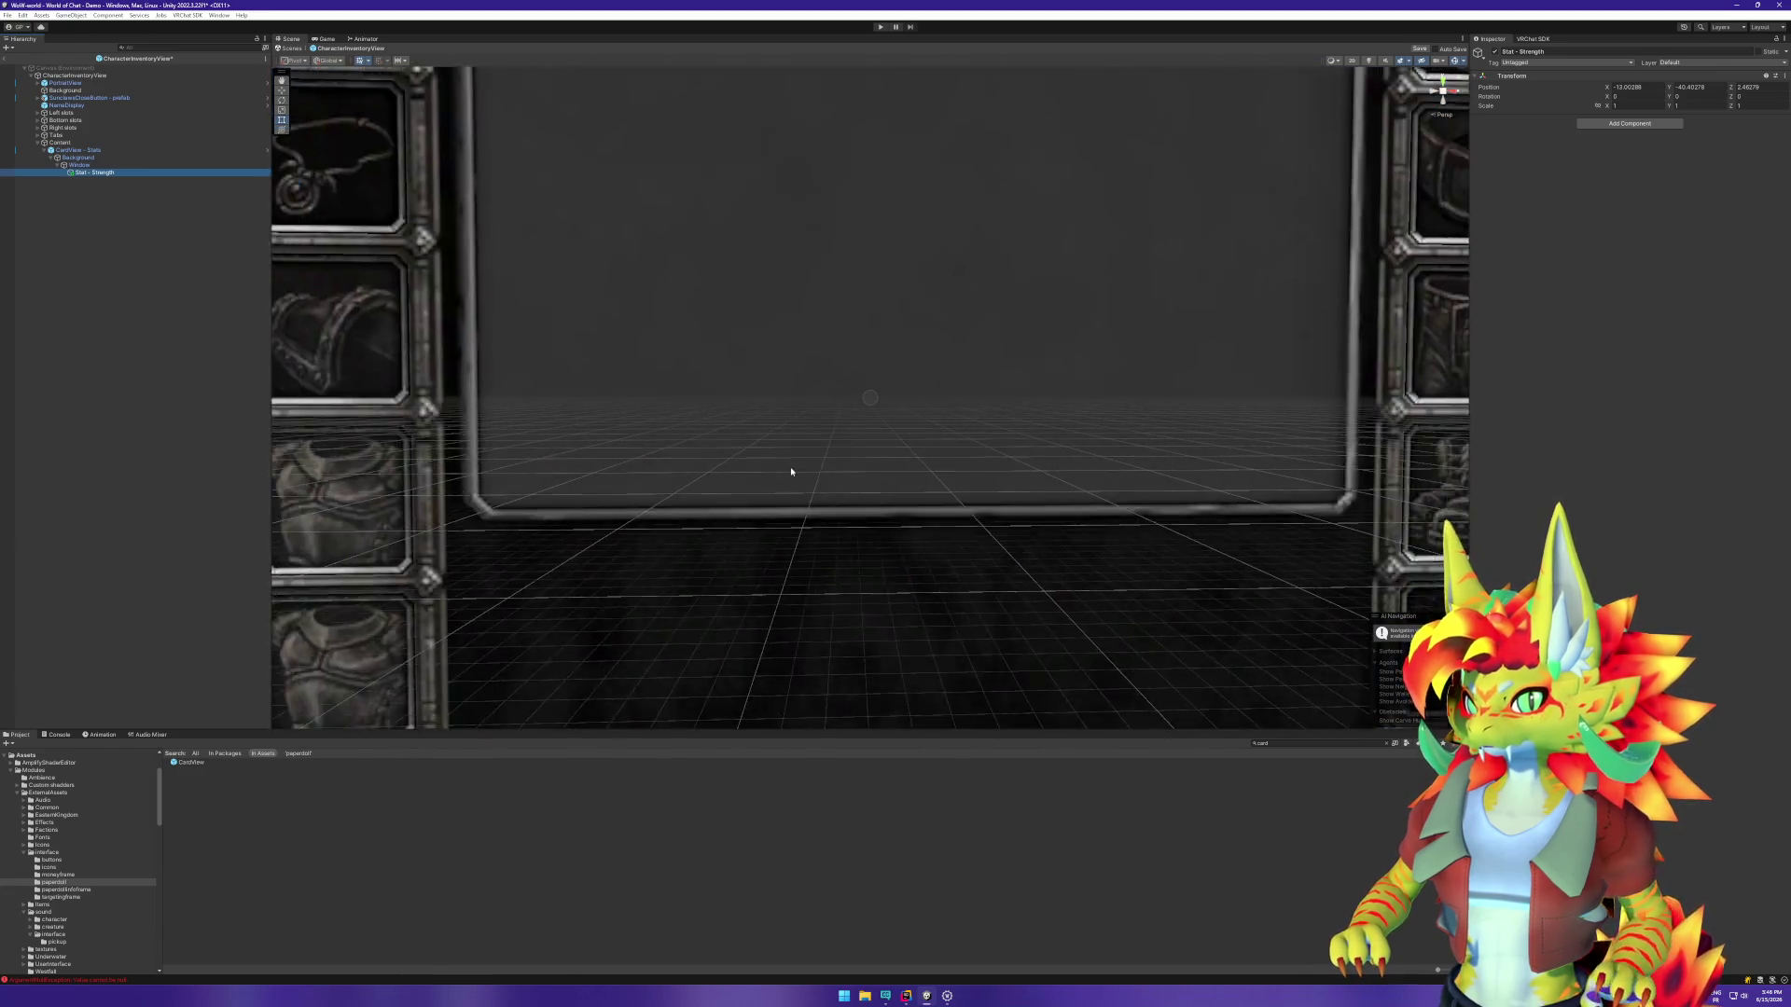
pyautogui.click(1629, 124)
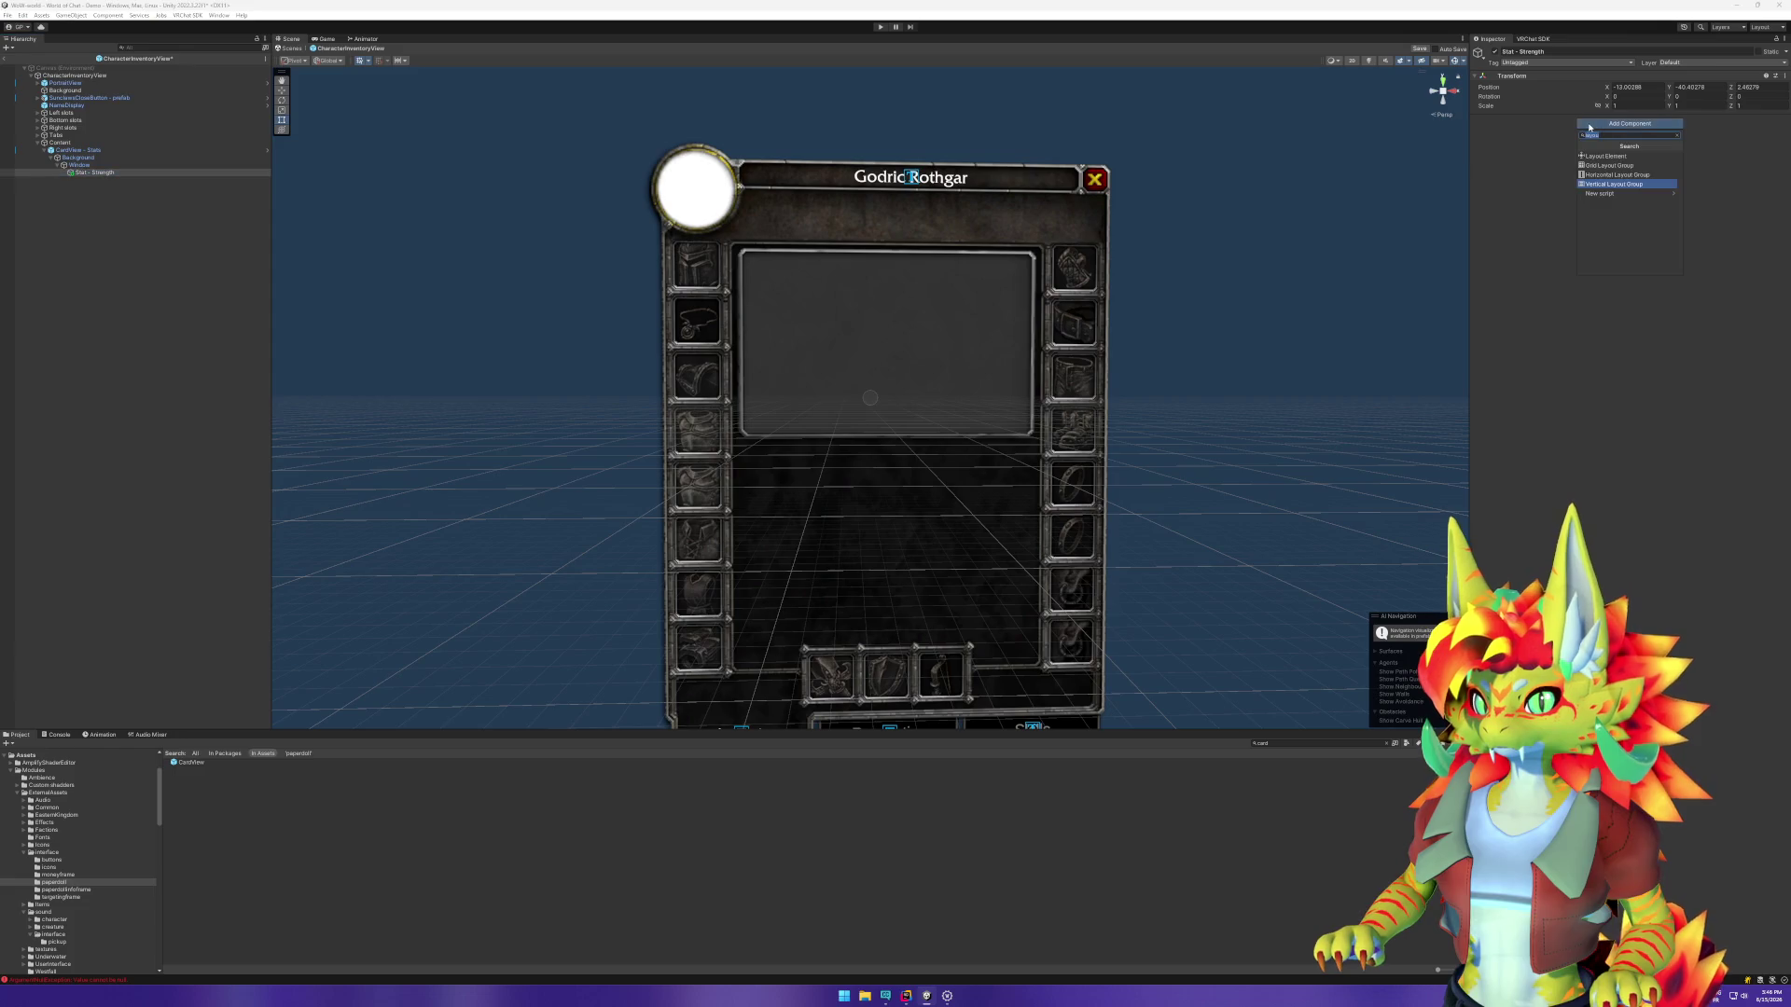
pyautogui.write('rec')
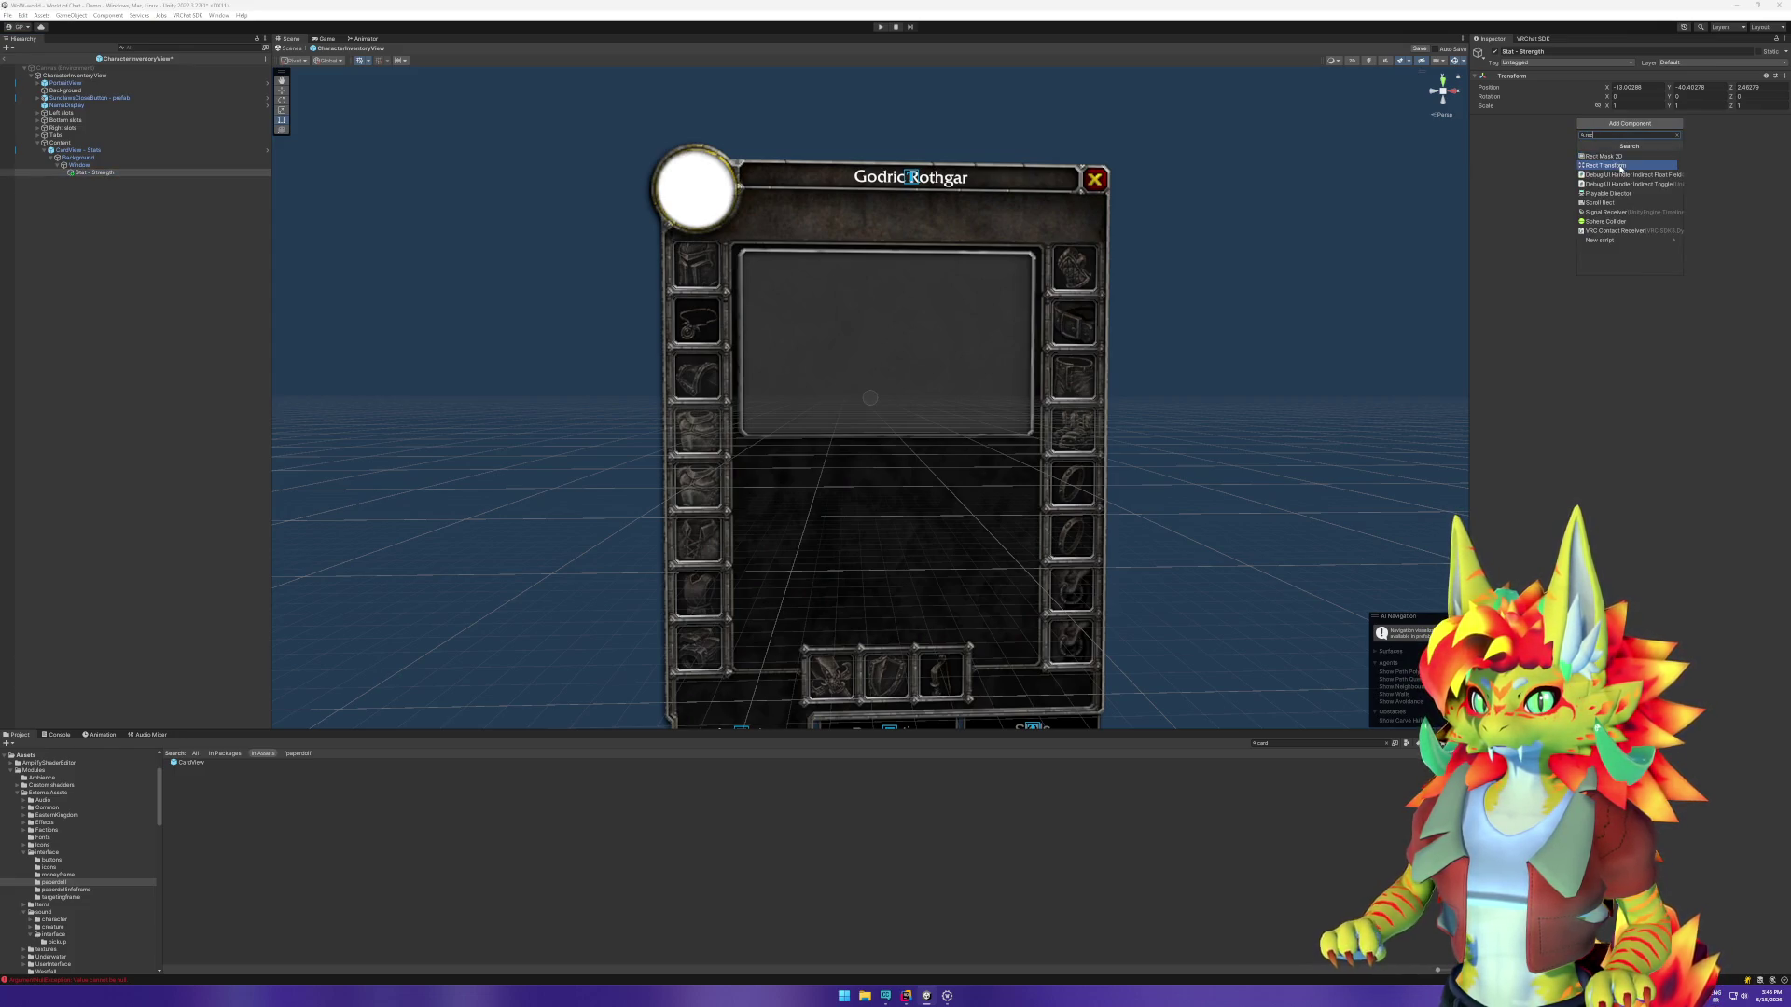
pyautogui.click(1620, 165)
pyautogui.click(121, 157)
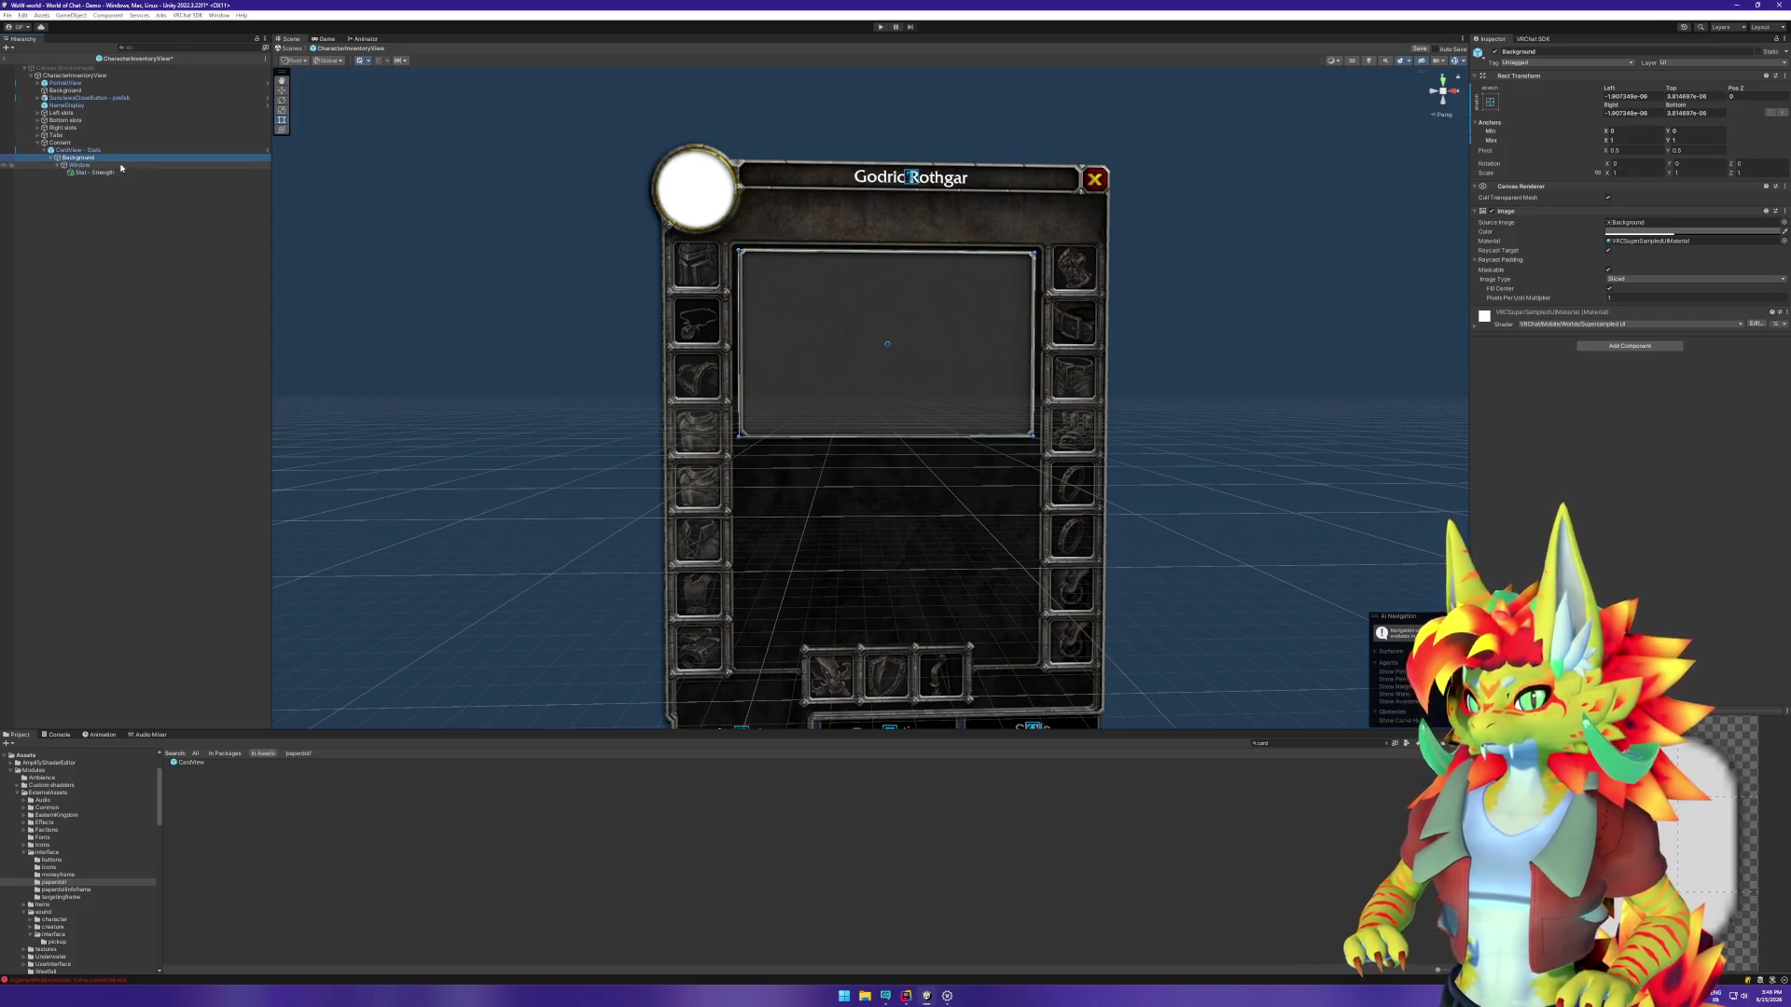
pyautogui.press('Up')
pyautogui.press('Up')
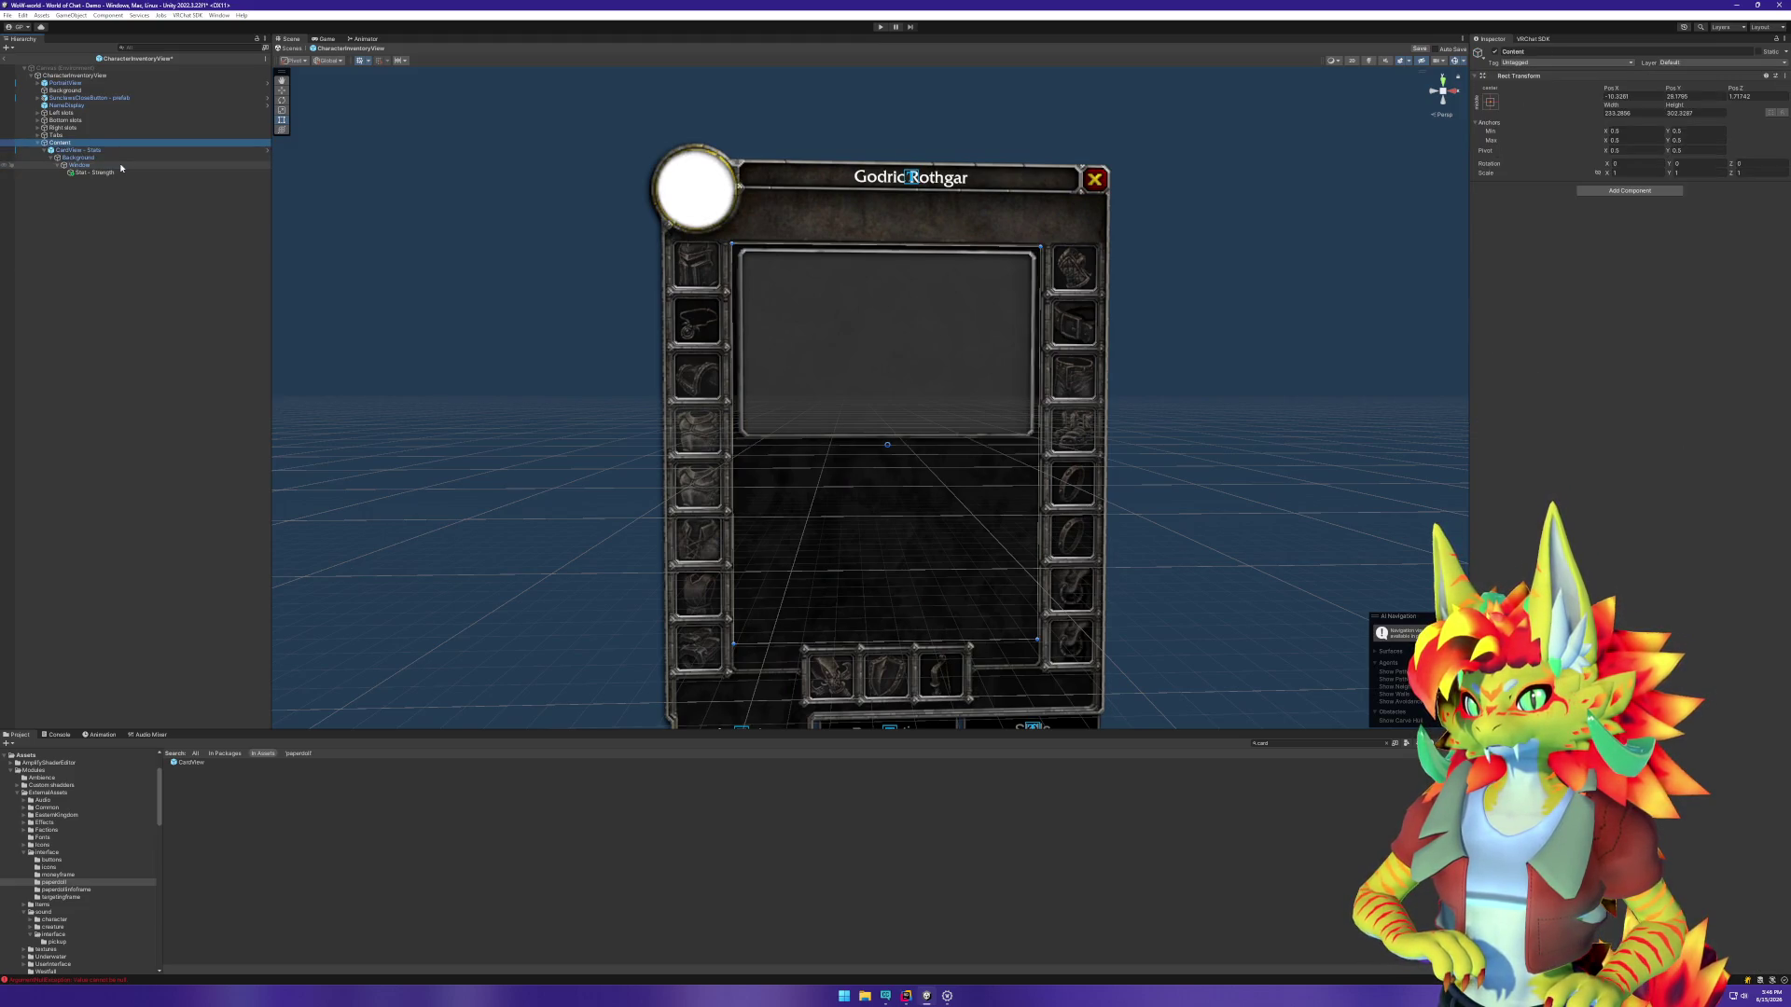
pyautogui.press('Up')
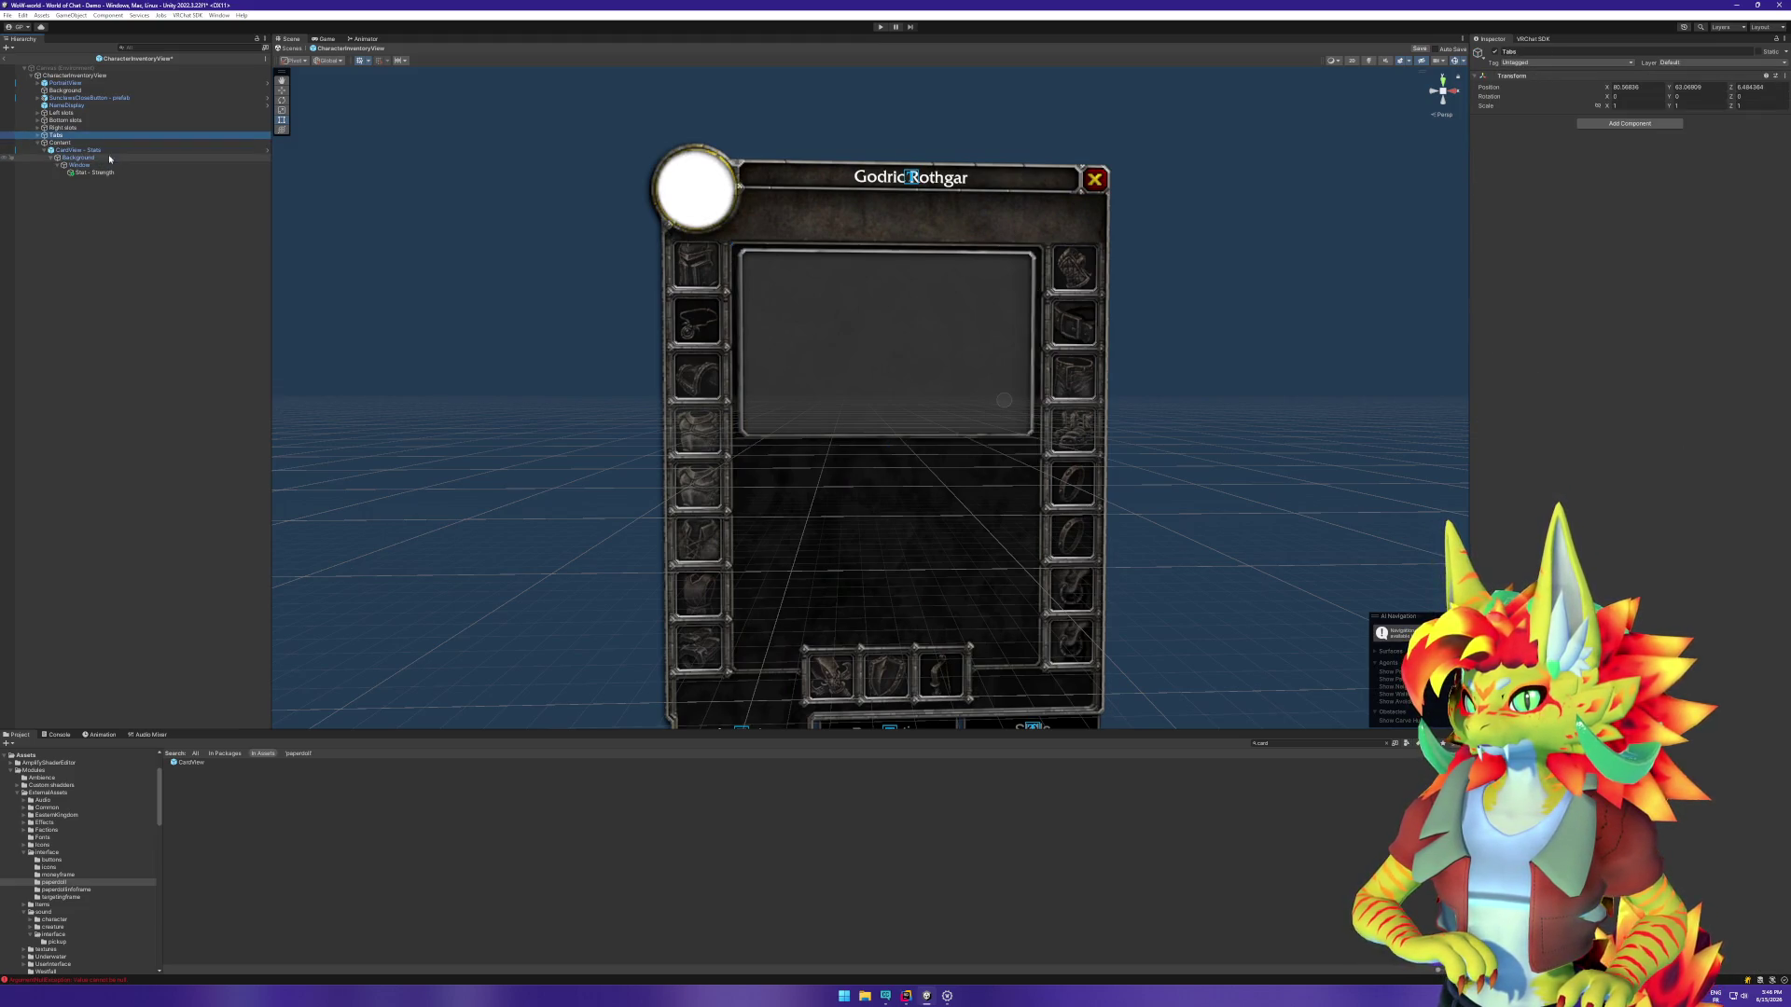
pyautogui.click(109, 172)
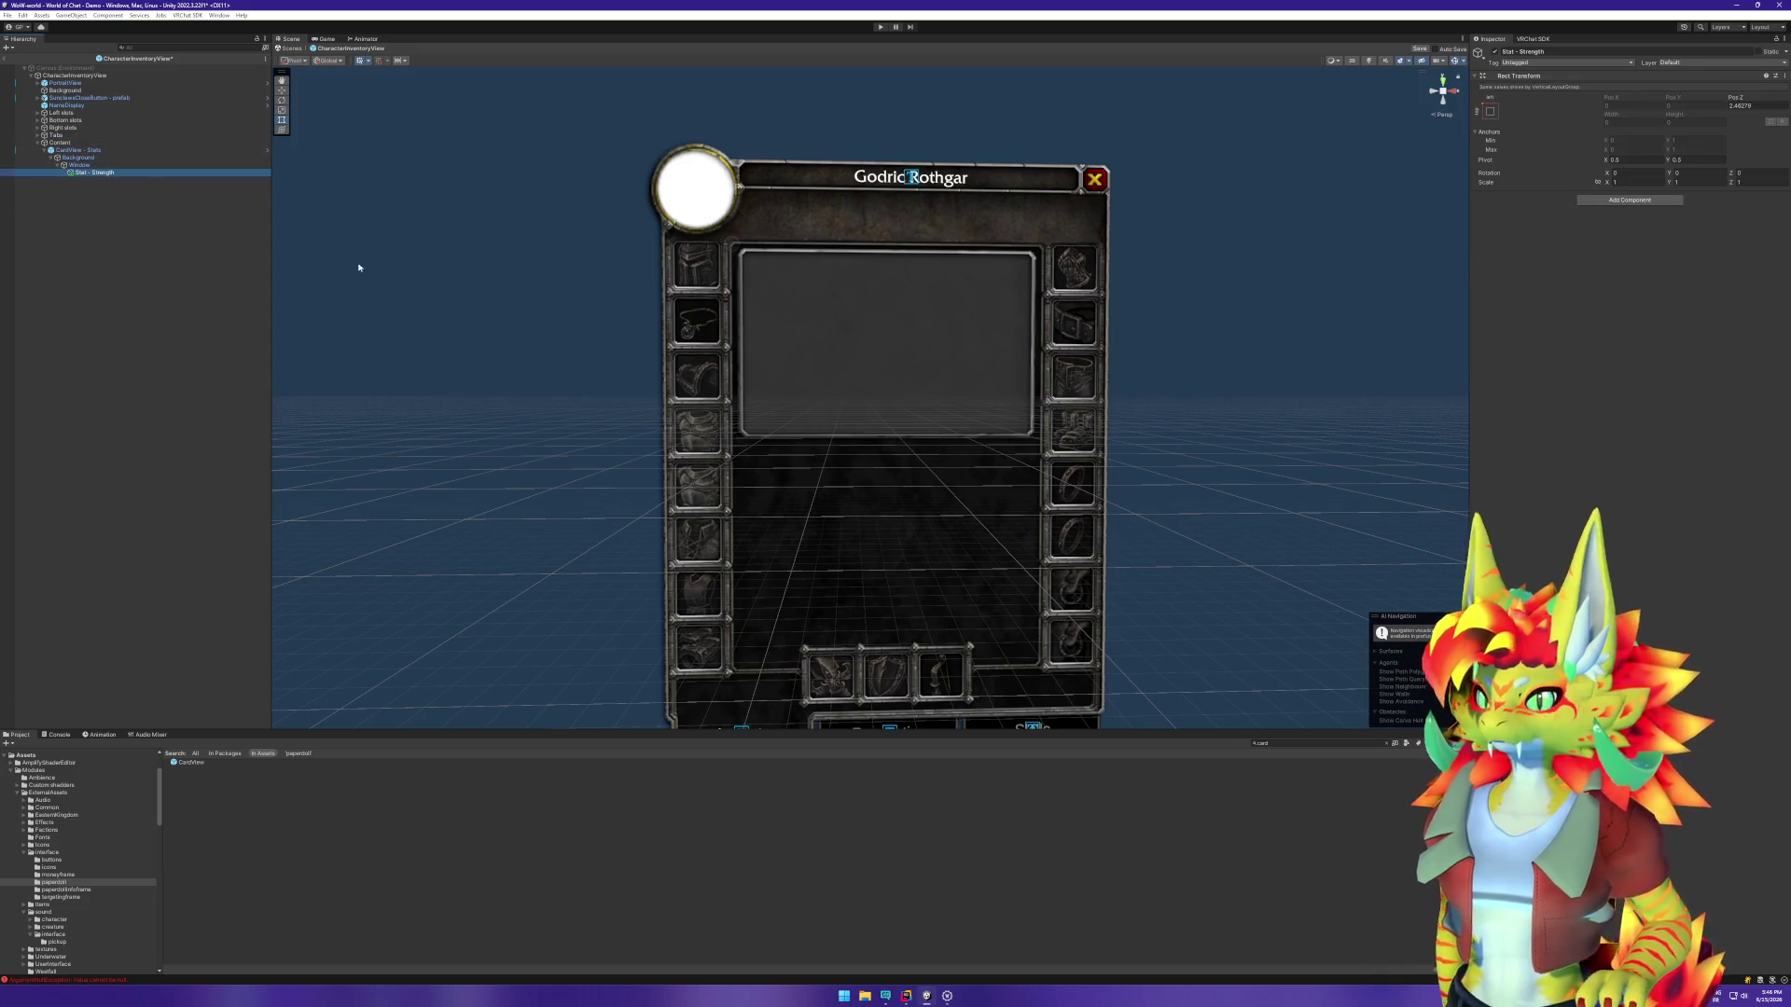
# Step: Add a TextMeshPro text under Stat - Strength and name it txtStrength
pyautogui.rightClick(113, 173)
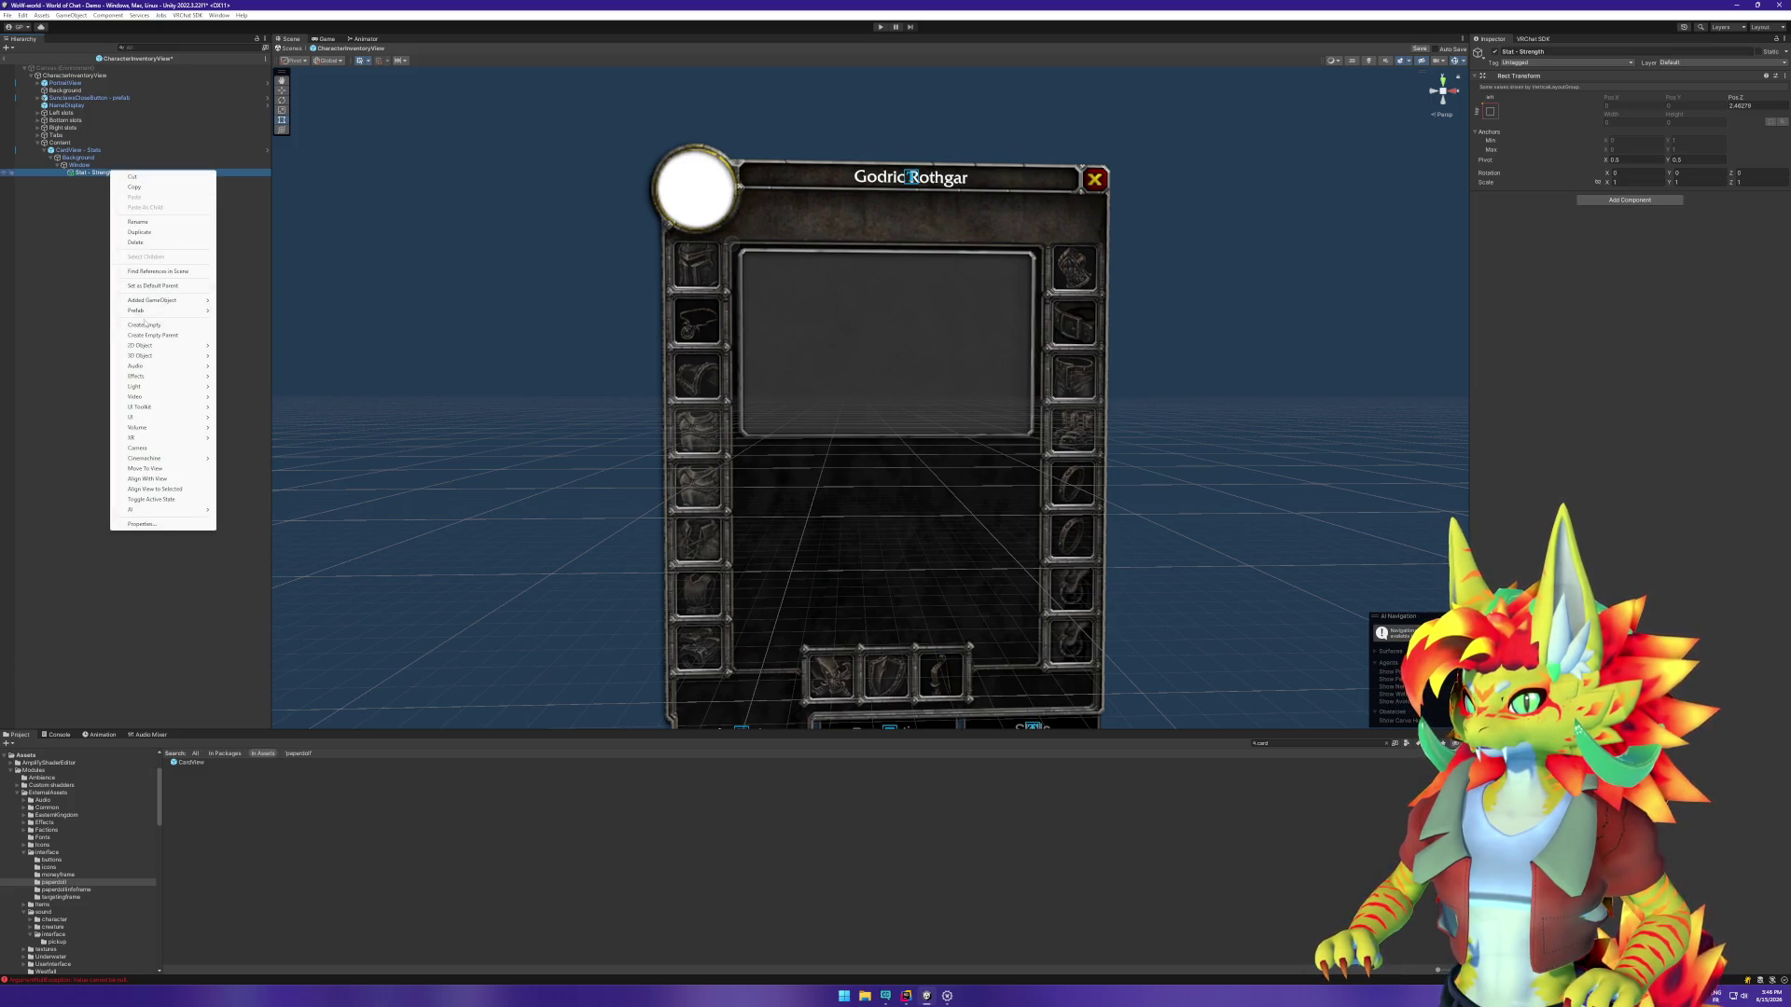
pyautogui.moveTo(139, 417)
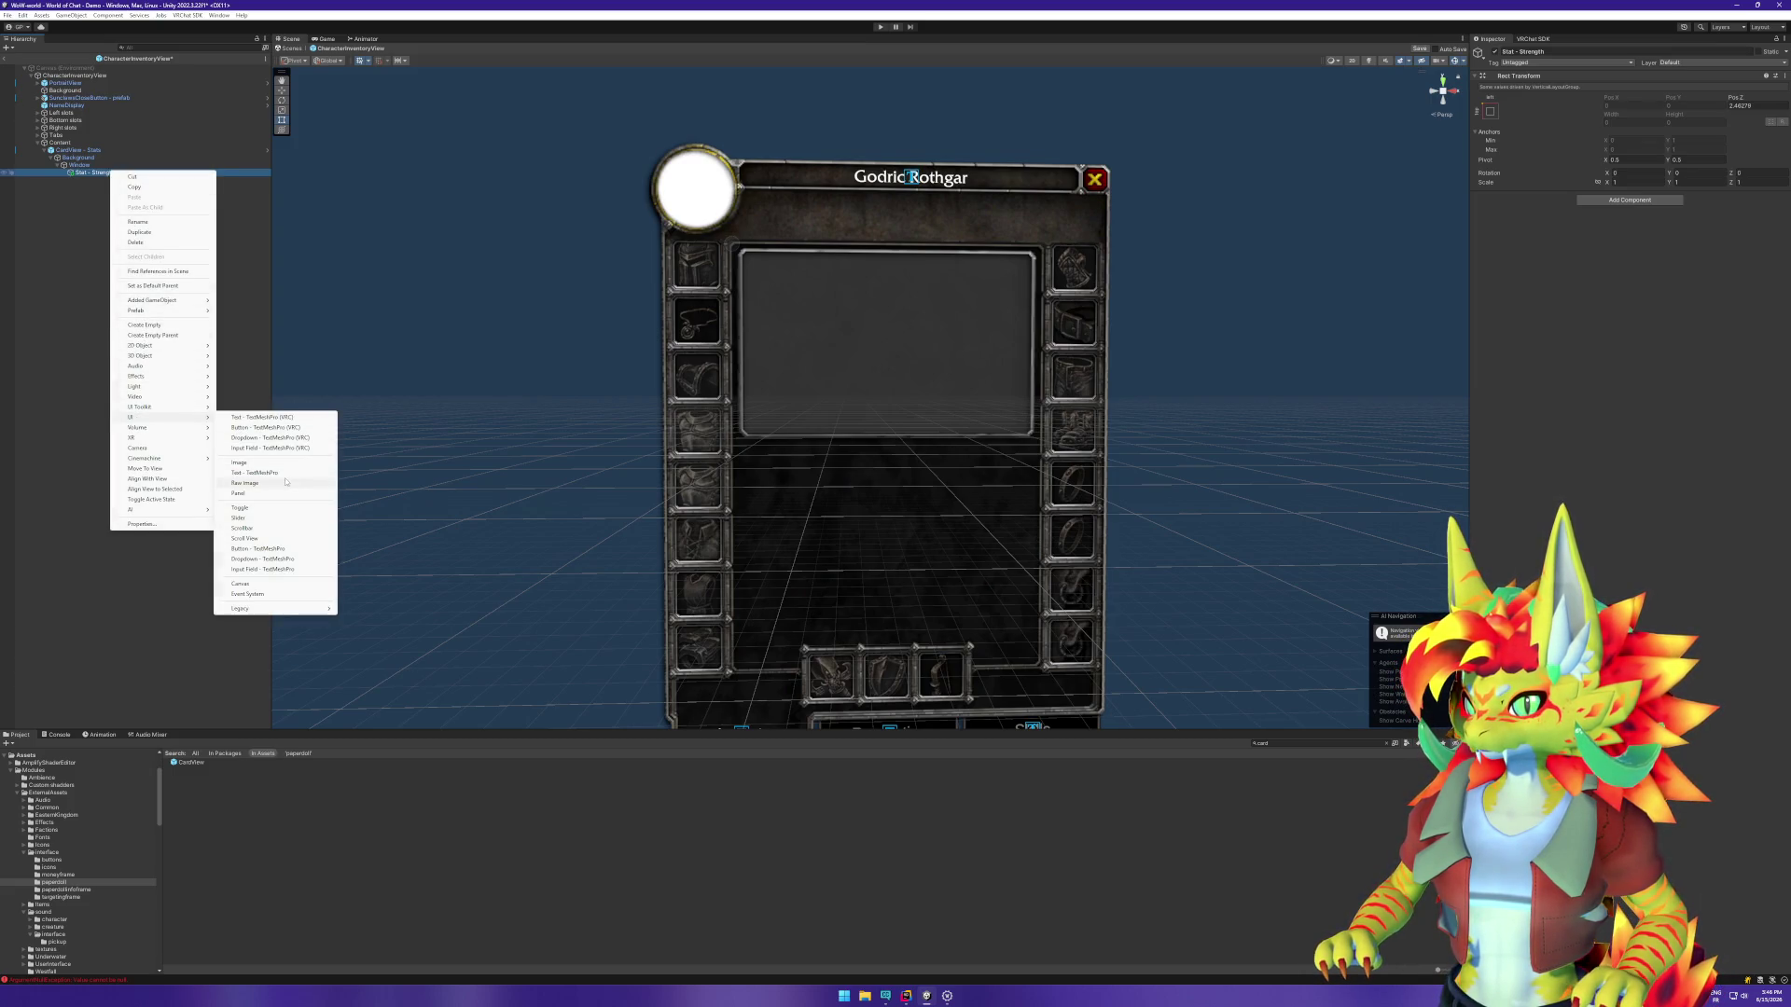
pyautogui.click(289, 418)
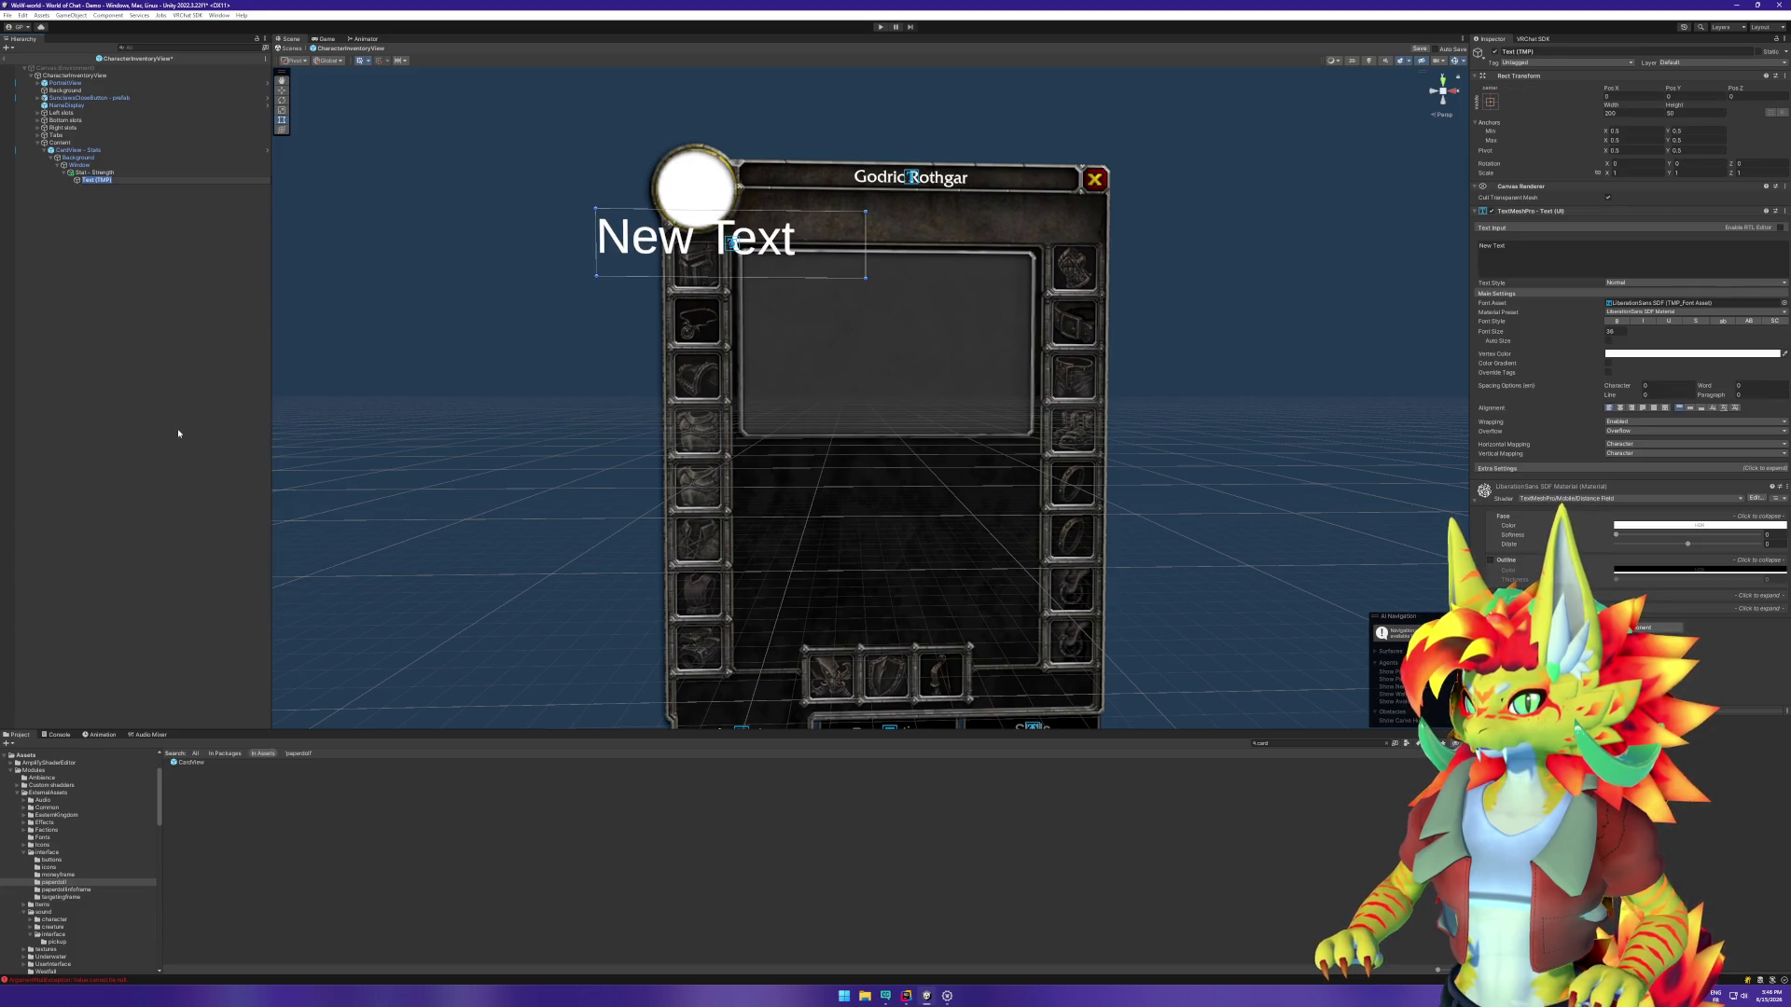
pyautogui.write('Streng')
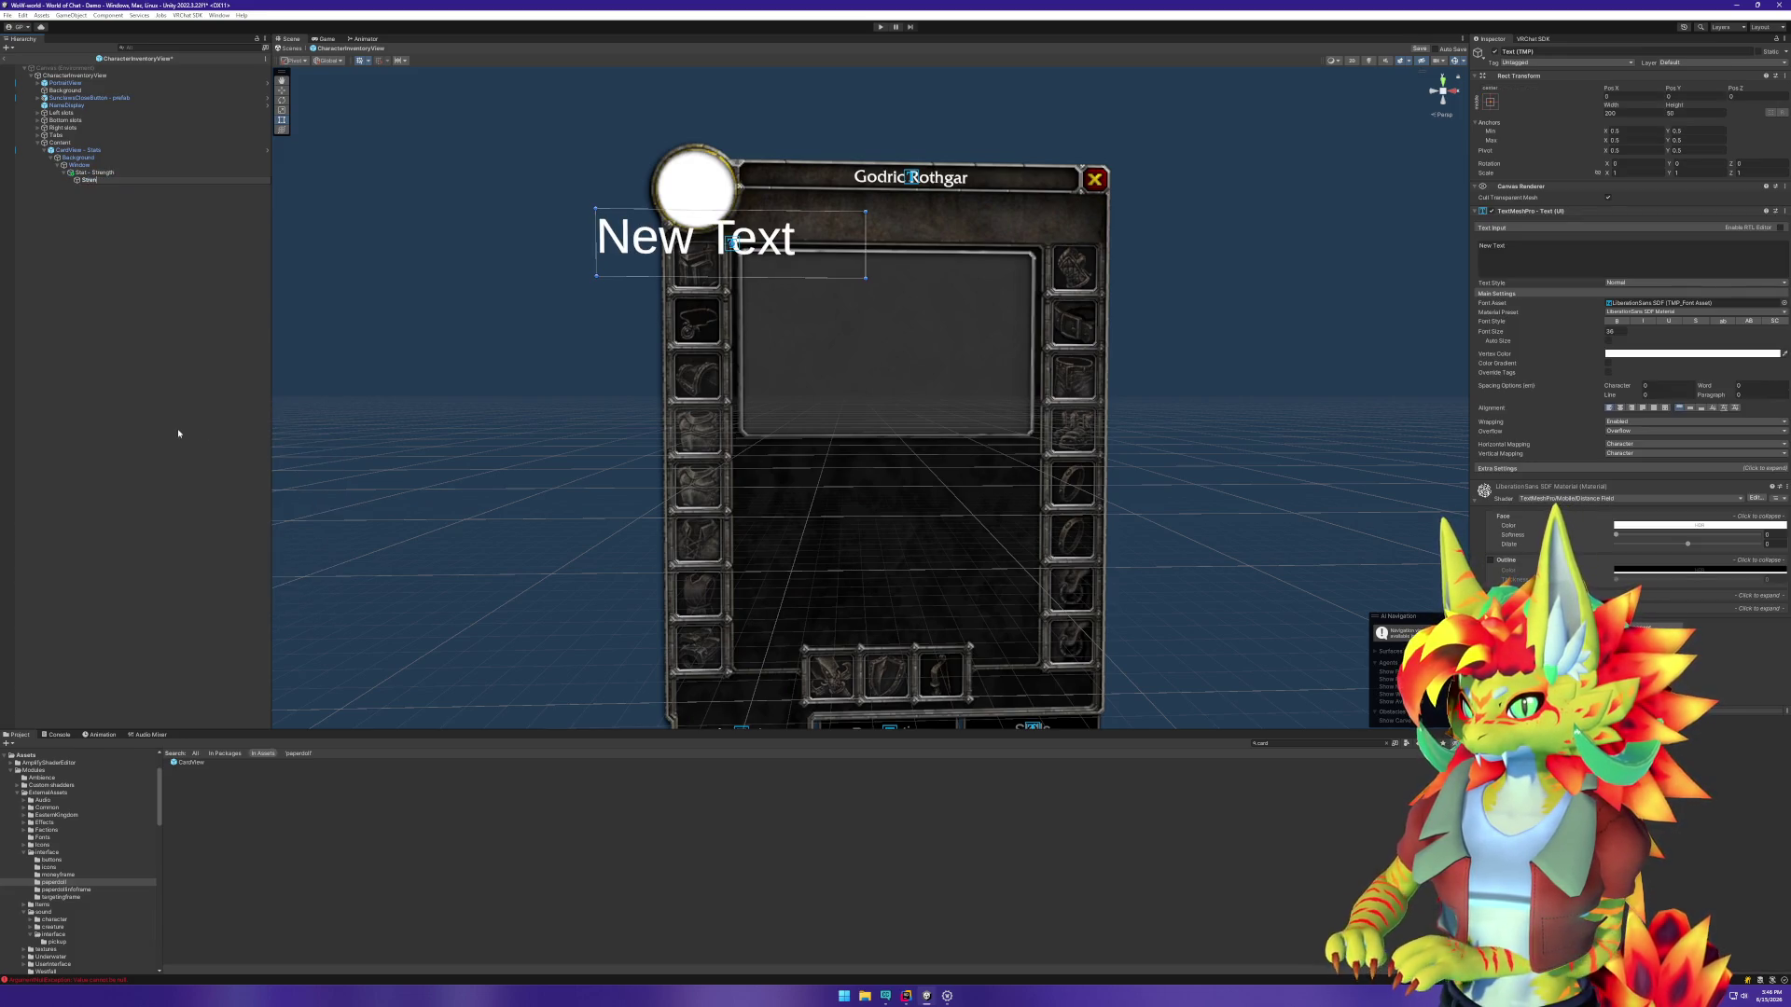
pyautogui.write('th')
pyautogui.press('Return')
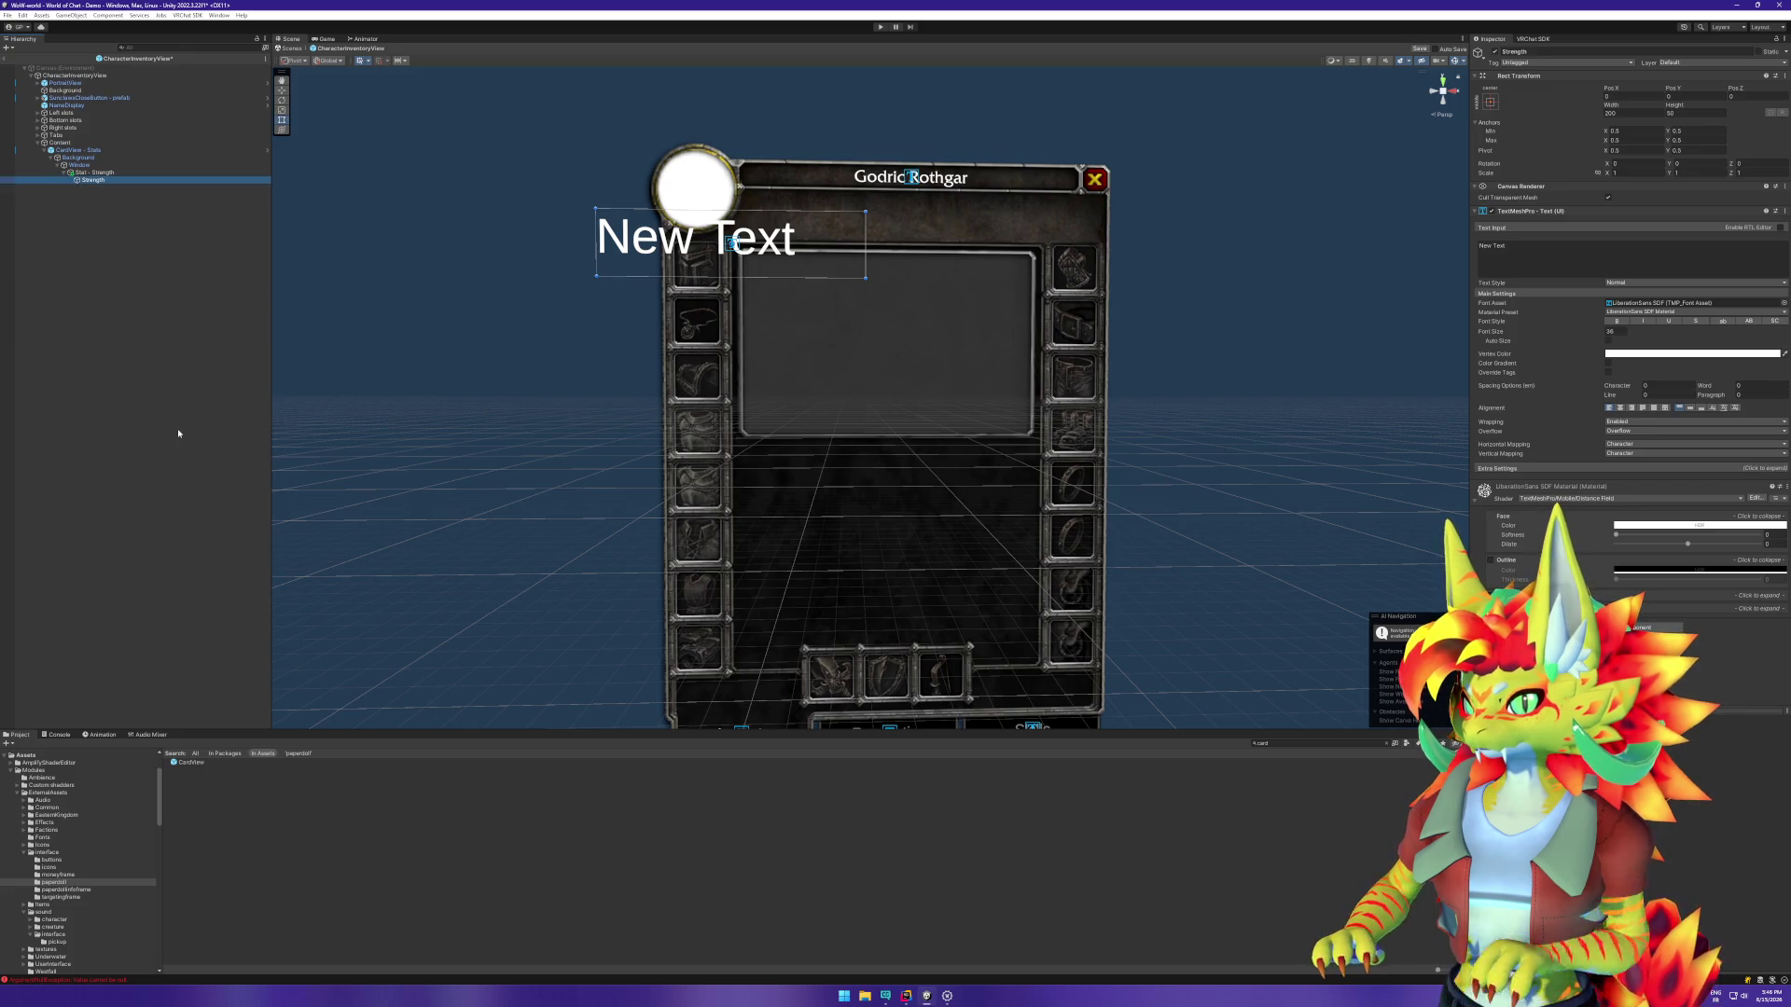
pyautogui.click(94, 182)
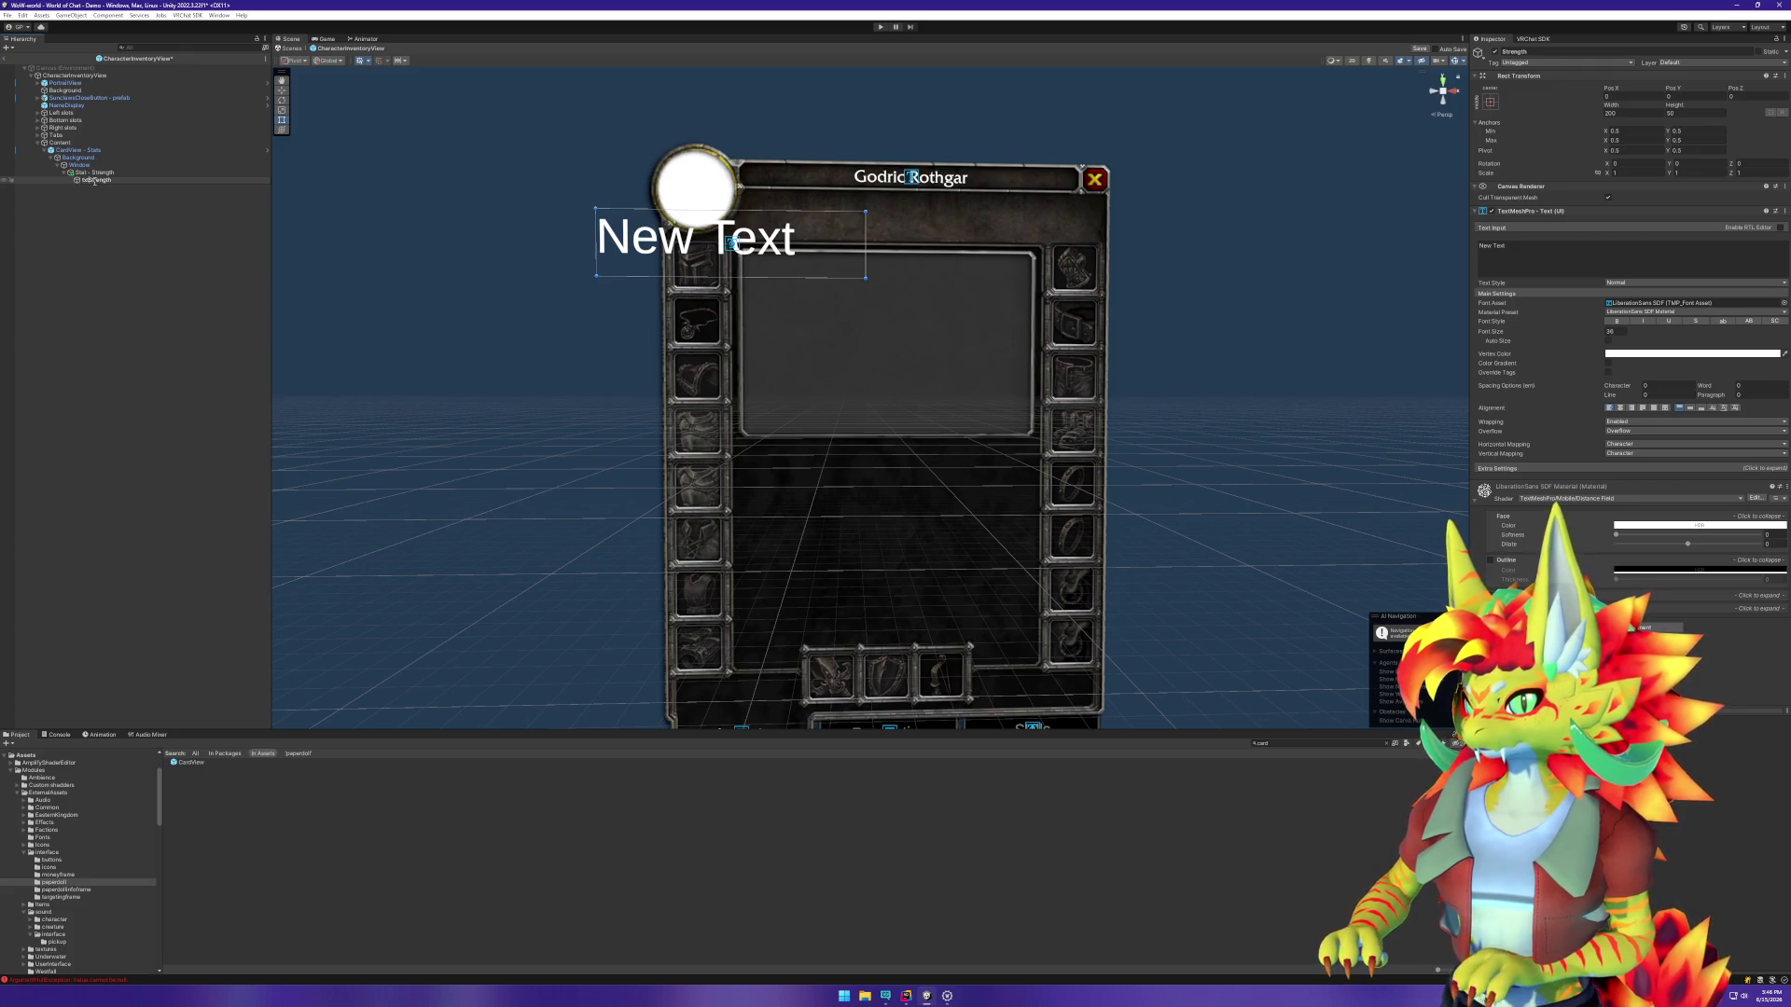
pyautogui.press('Return')
# Step: Duplicate it, naming the copy txtValue and renaming the original txtLabel
pyautogui.hotkey('ctrl', 'd')
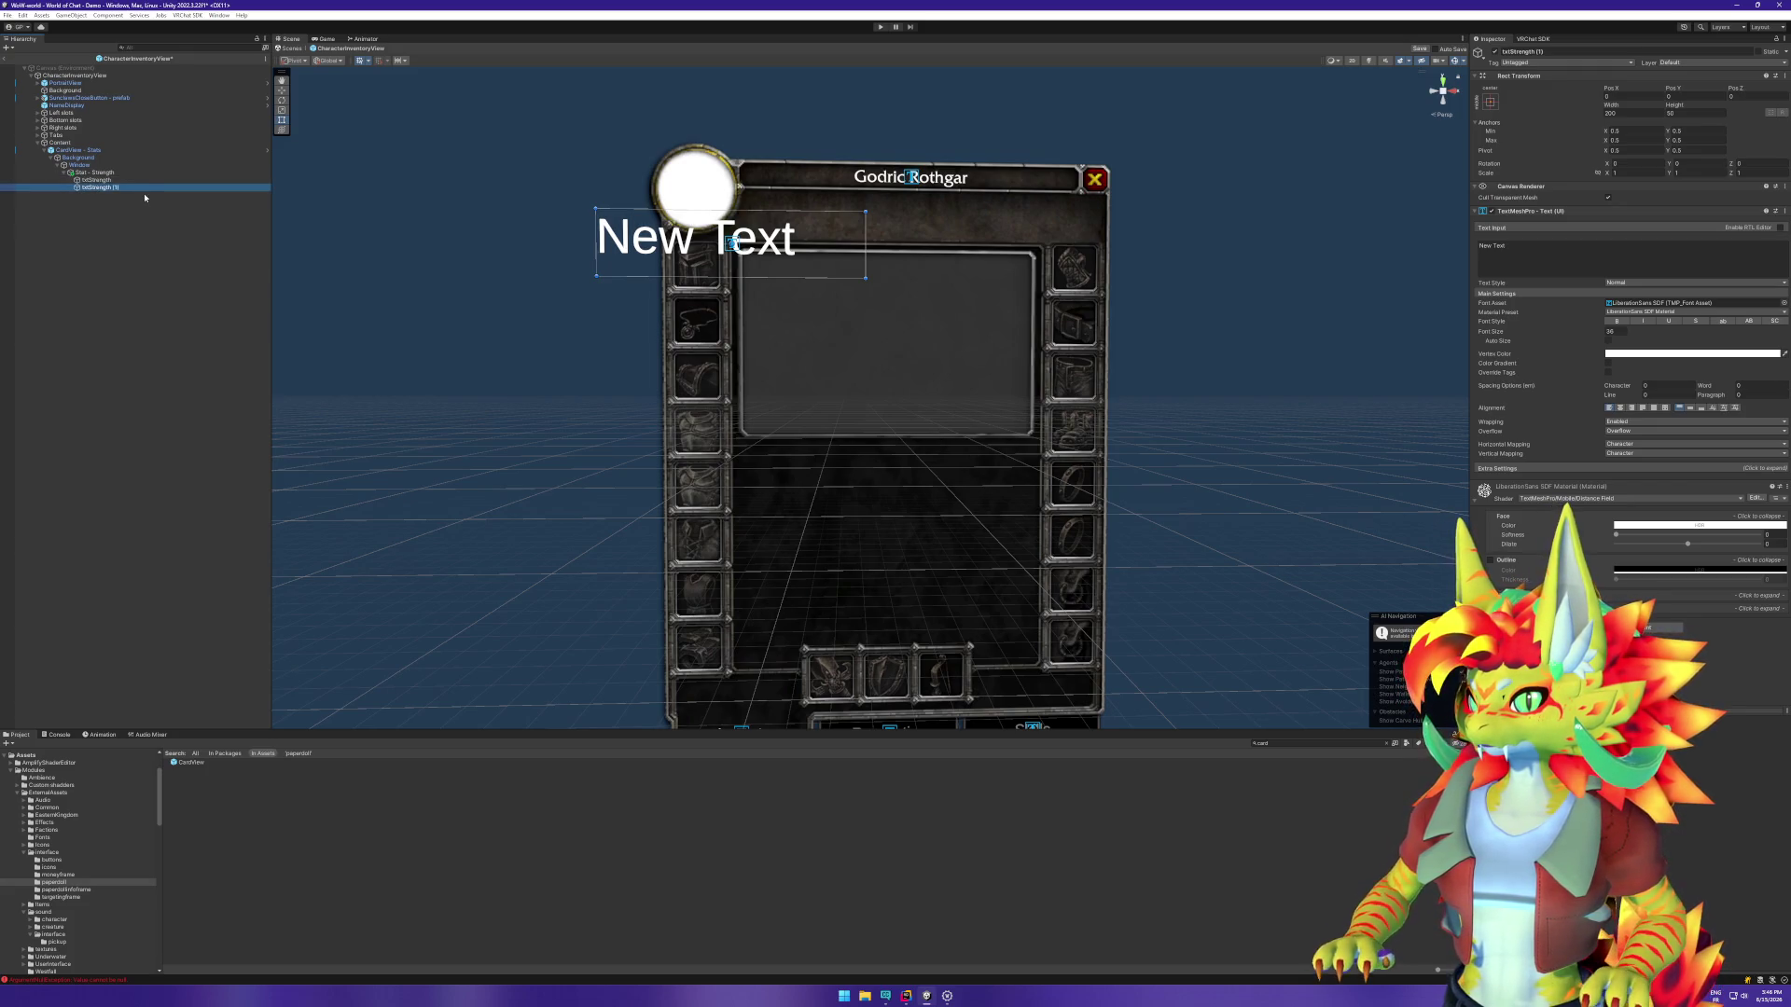
pyautogui.click(128, 187)
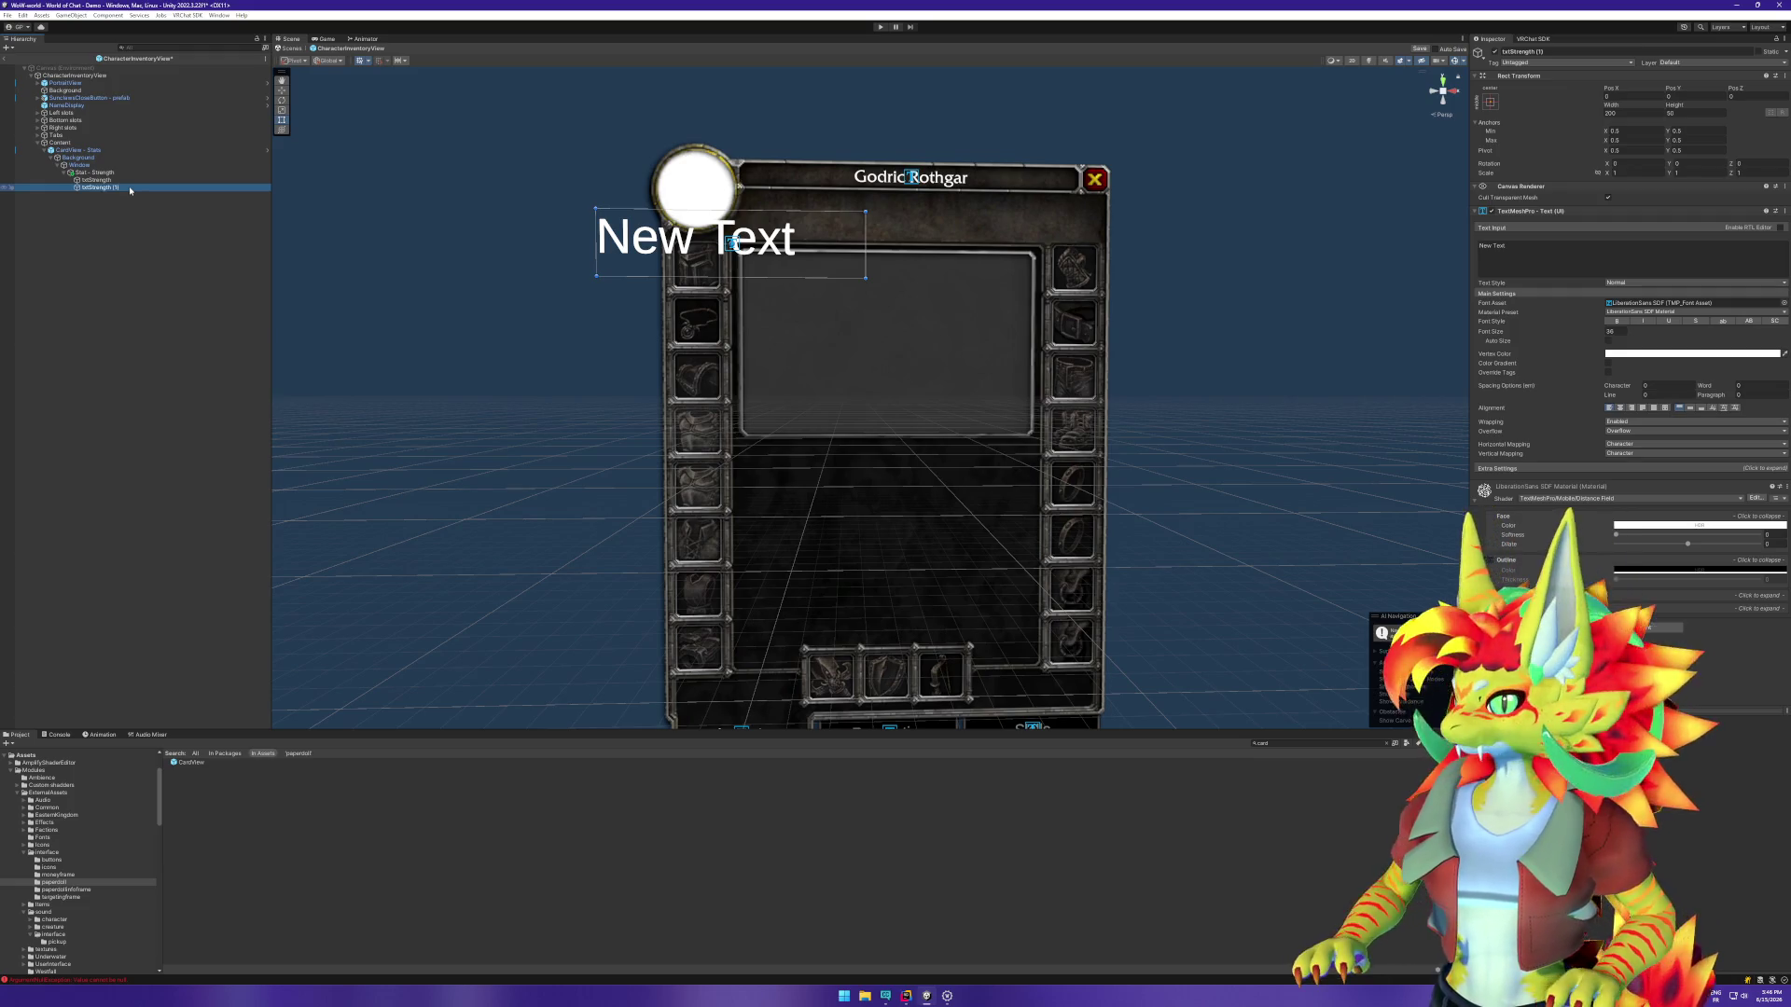
pyautogui.write('txtValue')
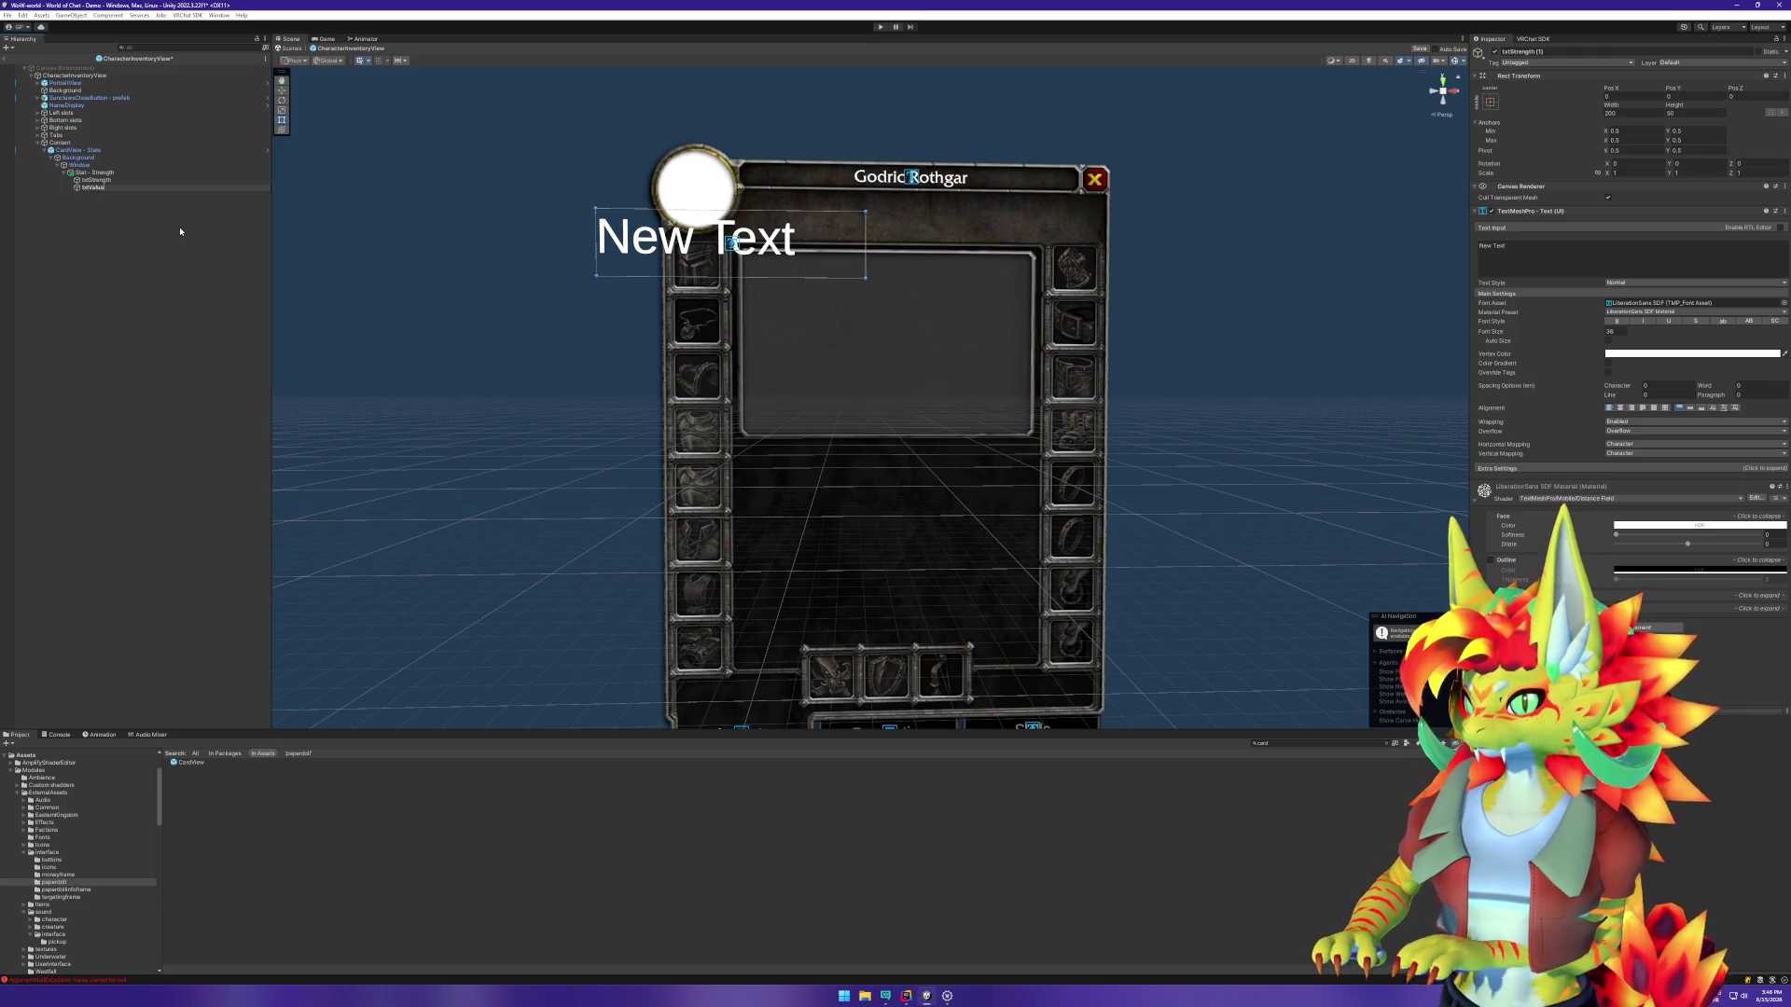
pyautogui.press('Return')
pyautogui.press('Up')
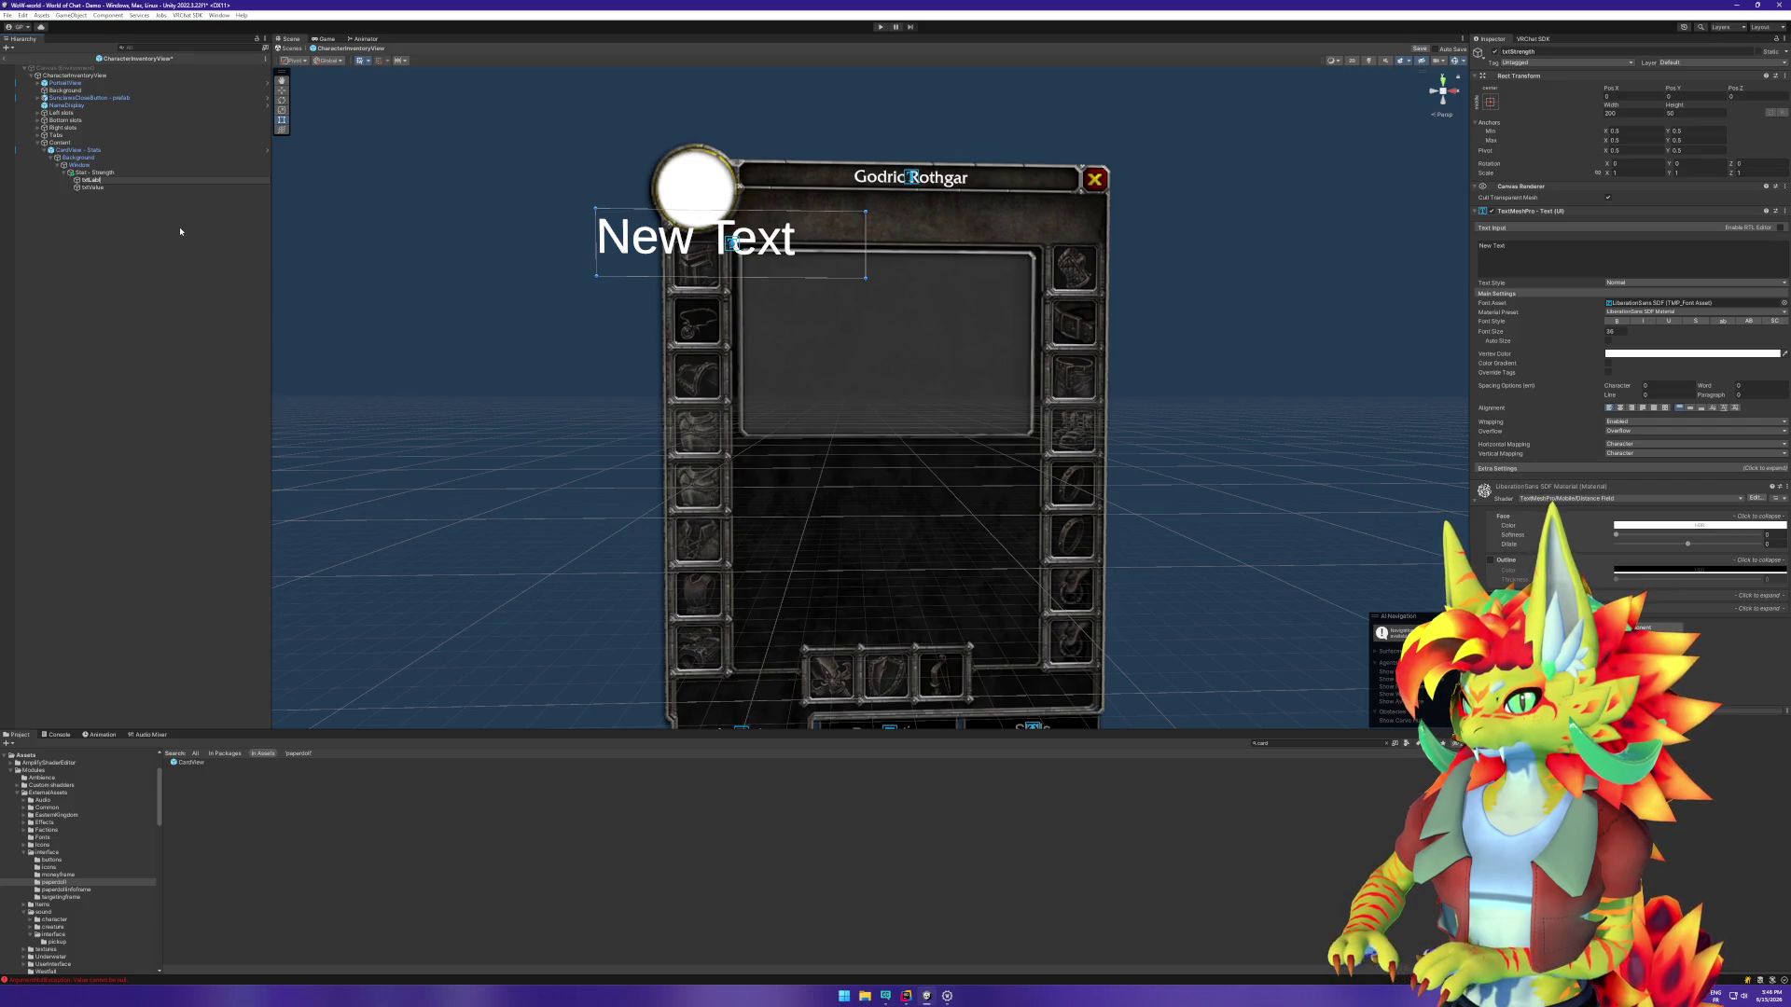
pyautogui.press('Return')
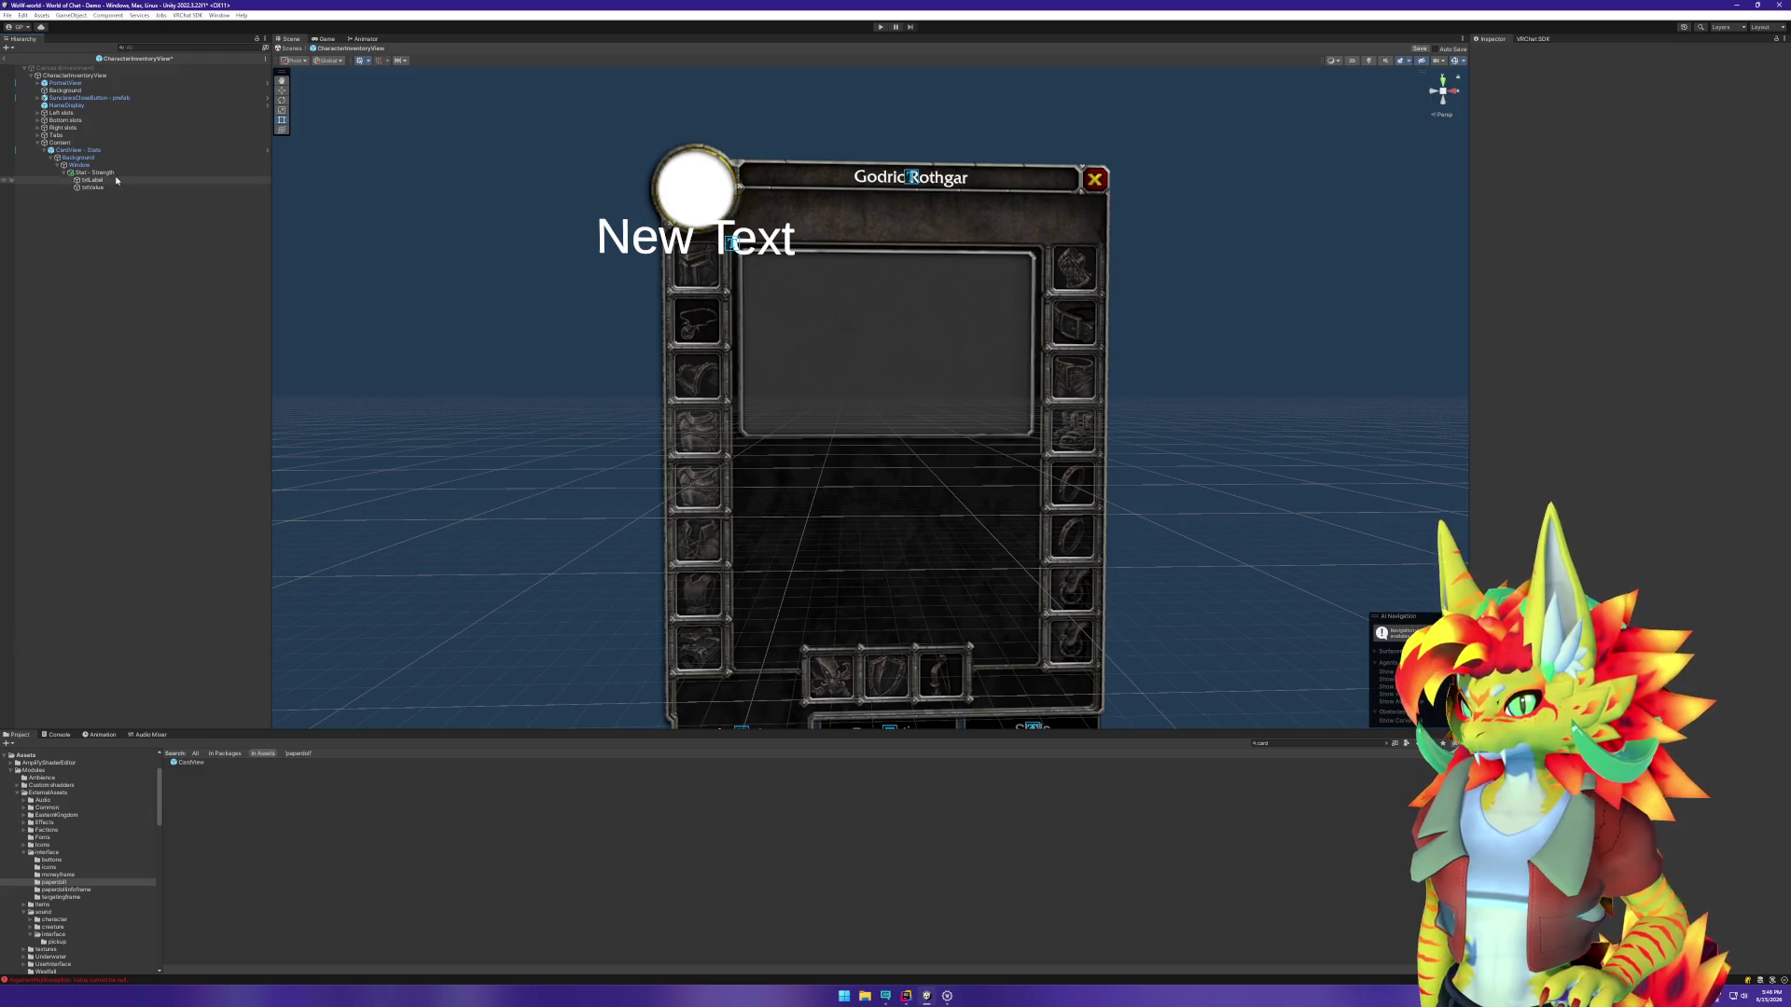
# Step: Set the font size of txtLabel and txtValue to 12
pyautogui.click(1624, 329)
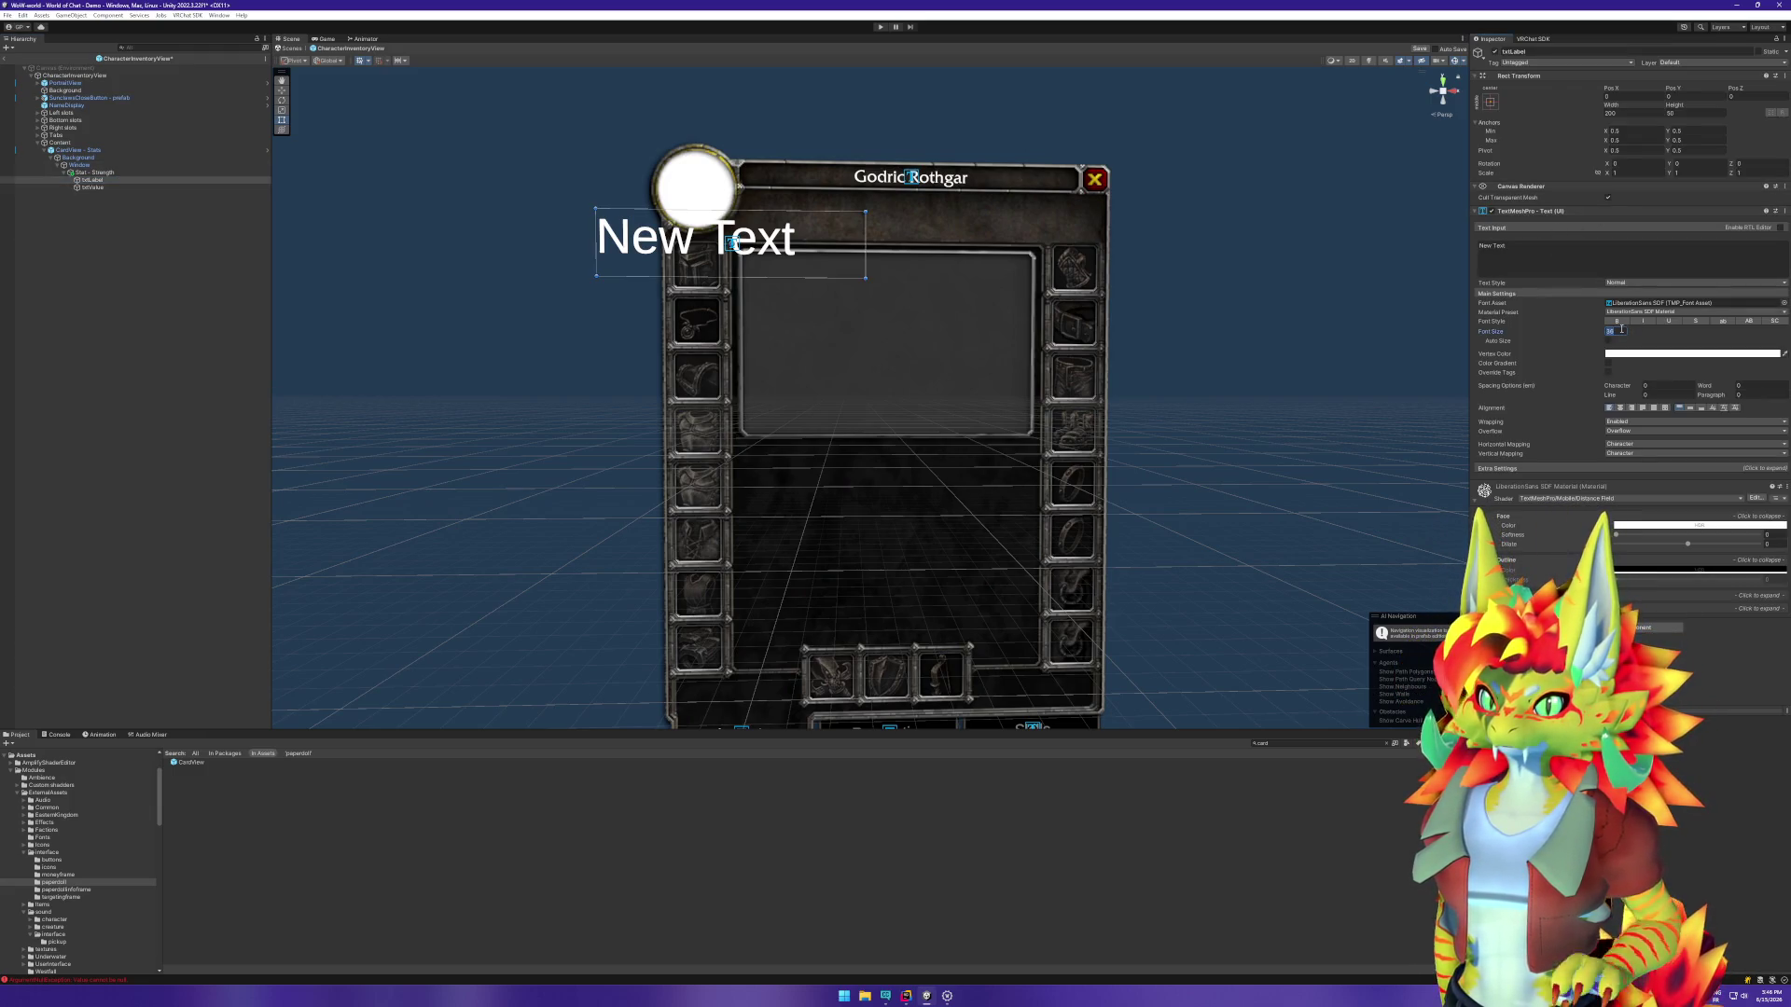
pyautogui.write('12')
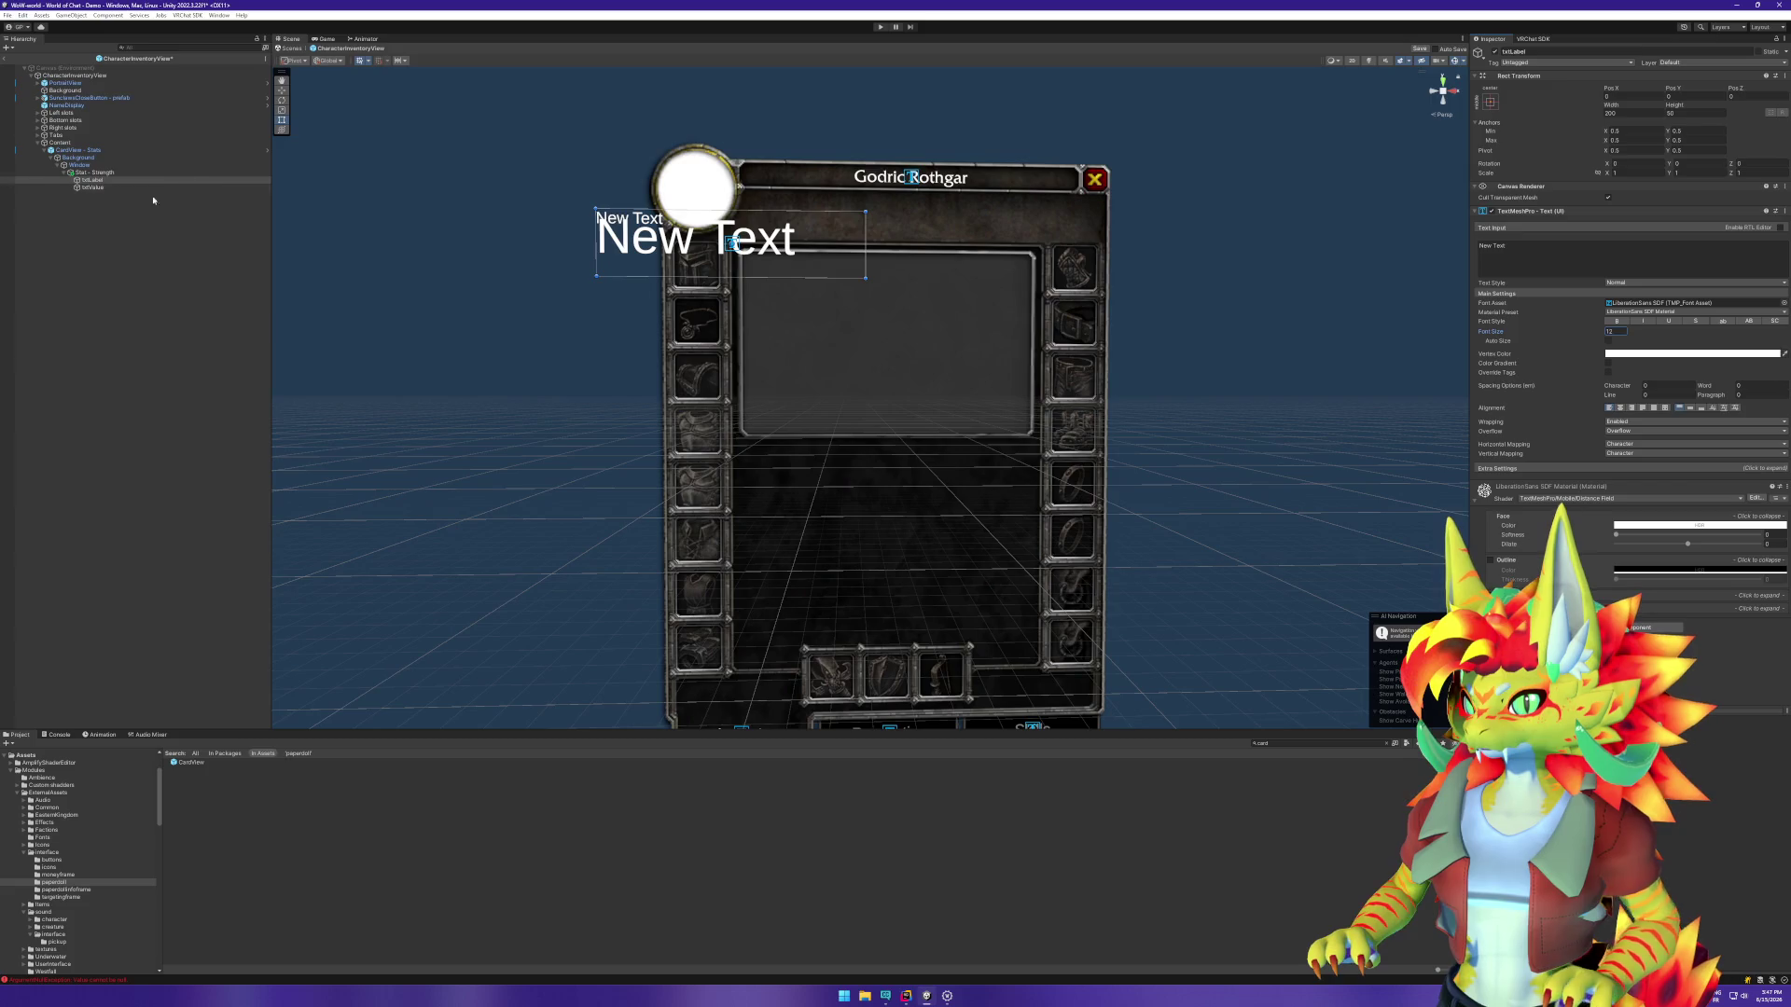
pyautogui.click(200, 188)
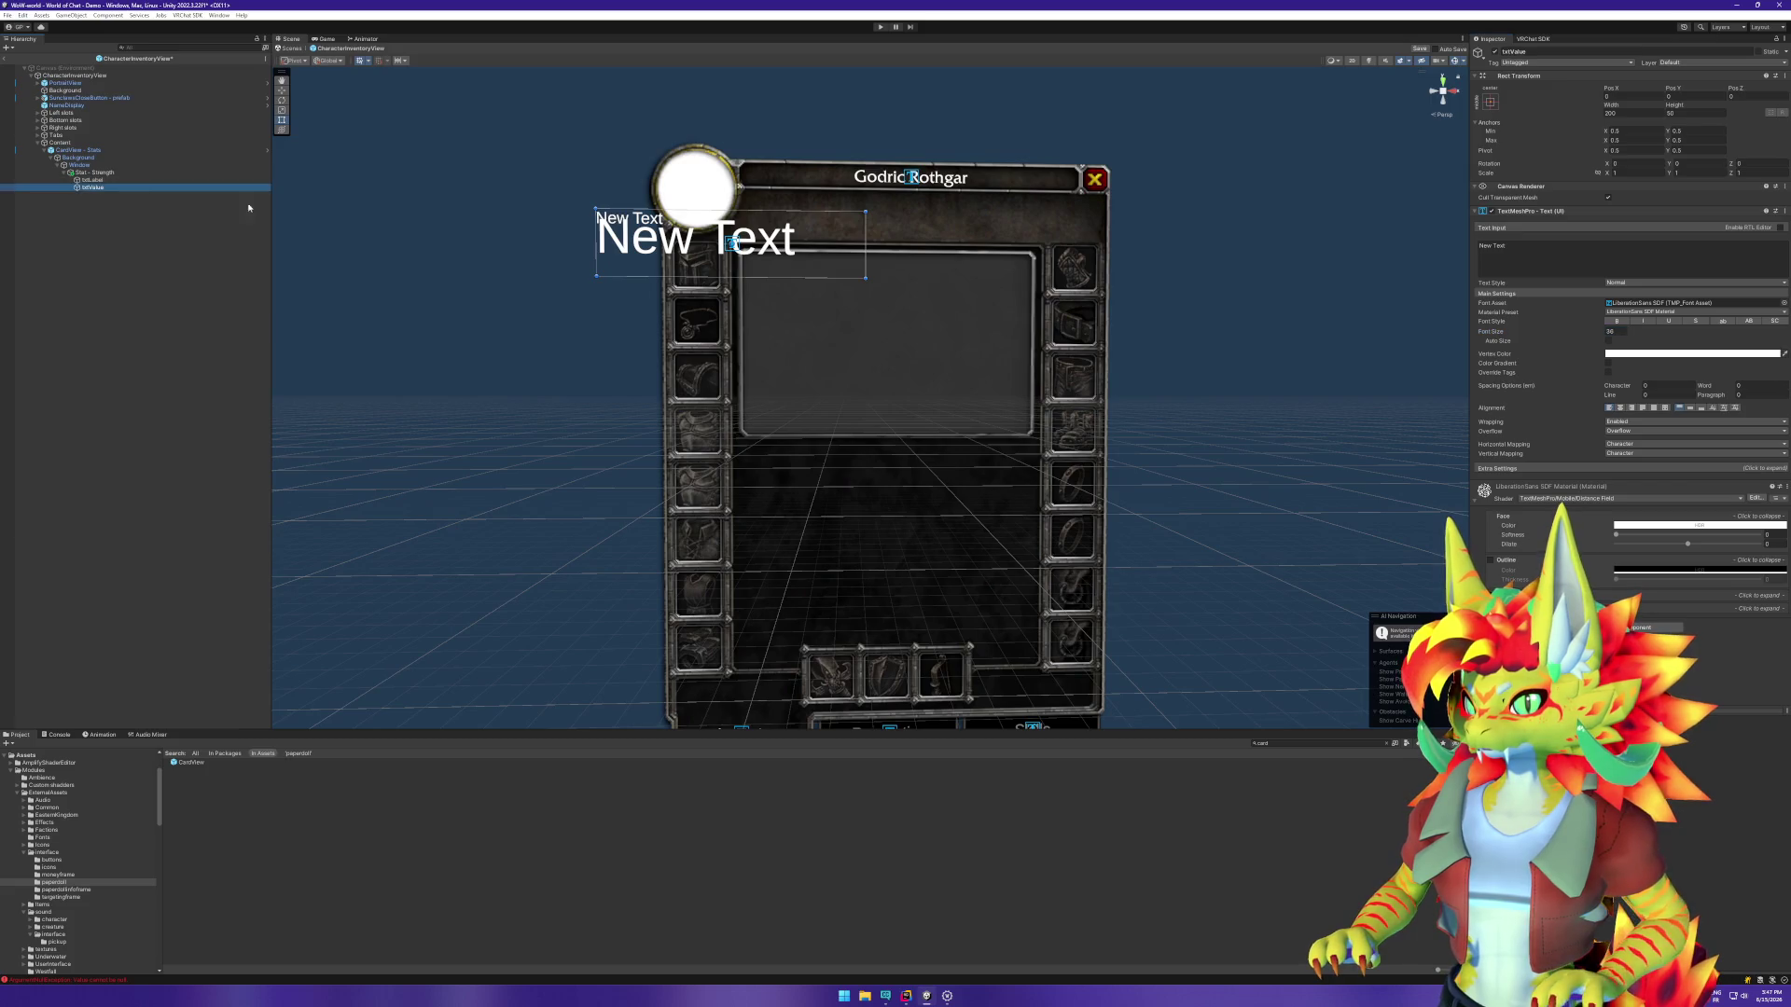
pyautogui.click(1613, 331)
pyautogui.write('12')
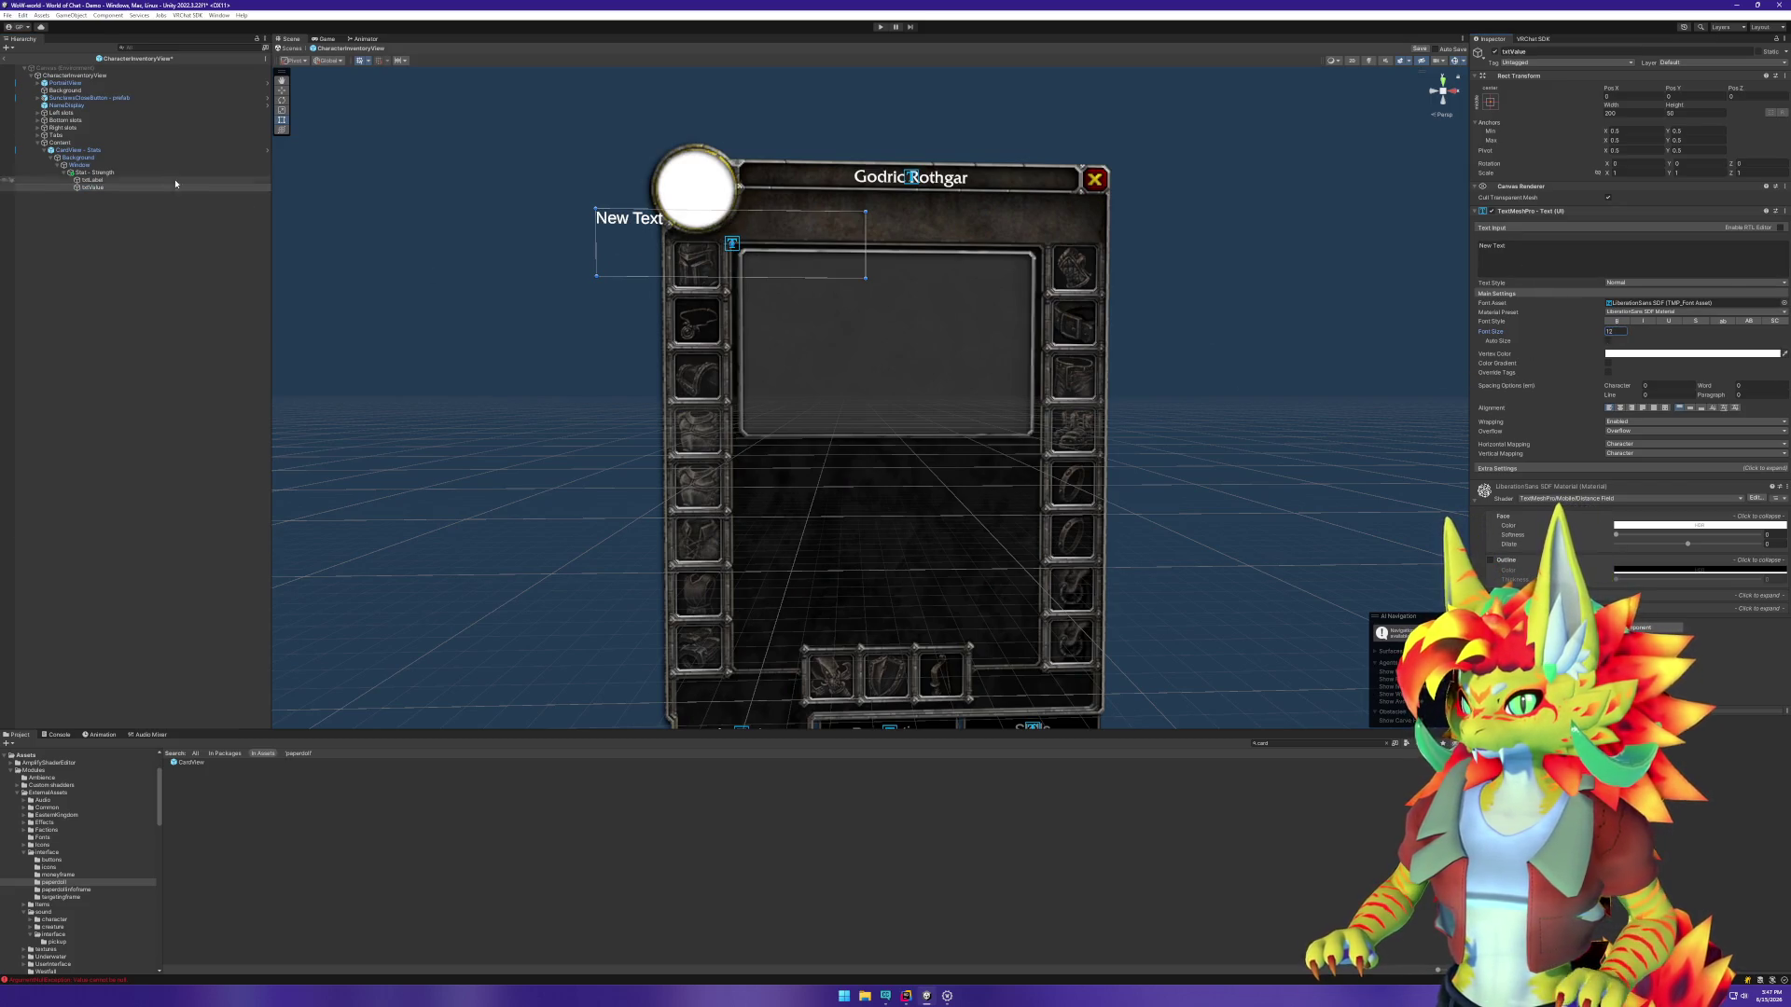
# Step: Keep Window's Vertical Layout Group child alignment at Upper Left
pyautogui.click(138, 174)
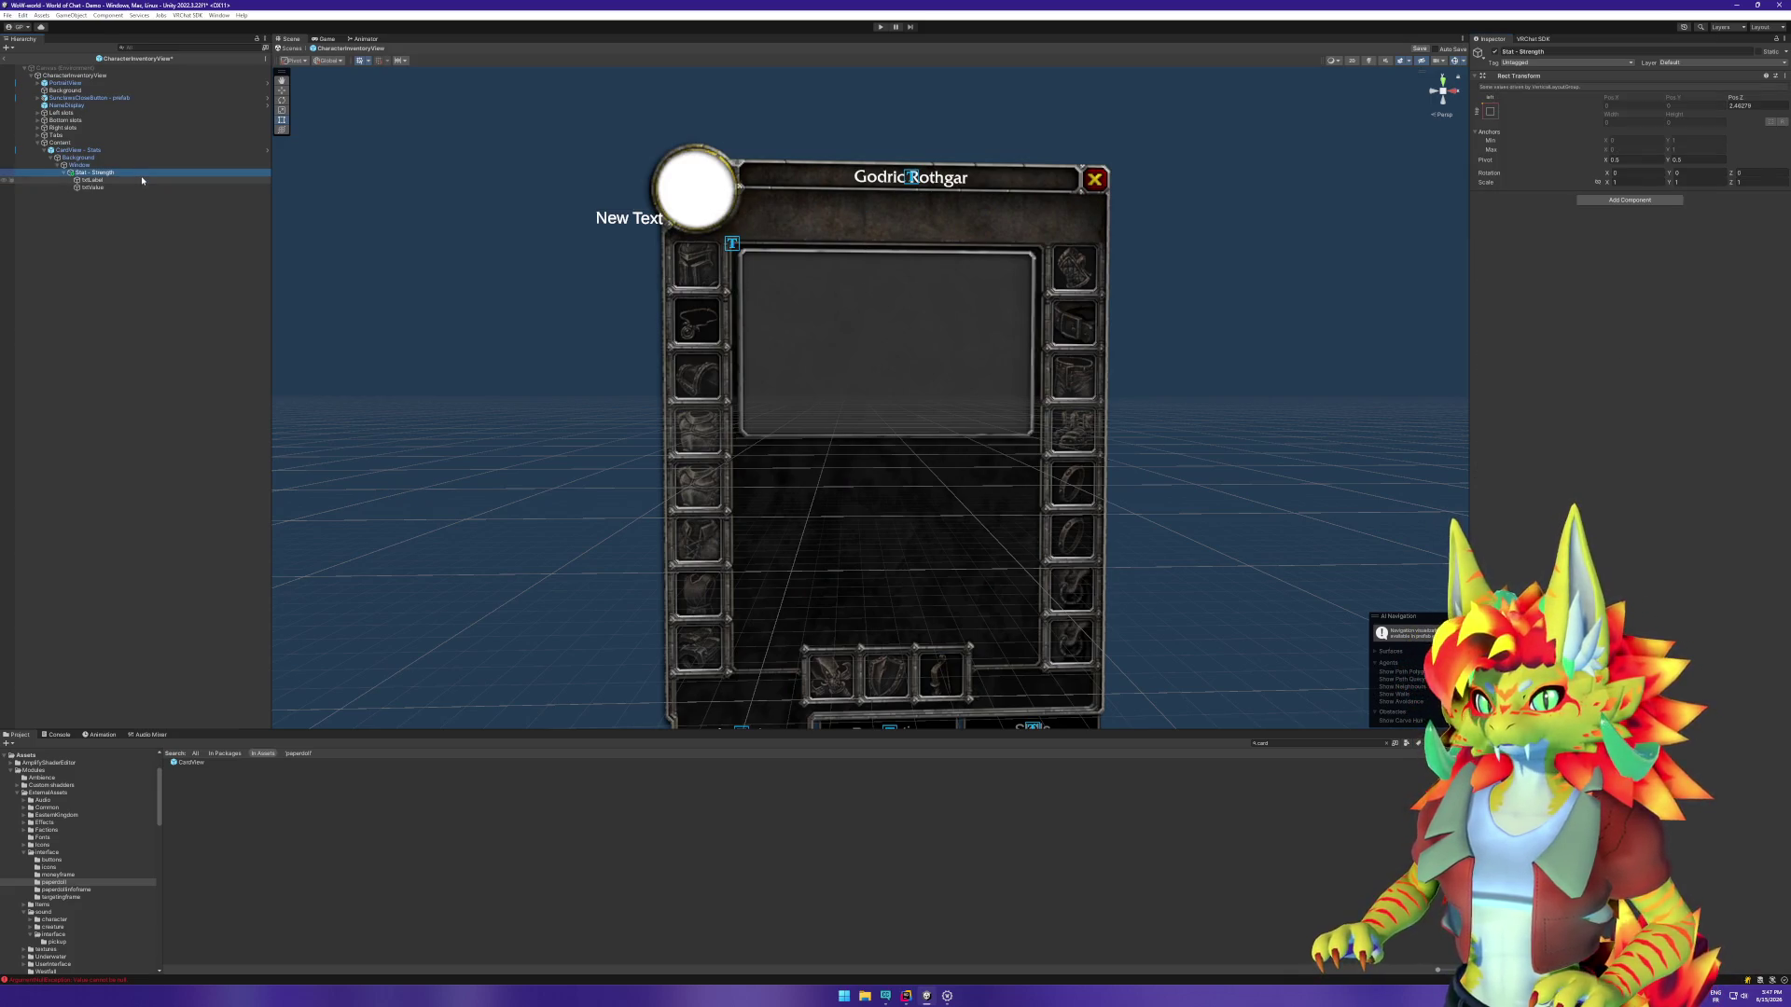
pyautogui.click(145, 166)
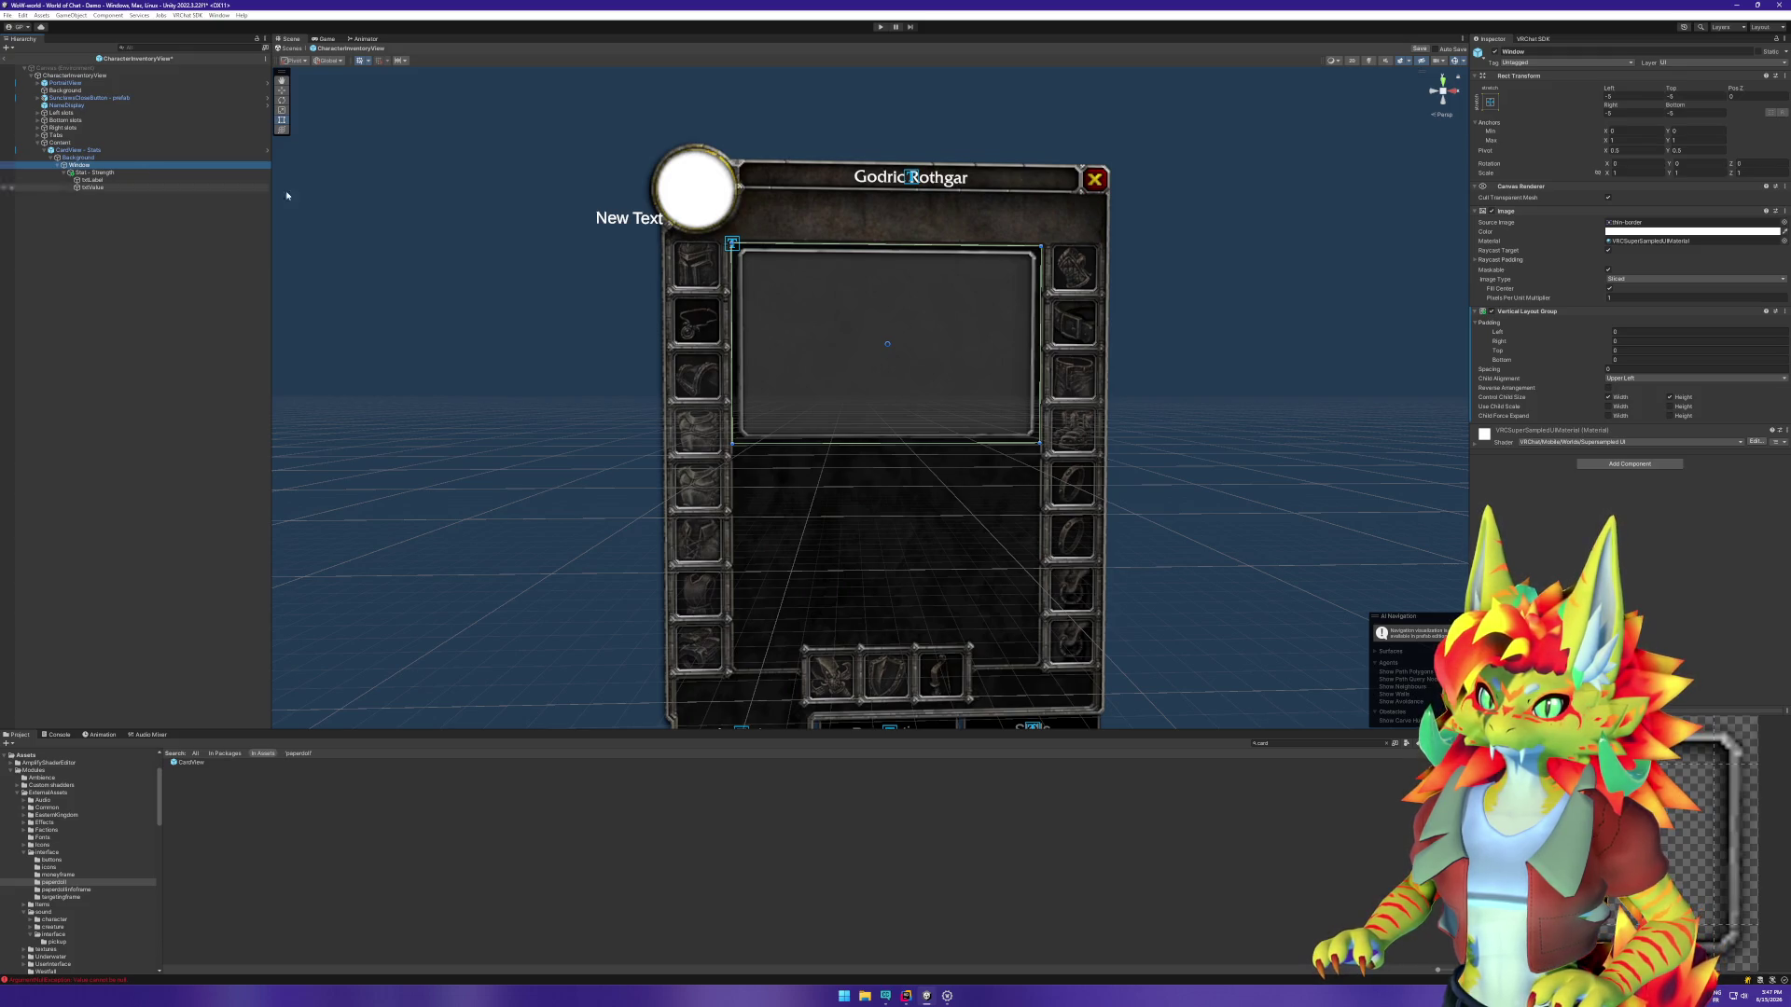
pyautogui.click(1641, 378)
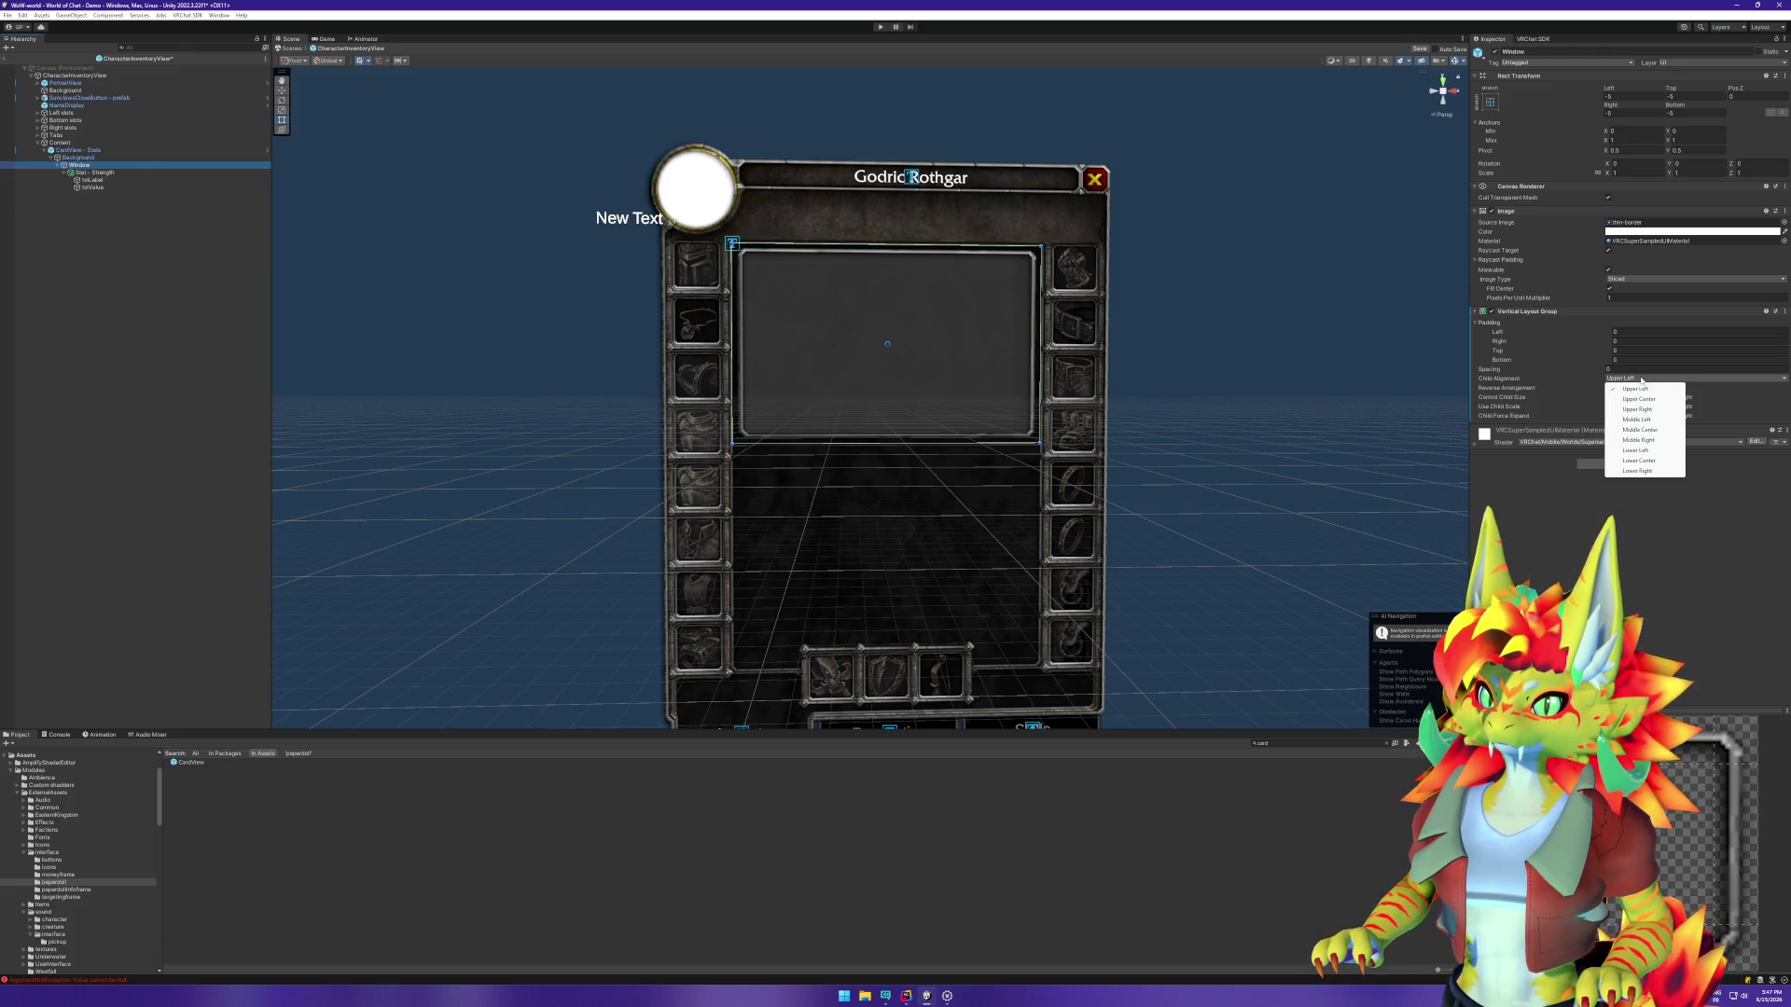
pyautogui.click(1530, 514)
# Step: Add a Horizontal Layout Group to Stat - Strength so txtLabel and txtValue sit side by side
pyautogui.click(737, 278)
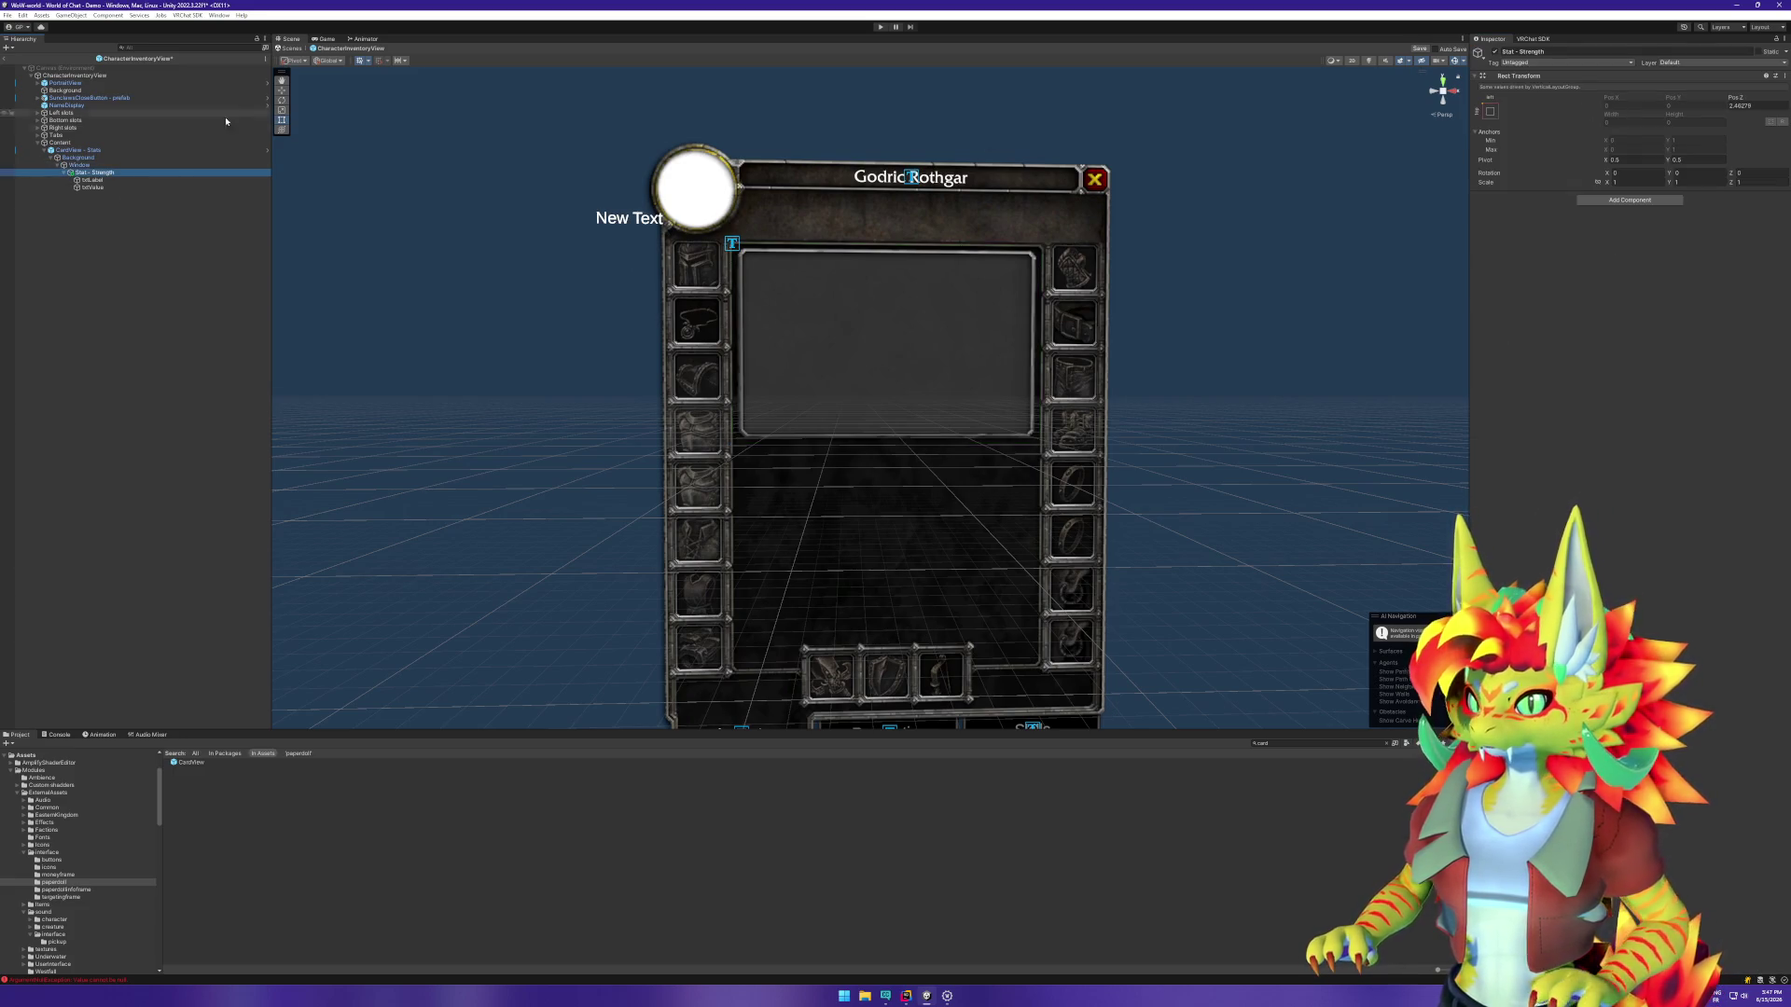
pyautogui.click(130, 180)
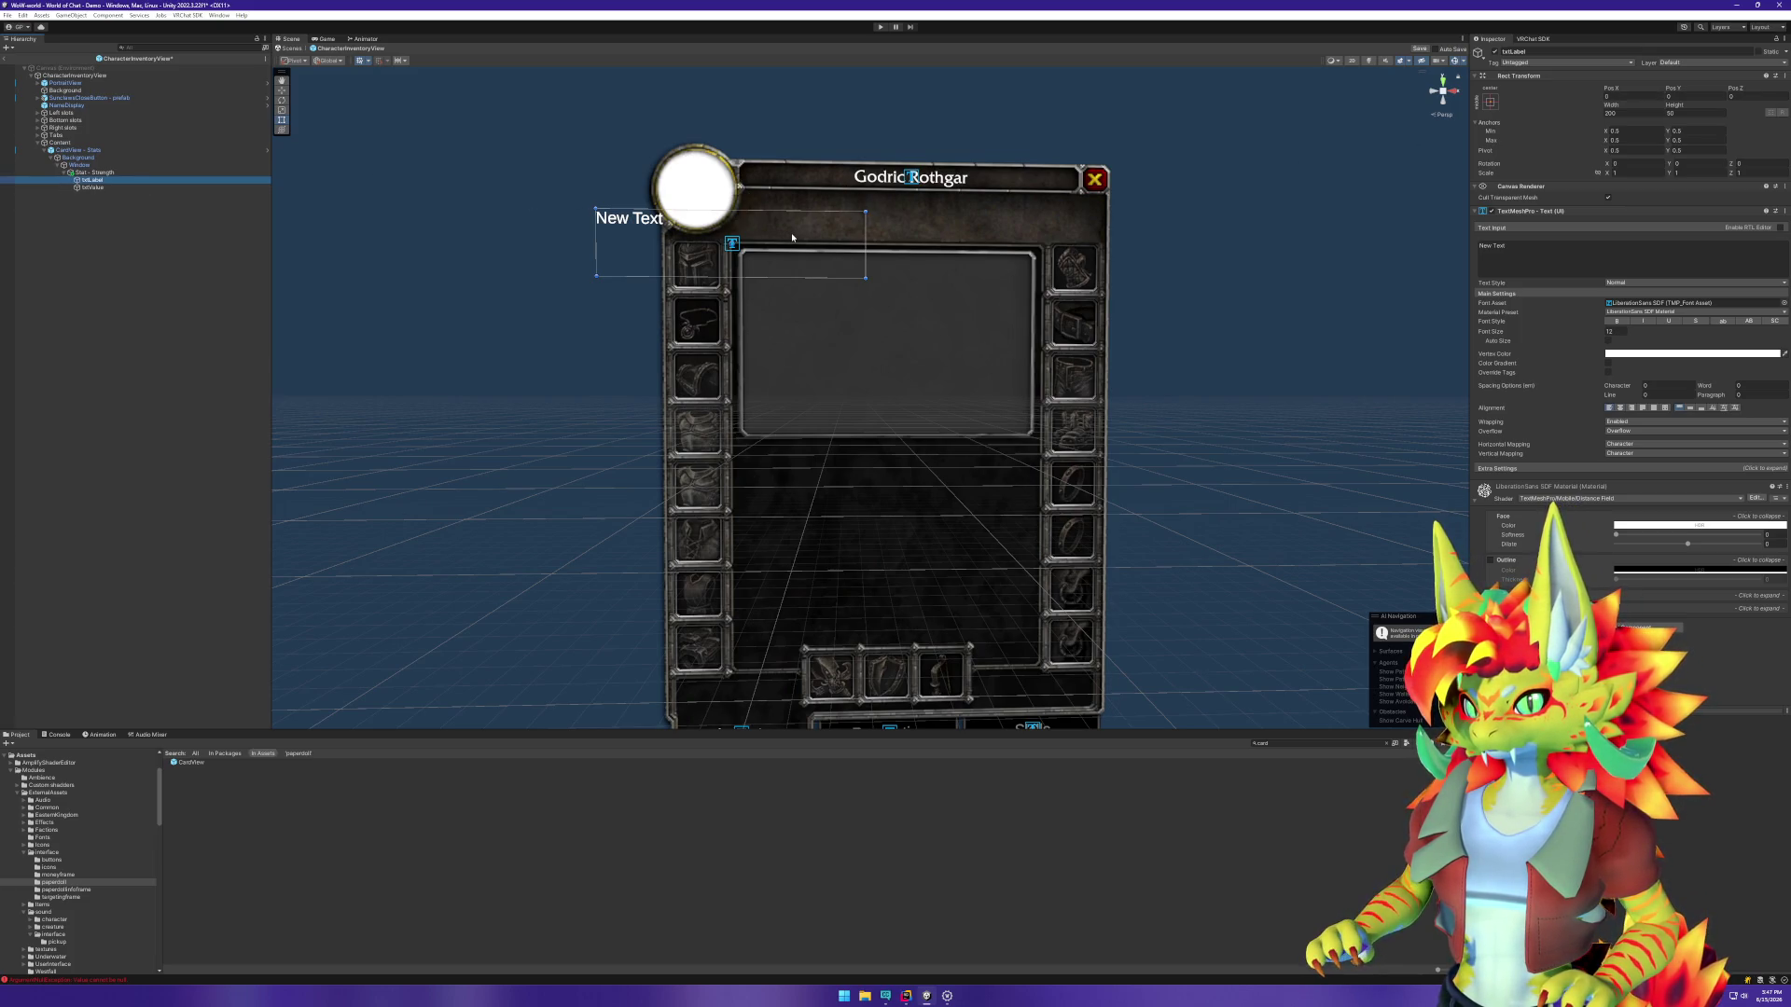
pyautogui.click(100, 173)
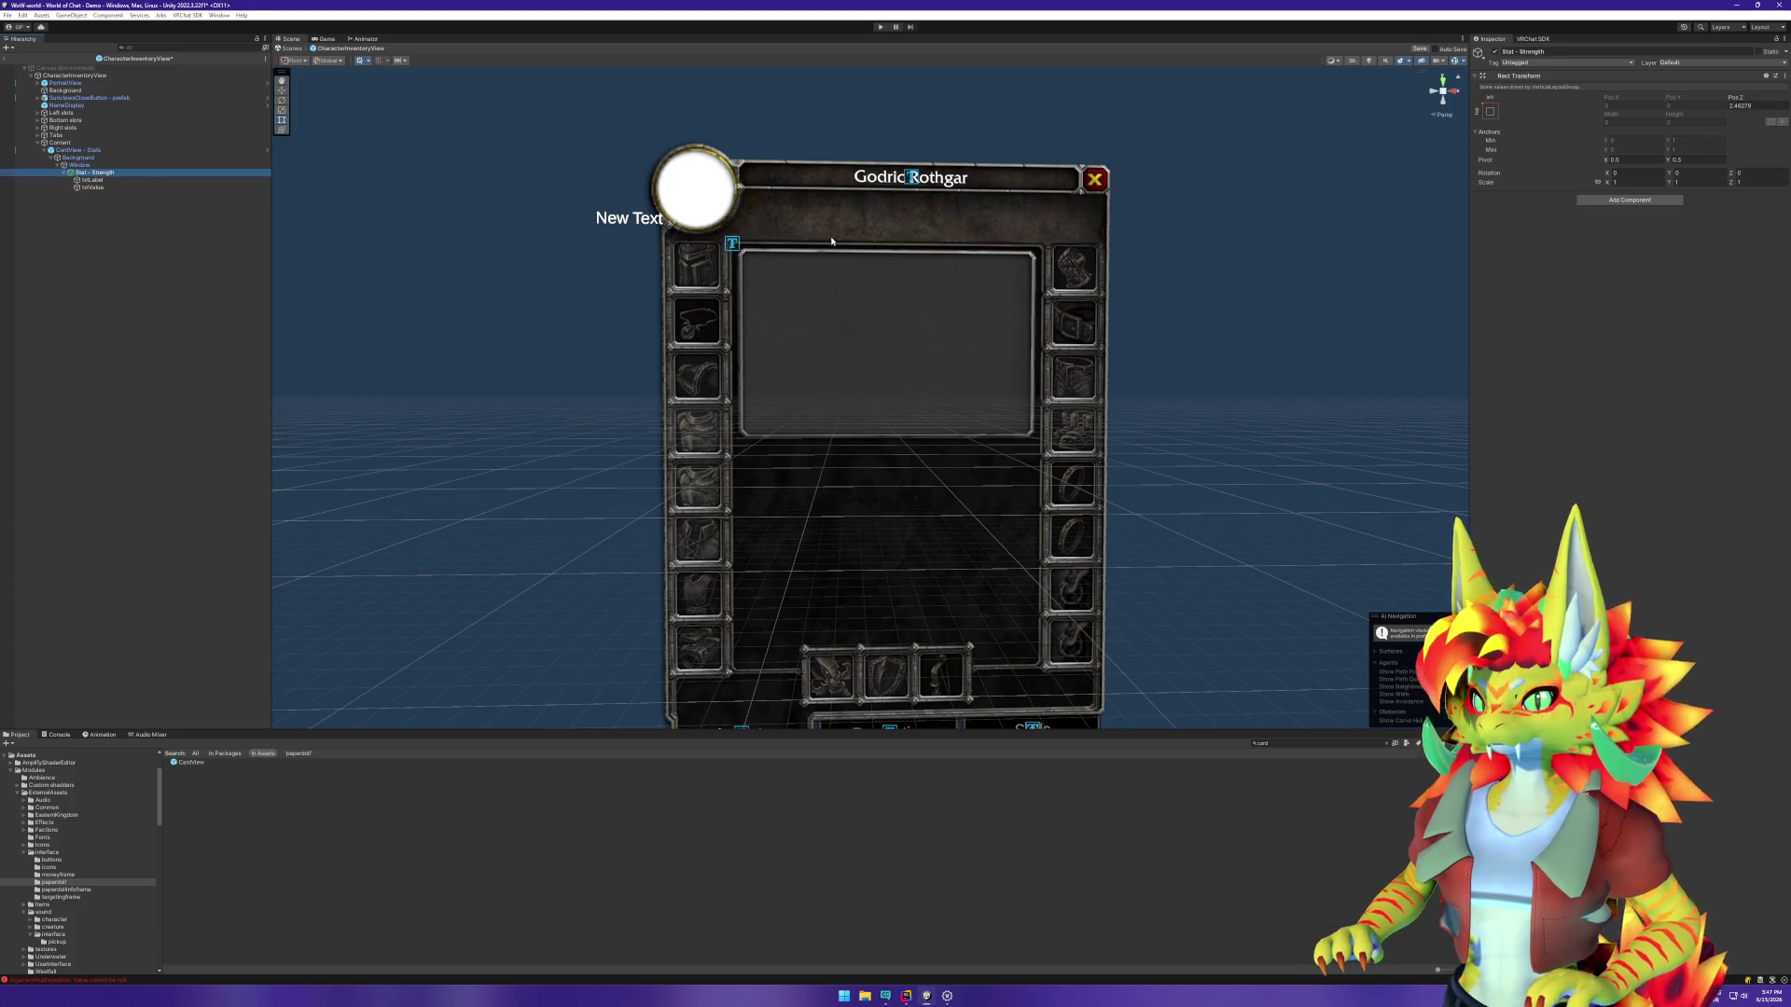
pyautogui.click(1621, 201)
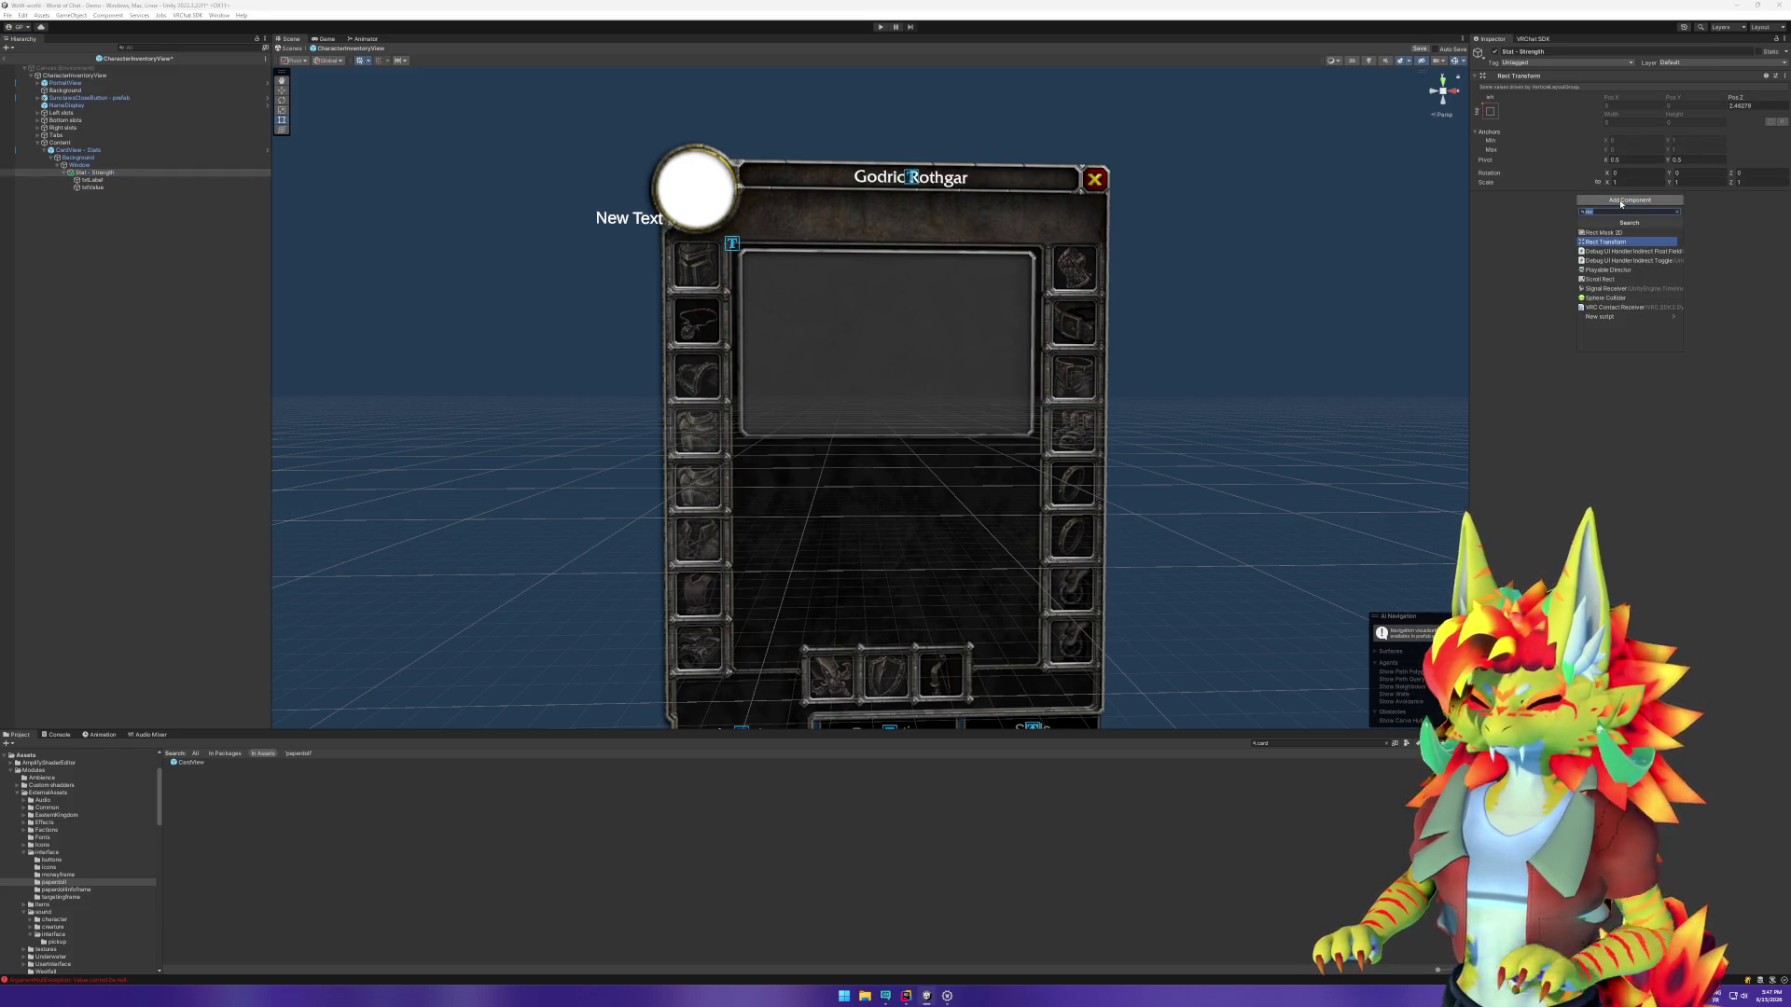
pyautogui.write('hori')
pyautogui.press('Up')
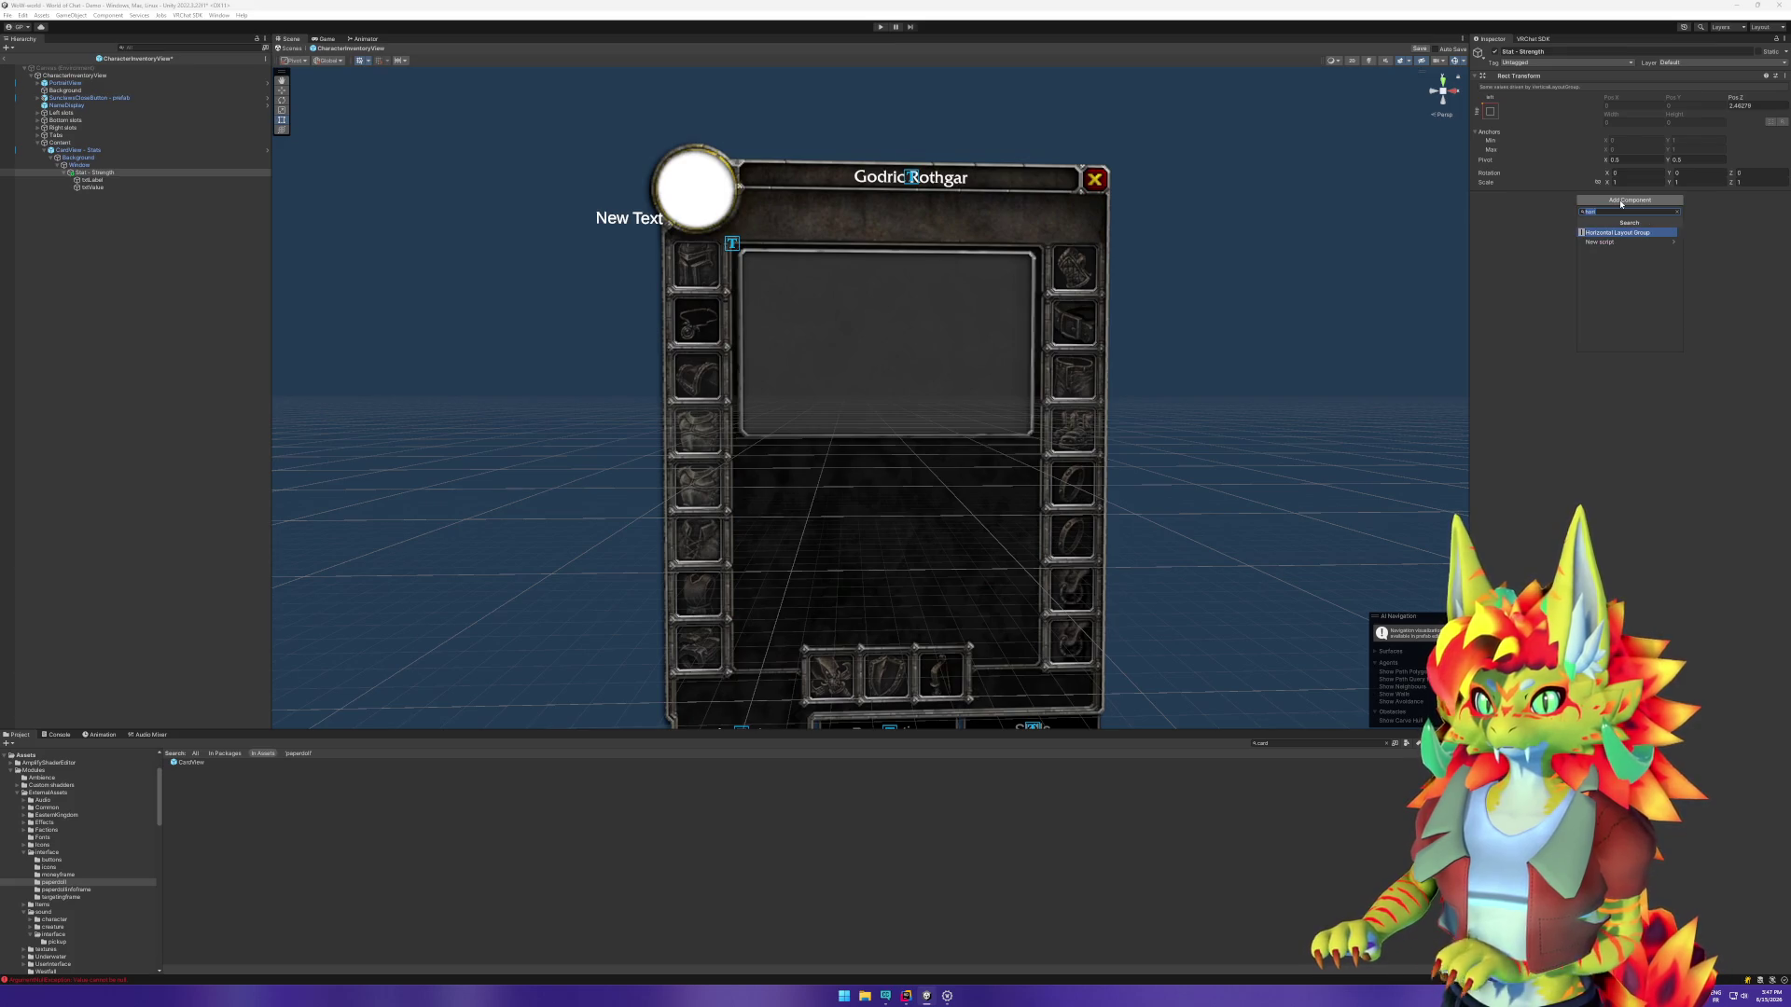
pyautogui.press('Return')
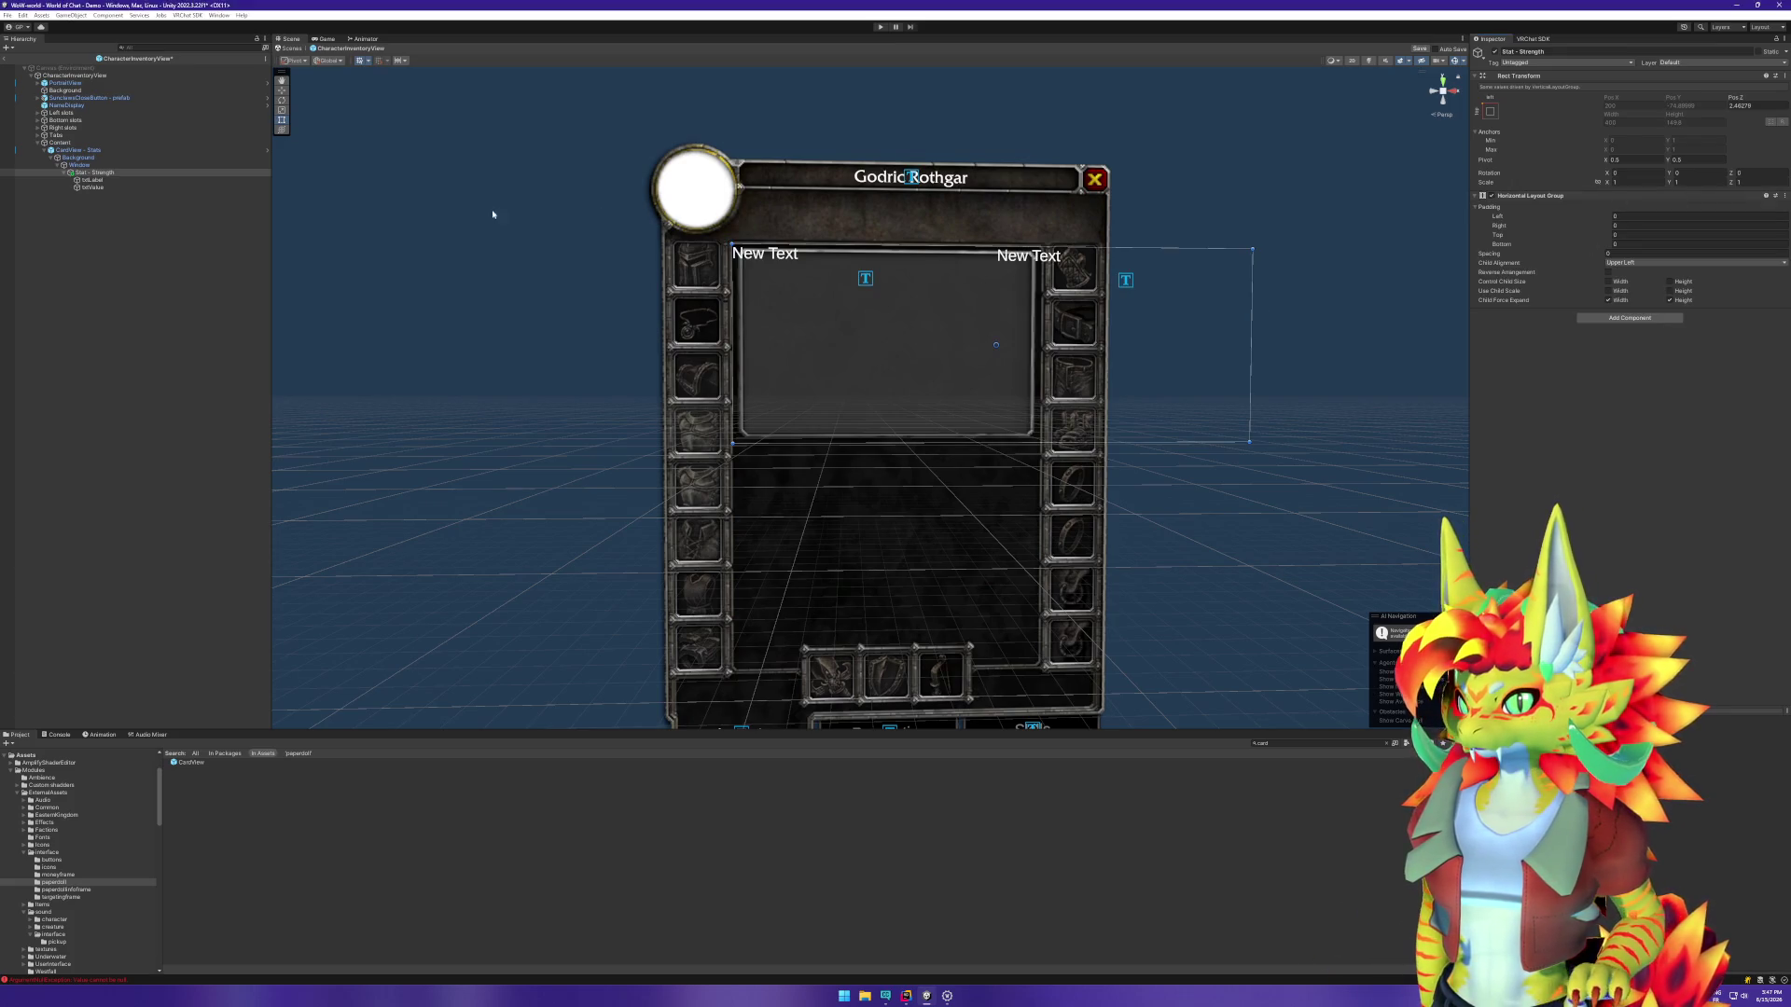
pyautogui.click(147, 179)
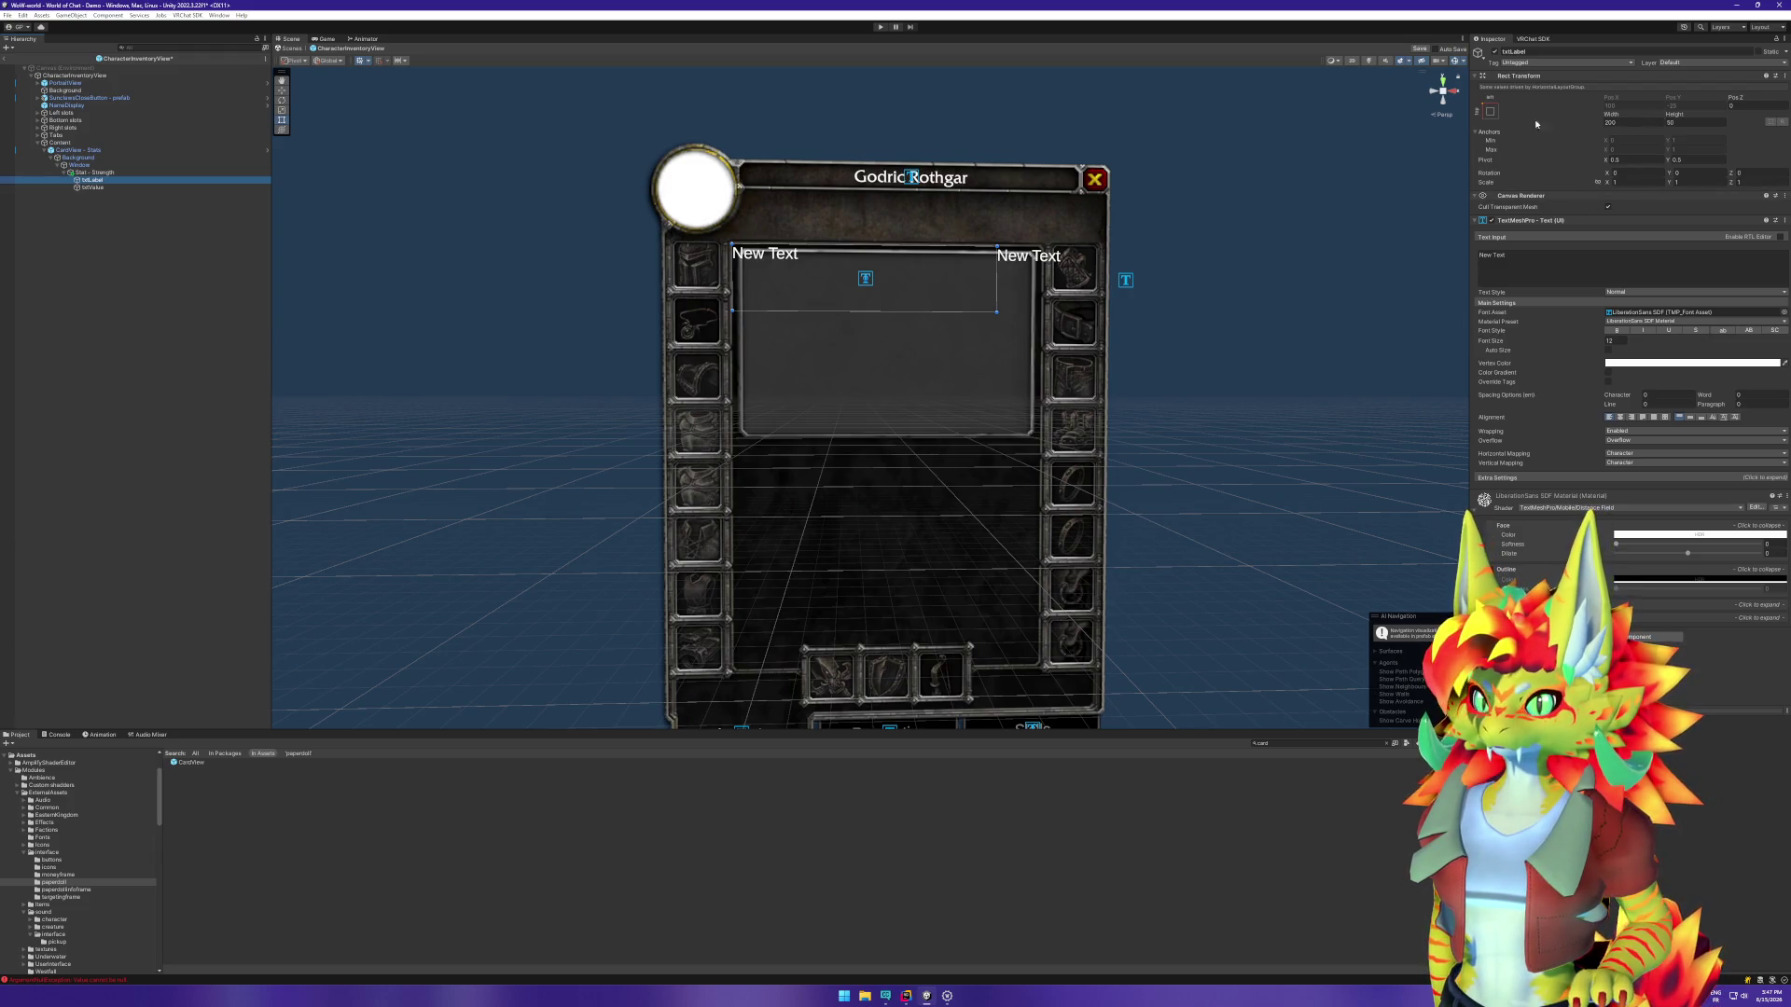
pyautogui.click(120, 173)
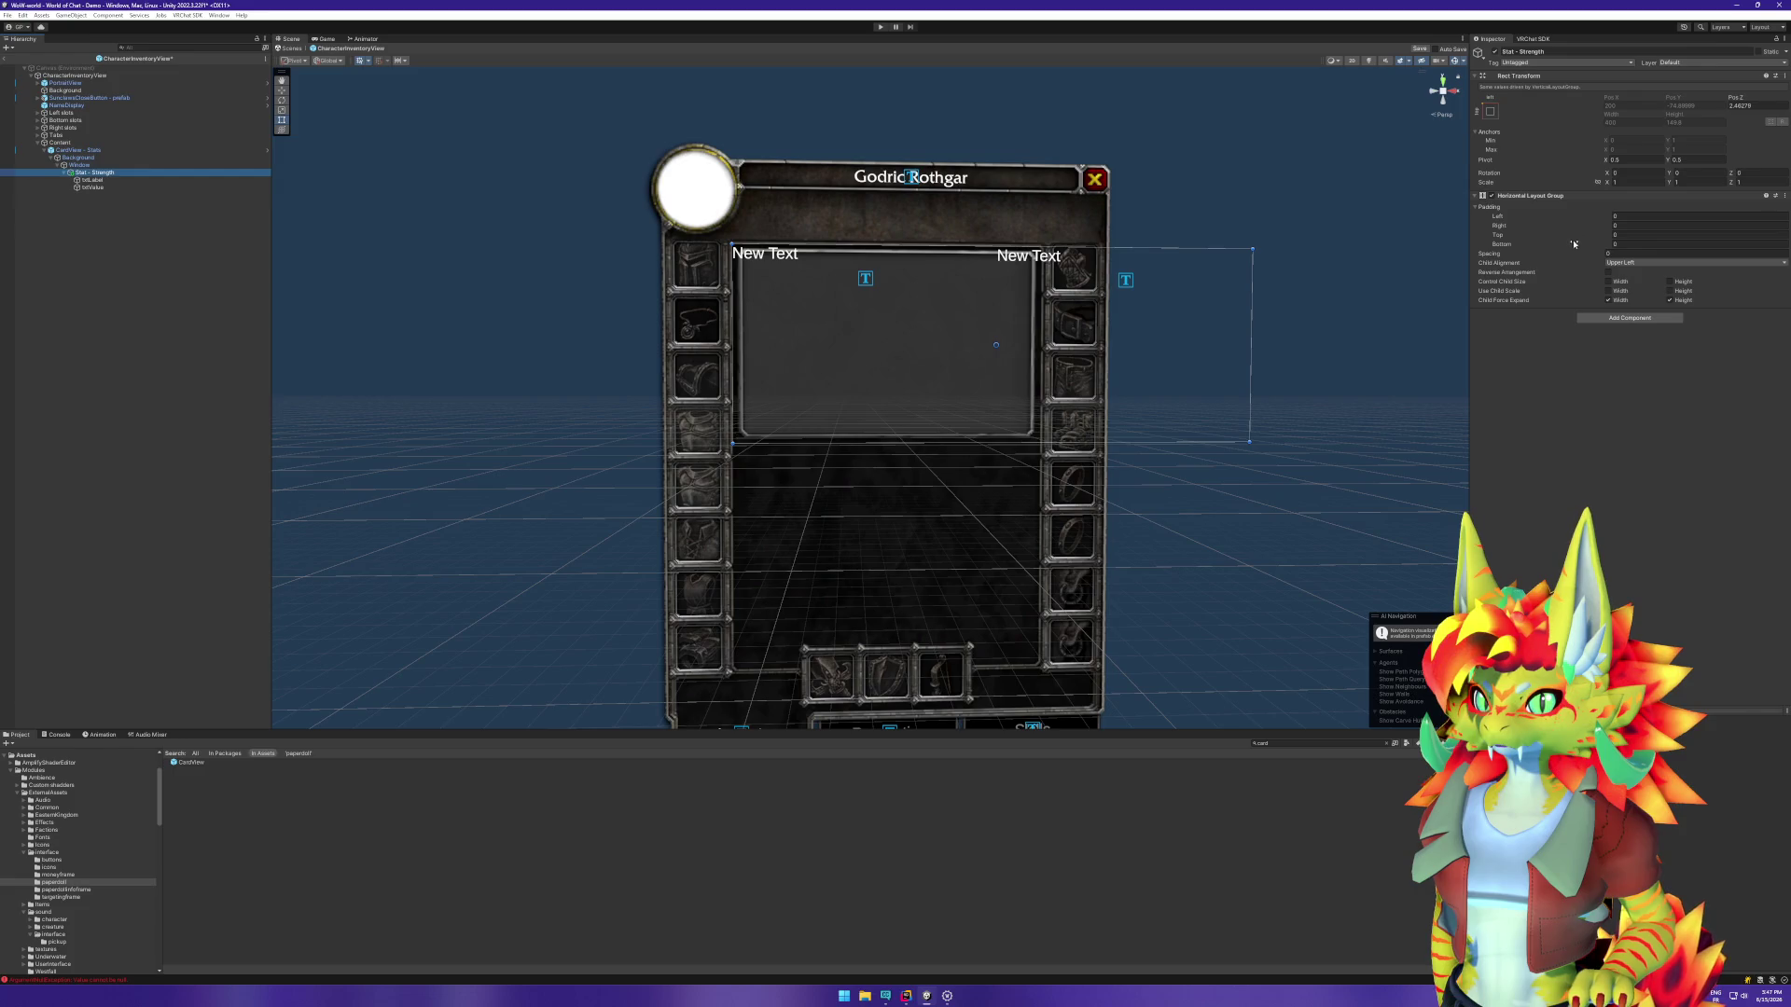
# Step: Set the Stat - Strength row's left and right padding to 5
pyautogui.click(1645, 218)
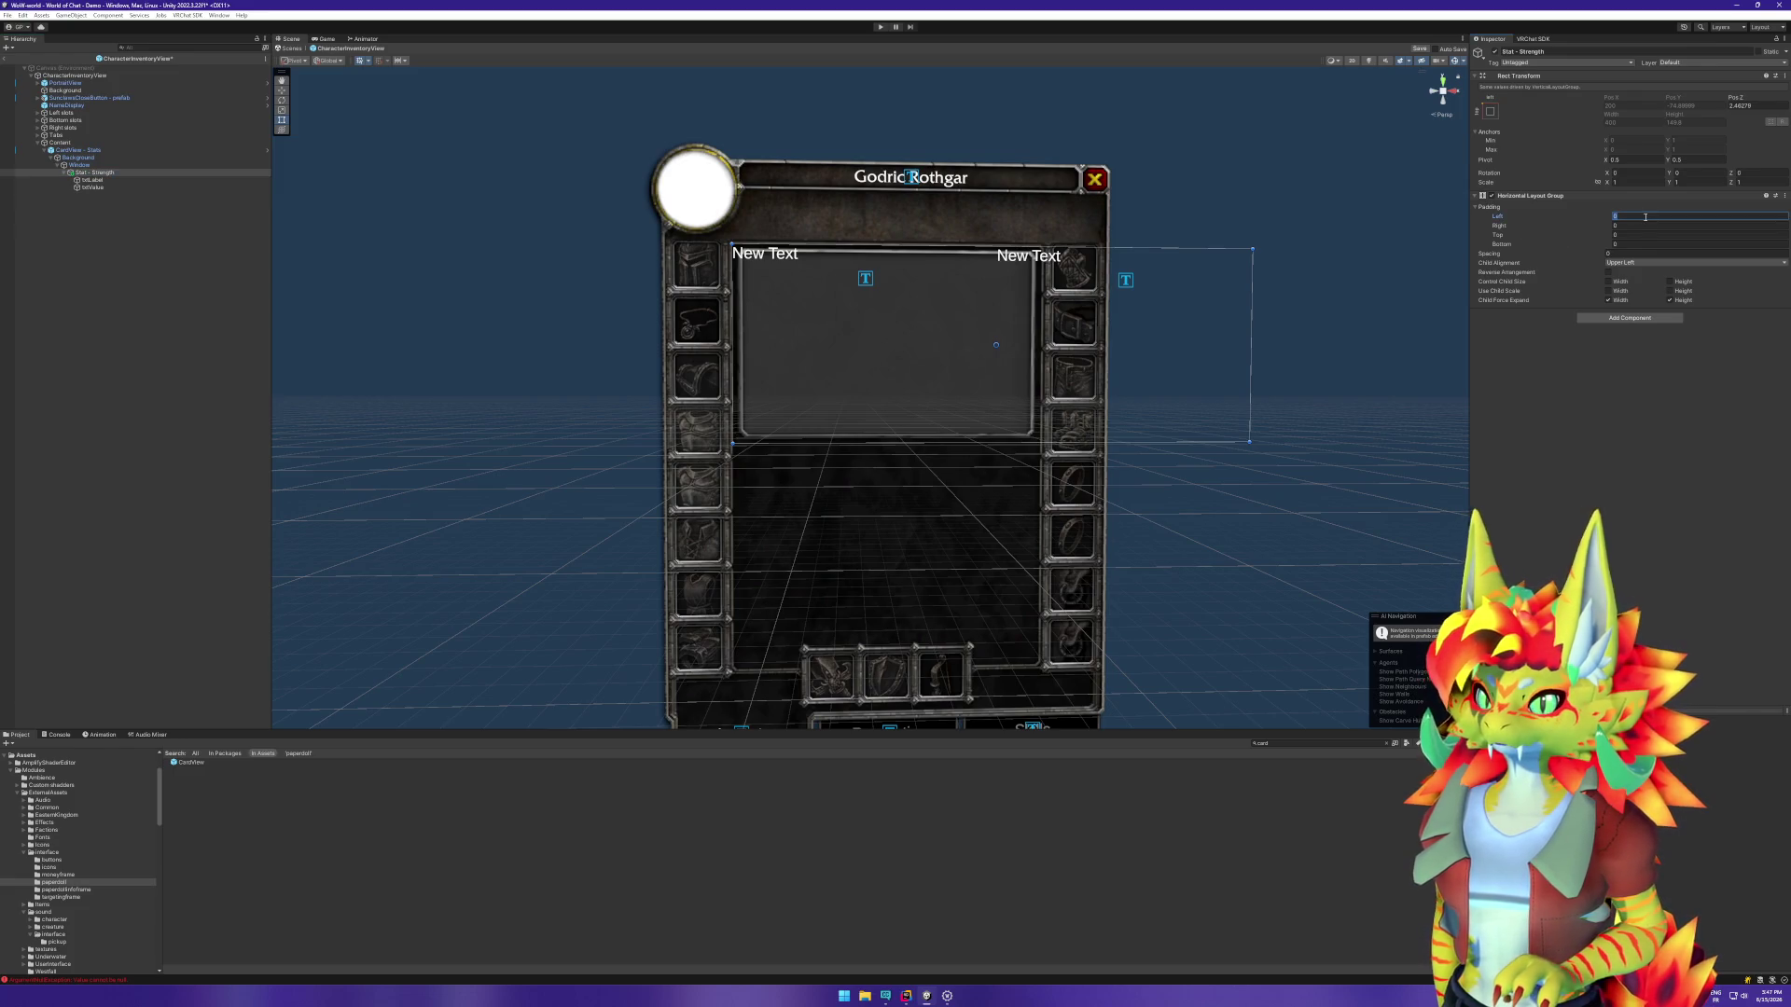
pyautogui.write('5')
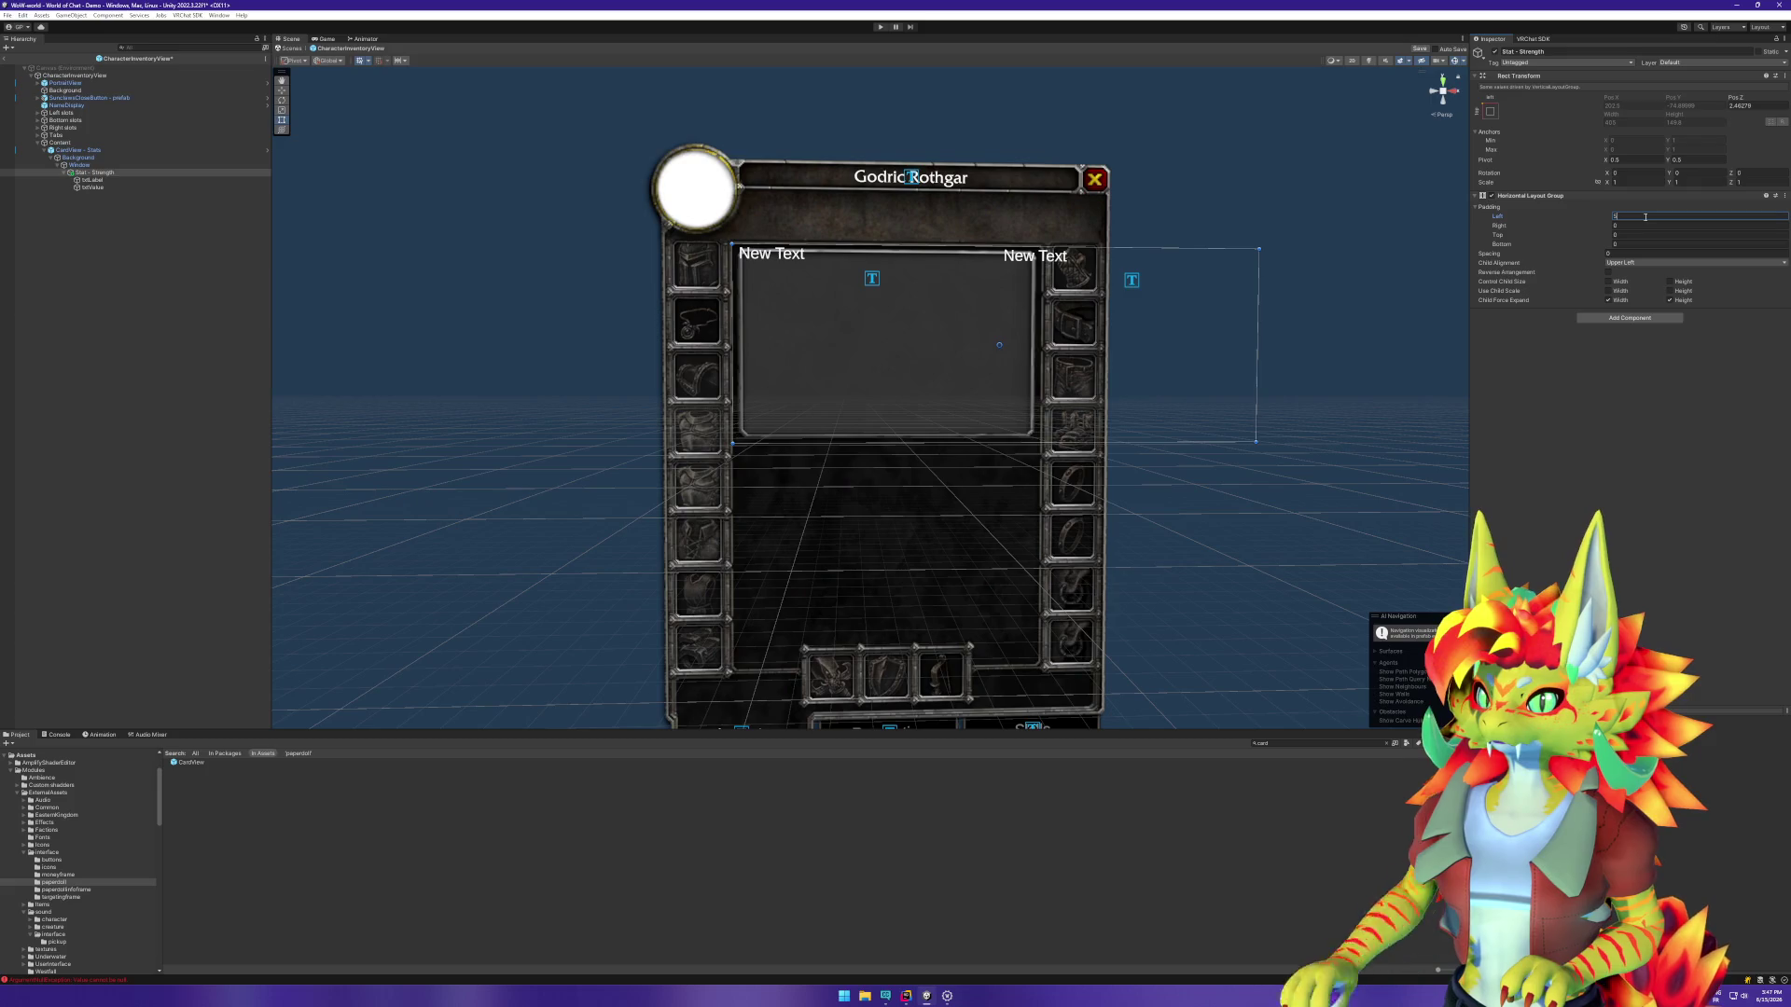
pyautogui.click(1636, 225)
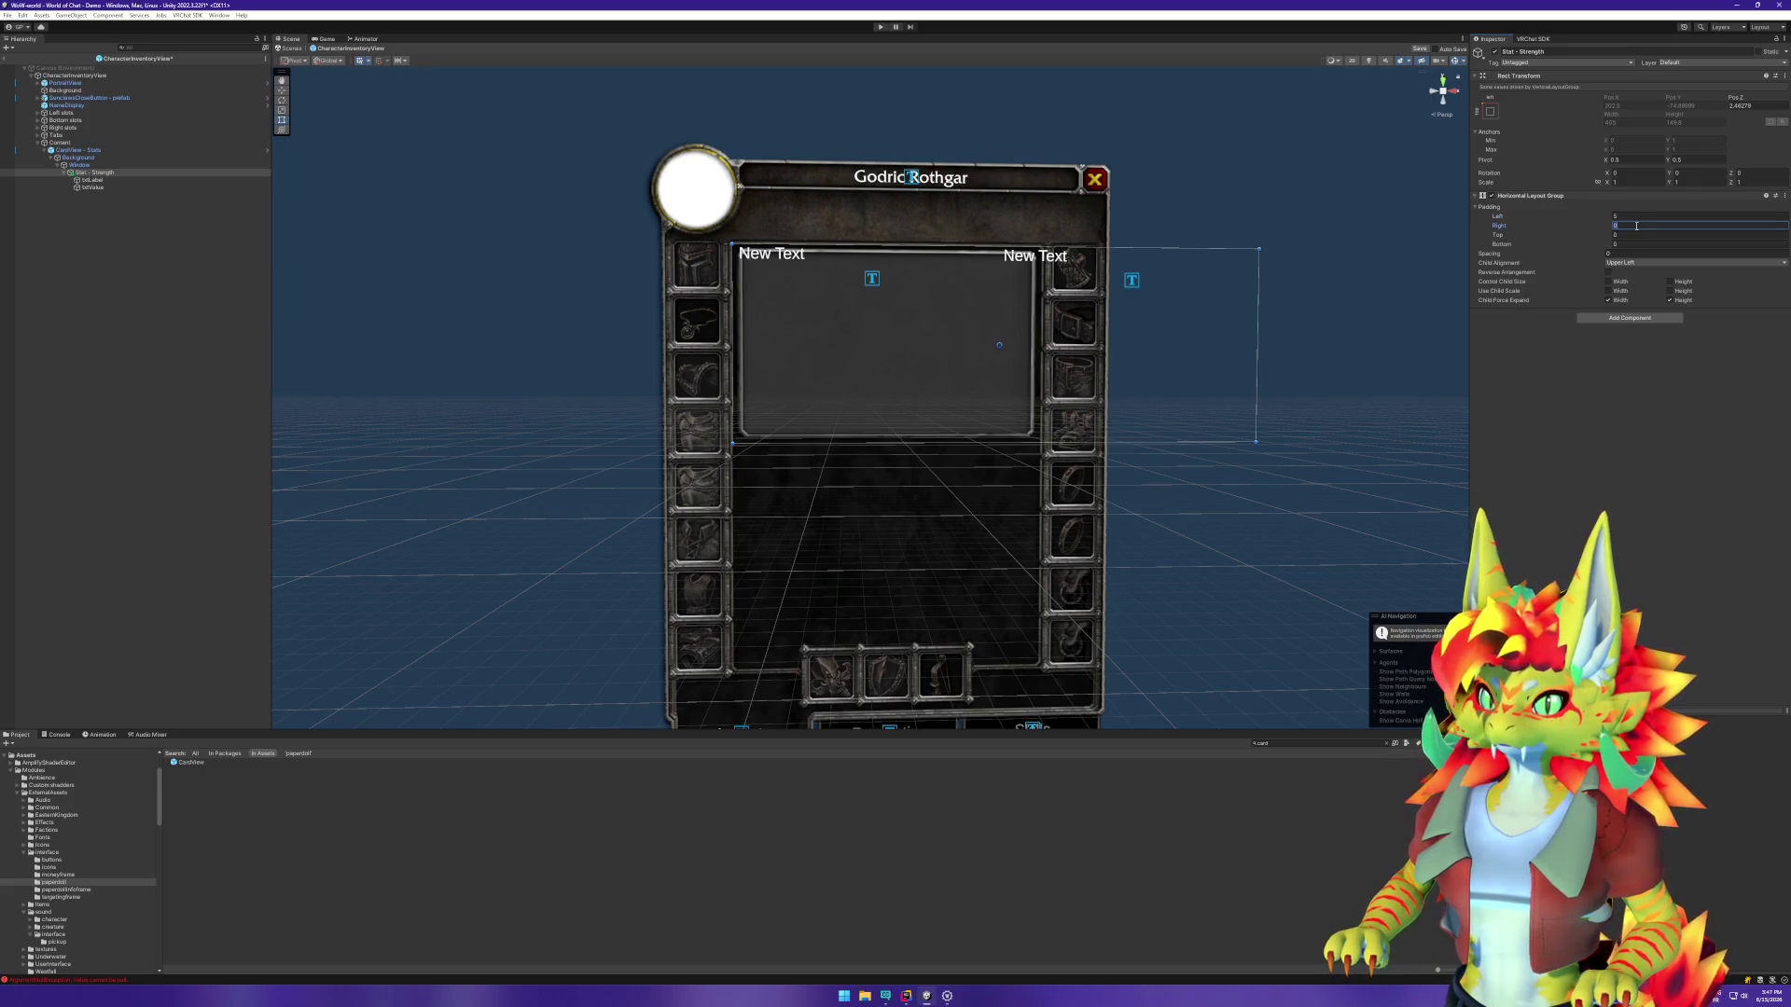
pyautogui.write('5')
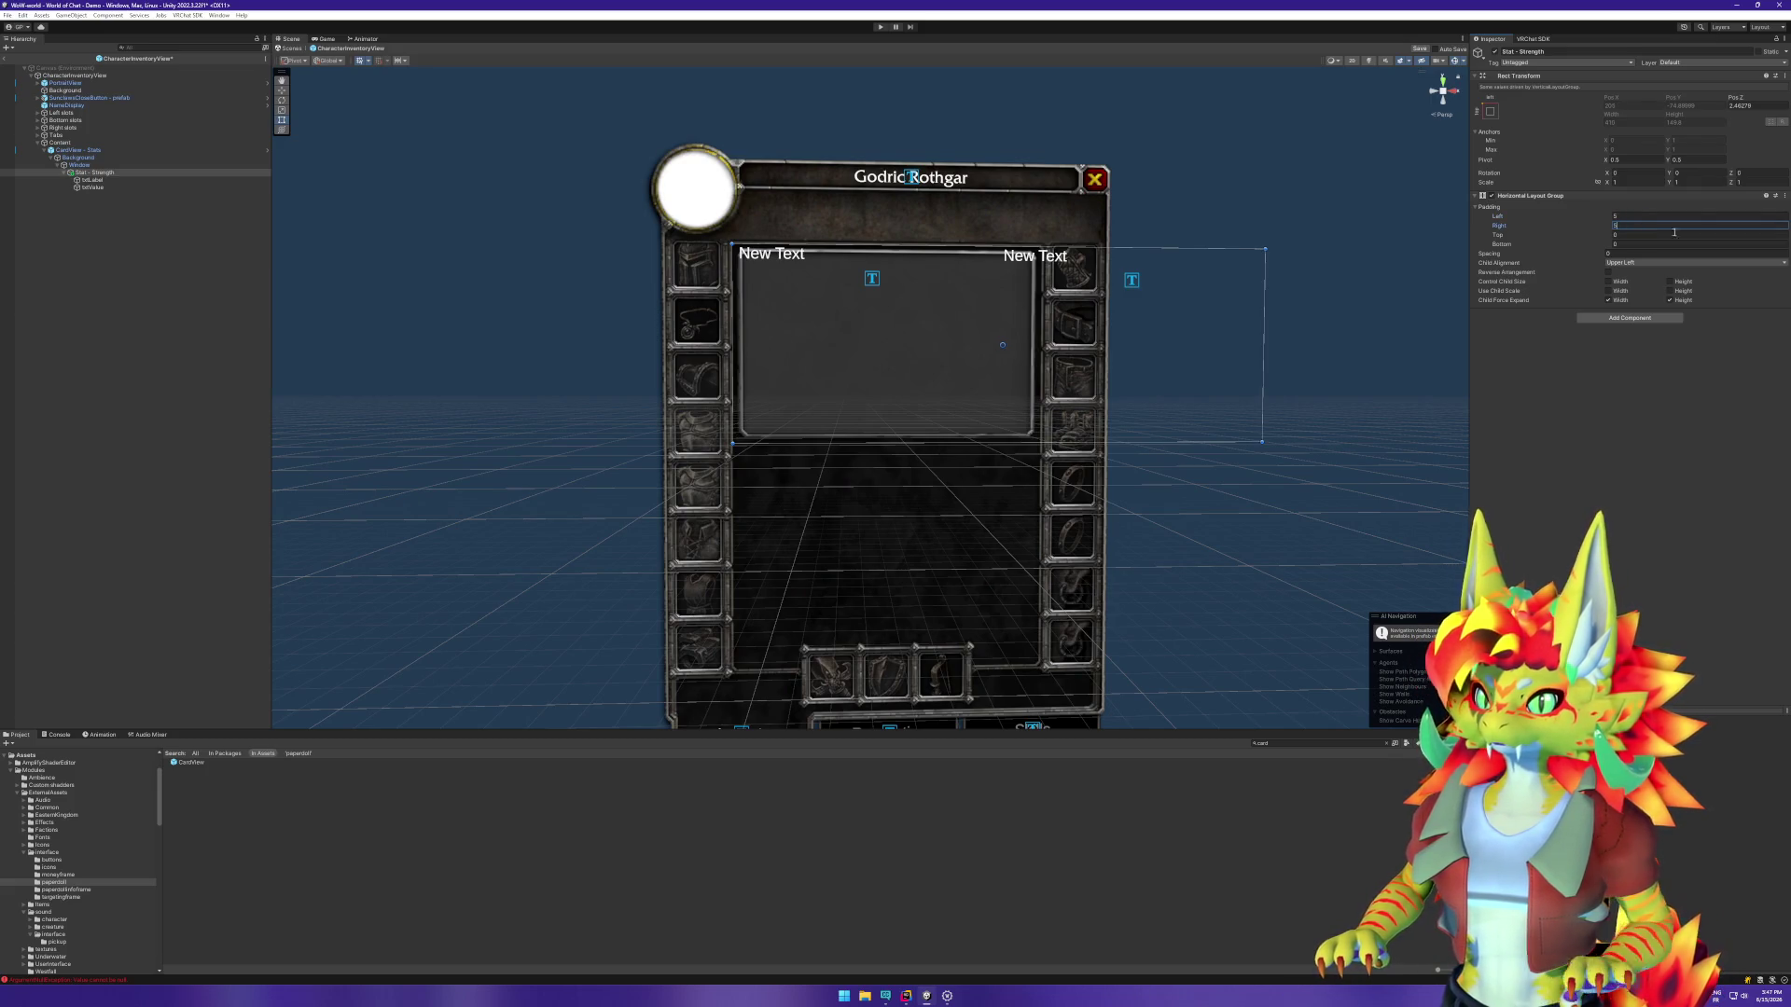
# Step: Make the row control child width and height, with force-expand width and height off
pyautogui.click(98, 180)
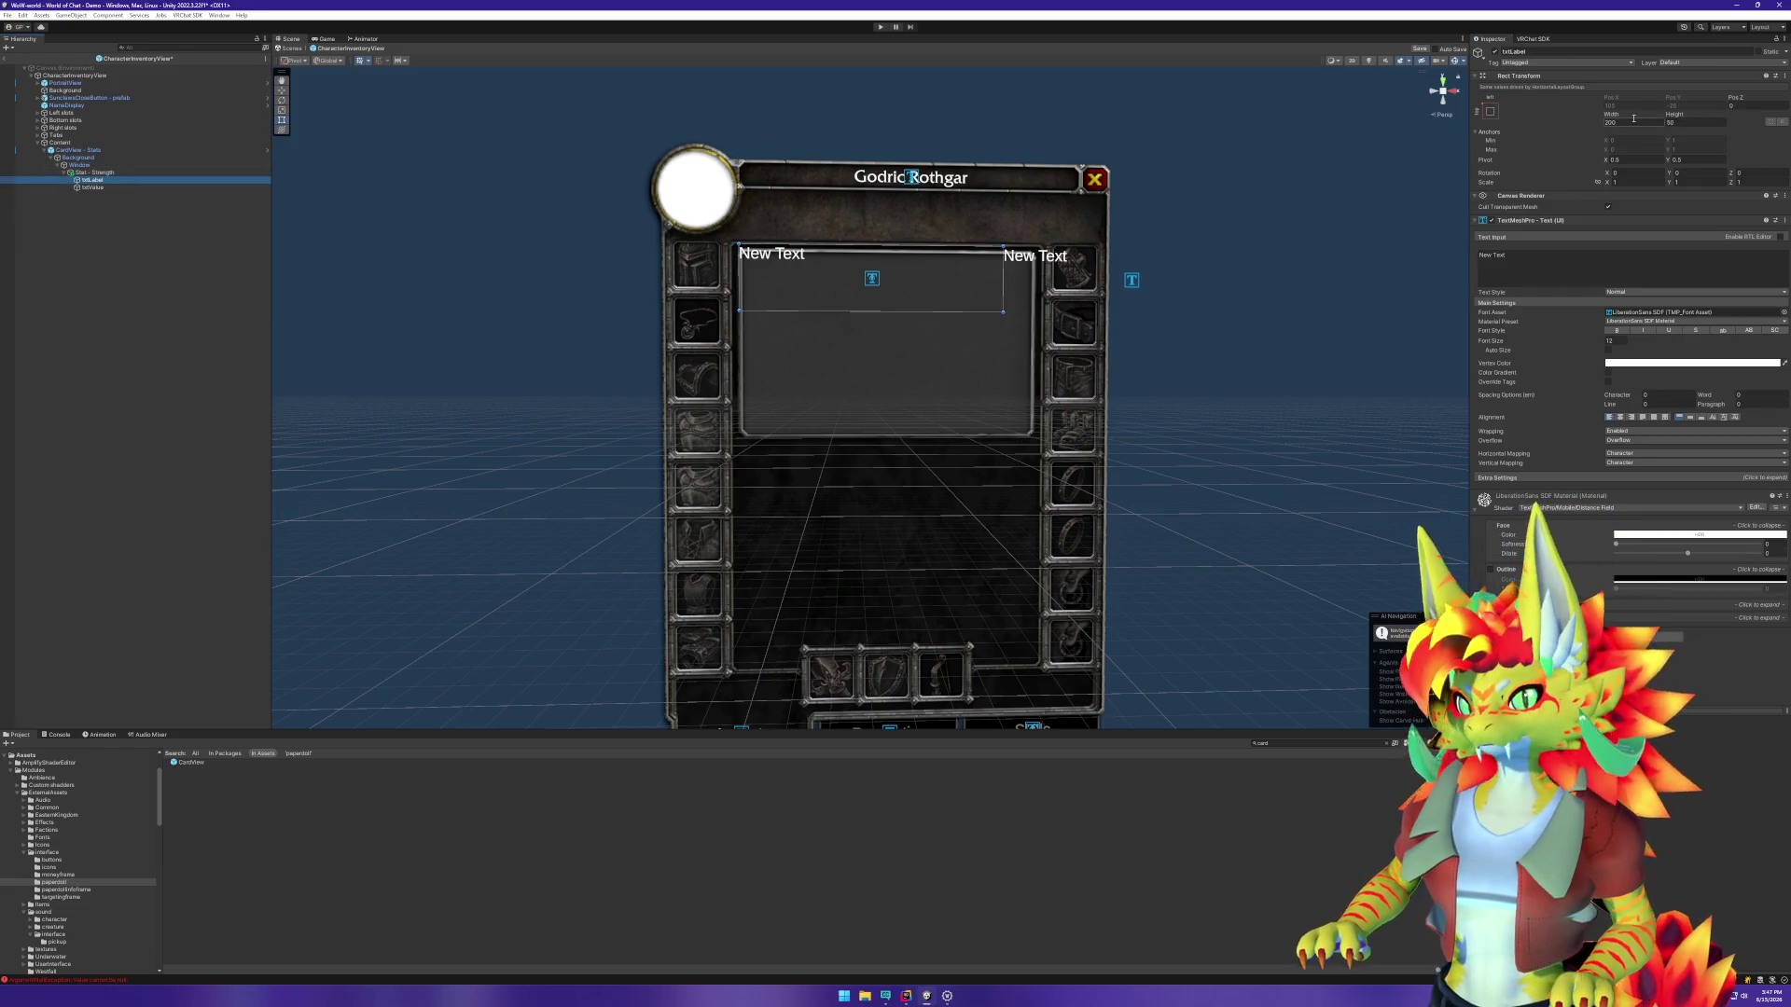
pyautogui.click(124, 173)
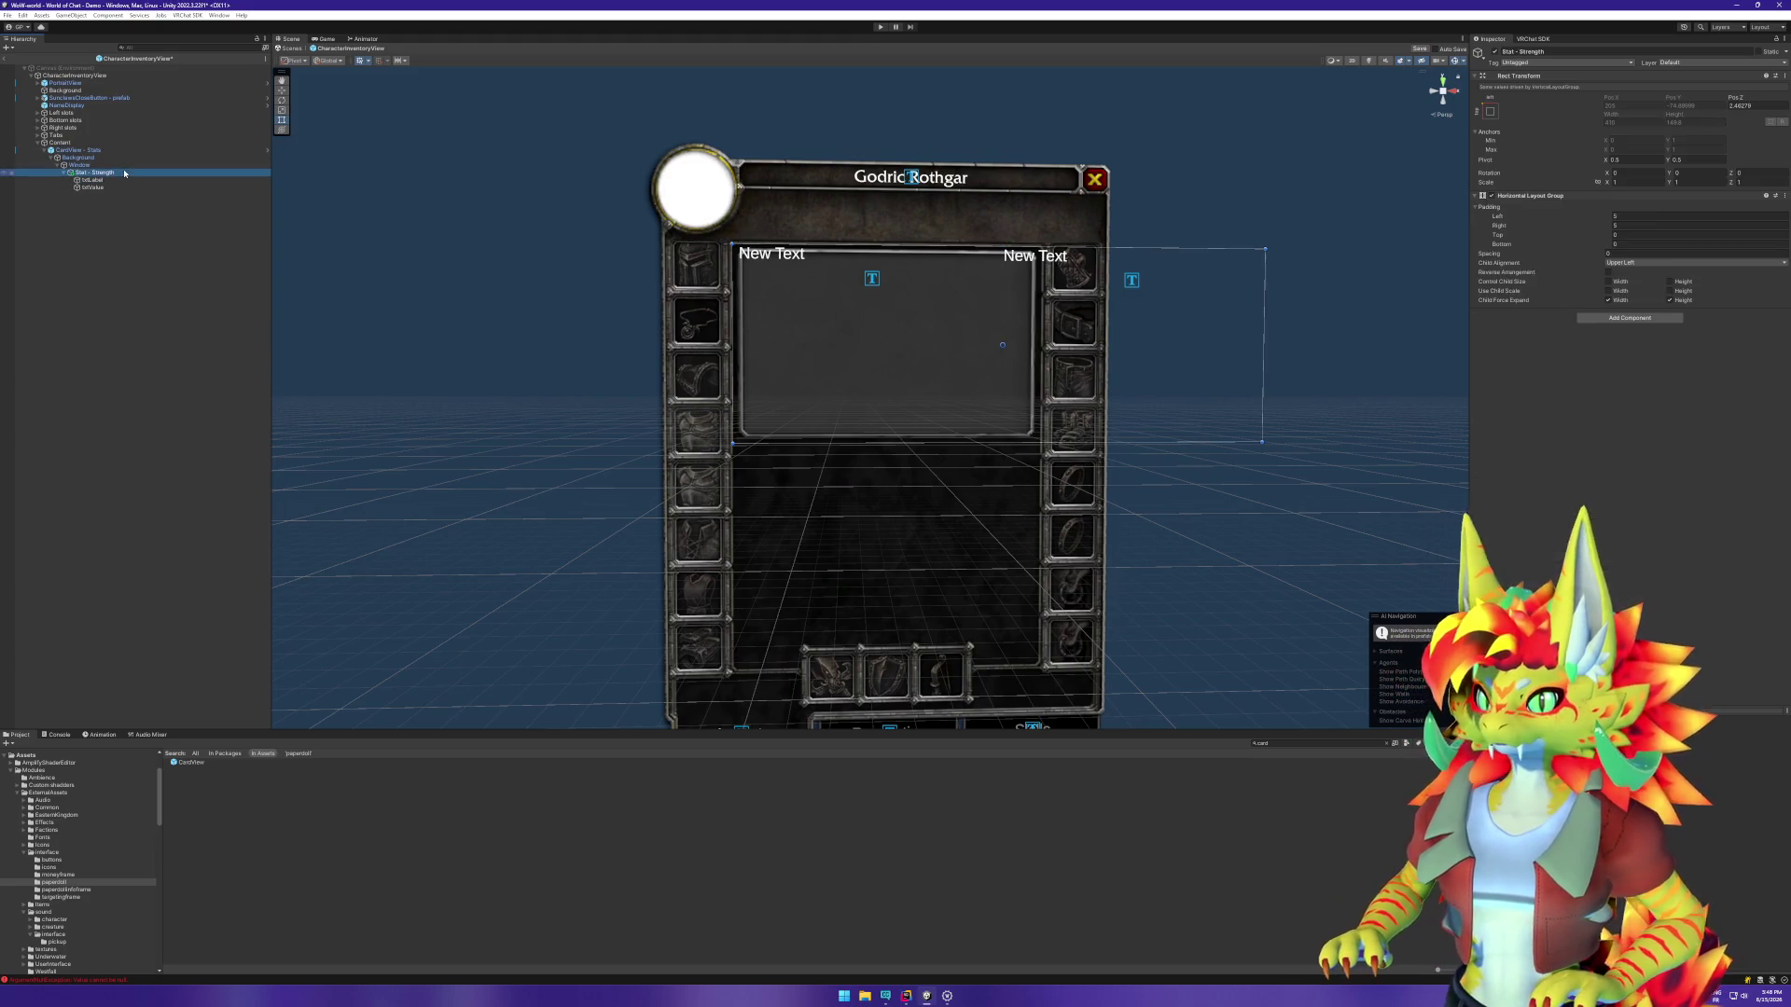
pyautogui.click(1670, 281)
pyautogui.click(1608, 280)
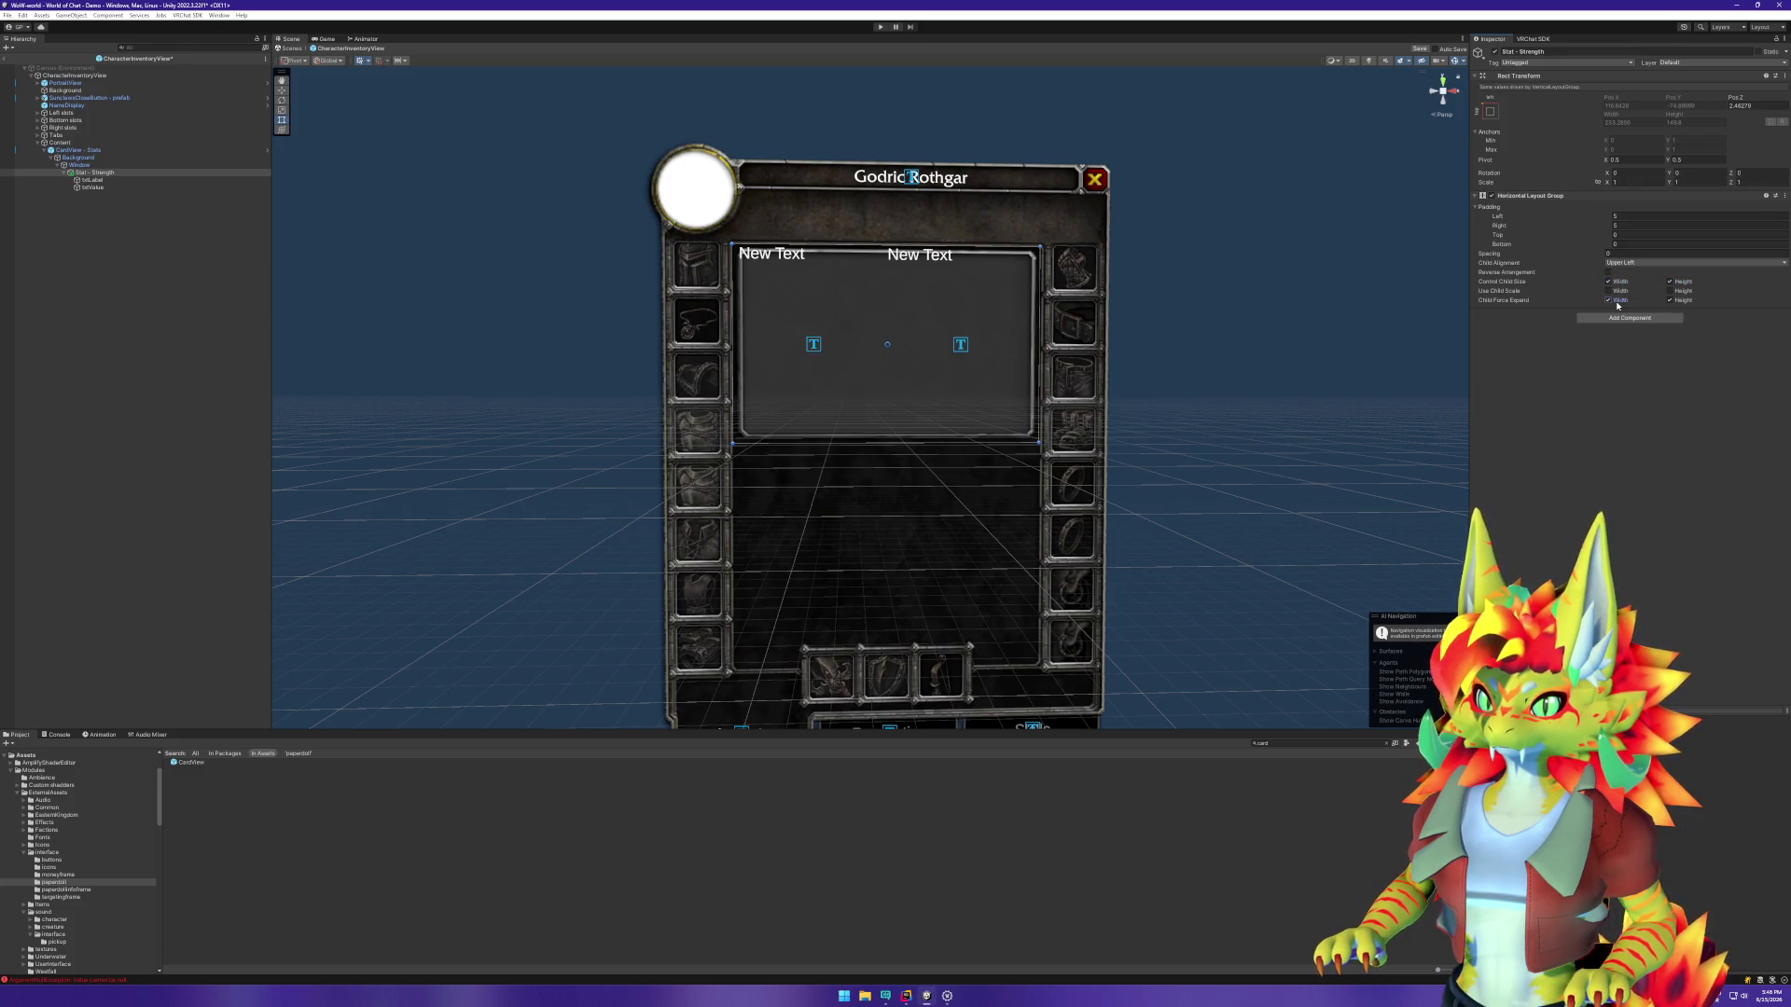
pyautogui.click(1608, 299)
pyautogui.click(1670, 301)
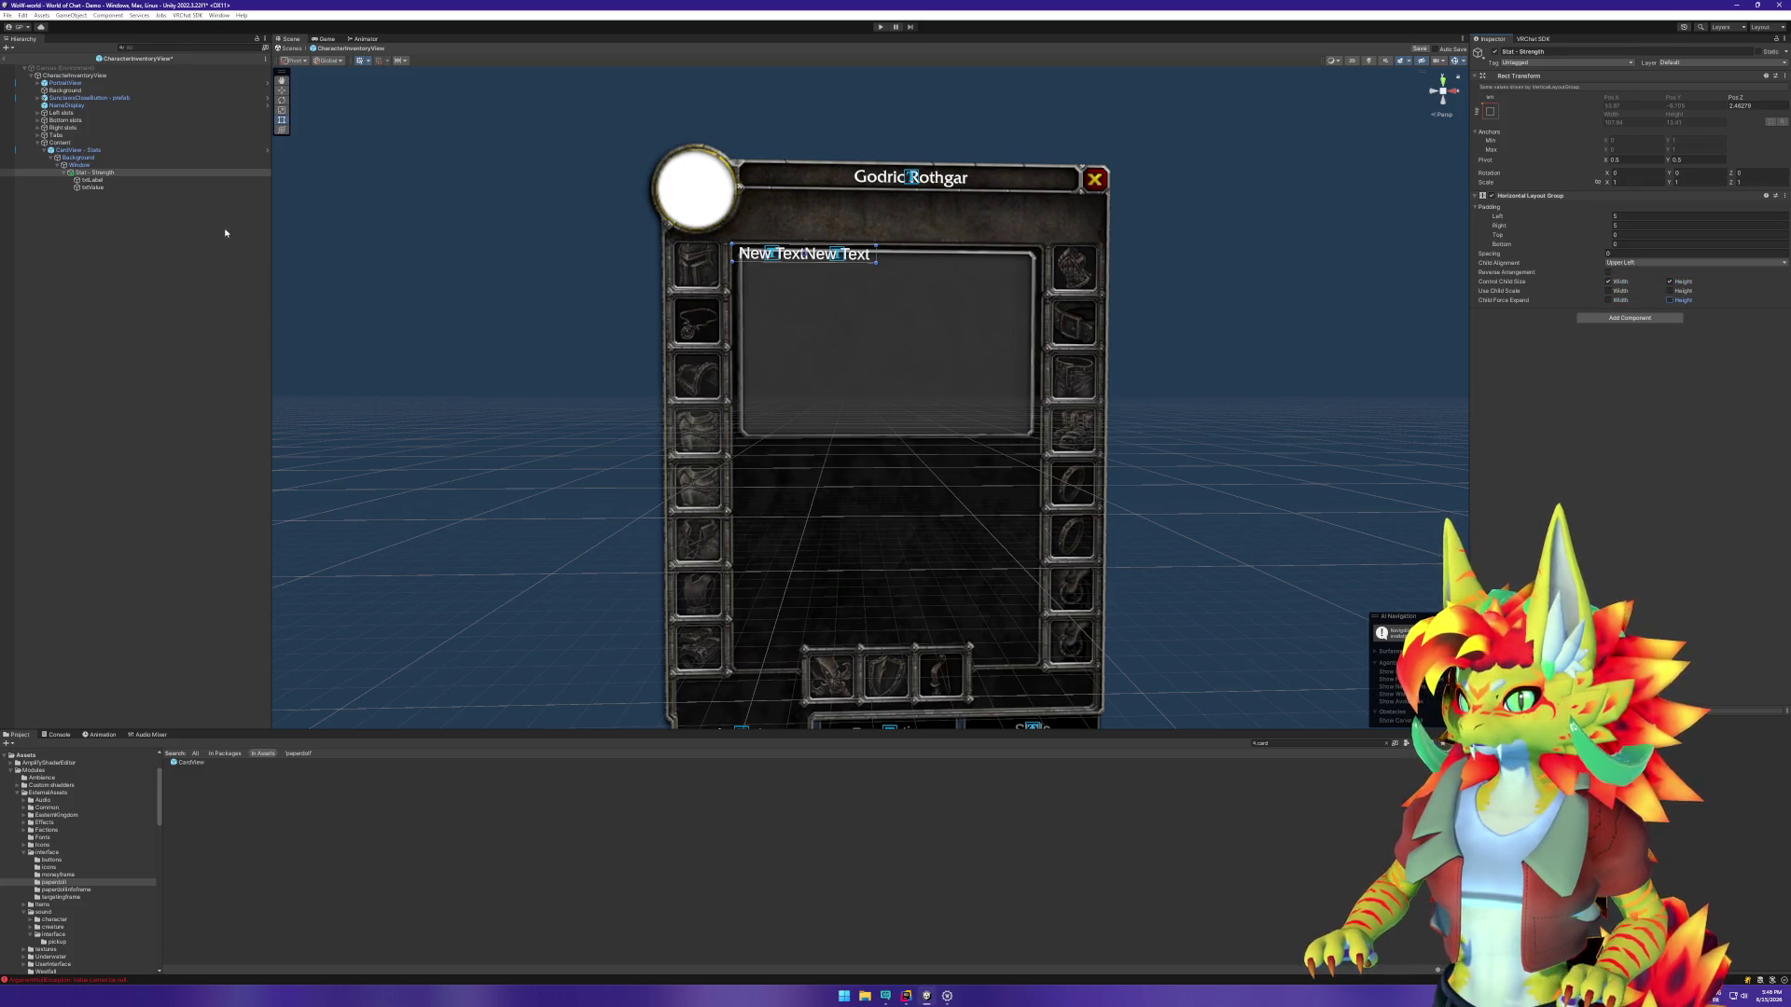
pyautogui.click(80, 165)
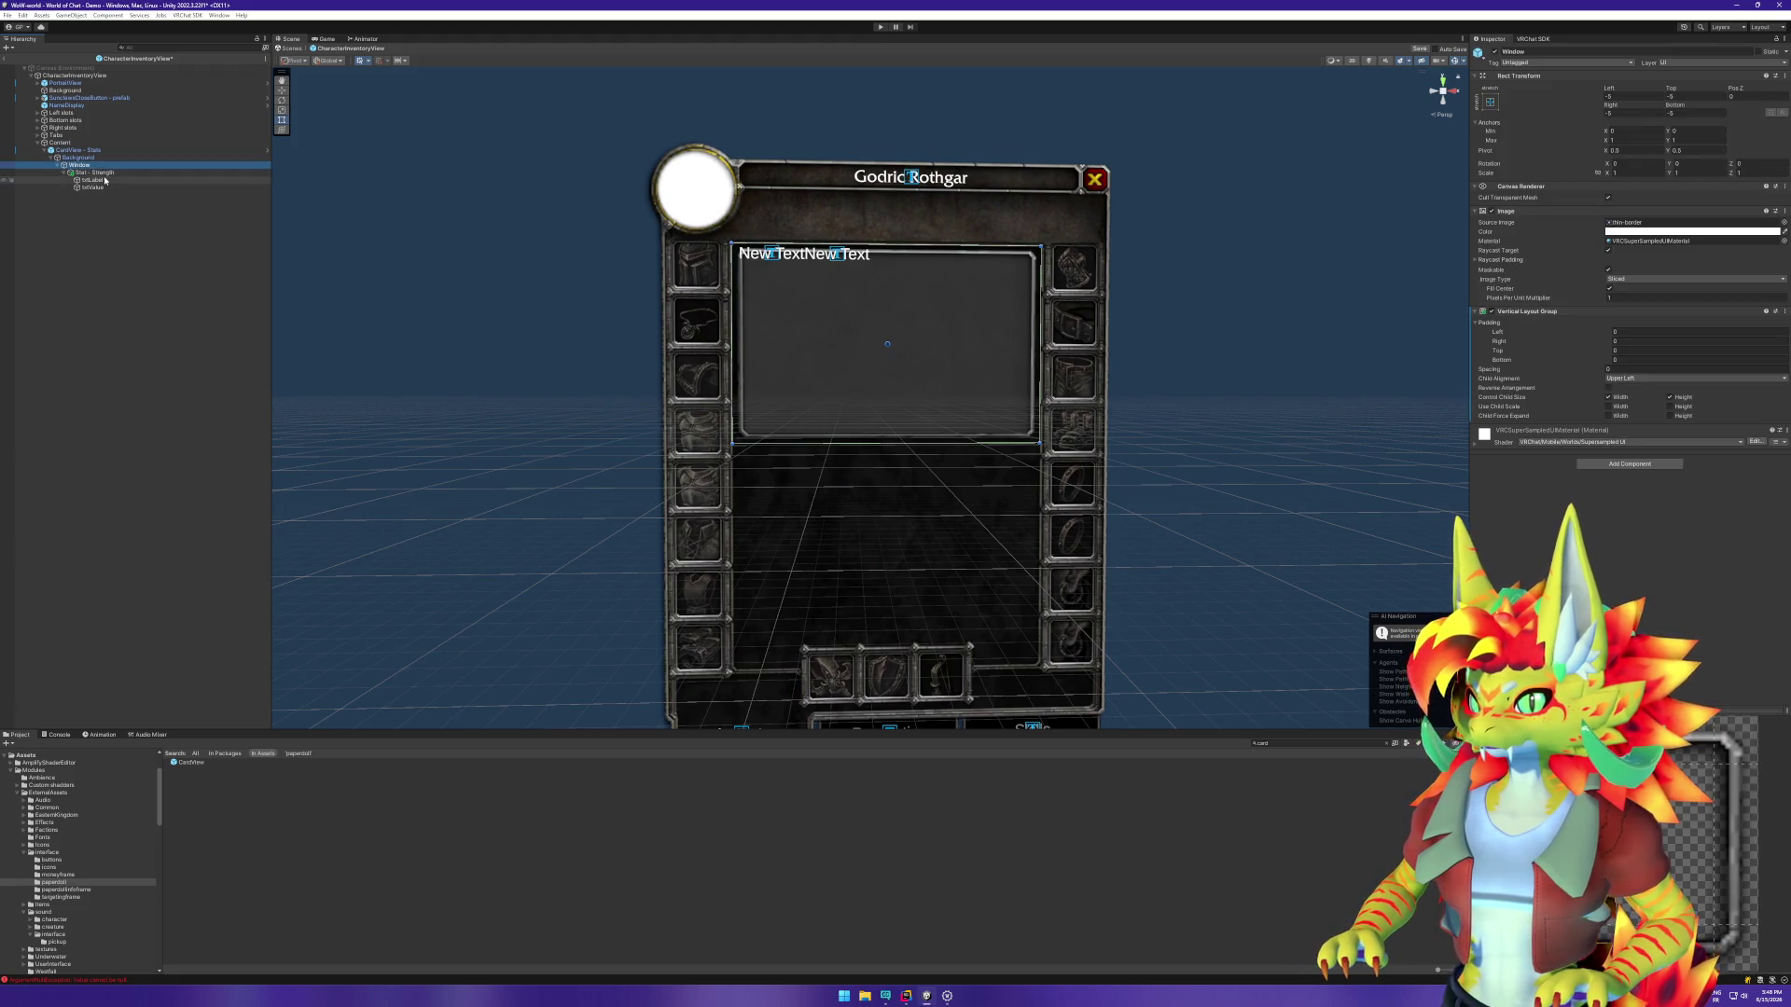
# Step: Set the Window's Vertical Layout Group left and top padding to 10
pyautogui.click(107, 173)
pyautogui.scroll(3, 843, 280)
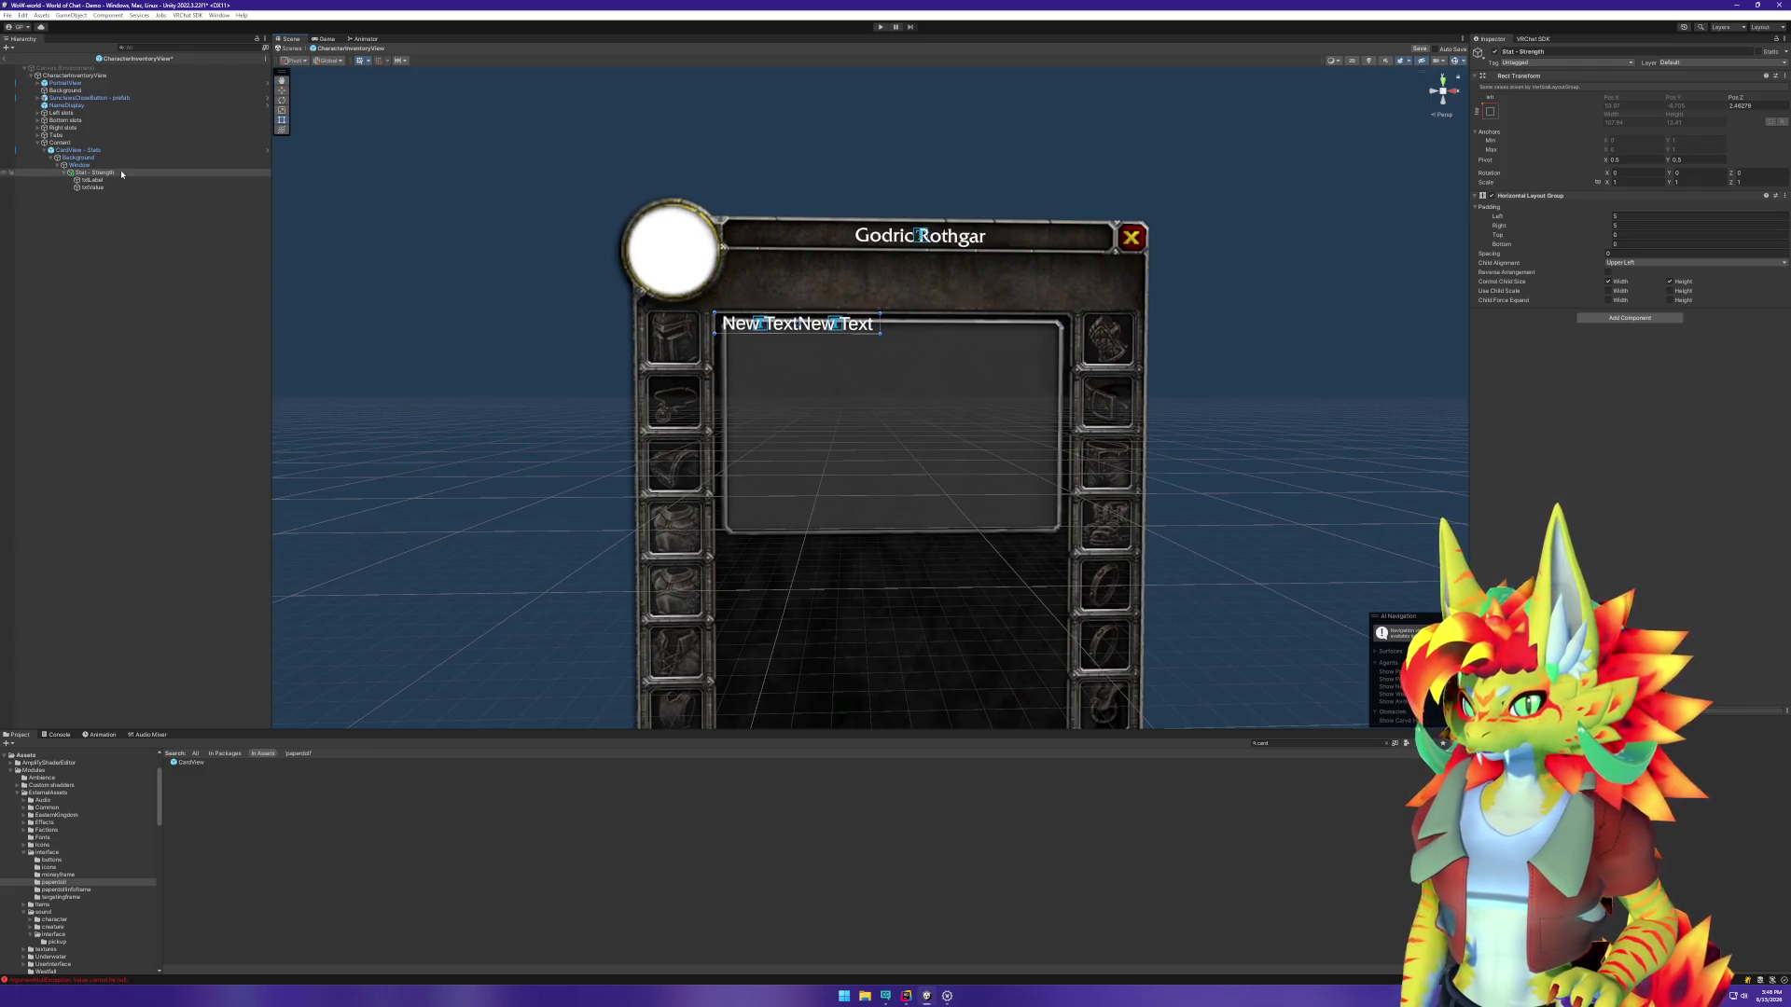
pyautogui.click(115, 164)
pyautogui.click(1638, 331)
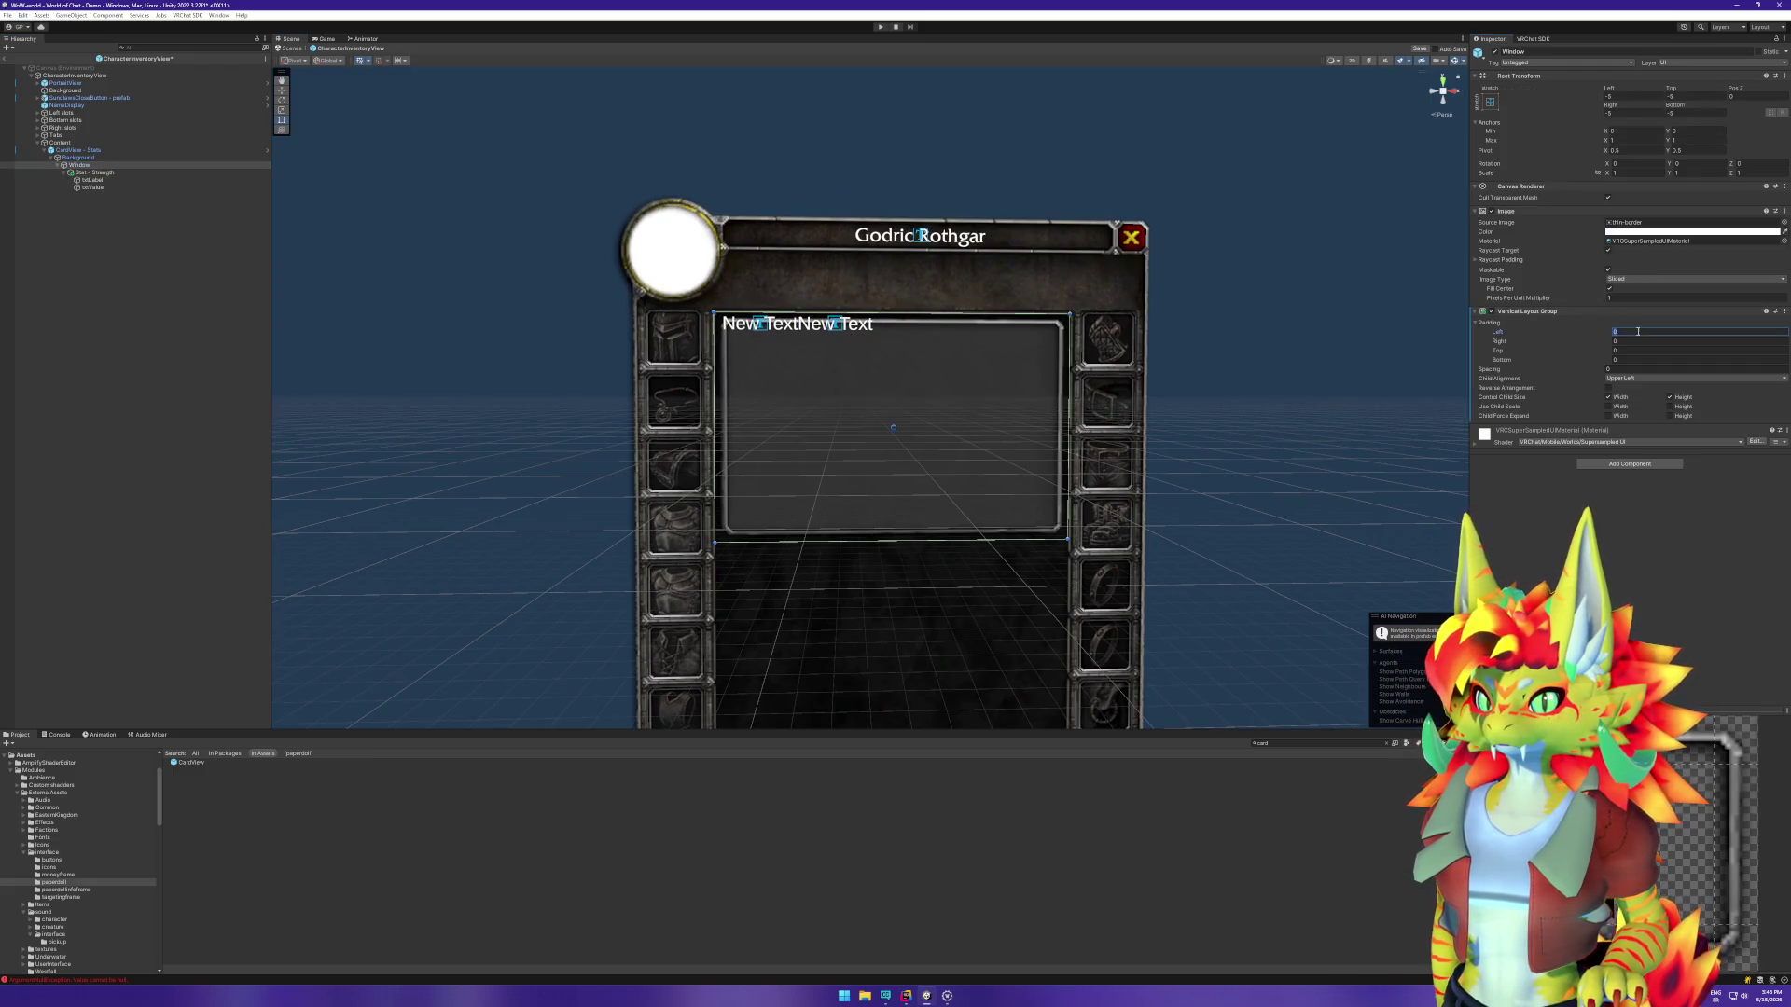
pyautogui.write('5')
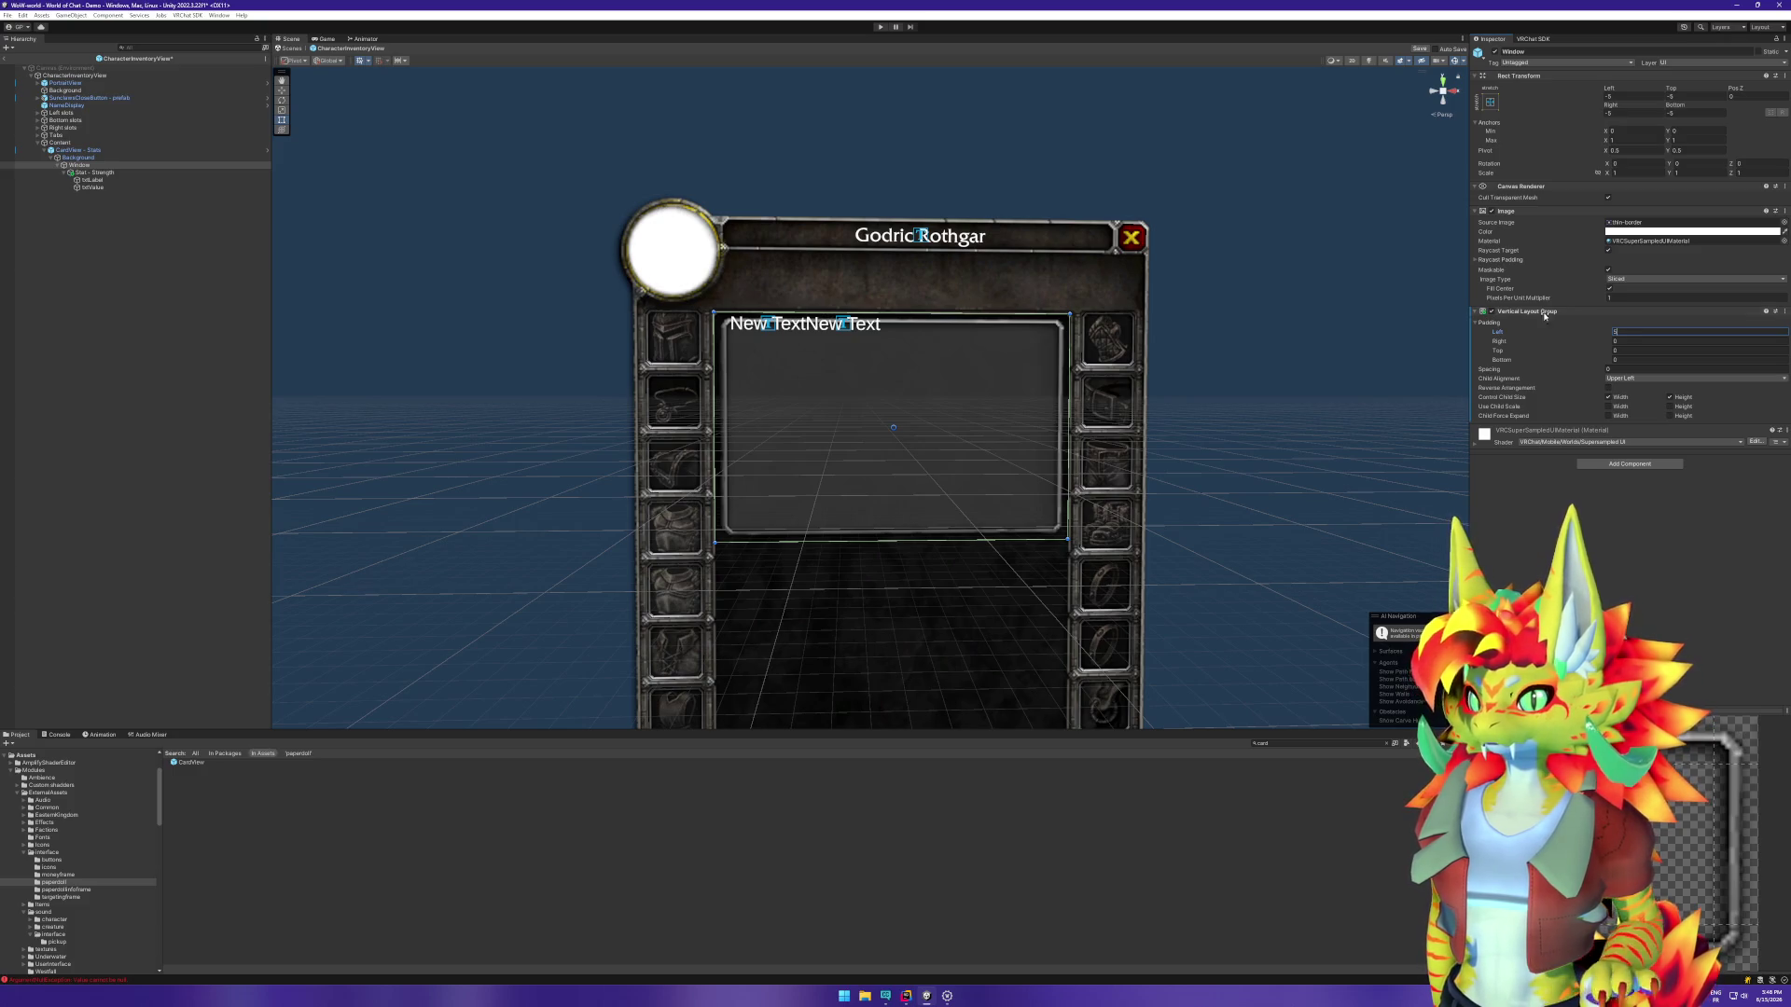
pyautogui.click(140, 165)
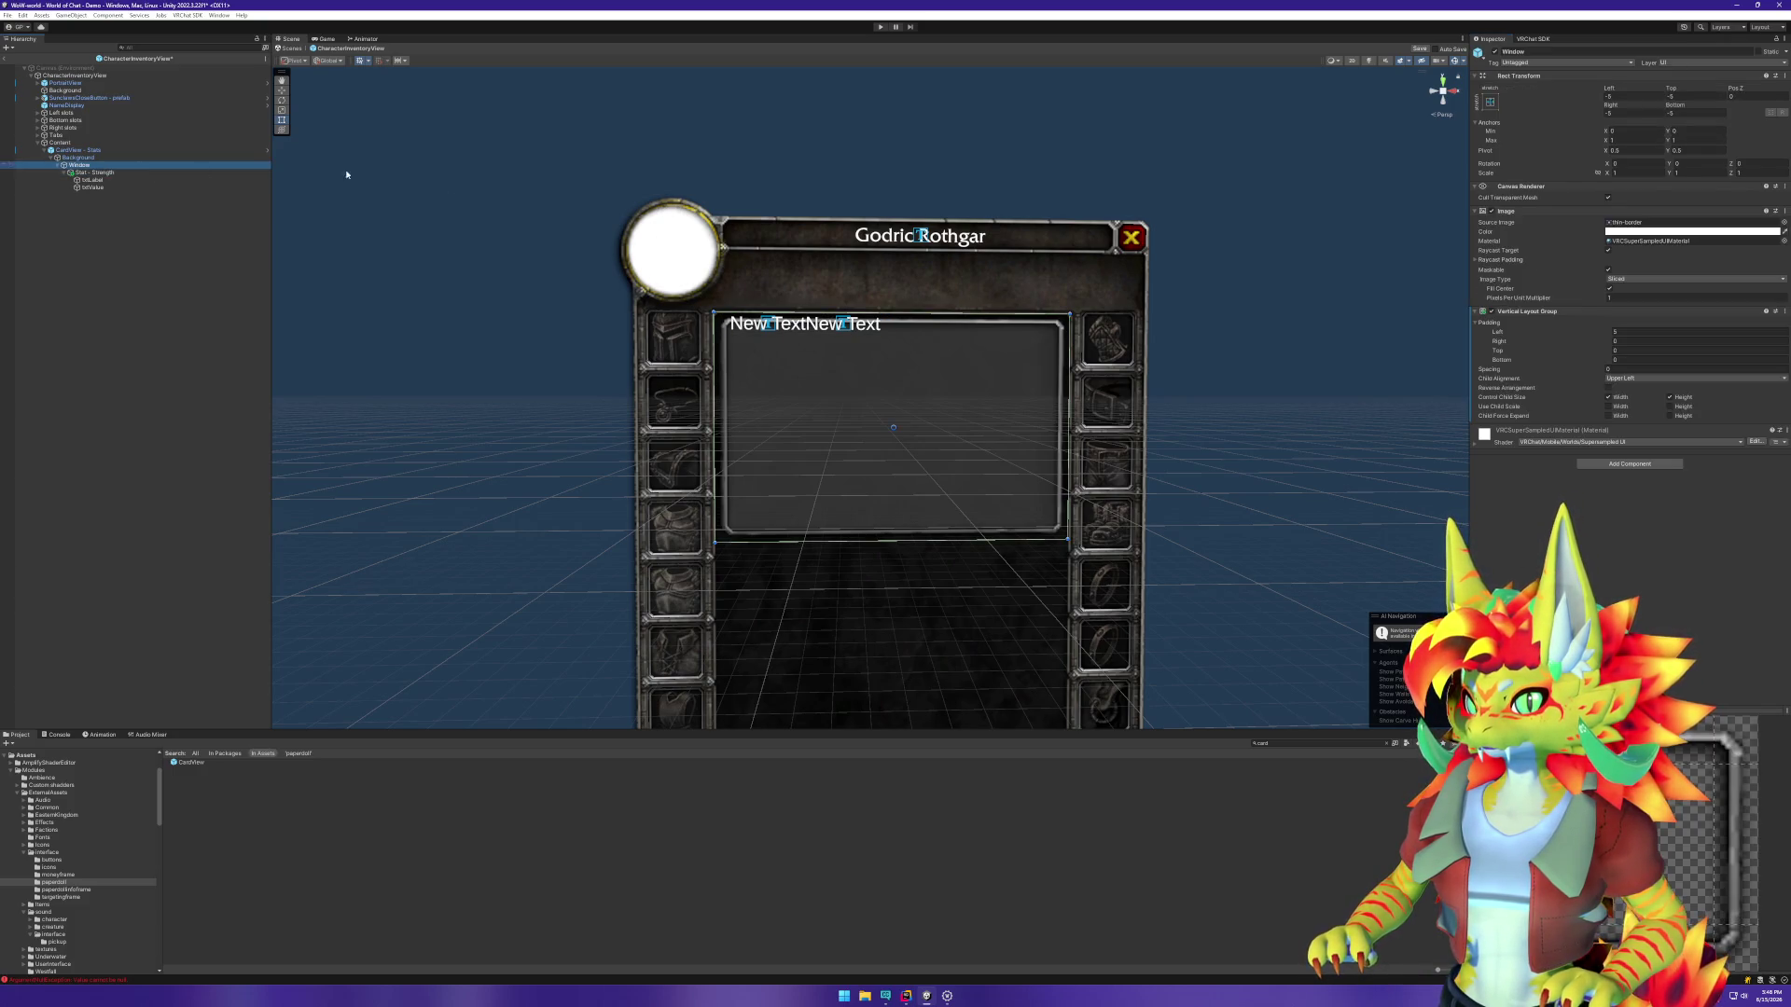
pyautogui.click(1626, 330)
pyautogui.write('10')
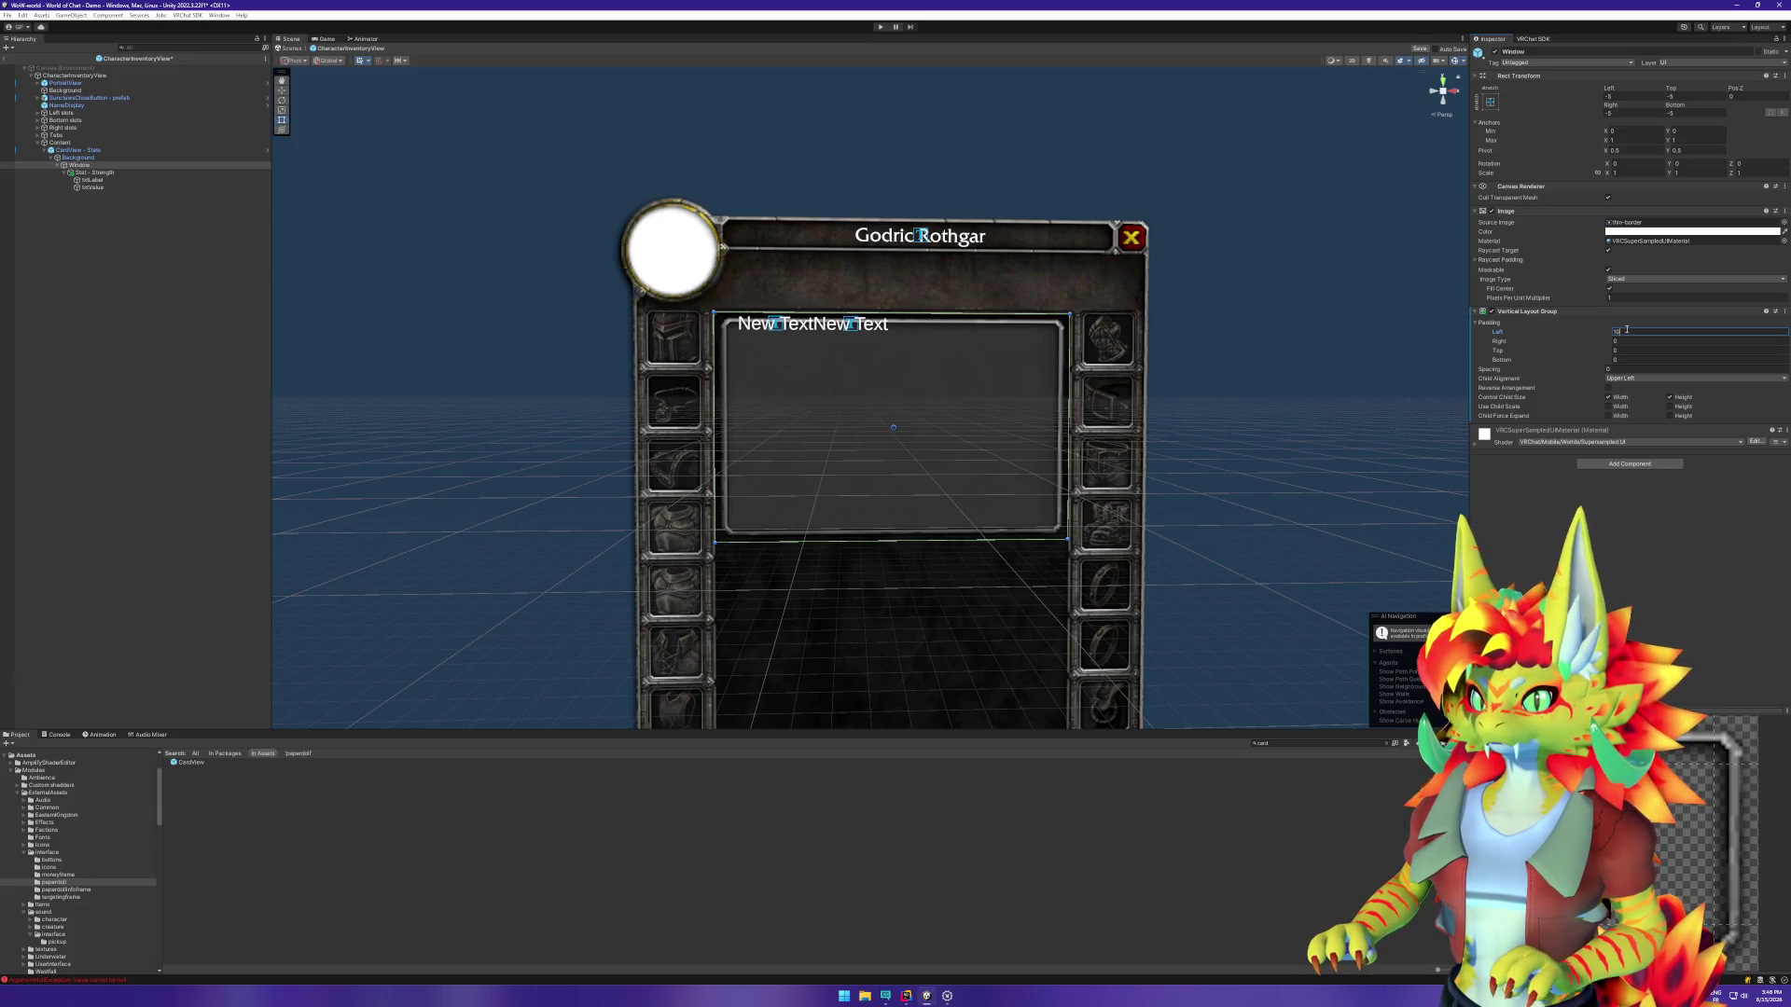
pyautogui.press('Tab')
pyautogui.press('Tab')
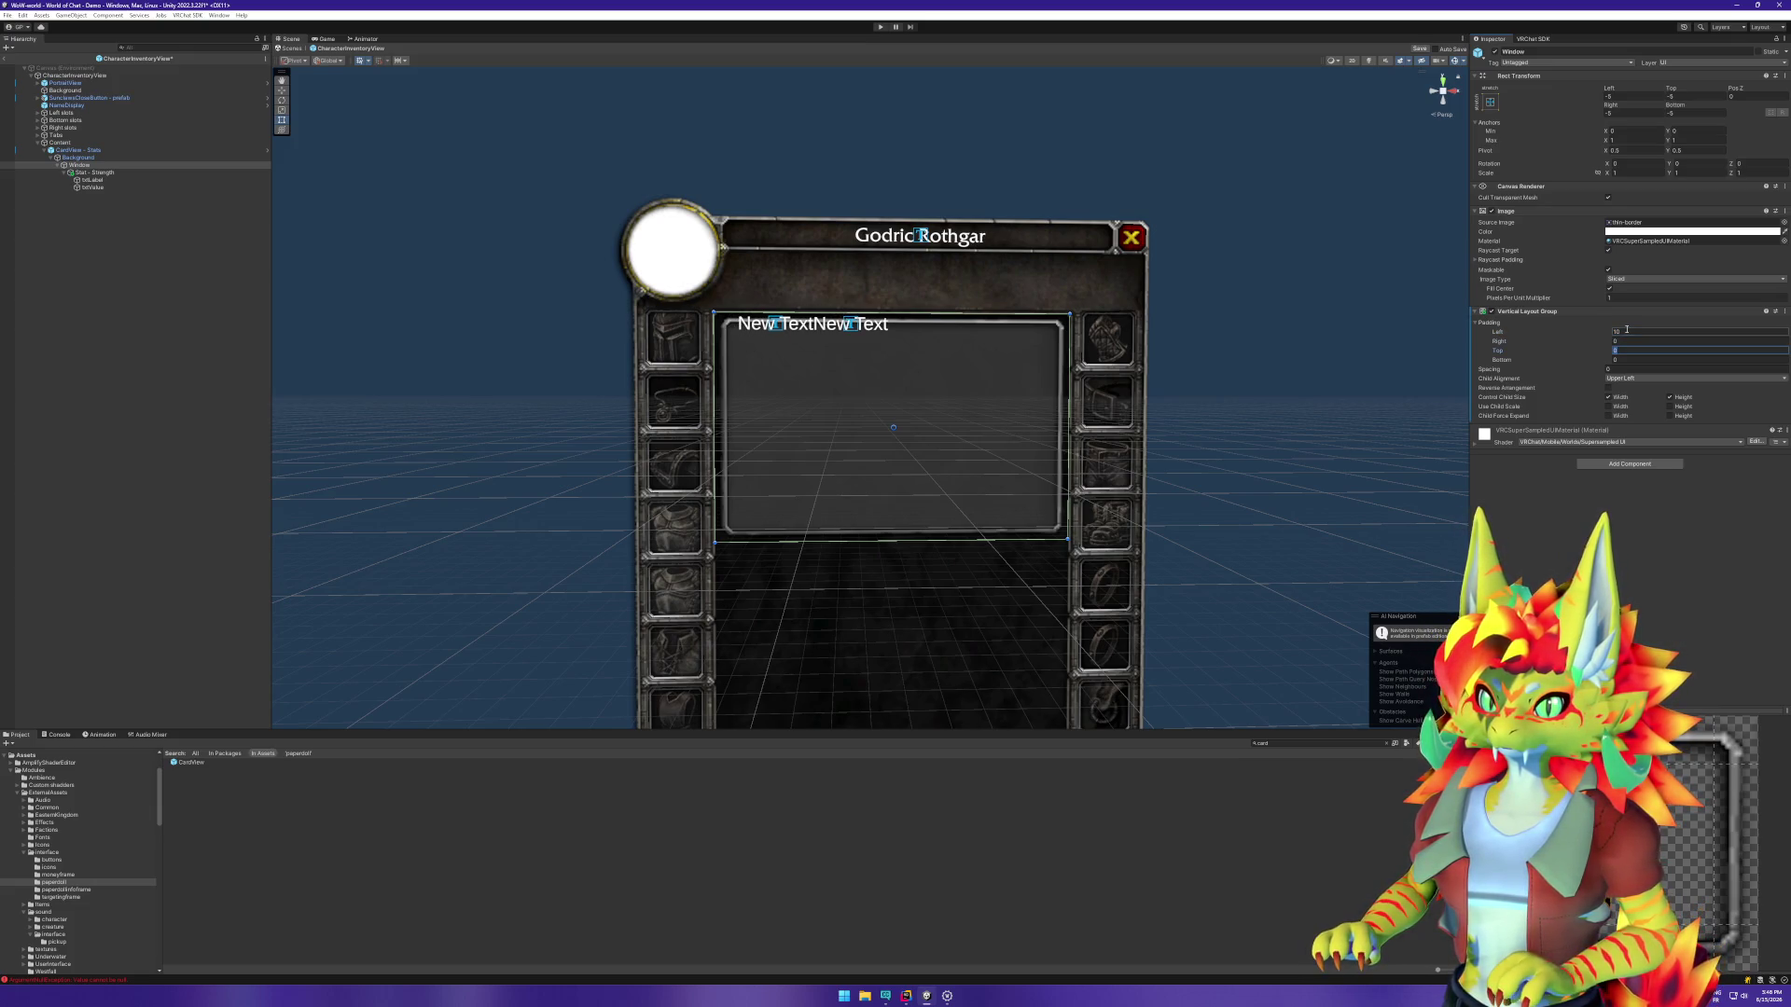
pyautogui.write('10')
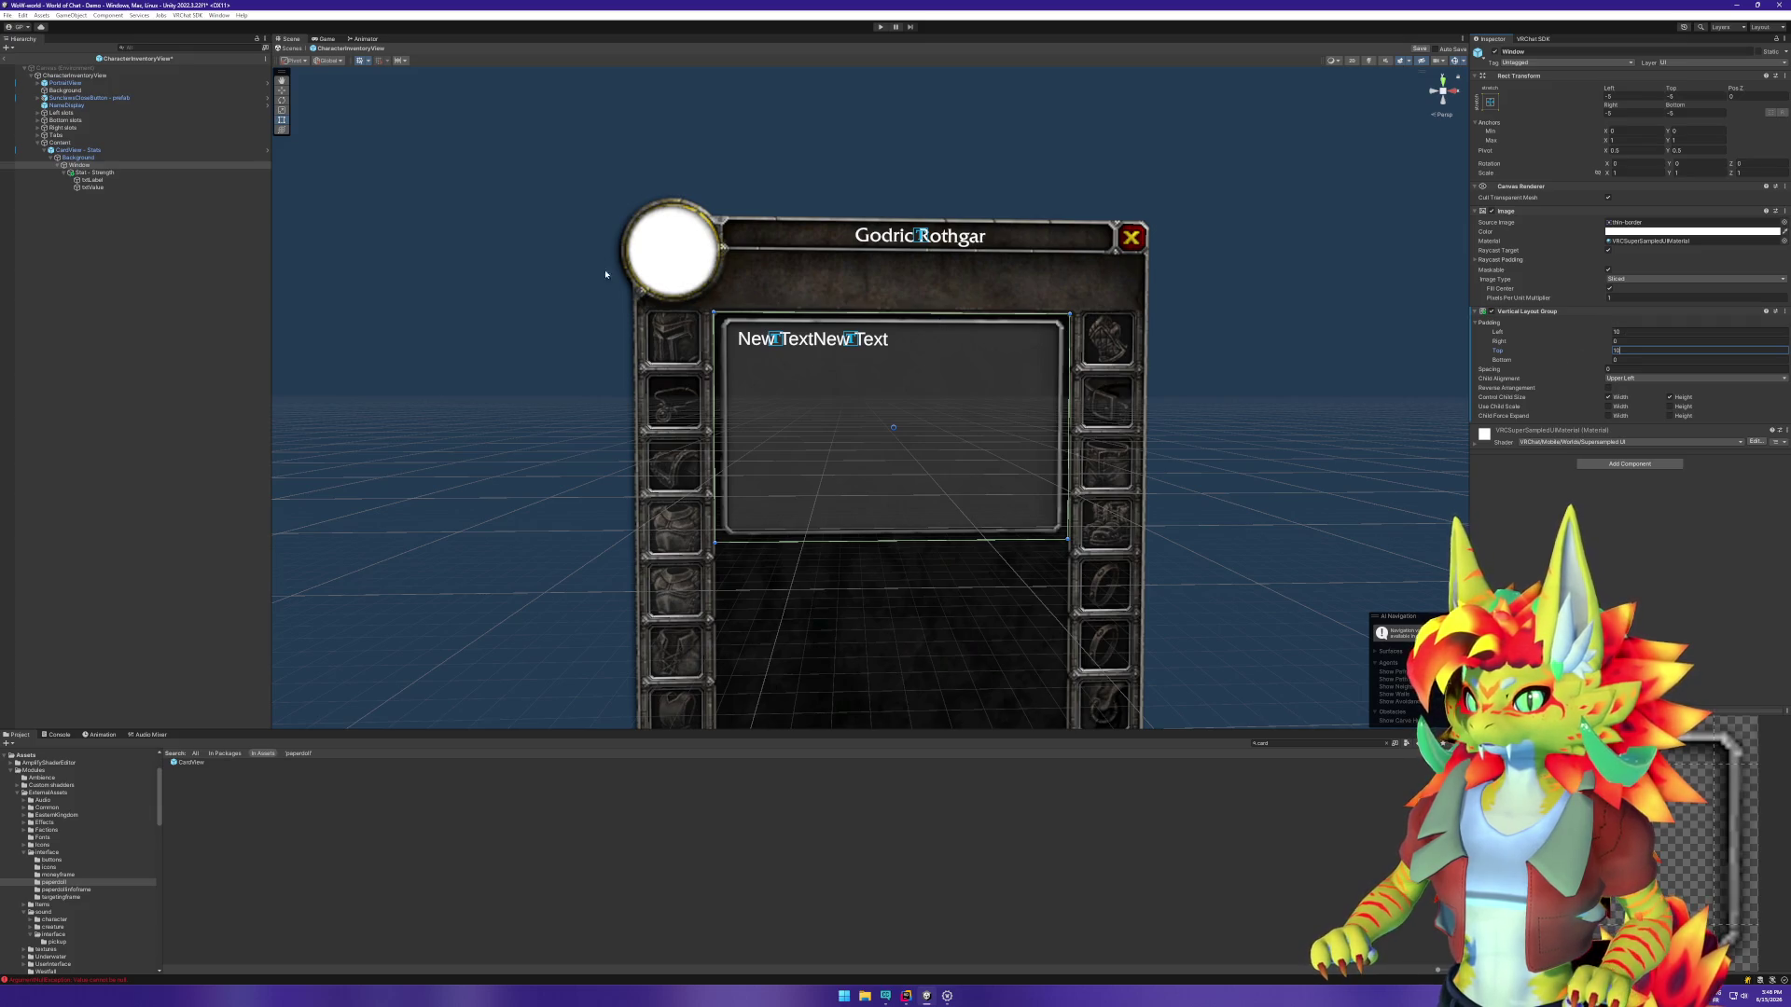
# Step: Change txtLabel's text to 'Stat' and txtValue's text to 'Value'
pyautogui.click(91, 180)
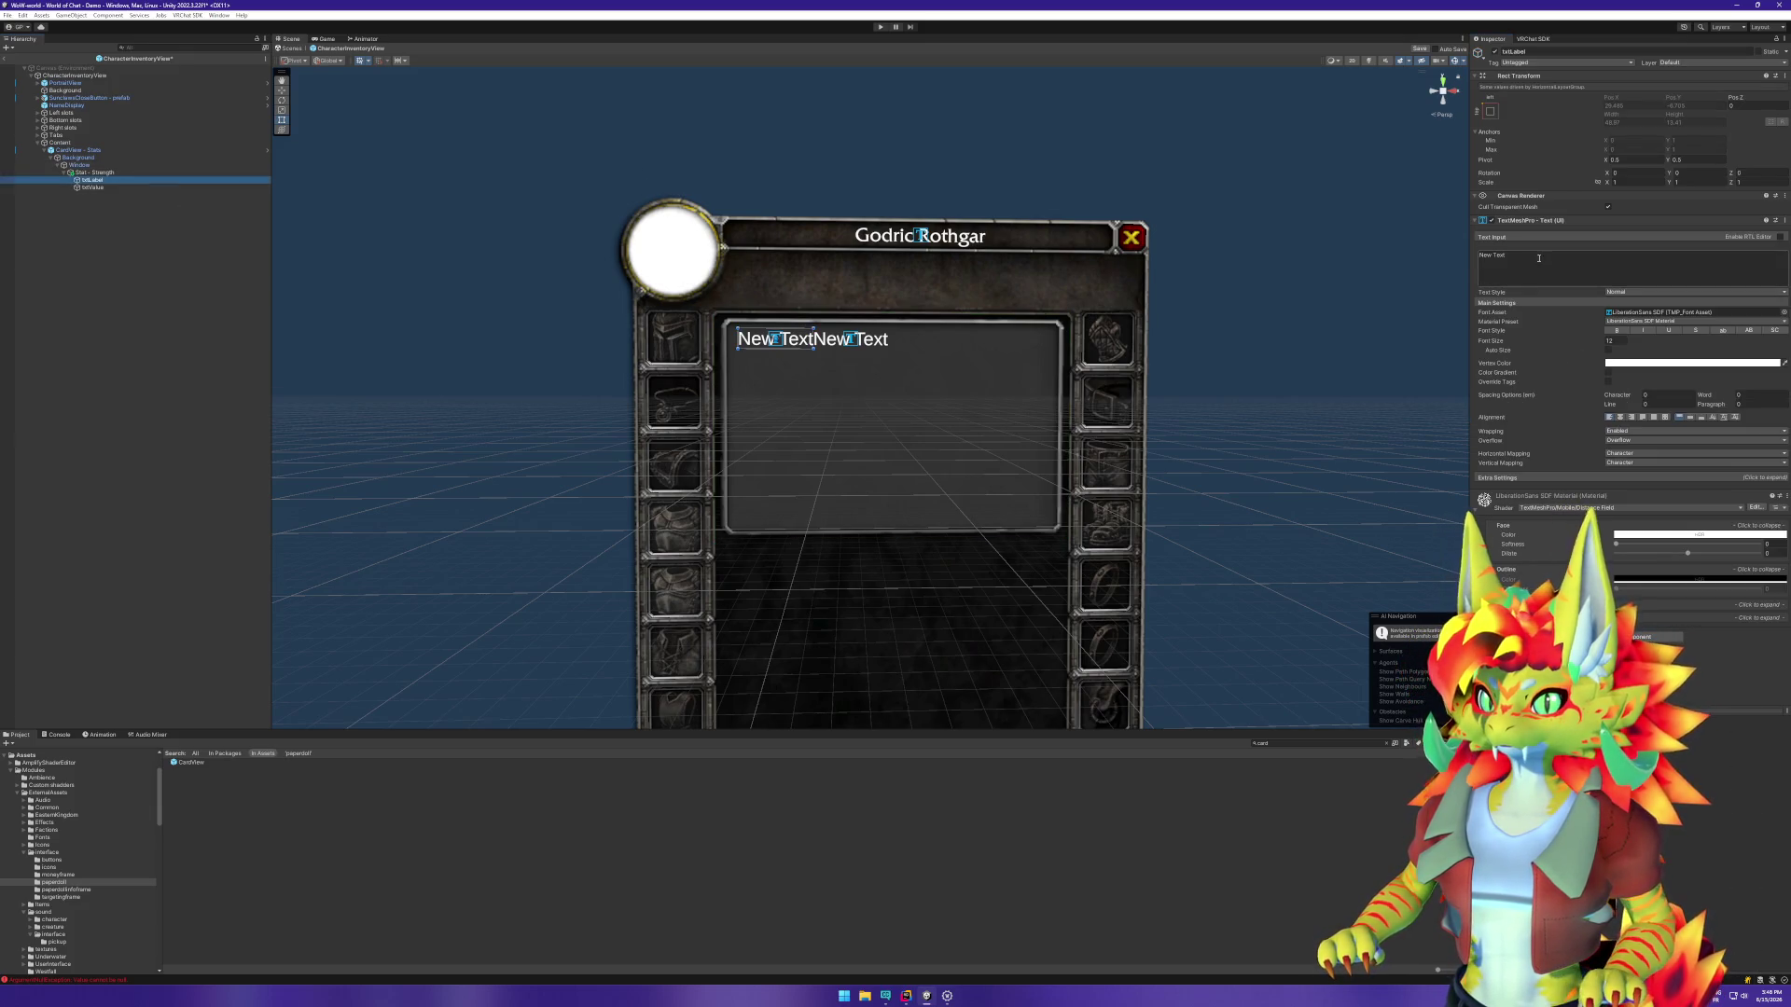
pyautogui.click(1539, 258)
pyautogui.hotkey('ctrl', 'a')
pyautogui.write('Stat')
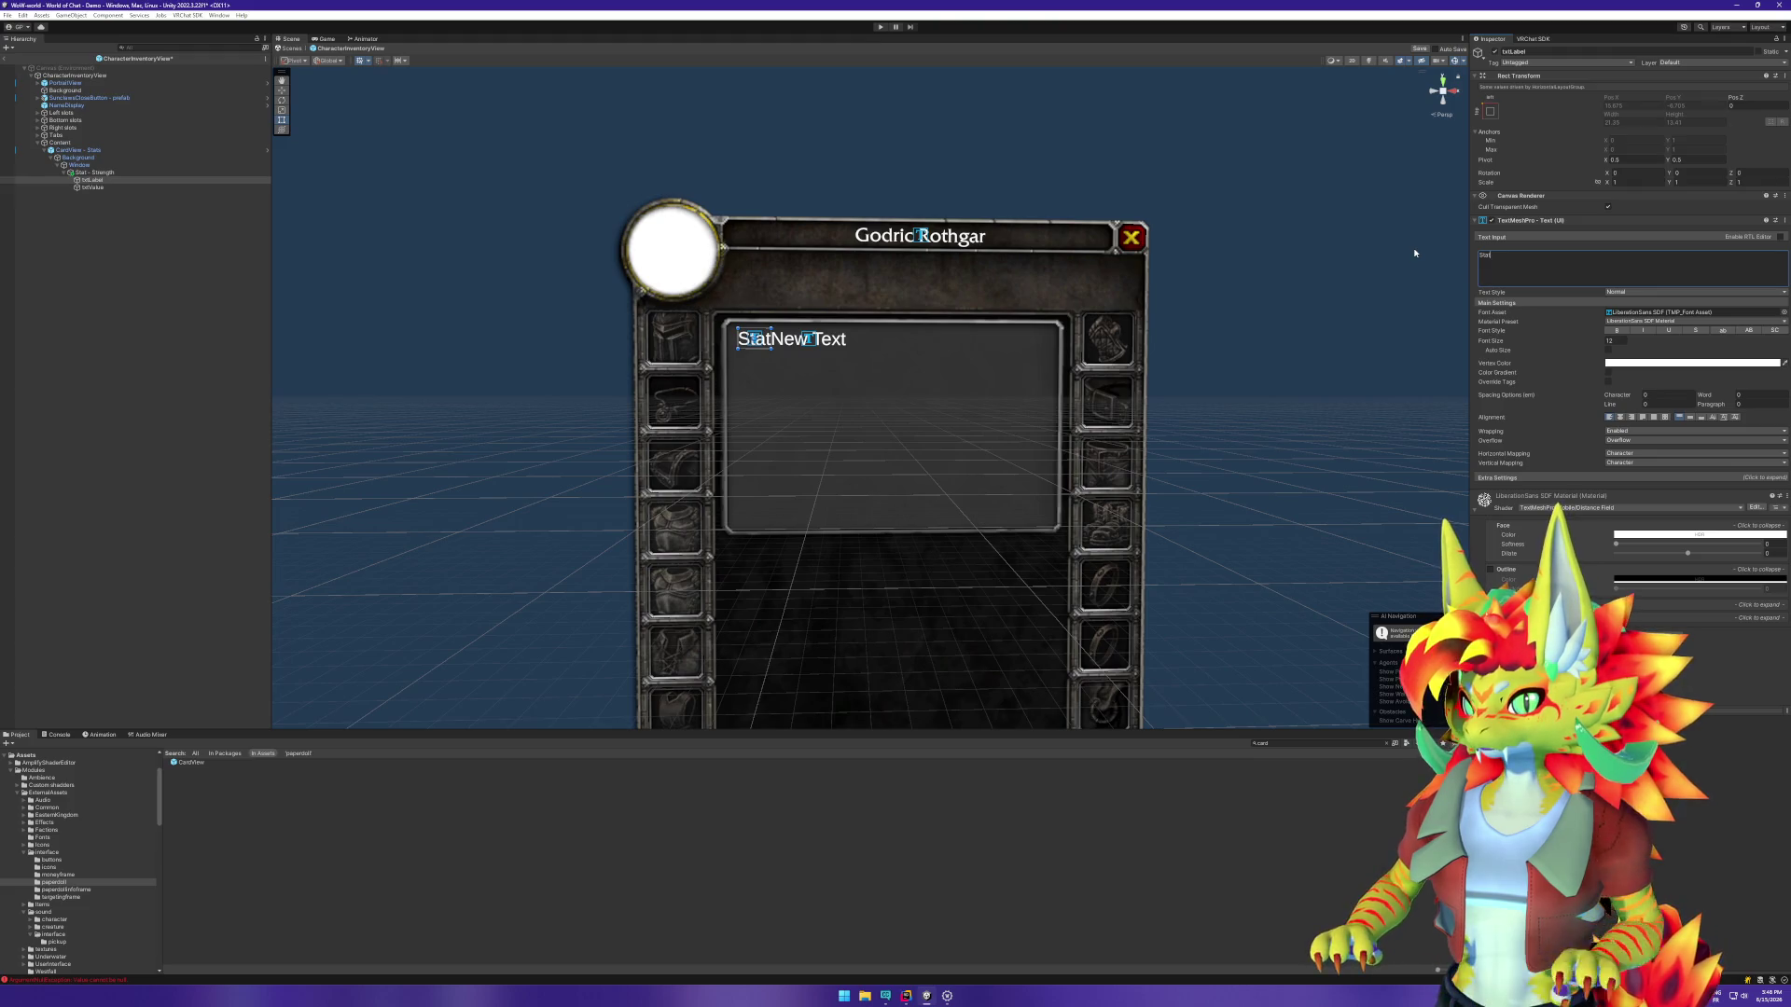
pyautogui.click(93, 188)
pyautogui.click(1488, 261)
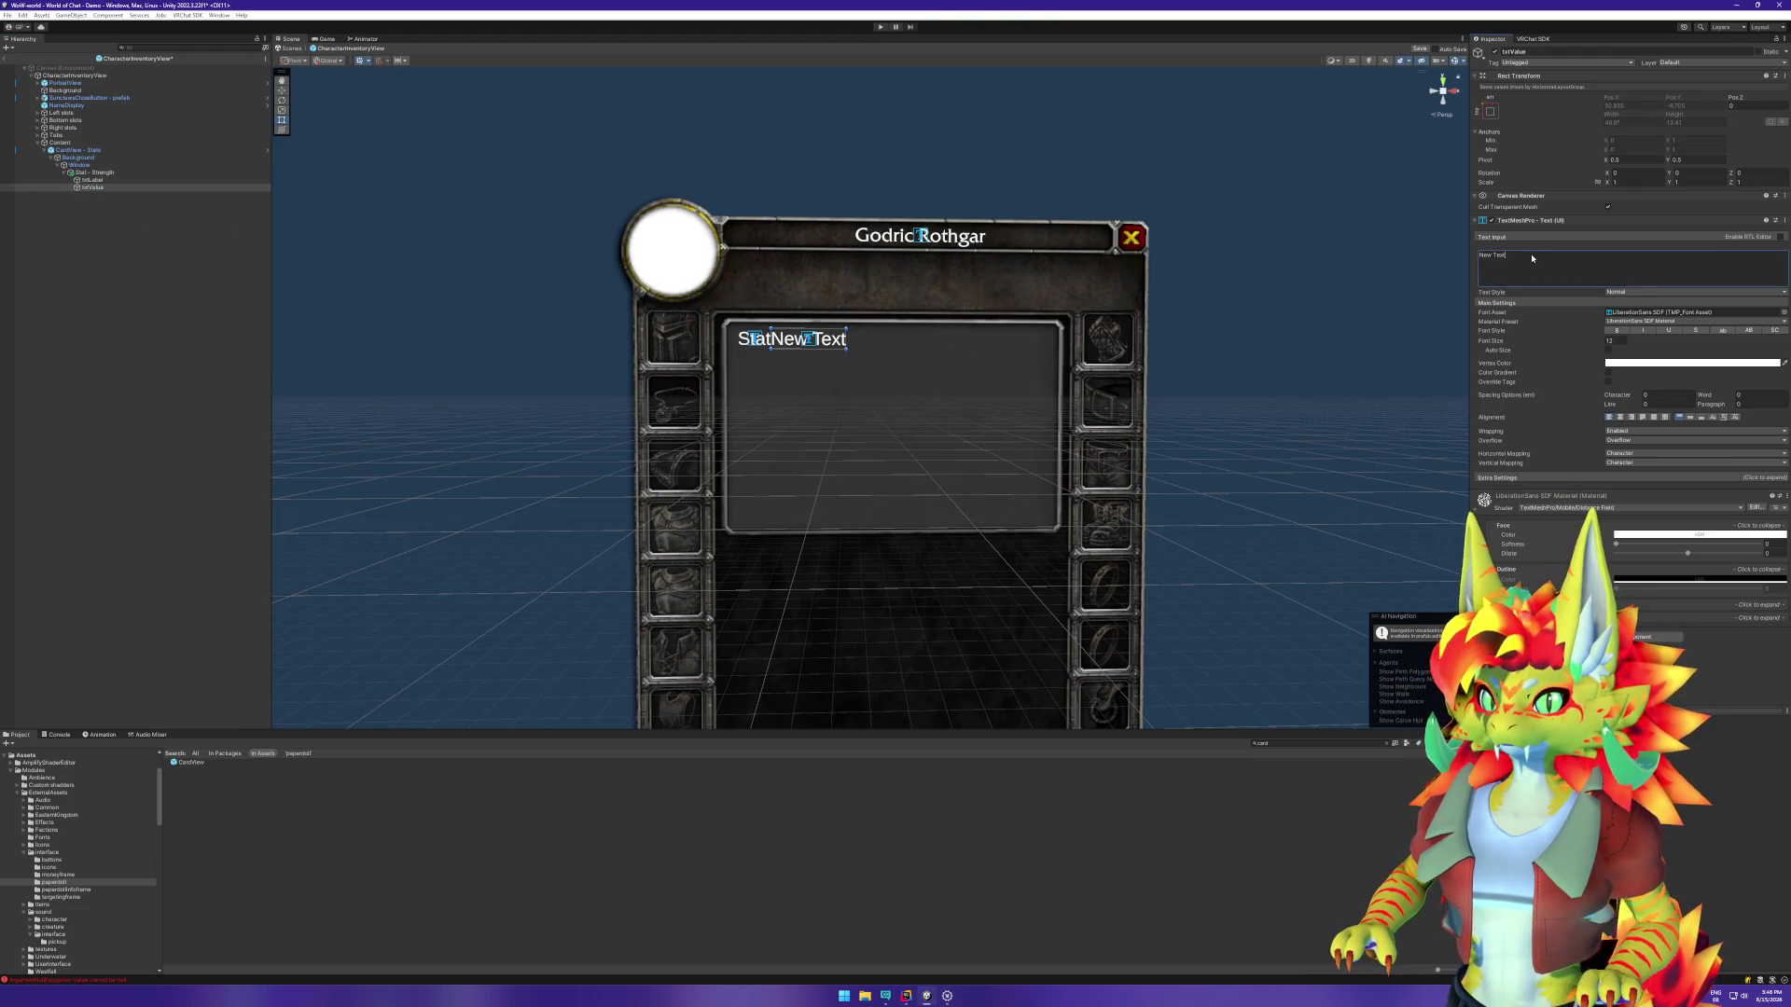
pyautogui.hotkey('ctrl', 'a')
pyautogui.write('Value')
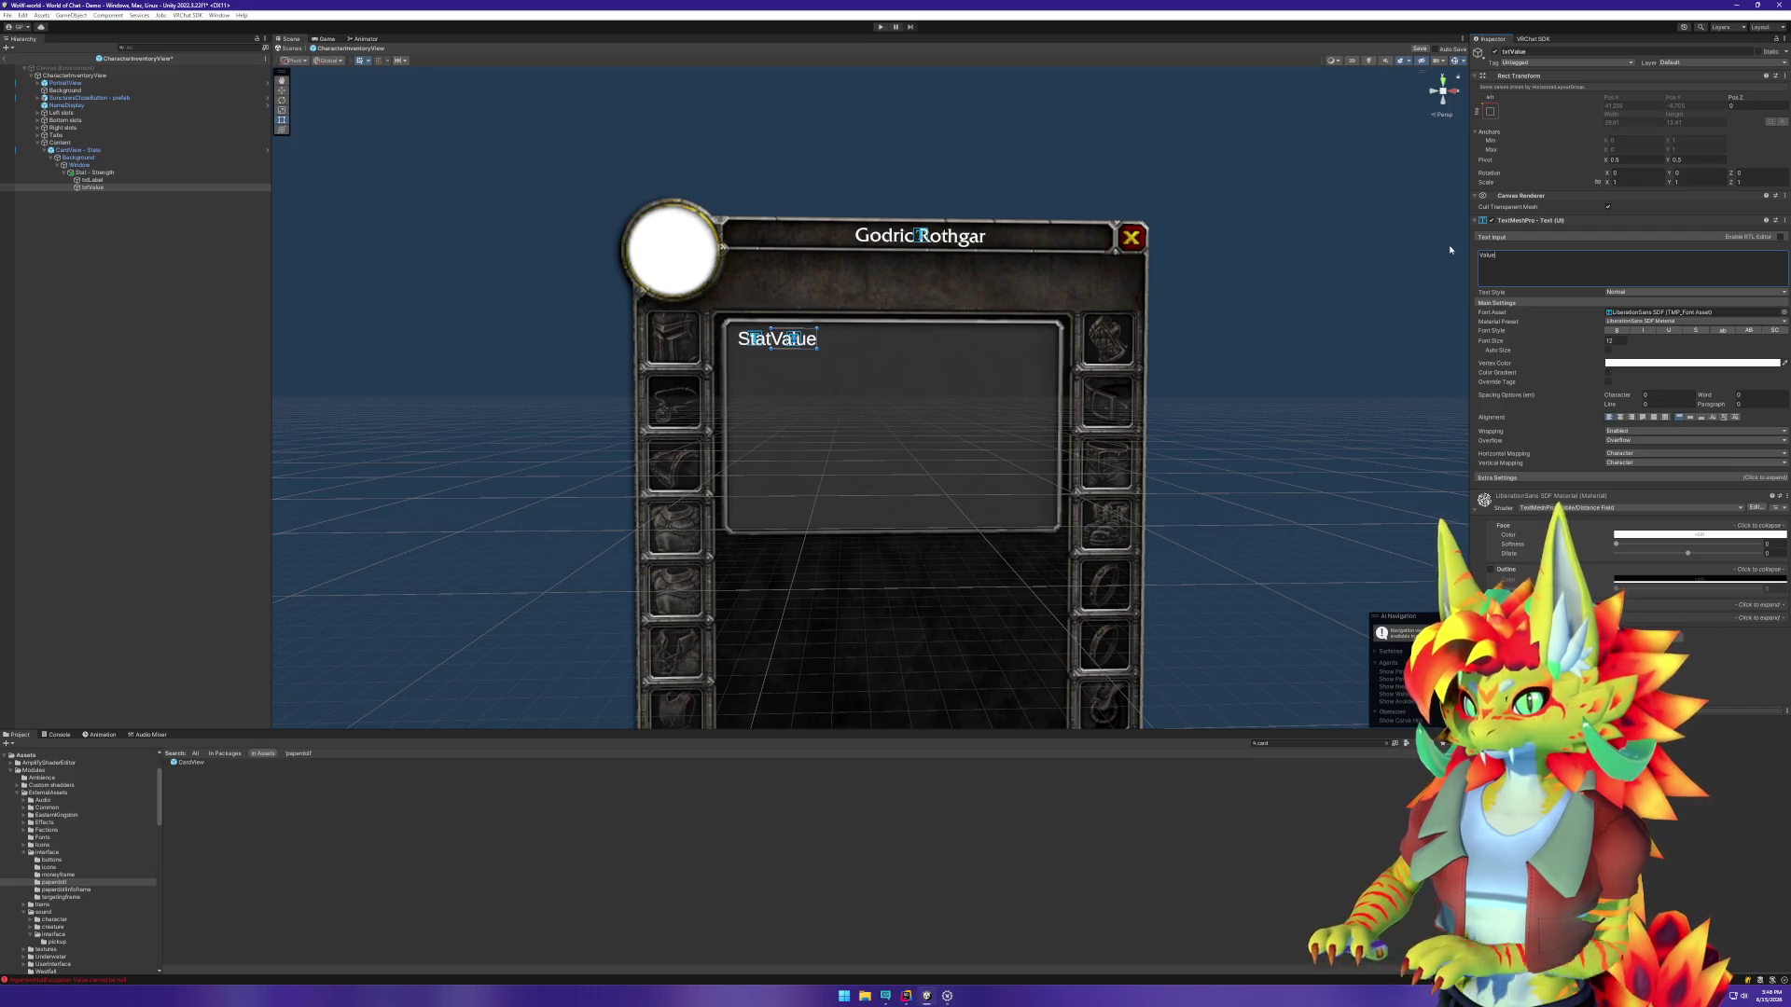
pyautogui.click(150, 317)
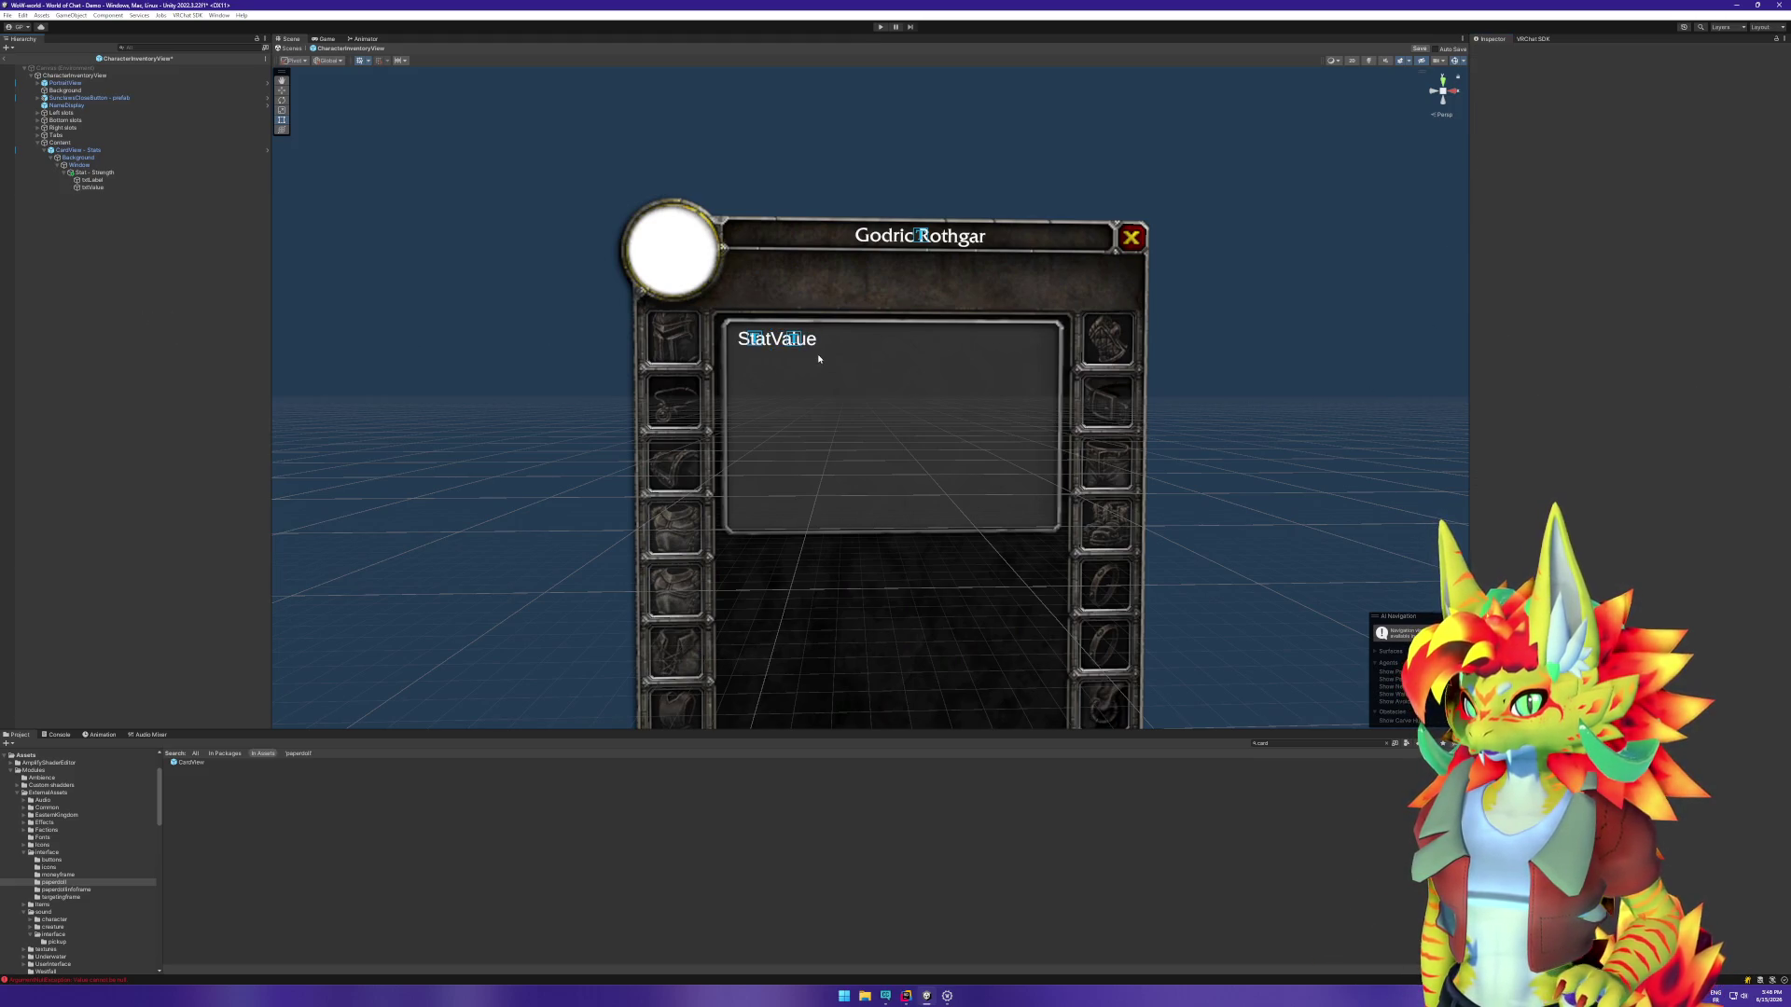
pyautogui.click(786, 347)
pyautogui.click(111, 303)
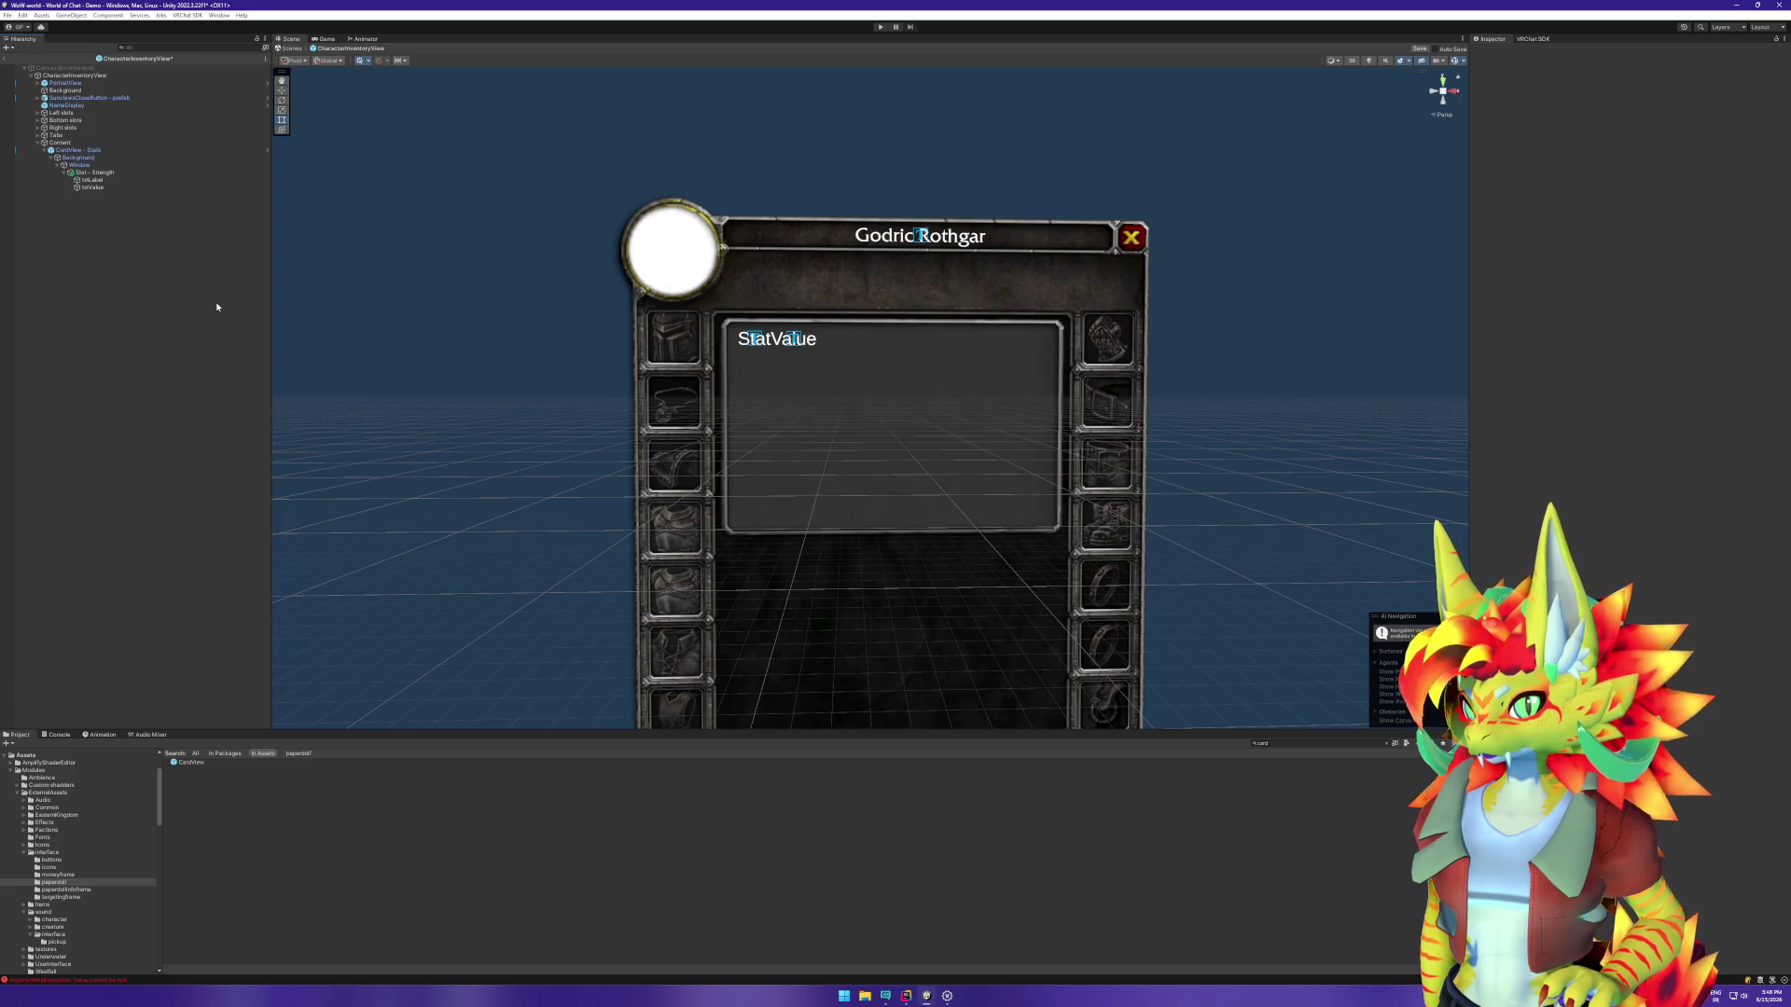
# Step: Remove the Horizontal Layout Group from the Stat - Strength row
pyautogui.click(95, 173)
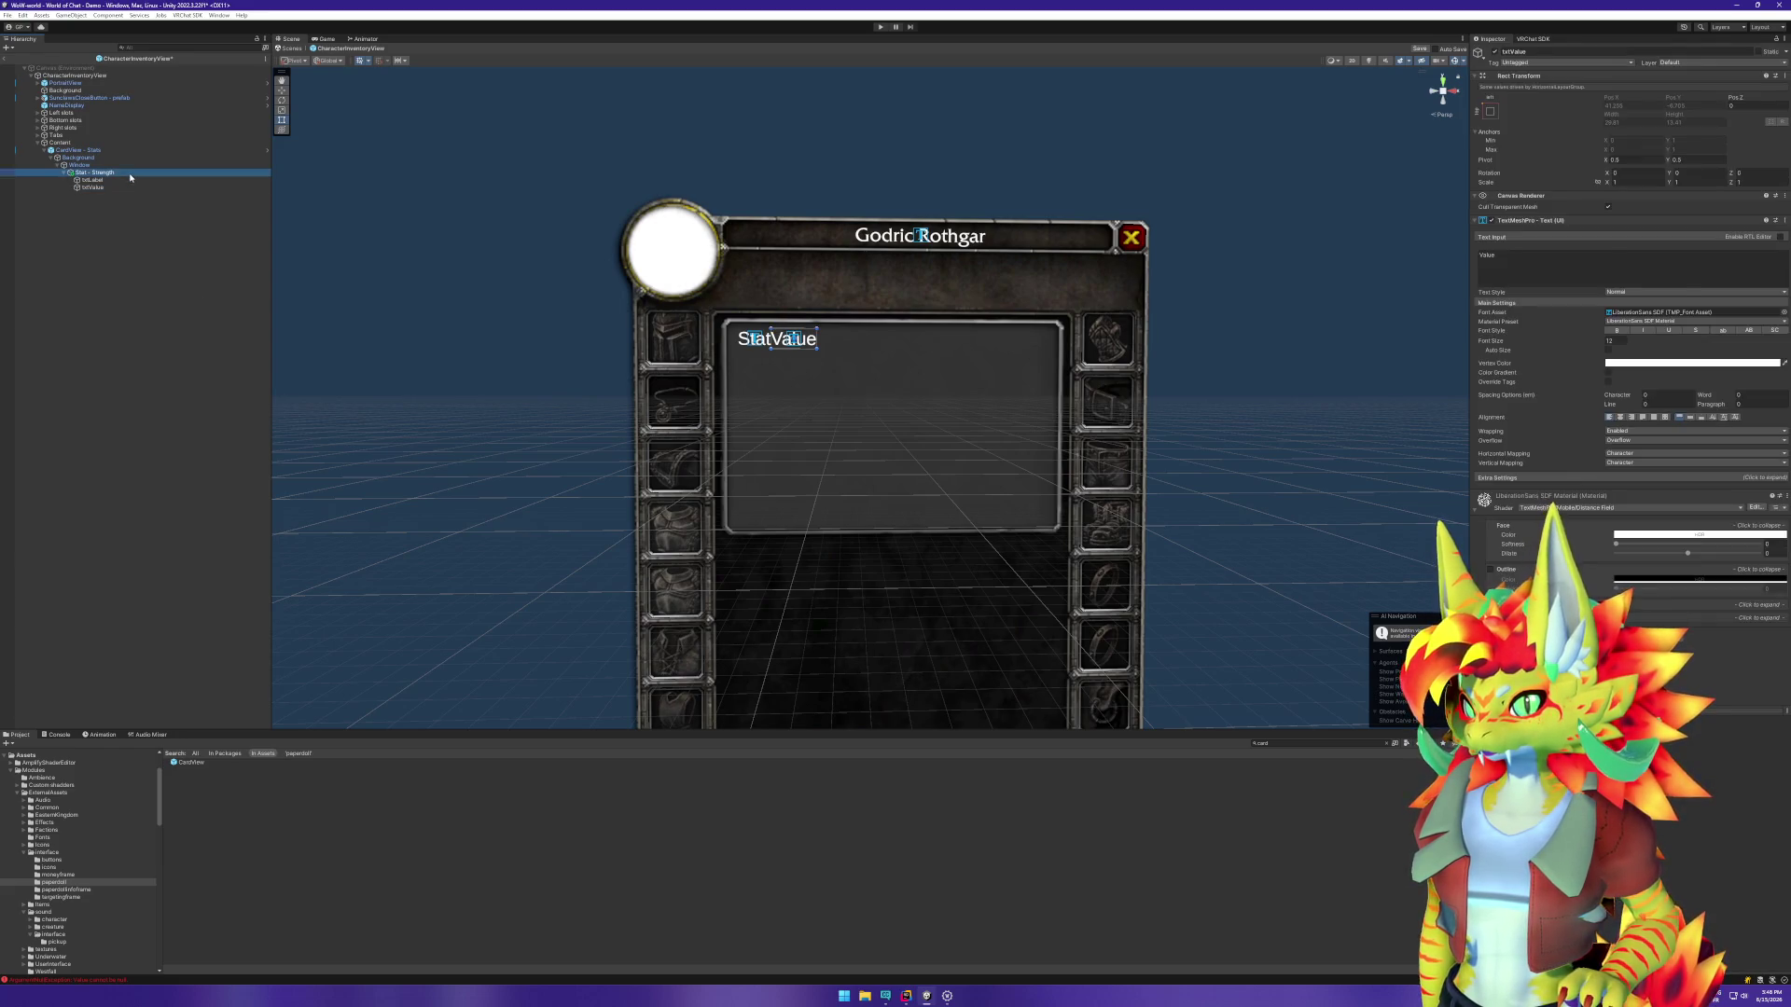
pyautogui.click(1786, 196)
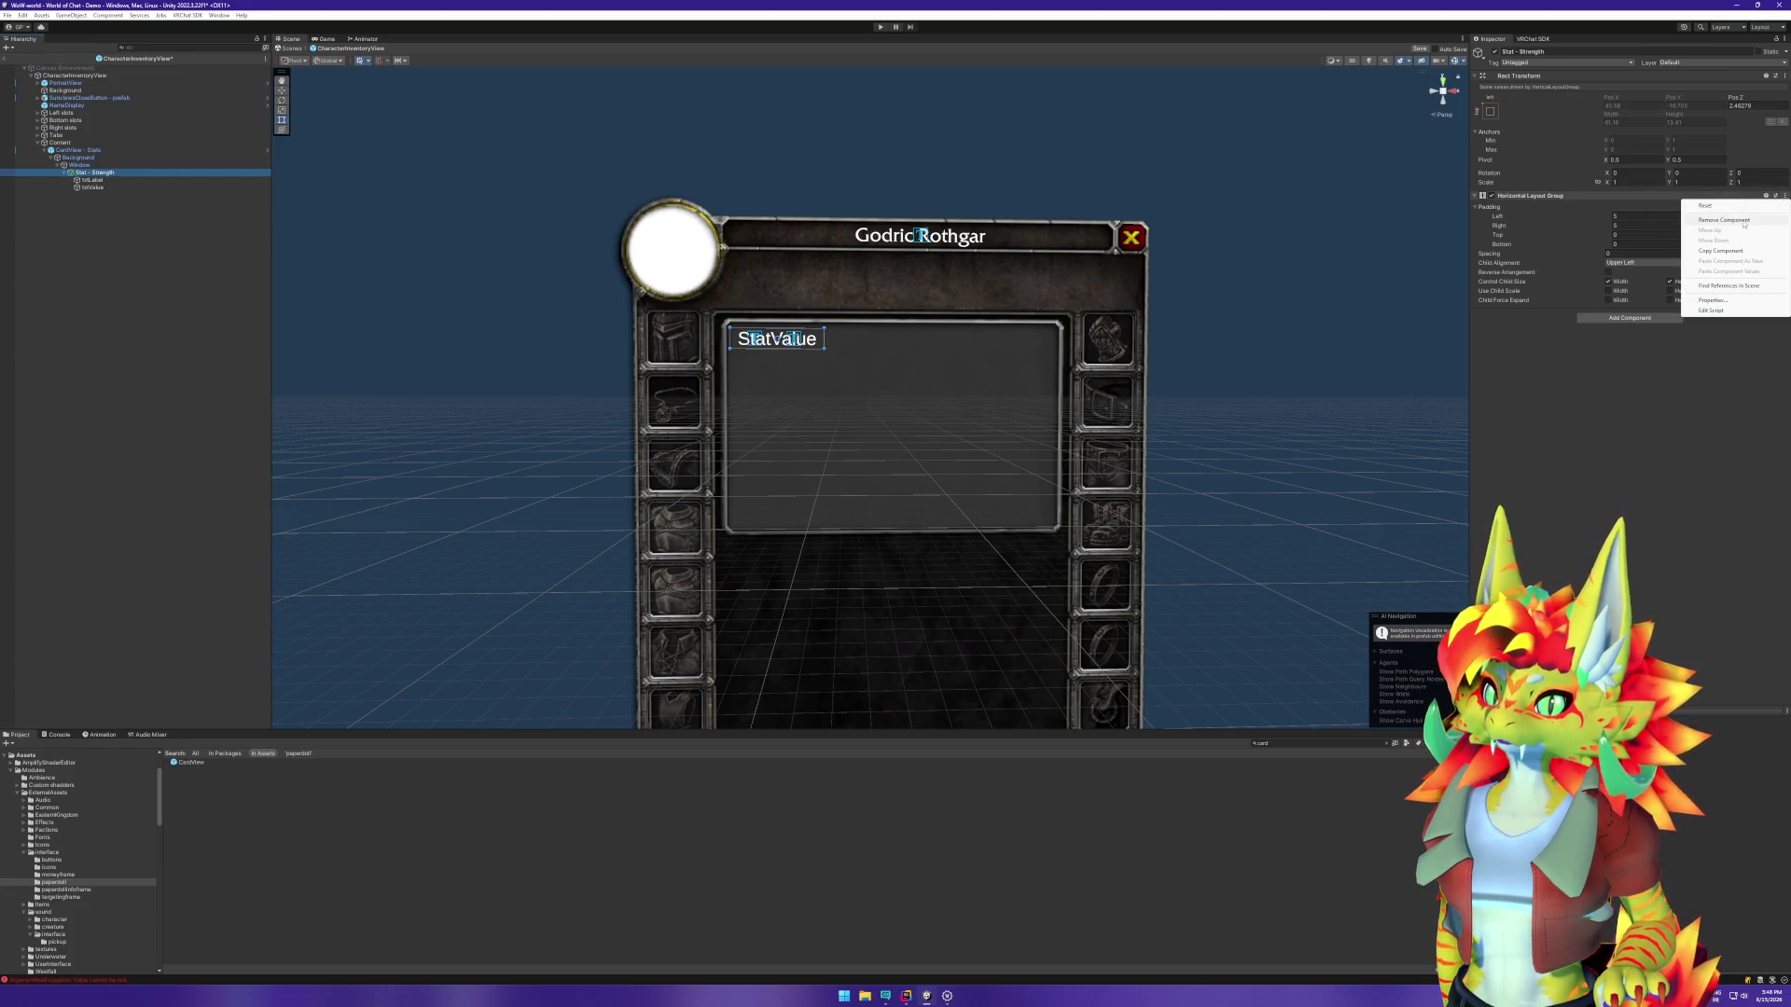
pyautogui.click(1743, 222)
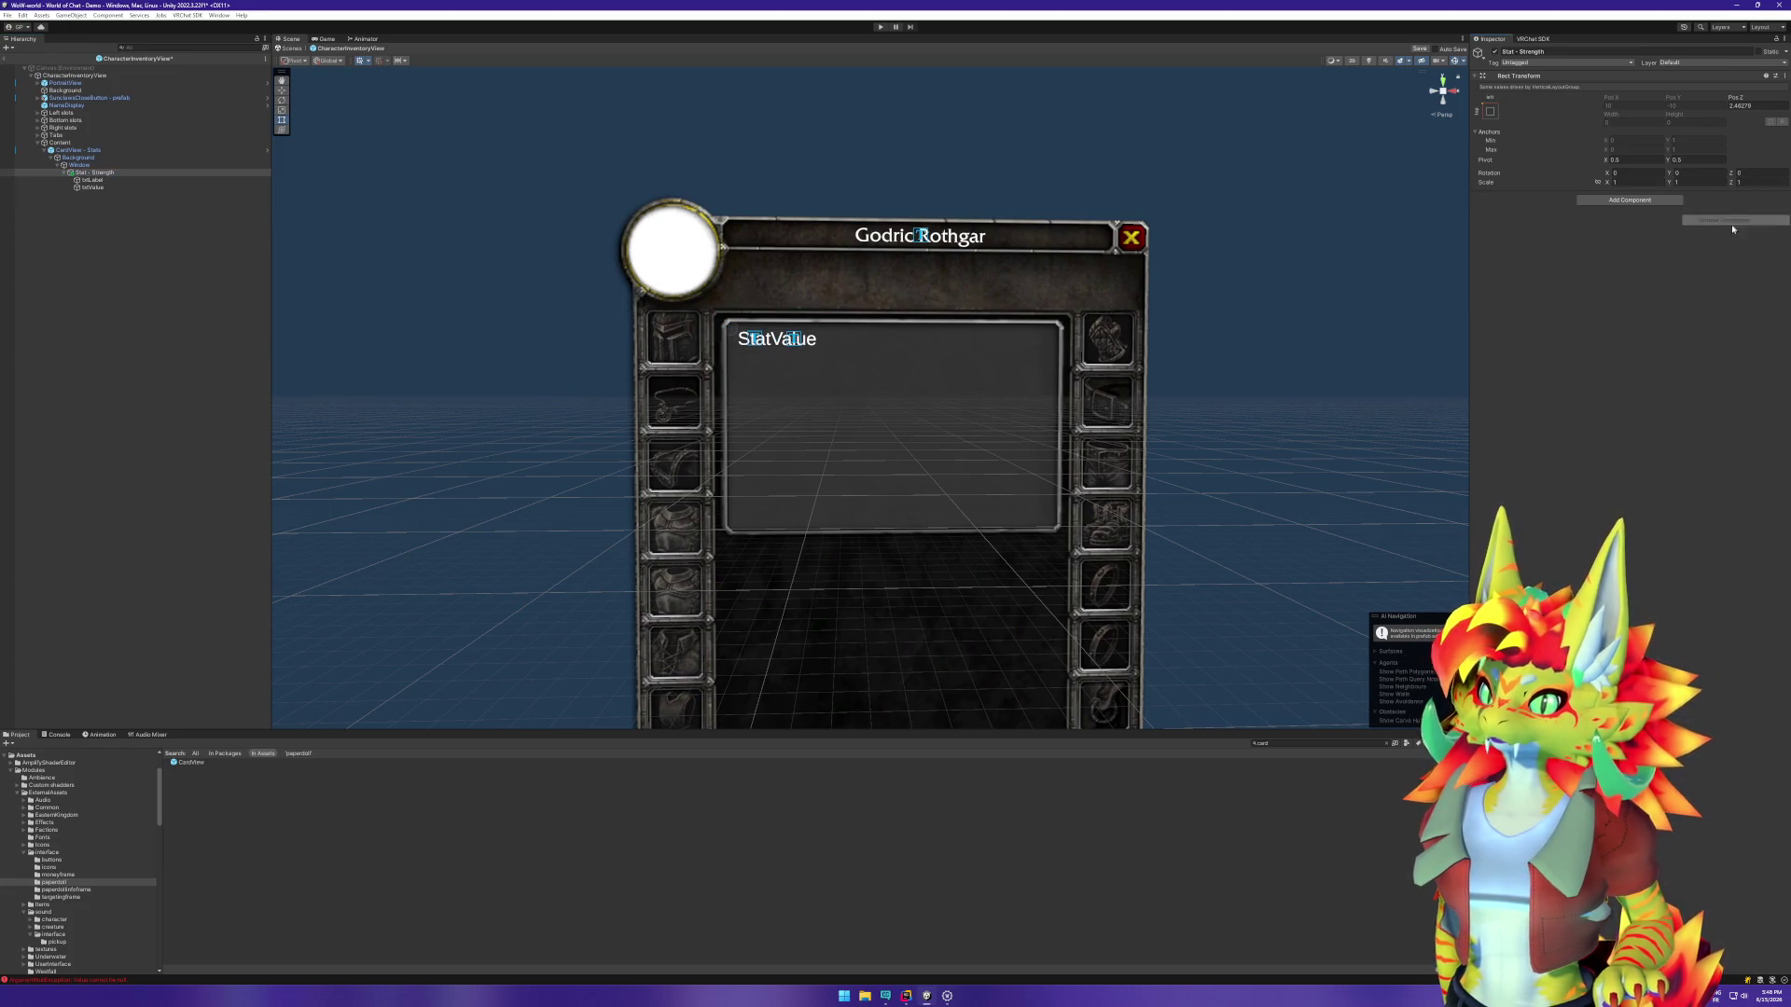
# Step: Set the txtLabel Rect Transform width to 40
pyautogui.click(107, 181)
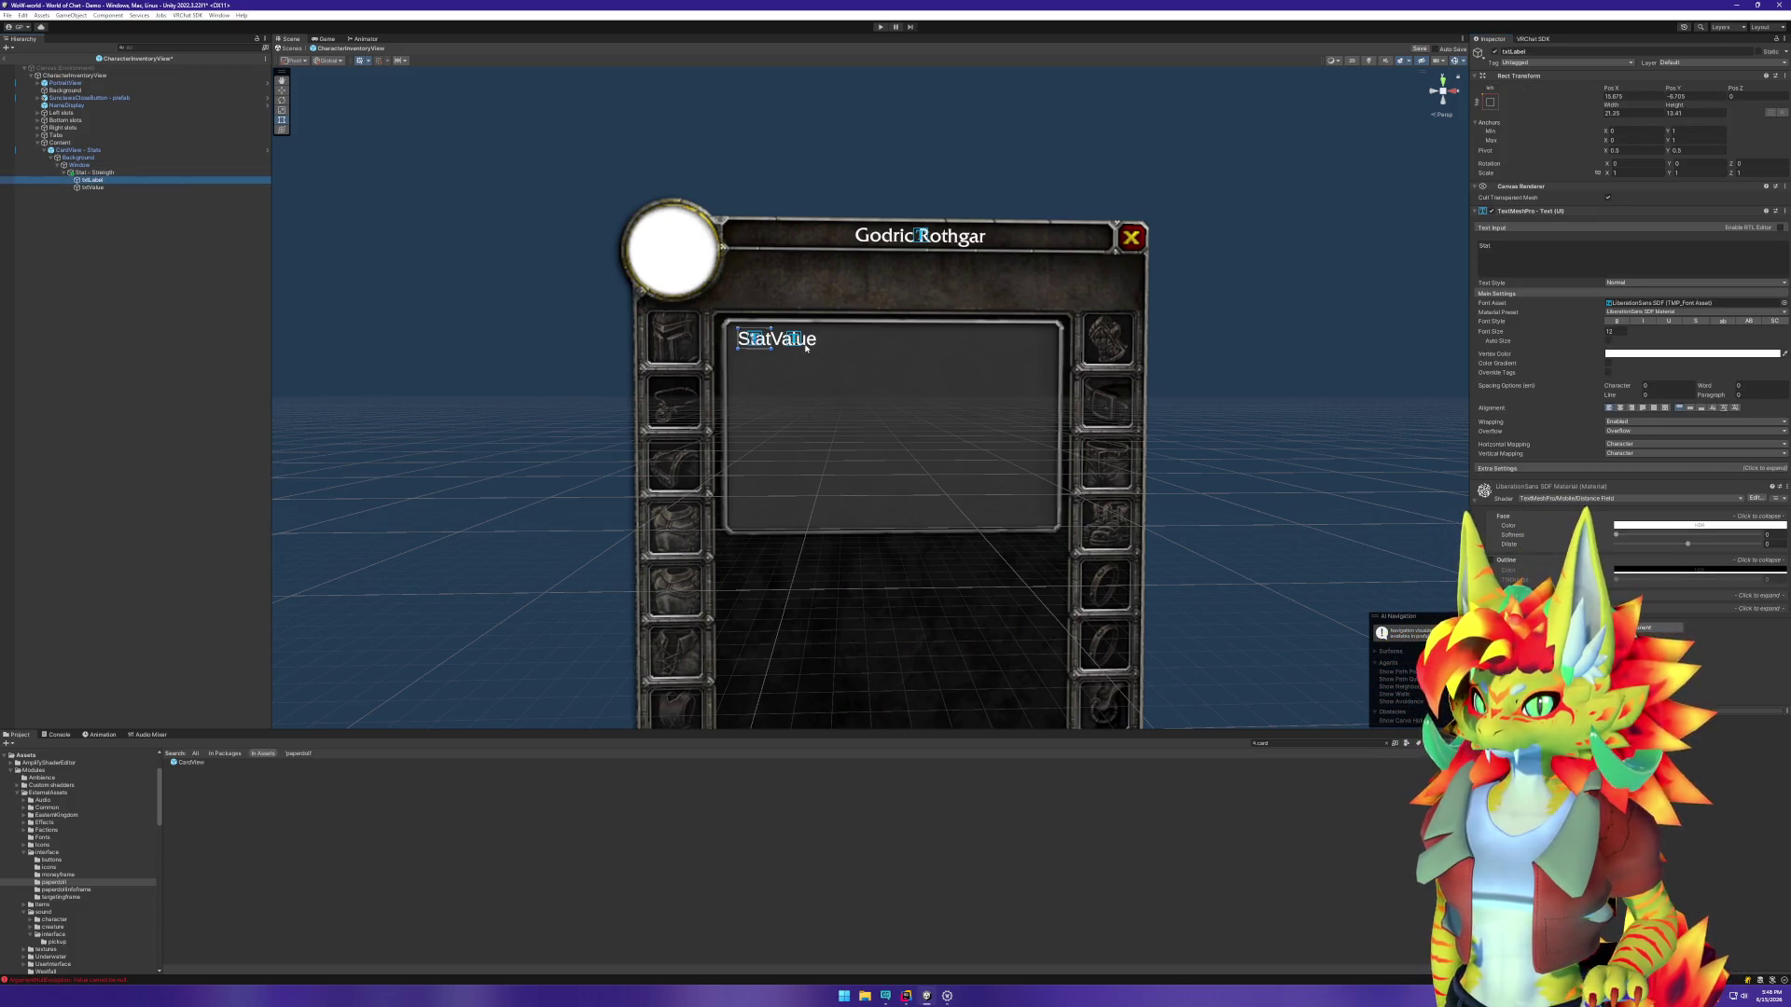
pyautogui.click(136, 233)
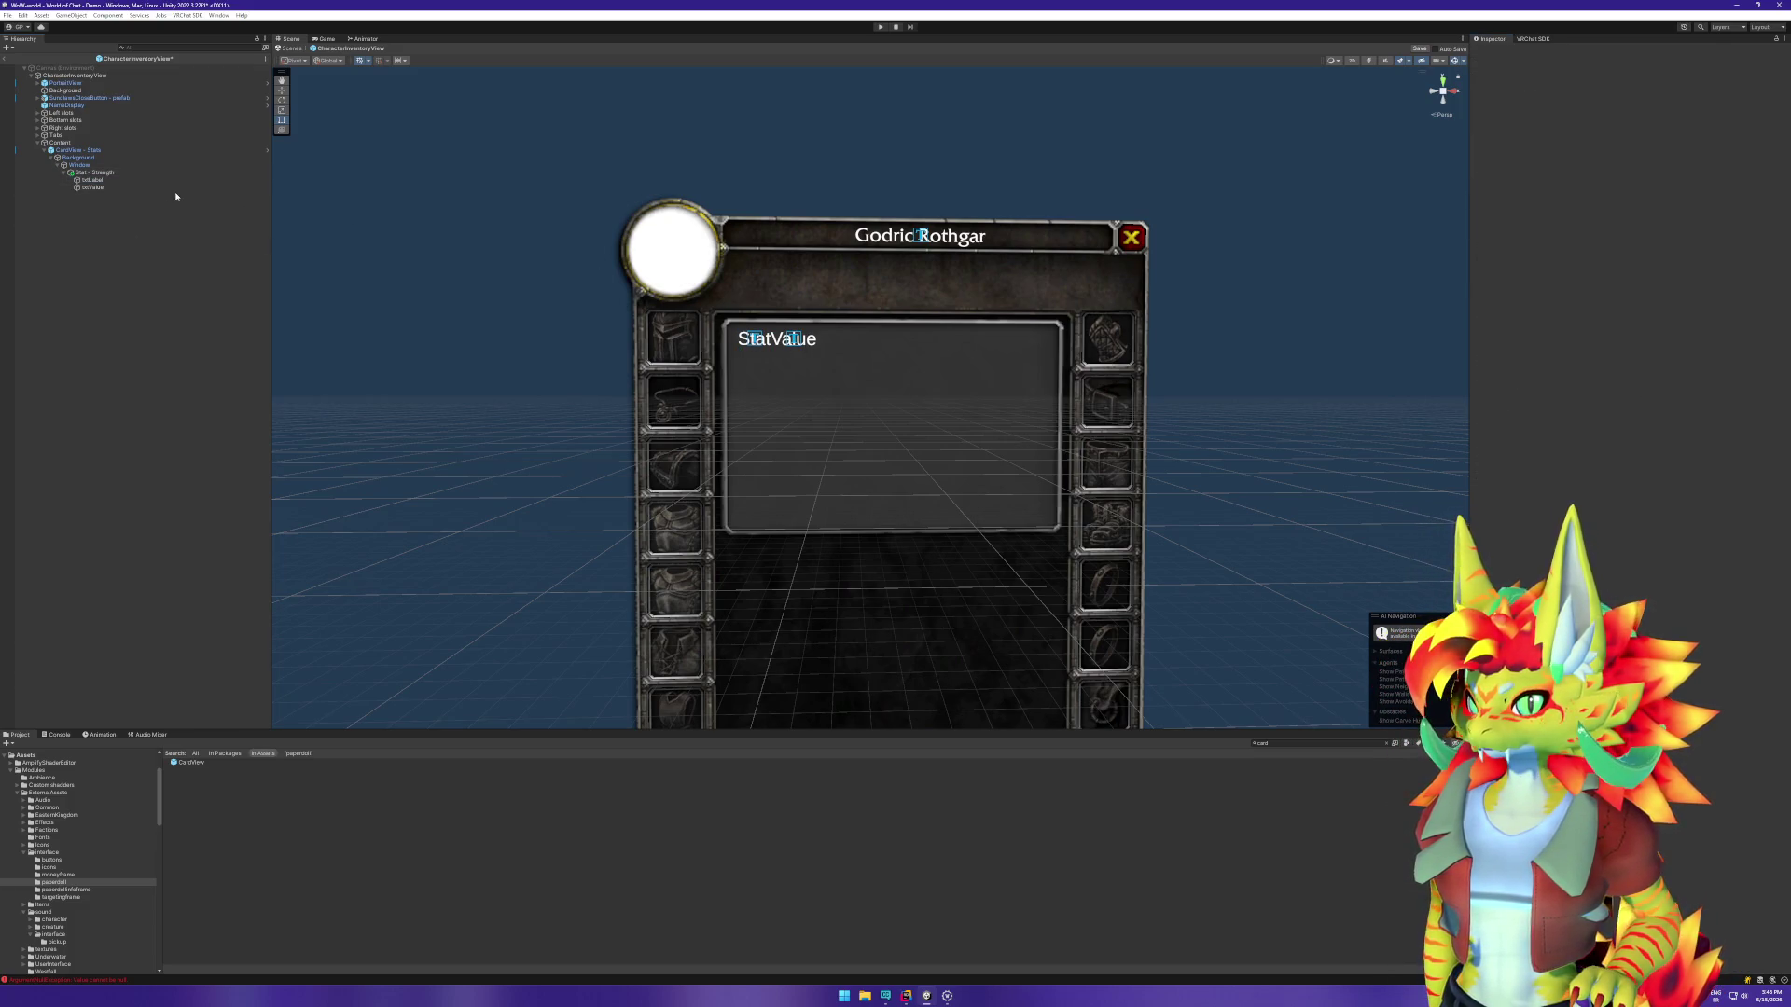
pyautogui.click(111, 182)
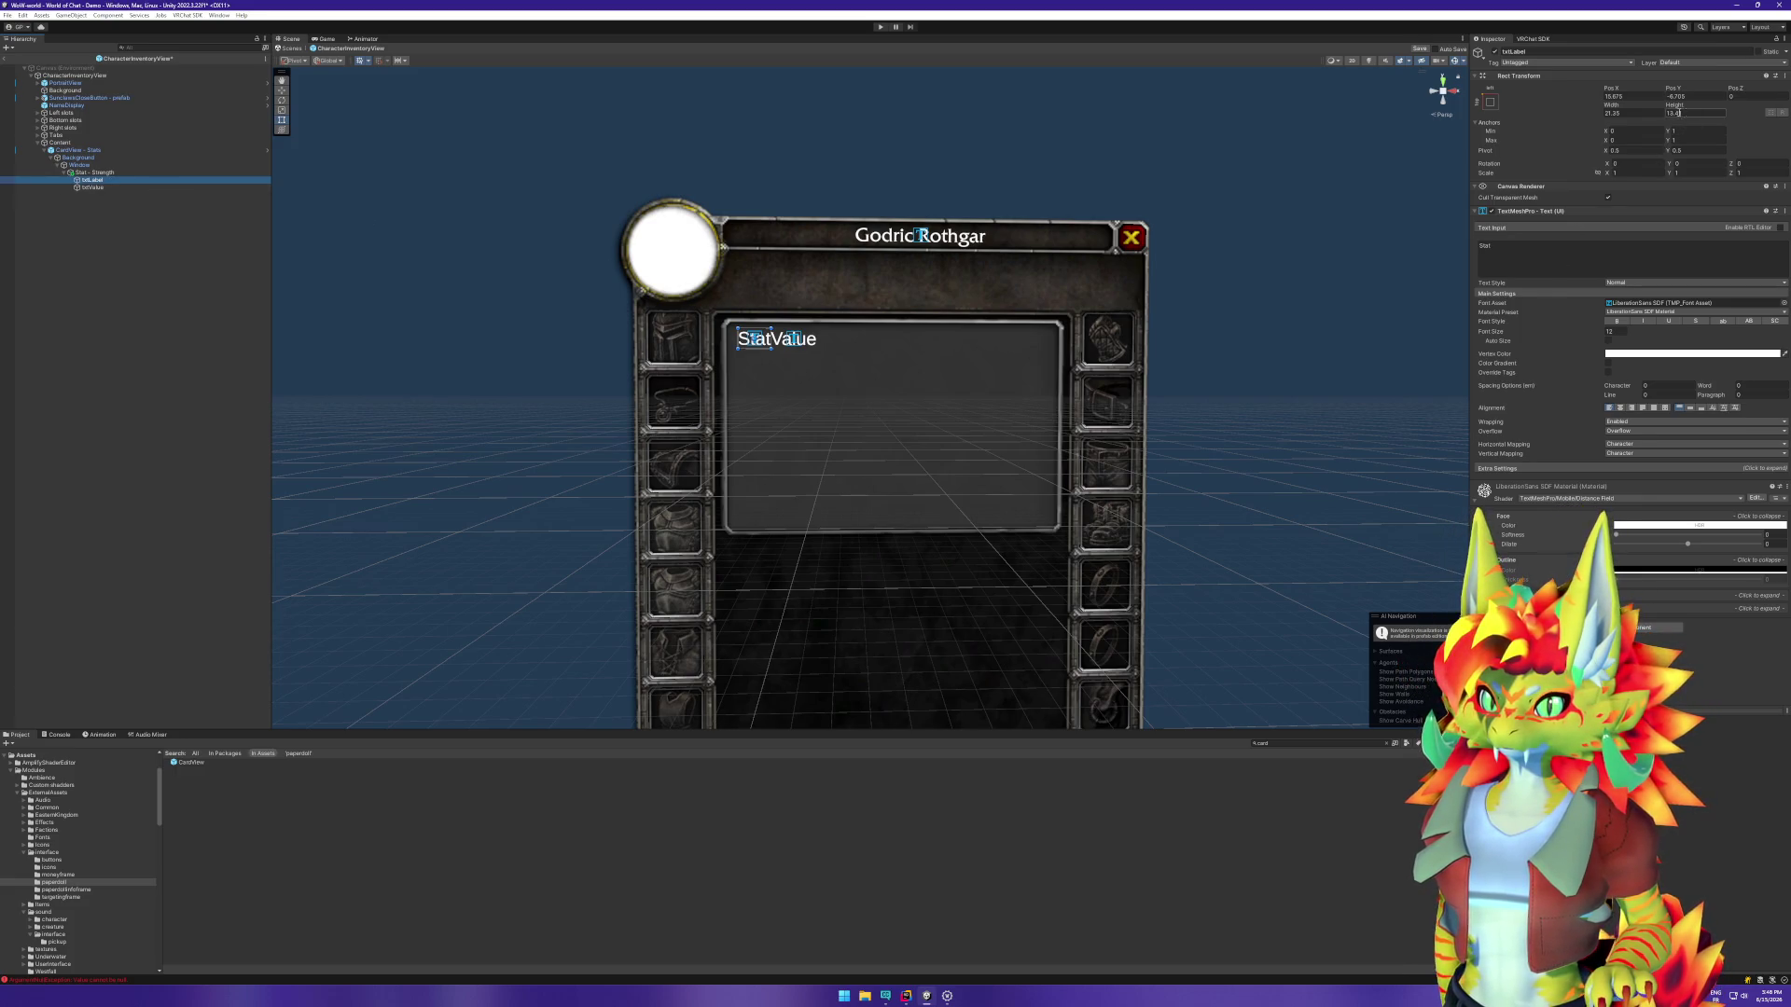
pyautogui.click(1633, 112)
pyautogui.write('40')
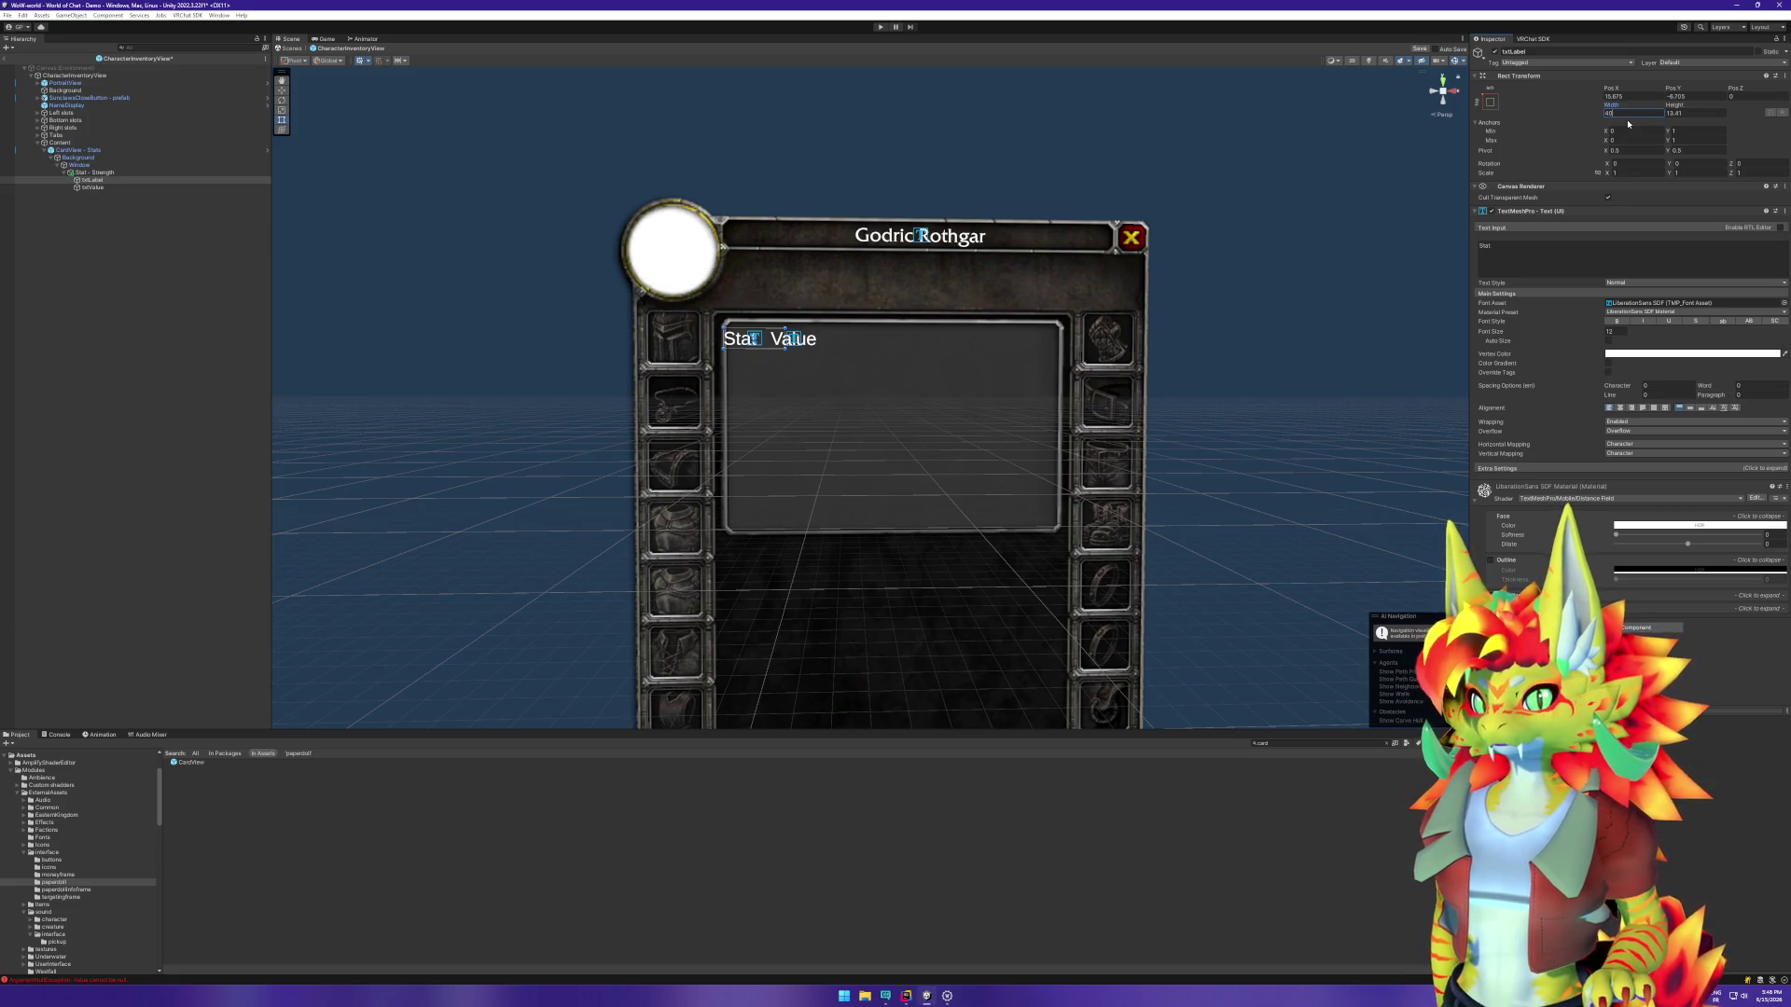
pyautogui.click(1713, 95)
pyautogui.press('Tab')
pyautogui.press('Tab')
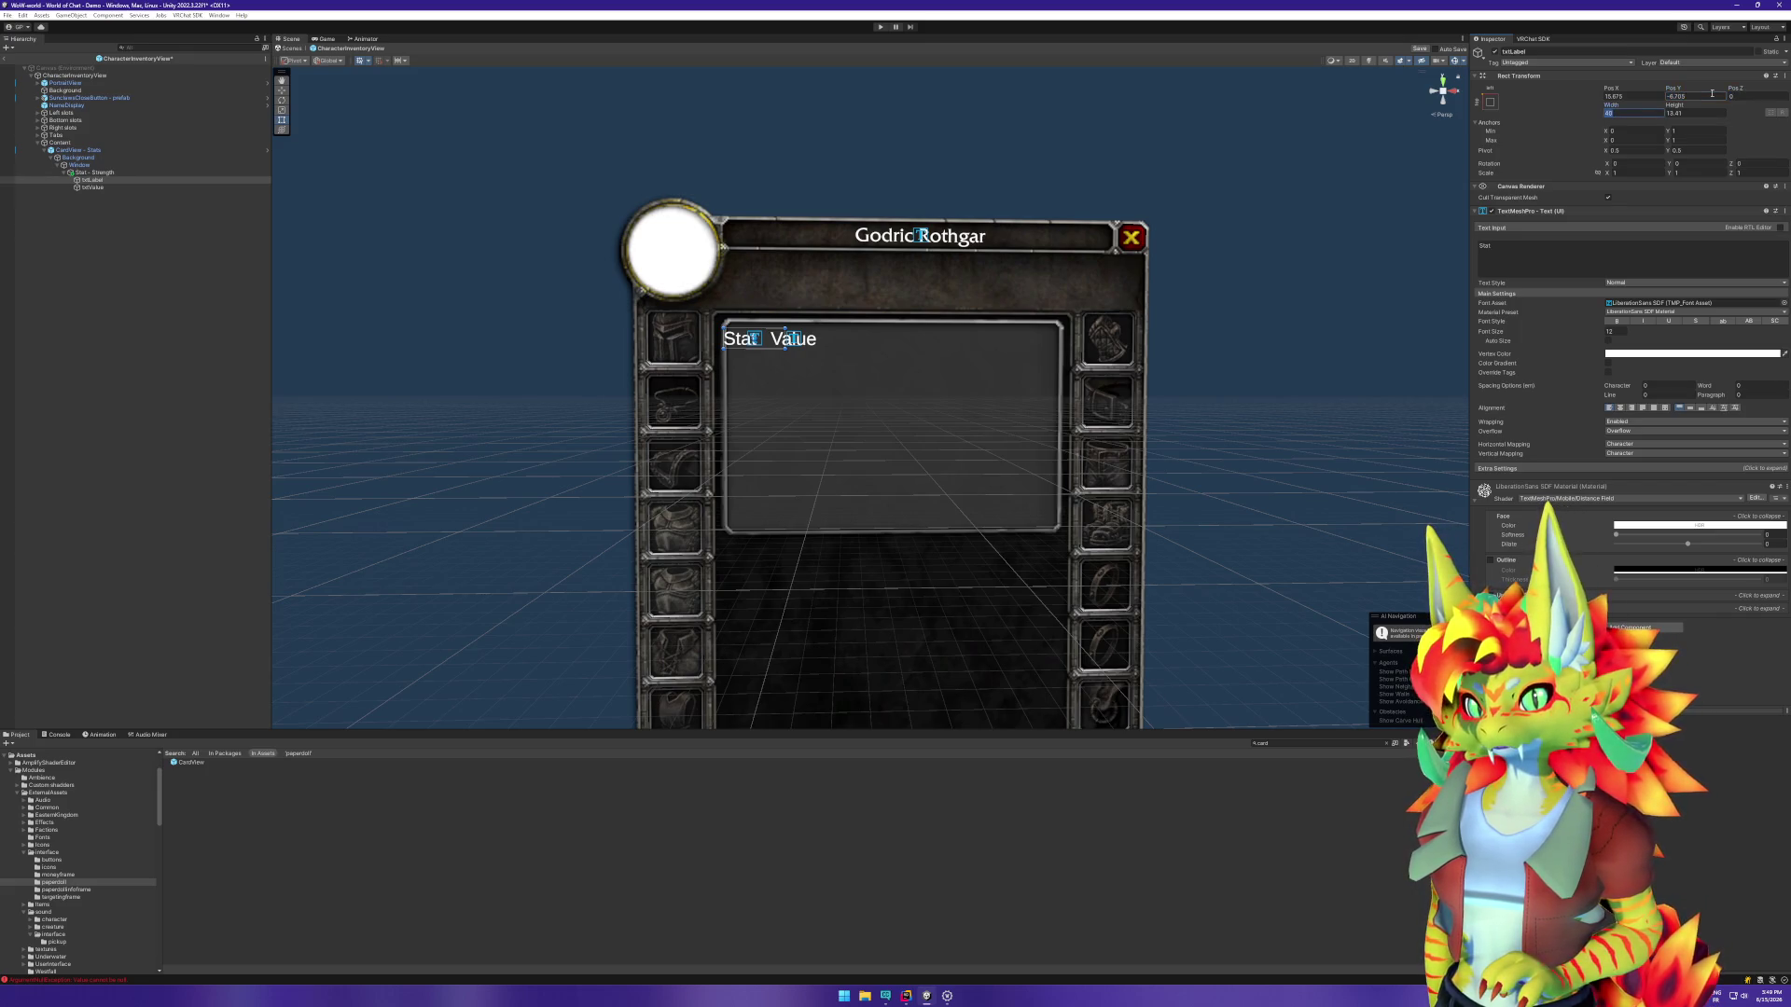
pyautogui.press('Tab')
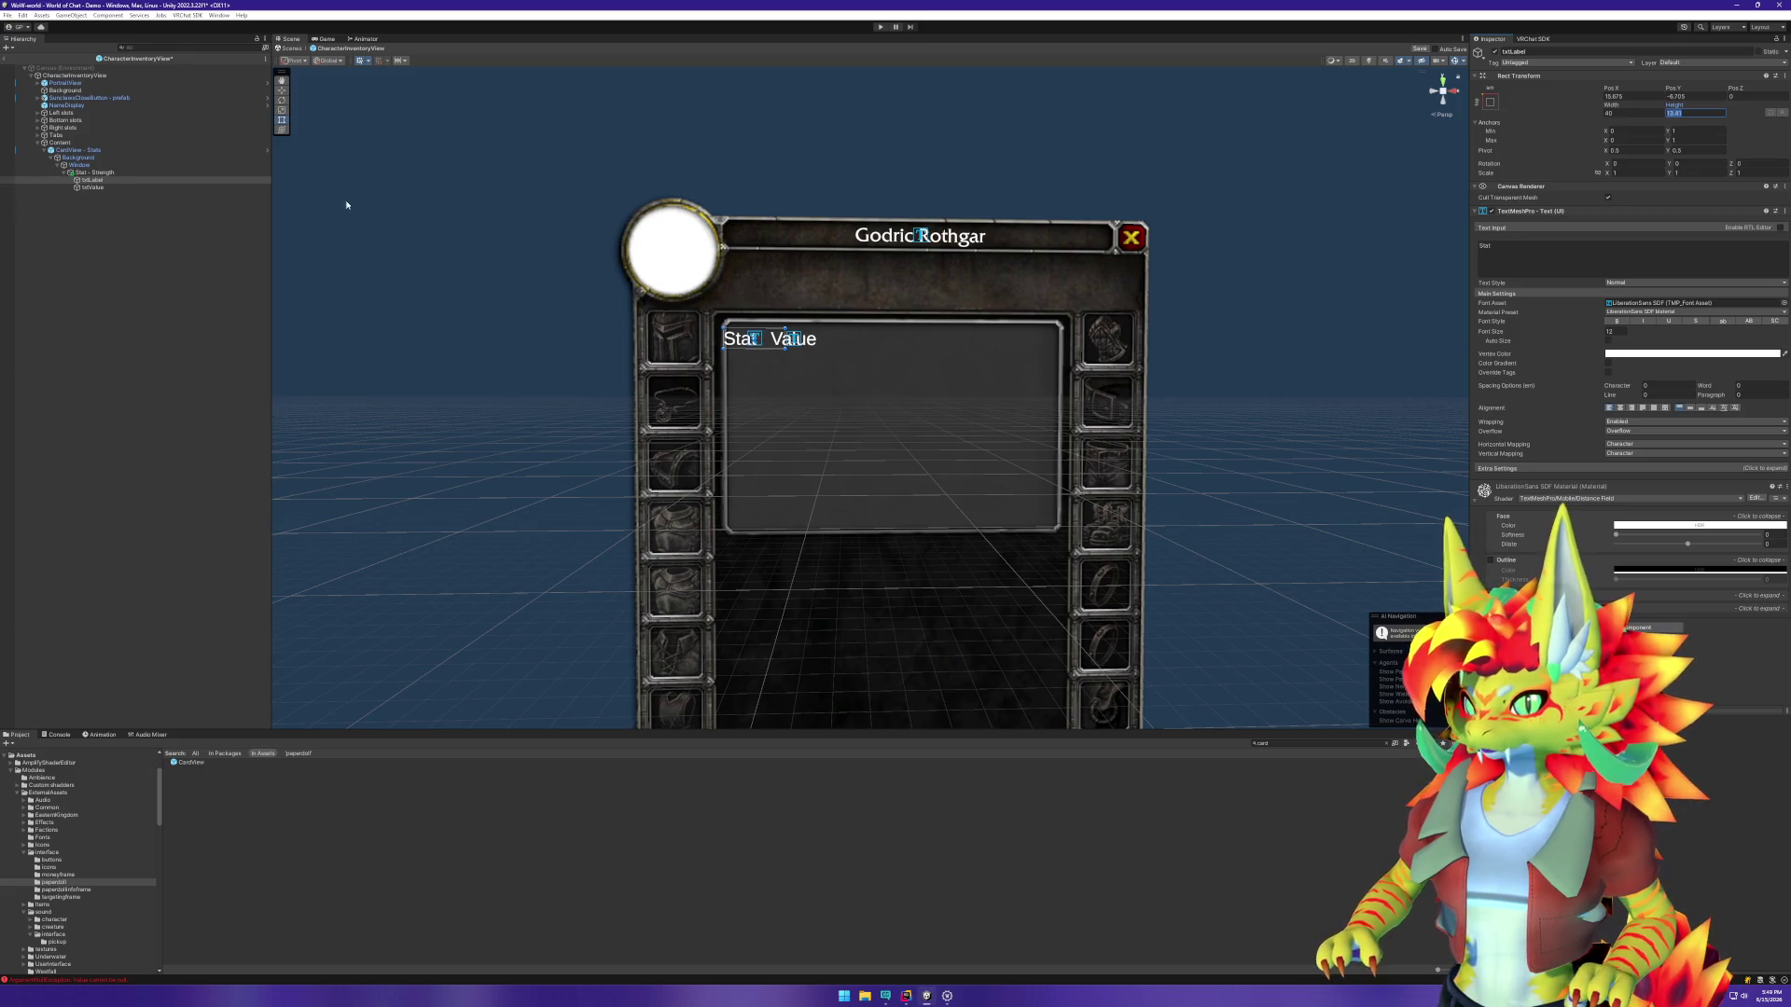
pyautogui.scroll(2, 435, 217)
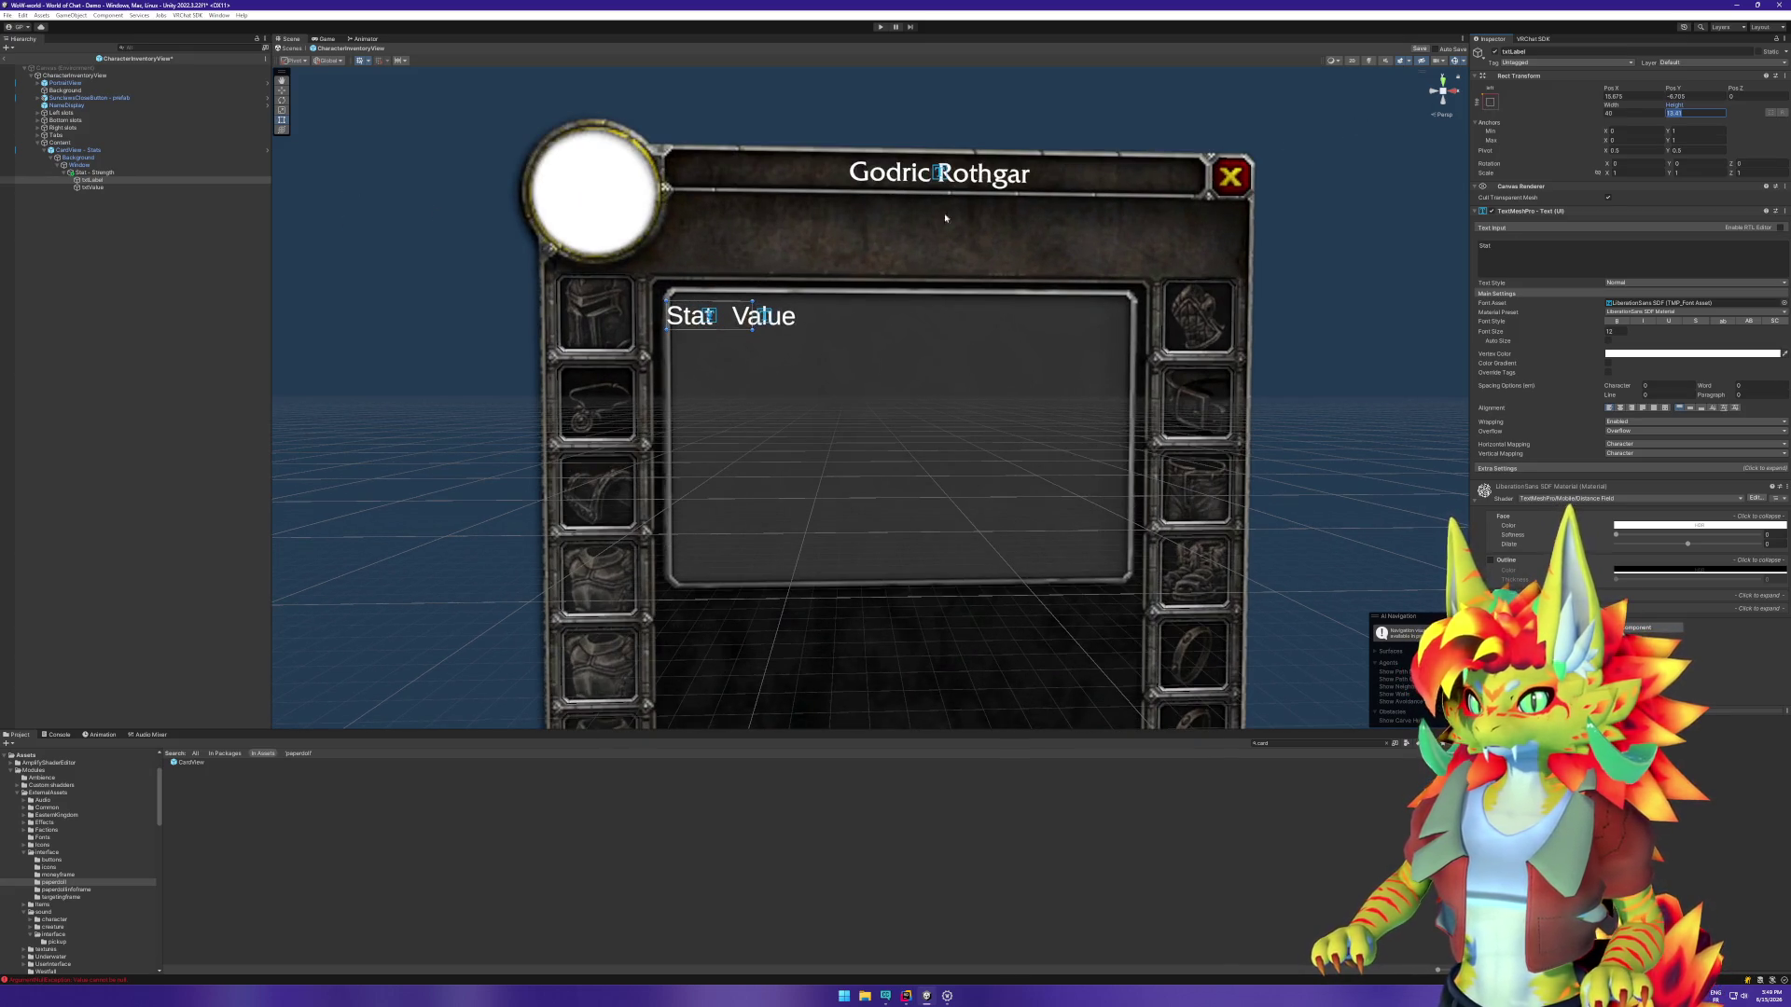
pyautogui.click(113, 180)
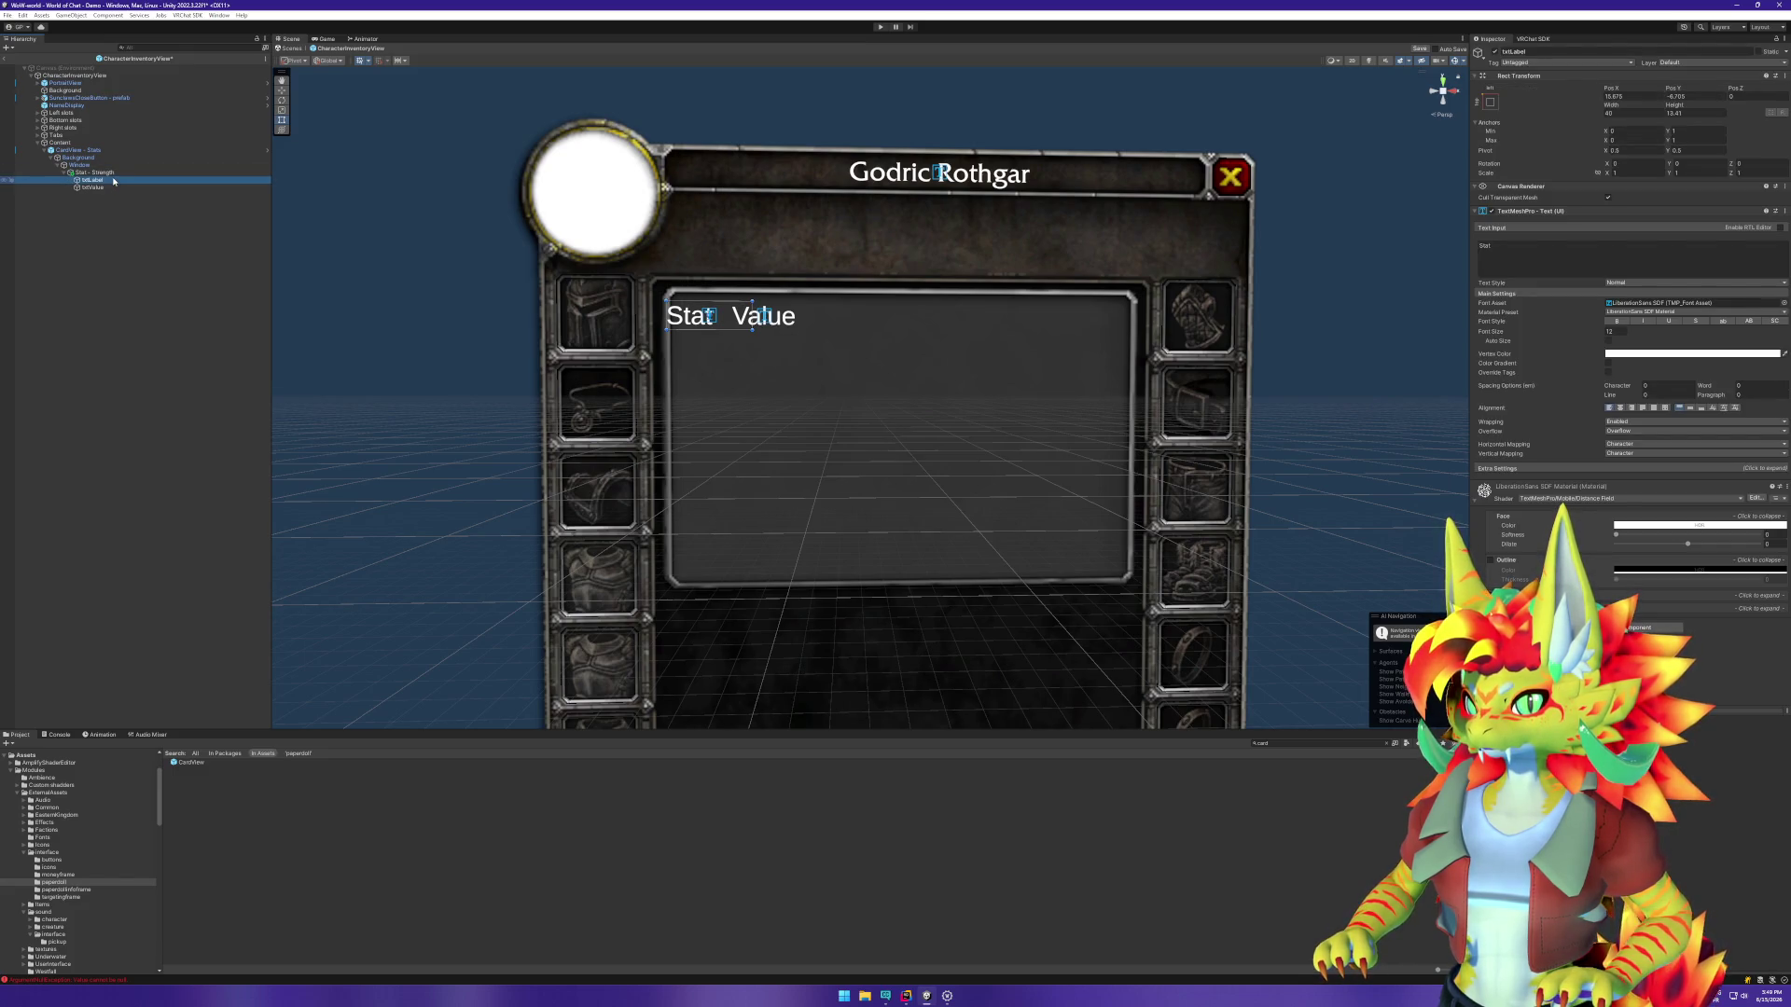
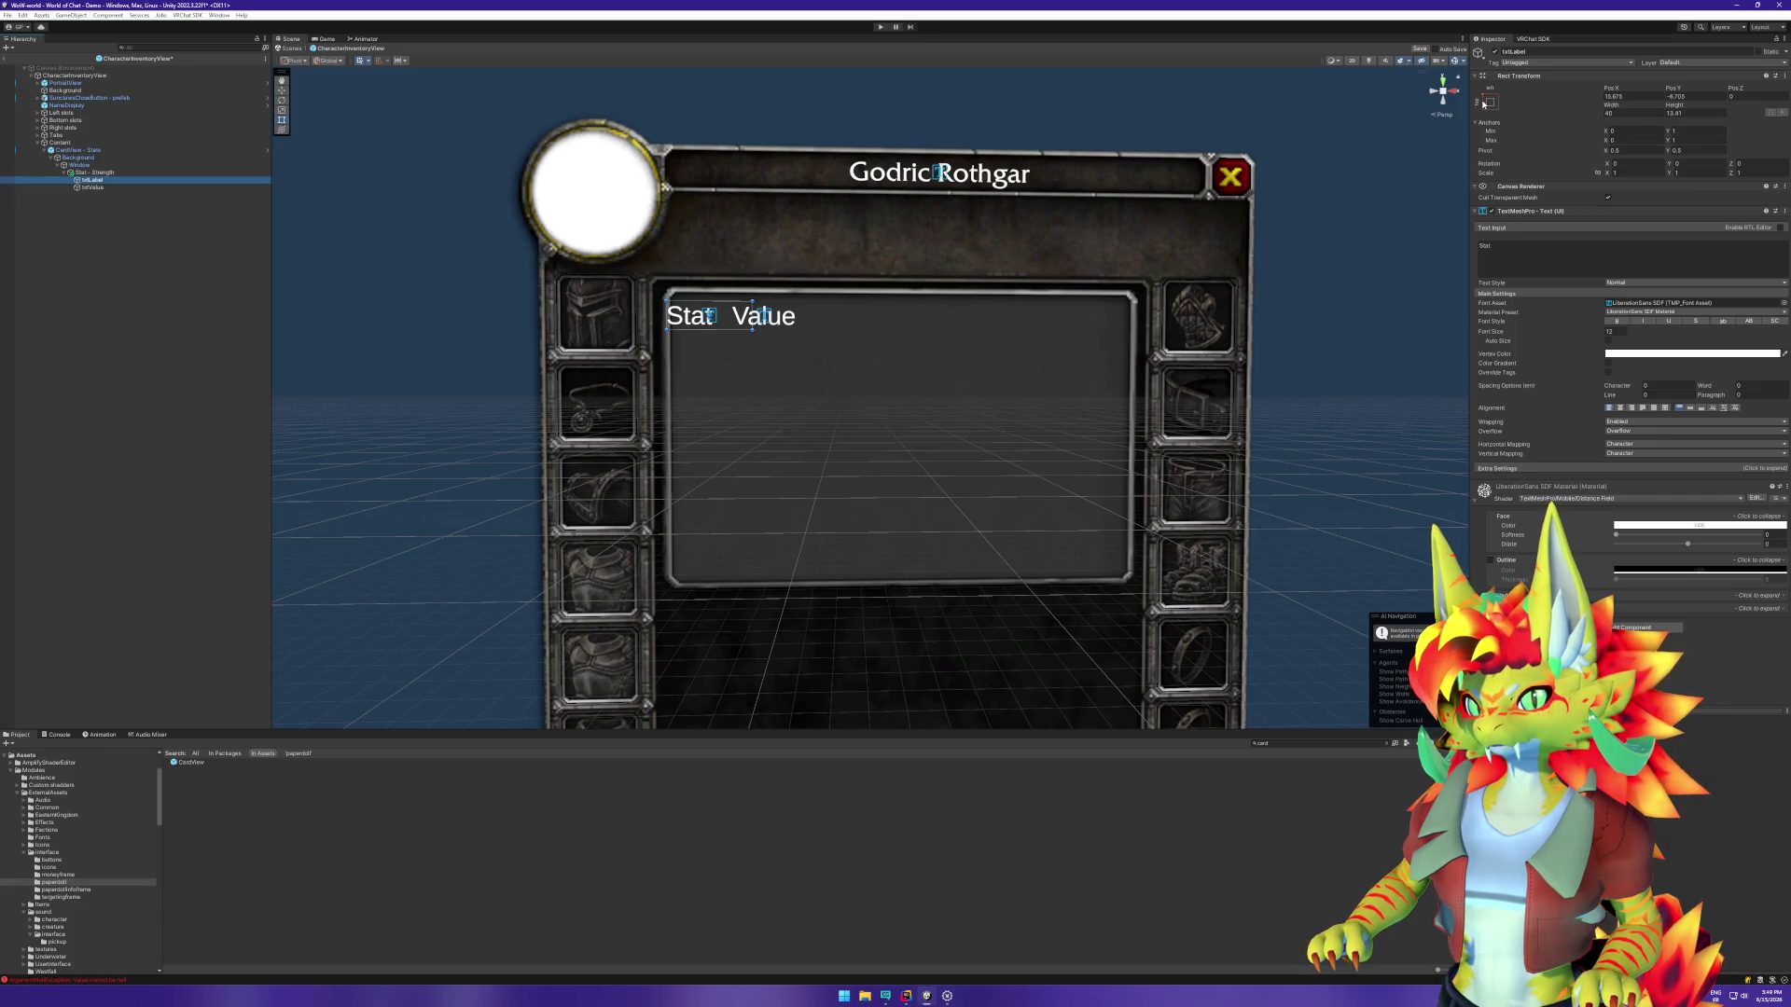
# Step: Position the Stat label at Pos X 20, Pos Y -6
pyautogui.click(1650, 95)
pyautogui.write('20')
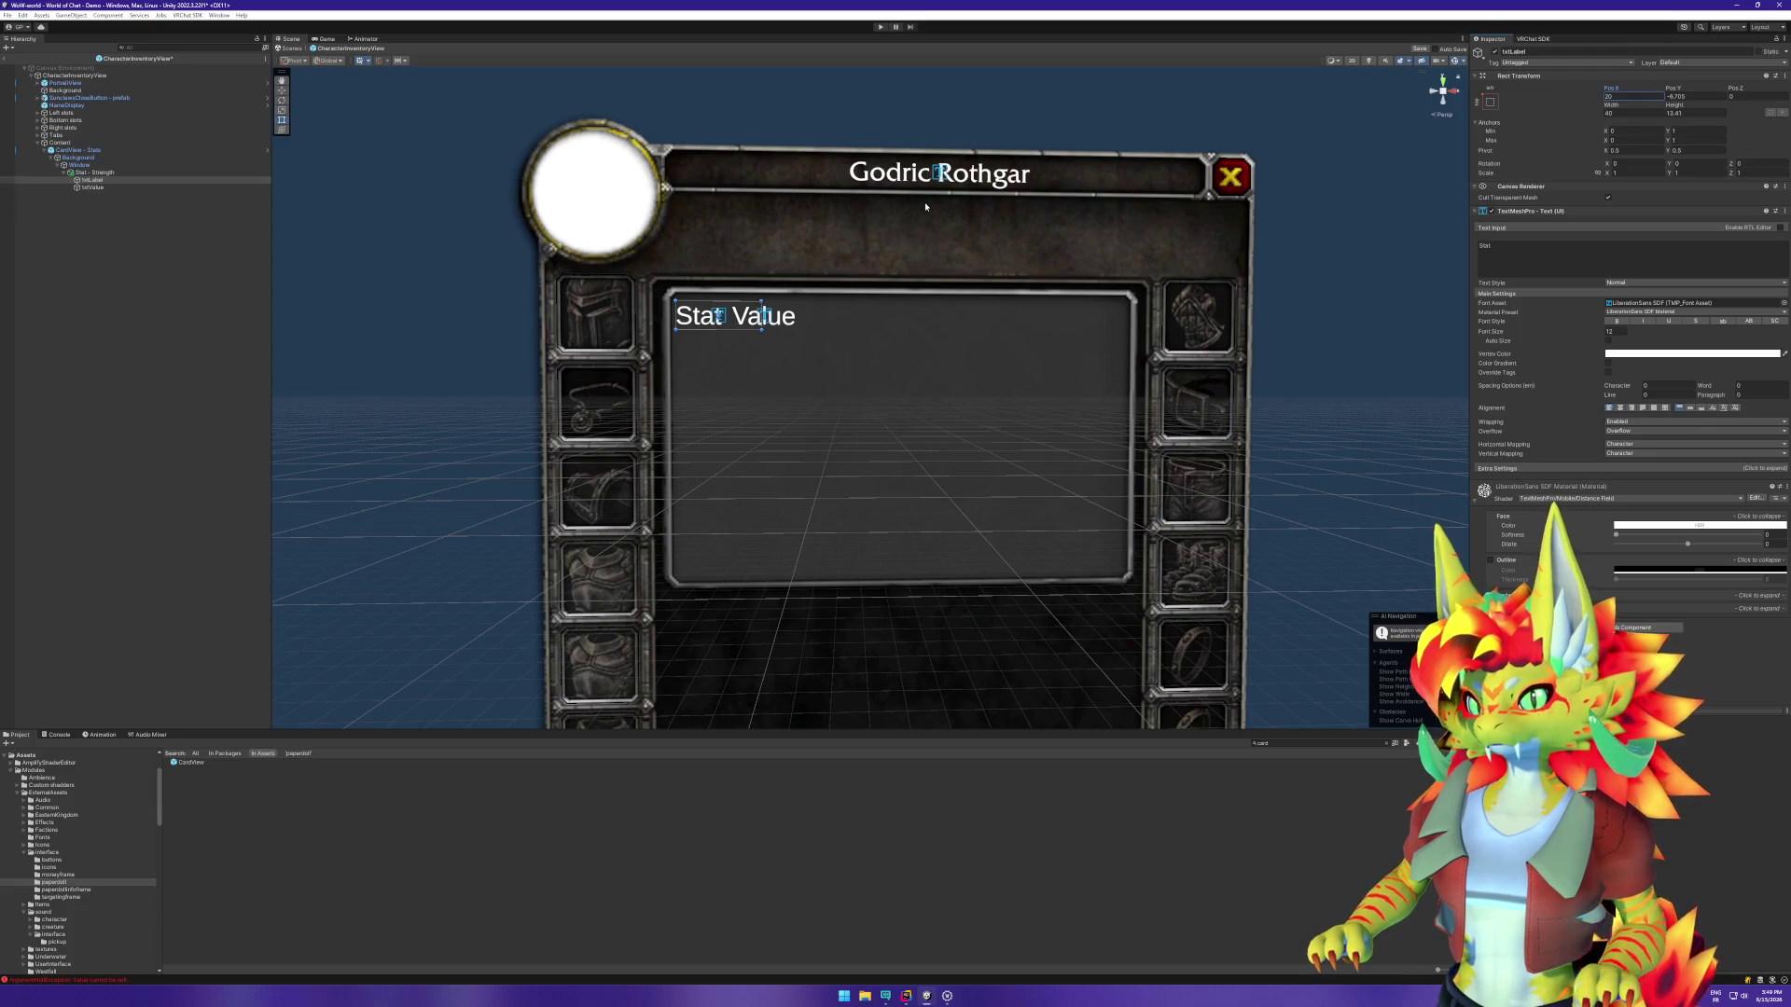
pyautogui.click(1694, 96)
pyautogui.write('-6')
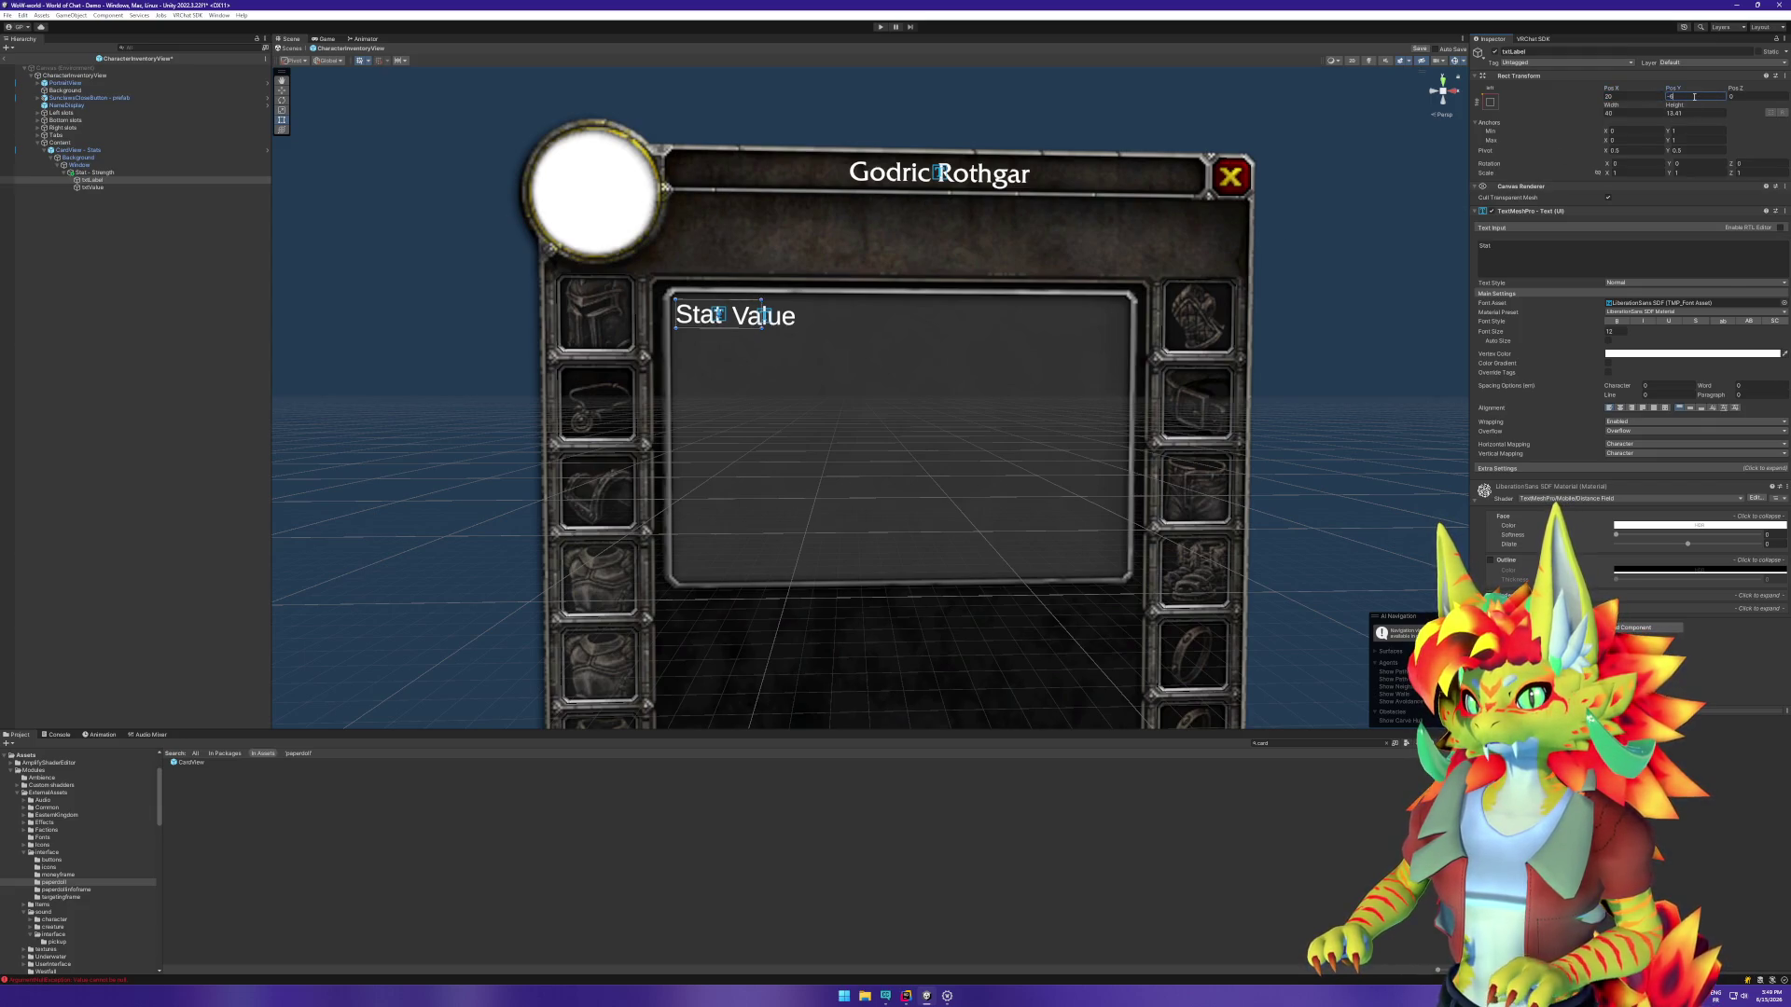
# Step: Set the Value text to Pos Y -6, drag it further right, then deselect
pyautogui.click(135, 187)
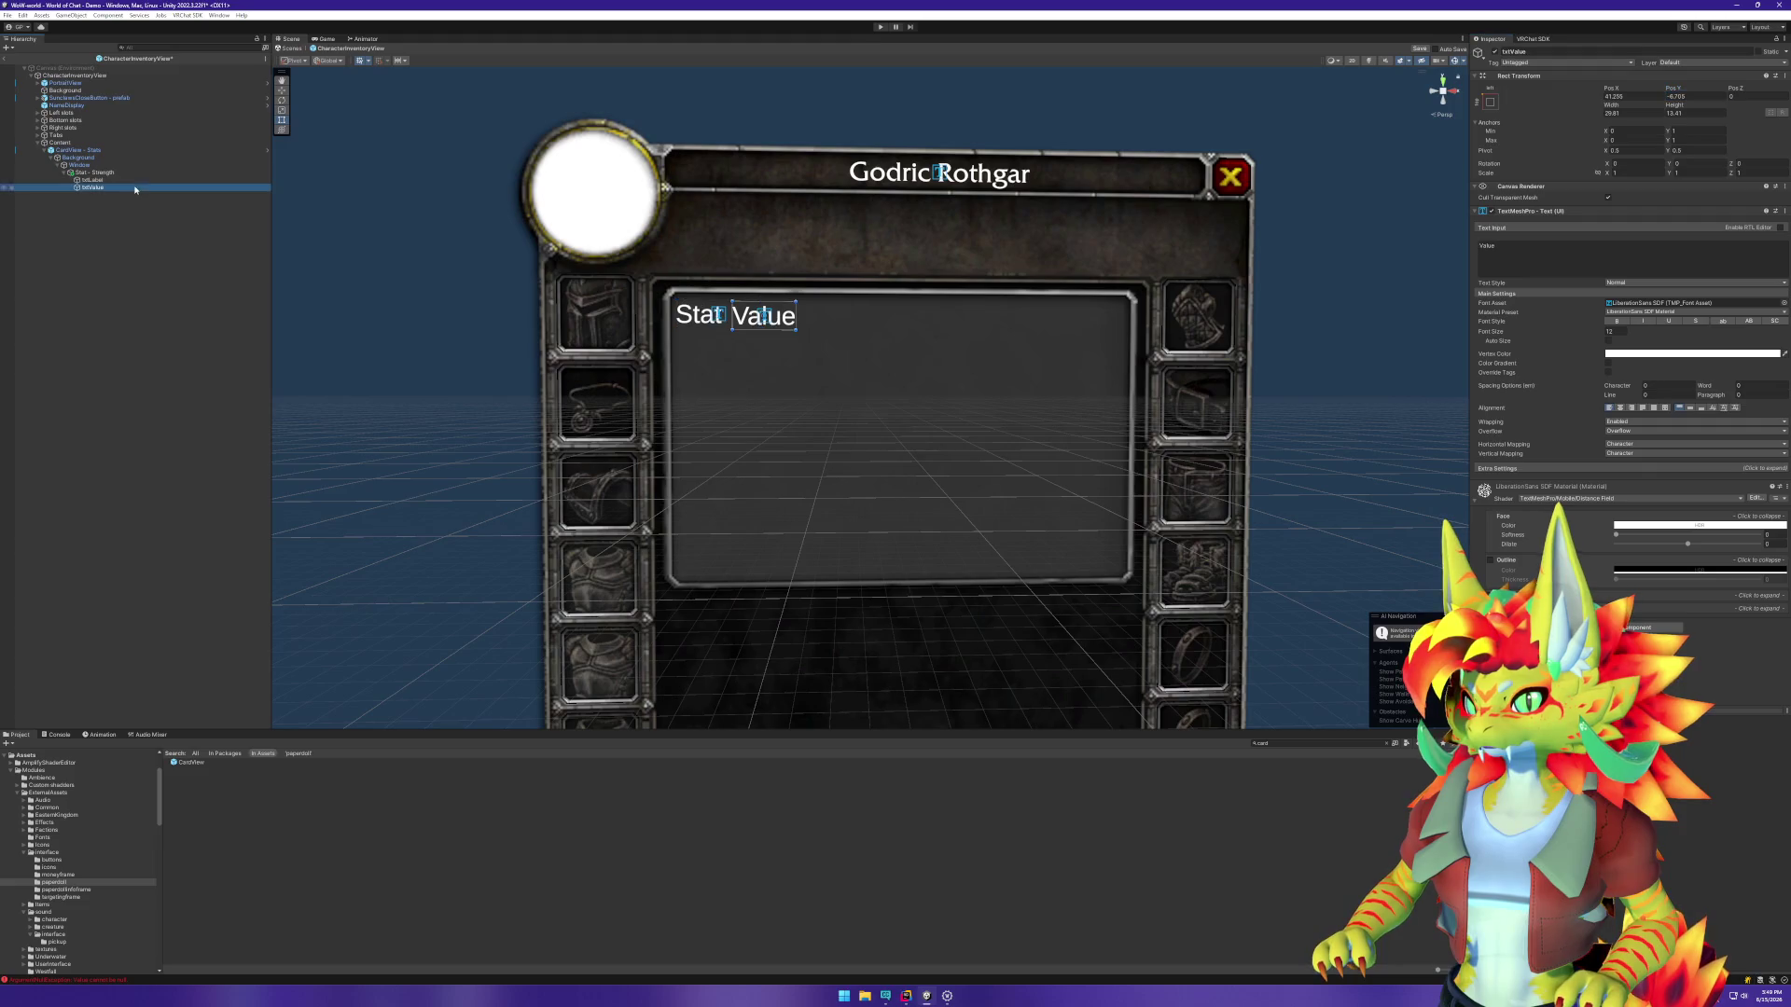
pyautogui.click(1693, 97)
pyautogui.write('-6')
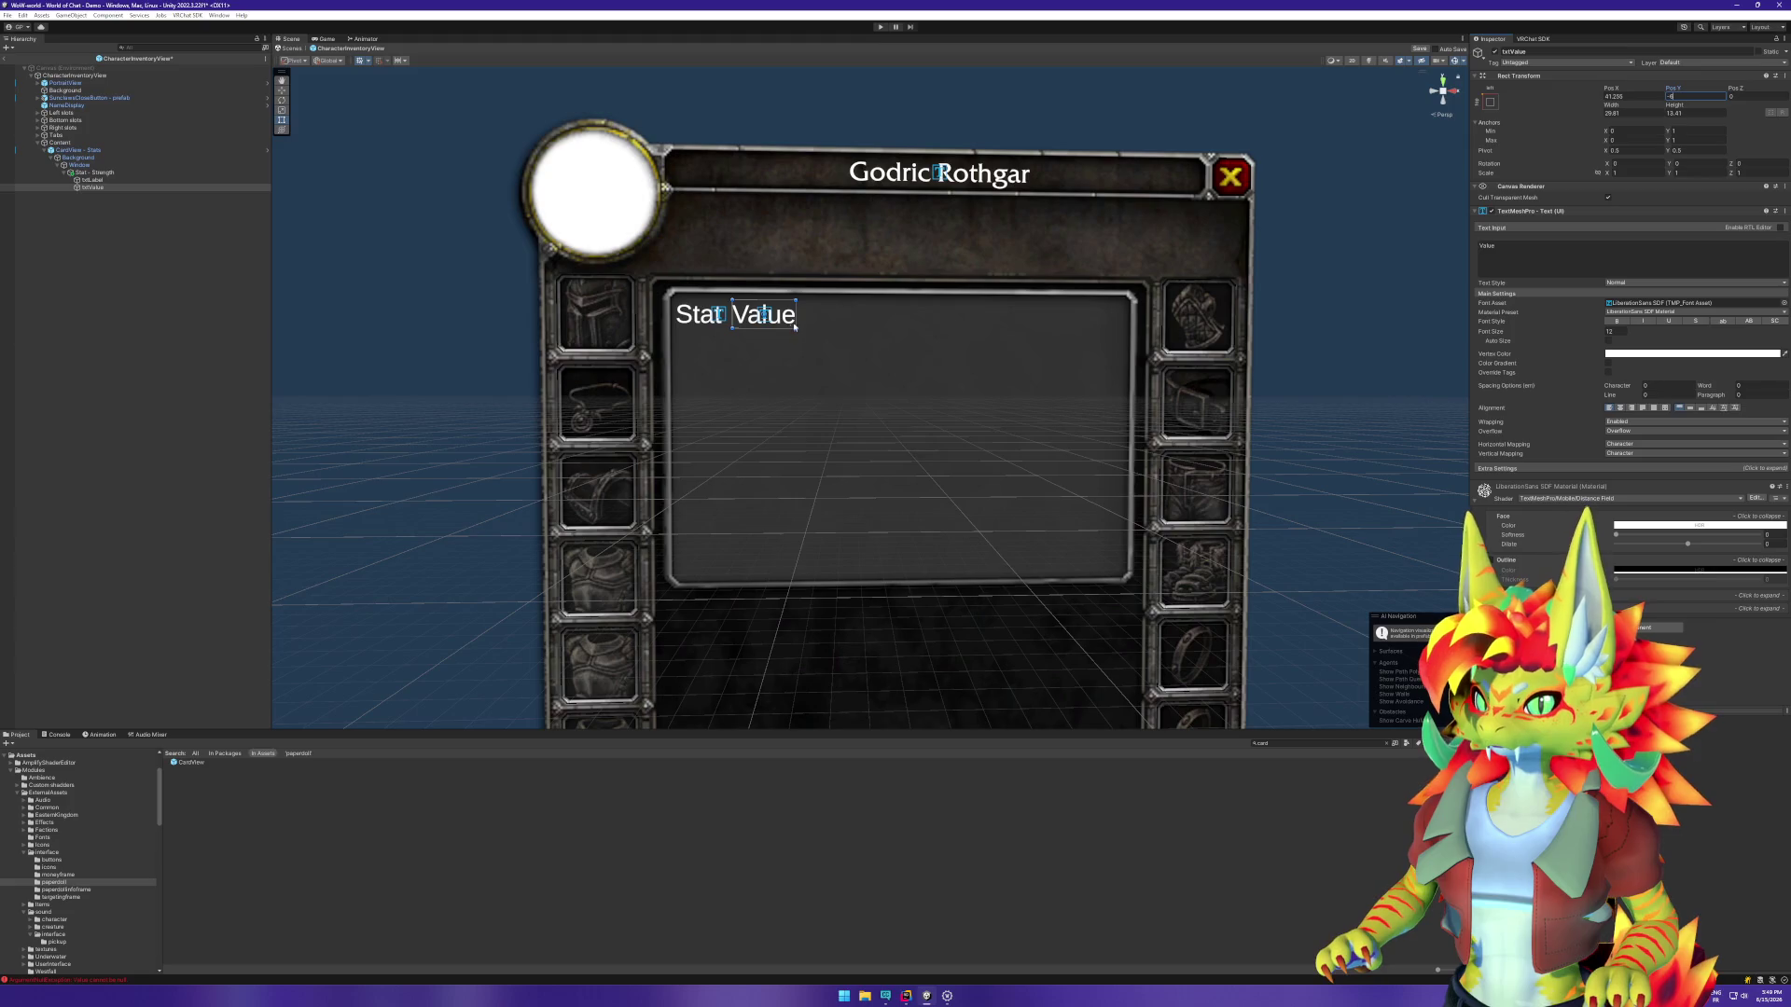
pyautogui.click(112, 187)
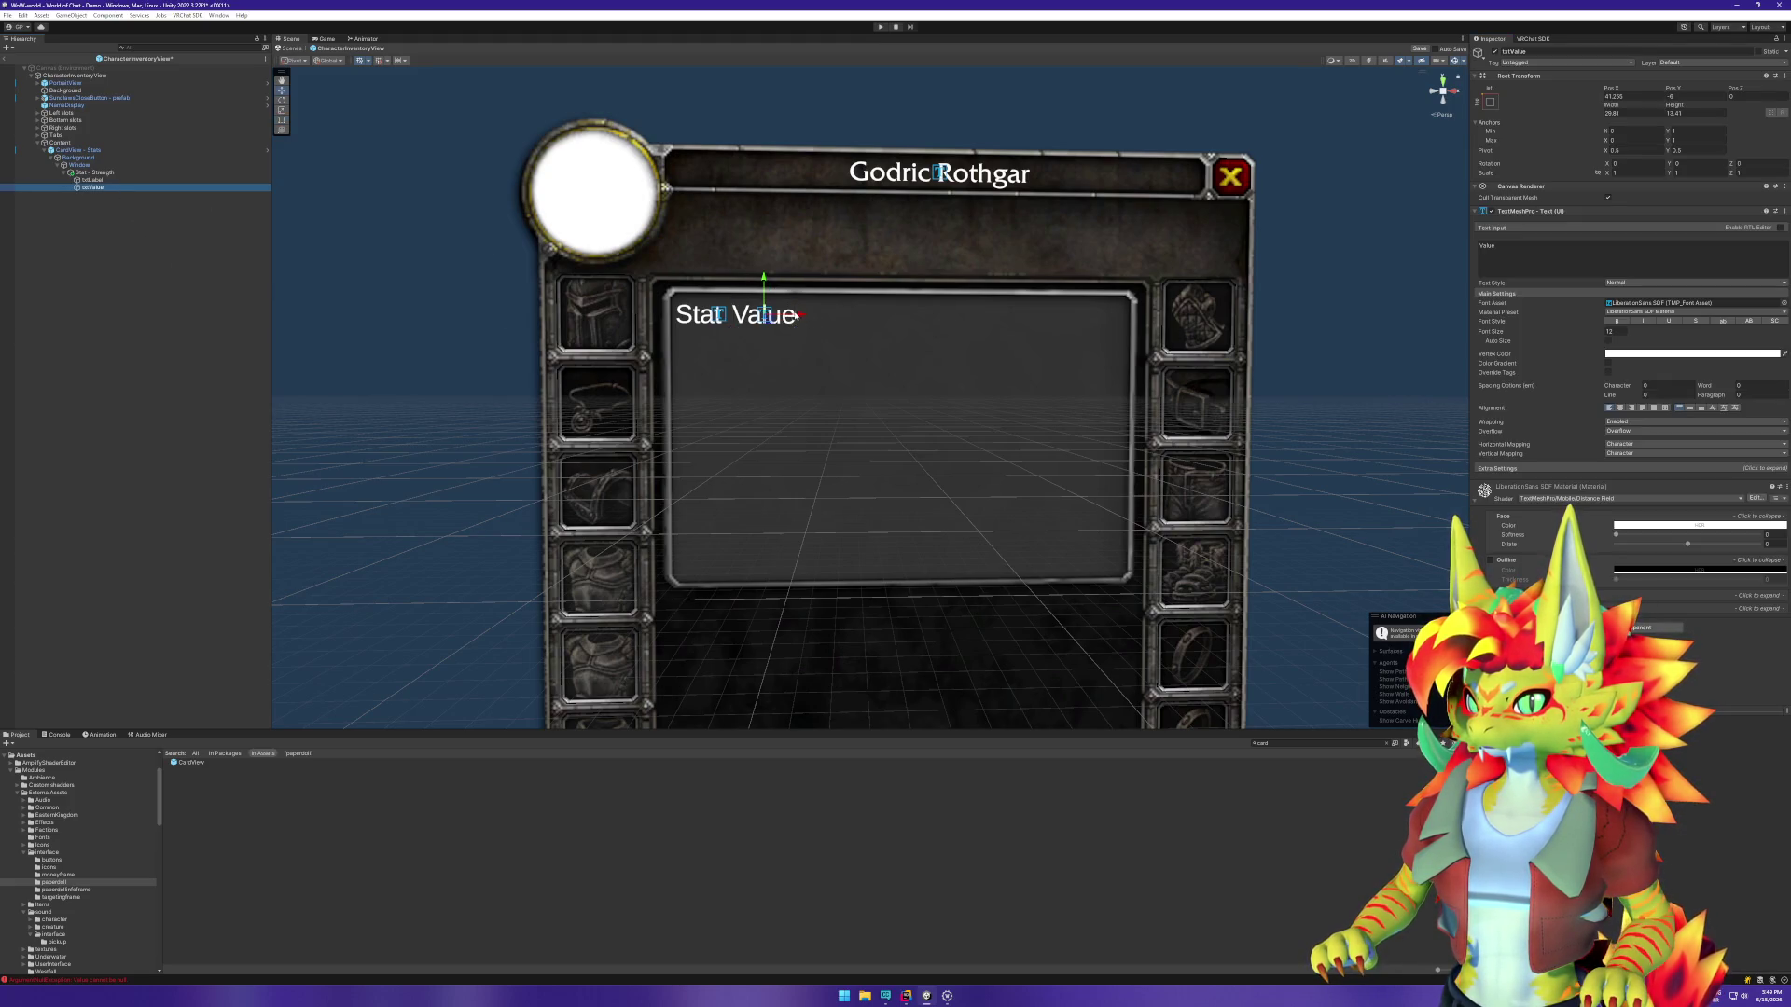
pyautogui.moveTo(795, 316); pyautogui.dragTo(837, 315)
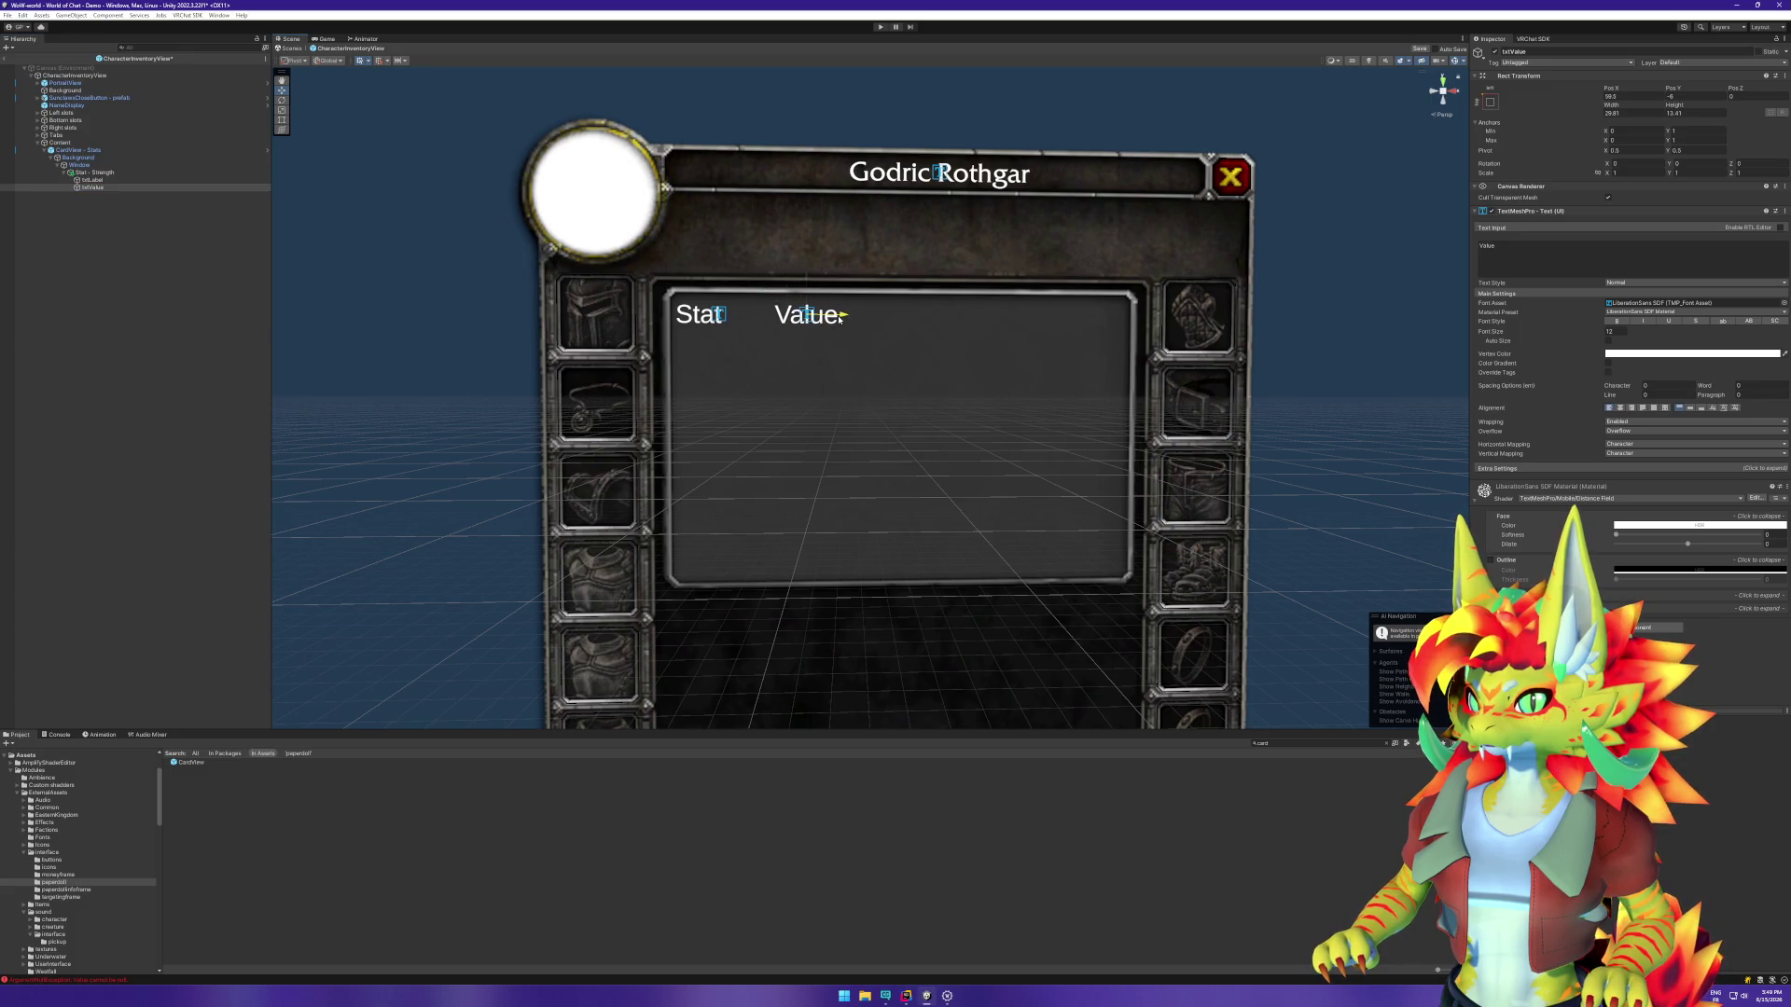
pyautogui.click(113, 180)
pyautogui.click(110, 188)
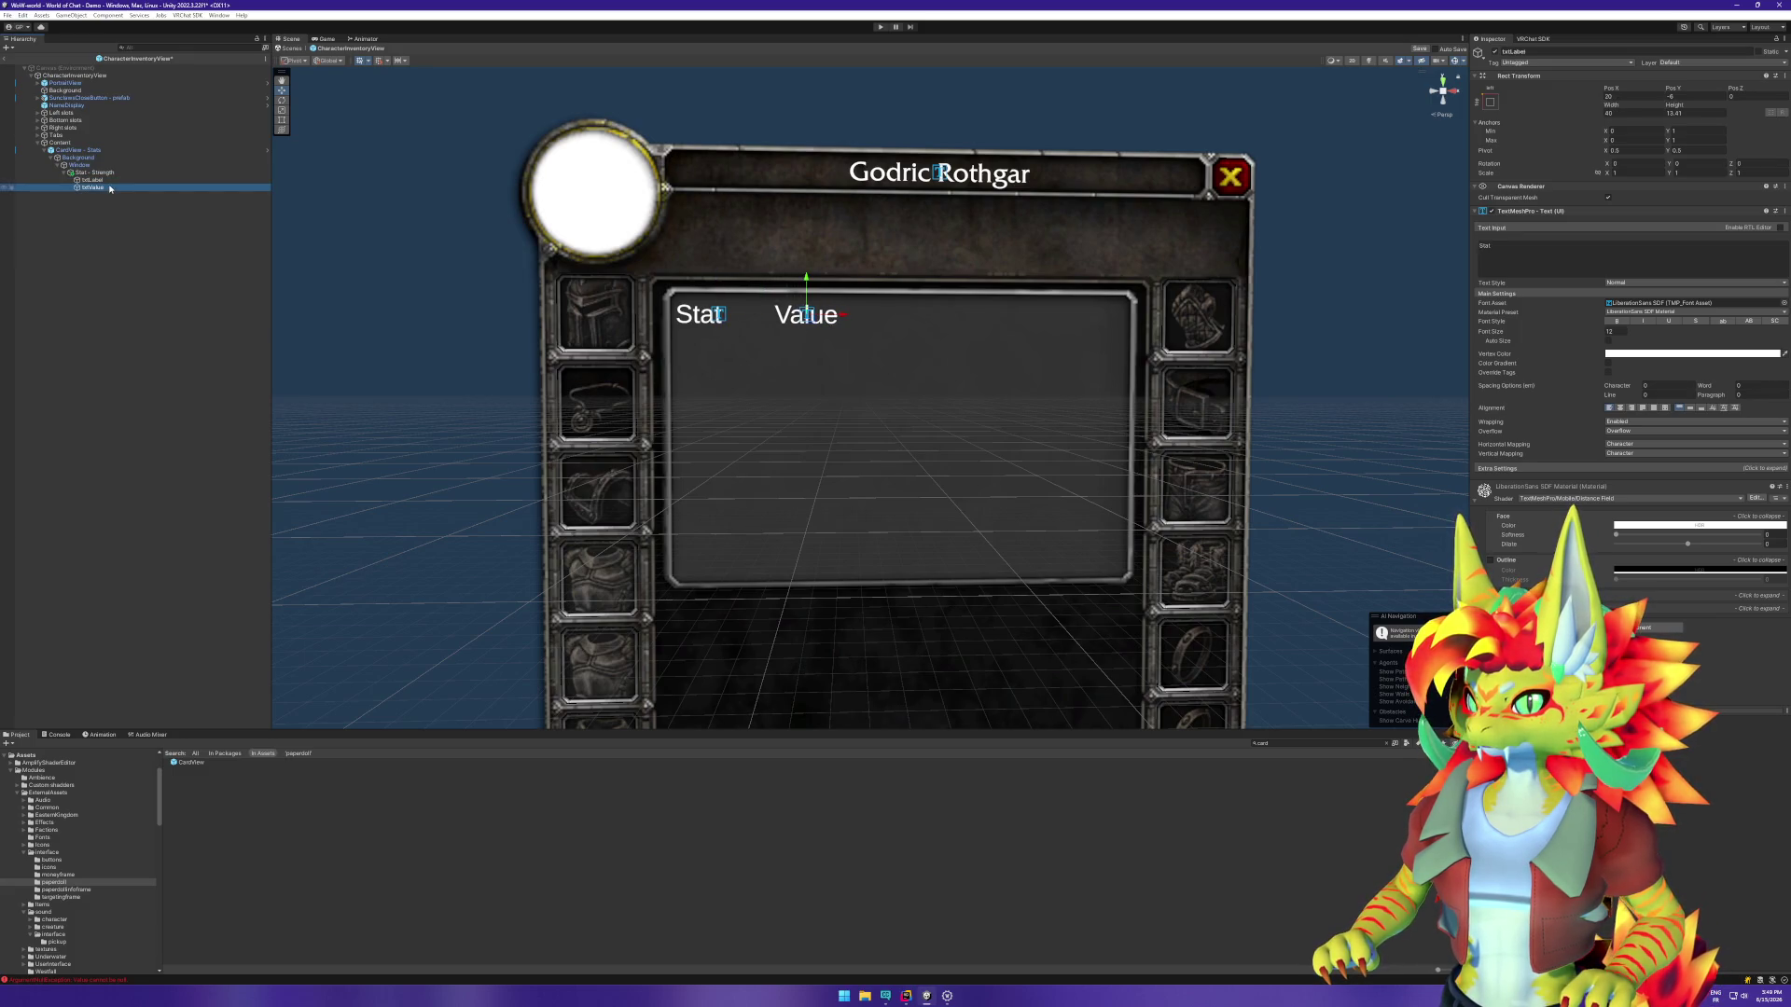
pyautogui.click(128, 268)
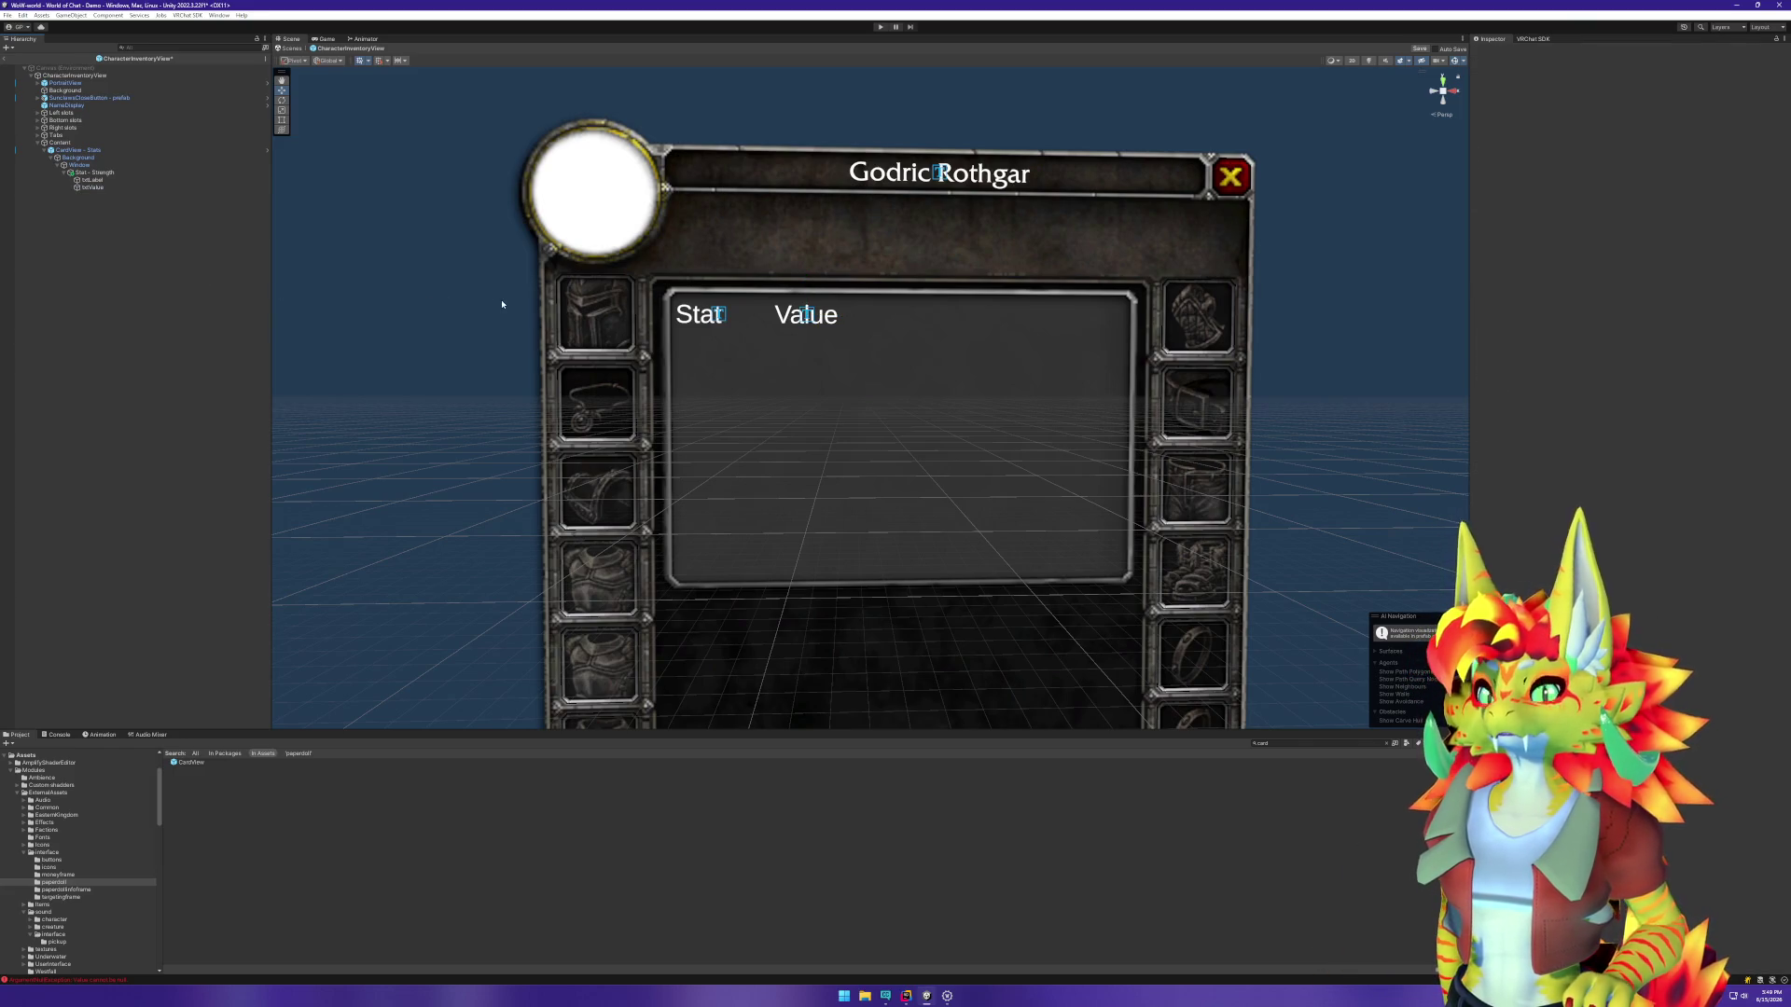
# Step: Change the label text from 'Stat' to 'Strength' and widen its Rect Transform
pyautogui.click(93, 180)
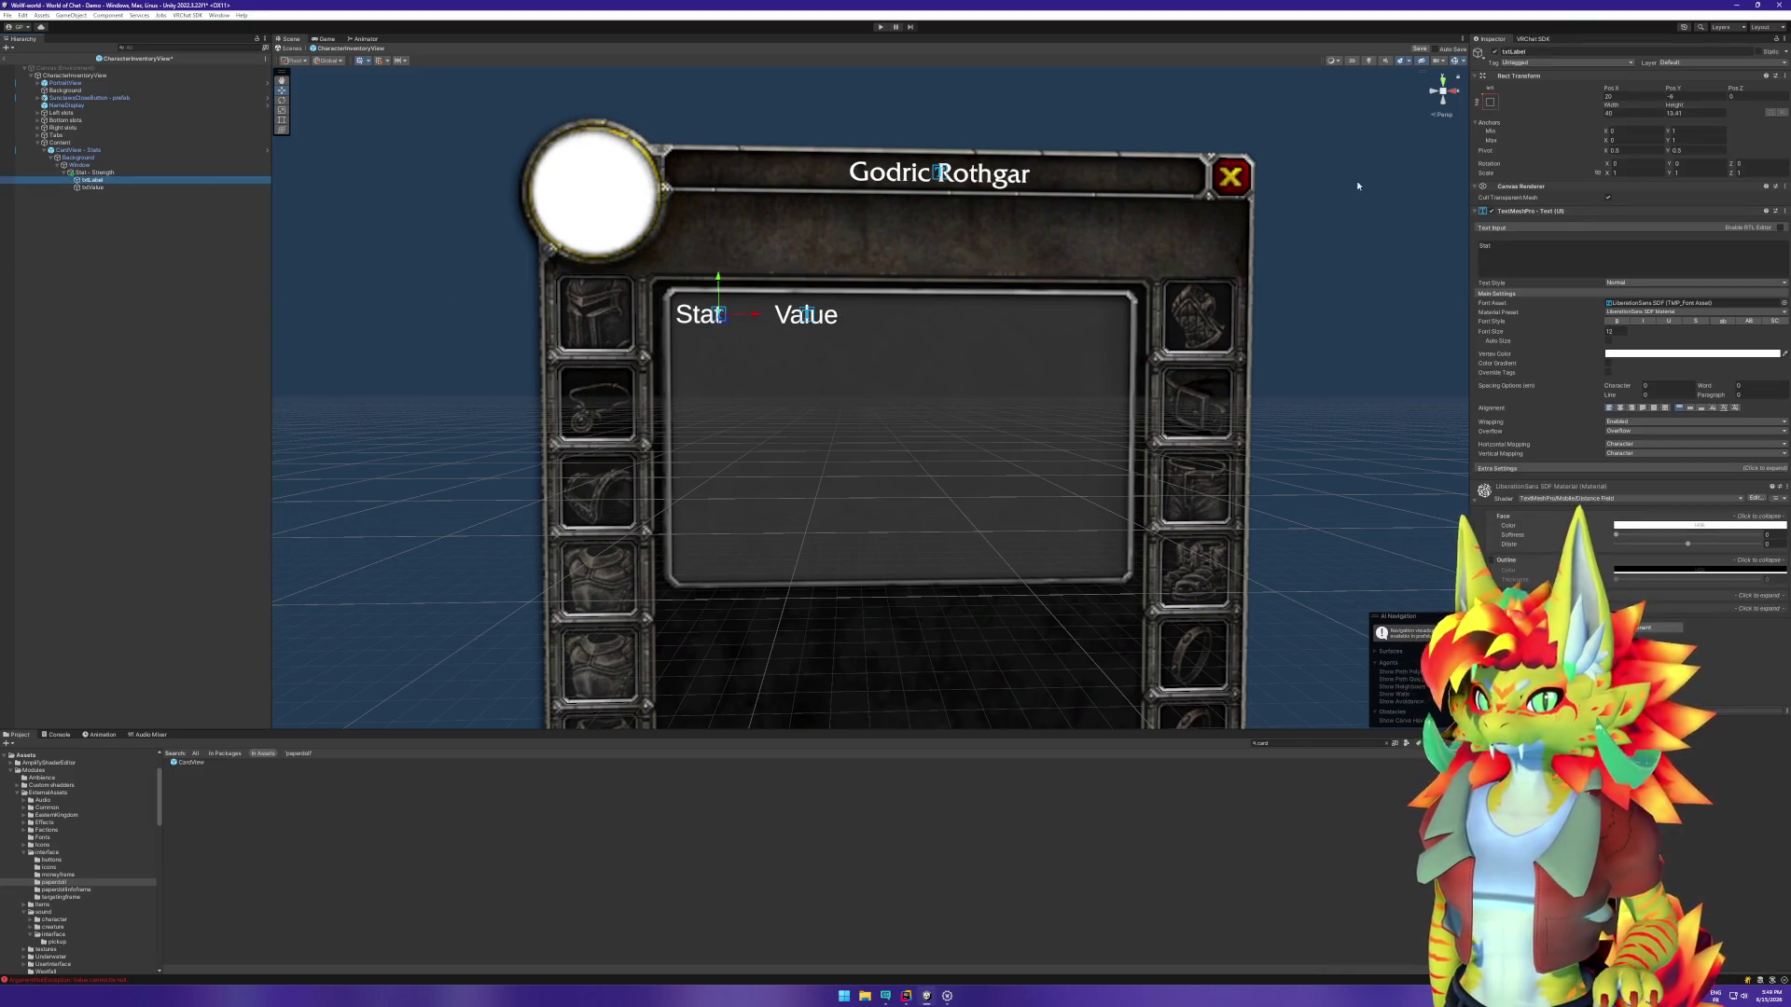
pyautogui.click(1493, 245)
pyautogui.write('Strength')
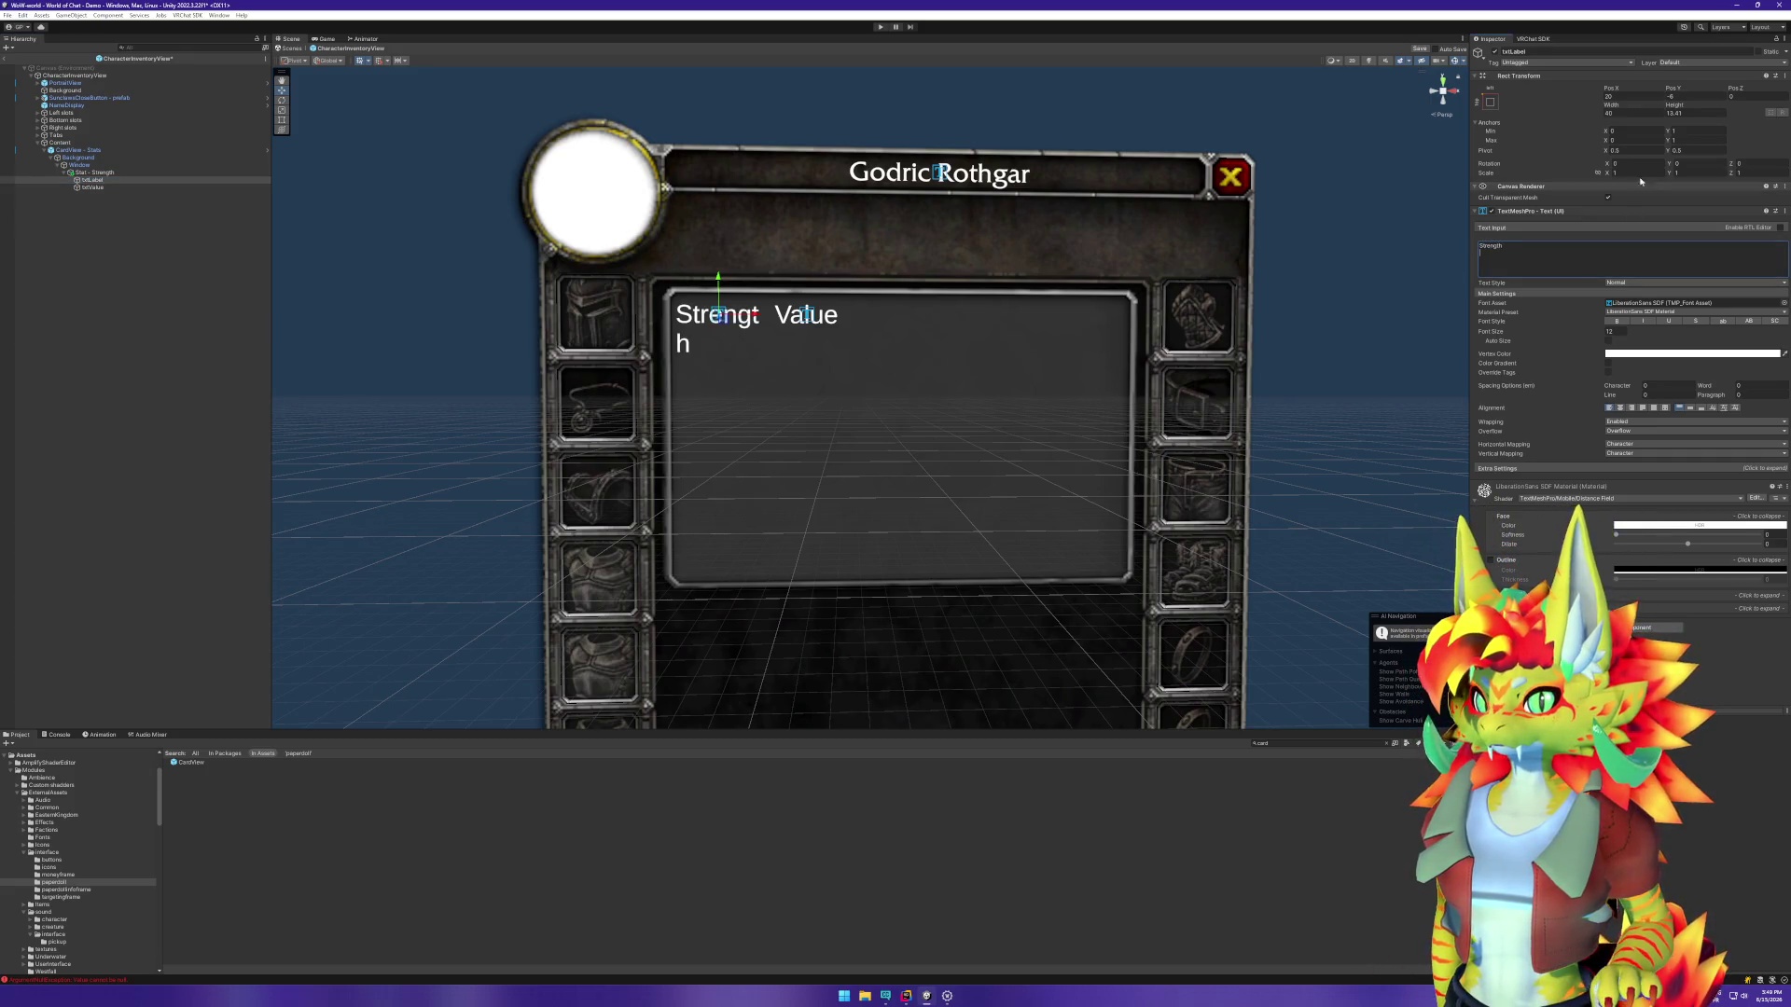
pyautogui.click(1625, 112)
pyautogui.write('50')
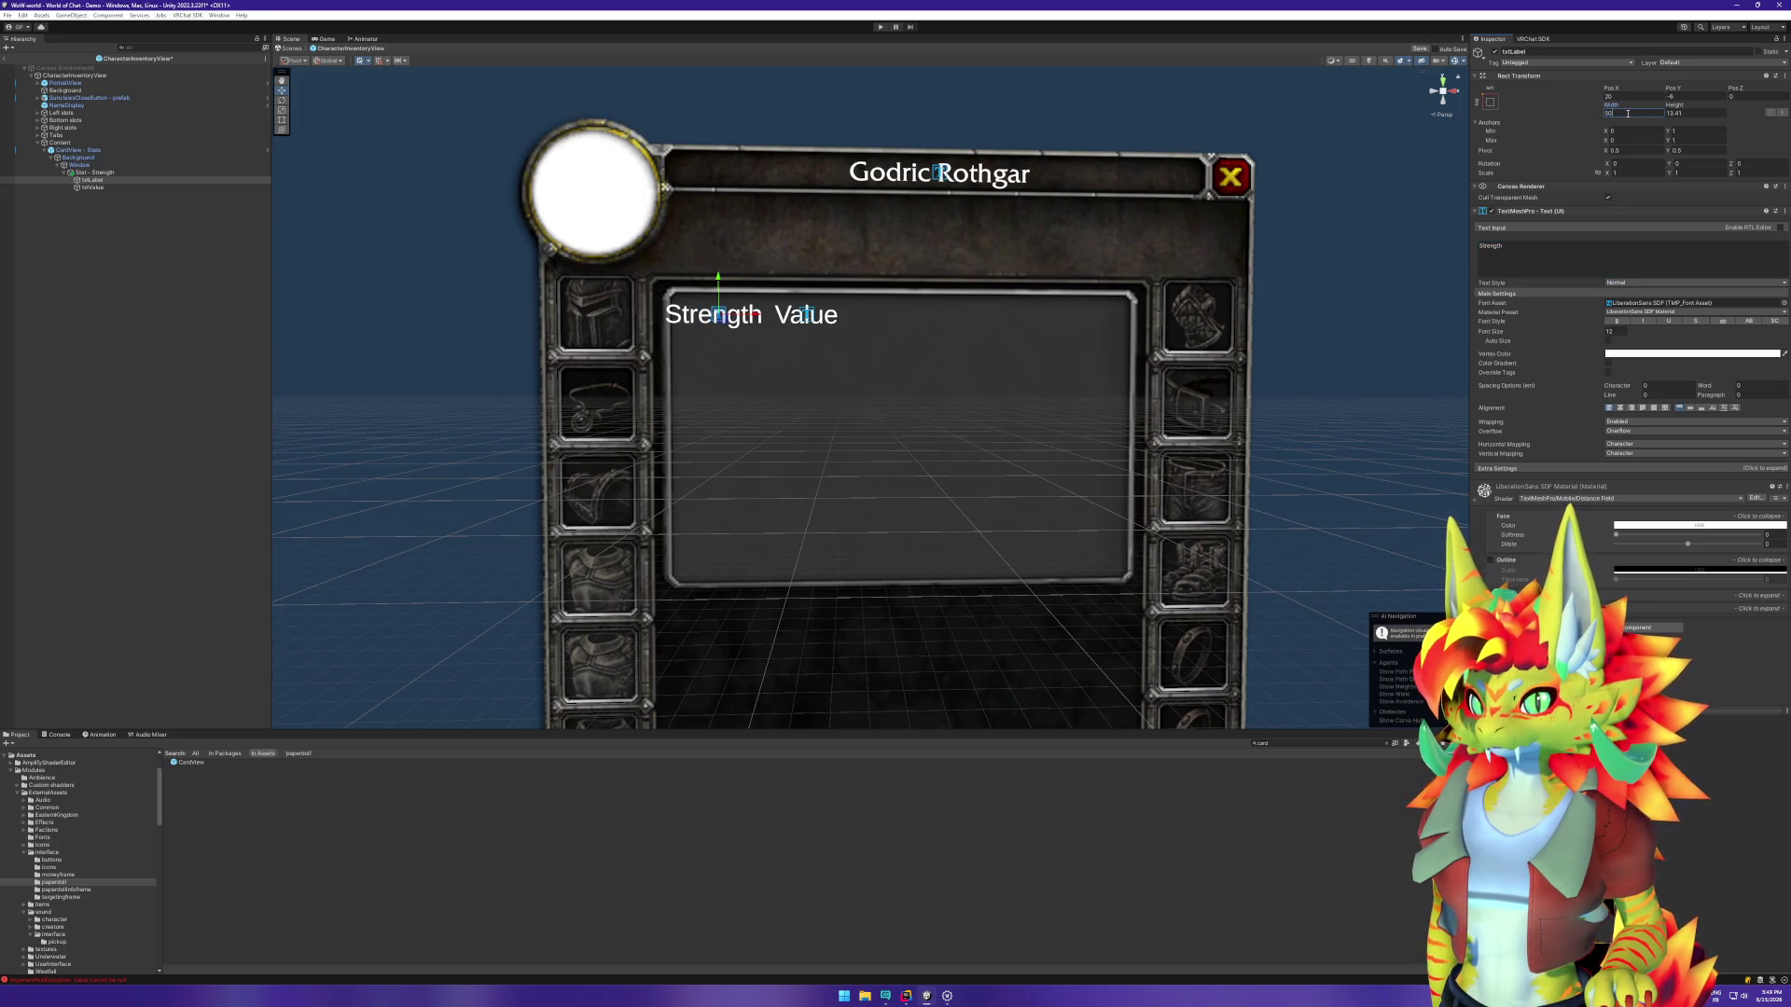
pyautogui.write('60')
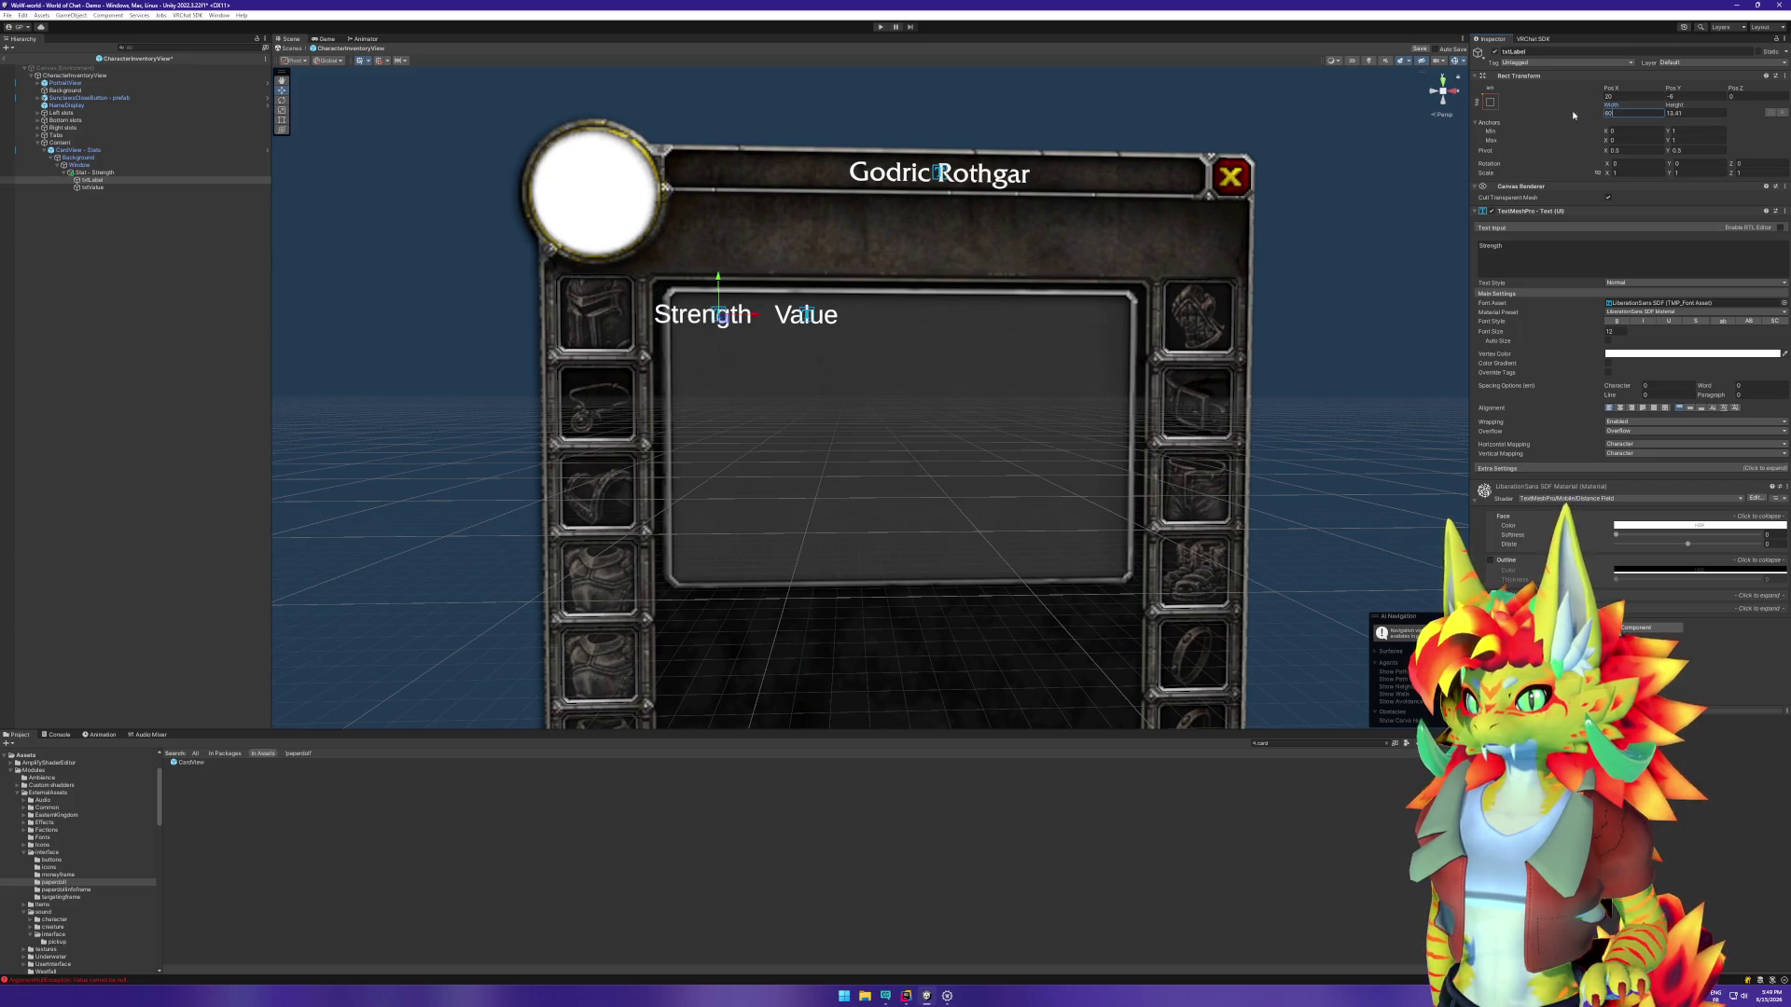
# Step: Switch to the Rect Tool and reselect the Strength label
pyautogui.click(99, 173)
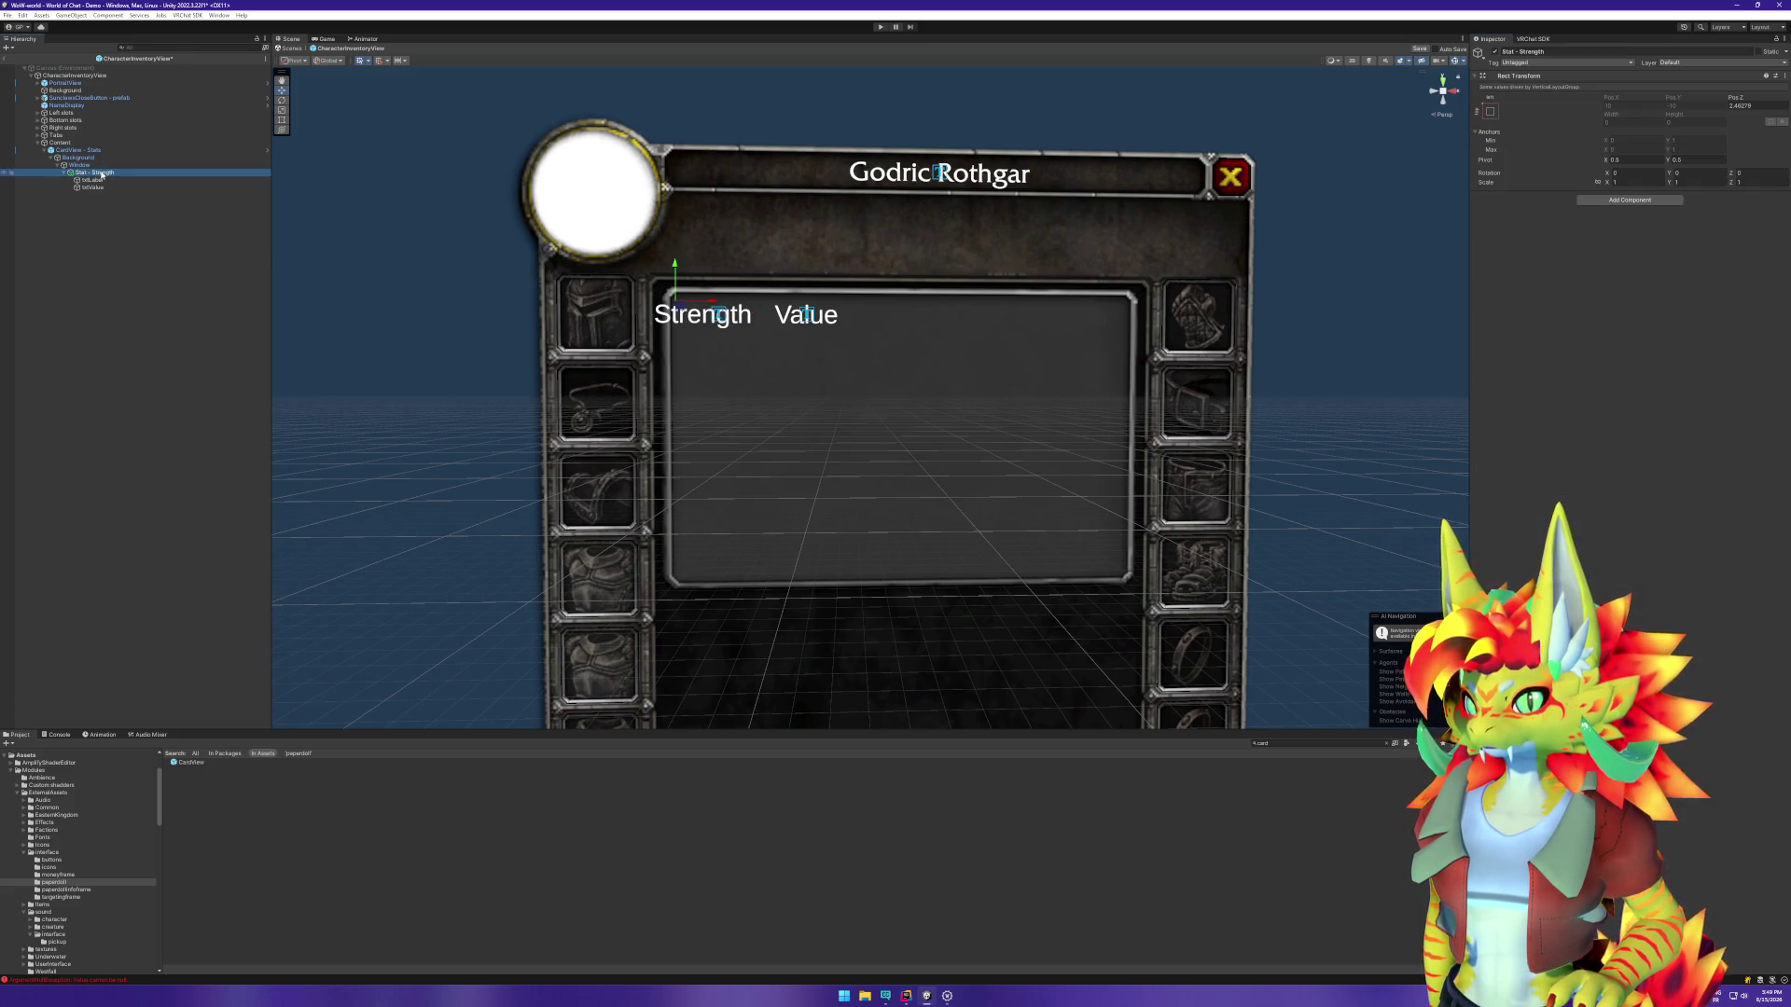
pyautogui.click(282, 121)
pyautogui.click(111, 181)
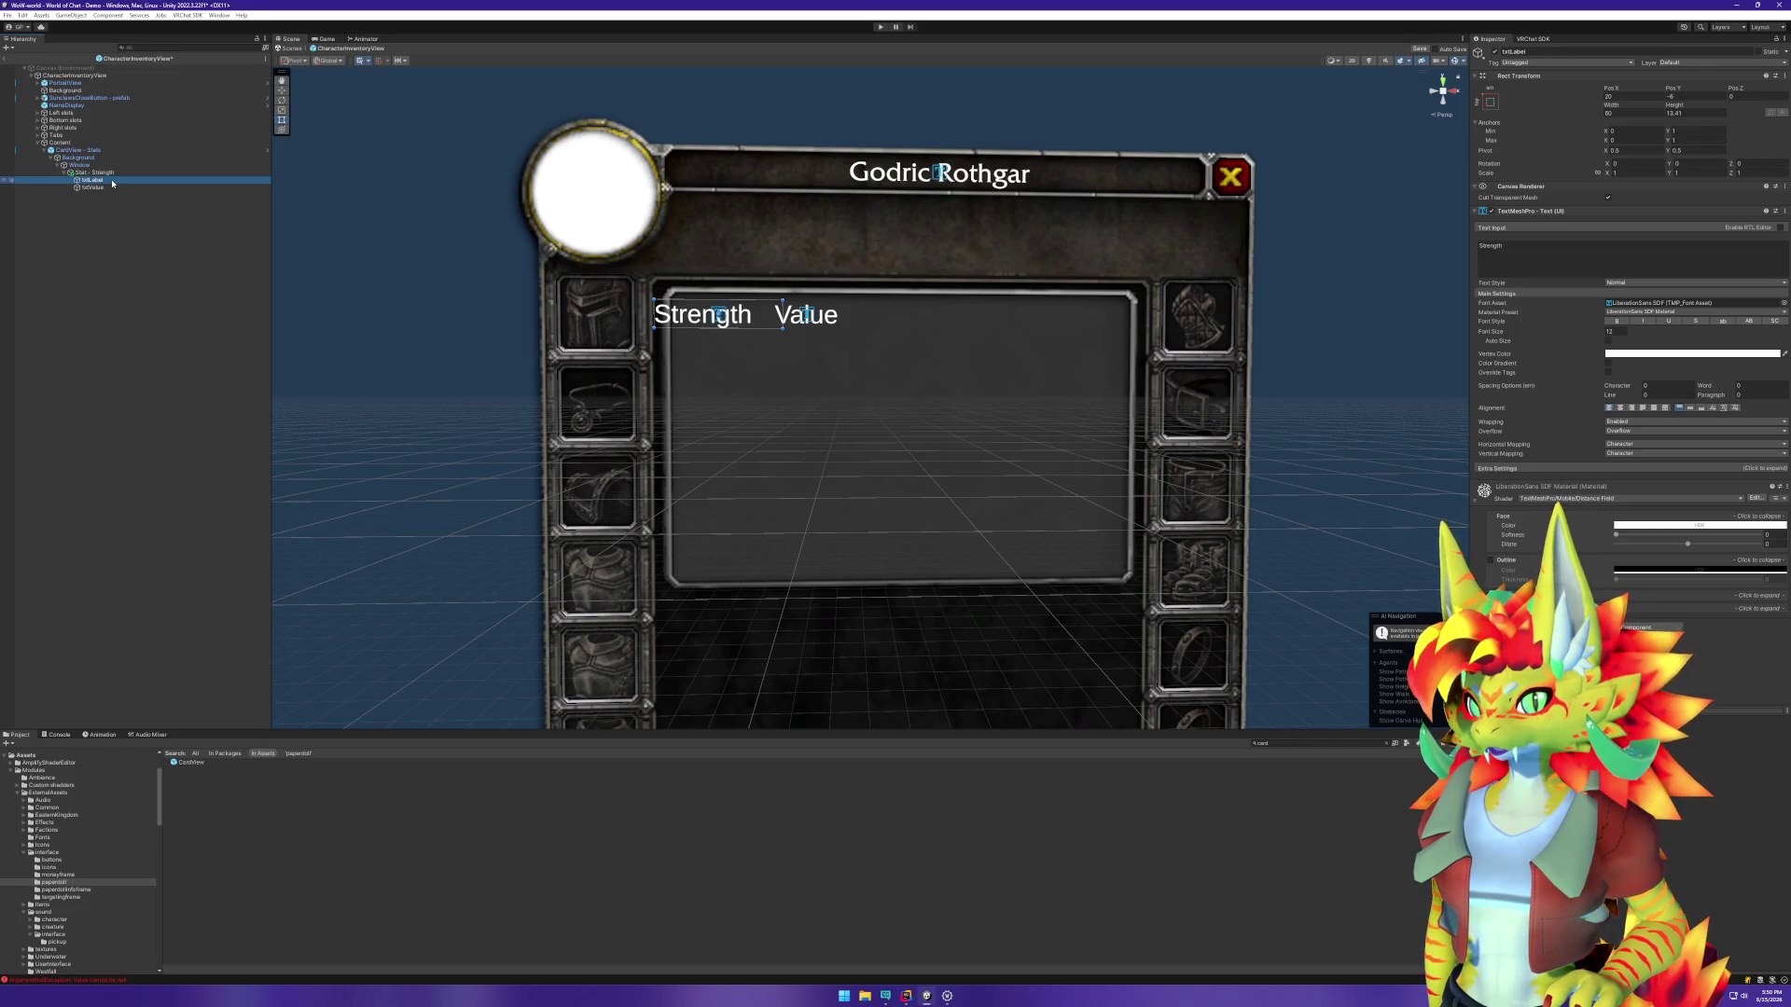
# Step: Anchor the Strength label middle-center and position it at X 0, Y -6
pyautogui.click(1490, 103)
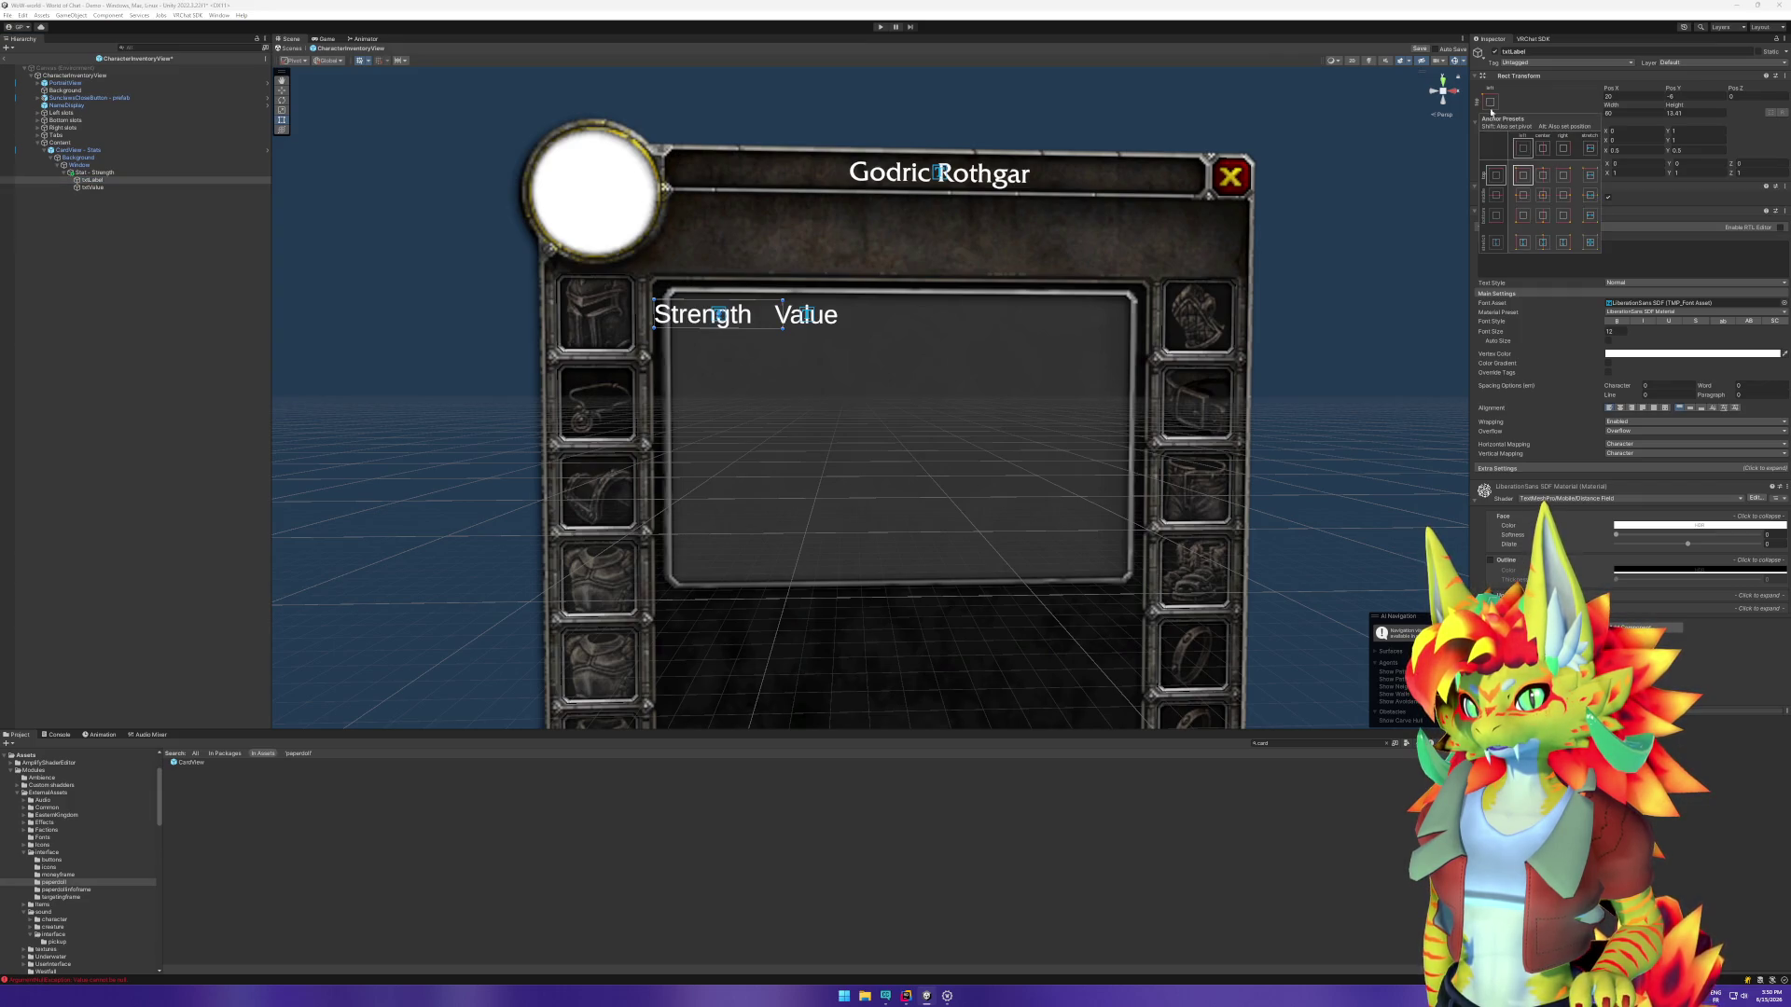
pyautogui.click(1524, 197)
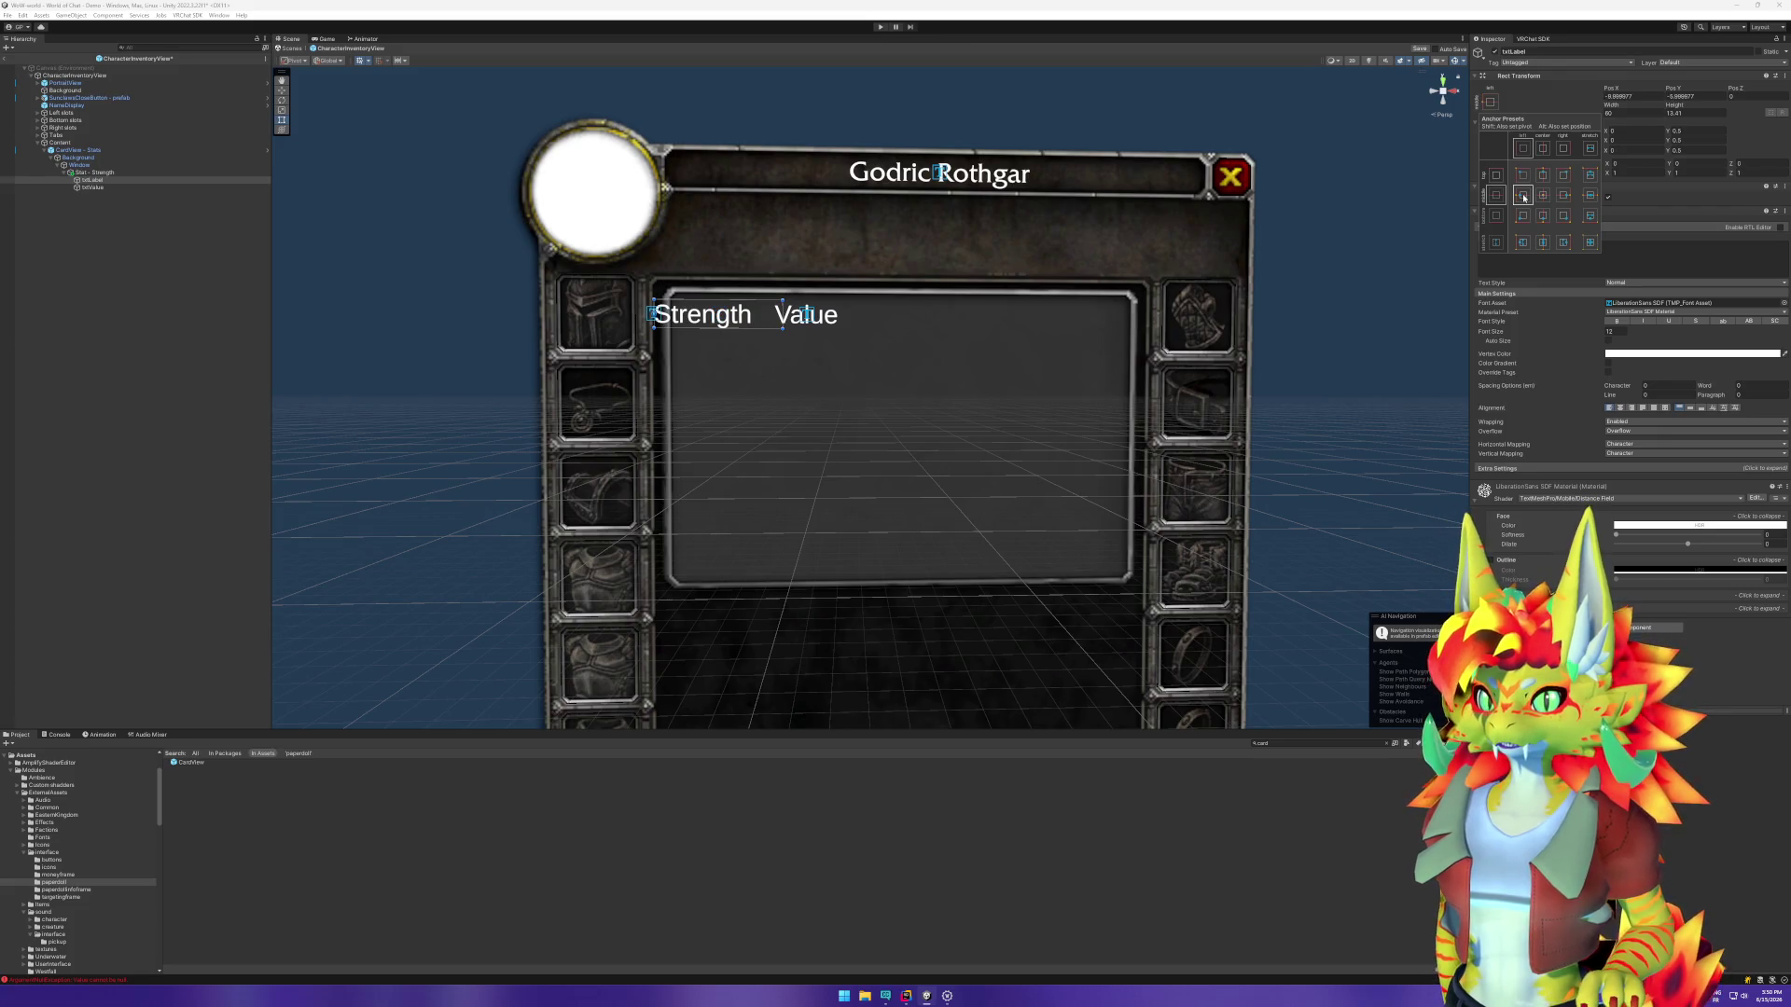
pyautogui.click(1628, 97)
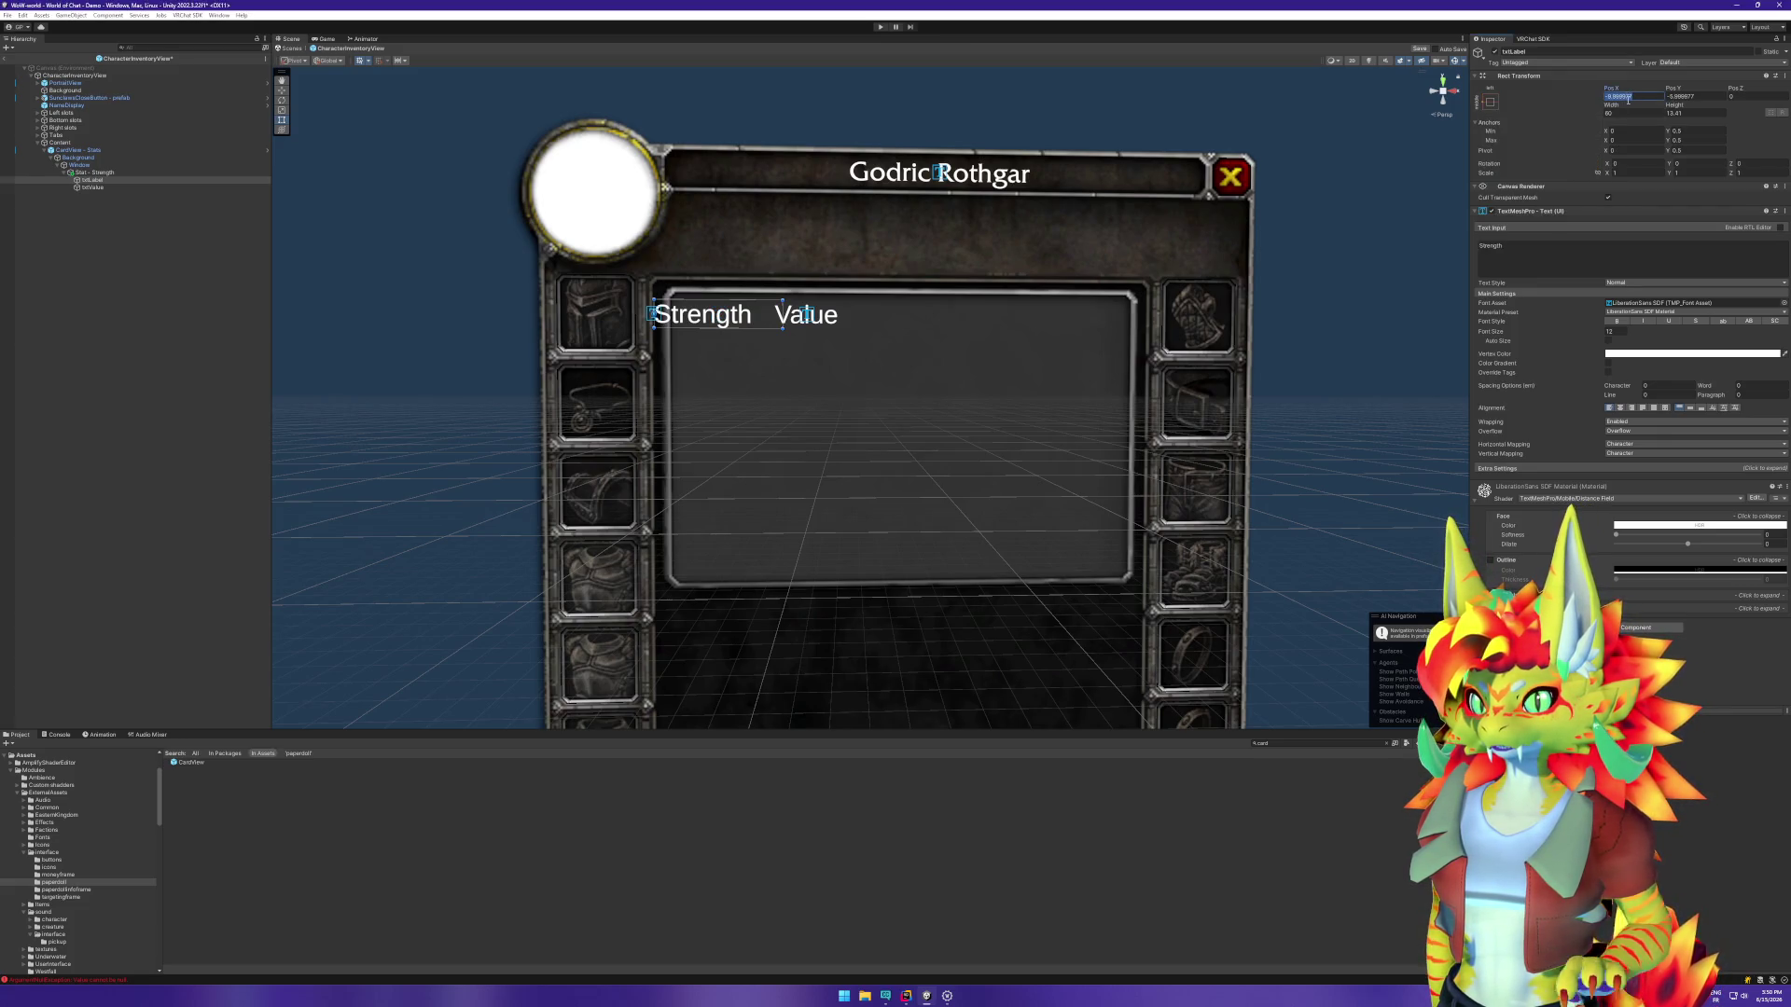
pyautogui.write('0')
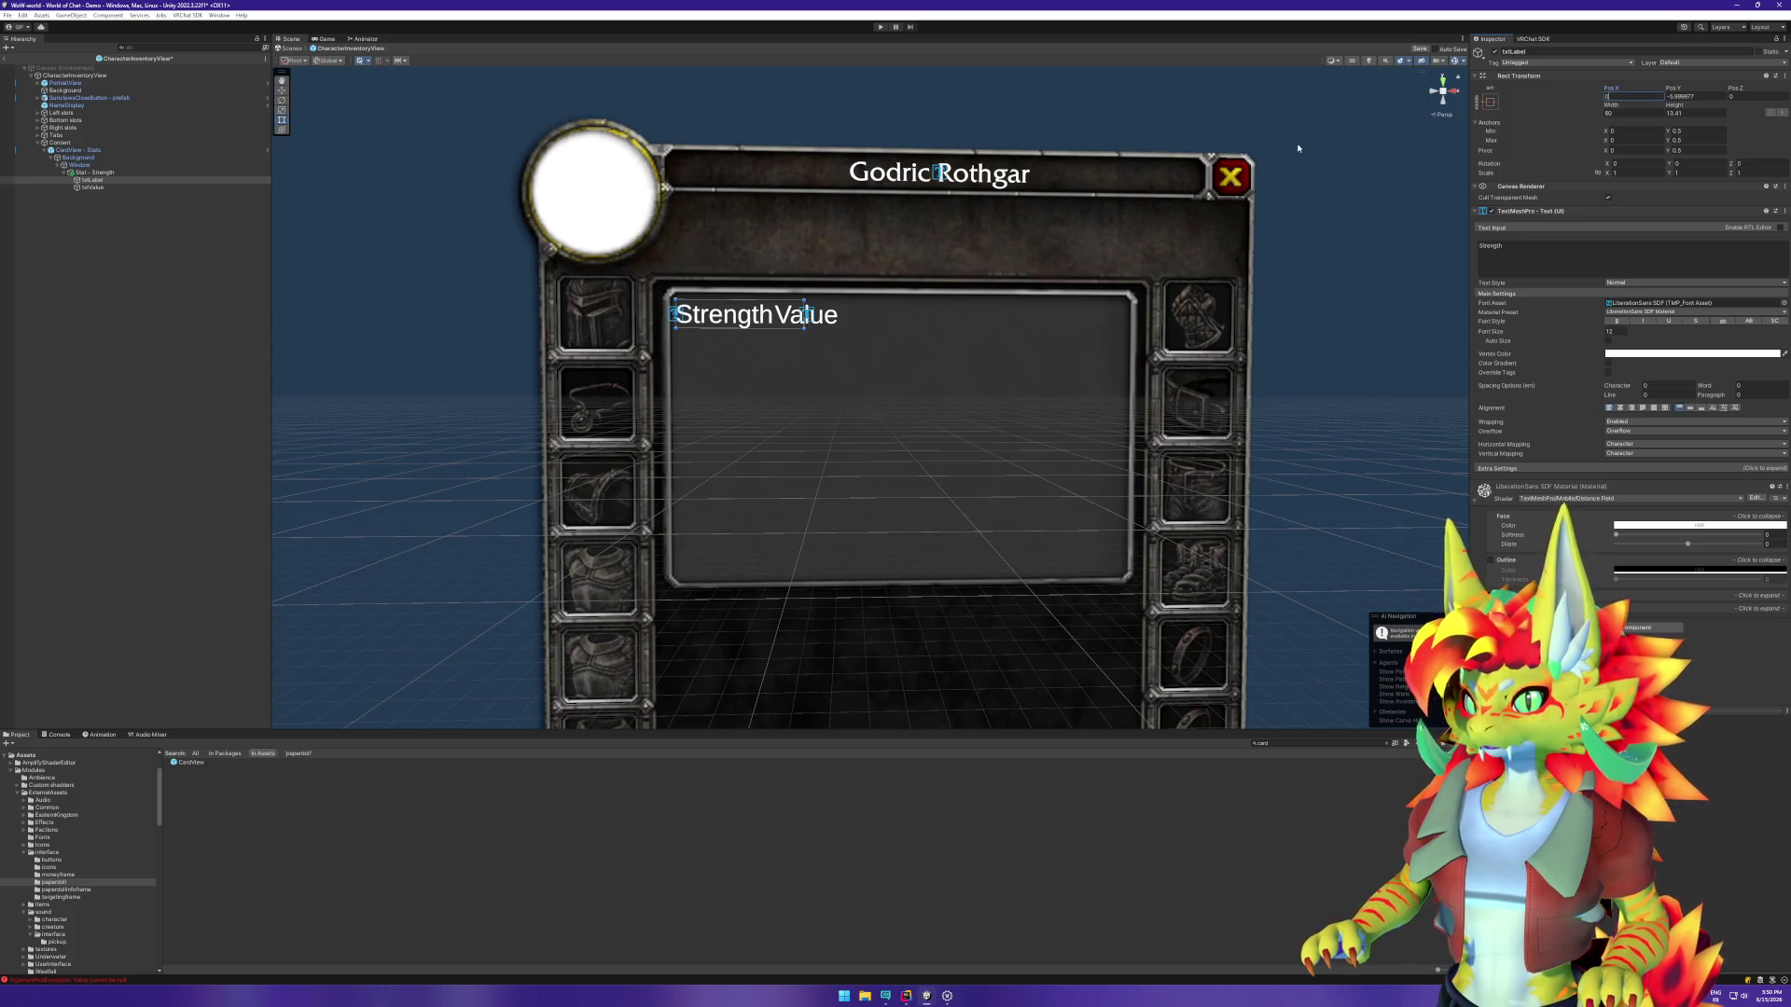
pyautogui.click(1694, 97)
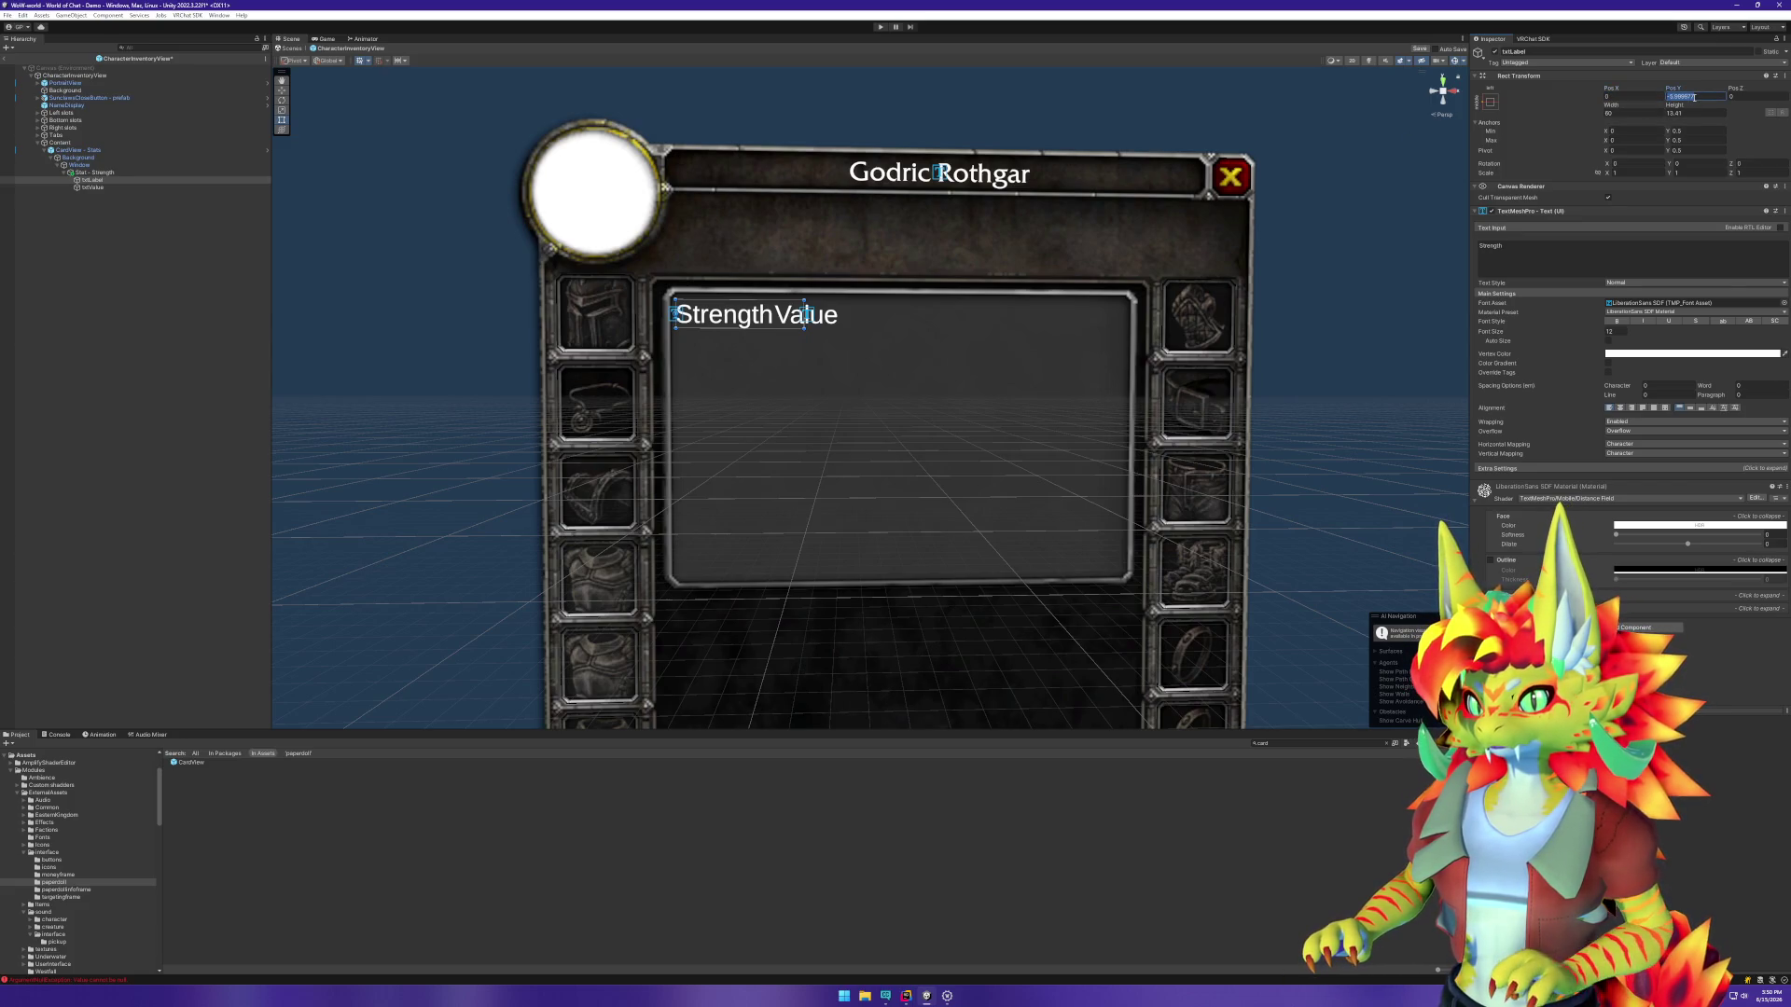
pyautogui.write('0')
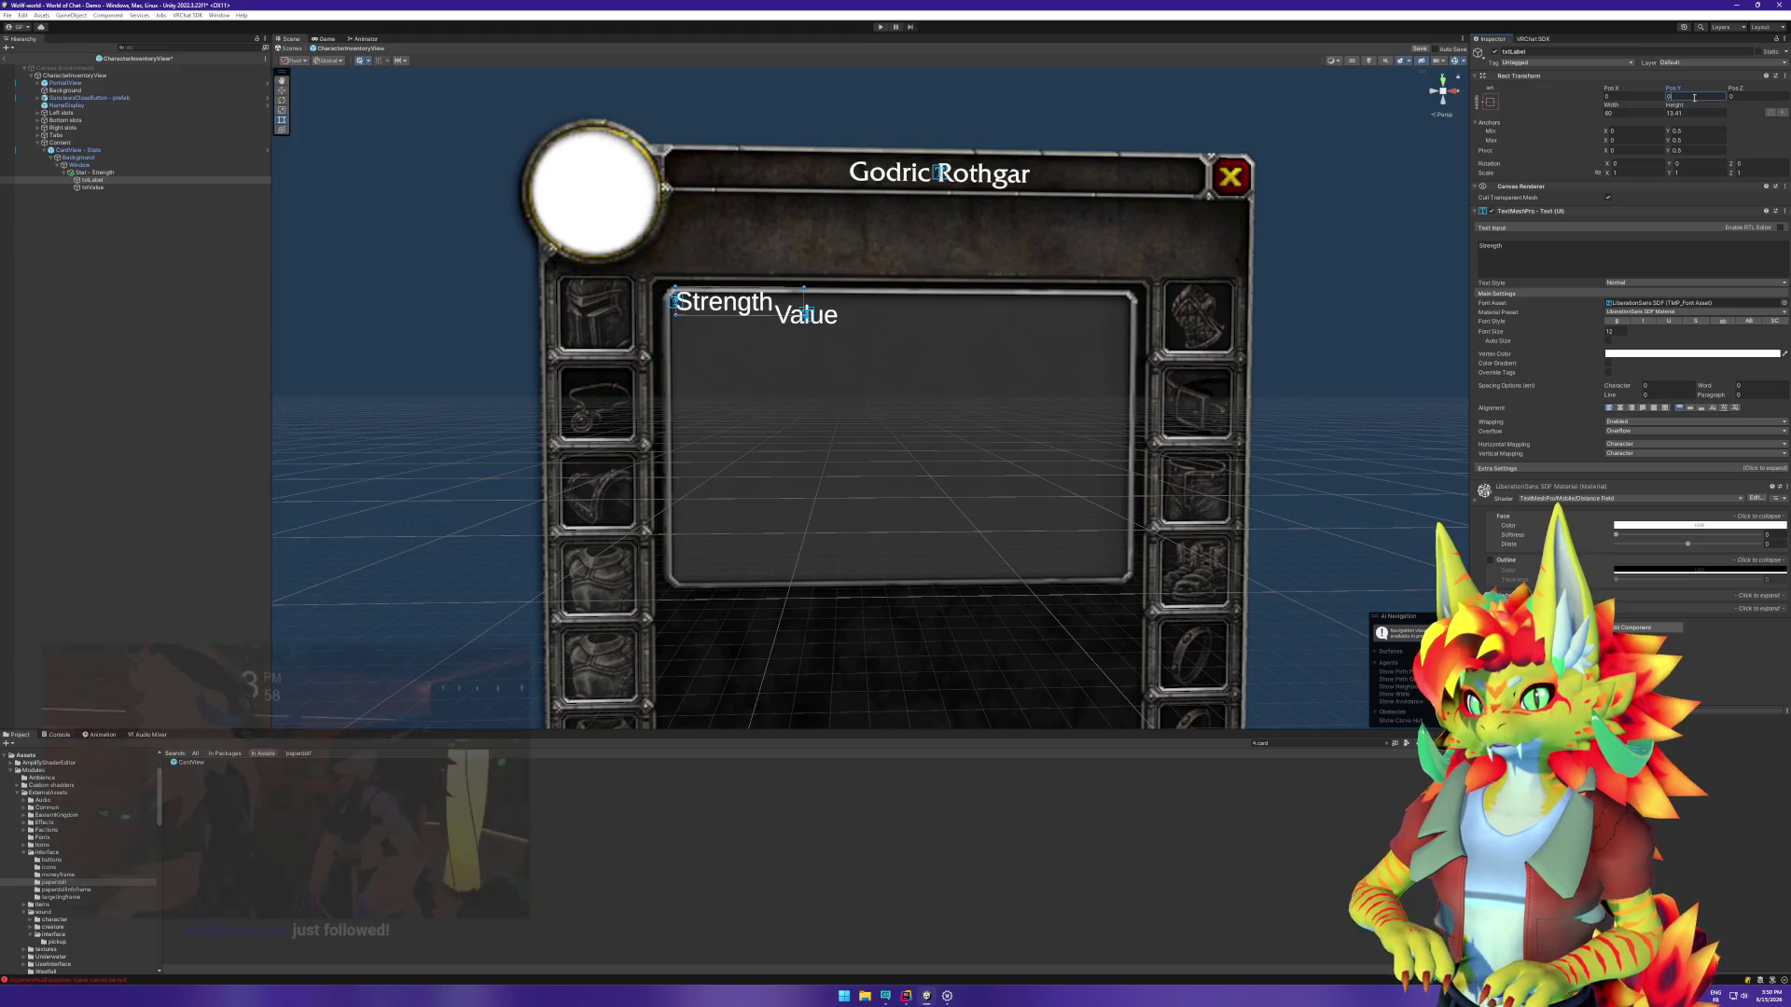
pyautogui.press('BackSpace')
pyautogui.write('-6')
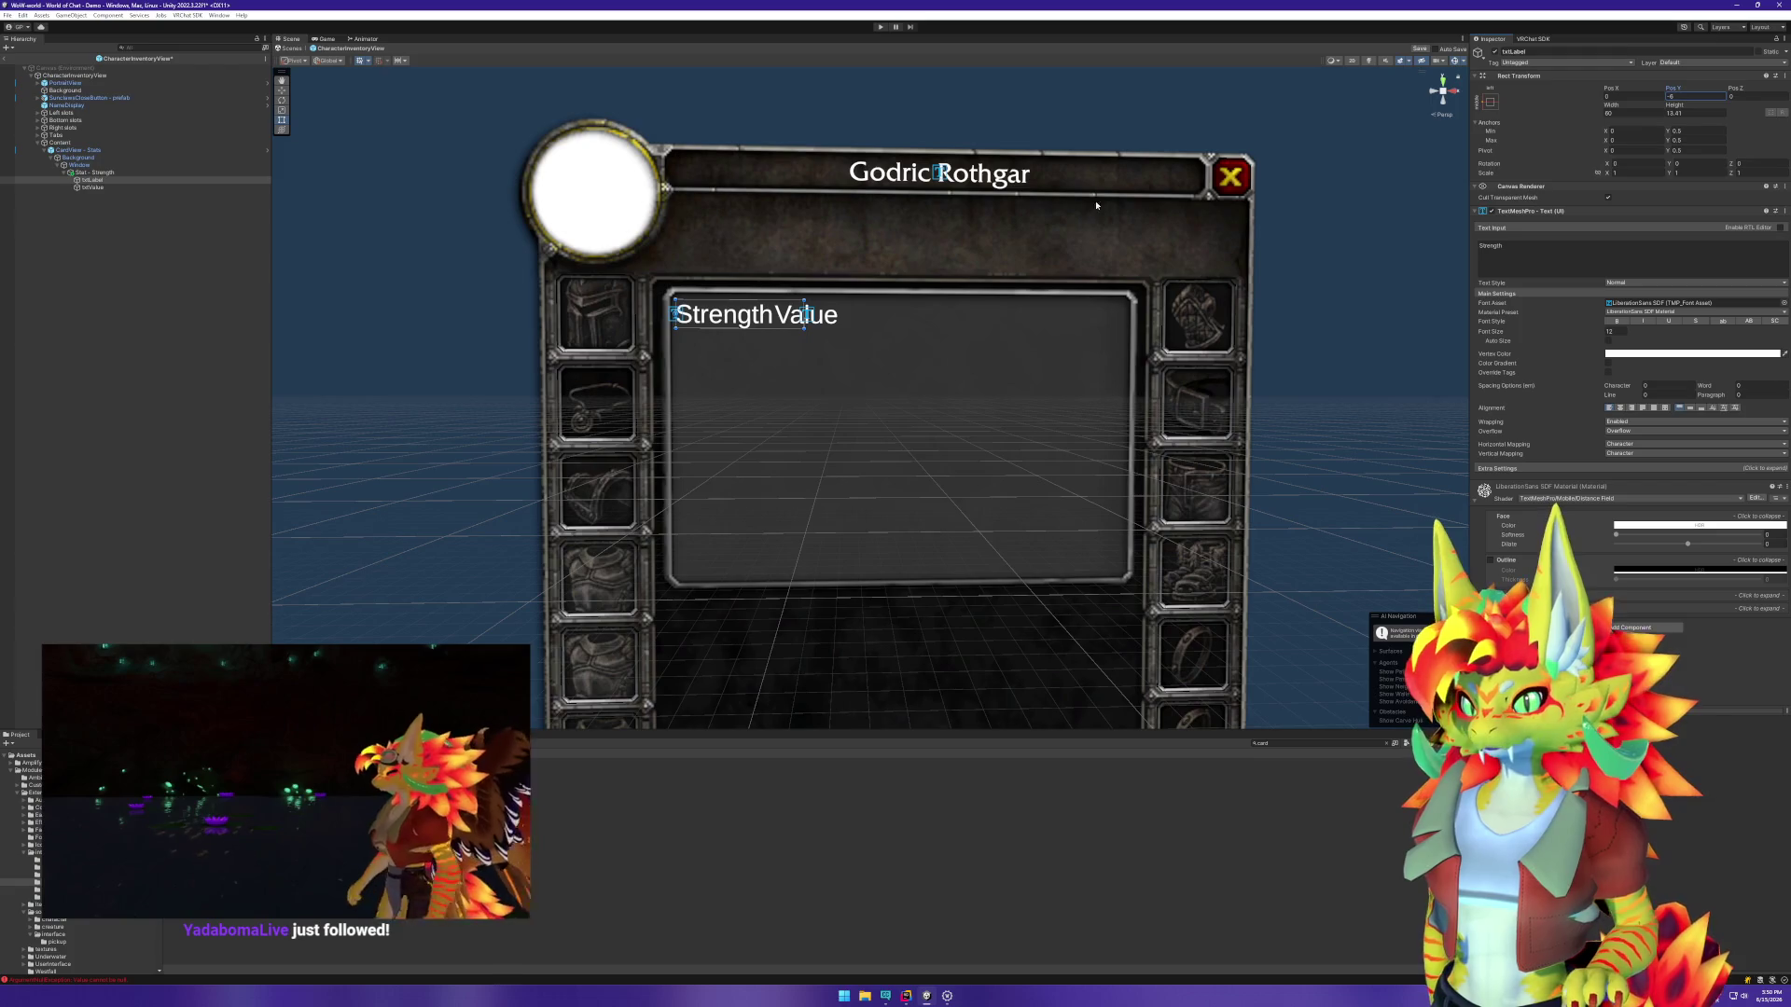
# Step: Move the Value text slightly right to leave a gap after Strength
pyautogui.click(772, 319)
pyautogui.click(772, 319)
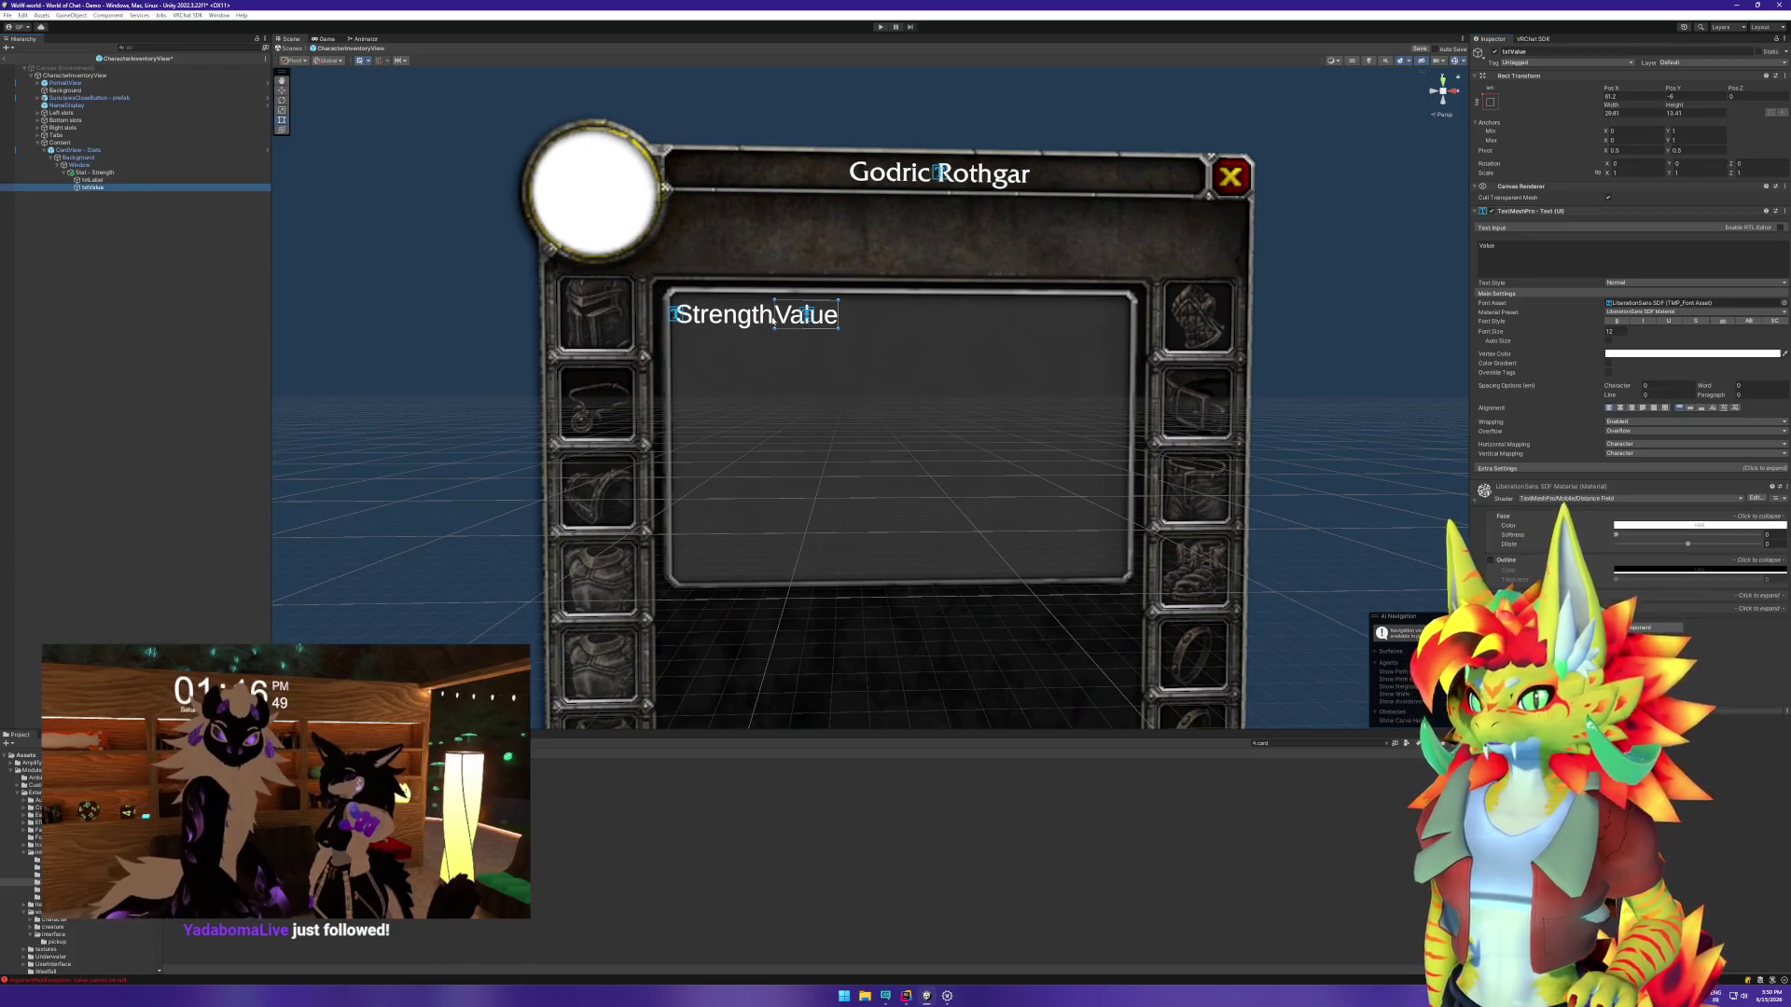
pyautogui.press('w')
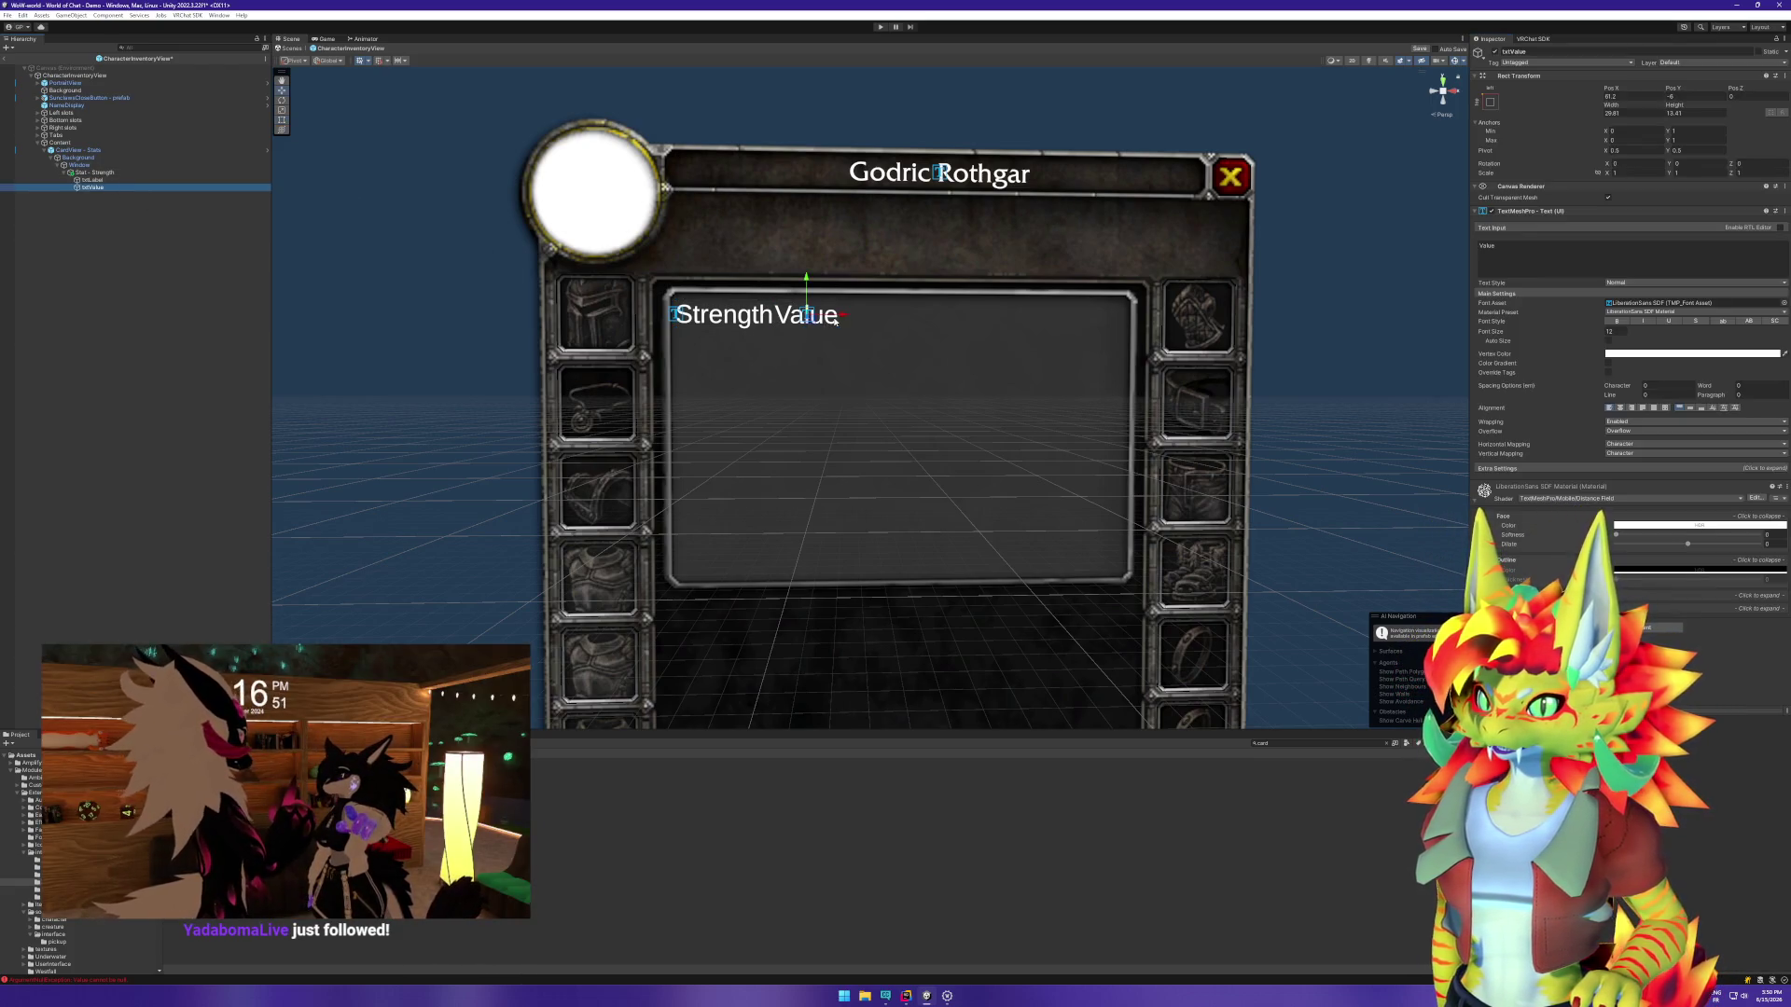
pyautogui.moveTo(805, 316); pyautogui.dragTo(821, 315)
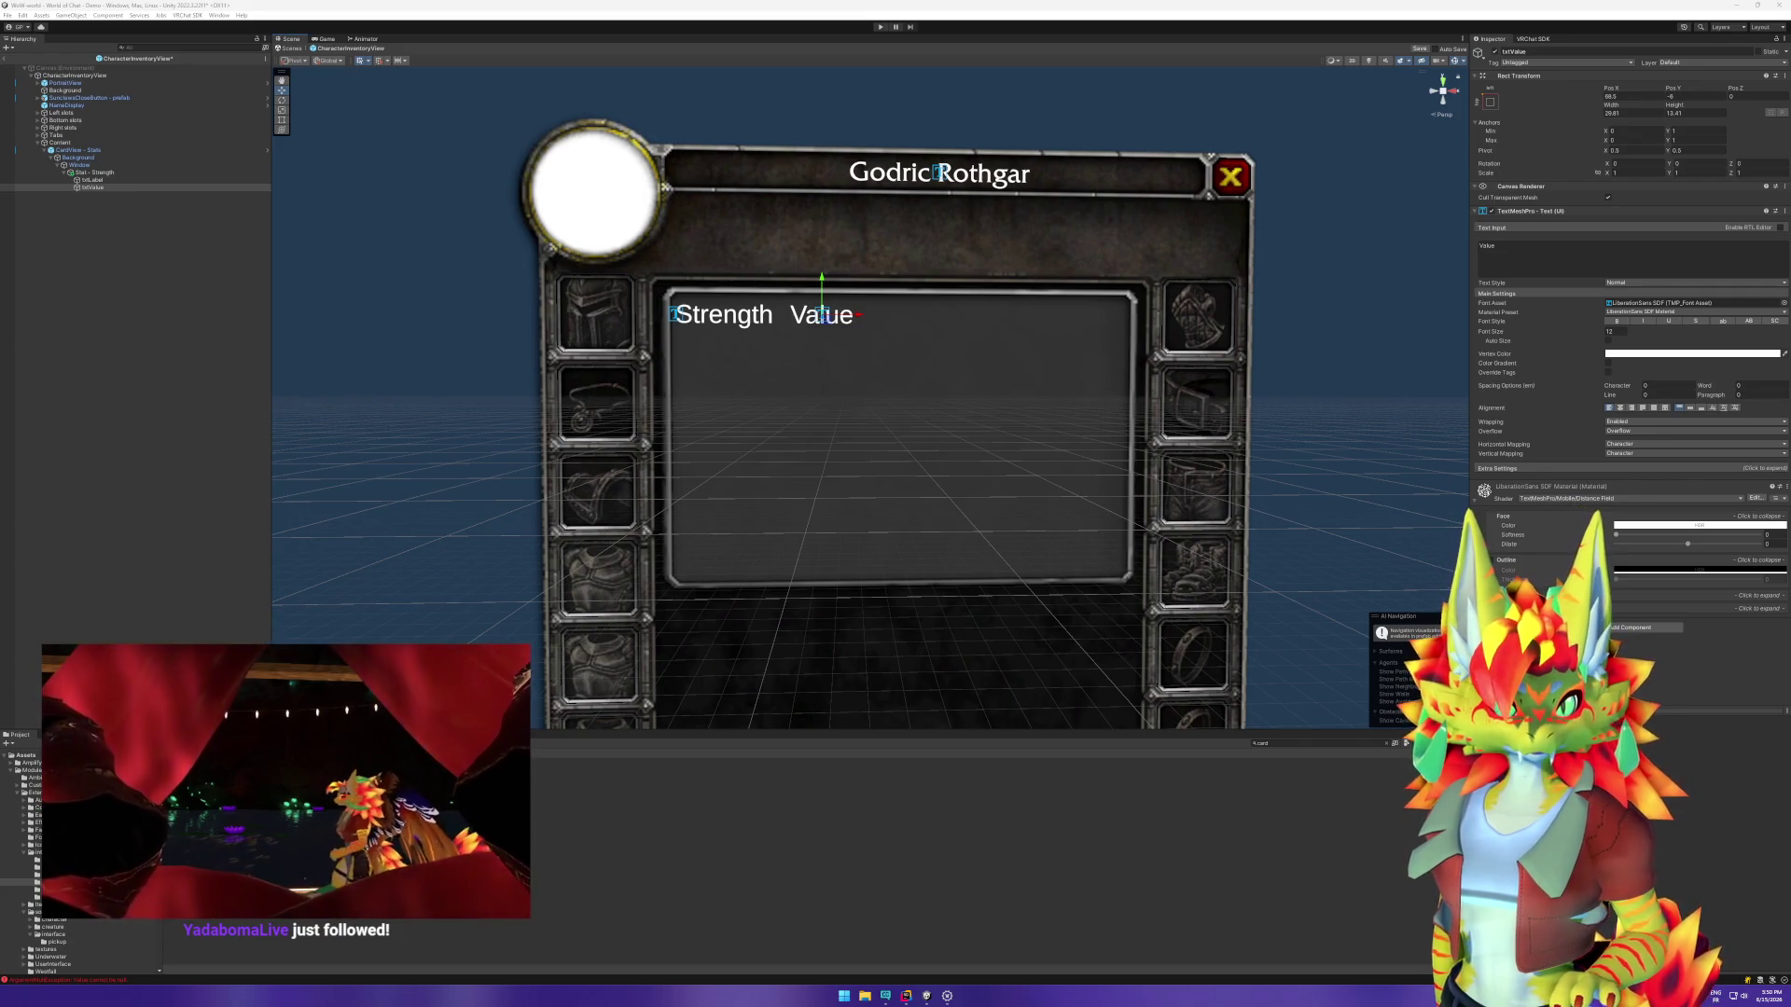
# Step: Save the Value text's white vertex colour as a new swatch
pyautogui.hotkey('alt', 'Tab')
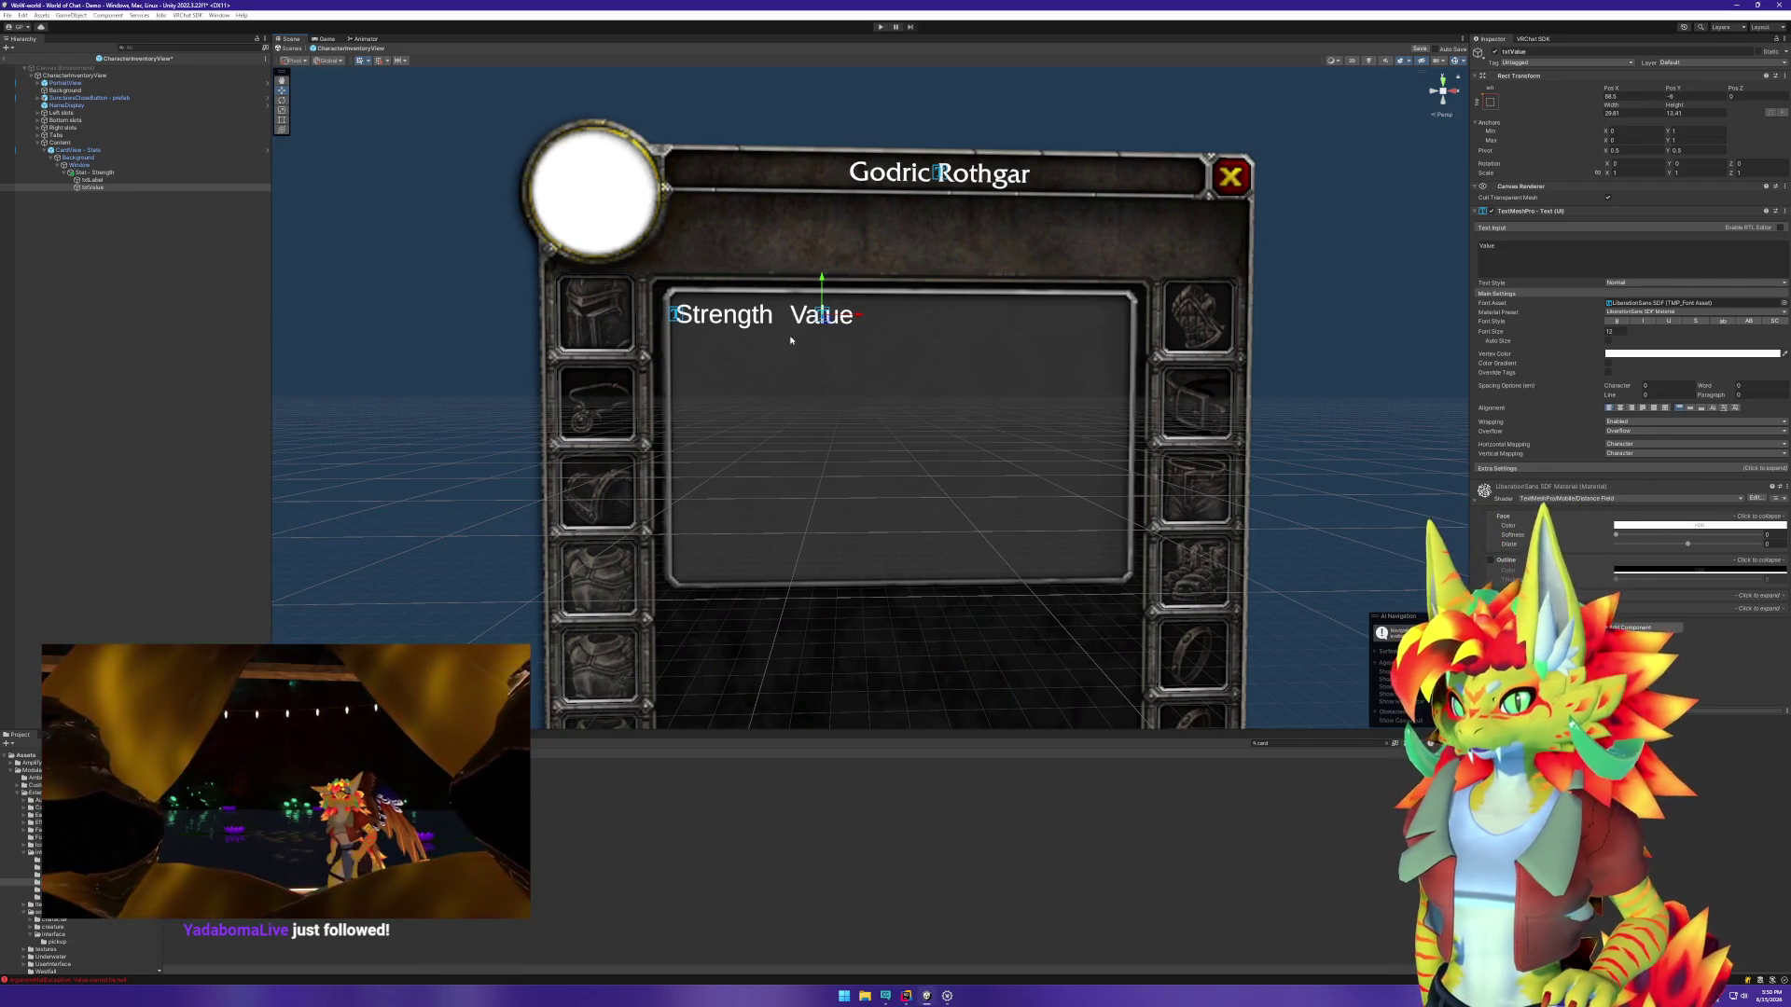
pyautogui.click(1663, 355)
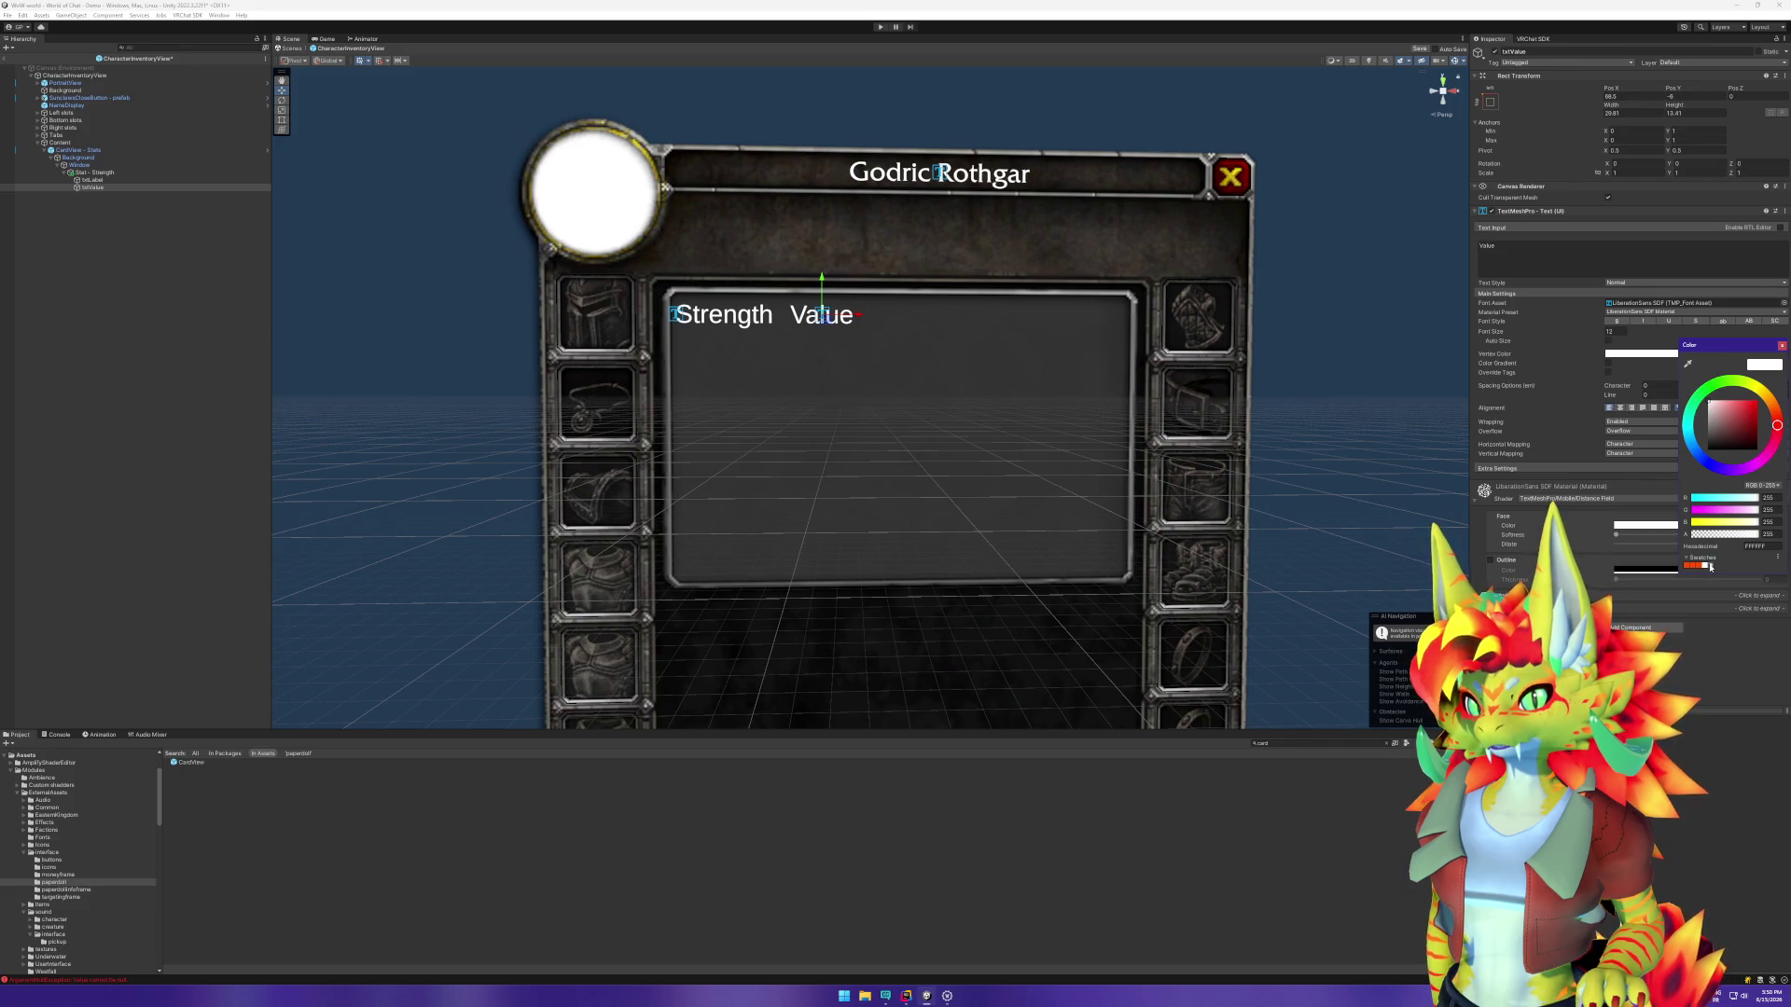
pyautogui.click(1711, 566)
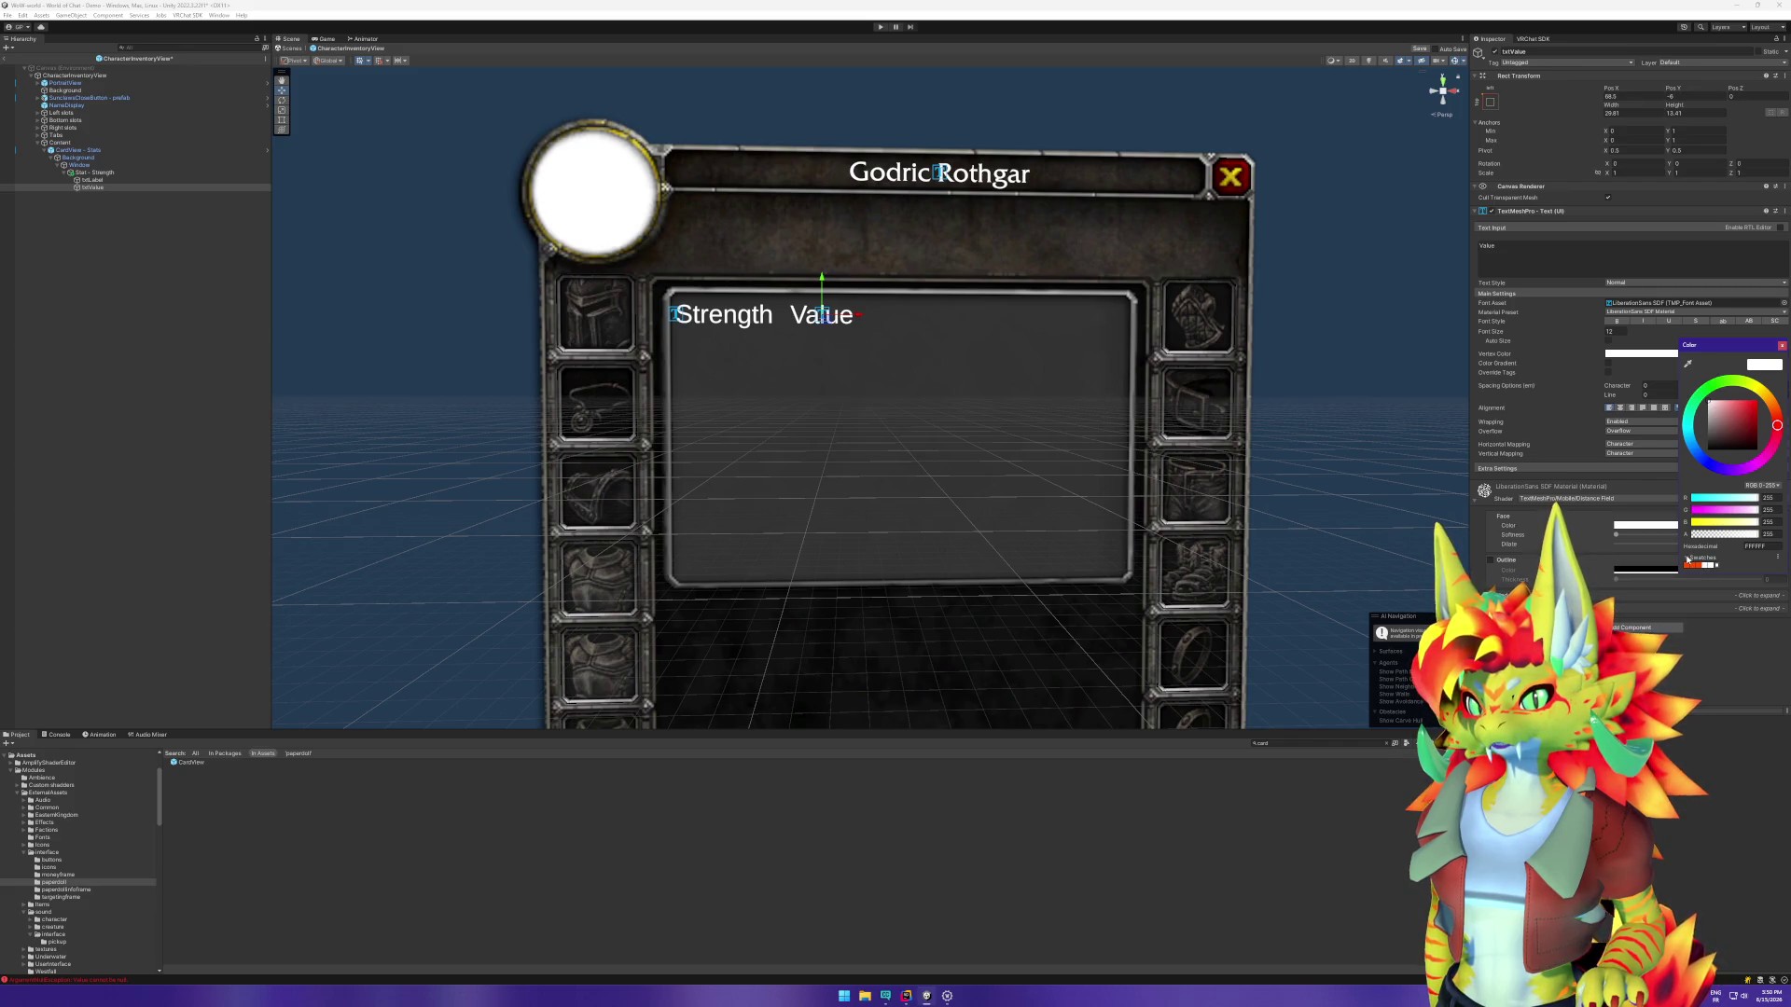
pyautogui.click(1688, 559)
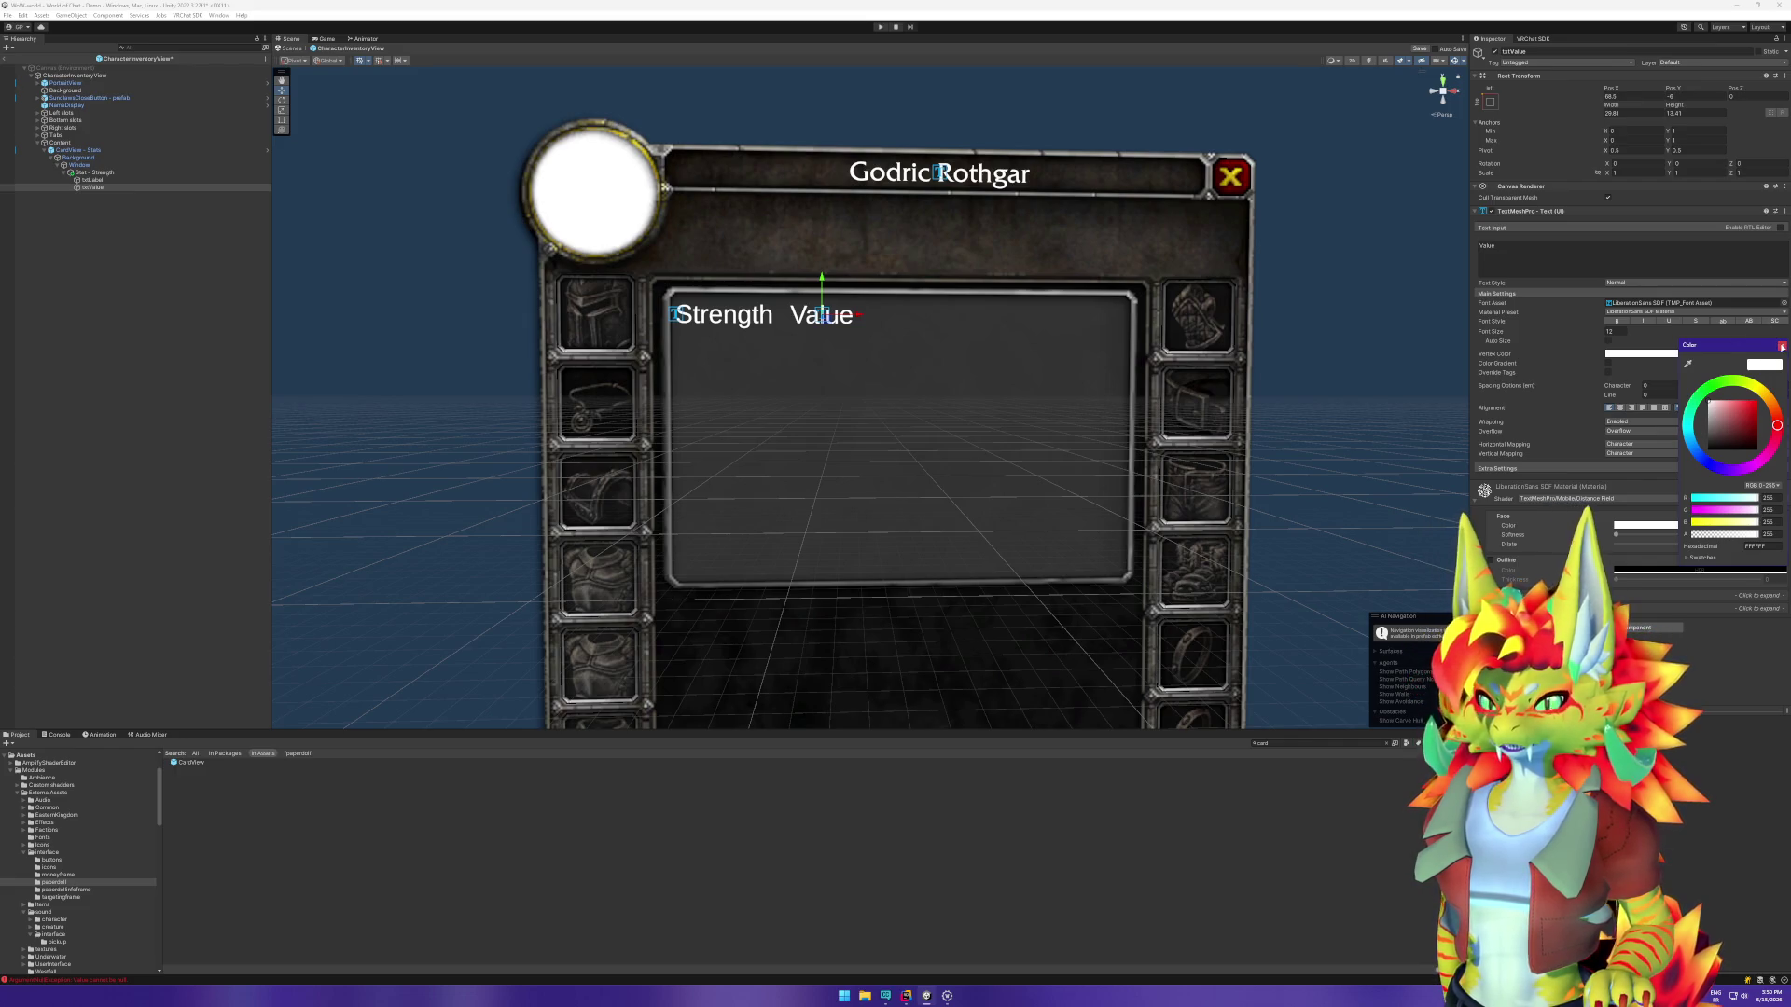
pyautogui.click(1782, 346)
pyautogui.scroll(-5, 926, 289)
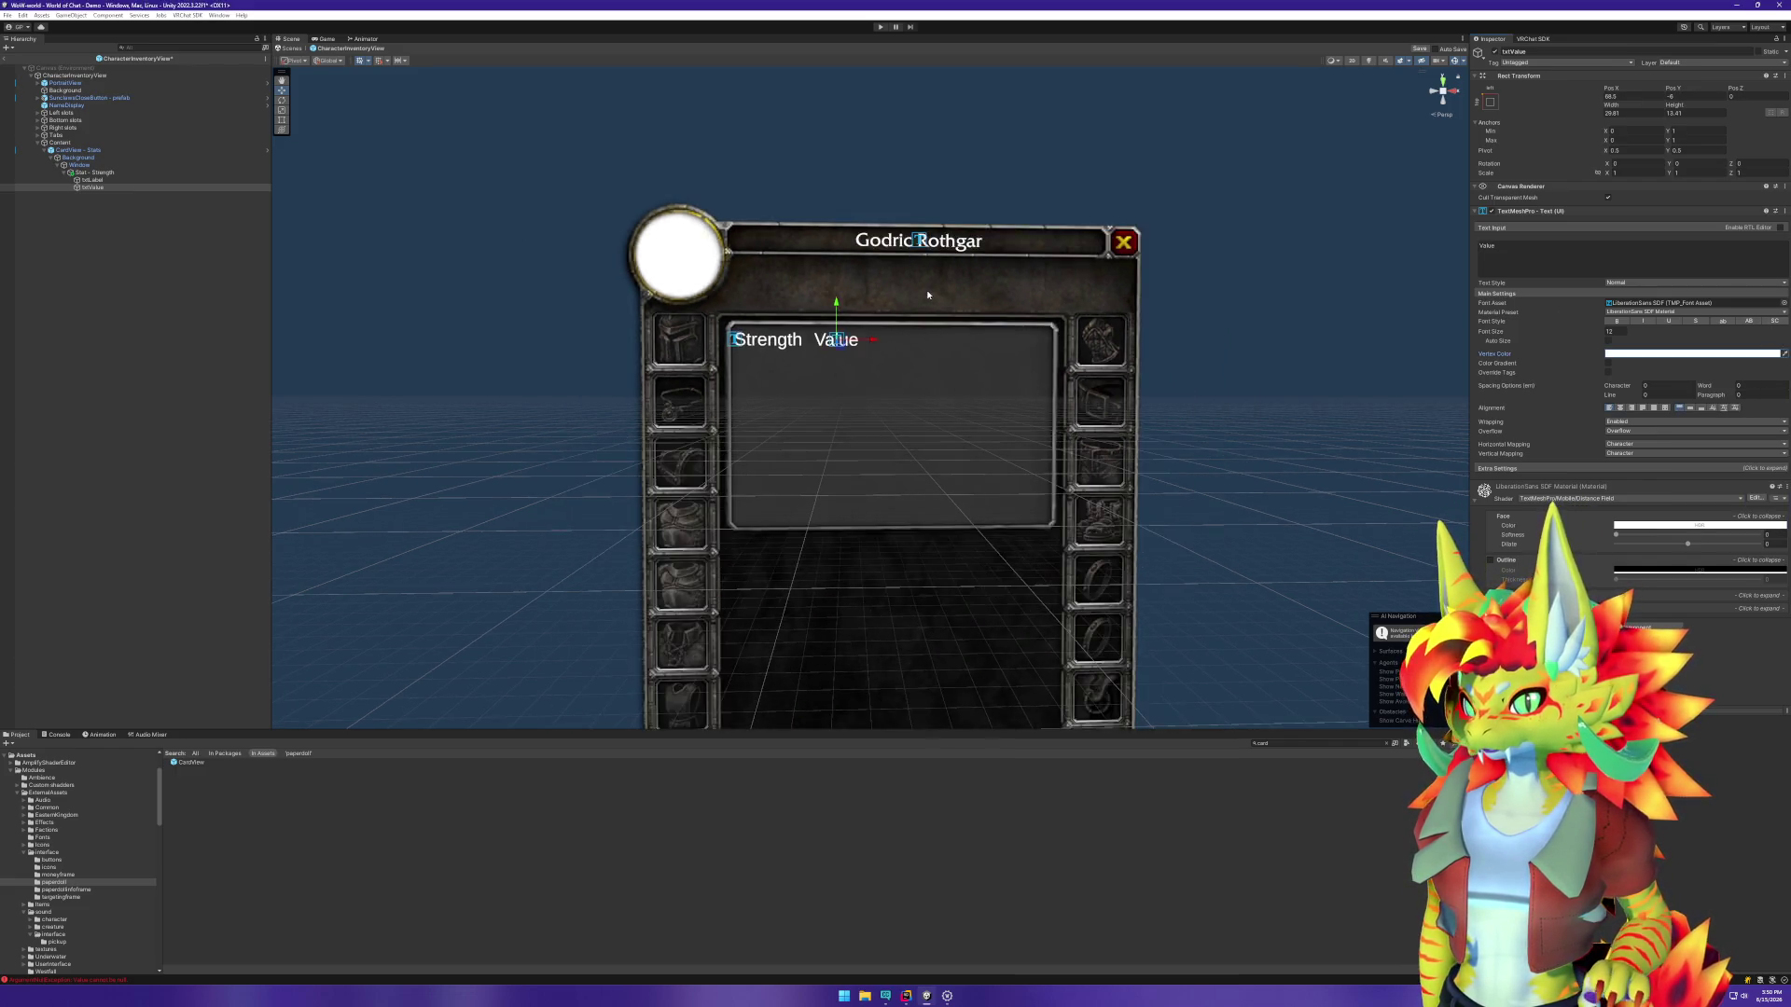
pyautogui.scroll(3, 933, 349)
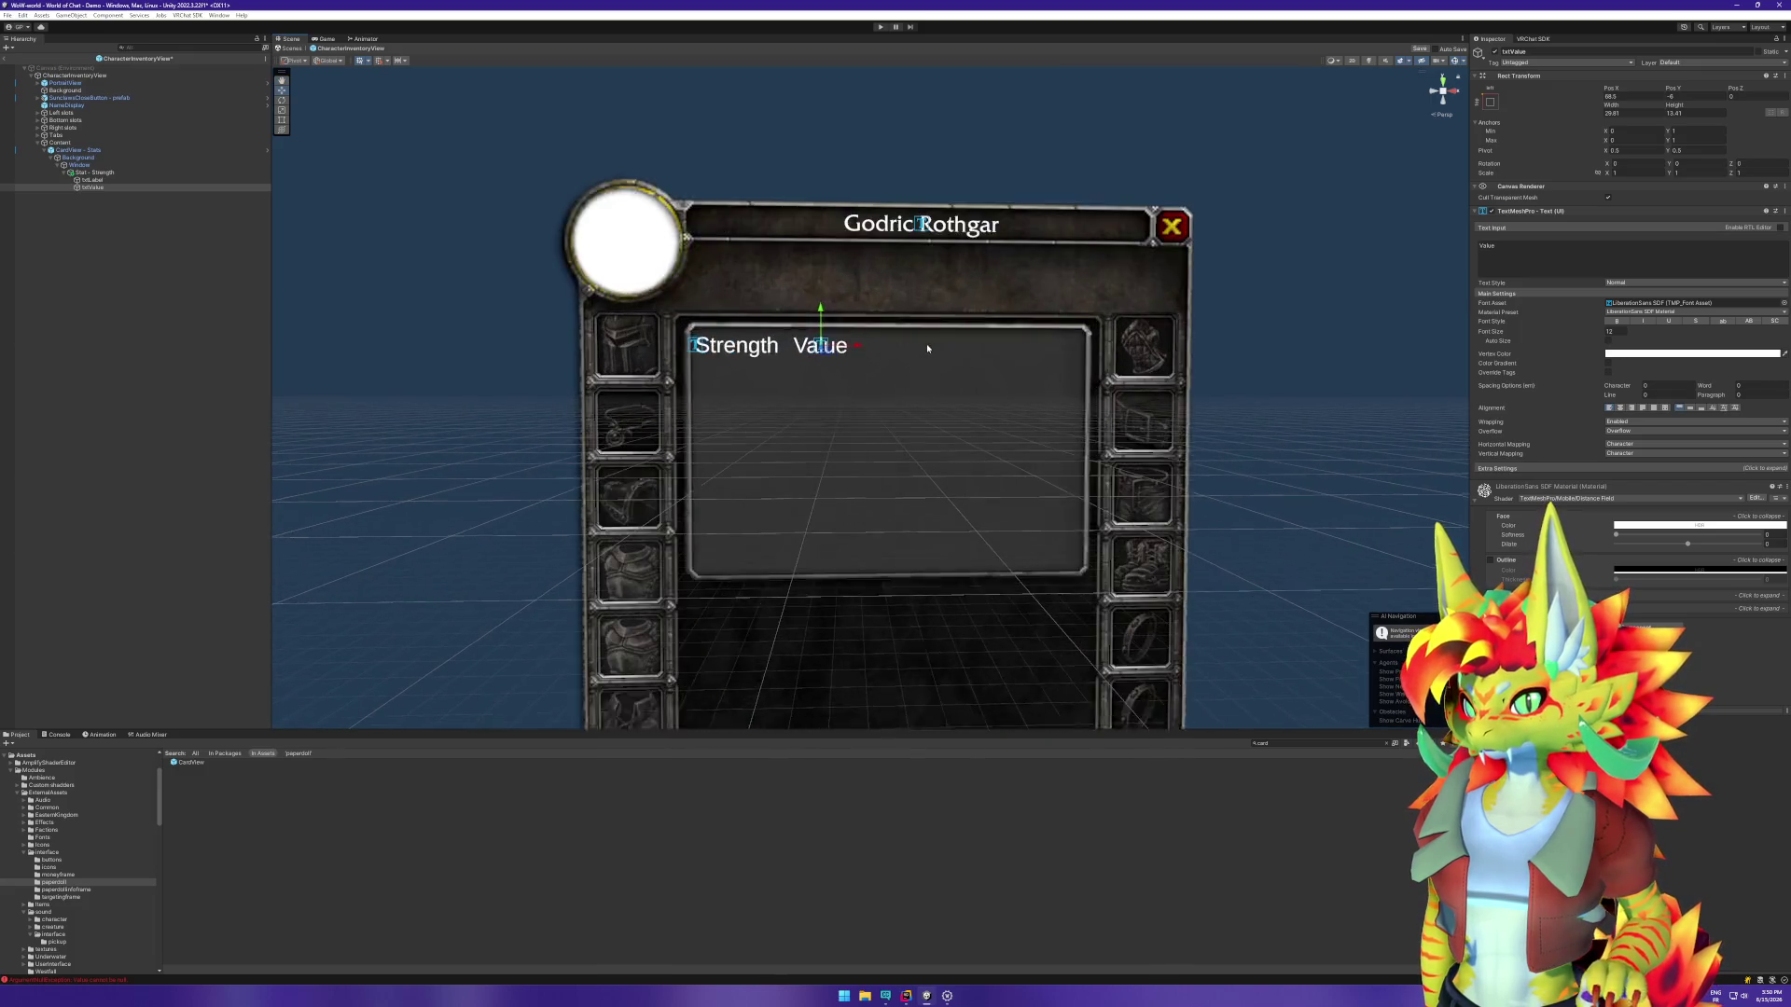
pyautogui.click(103, 180)
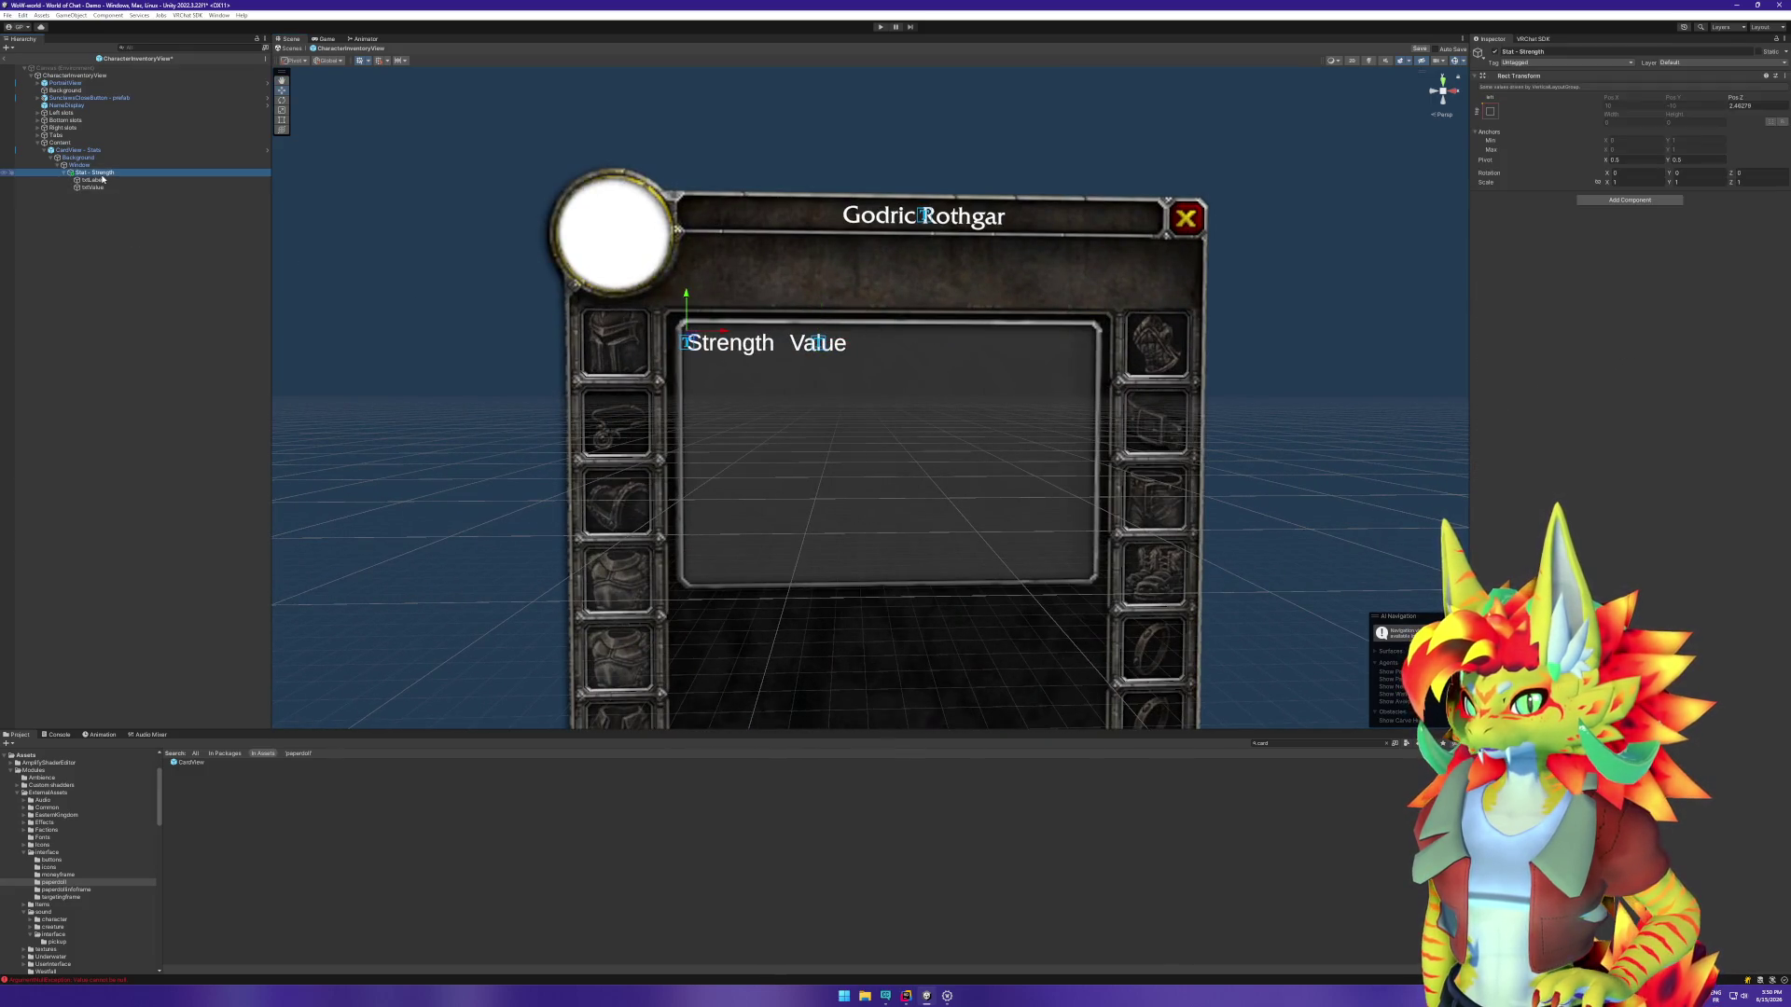
pyautogui.click(98, 173)
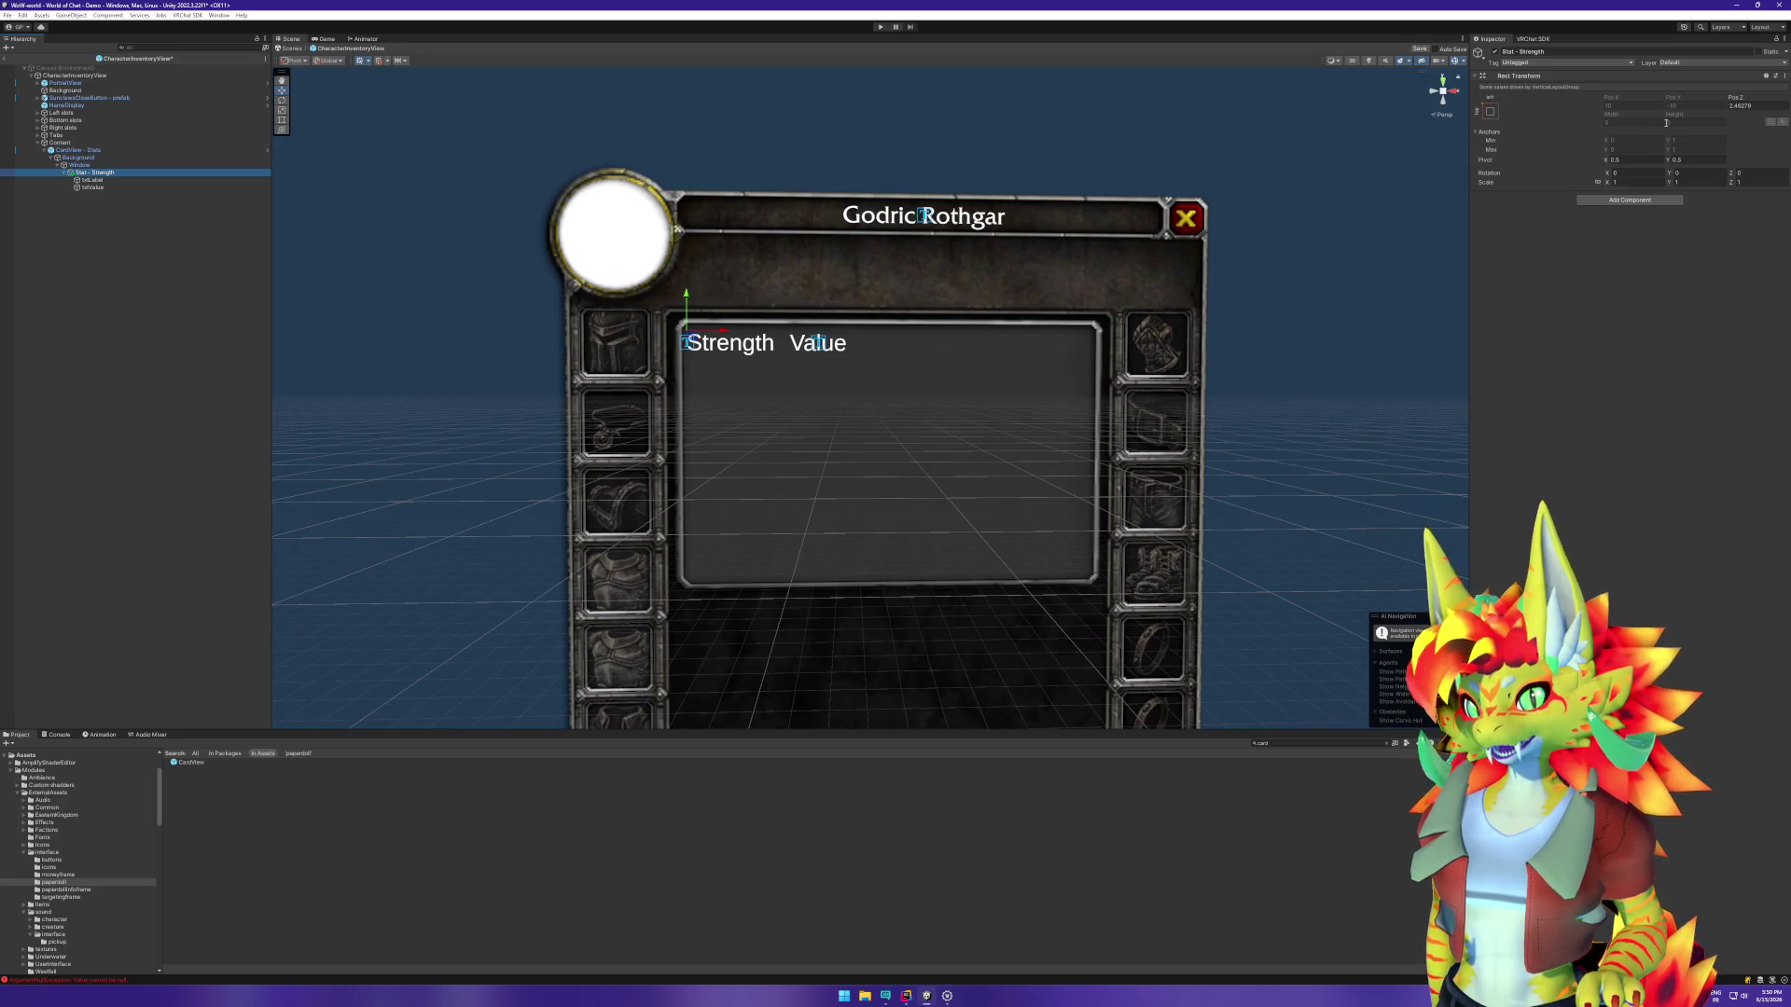
pyautogui.click(93, 180)
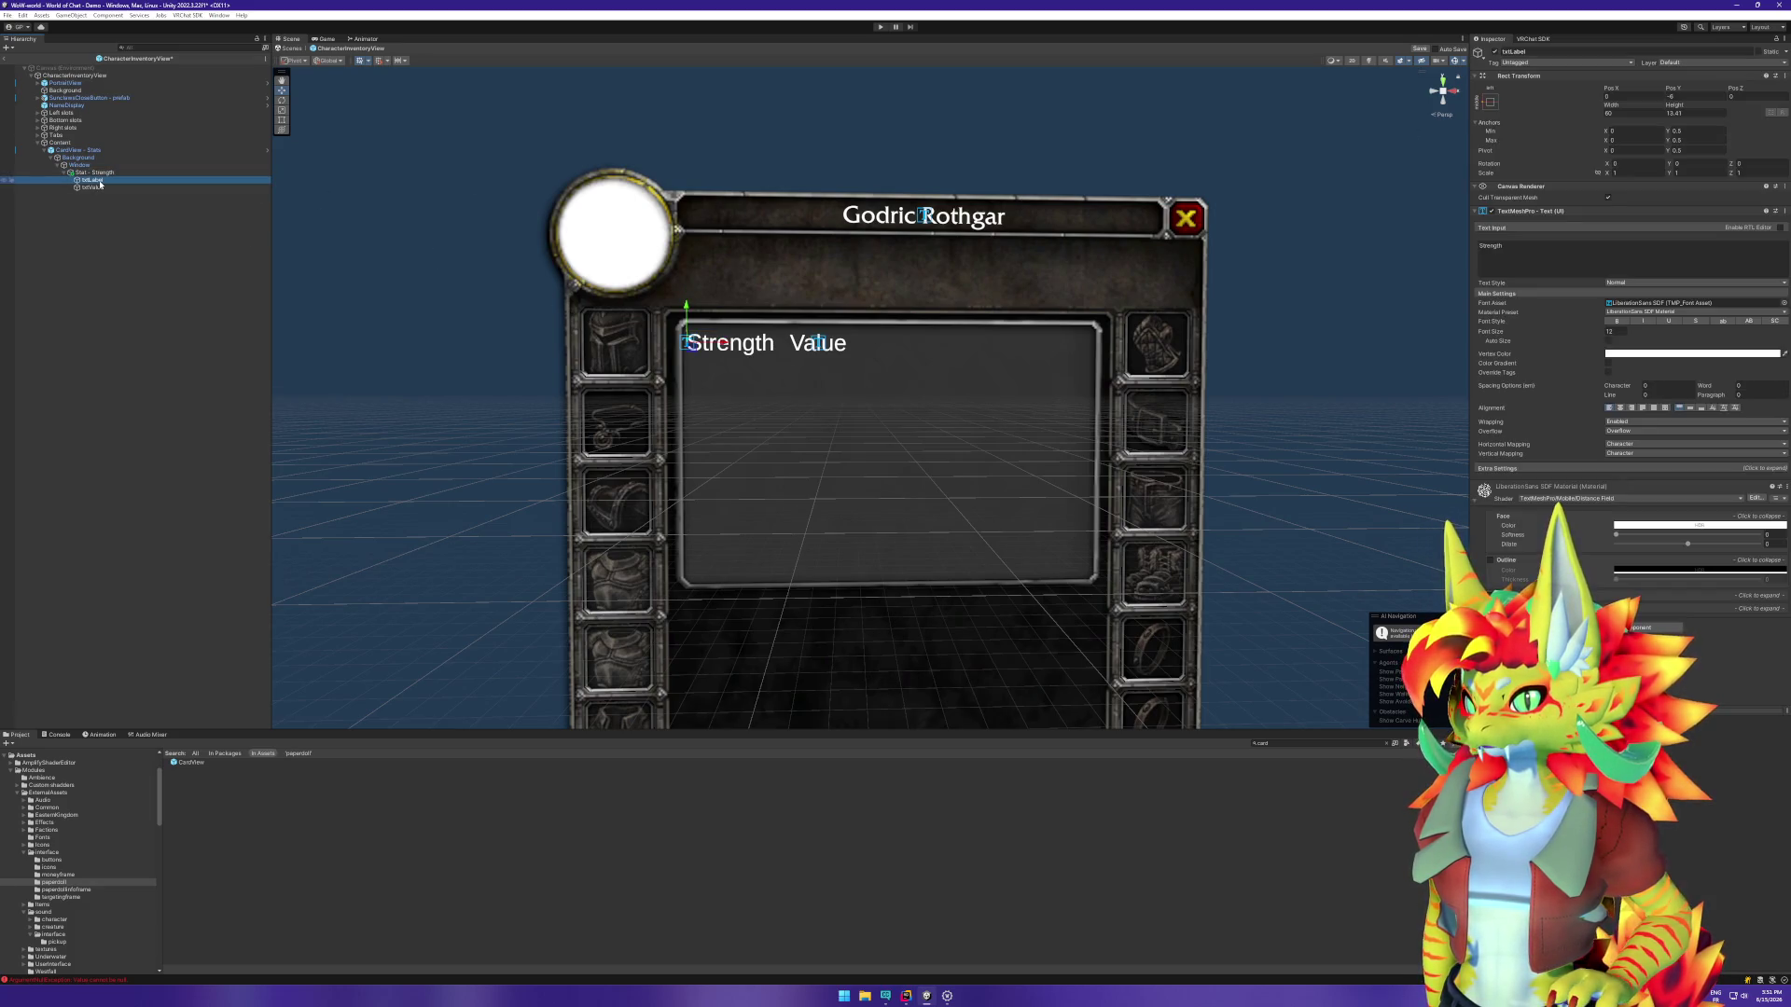
pyautogui.click(98, 186)
pyautogui.click(94, 180)
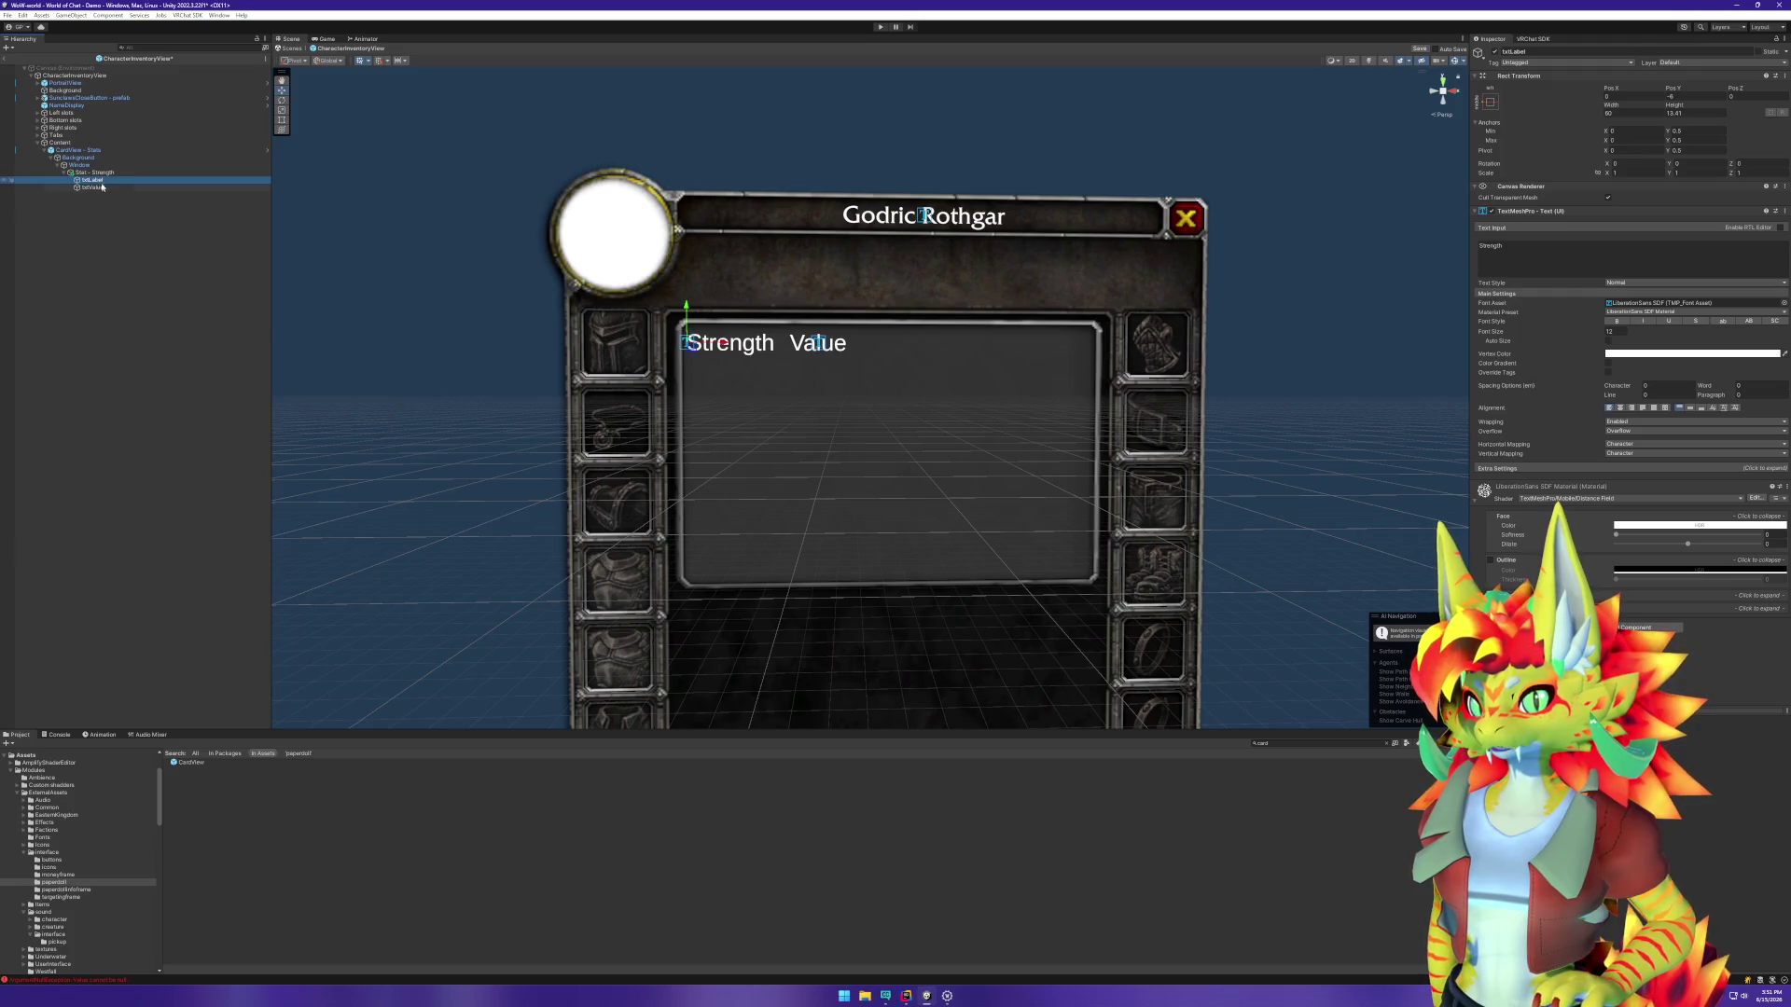
pyautogui.click(100, 187)
pyautogui.click(93, 180)
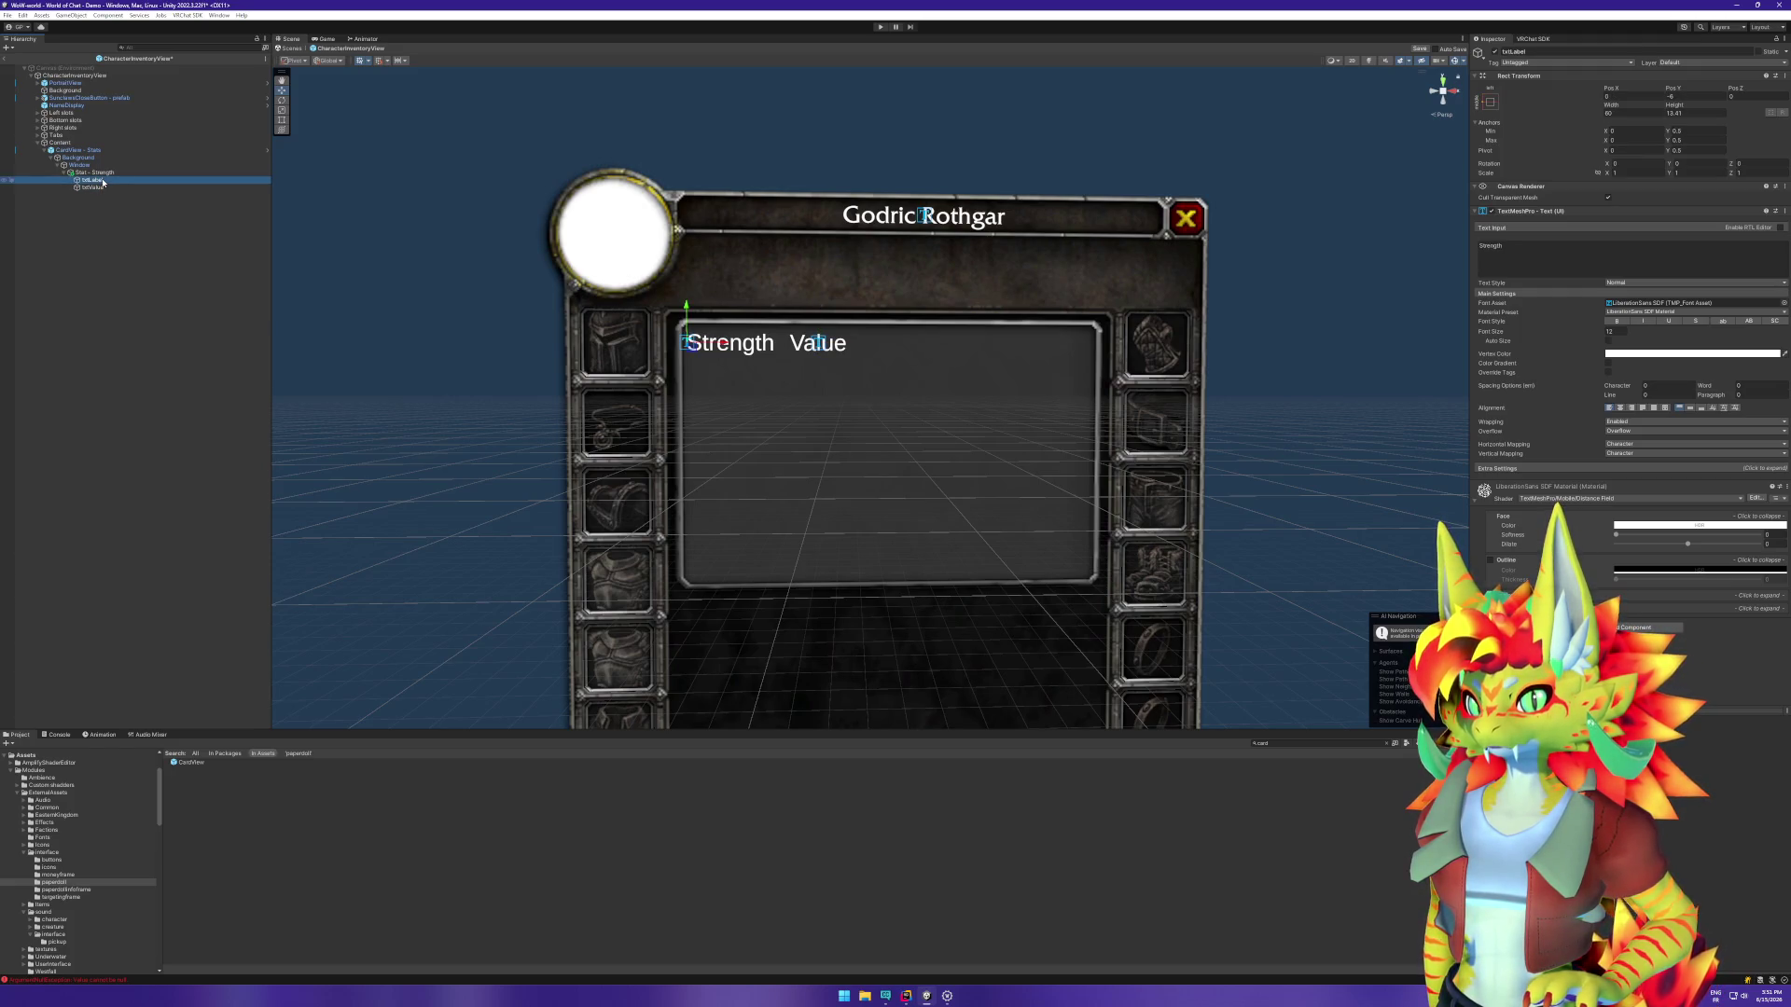
pyautogui.click(108, 173)
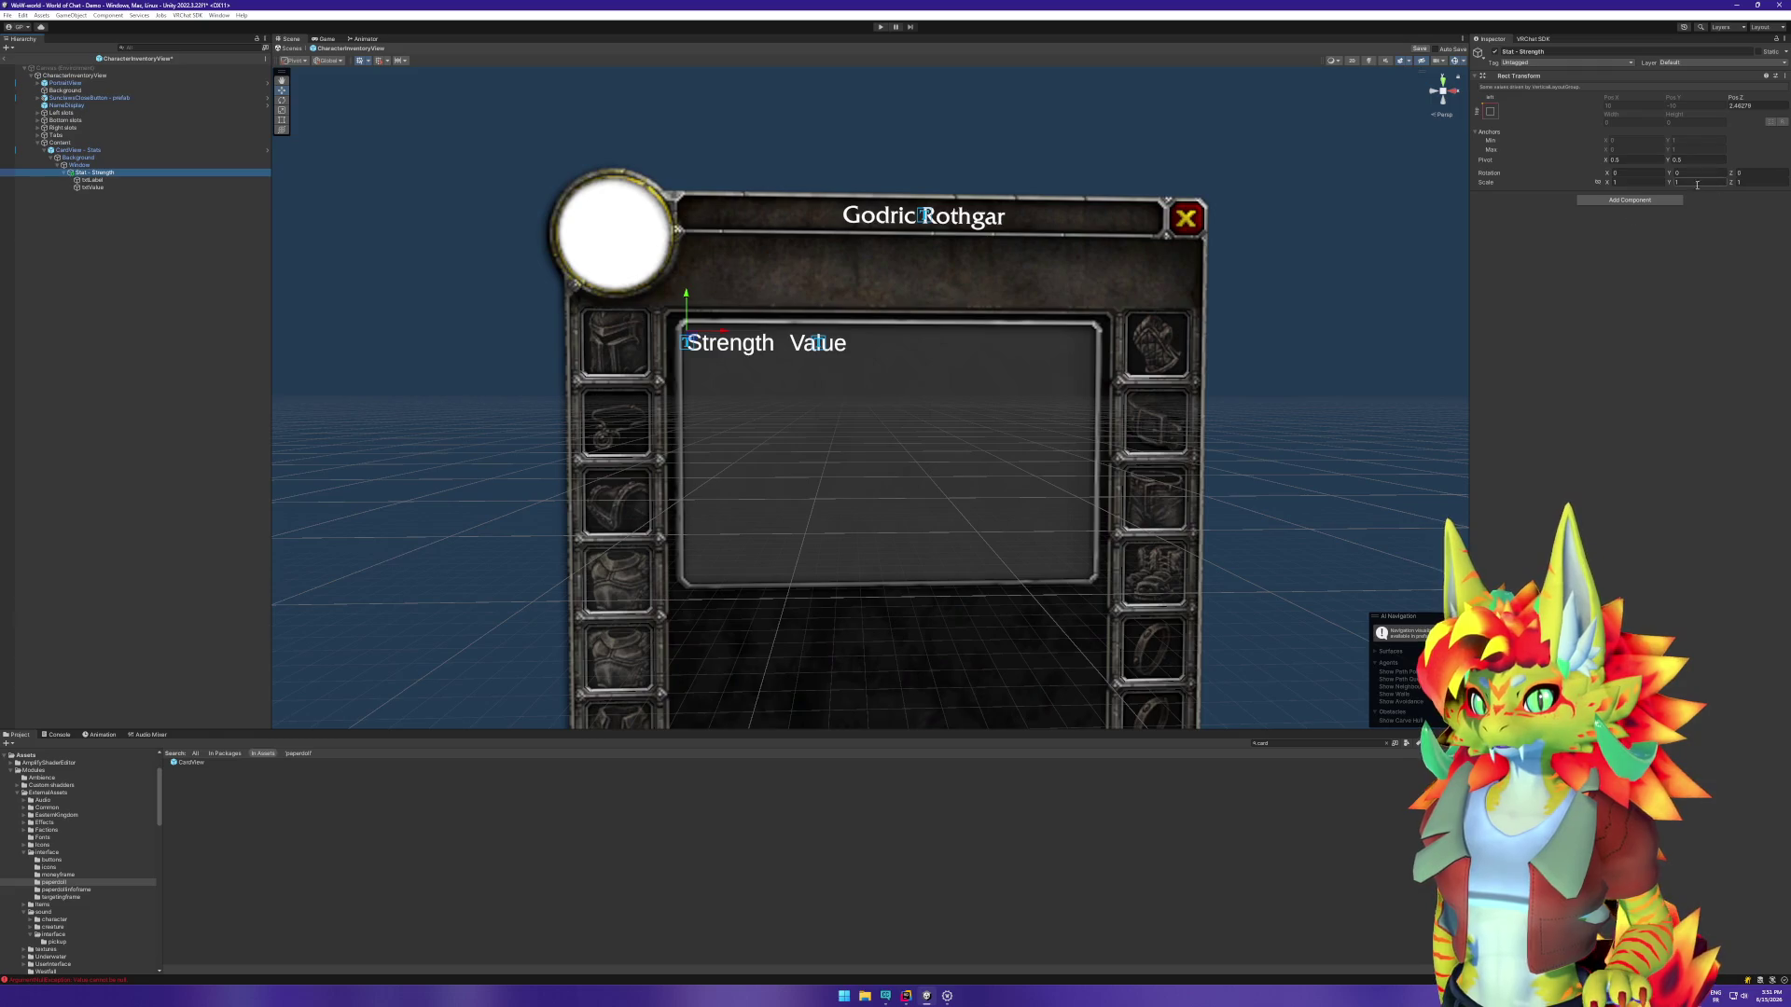
# Step: Add a Layout Element to Stat - Strength with Preferred Width enabled and Preferred Height 13.41
pyautogui.click(1630, 199)
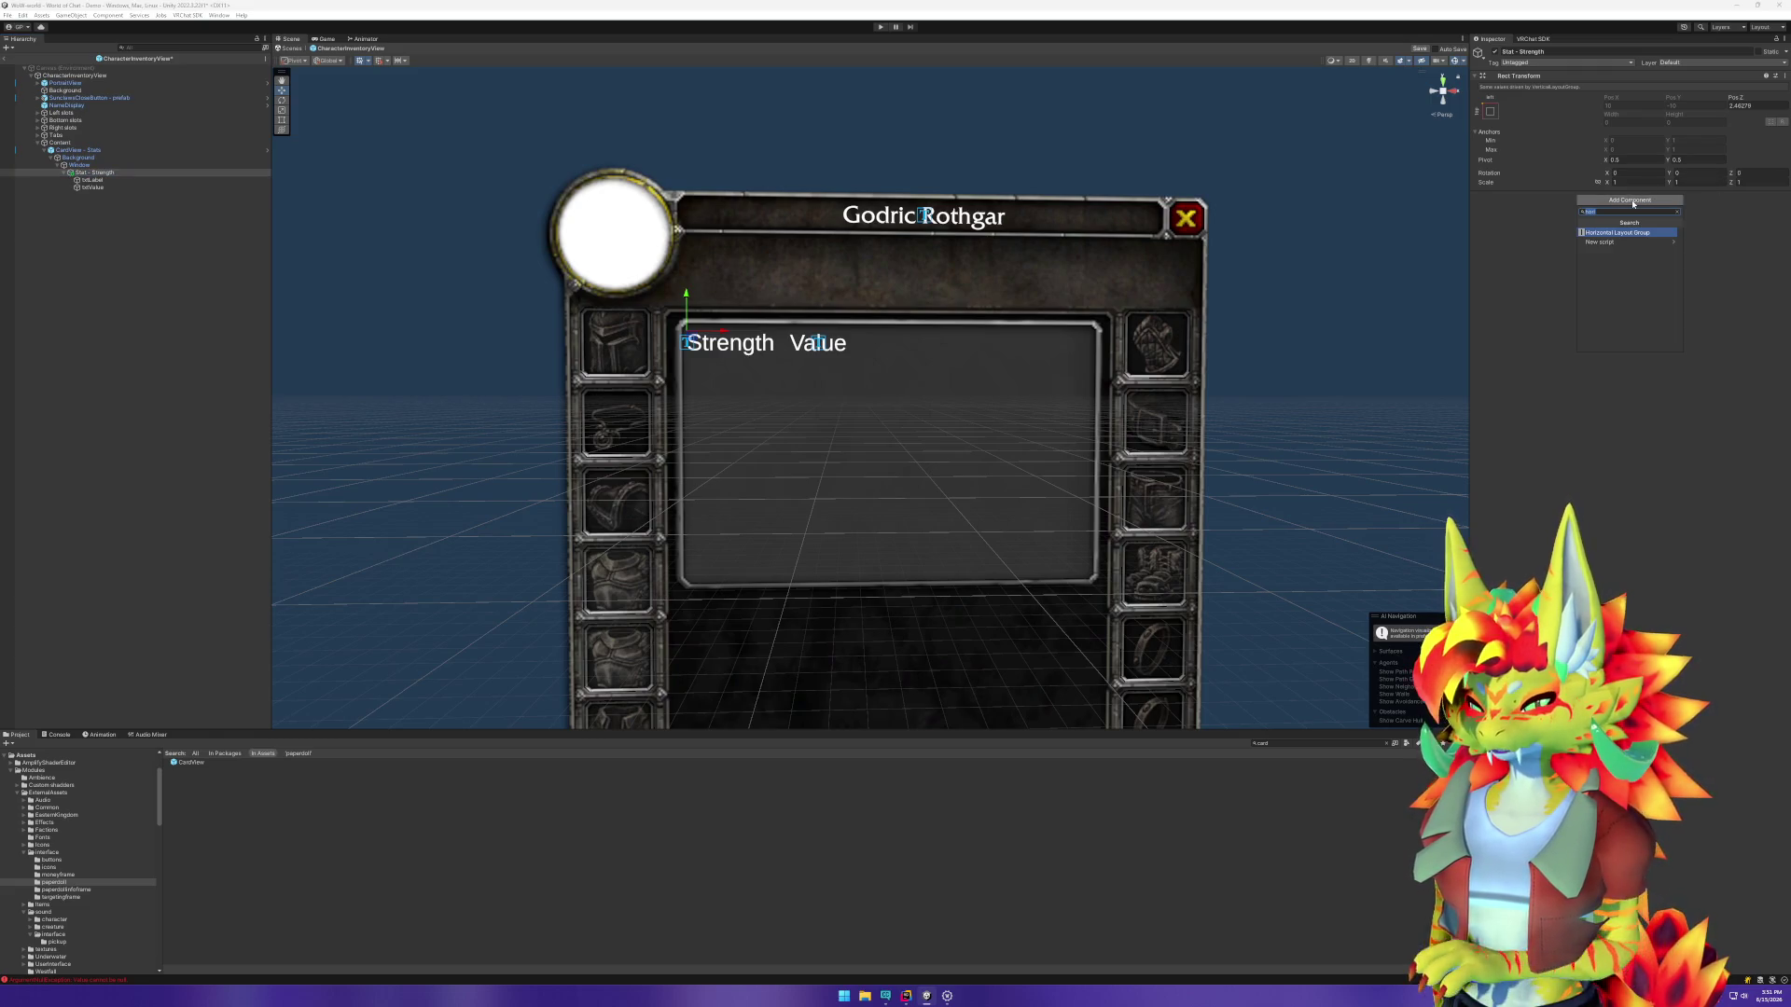
pyautogui.write('layout element')
pyautogui.press('Return')
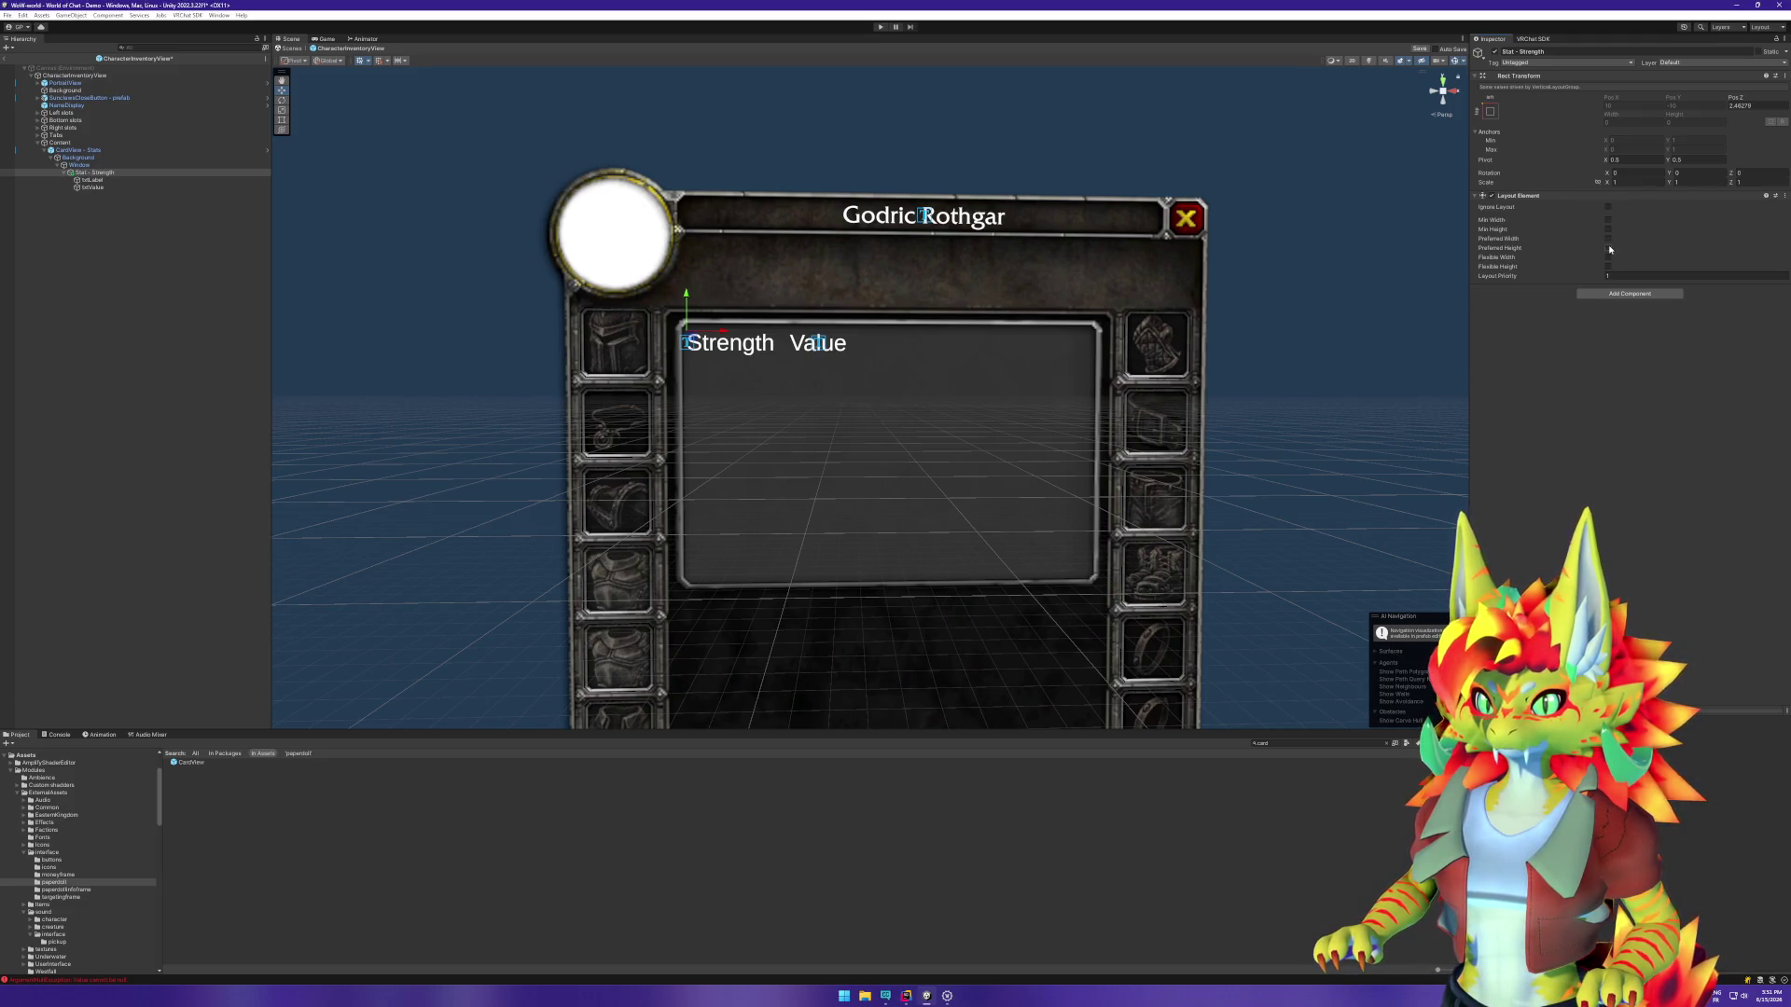
pyautogui.click(1609, 249)
pyautogui.click(1607, 239)
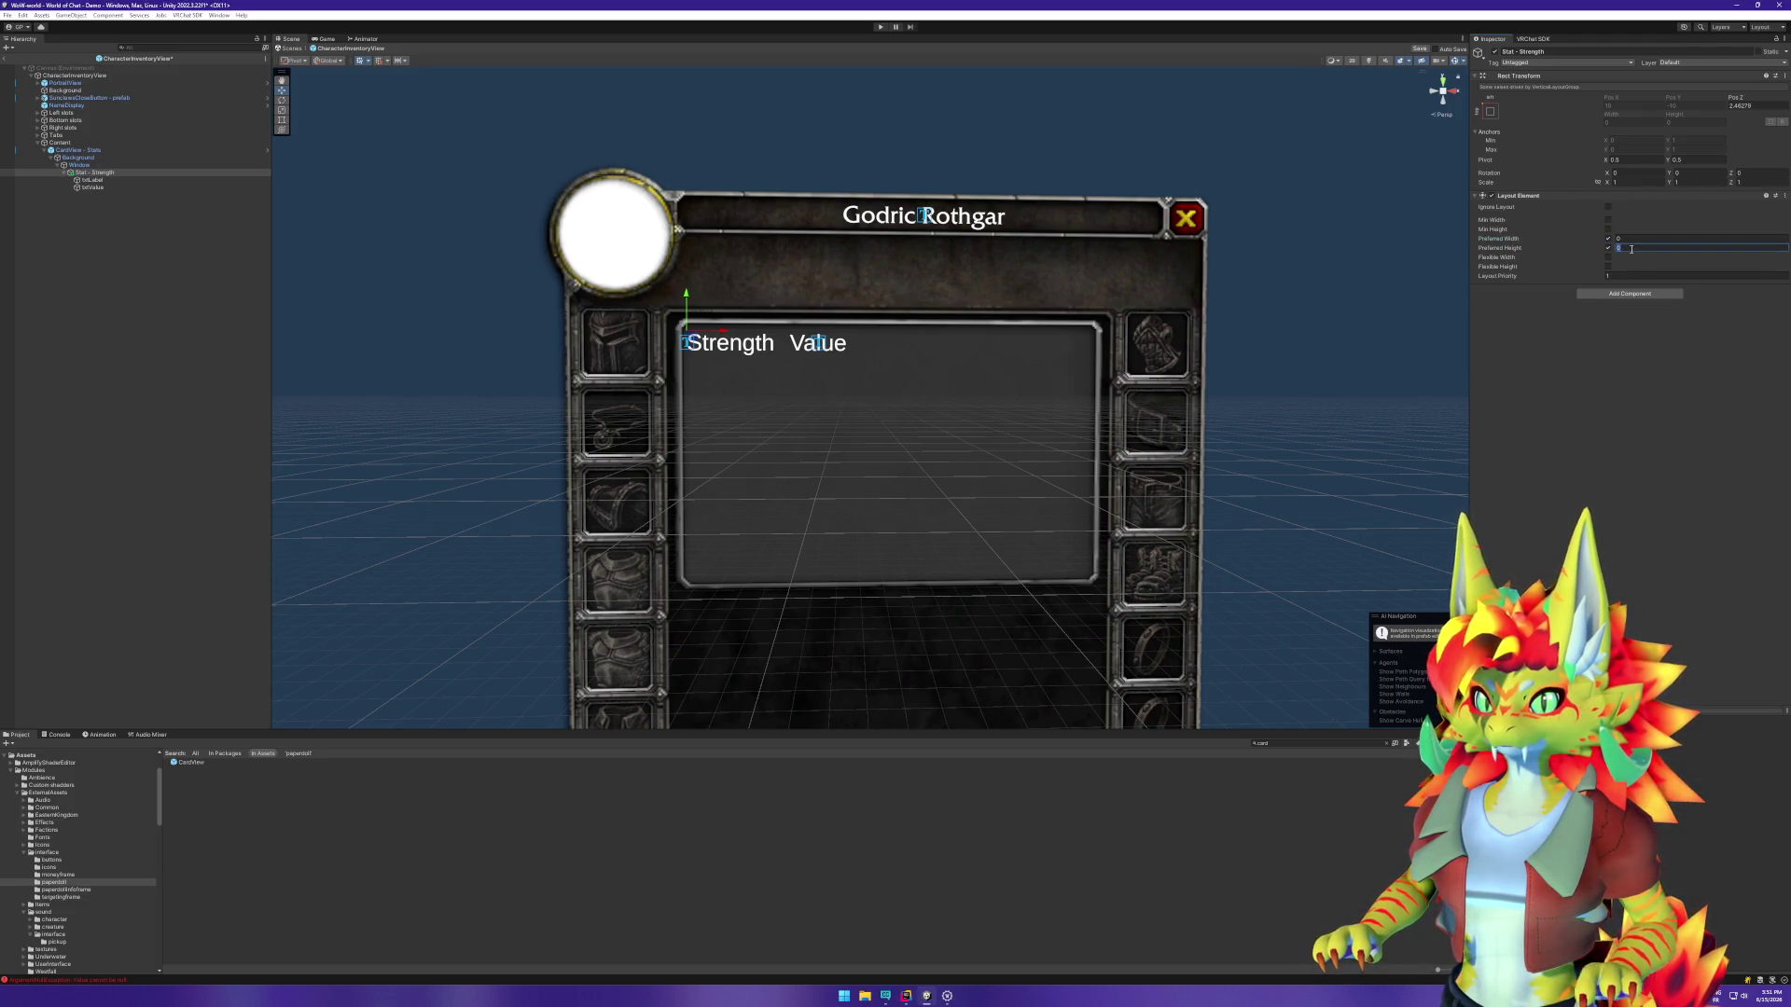
pyautogui.write('14')
pyautogui.press('BackSpace')
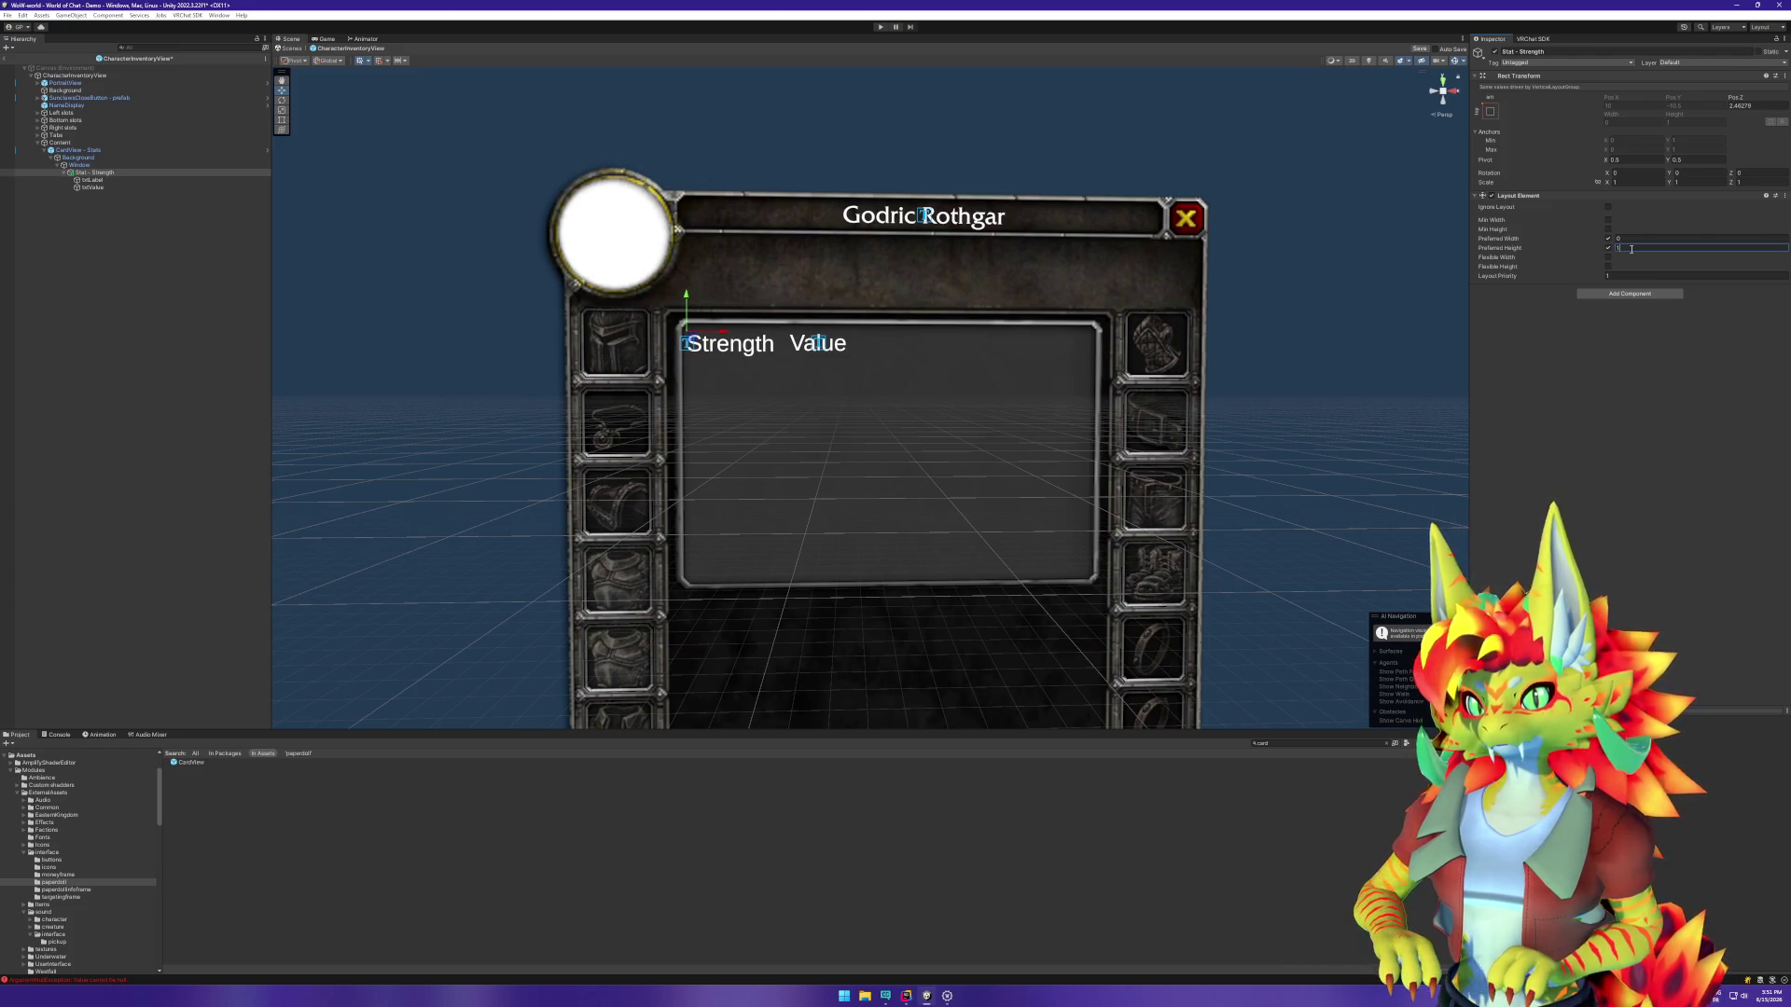
pyautogui.write('3.41')
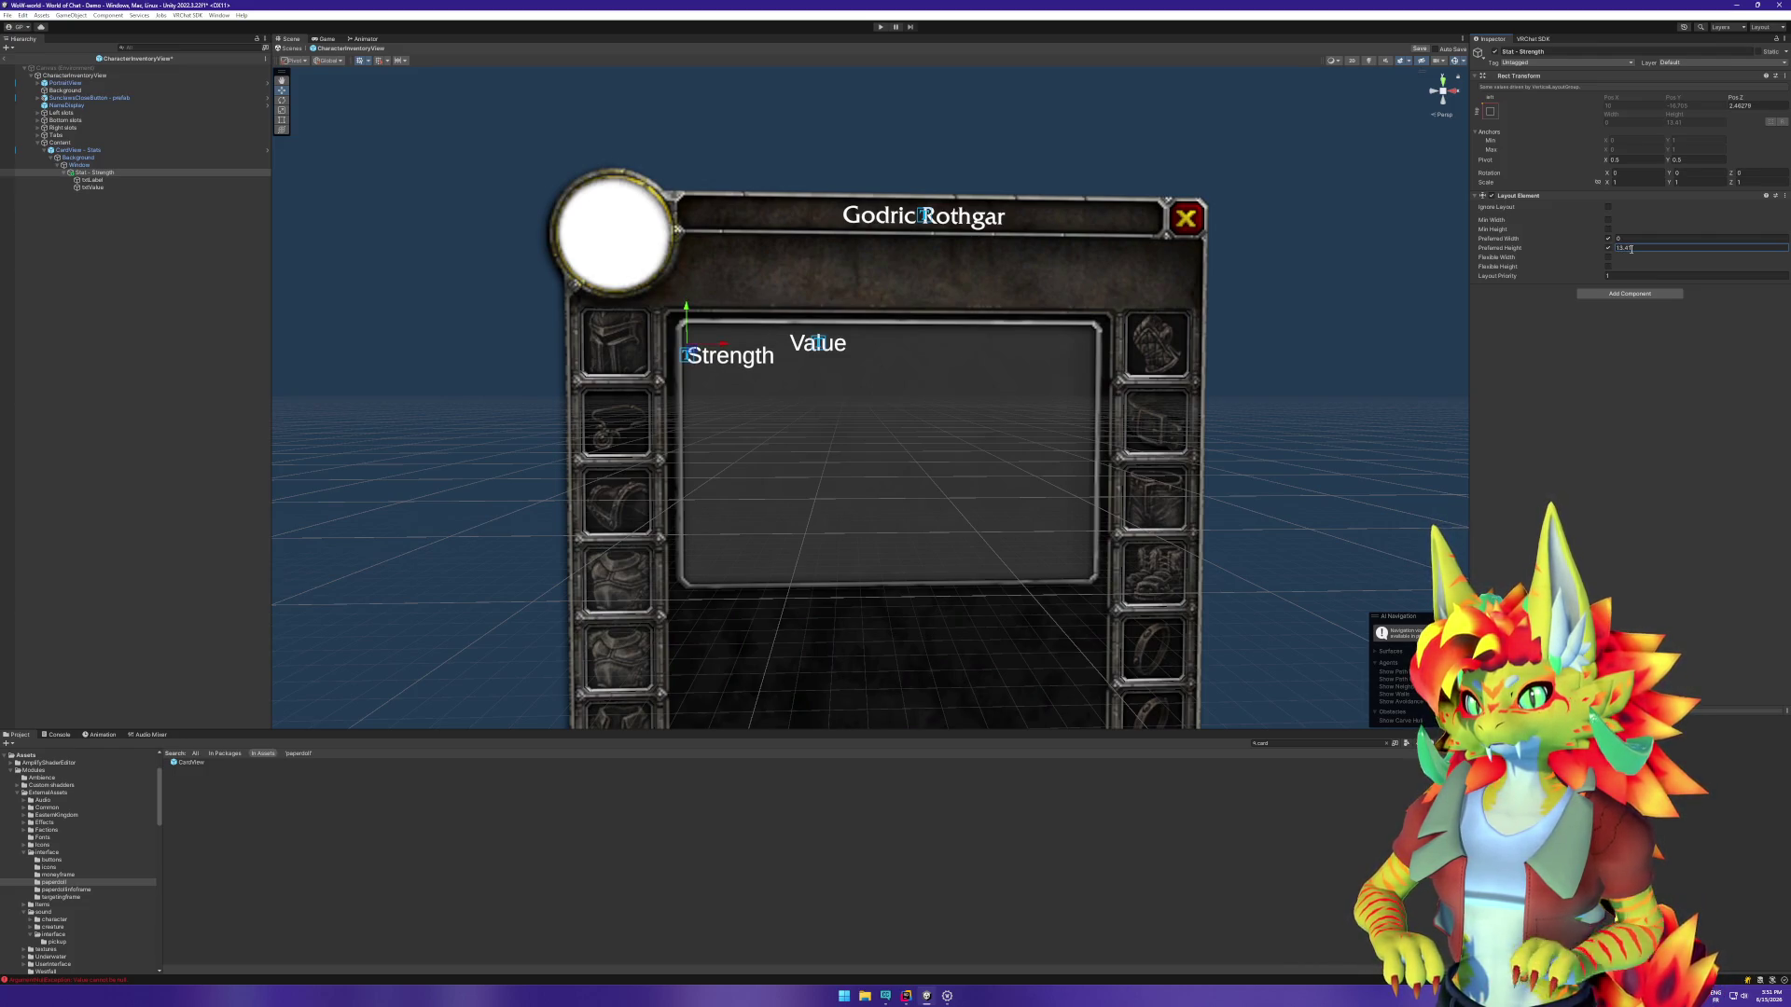
pyautogui.click(98, 172)
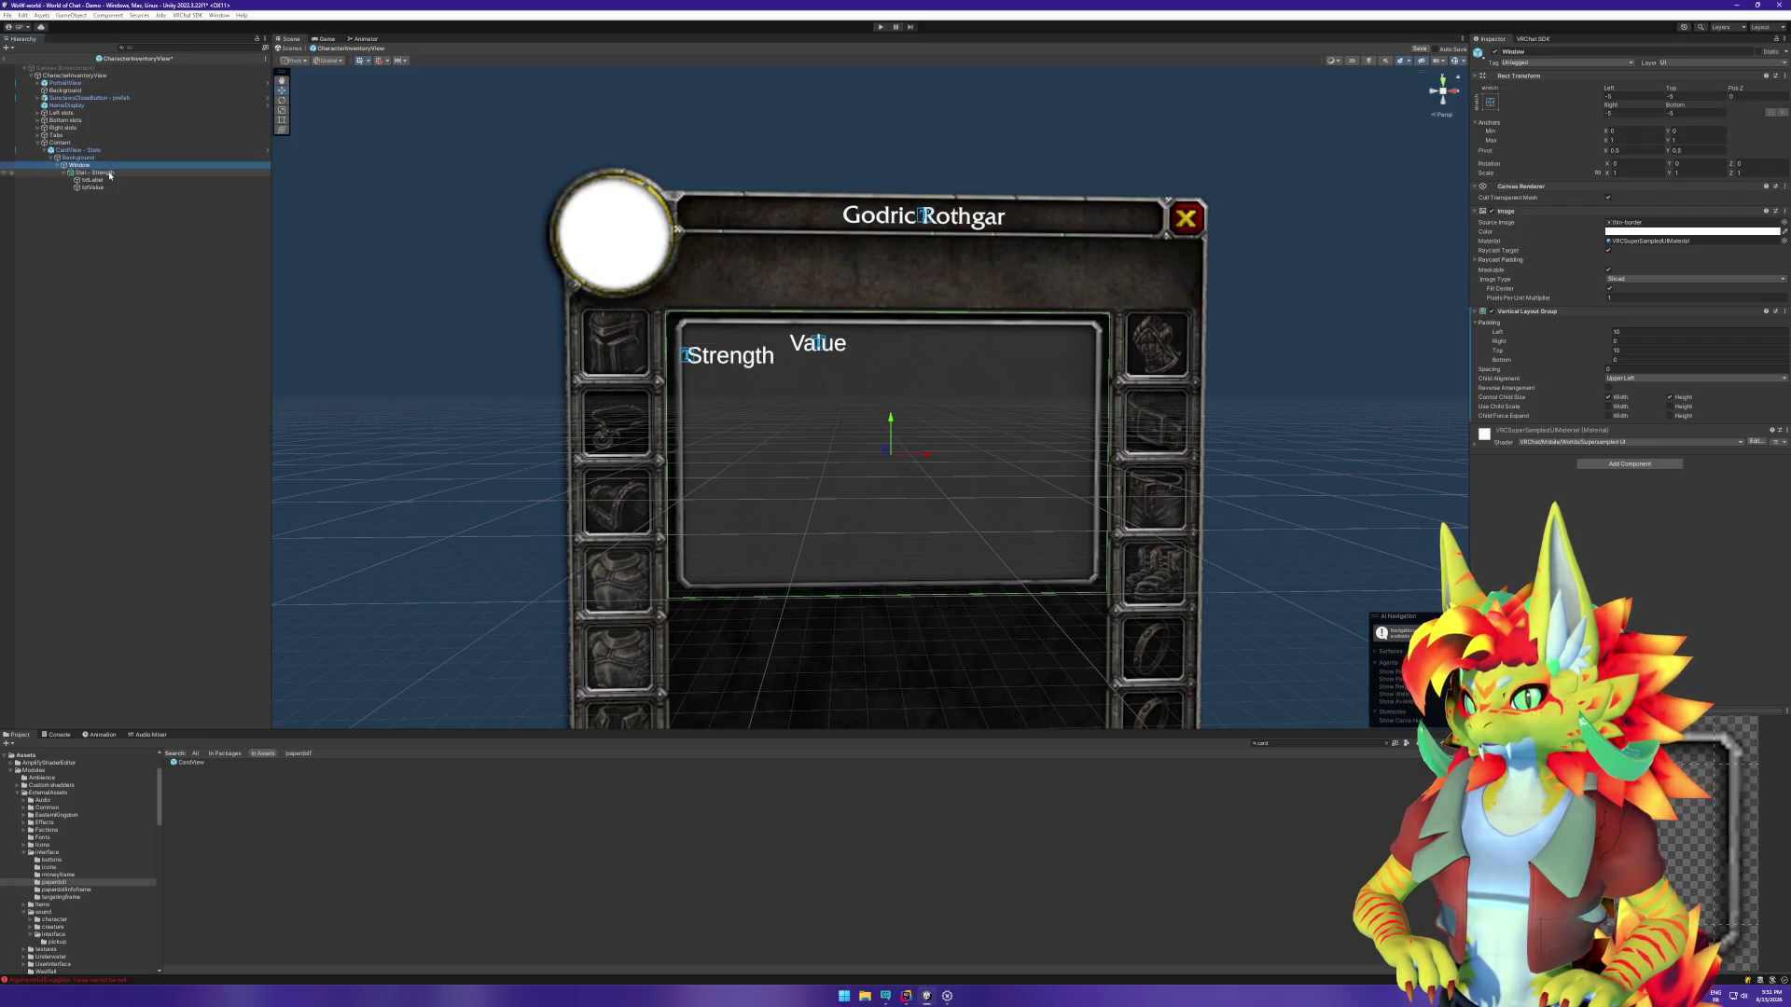
# Step: Anchor the Value text middle-left and set its Pos Y to -6
pyautogui.click(98, 187)
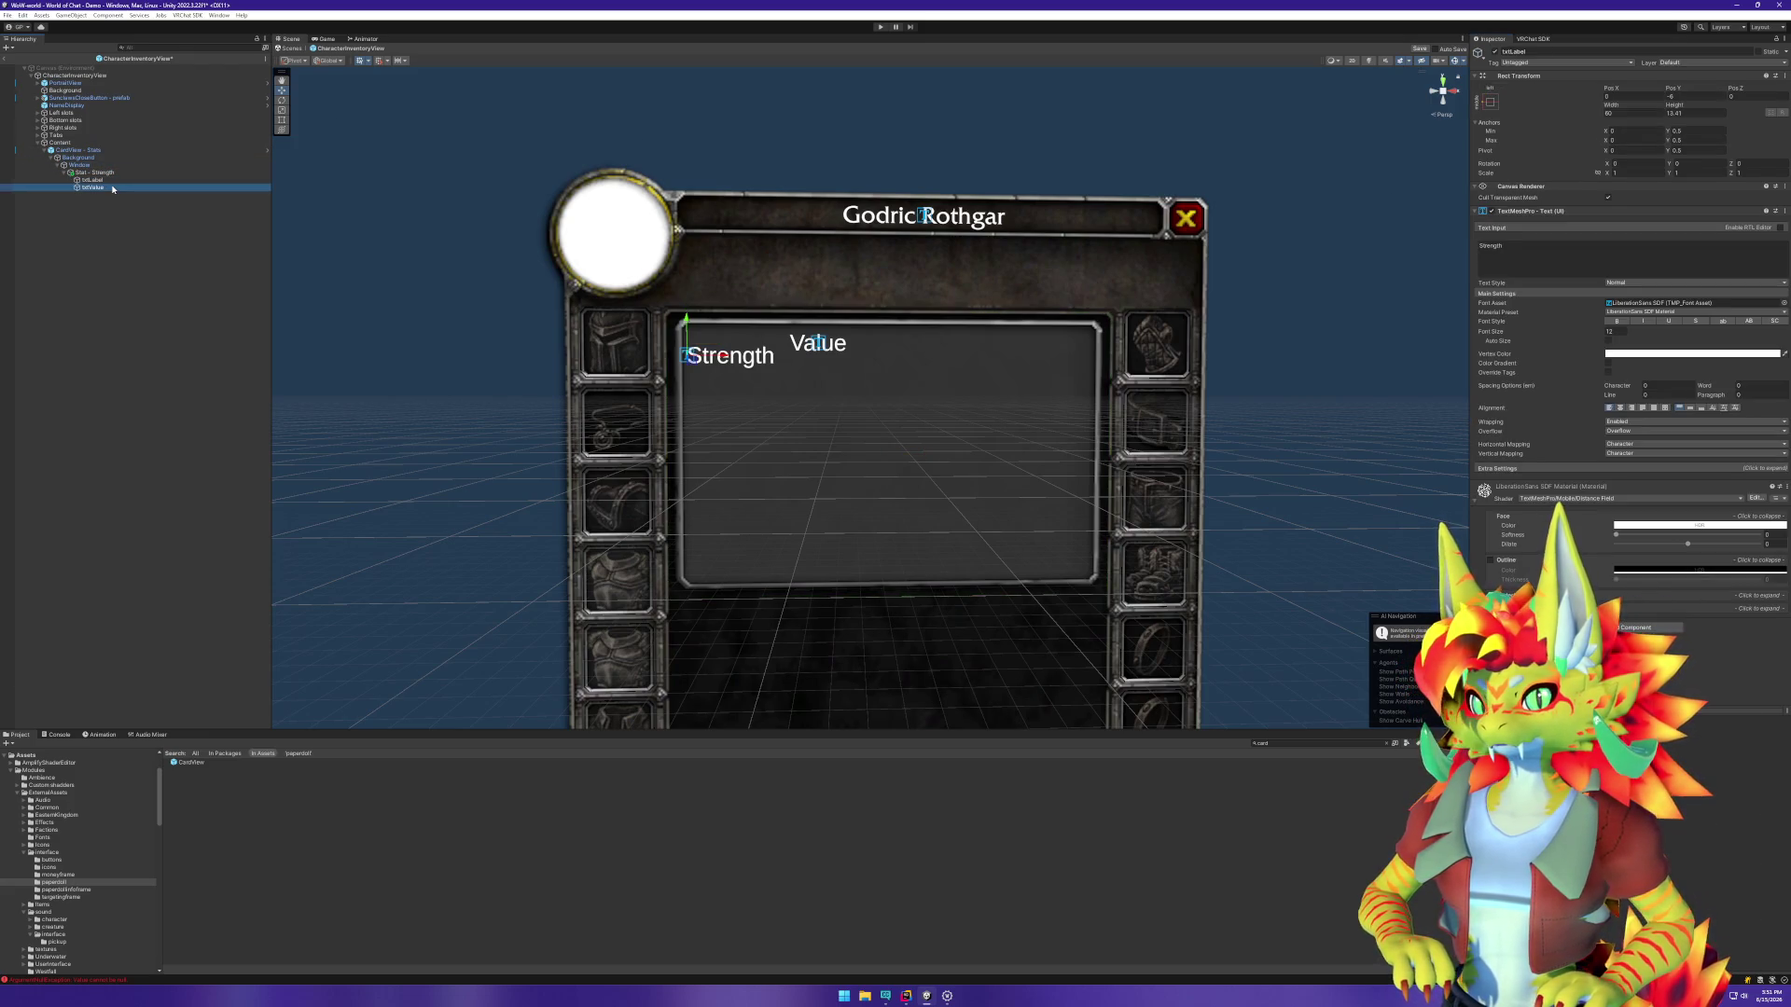
pyautogui.click(1490, 102)
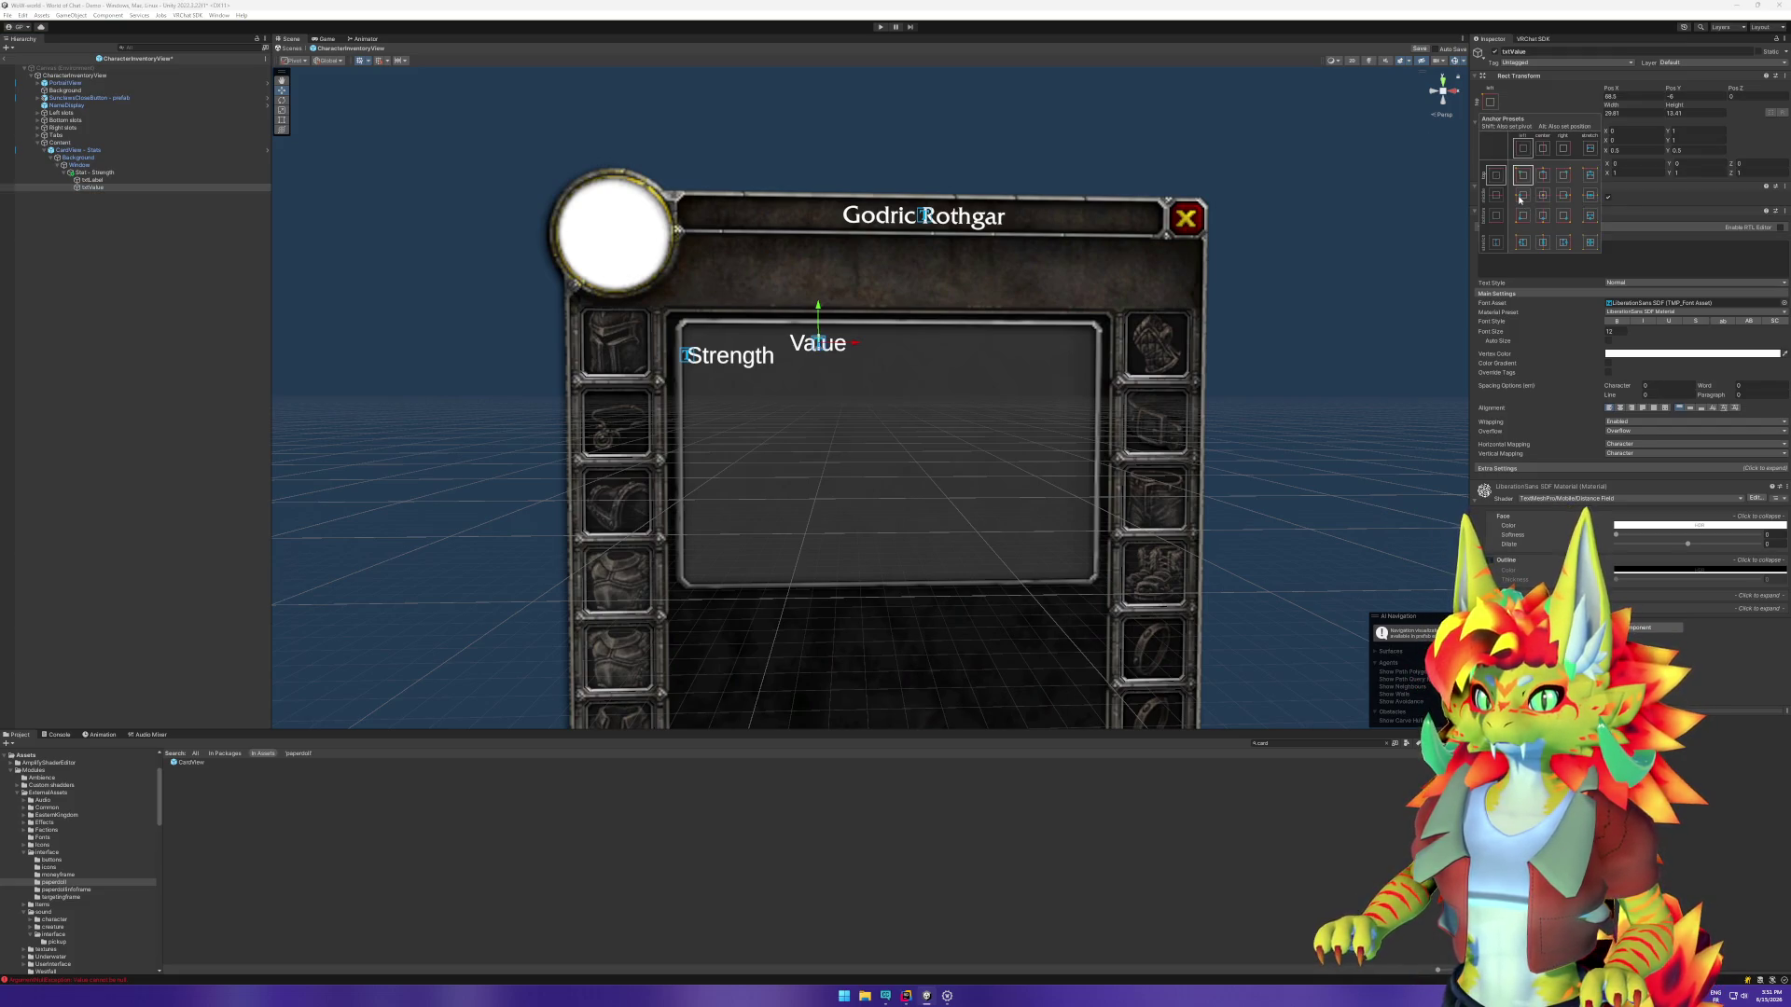
pyautogui.keyDown('shift'); pyautogui.click(1522, 195); pyautogui.keyUp('shift')
pyautogui.click(1684, 97)
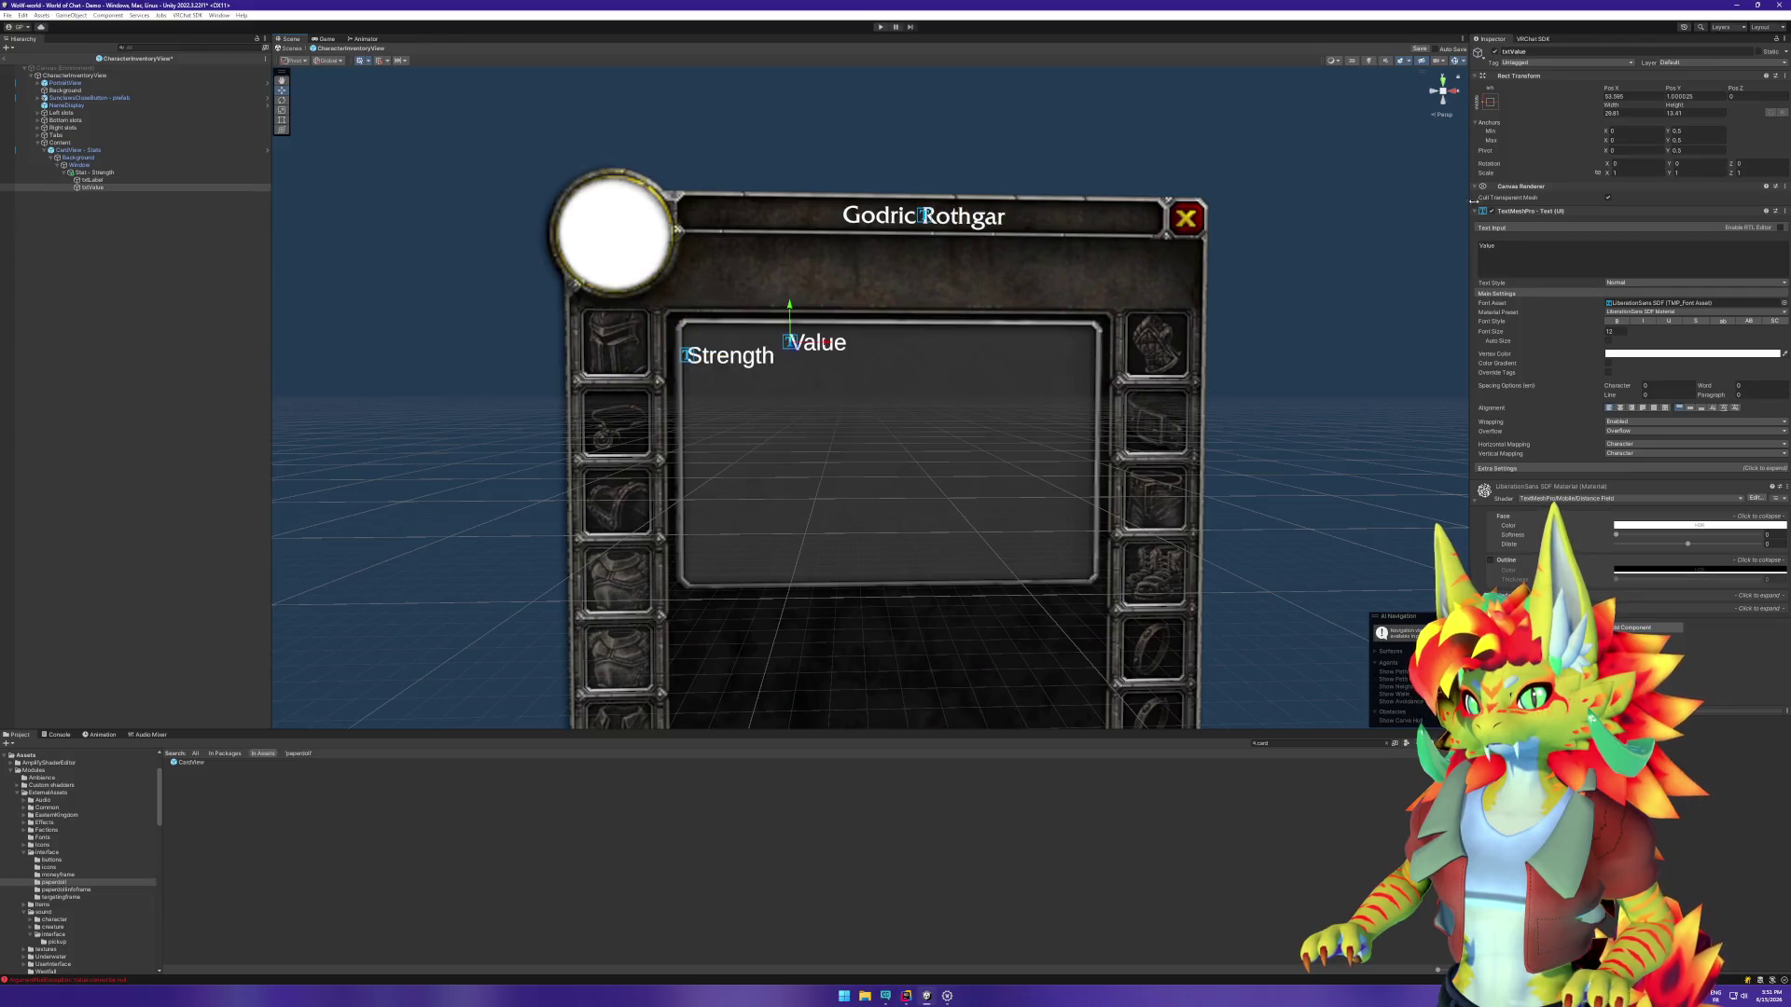
pyautogui.click(1693, 97)
pyautogui.write('-6')
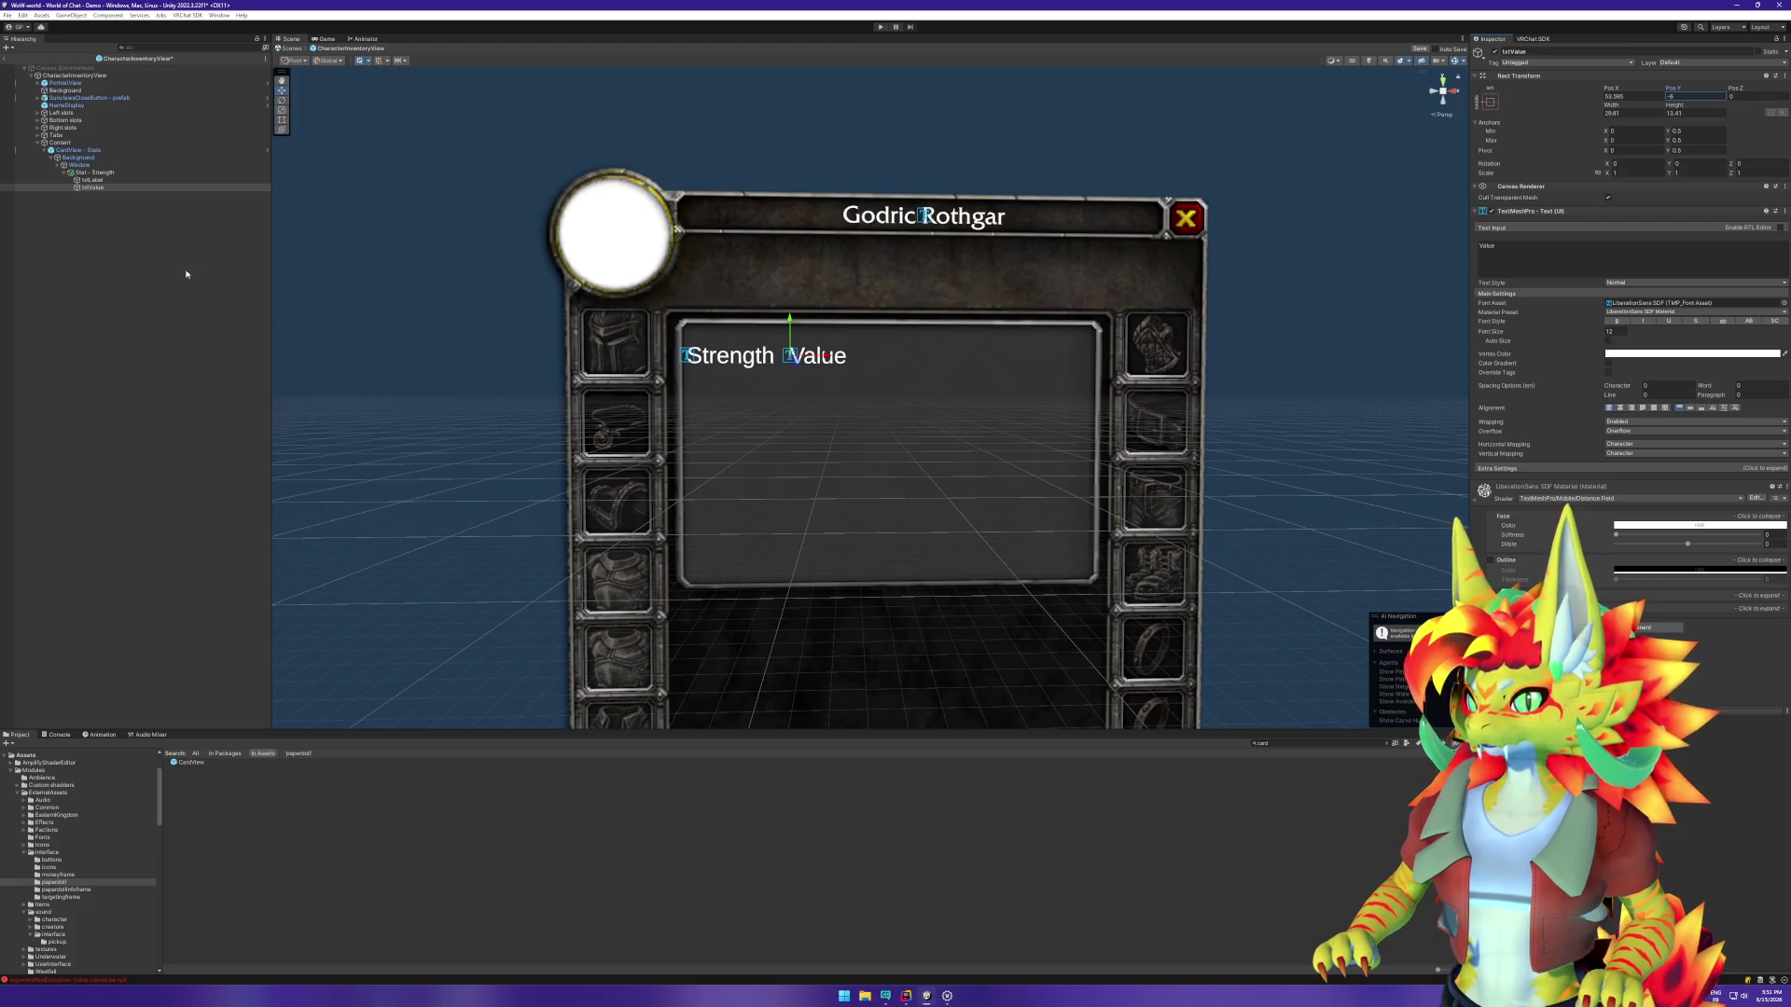
# Step: Switch to the Rect Tool and enable RectTransform outlines in the scene Gizmos
pyautogui.click(109, 180)
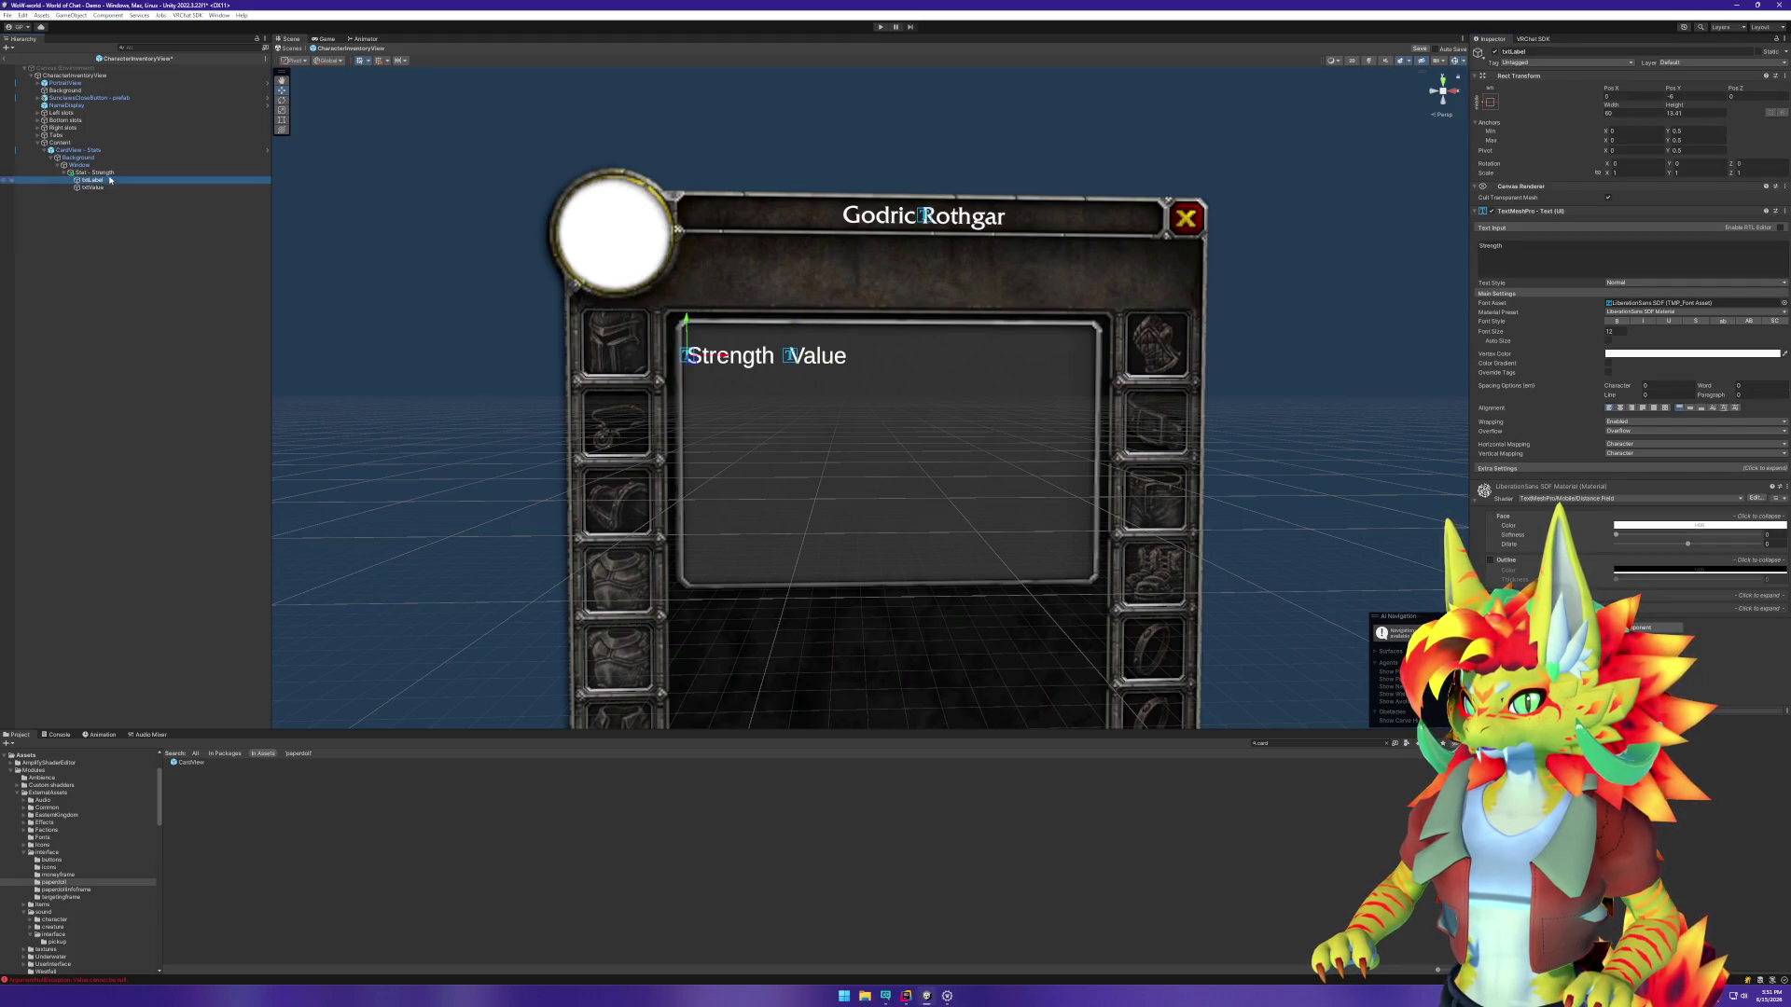
pyautogui.click(110, 172)
pyautogui.click(281, 121)
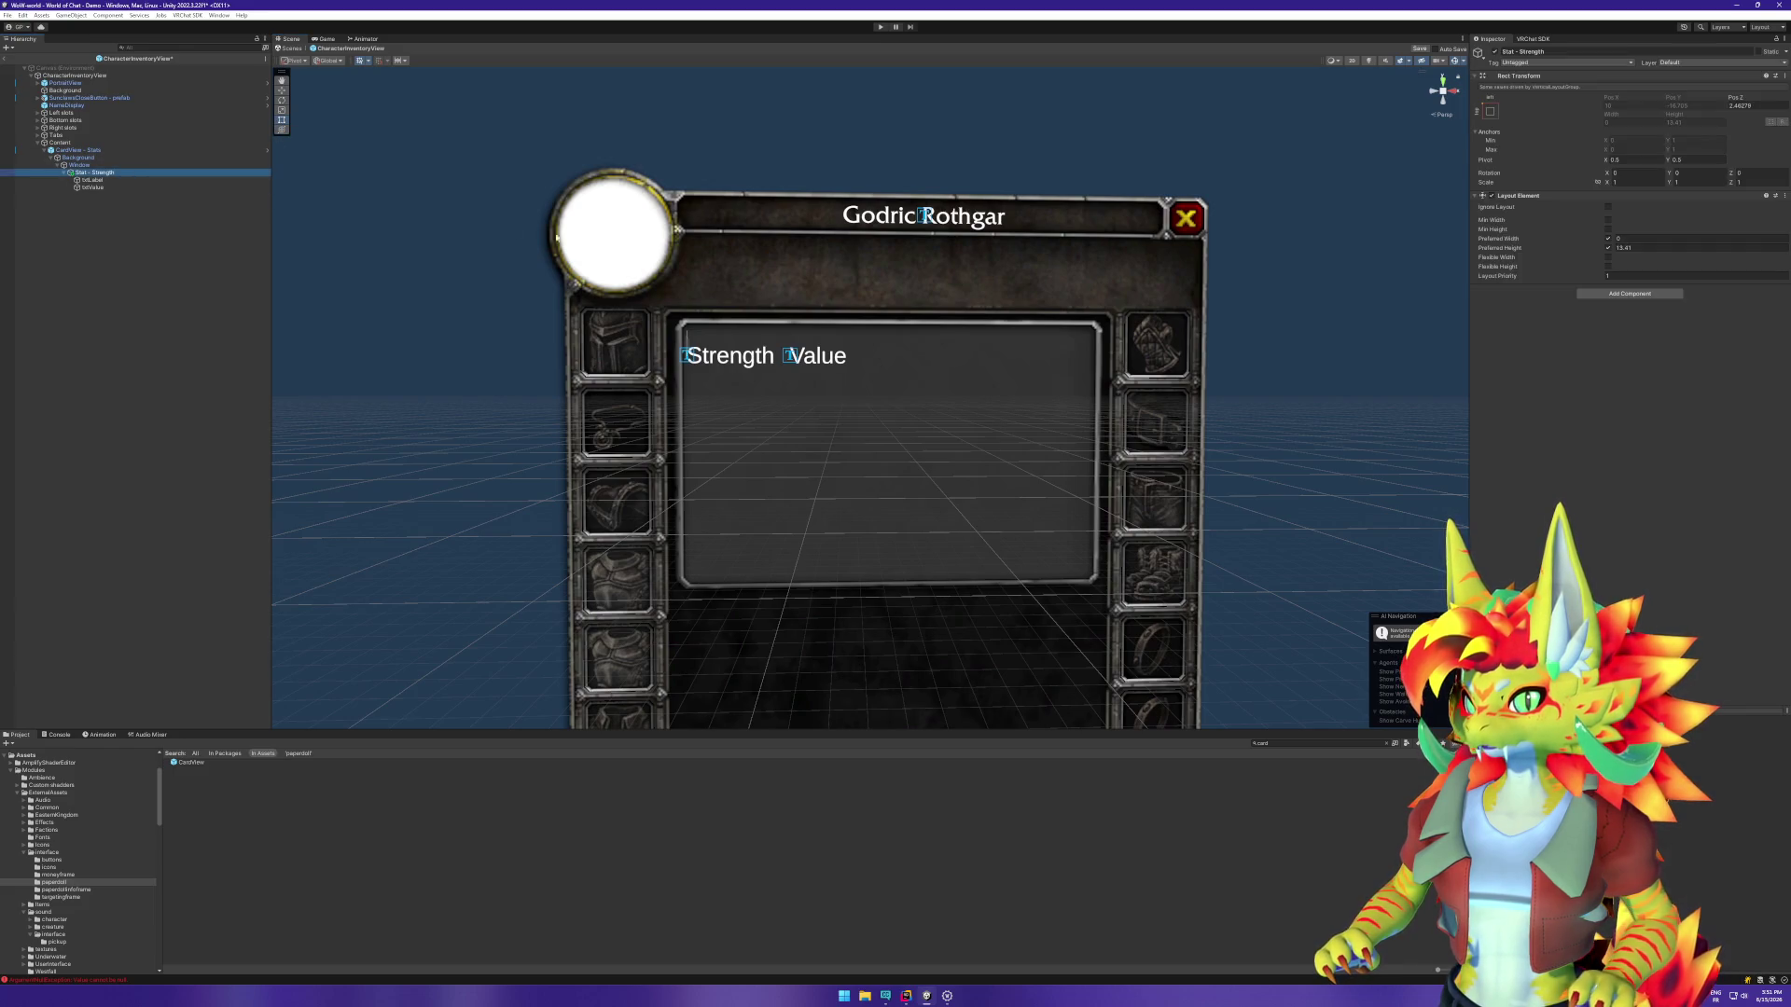
pyautogui.click(1459, 62)
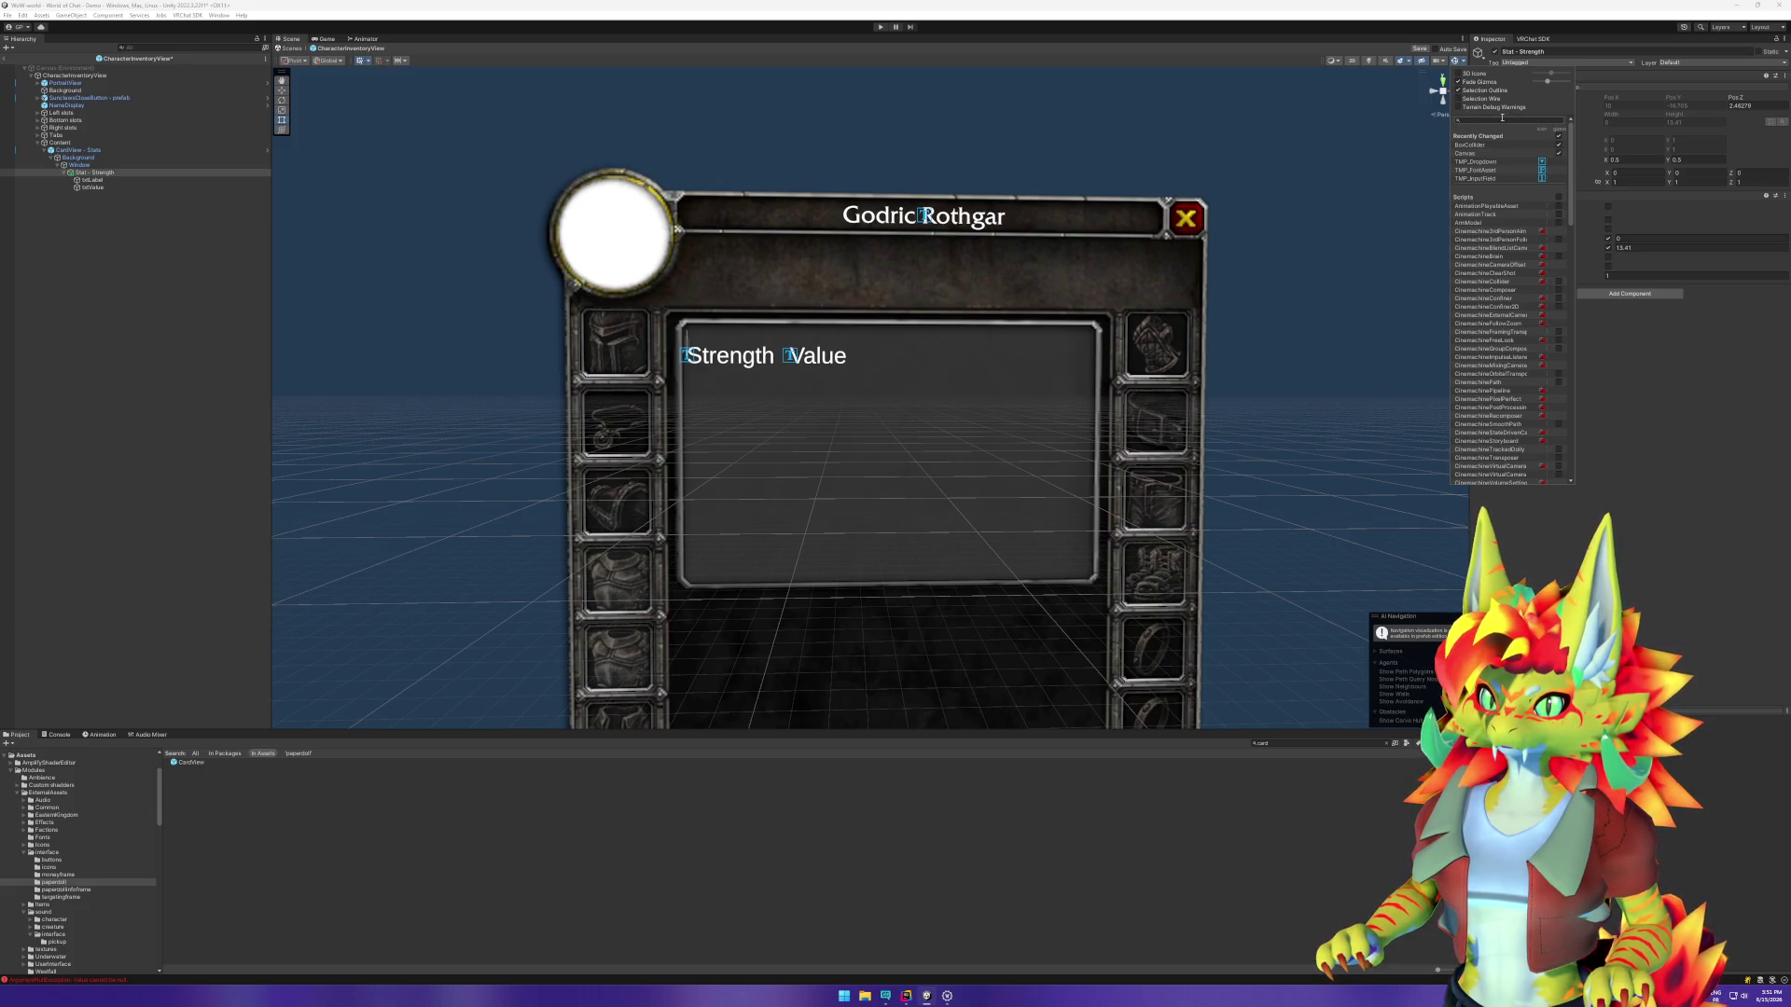
pyautogui.write('rec')
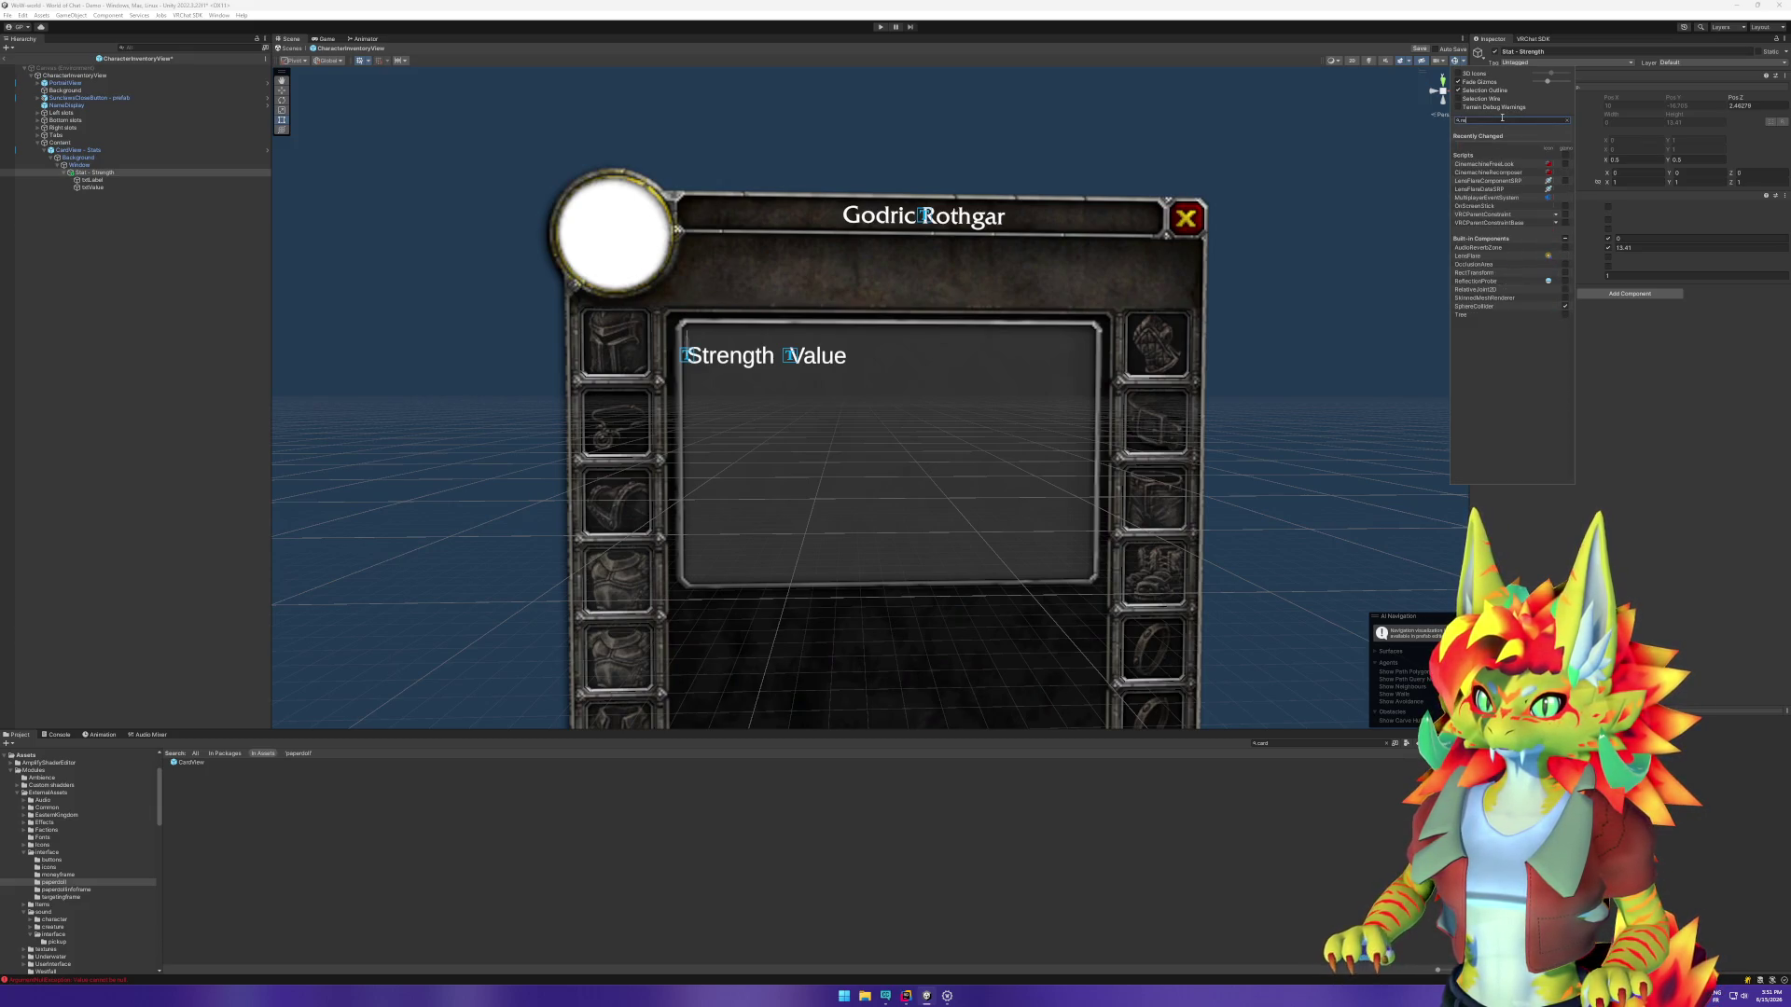
pyautogui.click(1566, 197)
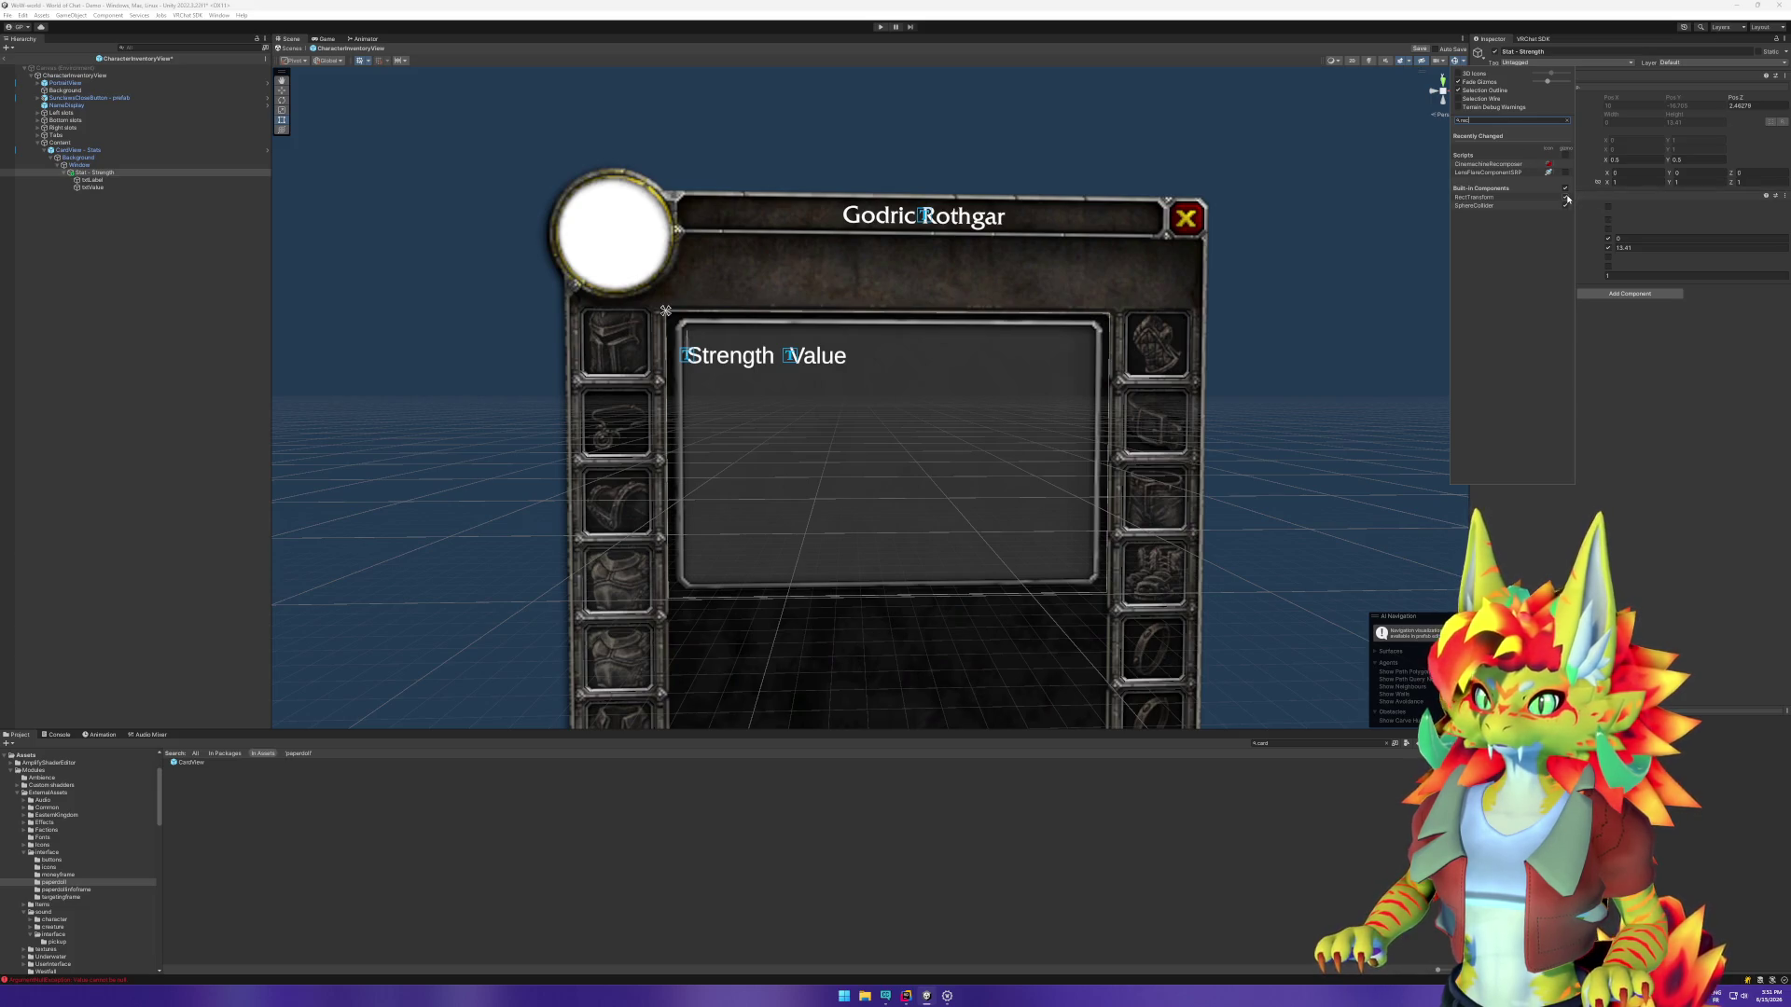
pyautogui.click(207, 281)
pyautogui.click(108, 176)
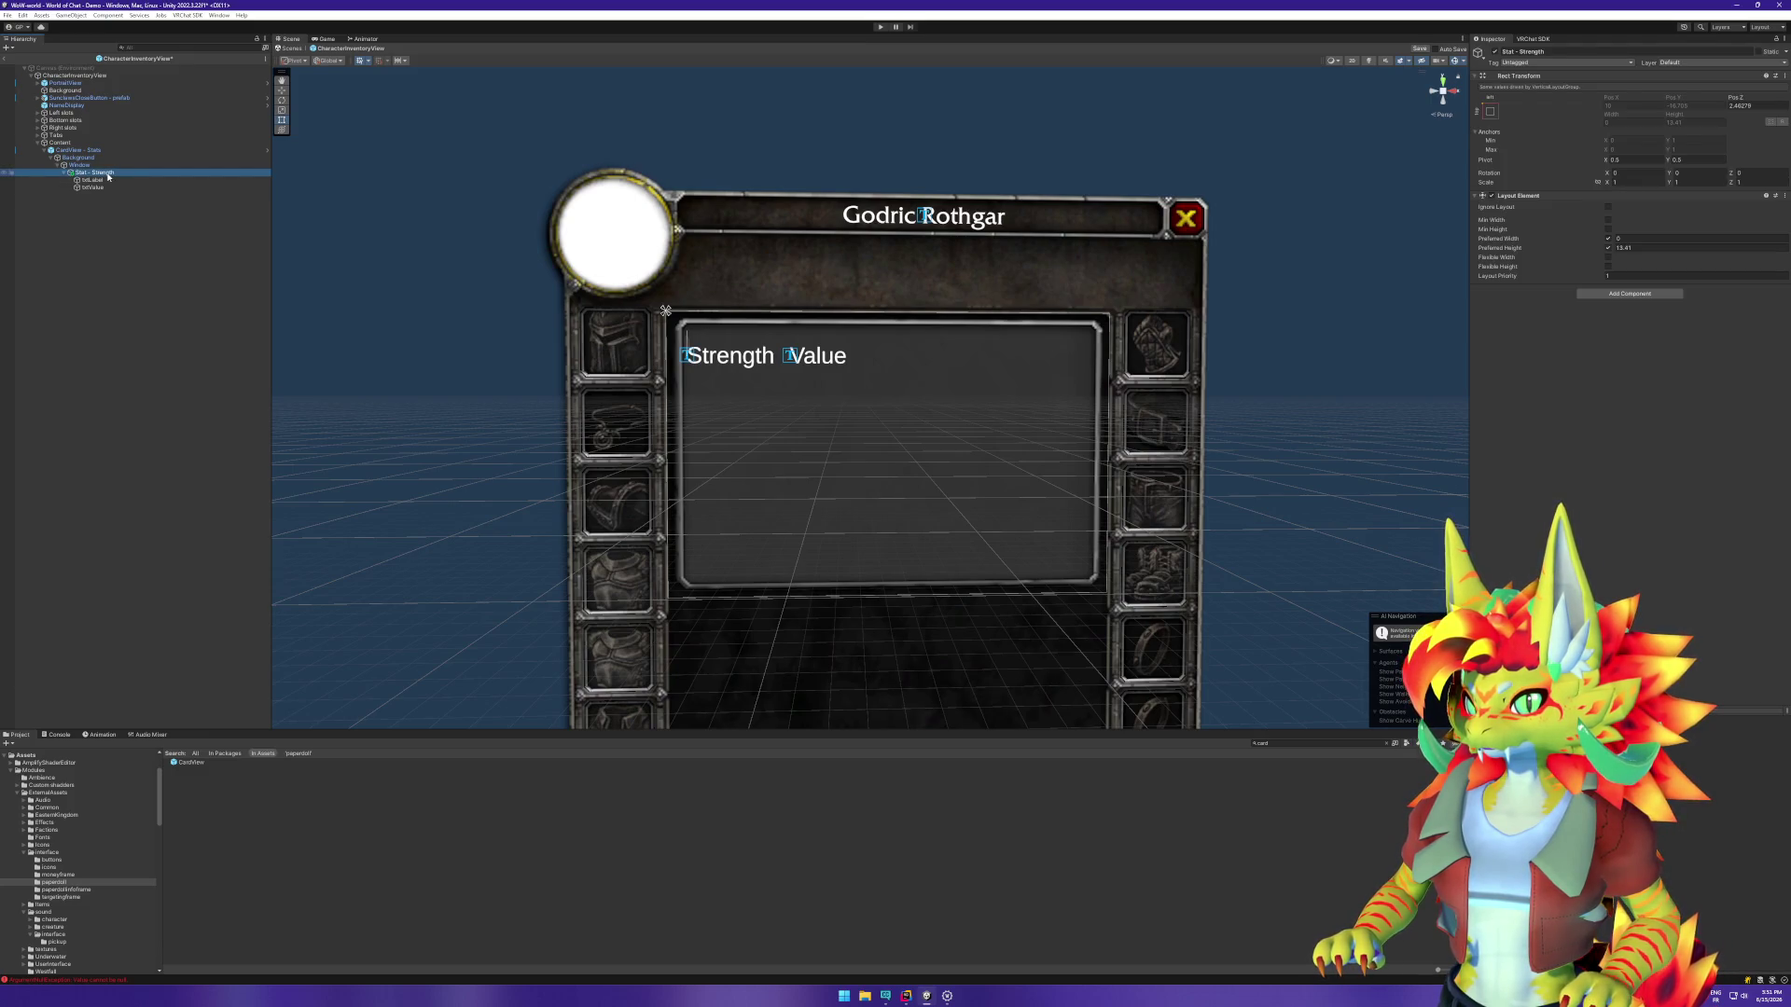
pyautogui.click(93, 180)
pyautogui.click(101, 187)
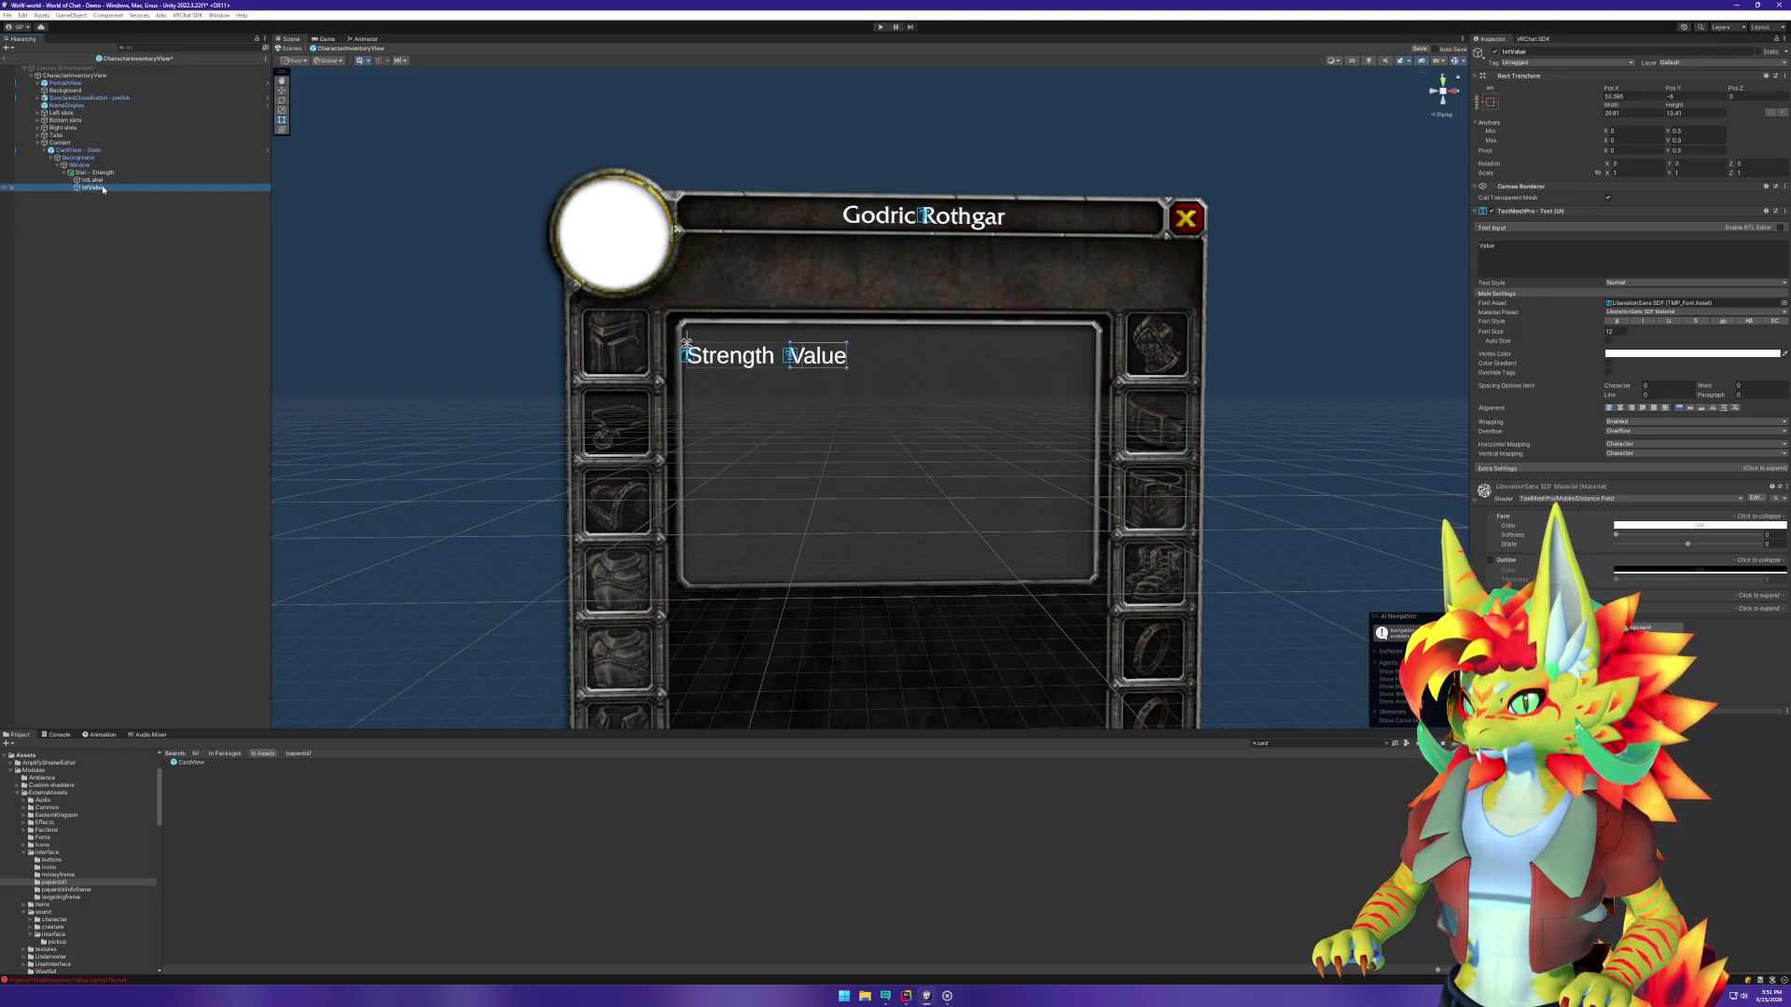
# Step: Shift the Value text right to about x 60 with the move tool
pyautogui.click(93, 180)
pyautogui.click(1566, 249)
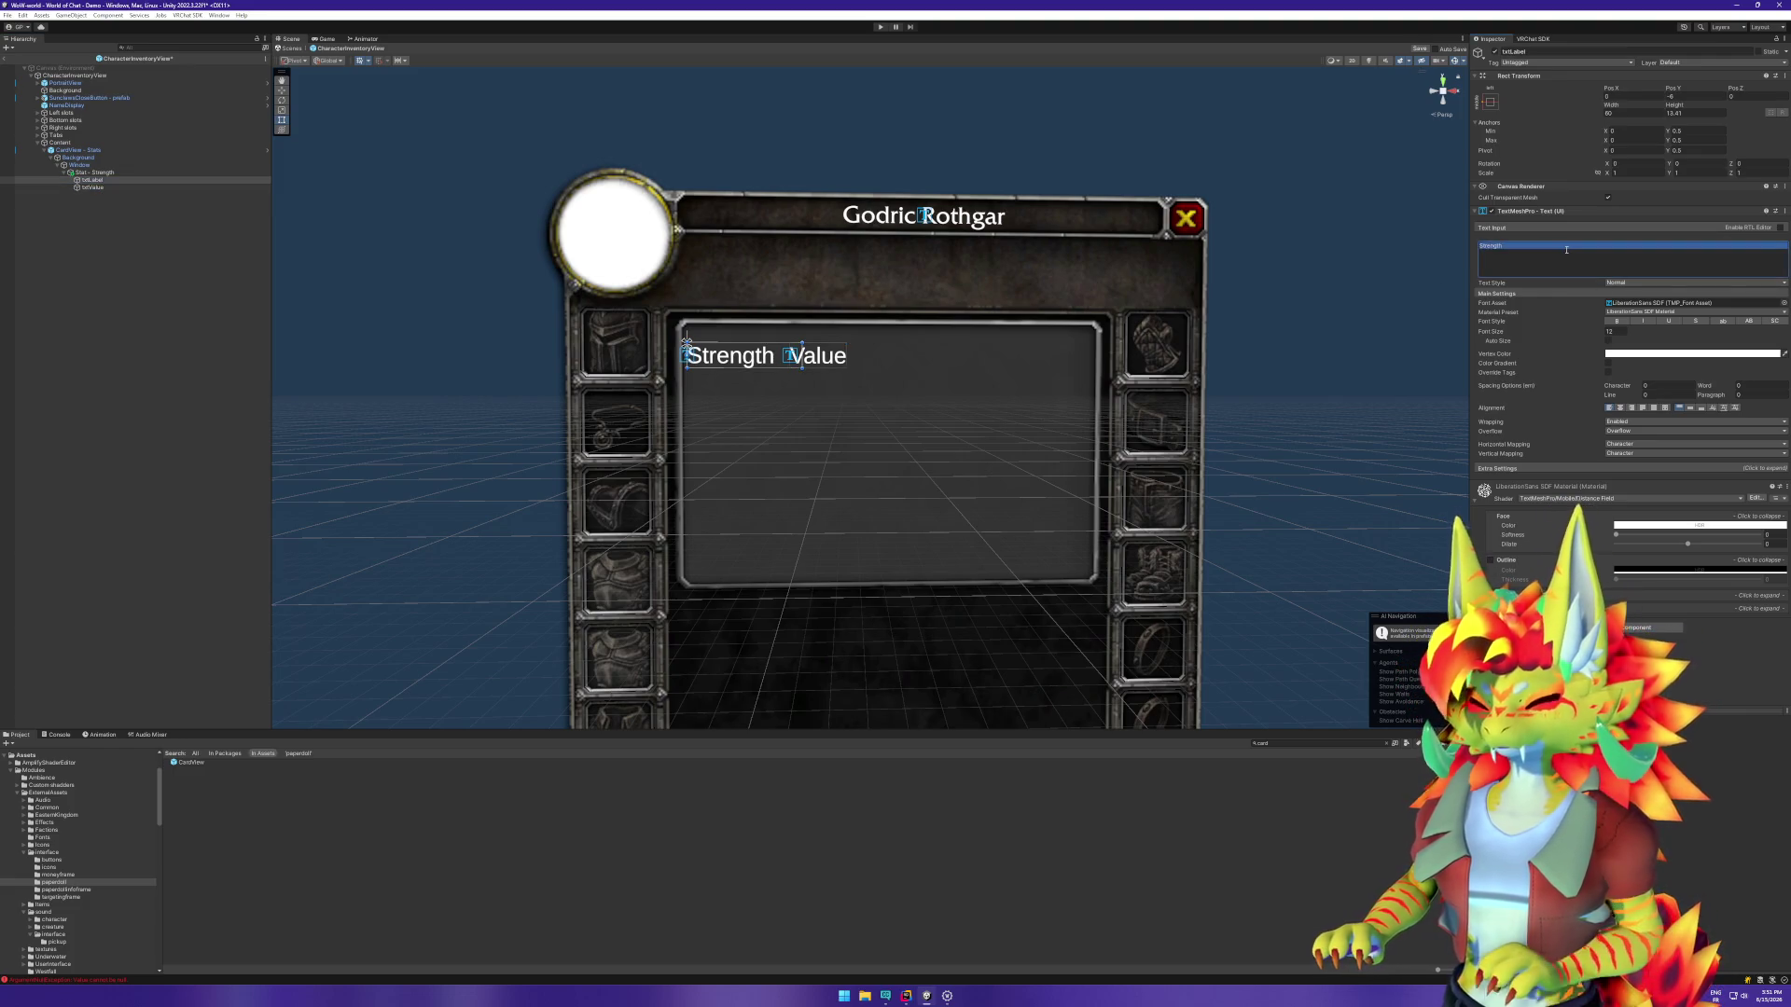
pyautogui.click(1566, 249)
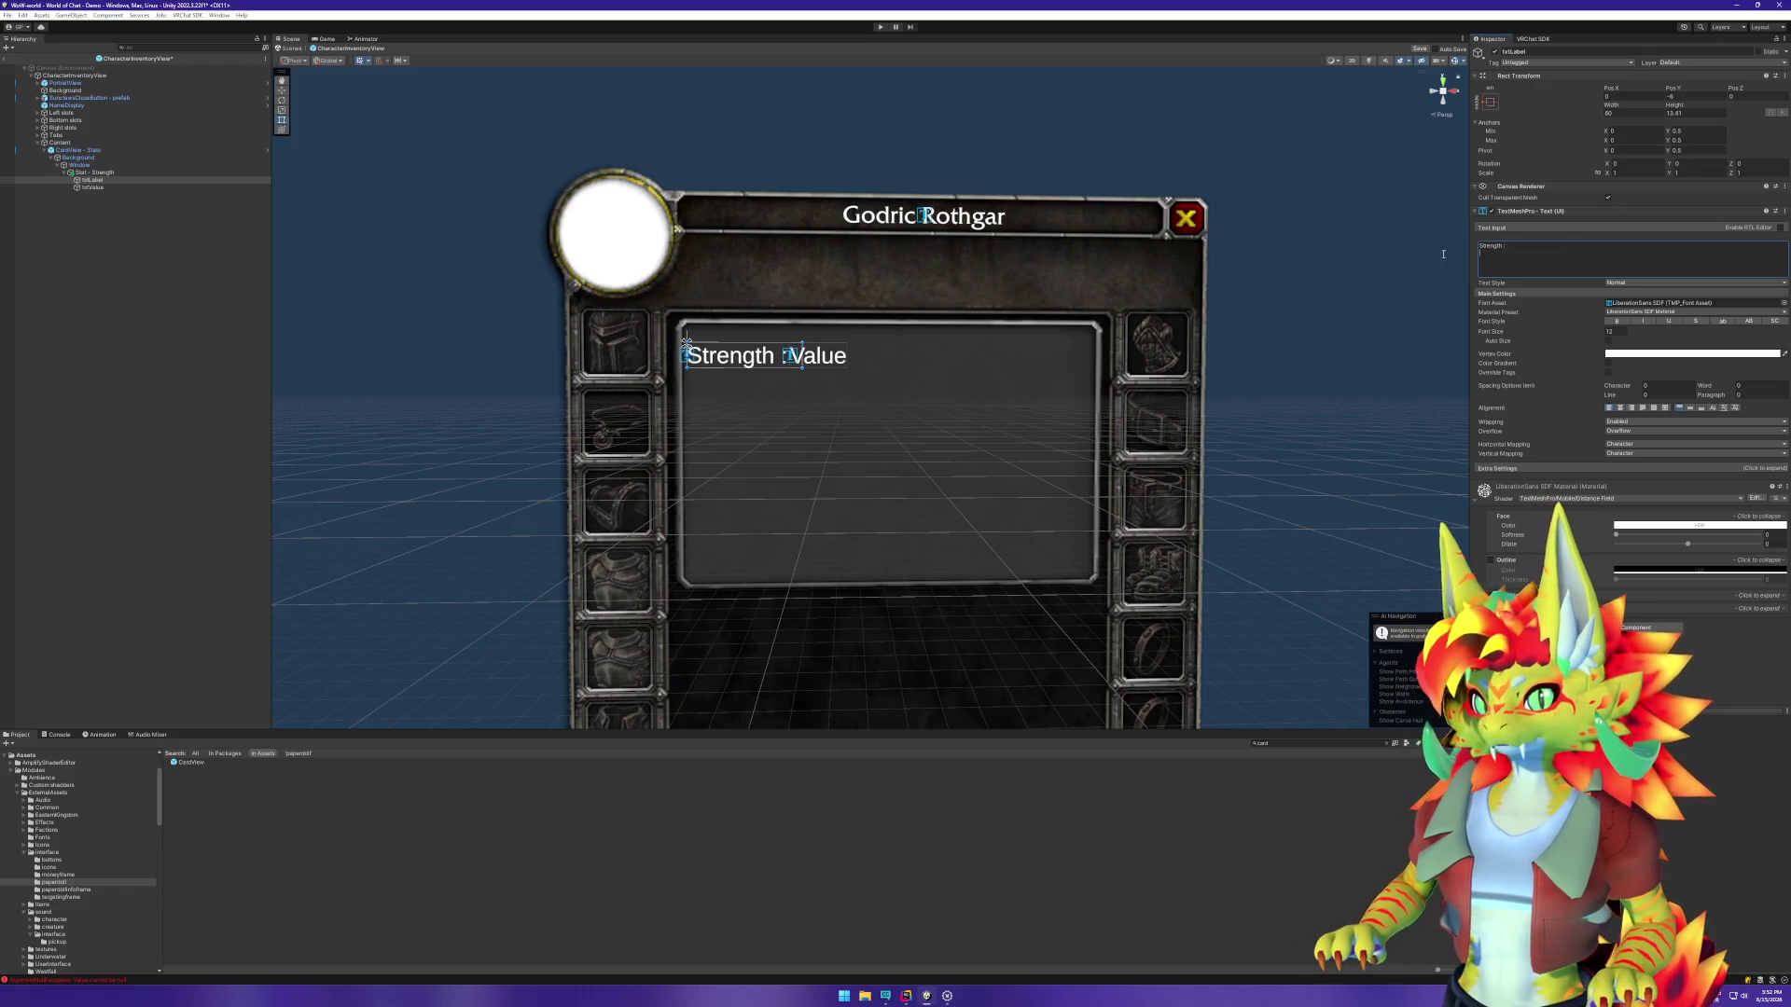
pyautogui.press('Down')
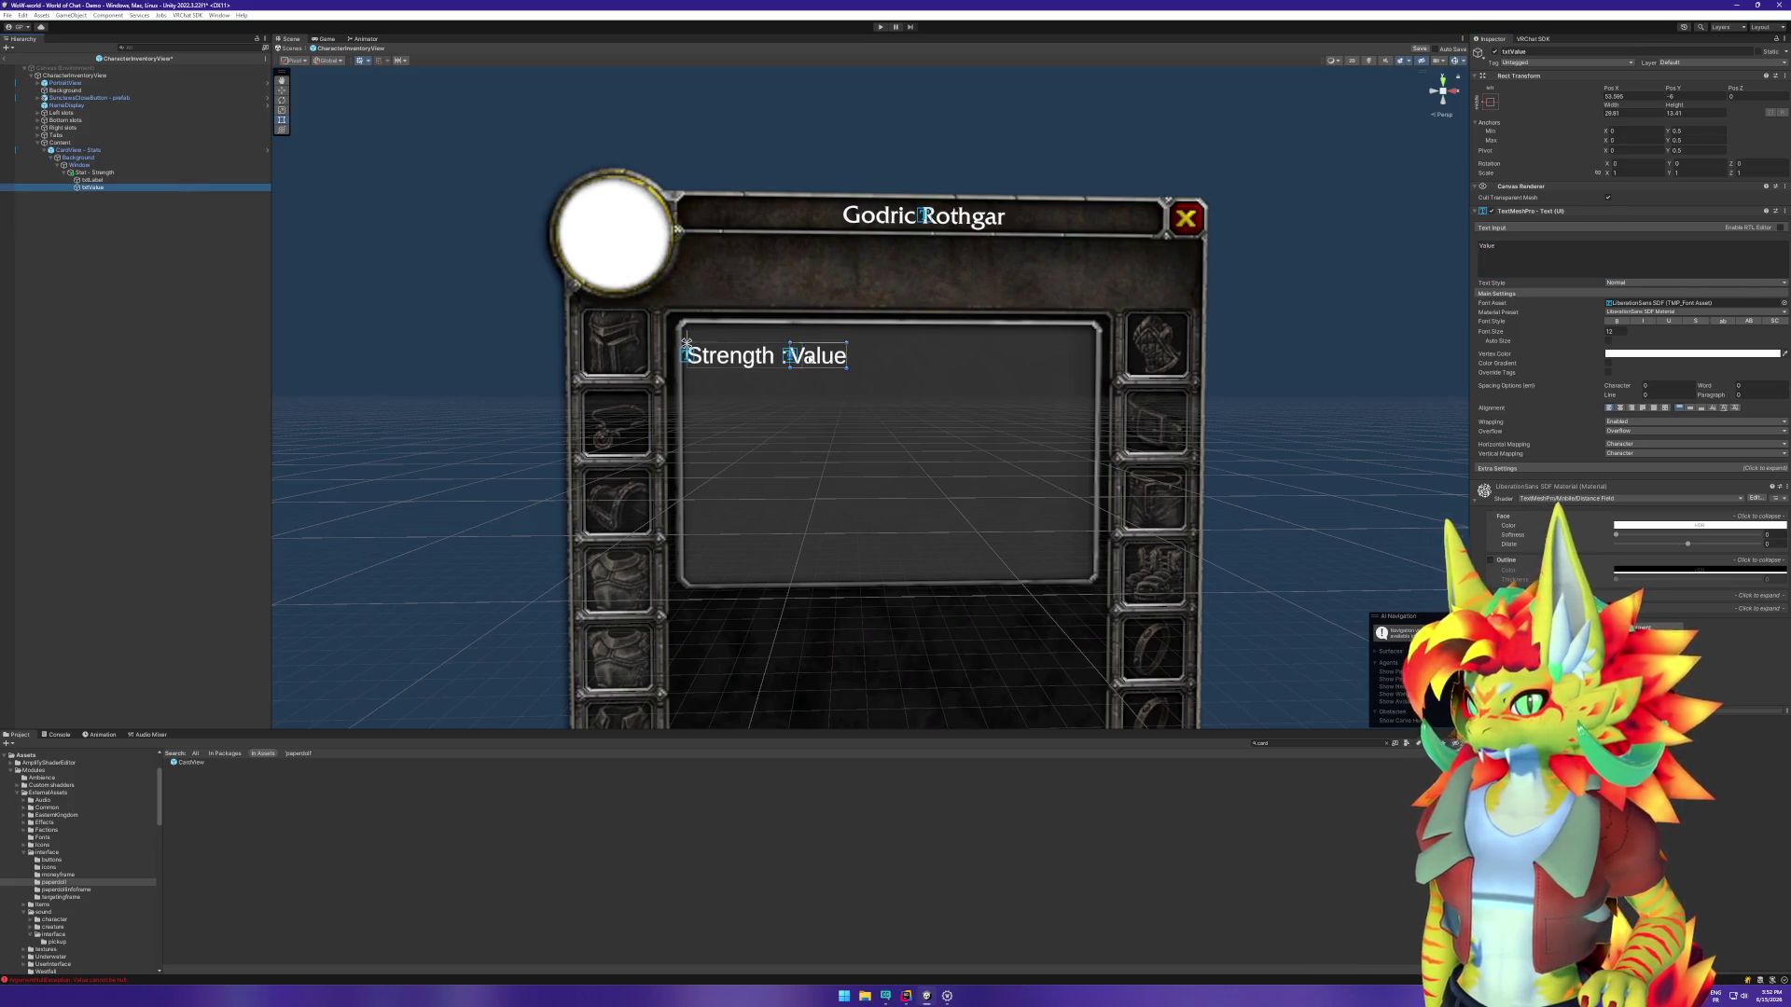
pyautogui.press('w')
pyautogui.moveTo(825, 355); pyautogui.dragTo(839, 357)
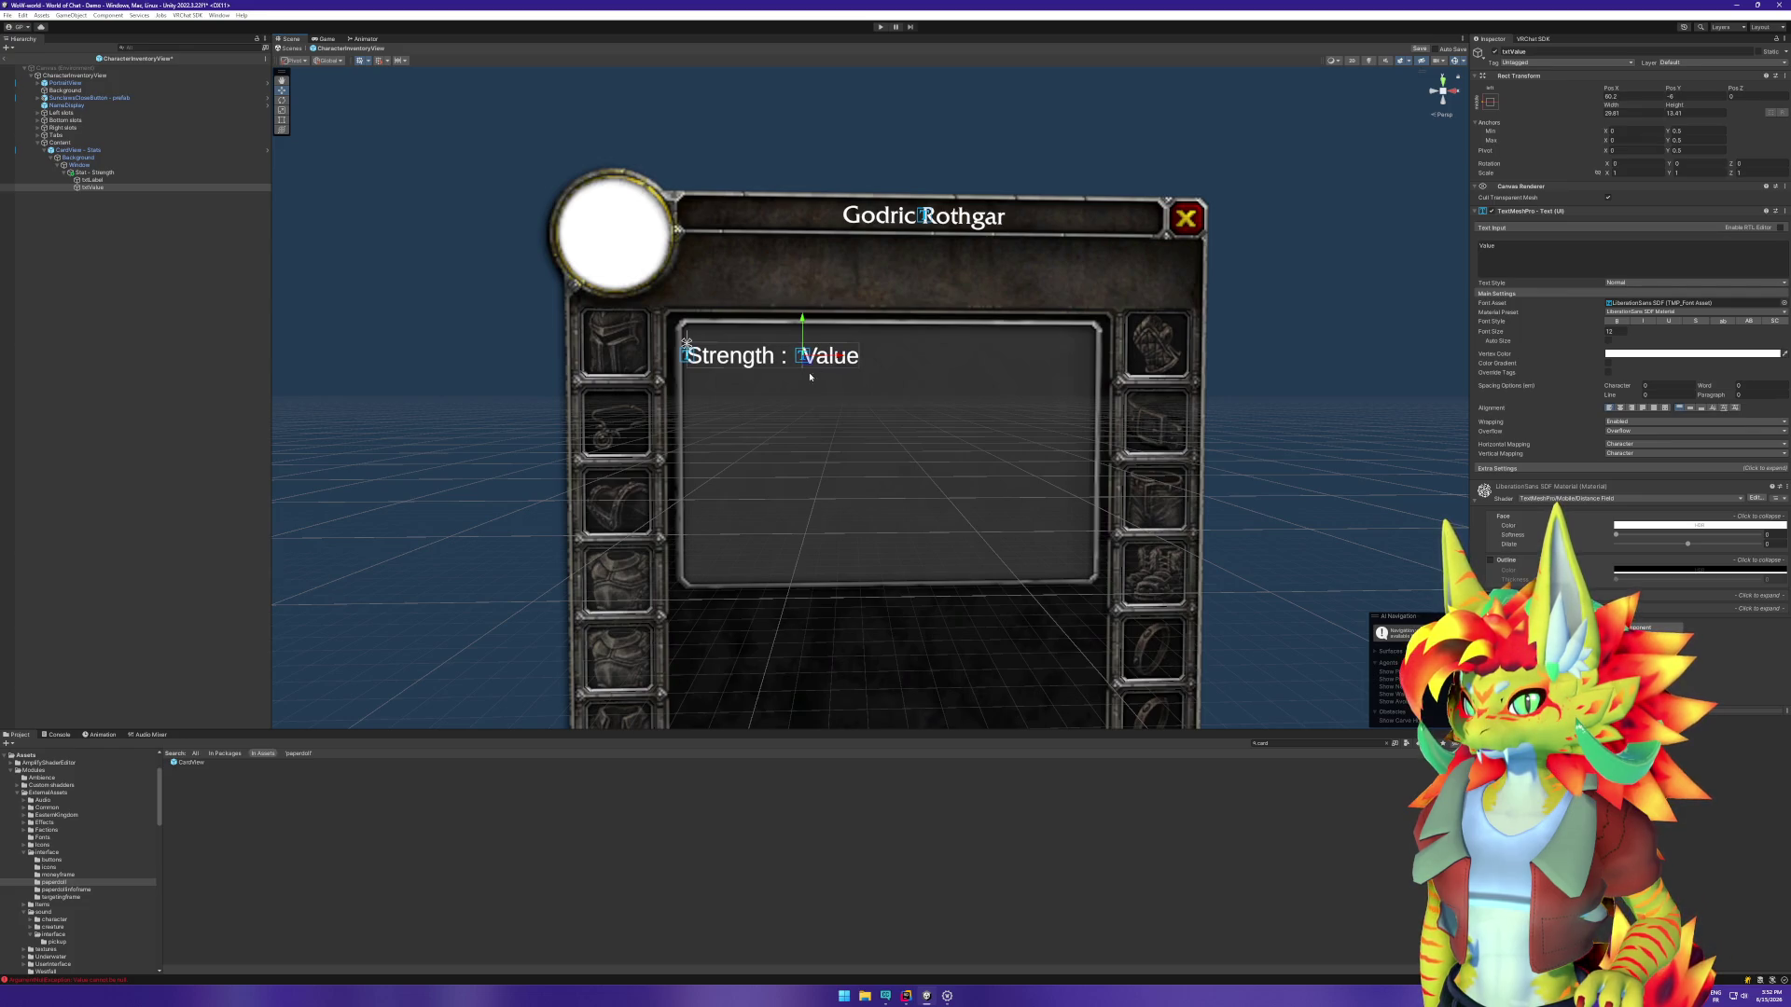
# Step: Set the txtValue Rect Transform width to 30
pyautogui.click(99, 173)
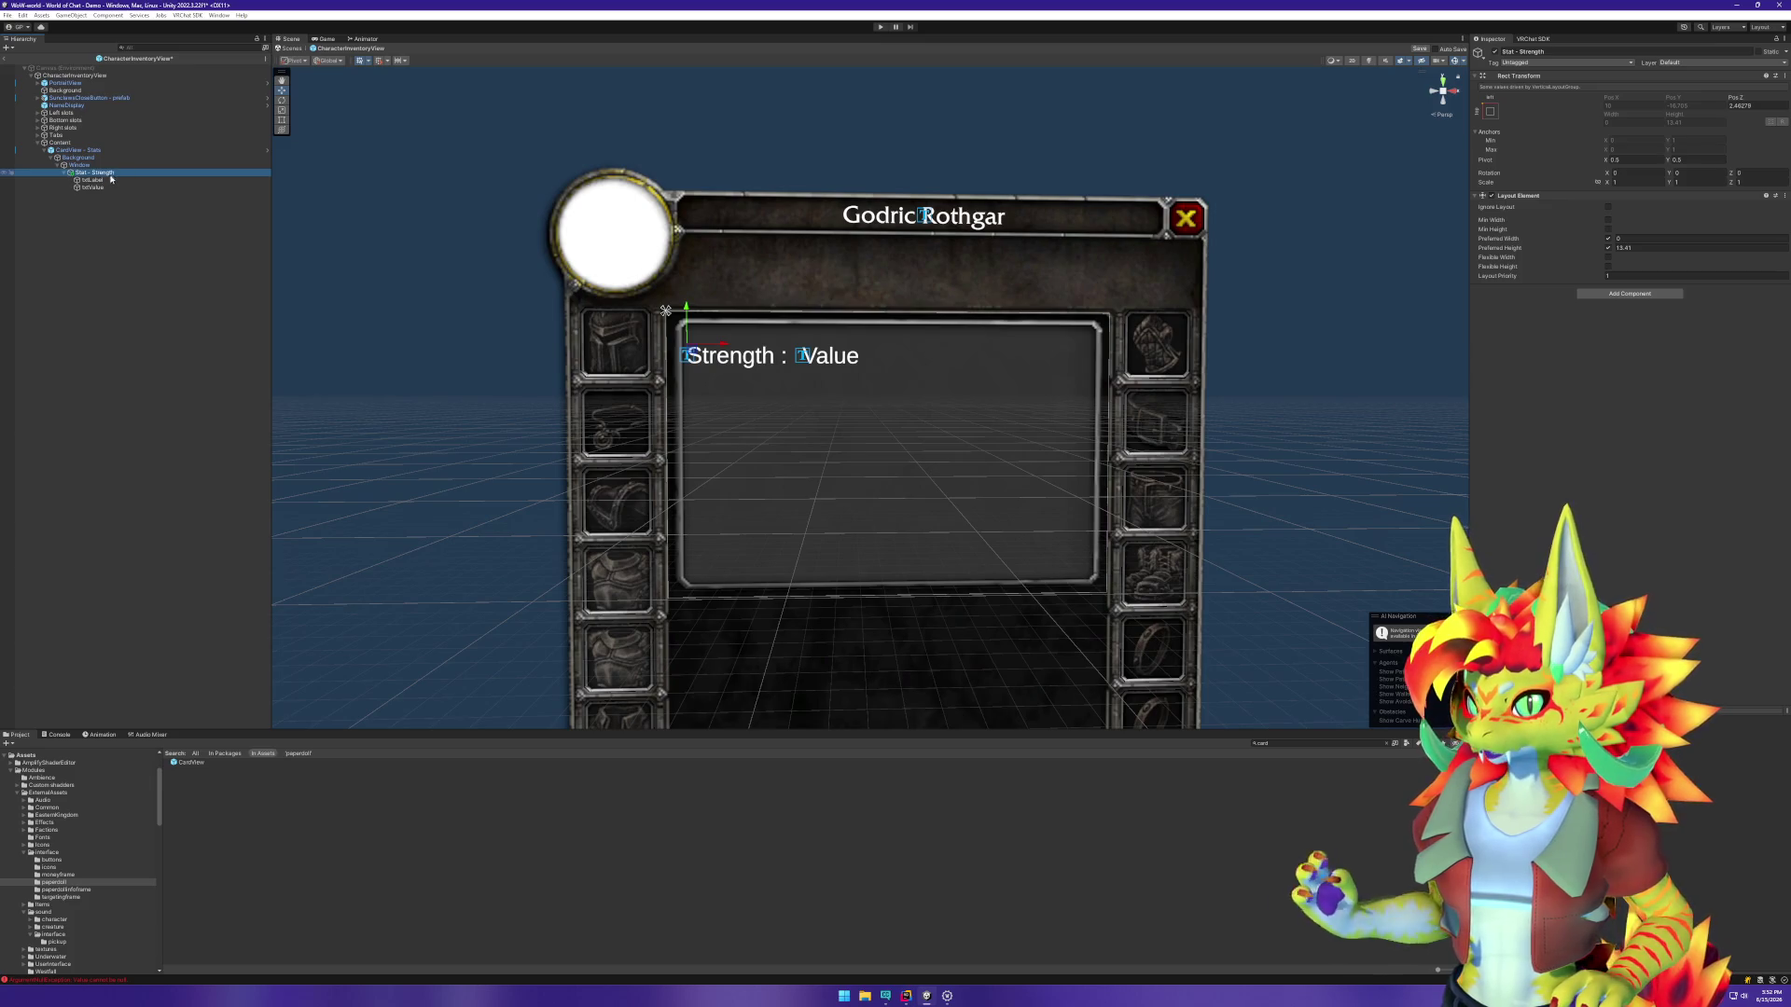
pyautogui.click(65, 174)
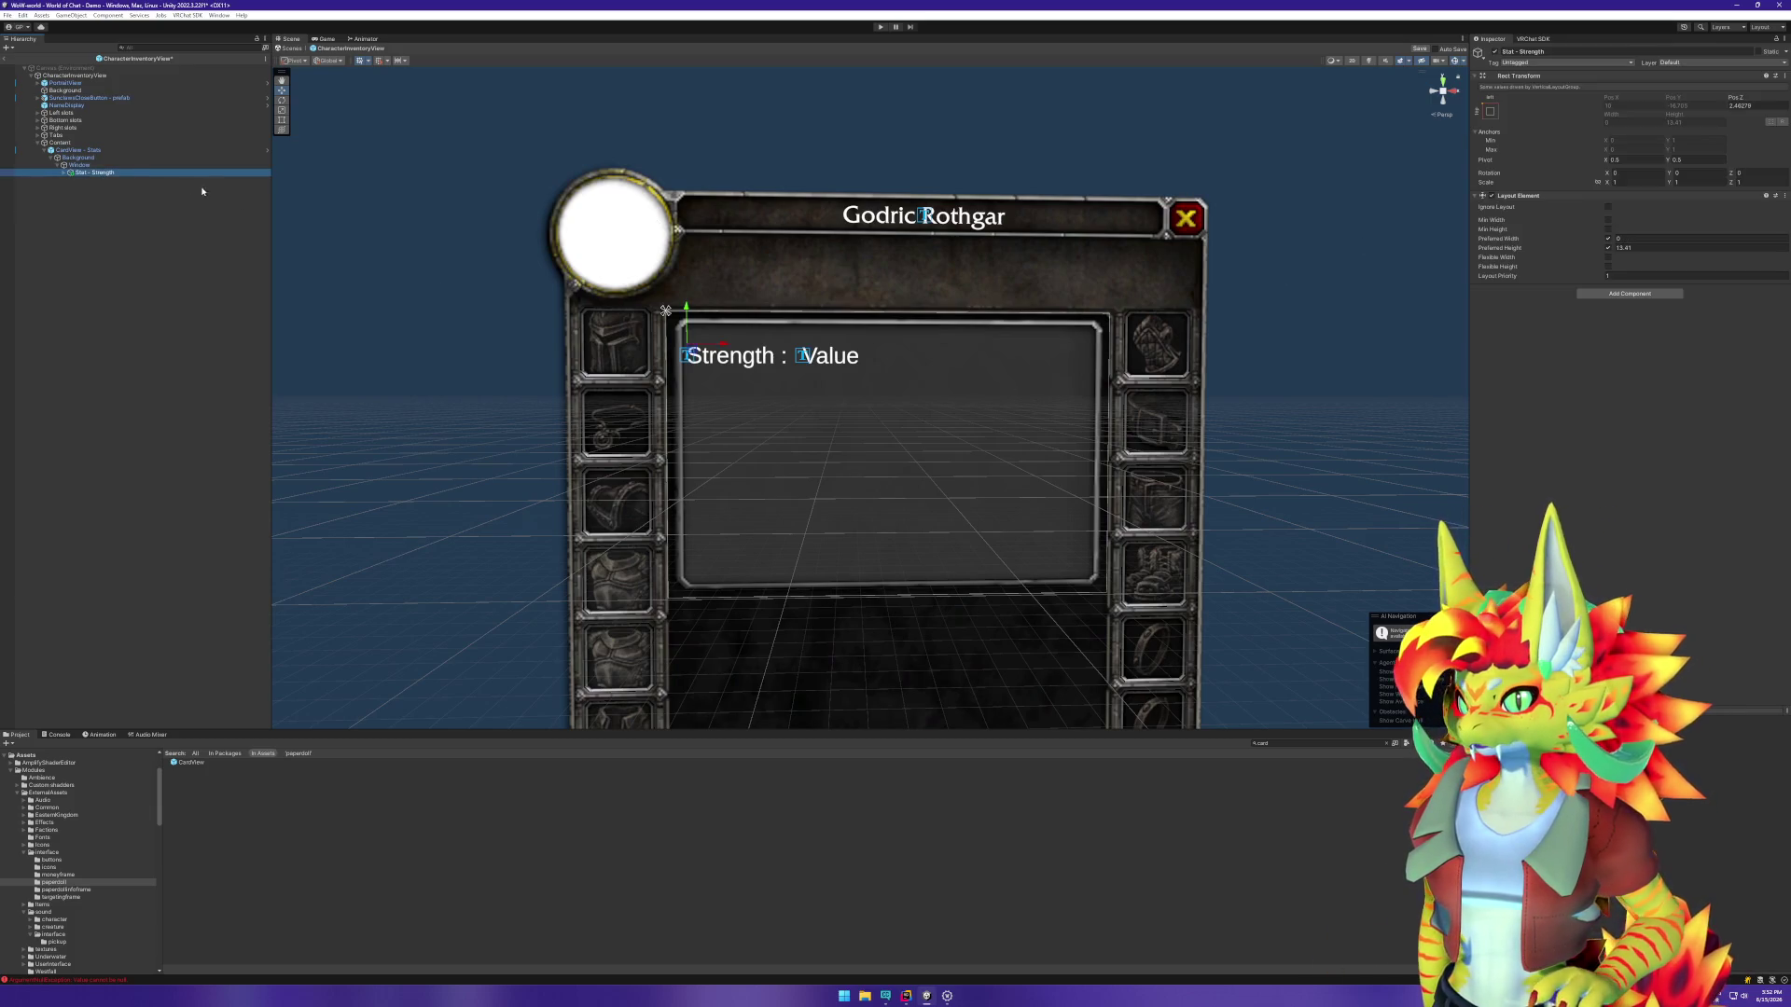
pyautogui.click(63, 174)
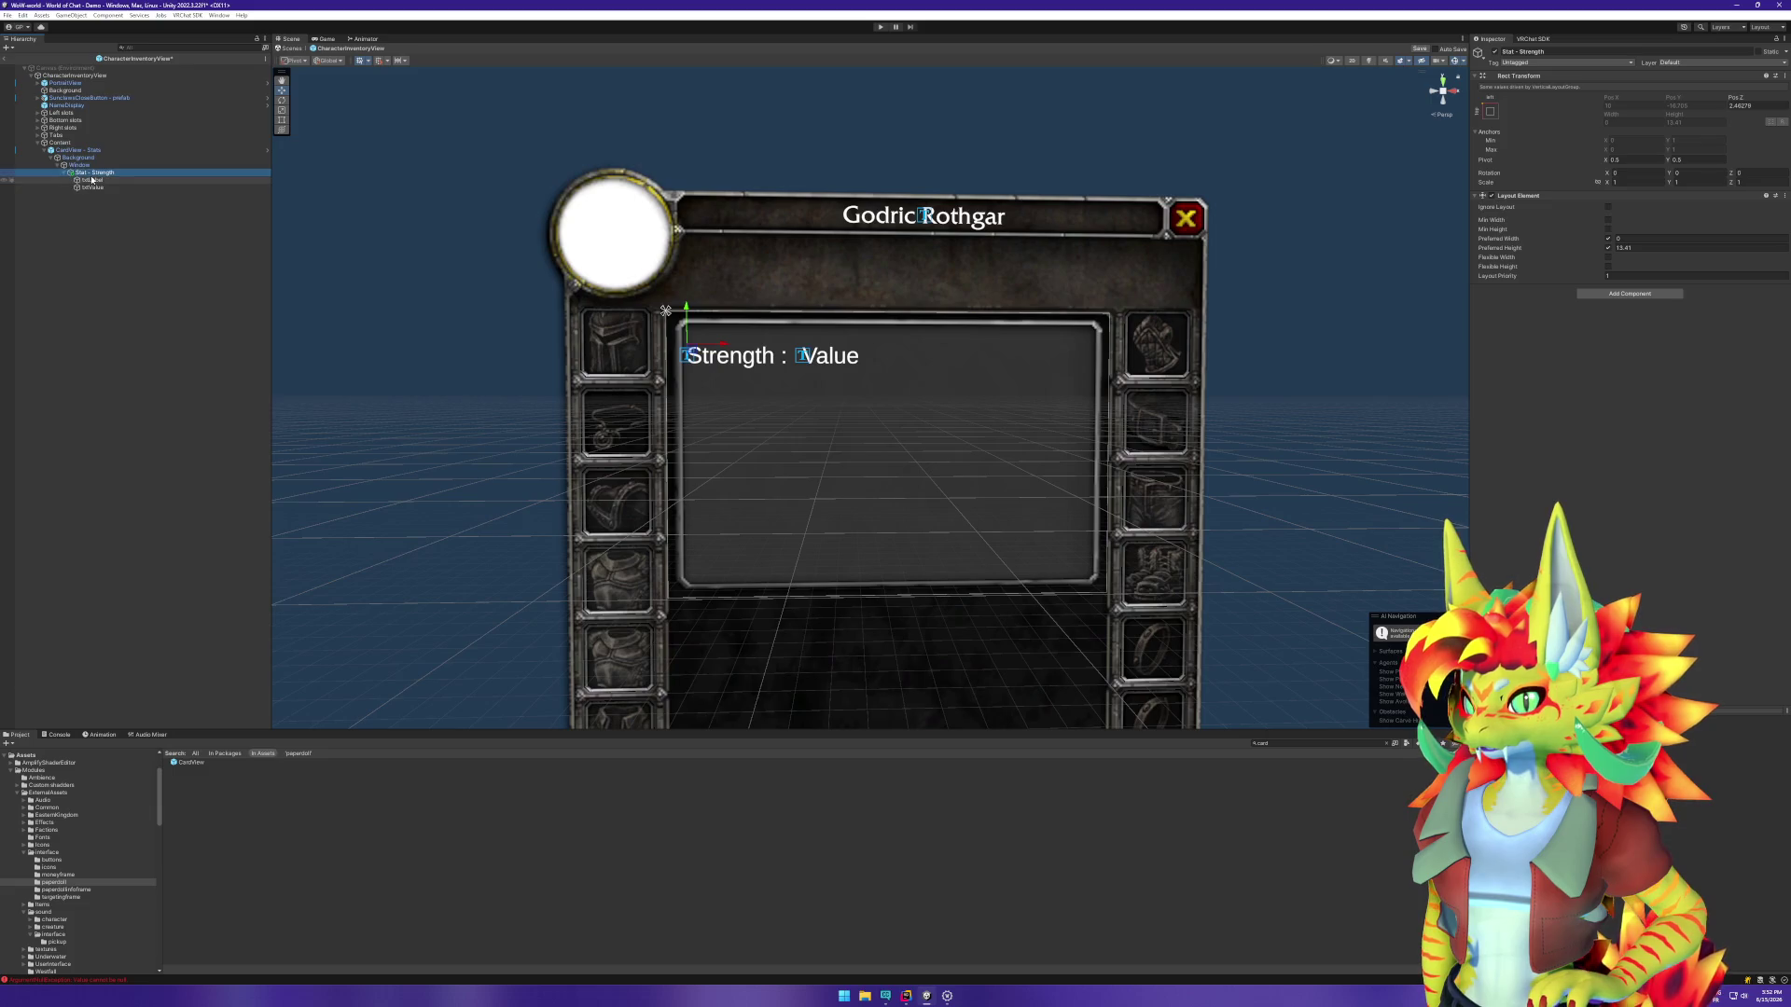
pyautogui.click(91, 186)
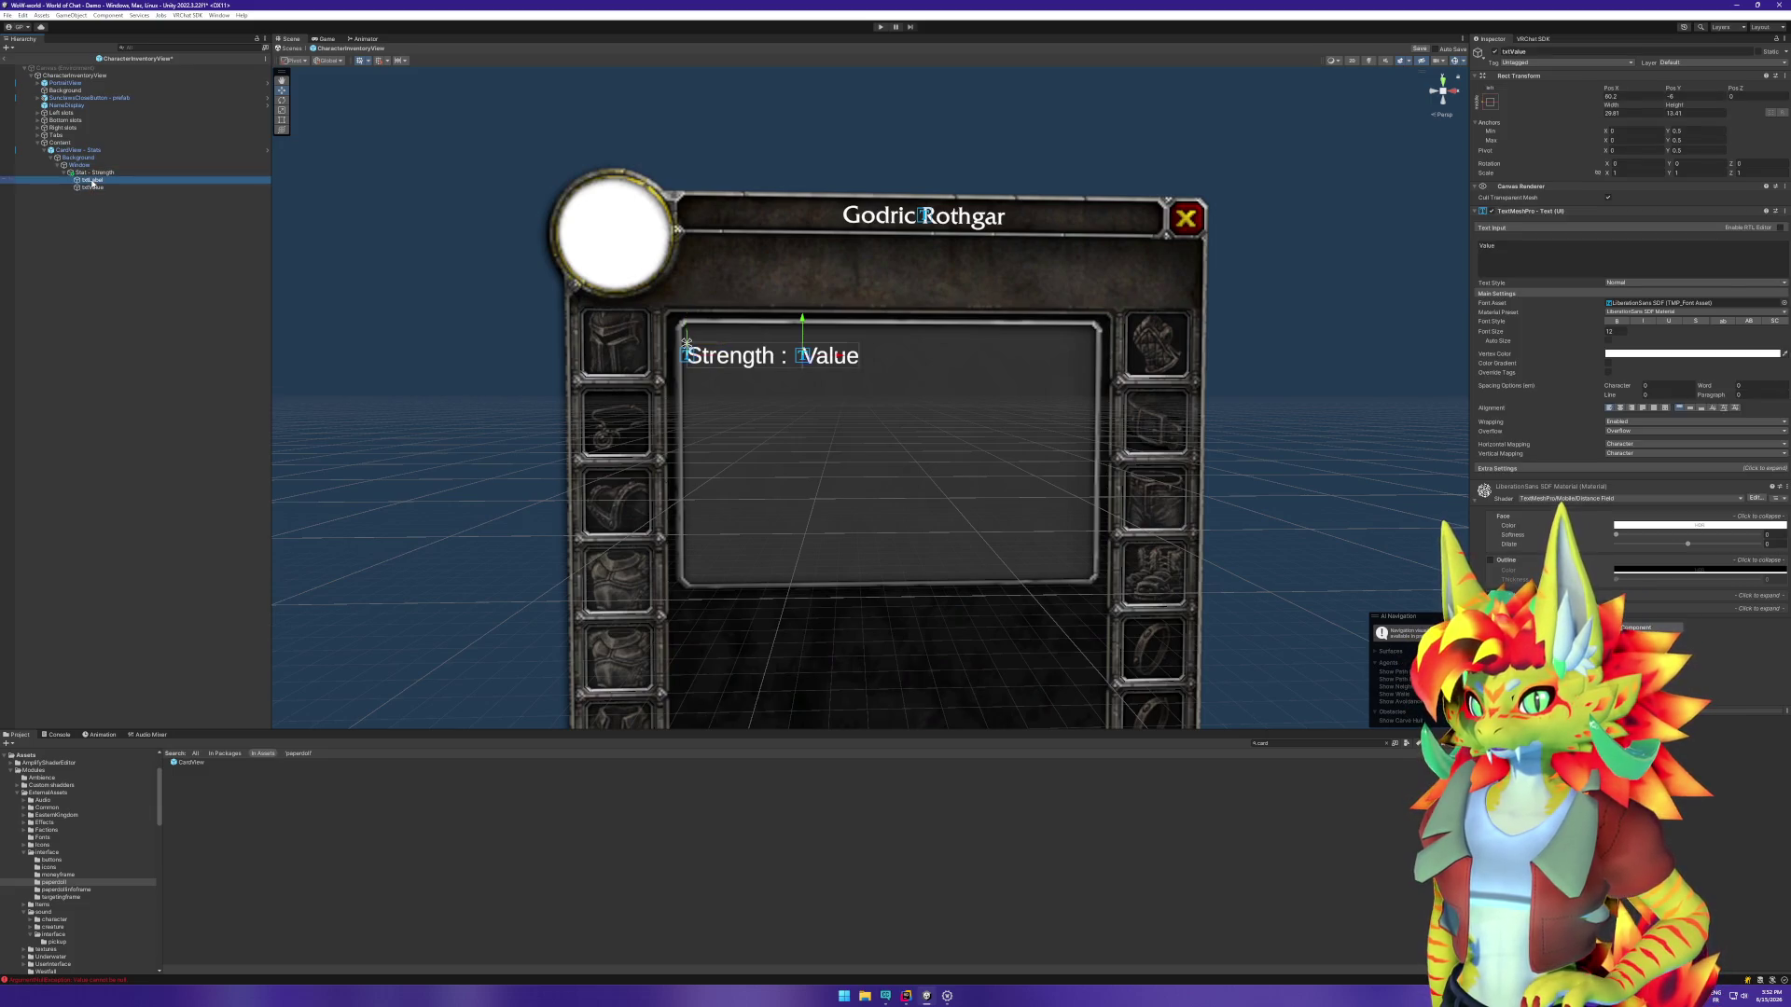
pyautogui.click(1617, 119)
pyautogui.write('30')
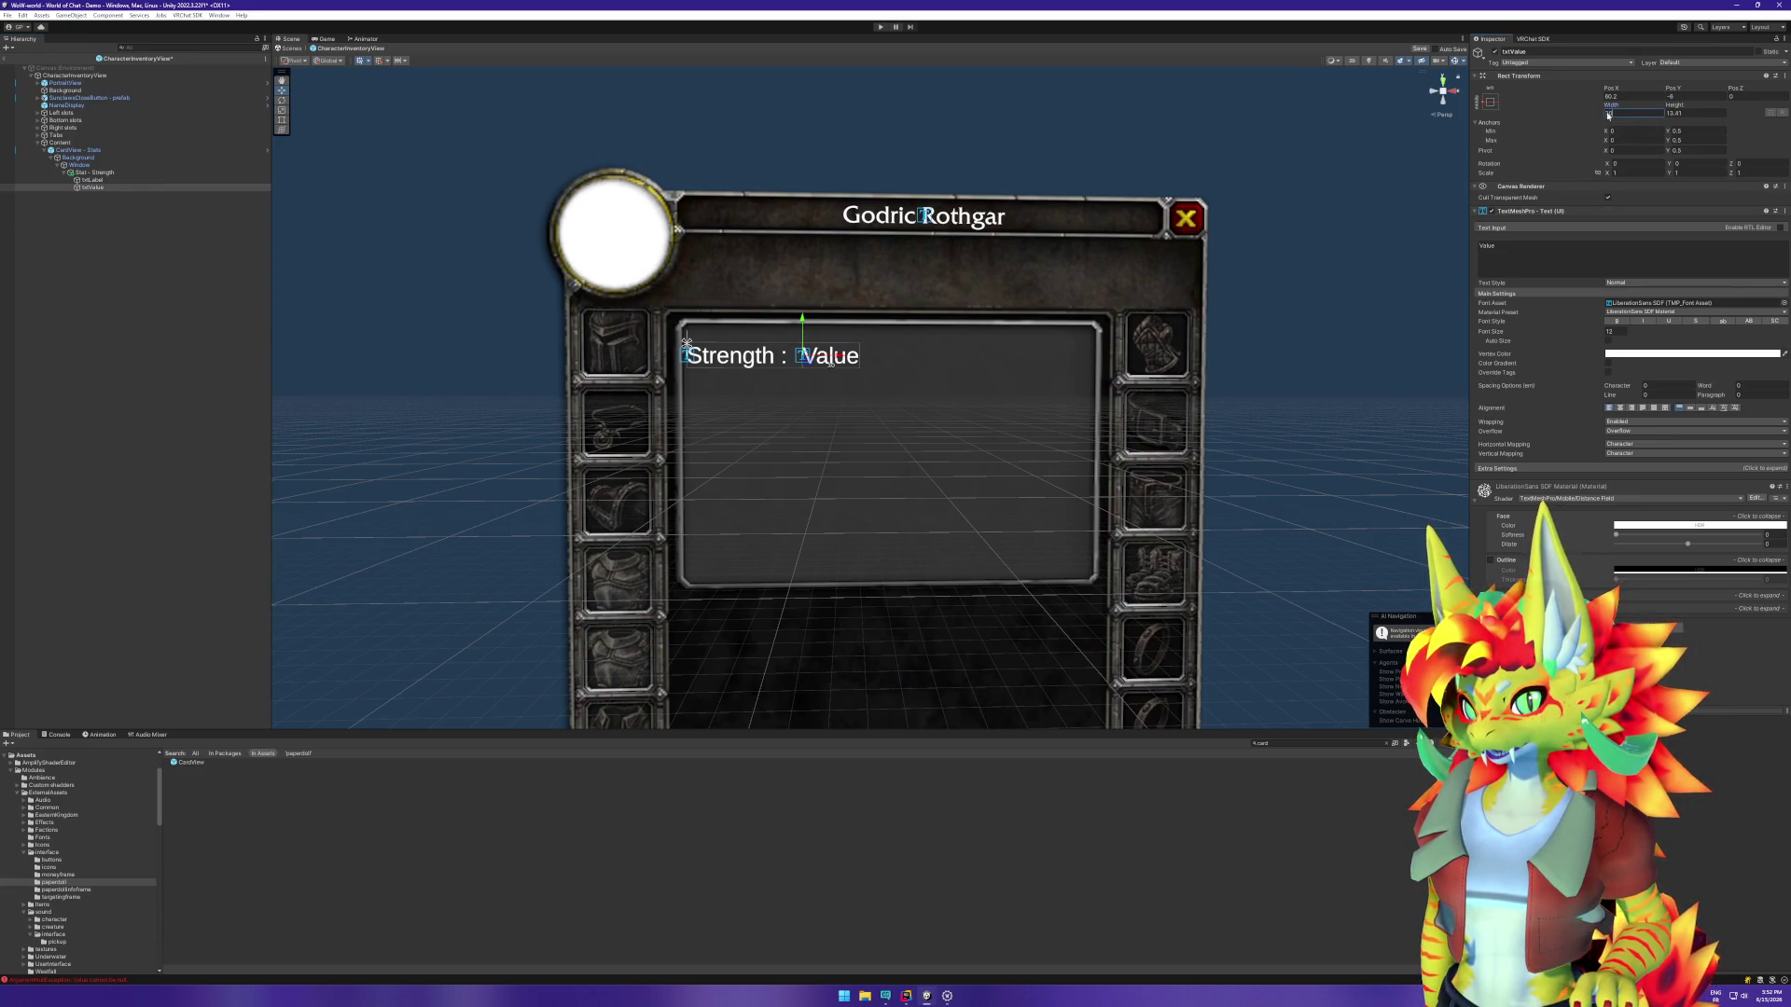
pyautogui.click(107, 186)
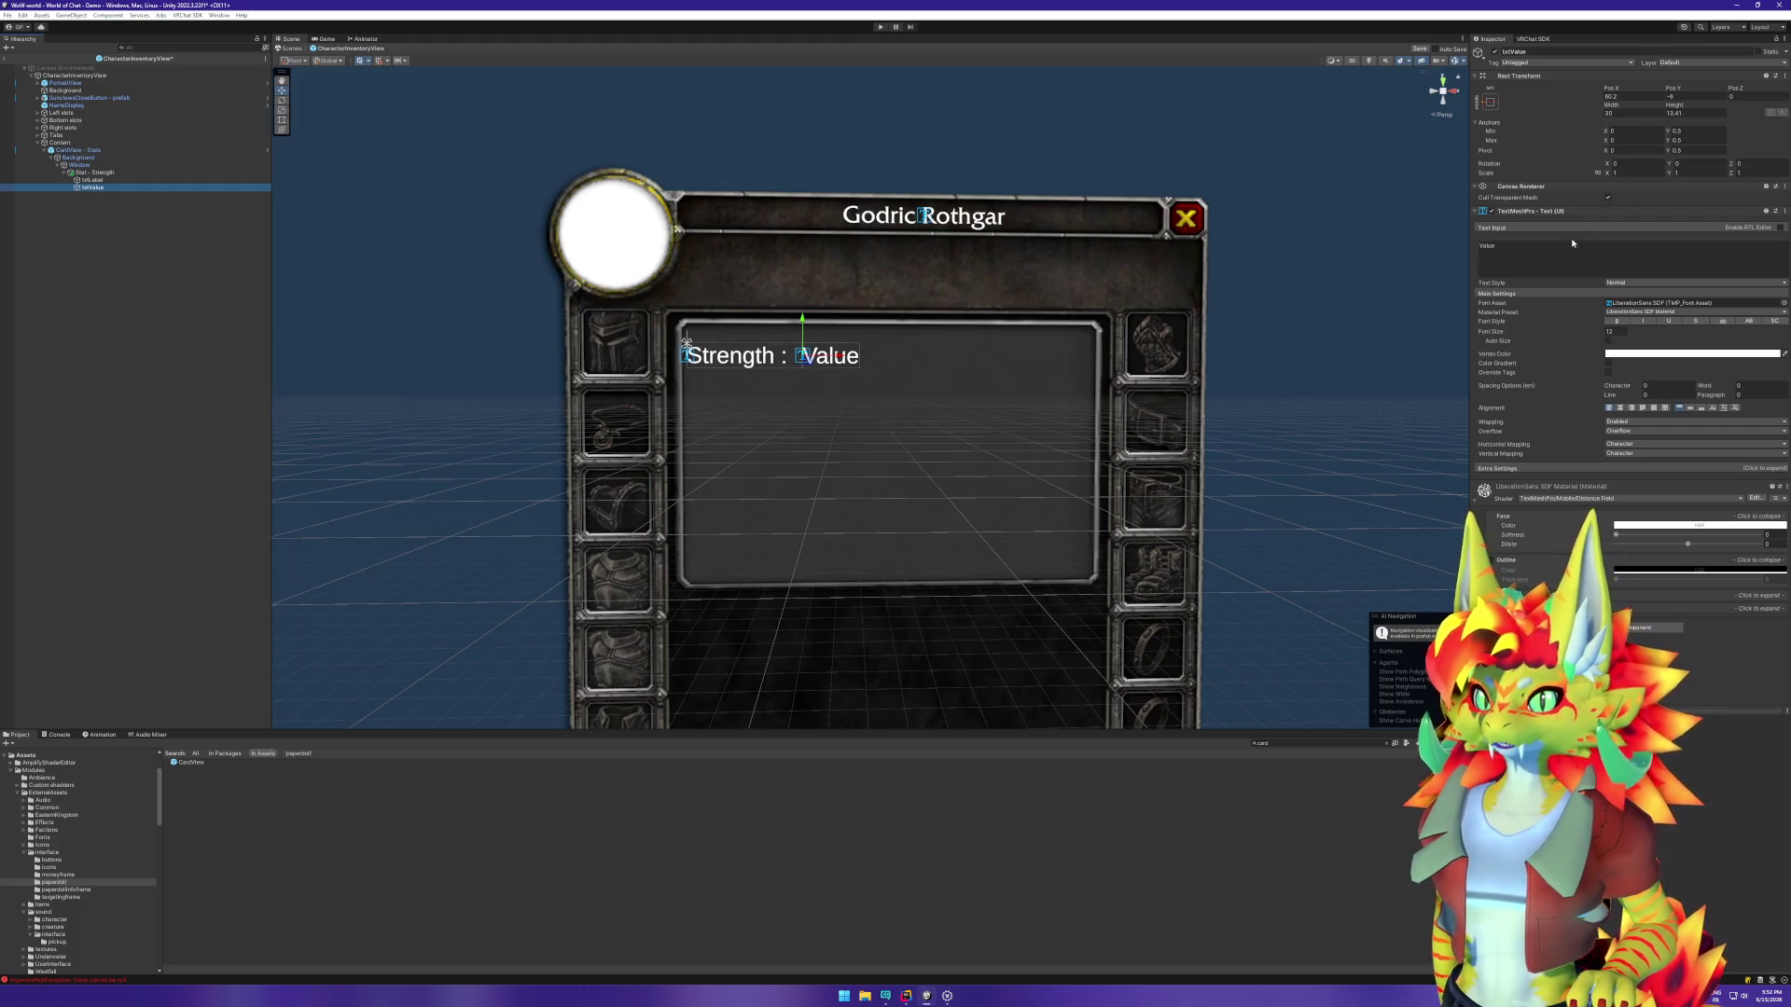
# Step: Change txtValue's displayed text to 9999, then deselect
pyautogui.click(1493, 246)
pyautogui.write('99999')
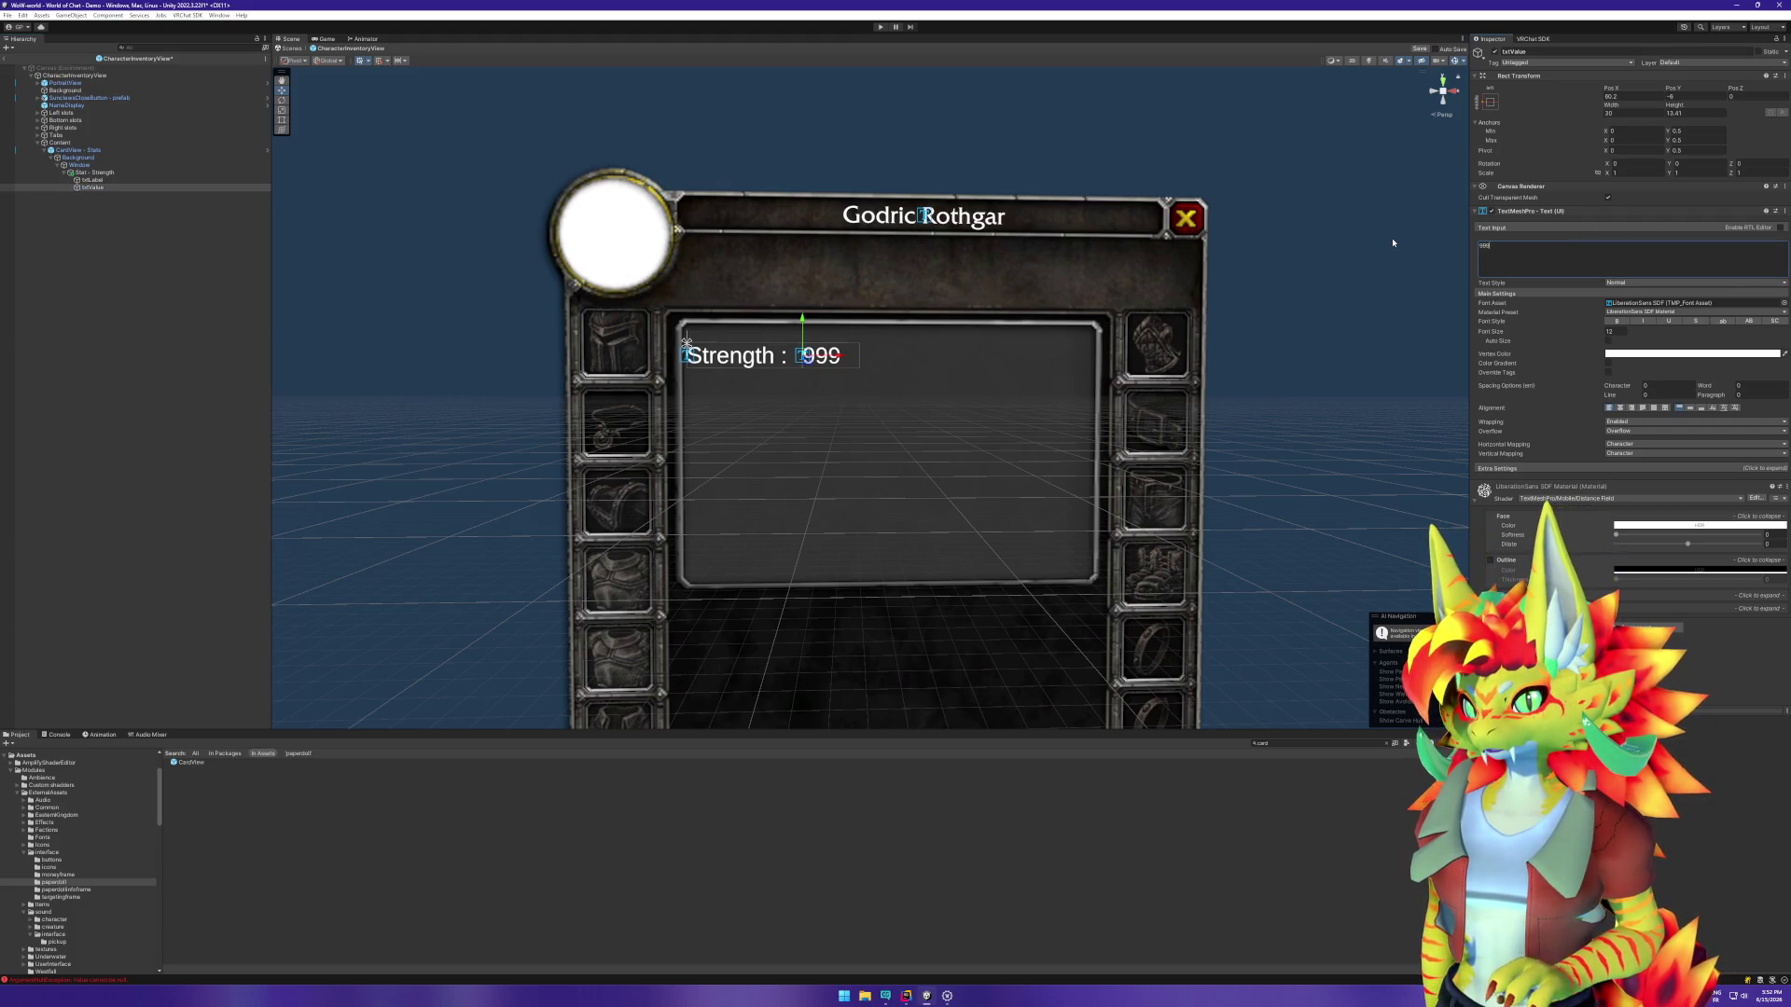
pyautogui.press('BackSpace')
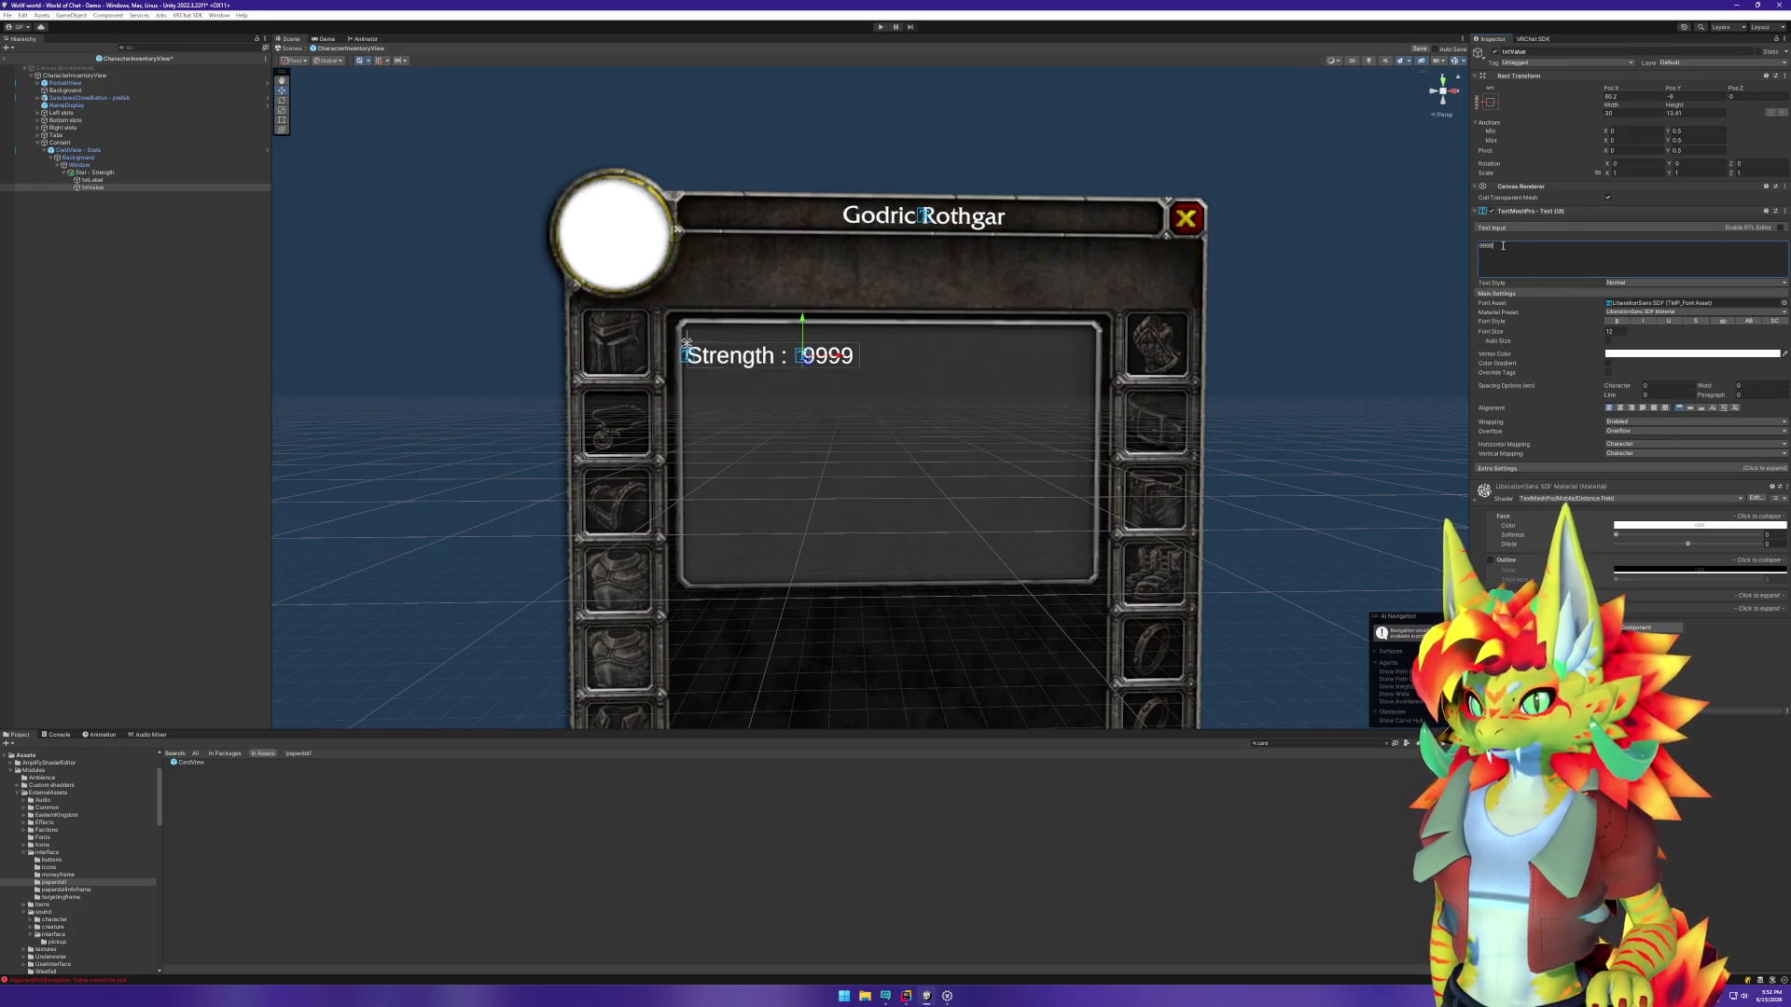
pyautogui.click(153, 346)
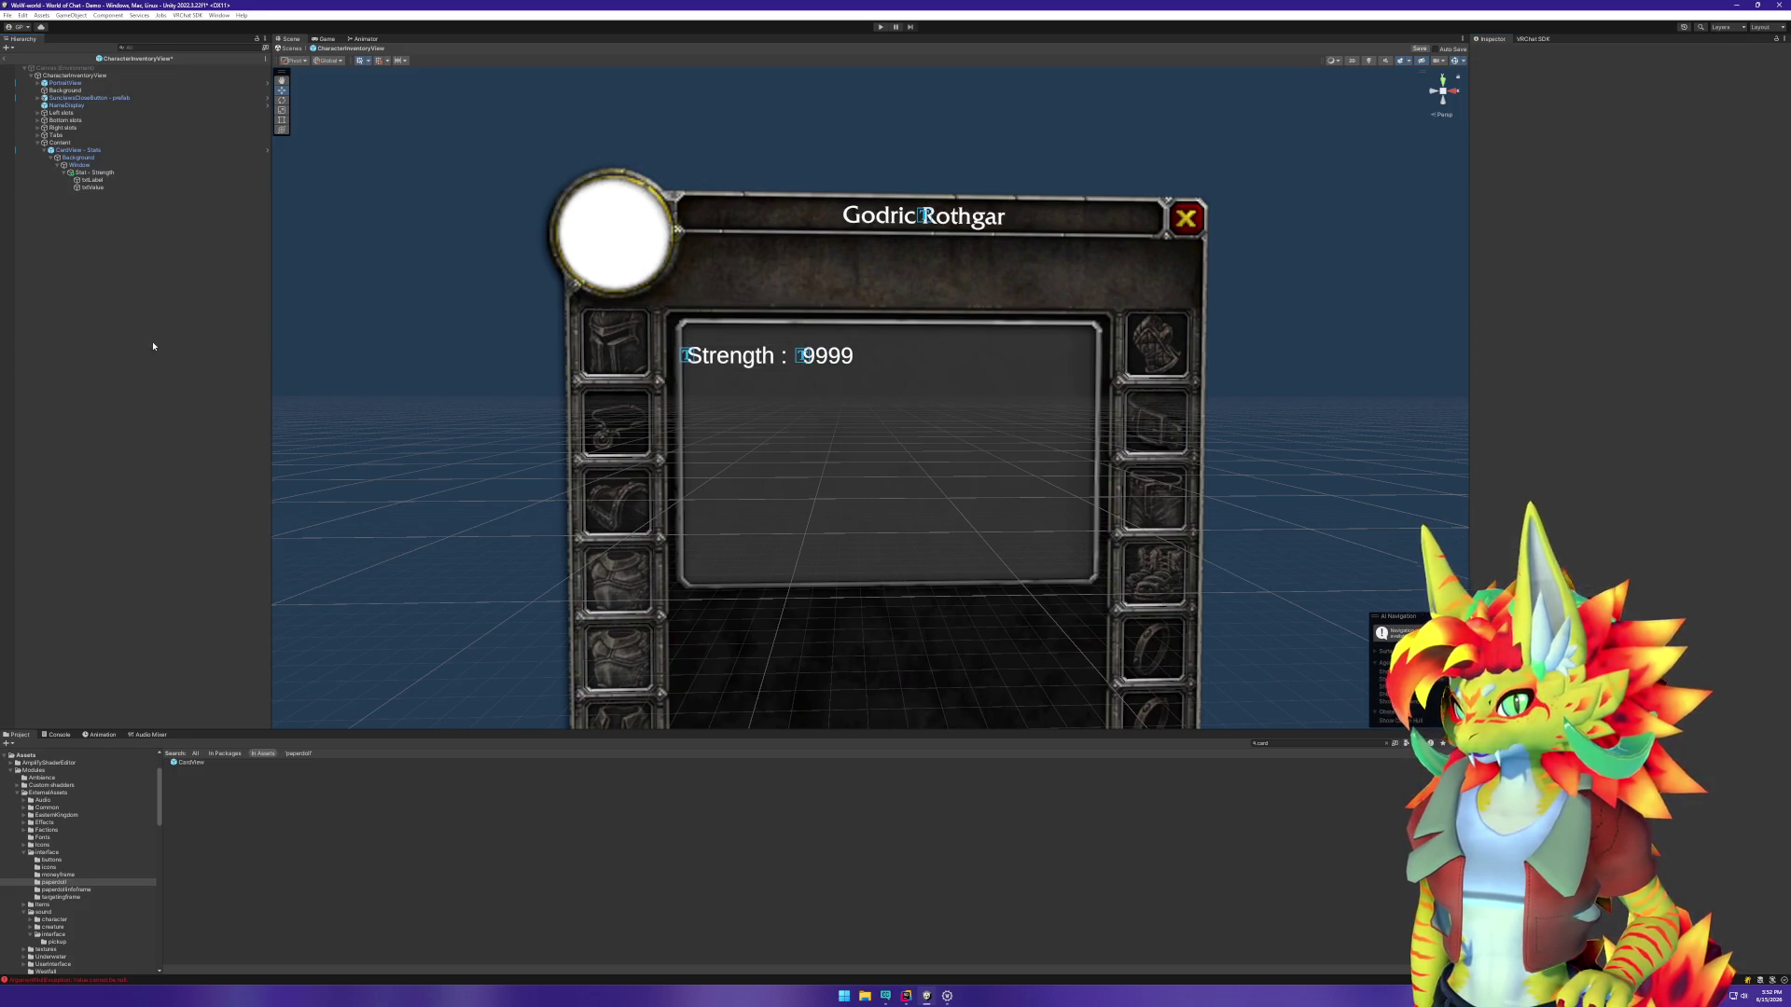
# Step: Right-align the 9999 value text and adjust its vertical alignment
pyautogui.click(140, 188)
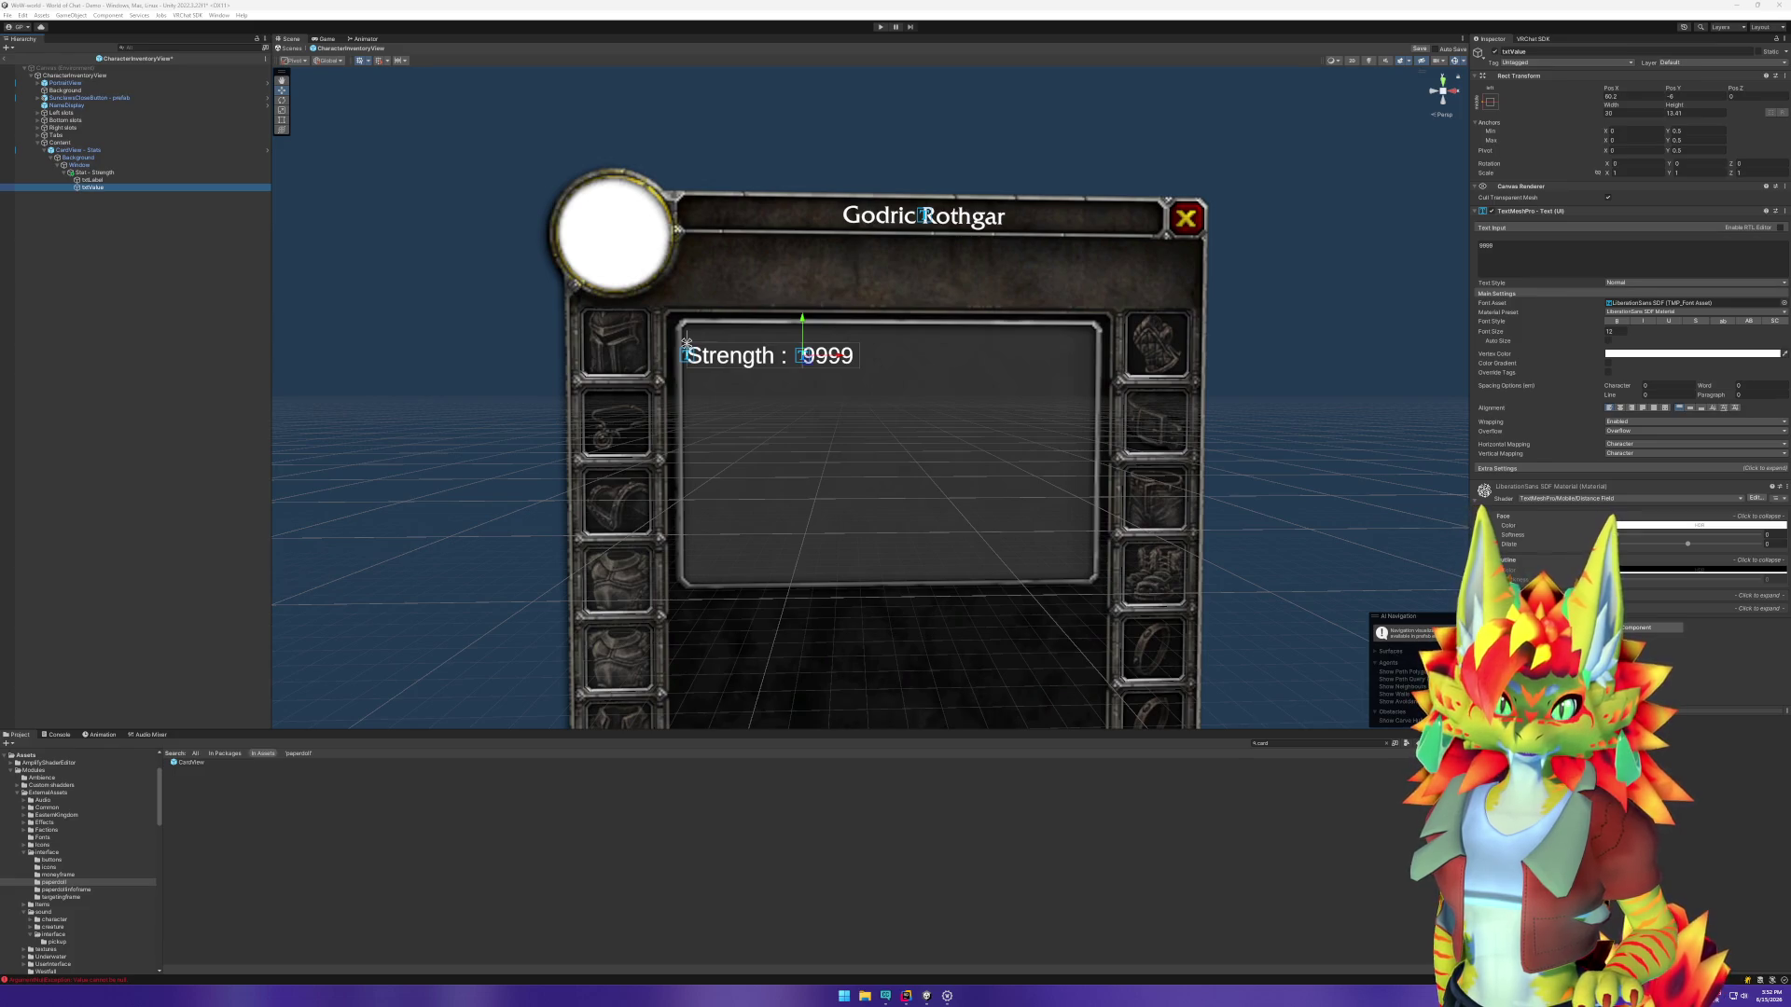
pyautogui.hotkey('alt', 'Tab')
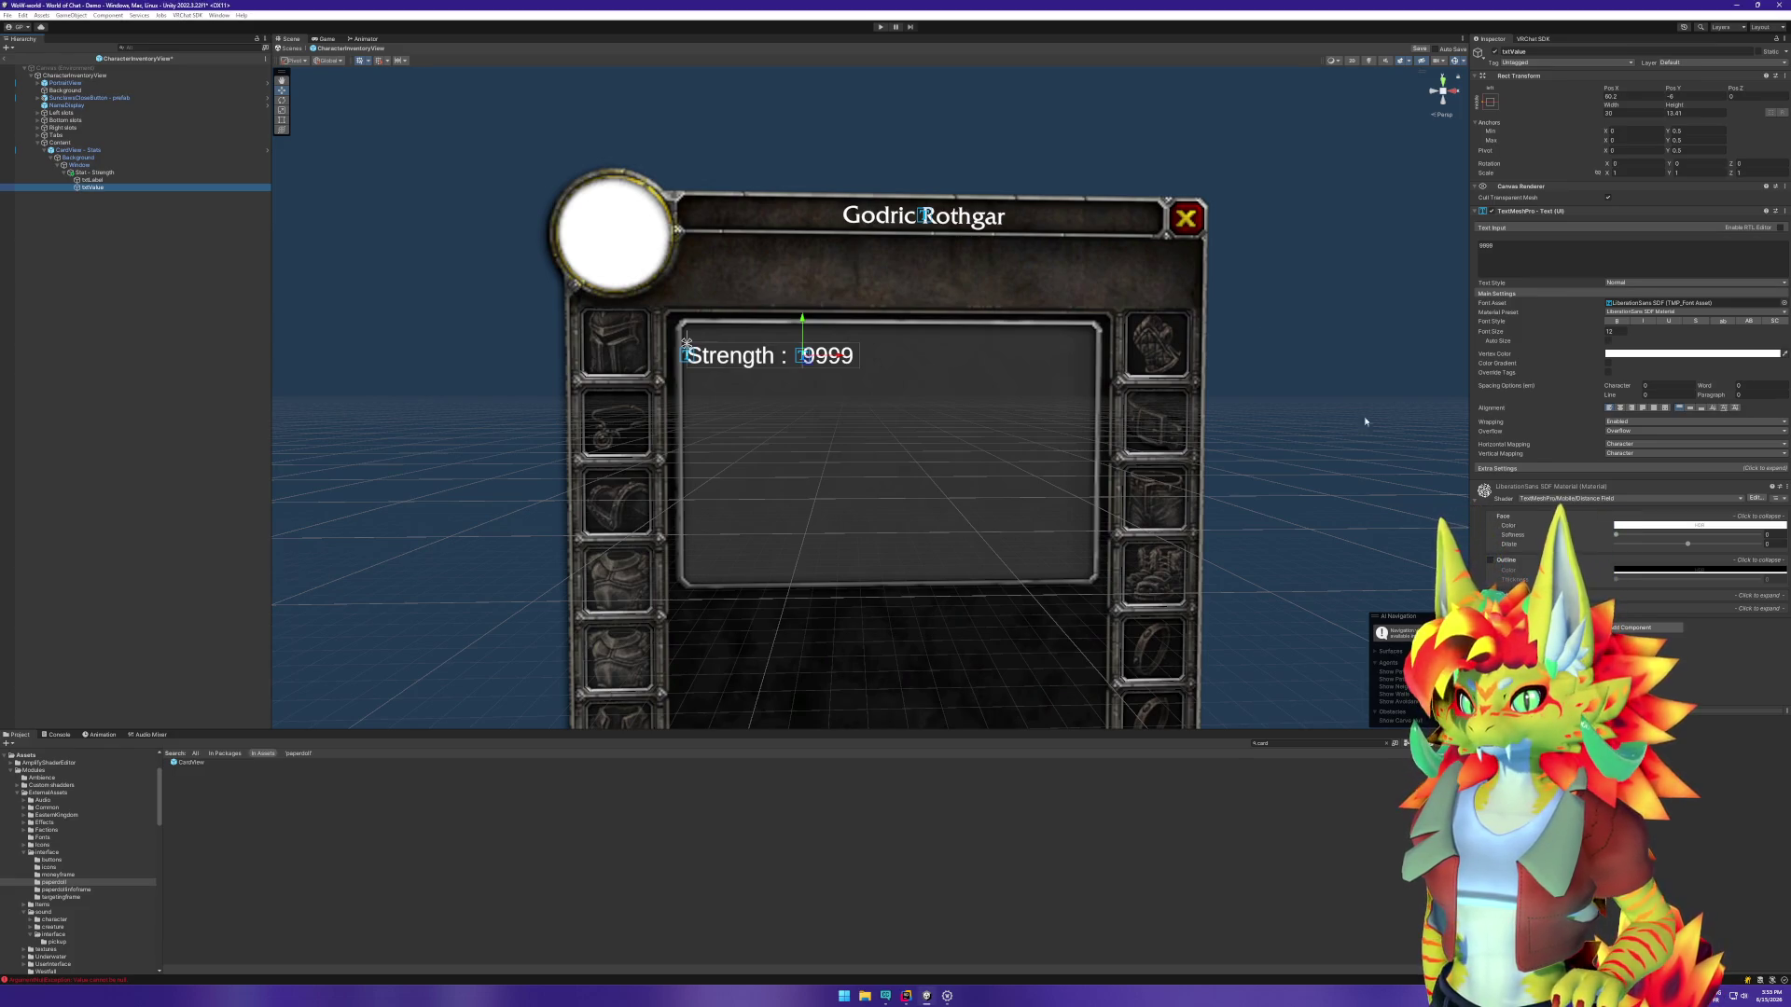
pyautogui.click(1631, 408)
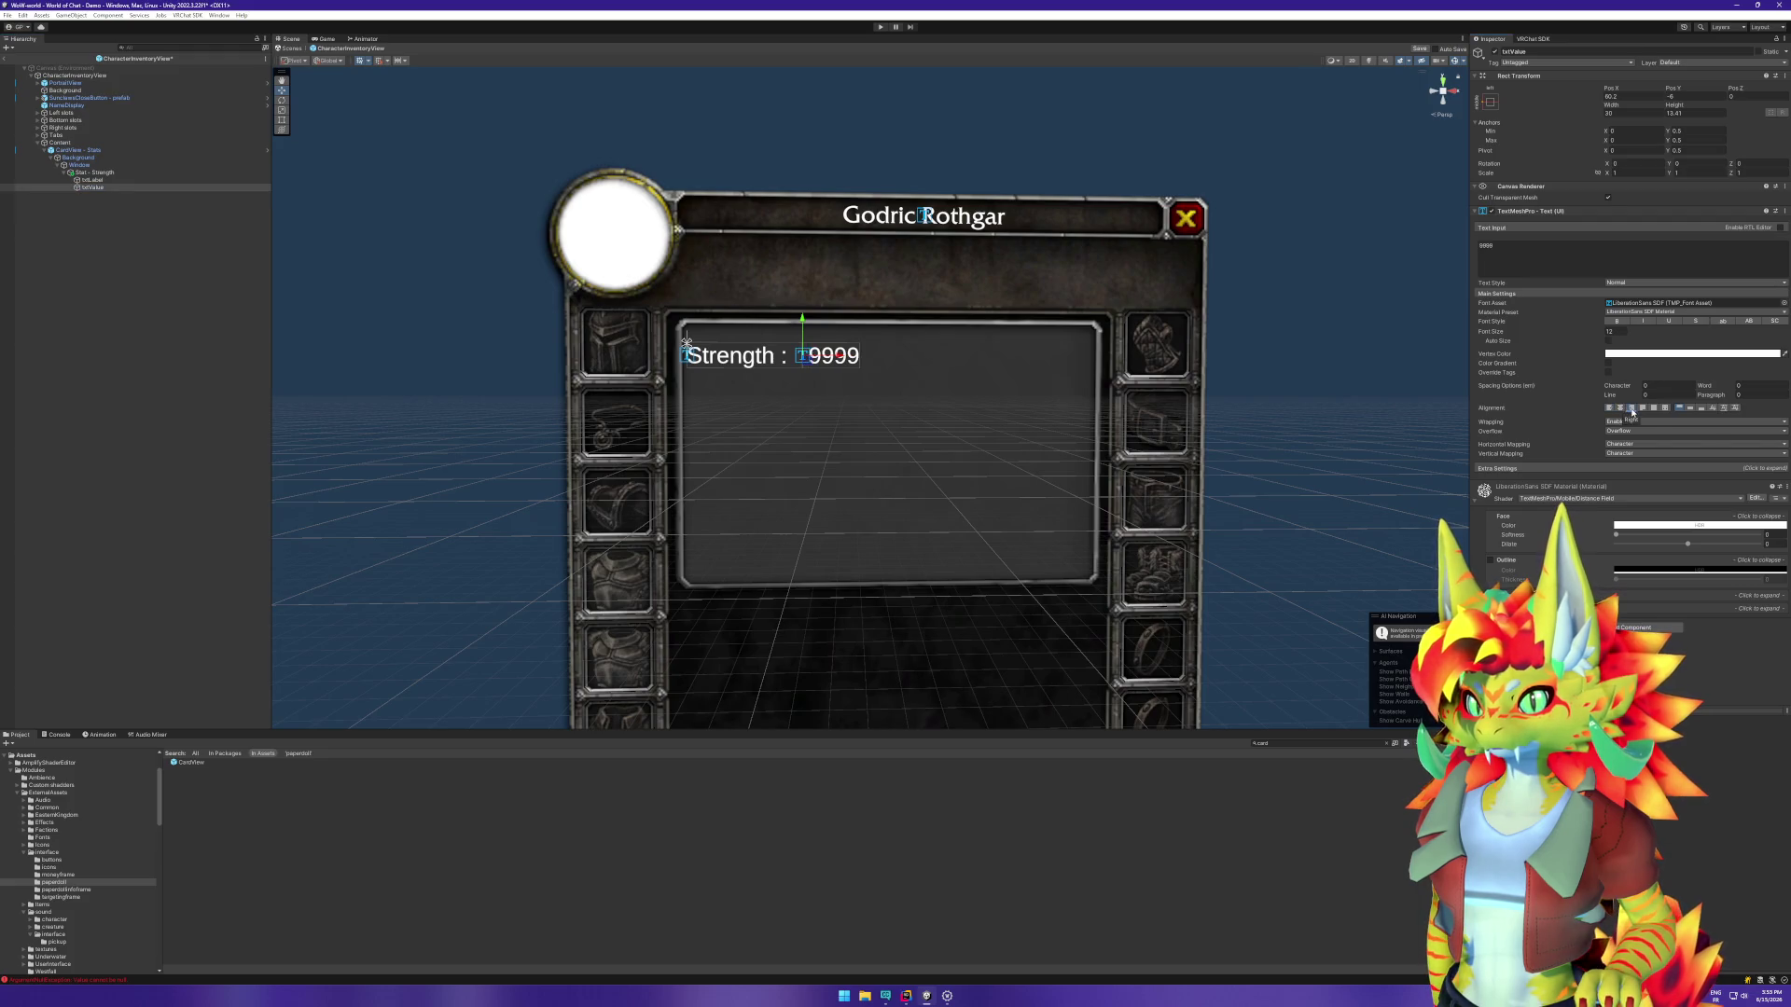
pyautogui.click(110, 180)
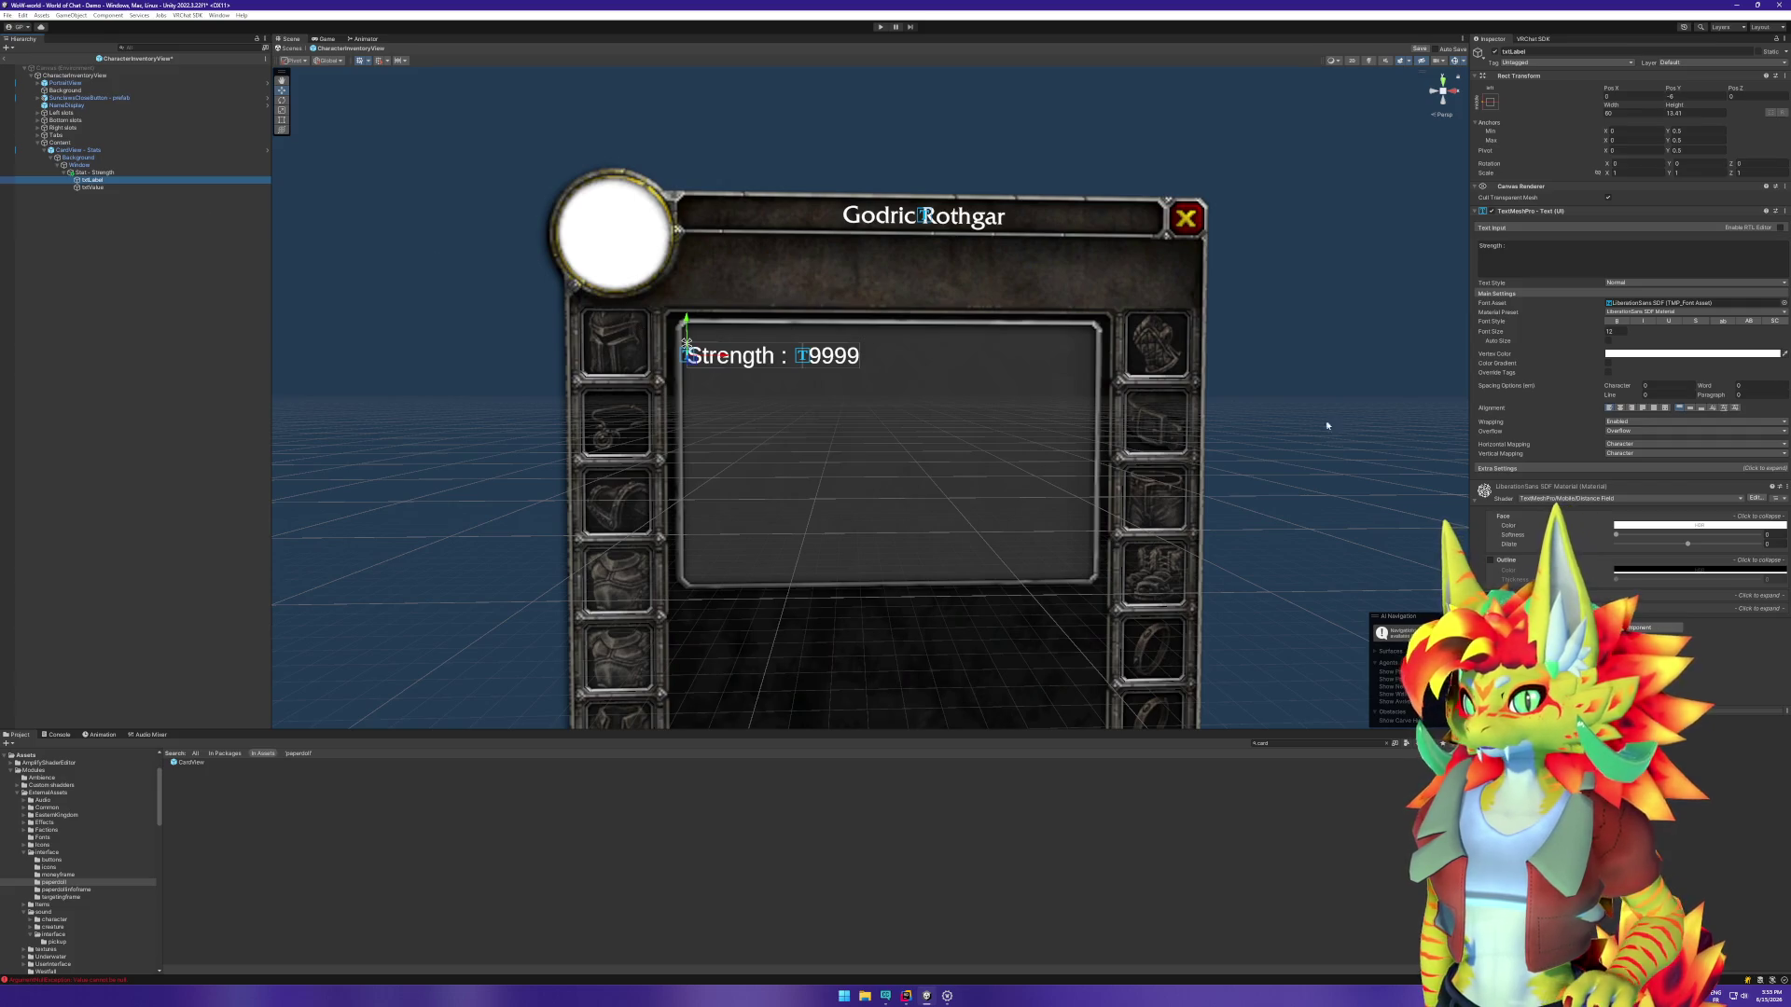
pyautogui.click(114, 186)
pyautogui.click(1691, 408)
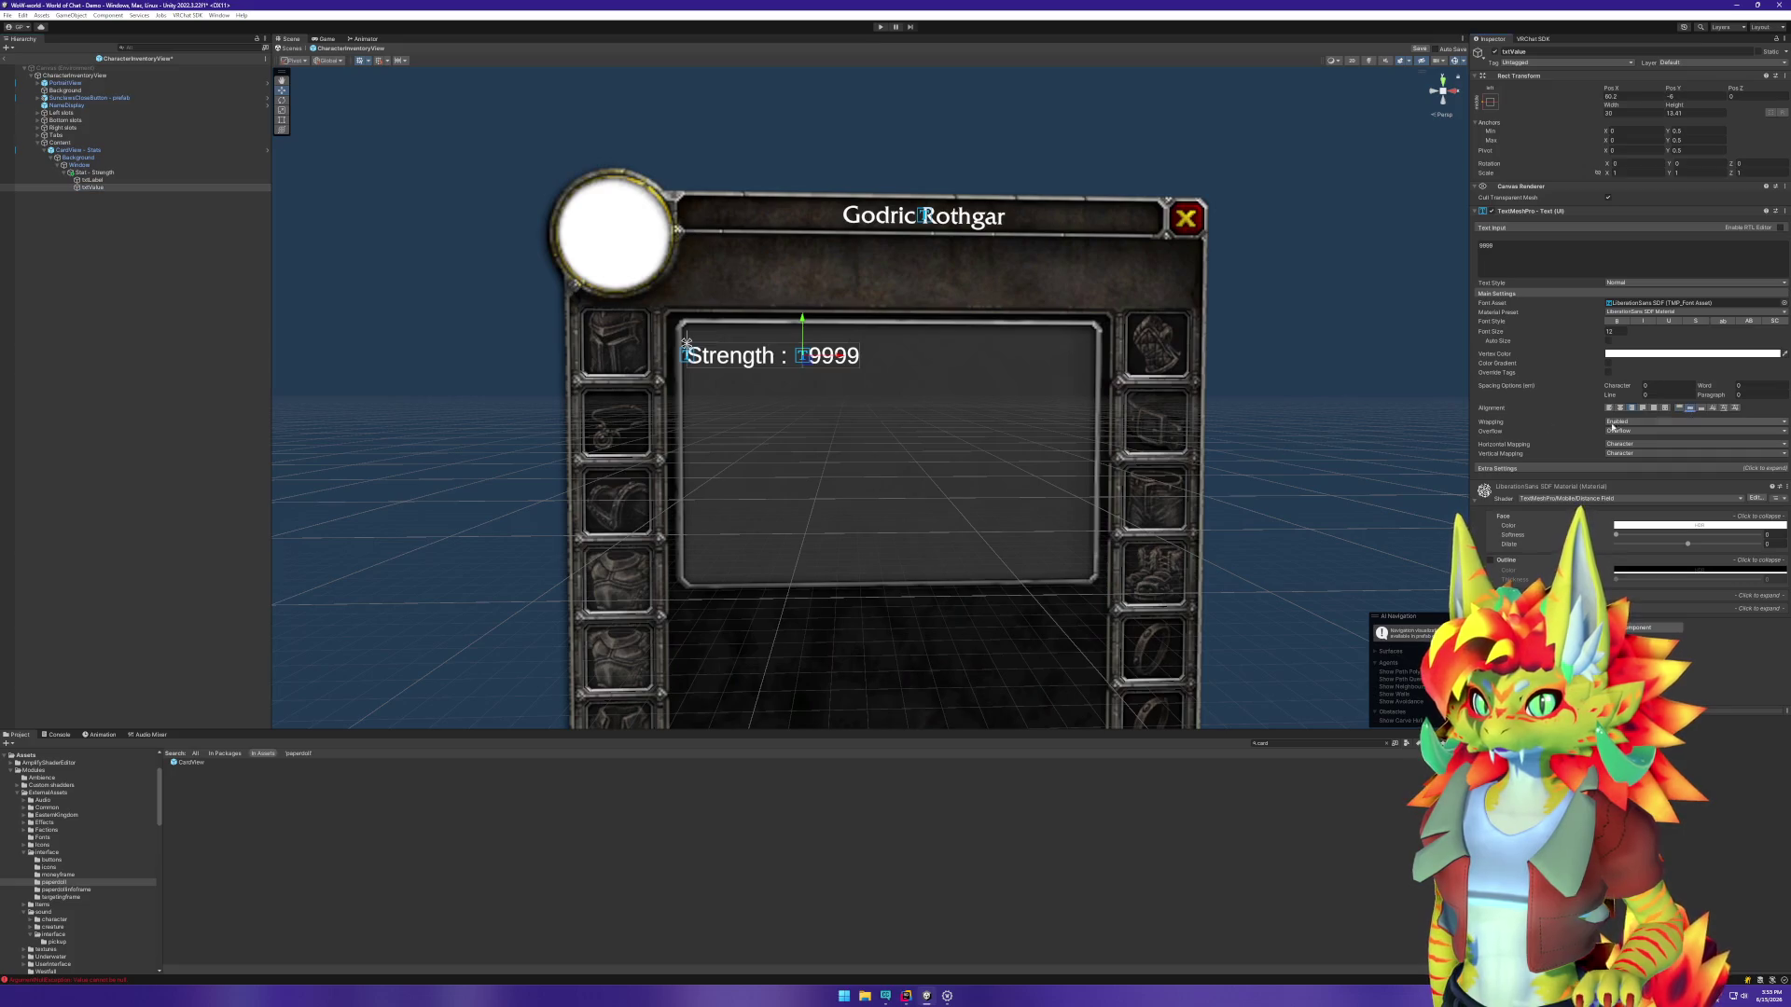
# Step: Set the Stat - Strength Layout Element Preferred Width to 90
pyautogui.click(152, 179)
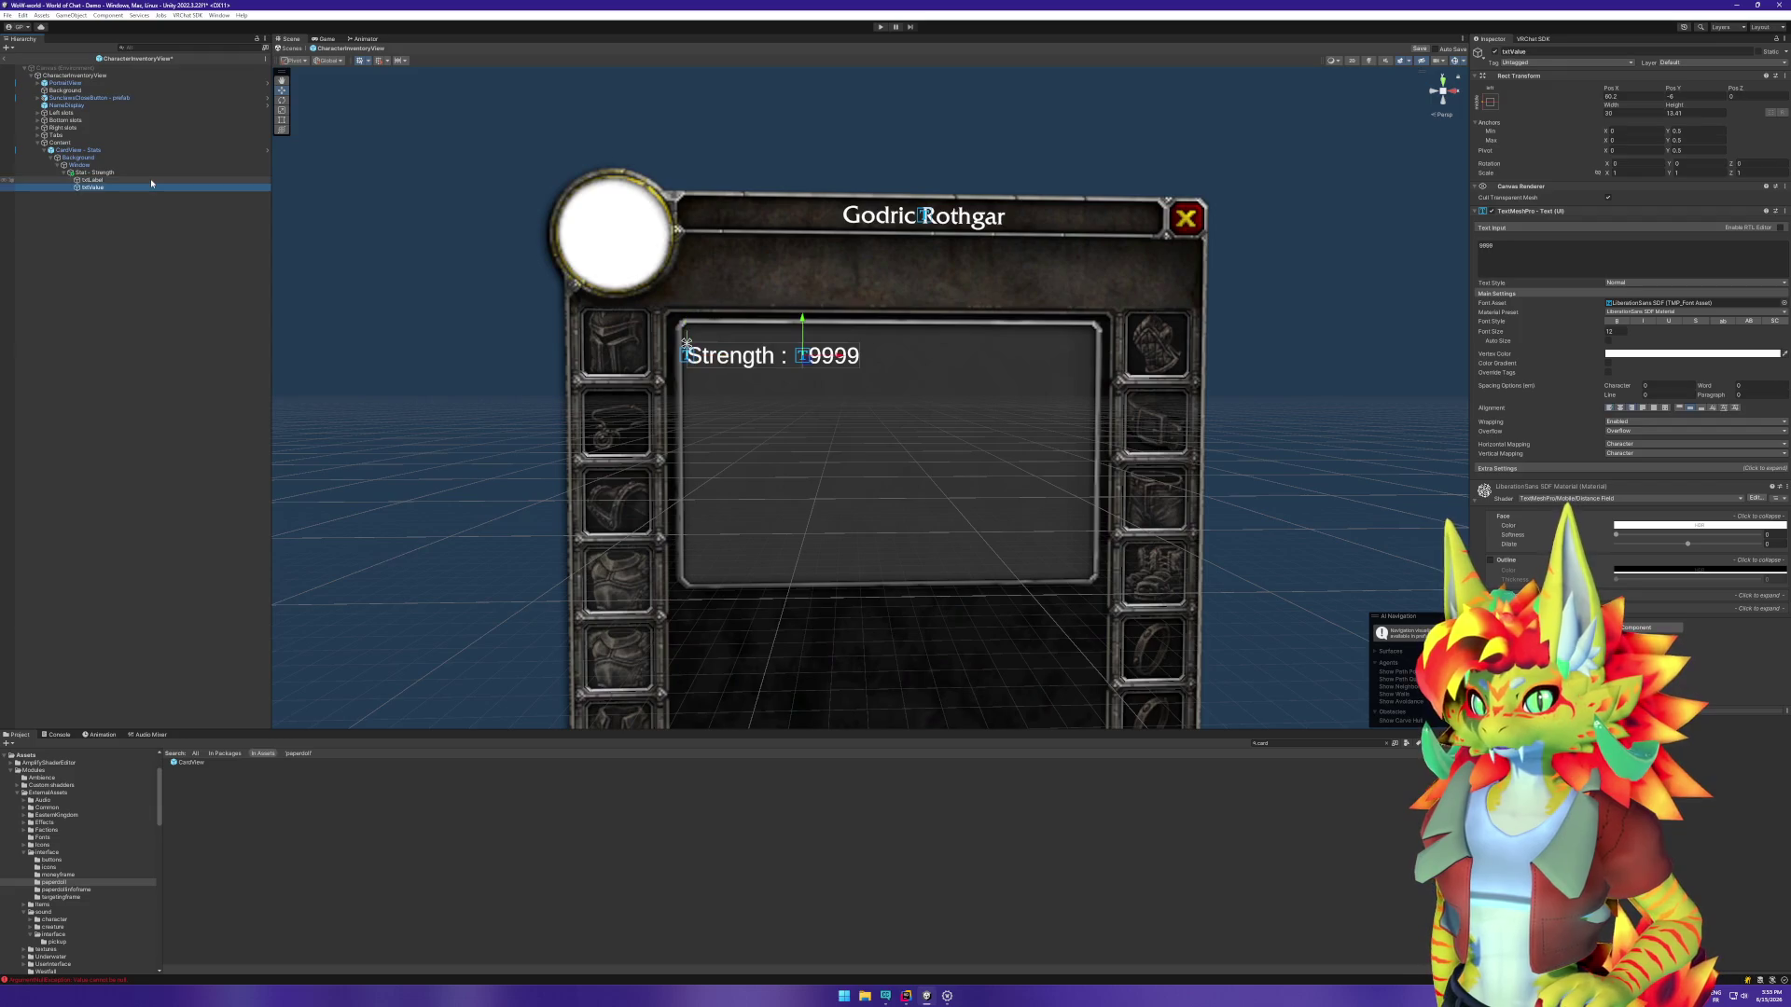
pyautogui.press('Up')
pyautogui.click(1633, 239)
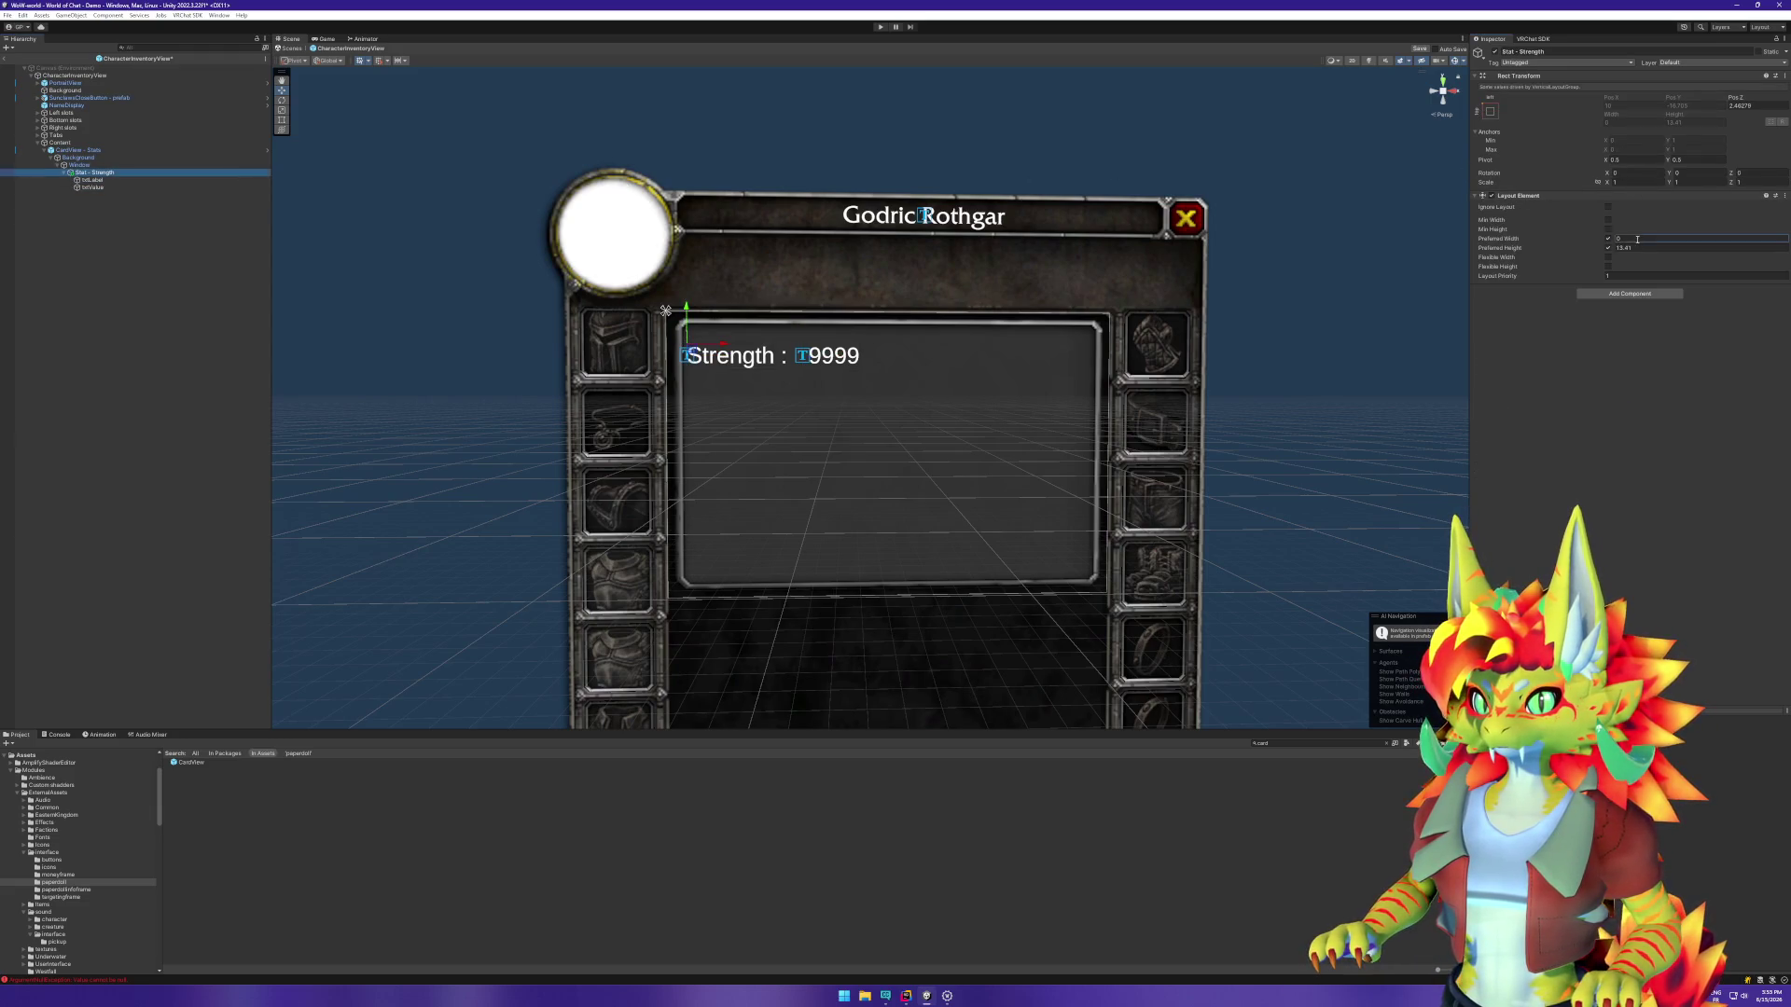
pyautogui.write('90')
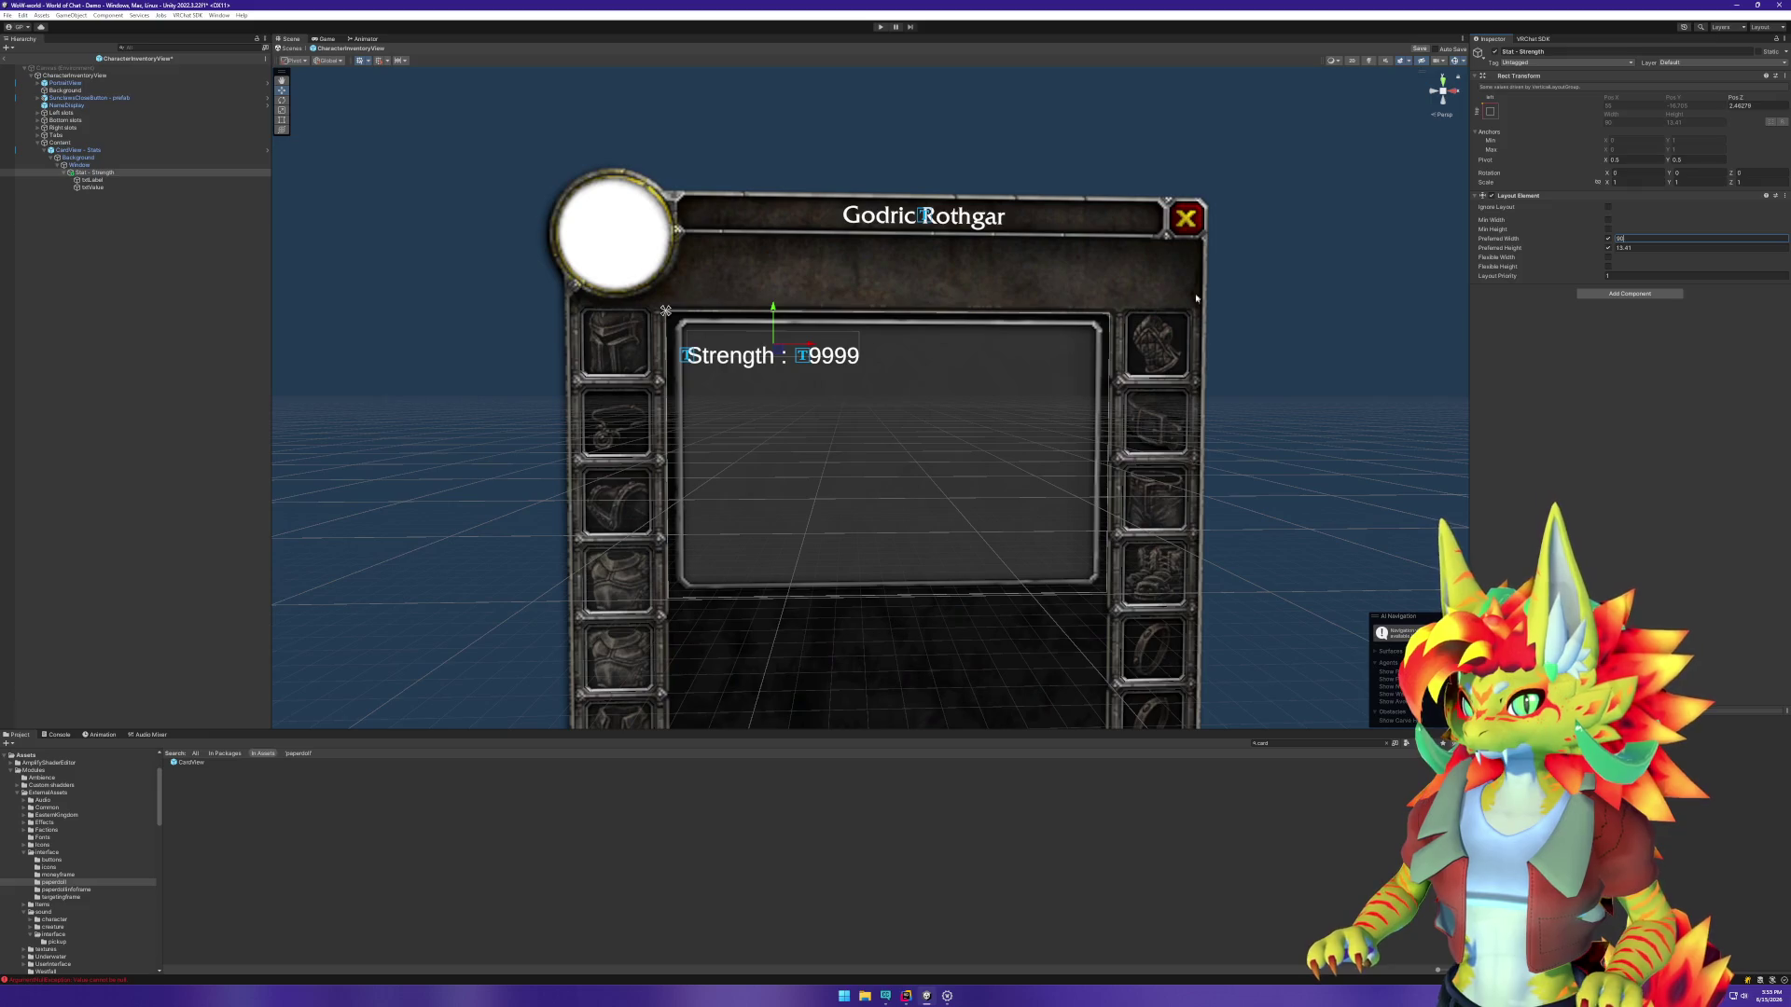
pyautogui.click(149, 180)
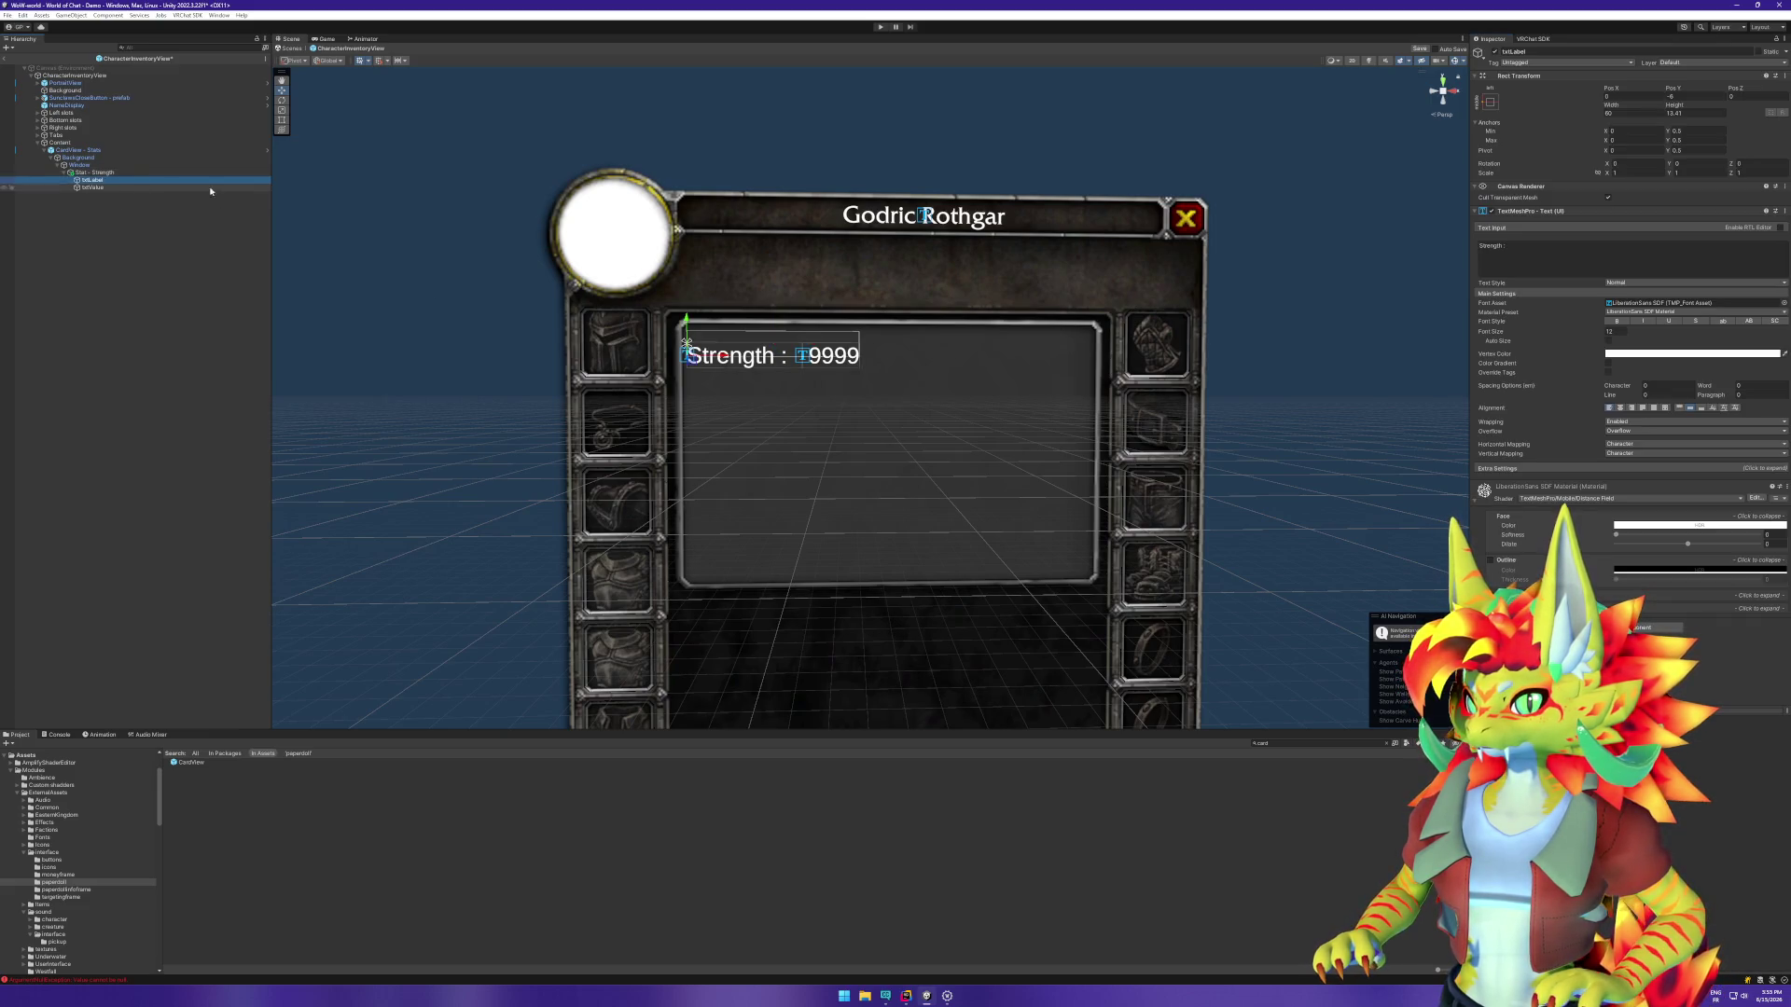
# Step: Set Pos Y to 0 on both txtLabel and txtValue
pyautogui.click(1684, 97)
pyautogui.write('0')
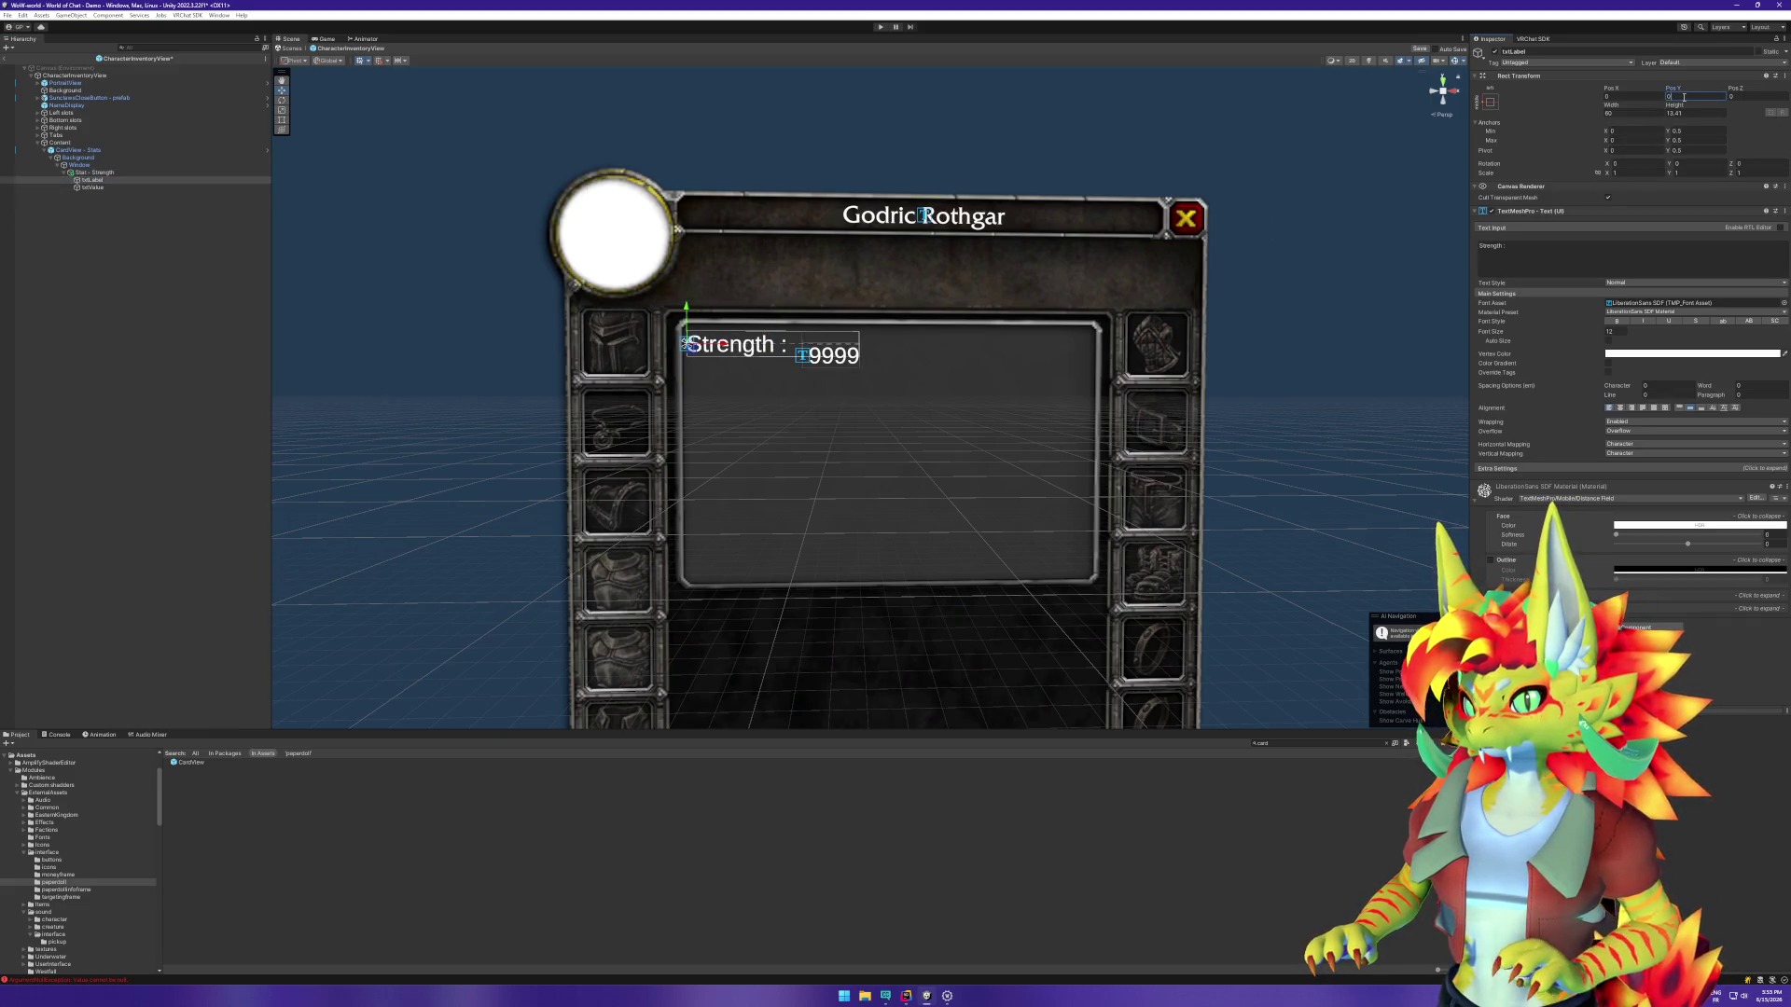
pyautogui.click(92, 187)
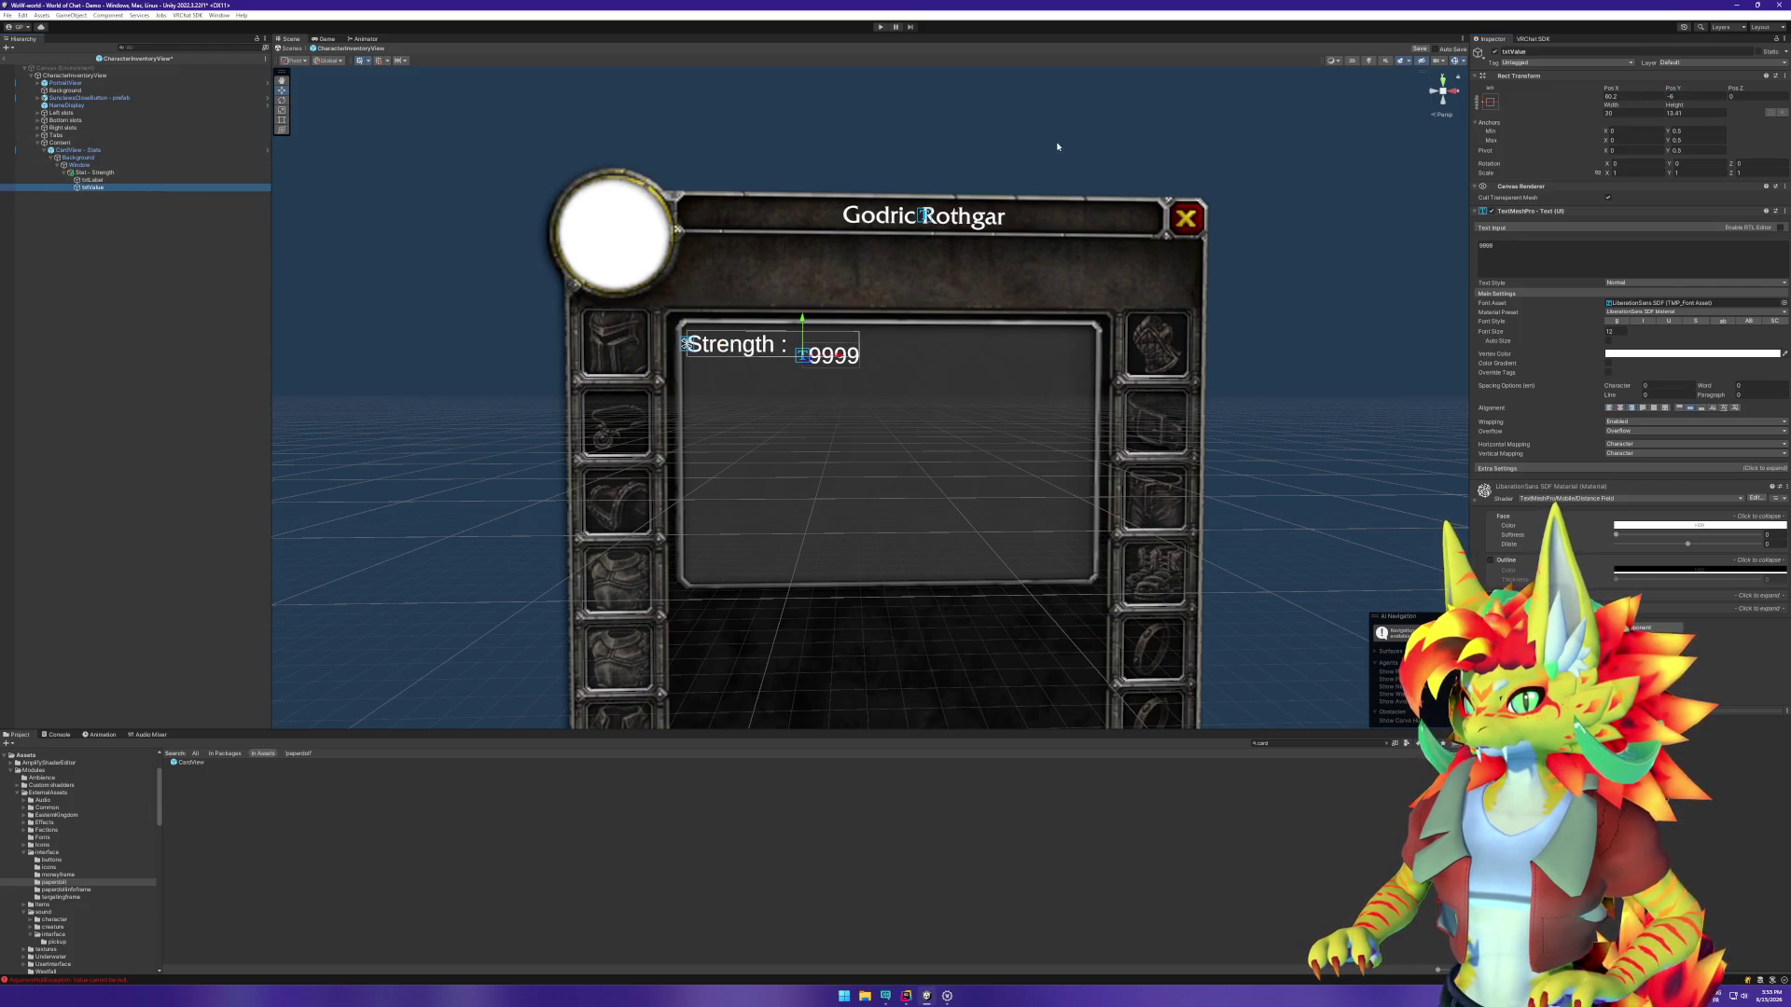
pyautogui.click(1687, 97)
pyautogui.write('0')
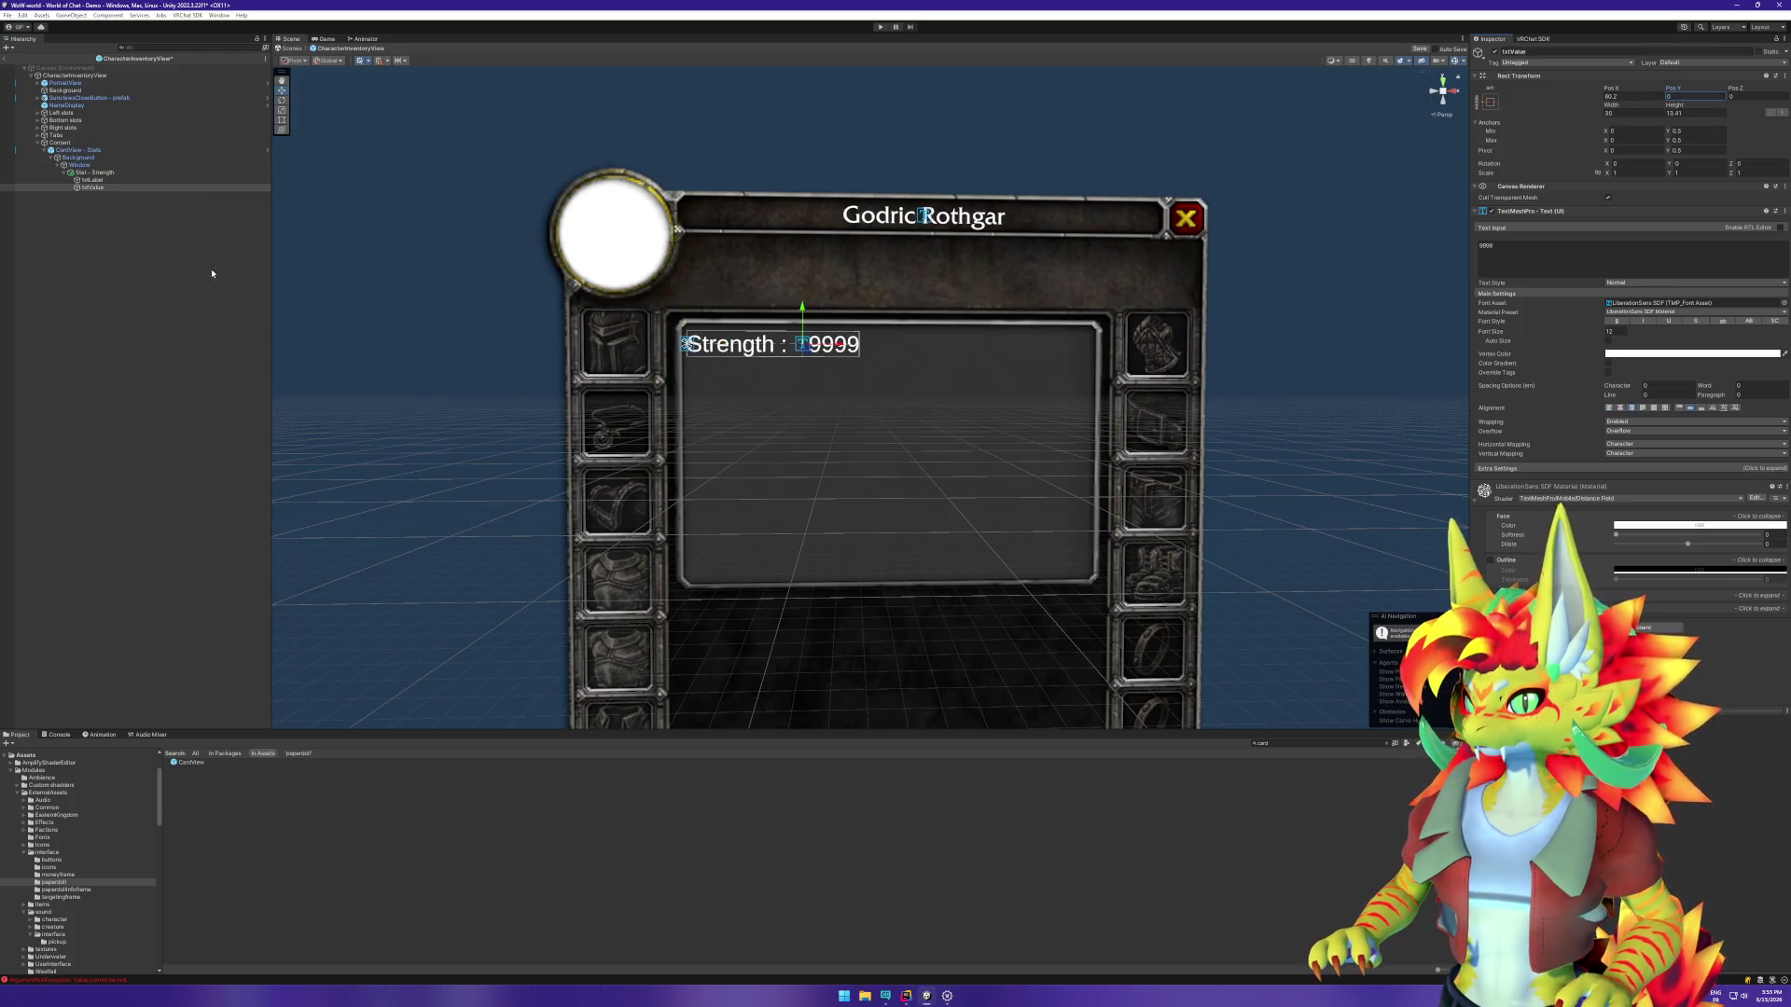
pyautogui.click(109, 176)
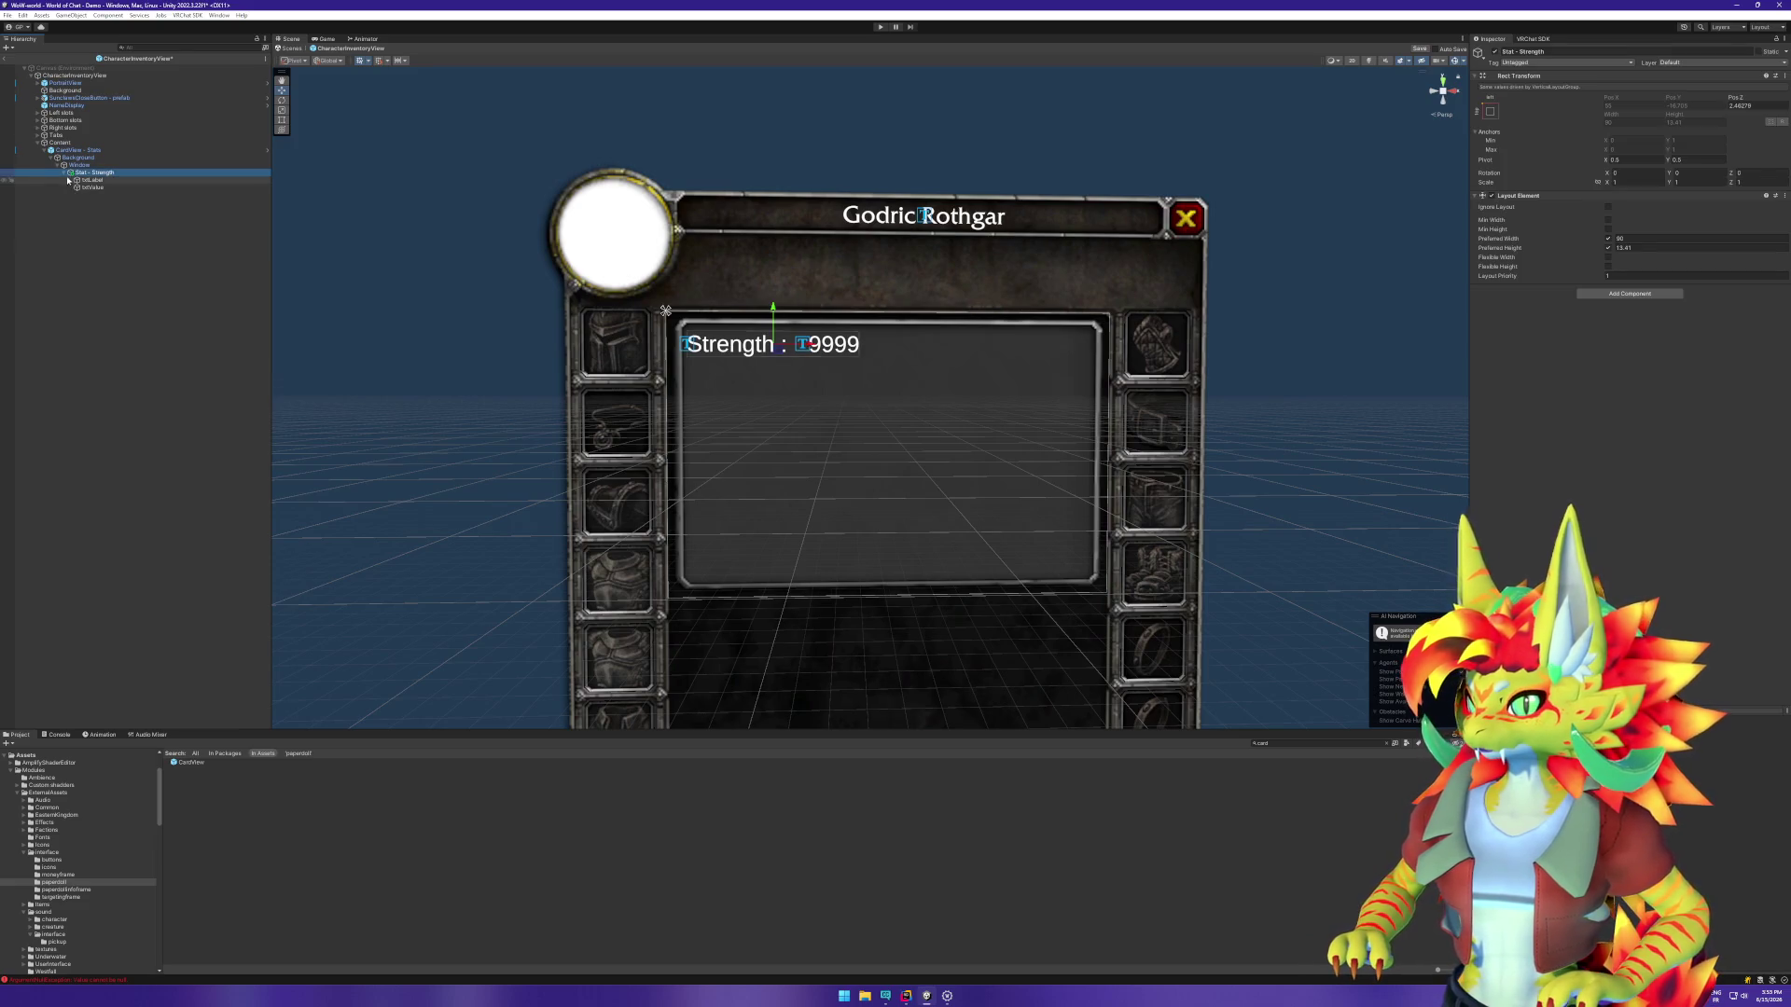
pyautogui.click(64, 172)
pyautogui.click(63, 173)
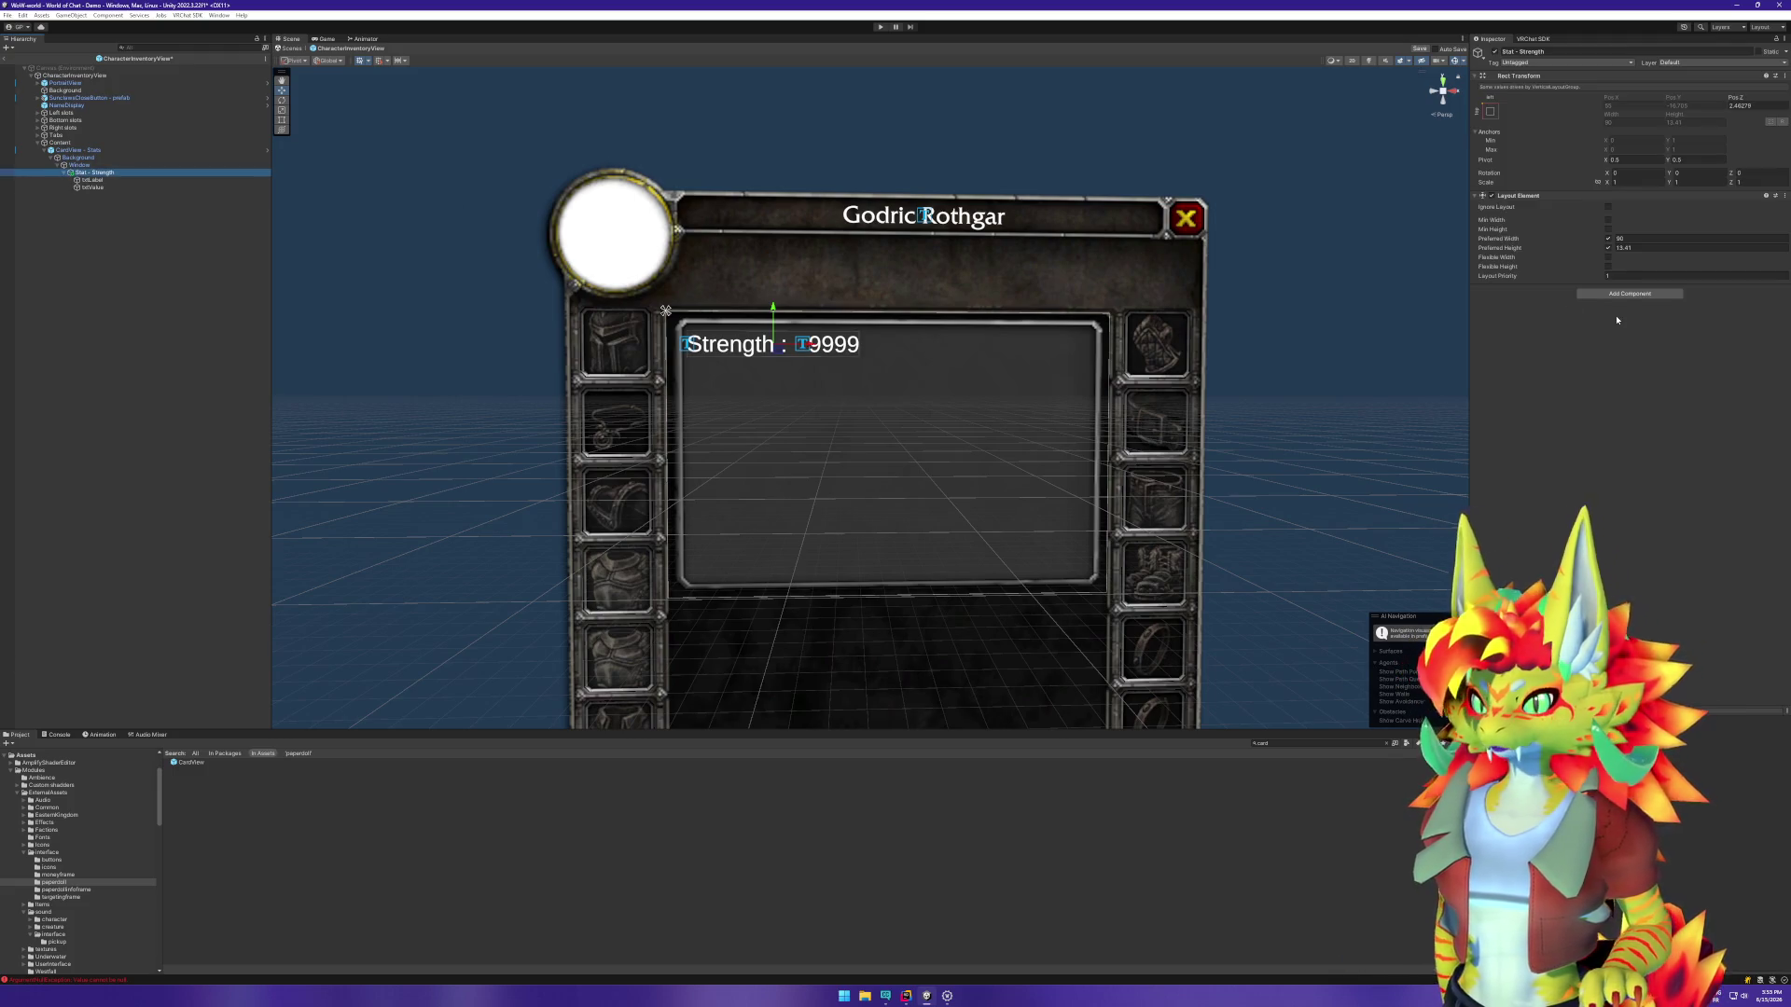
pyautogui.click(1641, 294)
# Step: Add an Udon Behaviour component to Stat - Strength
pyautogui.write('layo')
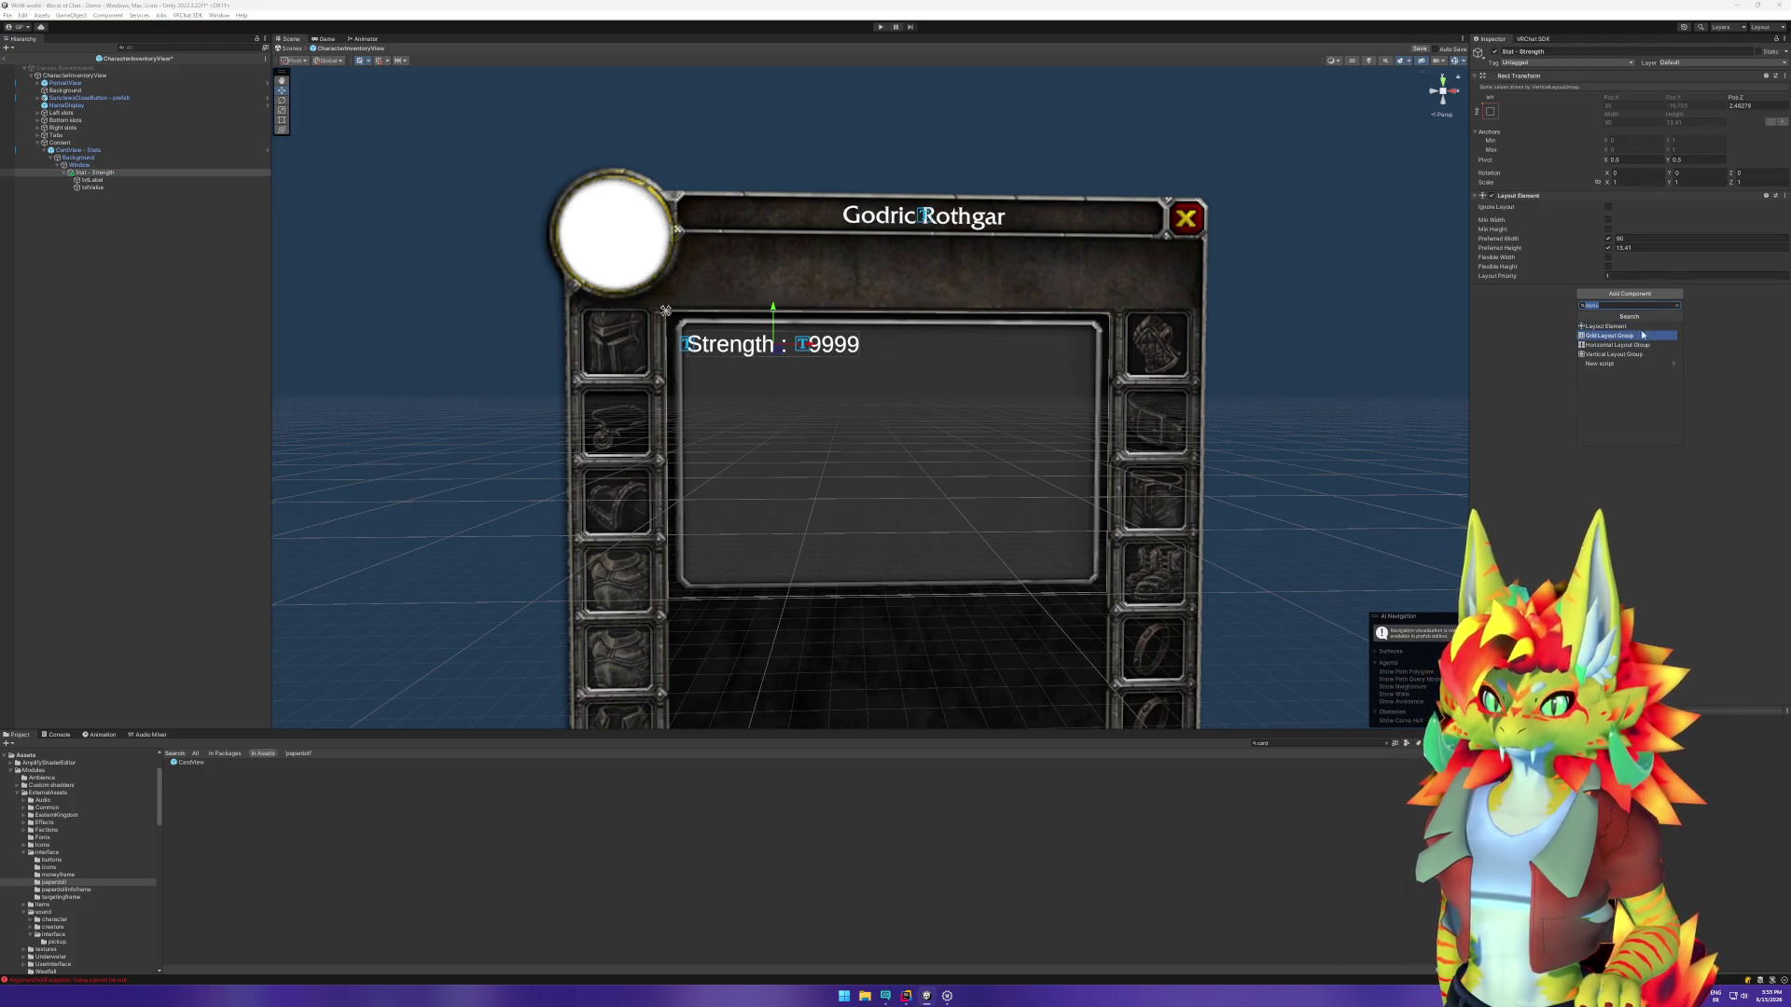
pyautogui.write('t')
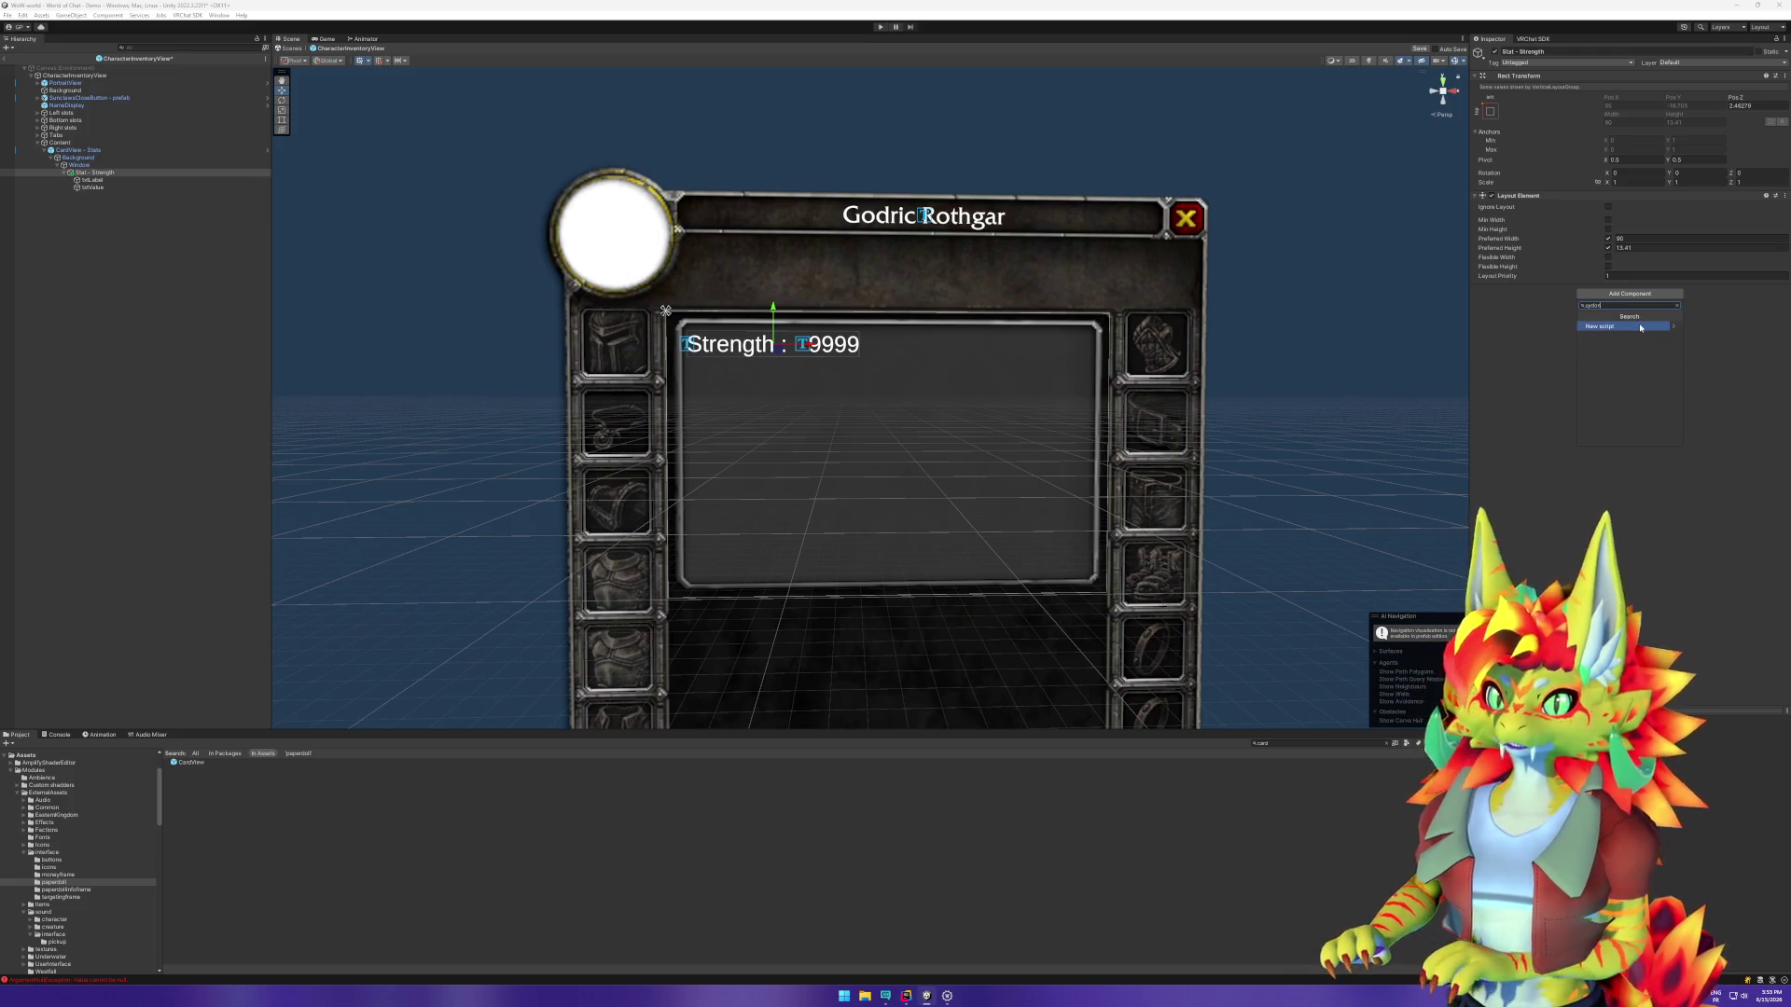
pyautogui.press('BackSpace')
pyautogui.press('BackSpace')
pyautogui.press('BackSpace')
pyautogui.write('udon')
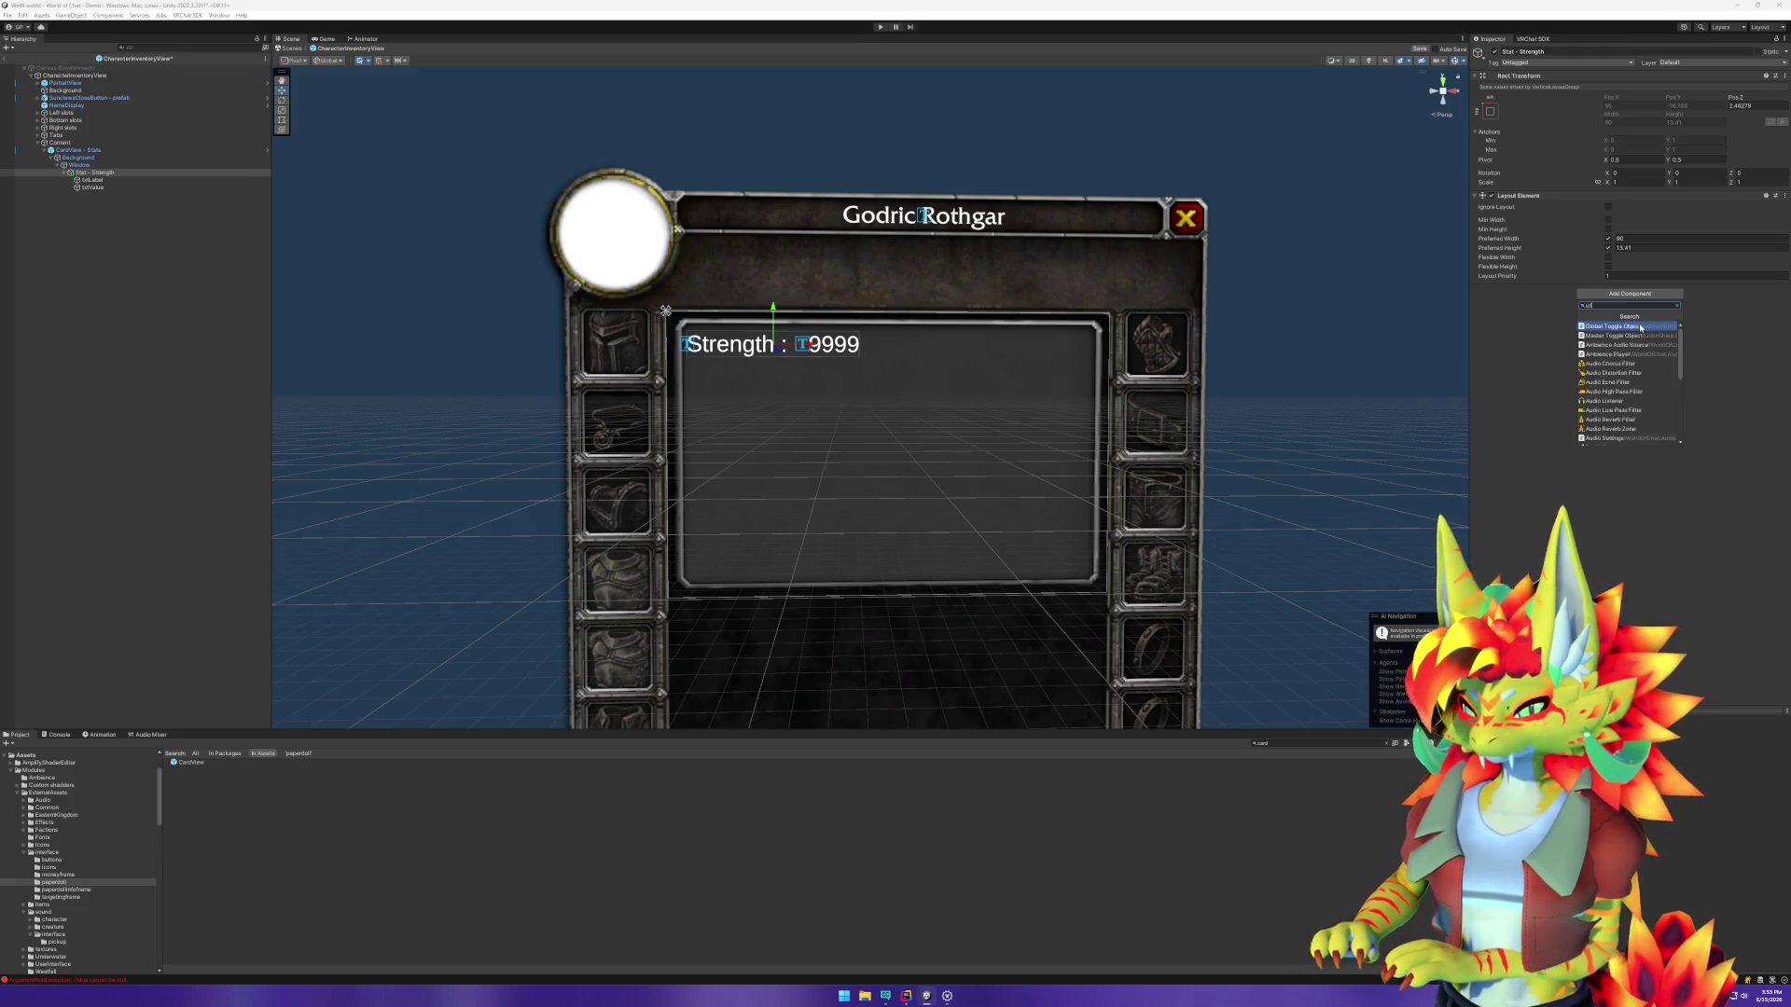
pyautogui.press('Down')
pyautogui.press('Return')
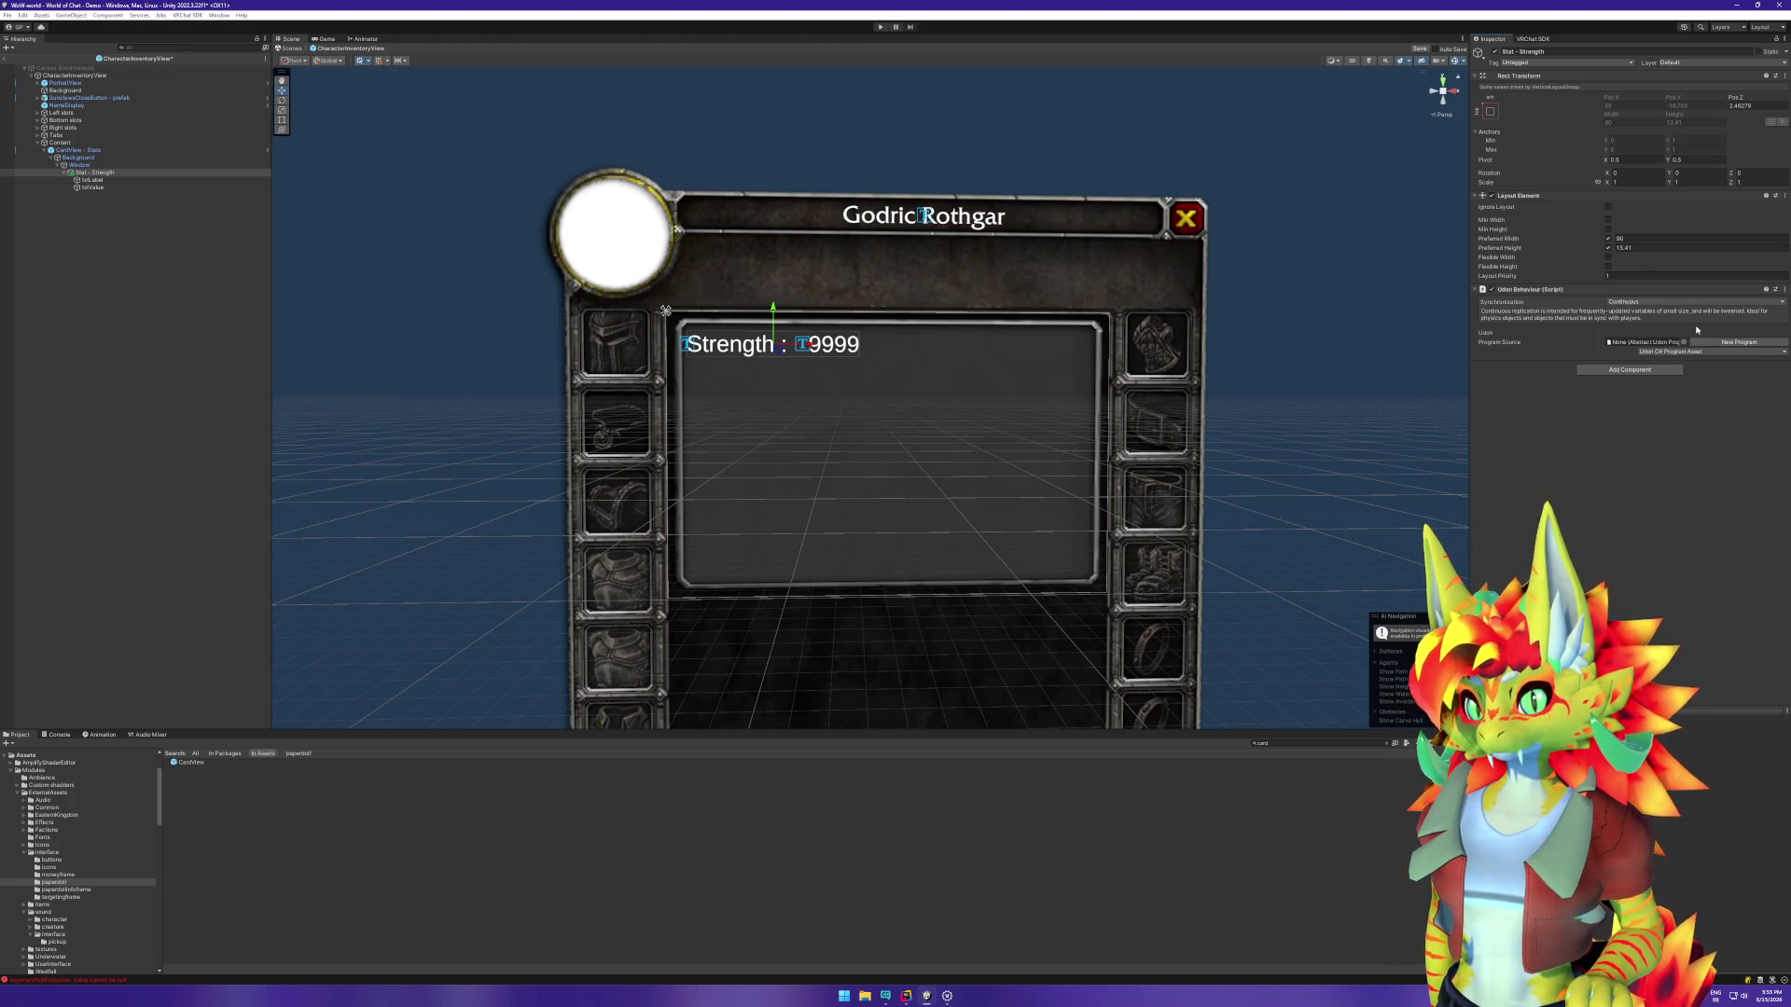
# Step: Try creating a new Udon program, then exit prefab mode to the main scene
pyautogui.click(1735, 352)
pyautogui.click(1738, 344)
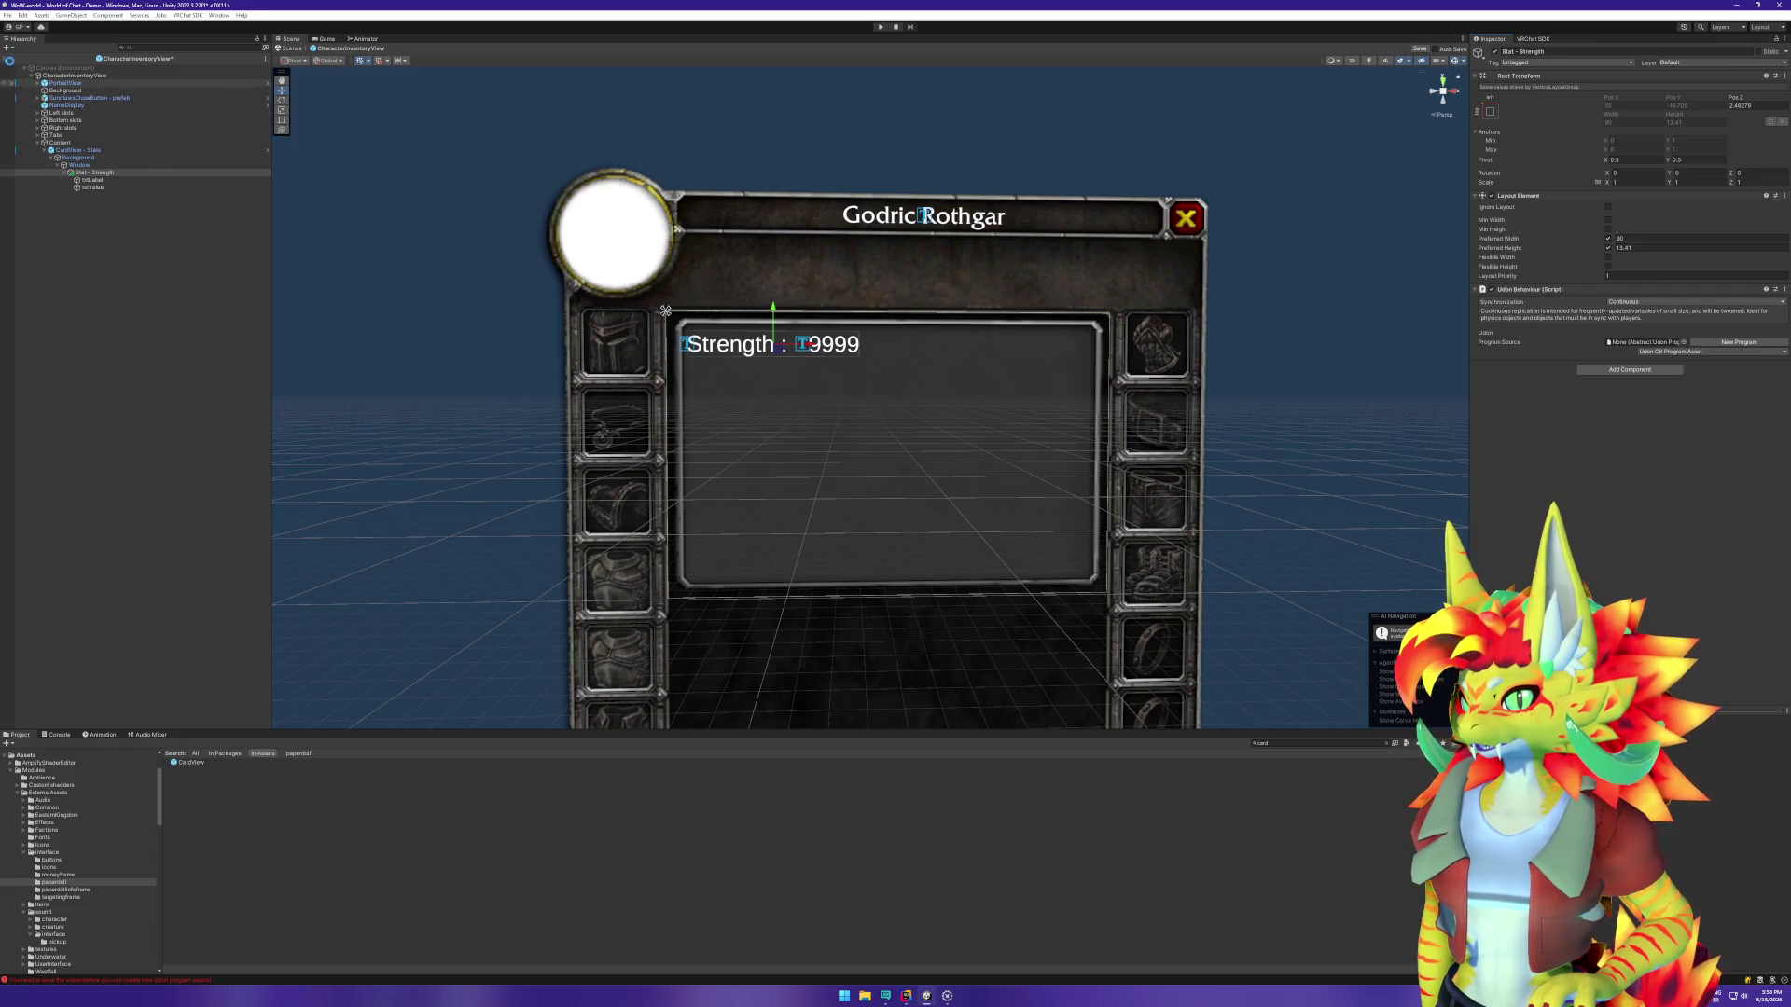
pyautogui.click(5, 60)
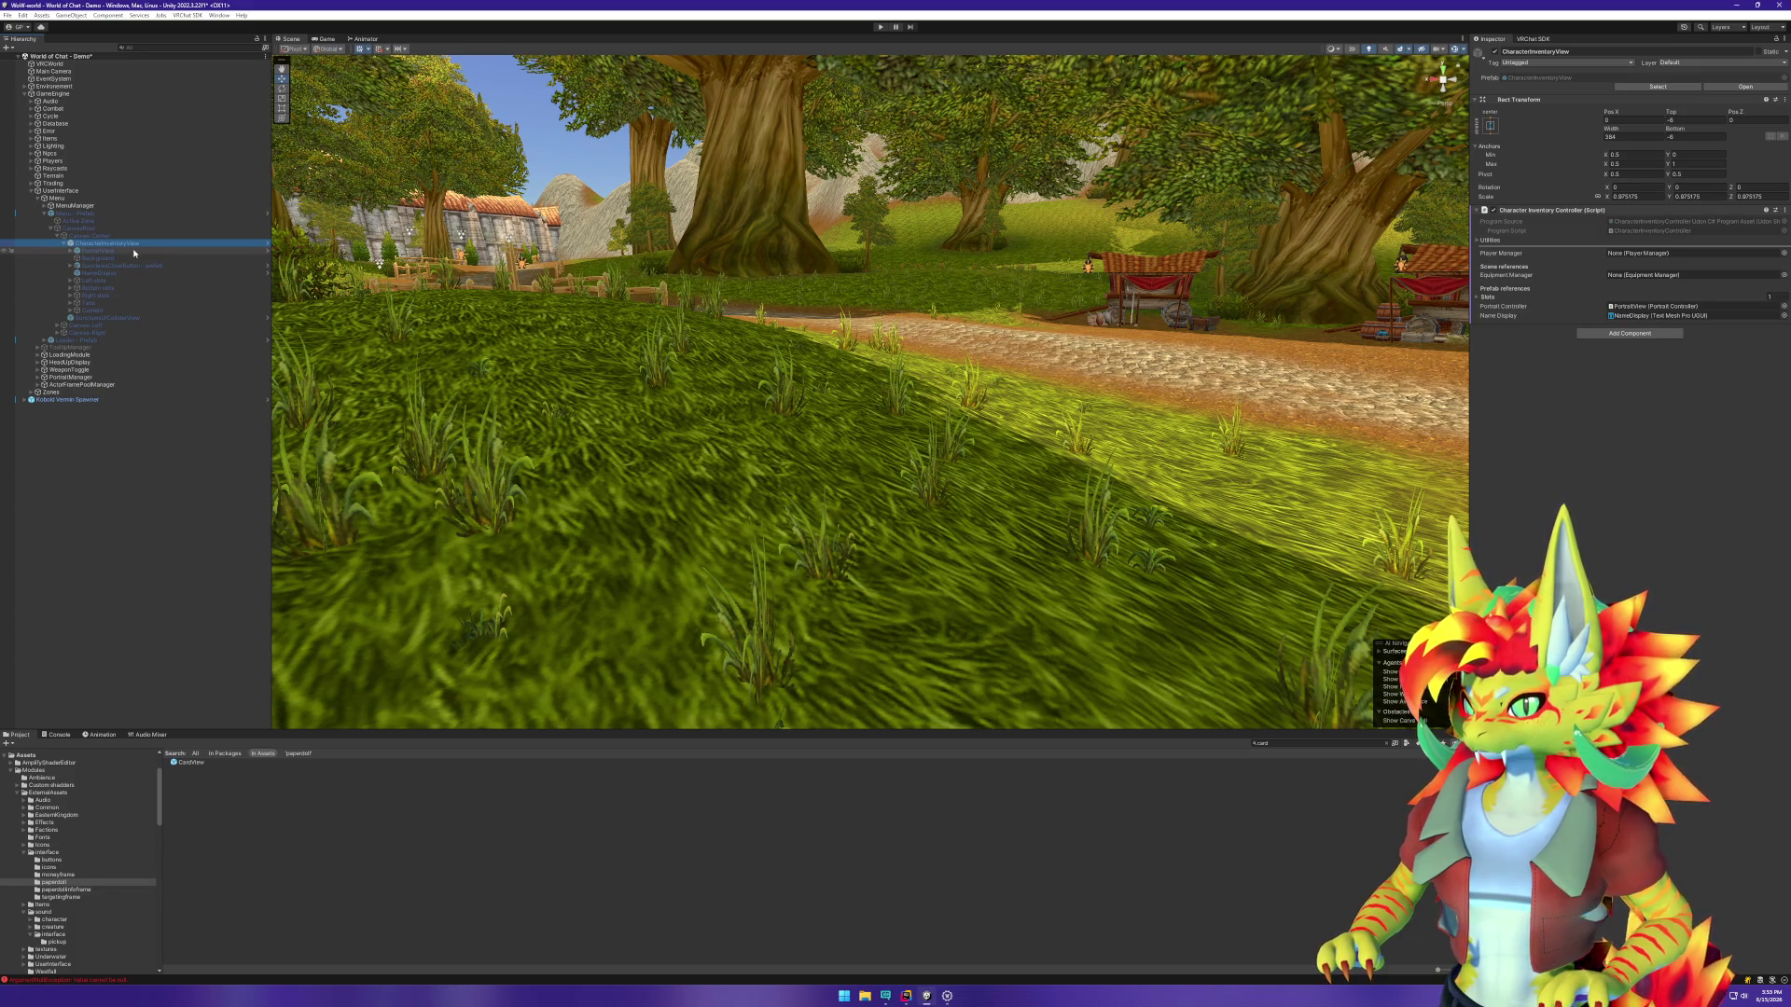
# Step: Expand the hierarchy through Content, Background and Window to select Stat - Strength
pyautogui.click(71, 310)
pyautogui.click(77, 317)
pyautogui.click(89, 325)
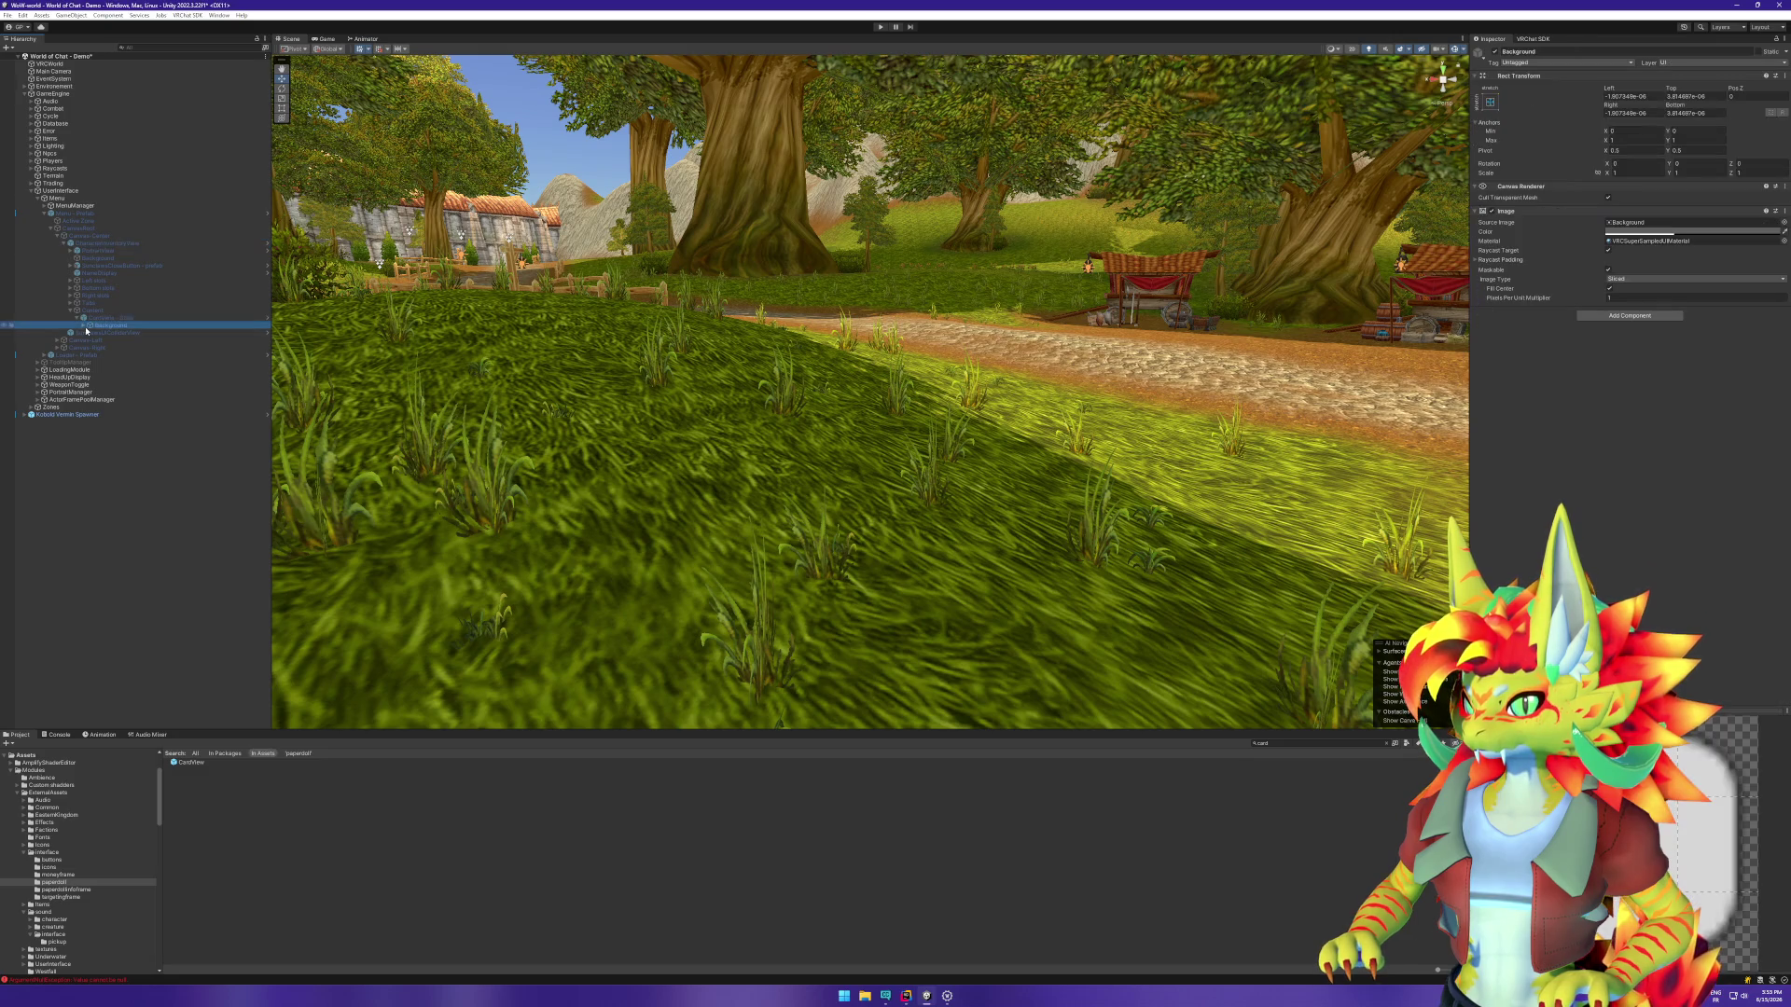
pyautogui.press('Right')
pyautogui.press('Down')
pyautogui.press('Down')
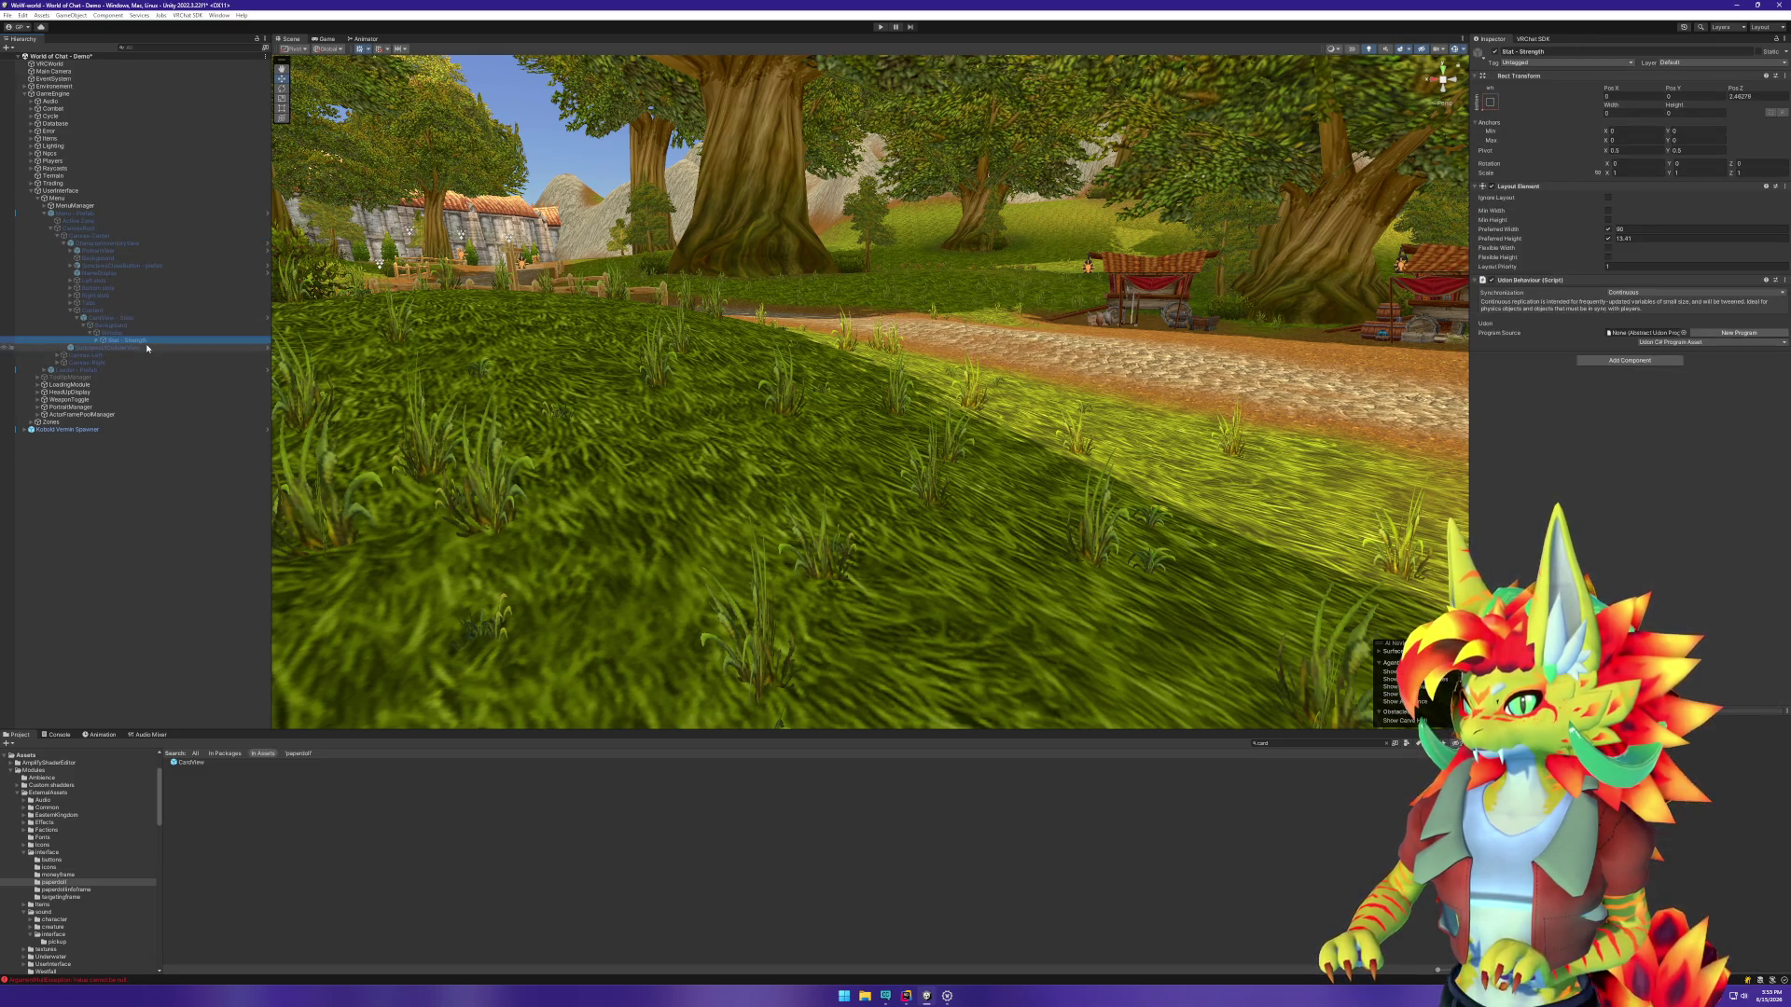
pyautogui.press('Right')
pyautogui.press('Down')
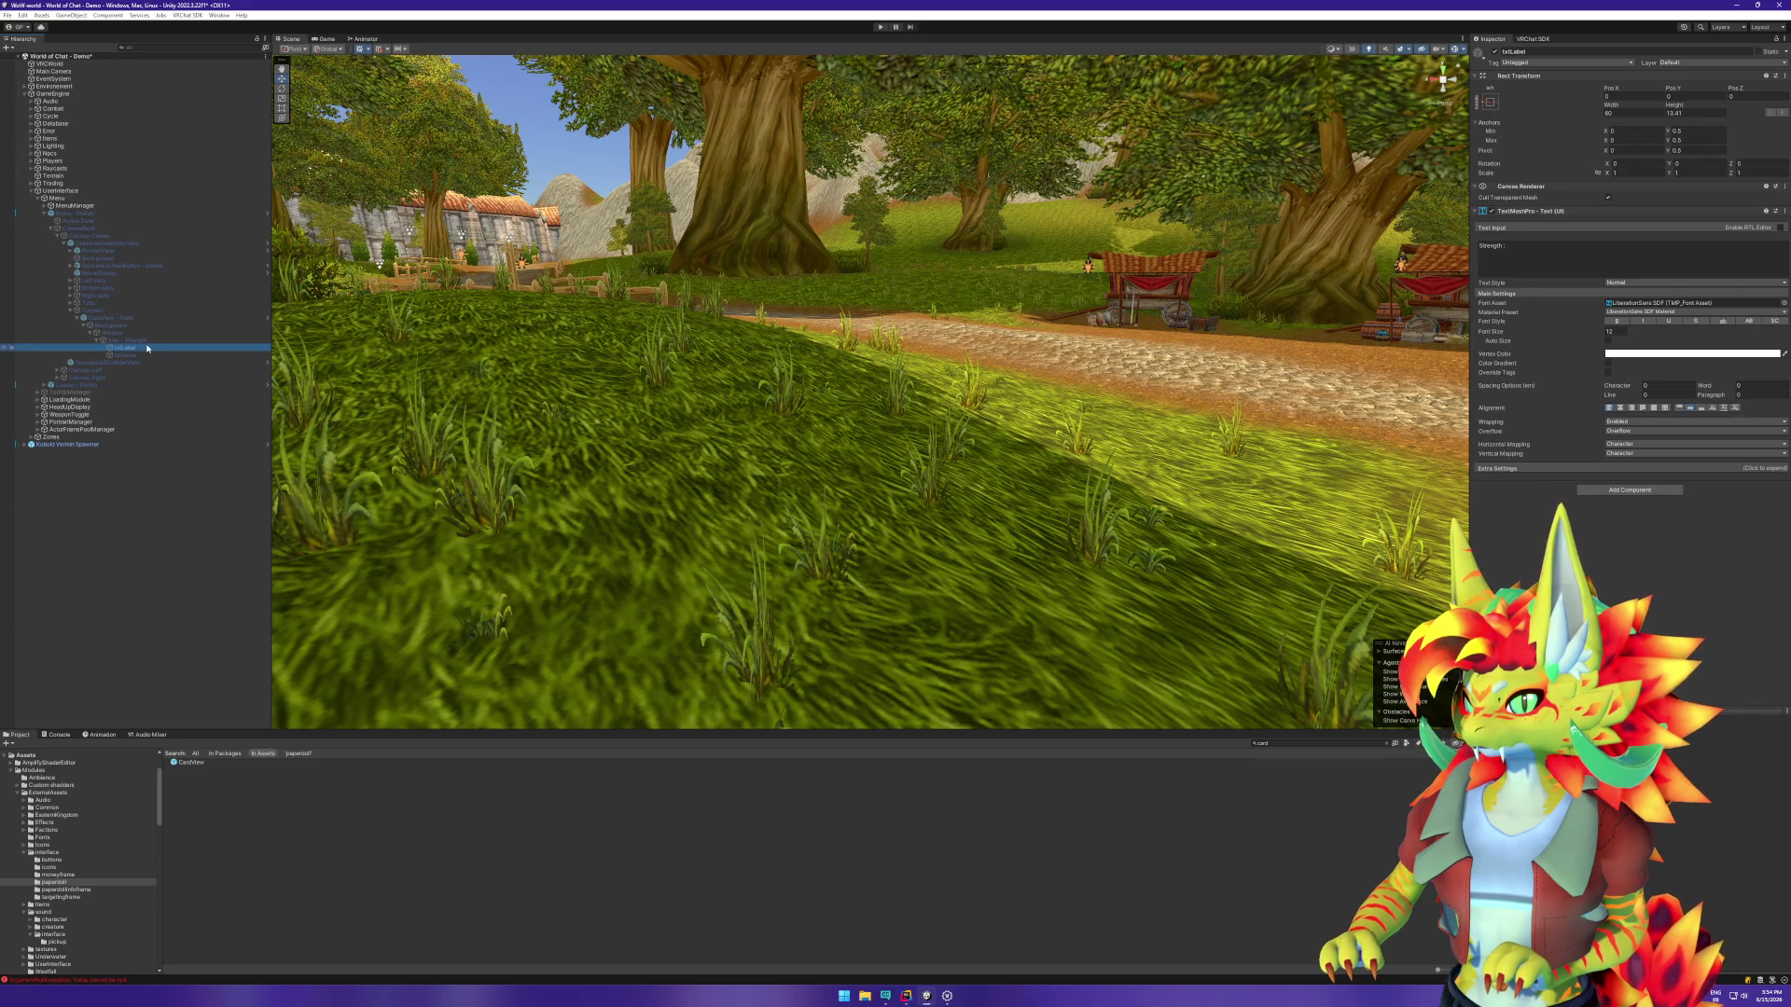
pyautogui.press('Up')
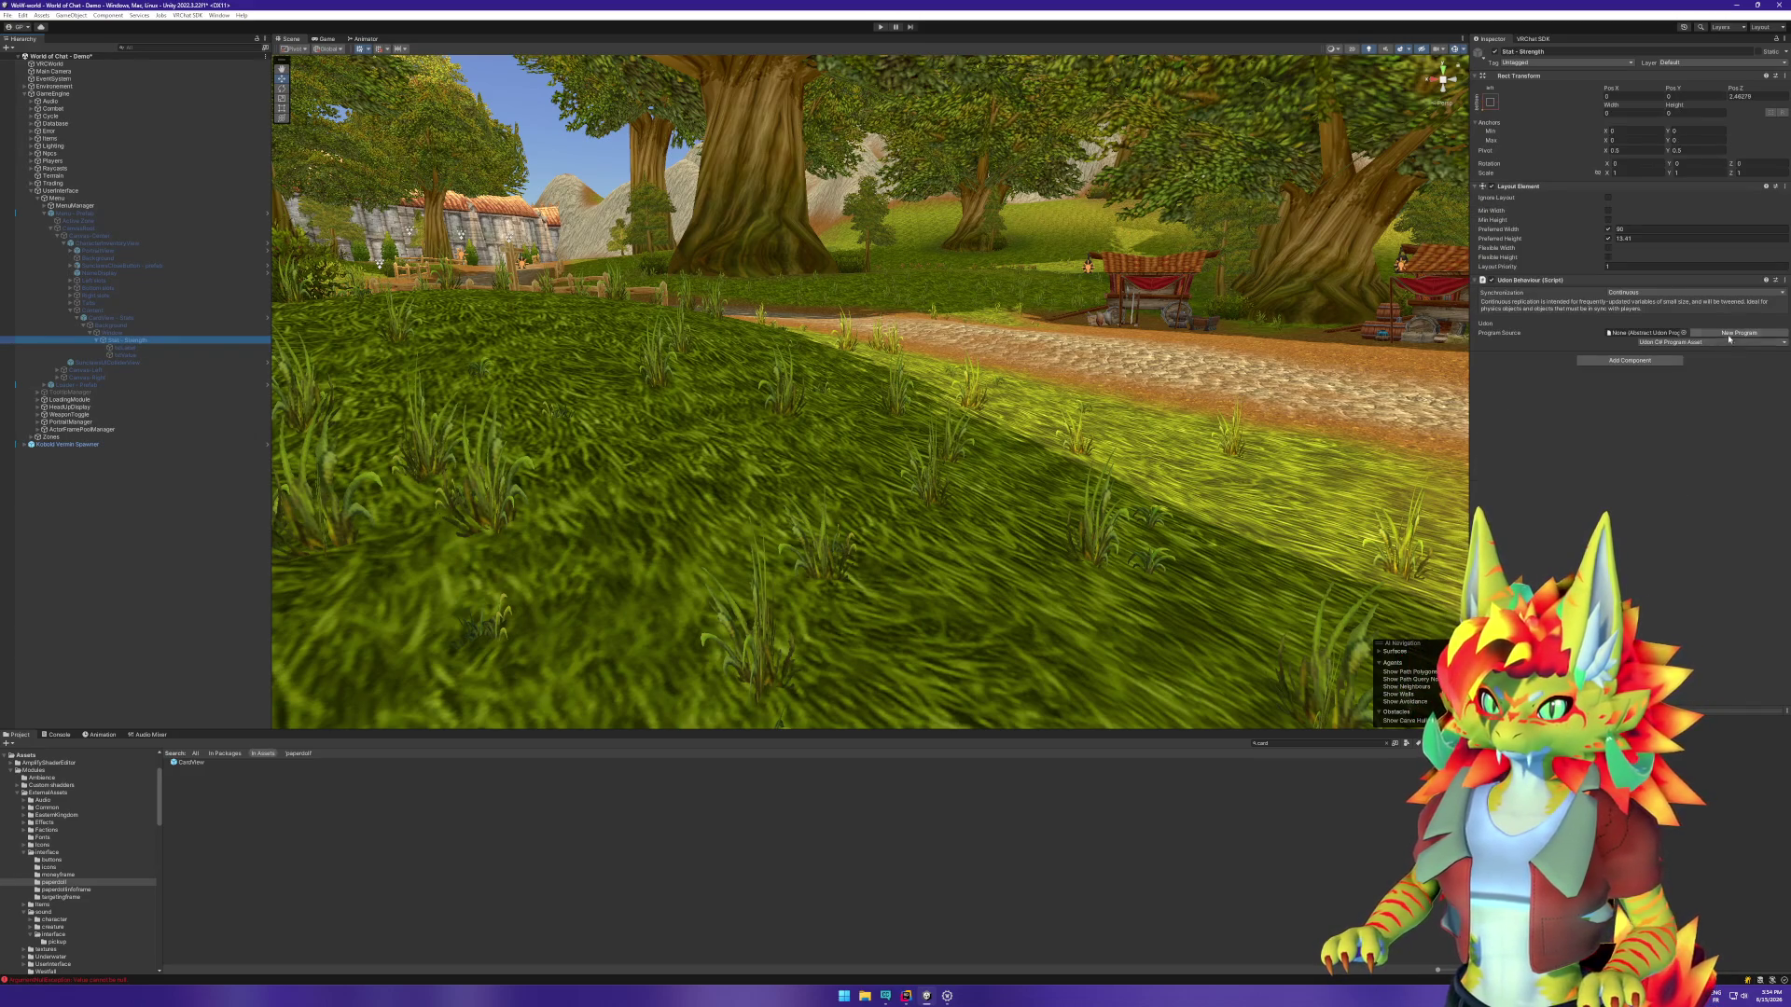
# Step: Create a new UdonSharp program script named StatView.cs for its Udon Behaviour
pyautogui.click(1727, 335)
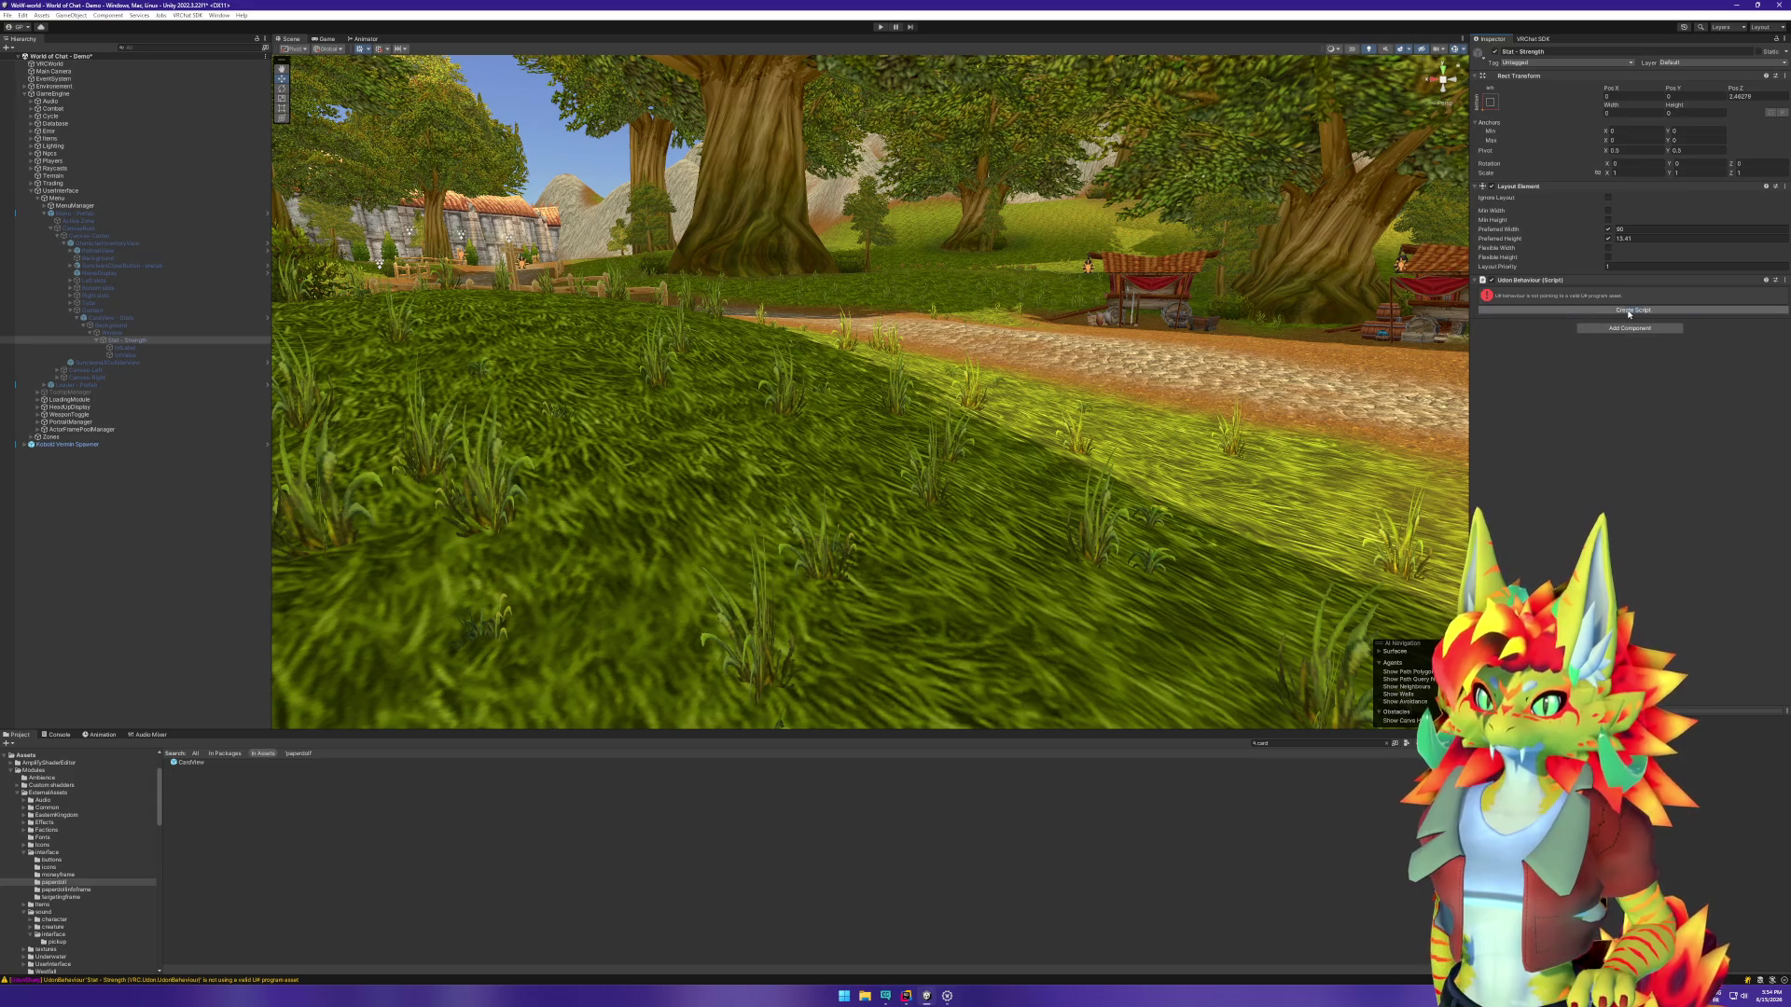
pyautogui.click(1633, 310)
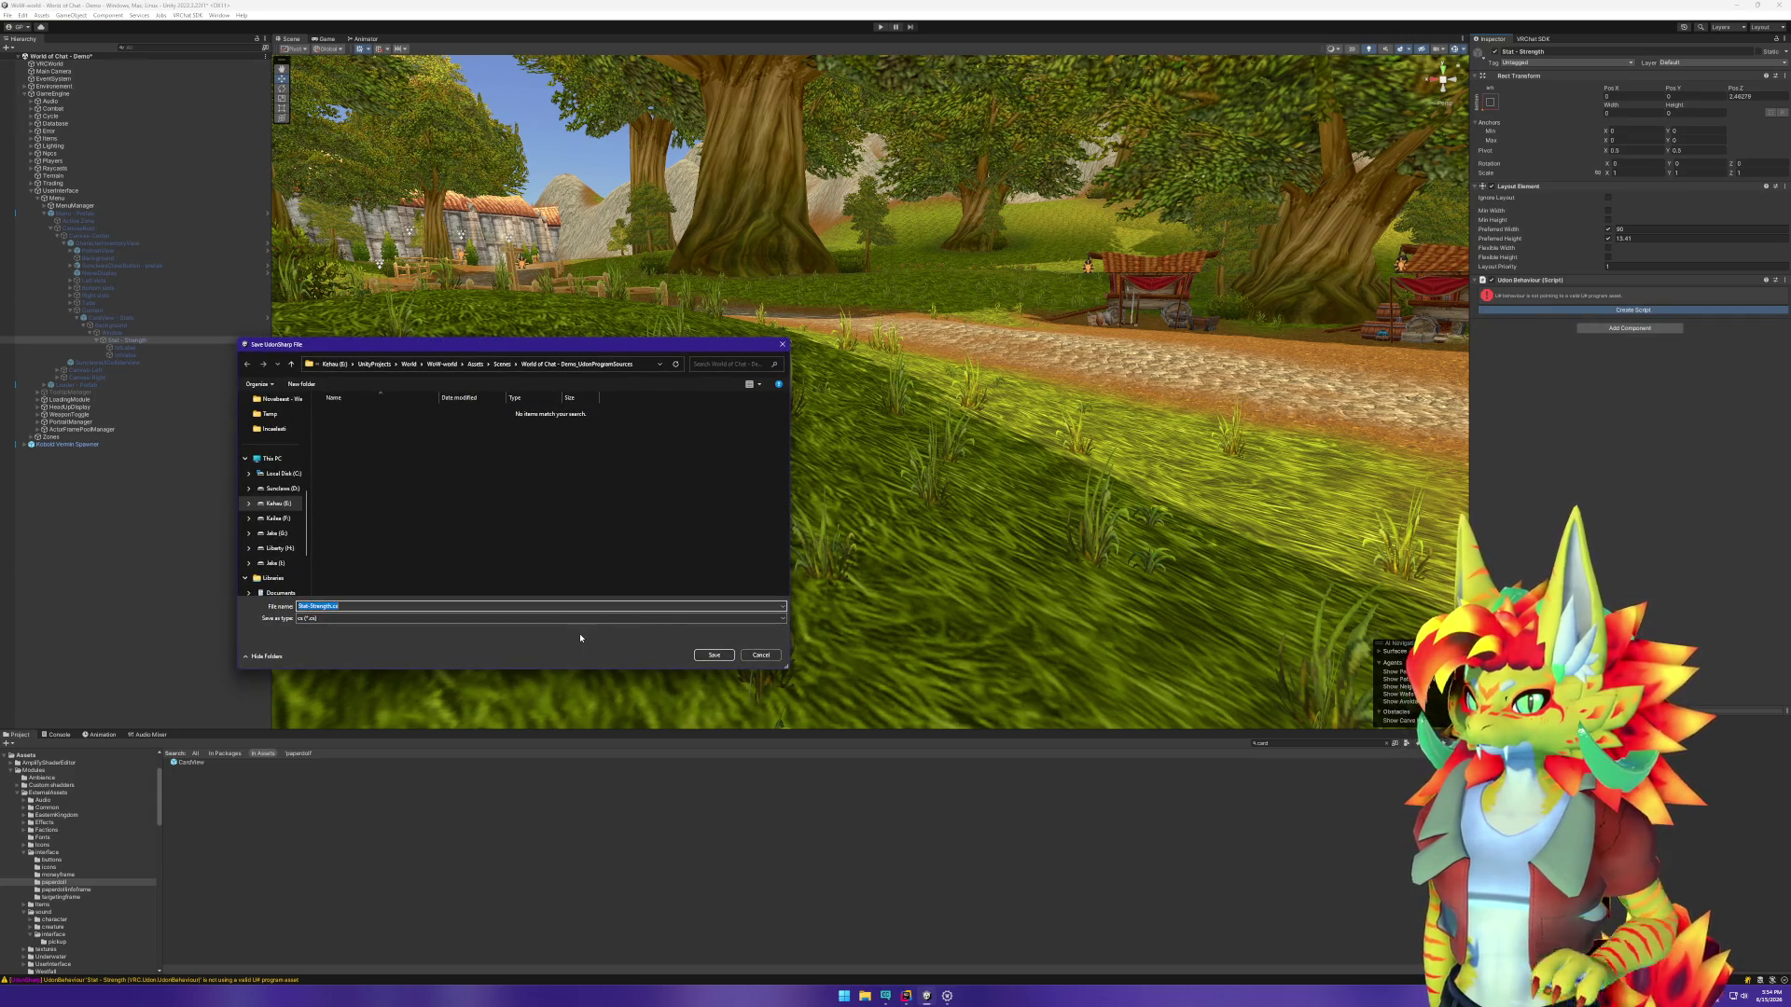
pyautogui.write('StatView')
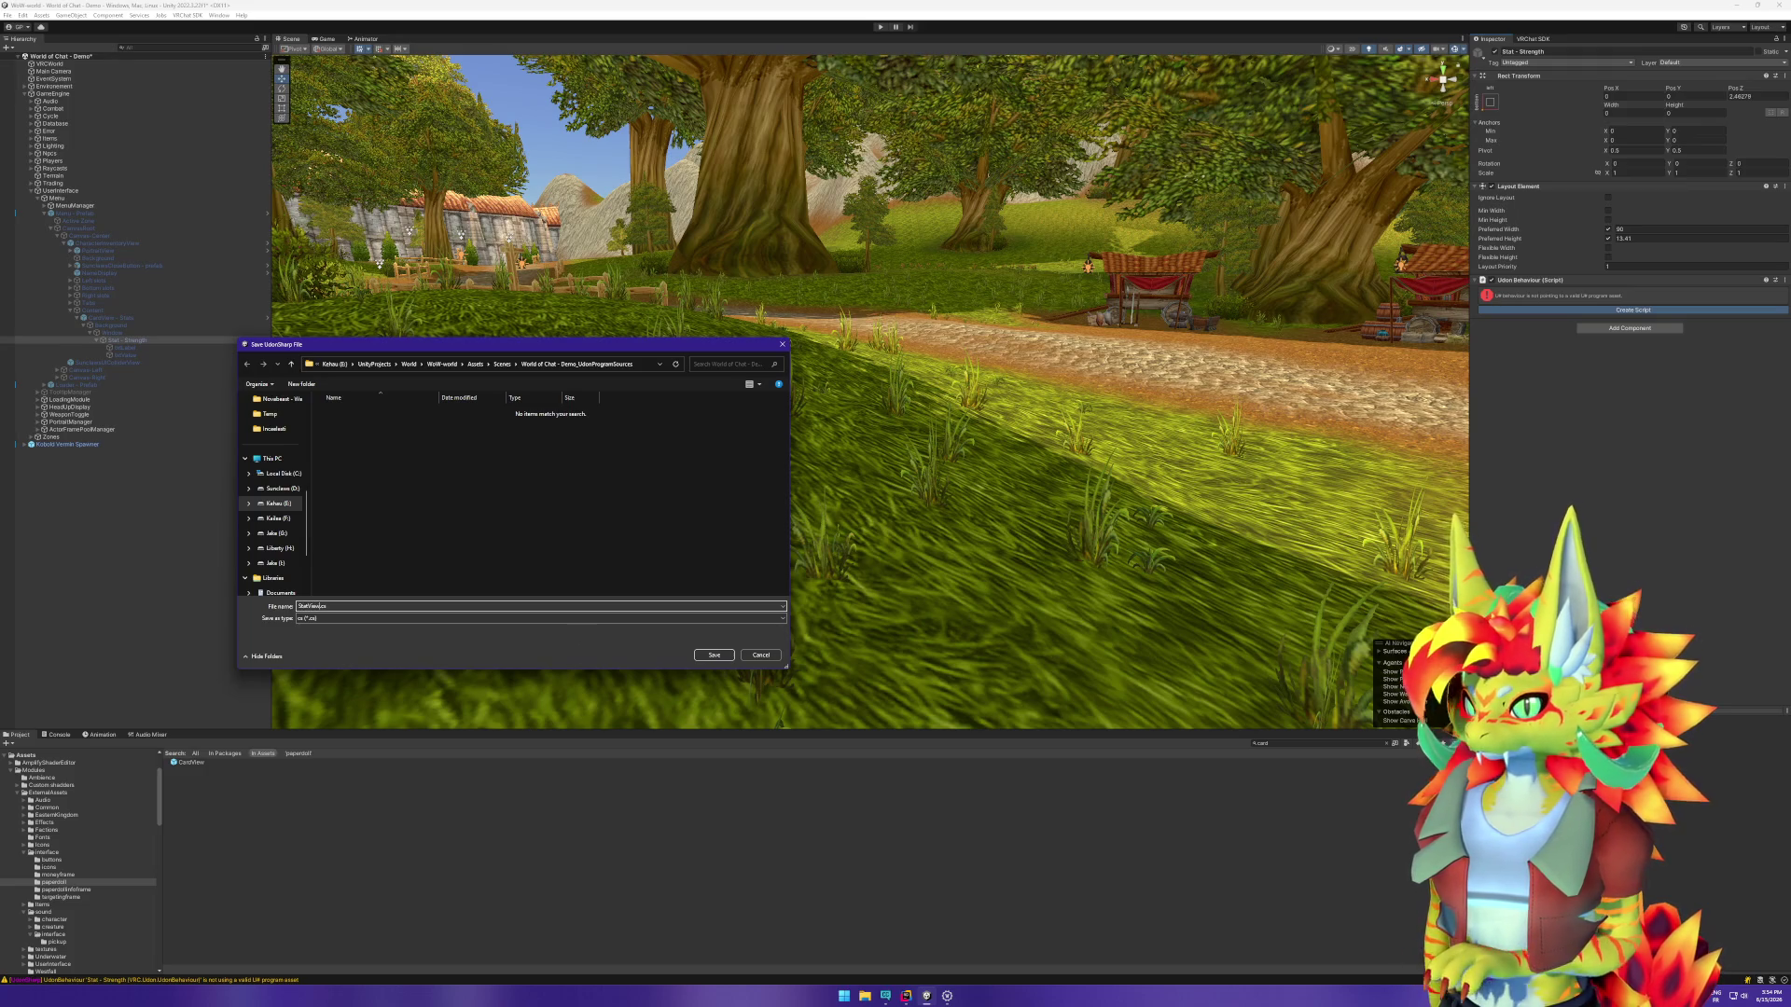
pyautogui.press('Return')
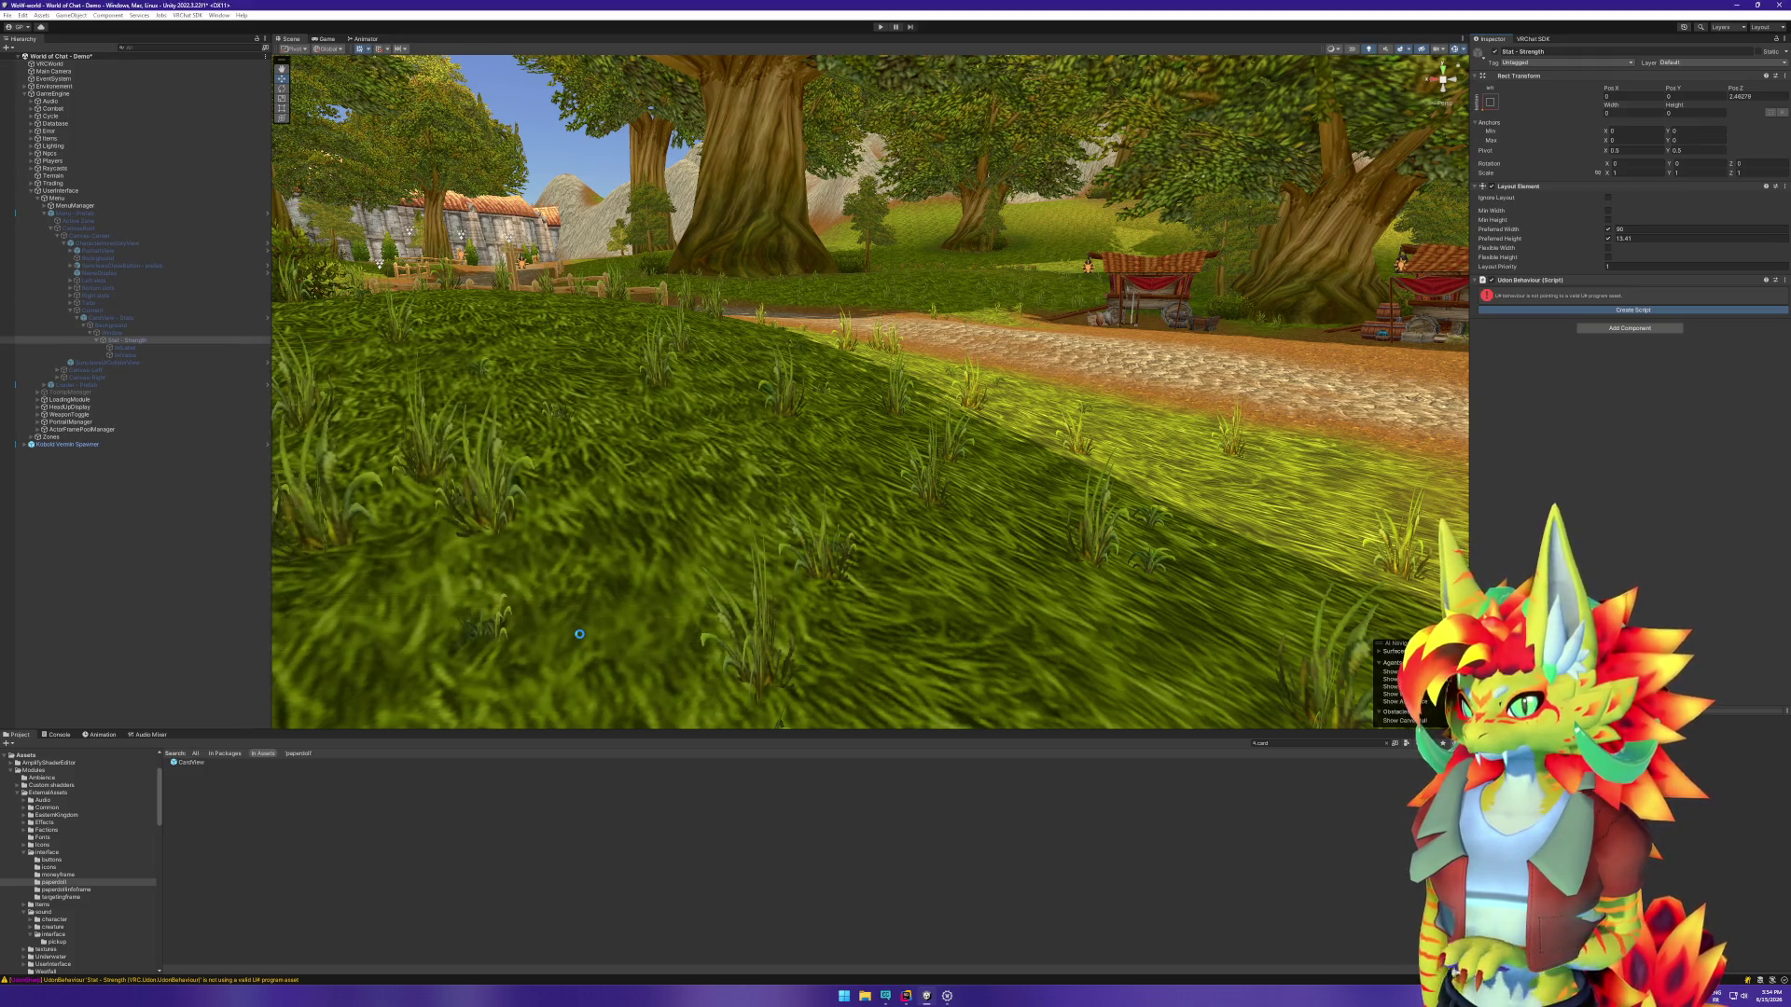
pyautogui.click(1630, 318)
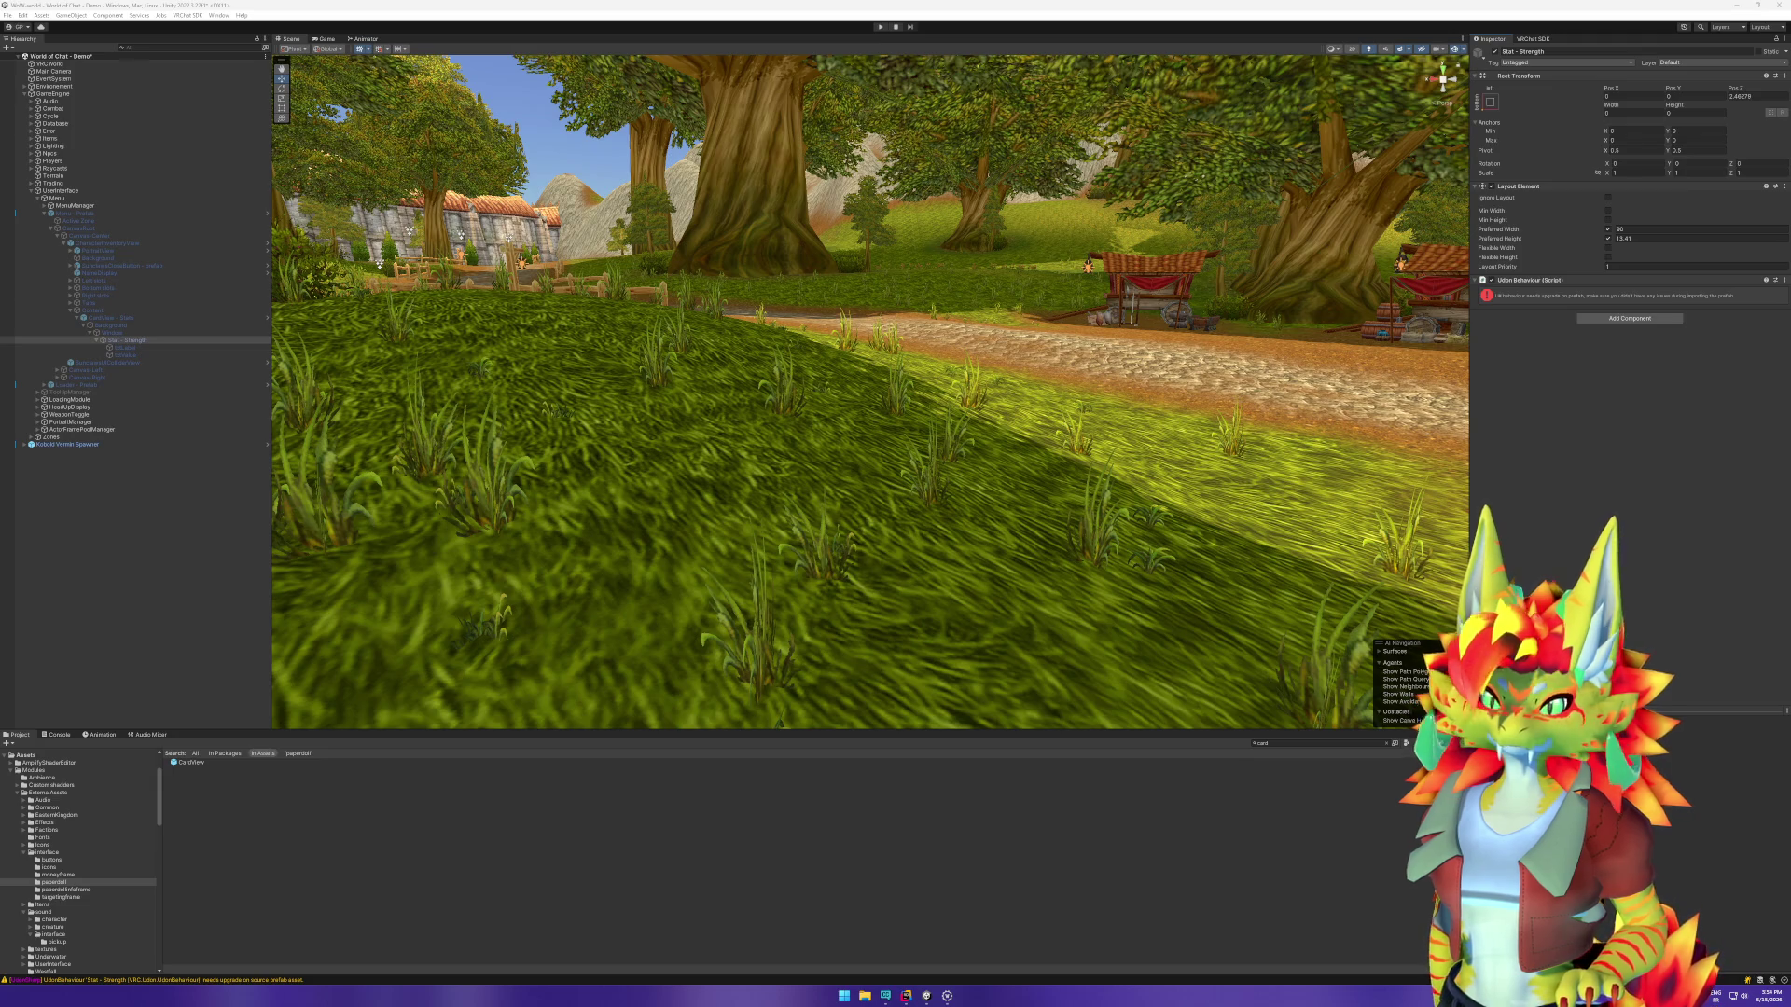
# Step: Browse the scene's Udon program sources folder in the Project window
pyautogui.click(1536, 289)
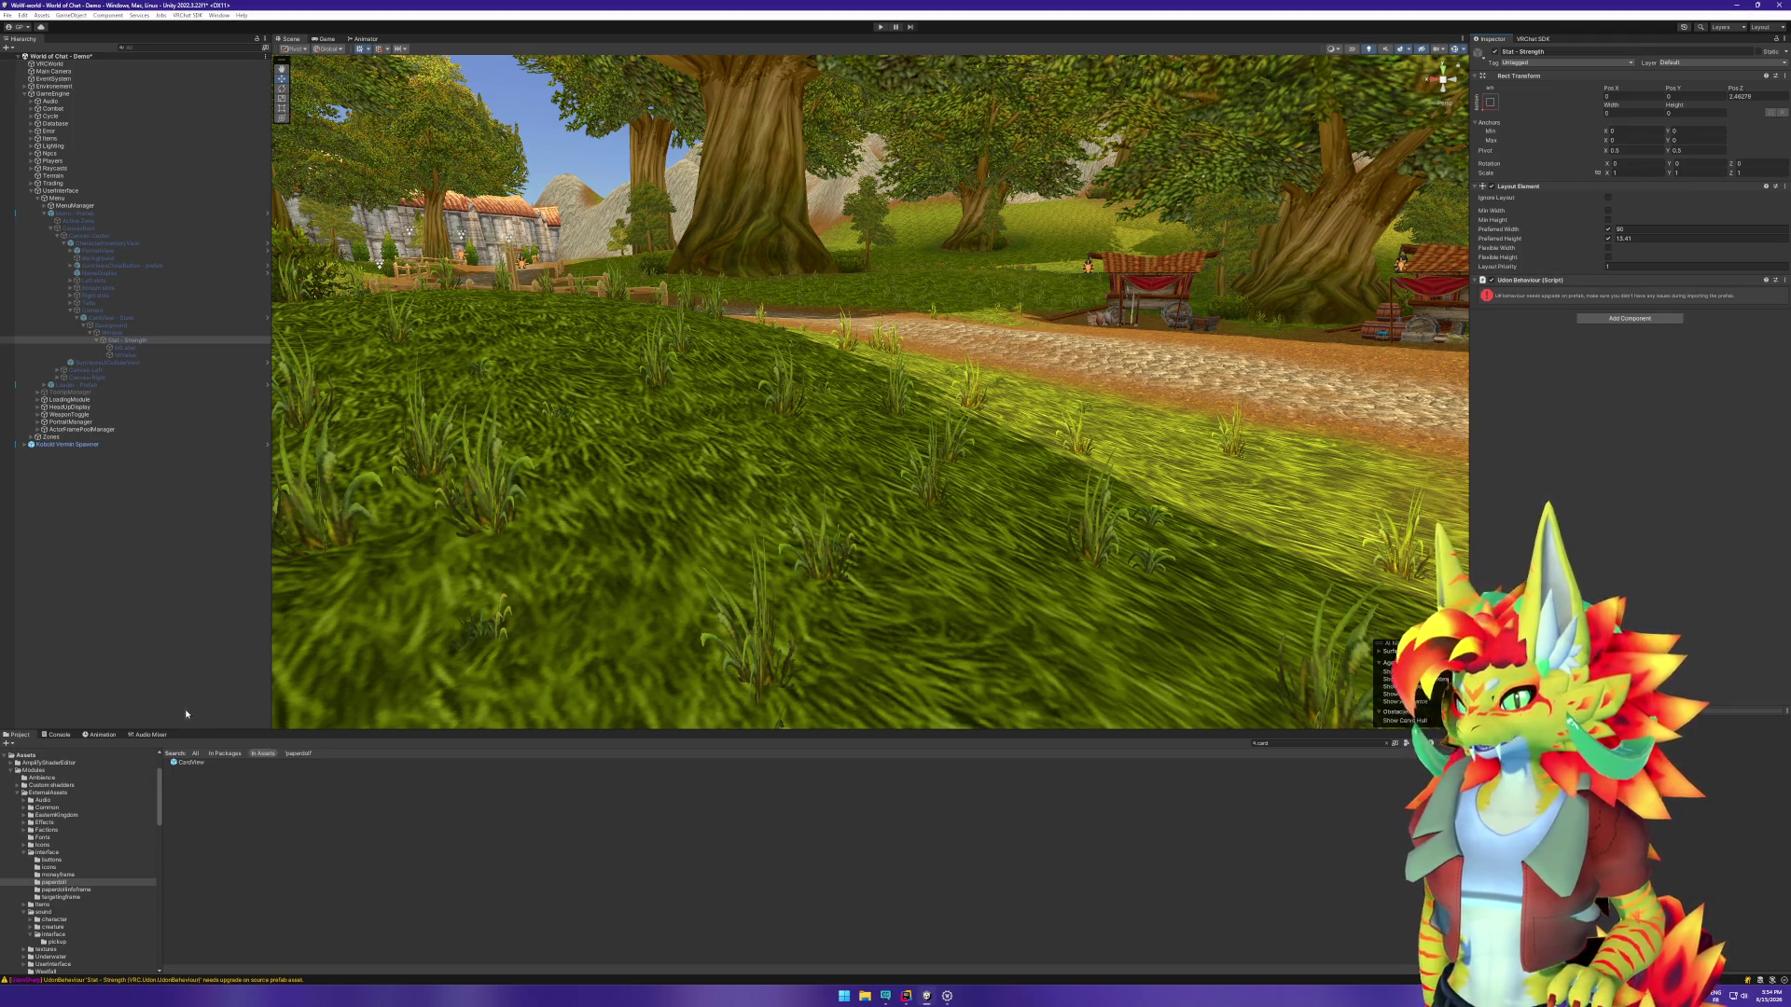
pyautogui.scroll(-5, 109, 849)
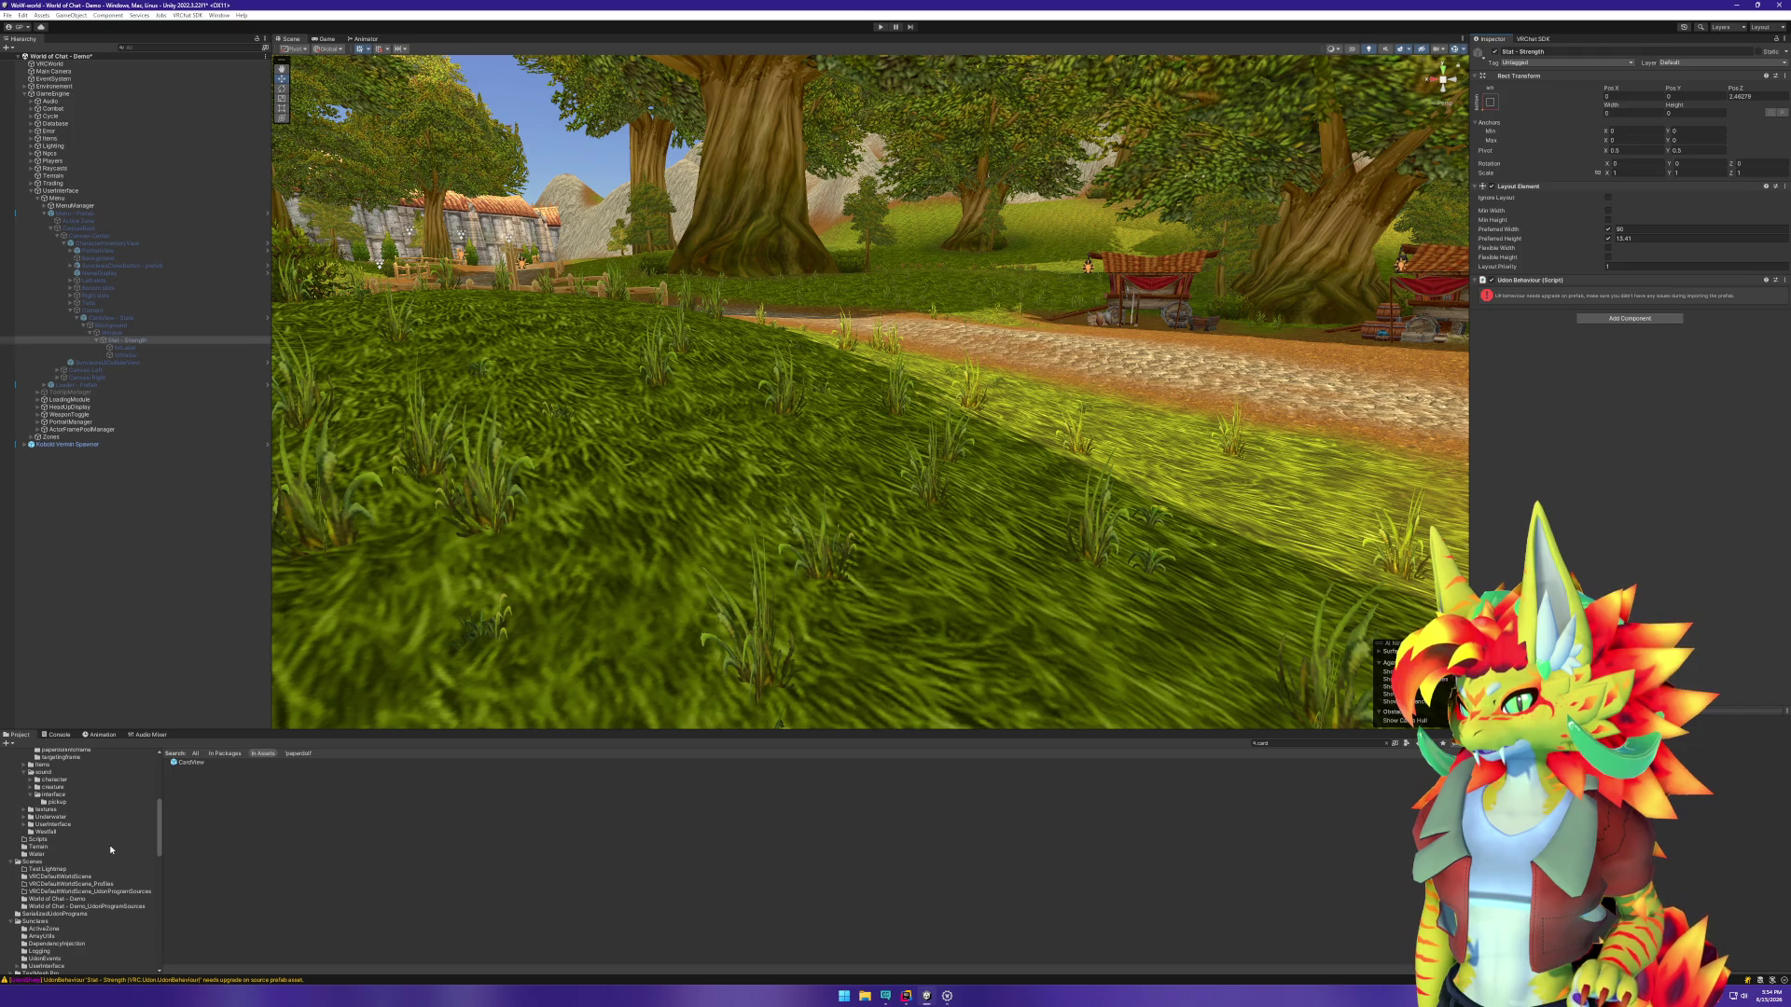
pyautogui.click(81, 907)
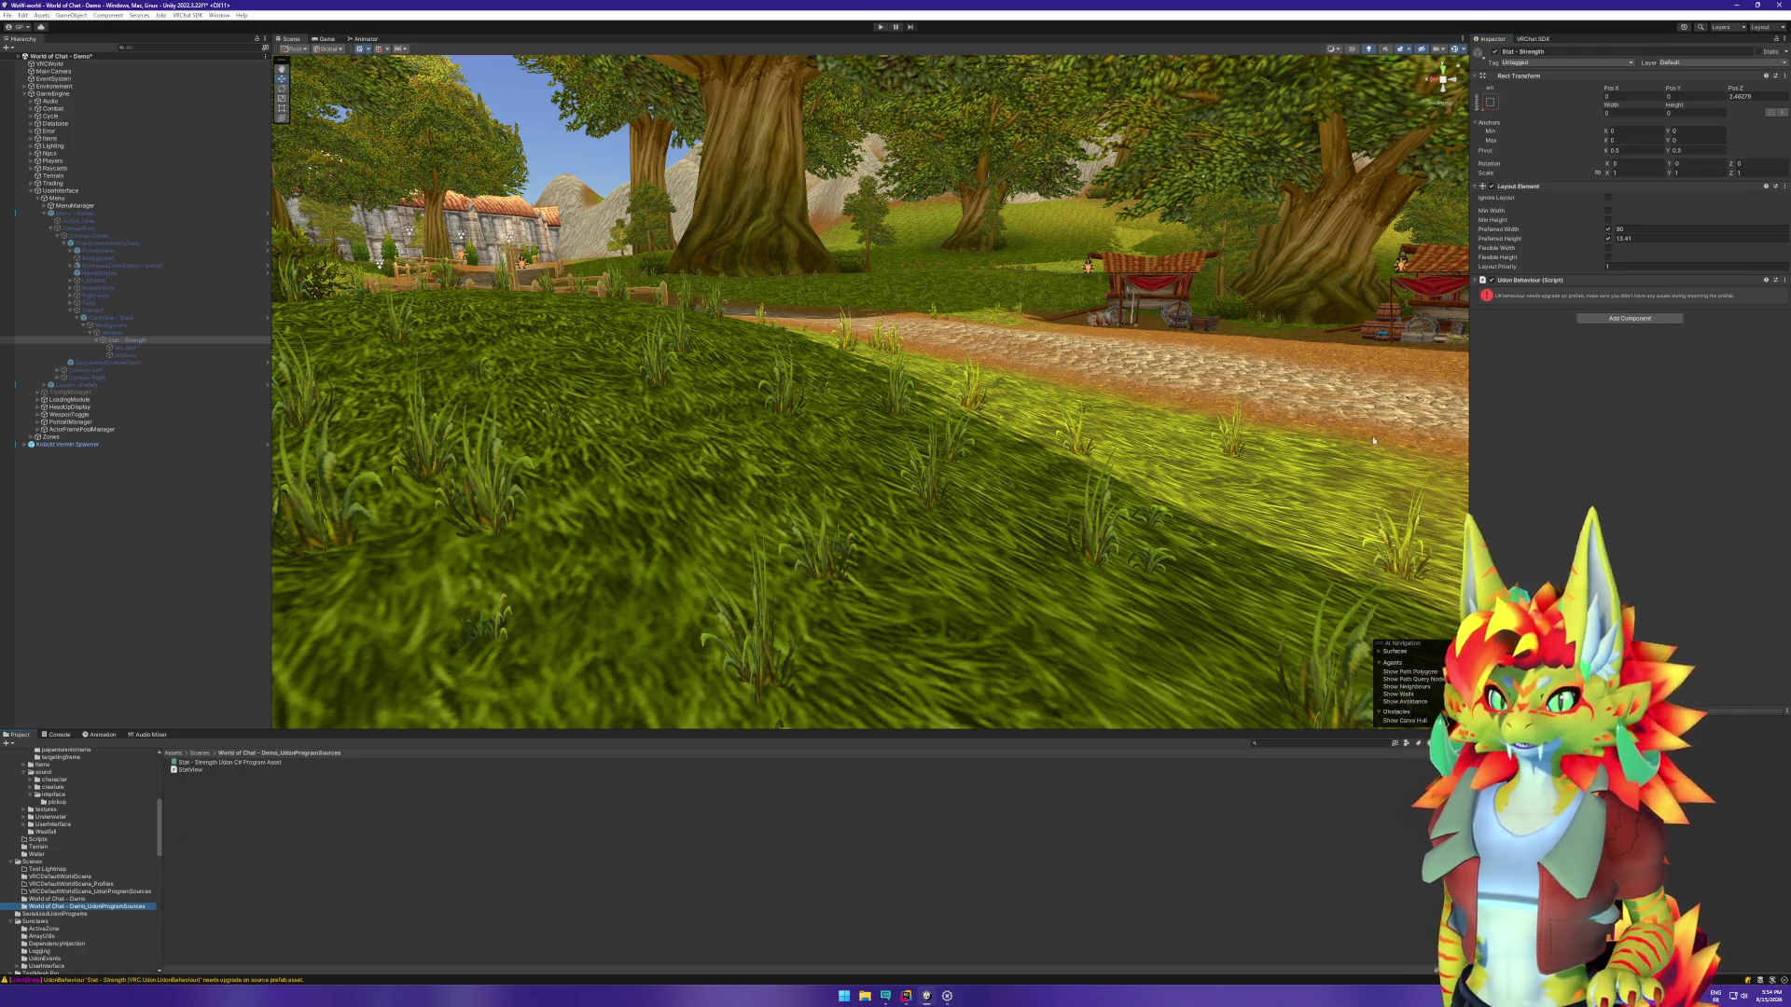
pyautogui.click(906, 996)
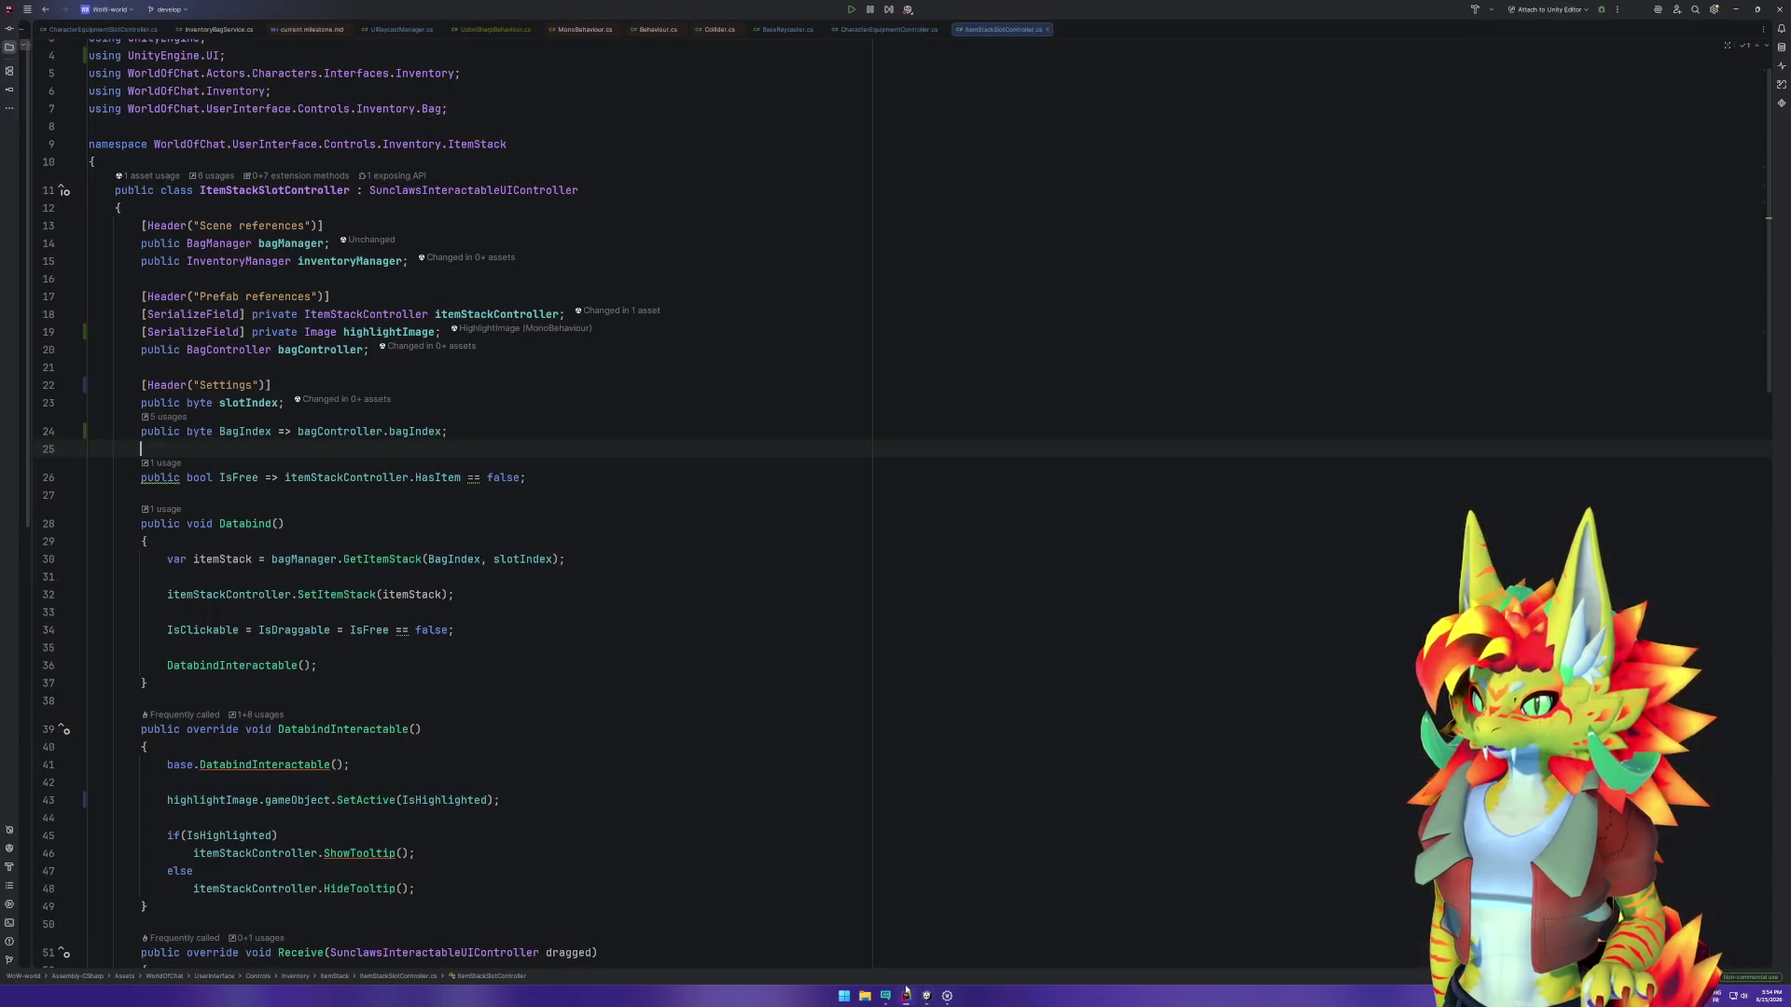
pyautogui.click(926, 995)
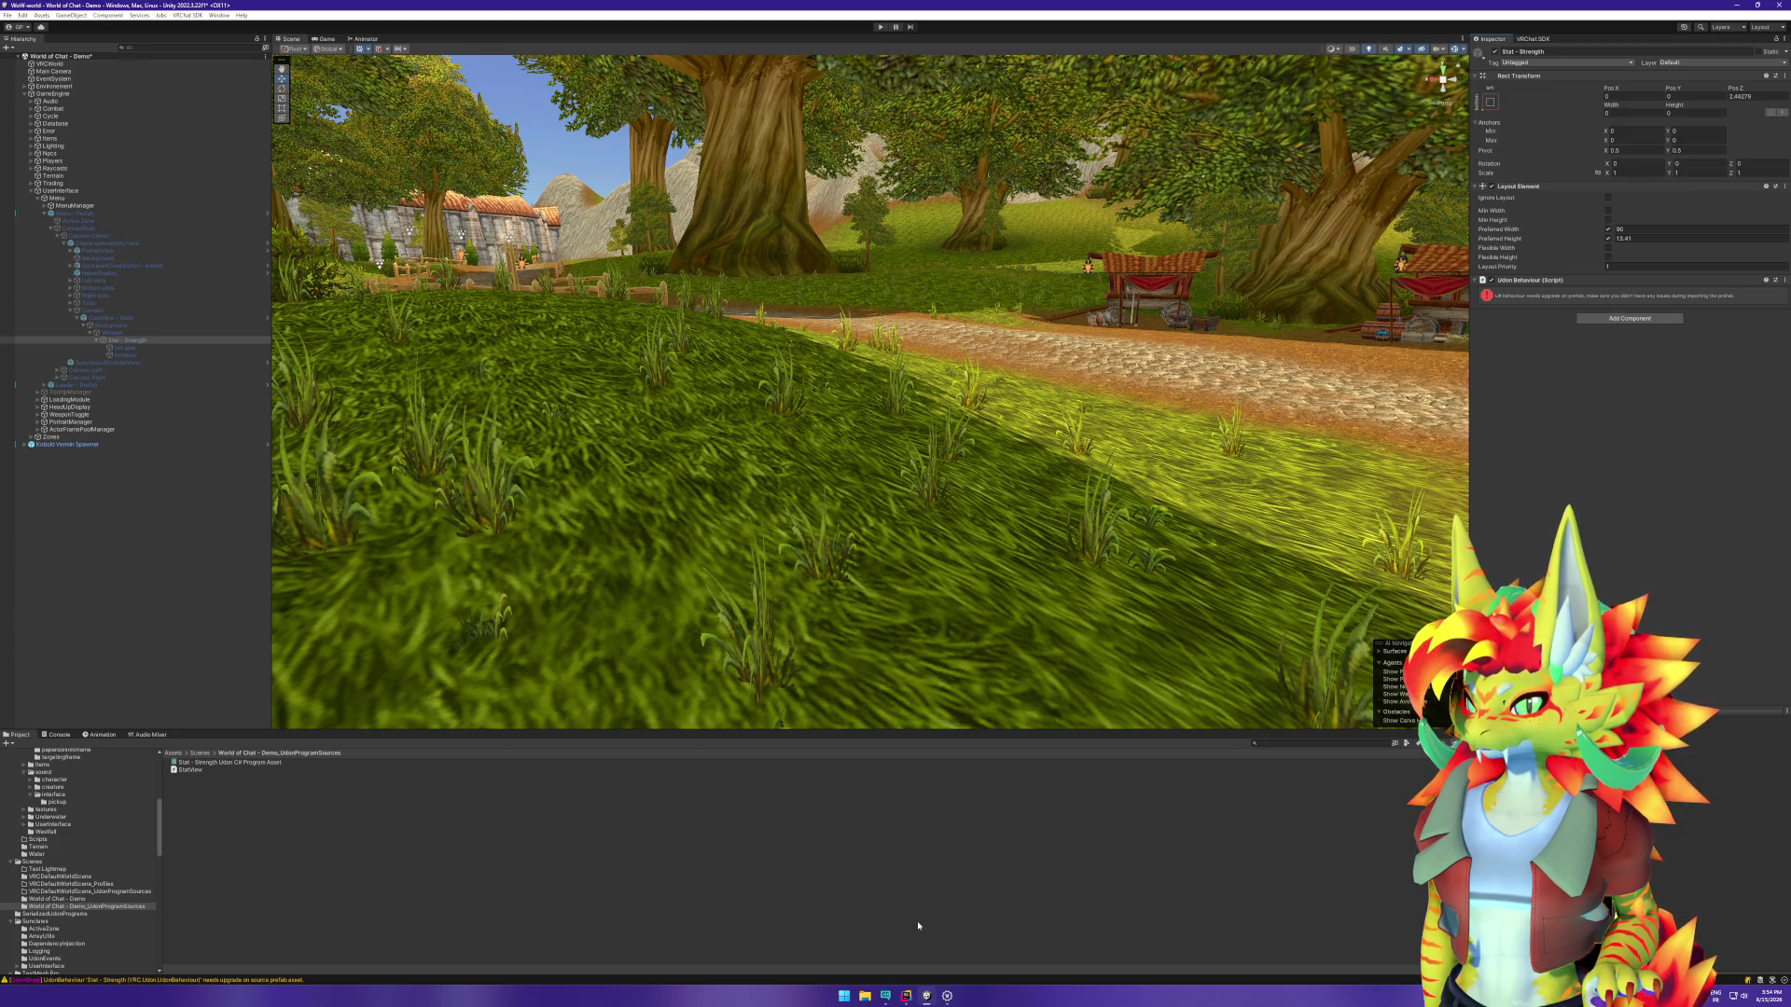
# Step: Open the CardView - Stats prefab in isolation, inspect its Window background, then return to the scene
pyautogui.rightClick(126, 340)
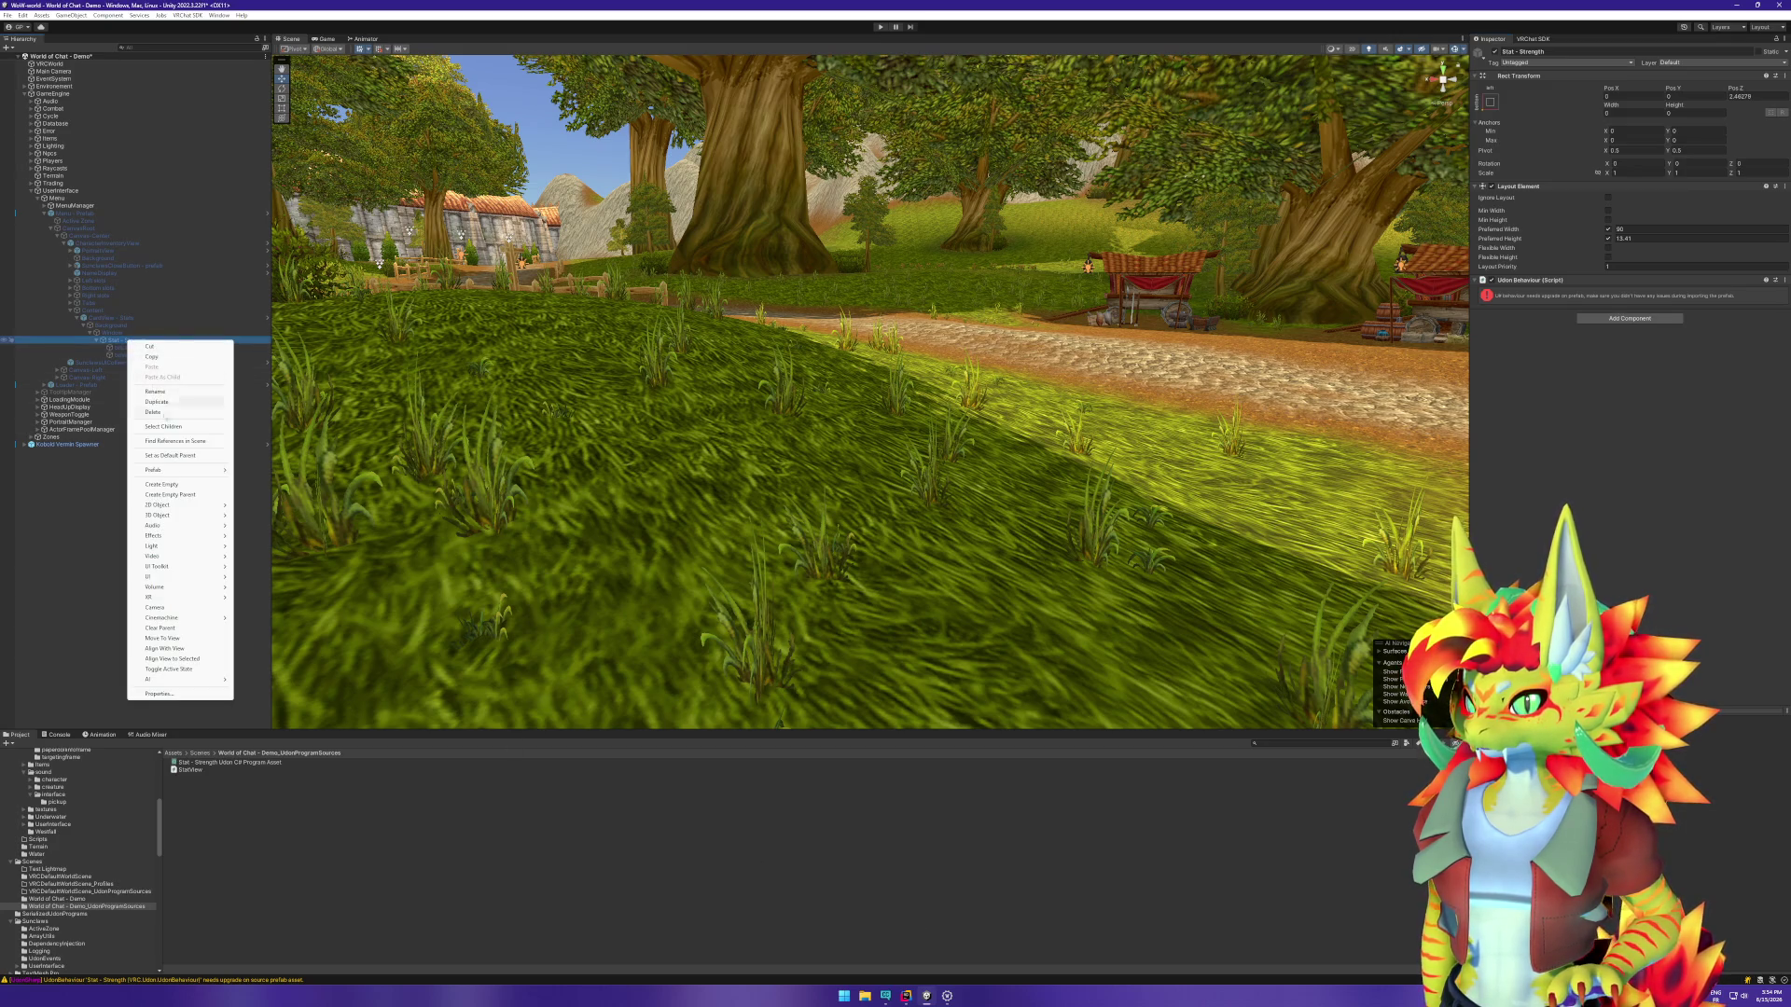
pyautogui.moveTo(179, 472)
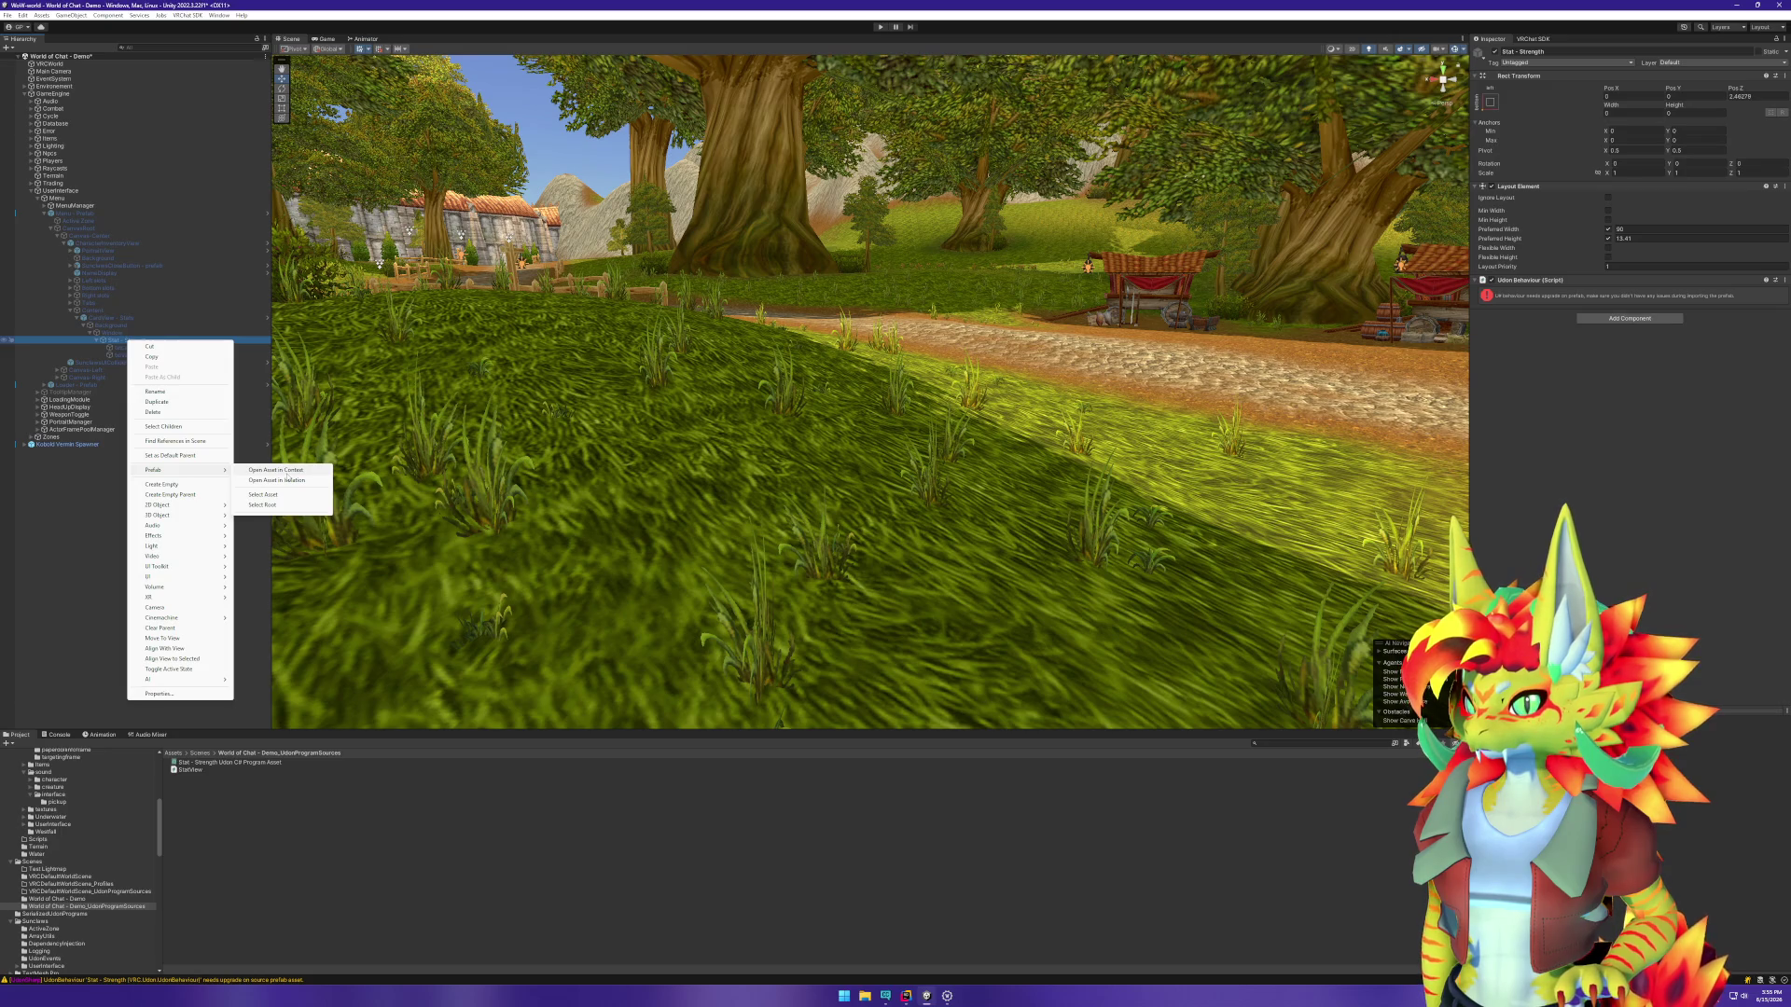
pyautogui.rightClick(113, 318)
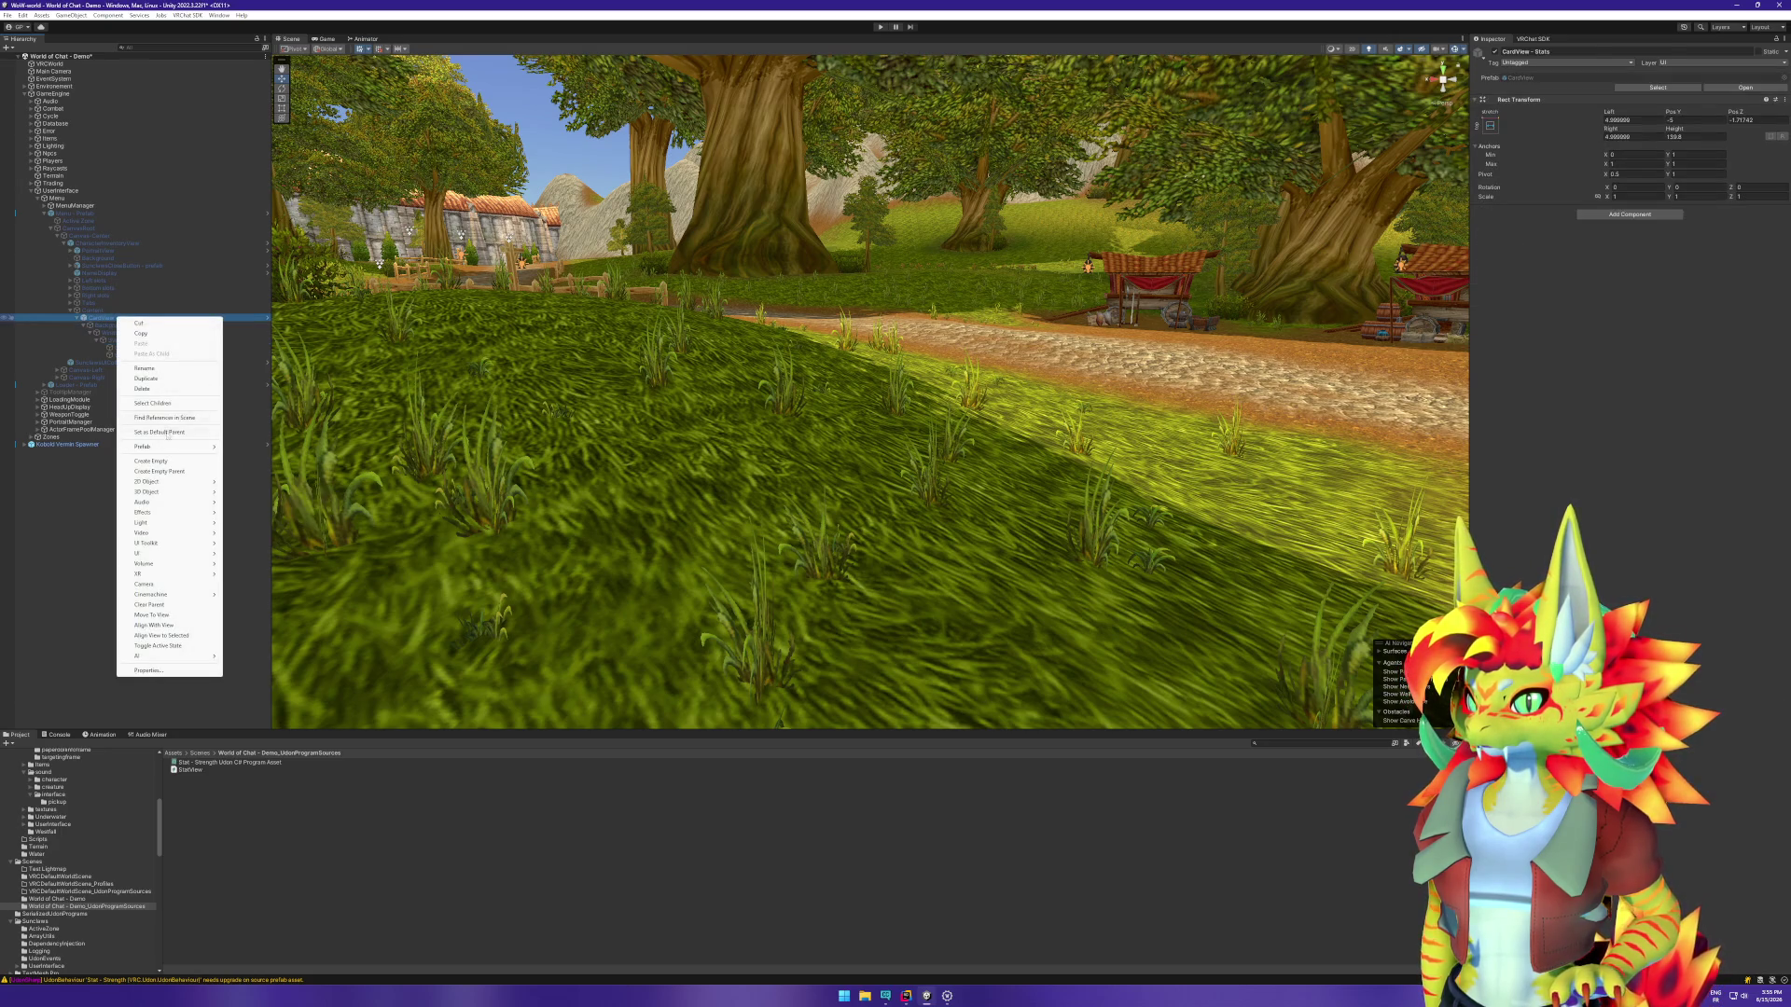
pyautogui.click(266, 457)
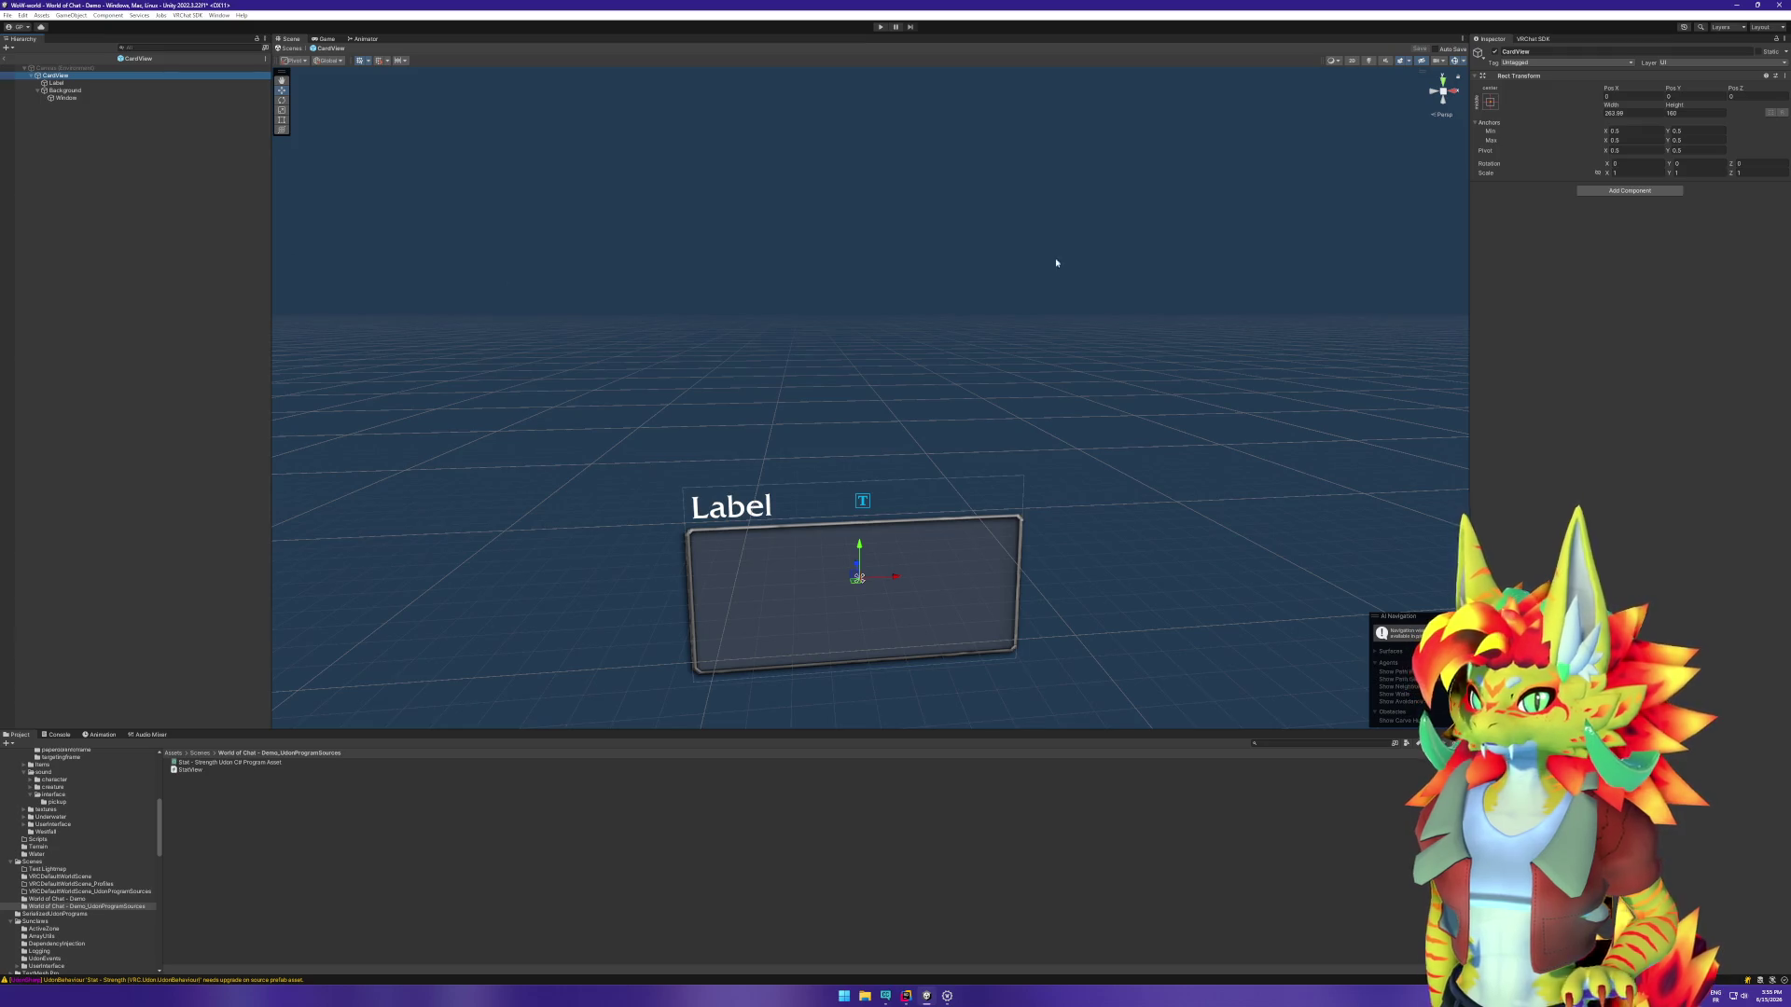
pyautogui.click(138, 97)
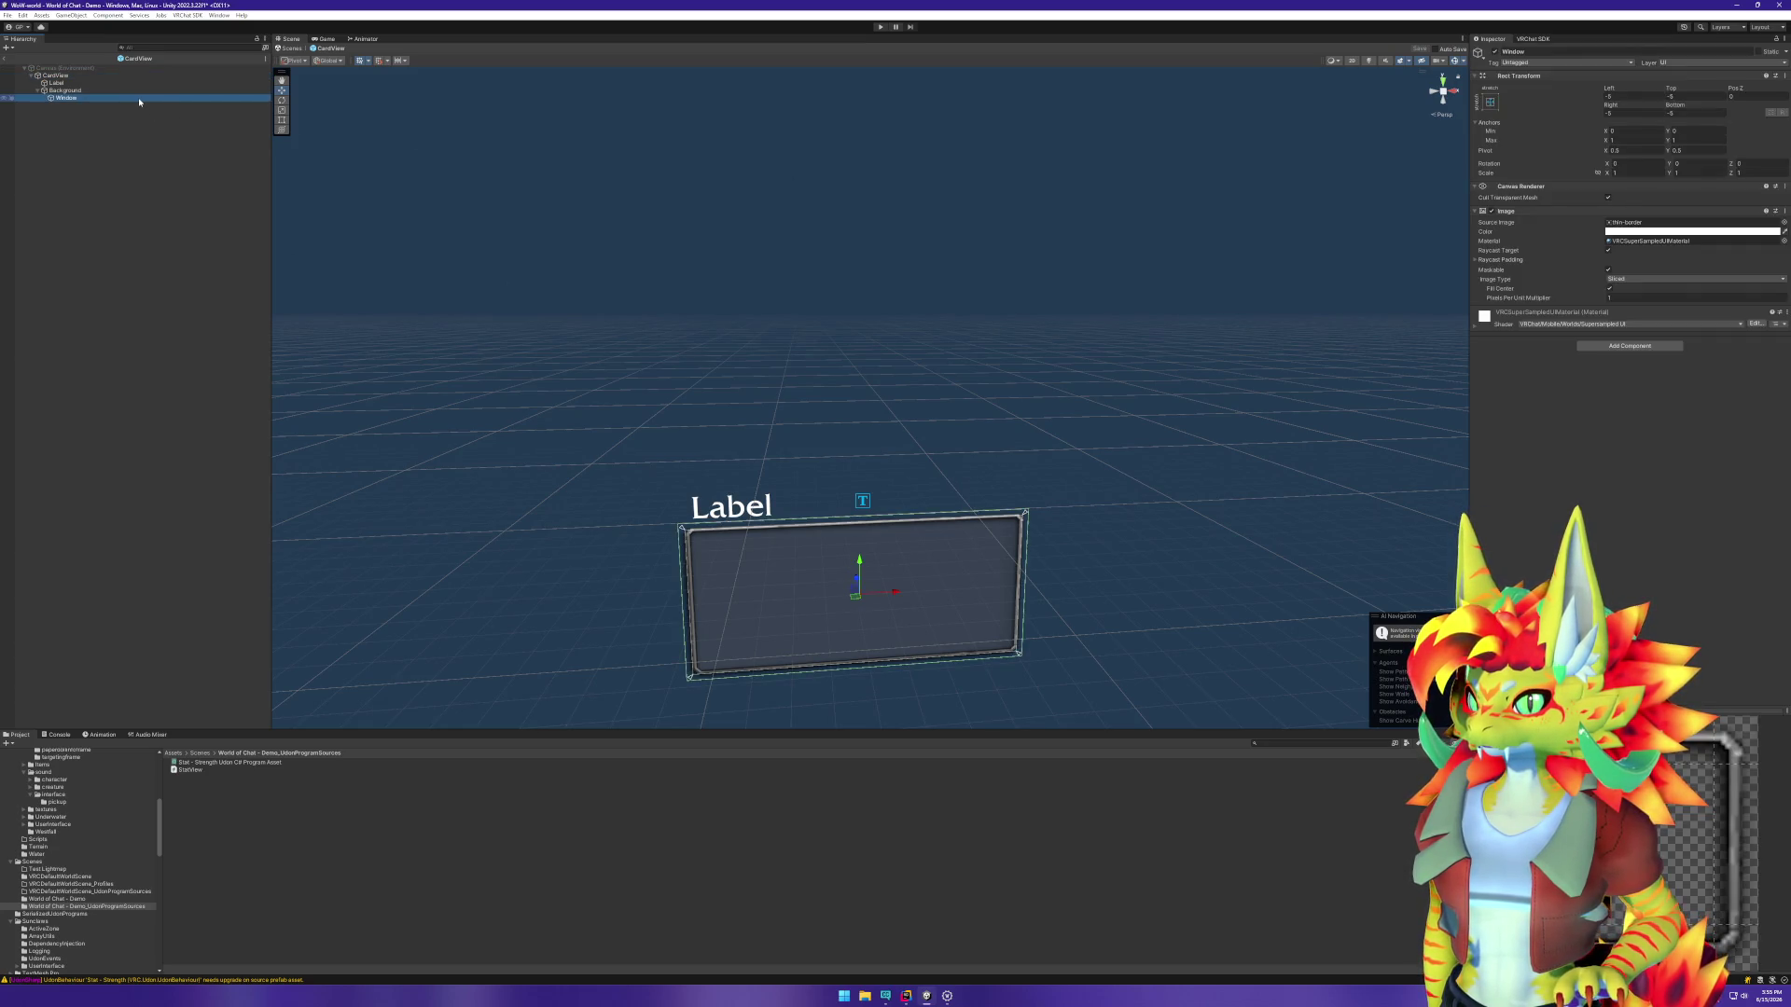
pyautogui.click(4, 58)
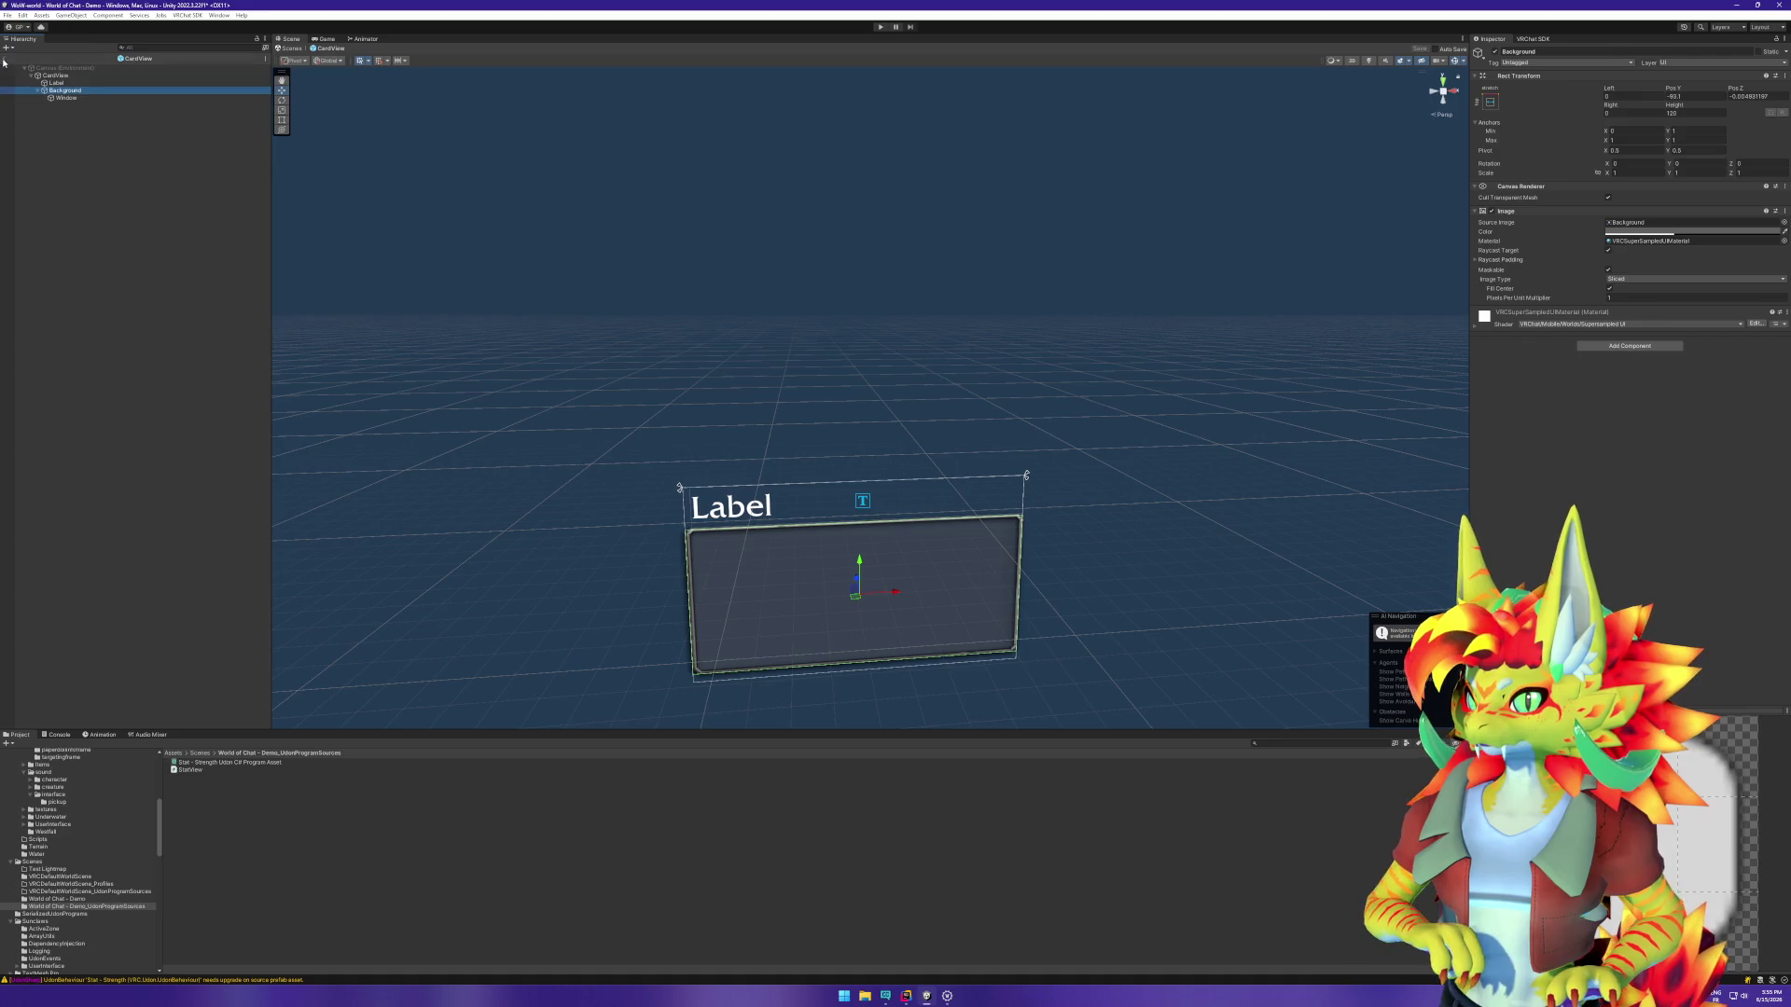
# Step: Select Stat - Strength and read its upgrade warning in the Console
pyautogui.click(127, 341)
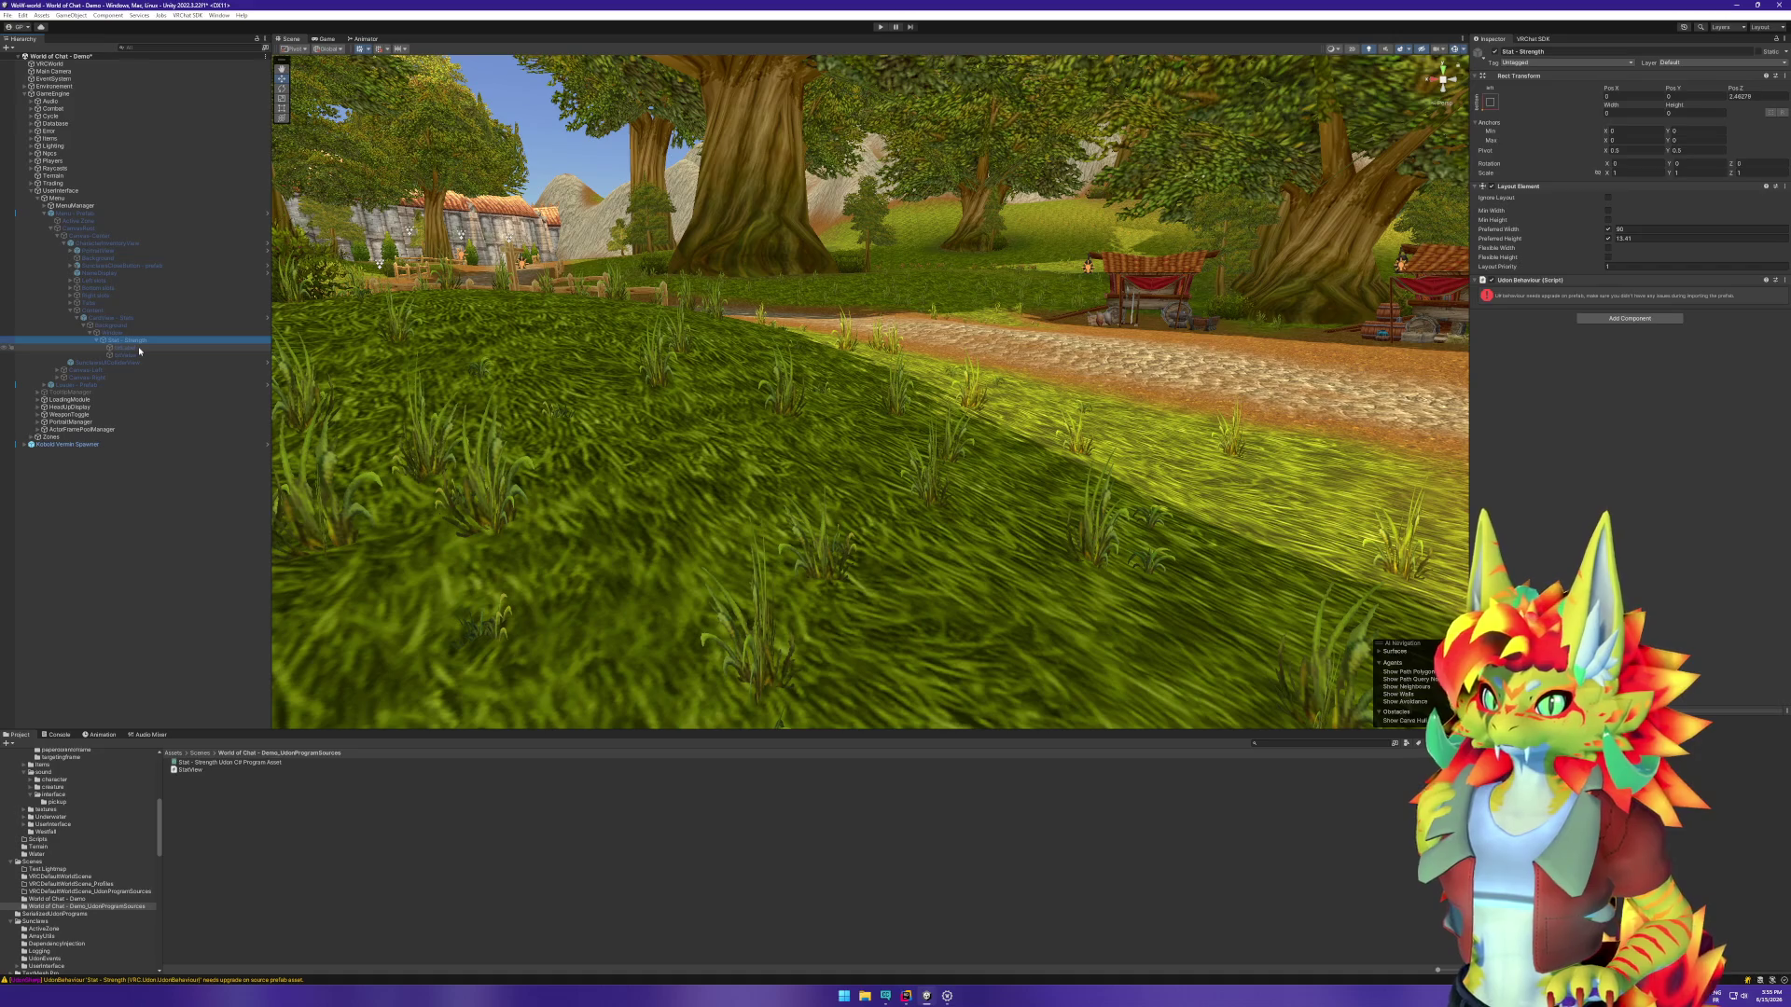
pyautogui.click(56, 735)
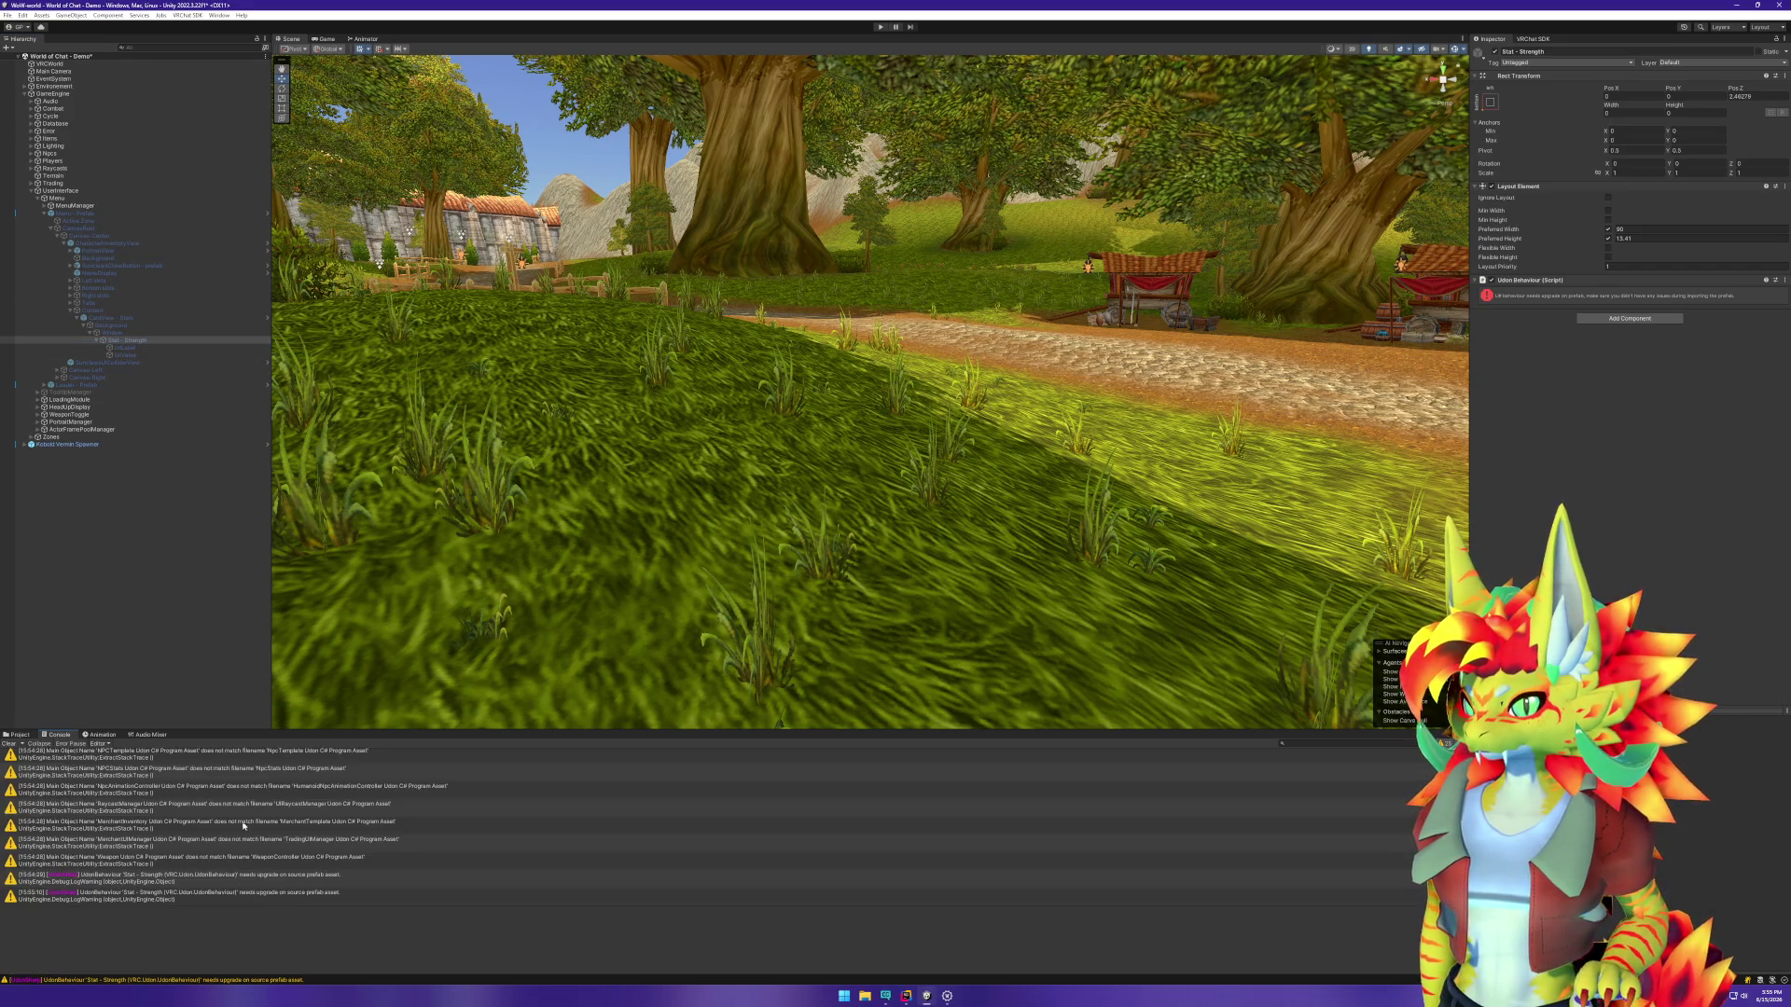
pyautogui.click(281, 886)
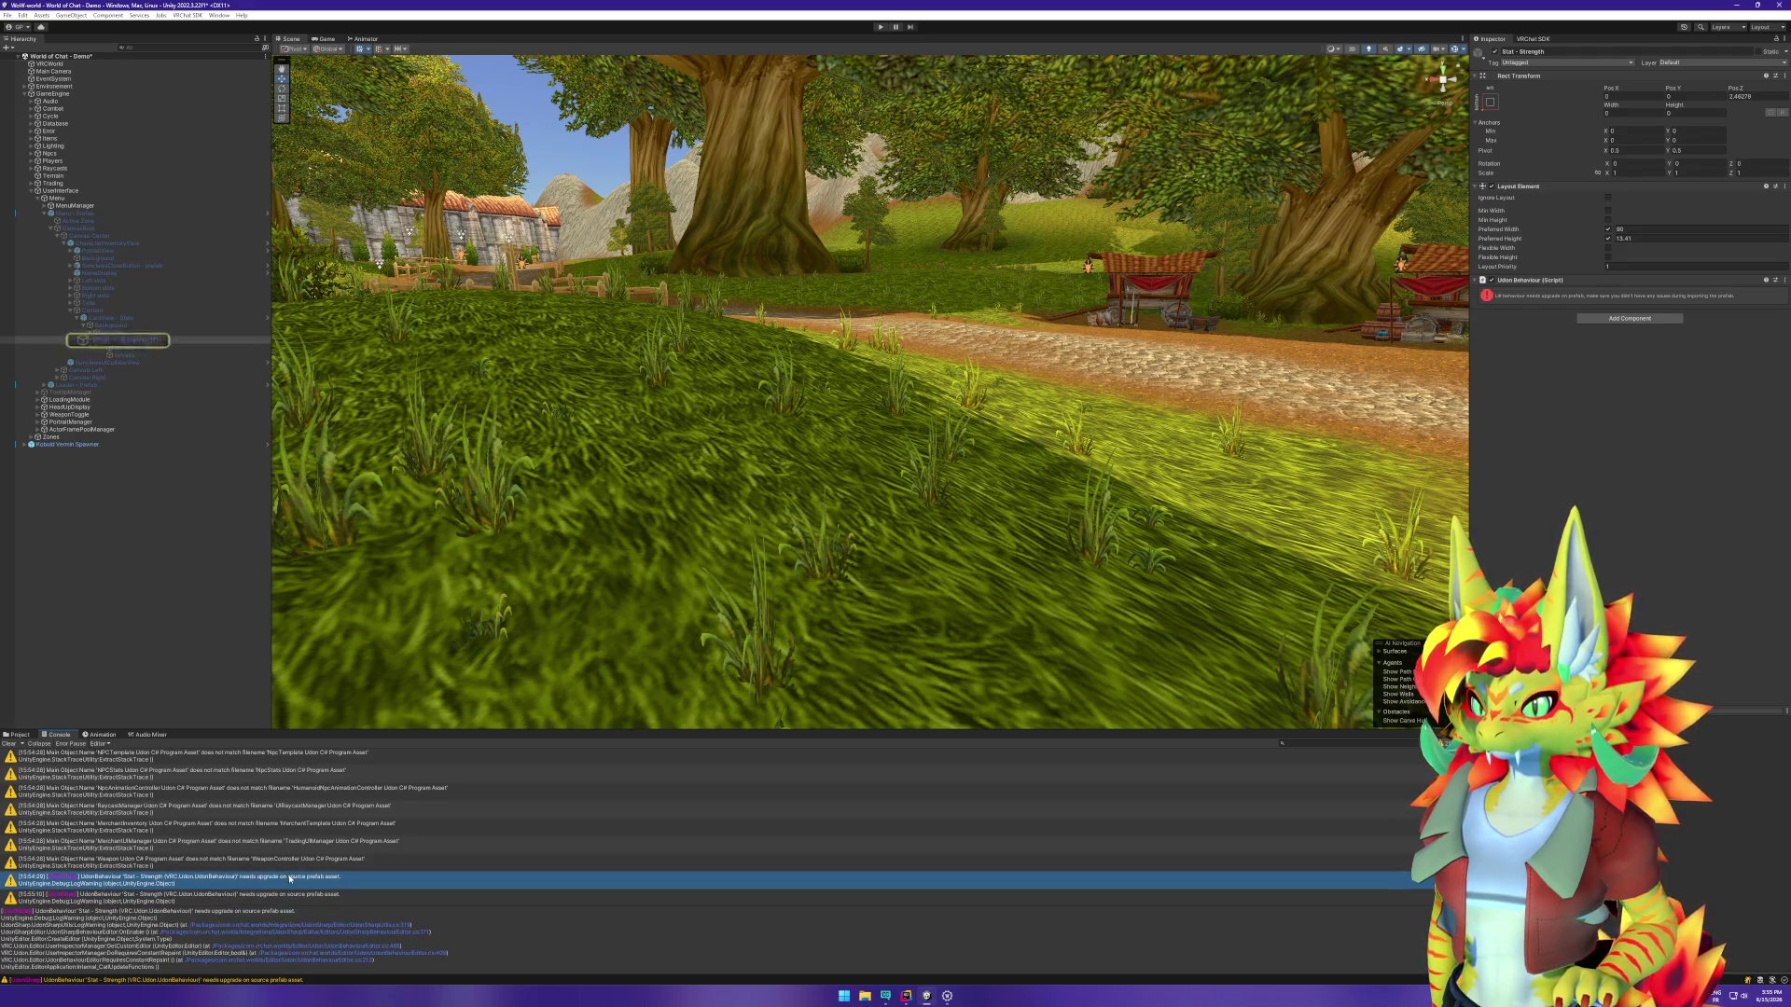
# Step: Open the CharacterInventoryView prefab in isolation
pyautogui.rightClick(104, 318)
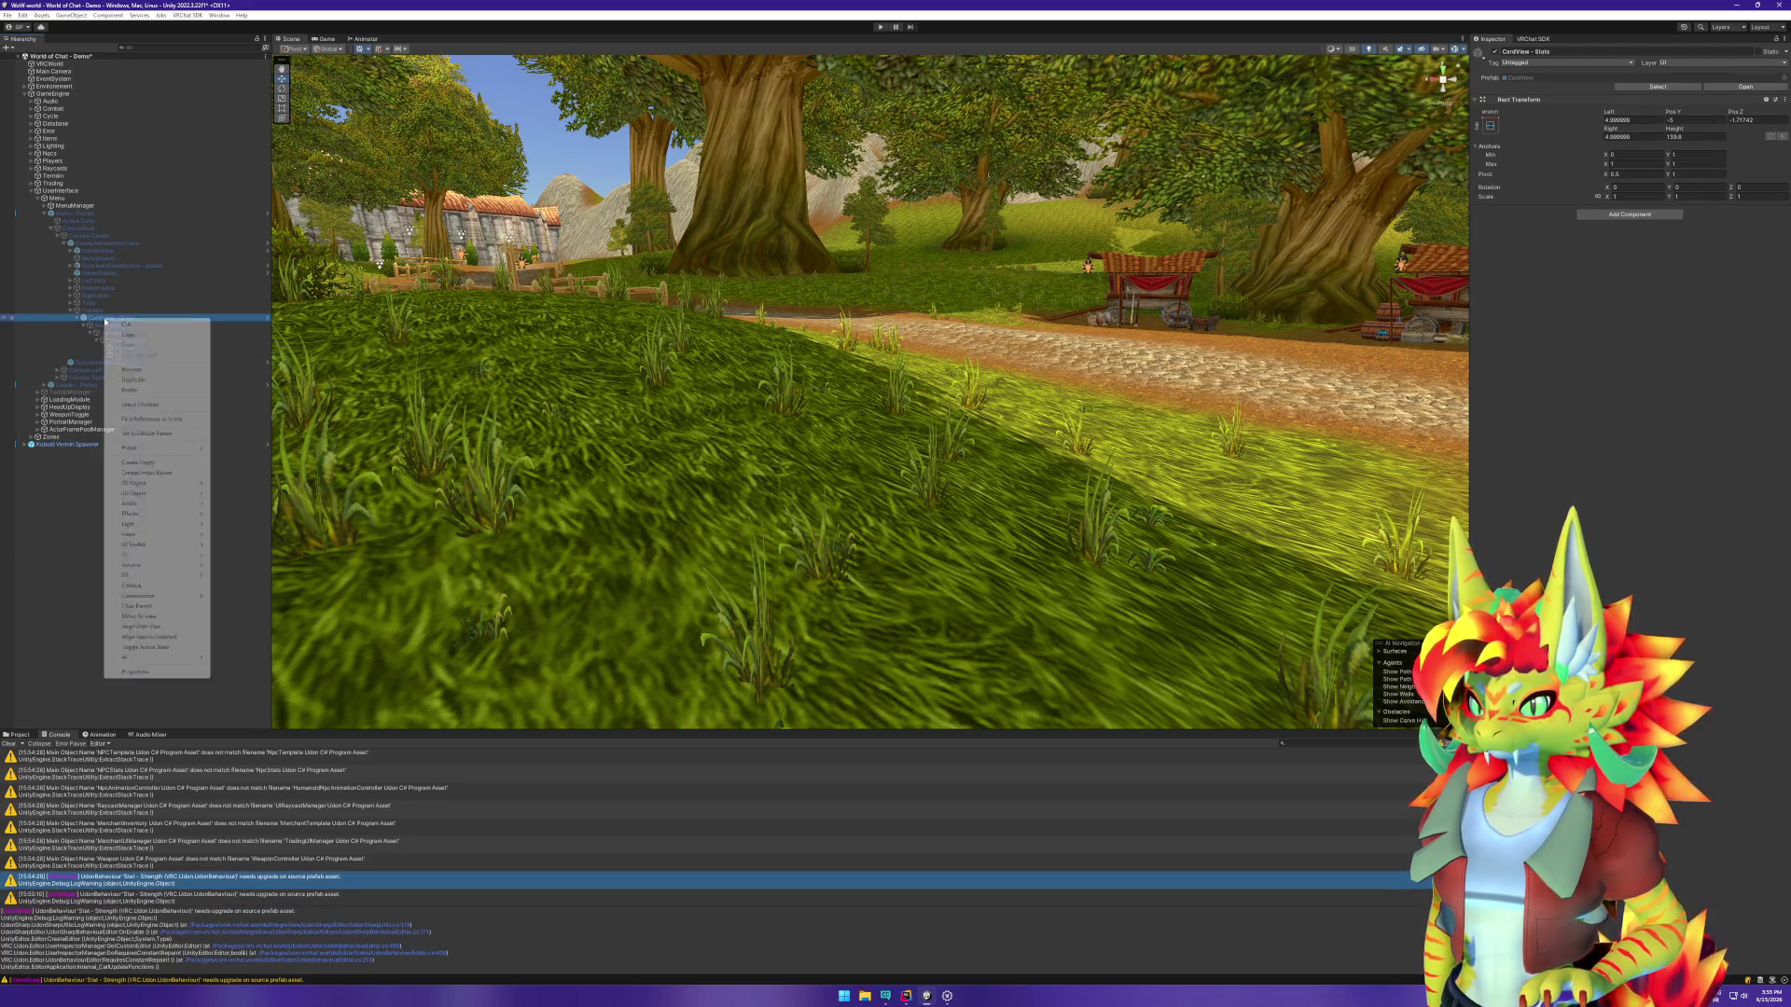
pyautogui.rightClick(102, 247)
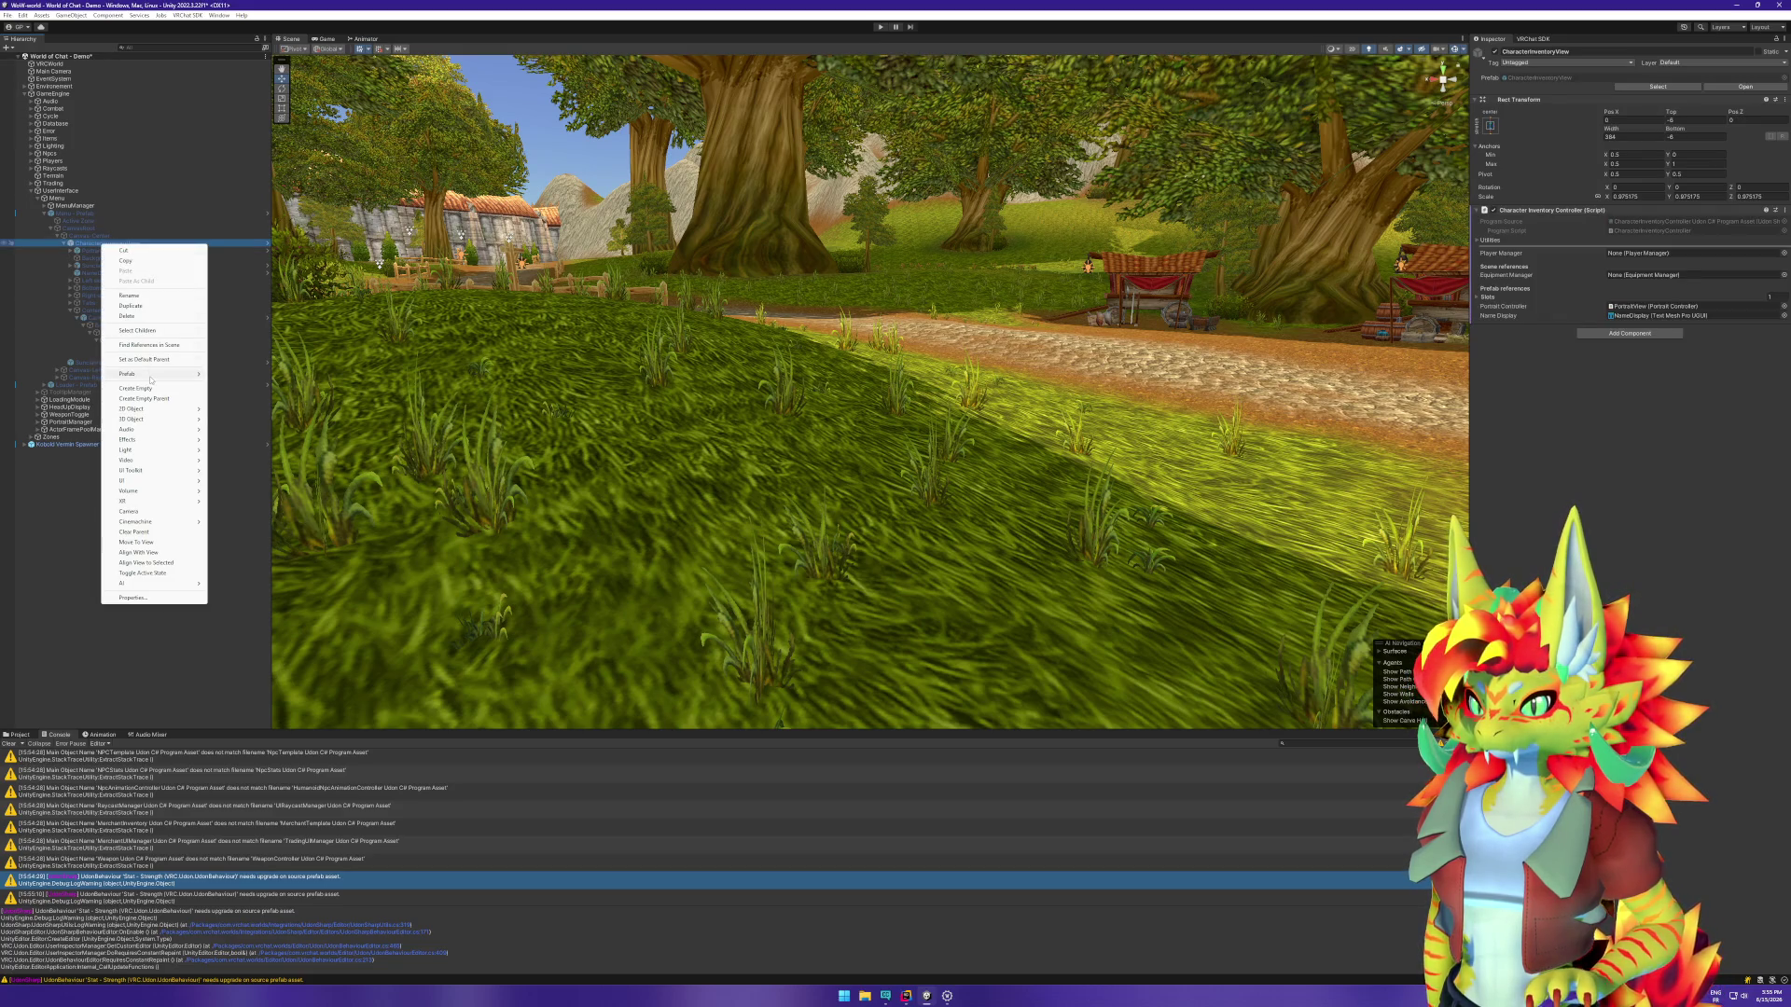
pyautogui.moveTo(168, 374)
pyautogui.click(254, 385)
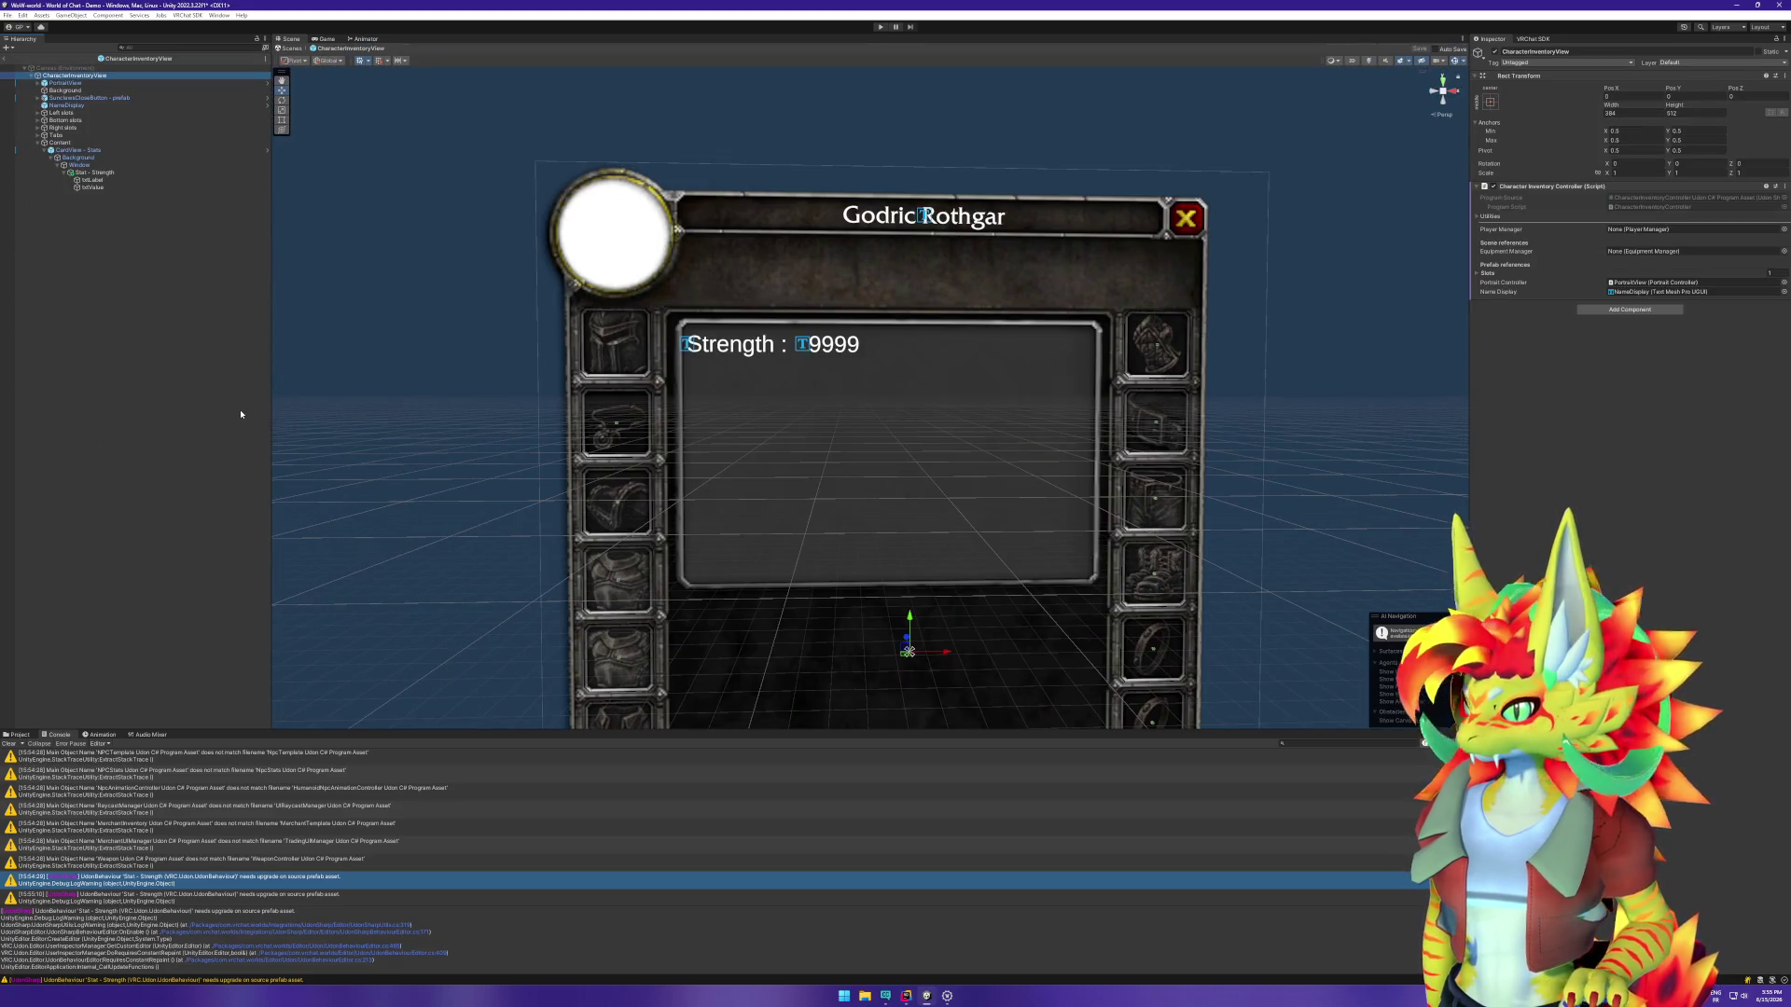
# Step: Set Stat - Strength's Udon program source to the Stat - Strength asset and save the prefab
pyautogui.click(95, 180)
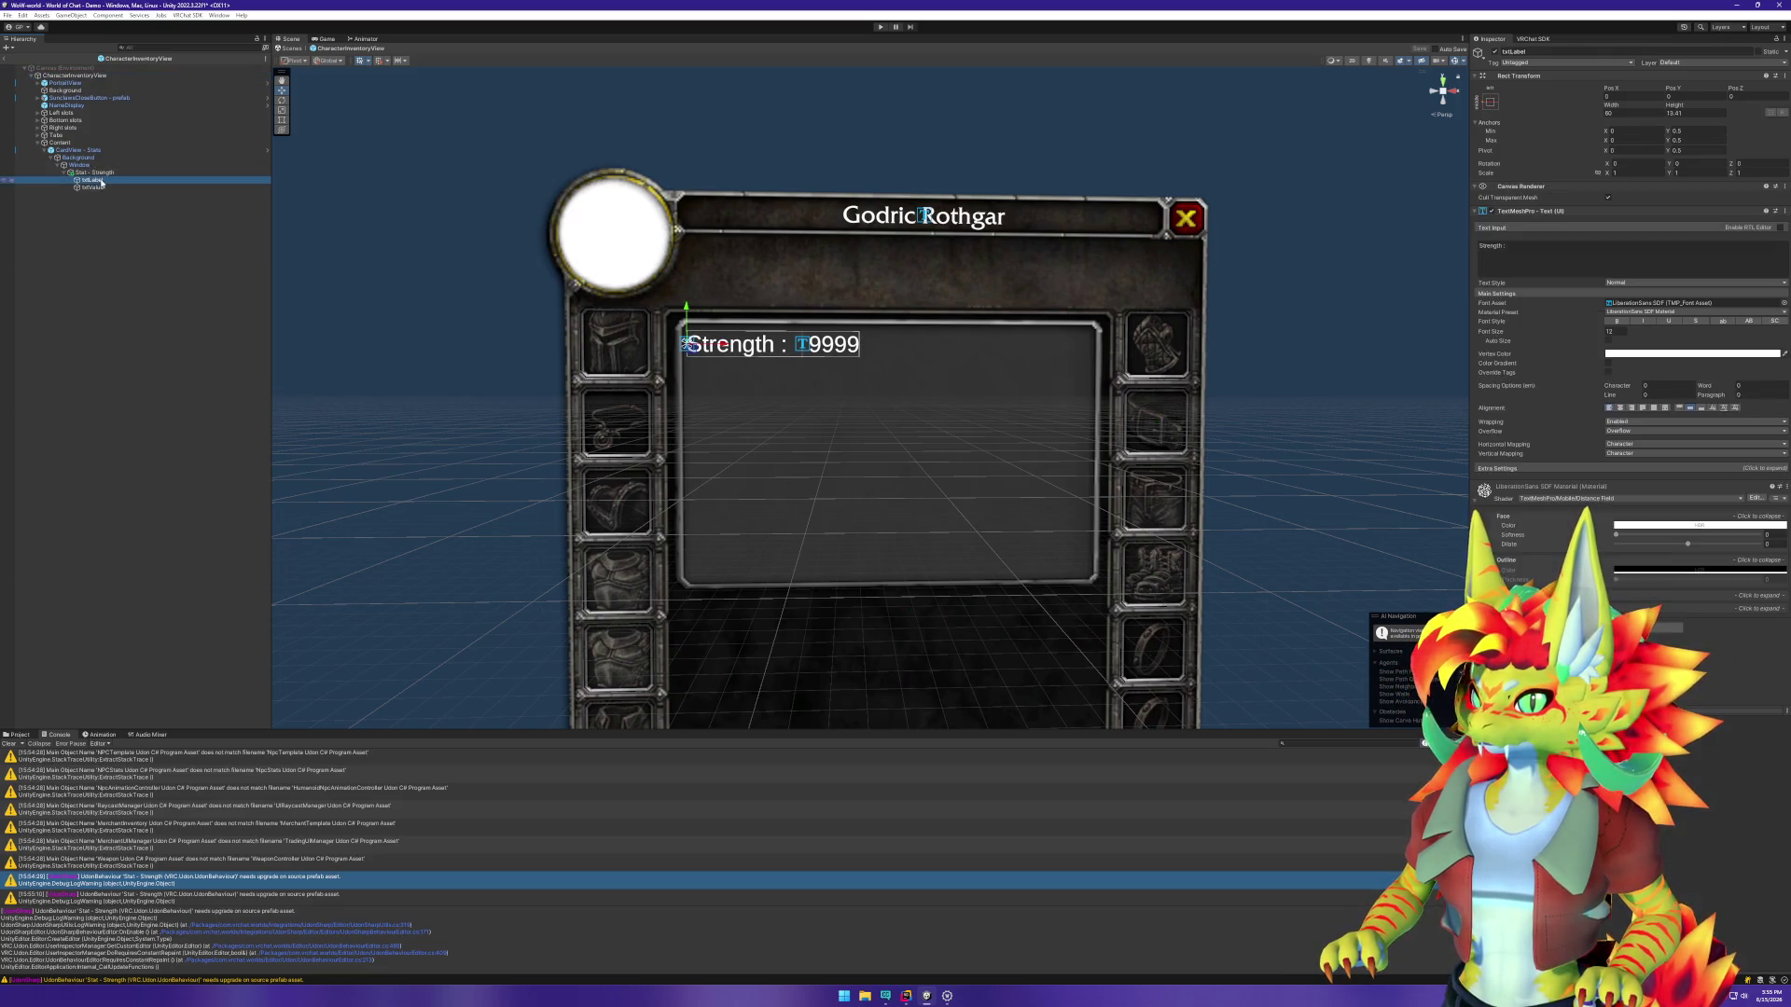
pyautogui.click(101, 172)
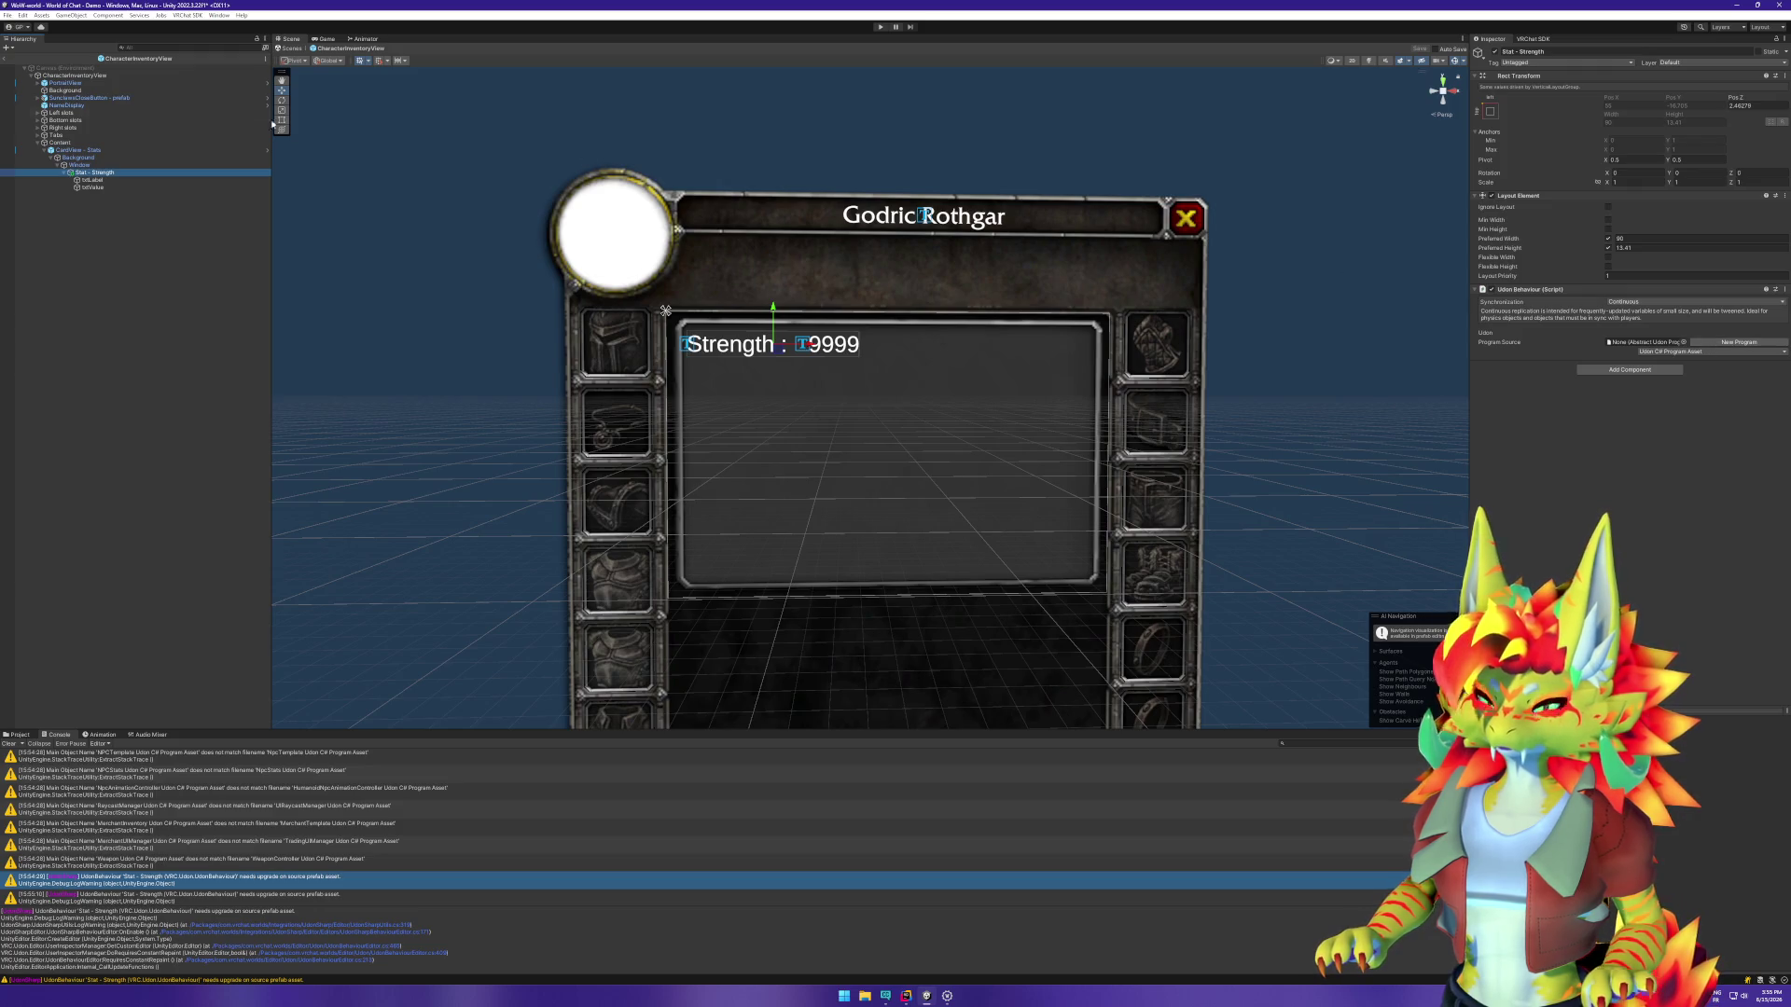
pyautogui.click(1682, 343)
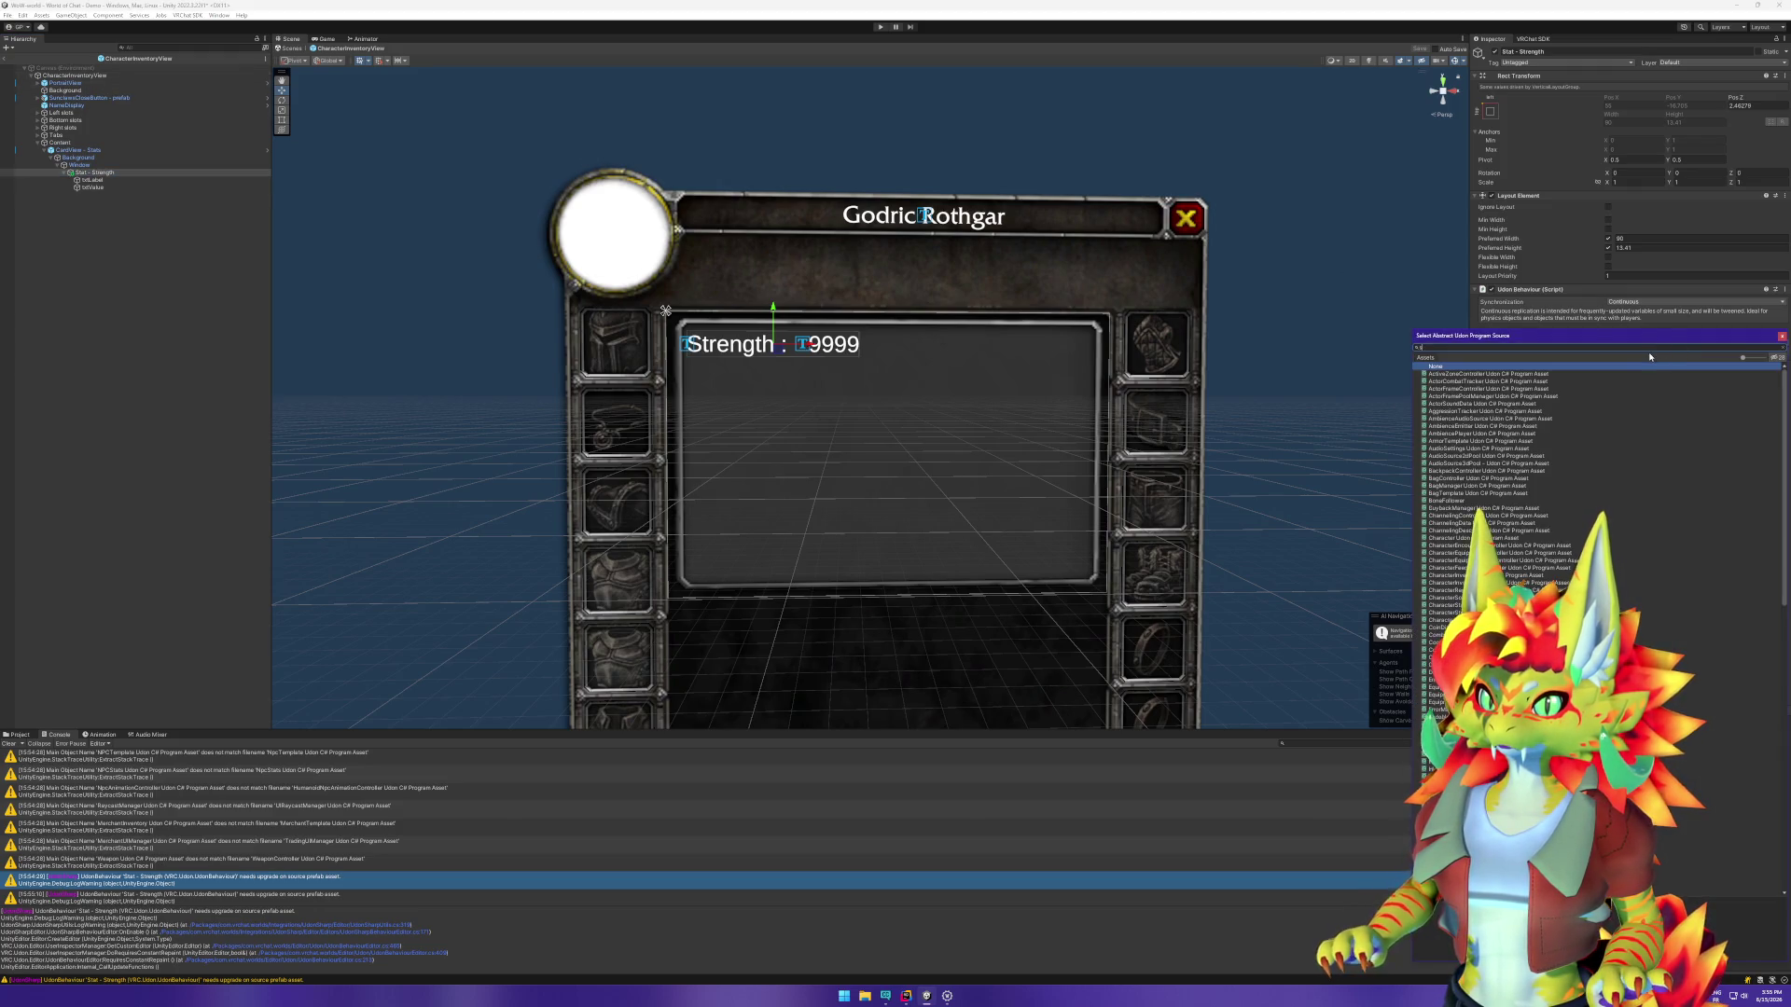
pyautogui.write('ta')
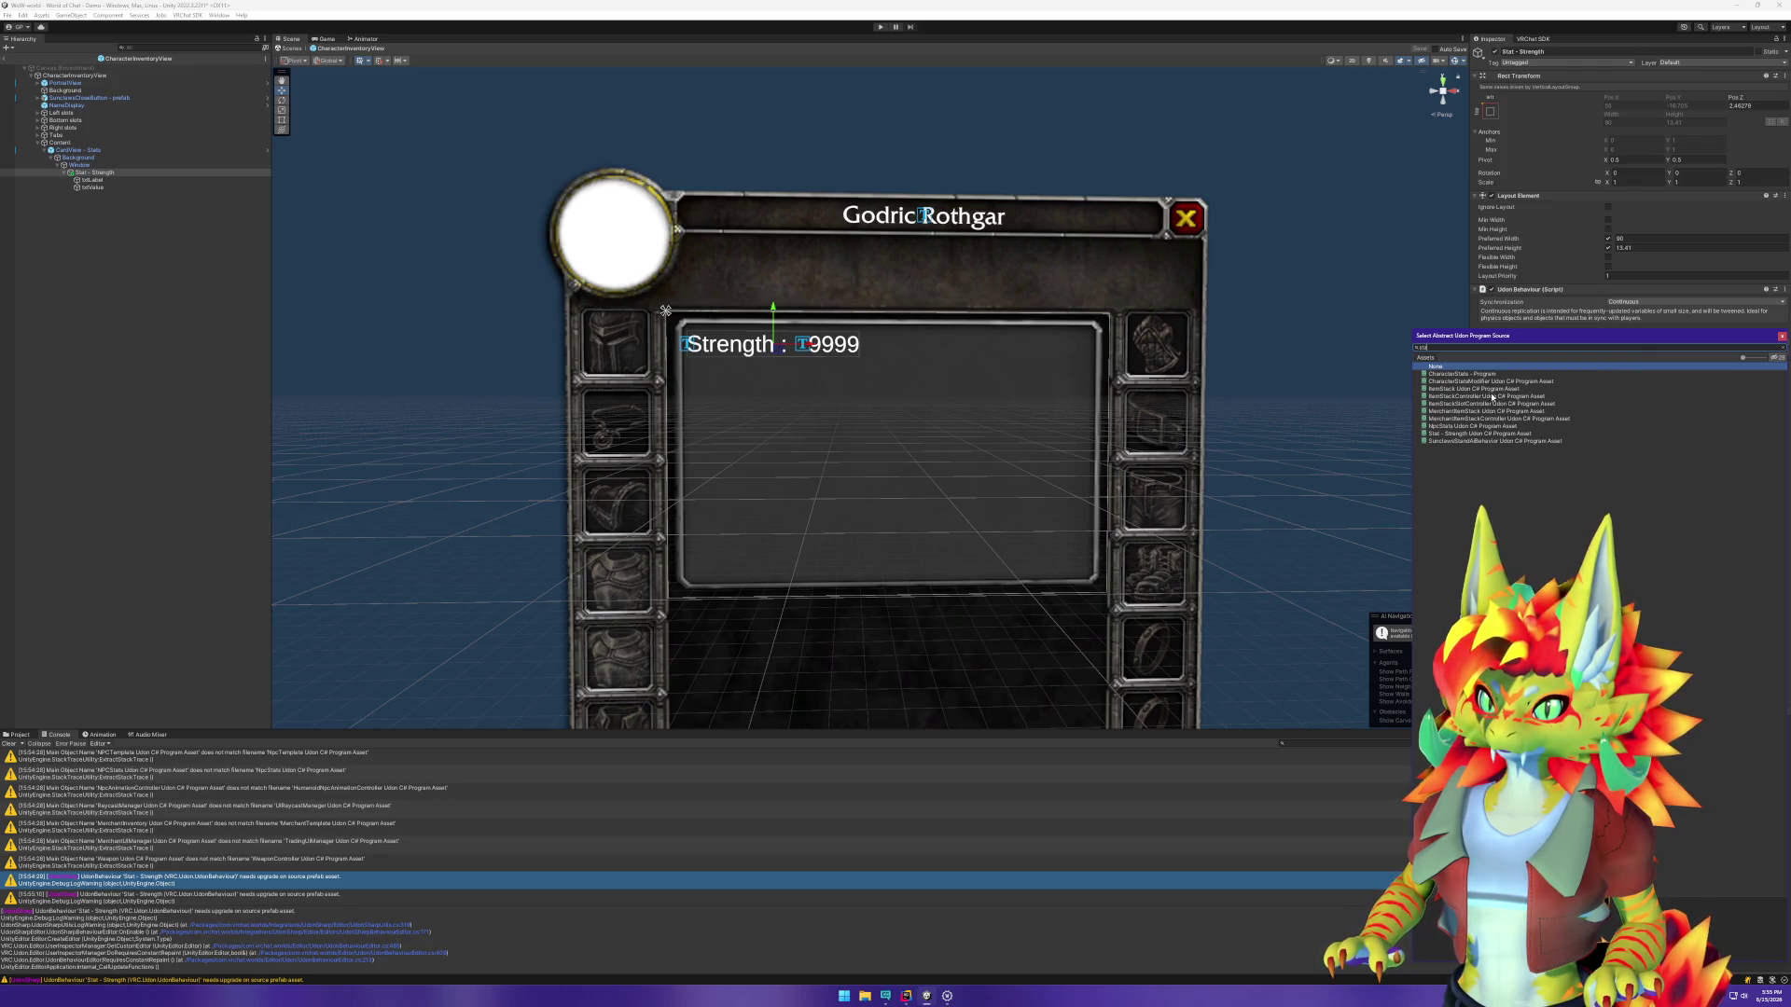
pyautogui.doubleClick(1475, 435)
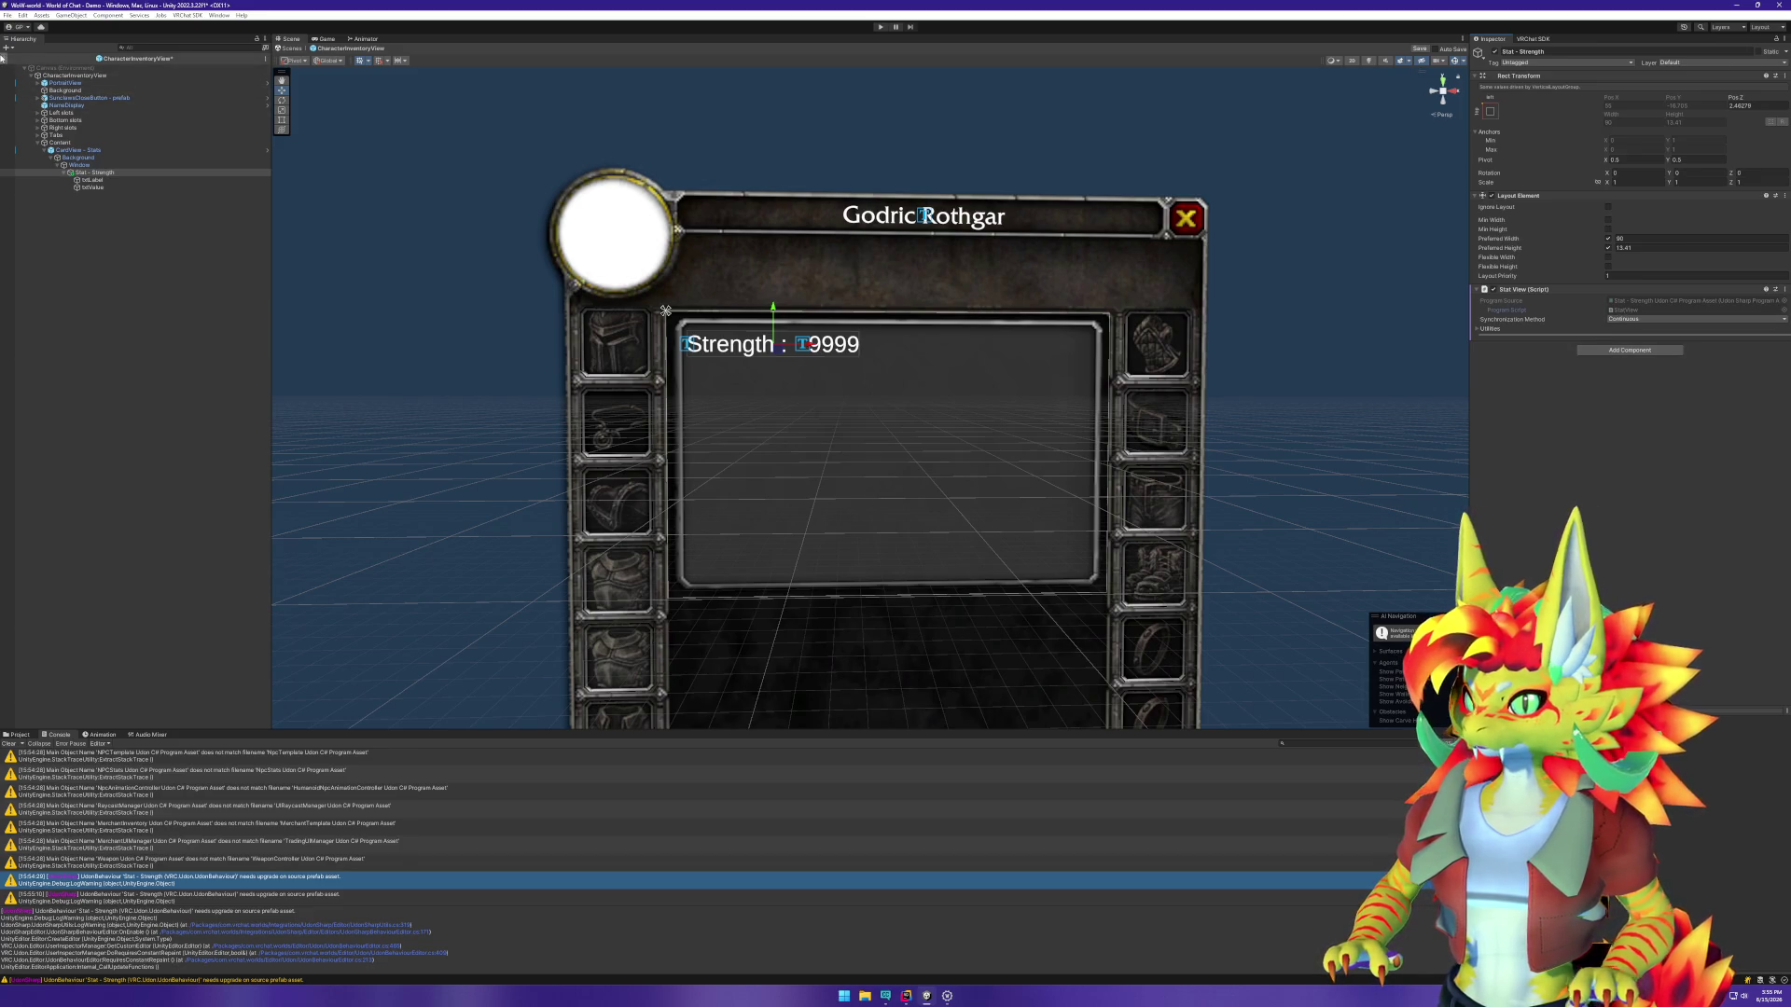
pyautogui.click(57, 91)
pyautogui.click(885, 518)
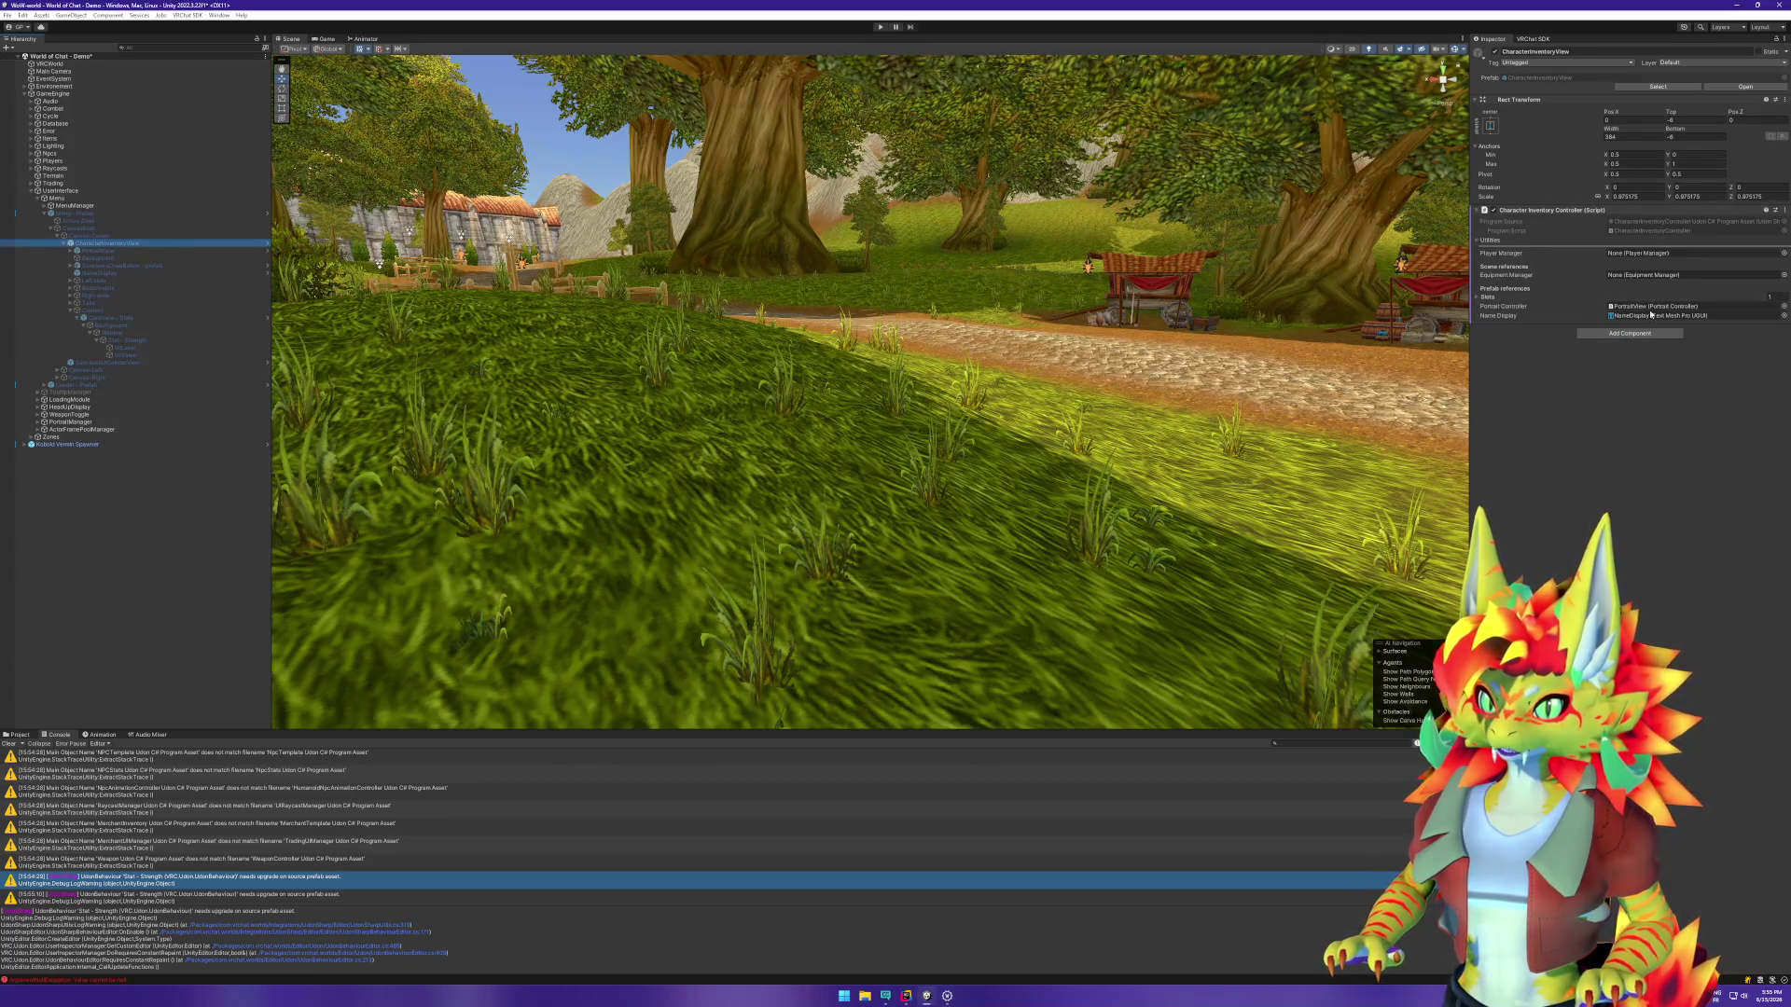
# Step: Rename the Stat - Strength program asset and StatView script to StatController
pyautogui.click(19, 736)
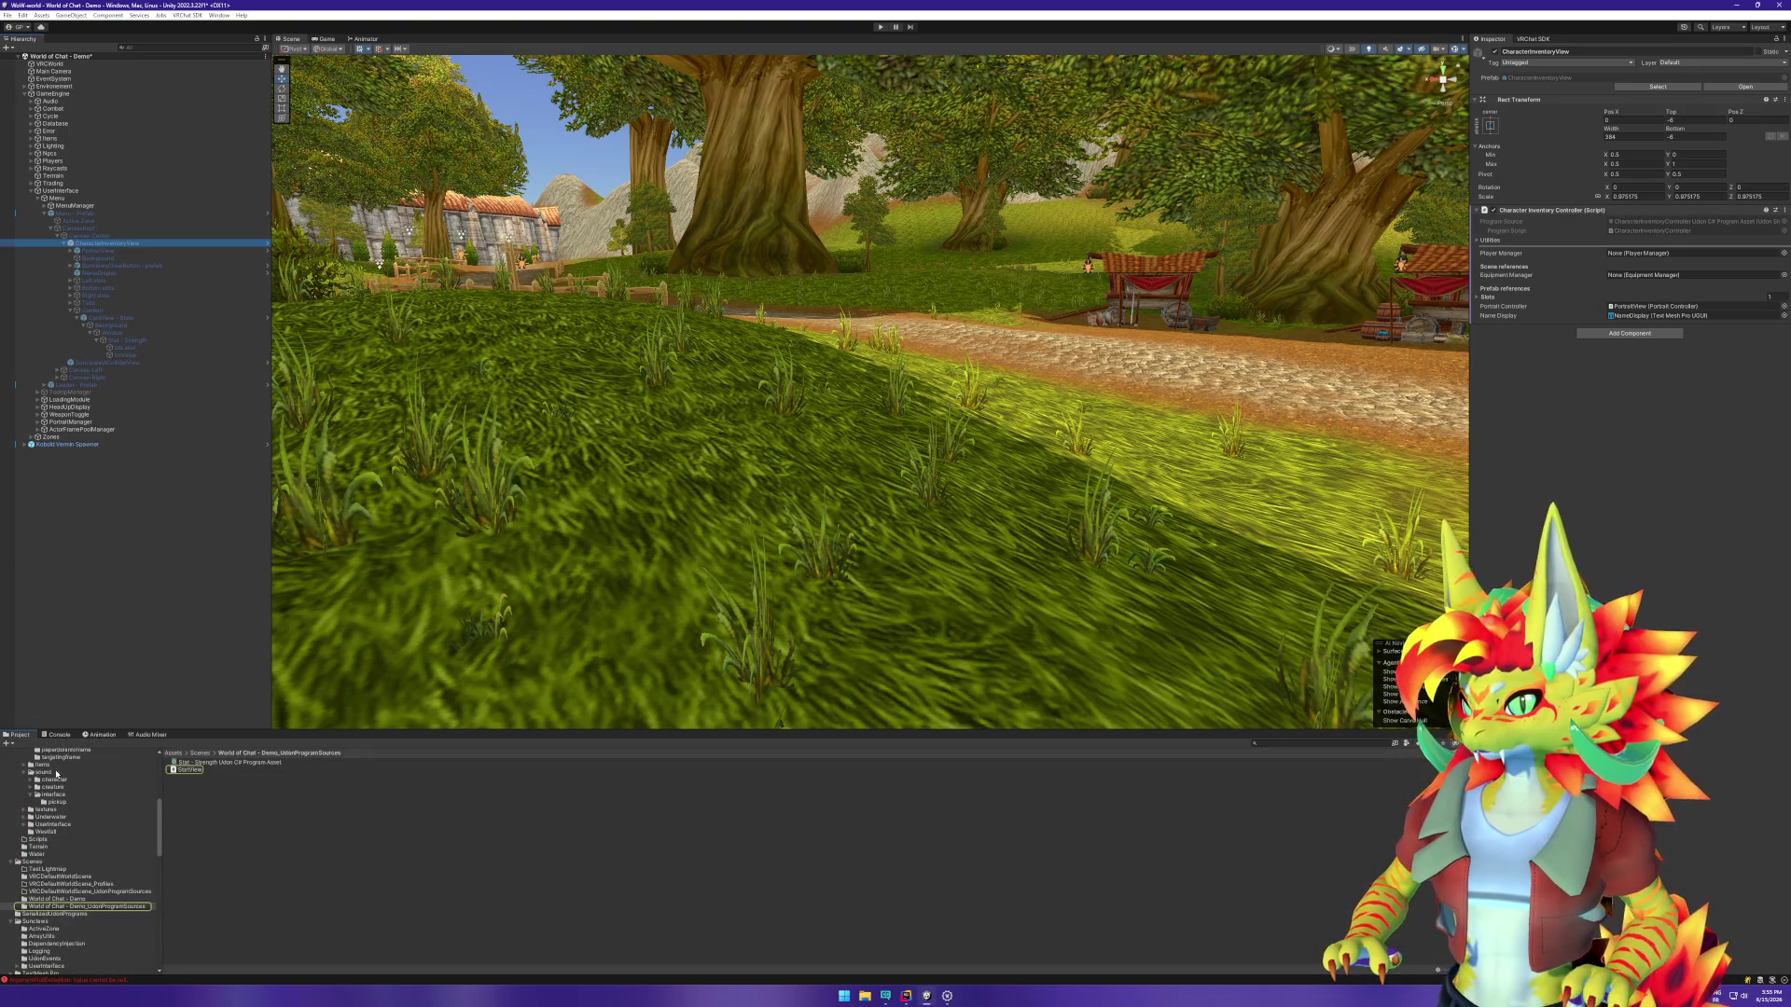
pyautogui.click(190, 771)
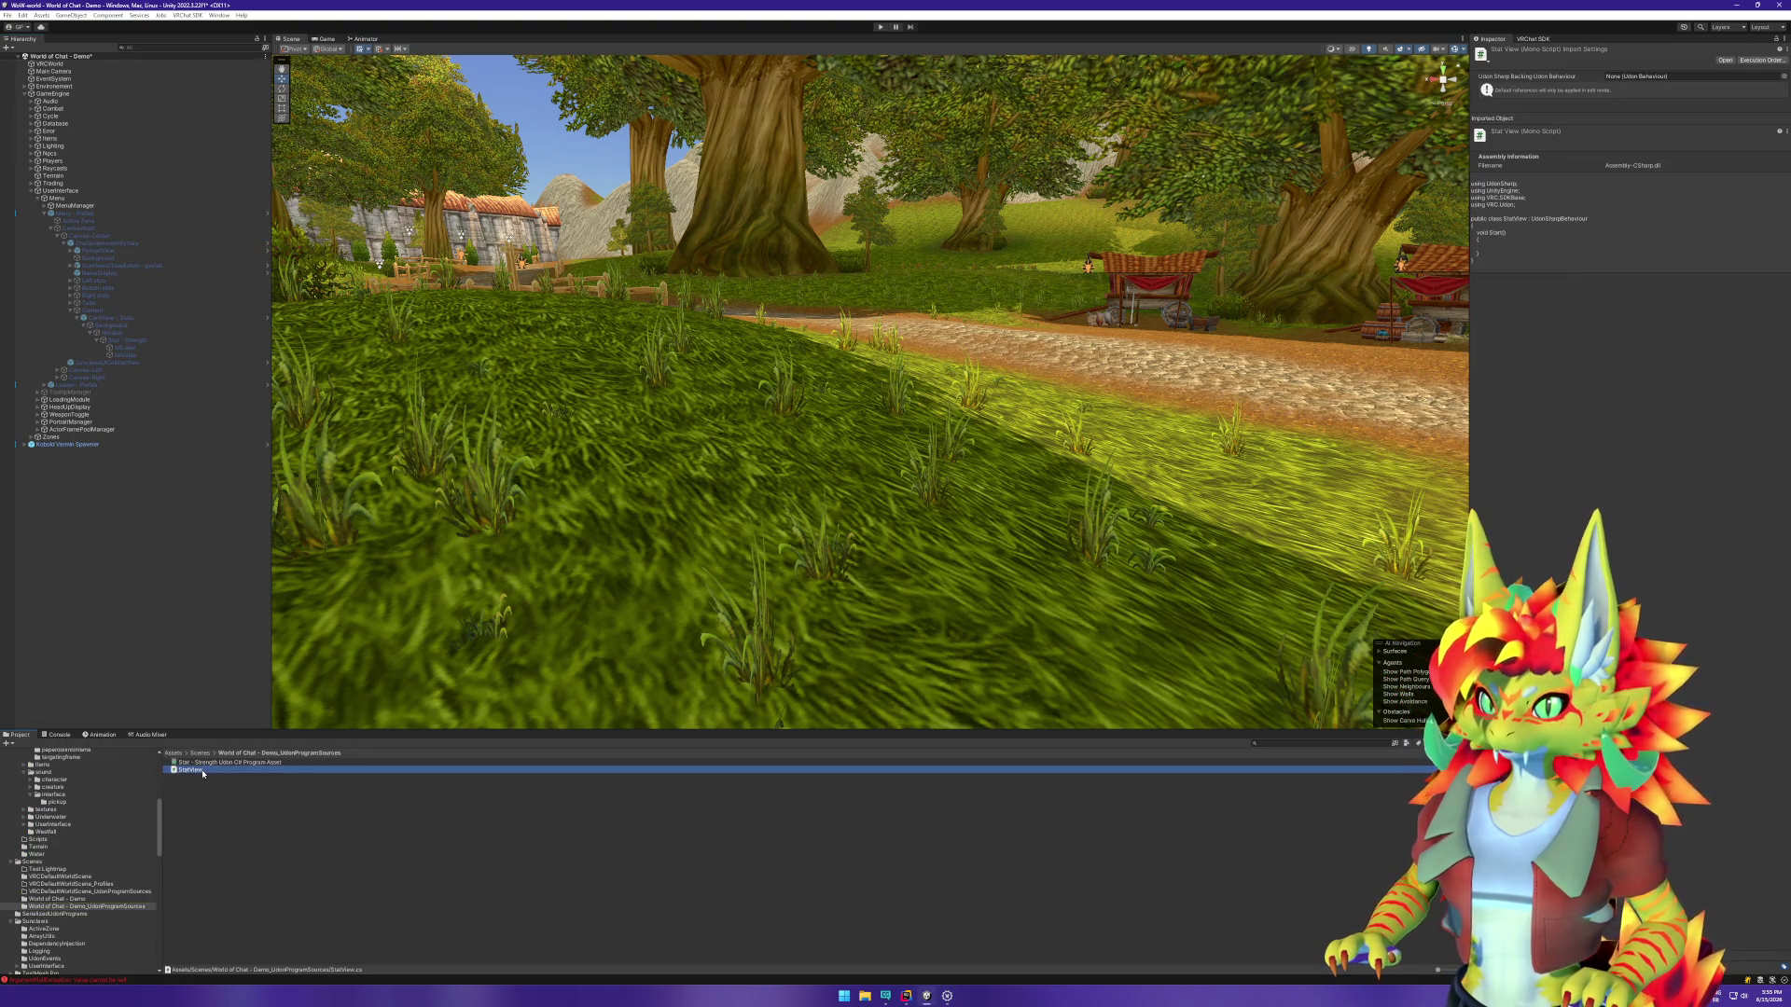
pyautogui.click(191, 763)
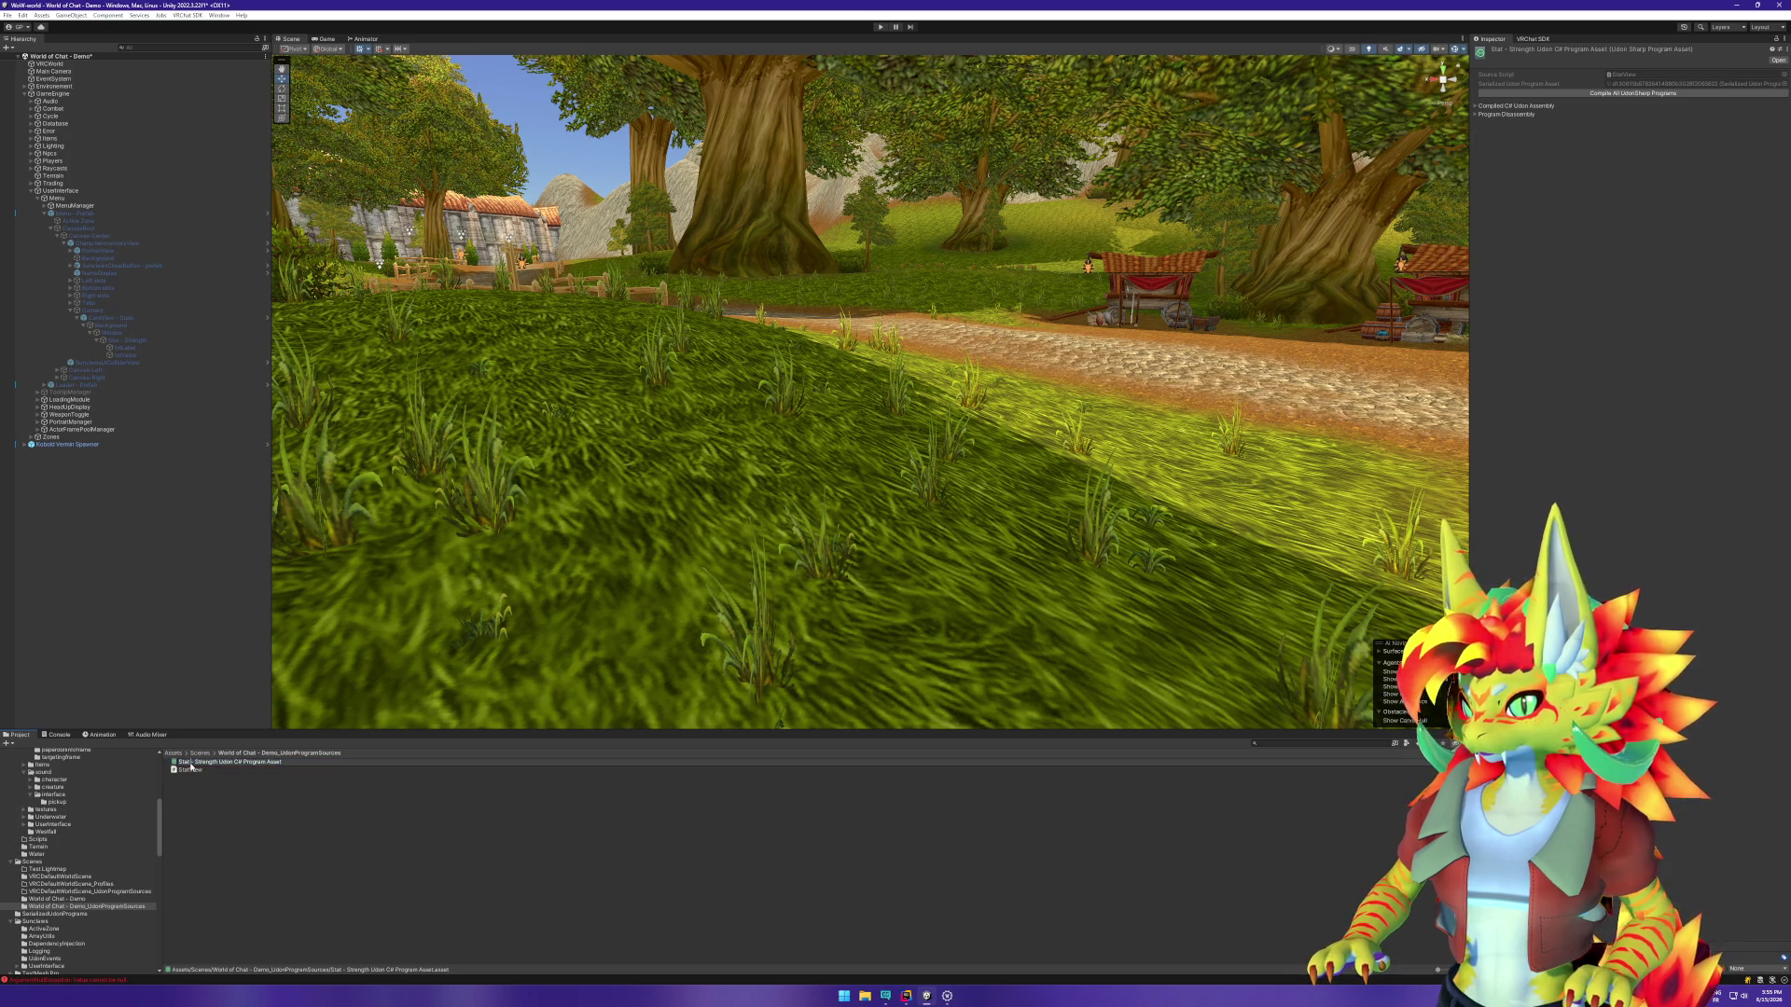
pyautogui.moveTo(191, 763)
pyautogui.mouseDown()
pyautogui.moveTo(280, 763)
pyautogui.moveTo(217, 763)
pyautogui.mouseUp()
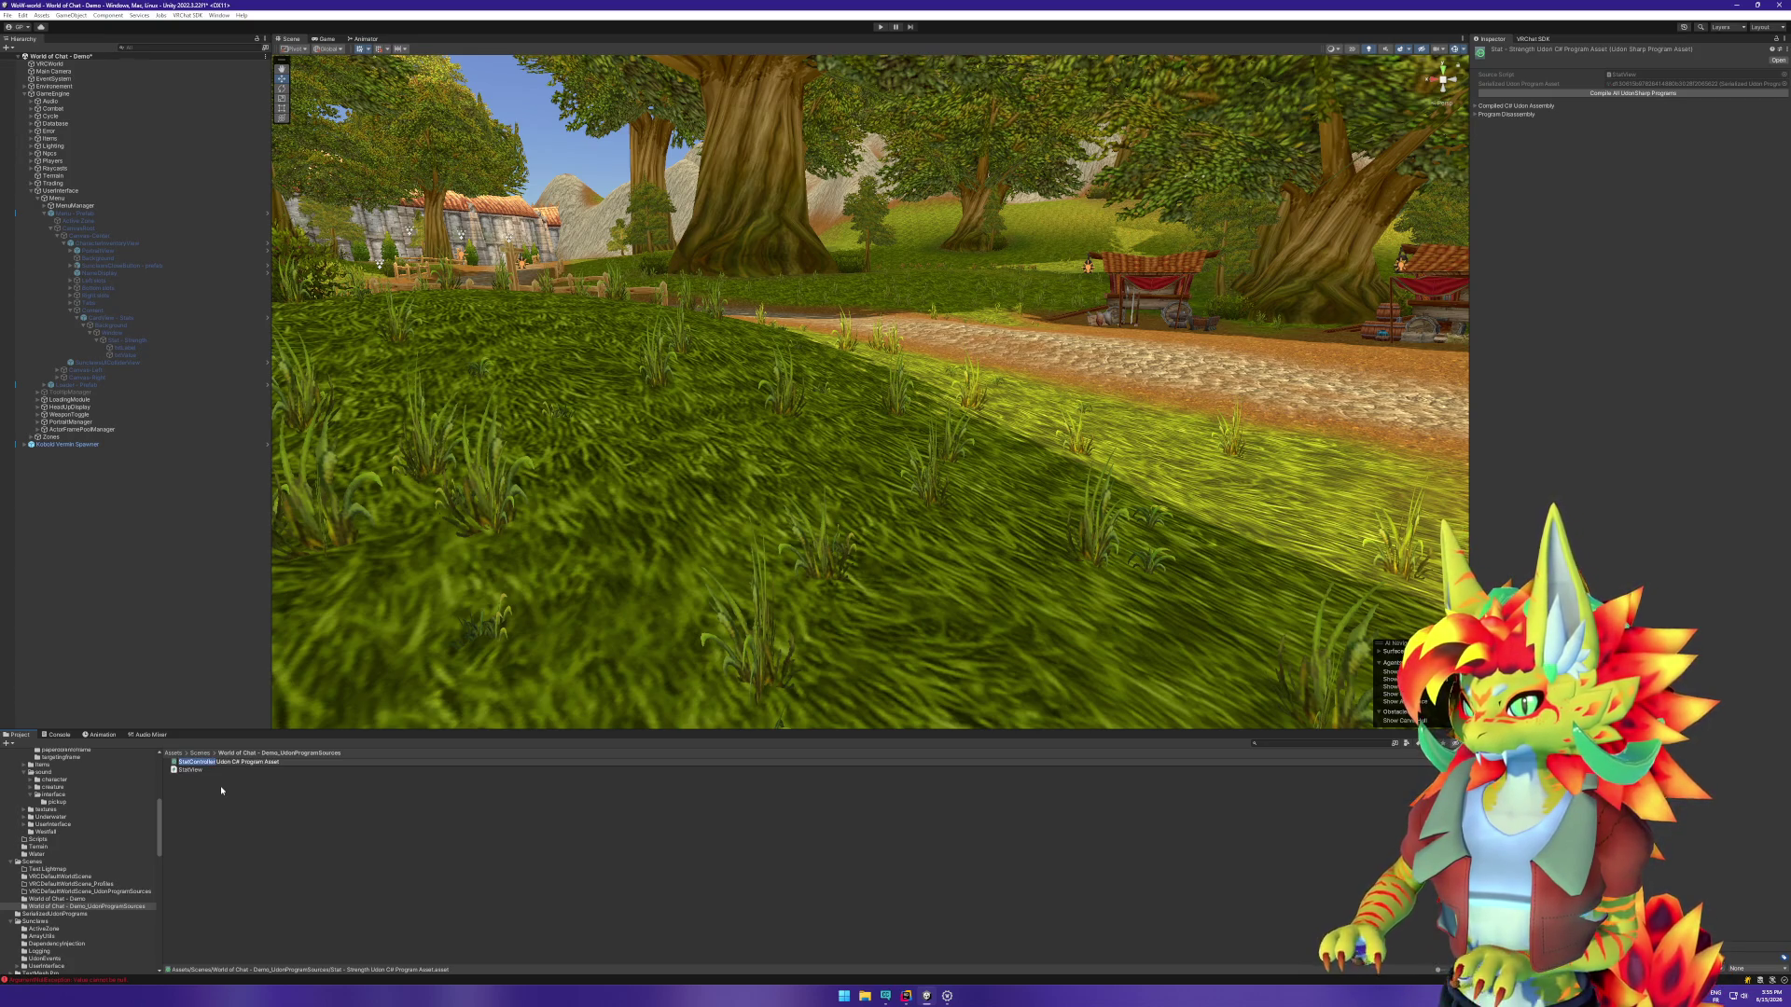
pyautogui.press('Return')
pyautogui.press('Down')
pyautogui.press('F2')
pyautogui.write('StatController')
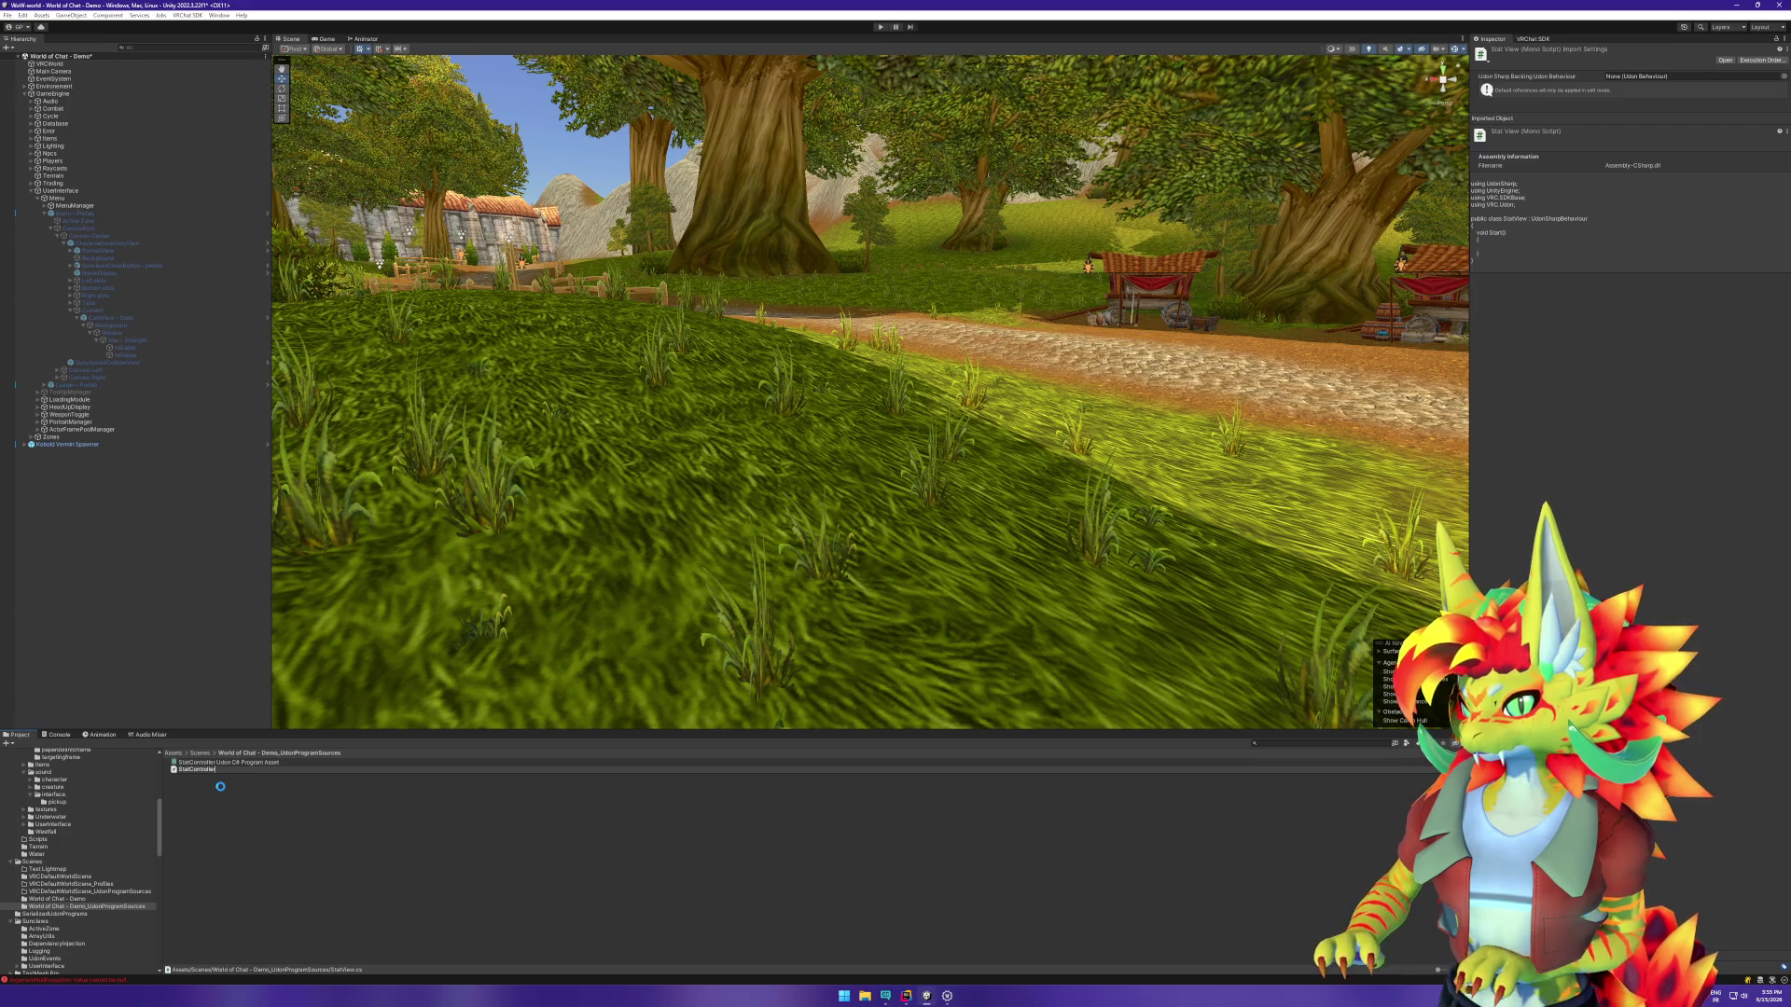
pyautogui.press('Return')
# Step: Move both StatController assets into the Characters/Interfaces folder
pyautogui.keyDown('ctrl'); pyautogui.click(213, 772); pyautogui.keyUp('ctrl')
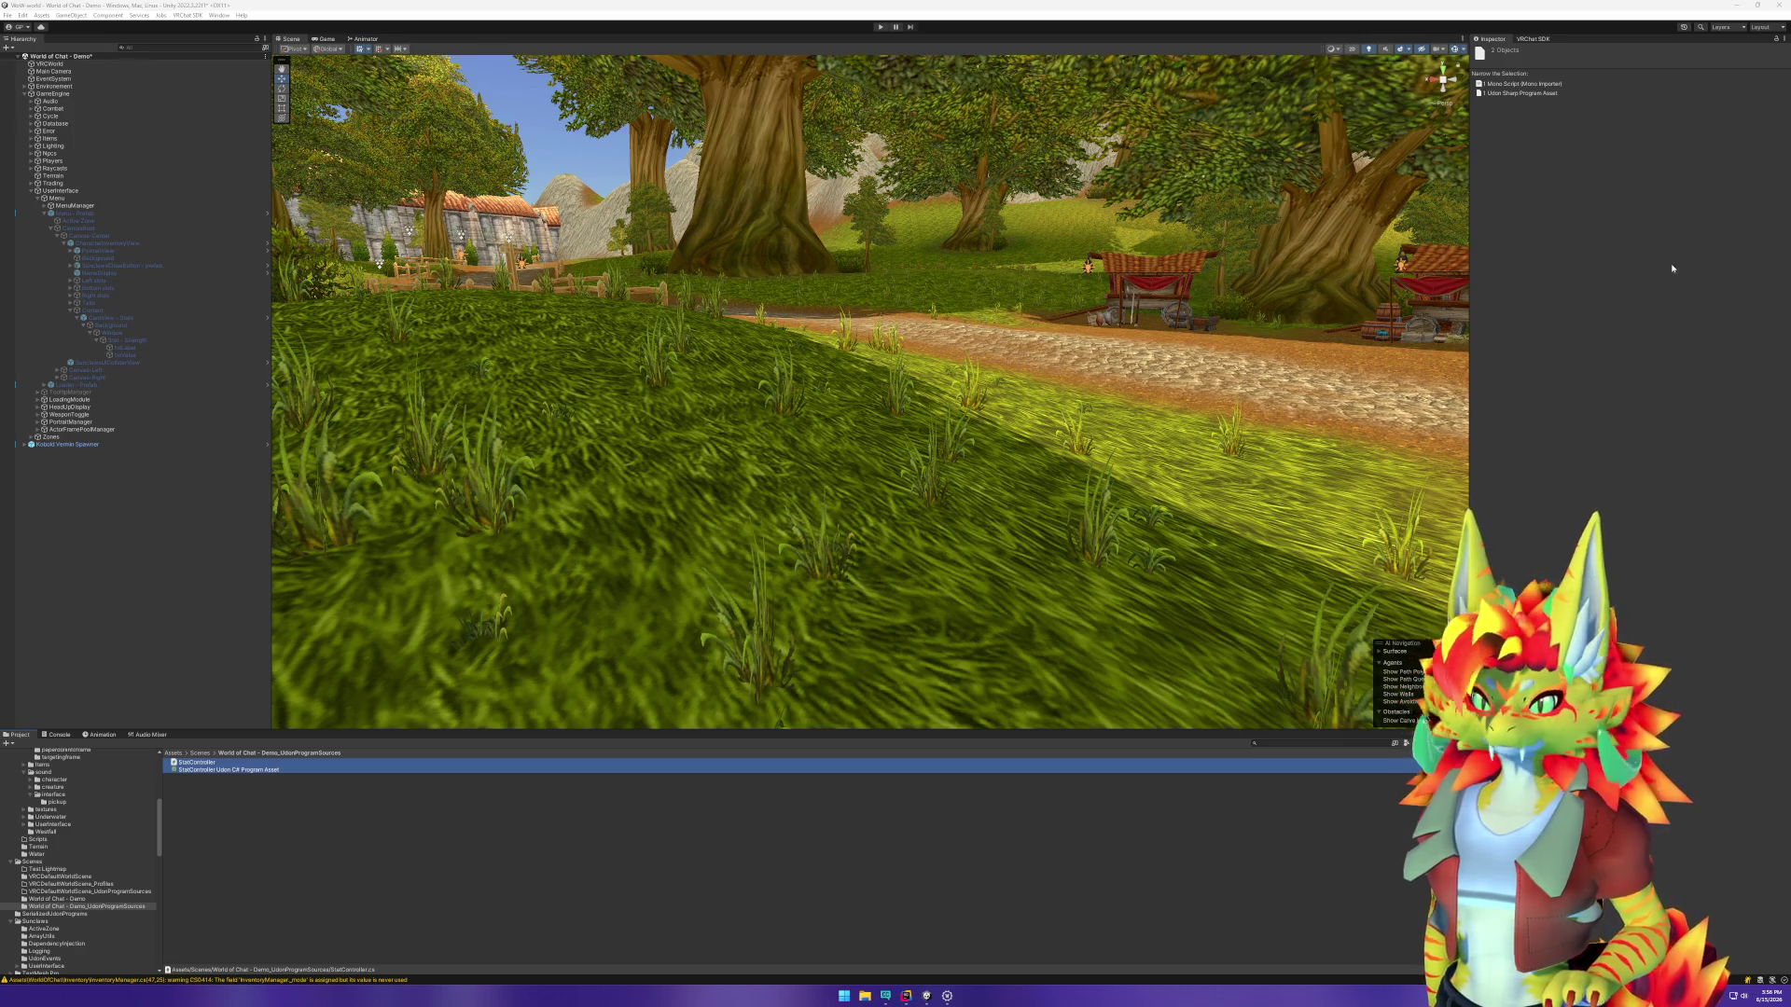
pyautogui.scroll(-10, 120, 827)
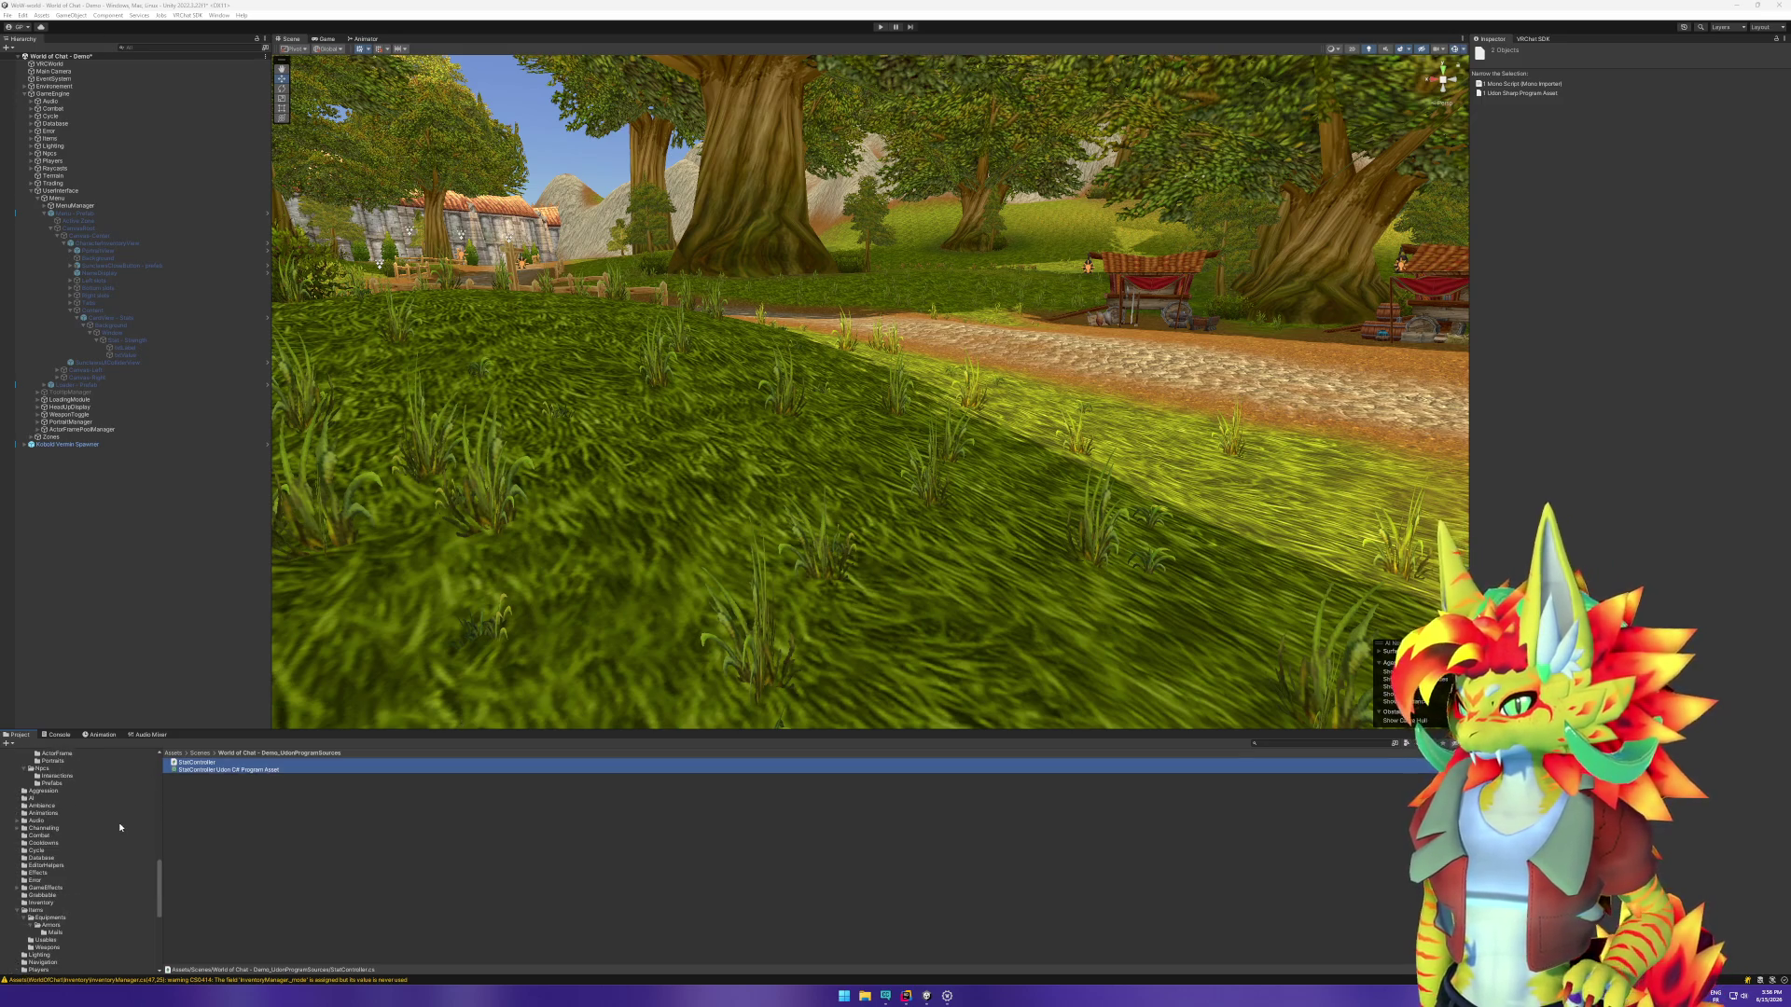
pyautogui.scroll(-8, 83, 869)
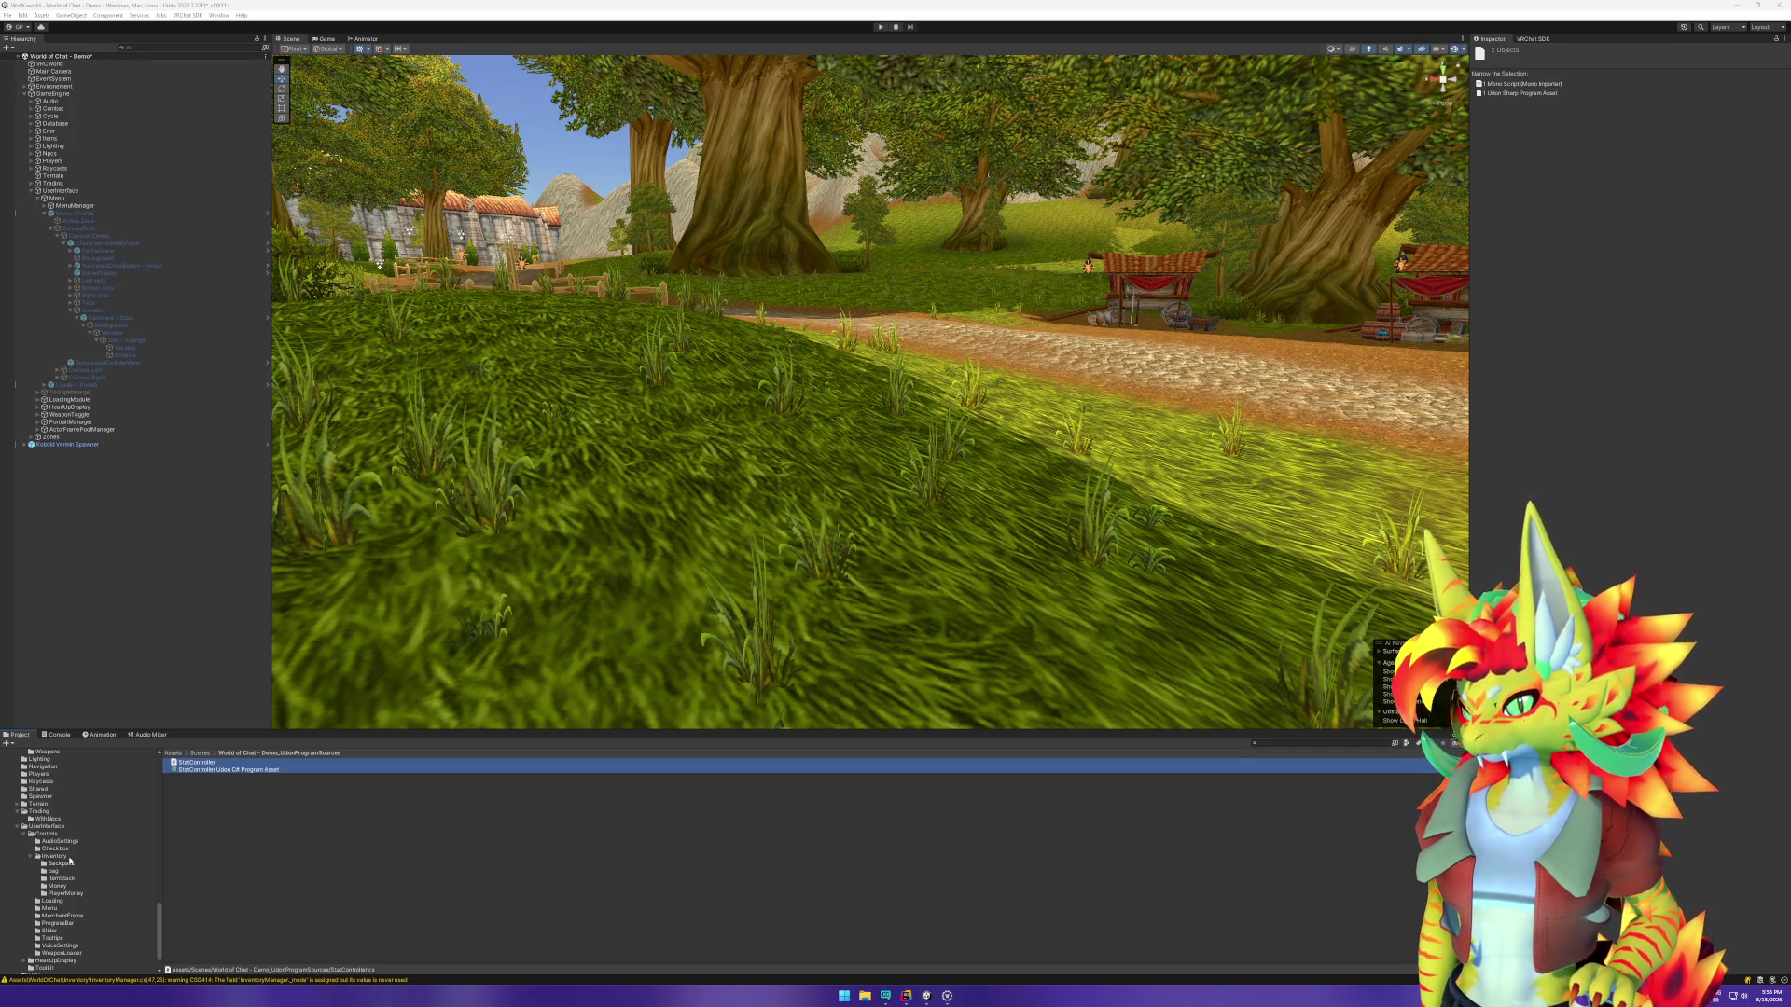
pyautogui.scroll(10, 81, 857)
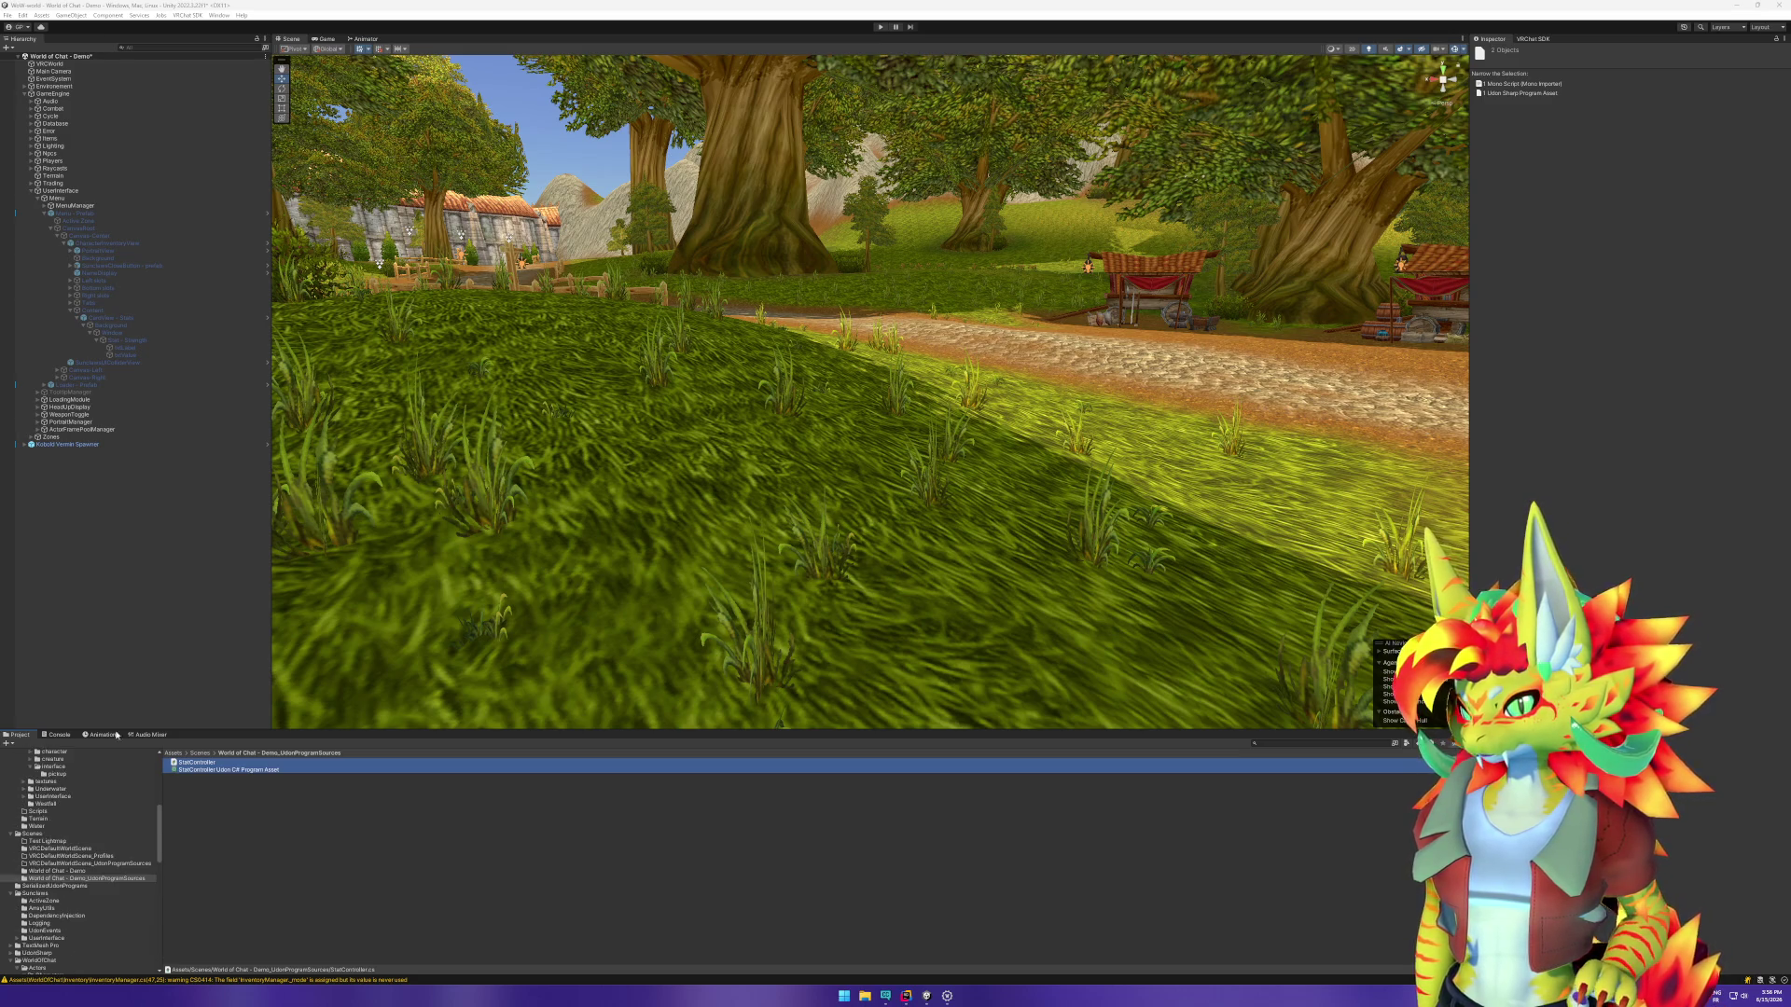
pyautogui.rightClick(109, 247)
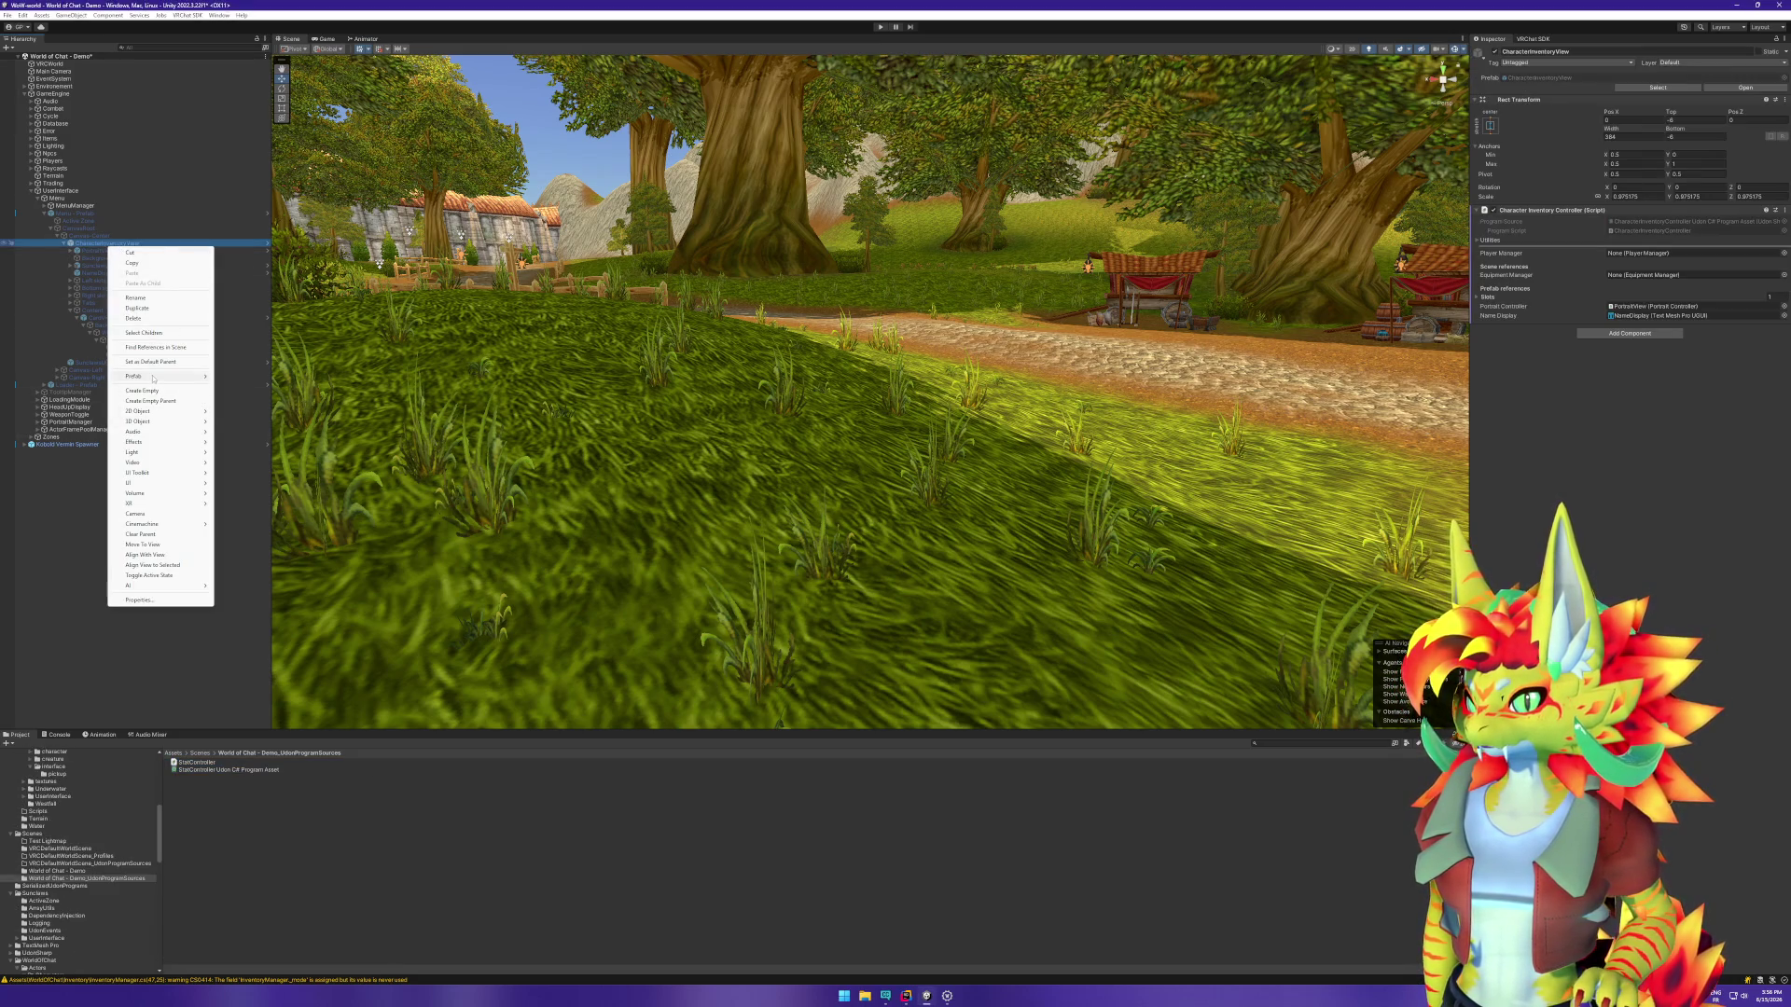
pyautogui.moveTo(177, 375)
pyautogui.click(244, 402)
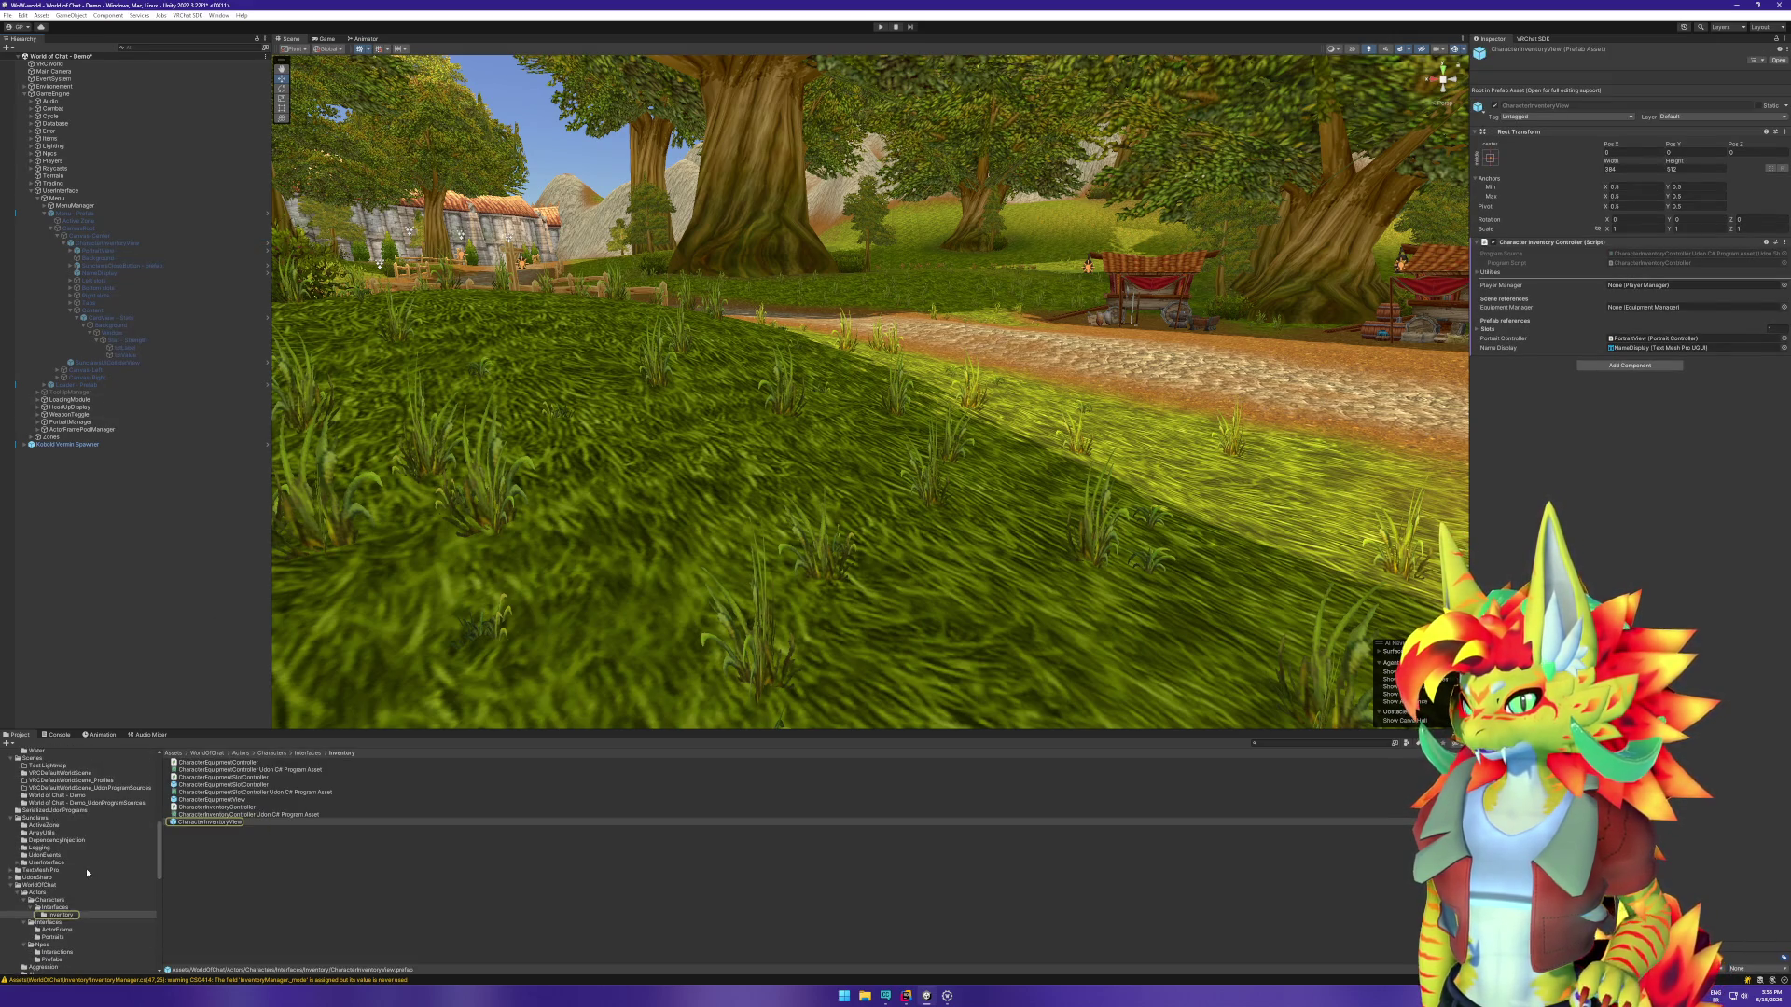
pyautogui.click(91, 803)
pyautogui.click(207, 770)
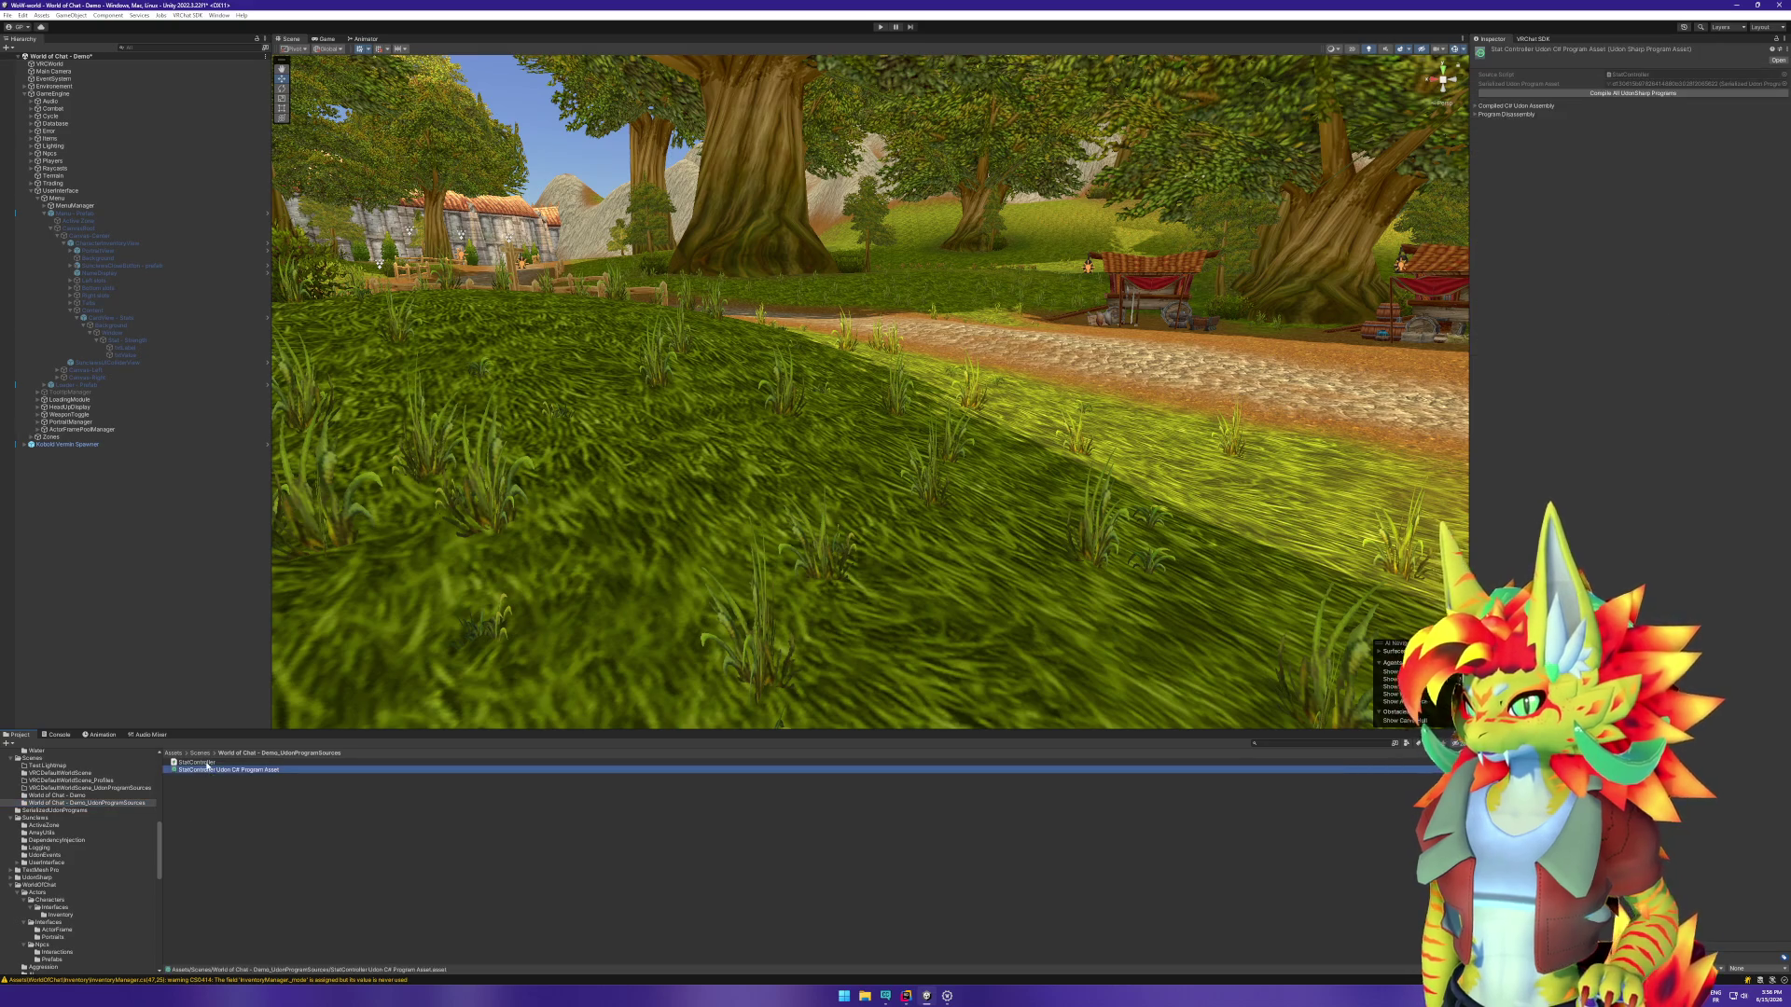
pyautogui.keyDown('shift'); pyautogui.click(198, 762); pyautogui.keyUp('shift')
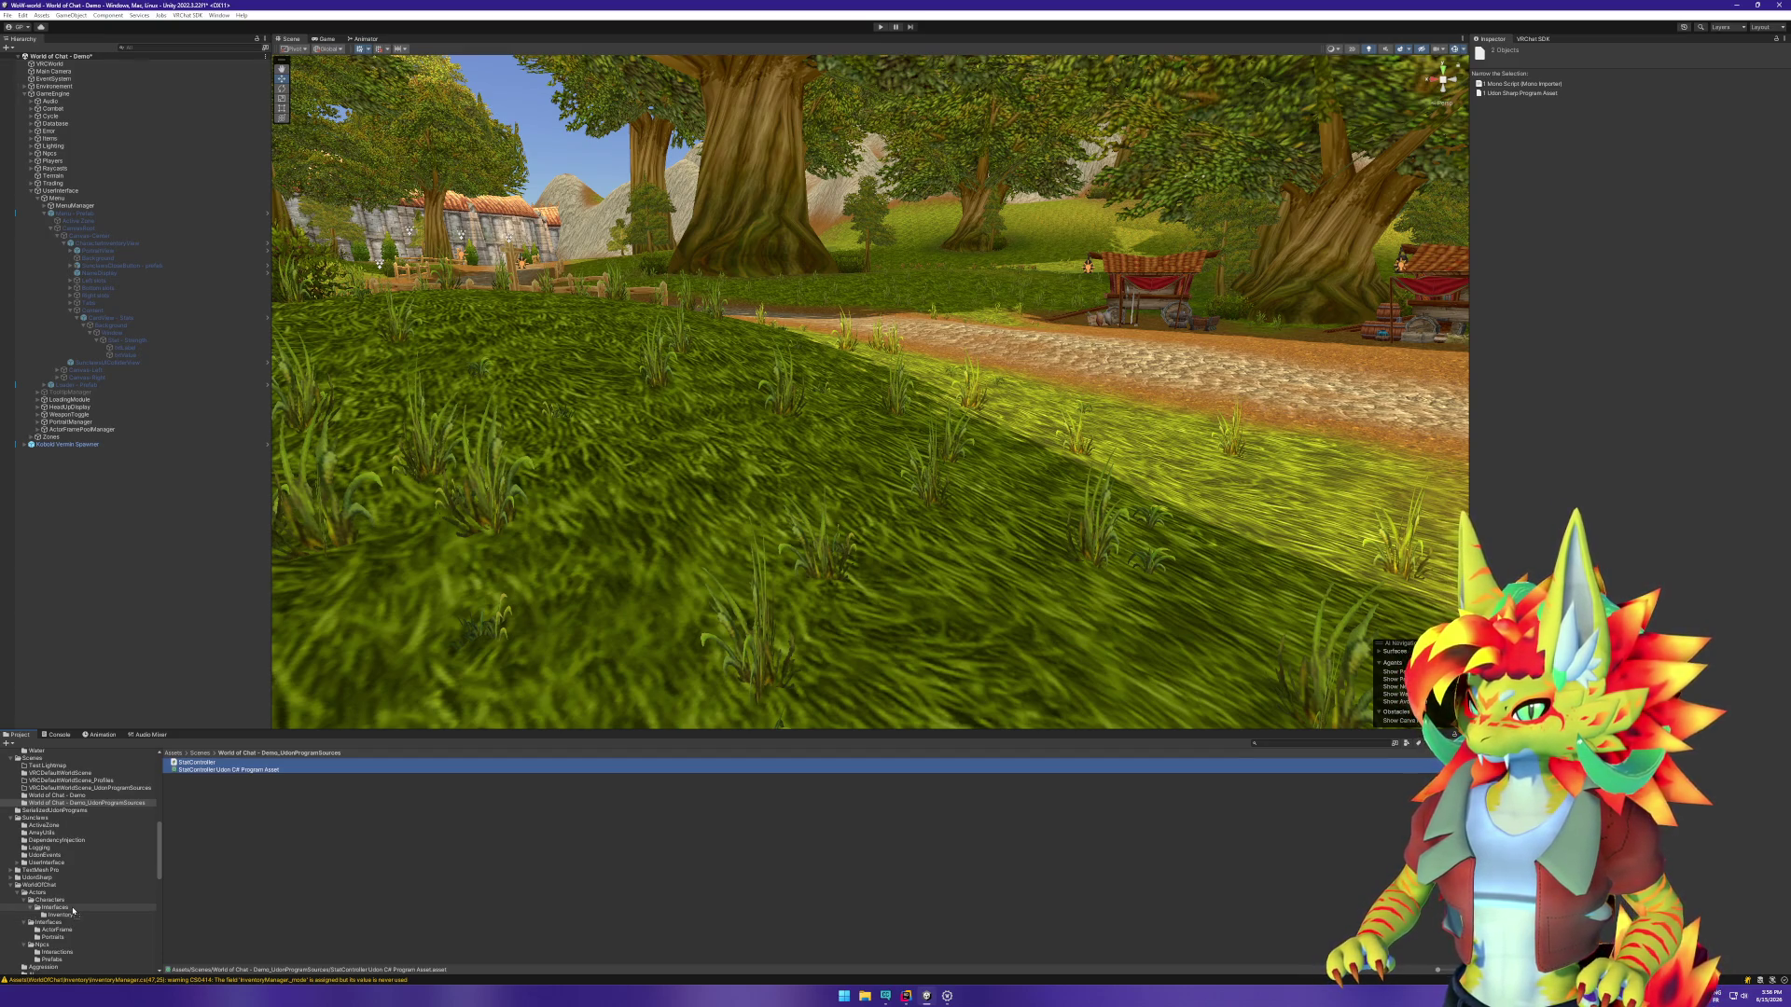
pyautogui.click(73, 909)
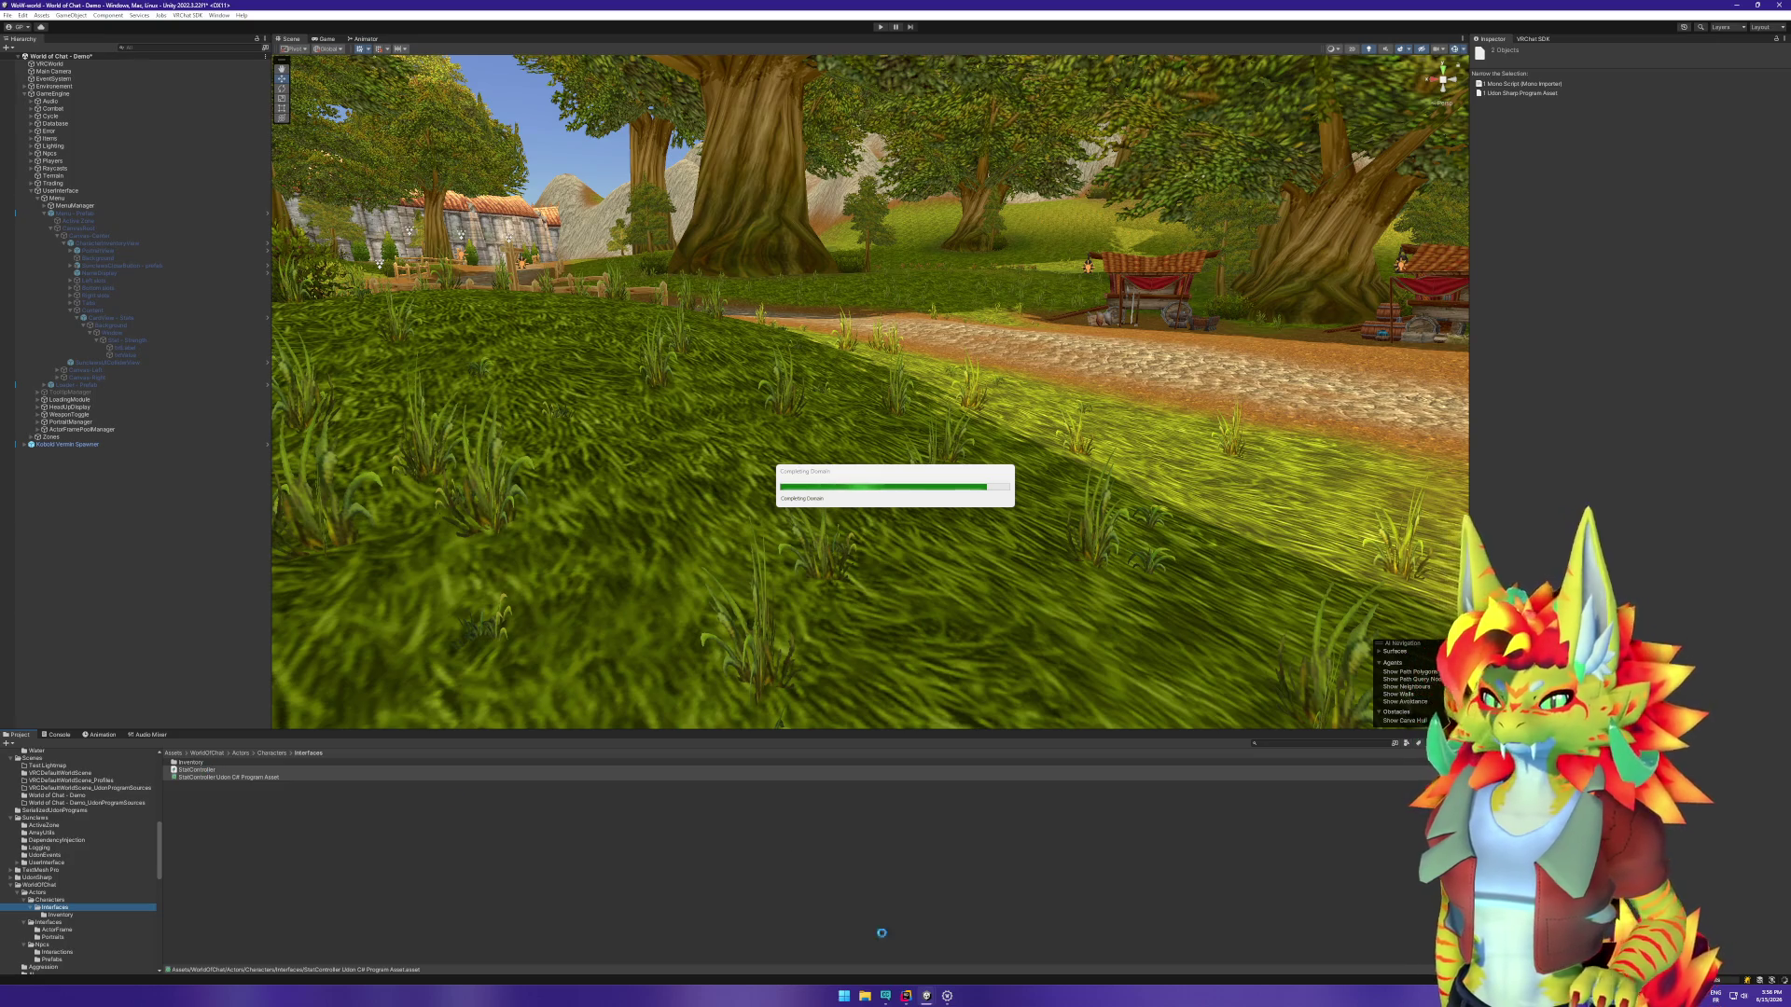
# Step: Open StatController.cs in Rider via Search Everywhere
pyautogui.hotkey('alt', 'Tab')
pyautogui.click(677, 752)
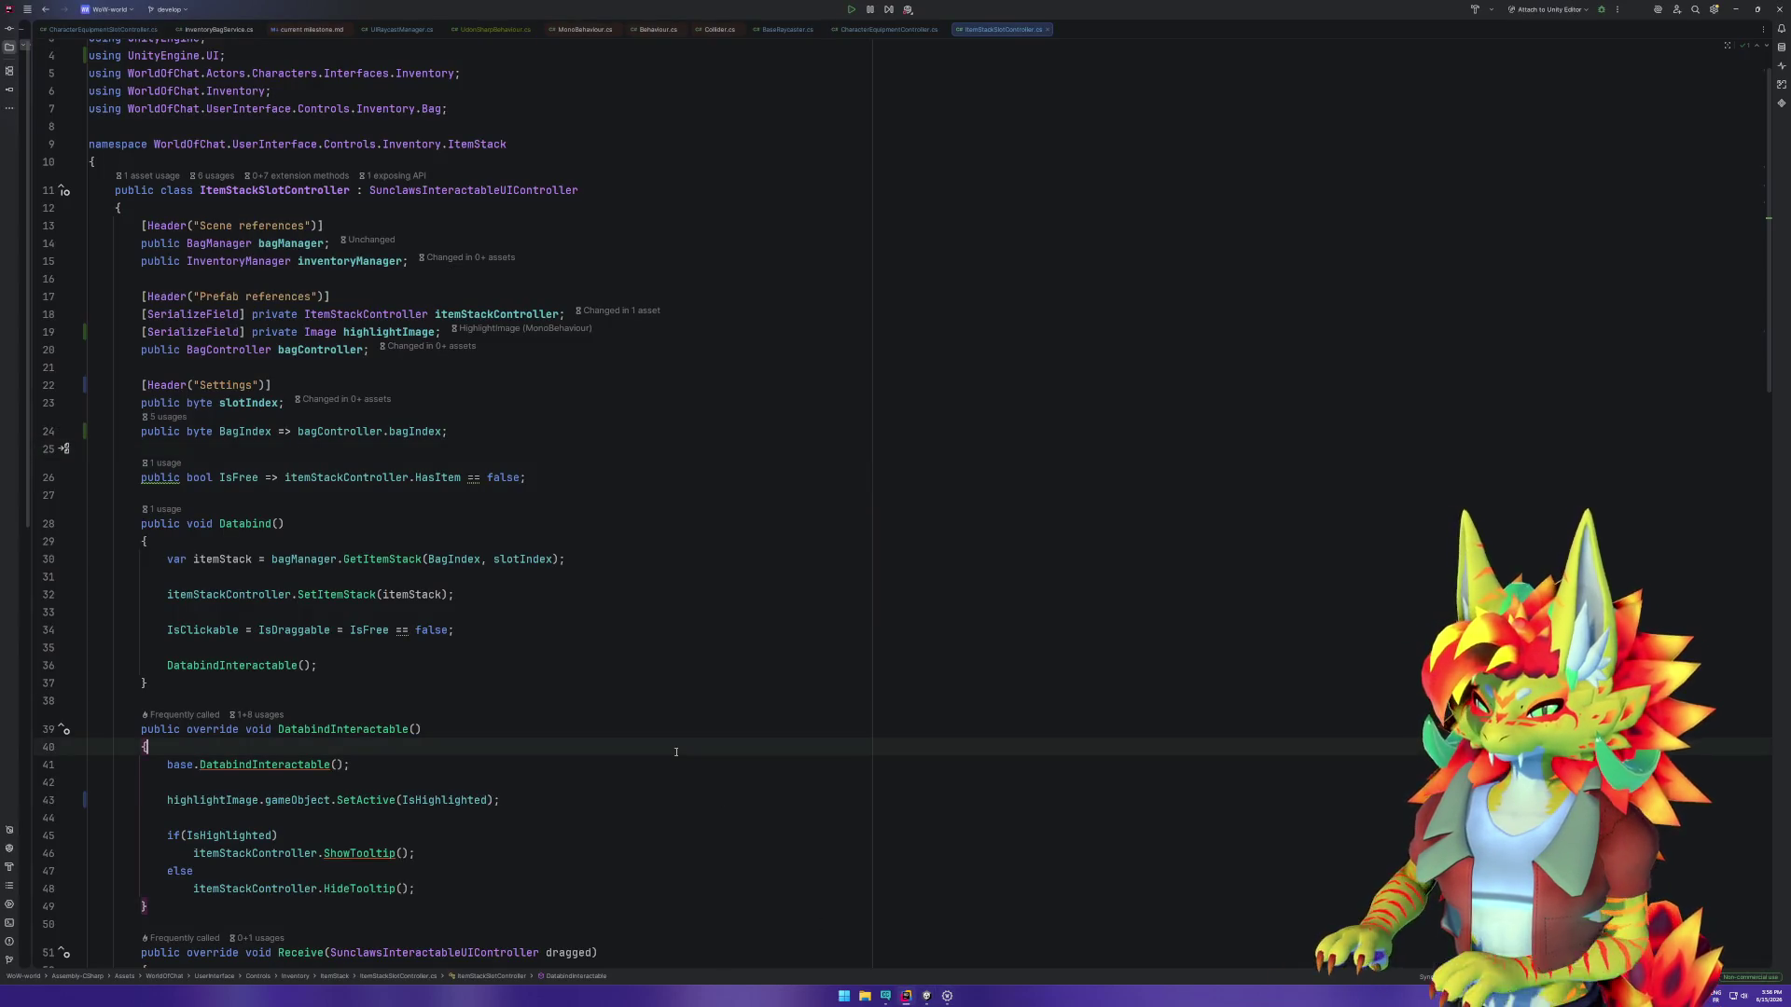
pyautogui.press('shift')
pyautogui.press('shift')
pyautogui.write('StatCon')
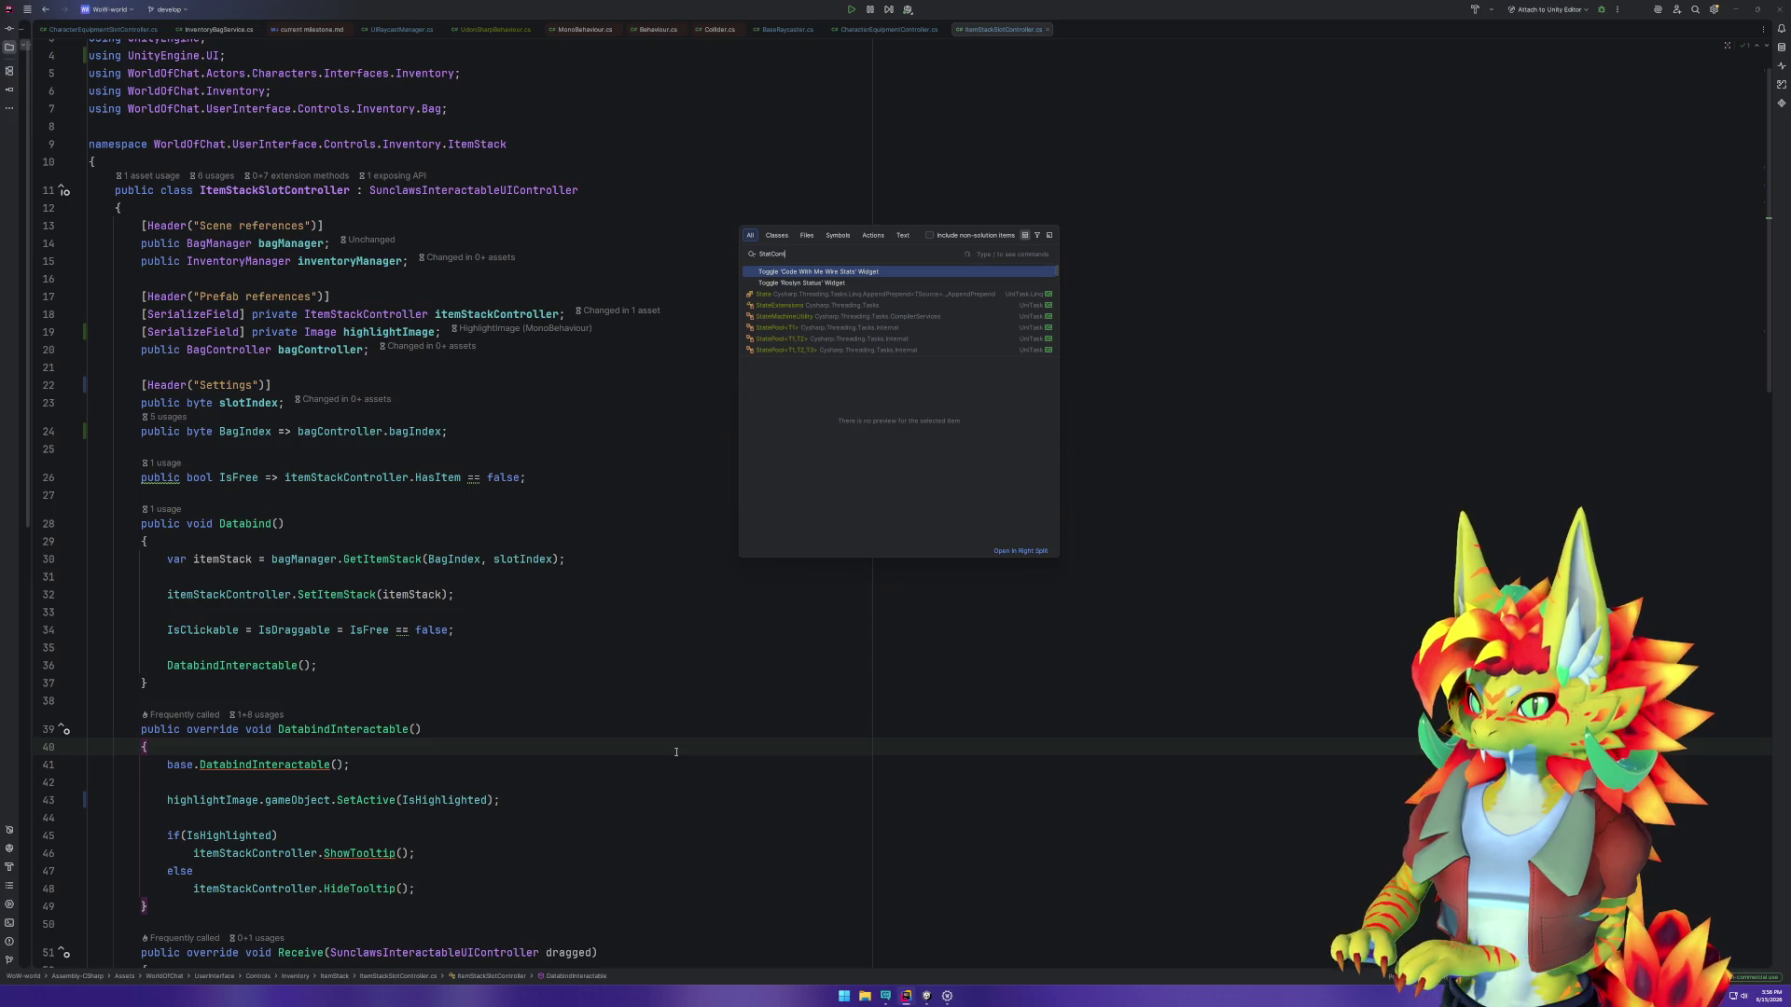
pyautogui.write('troller')
pyautogui.press('Return')
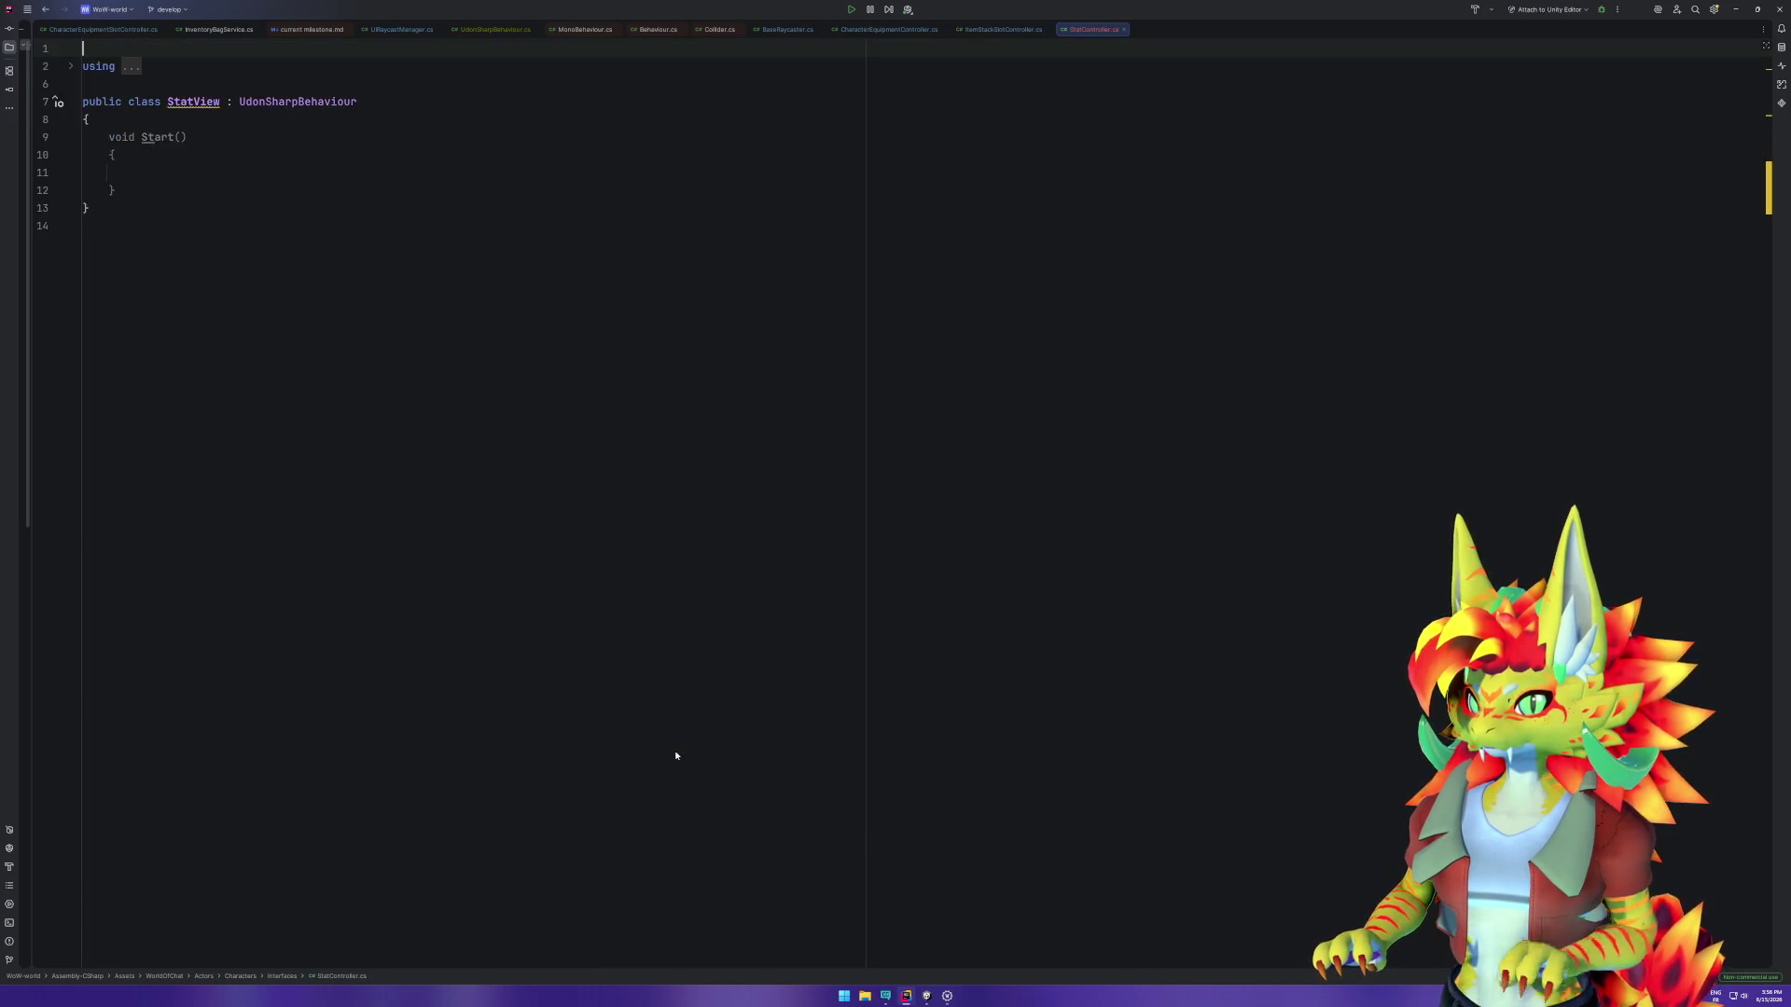
# Step: Rename the StatView class to StatController and wrap it in the folder's namespace
pyautogui.click(209, 112)
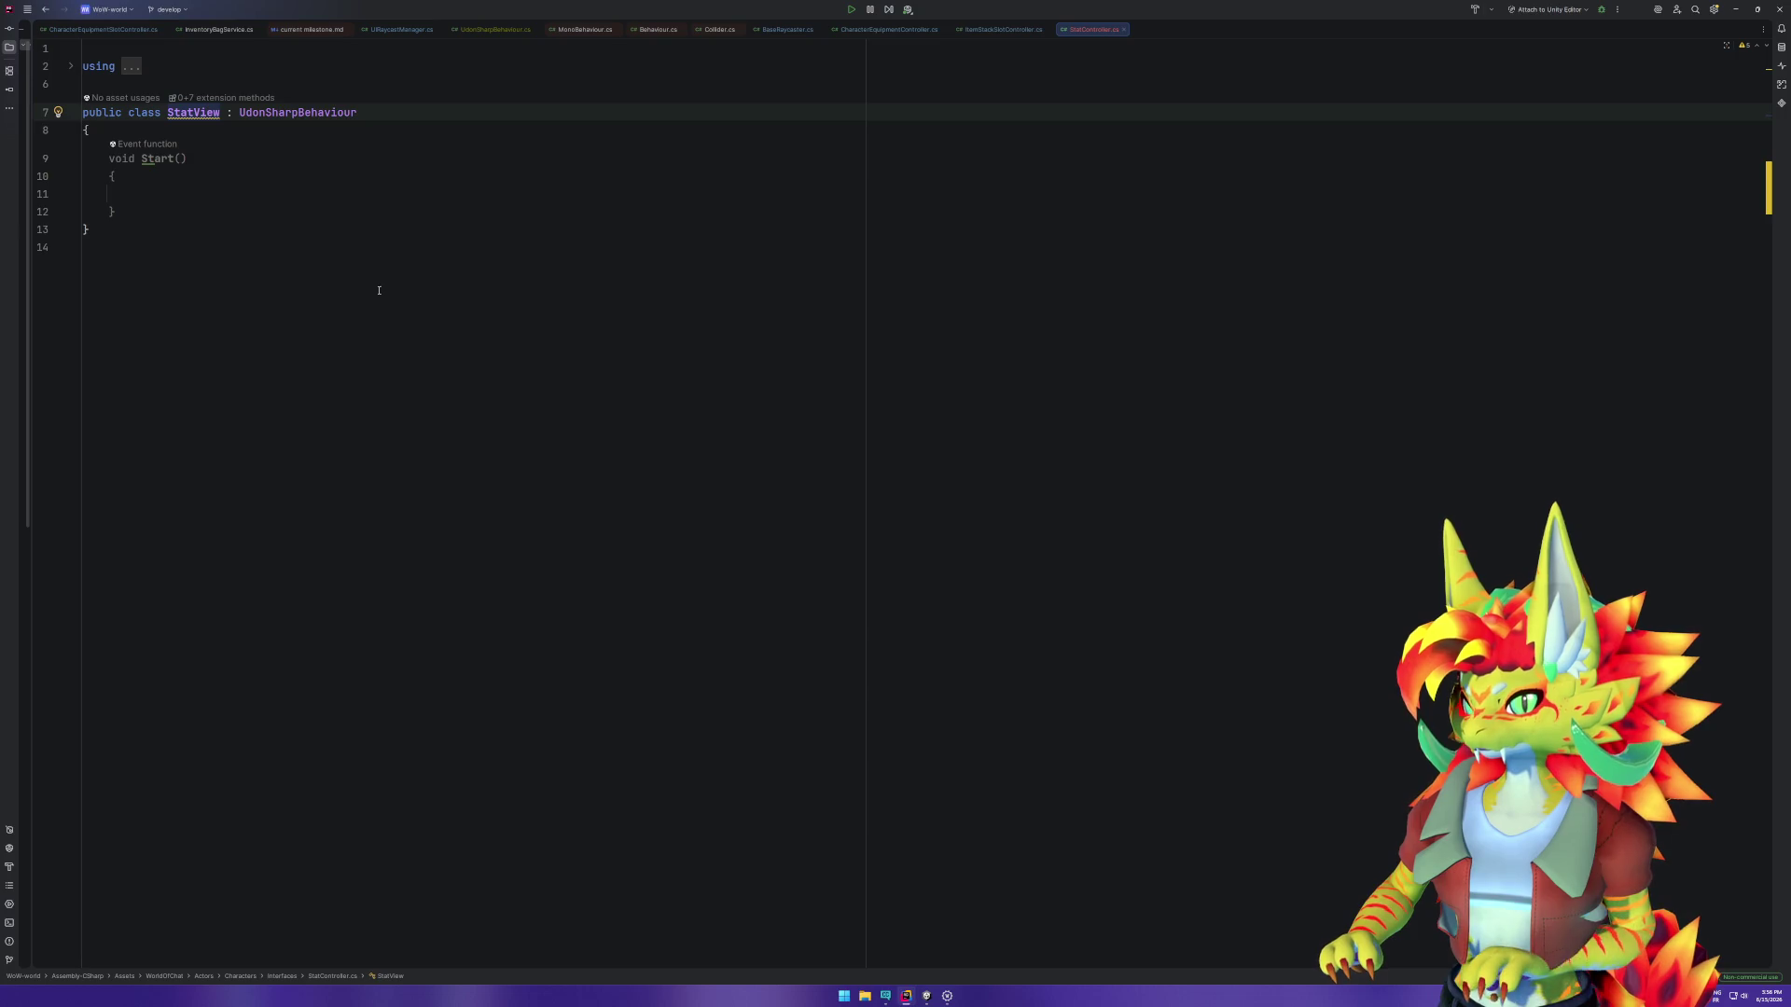
pyautogui.hotkey('shift', 'F6')
pyautogui.write('StatC')
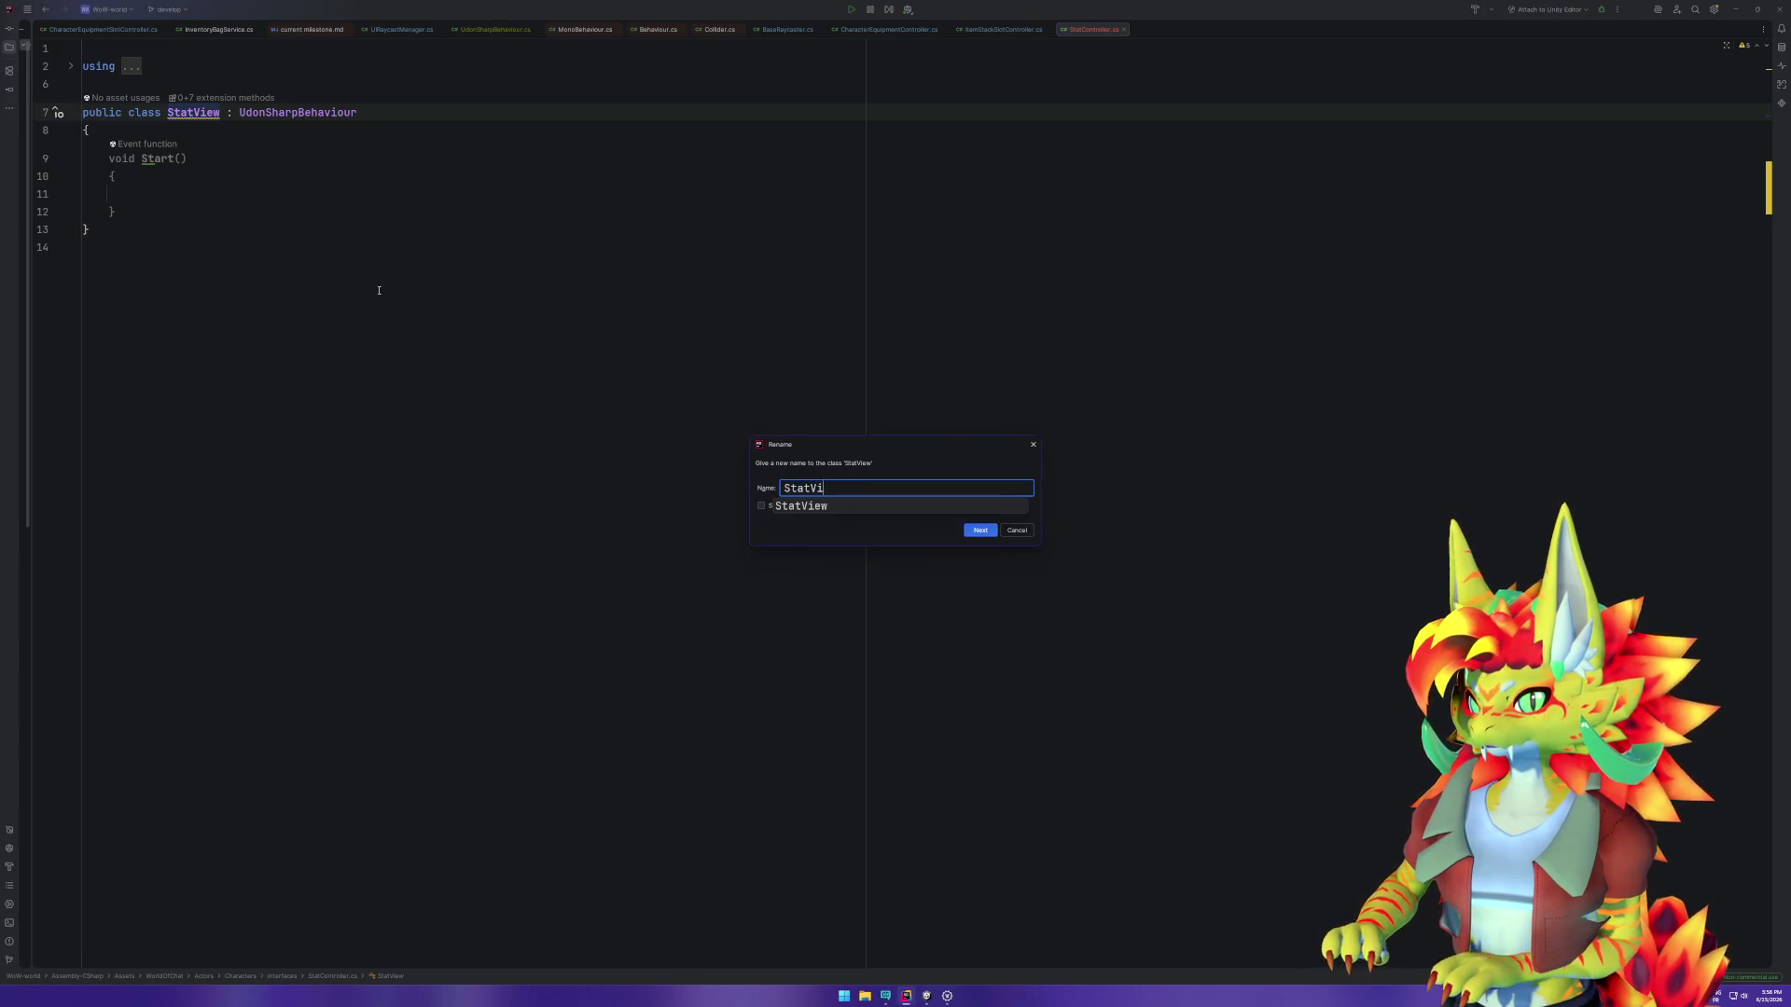
pyautogui.write('ontroller')
pyautogui.press('Return')
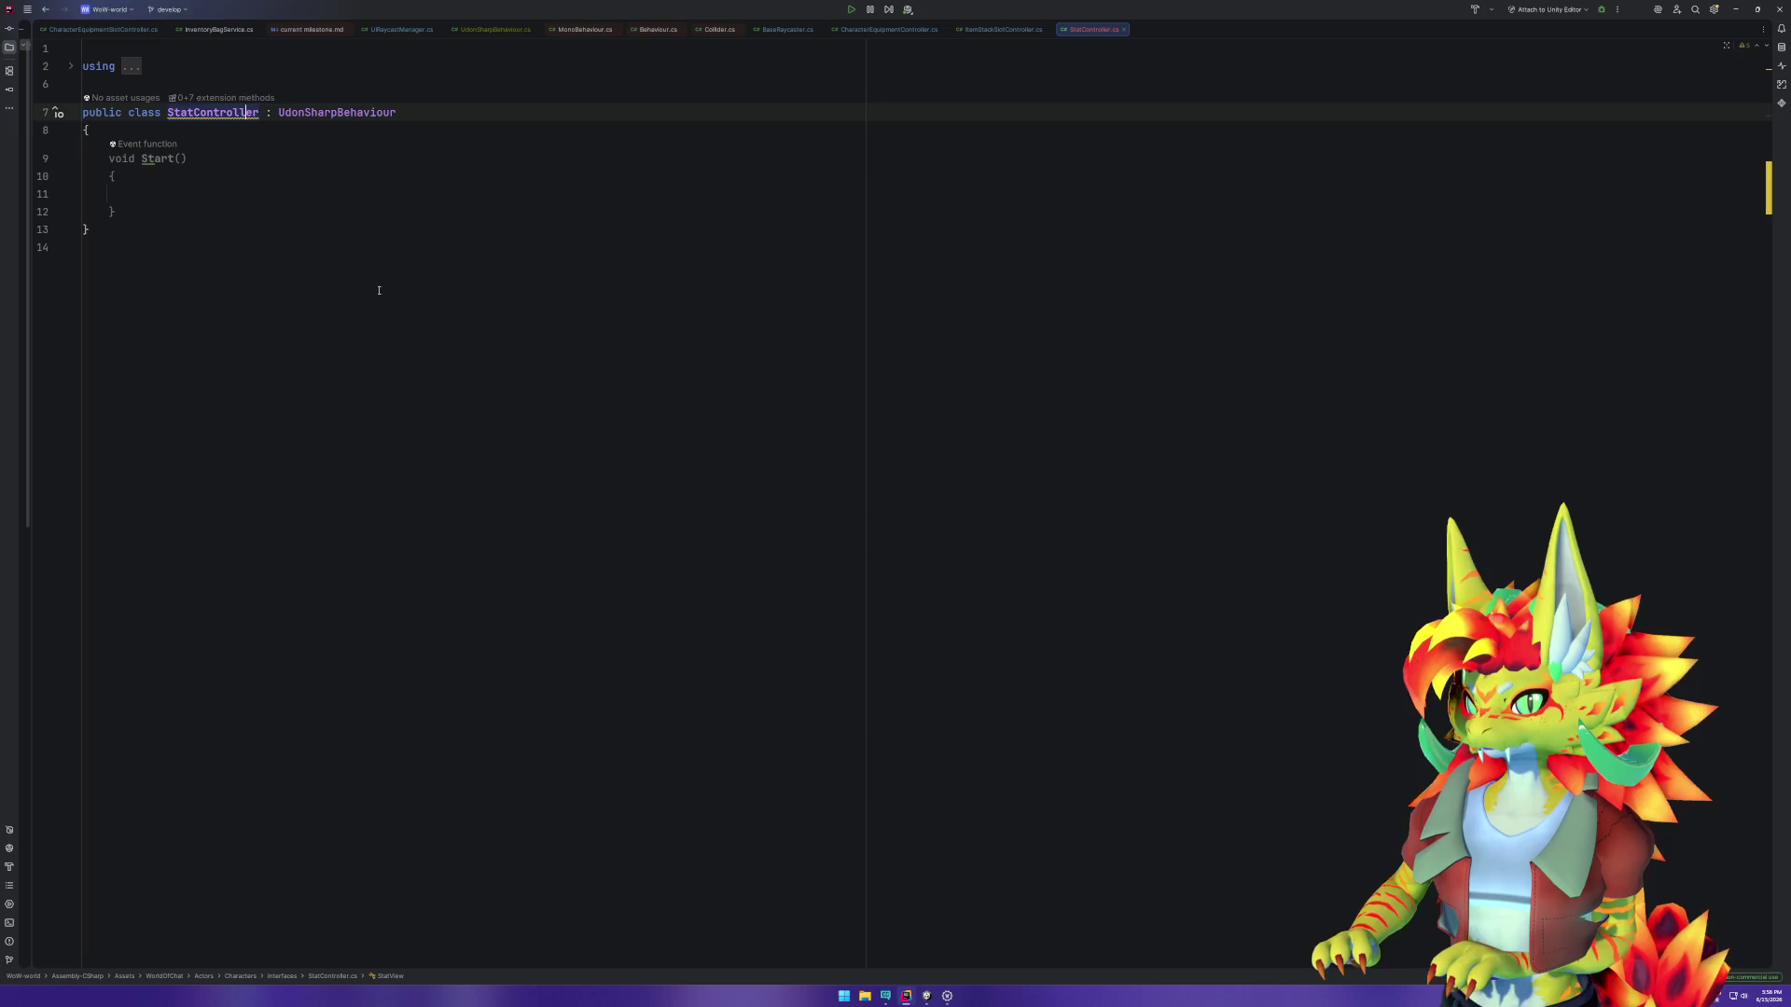
pyautogui.hotkey('alt', 'Return')
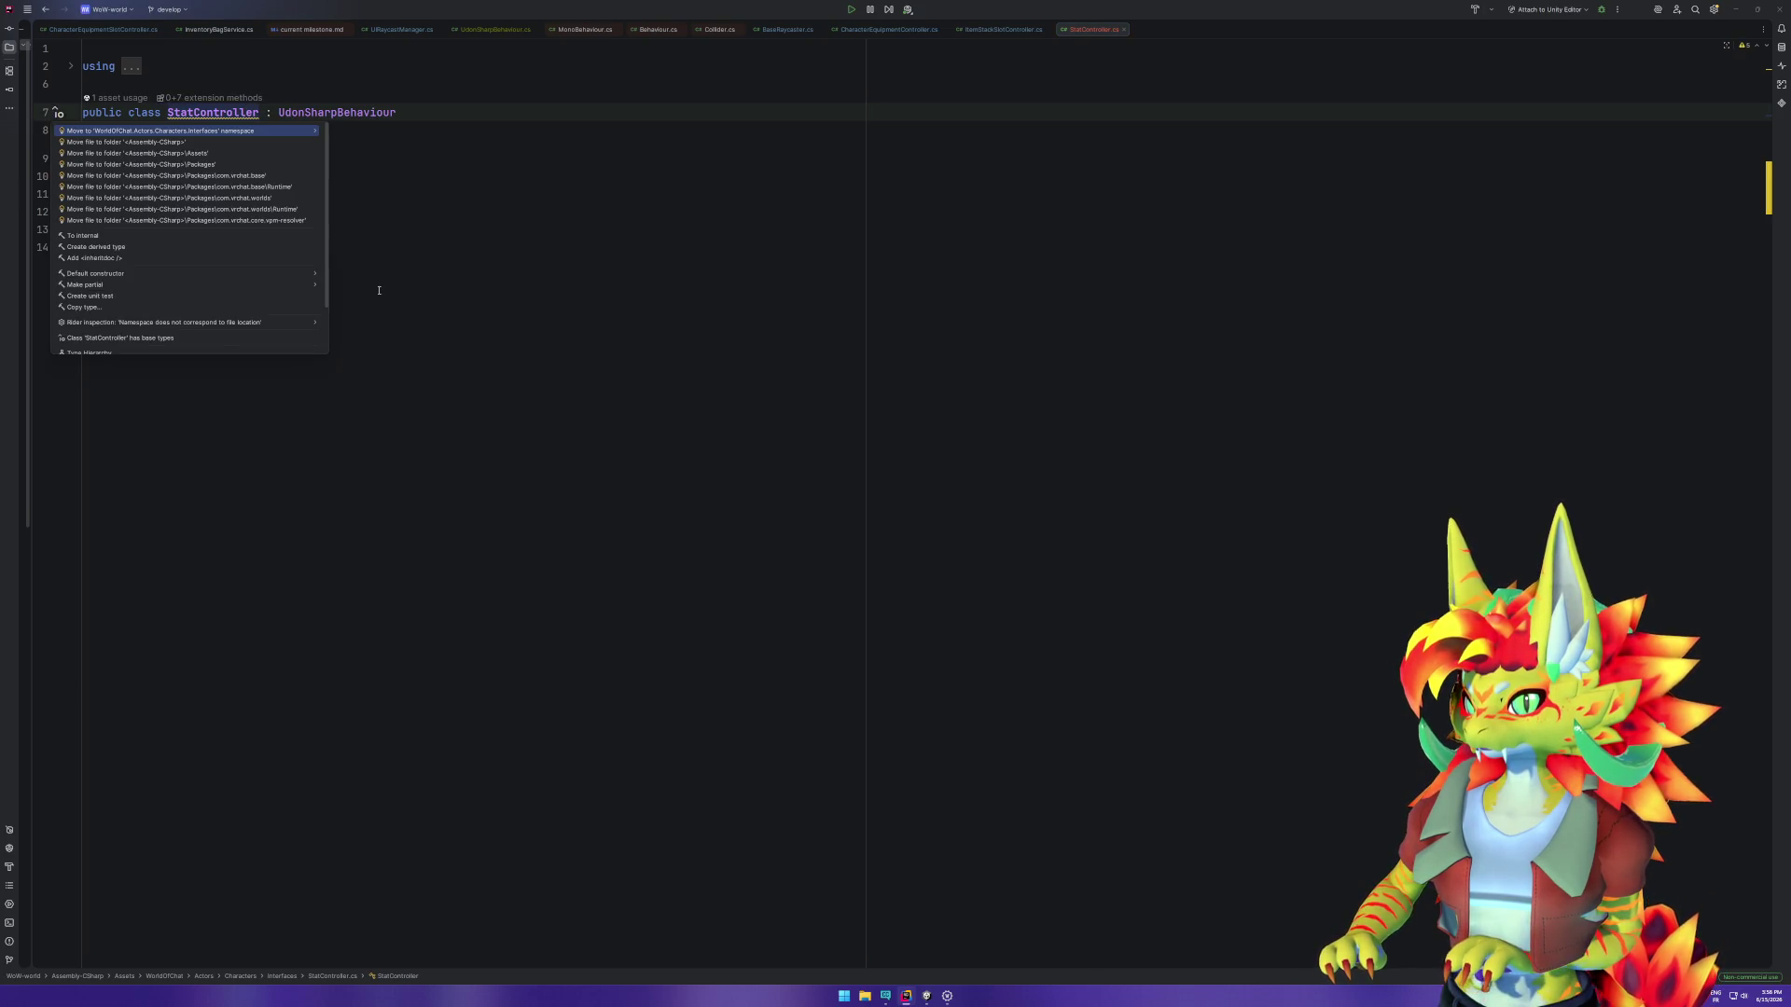
pyautogui.press('Return')
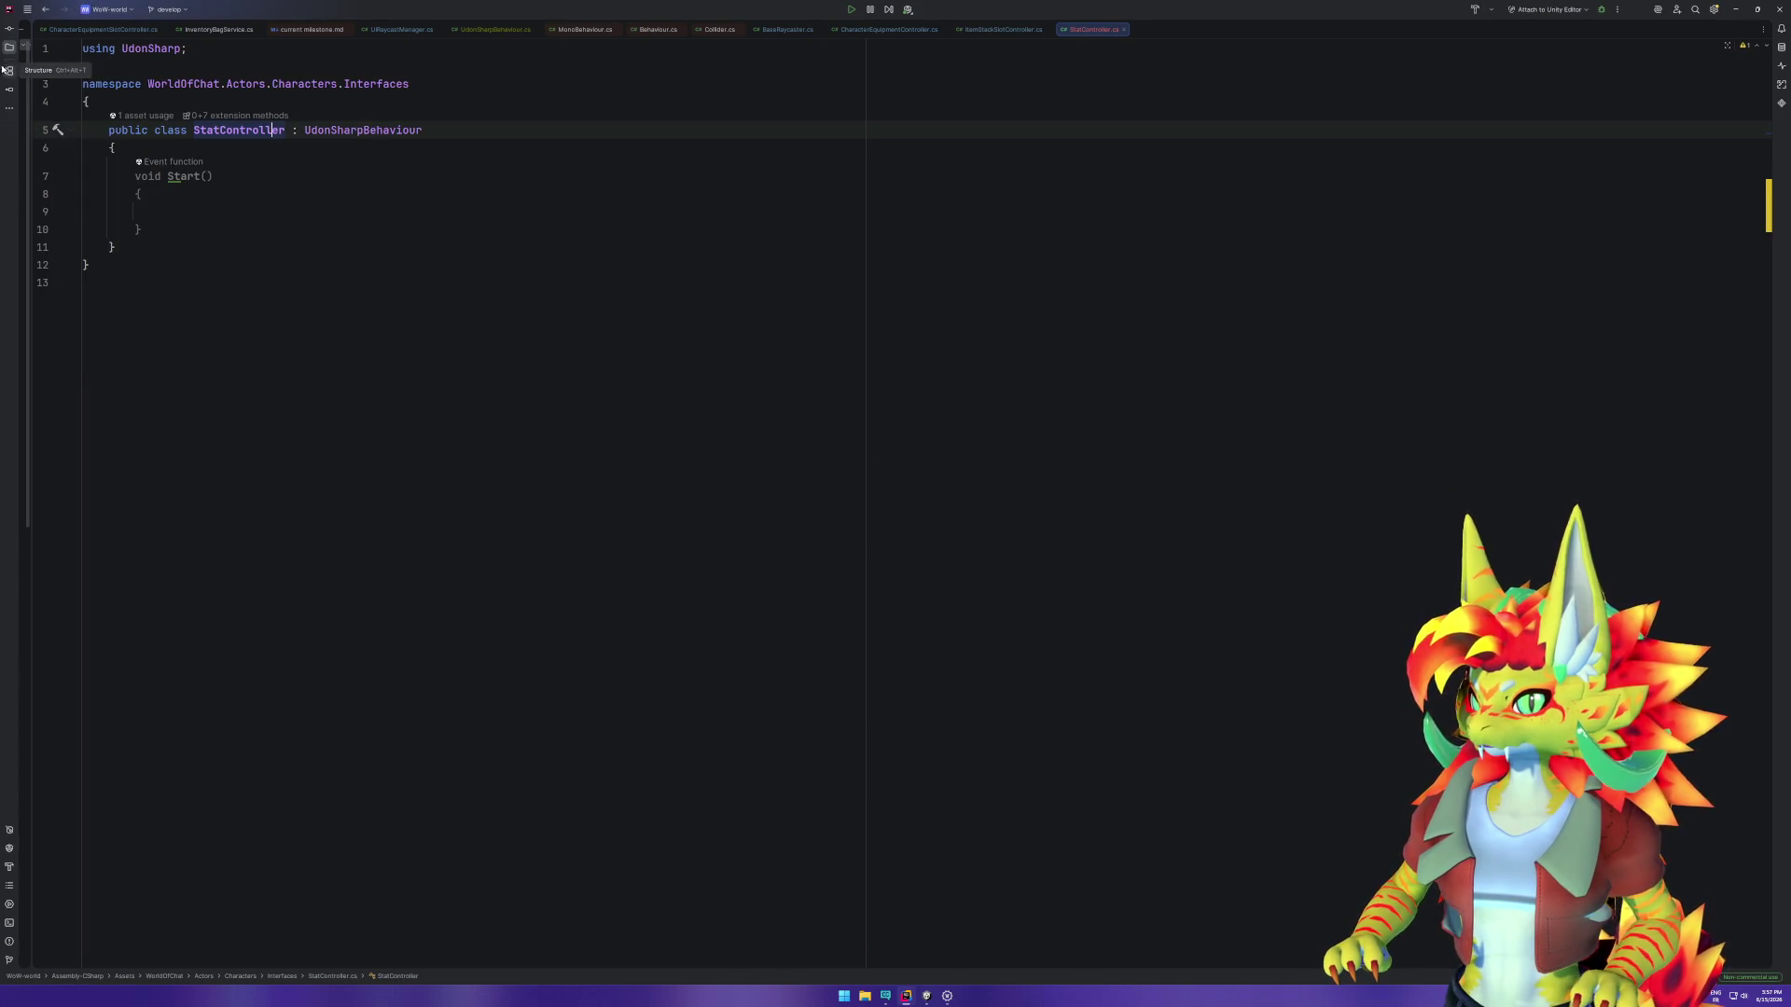
pyautogui.click(9, 46)
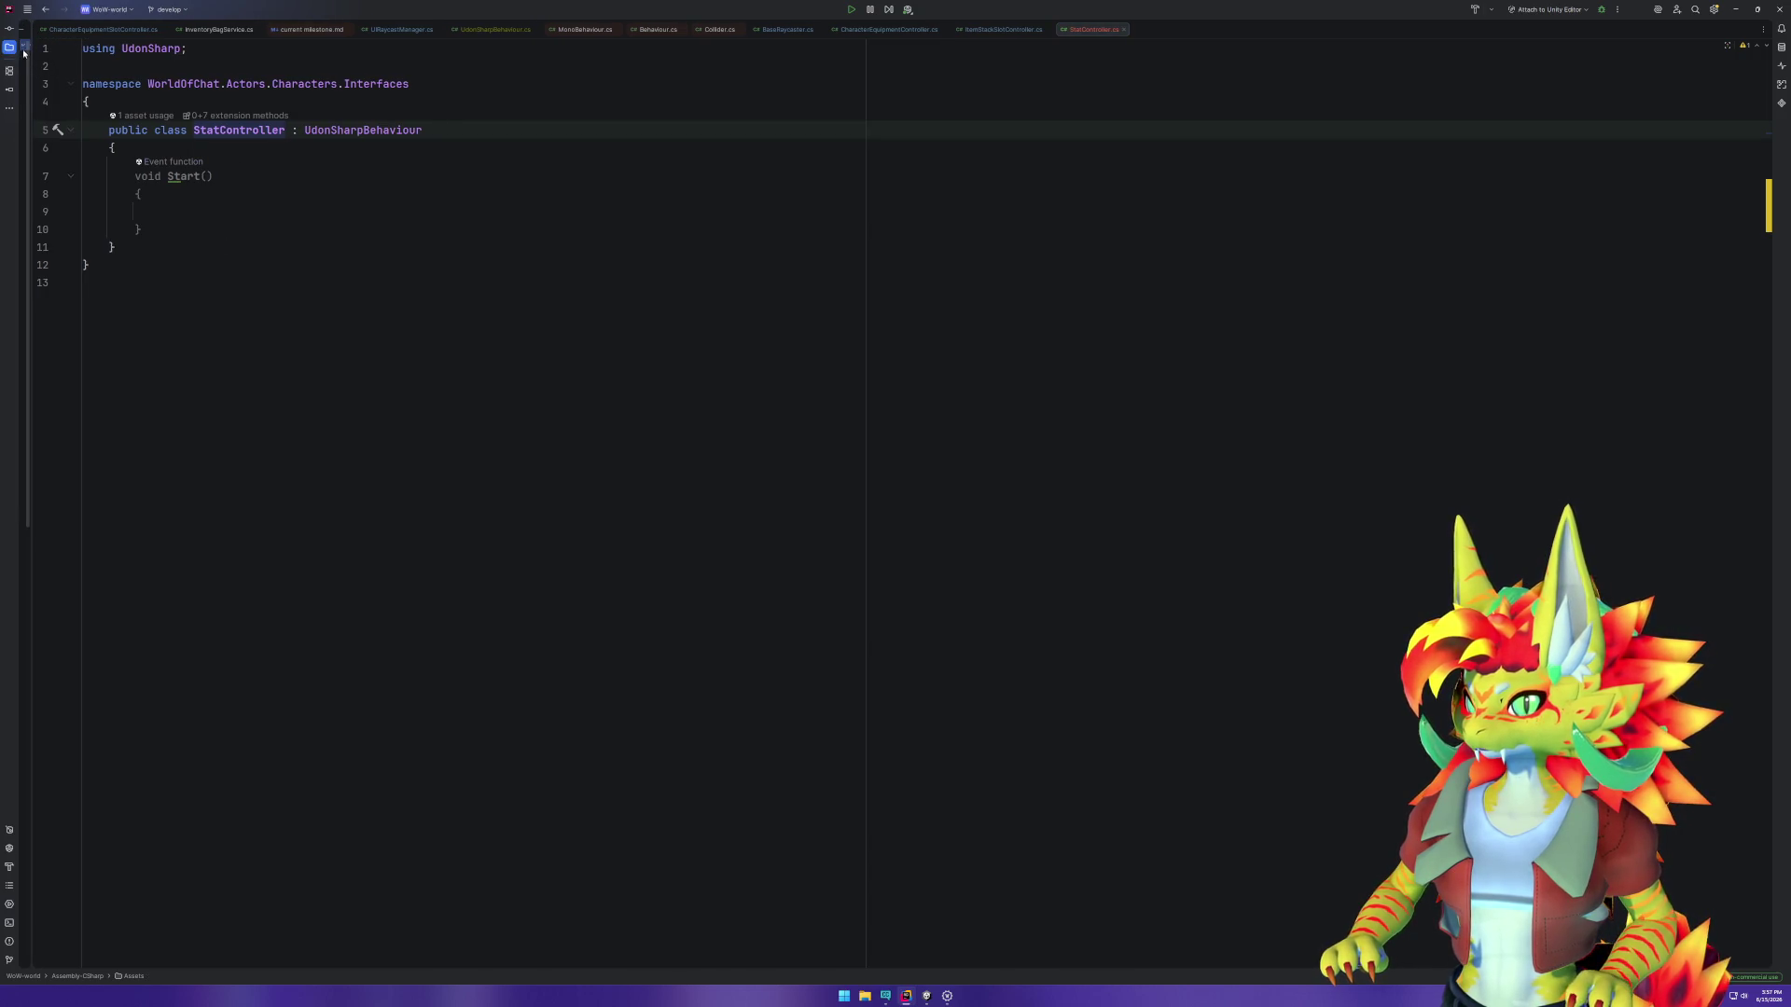
# Step: Widen Rider's project tree and locate the StatController.cs and program asset files
pyautogui.moveTo(31, 70); pyautogui.dragTo(308, 70)
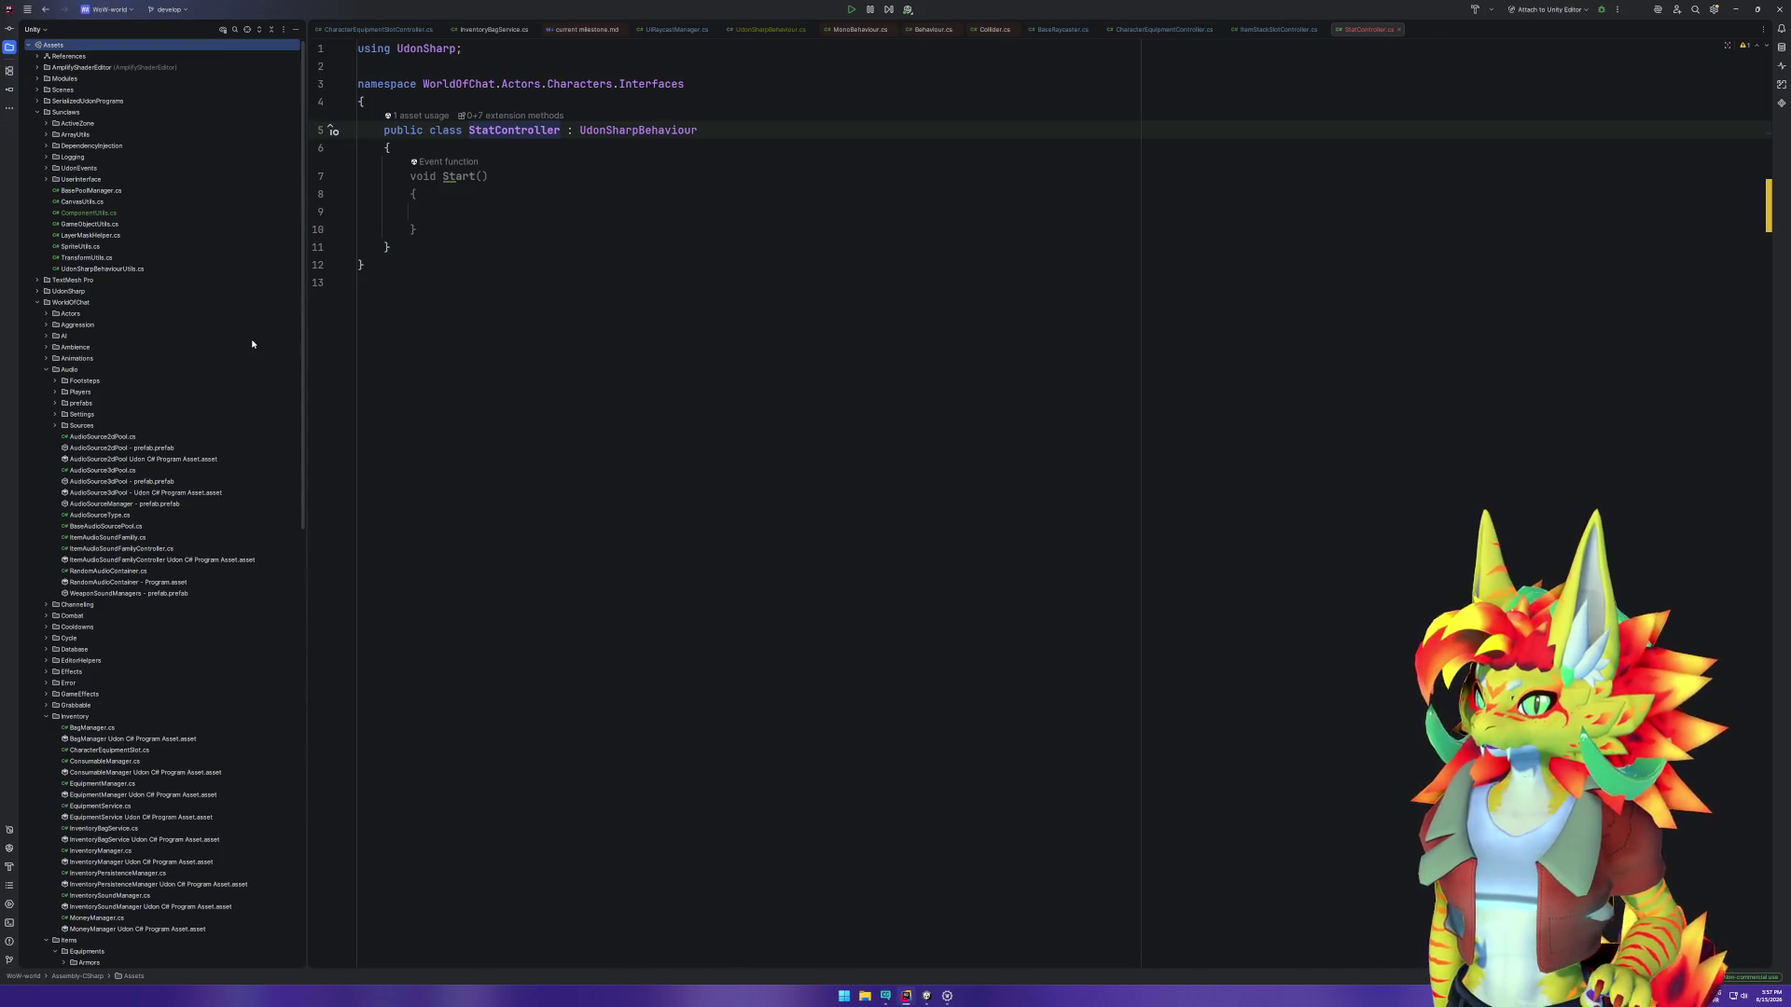
pyautogui.scroll(-5, 256, 331)
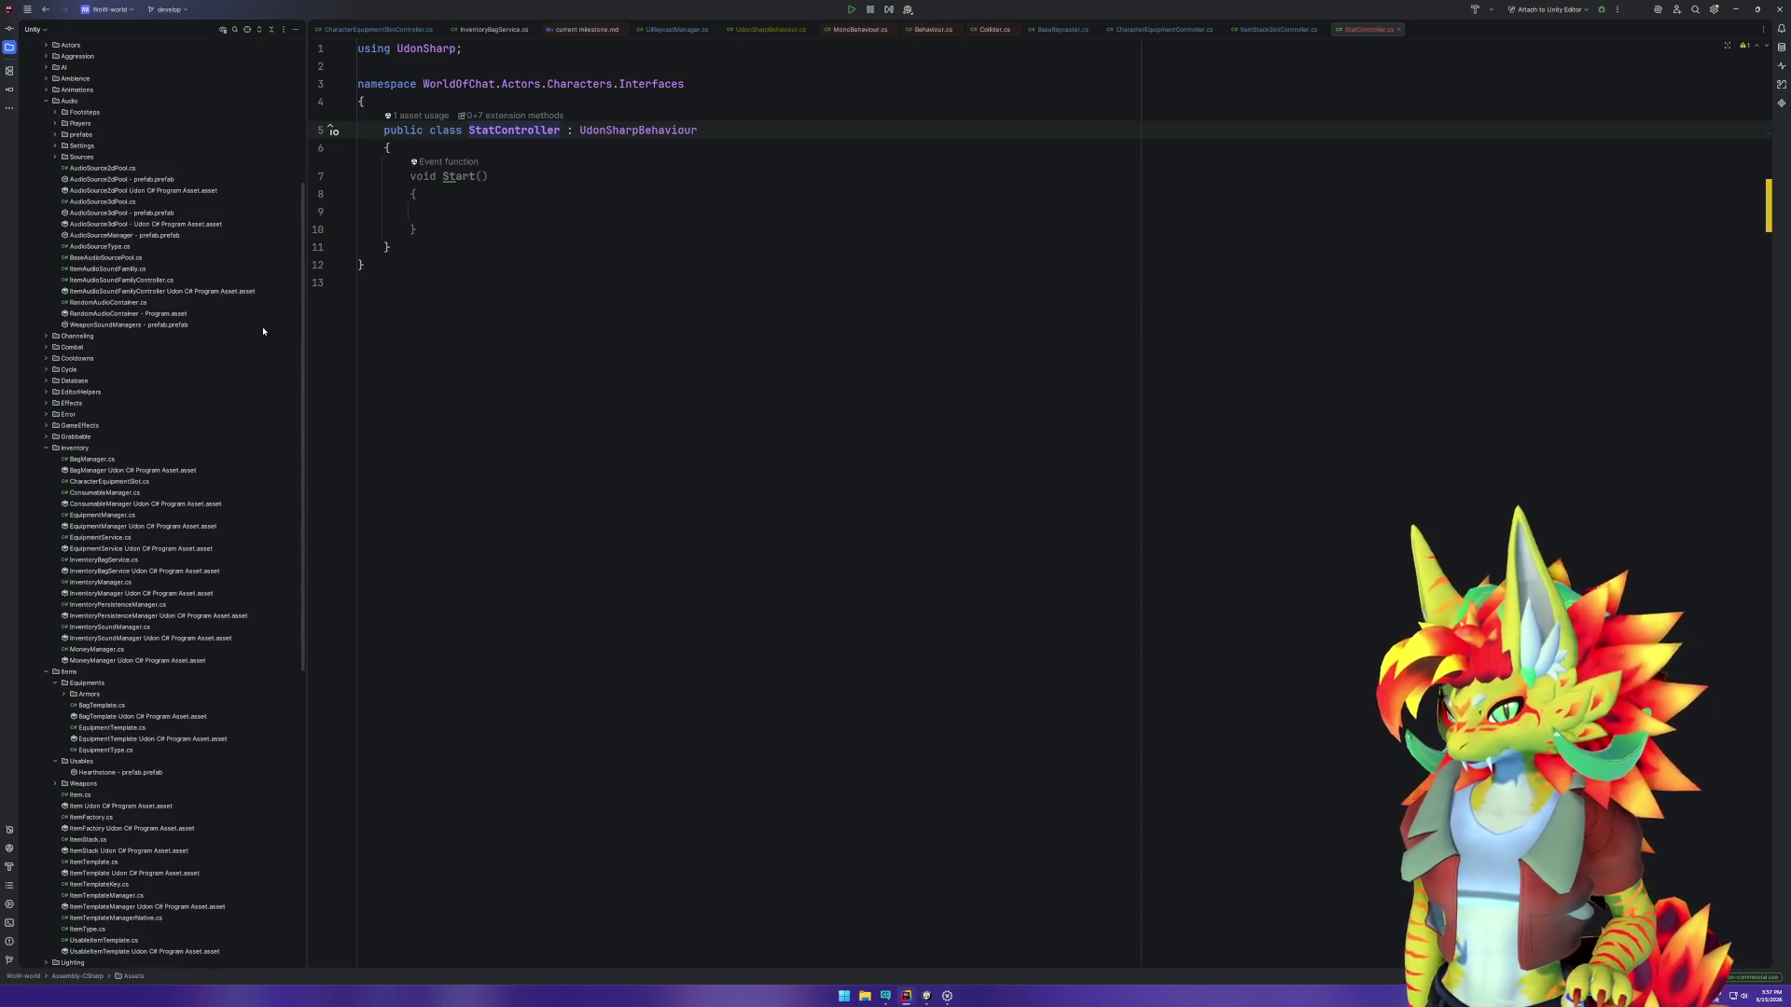
pyautogui.scroll(-5, 263, 332)
pyautogui.scroll(-5, 263, 331)
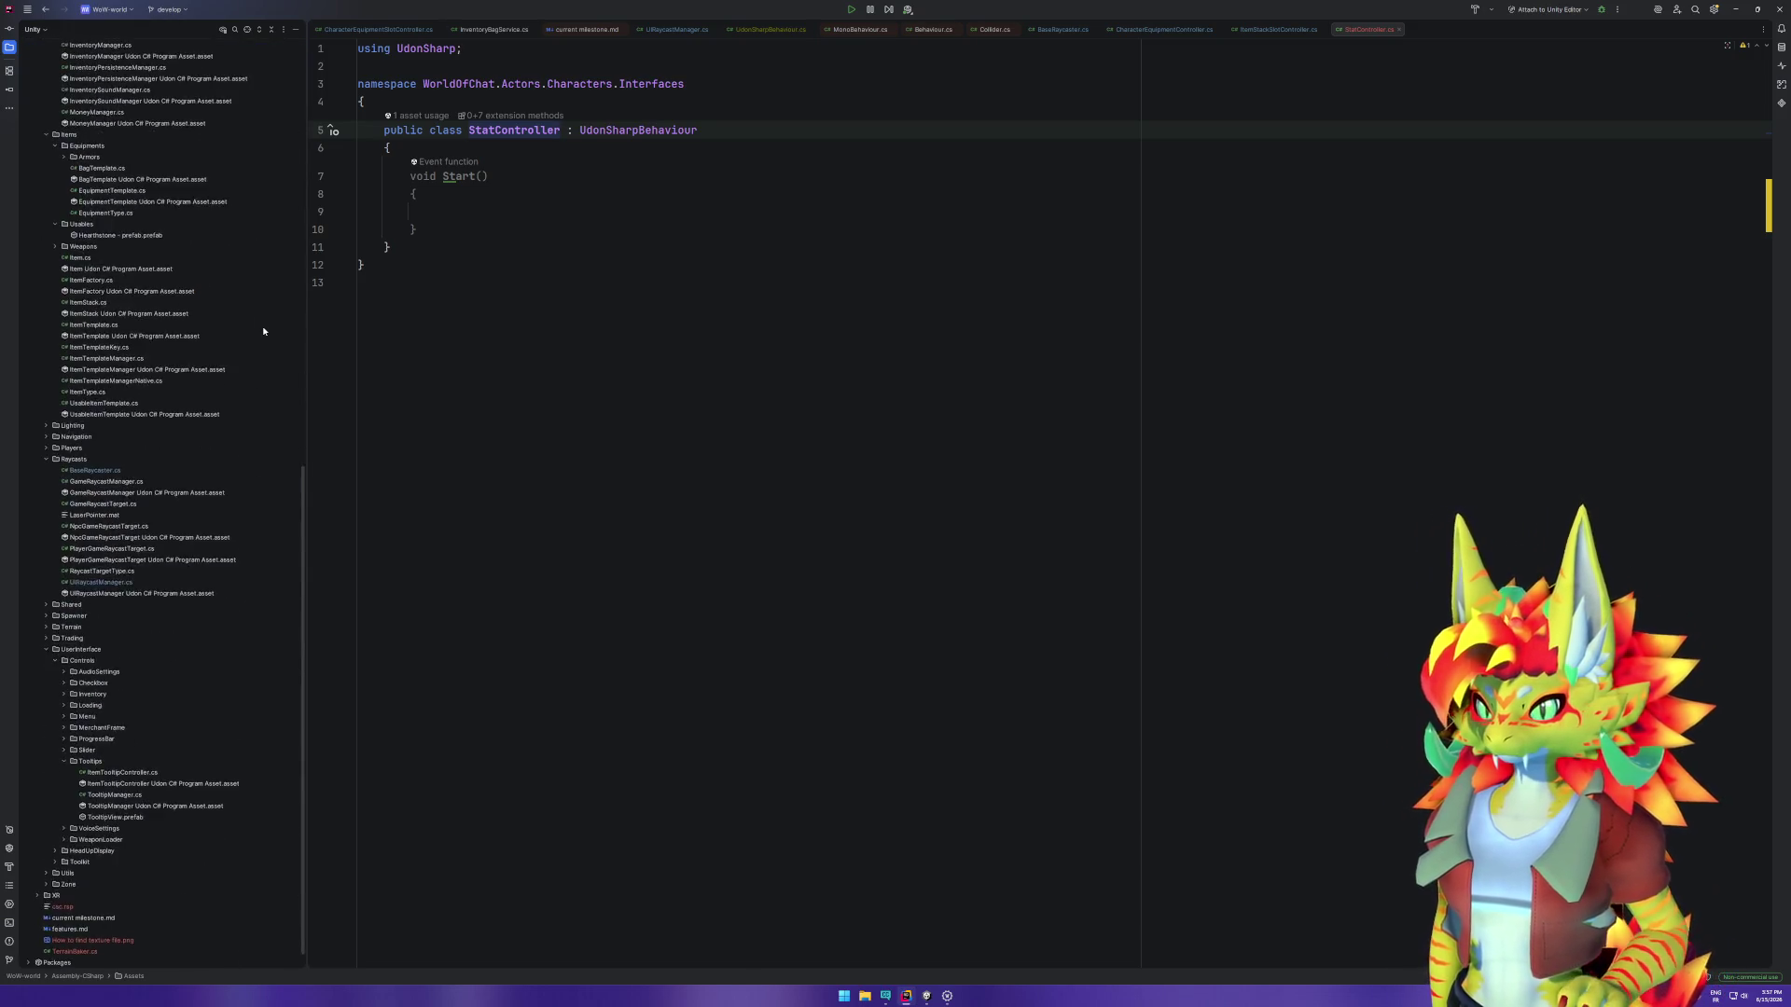
pyautogui.scroll(10, 263, 331)
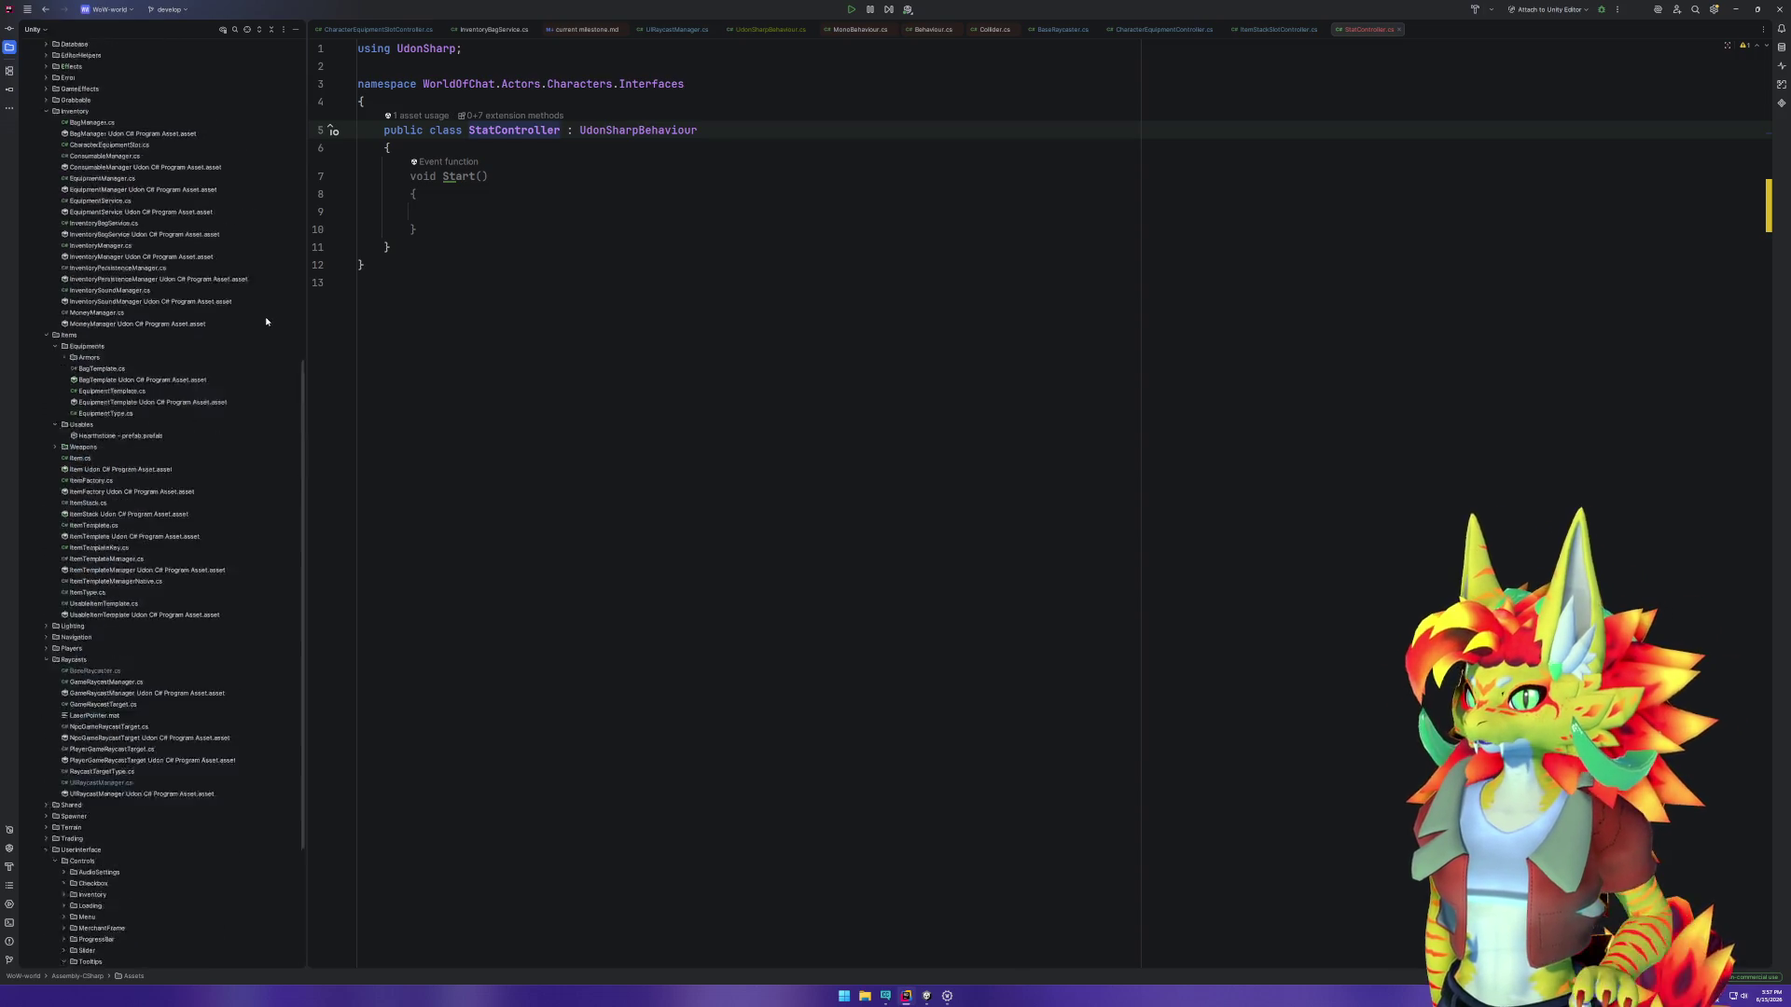
pyautogui.scroll(2, 267, 334)
pyautogui.scroll(4, 267, 334)
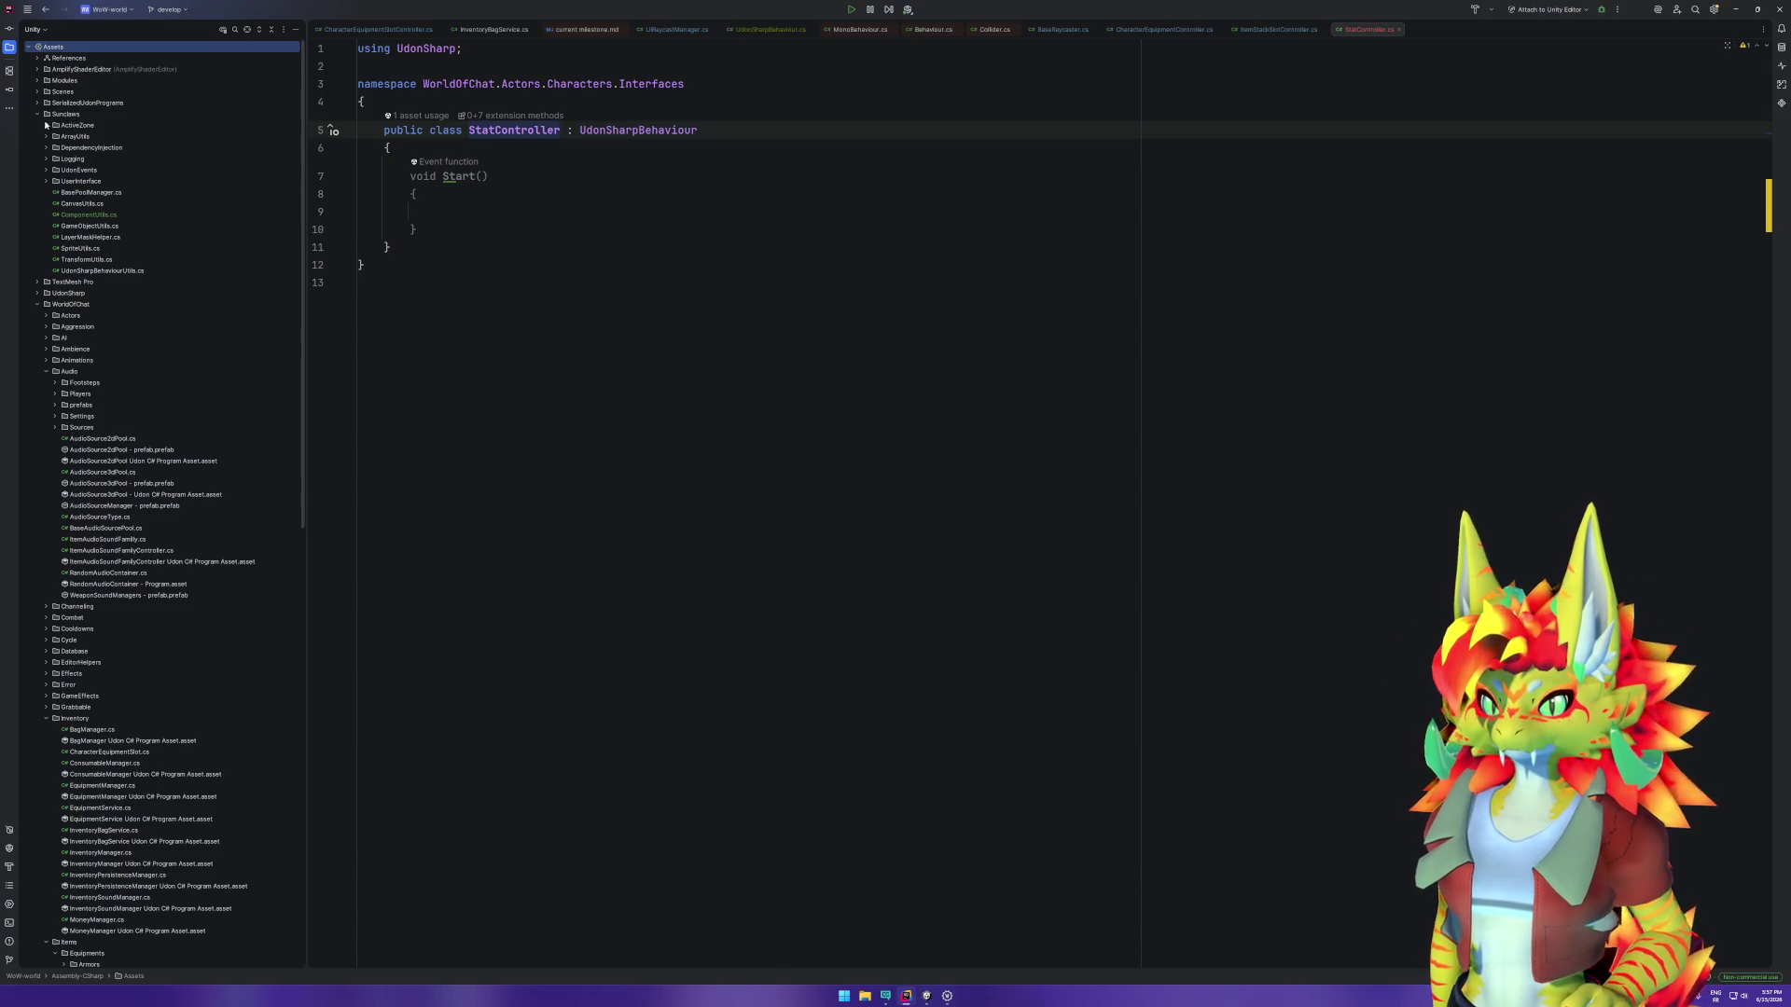
pyautogui.click(246, 29)
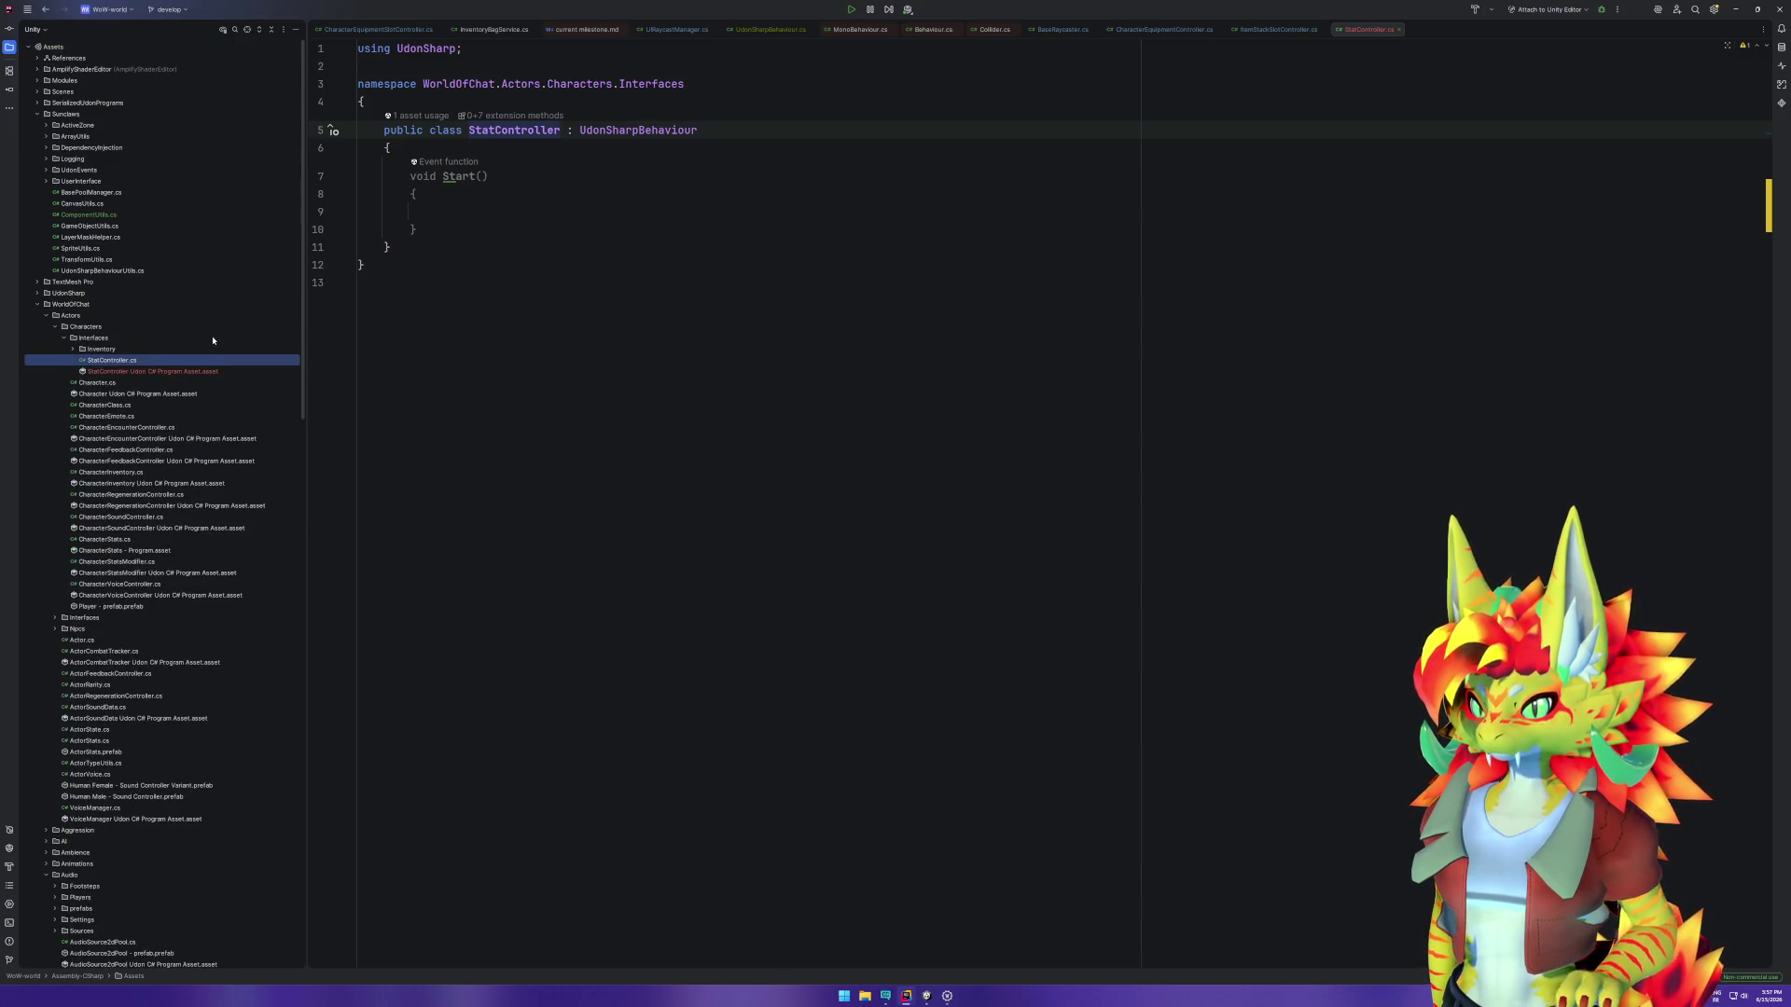
pyautogui.click(119, 372)
pyautogui.click(129, 361)
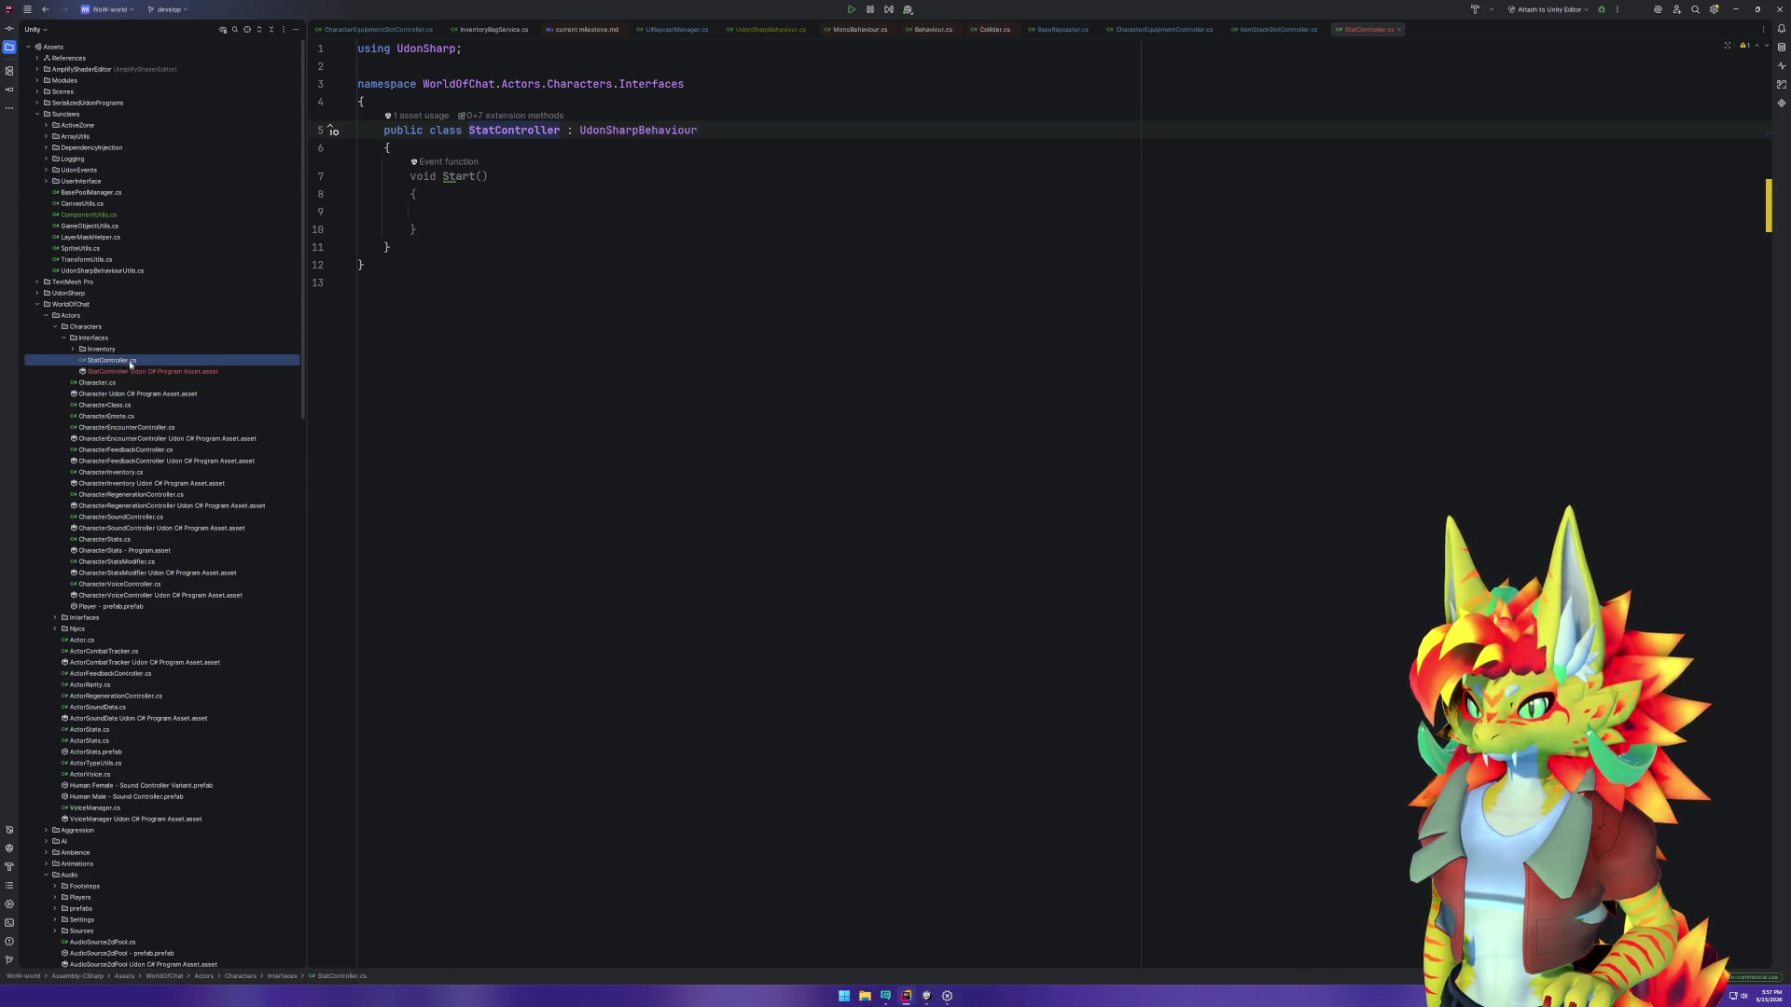
pyautogui.hotkey('shift', 'F6')
pyautogui.press('ctrl')
pyautogui.press('ctrl')
pyautogui.press('Escape')
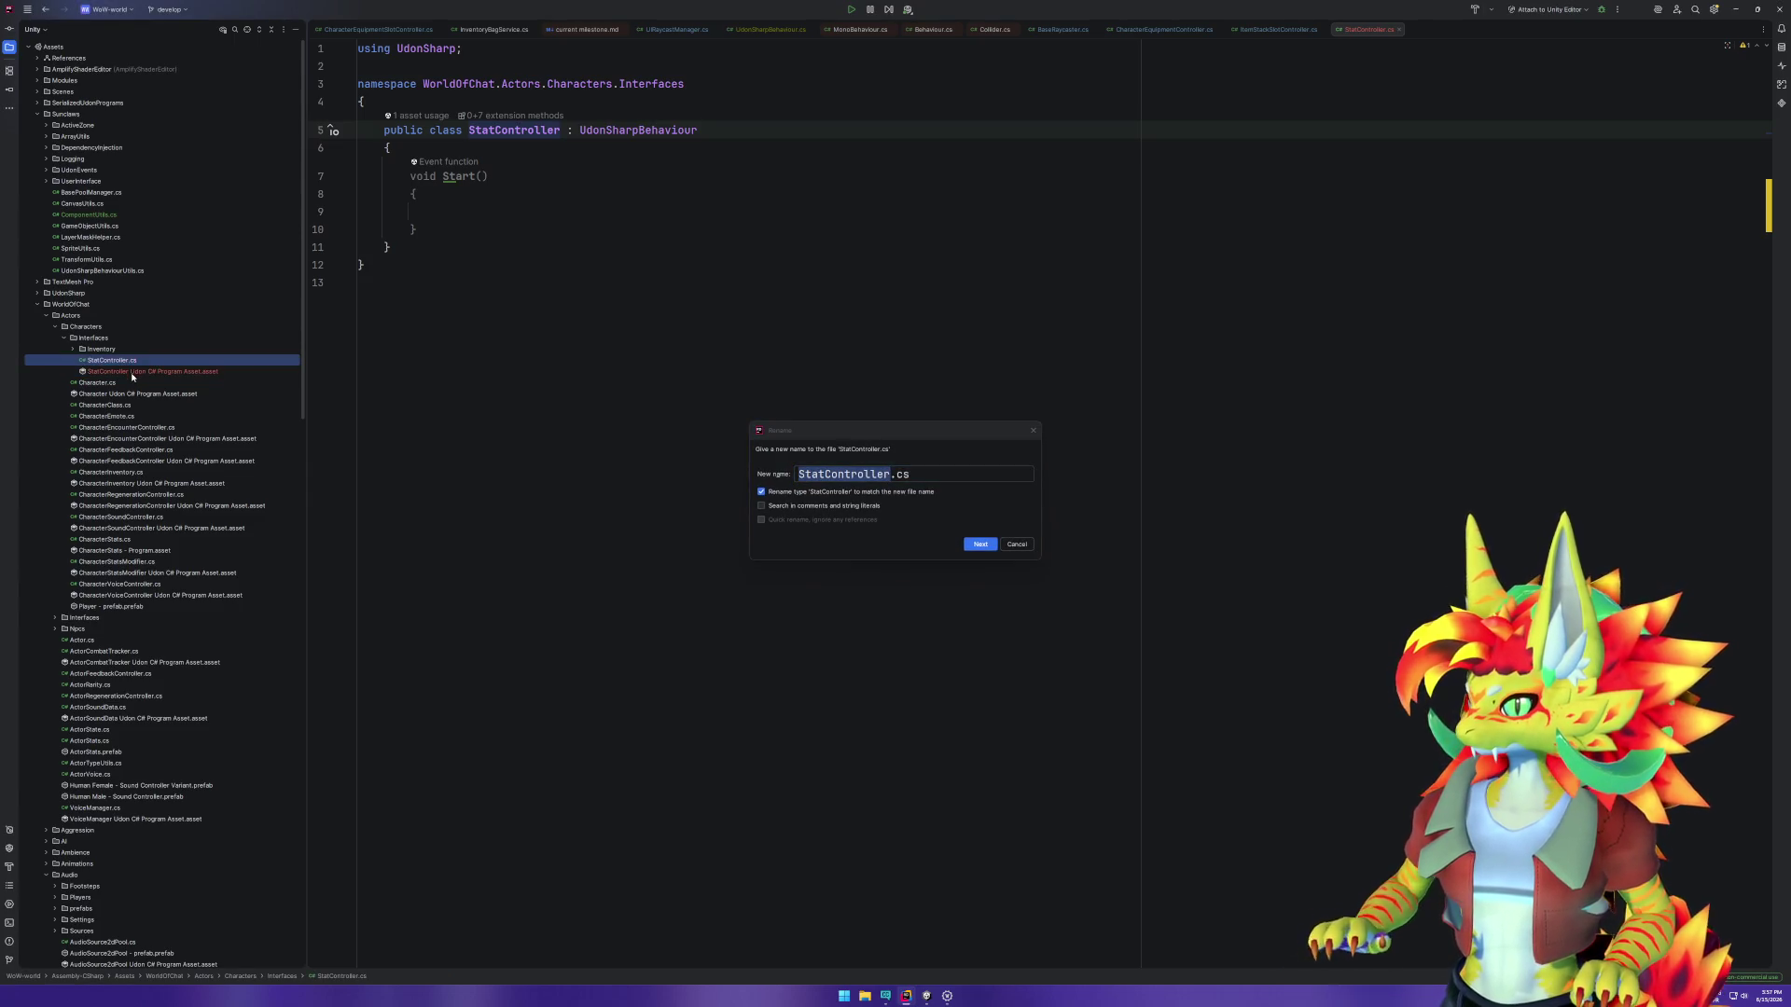
# Step: Open the StatController program asset for review, then reopen StatController.cs and select its Start method
pyautogui.click(1017, 545)
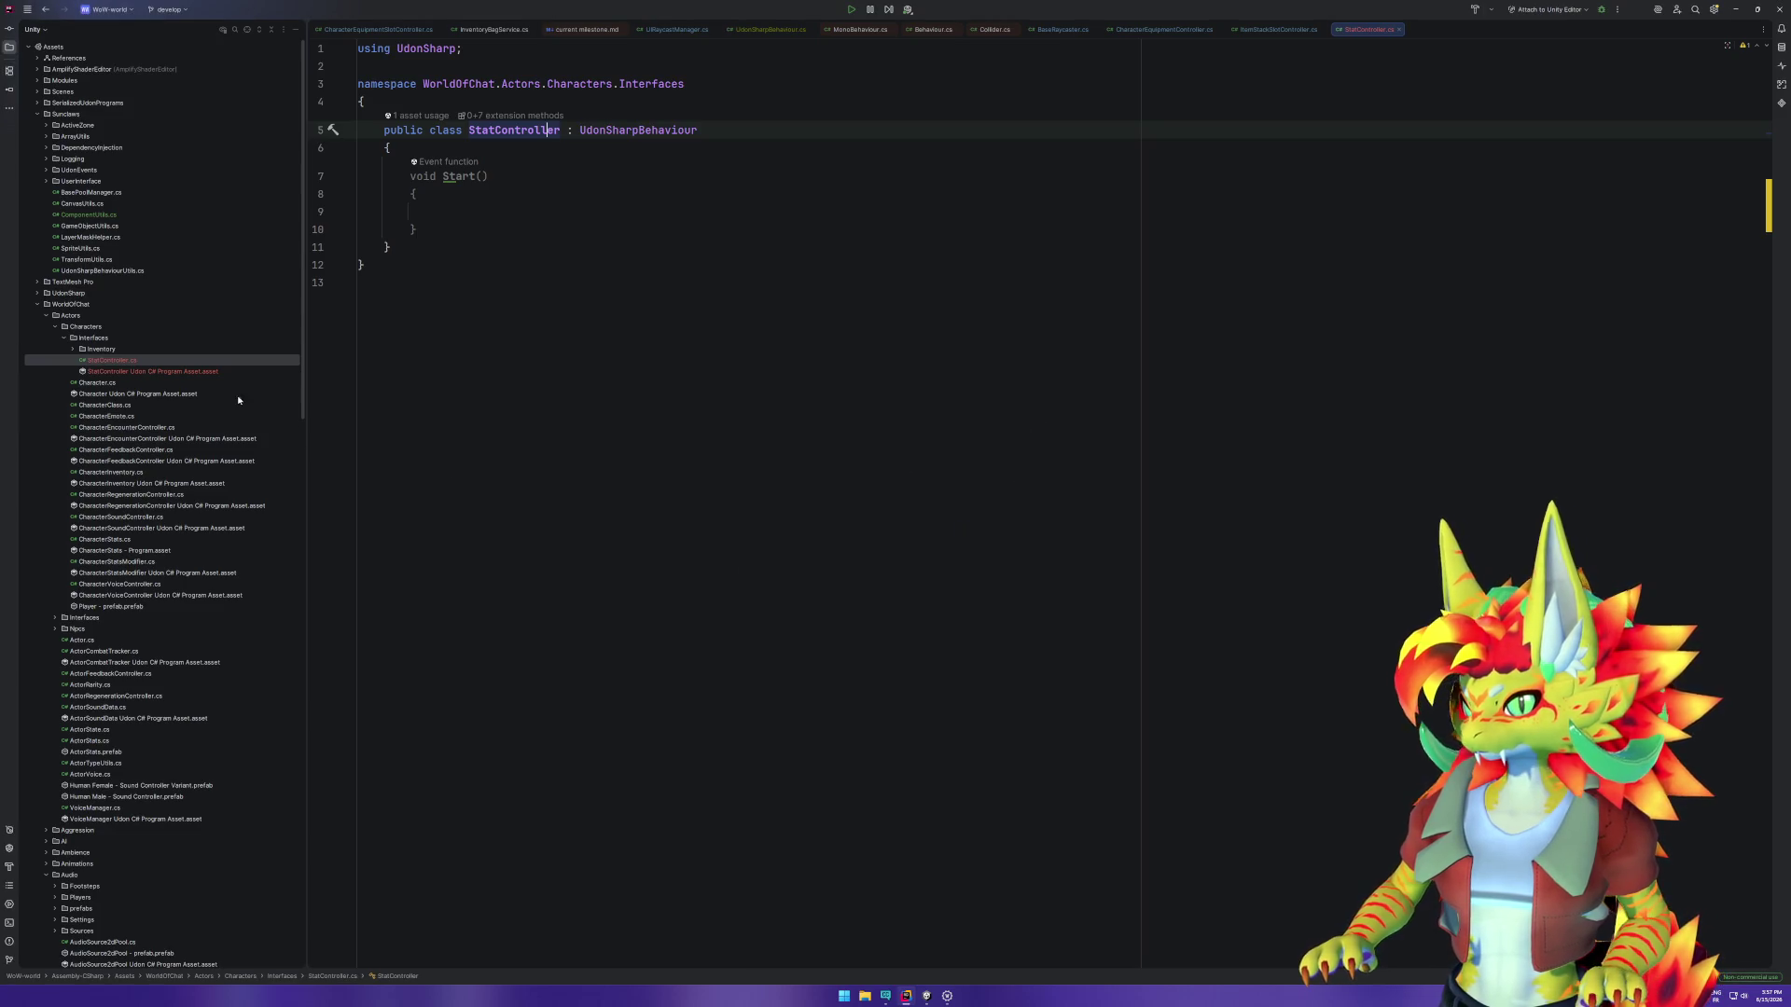
pyautogui.doubleClick(140, 371)
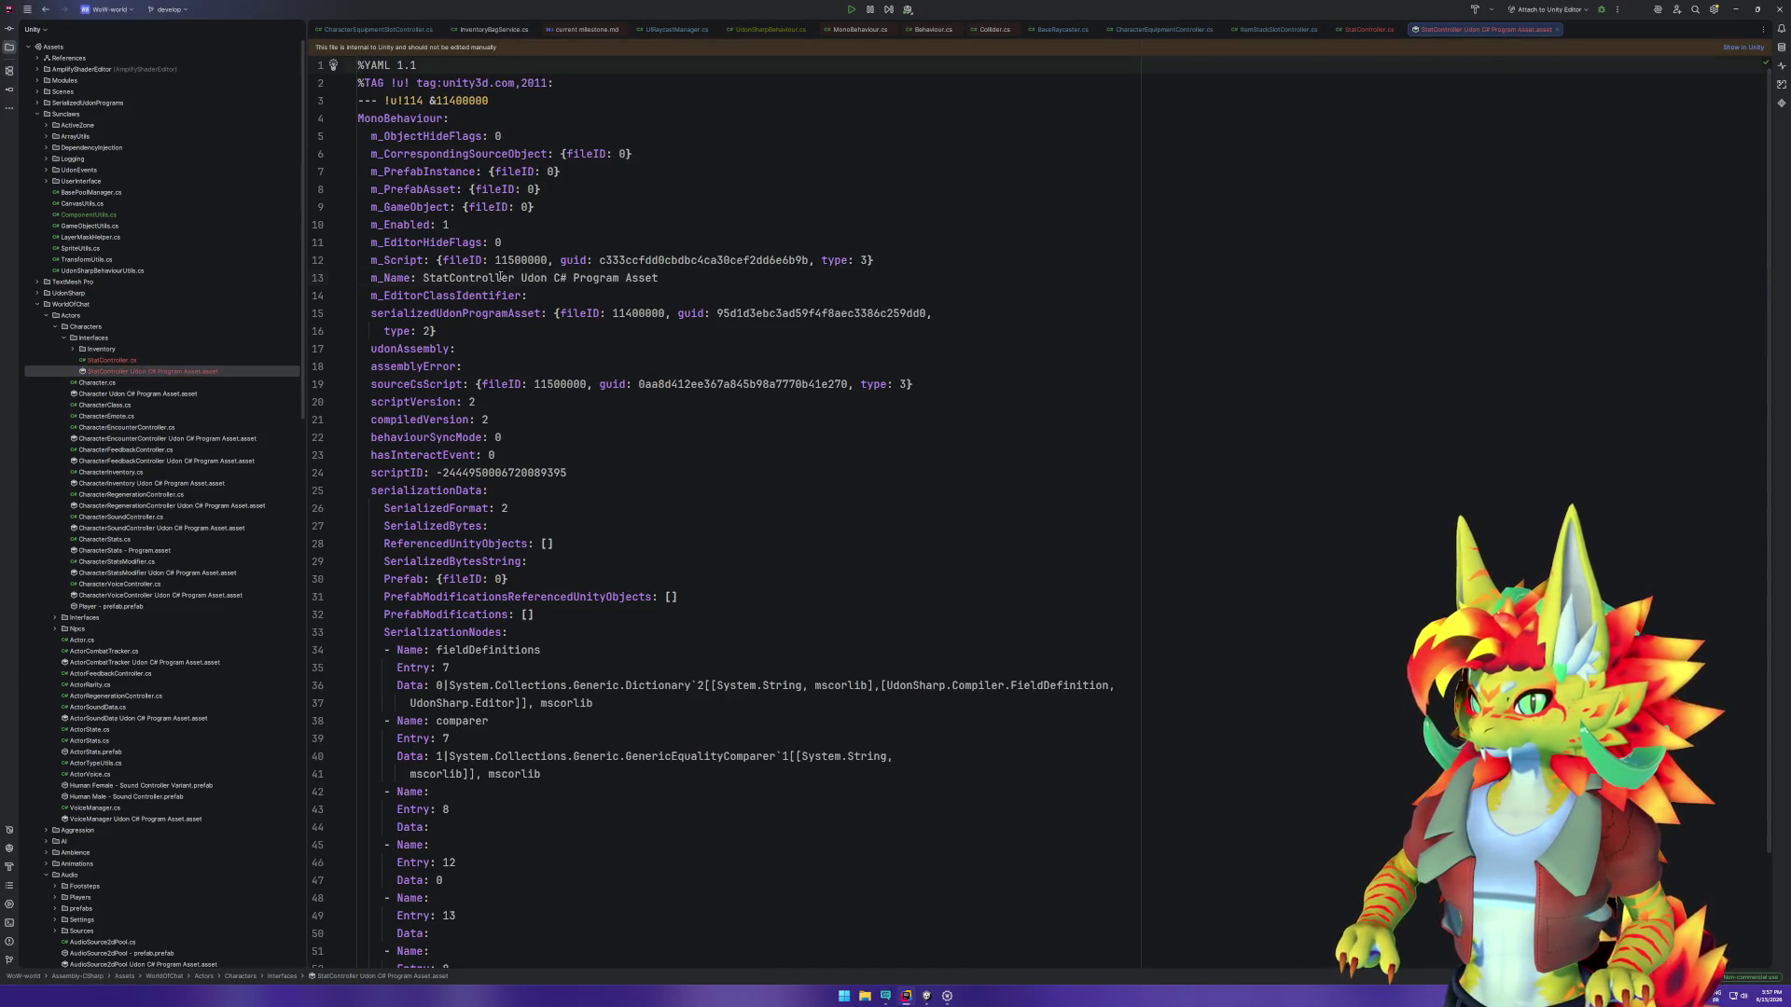
pyautogui.doubleClick(502, 278)
pyautogui.doubleClick(124, 359)
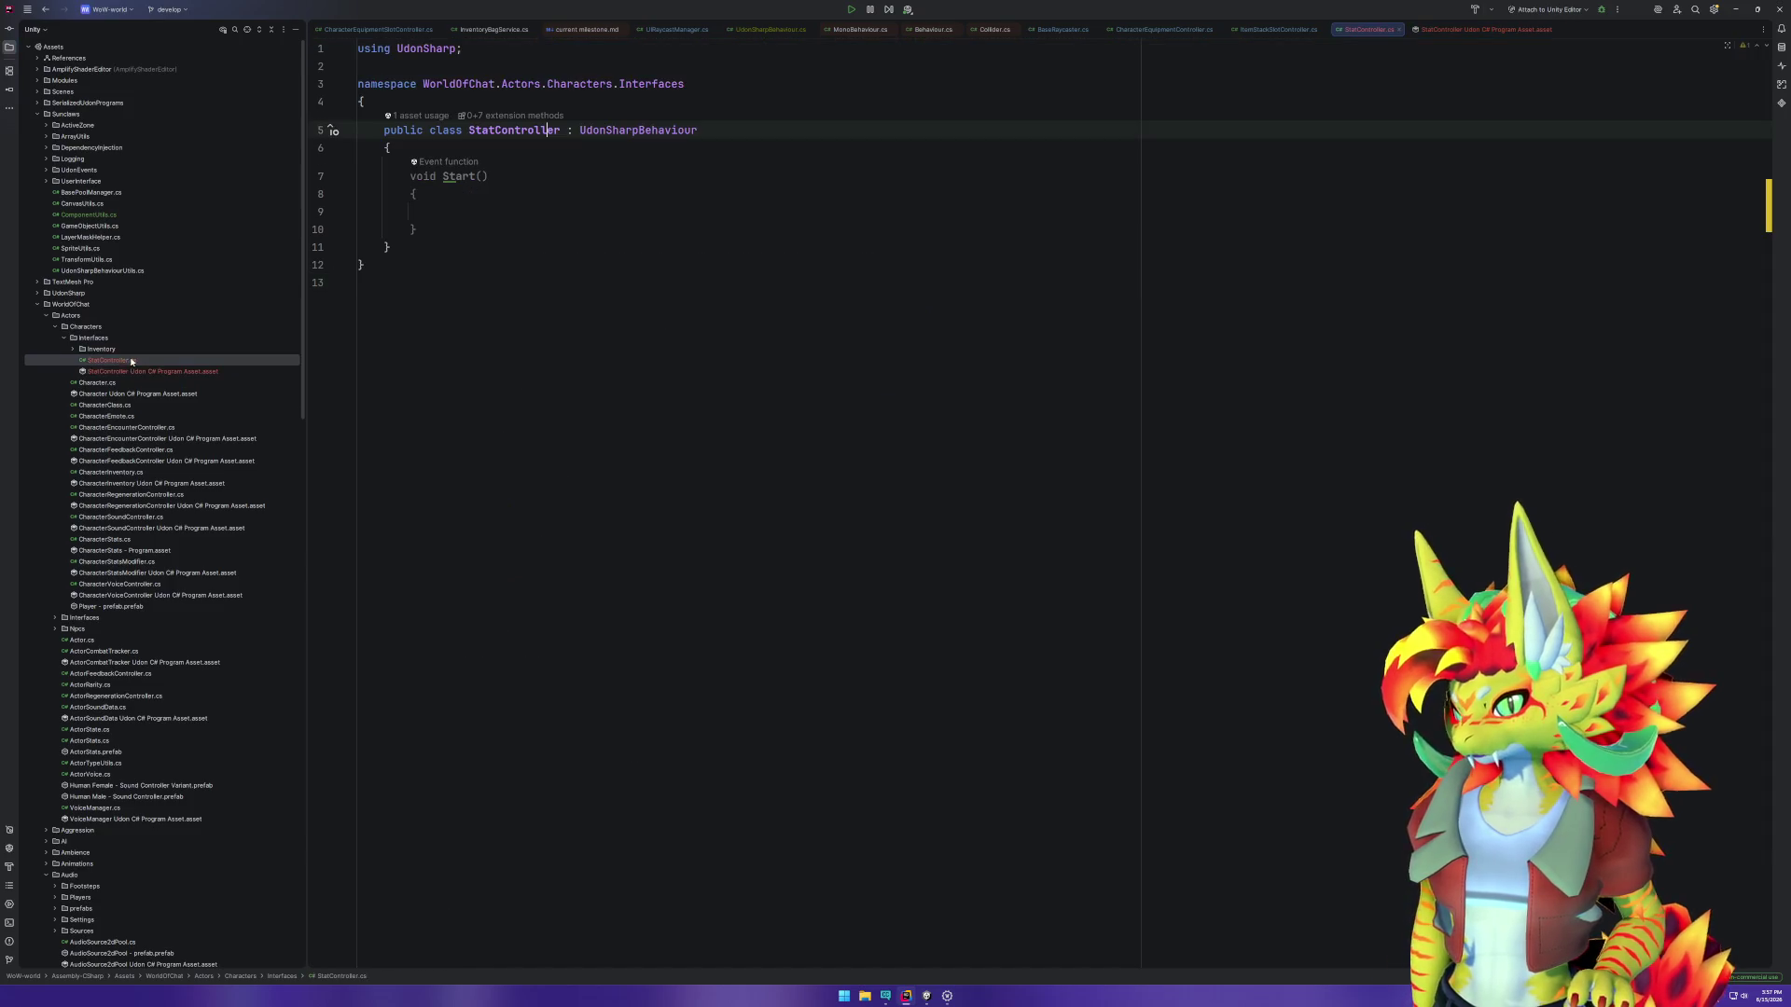
pyautogui.hotkey('ctrl', 'w')
pyautogui.hotkey('ctrl', 'w')
pyautogui.hotkey('ctrl', 'w')
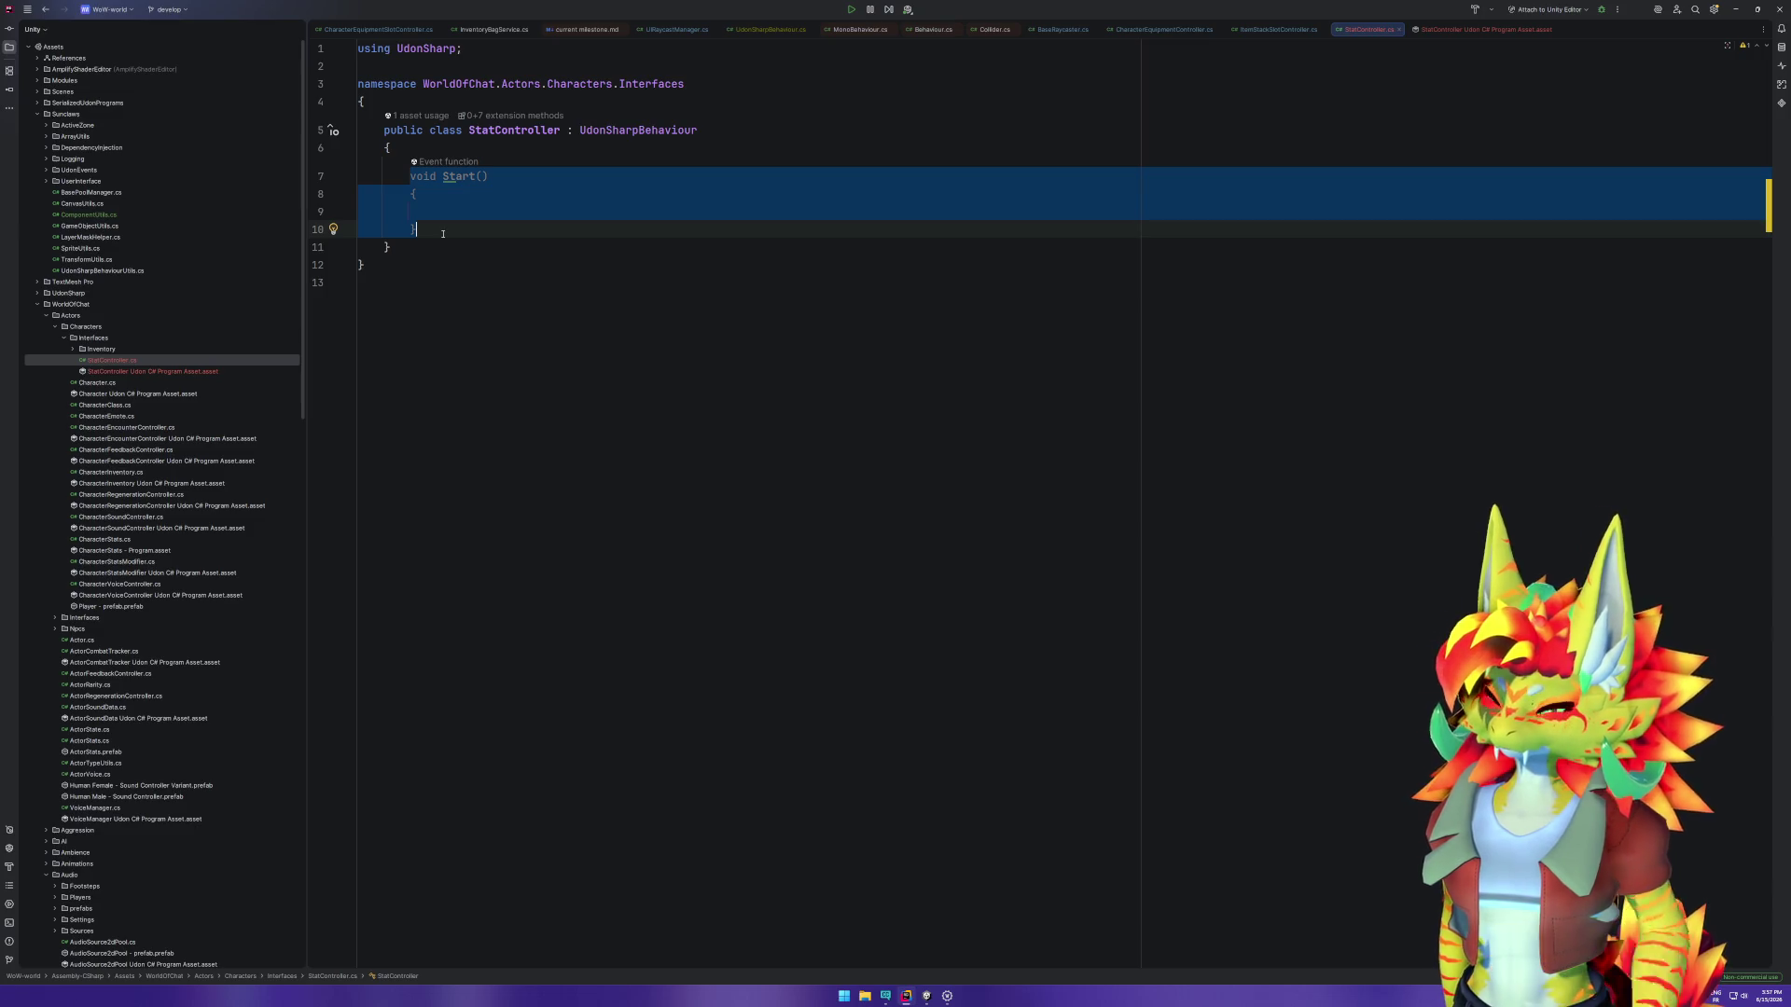
# Step: Delete StatController's empty Start method and place the cursor after the namespace's opening brace
pyautogui.press('BackSpace')
pyautogui.write('D')
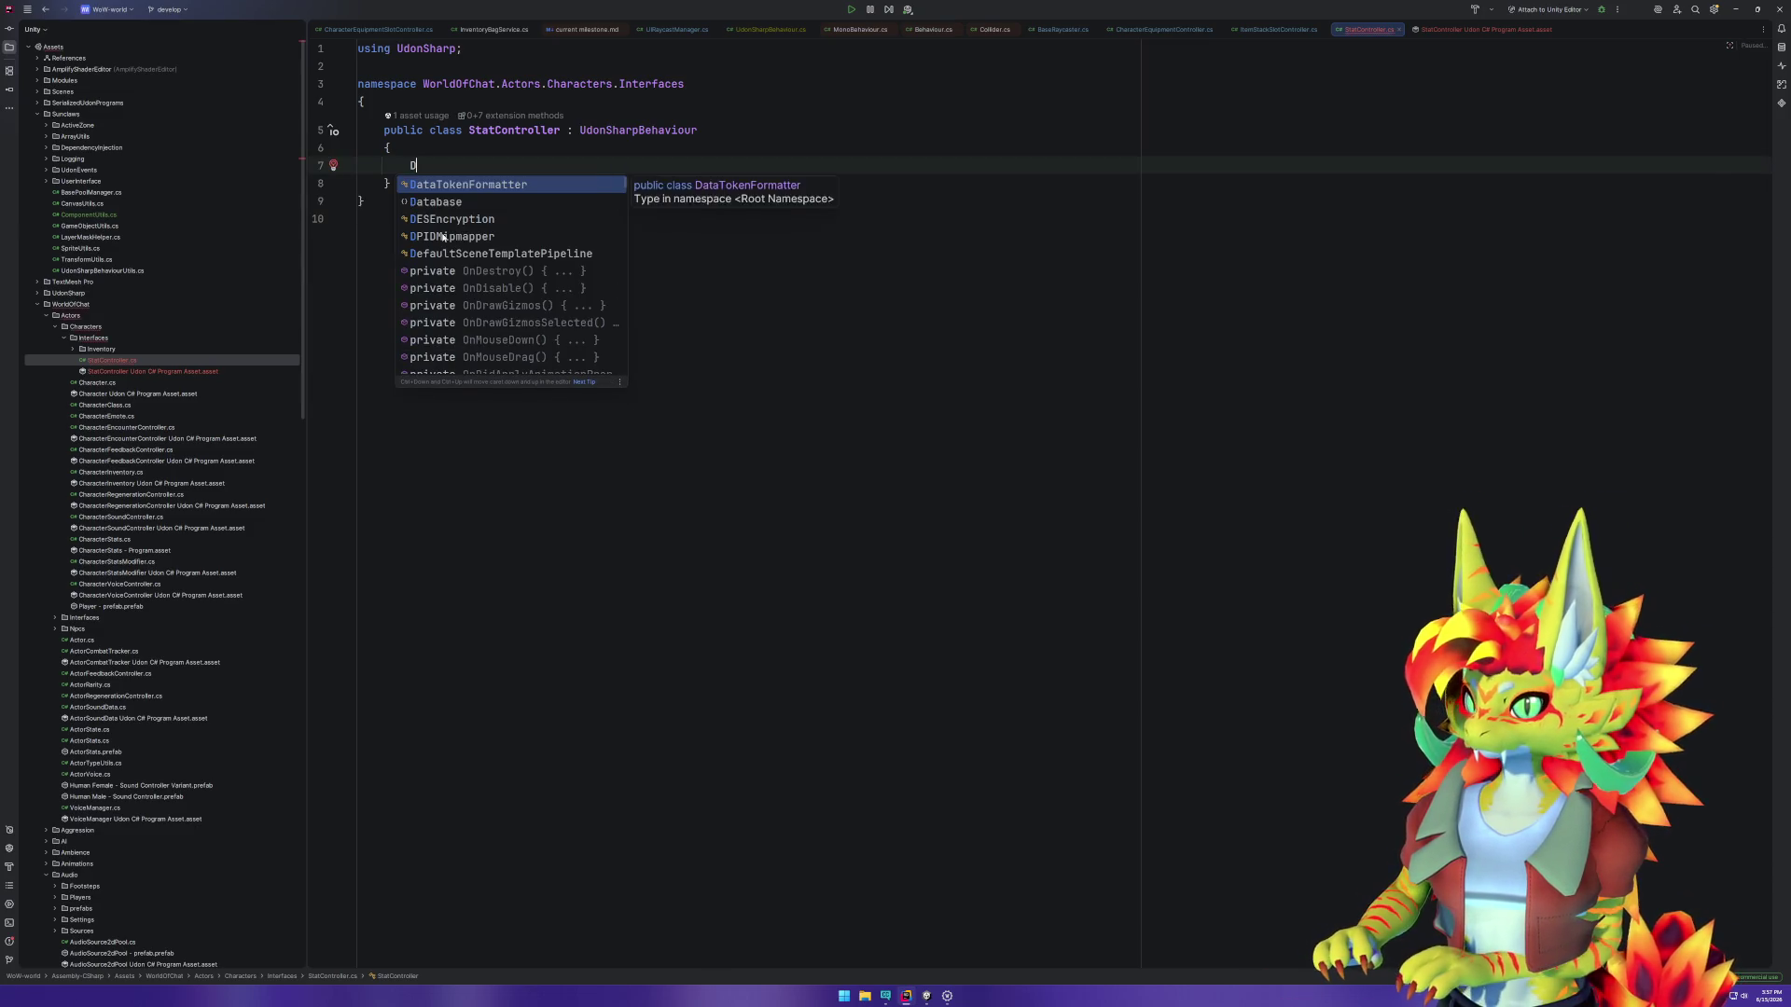
pyautogui.press('Escape')
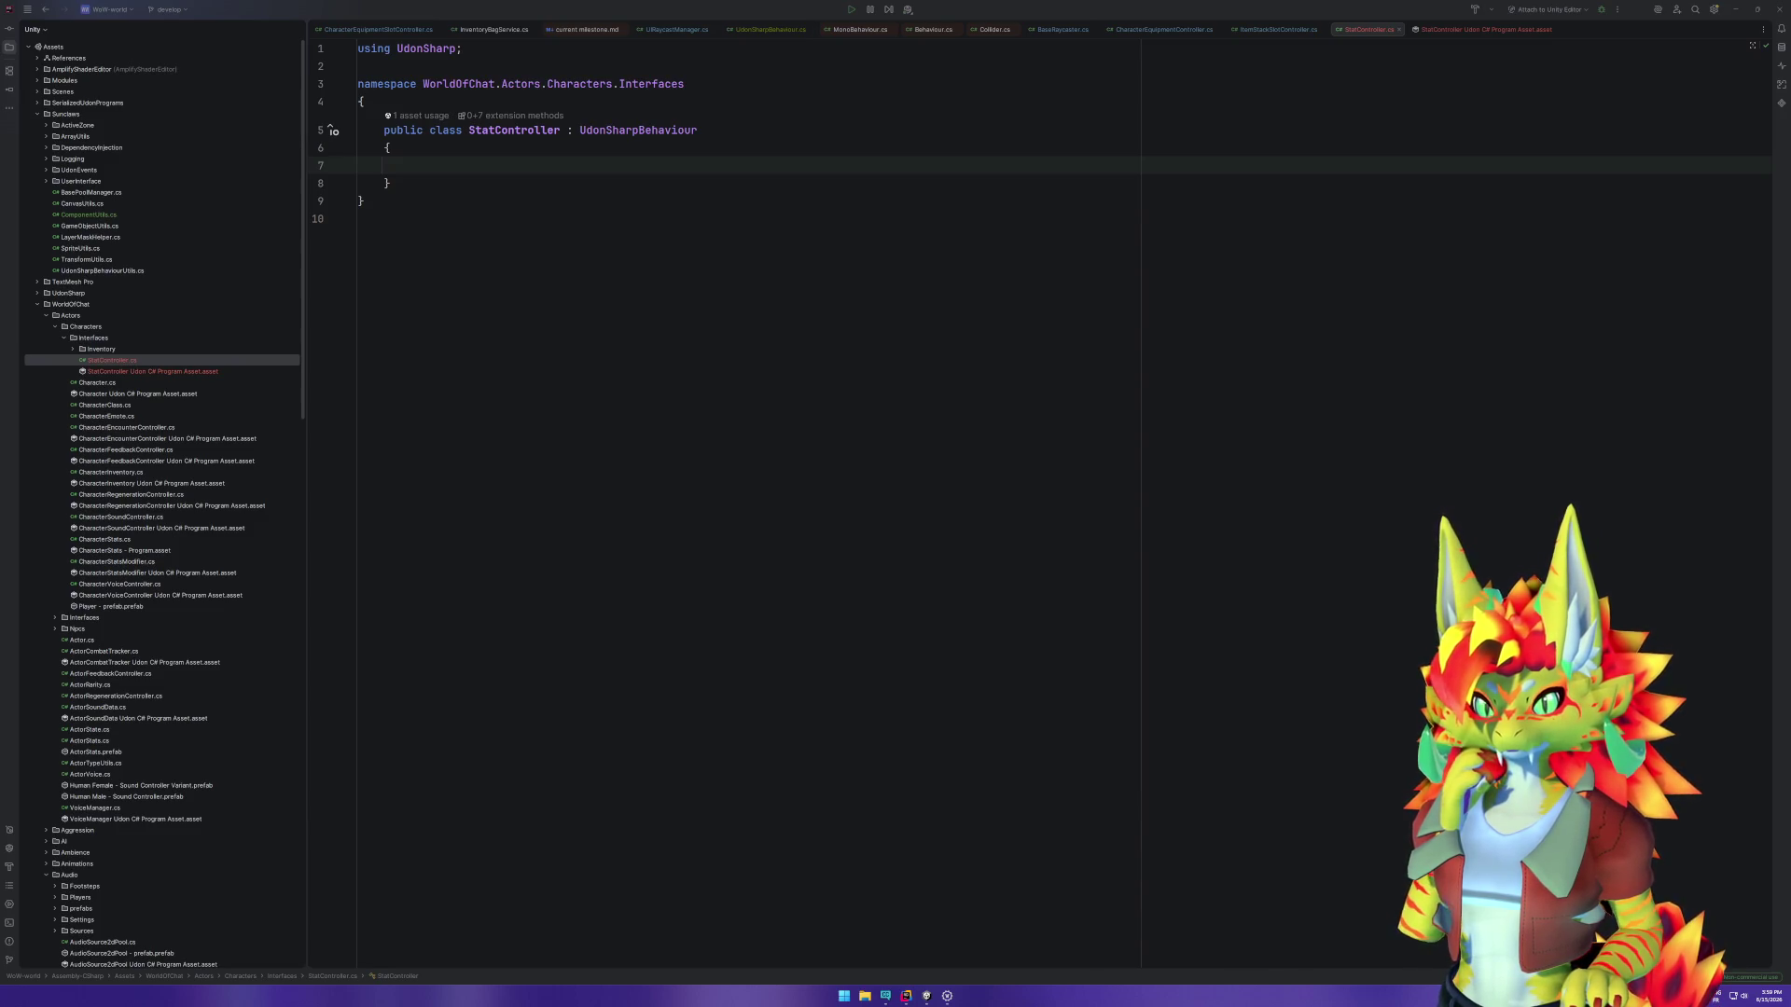
pyautogui.click(590, 167)
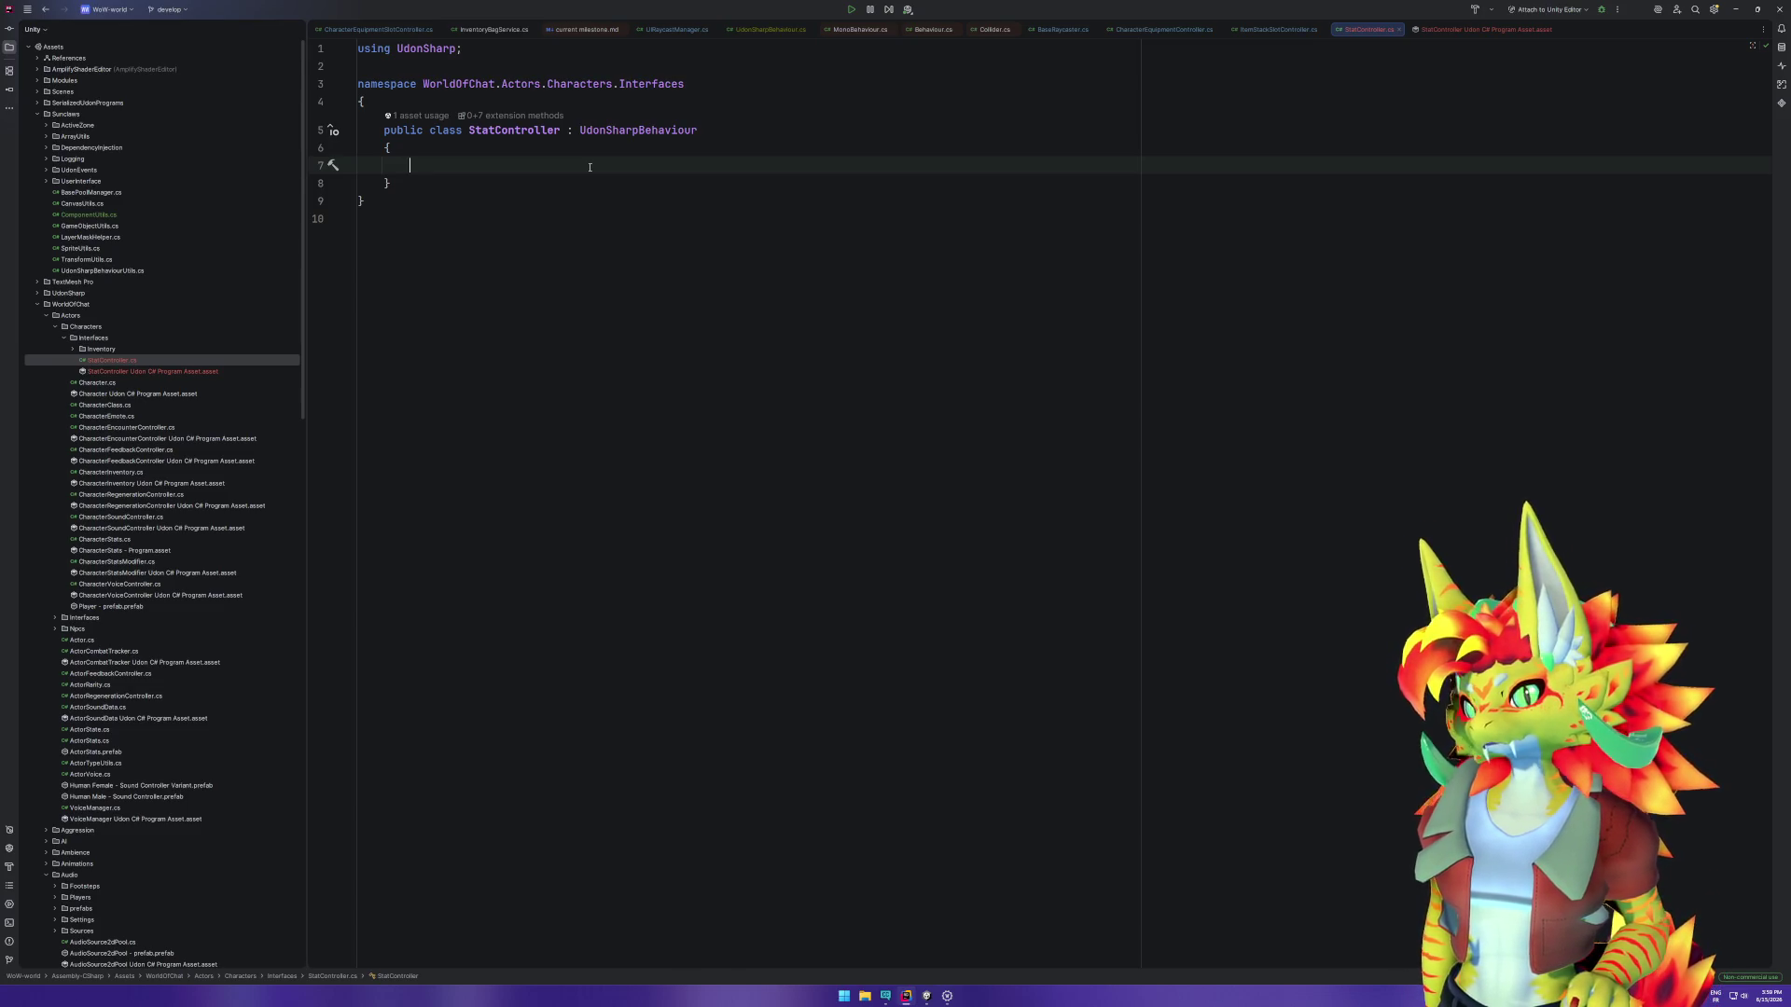
pyautogui.click(602, 100)
# Step: Declare a public enum Stat above StatController with Armor as its first value
pyautogui.press('Return')
pyautogui.press('Return')
pyautogui.press('Up')
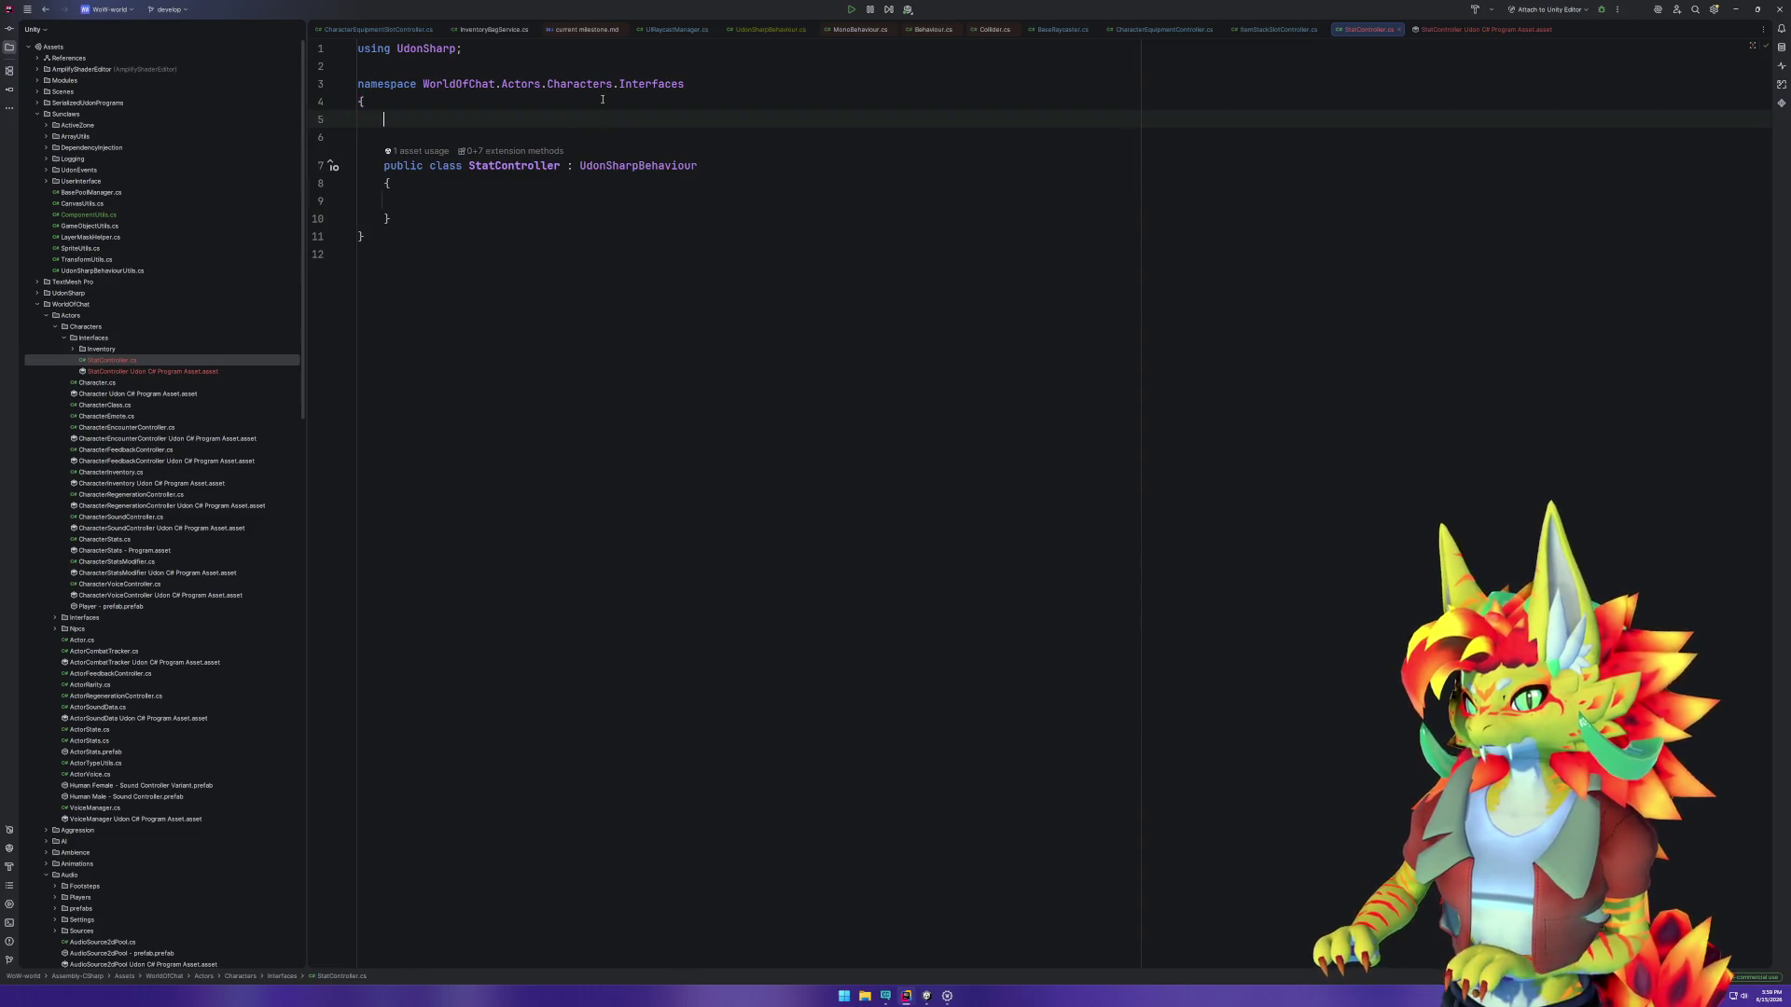
pyautogui.write('public ')
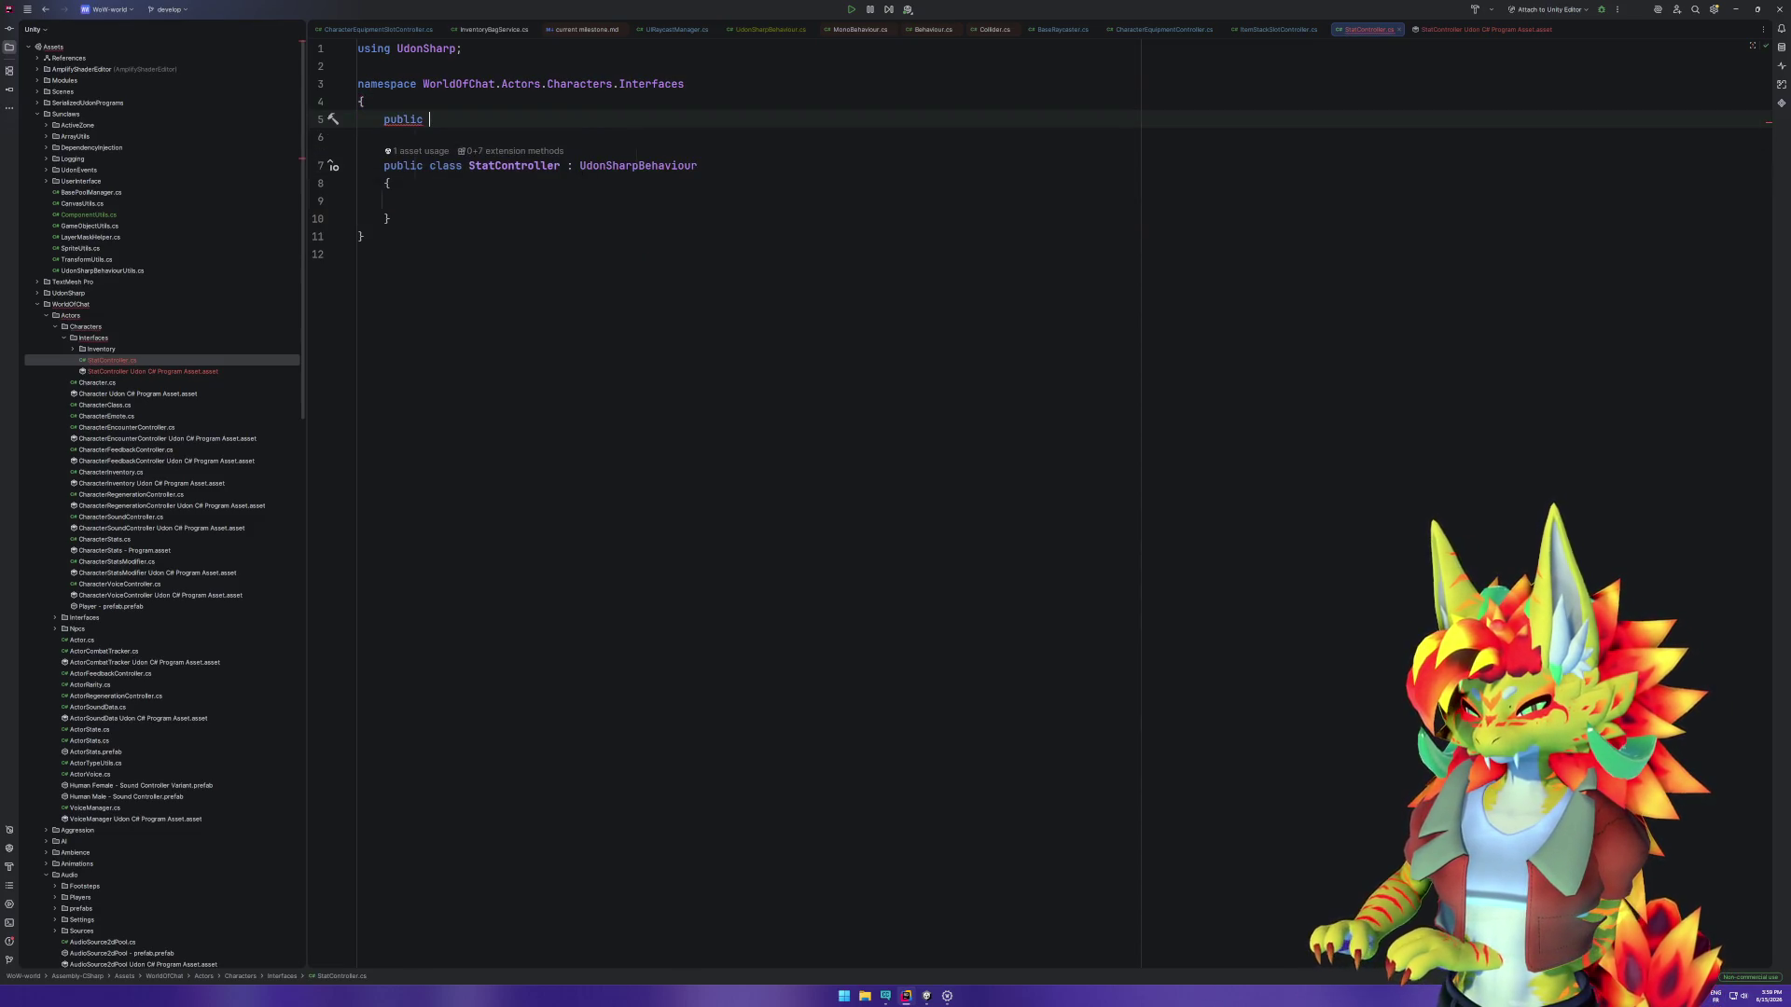
pyautogui.write('enum Stat')
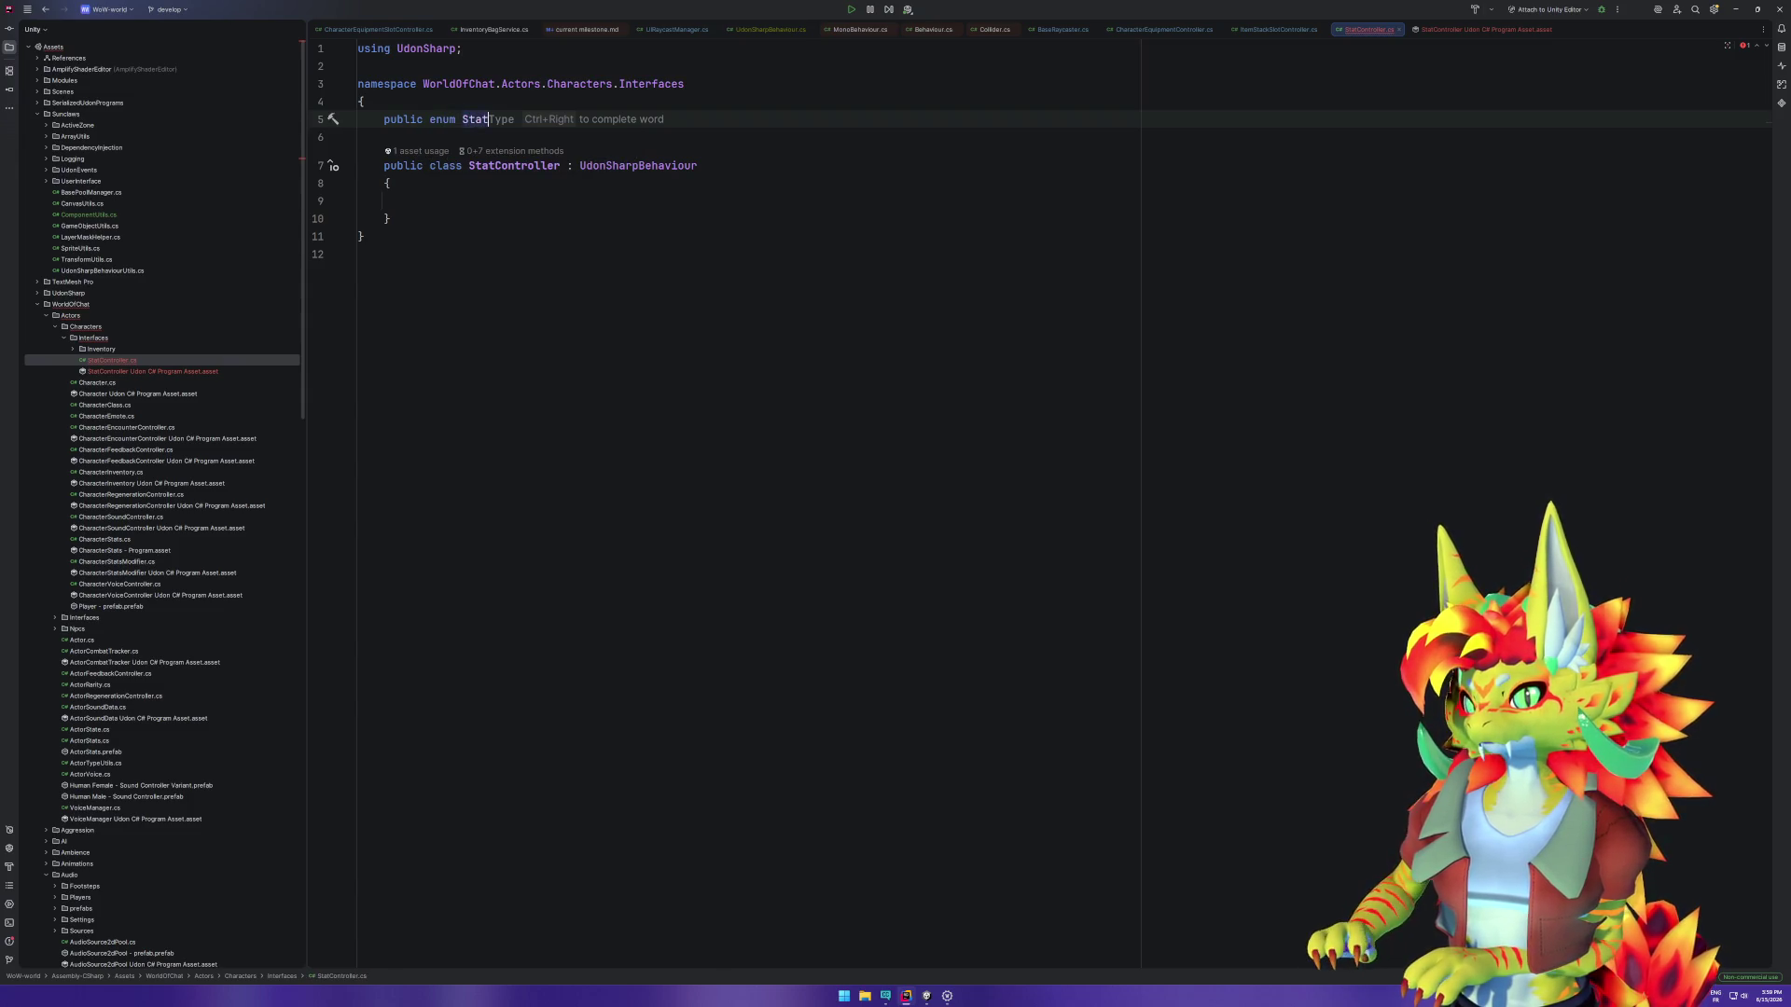
pyautogui.press('Escape')
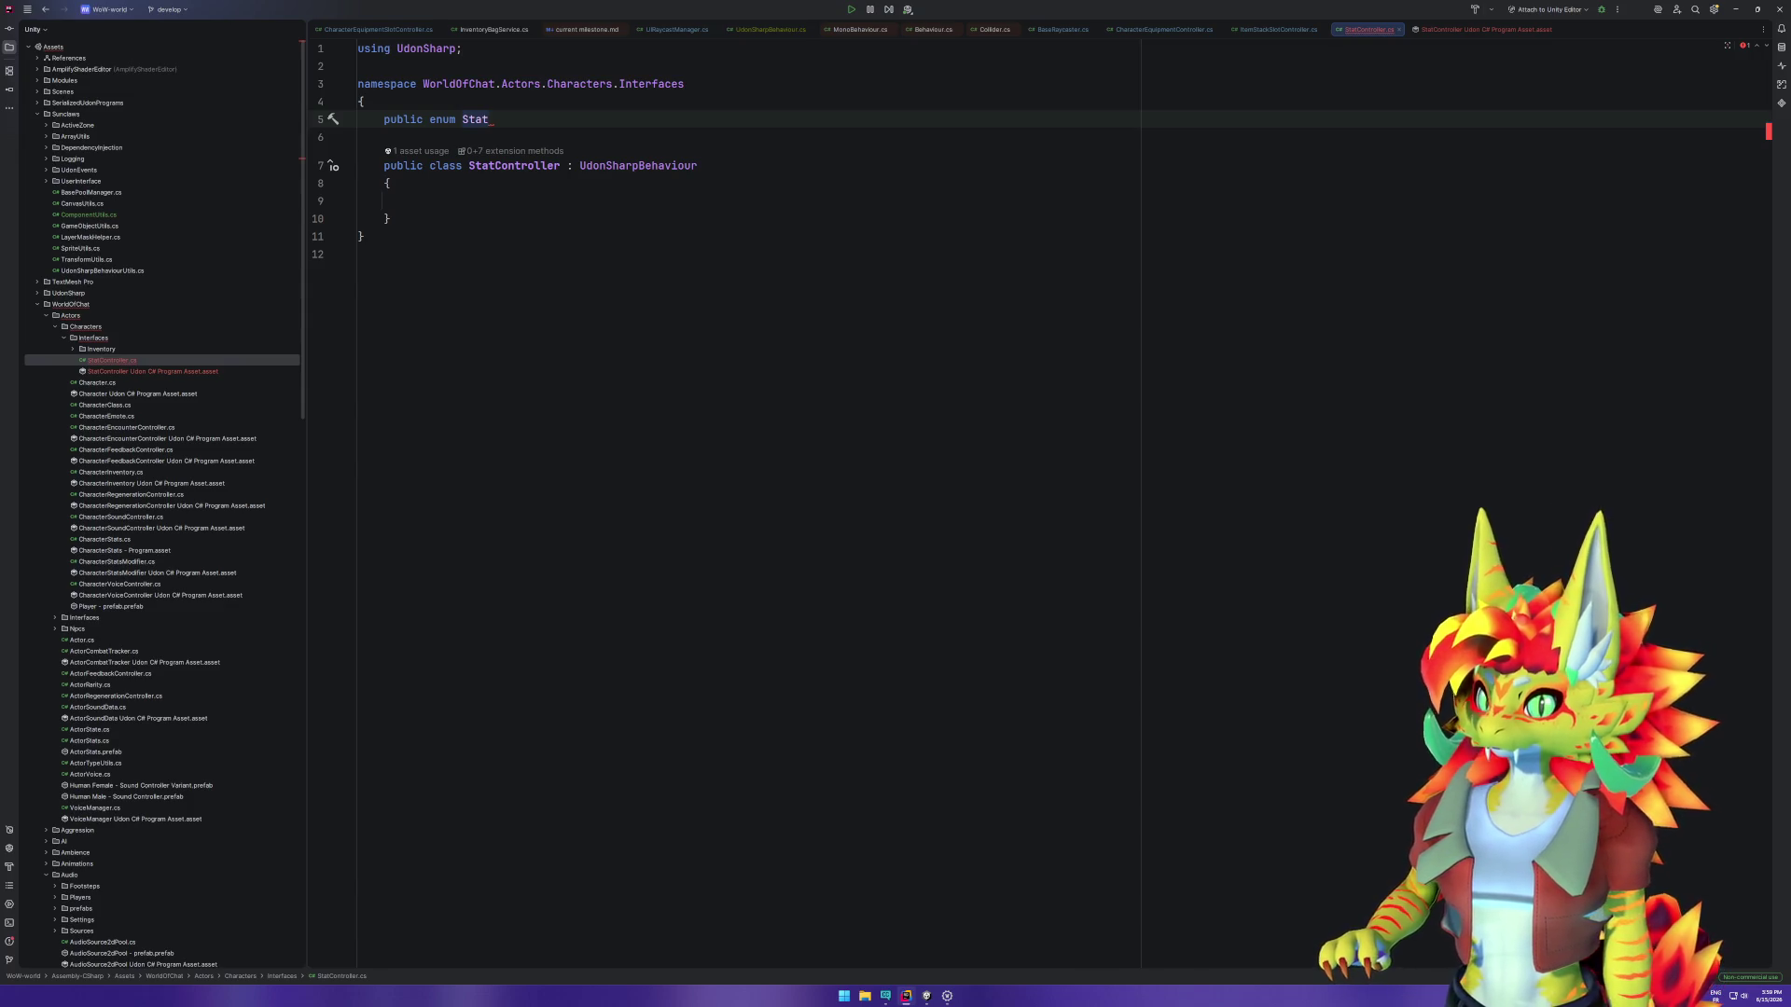
pyautogui.press('Return')
pyautogui.write('{')
pyautogui.press('Return')
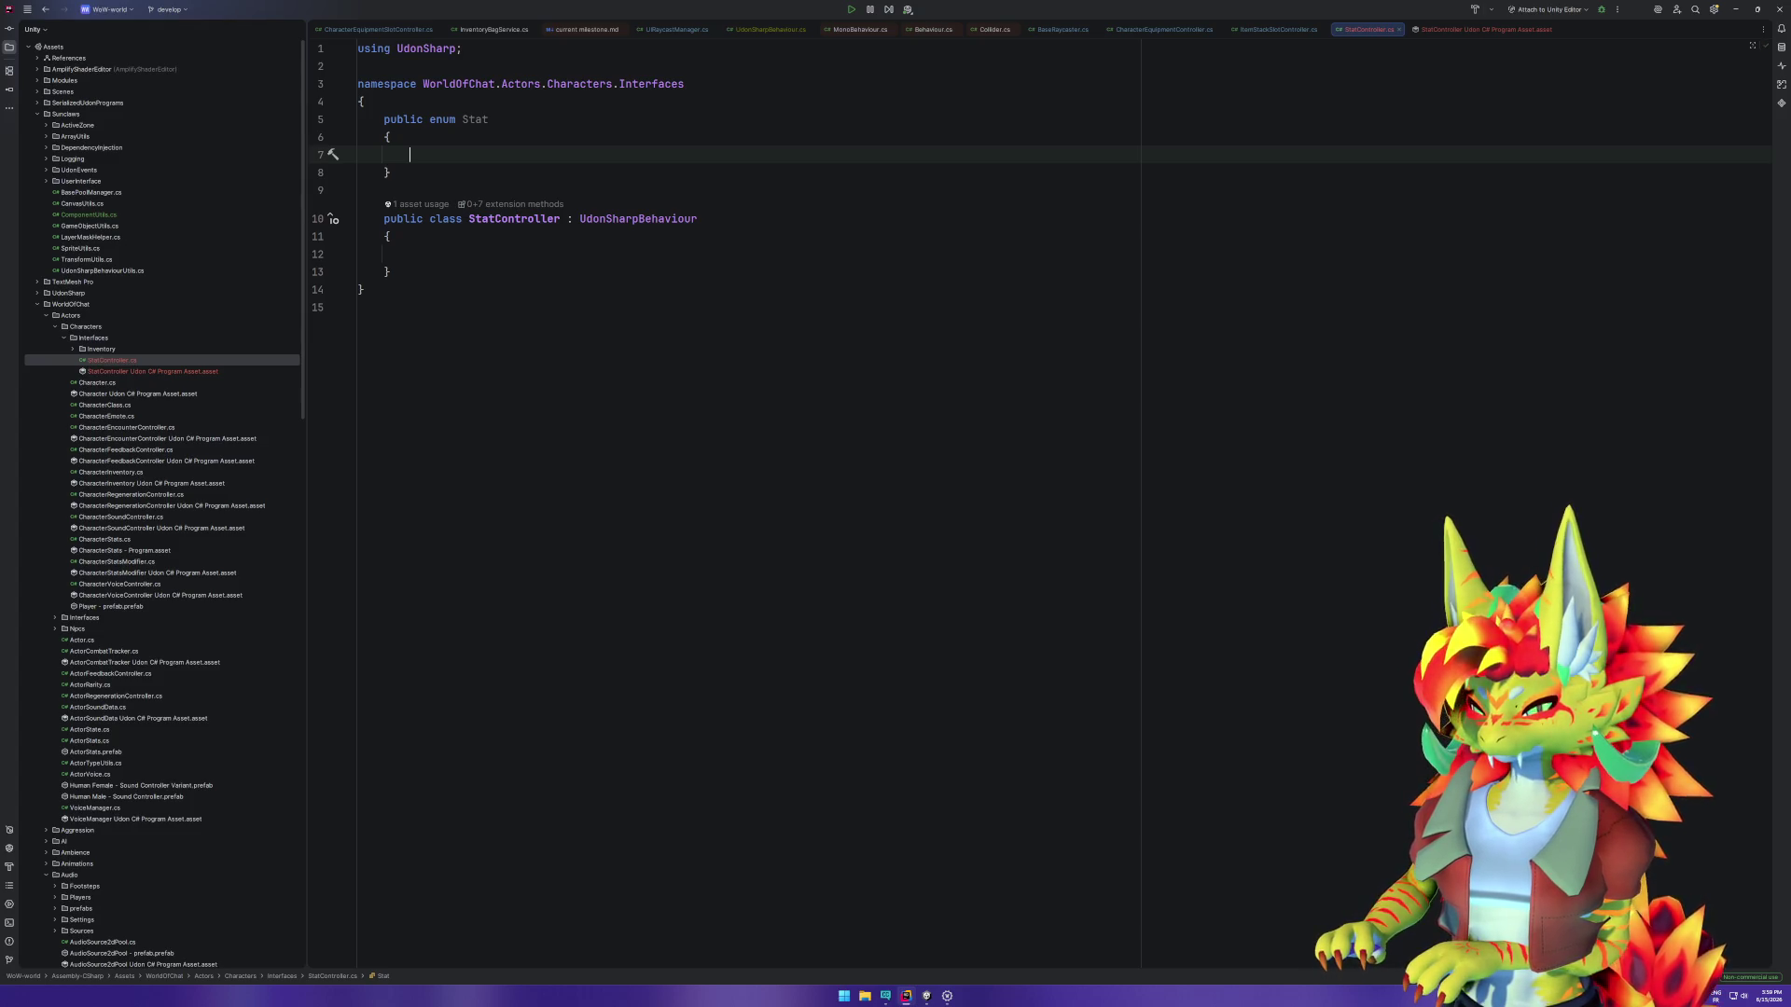
pyautogui.write('Armorn,')
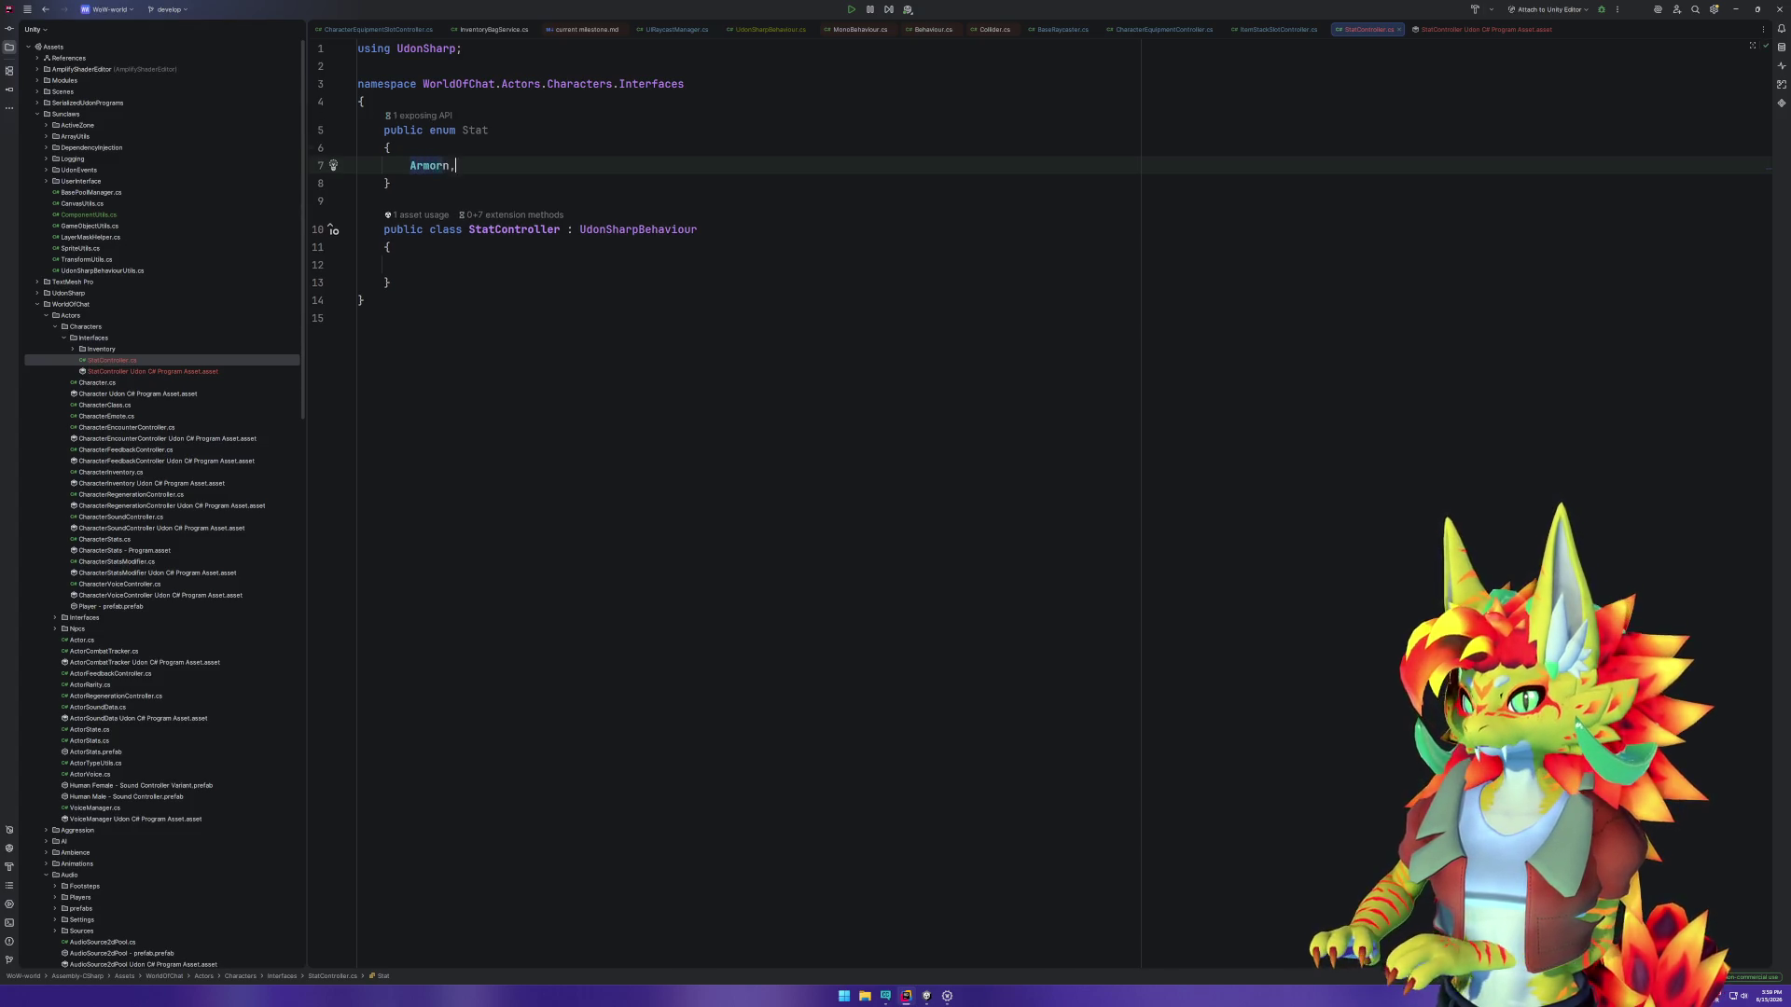
pyautogui.press('Left')
pyautogui.press('BackSpace')
pyautogui.press('End')
pyautogui.press('Return')
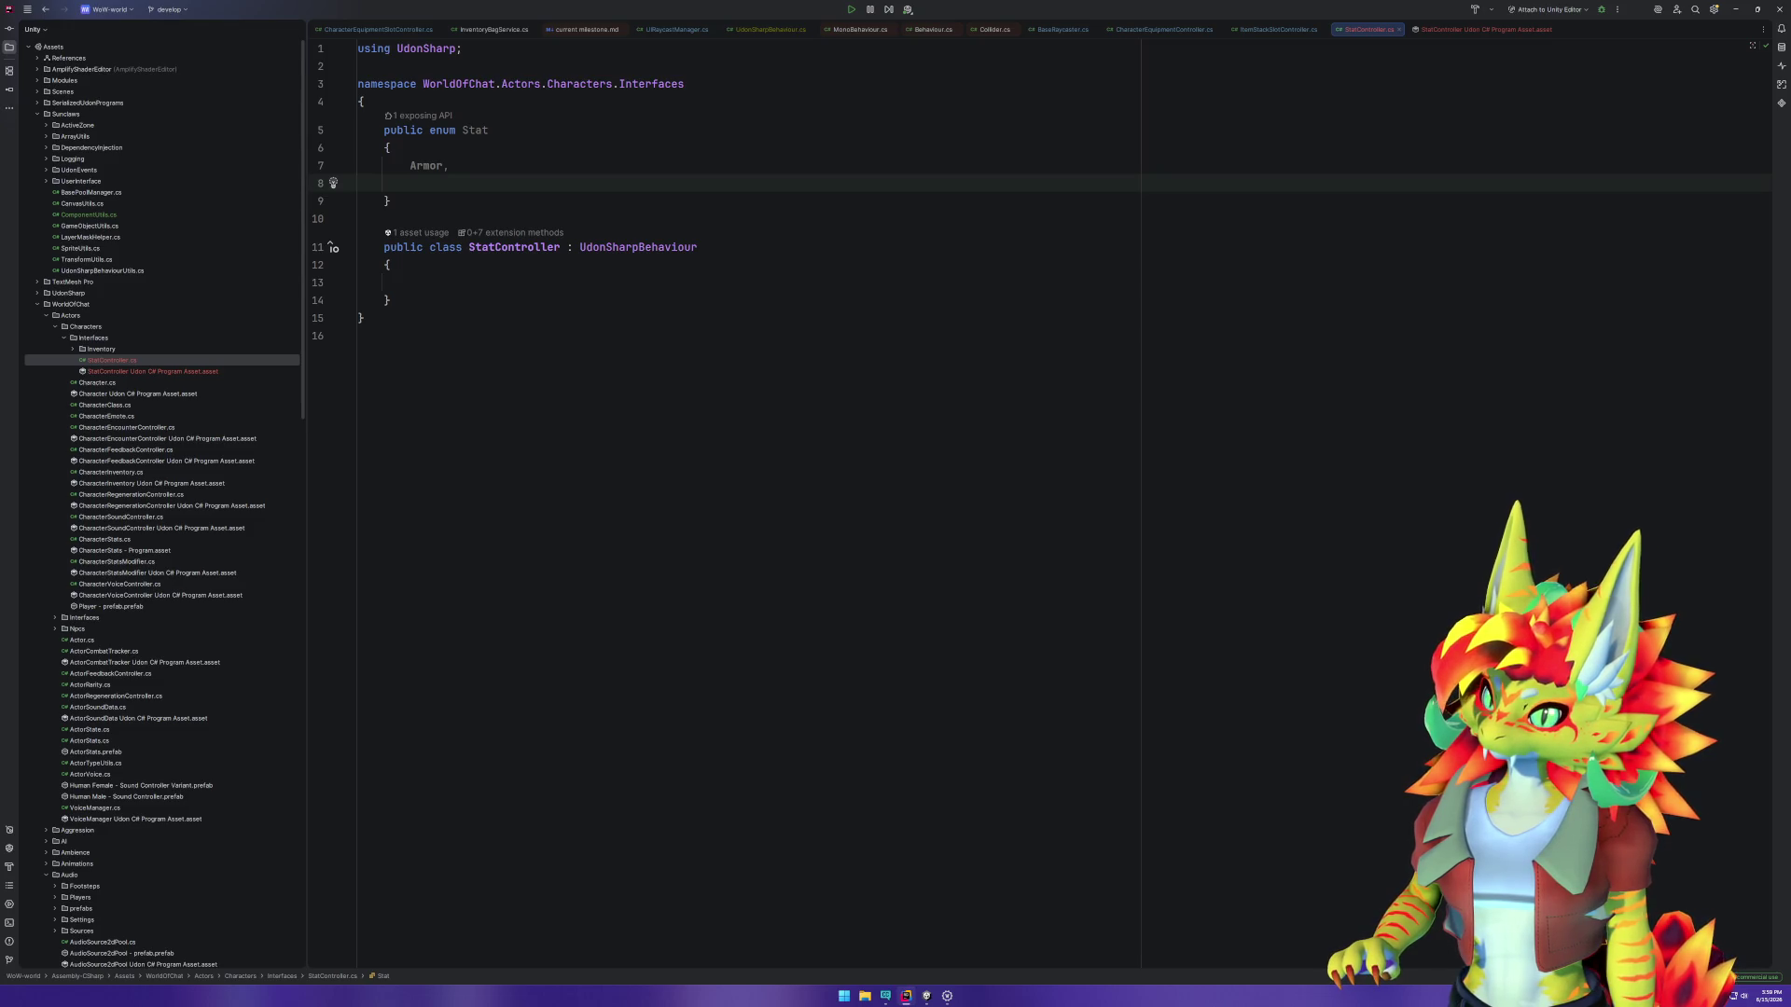
# Step: Add Strength, Agility, Intelligence, Stamina and Spirit to the Stat enum
pyautogui.press('Return')
pyautogui.write('Strength')
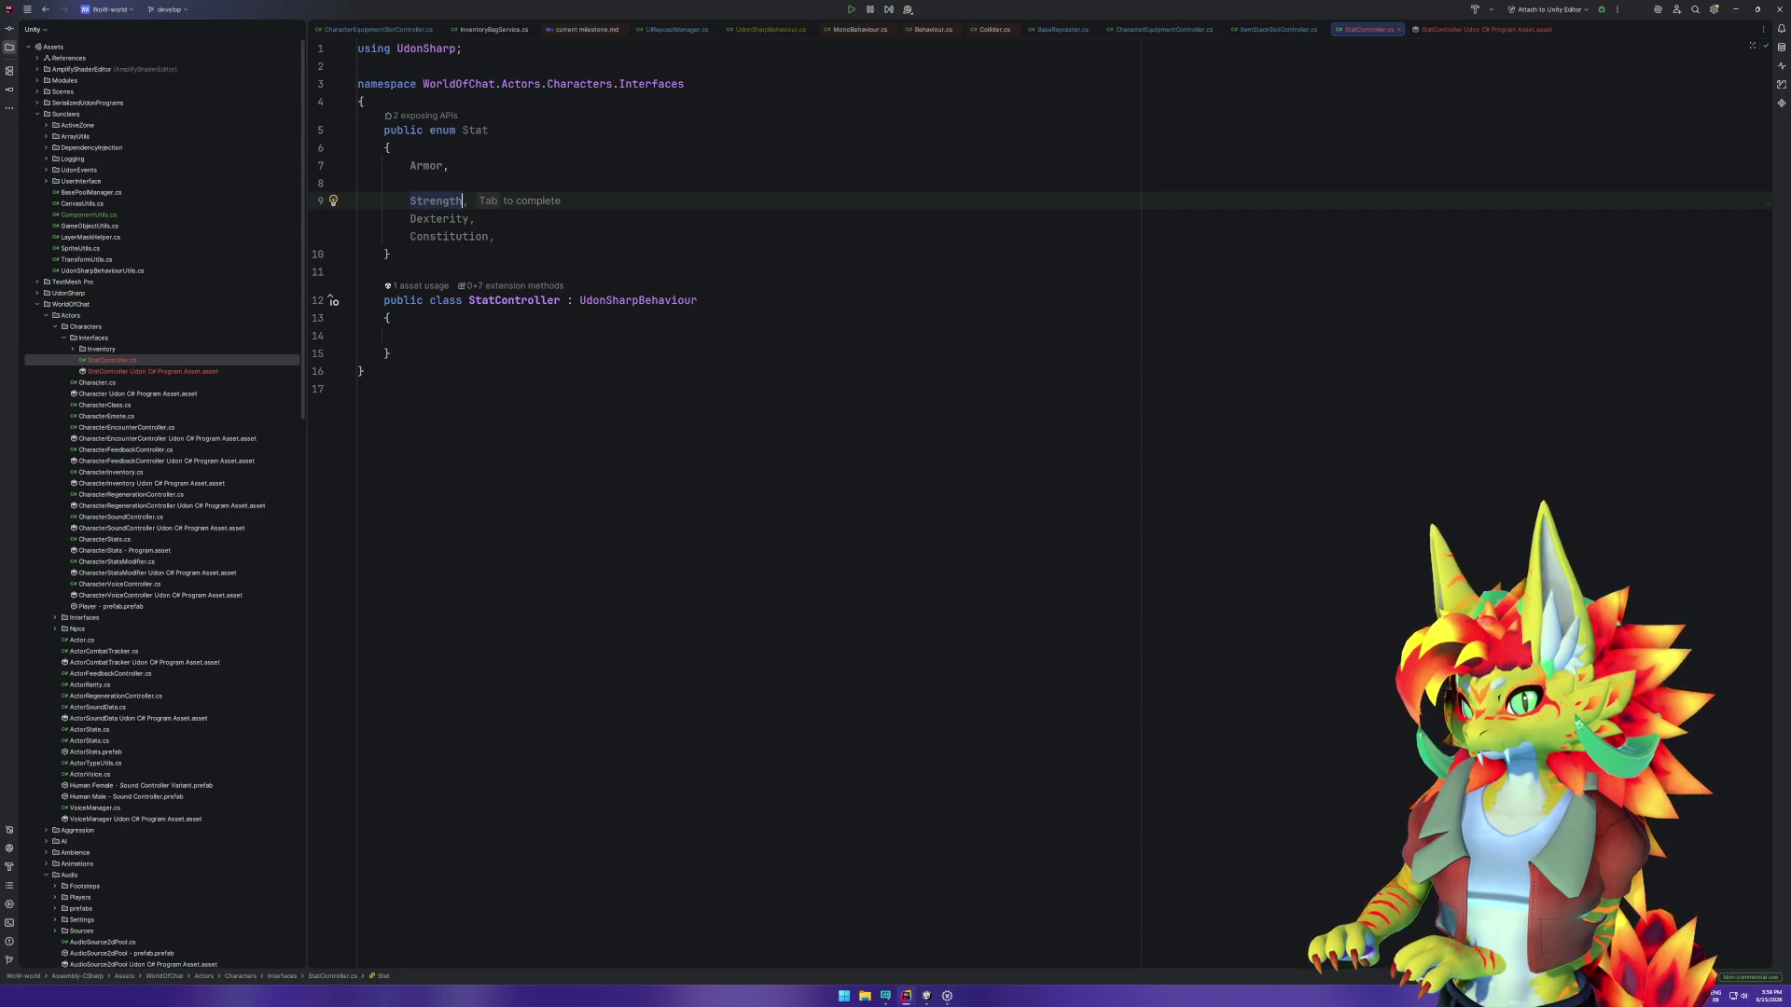
pyautogui.press('Tab')
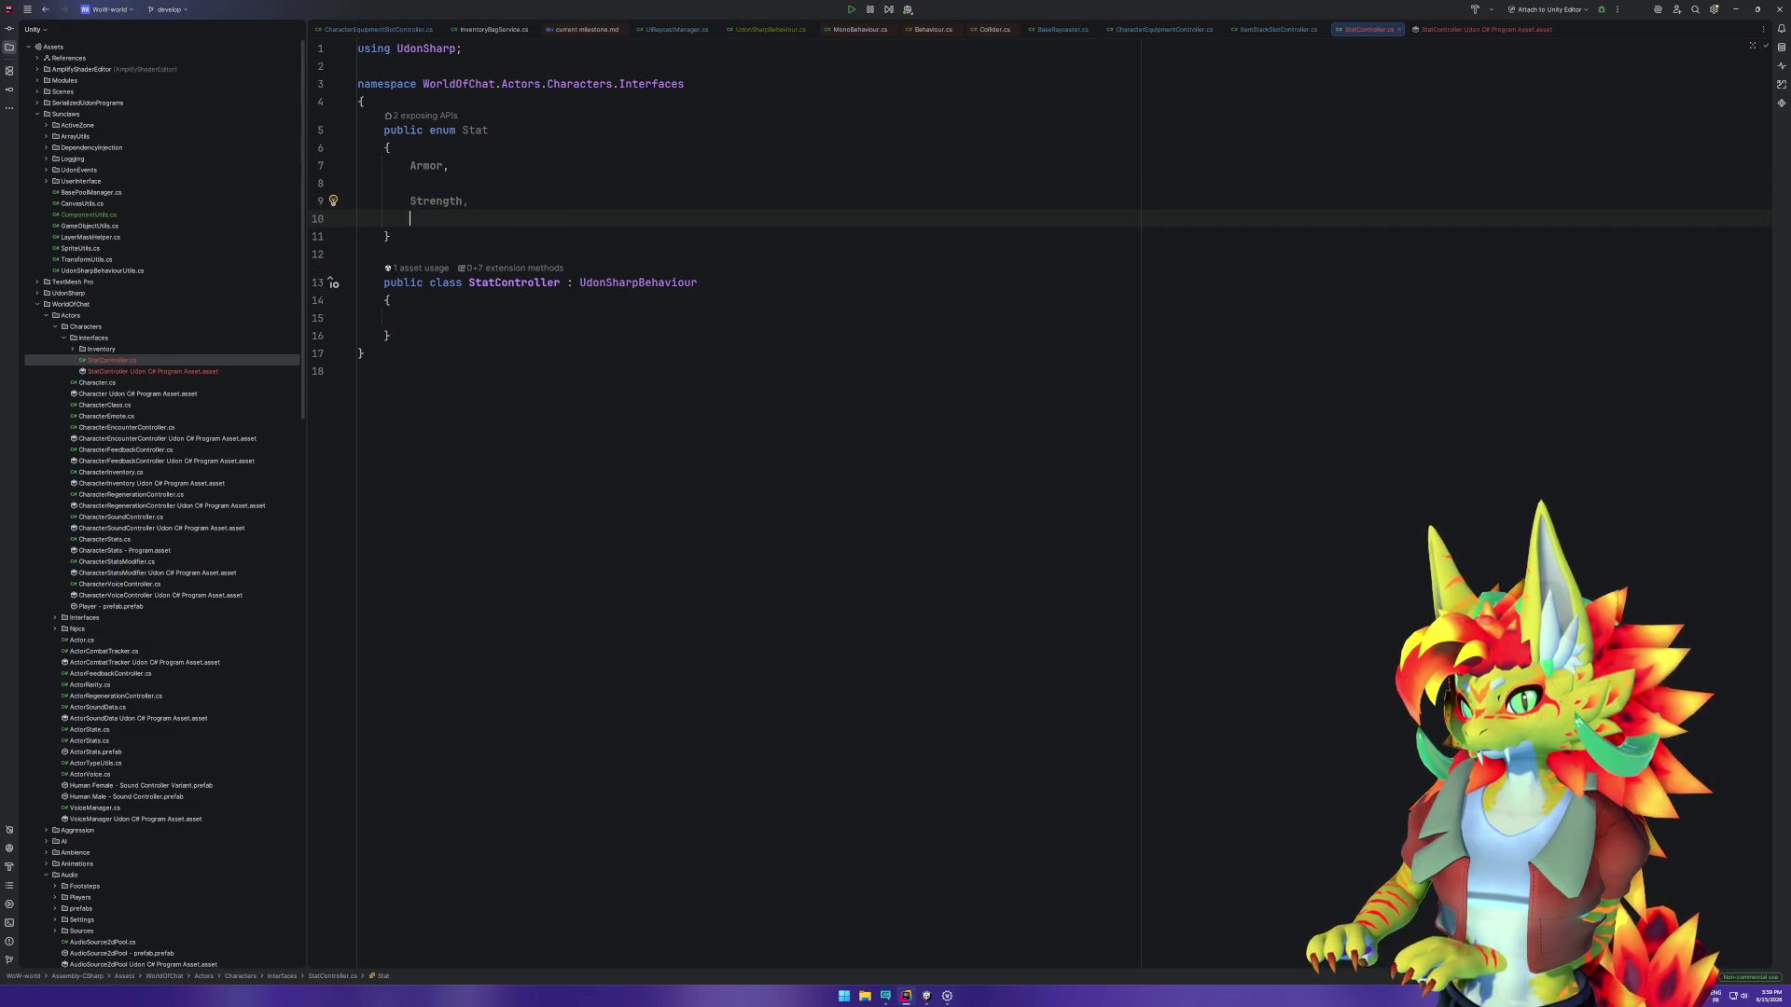
pyautogui.press('Return')
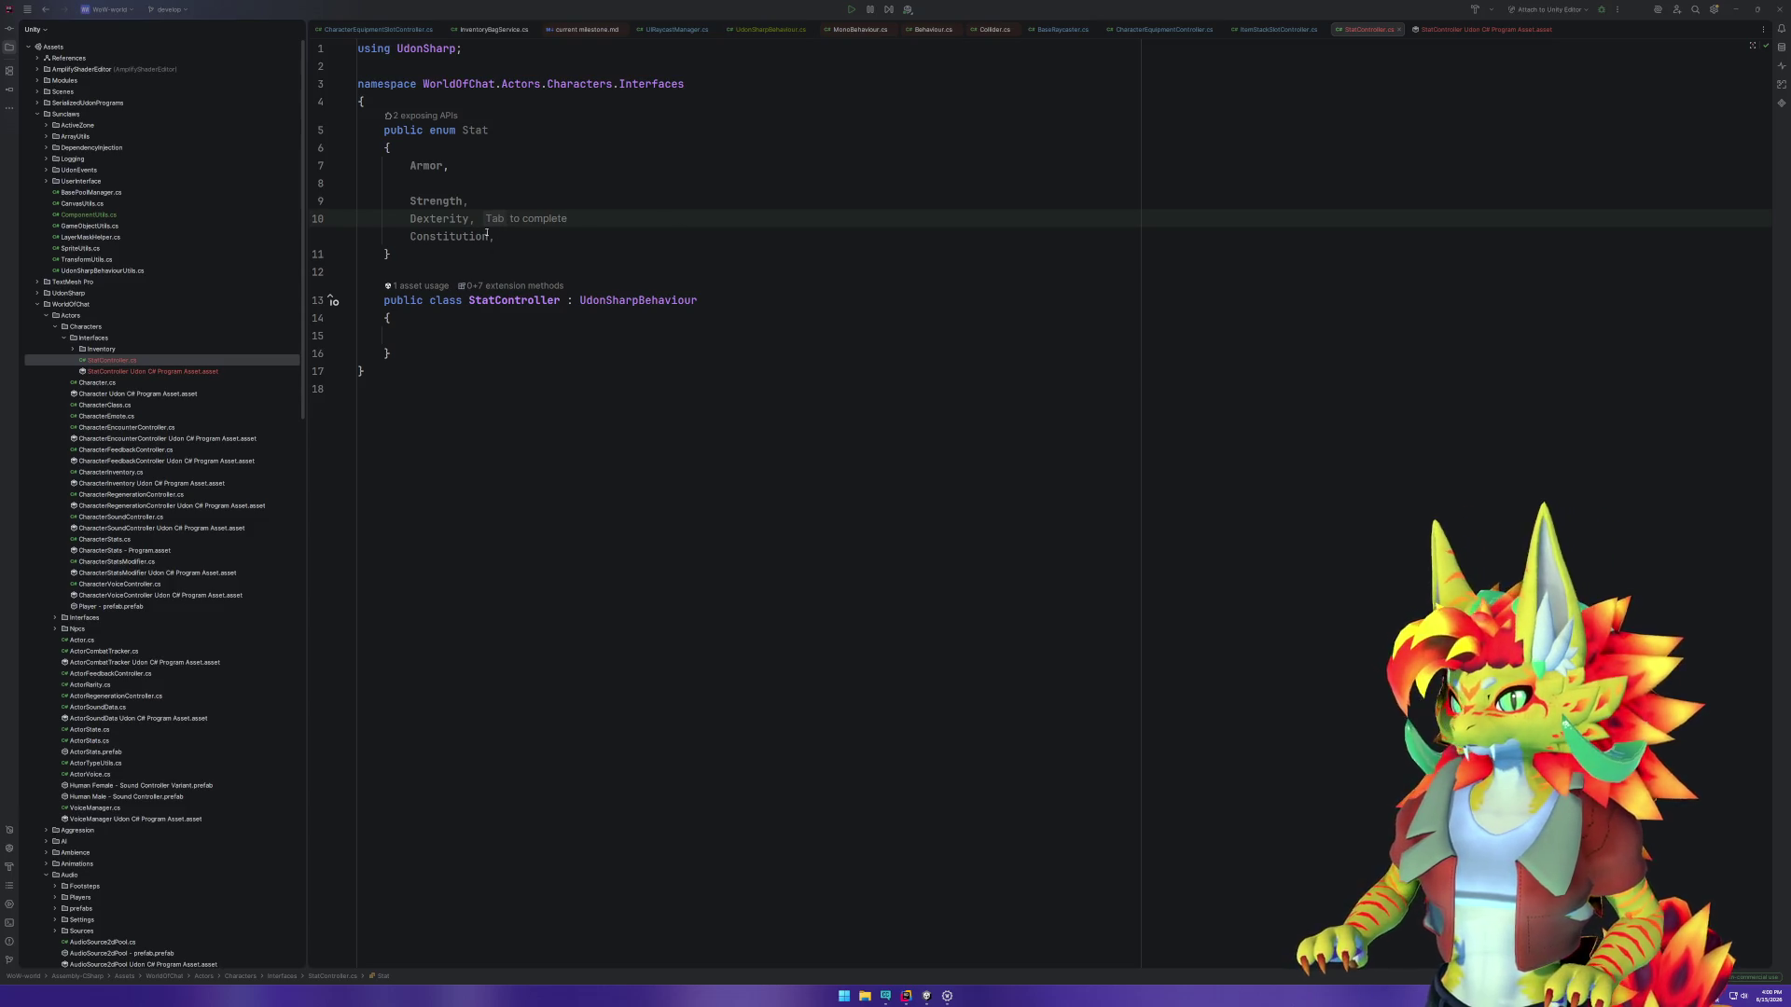
pyautogui.write('Agili')
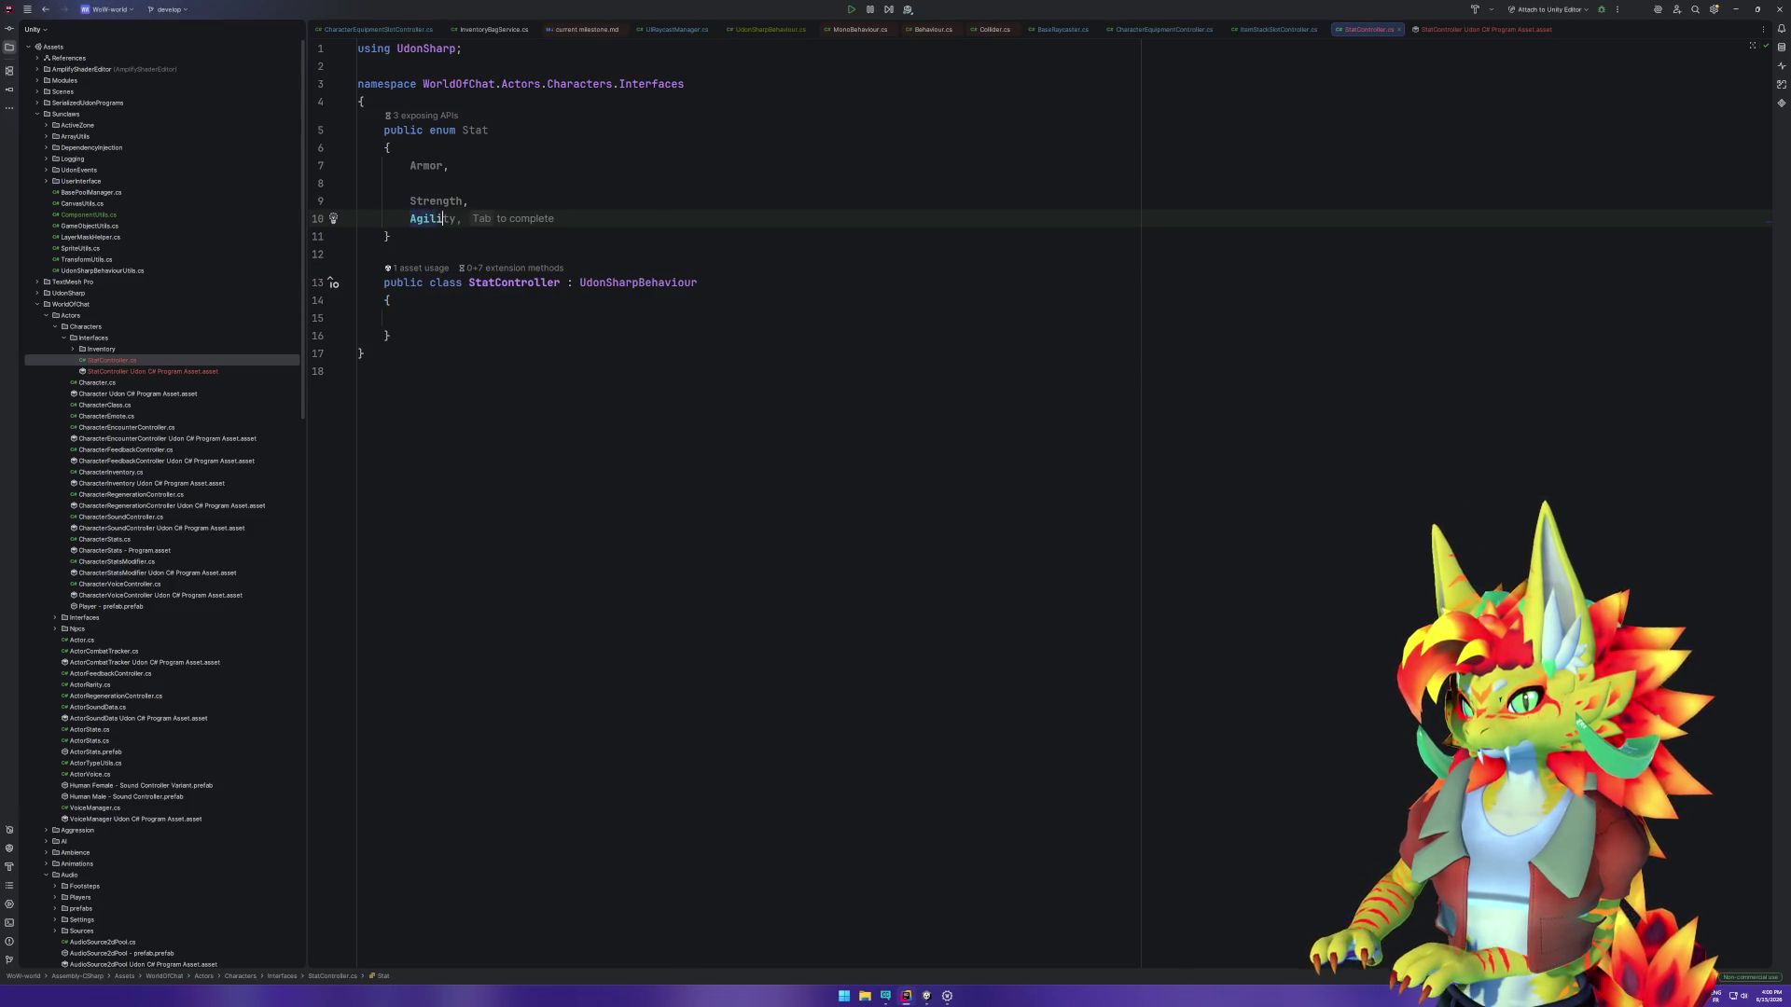
pyautogui.press('Tab')
pyautogui.press('Return')
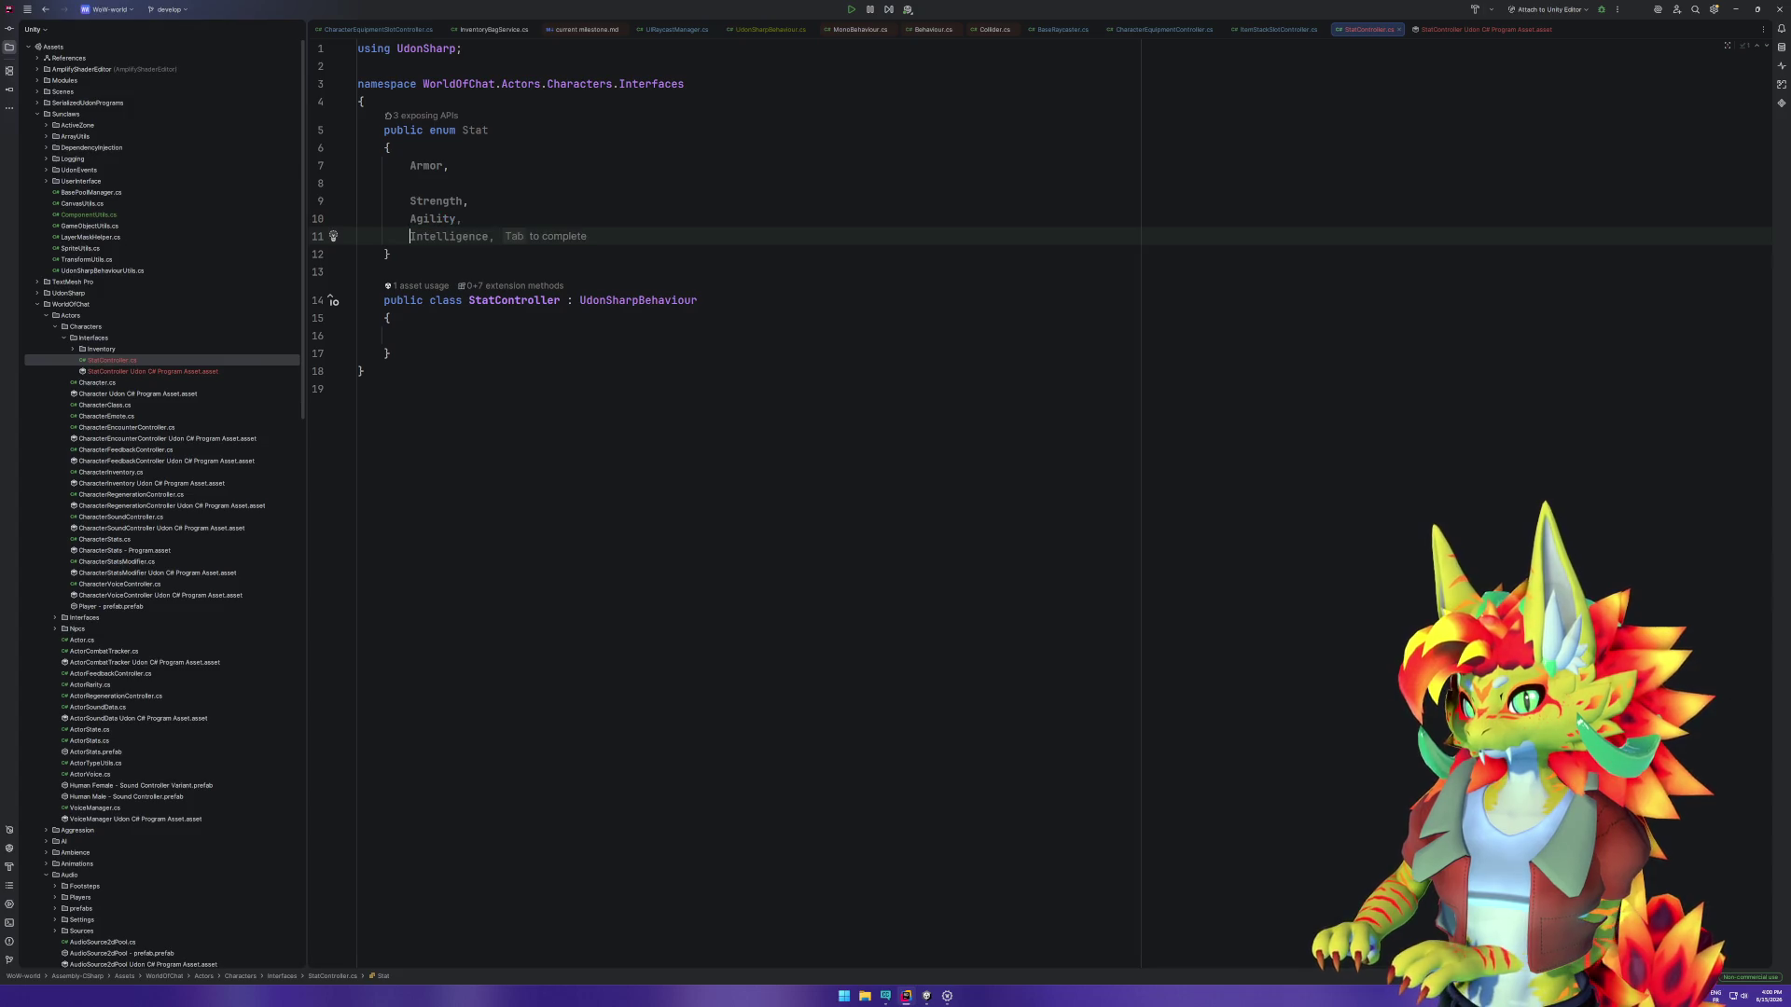
pyautogui.press('Tab')
pyautogui.press('Return')
pyautogui.press('Return')
pyautogui.write('Stam')
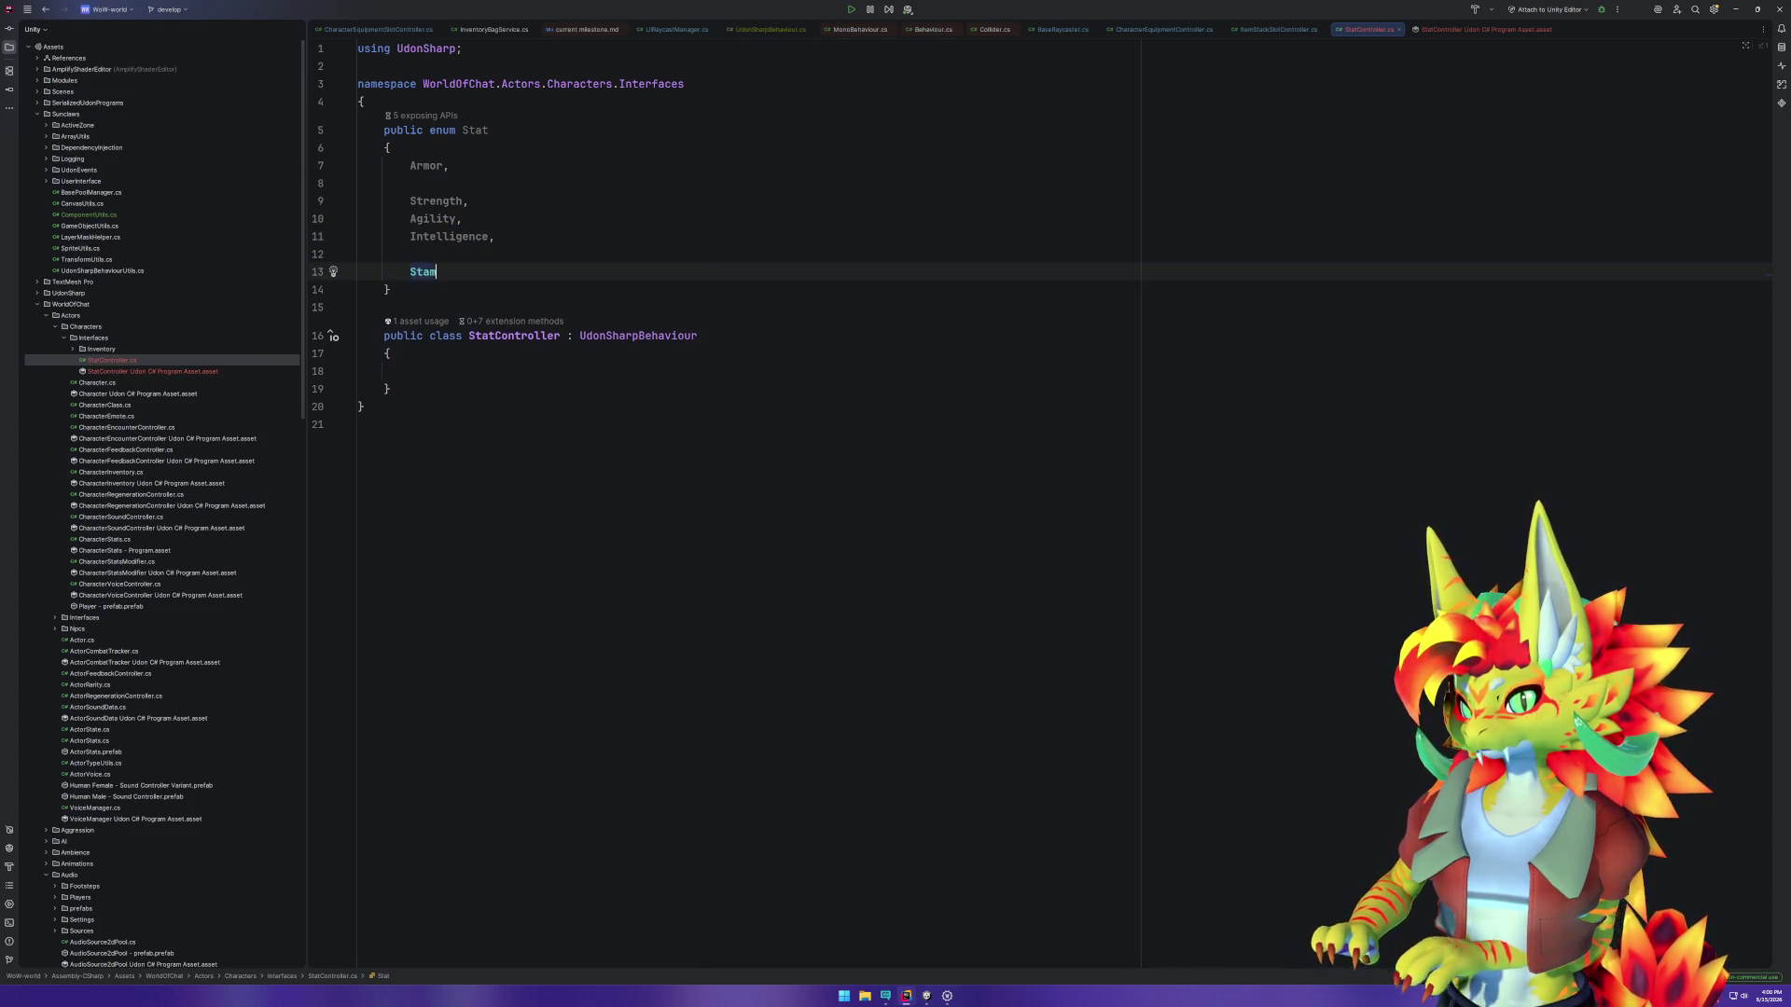
pyautogui.write('ina')
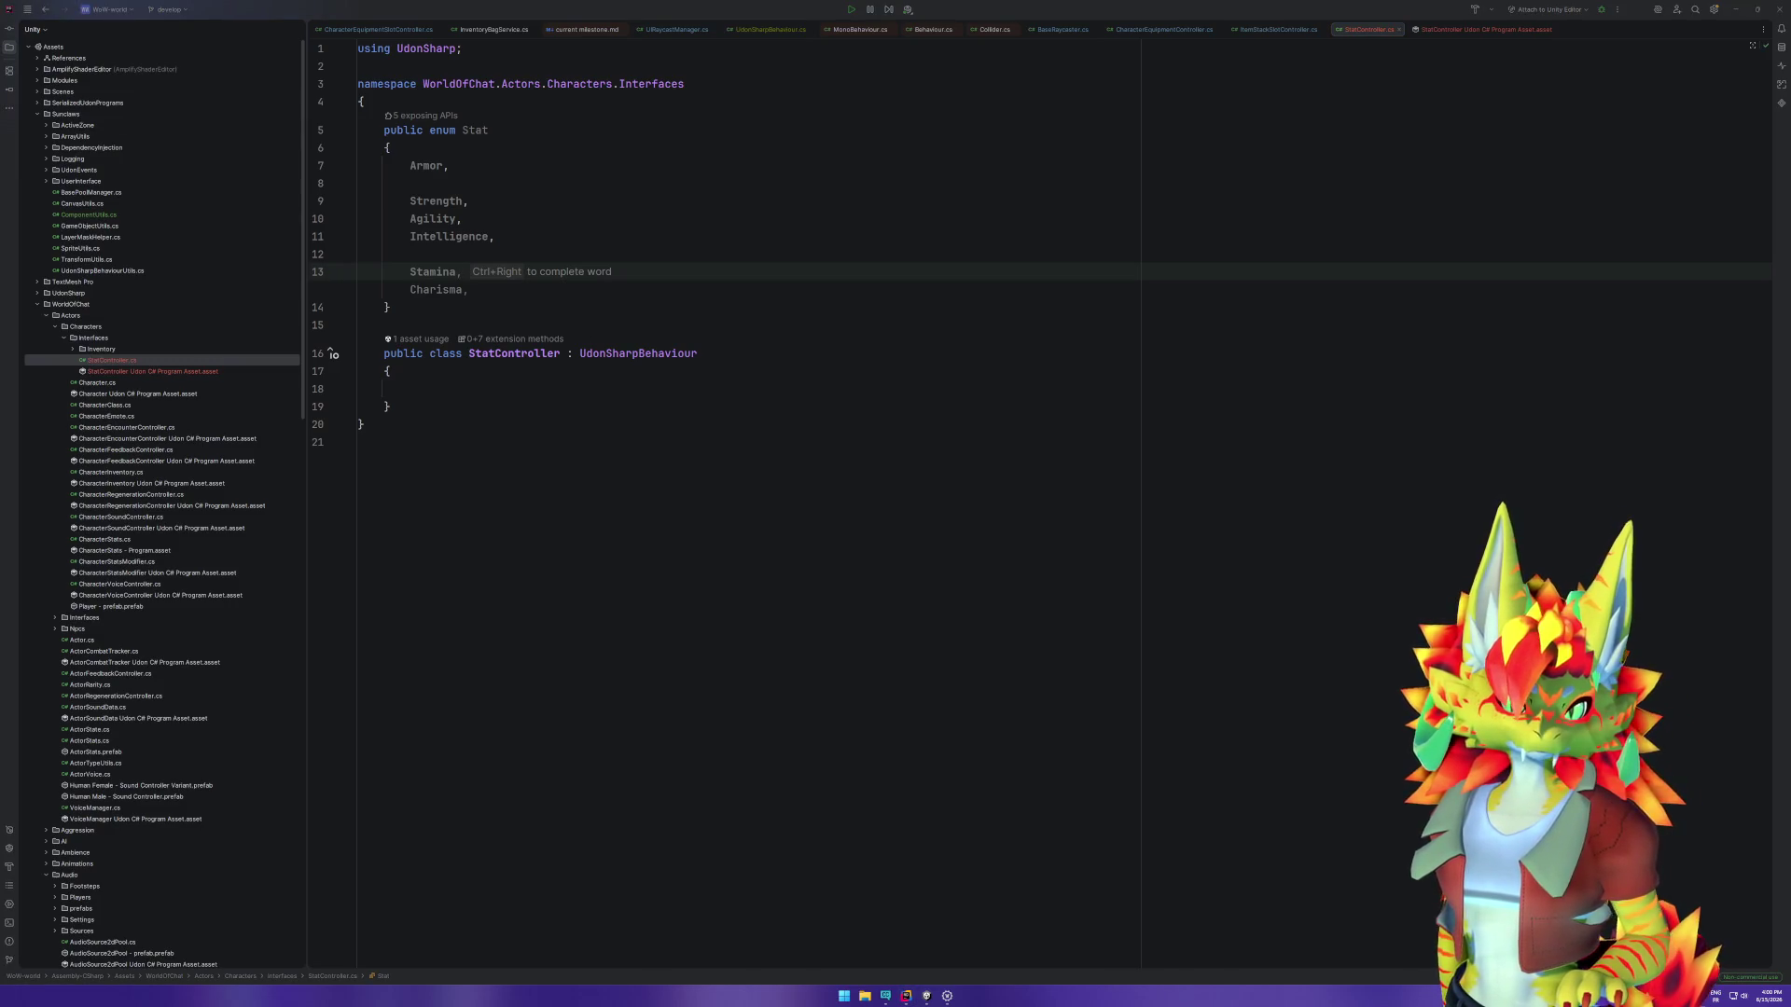
pyautogui.write(',')
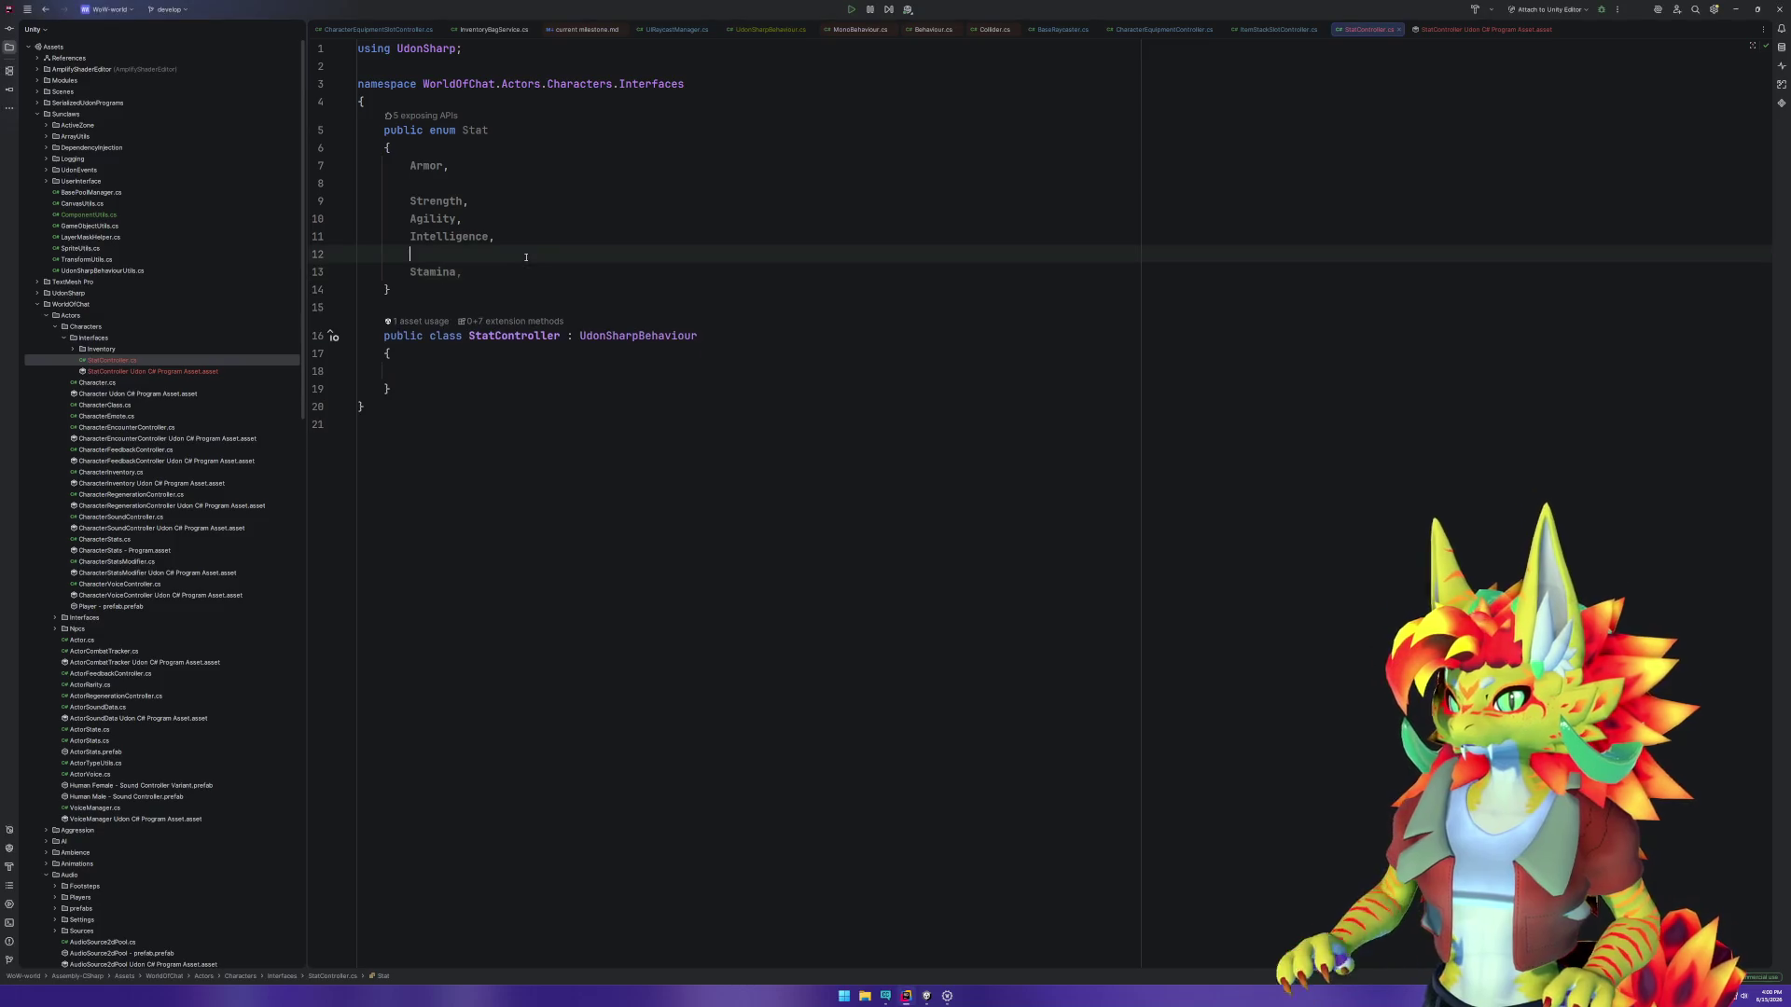
pyautogui.press('Return')
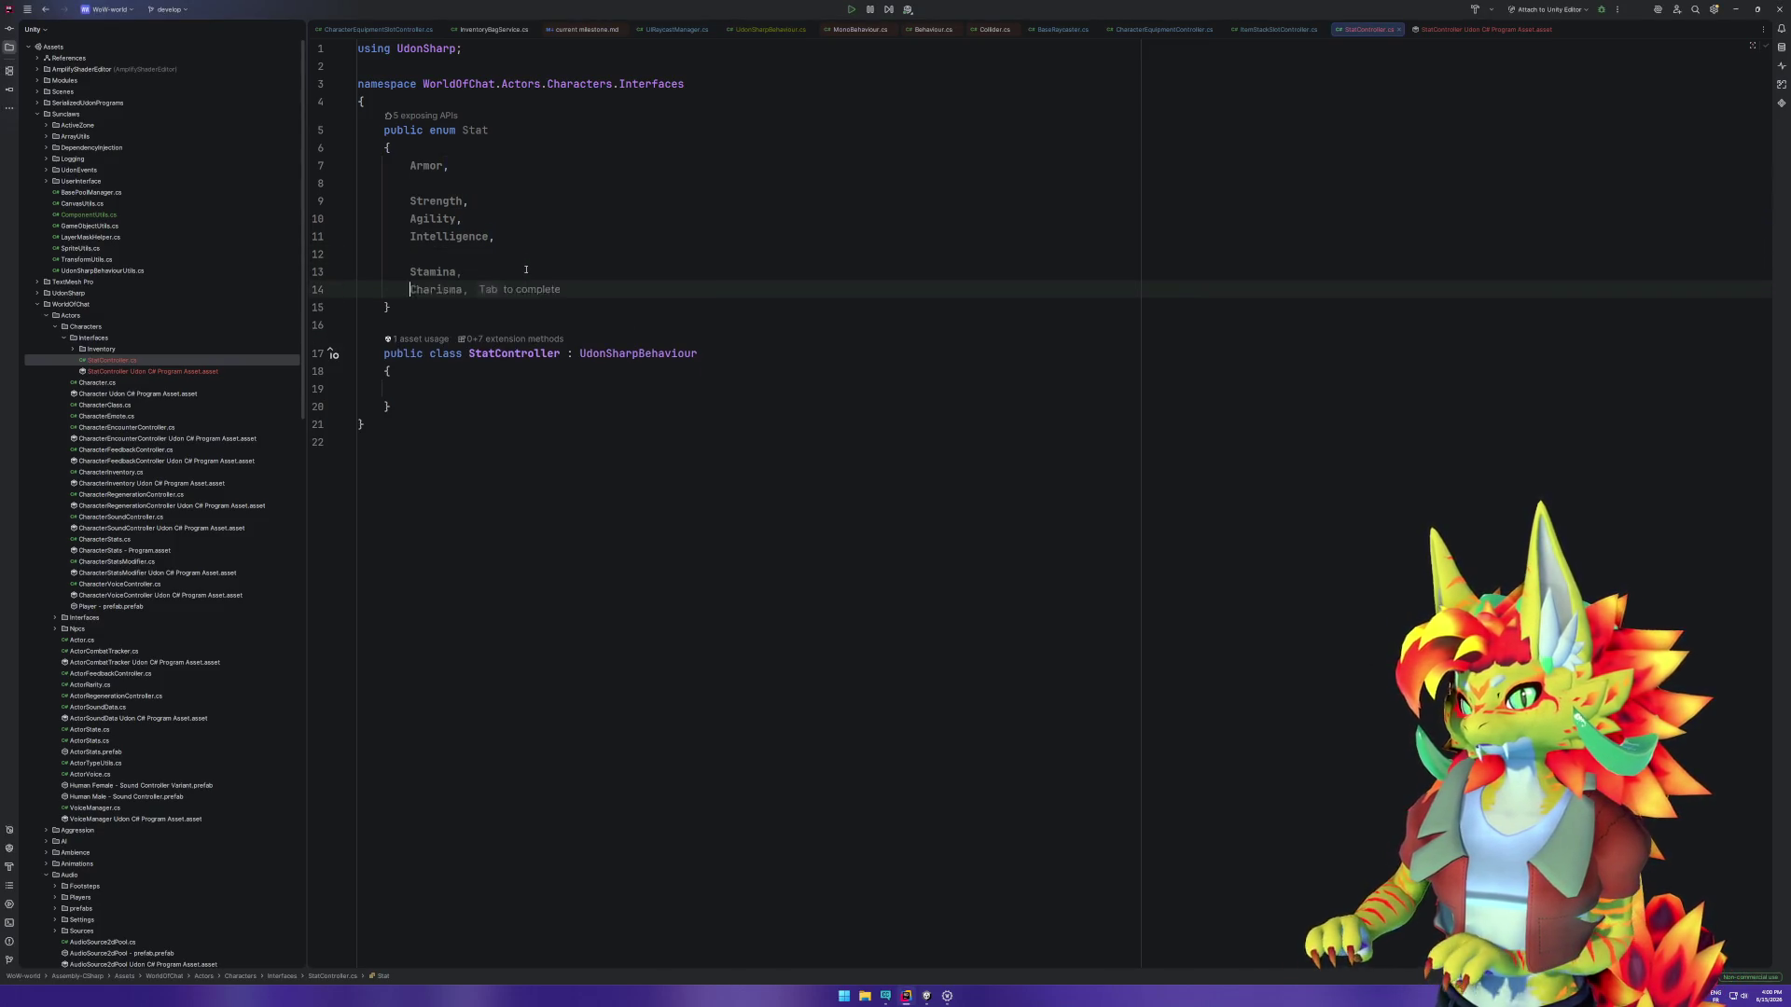
pyautogui.write('Spirit')
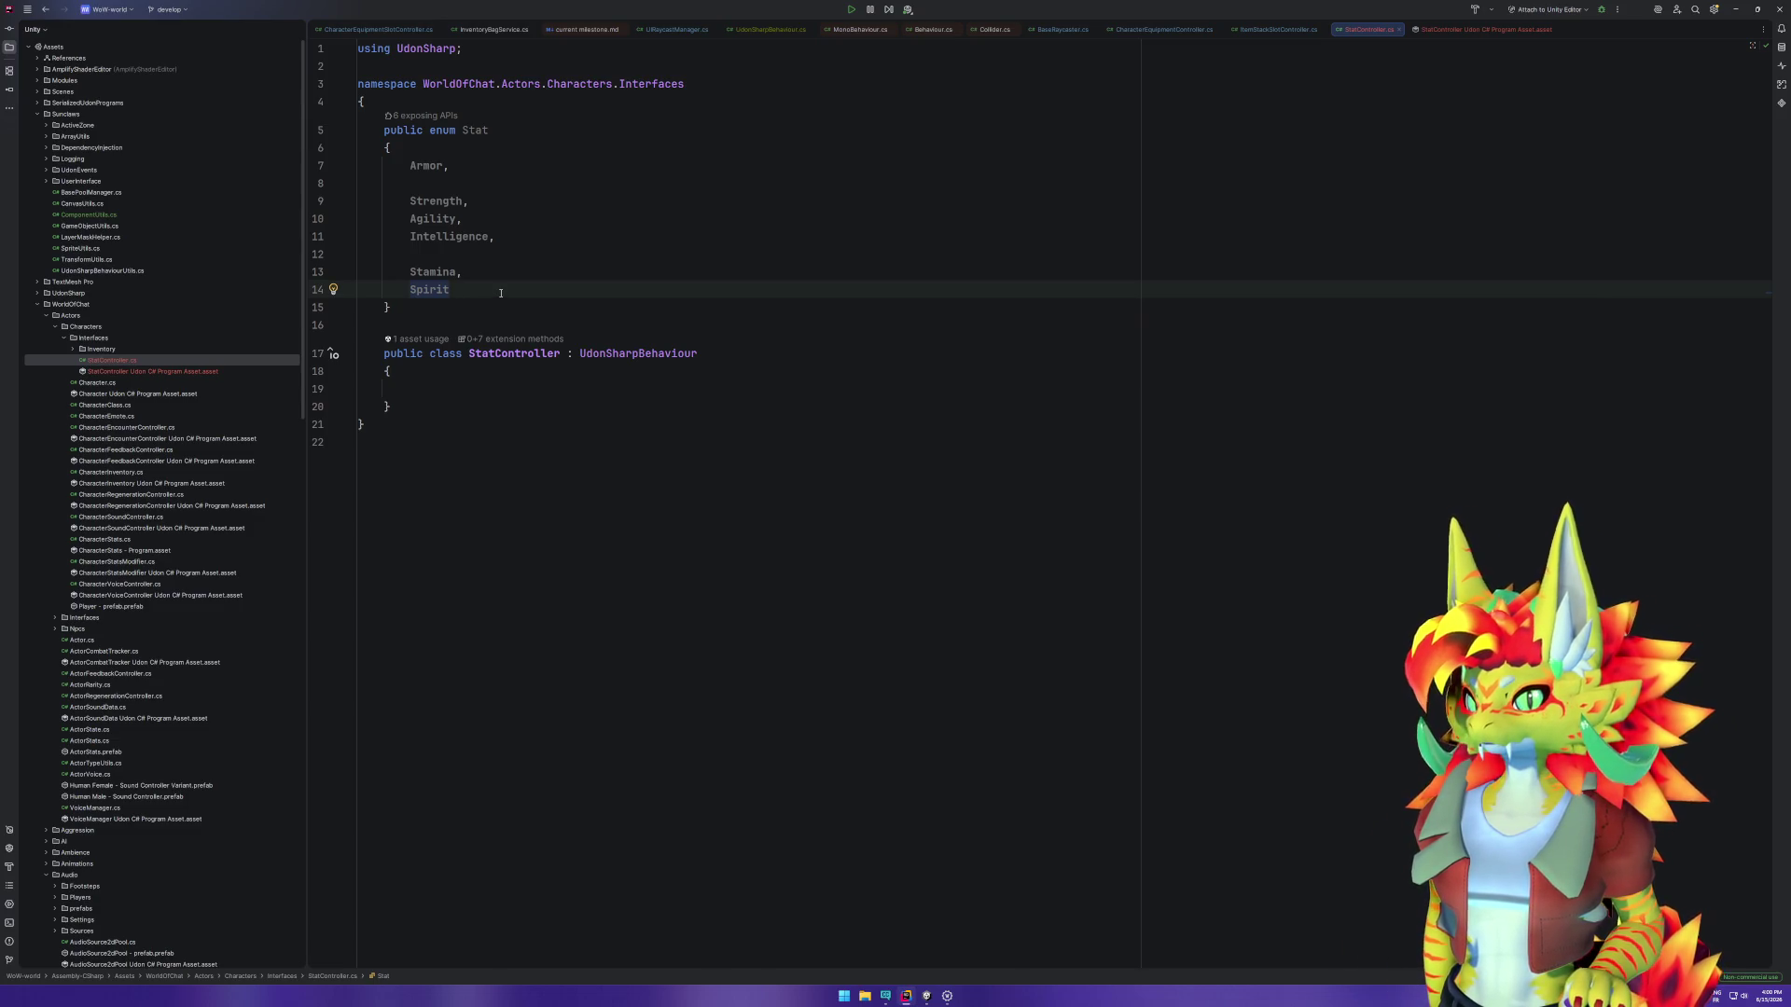
pyautogui.click(490, 387)
pyautogui.click(541, 123)
# Step: Create an empty public static StatUtils class above the Stat enum
pyautogui.click(543, 115)
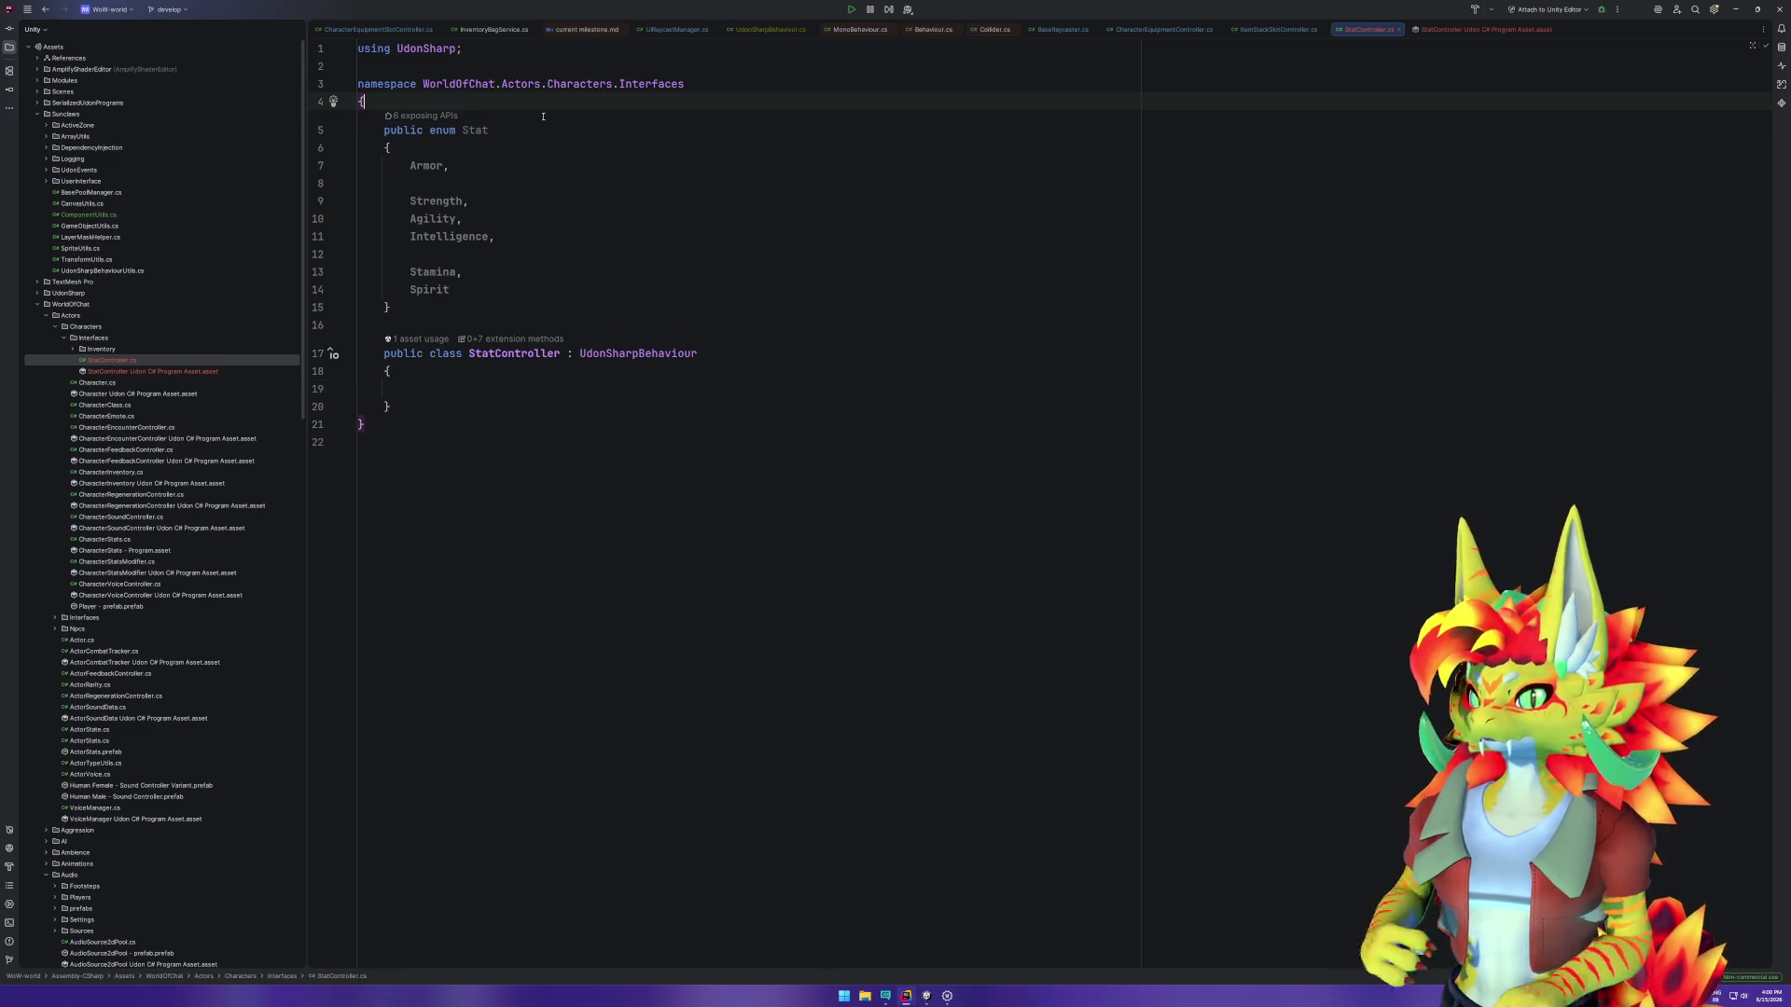
pyautogui.press('Return')
pyautogui.write('public ')
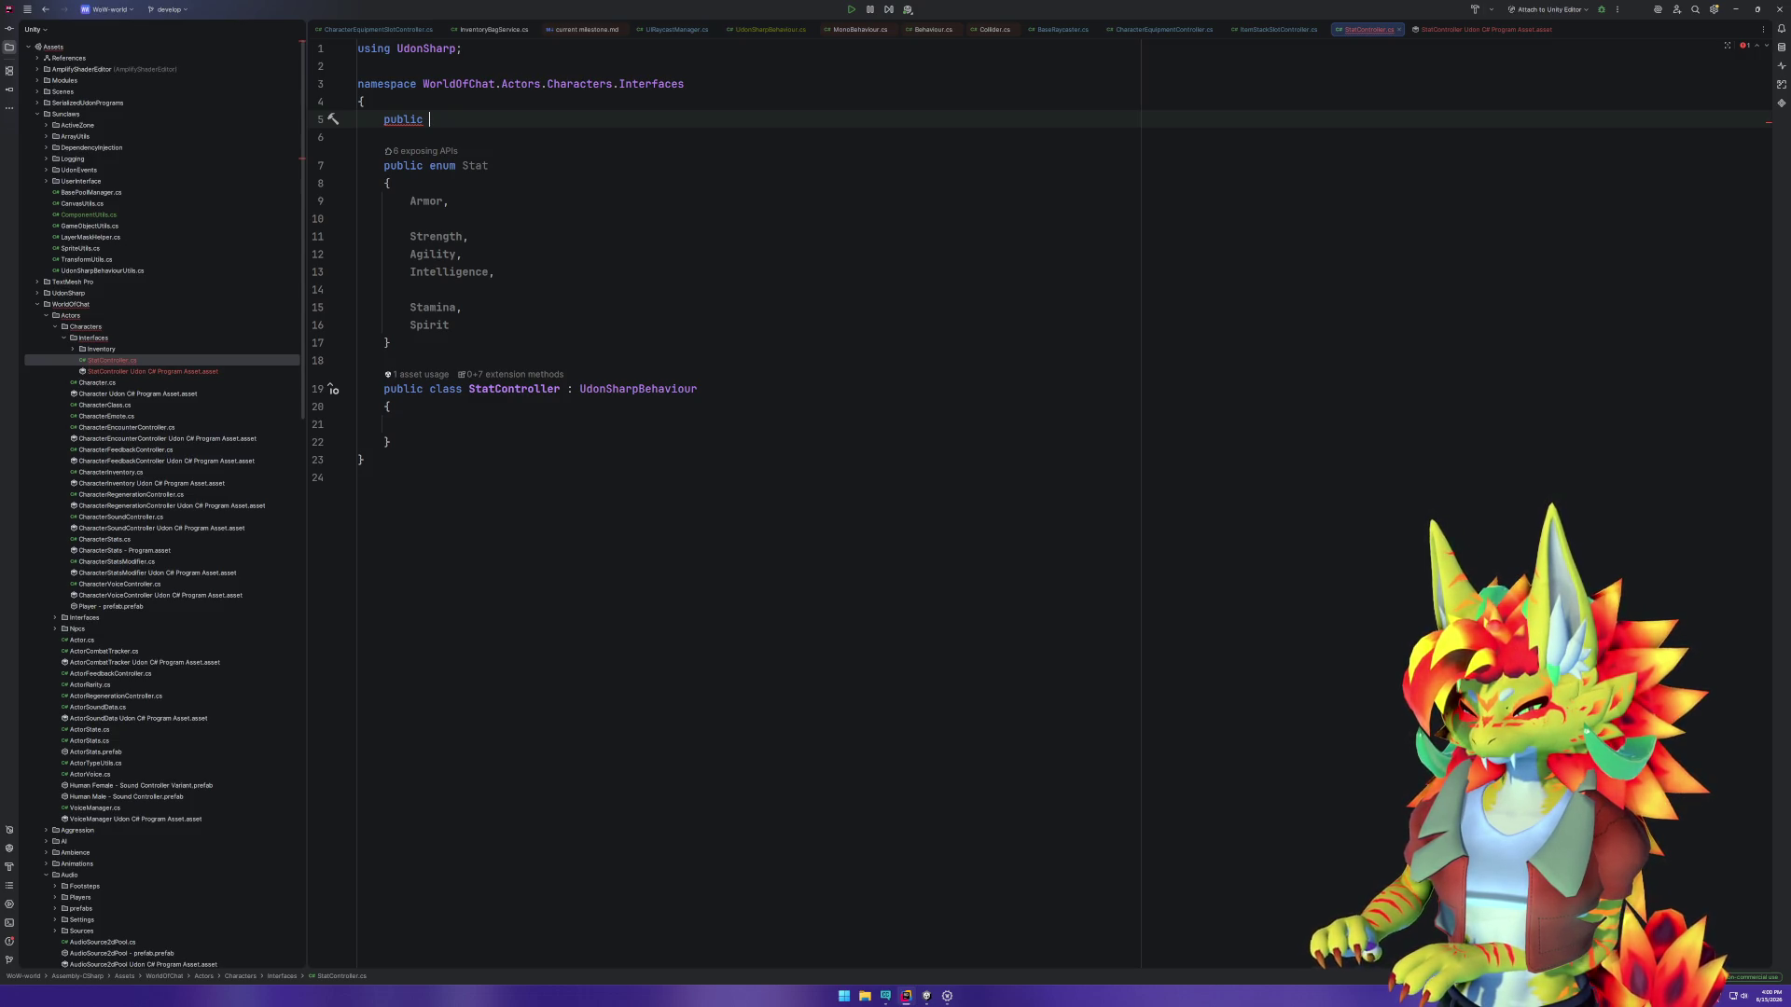
pyautogui.write('static class ')
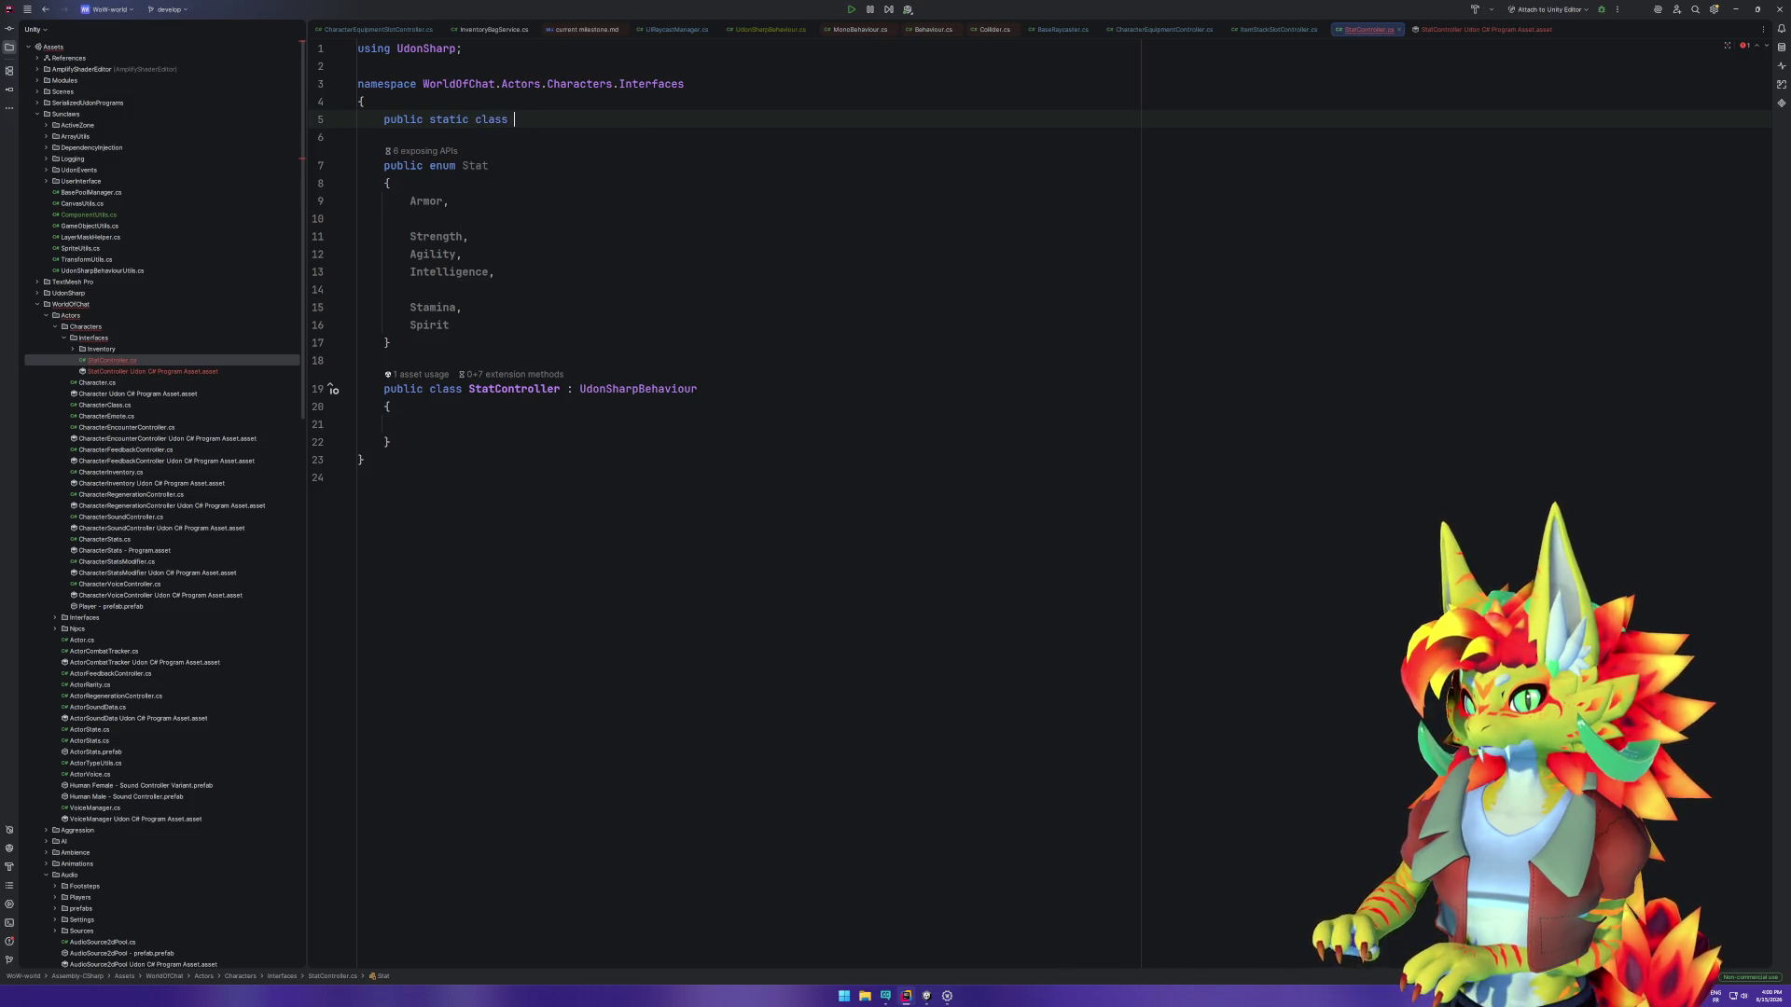
pyautogui.write('StatUtils')
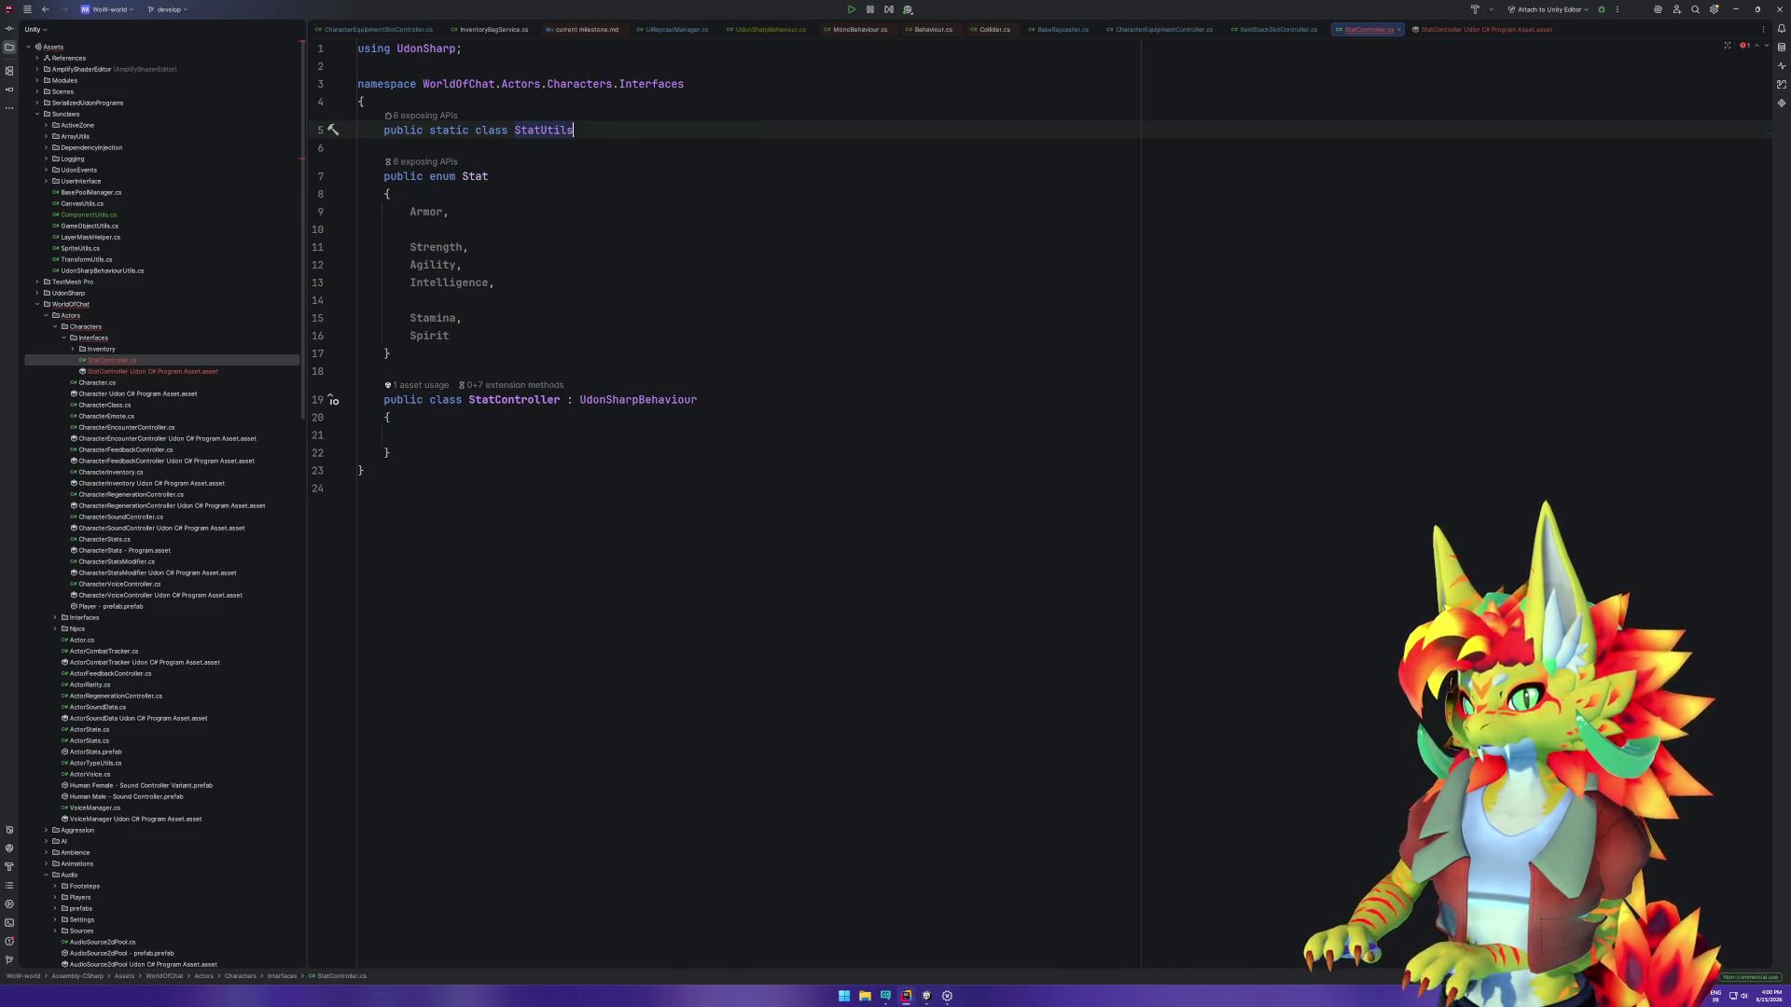
pyautogui.press('Return')
pyautogui.write('{')
pyautogui.press('Return')
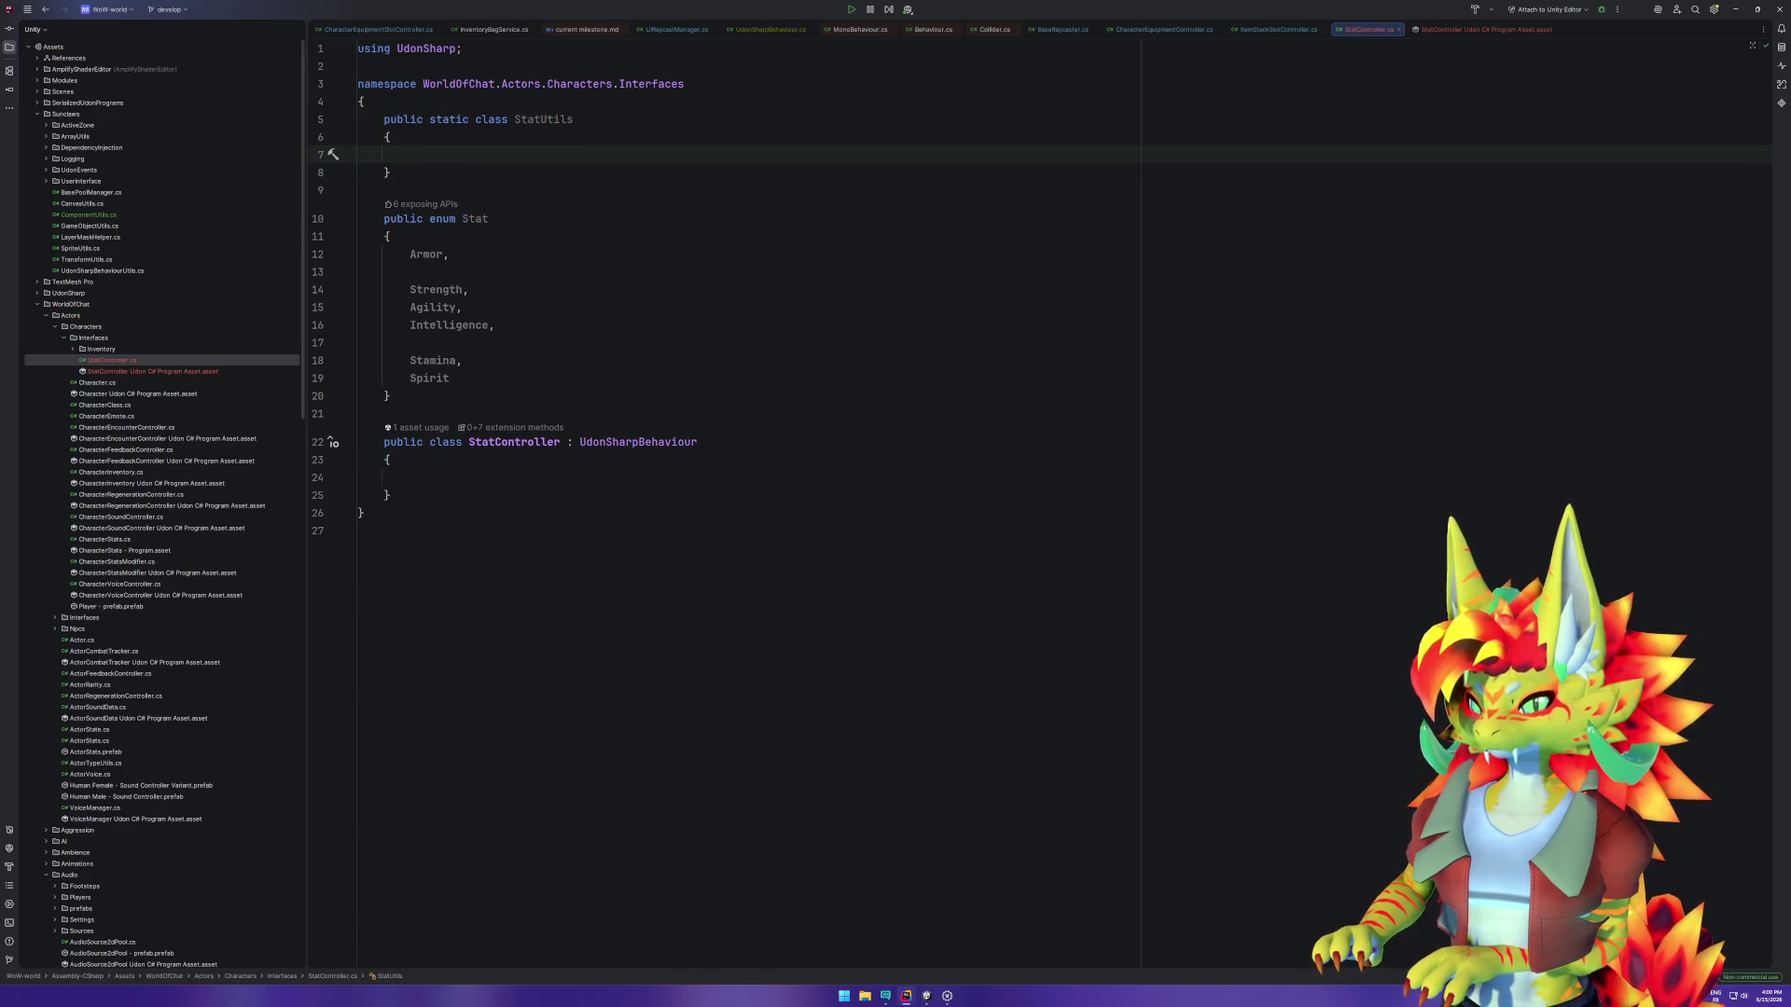
# Step: Add an empty public static string ToDisplayName(this Stat stat) method to StatUtils
pyautogui.write('public string')
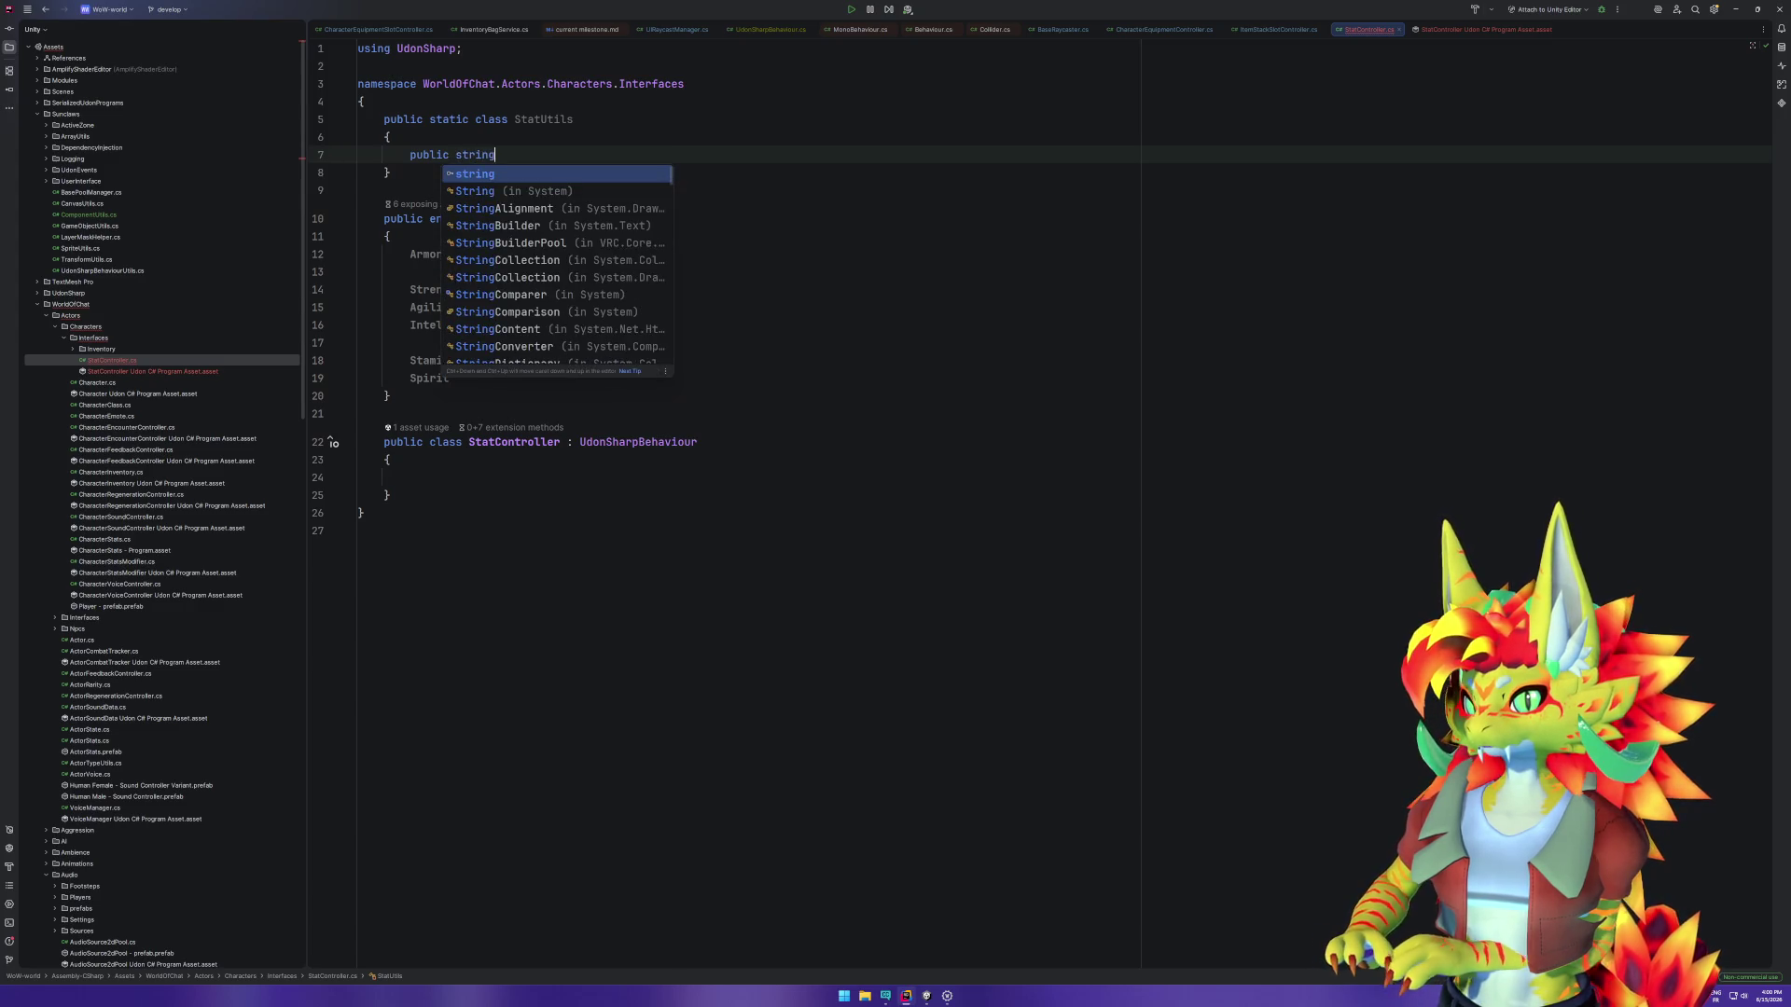
pyautogui.press('Return')
pyautogui.hotkey('ctrl', 'Left')
pyautogui.write('stati')
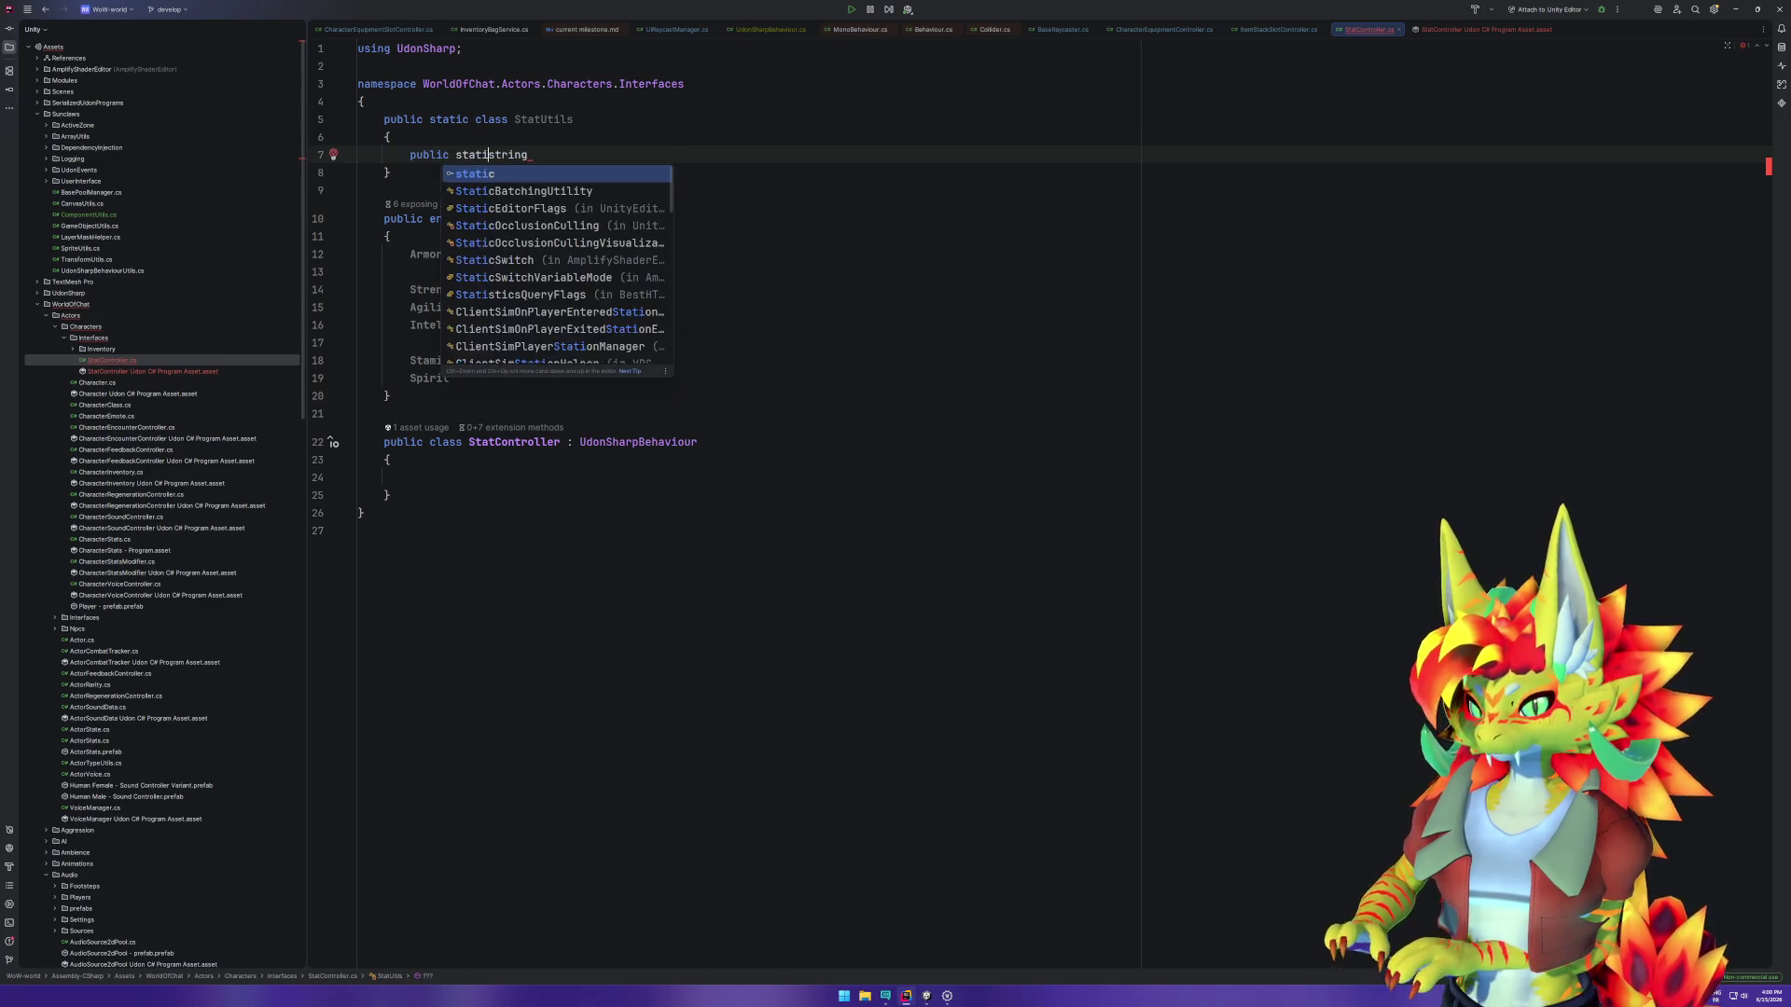
pyautogui.press('Return')
pyautogui.press('End')
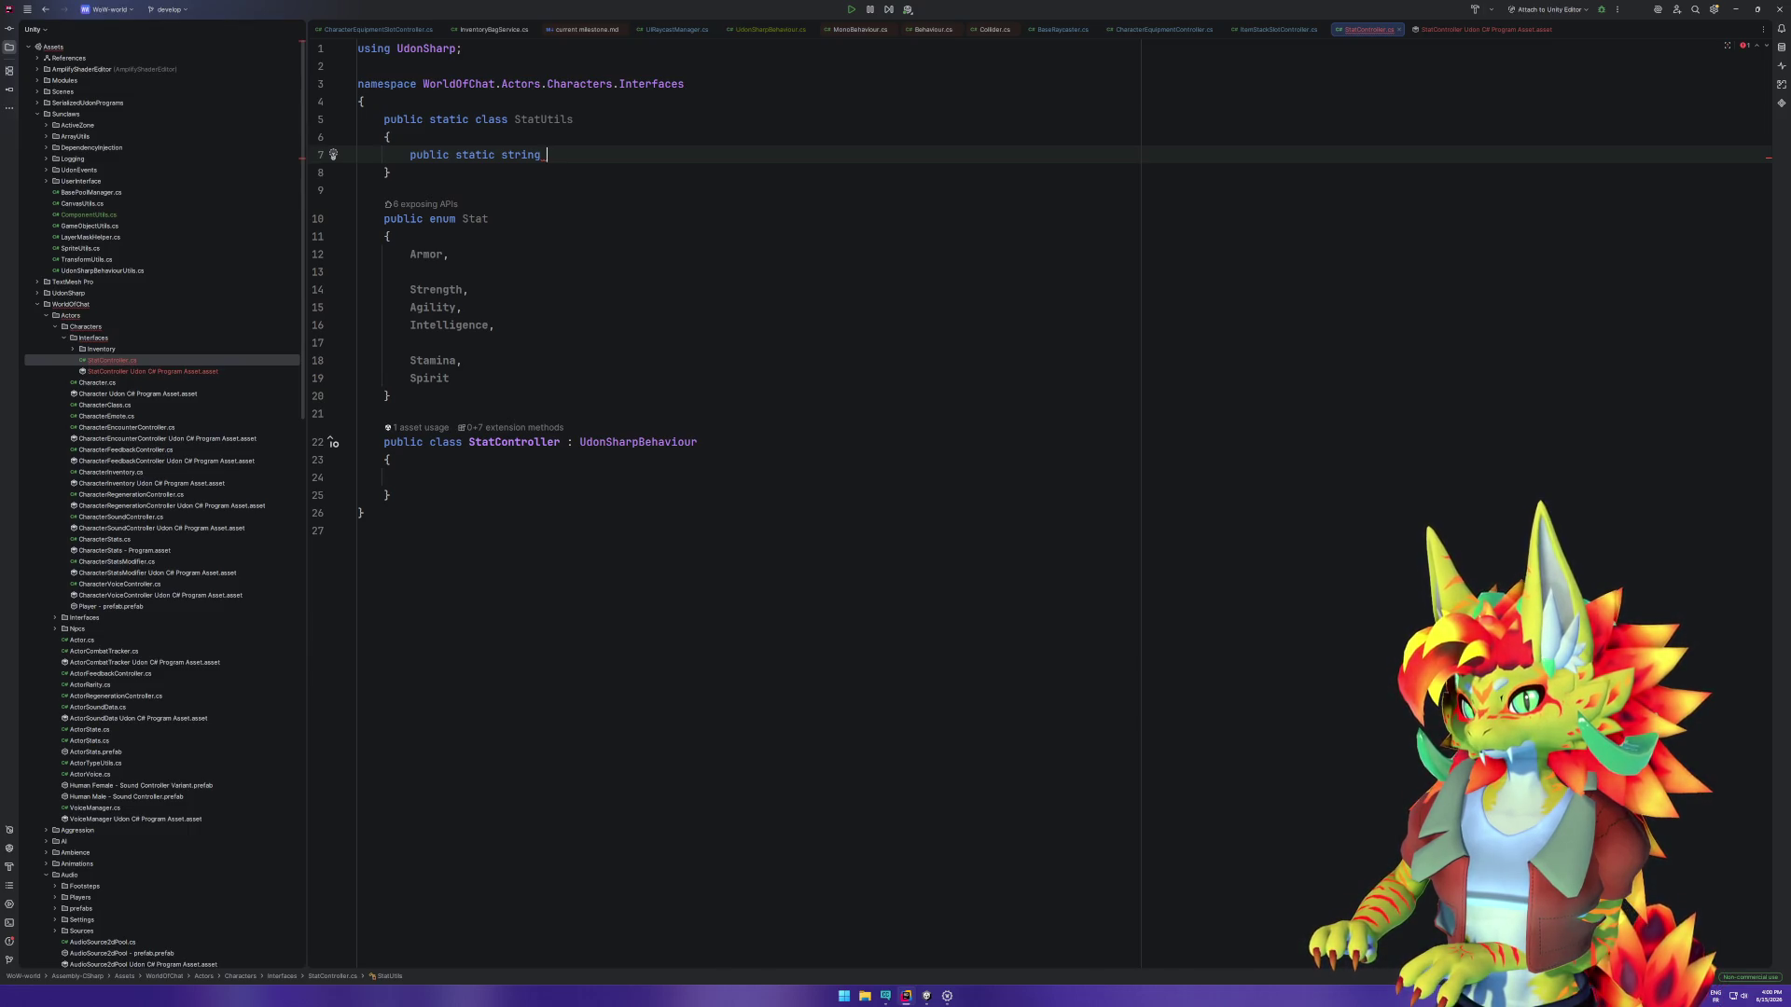
pyautogui.write('To')
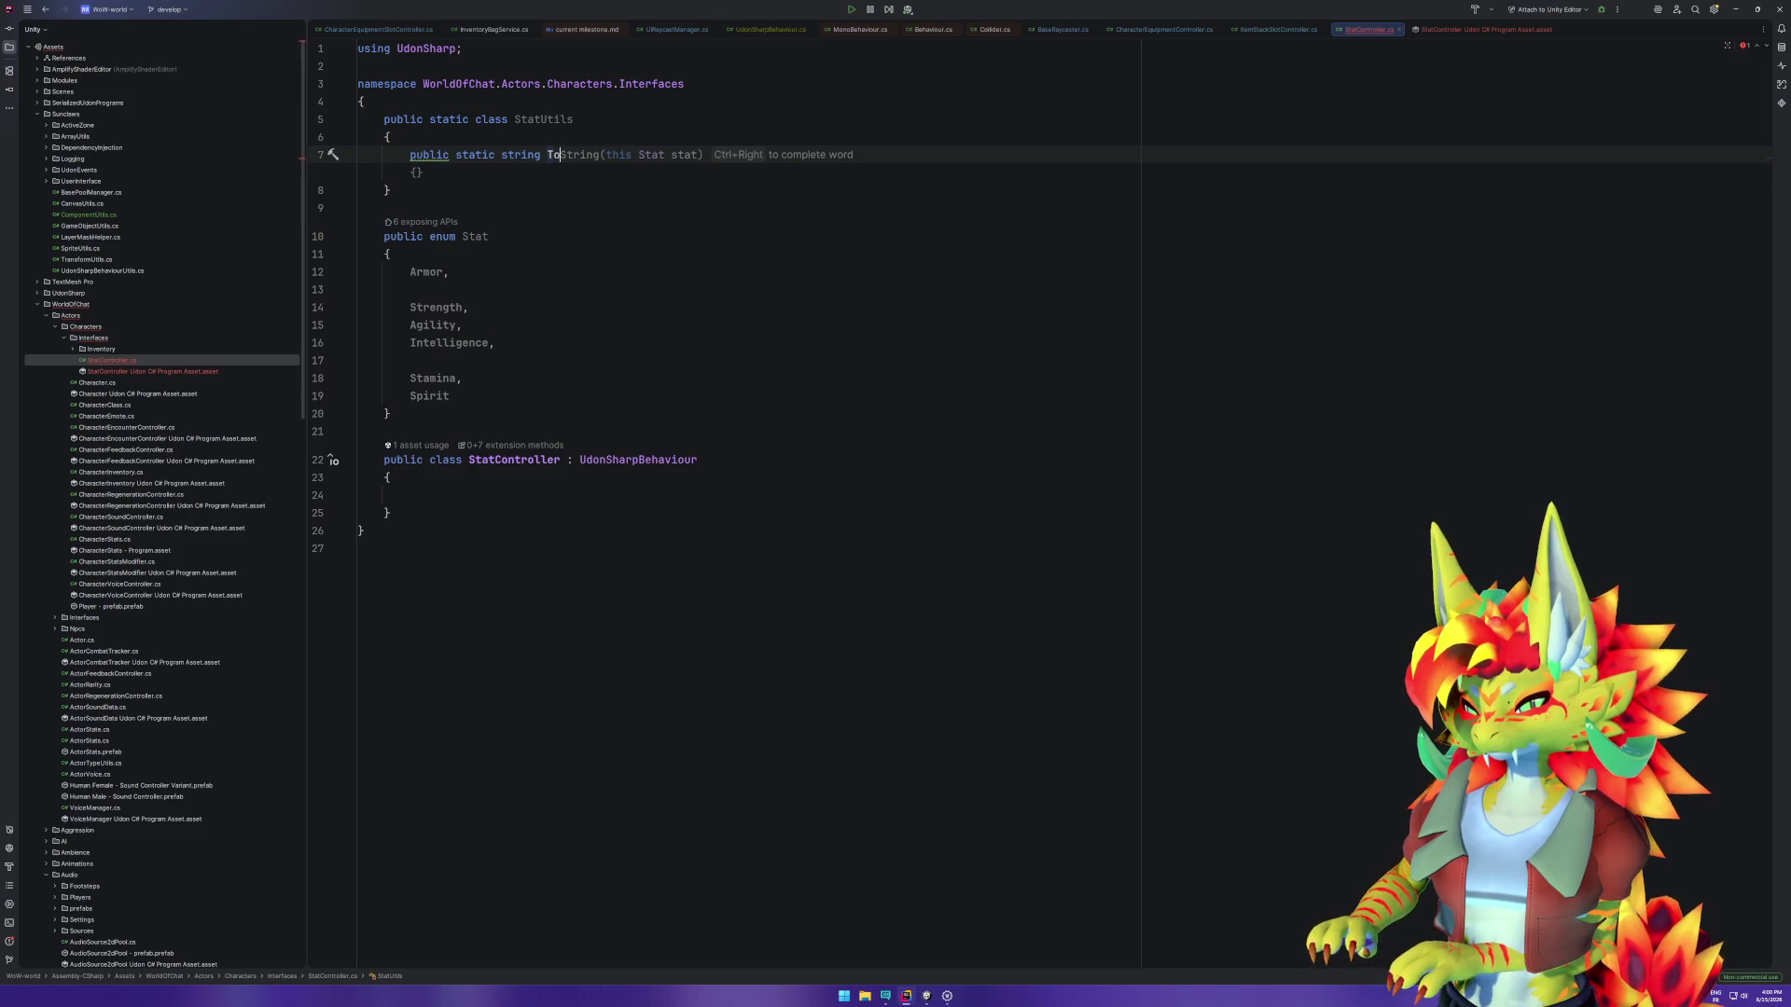
pyautogui.write('DisplayName(this Stat stat)')
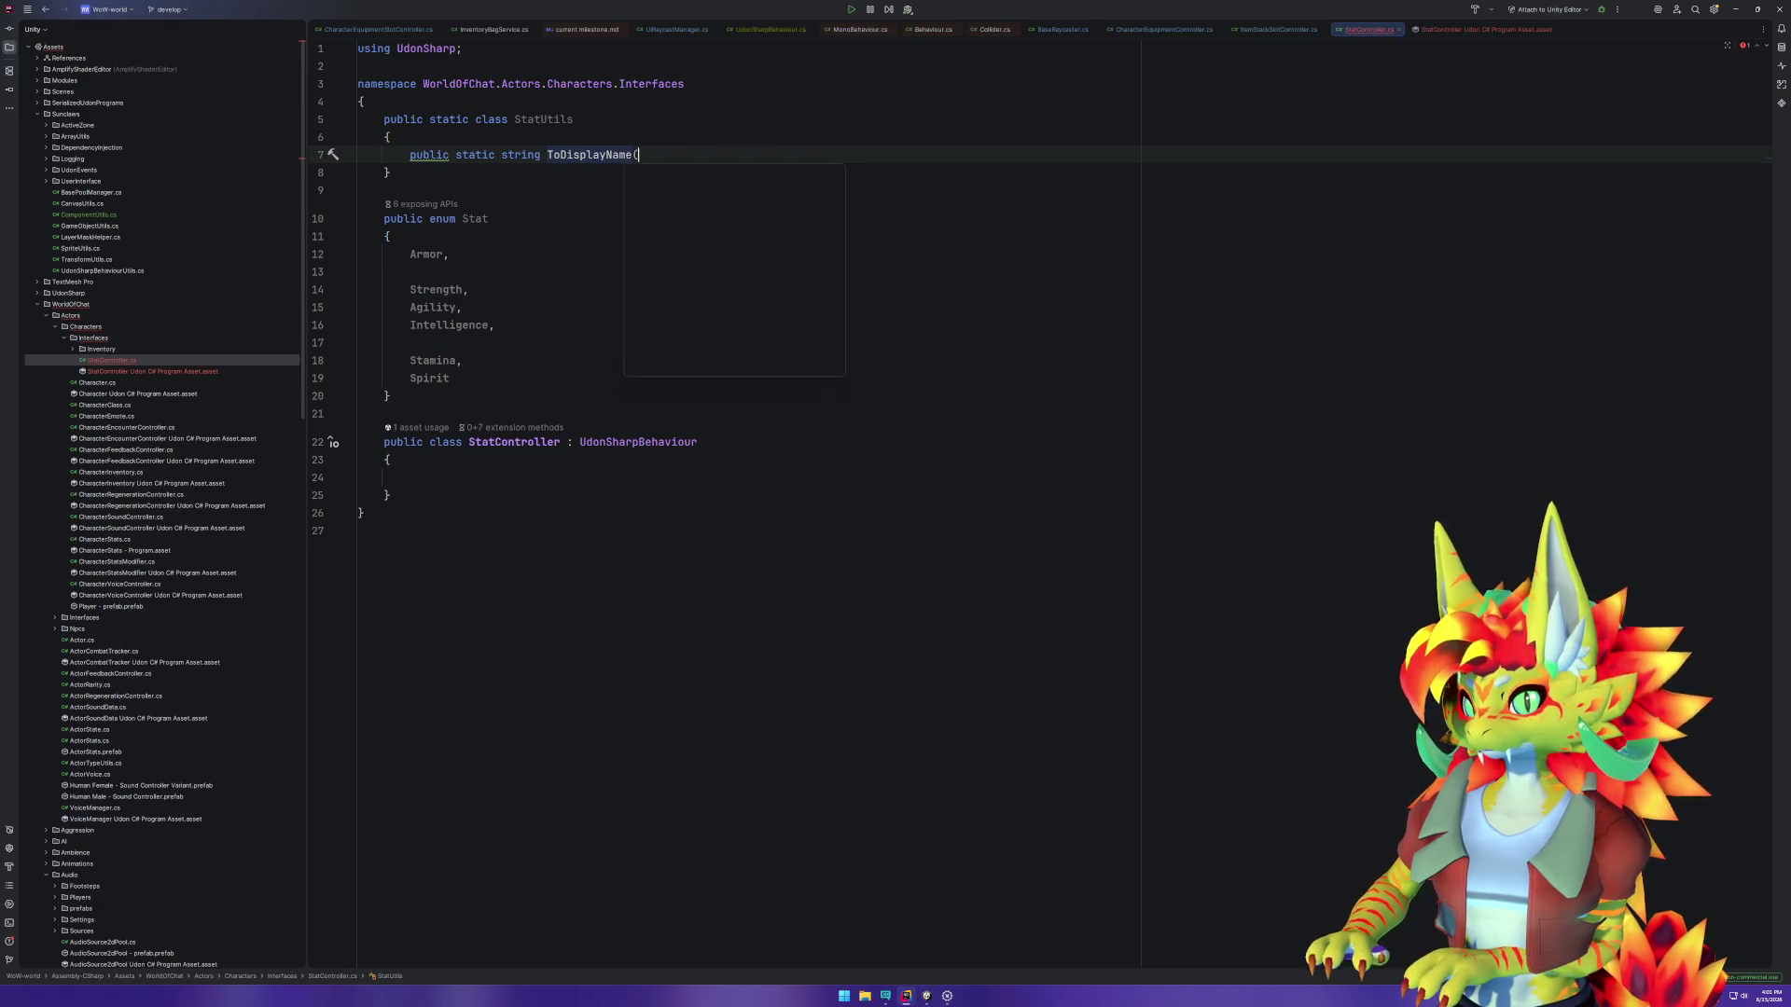
pyautogui.press('Return')
pyautogui.write('{')
pyautogui.press('Return')
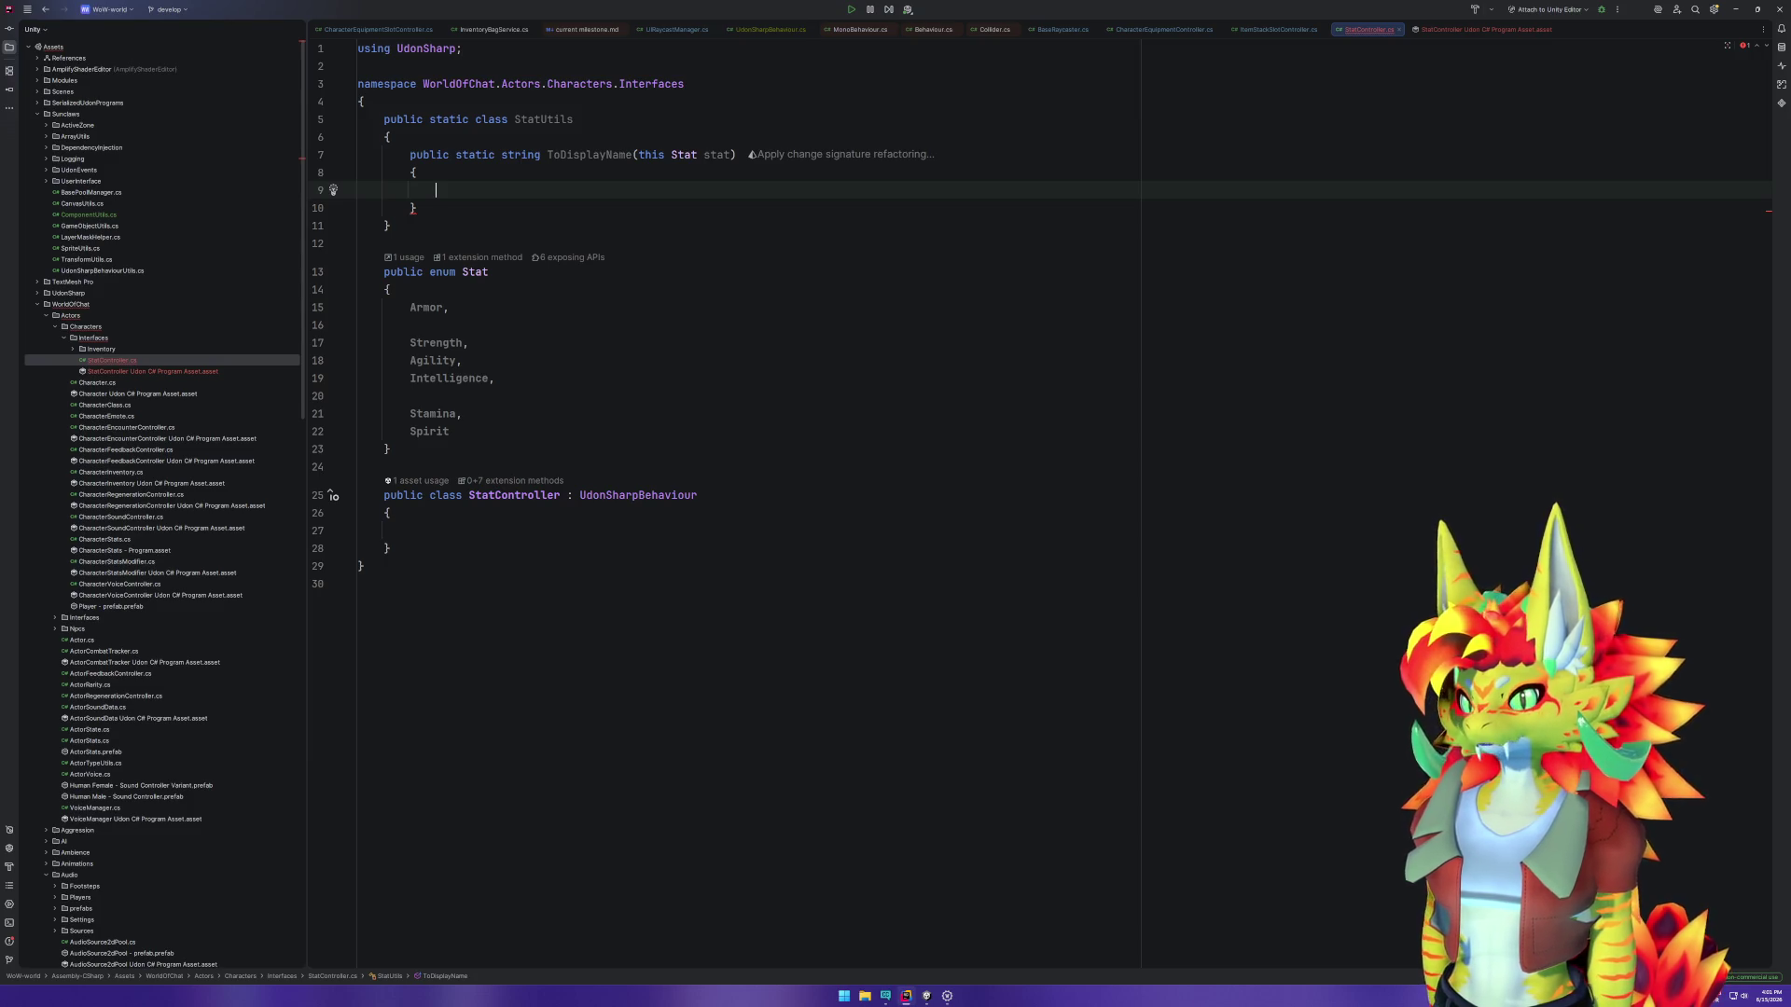
pyautogui.moveTo(373, 466); pyautogui.dragTo(460, 109)
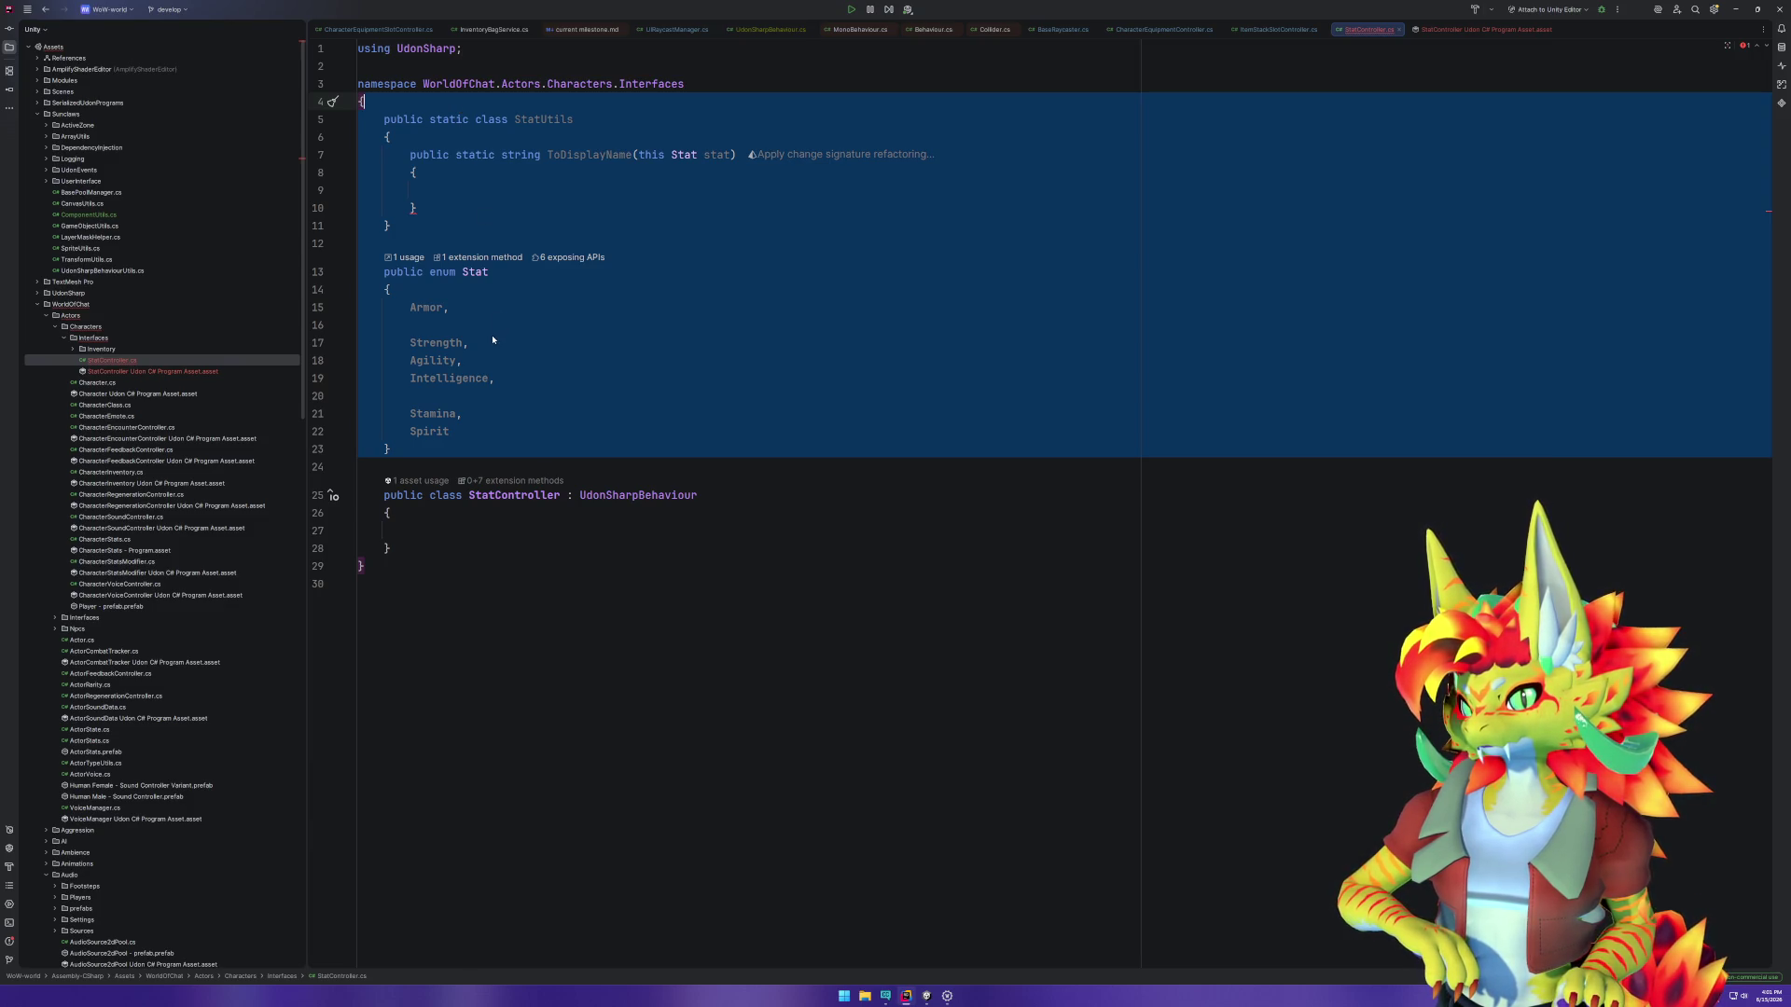
# Step: Delete the StatUtils class and Stat enum and begin a public void Display method in StatController
pyautogui.press('Delete')
pyautogui.click(450, 170)
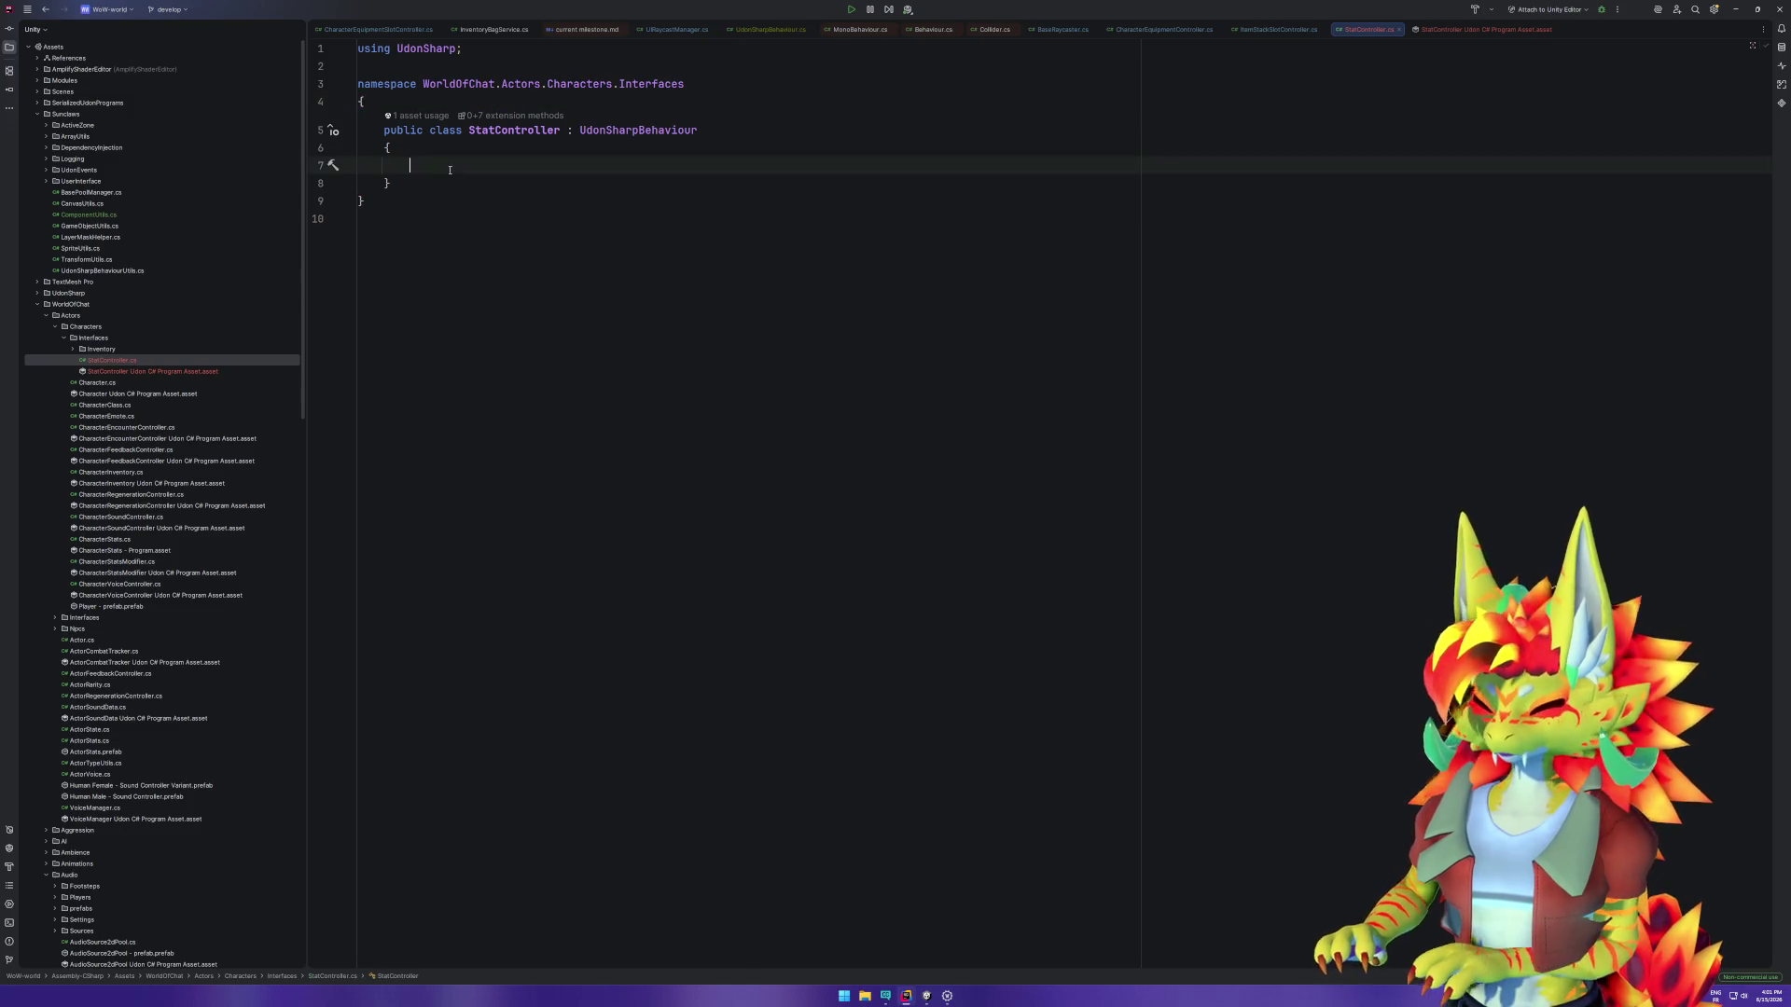
pyautogui.write('public ')
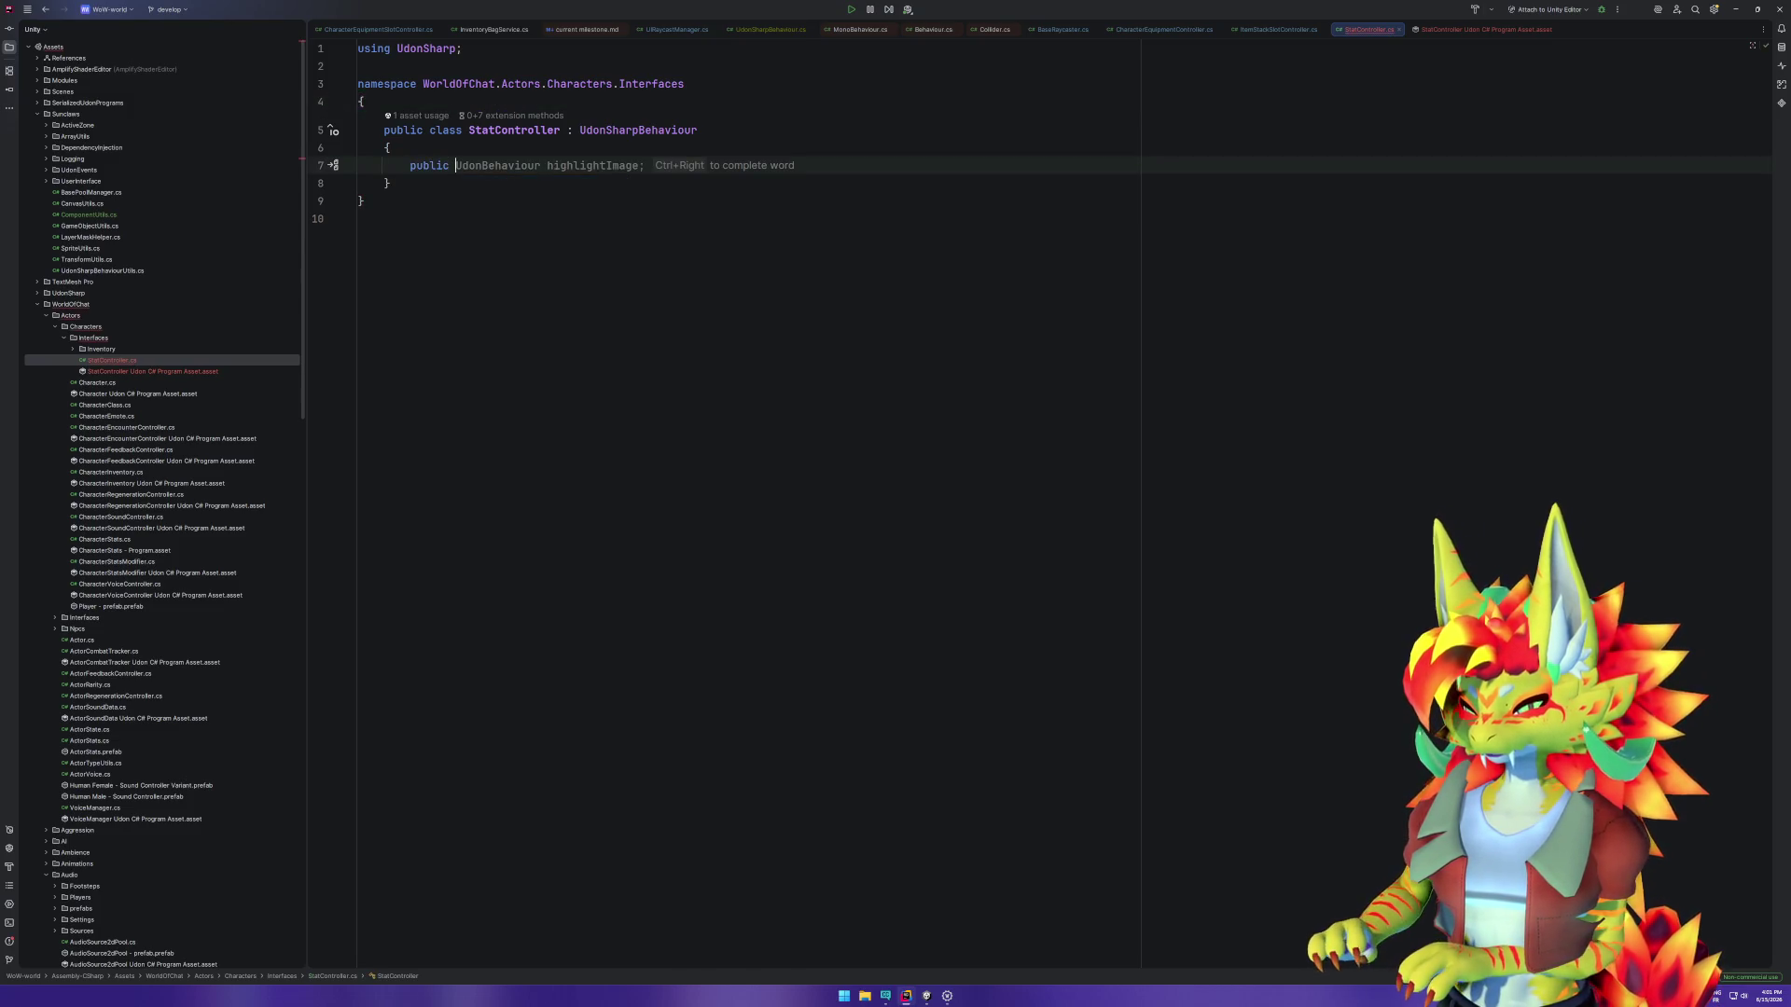
pyautogui.write('void Diu')
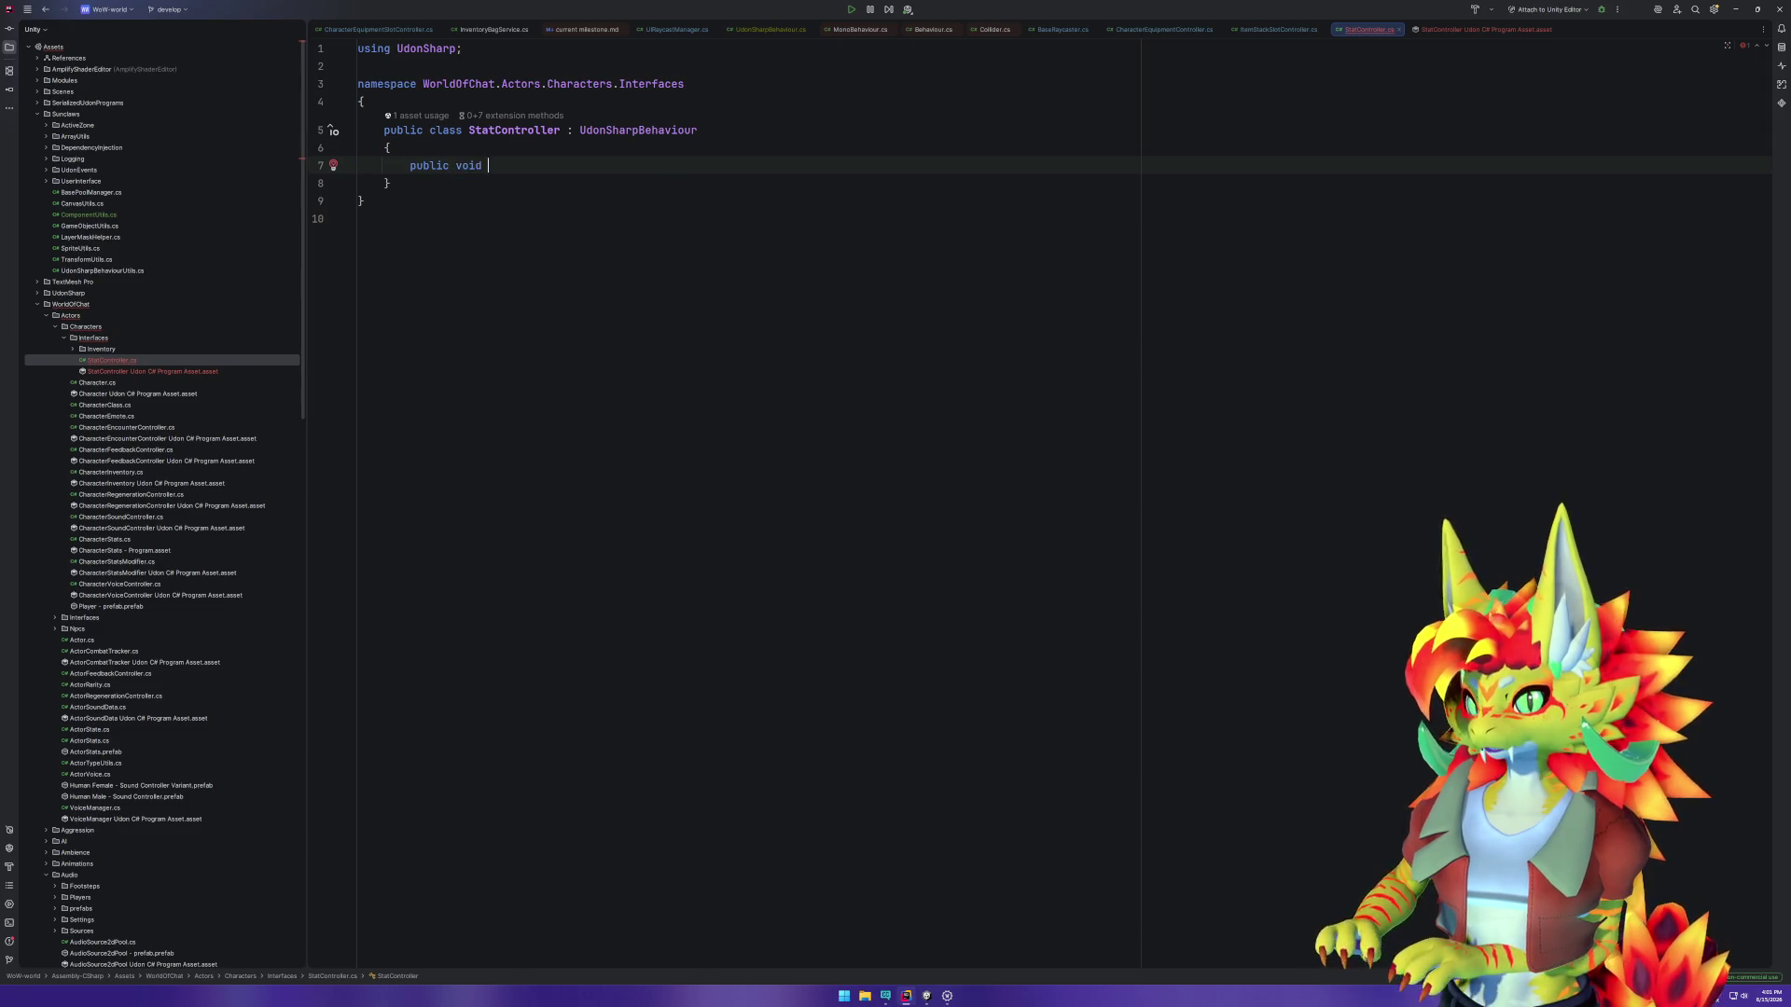
pyautogui.press('BackSpace')
pyautogui.write('spla')
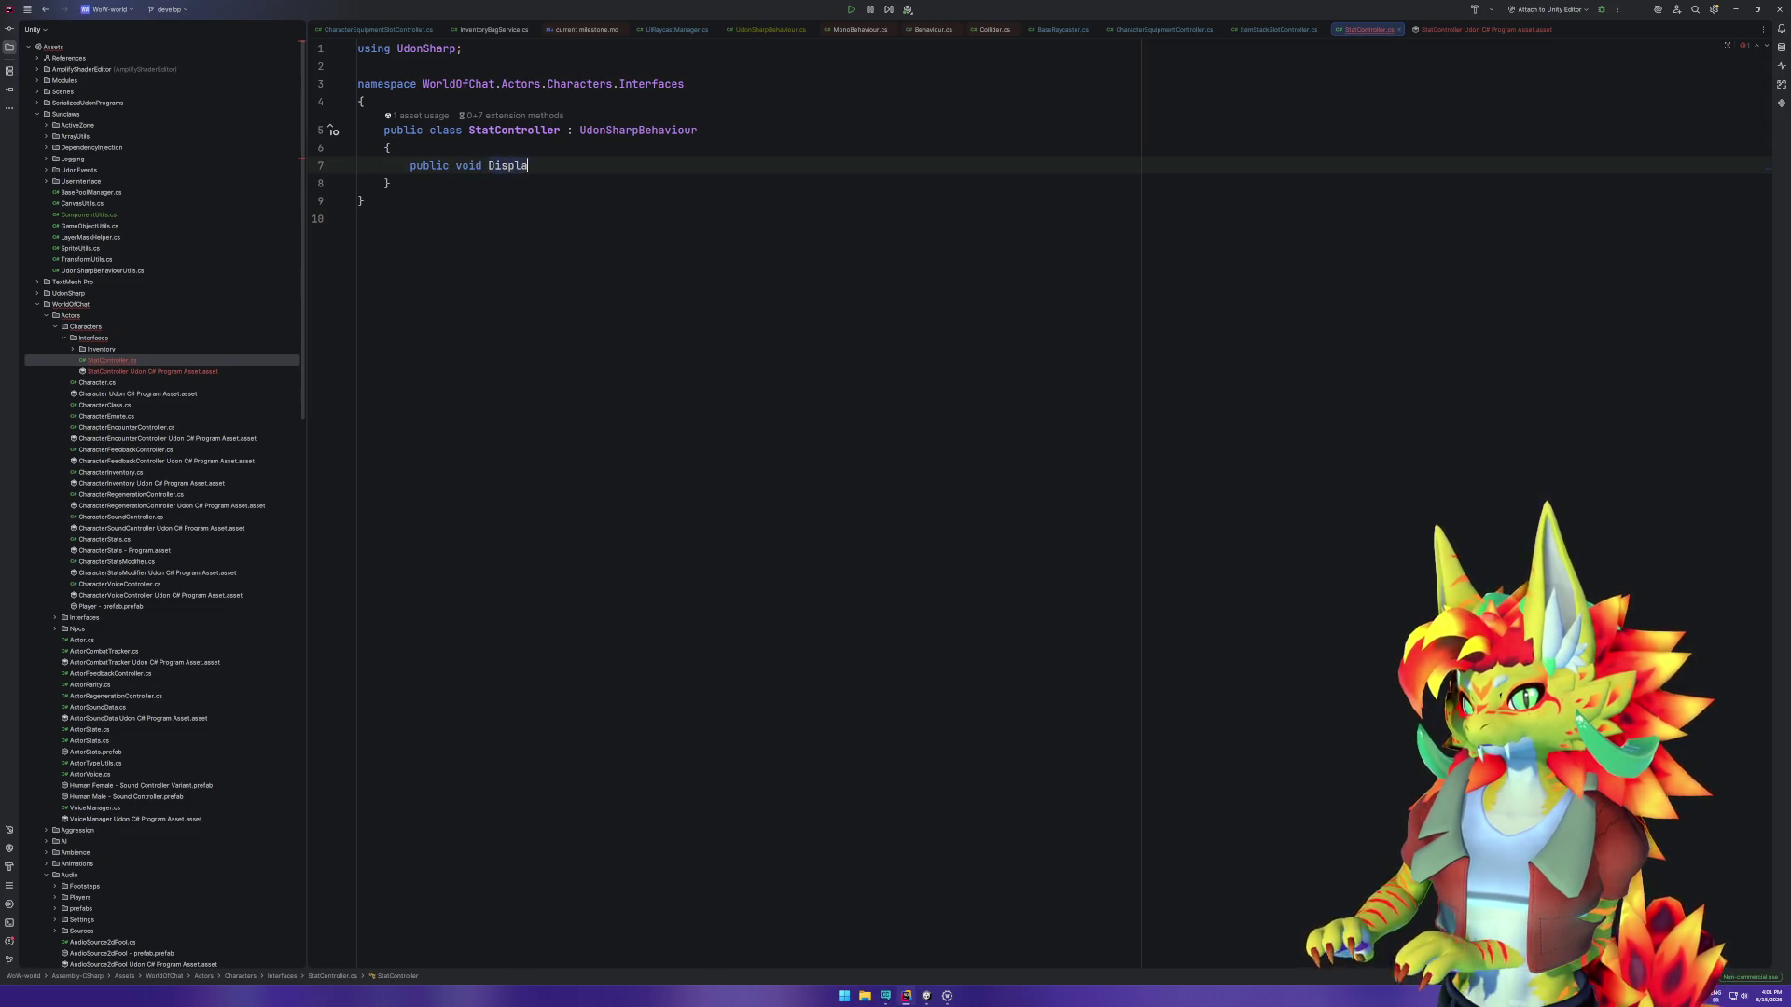
pyautogui.write('y(str')
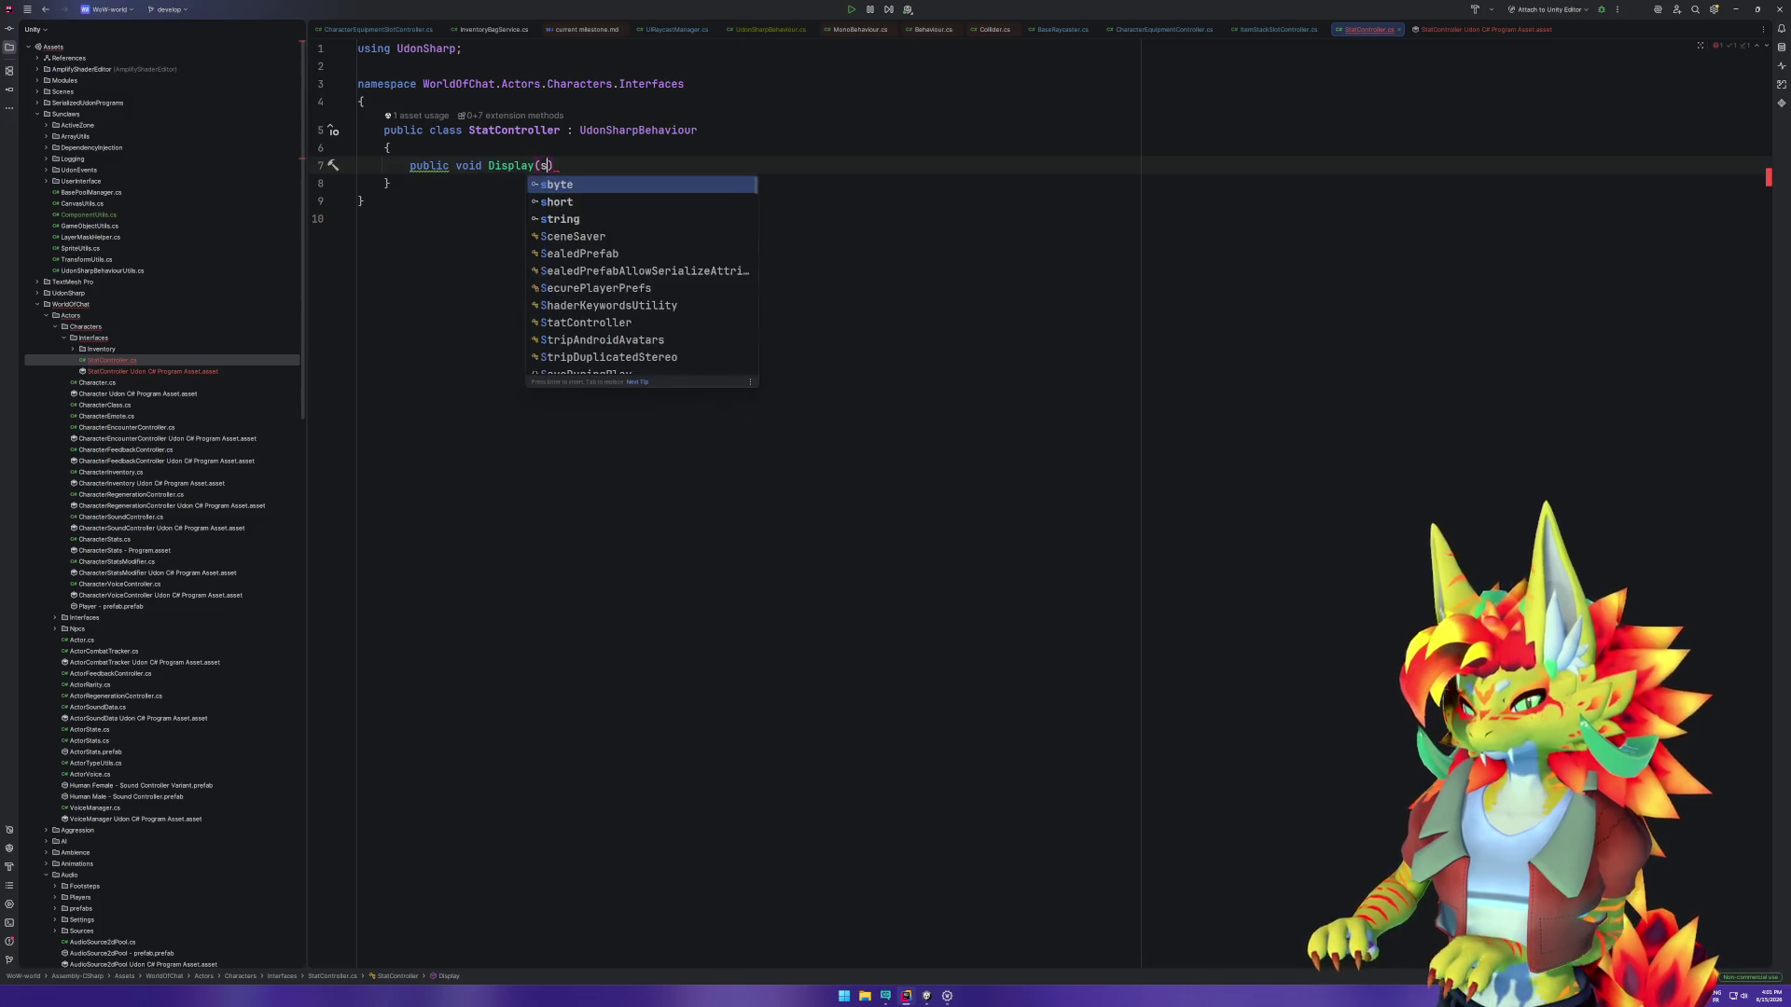
# Step: Give the Display method the parameters string statLabel and int value
pyautogui.press('Return')
pyautogui.write('sata')
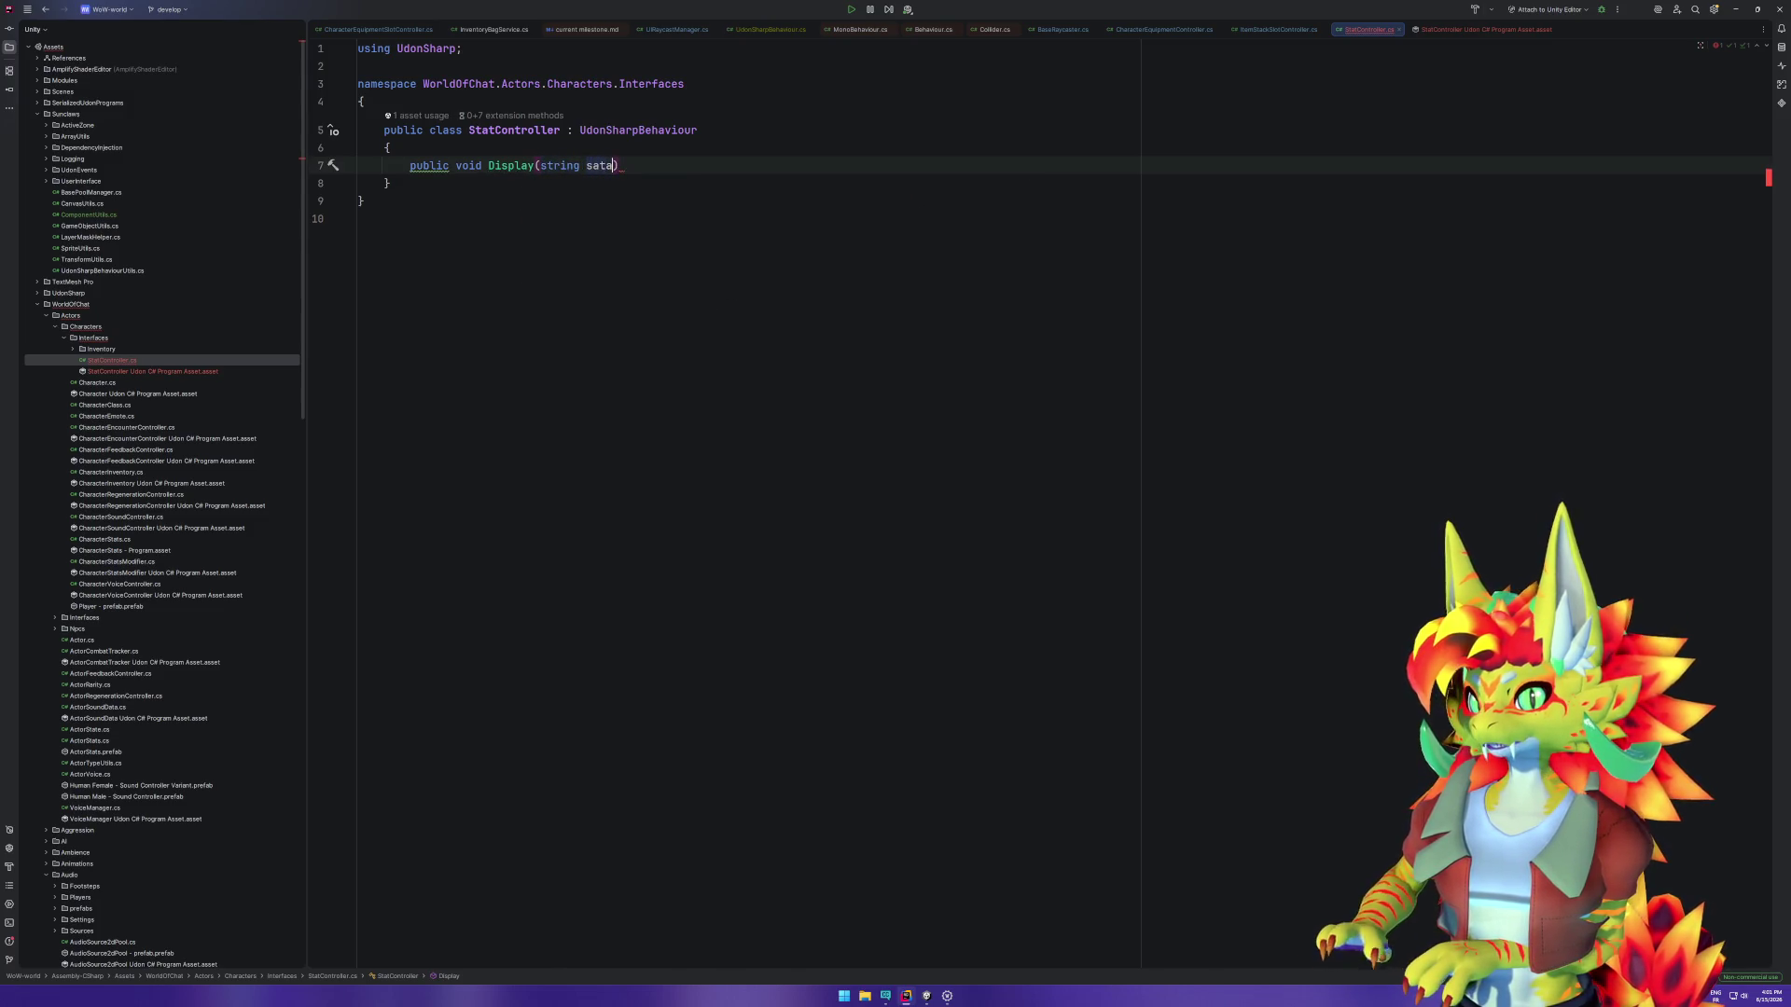
pyautogui.press('BackSpace')
pyautogui.press('BackSpace')
pyautogui.write('tatLabel')
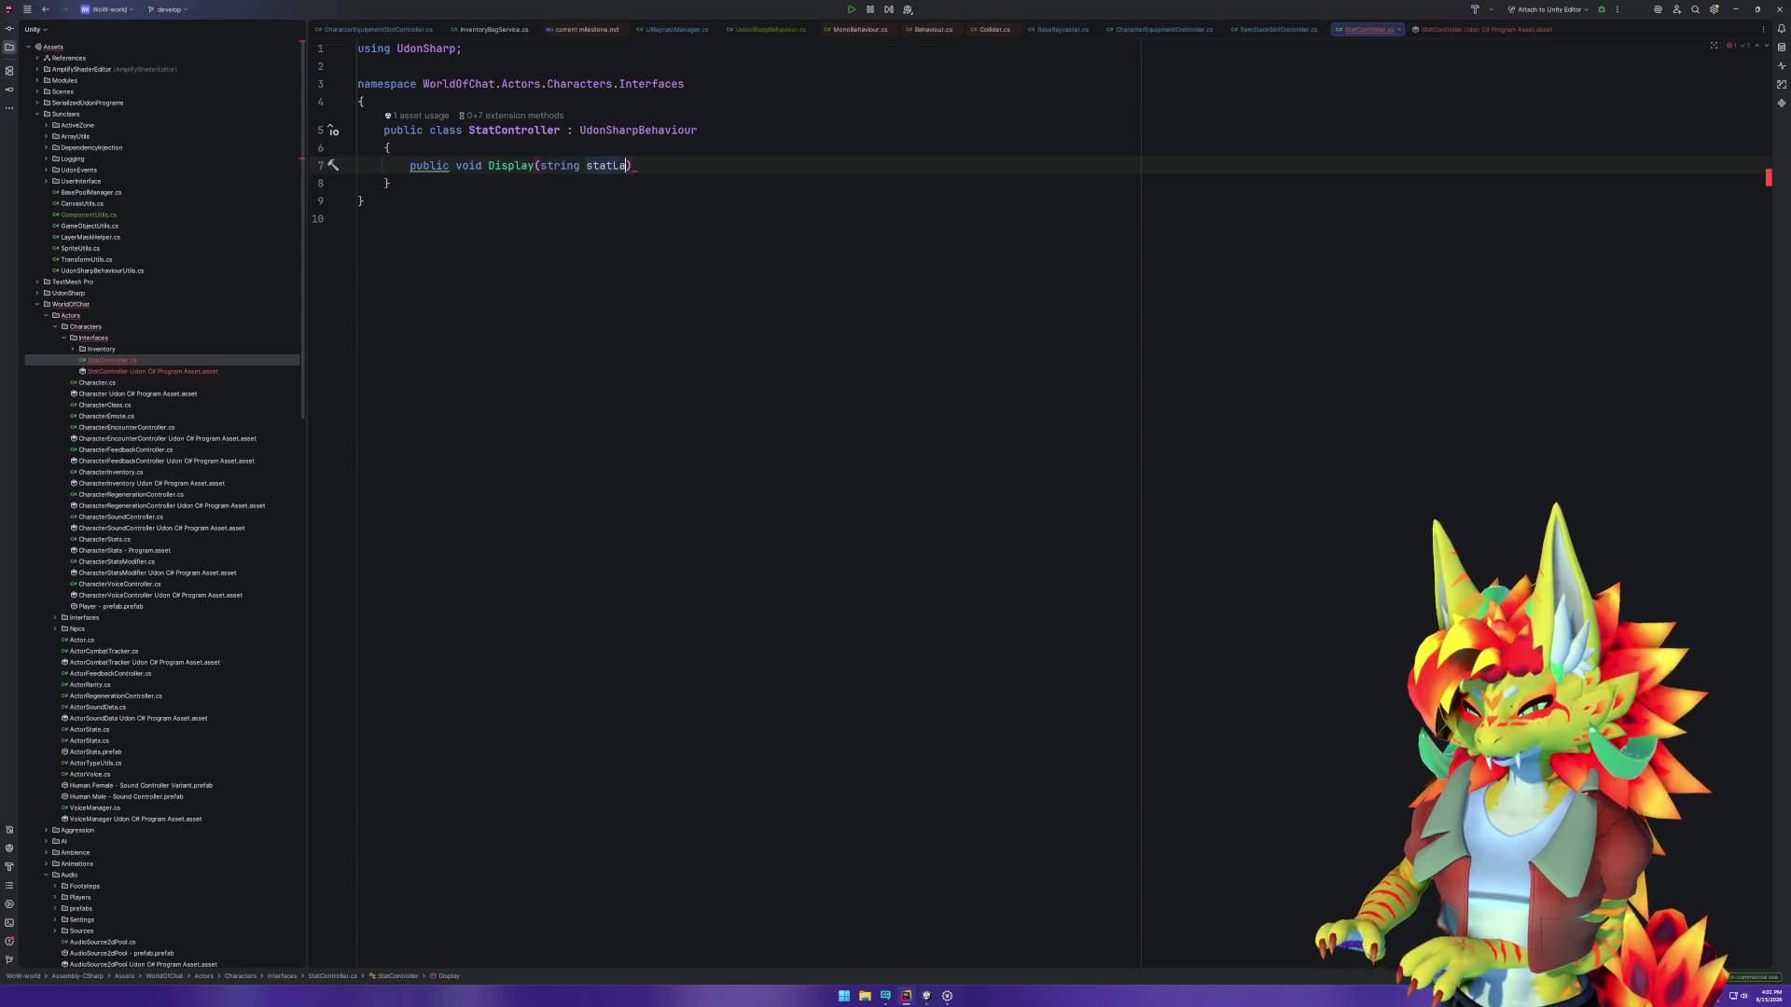
pyautogui.write(', ')
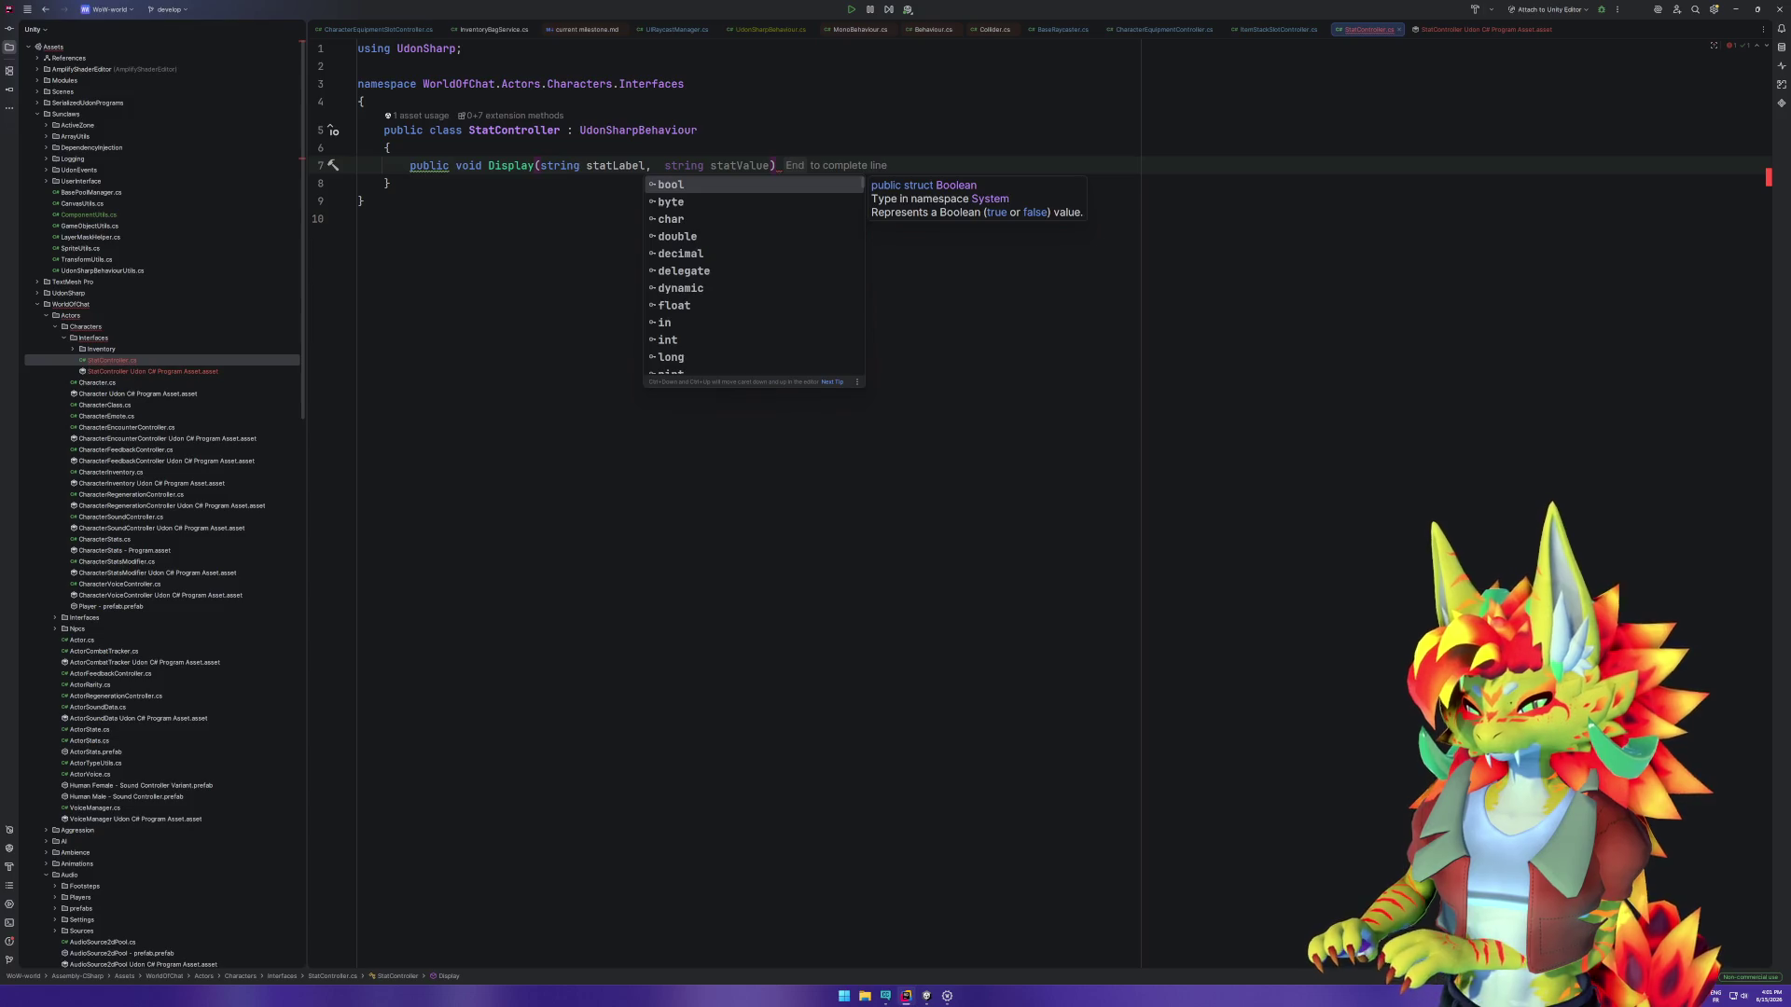
pyautogui.write('ushort')
pyautogui.press('Return')
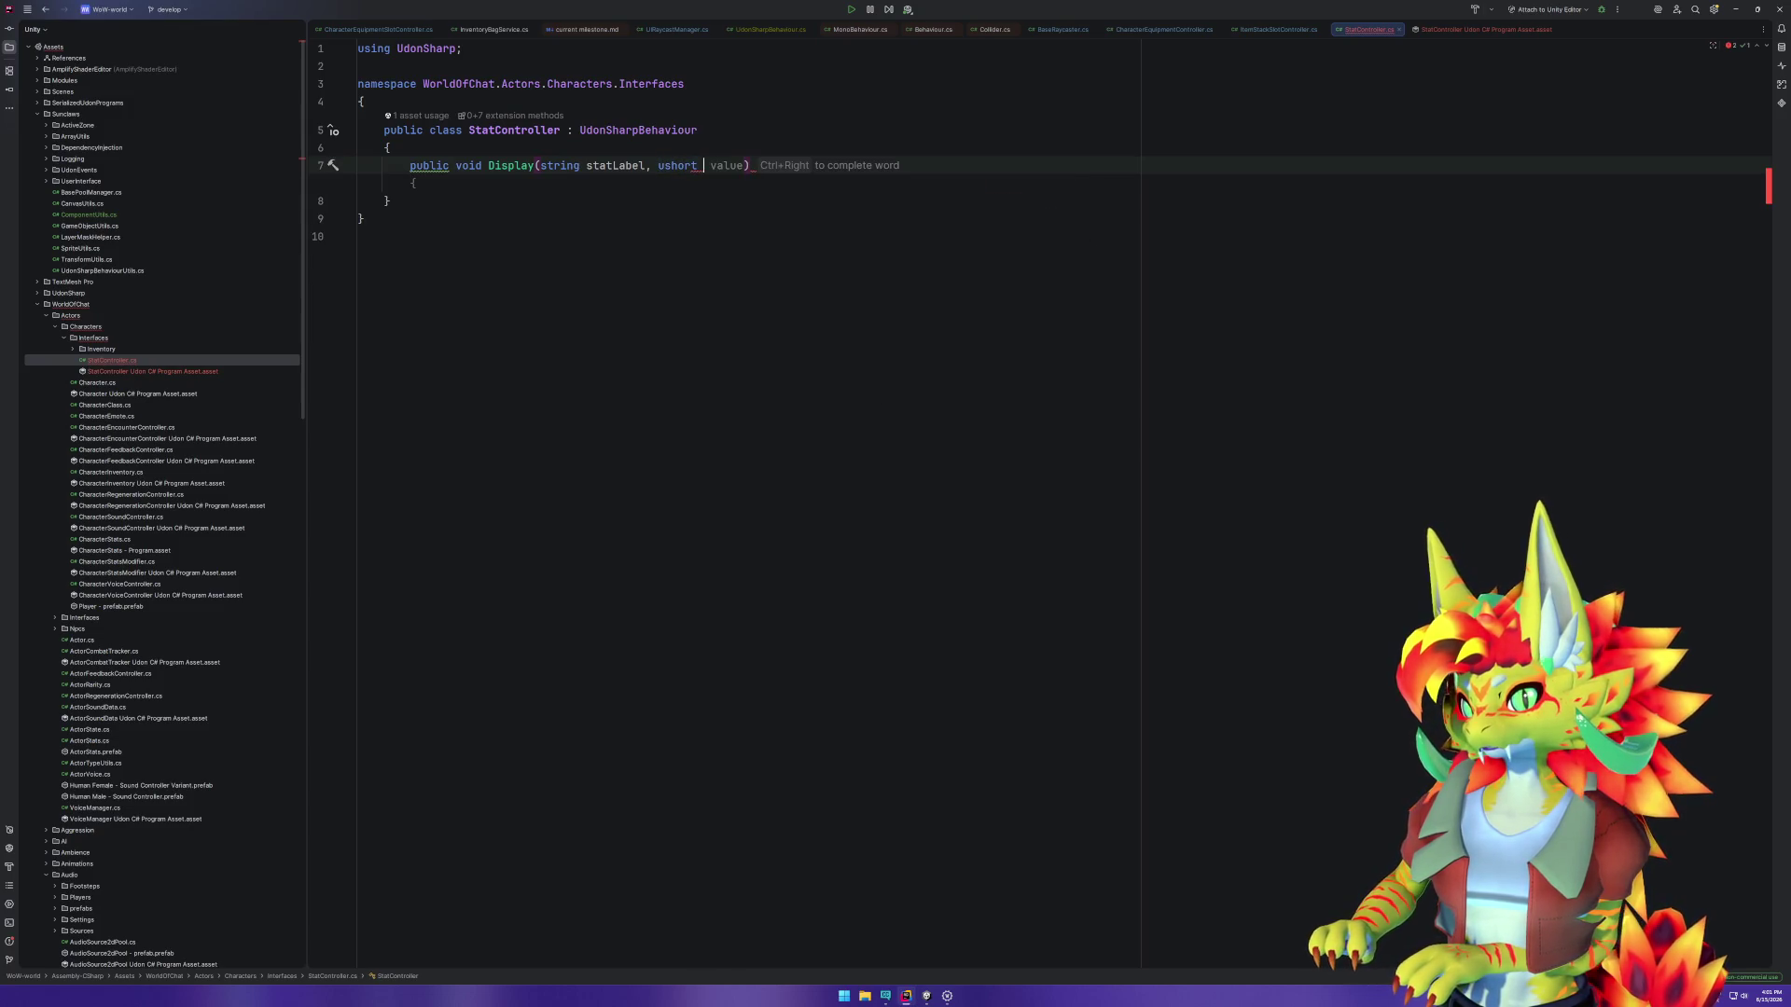
pyautogui.press('BackSpace')
pyautogui.press('BackSpace')
pyautogui.press('BackSpace')
pyautogui.write('int ')
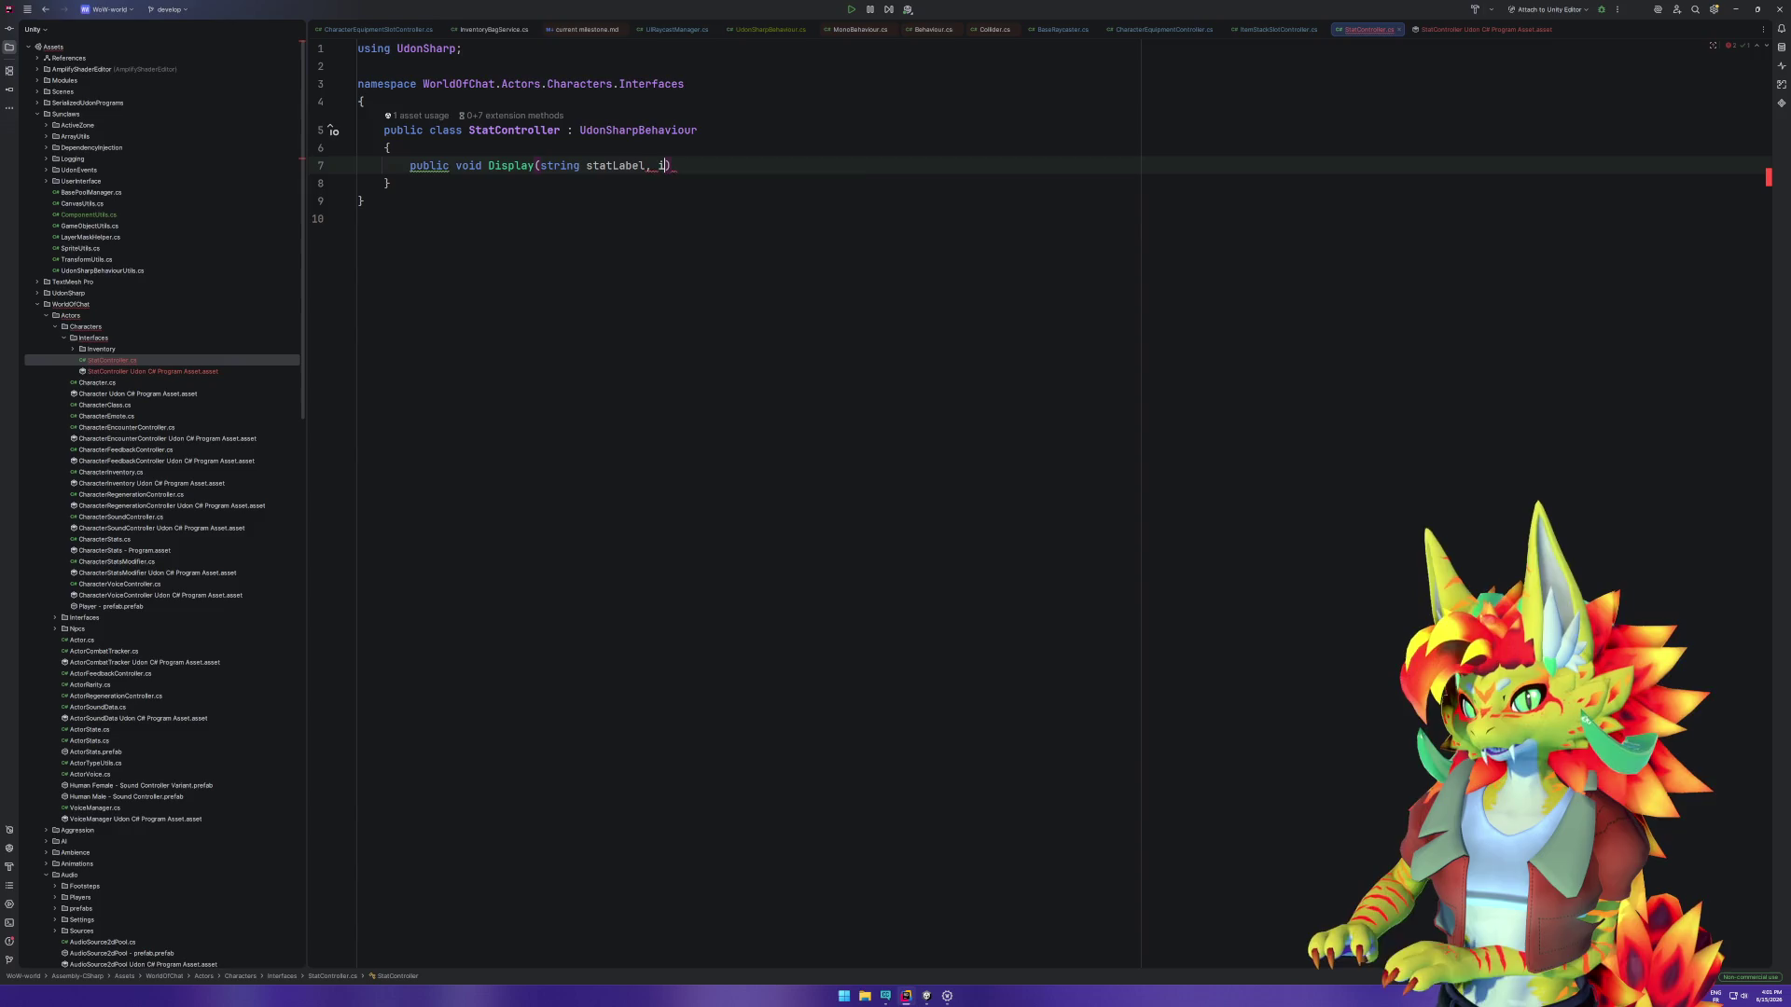
pyautogui.write('value')
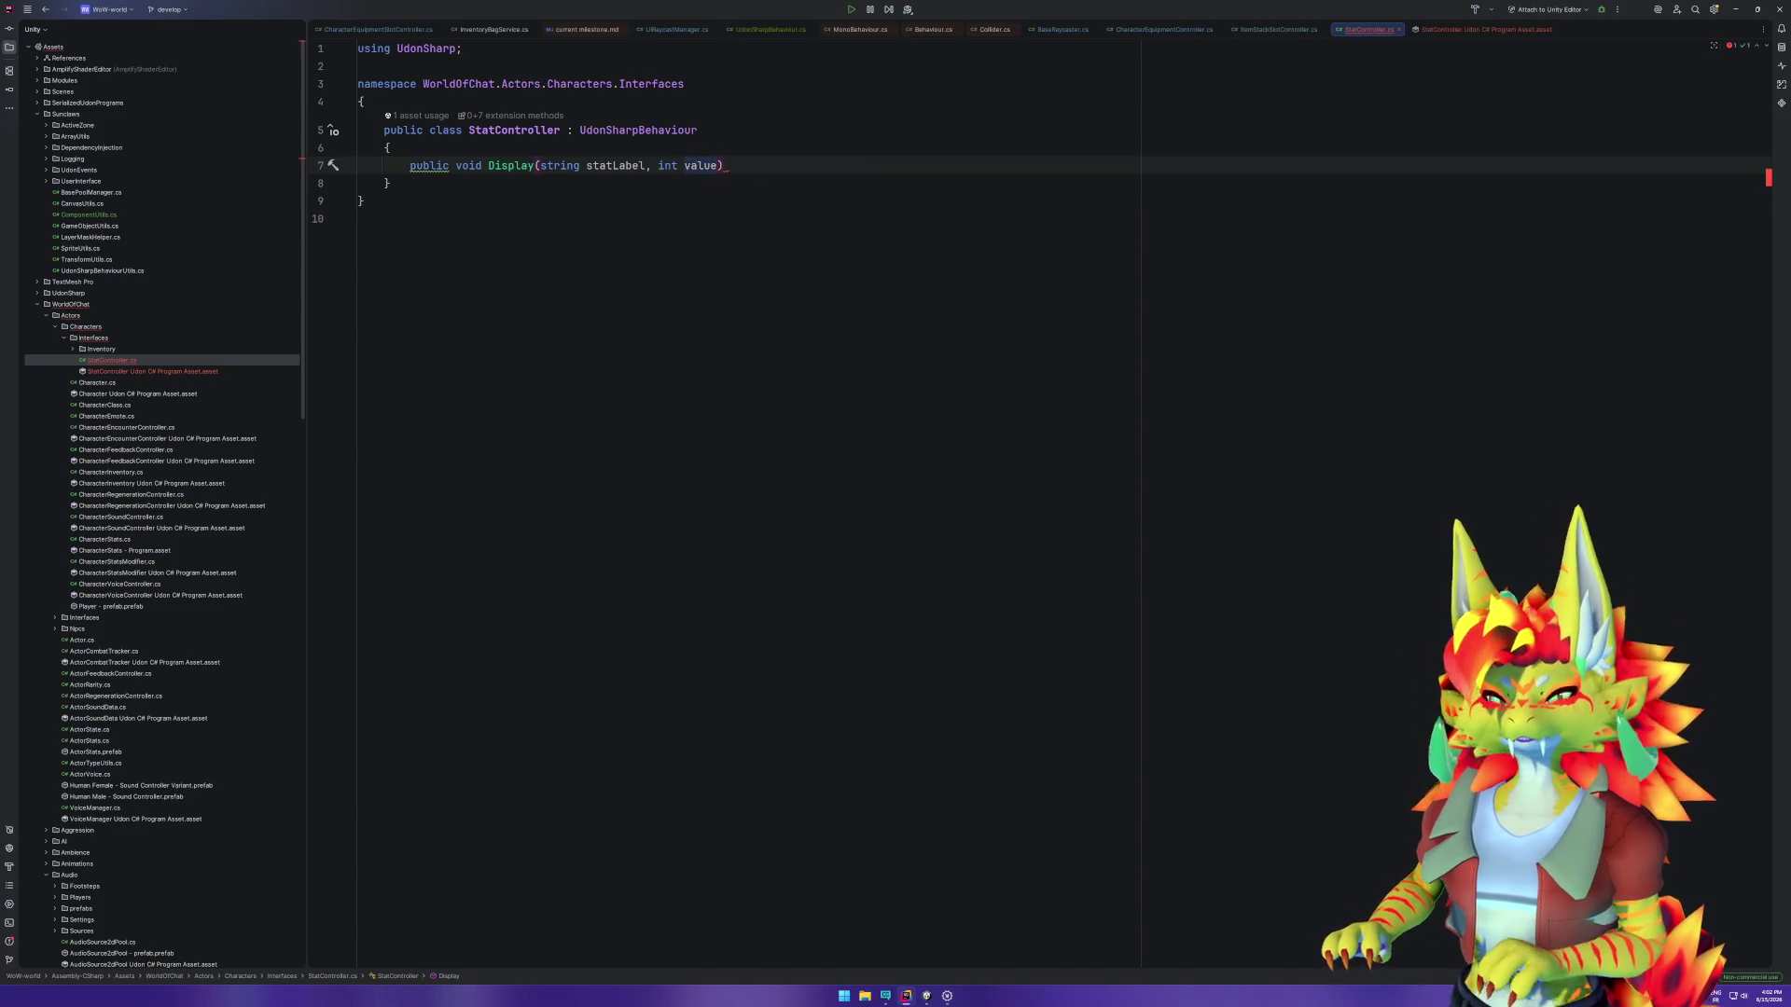
pyautogui.click(743, 168)
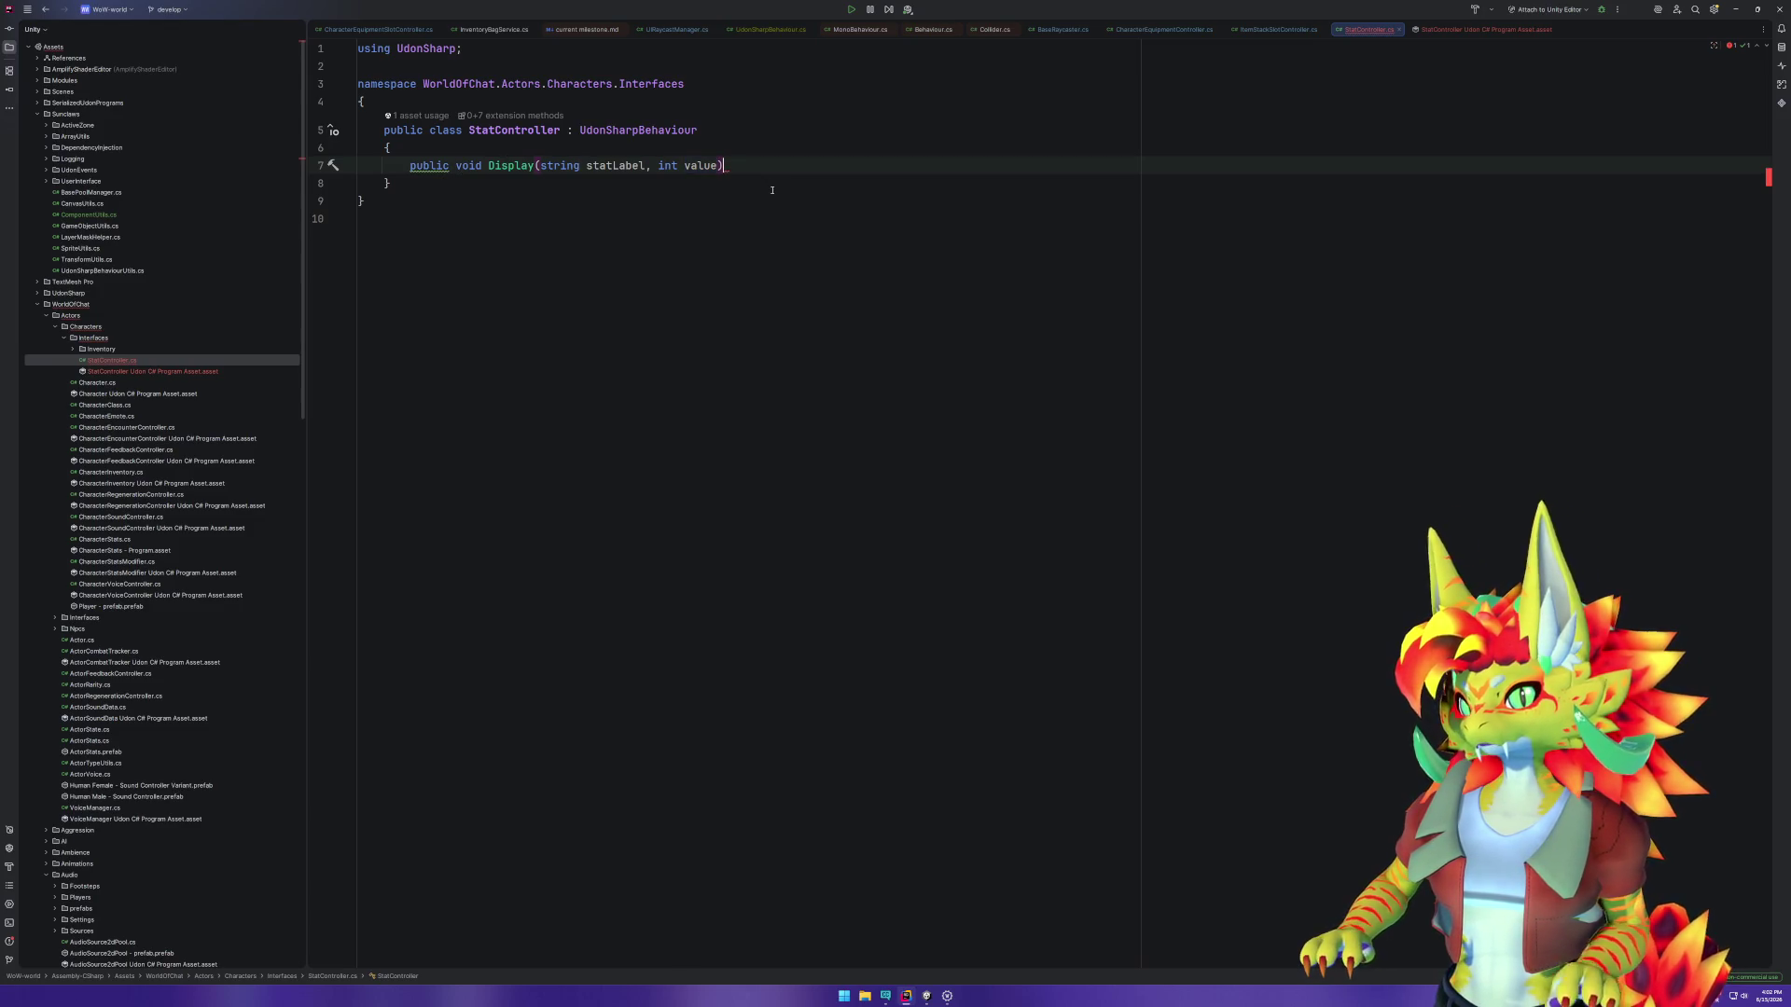
# Step: Give Display an empty body and add a [SerializeField] attribute line above it
pyautogui.press('Return')
pyautogui.write('{')
pyautogui.press('Return')
pyautogui.press('Up')
pyautogui.press('Up')
pyautogui.press('Up')
pyautogui.press('Return')
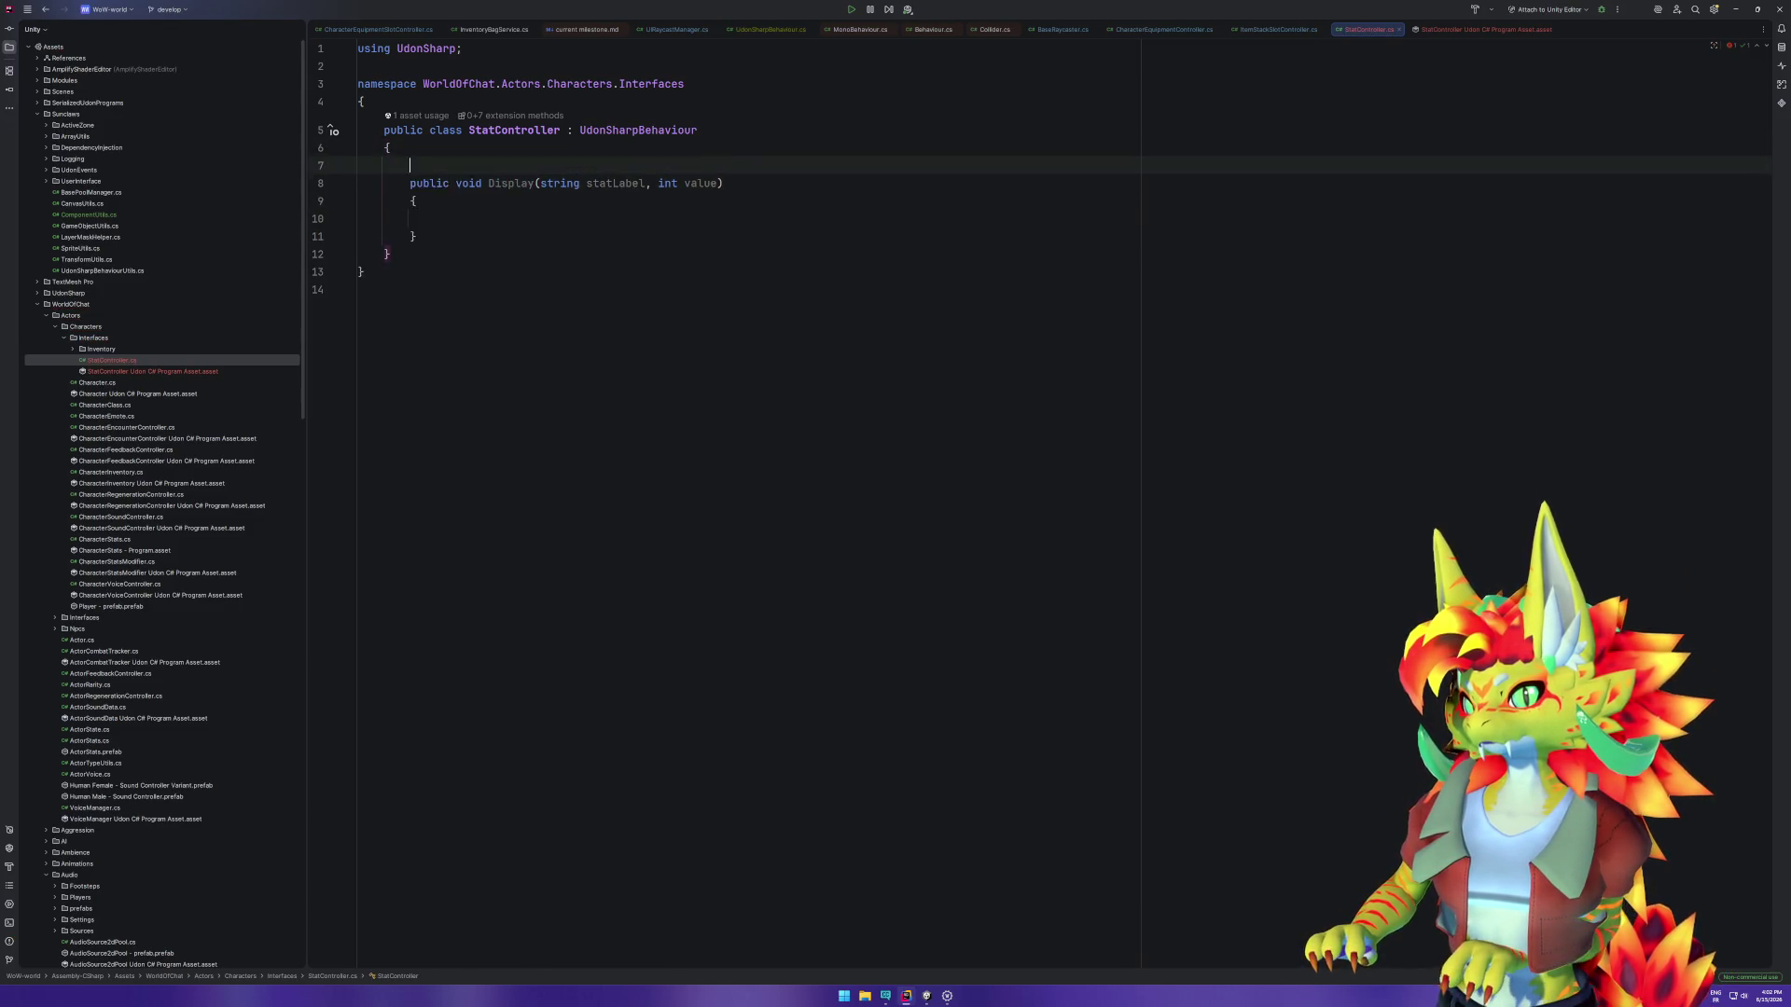
pyautogui.press('Return')
pyautogui.press('Up')
pyautogui.write('pu')
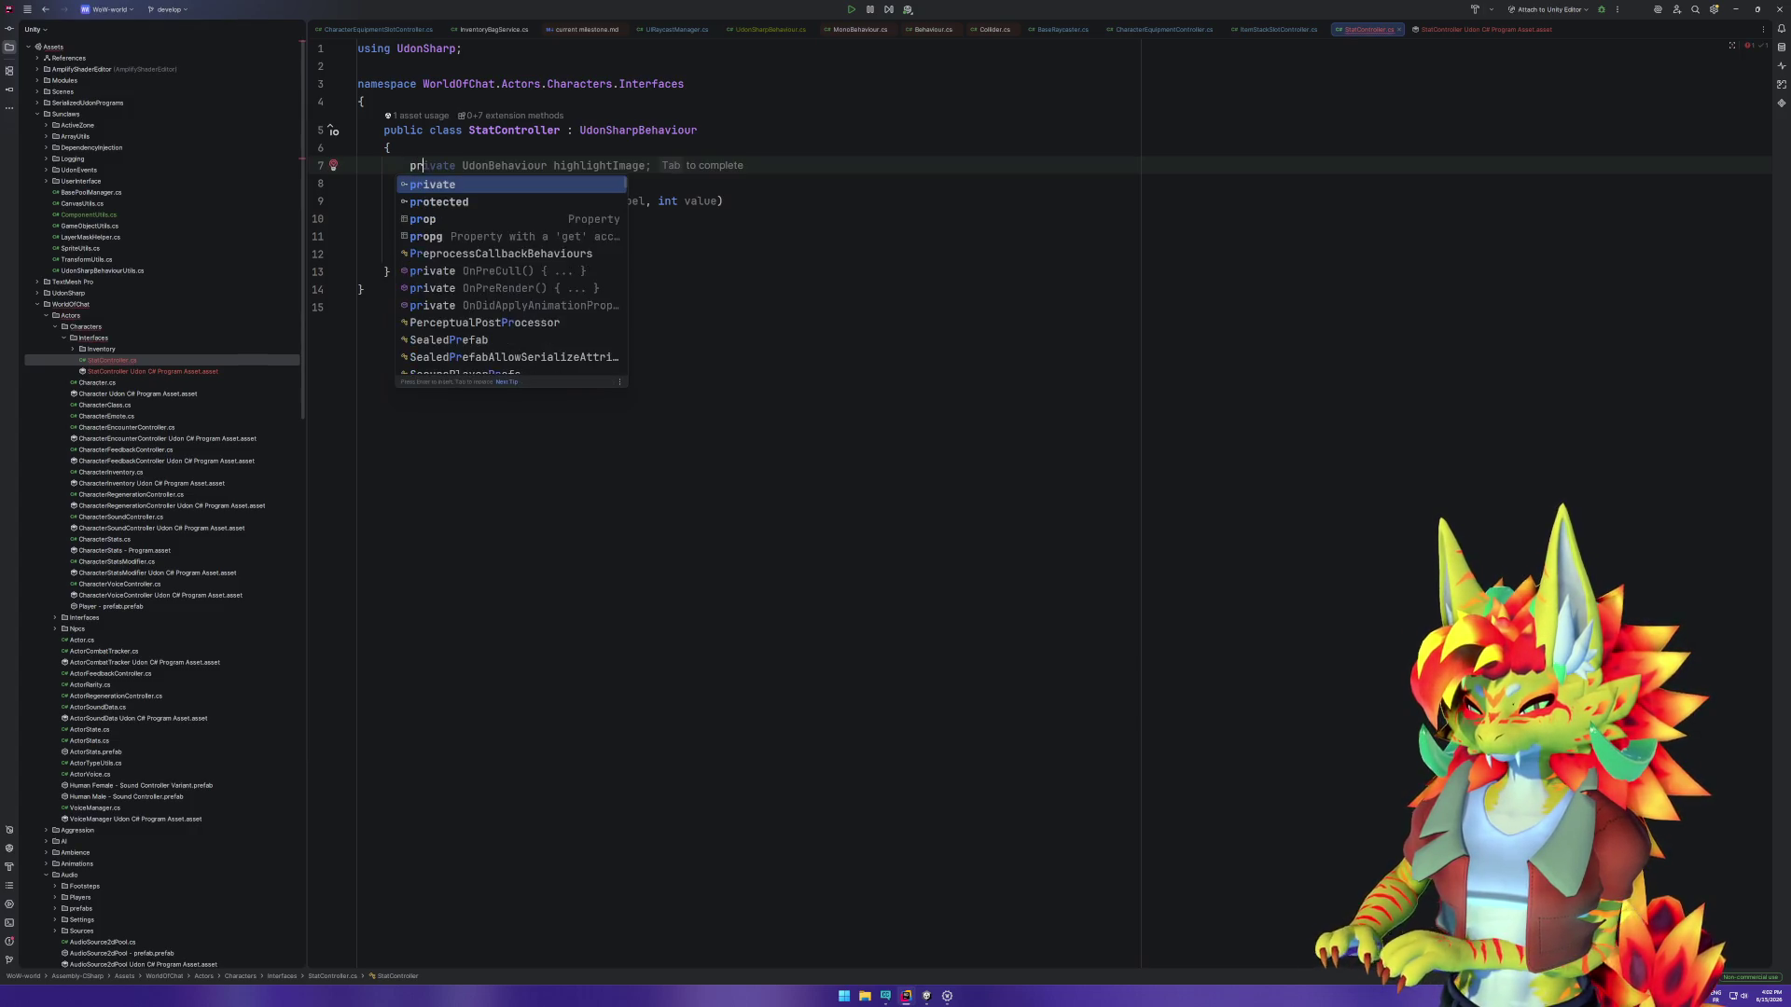
pyautogui.press('BackSpace')
pyautogui.press('BackSpace')
pyautogui.write('[Seri')
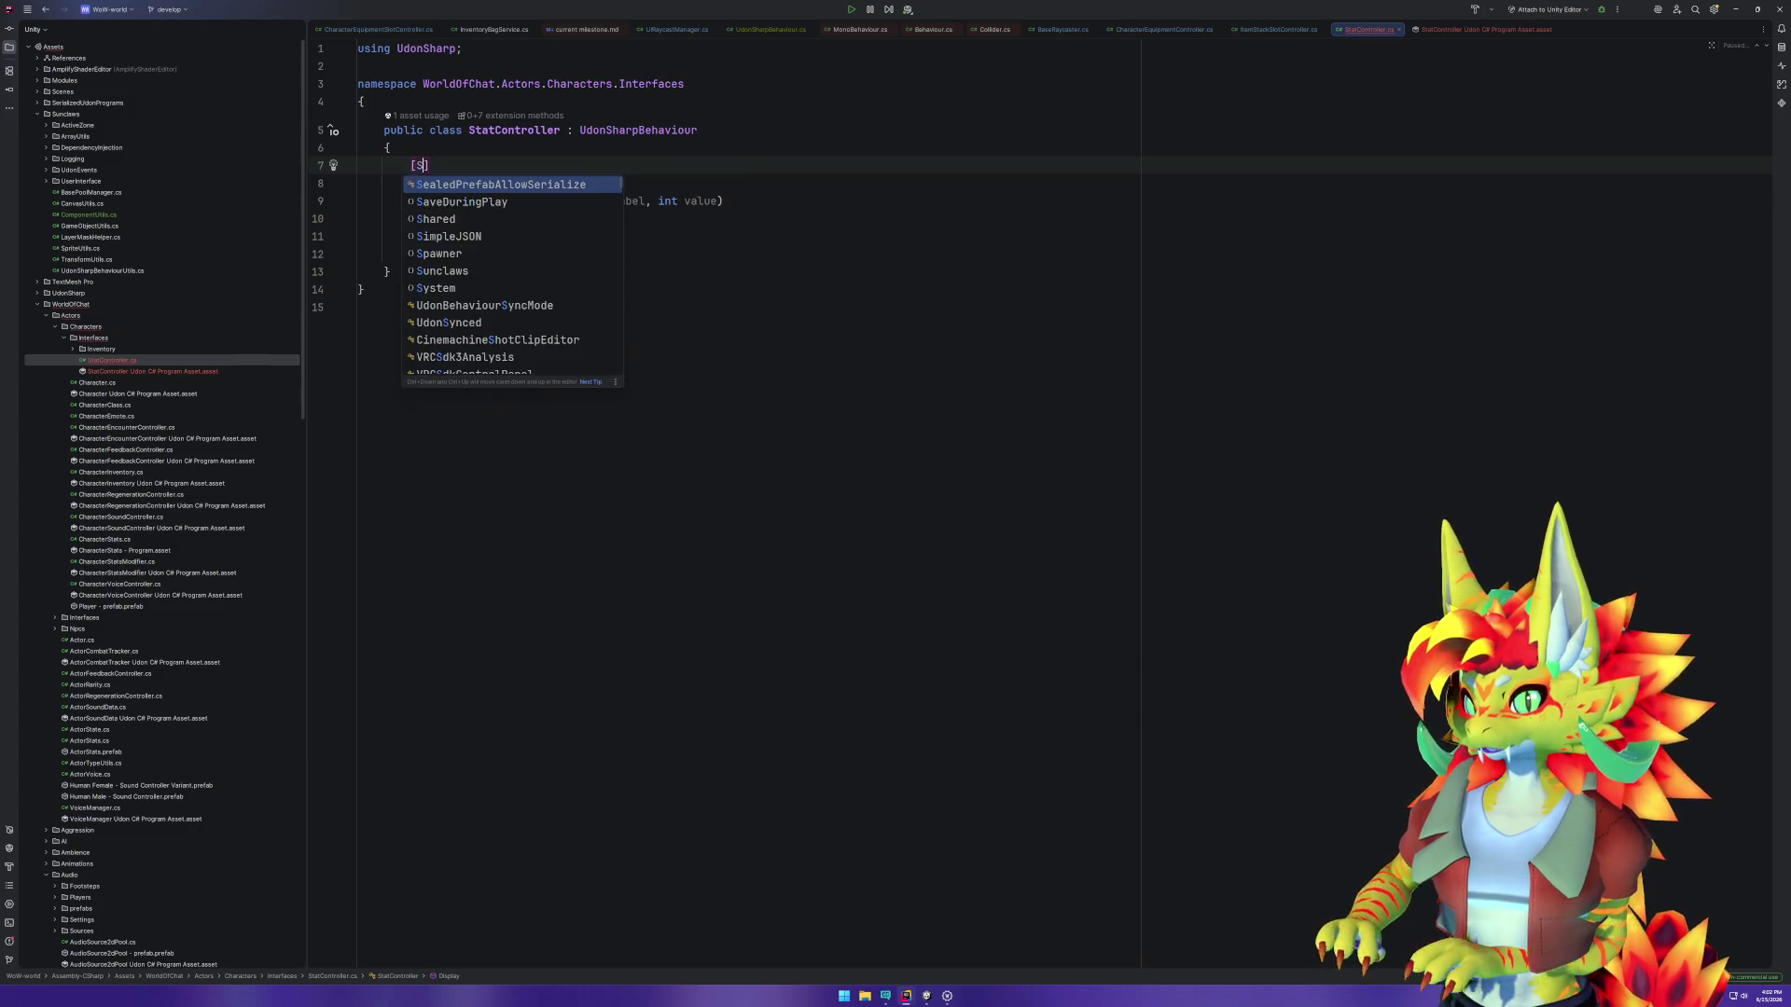
pyautogui.press('BackSpace')
pyautogui.press('BackSpace')
pyautogui.write('ria')
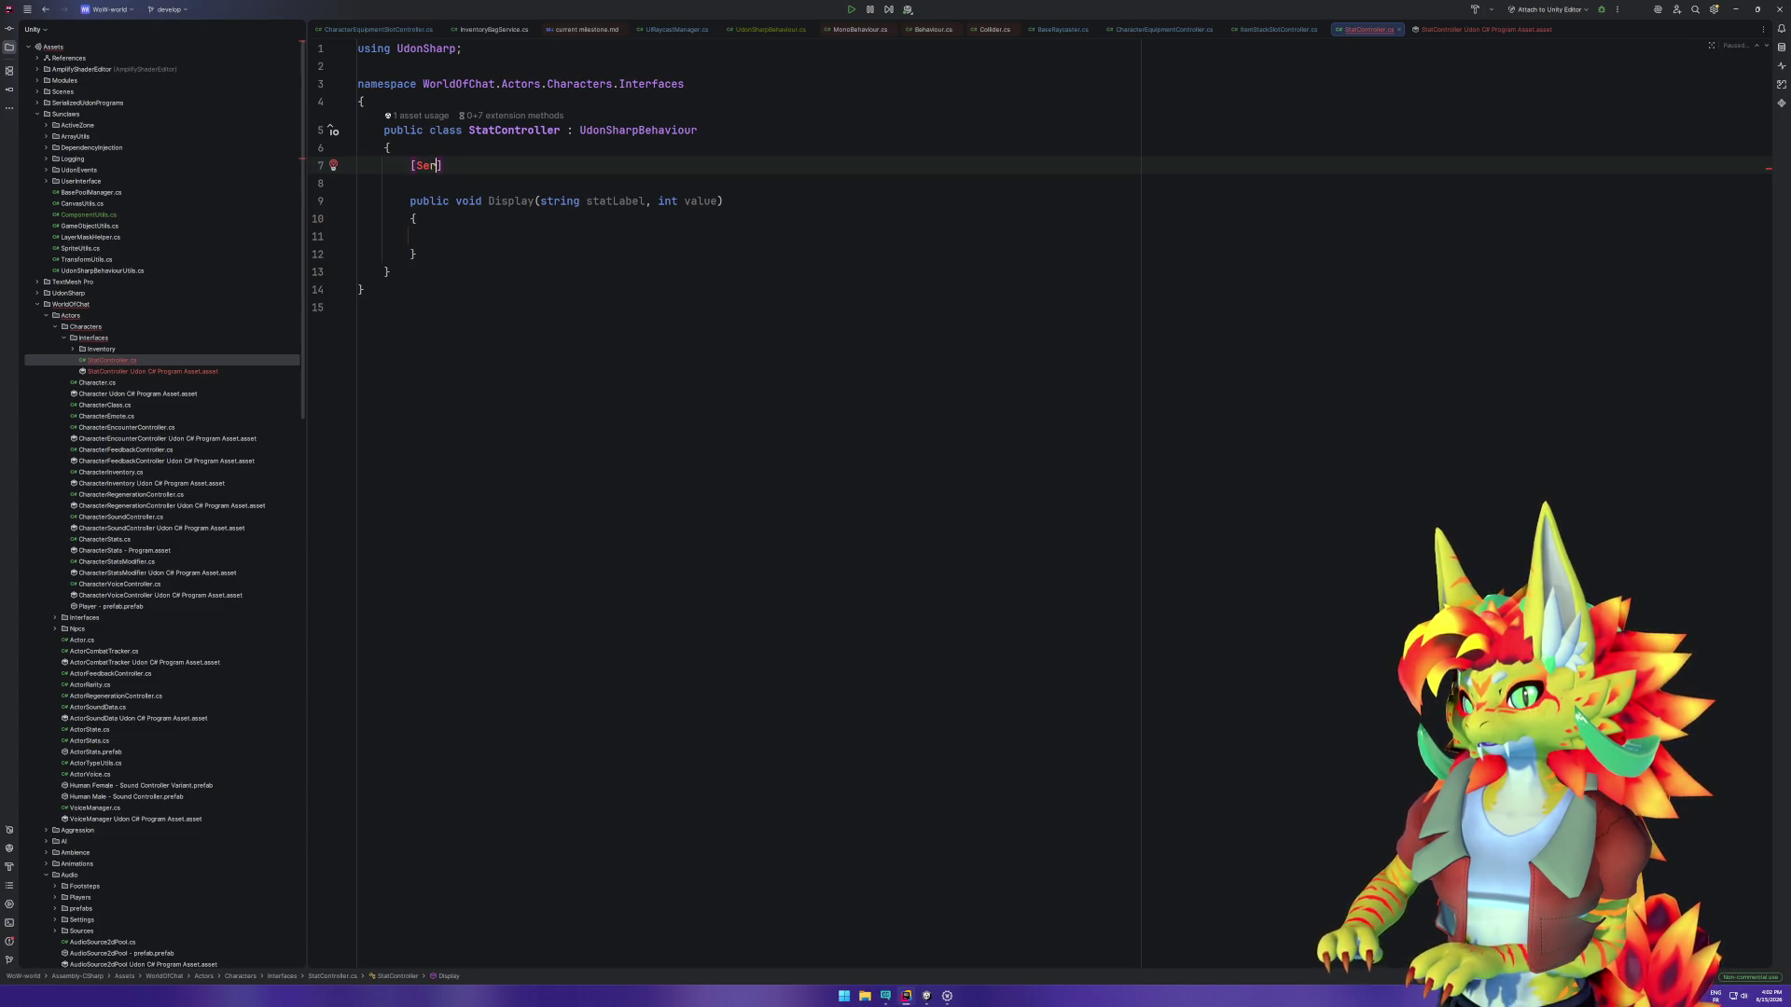
pyautogui.write('lize')
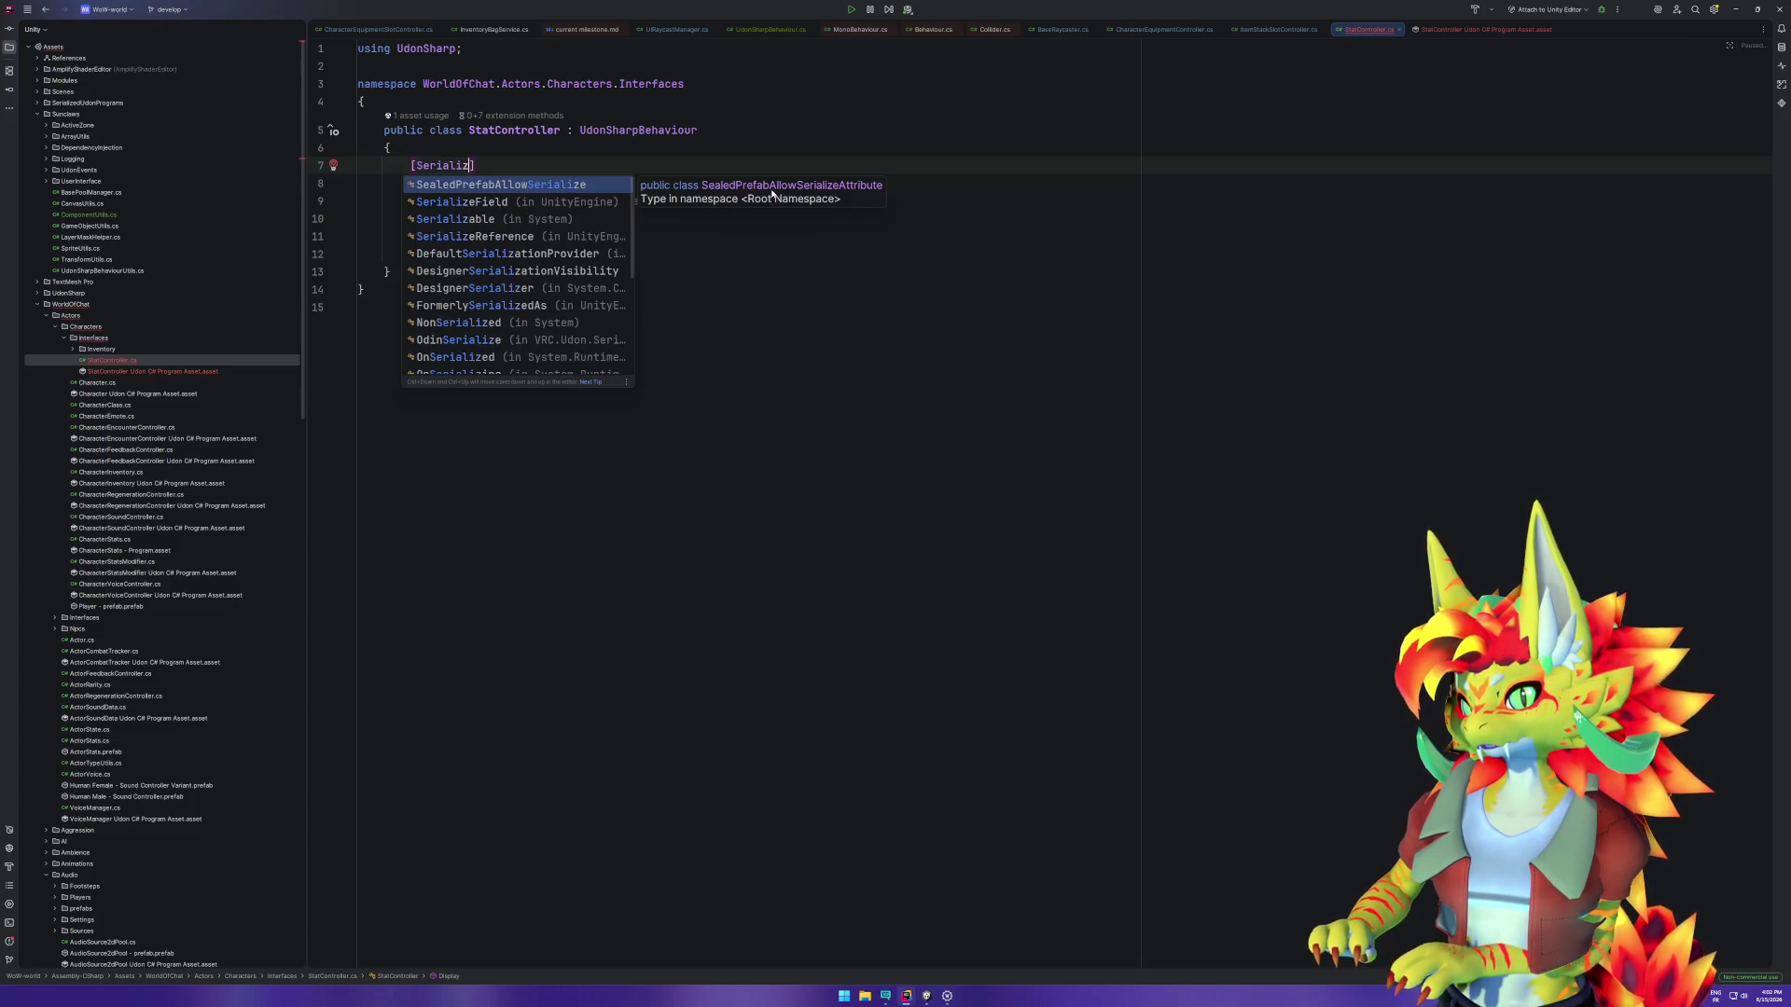
pyautogui.press('Down')
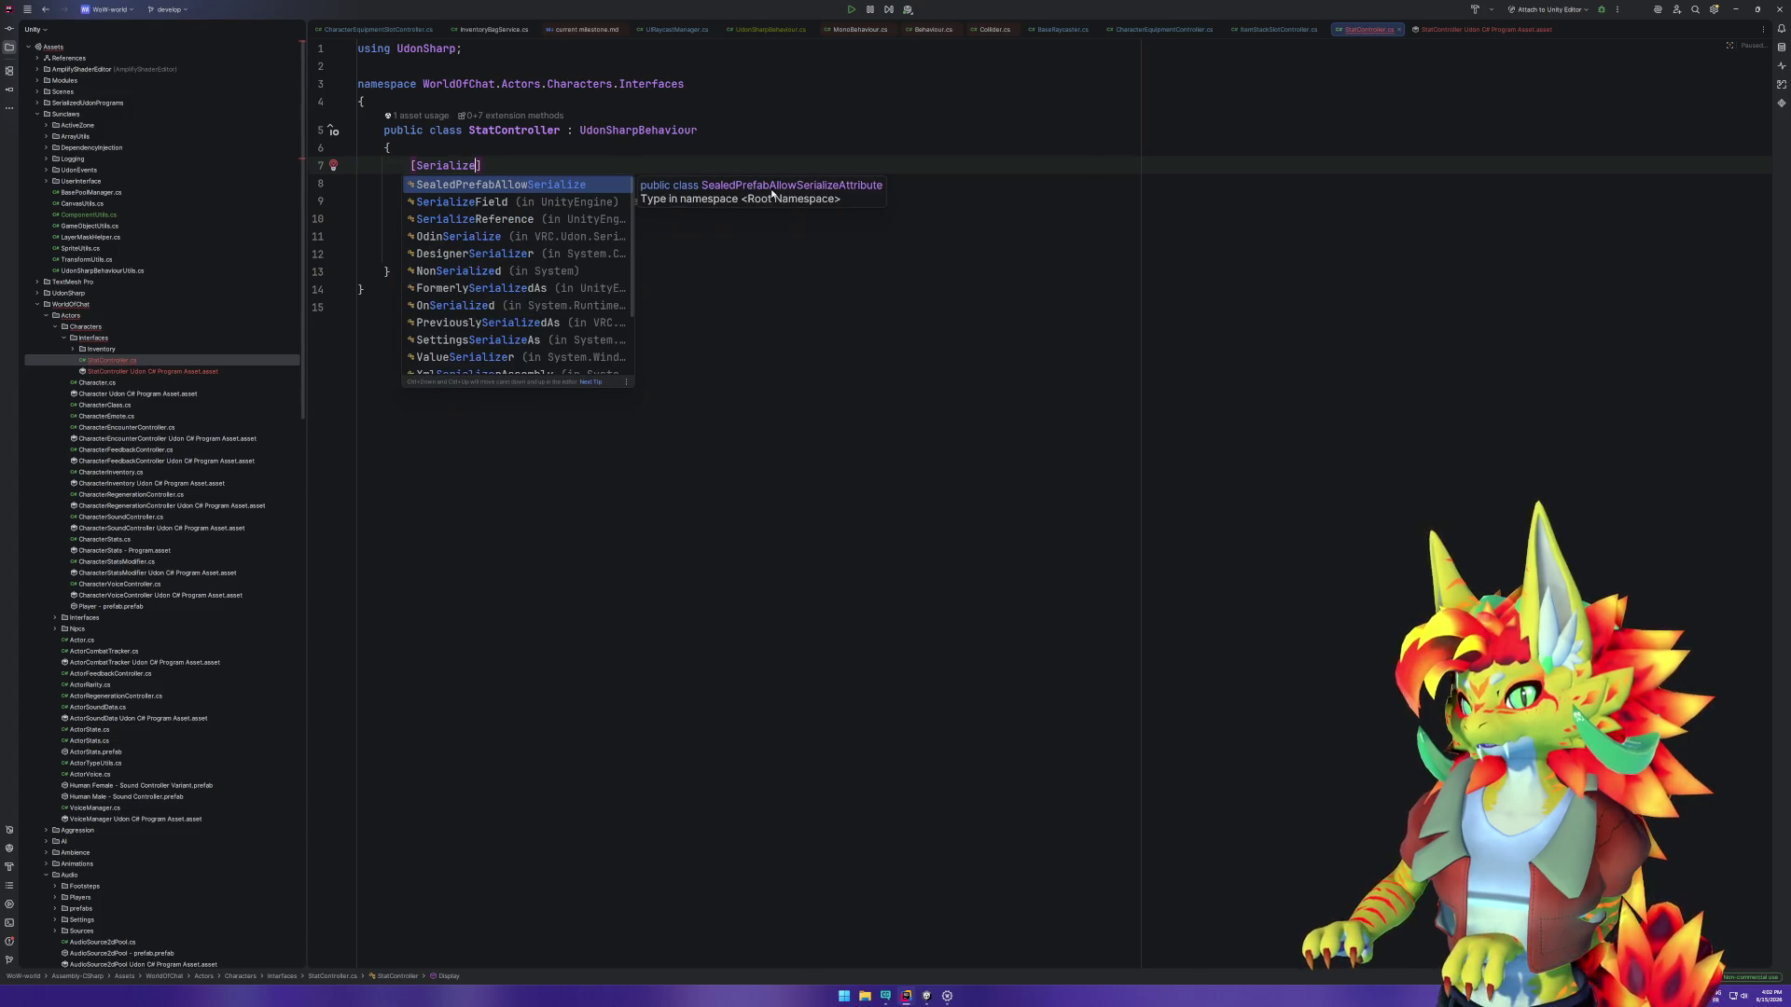
pyautogui.press('Return')
# Step: Declare the serialized field private TMP_Text txtLabel
pyautogui.write('private ')
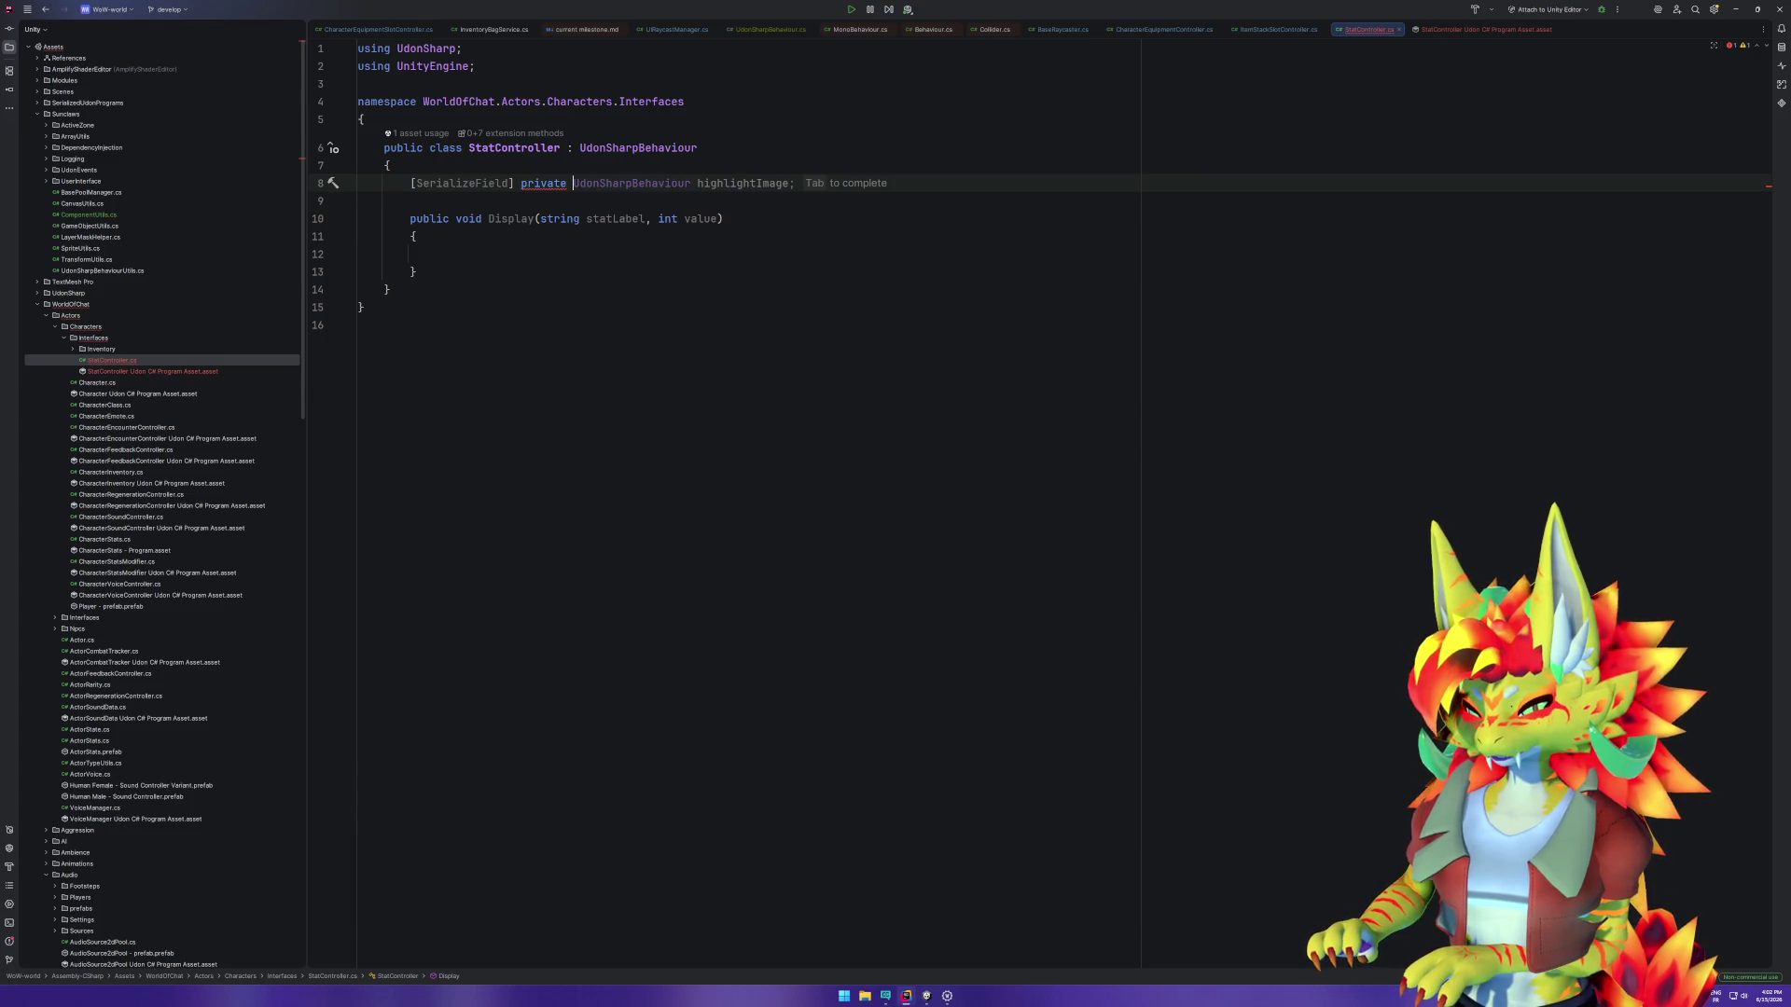
pyautogui.write('TMP_T')
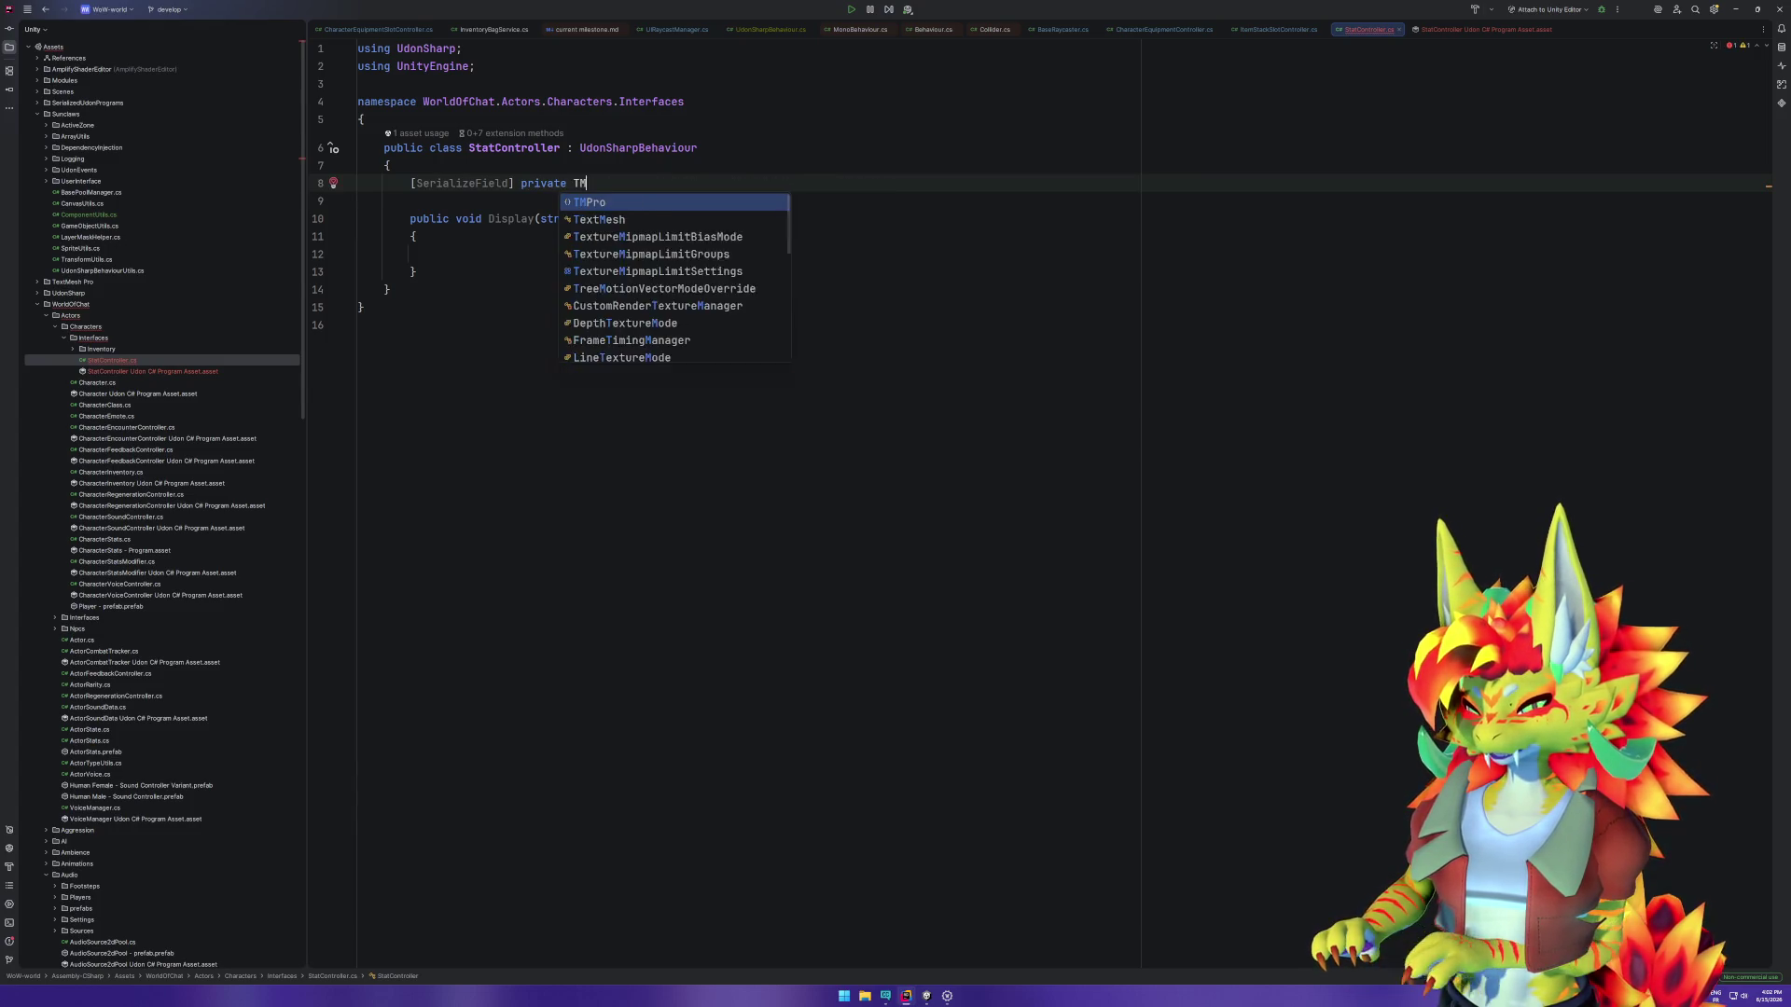
pyautogui.press('Return')
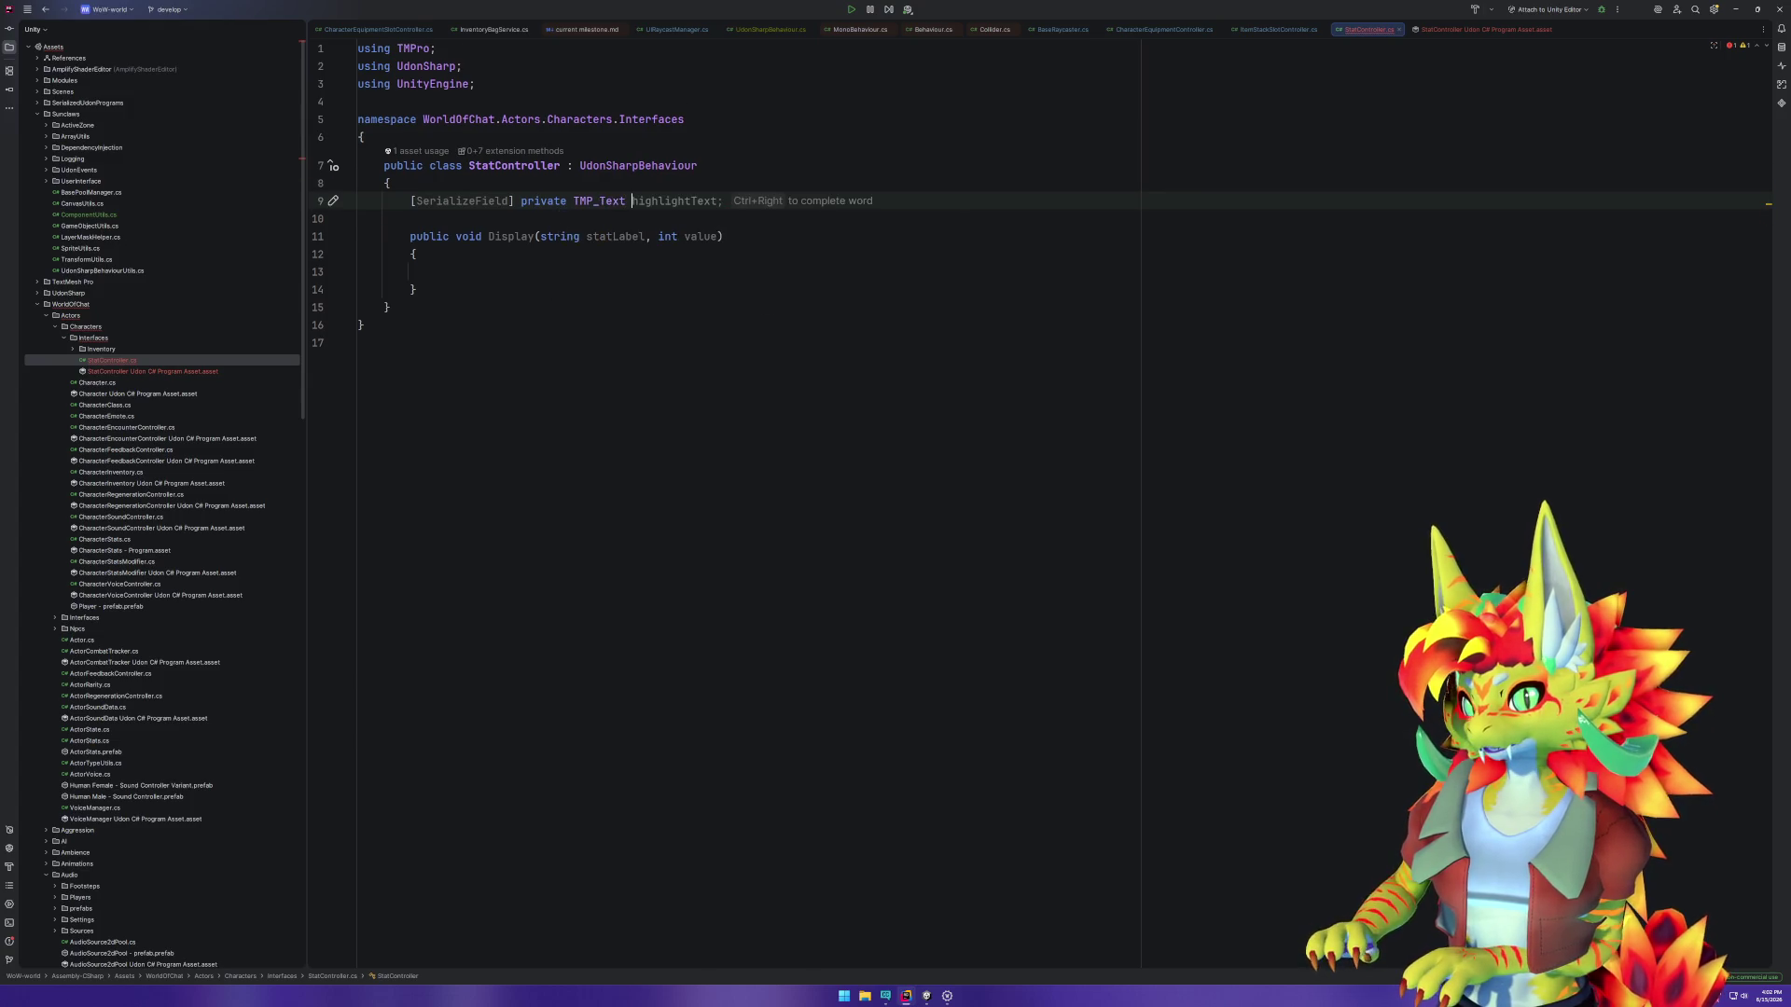
pyautogui.press('Escape')
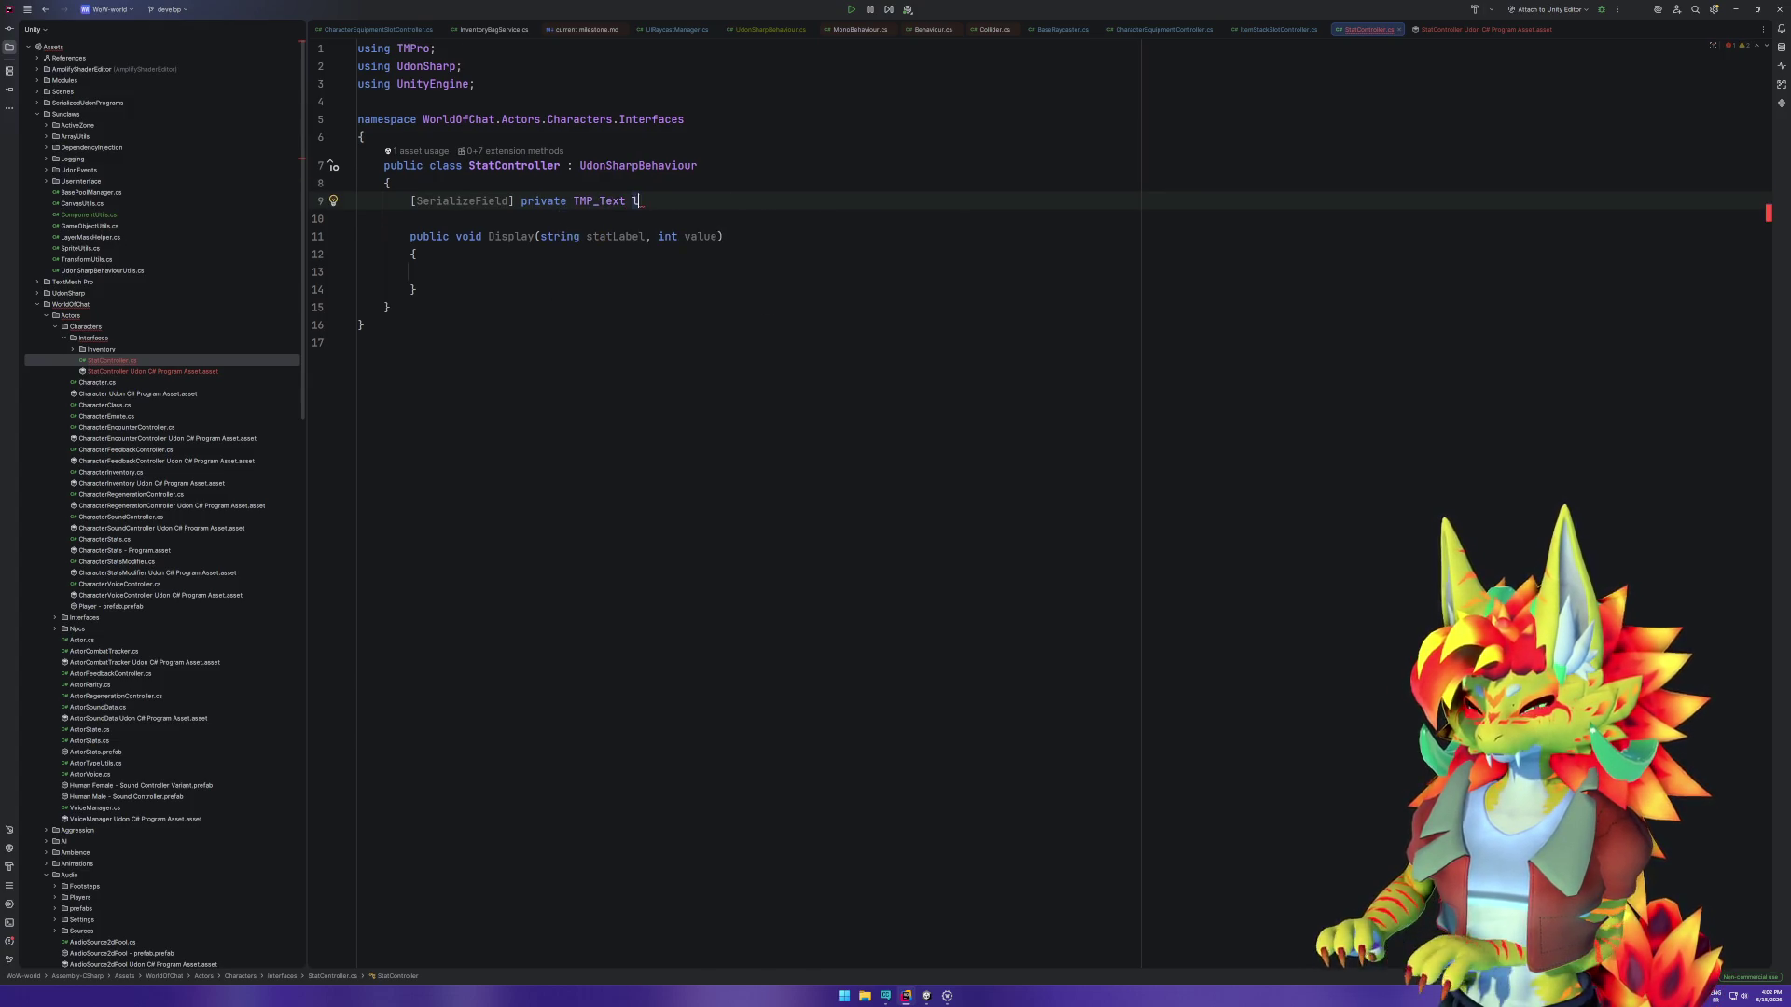
pyautogui.write('labelTerxt')
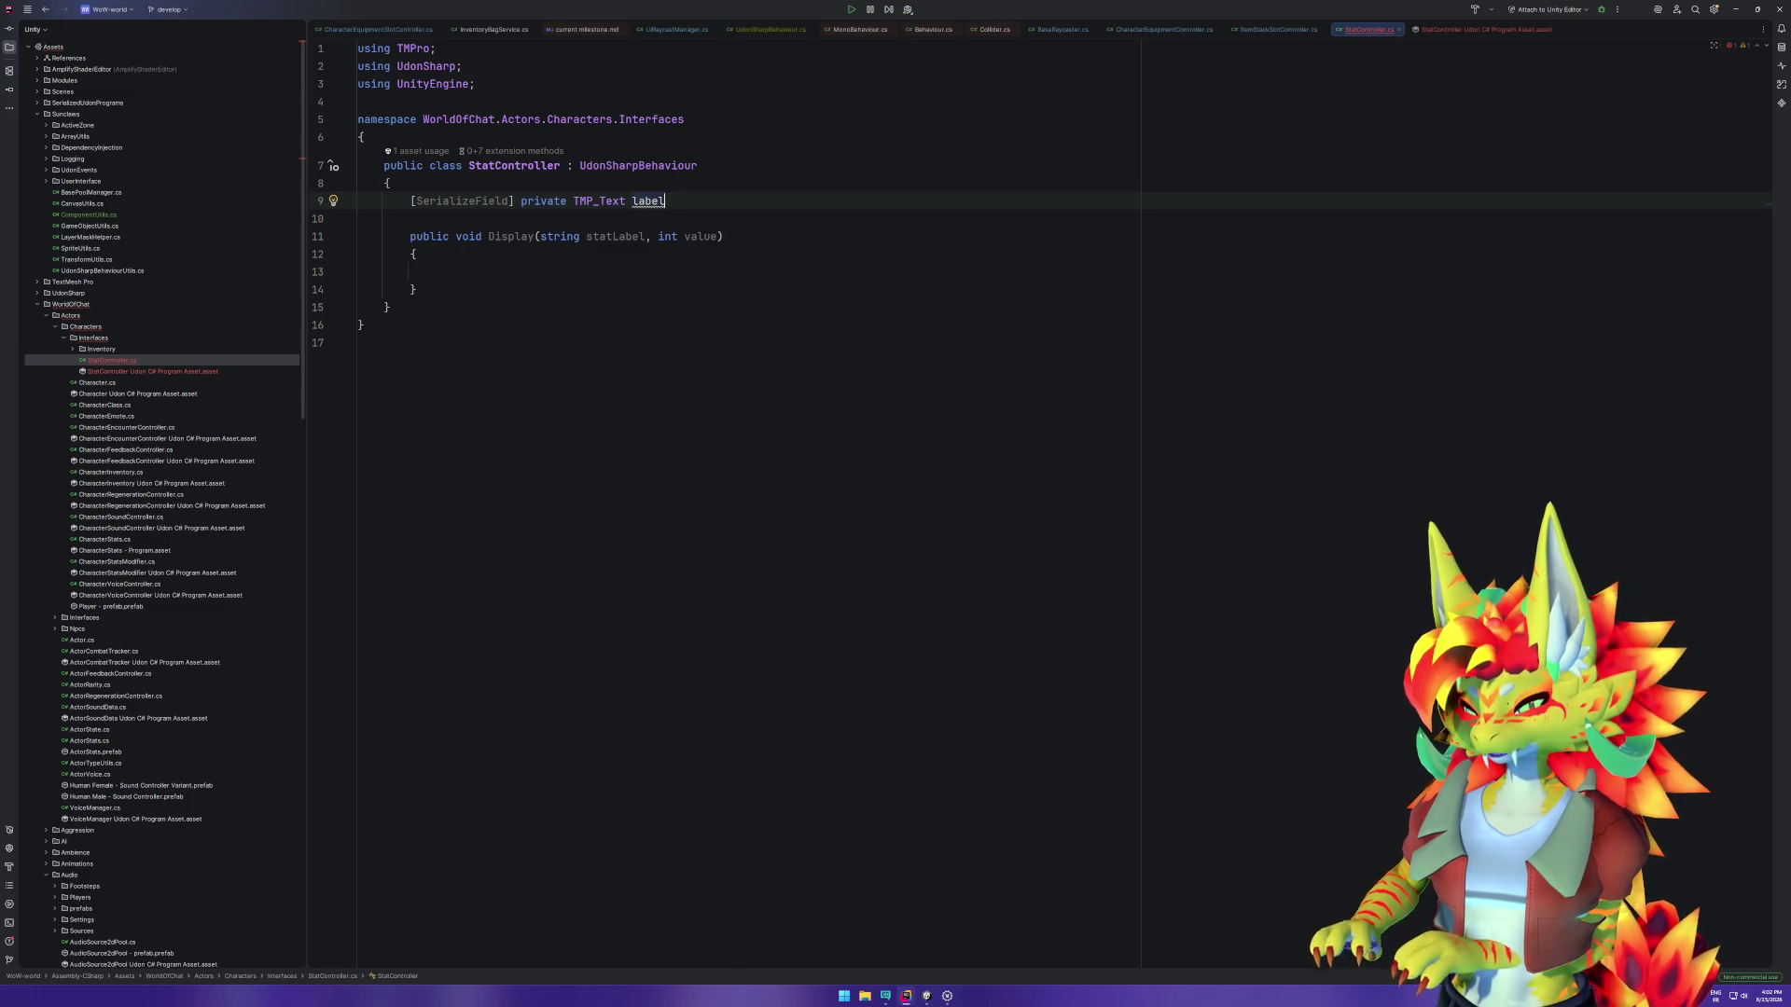
pyautogui.press('BackSpace')
pyautogui.press('BackSpace')
pyautogui.press('BackSpace')
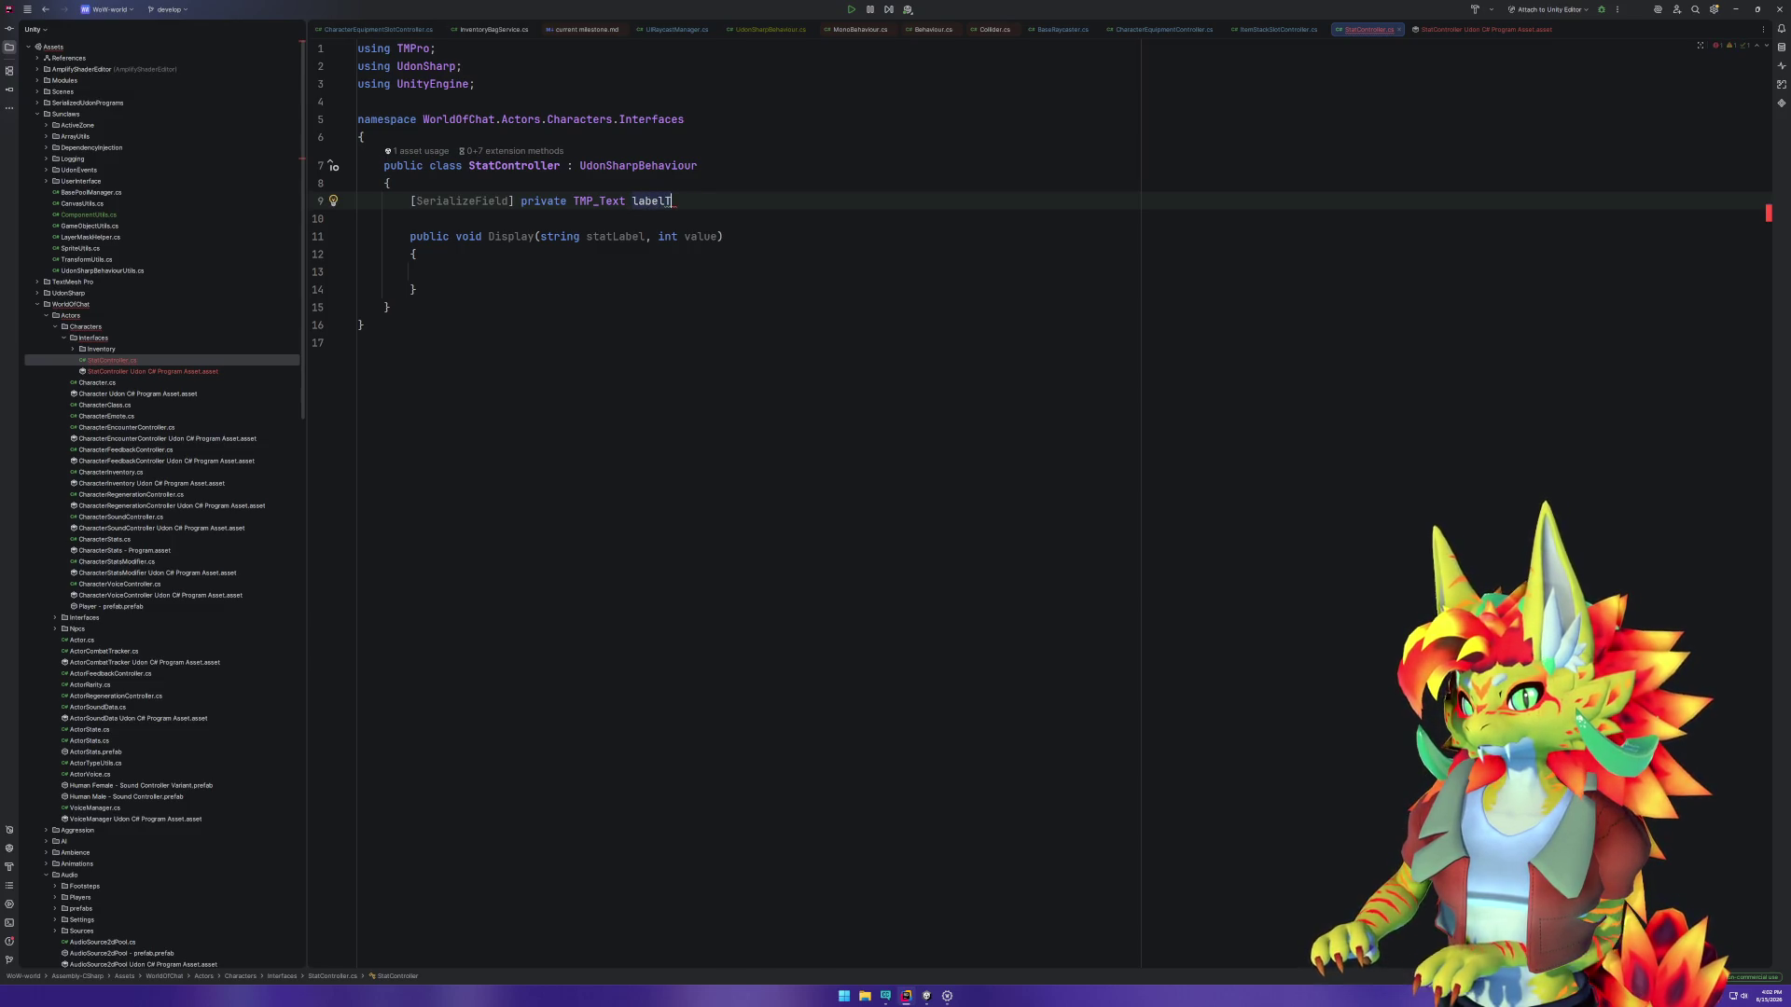
pyautogui.write('txt')
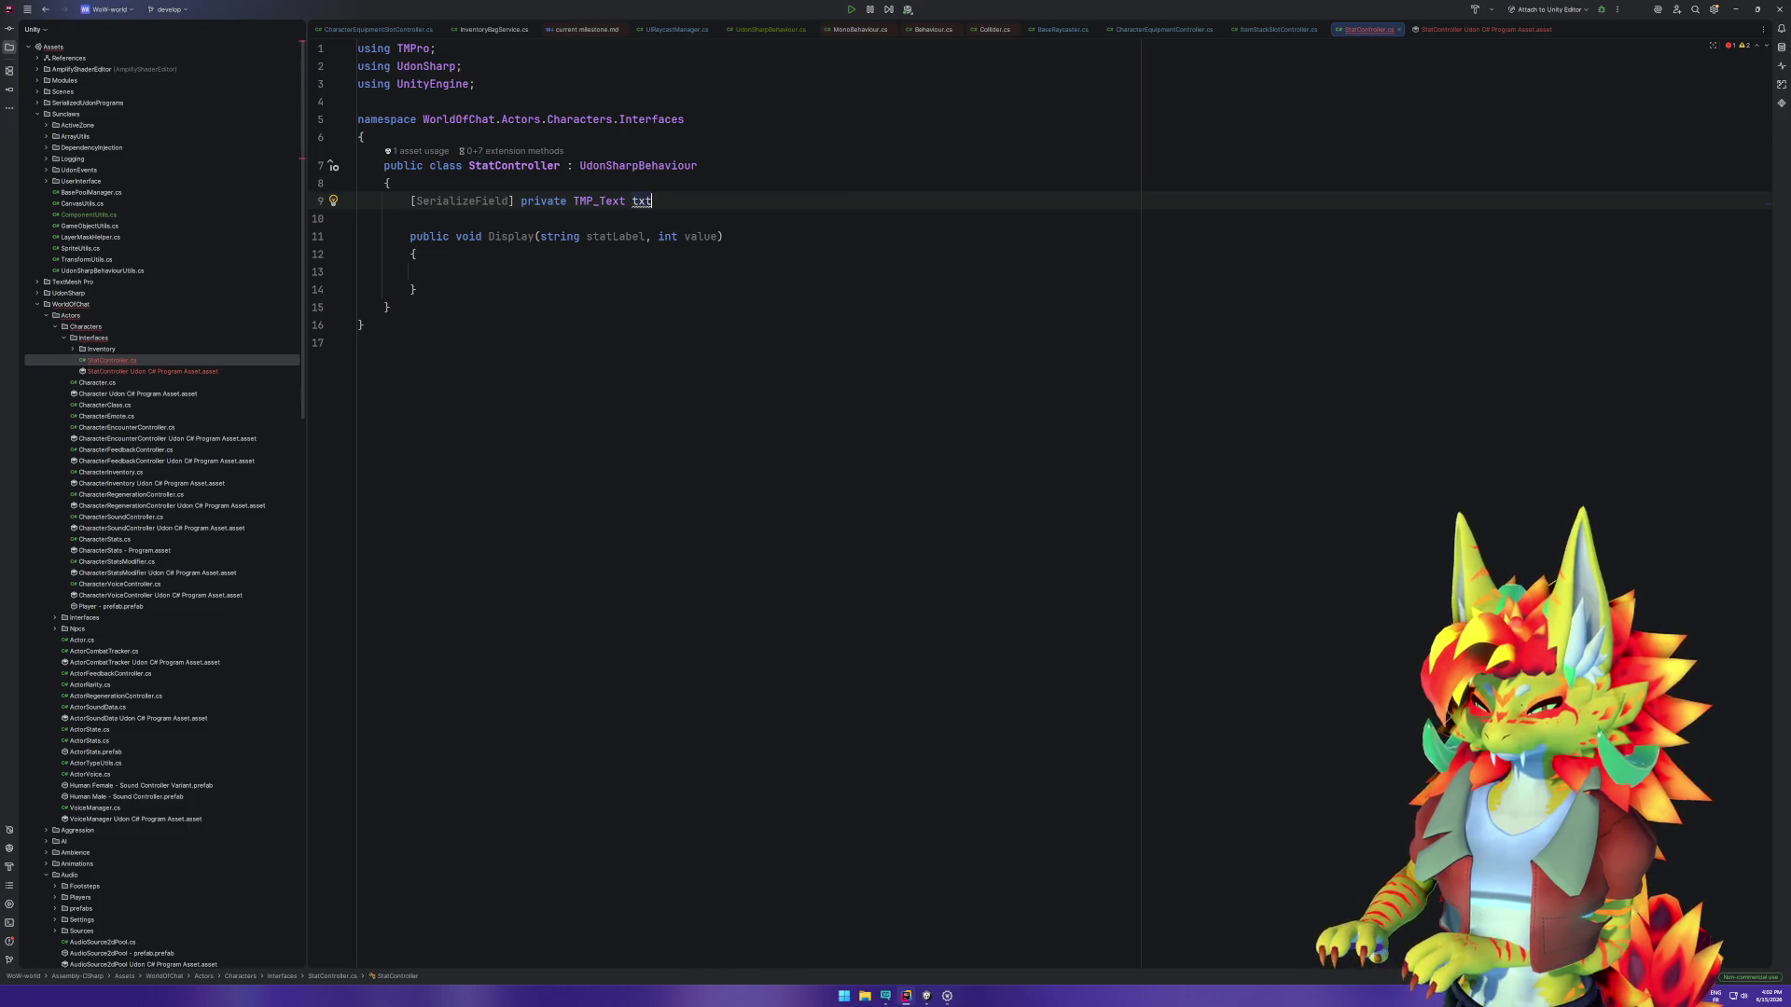
pyautogui.write('Label;')
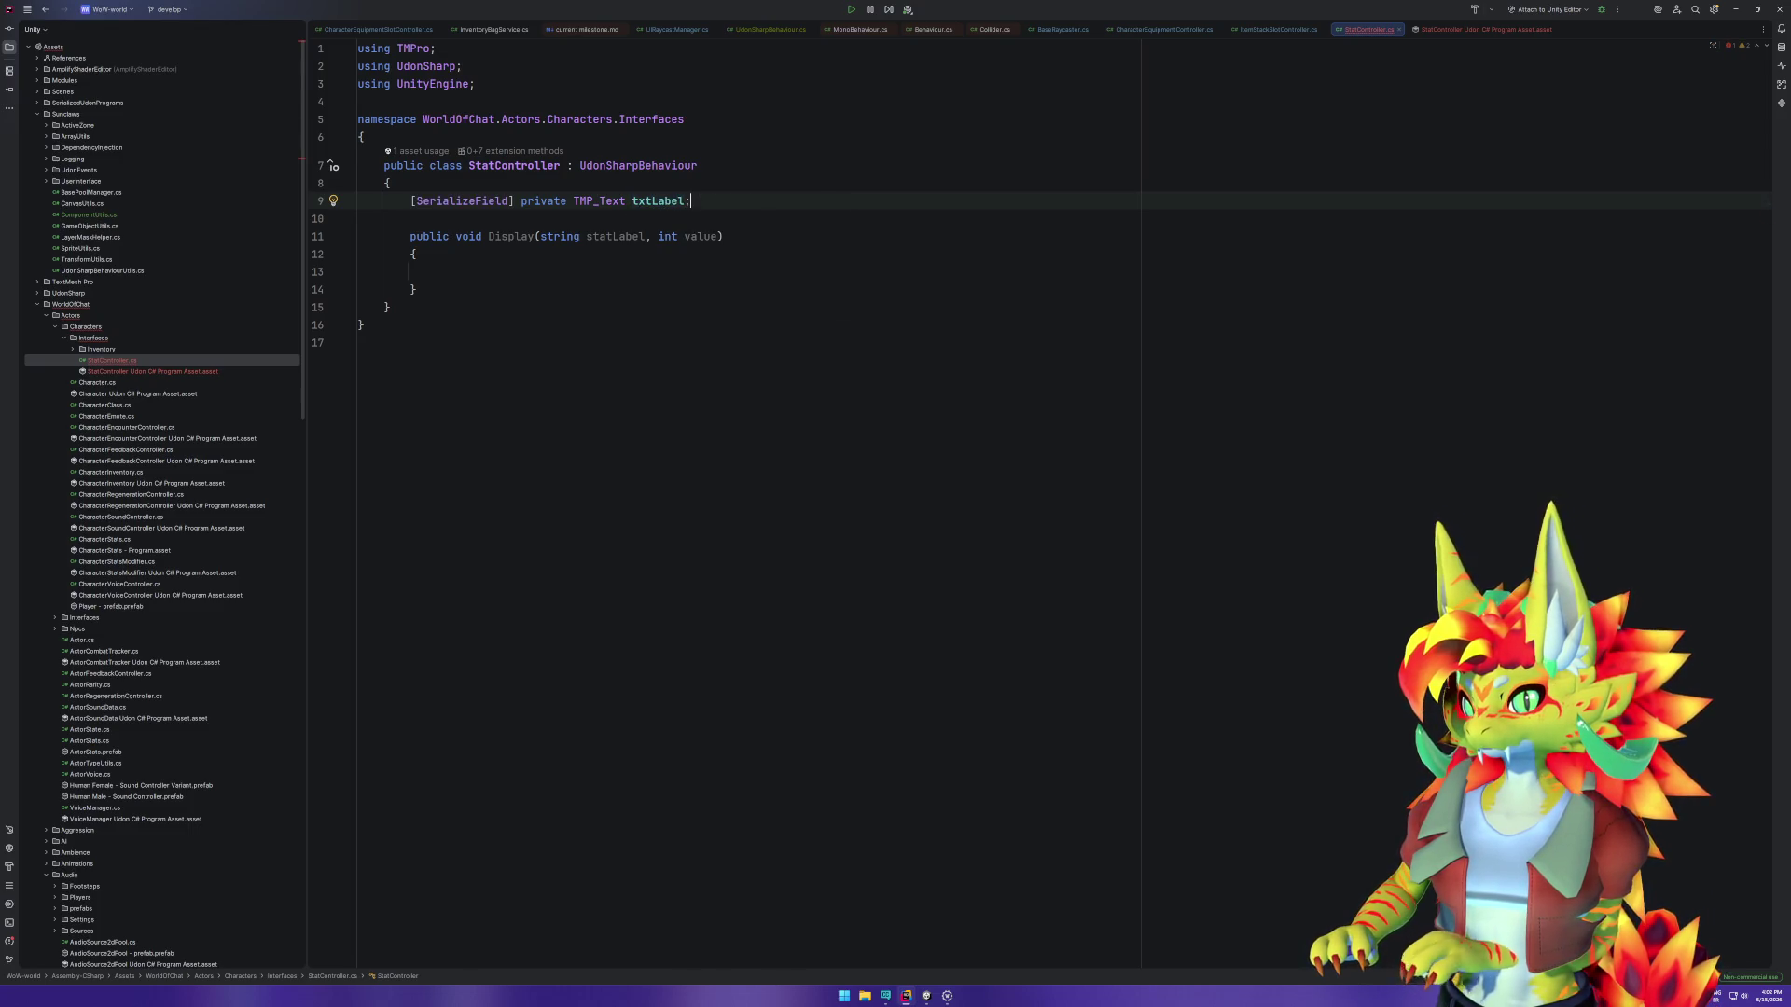
# Step: Duplicate the txtLabel declaration and rename the copy to txtValue
pyautogui.press('Return')
pyautogui.hotkey('shift', 'Up')
pyautogui.hotkey('ctrl', 'd')
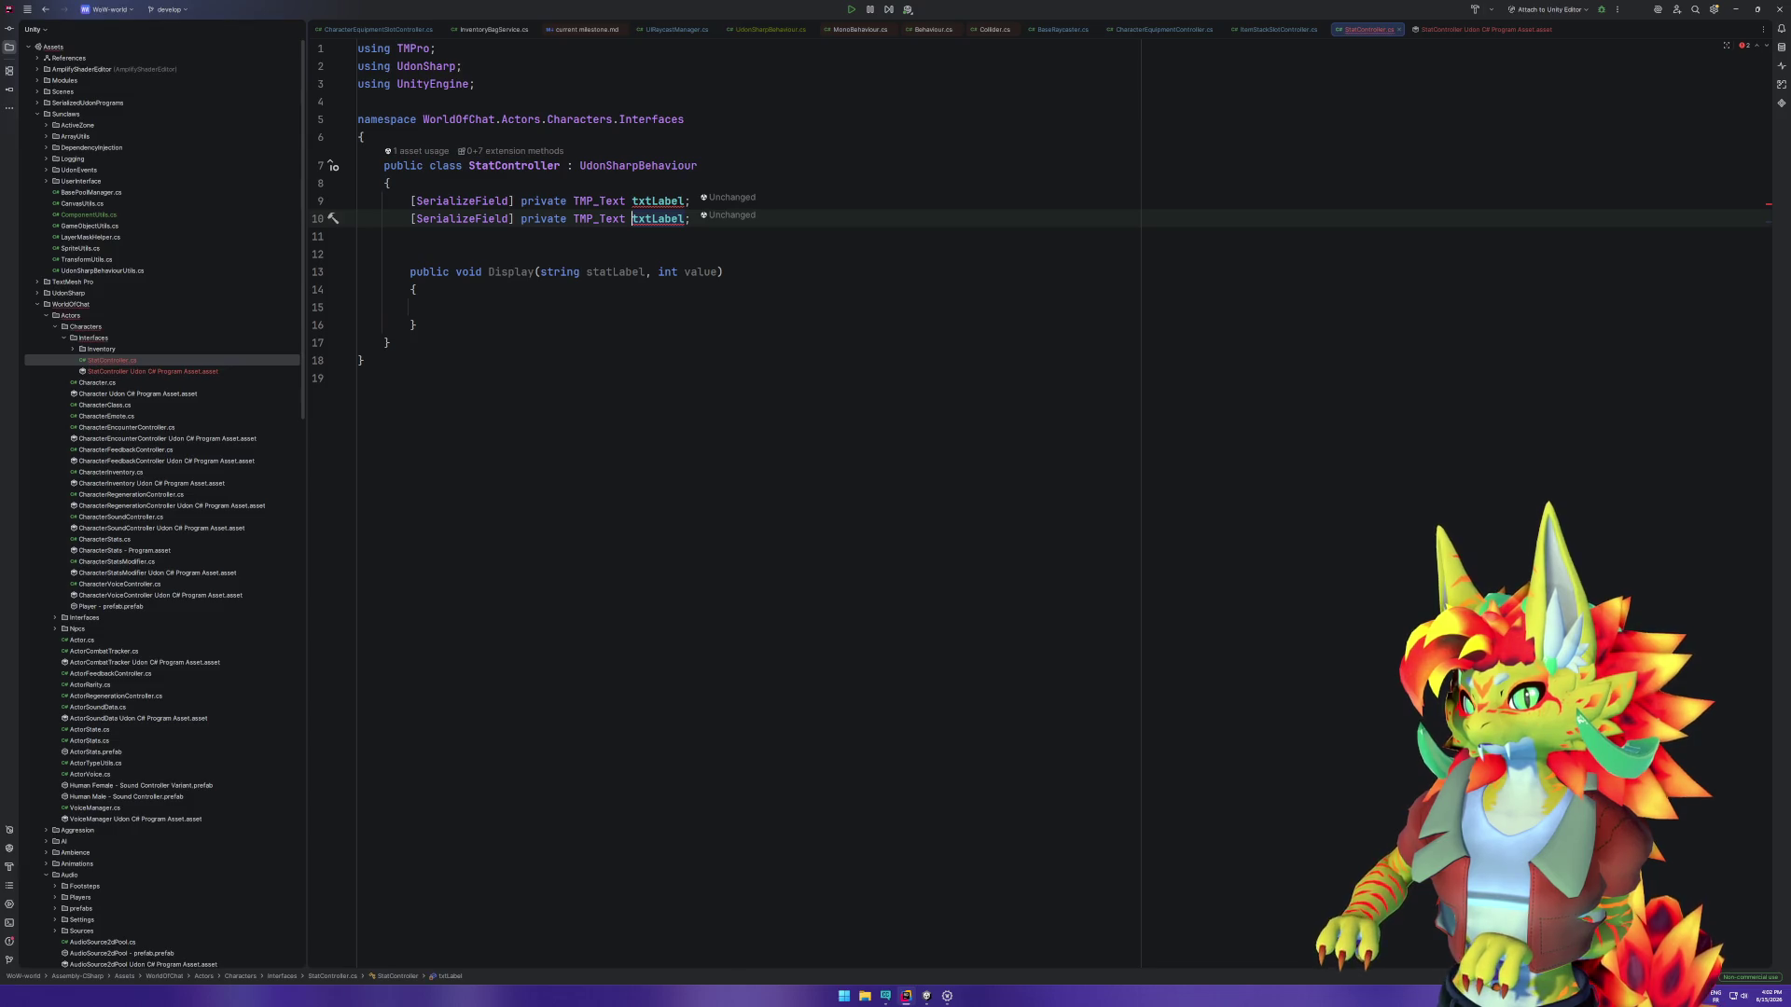
pyautogui.hotkey('ctrl', 'Right')
pyautogui.hotkey('ctrl', 'shift', 'Right')
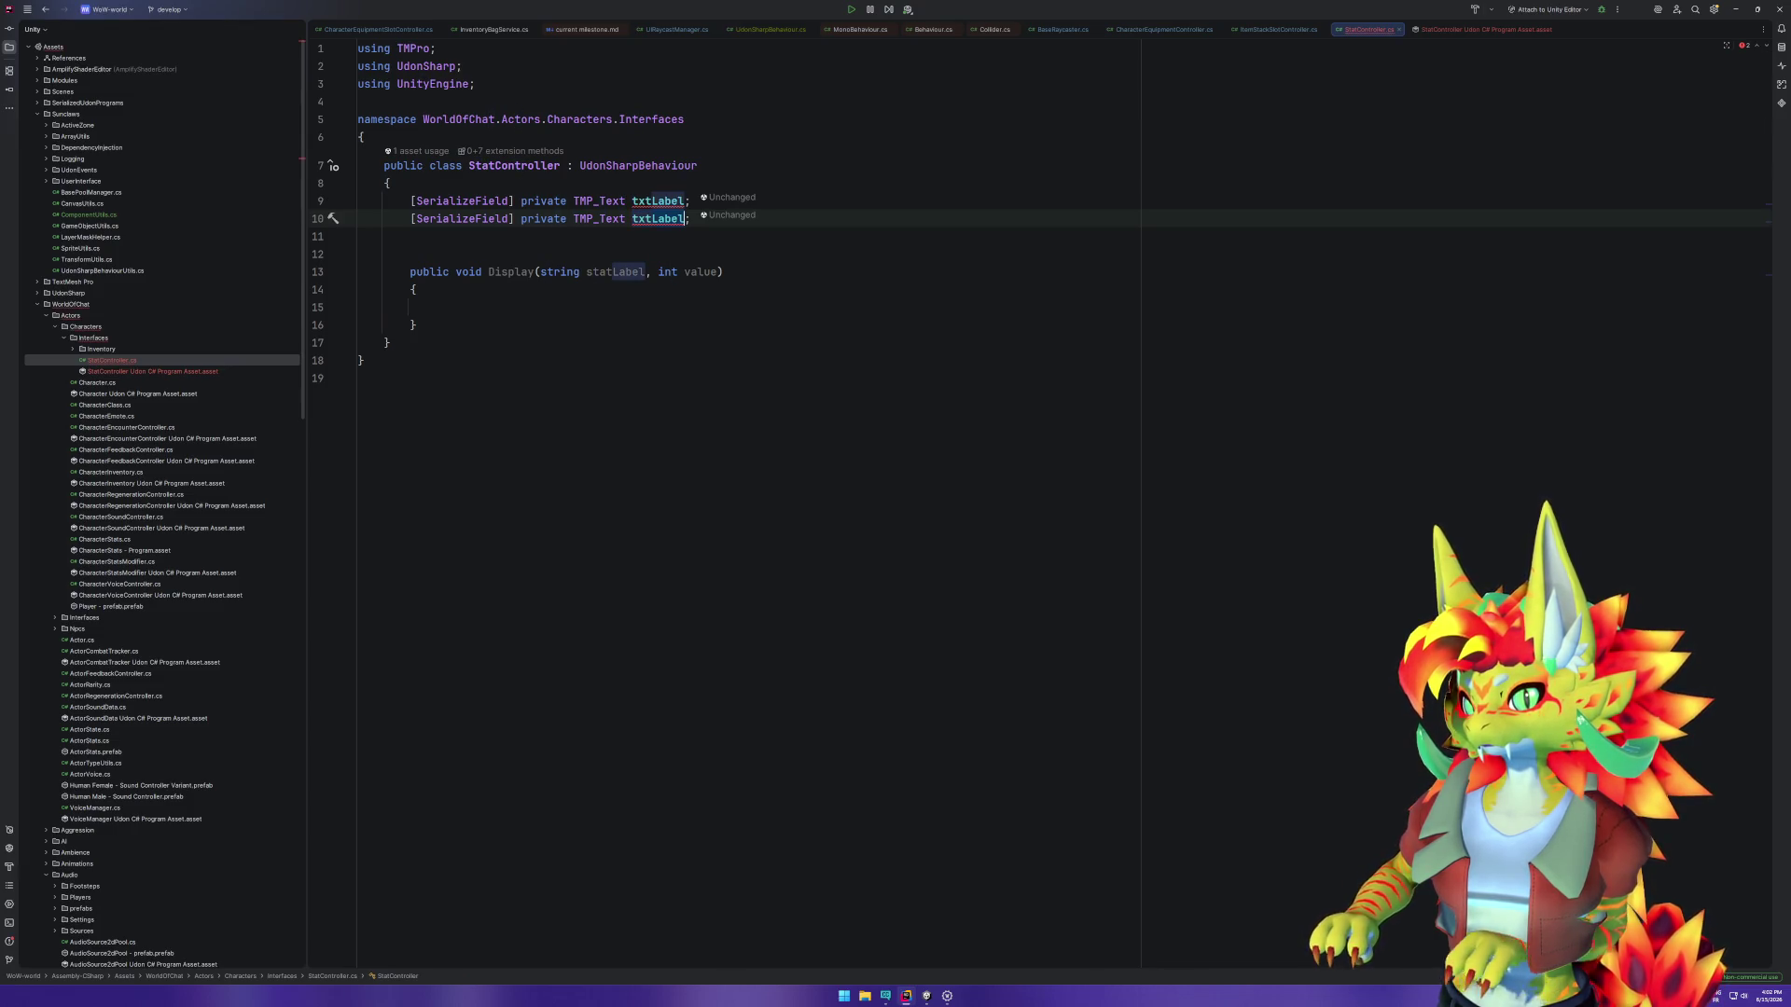
pyautogui.write('Value')
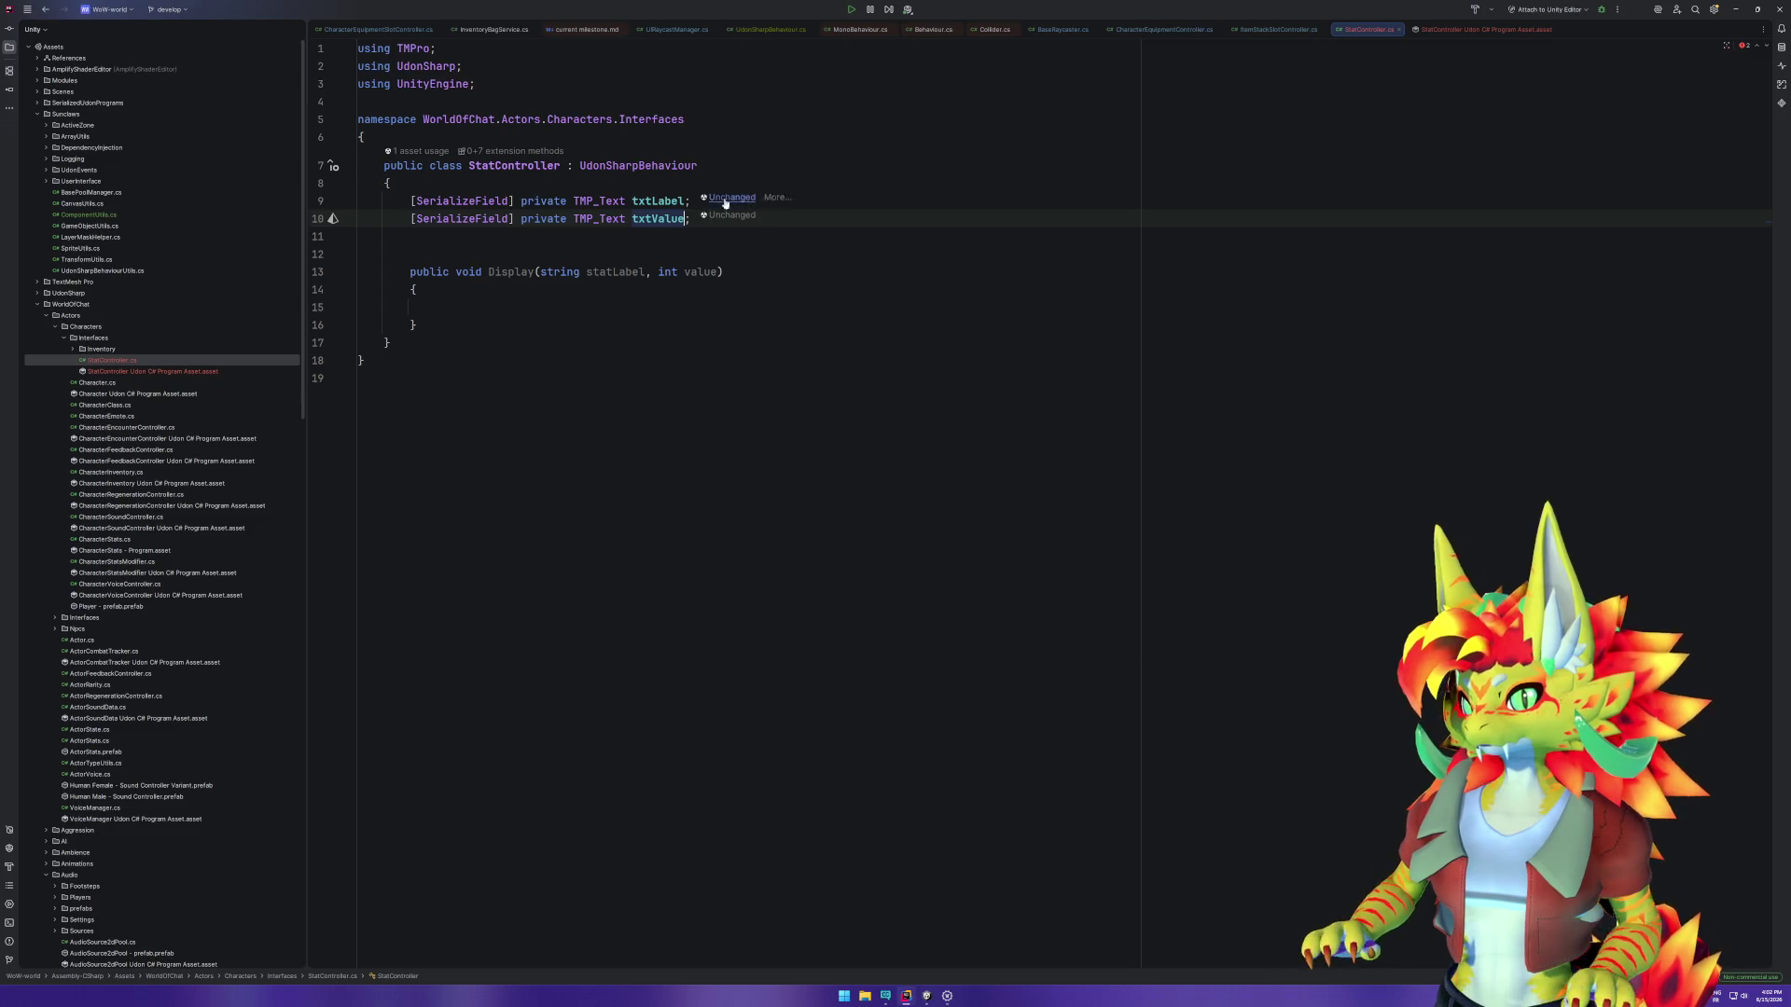
pyautogui.click(612, 296)
pyautogui.press('Down')
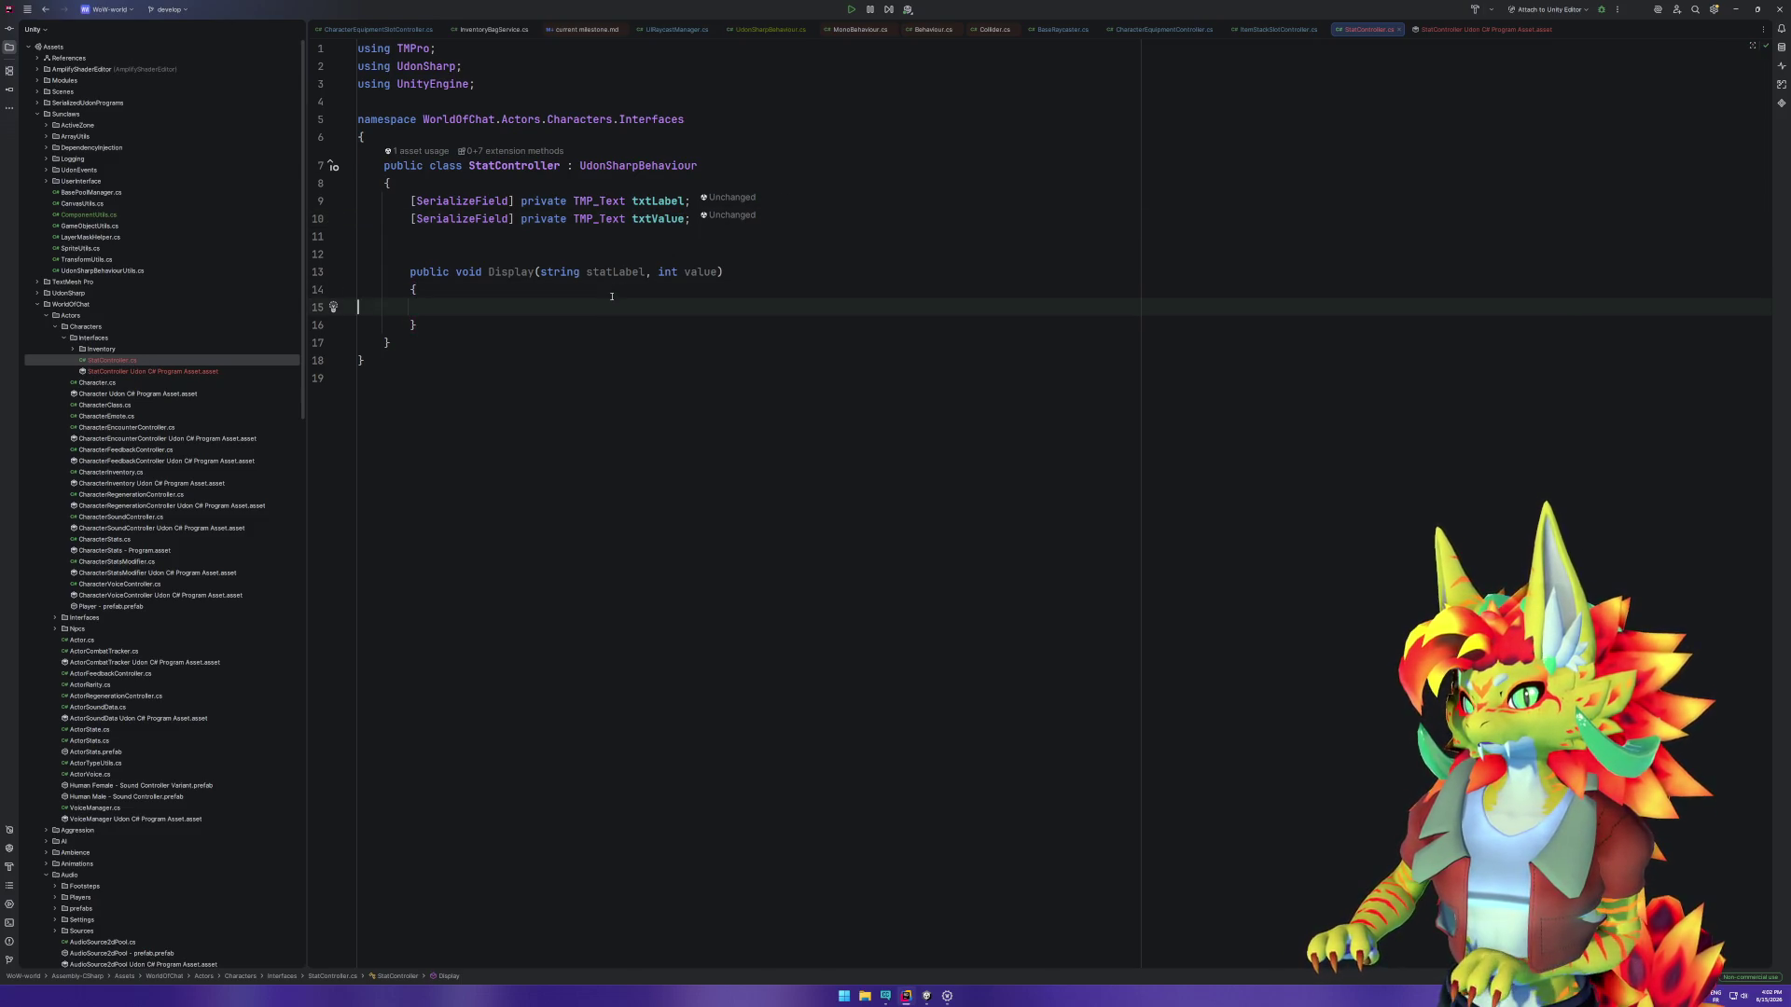
# Step: Inside Display, write txtLabel.text = $"{statLabel} :";
pyautogui.press('Tab')
pyautogui.write('txtLabel.text = statLabel;')
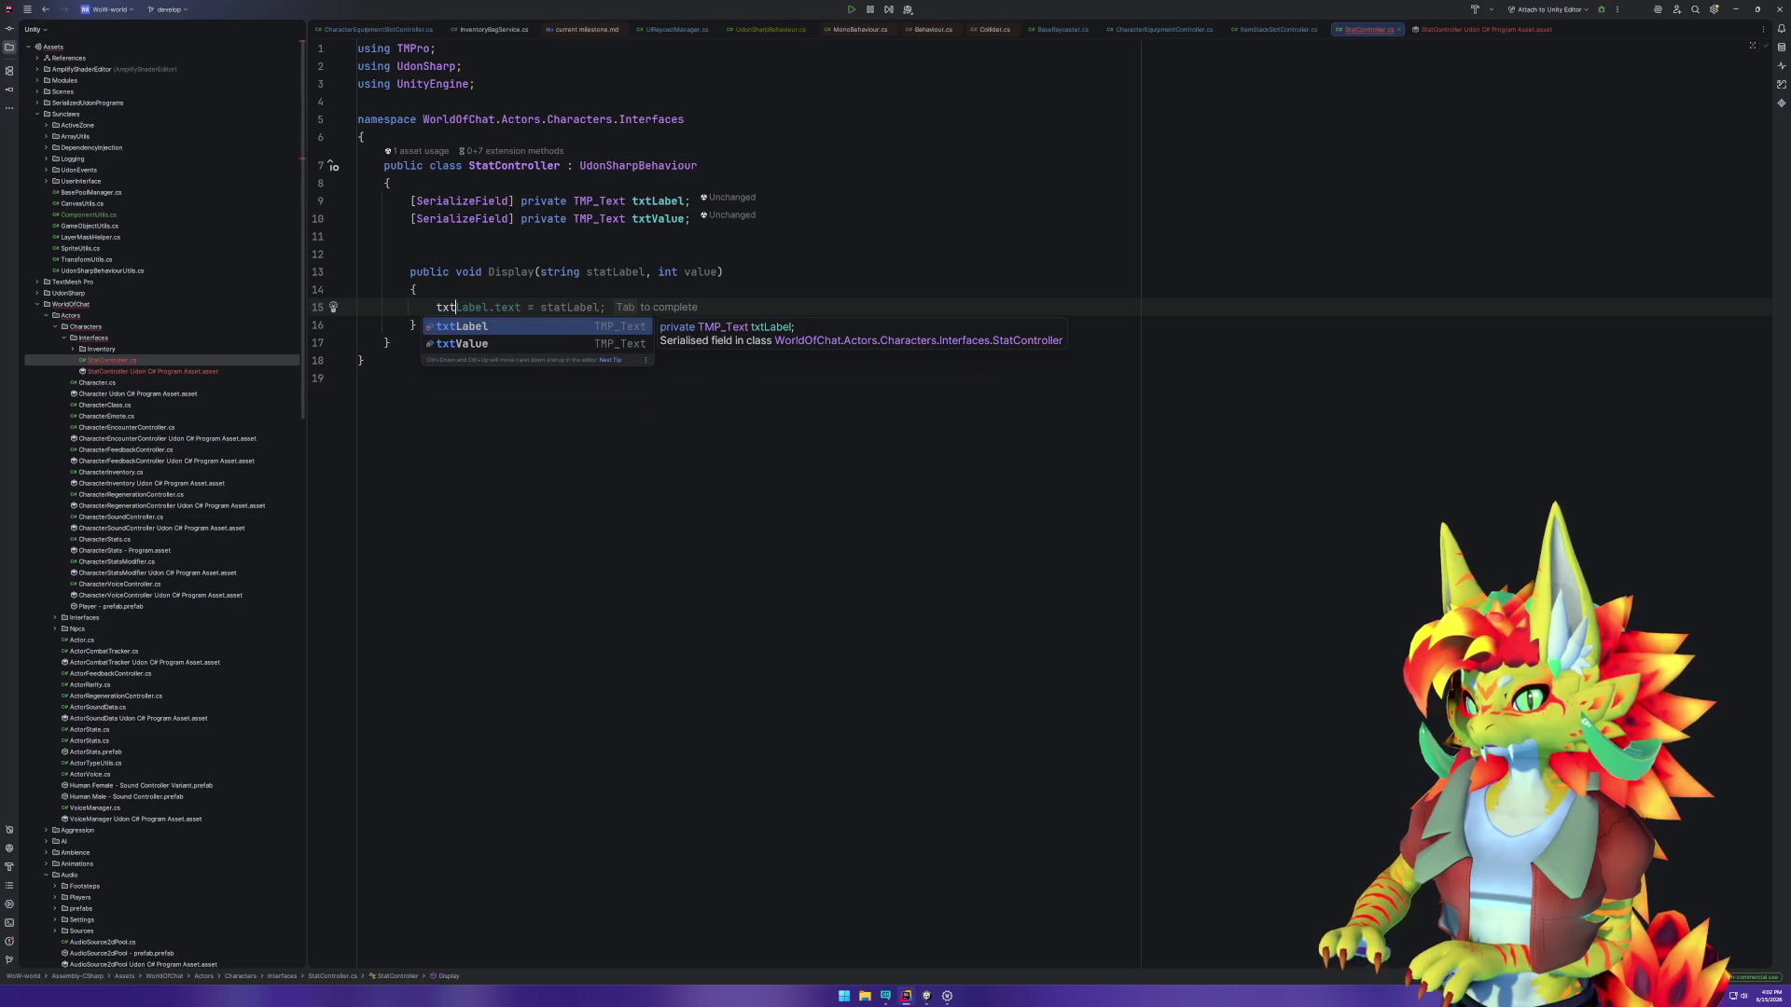
pyautogui.press('Left')
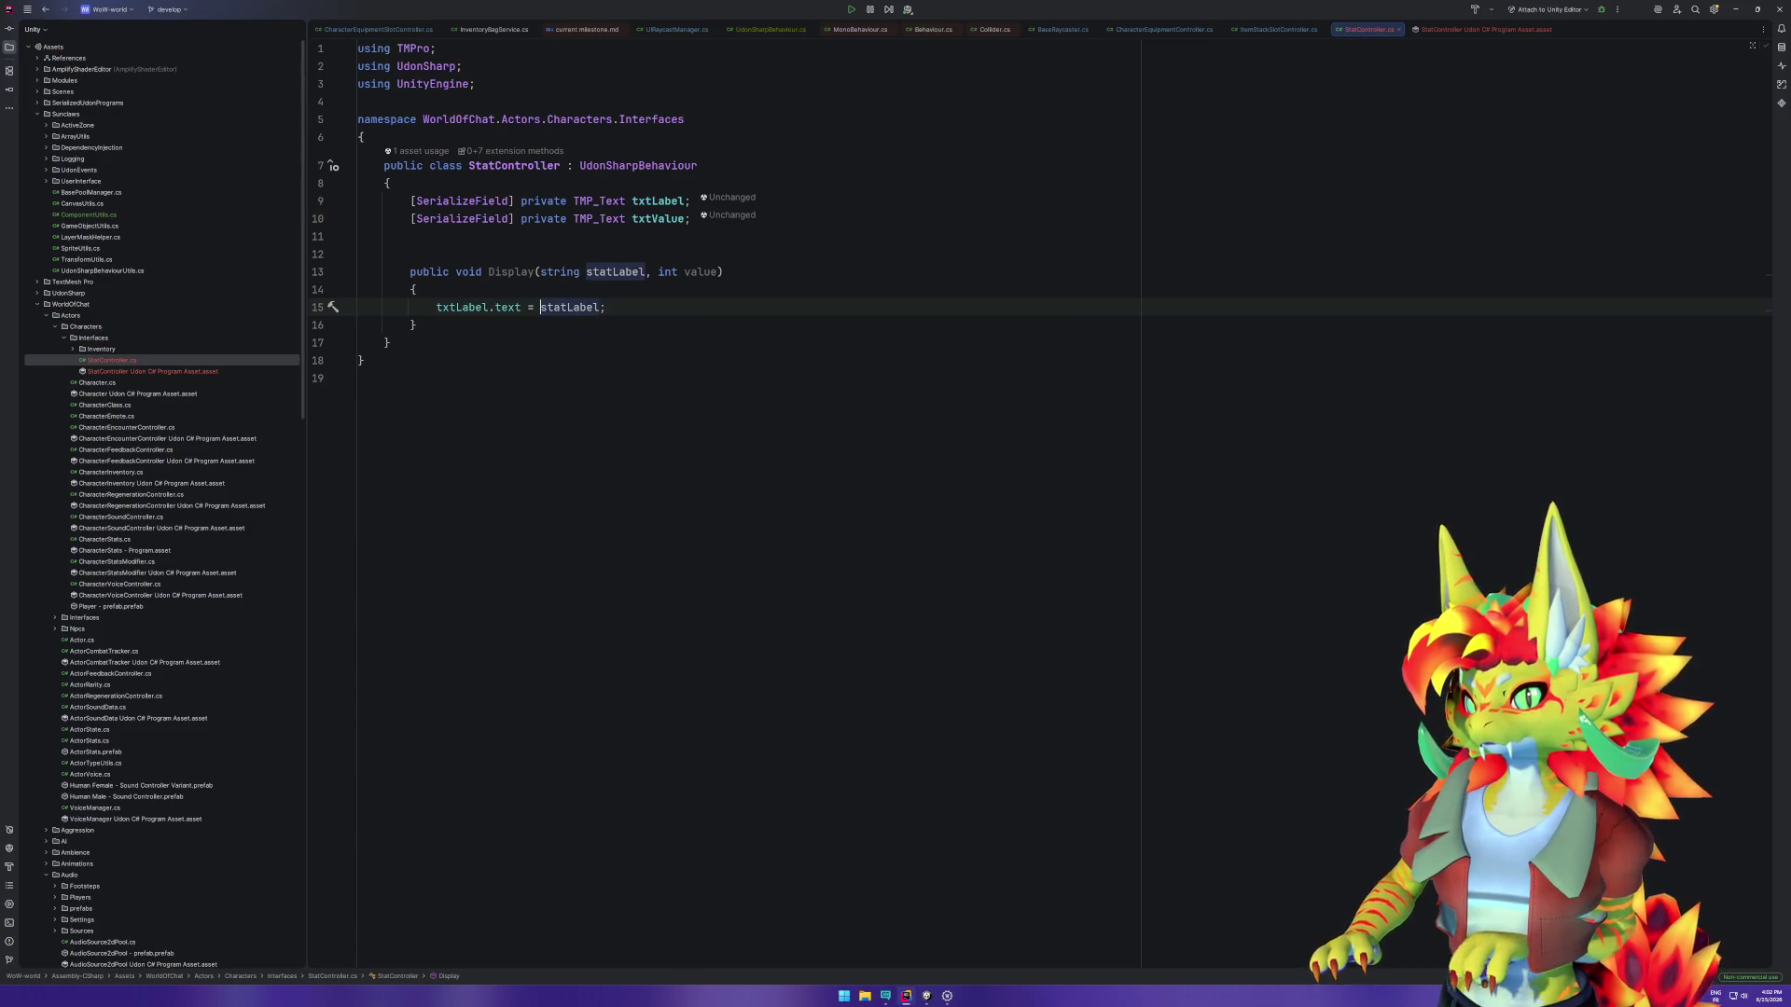
pyautogui.write('$"')
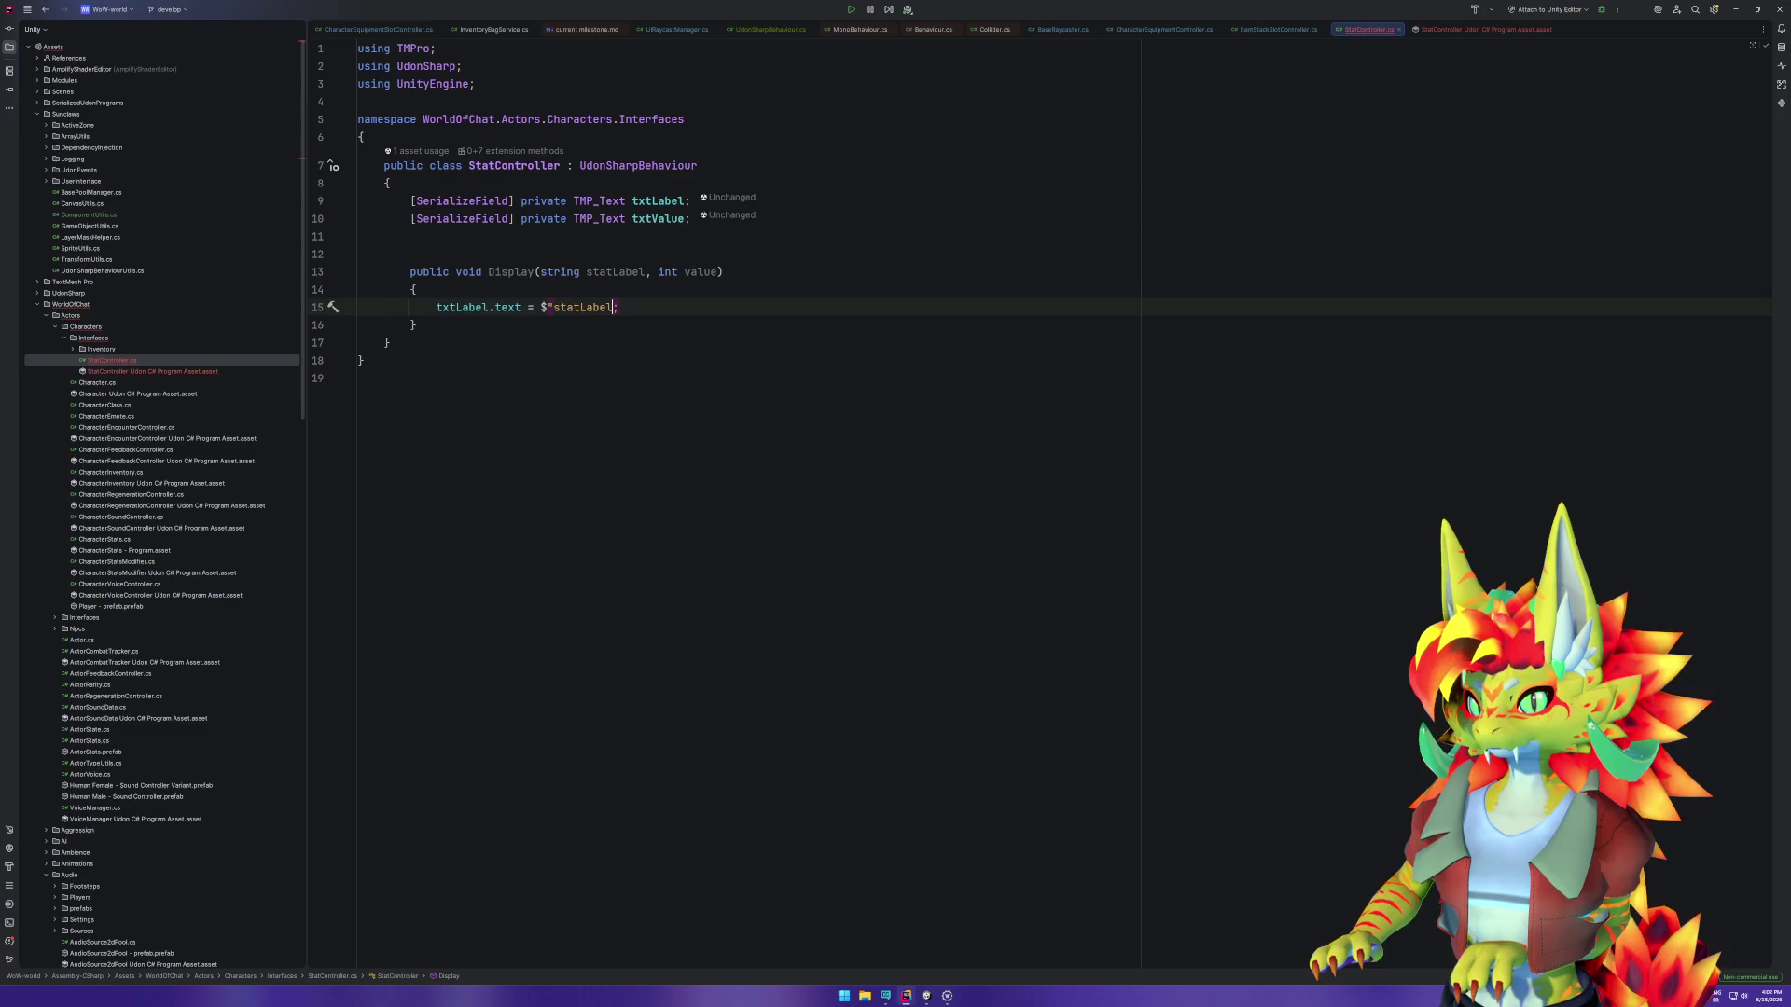
pyautogui.hotkey('ctrl', 'Right')
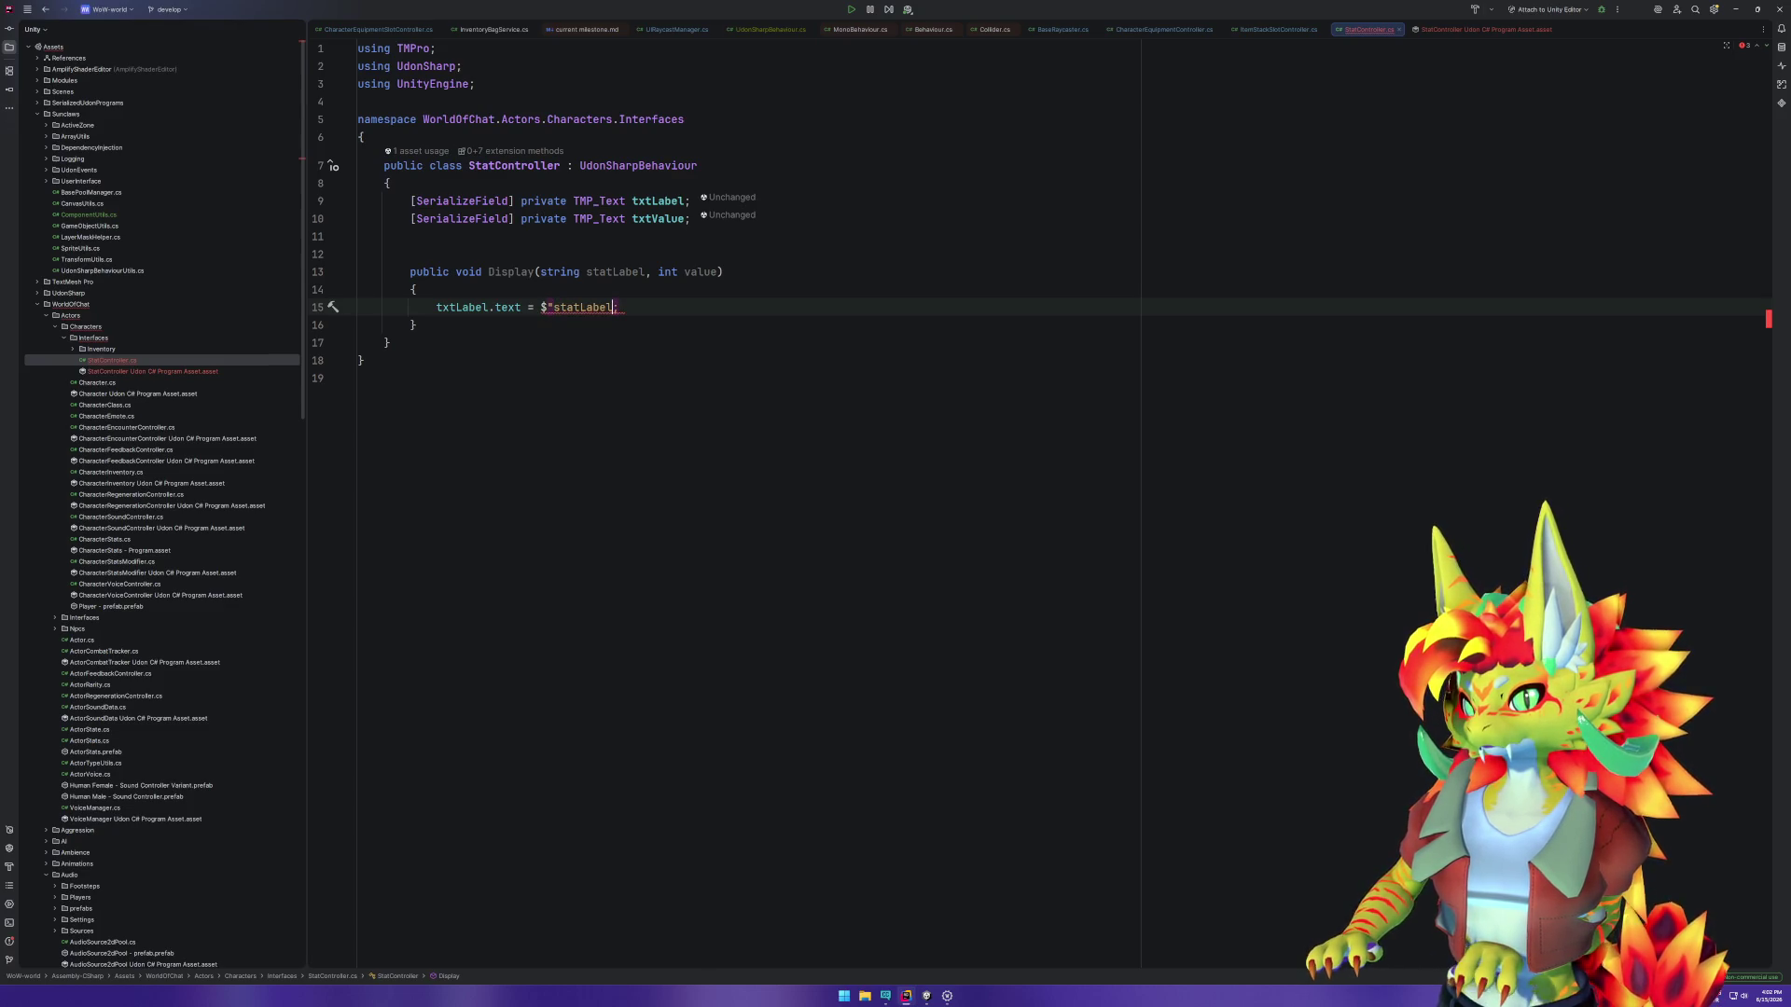
pyautogui.write('"')
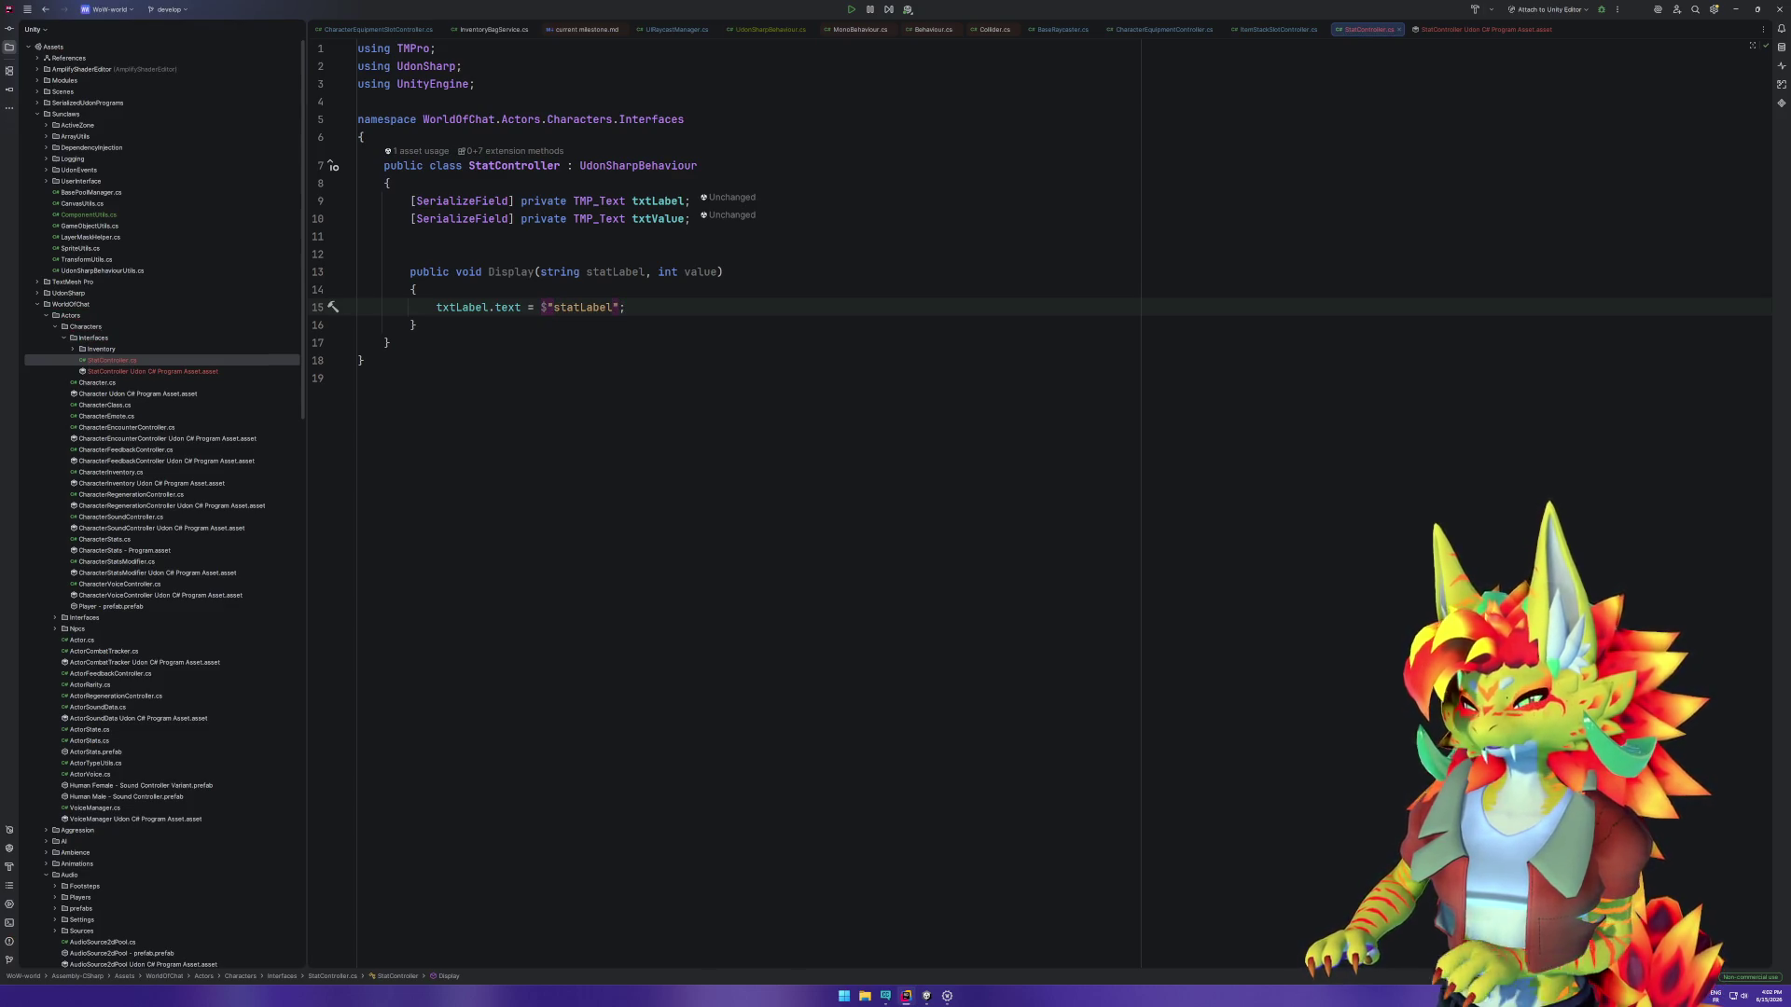
pyautogui.write(' :')
pyautogui.press('BackSpace')
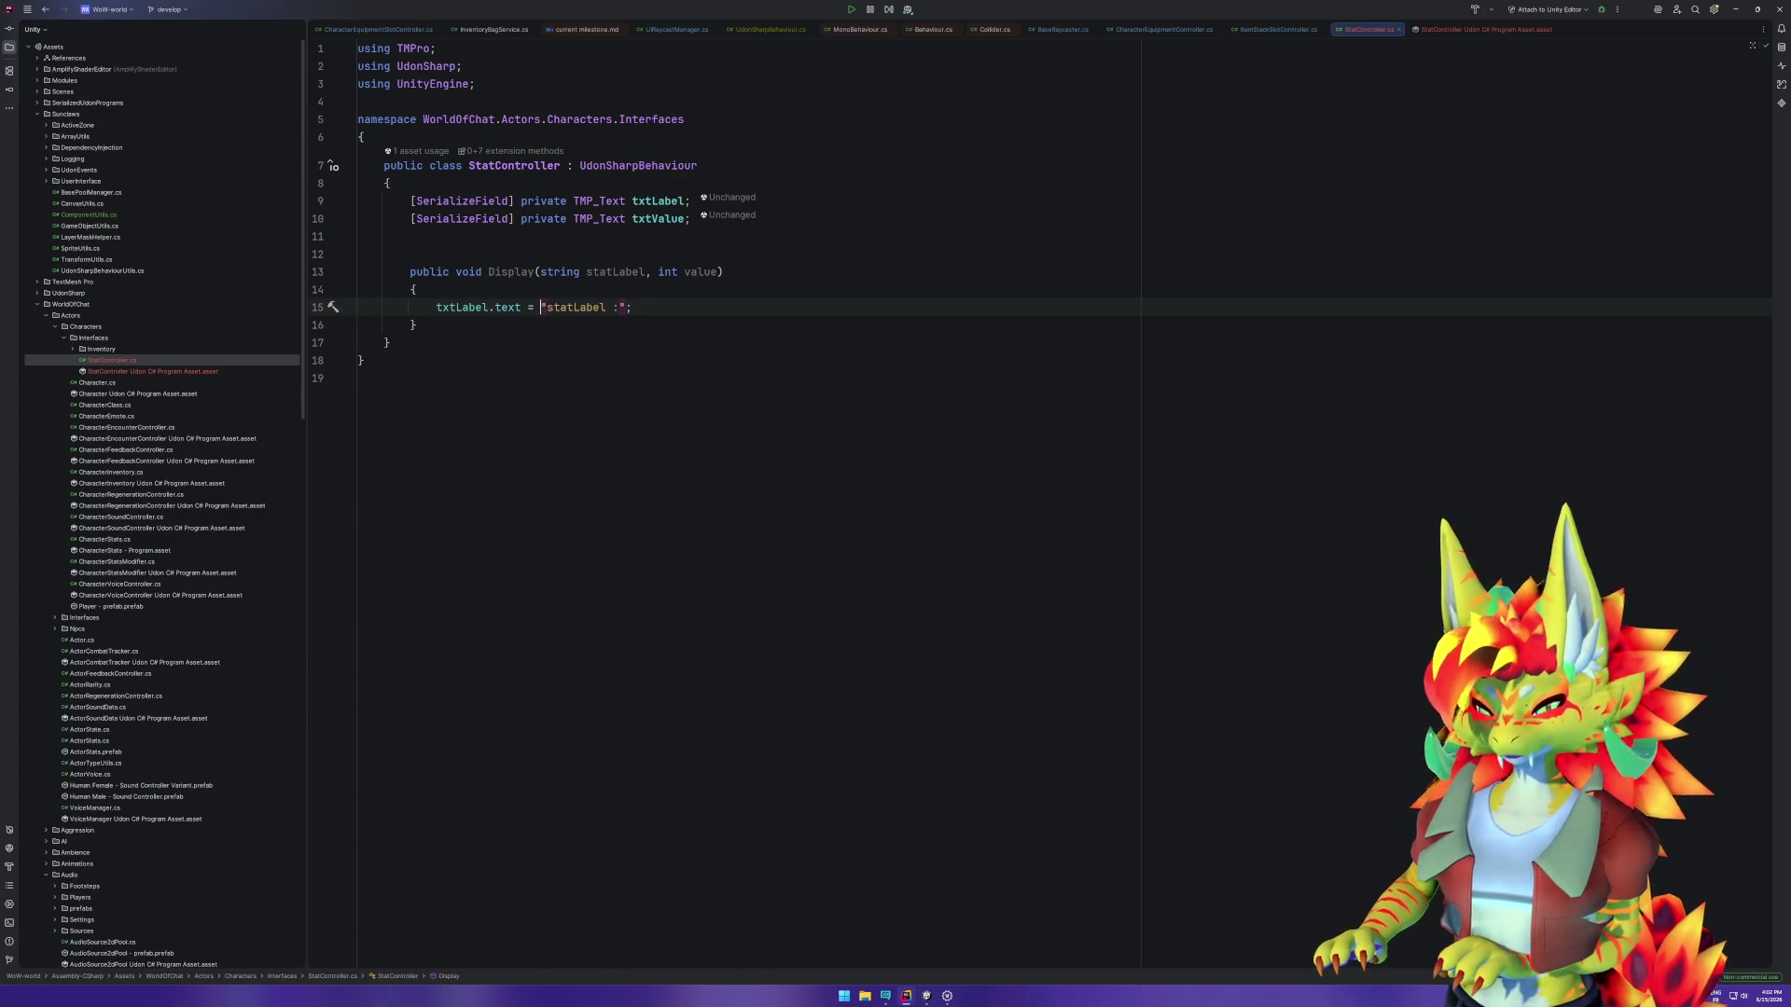
pyautogui.write('$')
pyautogui.press('Right')
pyautogui.hotkey('ctrl', 'shift', 'Right')
pyautogui.write('{statLabel}')
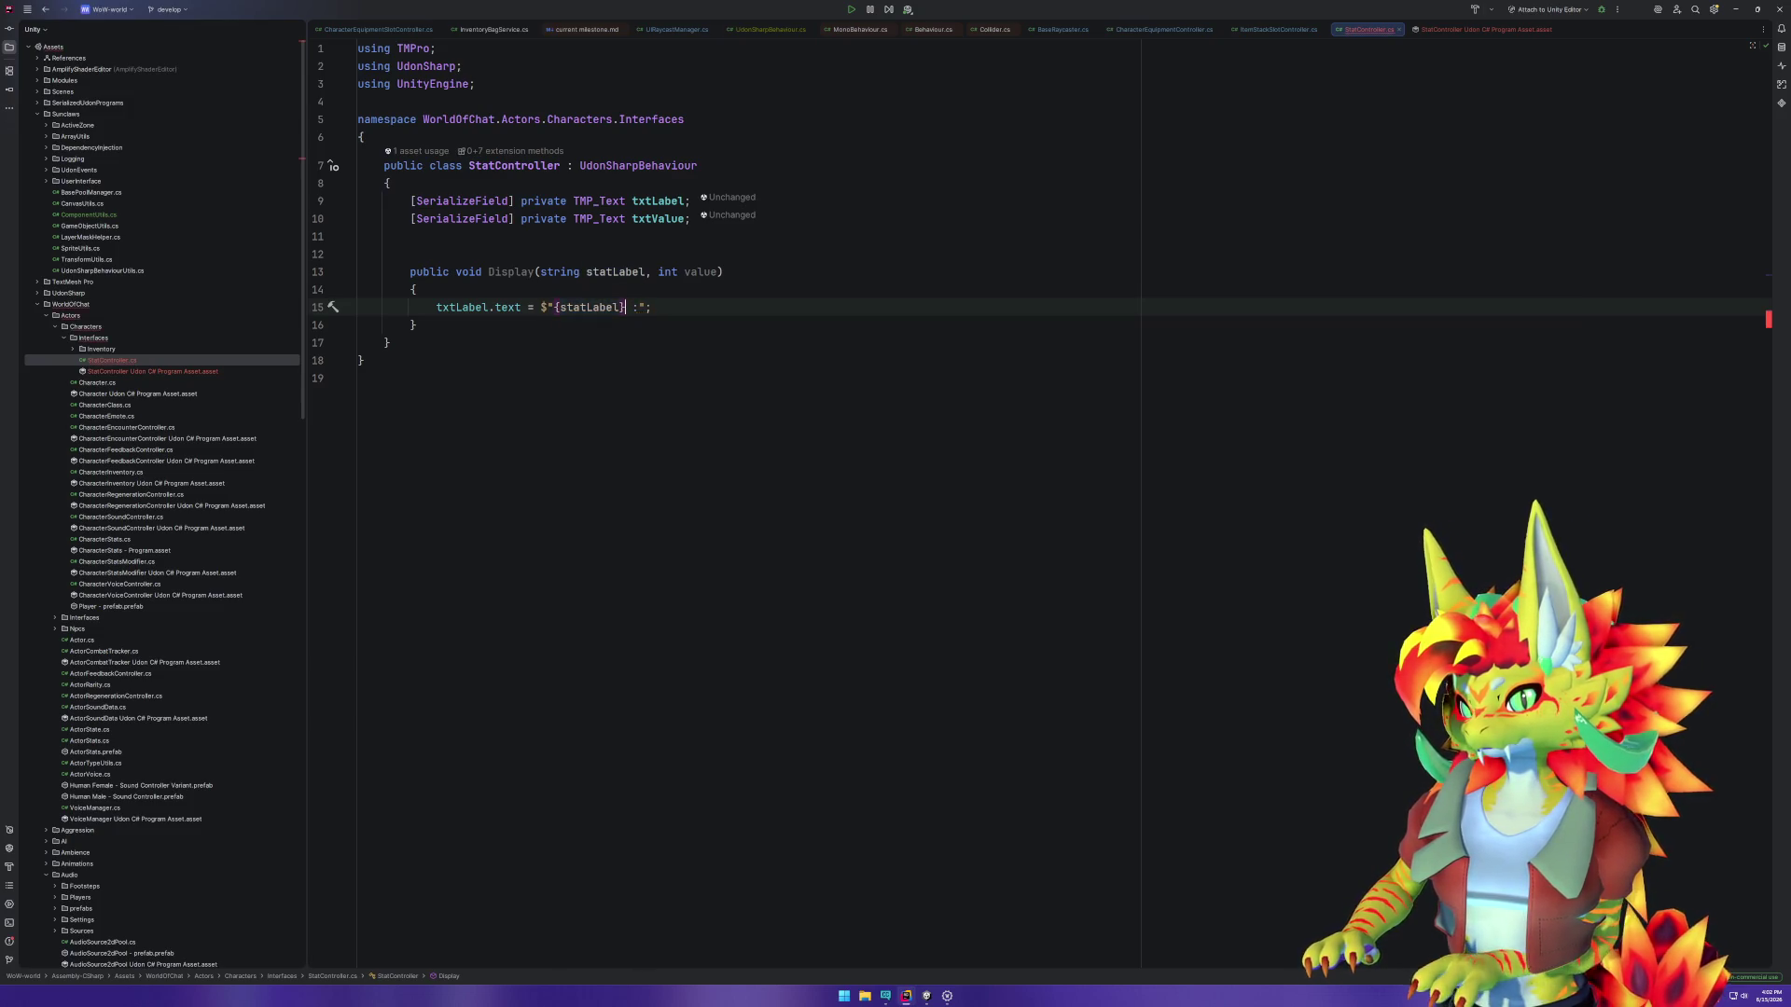
pyautogui.write(': {value}')
pyautogui.press('BackSpace')
pyautogui.press('BackSpace')
pyautogui.press('BackSpace')
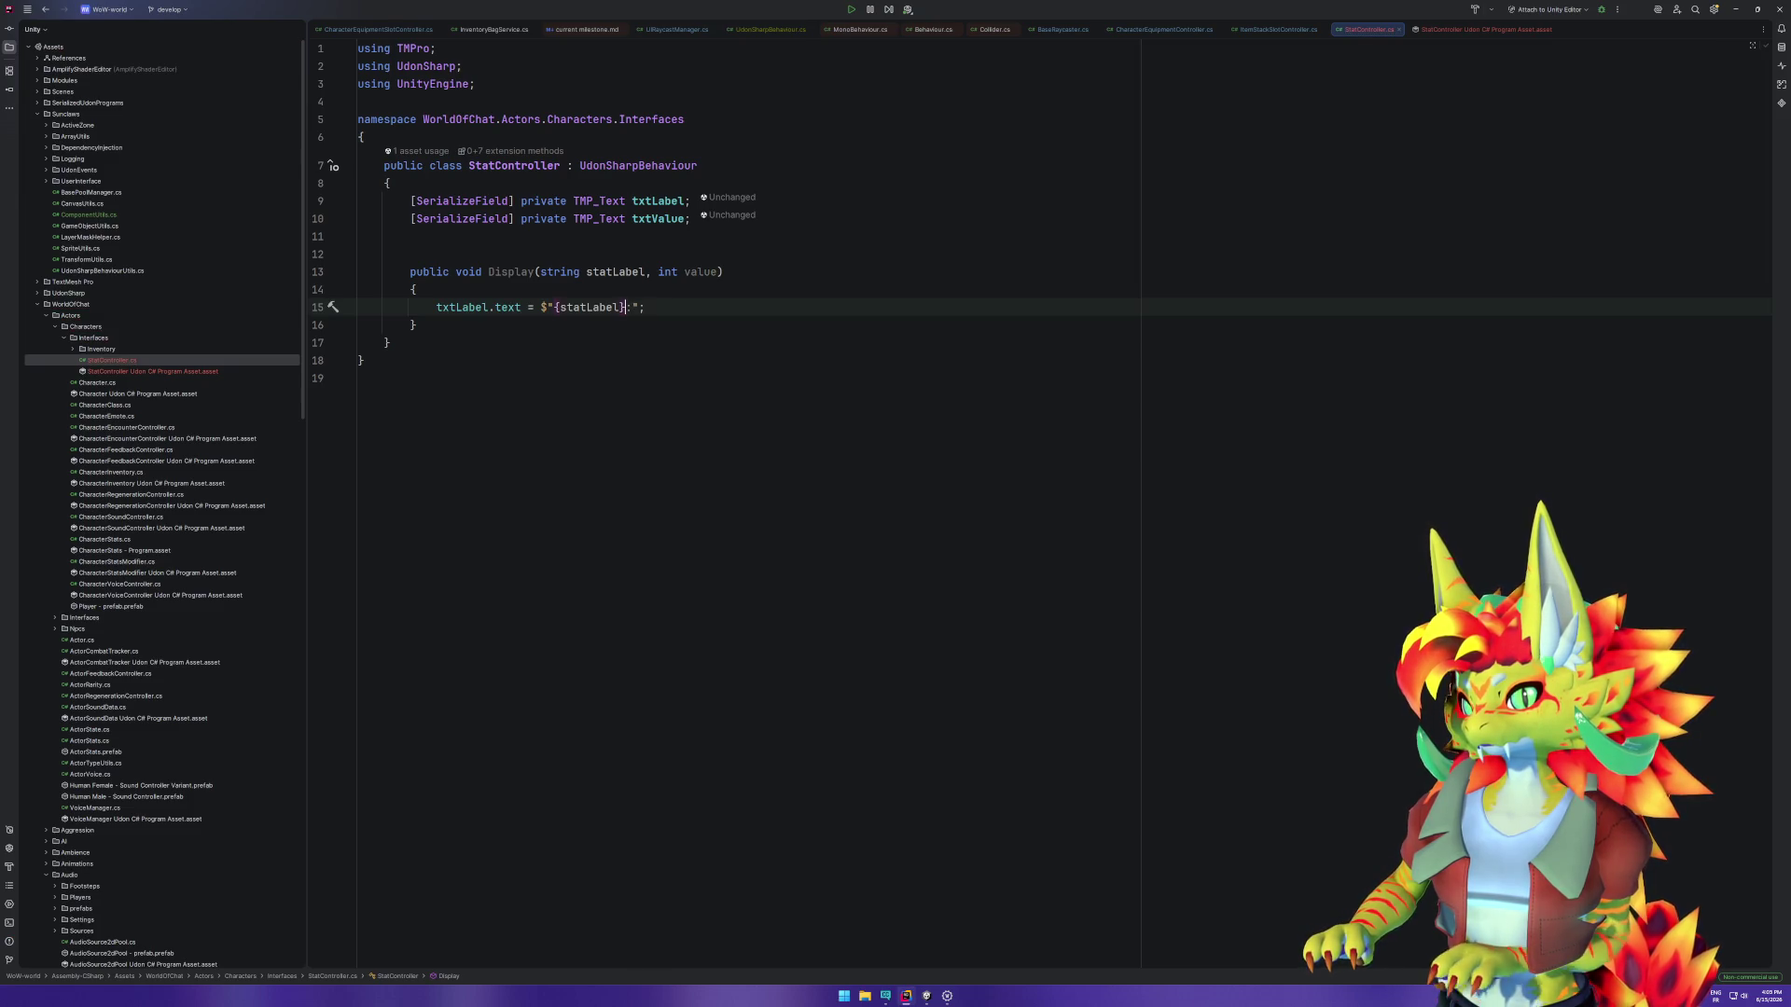
pyautogui.press('End')
# Step: Add txtValue.text = $"{value}";, delete the extra blank line above Display, and return to Unity
pyautogui.press('Return')
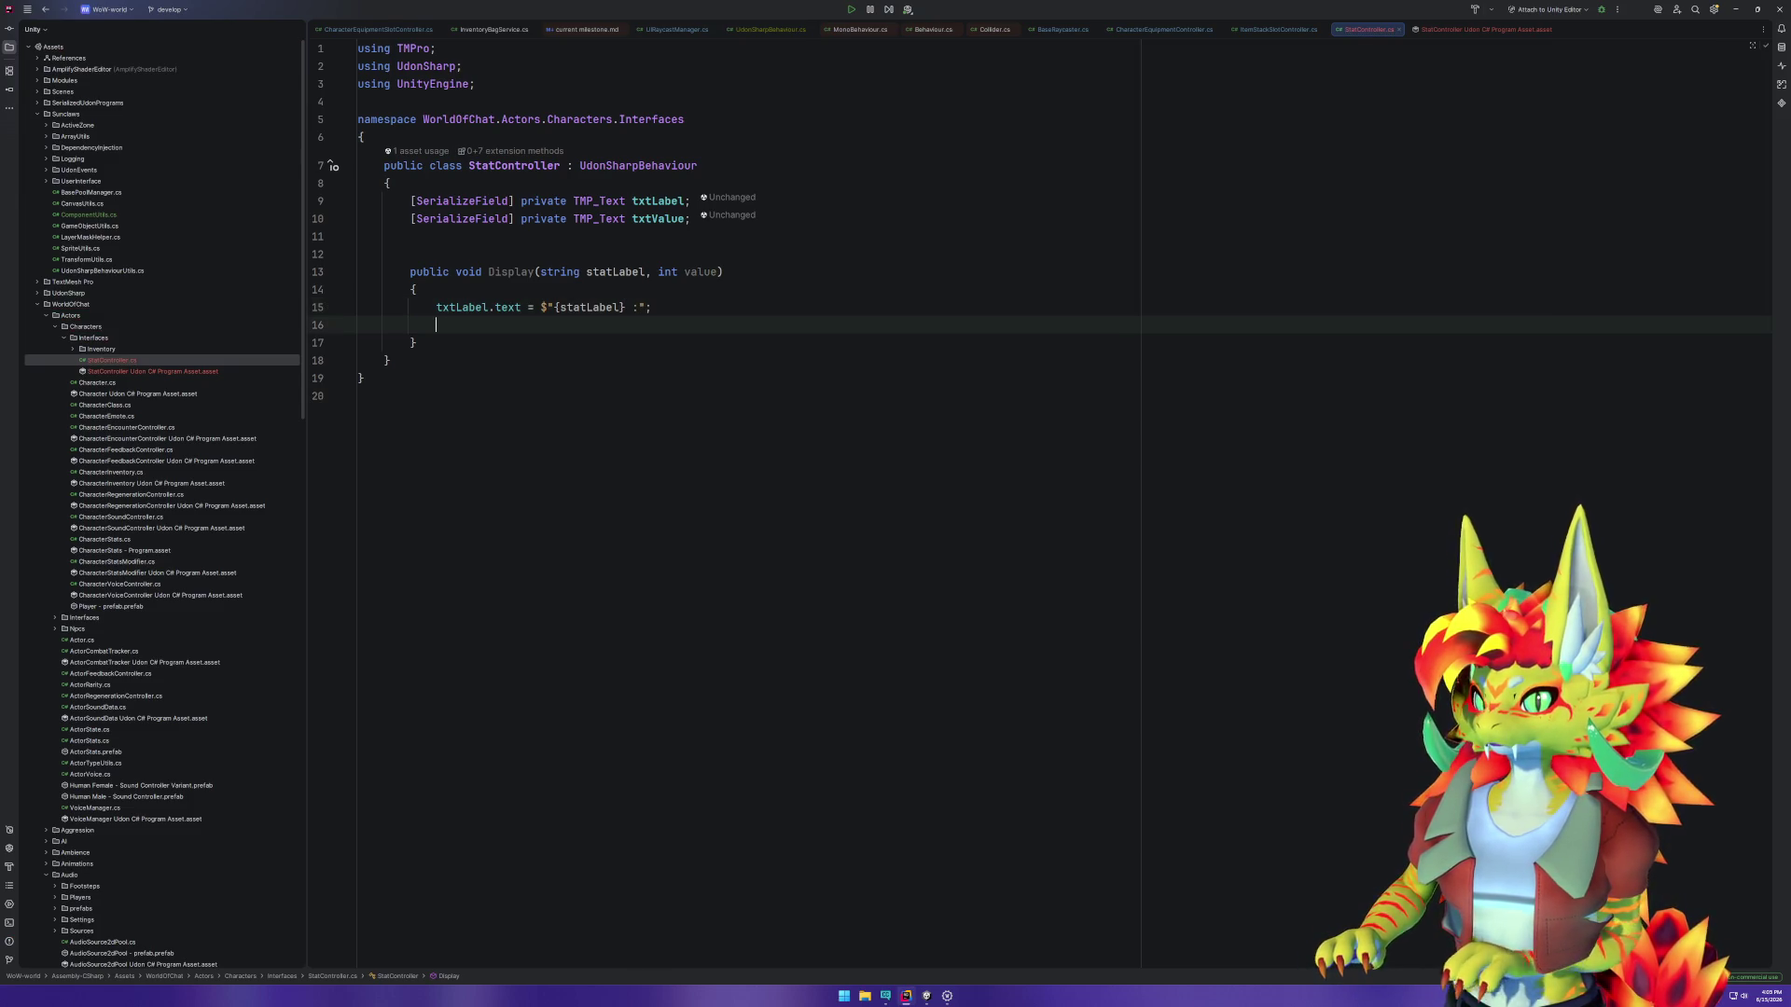
pyautogui.write('txtV')
pyautogui.press('Tab')
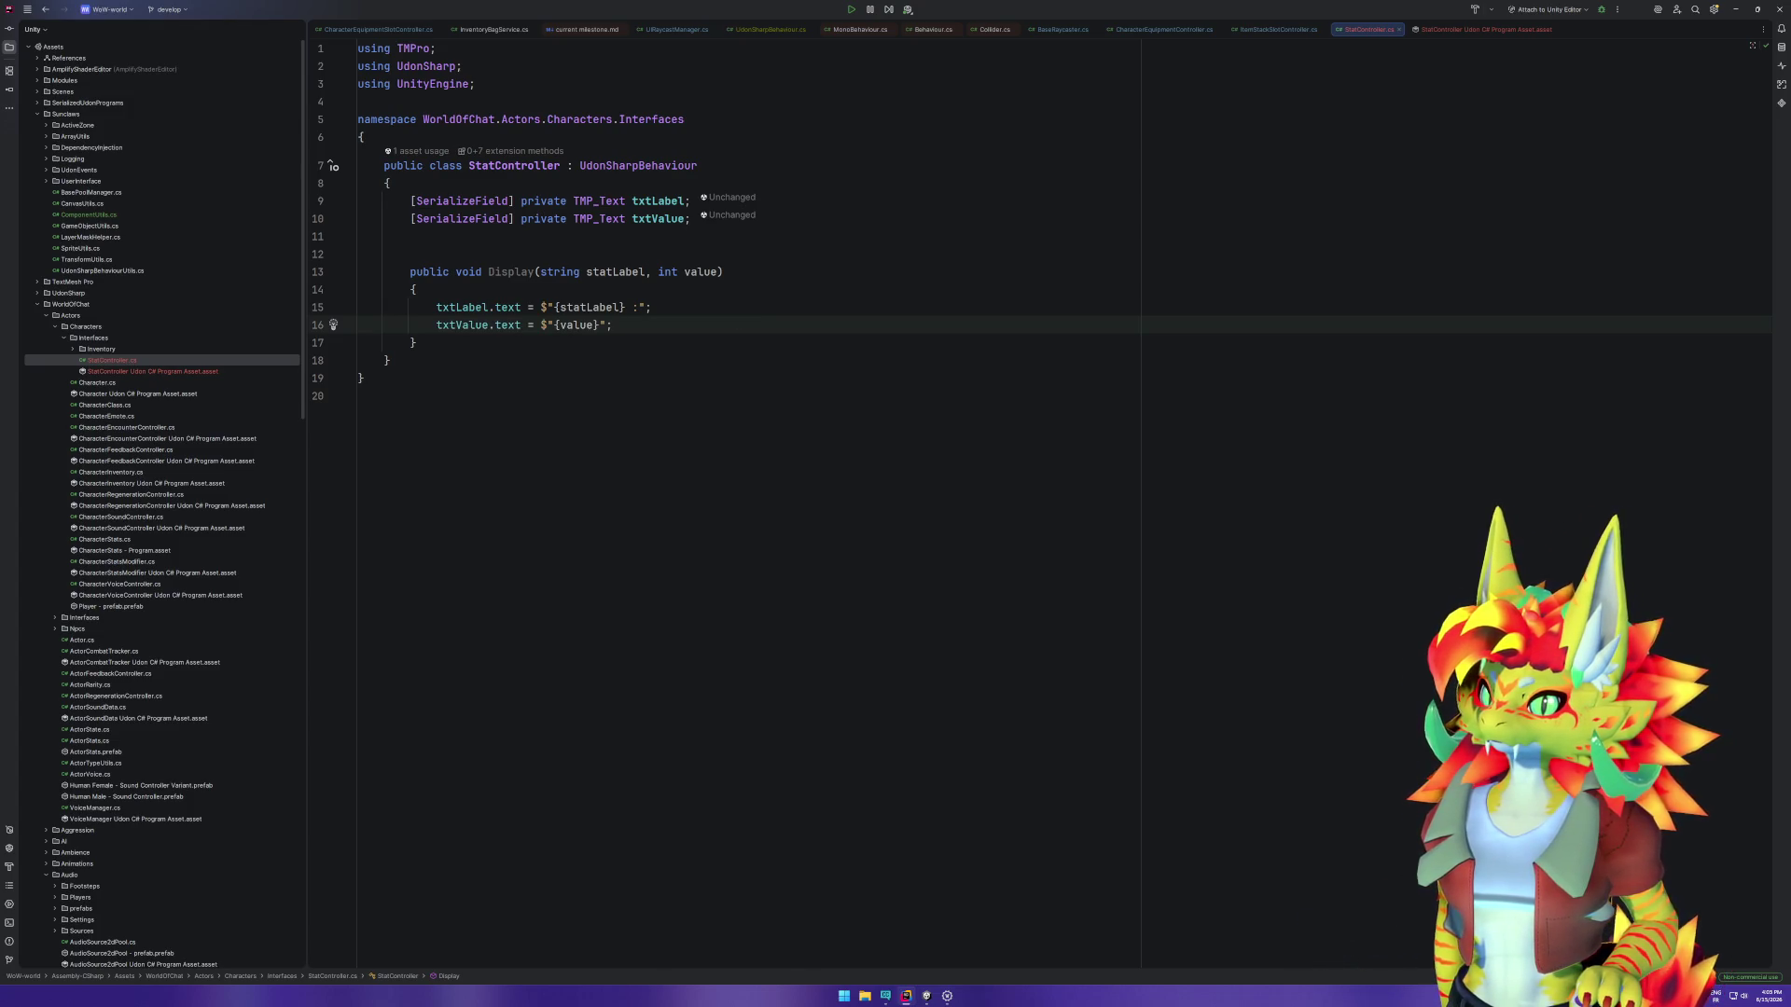
pyautogui.click(556, 252)
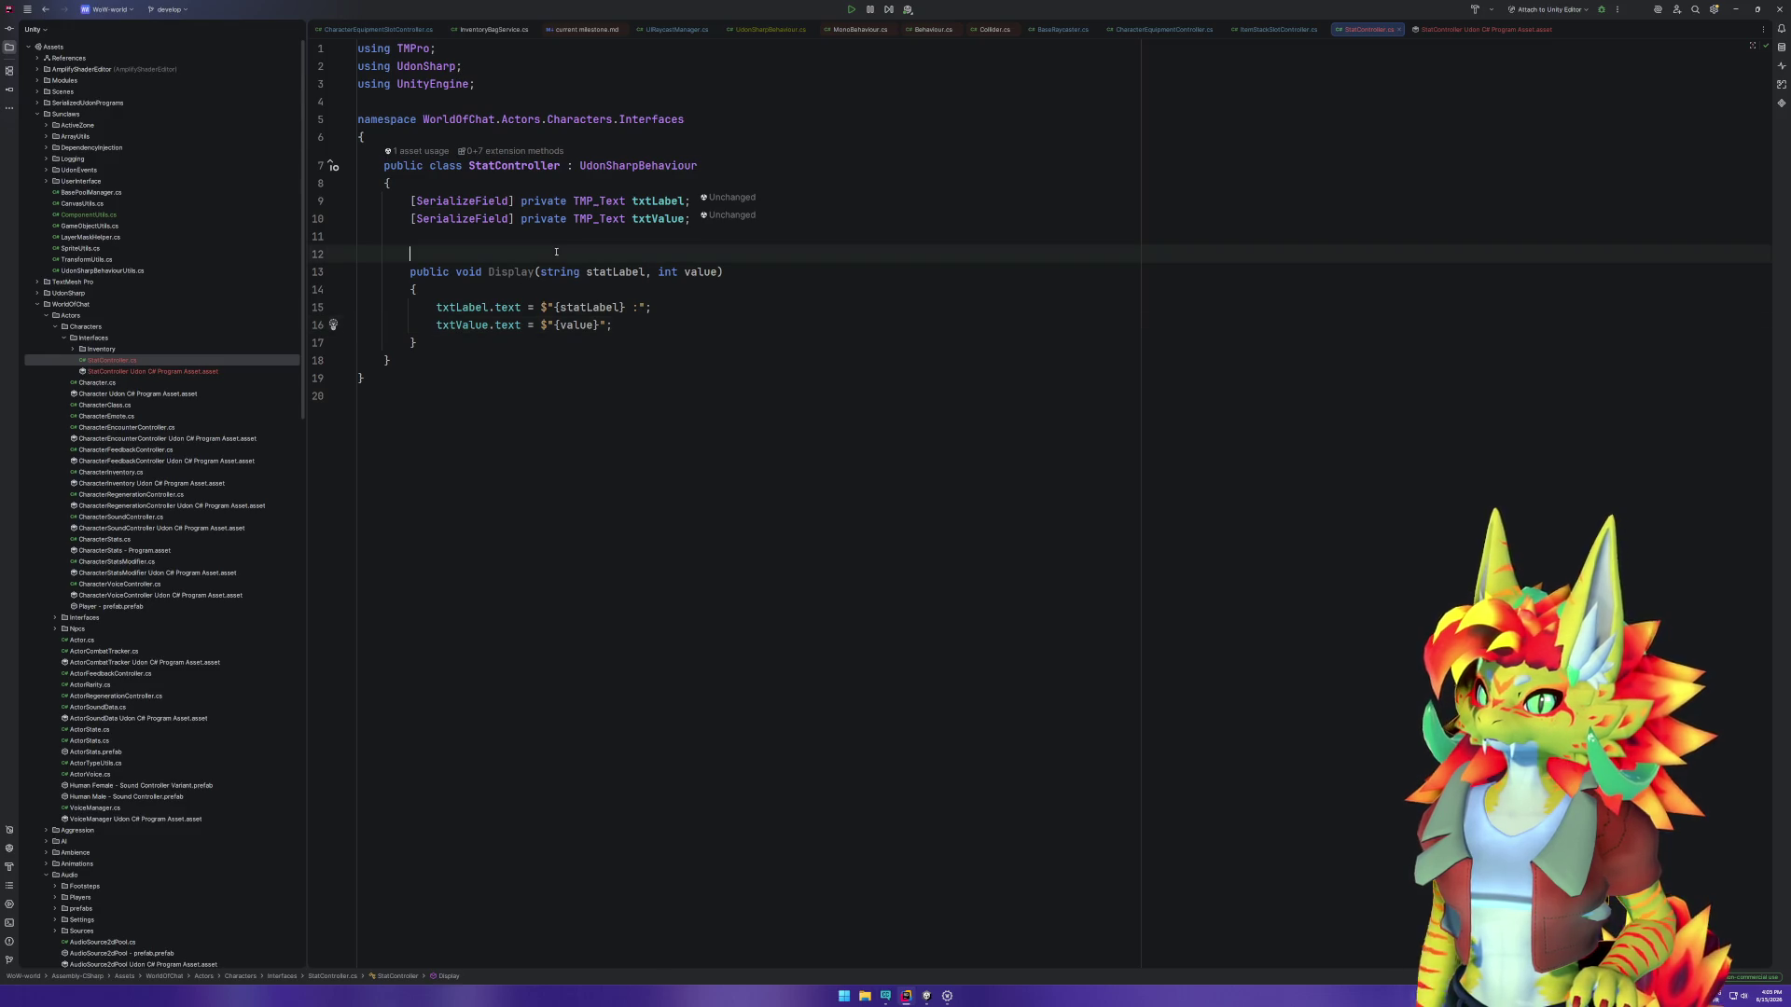
pyautogui.hotkey('ctrl', 'y')
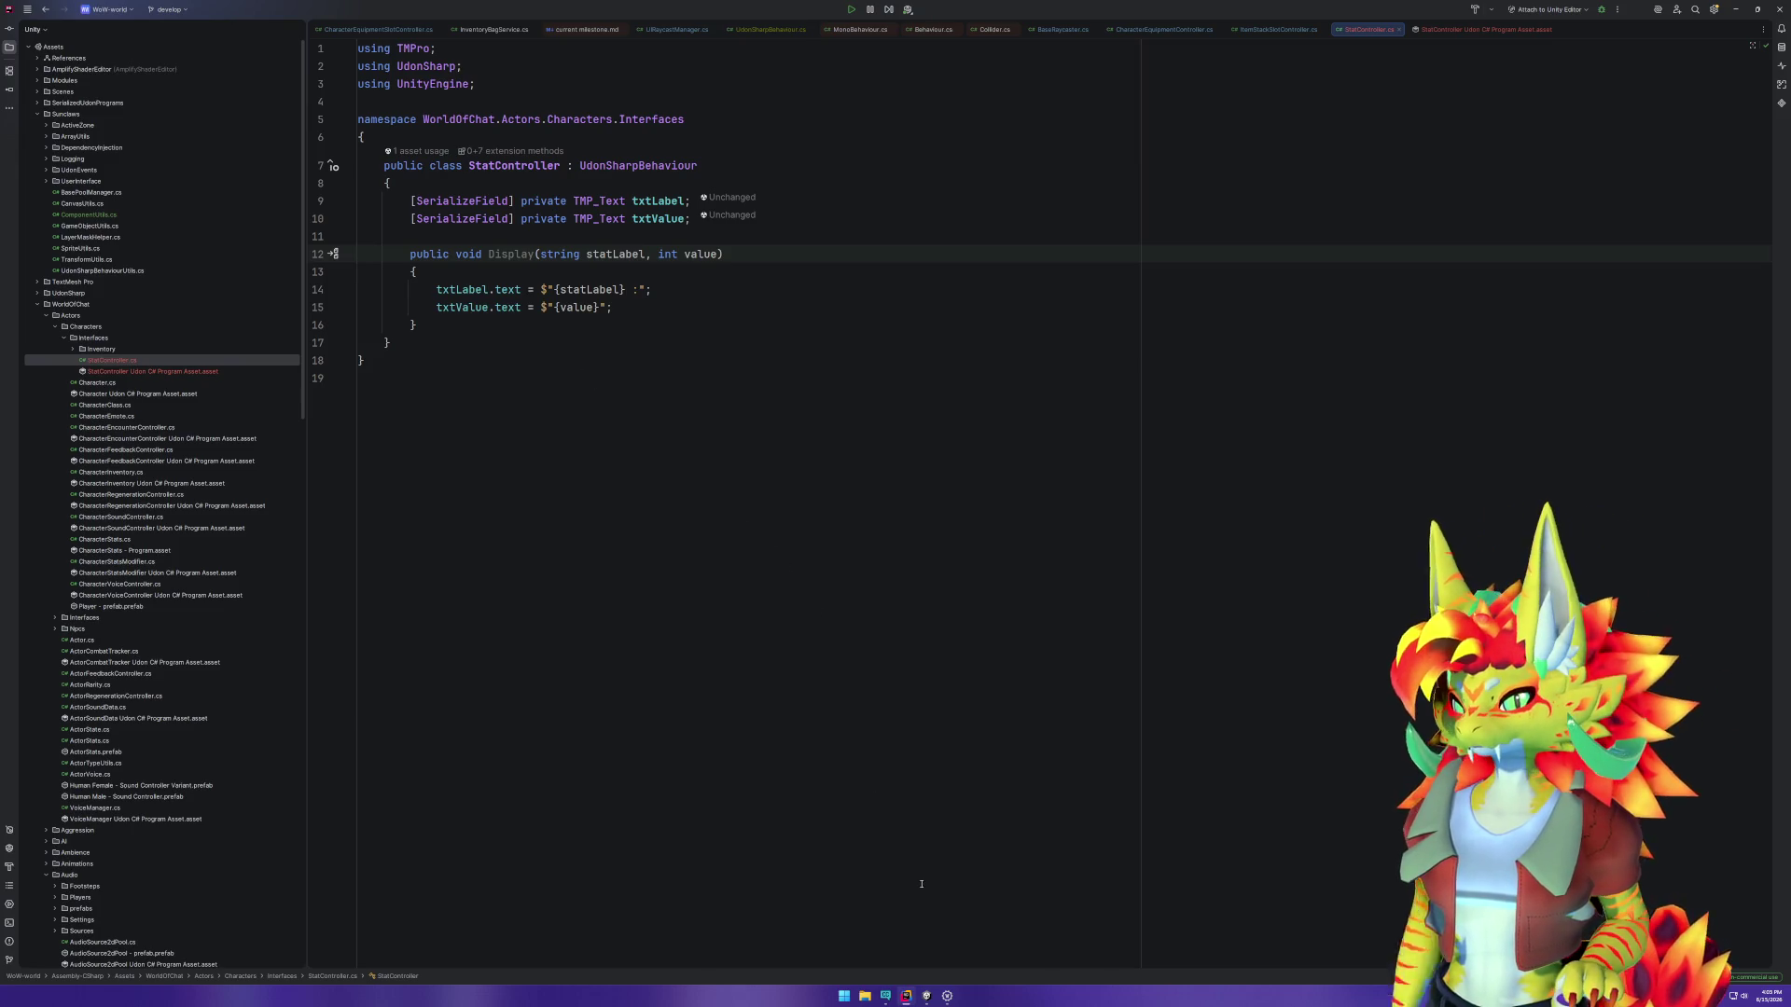
pyautogui.click(926, 995)
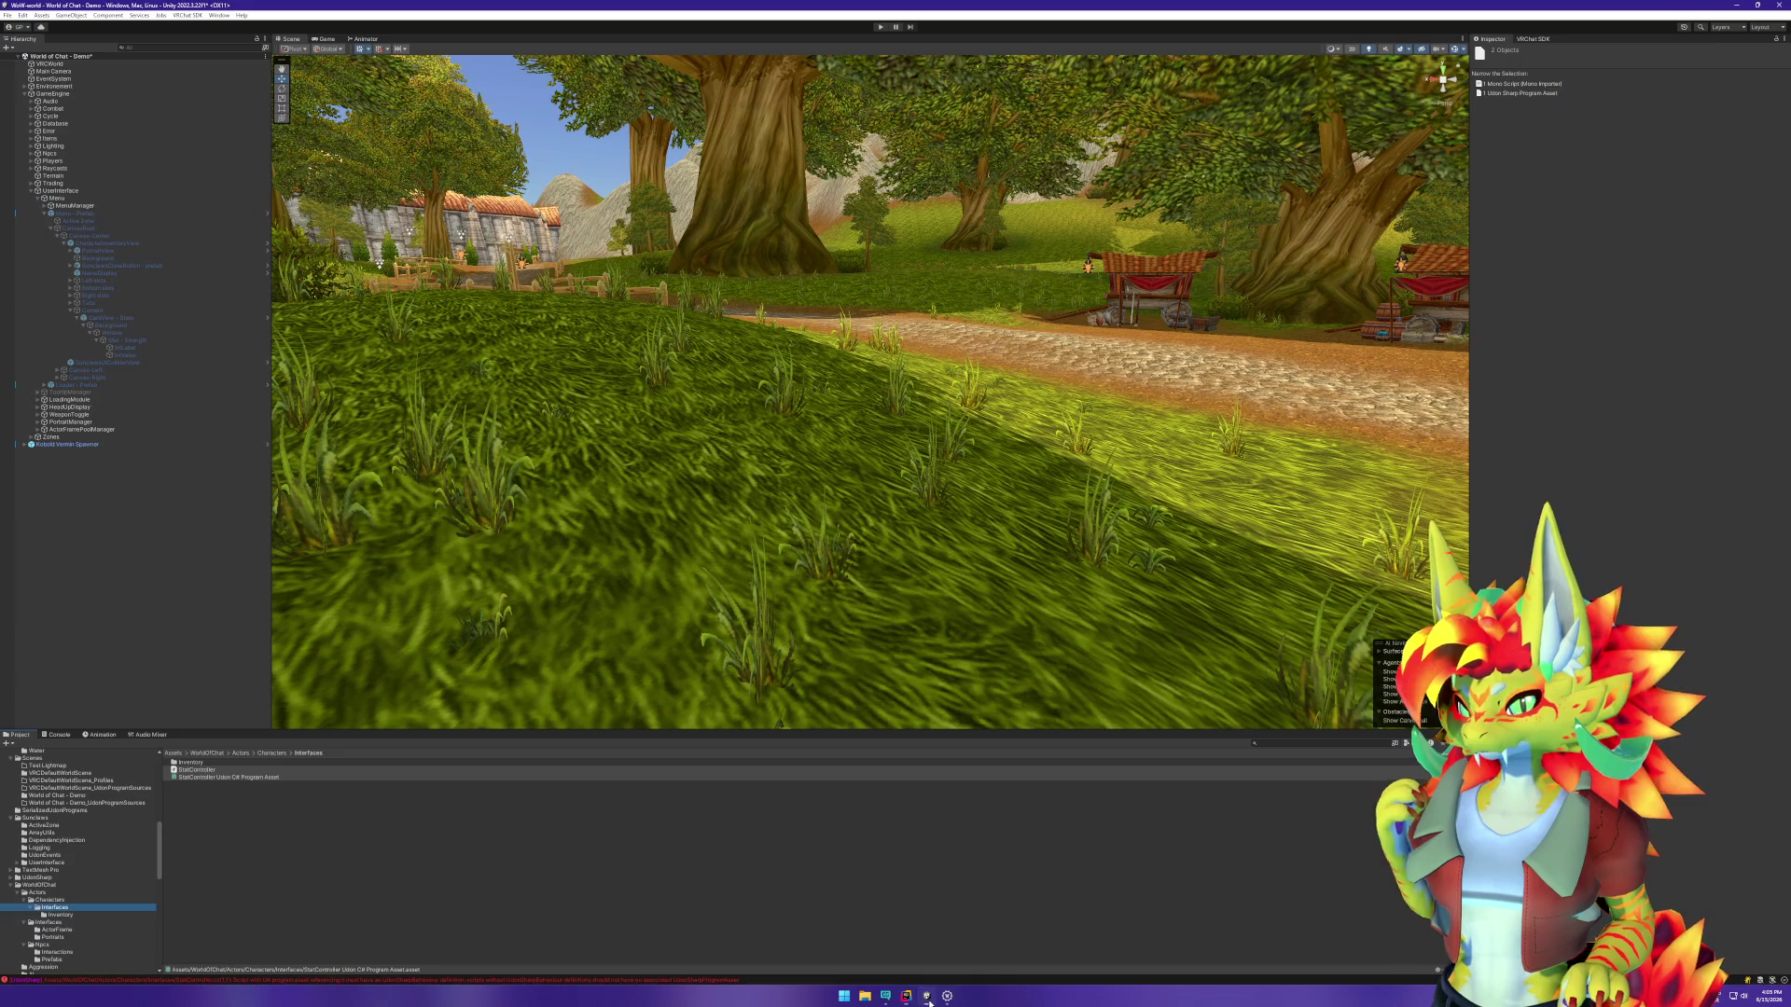
# Step: Add [UdonBehaviourSyncMode(BehaviourSyncMode.None)] above the StatController class, then reload in Unity
pyautogui.click(154, 341)
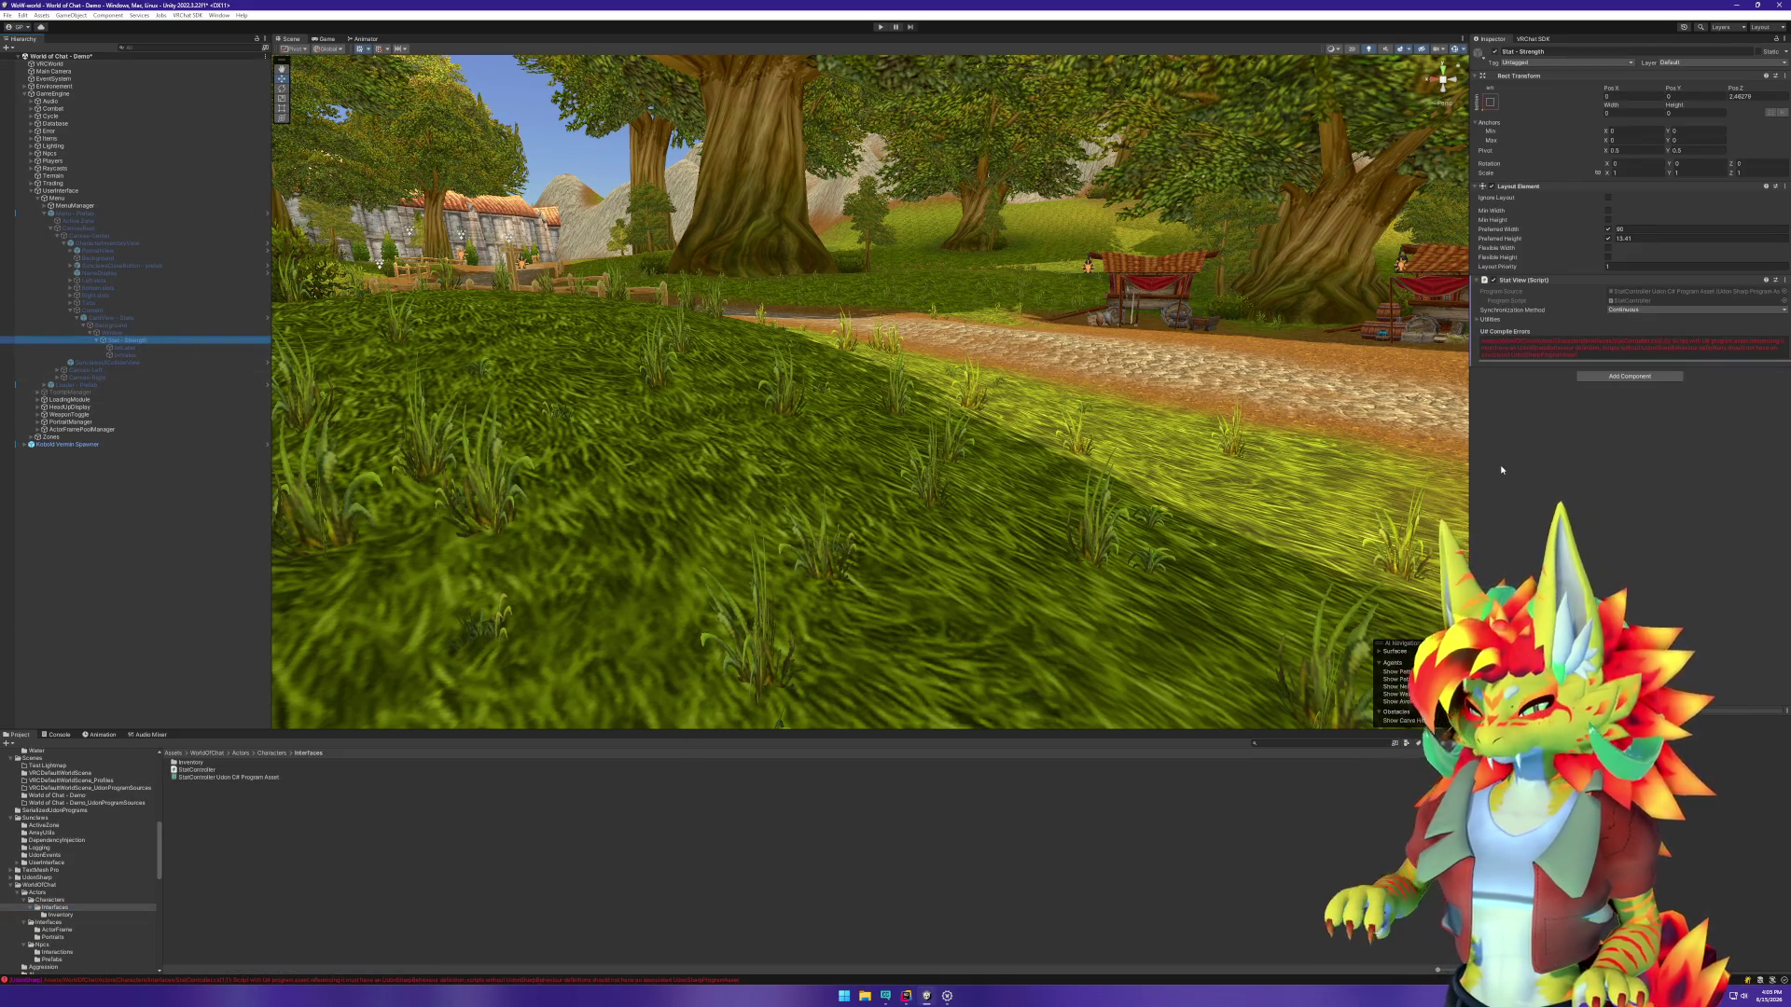
pyautogui.doubleClick(197, 770)
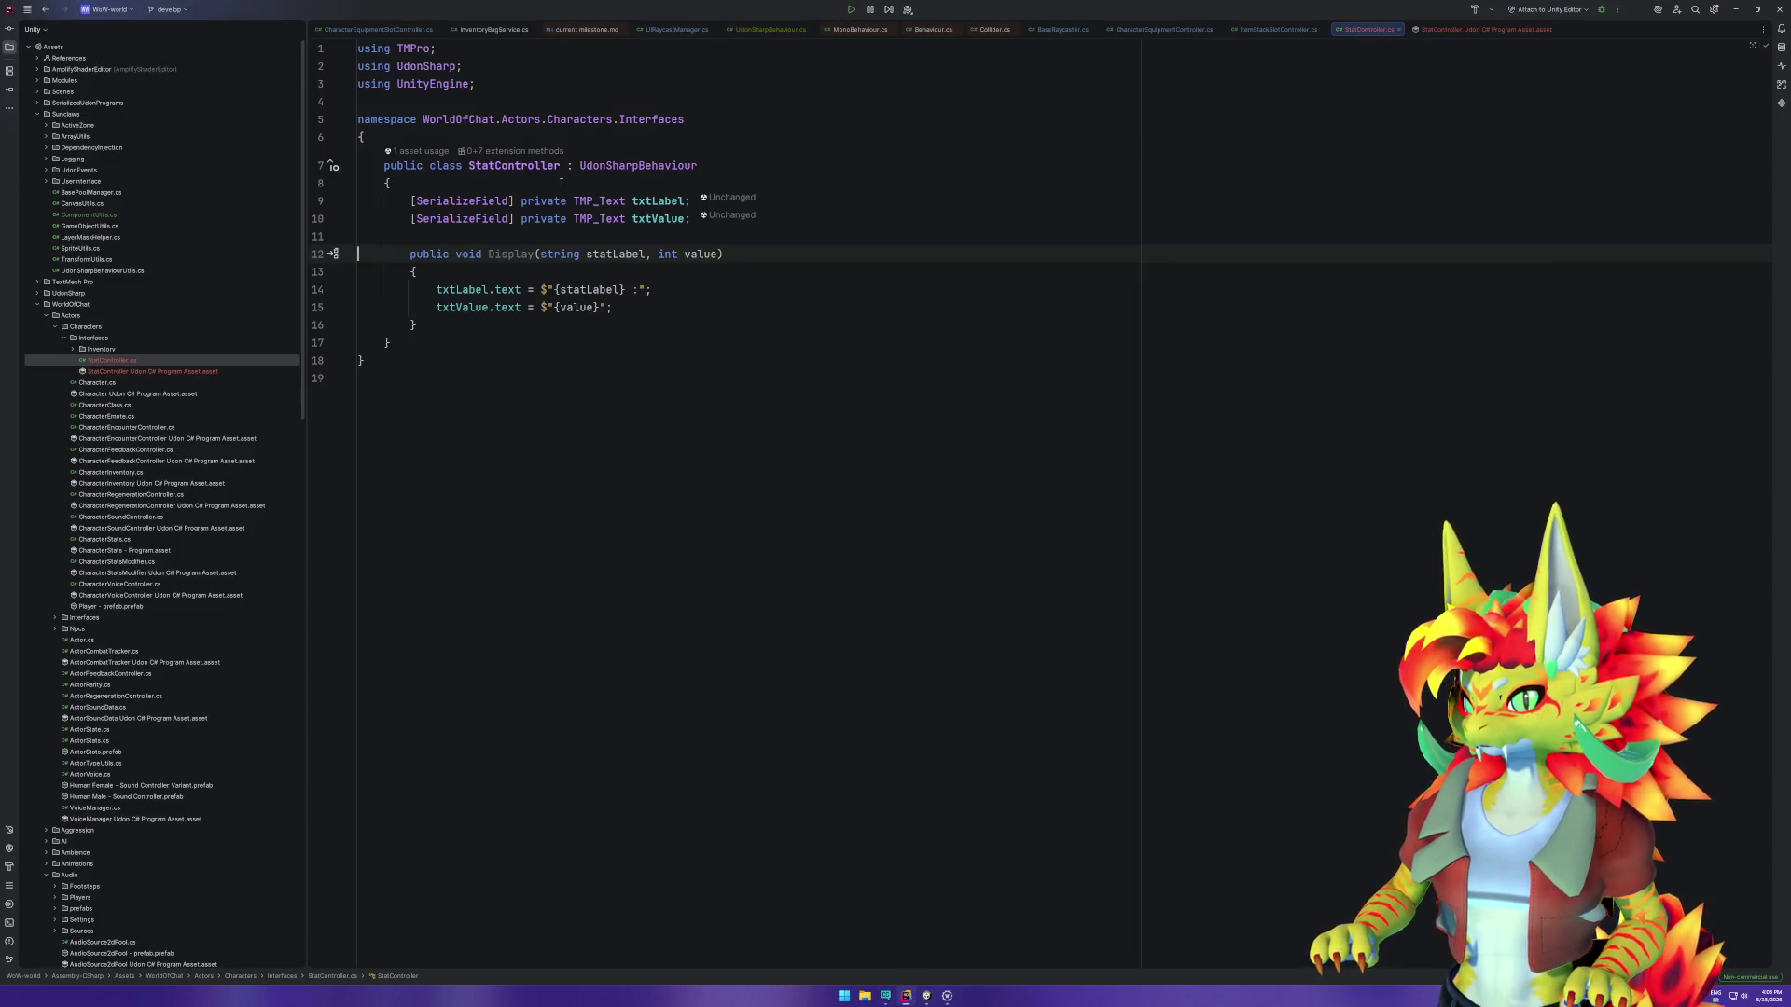
pyautogui.click(560, 137)
pyautogui.press('Return')
pyautogui.write('[')
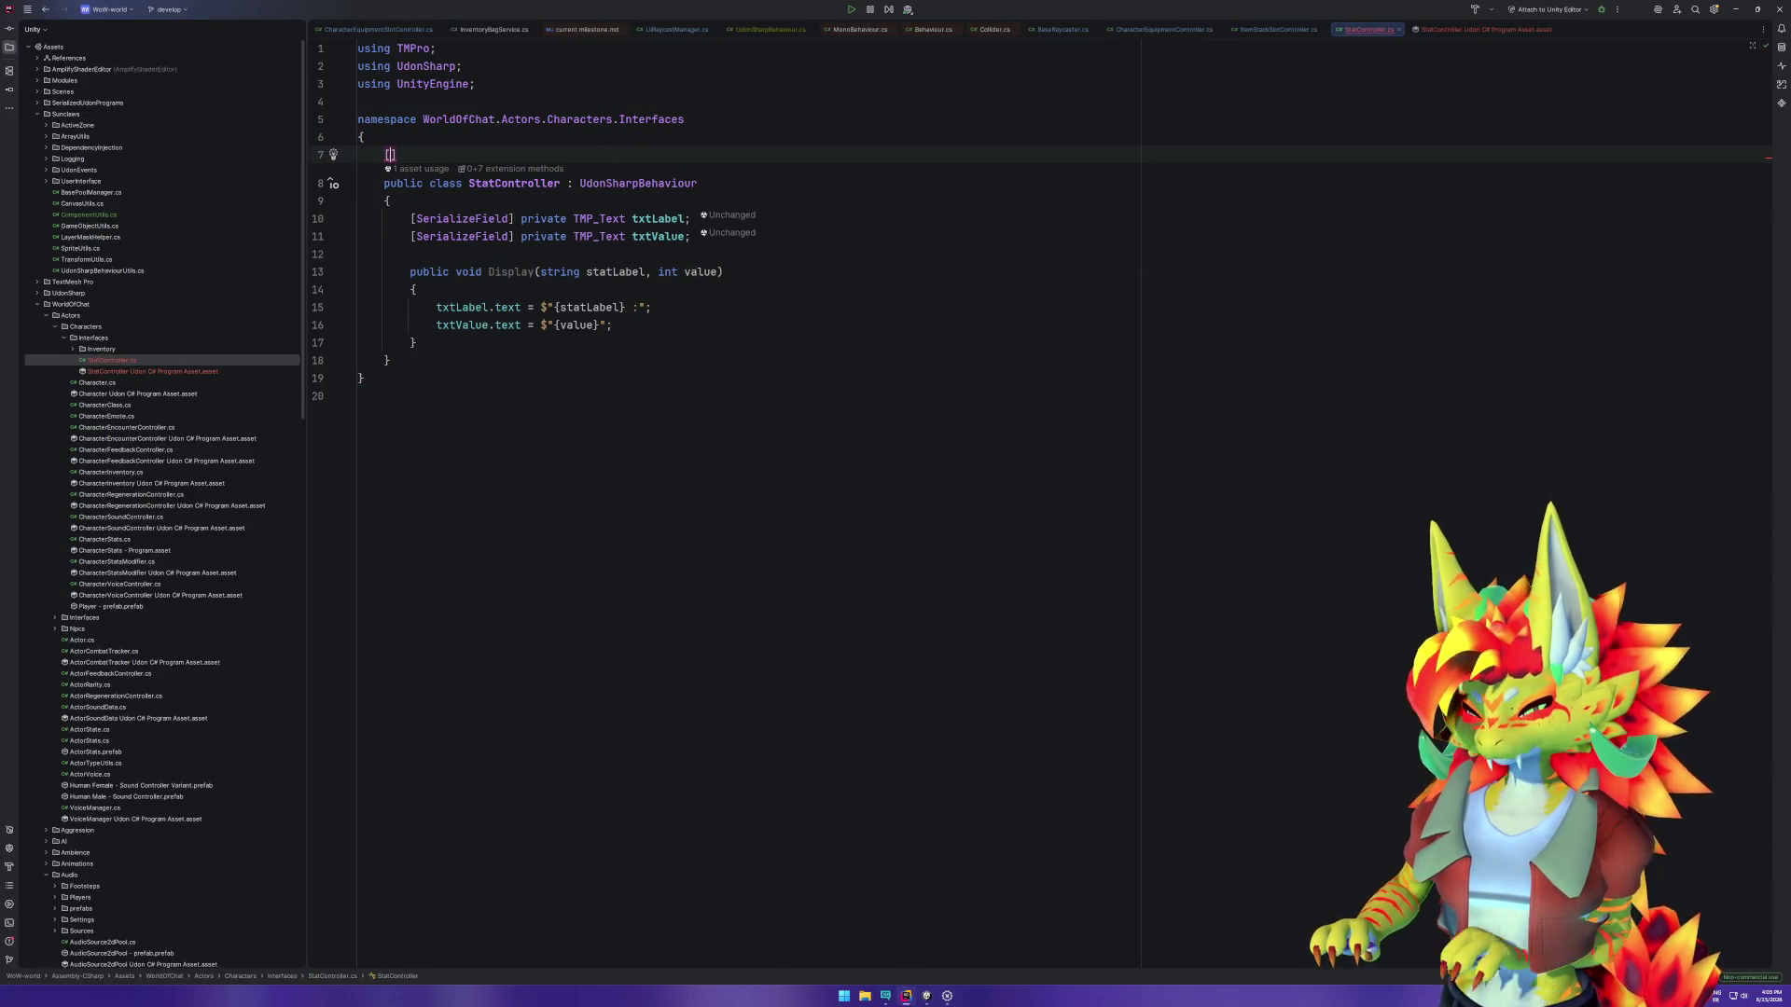
pyautogui.write('Udo')
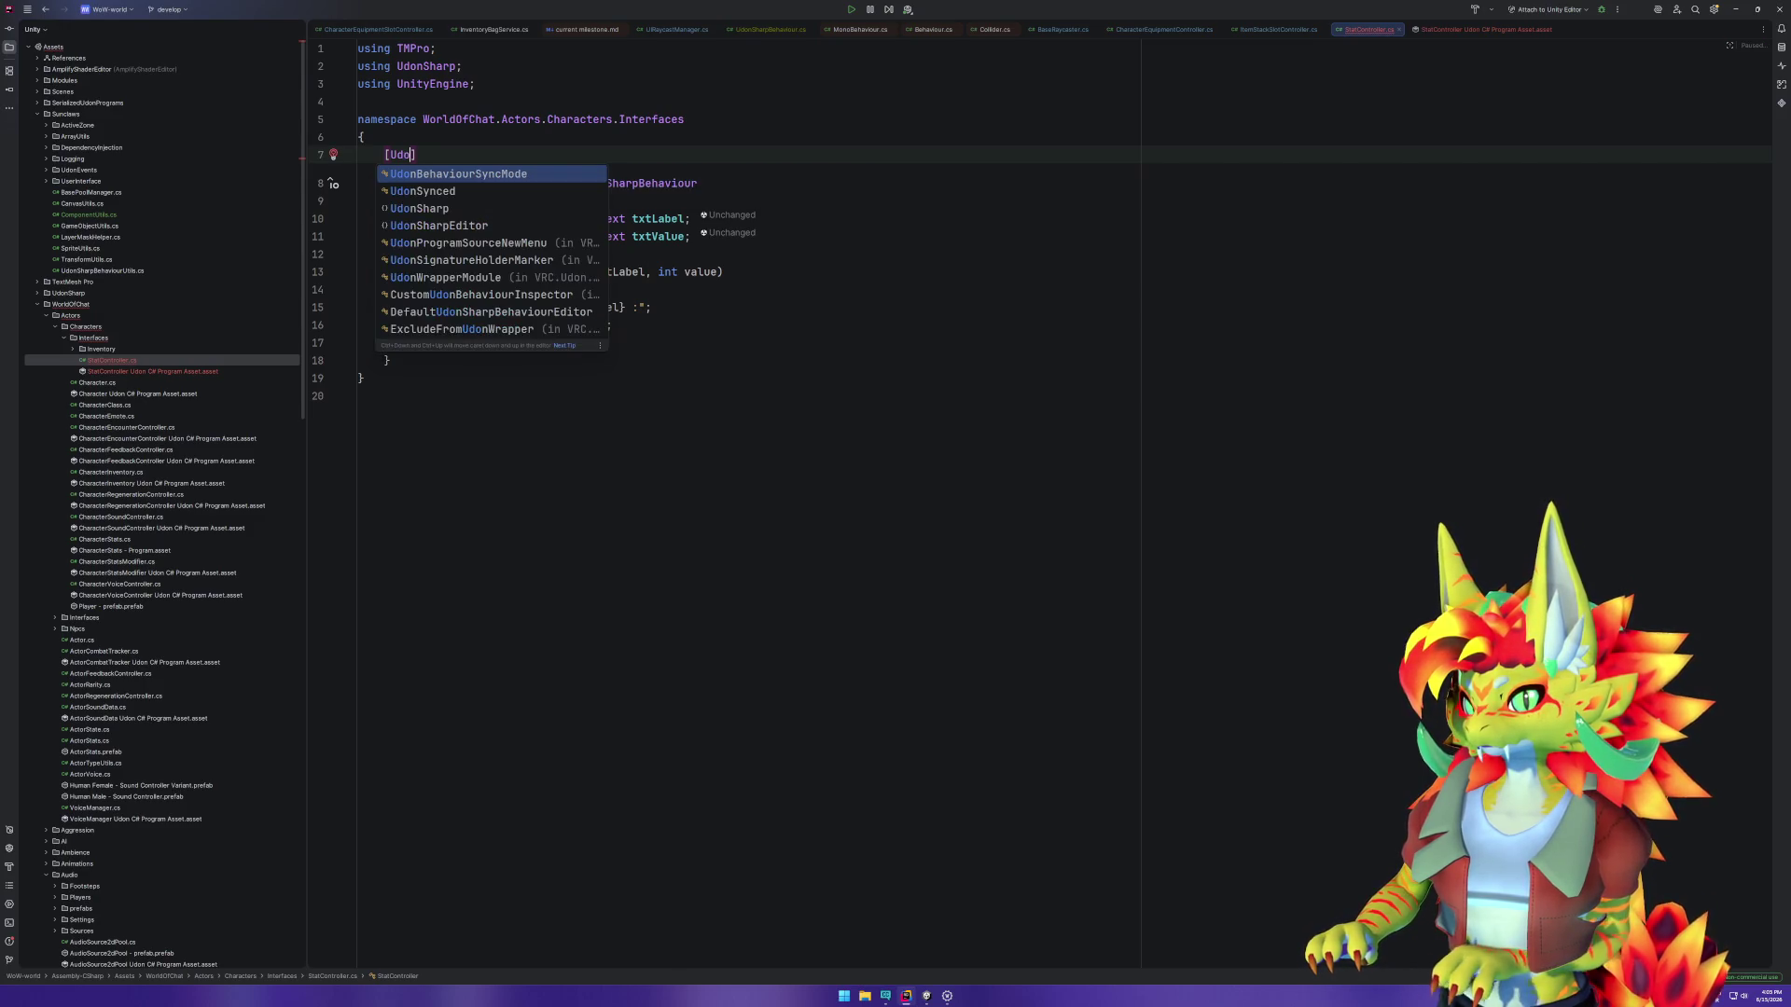
pyautogui.press('Return')
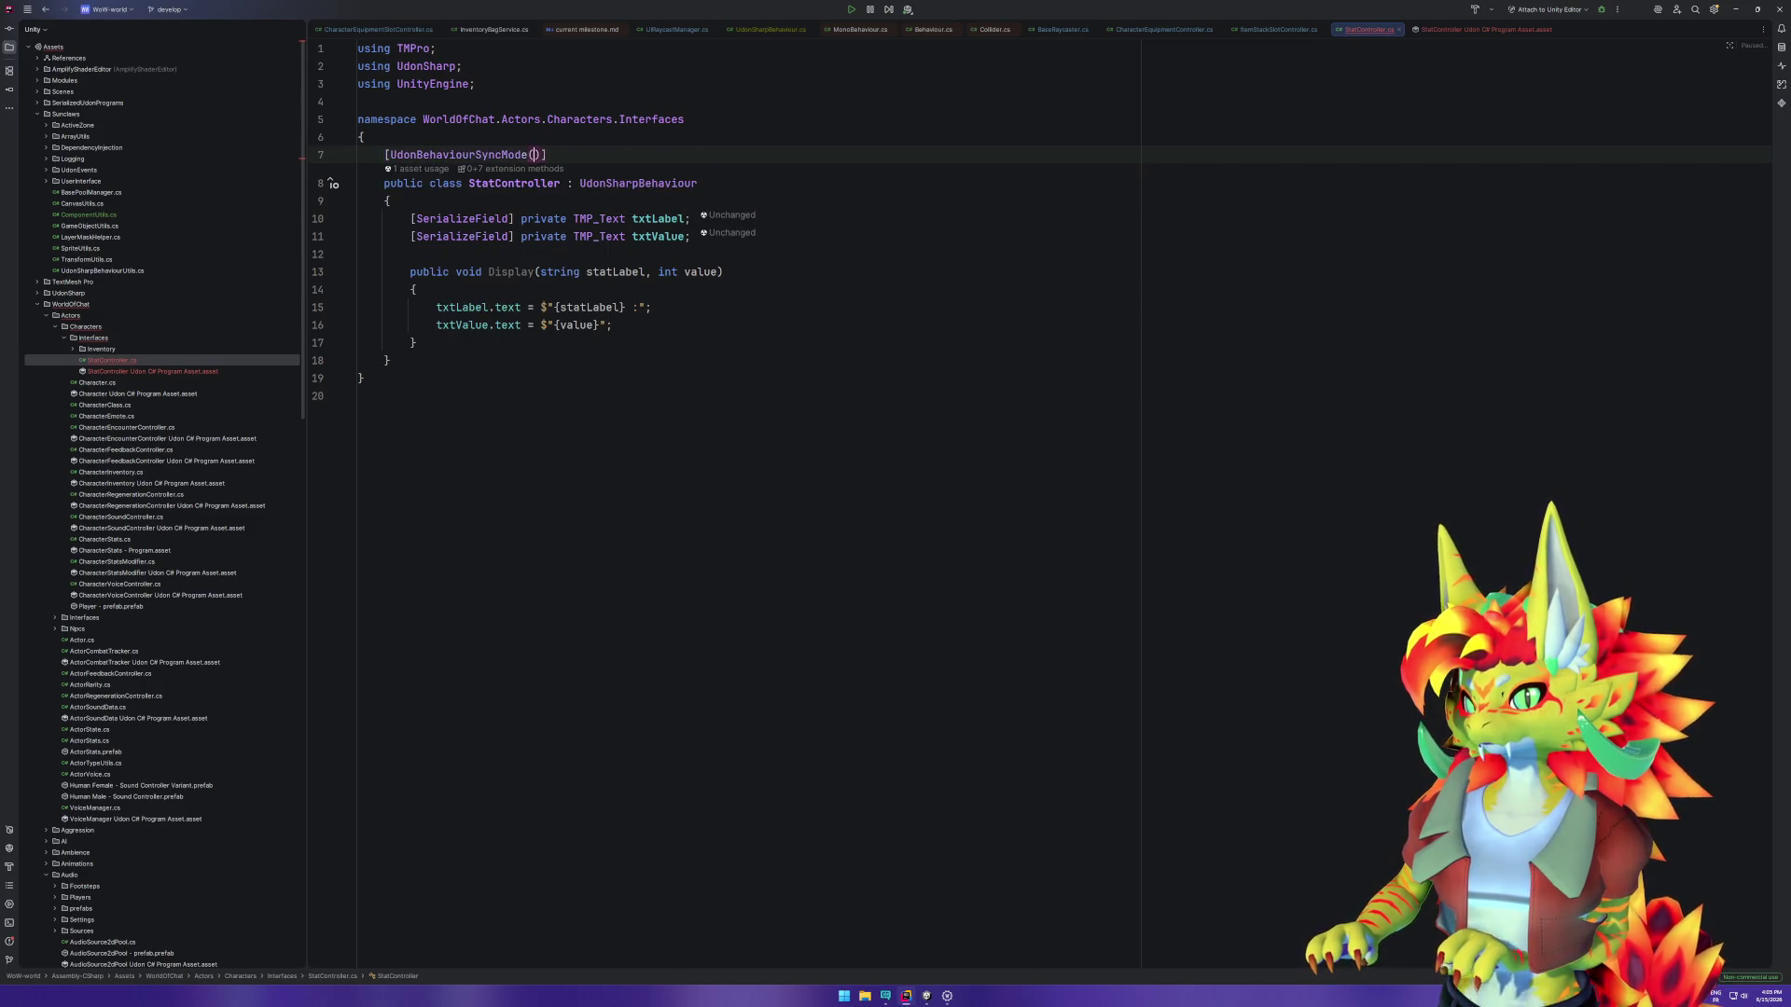
pyautogui.write('BehaviourSyncMode.None')
pyautogui.press('Return')
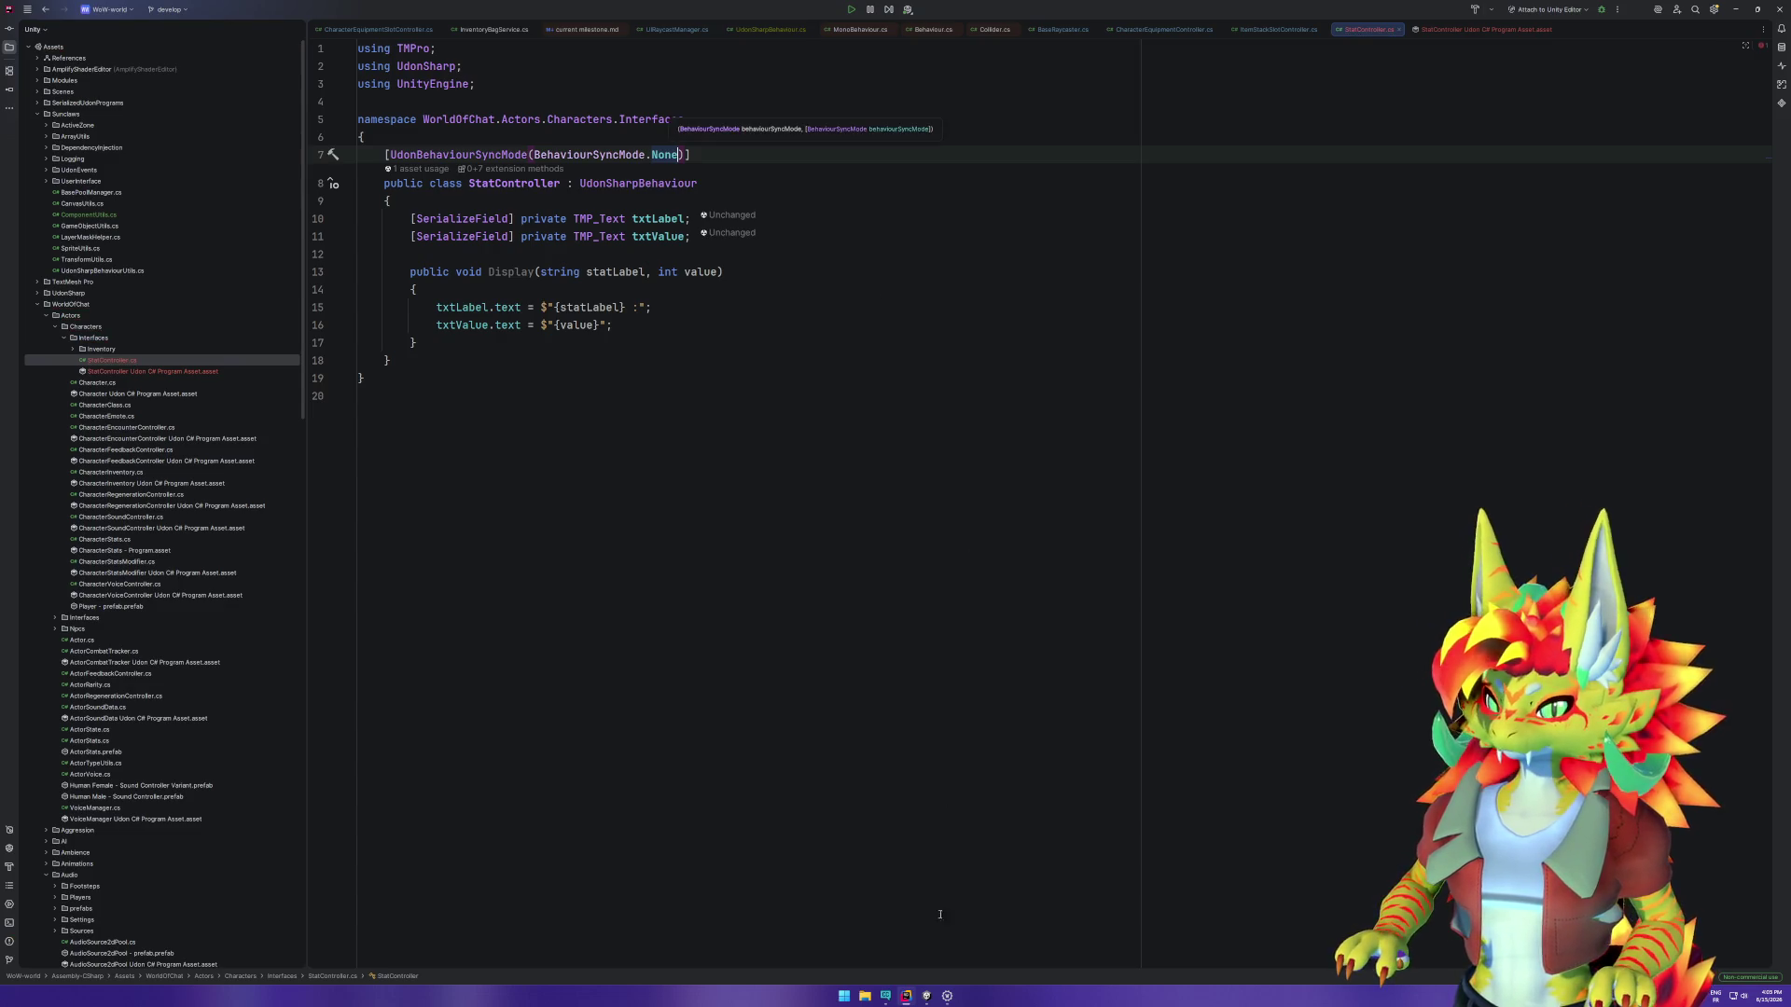
pyautogui.hotkey('alt', 'Tab')
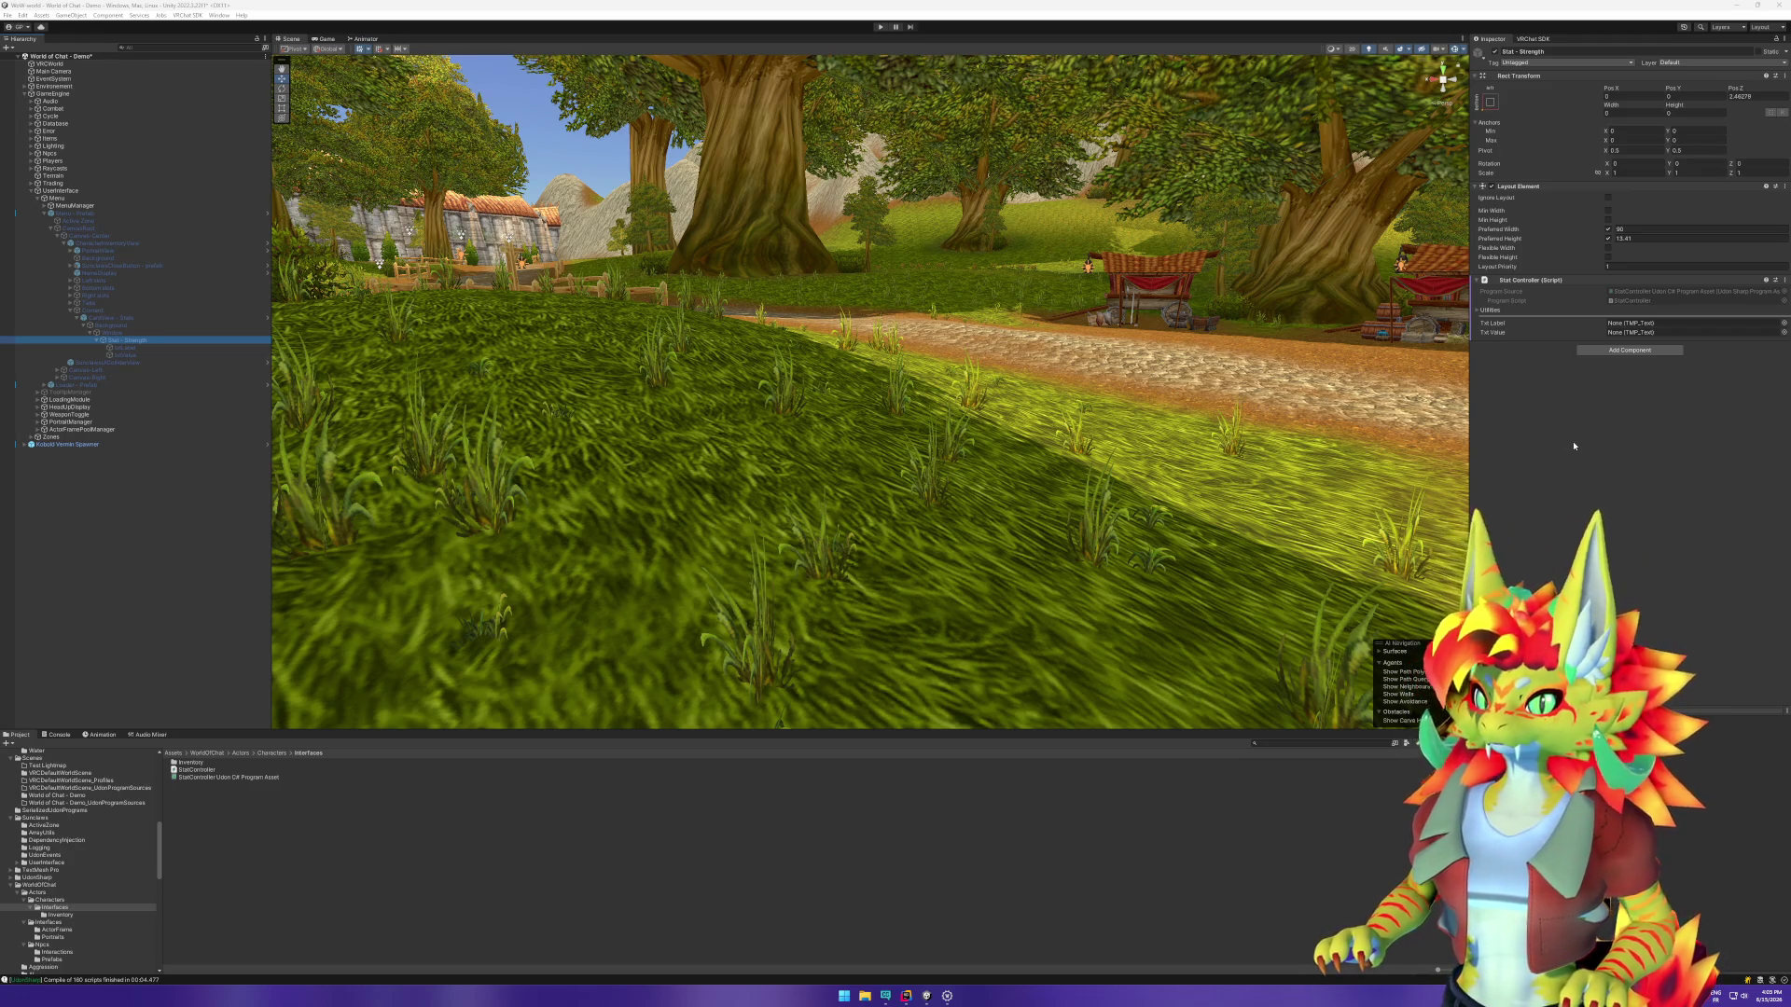
# Step: Link the txtLabel object into Stat - Strength's Txt Label field and collapse its children
pyautogui.moveTo(183, 349)
pyautogui.mouseDown()
pyautogui.moveTo(1679, 323)
pyautogui.moveTo(1656, 333)
pyautogui.mouseUp()
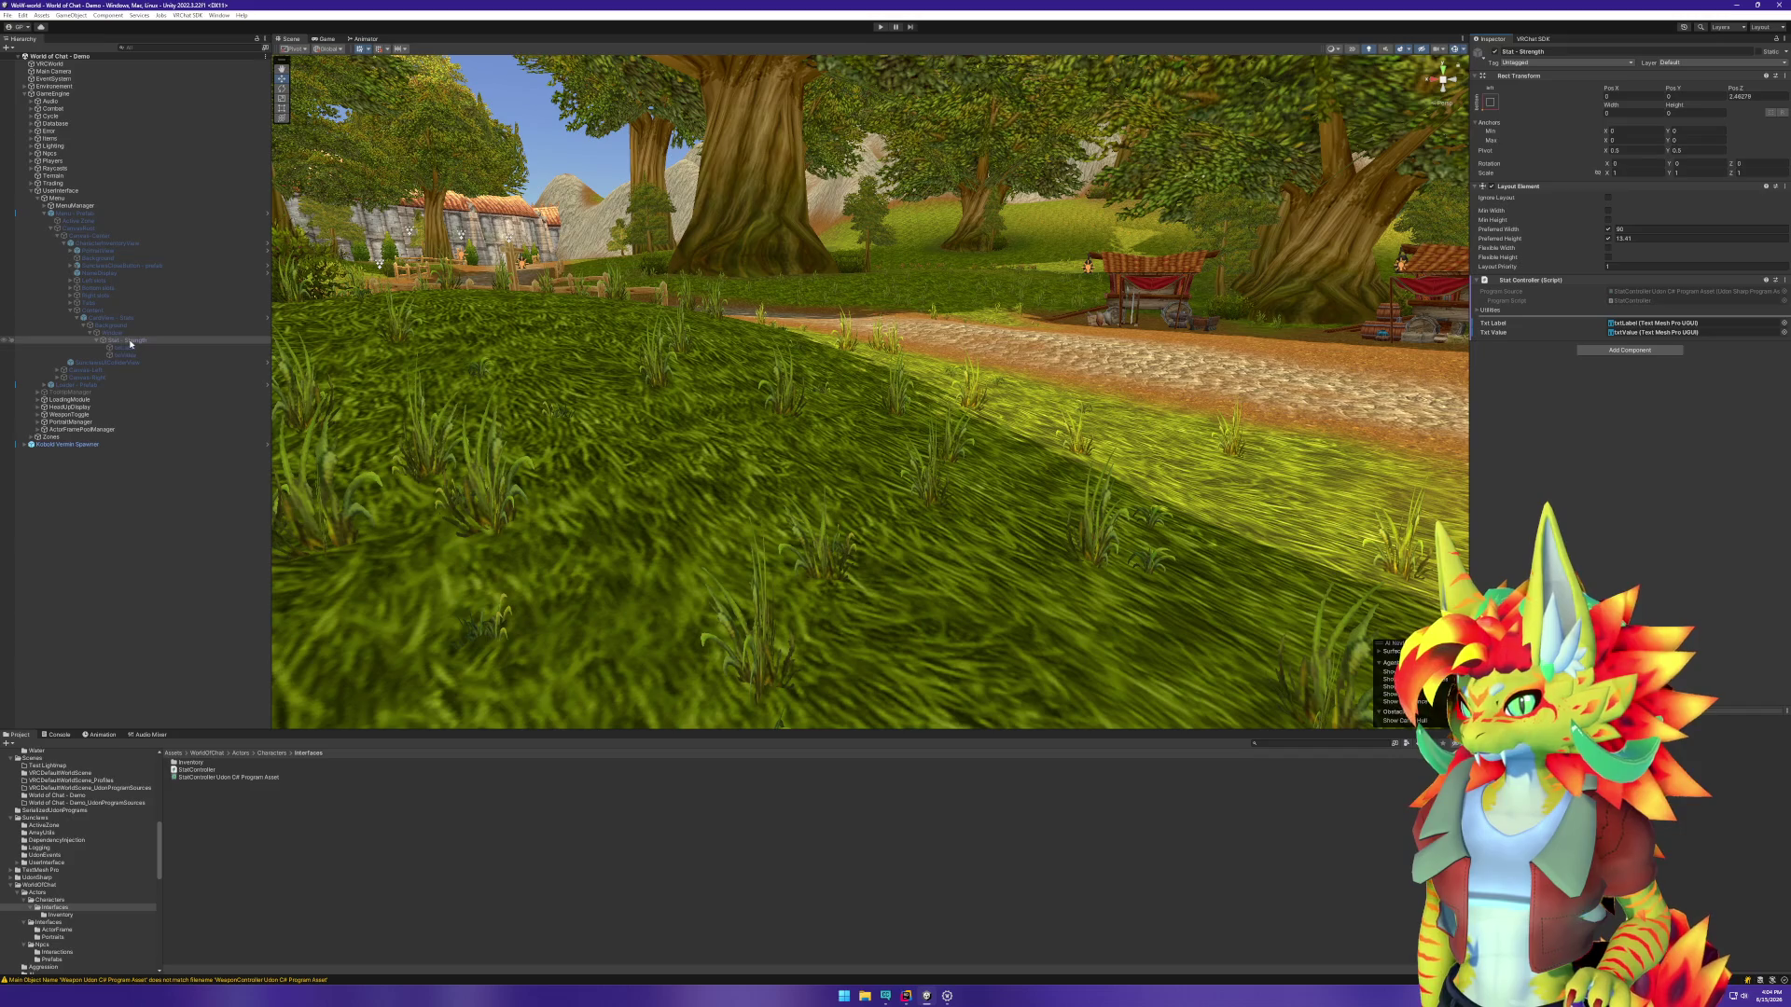
pyautogui.click(97, 341)
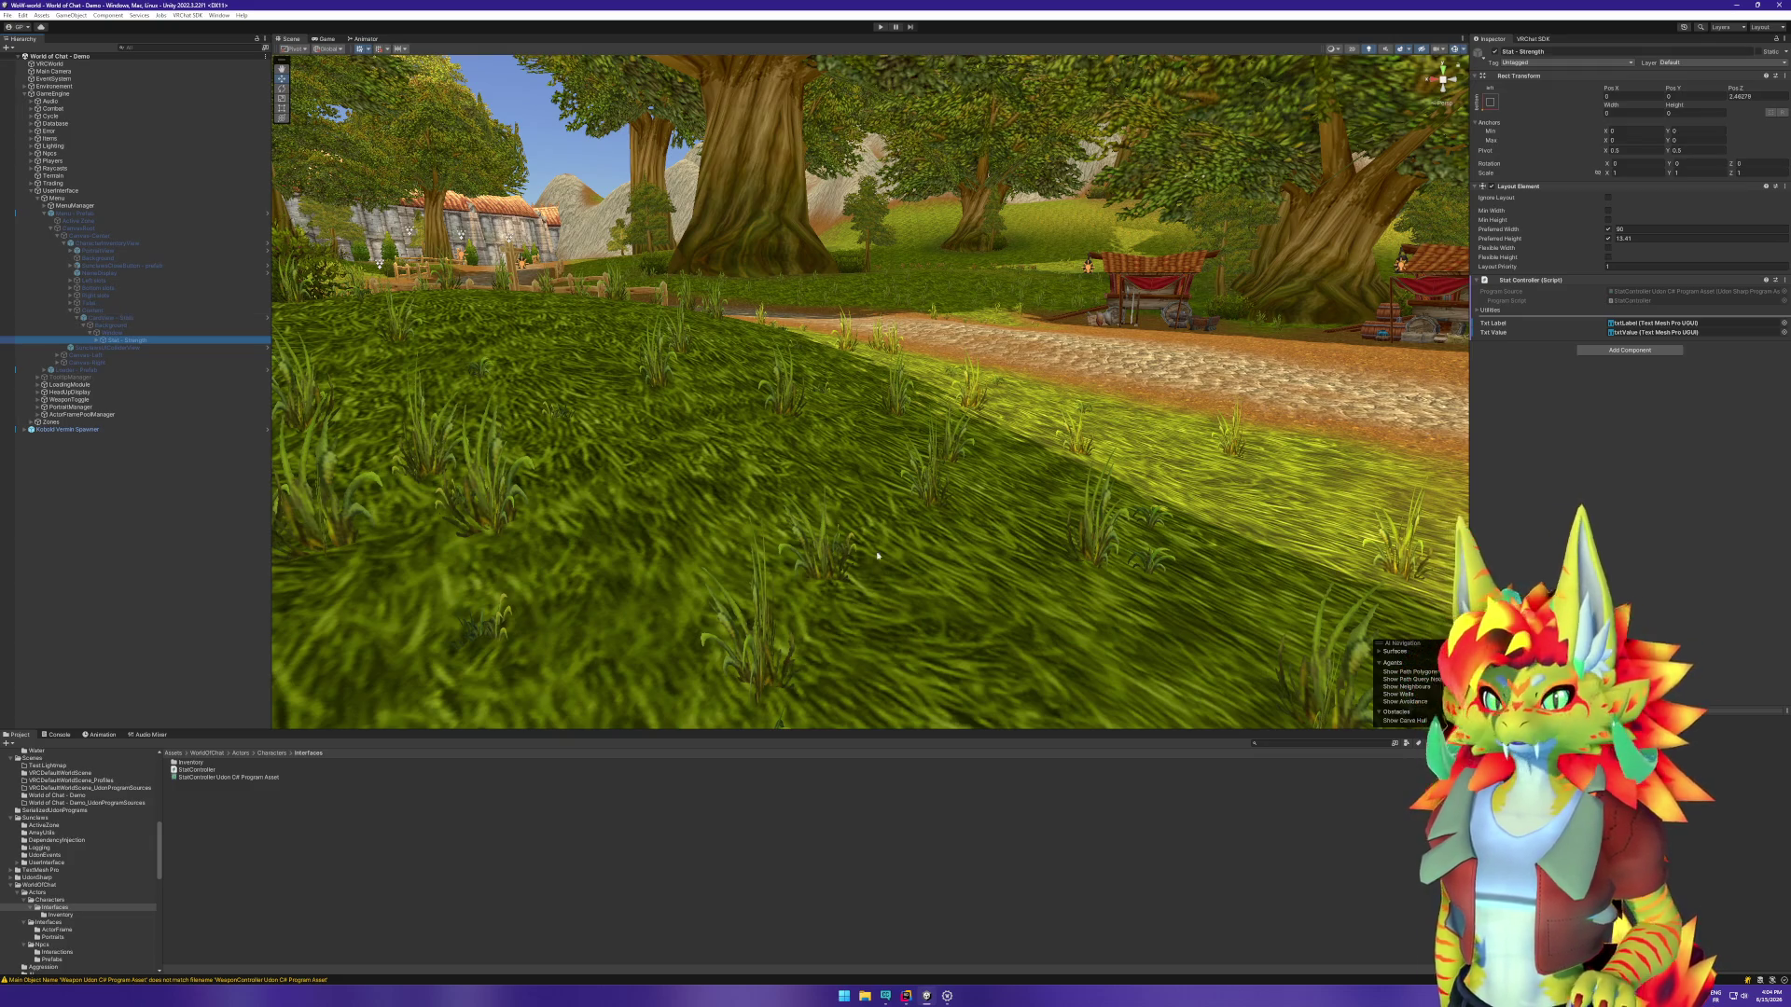
# Step: Rename the Stat - Strength object in the inventory instance to StatView
pyautogui.rightClick(116, 245)
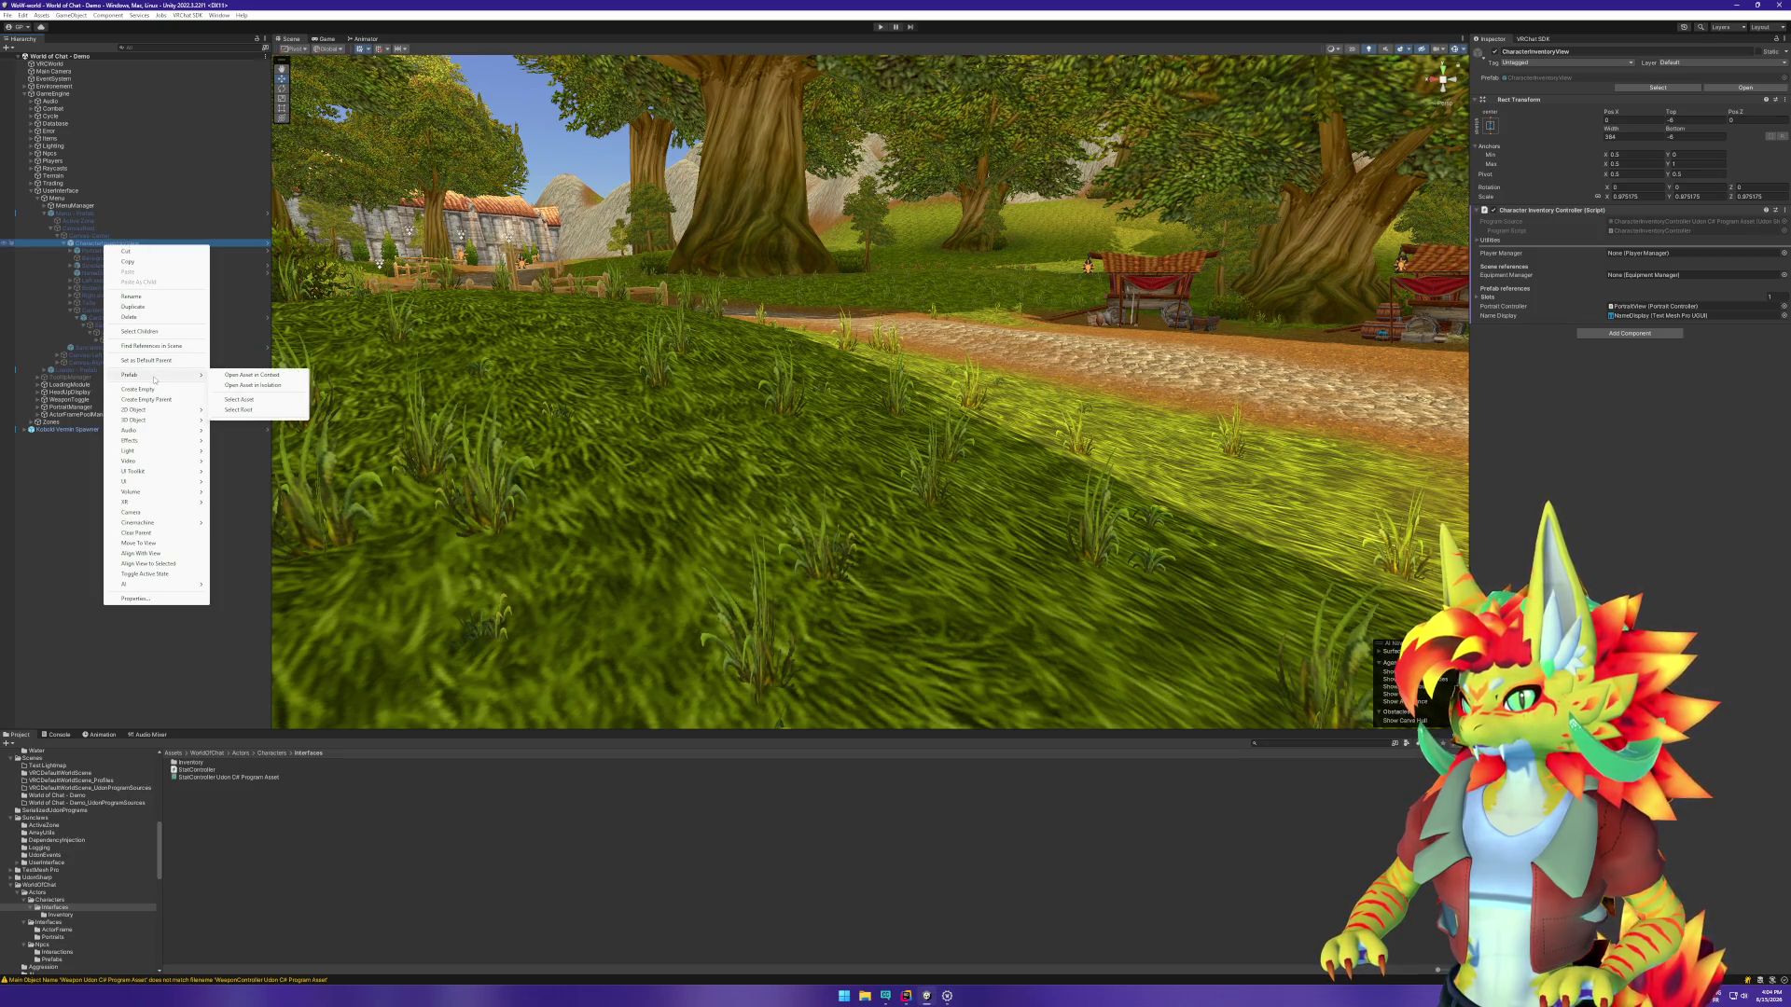
pyautogui.click(50, 489)
pyautogui.click(49, 490)
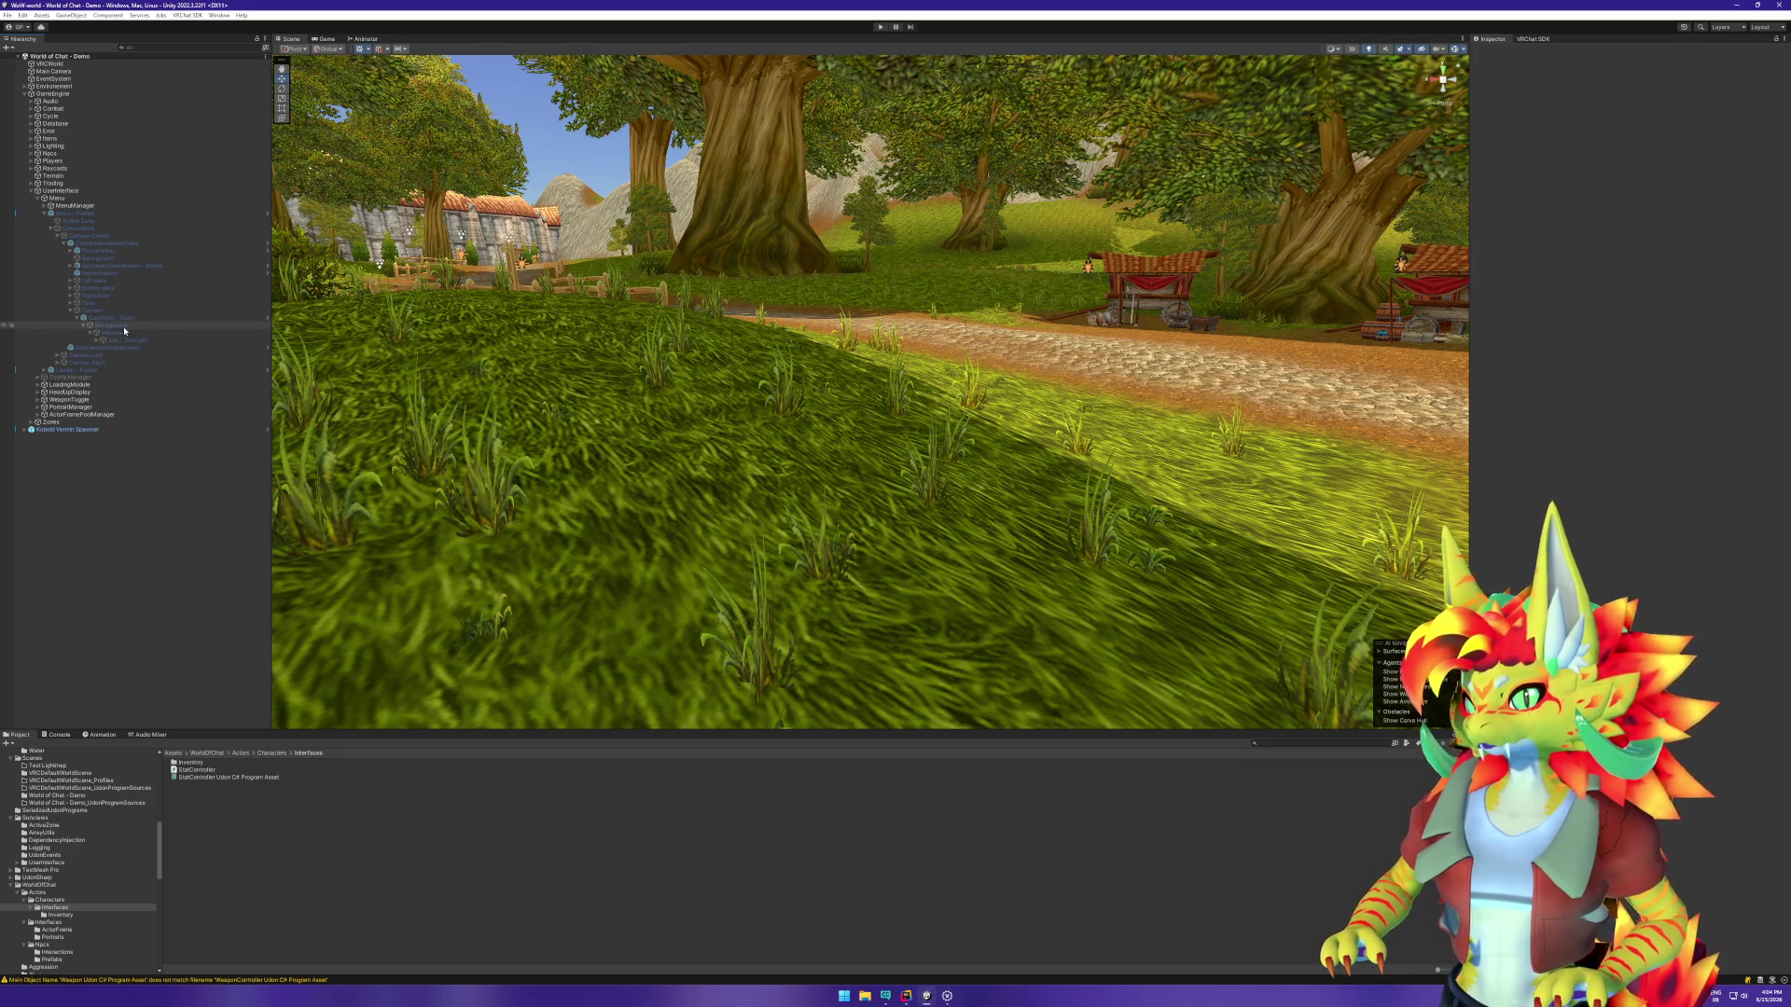
pyautogui.click(129, 333)
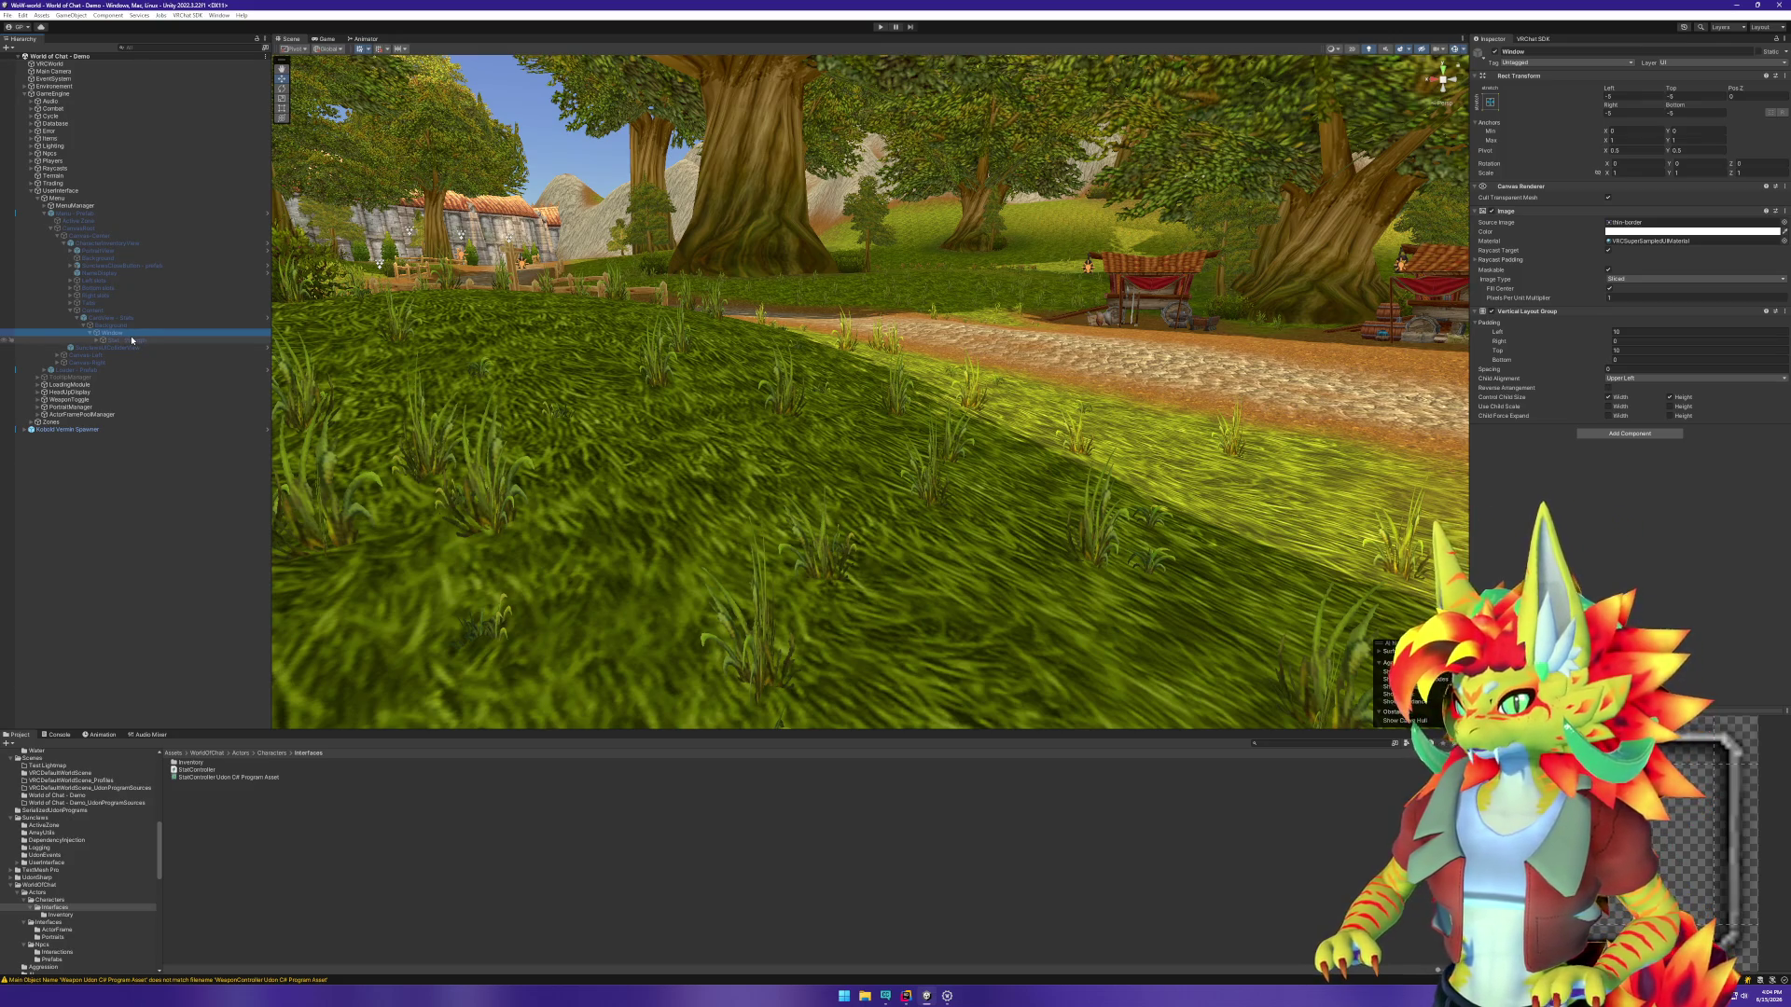
pyautogui.click(138, 341)
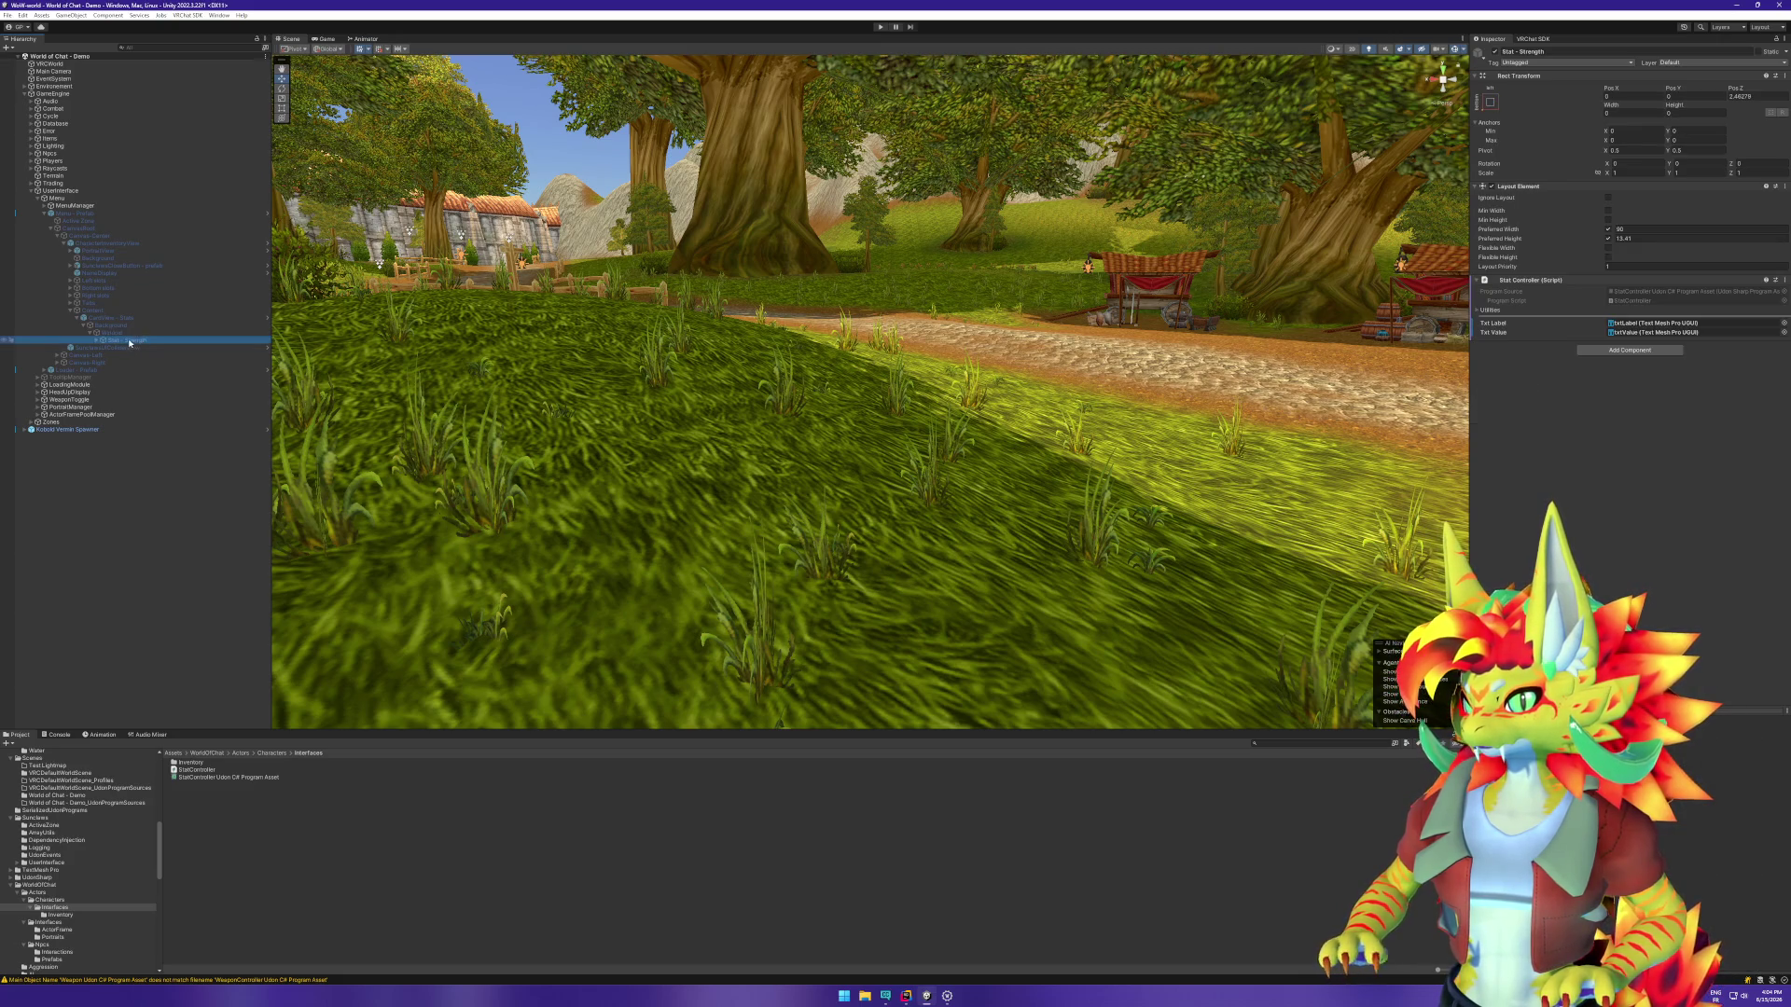
pyautogui.press('F2')
pyautogui.write('StatView')
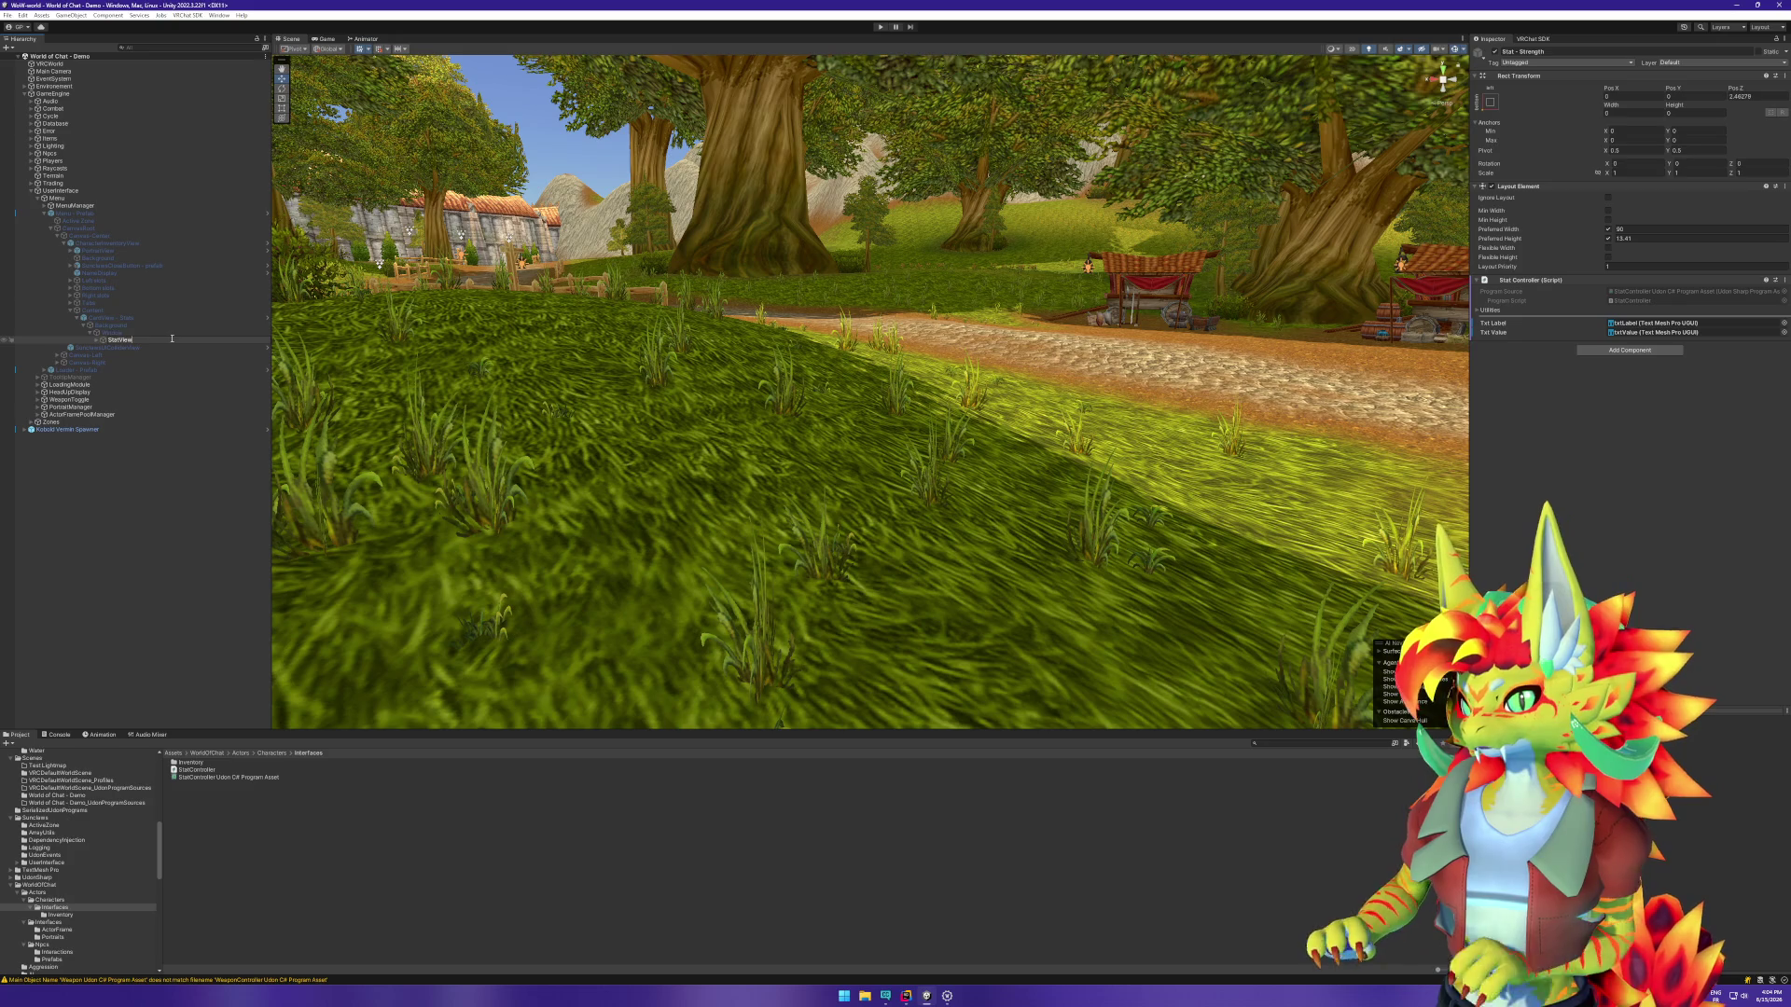
pyautogui.press('Return')
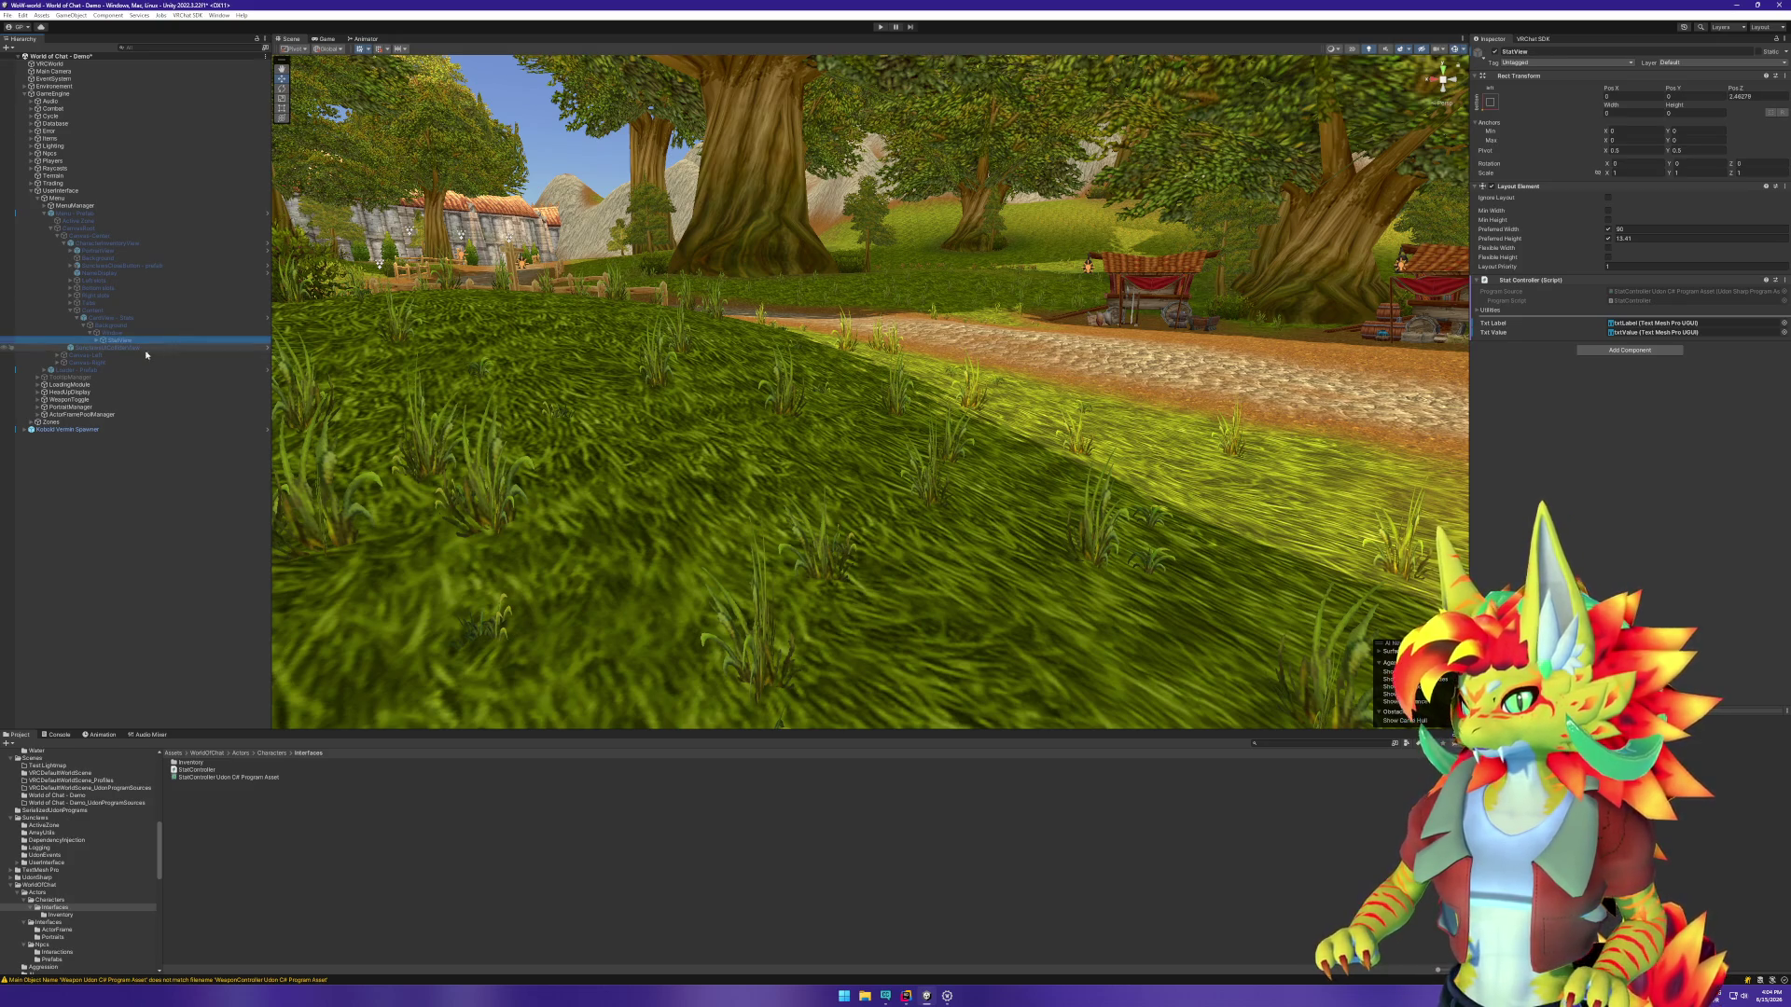
# Step: Try twice to save StatView as a prefab asset, cancelling the restructure warning each time
pyautogui.moveTo(174, 544); pyautogui.dragTo(228, 831)
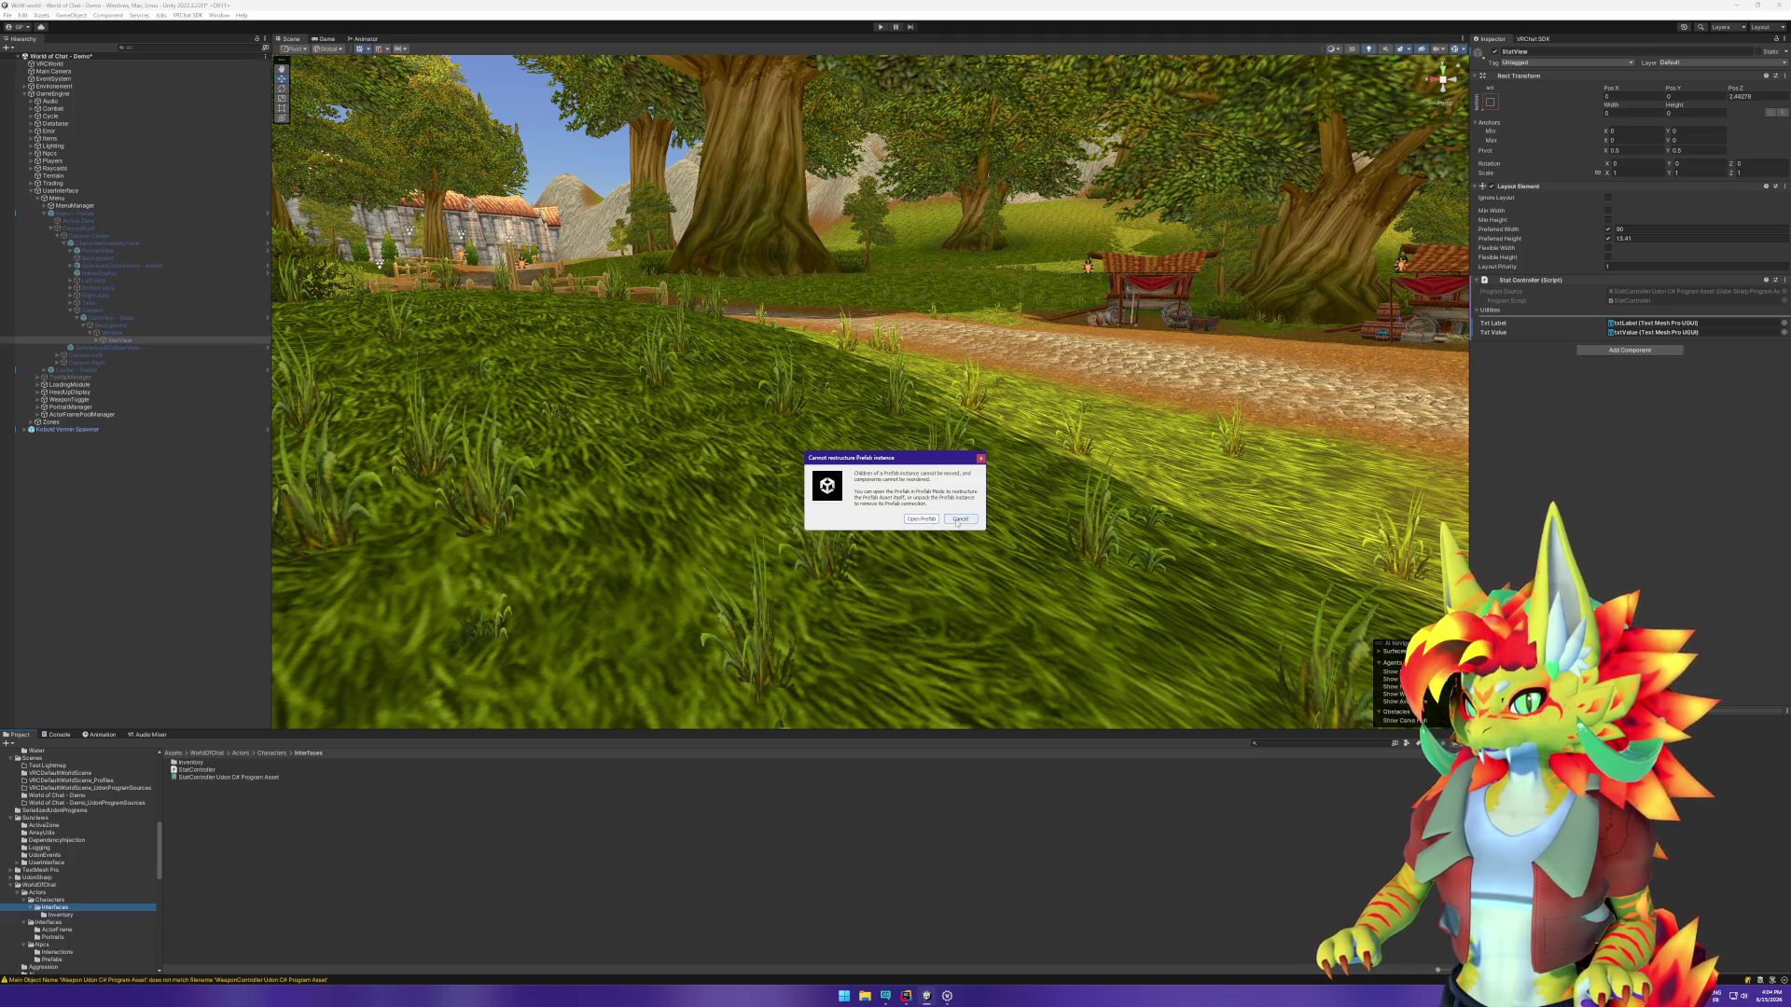
pyautogui.click(960, 519)
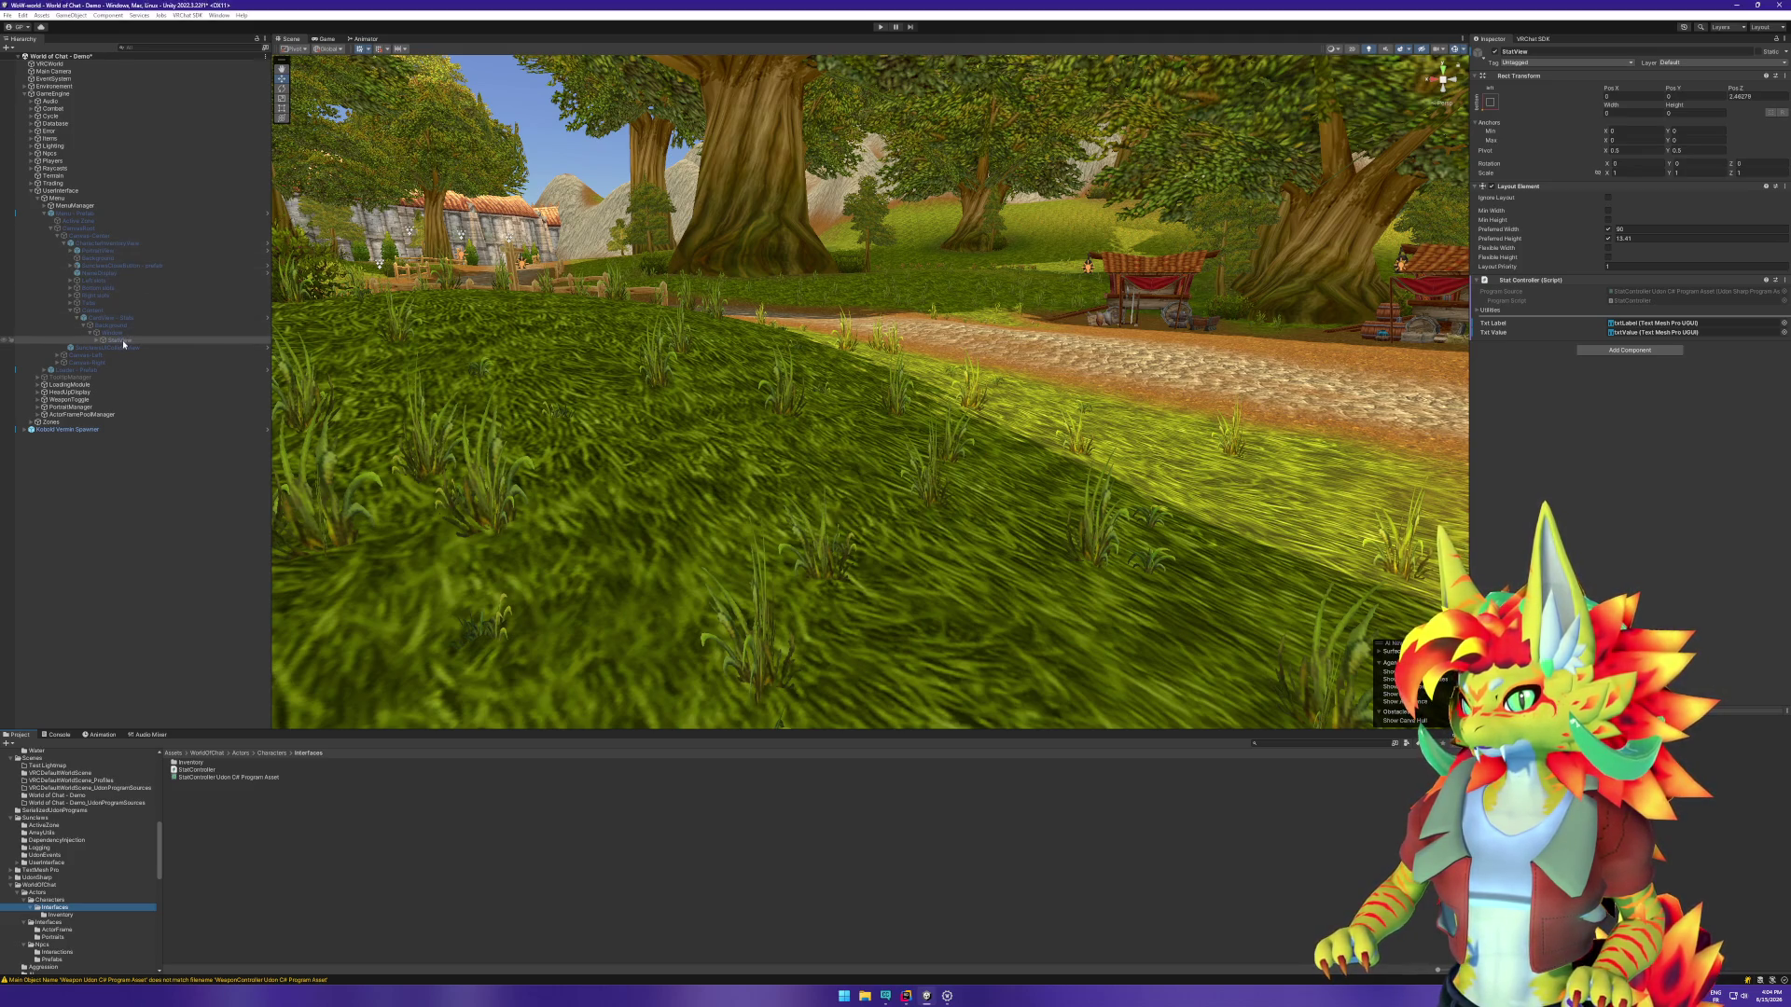
pyautogui.moveTo(109, 343)
pyautogui.mouseDown()
pyautogui.moveTo(240, 789)
pyautogui.moveTo(292, 773)
pyautogui.mouseUp()
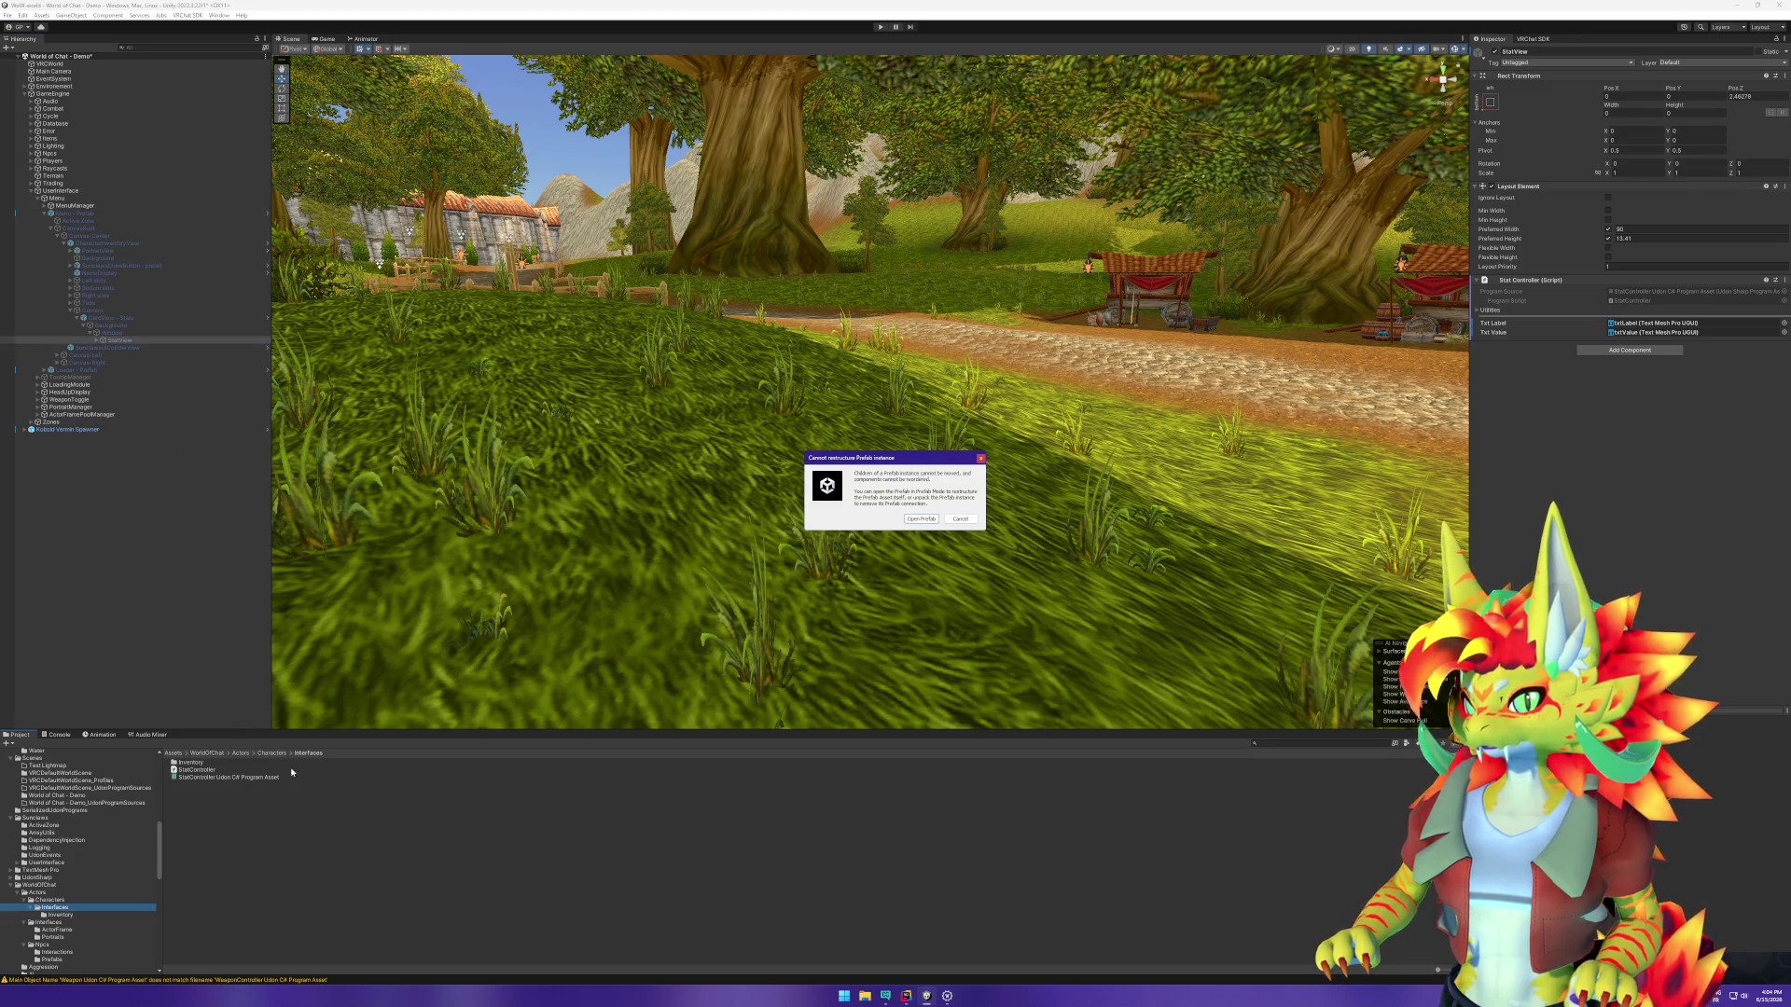
pyautogui.click(962, 520)
# Step: Open the CharacterInventoryView prefab asset in isolation
pyautogui.click(94, 245)
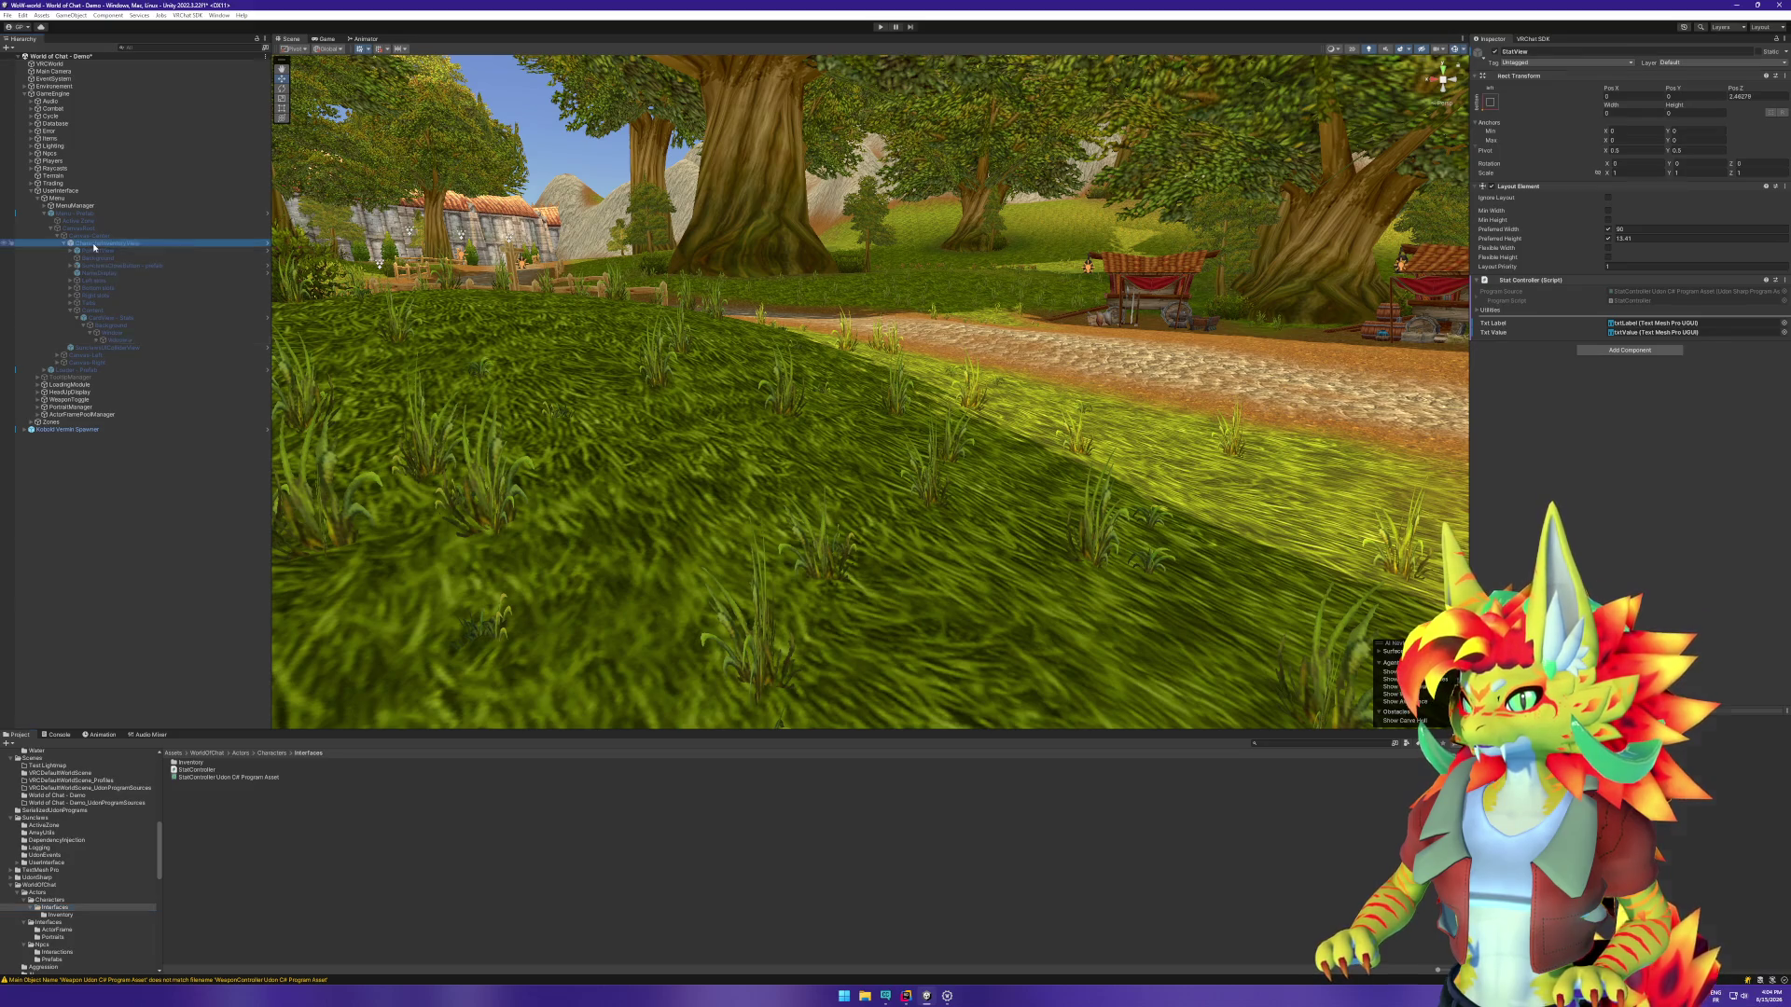
pyautogui.rightClick(94, 246)
pyautogui.moveTo(140, 373)
pyautogui.click(250, 390)
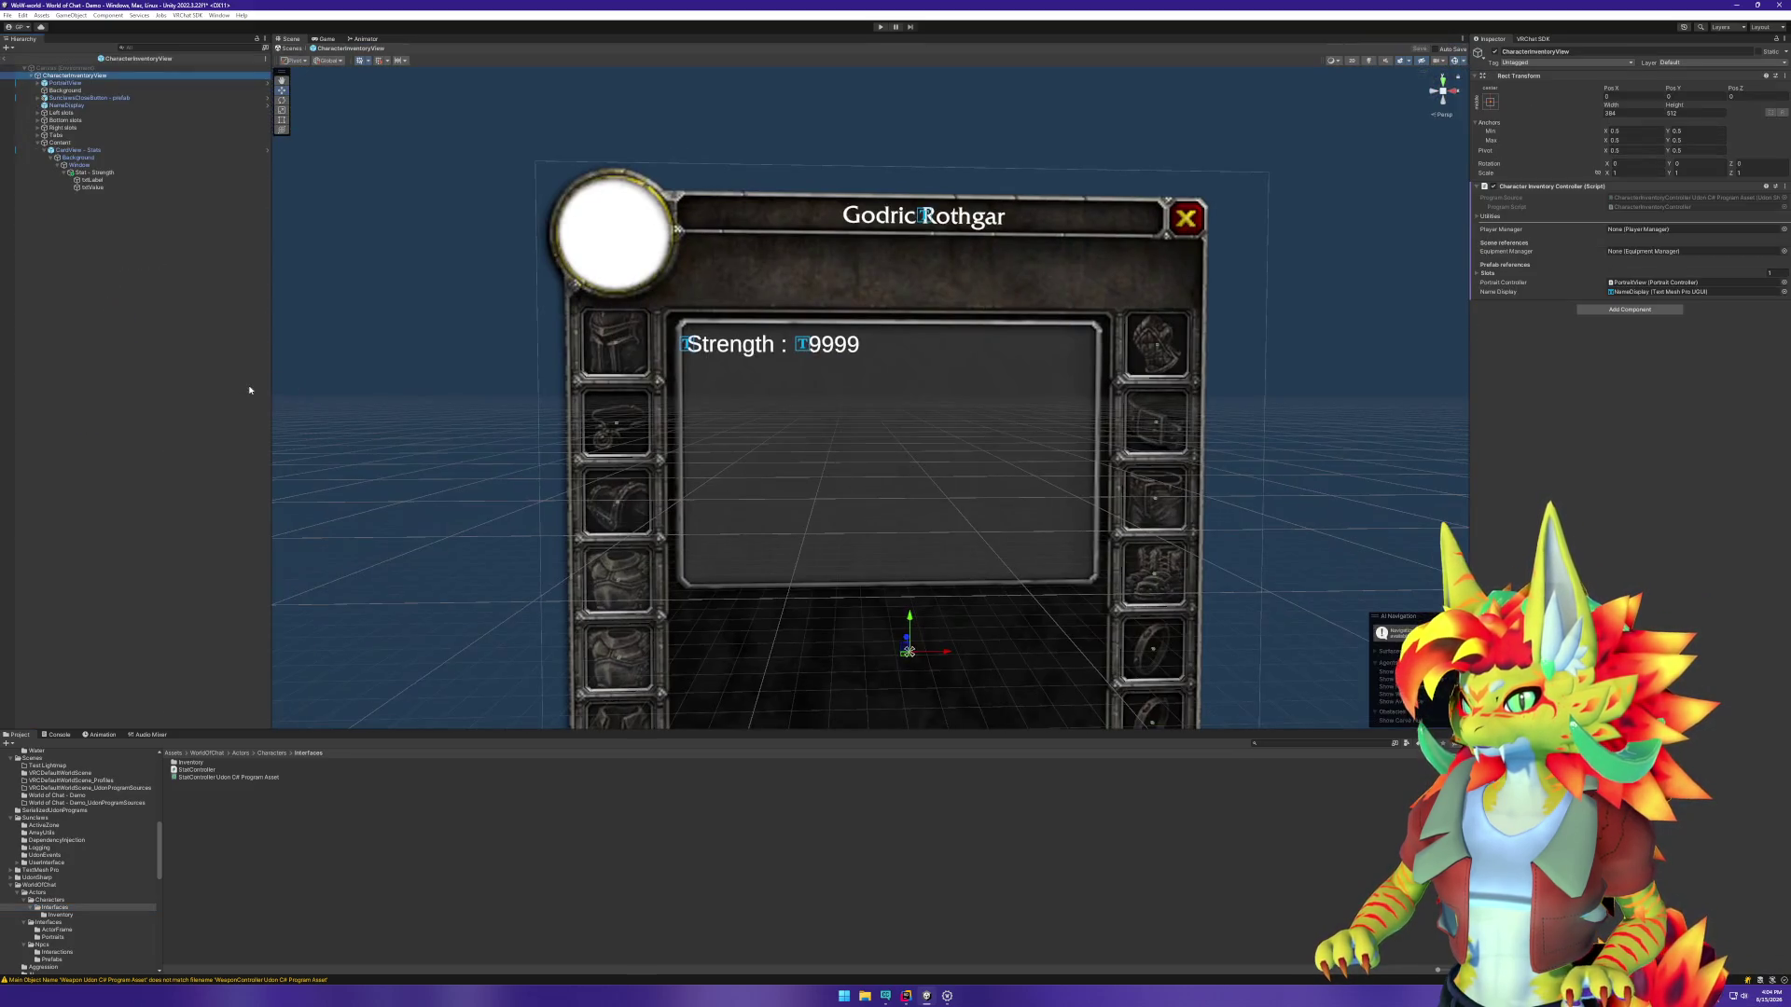
# Step: Rename the prefab's Stat - Strength object to StatView - Strength and select the Strength suffix
pyautogui.click(98, 172)
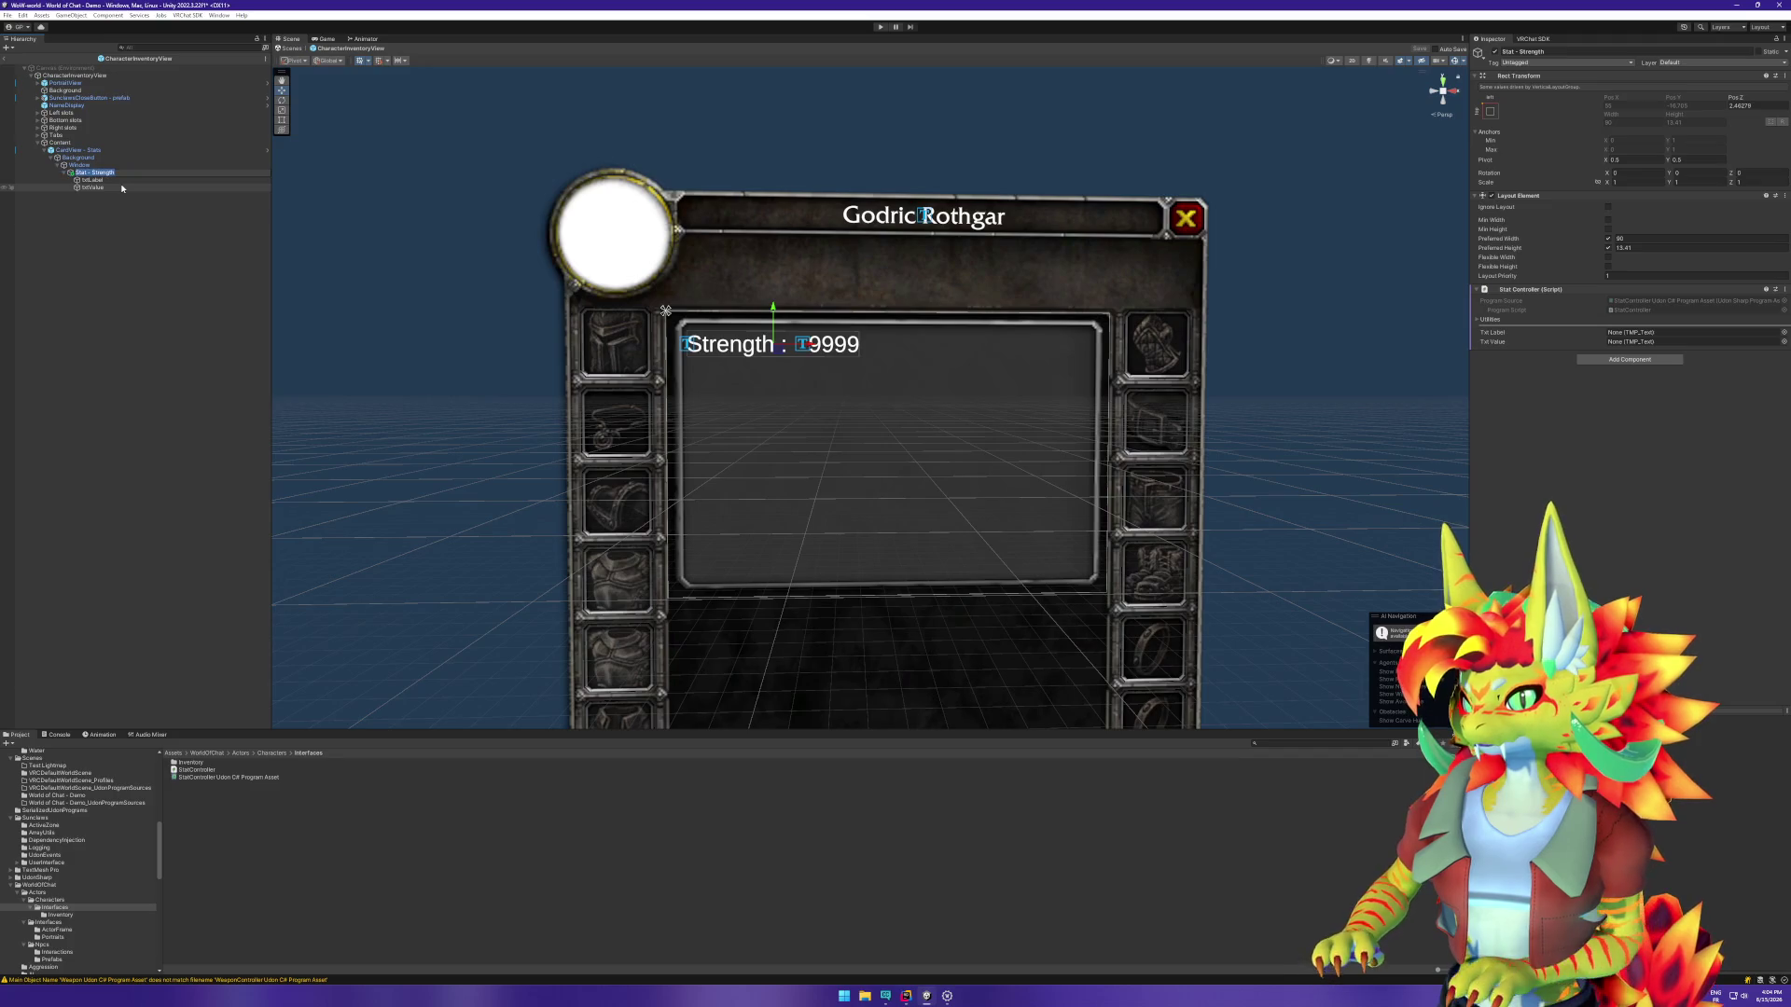
pyautogui.write('View')
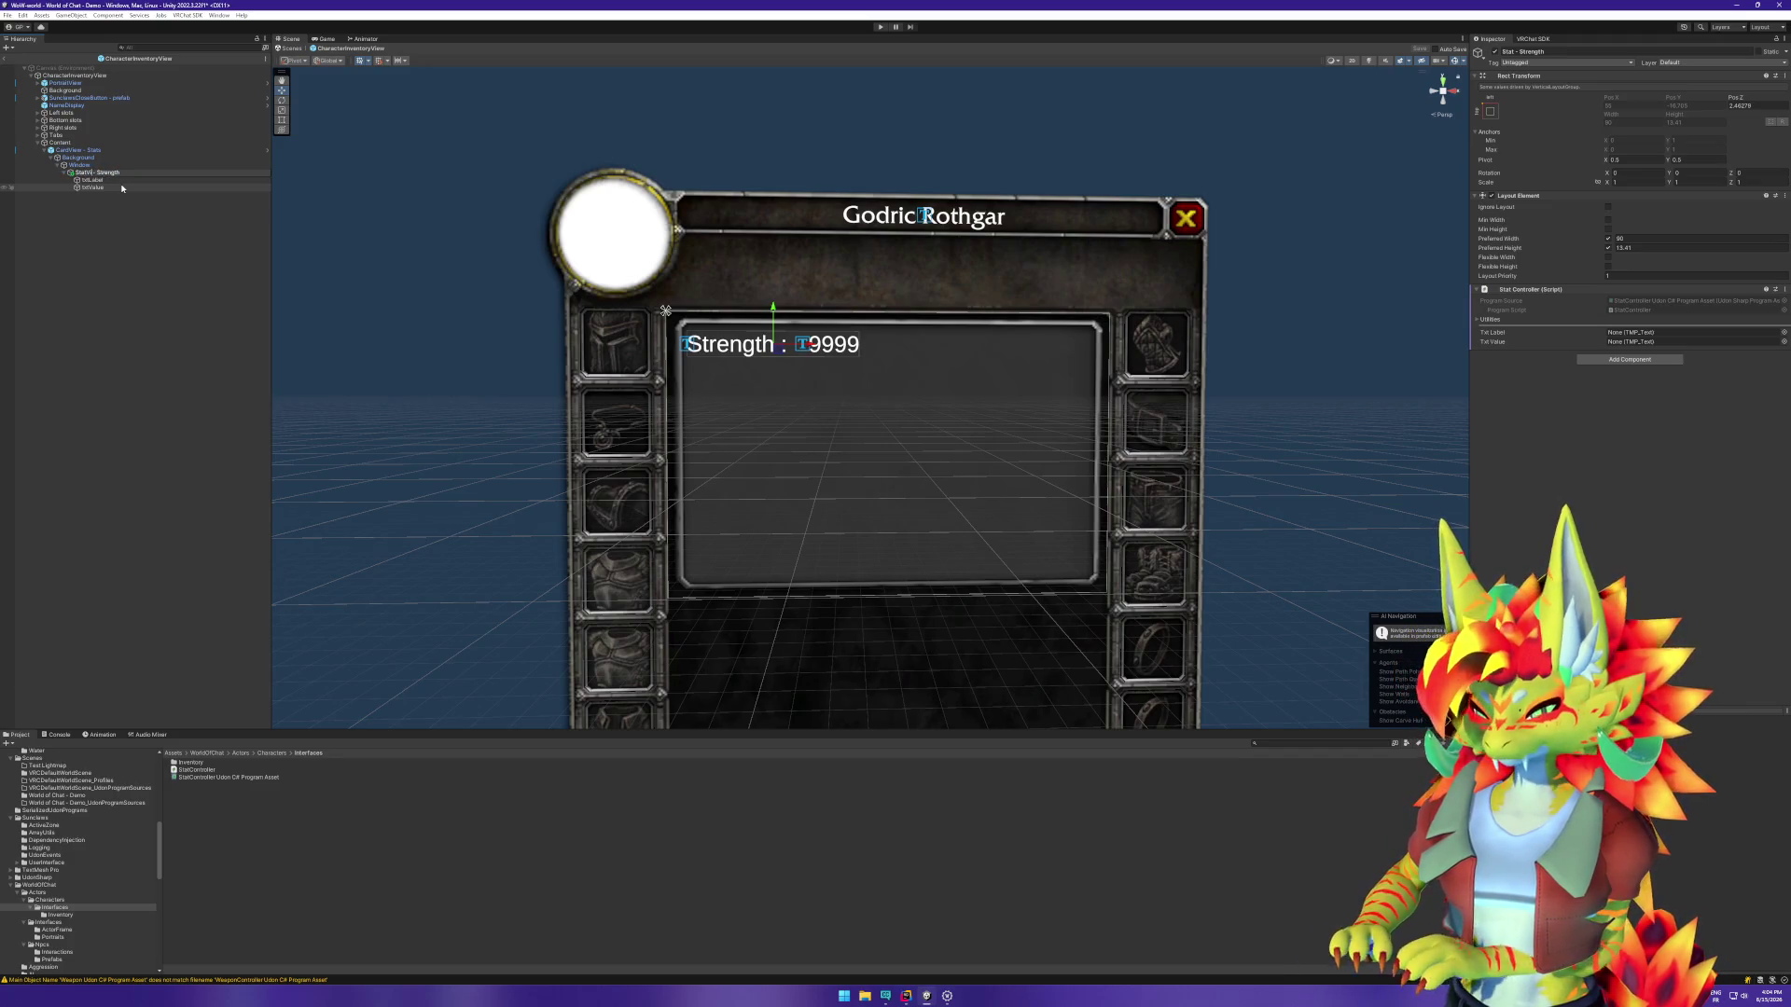
pyautogui.press('Return')
pyautogui.press('F2')
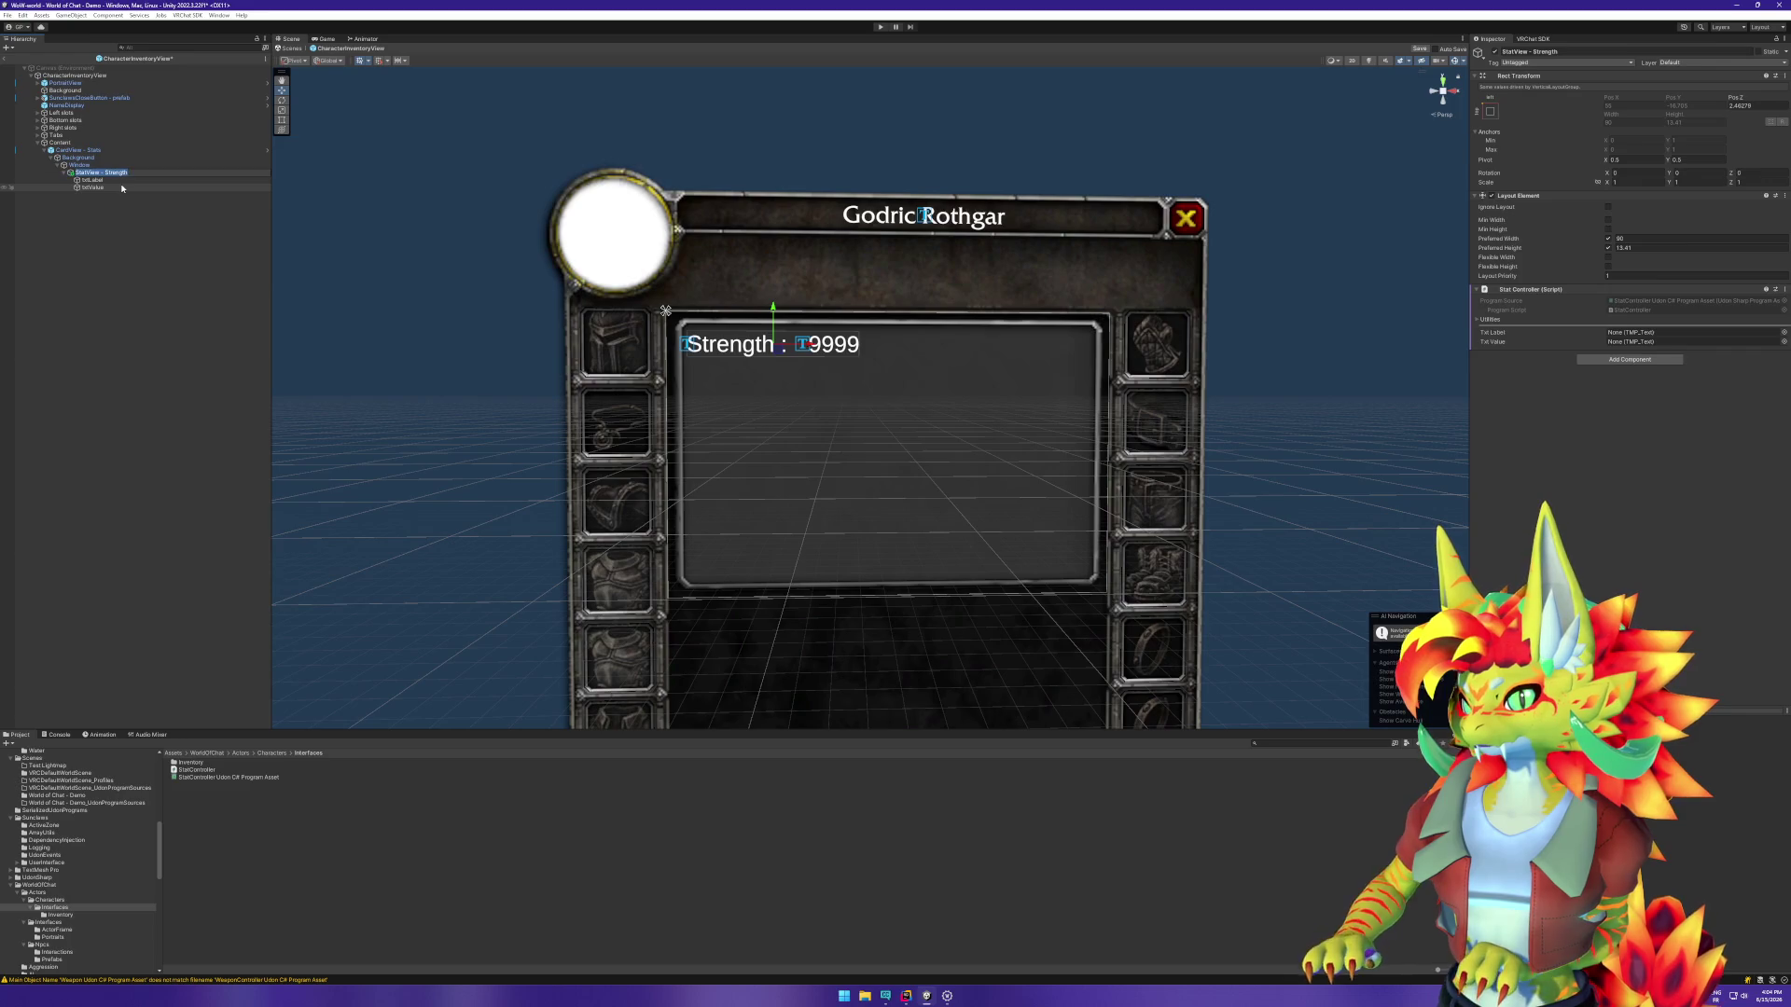
pyautogui.press('End')
pyautogui.hotkey('ctrl', 'shift', 'Left')
# Step: Rename the object to StatView, link txtLabel and txtValue to its controller fields, and save
pyautogui.press('BackSpace')
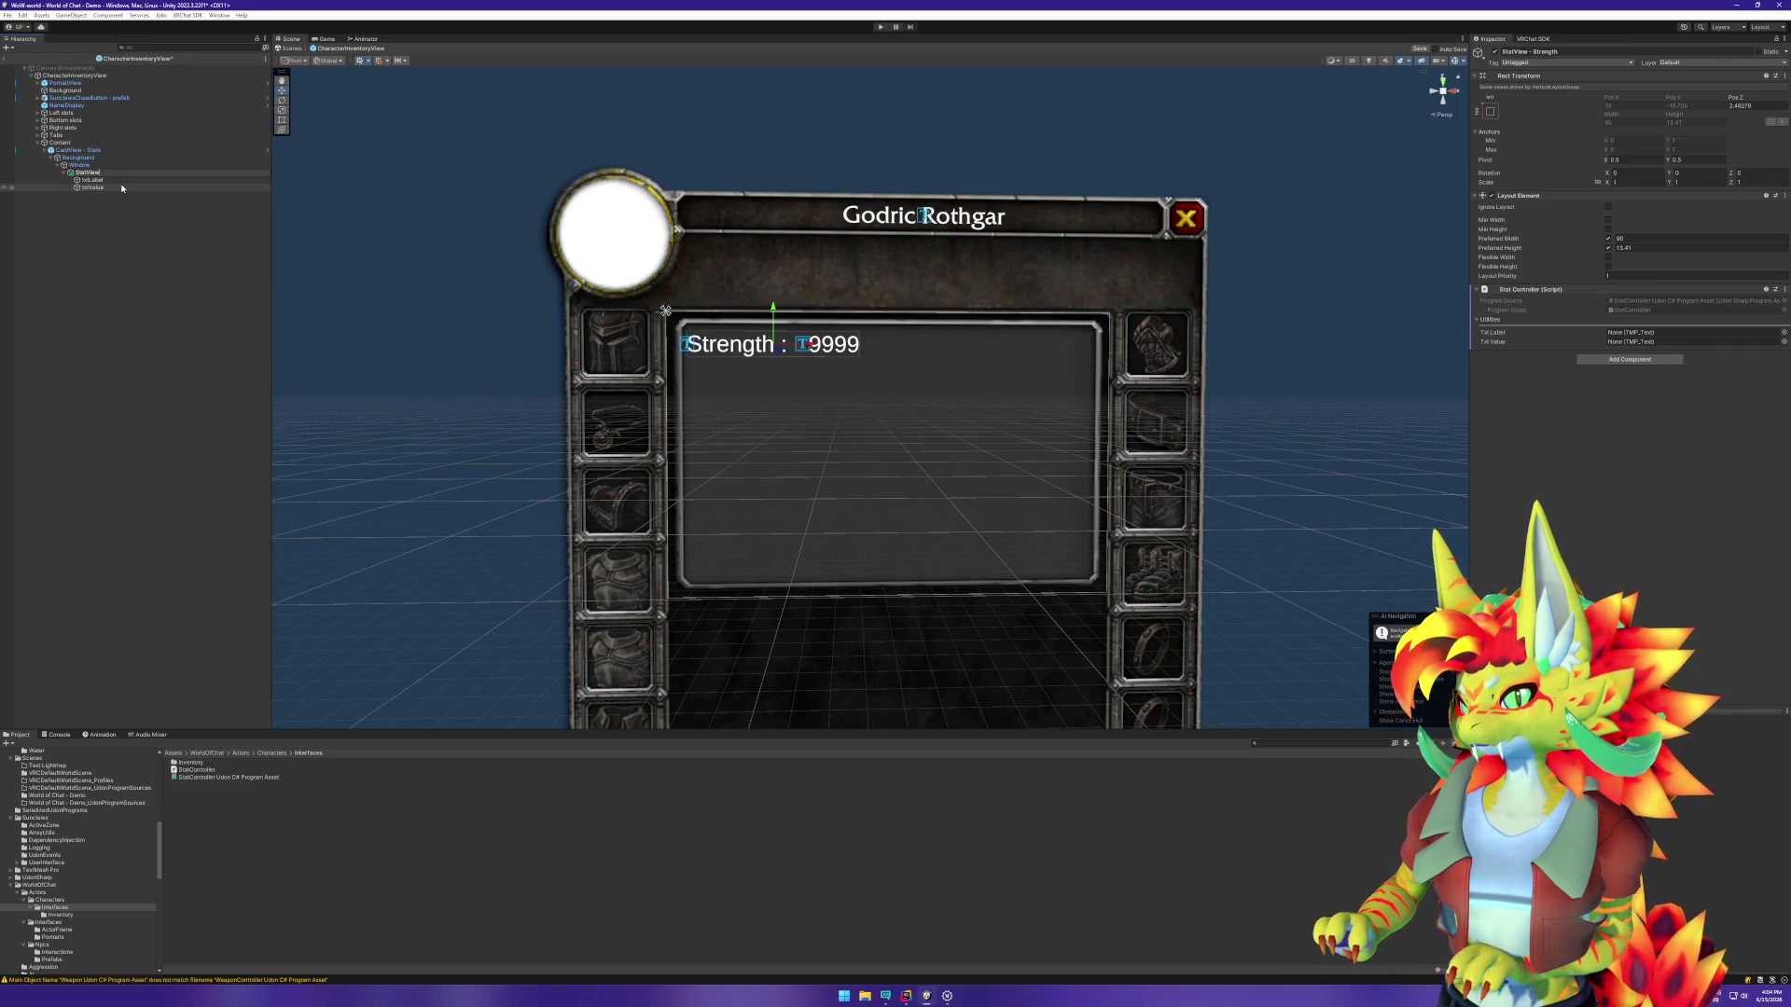
pyautogui.press('Return')
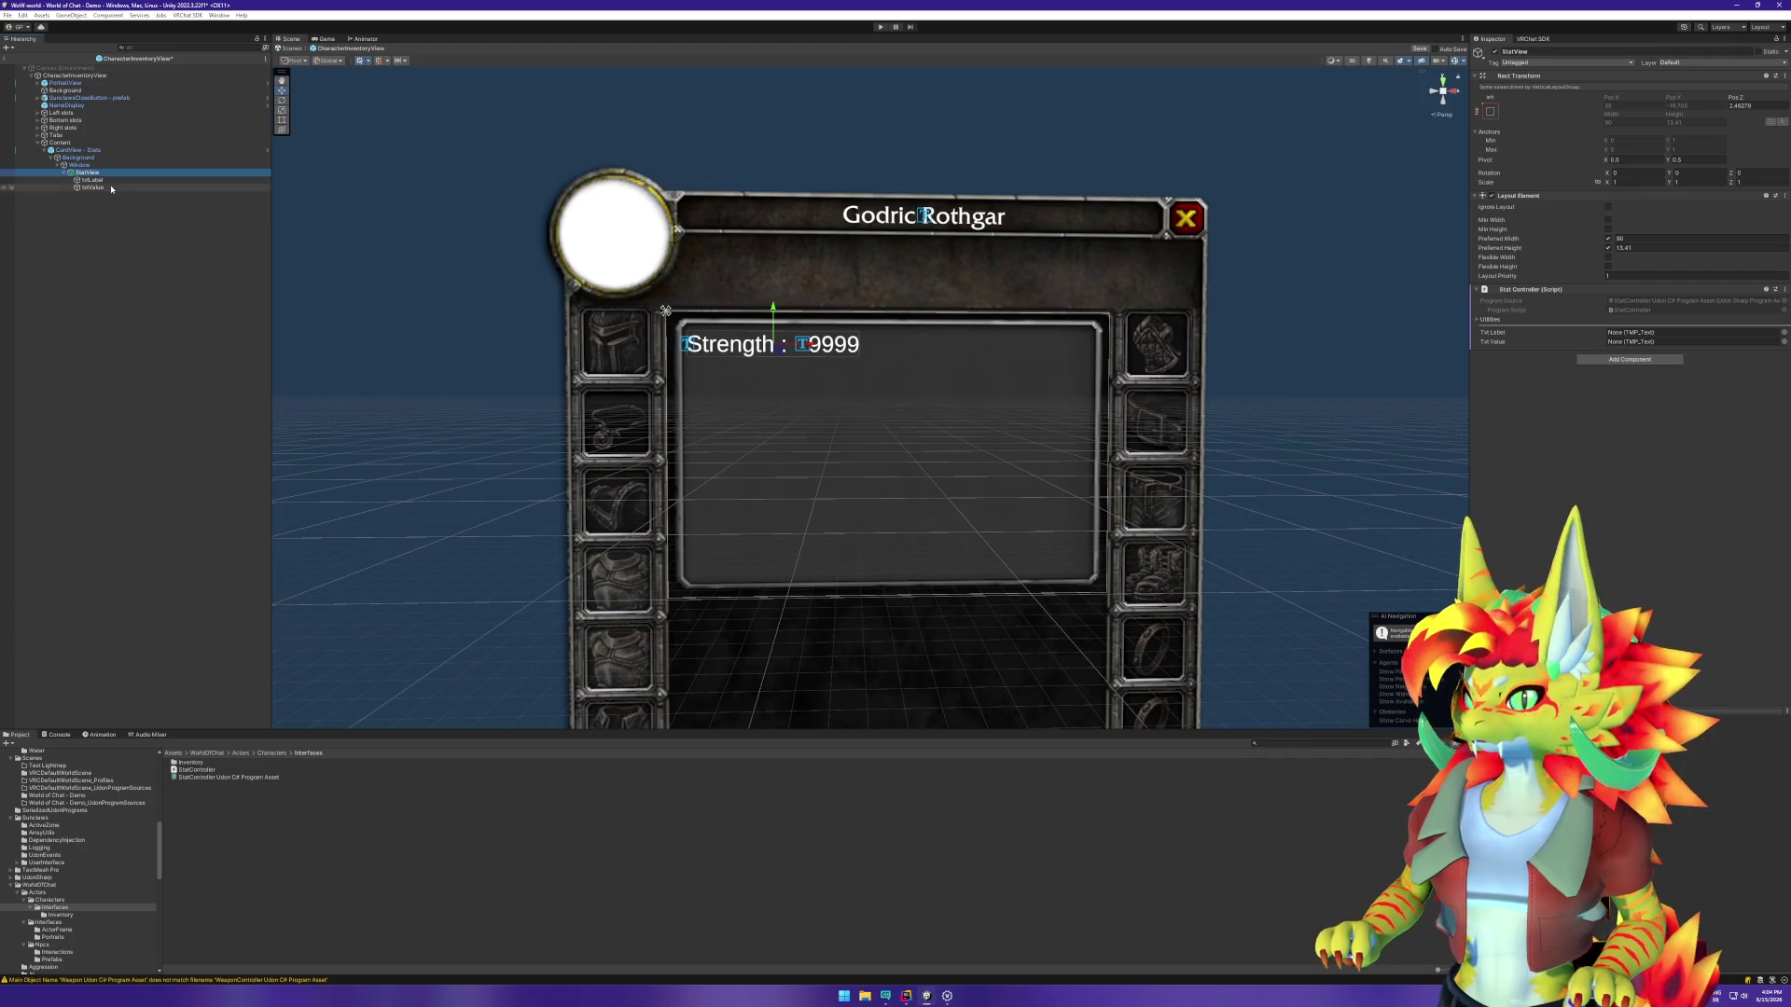
pyautogui.moveTo(91, 180); pyautogui.dragTo(1693, 332)
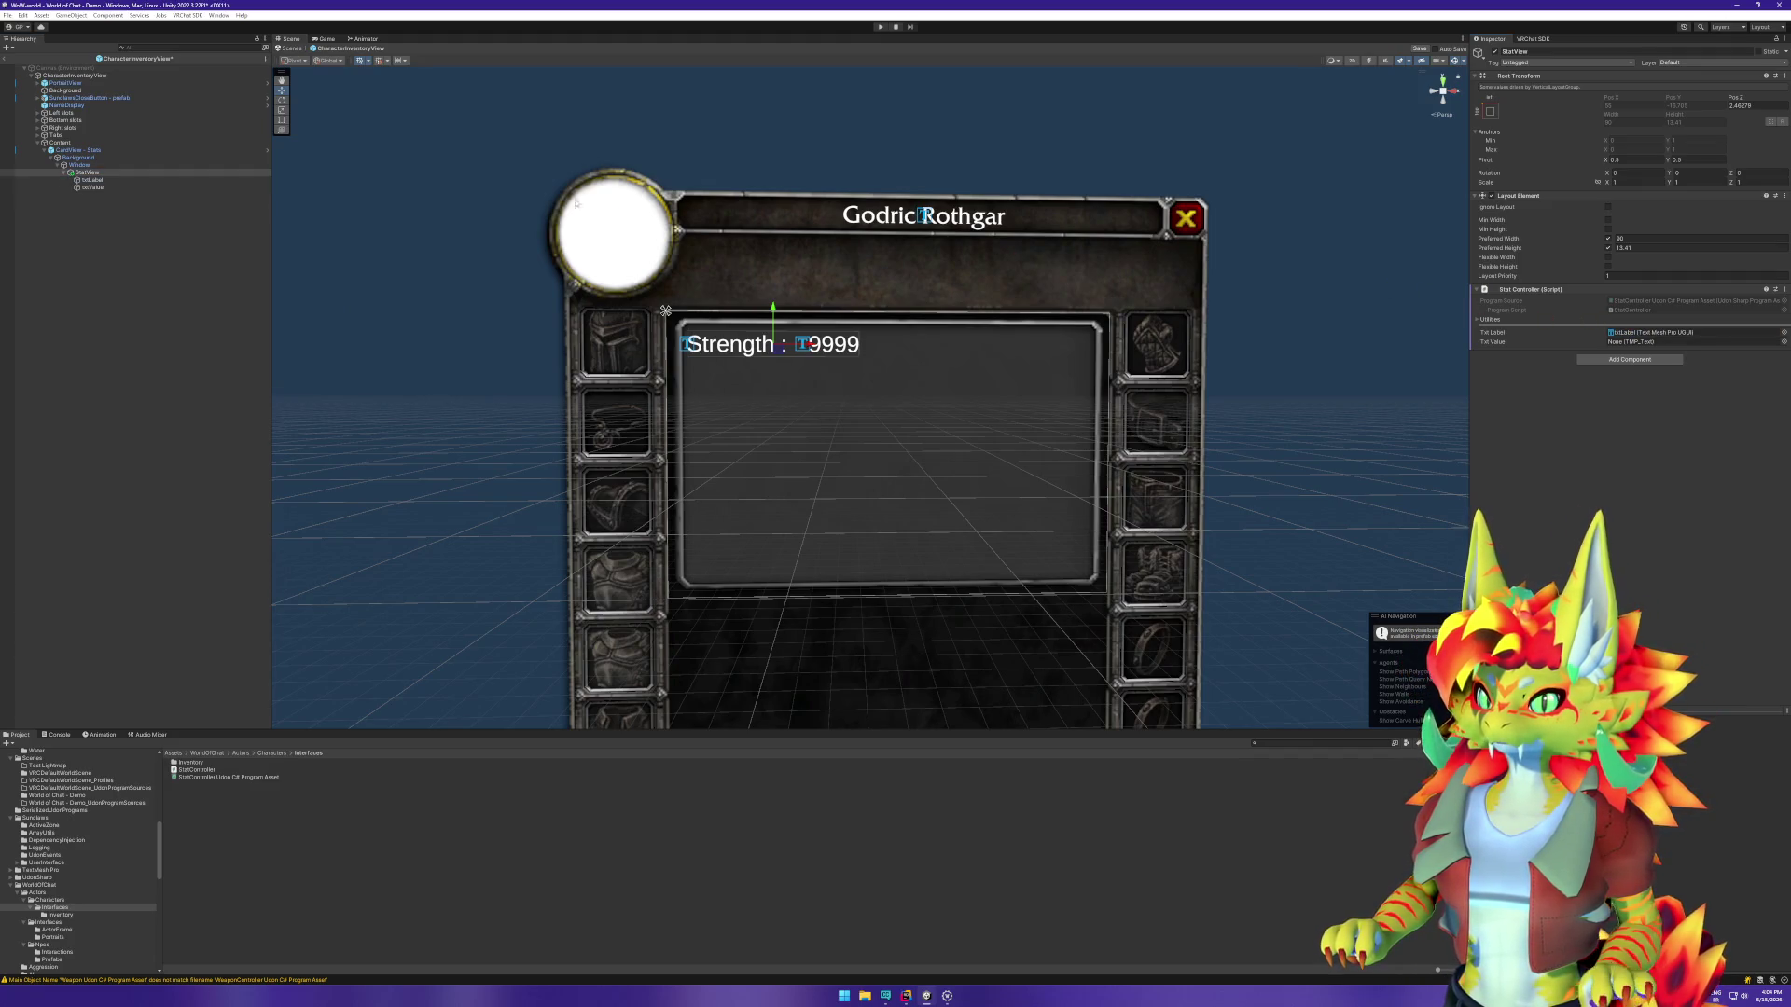
pyautogui.click(135, 188)
pyautogui.moveTo(135, 194); pyautogui.dragTo(1693, 341)
pyautogui.hotkey('ctrl', 's')
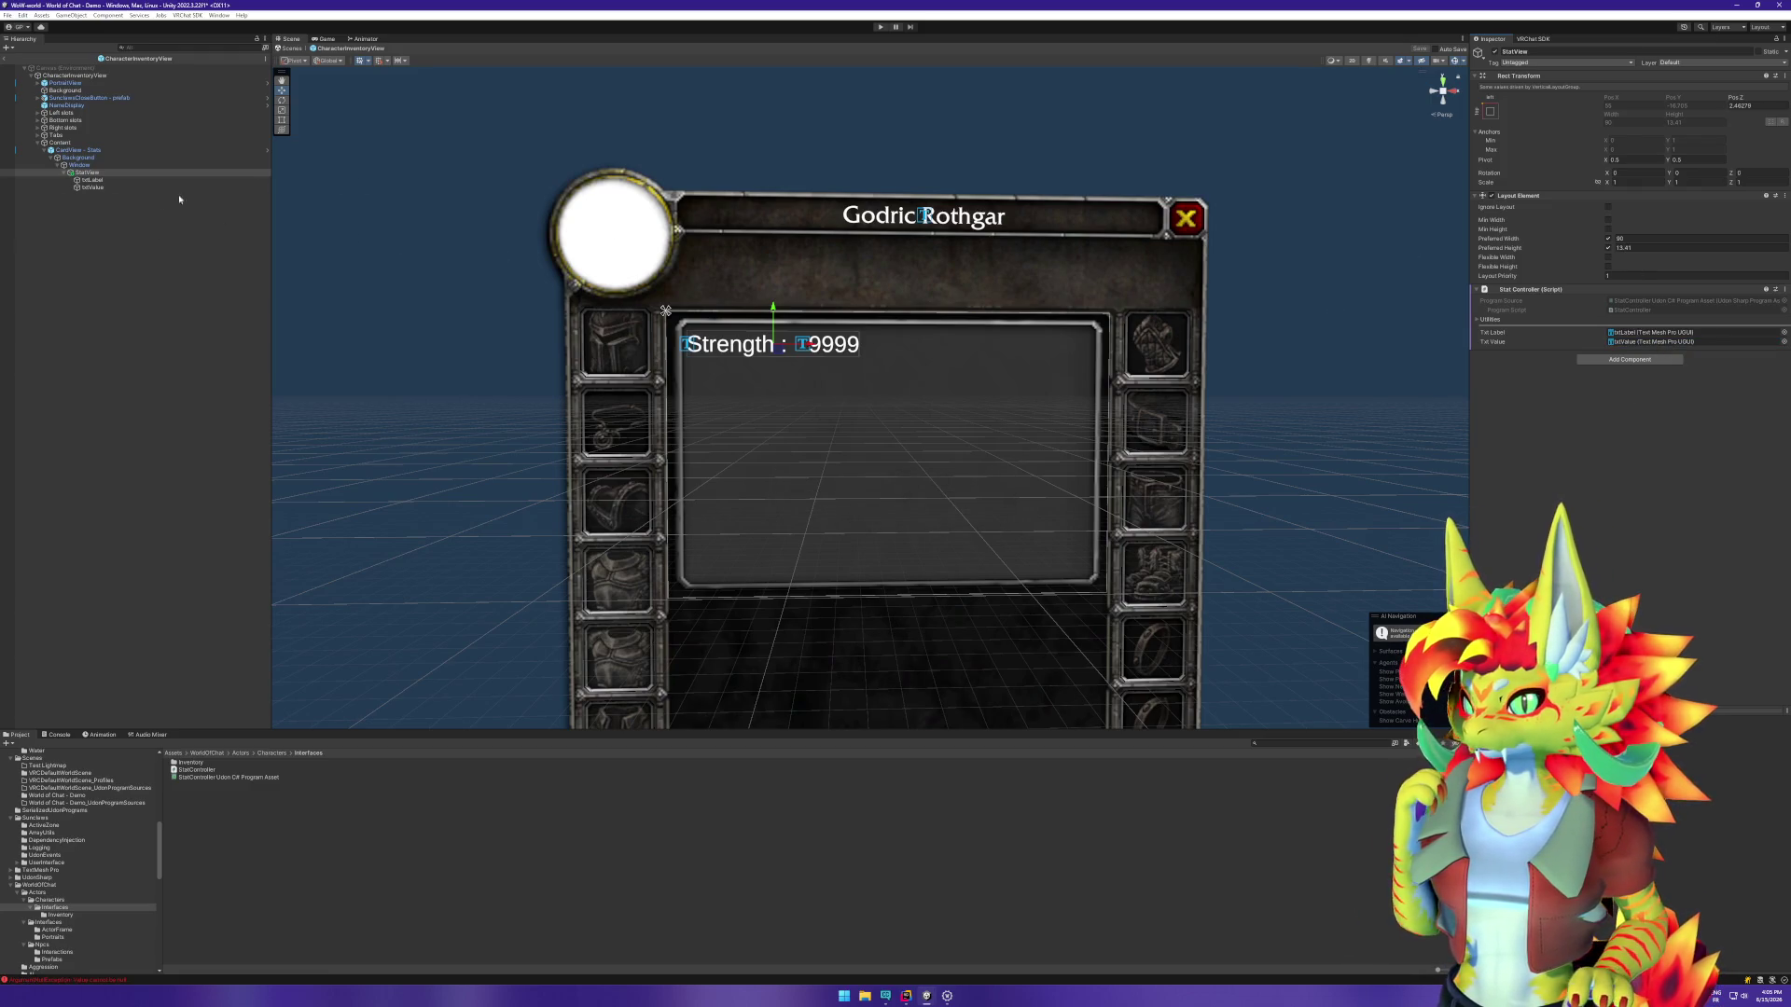
# Step: Make StatView a prefab asset in the Interfaces folder and rename the instance 'StatView - strength'
pyautogui.click(391, 205)
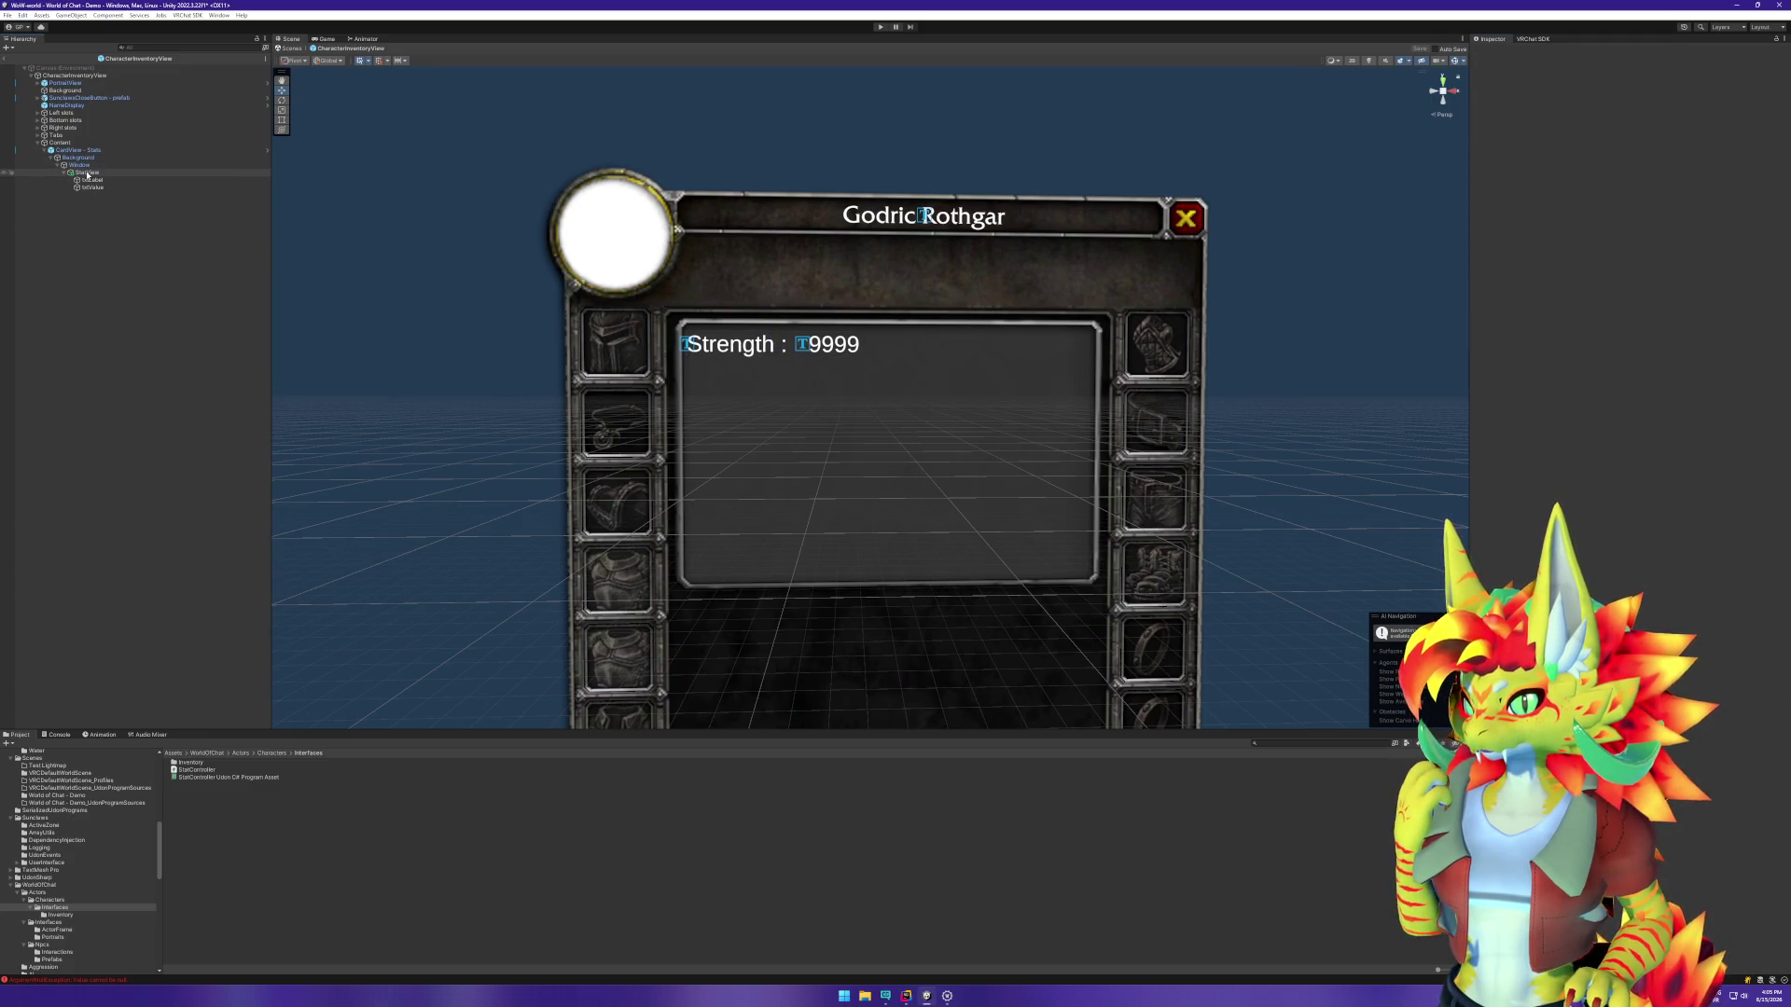
pyautogui.click(234, 831)
pyautogui.moveTo(234, 831); pyautogui.dragTo(233, 830)
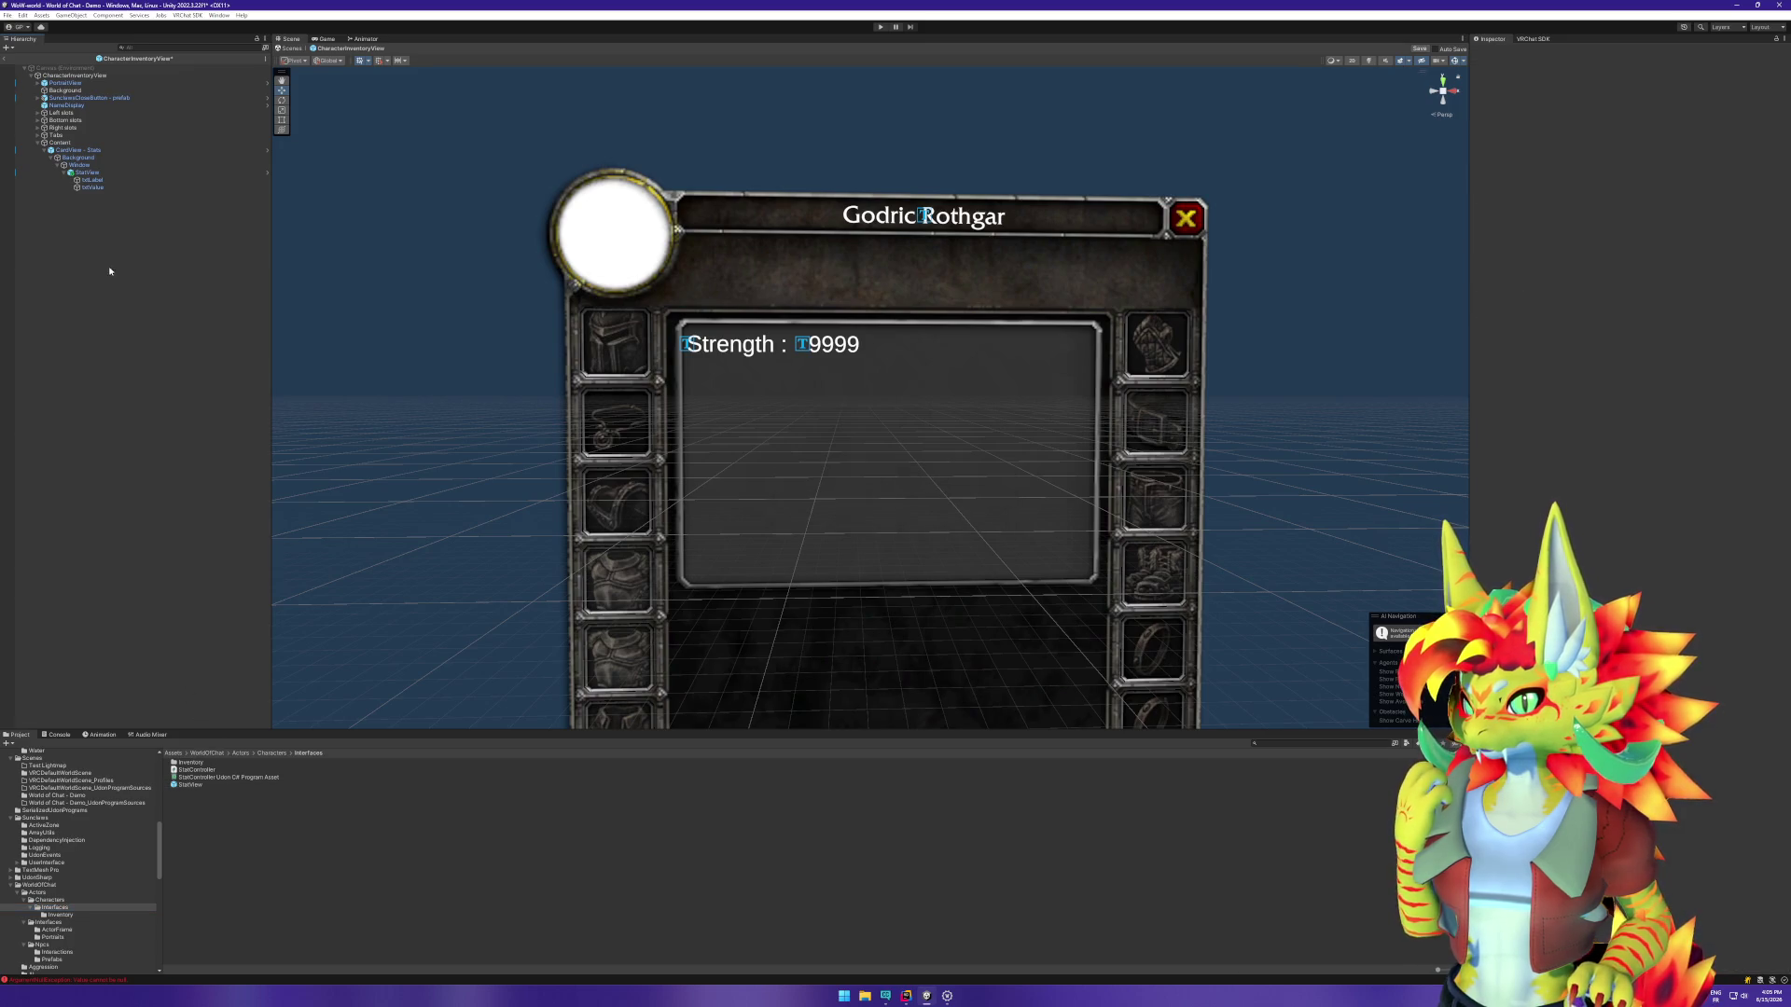
pyautogui.click(96, 174)
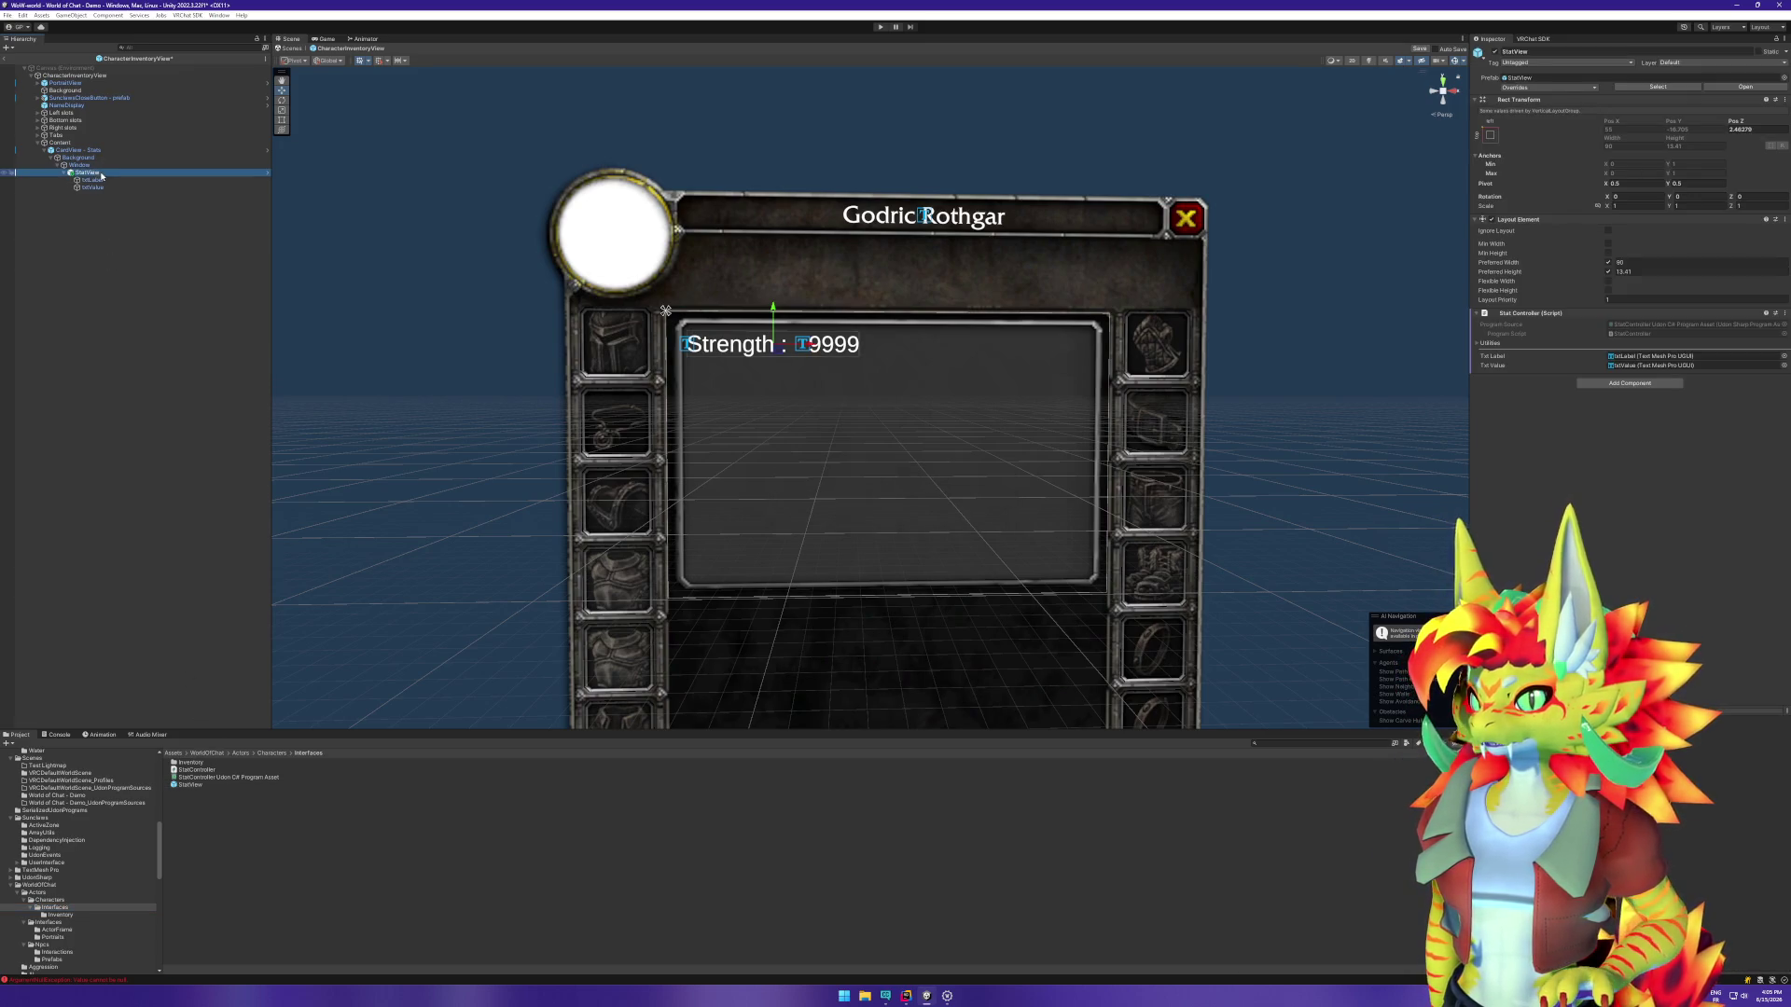
pyautogui.click(103, 174)
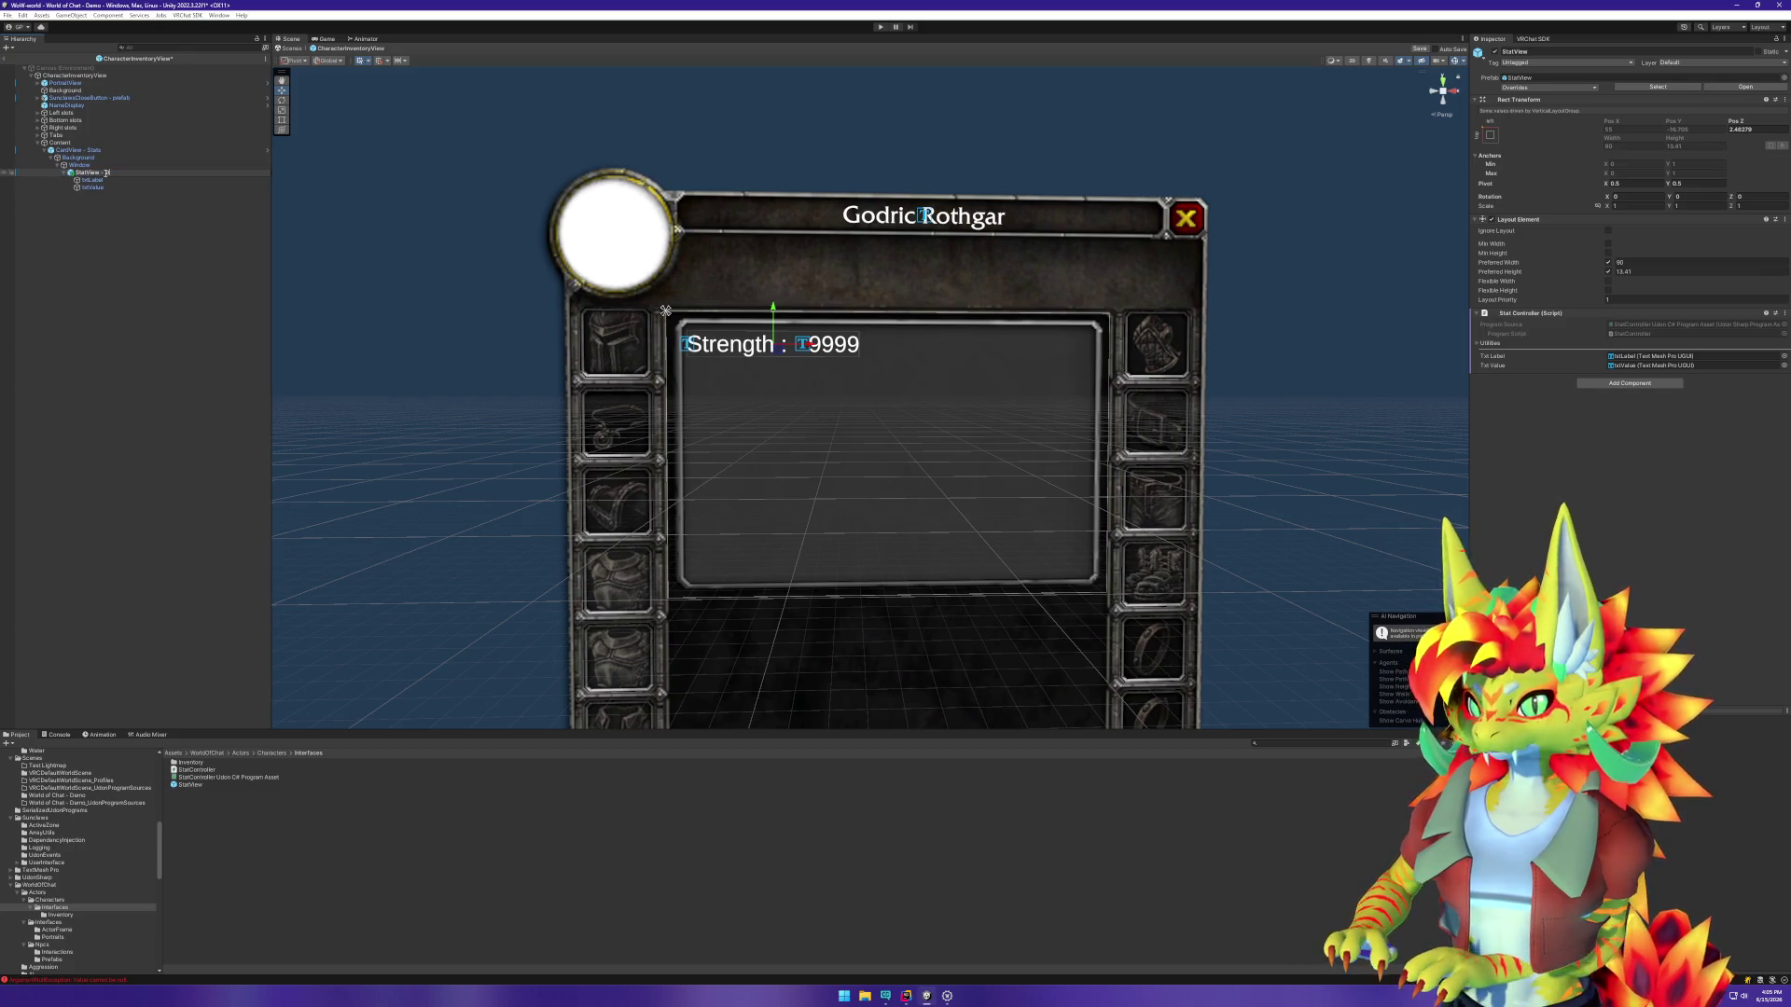
pyautogui.write('strength')
pyautogui.press('Return')
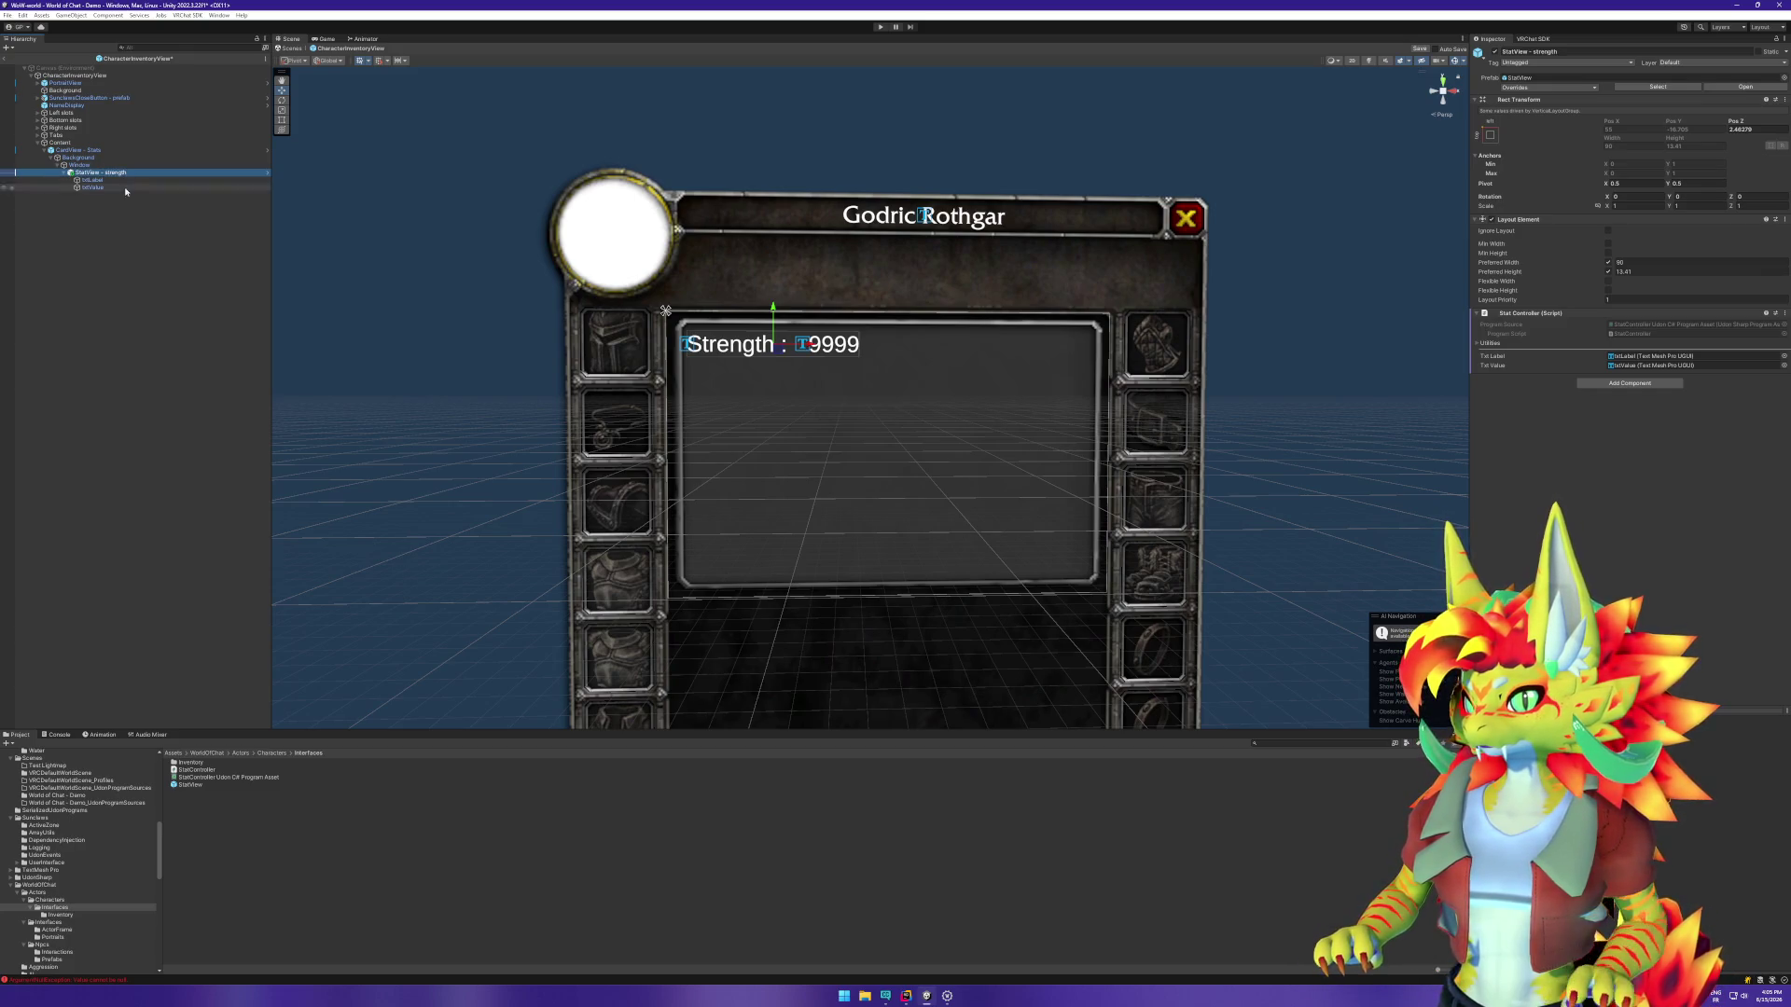
pyautogui.click(131, 243)
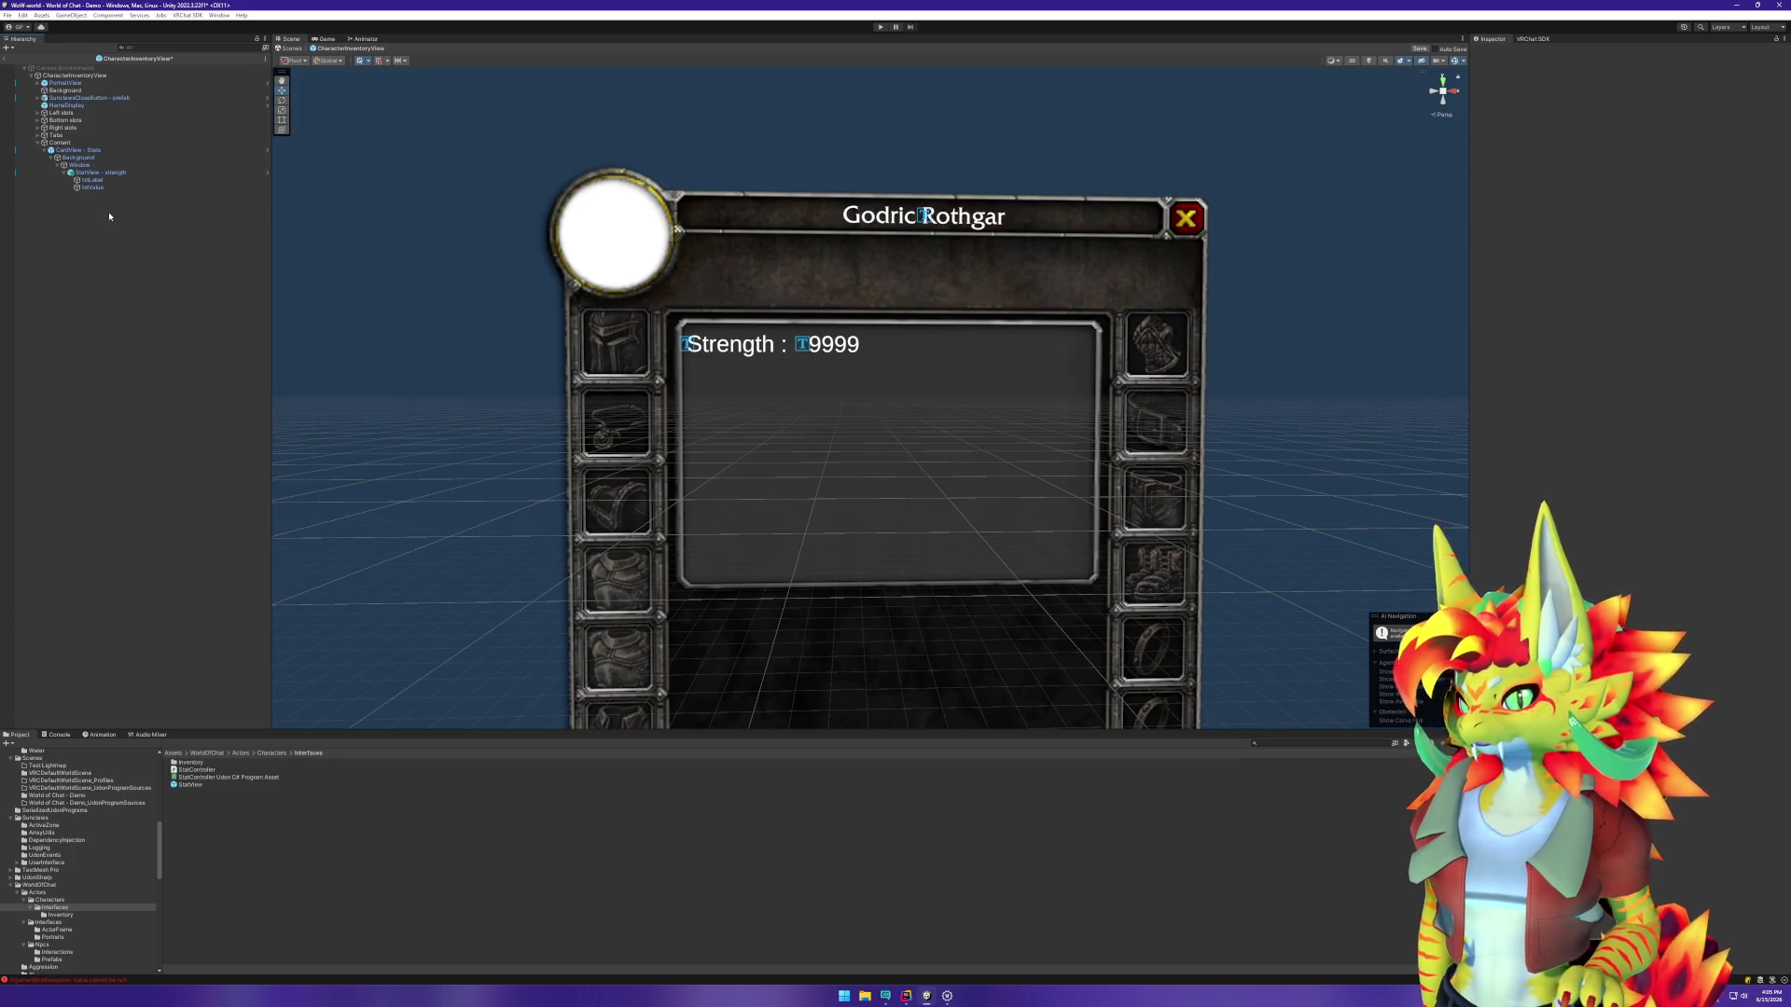
# Step: Create an empty GameObject under StatView, then delete it again
pyautogui.rightClick(88, 165)
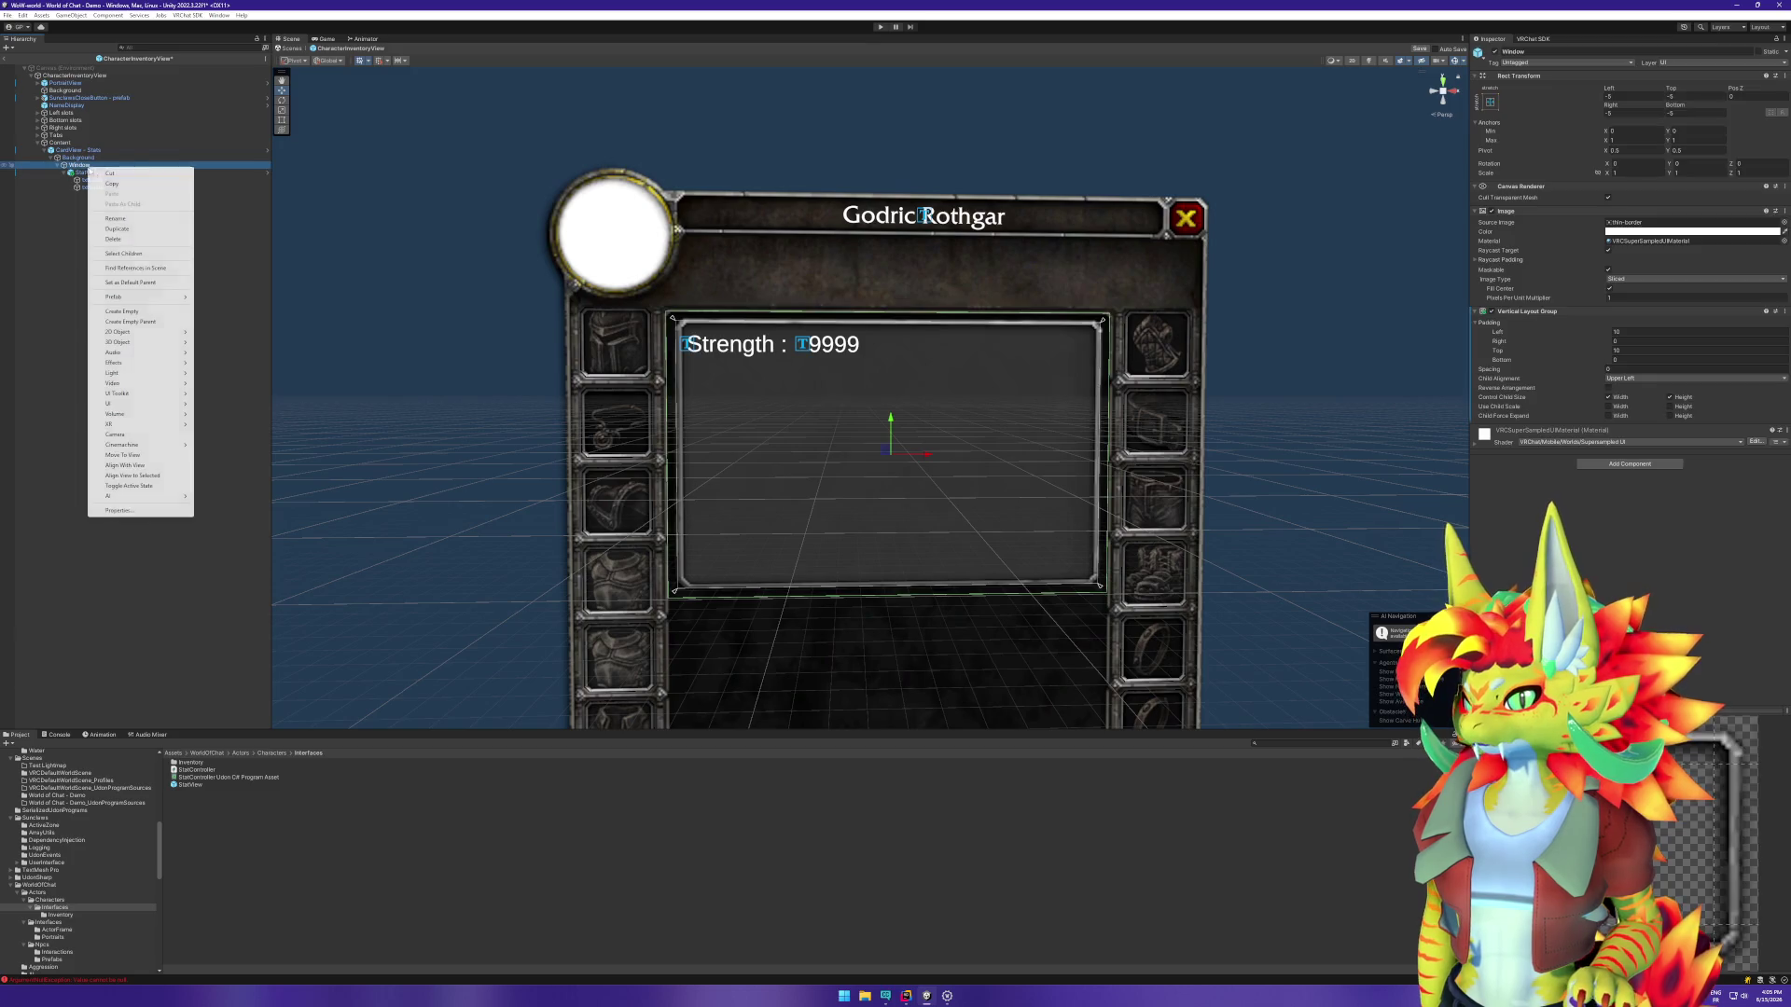
pyautogui.click(122, 311)
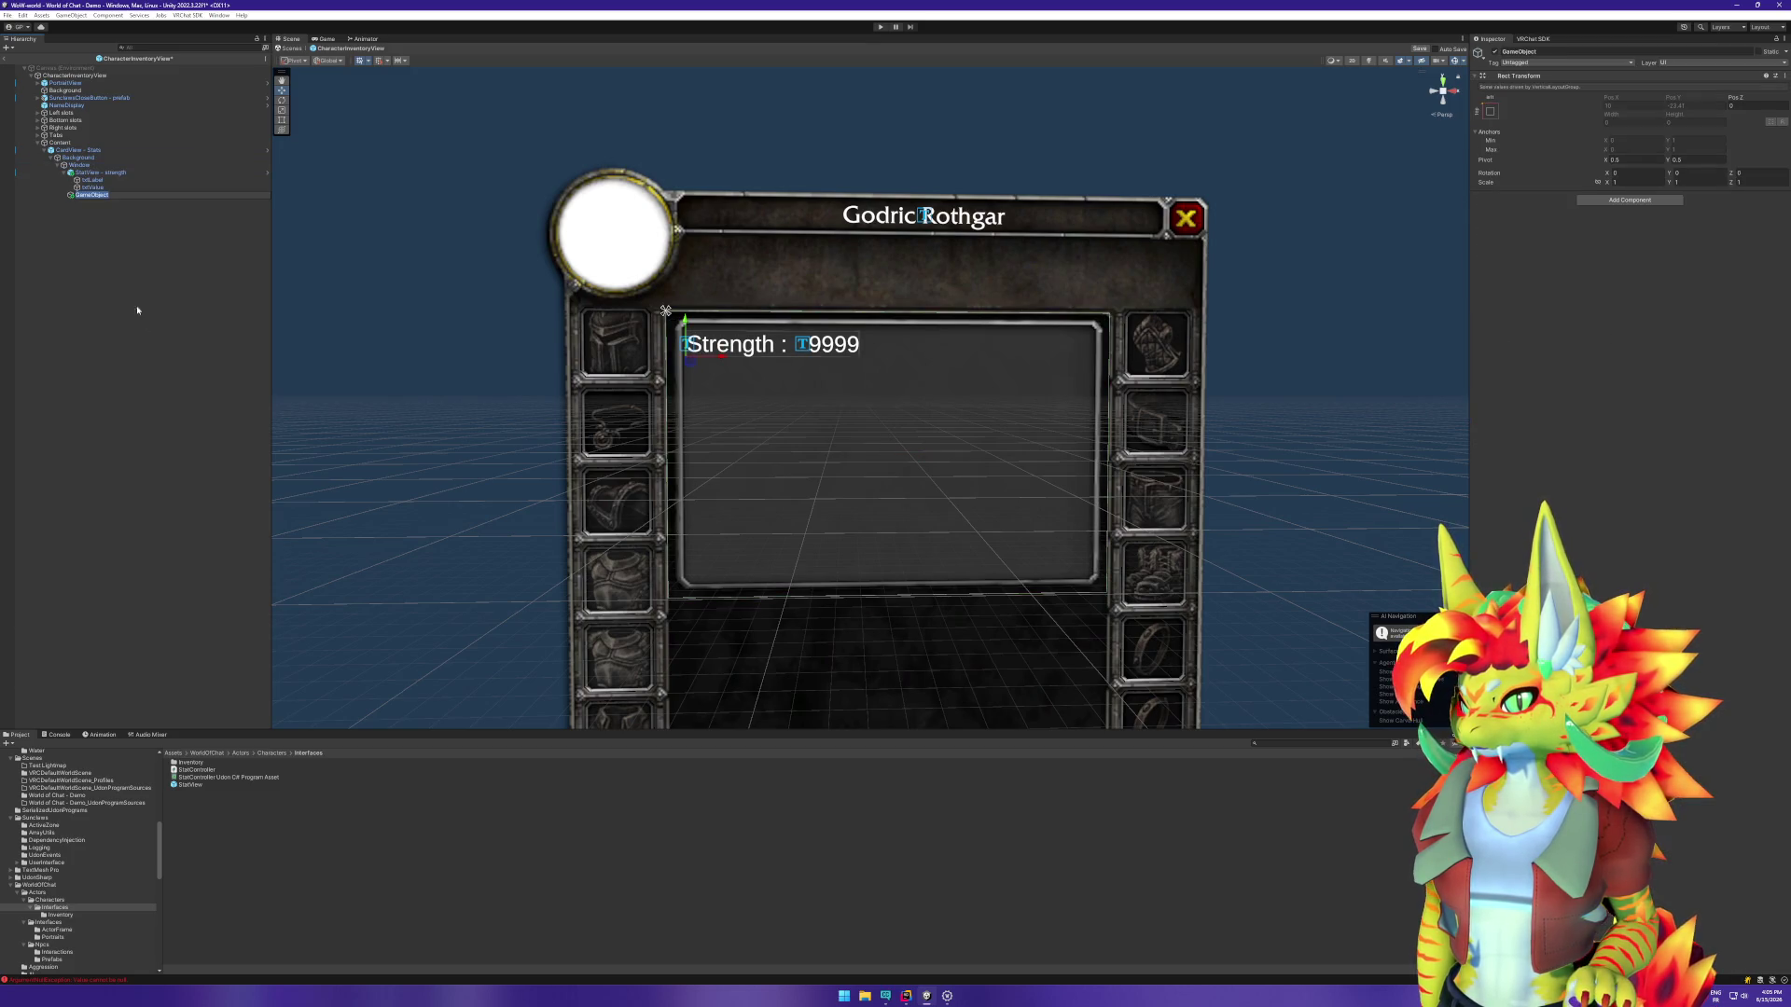
pyautogui.click(89, 223)
pyautogui.click(93, 195)
pyautogui.press('Delete')
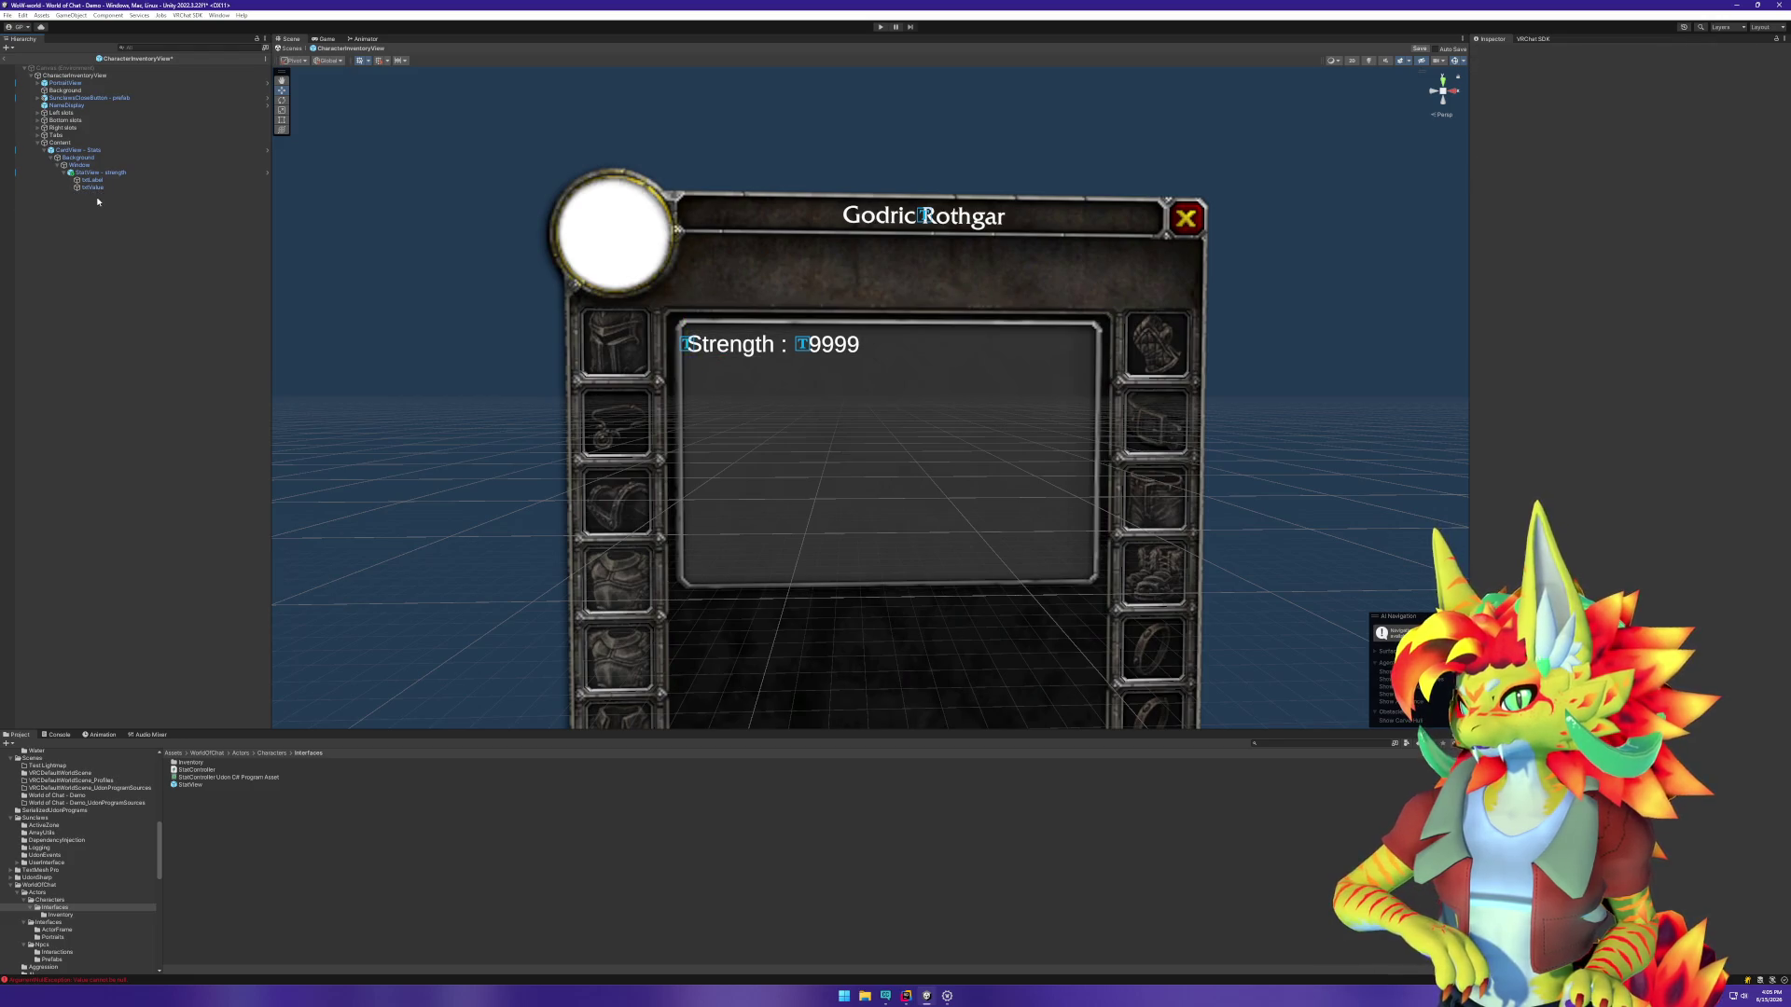
pyautogui.click(93, 166)
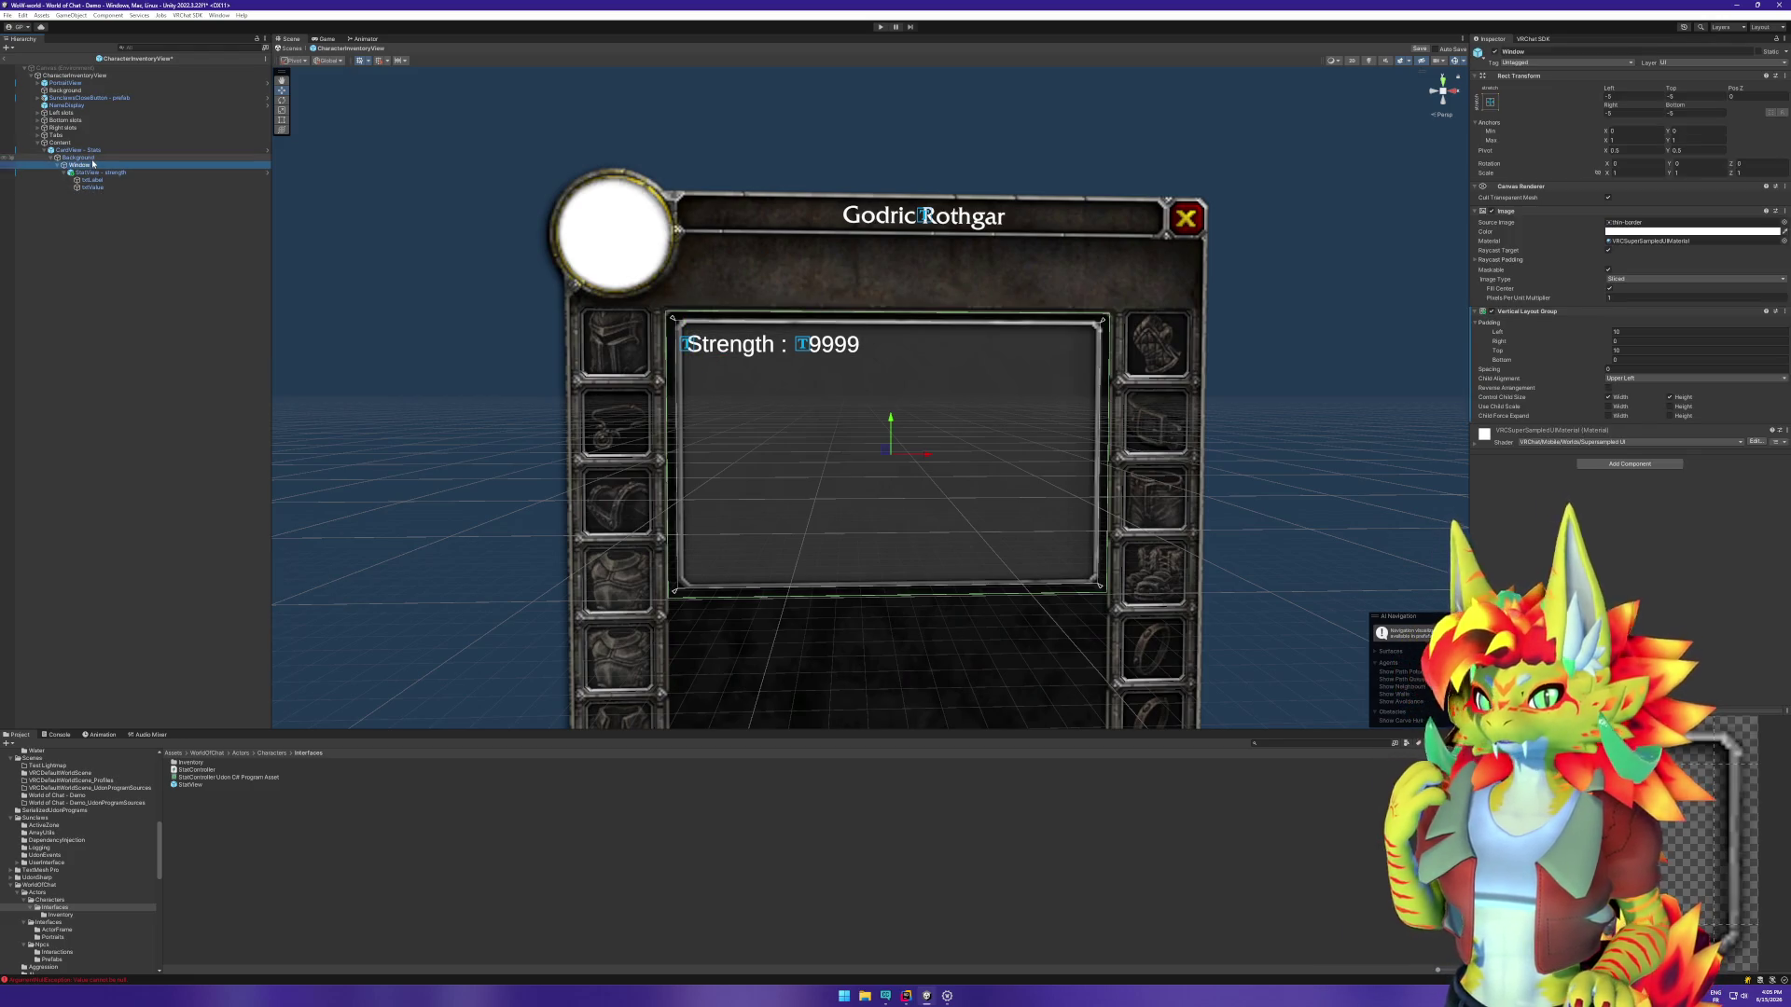
# Step: Open the CardView - Stats prefab asset in isolation
pyautogui.rightClick(83, 150)
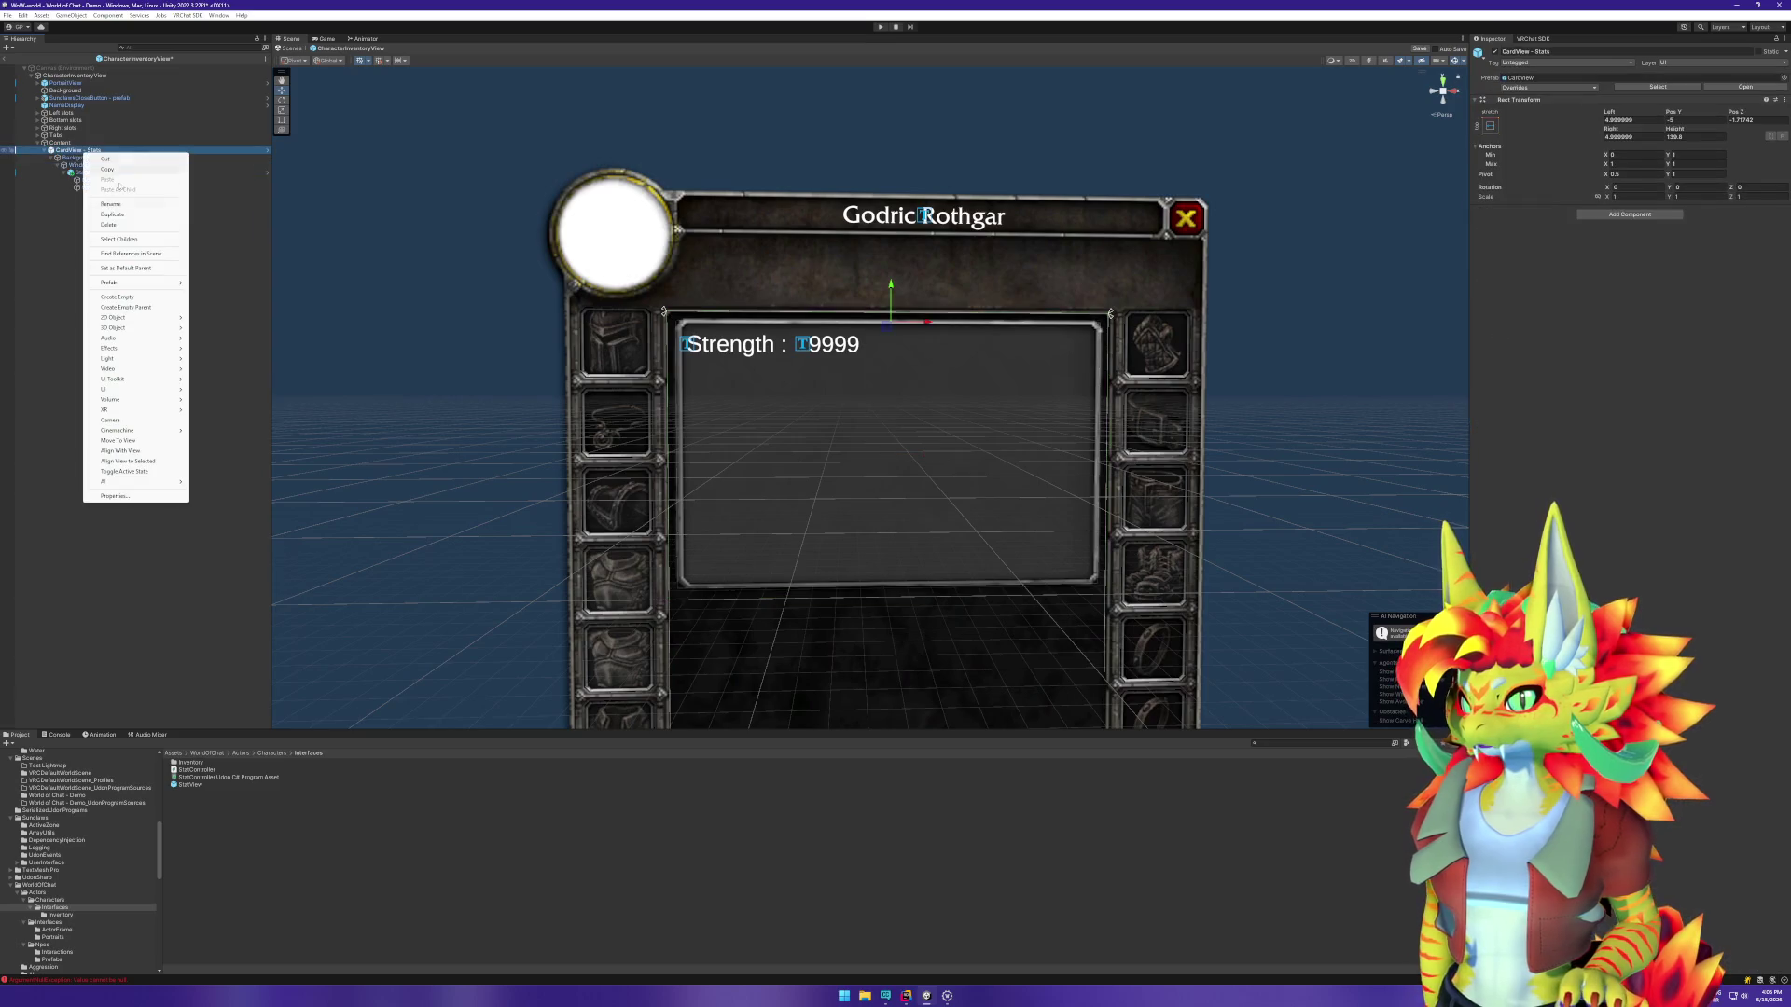
pyautogui.moveTo(140, 281)
pyautogui.click(230, 294)
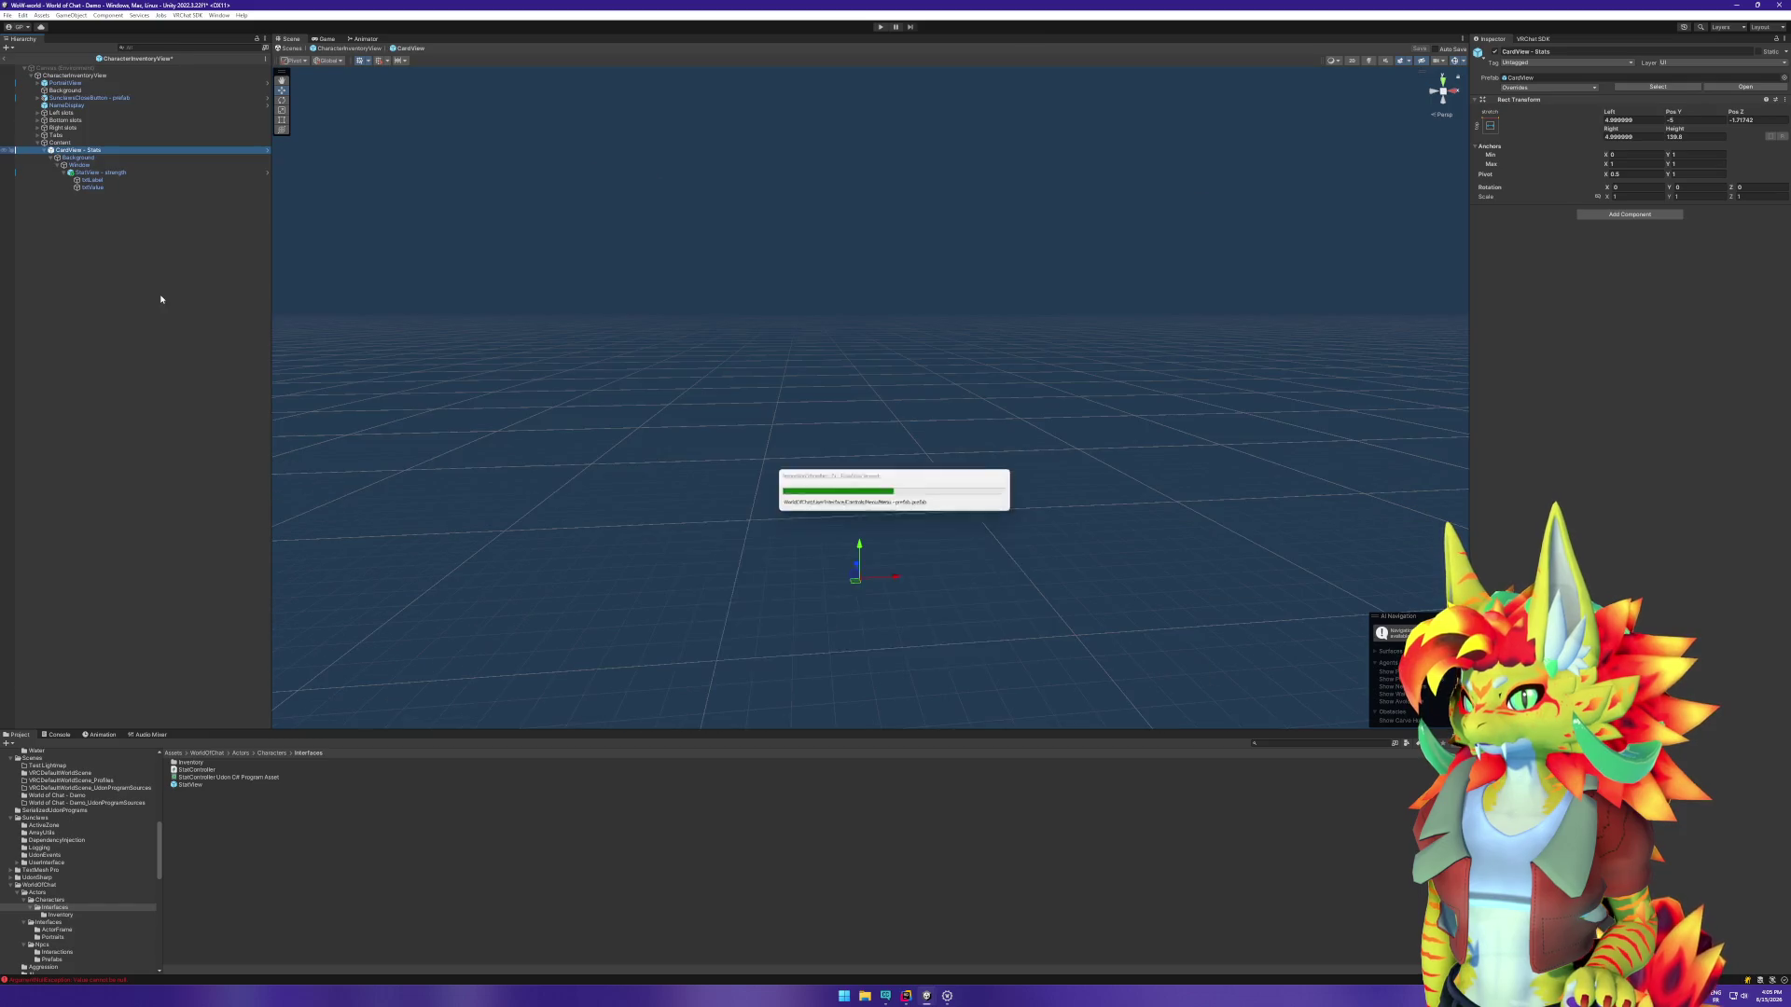
# Step: Inspect the CardView's Background and Label objects, then exit back to the inventory and select Window
pyautogui.click(77, 92)
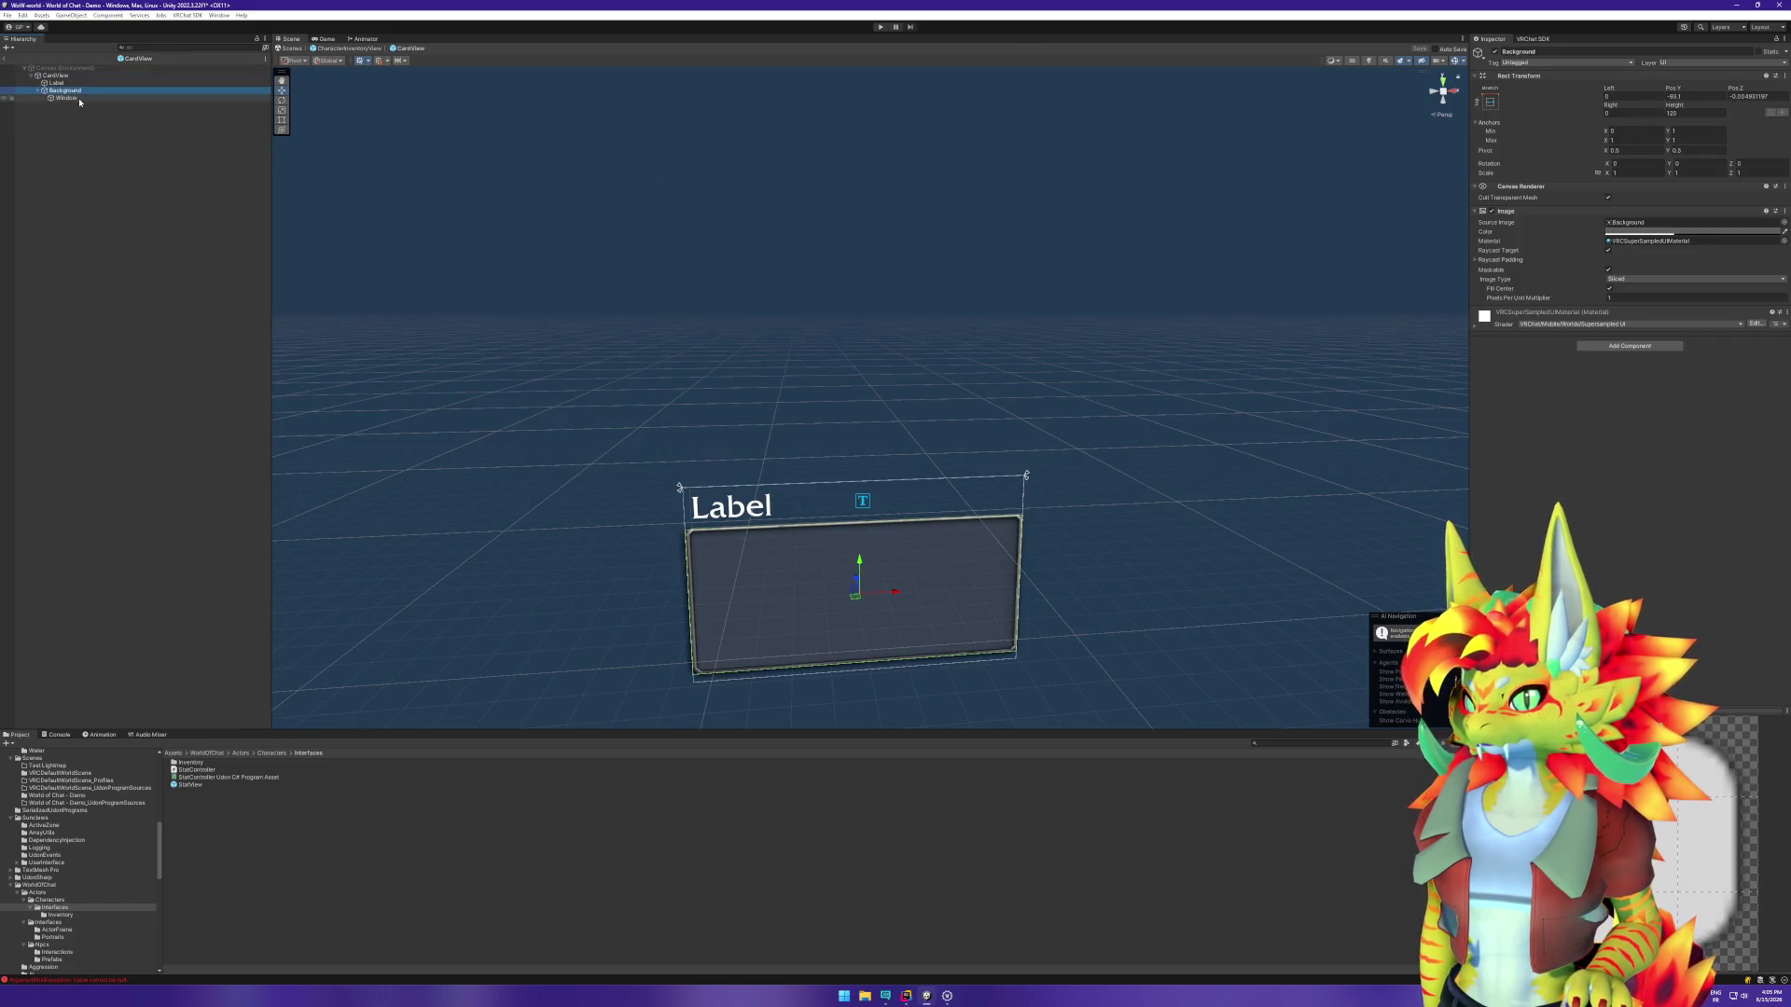
pyautogui.click(58, 76)
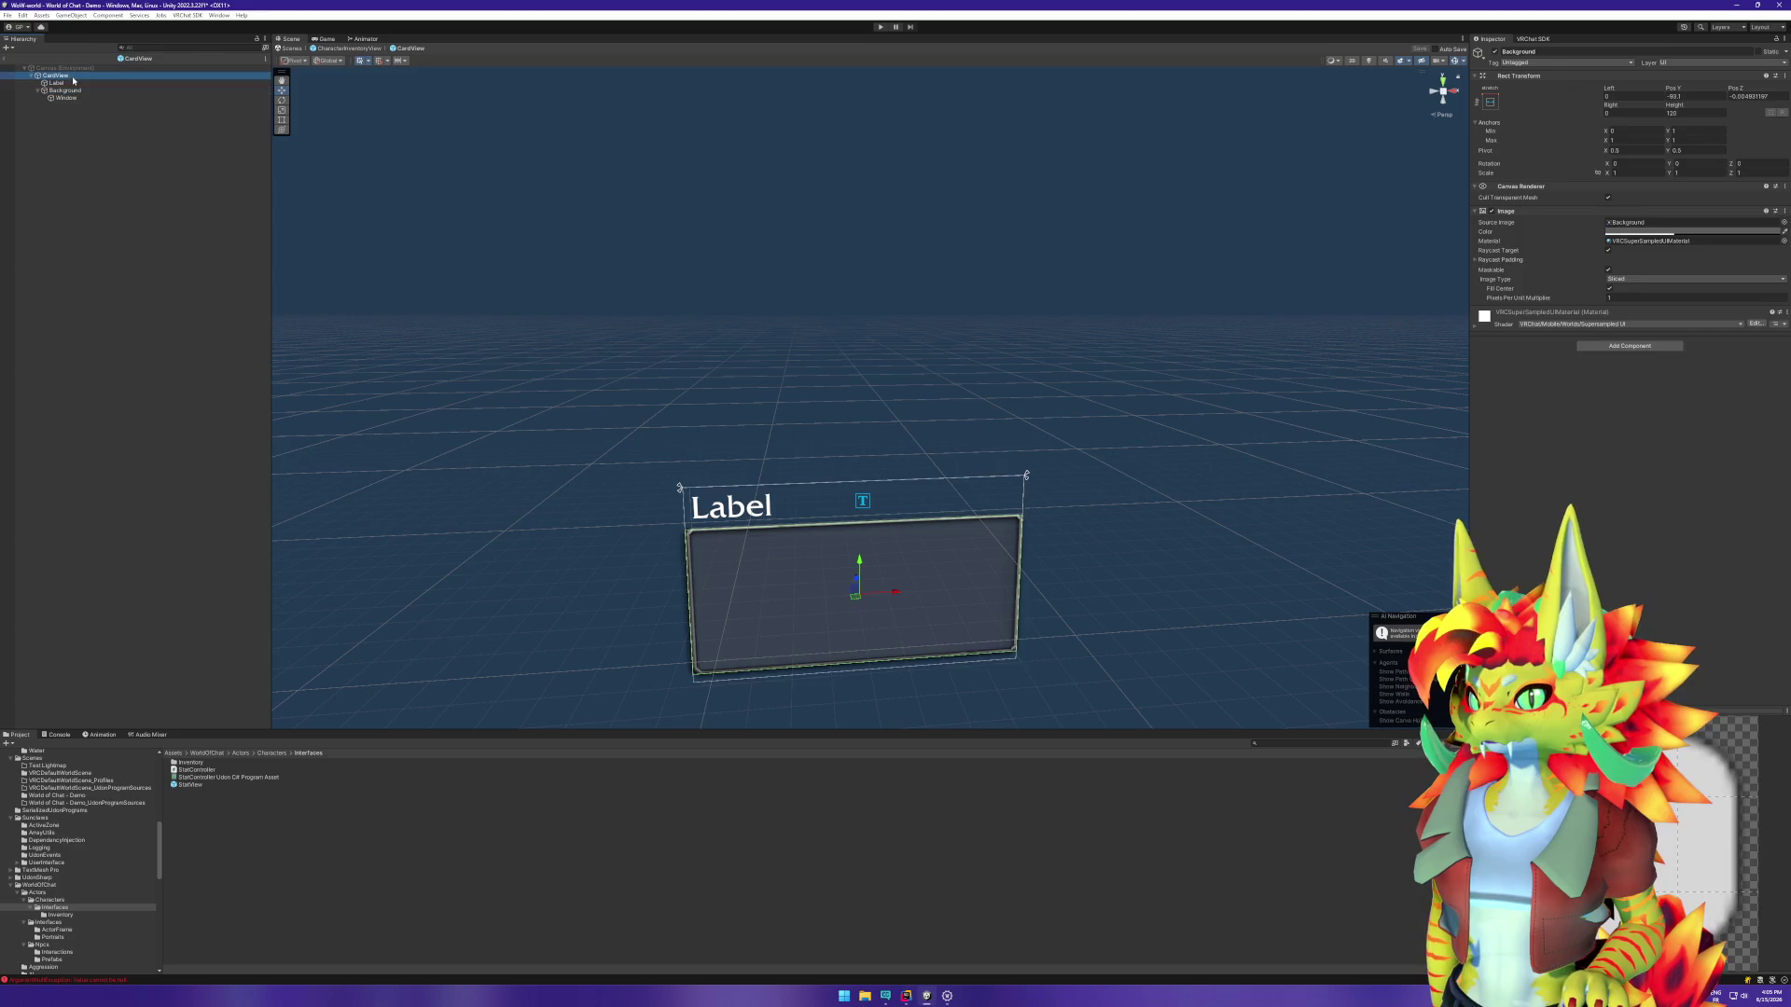
pyautogui.click(71, 84)
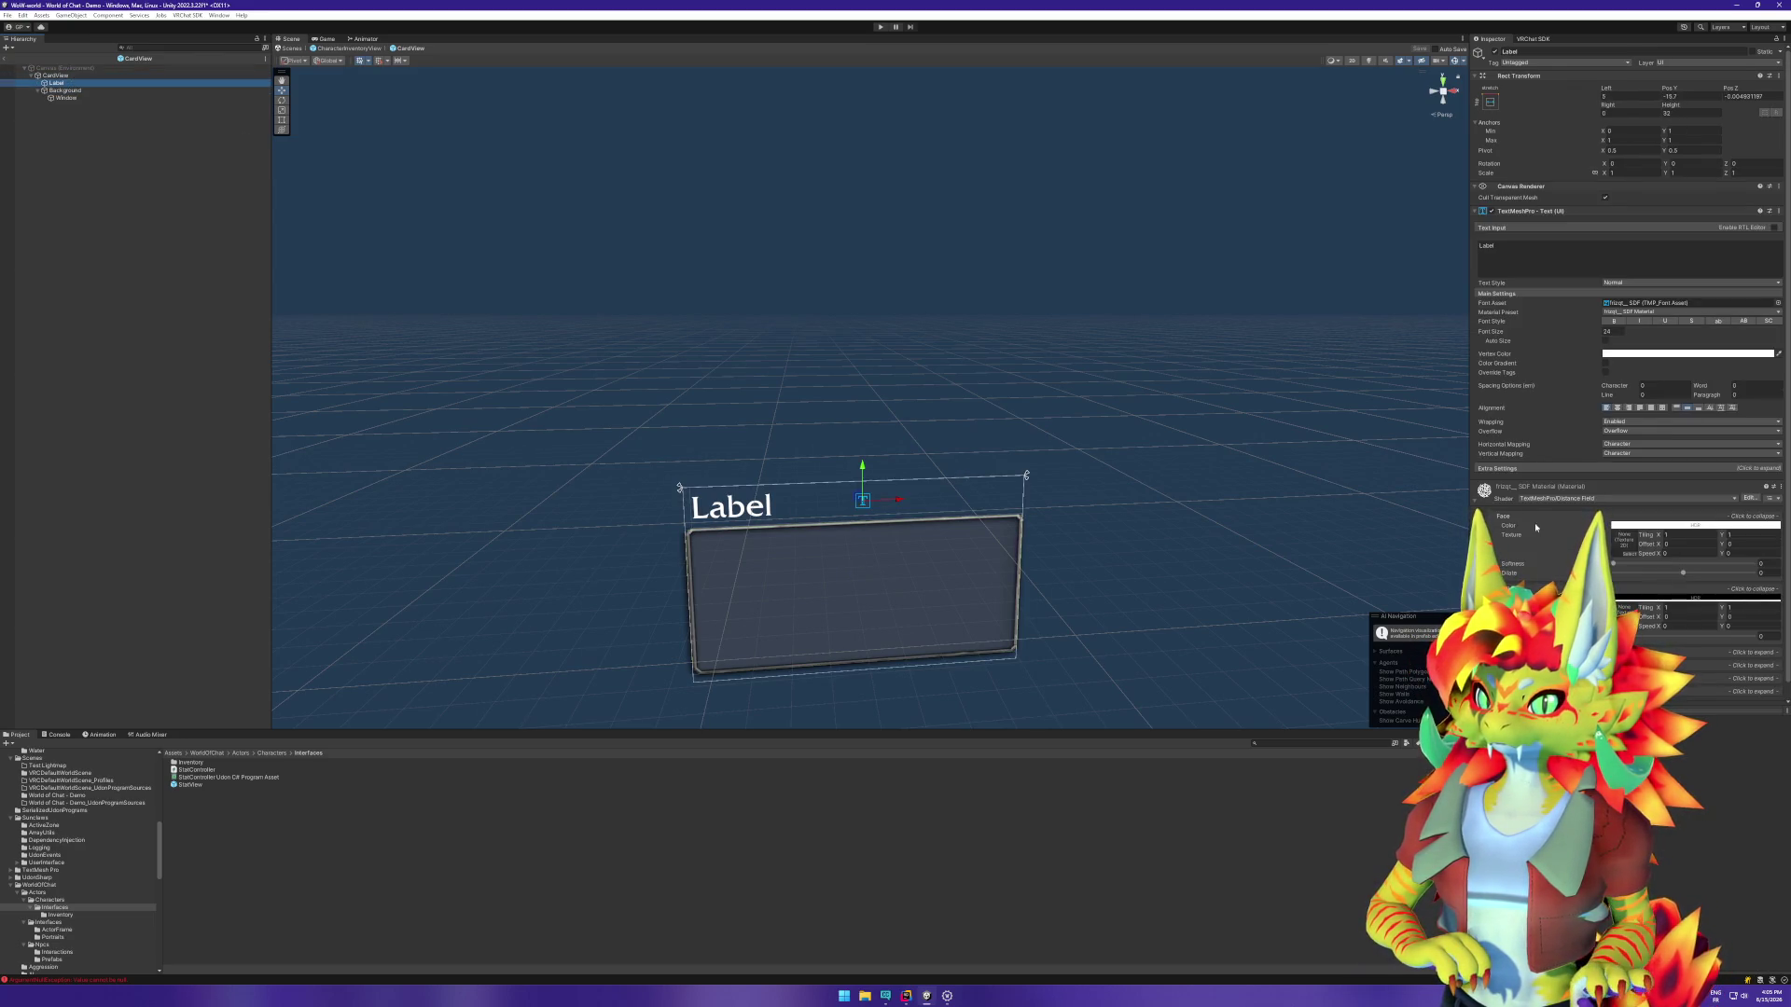
pyautogui.scroll(-1, 1535, 522)
pyautogui.click(65, 91)
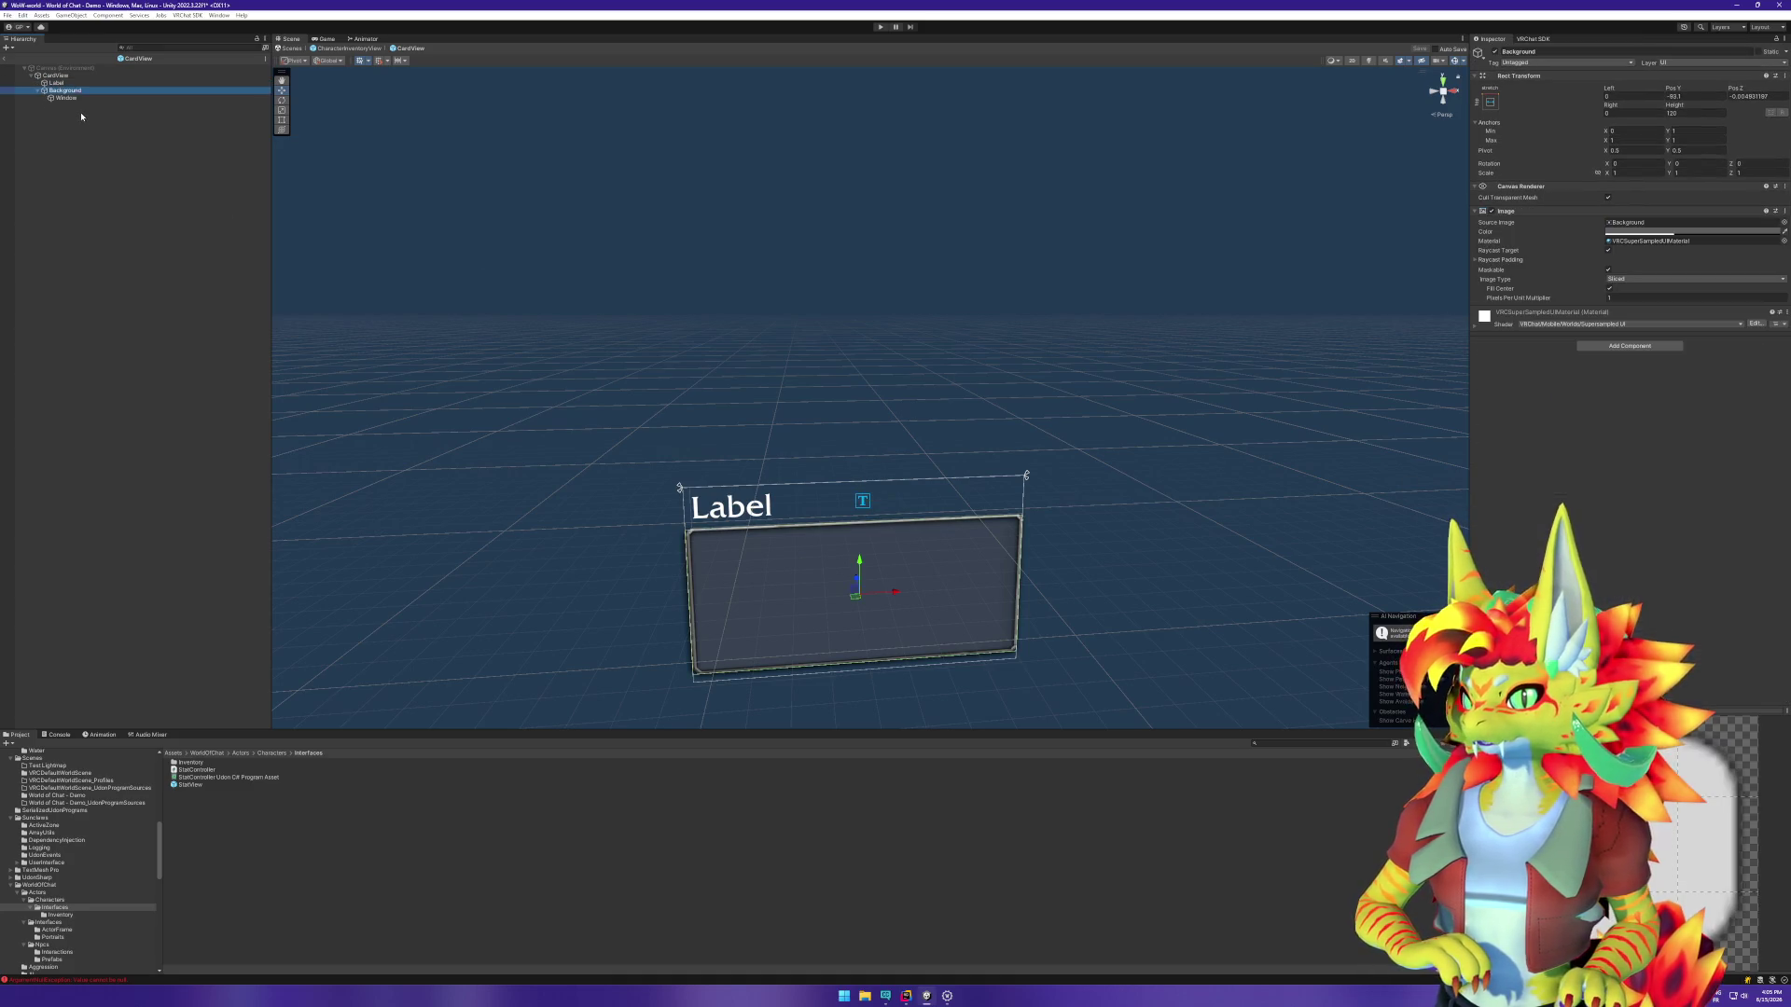
pyautogui.click(76, 84)
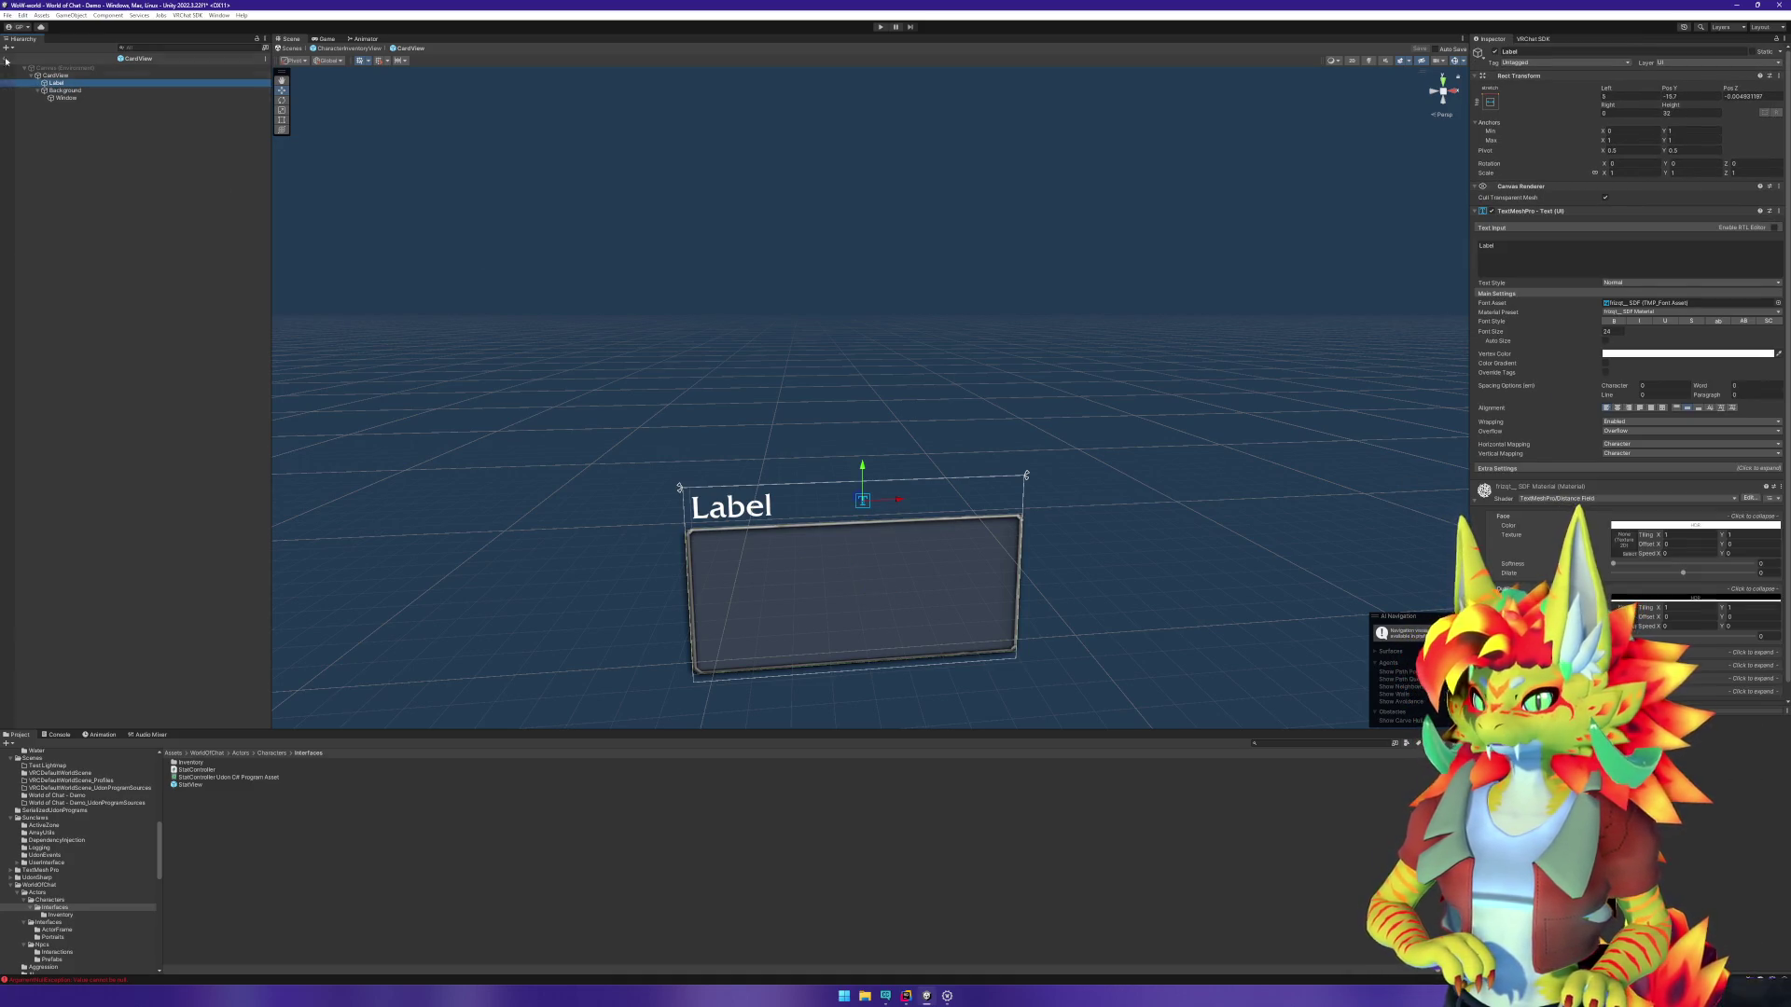
pyautogui.click(347, 47)
pyautogui.click(86, 165)
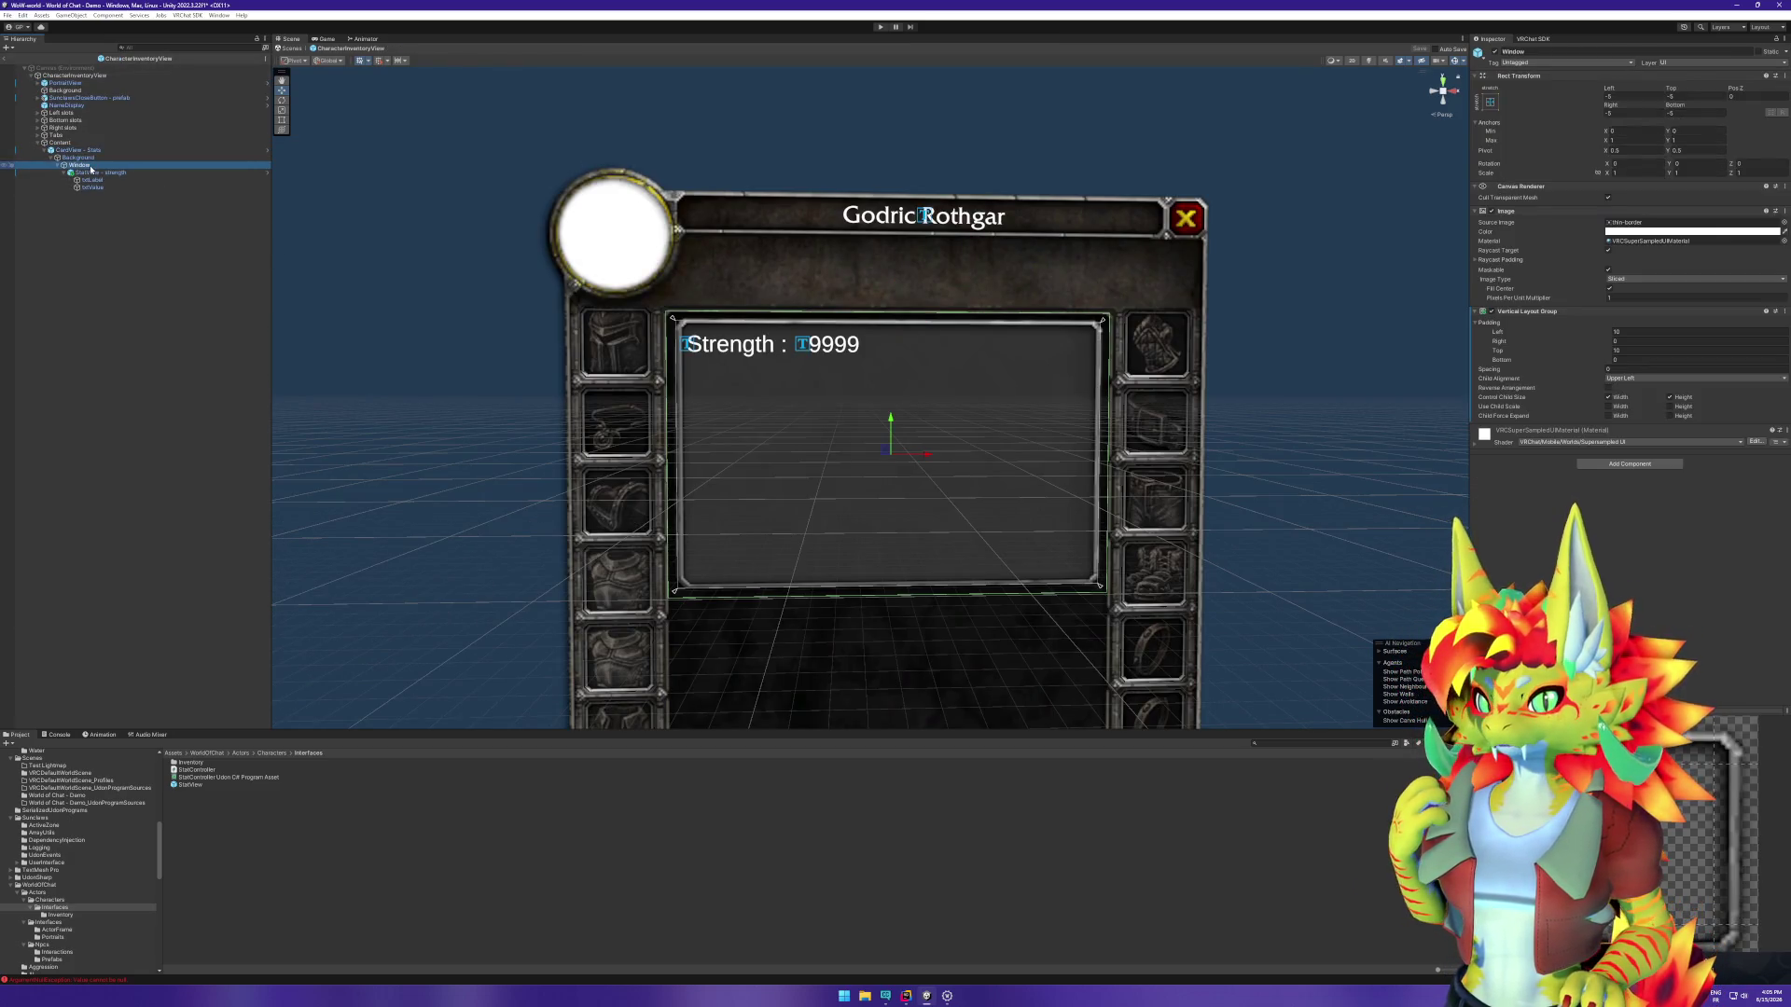
# Step: Create an empty child of Window named StatsView and drag StatView - strength into it
pyautogui.rightClick(90, 170)
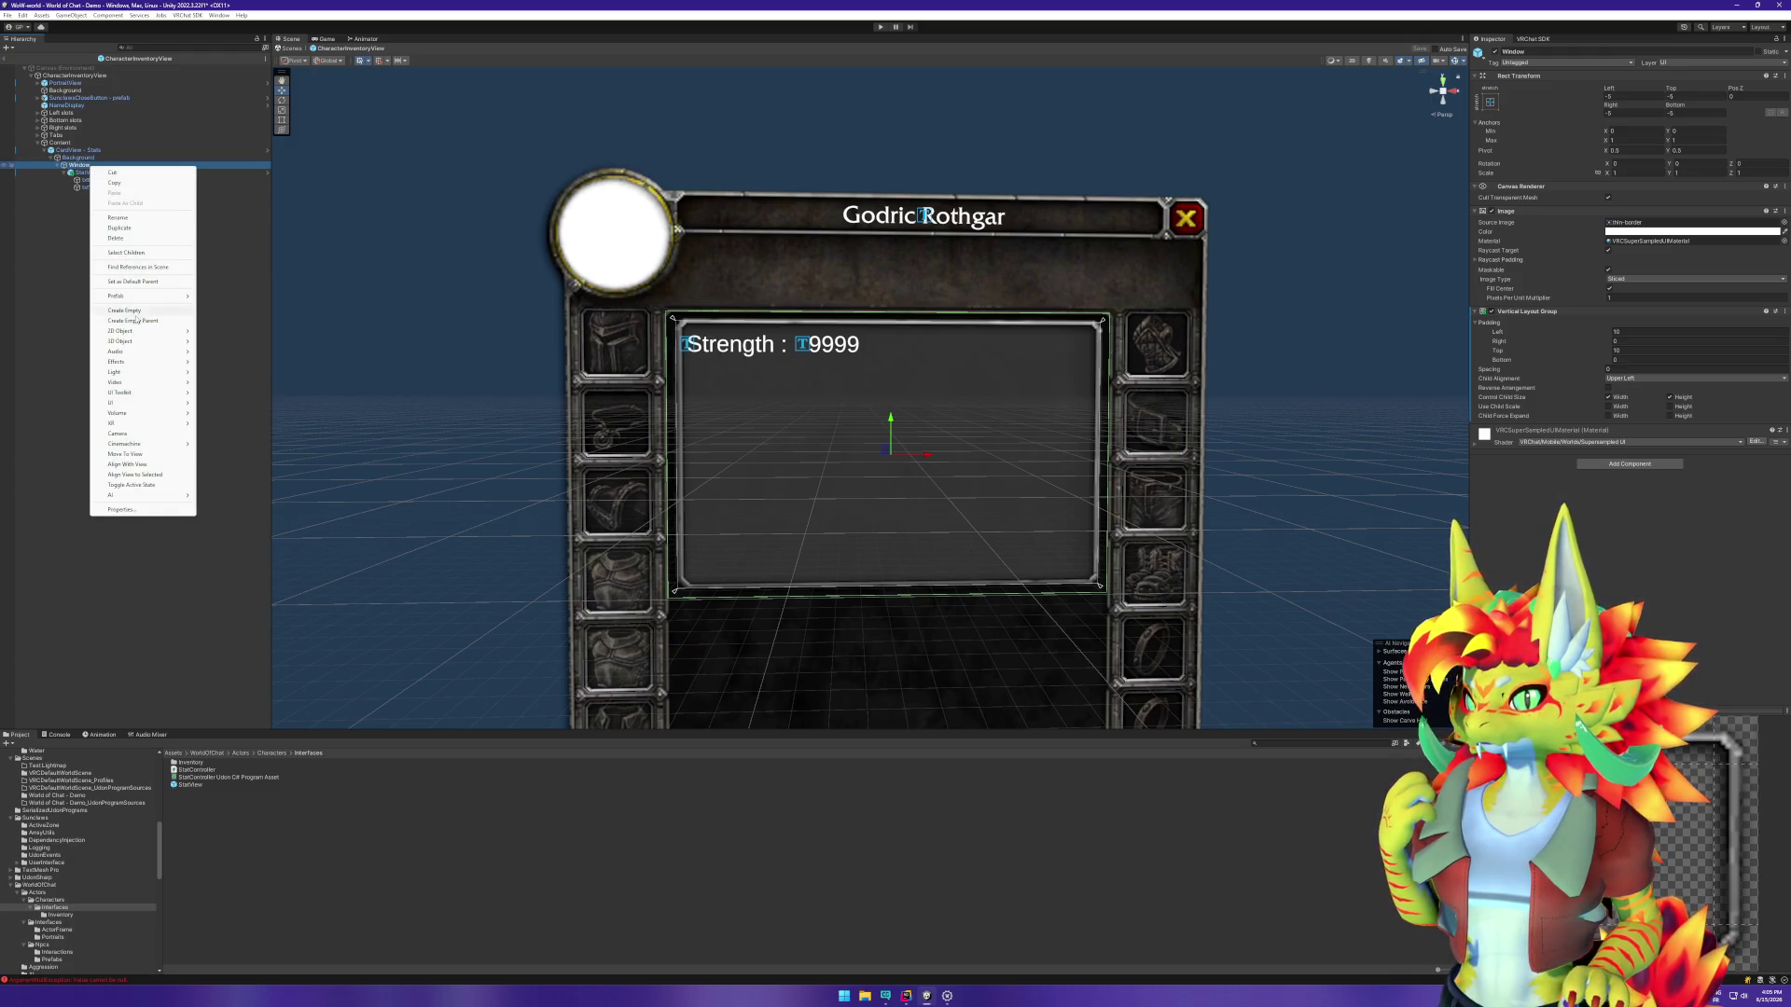
pyautogui.click(103, 226)
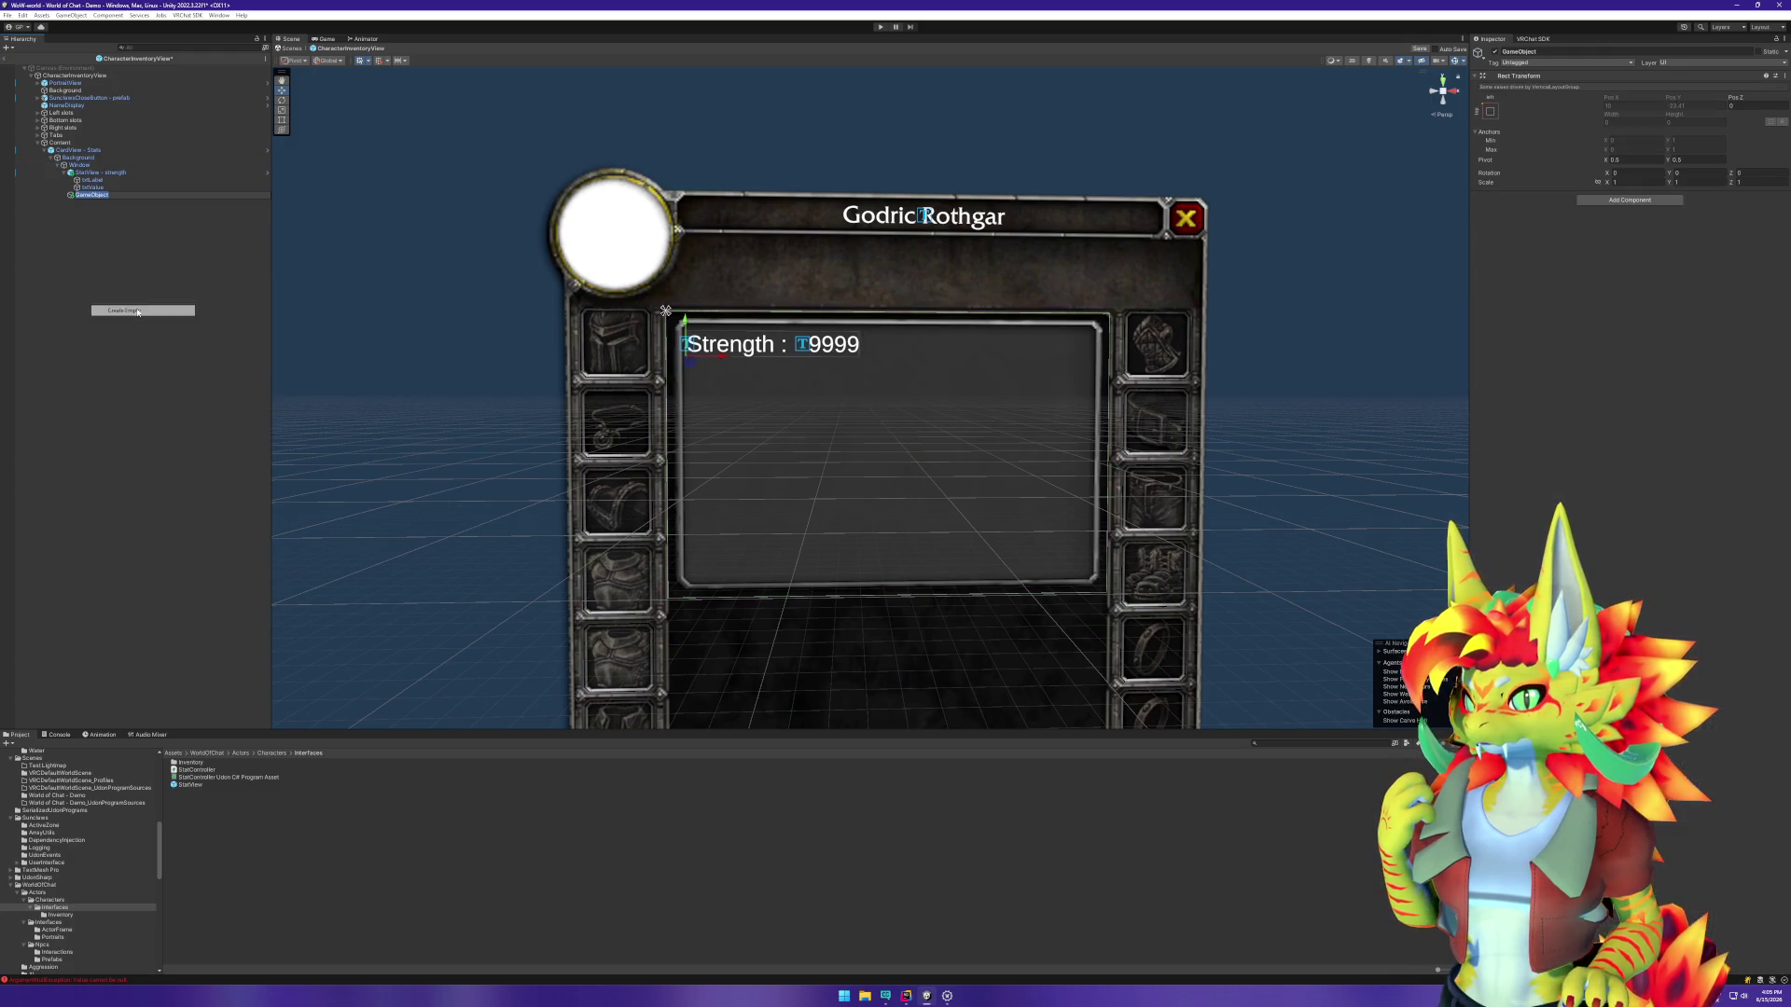
pyautogui.click(82, 165)
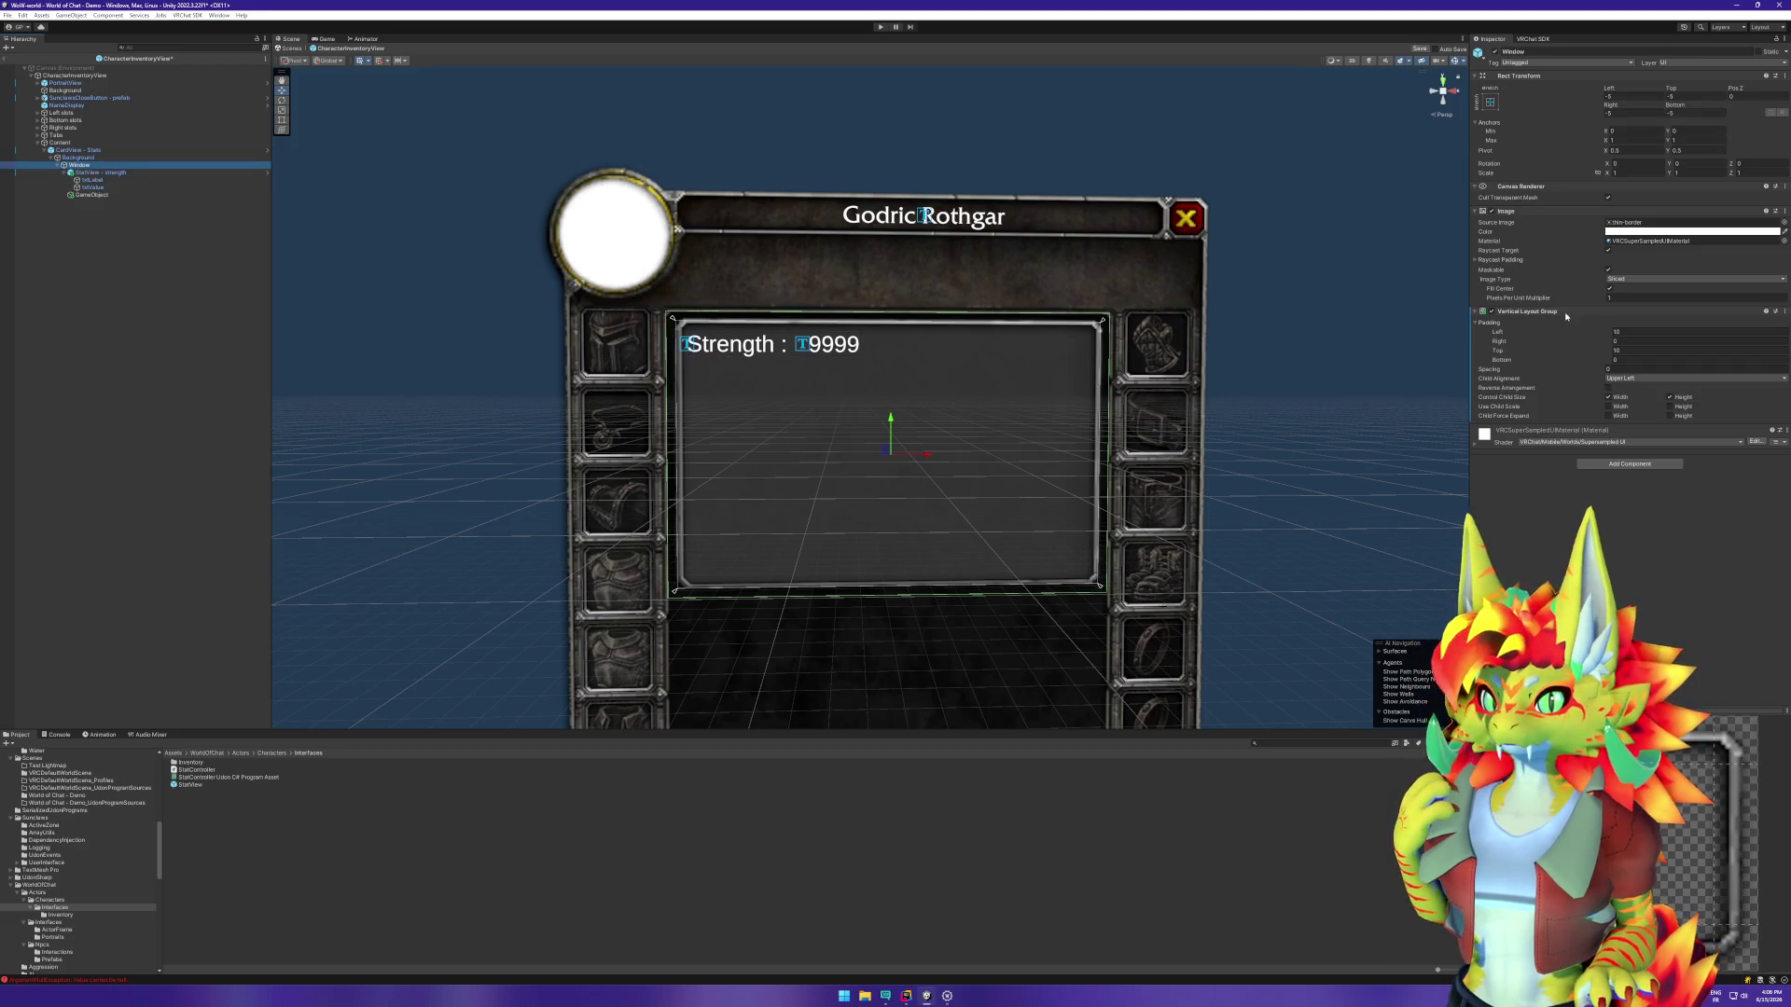
pyautogui.click(93, 195)
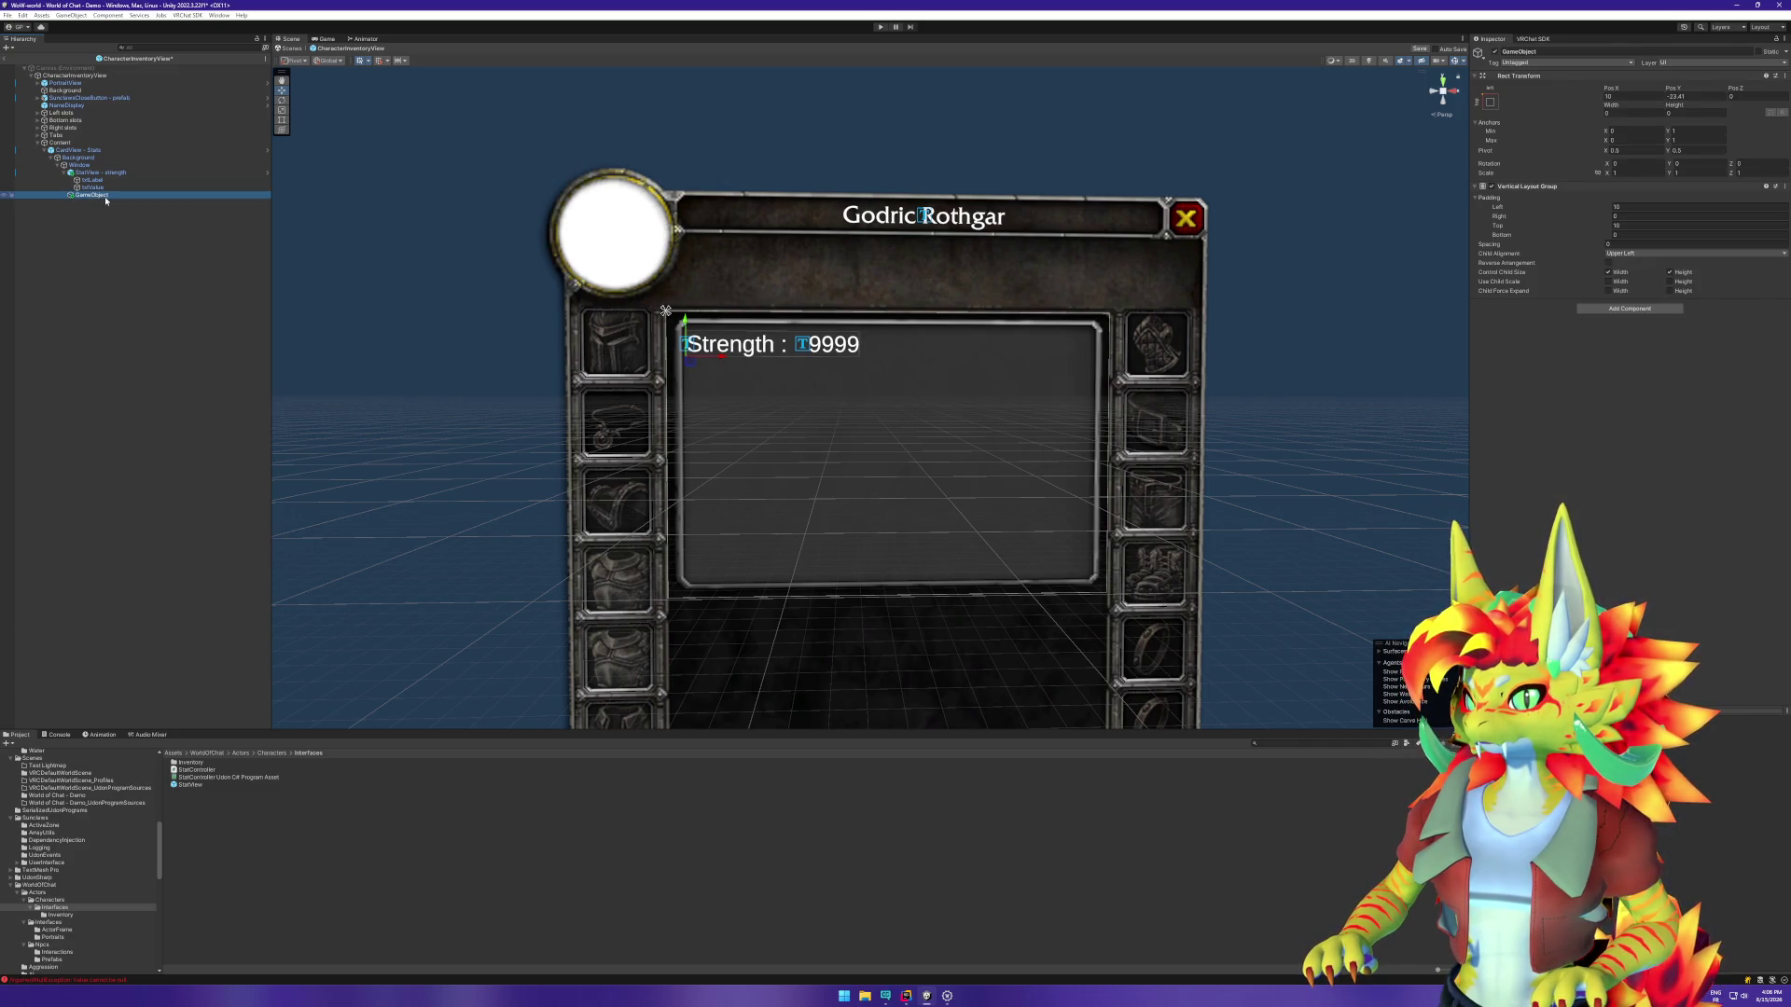
pyautogui.press('F2')
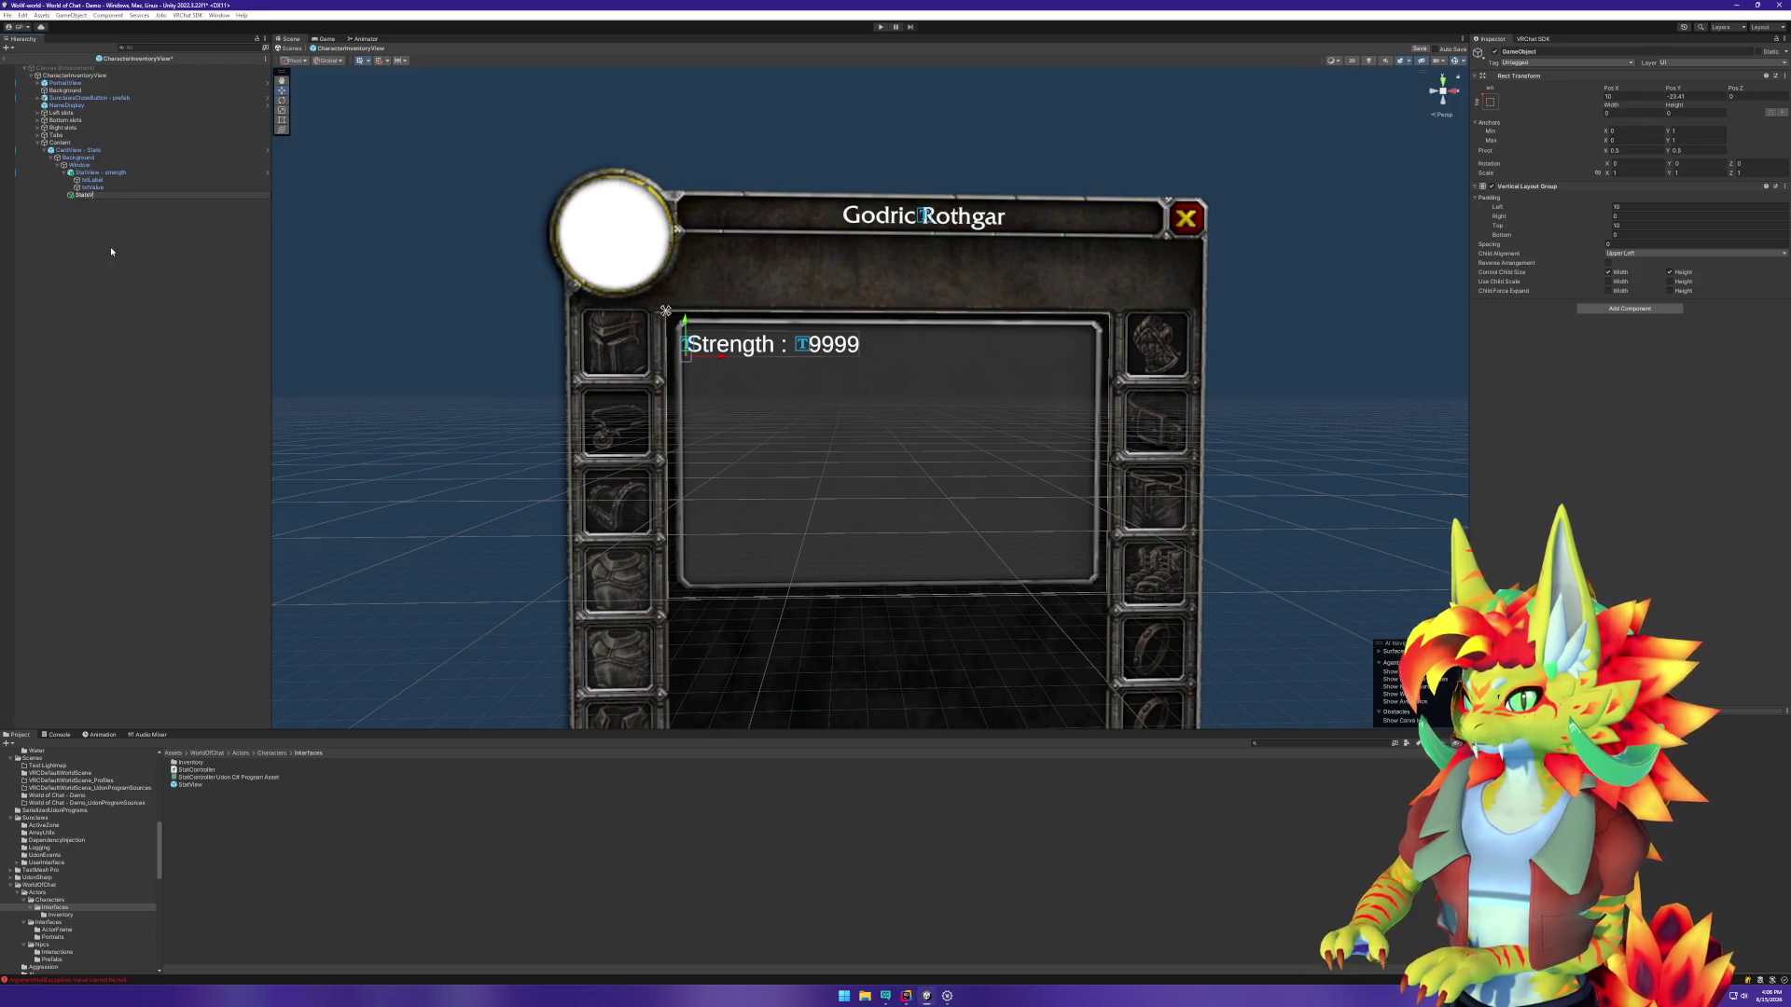
pyautogui.write('iew')
pyautogui.press('Return')
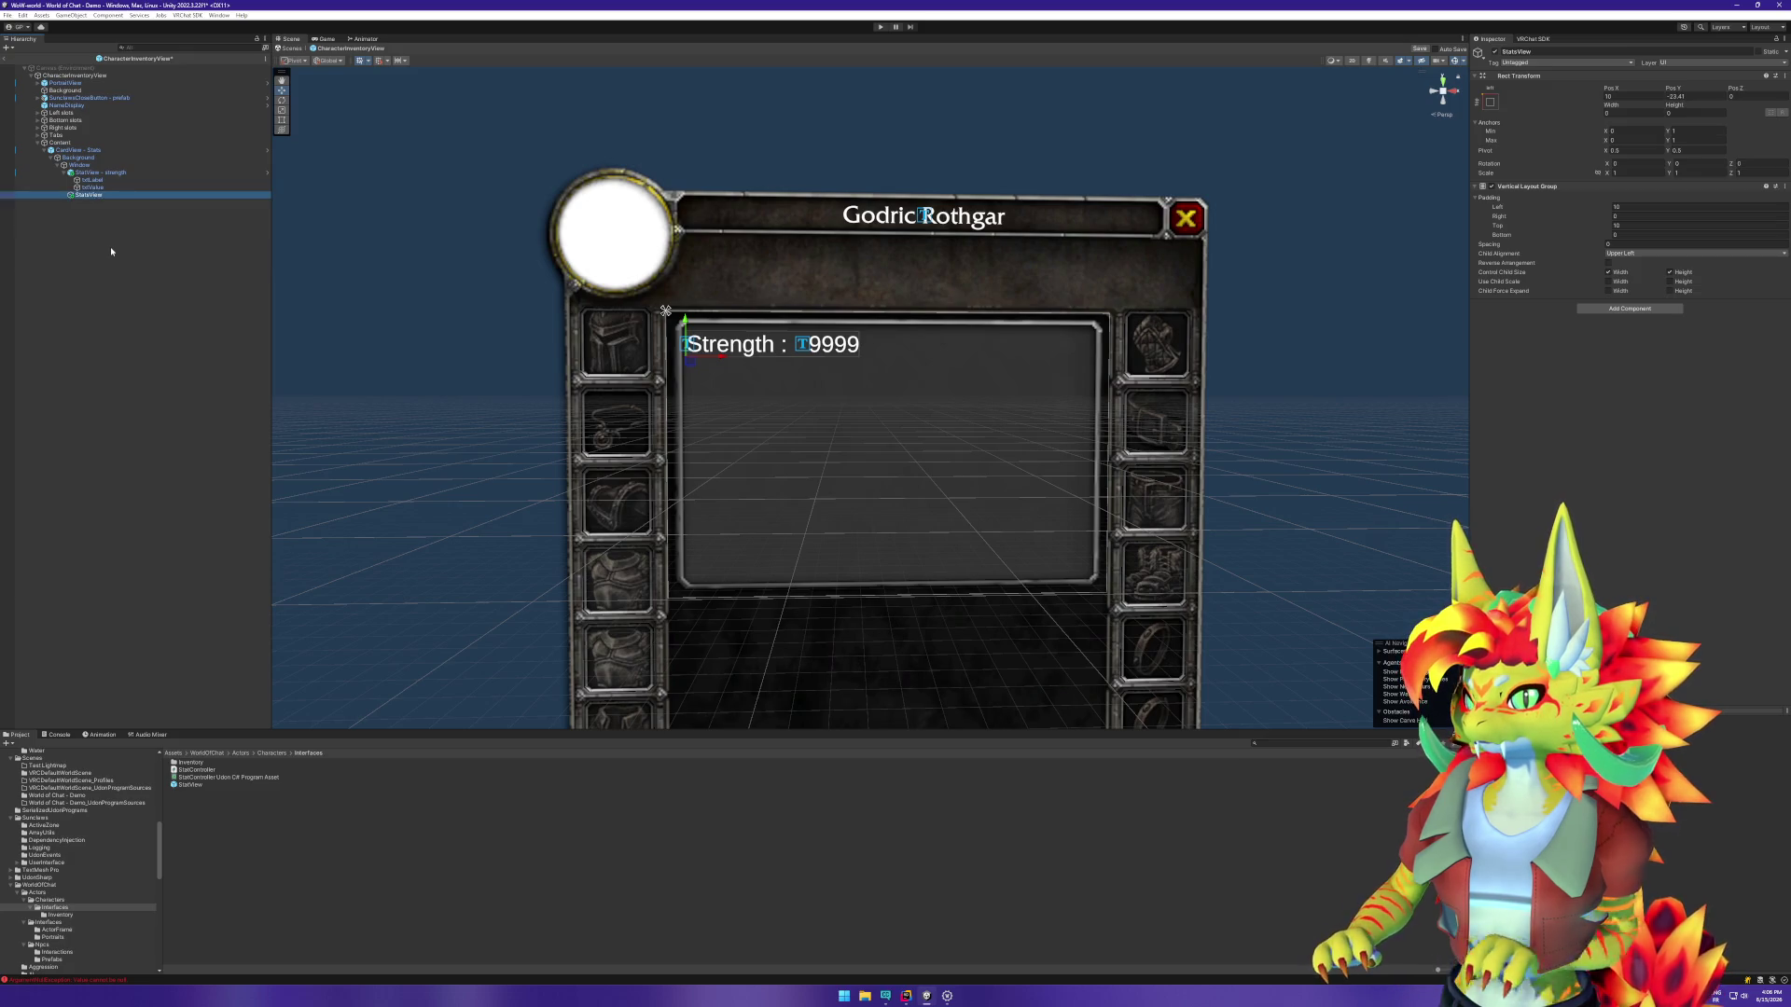
pyautogui.moveTo(88, 175)
pyautogui.mouseDown()
pyautogui.moveTo(95, 200)
pyautogui.moveTo(93, 176)
pyautogui.mouseUp()
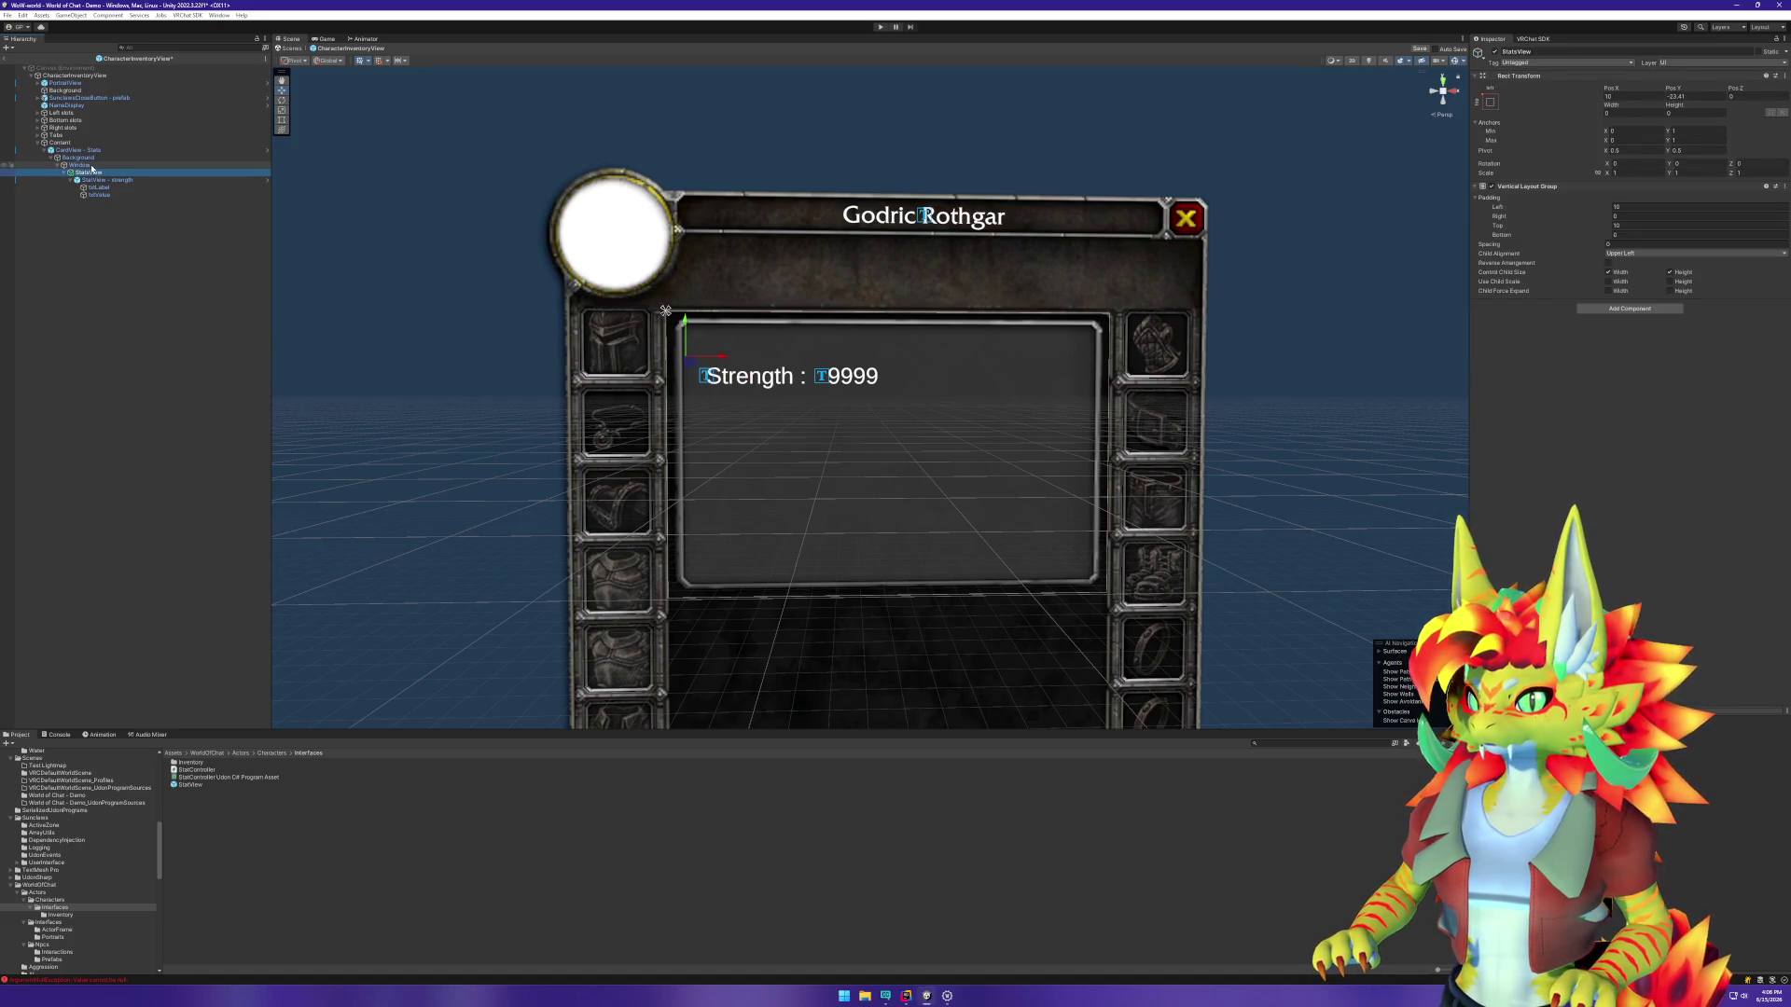
# Step: Anchor StatsView to the top-left preset and set its Pos X to 10
pyautogui.click(1490, 103)
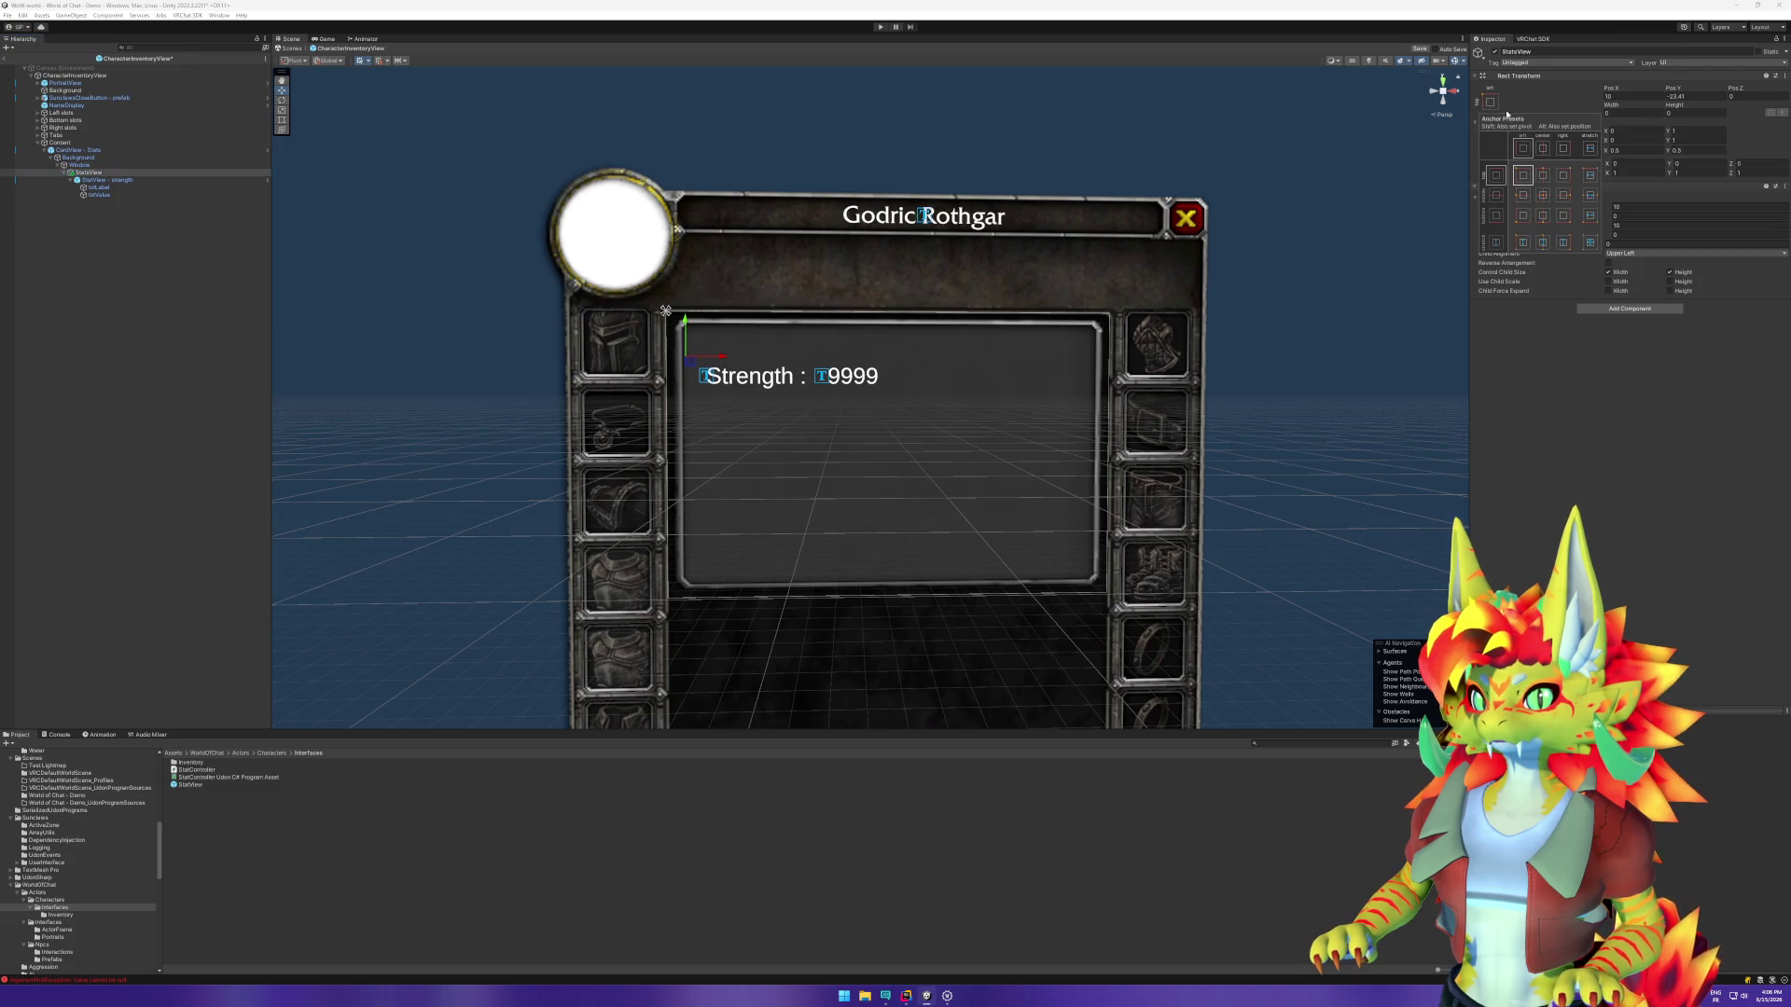
pyautogui.click(1522, 175)
pyautogui.doubleClick(1621, 96)
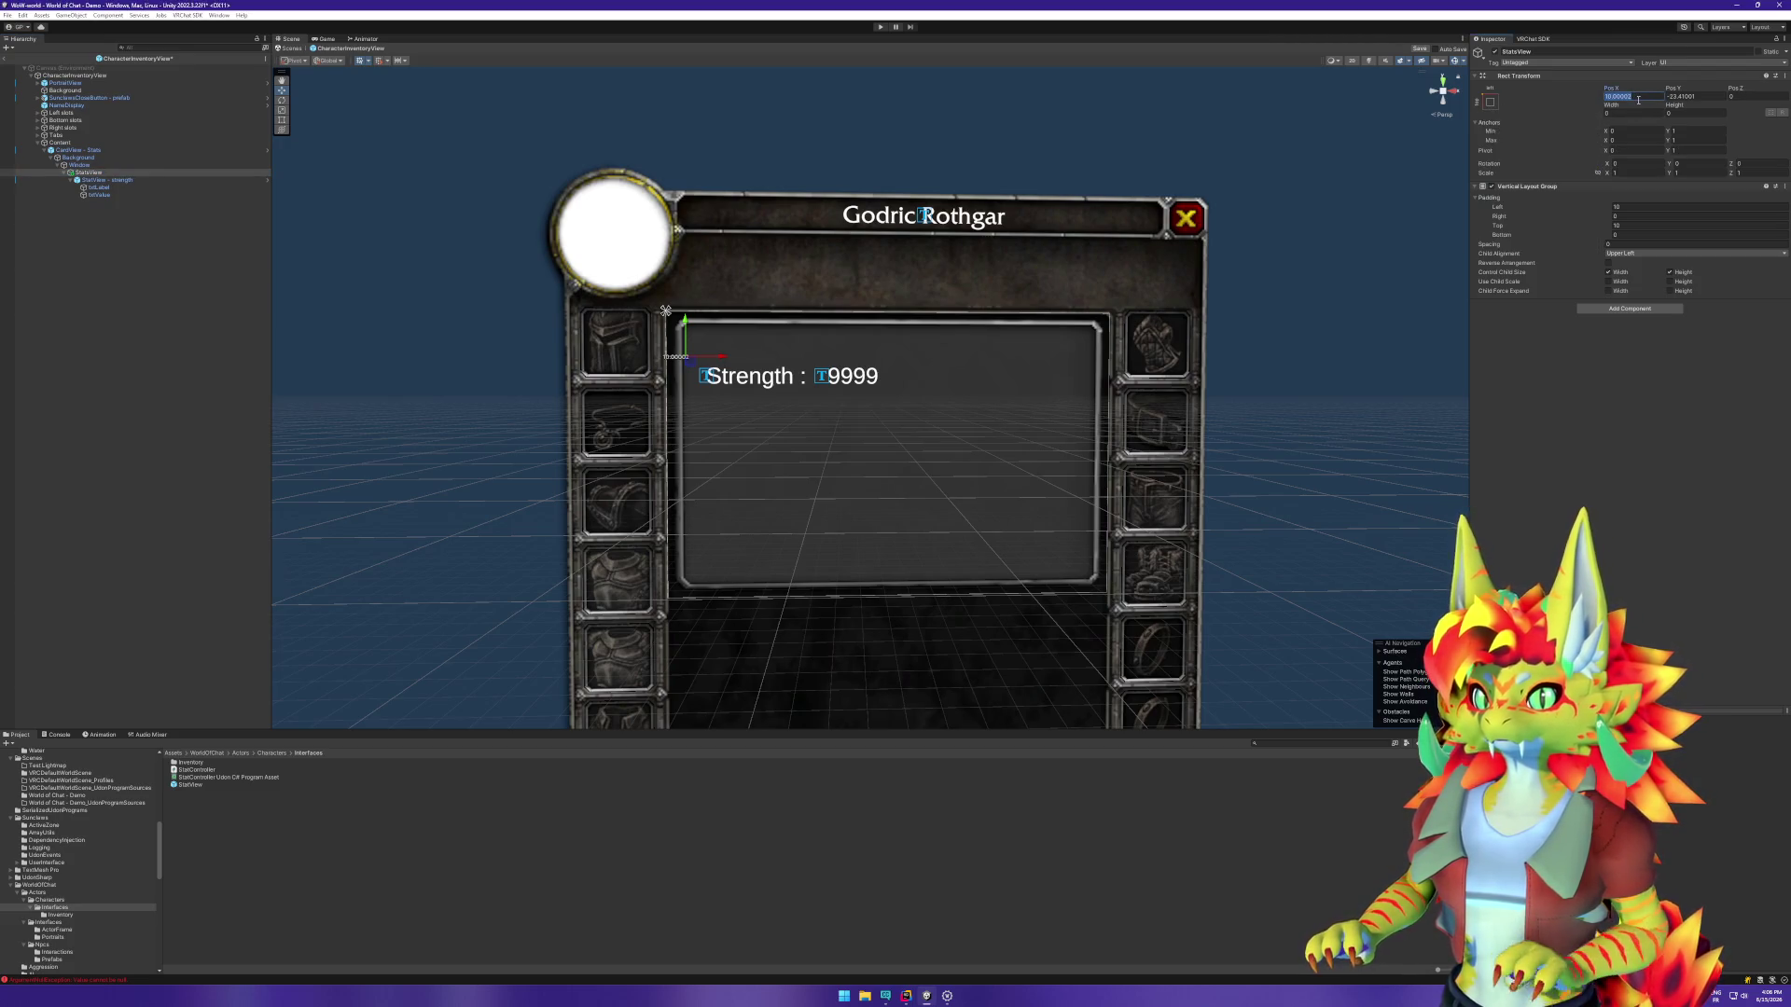
pyautogui.write('0')
pyautogui.press('Tab')
pyautogui.write('0')
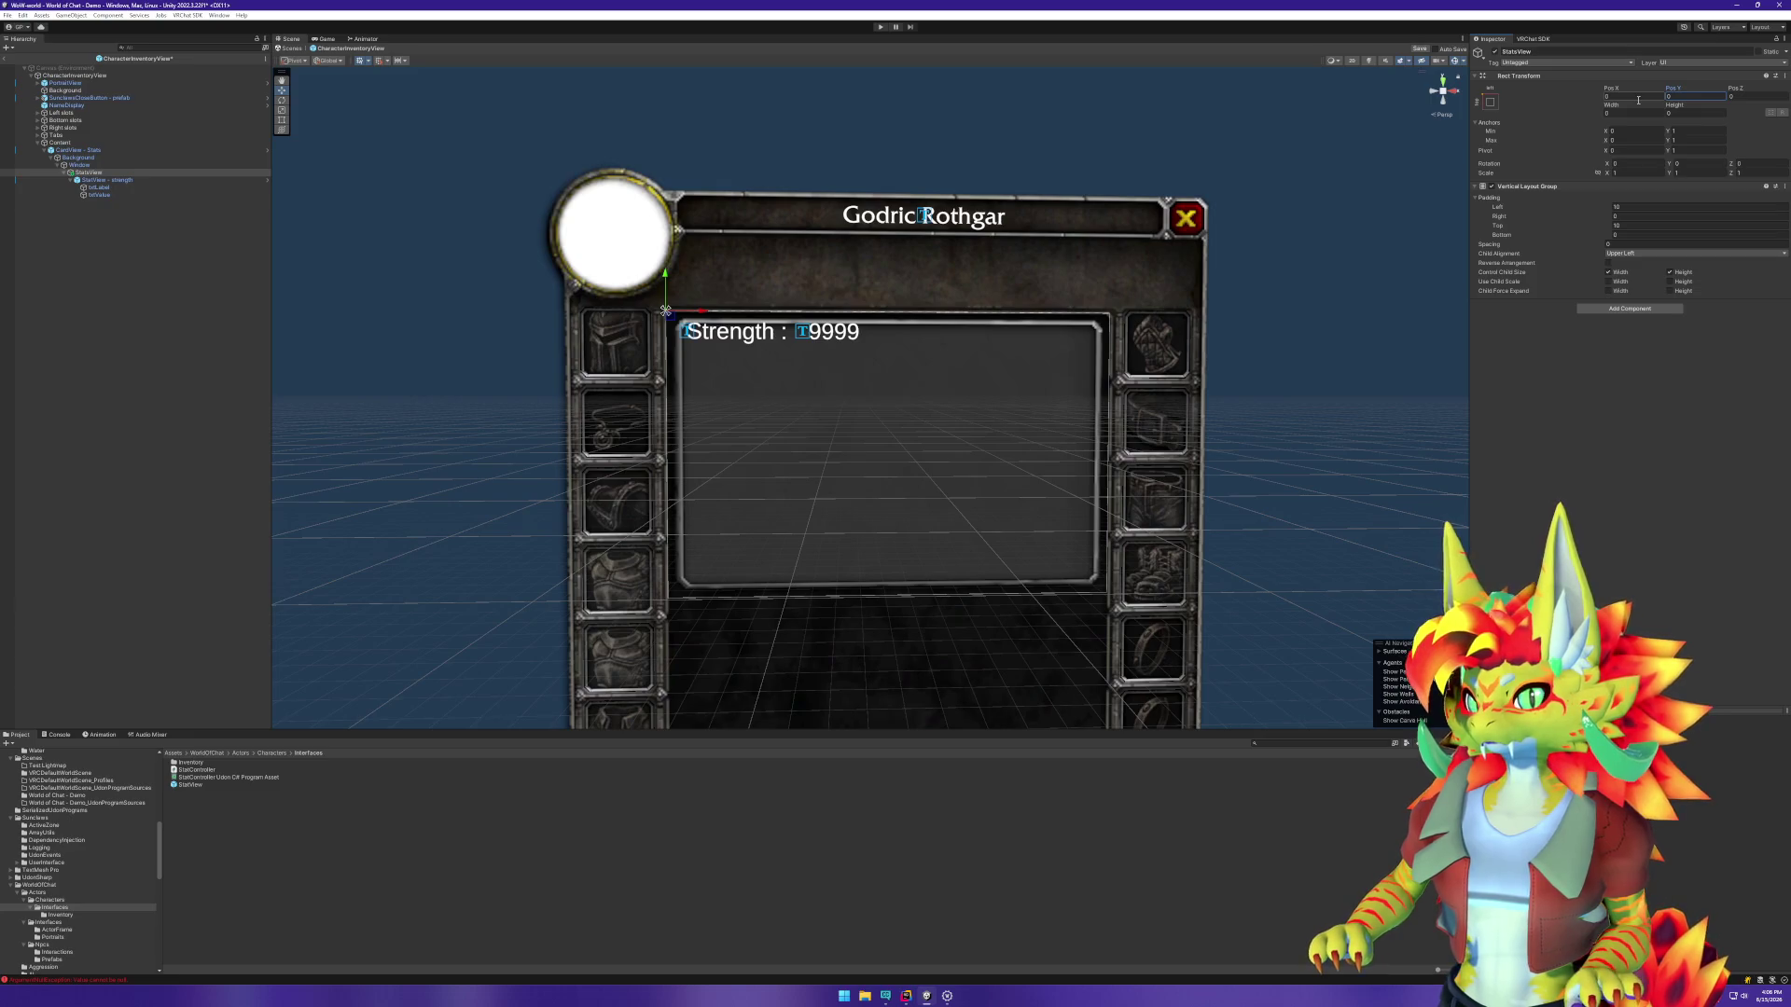
pyautogui.click(1626, 98)
pyautogui.write('10')
pyautogui.press('Tab')
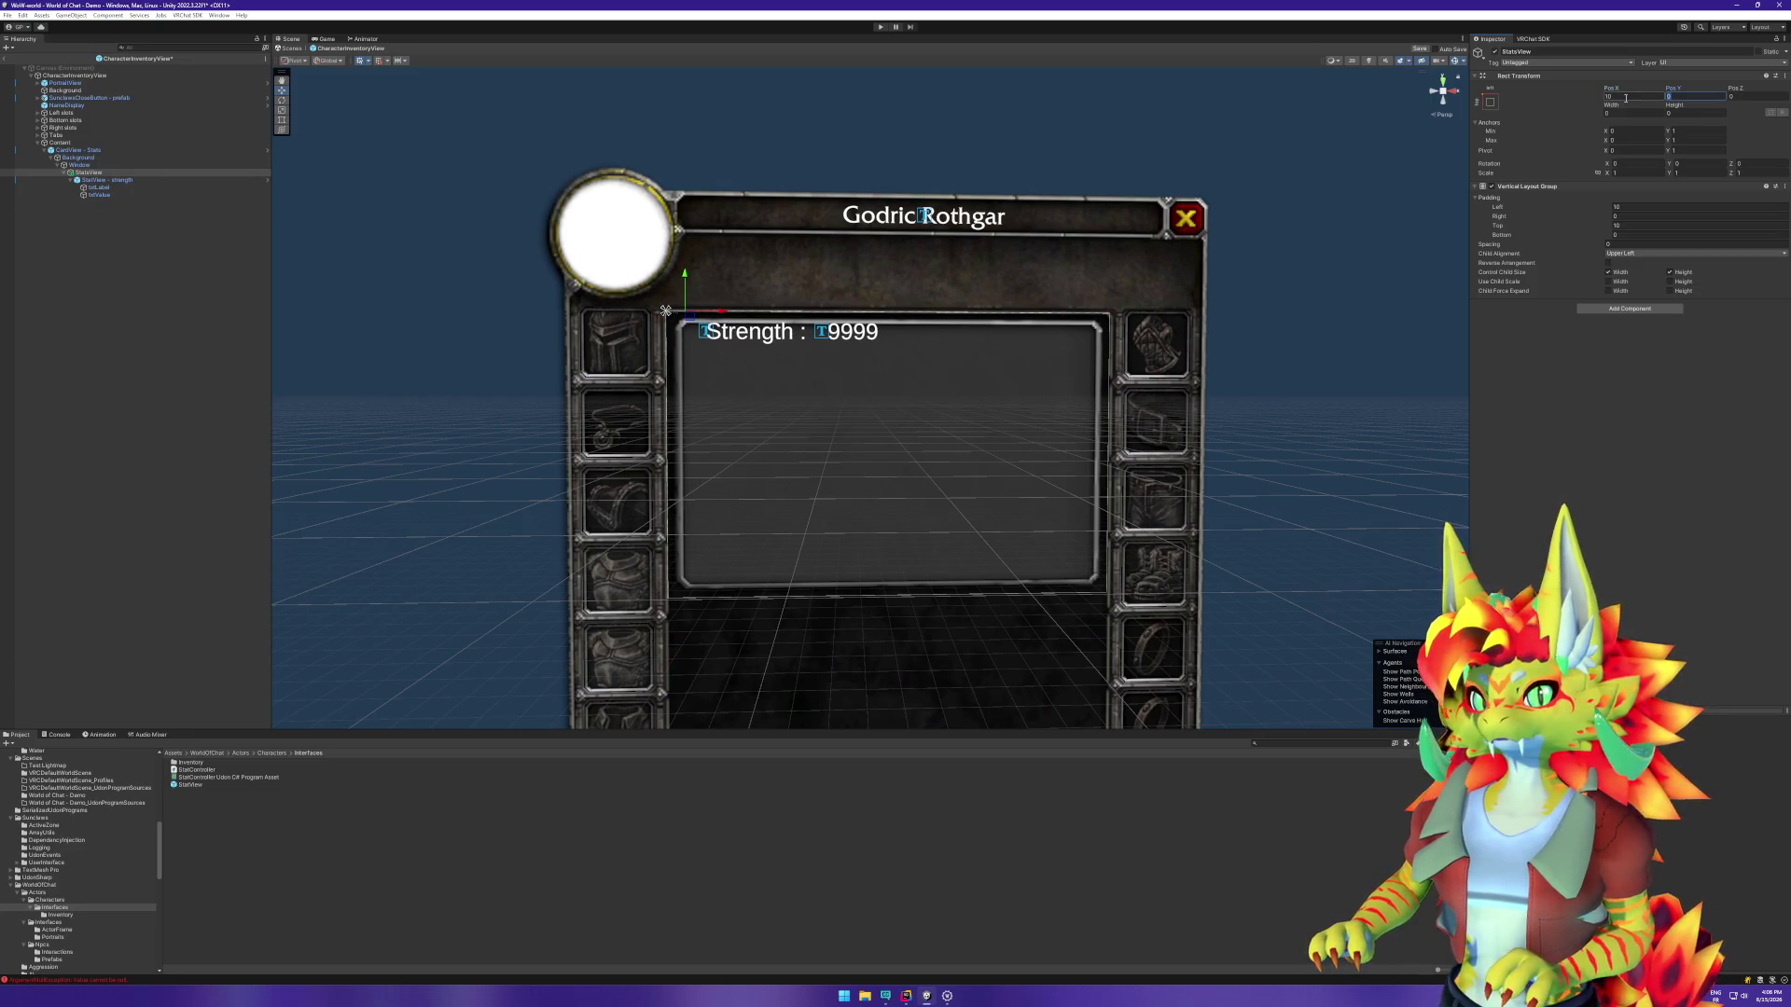
pyautogui.write('10')
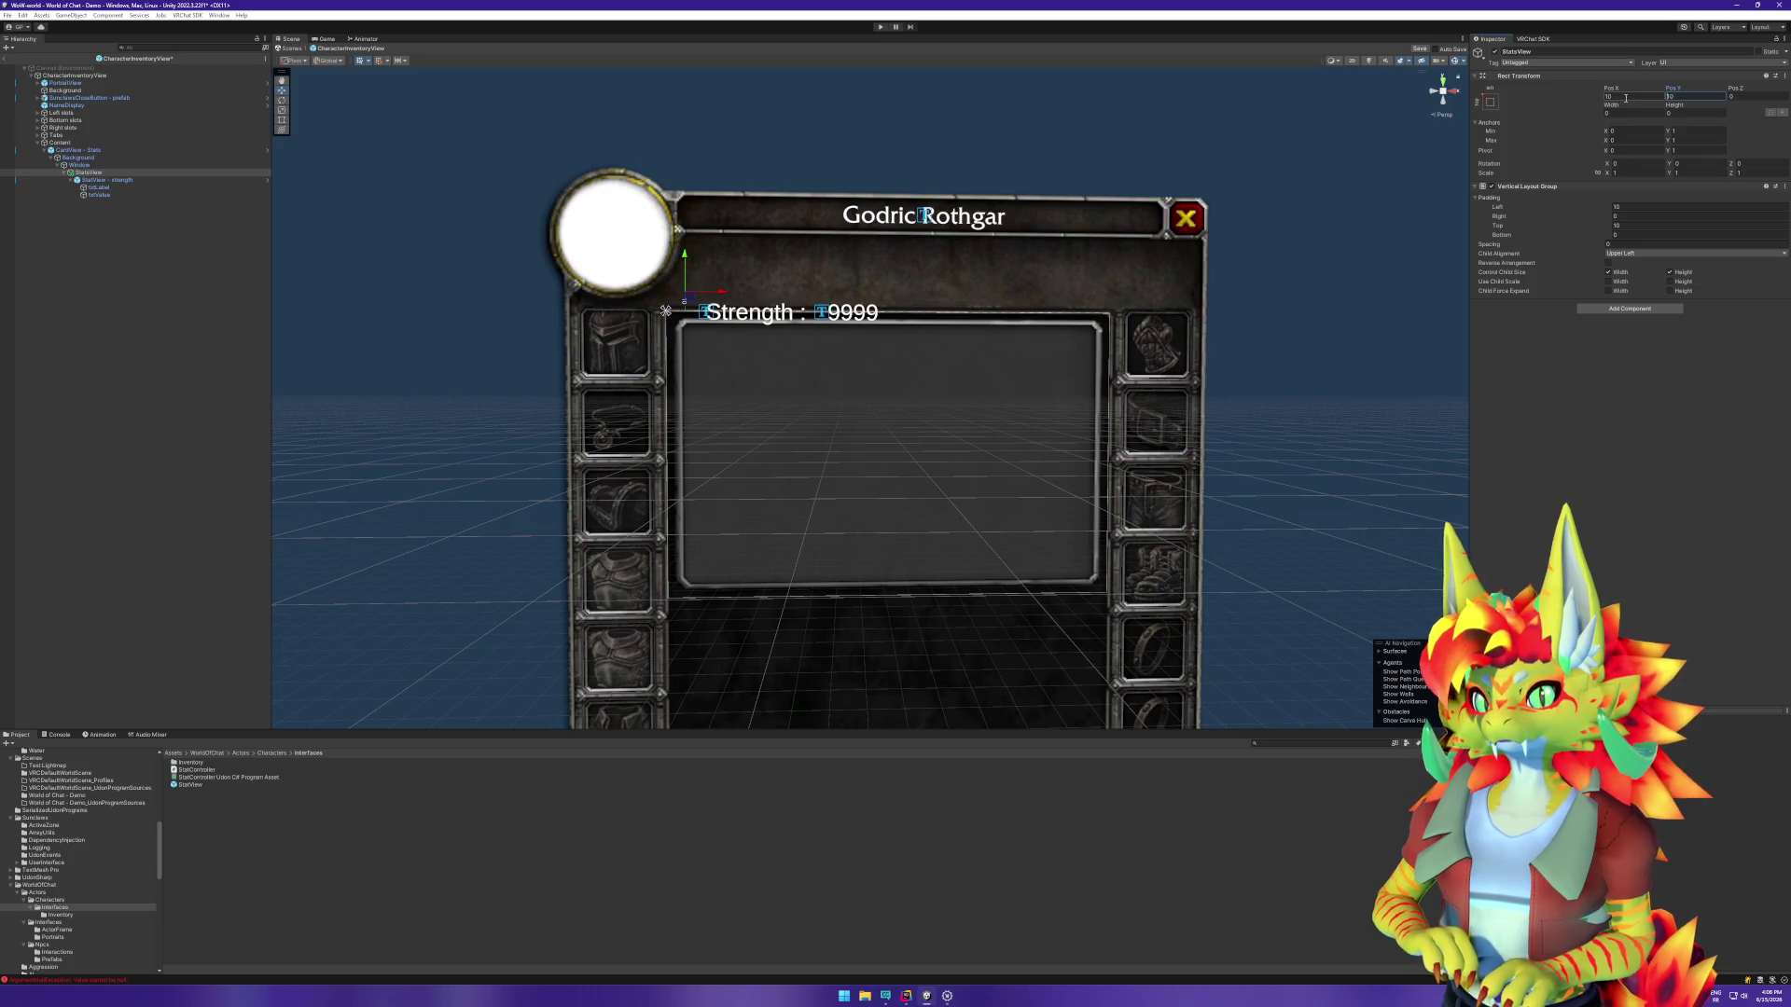
pyautogui.write('-')
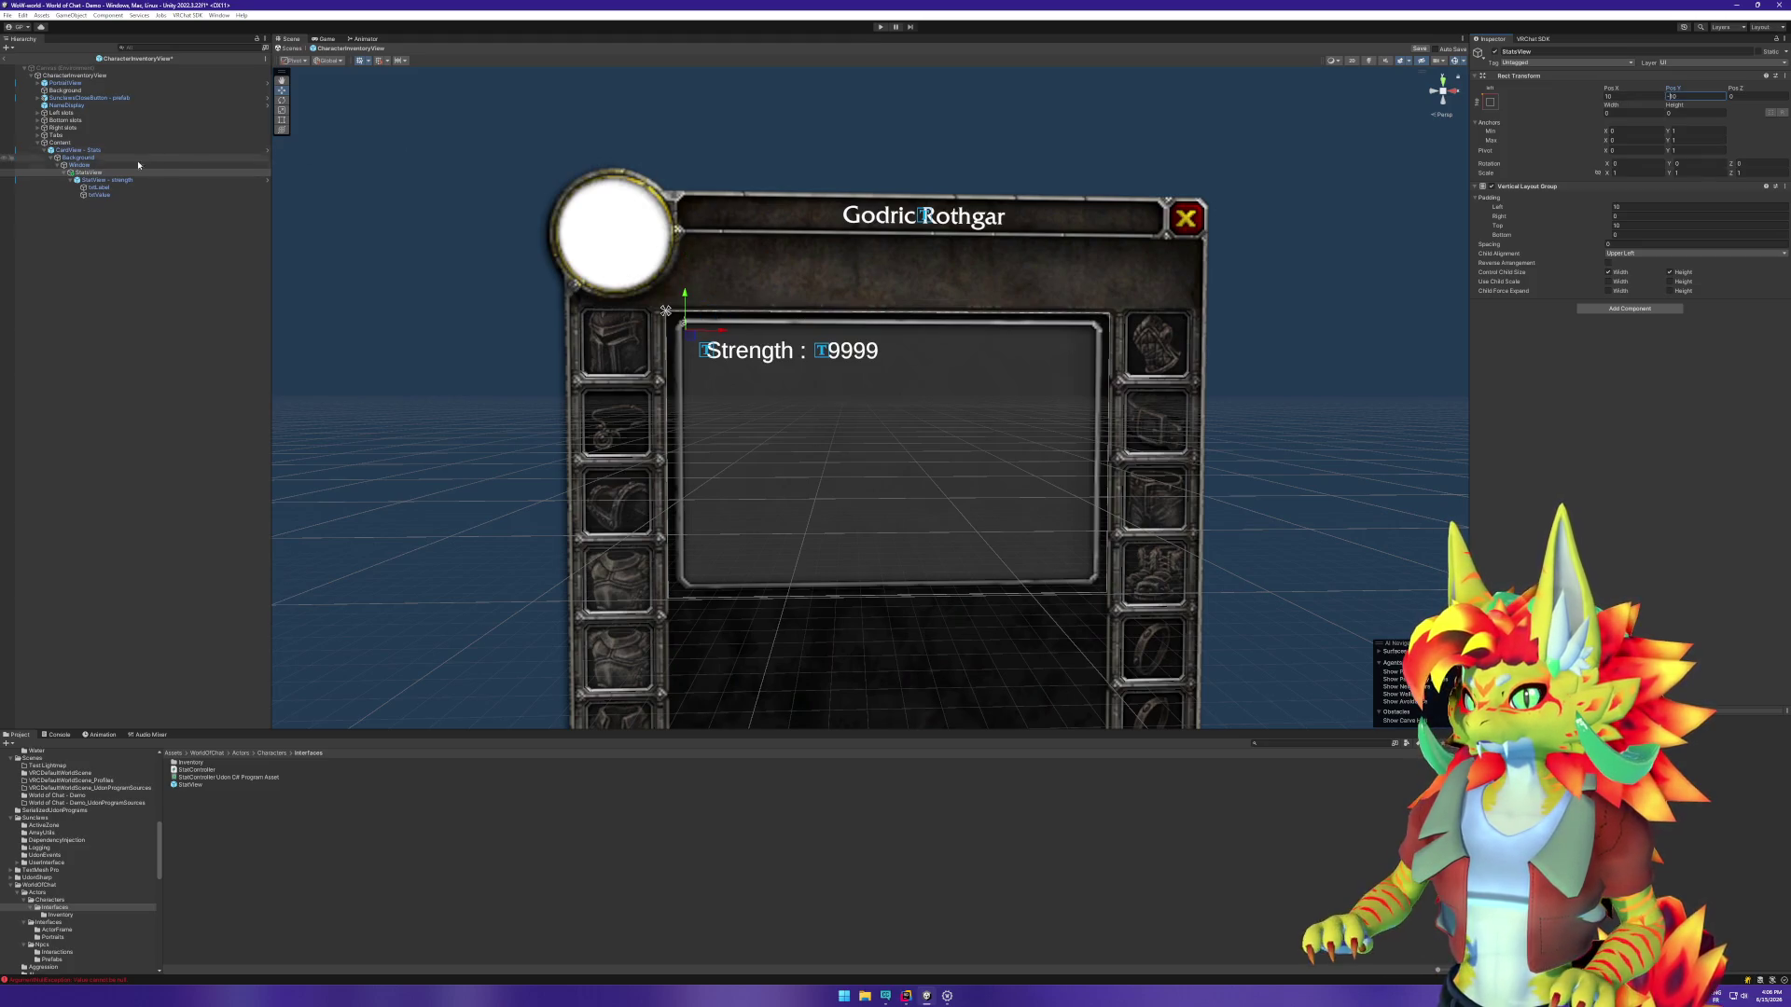
# Step: Set StatsView's Vertical Layout Group padding Left and Top to 0
pyautogui.click(130, 180)
pyautogui.click(89, 172)
pyautogui.doubleClick(1652, 206)
pyautogui.write('0')
pyautogui.doubleClick(1652, 225)
pyautogui.write('0')
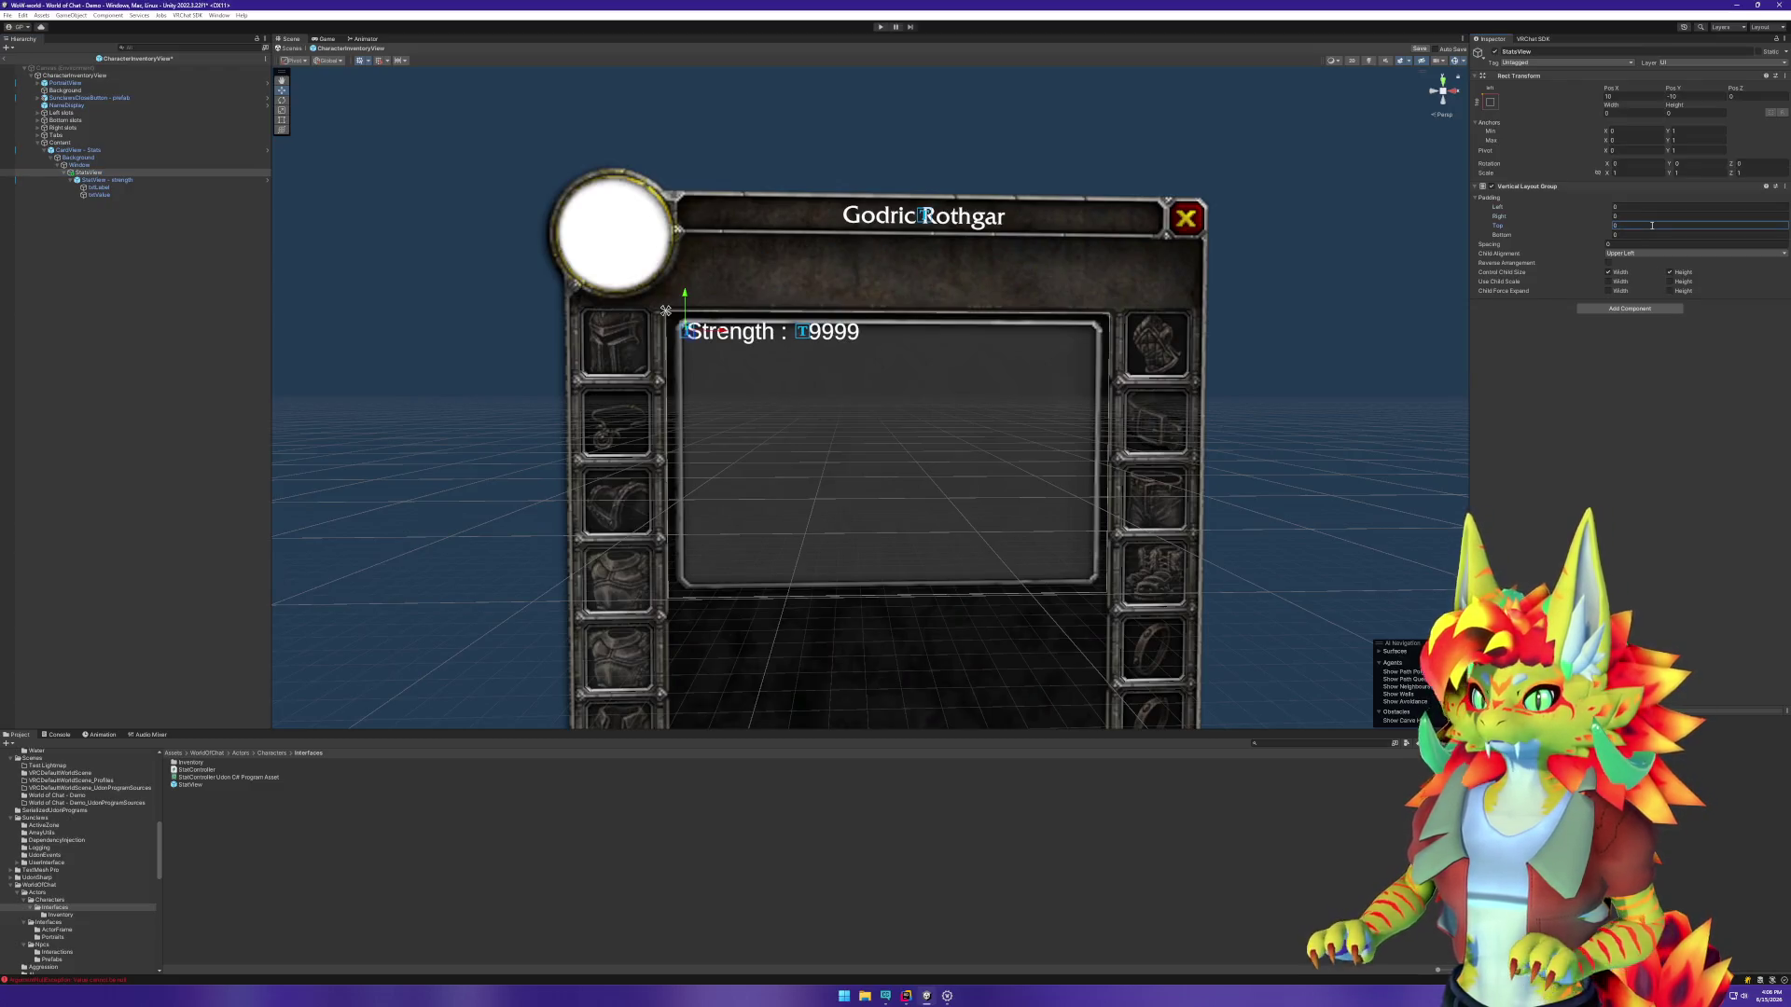
pyautogui.click(1637, 209)
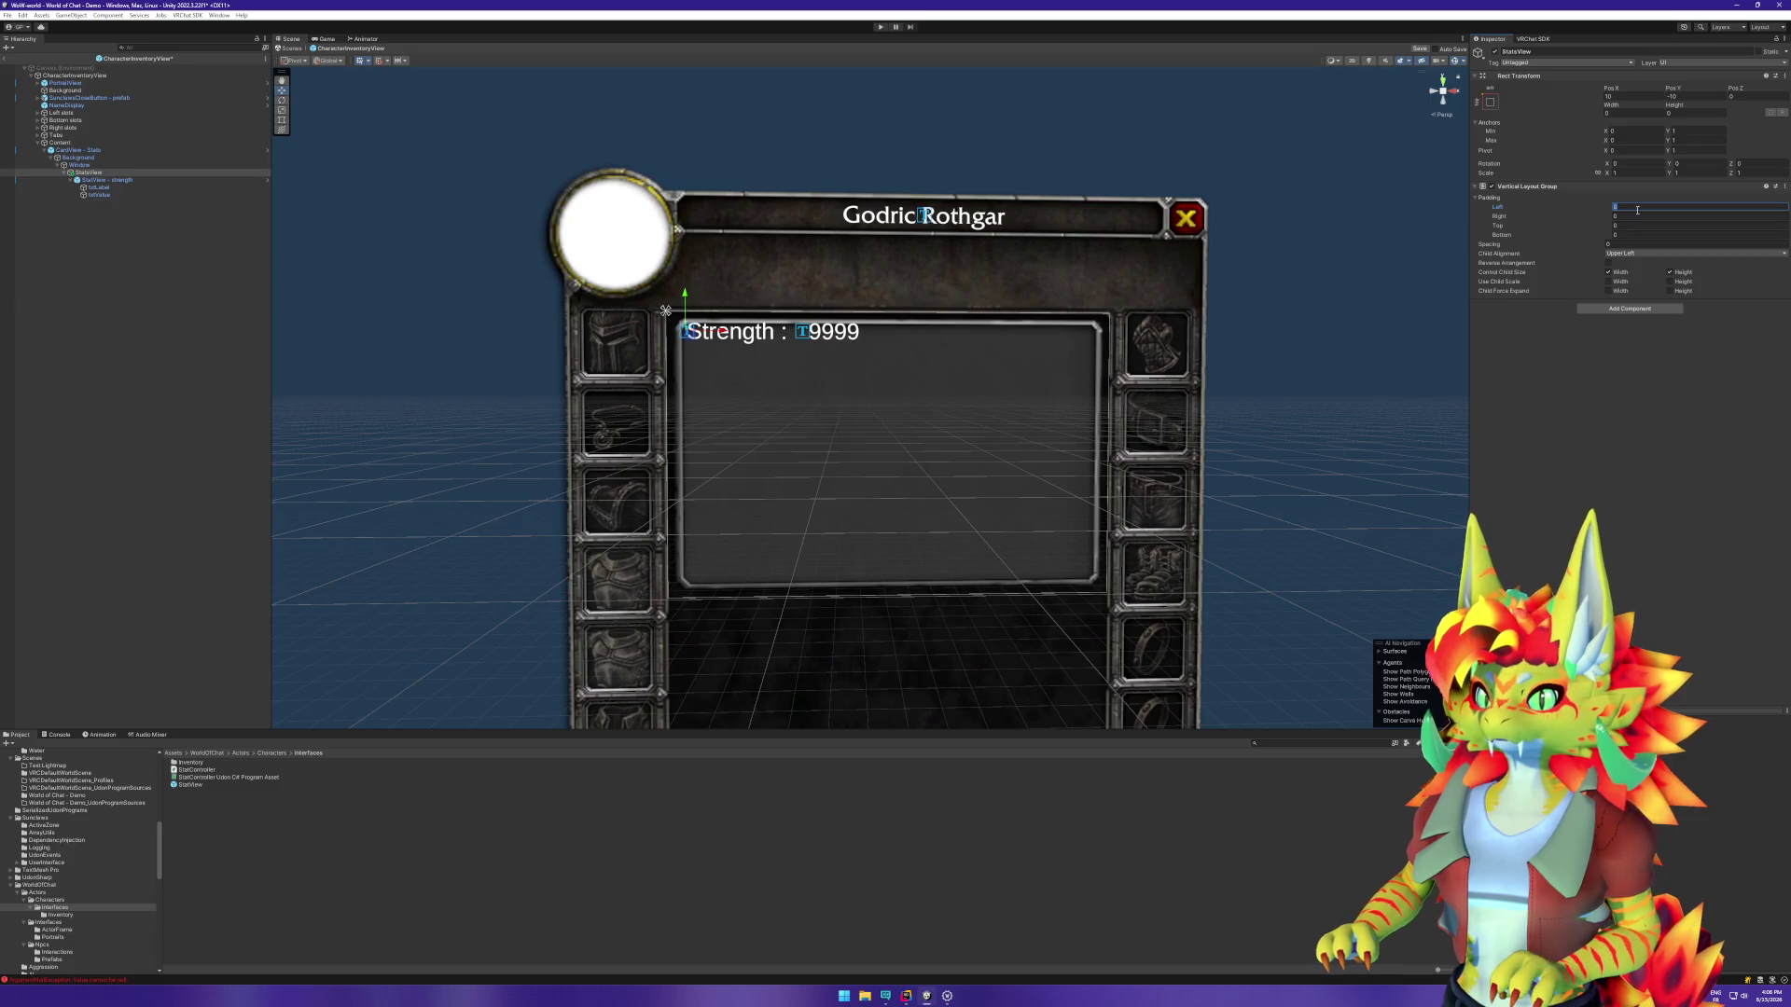
pyautogui.press('Tab')
pyautogui.press('Tab')
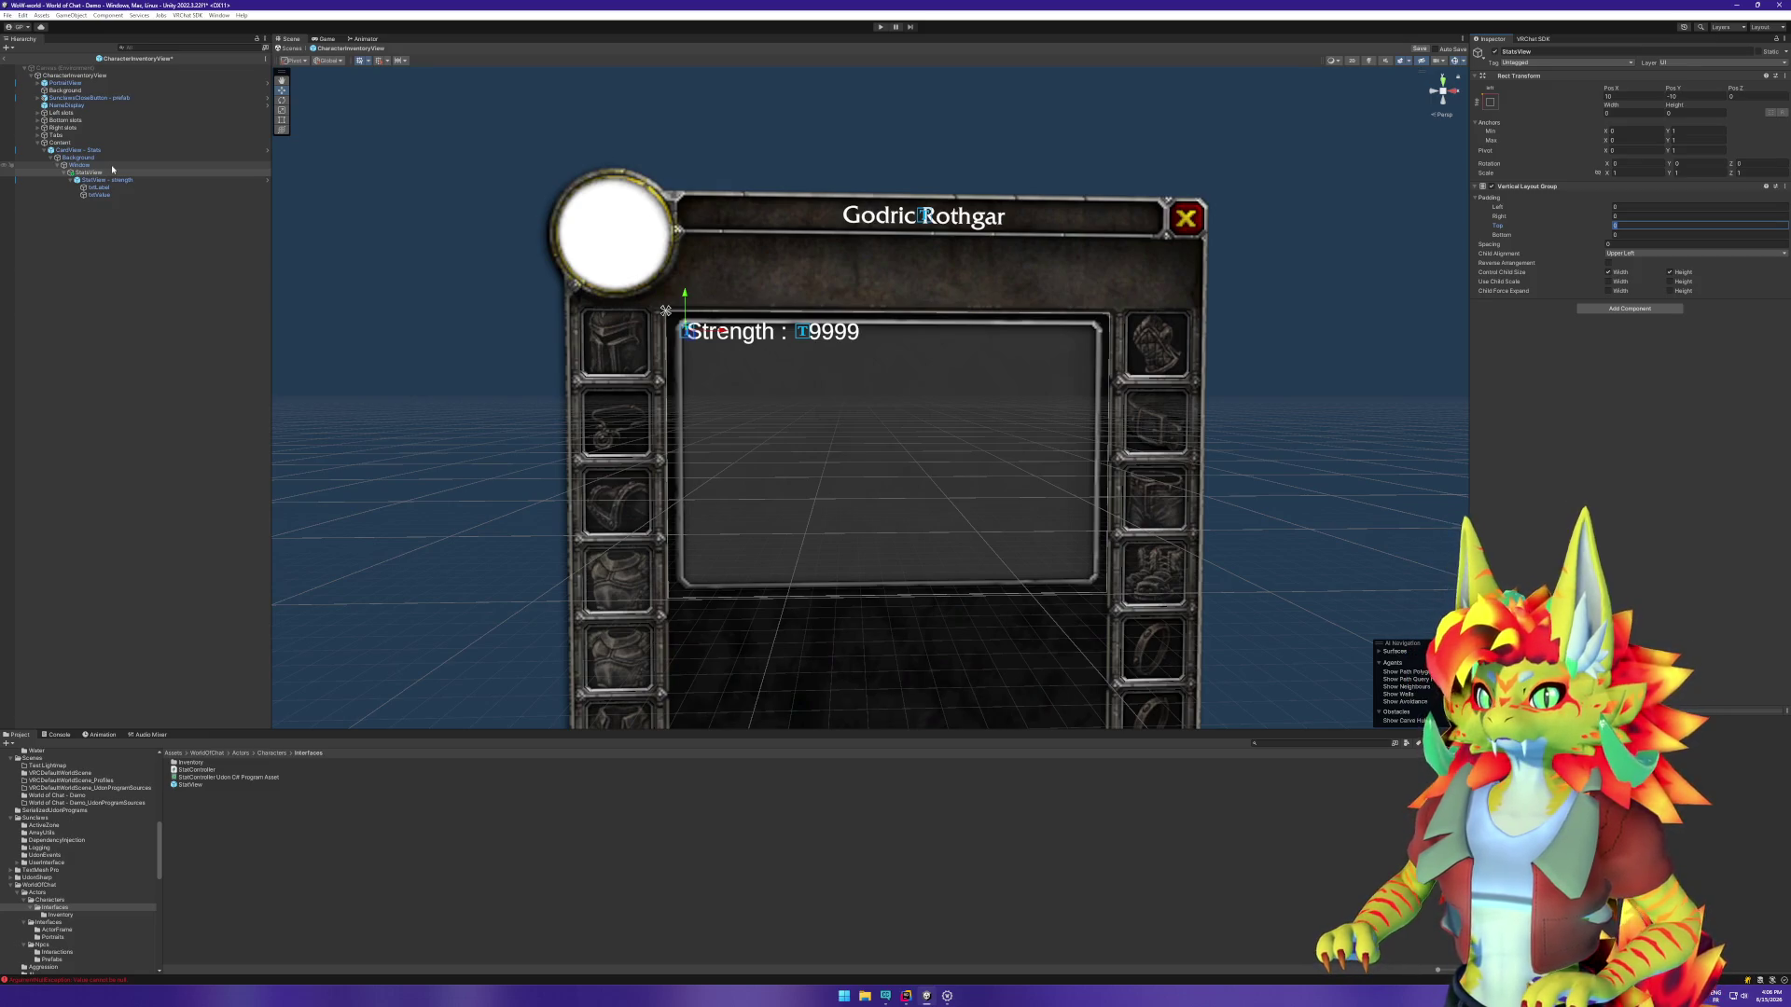
# Step: Adjust StatsView's Pos Y to -13 so the Strength row sits lower
pyautogui.click(1670, 95)
pyautogui.write('-9.7')
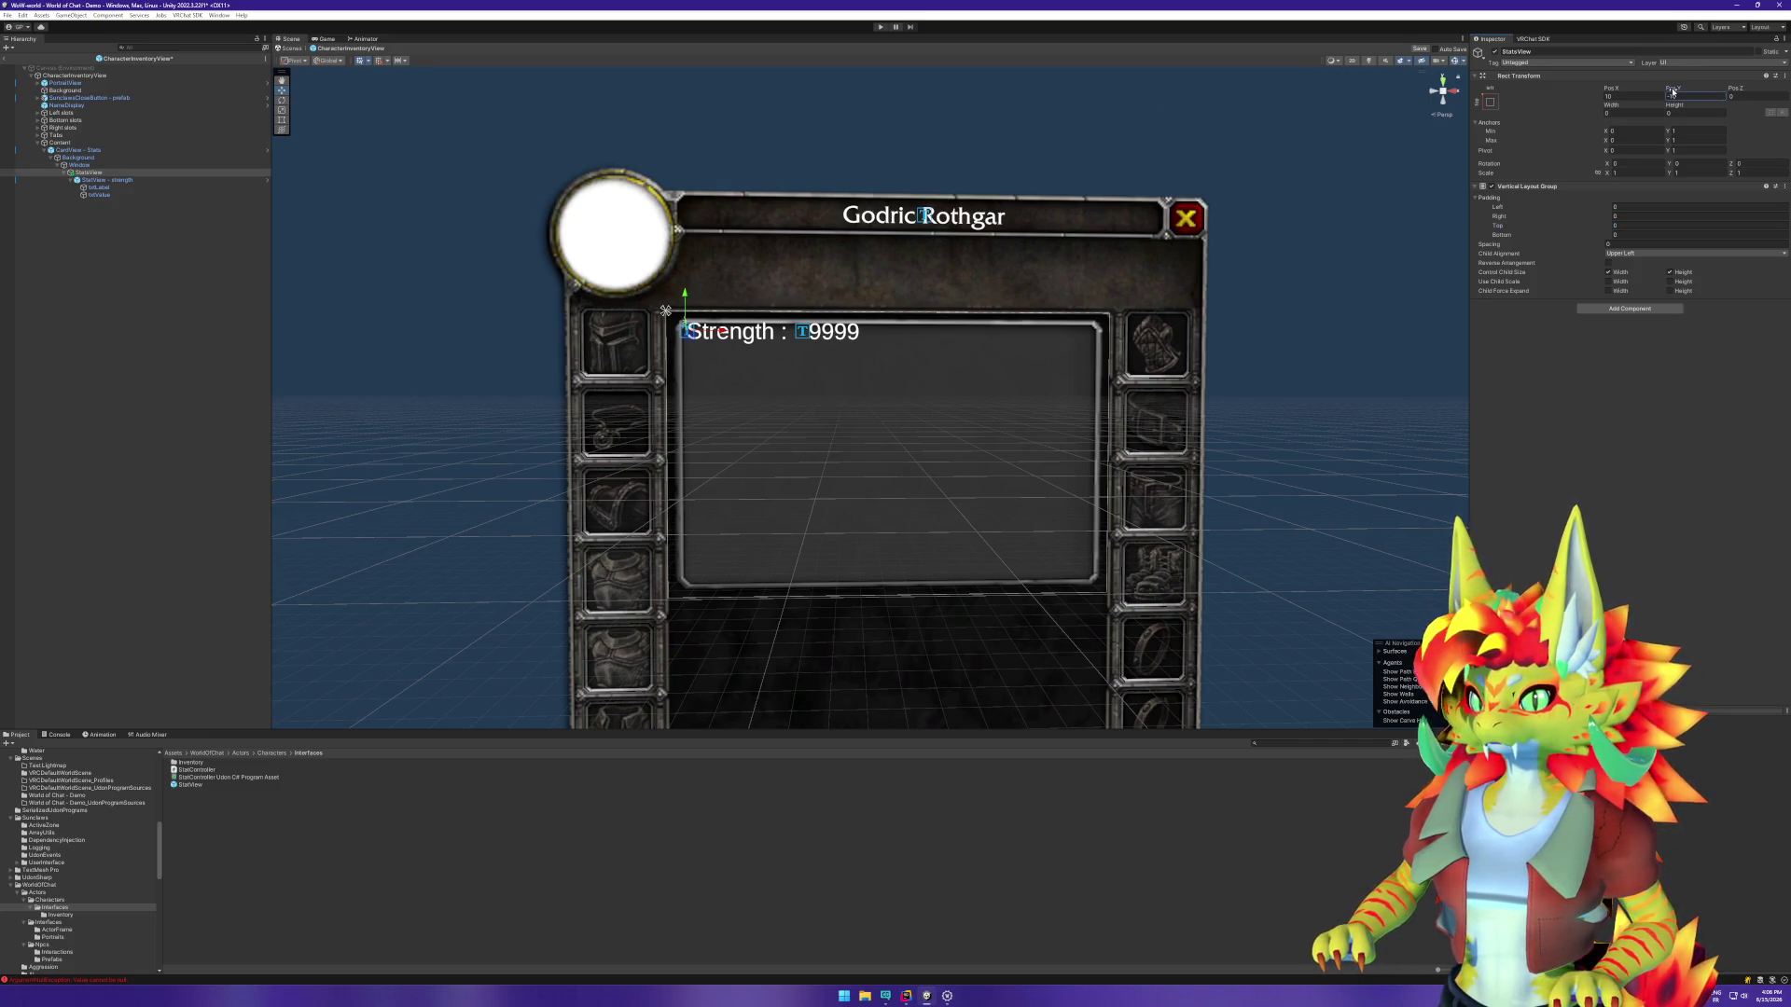
pyautogui.moveTo(1681, 91); pyautogui.dragTo(1625, 86)
pyautogui.click(1686, 94)
pyautogui.press('BackSpace')
pyautogui.press('BackSpace')
pyautogui.press('BackSpace')
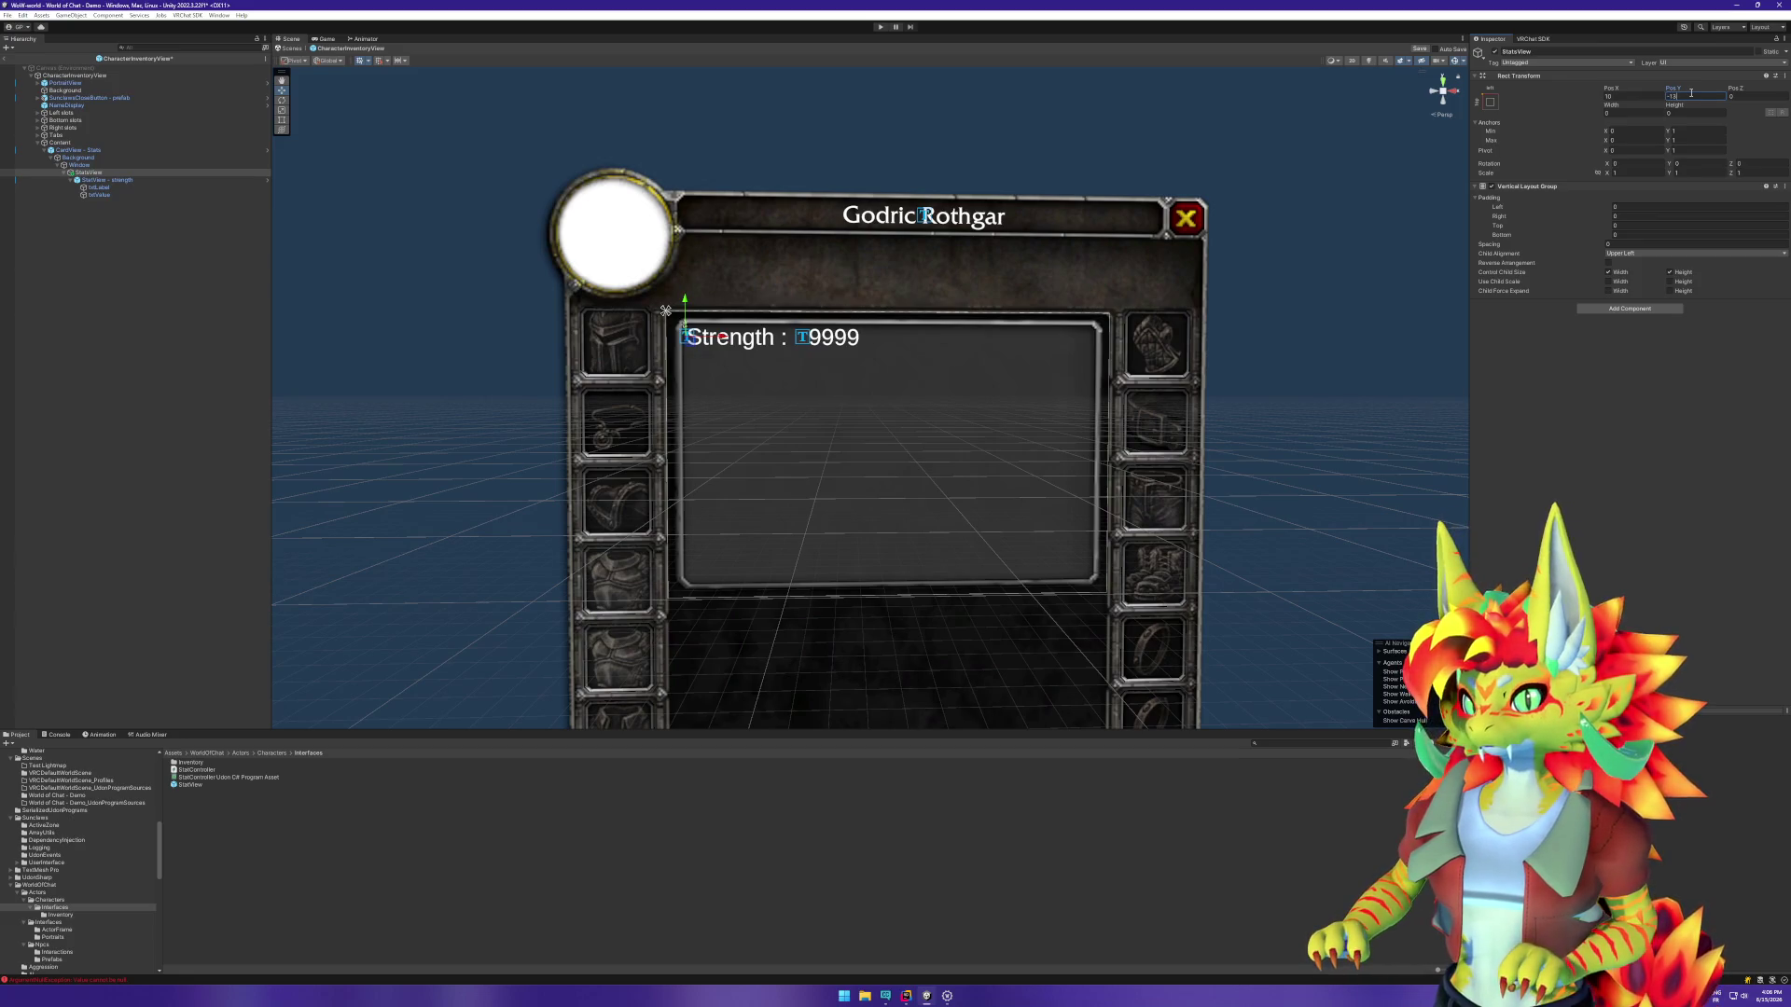
pyautogui.click(1454, 314)
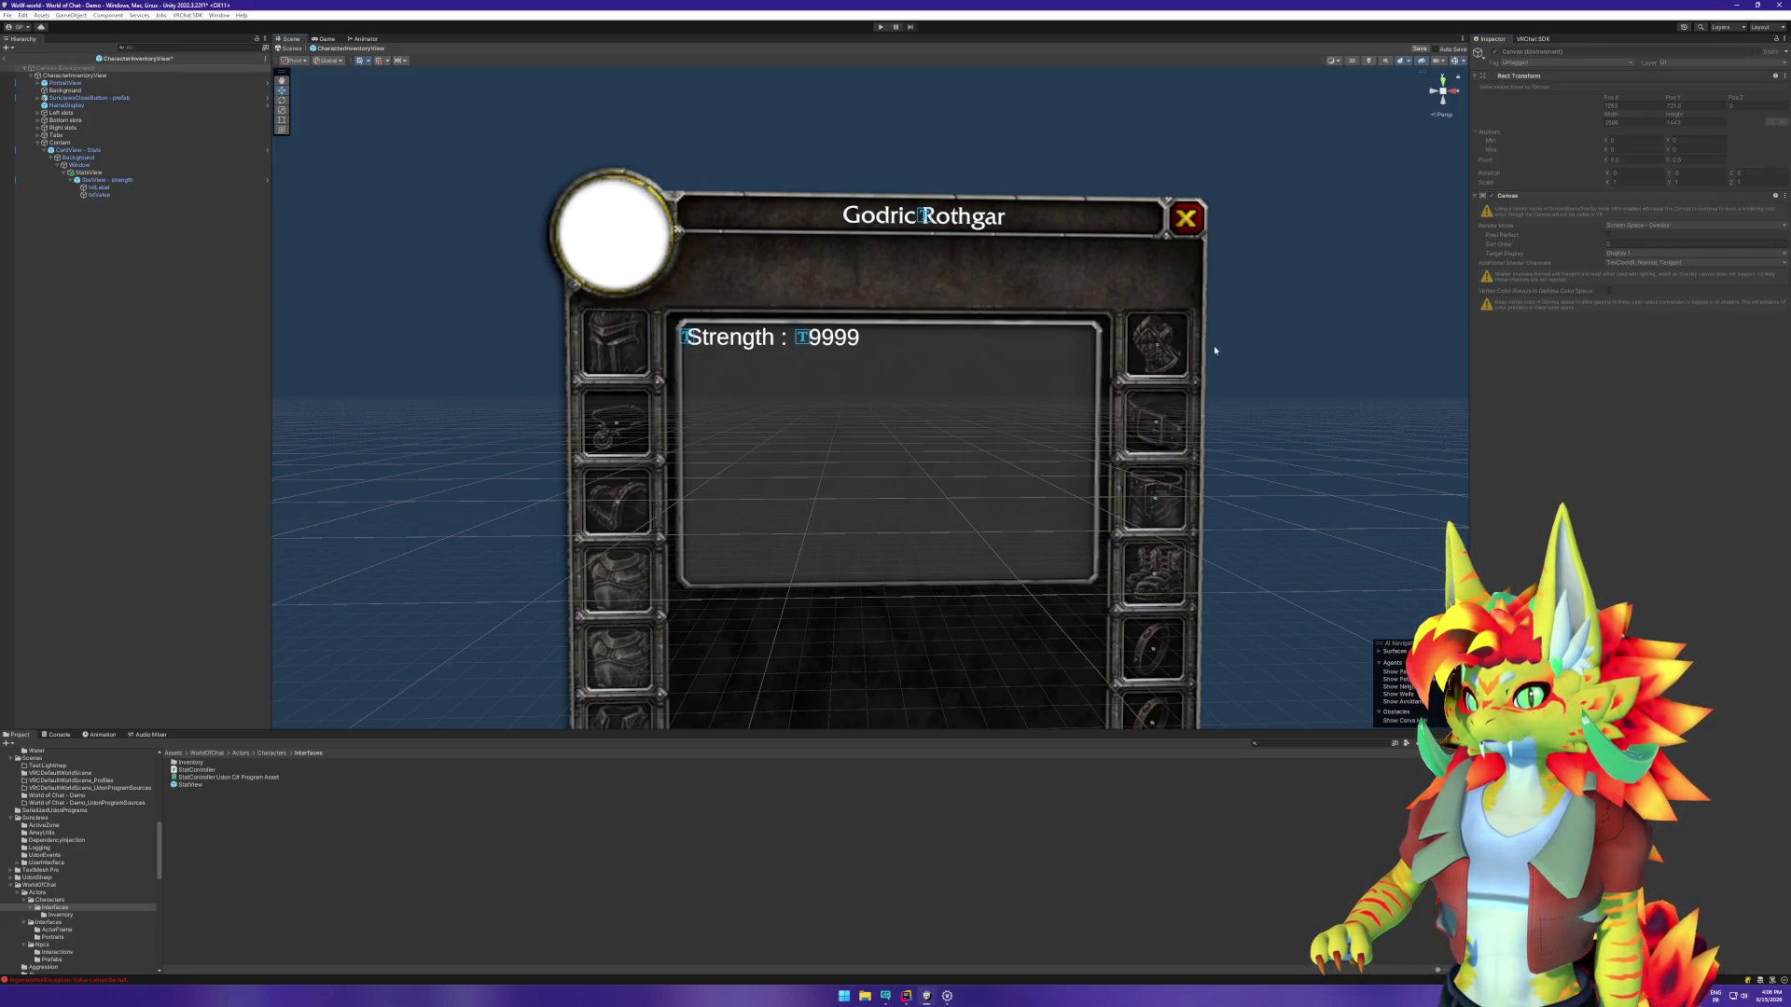
pyautogui.click(136, 180)
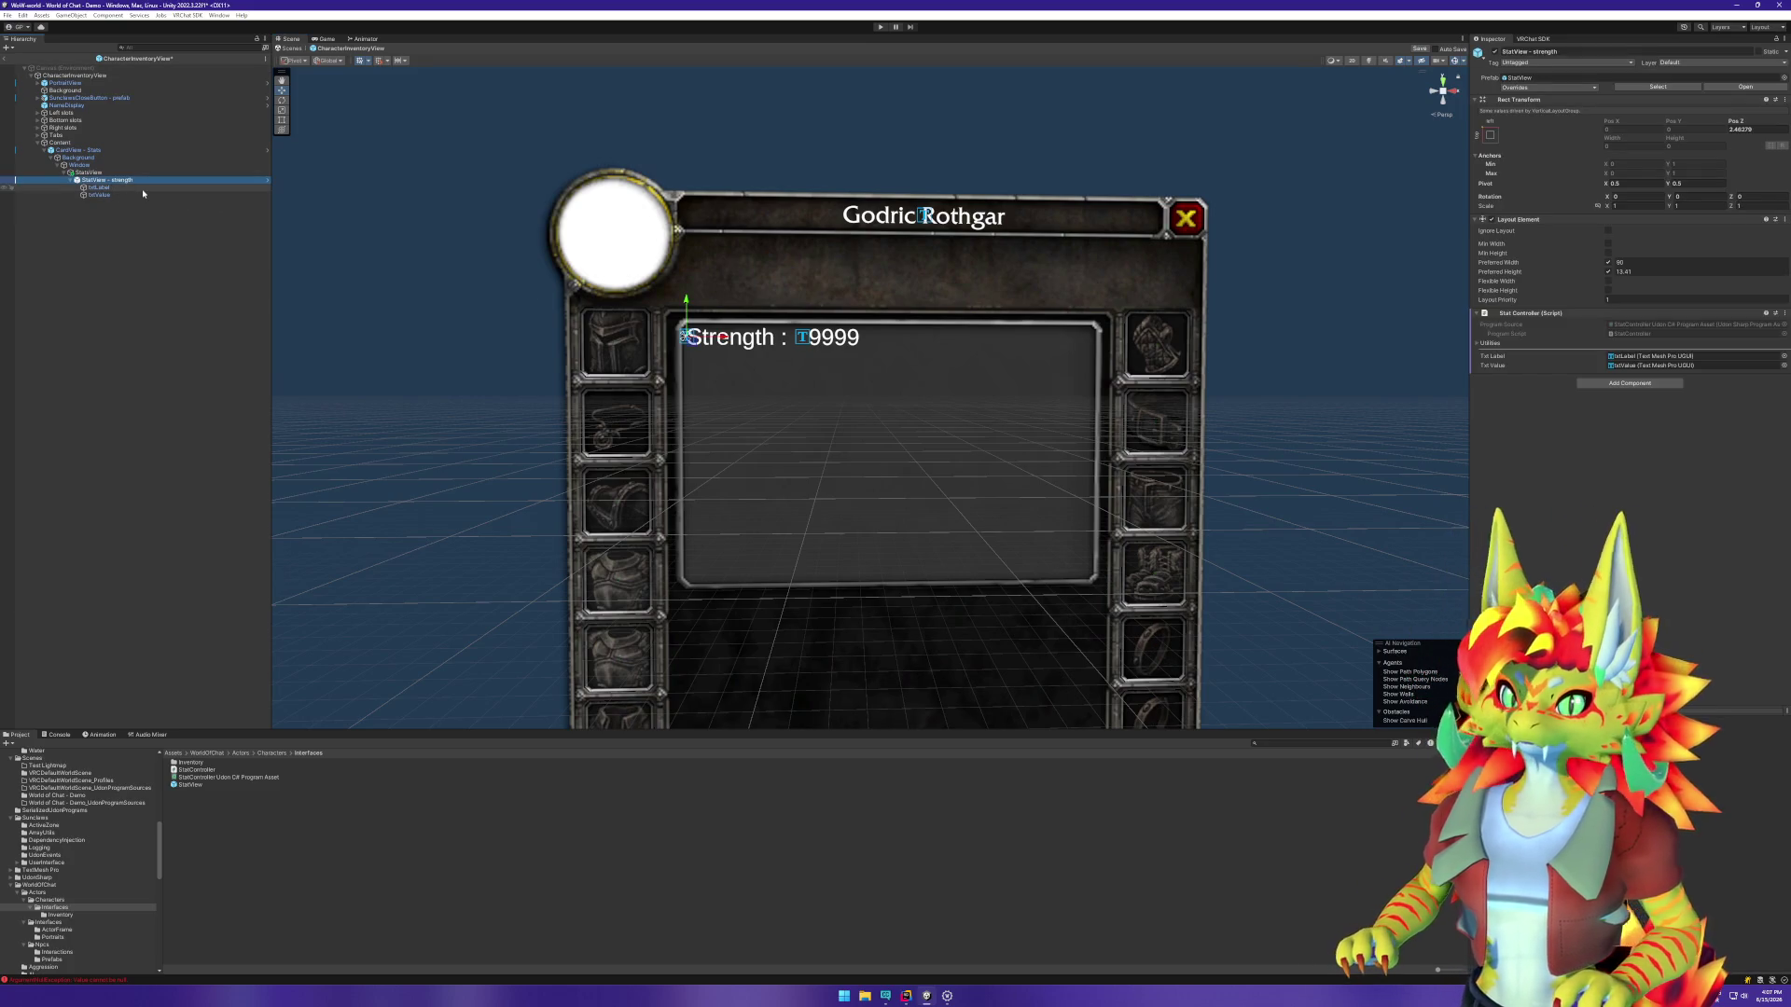
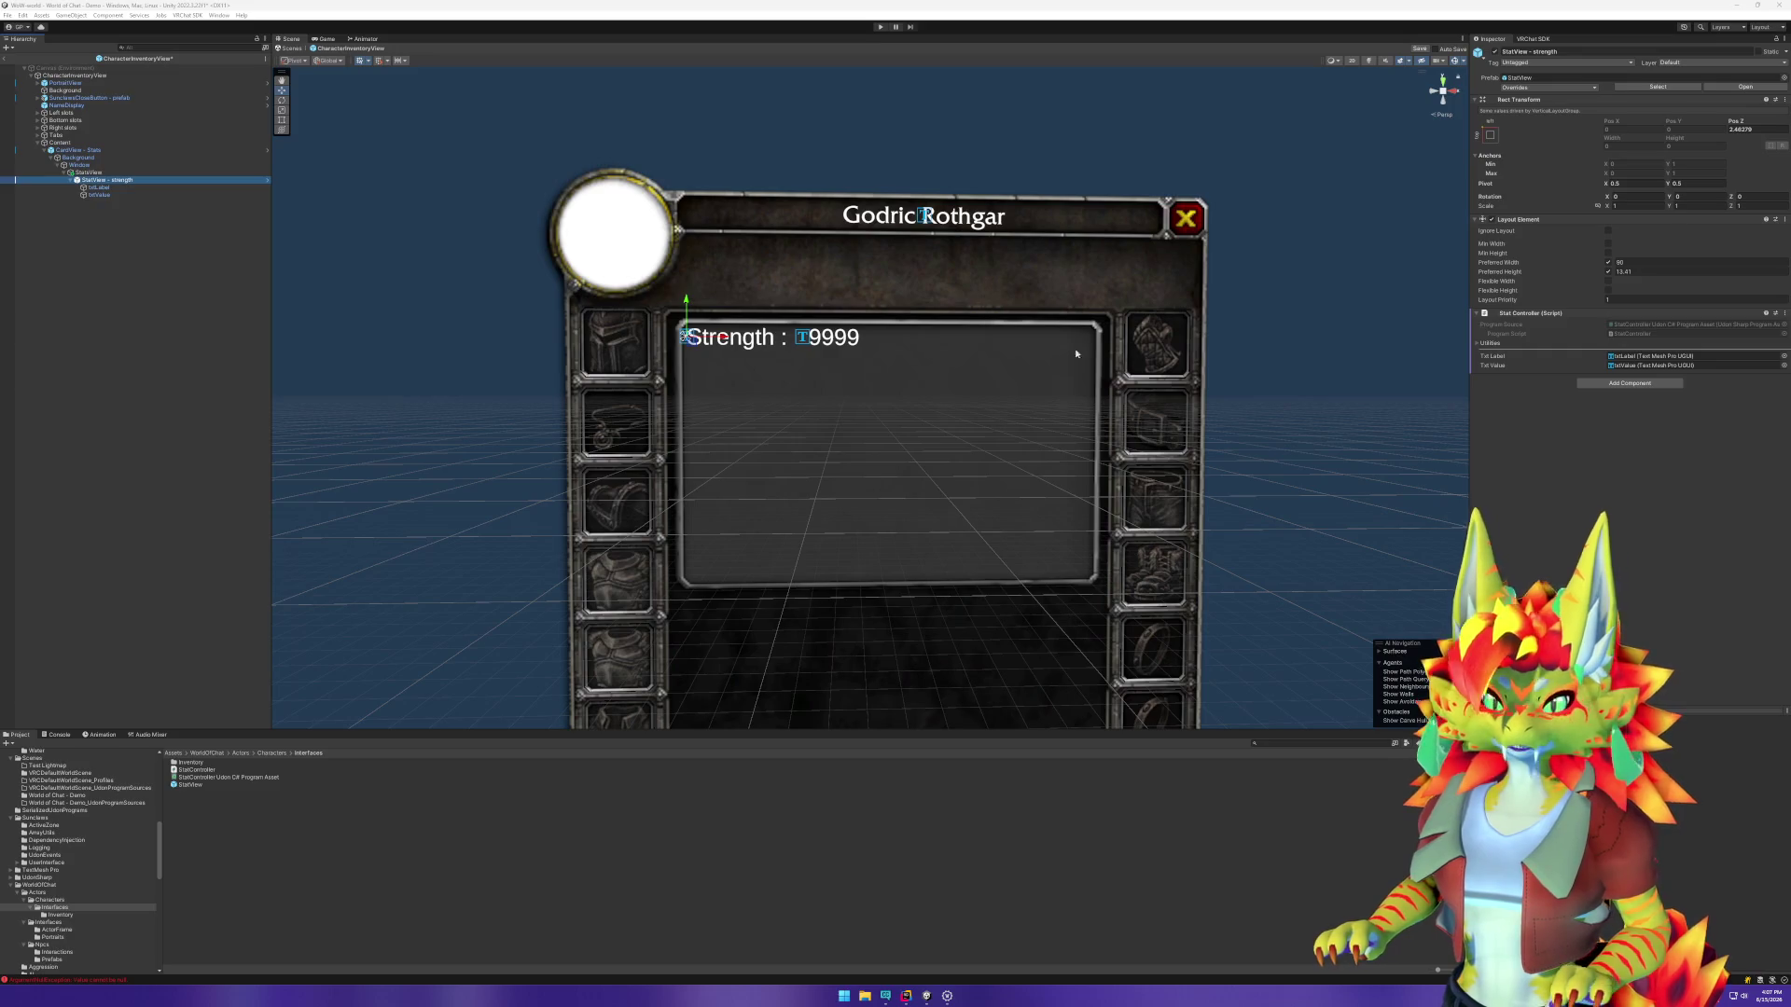
# Step: Select the StatsView layout object, then save the inventory prefab
pyautogui.click(99, 194)
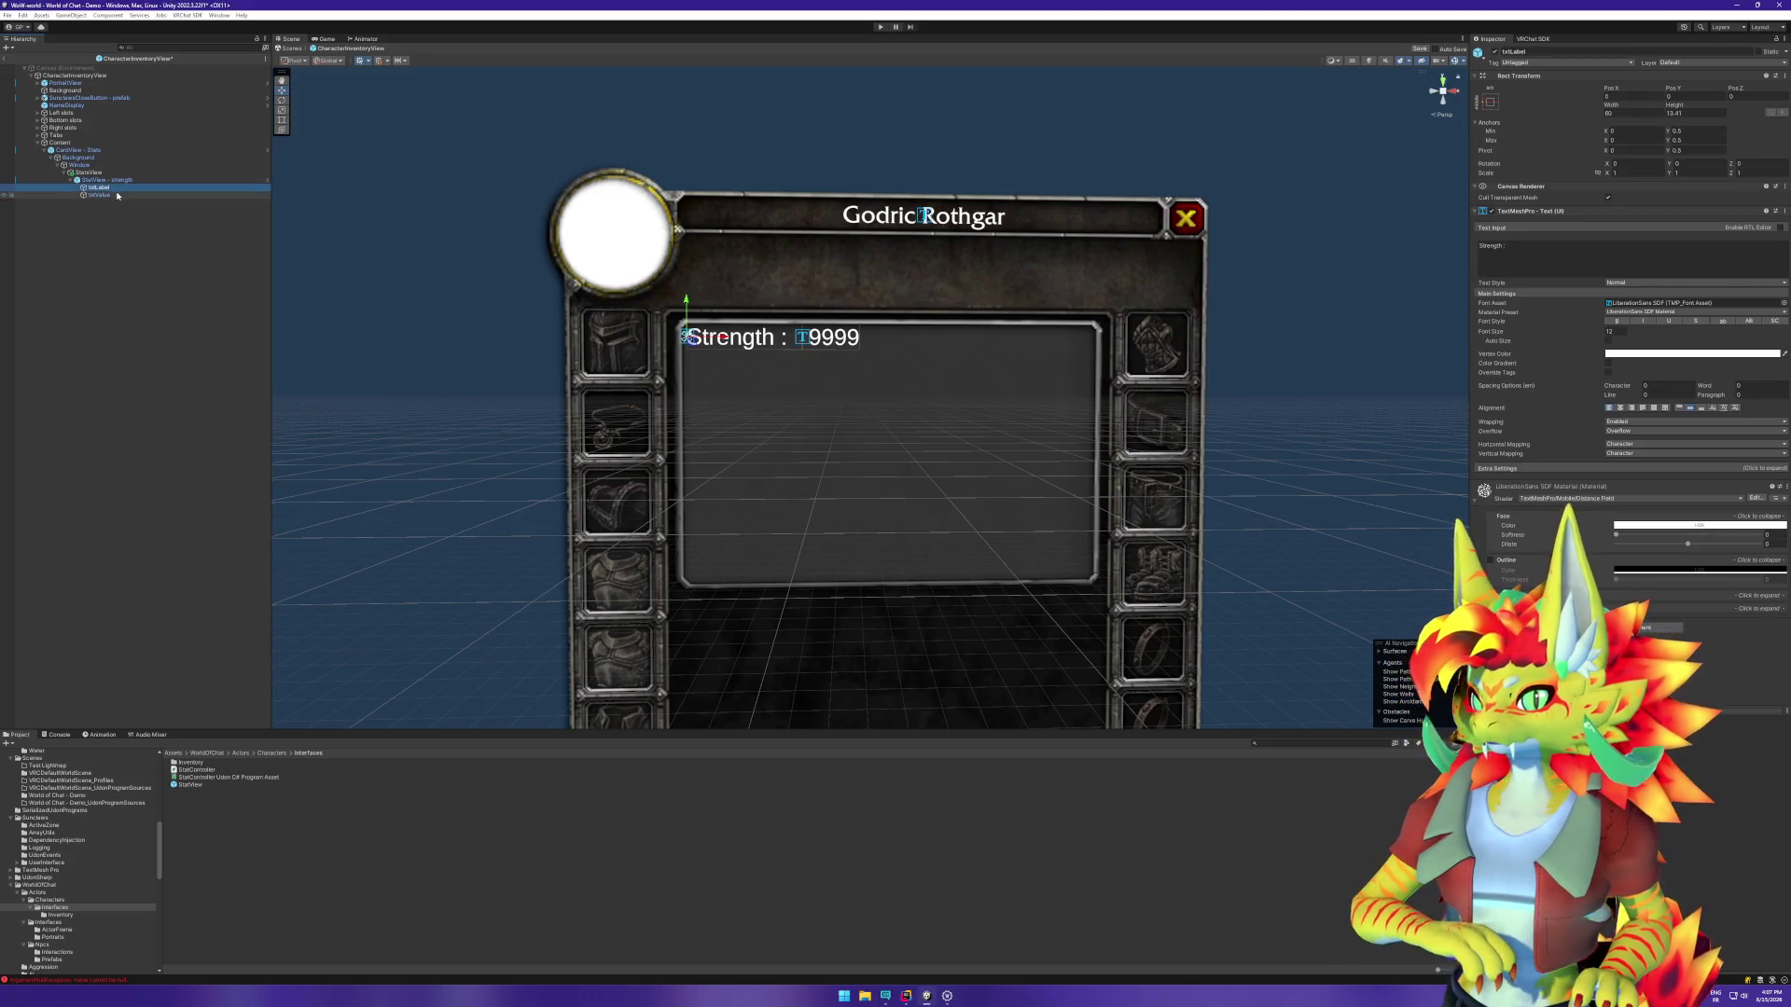
pyautogui.press('Up')
pyautogui.press('Up')
pyautogui.press('Up')
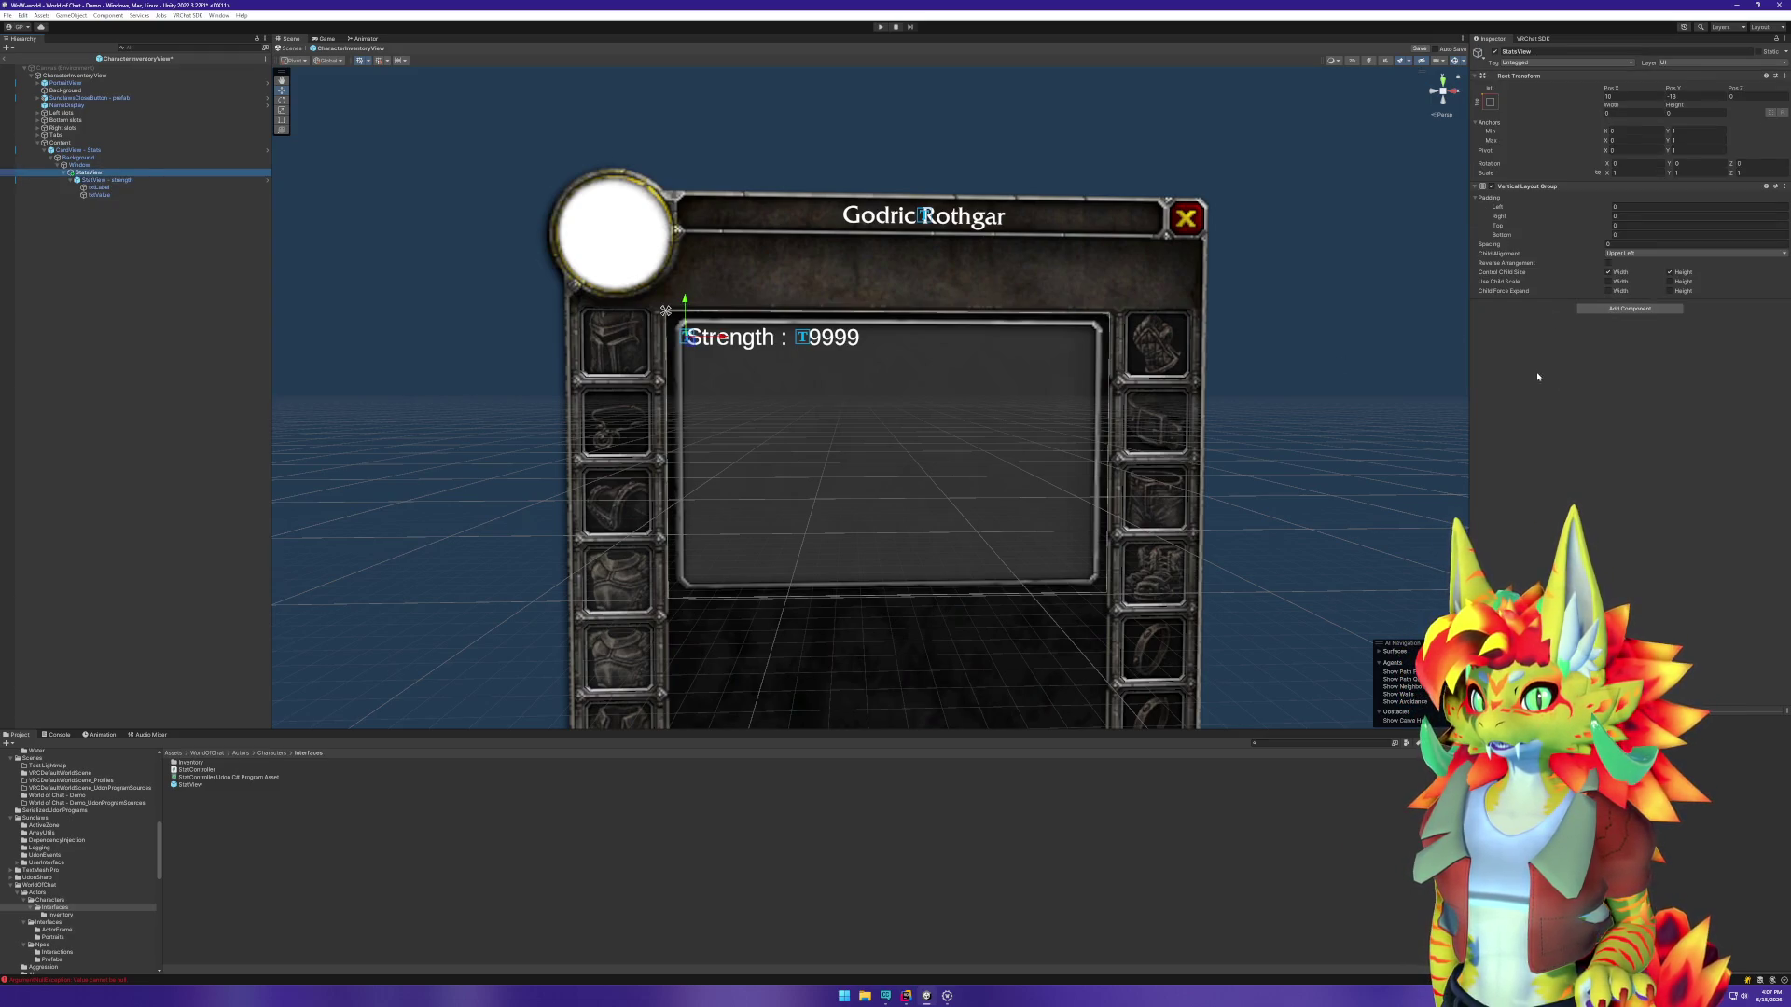
pyautogui.click(148, 256)
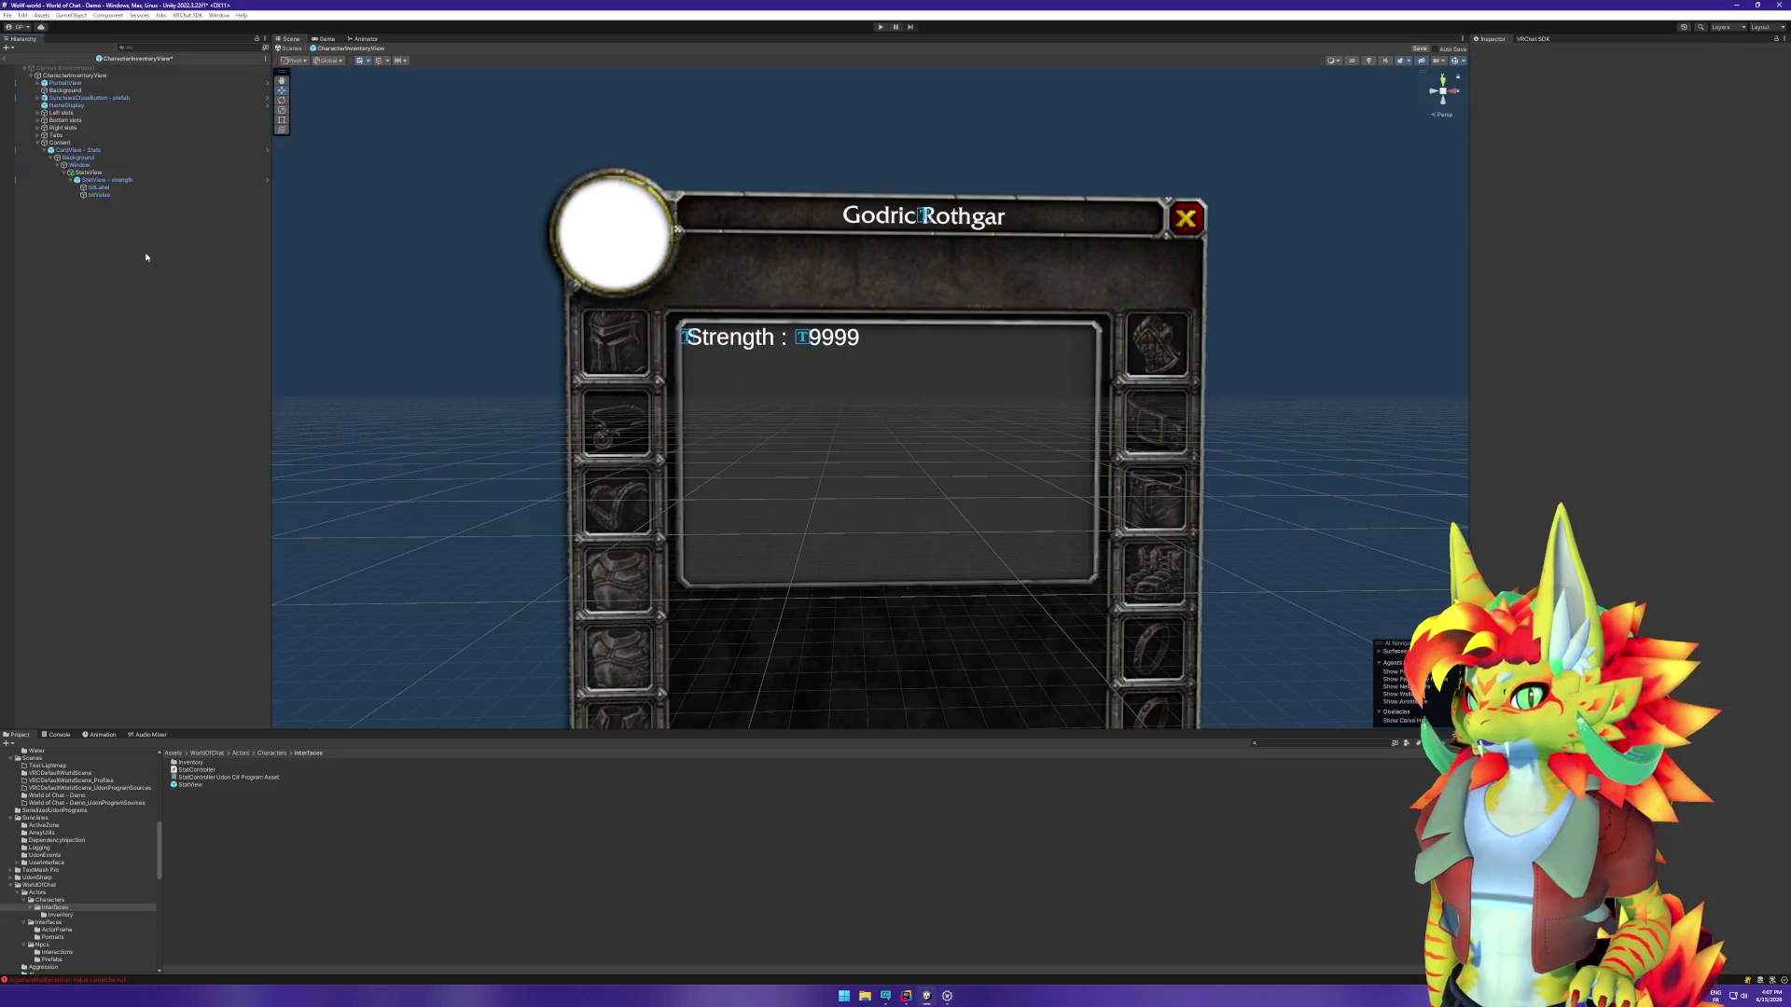
pyautogui.hotkey('ctrl', 's')
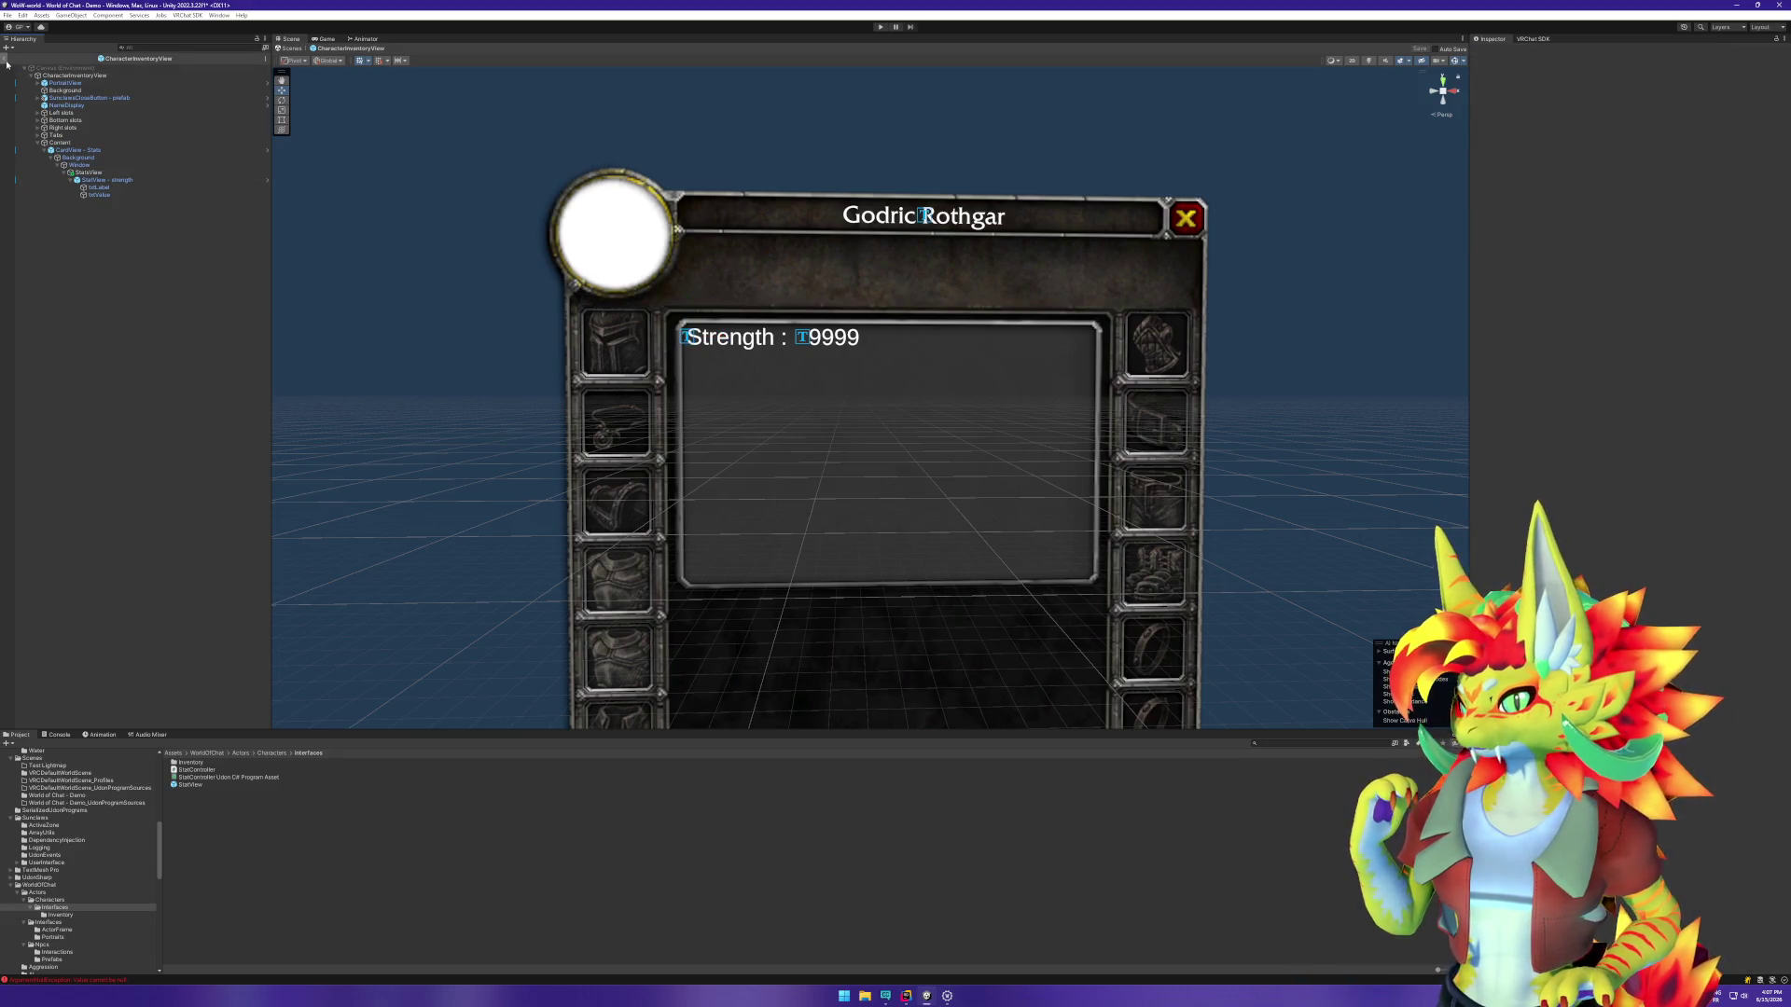
# Step: Add an Udon Behaviour with a new program to StatsView and save the modified prefab
pyautogui.click(93, 166)
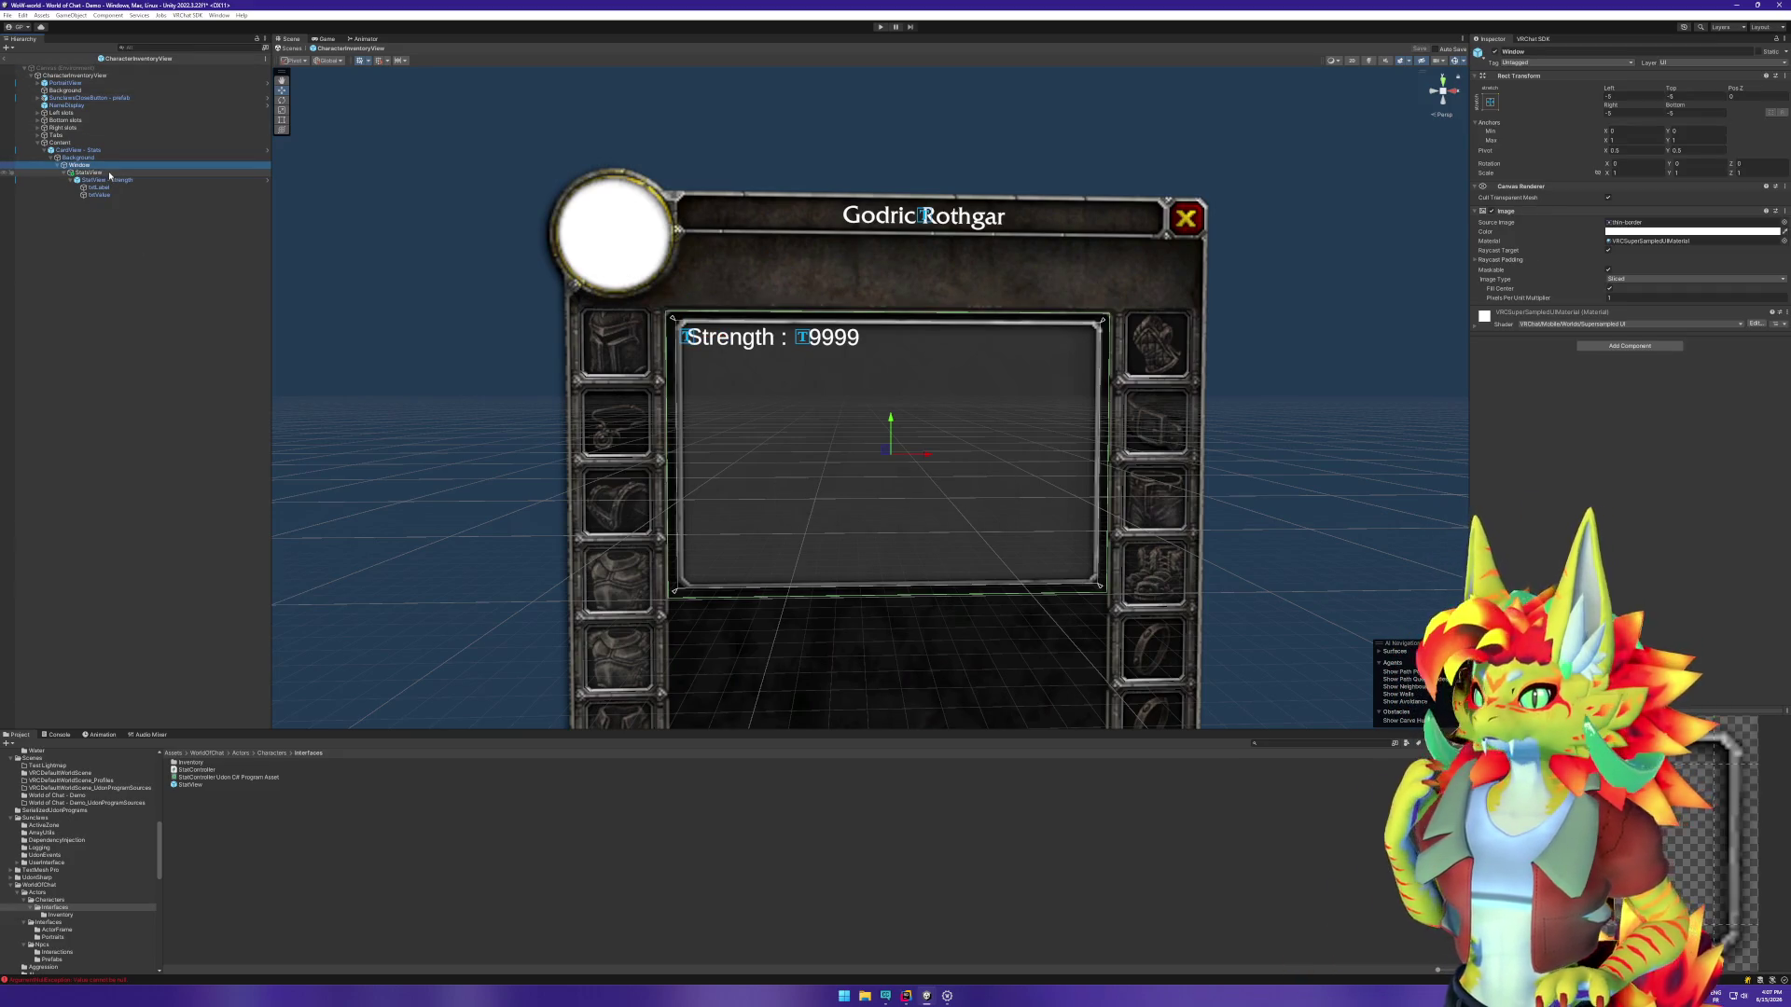
pyautogui.click(110, 176)
pyautogui.click(1630, 309)
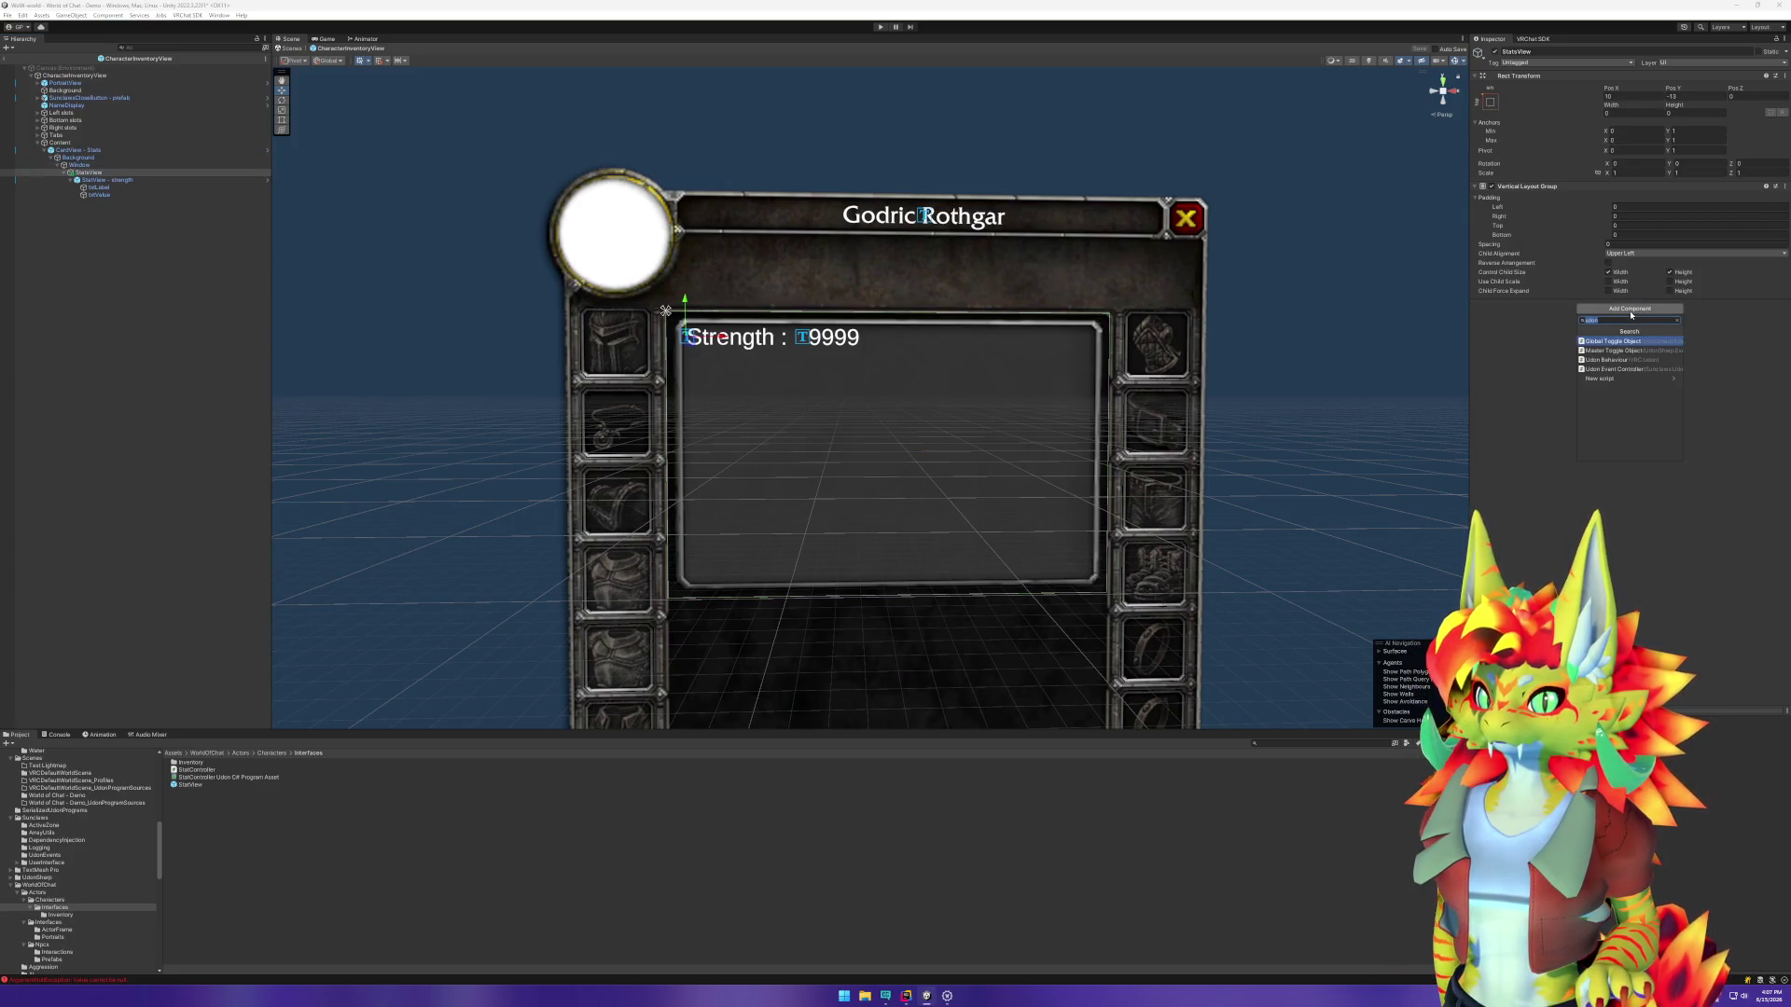
pyautogui.click(1642, 360)
pyautogui.click(1684, 359)
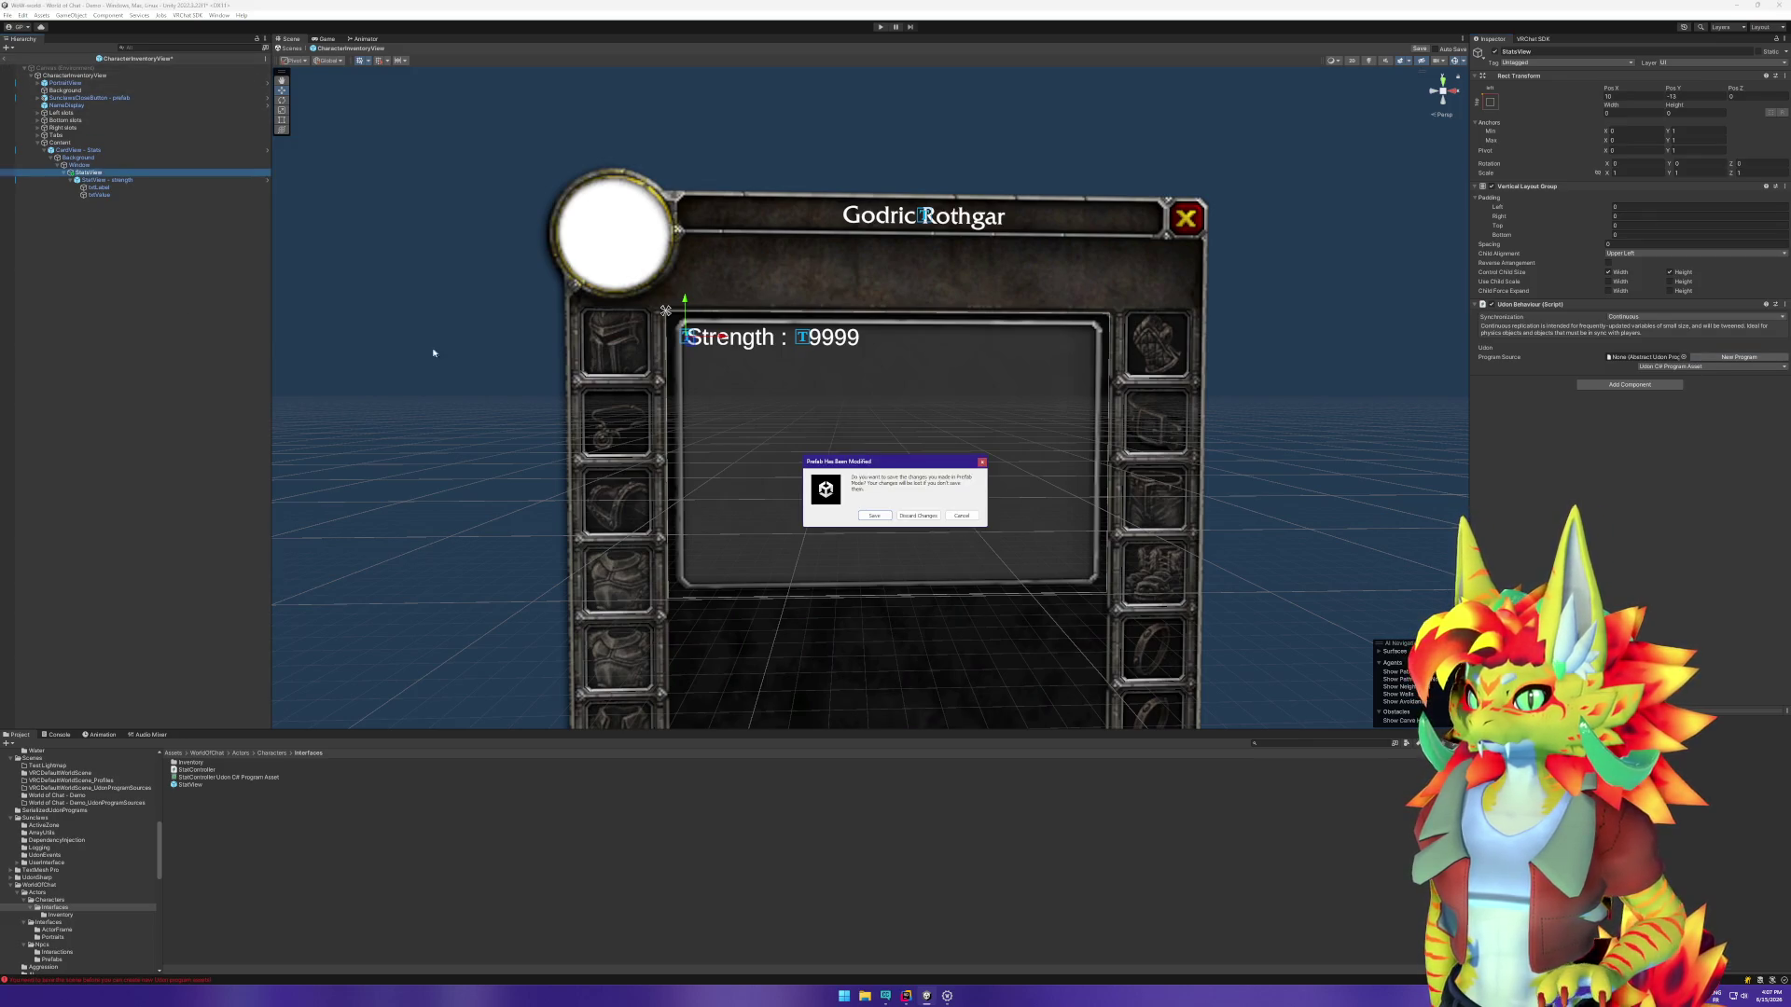
pyautogui.click(874, 515)
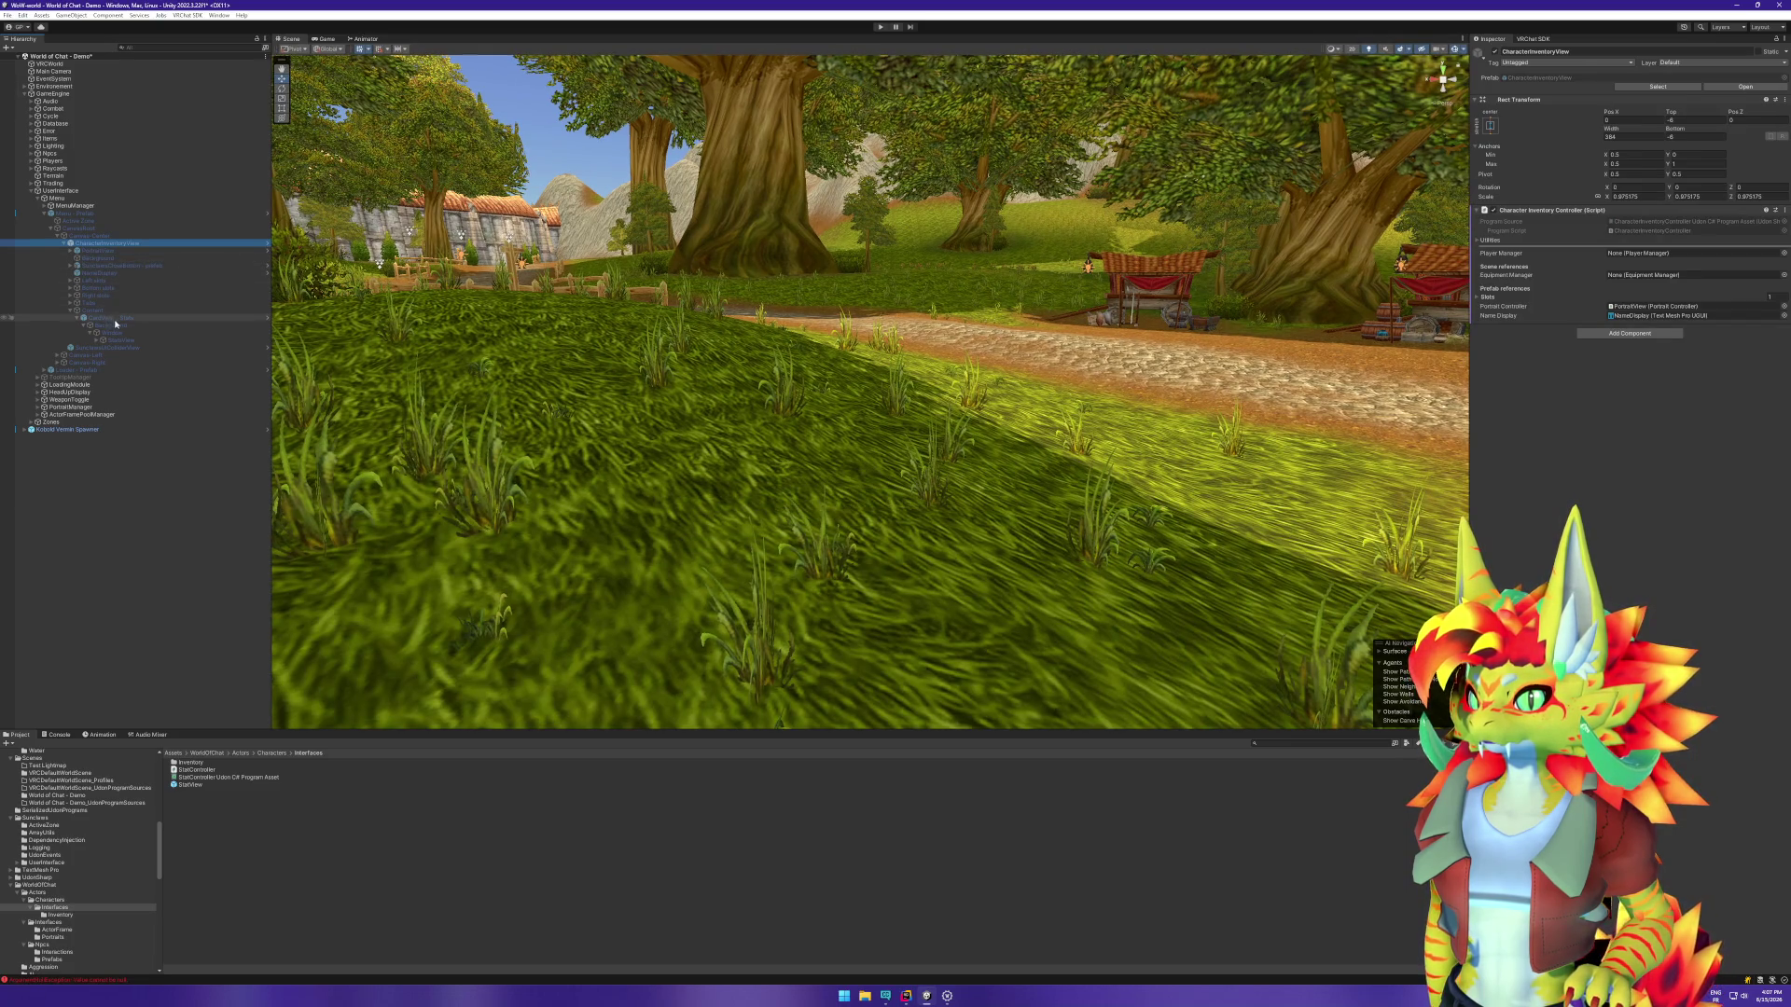
# Step: Clear StatsView's program source, create and save StatsView.cs, then find the generated files
pyautogui.click(135, 340)
pyautogui.moveTo(141, 347); pyautogui.dragTo(149, 346)
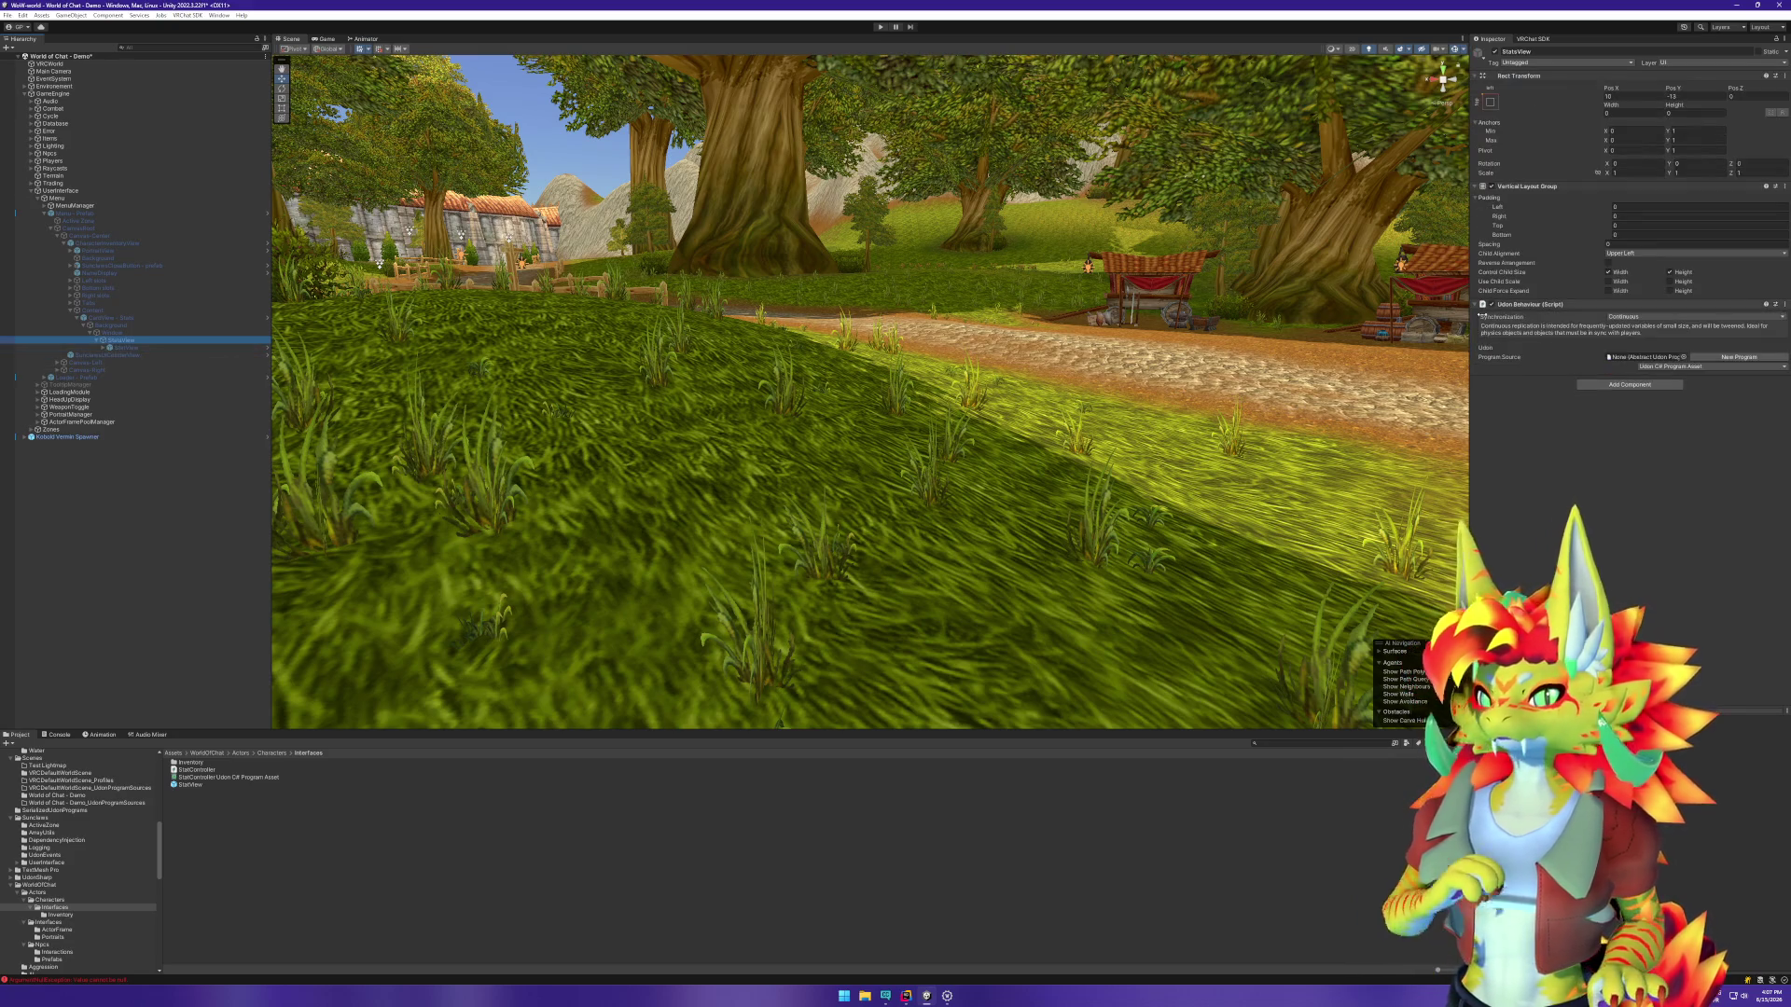
pyautogui.click(1739, 356)
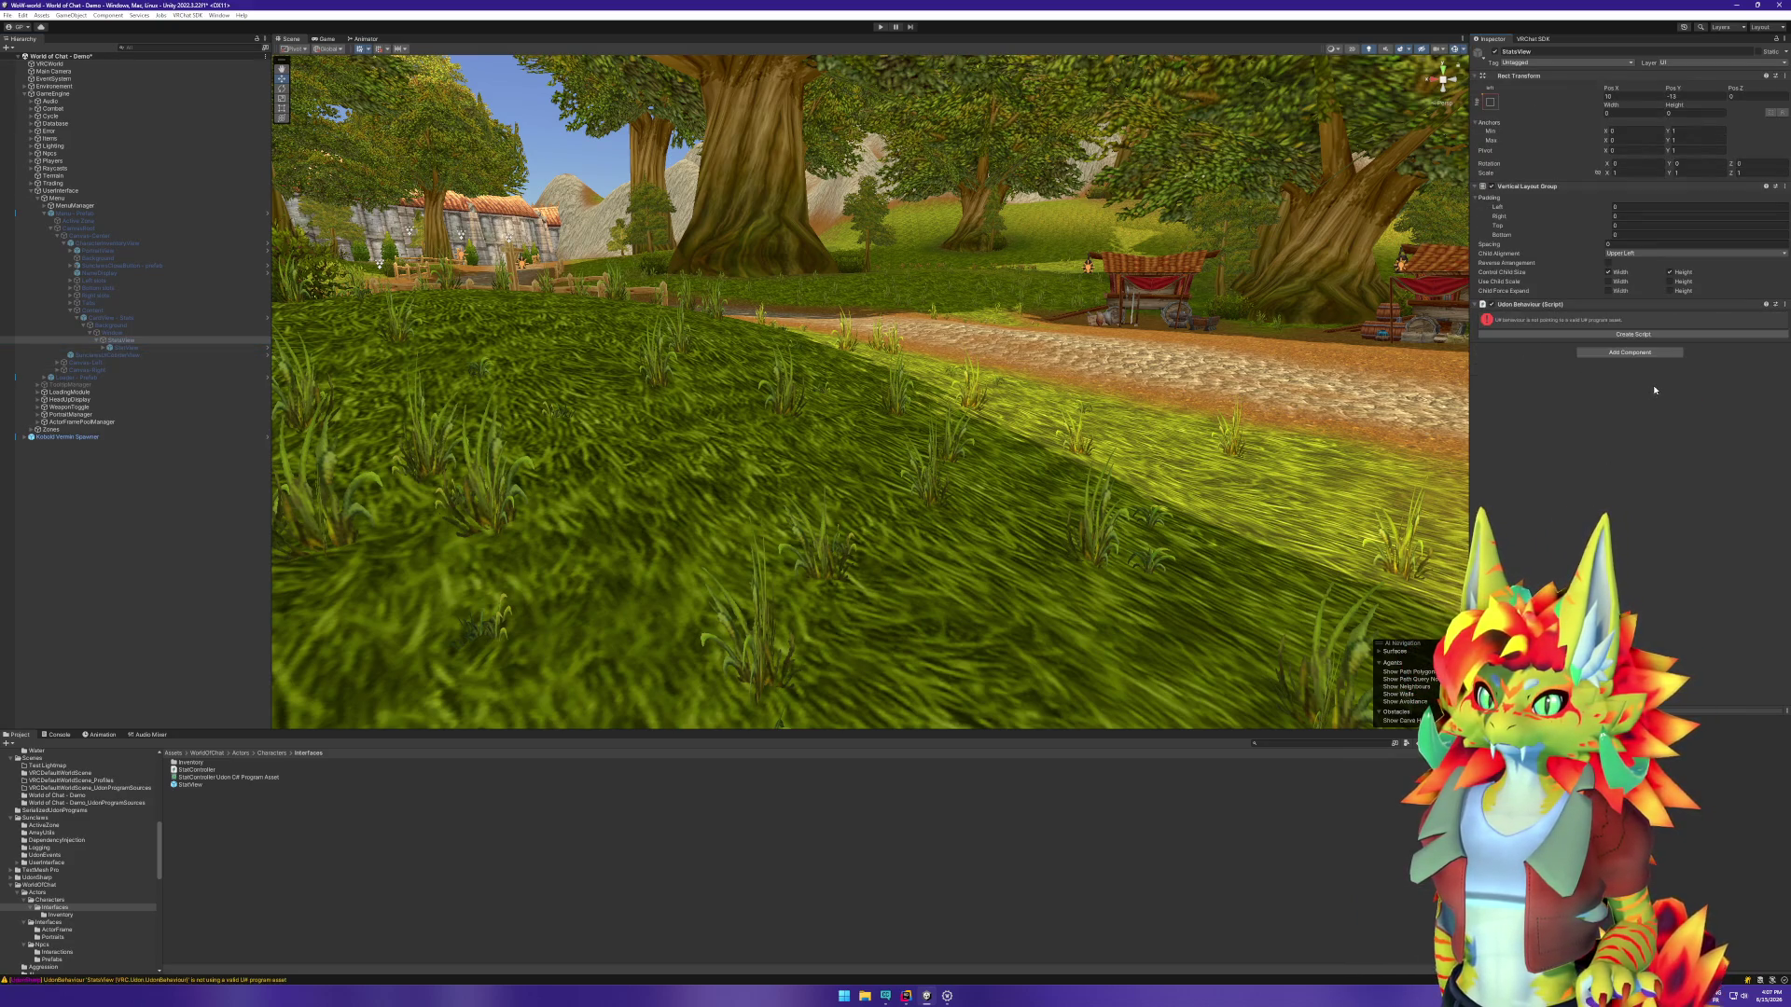
pyautogui.click(1633, 334)
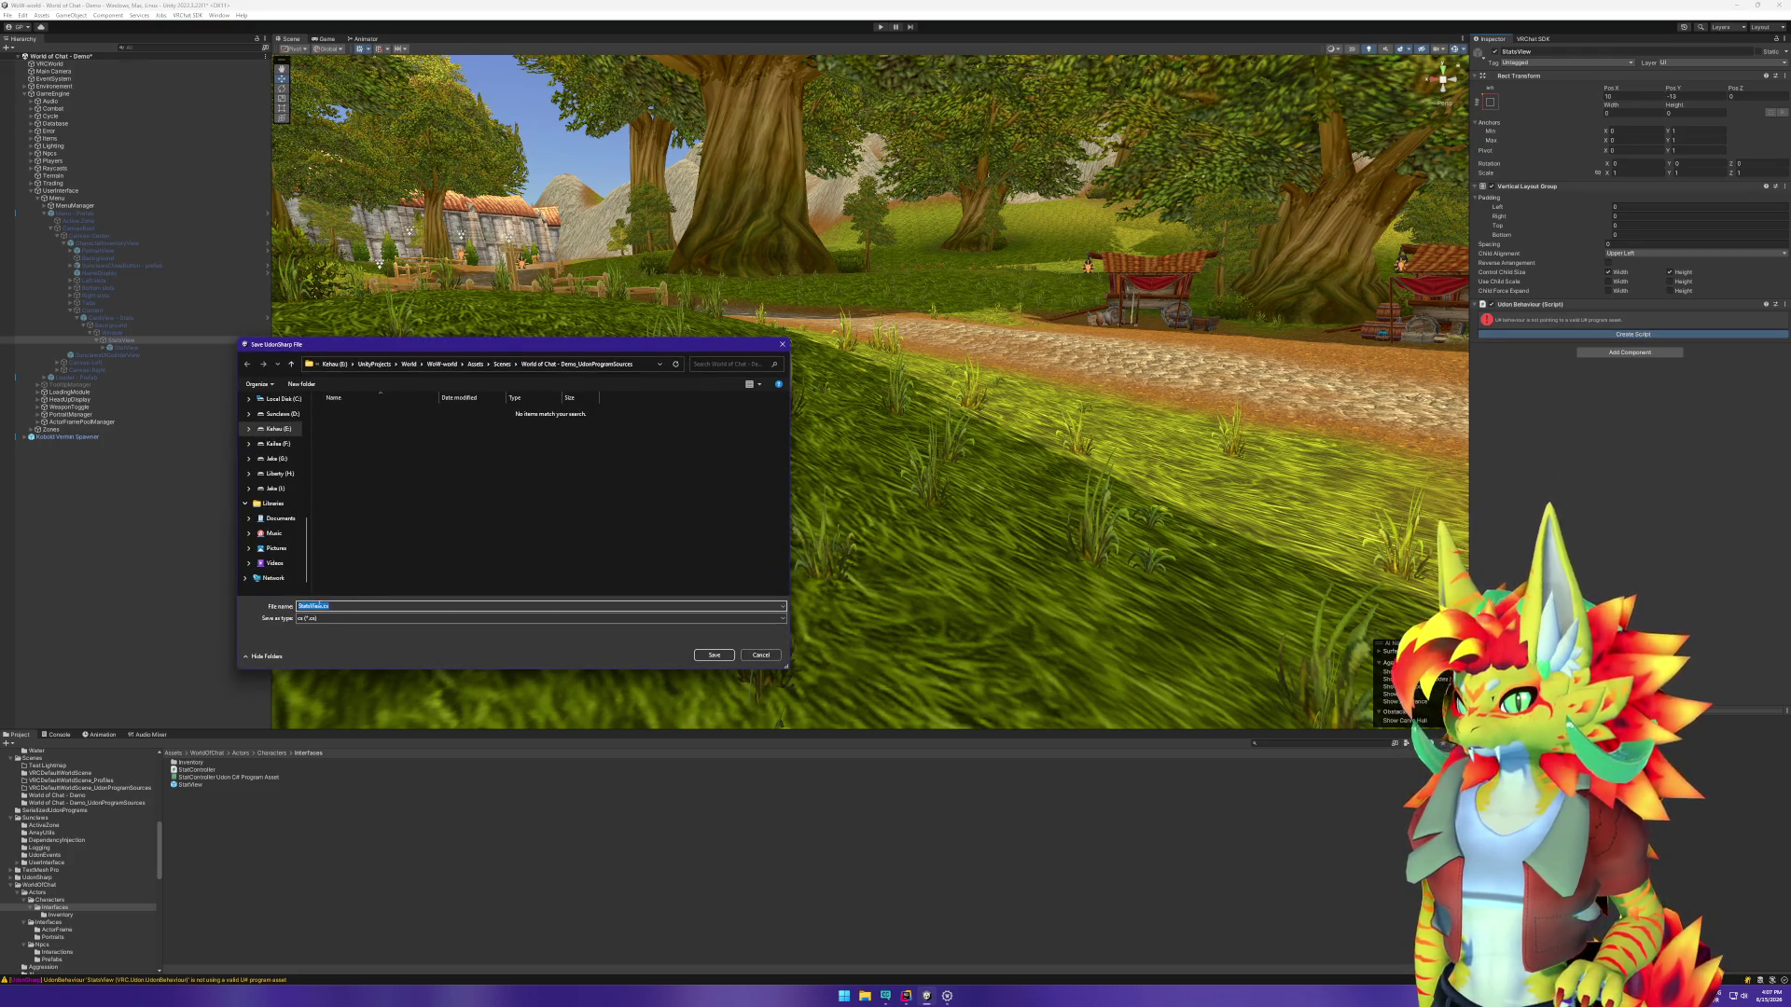
pyautogui.press('Escape')
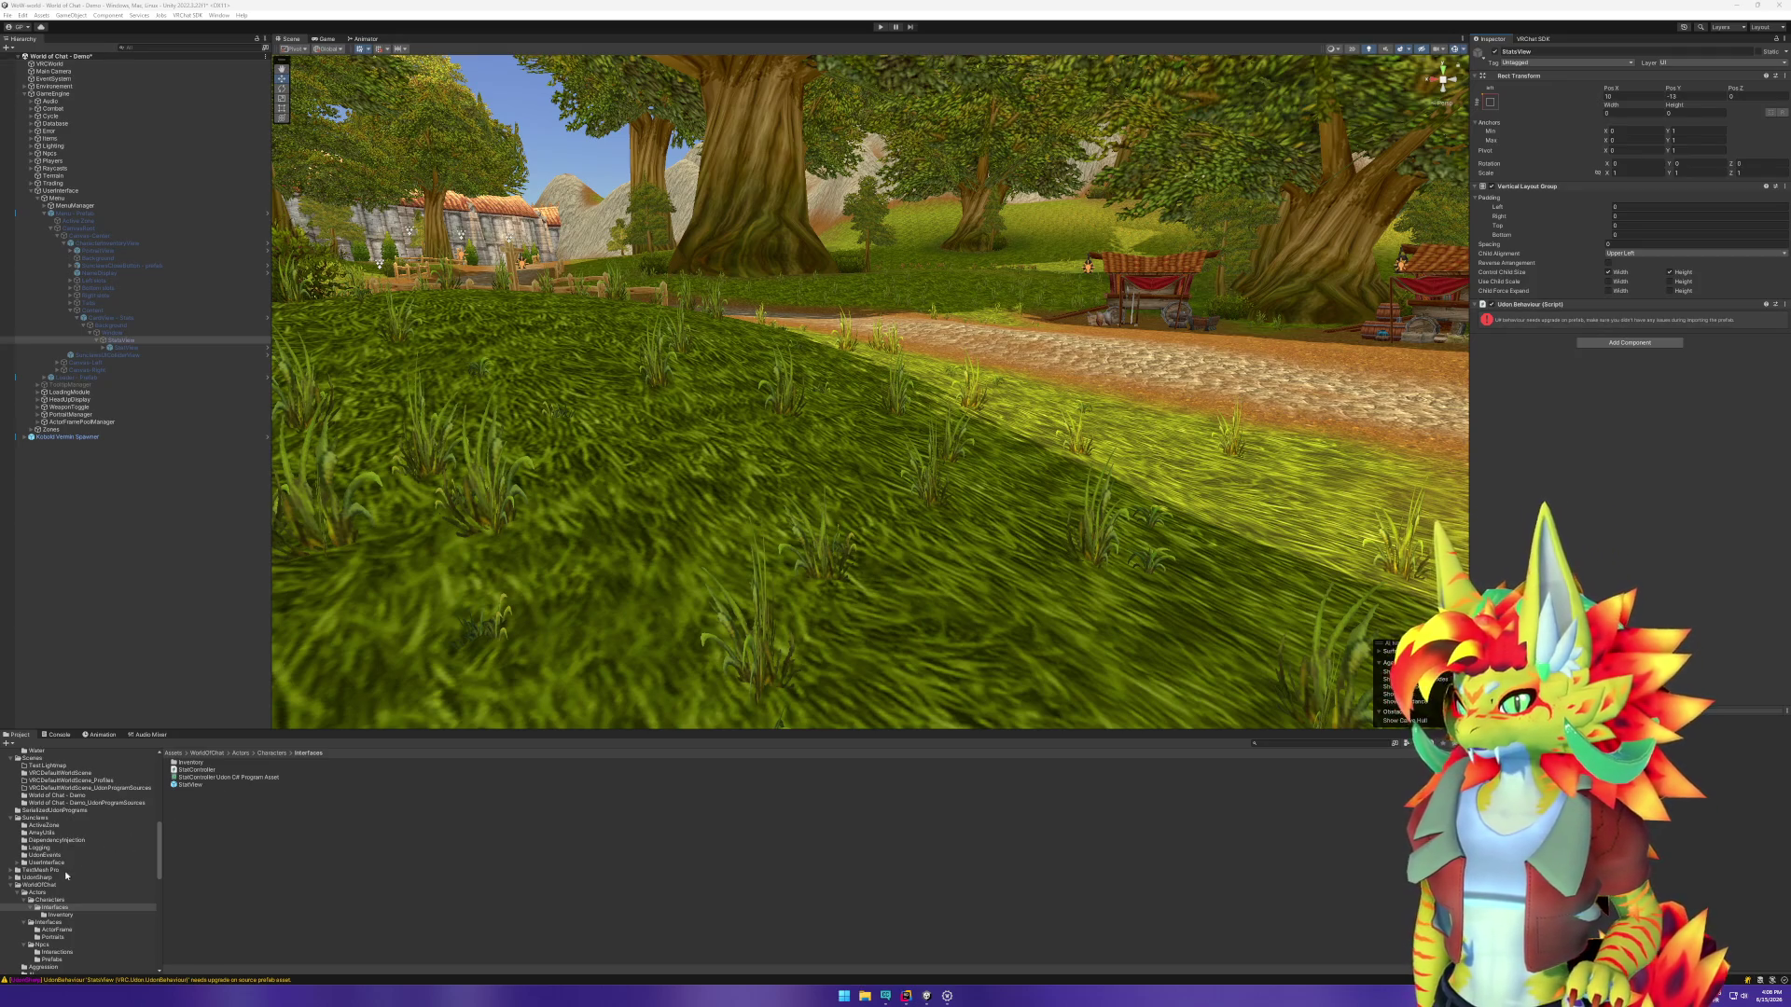
pyautogui.click(74, 802)
# Step: Move the StatsView script and its program asset into Characters/Interfaces
pyautogui.click(219, 764)
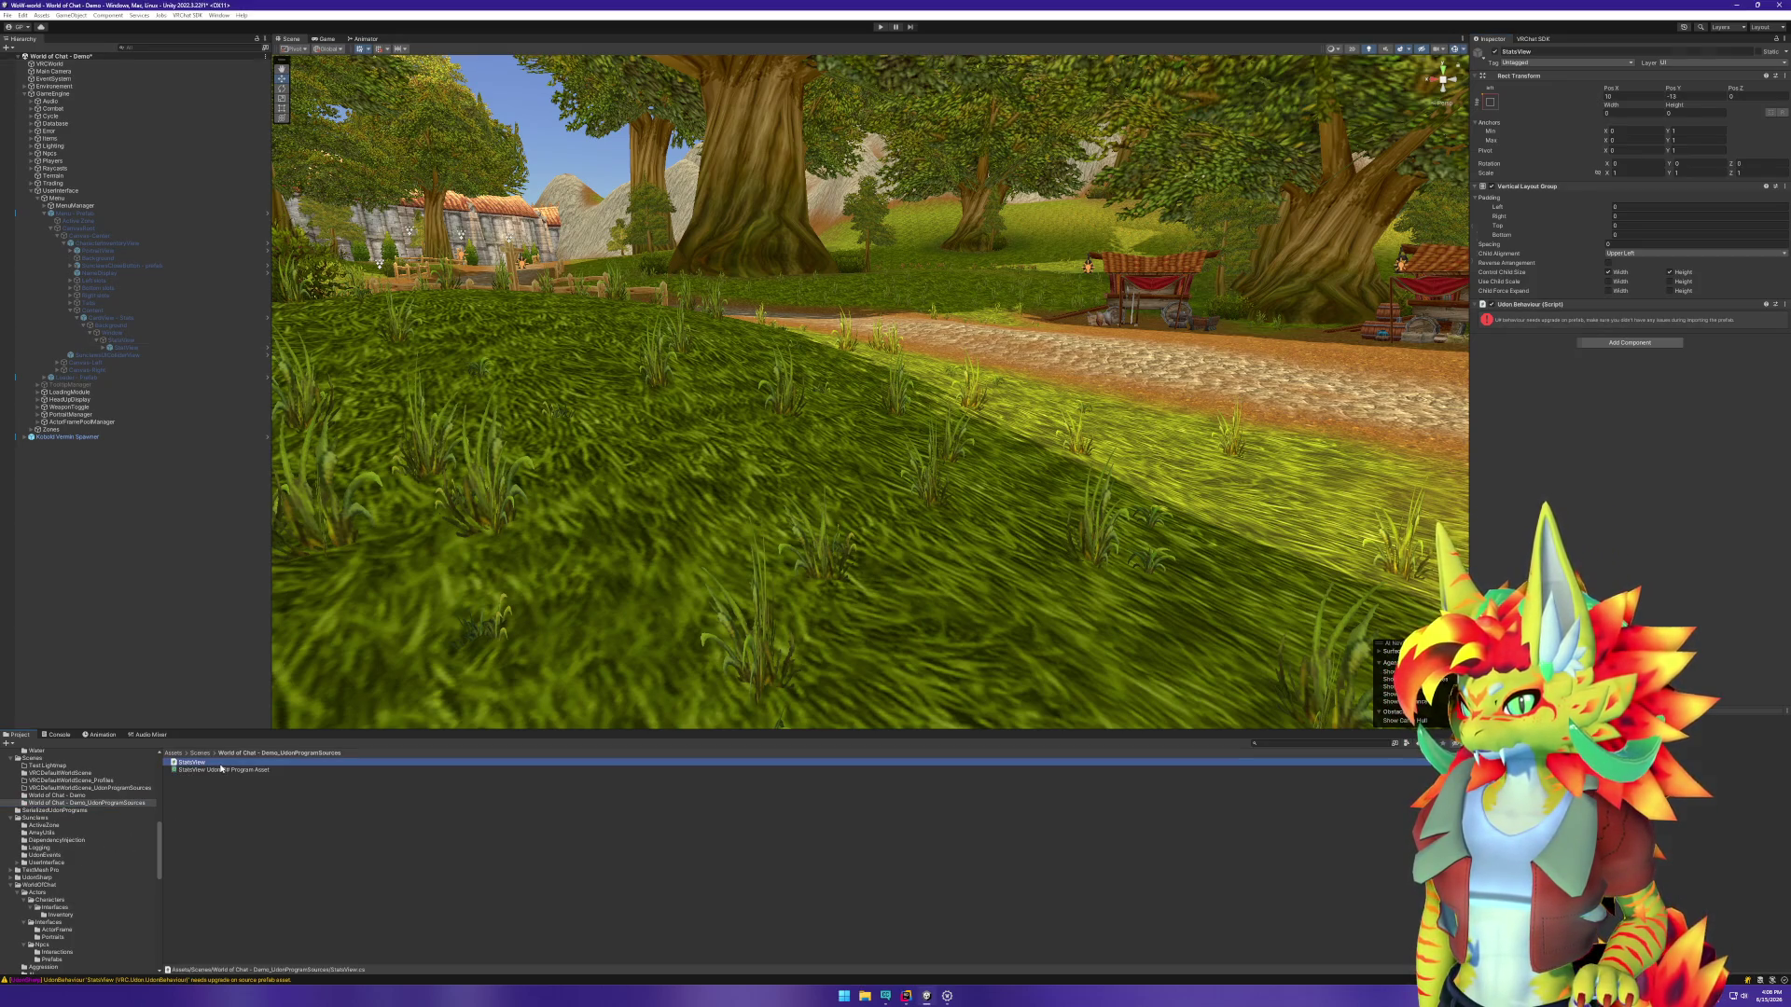
pyautogui.click(219, 770)
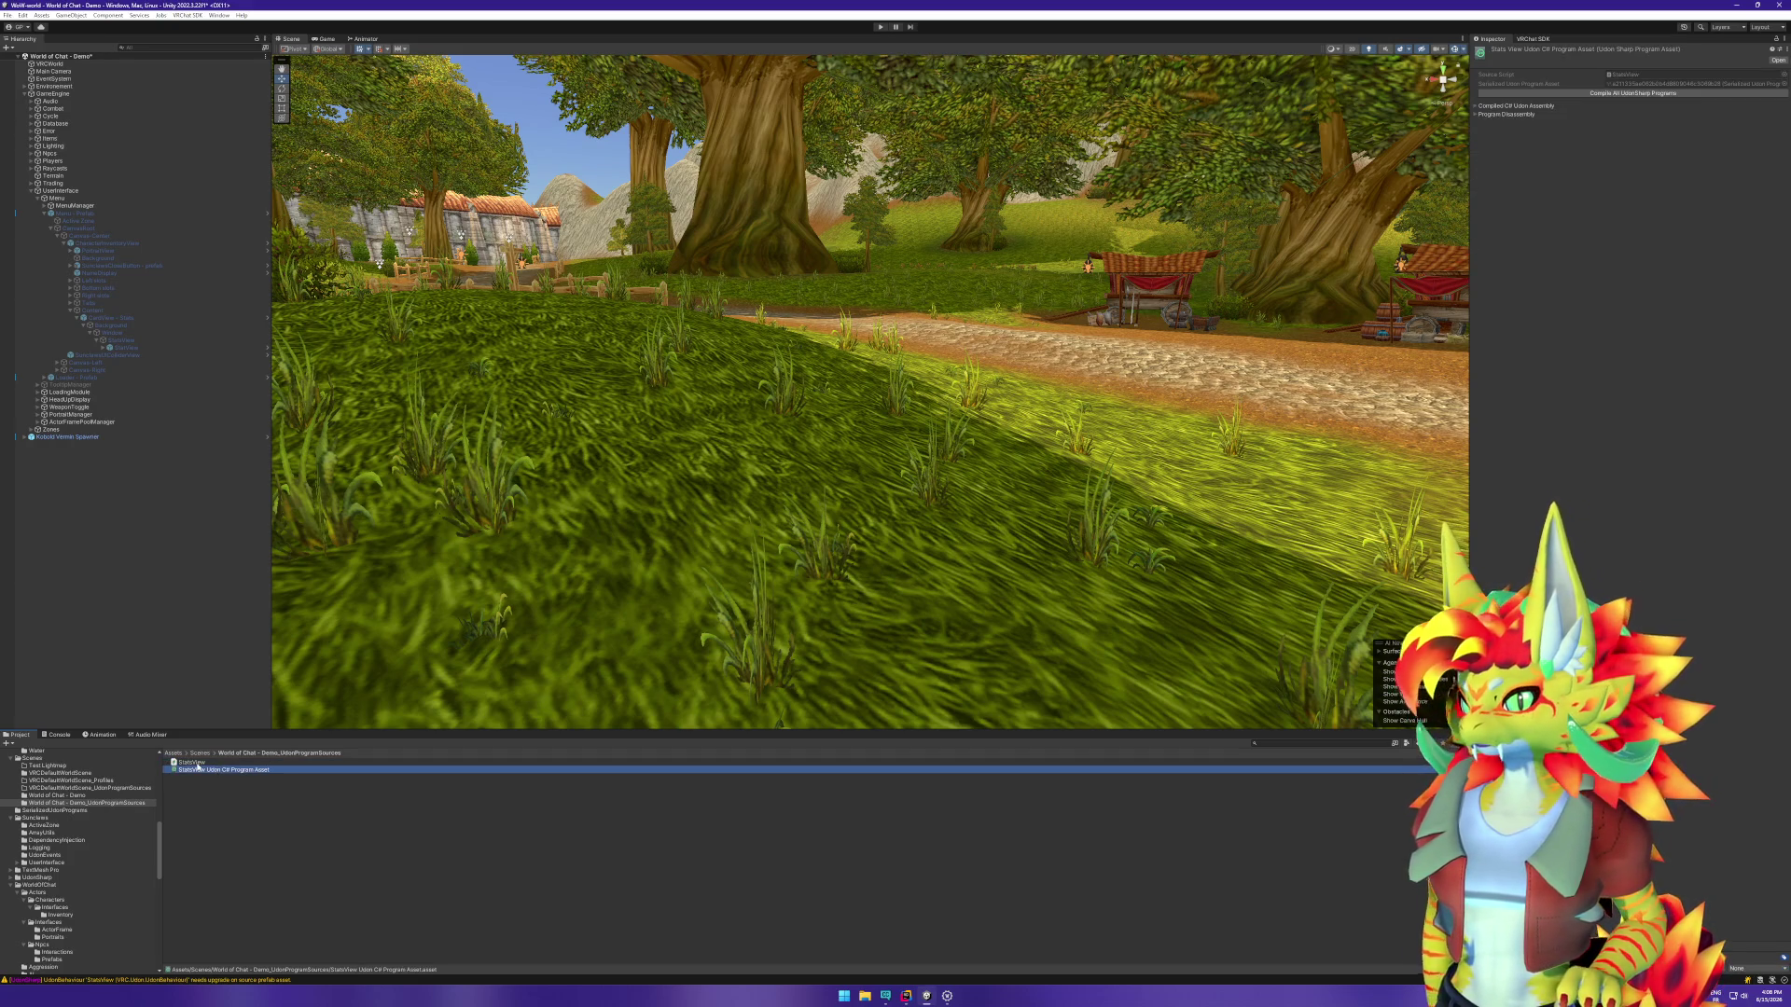
pyautogui.keyDown('ctrl'); pyautogui.click(192, 762); pyautogui.keyUp('ctrl')
pyautogui.scroll(-3, 96, 829)
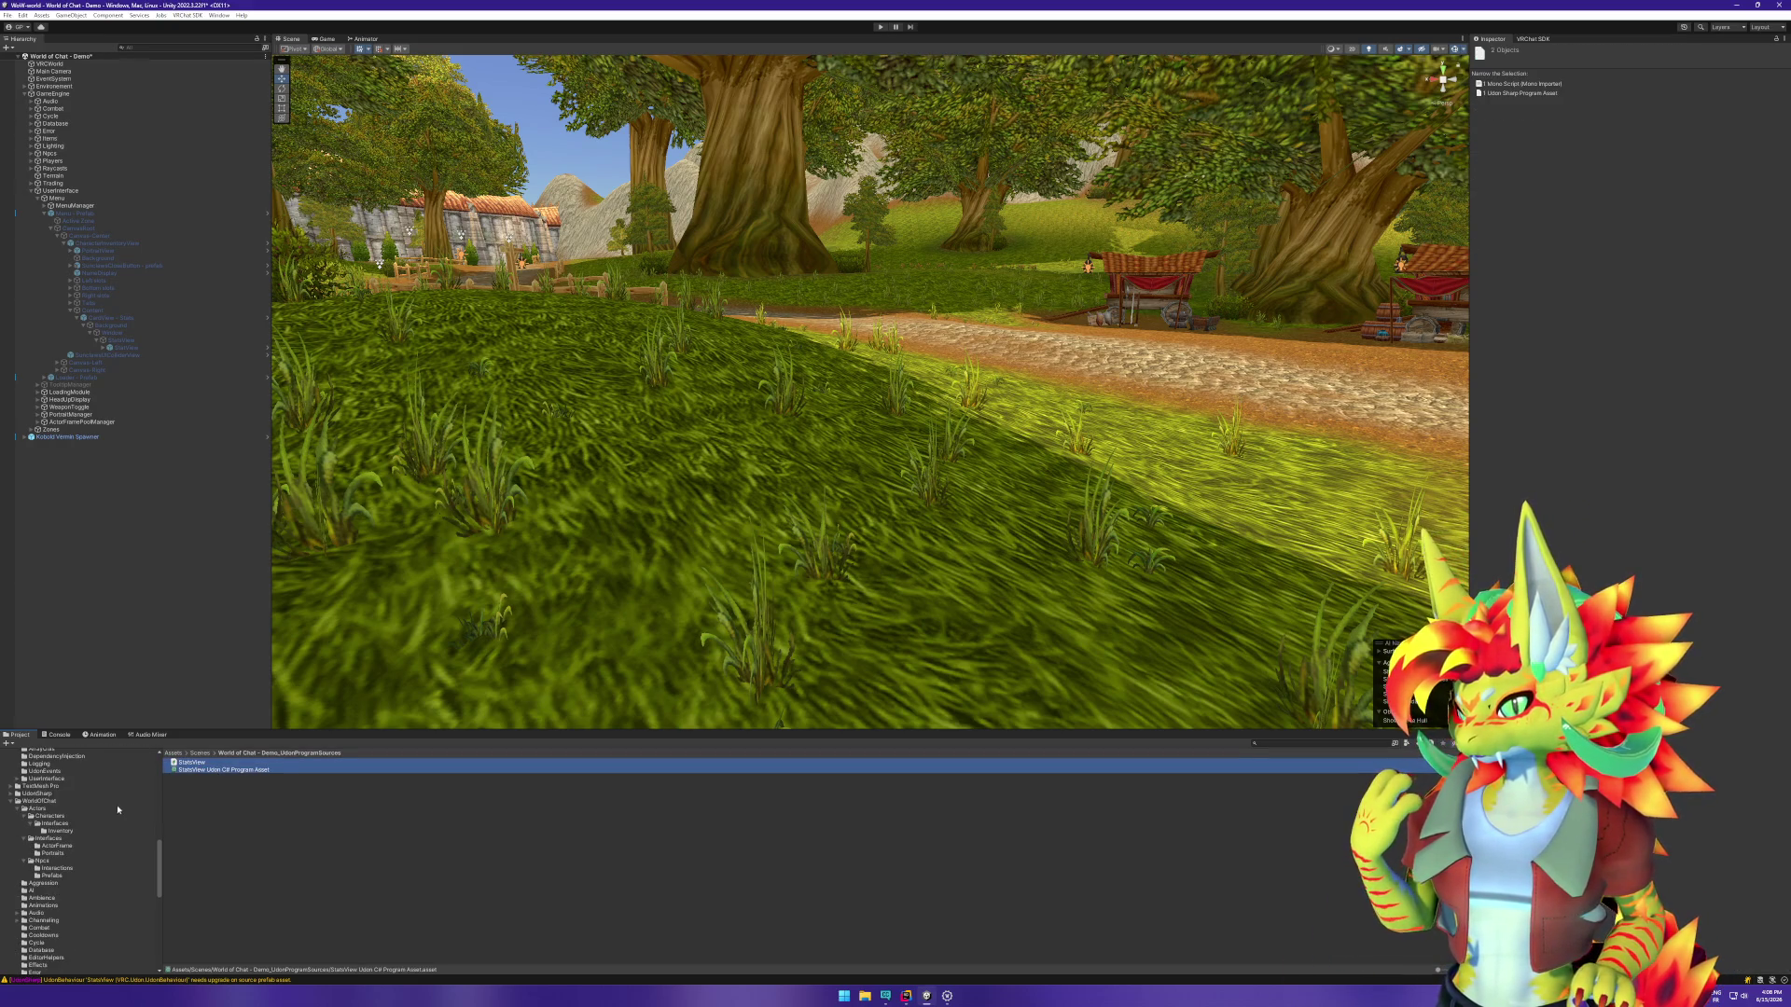
pyautogui.moveTo(193, 770); pyautogui.dragTo(73, 828)
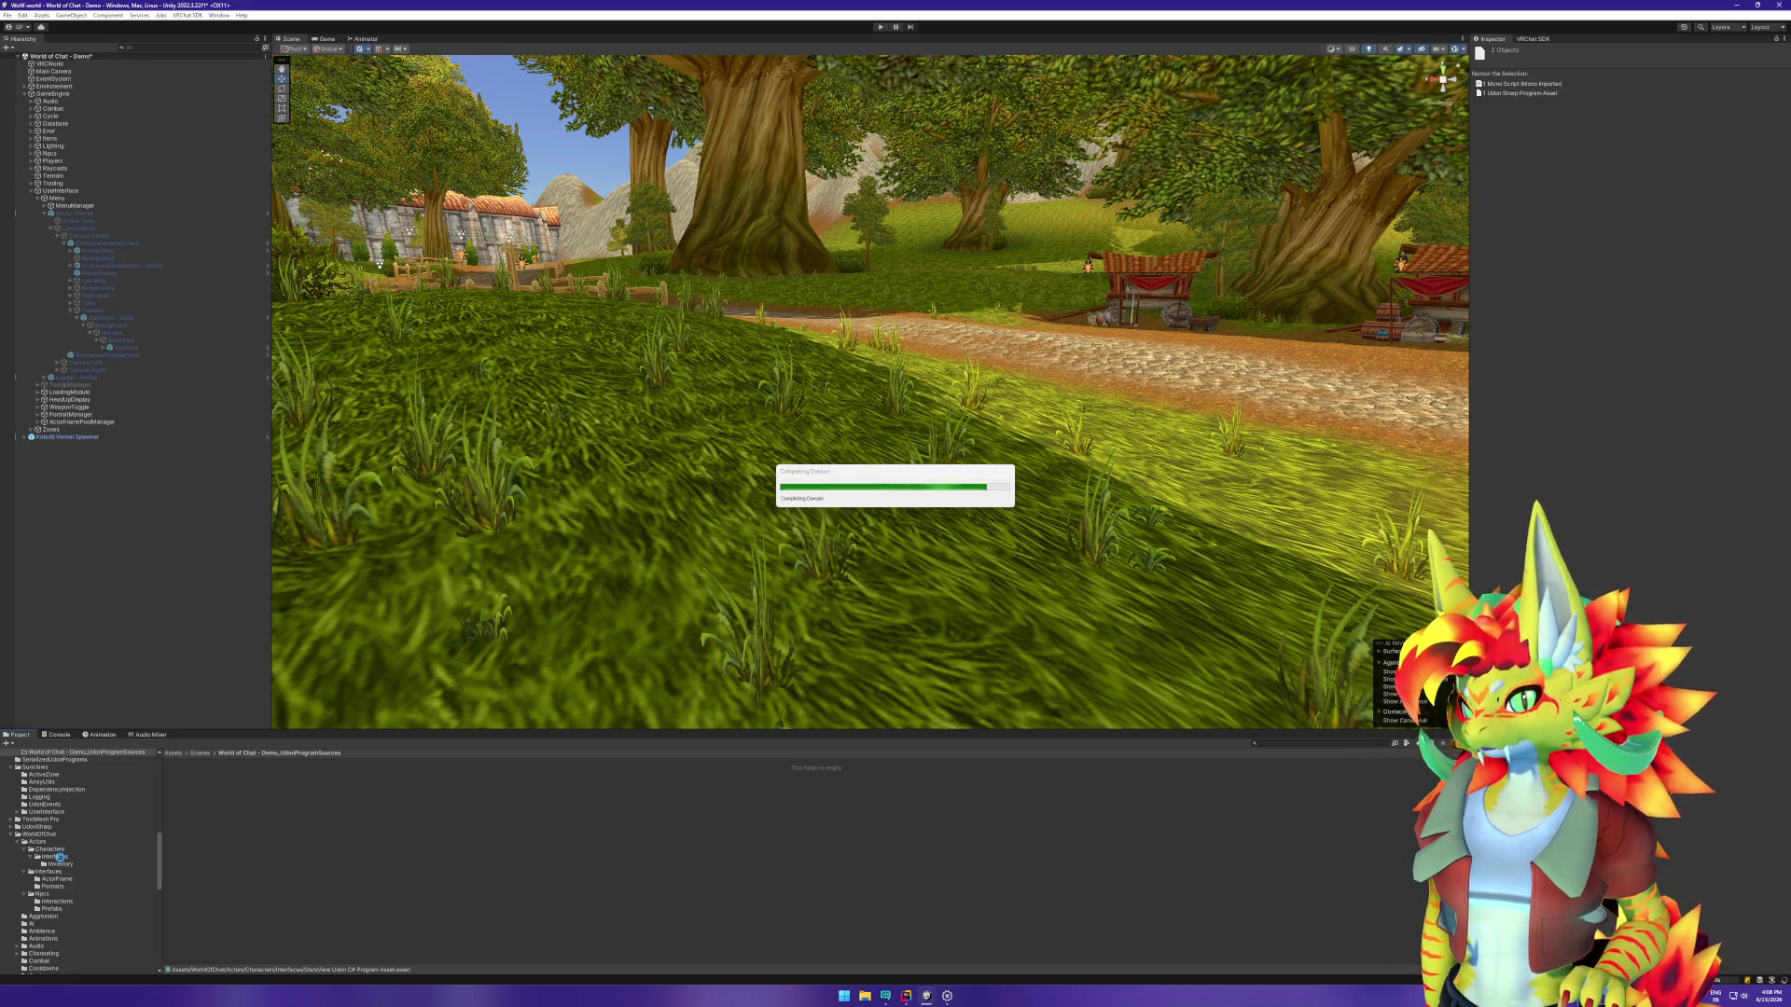
# Step: Open StatsView.cs from the Interfaces folder in the code editor
pyautogui.click(59, 857)
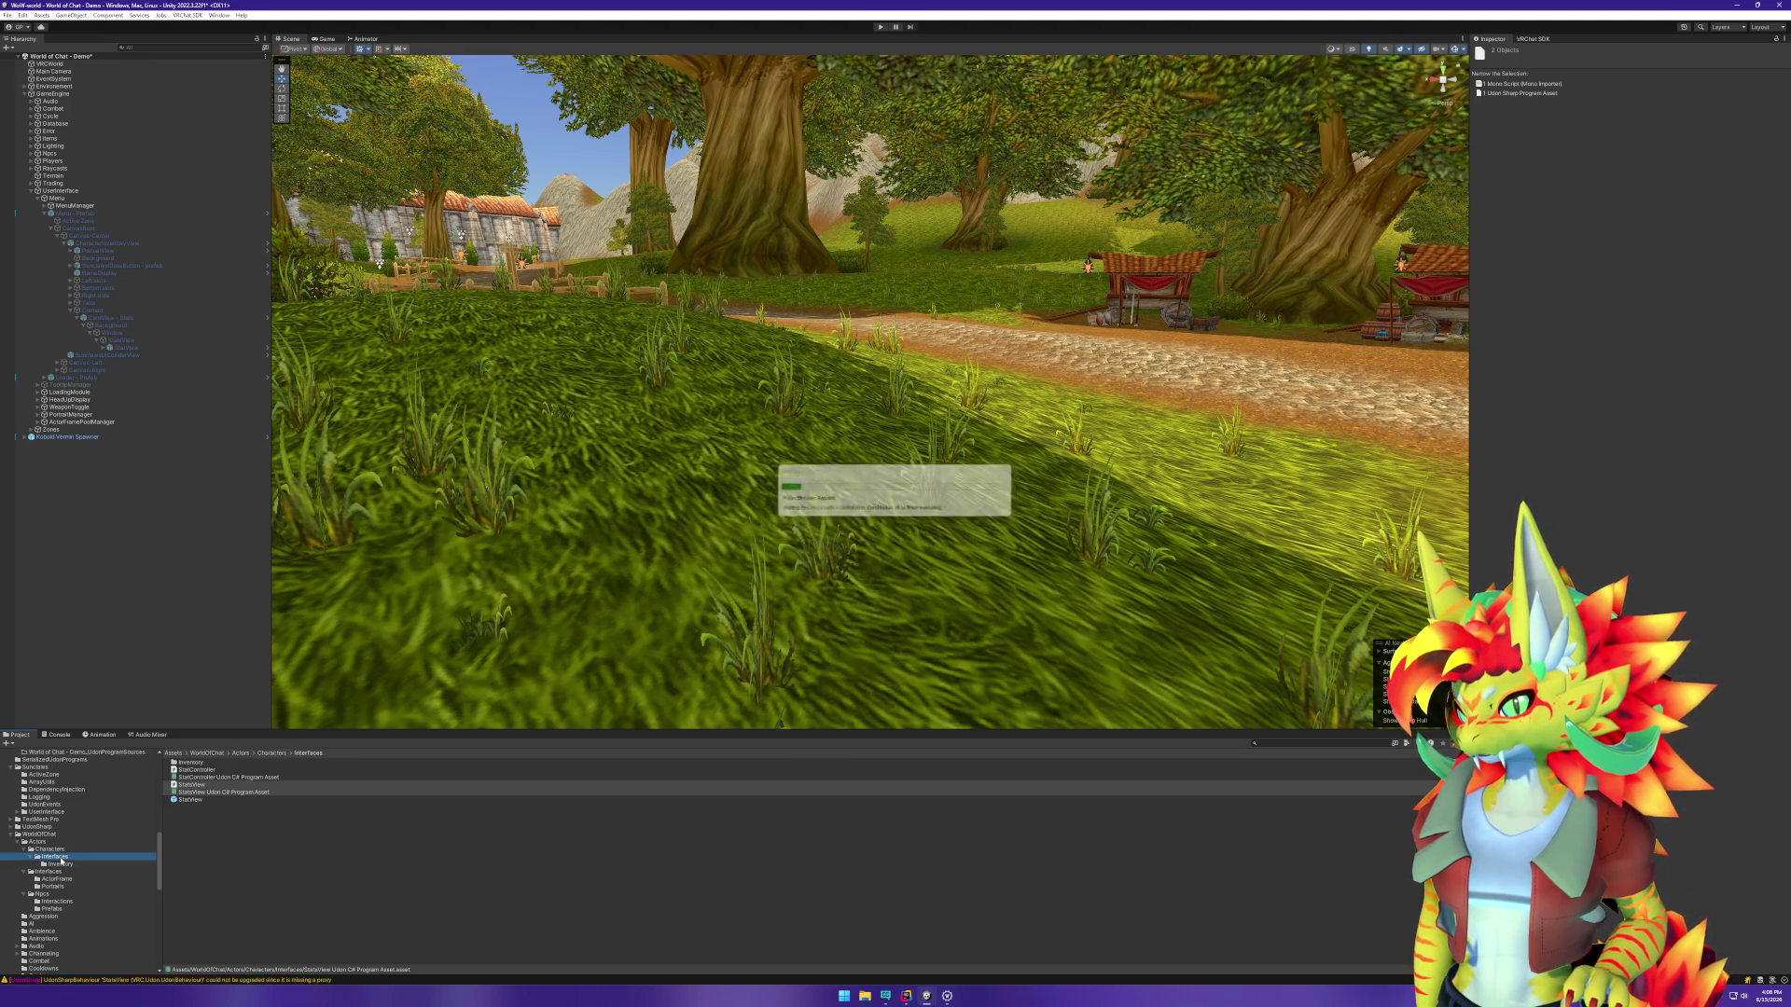
pyautogui.click(170, 835)
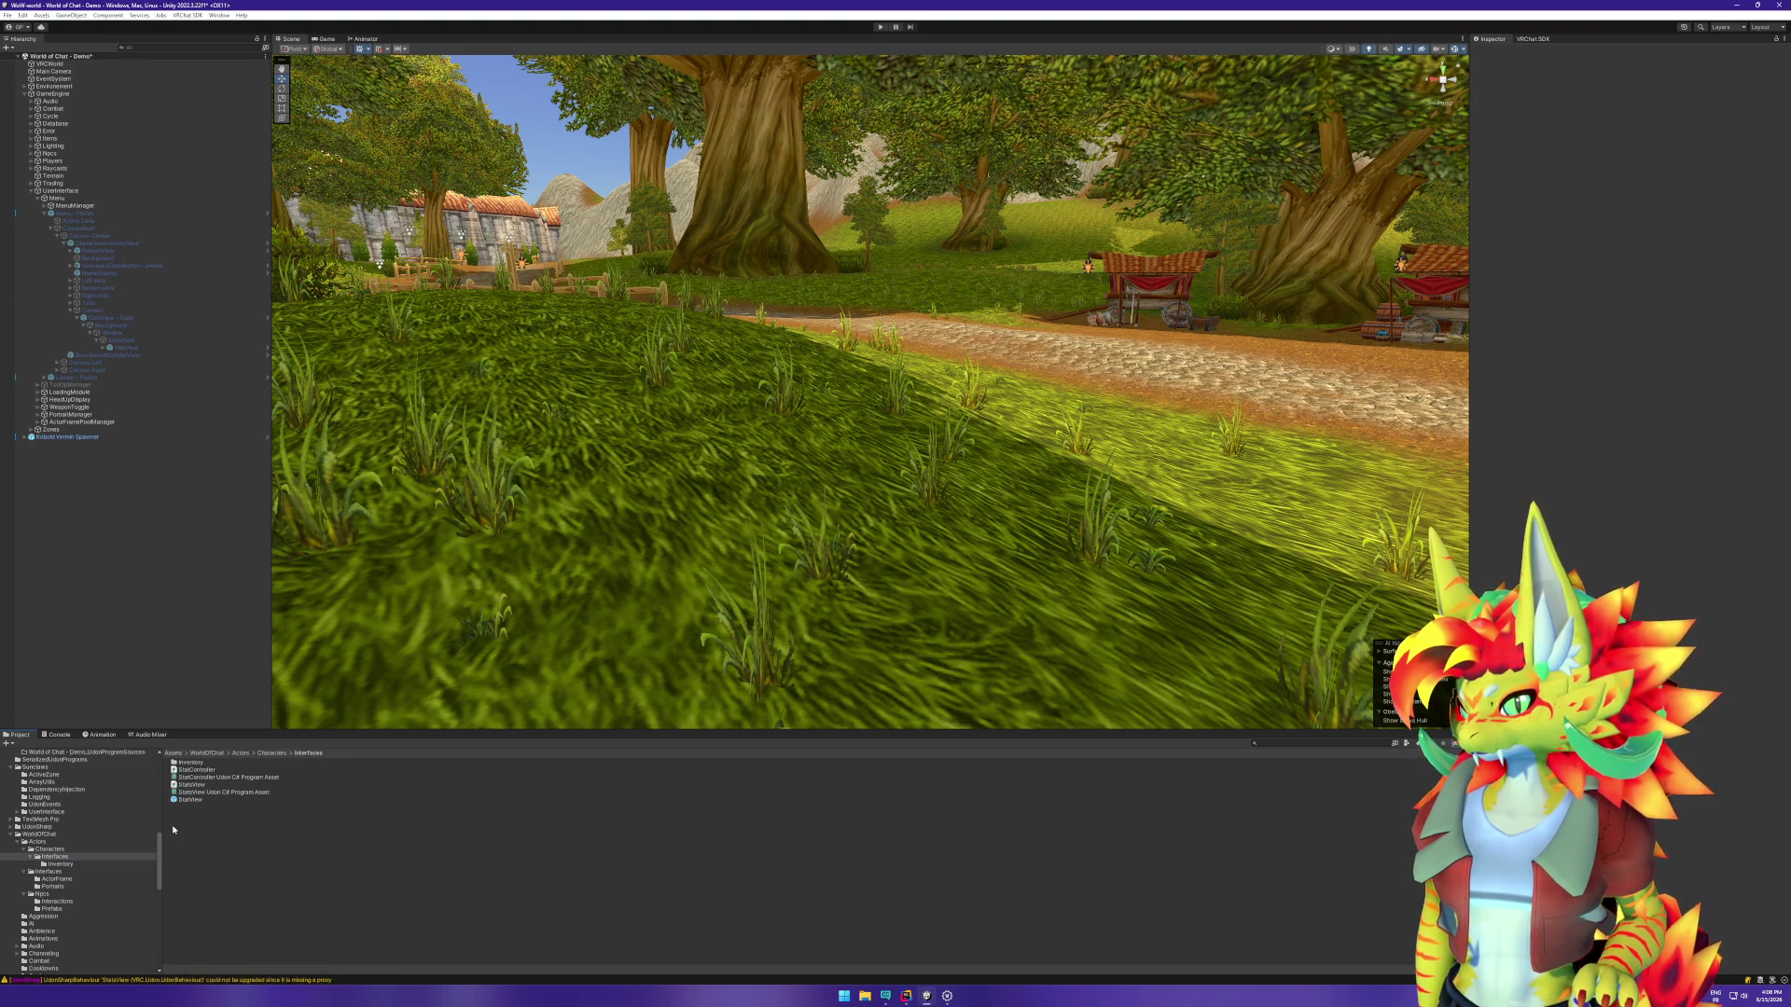
pyautogui.doubleClick(195, 786)
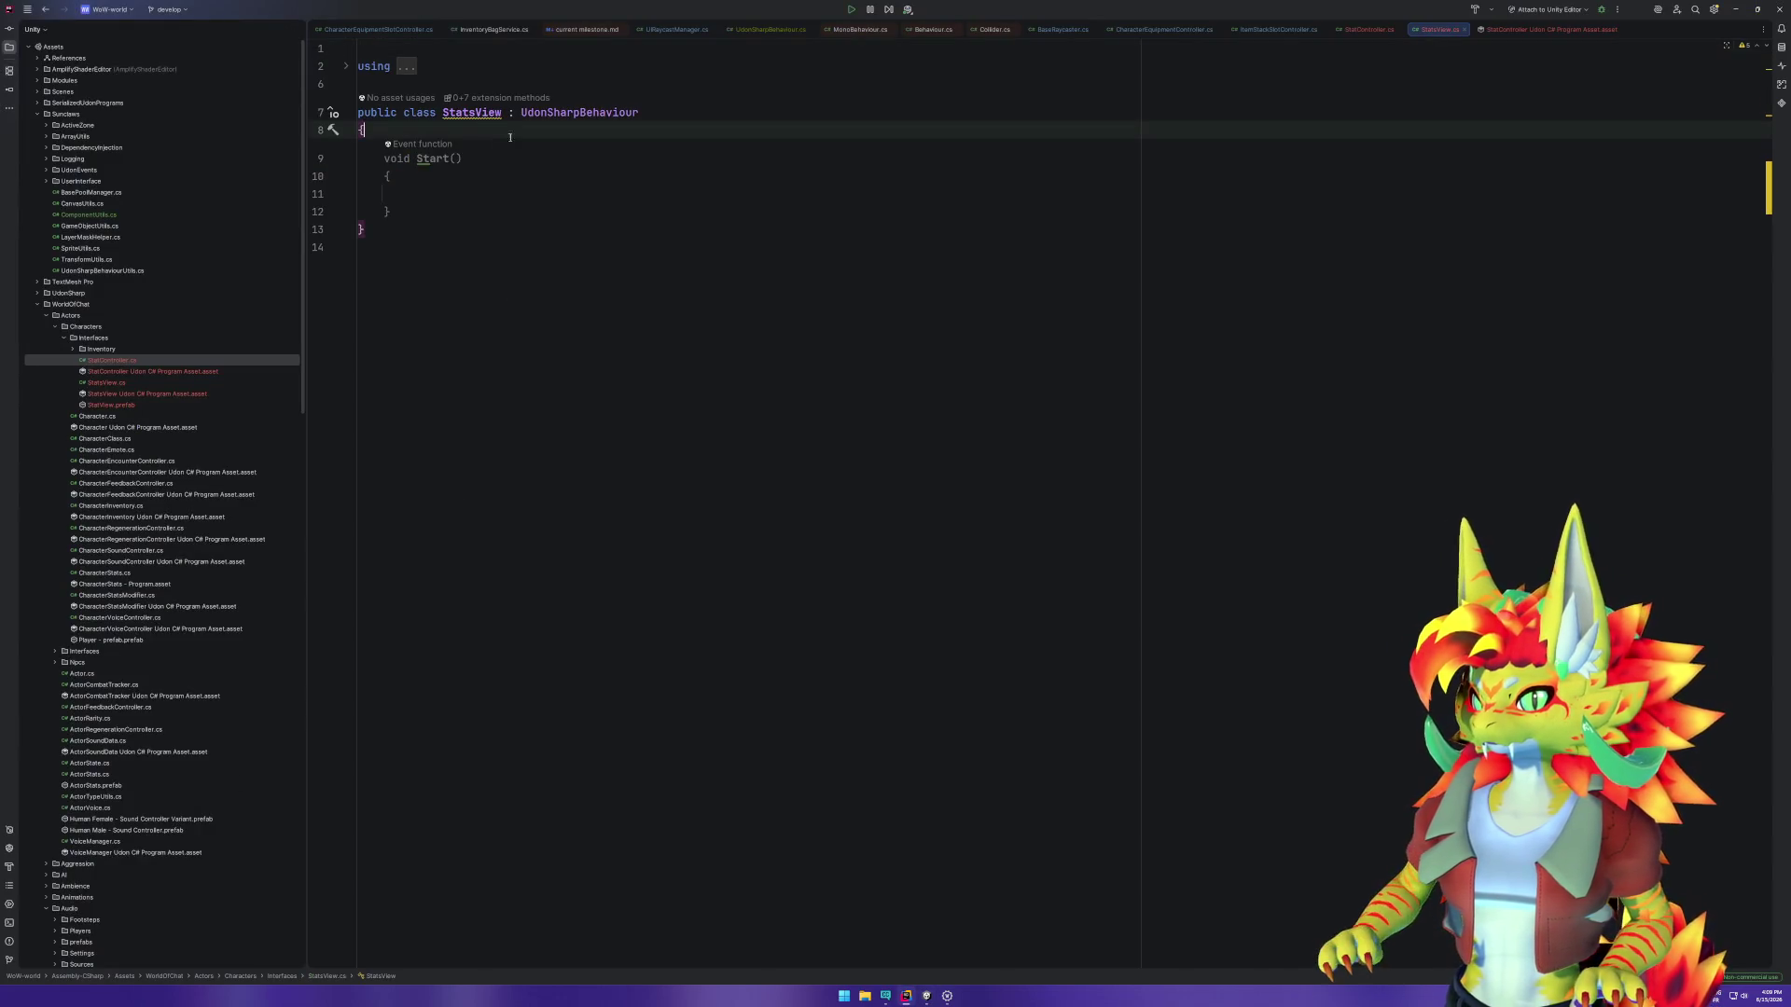
# Step: Wrap the class in the WorldOfChat.Actors.Characters.Interfaces namespace and rename it StatsController
pyautogui.click(501, 114)
pyautogui.hotkey('alt', 'Return')
pyautogui.press('Return')
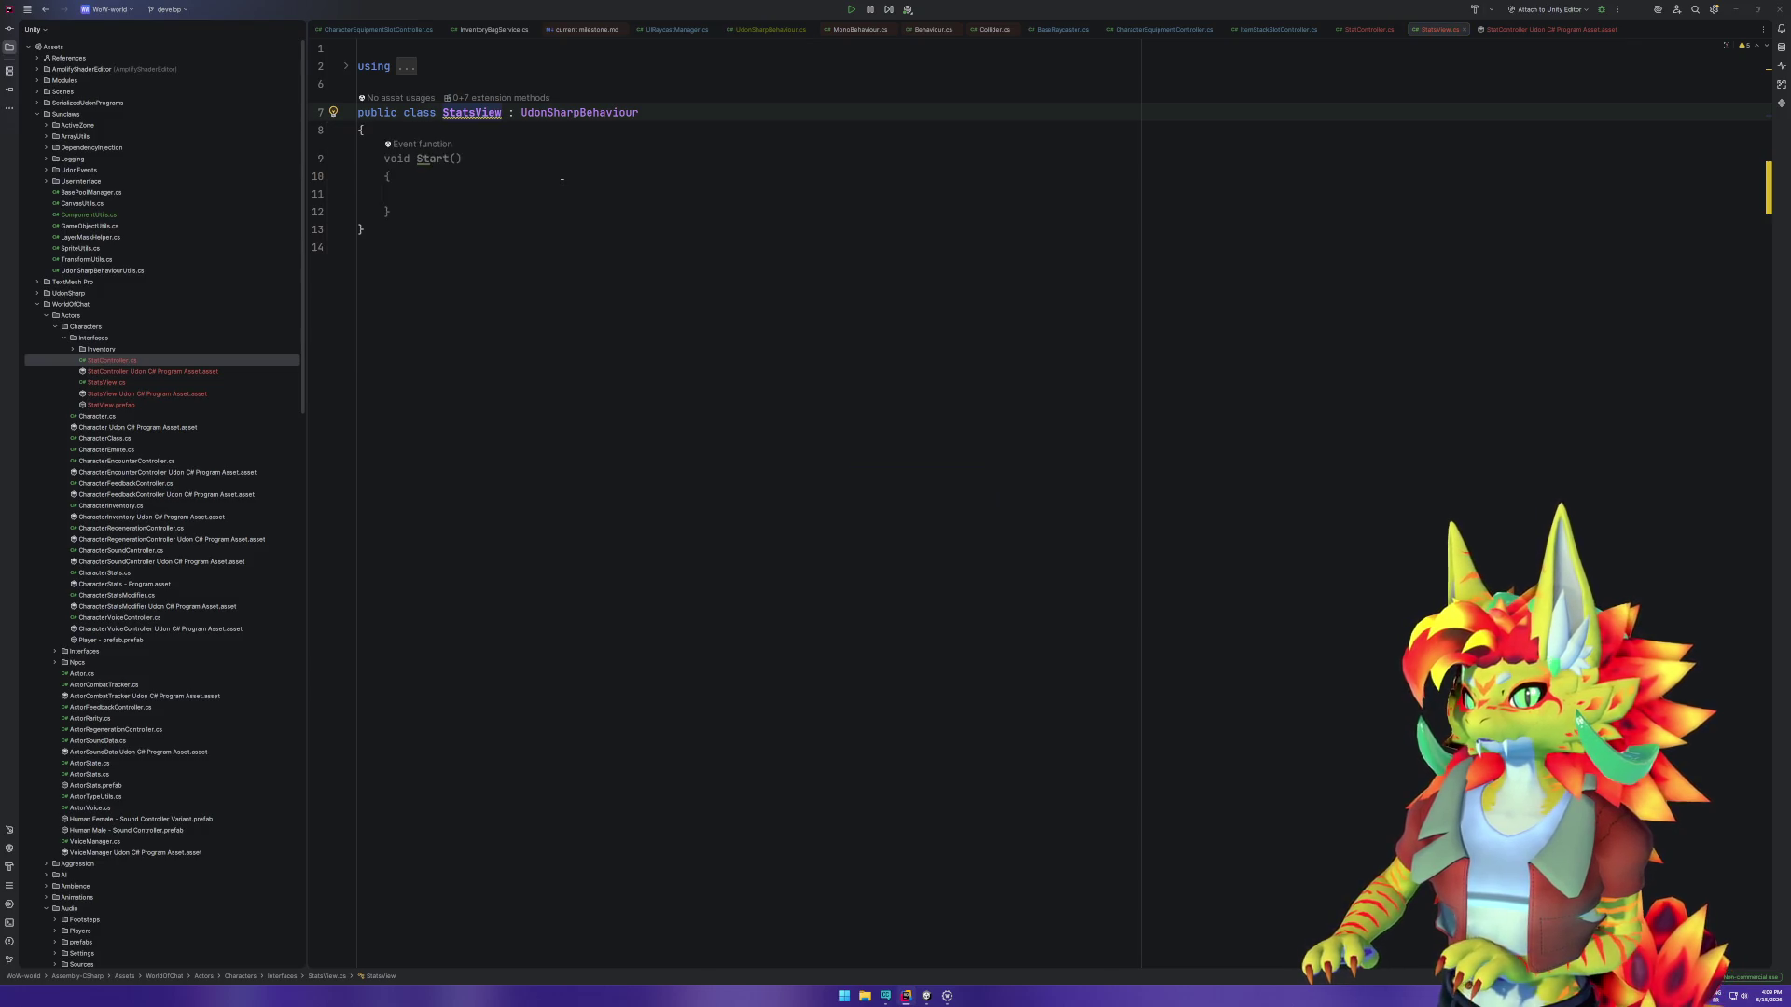
pyautogui.hotkey('ctrl', 'r')
pyautogui.write('rStatsCon')
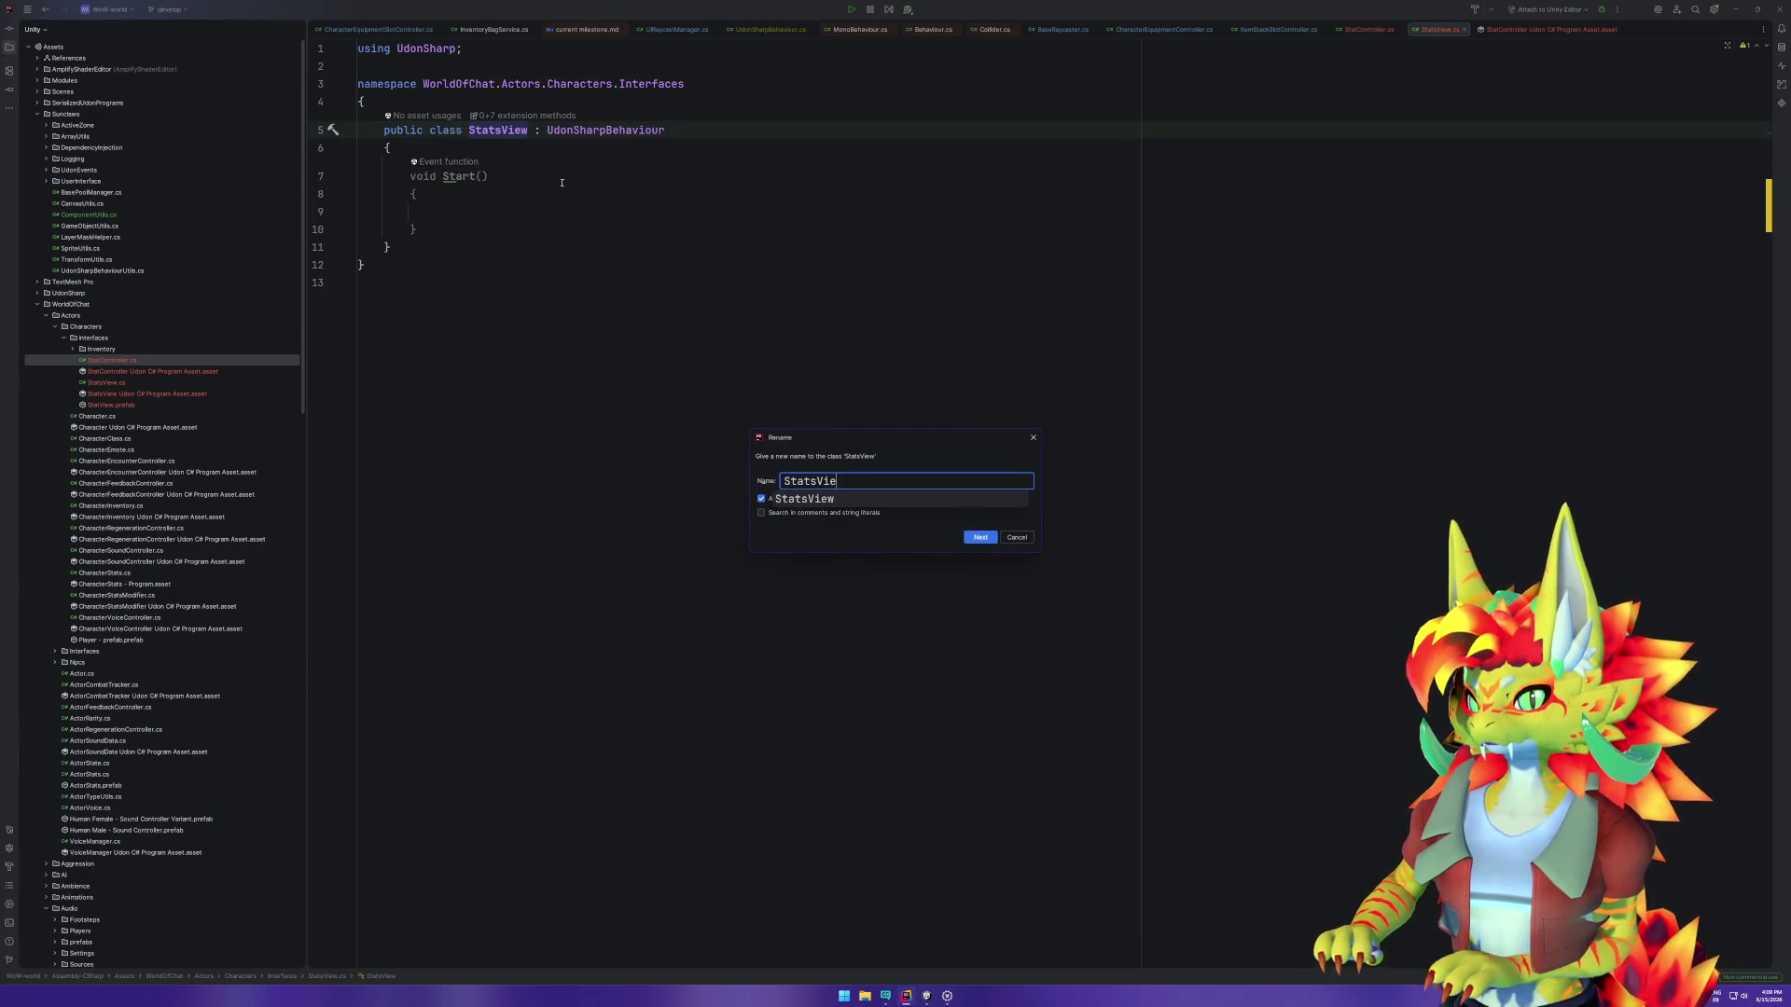
pyautogui.write('troller')
pyautogui.press('Return')
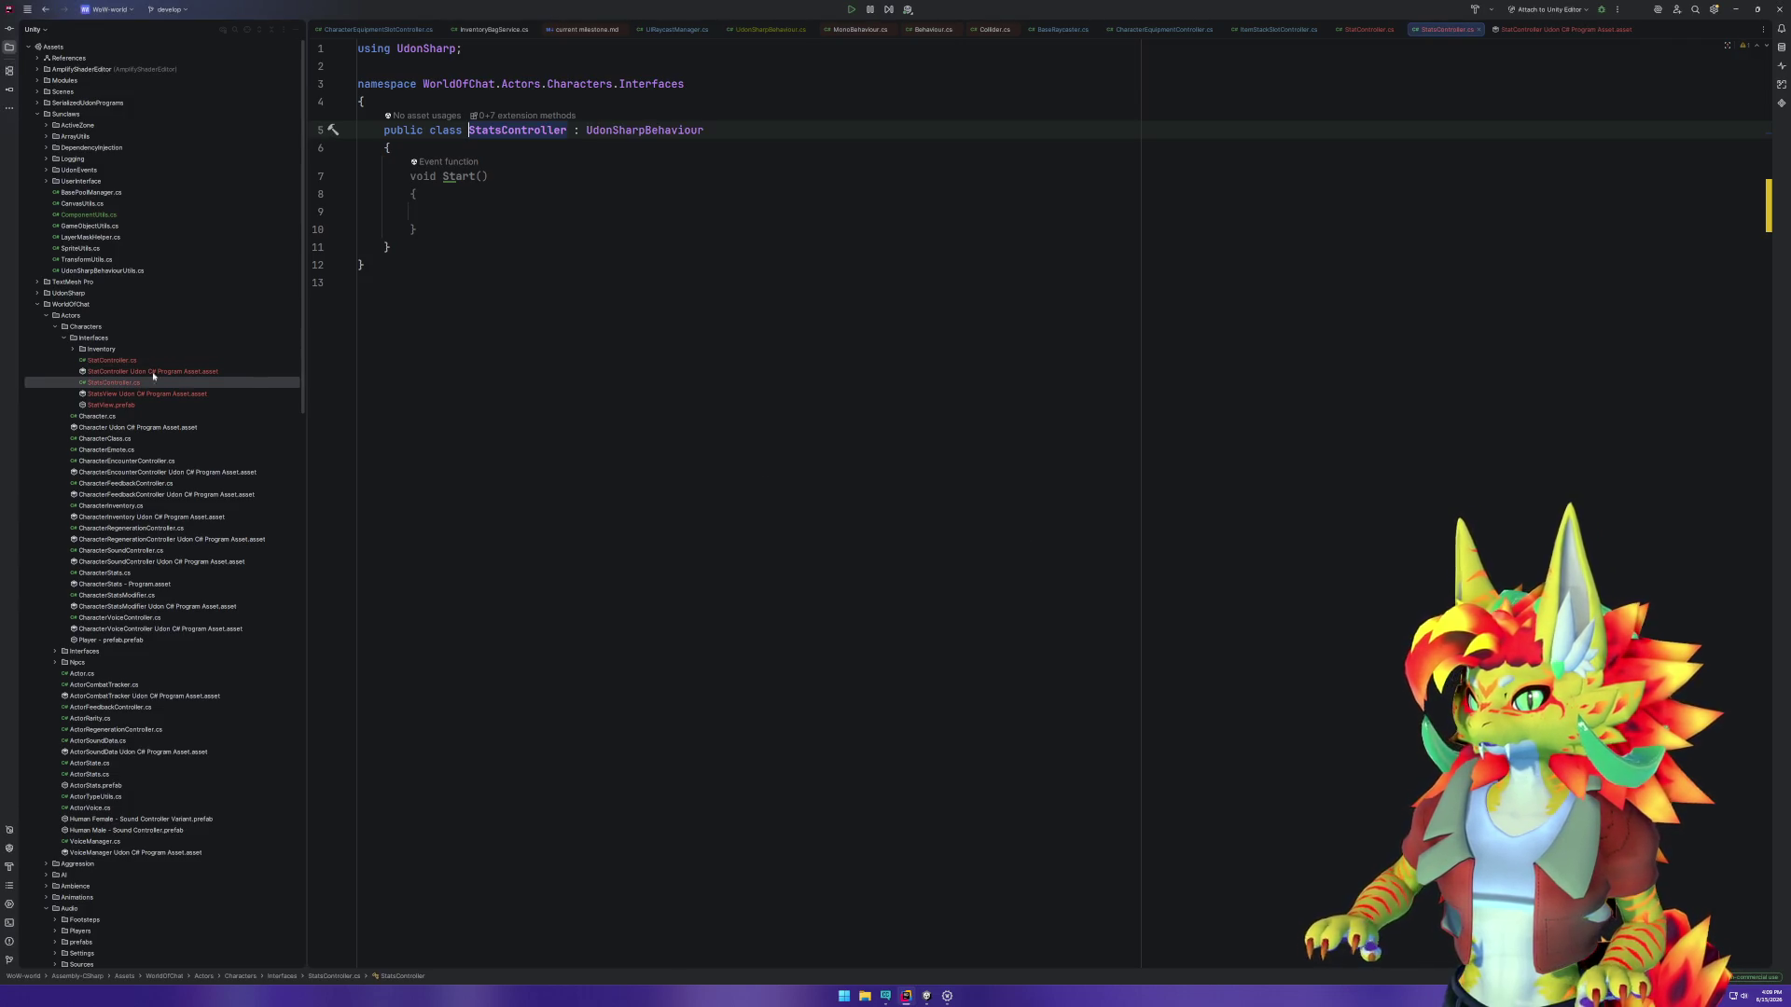
# Step: Change the program asset's name and file name to StatsController
pyautogui.click(138, 396)
pyautogui.doubleClick(143, 393)
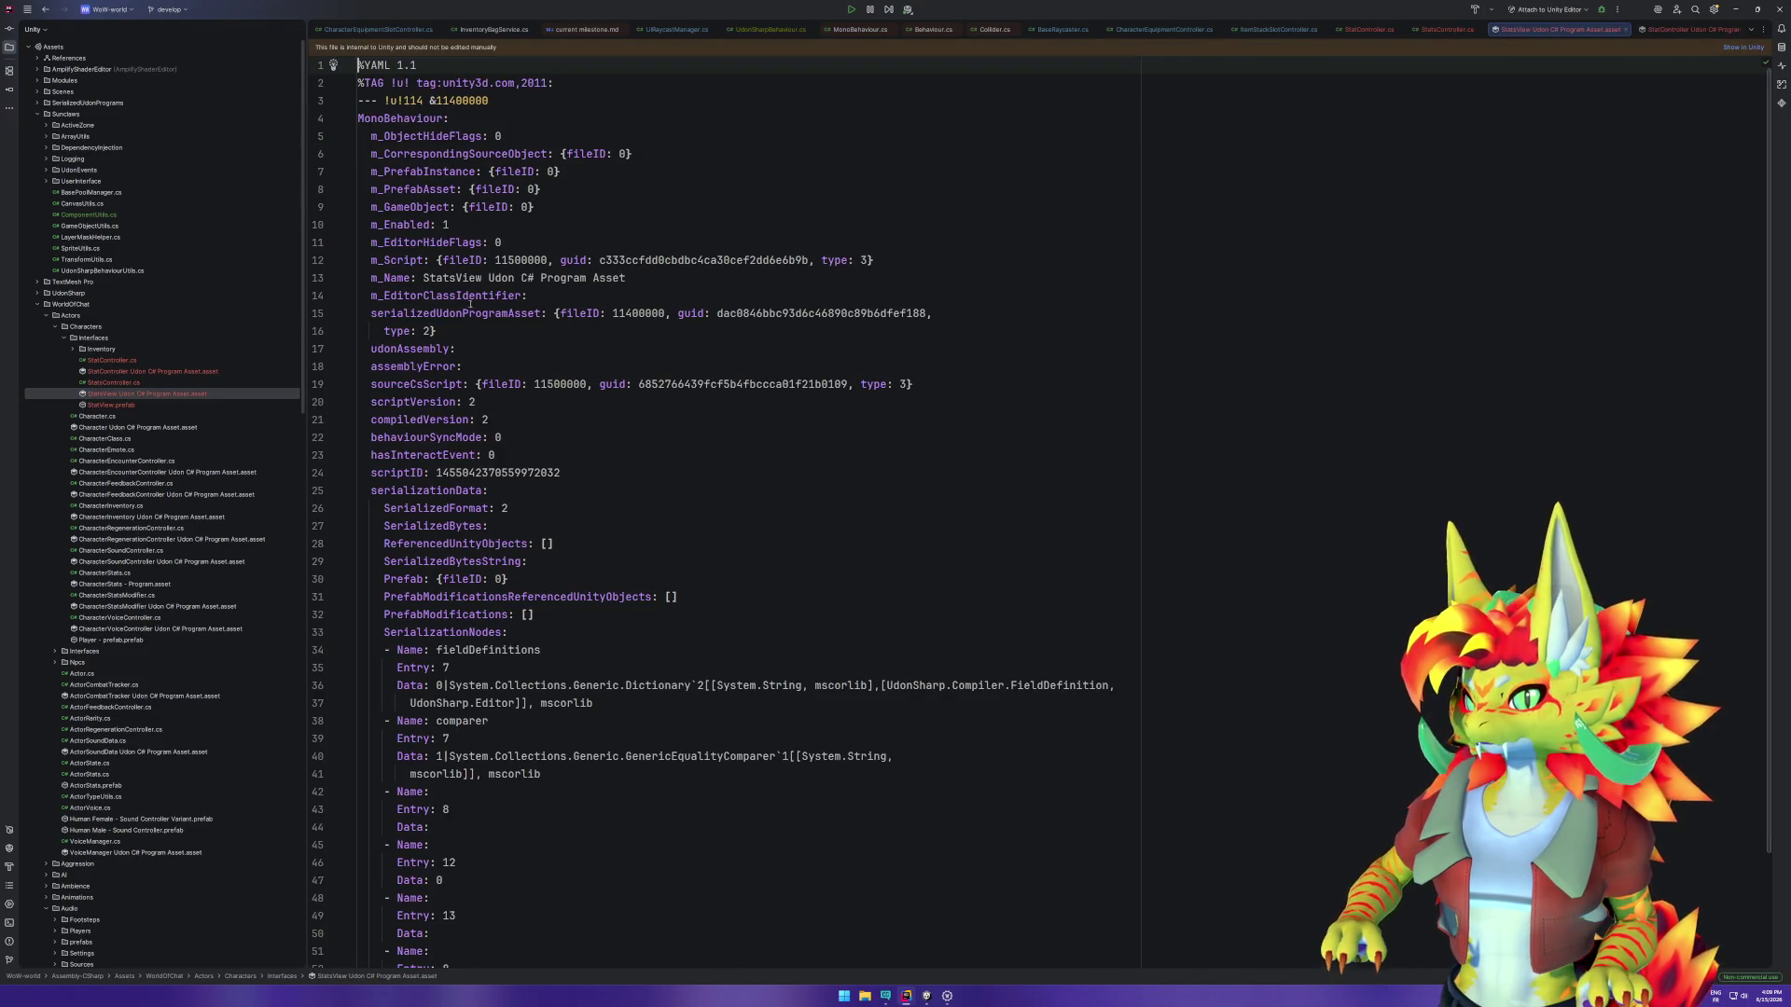
pyautogui.write('StatsController')
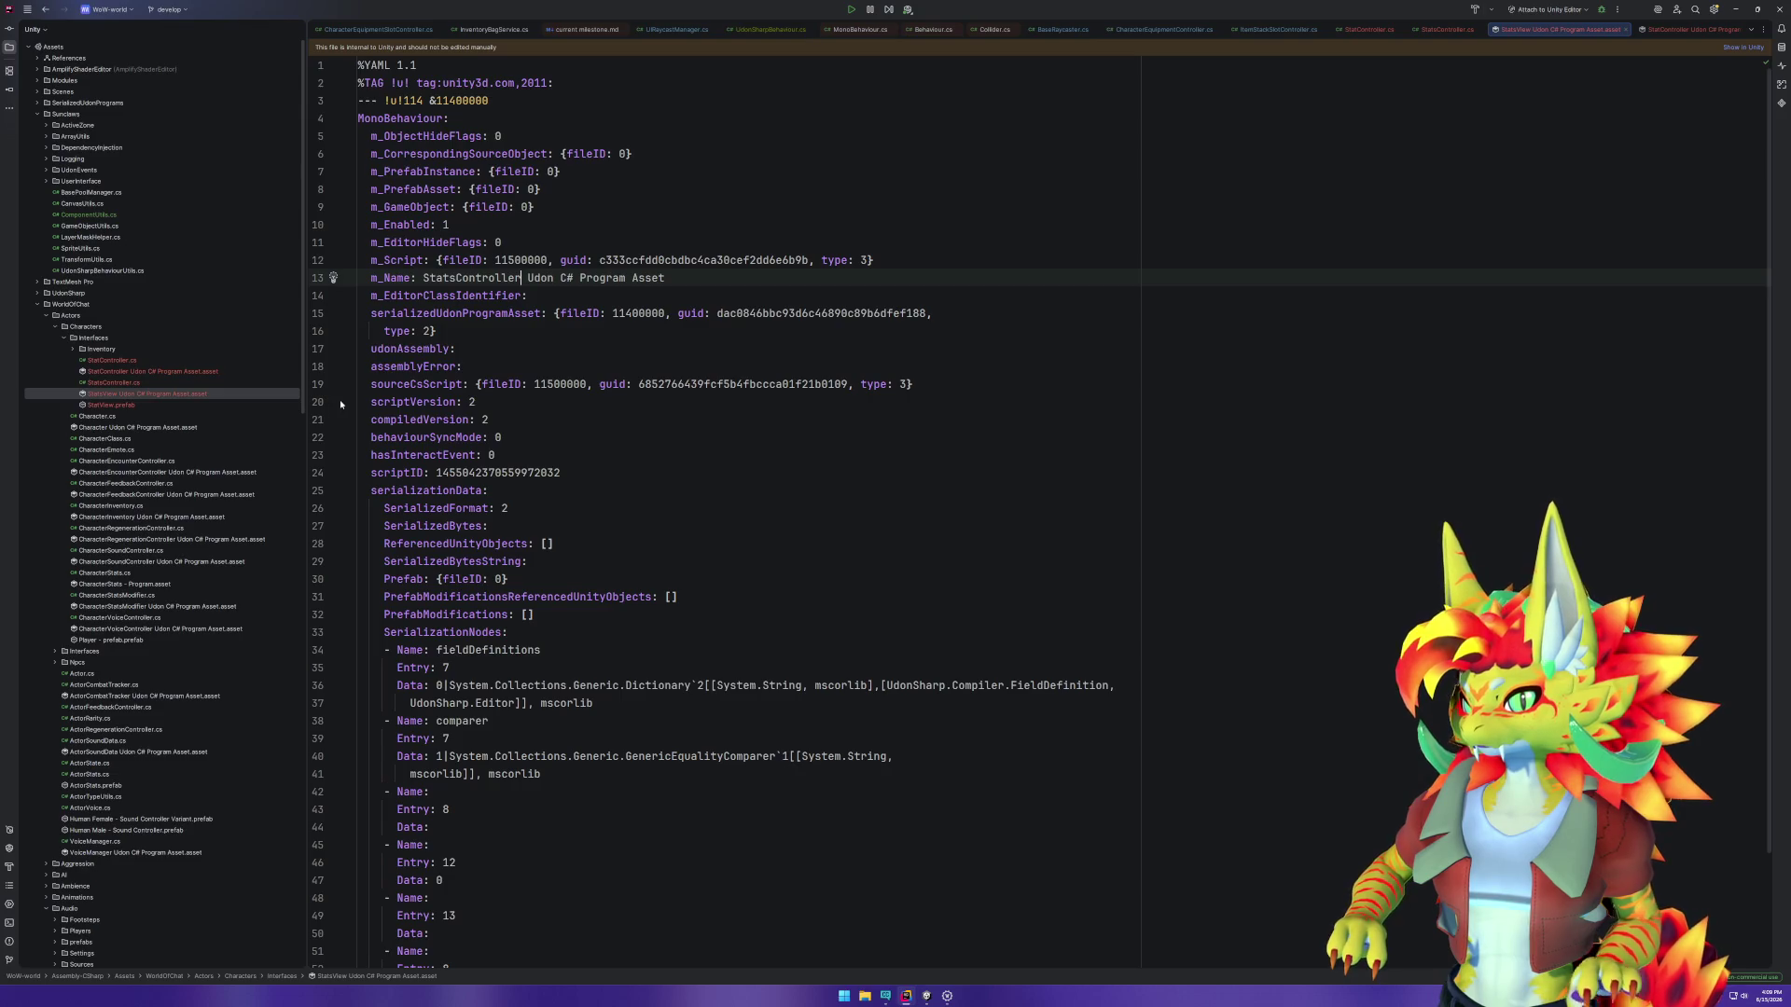
pyautogui.click(124, 396)
pyautogui.hotkey('shift', 'F6')
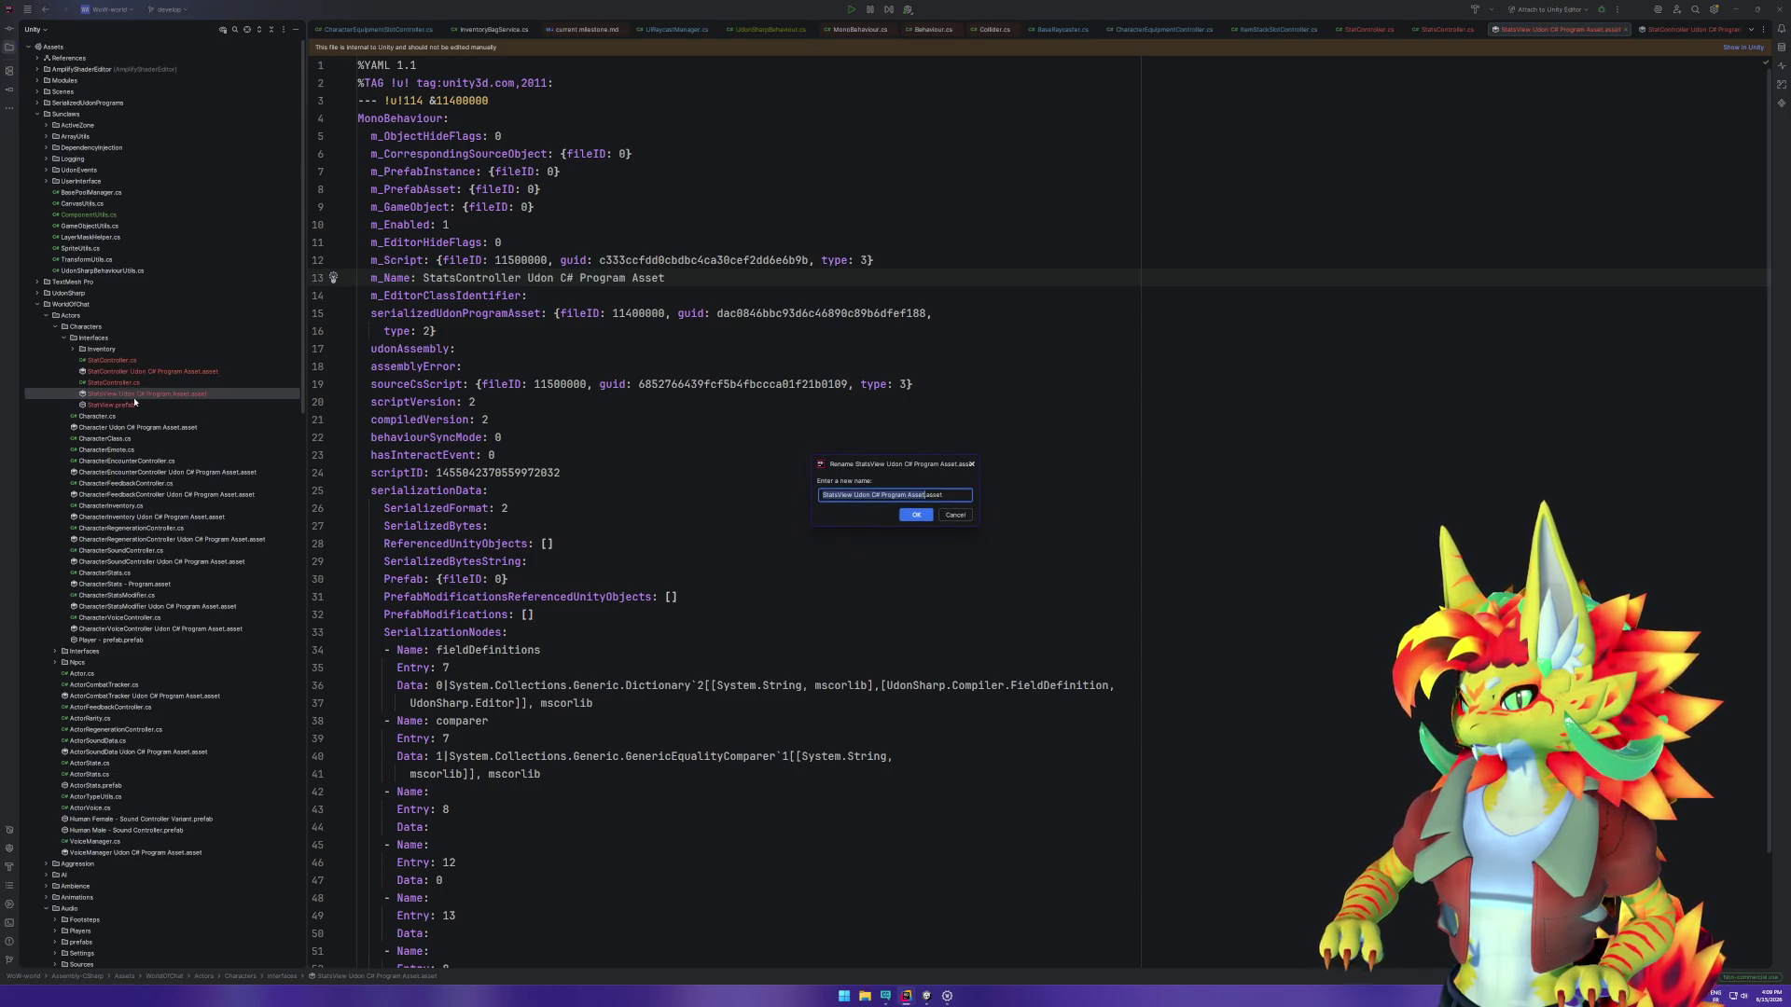
pyautogui.press('Home')
pyautogui.hotkey('ctrl', 'shift', 'Right')
pyautogui.write('StatsController')
pyautogui.press('Return')
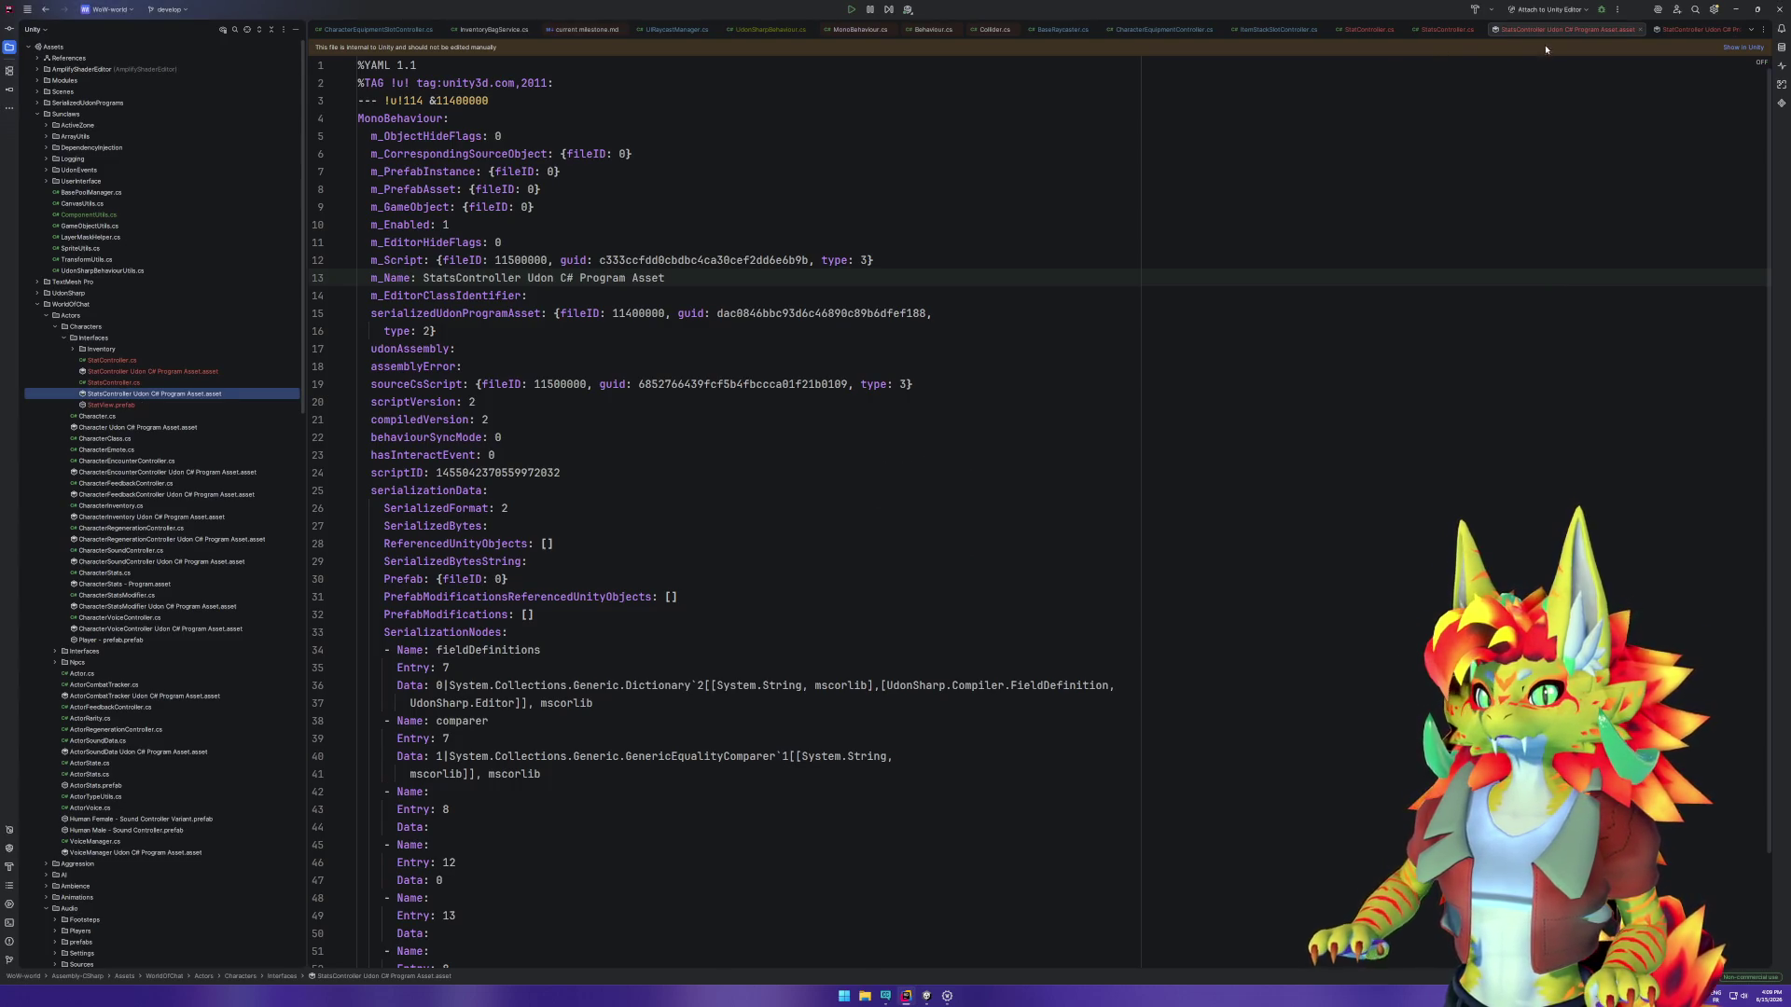
pyautogui.hotkey('ctrl', 'F4')
pyautogui.hotkey('ctrl', 'F4')
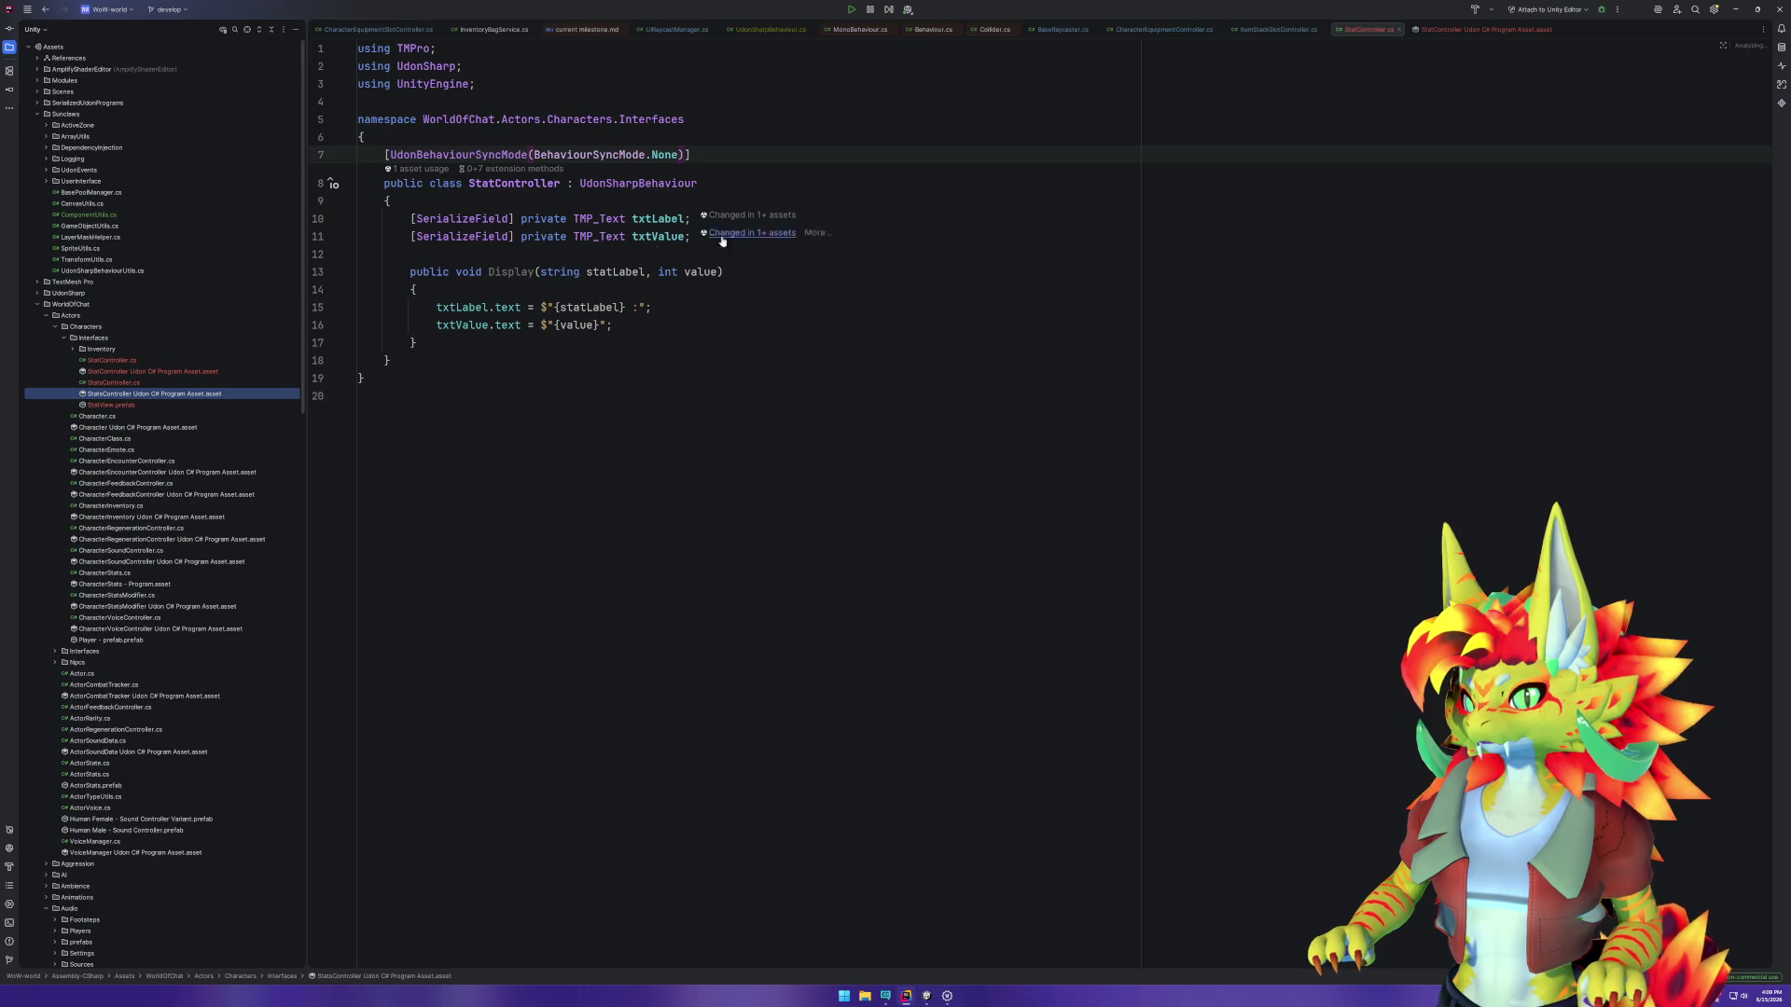
# Step: Declare a [SerializeField] private StatController strengthController field
pyautogui.doubleClick(126, 383)
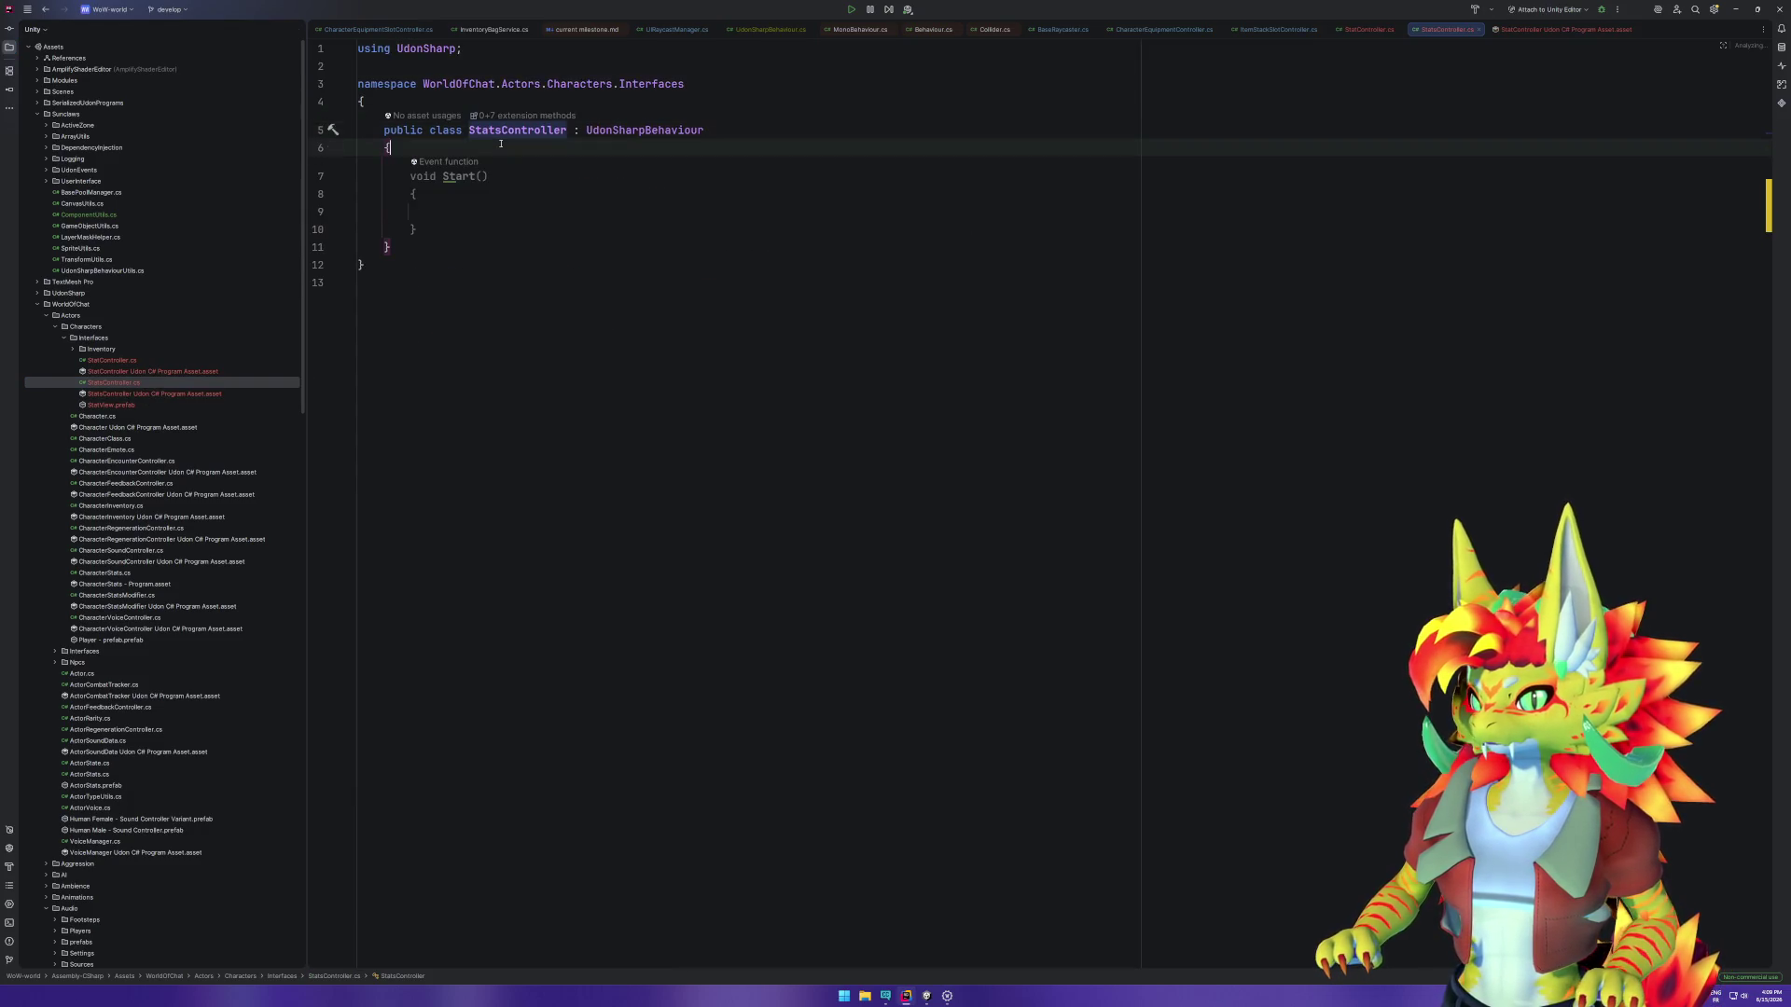
pyautogui.press('Return')
pyautogui.write('[S')
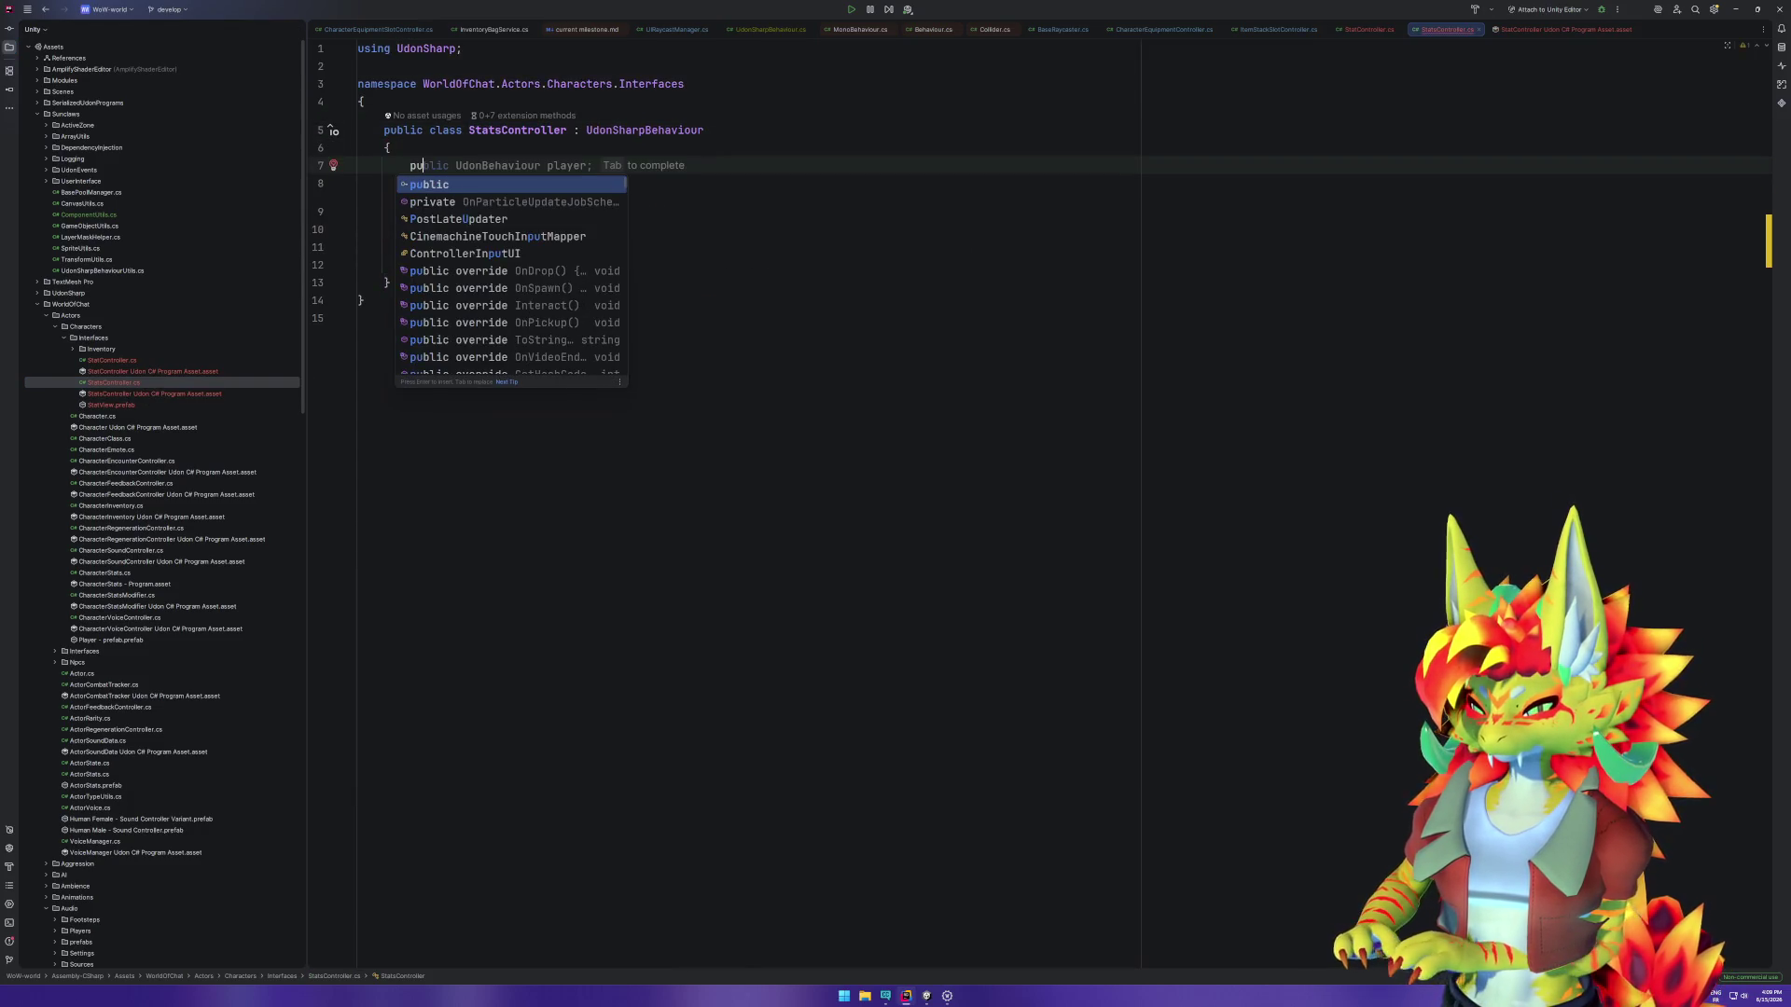
pyautogui.write('er')
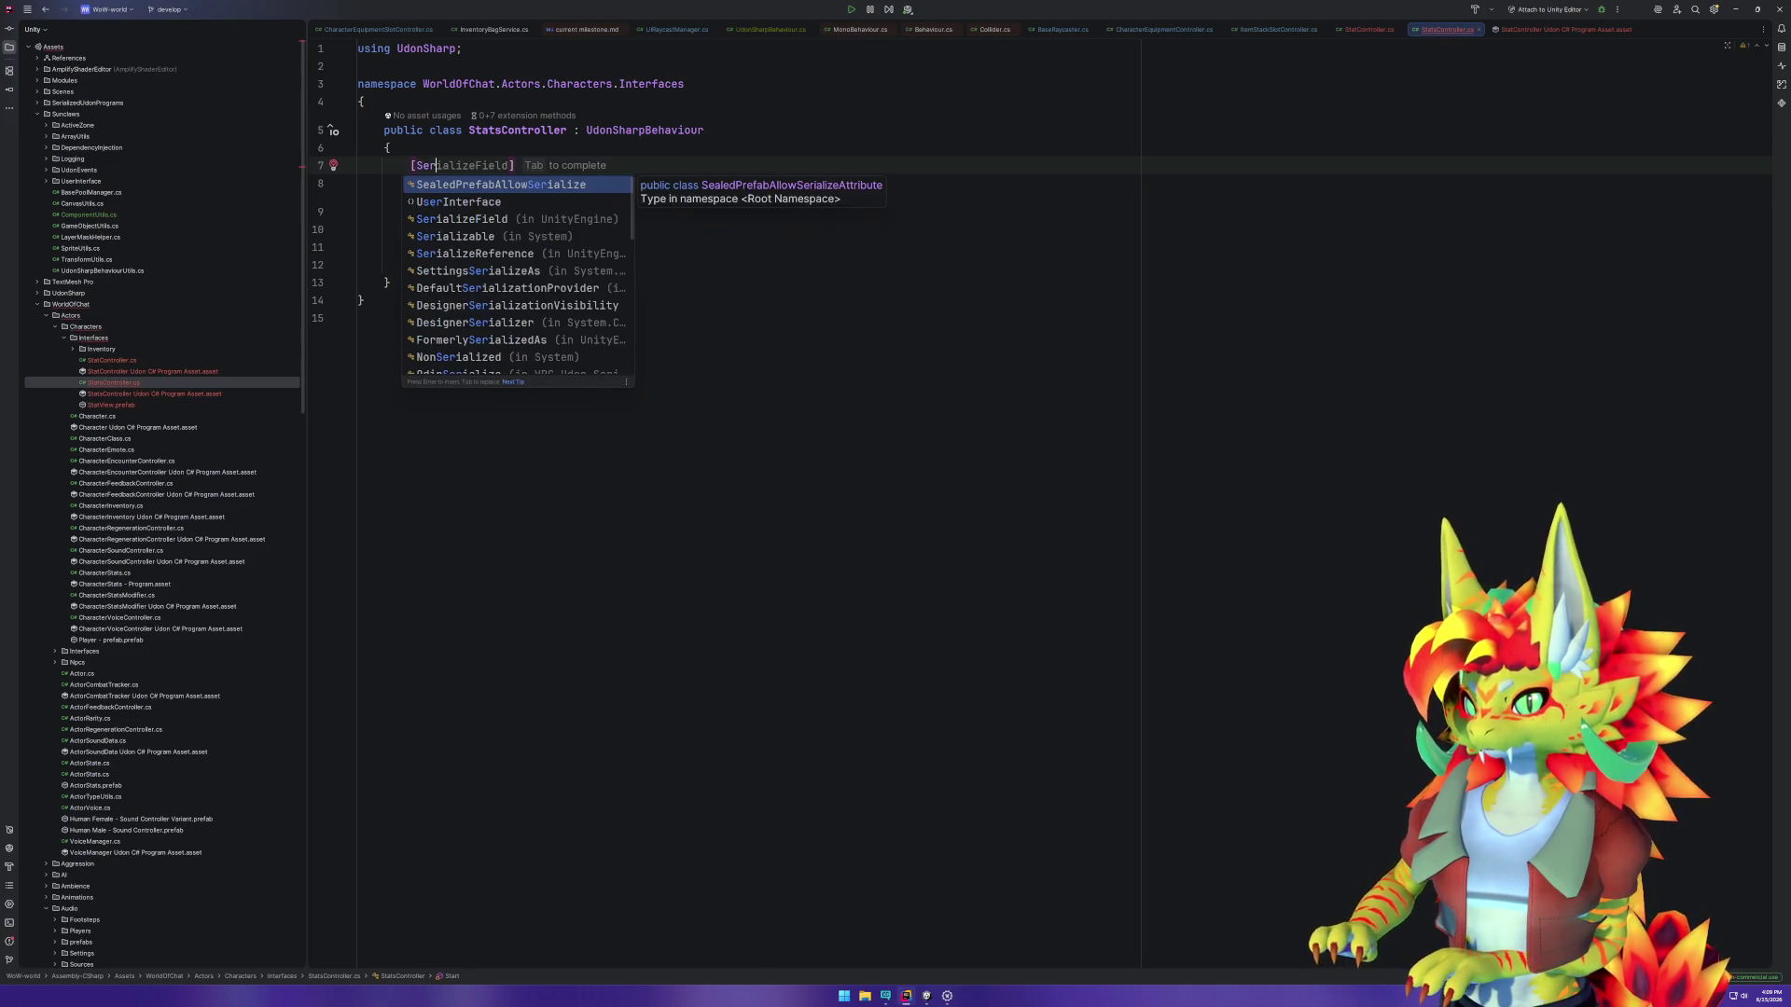
pyautogui.press('Tab')
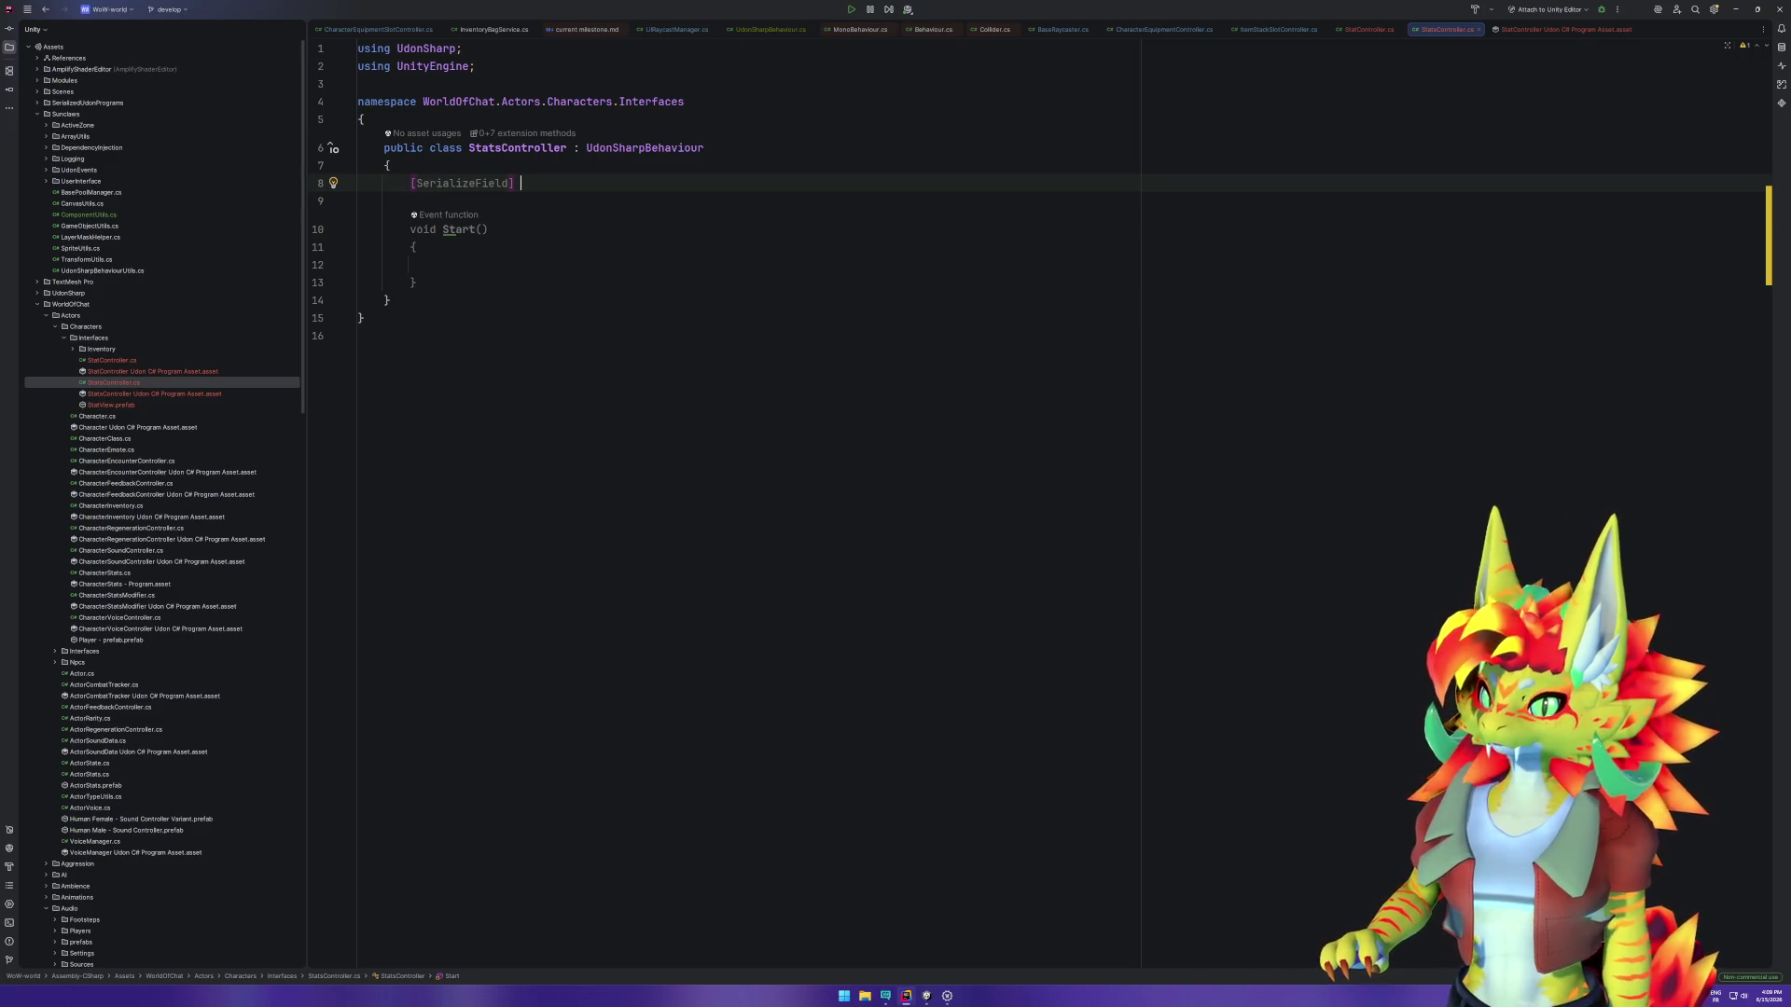
pyautogui.write('private ')
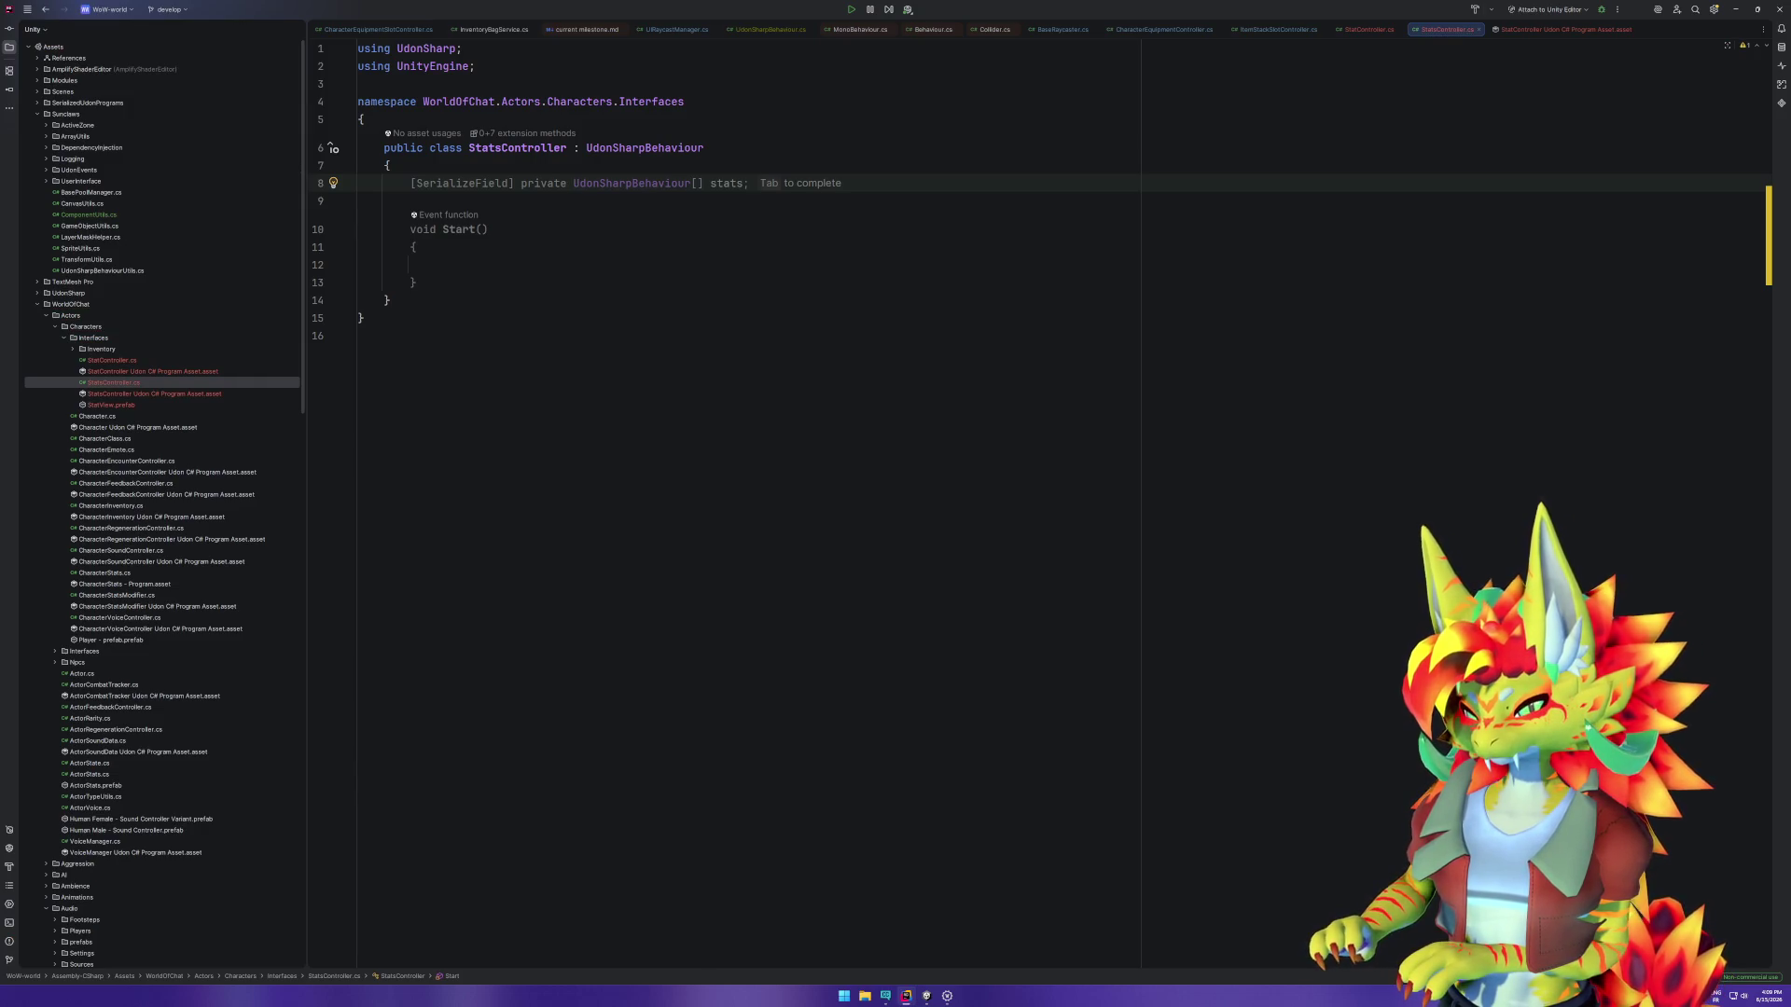
pyautogui.write('StatC')
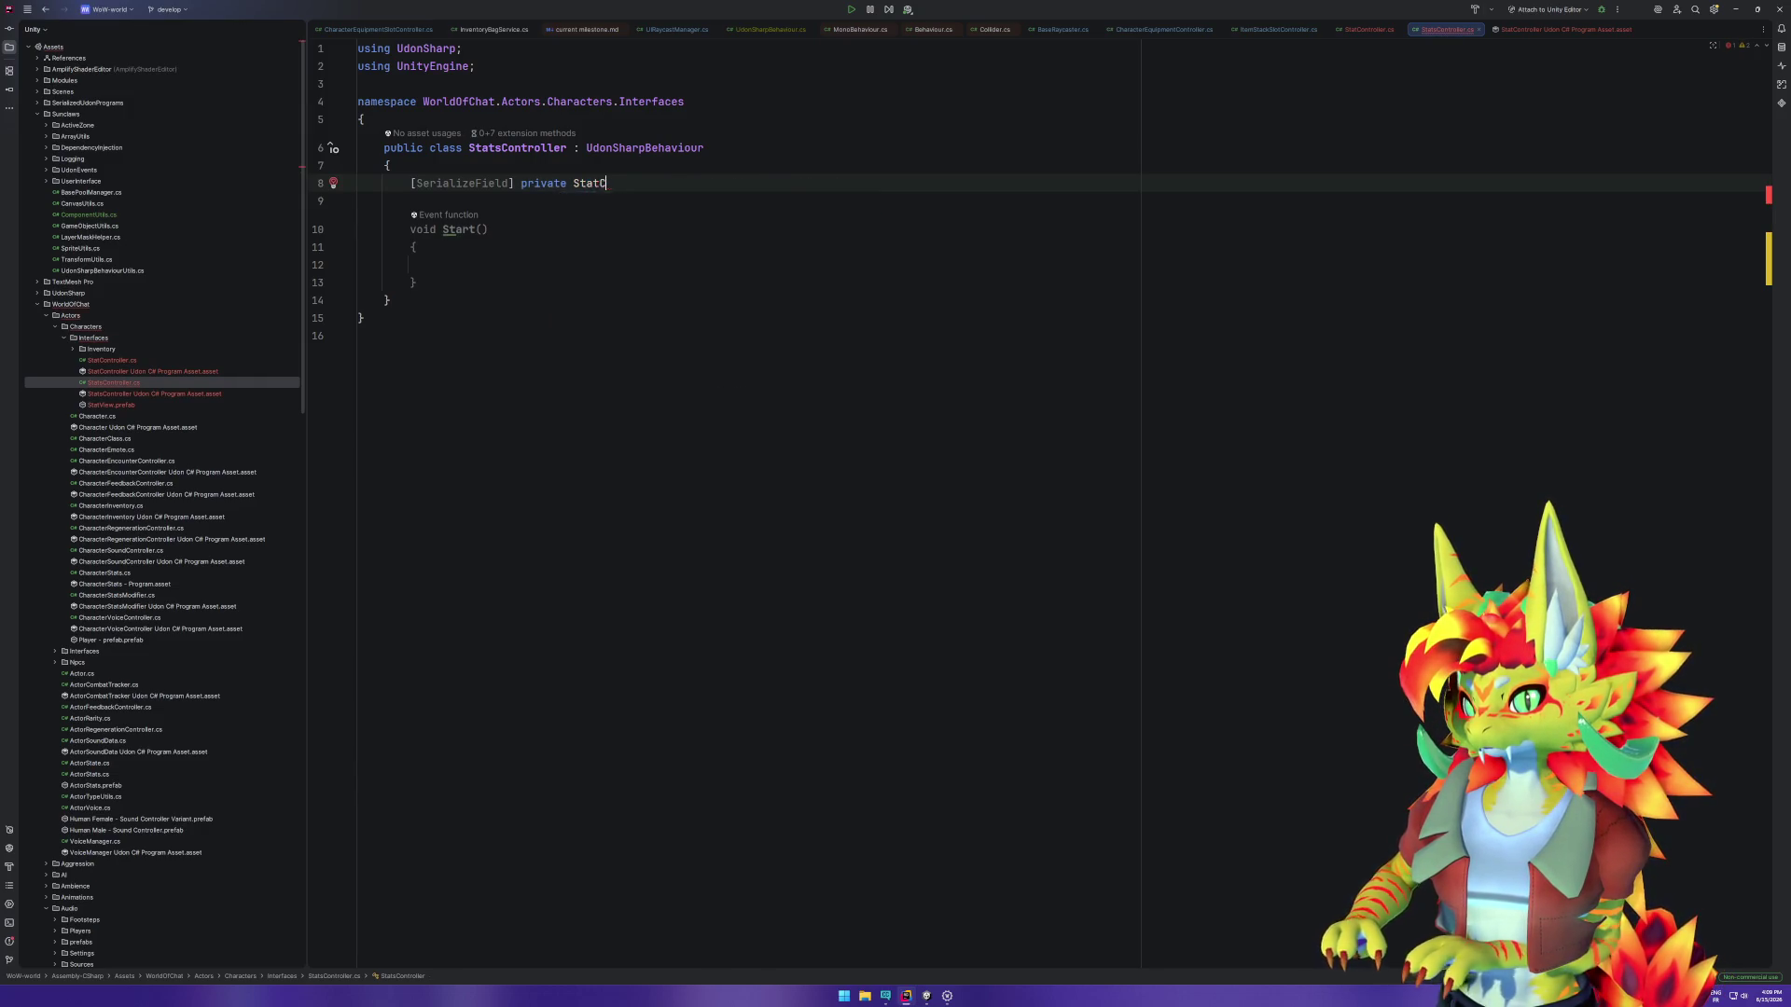
pyautogui.write('ont')
pyautogui.press('Tab')
pyautogui.write('strengthController')
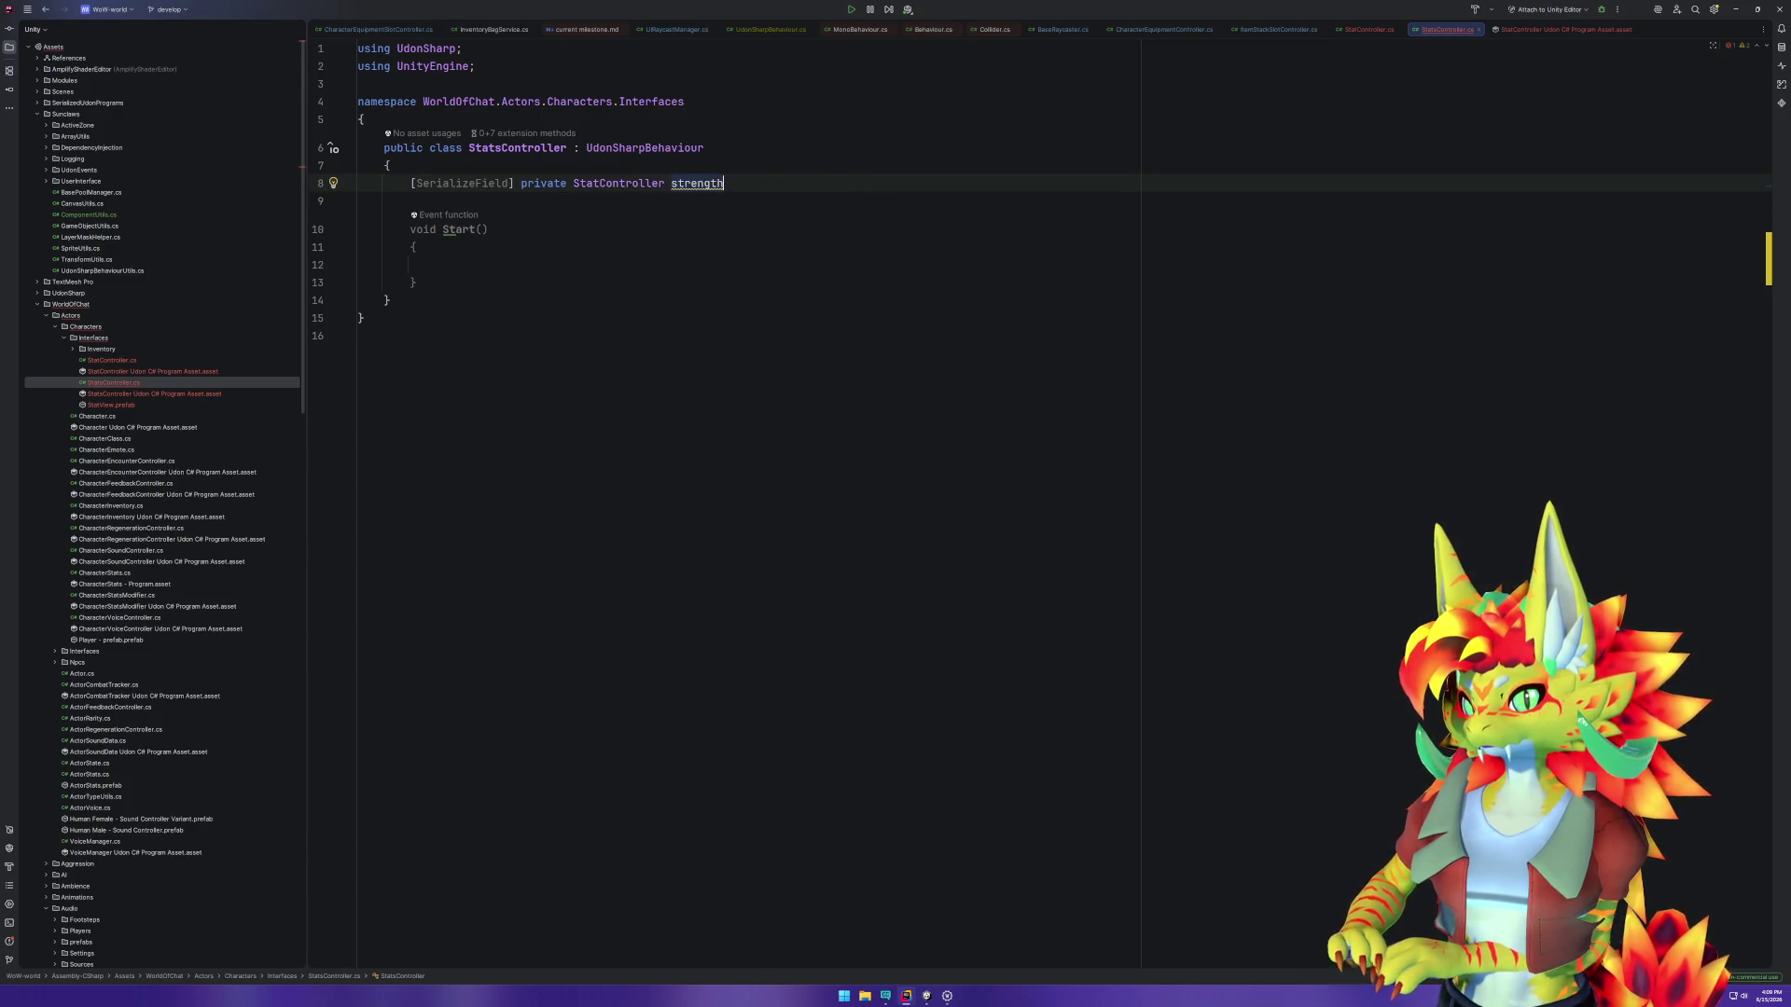
pyautogui.write(';')
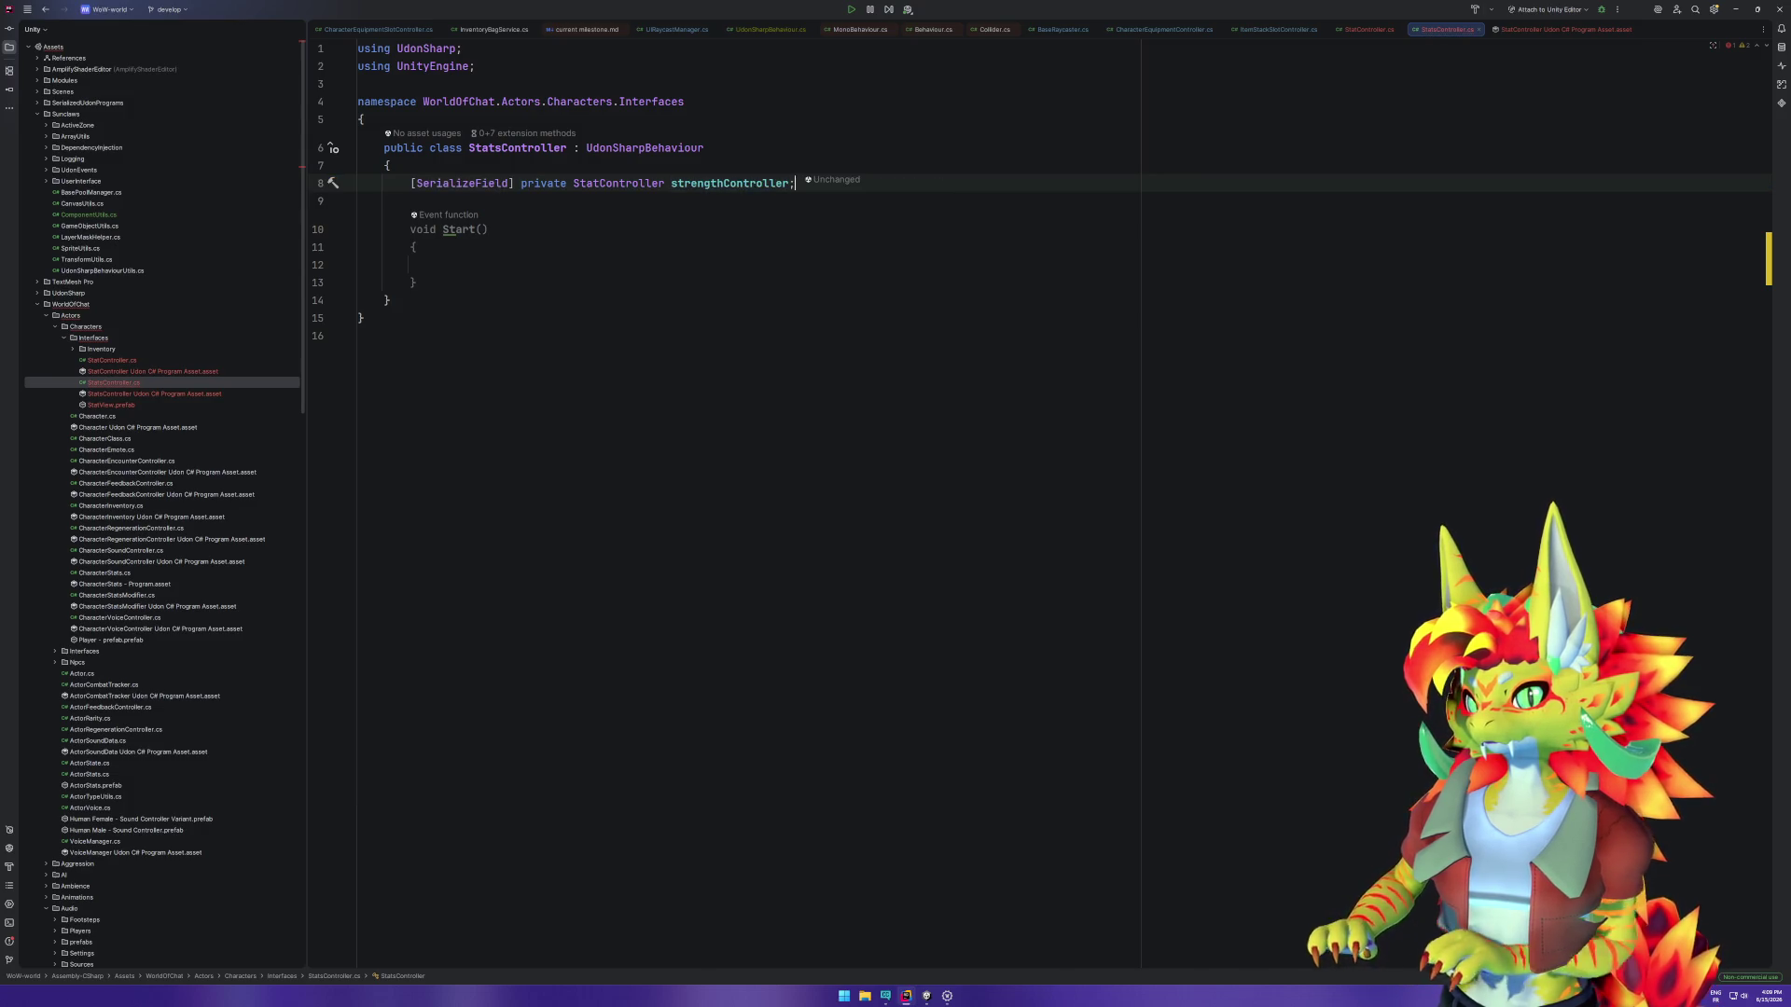
# Step: Duplicate the field into agilityController, intelligenceController, staminaController and spiritController
pyautogui.hotkey('ctrl', 'd')
pyautogui.moveTo(672, 200); pyautogui.dragTo(724, 201)
pyautogui.write('agility')
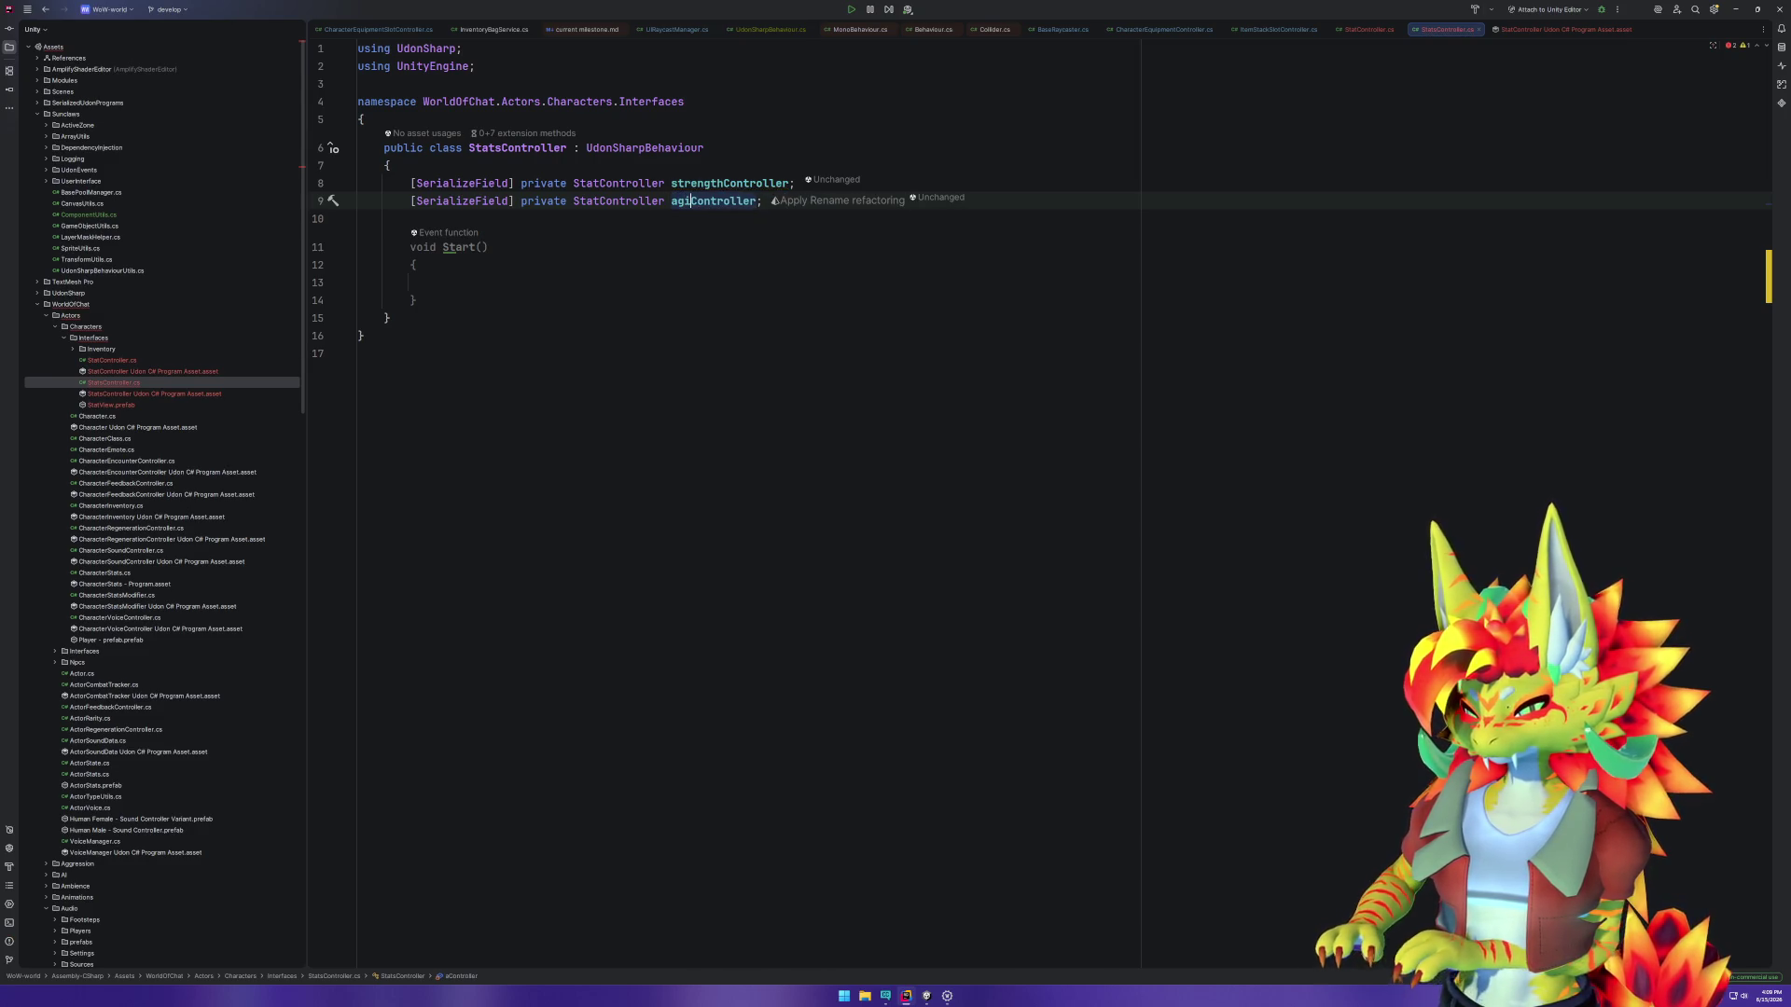
pyautogui.hotkey('ctrl', 'd')
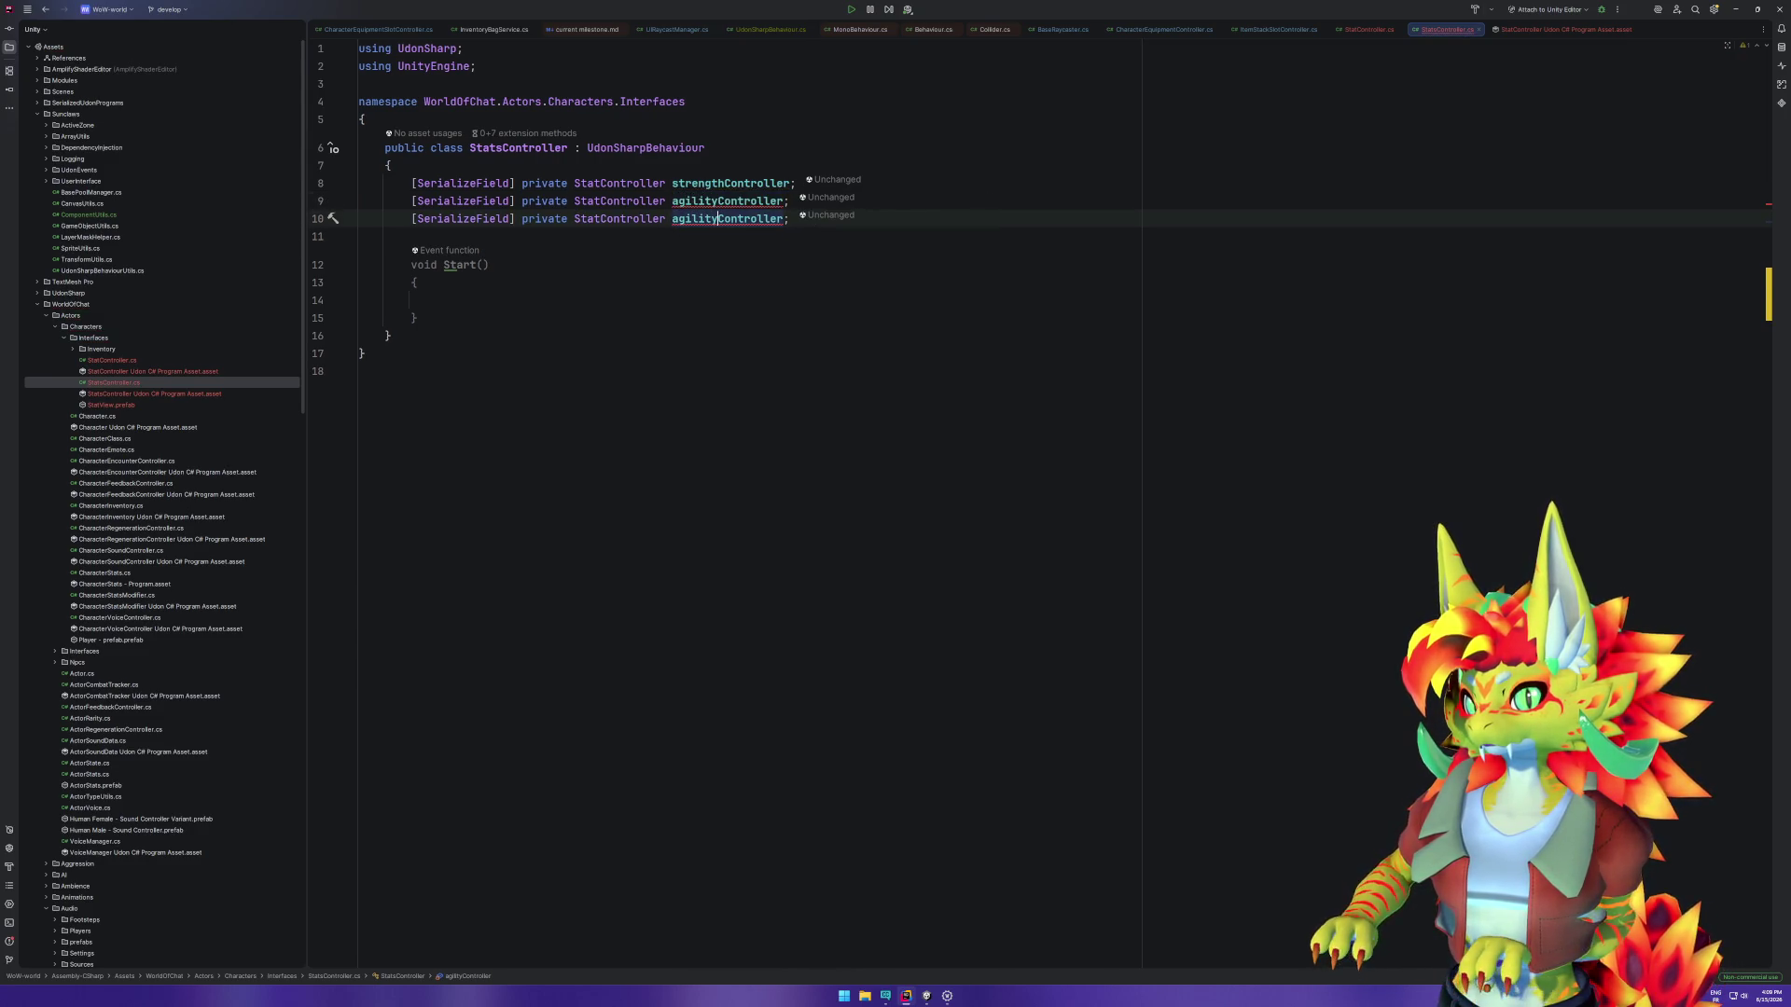
pyautogui.hotkey('ctrl', 'shift', 'Left')
pyautogui.write('intellige')
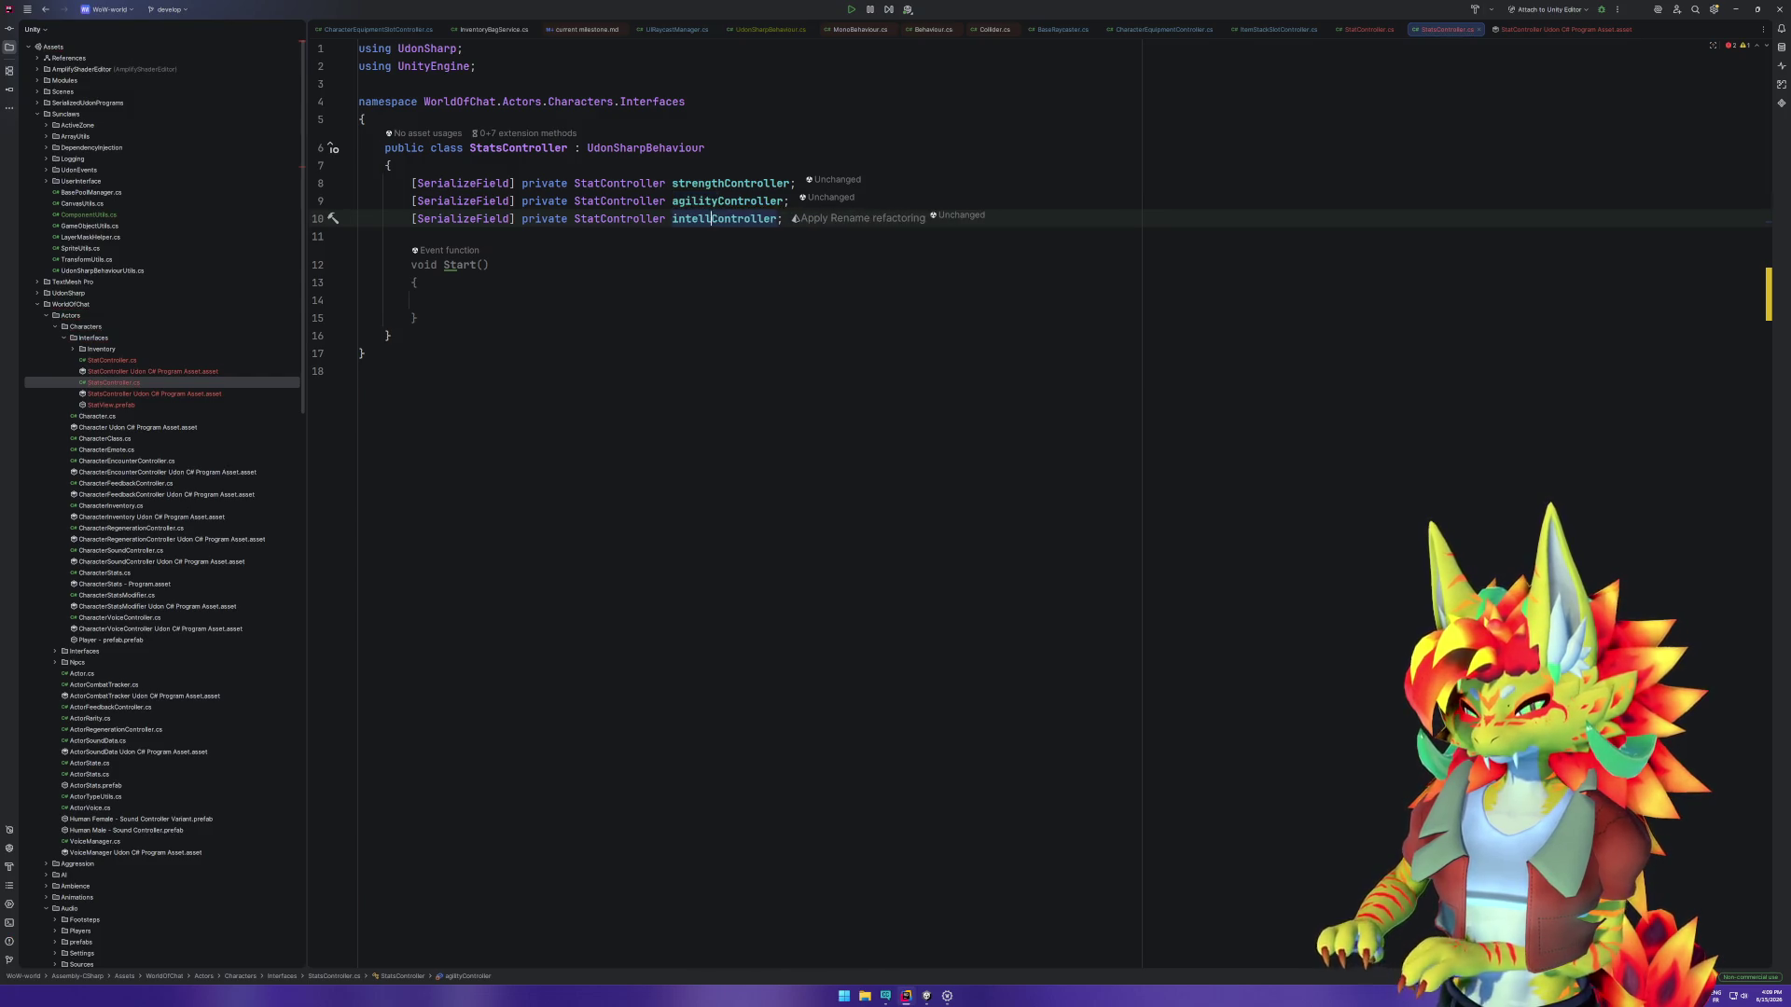
pyautogui.write('nce')
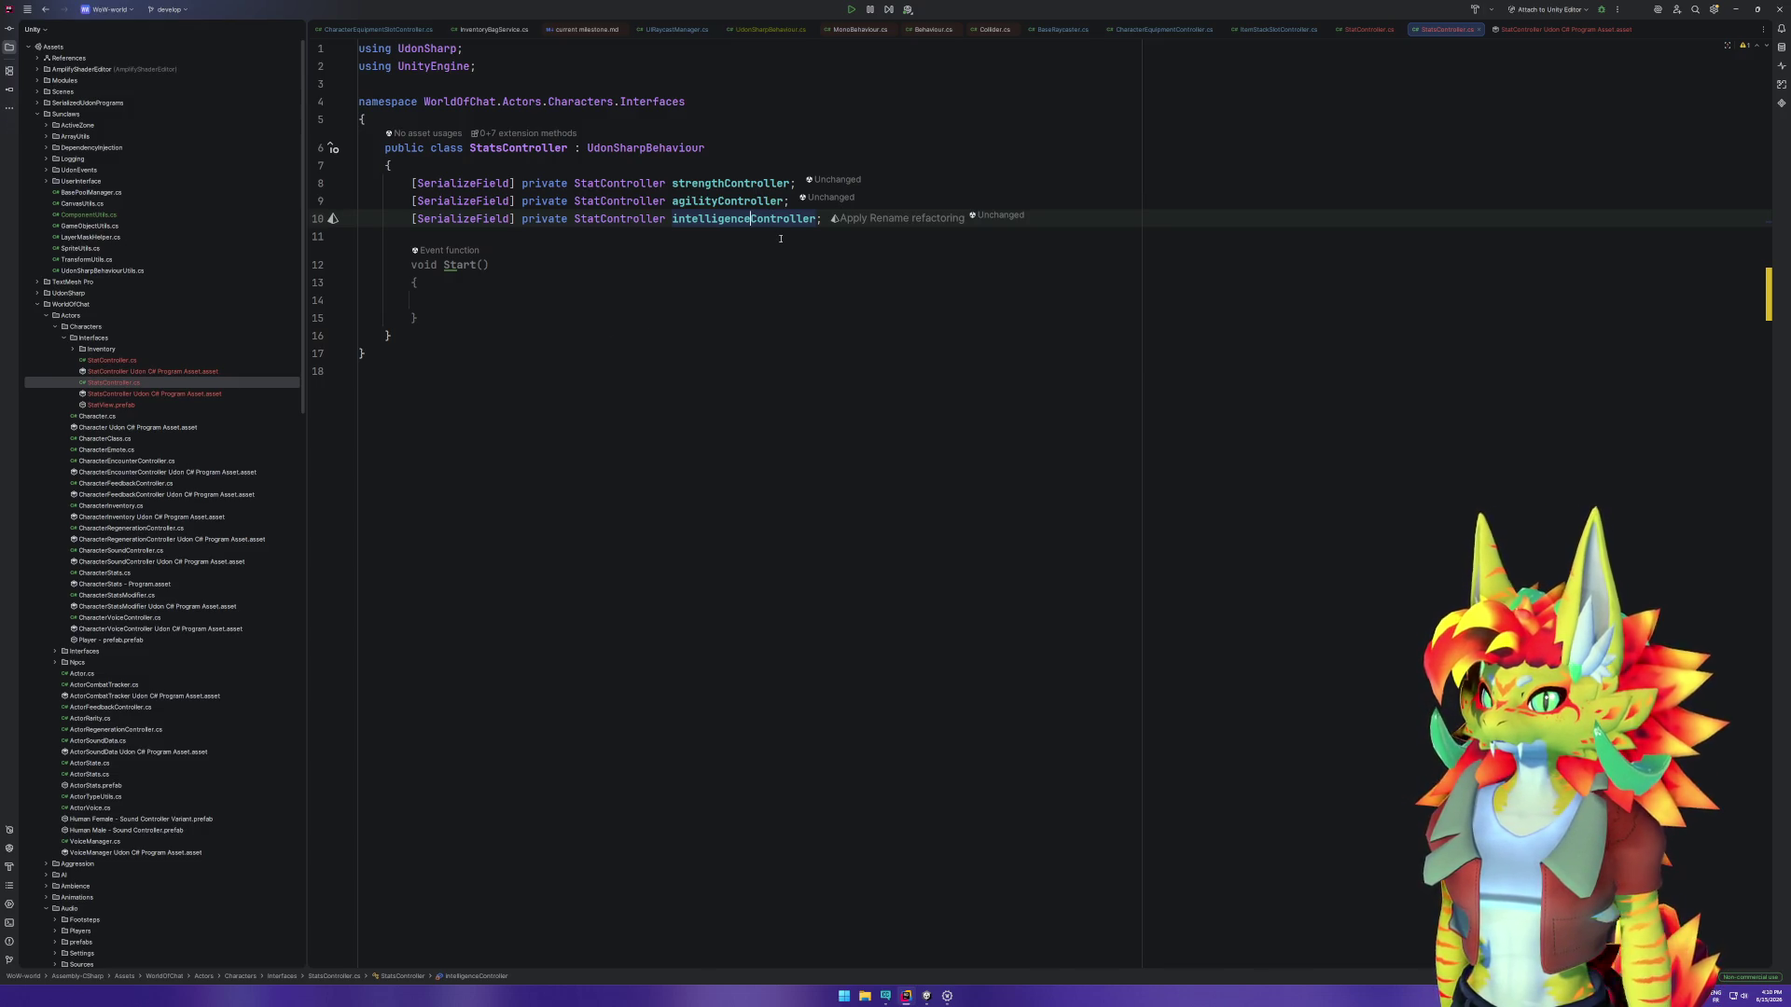
pyautogui.click(823, 225)
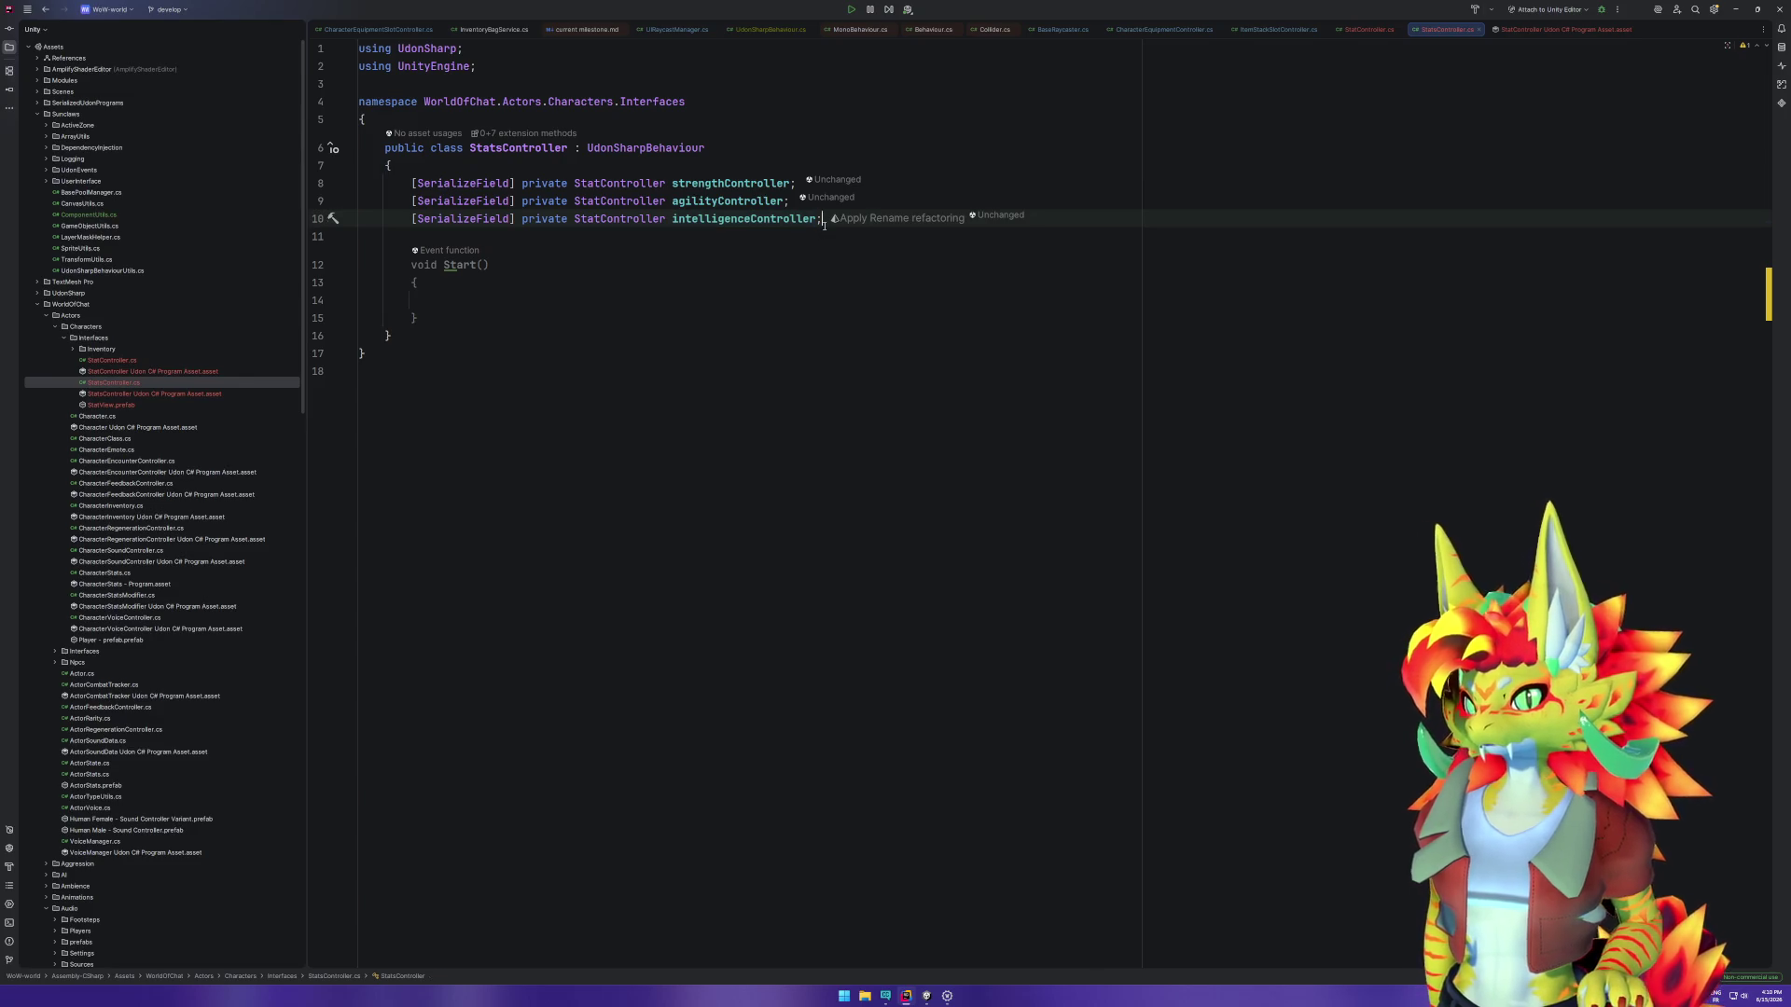
pyautogui.hotkey('ctrl', 'd')
pyautogui.hotkey('ctrl', 'd')
pyautogui.press('Return')
pyautogui.moveTo(674, 254); pyautogui.dragTo(752, 253)
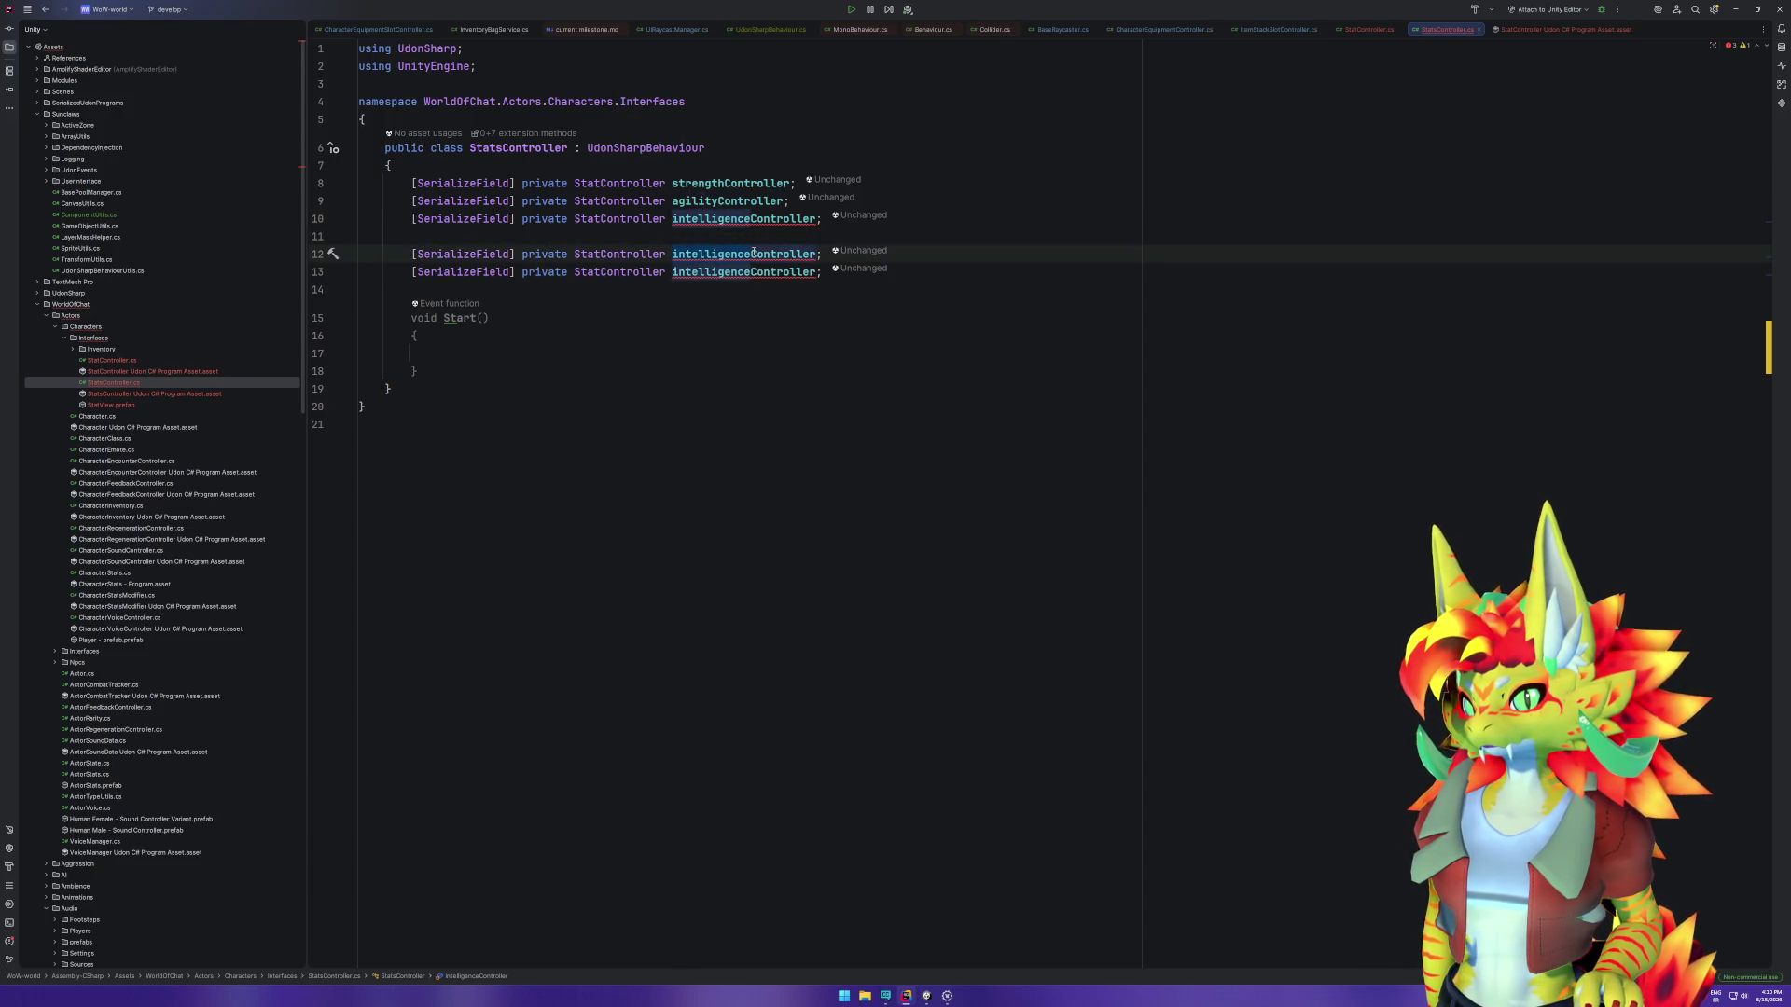
pyautogui.write('stamina')
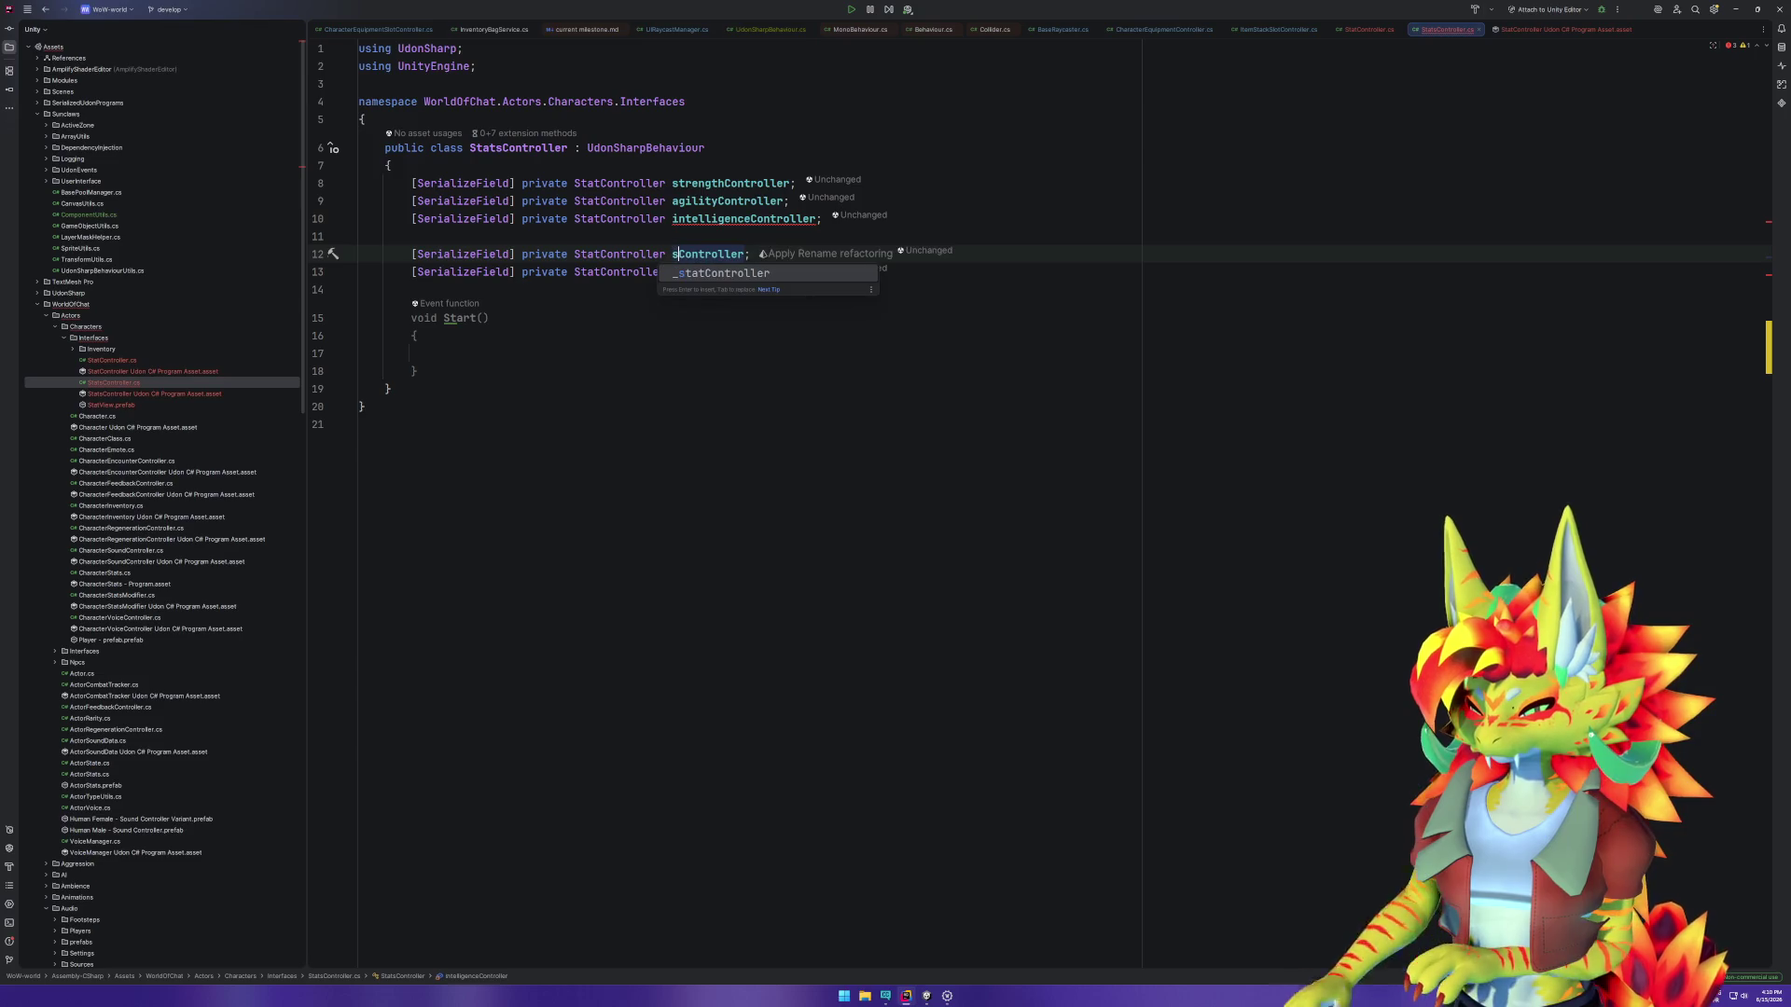
pyautogui.click(737, 271)
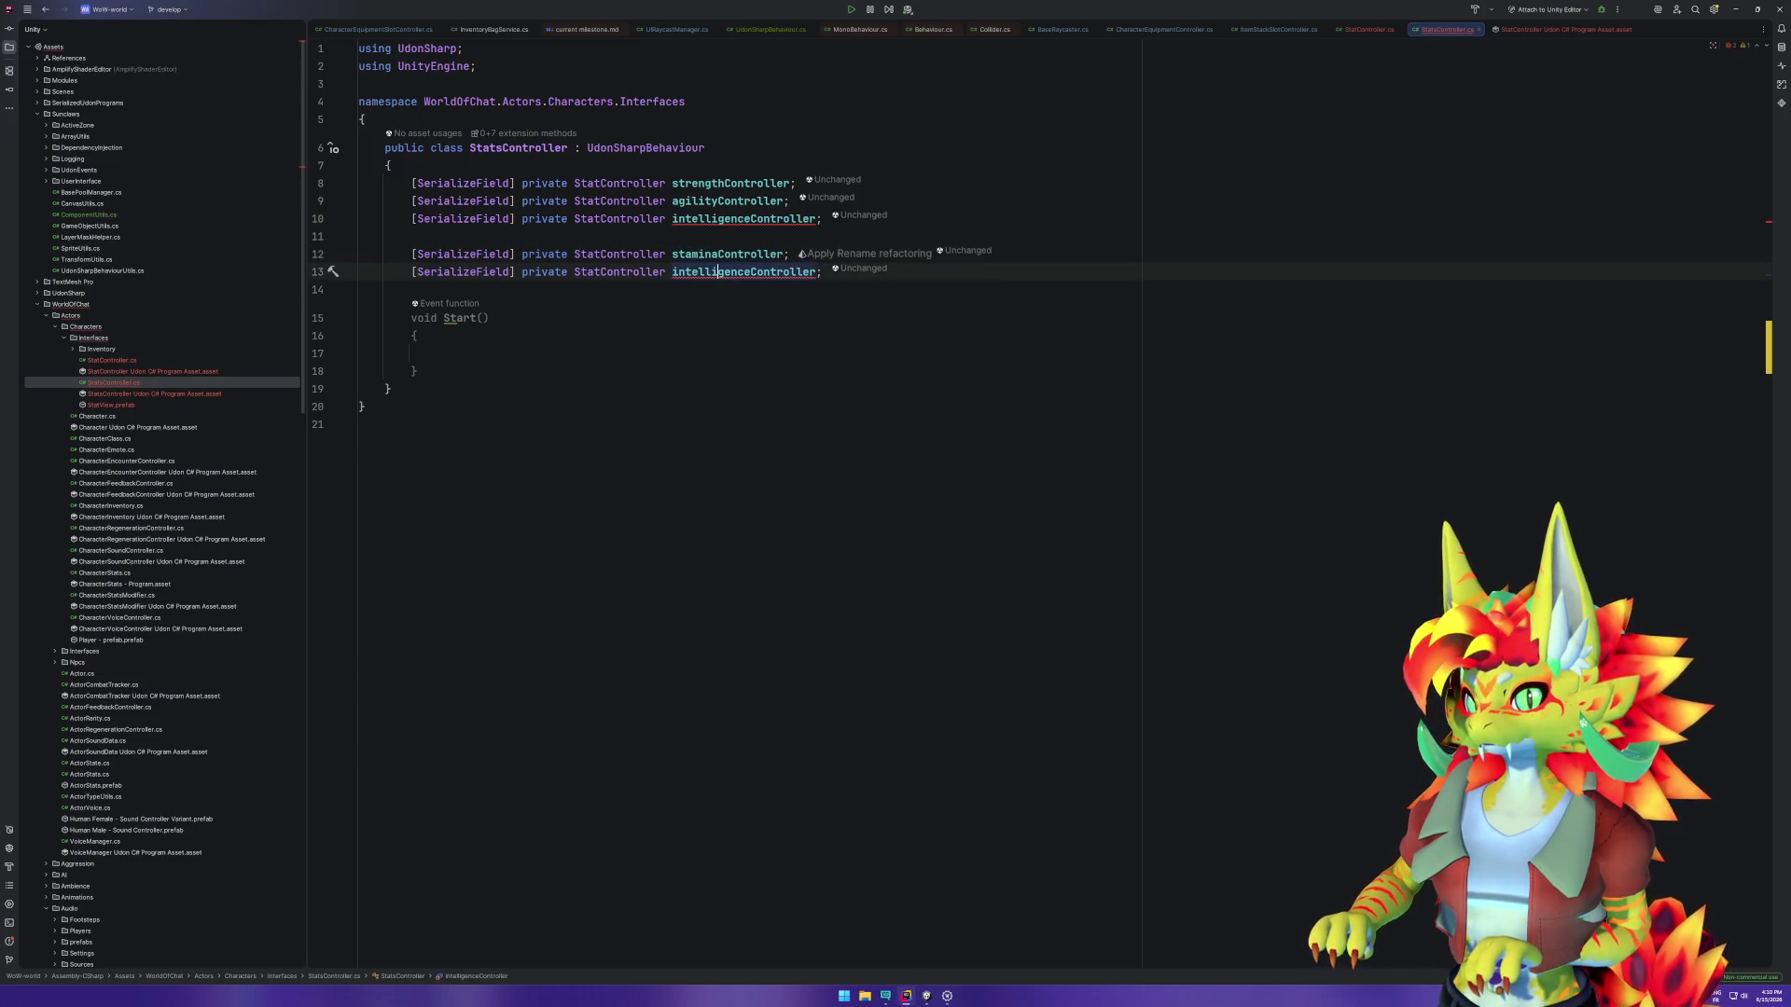
pyautogui.hotkey('ctrl', 'shift', 'Left')
pyautogui.write('spirit')
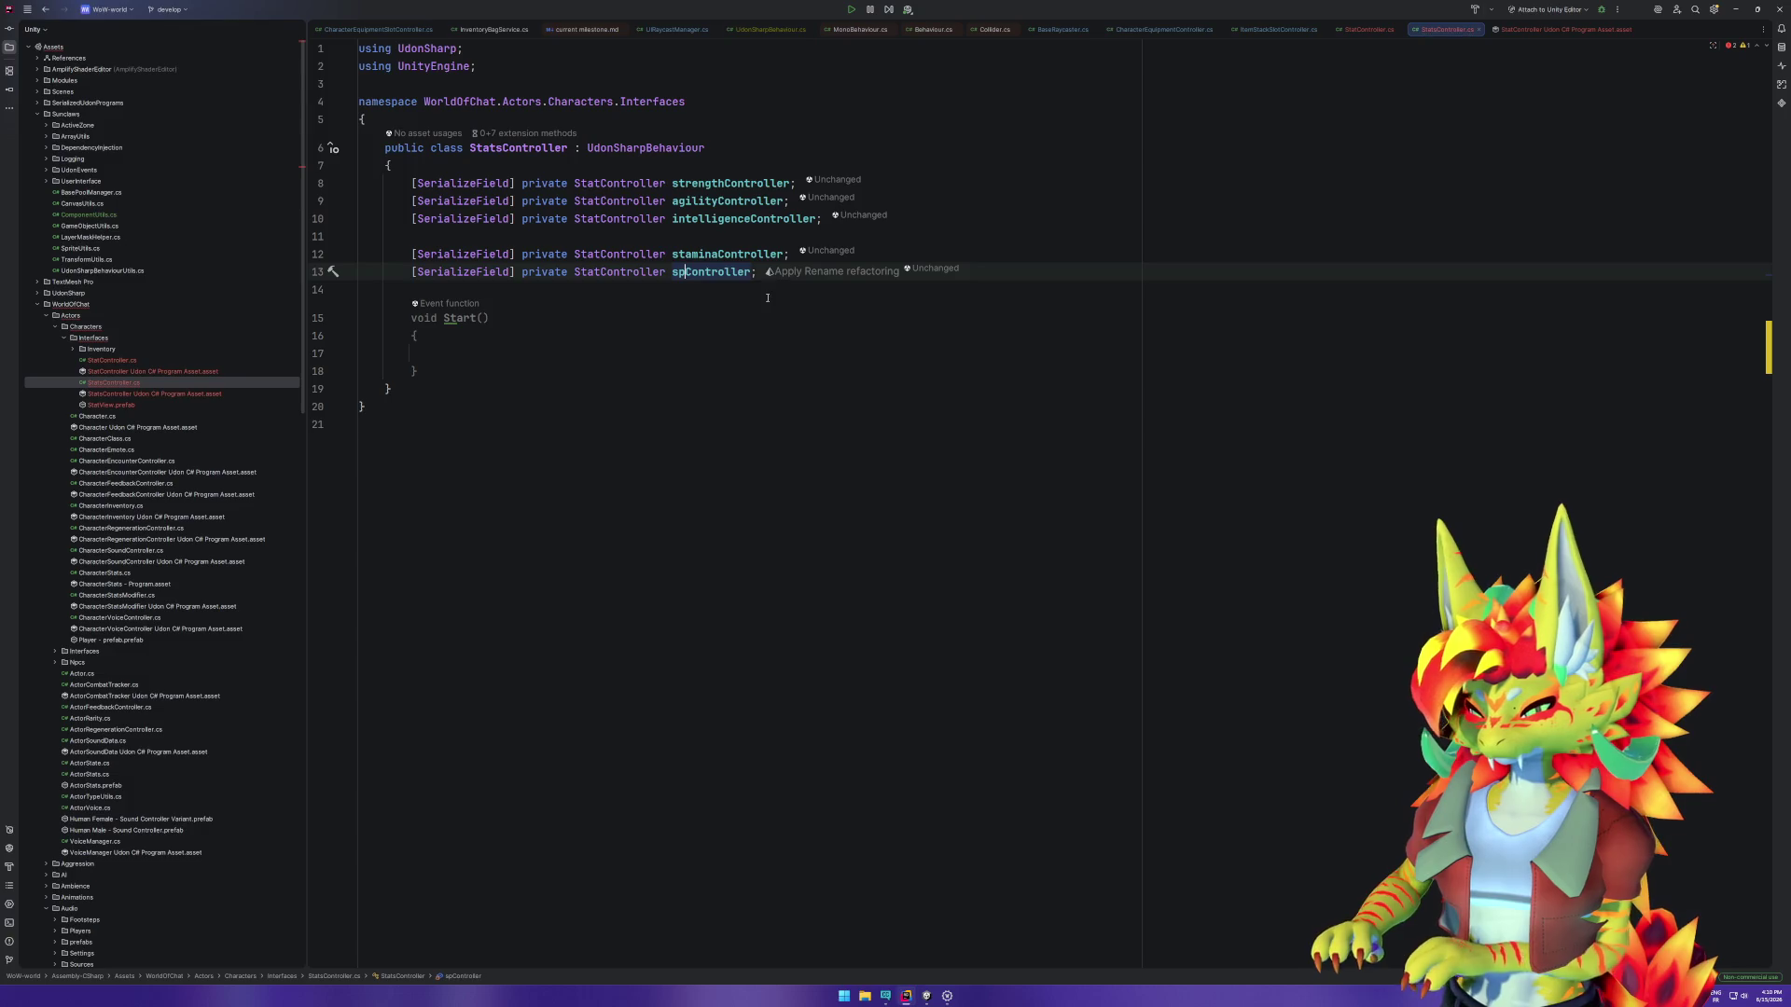
# Step: Add a final serialized armorController field below spiritController
pyautogui.click(750, 292)
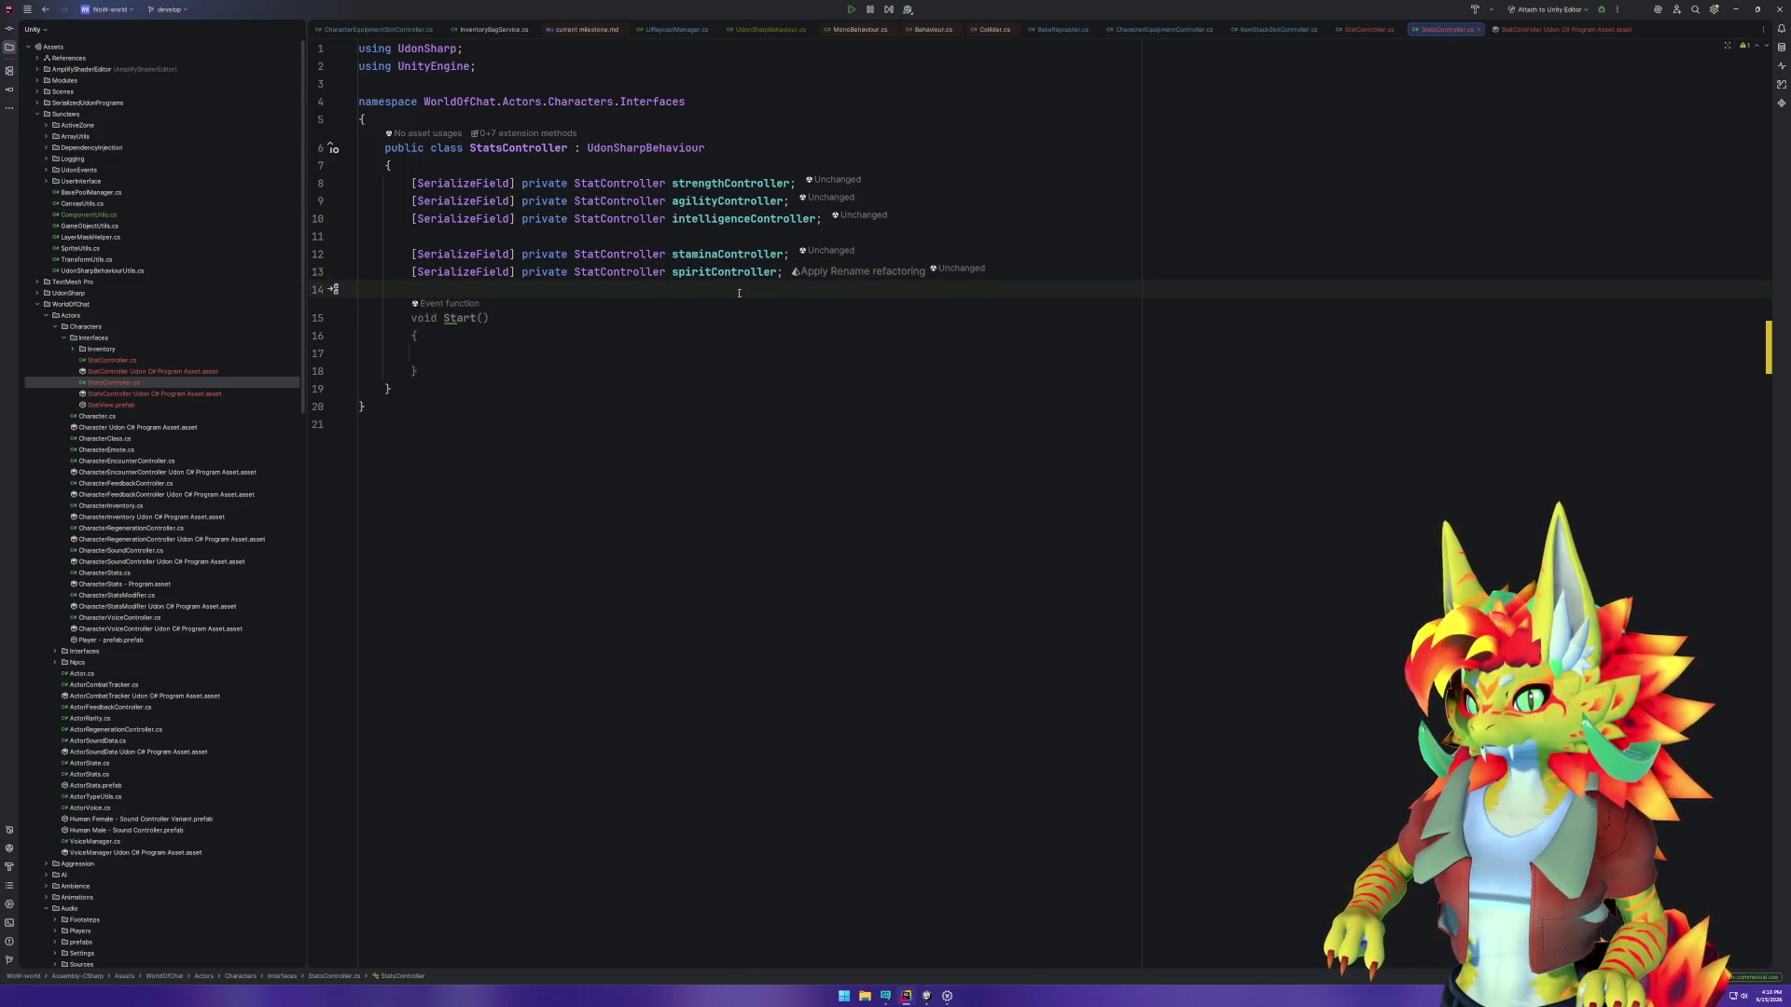
pyautogui.click(725, 272)
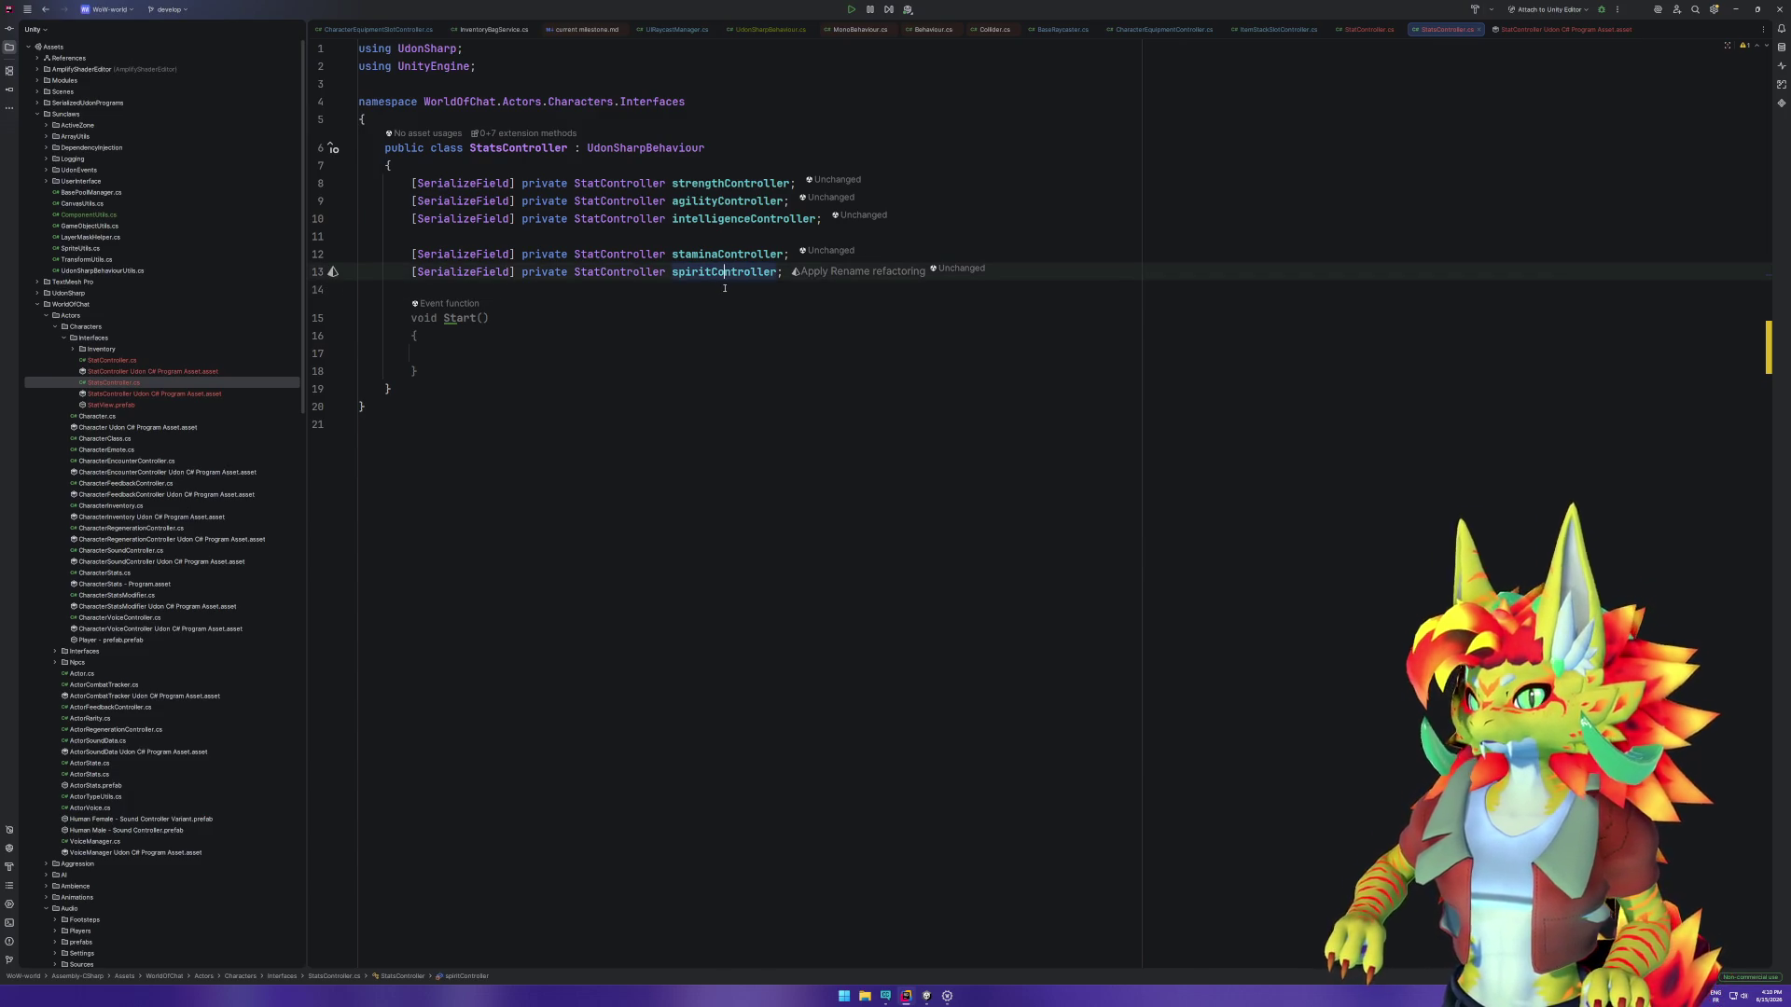
pyautogui.hotkey('ctrl', 'd')
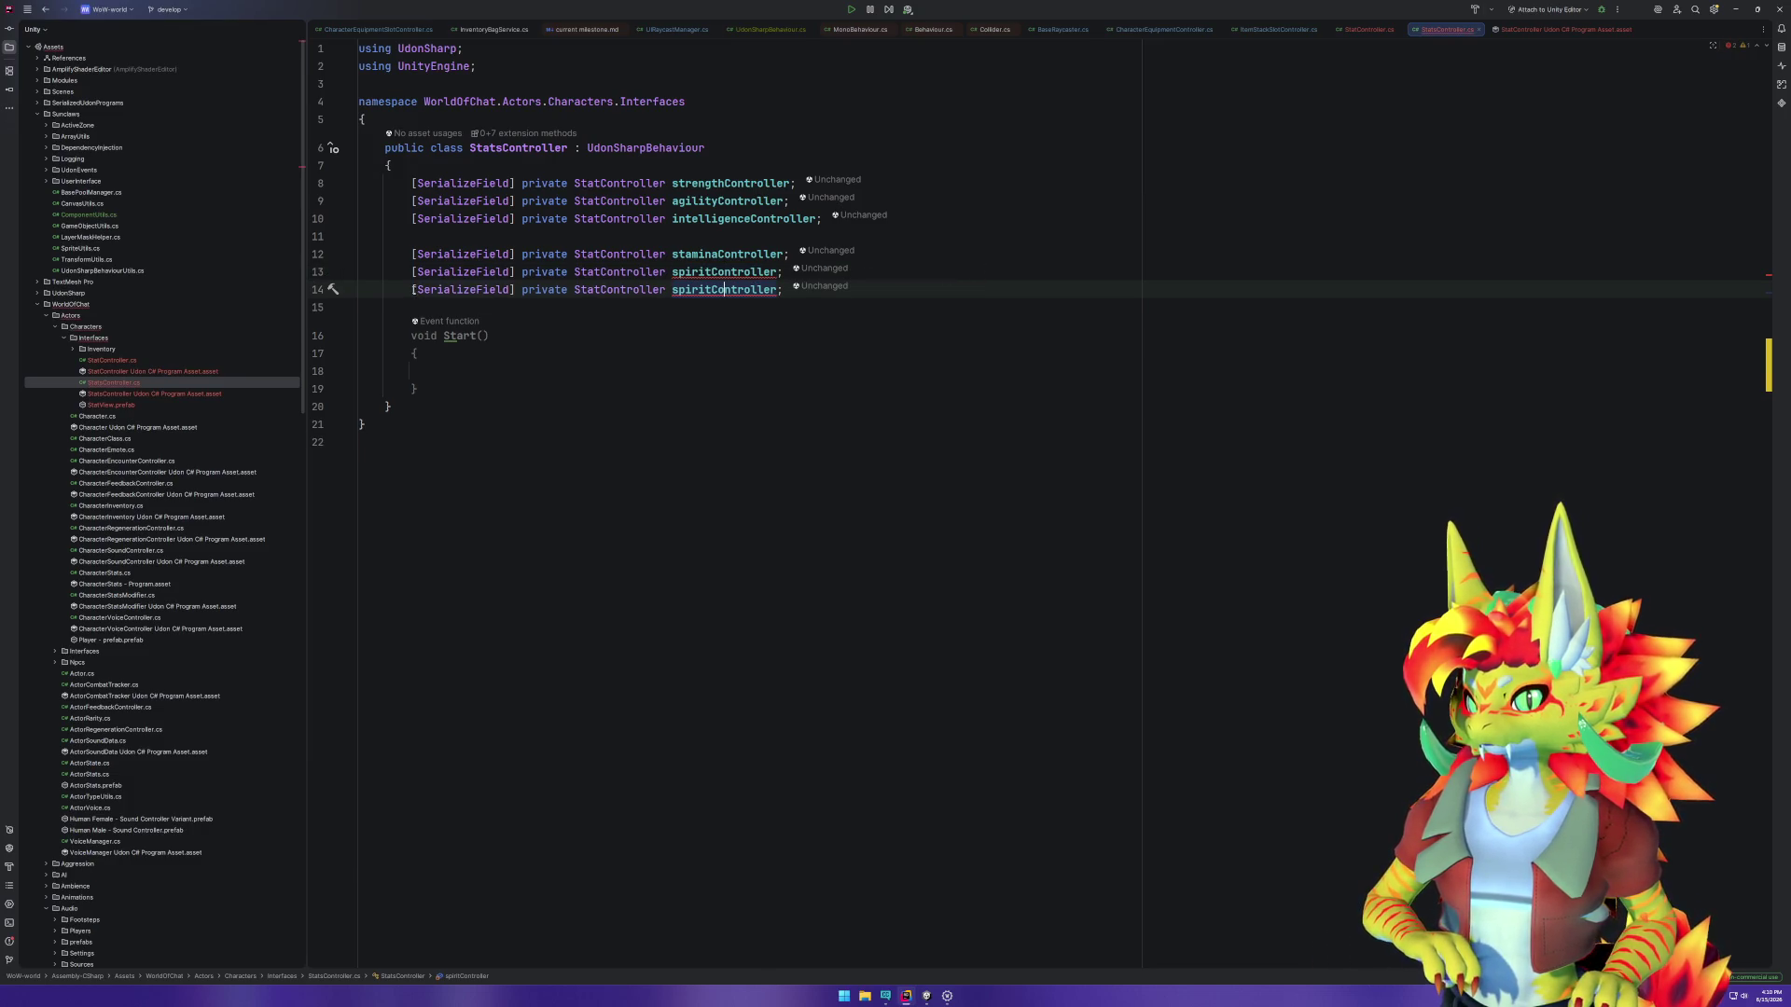
pyautogui.hotkey('ctrl', 'alt', 'Return')
pyautogui.click(686, 307)
pyautogui.press('Left')
pyautogui.press('Left')
pyautogui.press('Left')
pyautogui.press('BackSpace')
pyautogui.press('BackSpace')
pyautogui.press('BackSpace')
pyautogui.write('armor')
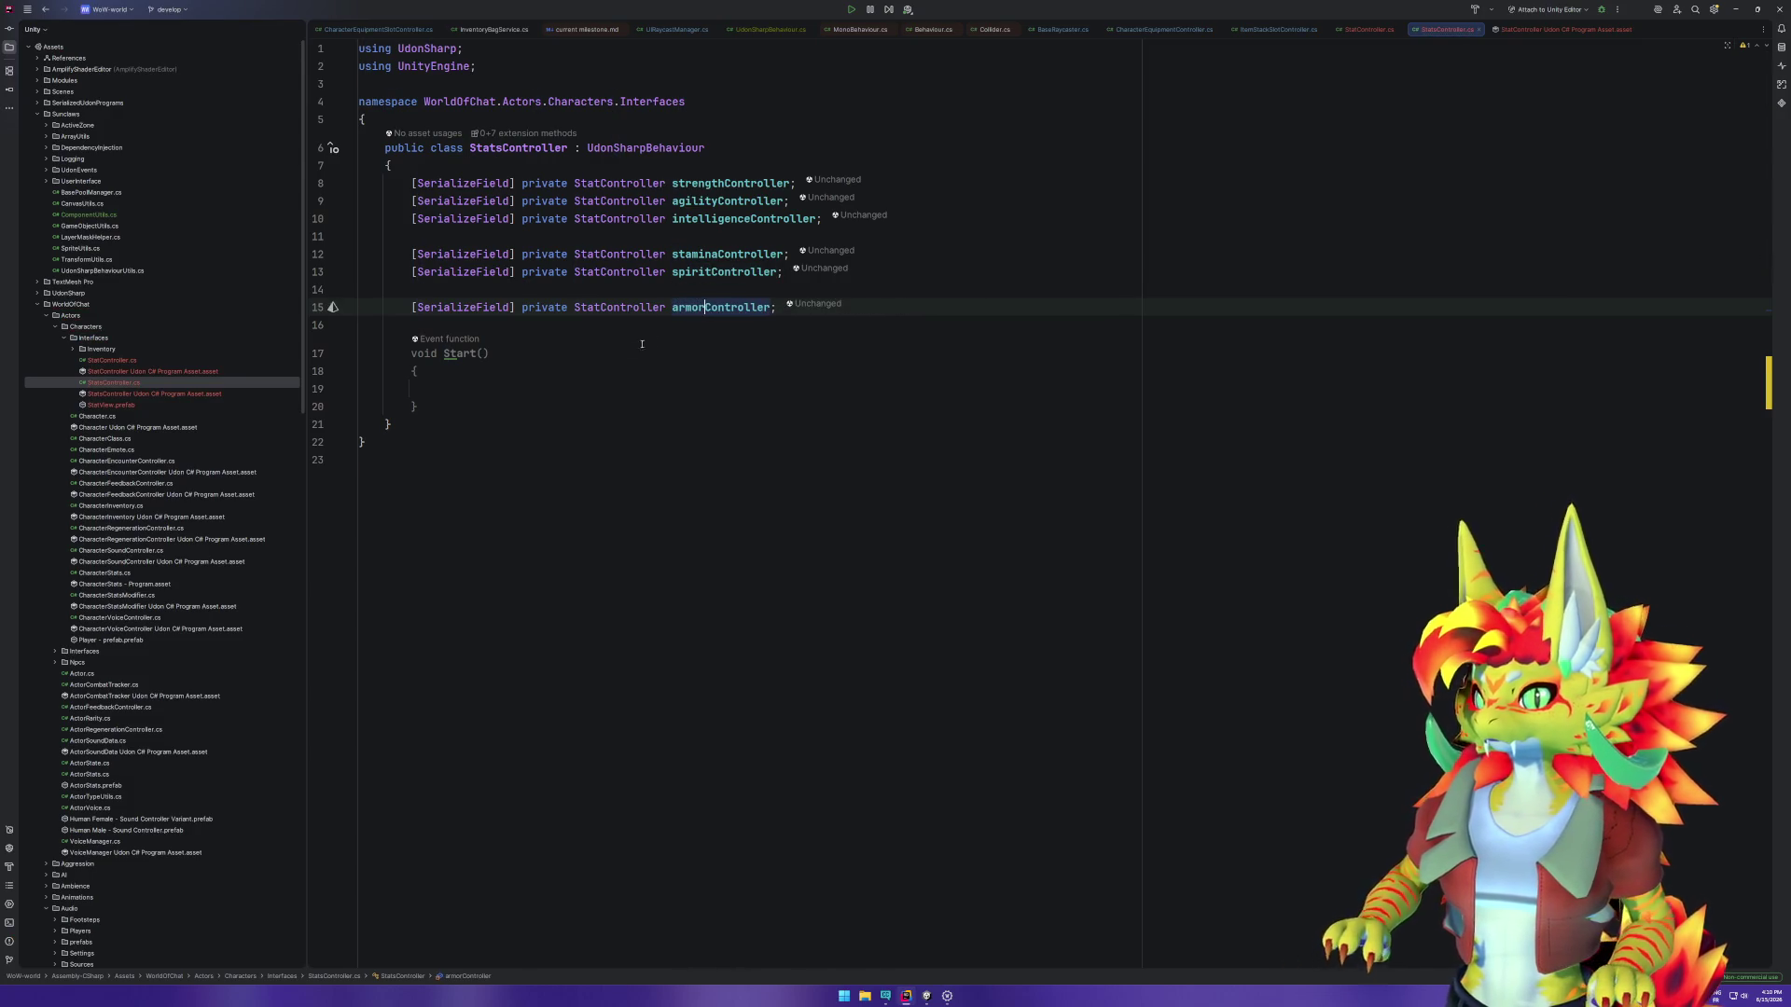
pyautogui.press('Up')
pyautogui.press('Up')
pyautogui.press('Up')
# Step: Add 'Scene references' and 'Prefab references' headers above the stat fields
pyautogui.press('Return')
pyautogui.press('Return')
pyautogui.write('[')
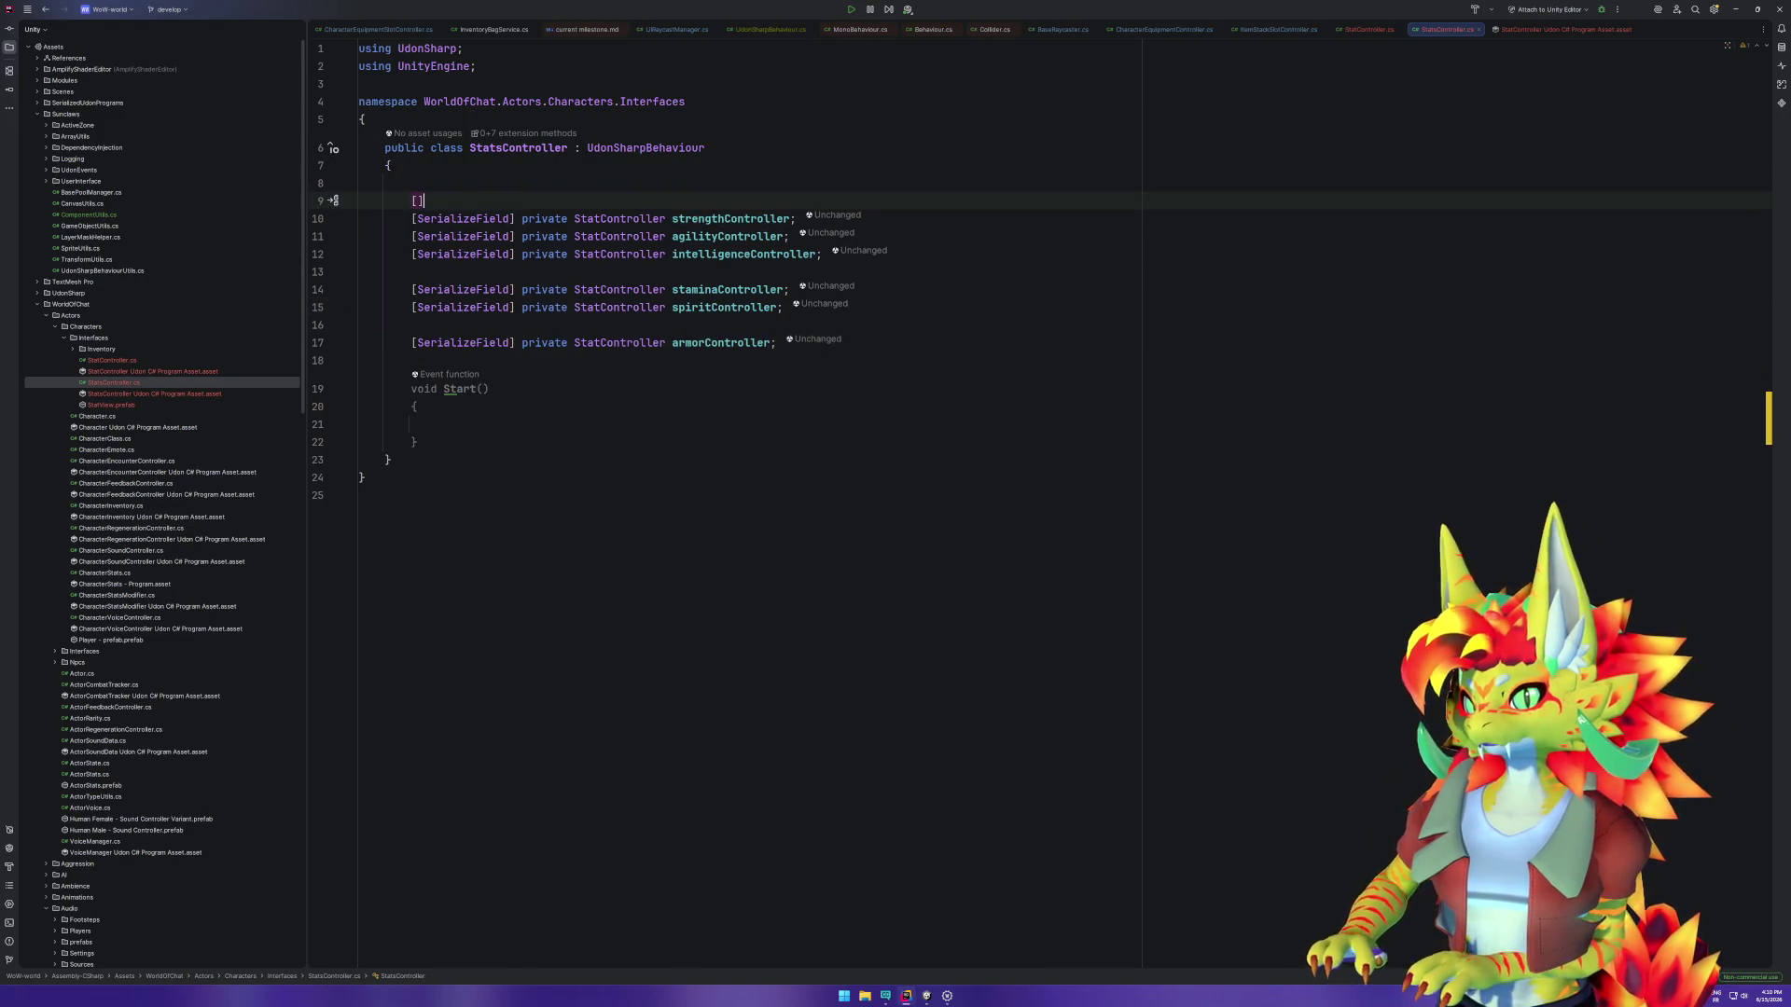
pyautogui.write('Header("Stats")')
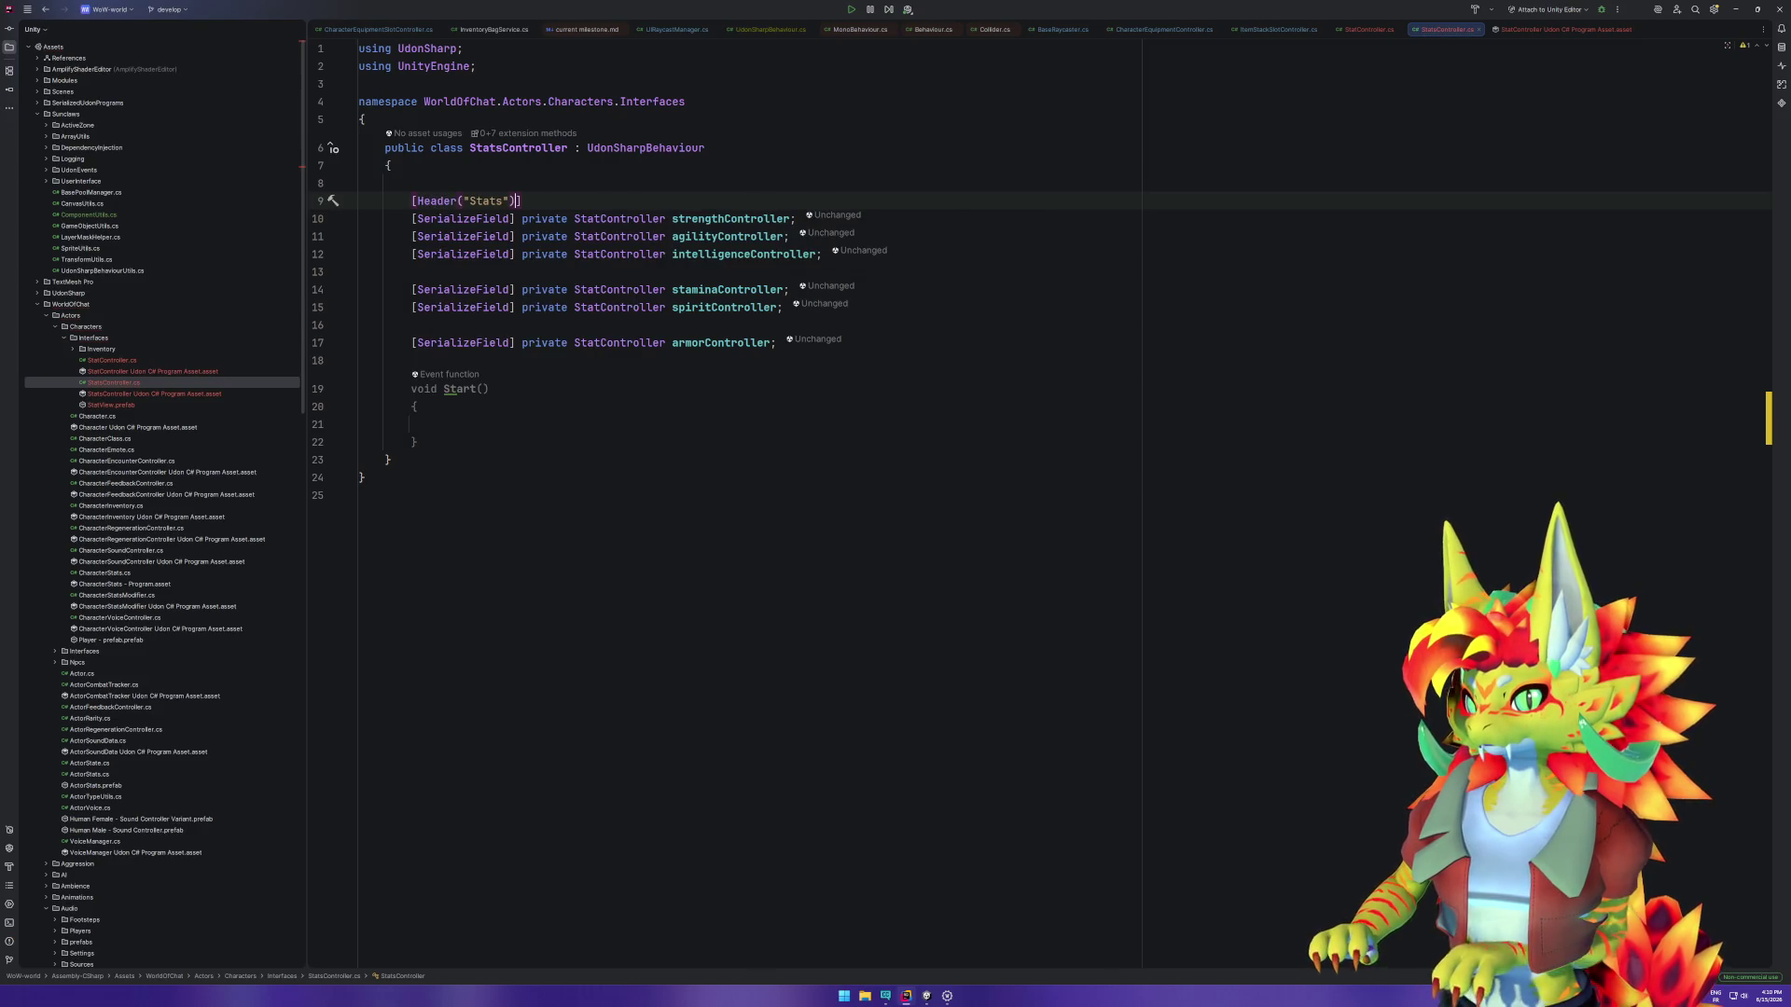
pyautogui.hotkey('ctrl', 'shift', 'Left')
pyautogui.write('Prefab ')
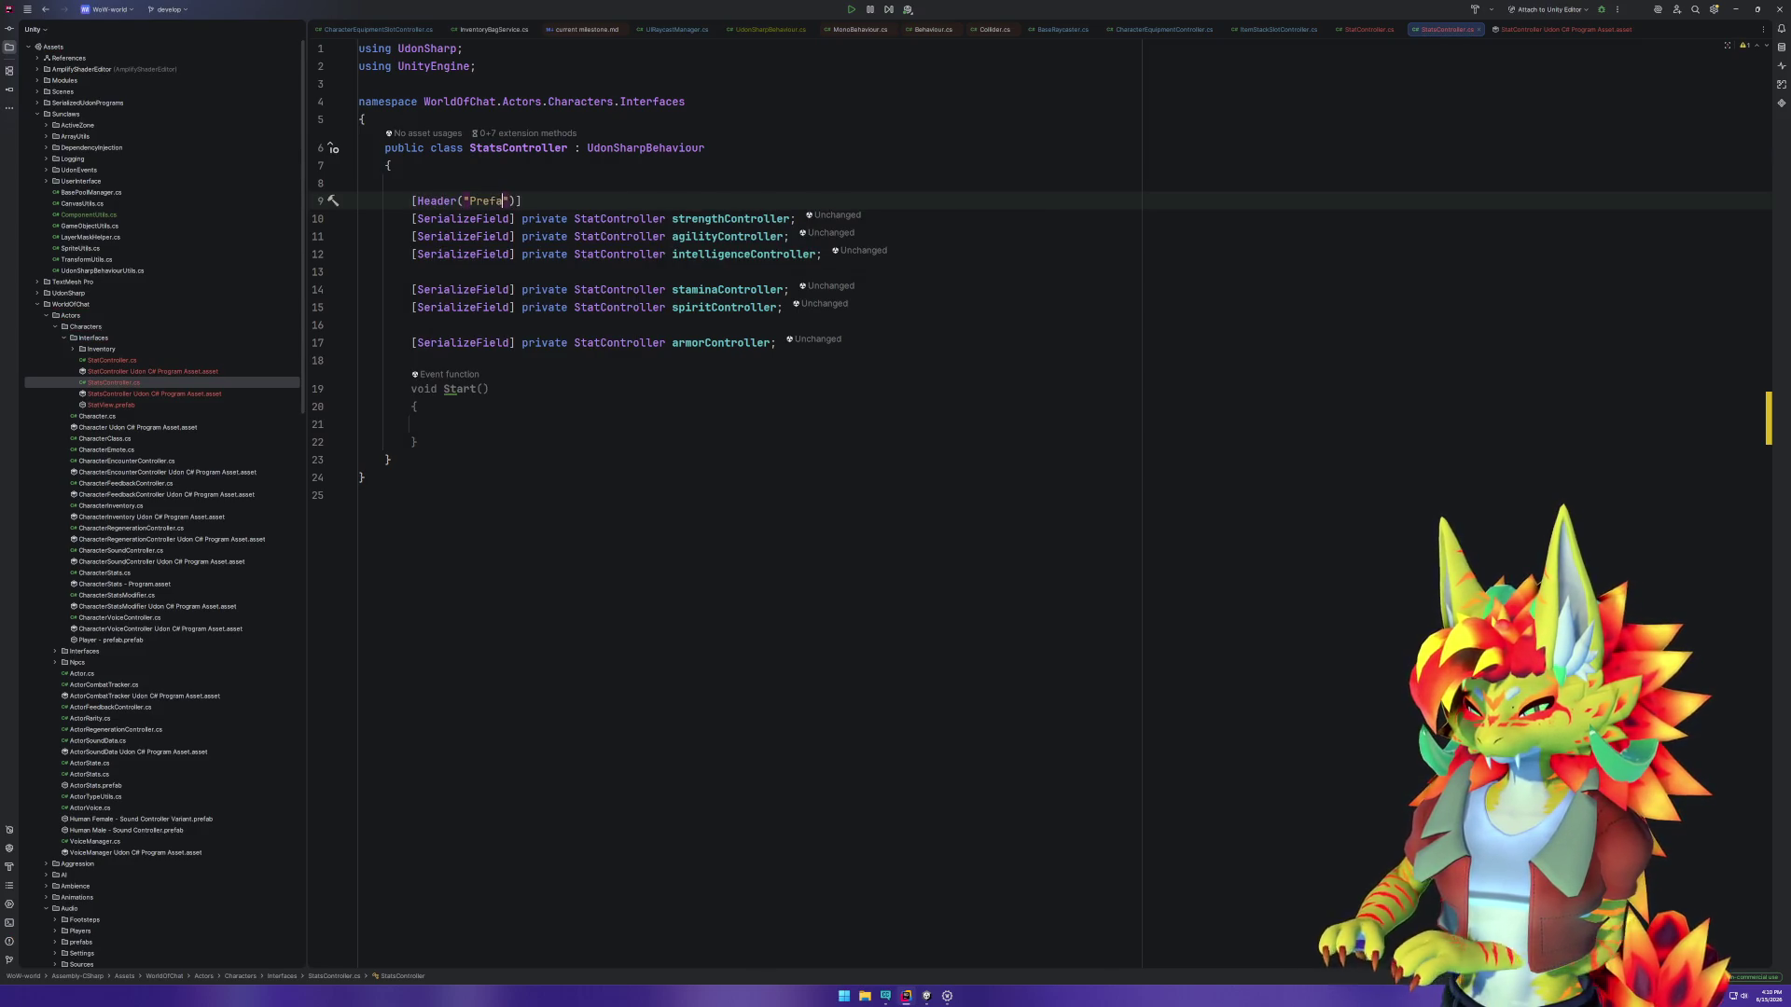
pyautogui.write('references')
pyautogui.press('Up')
pyautogui.press('Up')
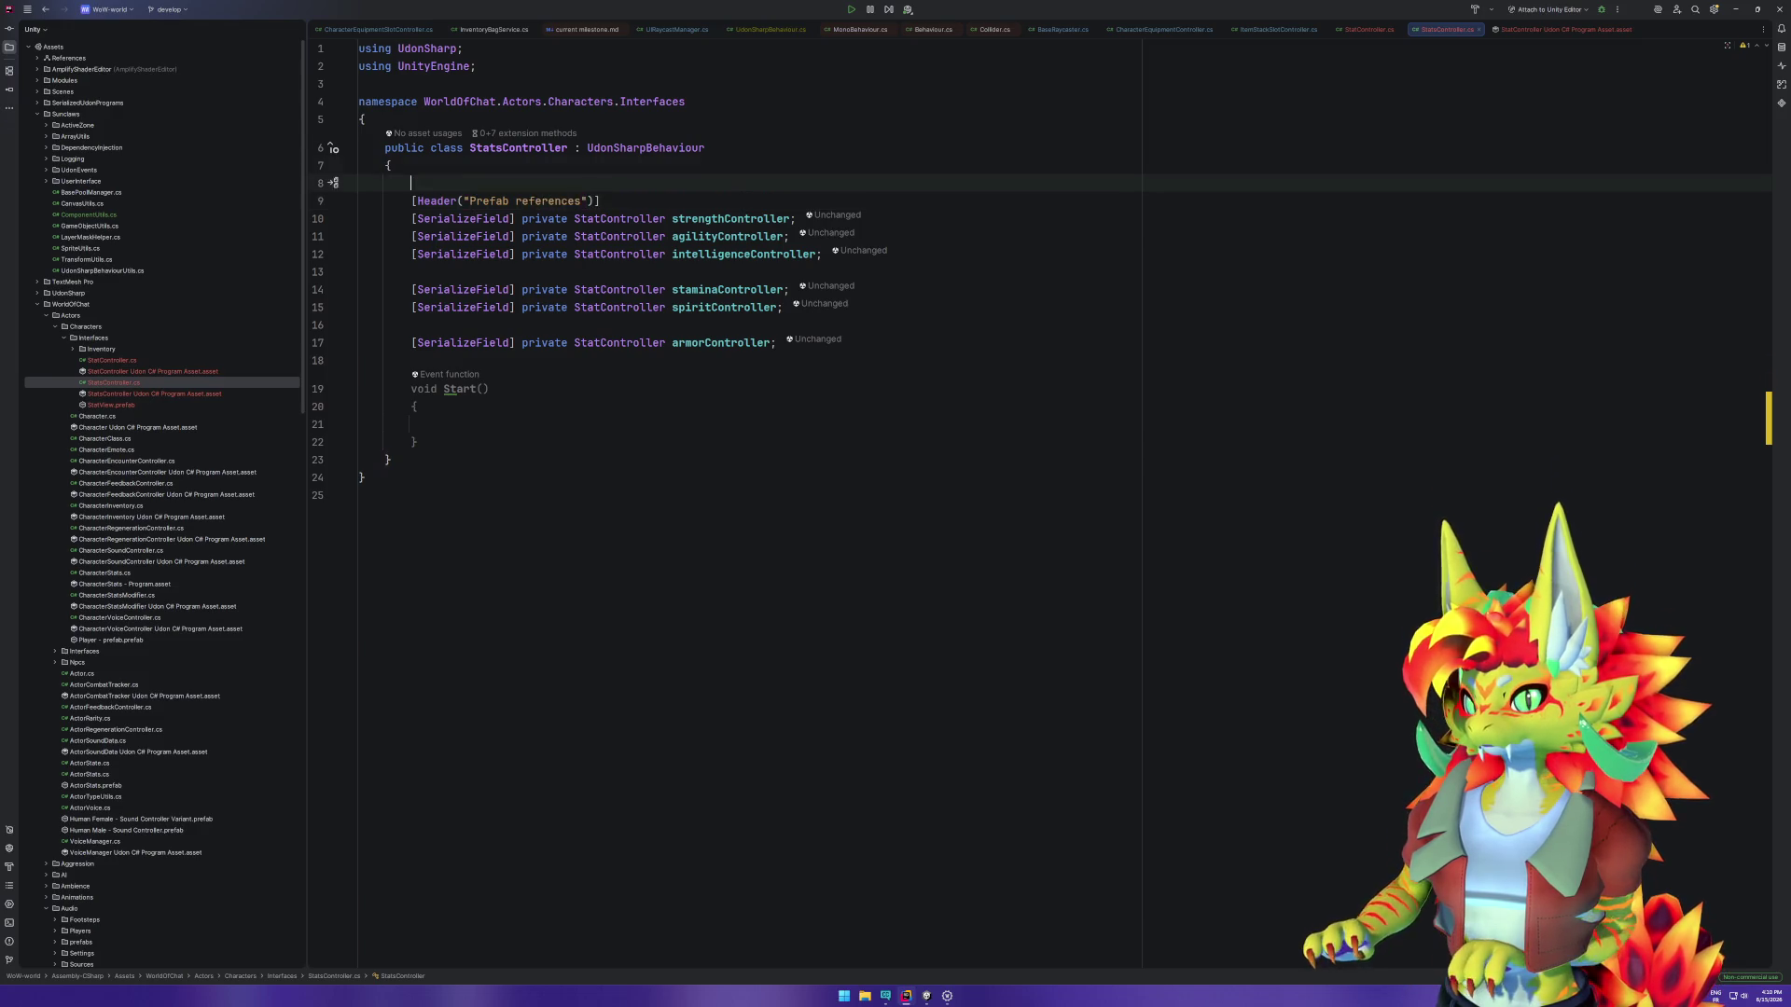
pyautogui.press('Down')
pyautogui.press('Down')
pyautogui.hotkey('ctrl', 'd')
pyautogui.press('Up')
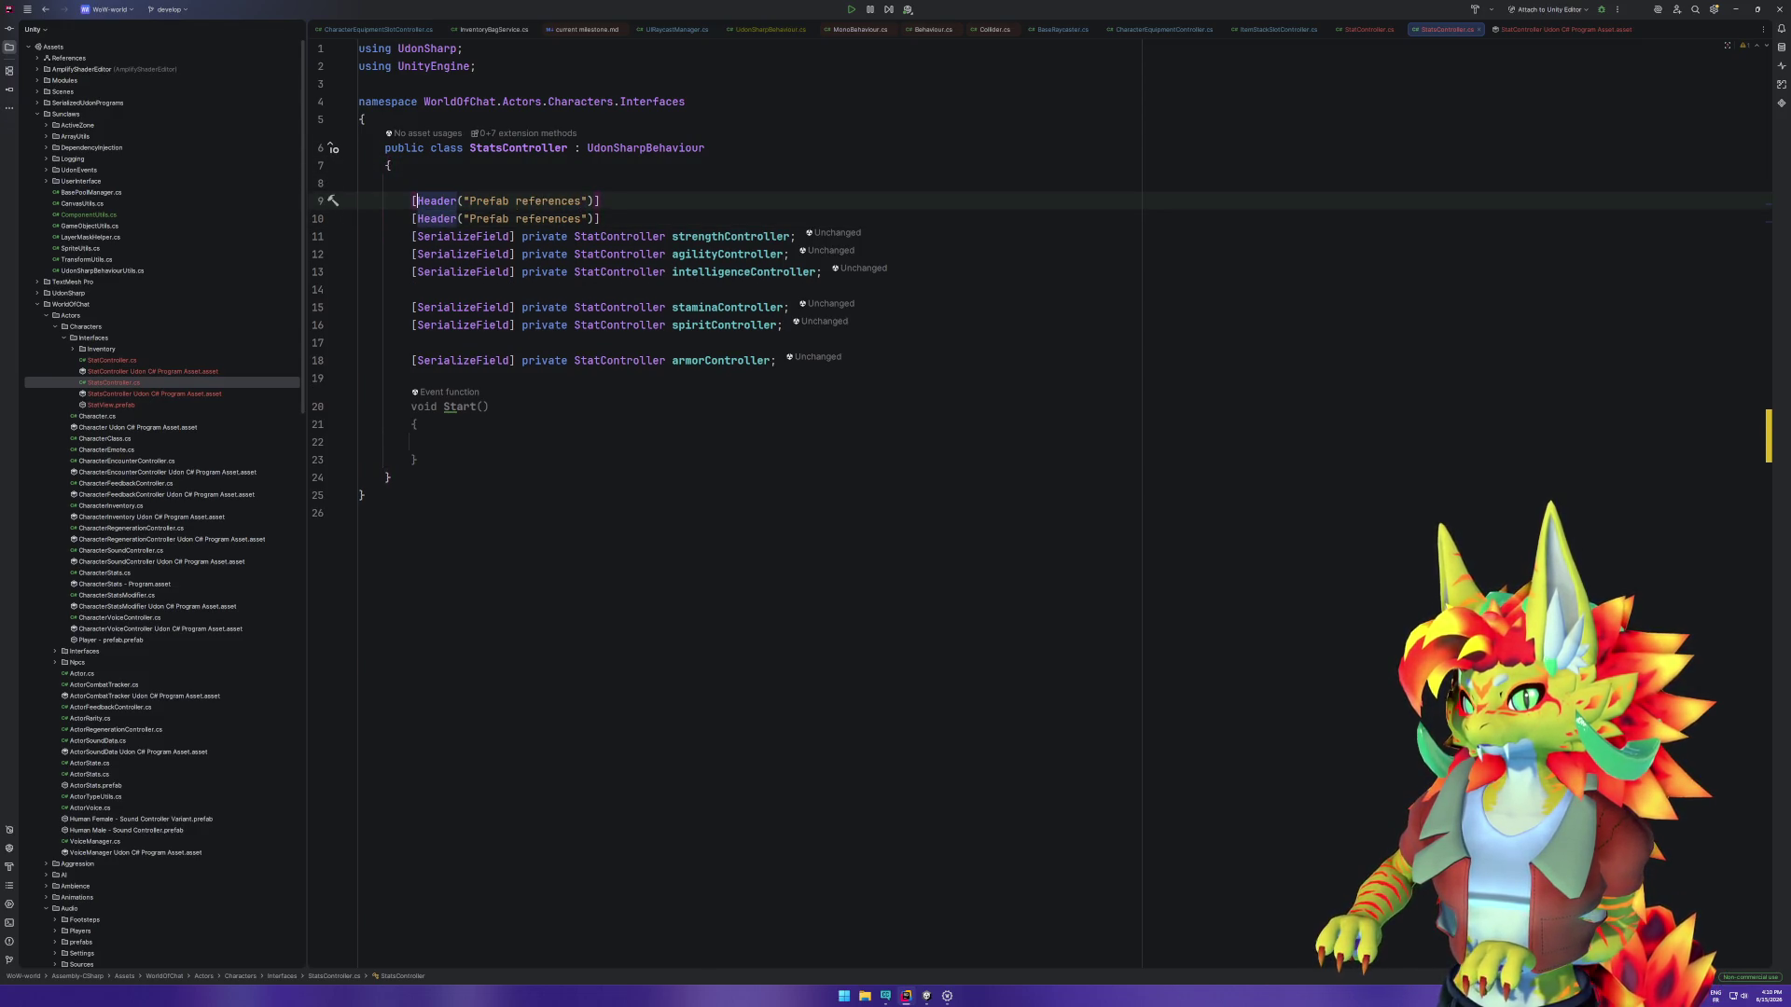
pyautogui.press('BackSpace')
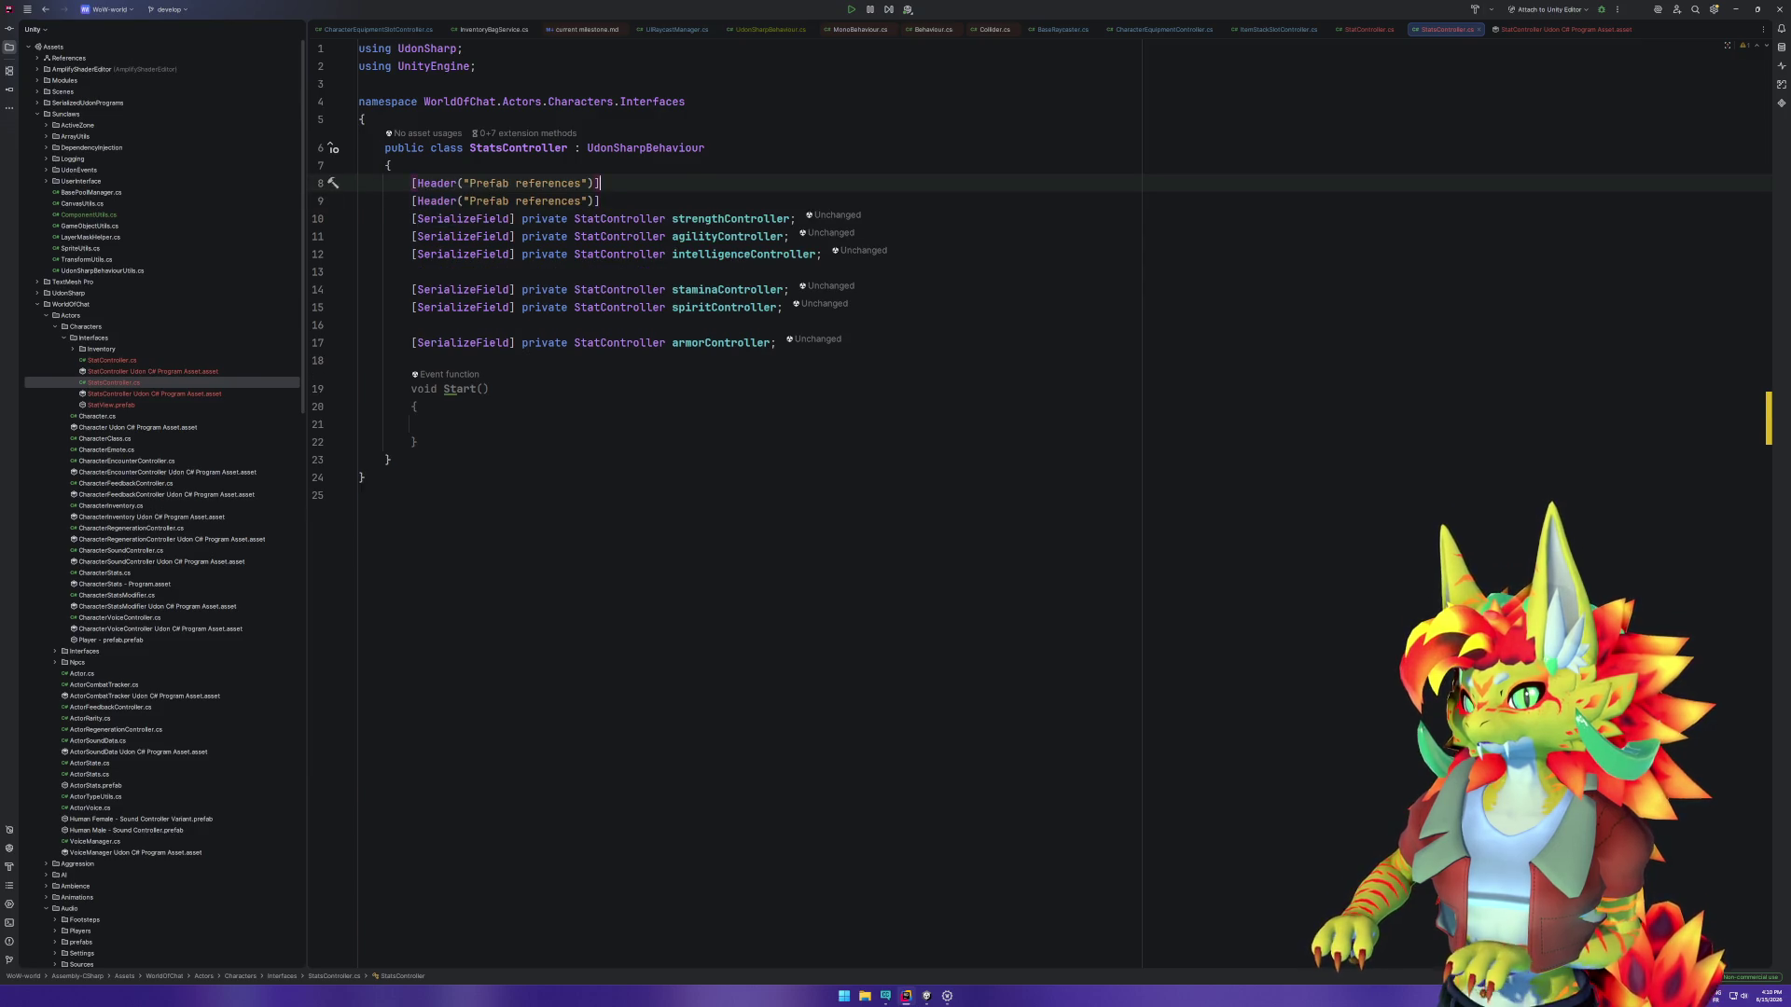
pyautogui.press('Return')
pyautogui.press('Up')
pyautogui.hotkey('ctrl', 'Right')
pyautogui.hotkey('ctrl', 'Right')
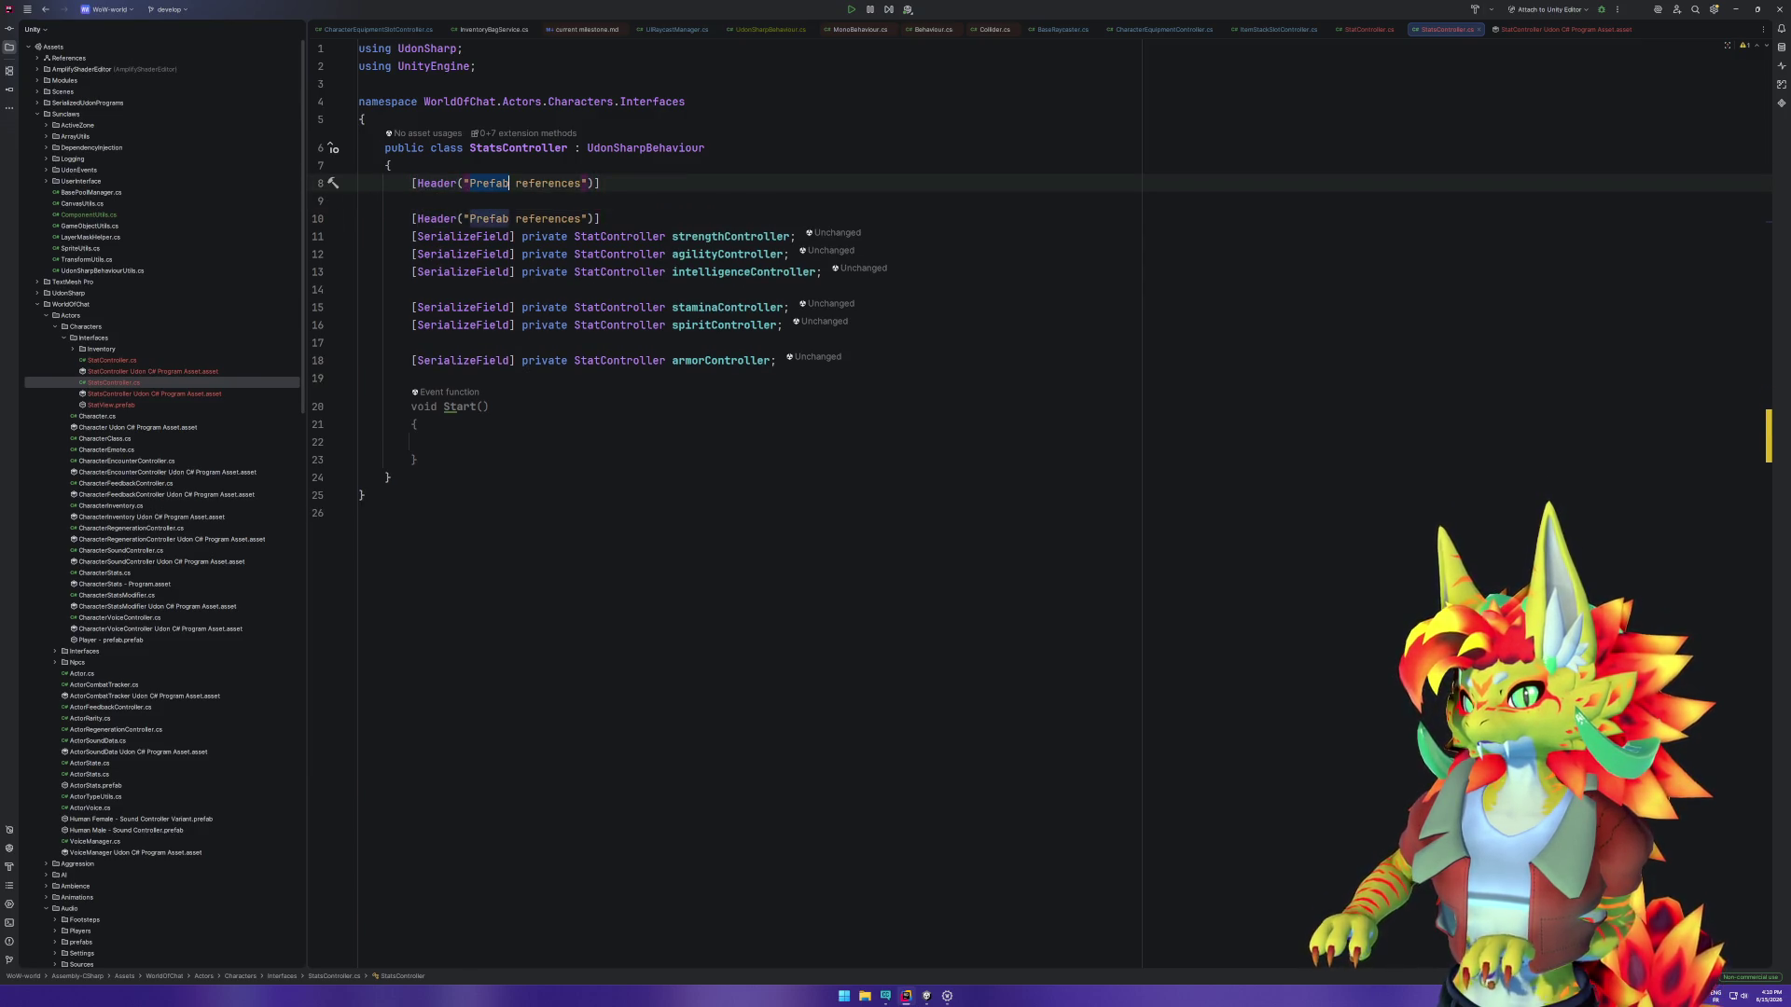
pyautogui.hotkey('ctrl', 'BackSpace')
pyautogui.write('Scene')
pyautogui.hotkey('shift', 'Return')
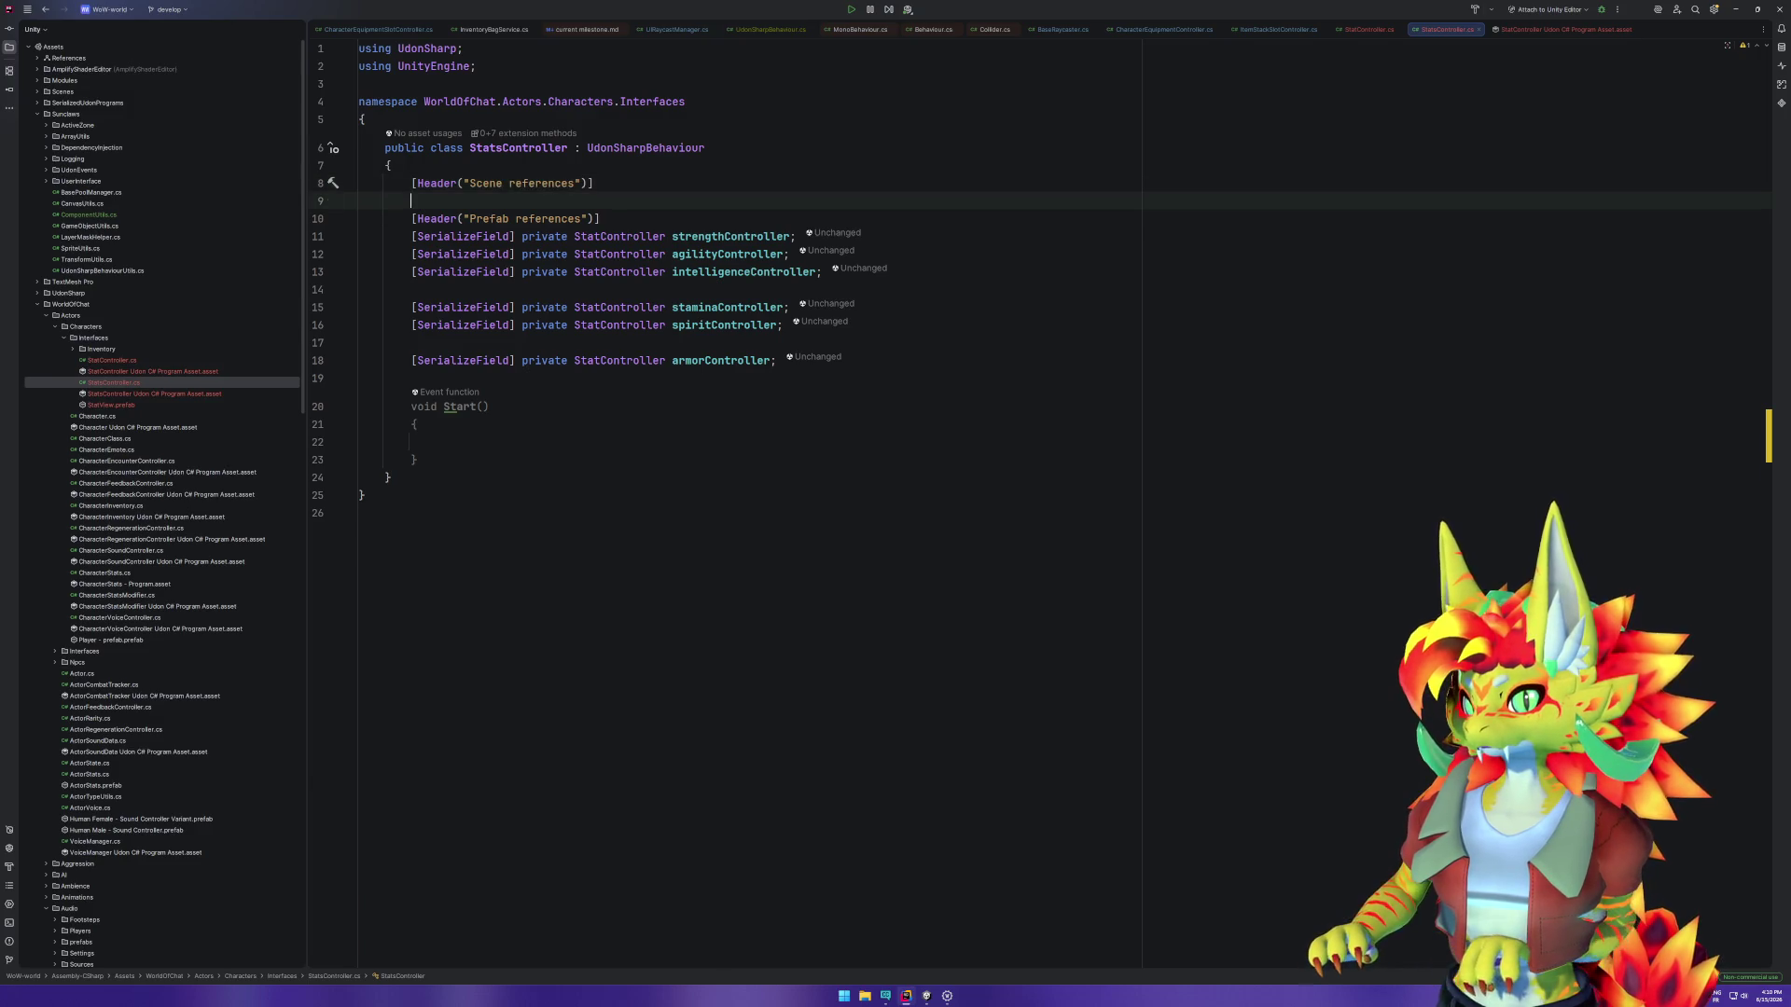
# Step: Replace the serialized UdonSharpBehaviour stats array line with a public member
pyautogui.write('[Se')
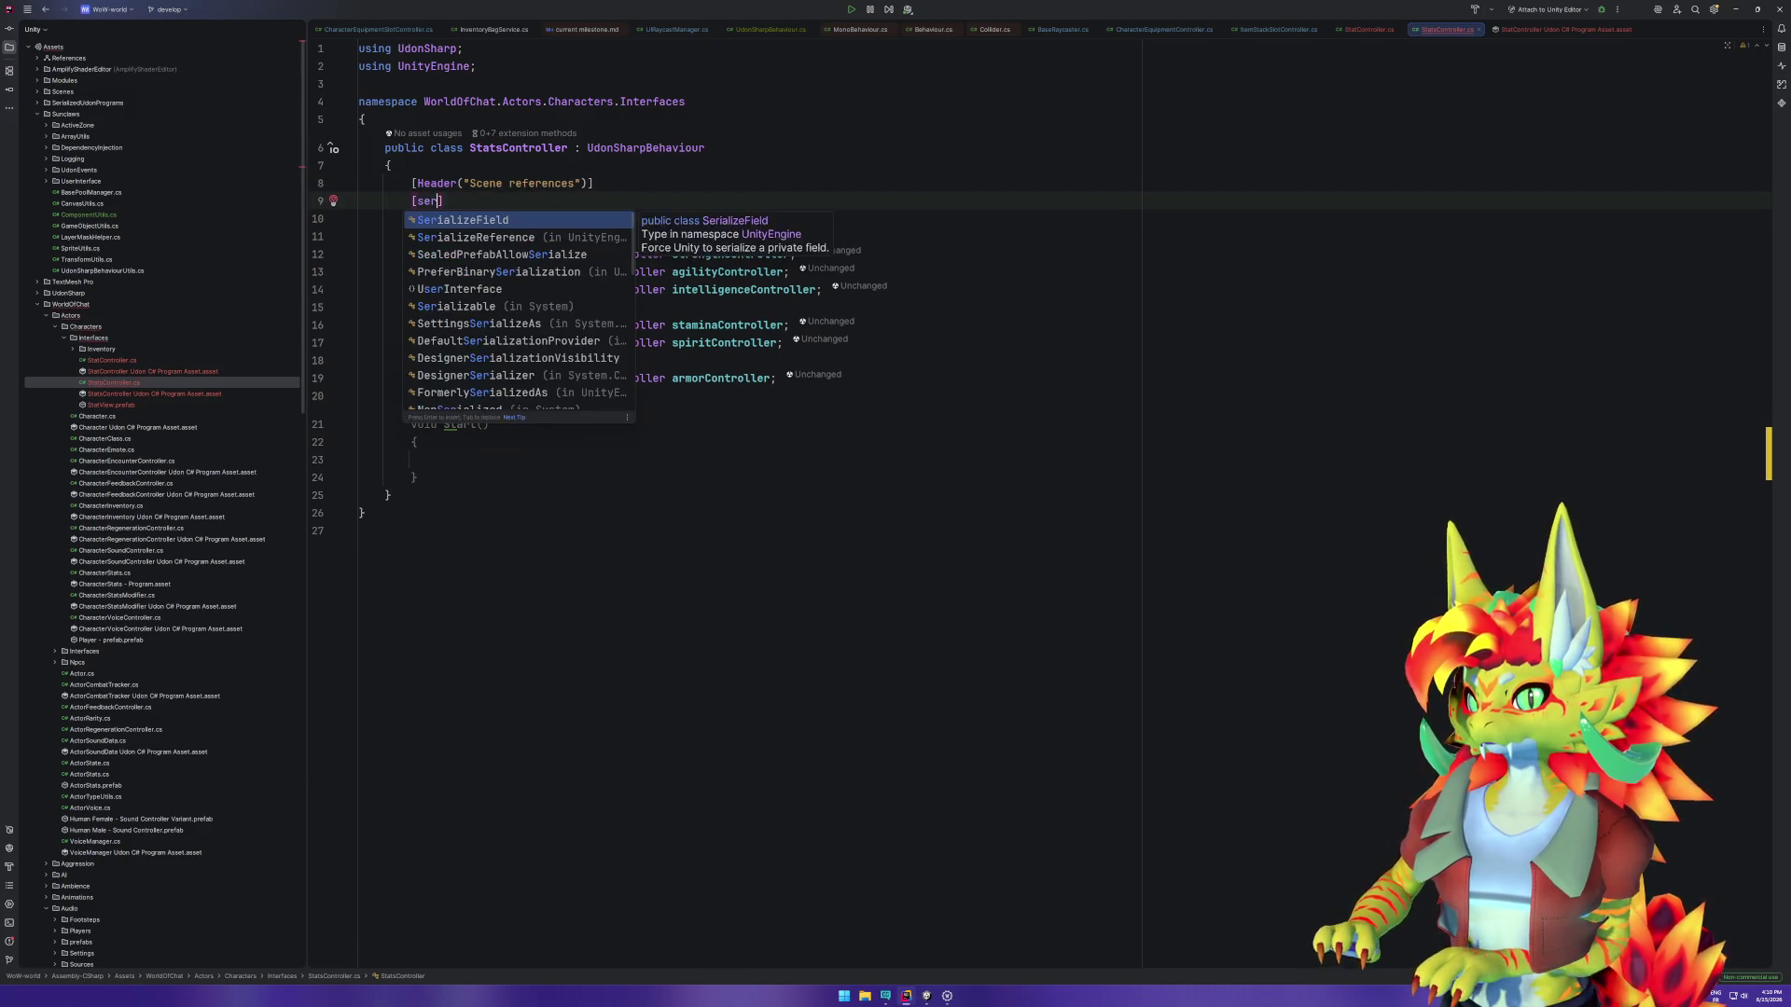
pyautogui.press('Return')
pyautogui.press('Tab')
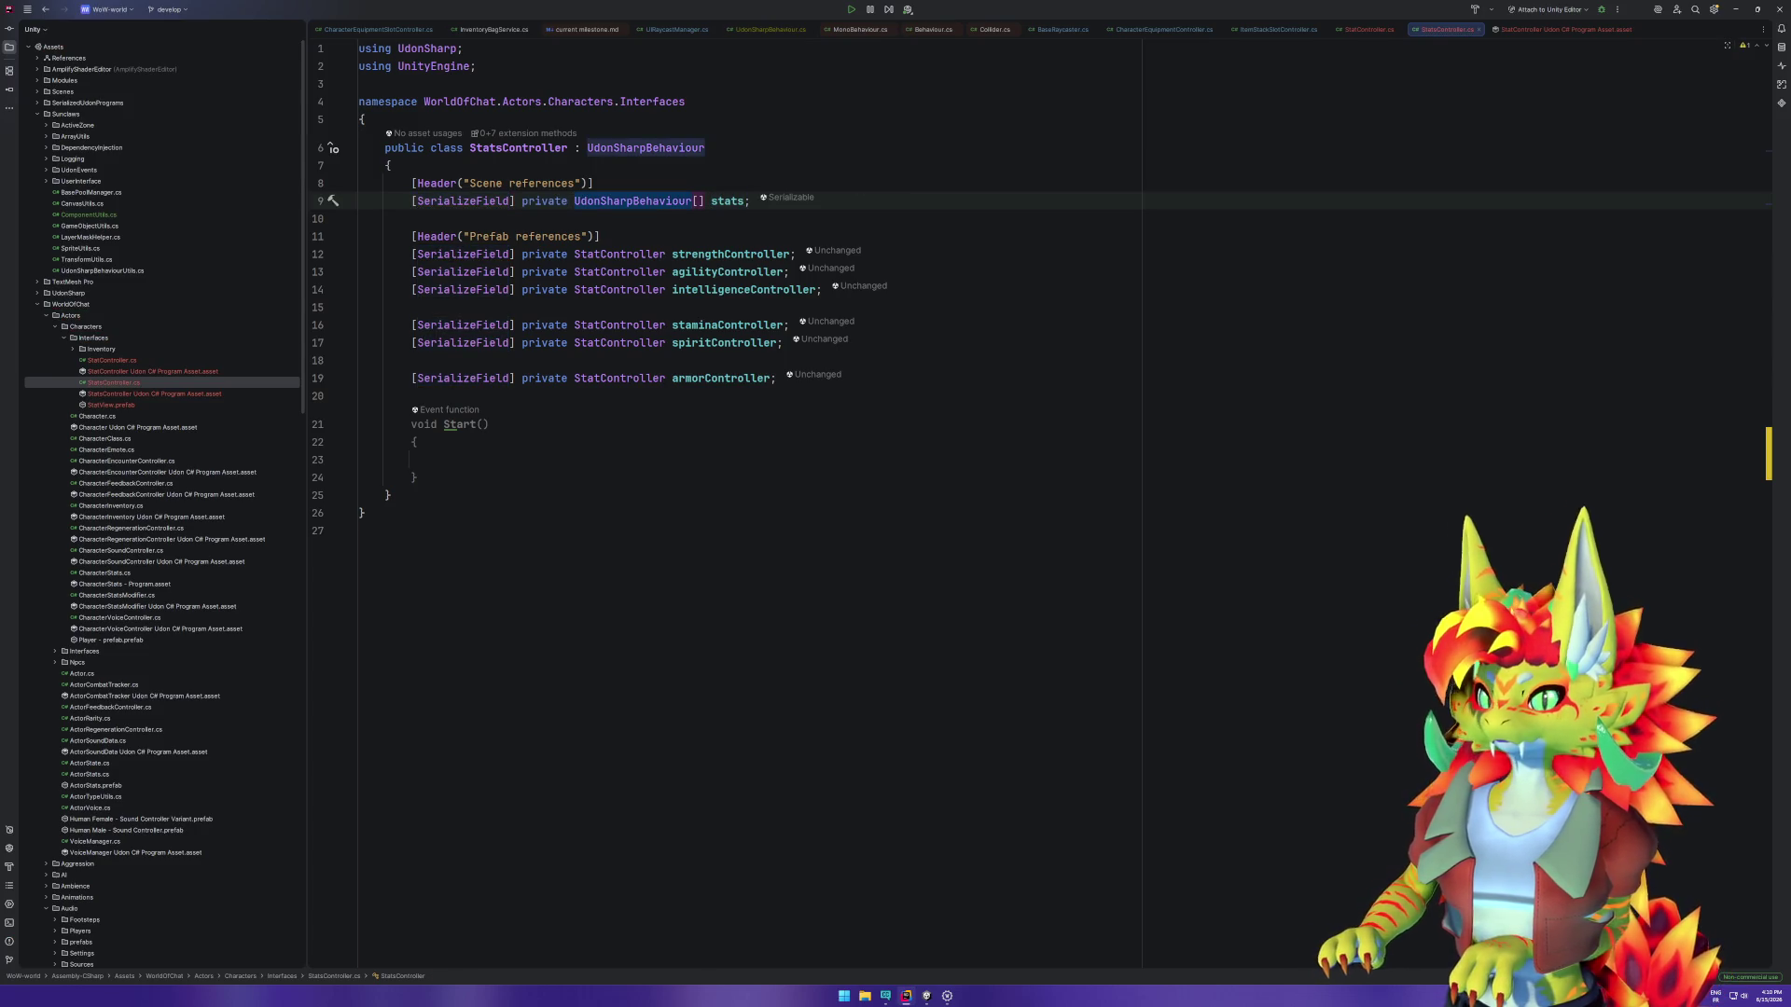
pyautogui.hotkey('ctrl', 'w')
pyautogui.hotkey('ctrl', 'w')
pyautogui.hotkey('ctrl', 'w')
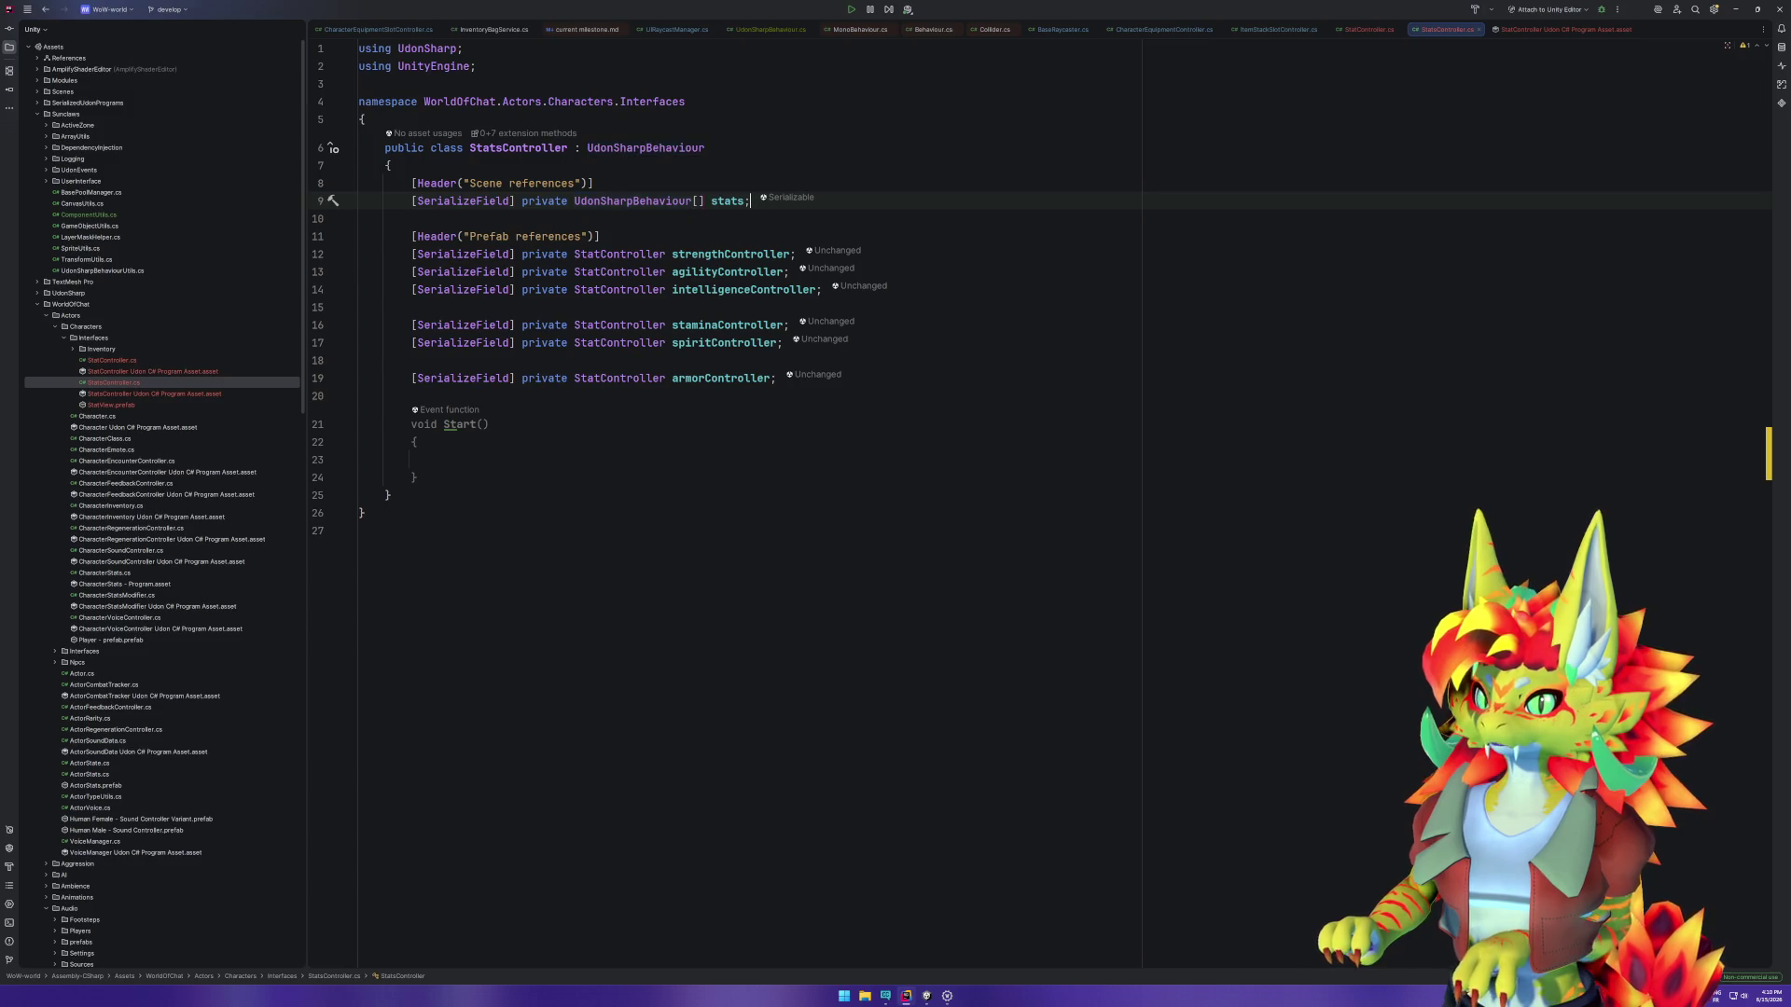
pyautogui.write('publ')
pyautogui.press('Return')
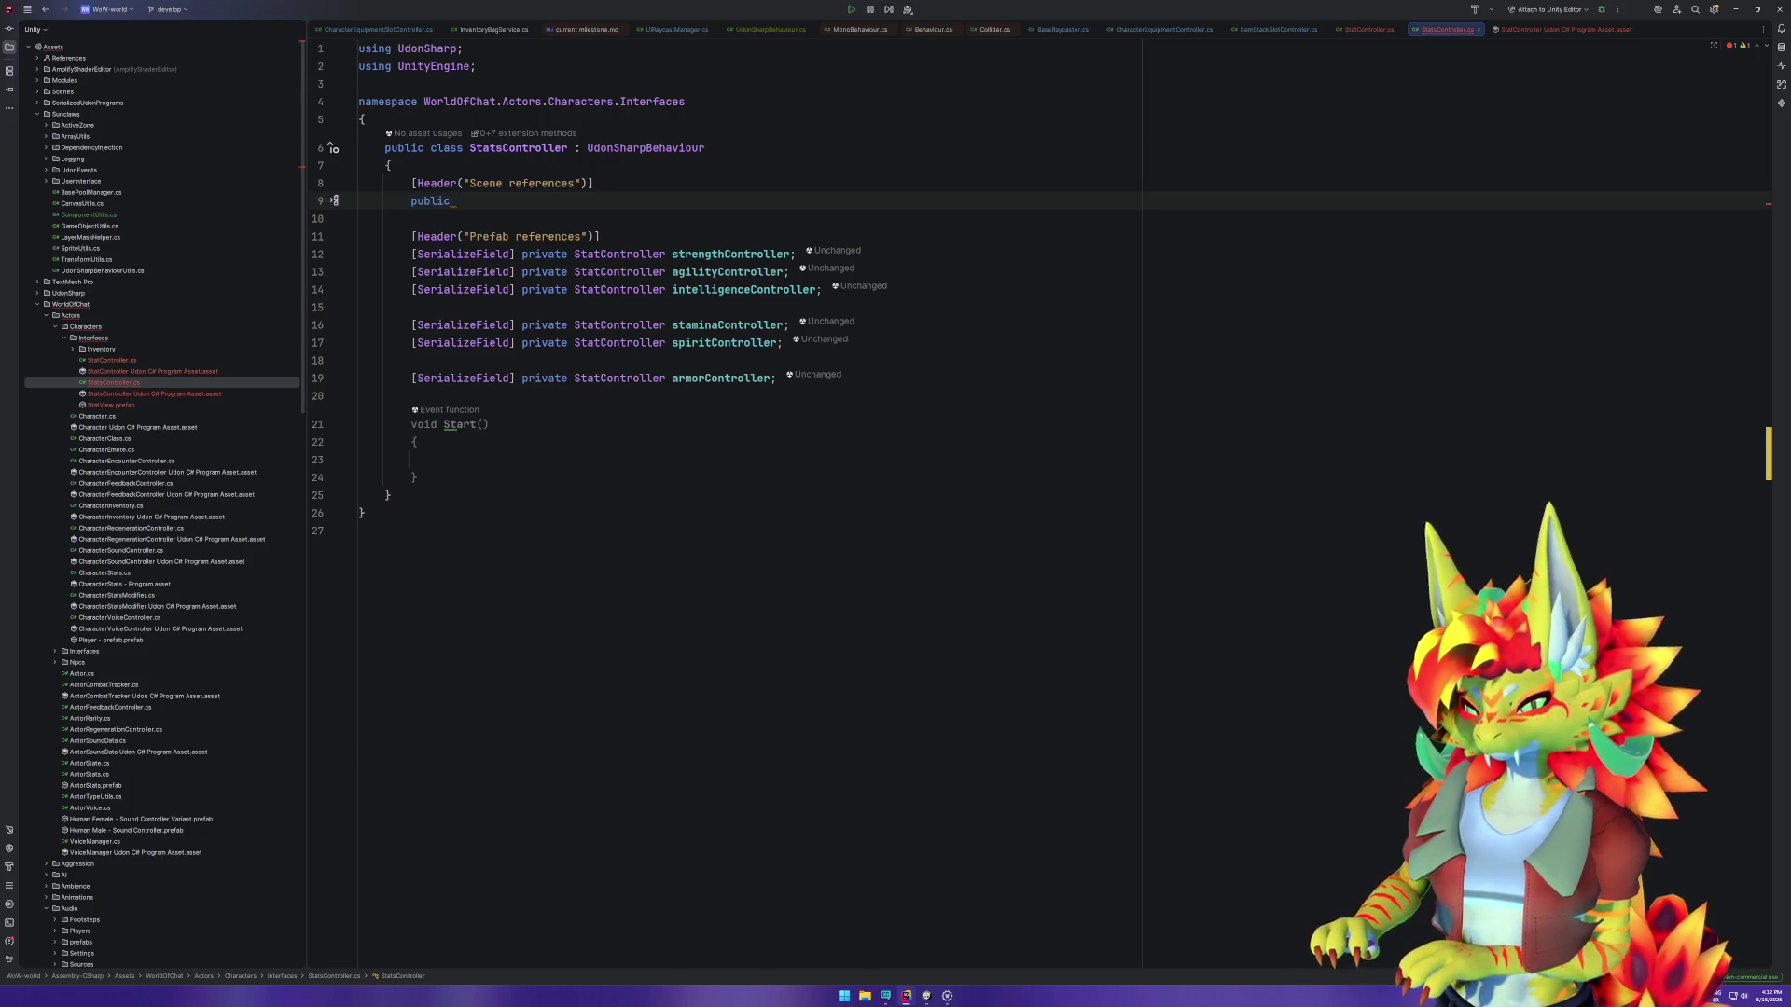
# Step: Declare a public PlayerManager playerManager field and reference playerManager inside Start
pyautogui.write('PlayerMa')
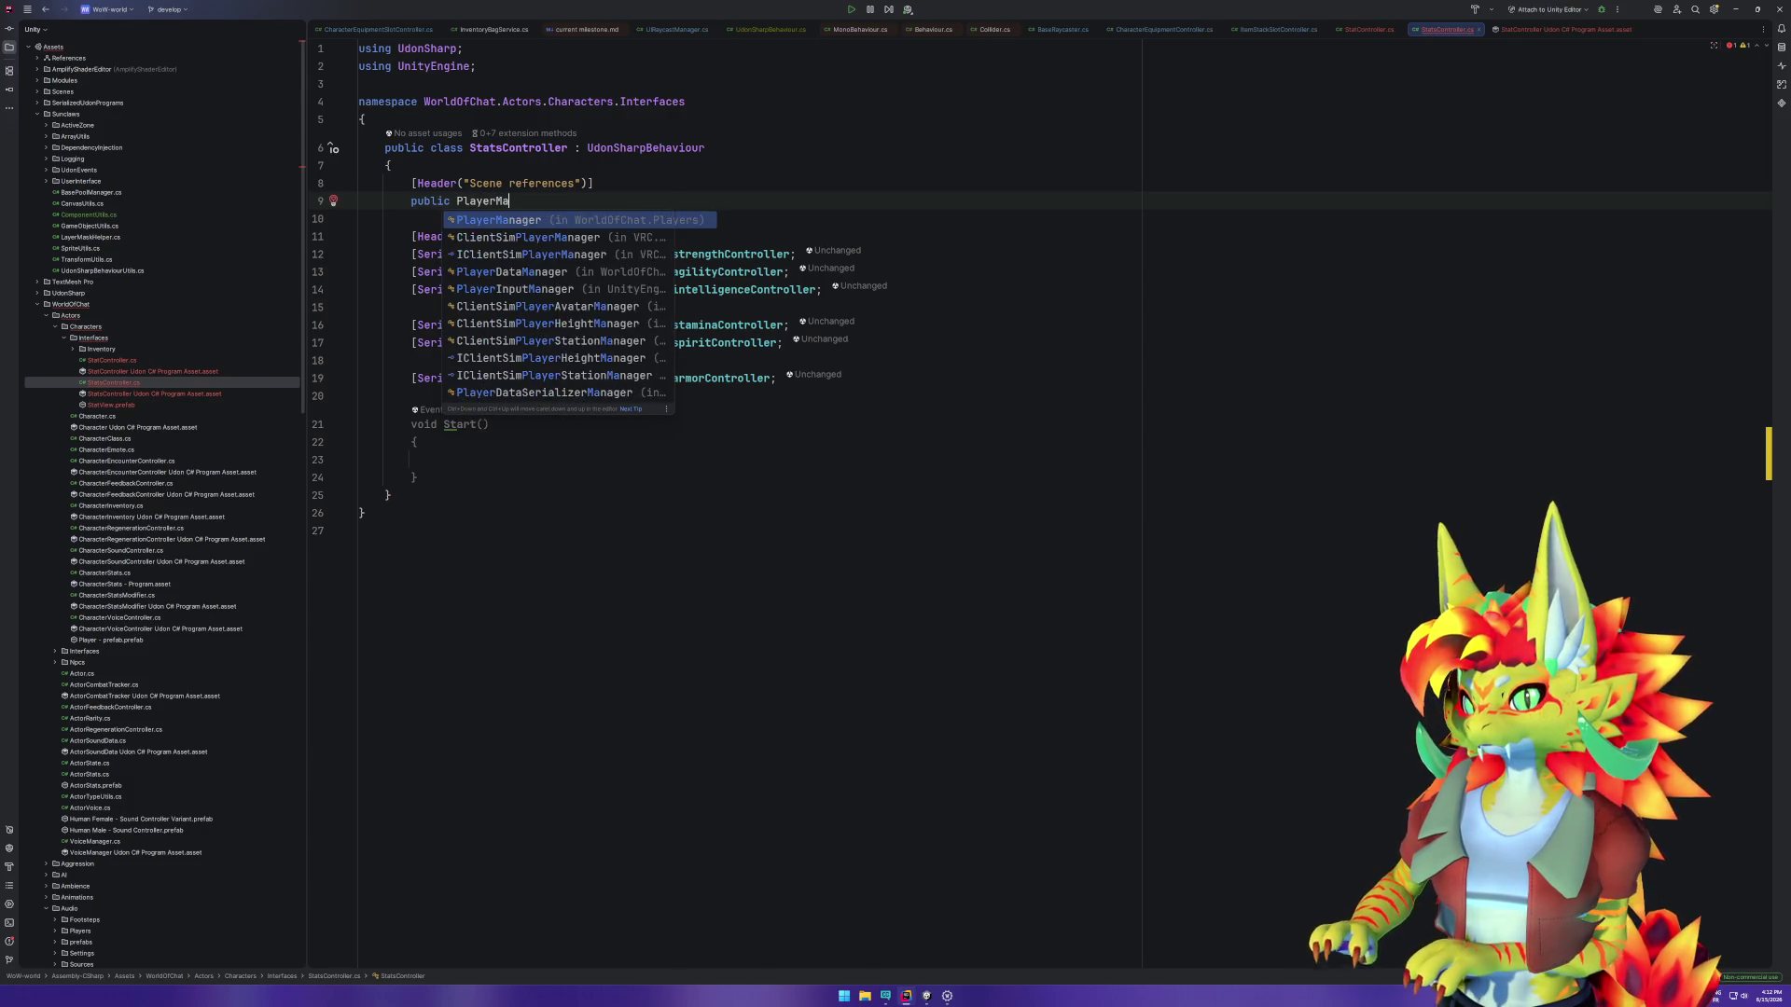
pyautogui.press('Return')
pyautogui.click(635, 218)
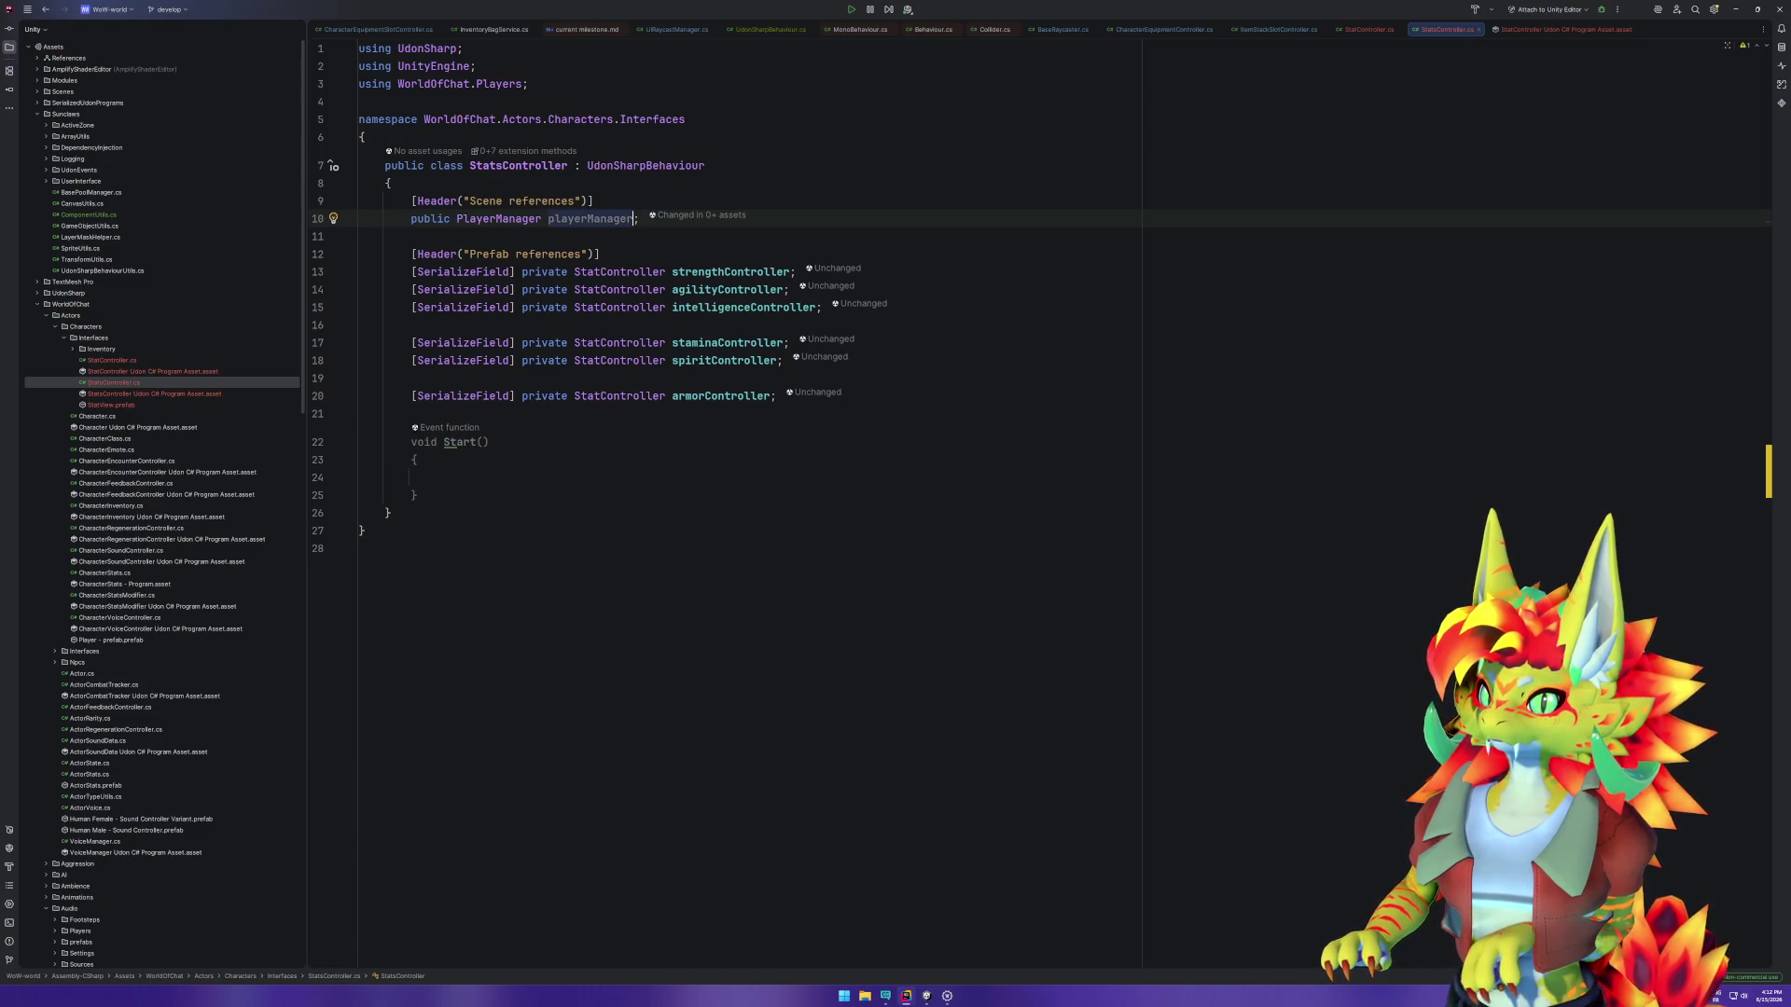
pyautogui.click(640, 218)
pyautogui.click(470, 478)
pyautogui.write('playerma')
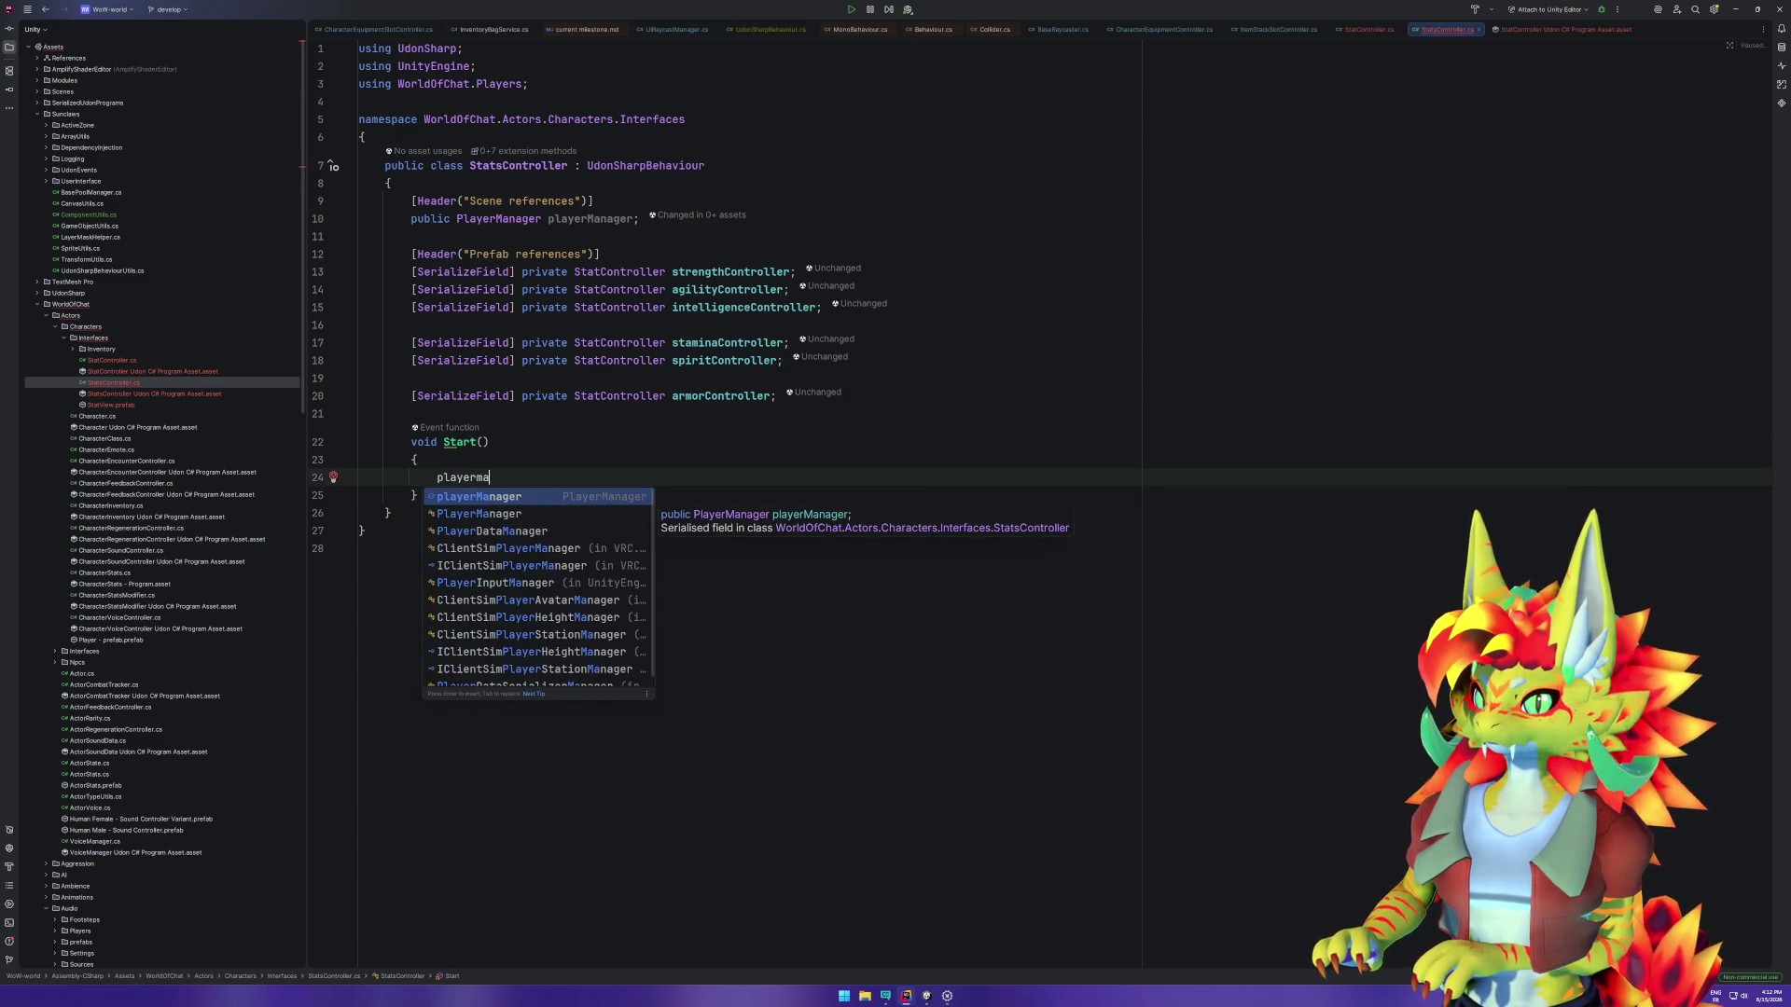
pyautogui.press('Return')
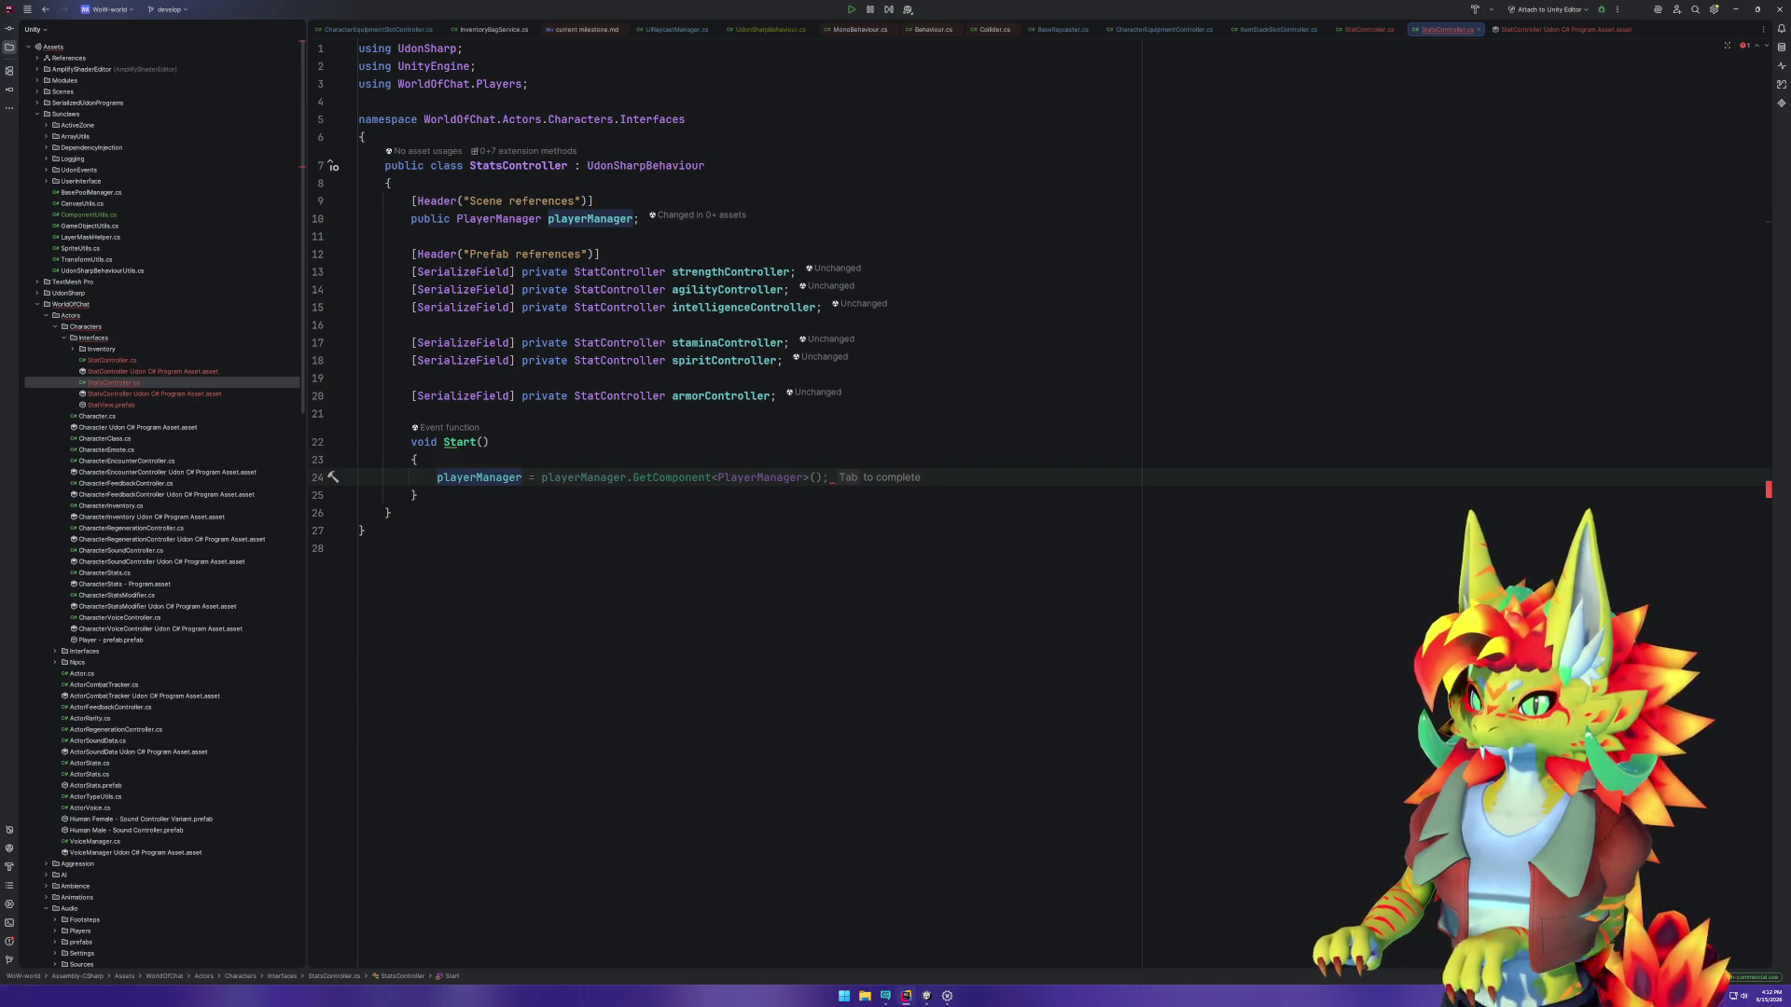
# Step: Add a private CharacterStats field above Start named _characterStats
pyautogui.press('Up')
pyautogui.press('Up')
pyautogui.press('Return')
pyautogui.press('Return')
pyautogui.press('Up')
pyautogui.write('private Characte')
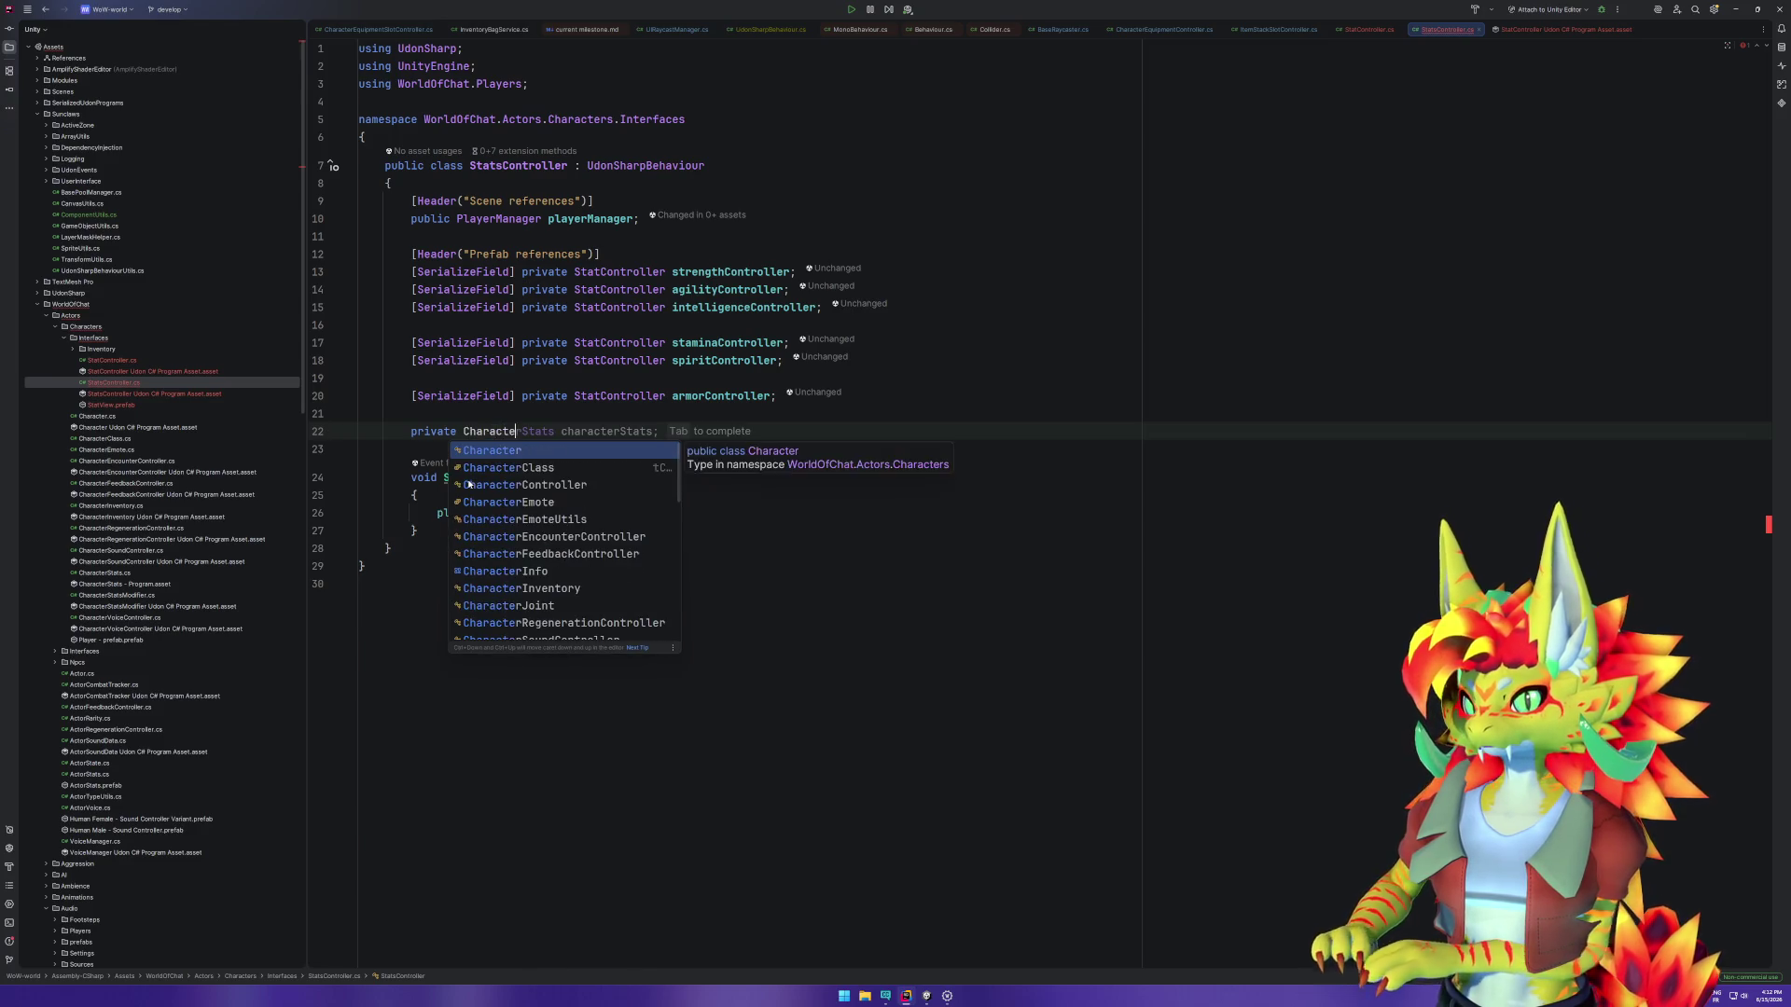
pyautogui.write('rSta')
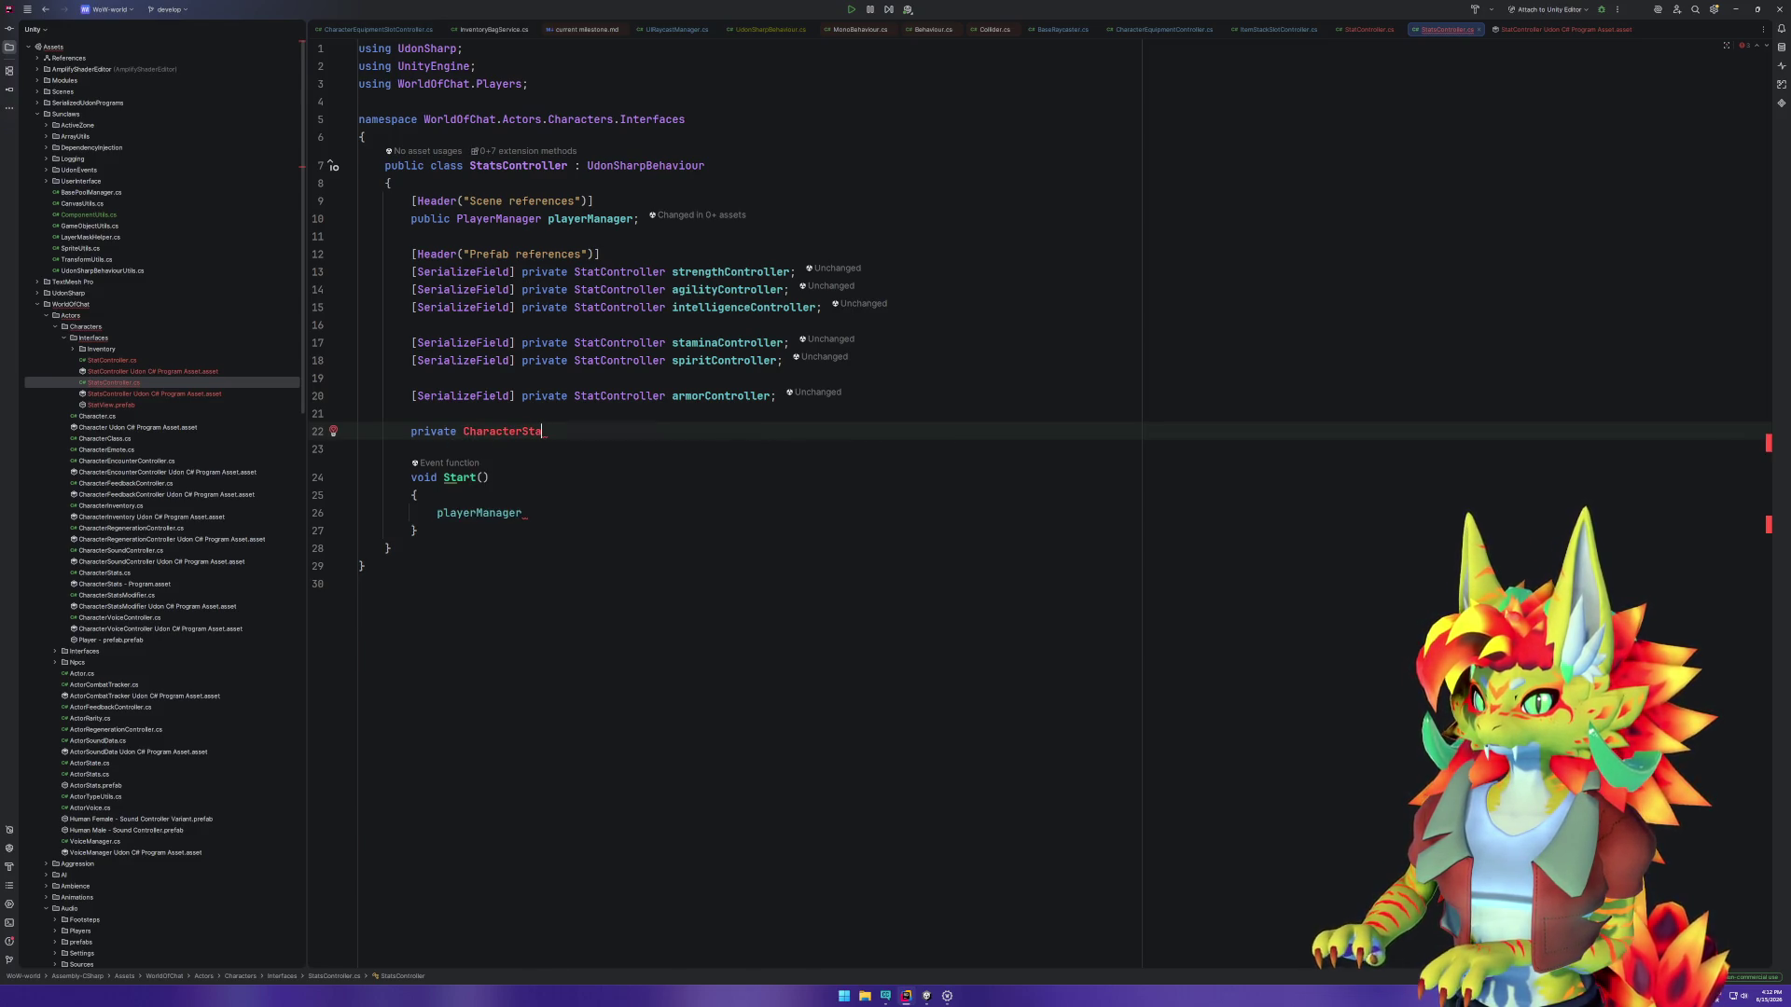
pyautogui.press('Tab')
pyautogui.press('Down')
pyautogui.press('Down')
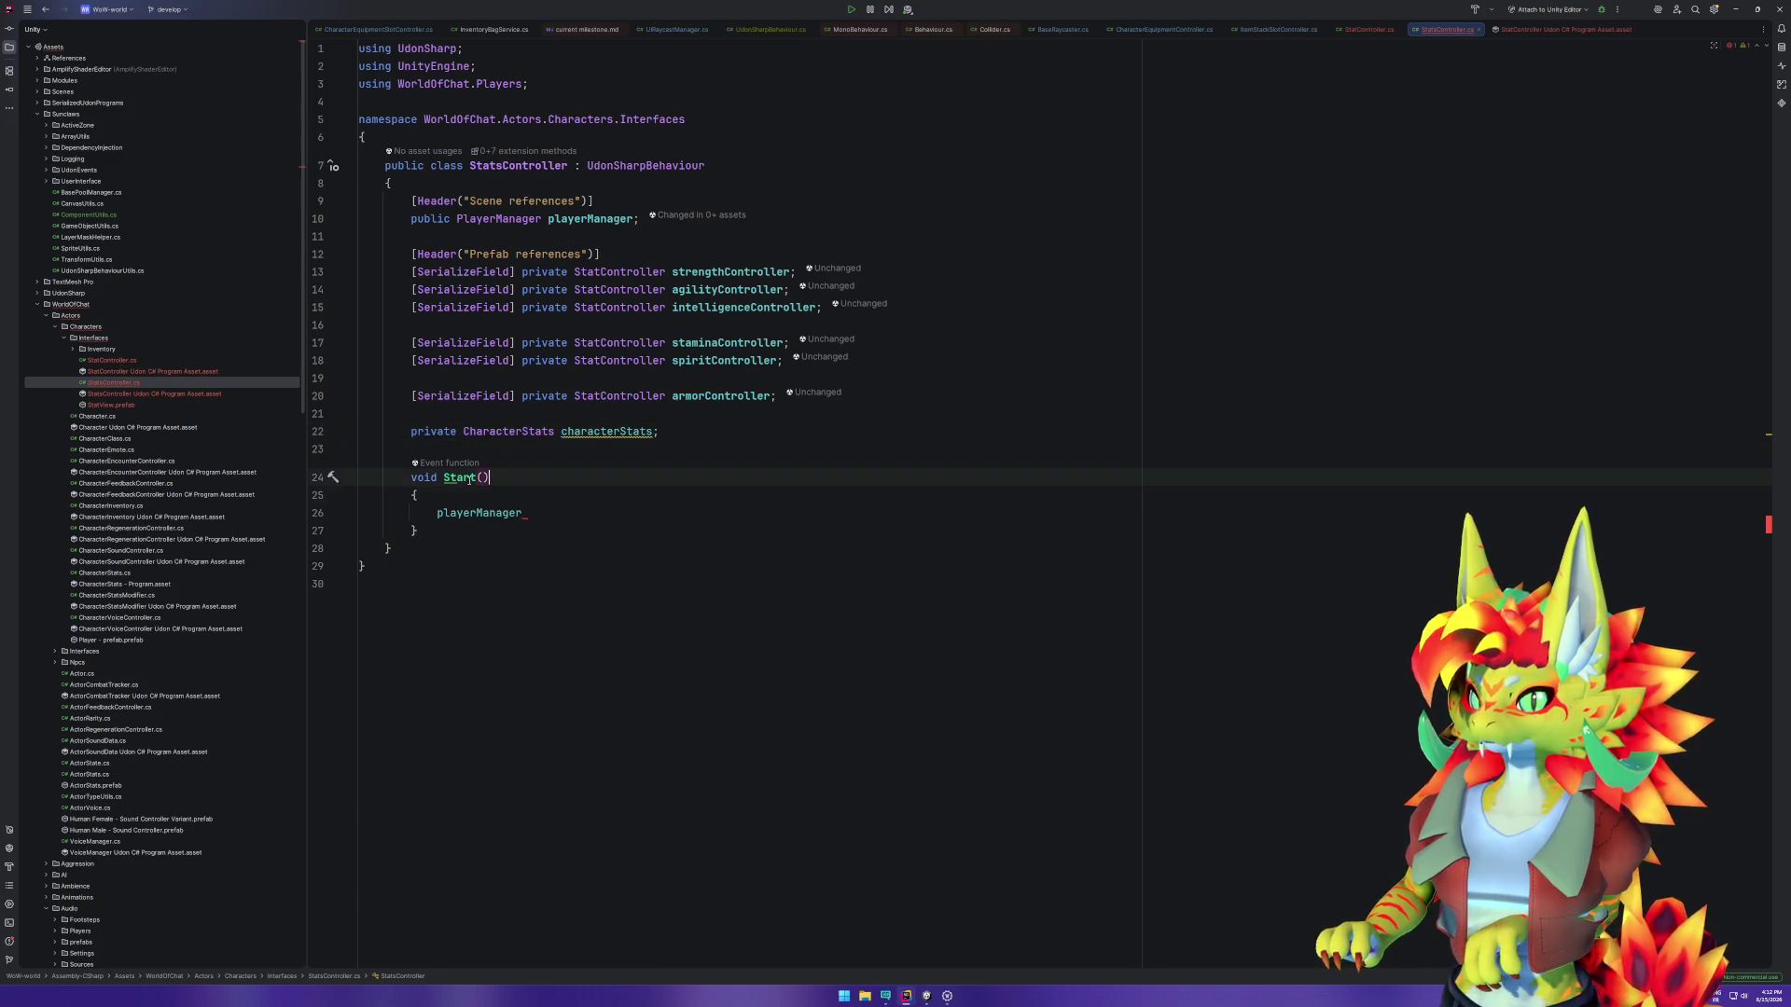
pyautogui.press('Up')
pyautogui.press('Up')
pyautogui.hotkey('ctrl', 'Right')
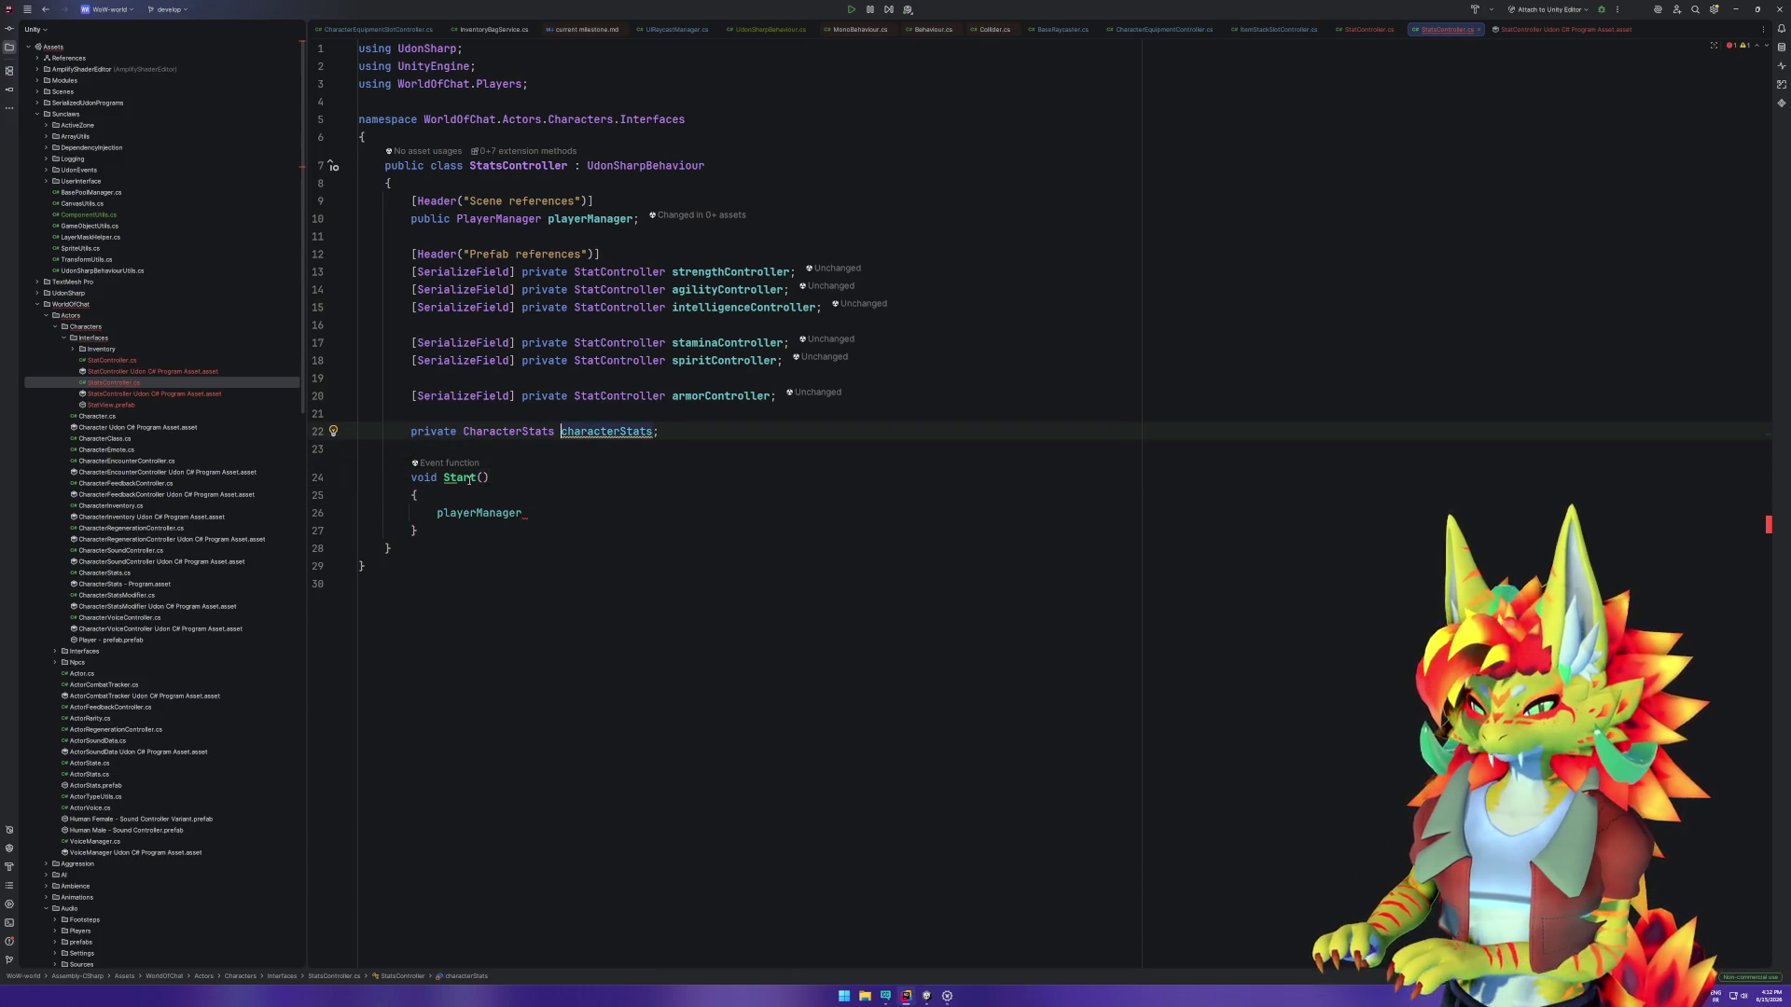
pyautogui.write('_')
pyautogui.press('Escape')
# Step: In Start, begin assigning _characterStats from playerManager.LocalPlayer
pyautogui.doubleClick(507, 512)
pyautogui.write('_characterStats =')
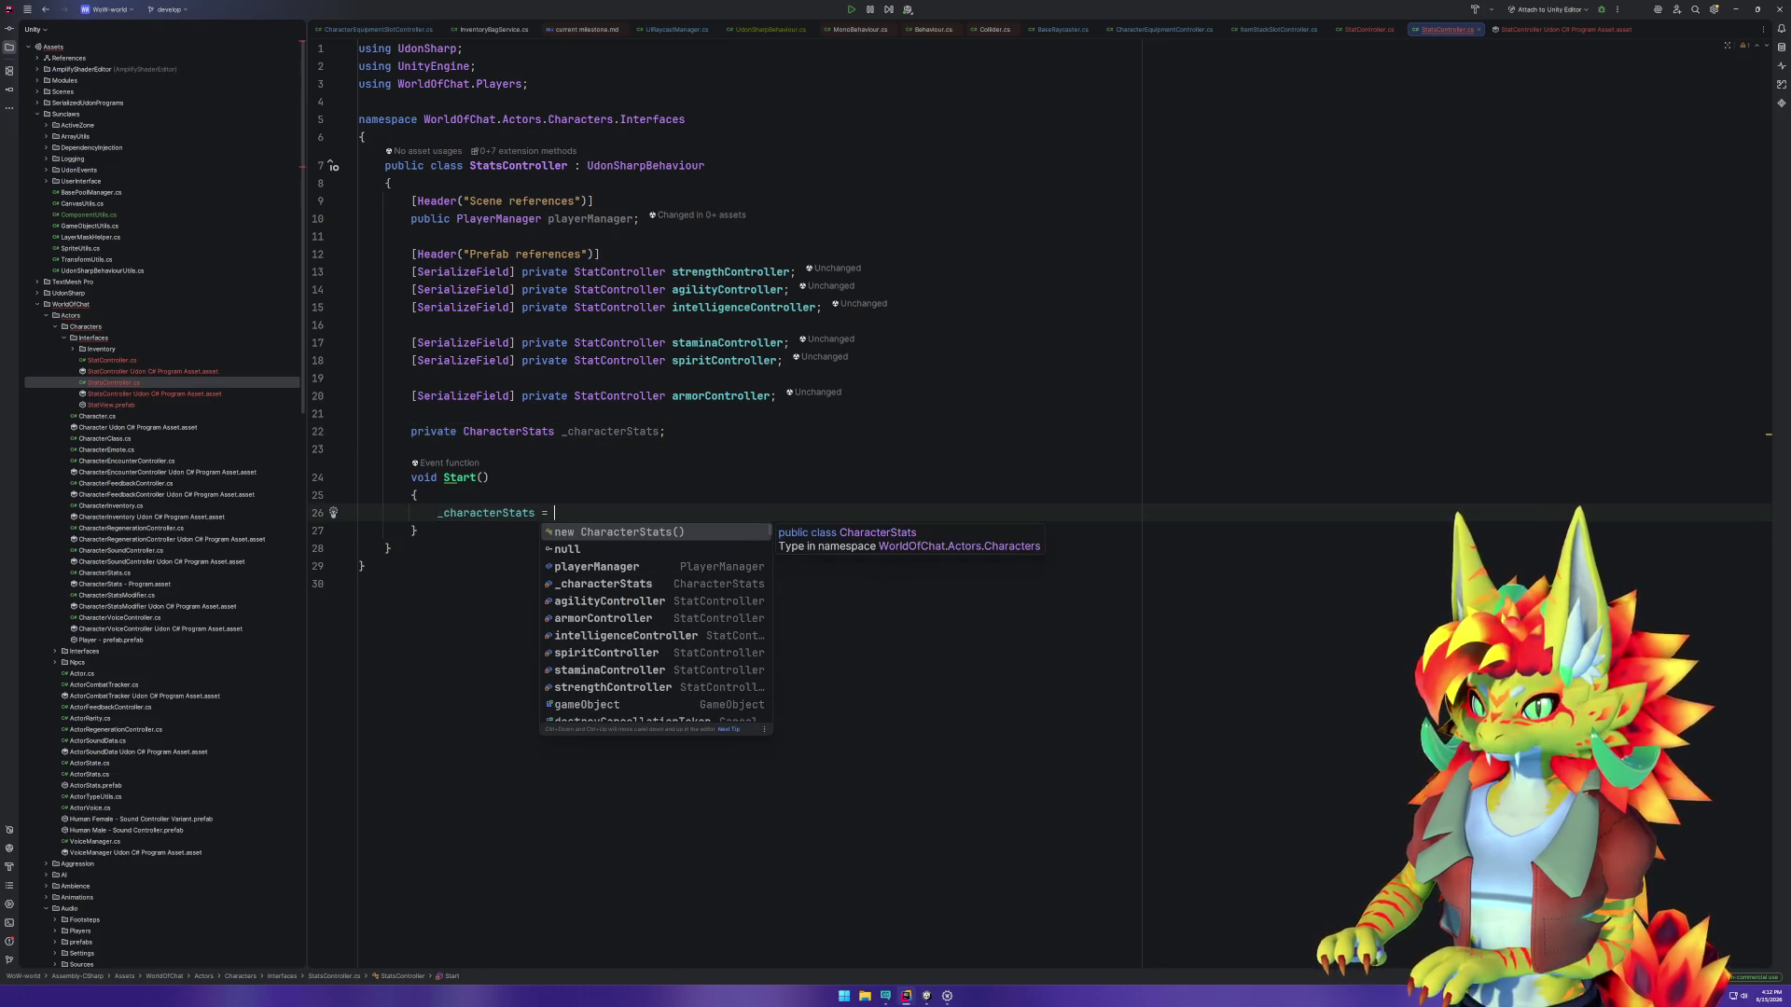
pyautogui.press('Down')
pyautogui.press('Down')
pyautogui.press('Return')
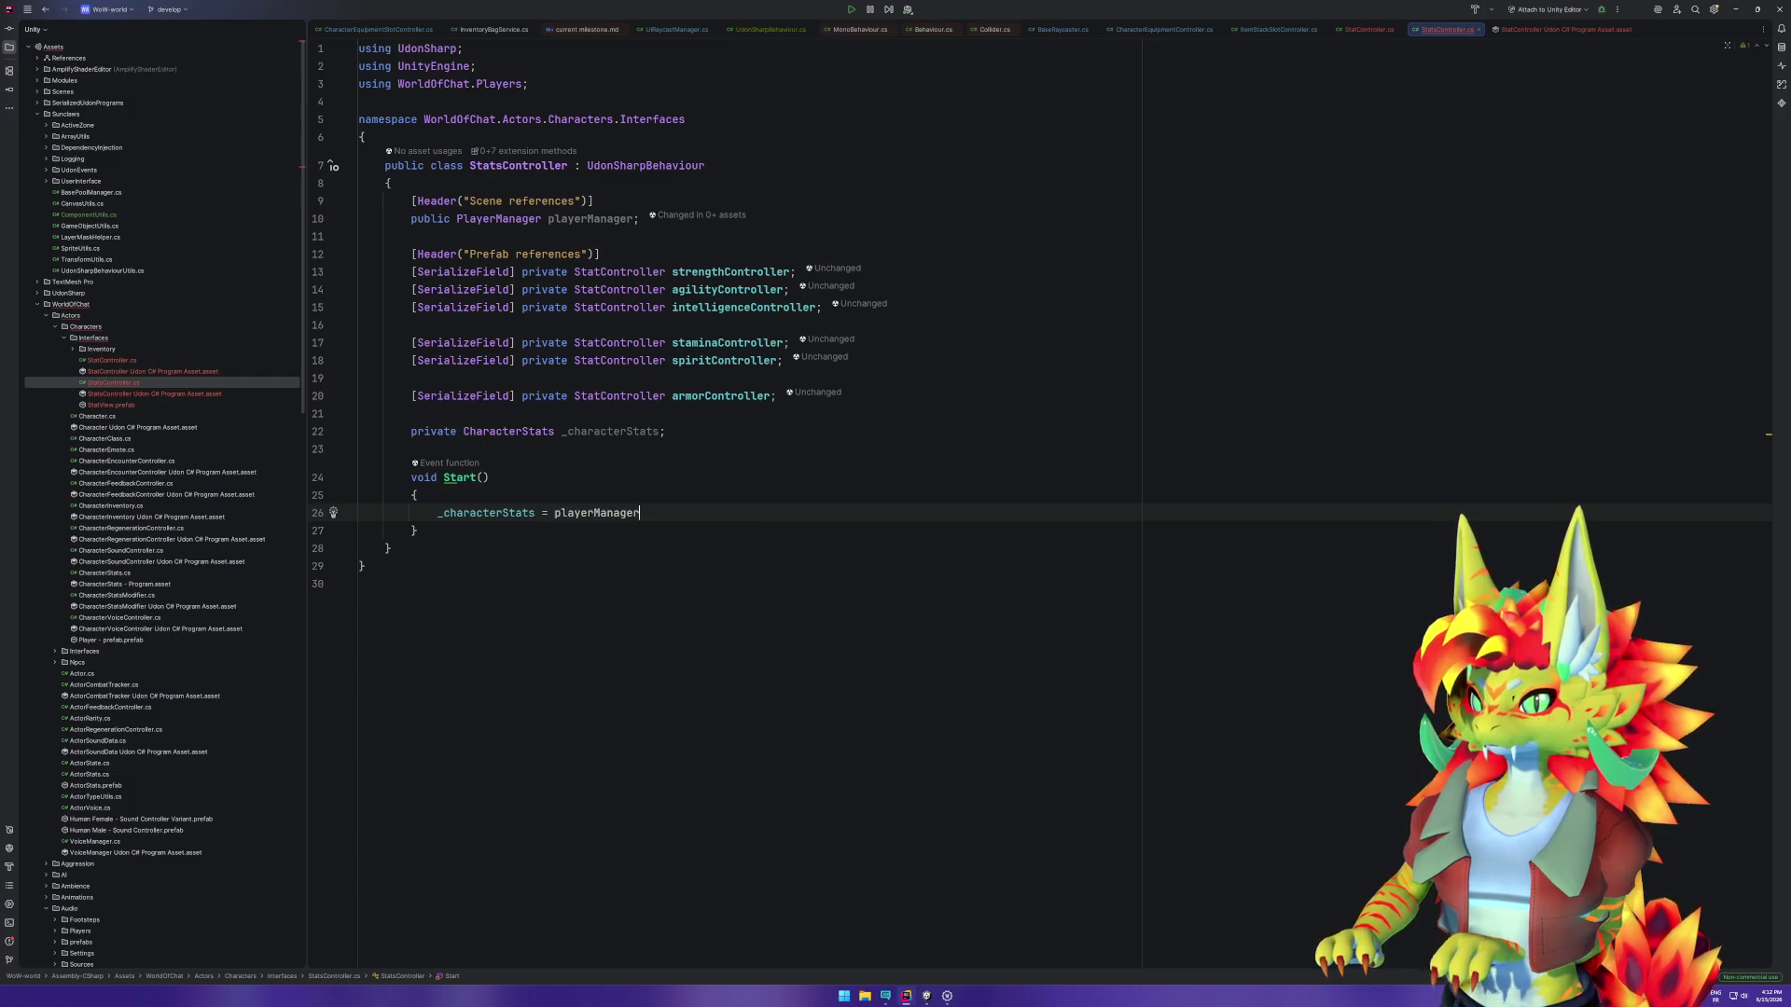
pyautogui.write('.')
pyautogui.press('Return')
pyautogui.write('.')
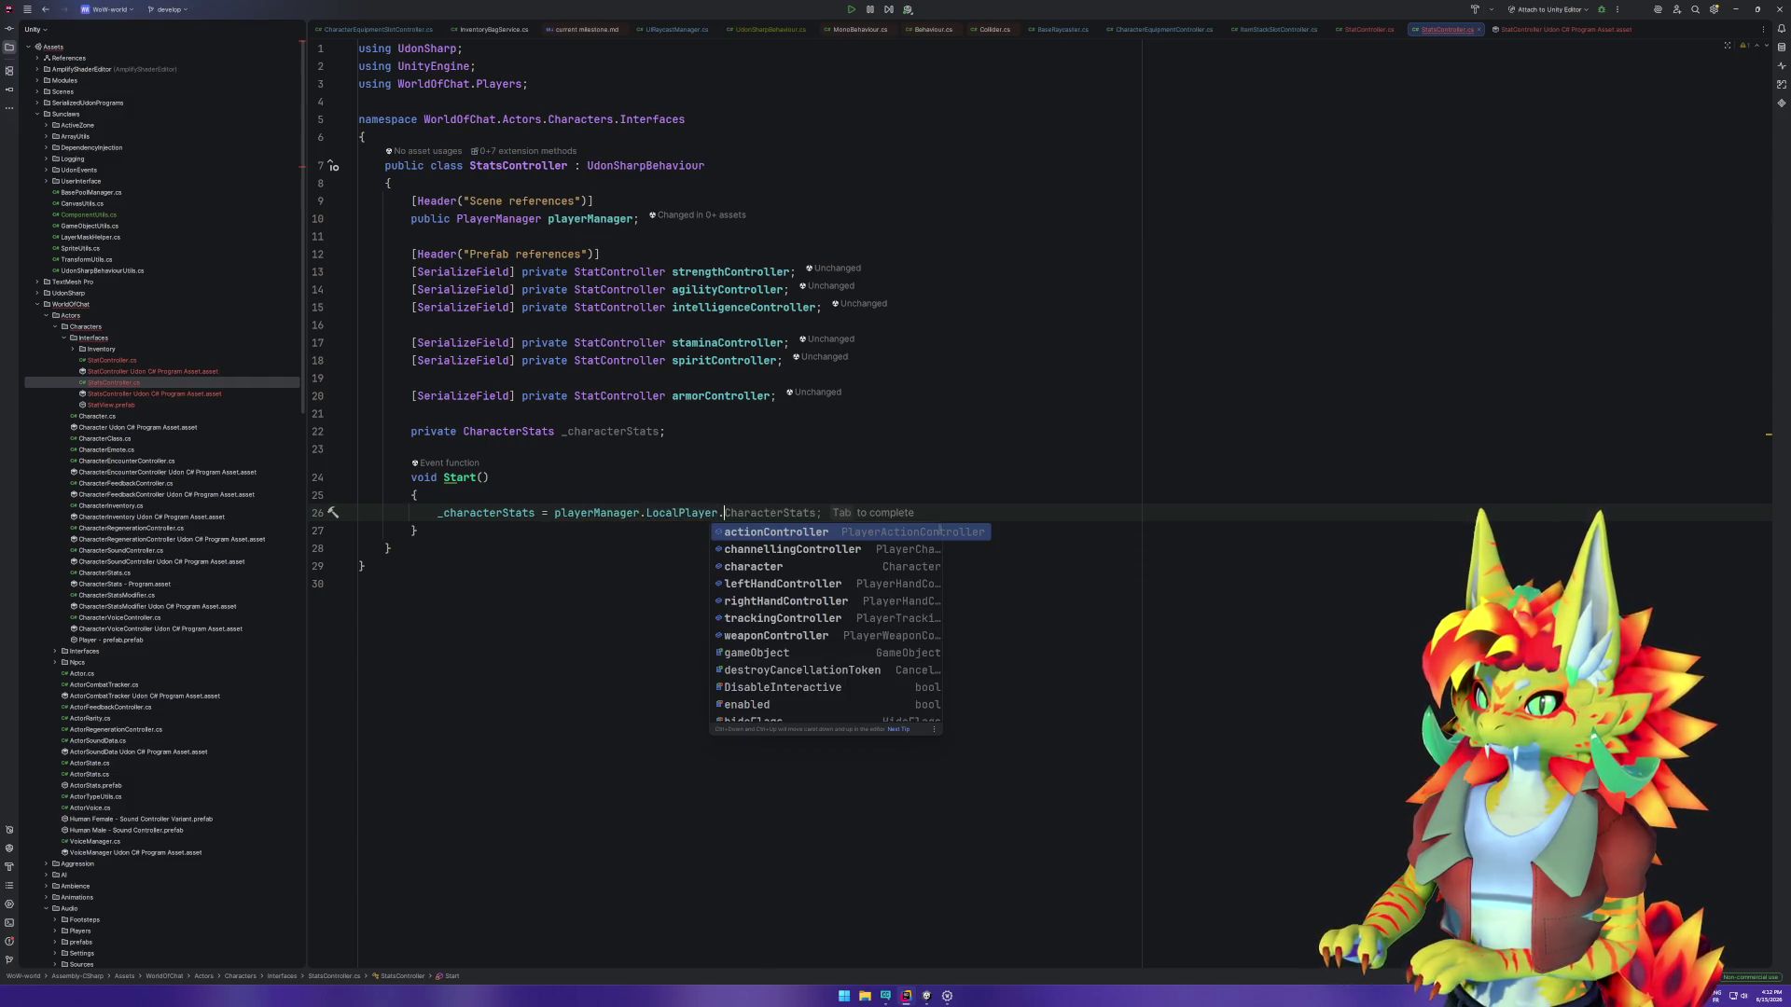
pyautogui.press('Escape')
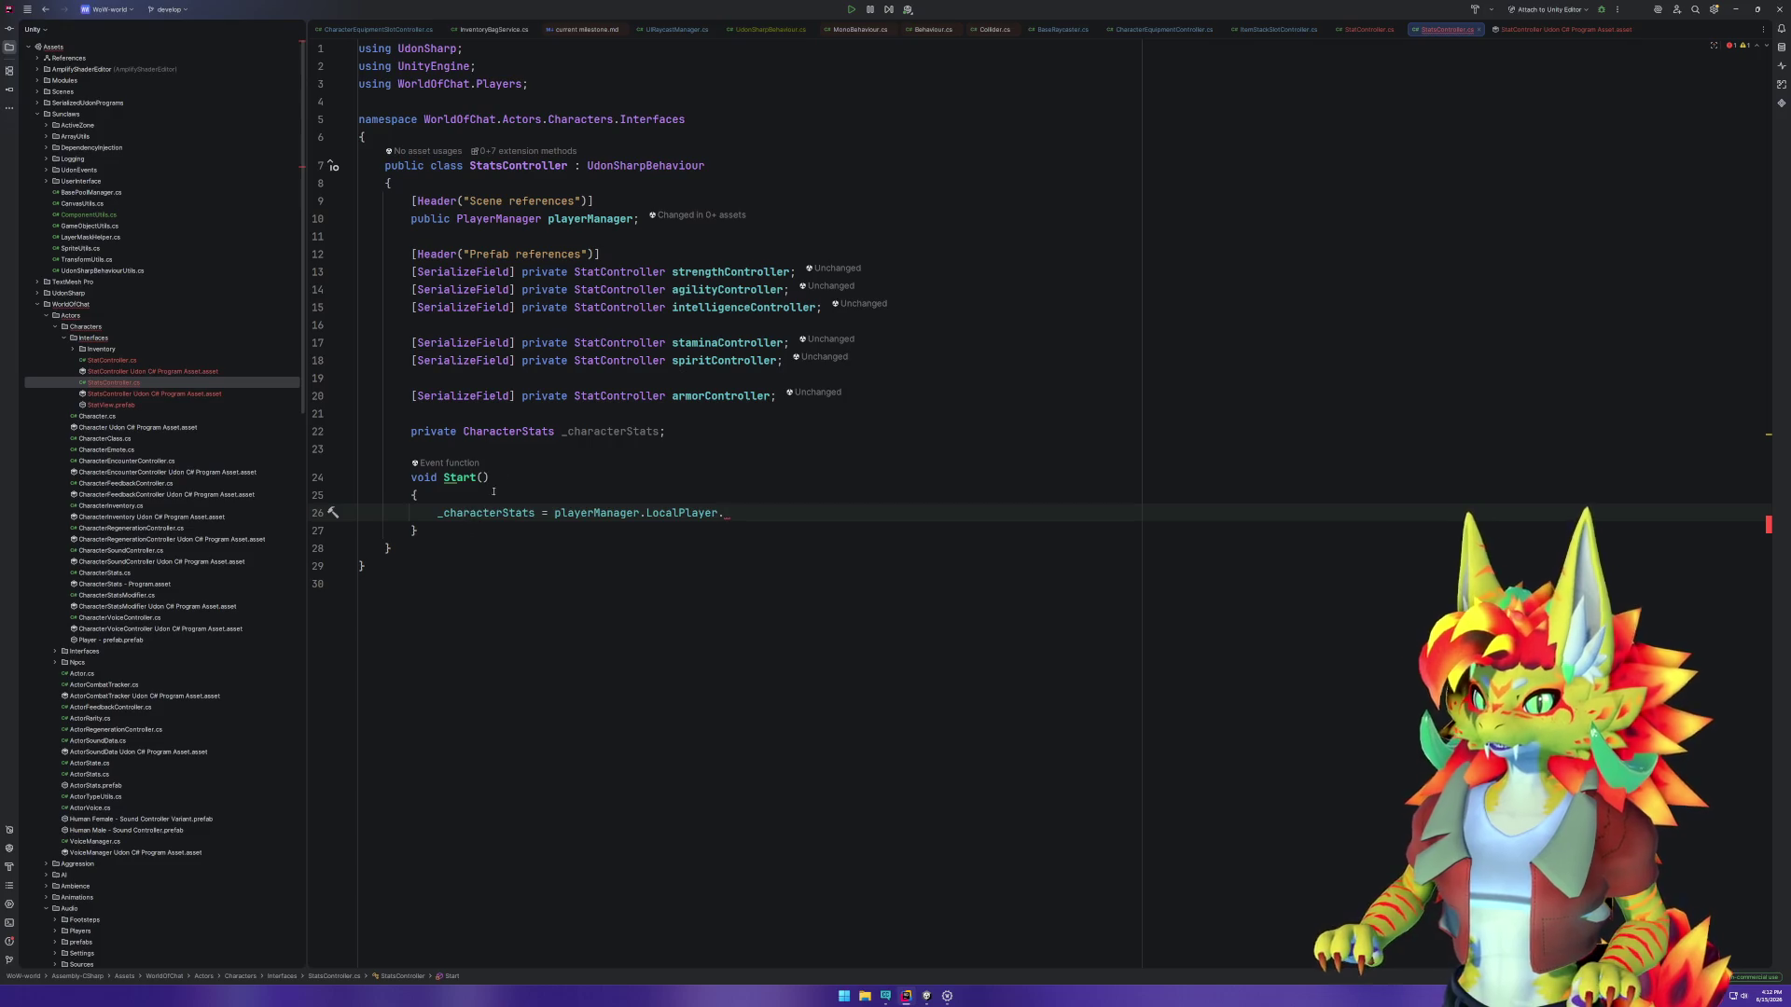
# Step: Rewrite the field as a CharacterStats property returning playerManager.LocalPlayer.character.stats
pyautogui.click(565, 431)
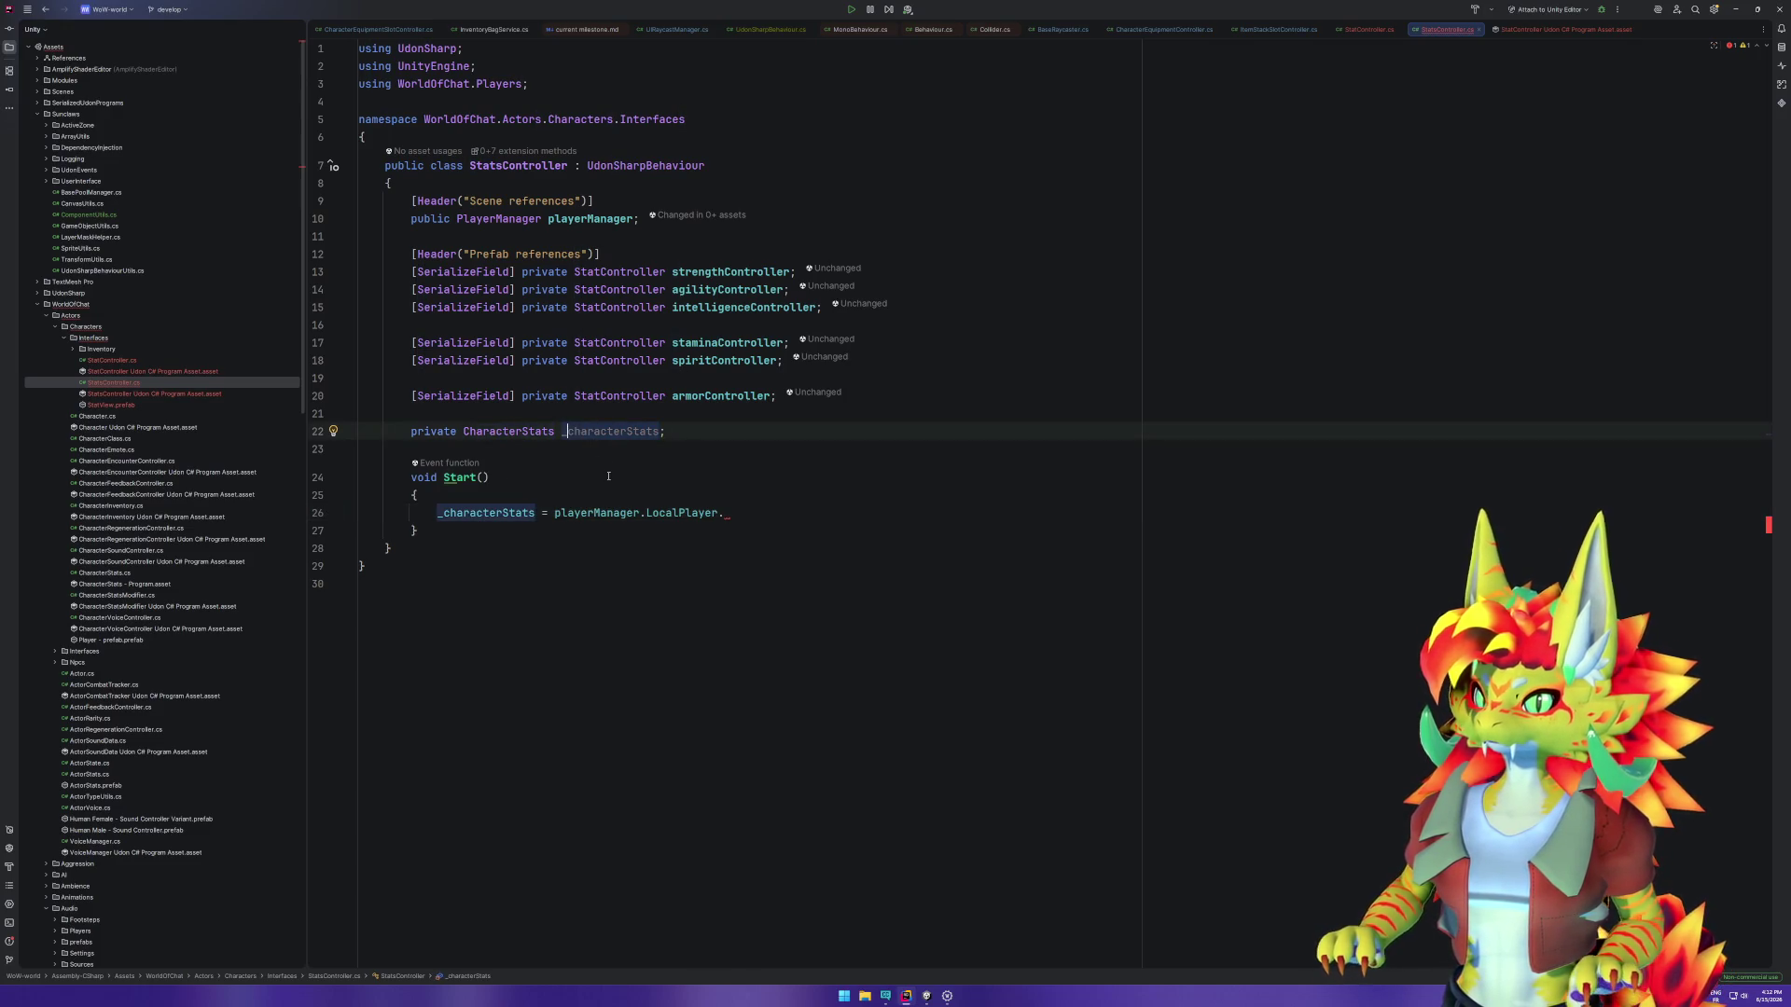
pyautogui.press('BackSpace')
pyautogui.press('Delete')
pyautogui.write('C')
pyautogui.write(' => ')
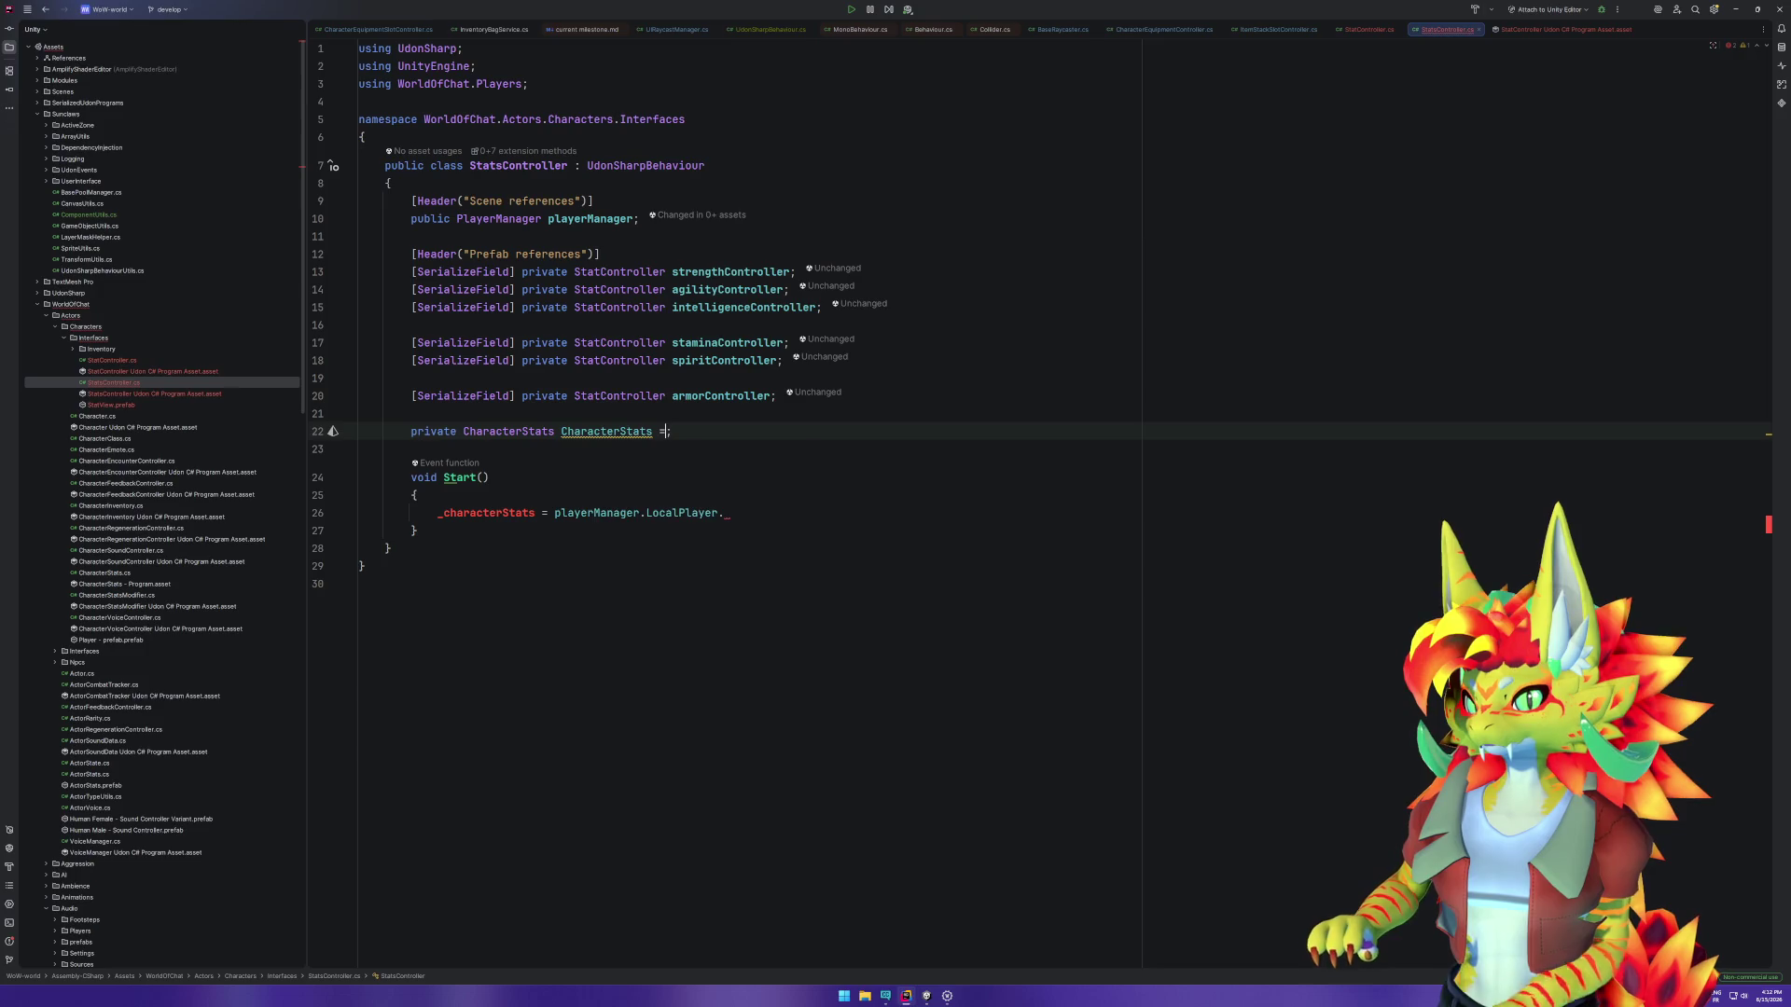
pyautogui.write('p')
pyautogui.press('Return')
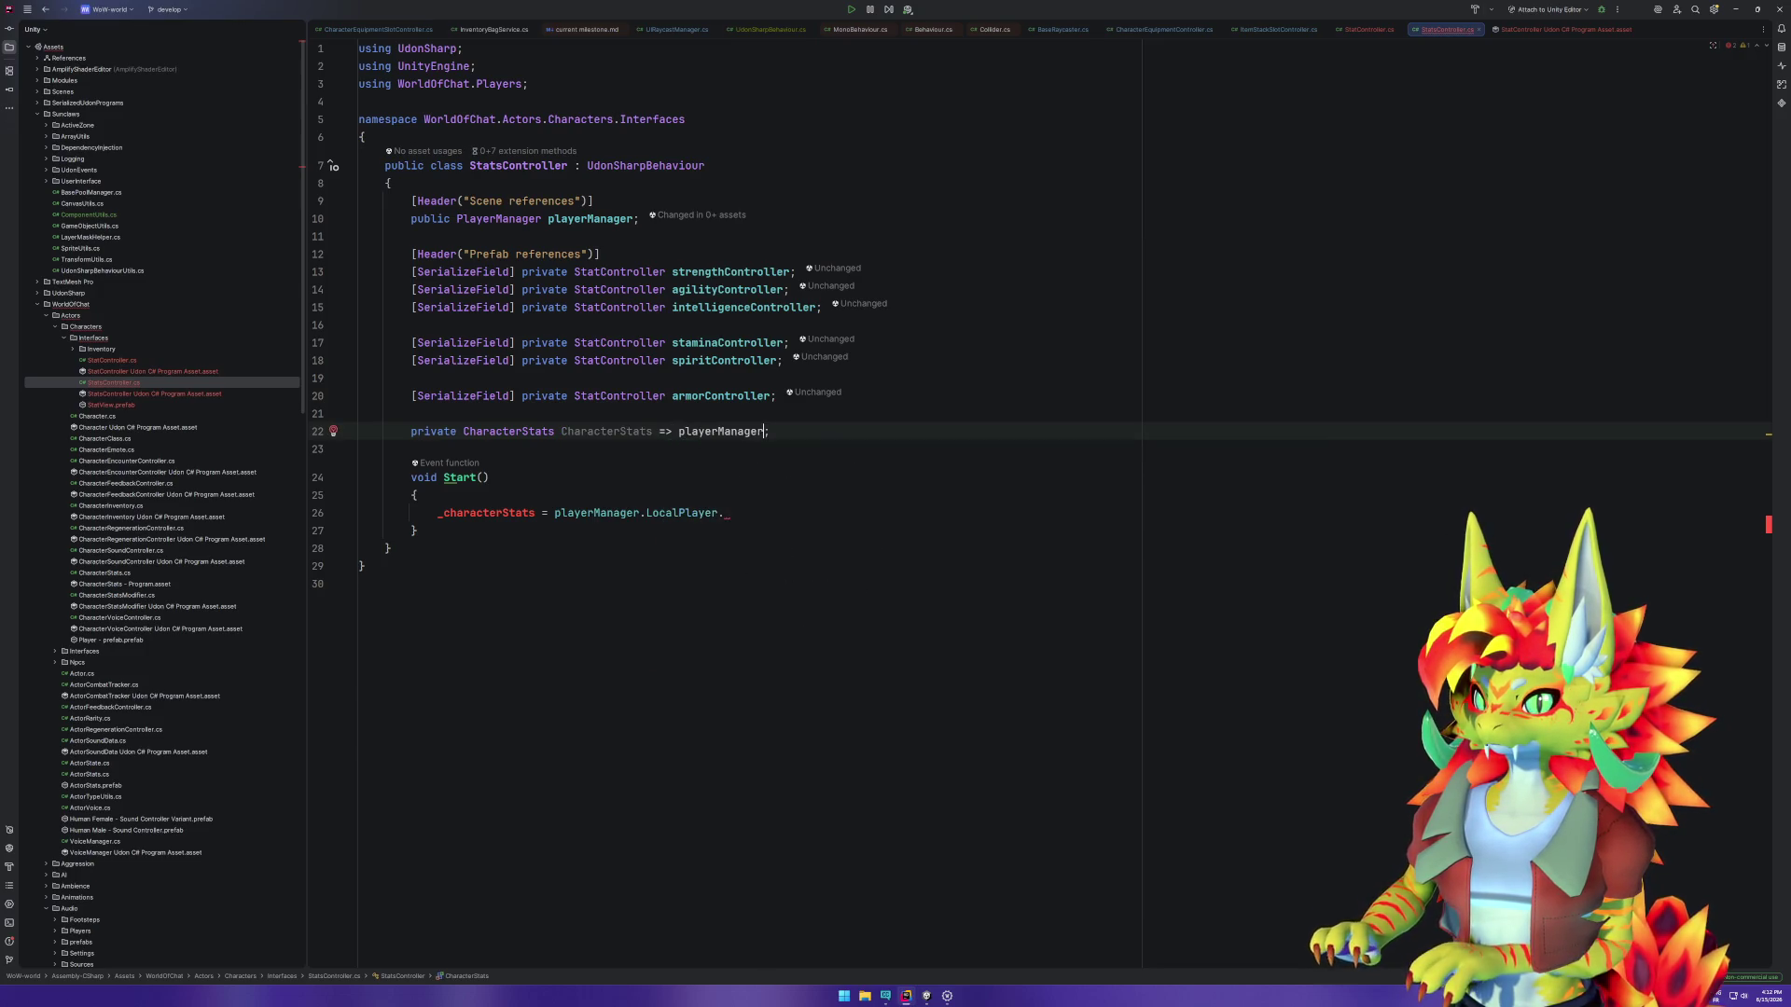
pyautogui.write('.L')
pyautogui.press('Return')
pyautogui.write('.cha')
pyautogui.press('Down')
pyautogui.press('Return')
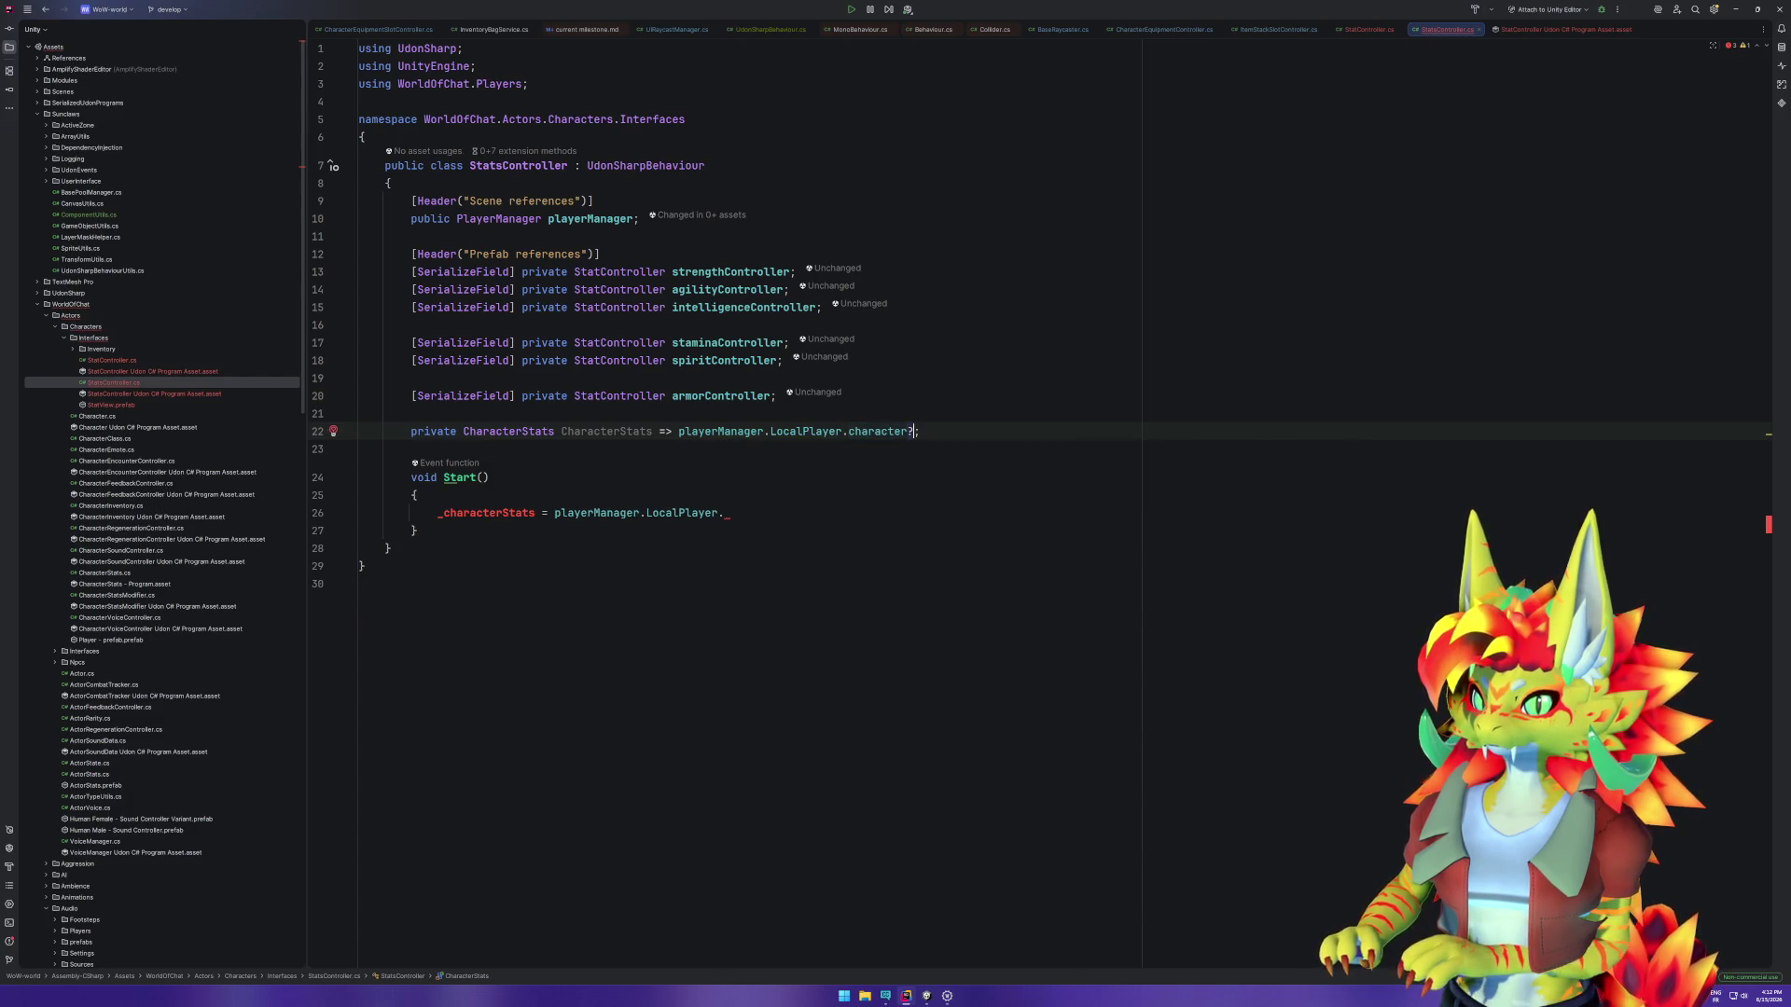
pyautogui.write('.cha')
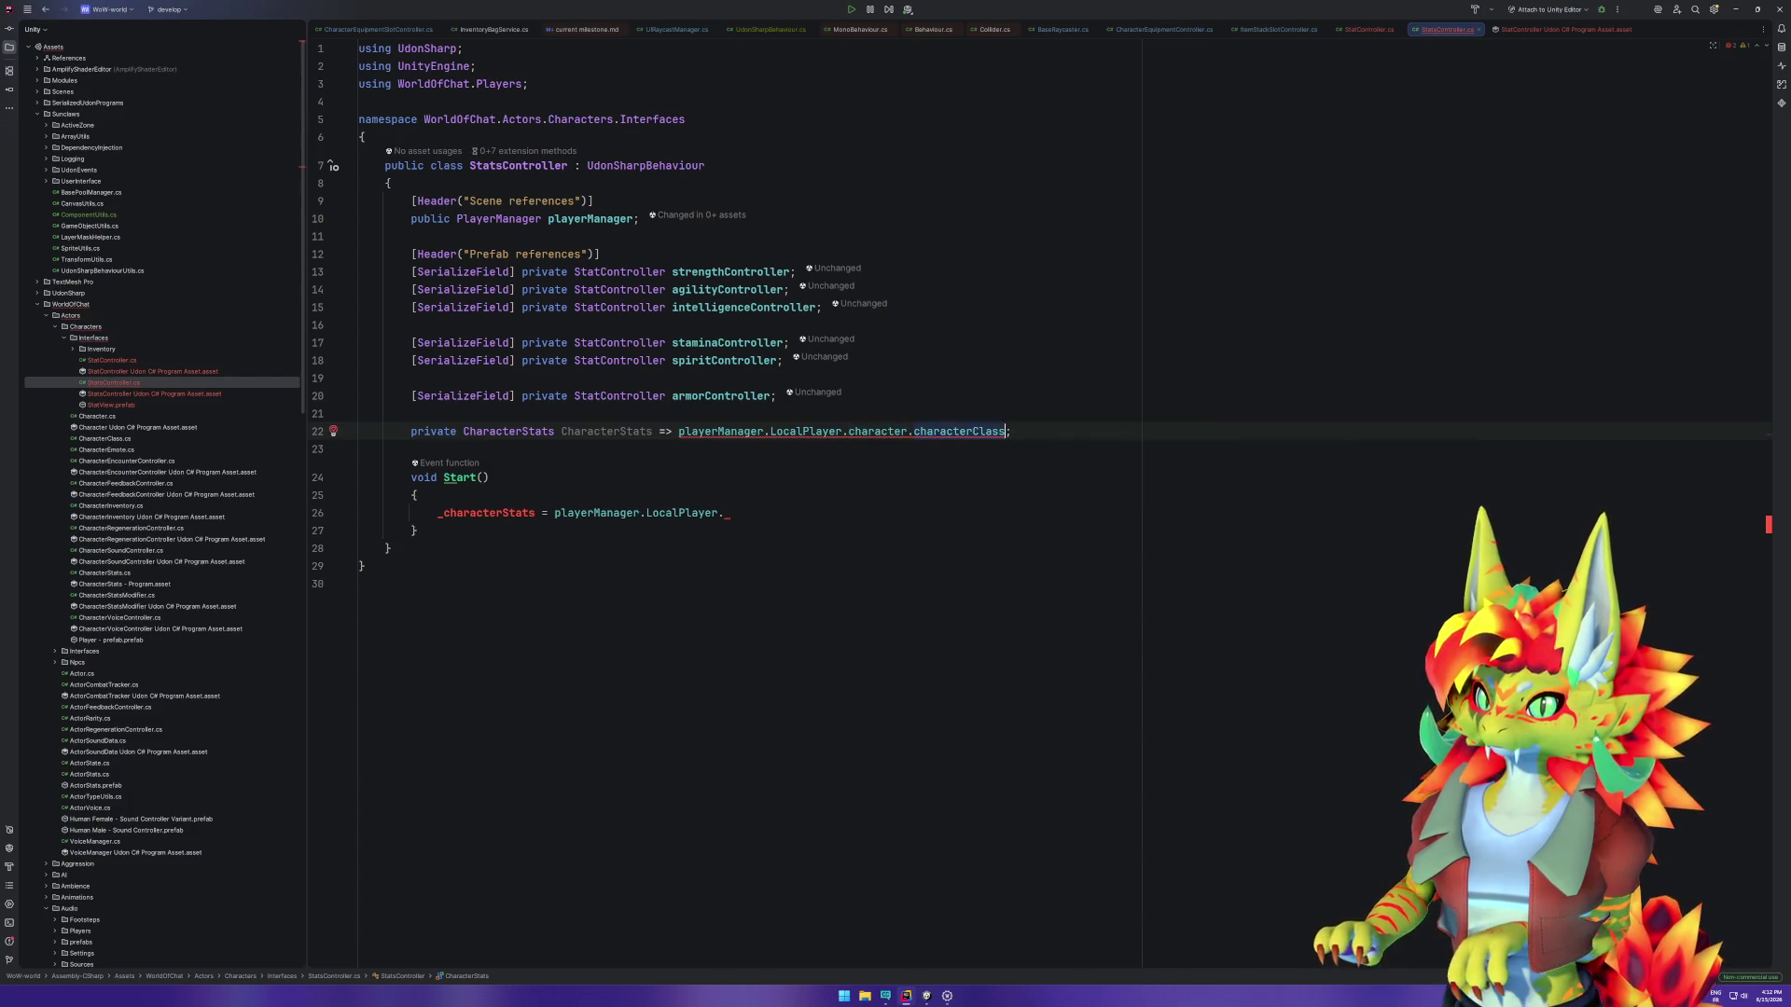
pyautogui.hotkey('ctrl', 'space')
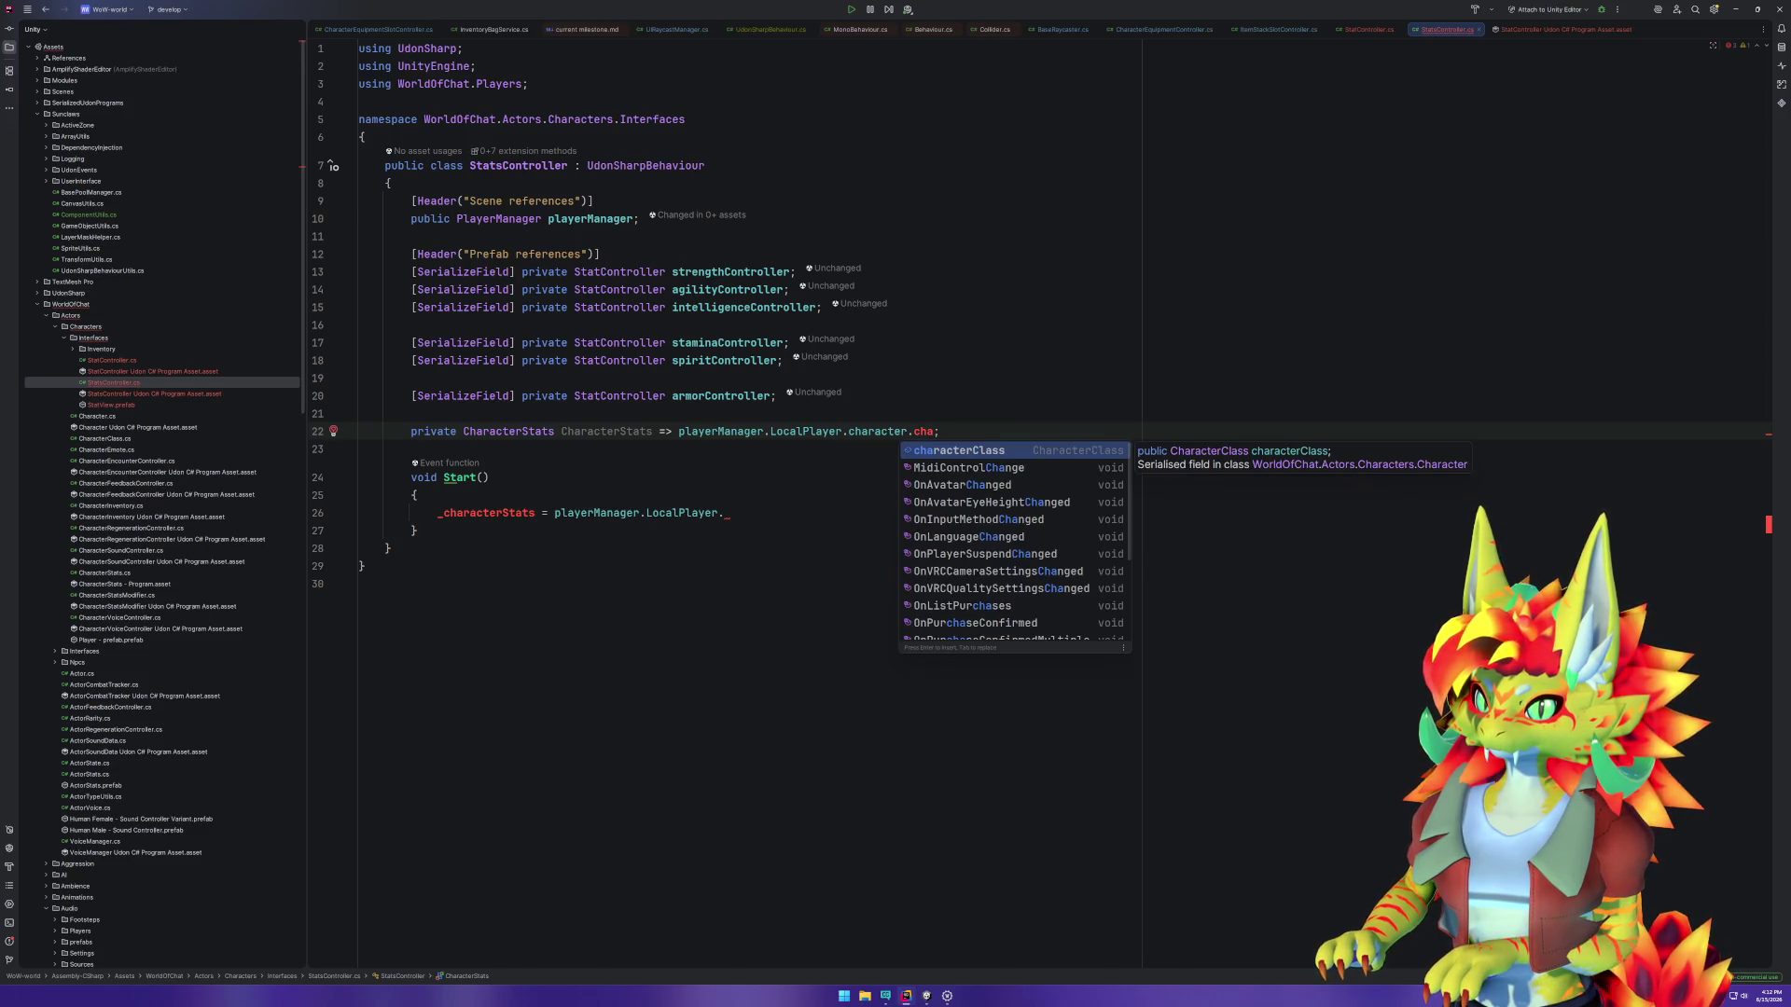
pyautogui.press('BackSpace')
pyautogui.press('BackSpace')
pyautogui.press('BackSpace')
pyautogui.write('st')
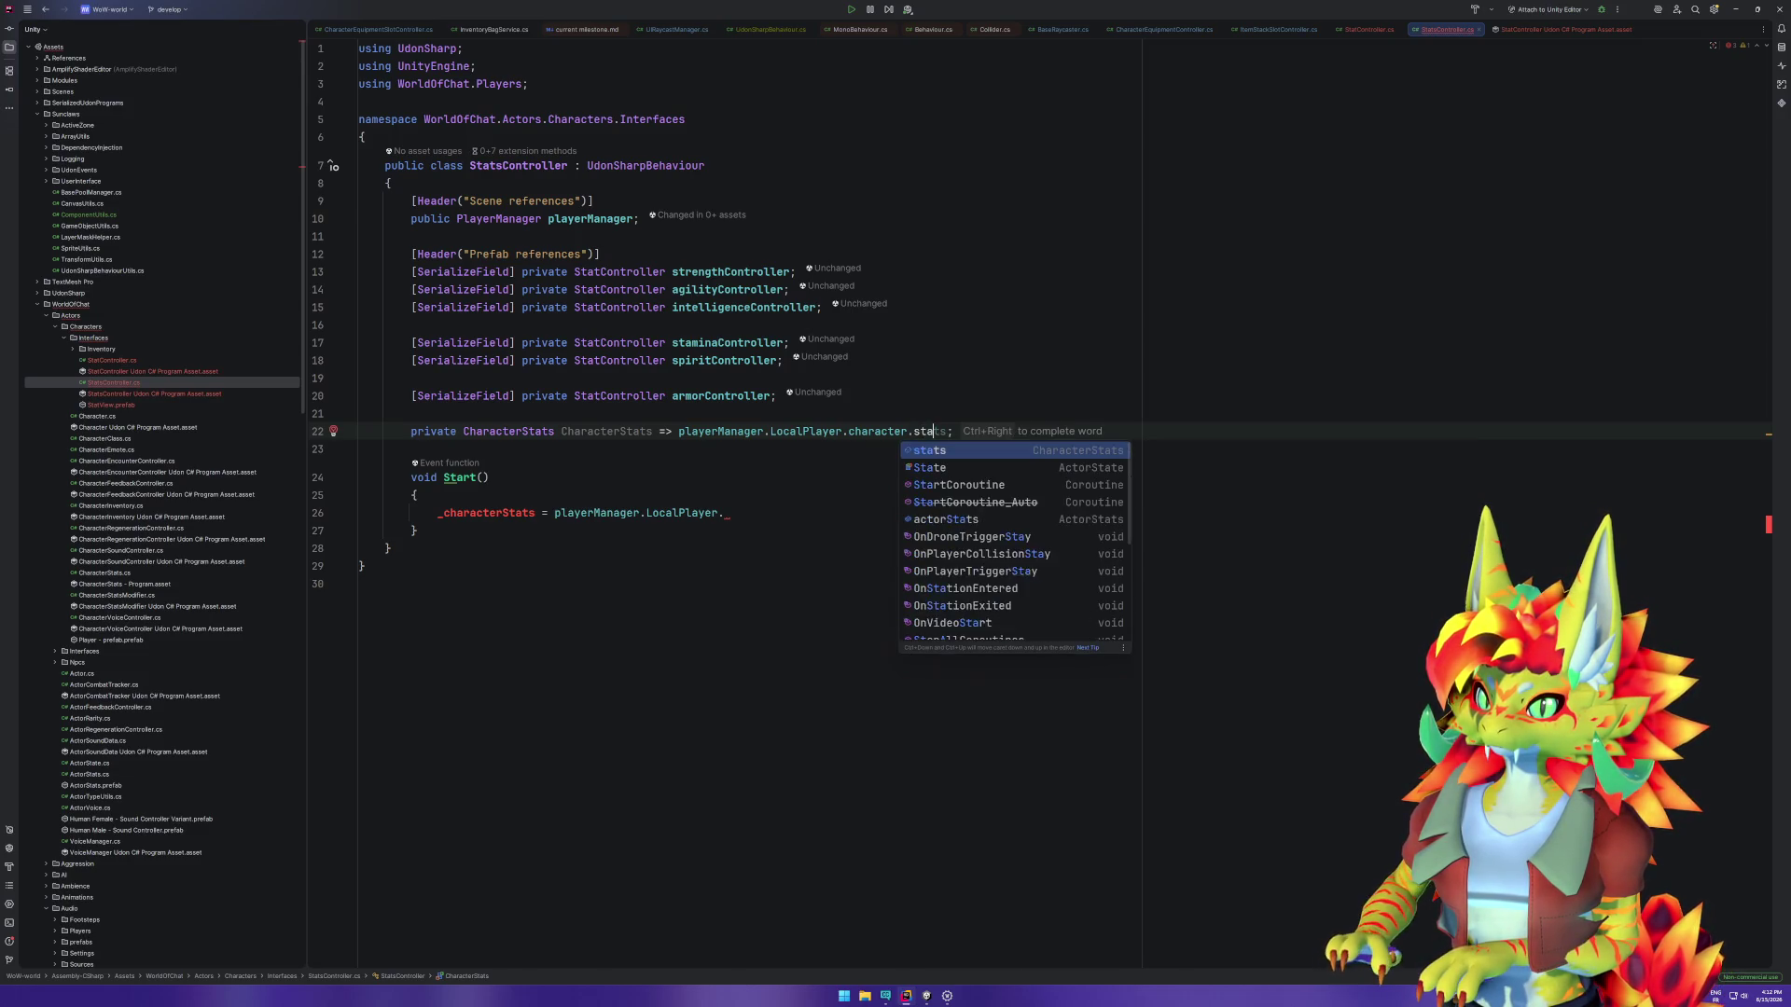
pyautogui.press('Return')
# Step: Navigate from StatsController's Start method to the CharacterStats class declaration
pyautogui.click(488, 477)
pyautogui.keyDown('ctrl'); pyautogui.click(924, 433); pyautogui.keyUp('ctrl')
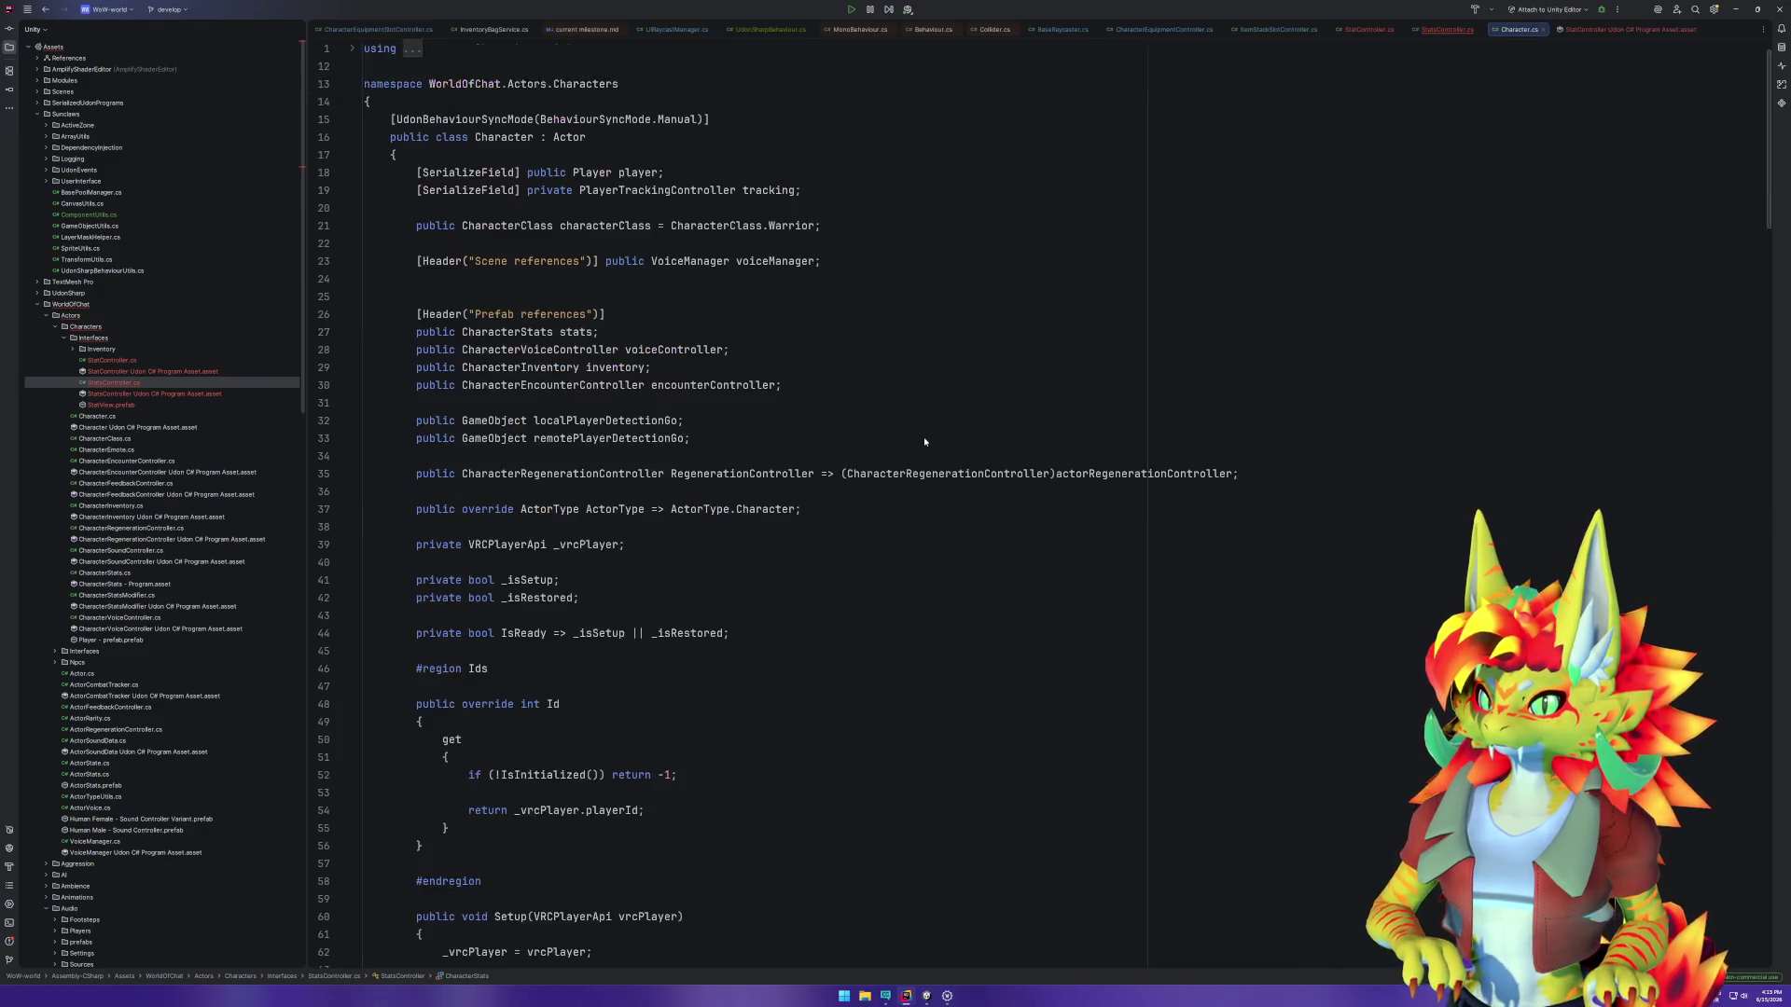
pyautogui.click(533, 333)
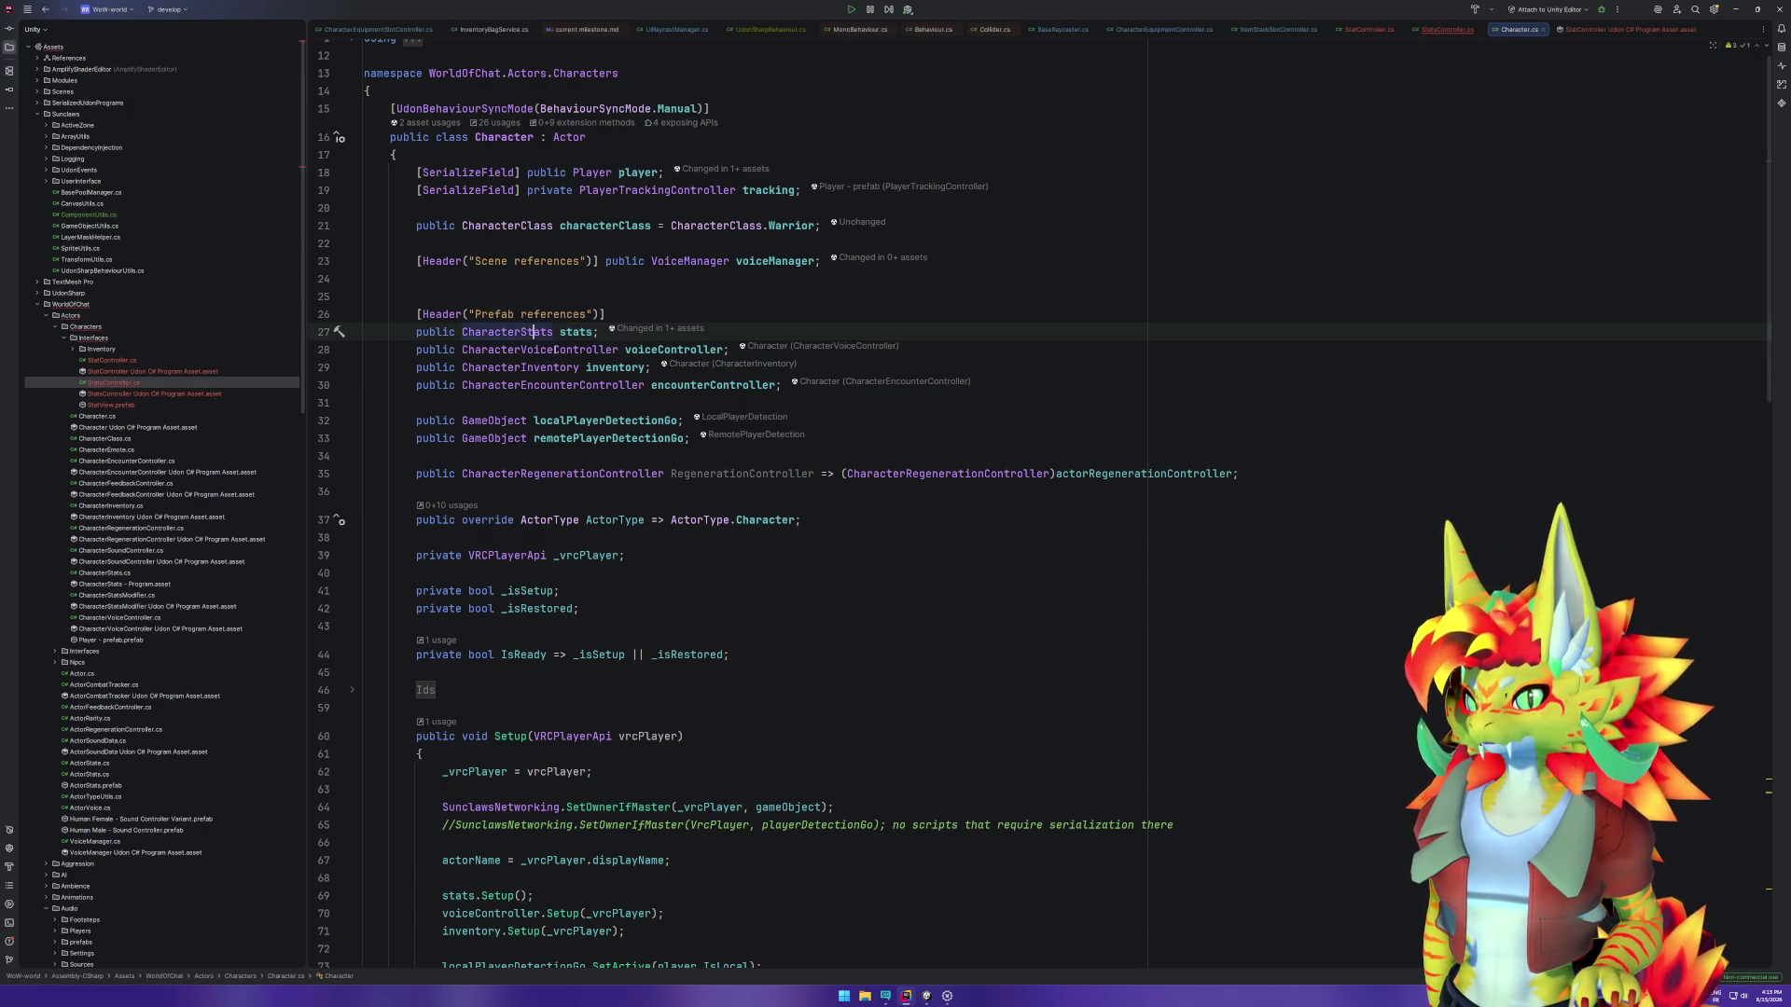
pyautogui.hotkey('ctrl', 'b')
pyautogui.scroll(-15, 801, 485)
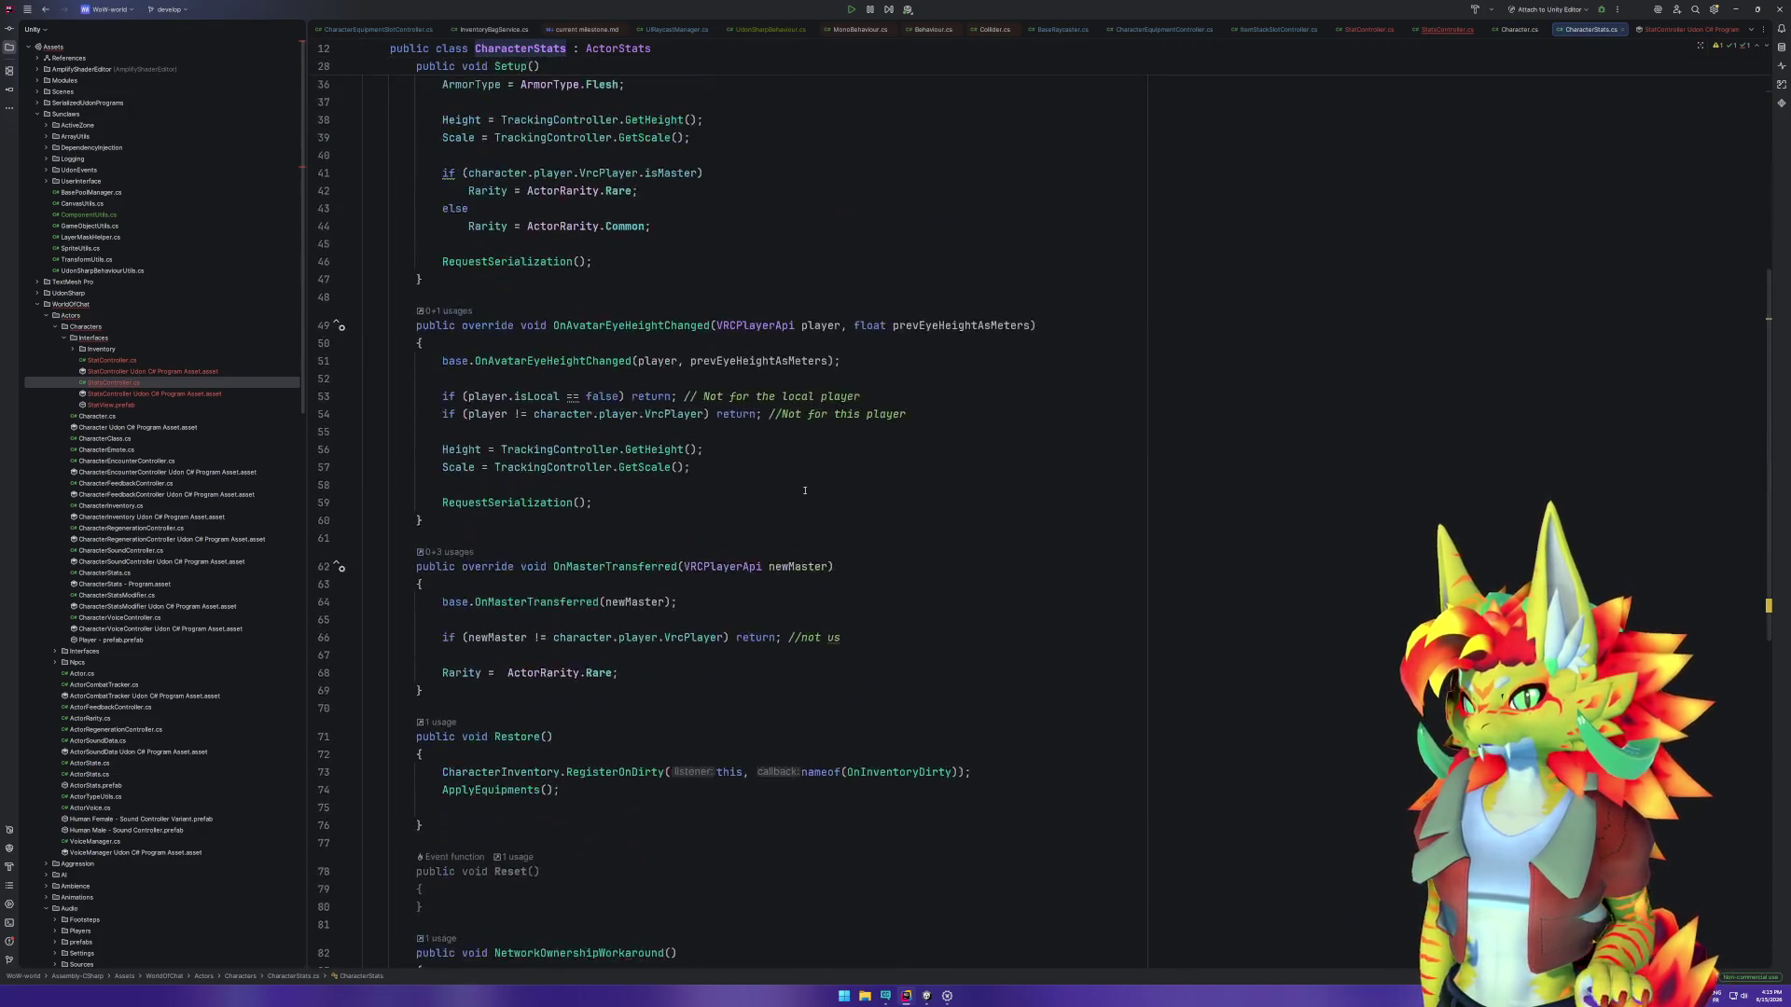
pyautogui.scroll(-5, 801, 485)
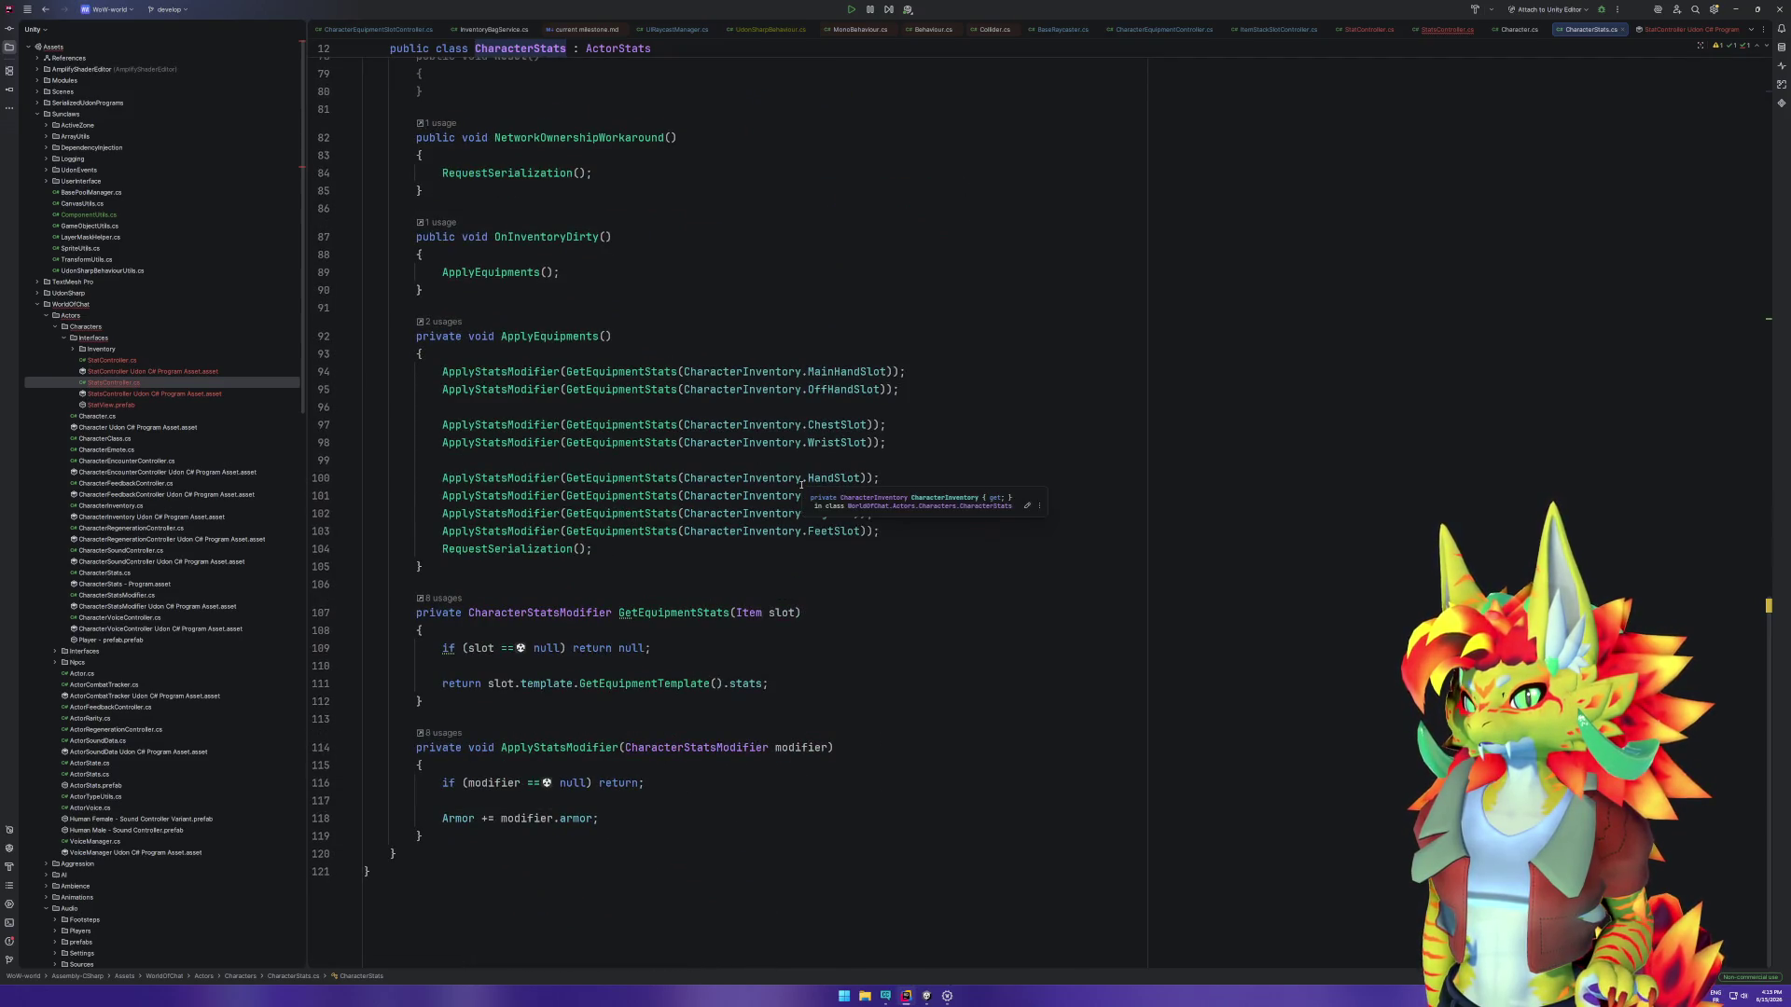
pyautogui.scroll(20, 861, 589)
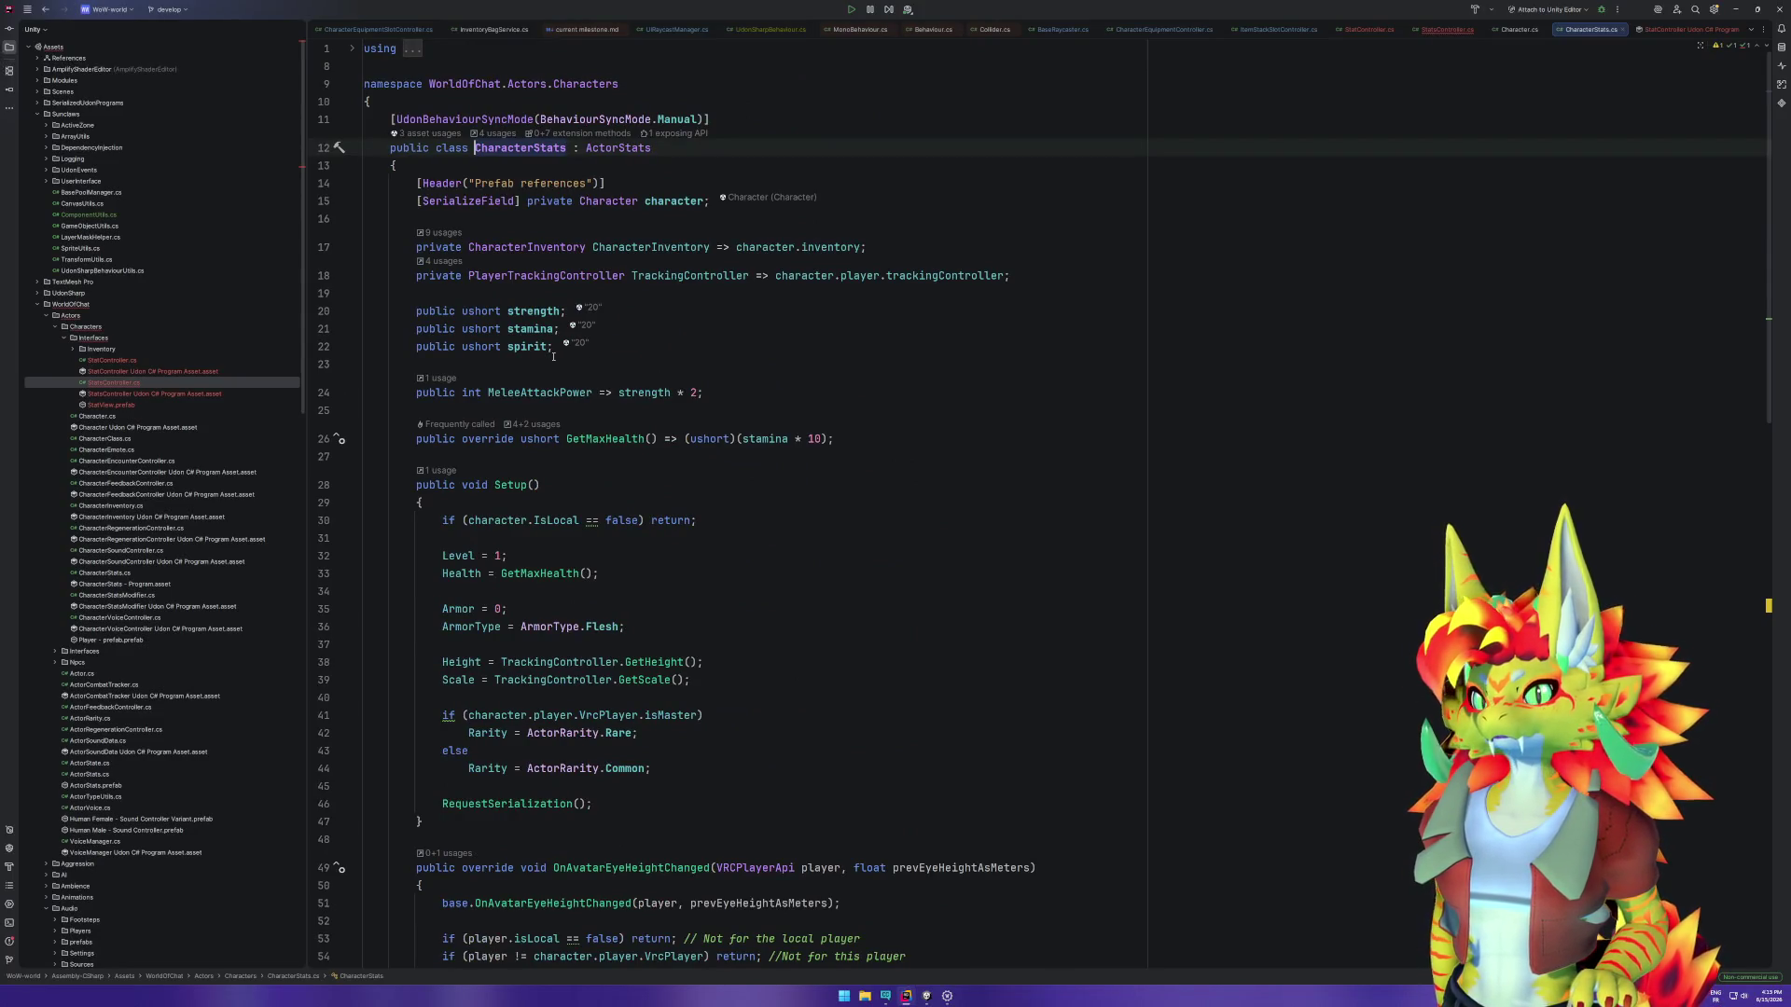
# Step: Duplicate the strength field into new public ushort agility and intelligence fields
pyautogui.click(719, 318)
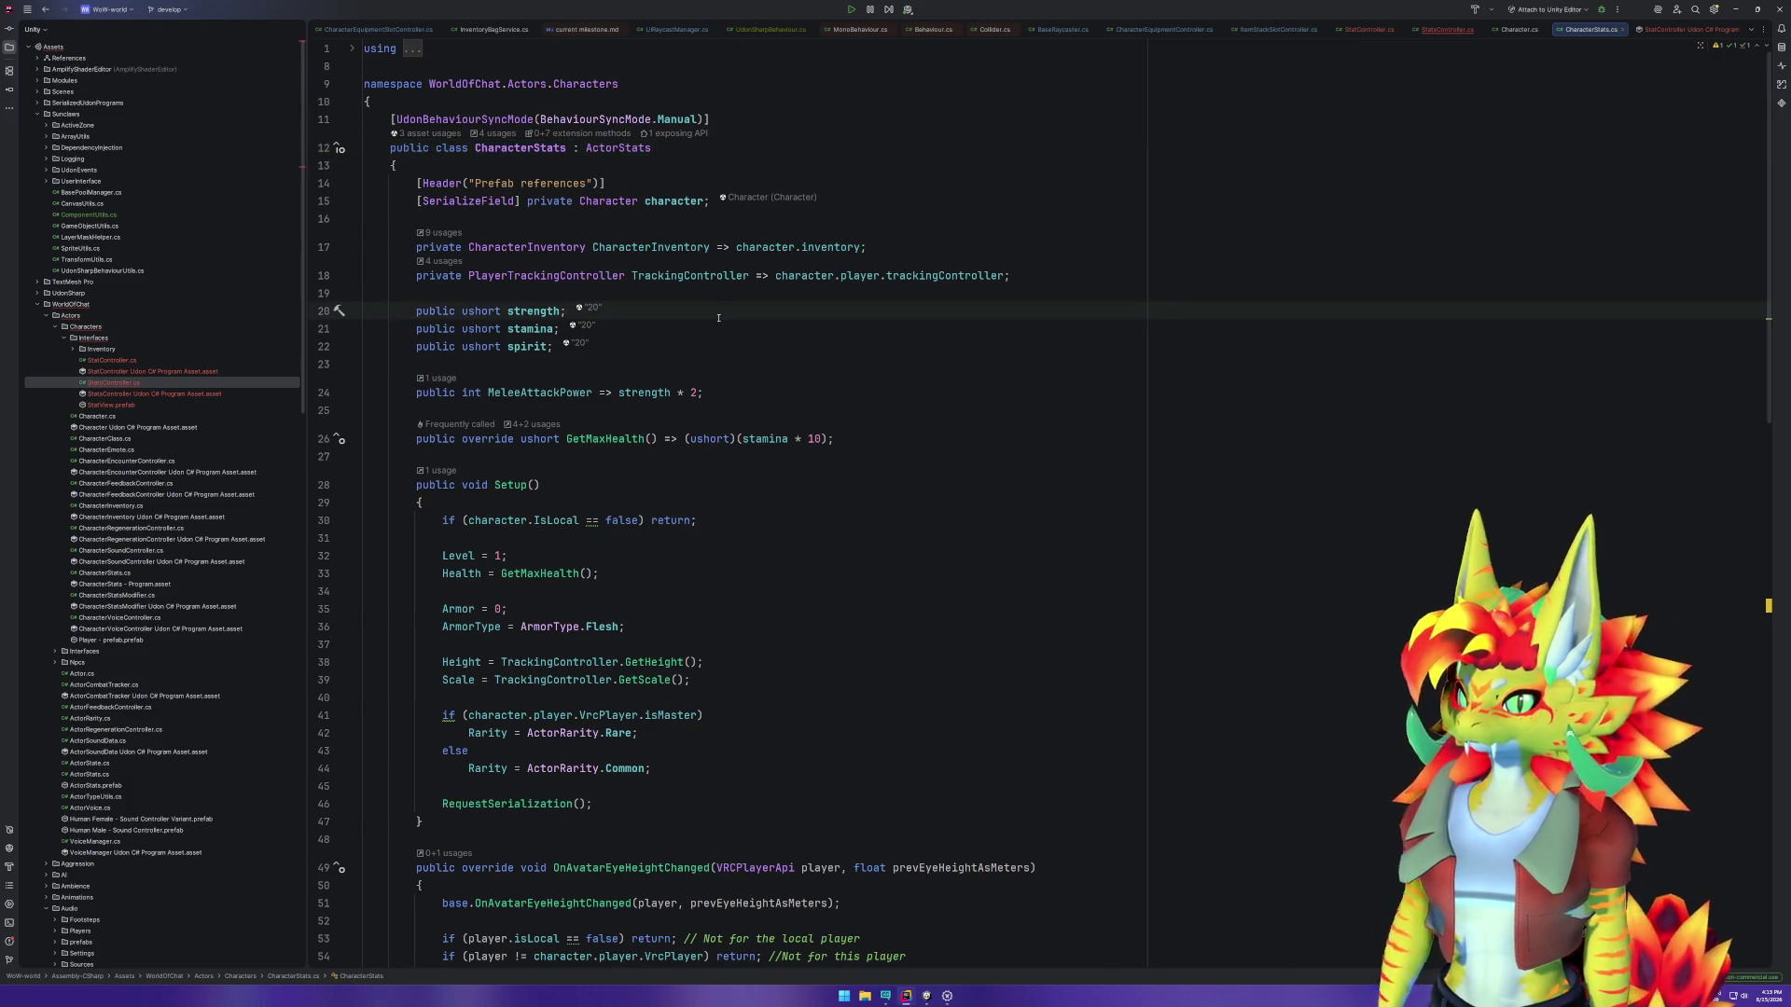
pyautogui.press('Return')
pyautogui.press('Return')
pyautogui.press('Up')
pyautogui.press('Up')
pyautogui.hotkey('ctrl', 'd')
pyautogui.hotkey('ctrl', 'd')
pyautogui.hotkey('ctrl', 'Left')
pyautogui.hotkey('ctrl', 'Left')
pyautogui.press('Up')
pyautogui.hotkey('ctrl', 'shift', 'Right')
pyautogui.write('agility')
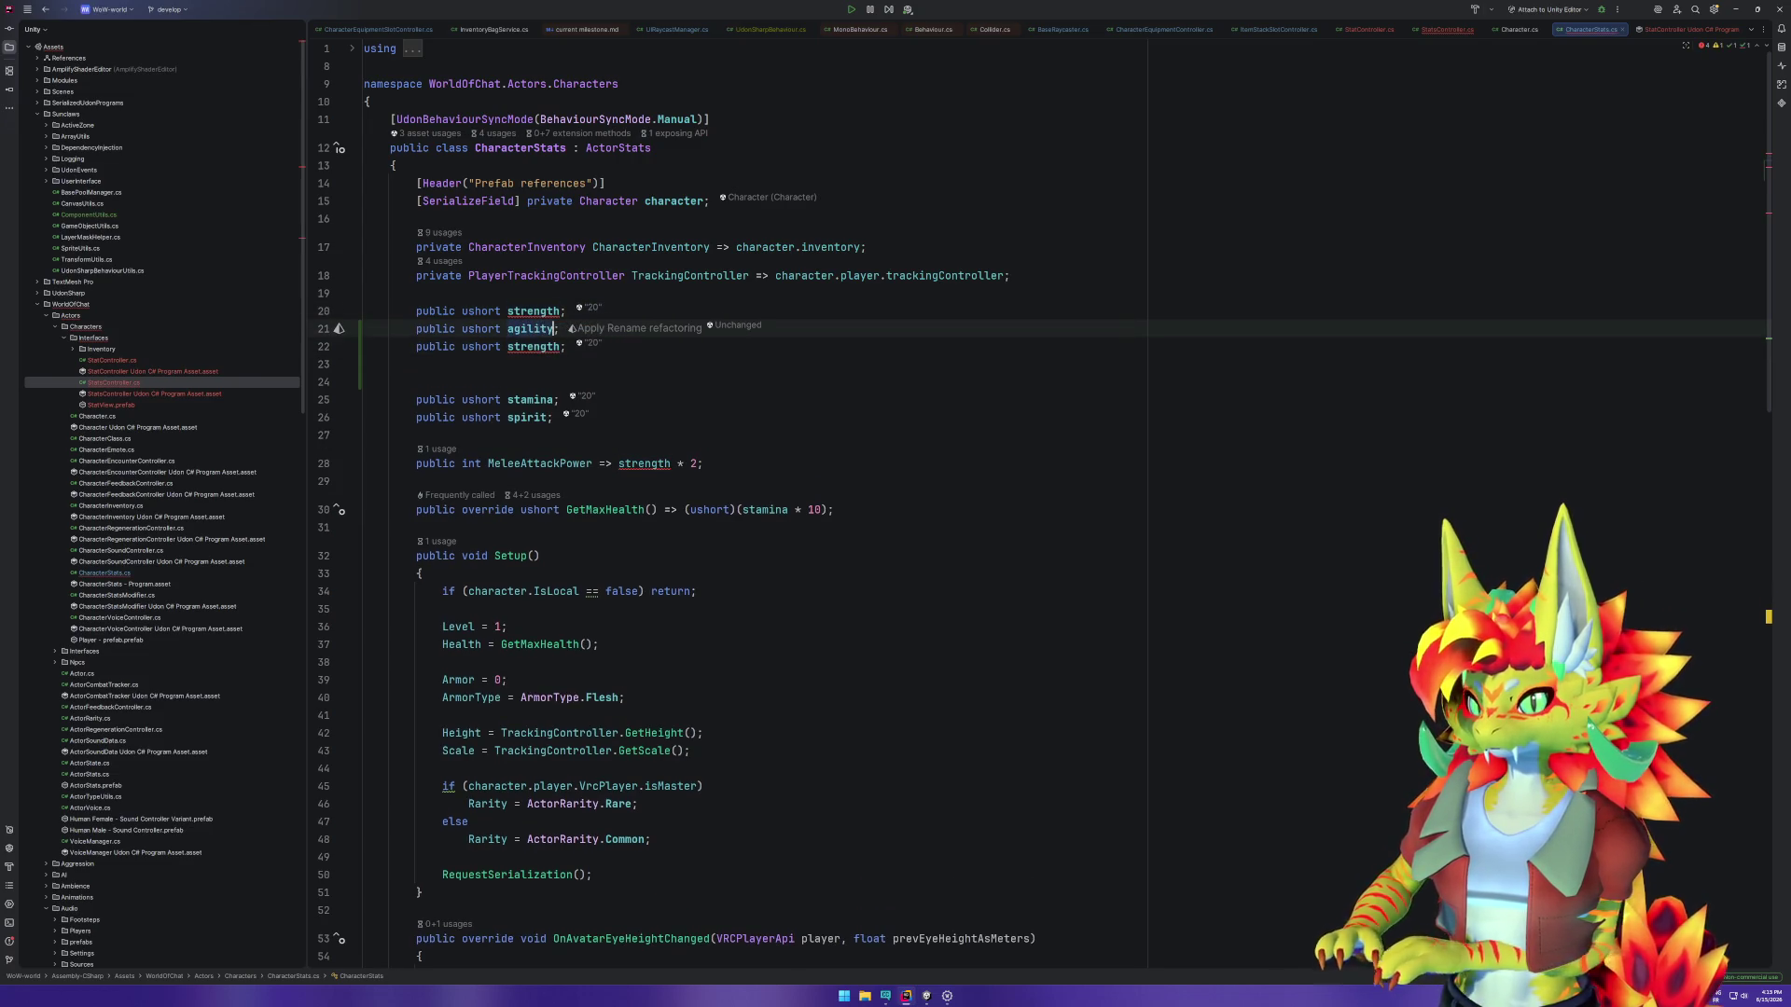
pyautogui.press('Down')
pyautogui.hotkey('ctrl', 'w')
pyautogui.write('intelligence')
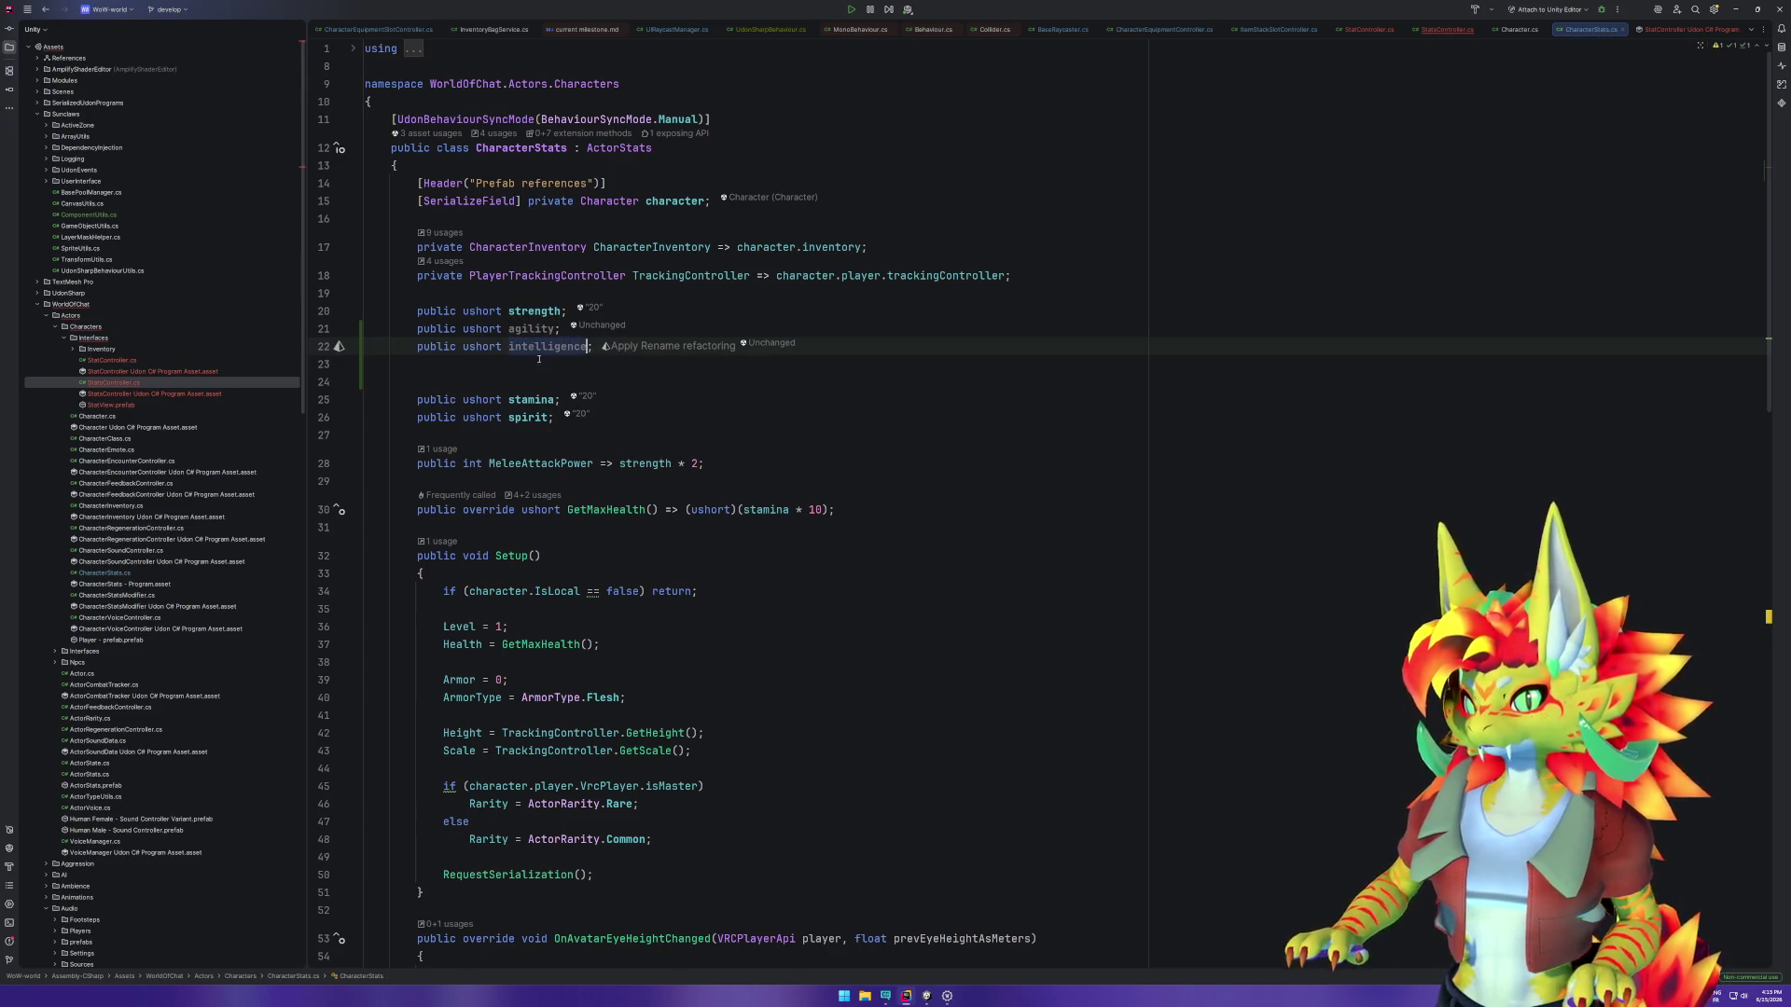
# Step: Remove the extra blank line after intelligence and switch to StatsController.cs
pyautogui.press('Down')
pyautogui.press('Down')
pyautogui.press('BackSpace')
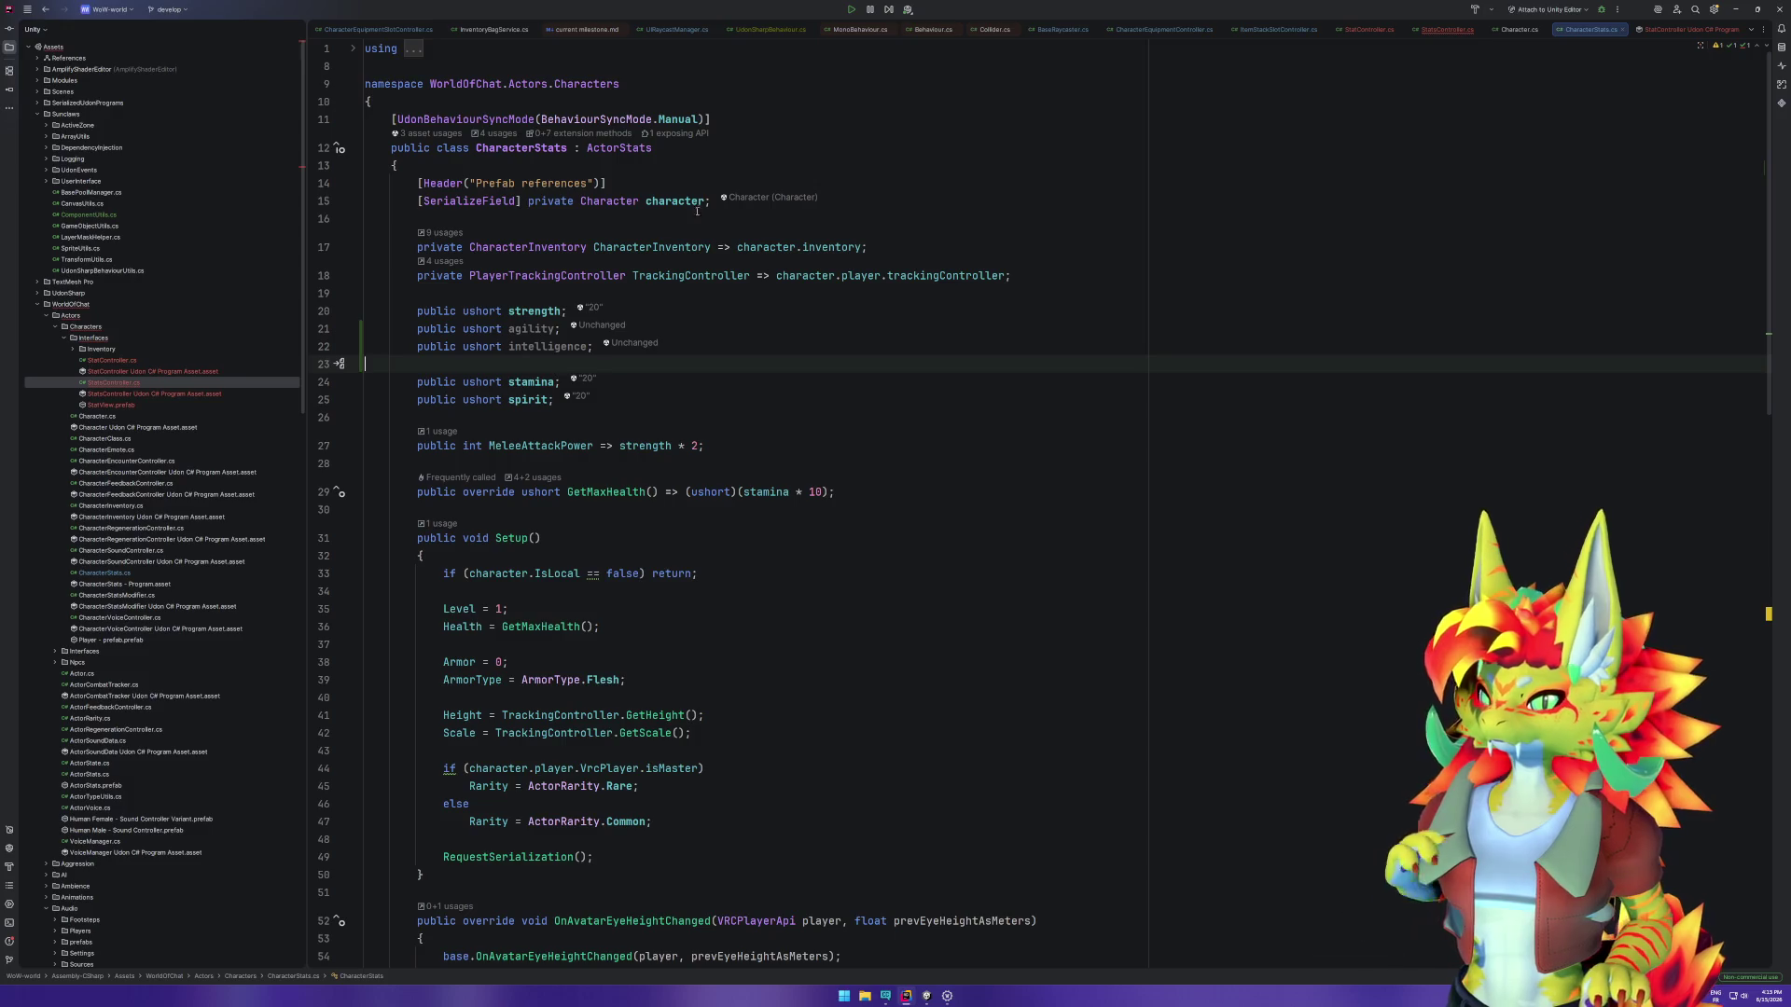
pyautogui.click(1447, 29)
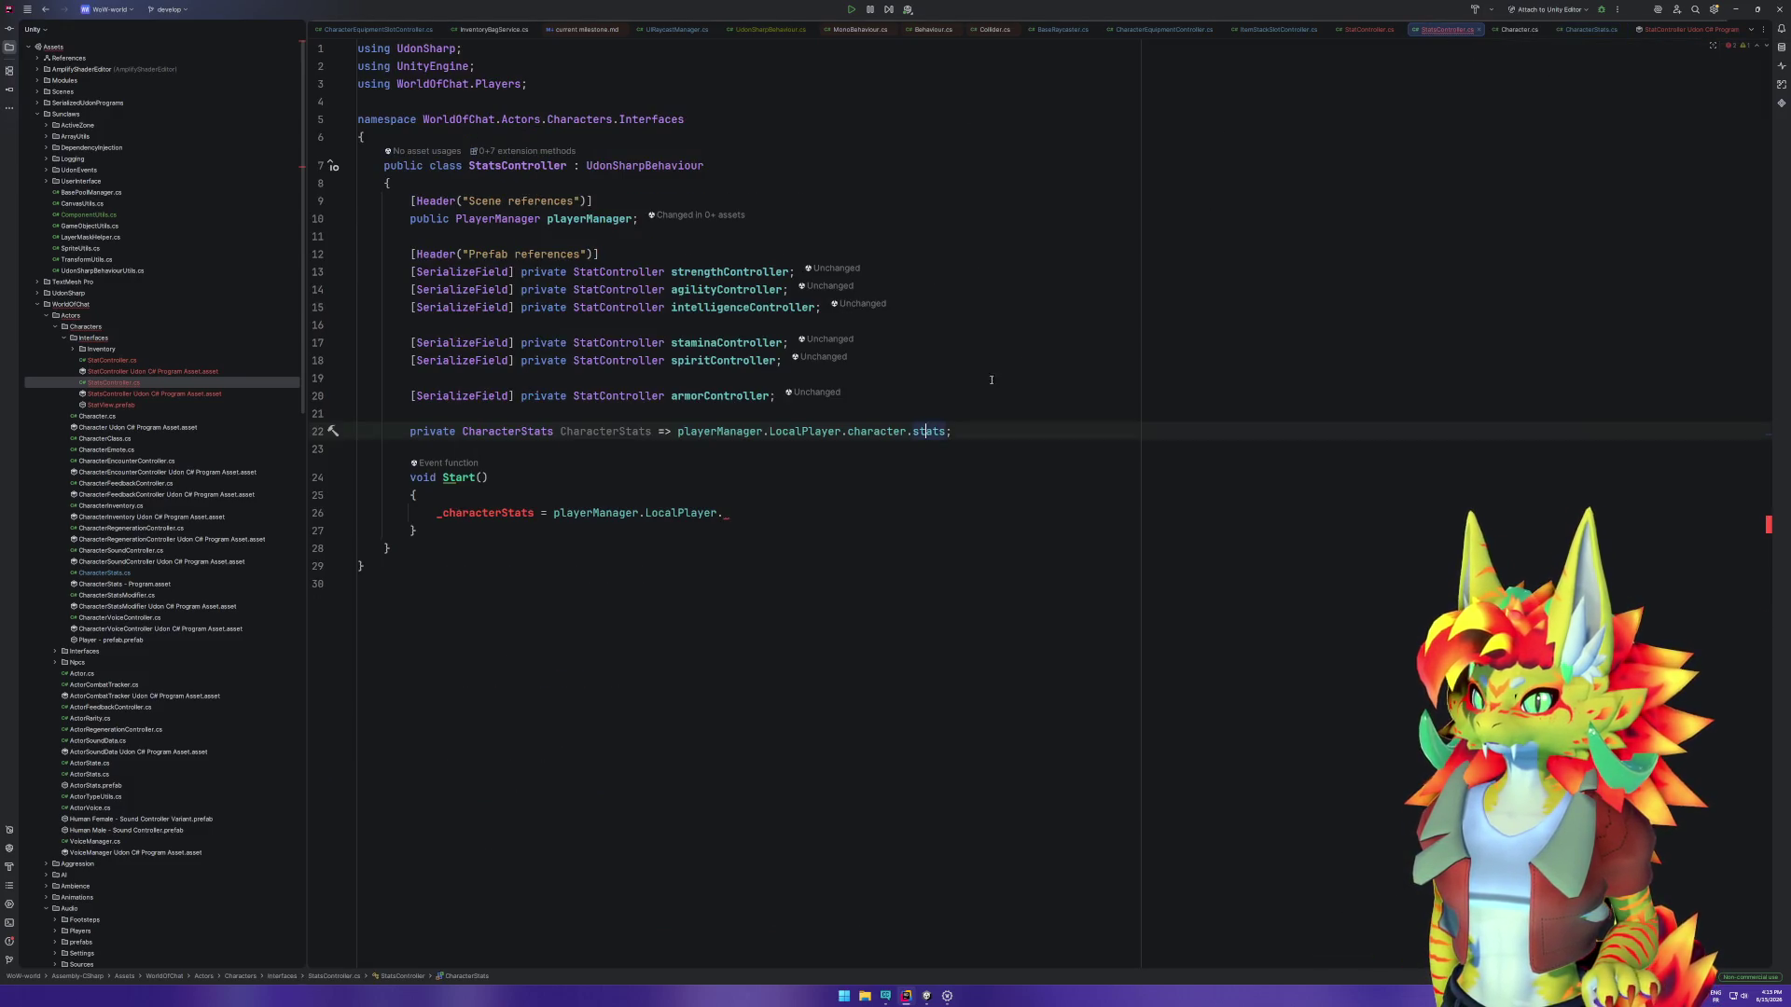
# Step: Replace line 26's unfinished _characterStats assignment with 'CharacterStats.' and jump to its class definition
pyautogui.moveTo(753, 508); pyautogui.dragTo(435, 513)
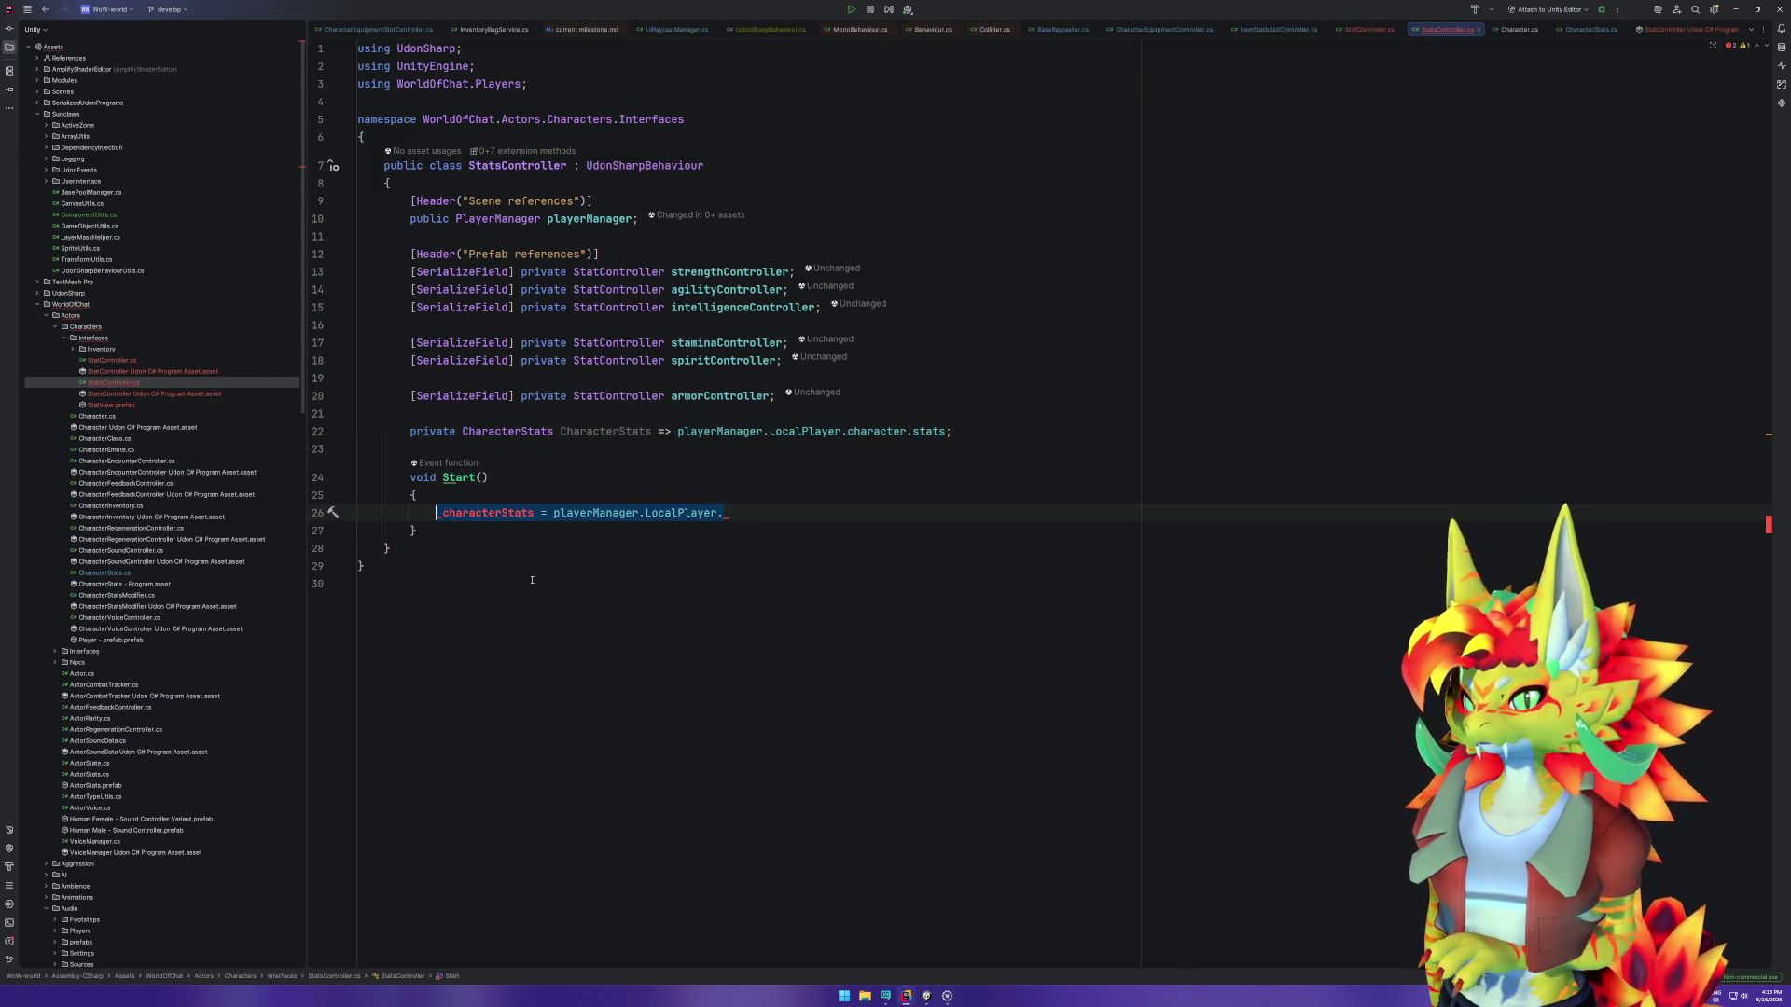
pyautogui.press('End')
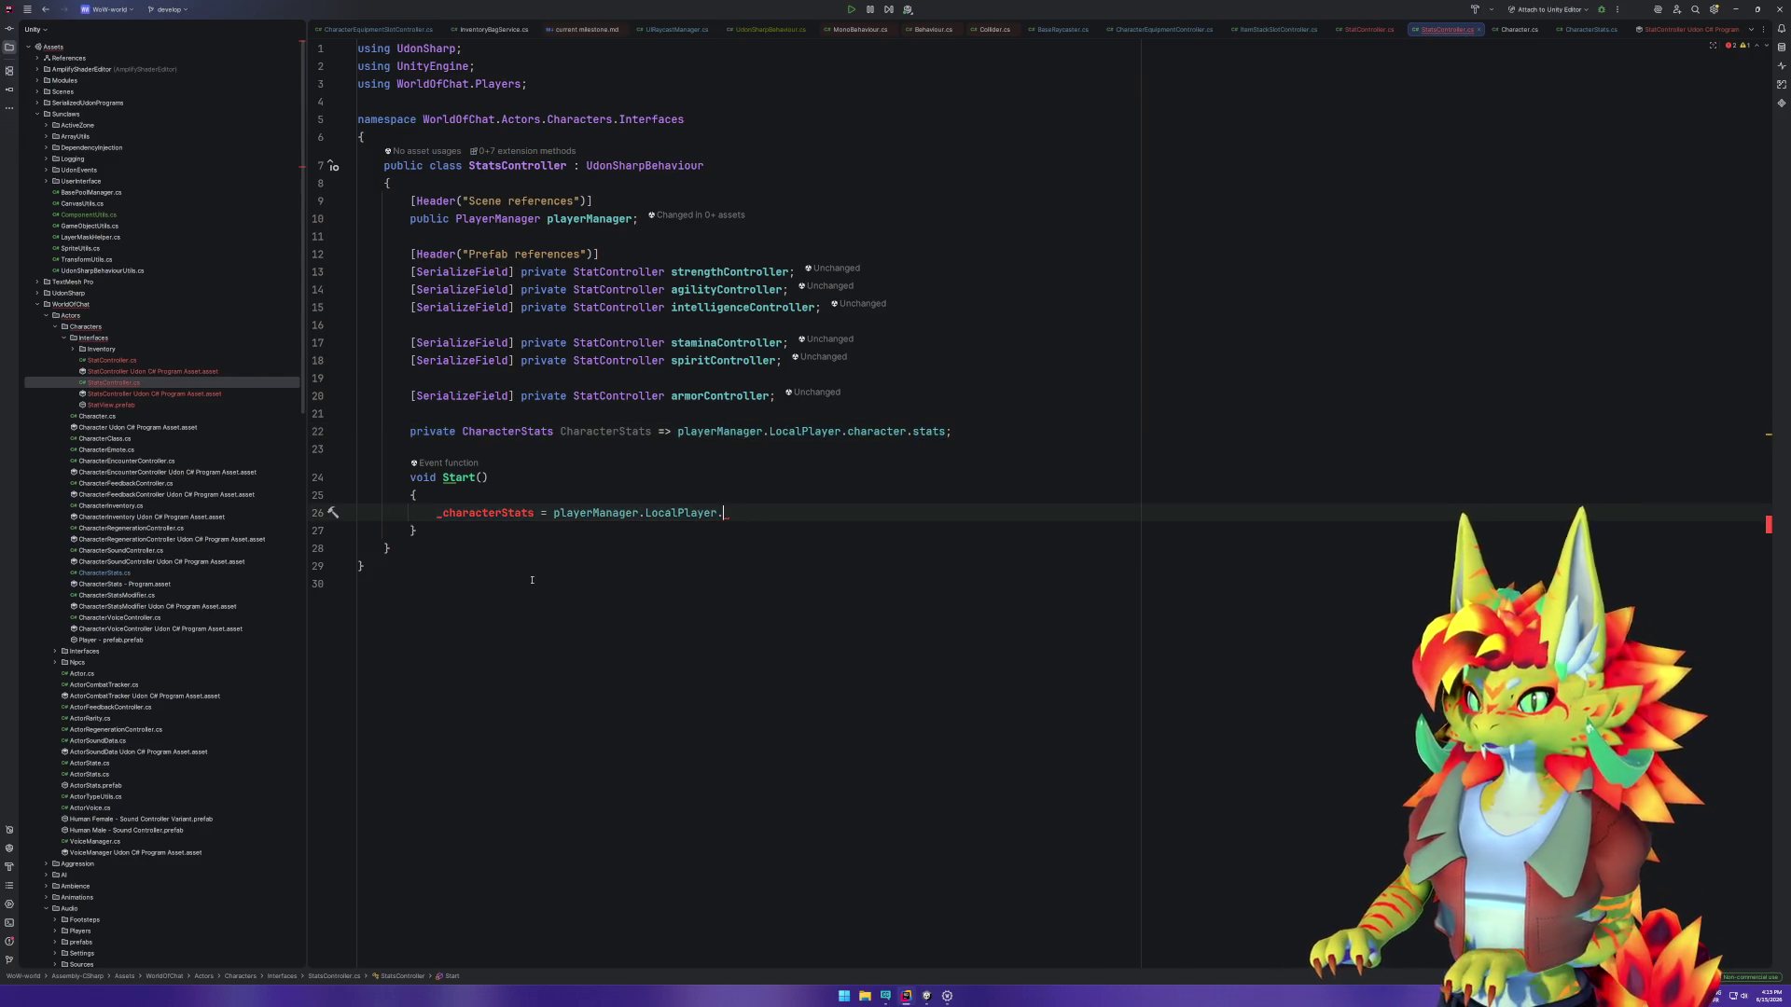
pyautogui.hotkey('shift', 'Home')
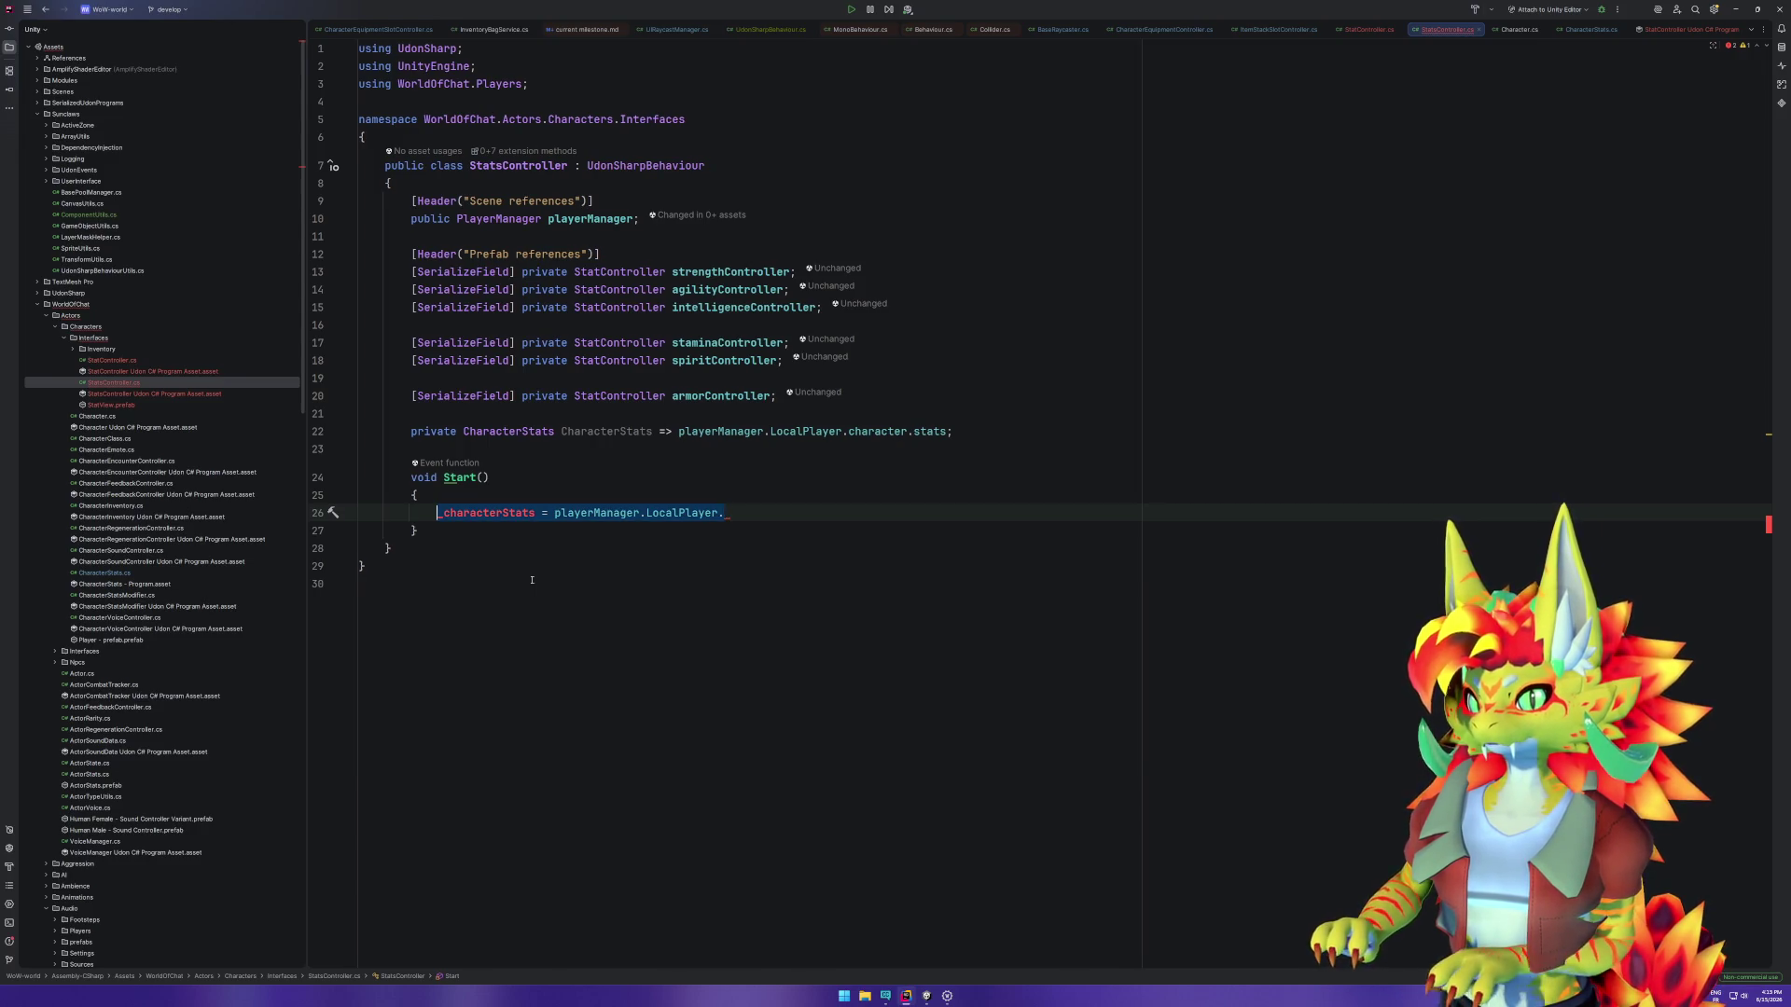
pyautogui.write('Chara')
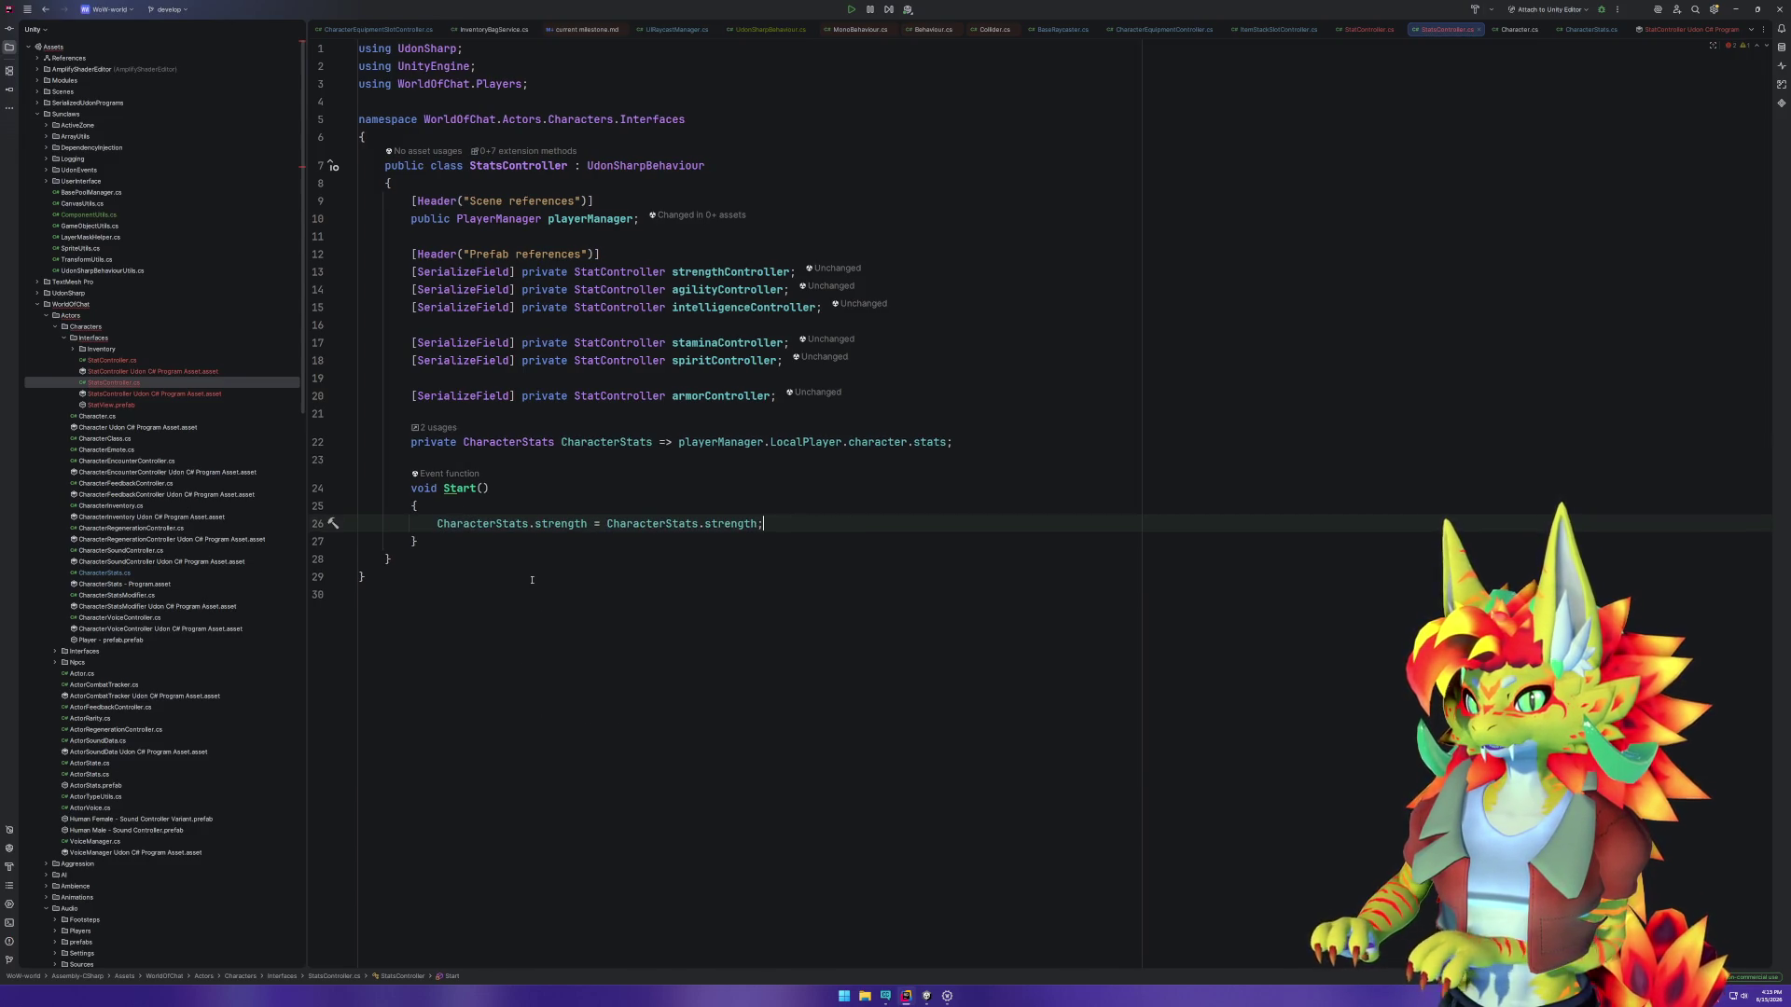
pyautogui.press('Return')
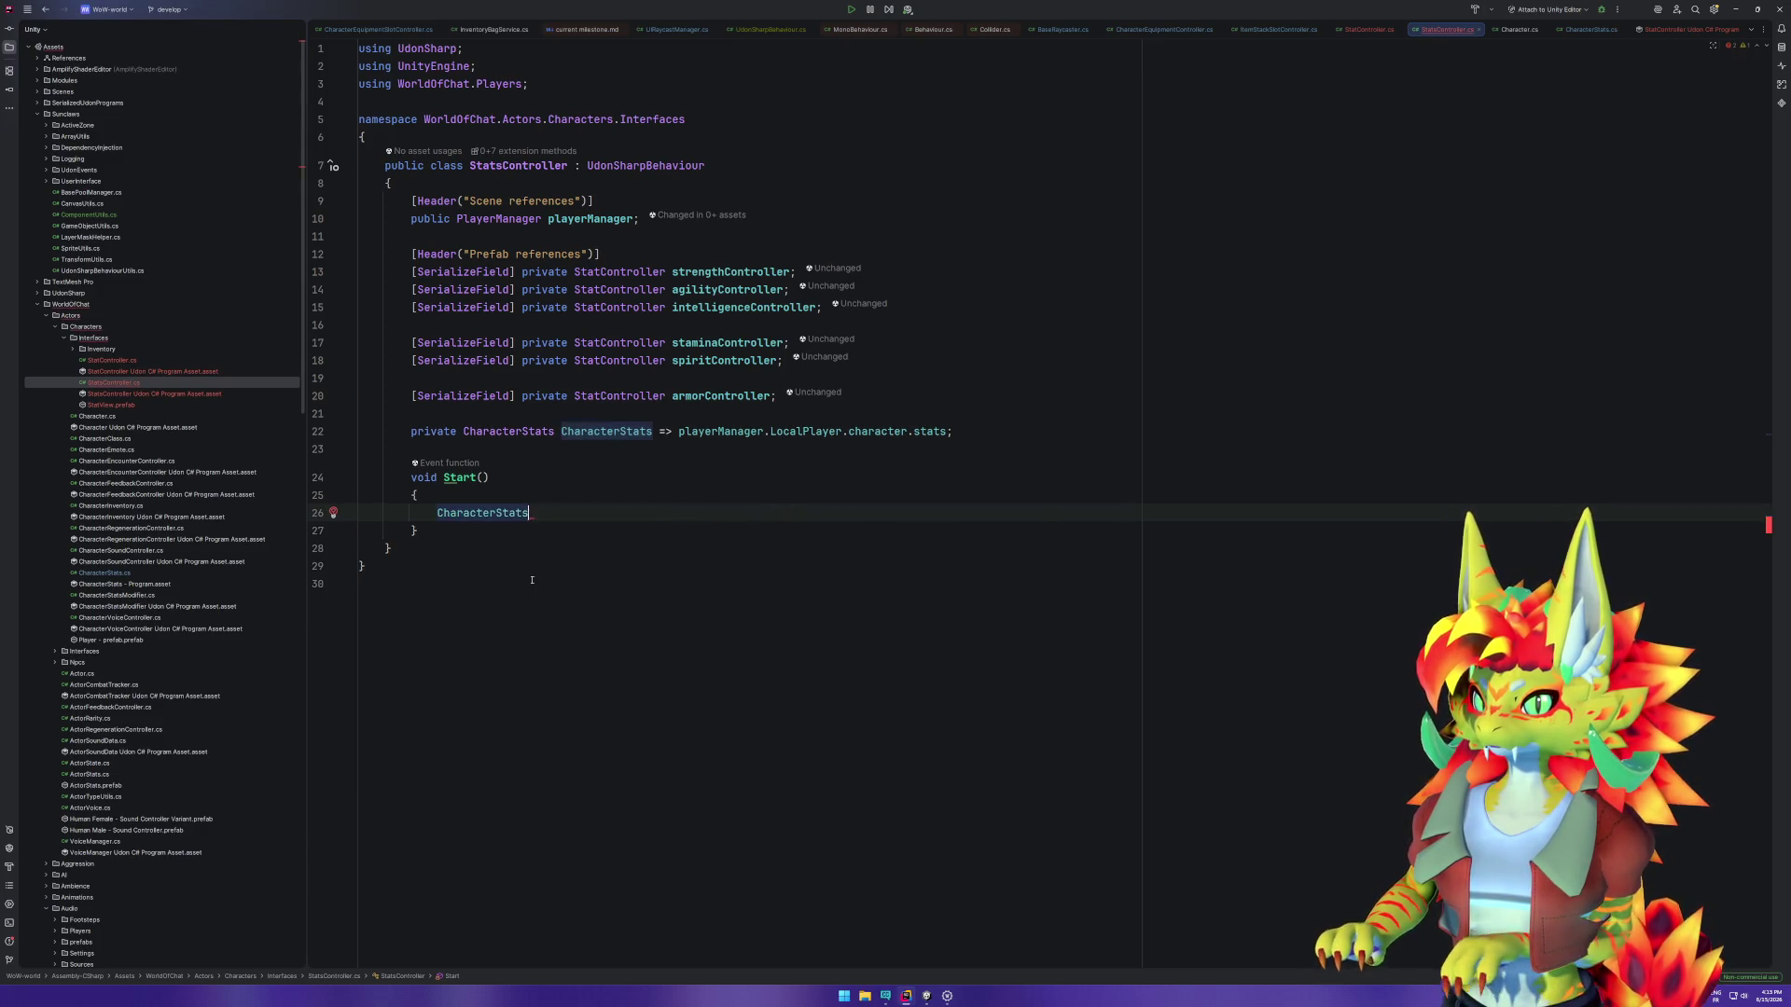
pyautogui.write('.Reg')
pyautogui.press('BackSpace')
pyautogui.press('BackSpace')
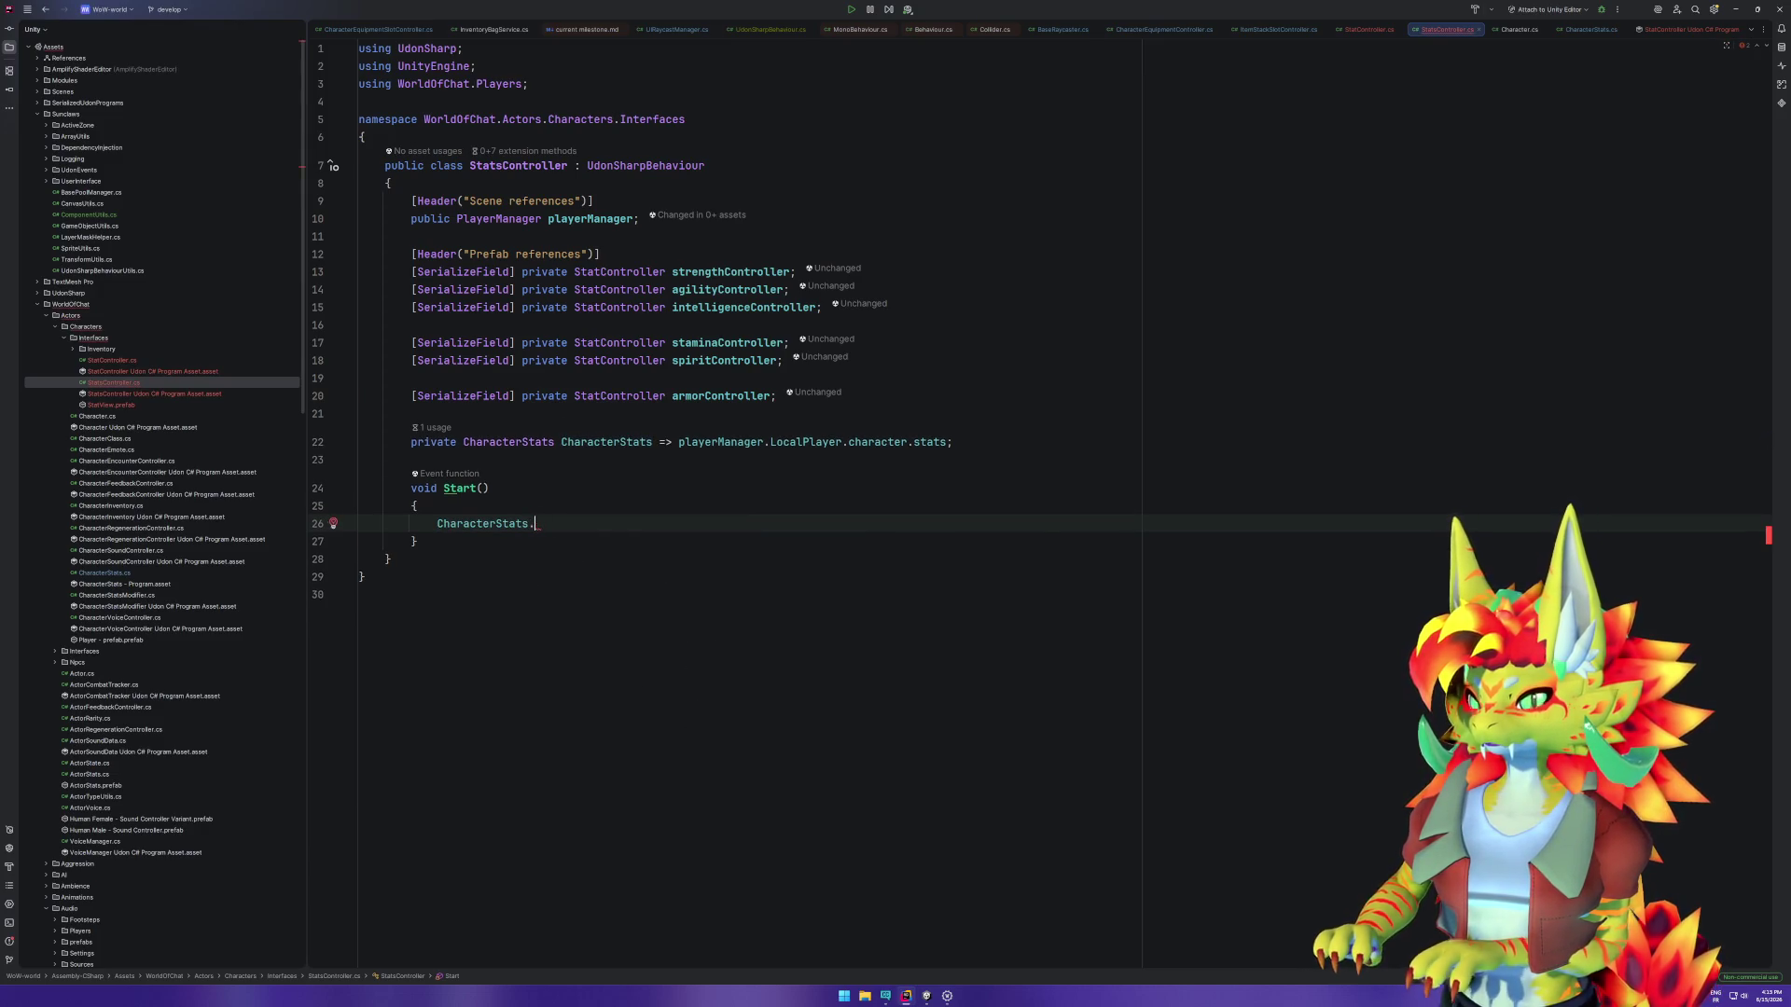
pyautogui.press('Escape')
pyautogui.keyDown('ctrl'); pyautogui.click(485, 523); pyautogui.keyUp('ctrl')
pyautogui.keyDown('ctrl'); pyautogui.click(509, 442); pyautogui.keyUp('ctrl')
# Step: Go to RegisterOnDirty in CharacterInventory.cs and copy the whole #region OnDirty block
pyautogui.scroll(-8, 705, 491)
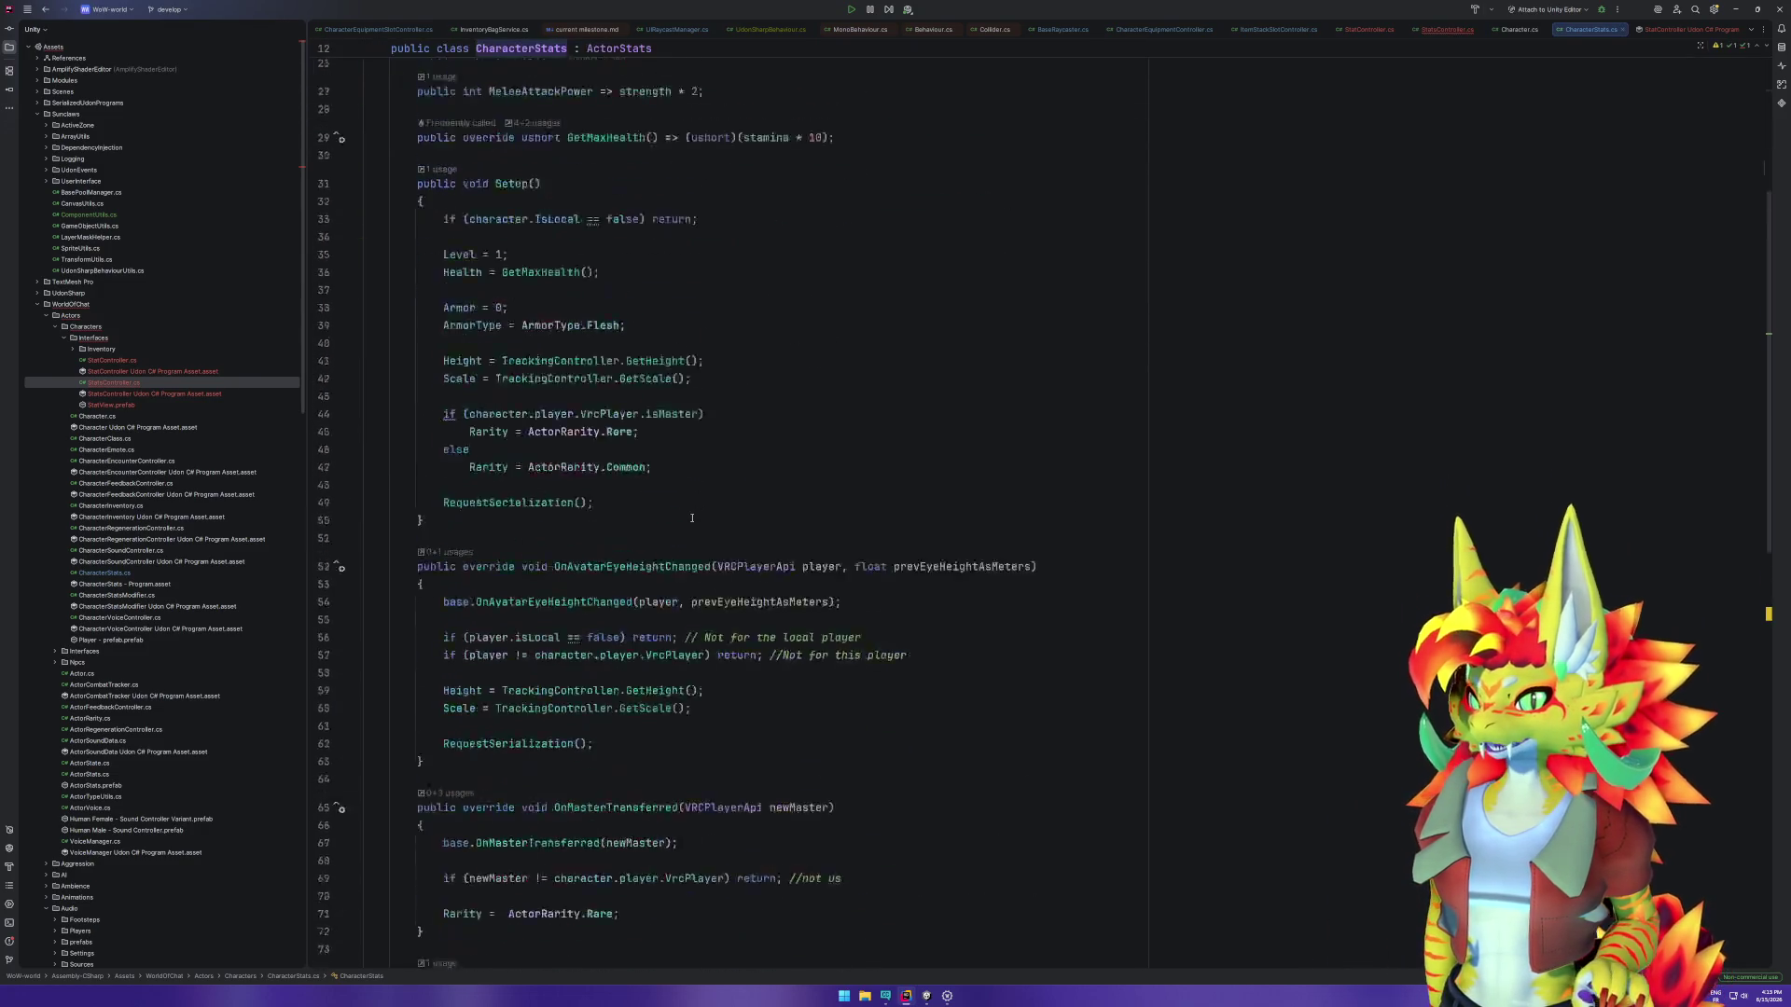
pyautogui.scroll(-7, 692, 520)
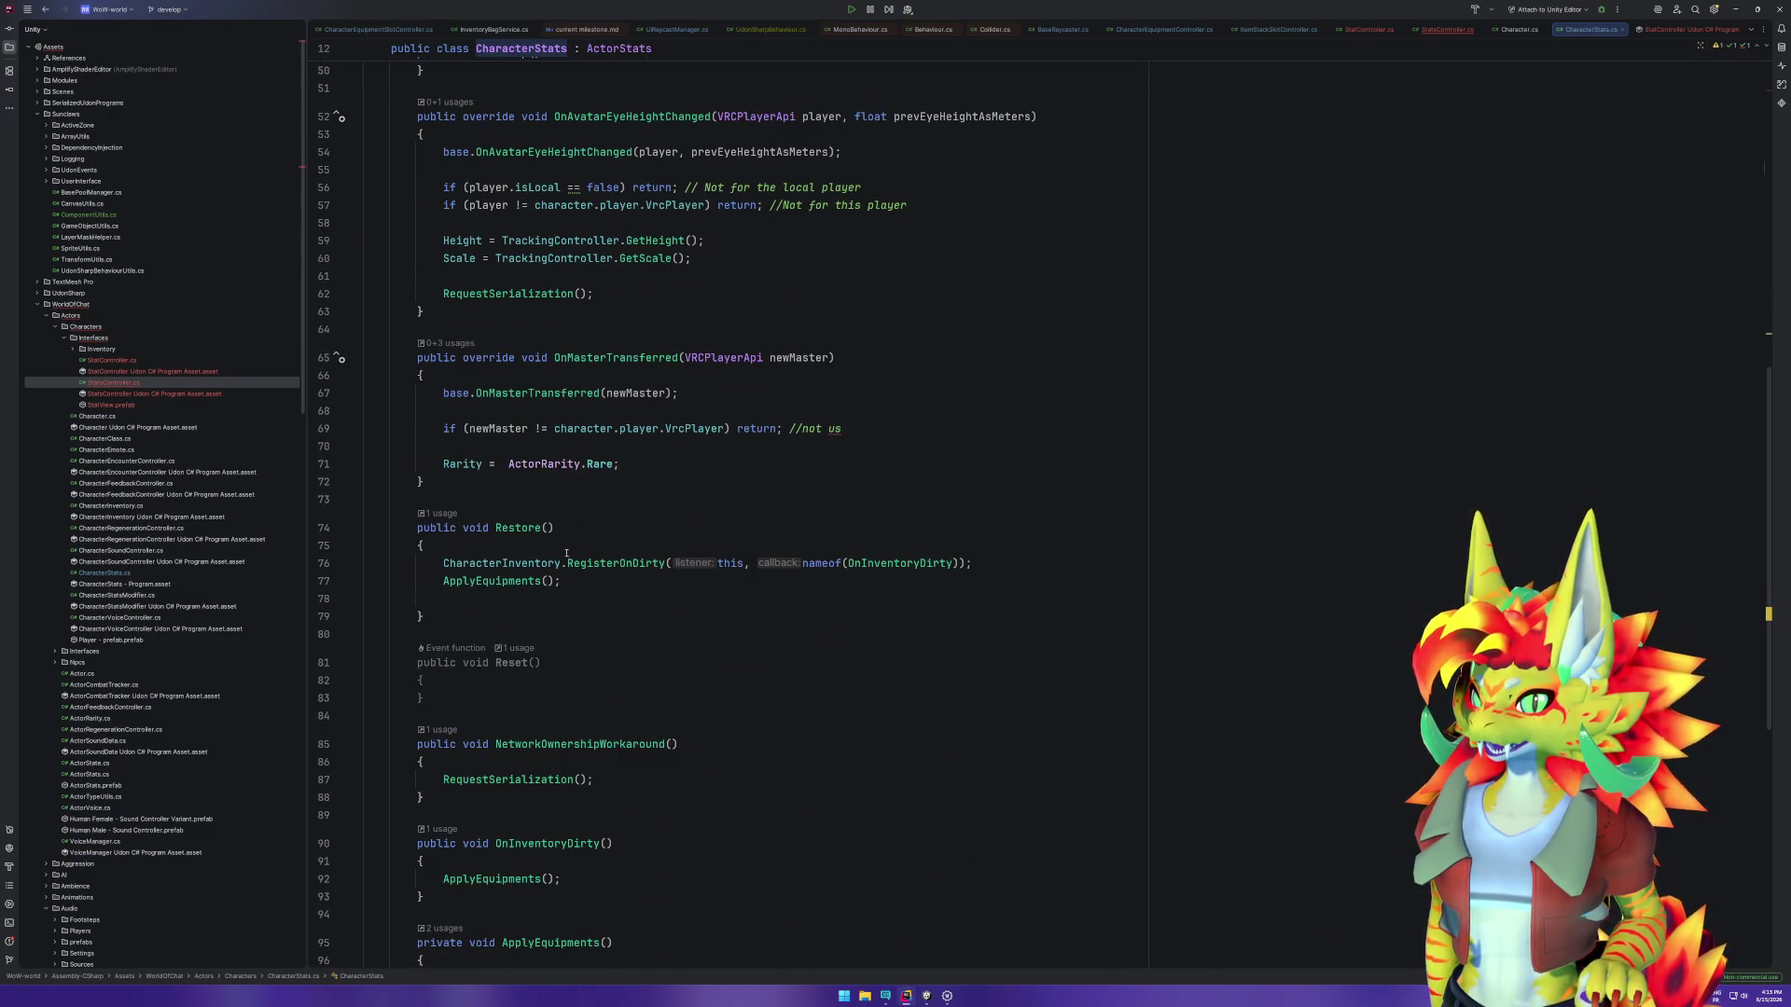
pyautogui.moveTo(529, 552); pyautogui.dragTo(598, 574)
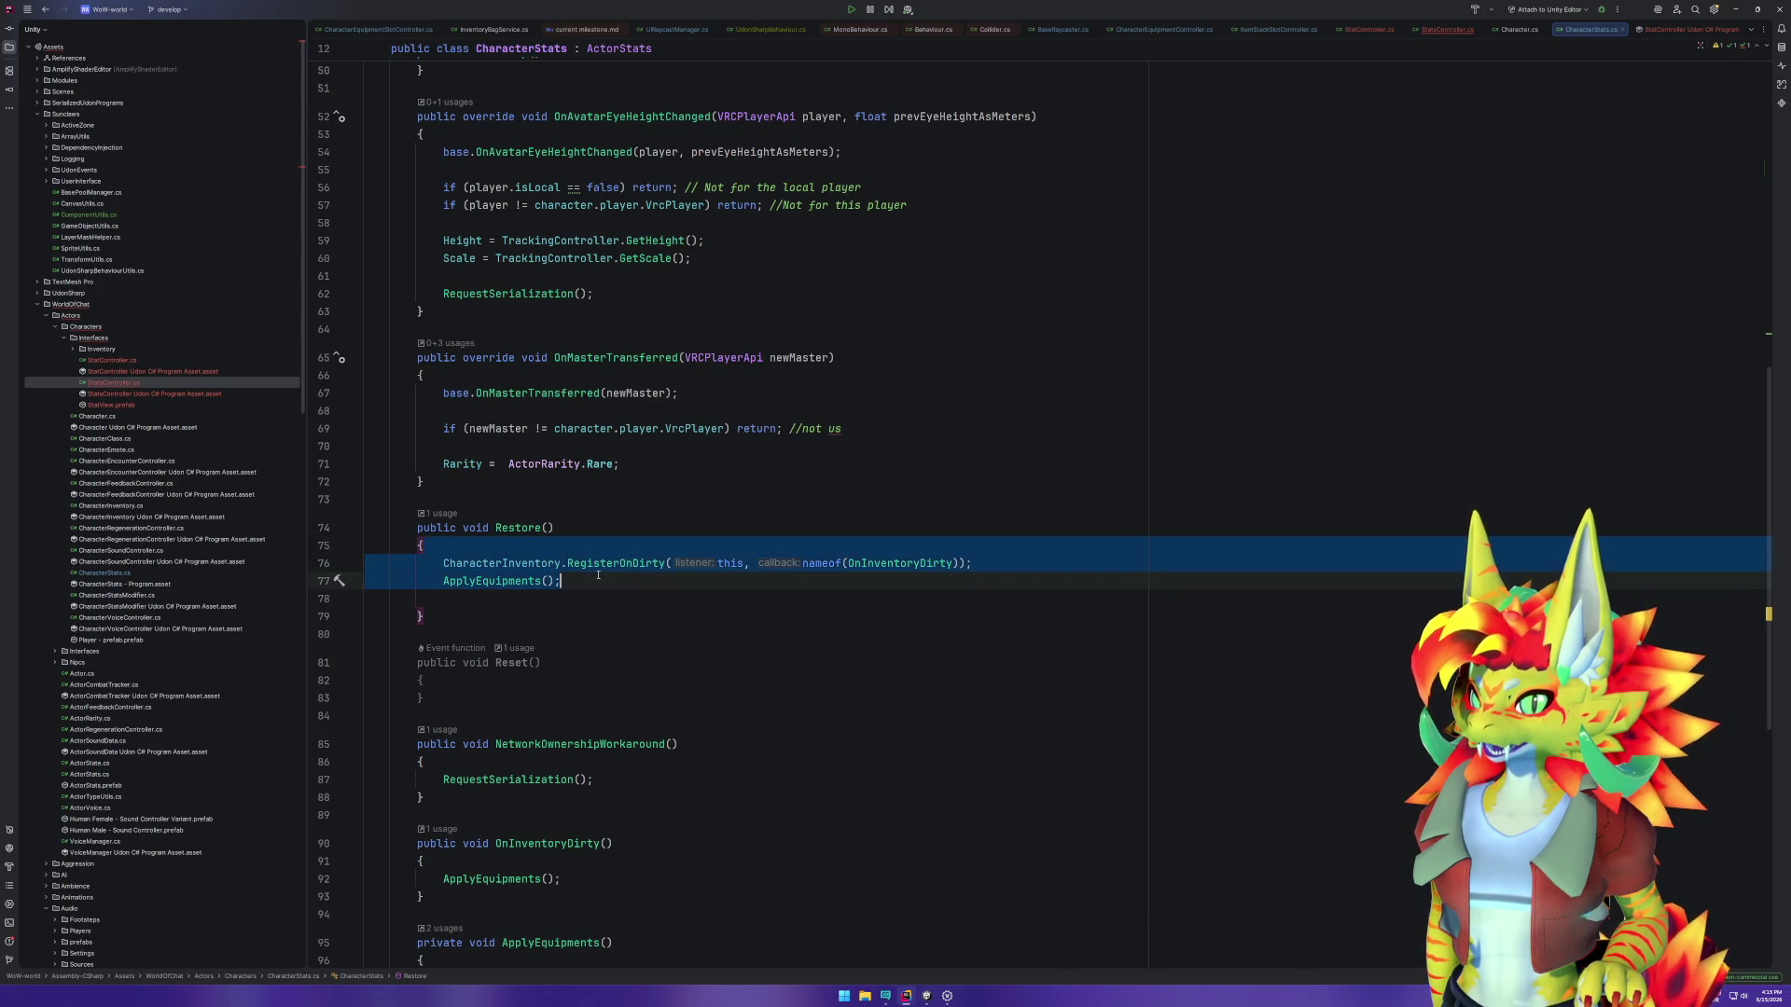
pyautogui.click(598, 575)
pyautogui.press('Down')
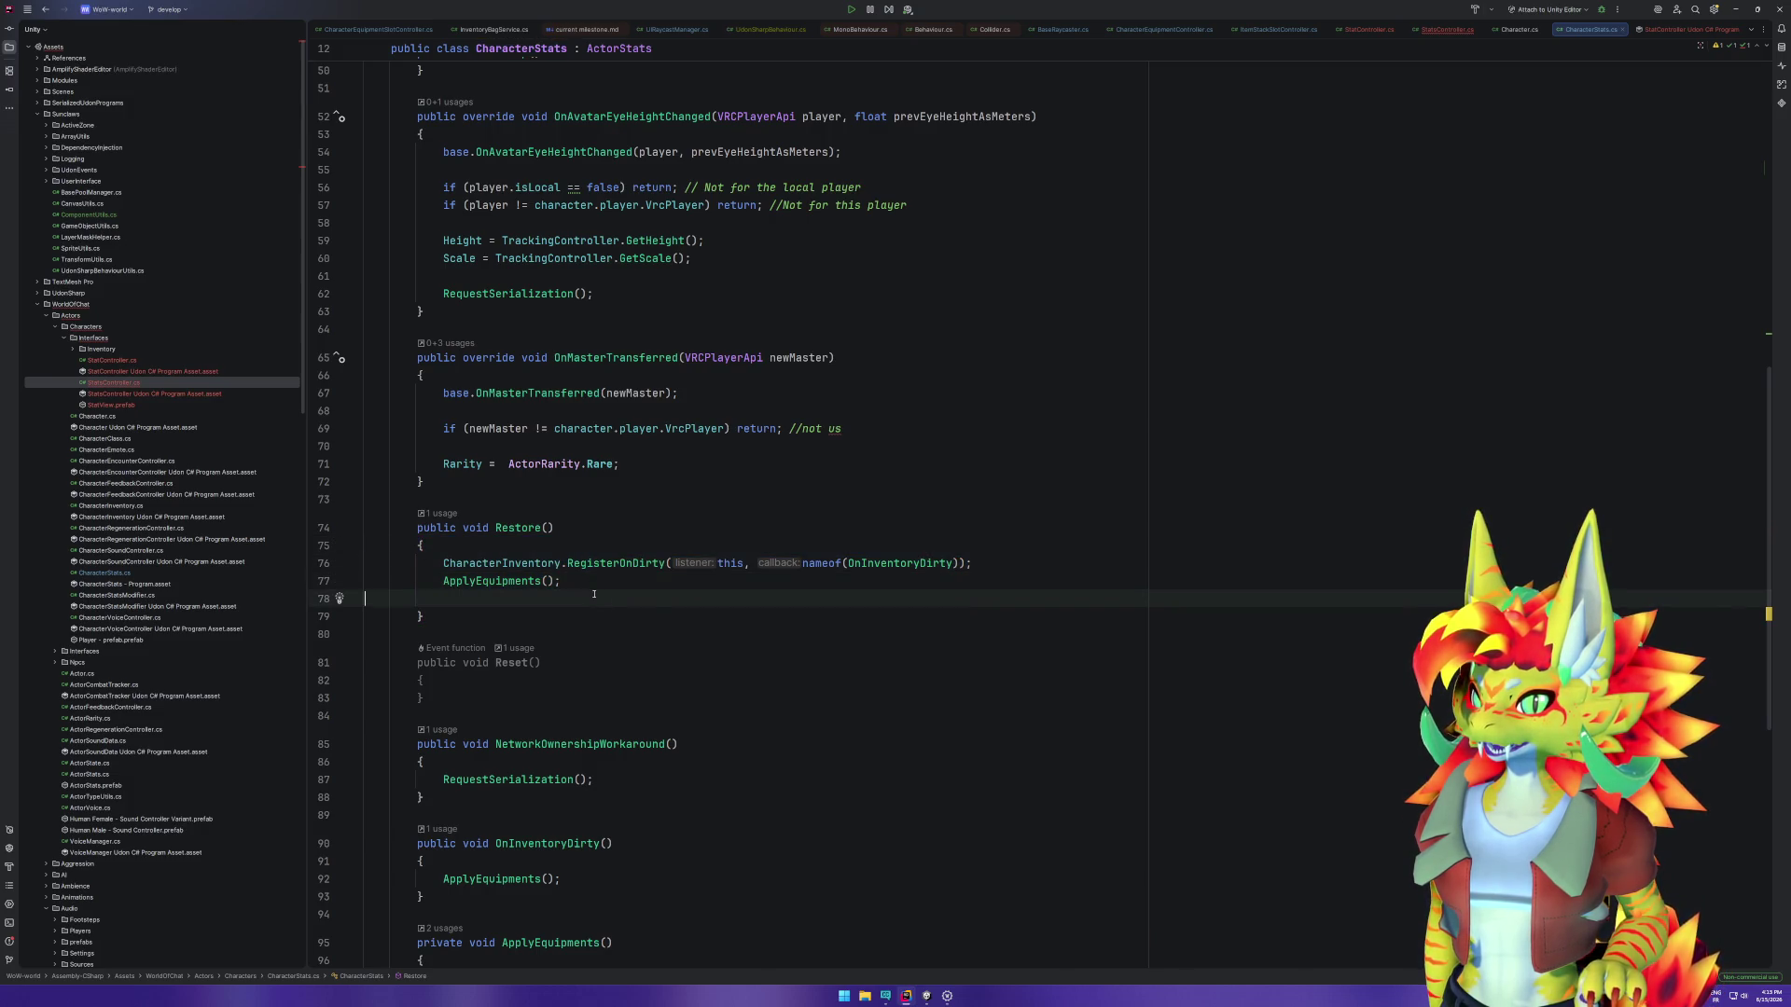
pyautogui.scroll(-8, 606, 579)
pyautogui.scroll(3, 611, 580)
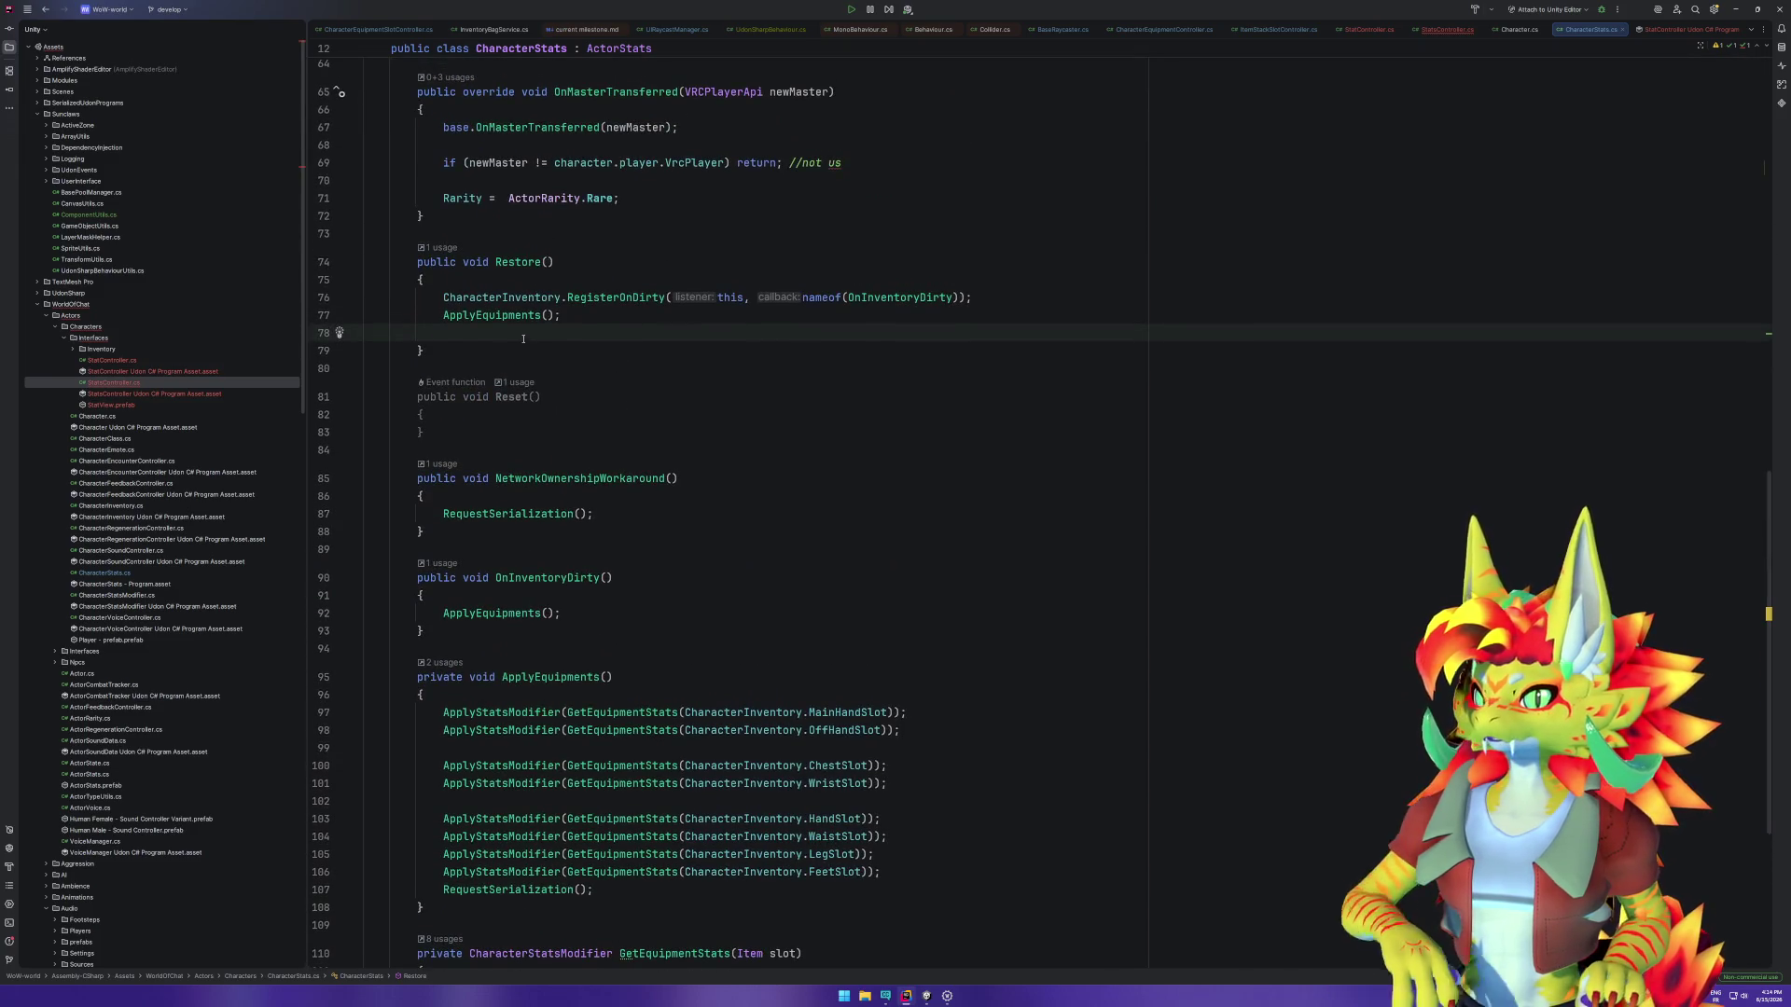
pyautogui.scroll(-6, 616, 588)
pyautogui.scroll(10, 622, 596)
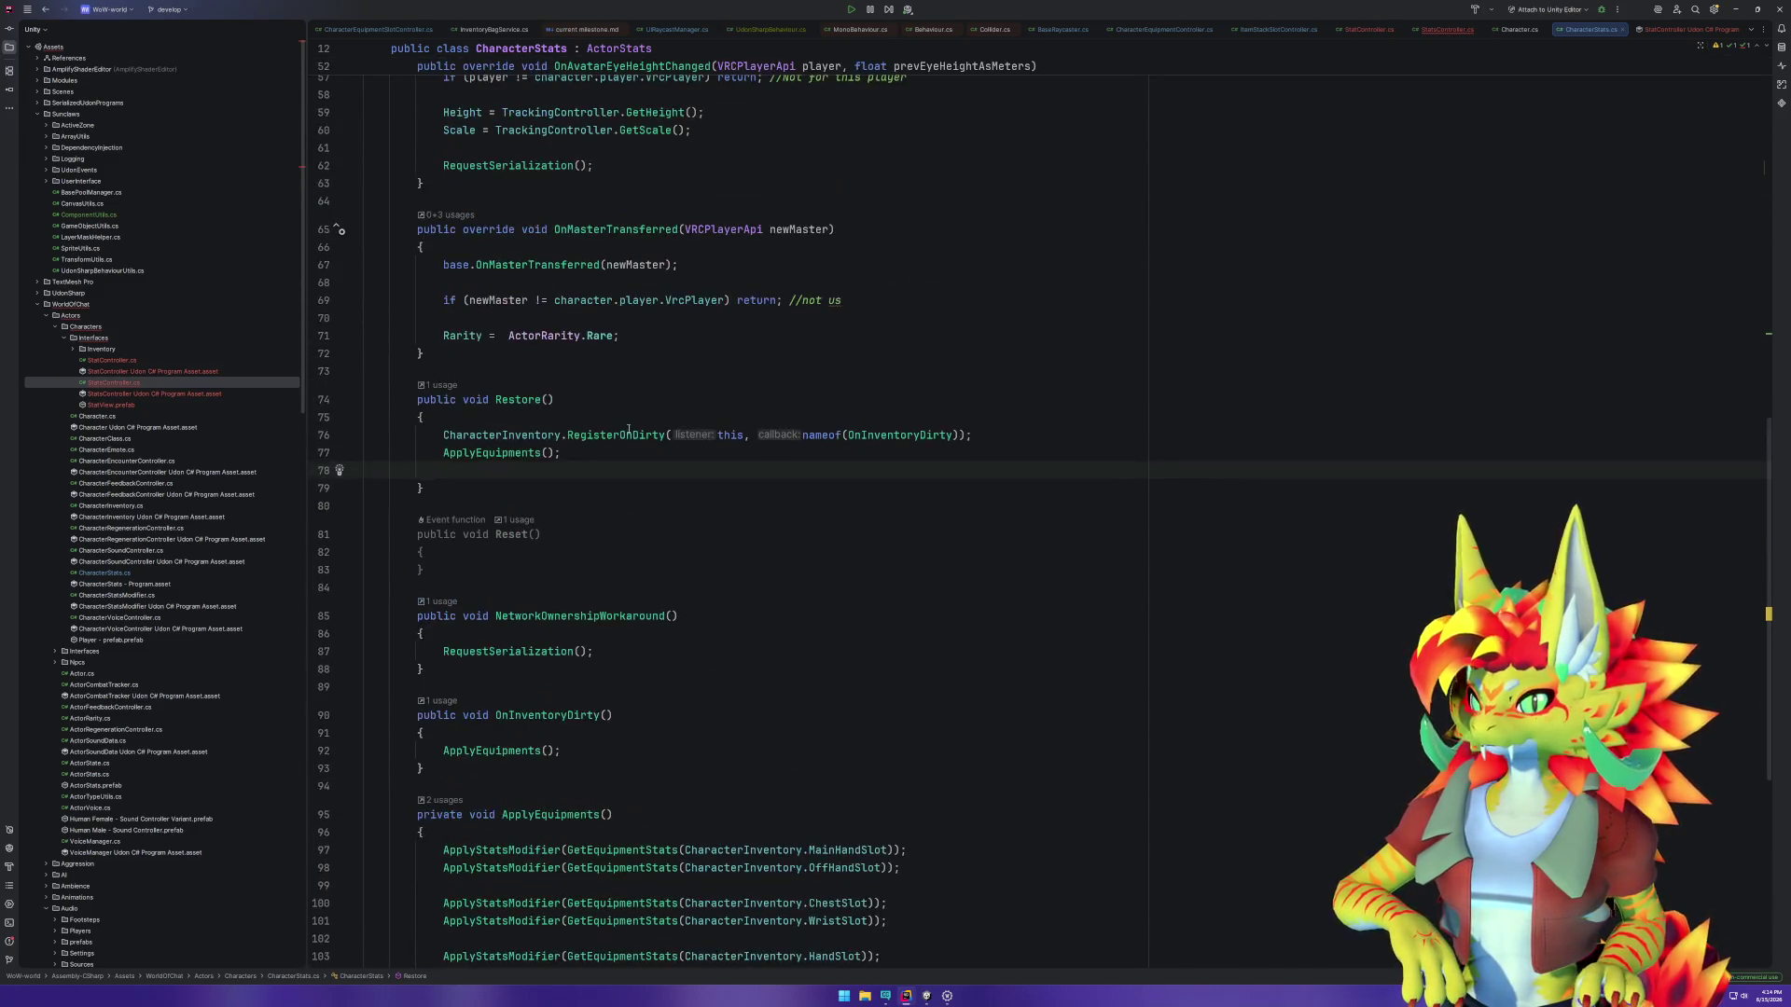
pyautogui.keyDown('ctrl'); pyautogui.click(643, 432); pyautogui.keyUp('ctrl')
pyautogui.moveTo(491, 855)
pyautogui.mouseDown()
pyautogui.moveTo(366, 664)
pyautogui.moveTo(365, 365)
pyautogui.mouseUp()
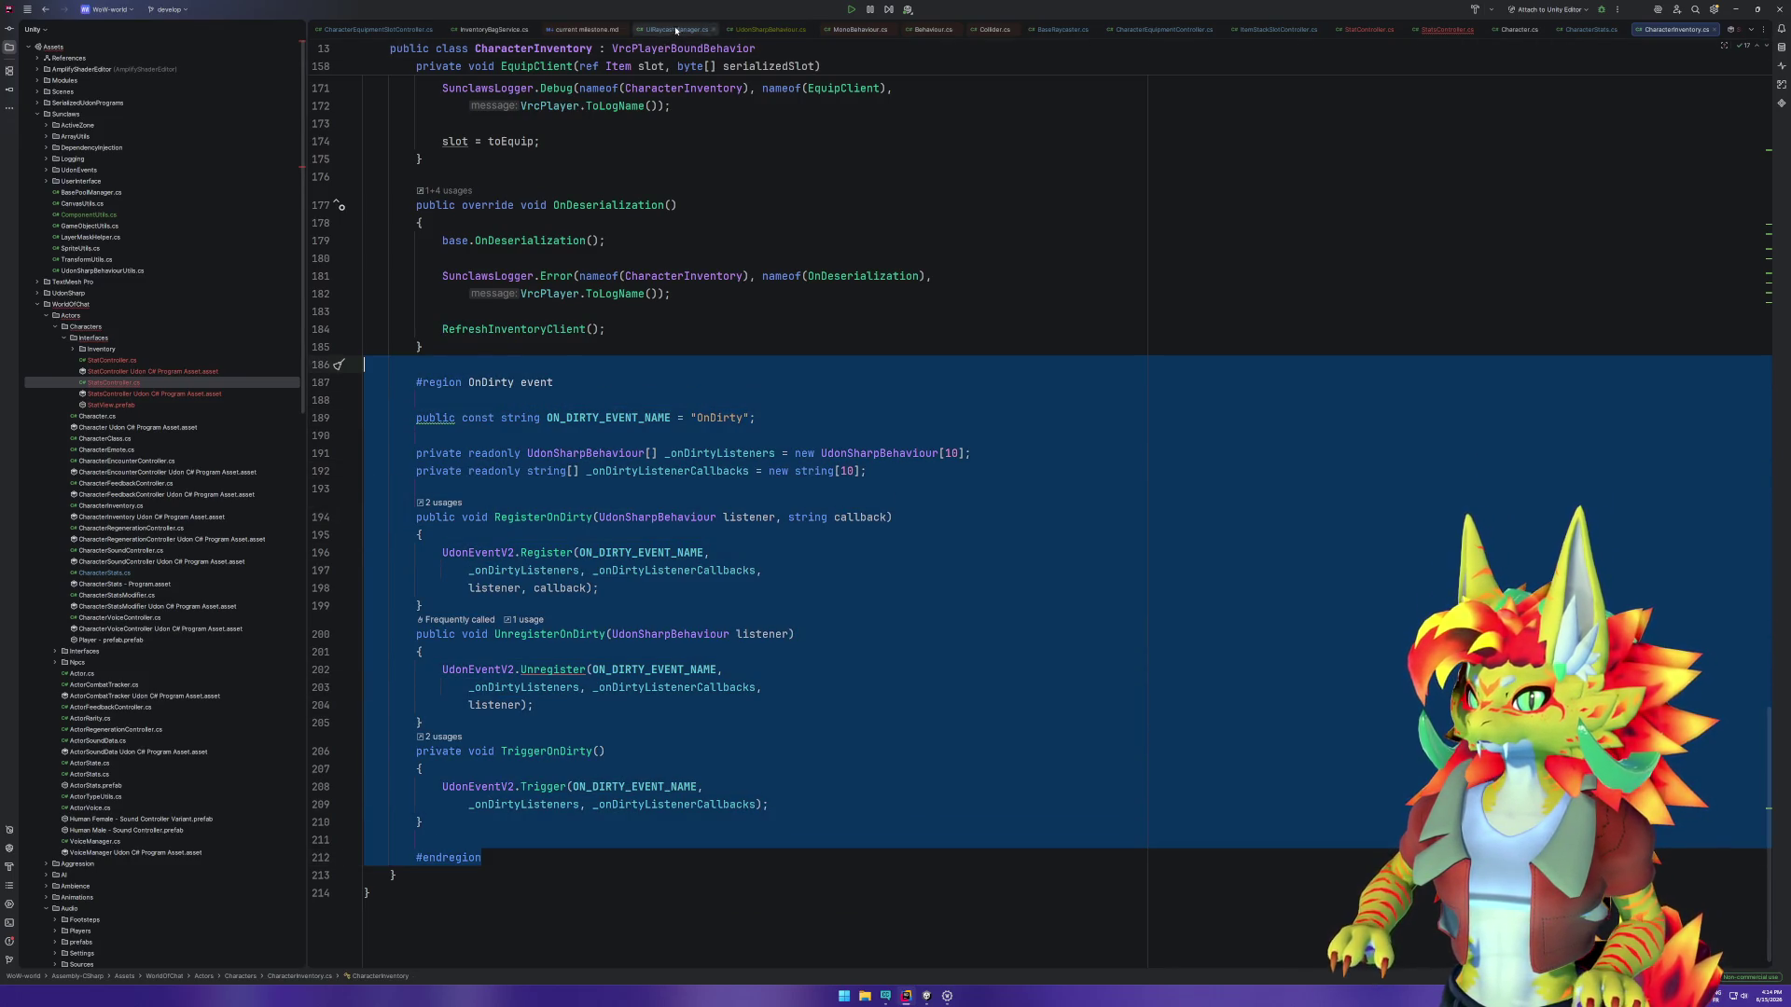
# Step: Paste the OnDirty region into CharacterStats.cs after ApplyStatsModifier
pyautogui.click(1591, 29)
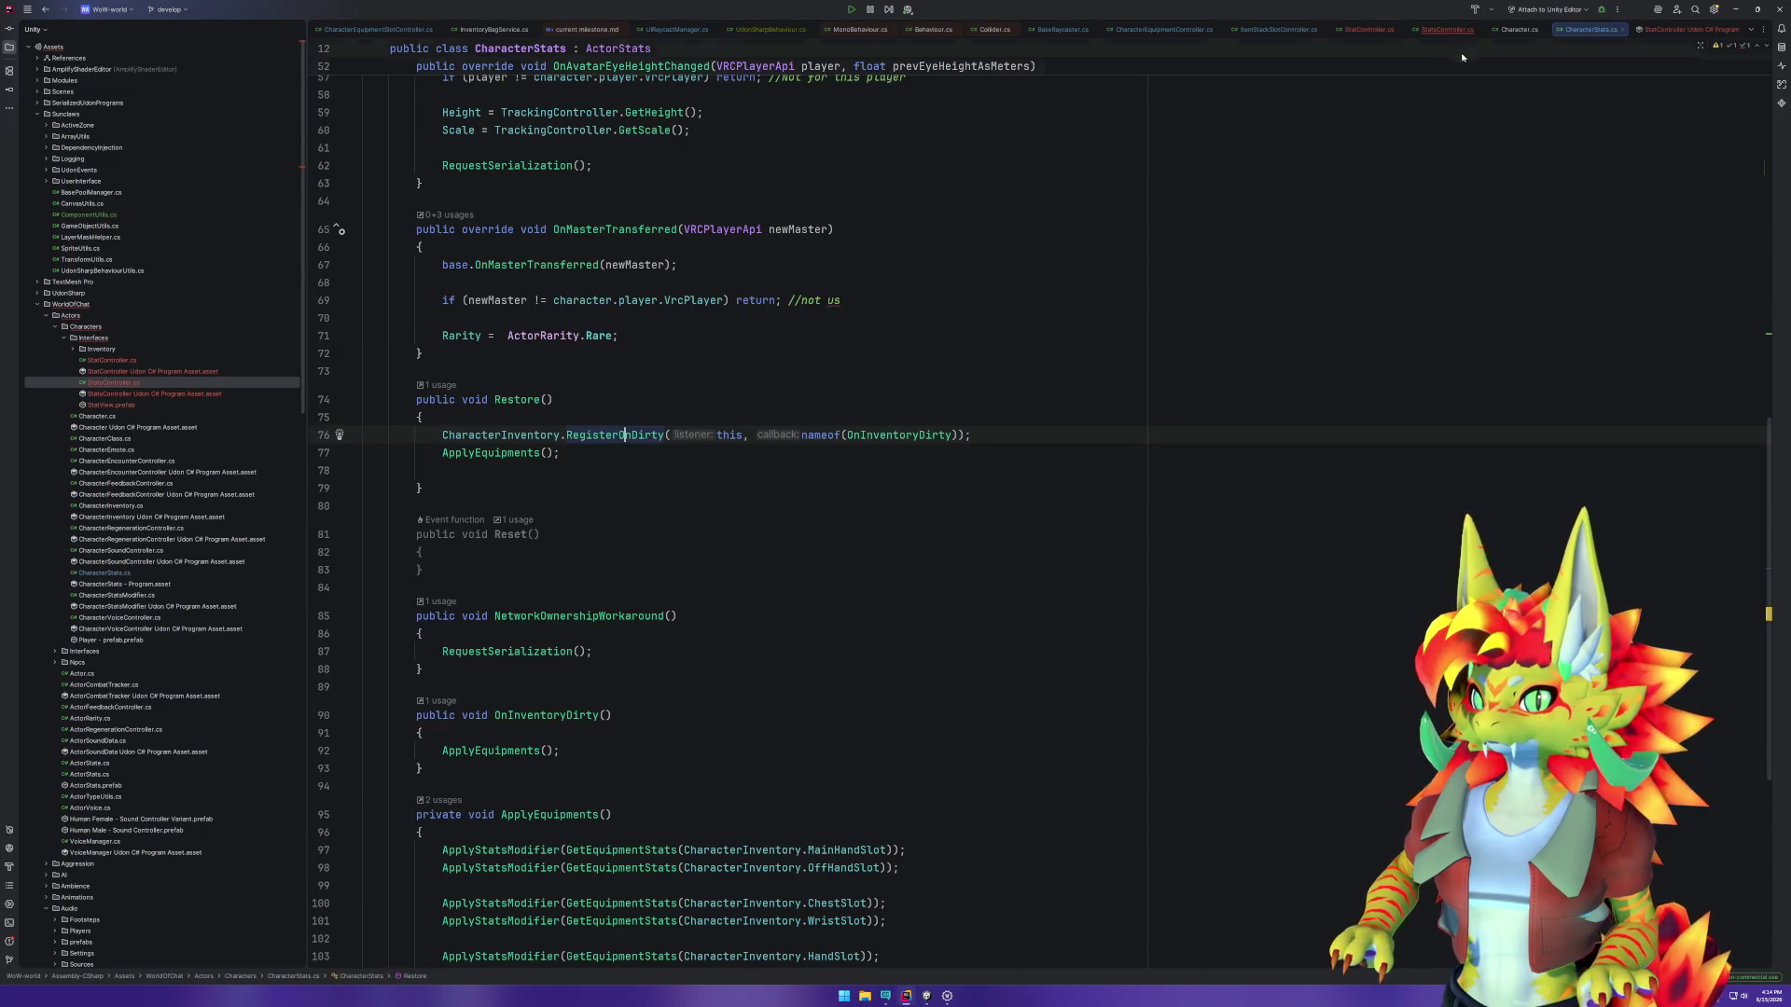
pyautogui.click(1447, 29)
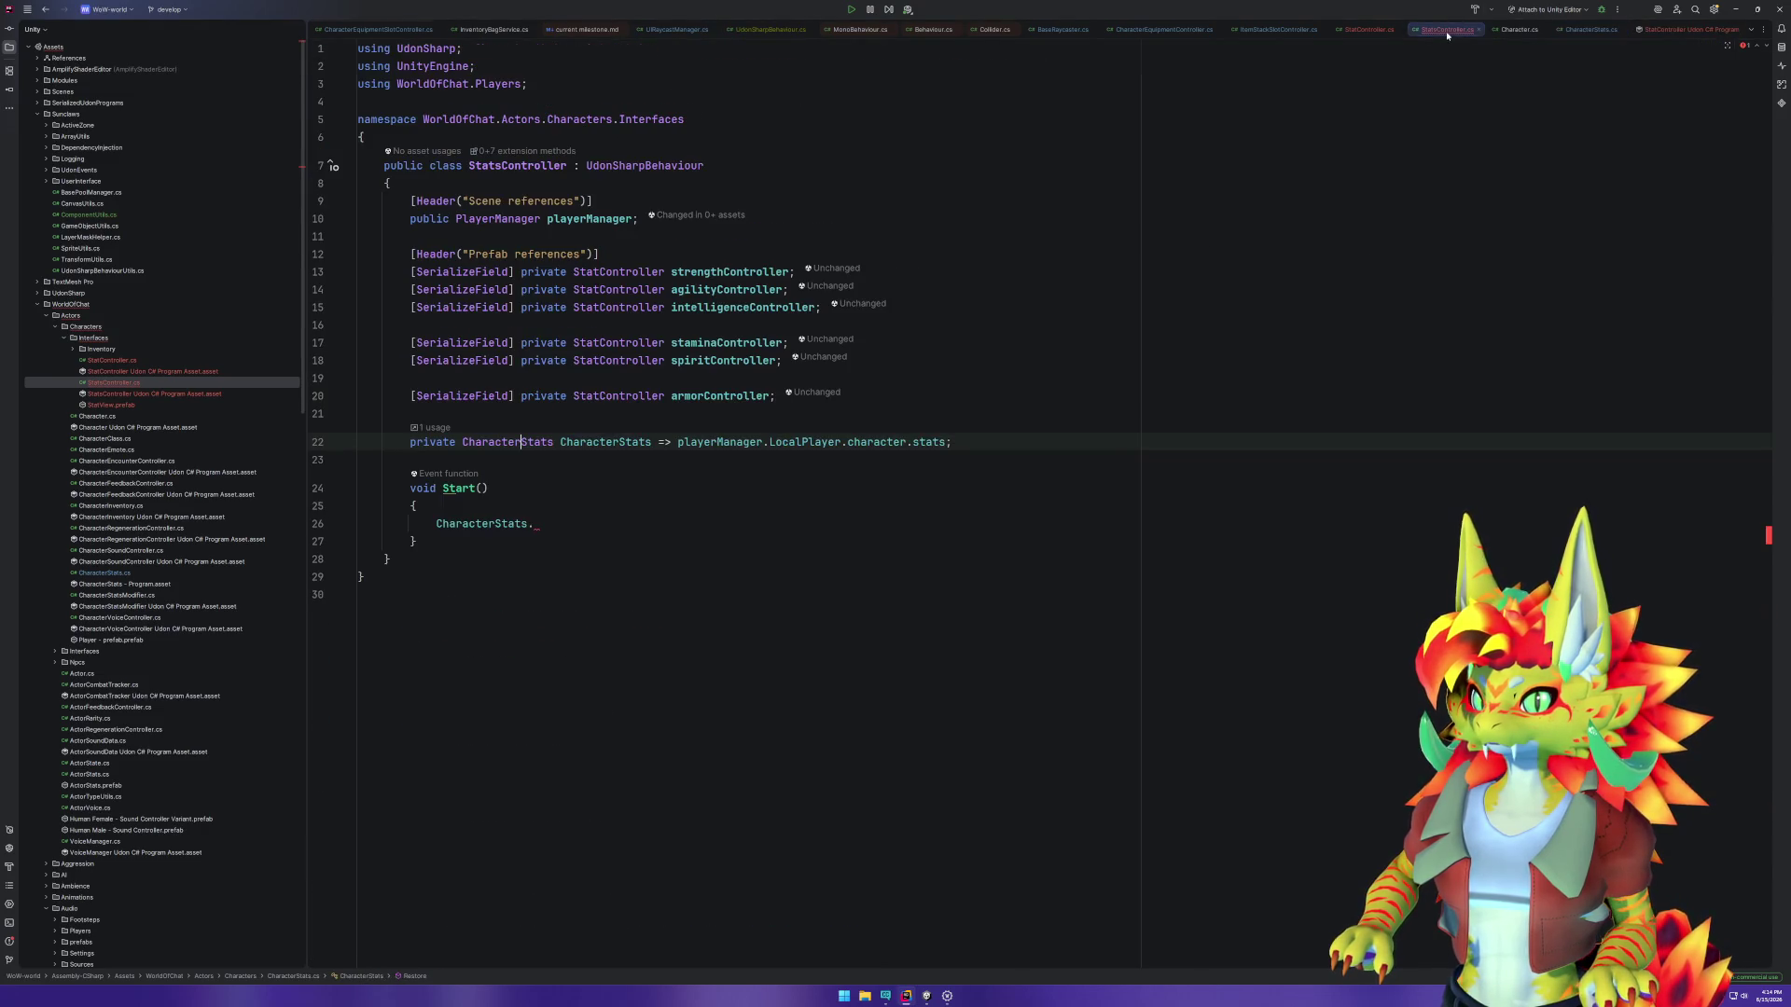
pyautogui.keyDown('ctrl'); pyautogui.click(538, 442); pyautogui.keyUp('ctrl')
pyautogui.scroll(-15, 660, 540)
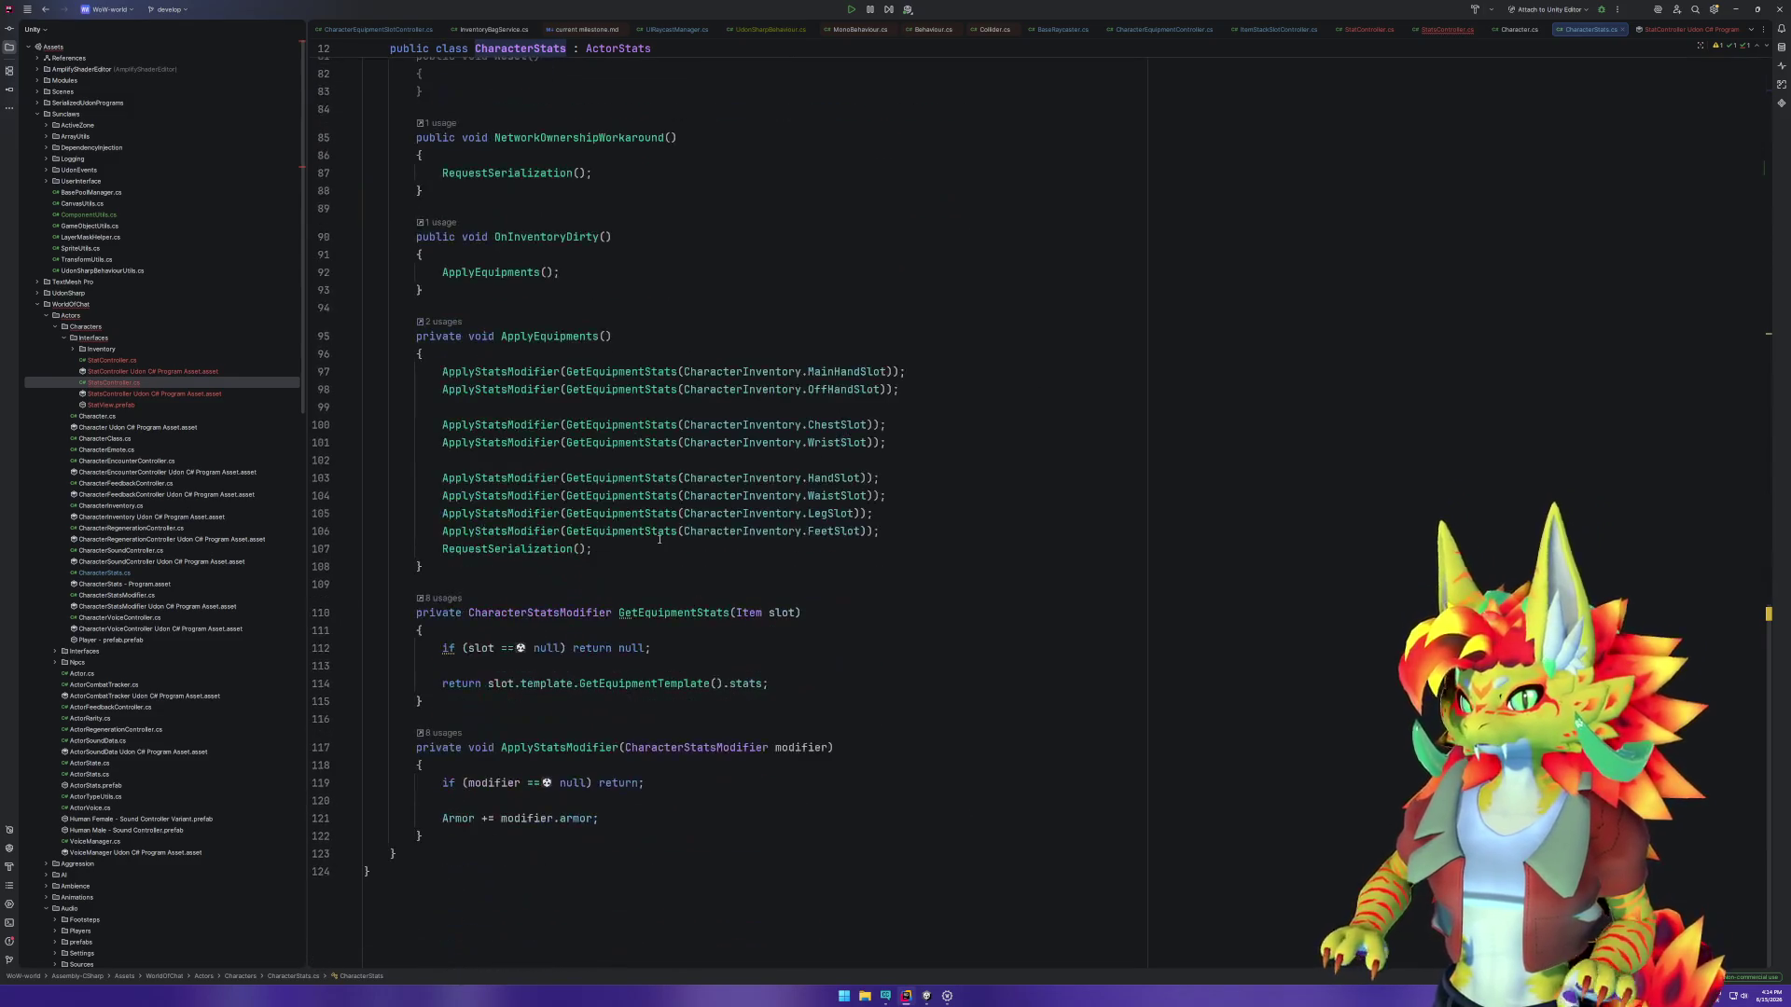
pyautogui.click(473, 833)
pyautogui.press('Return')
pyautogui.write('#region OnDirty event  public const string ON_DIRTY_EVENT_NAME = "OnDirty";  private readonly UdonSharpBehaviour[] _onDirtyListeners = new UdonSharpBehaviour[10]; private readonly string[] _onDirtyListenerCallbacks = new string[10];  public void RegisterOnDirty(UdonSharpBehaviour listener, string callback) {     UdonEventV2.Register(ON_DIRTY_EVENT_NAME,         _onDirtyListeners, _onDirtyListenerCallbacks,         listener, callback); } public void UnregisterOnDirty(UdonSharpBehaviour listener) {     UdonEventV2.Unregister(ON_DIRTY_EVENT_NAME,         _onDirtyListeners, _onDirtyListenerCallbacks,         listener); } private void TriggerOnDirty() {     UdonEventV2.Trigger(ON_DIRTY_EVENT_NAME,         _onDirtyListeners, _onDirtyListenerCallbacks); }  #endregion')
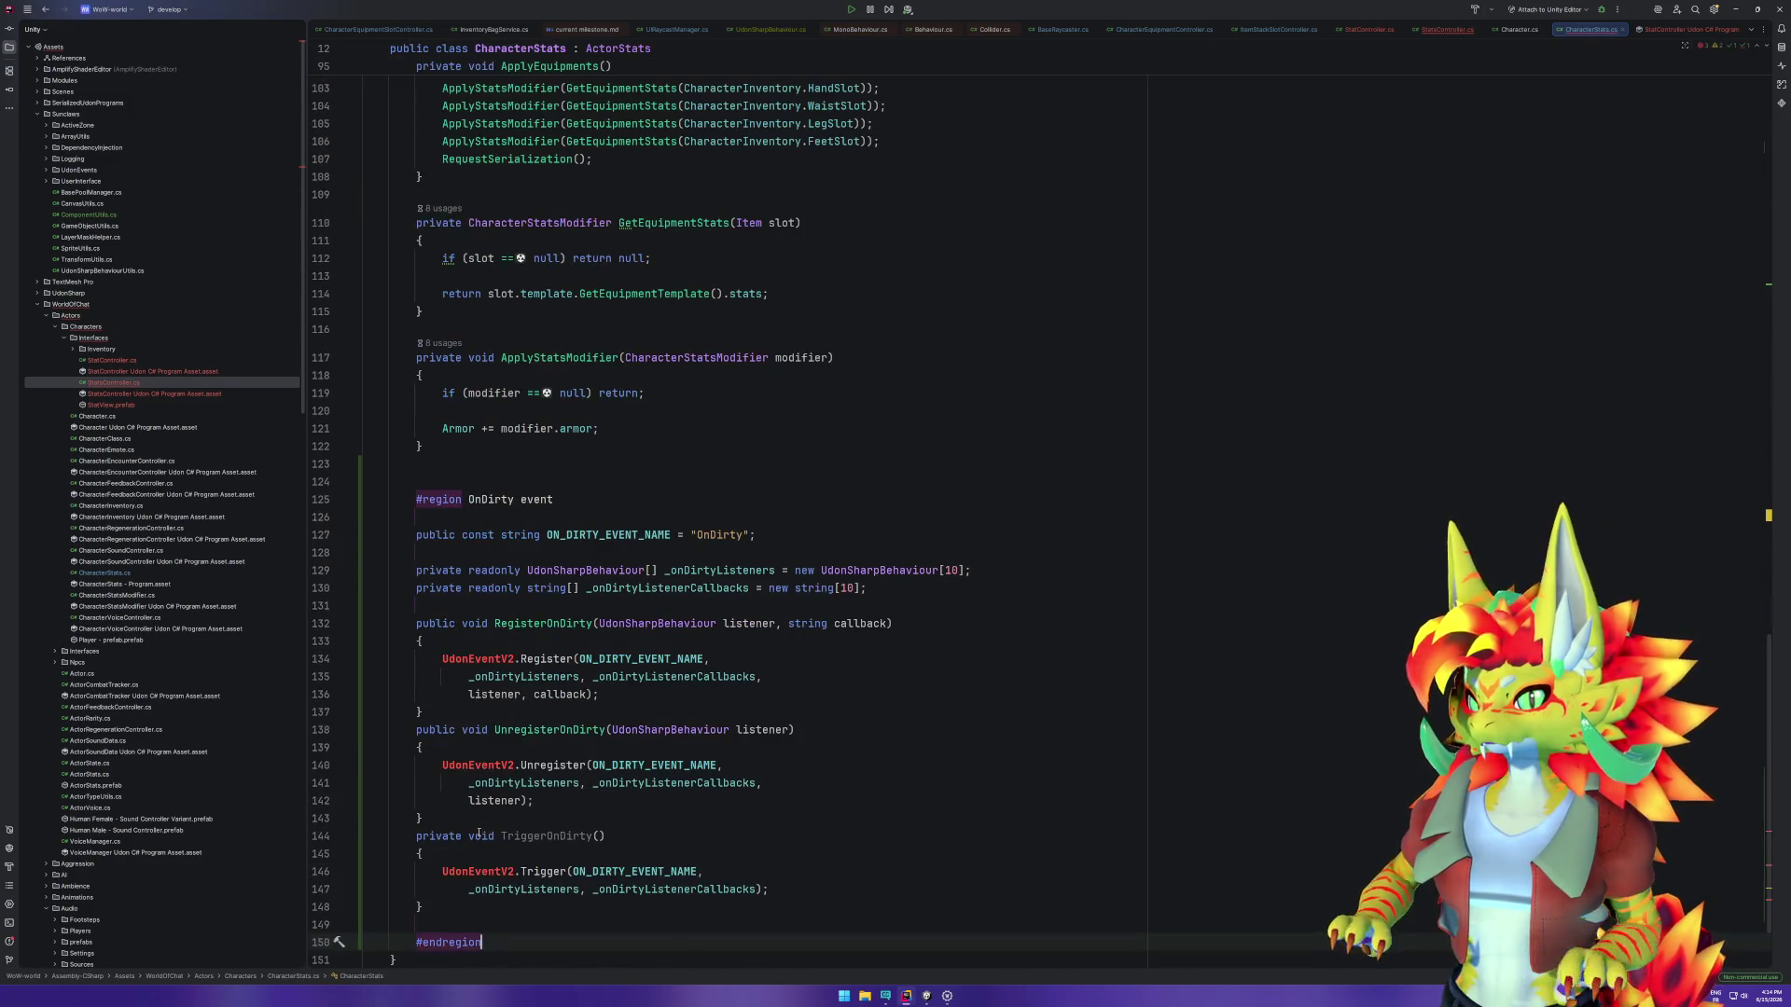
# Step: Import the namespace for UdonEventV2, then return to line 26 in StatsController.cs
pyautogui.click(494, 627)
pyautogui.hotkey('alt', 'Return')
pyautogui.press('Return')
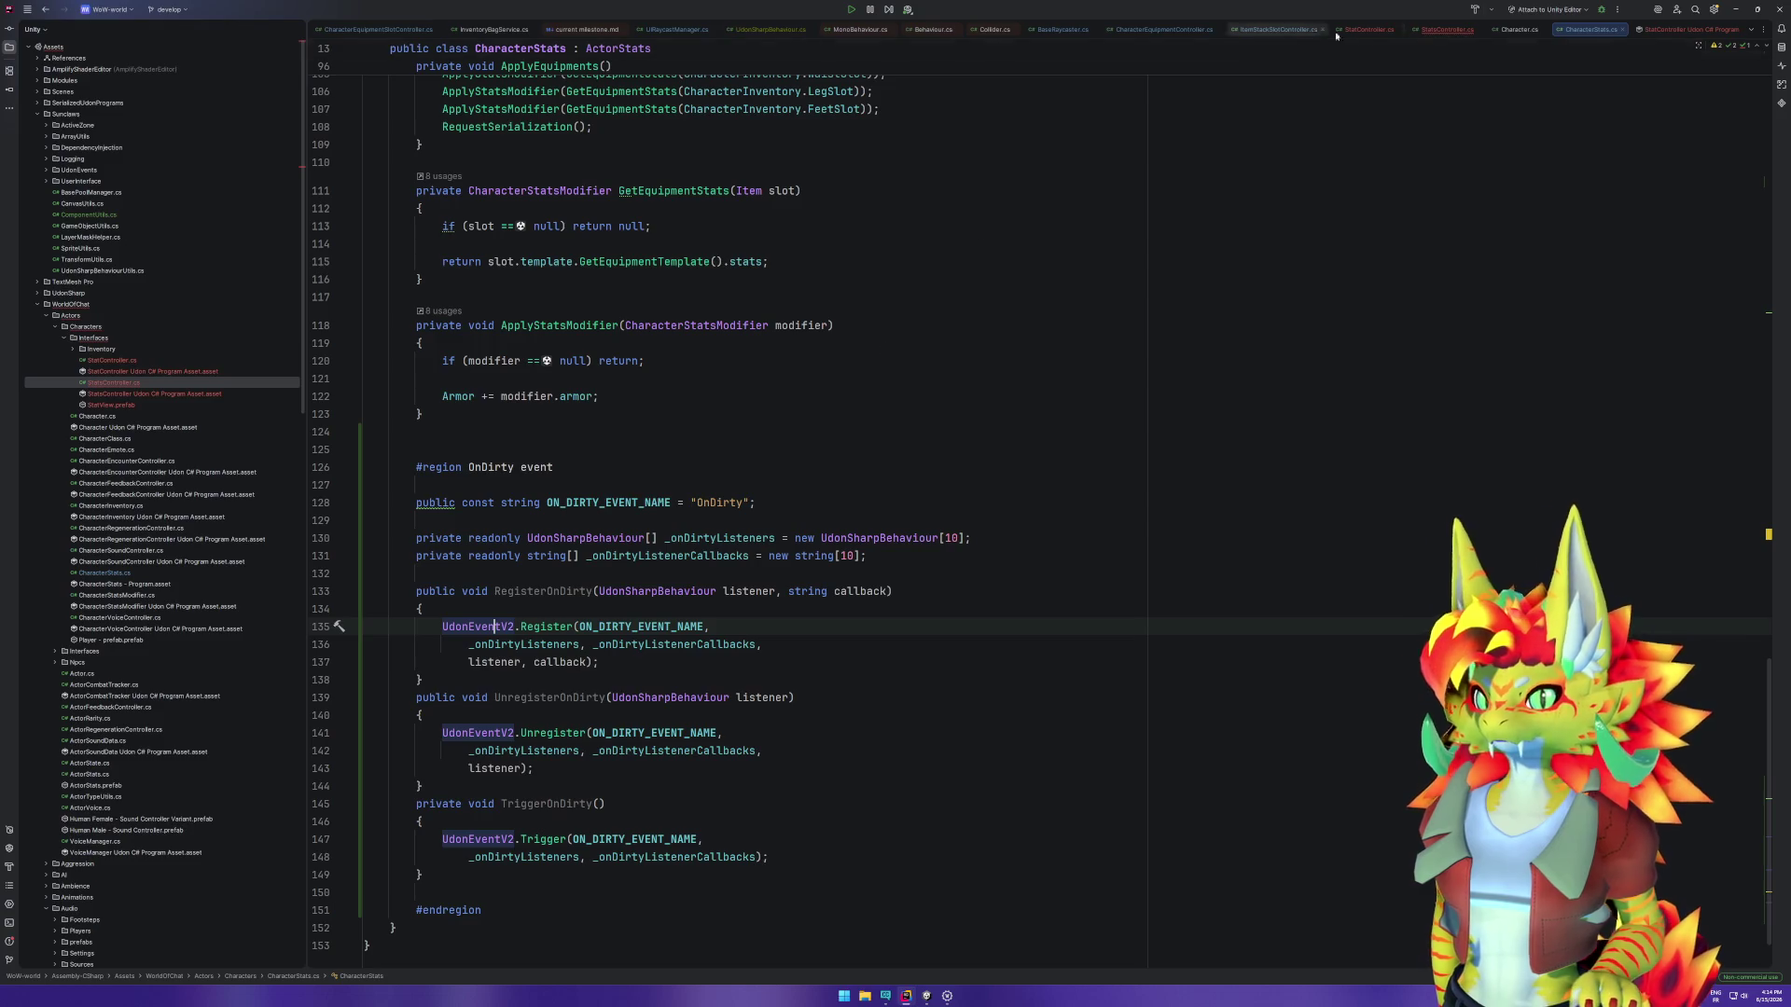
pyautogui.click(1448, 30)
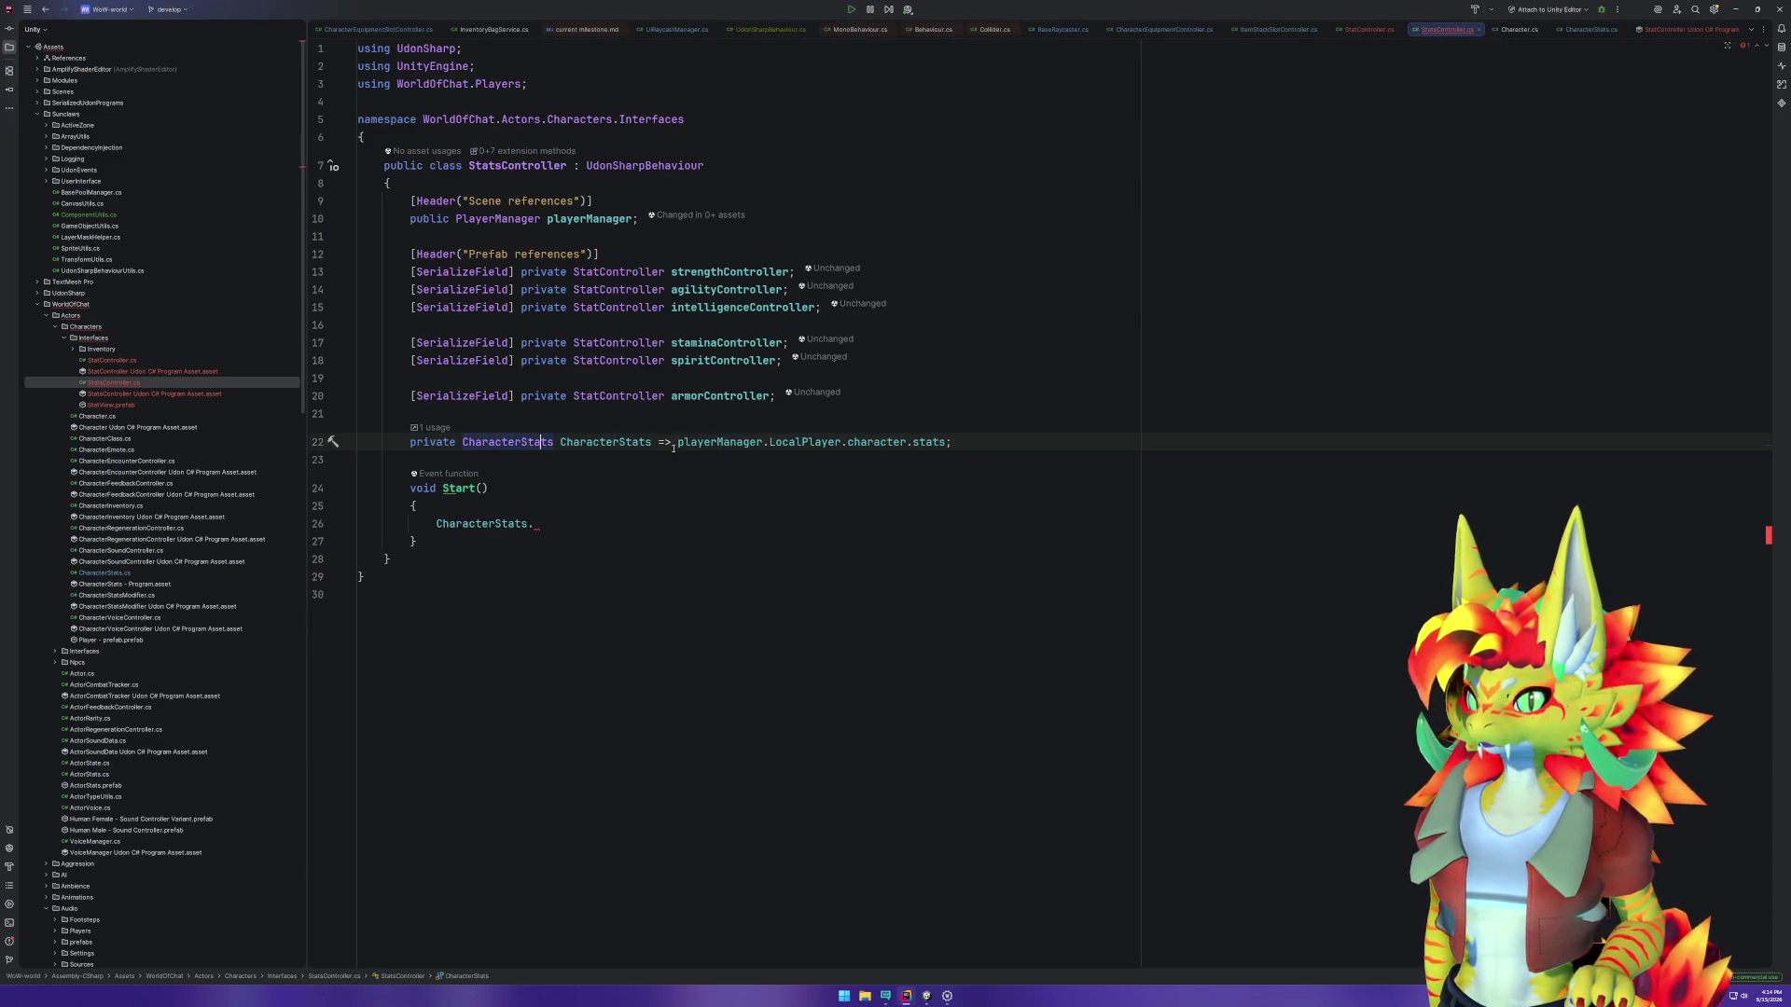
pyautogui.click(568, 523)
# Step: Complete the call as CharacterStats.RegisterOnDirty(this, nameof(OnStatsDirty))
pyautogui.write('Regis')
pyautogui.press('Return')
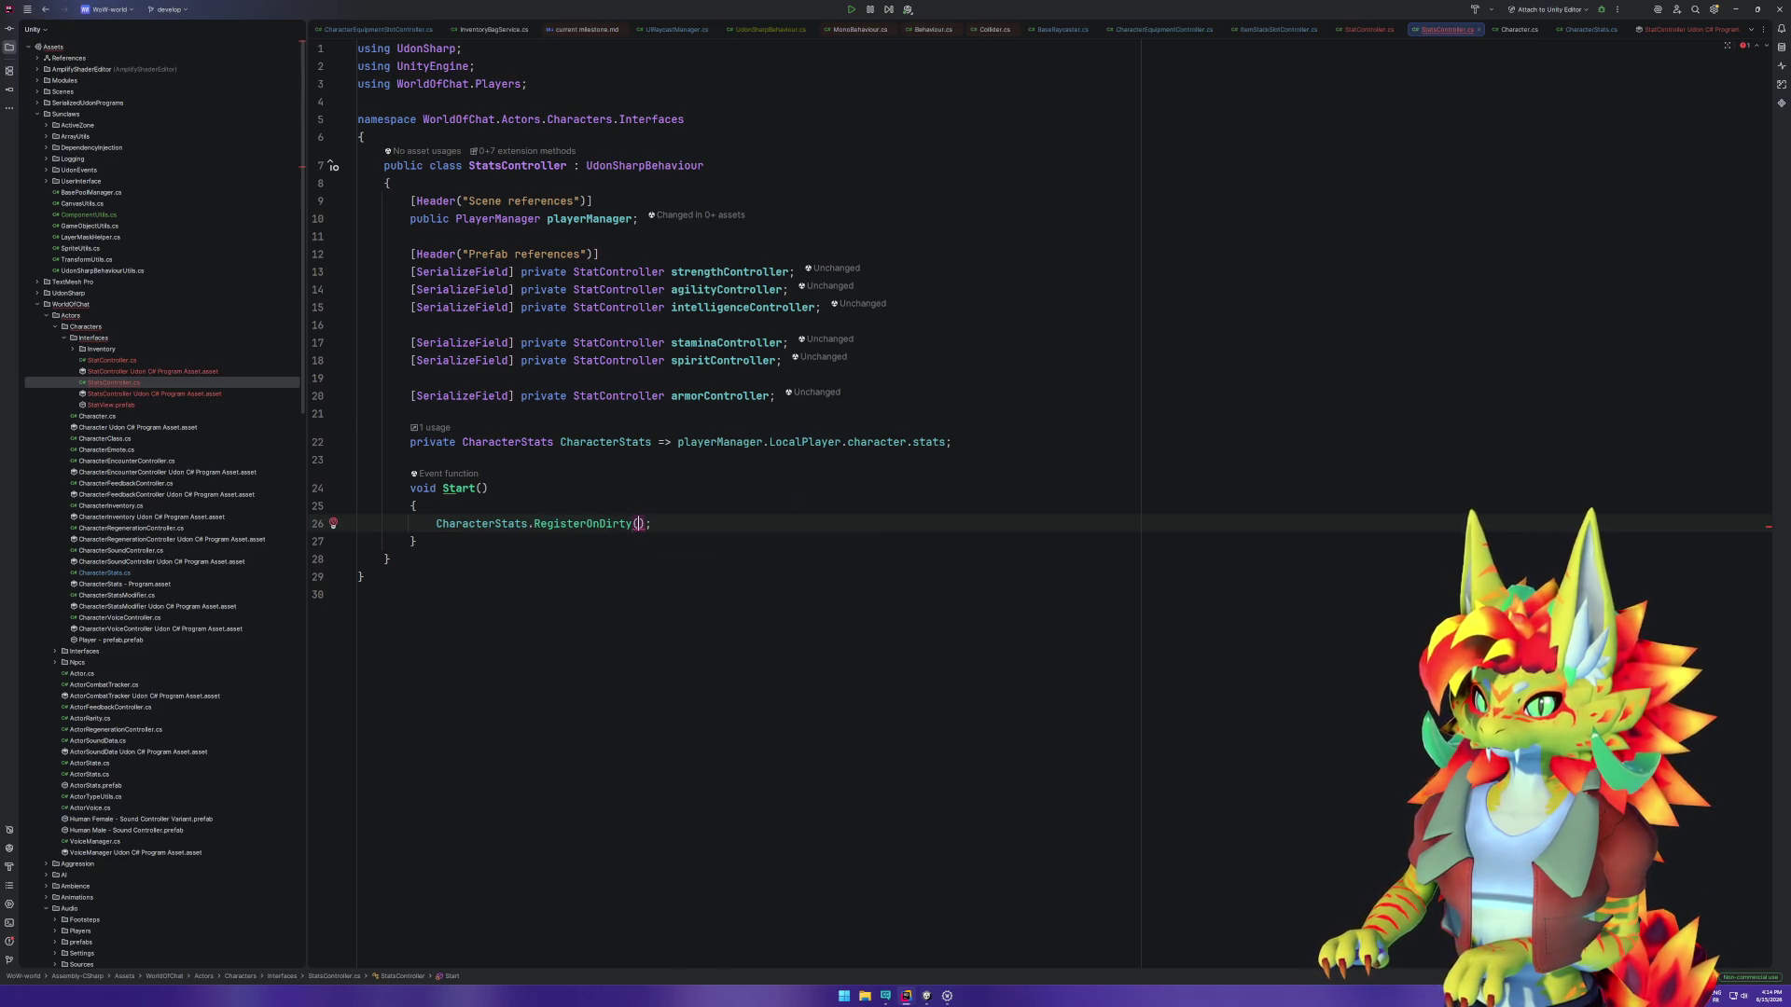
pyautogui.write('th')
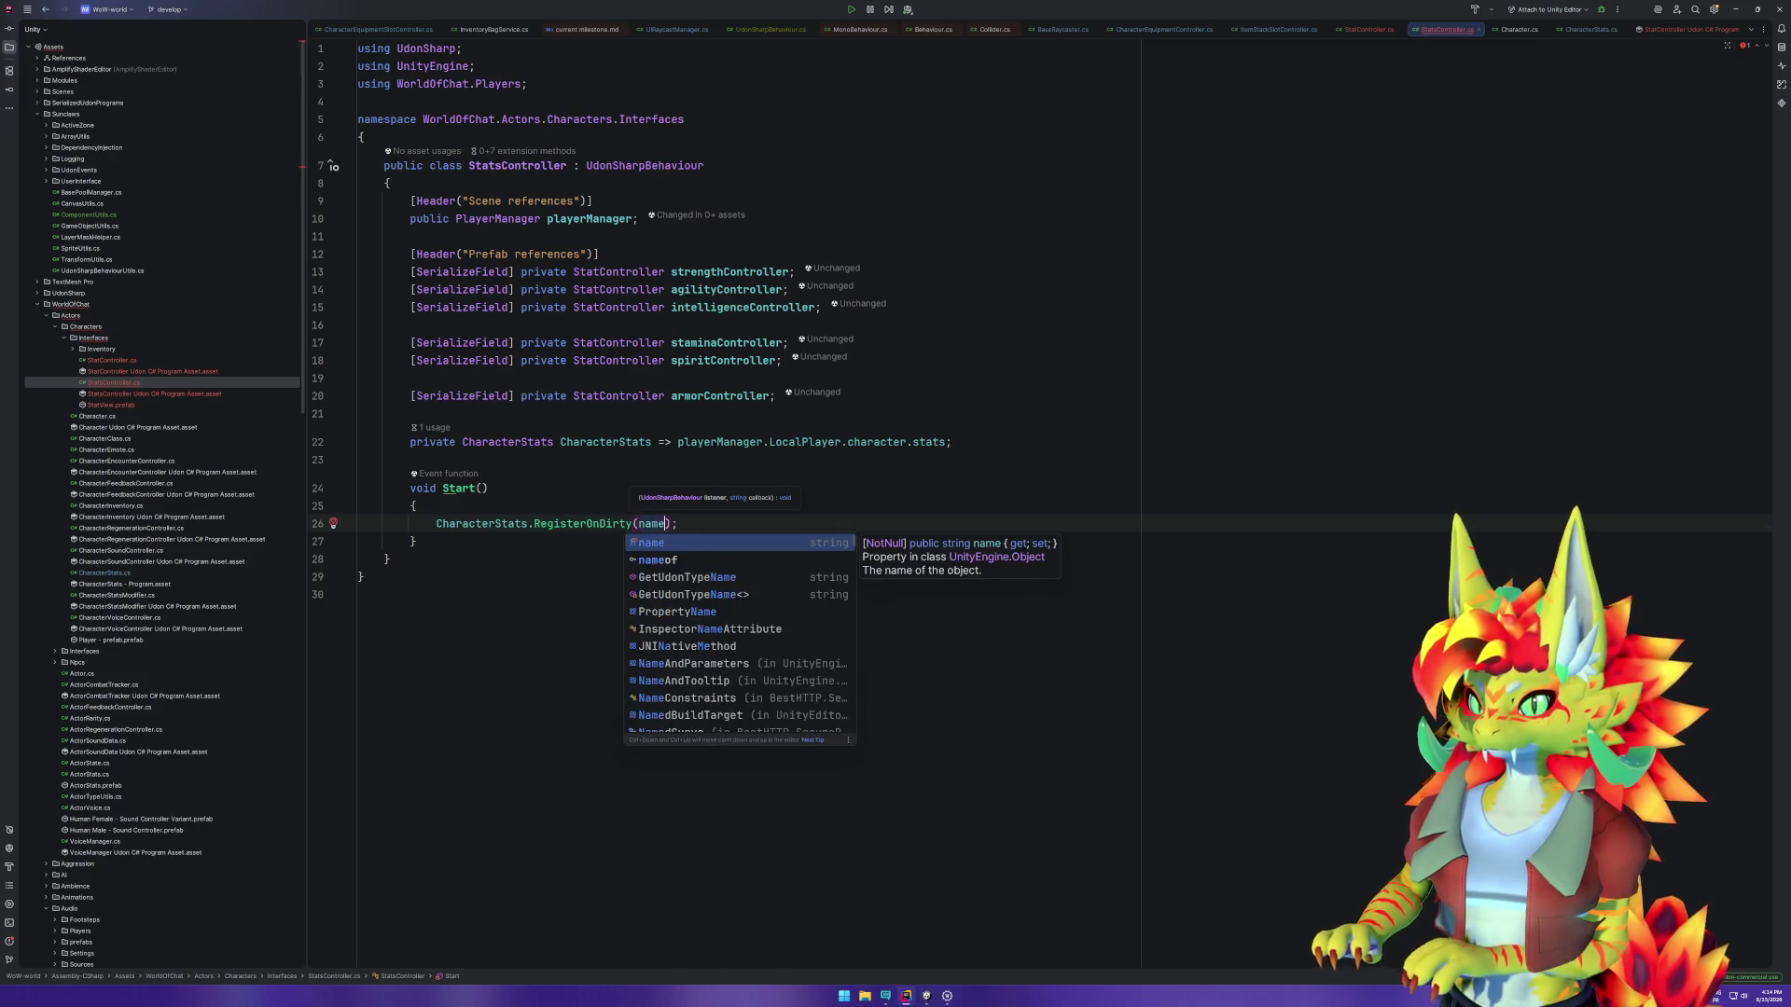
pyautogui.press('Return')
pyautogui.write(', name')
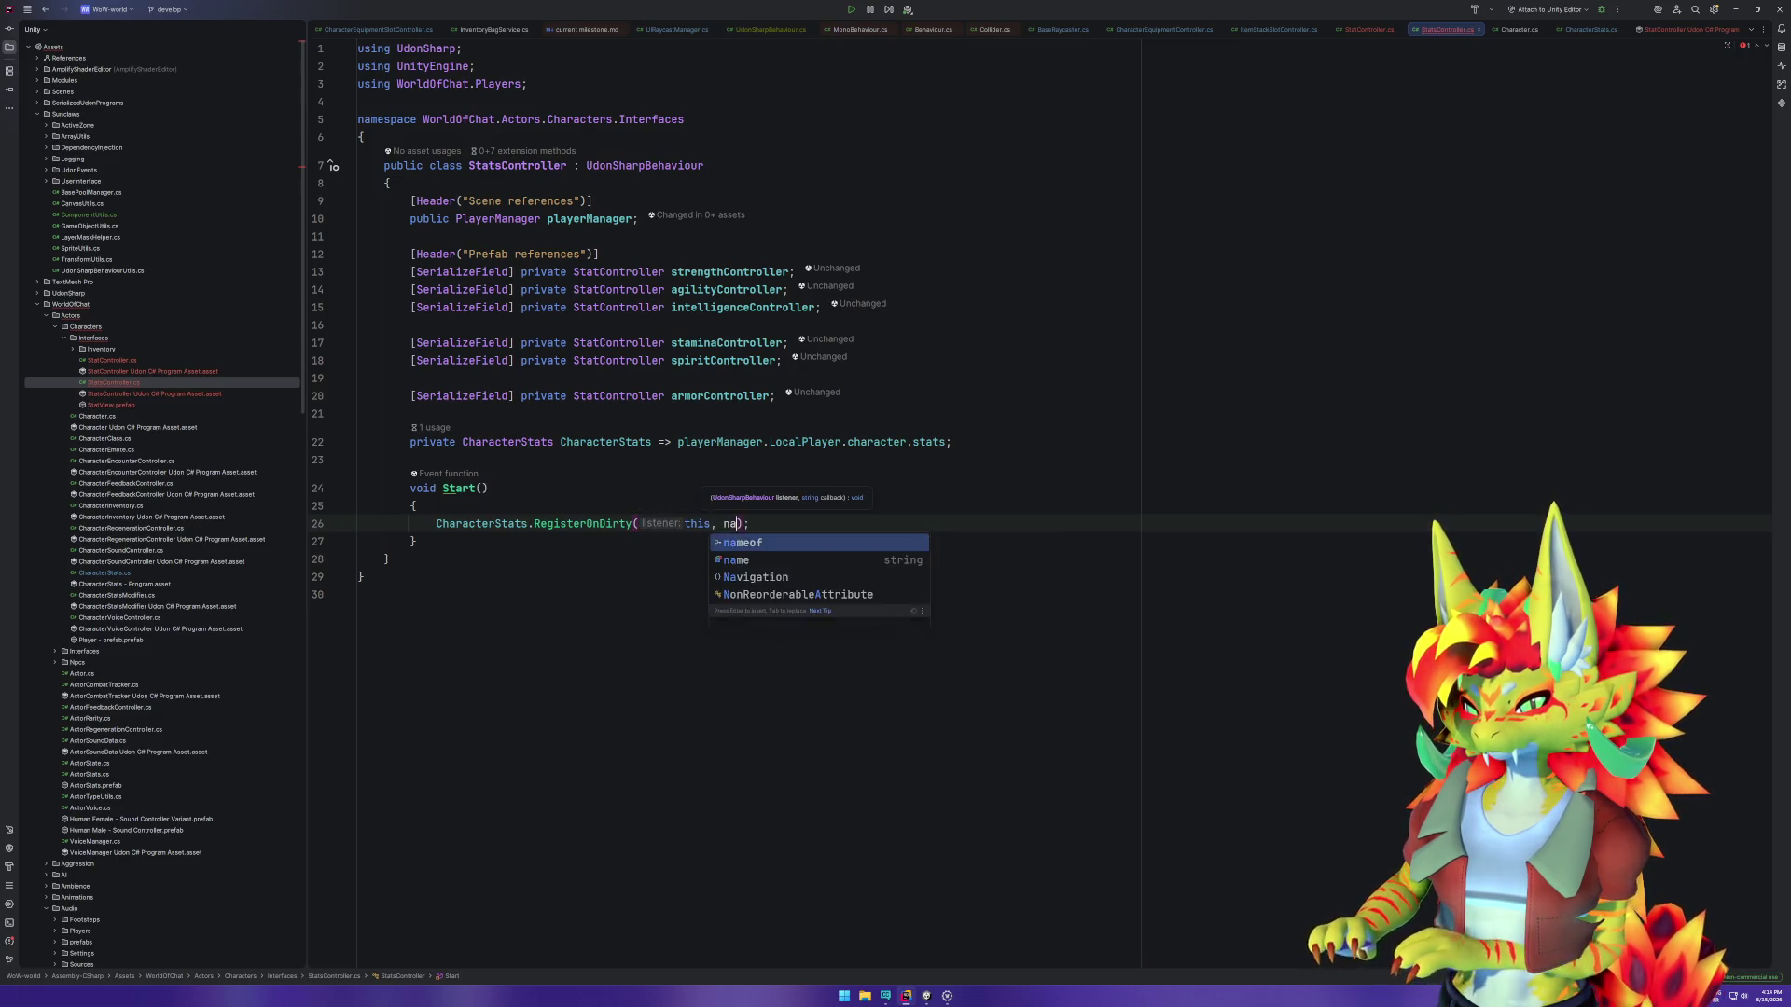
pyautogui.press('Return')
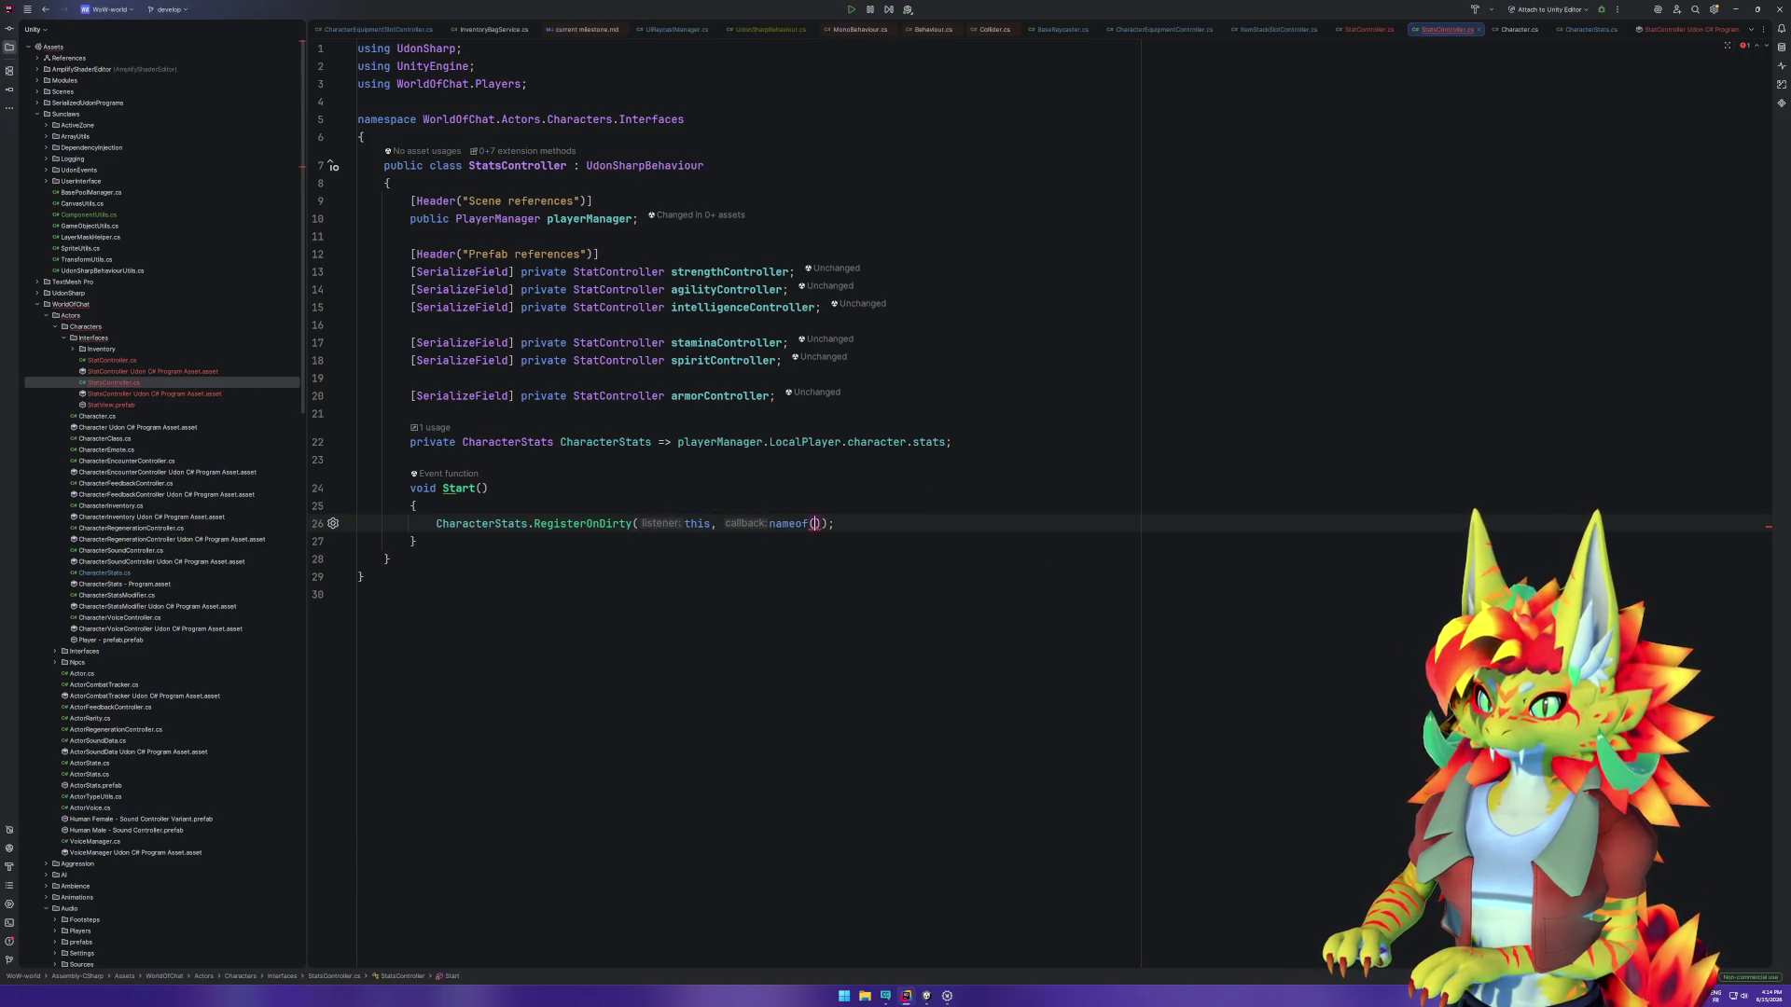
pyautogui.write('OnStats')
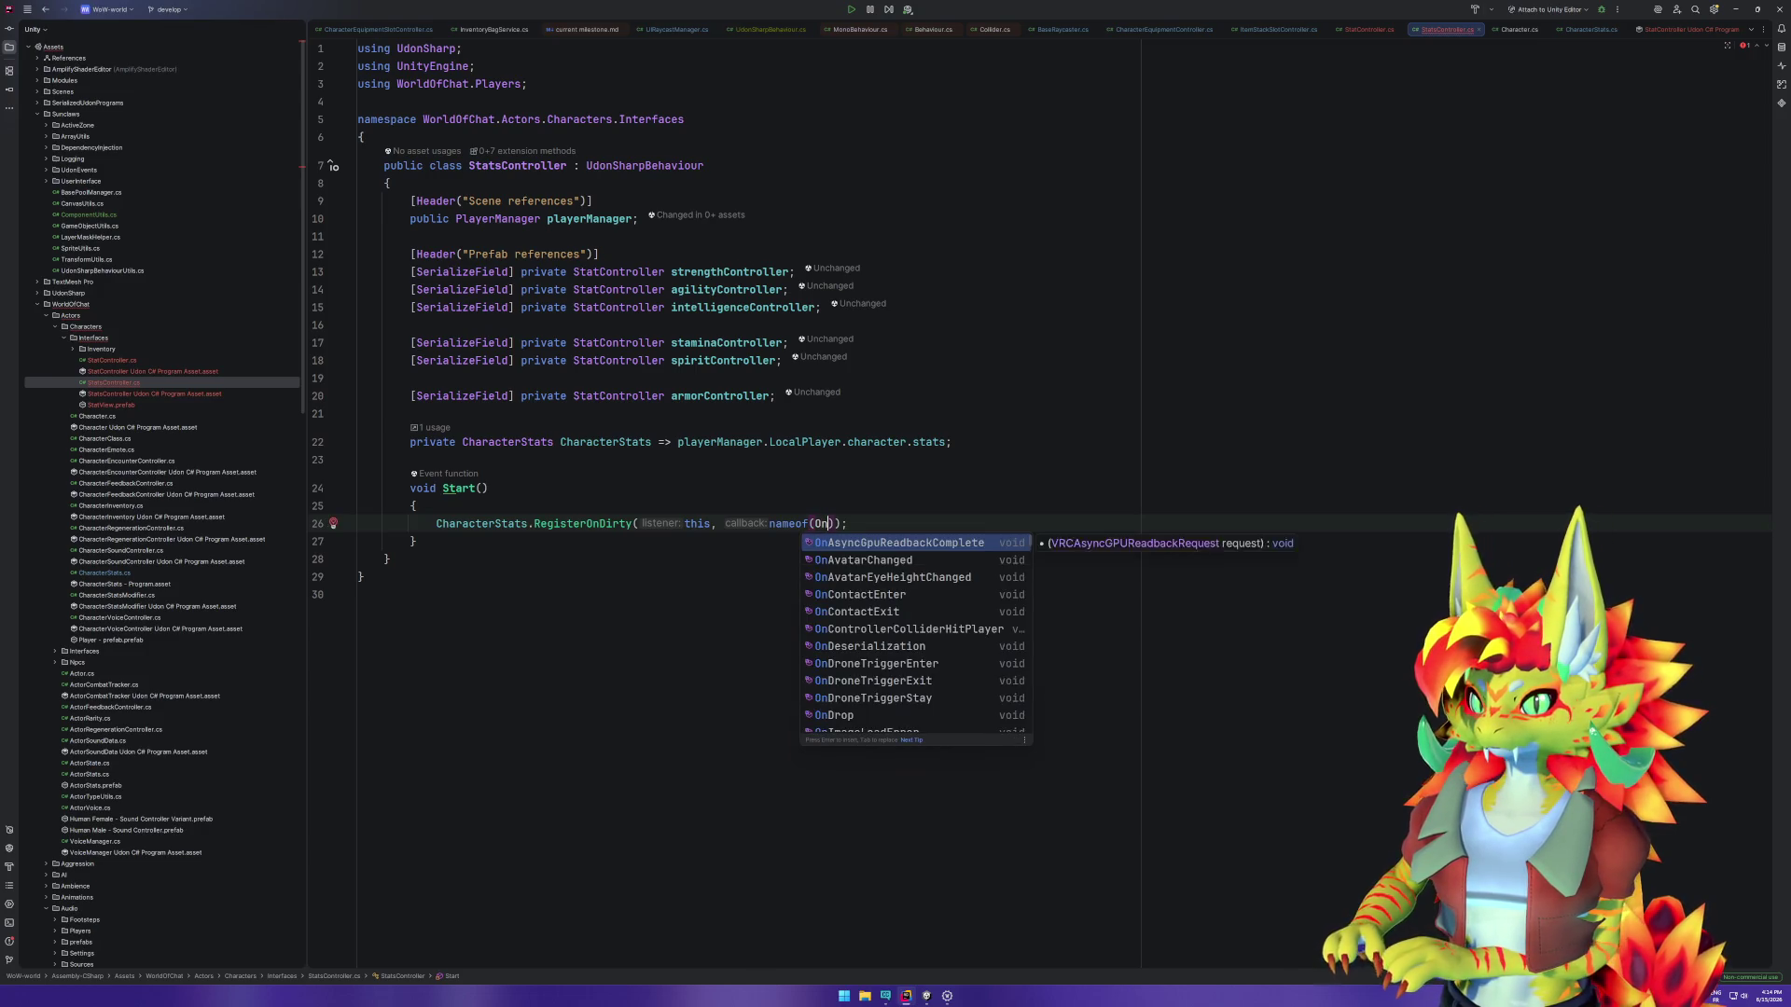
pyautogui.write('Dirty')
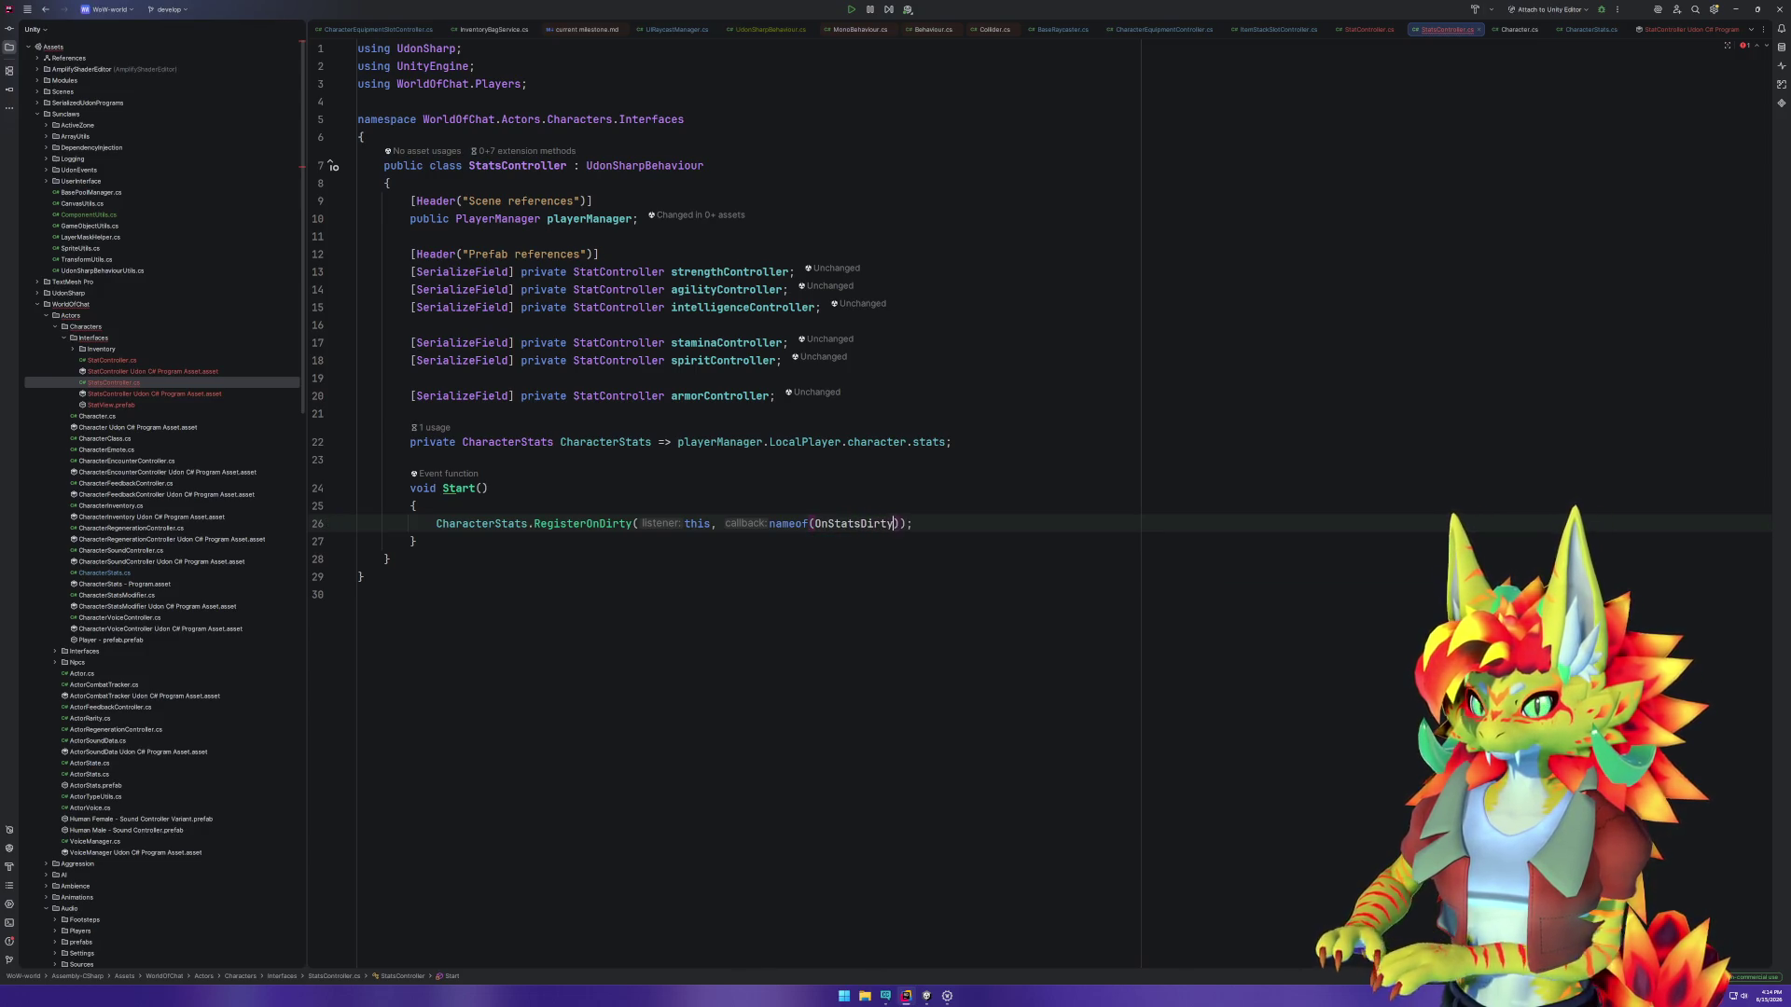
# Step: Add a public void OnStatsDirty() method after Start
pyautogui.press('Down')
pyautogui.press('End')
pyautogui.press('Return')
pyautogui.press('Return')
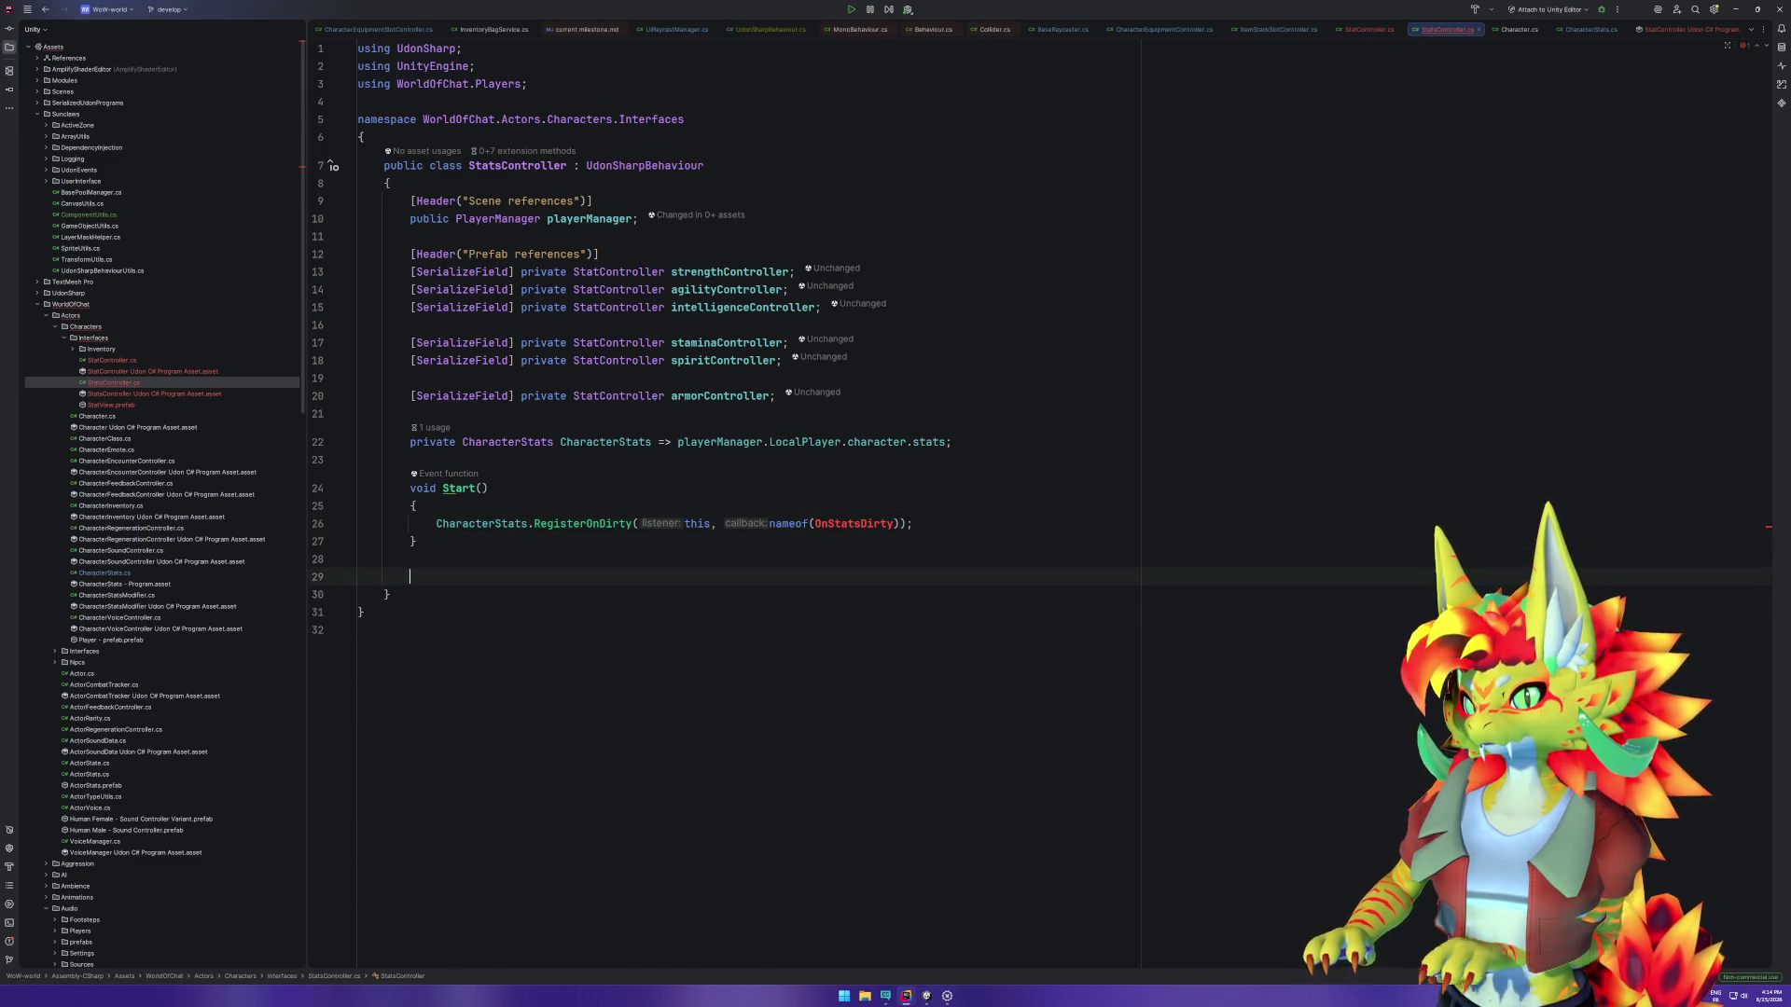
pyautogui.write('public void OnSt')
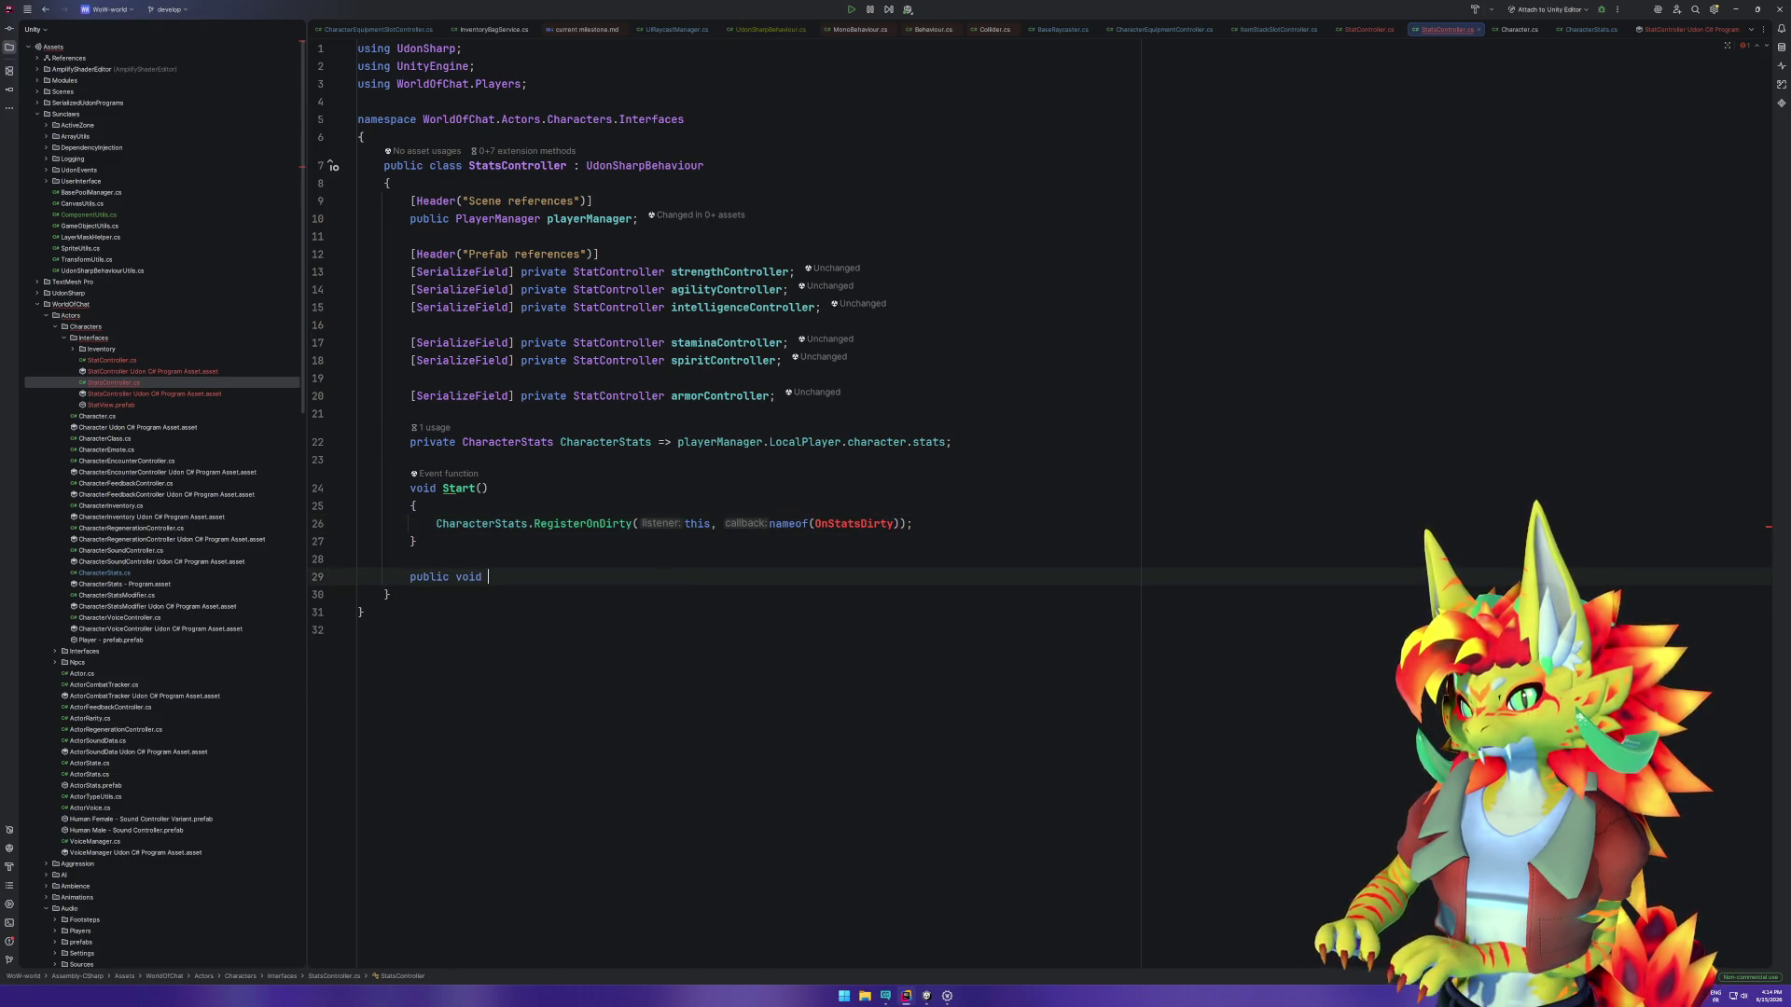
pyautogui.write('at')
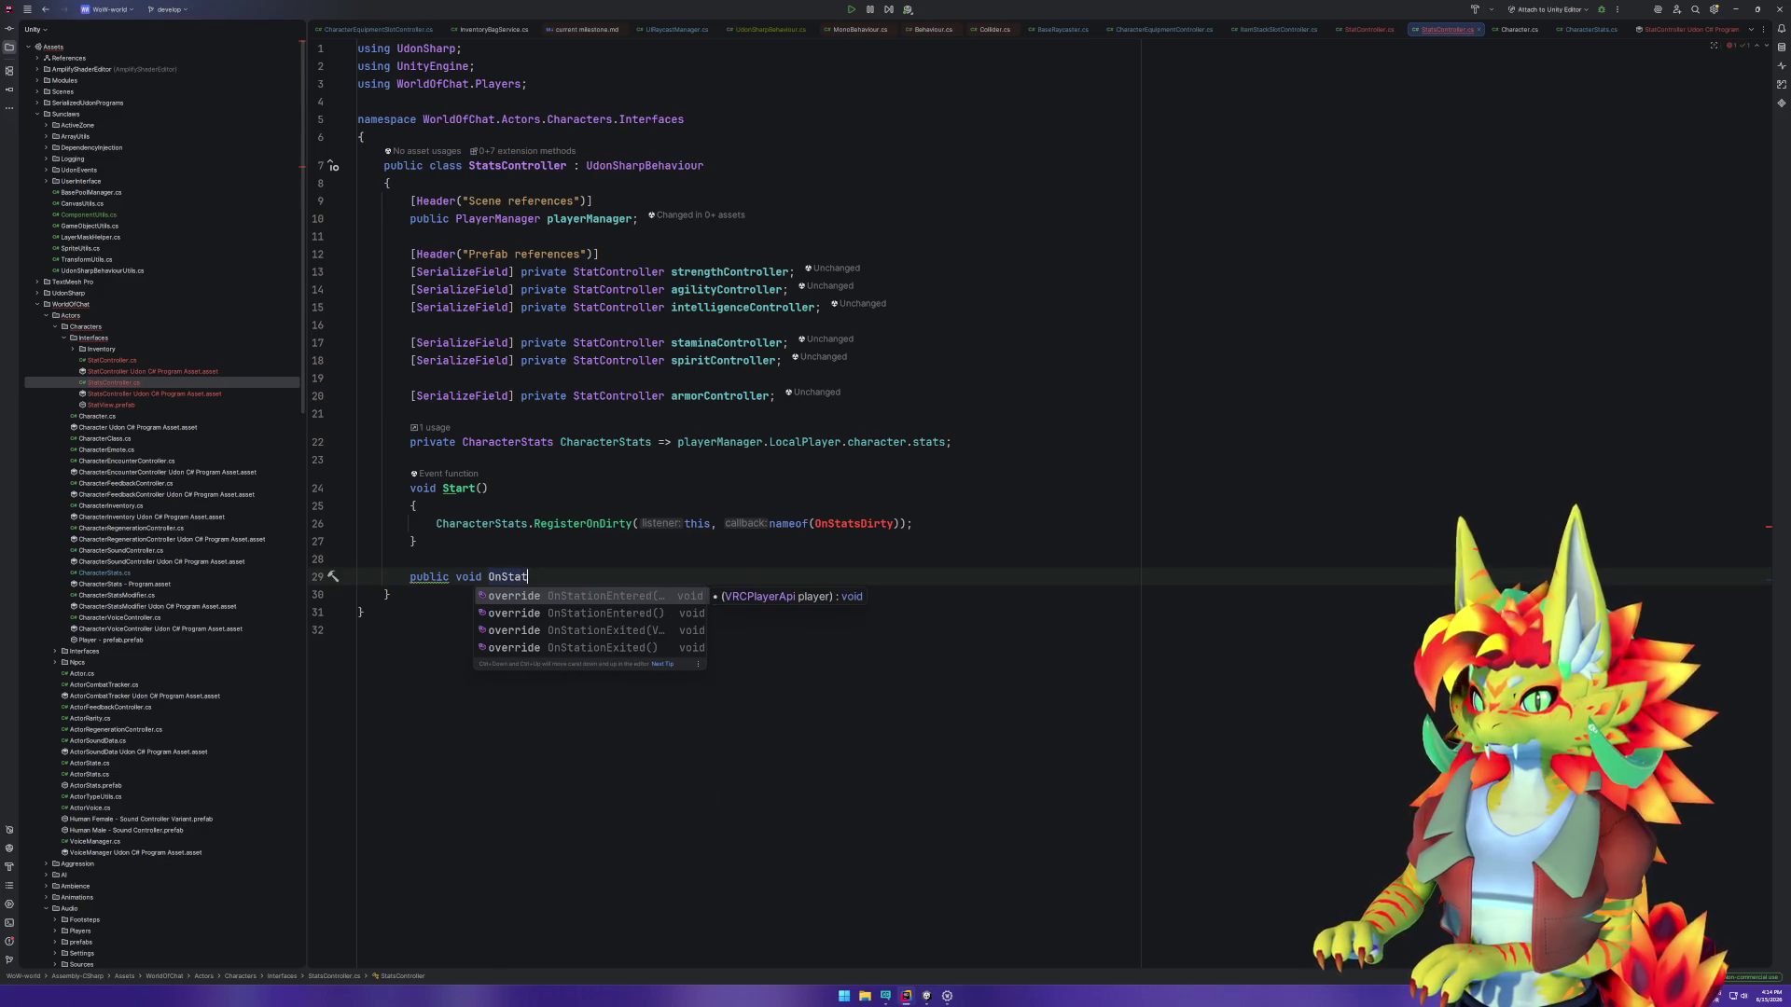
pyautogui.write('sDirty()')
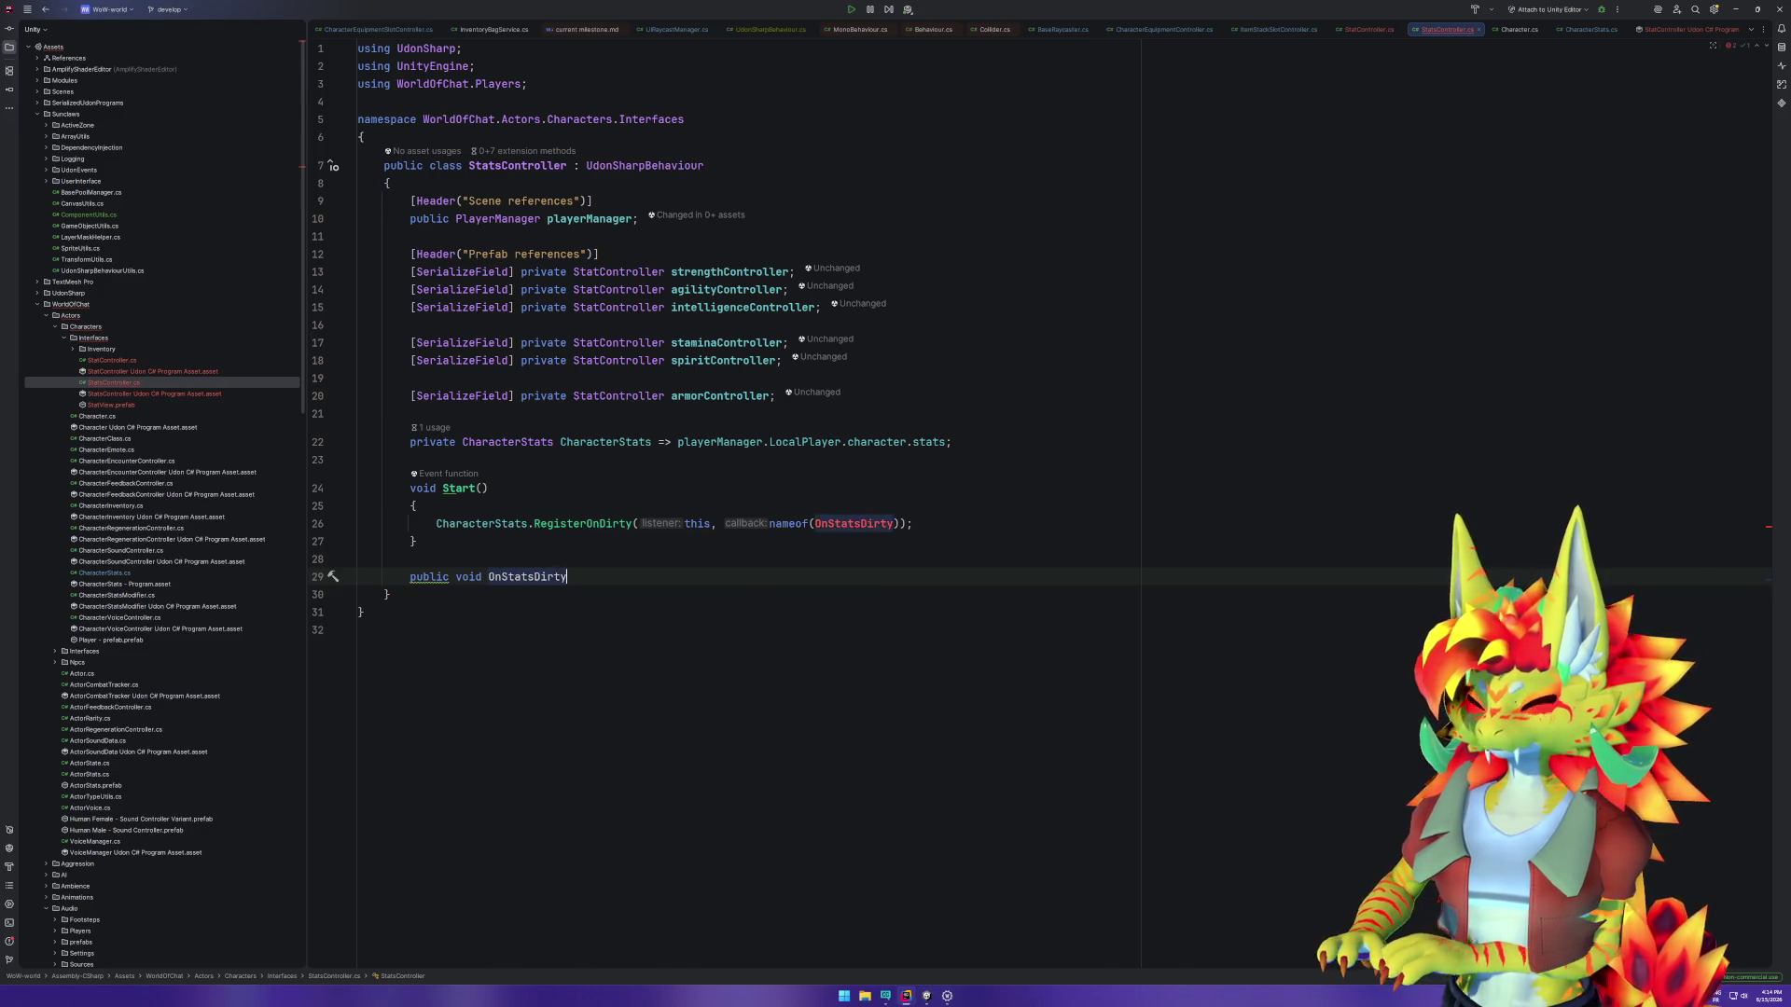
pyautogui.press('Return')
pyautogui.write('{')
pyautogui.press('Return')
# Step: Add an empty private void Databind() method below OnStatsDirty
pyautogui.press('Down')
pyautogui.press('Return')
pyautogui.press('Return')
pyautogui.write('private vo')
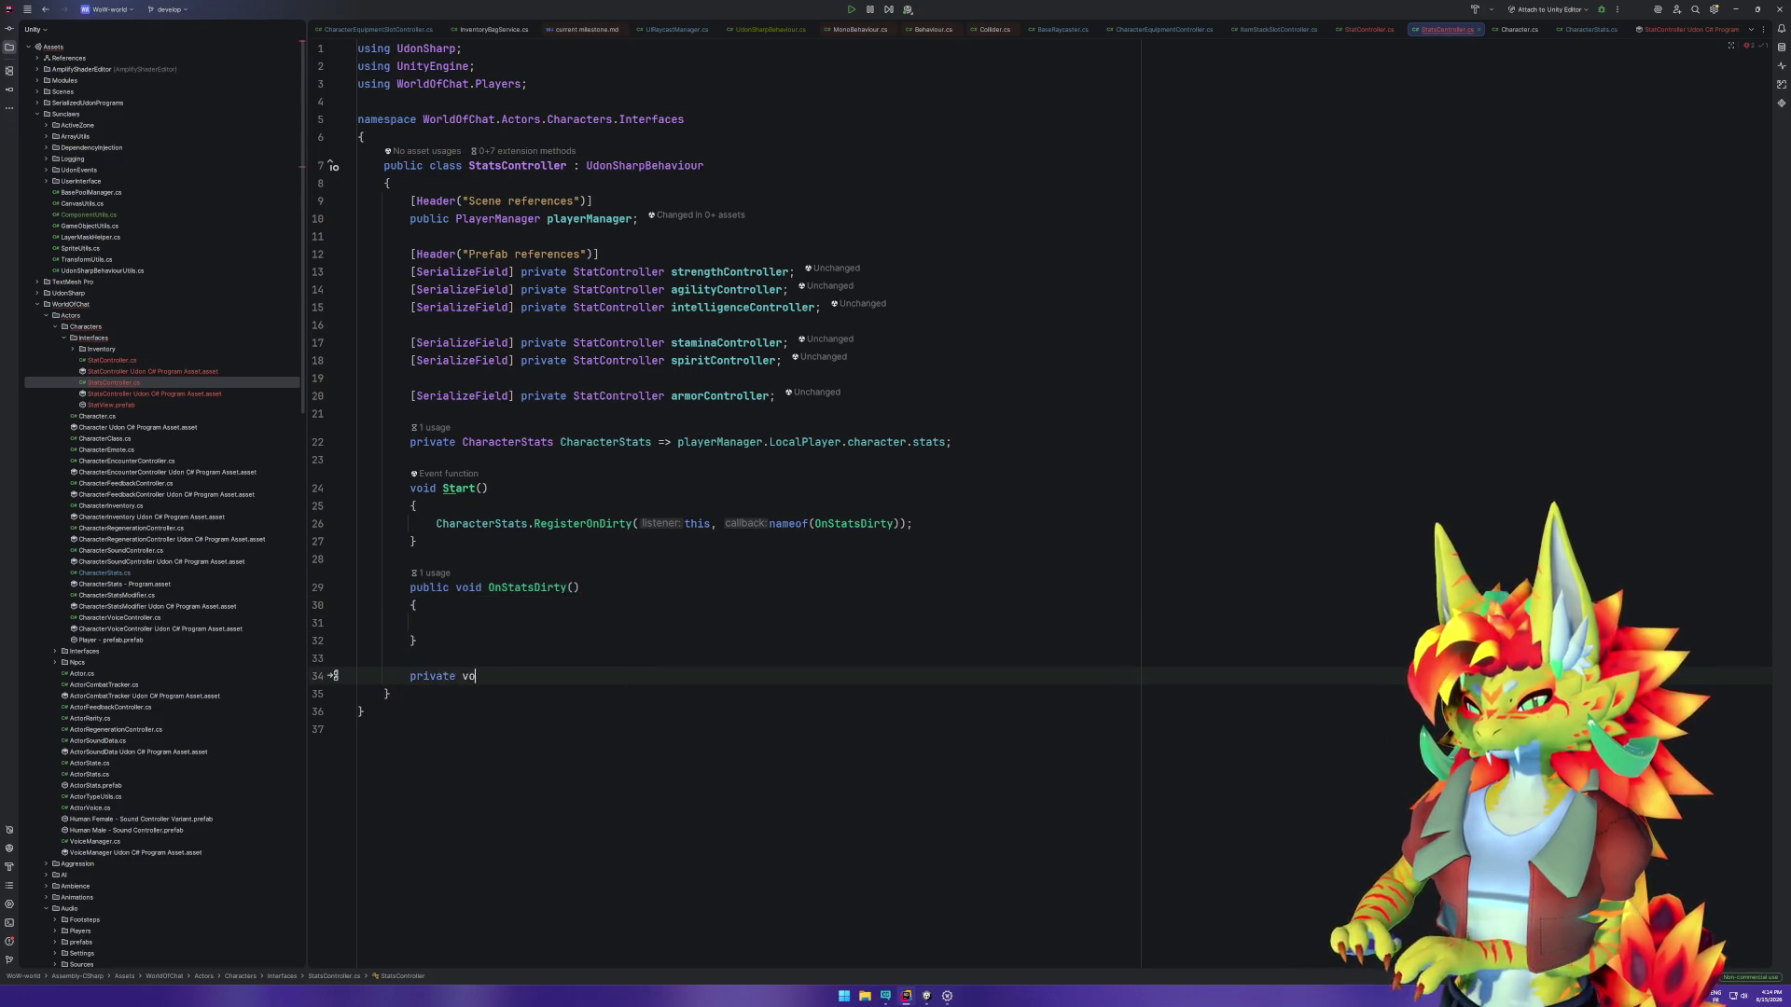
pyautogui.write('id Databind()')
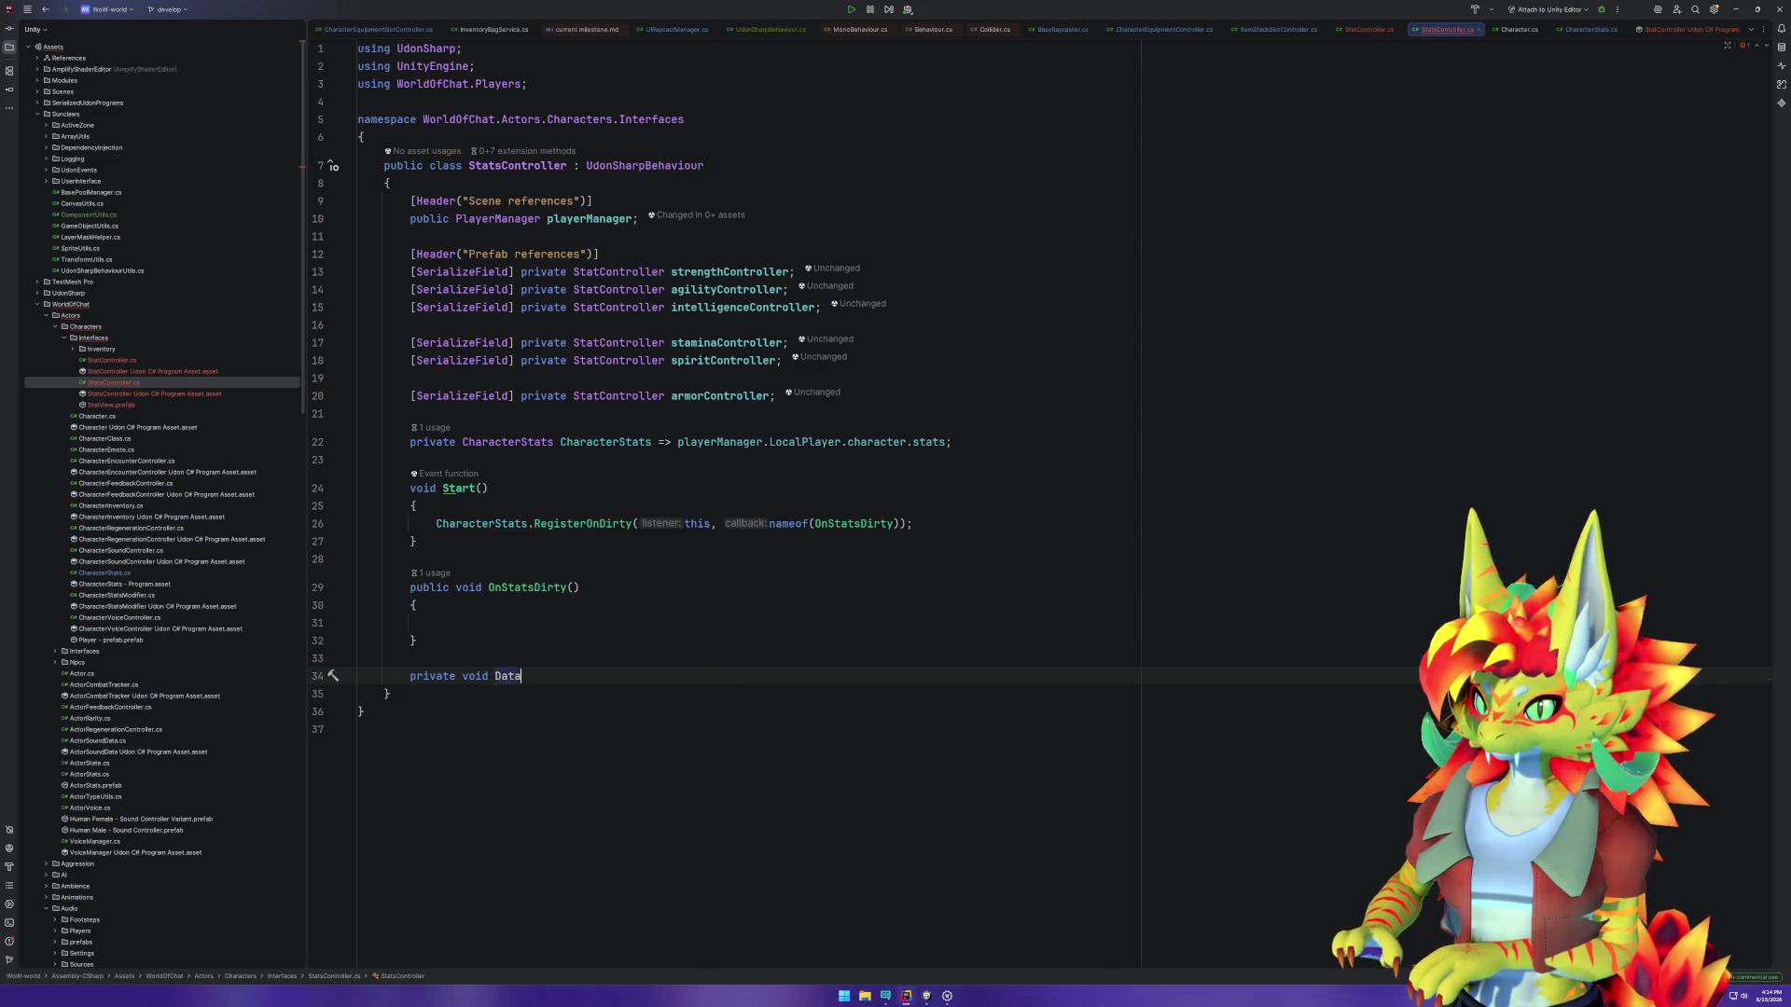
pyautogui.press('Return')
pyautogui.write('{')
pyautogui.press('Return')
pyautogui.press('Down')
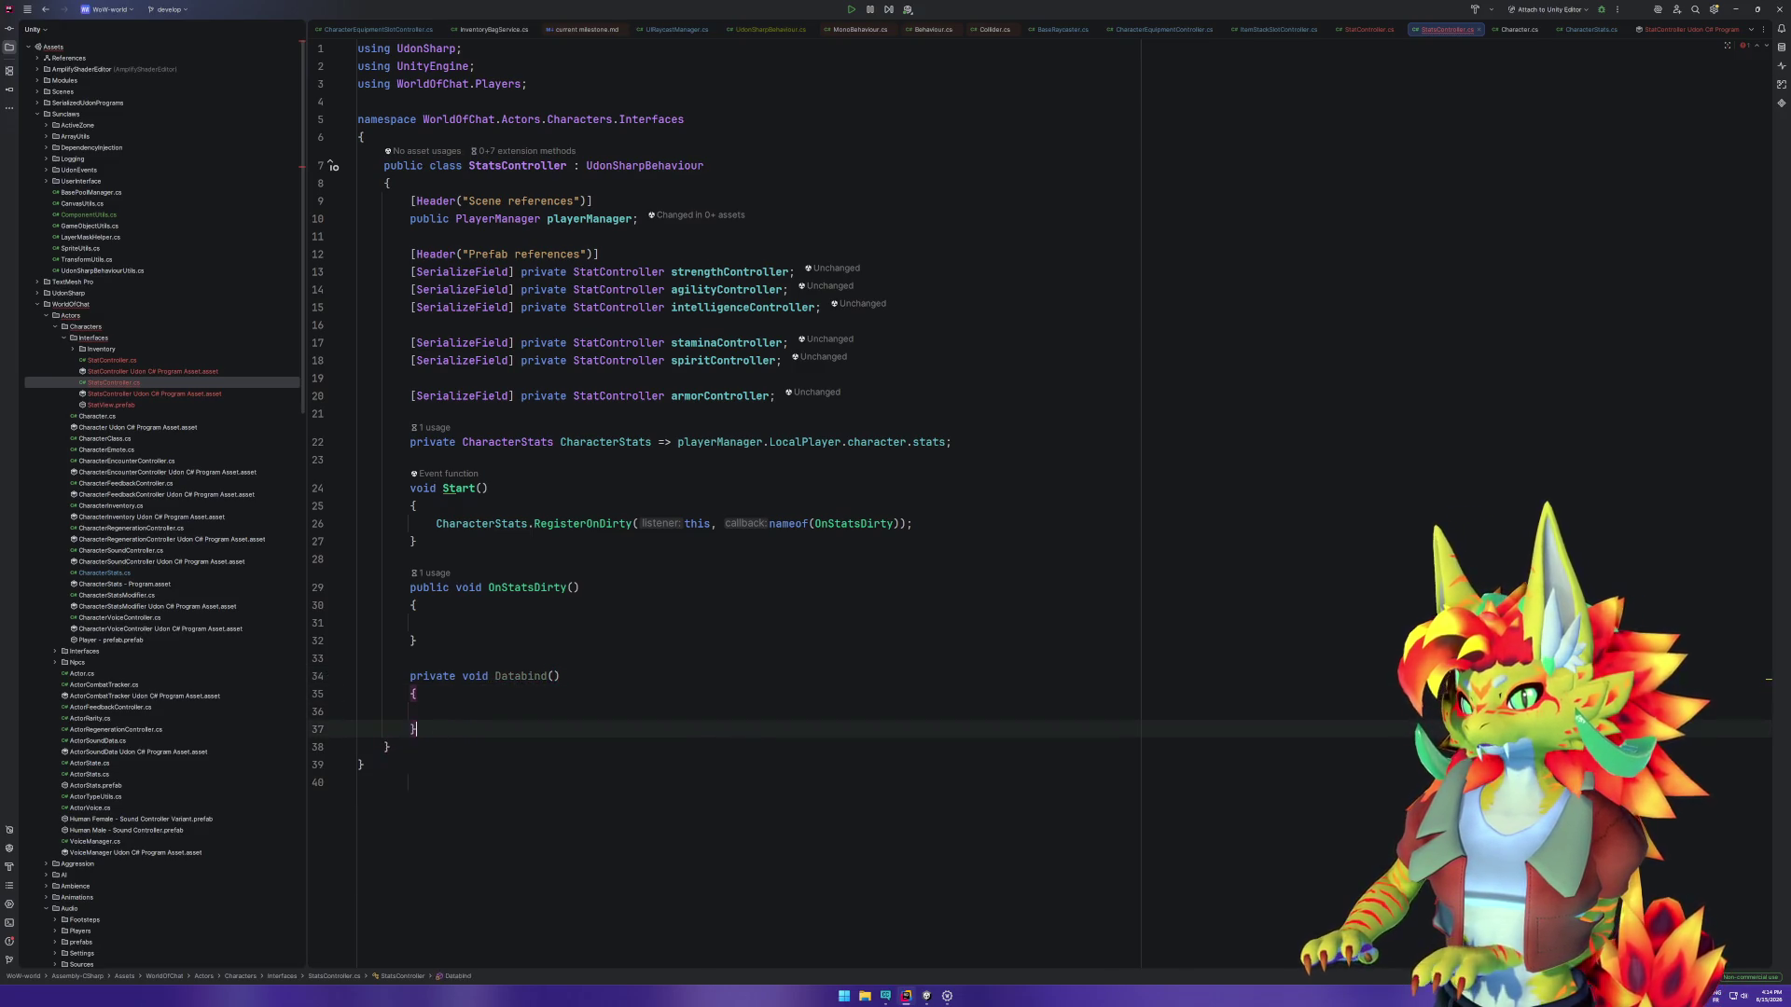
# Step: Call Databind(); inside both OnStatsDirty and Start
pyautogui.doubleClick(515, 682)
pyautogui.hotkey('ctrl', 'c')
pyautogui.press('Up')
pyautogui.press('Up')
pyautogui.press('Up')
pyautogui.hotkey('ctrl', 'v')
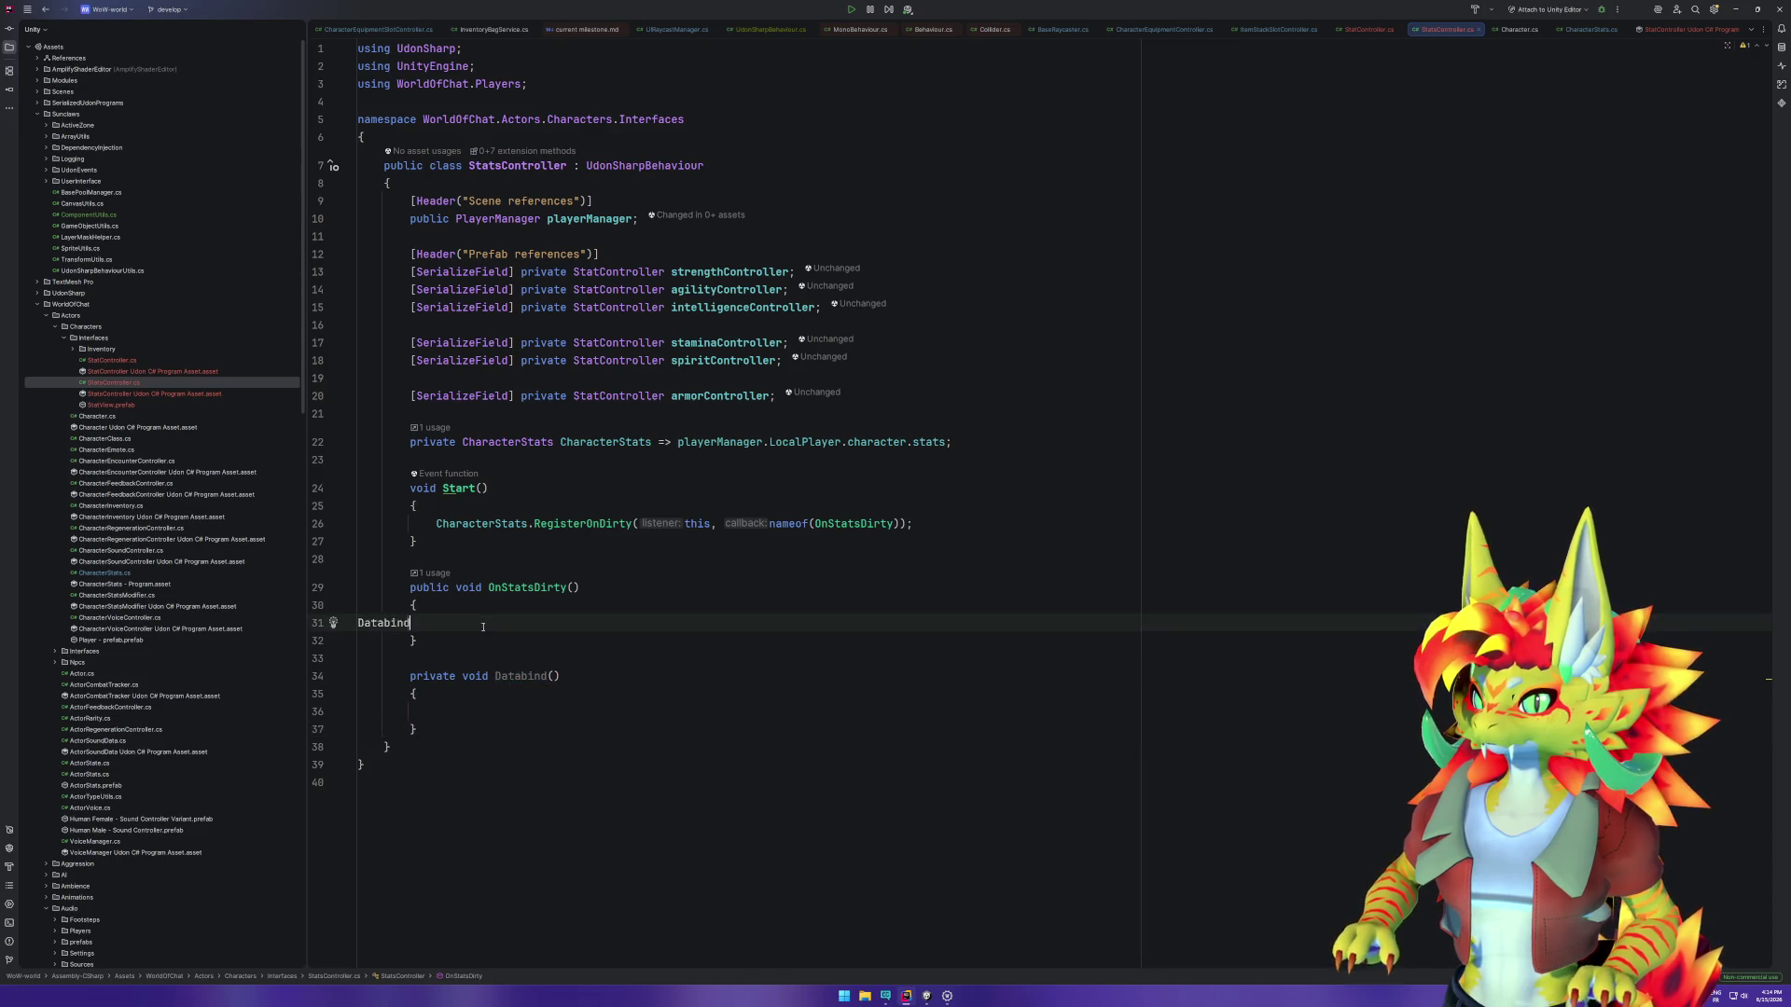
pyautogui.write('();')
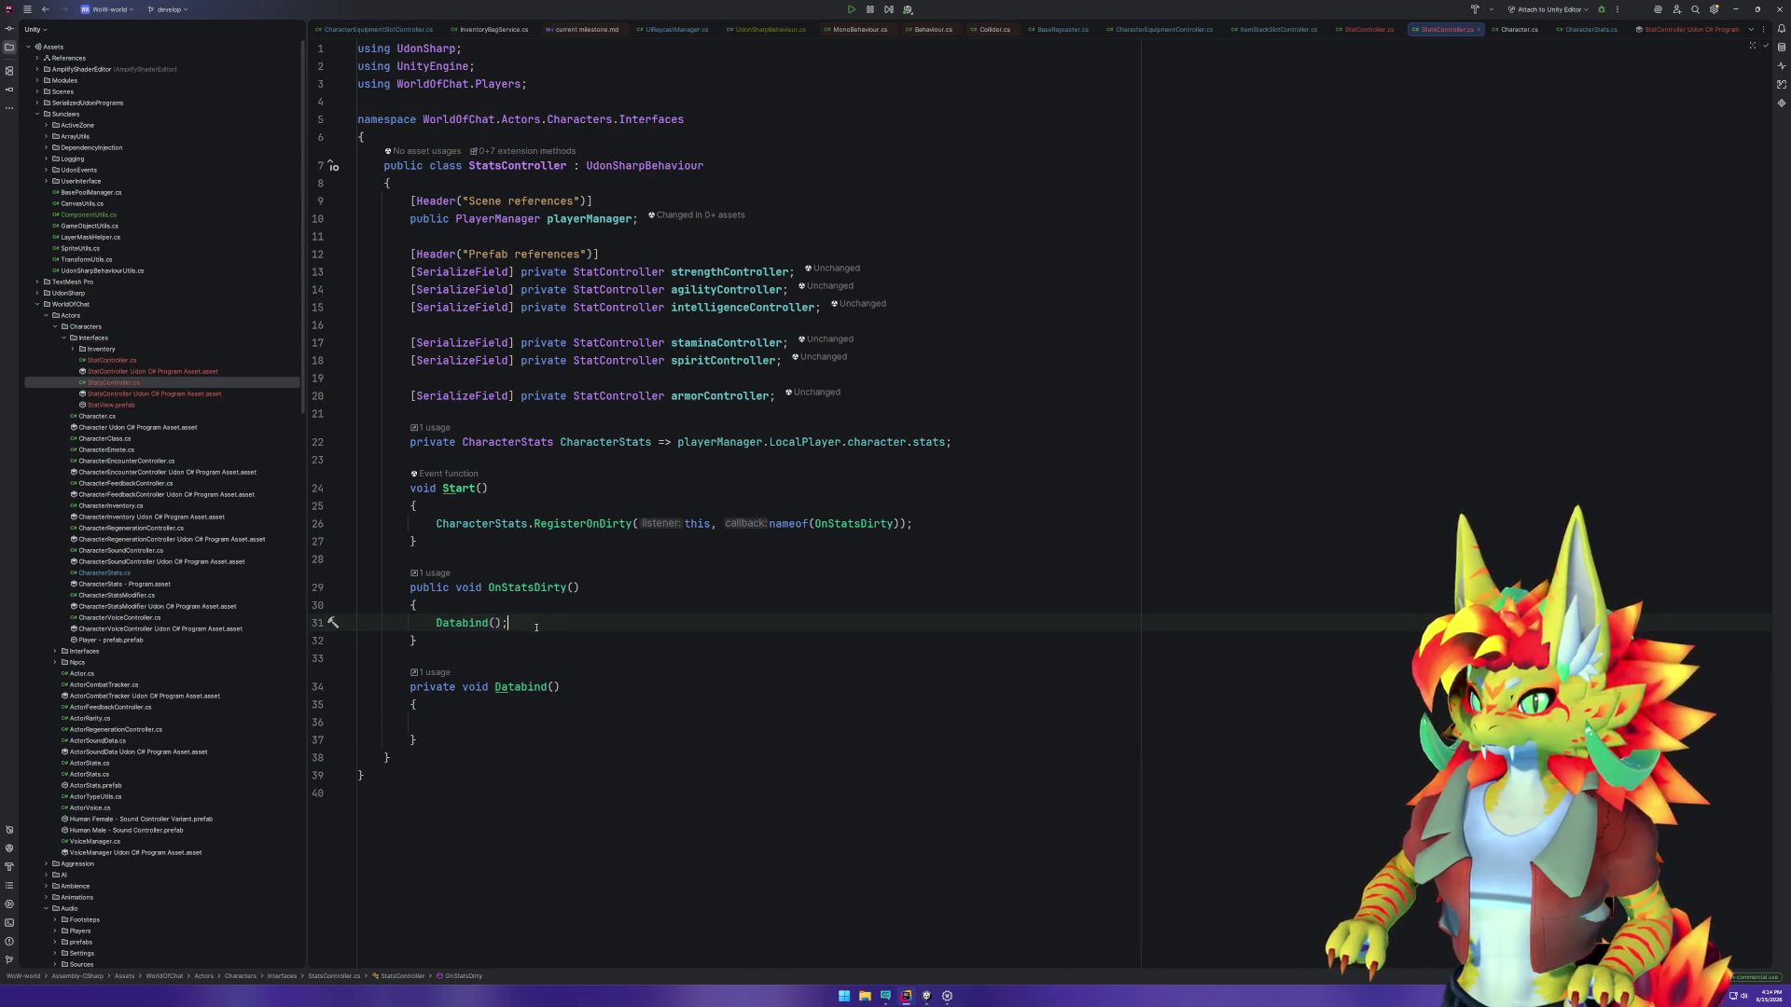
pyautogui.hotkey('ctrl', 'c')
pyautogui.click(560, 542)
pyautogui.hotkey('ctrl', 'v')
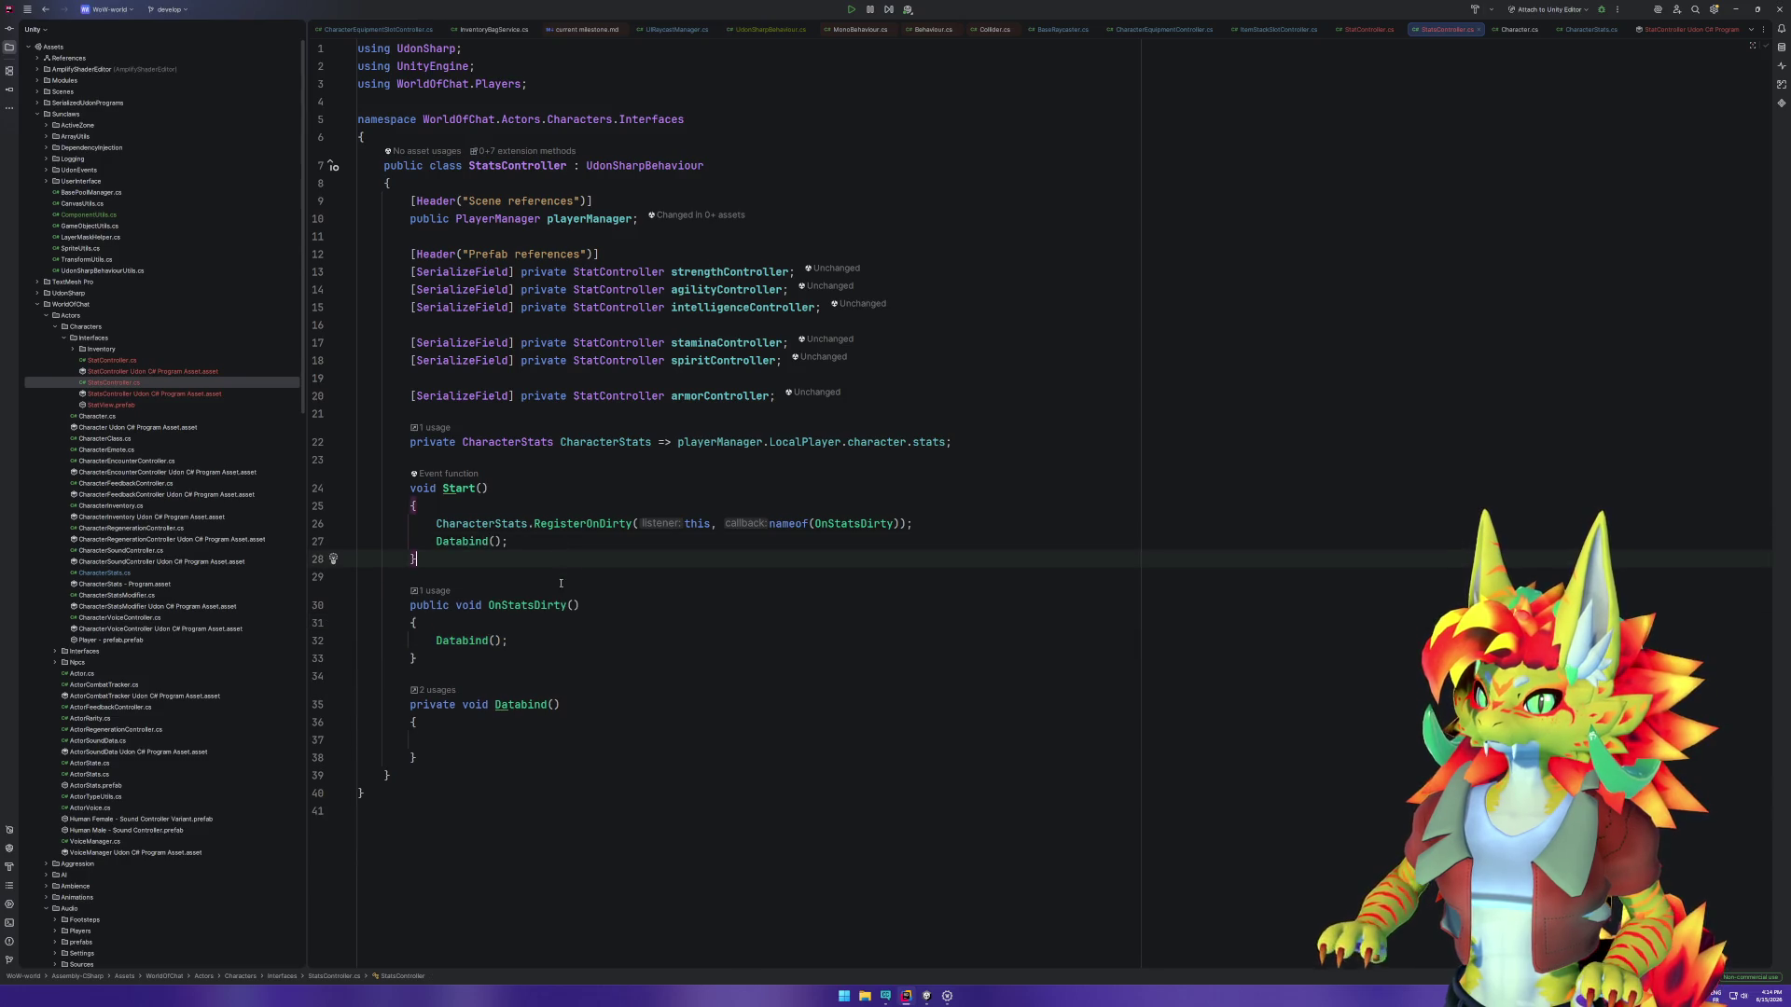
pyautogui.click(513, 740)
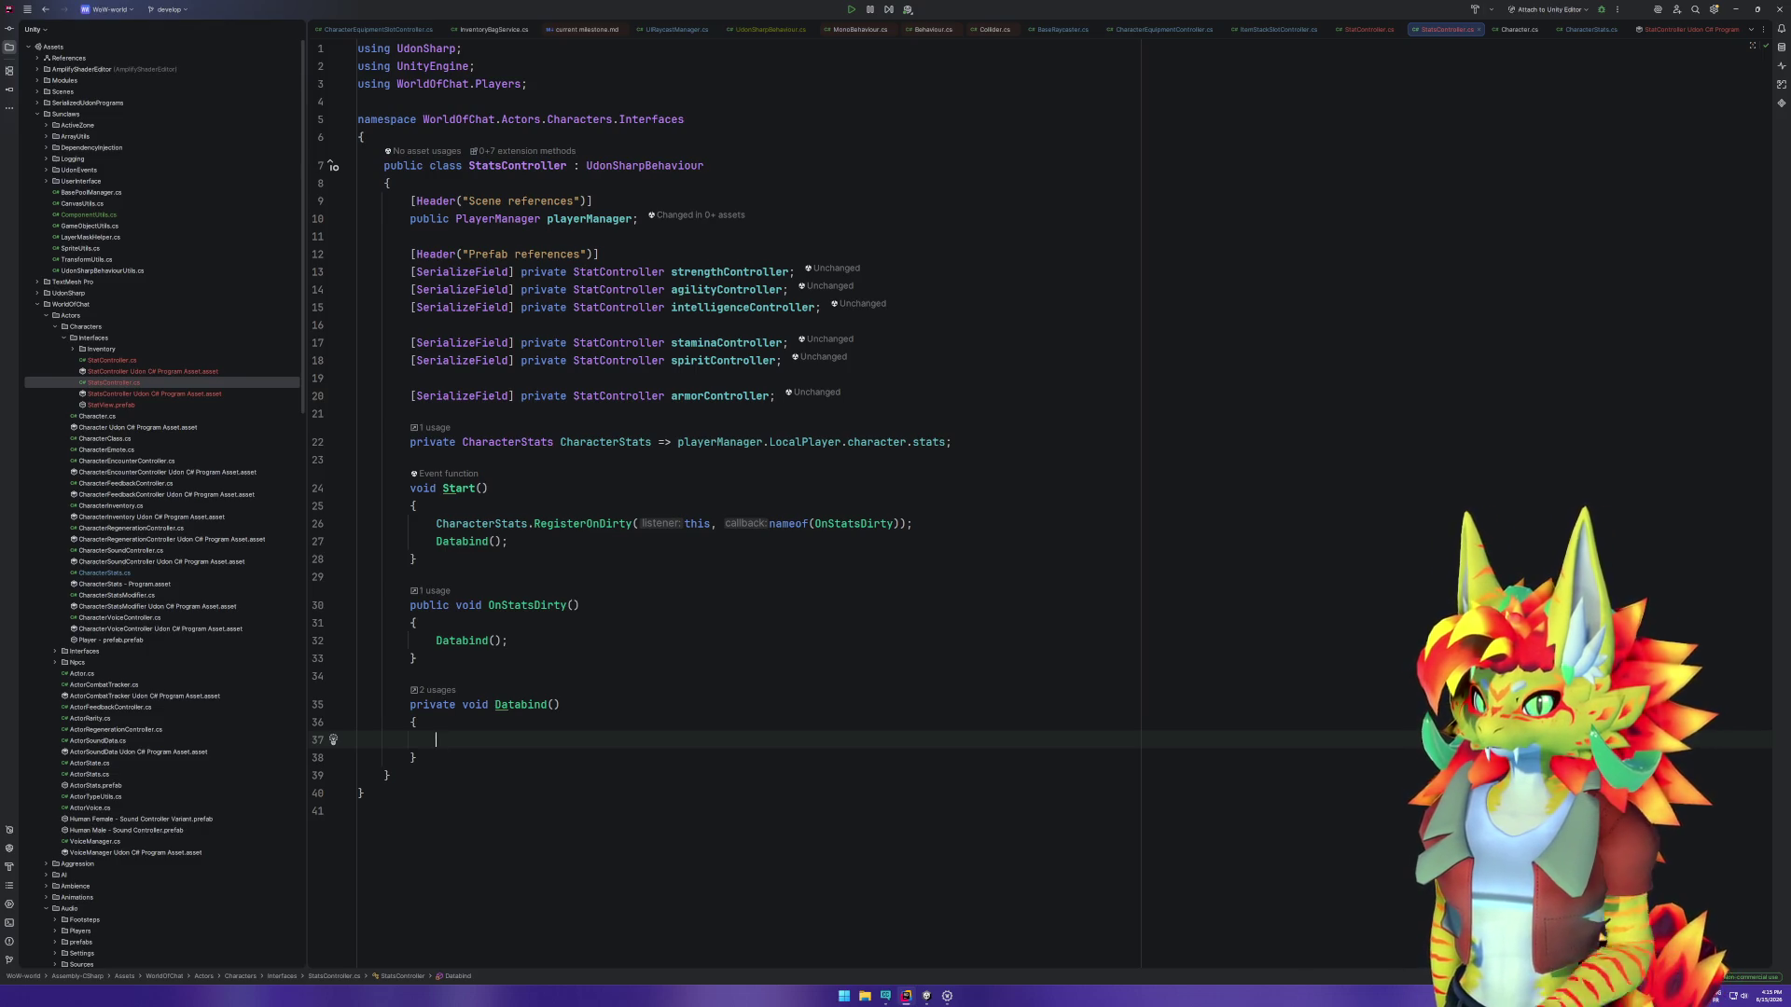
# Step: Write the call strengthController.Display("Strength", CharacterStats.strength) in Databind
pyautogui.write('stre')
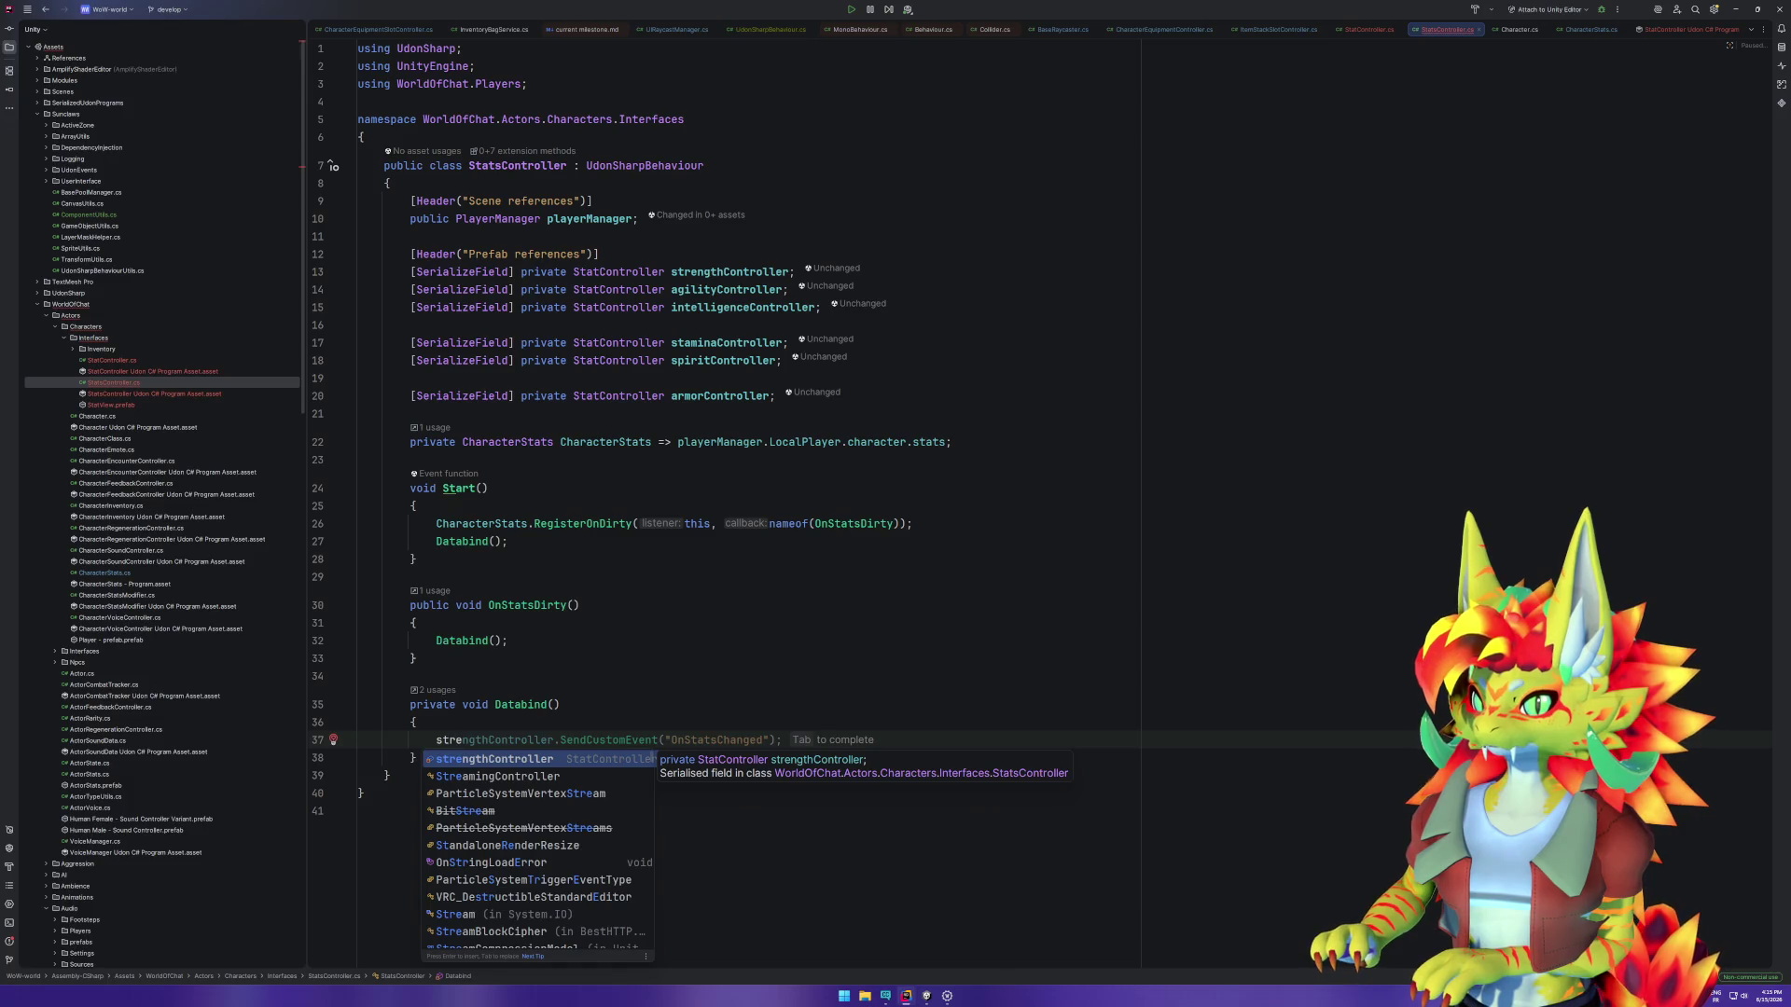
pyautogui.press('Return')
pyautogui.write('.Disp')
pyautogui.press('Return')
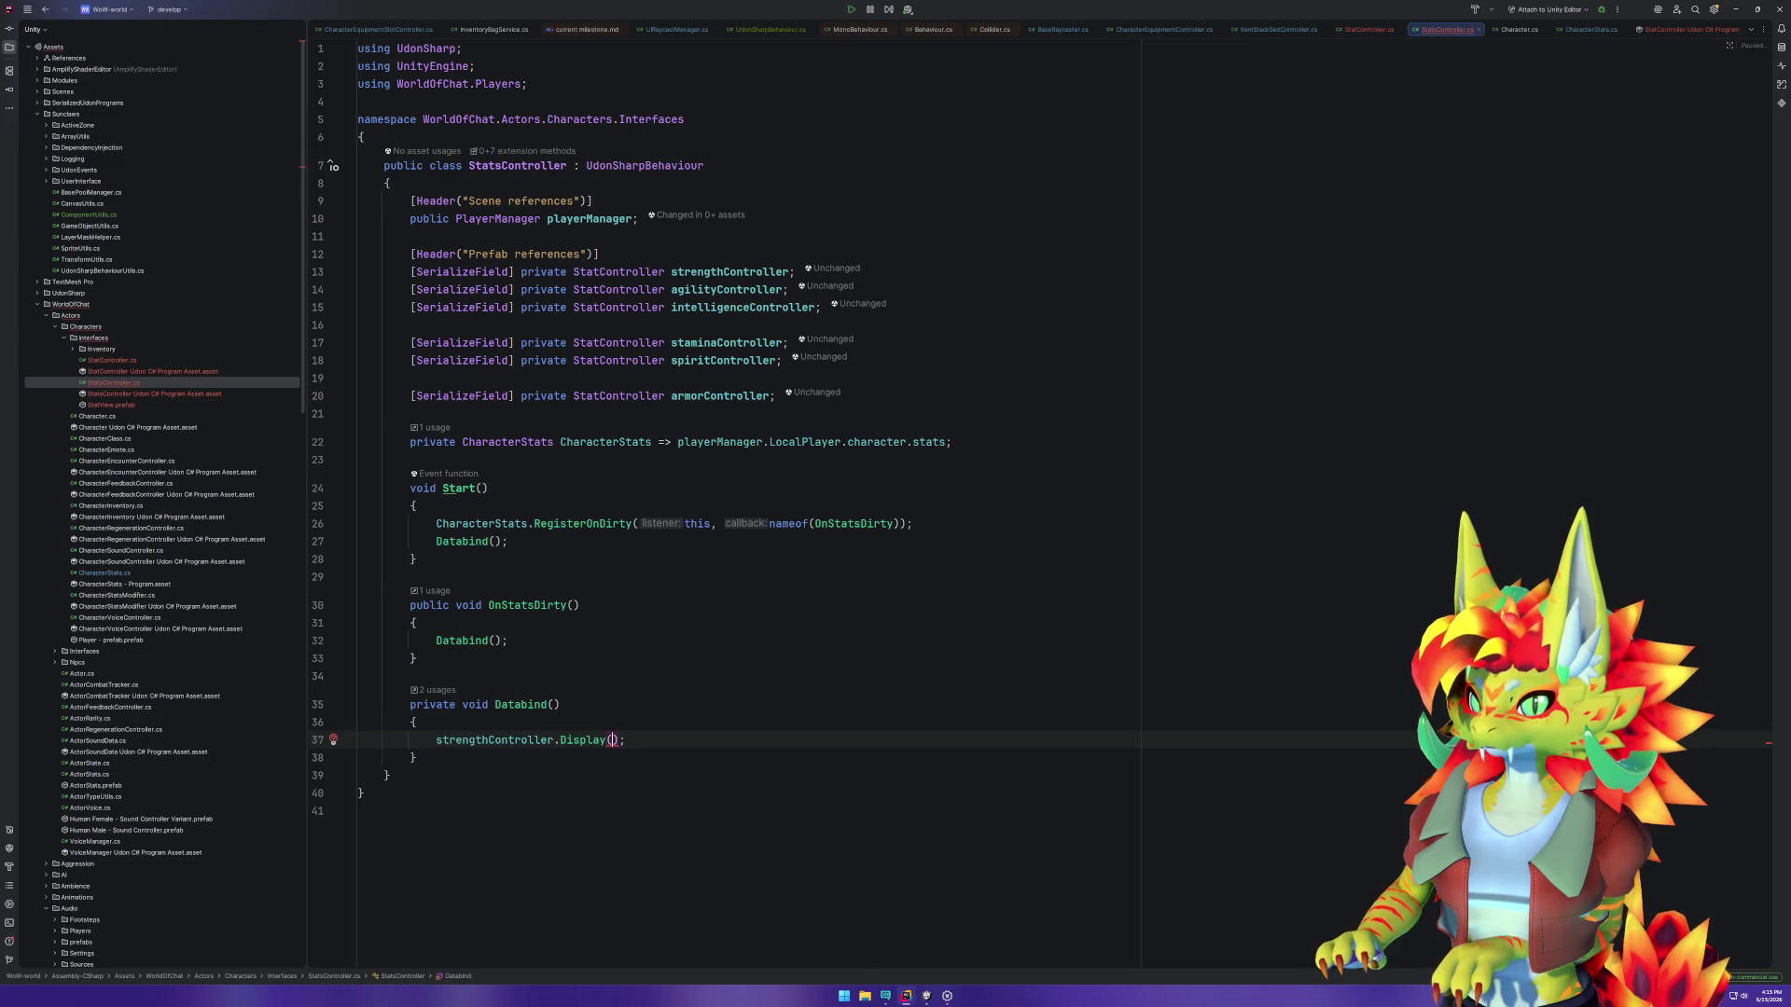
pyautogui.press('Escape')
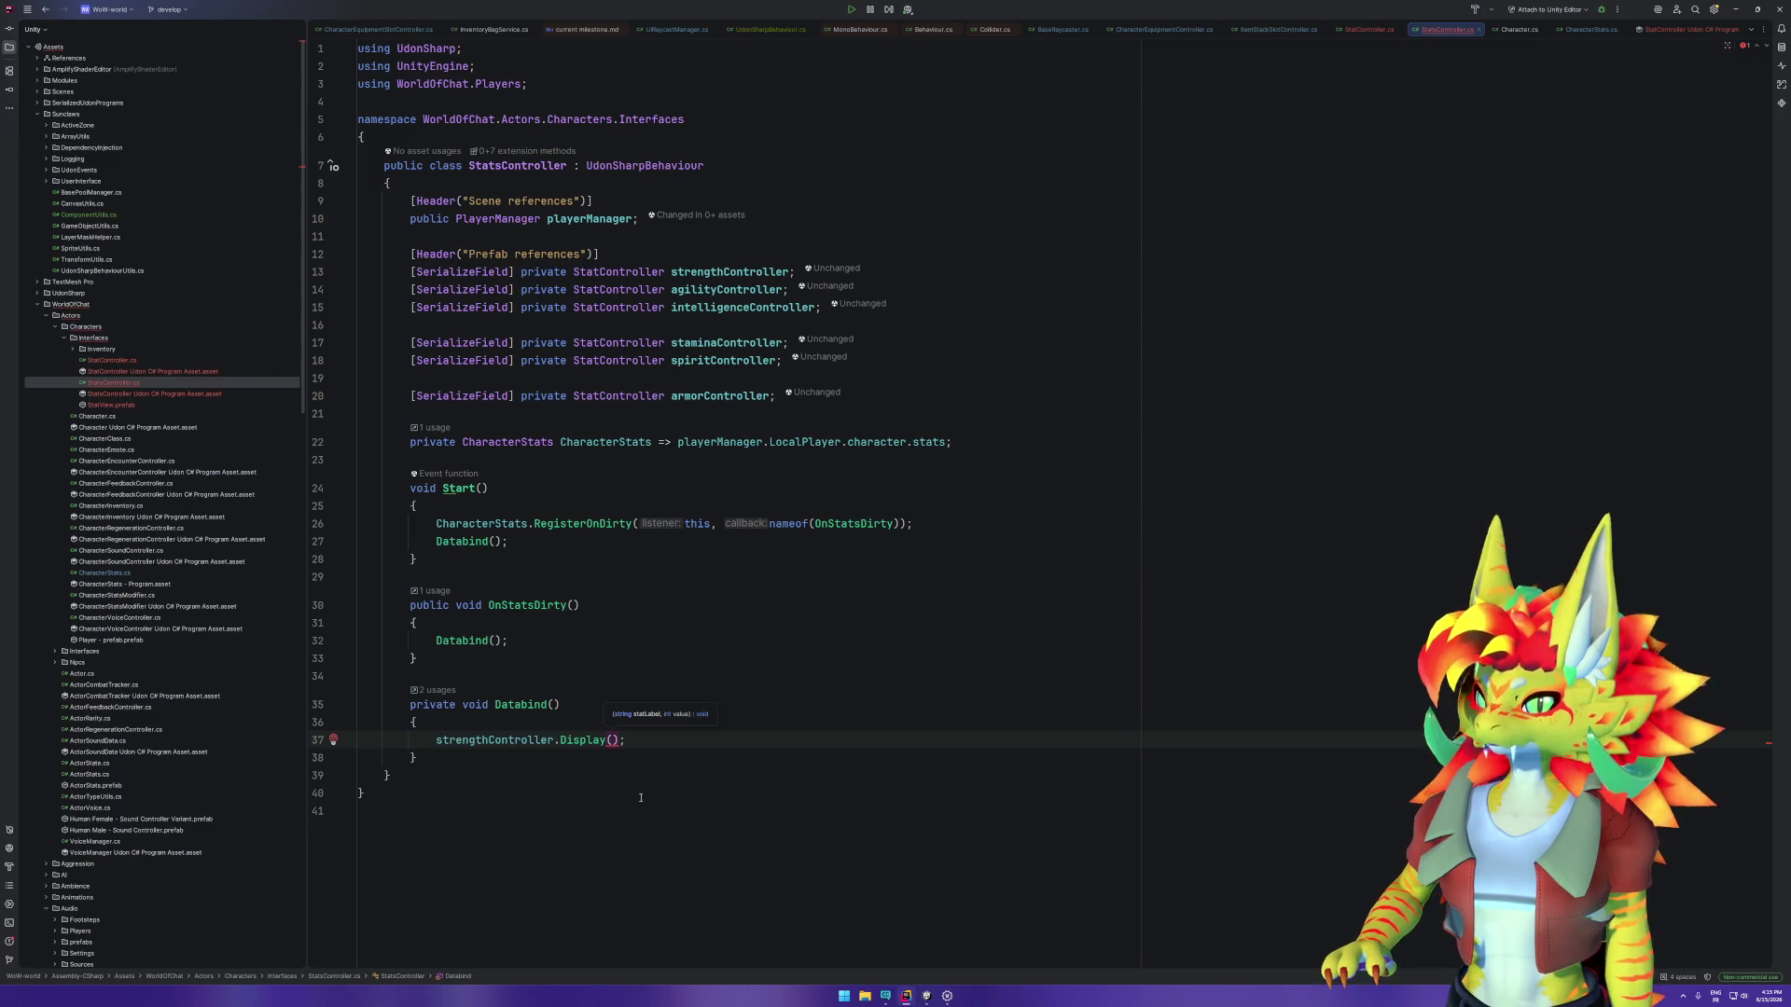
pyautogui.write('"')
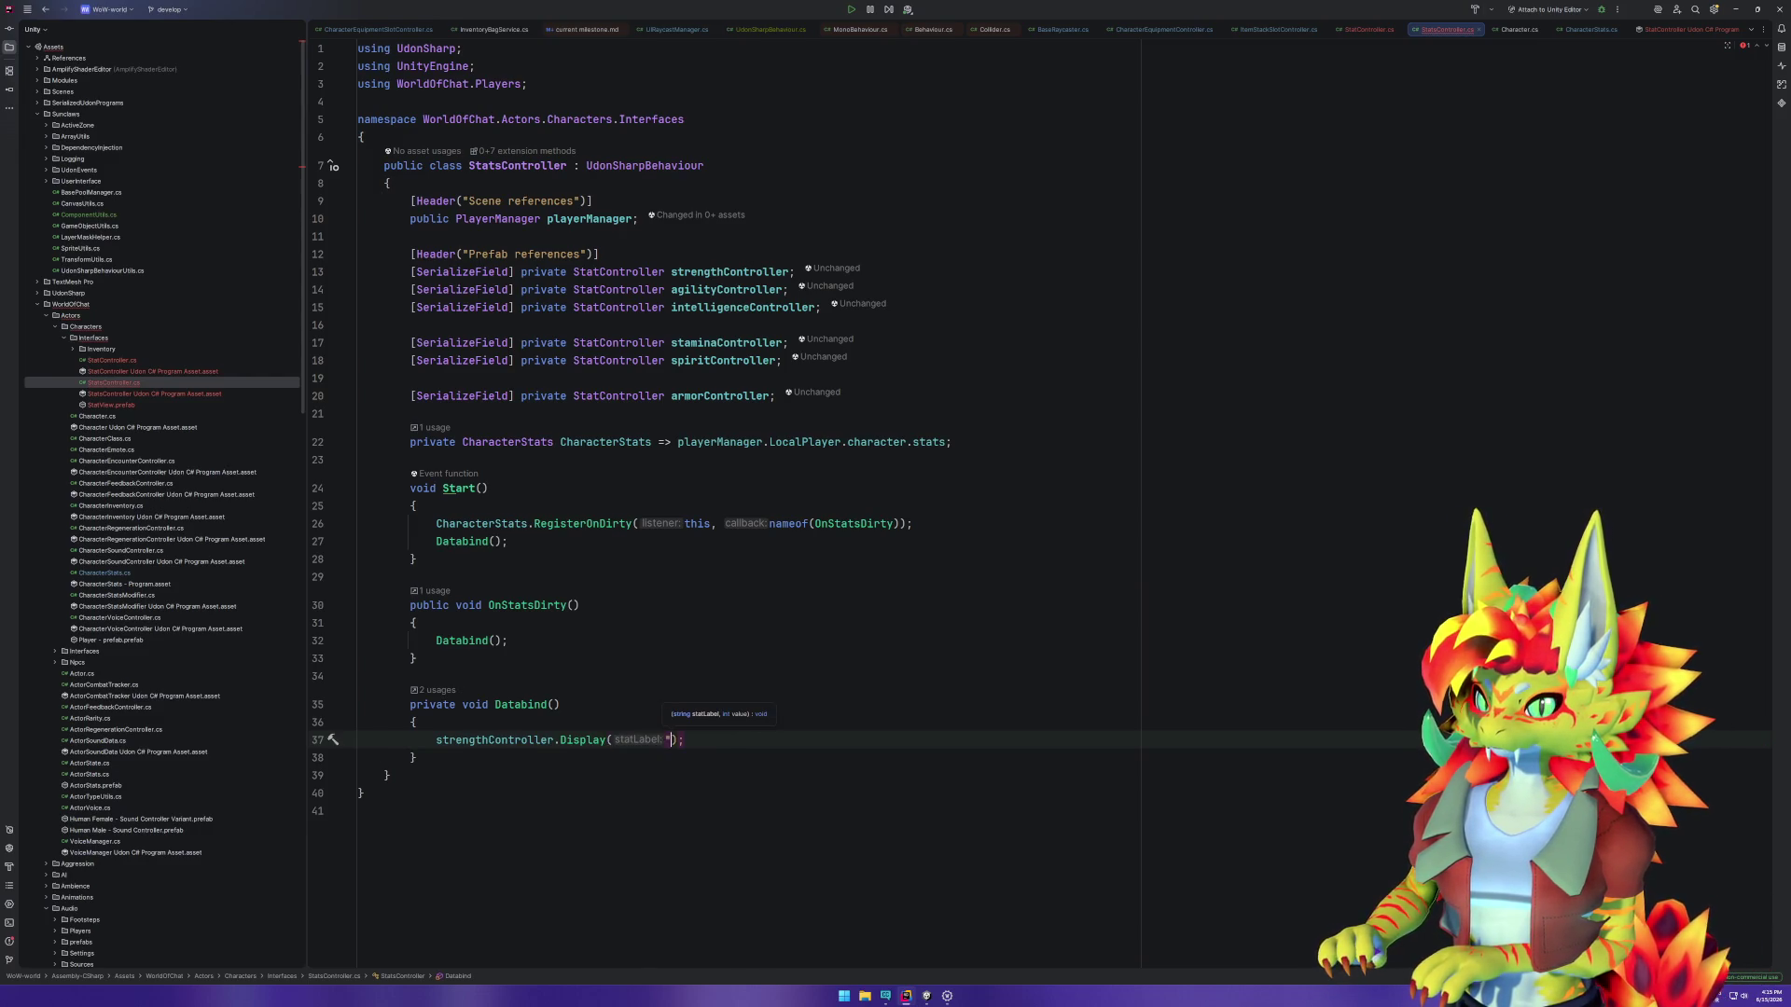
pyautogui.write('Strength')
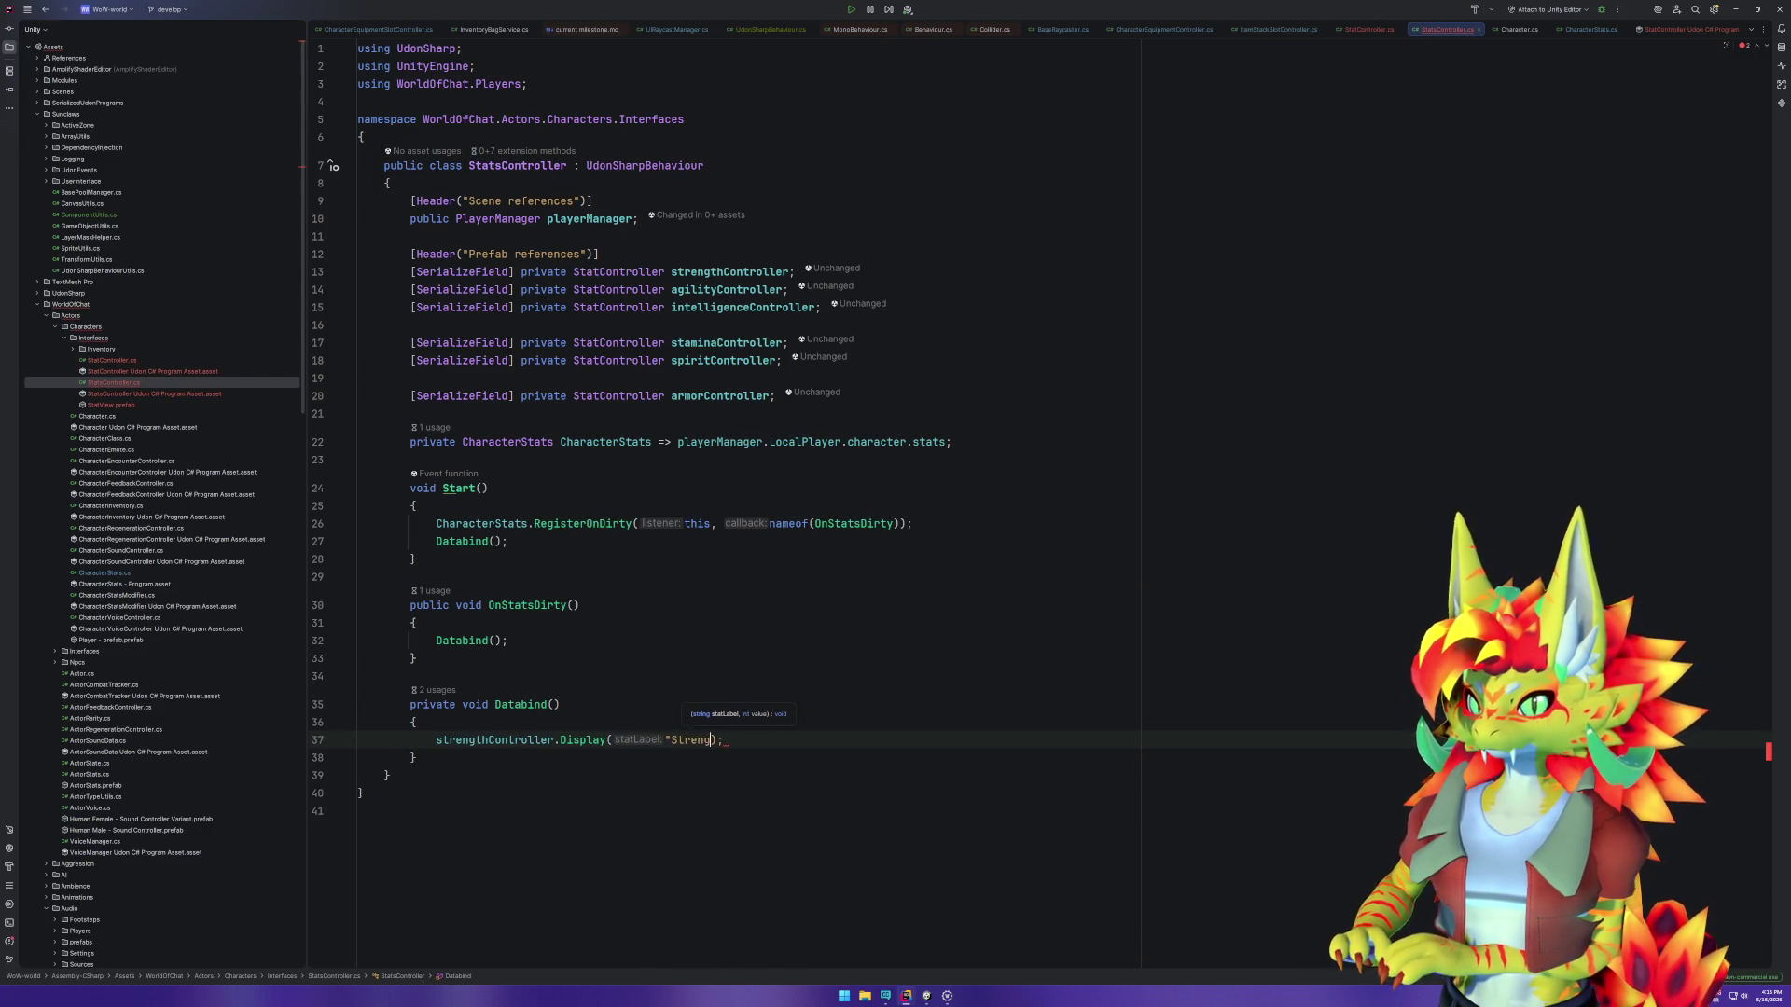
pyautogui.write('",')
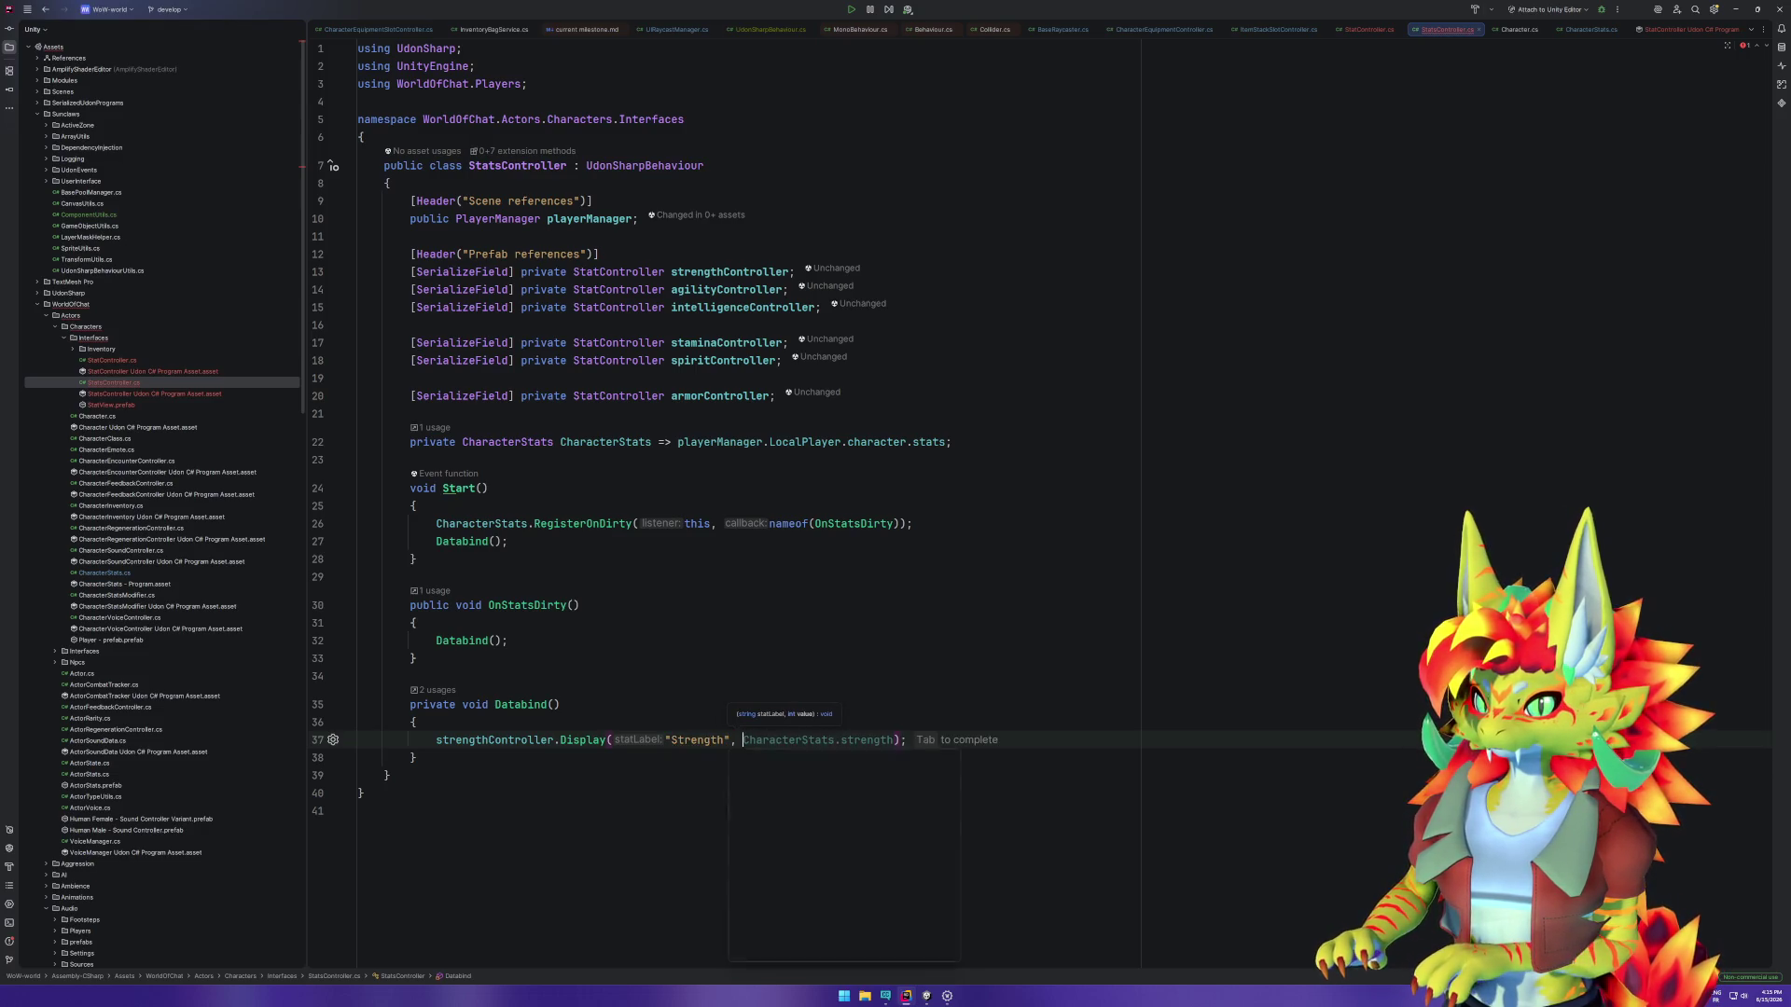
pyautogui.press('Tab')
# Step: Duplicate the call to six lines and make the second use agilityController, "Agility" and agility
pyautogui.hotkey('ctrl', 'd')
pyautogui.hotkey('ctrl', 'd')
pyautogui.hotkey('ctrl', 'd')
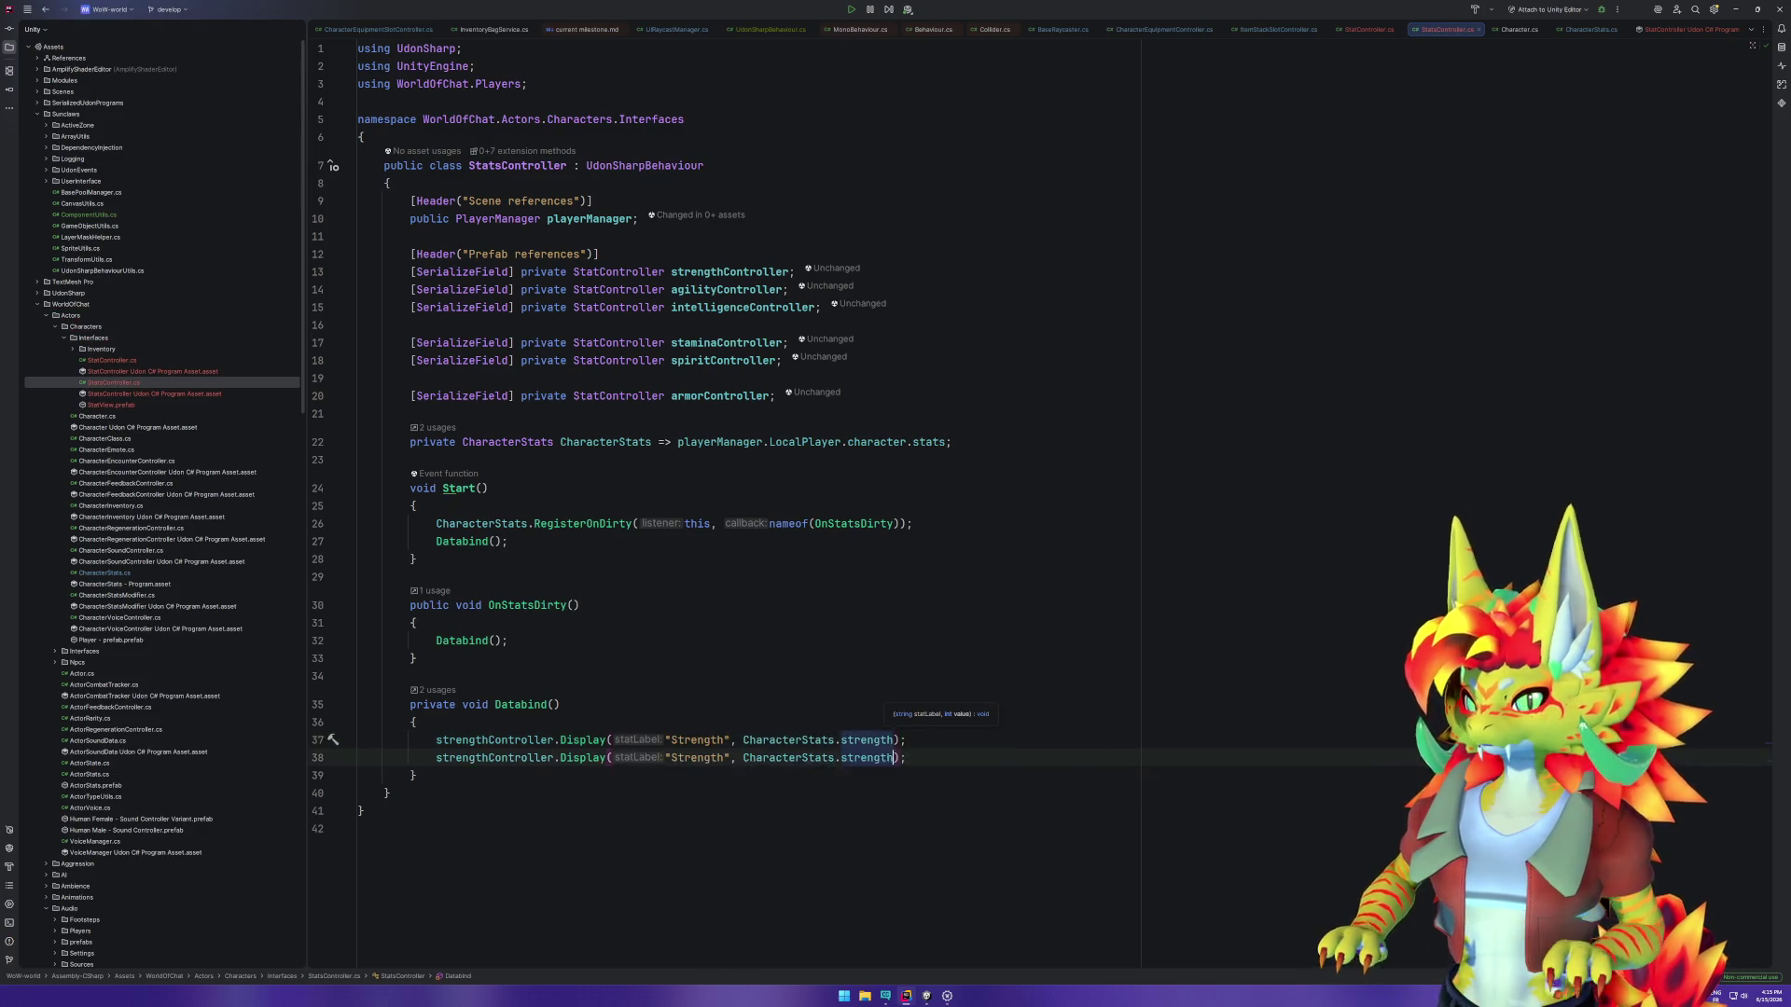
pyautogui.hotkey('ctrl', 'd')
pyautogui.hotkey('ctrl', 'd')
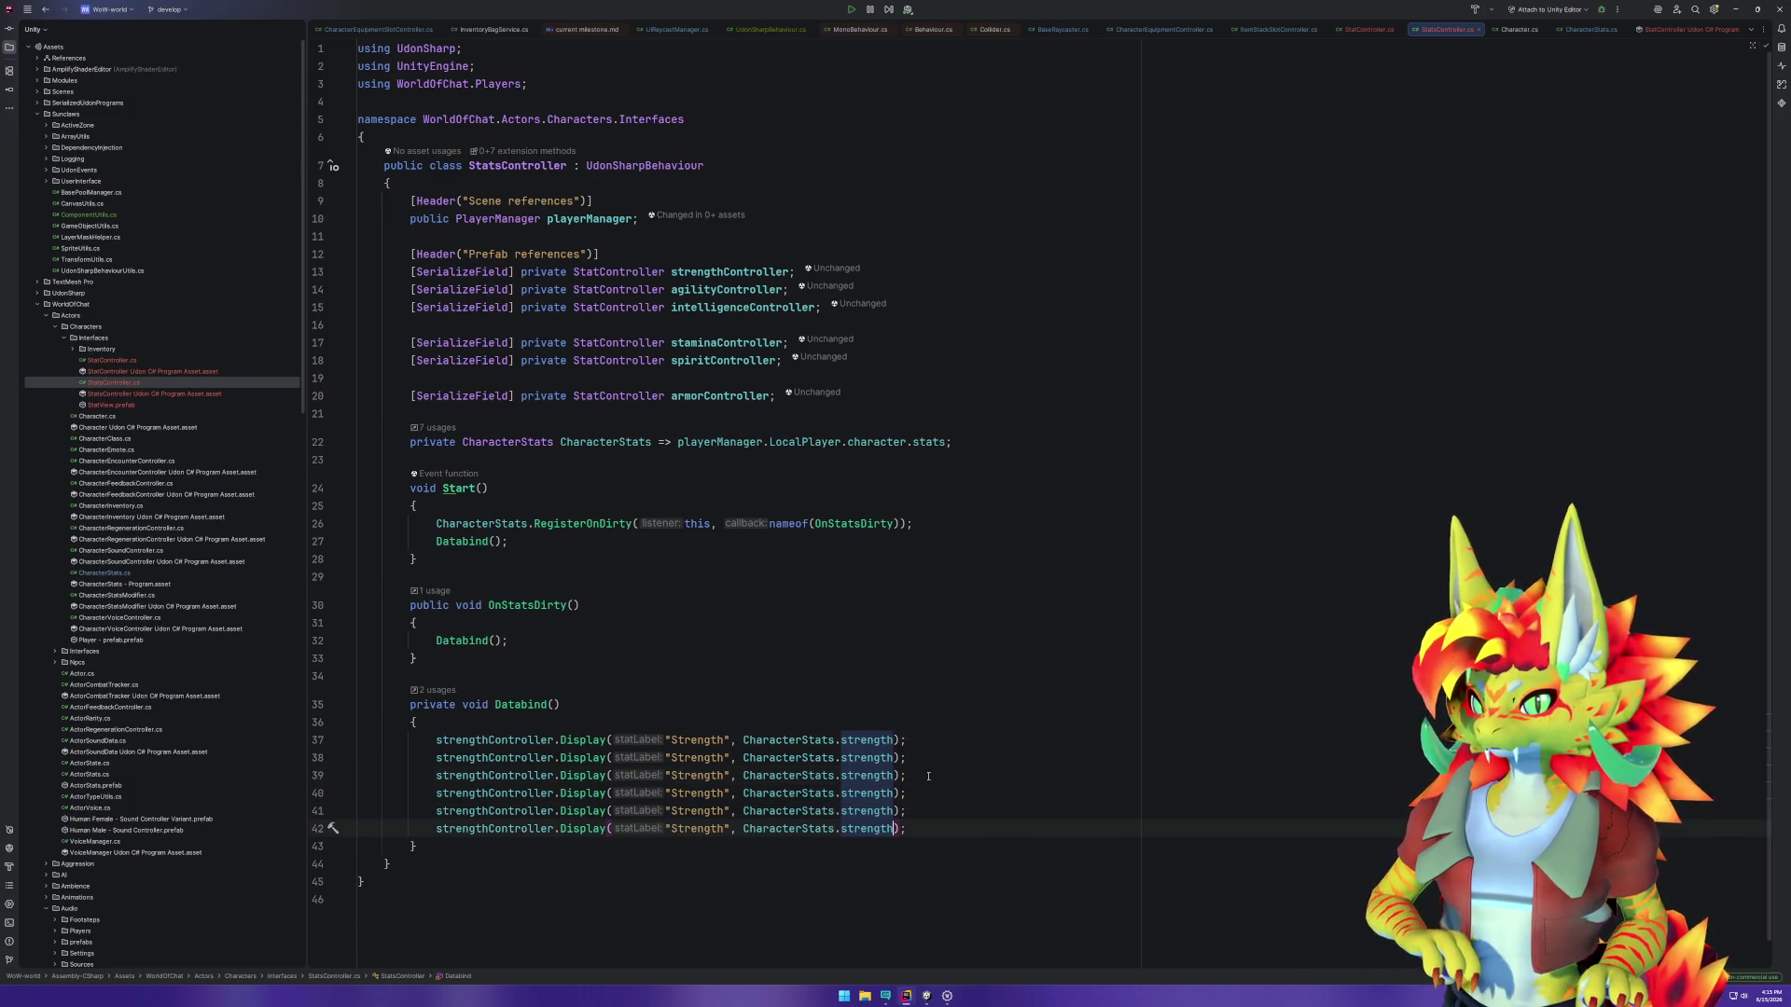
pyautogui.click(928, 776)
pyautogui.press('Return')
pyautogui.doubleClick(494, 758)
pyautogui.write('agilityController')
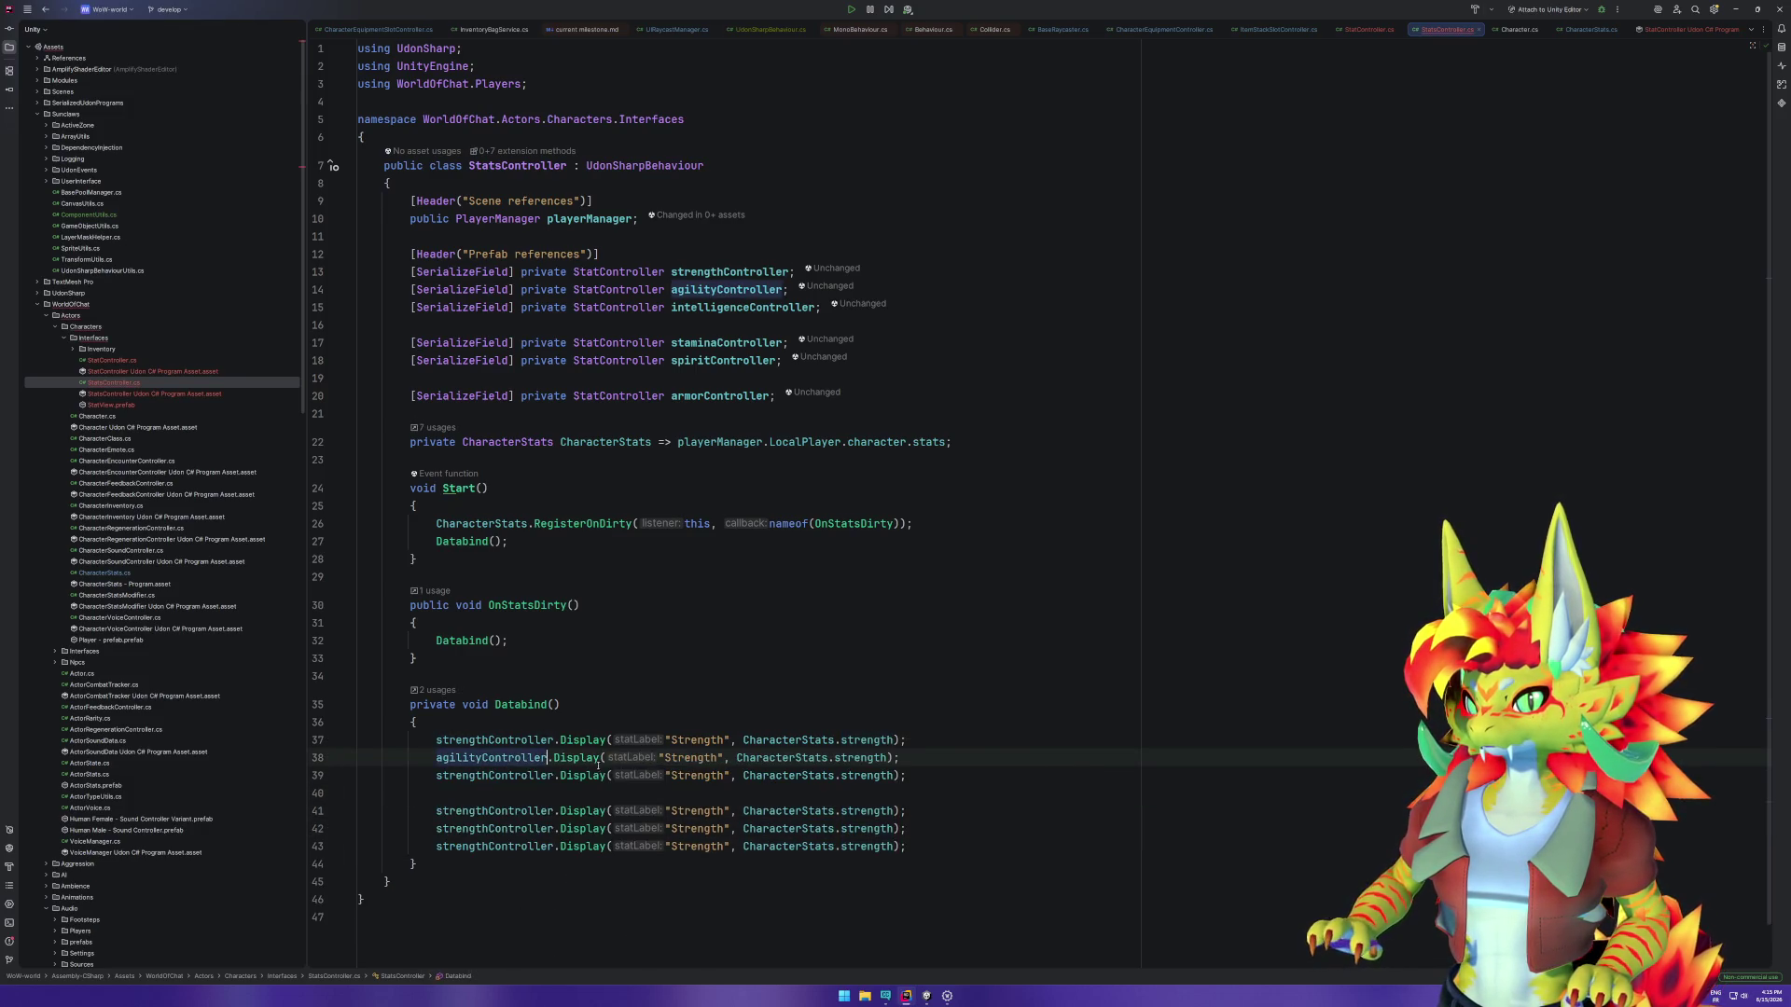
pyautogui.doubleClick(690, 757)
pyautogui.write('Agility')
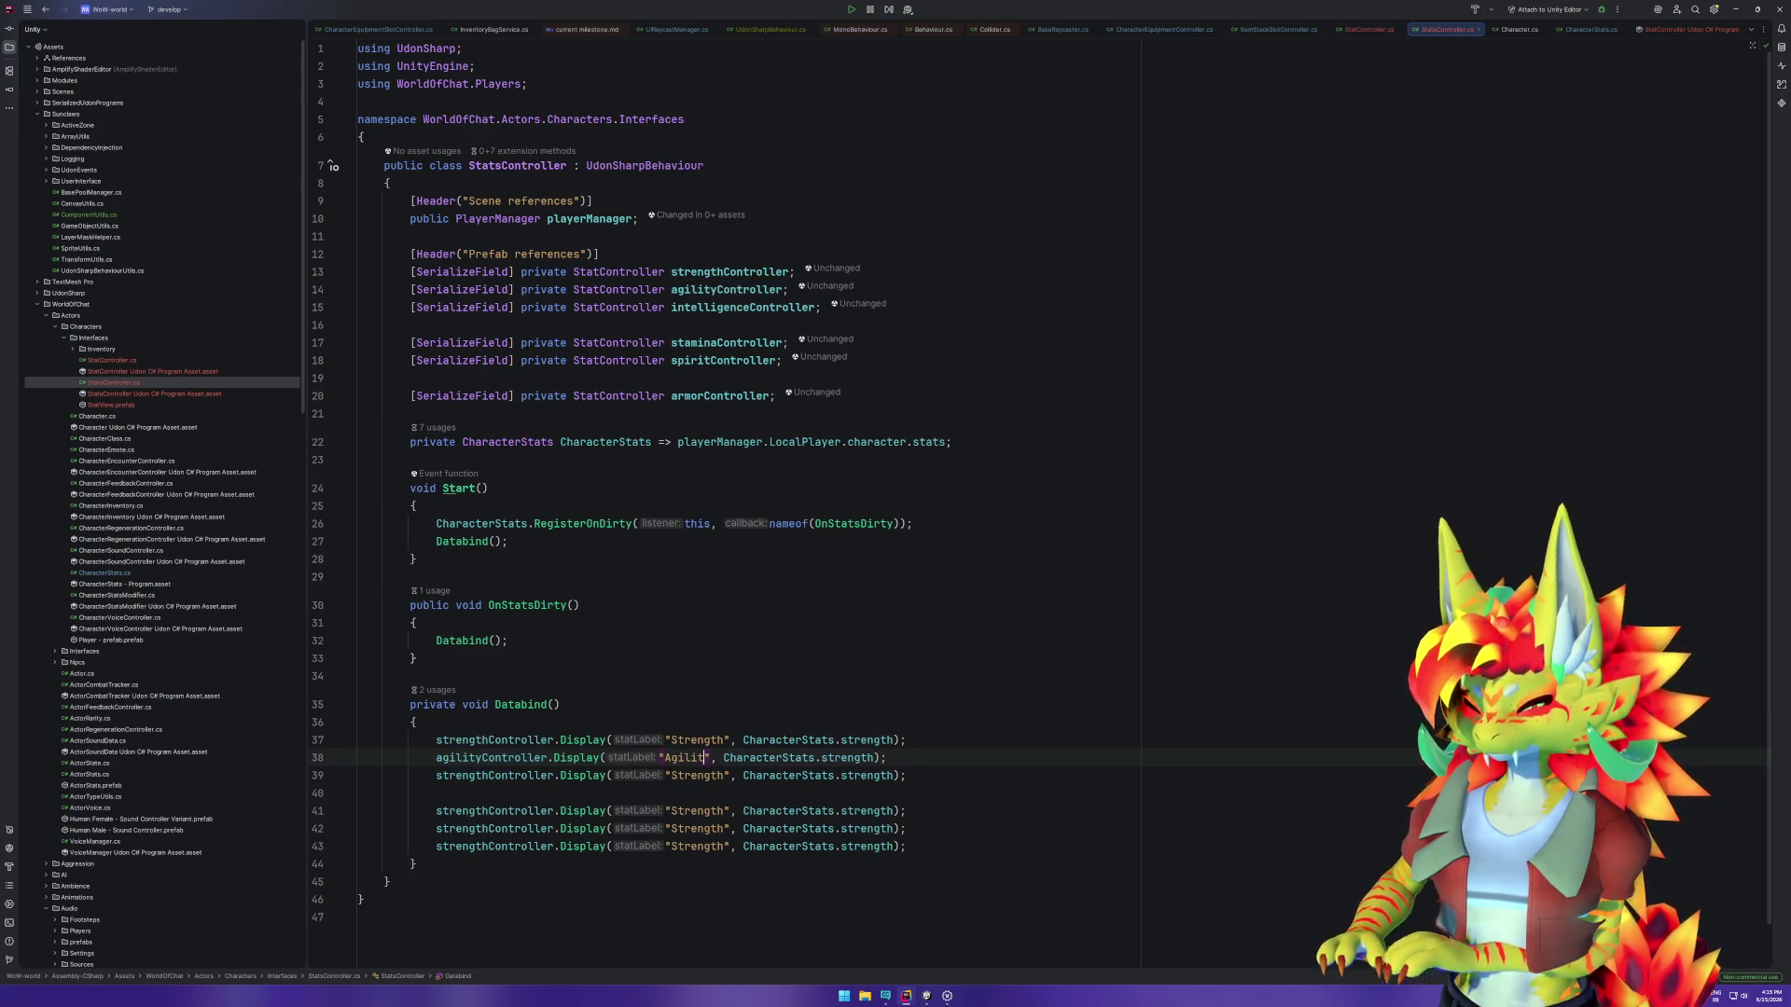
pyautogui.doubleClick(854, 758)
pyautogui.write('agility')
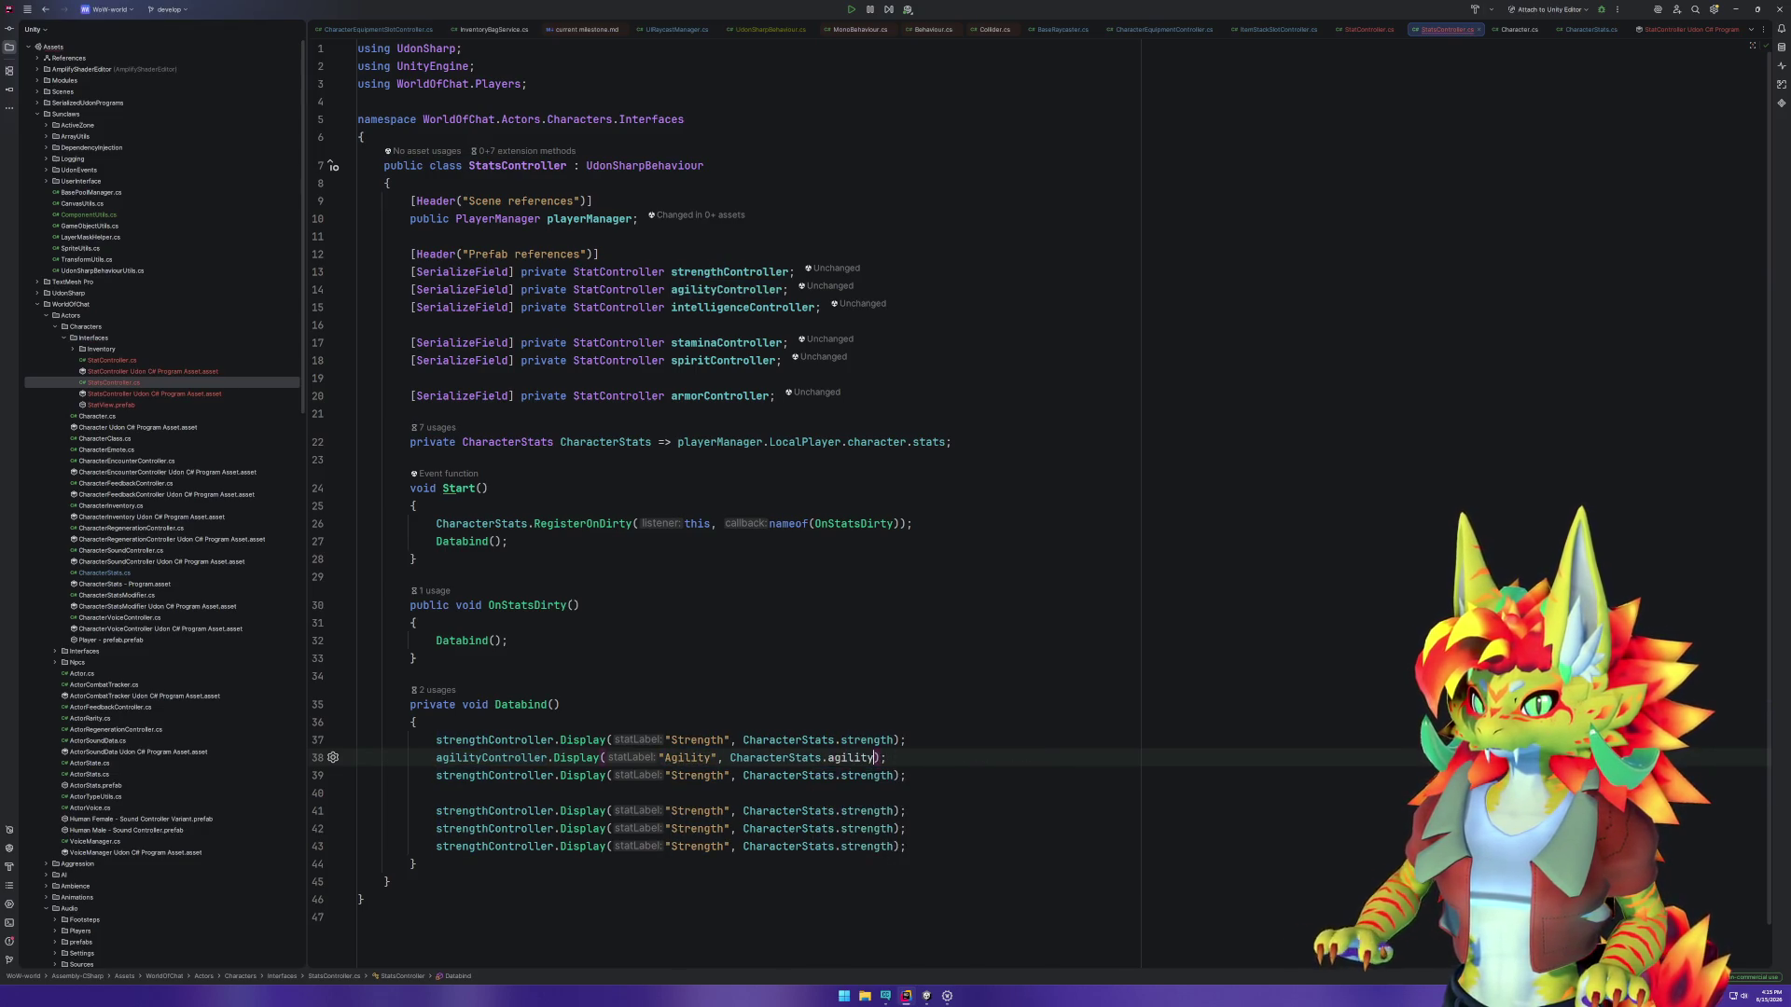
# Step: Change the third call to intelligenceController with label "Intelligence" and the intelligence stat
pyautogui.click(511, 775)
pyautogui.doubleClick(510, 775)
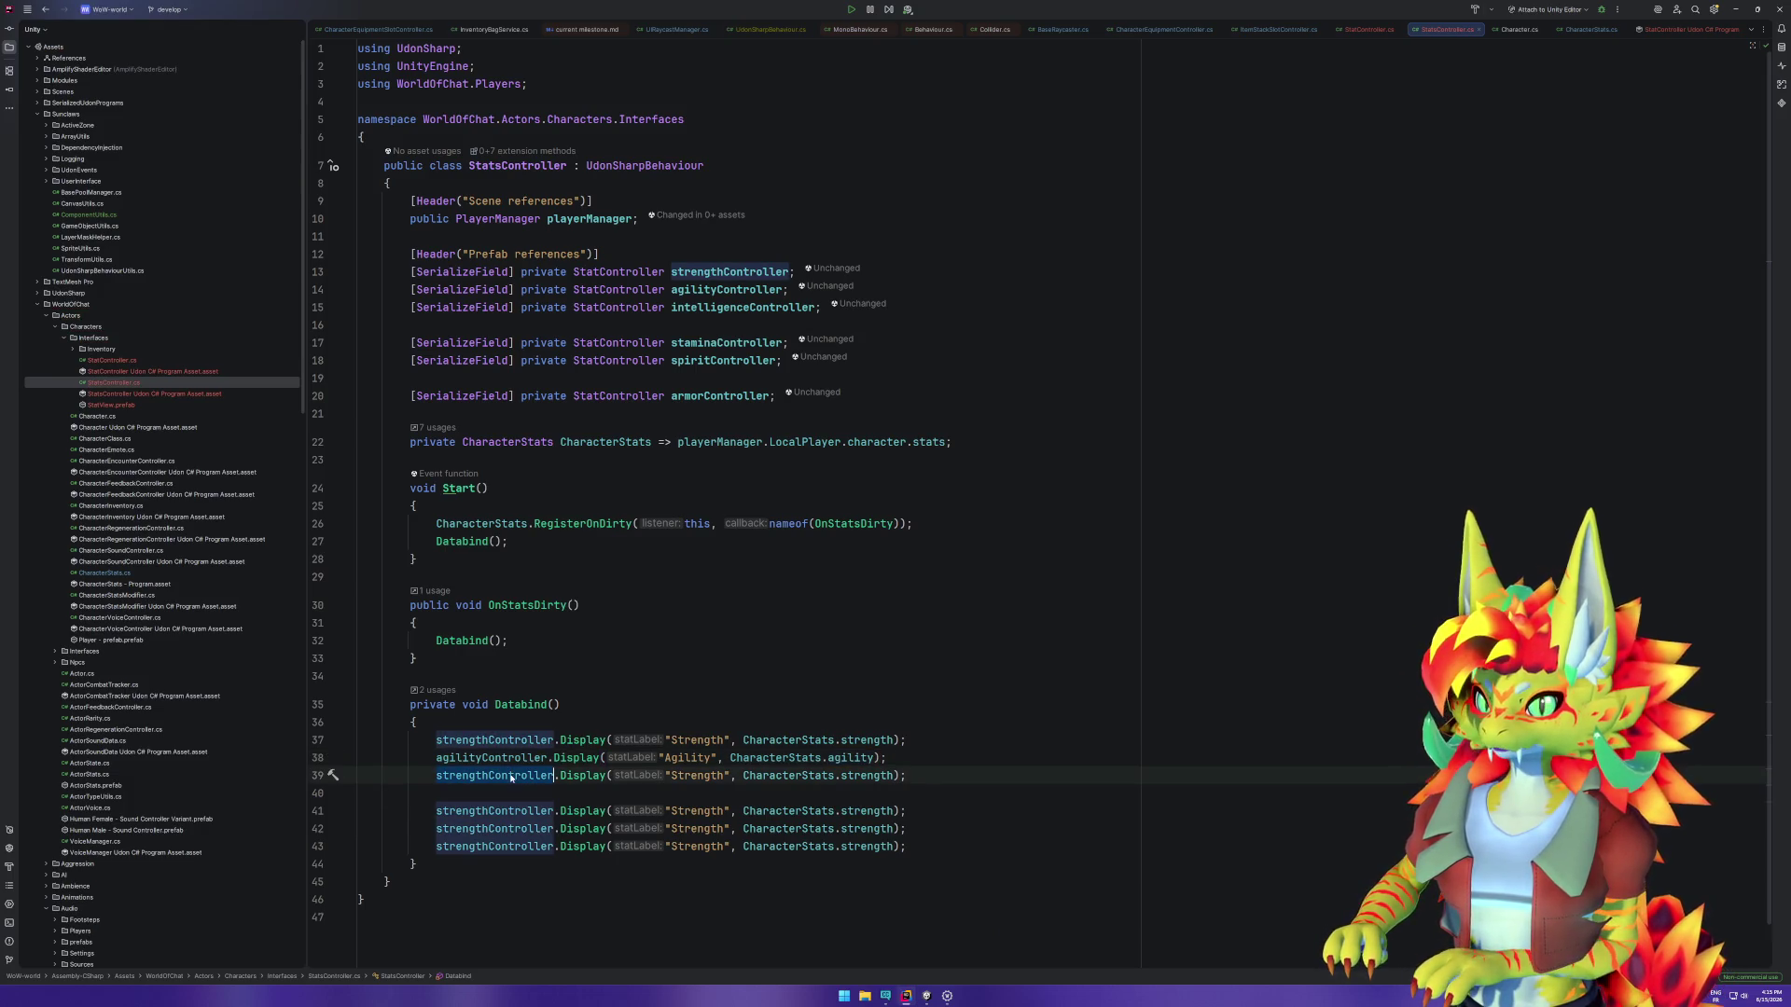
pyautogui.write('inte')
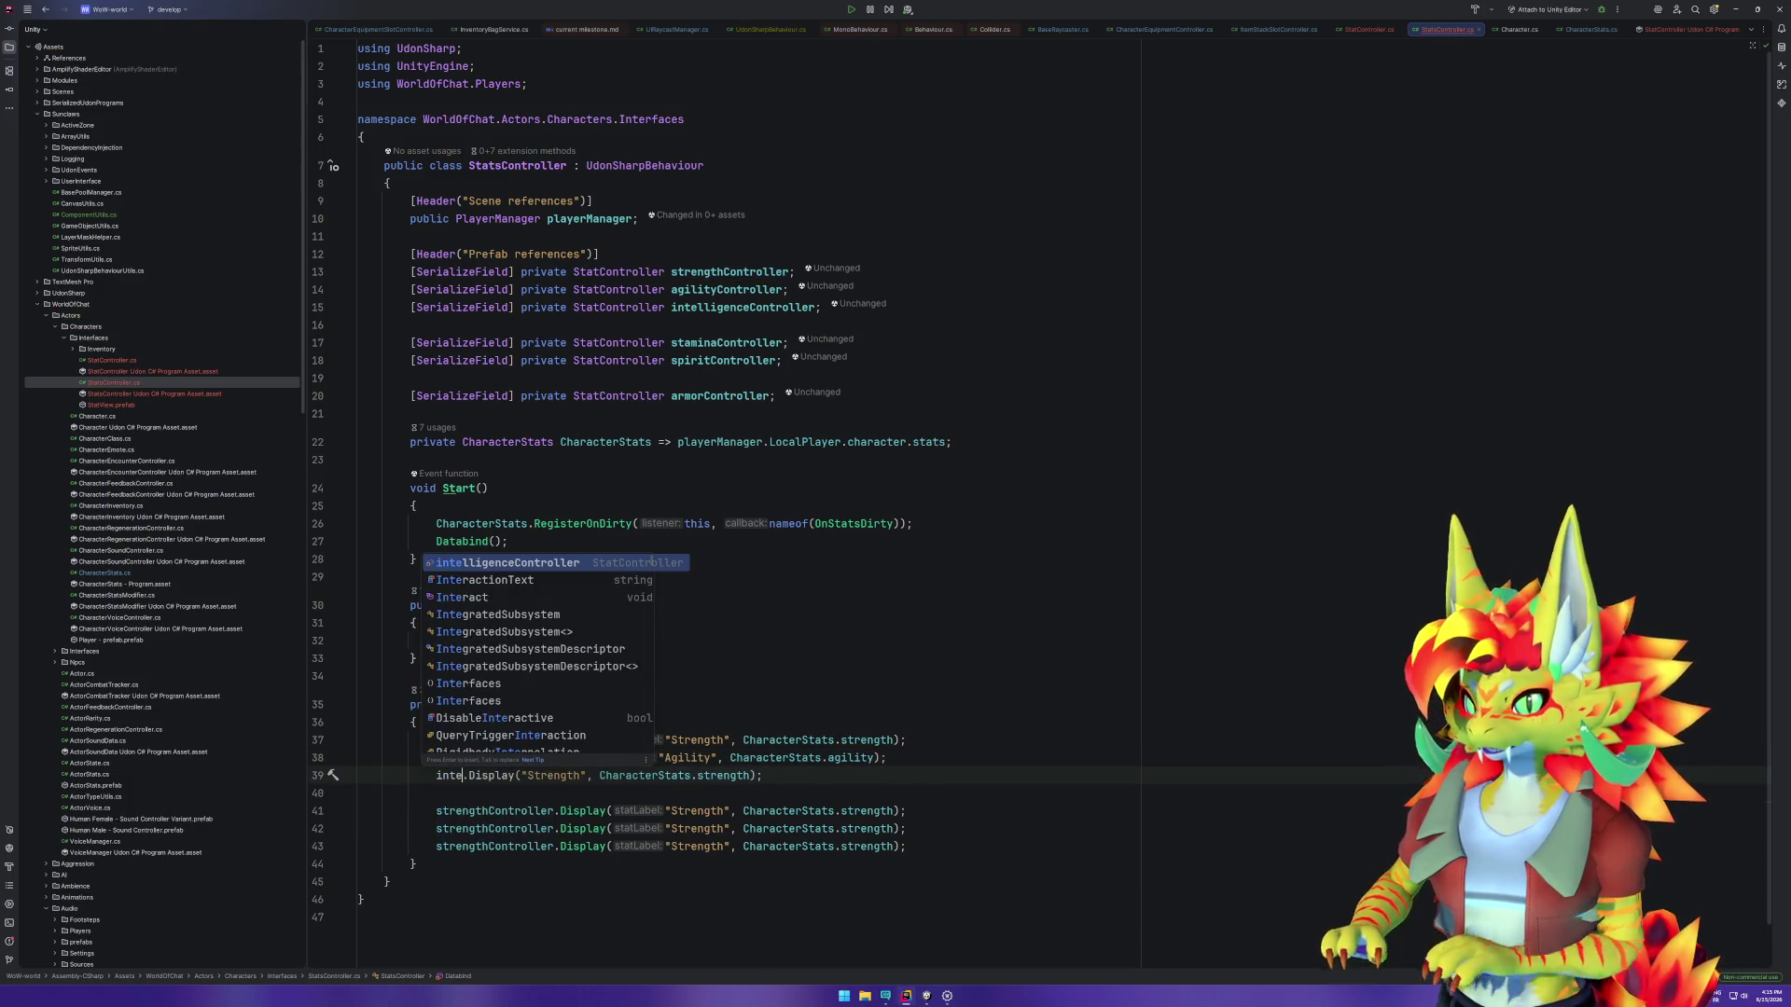
pyautogui.press('Up')
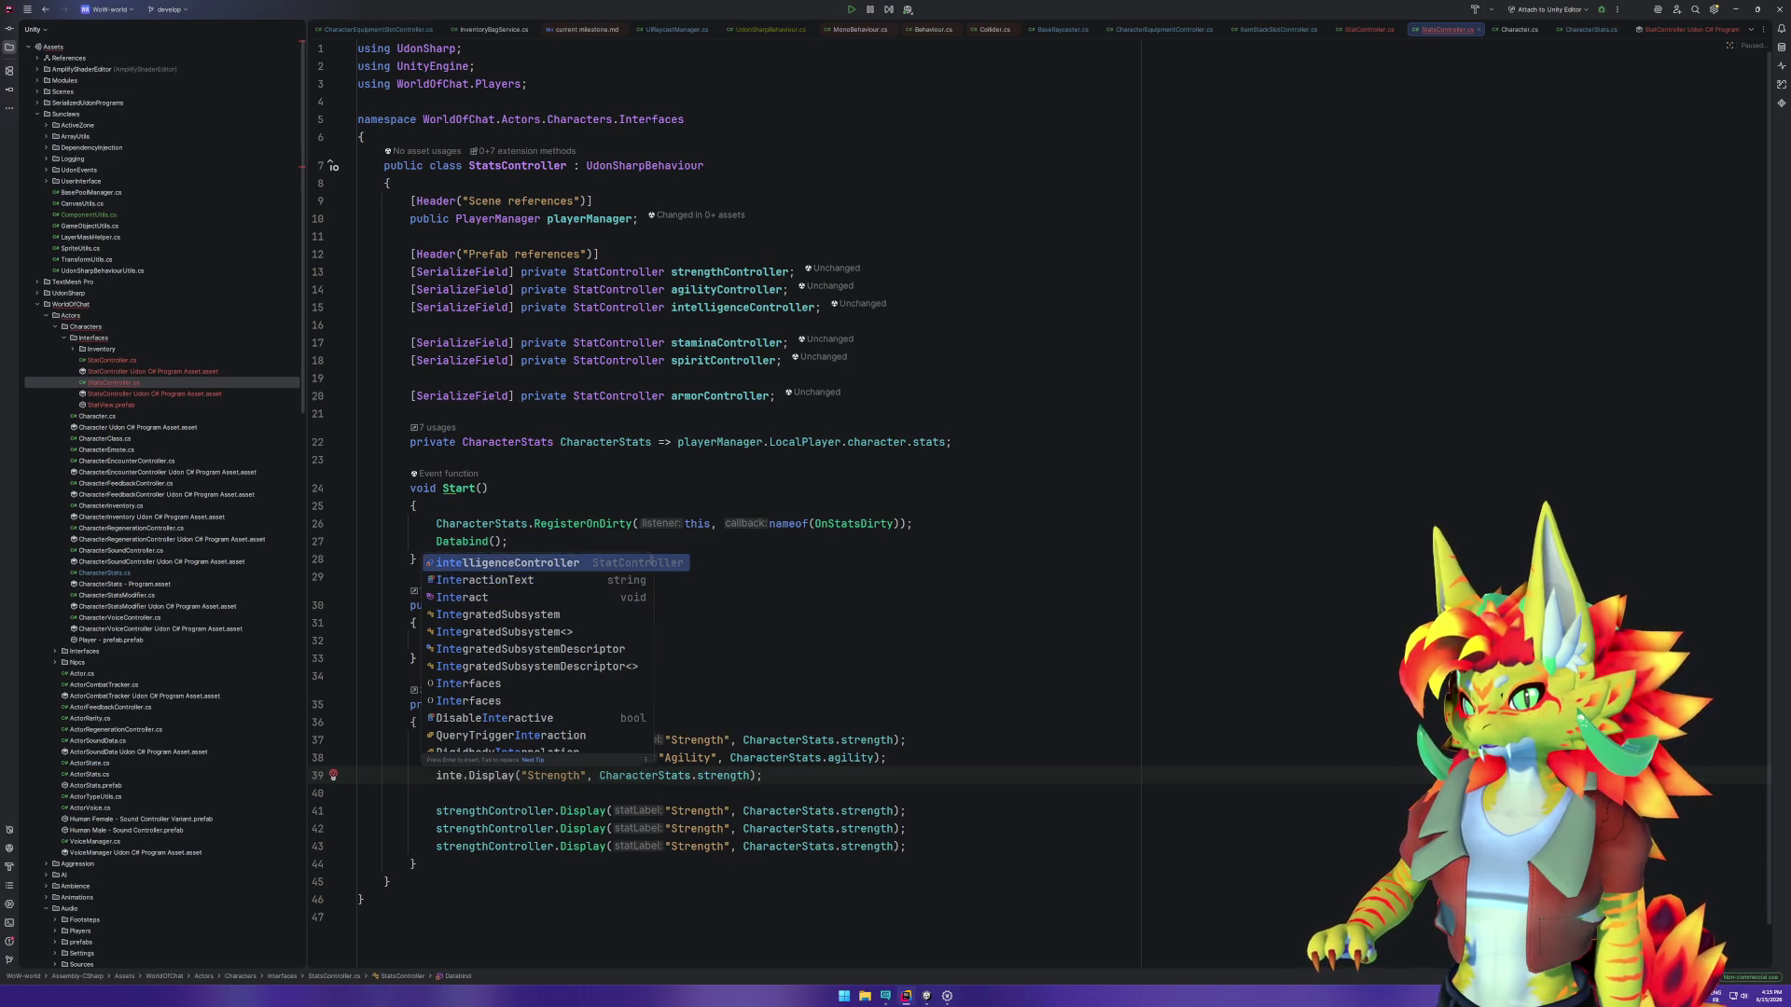
pyautogui.press('Return')
pyautogui.doubleClick(723, 775)
pyautogui.write('Intelligen')
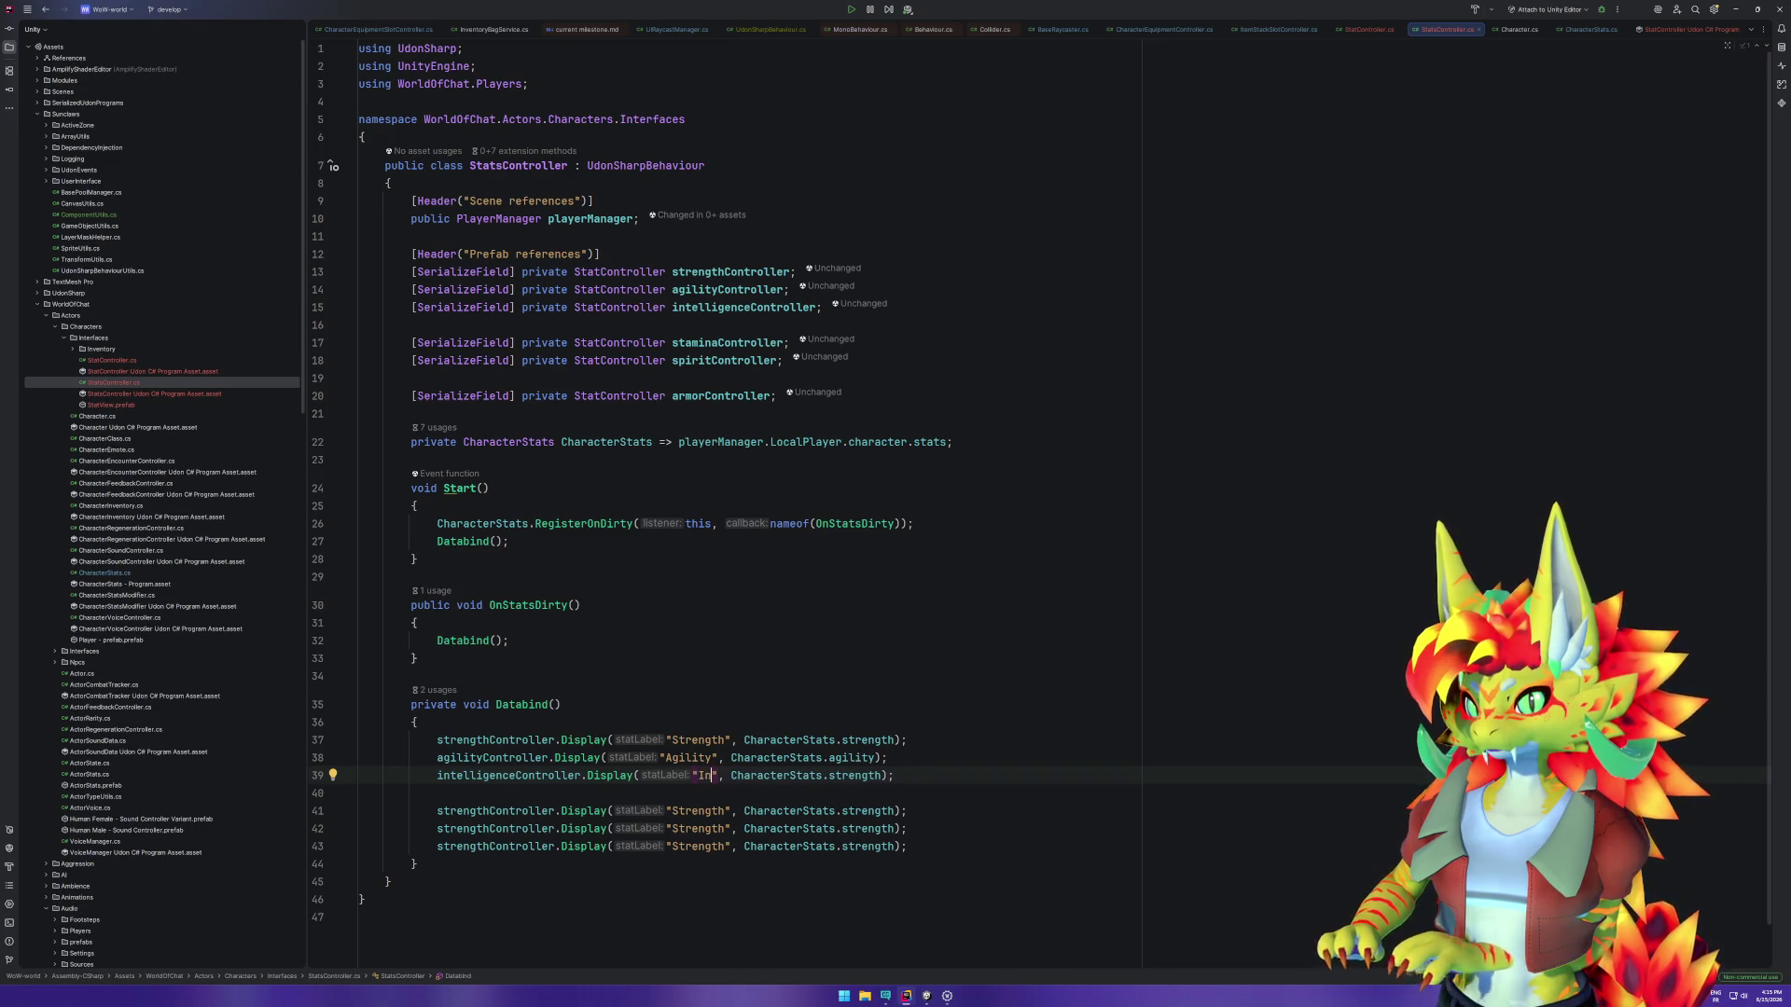
pyautogui.write('ce')
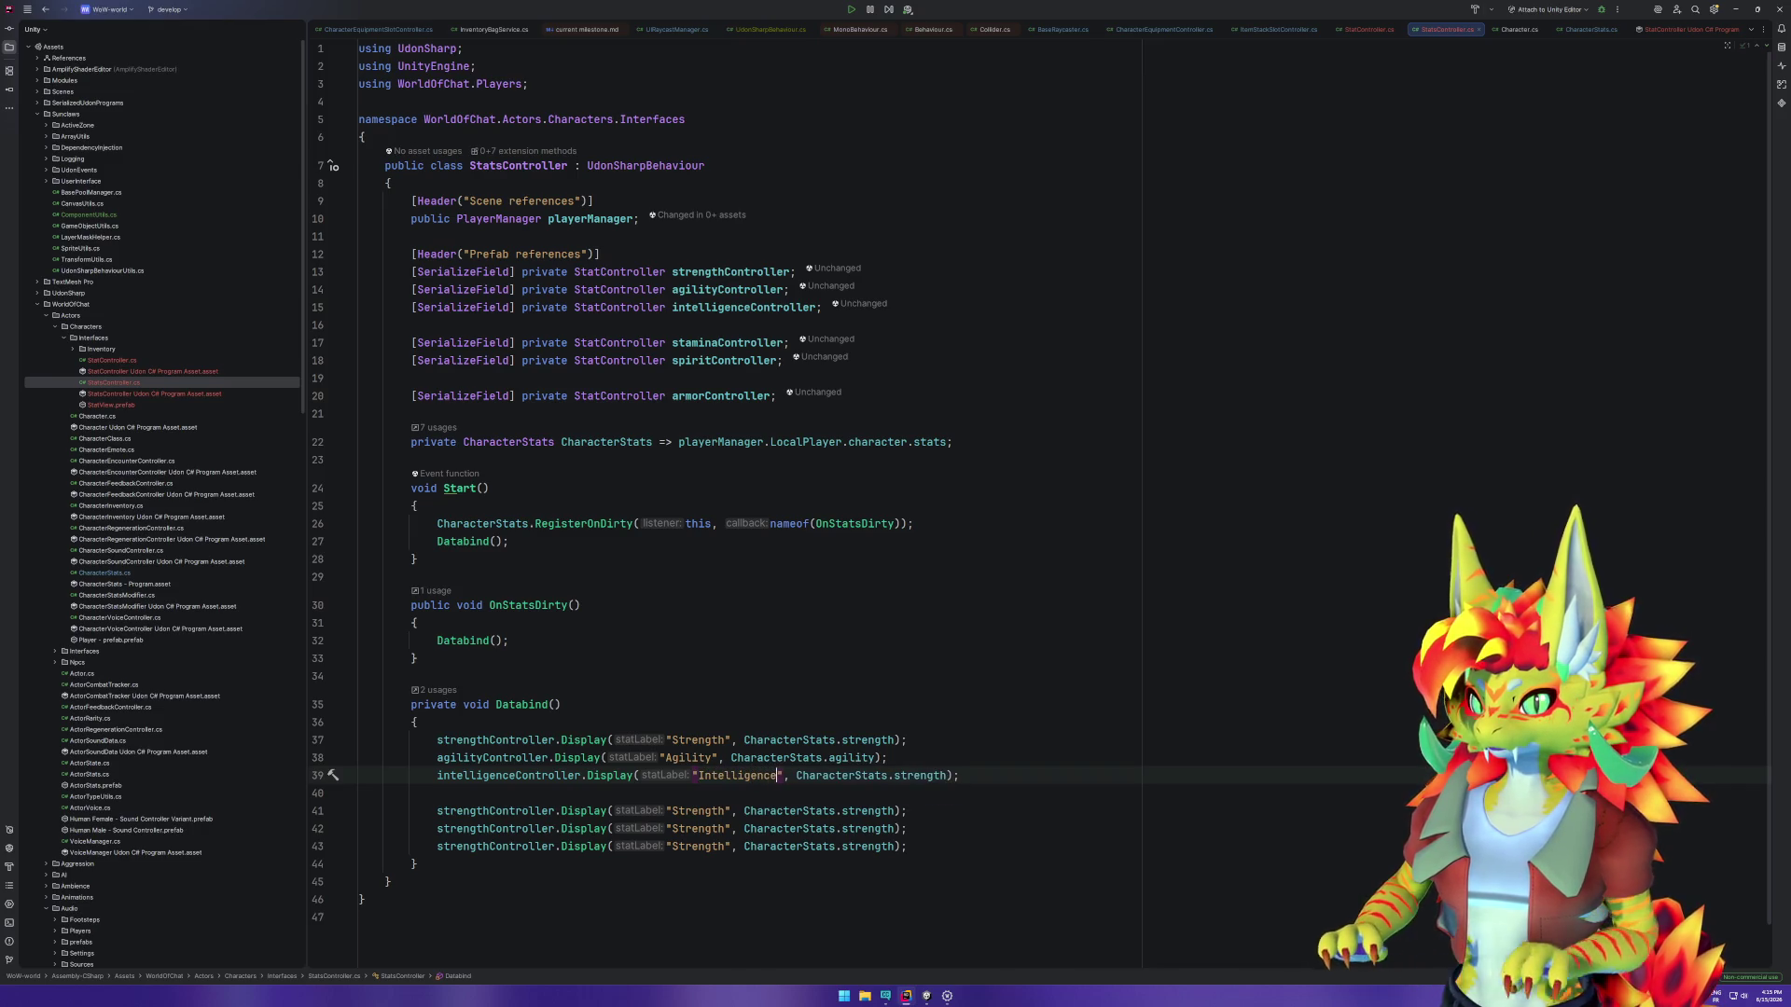
pyautogui.doubleClick(867, 775)
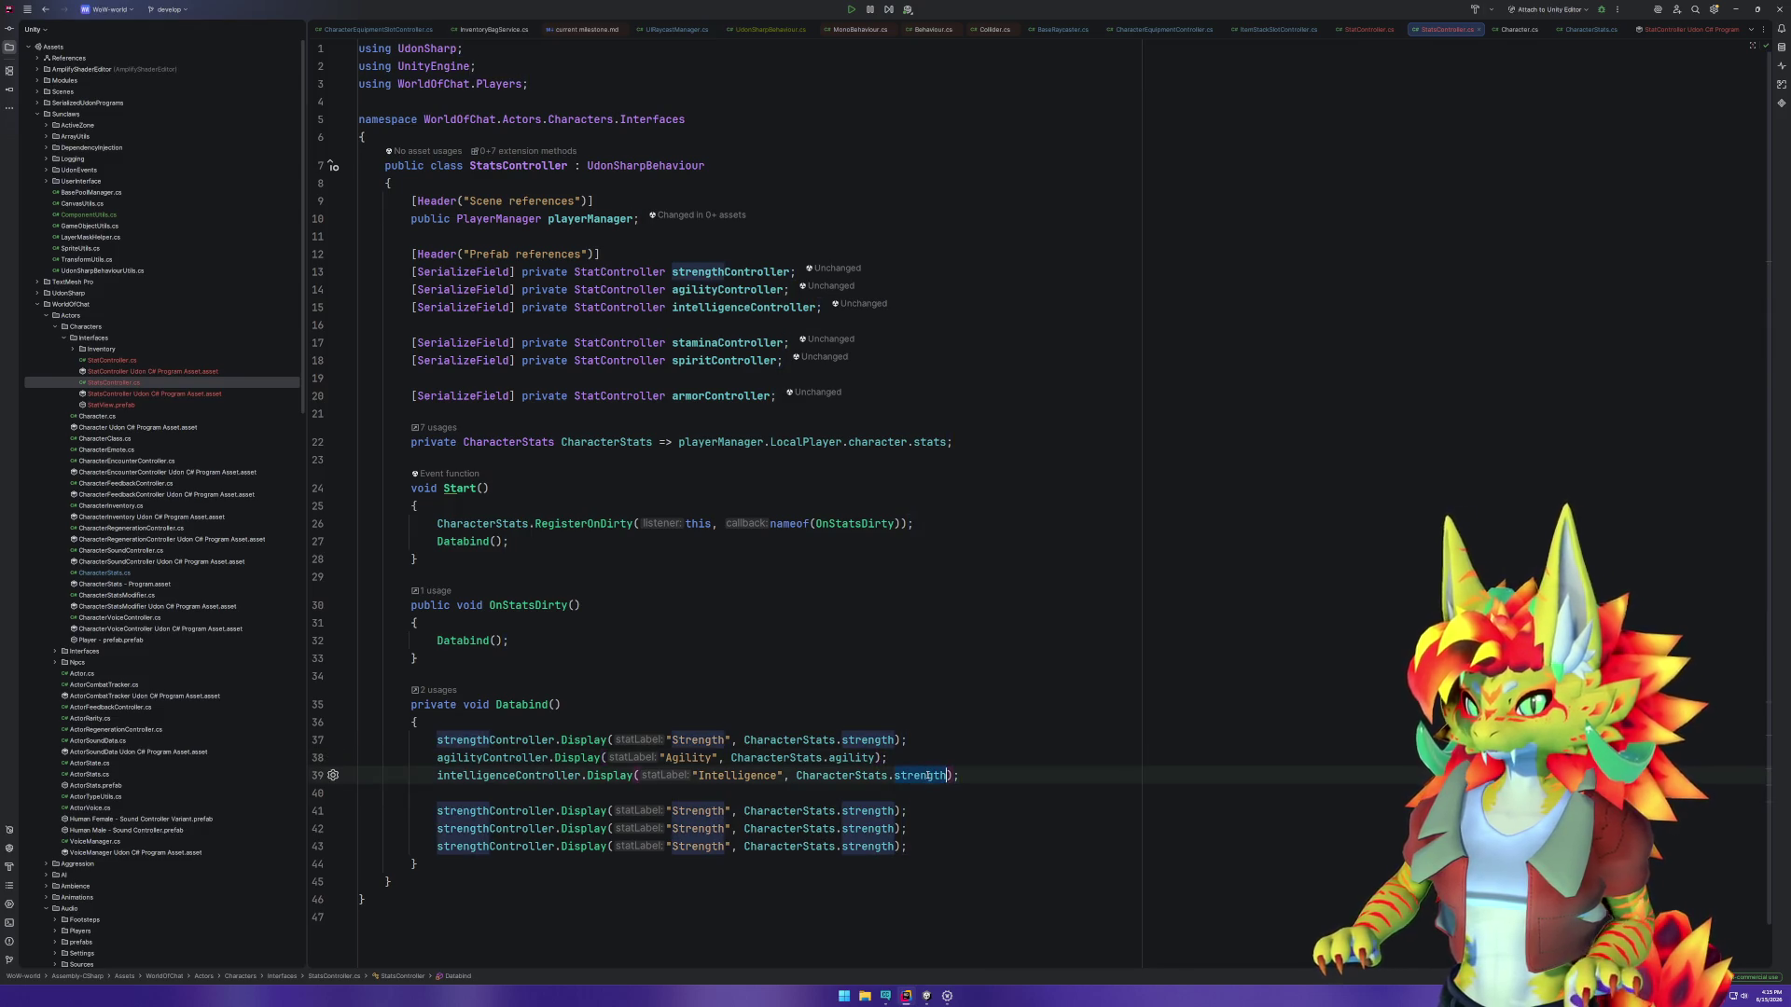
pyautogui.write('in')
pyautogui.press('Return')
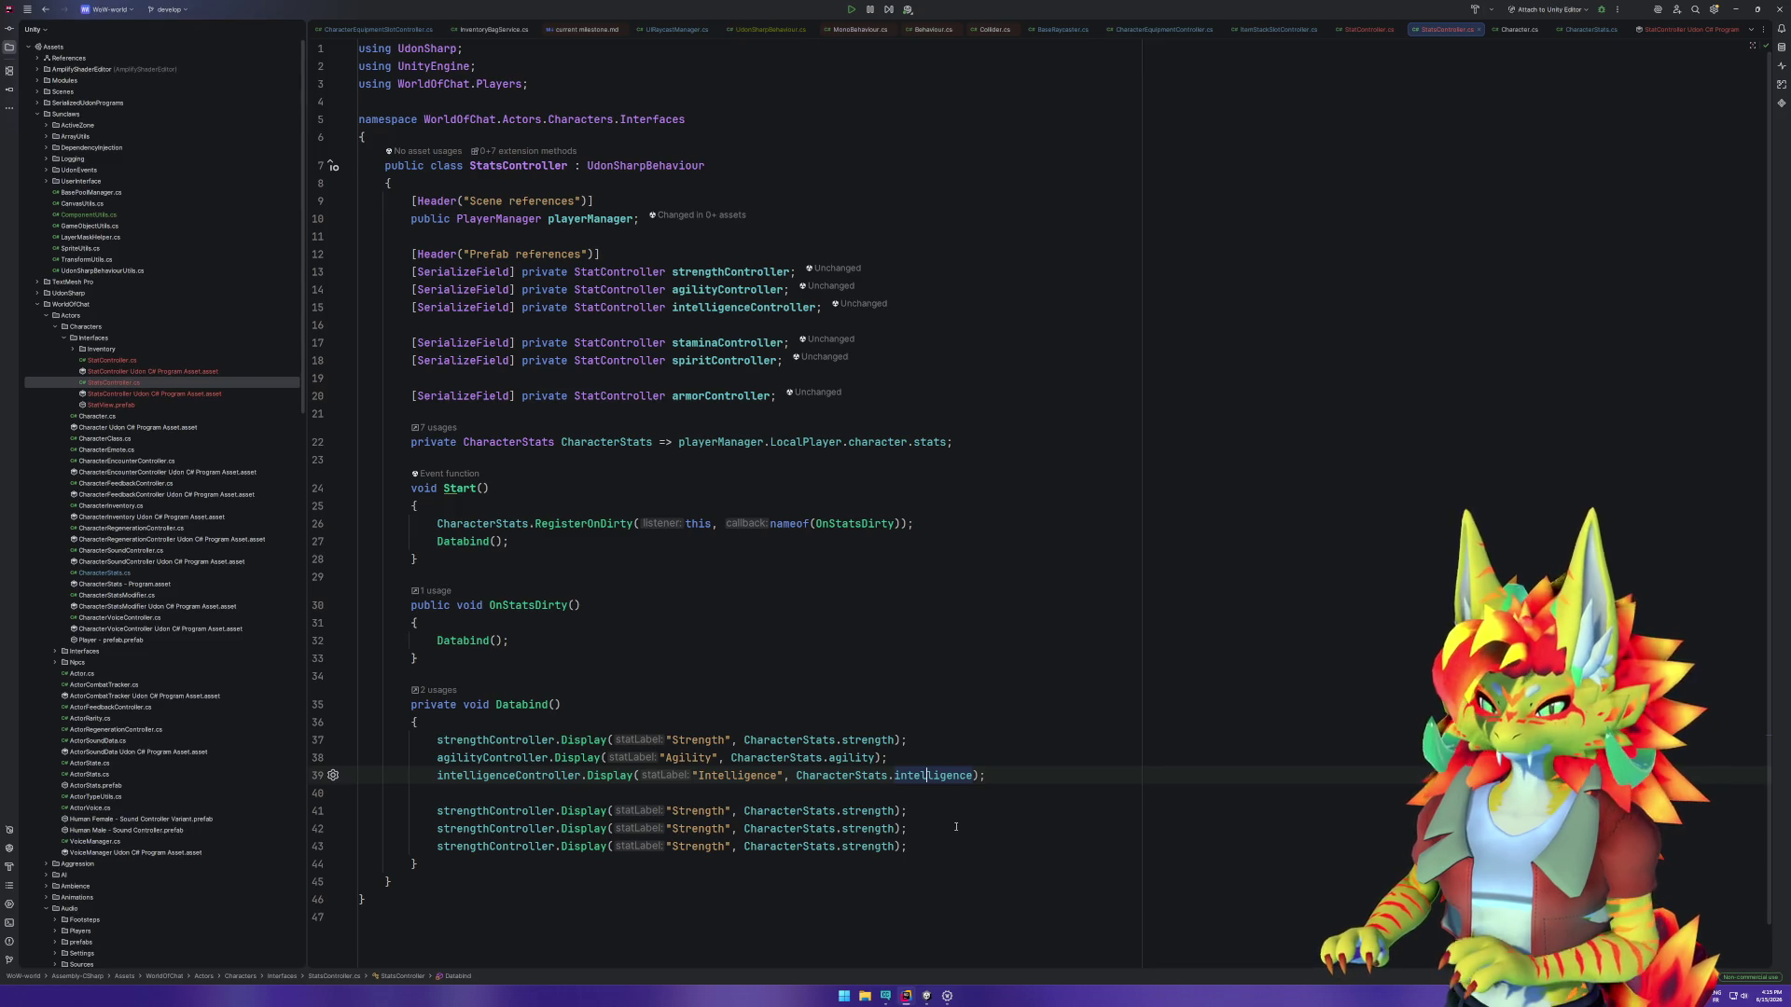
# Step: Relabel the next two calls "Stamina" and "Spirit" with the stamina and spirit stats
pyautogui.doubleClick(709, 811)
pyautogui.write('Stamina')
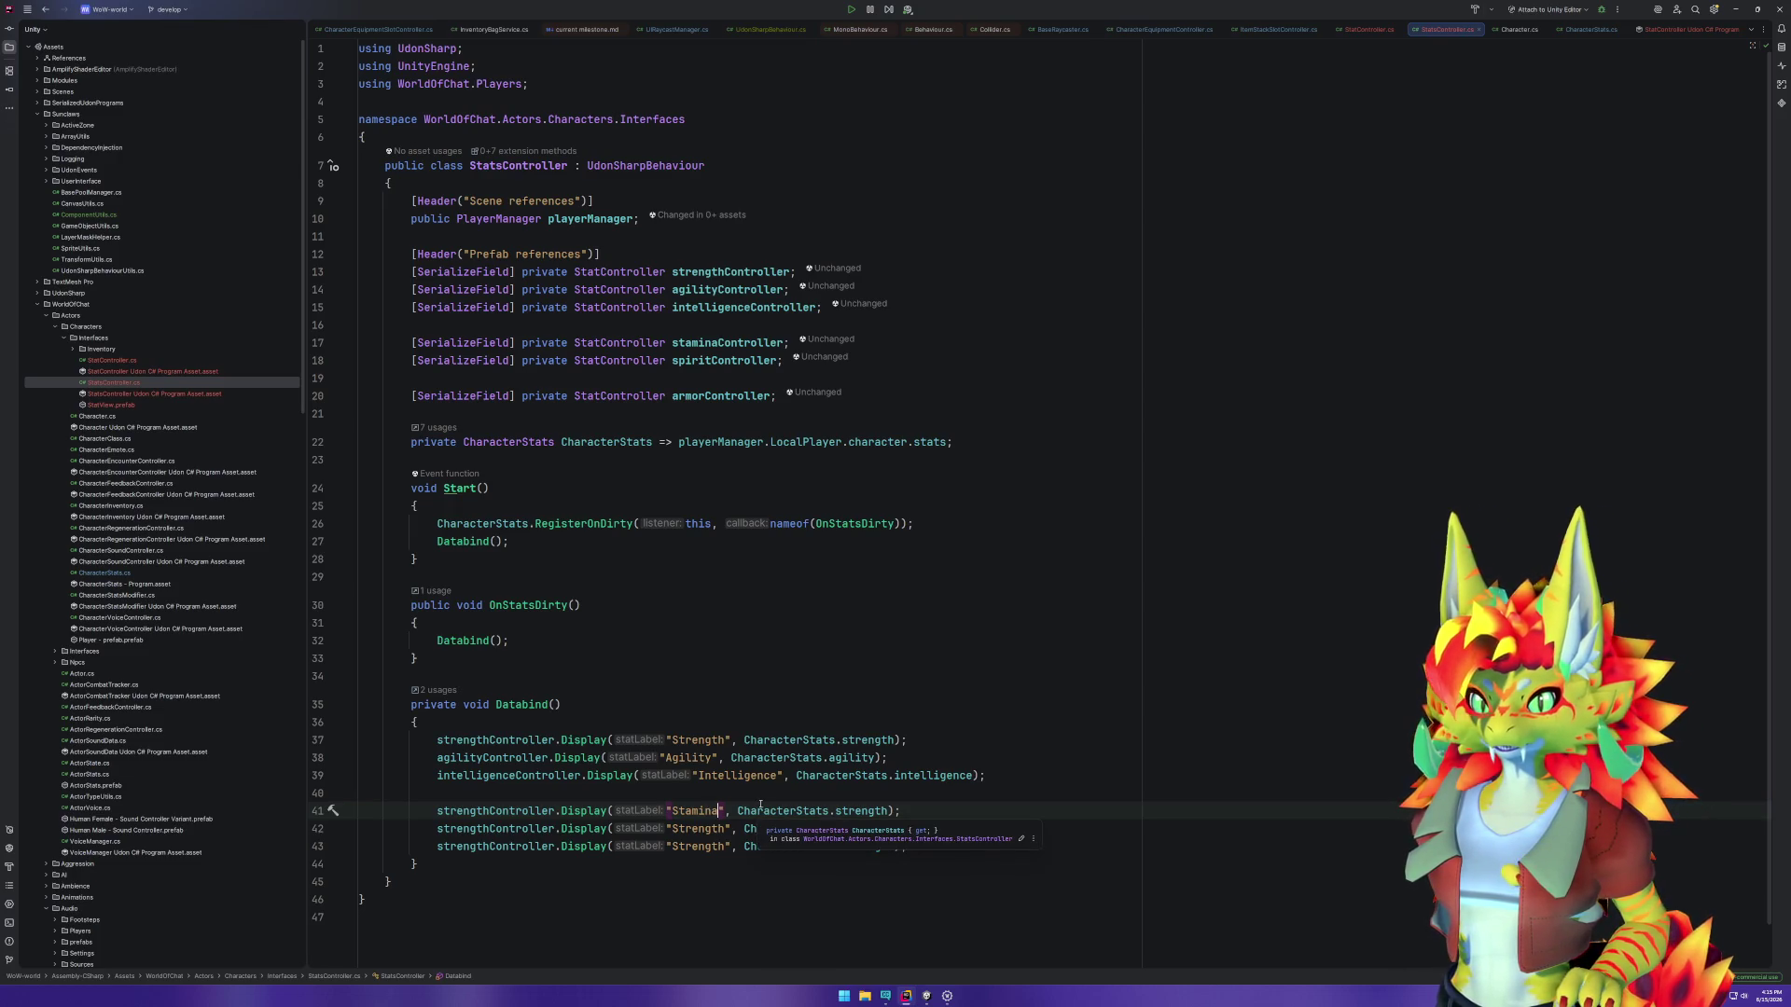
pyautogui.doubleClick(707, 830)
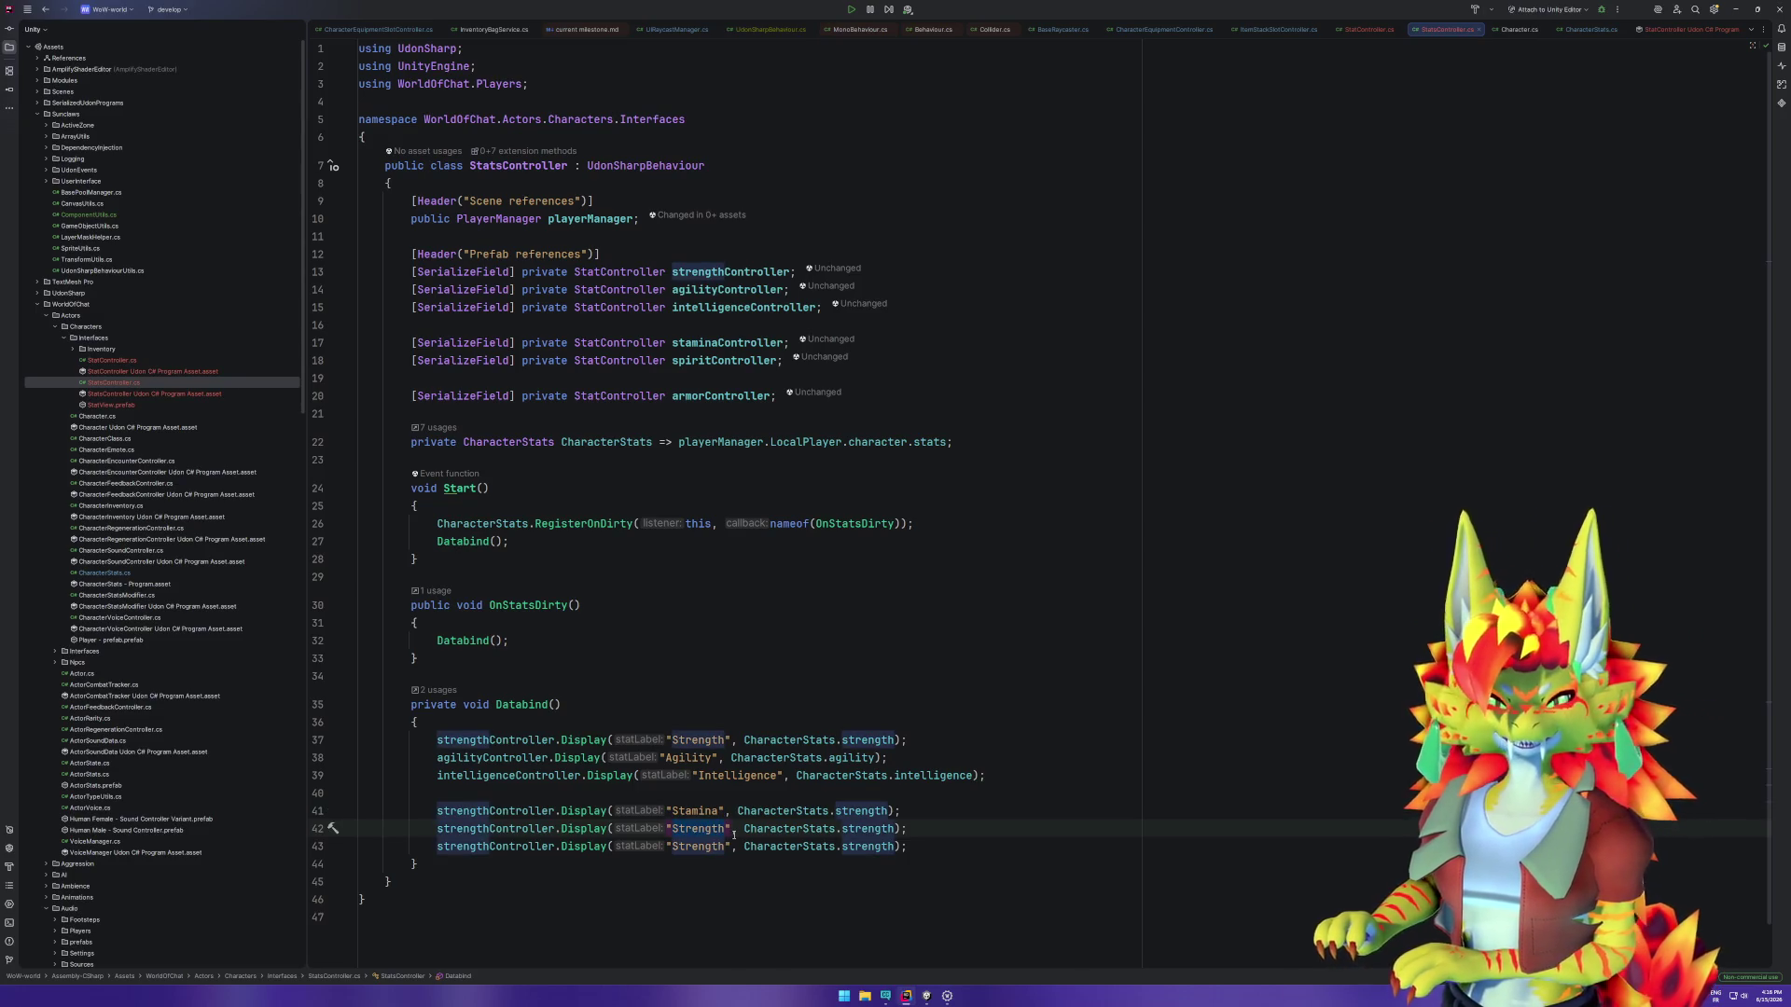
pyautogui.write('Spirit')
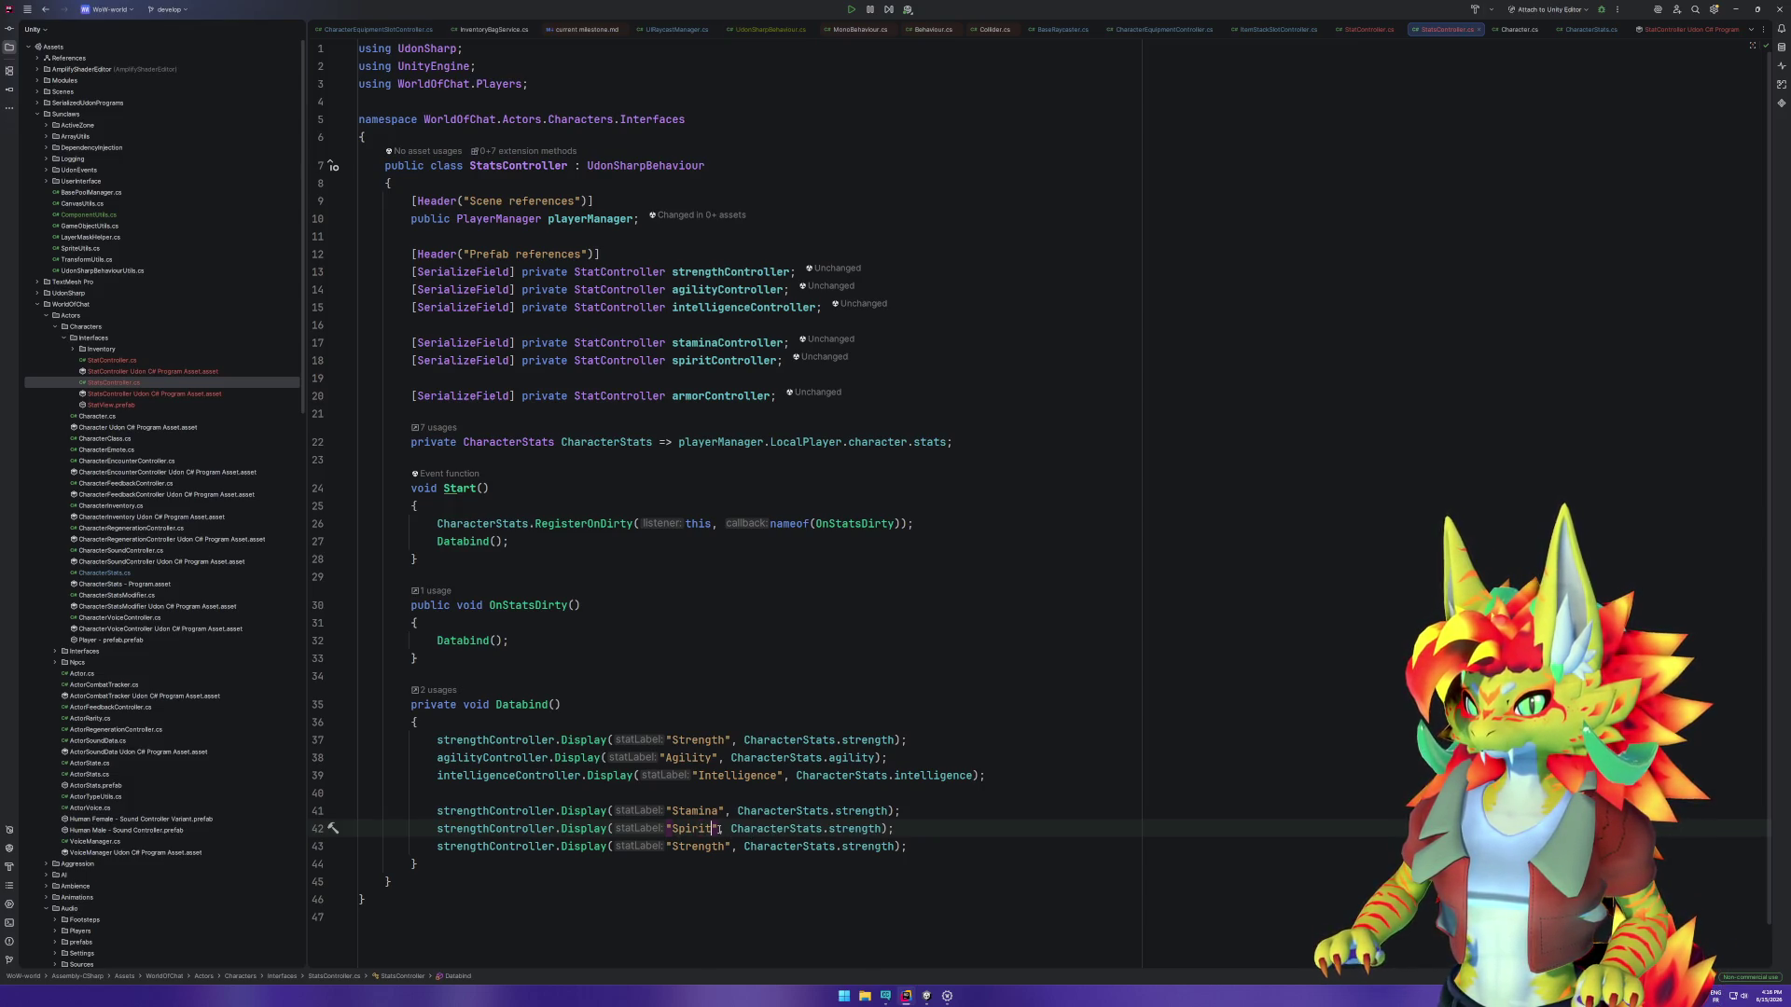
pyautogui.doubleClick(855, 829)
pyautogui.write('spi')
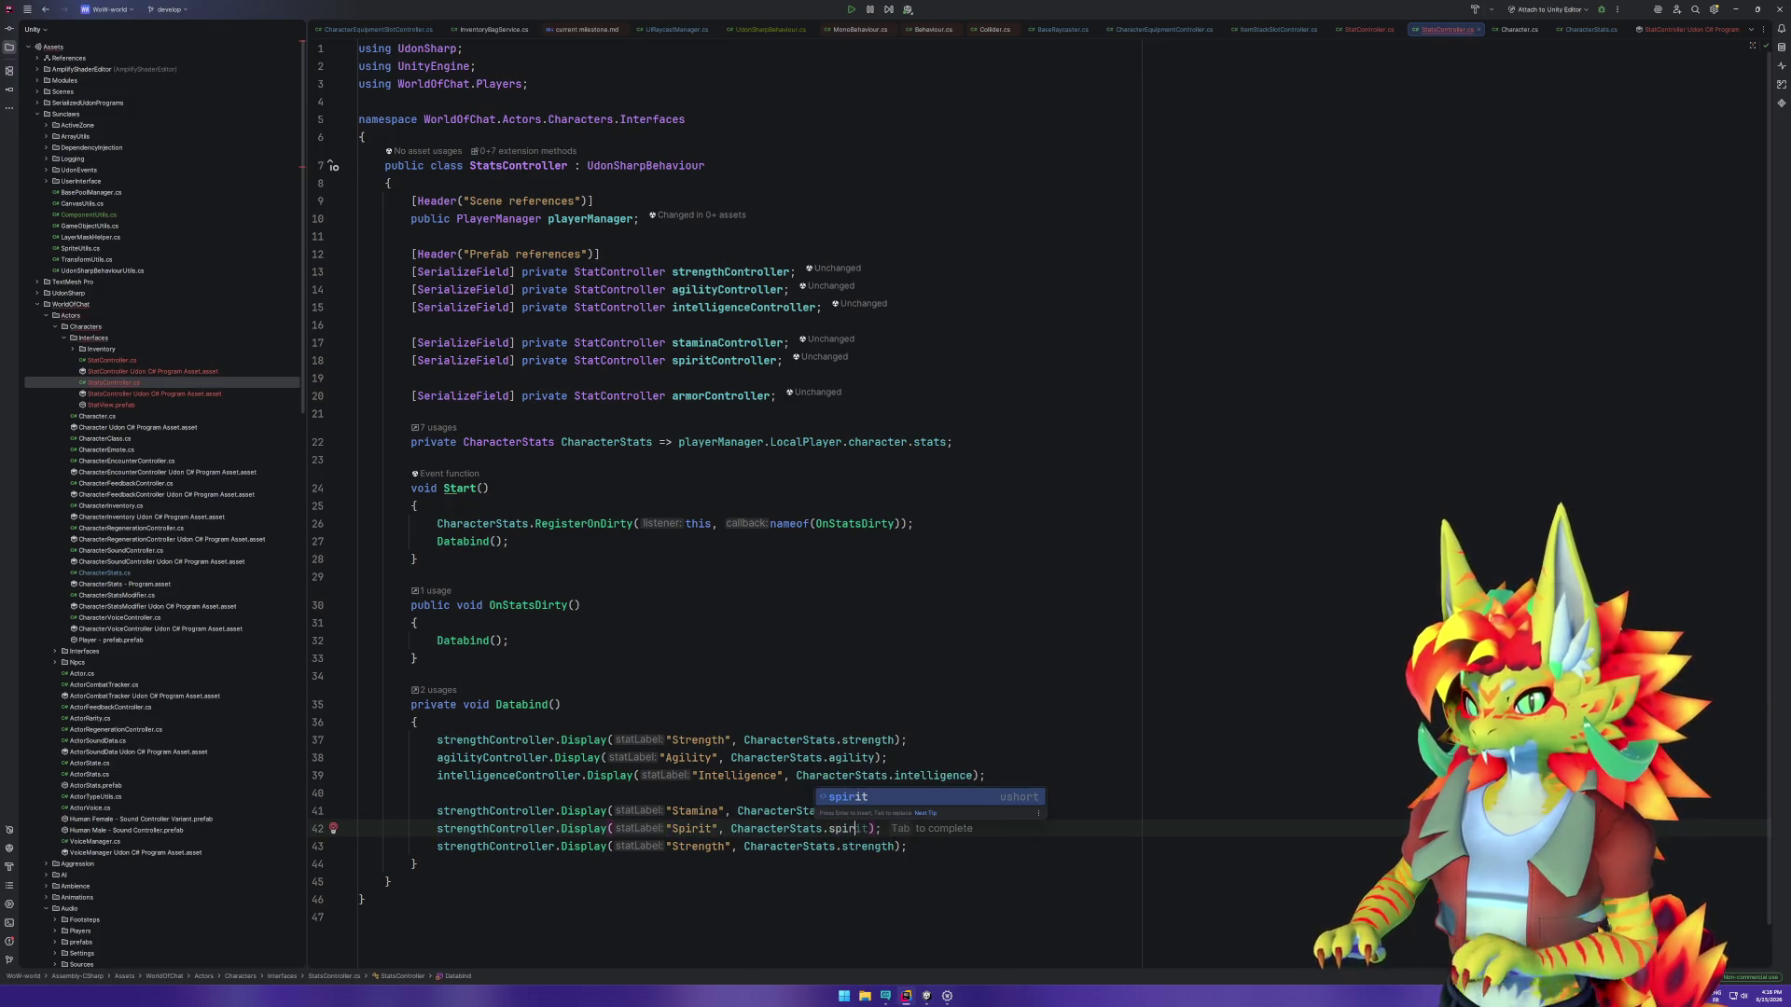
pyautogui.press('Return')
pyautogui.doubleClick(862, 811)
pyautogui.write('sta')
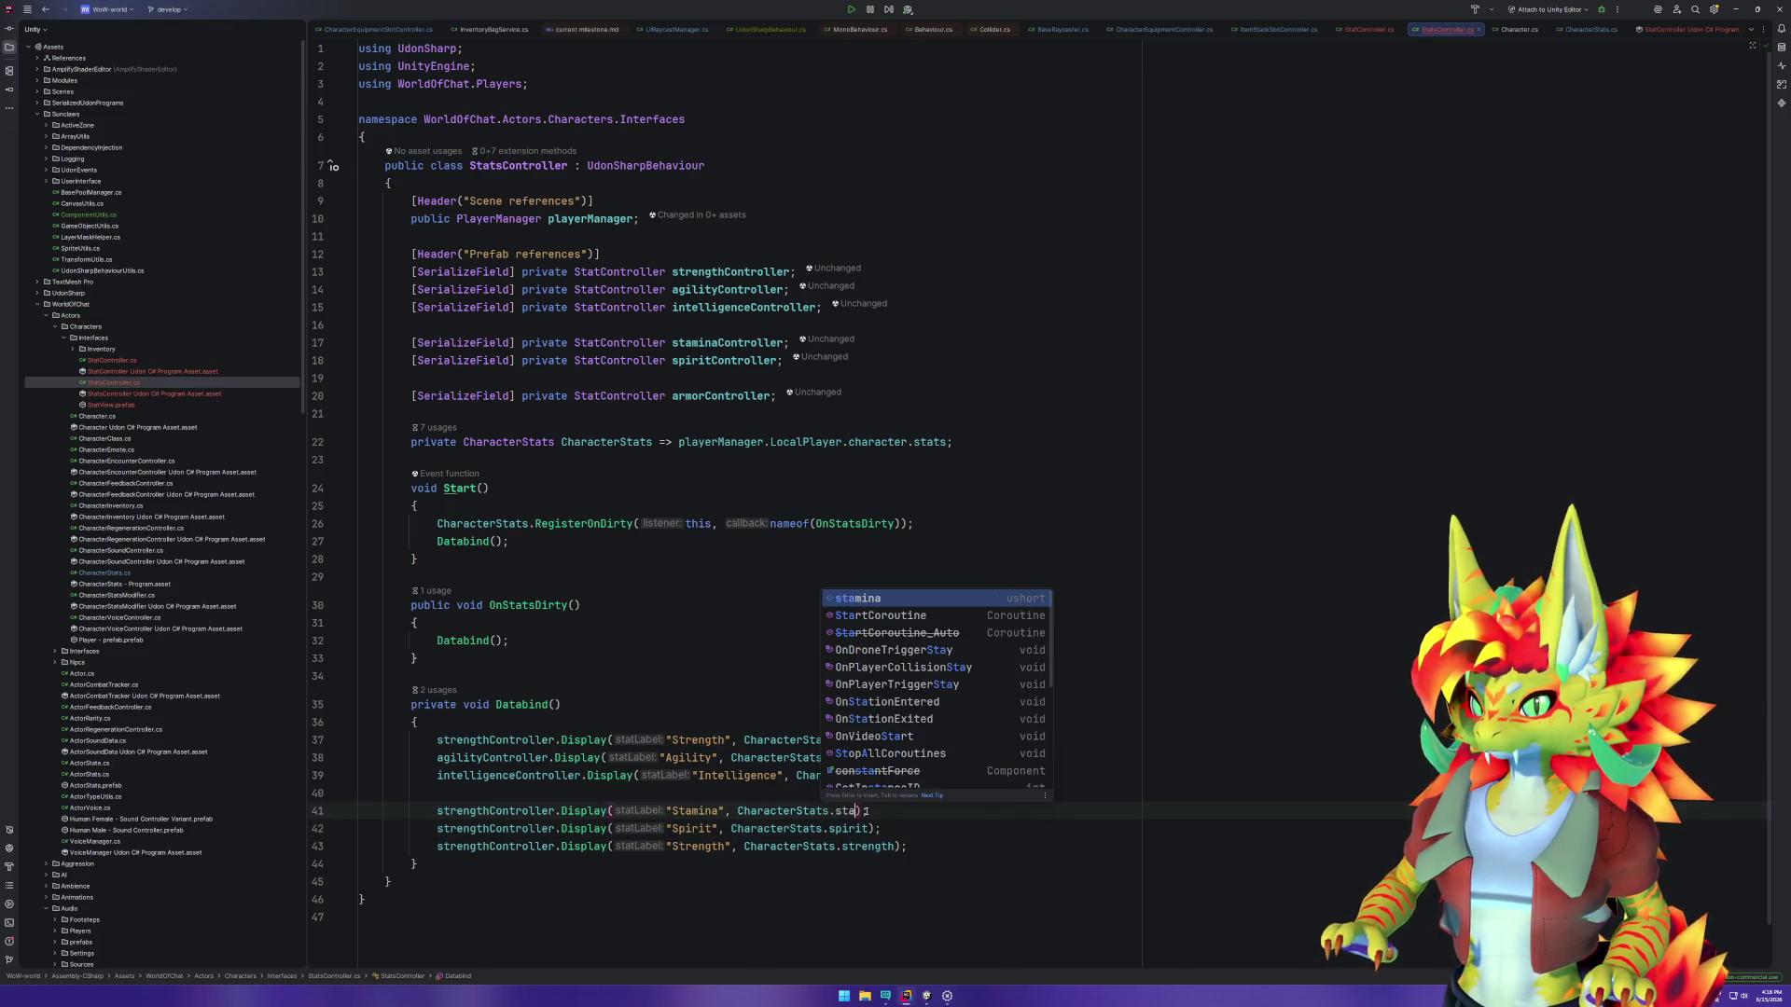
pyautogui.press('Return')
pyautogui.press('Down')
pyautogui.press('Return')
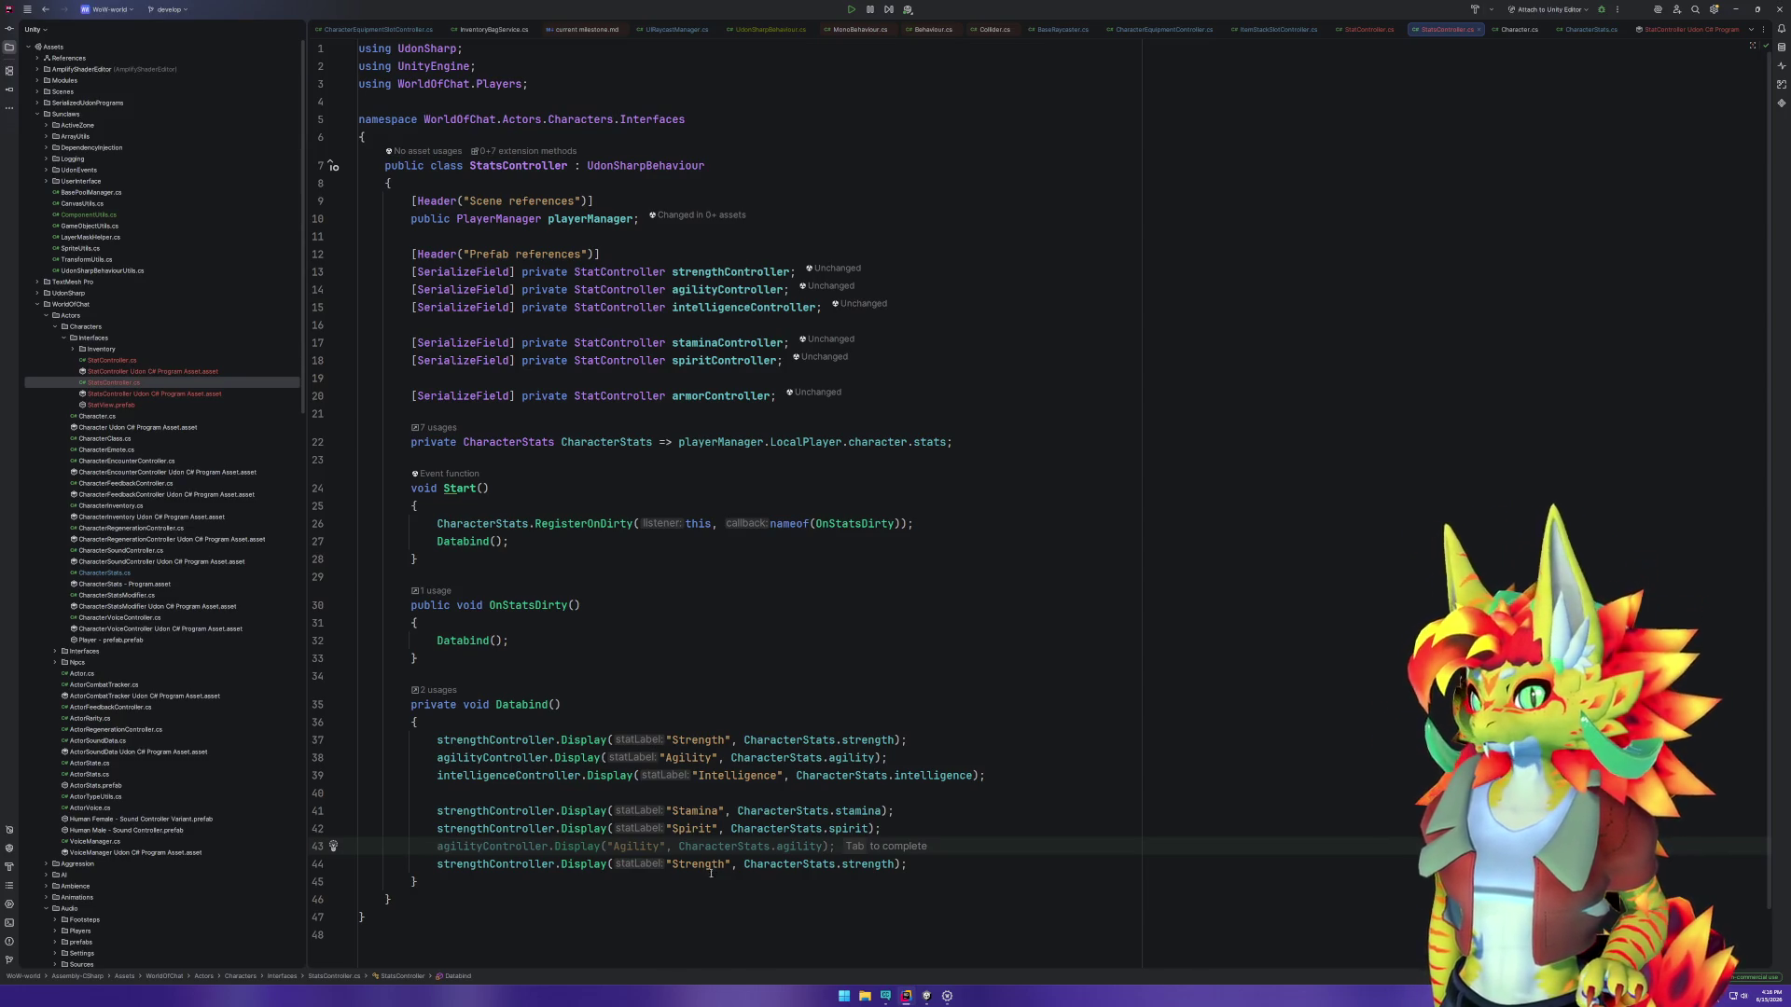
# Step: Switch the last three calls to staminaController, spiritController and armorController
pyautogui.doubleClick(712, 864)
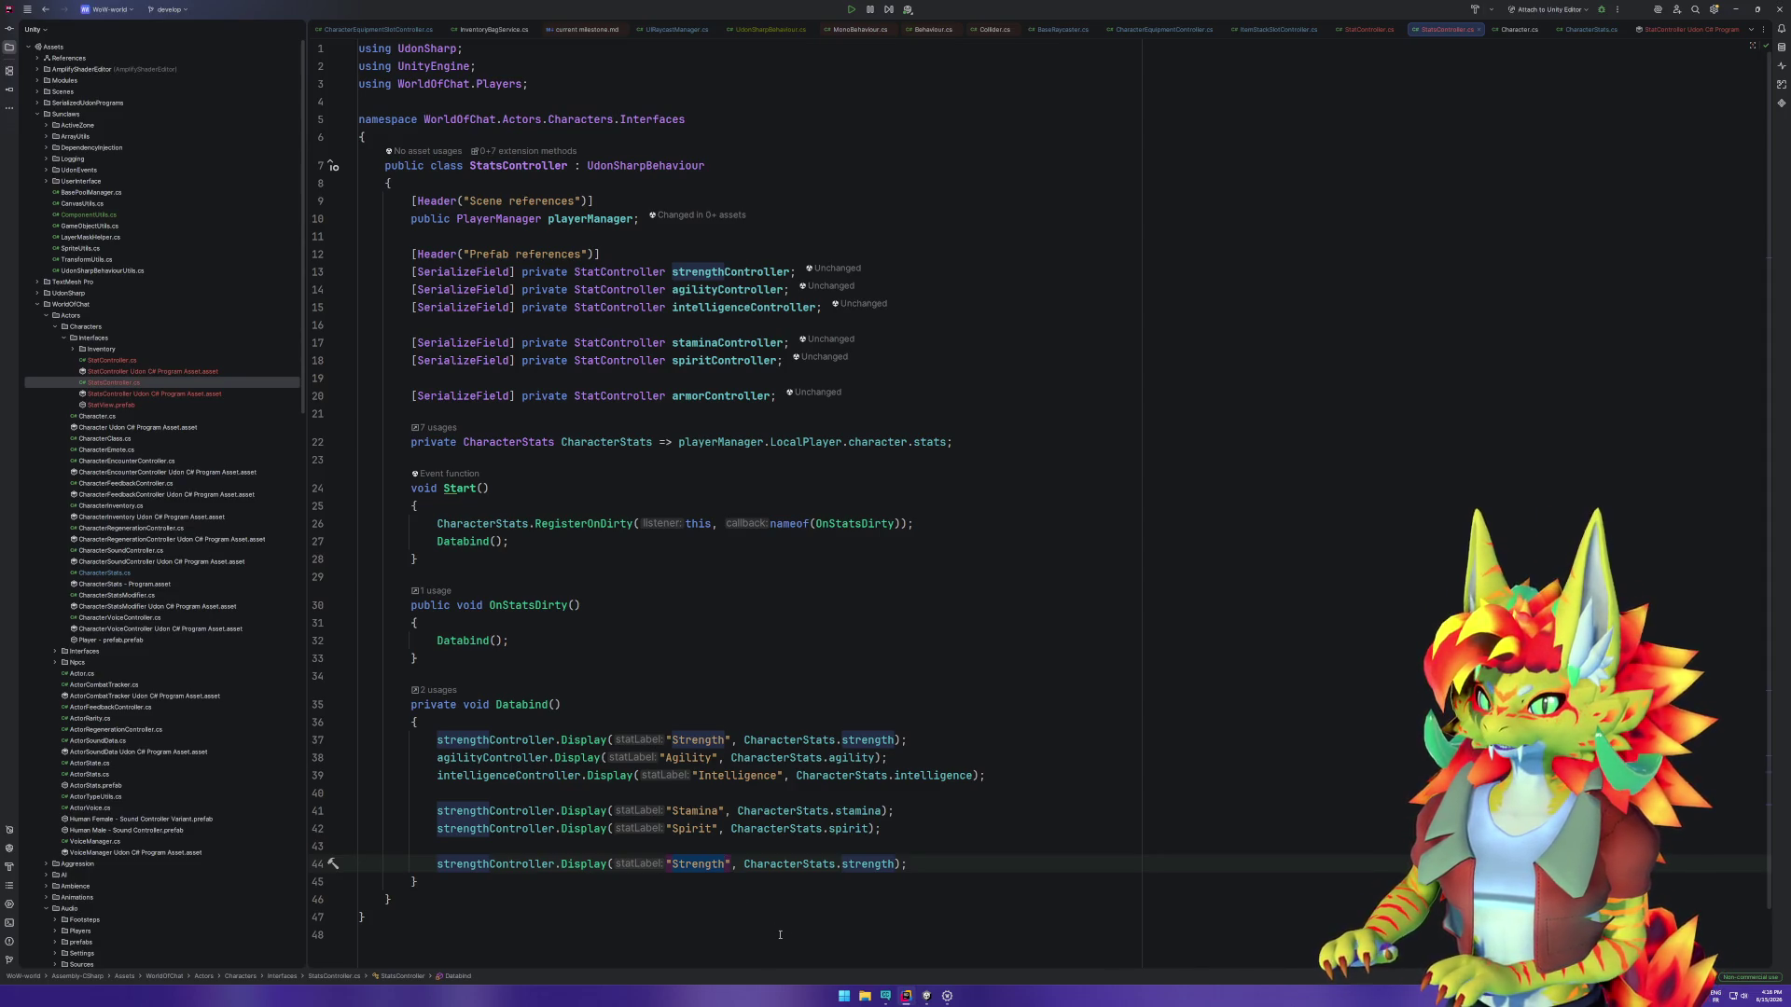
pyautogui.doubleClick(483, 808)
pyautogui.write('st')
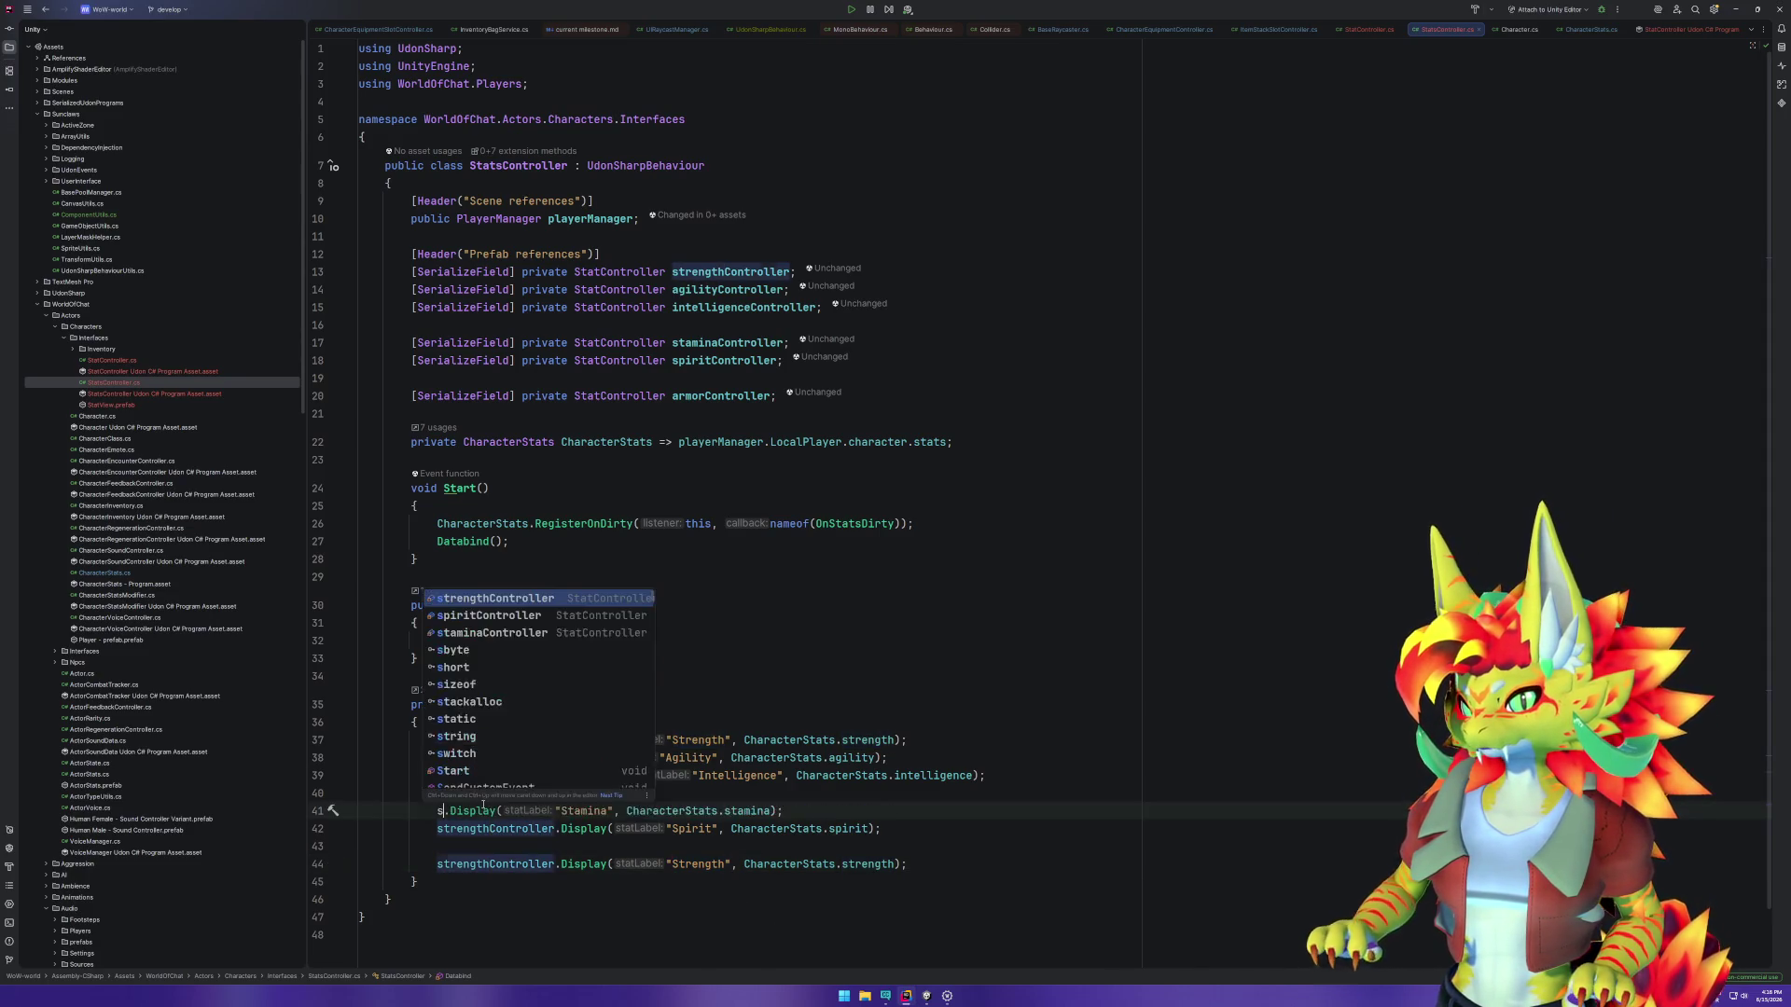
pyautogui.click(524, 622)
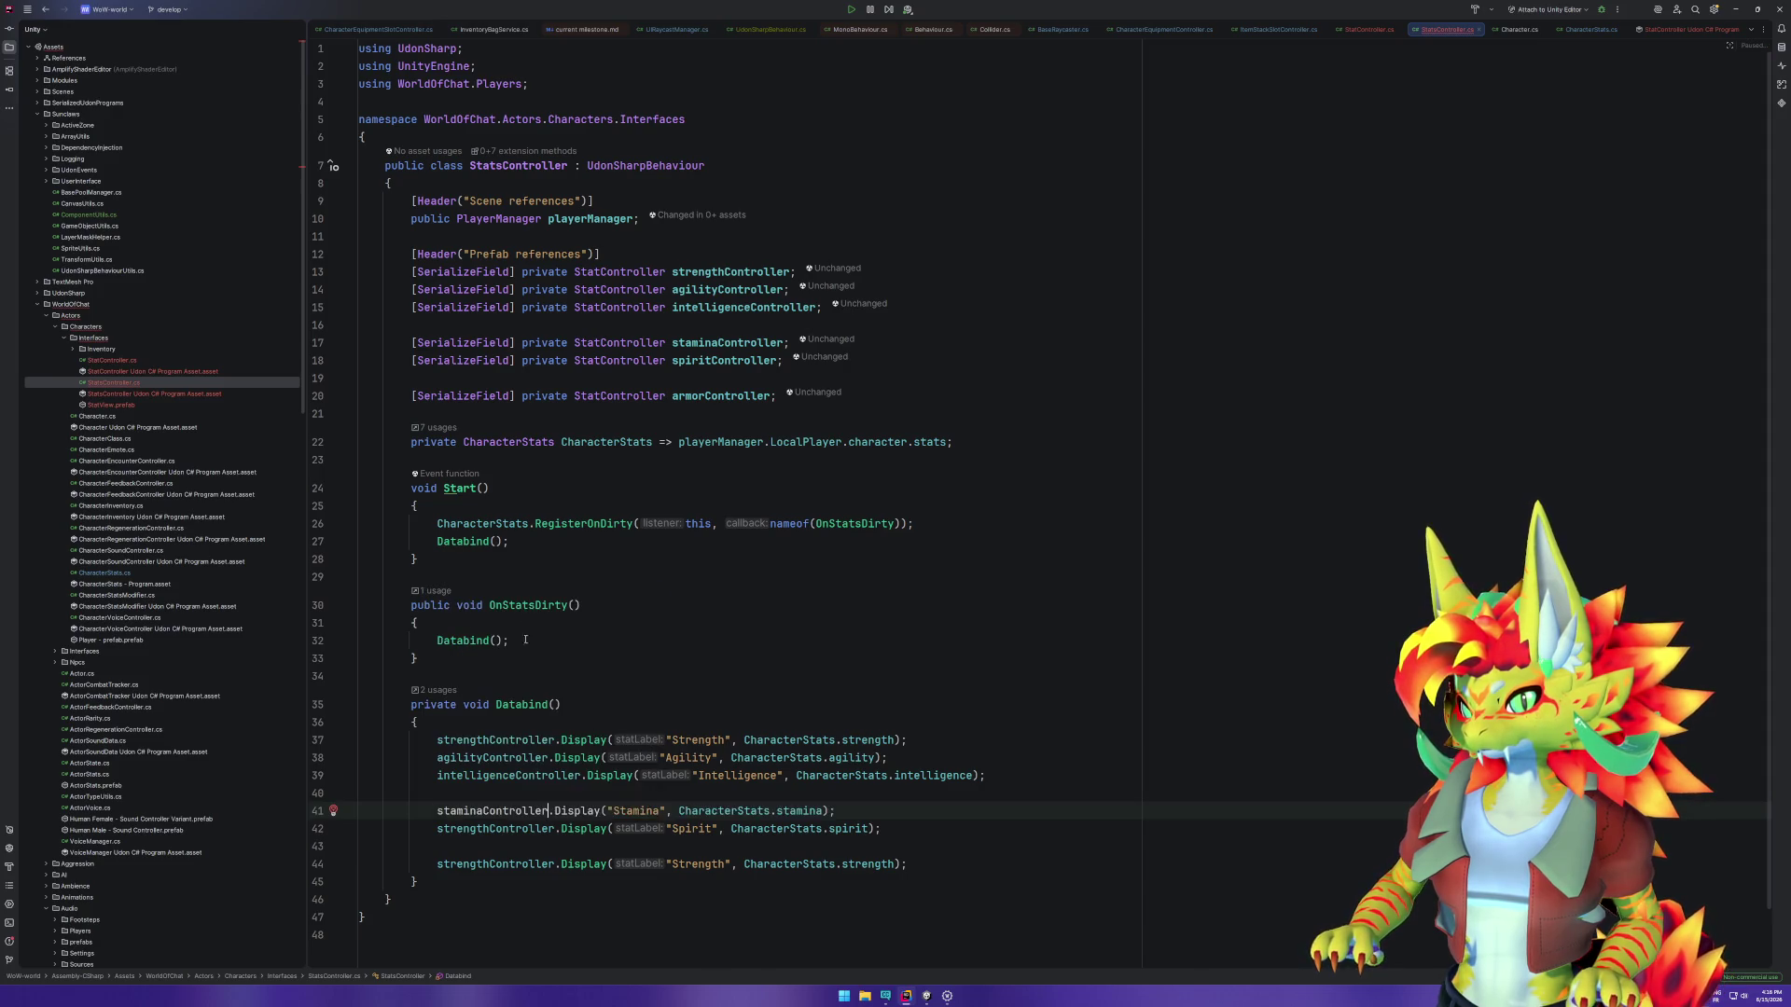
pyautogui.doubleClick(494, 828)
pyautogui.write('spi')
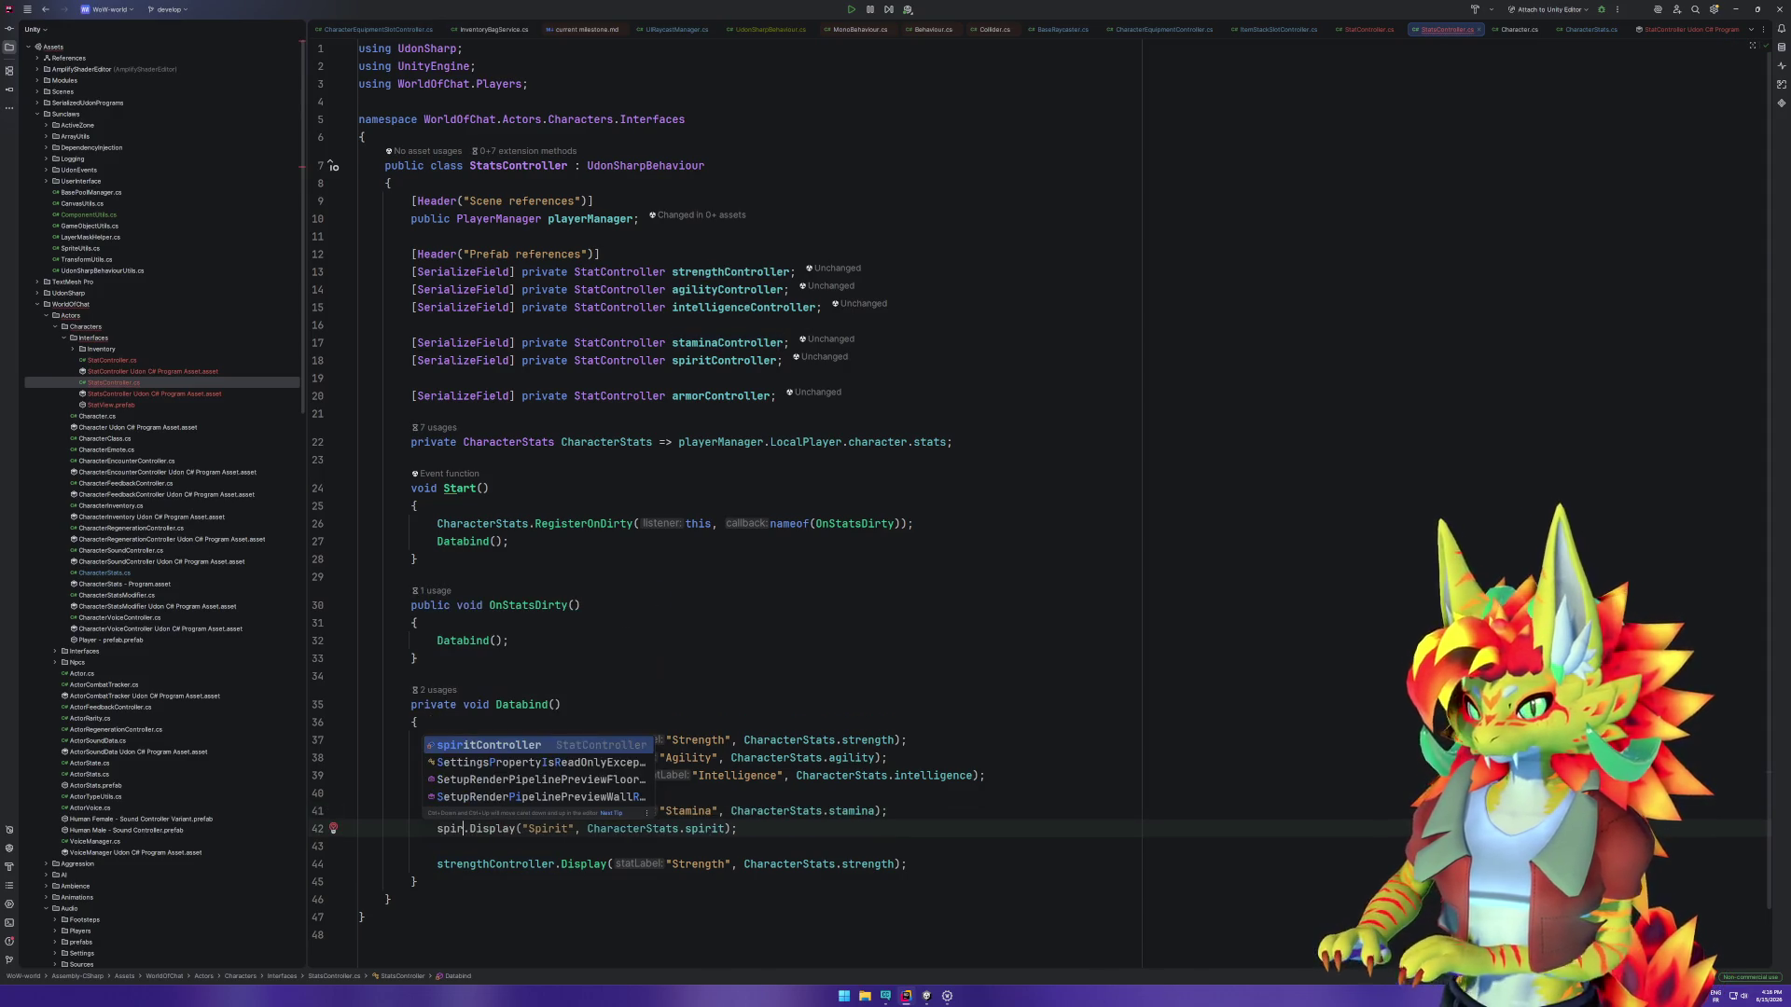
pyautogui.press('Return')
pyautogui.doubleClick(494, 864)
pyautogui.write('ar')
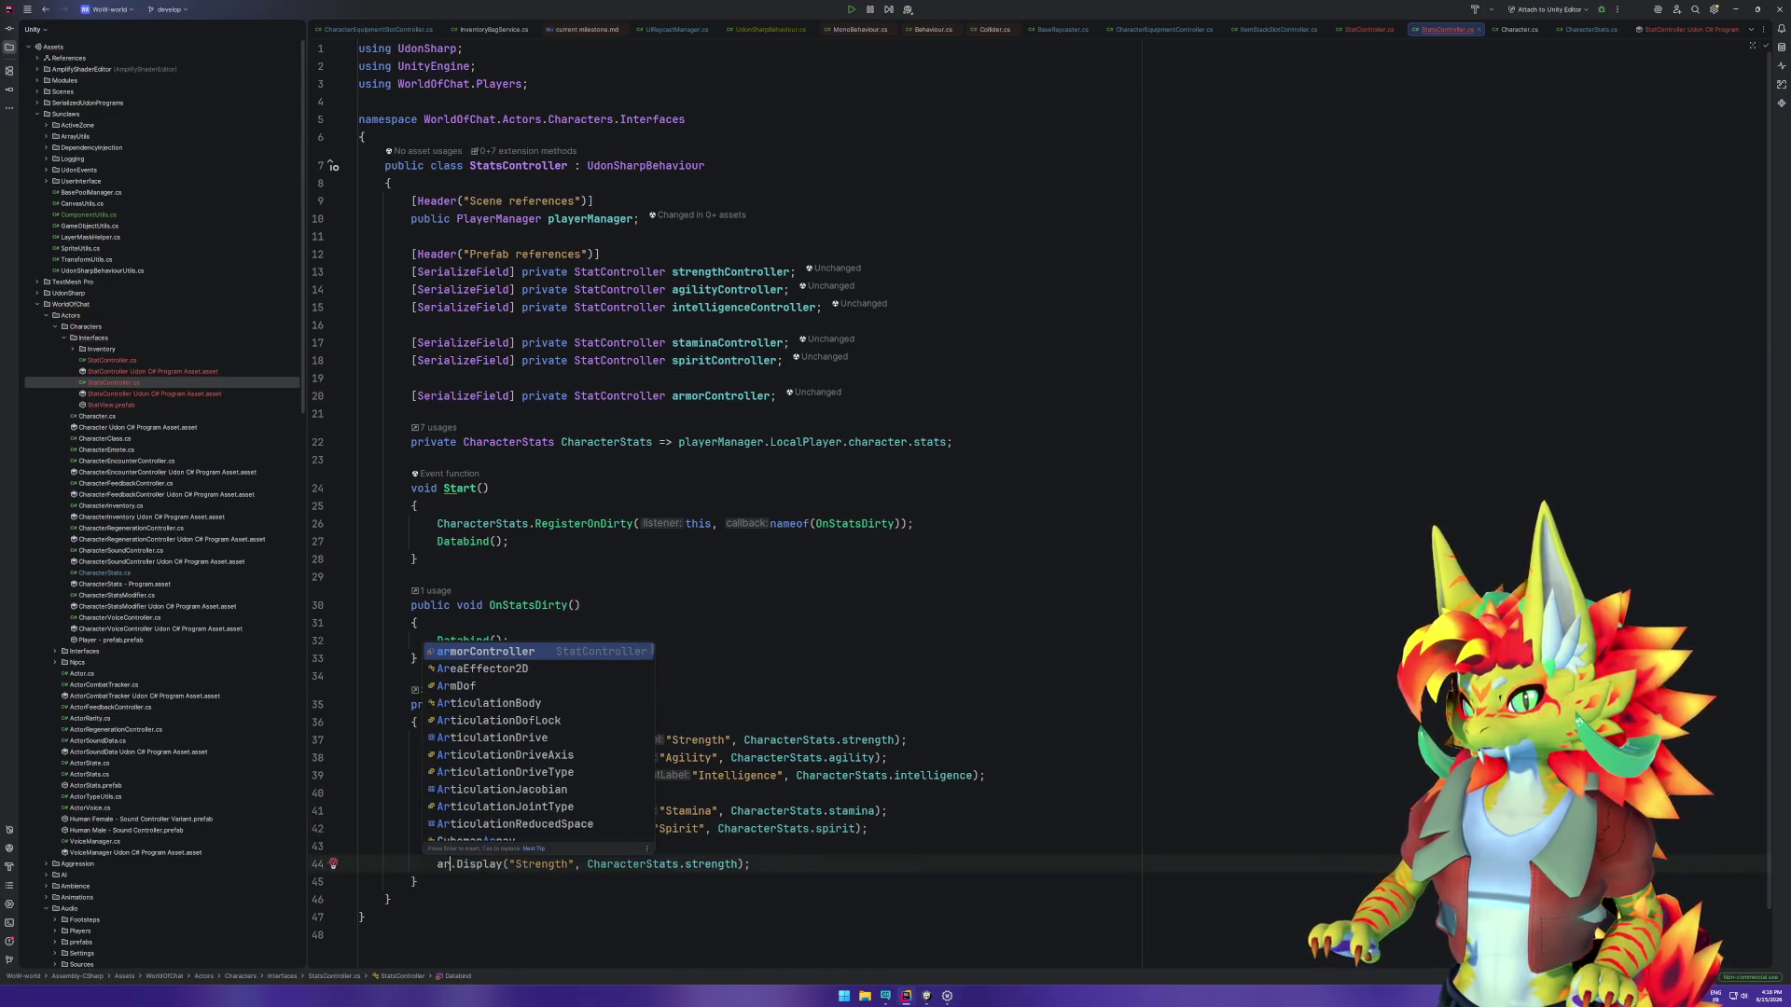
pyautogui.press('Return')
# Step: Give the armorController call the label "Armor" and the CharacterStats.Armor value
pyautogui.doubleClick(678, 864)
pyautogui.write('Armor')
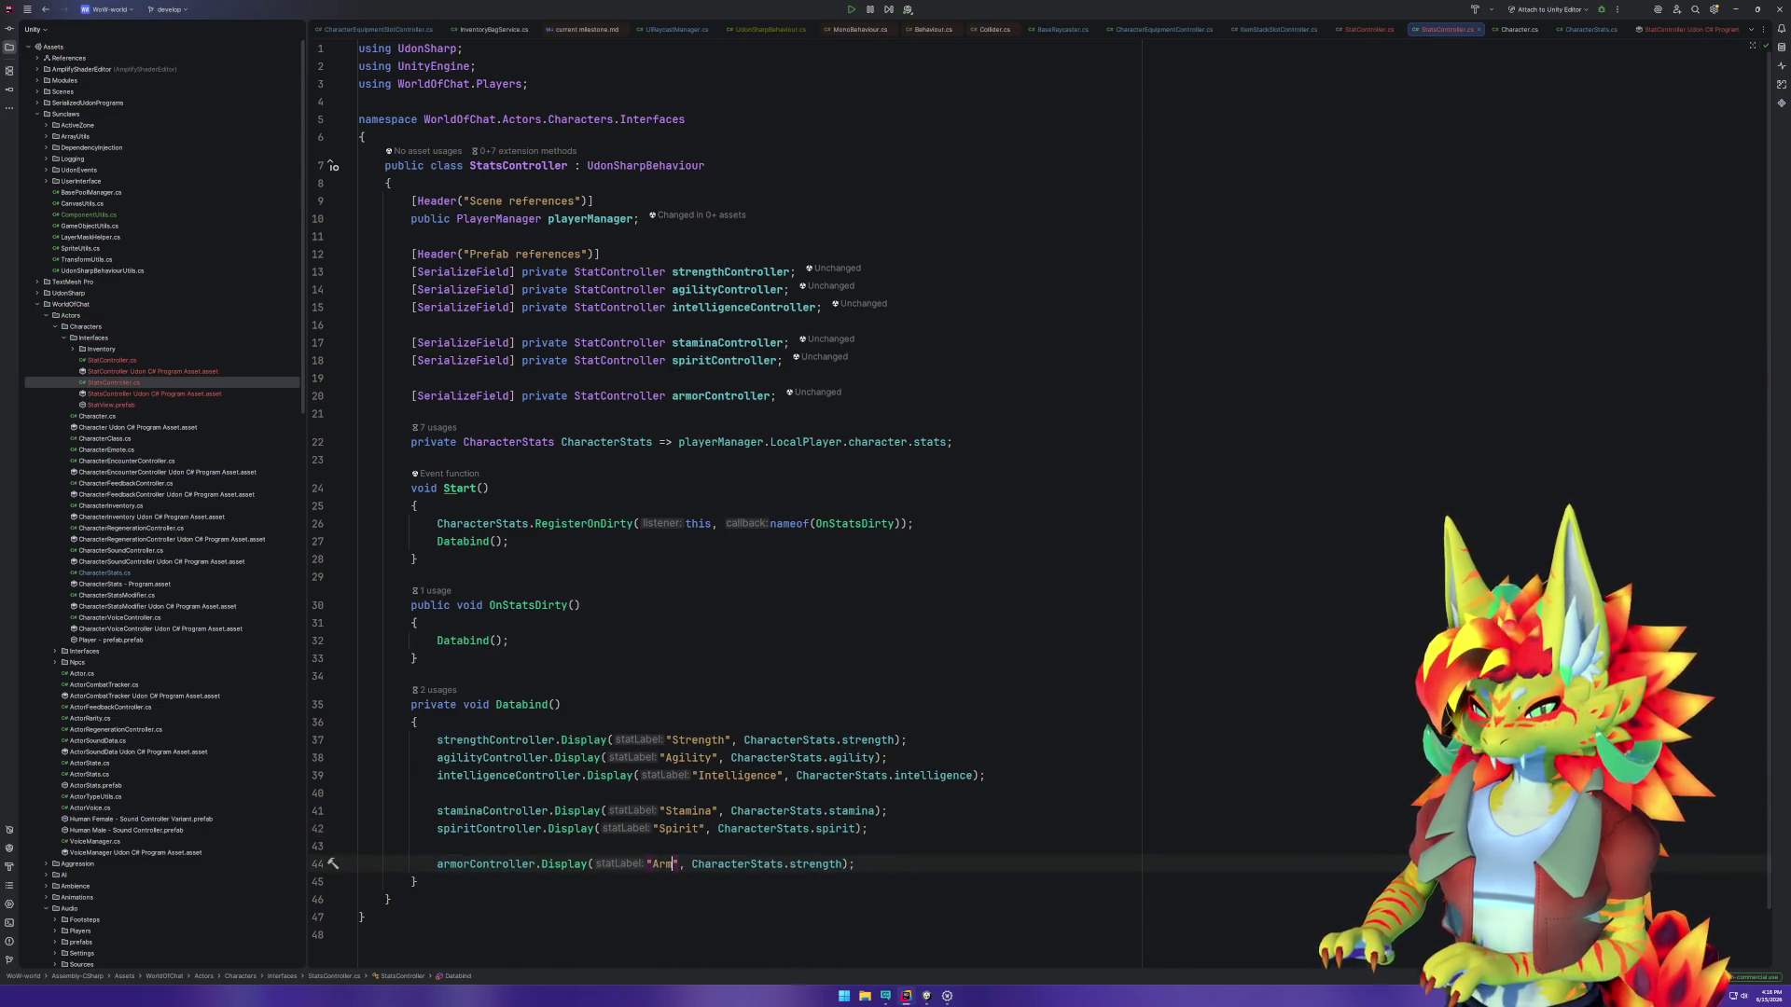
pyautogui.doubleClick(828, 863)
pyautogui.write('a')
pyautogui.press('Return')
pyautogui.click(881, 903)
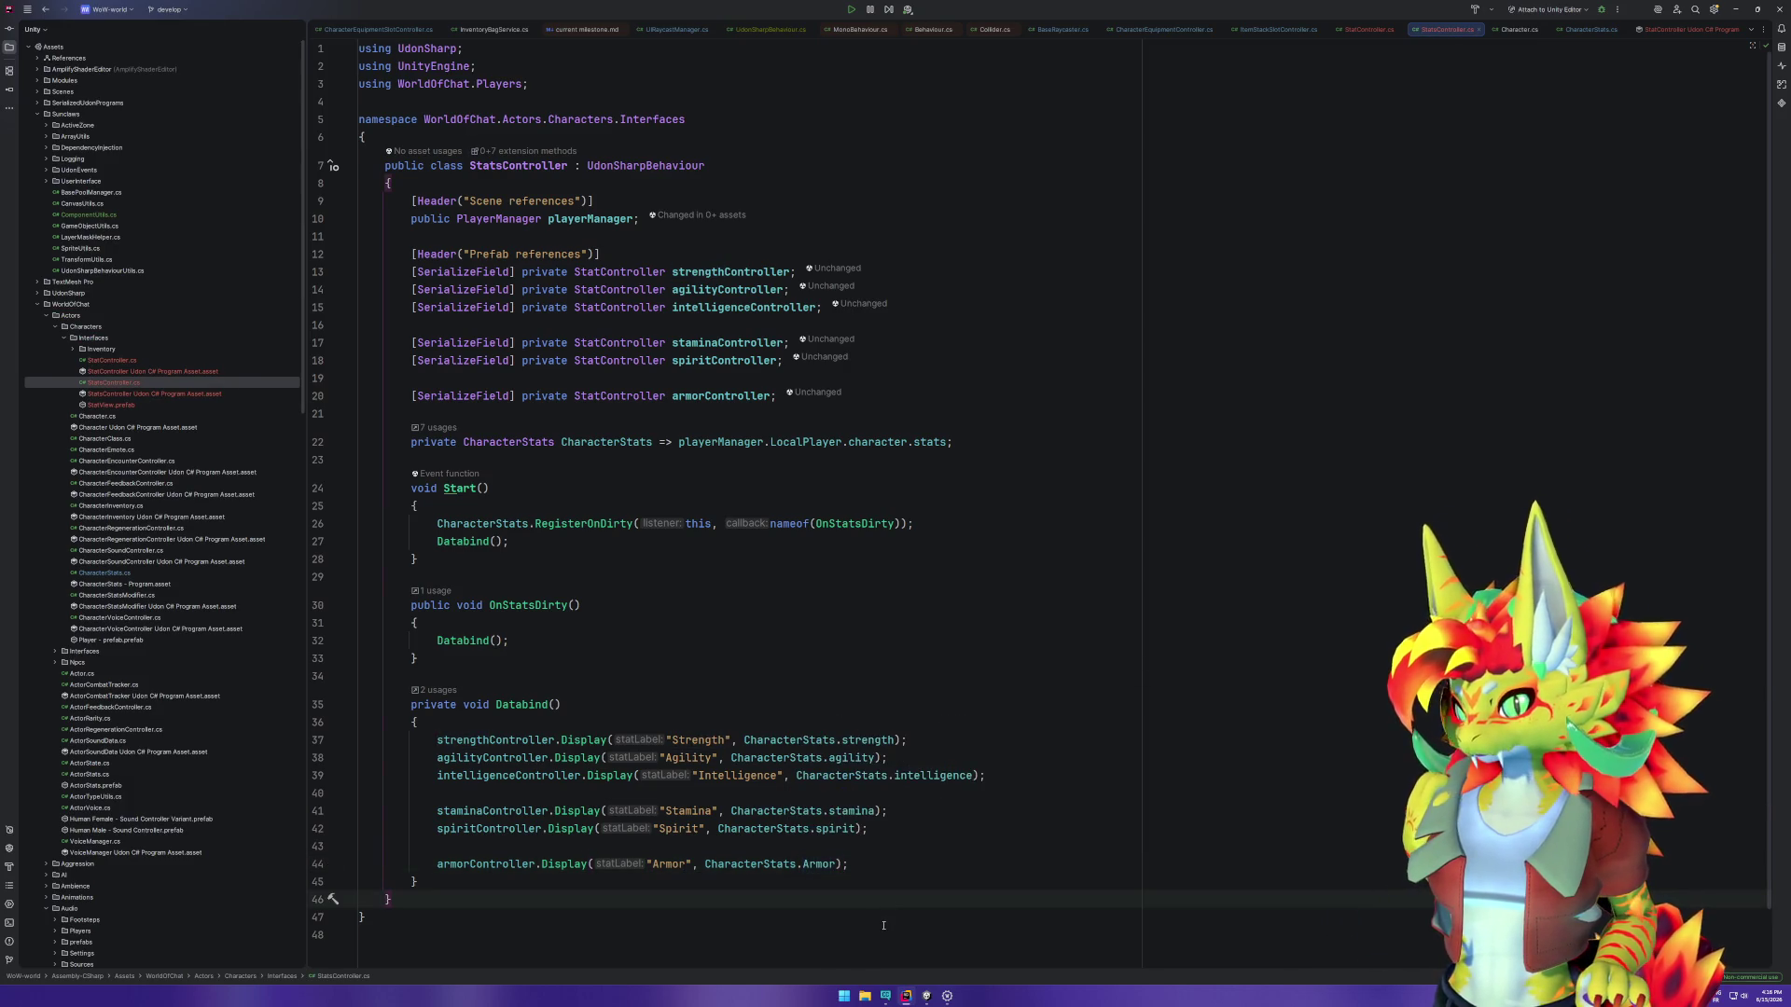
pyautogui.click(840, 658)
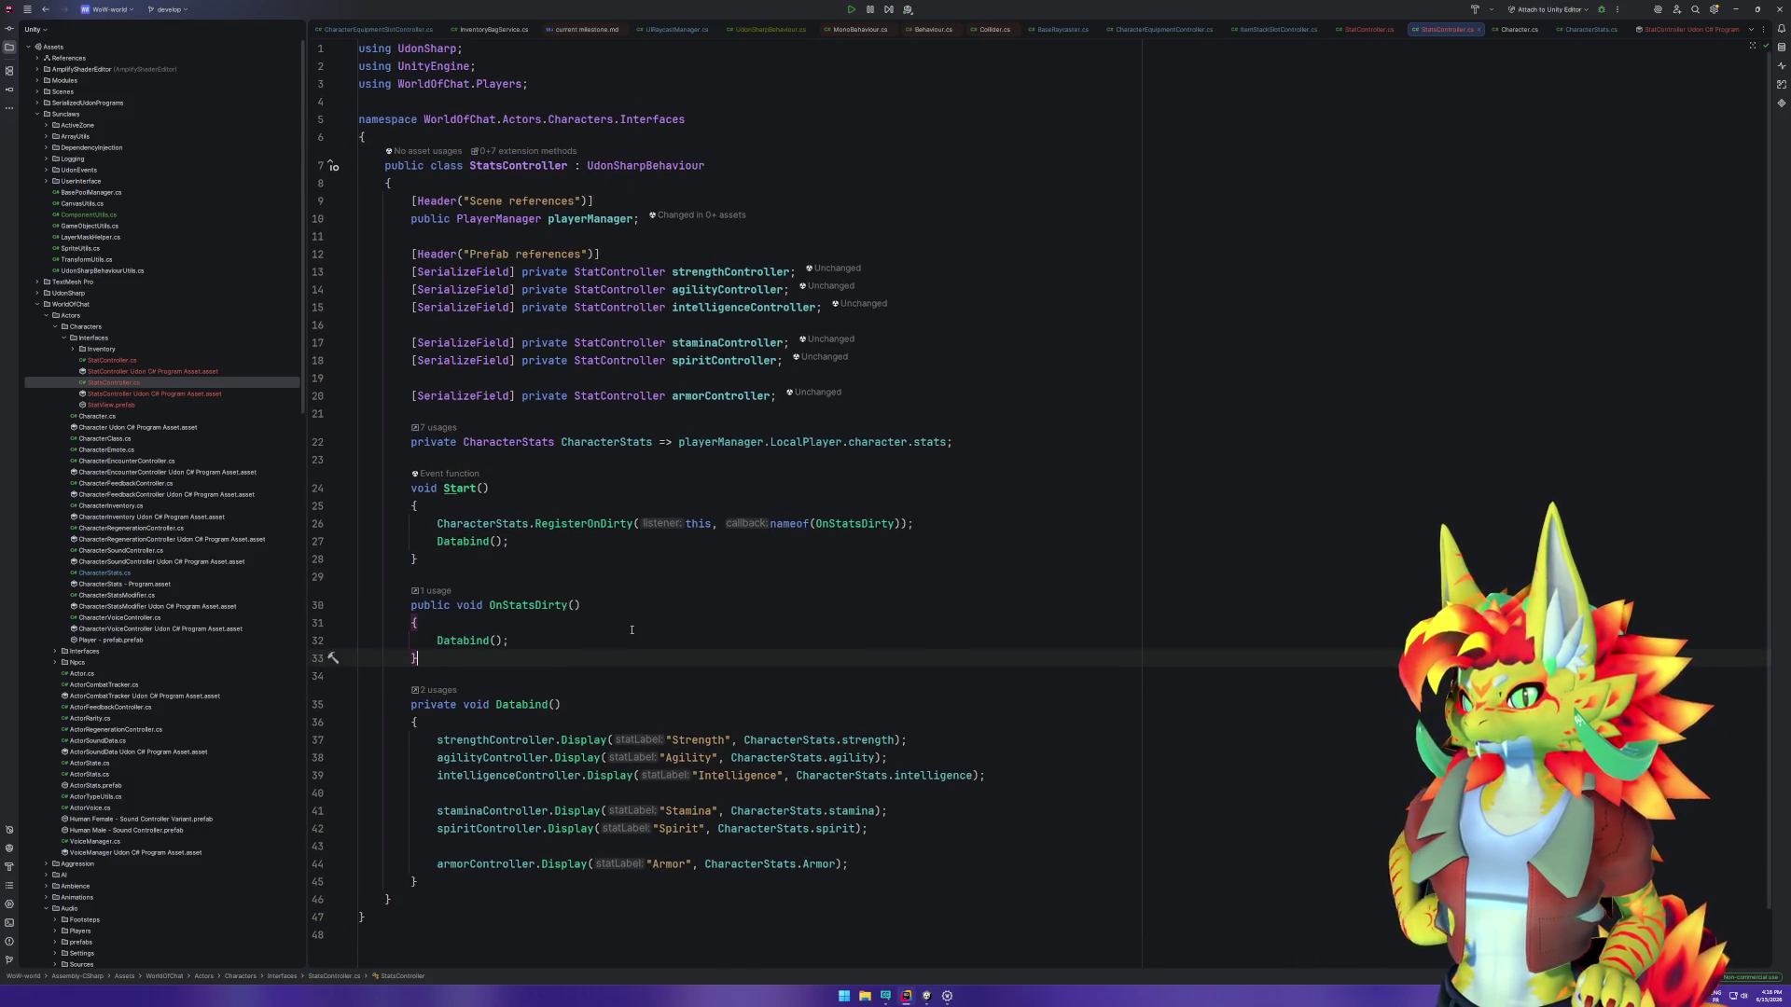
pyautogui.click(625, 584)
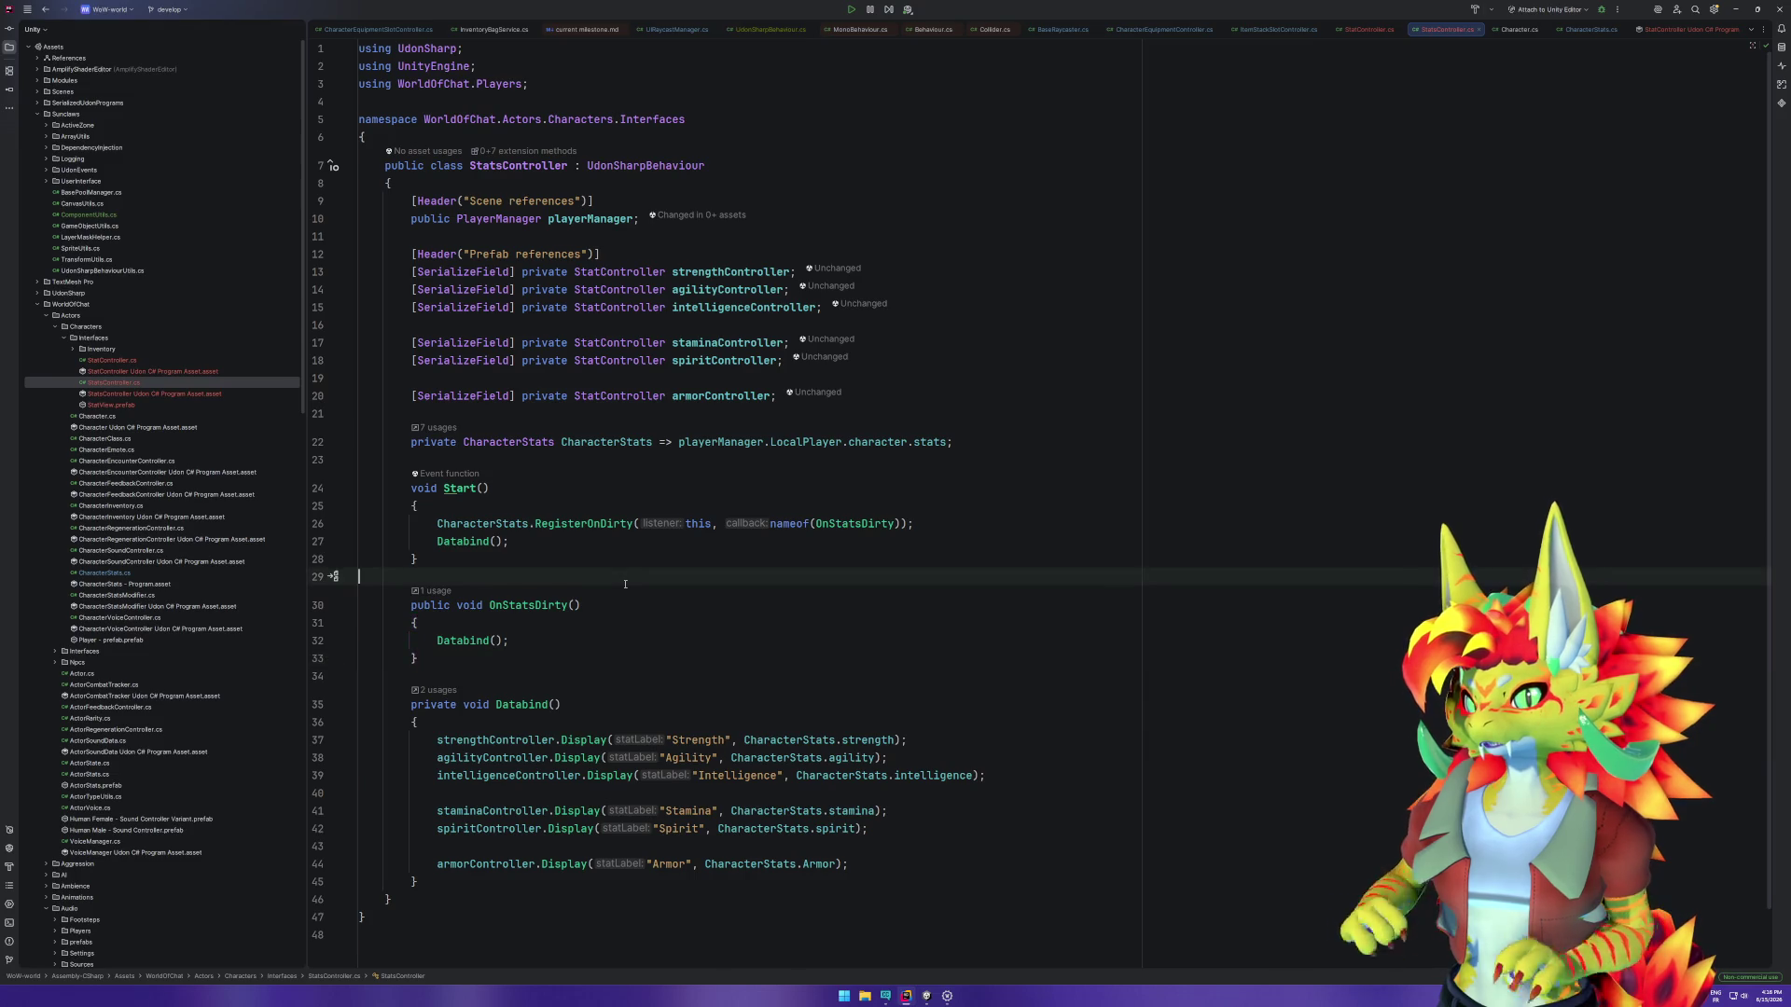
# Step: Add an OnEnable method containing the RegisterOnDirty call copied from Start
pyautogui.press('Return')
pyautogui.press('Return')
pyautogui.press('Up')
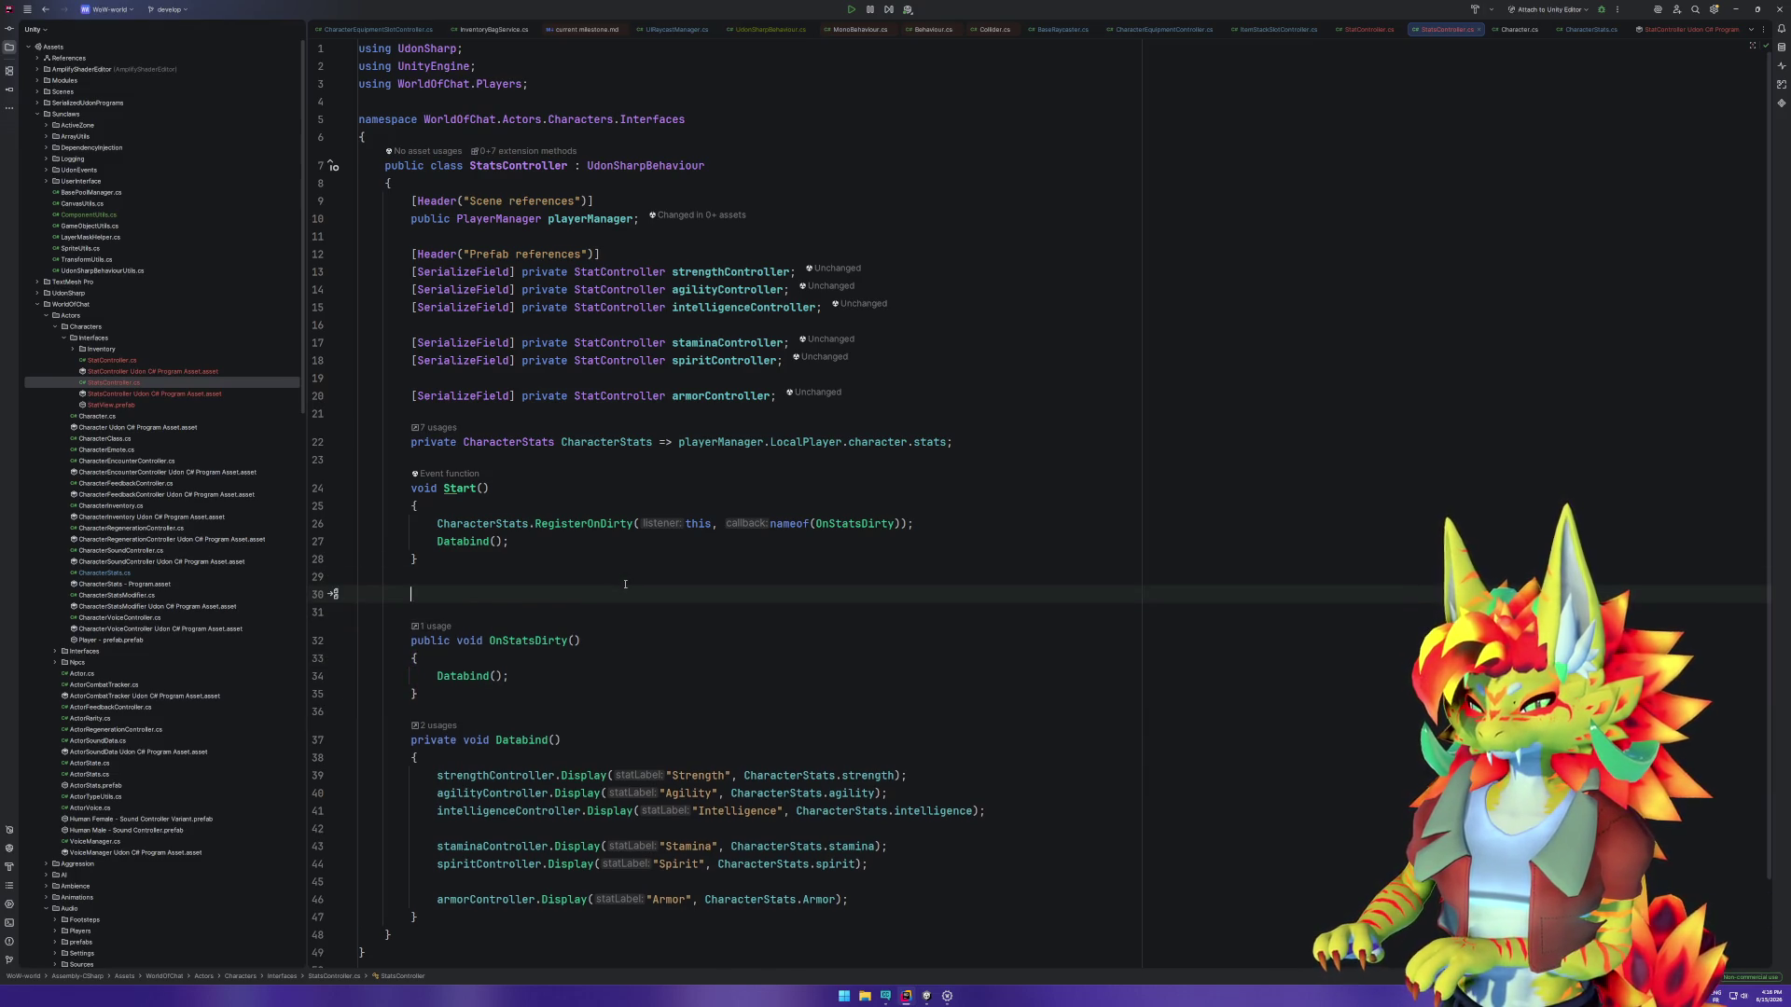
pyautogui.write('void Onen')
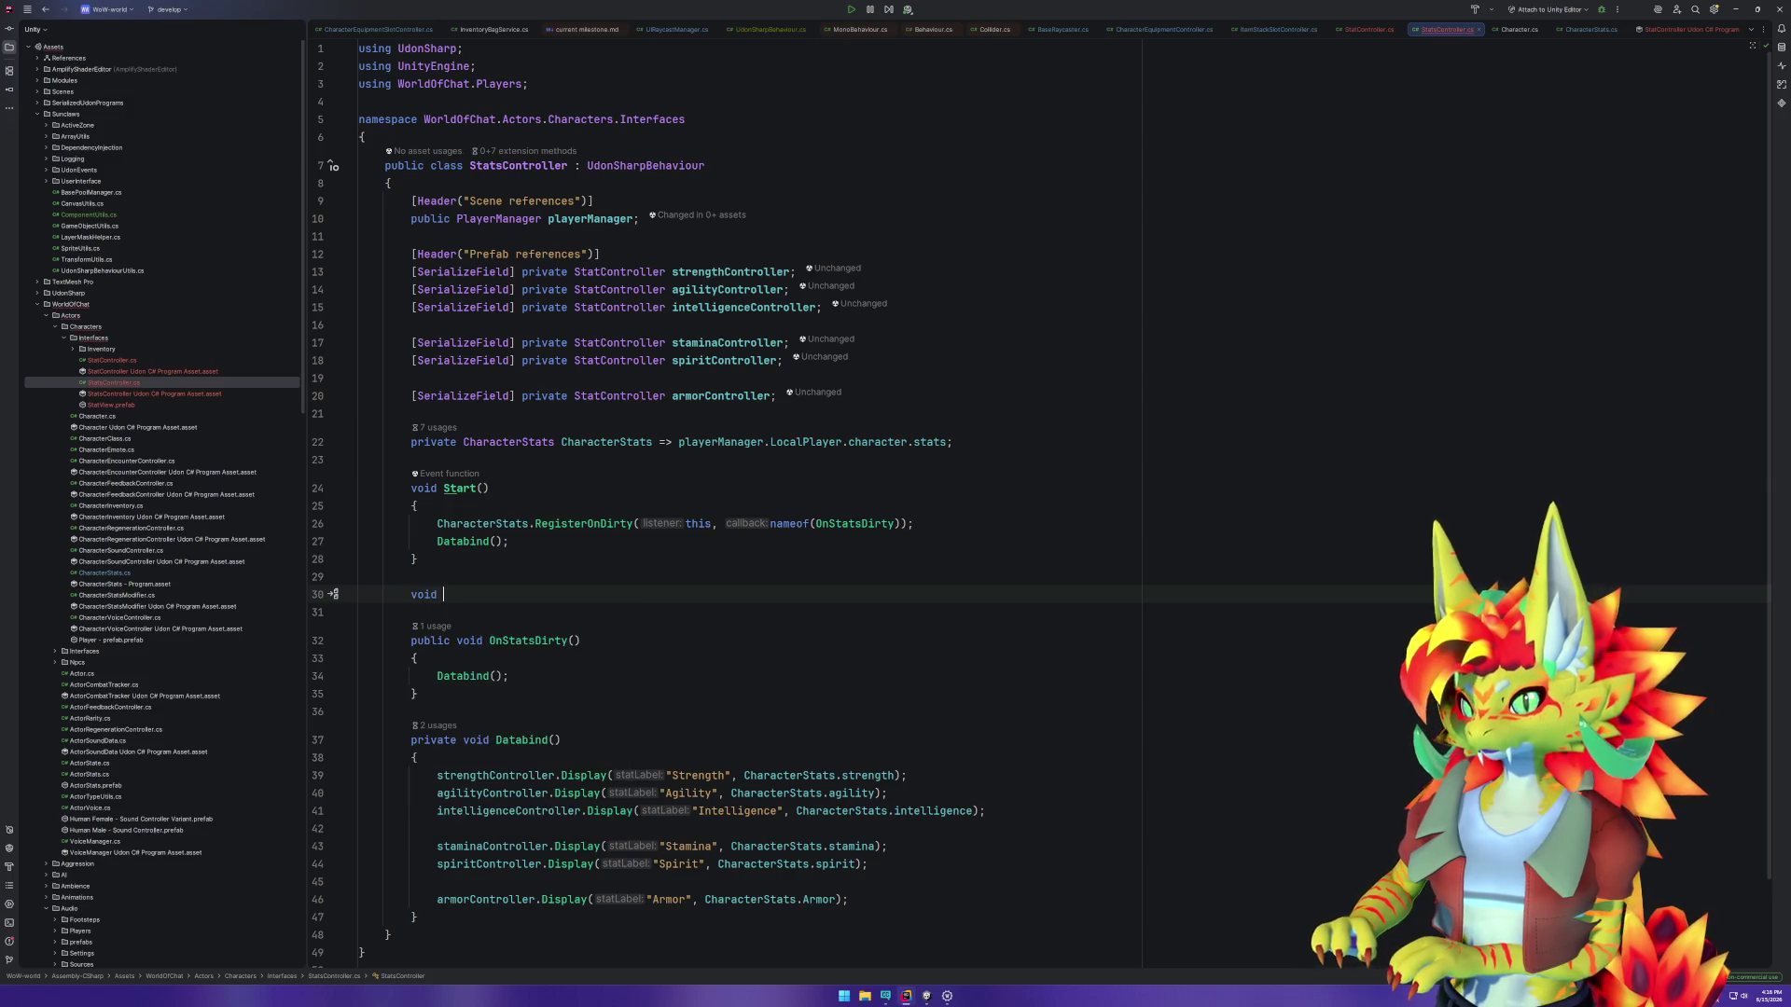
pyautogui.press('Return')
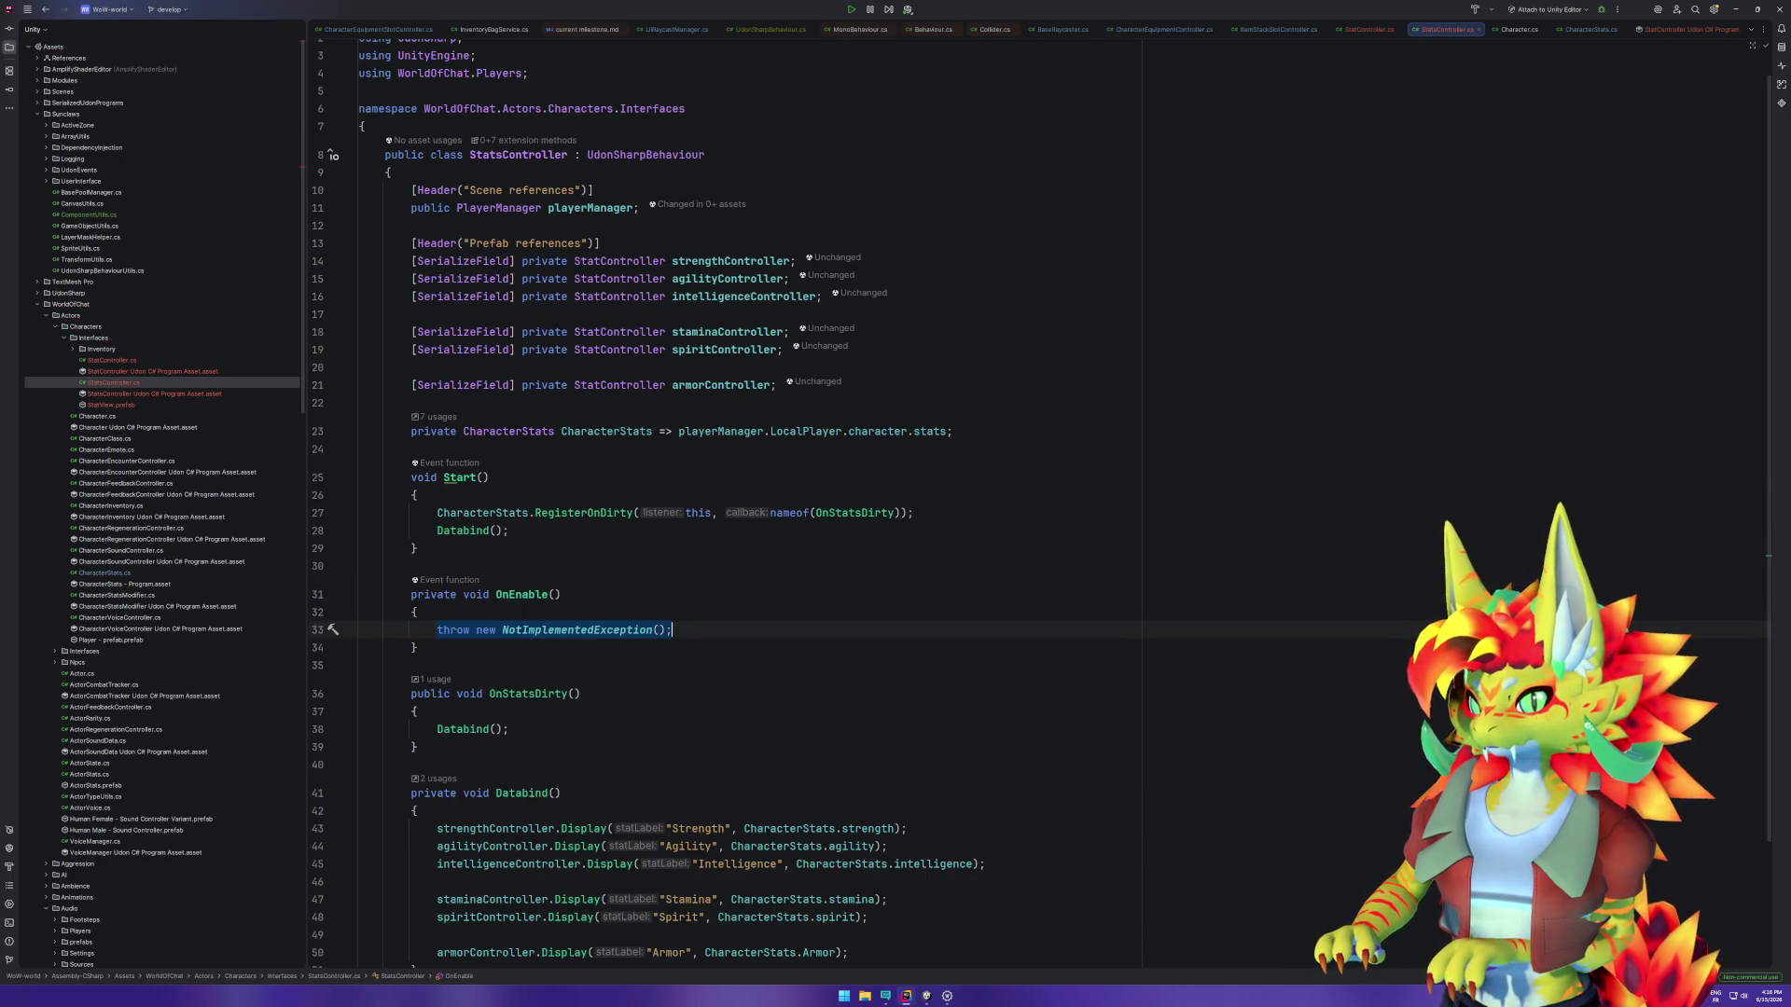
pyautogui.moveTo(923, 513); pyautogui.dragTo(922, 497)
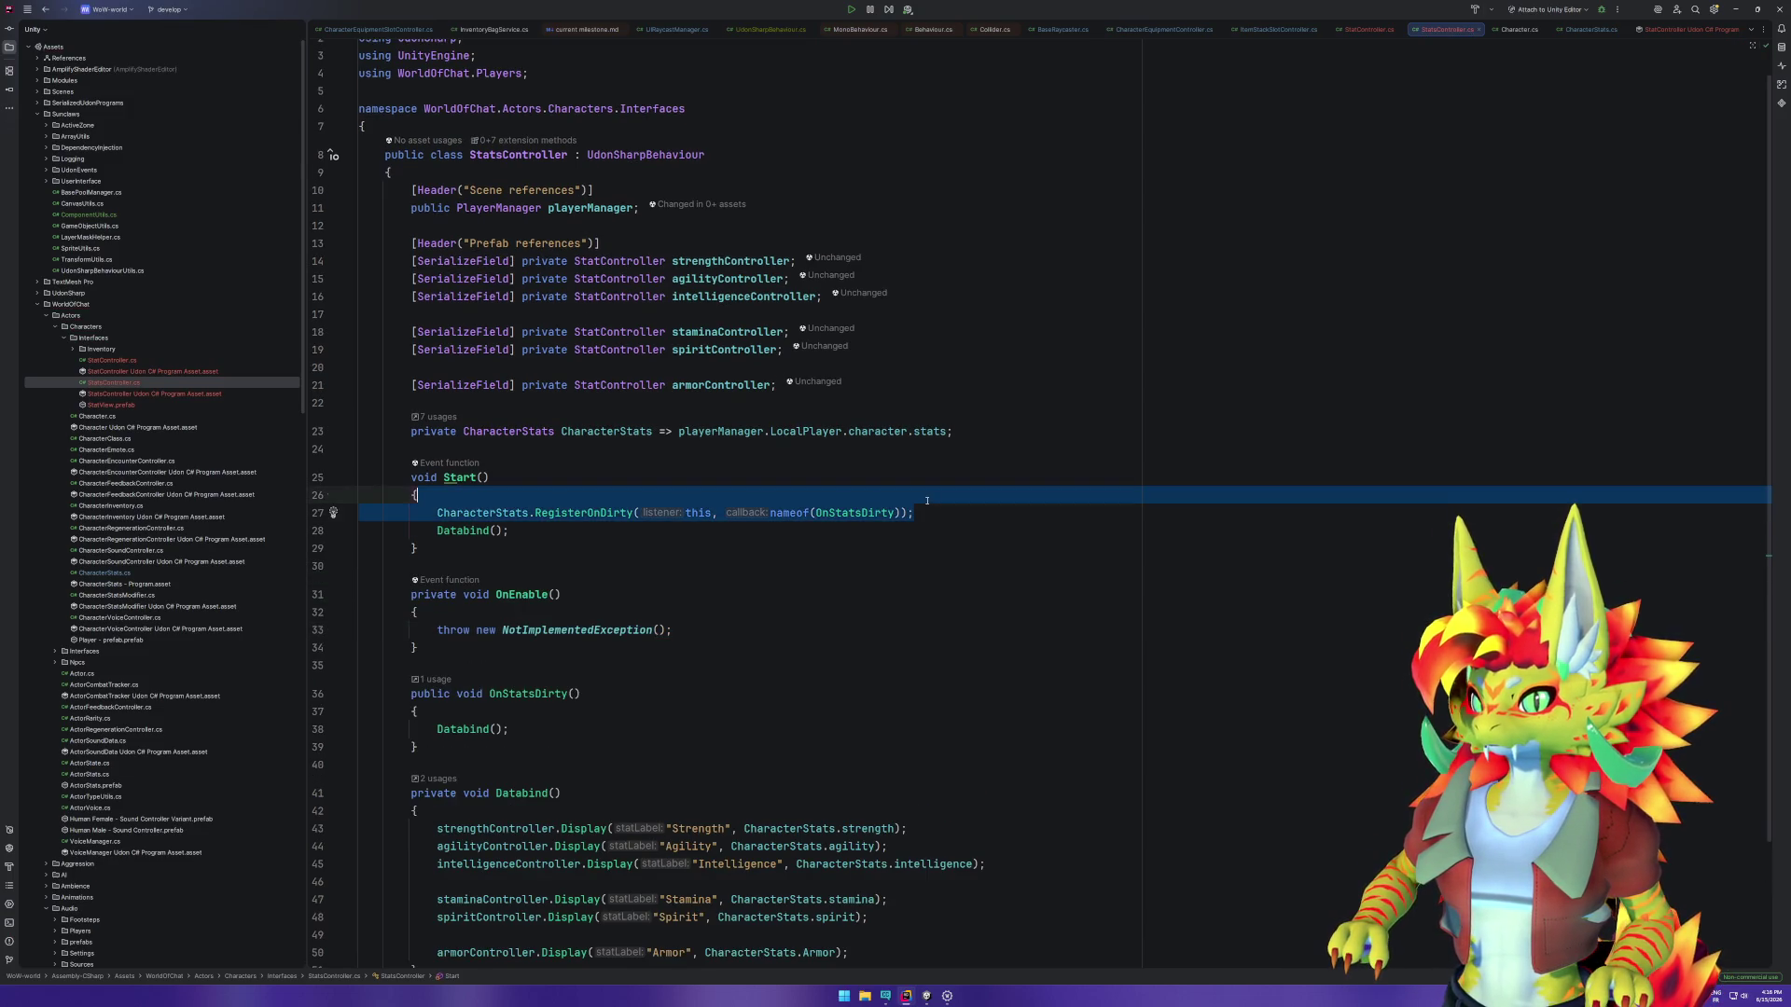
pyautogui.hotkey('ctrl', 'c')
pyautogui.tripleClick(690, 629)
pyautogui.hotkey('ctrl', 'v')
# Step: Add an OnDisable method and fill it with the RegisterOnDirty line
pyautogui.click(630, 652)
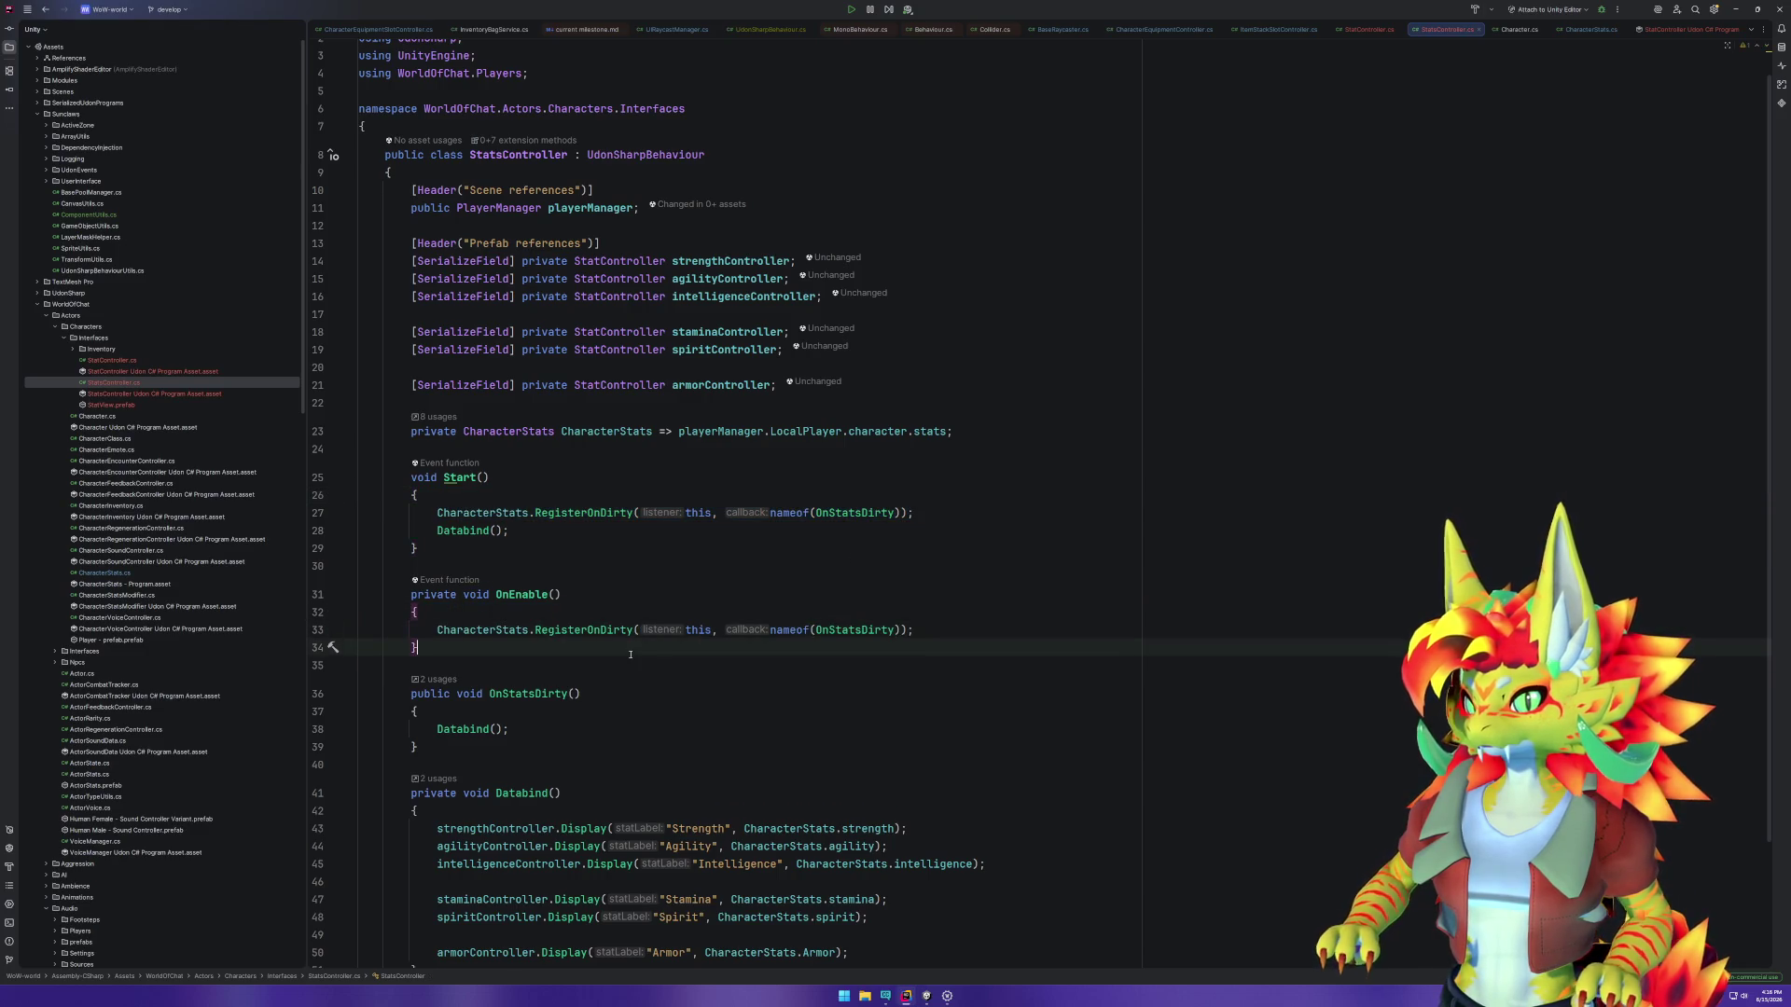
pyautogui.press('Return')
pyautogui.press('Return')
pyautogui.write('void On')
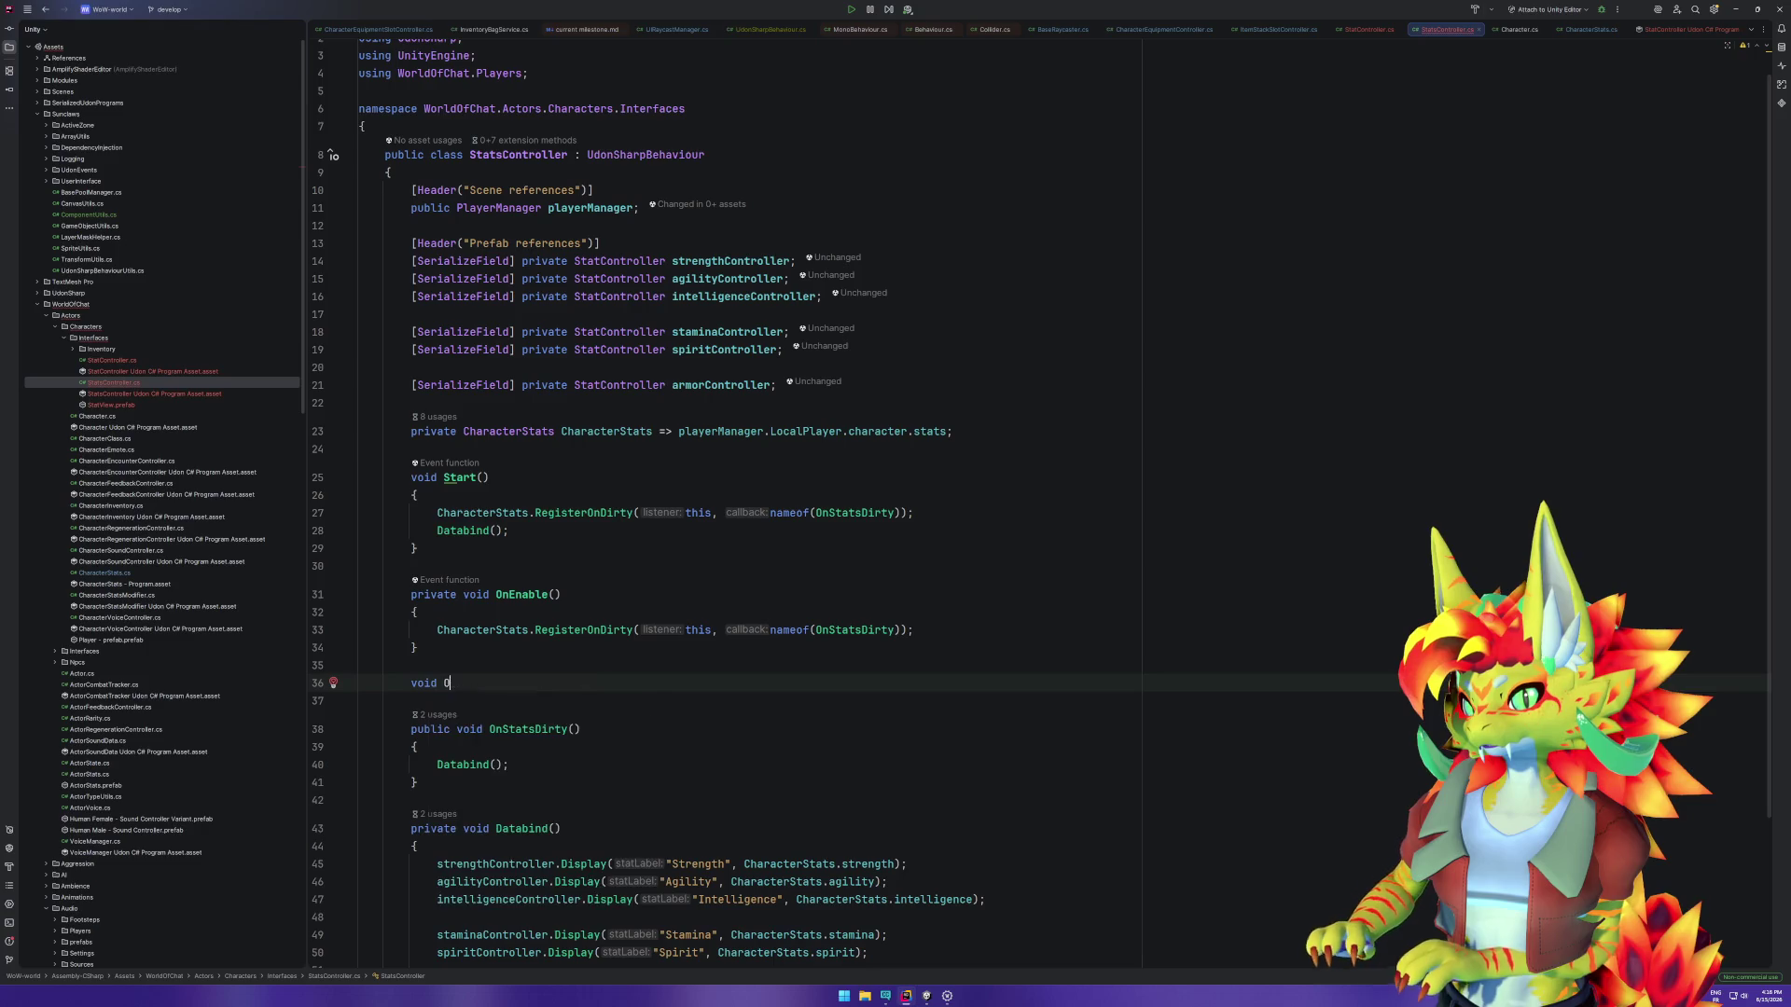
pyautogui.press('Down')
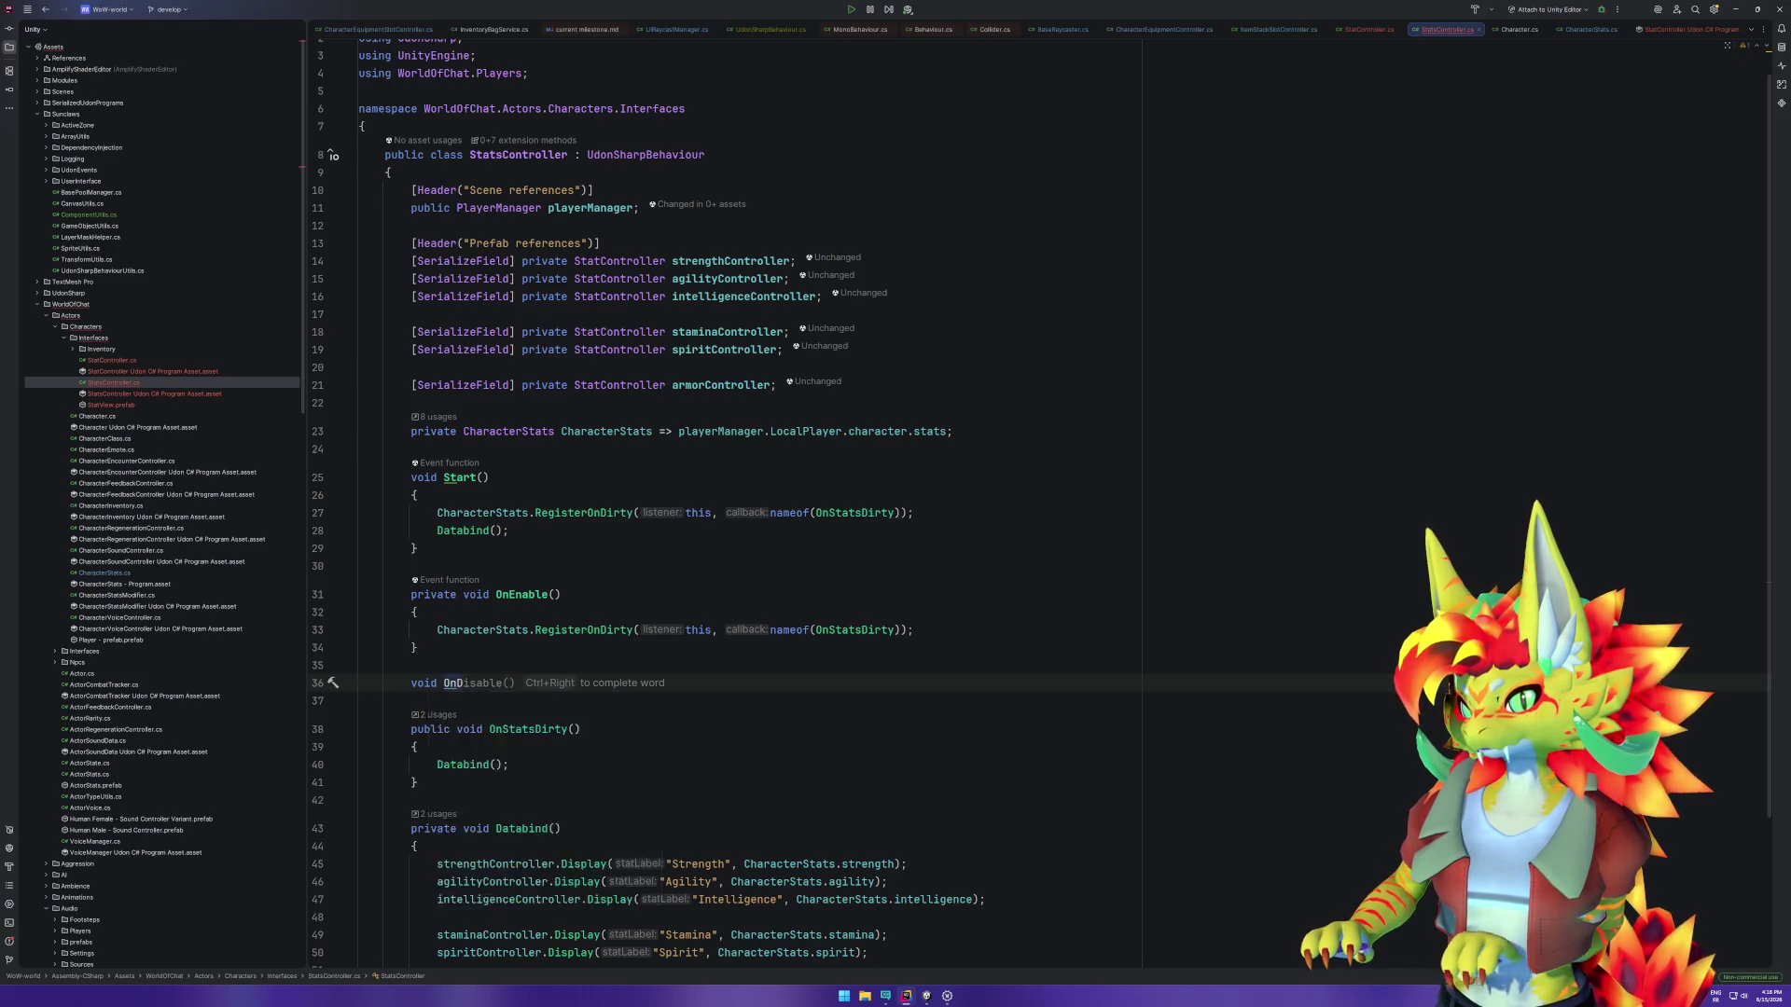
pyautogui.press('Return')
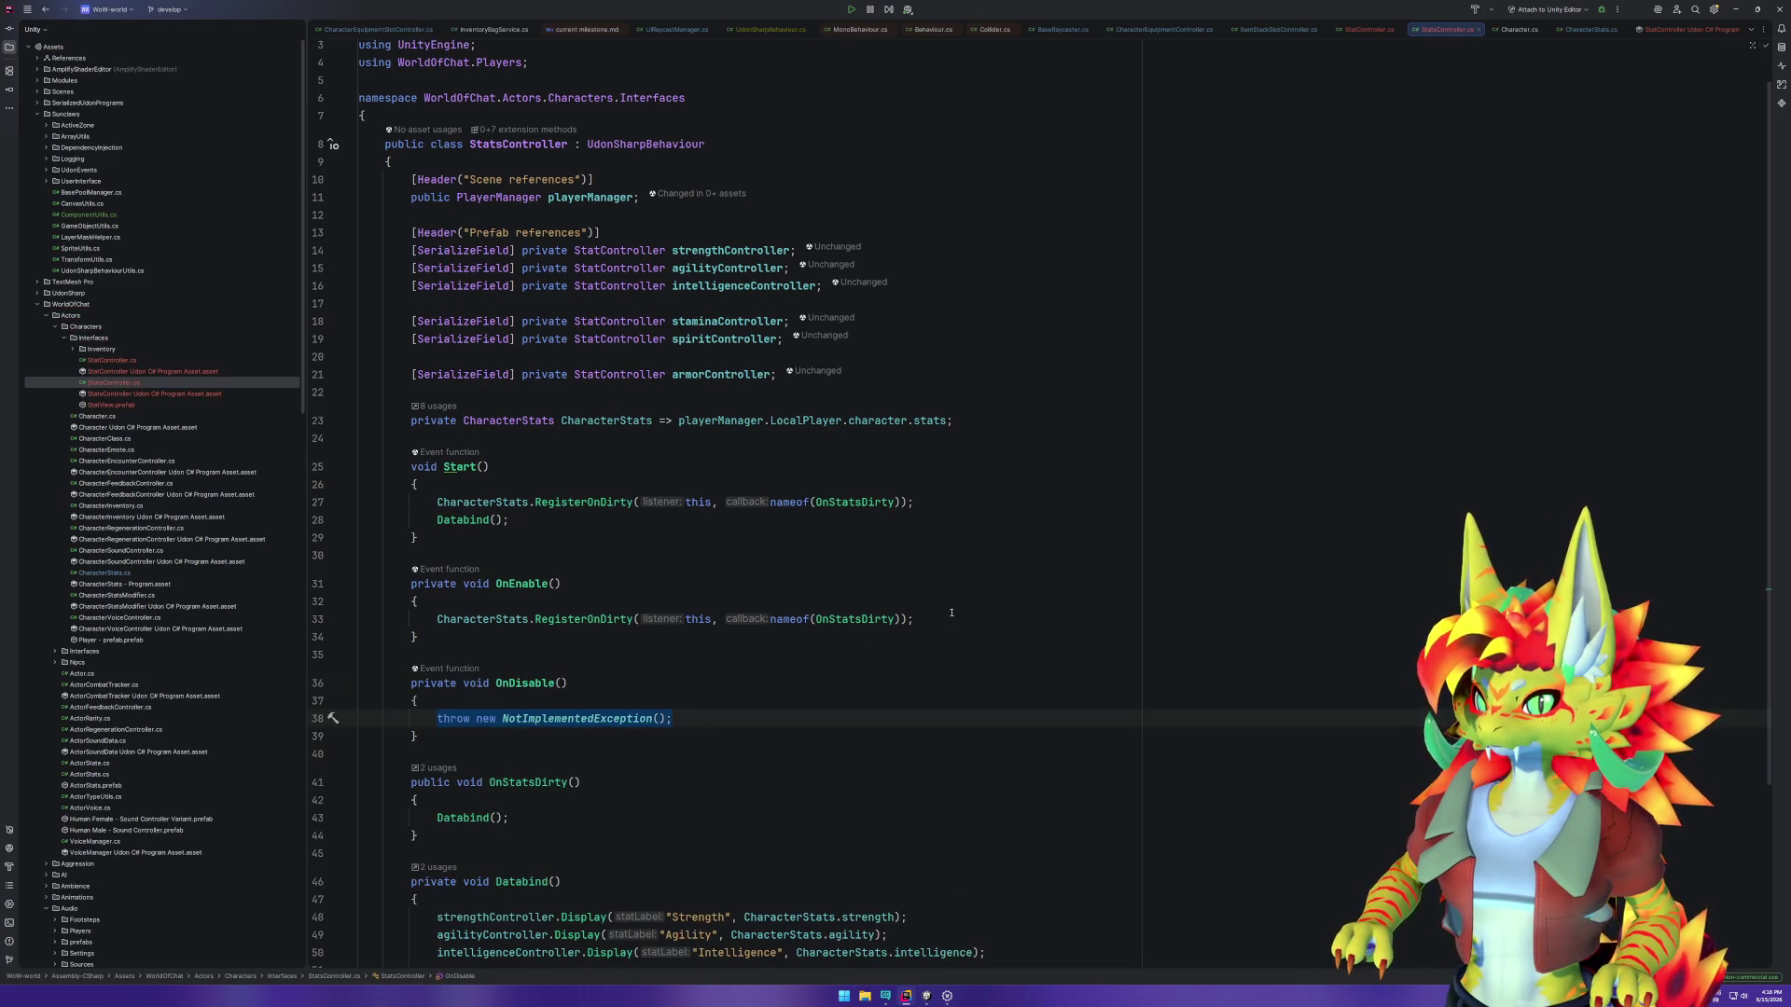
pyautogui.moveTo(951, 612); pyautogui.dragTo(944, 609)
pyautogui.tripleClick(695, 721)
pyautogui.press('BackSpace')
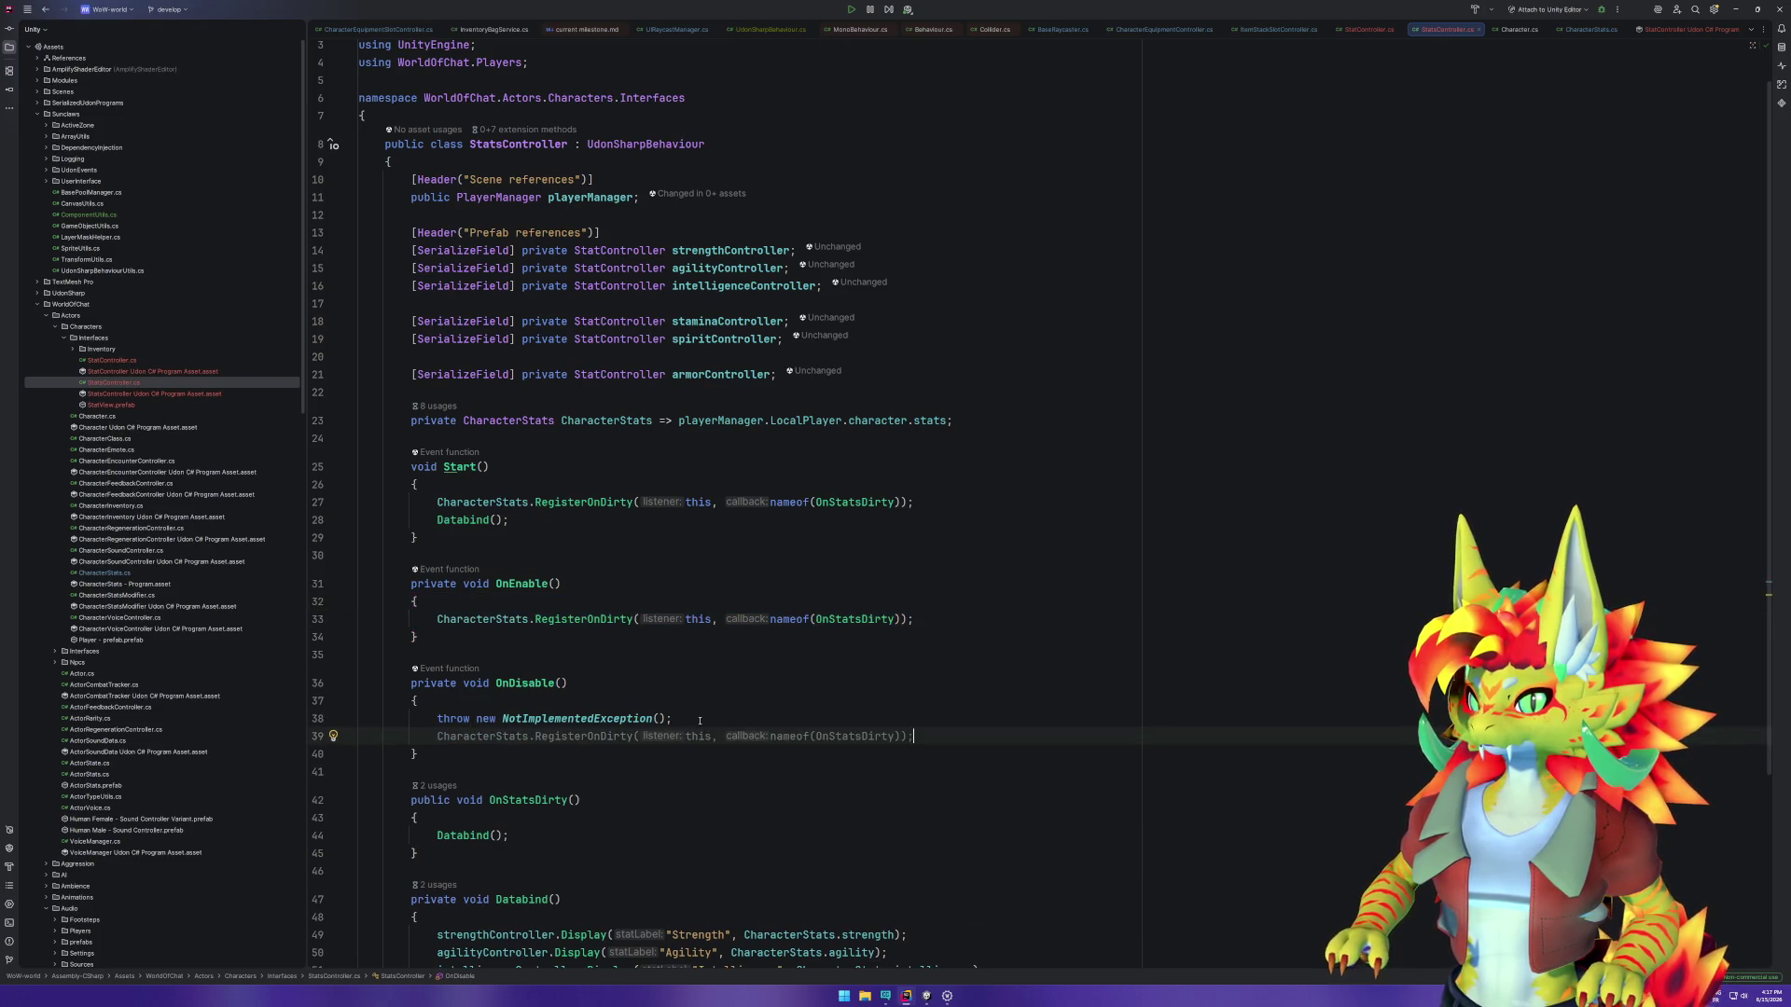
pyautogui.press('Tab')
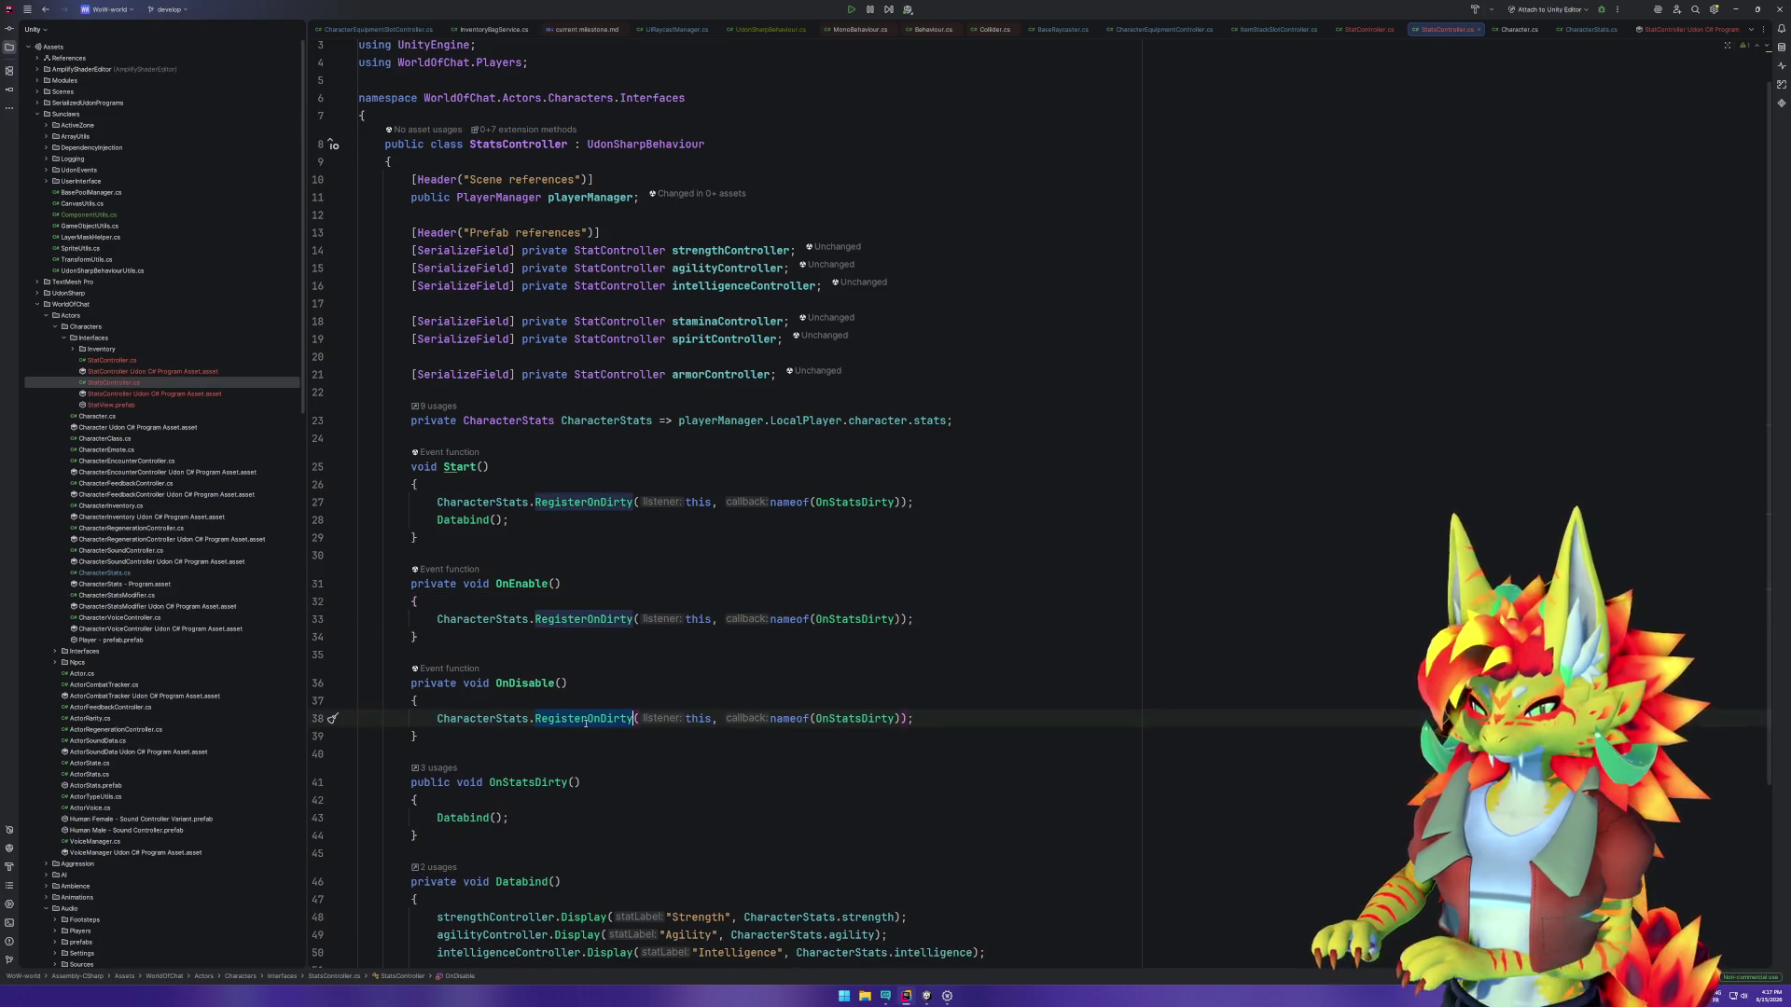
# Step: Change the OnDisable call to UnregisterOnDirty and remove its callback argument
pyautogui.doubleClick(586, 723)
pyautogui.write('Unreg')
pyautogui.press('Return')
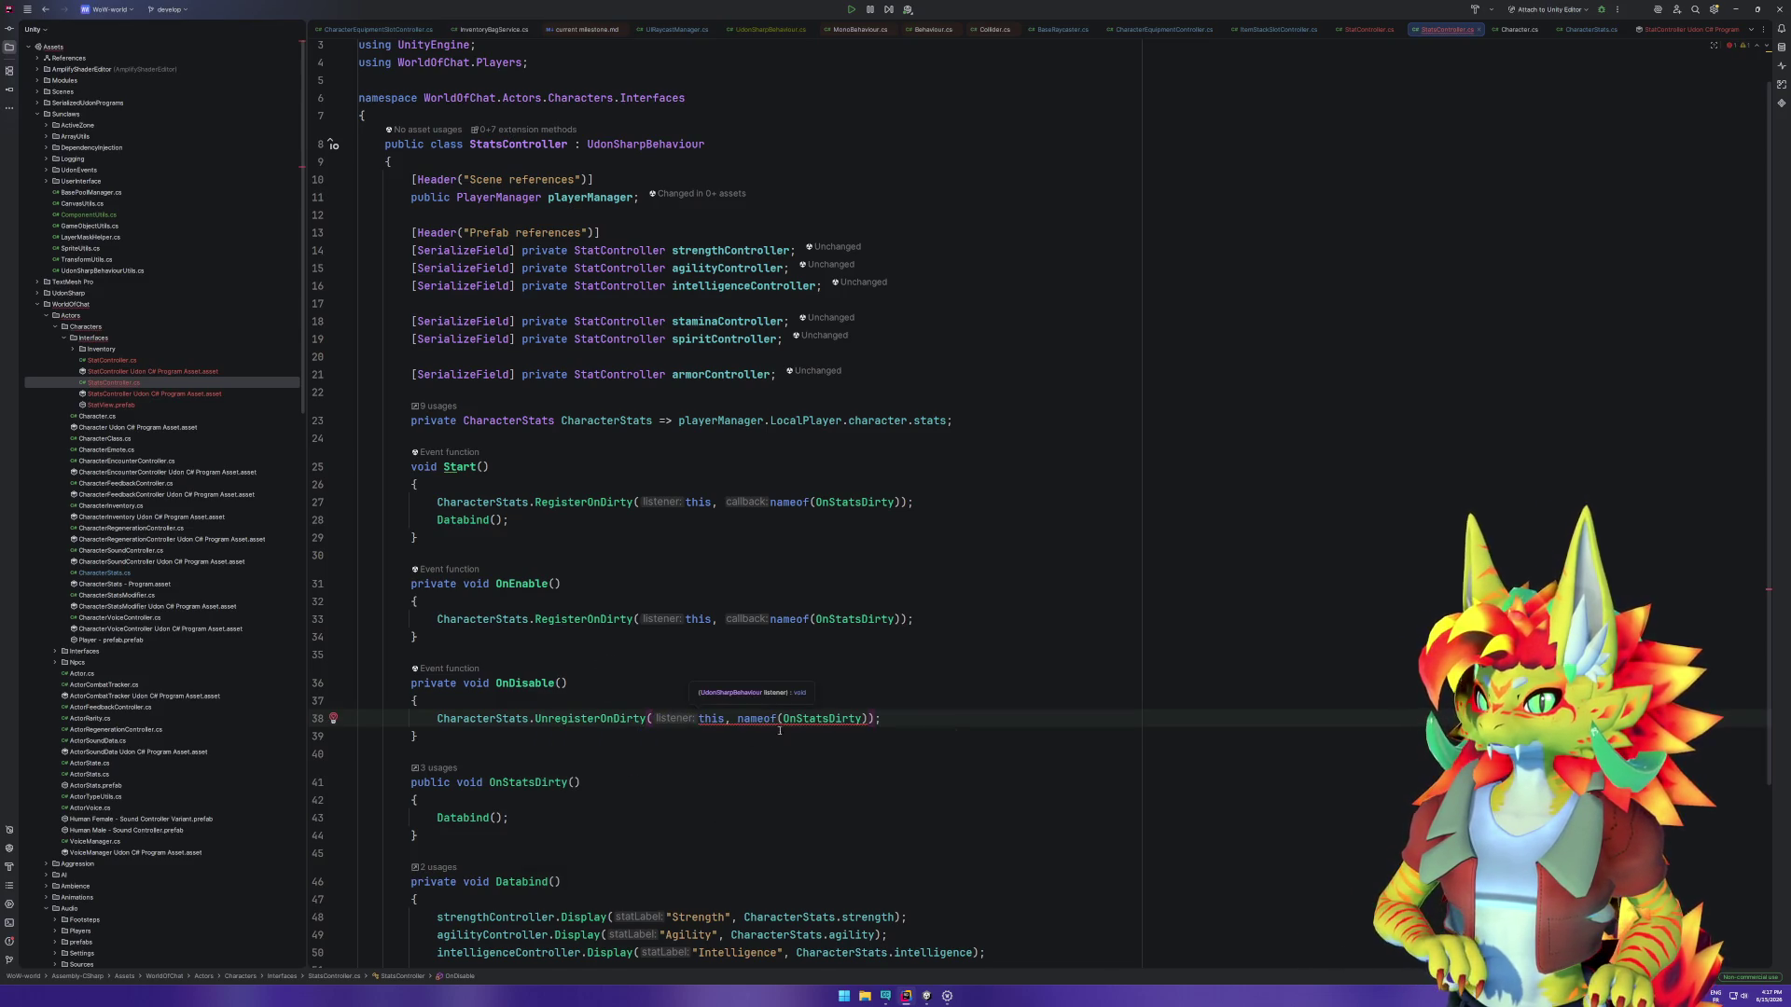
pyautogui.click(783, 720)
pyautogui.press('BackSpace')
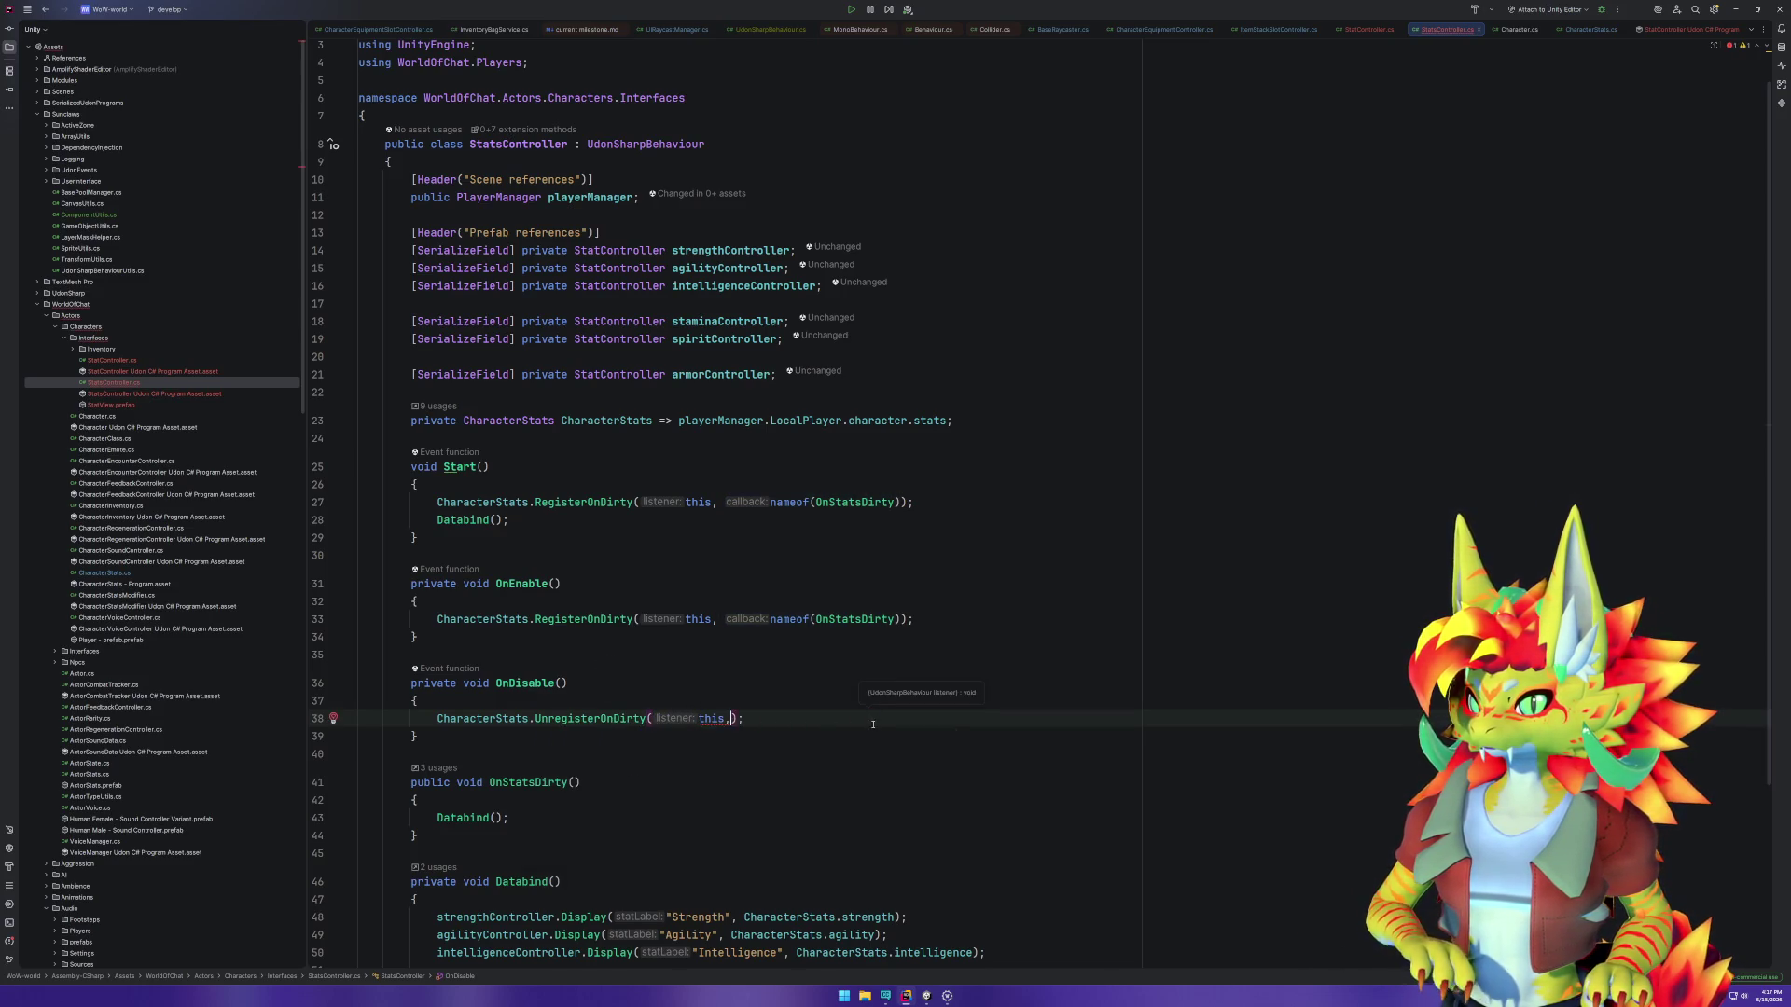
pyautogui.press('Down')
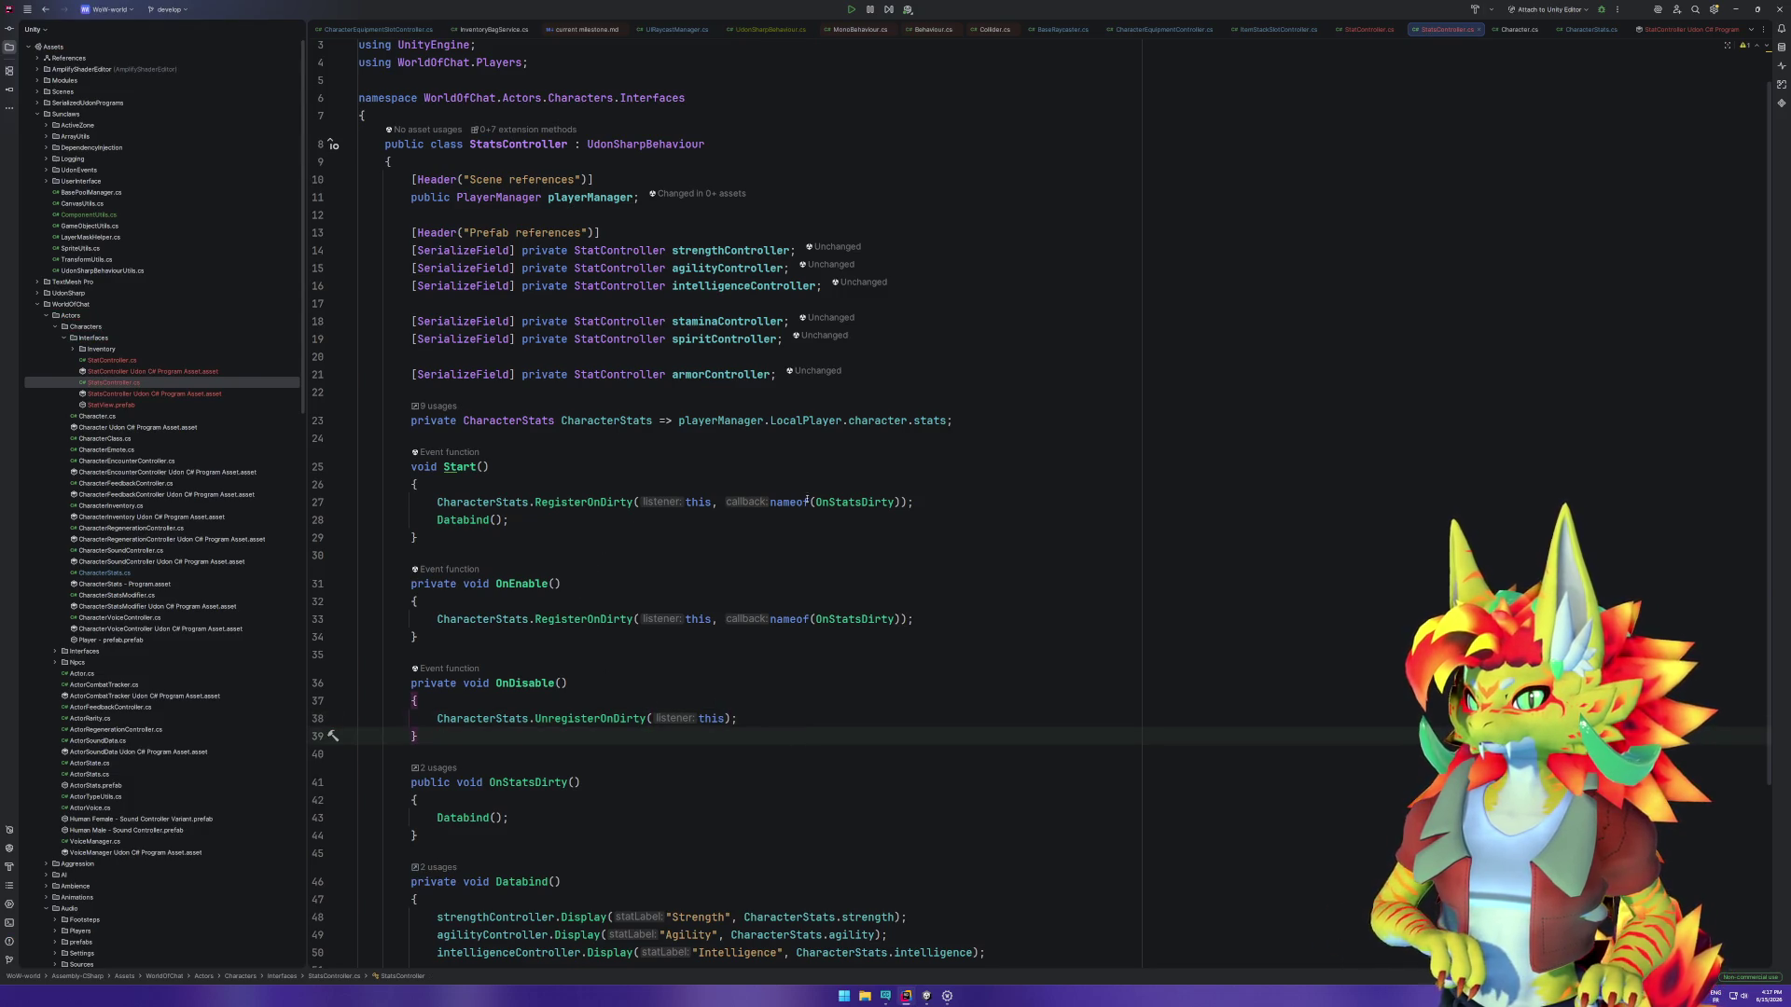
# Step: Remove RegisterOnDirty from Start and the unused using System line, then return to Unity
pyautogui.tripleClick(781, 502)
pyautogui.press('BackSpace')
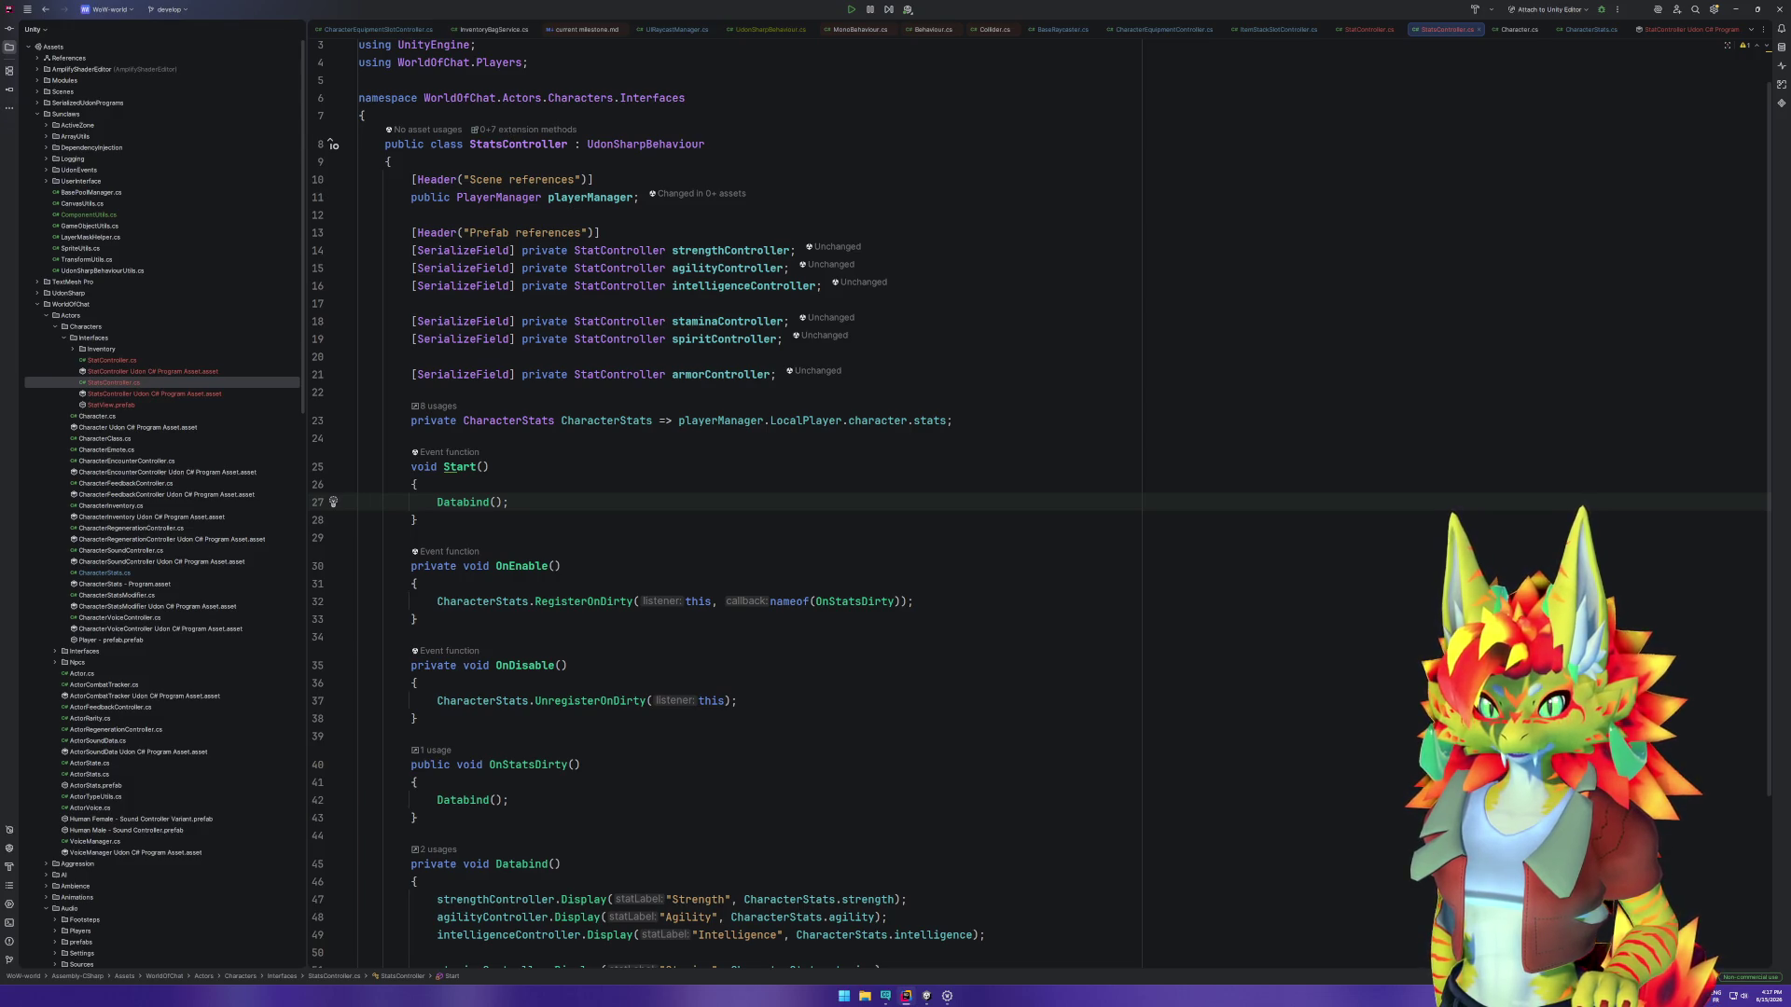
pyautogui.press('Down')
pyautogui.press('Down')
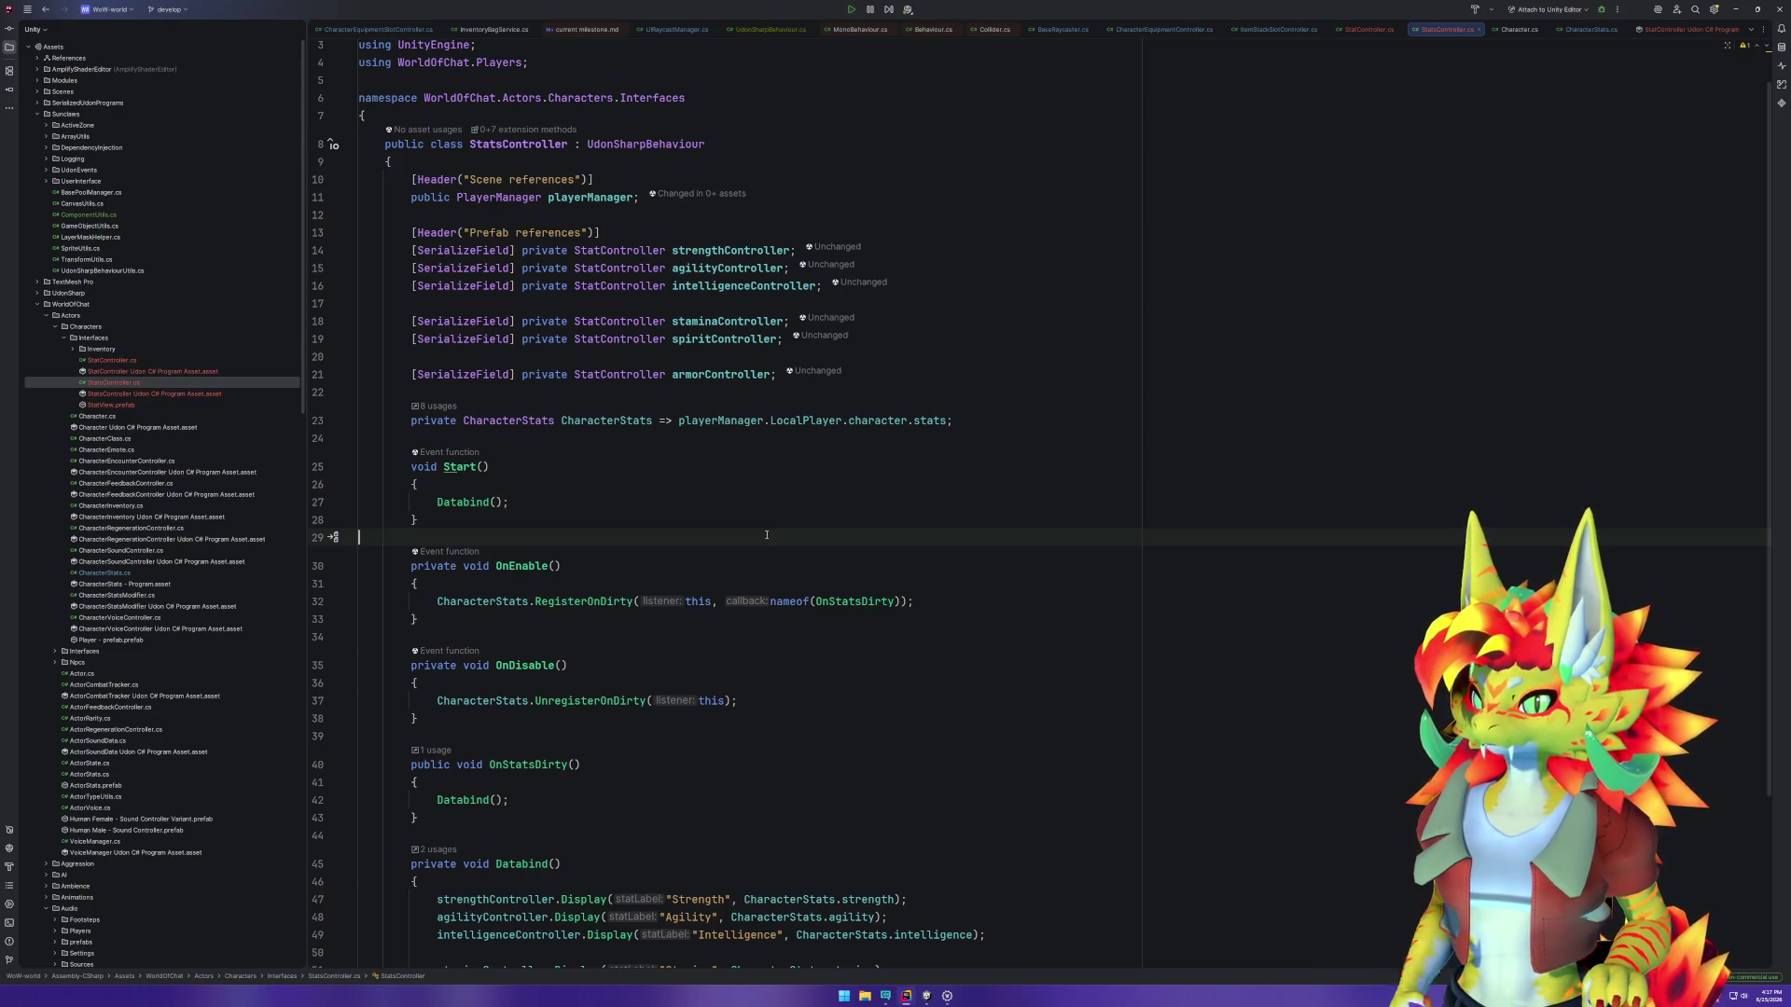
pyautogui.scroll(1, 839, 532)
pyautogui.hotkey('ctrl', 'Home')
pyautogui.hotkey('ctrl', 'y')
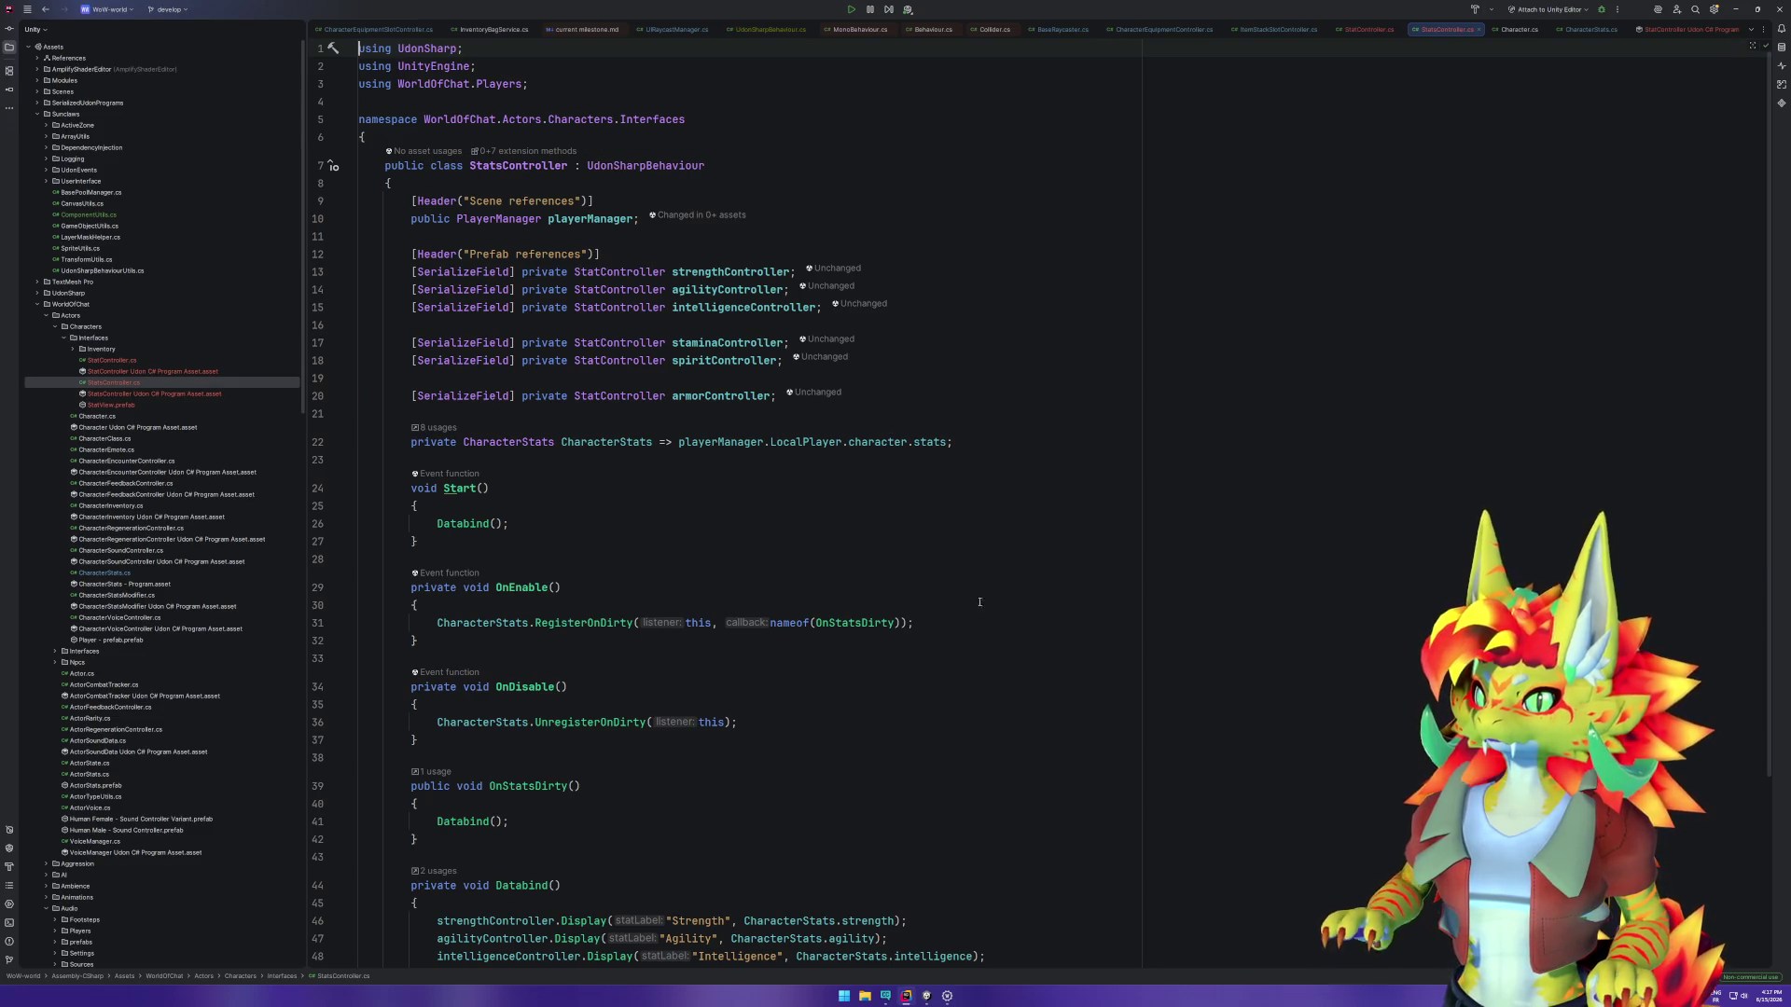
pyautogui.hotkey('alt', 'Tab')
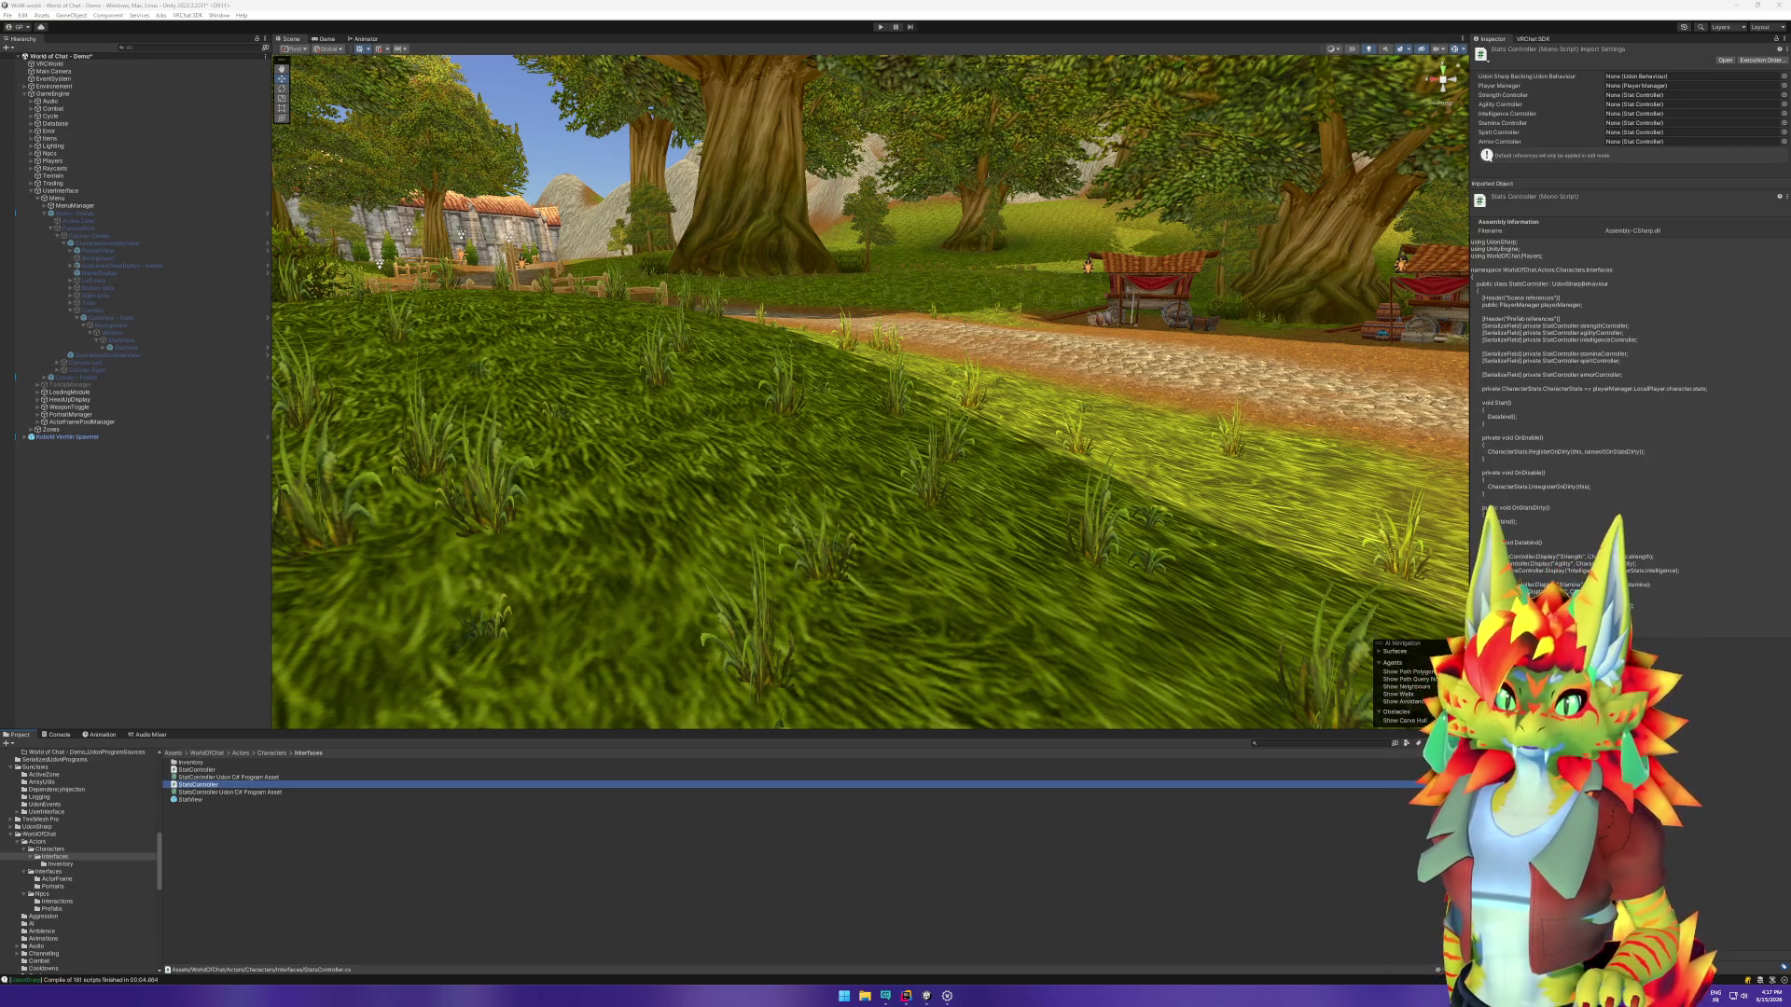
# Step: Bring up the context menu for PortraitView in the Hierarchy
pyautogui.rightClick(112, 249)
# Step: Open the CharacterInventoryView prefab and duplicate the strength row as StatView - agility
pyautogui.moveTo(187, 376)
pyautogui.click(268, 382)
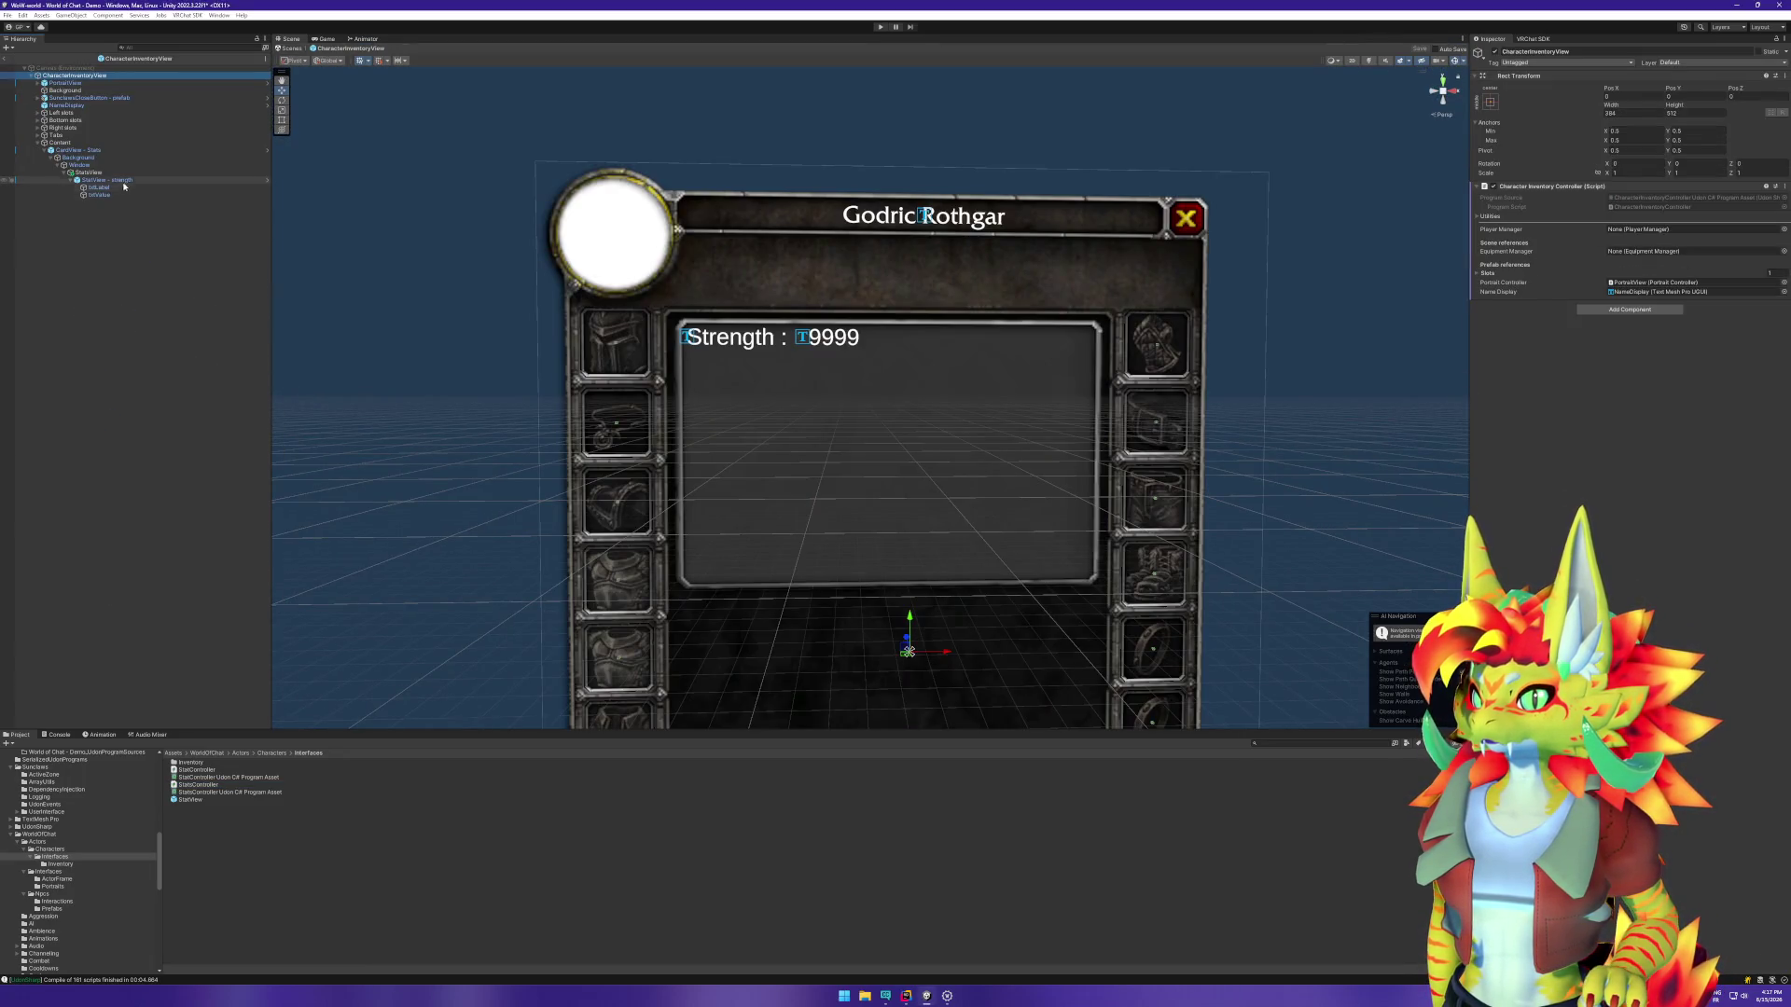
pyautogui.click(115, 173)
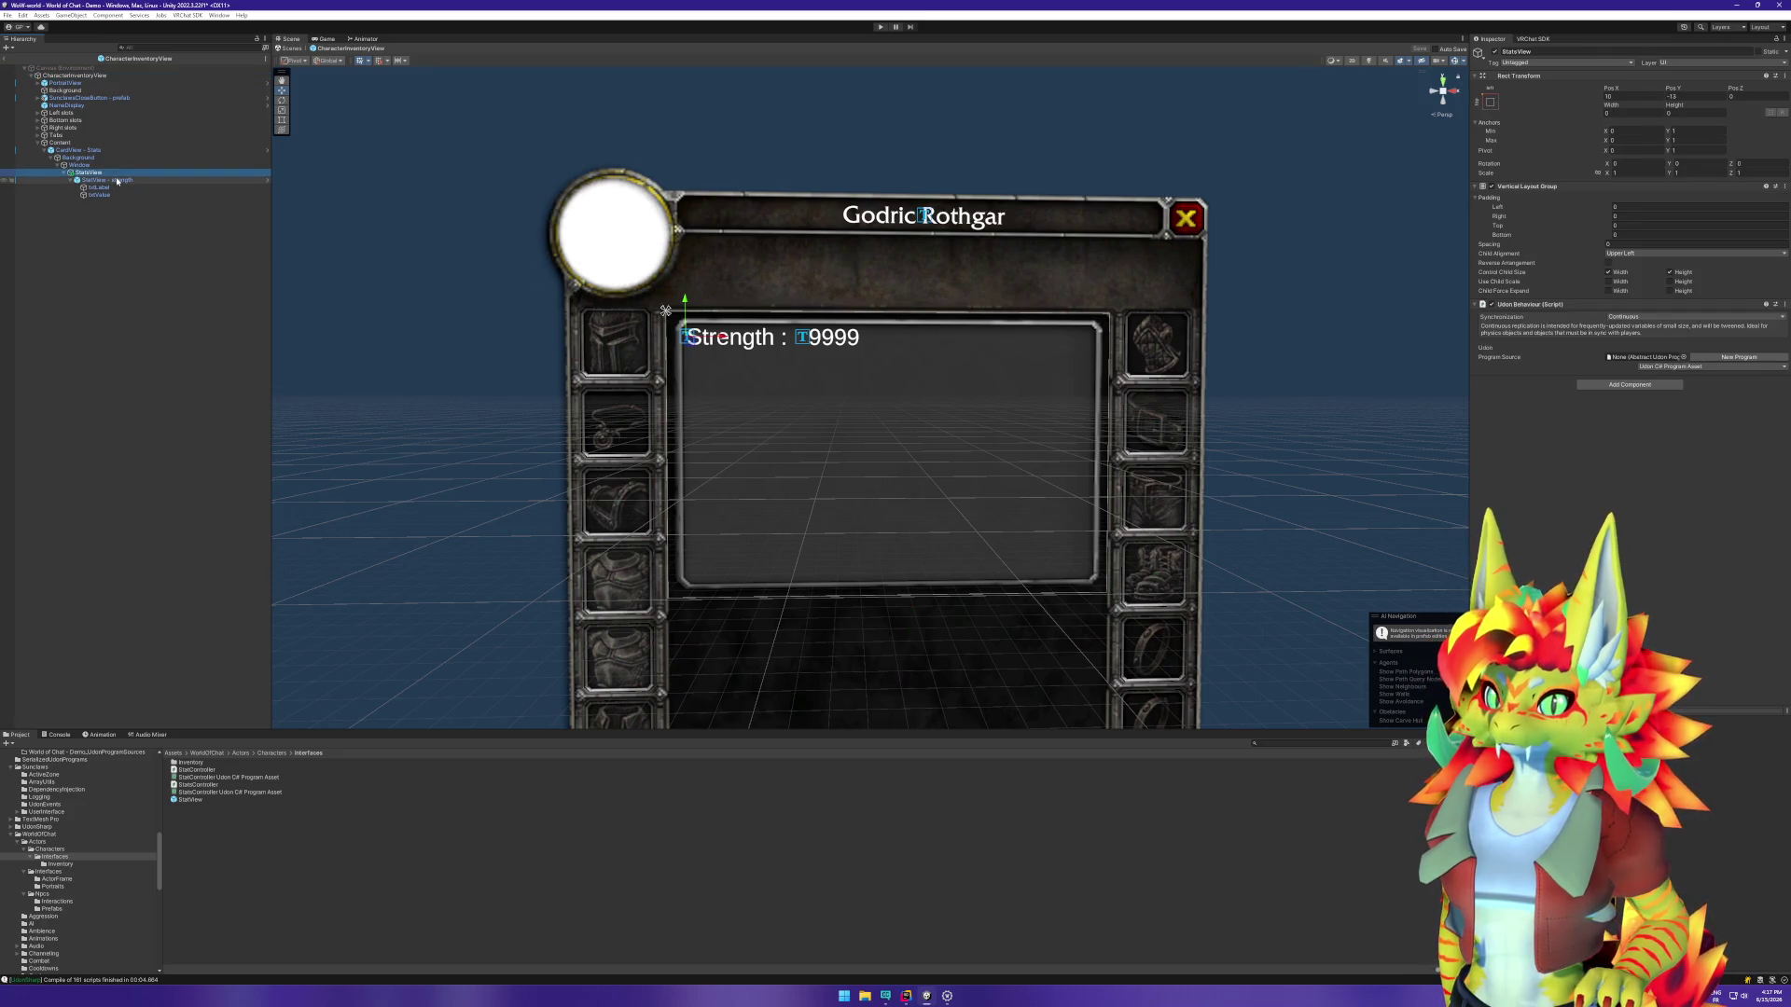
pyautogui.click(121, 181)
pyautogui.click(77, 180)
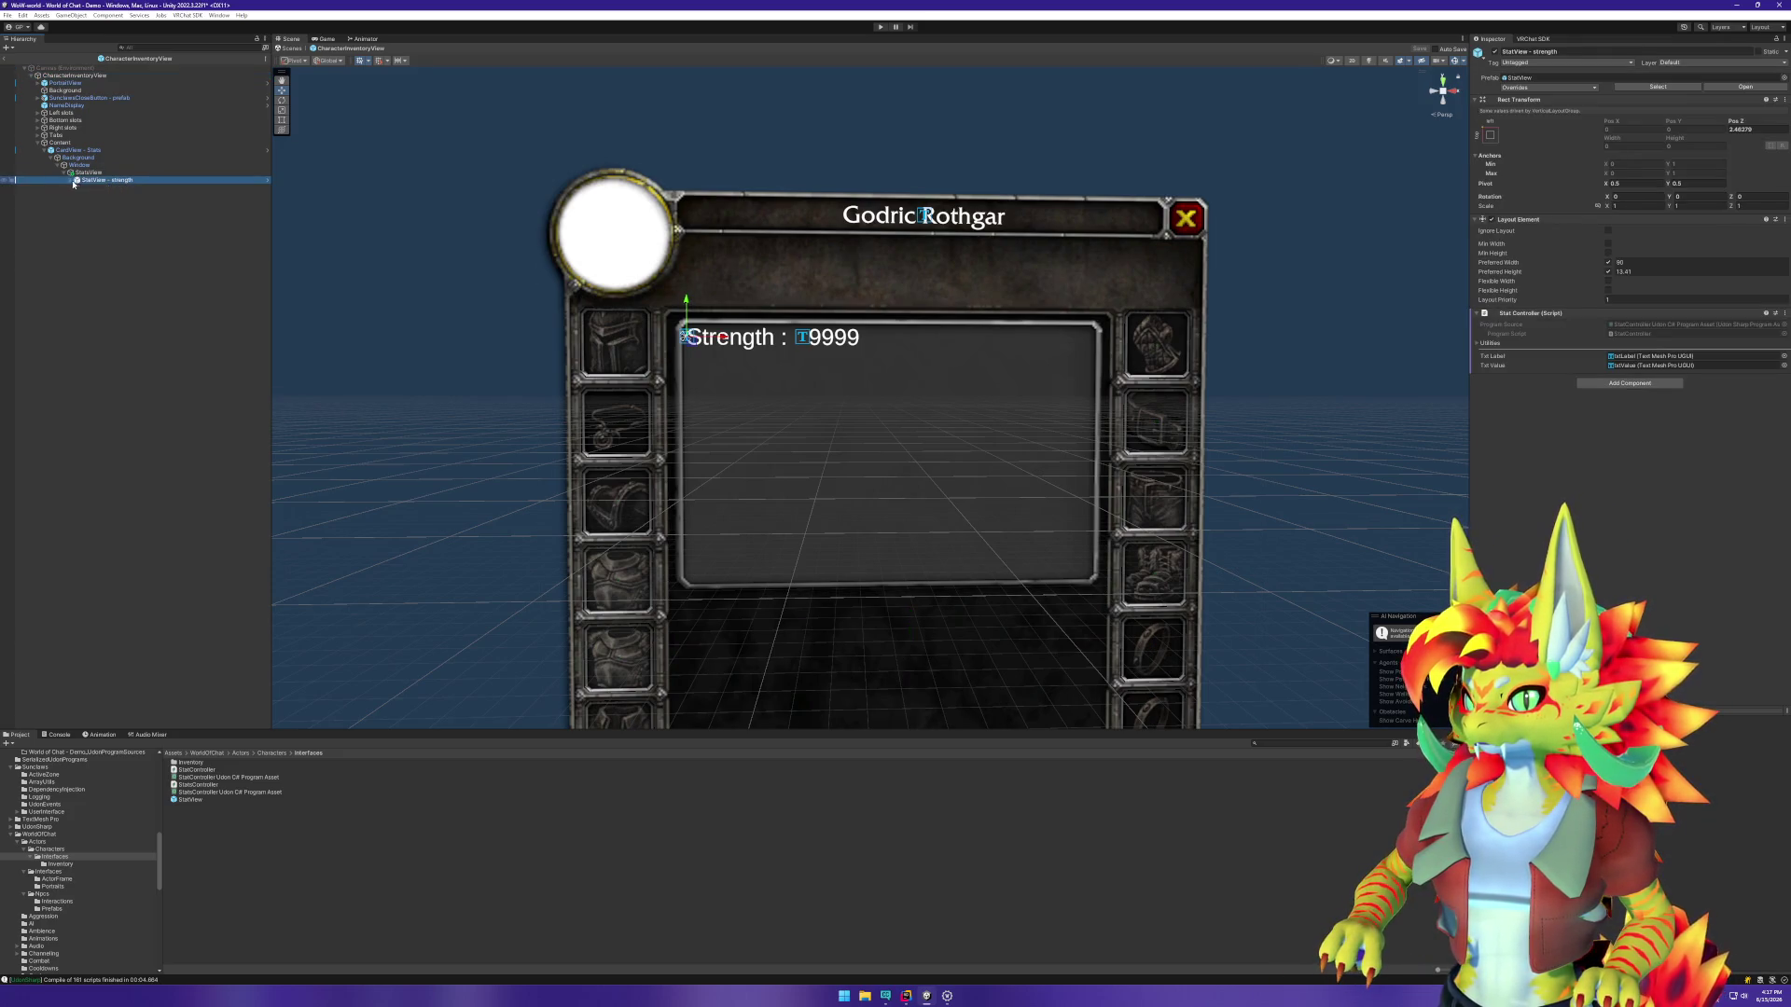
pyautogui.hotkey('ctrl', 'd')
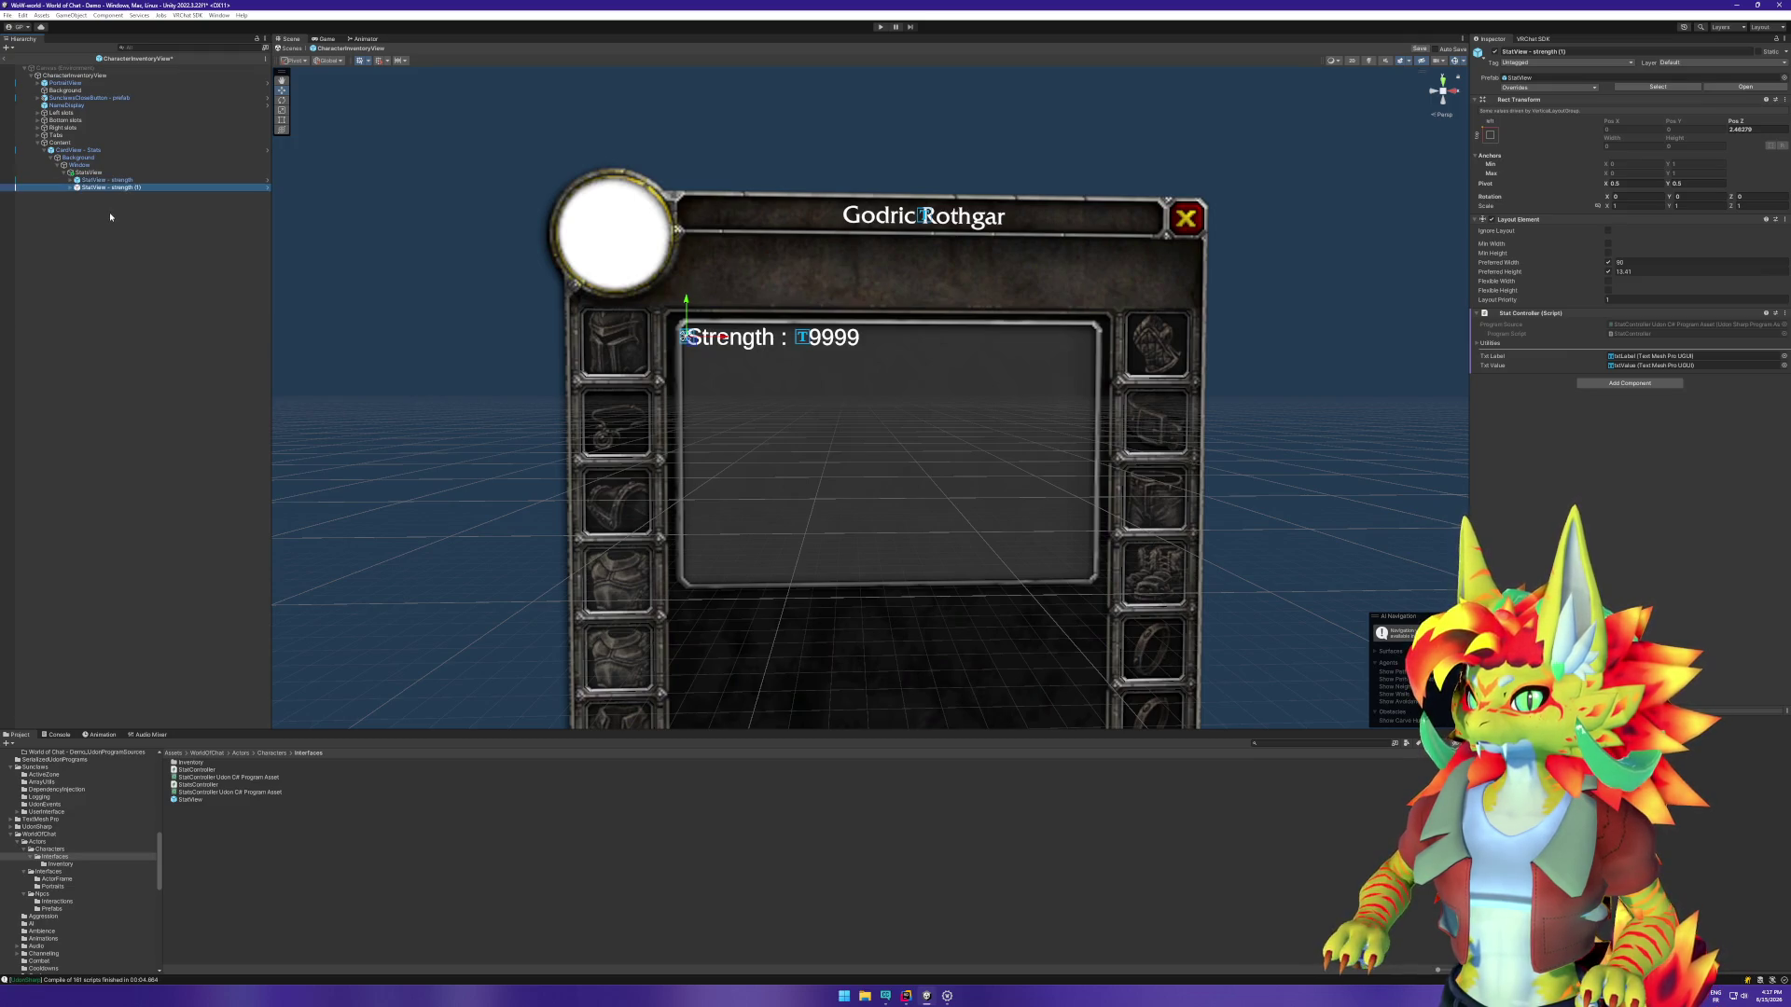
pyautogui.click(124, 186)
pyautogui.moveTo(99, 187); pyautogui.dragTo(155, 188)
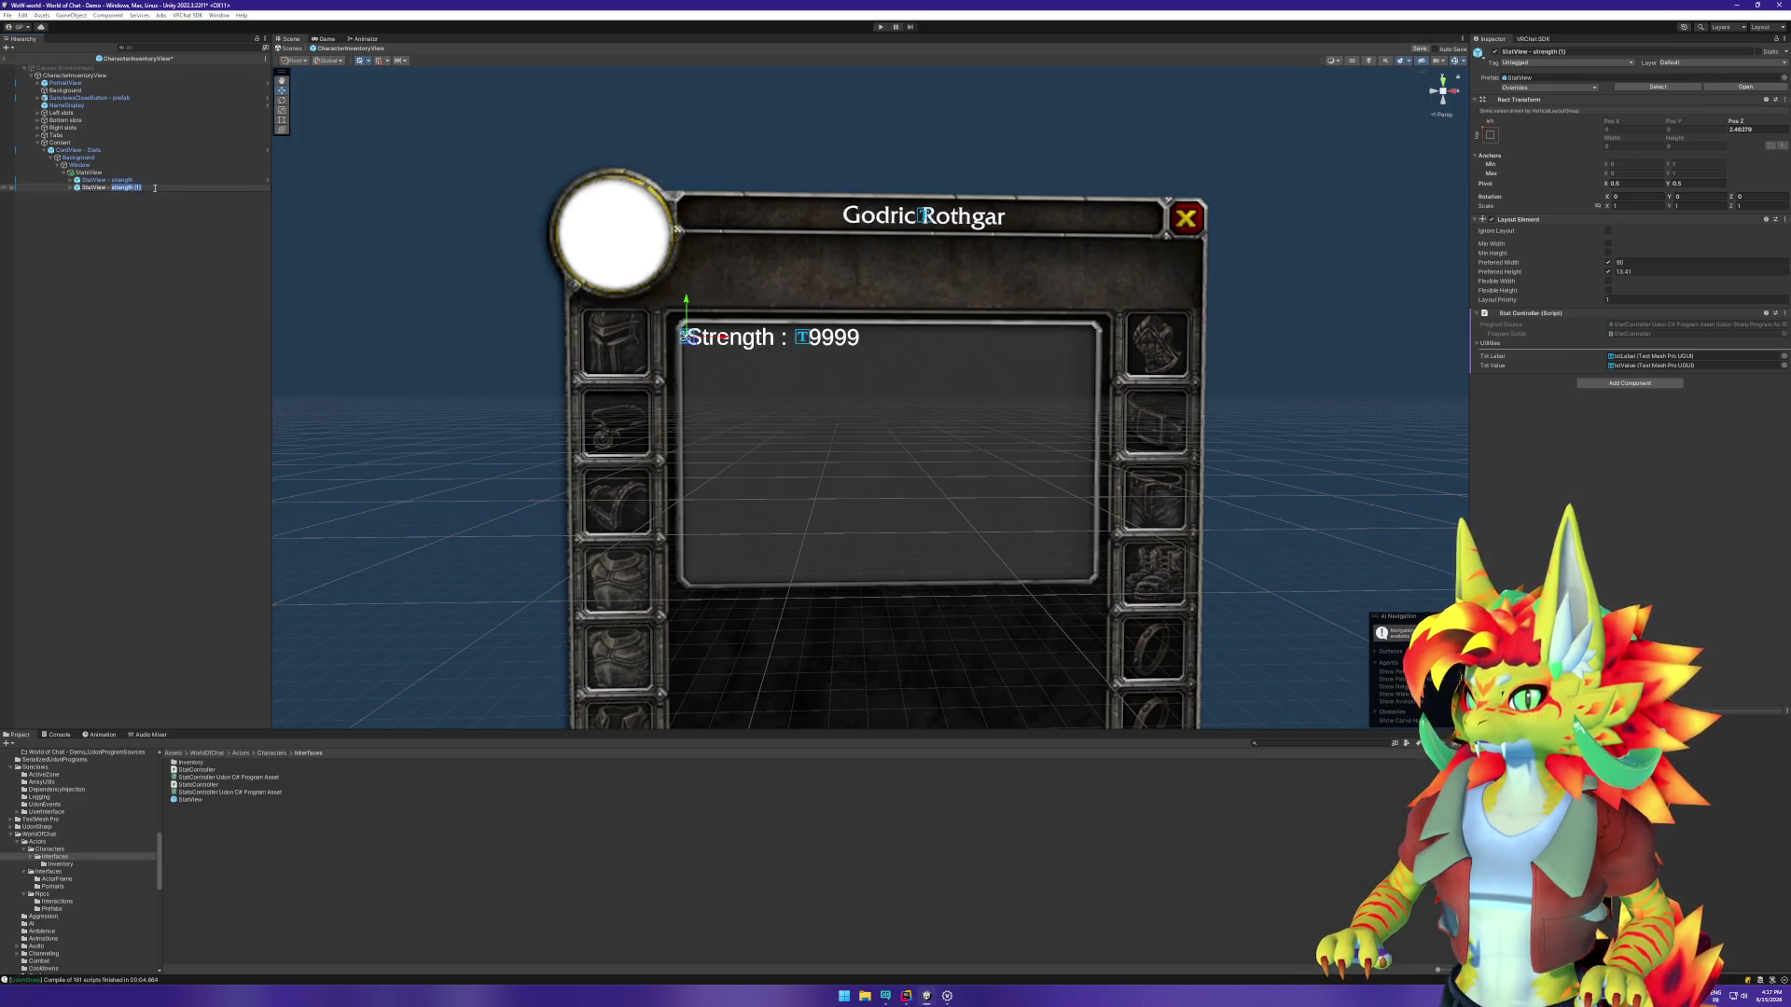
pyautogui.write('agility')
pyautogui.press('Return')
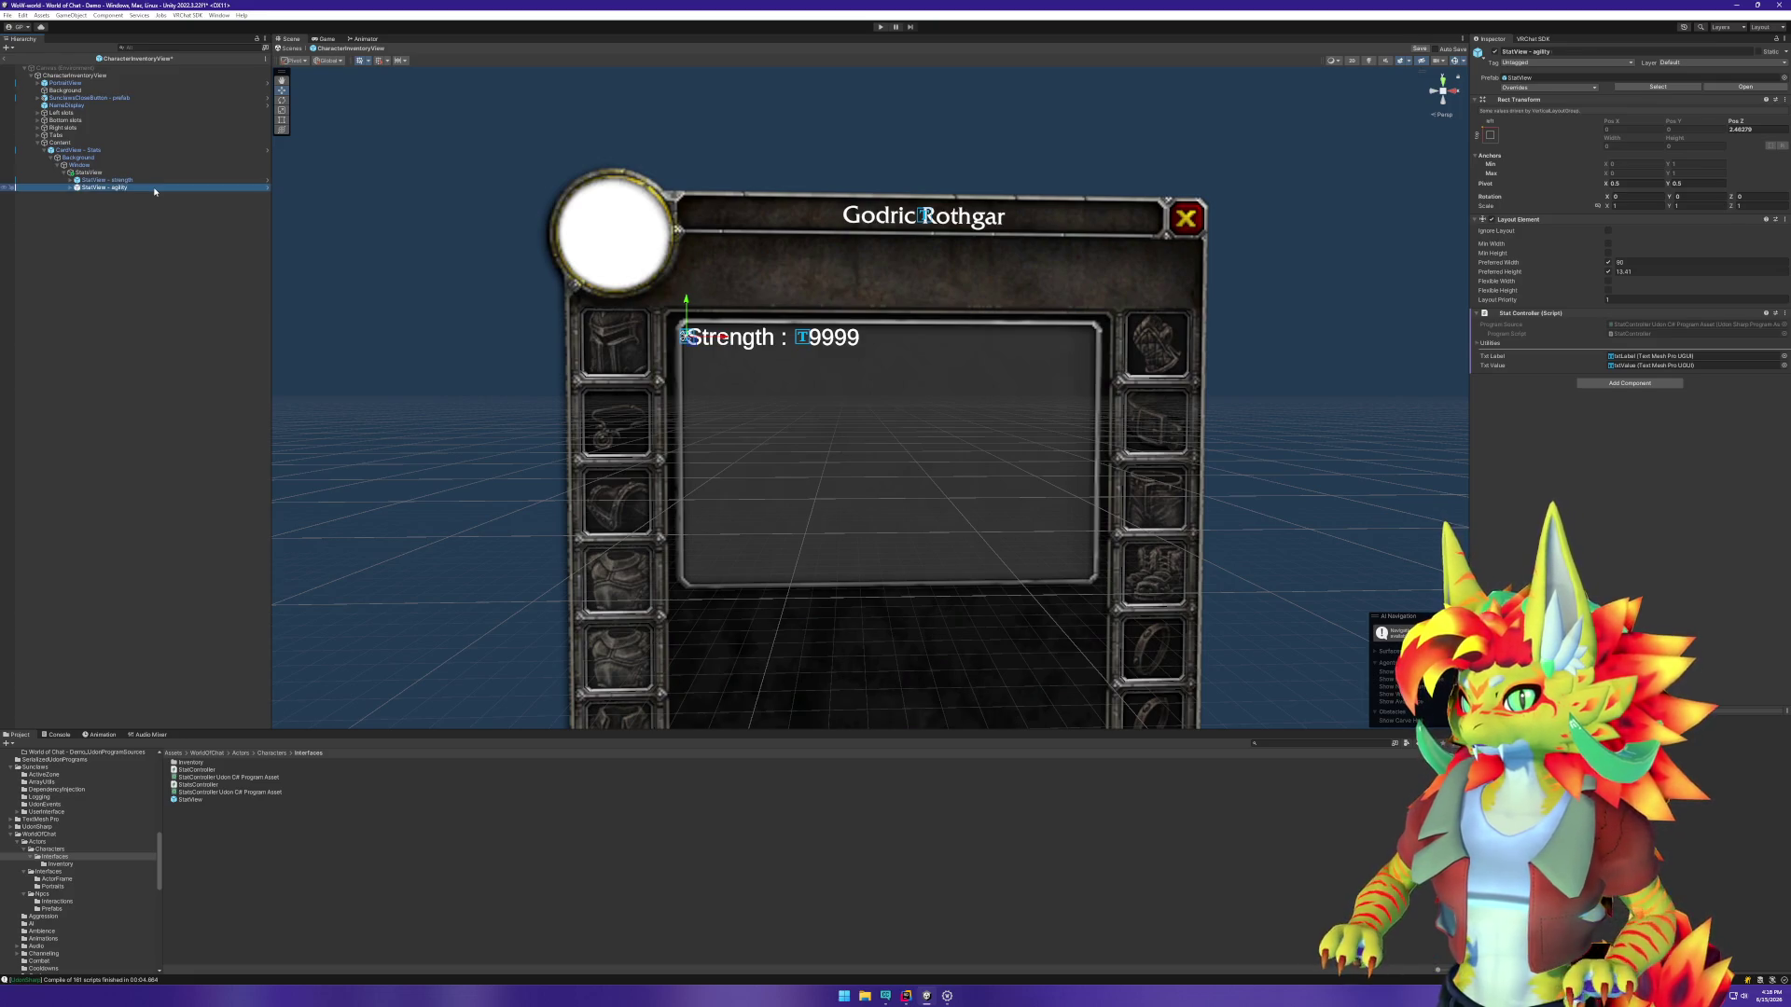
# Step: Add duplicated rows named StatView - intelligence and StatView - stamina
pyautogui.hotkey('ctrl', 'd')
pyautogui.click(113, 196)
pyautogui.moveTo(113, 196); pyautogui.dragTo(154, 198)
pyautogui.press('BackSpace')
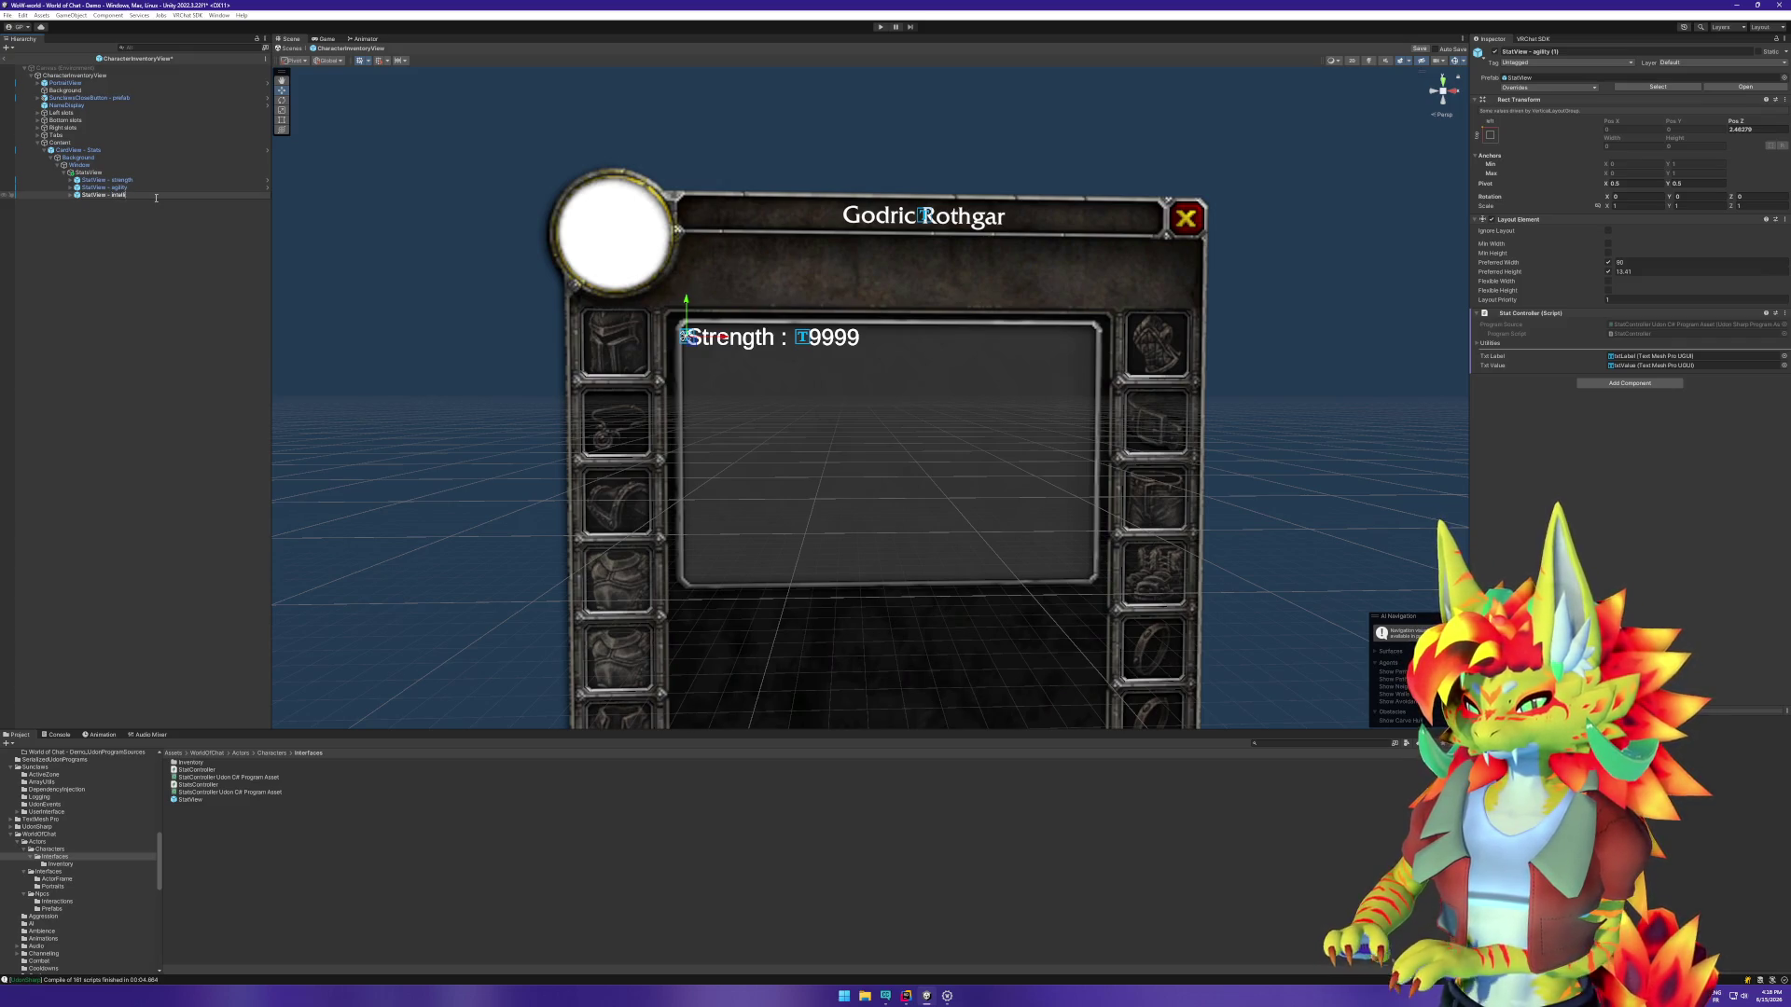
pyautogui.write('enc')
pyautogui.press('Return')
pyautogui.hotkey('ctrl', 'd')
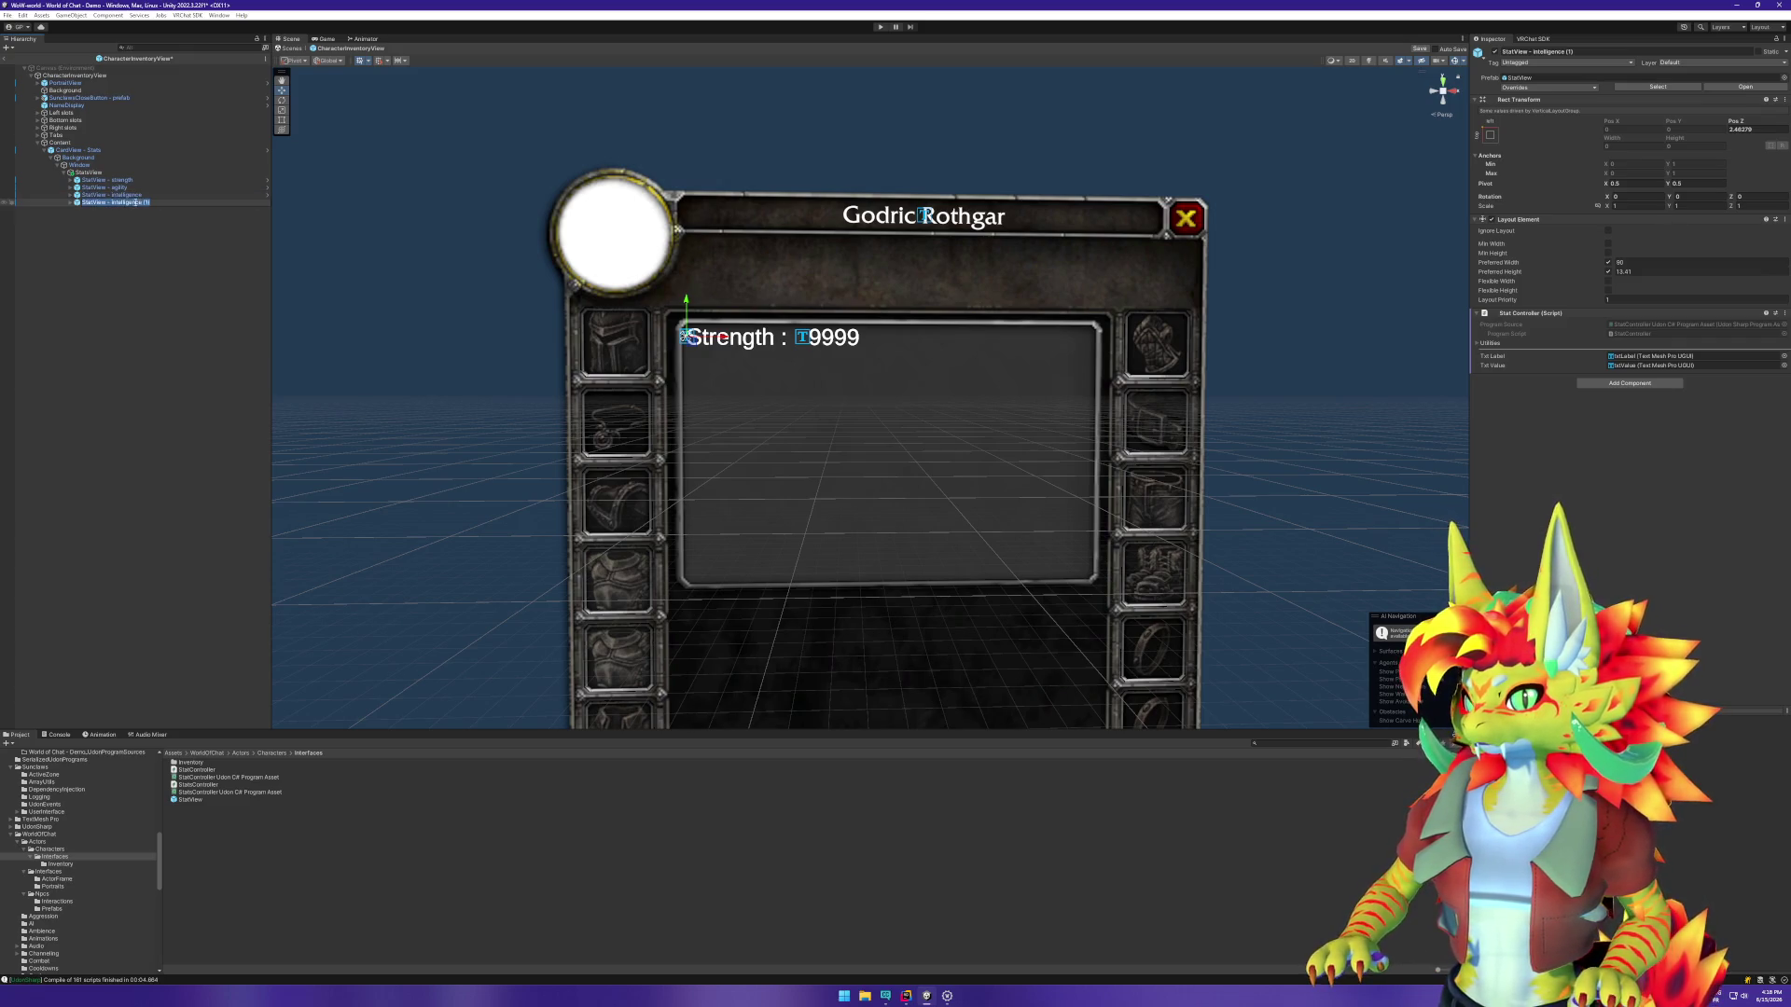
pyautogui.moveTo(111, 203); pyautogui.dragTo(154, 202)
pyautogui.press('BackSpace')
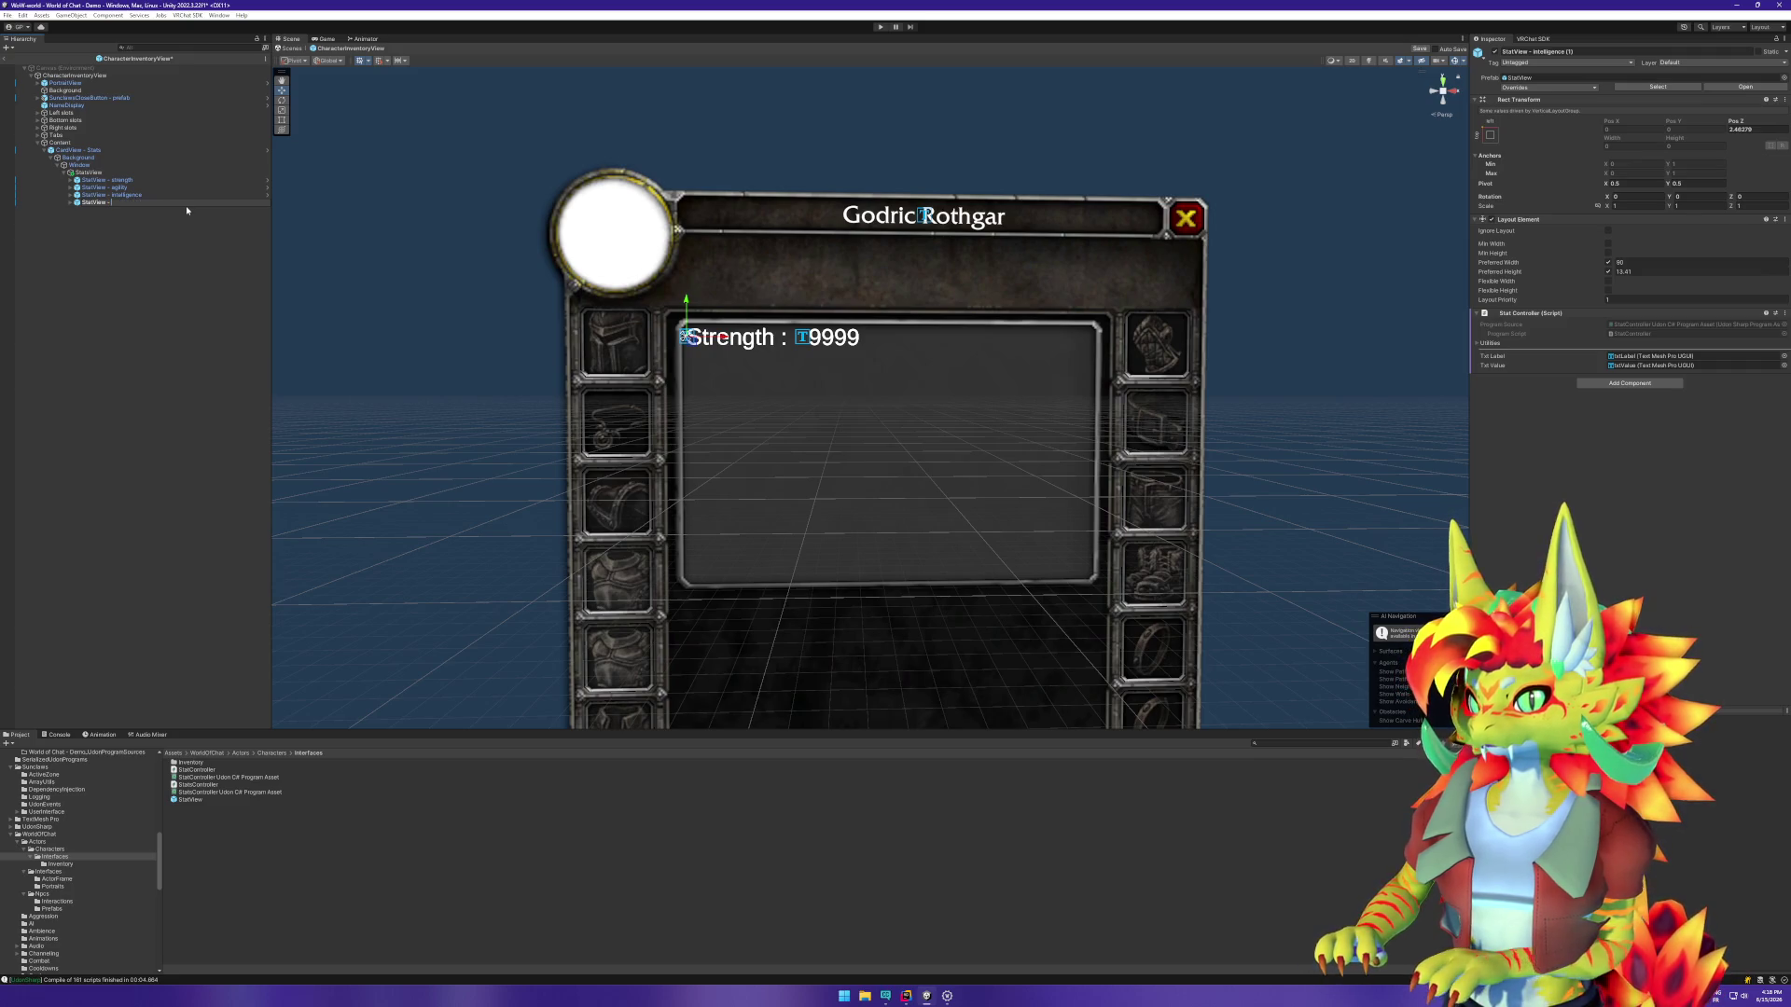
pyautogui.write('Stamina')
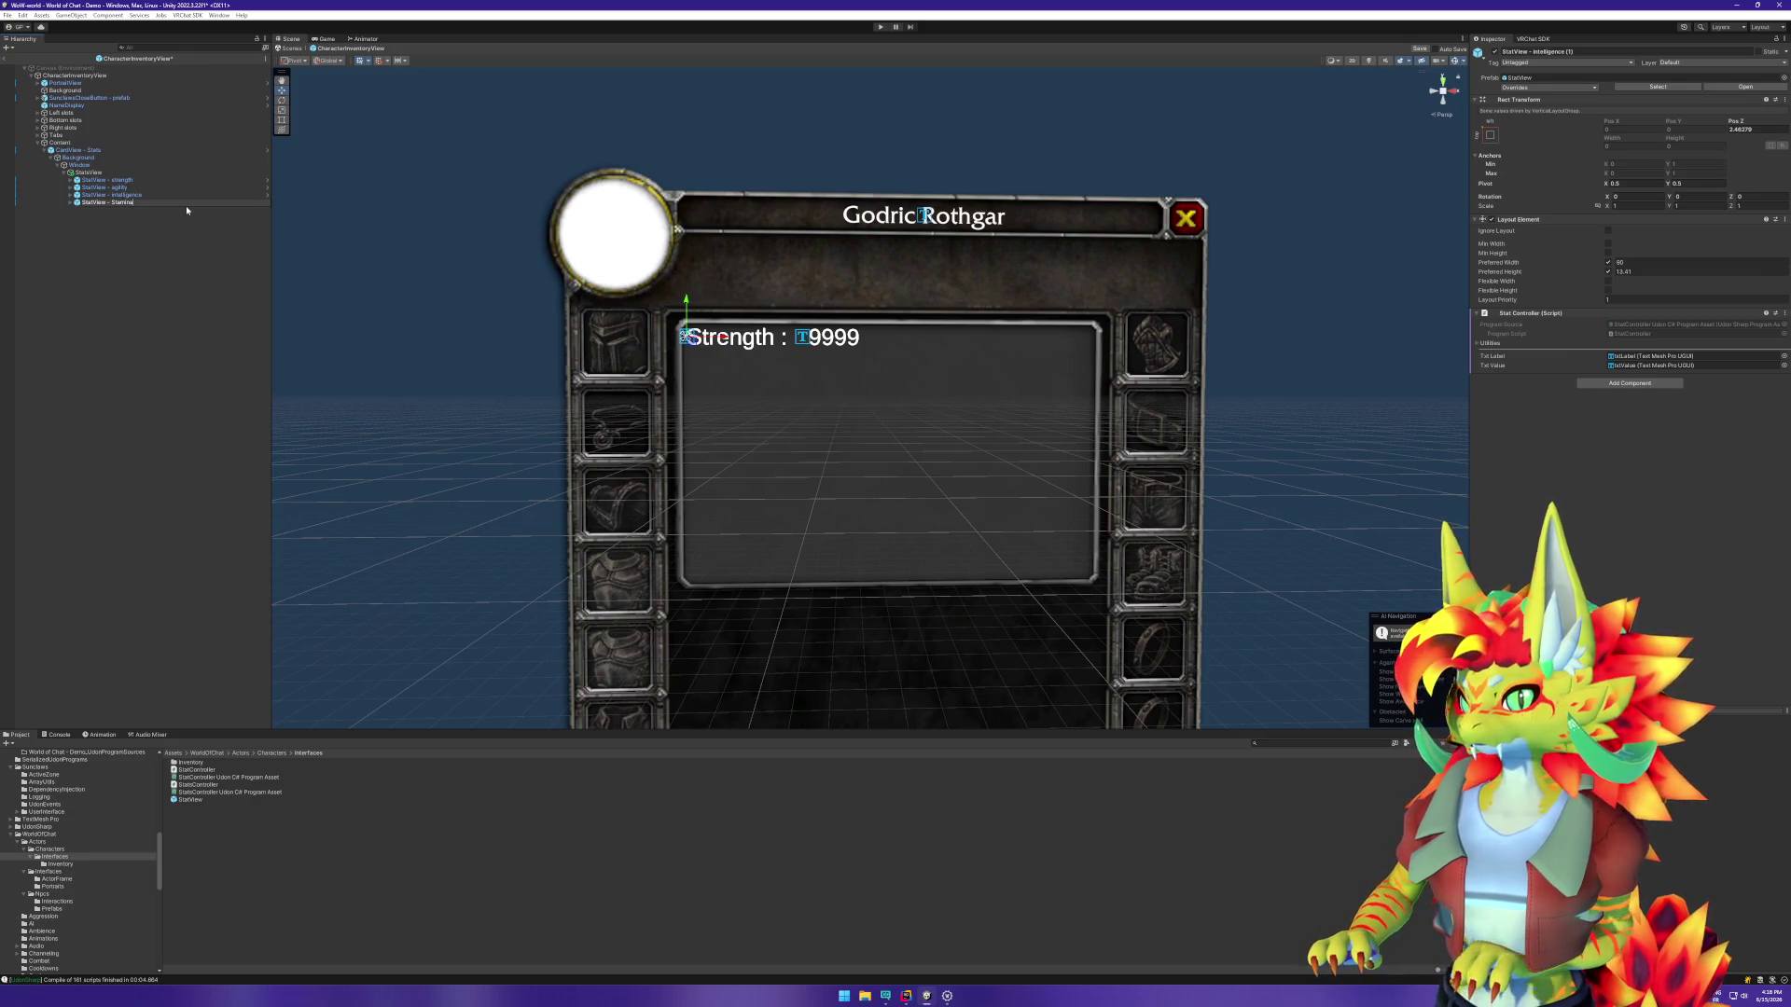
pyautogui.press('Return')
# Step: Add duplicated rows named StatView - spirit and StatView - armor, then select StatsView
pyautogui.hotkey('ctrl', 'd')
pyautogui.press('F2')
pyautogui.moveTo(155, 210); pyautogui.dragTo(116, 213)
pyautogui.press('BackSpace')
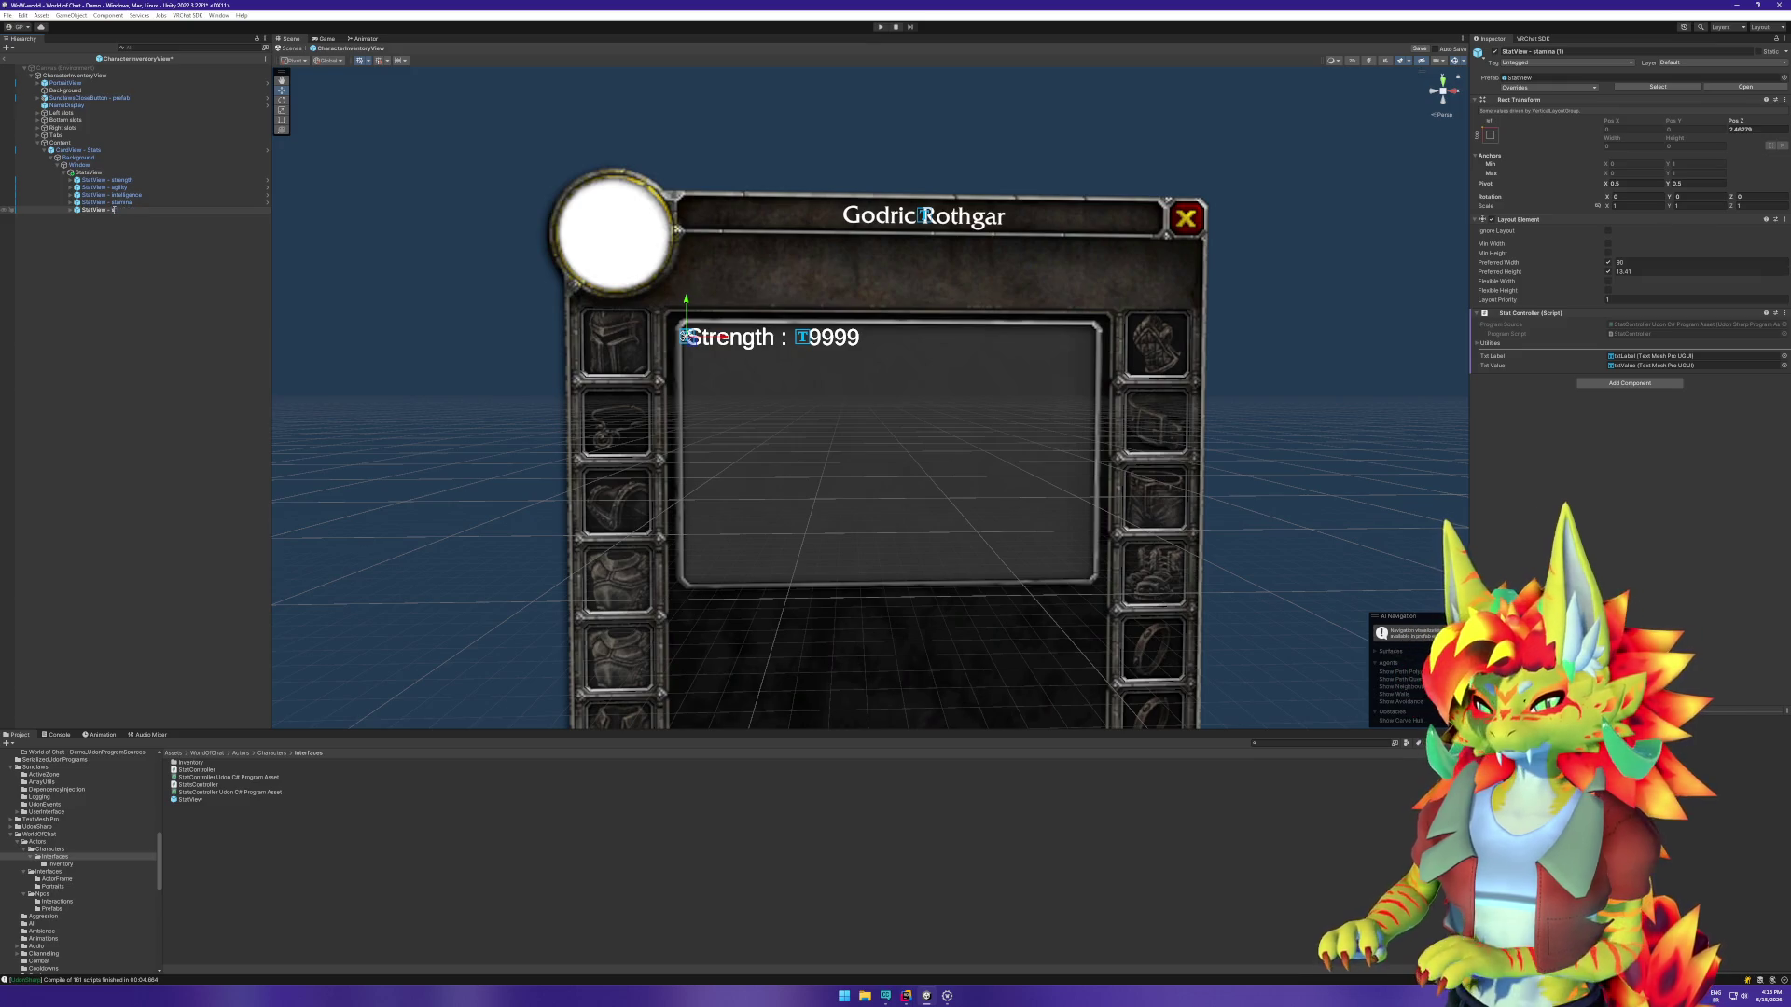
pyautogui.write('spirit')
pyautogui.press('Return')
pyautogui.hotkey('ctrl', 'd')
pyautogui.press('F2')
pyautogui.press('Escape')
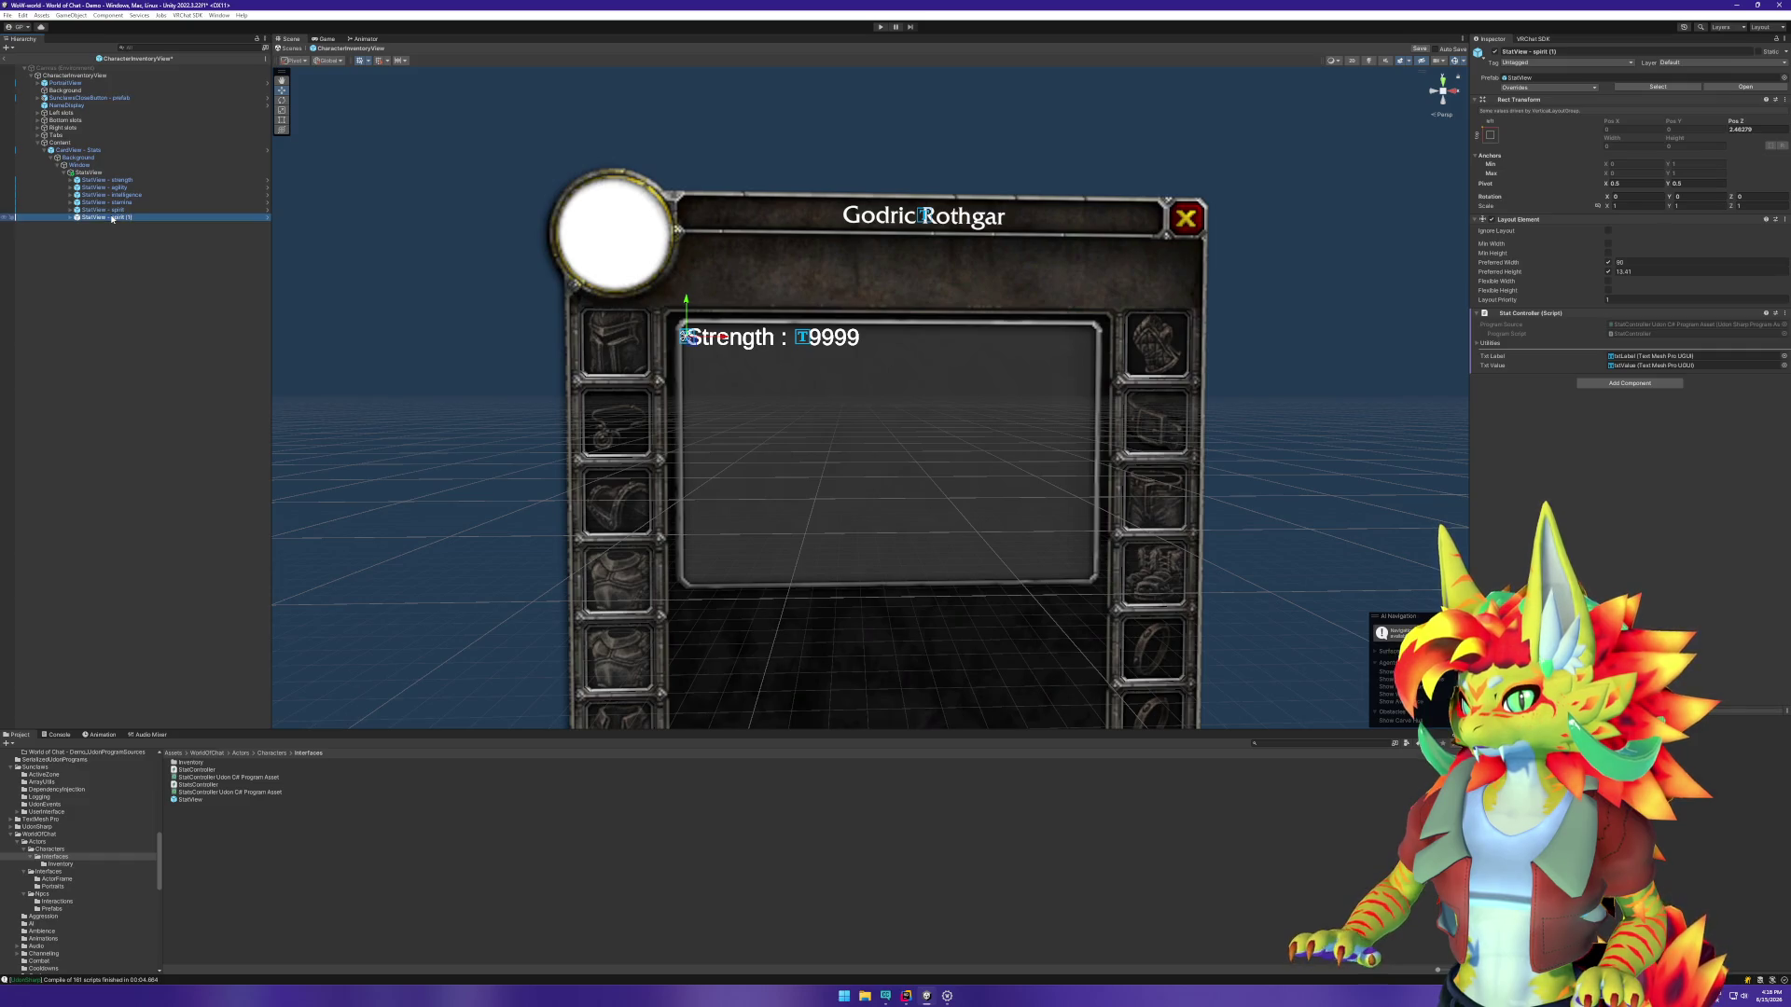
pyautogui.click(114, 217)
pyautogui.doubleClick(122, 218)
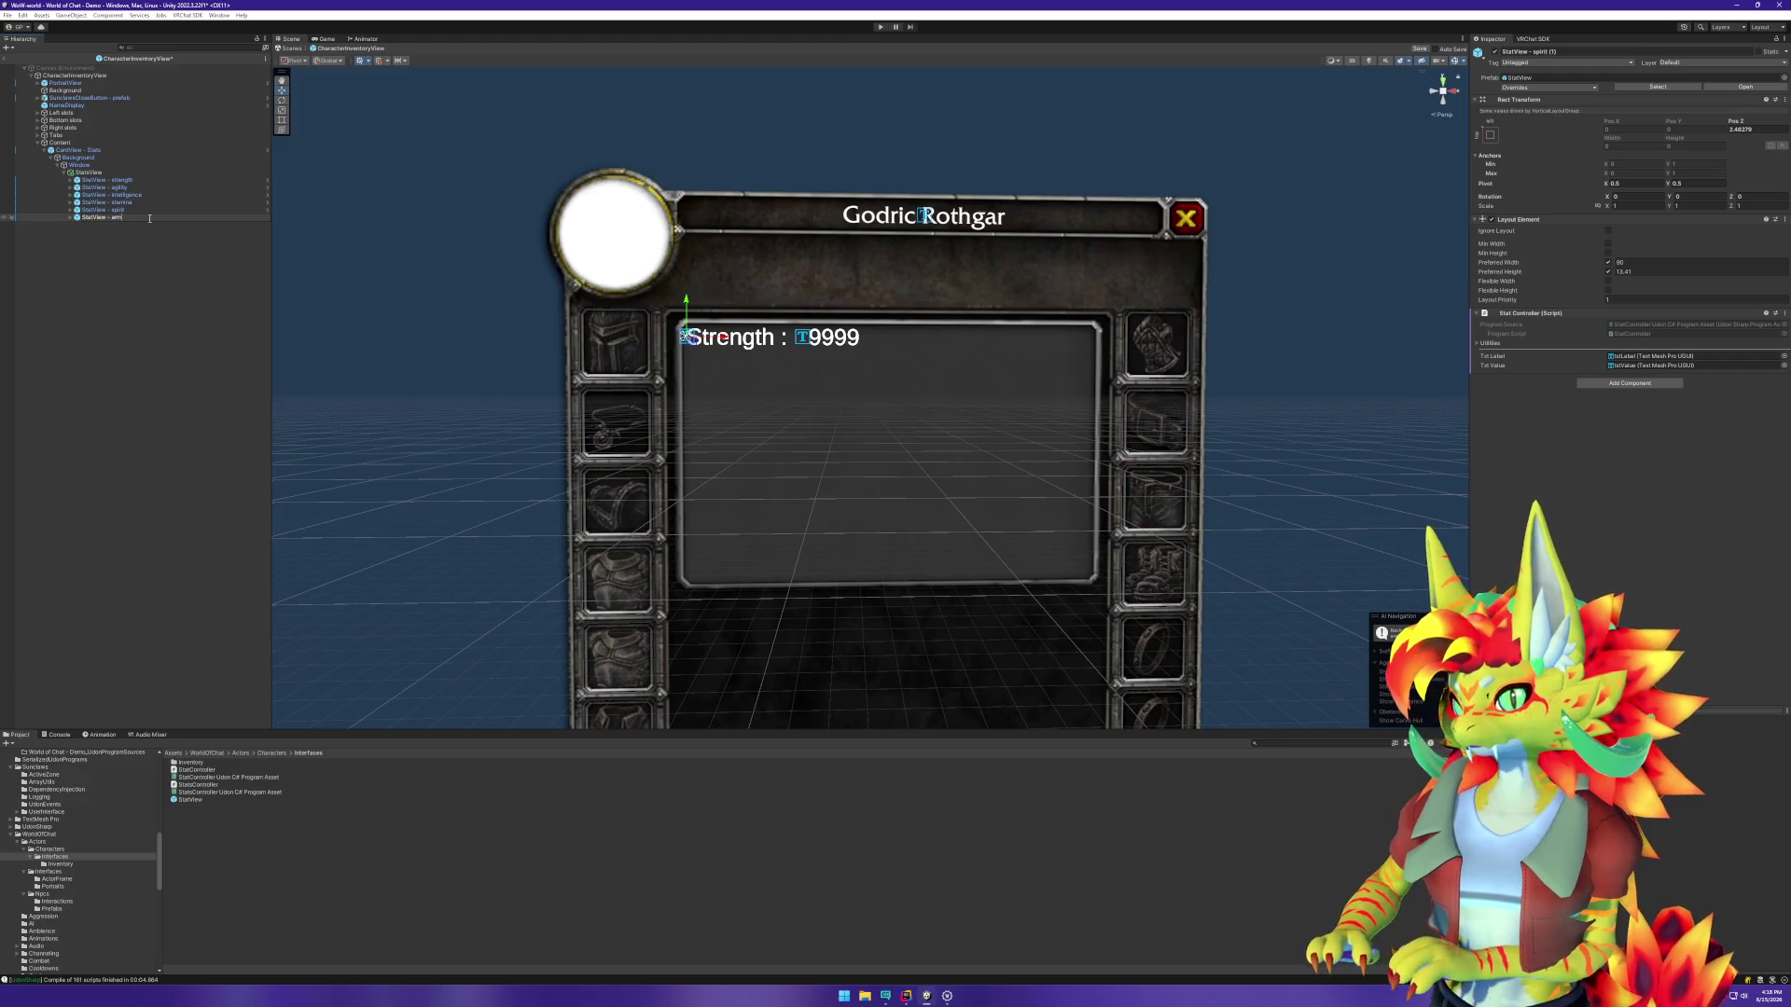
pyautogui.write('or')
pyautogui.press('Return')
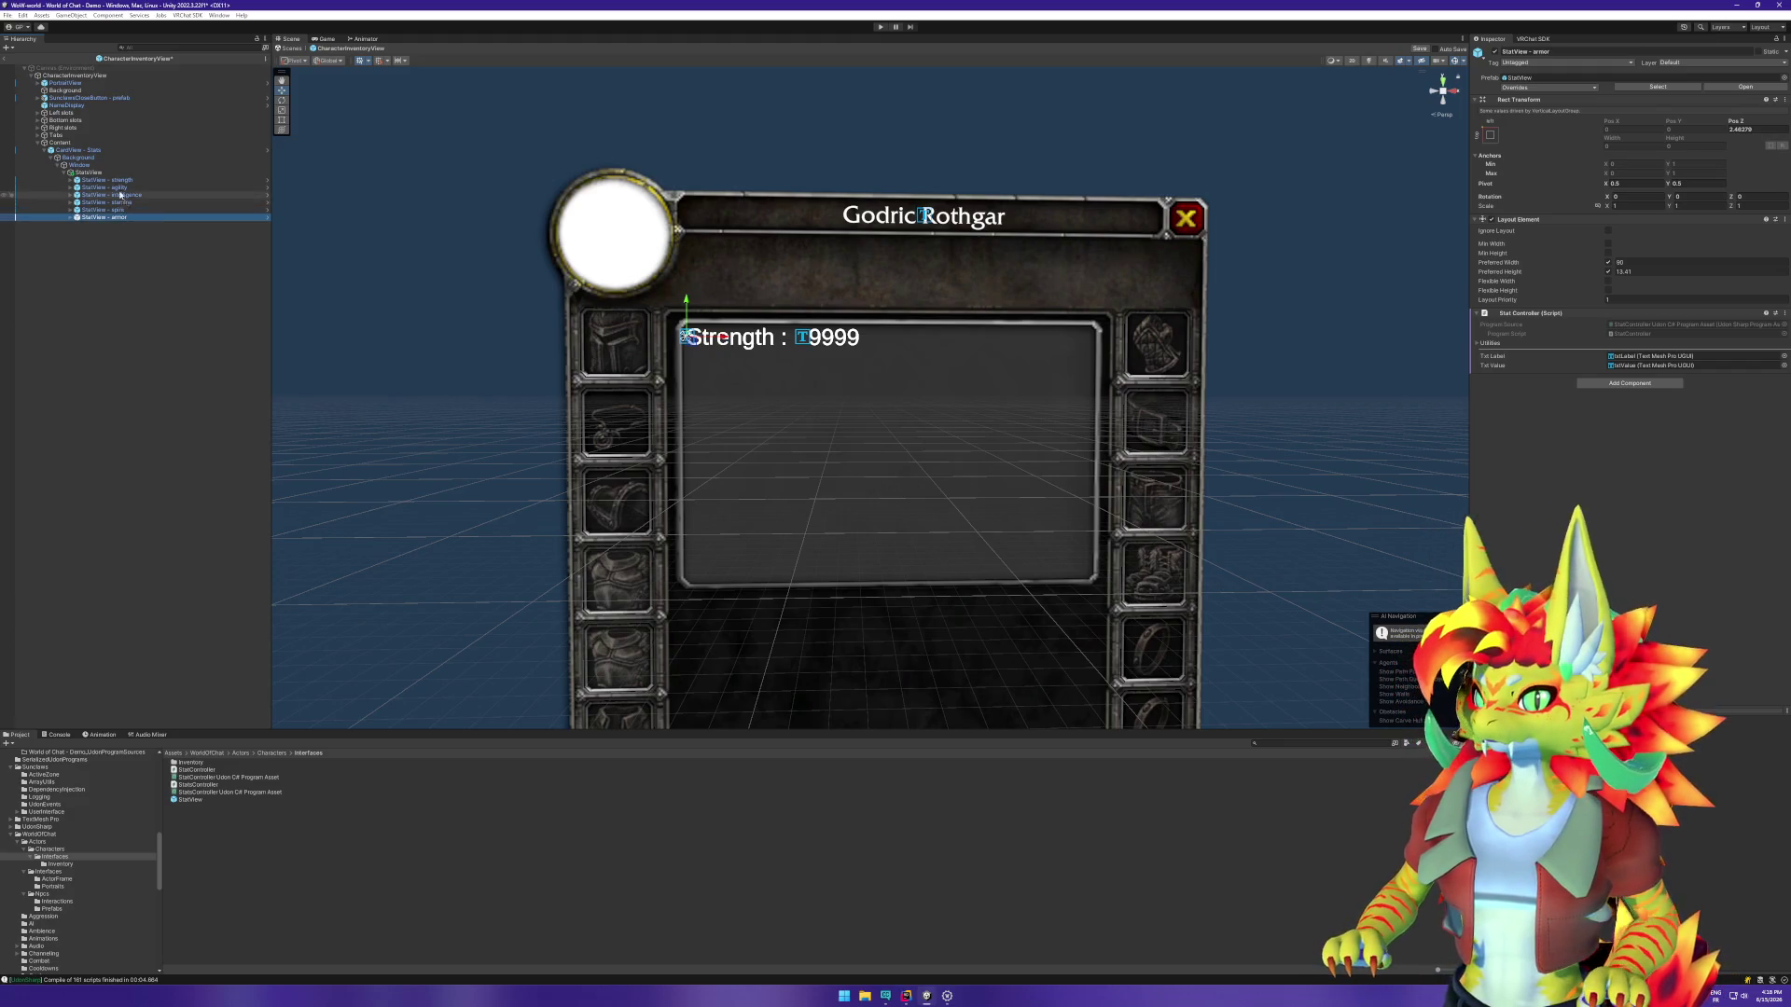
pyautogui.click(120, 174)
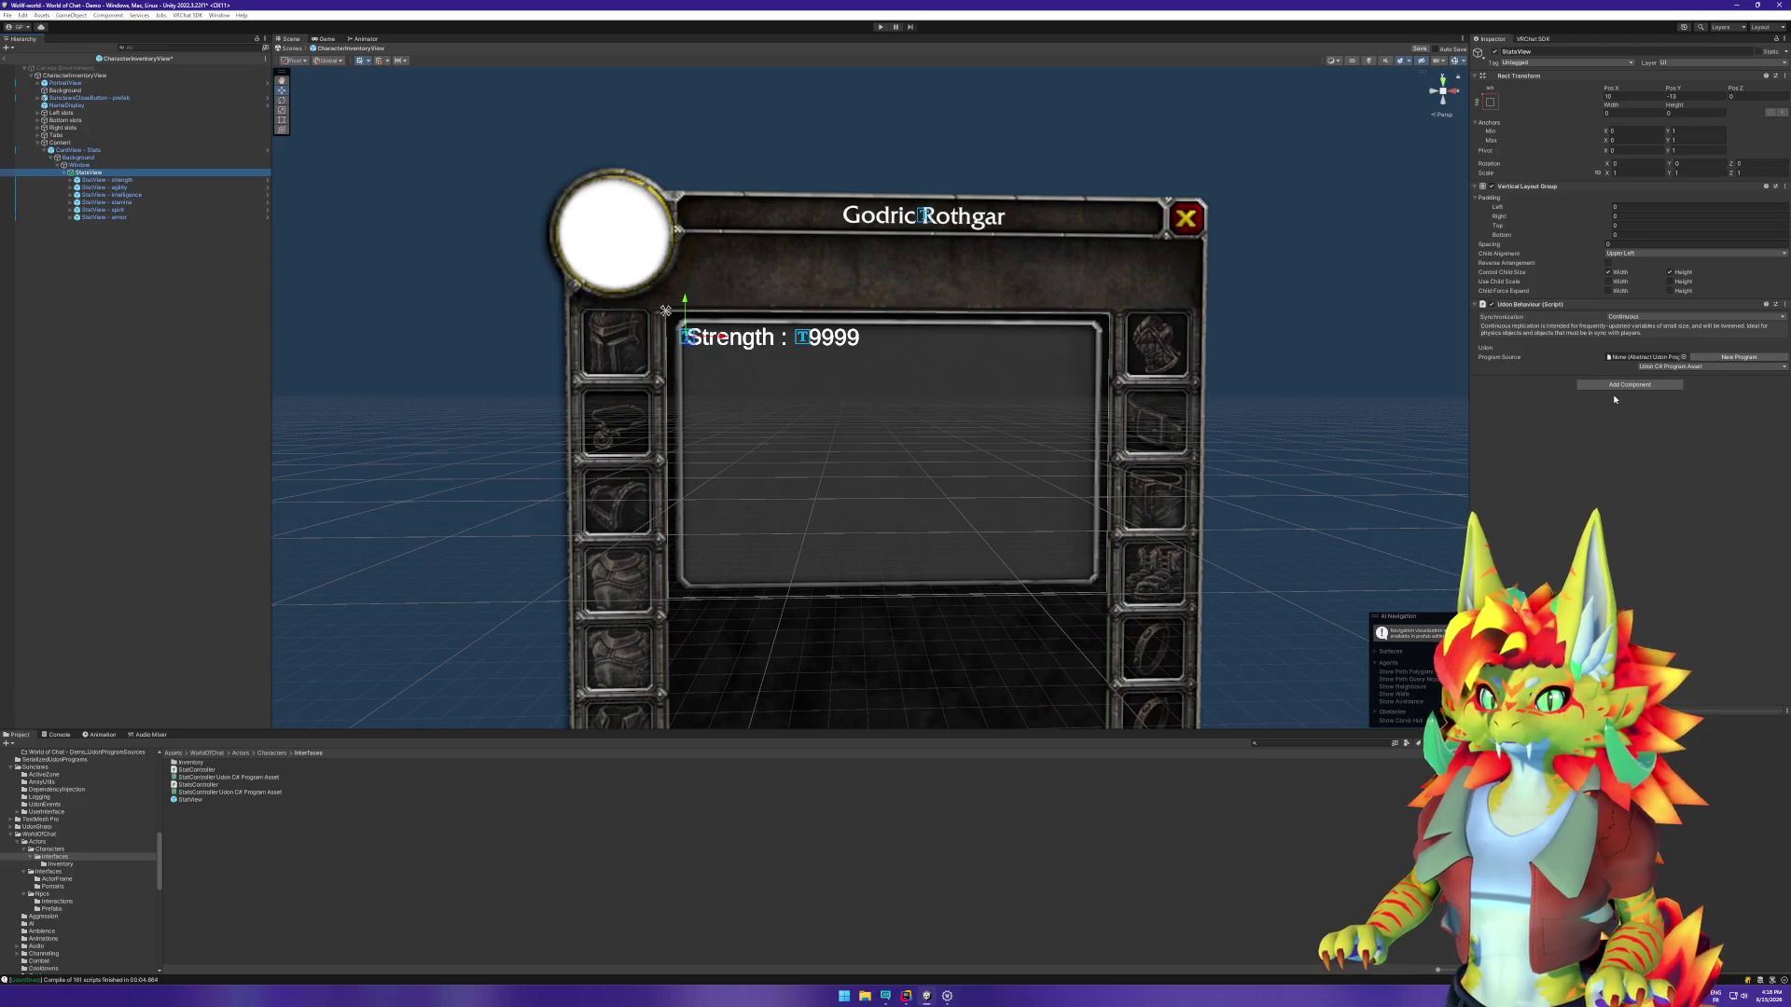
# Step: Set StatsController as StatsView's program and link the strength row to Strength Controller
pyautogui.click(1684, 357)
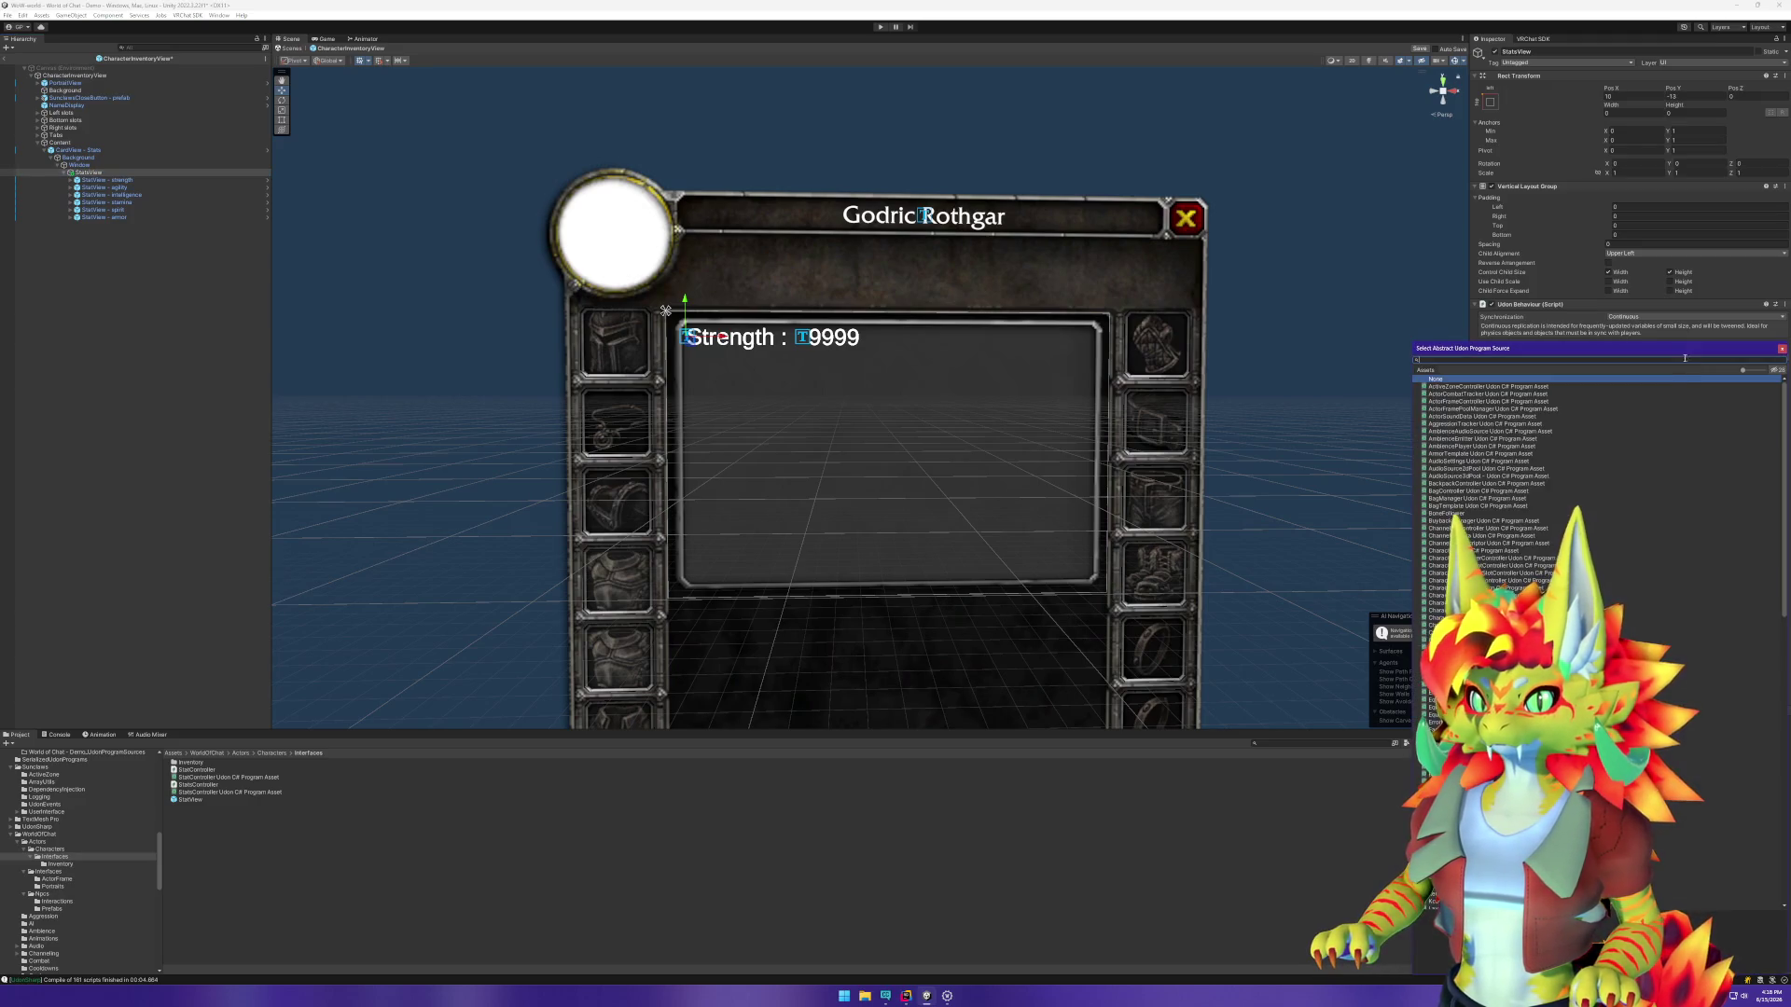
pyautogui.write('stats')
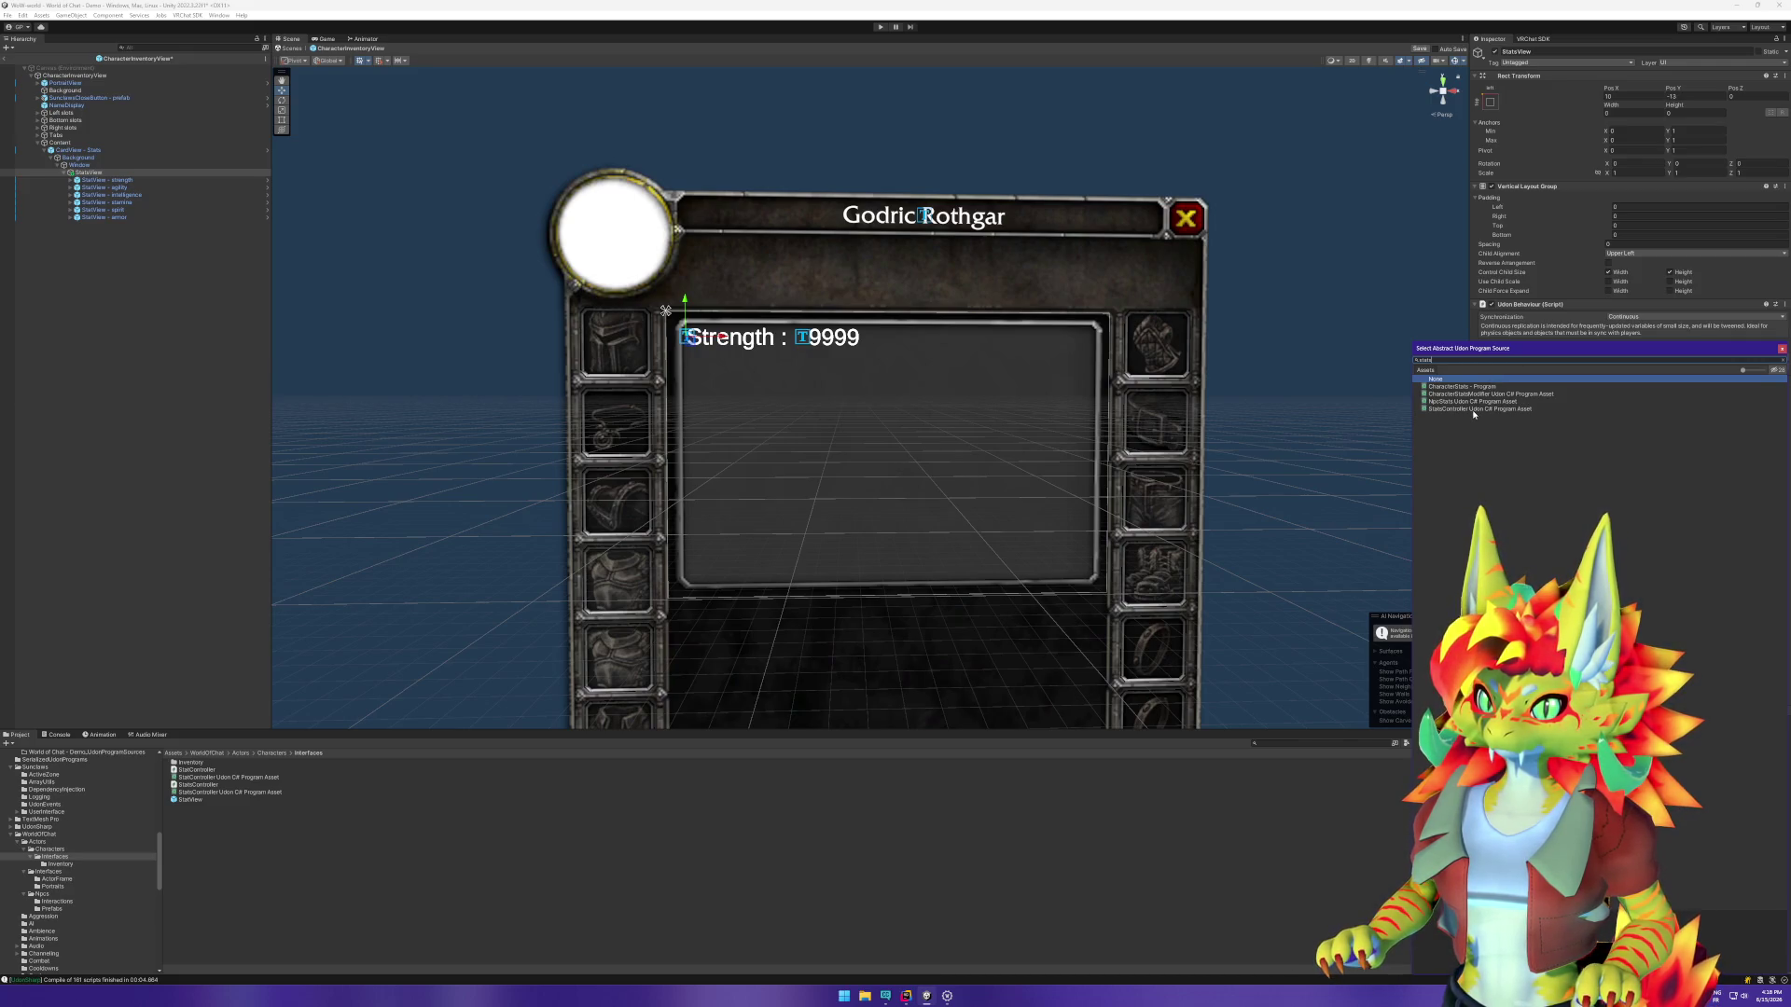
pyautogui.doubleClick(1475, 410)
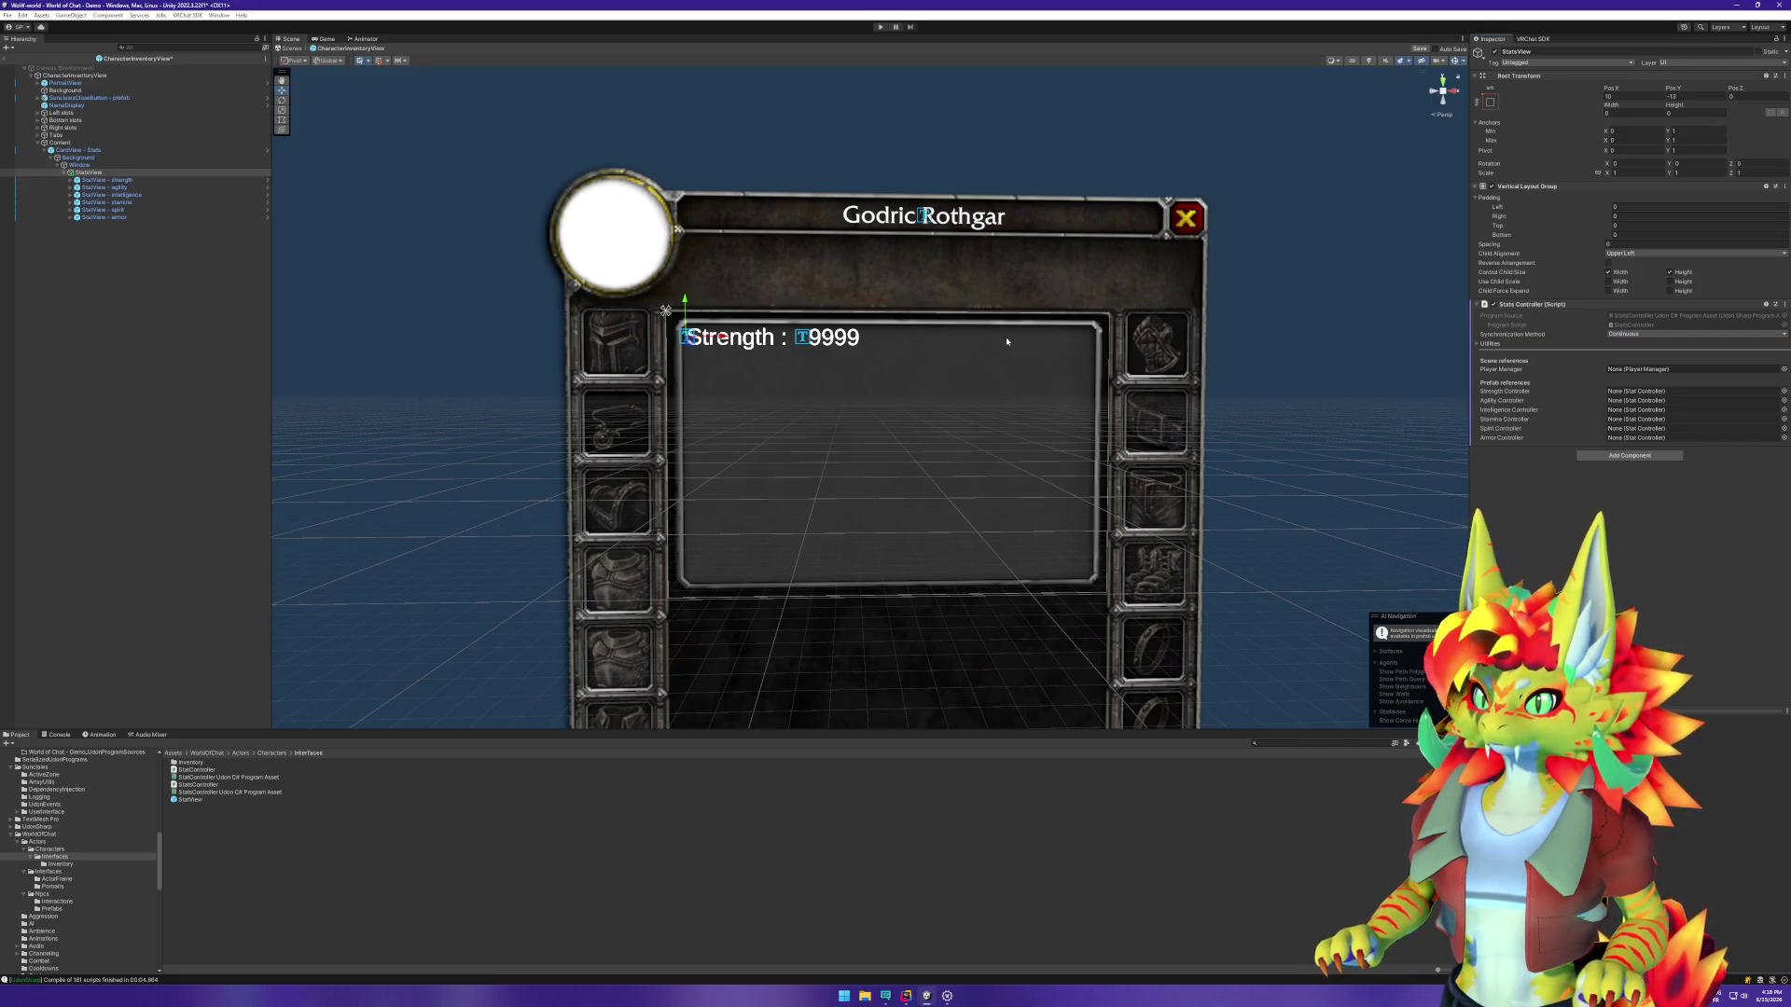
pyautogui.moveTo(108, 180); pyautogui.dragTo(1657, 400)
# Step: Link the intelligence, stamina, spirit and armor rows to their matching controller fields
pyautogui.click(114, 195)
pyautogui.moveTo(114, 195); pyautogui.dragTo(1656, 410)
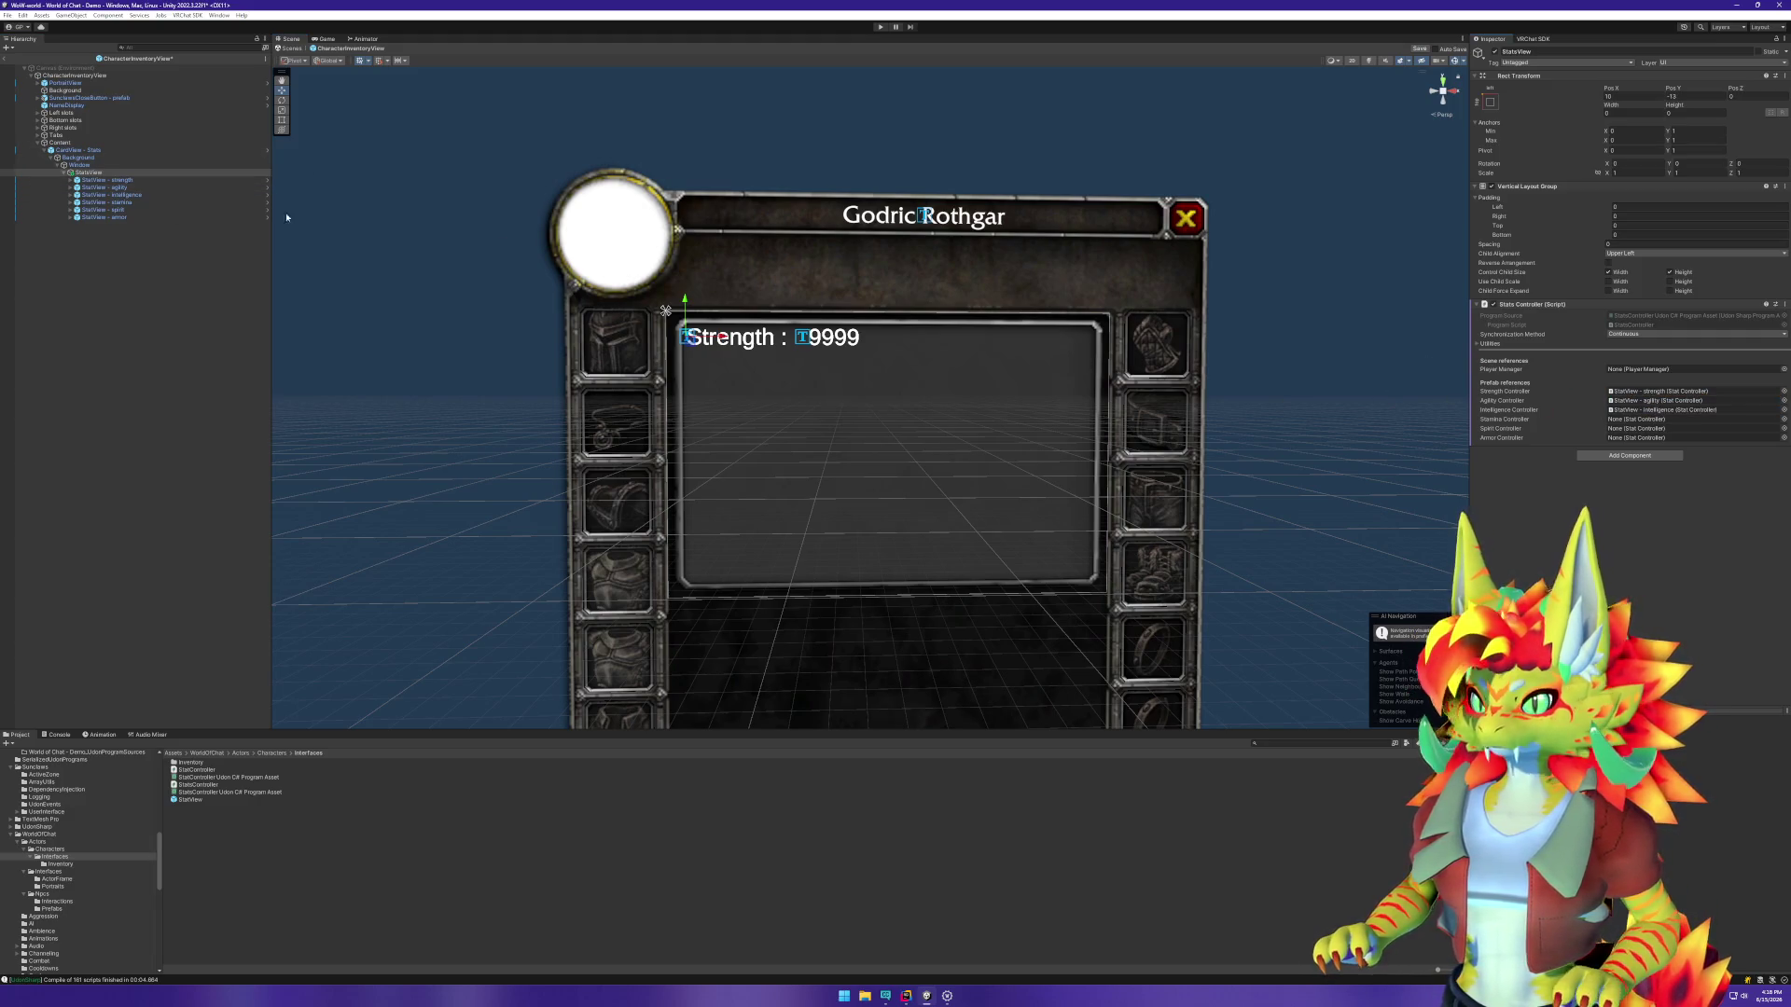
pyautogui.click(132, 196)
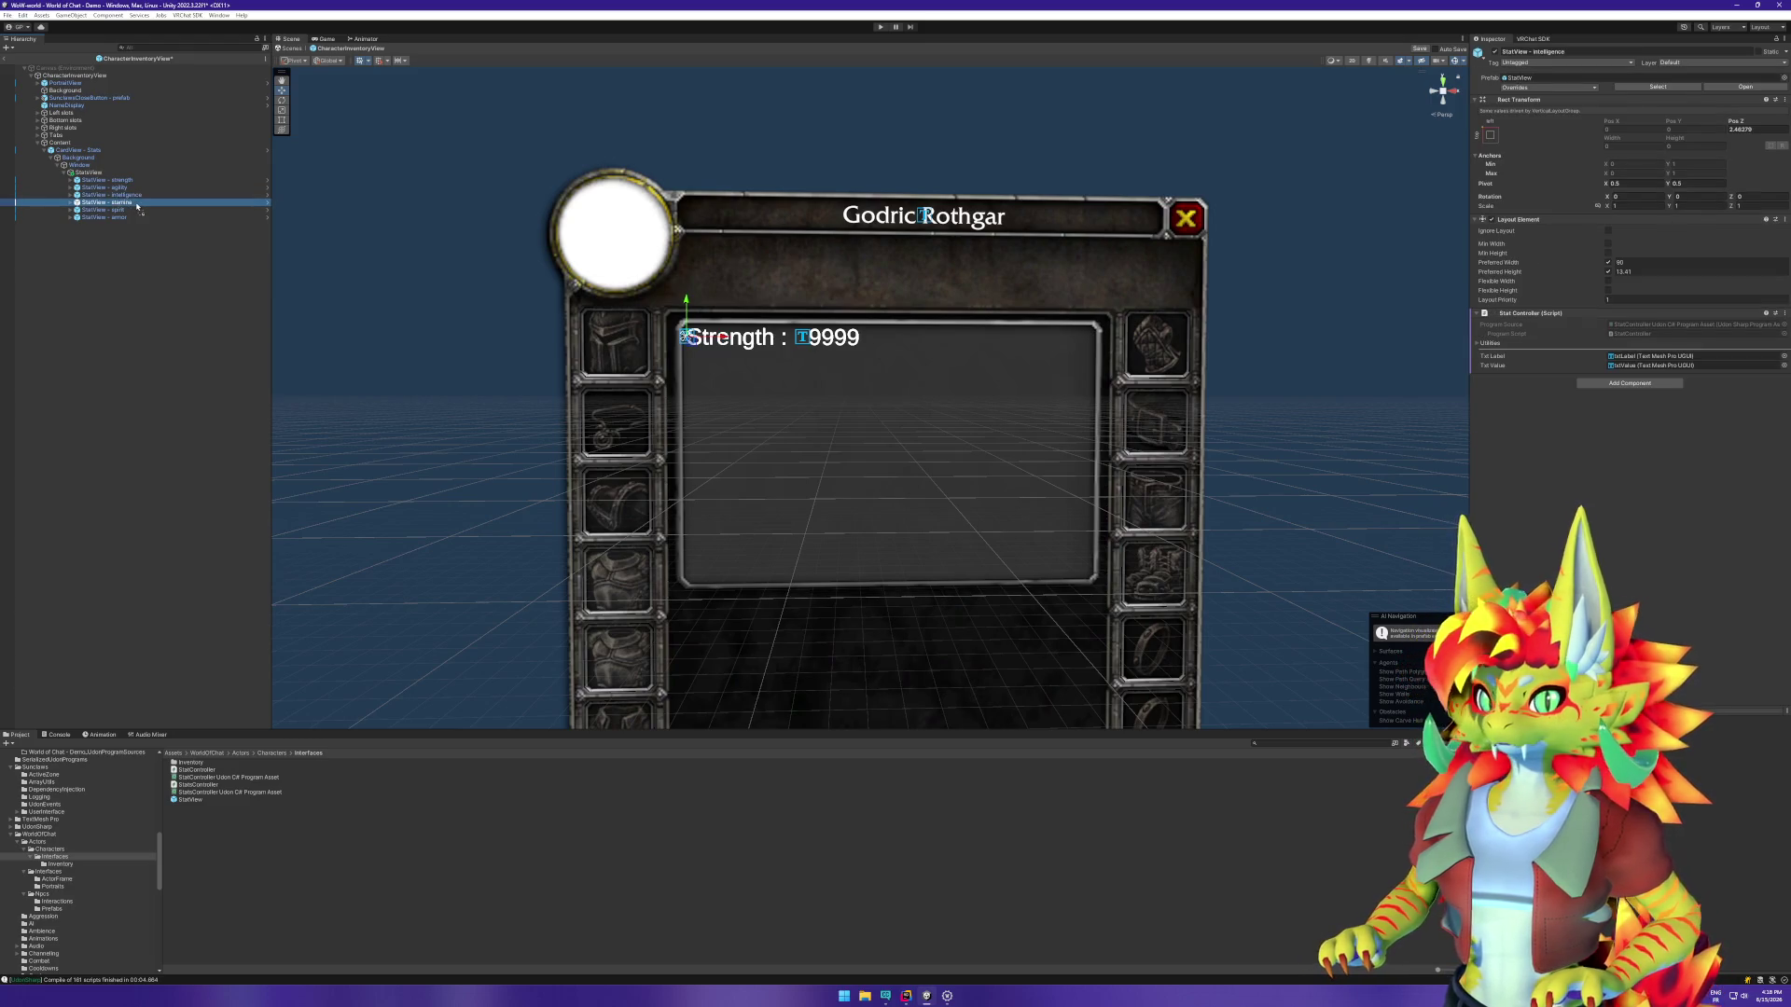
pyautogui.click(93, 173)
pyautogui.moveTo(131, 205); pyautogui.dragTo(1655, 419)
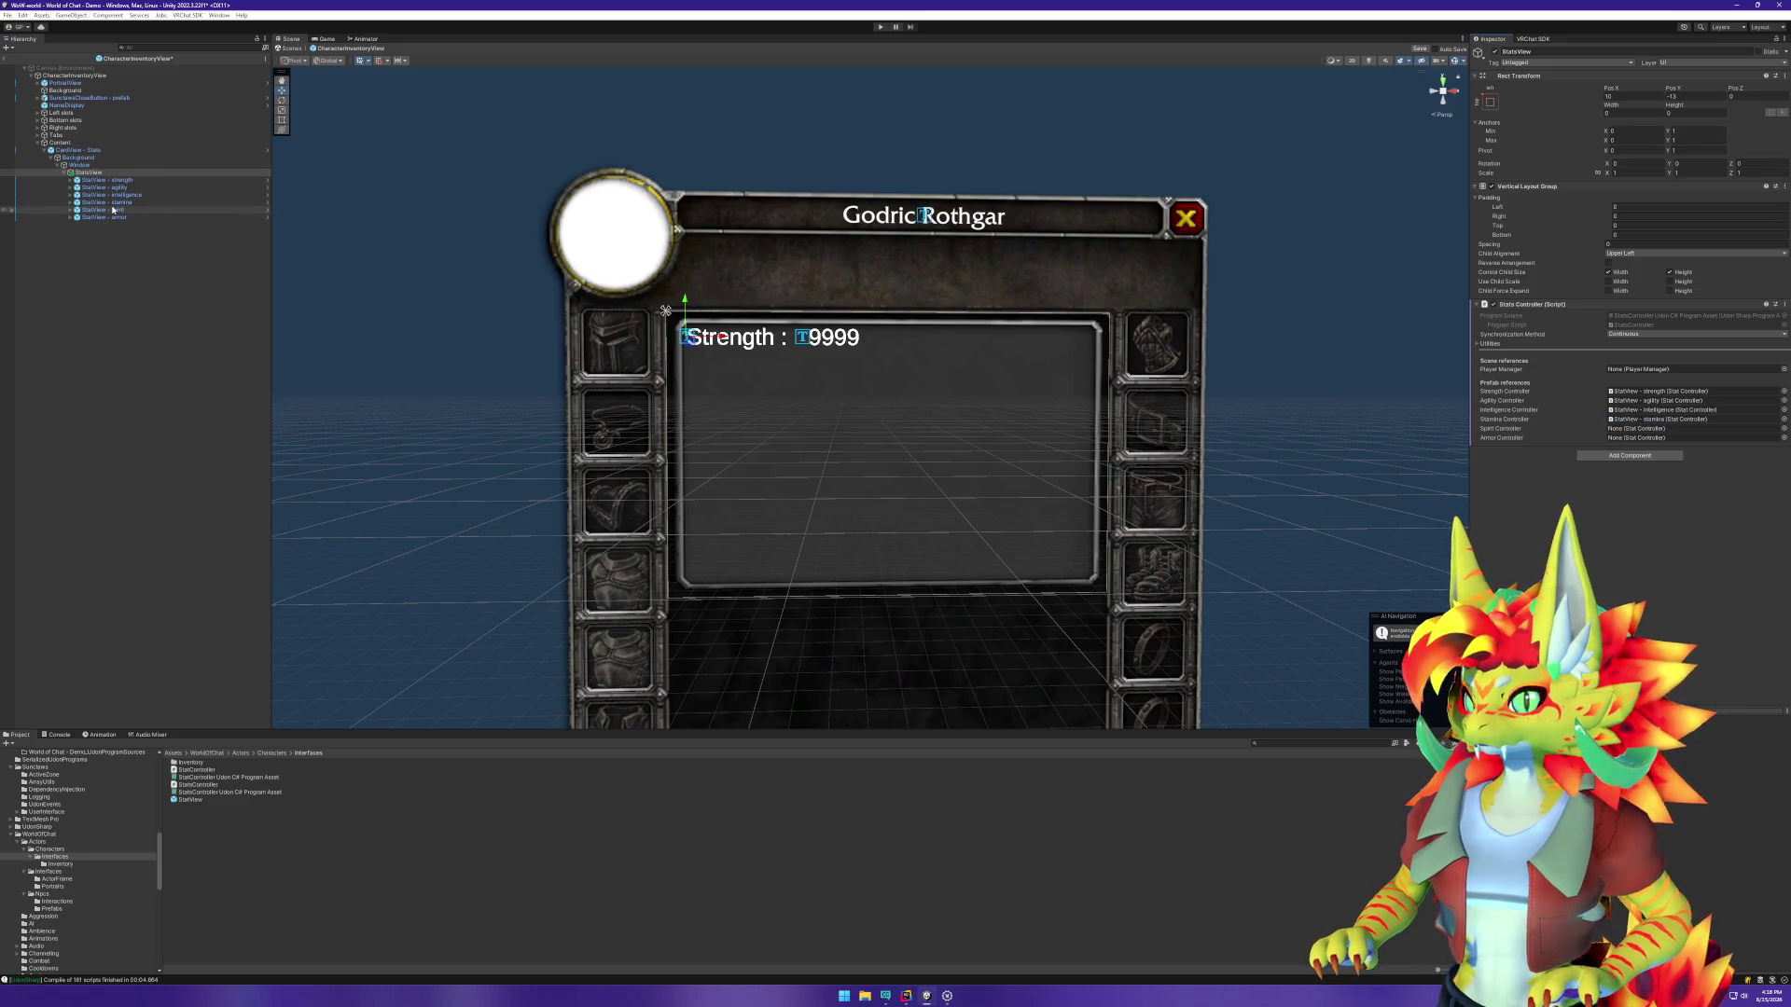
pyautogui.moveTo(1627, 432); pyautogui.dragTo(1628, 432)
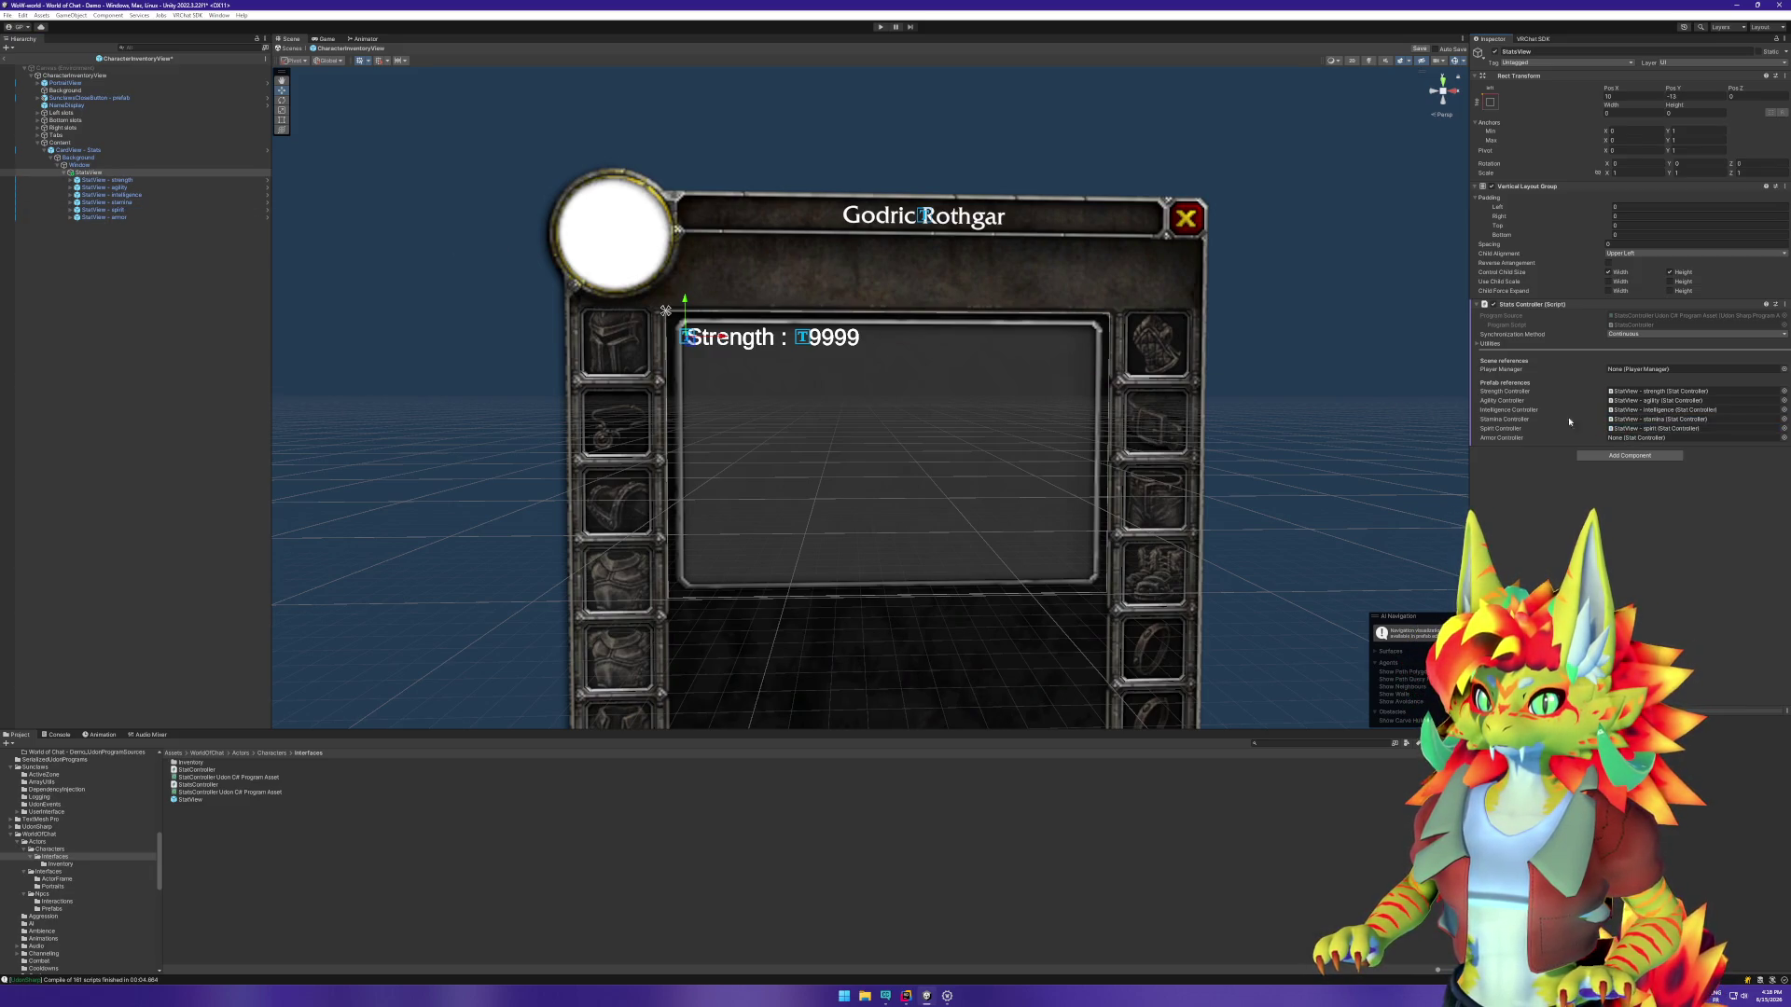
pyautogui.moveTo(105, 216)
pyautogui.mouseDown()
pyautogui.moveTo(1537, 464)
pyautogui.moveTo(1665, 437)
pyautogui.mouseUp()
pyautogui.rightClick(1550, 306)
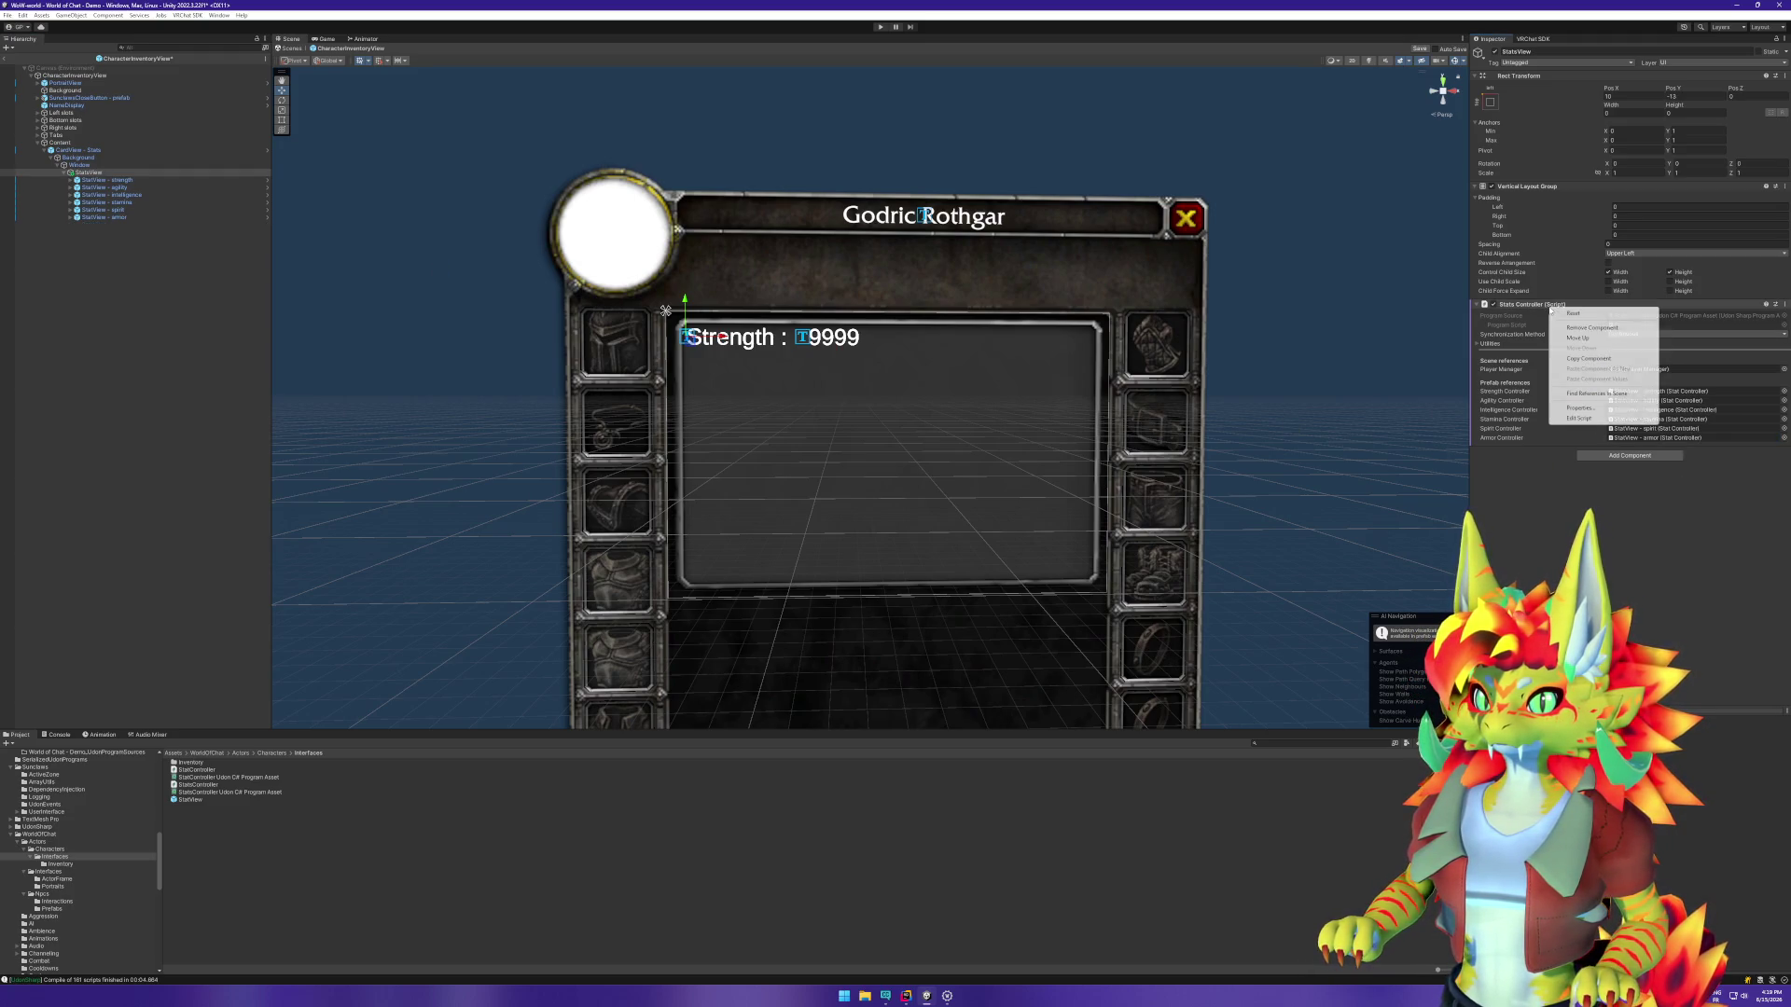
# Step: Add [UdonBehaviourSyncMode(BehaviourSyncMode.None)] above the StatsController class in Rider, then return to Unity
pyautogui.click(1579, 418)
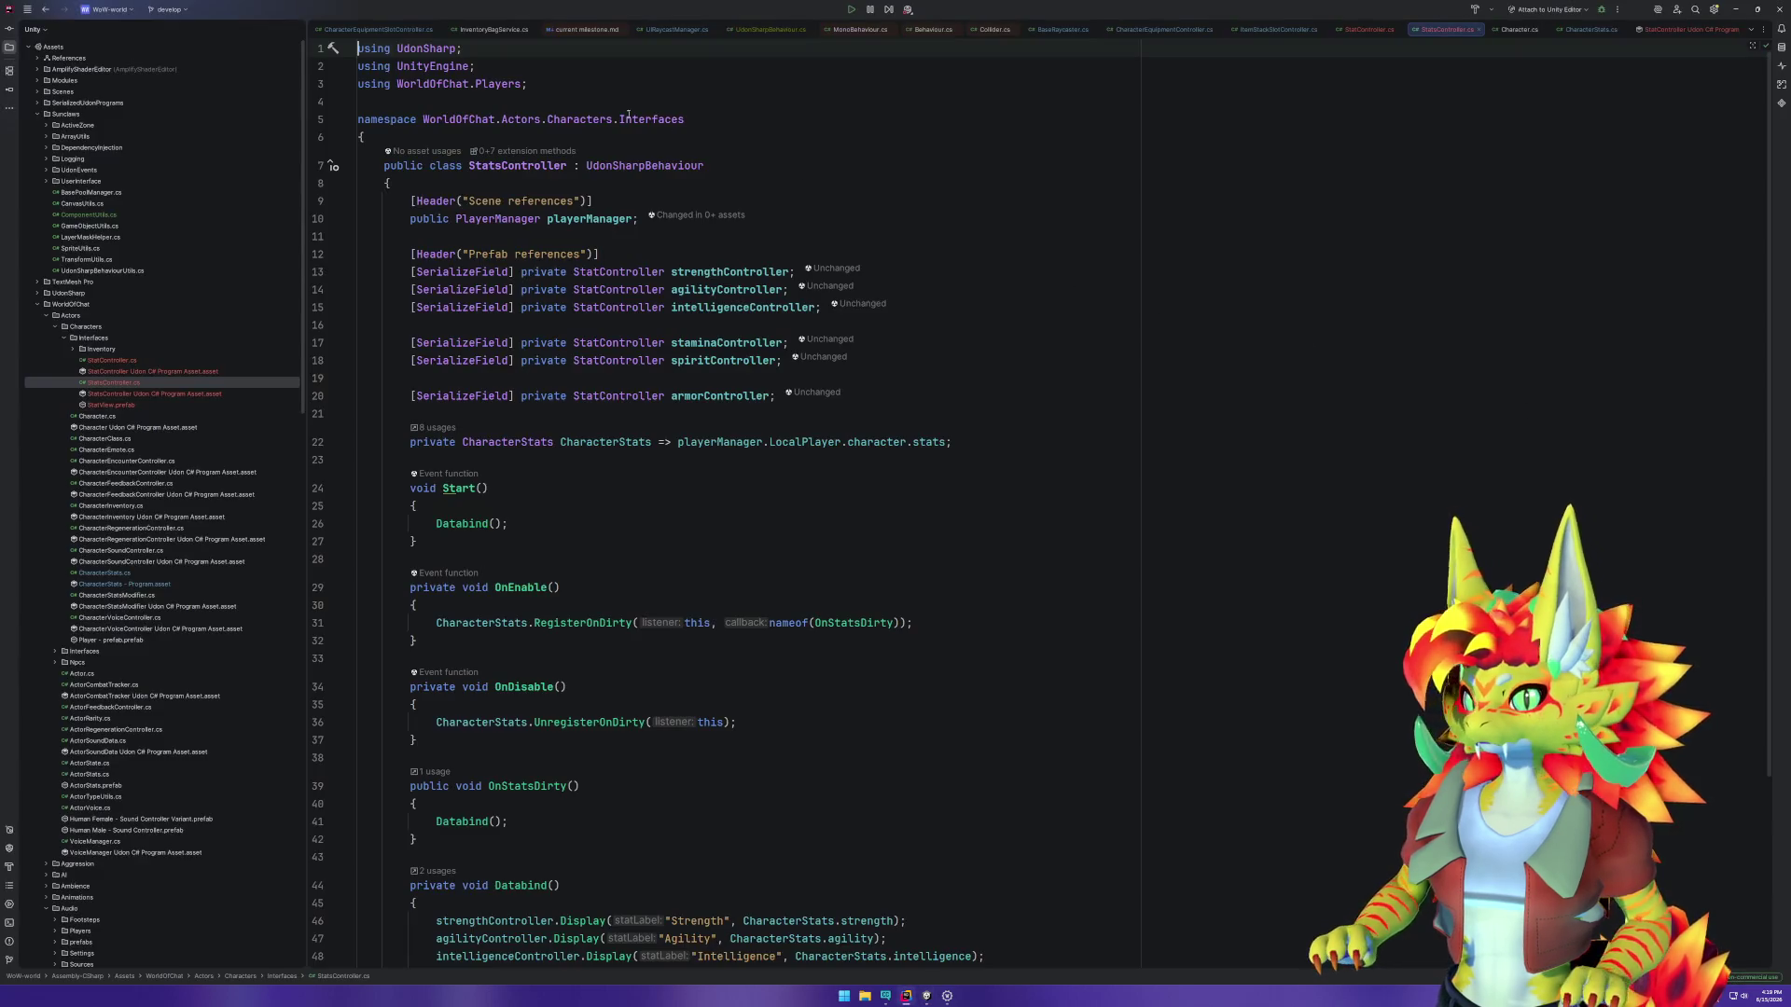
pyautogui.click(575, 138)
pyautogui.press('Return')
pyautogui.write('[I')
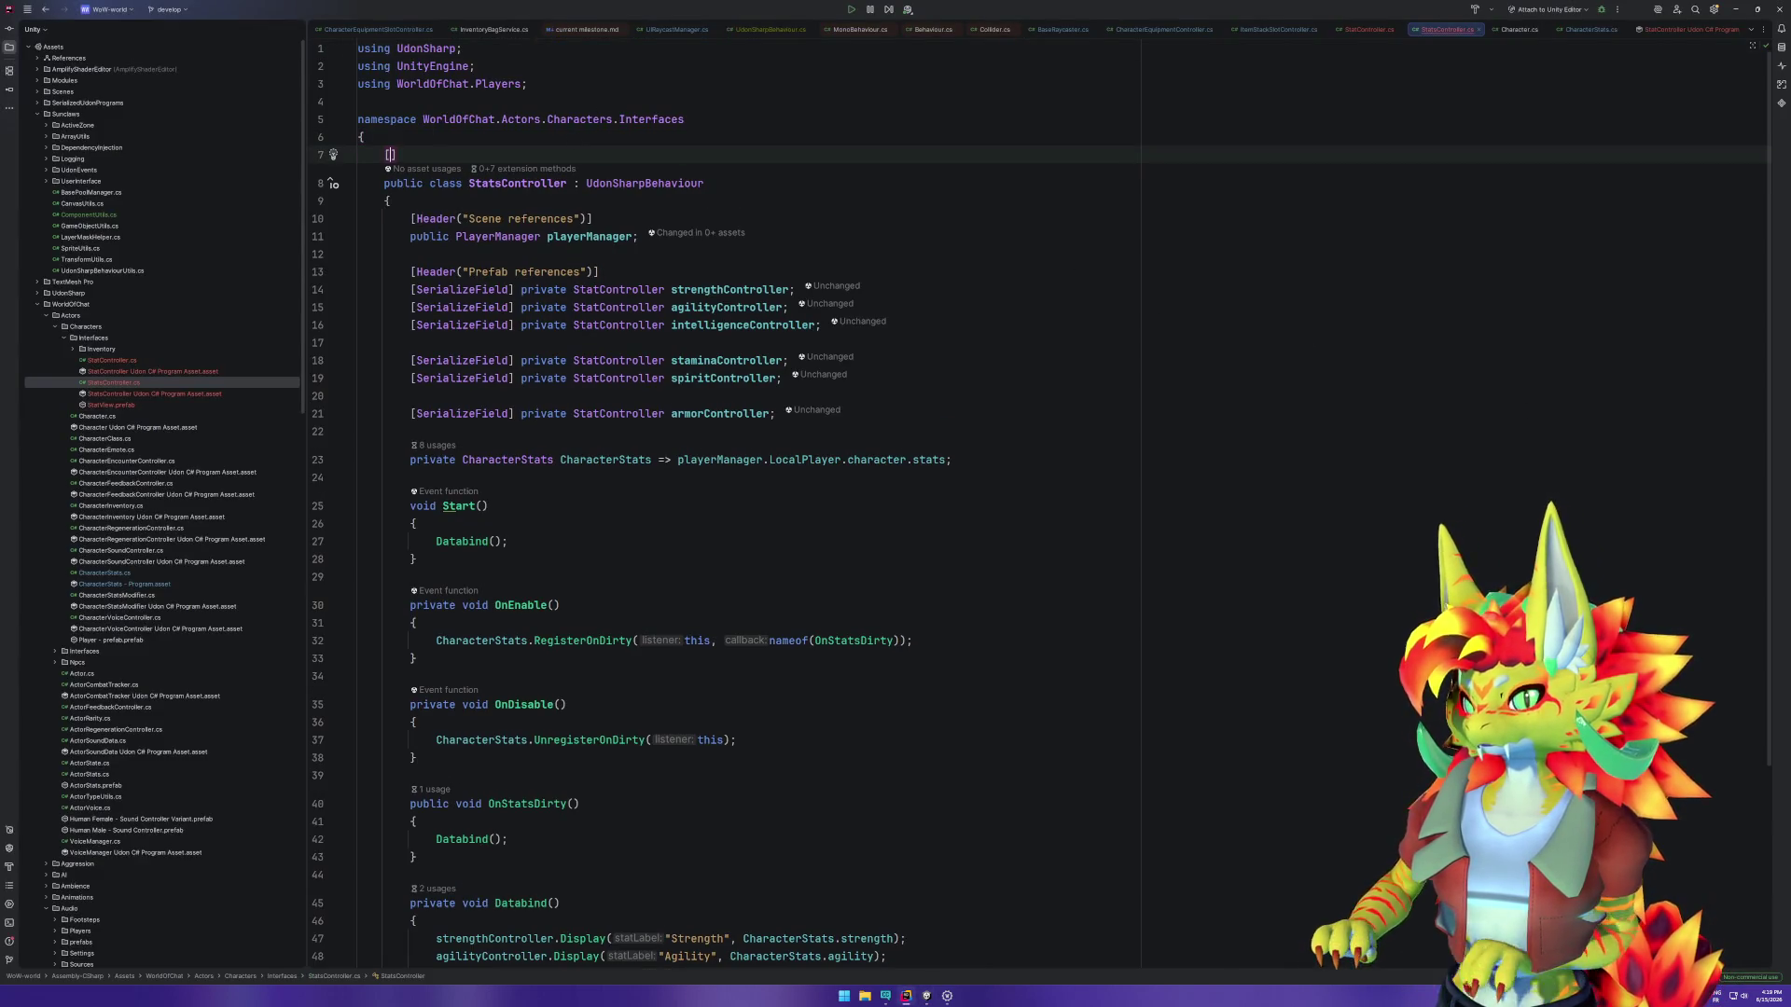
pyautogui.press('BackSpace')
pyautogui.write('Udo')
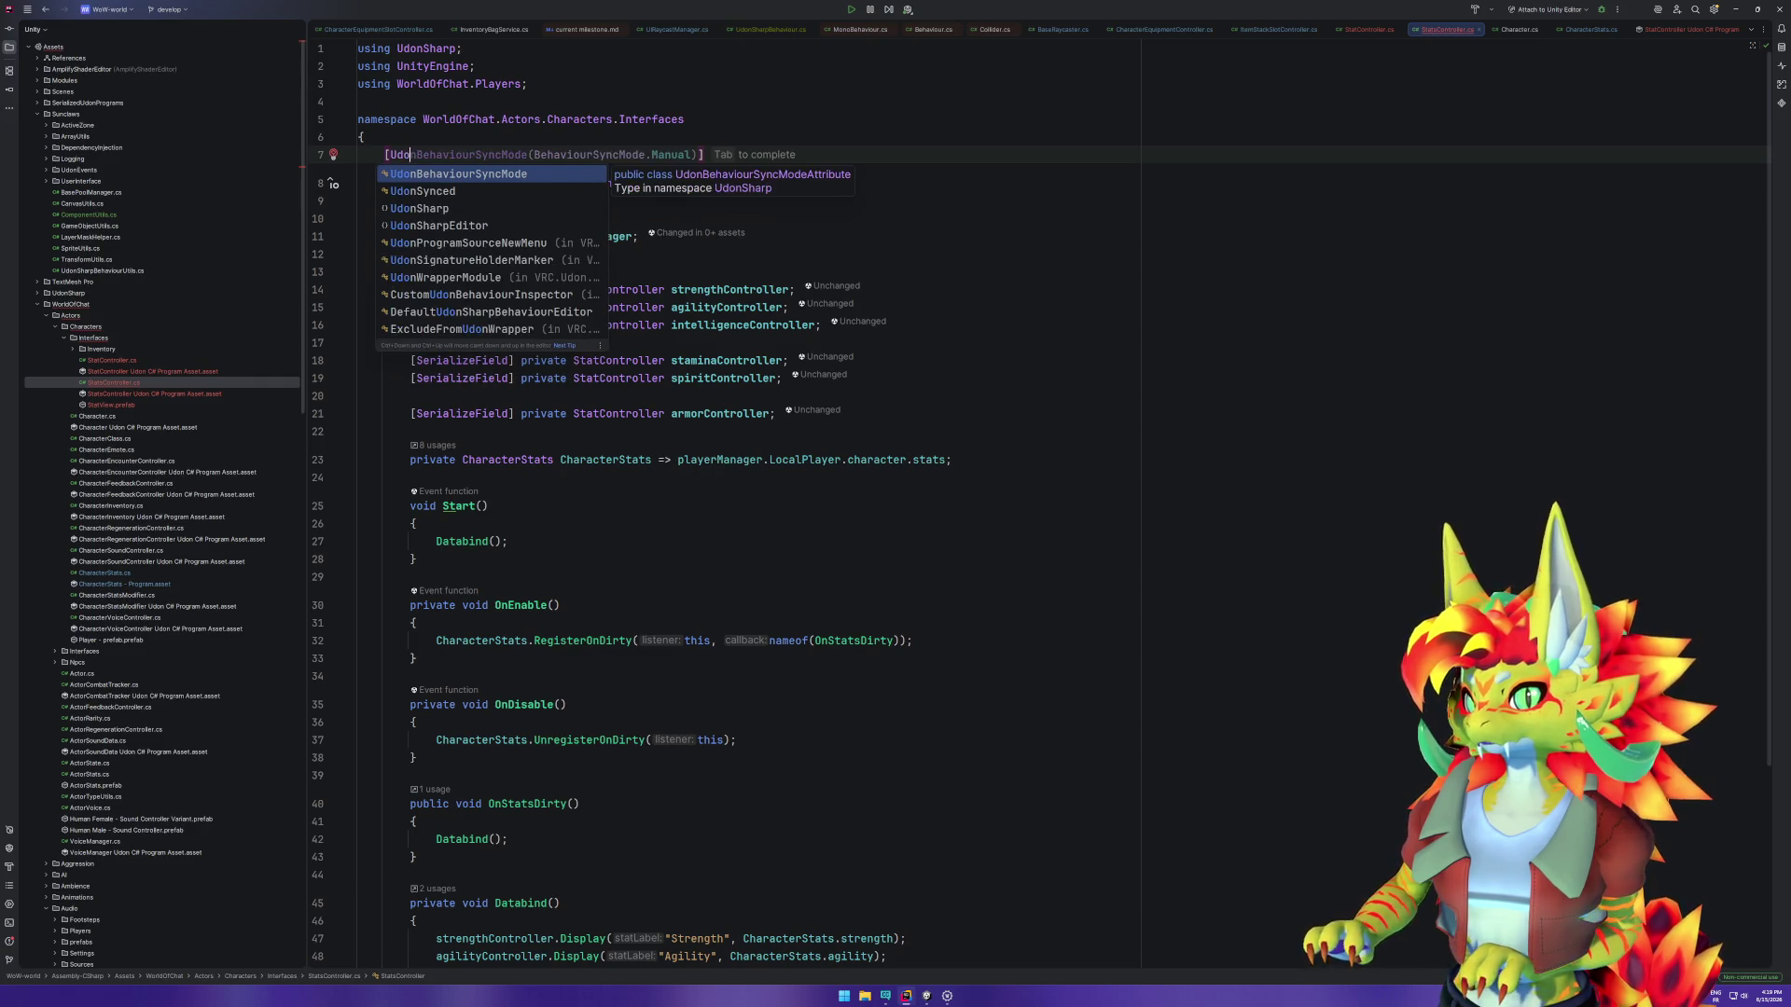
pyautogui.press('Return')
pyautogui.press('Left')
pyautogui.press('Left')
pyautogui.hotkey('ctrl', 'shift', 'Left')
pyautogui.write('N')
pyautogui.press('Return')
pyautogui.click(924, 993)
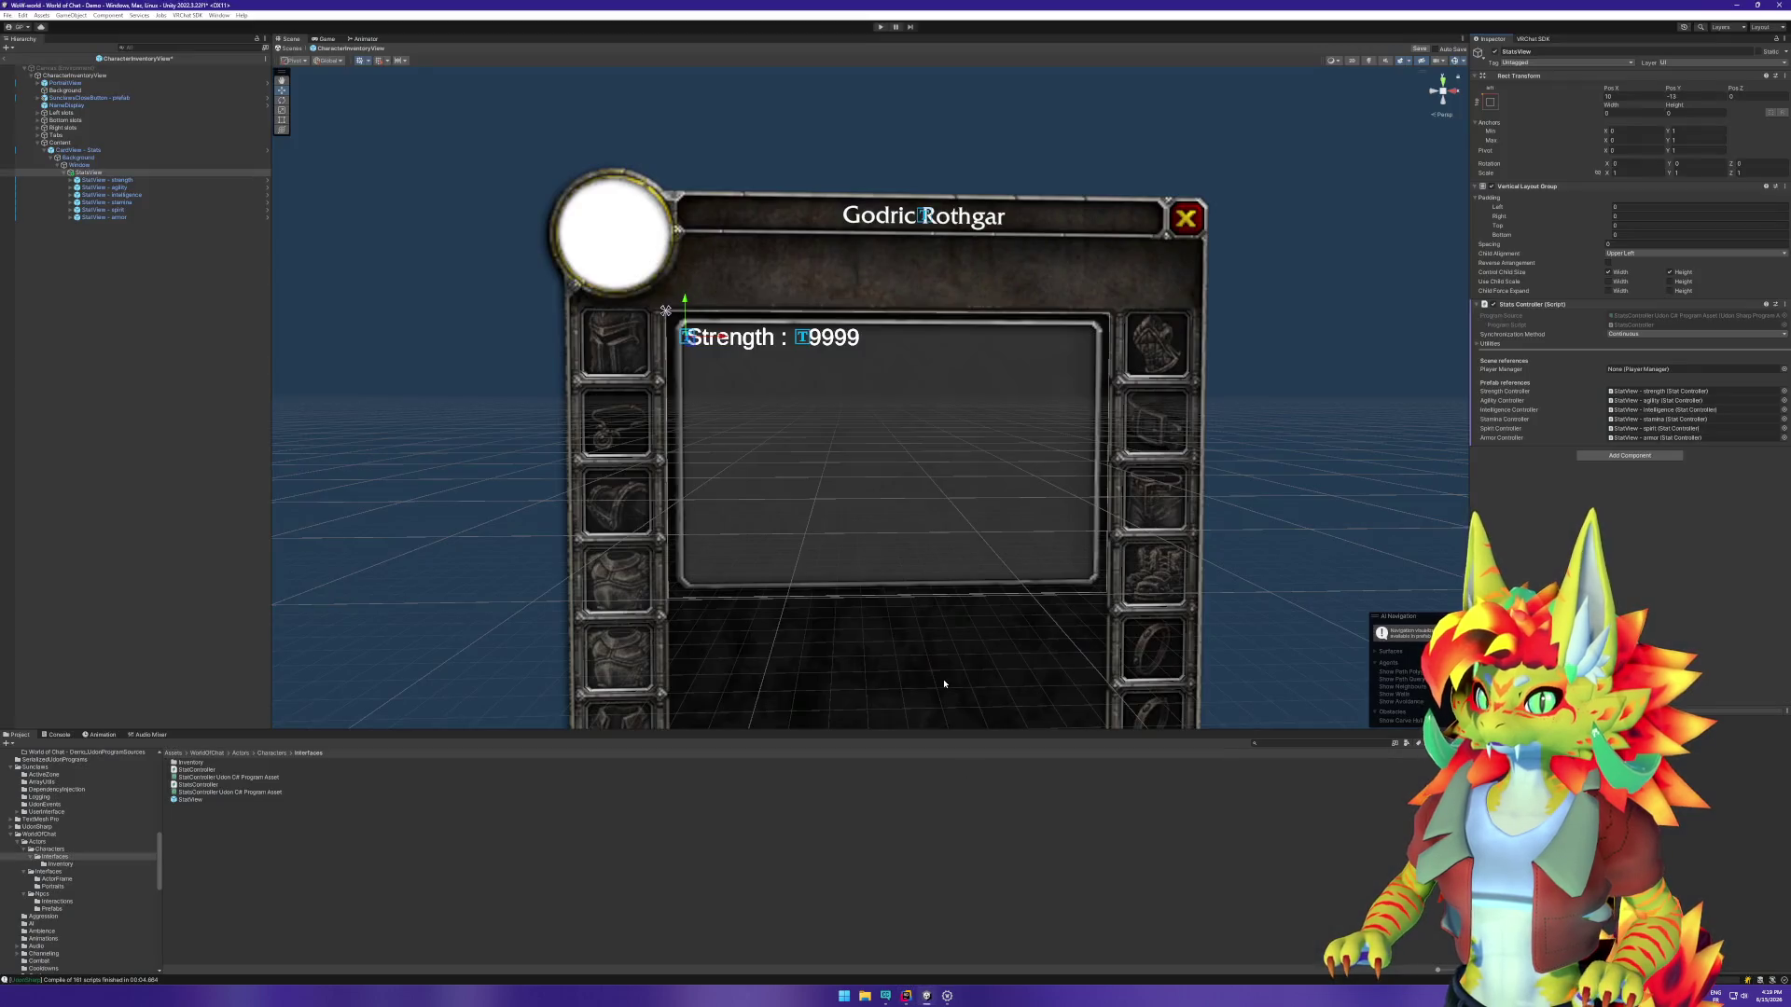
# Step: Inspect the strength and agility rows and StatsView's Vertical Layout Group, keeping Upper Left alignment
pyautogui.click(116, 172)
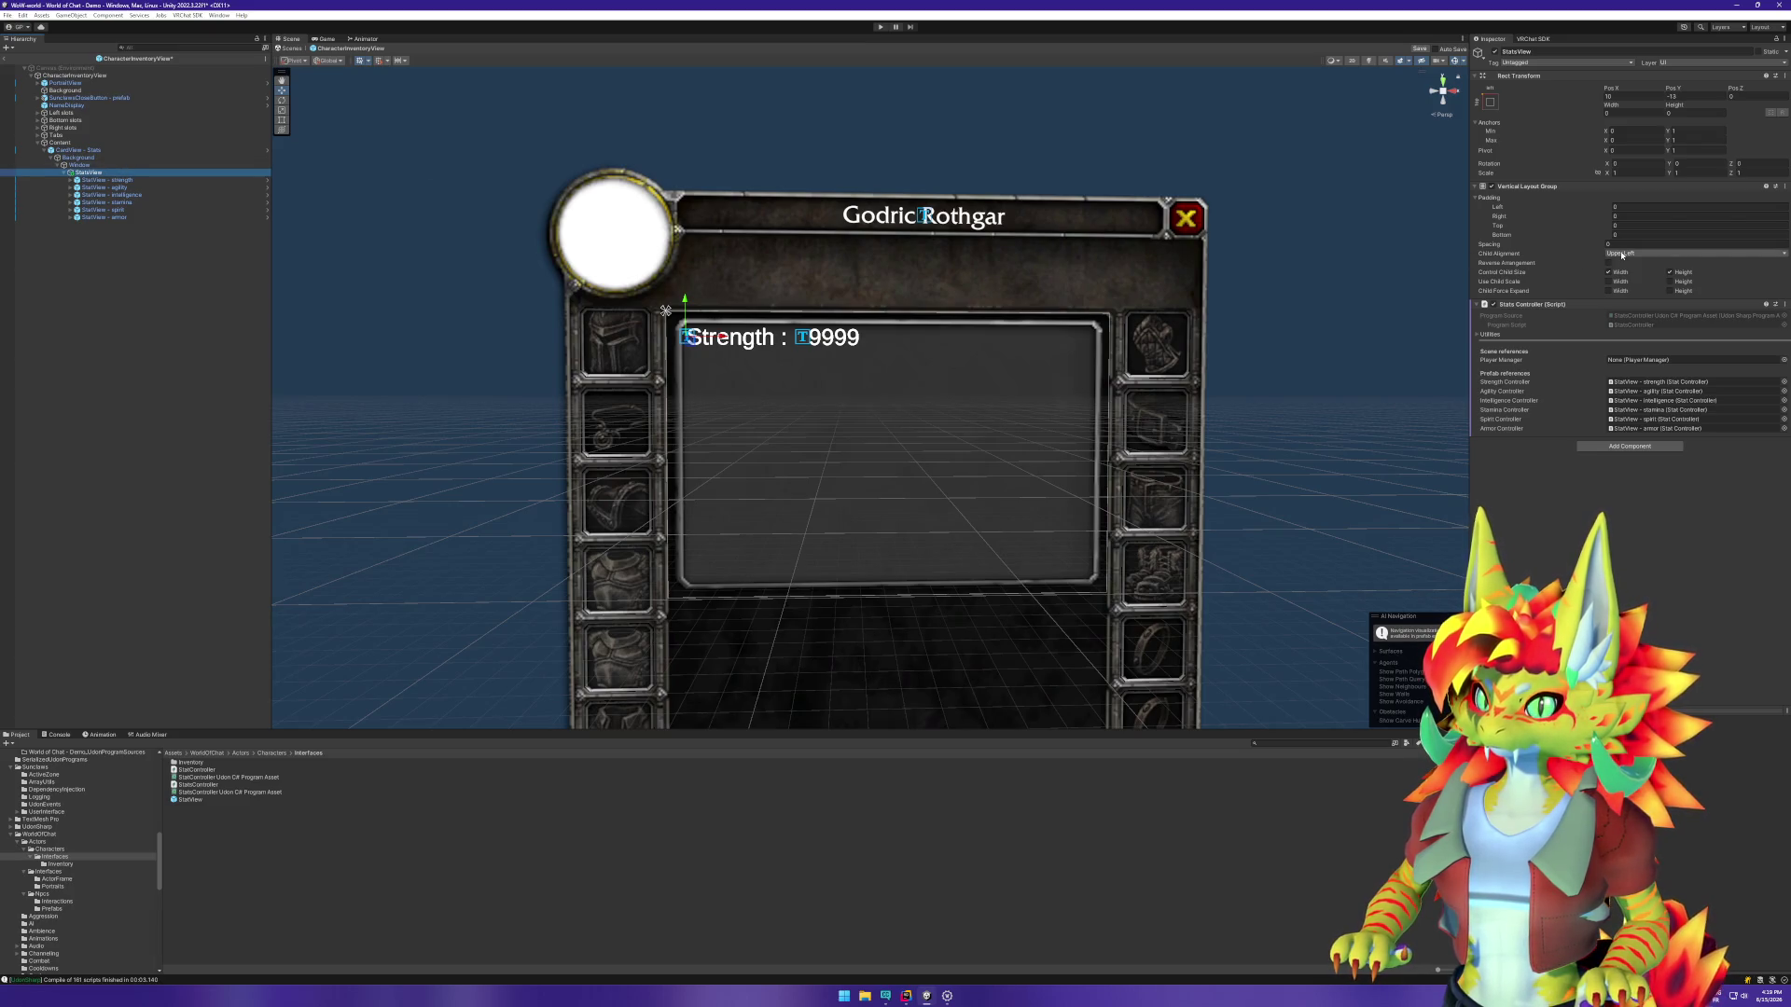
pyautogui.click(130, 181)
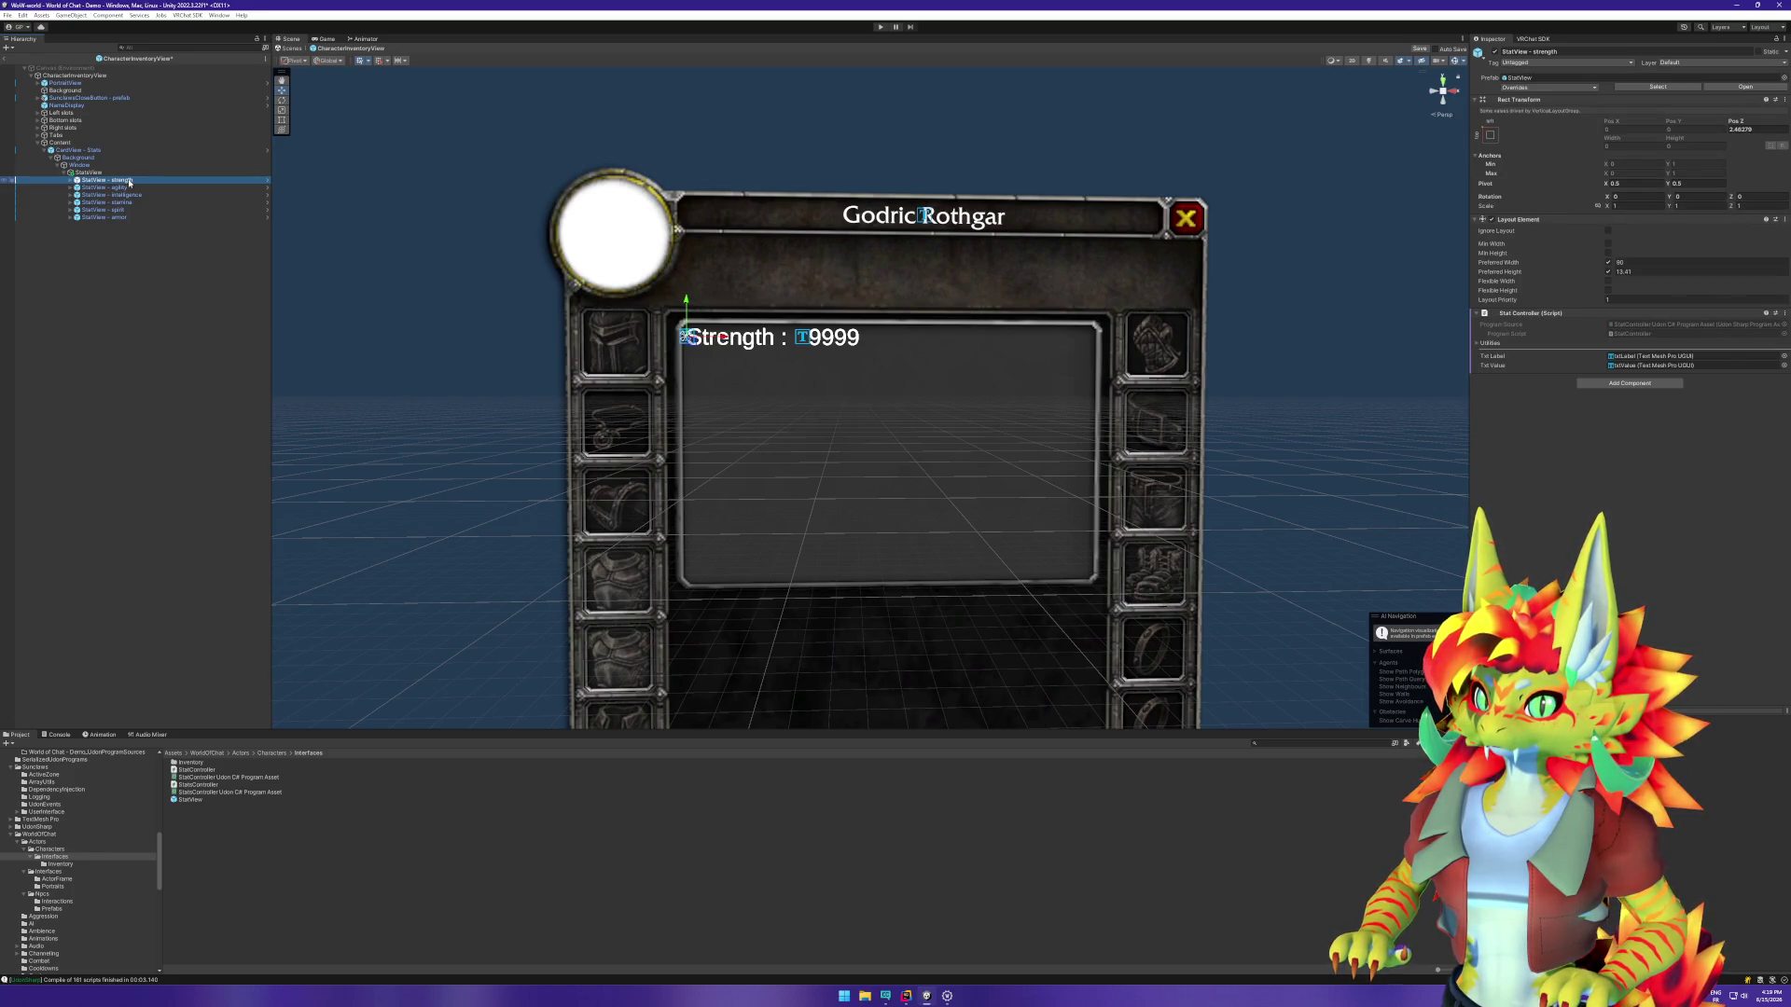
pyautogui.click(131, 188)
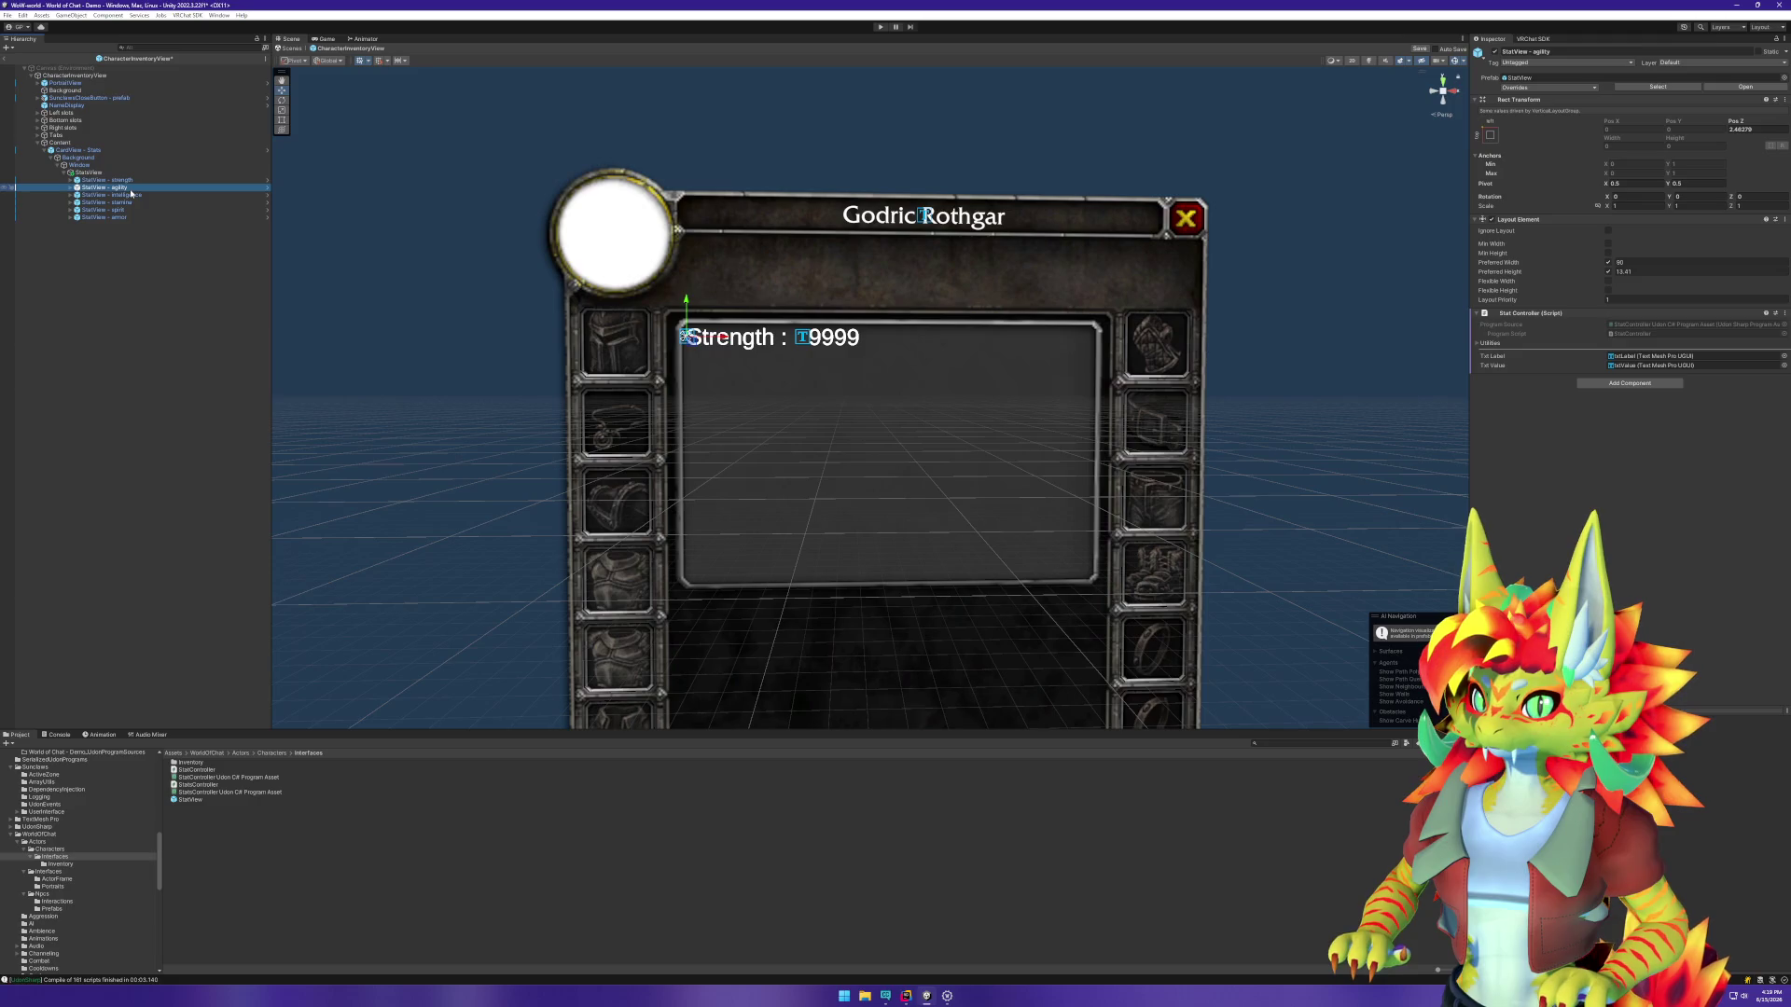
pyautogui.click(119, 173)
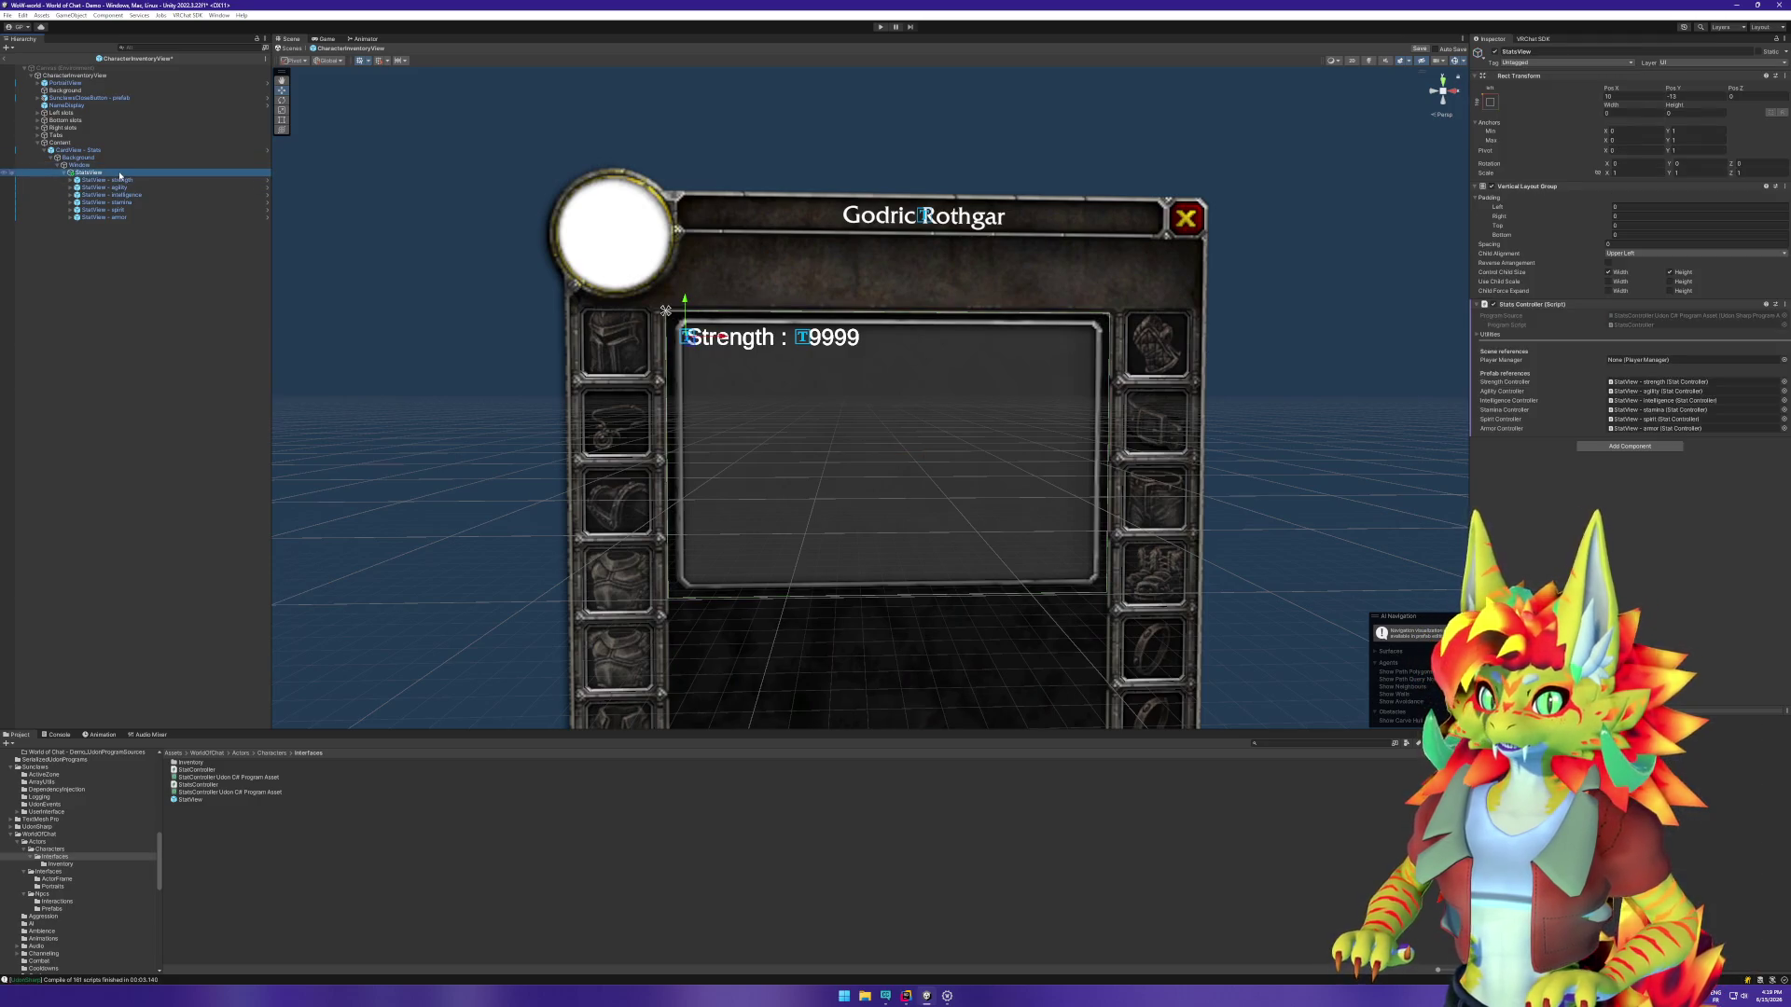
pyautogui.click(1493, 191)
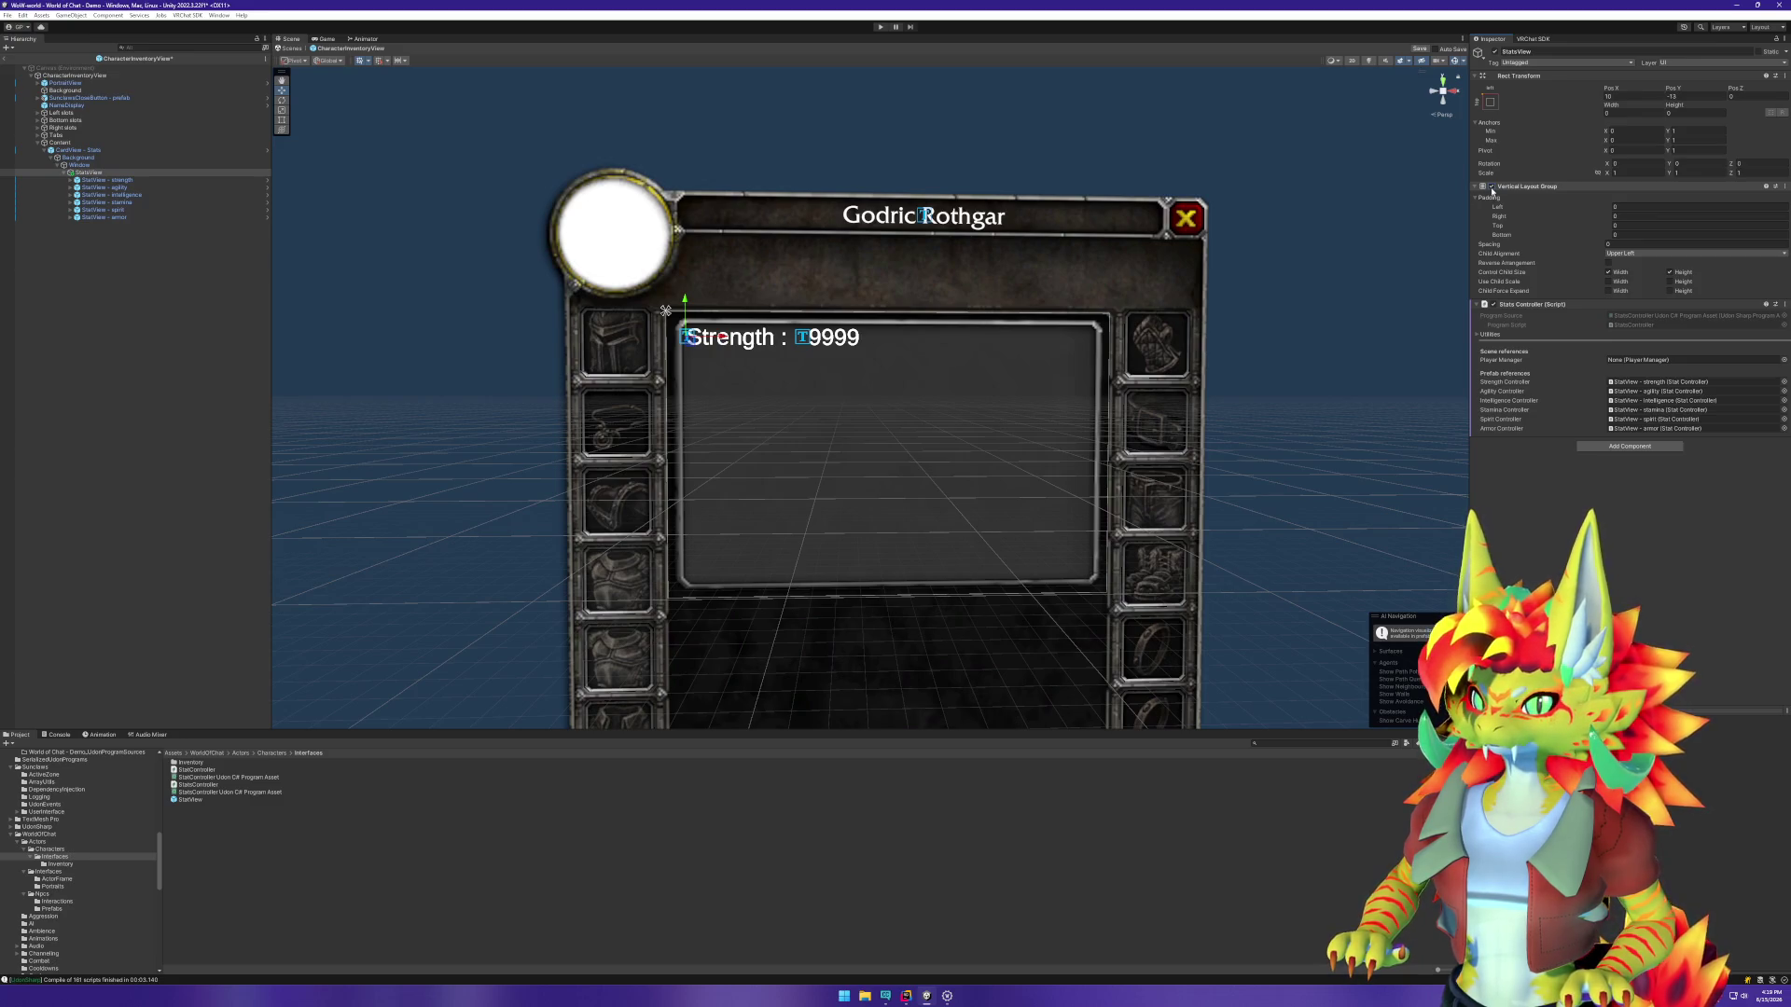
pyautogui.click(1647, 255)
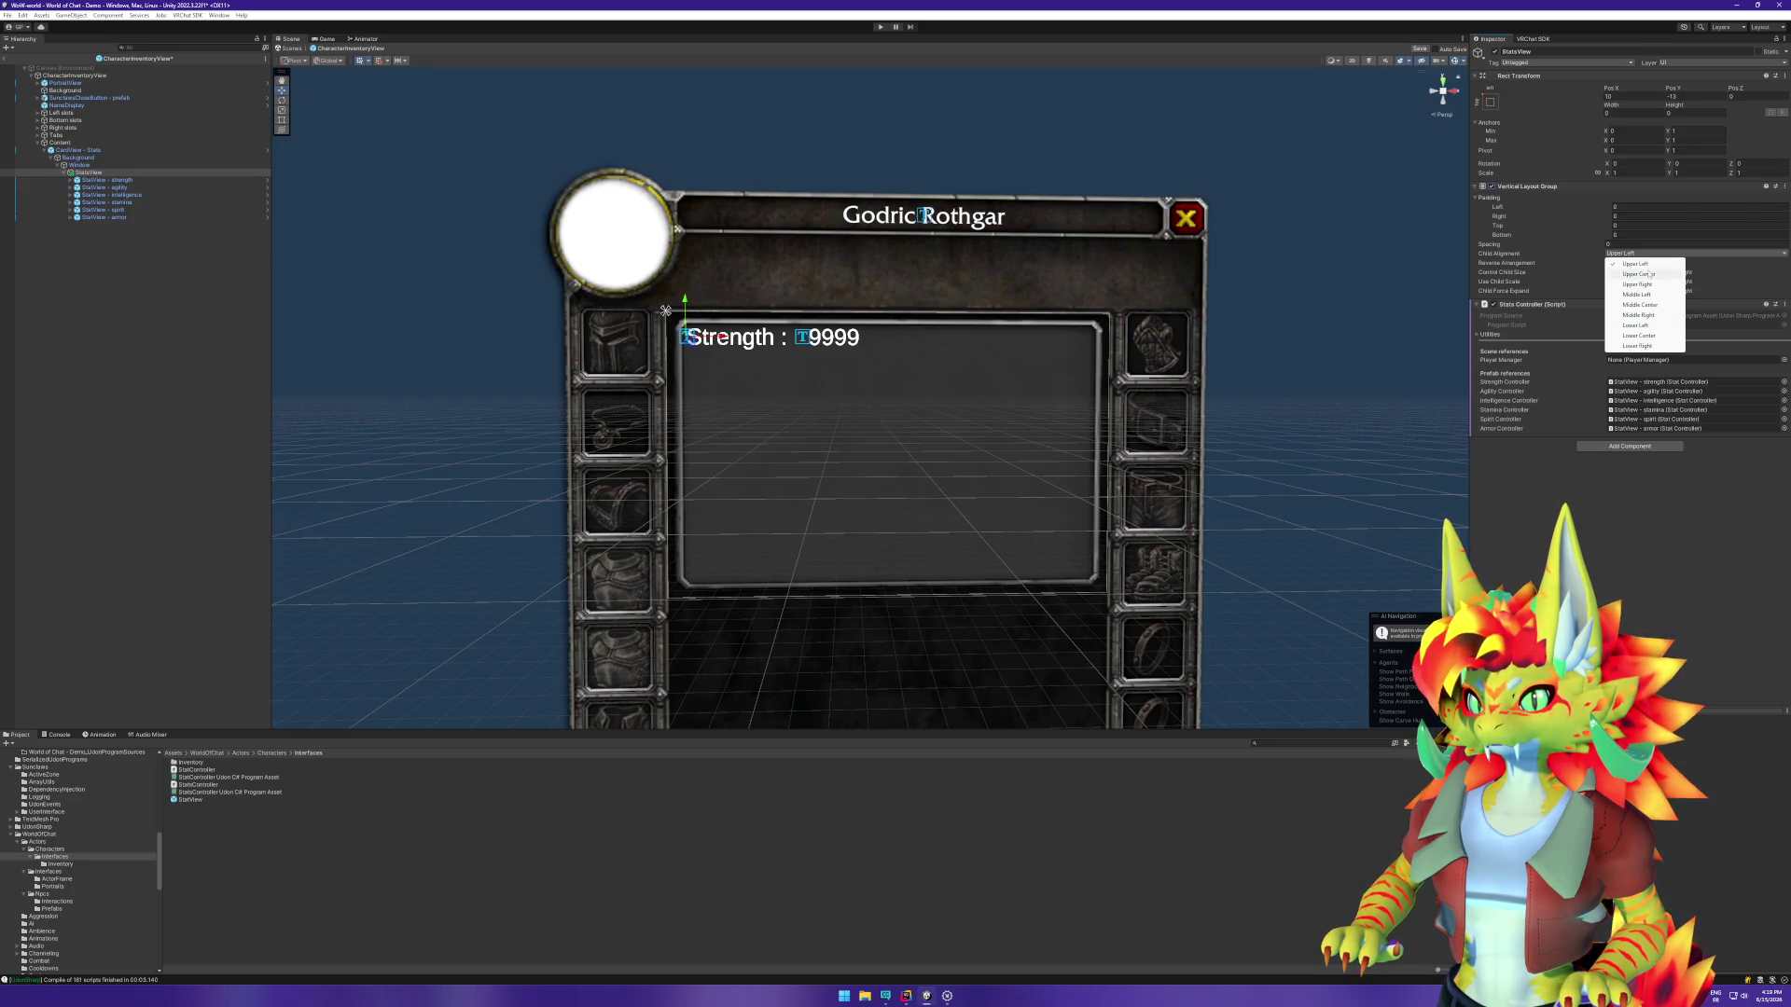
pyautogui.click(1578, 480)
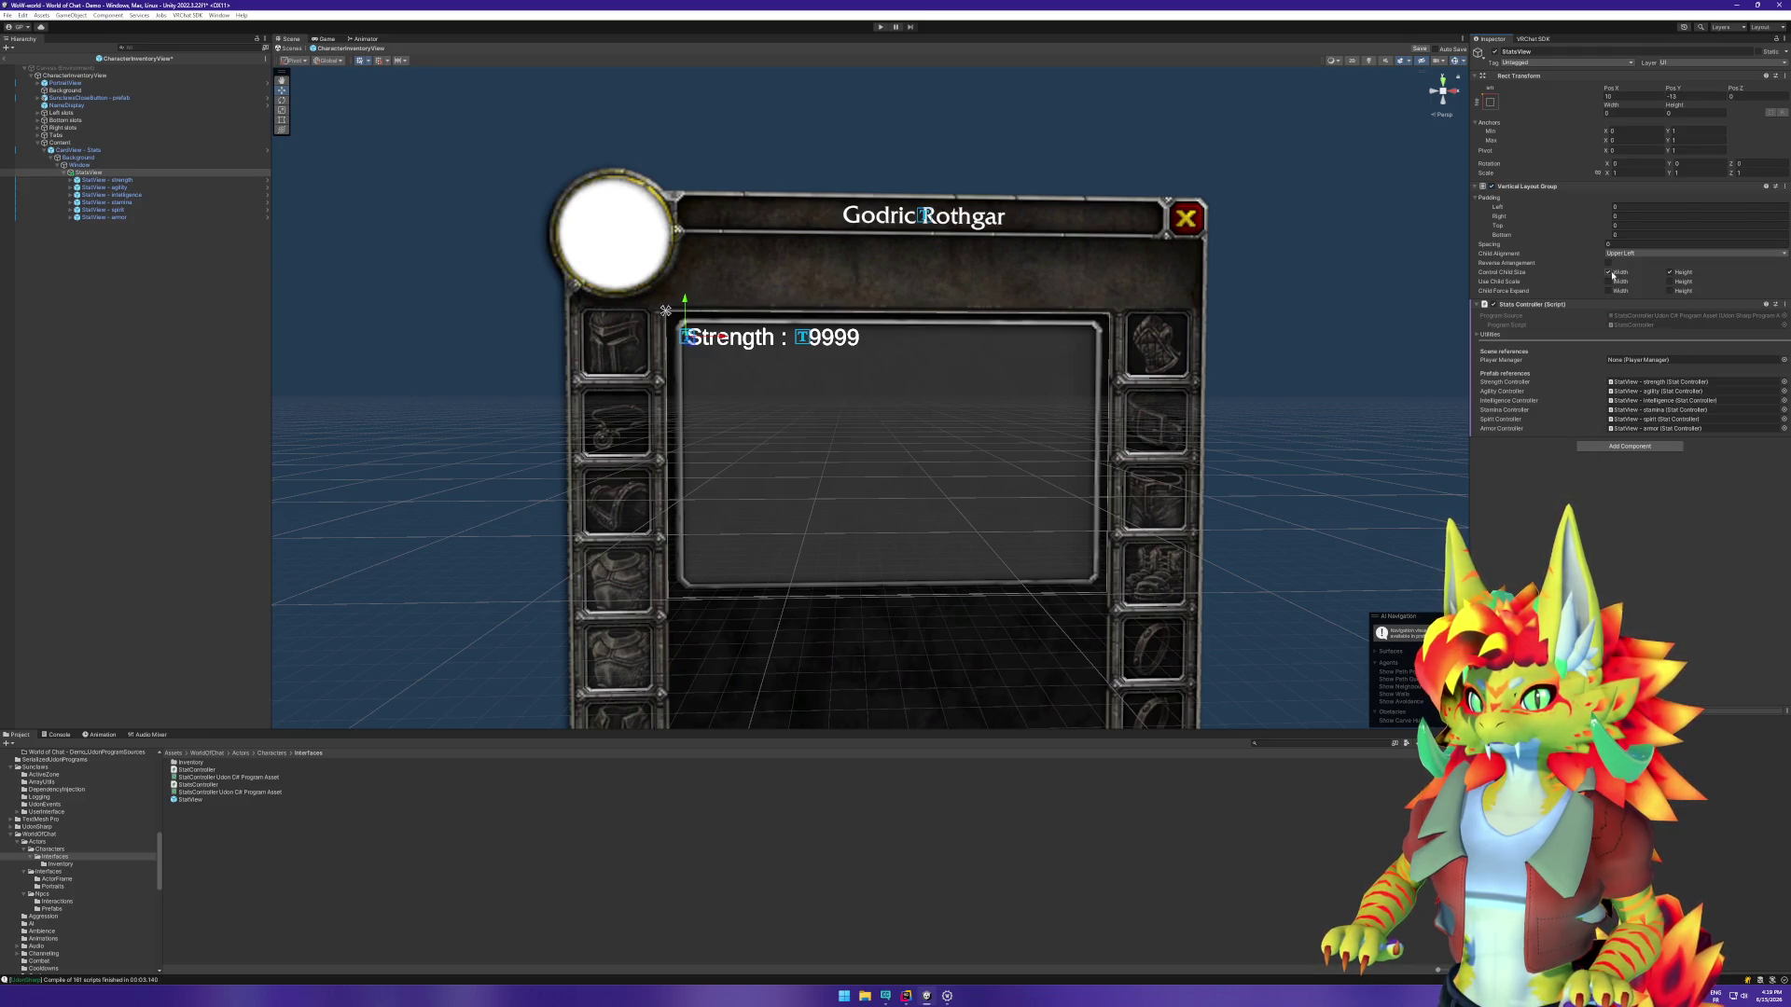
# Step: Reselect the StatsView container and bring up its Rect Transform anchor presets
pyautogui.click(132, 180)
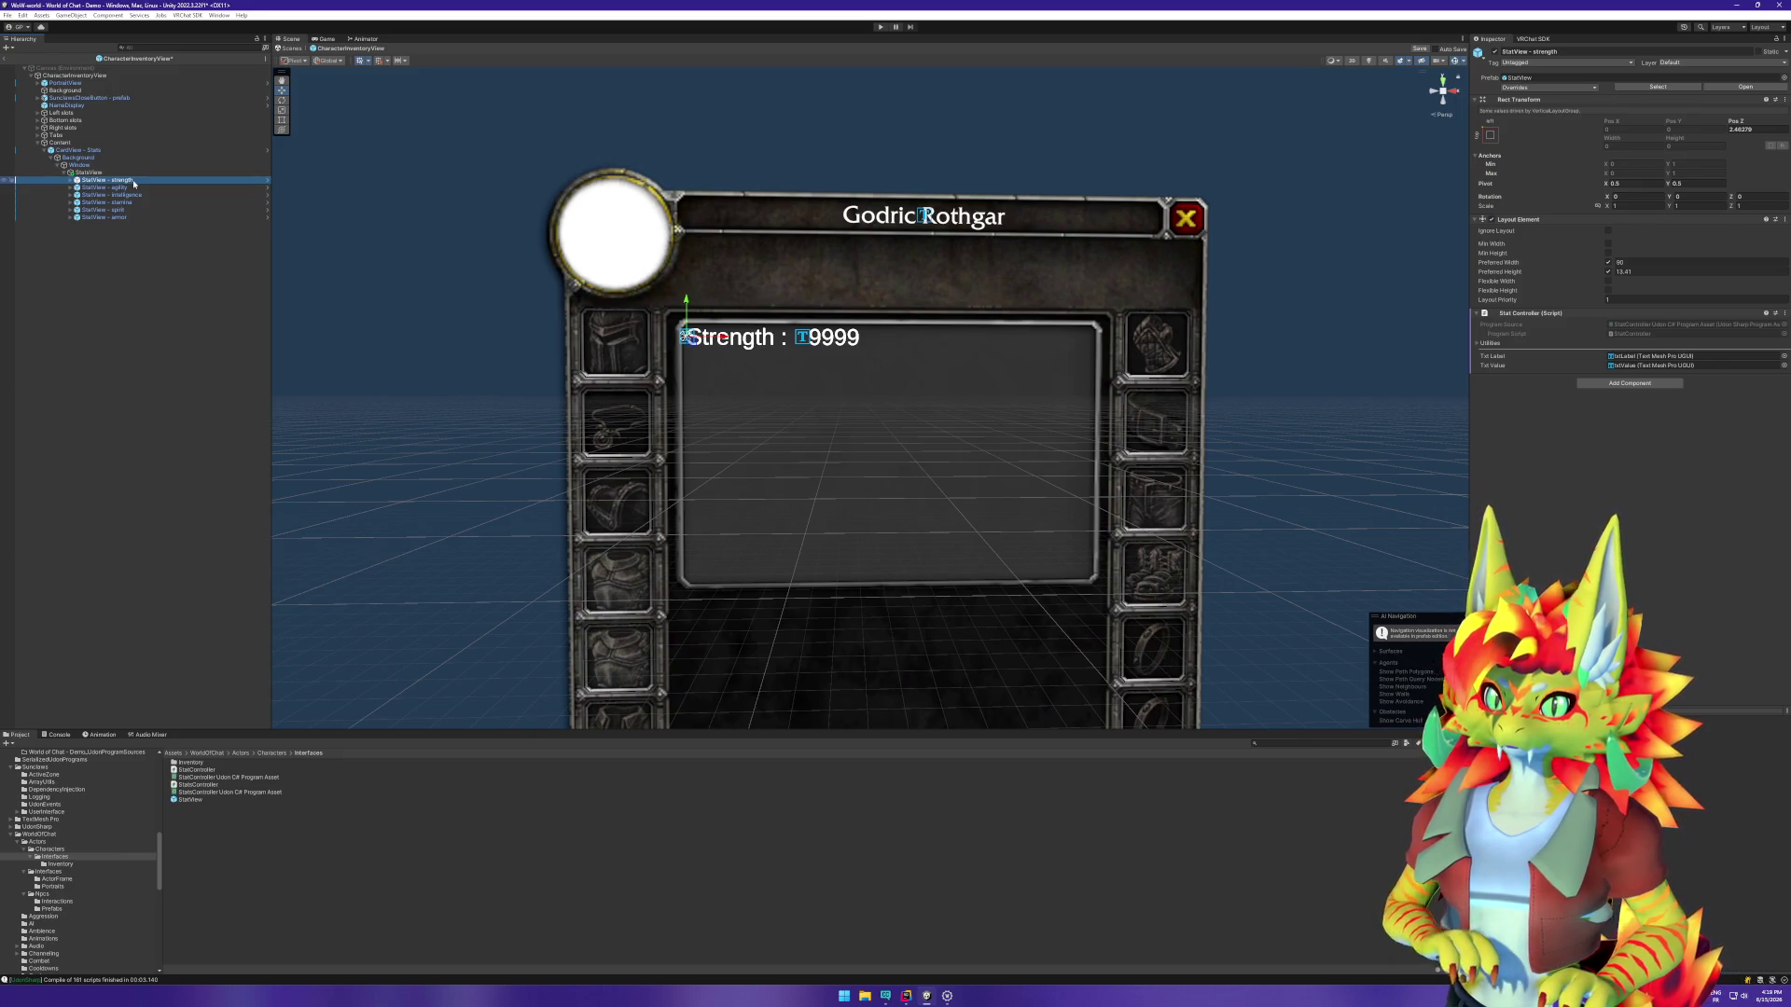
pyautogui.press('Up')
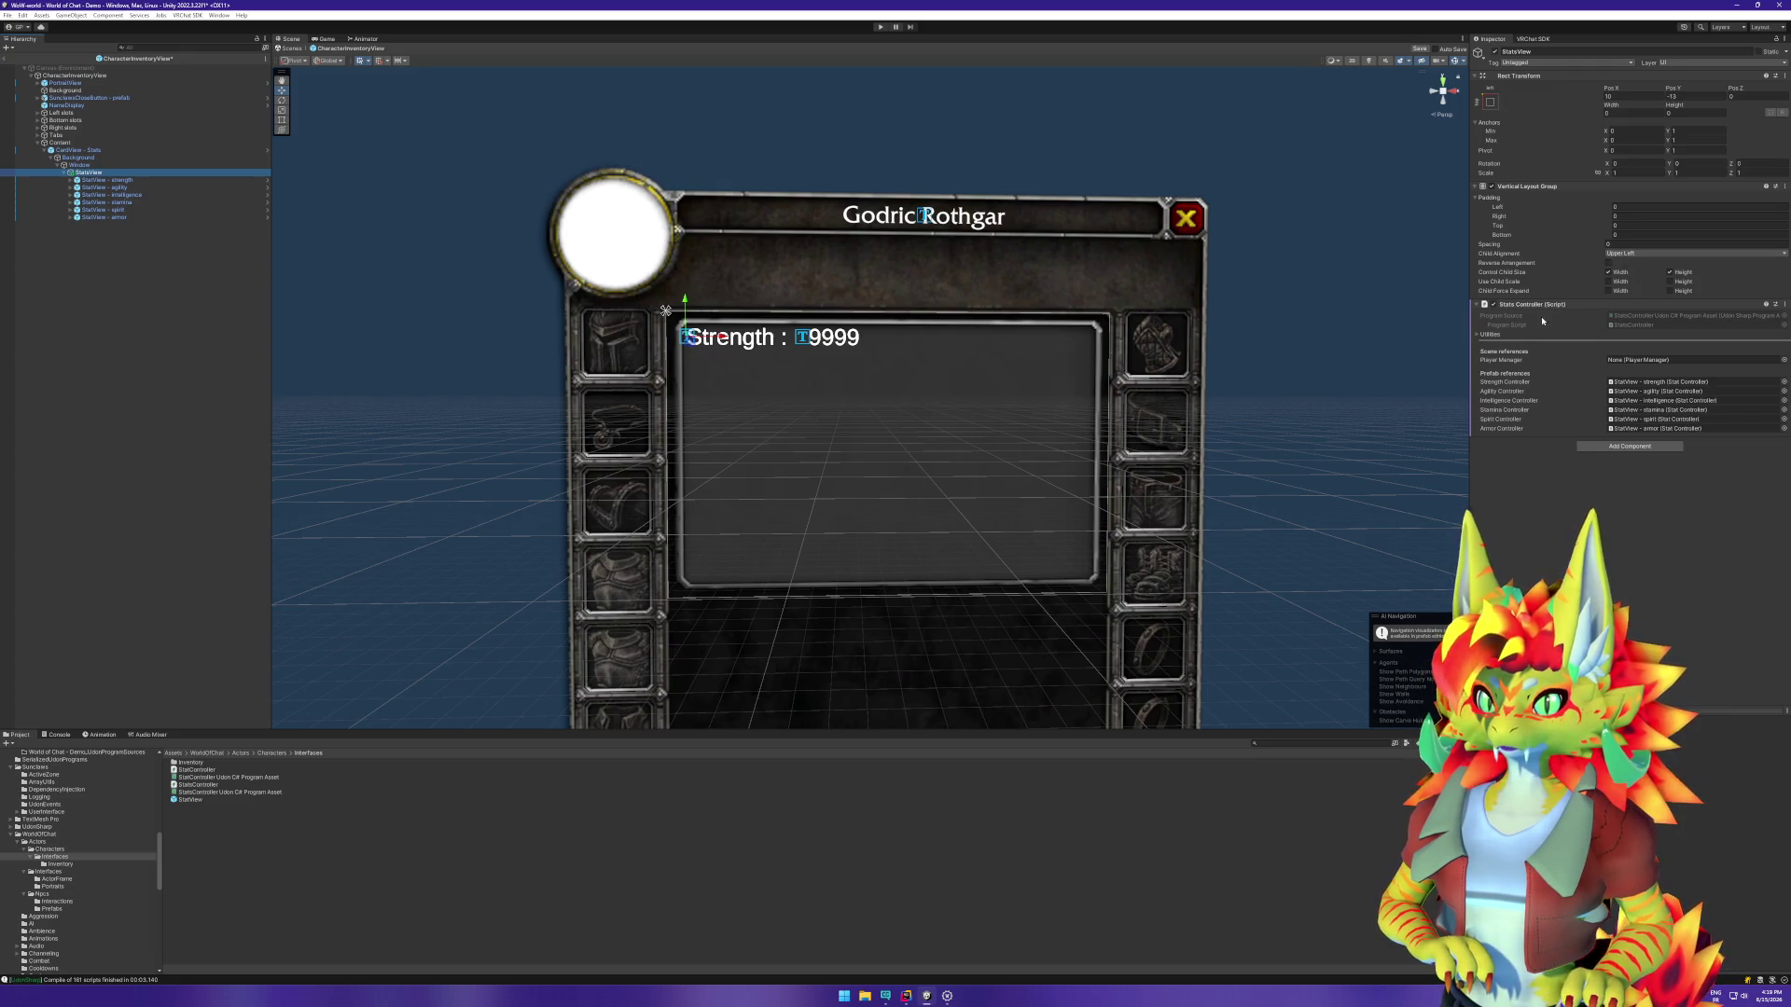
pyautogui.click(141, 181)
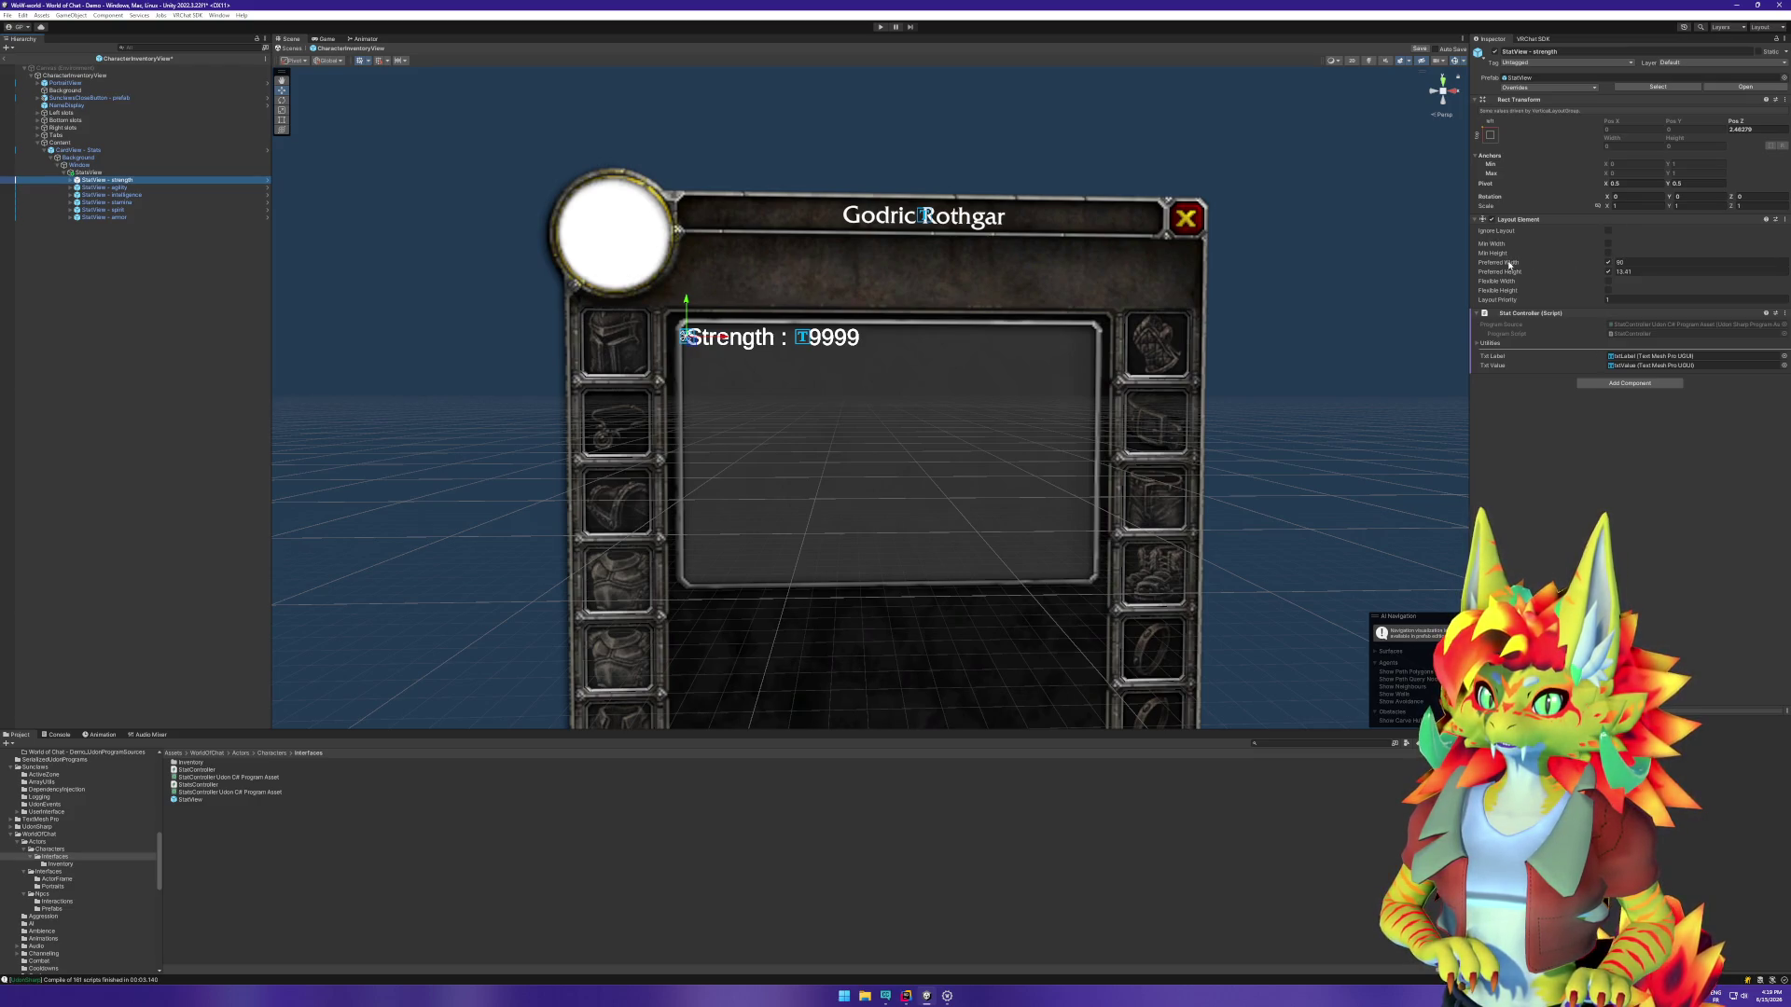
pyautogui.click(805, 208)
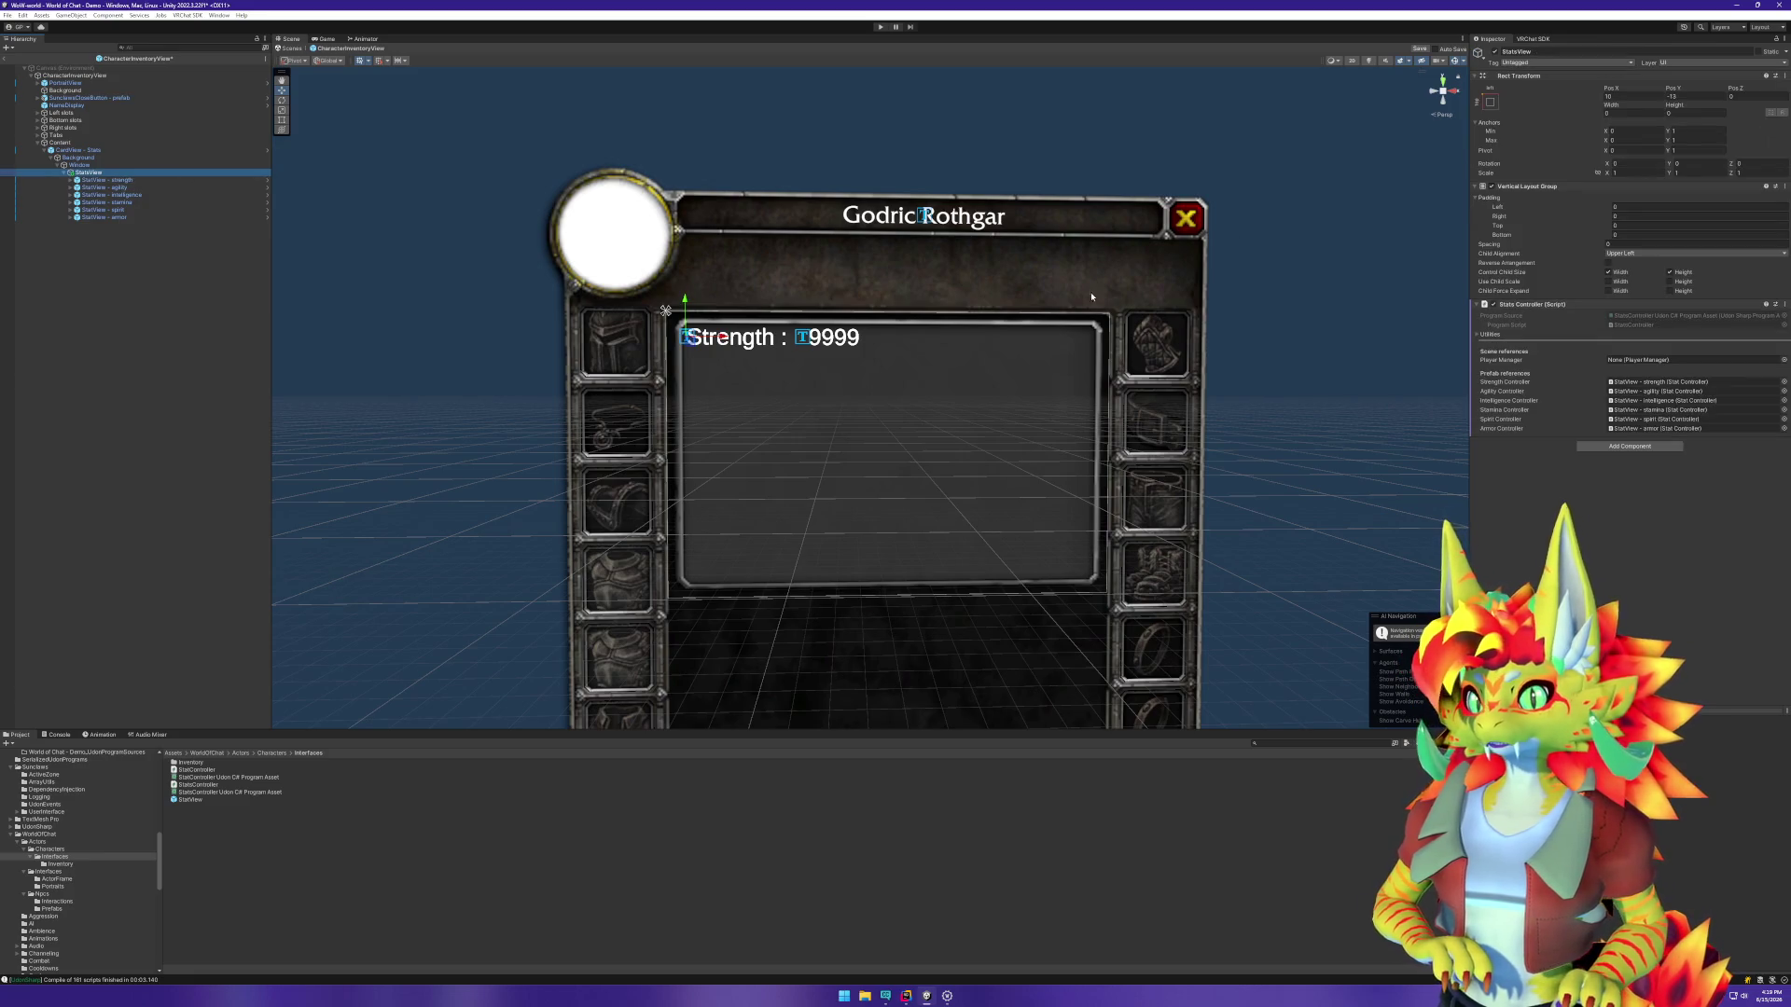
pyautogui.click(1489, 101)
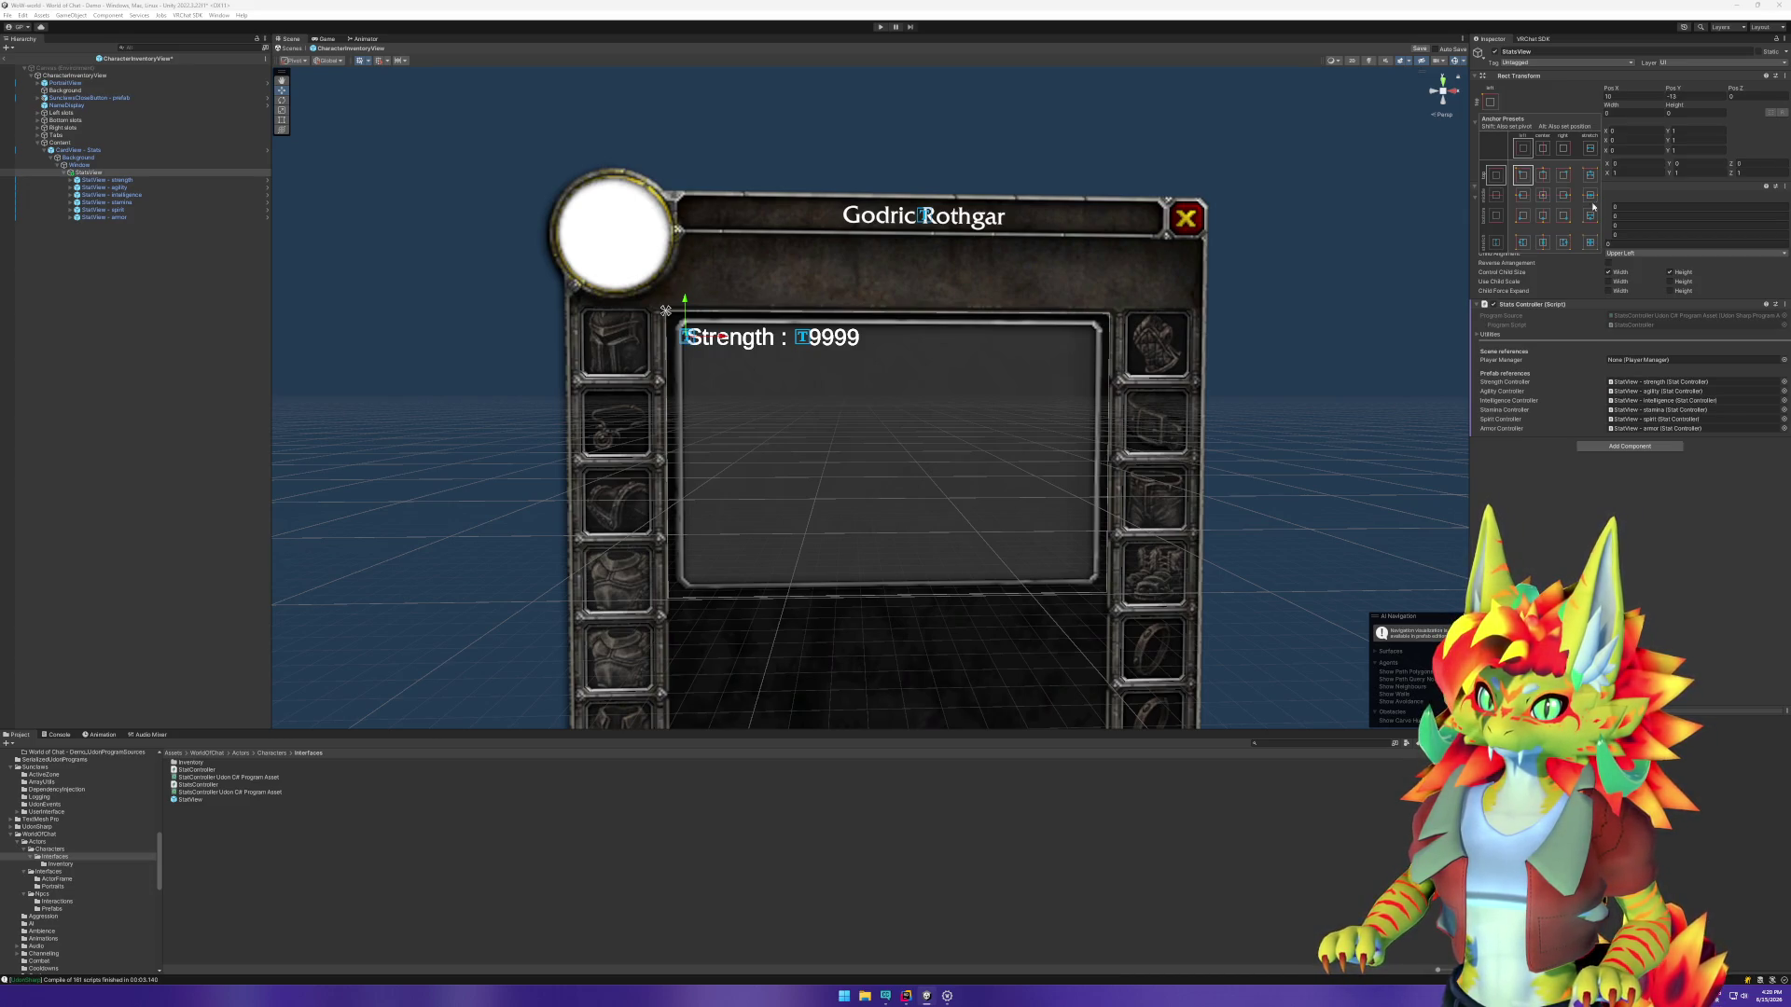
# Step: Anchor StatsView to stretch horizontally with Pos Y -13, Right 0 and Height 200
pyautogui.click(1590, 149)
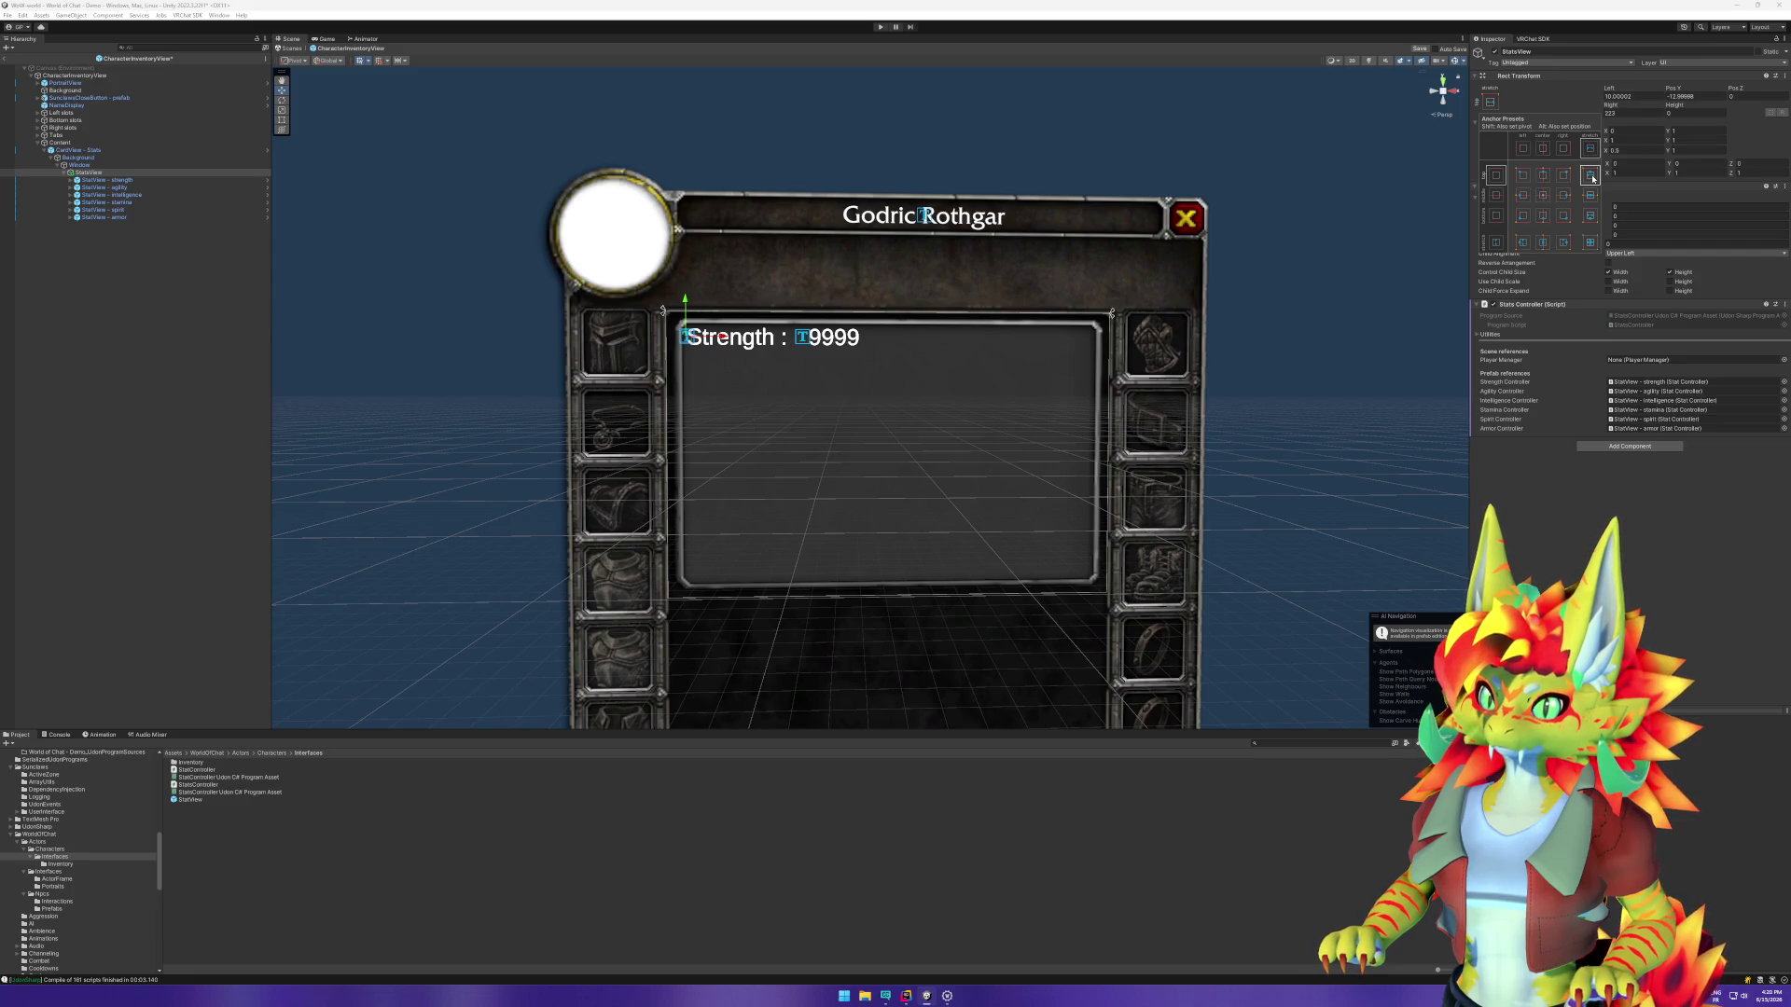
pyautogui.click(1677, 97)
pyautogui.click(1690, 97)
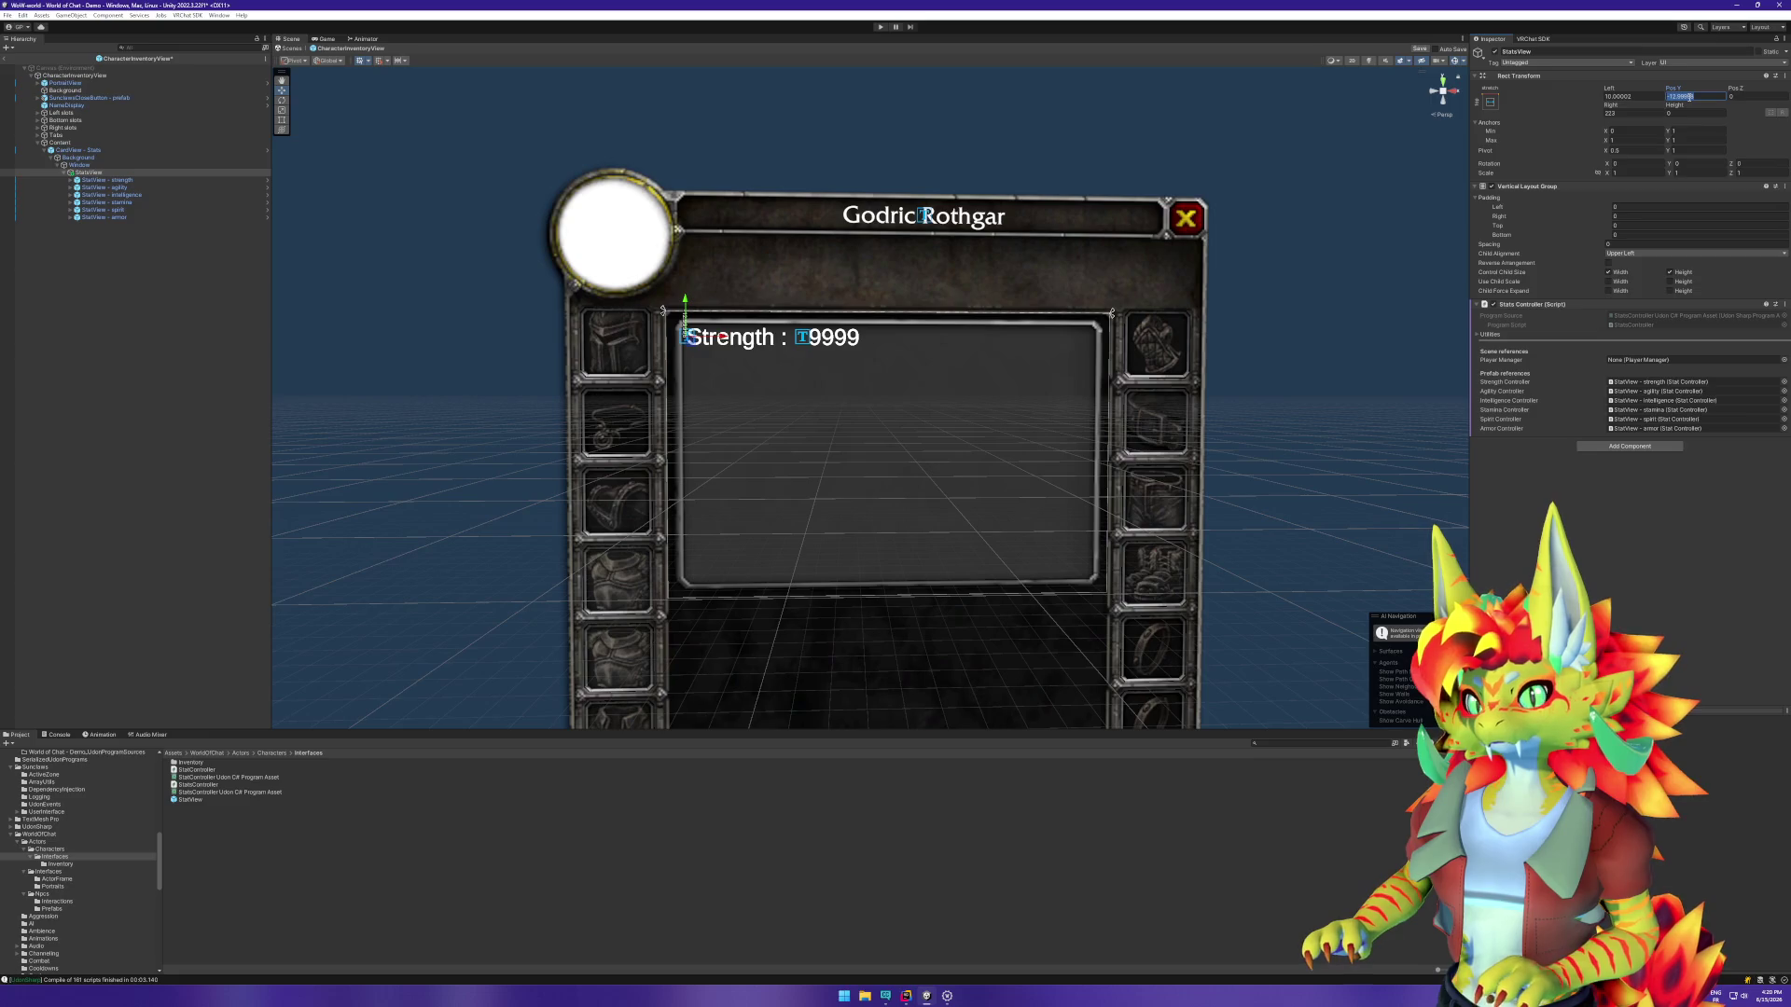
pyautogui.write('-13')
pyautogui.press('Tab')
pyautogui.press('Tab')
pyautogui.write('0')
pyautogui.press('Tab')
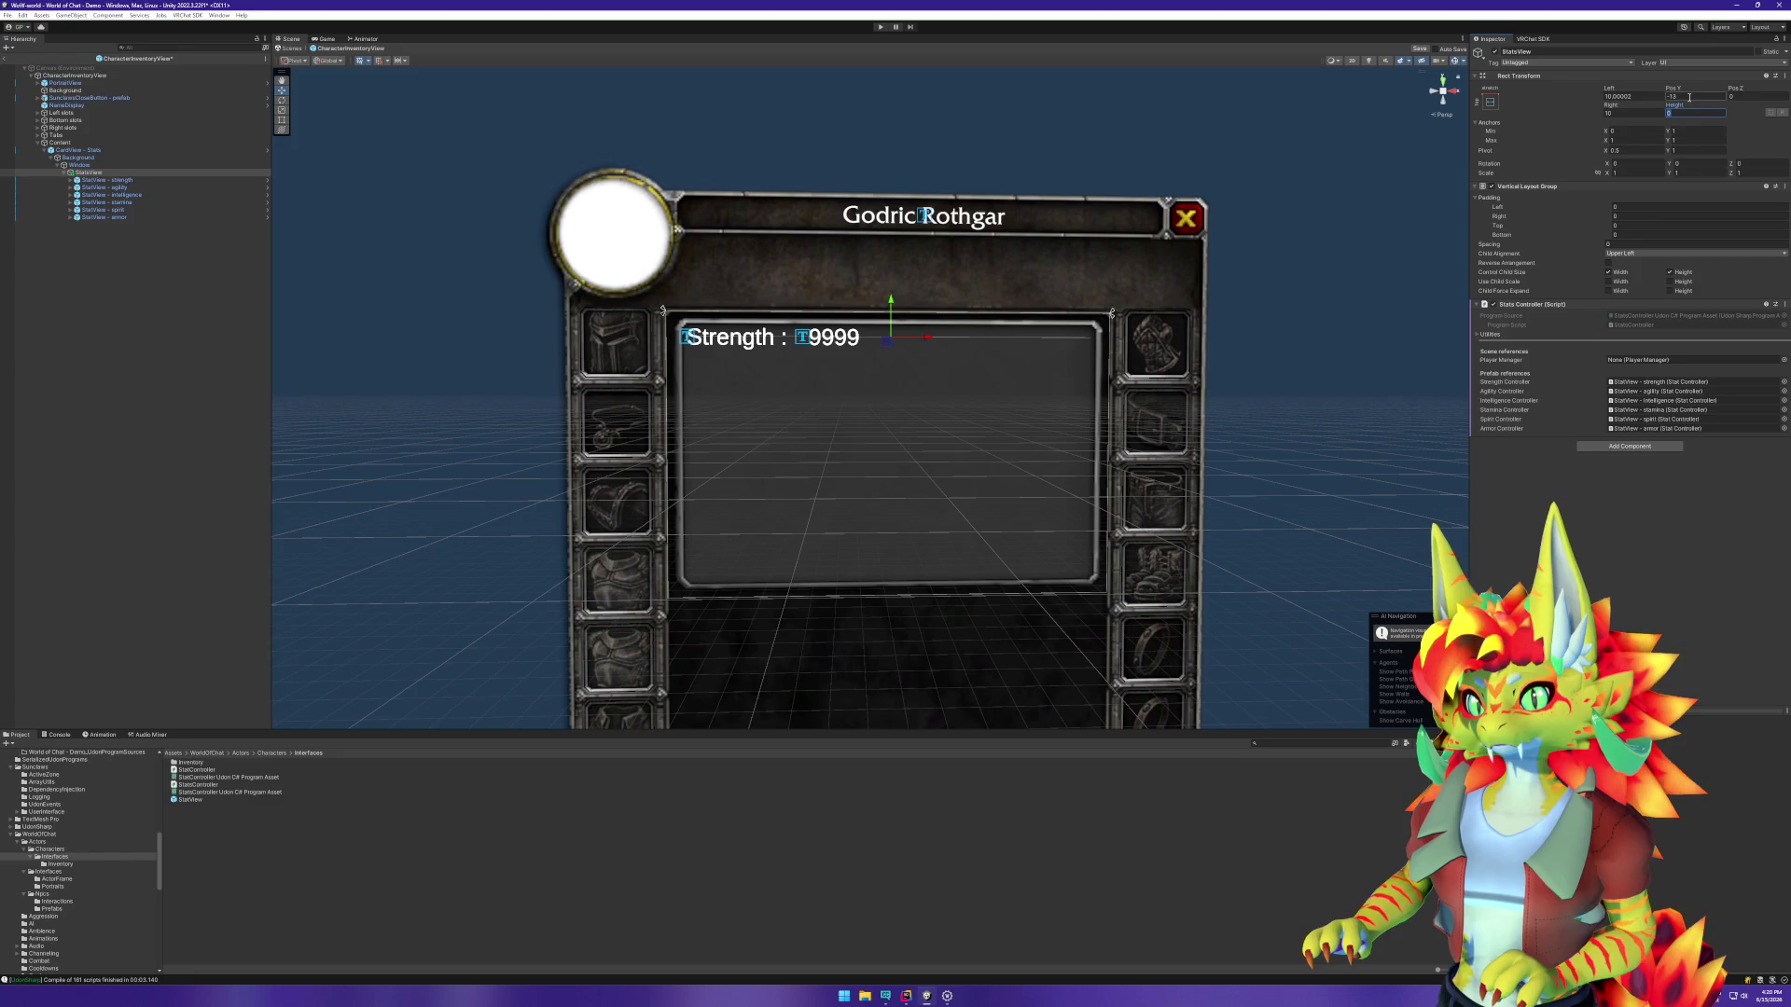
pyautogui.write('200')
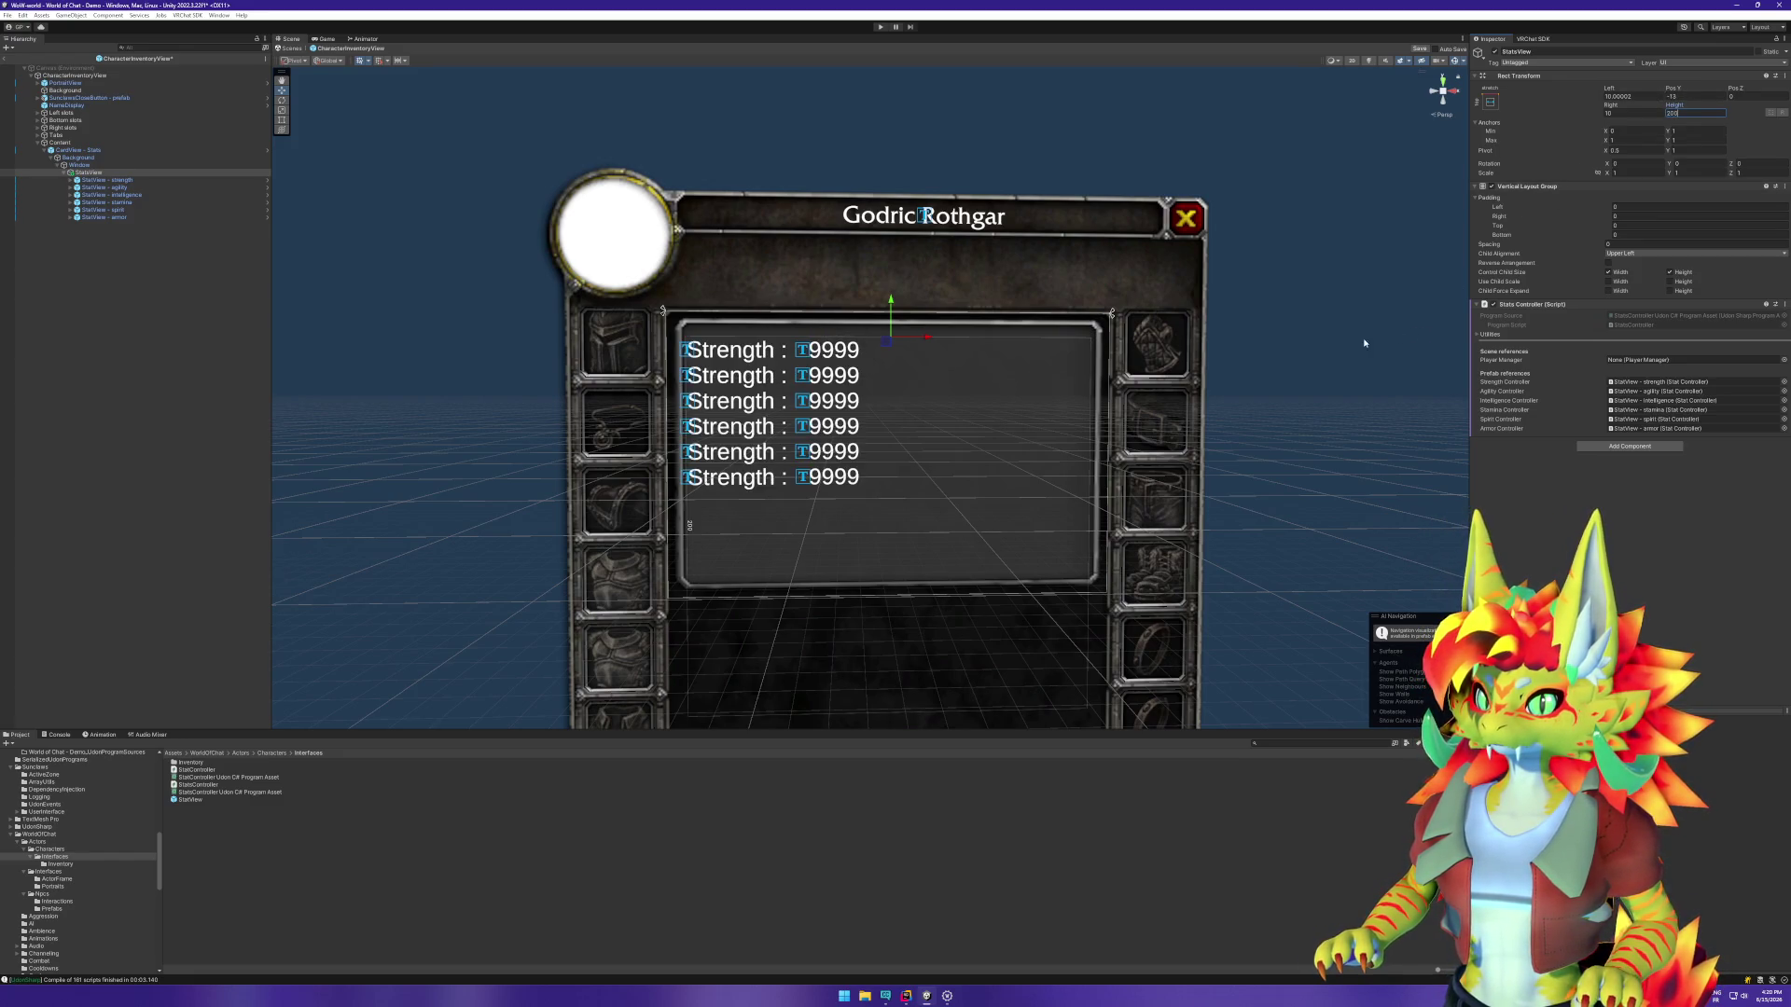
# Step: Raise StatsView's top edge with the Rect tool and reduce its height to about 137
pyautogui.click(281, 121)
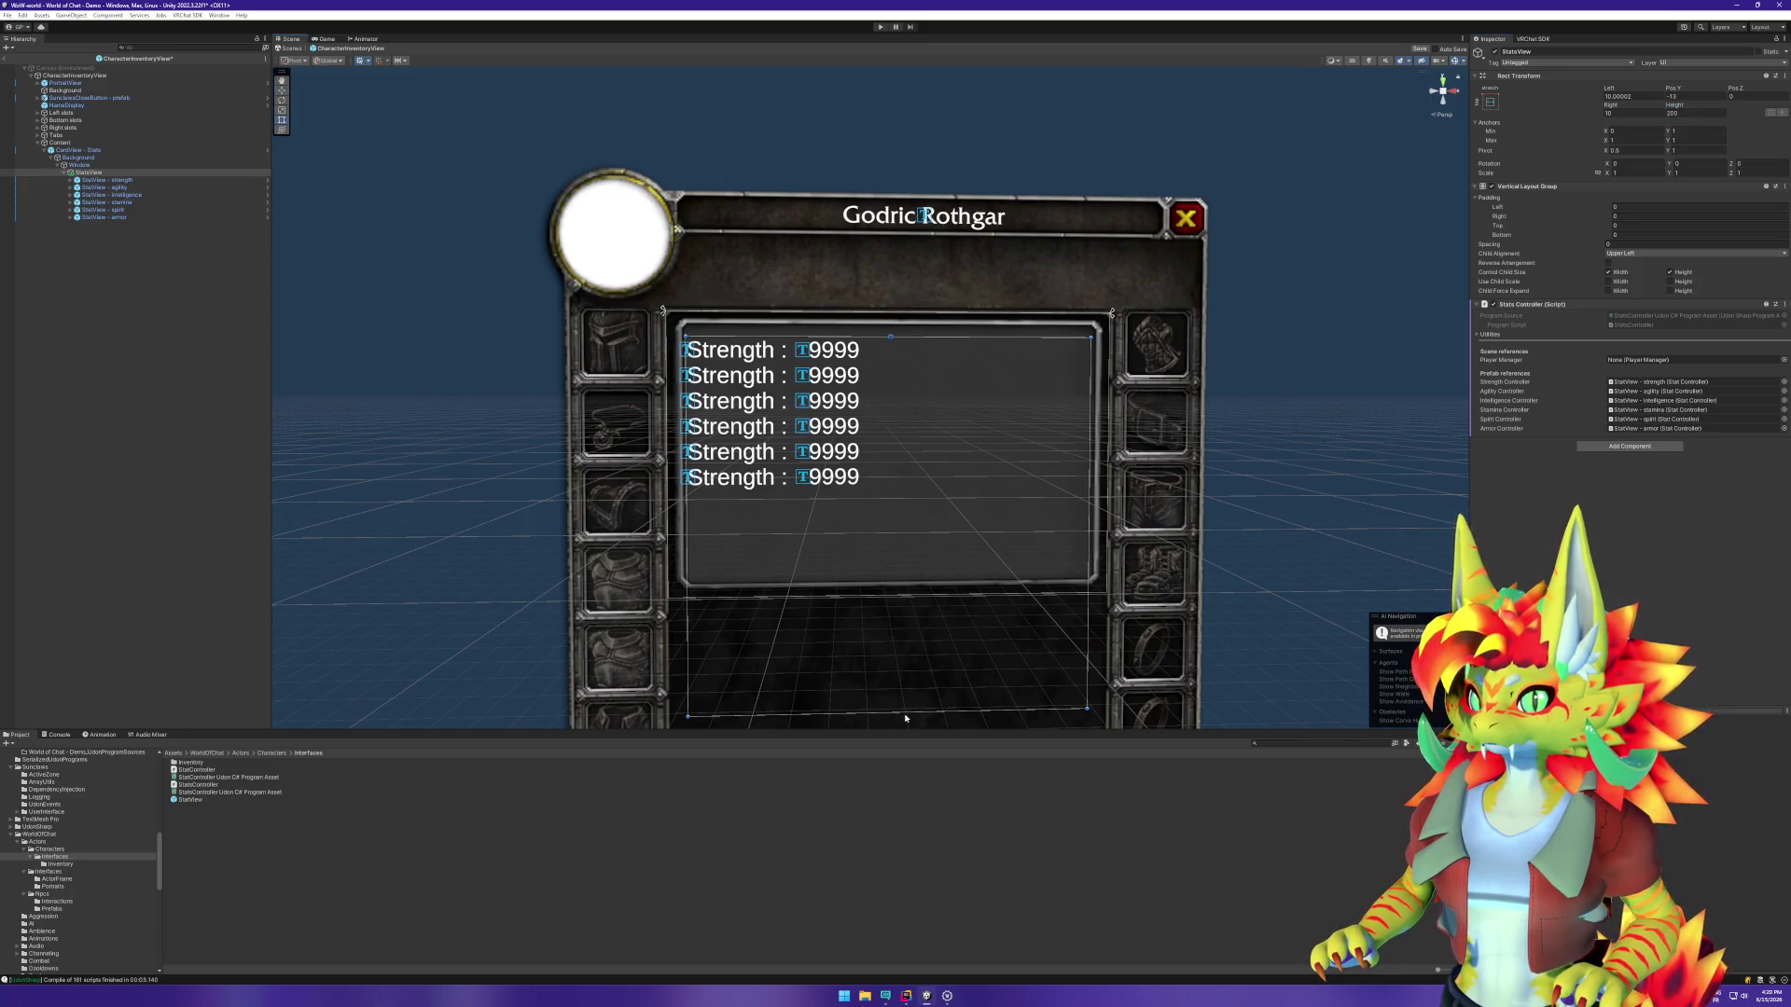
pyautogui.moveTo(915, 341); pyautogui.dragTo(915, 337)
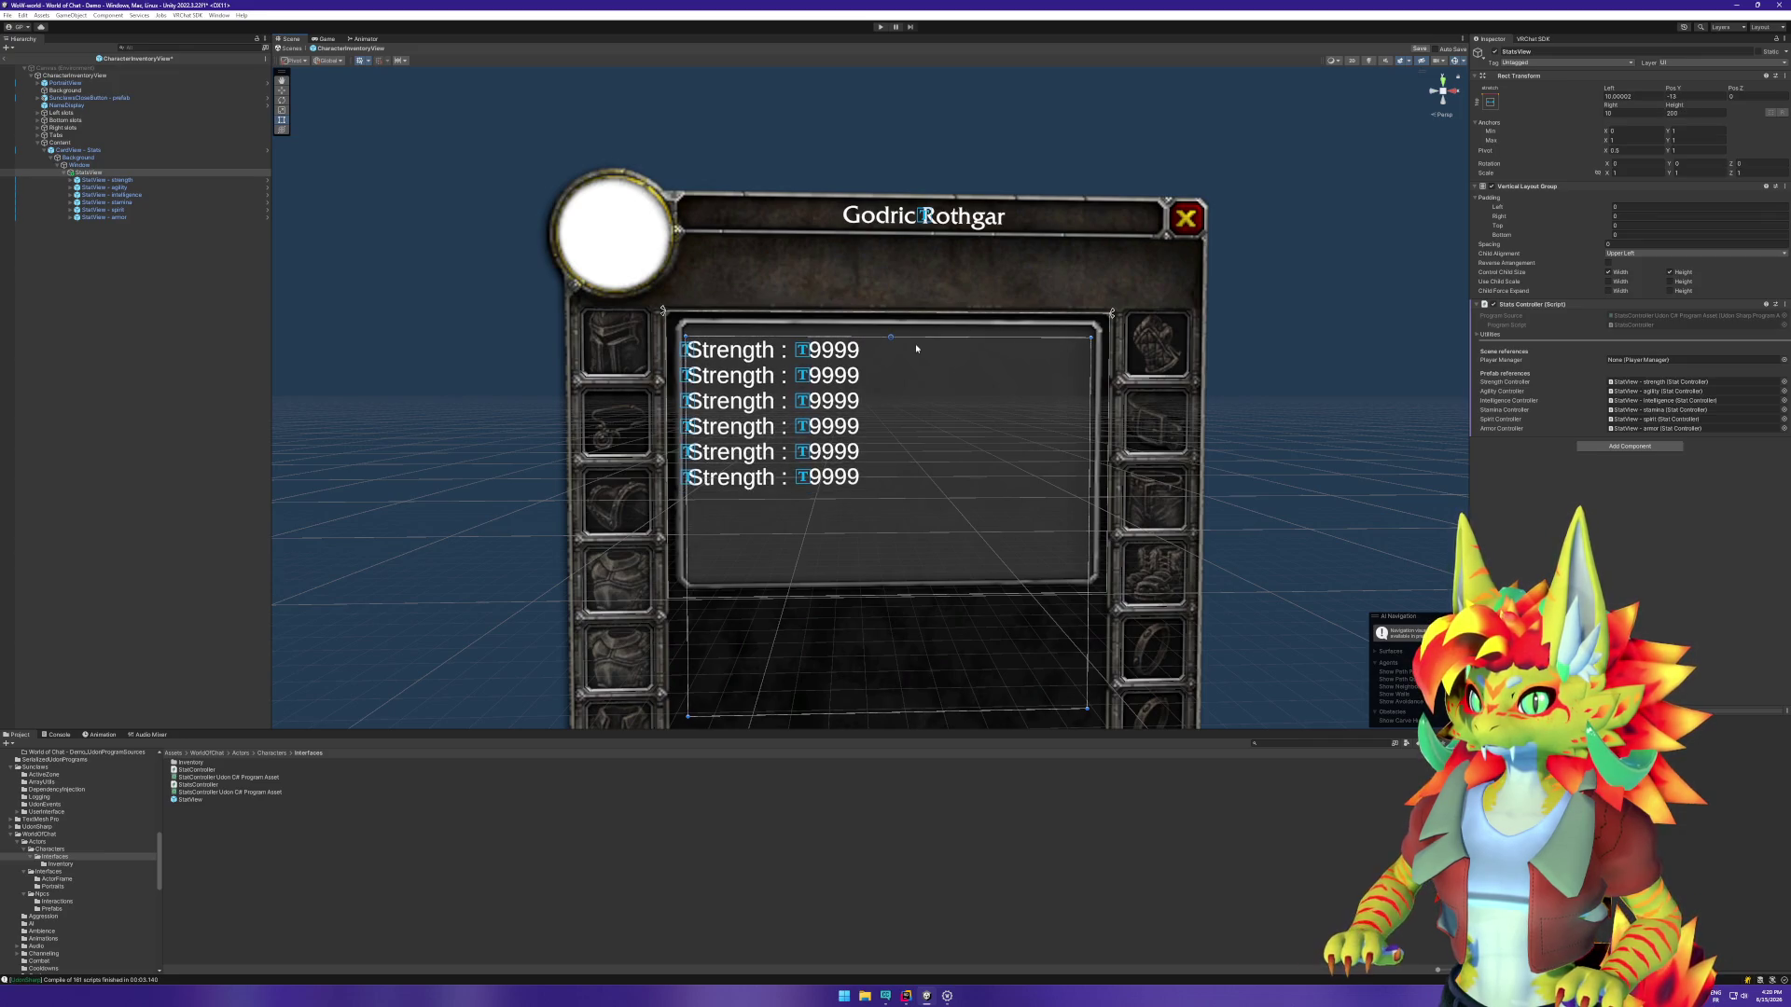
pyautogui.click(1670, 109)
pyautogui.moveTo(1670, 109); pyautogui.dragTo(493, 131)
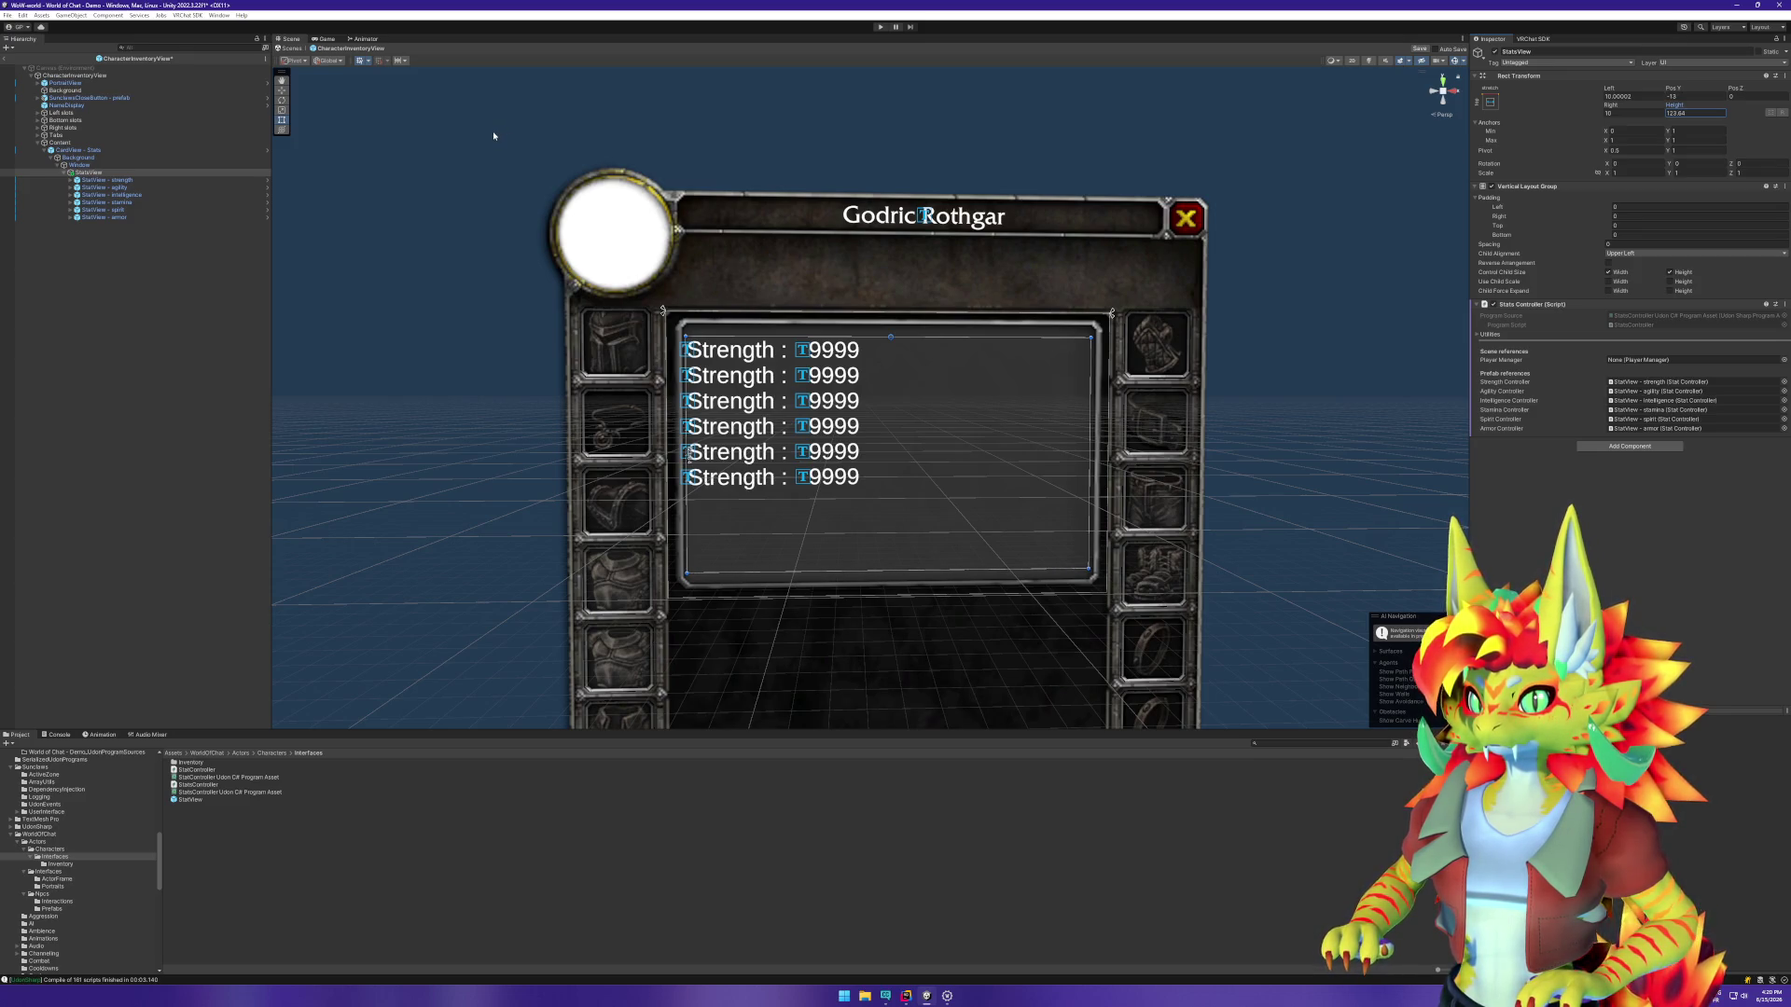
# Step: Switch StatsView to stretch-stretch anchors and adjust its top and bottom edges
pyautogui.click(1489, 101)
pyautogui.click(1590, 242)
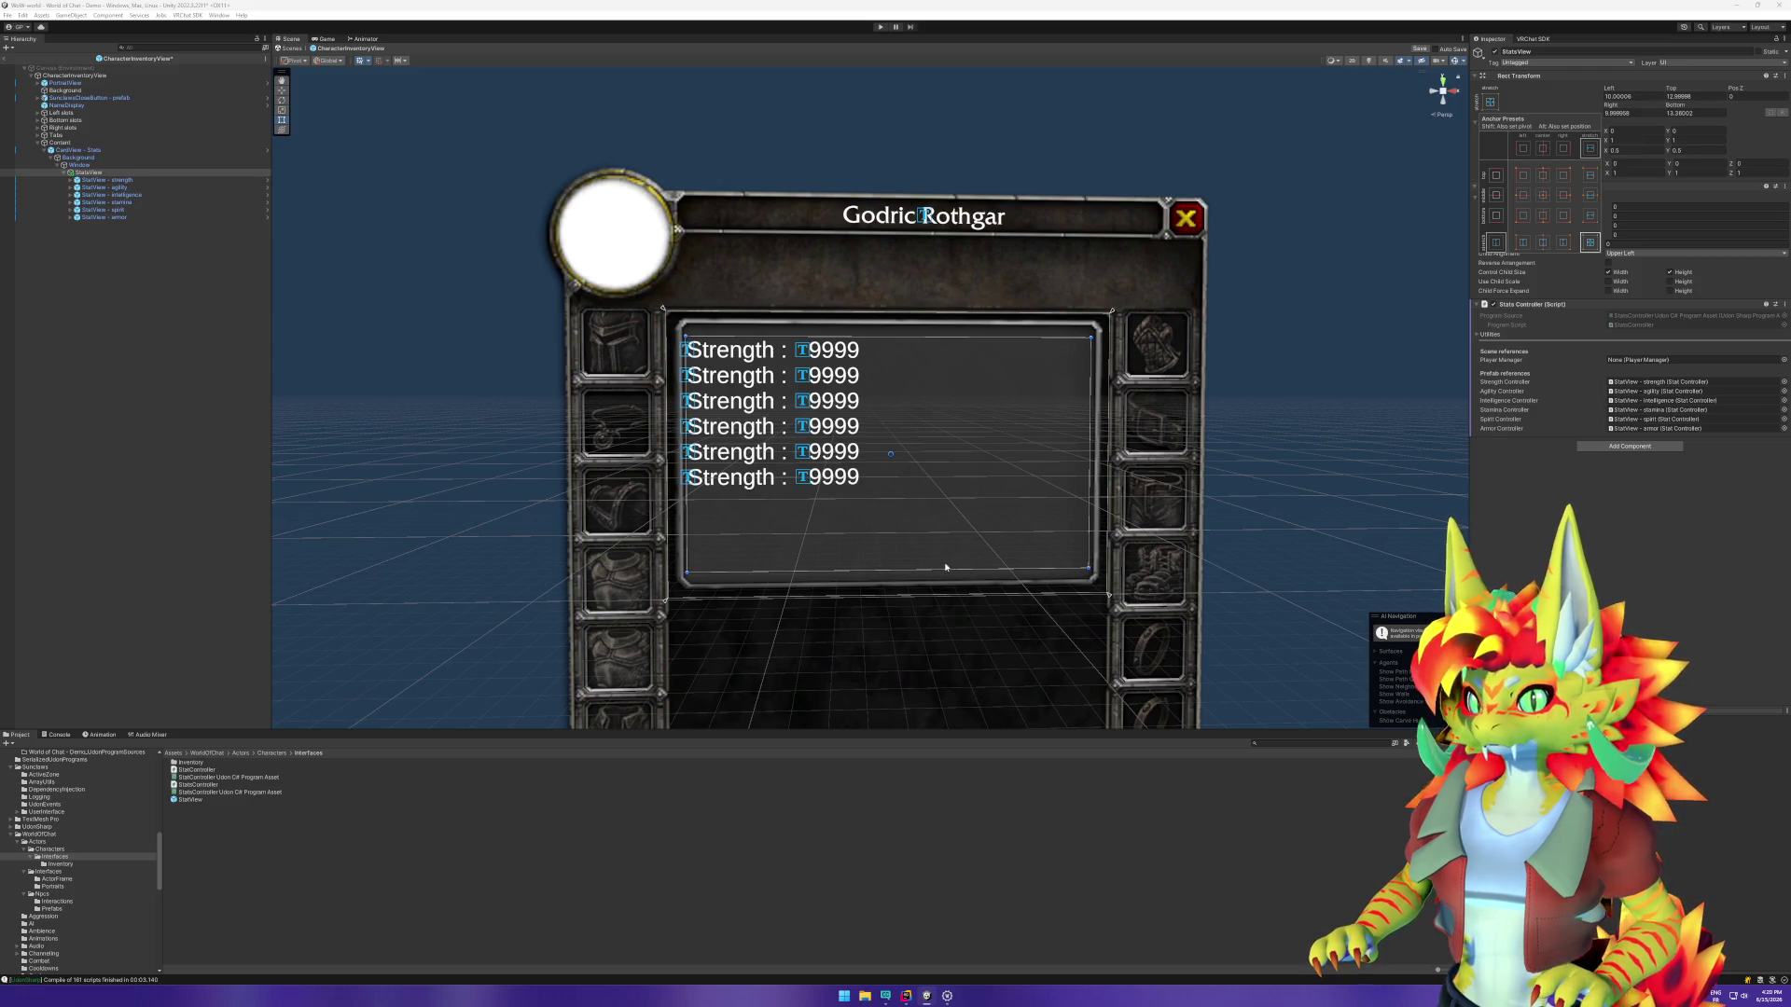
pyautogui.moveTo(939, 569); pyautogui.dragTo(939, 573)
pyautogui.moveTo(913, 337); pyautogui.dragTo(912, 329)
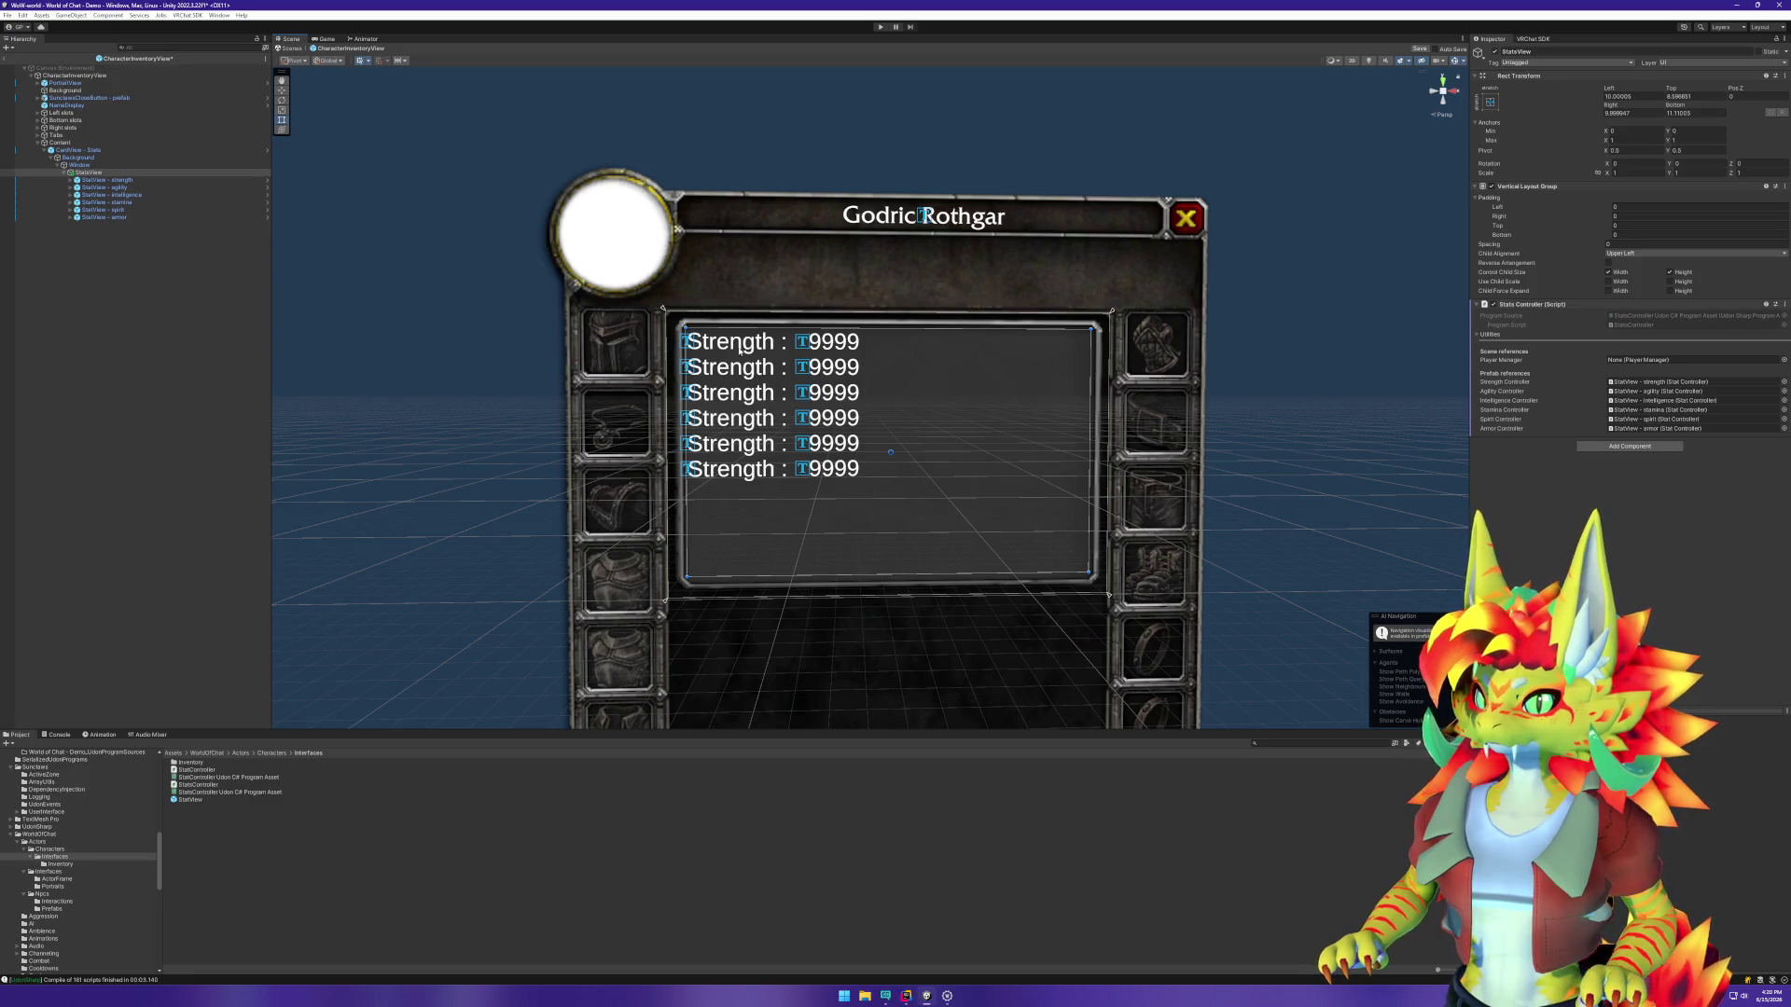
pyautogui.click(103, 158)
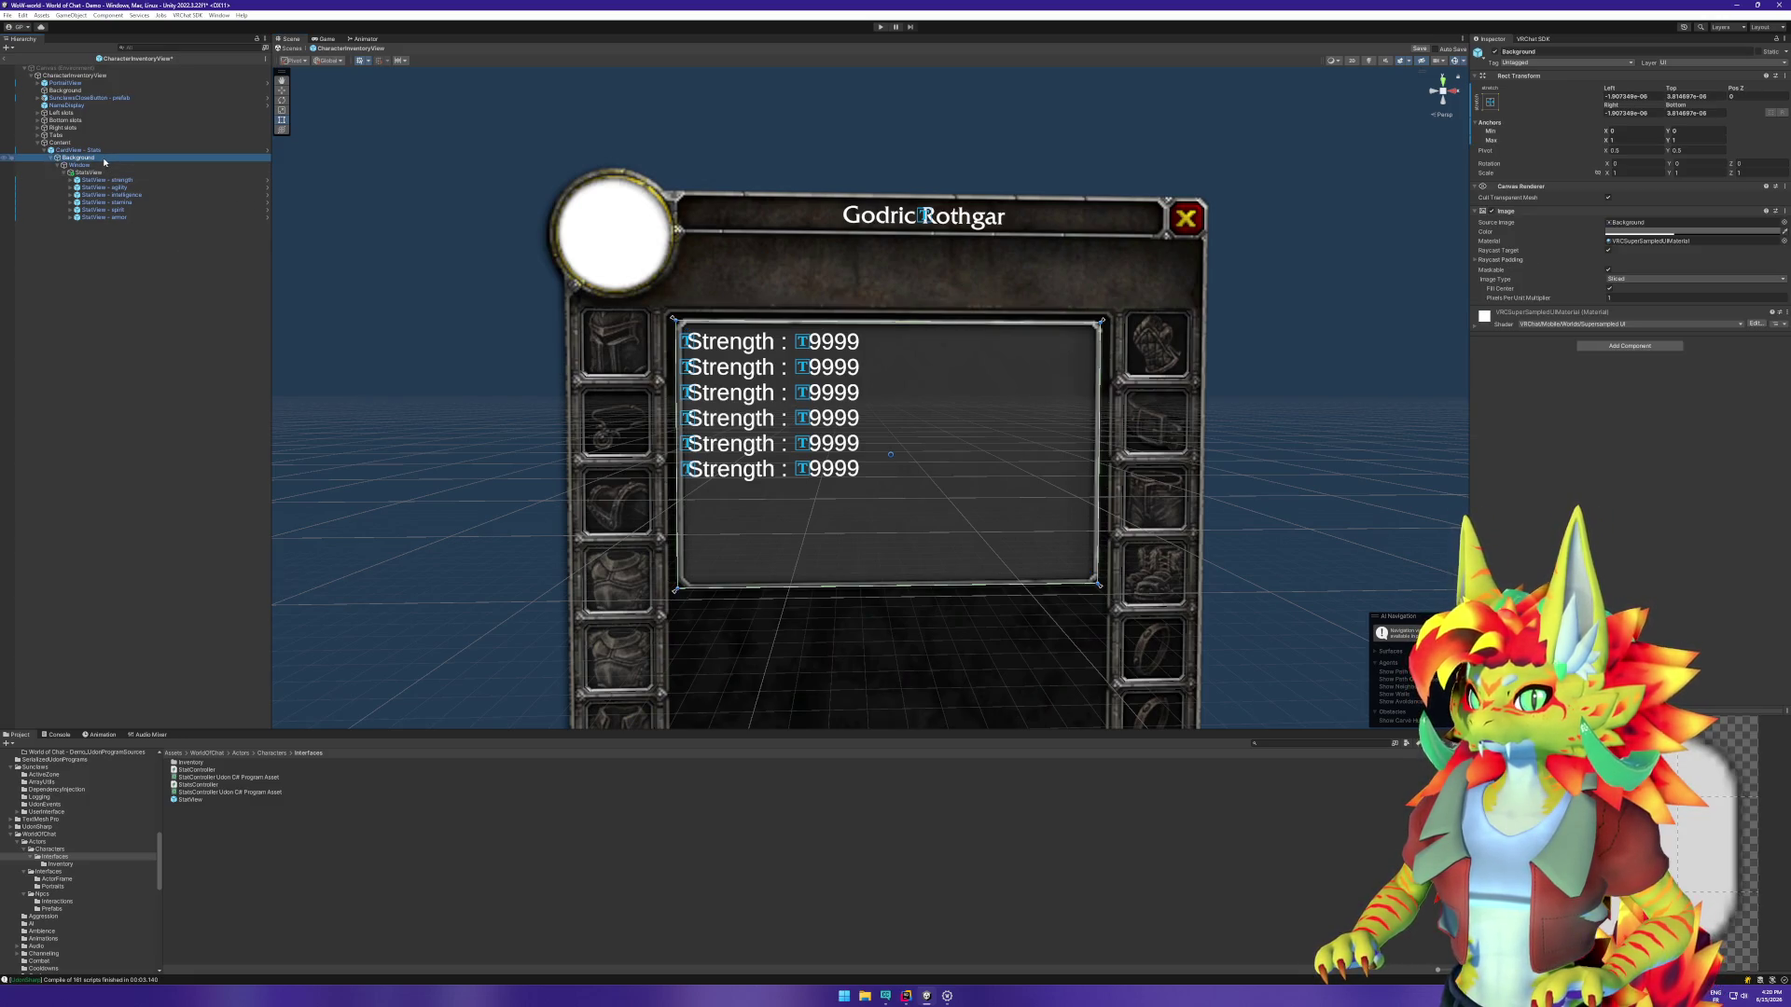
# Step: Try narrowing the Background and the CardView - Stats card, undoing both resizes
pyautogui.moveTo(1100, 444); pyautogui.dragTo(1063, 443)
pyautogui.hotkey('ctrl', 'z')
pyautogui.click(973, 434)
pyautogui.moveTo(1106, 462); pyautogui.dragTo(880, 447)
pyautogui.hotkey('ctrl', 'z')
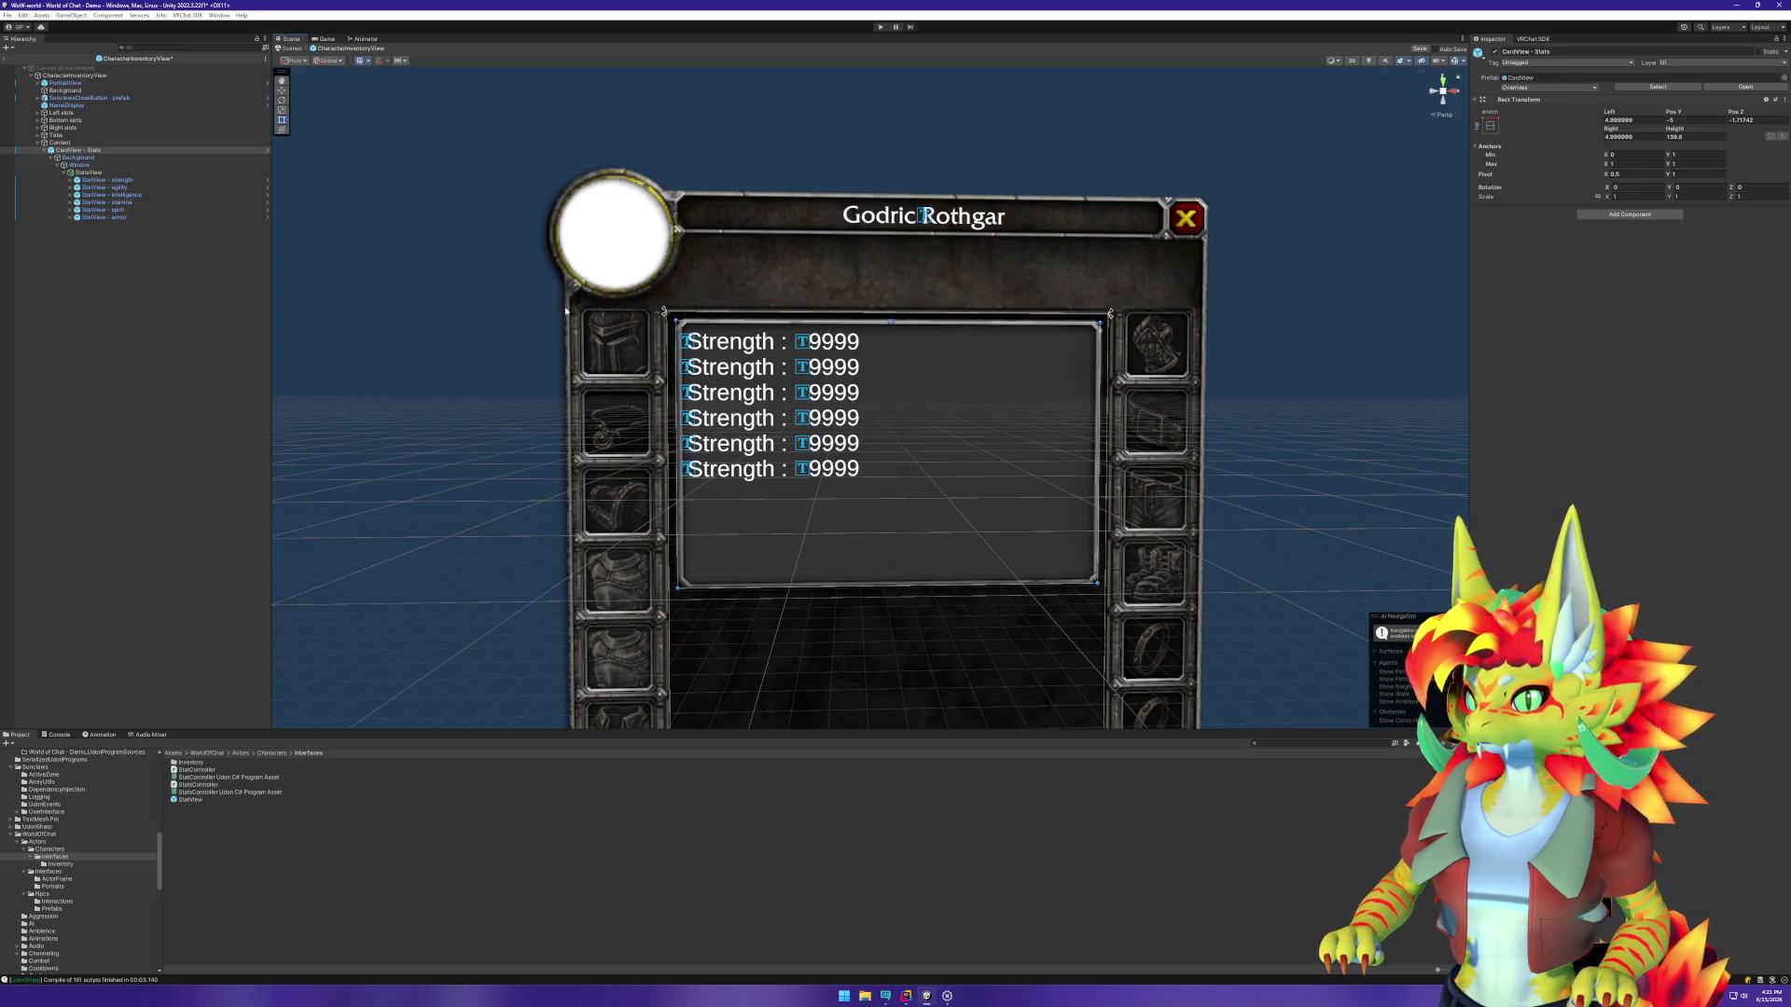
# Step: Anchor CardView - Stats to top centre and shrink it to about 165 wide around the rows
pyautogui.click(1487, 126)
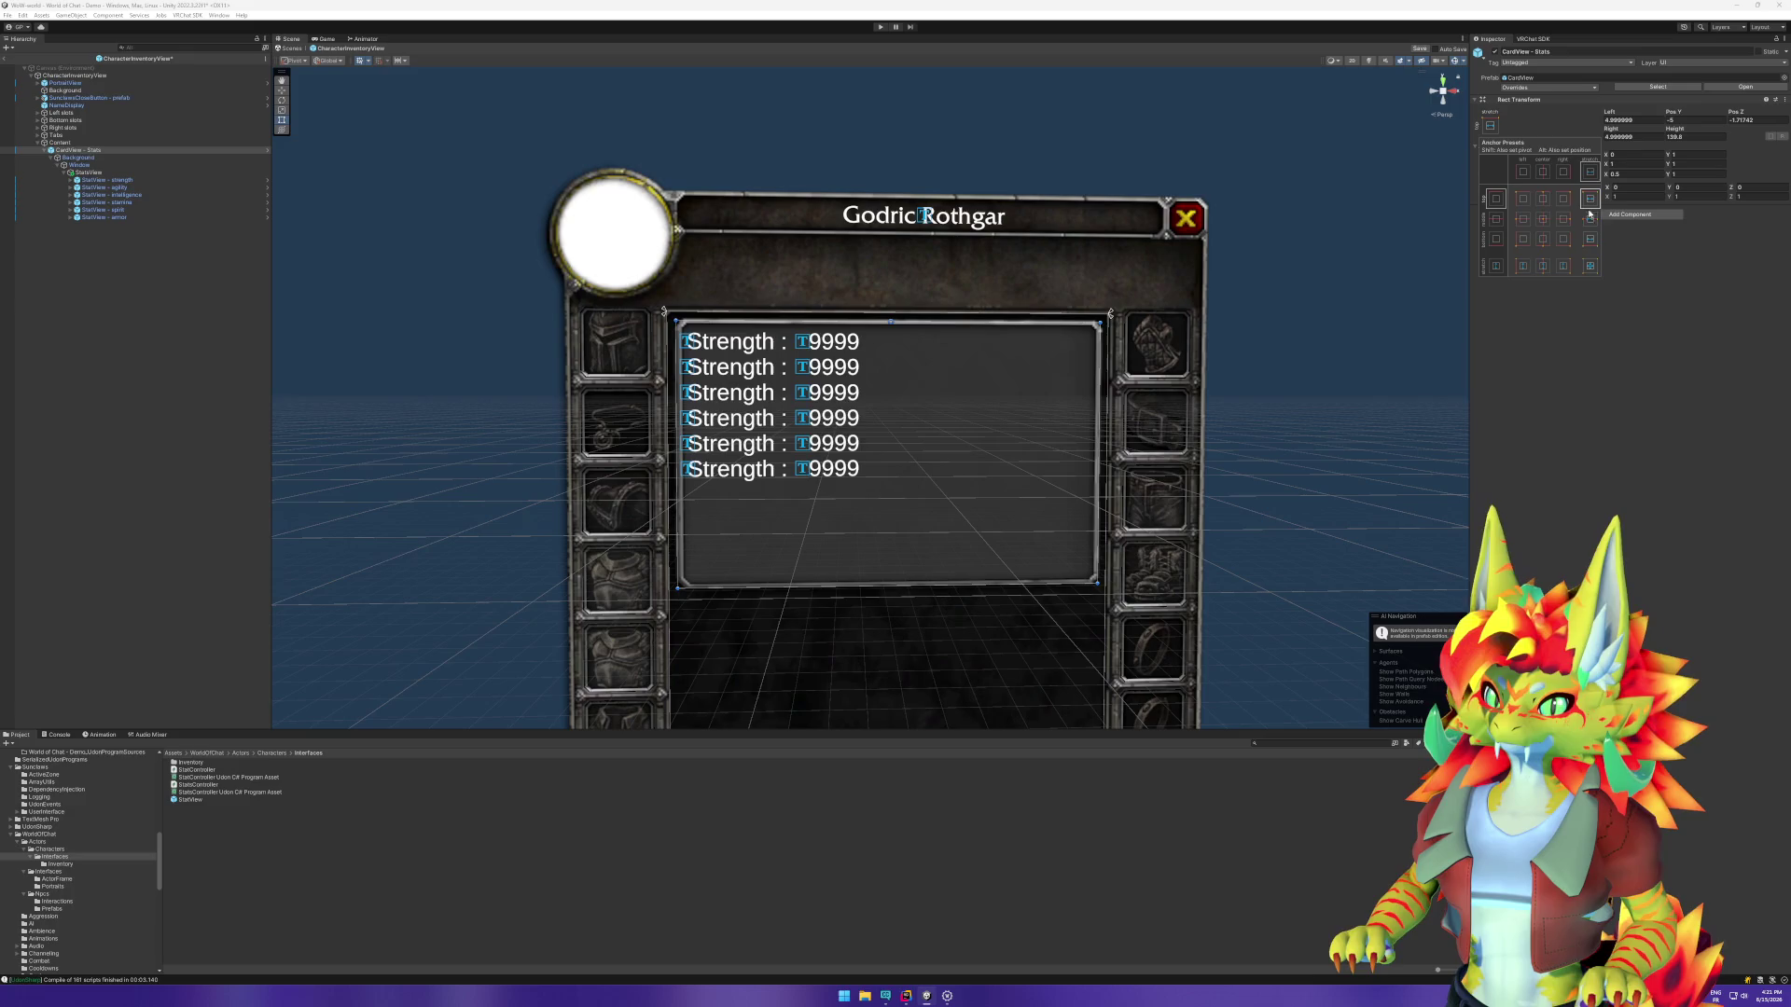
pyautogui.click(1544, 201)
pyautogui.moveTo(1101, 403); pyautogui.dragTo(874, 404)
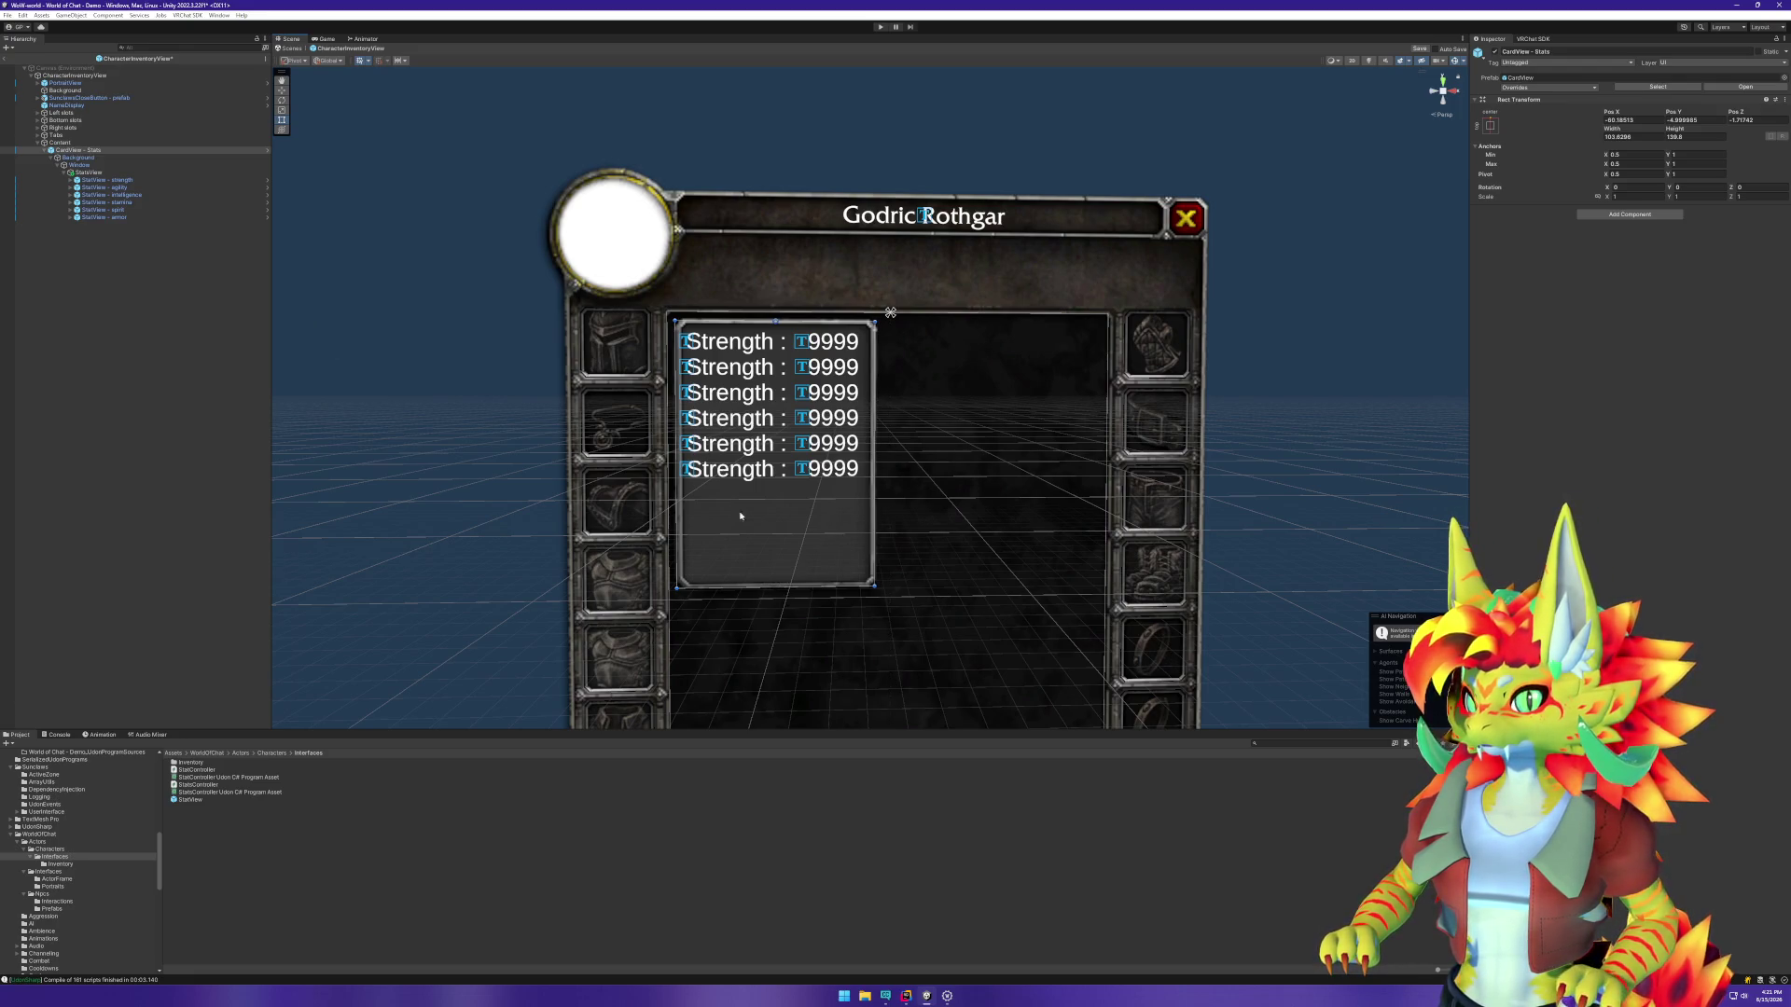
pyautogui.moveTo(814, 589); pyautogui.dragTo(808, 495)
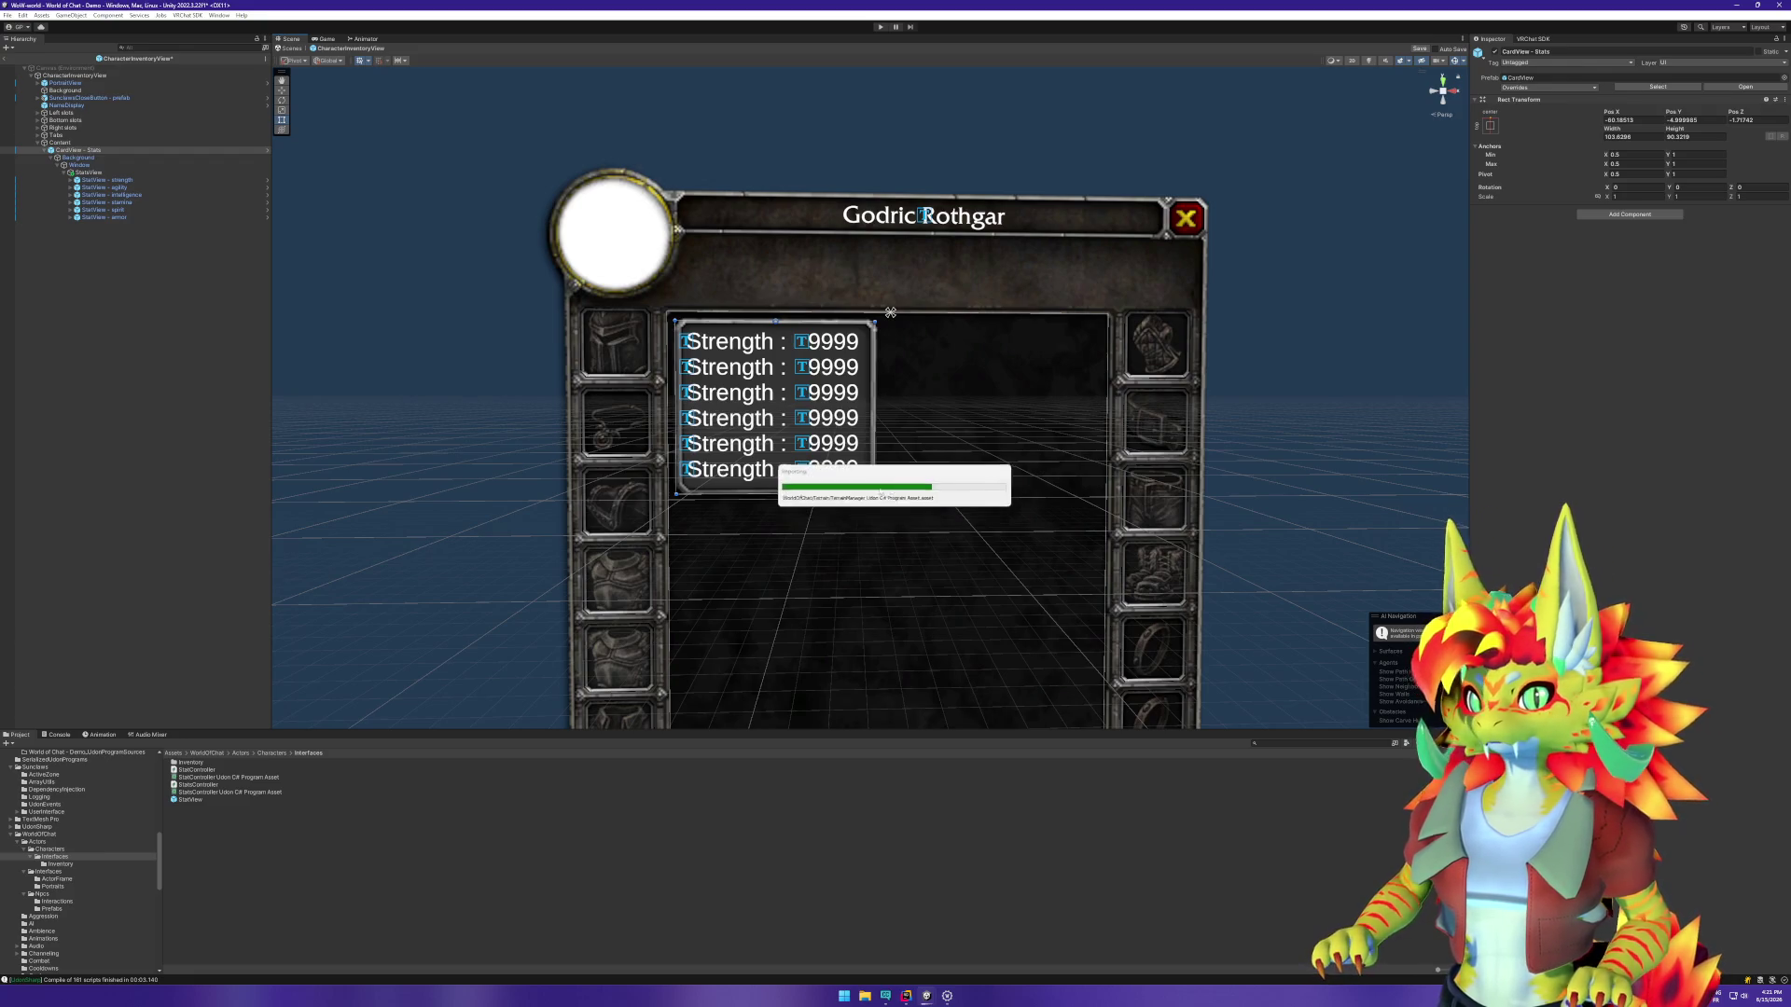
pyautogui.click(1698, 121)
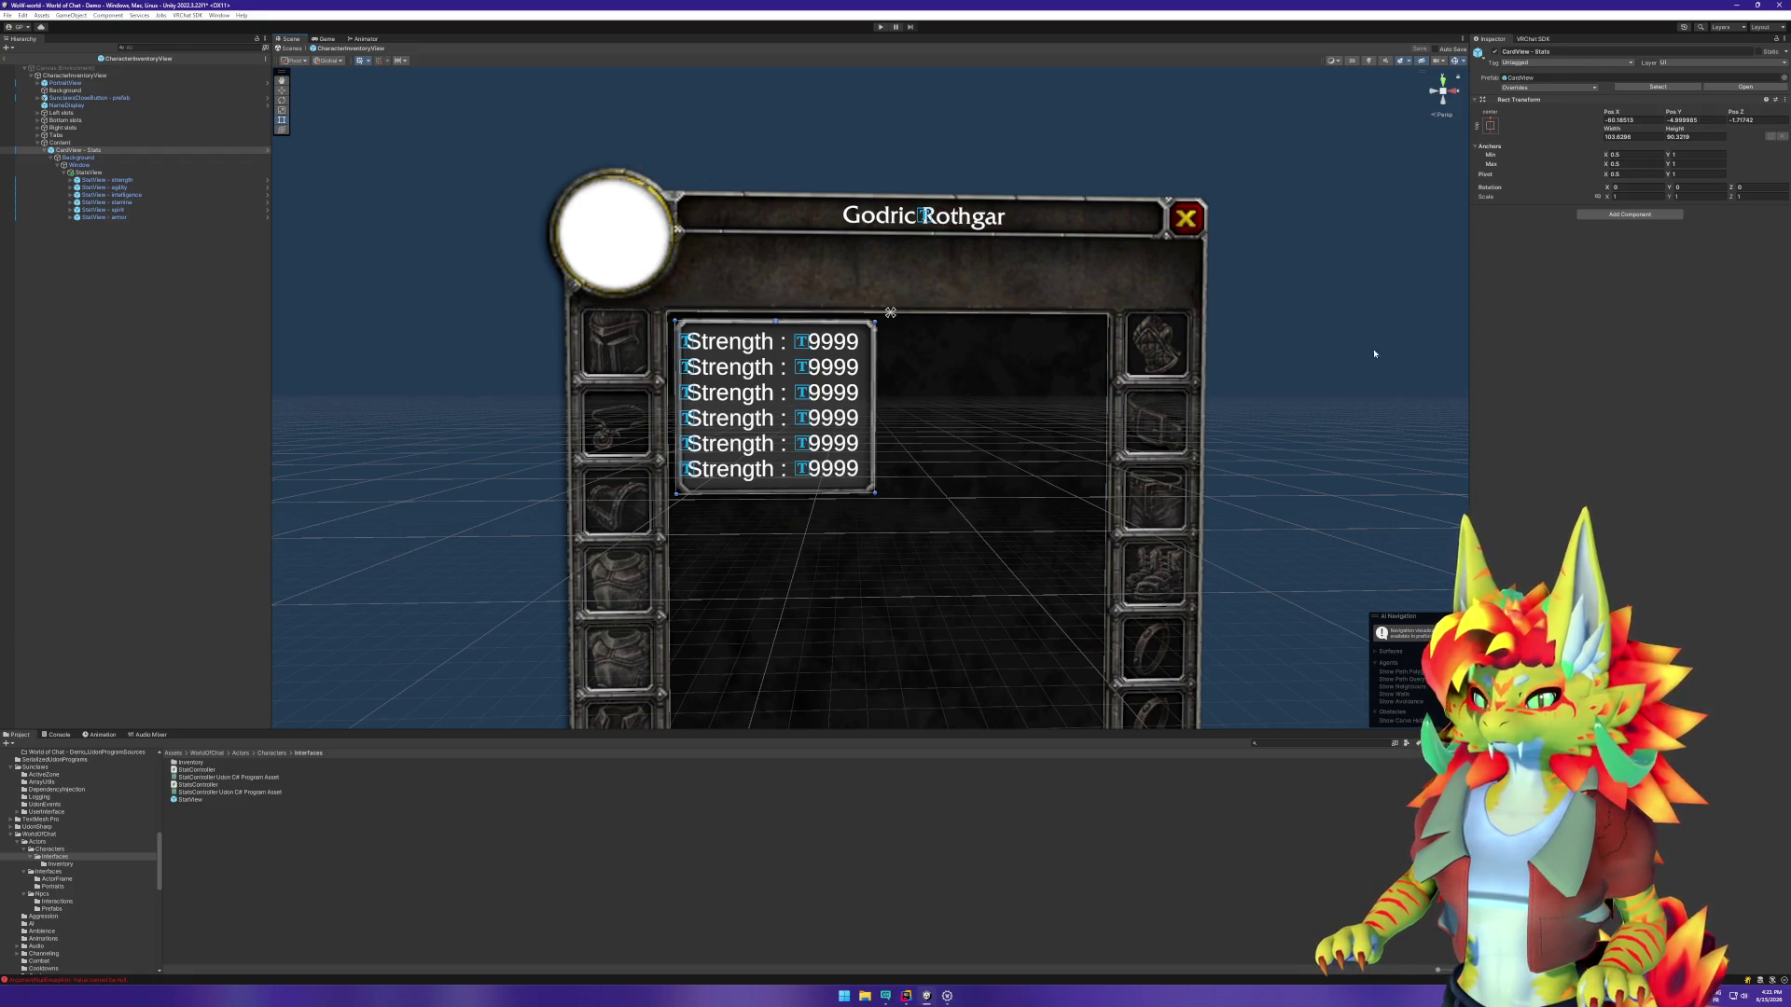
pyautogui.click(174, 325)
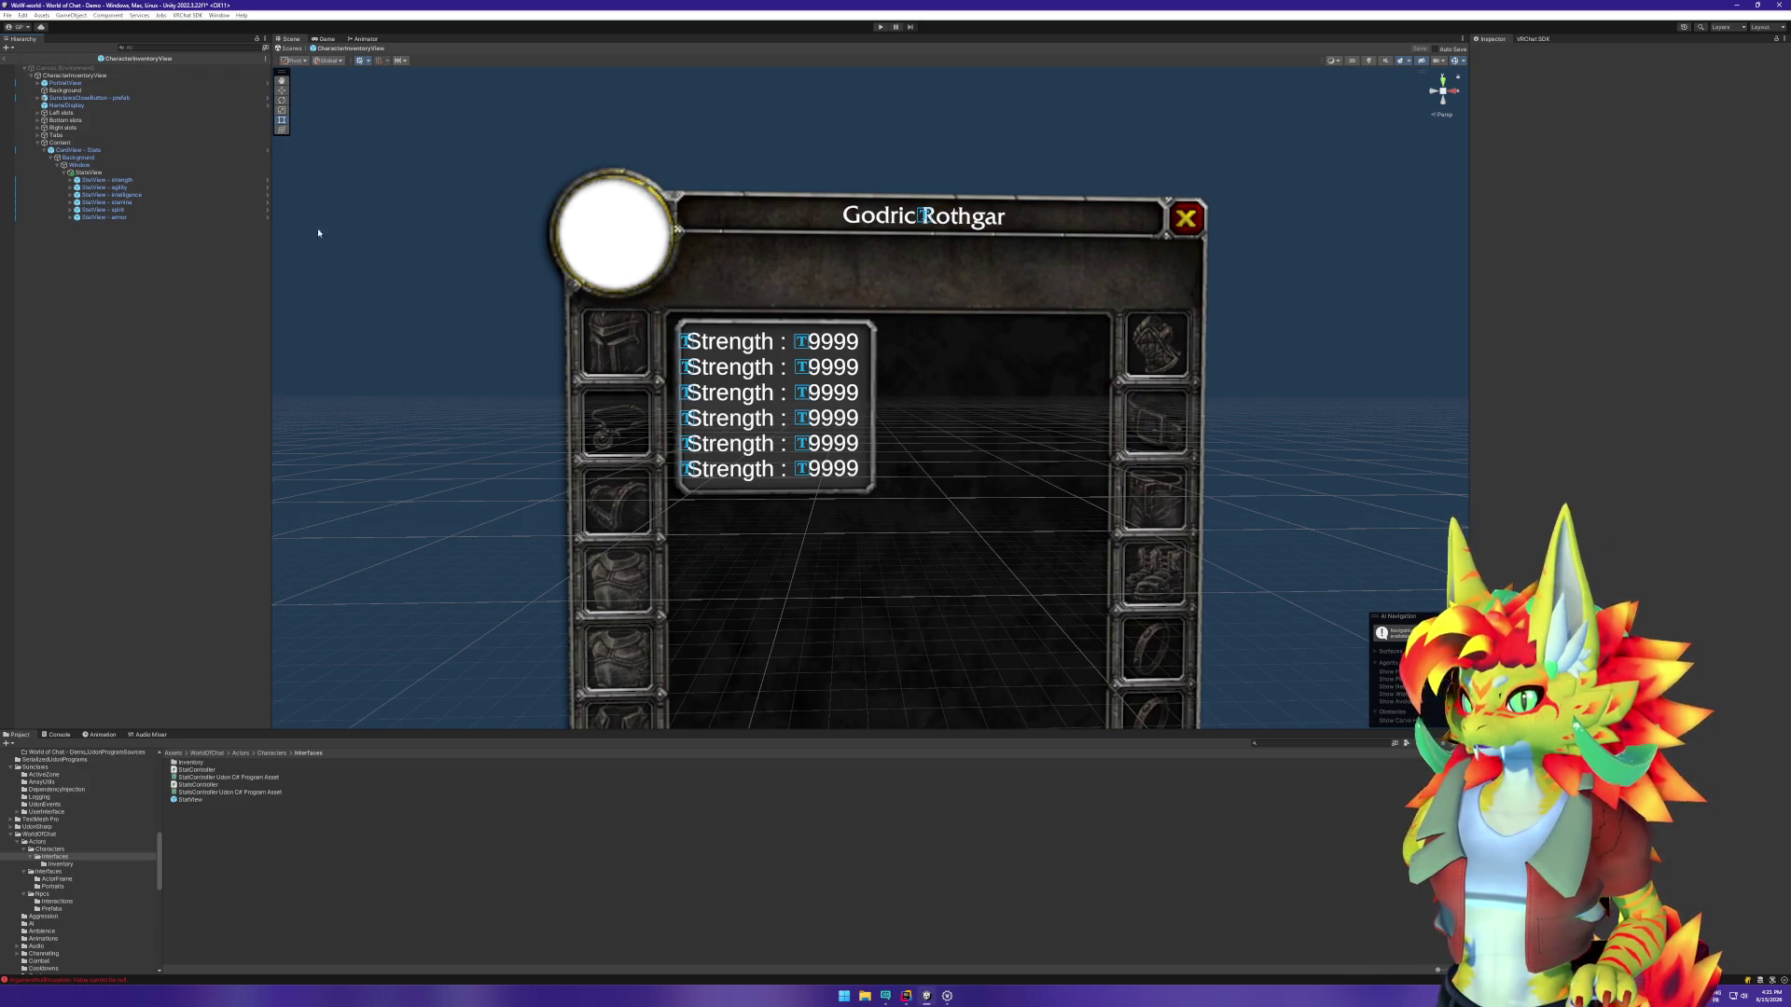
# Step: Give the strength row's txtValue the close button's yellow Vertex Color and apply it to the prefab
pyautogui.click(71, 181)
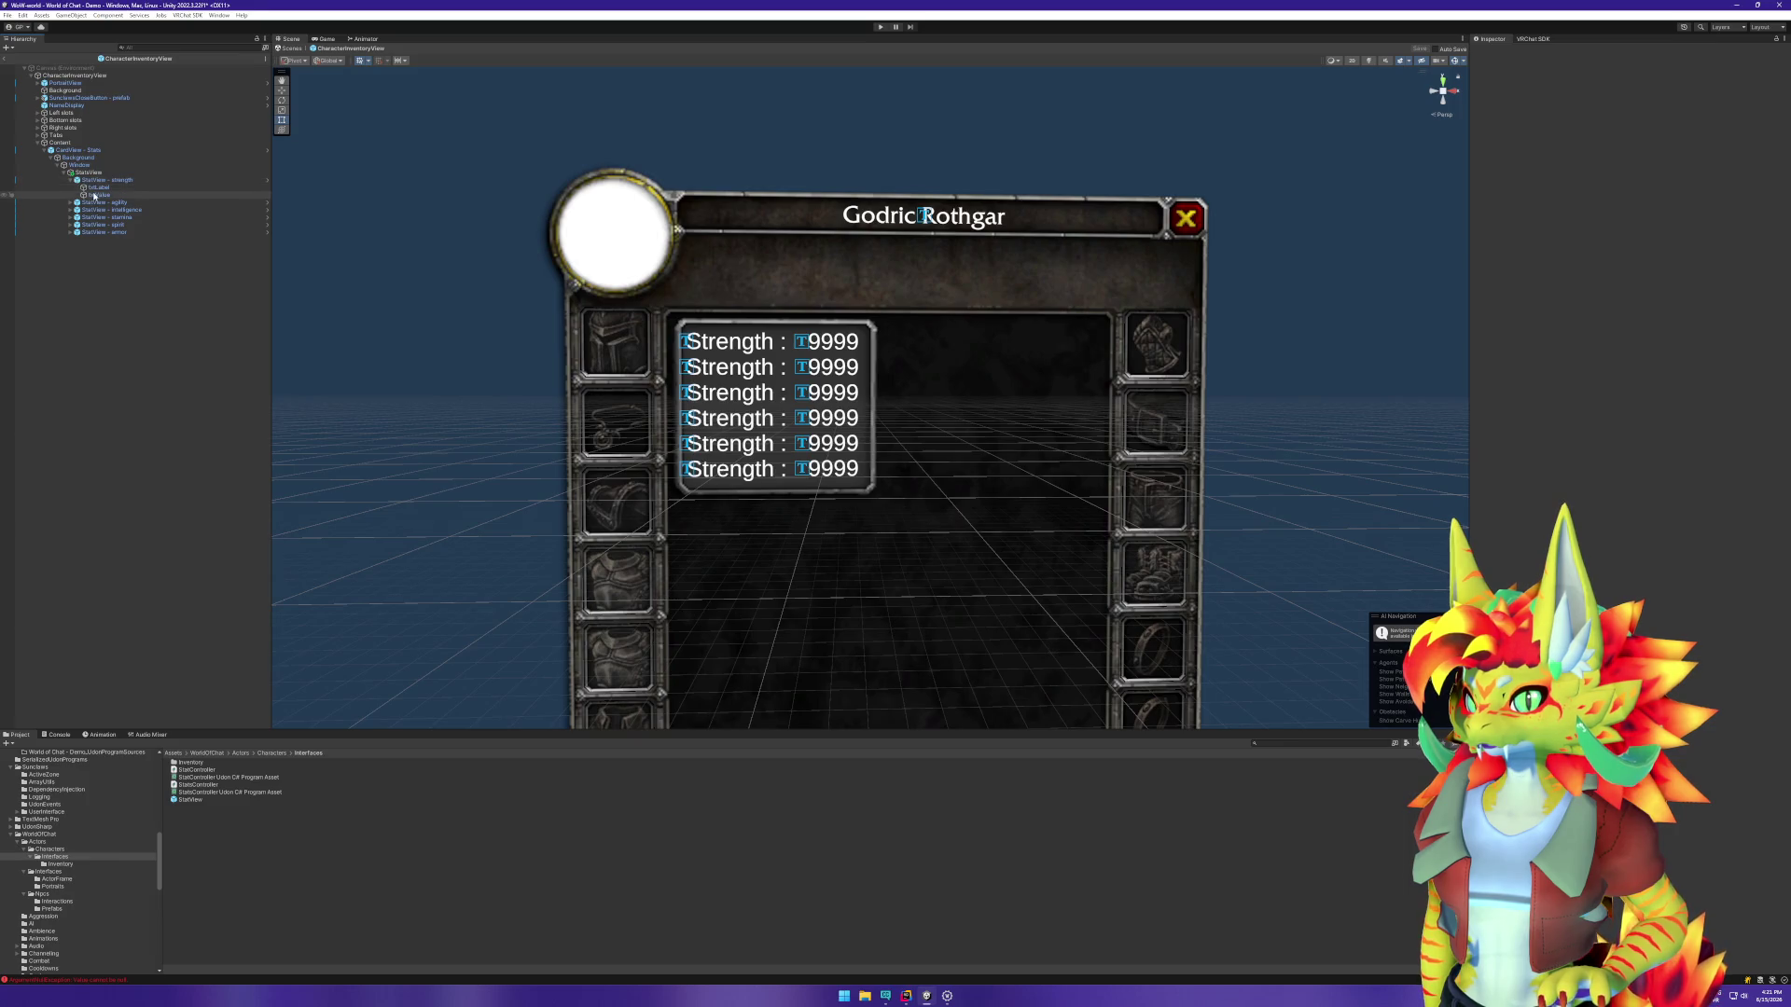
pyautogui.click(102, 195)
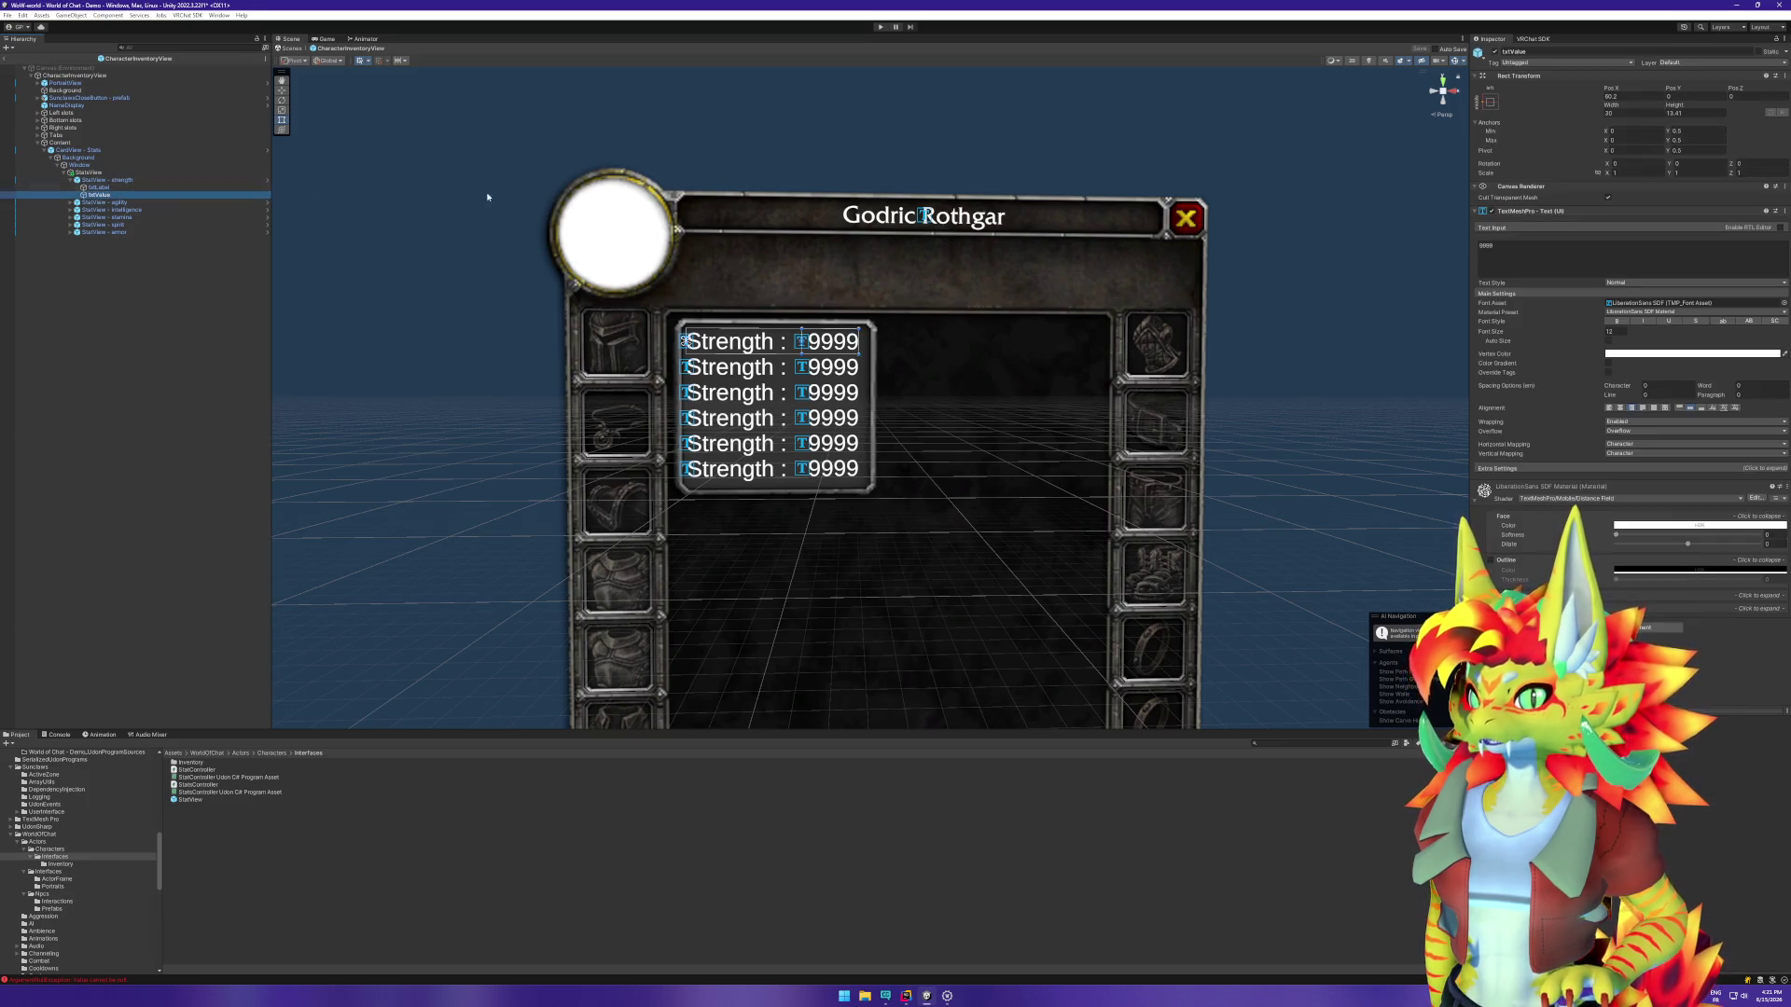
pyautogui.click(1785, 356)
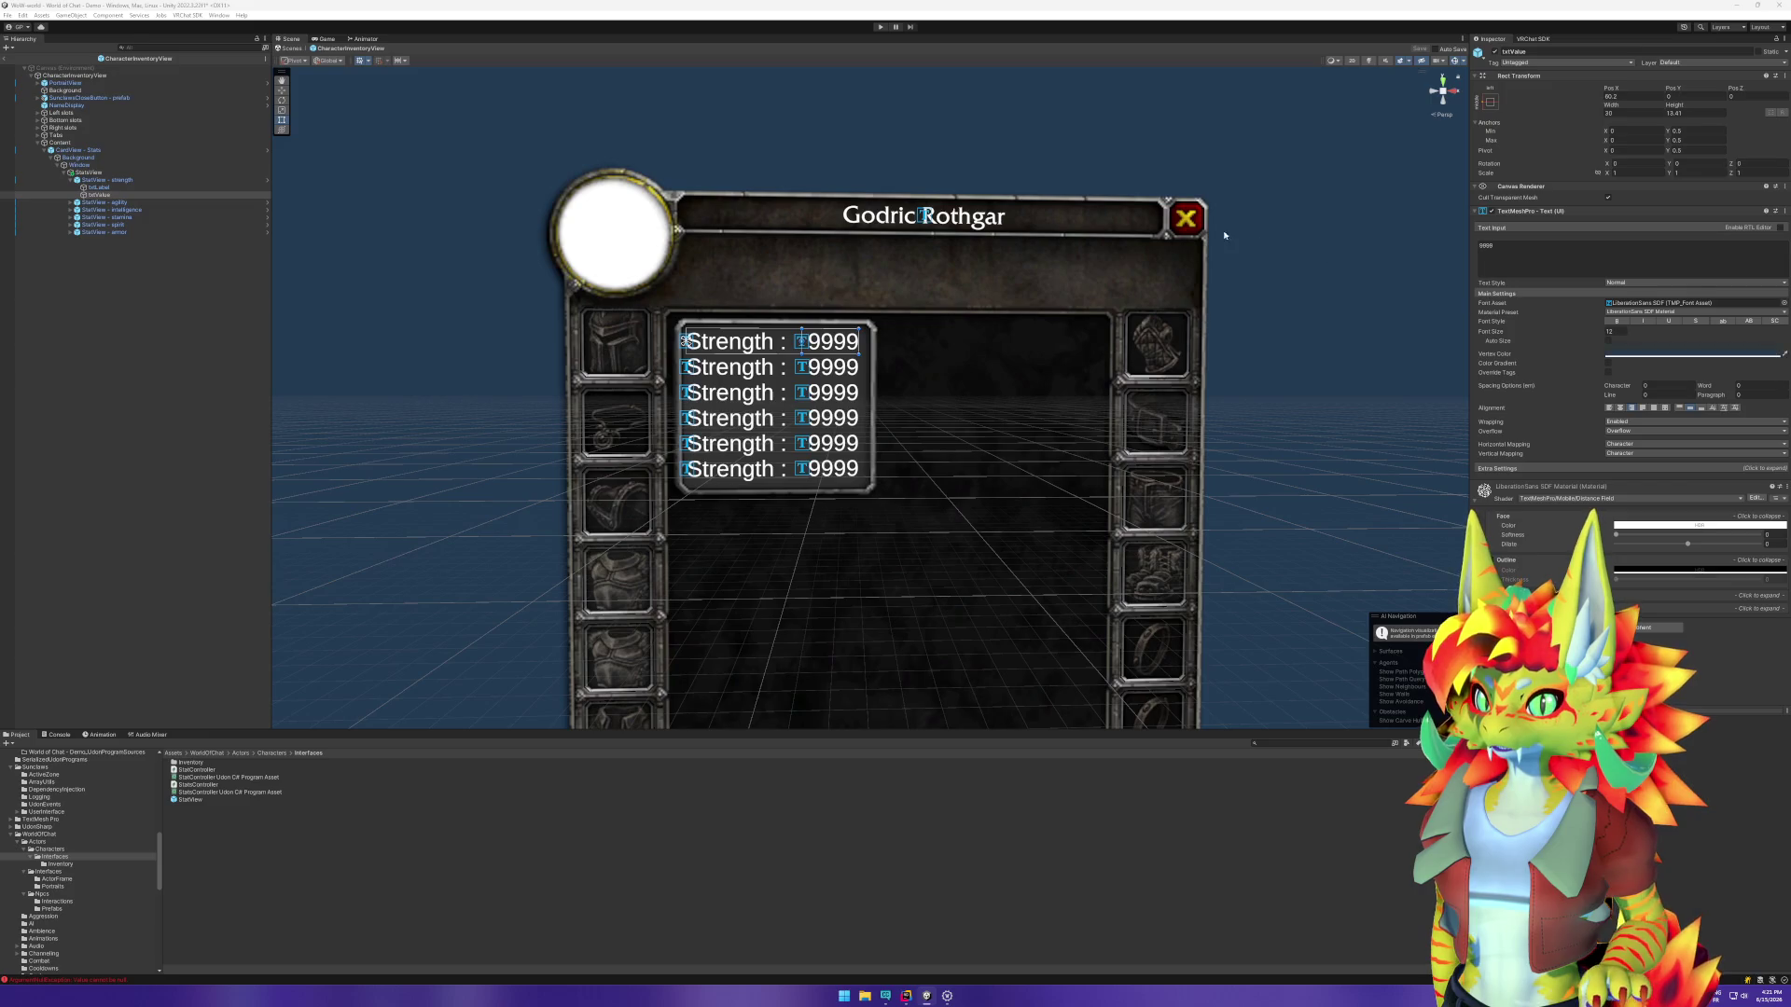
pyautogui.click(1191, 218)
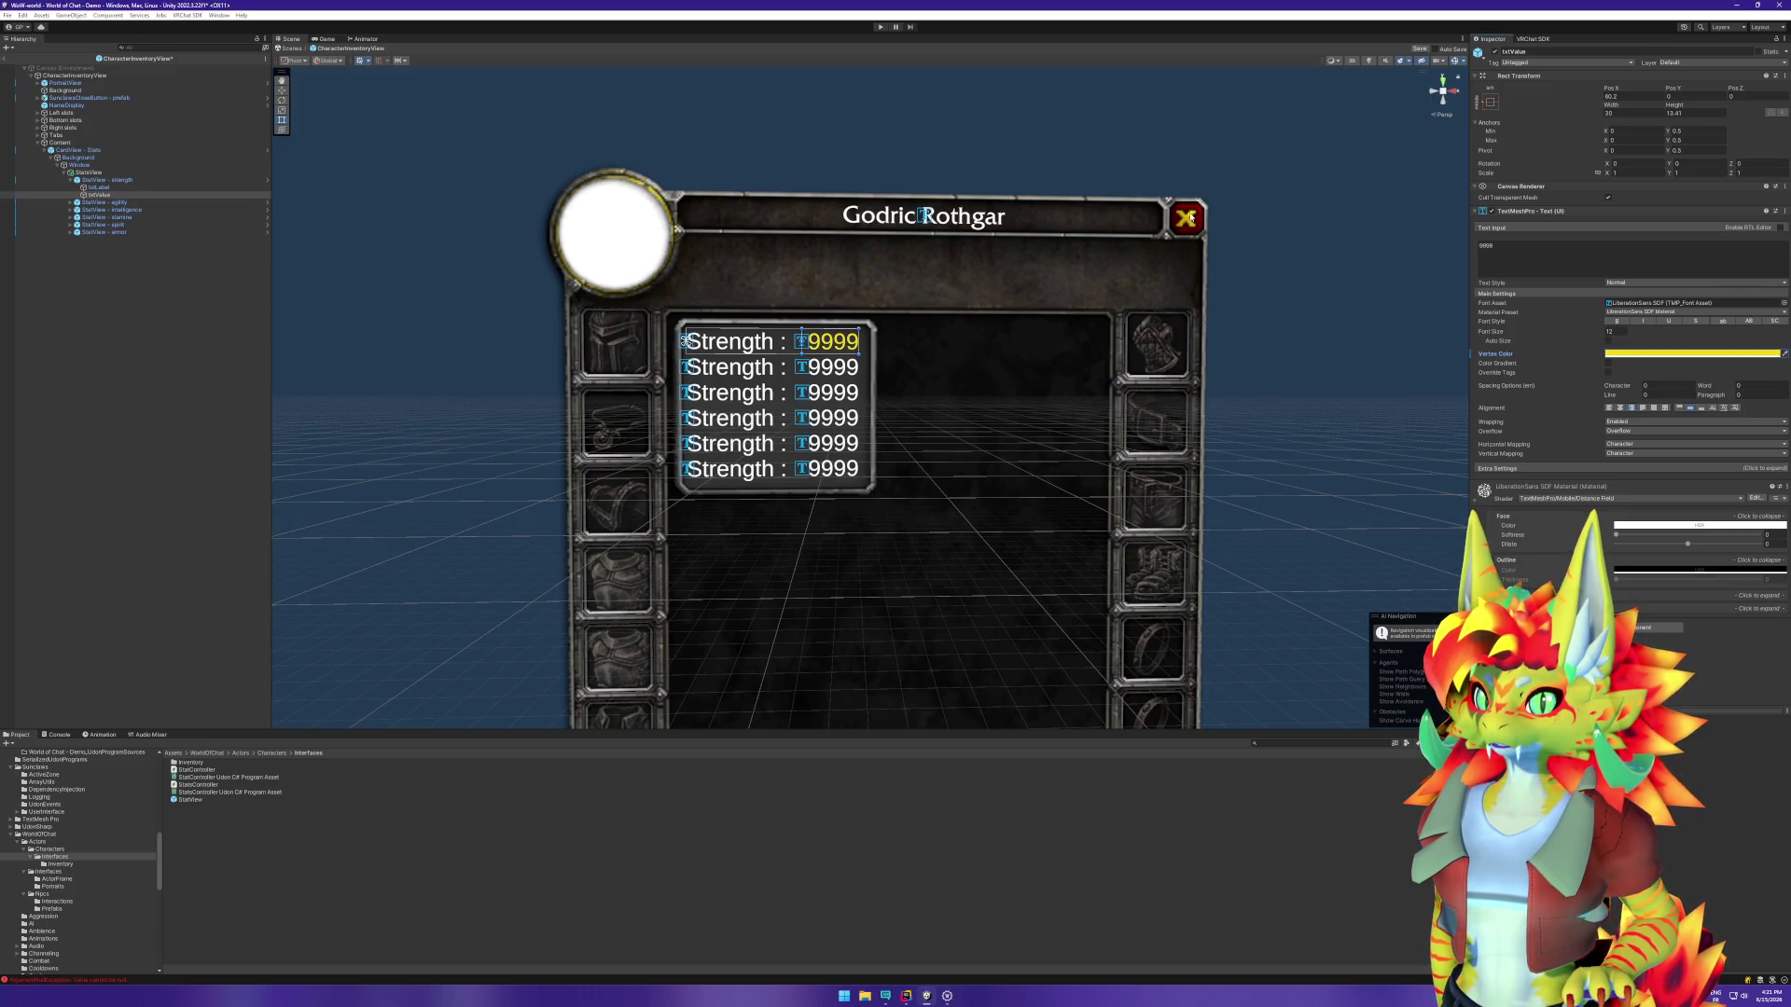
pyautogui.rightClick(1526, 356)
pyautogui.click(1578, 381)
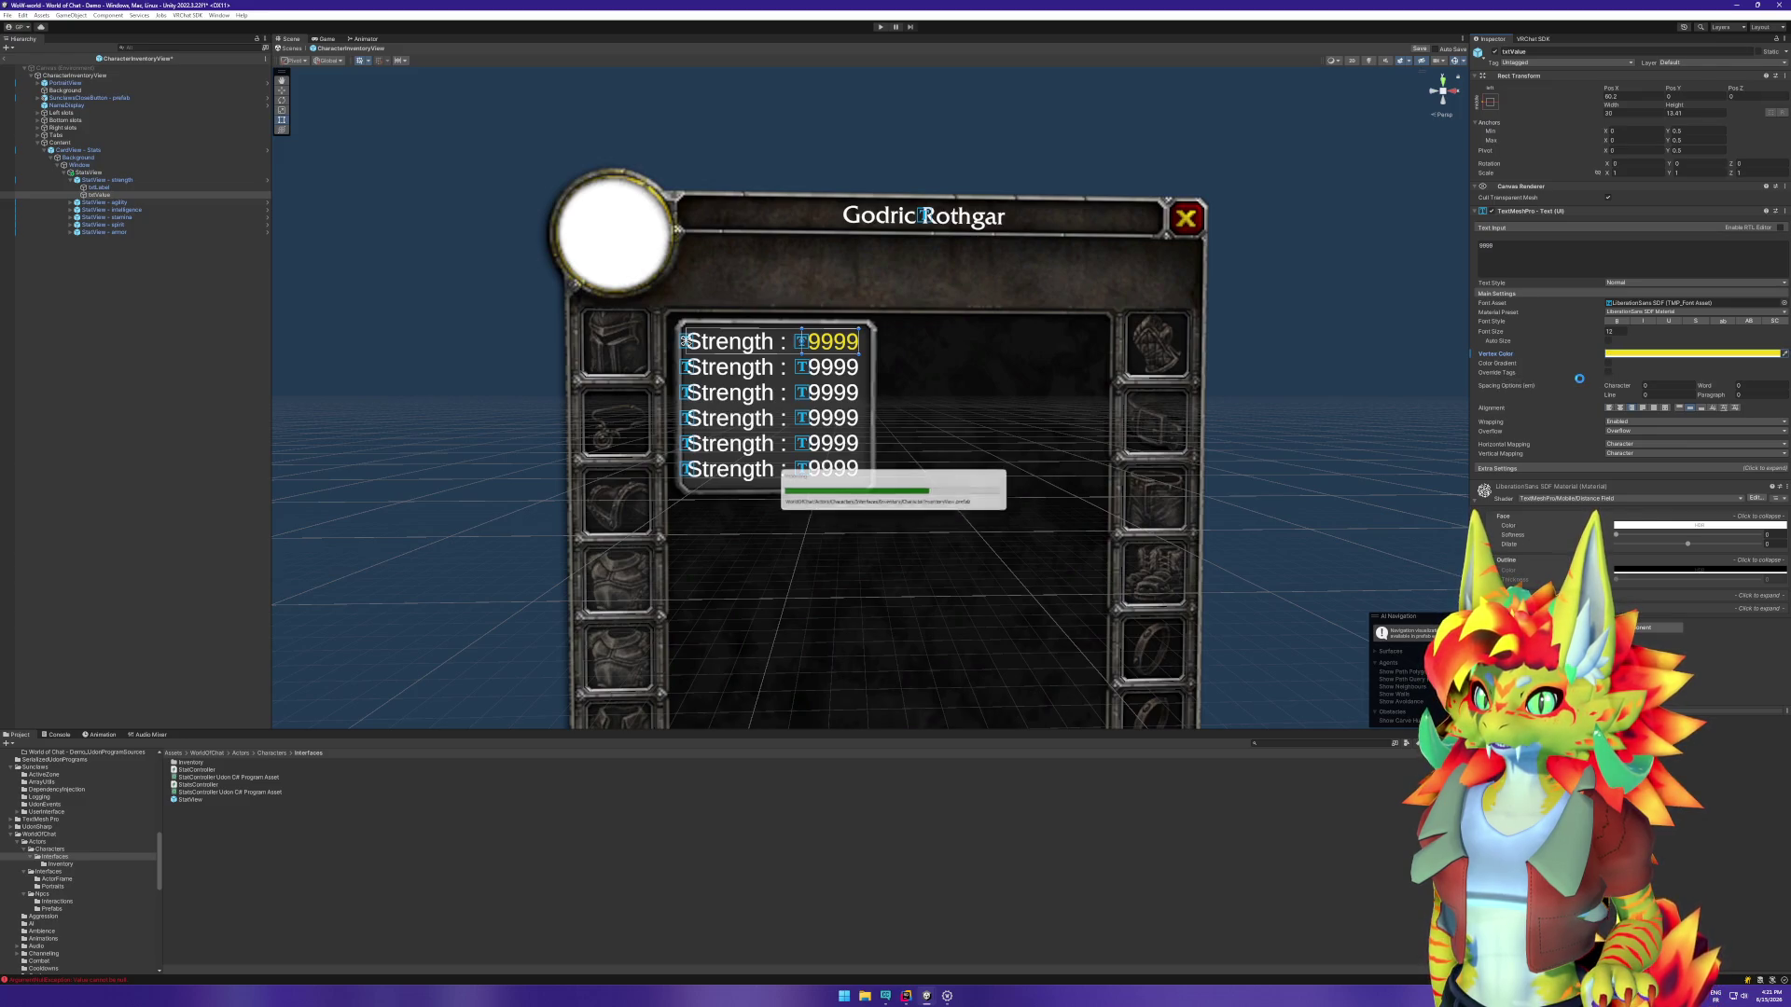
pyautogui.click(218, 391)
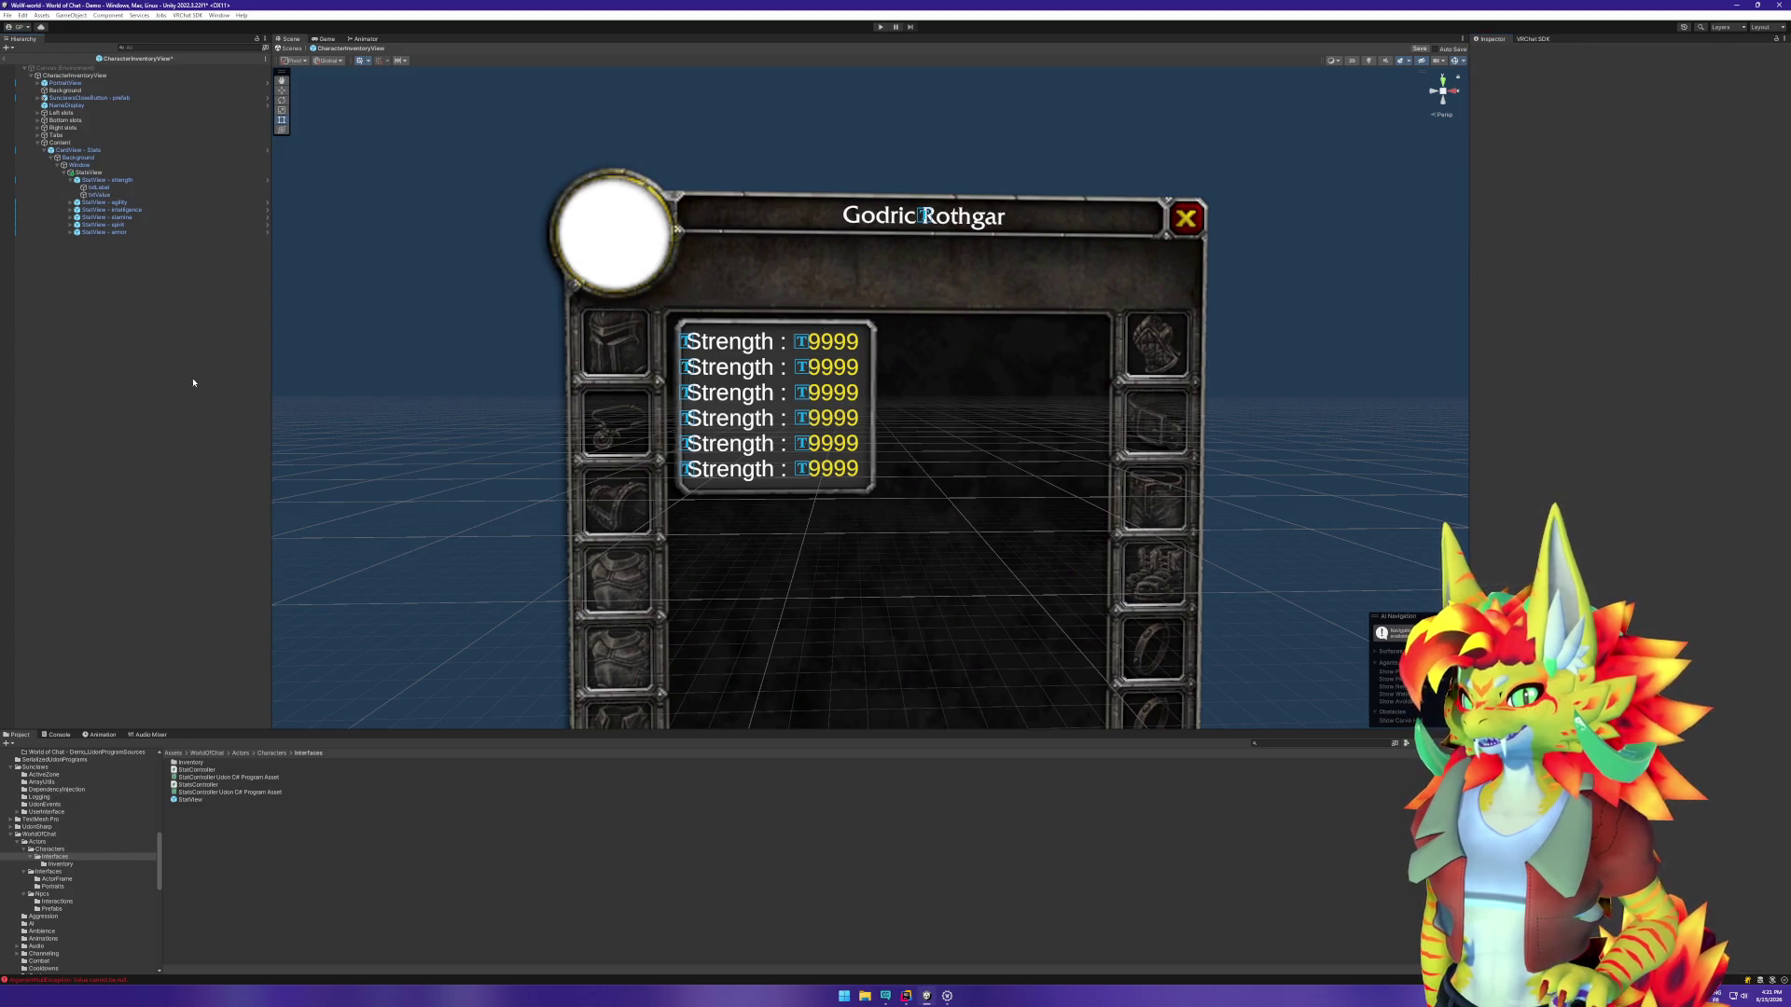
pyautogui.click(130, 204)
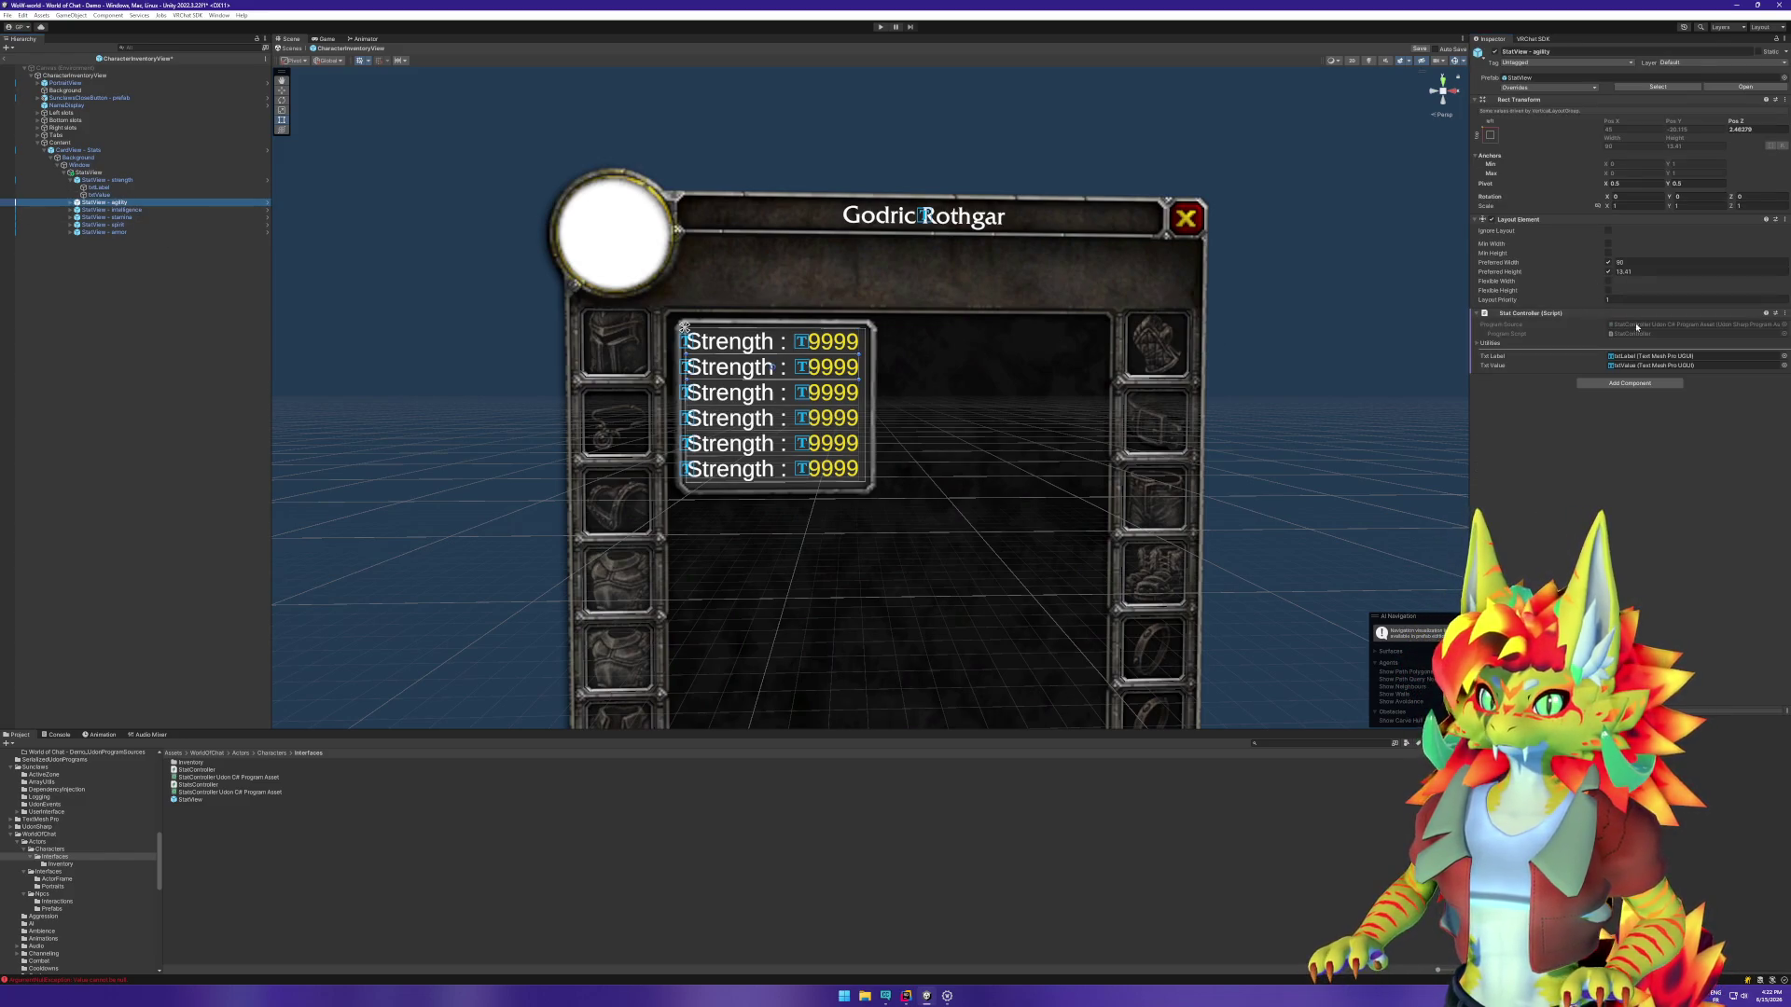
# Step: Change the agility row's txtLabel text from Strength to Agility
pyautogui.press('Right')
pyautogui.click(138, 209)
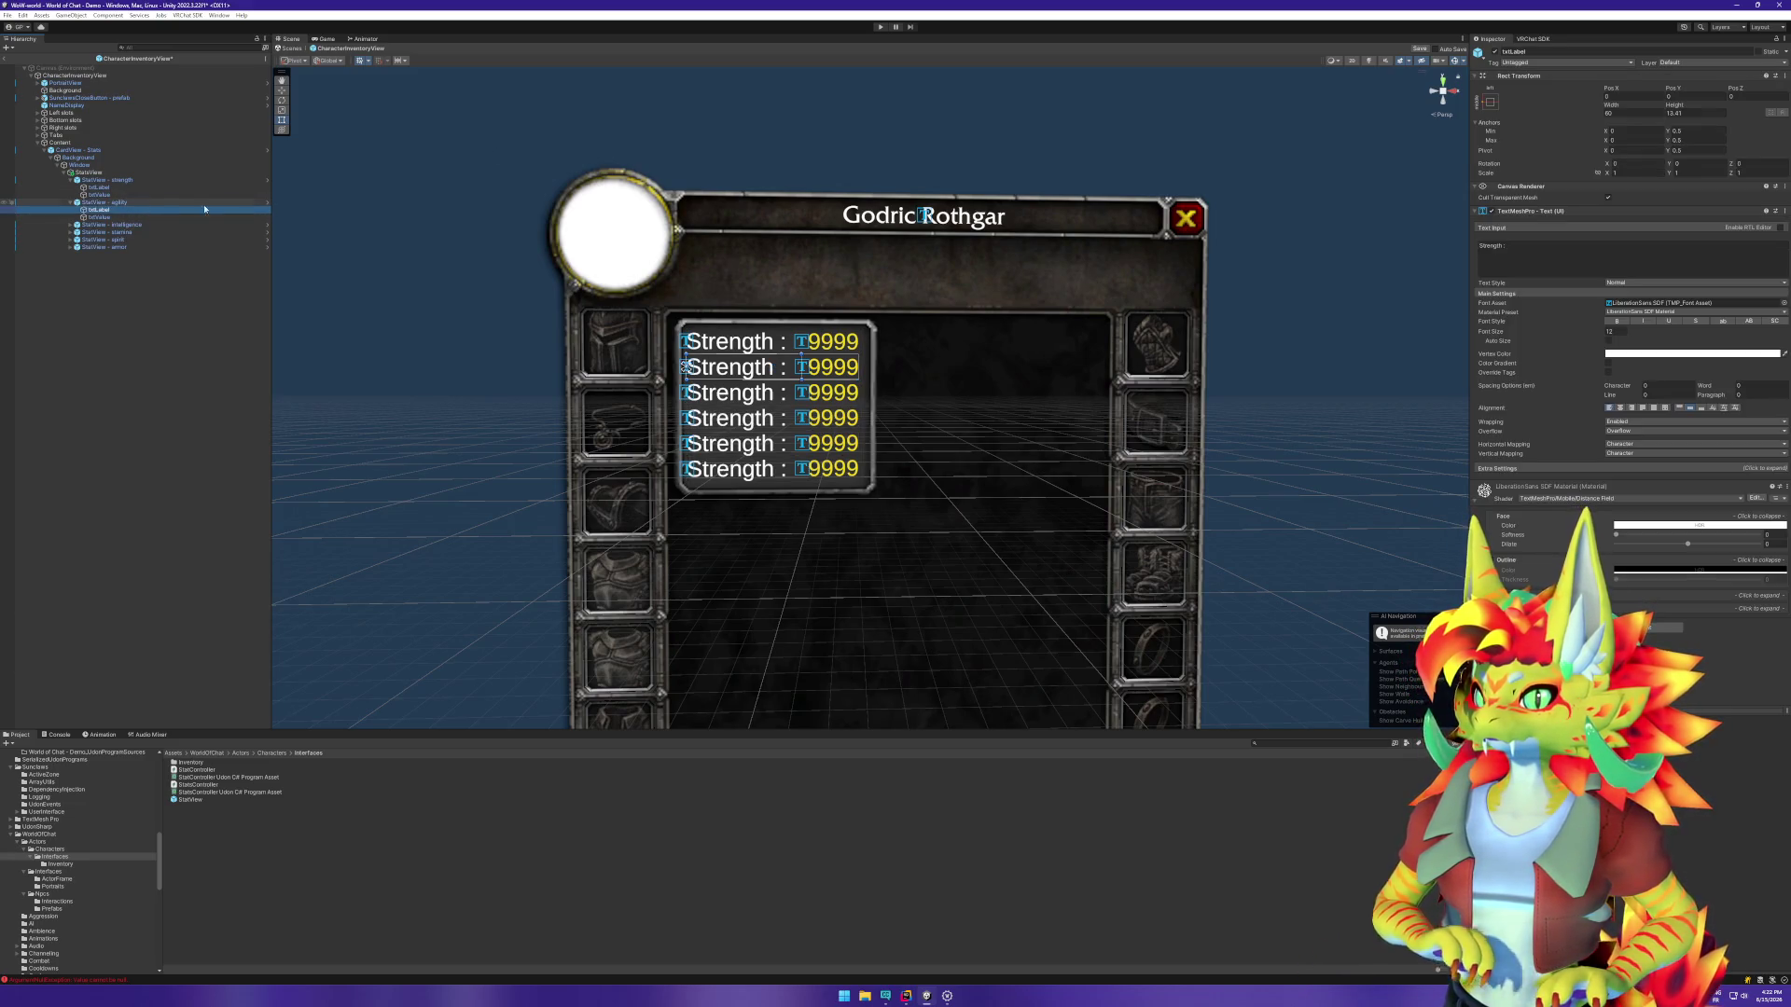
pyautogui.click(1501, 250)
pyautogui.doubleClick(1492, 247)
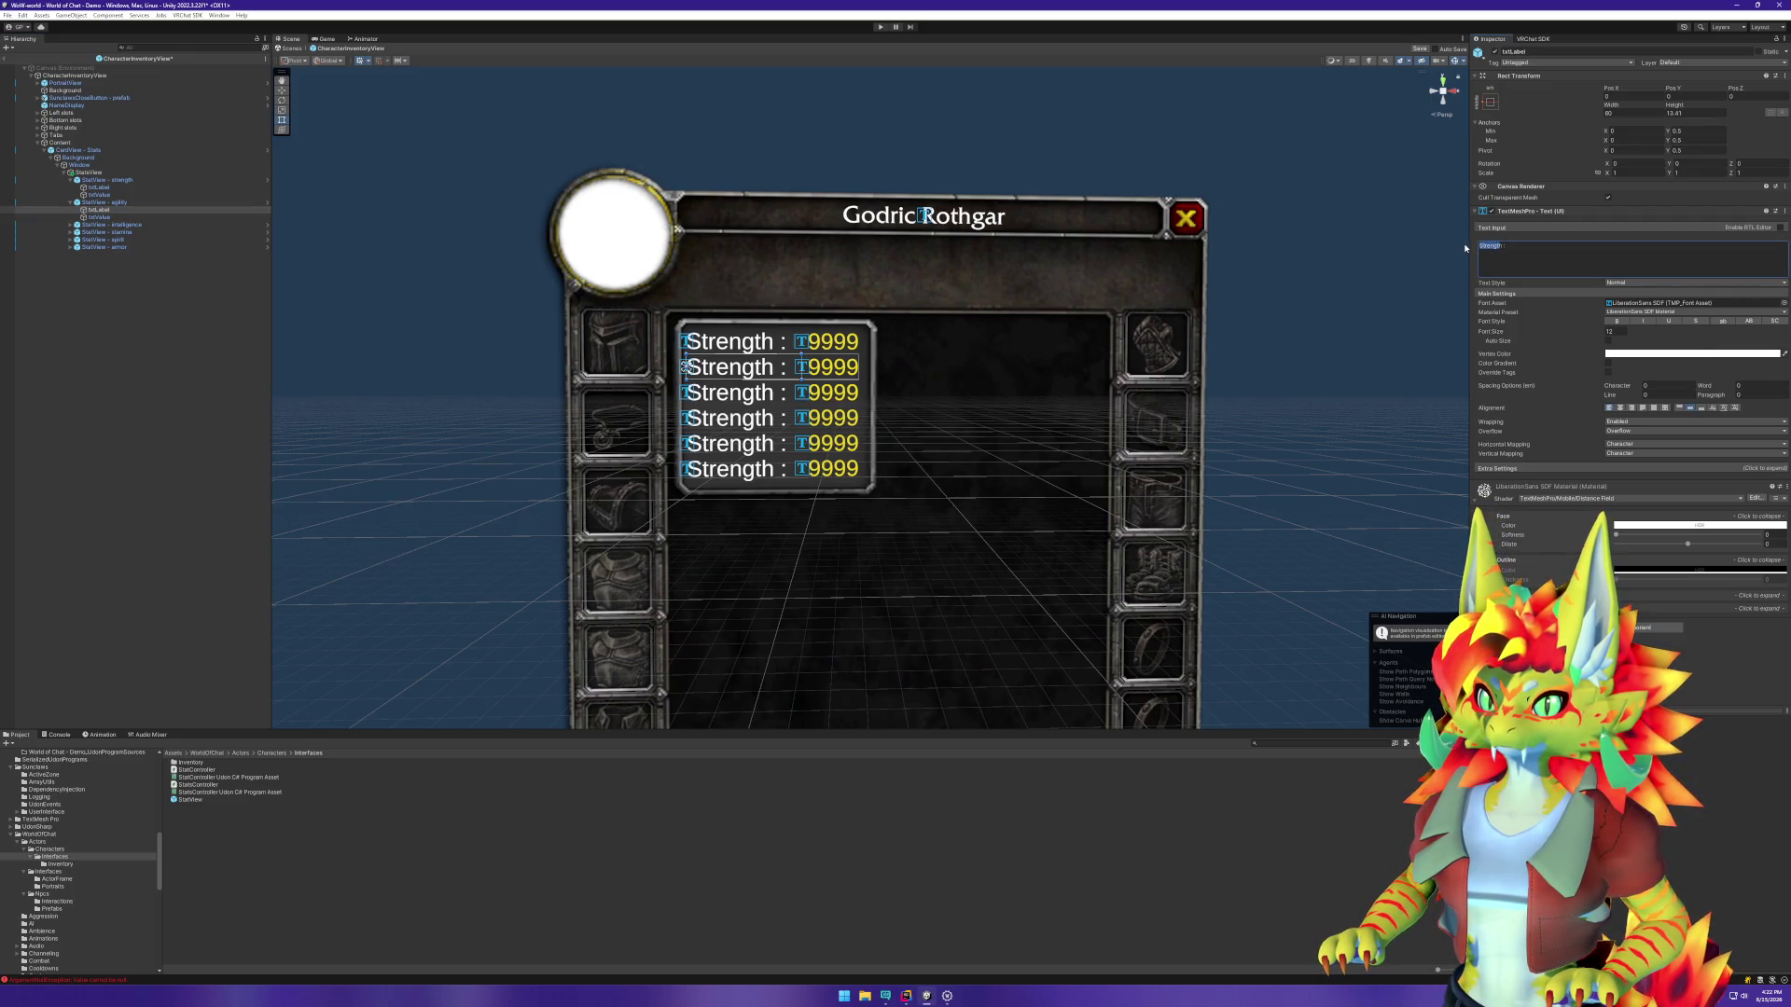
pyautogui.write('Agi')
pyautogui.write('lity')
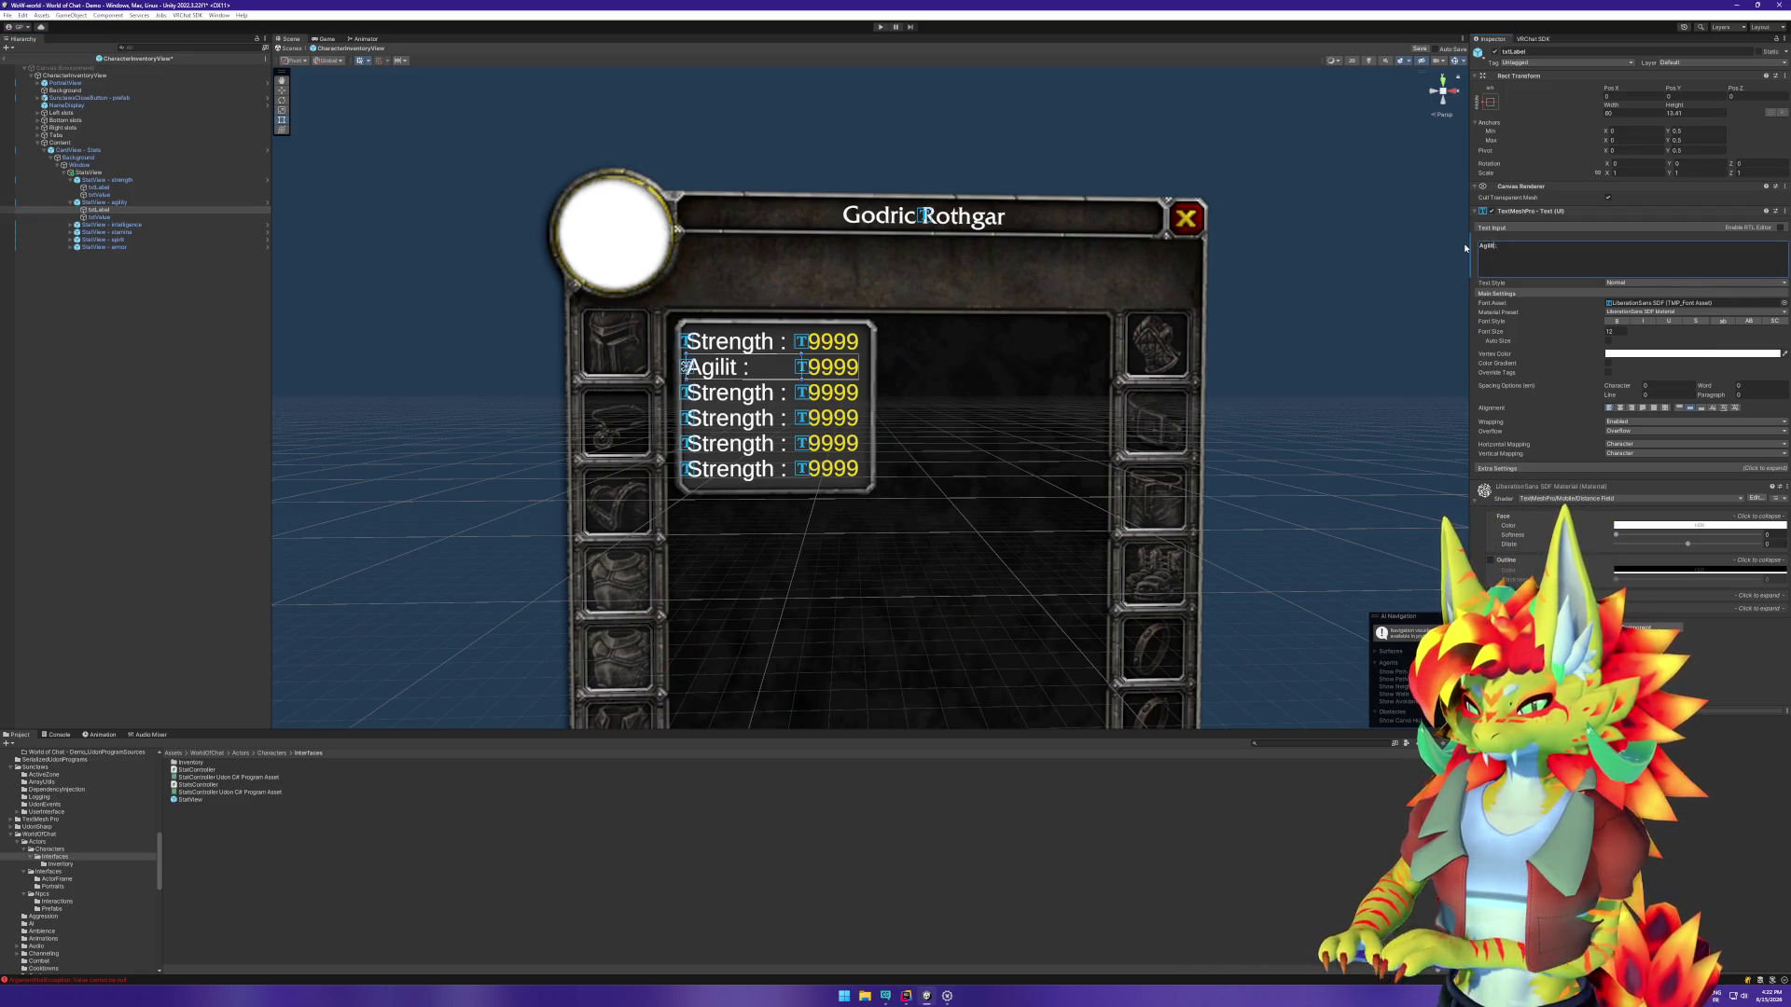
pyautogui.click(71, 202)
# Step: Open the StatView - strength row prefab via Prefab > Open
pyautogui.click(71, 180)
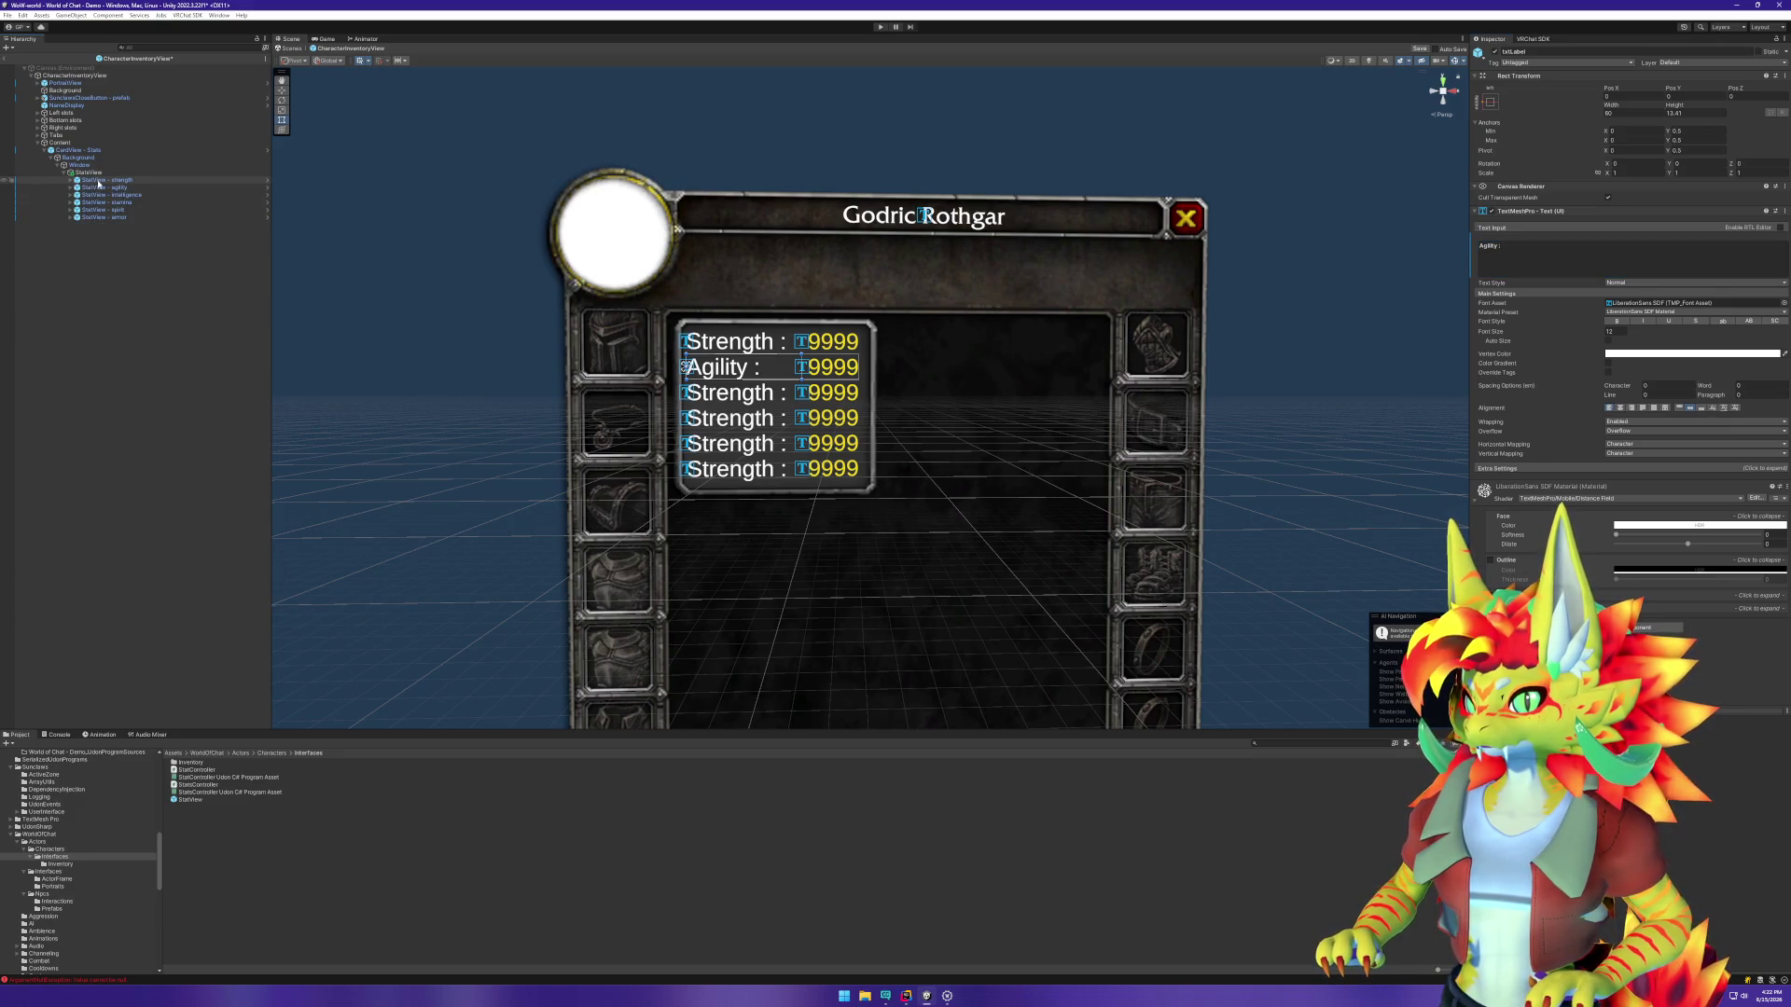
pyautogui.rightClick(99, 183)
pyautogui.moveTo(158, 311)
pyautogui.click(252, 320)
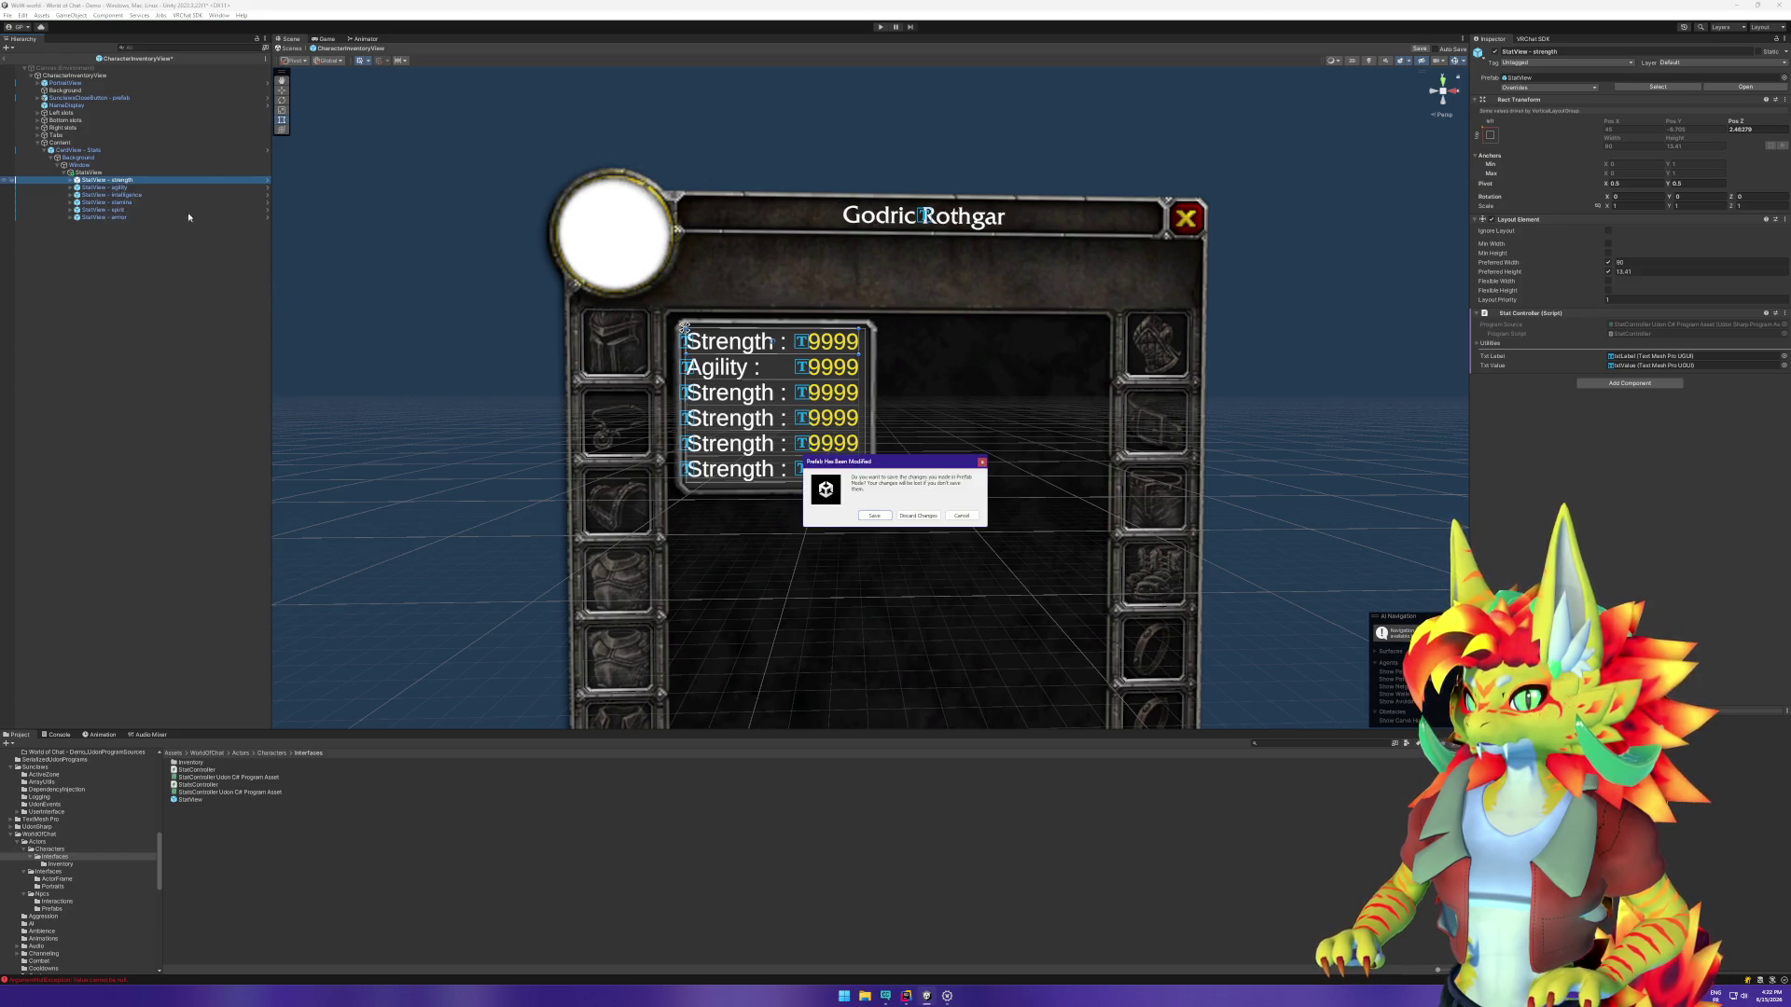
# Step: Save the pending changes and set the StatView txtLabel font asset to frizqt SDF
pyautogui.click(872, 516)
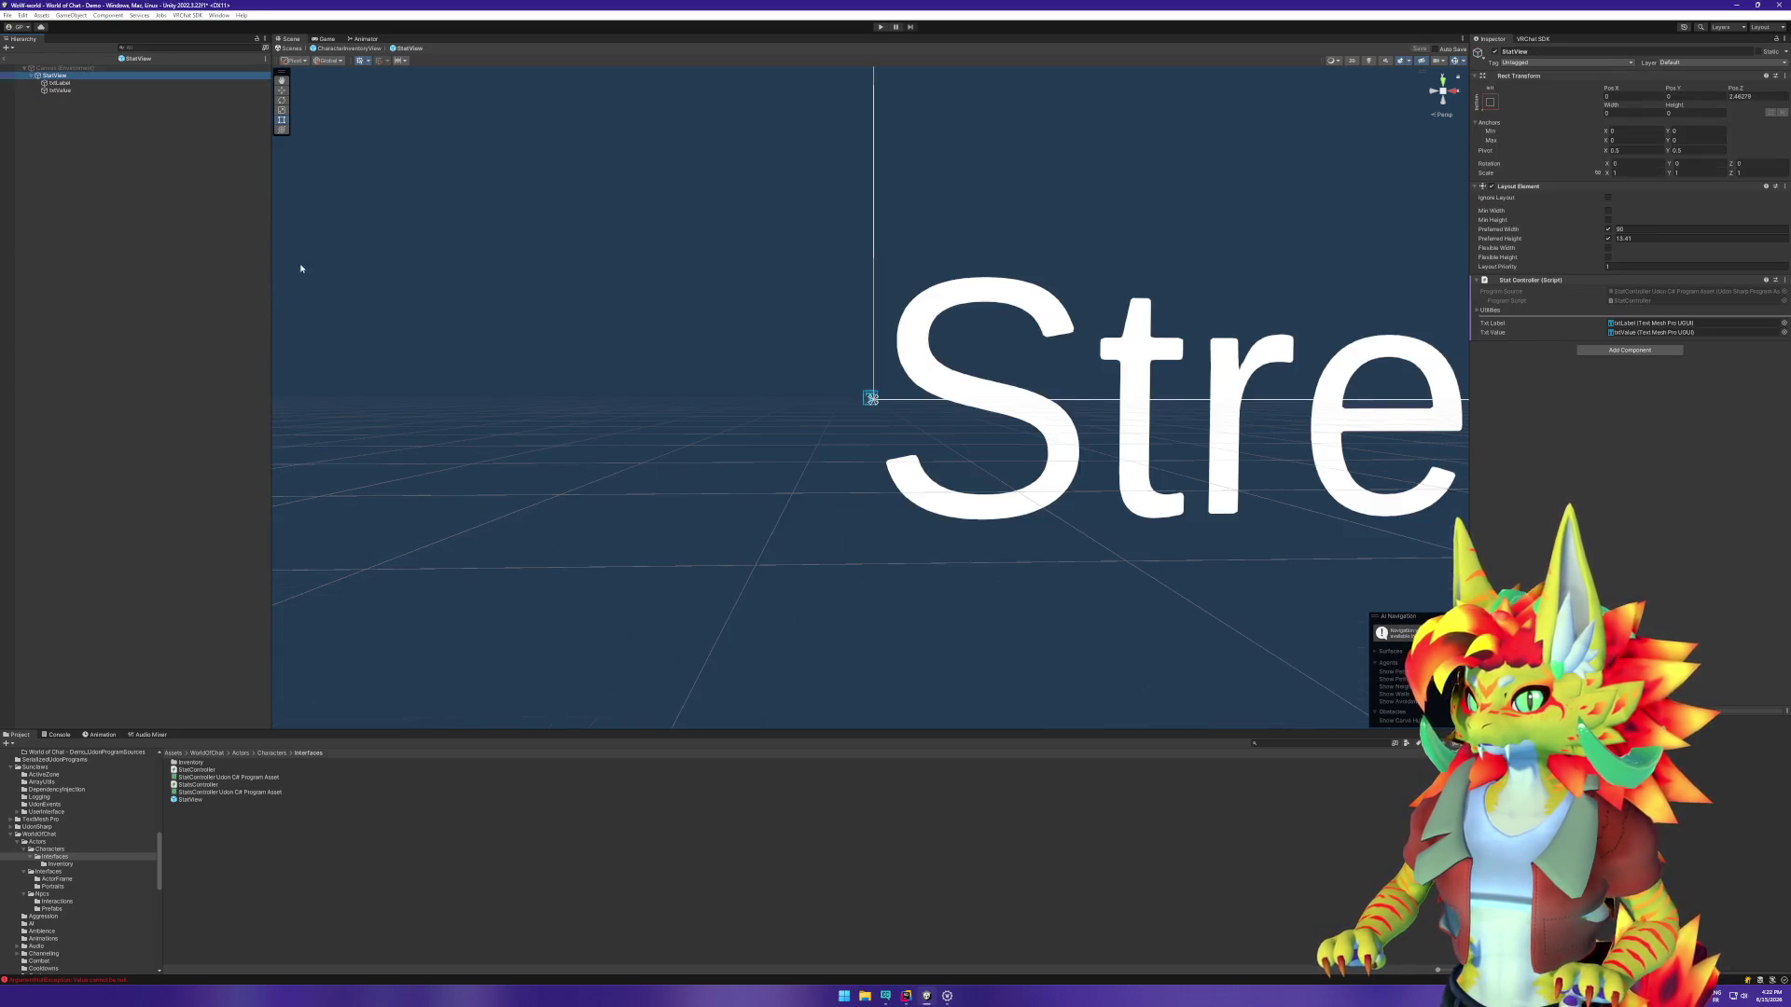
pyautogui.click(58, 82)
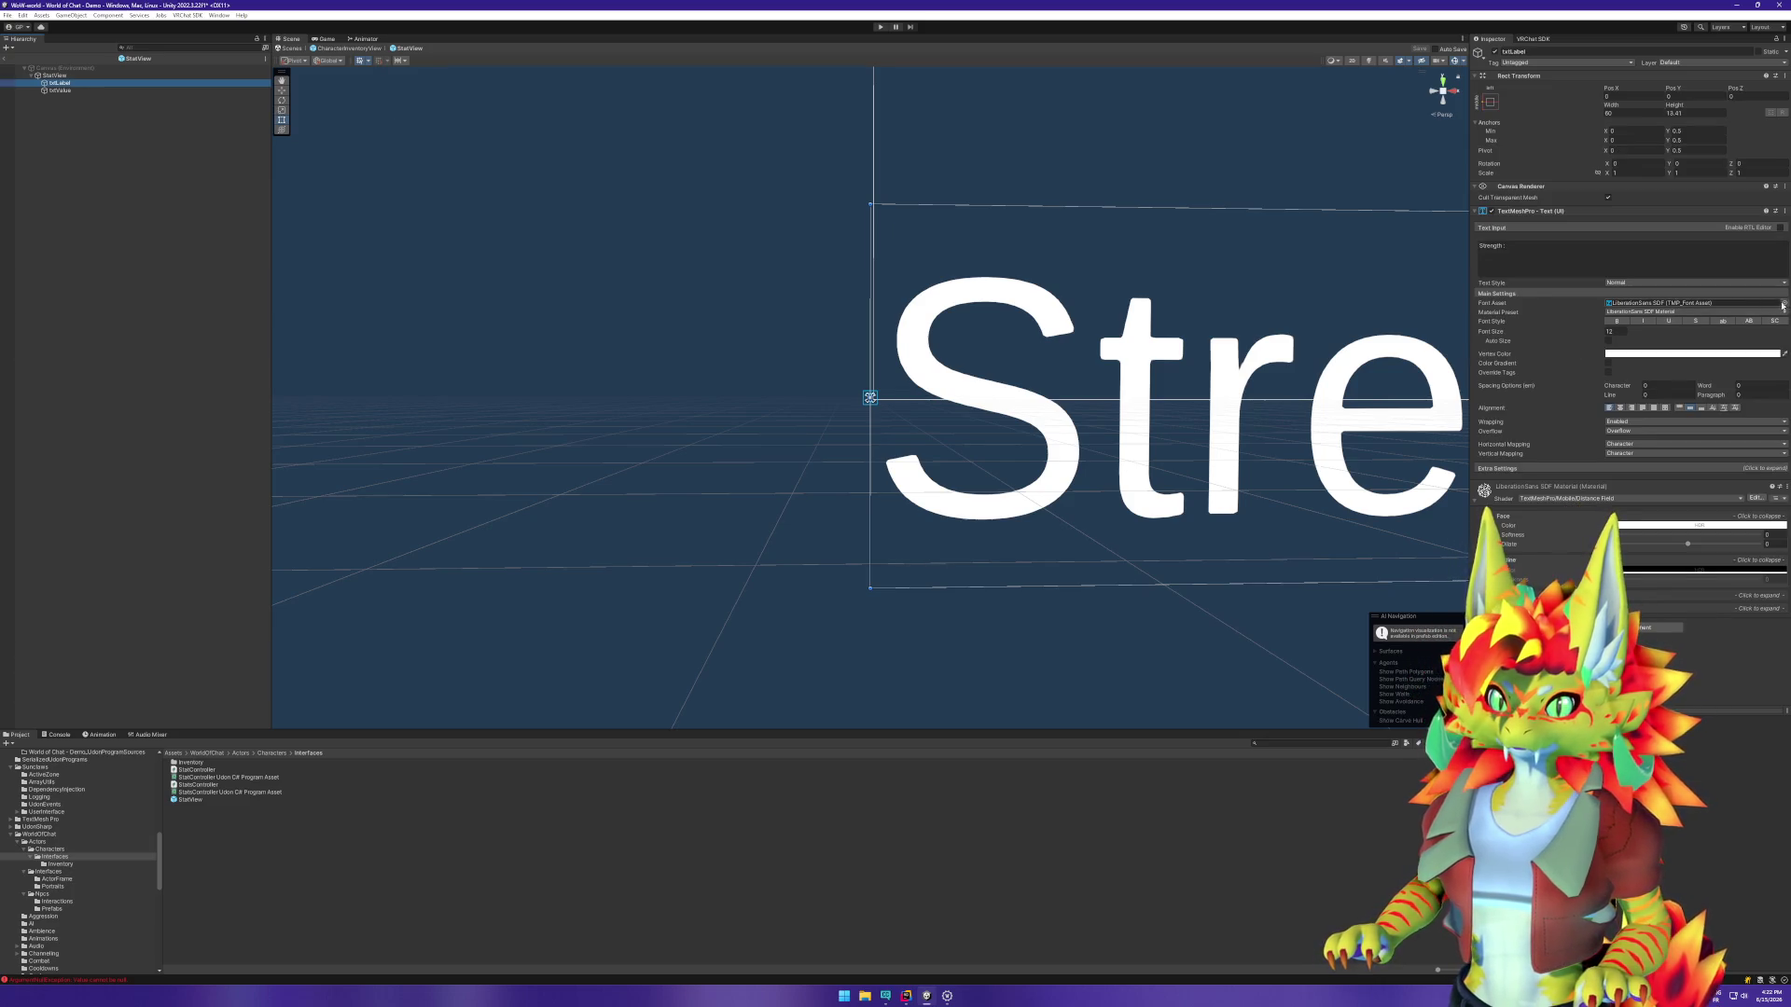
pyautogui.click(1782, 306)
pyautogui.click(1451, 341)
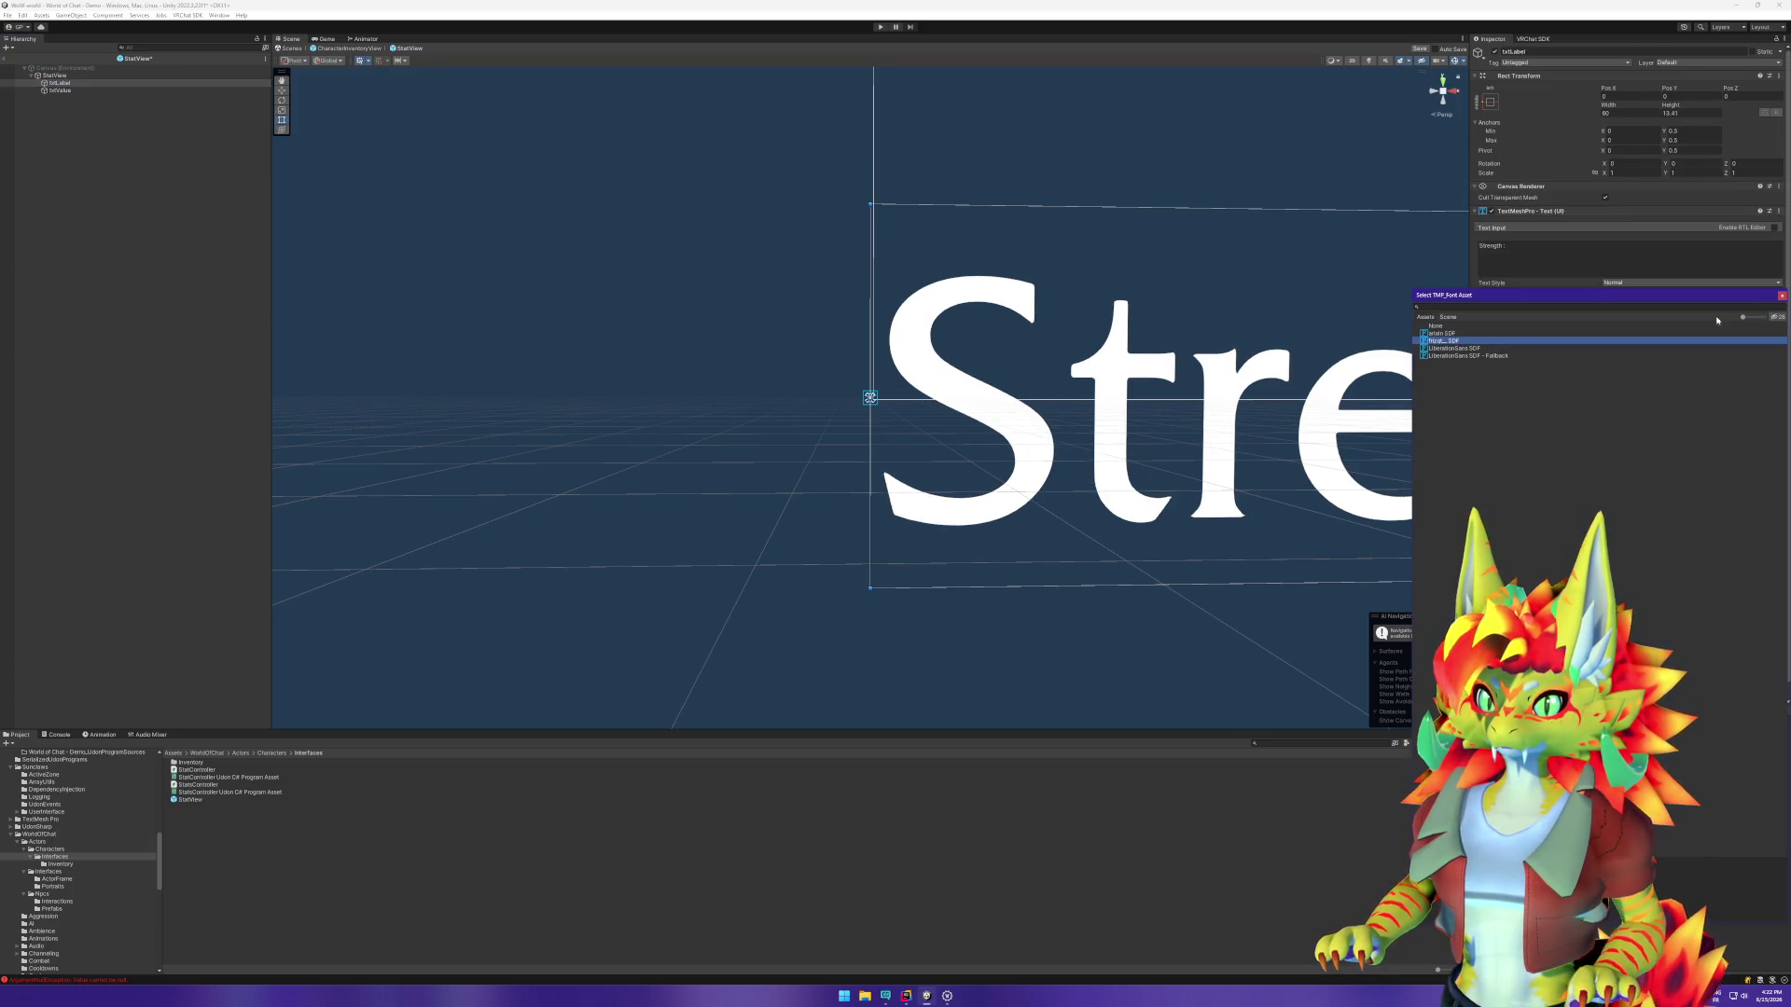
pyautogui.press('Return')
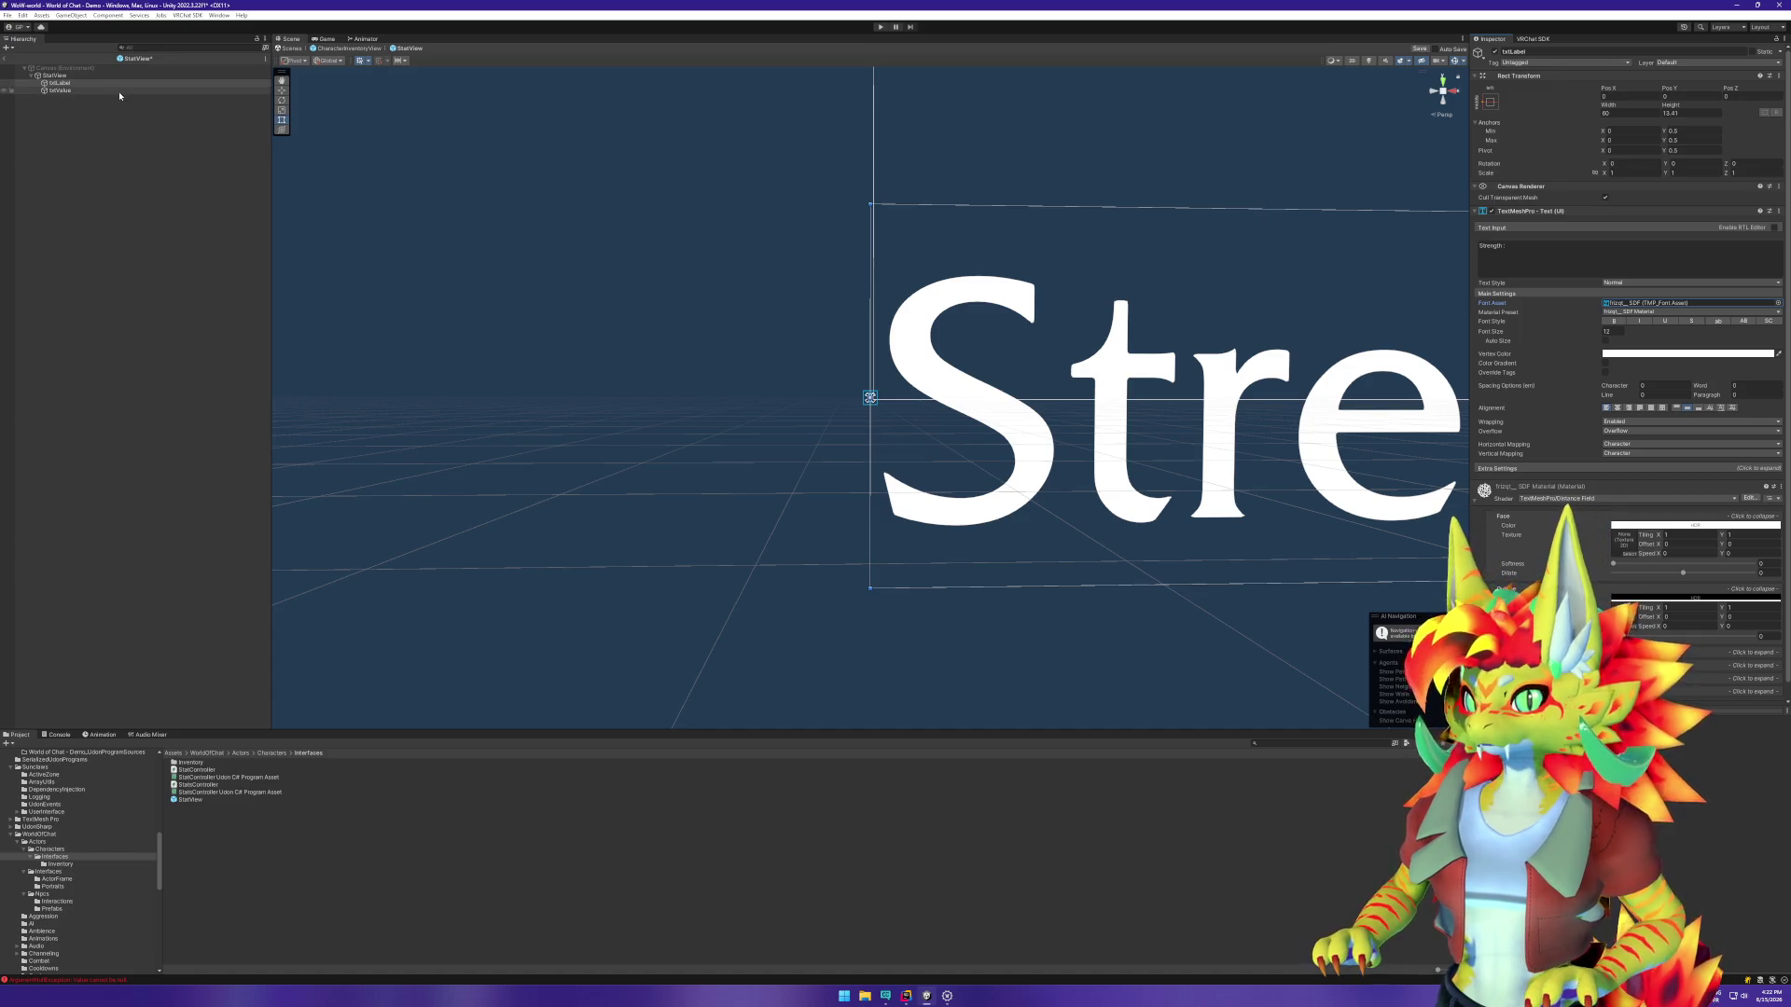
# Step: Set txtValue's font asset to arialn SDF and return to CharacterInventoryView
pyautogui.click(119, 91)
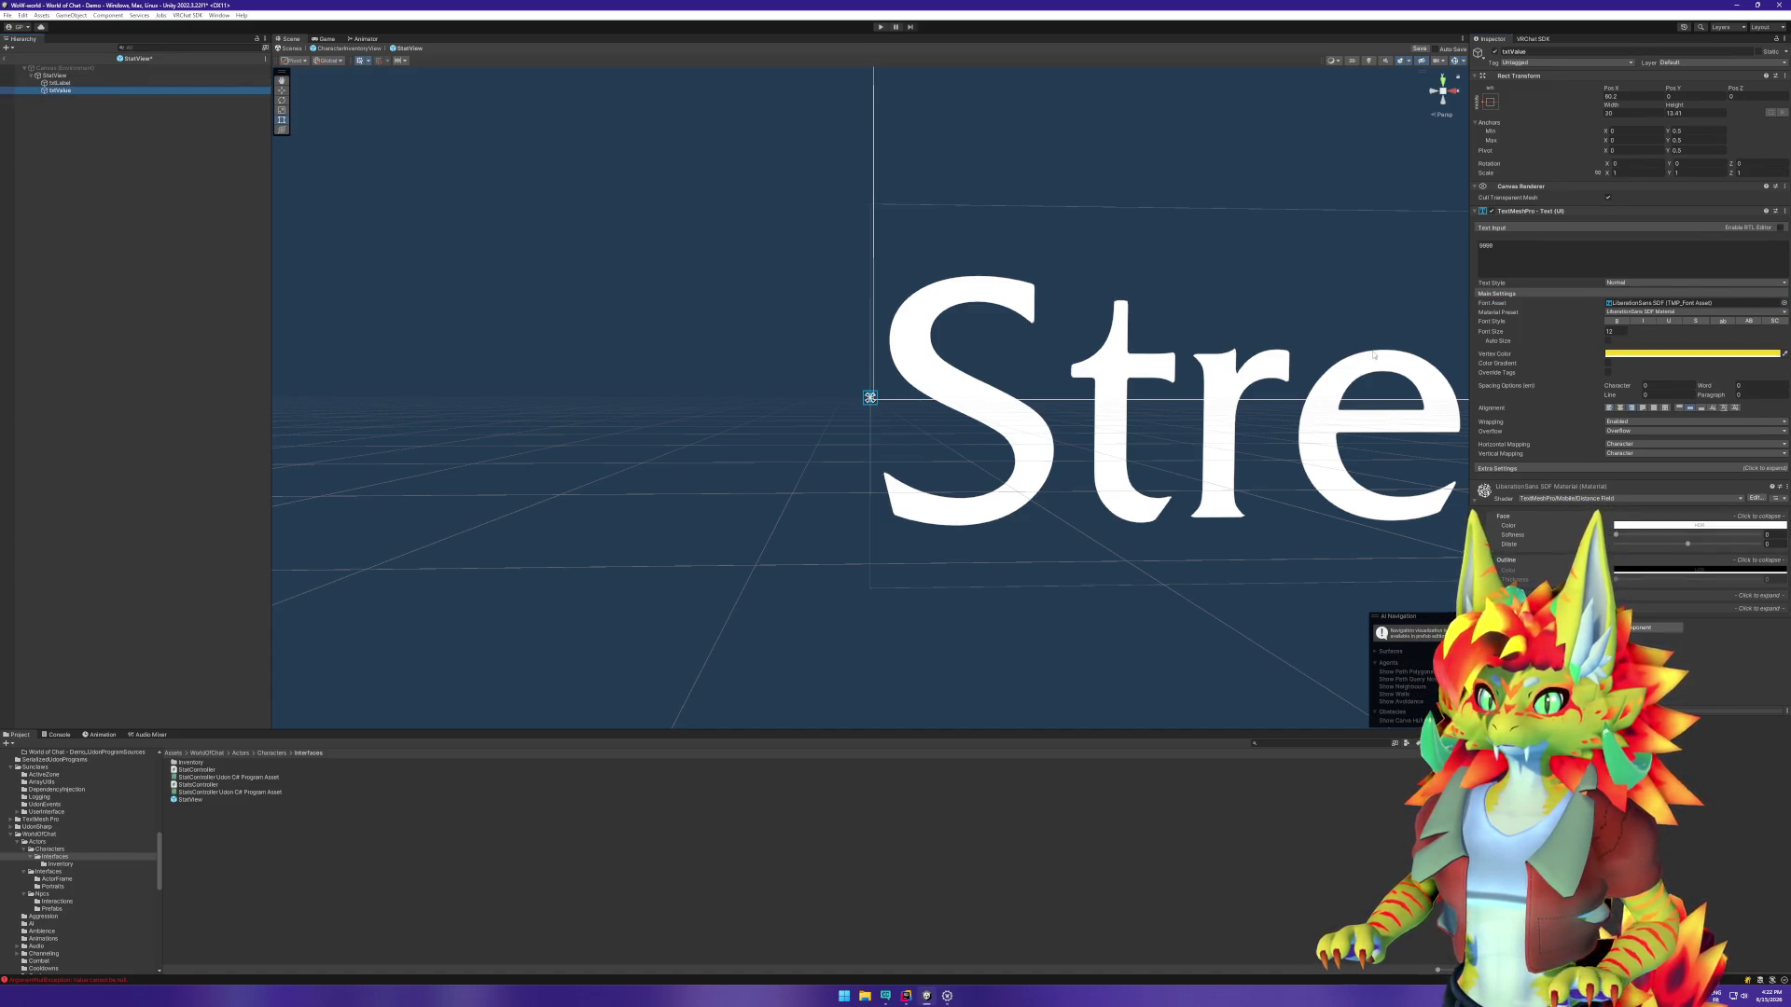
pyautogui.press('f')
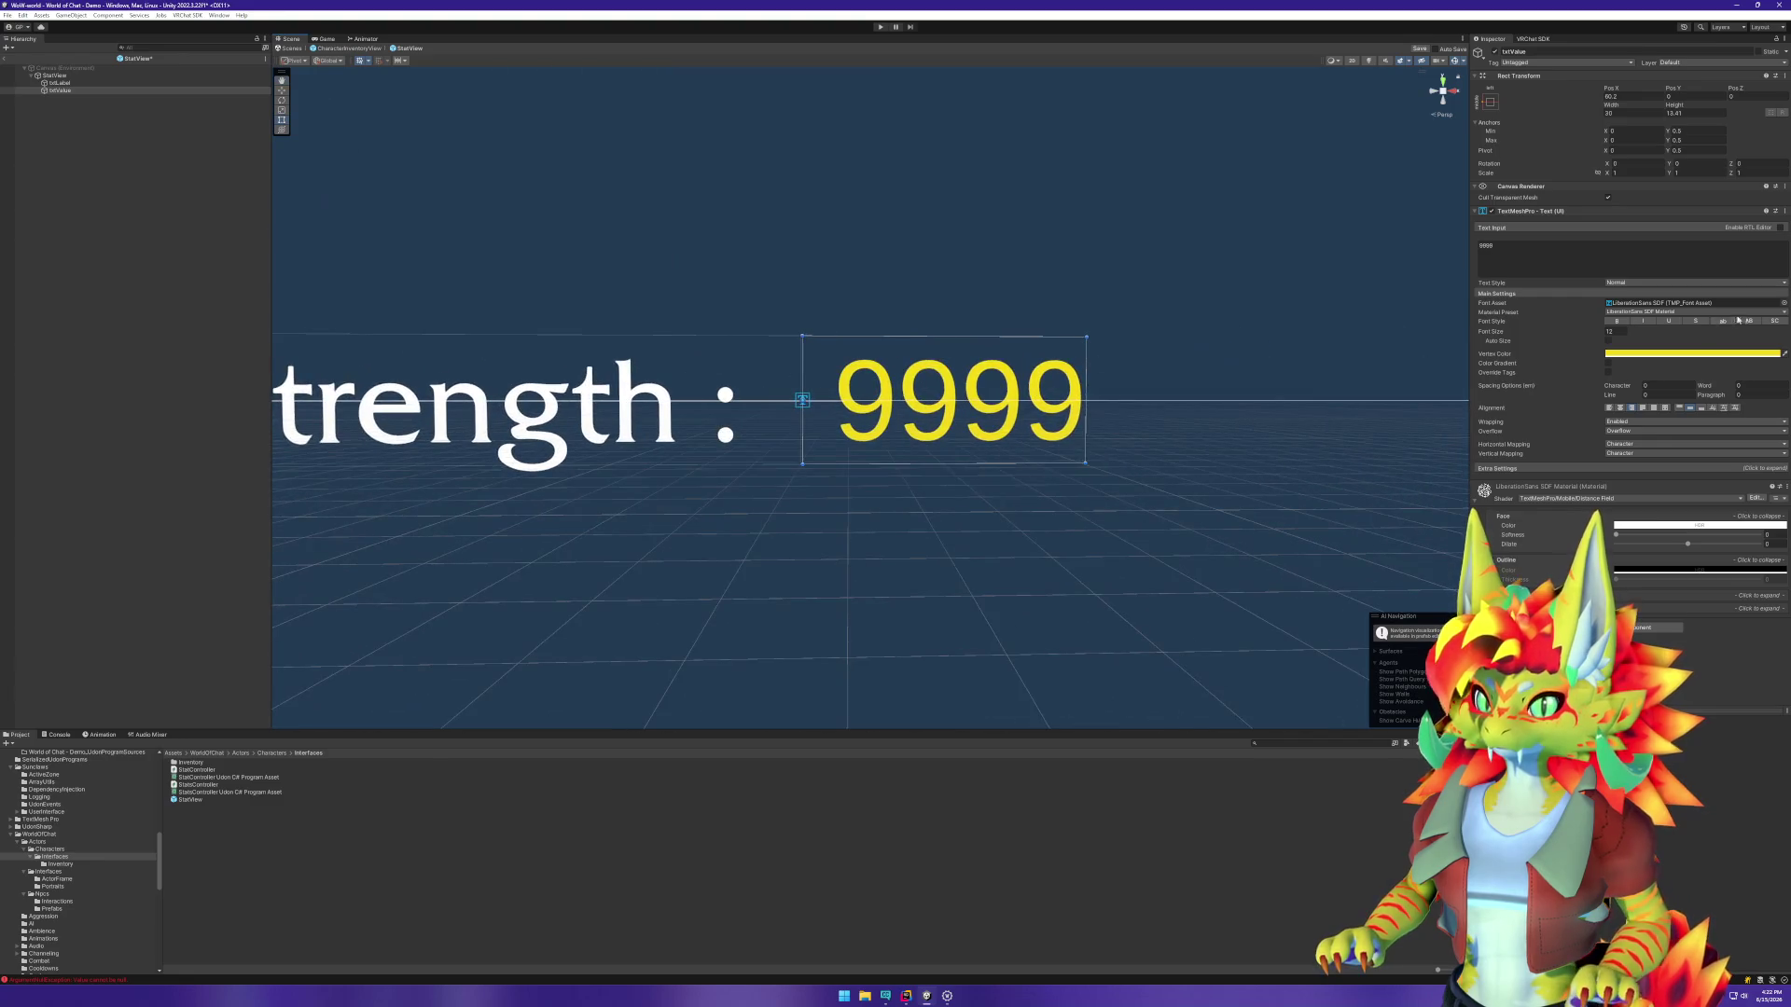
pyautogui.click(1784, 303)
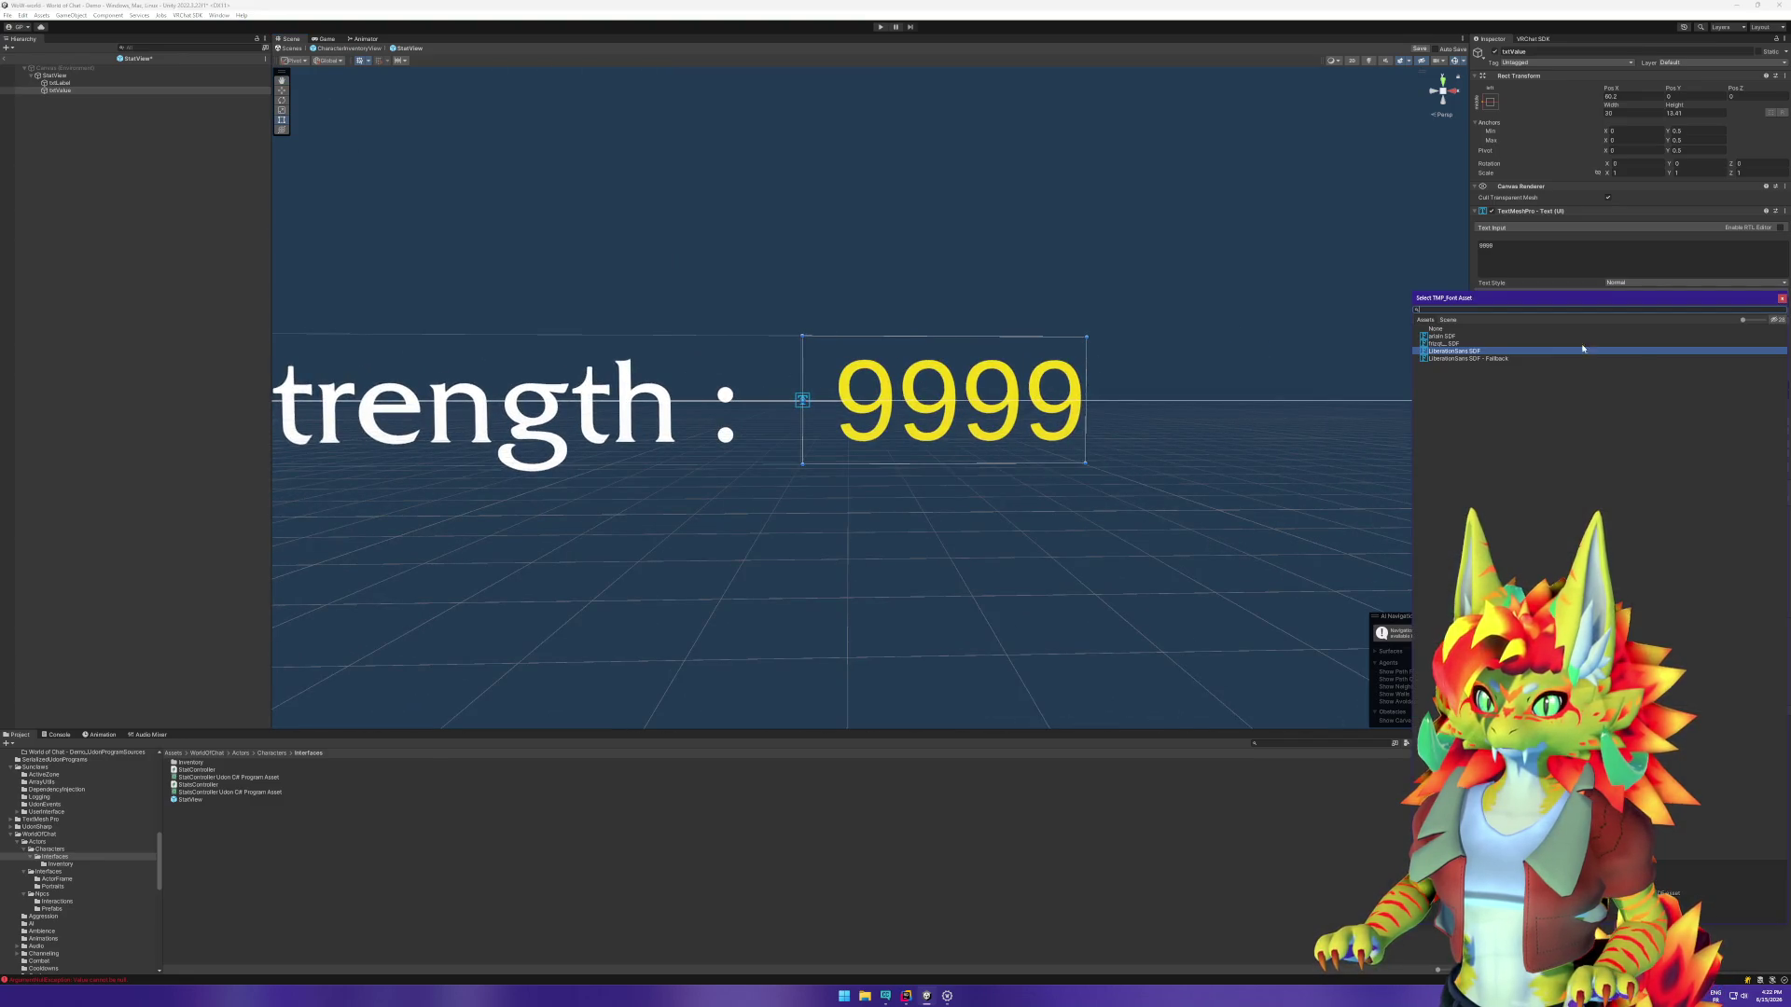
pyautogui.click(1457, 338)
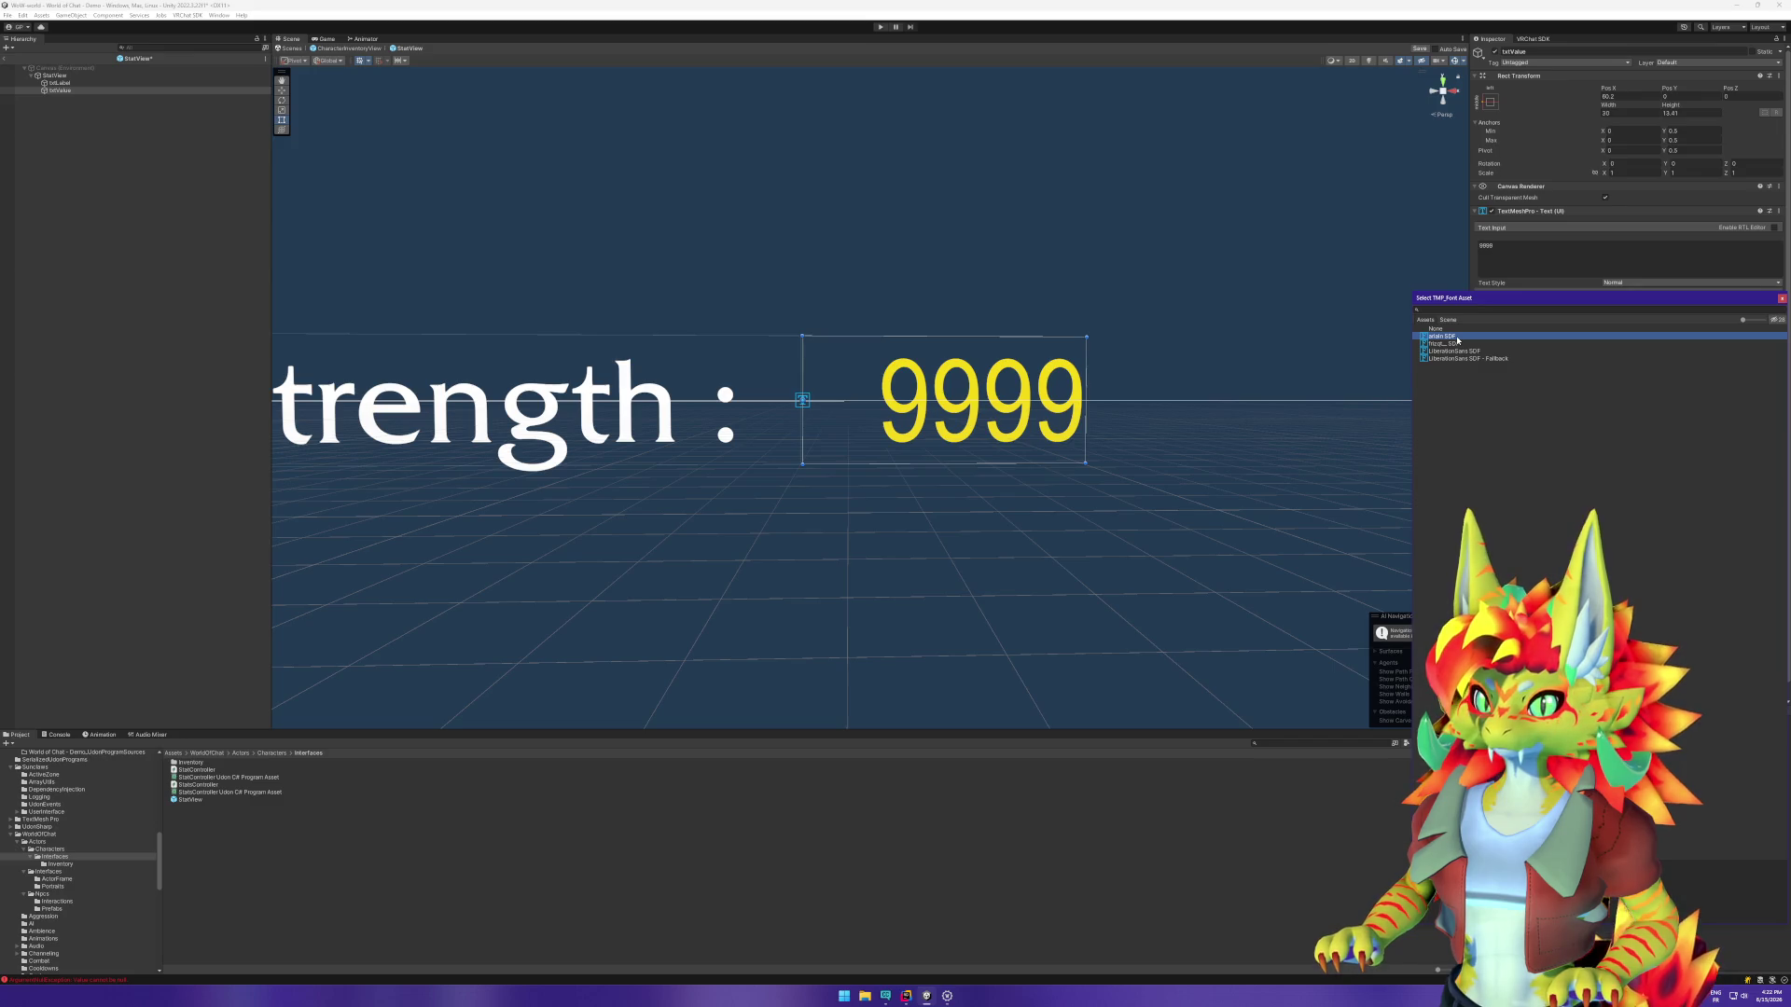
pyautogui.doubleClick(1457, 338)
pyautogui.click(91, 147)
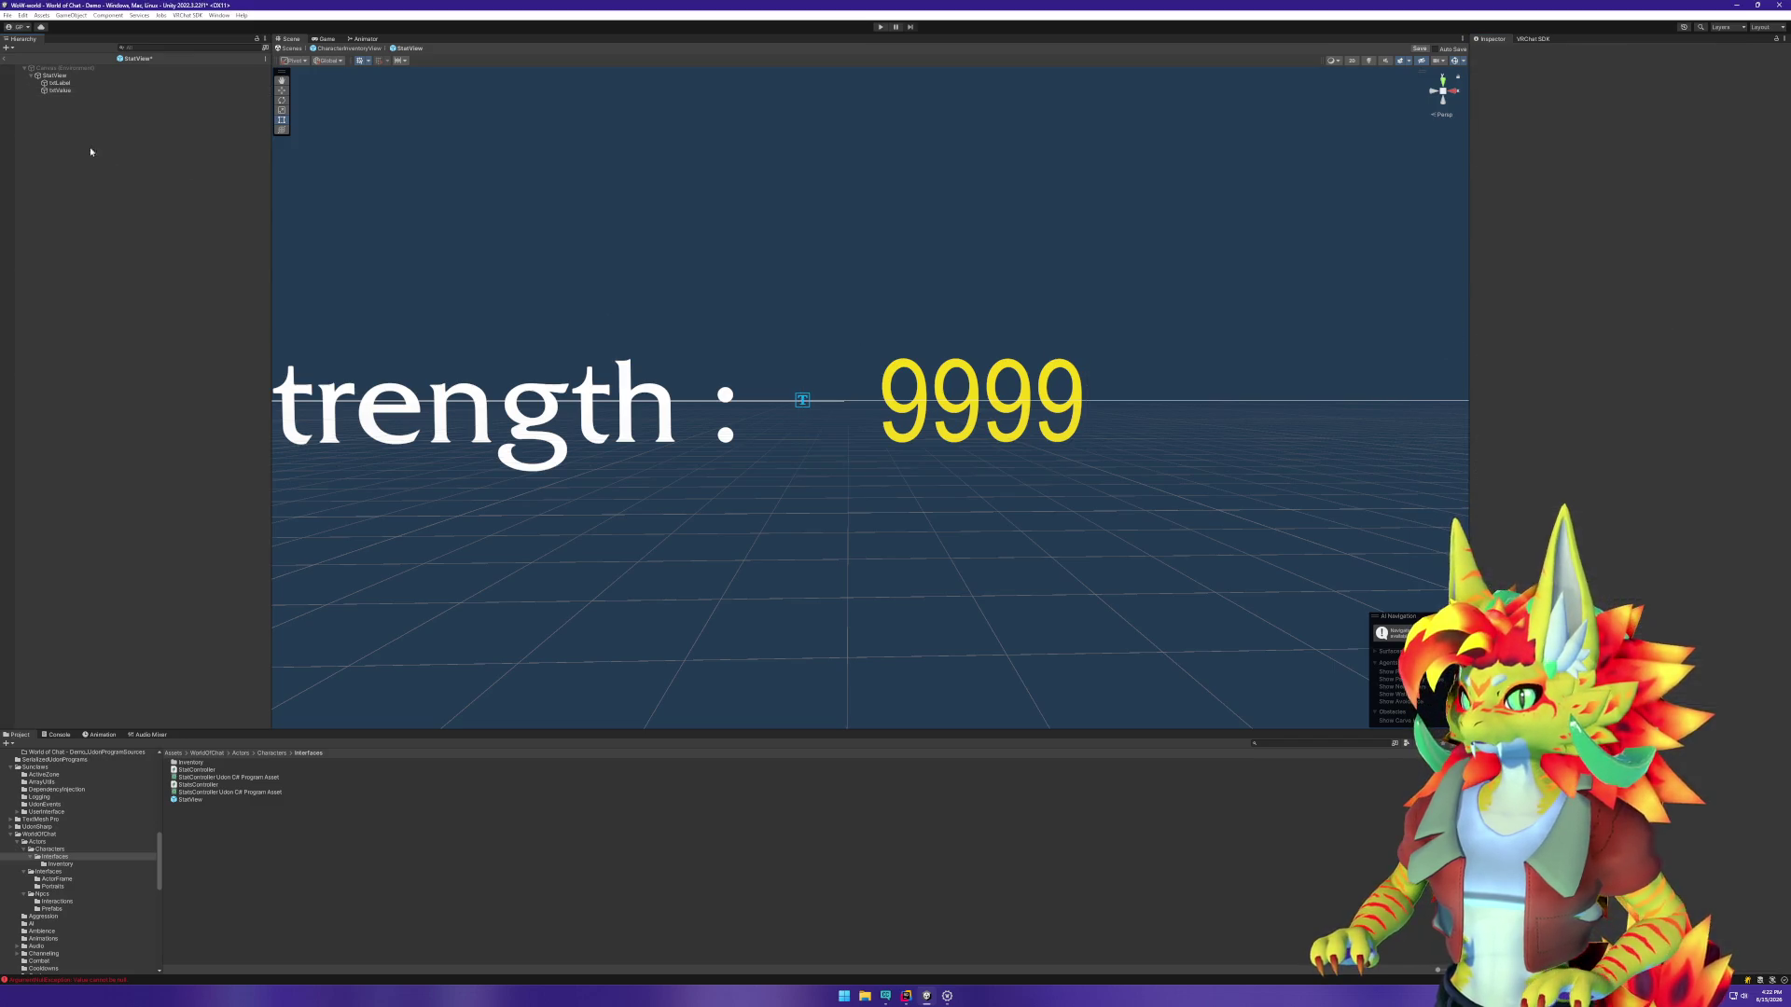
pyautogui.click(5, 59)
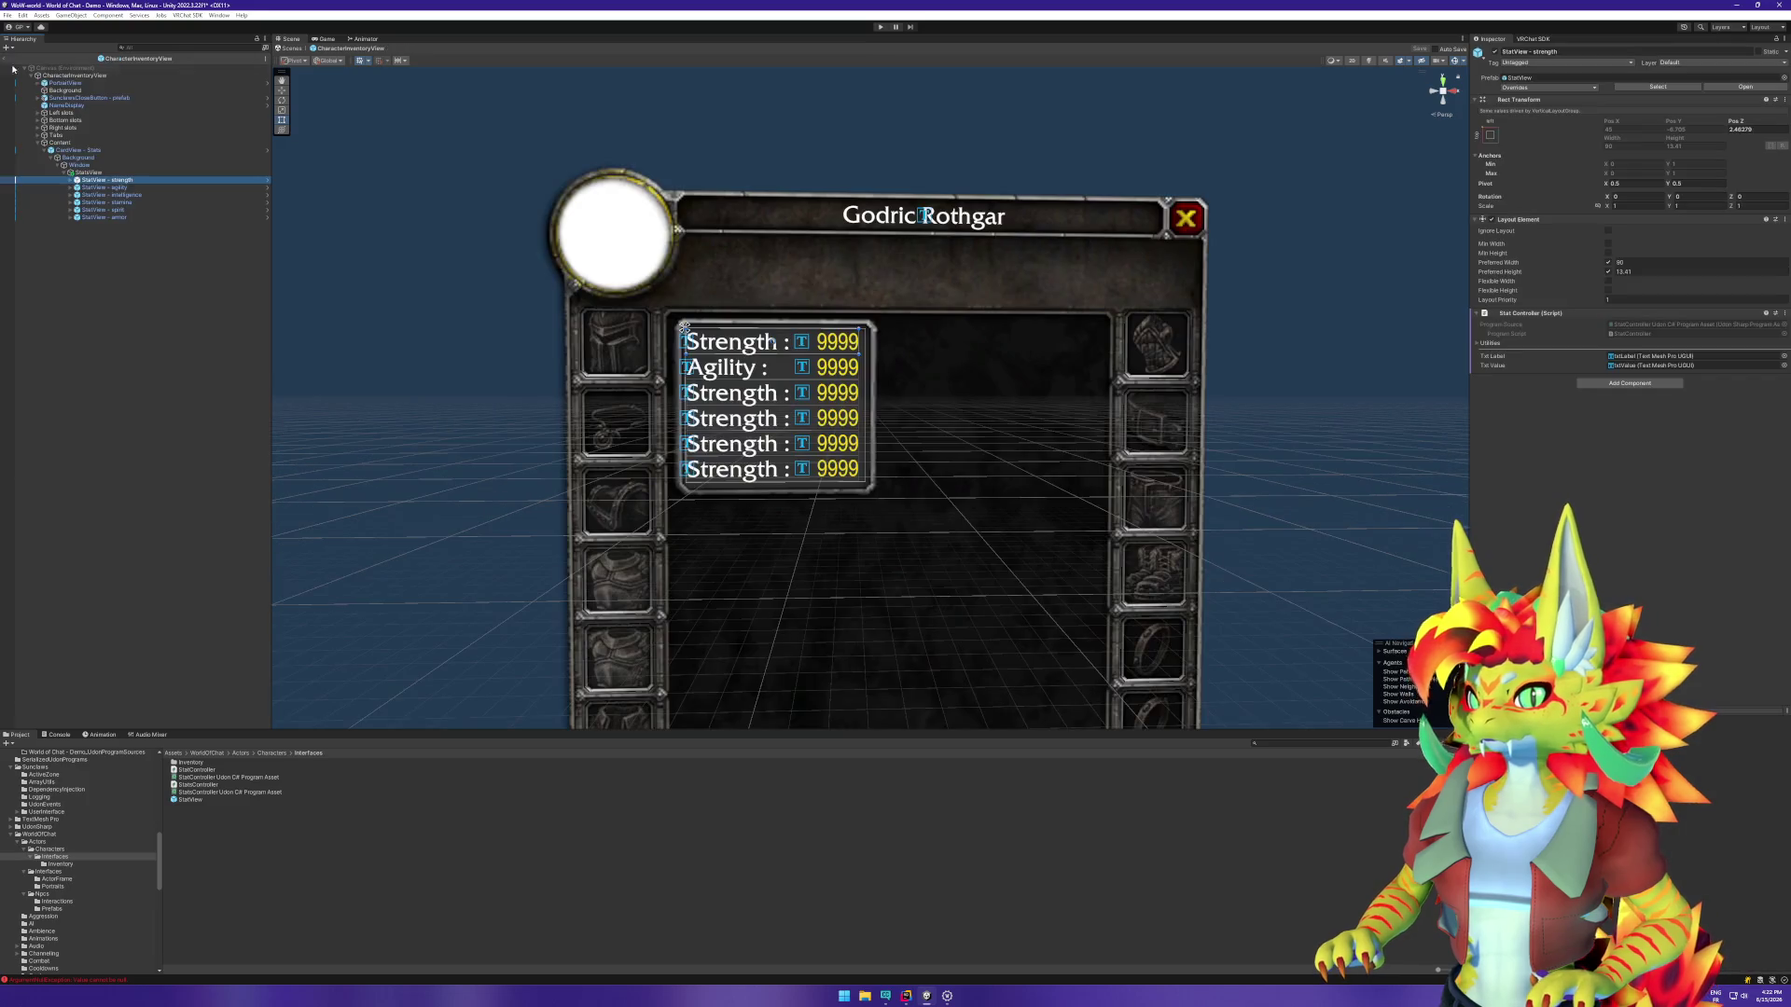
# Step: Replace "Strength" with "Intelligence" in the intelligence row's txtLabel Text Input
pyautogui.click(169, 373)
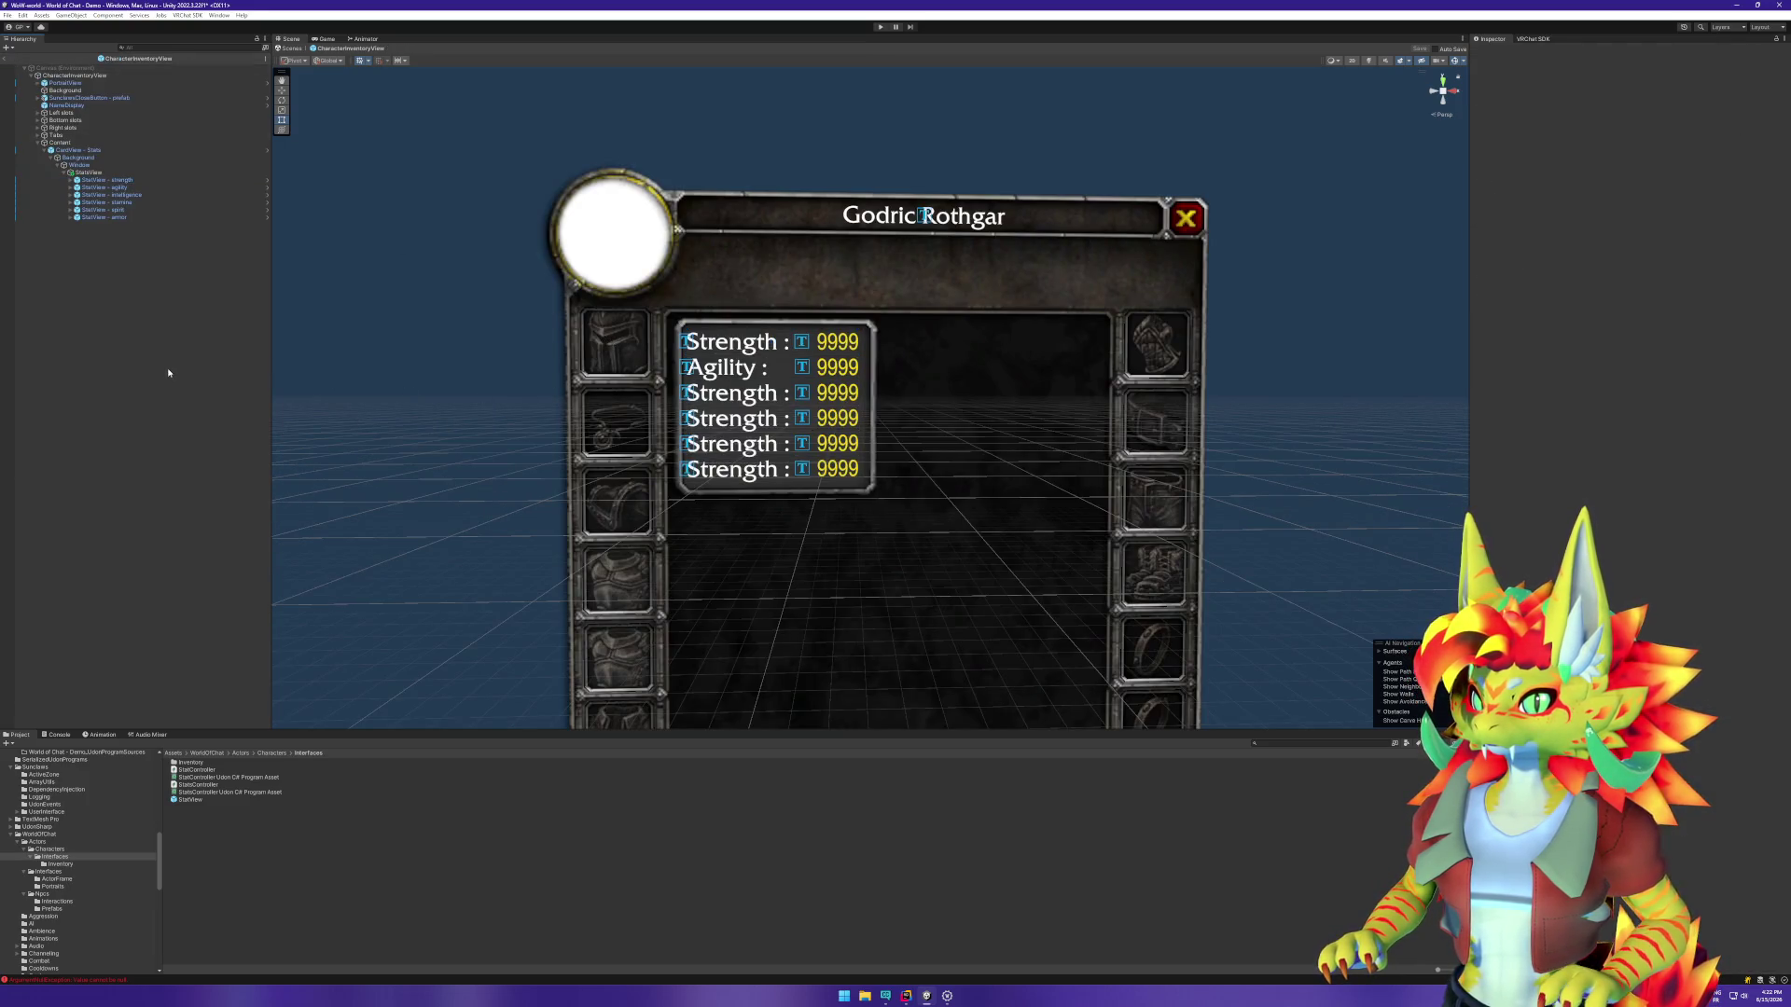
pyautogui.click(77, 195)
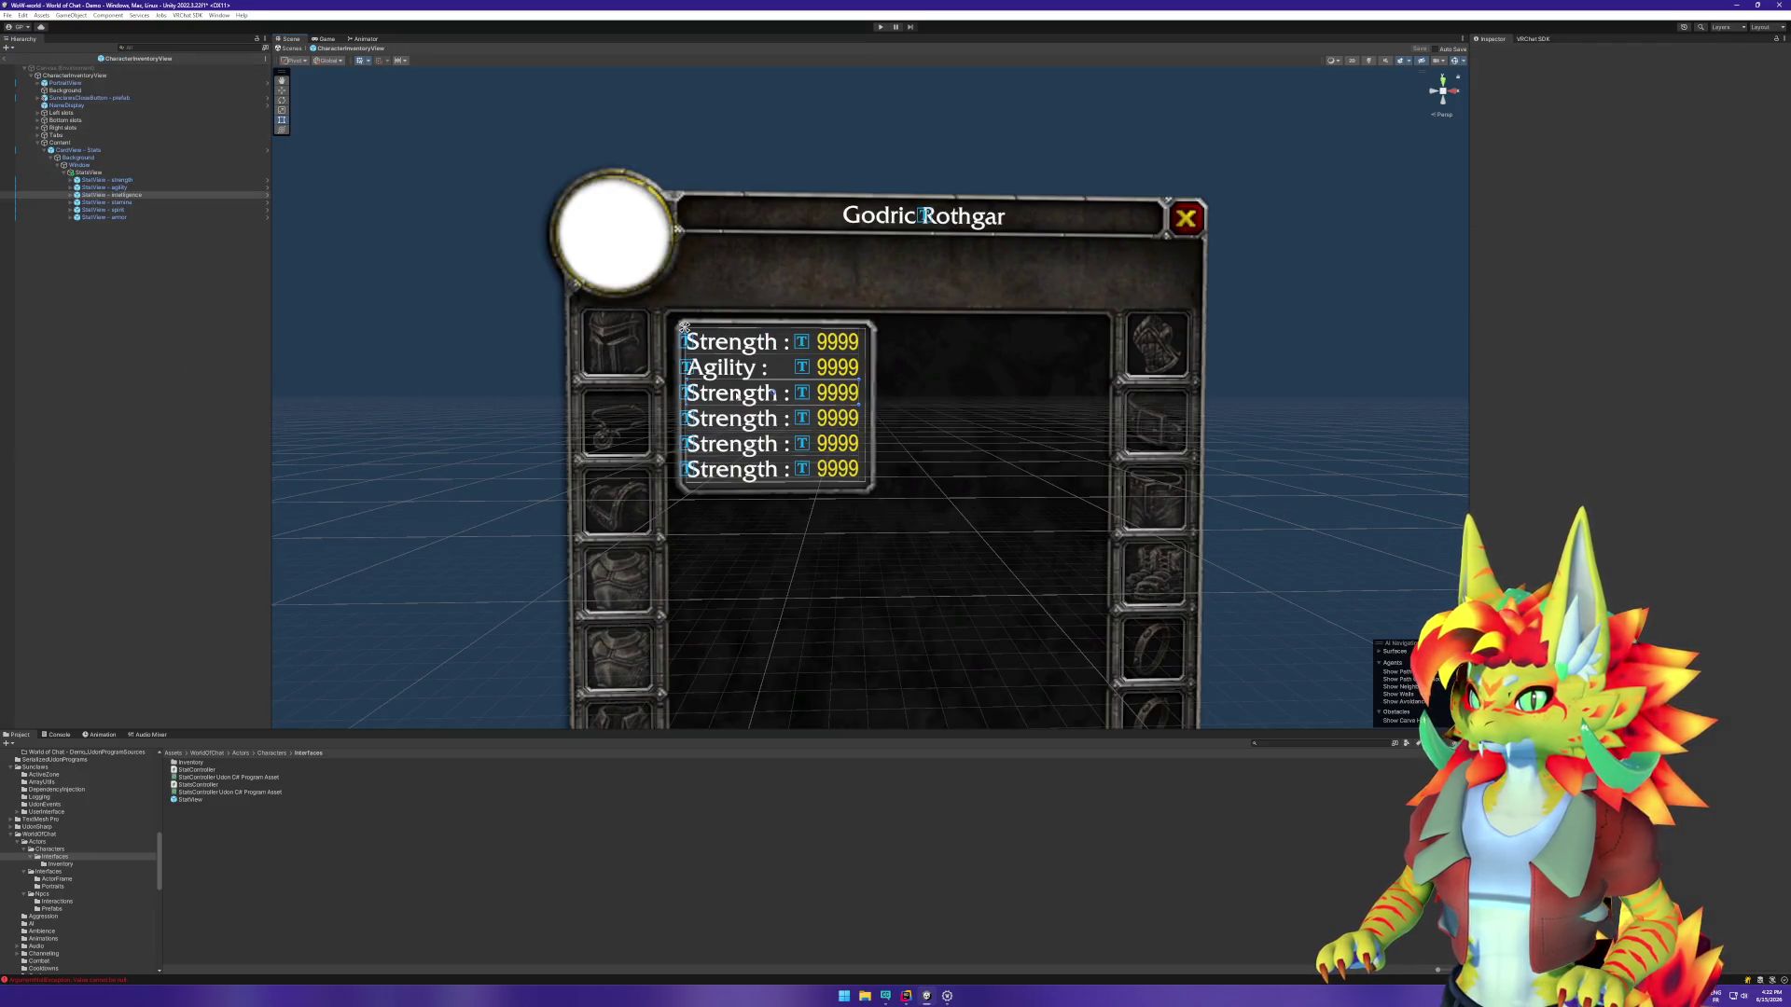
pyautogui.click(70, 195)
pyautogui.click(107, 201)
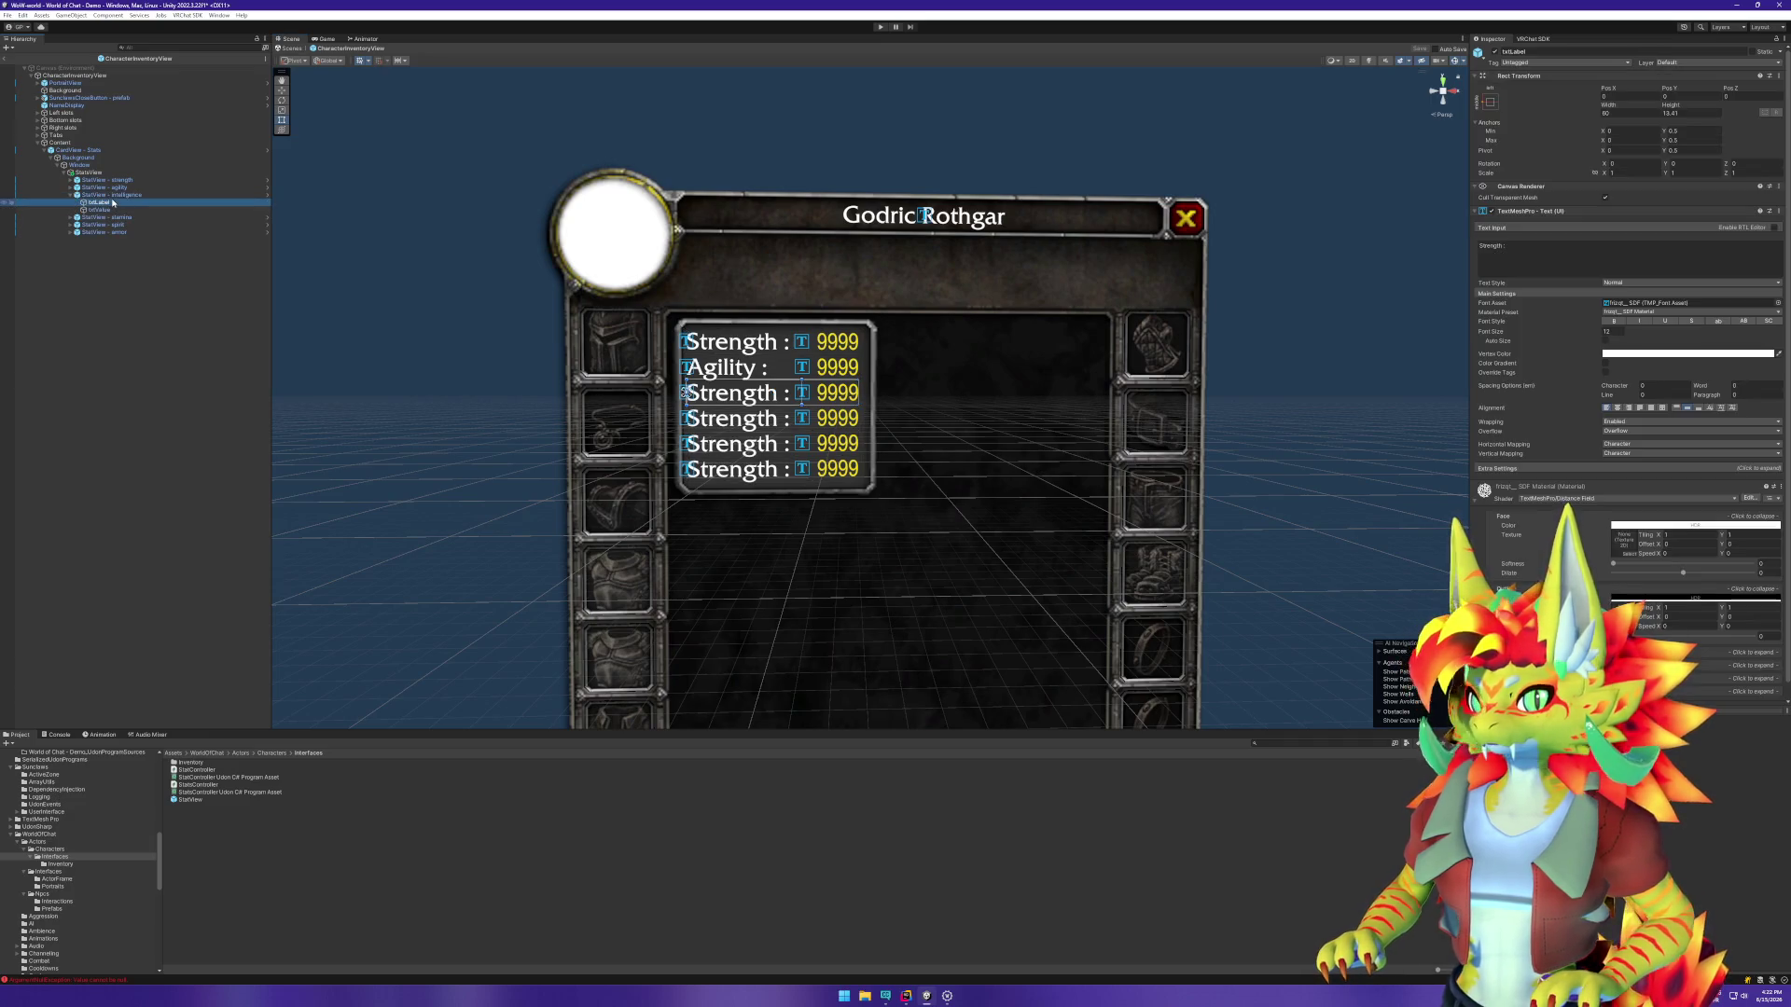
pyautogui.click(1519, 250)
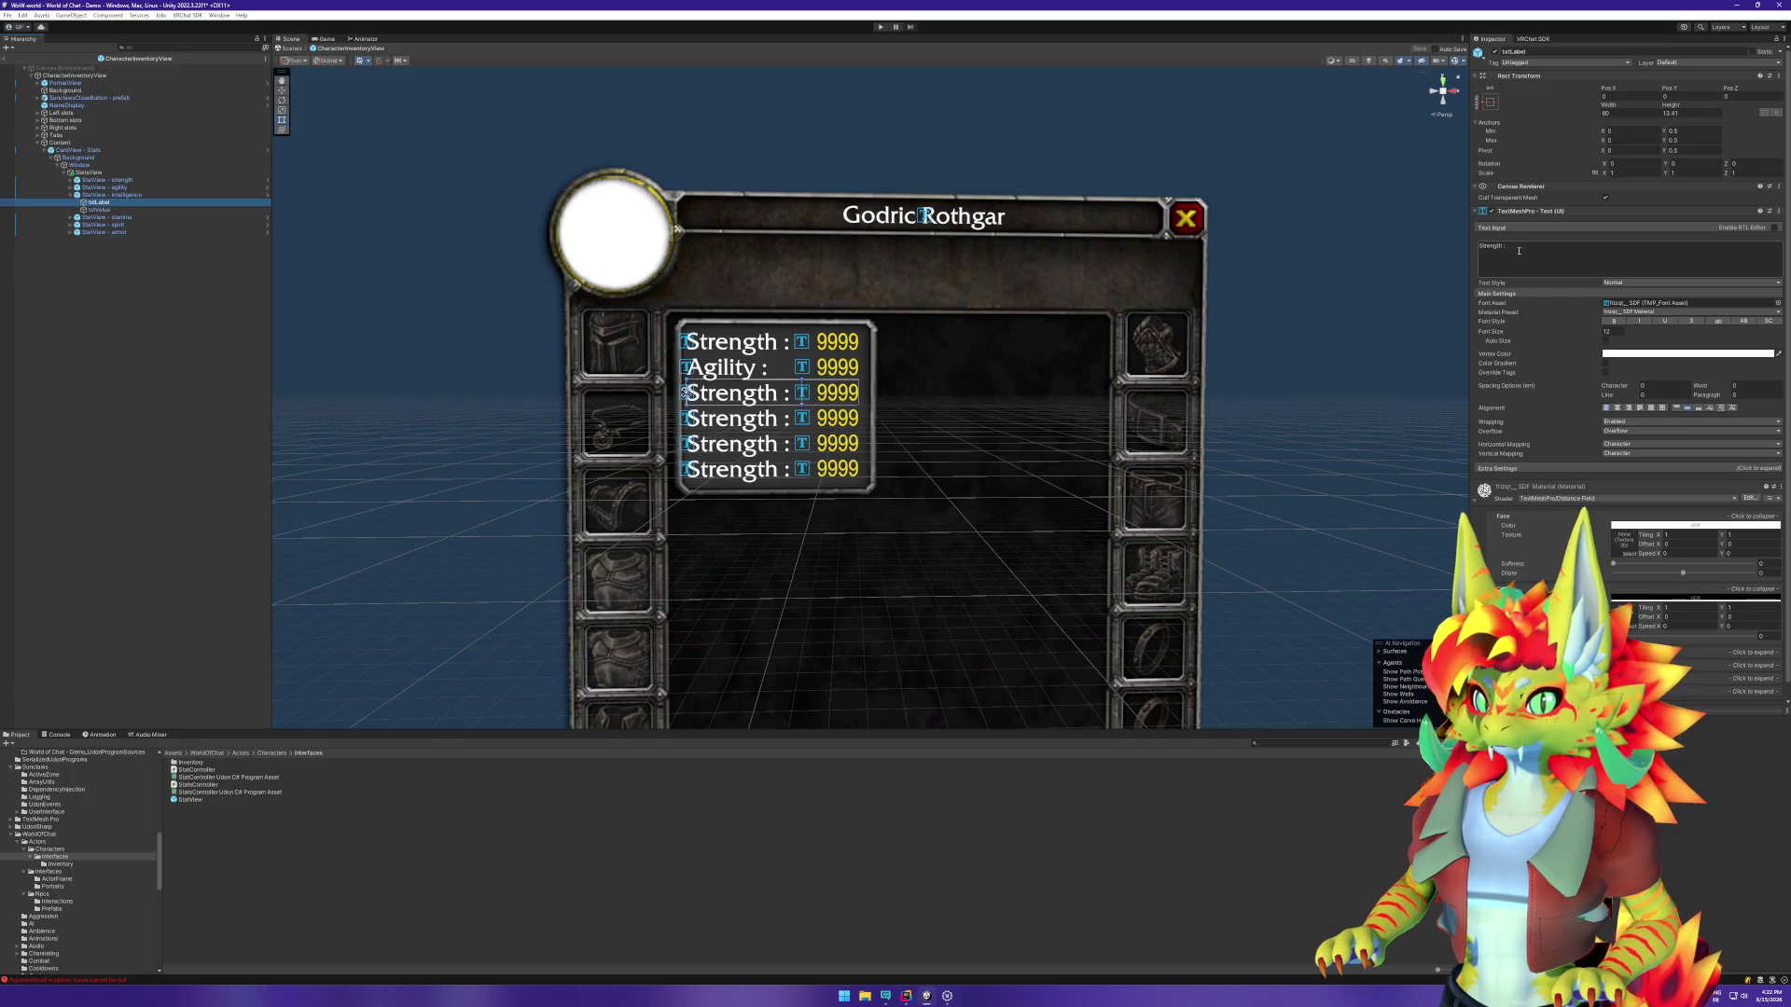
pyautogui.moveTo(1502, 248); pyautogui.dragTo(1468, 248)
pyautogui.write('Intelligence')
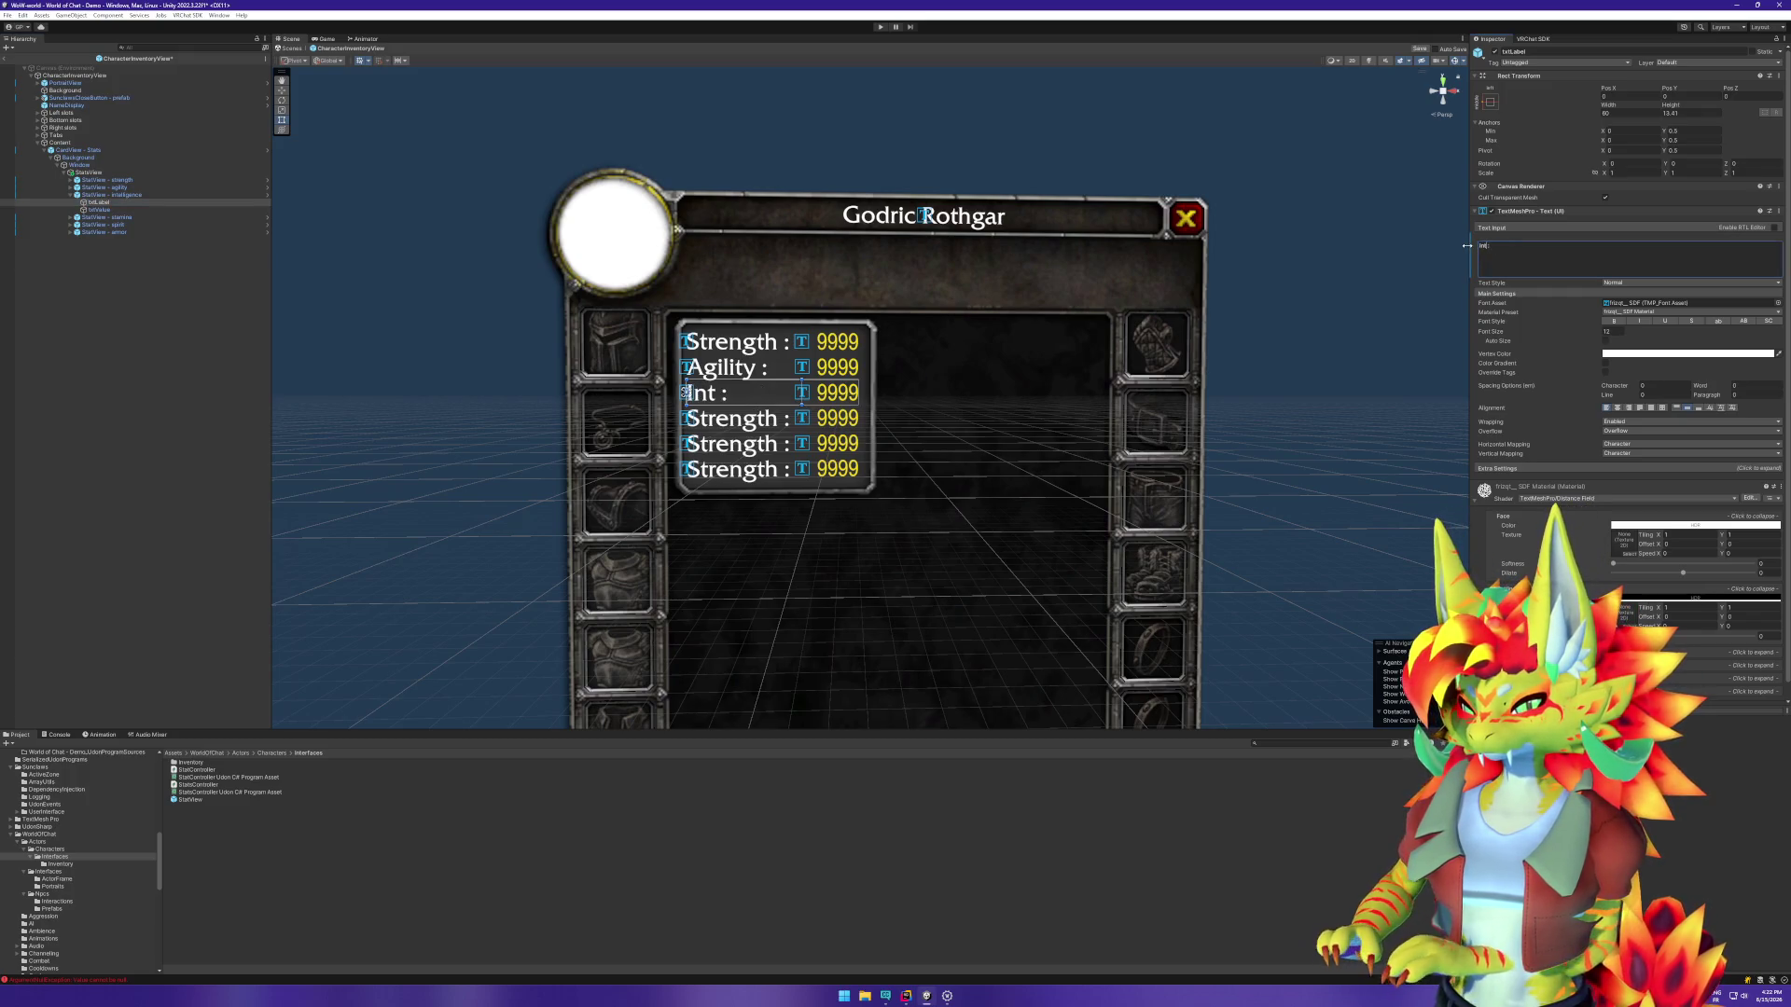
pyautogui.press('Return')
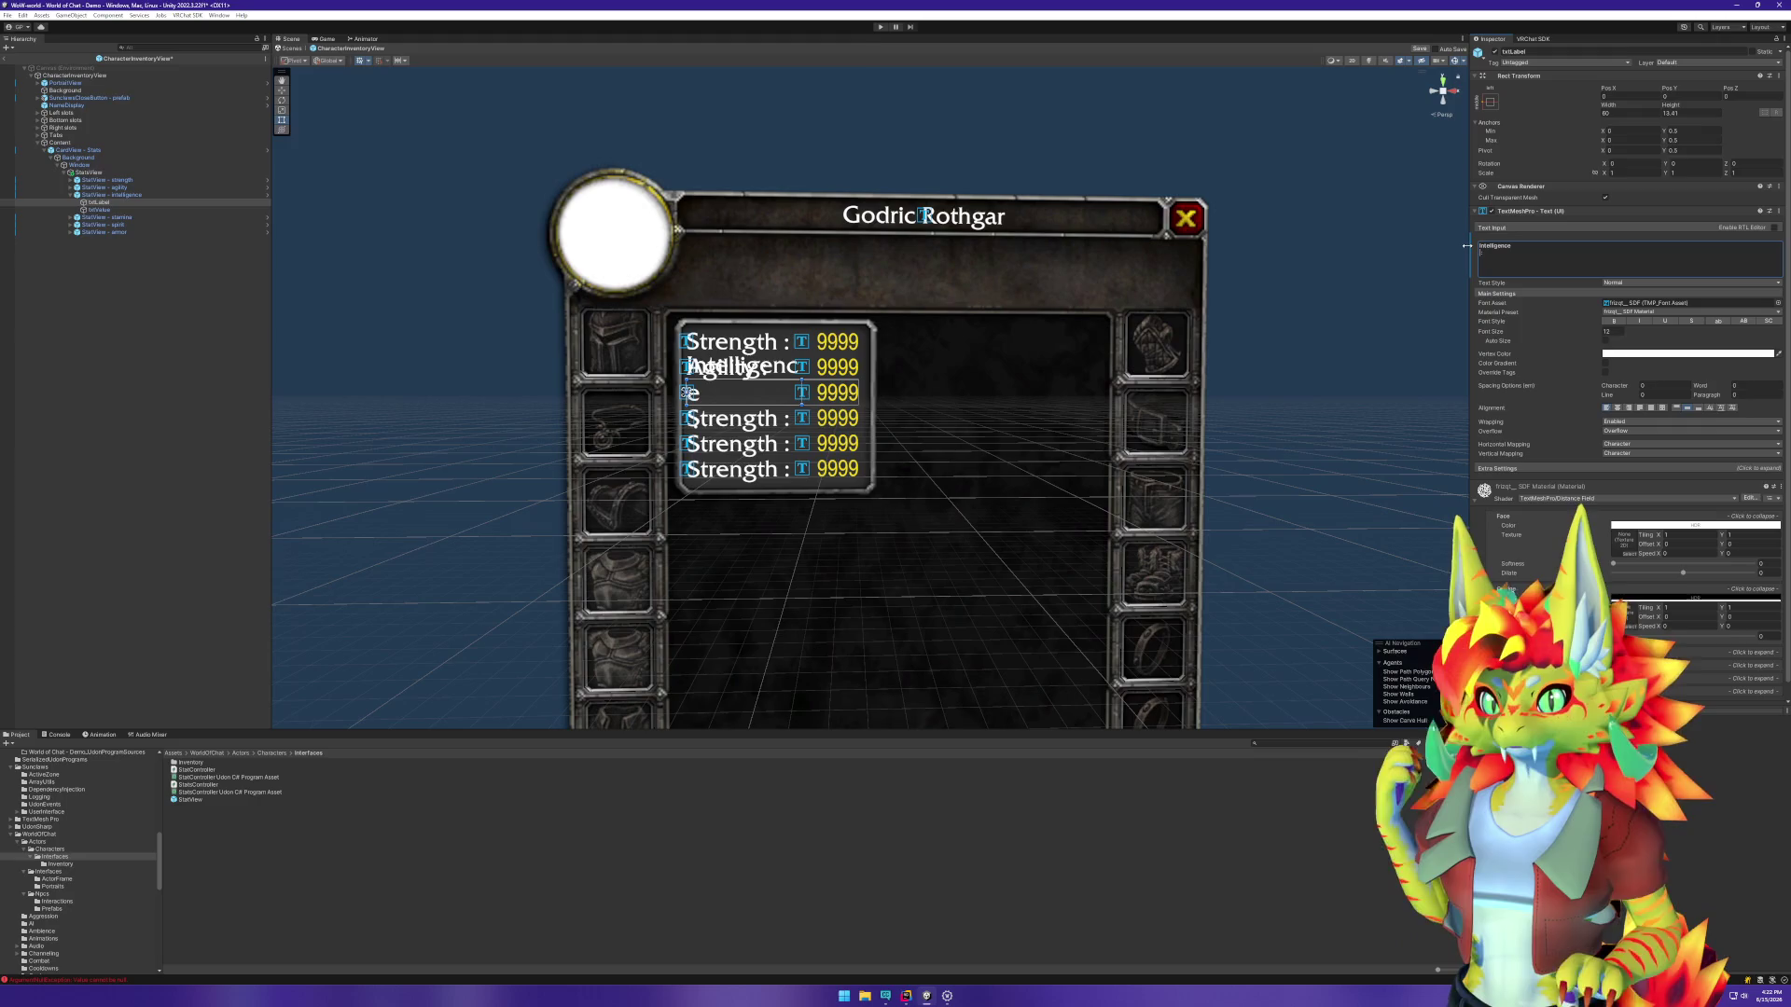
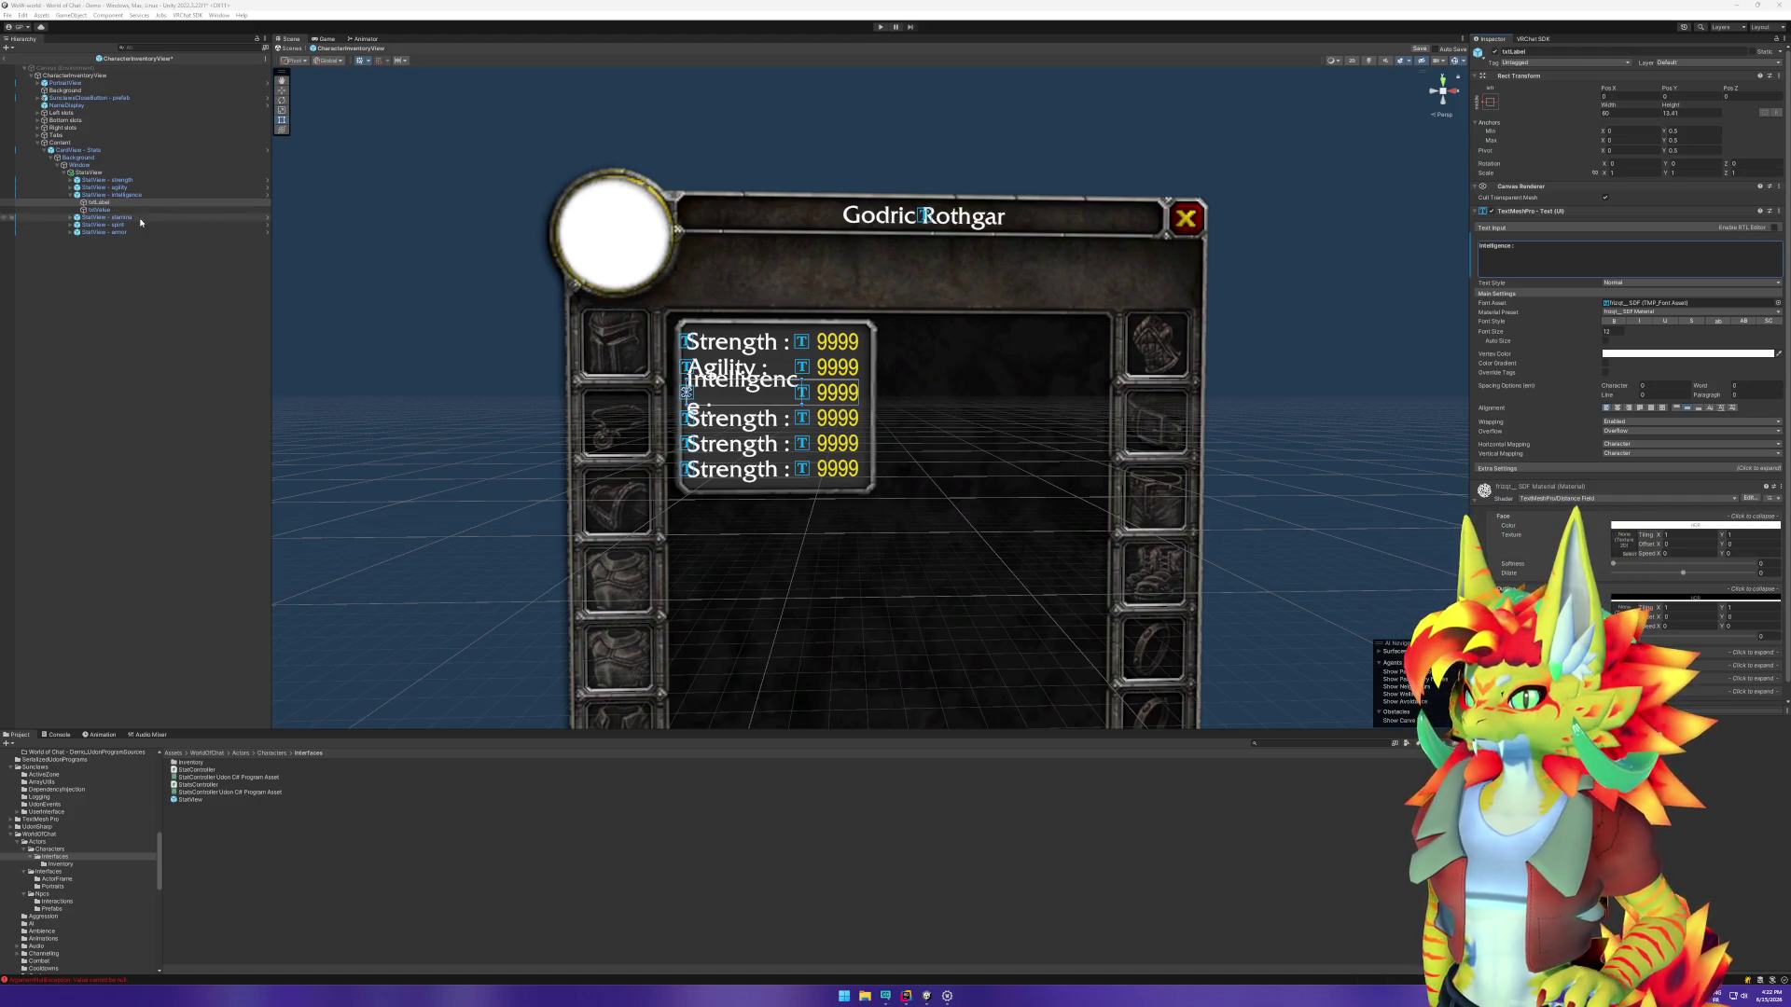
# Step: Change the stamina row's label to 'Stamina :' on one line, then select the Intelligence label
pyautogui.click(732, 418)
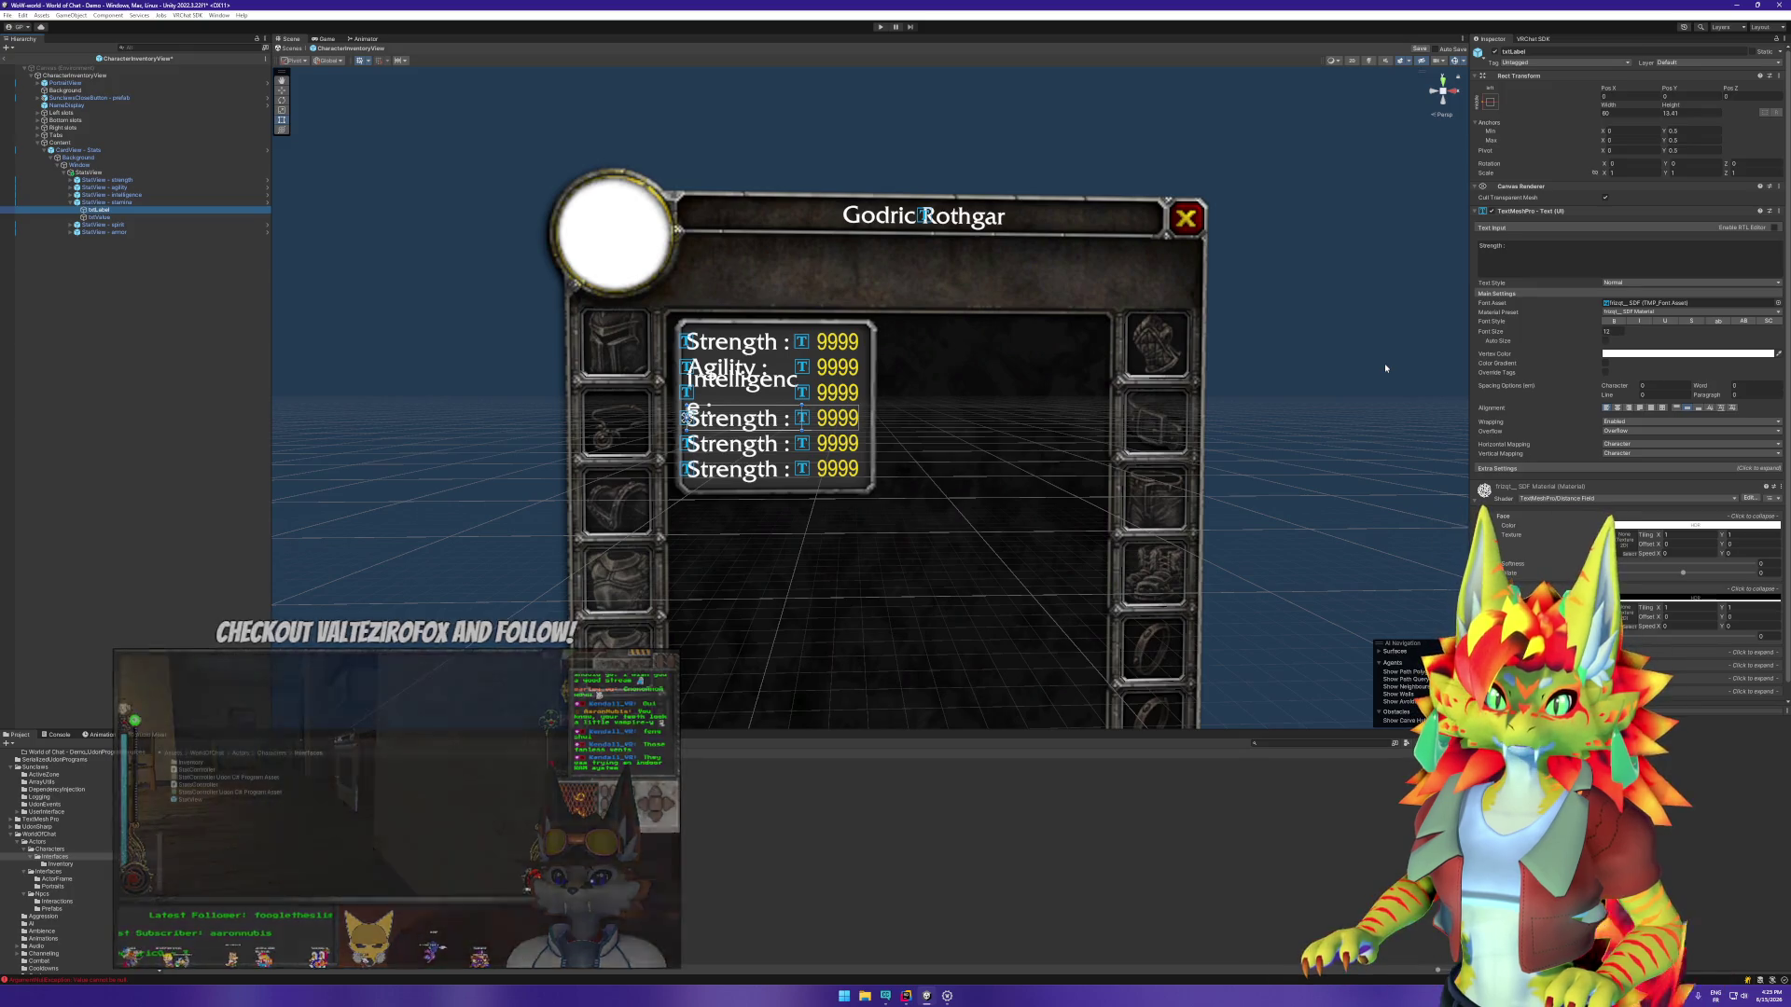
pyautogui.click(1501, 247)
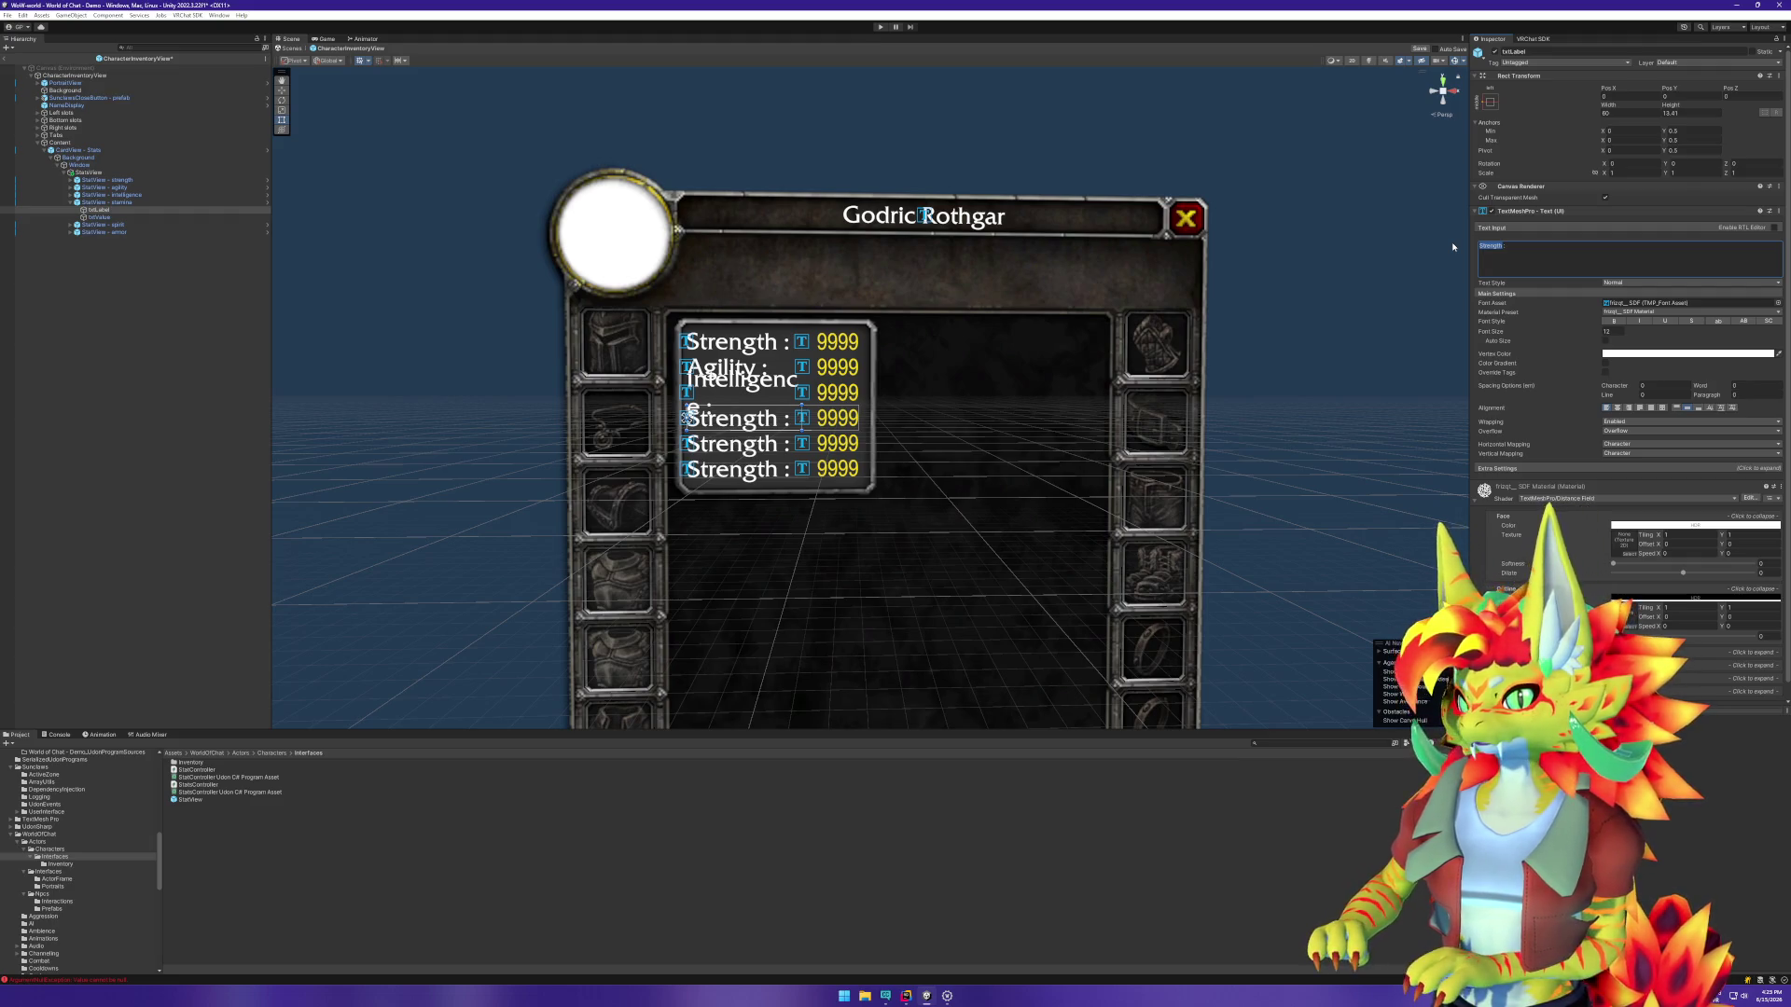
pyautogui.write('Stamina')
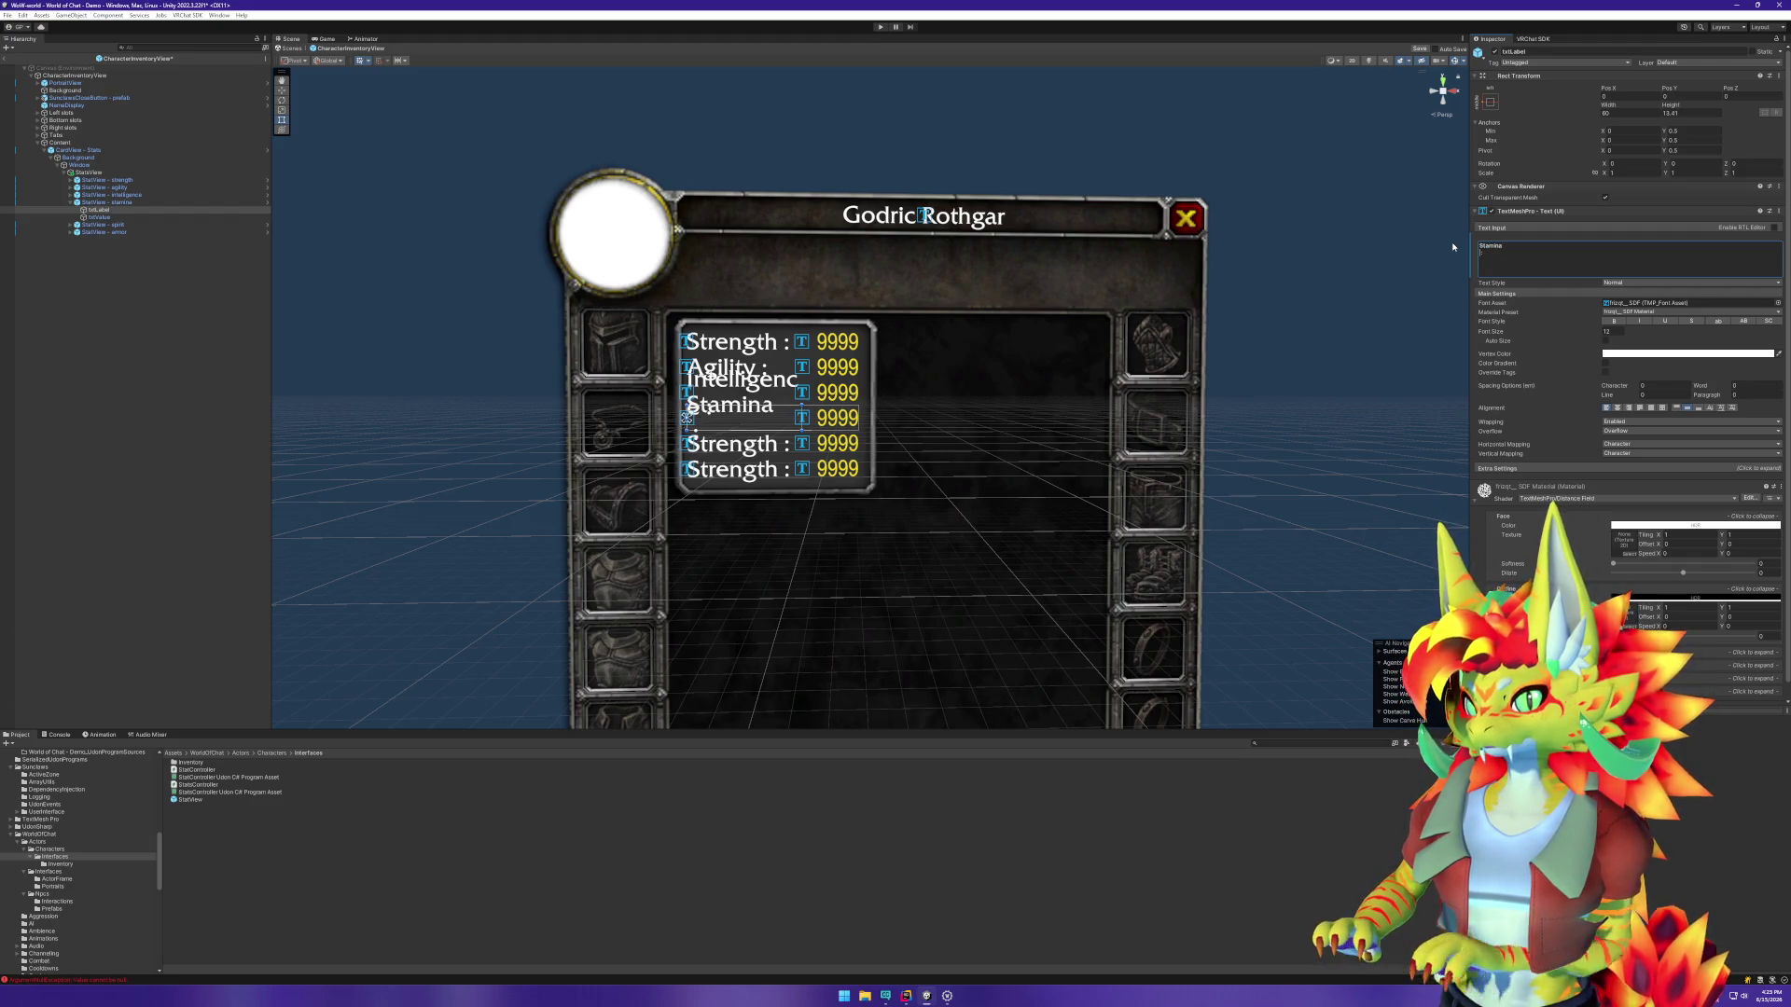
pyautogui.press('BackSpace')
pyautogui.write(':')
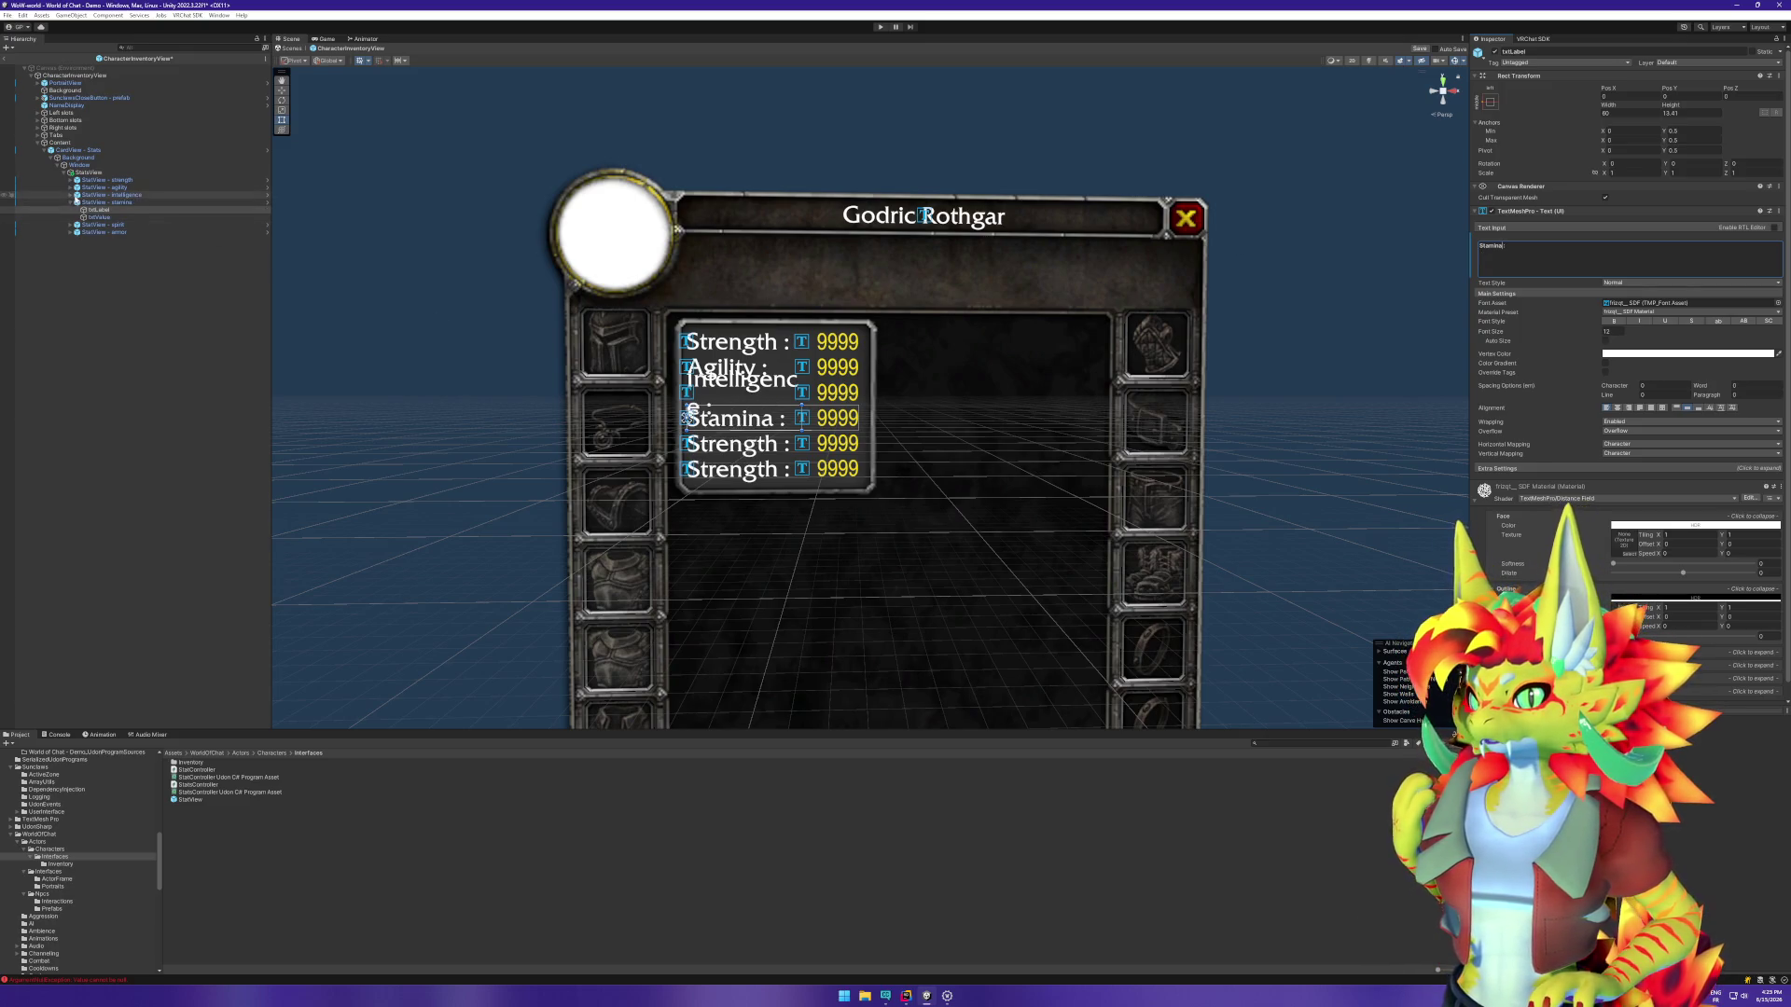
pyautogui.click(71, 195)
pyautogui.click(99, 202)
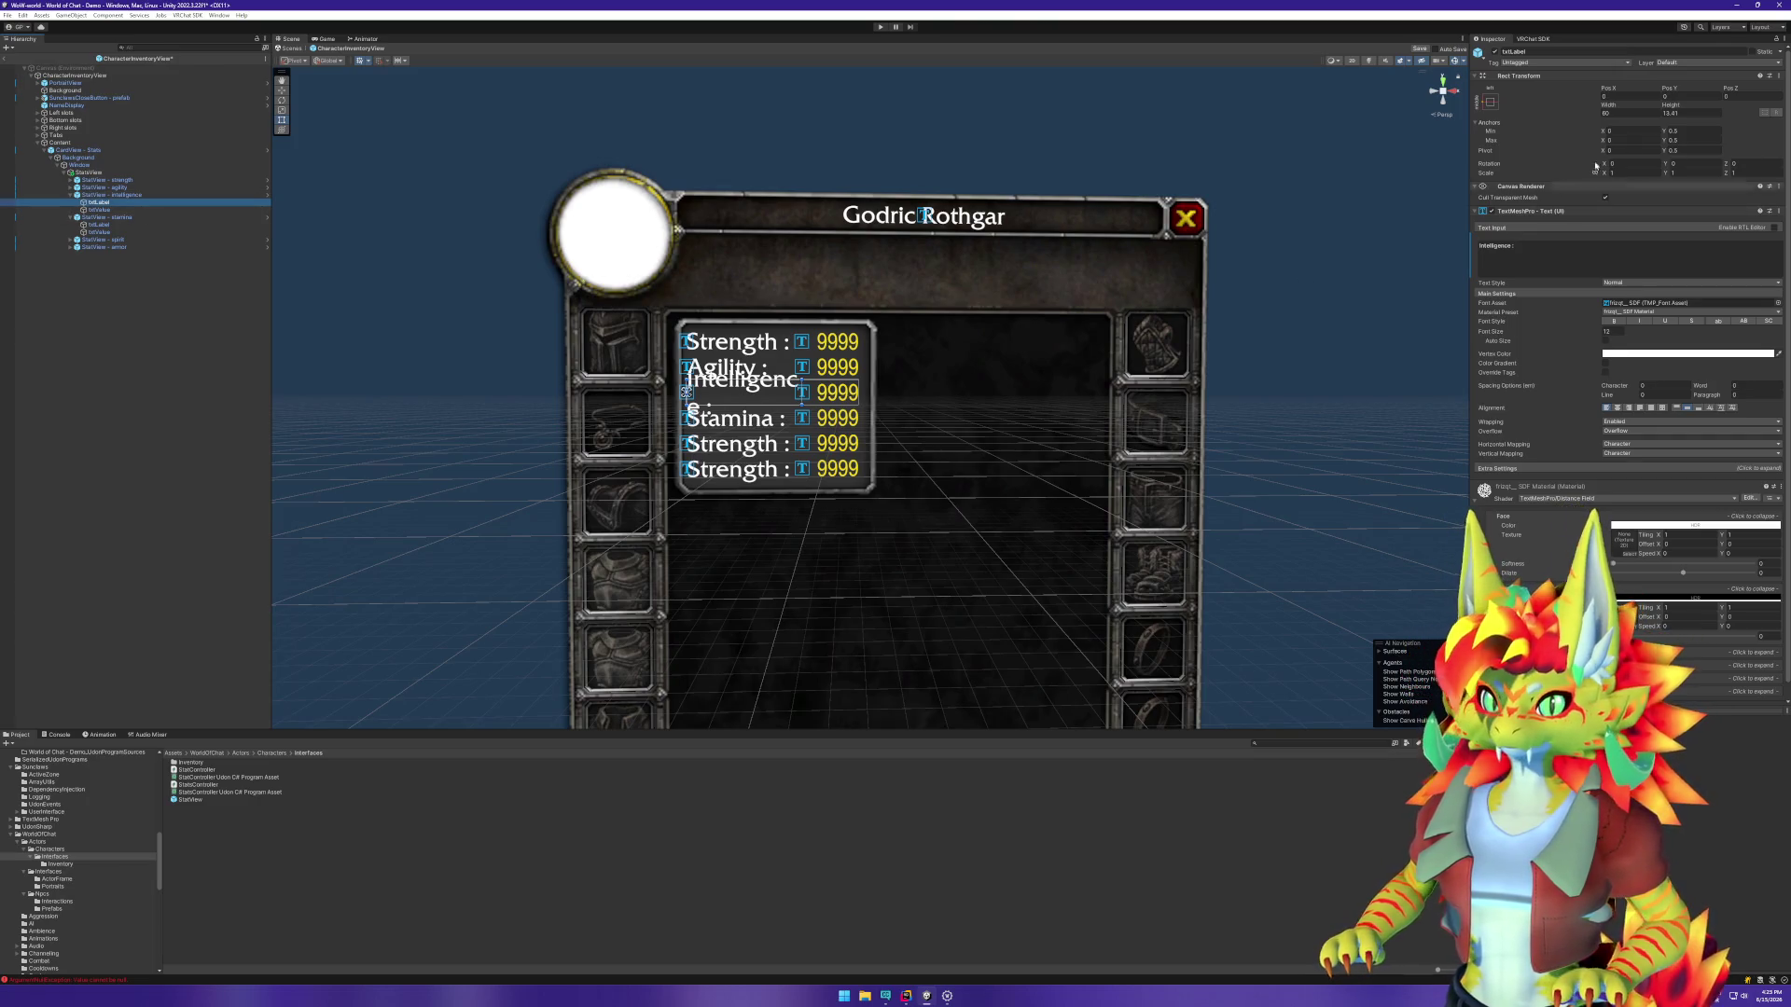
# Step: Widen the Intelligence label to 75, applying the width to the StatView prefab
pyautogui.click(1632, 114)
pyautogui.write('65')
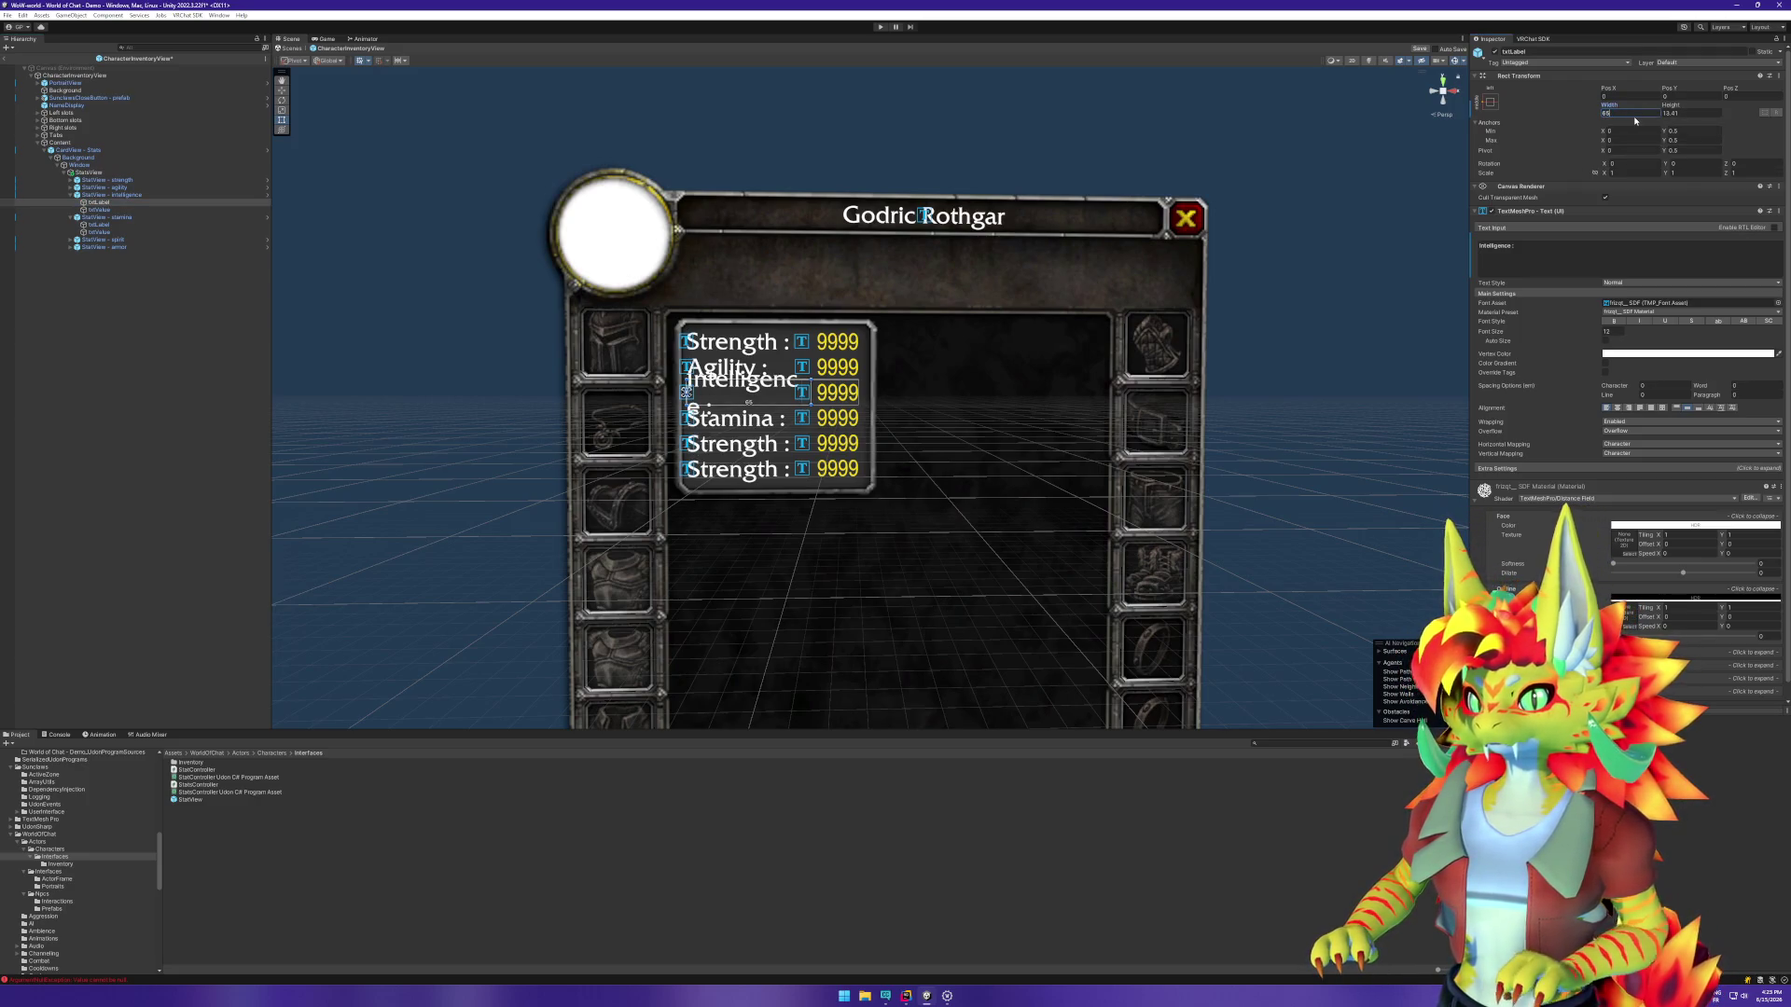
pyautogui.rightClick(1604, 106)
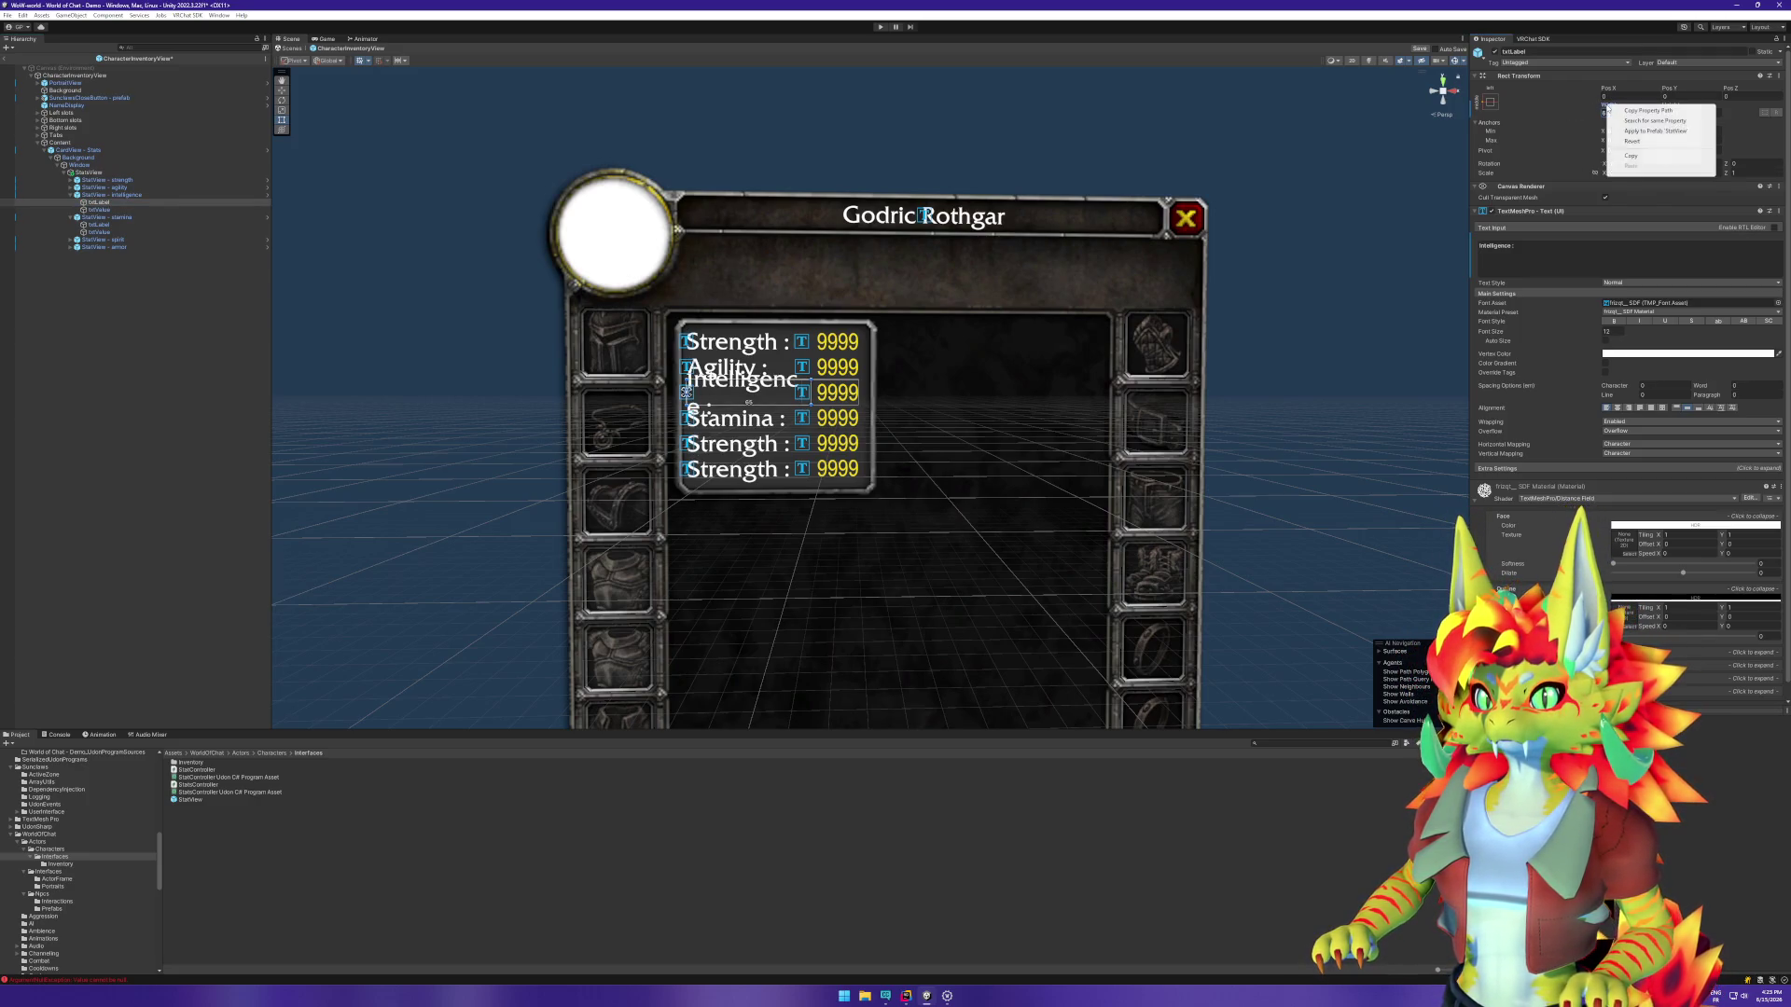
pyautogui.click(1677, 132)
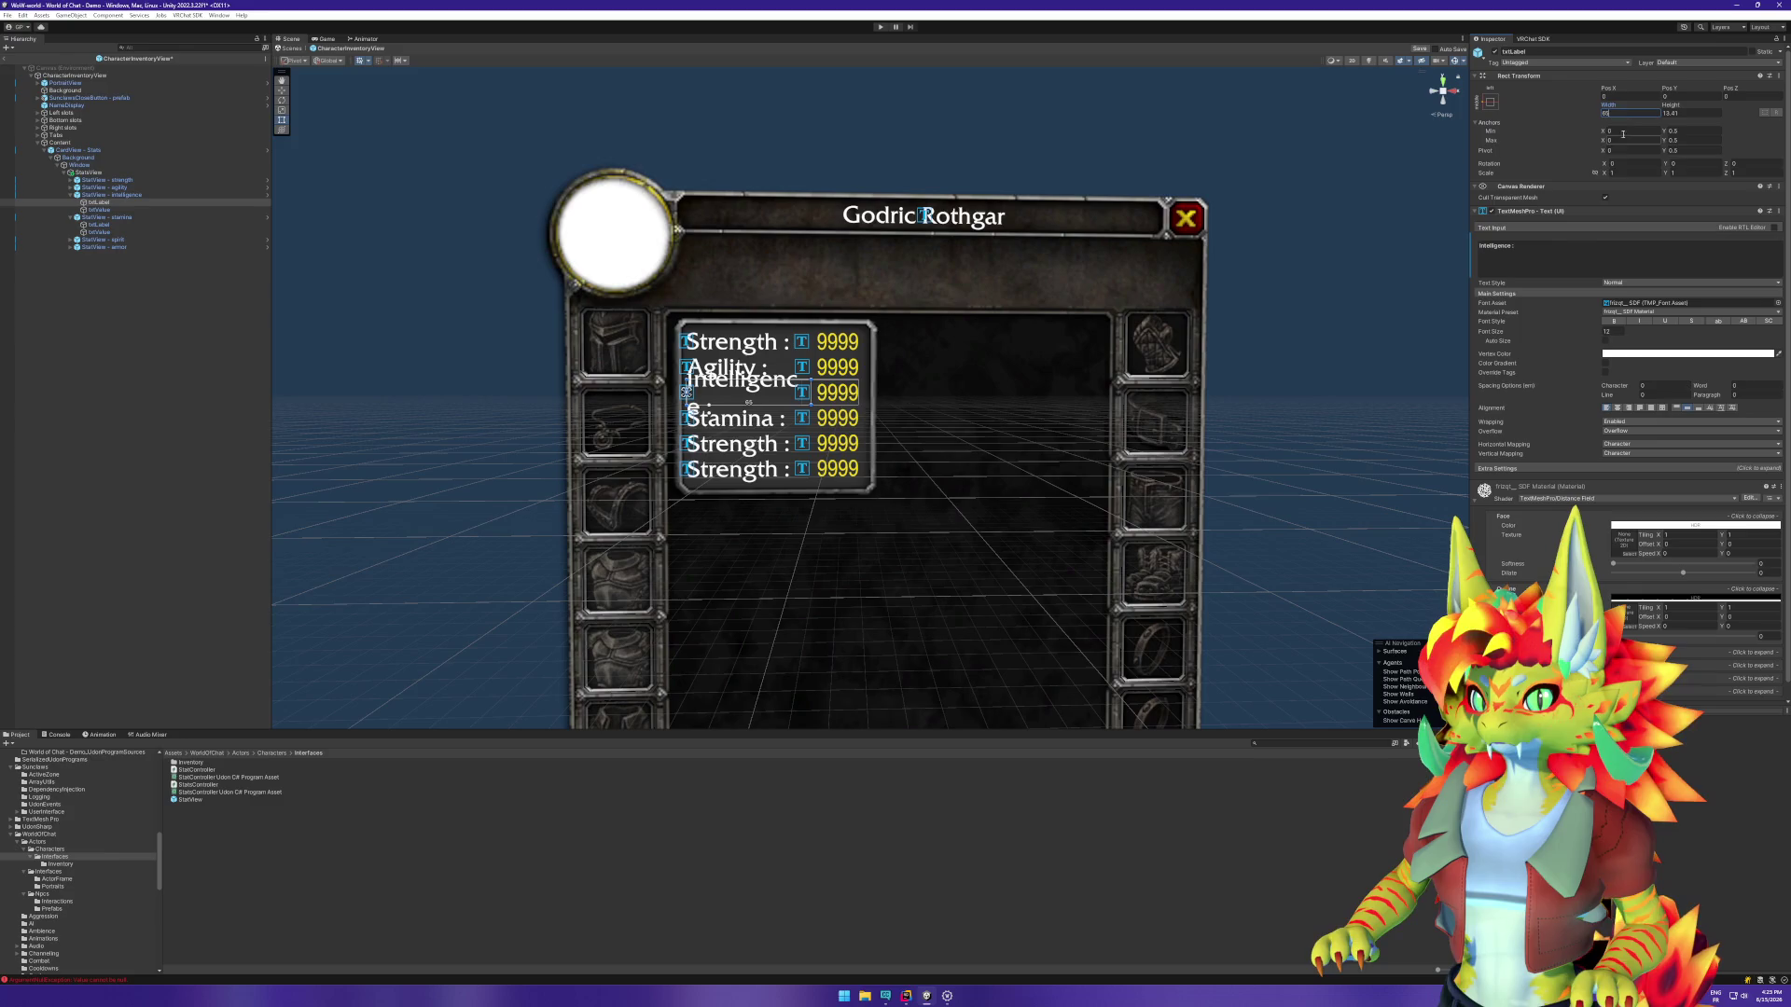
pyautogui.moveTo(1615, 107); pyautogui.dragTo(1625, 106)
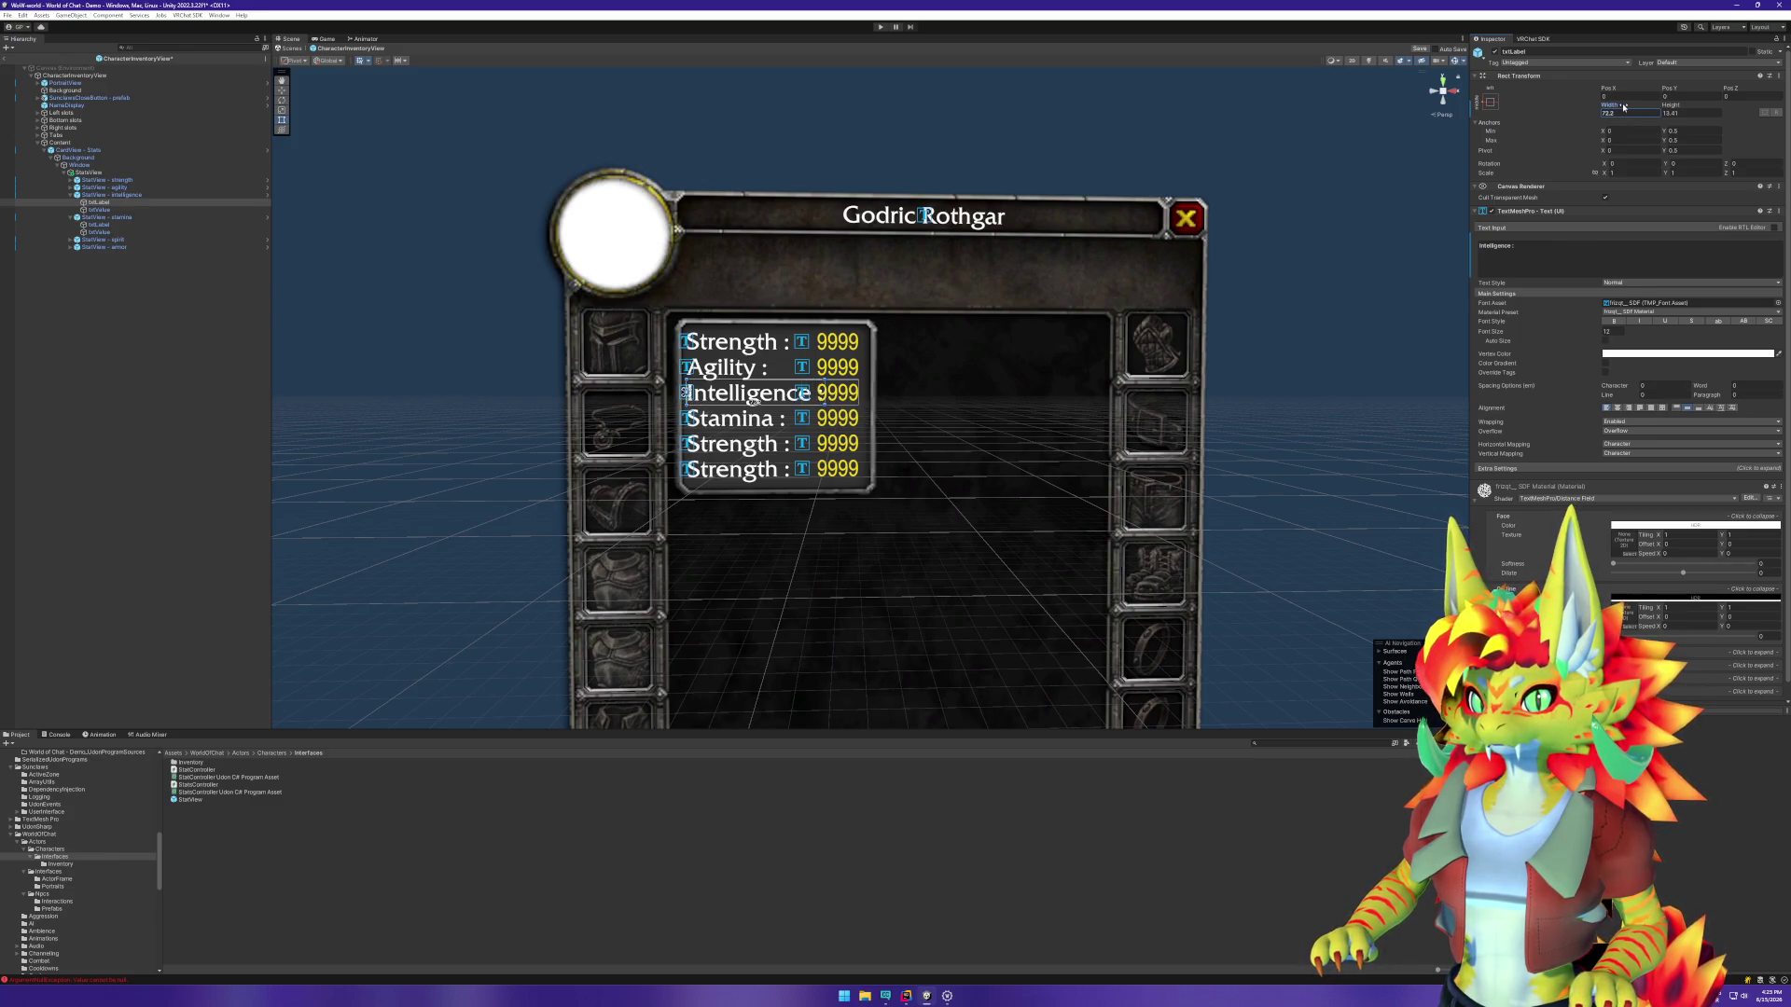
pyautogui.write('70')
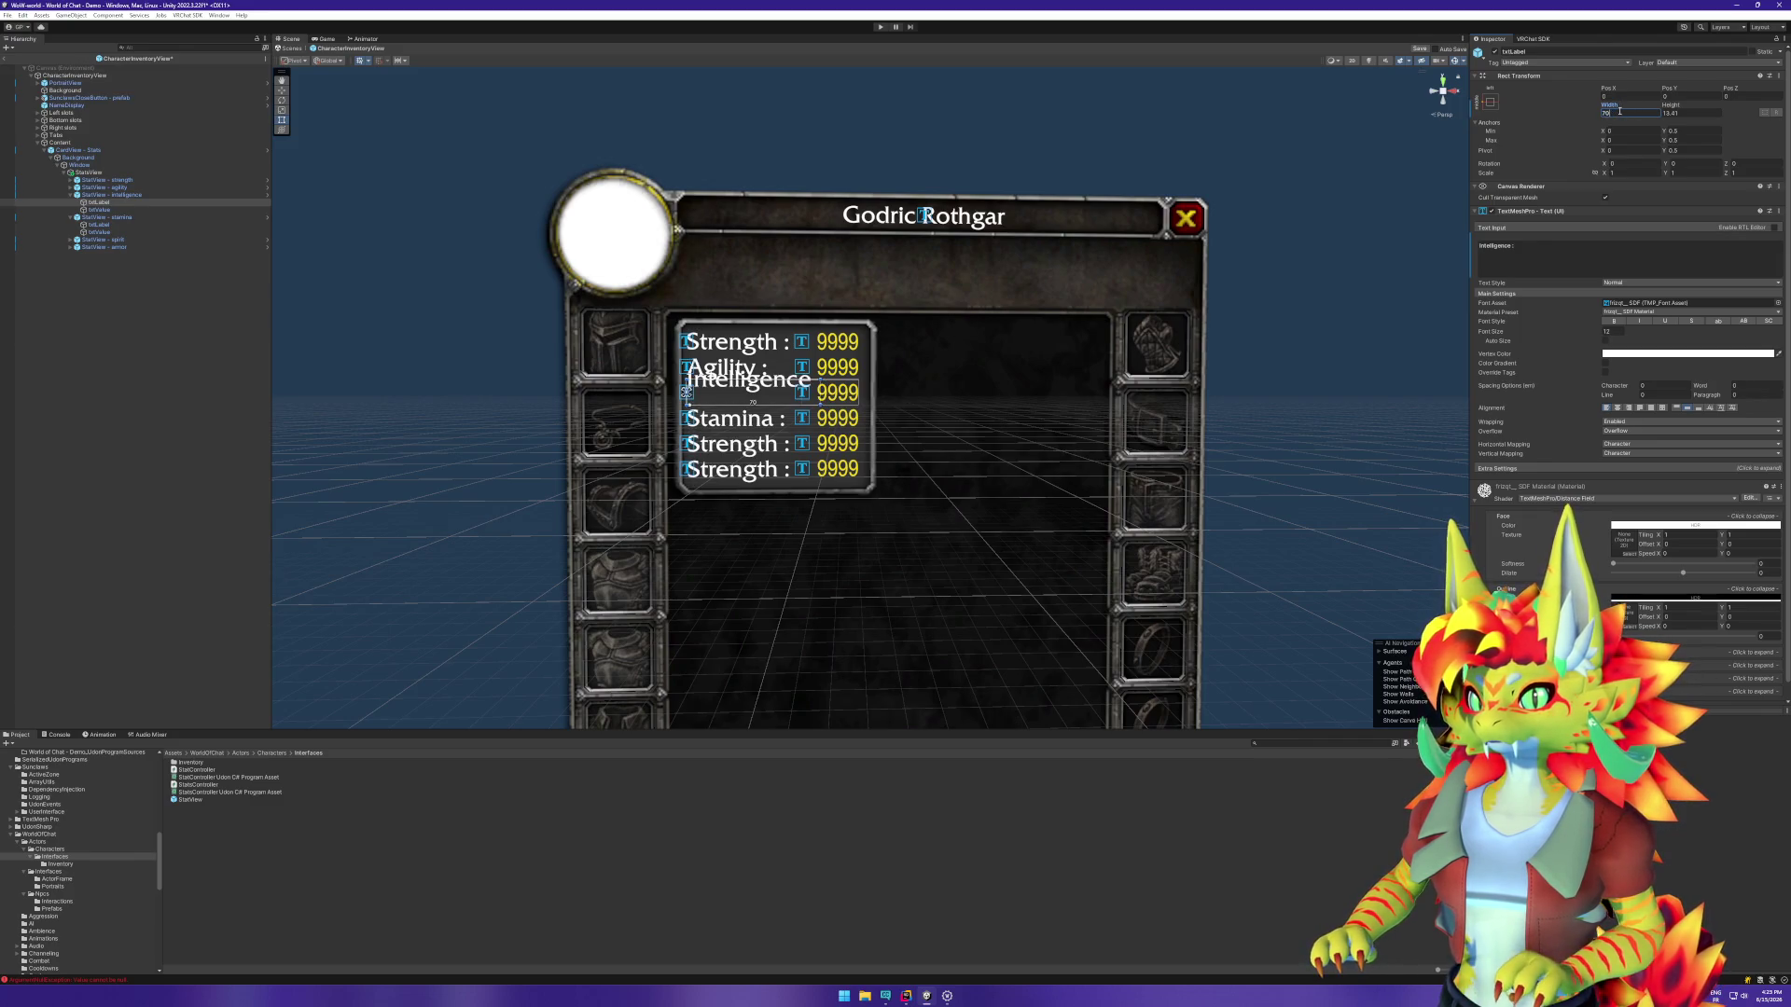
pyautogui.press('BackSpace')
pyautogui.write('5')
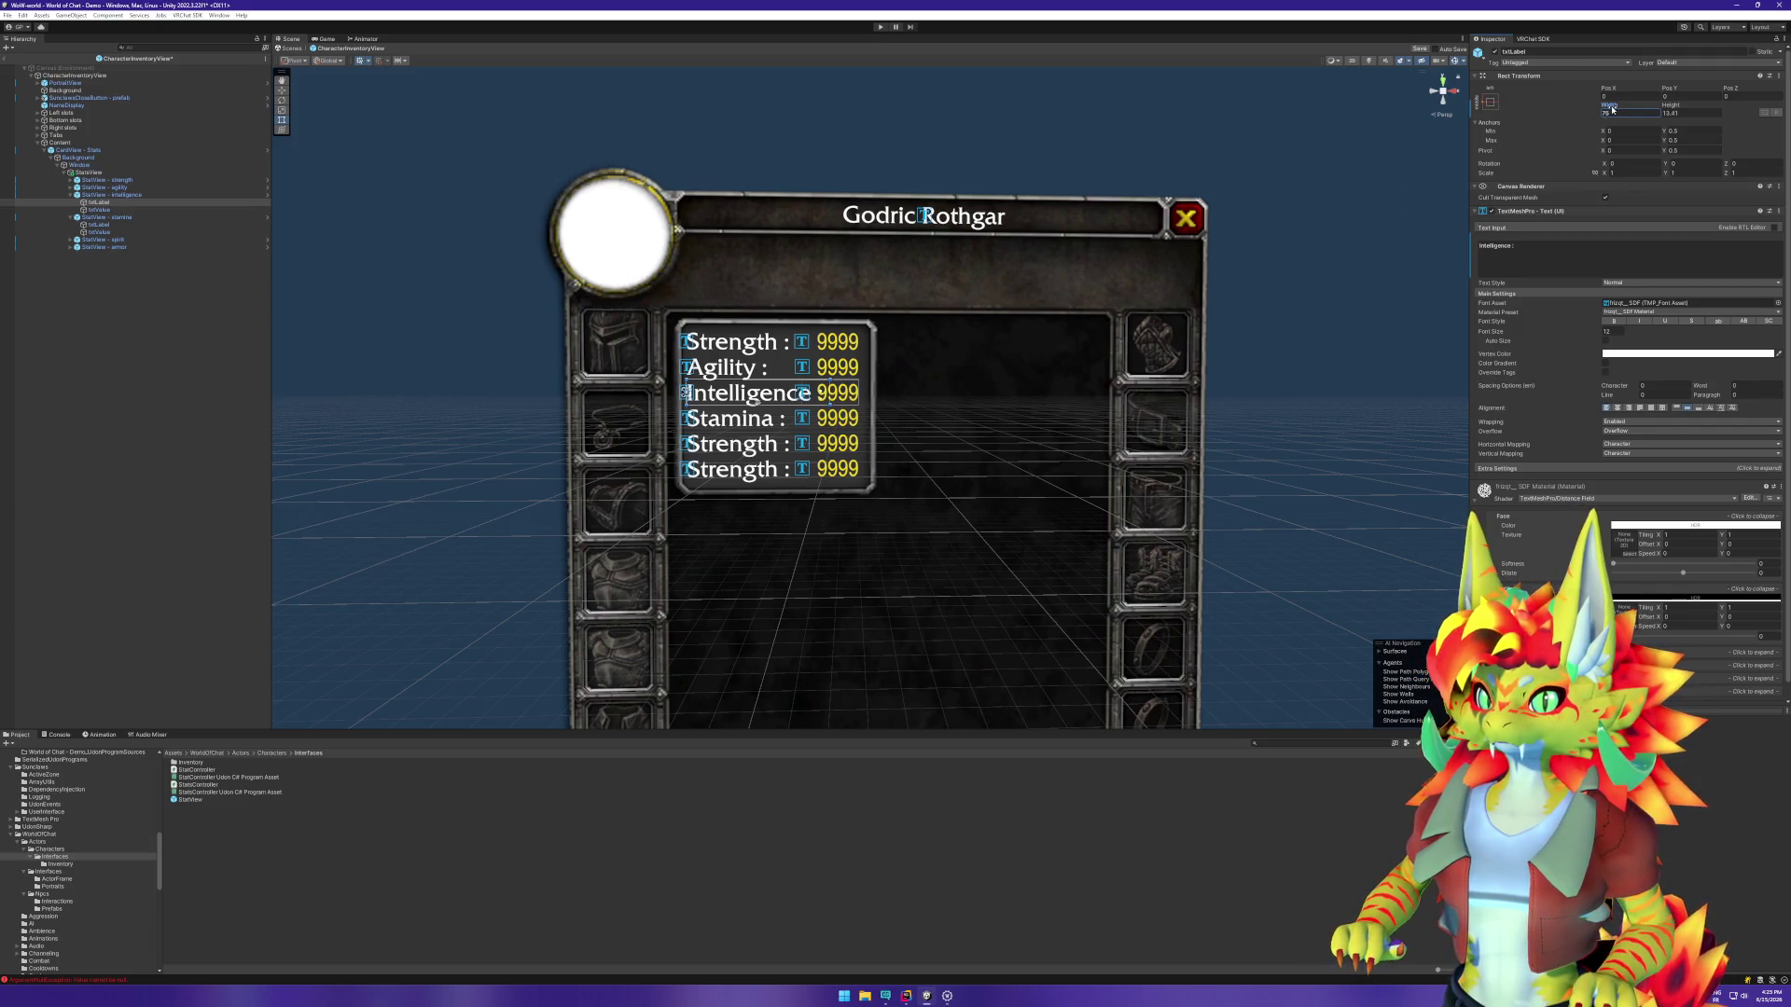
# Step: Open the StatView prefab from the Intelligence row's Prefab menu
pyautogui.click(119, 197)
pyautogui.rightClick(118, 200)
pyautogui.moveTo(186, 324)
pyautogui.click(279, 337)
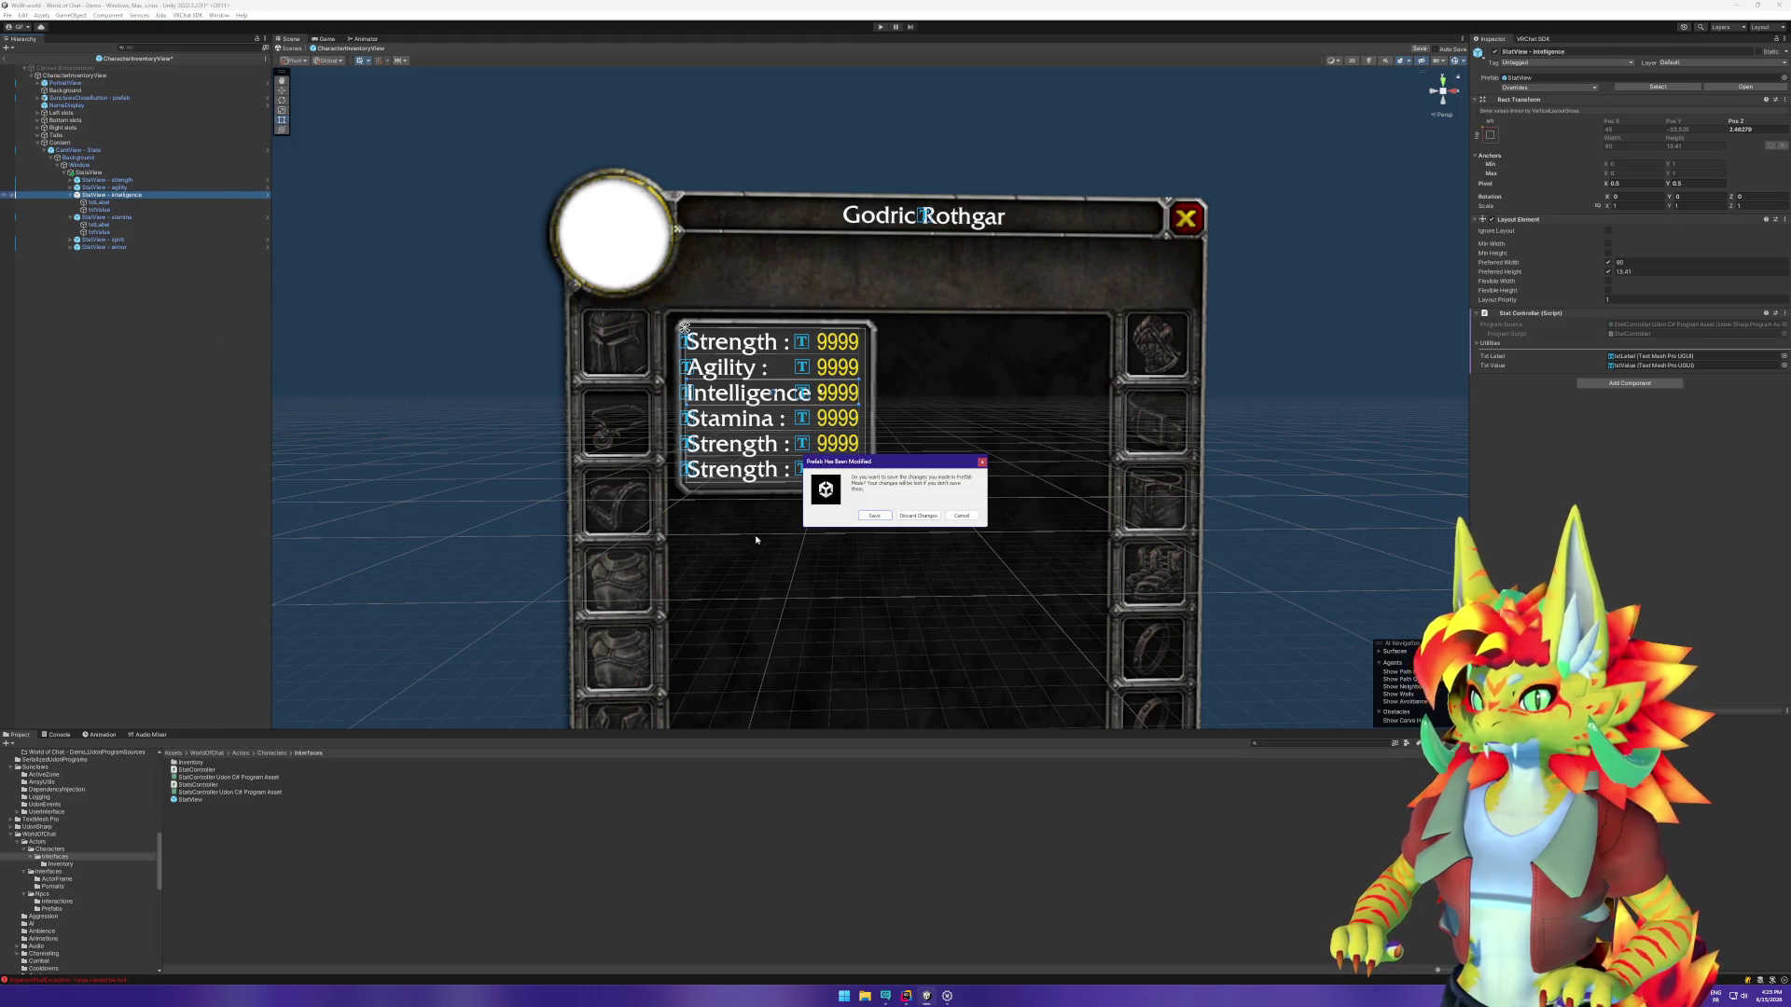
# Step: Save and enter the StatView prefab, then set its Layout Element Preferred Width to 105
pyautogui.click(875, 515)
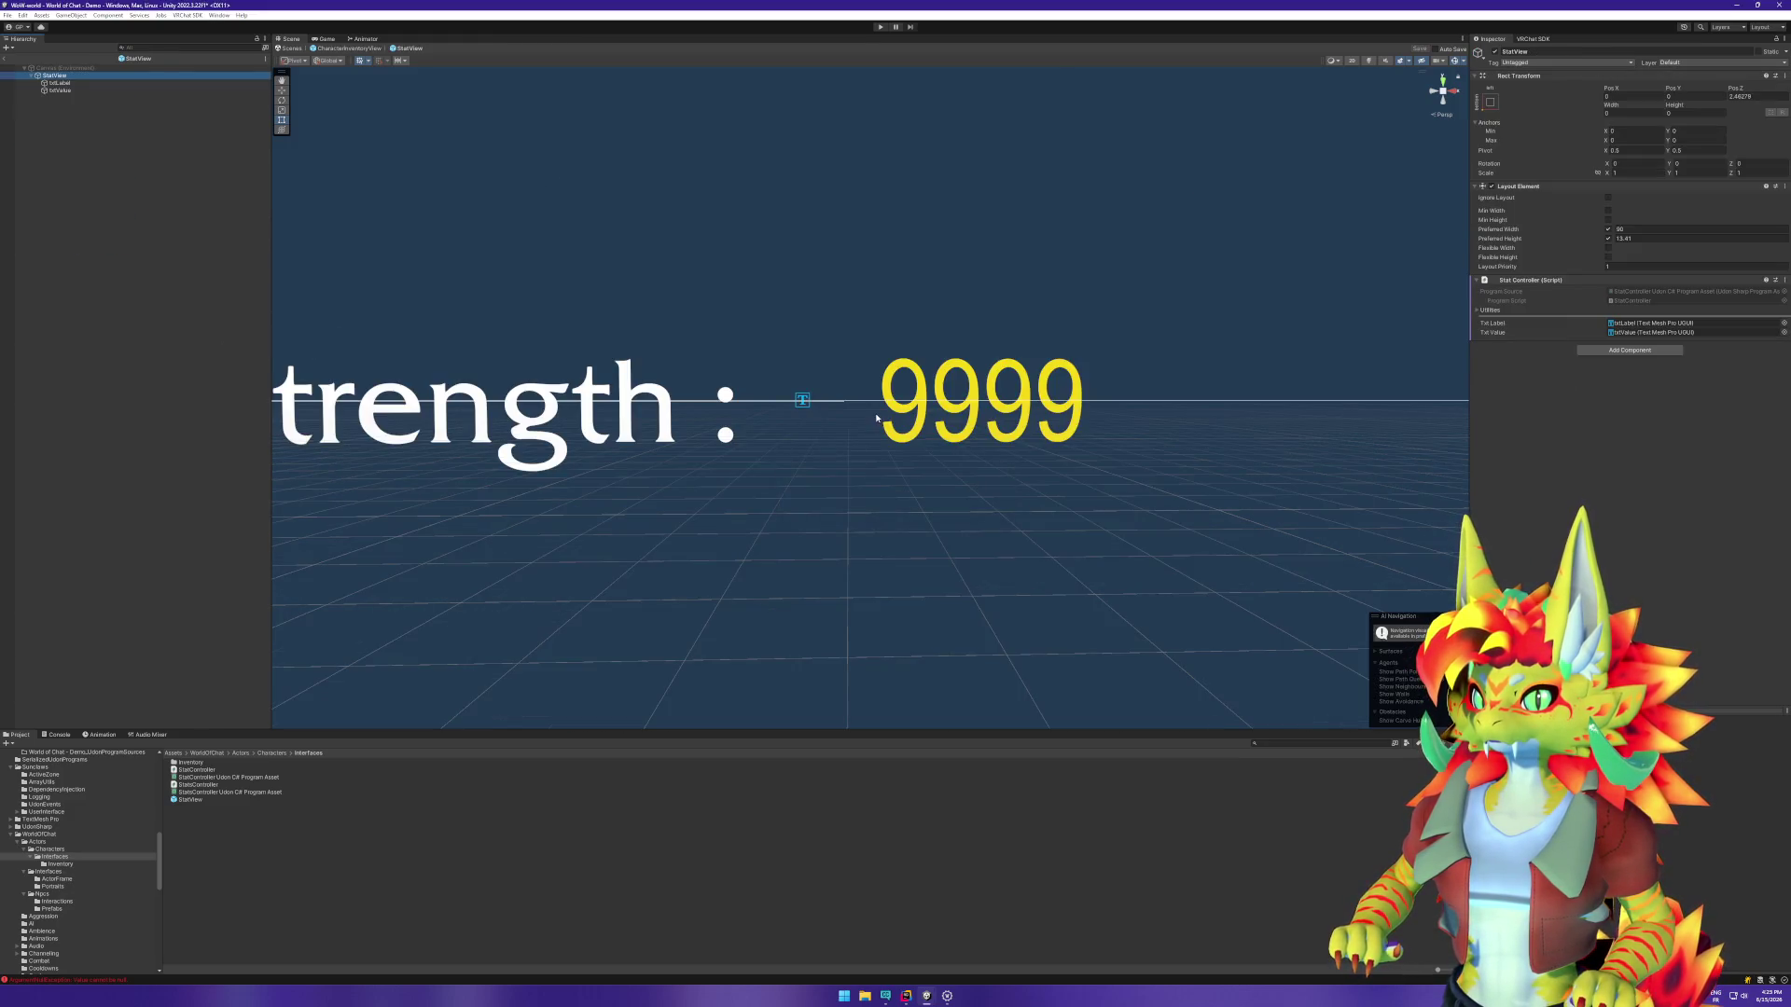
pyautogui.scroll(-3, 892, 404)
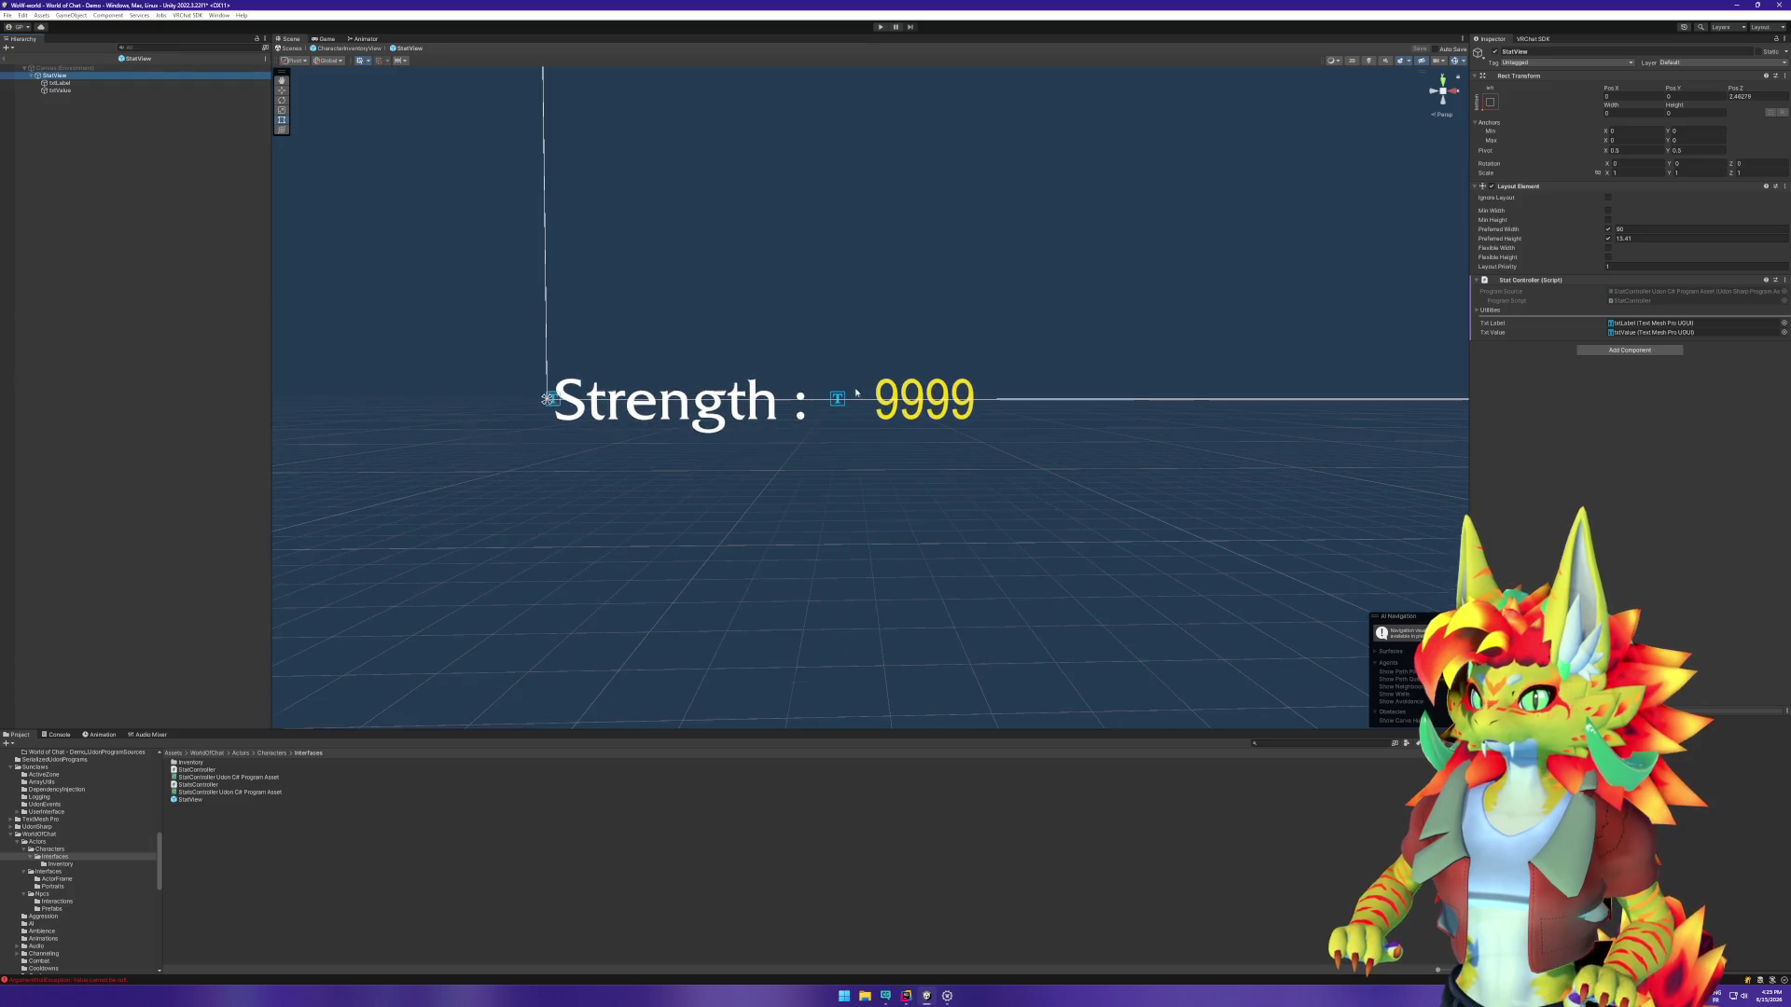
pyautogui.click(80, 92)
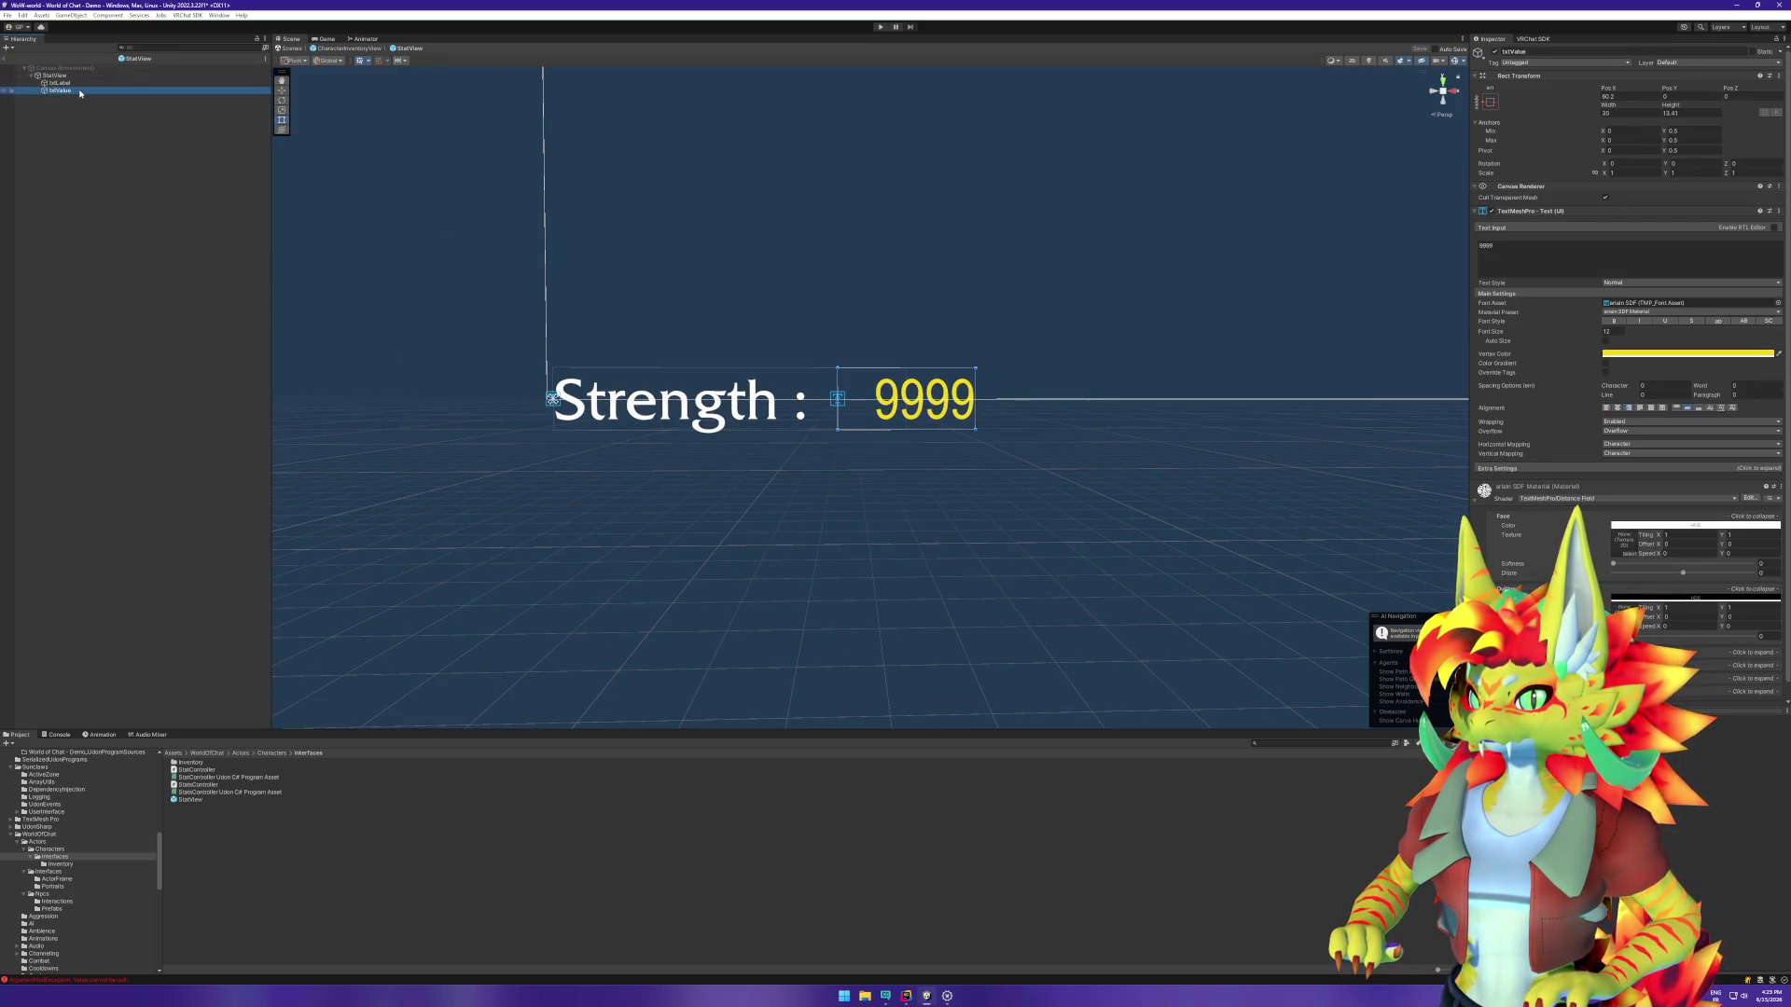
pyautogui.press('w')
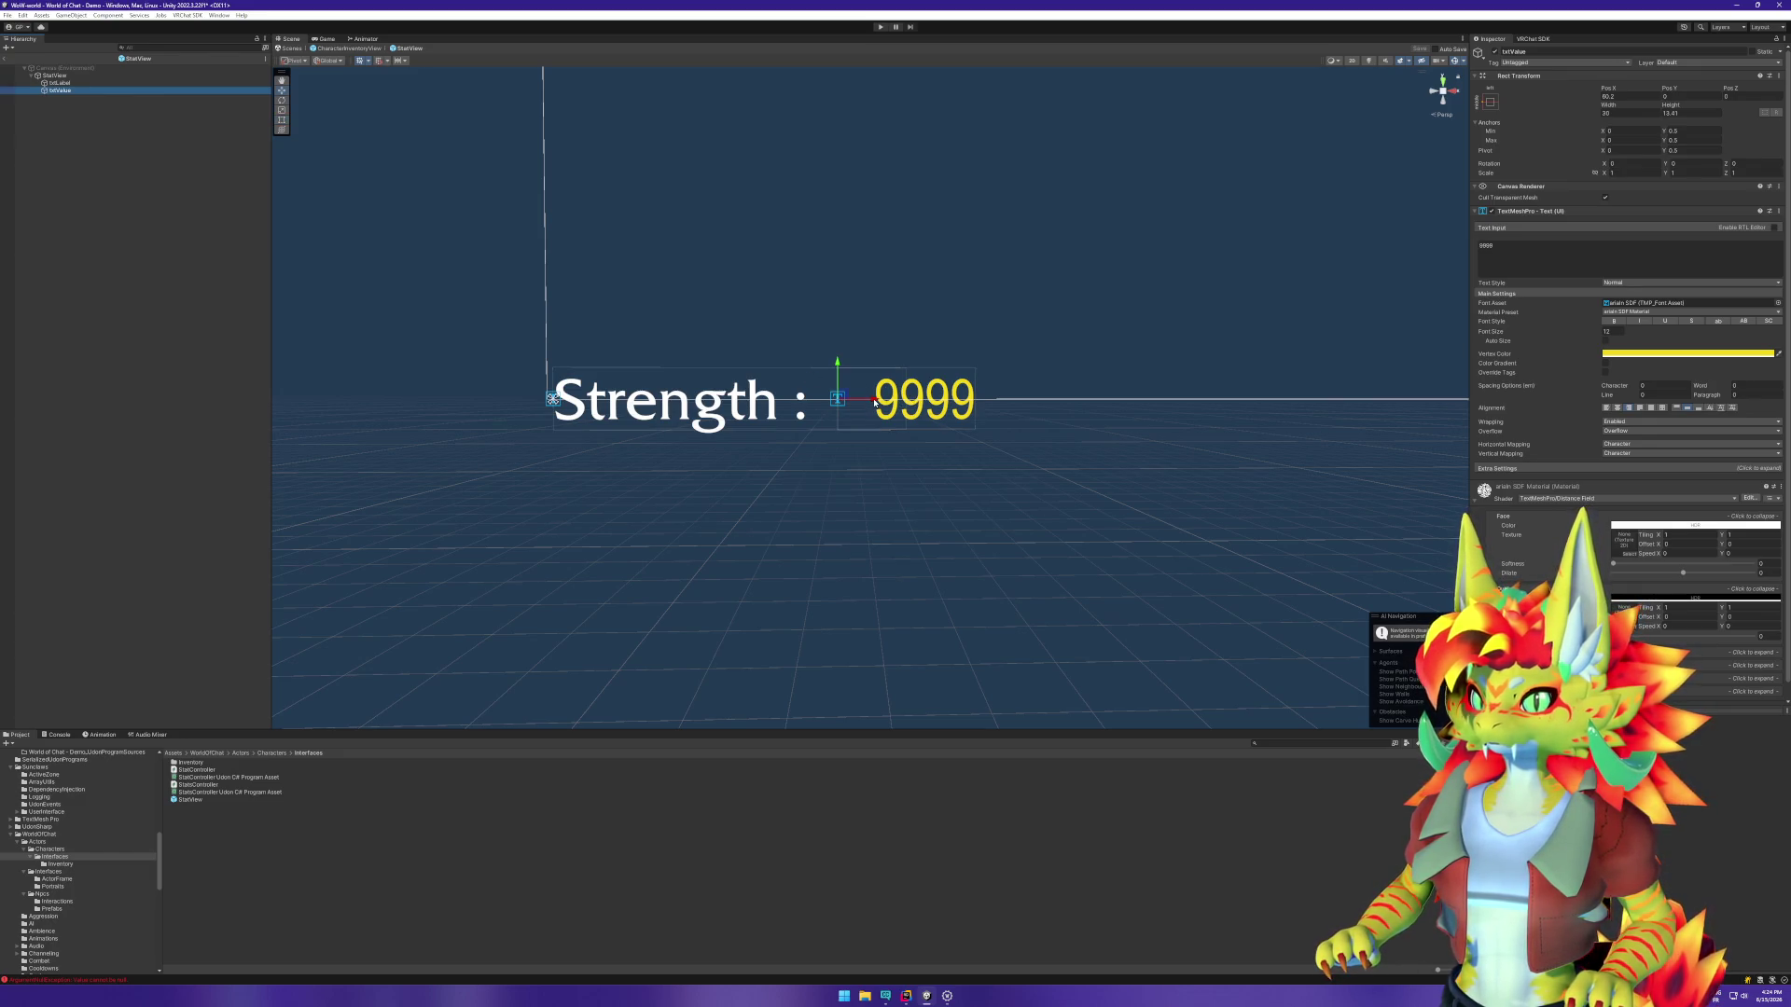
pyautogui.click(80, 76)
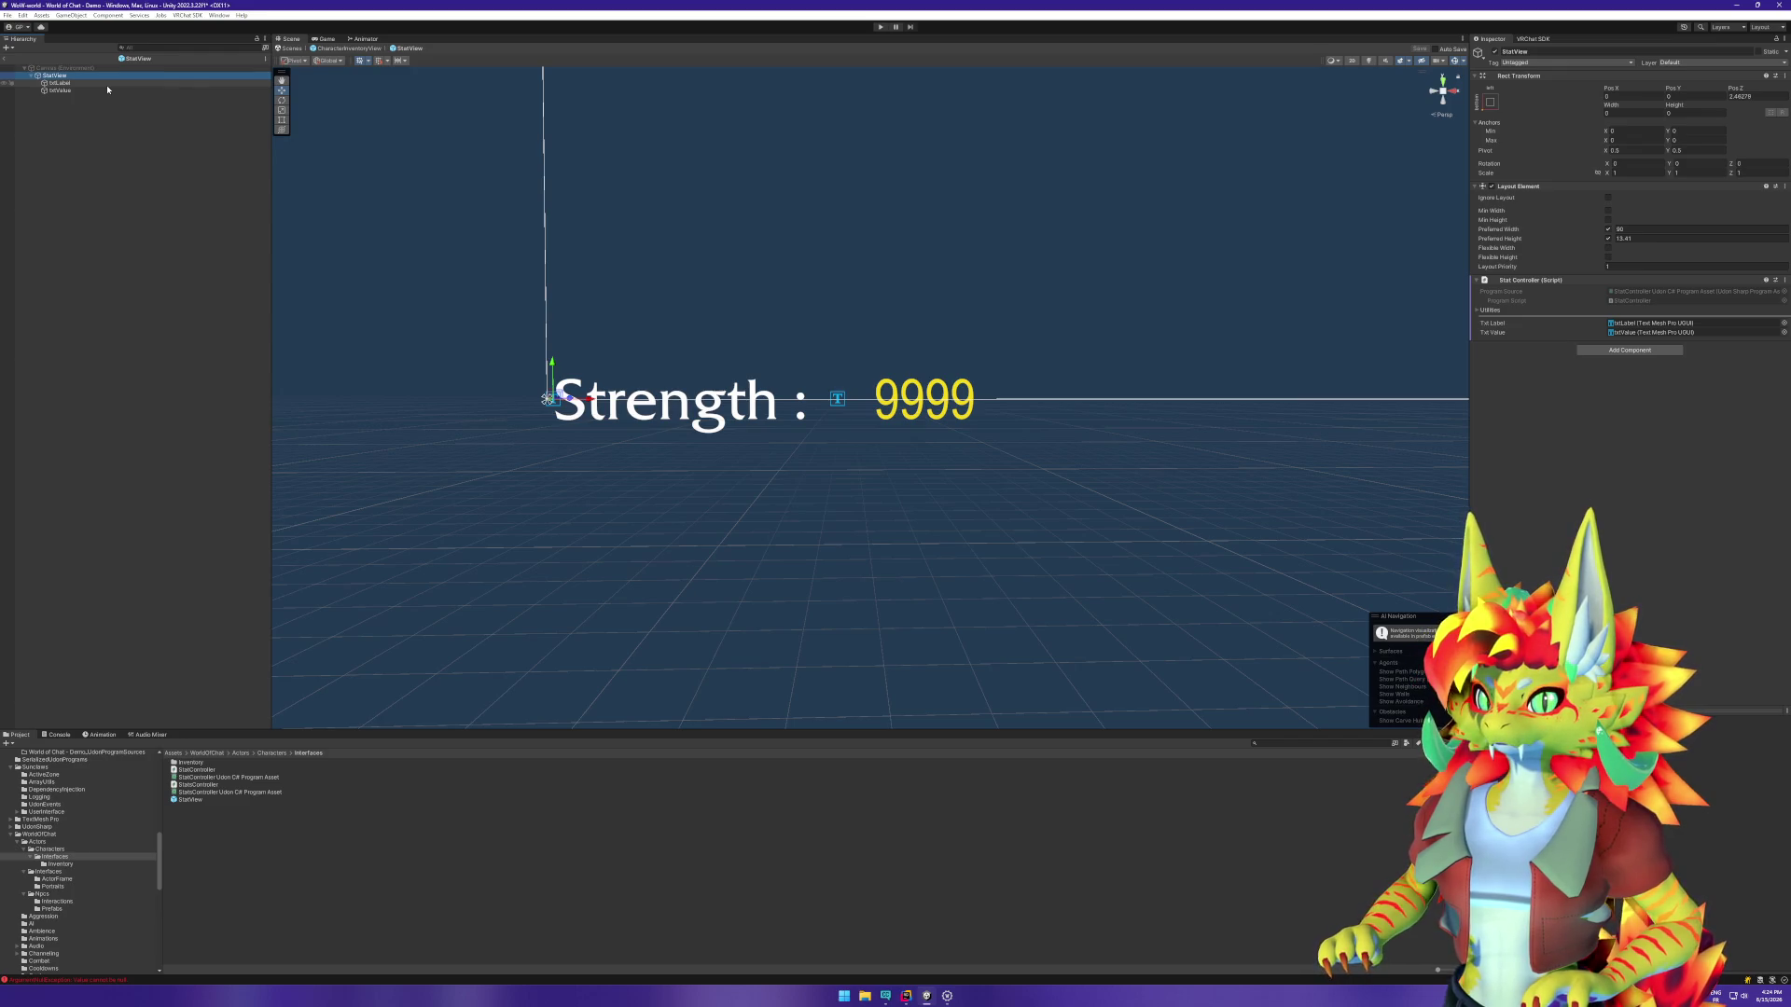
pyautogui.click(1641, 231)
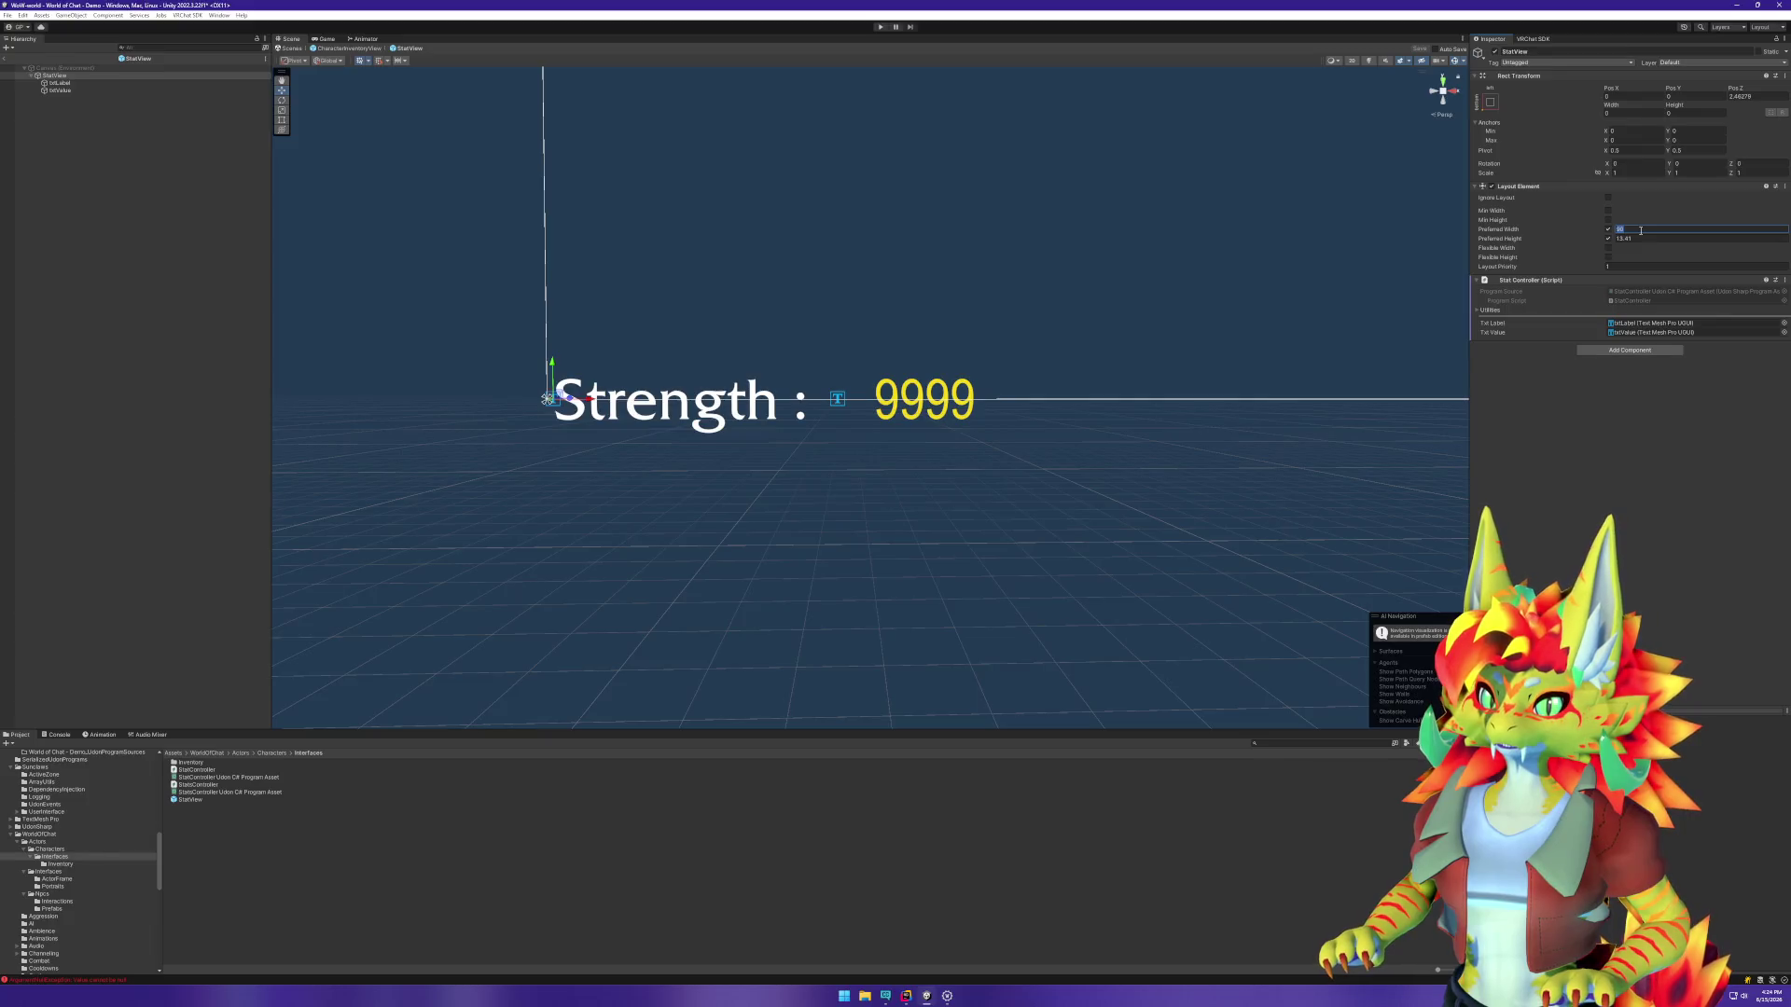
pyautogui.write('105')
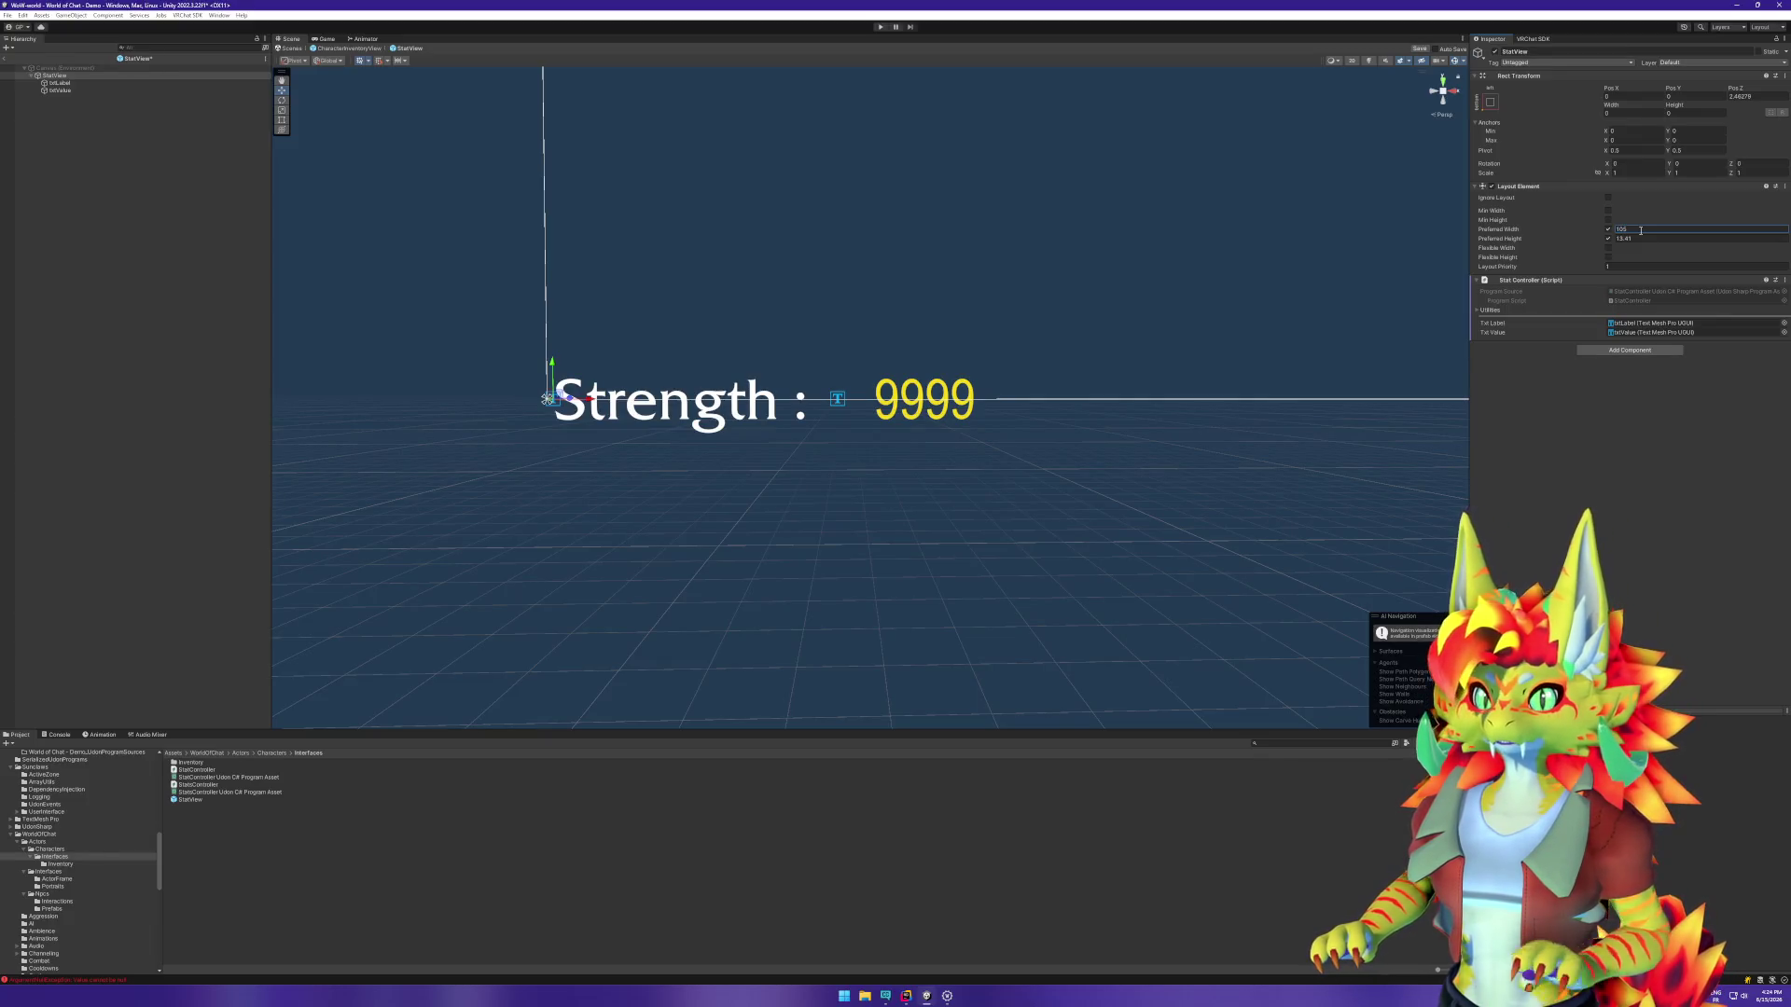
# Step: Move the 9999 value text further right and exit Prefab Mode
pyautogui.click(110, 91)
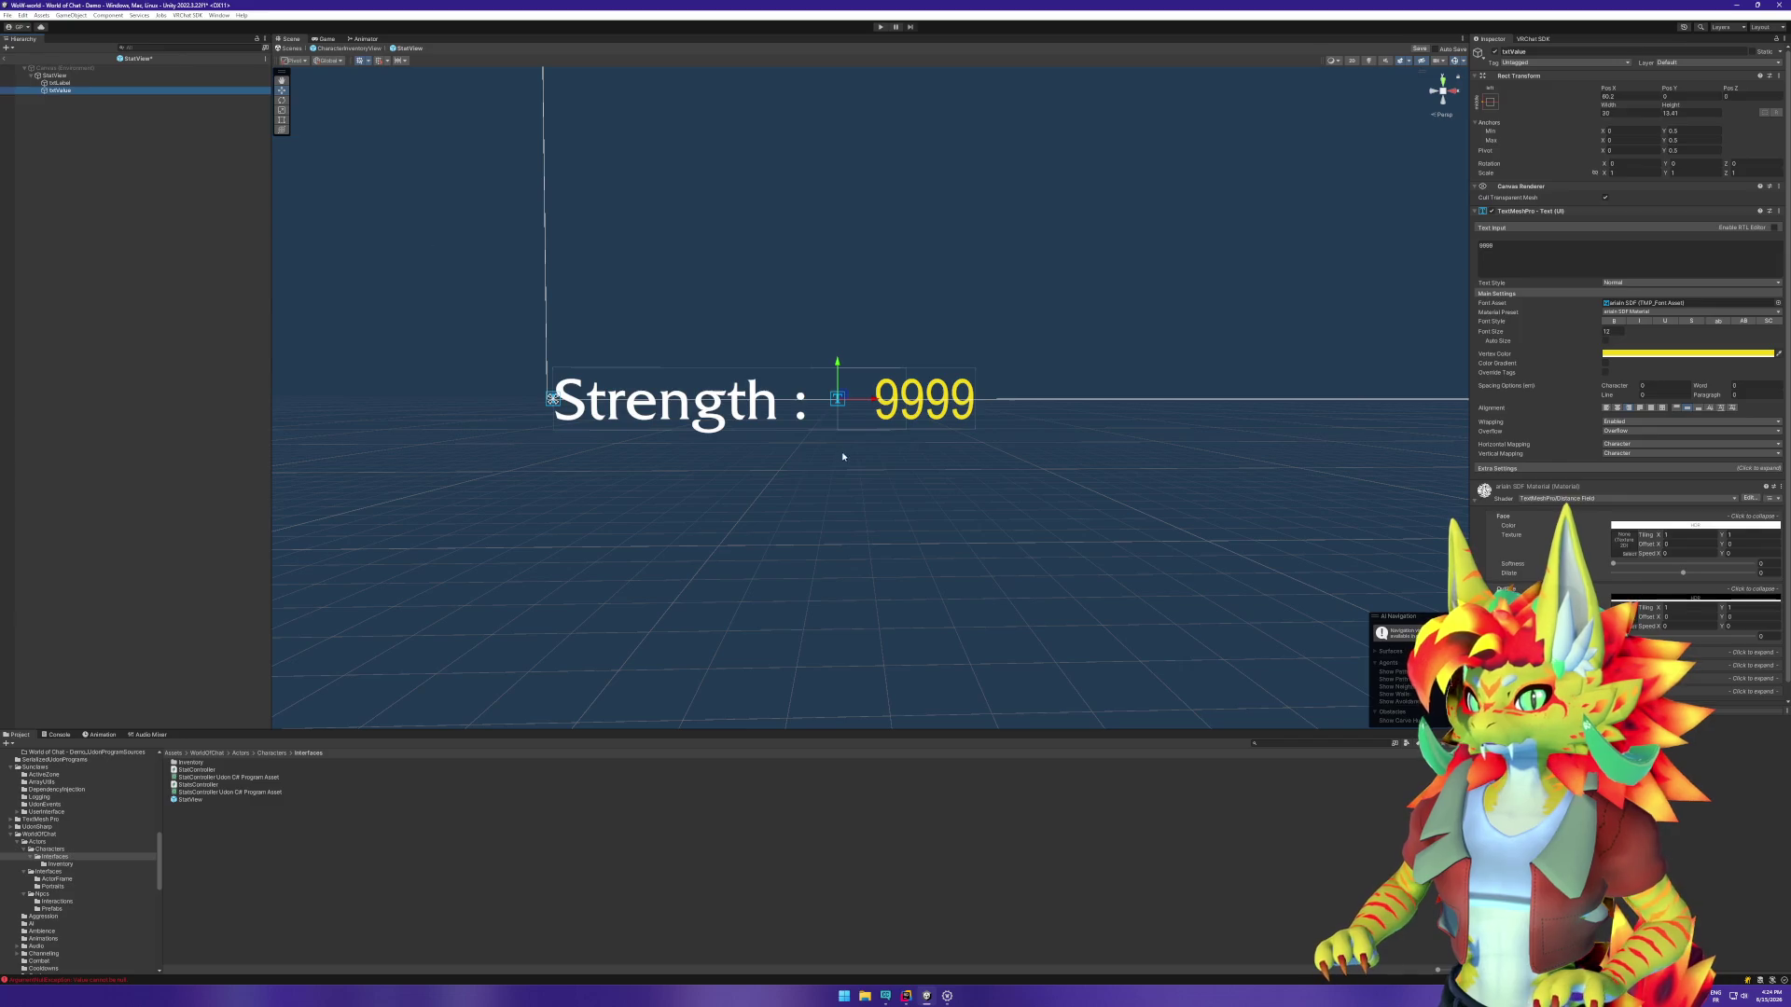
pyautogui.moveTo(870, 402); pyautogui.dragTo(941, 404)
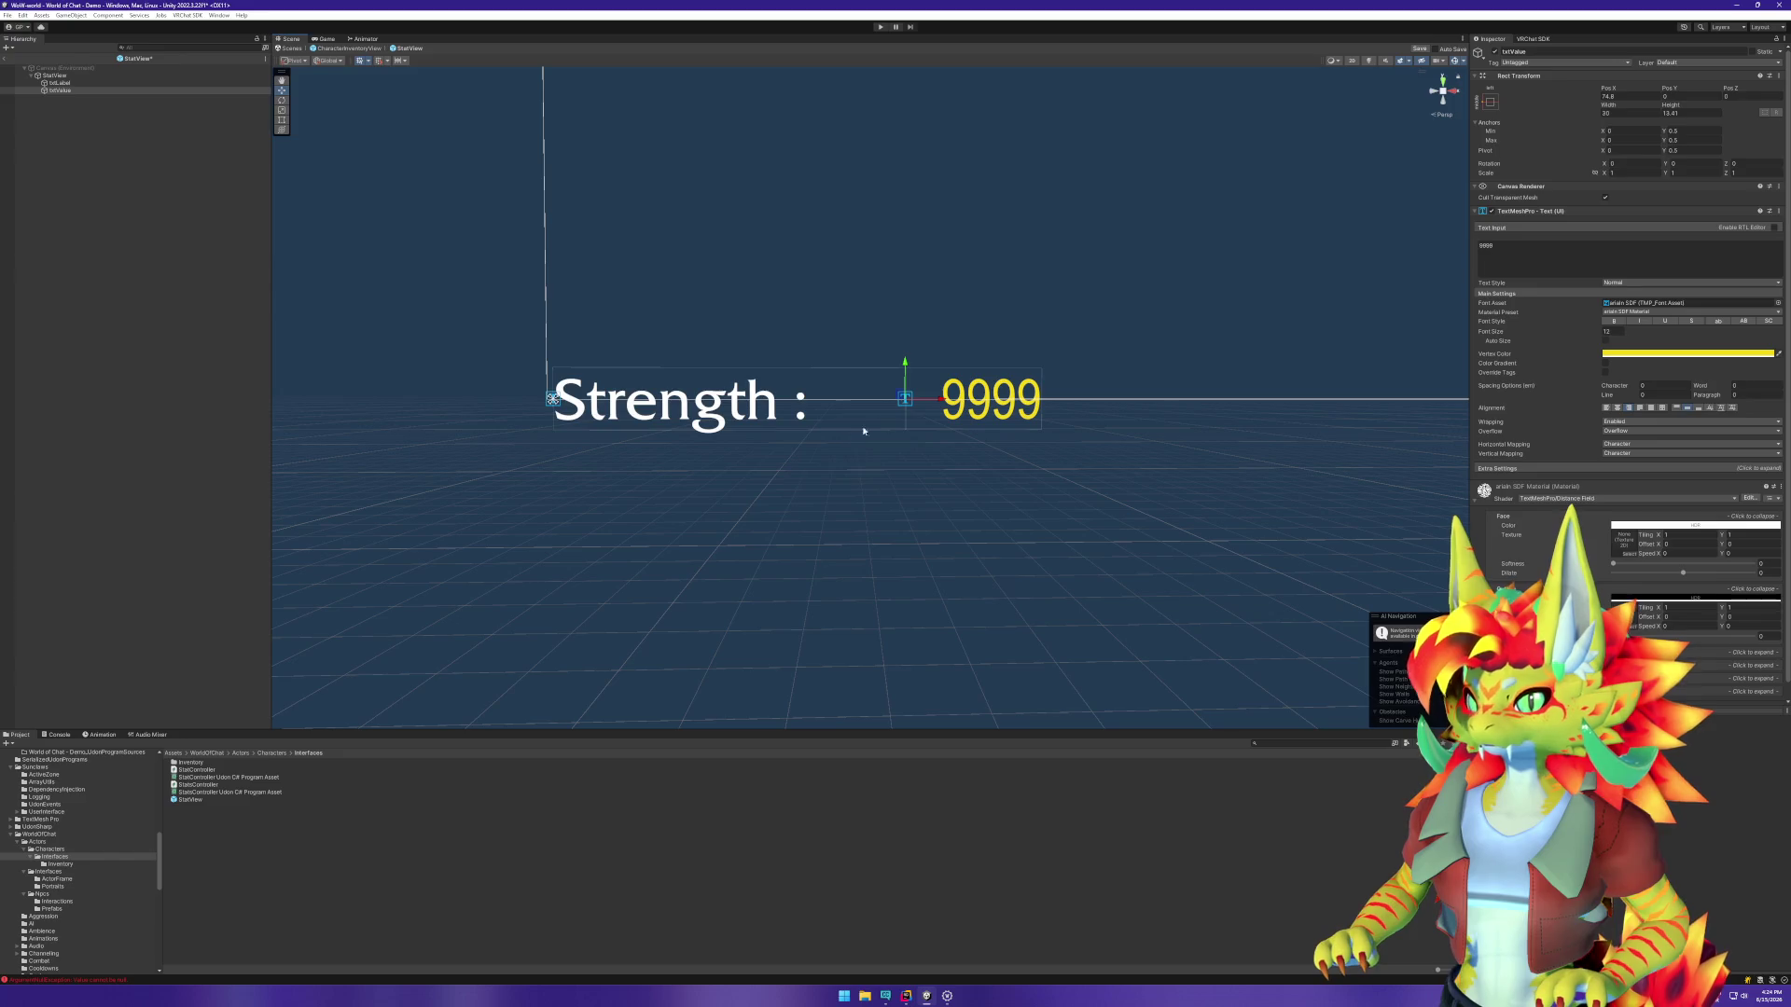
pyautogui.click(9, 59)
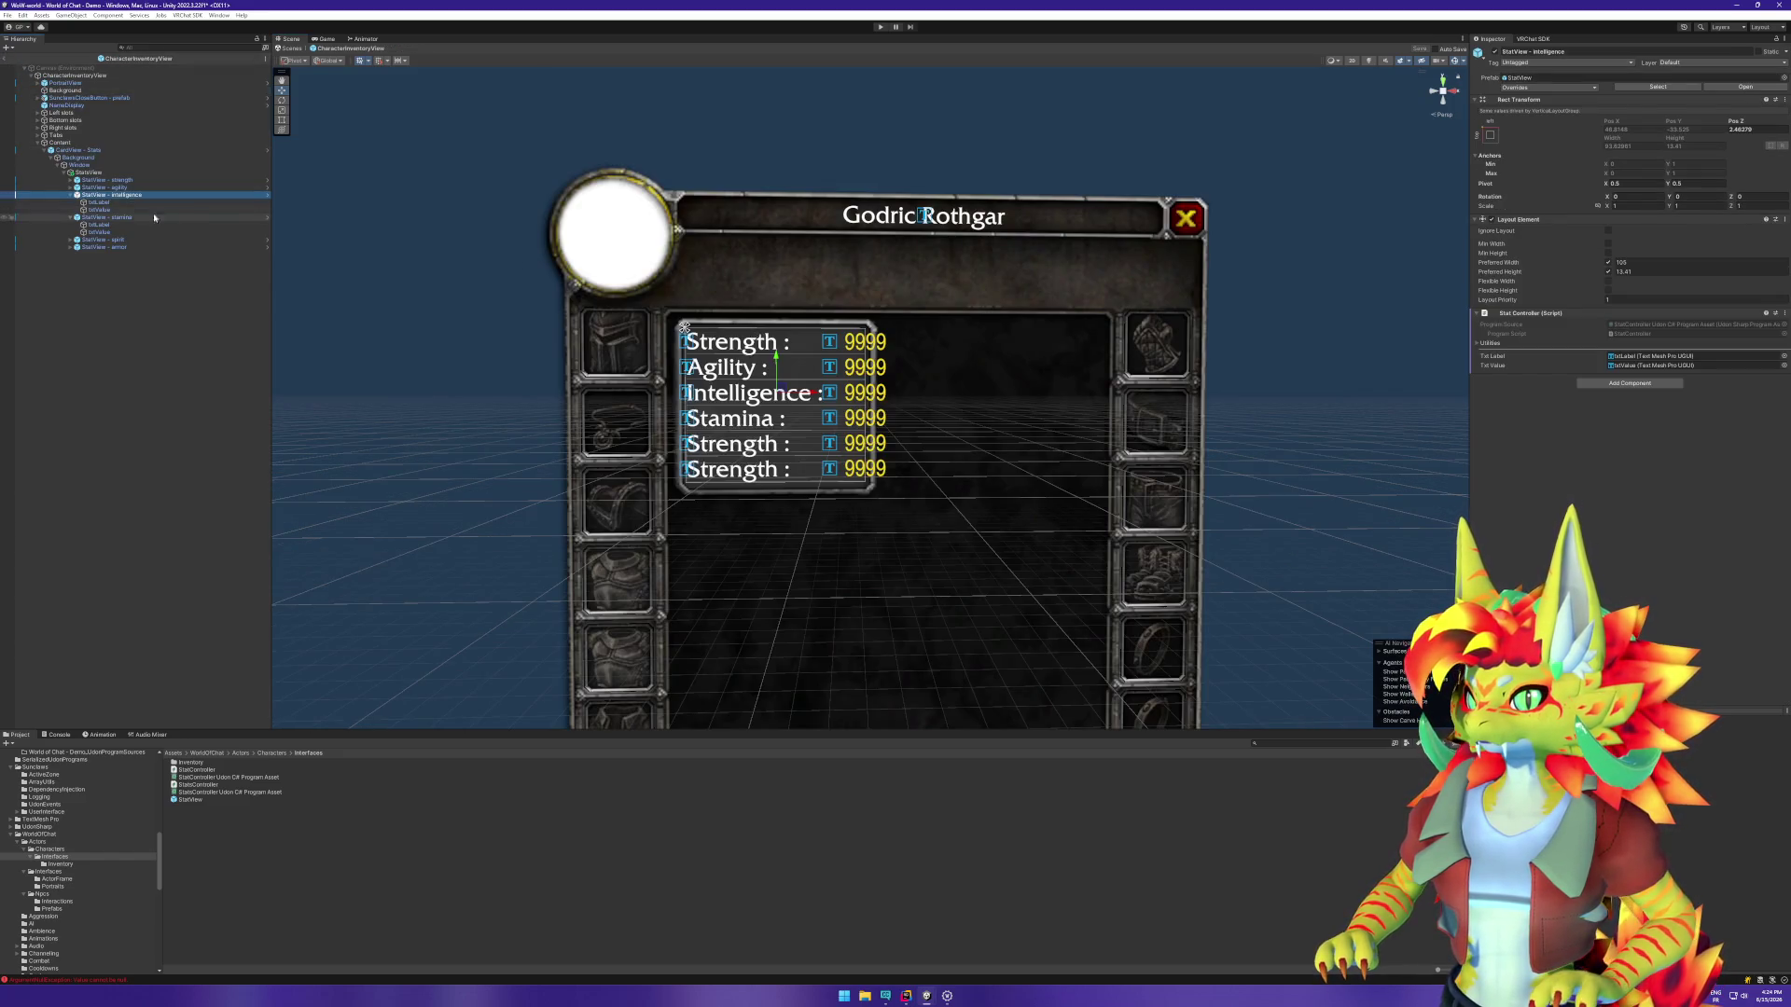
# Step: Drag the CardView - Stats right edge with the Rect tool to about 115 width
pyautogui.click(228, 173)
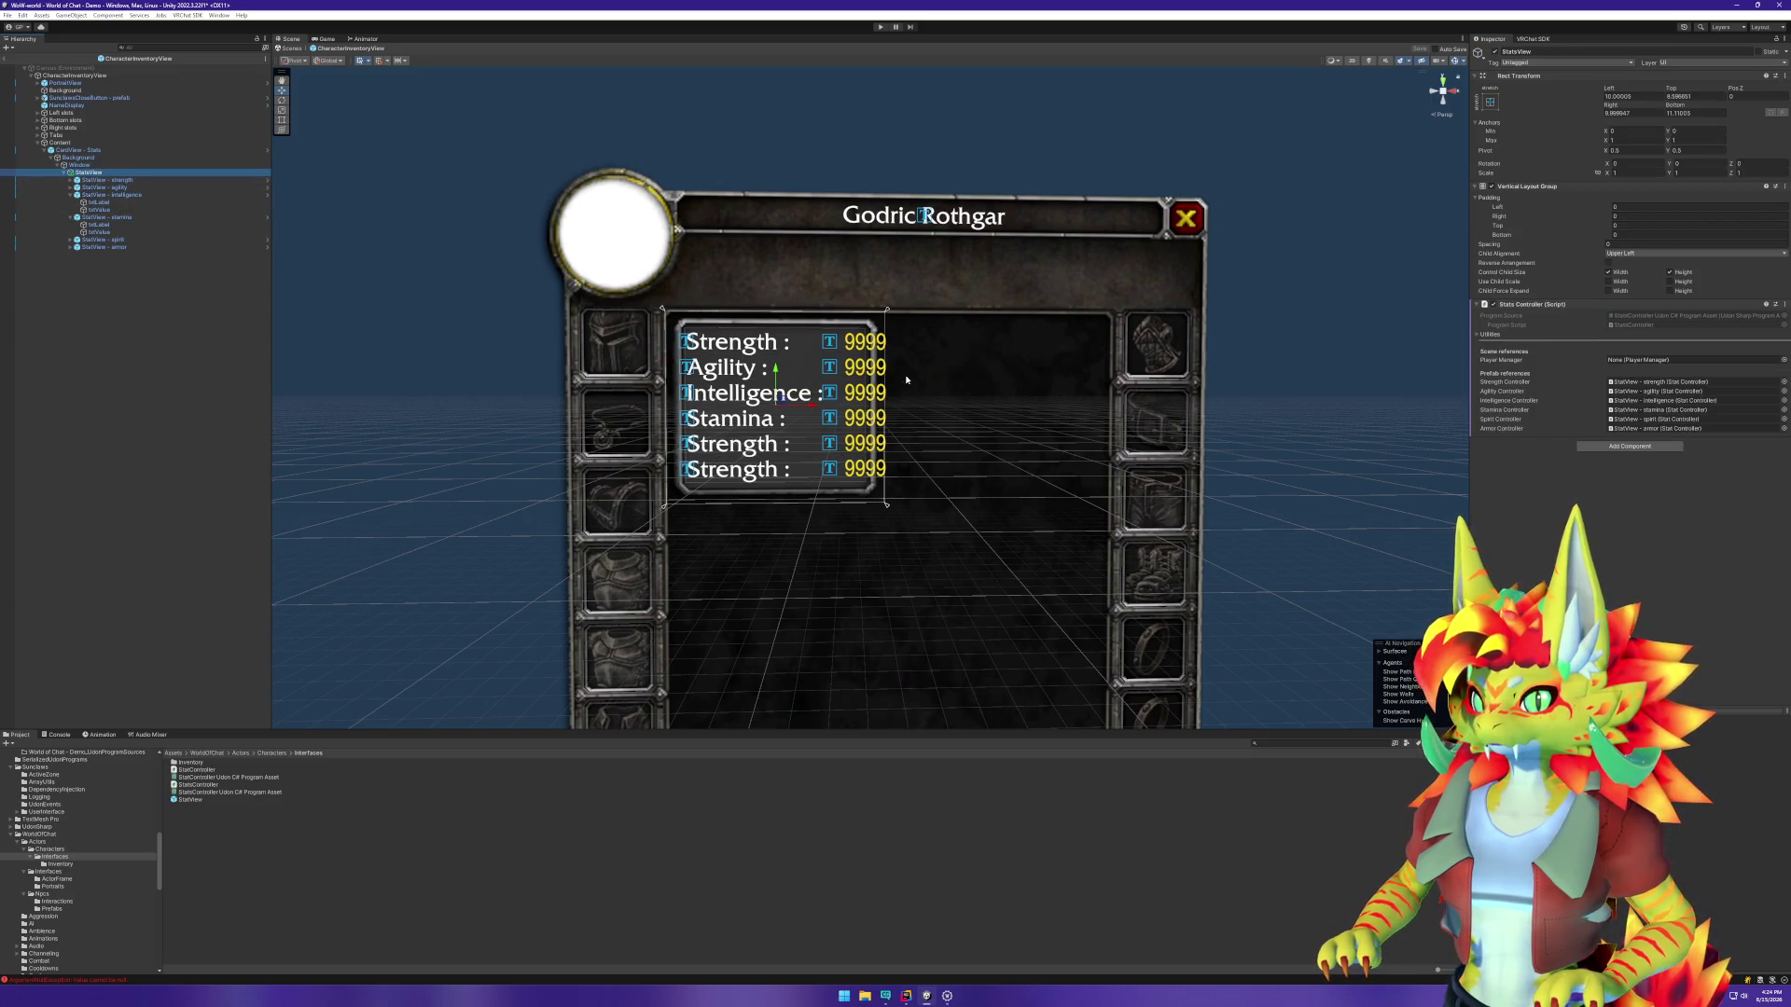
pyautogui.click(283, 121)
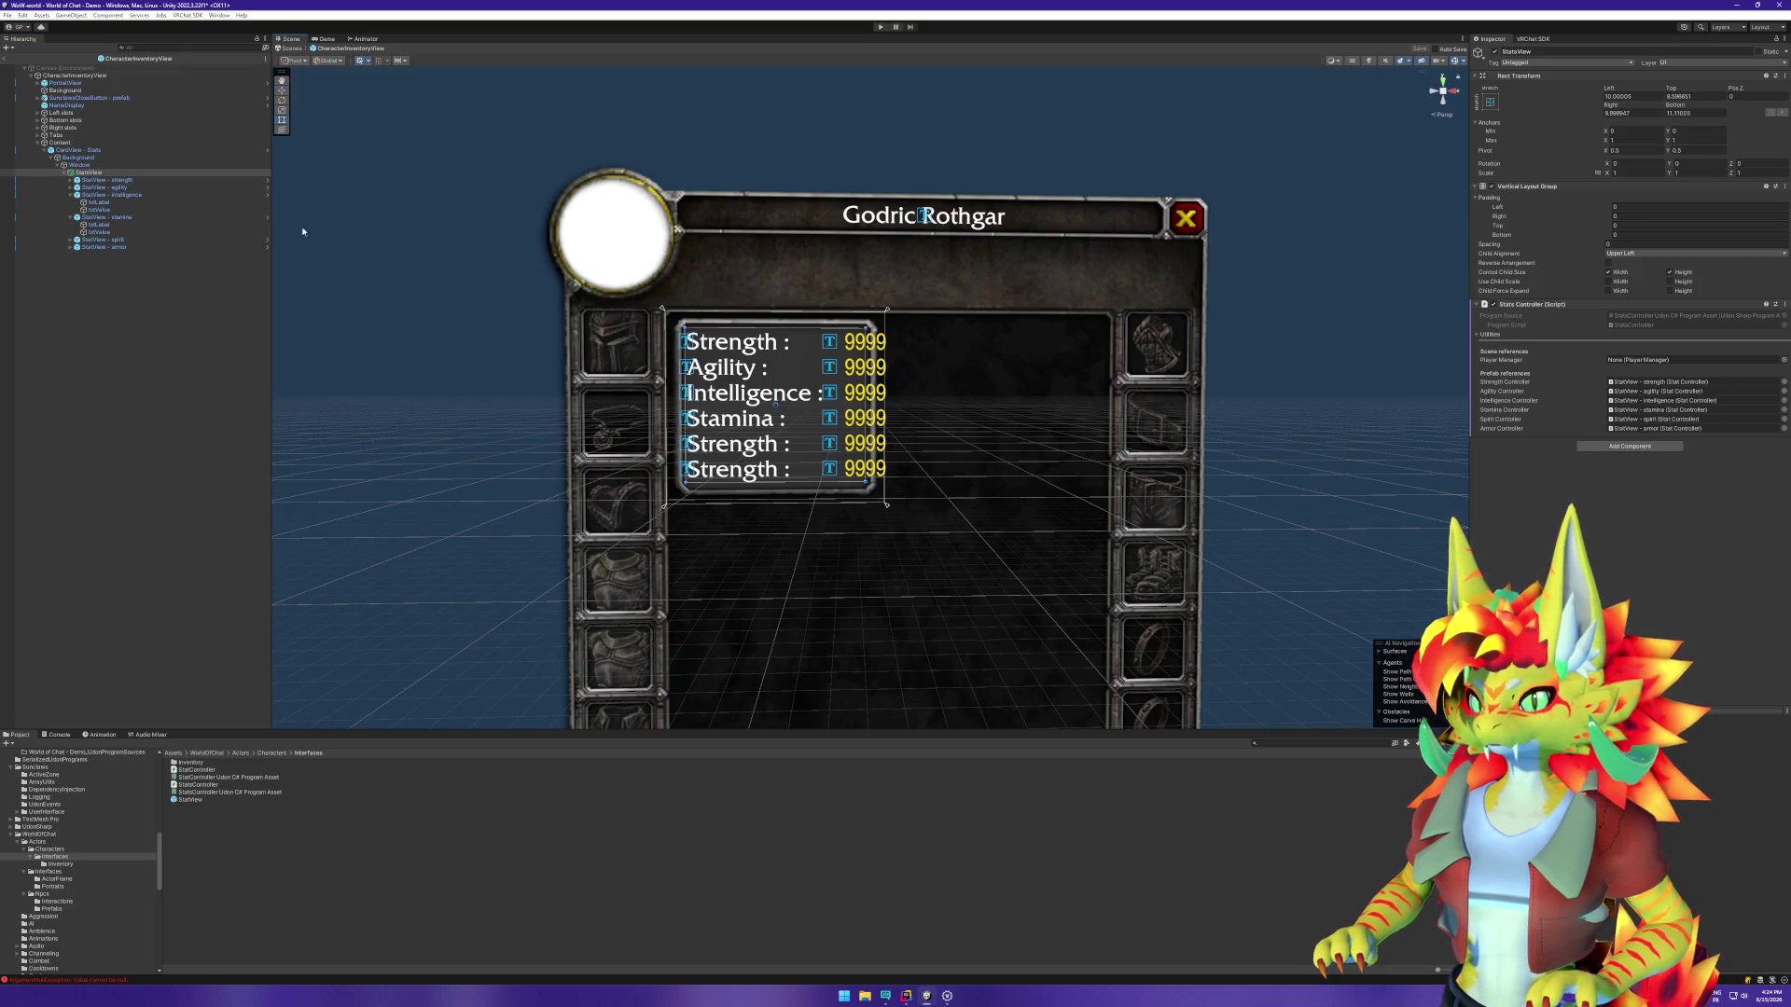
pyautogui.click(723, 291)
pyautogui.click(723, 291)
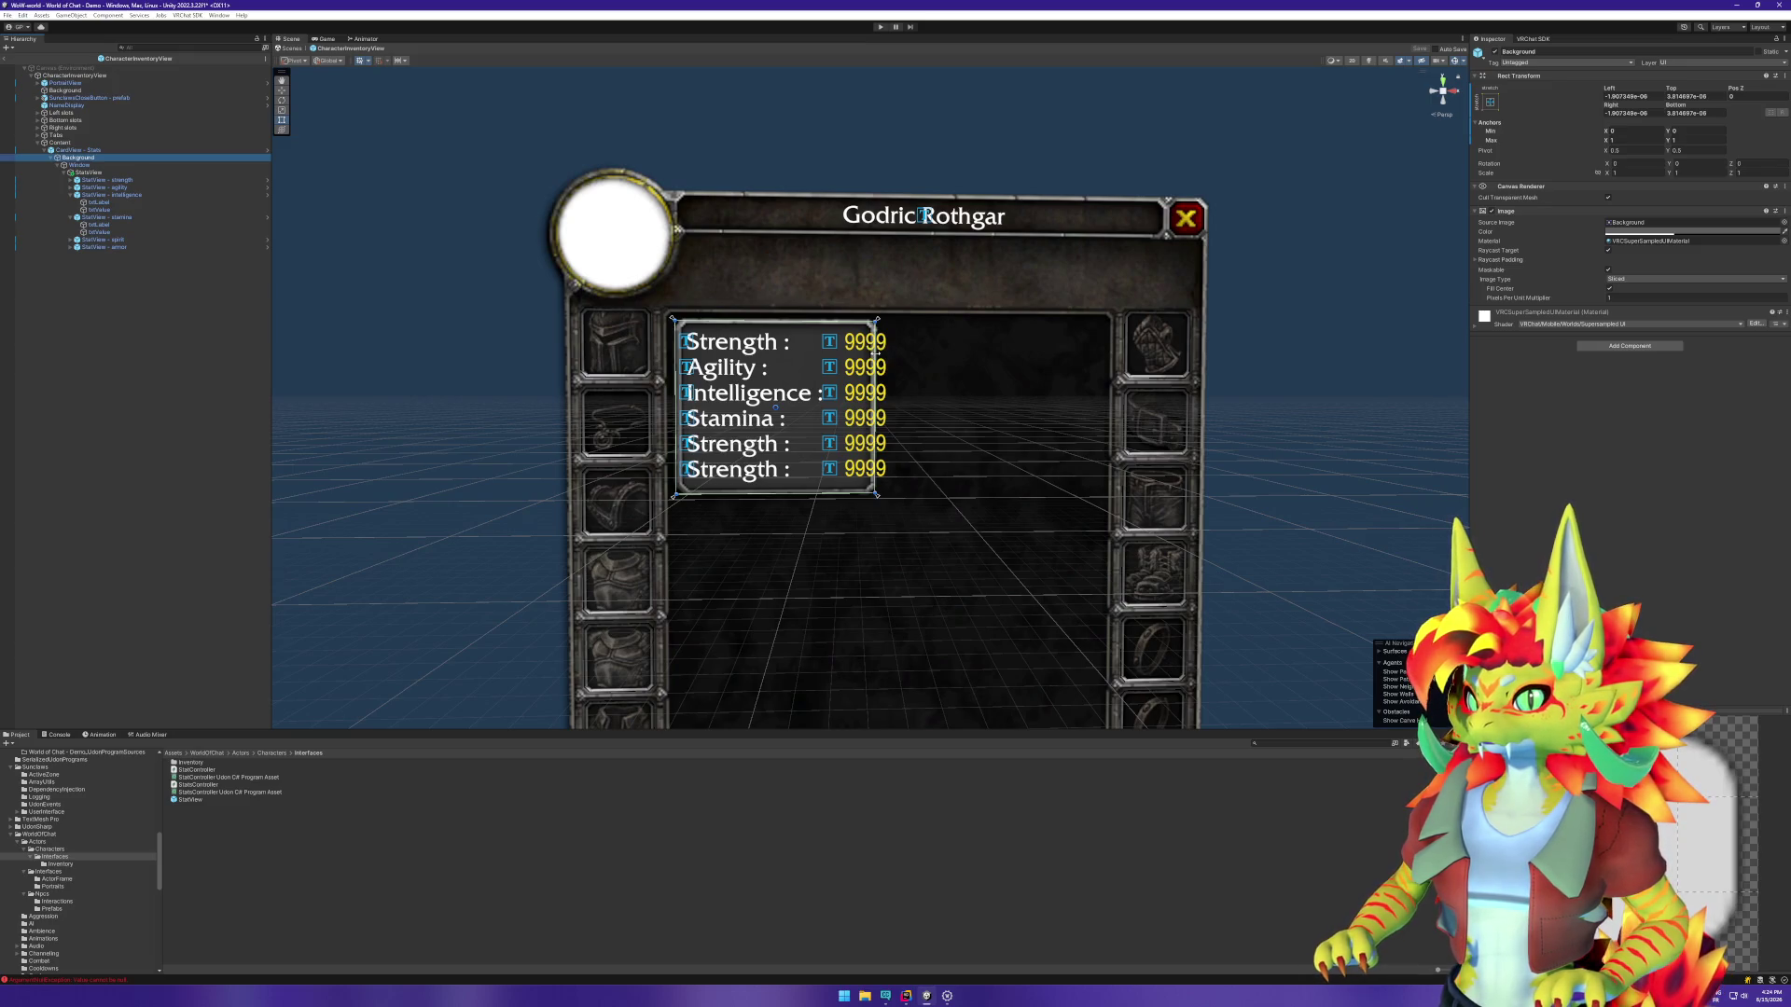
pyautogui.click(149, 151)
pyautogui.moveTo(875, 352); pyautogui.dragTo(891, 351)
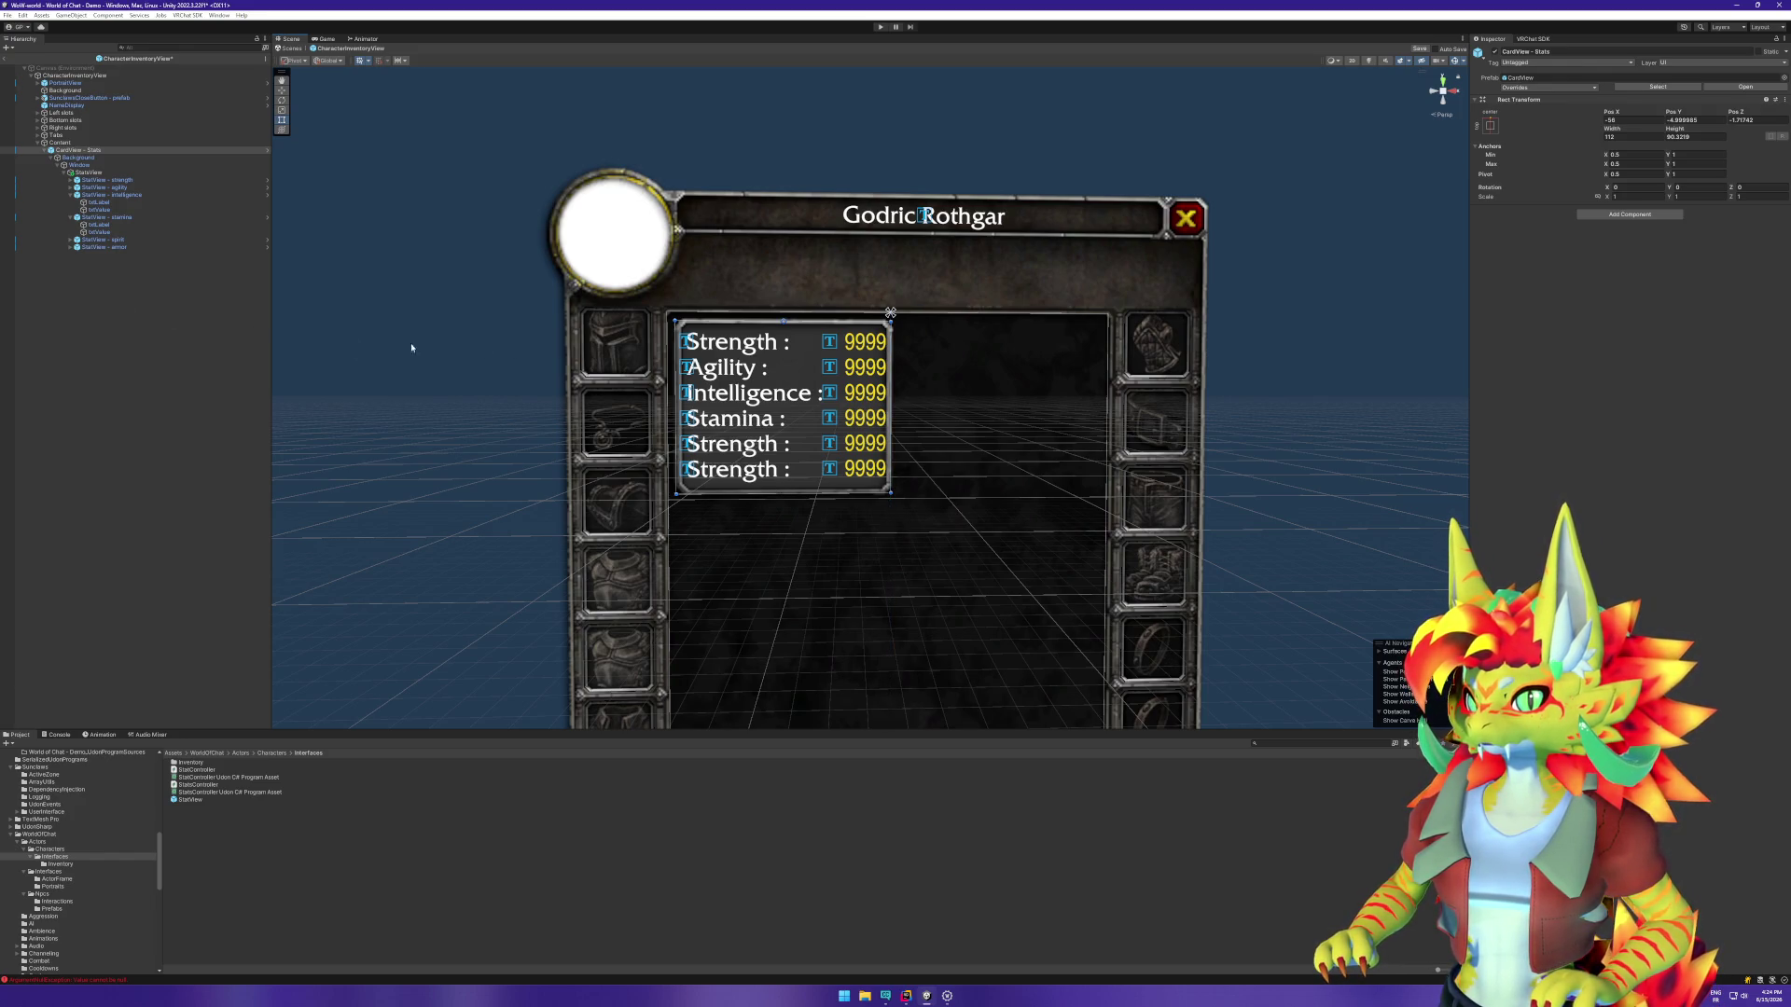
pyautogui.moveTo(892, 383); pyautogui.dragTo(896, 383)
pyautogui.click(145, 326)
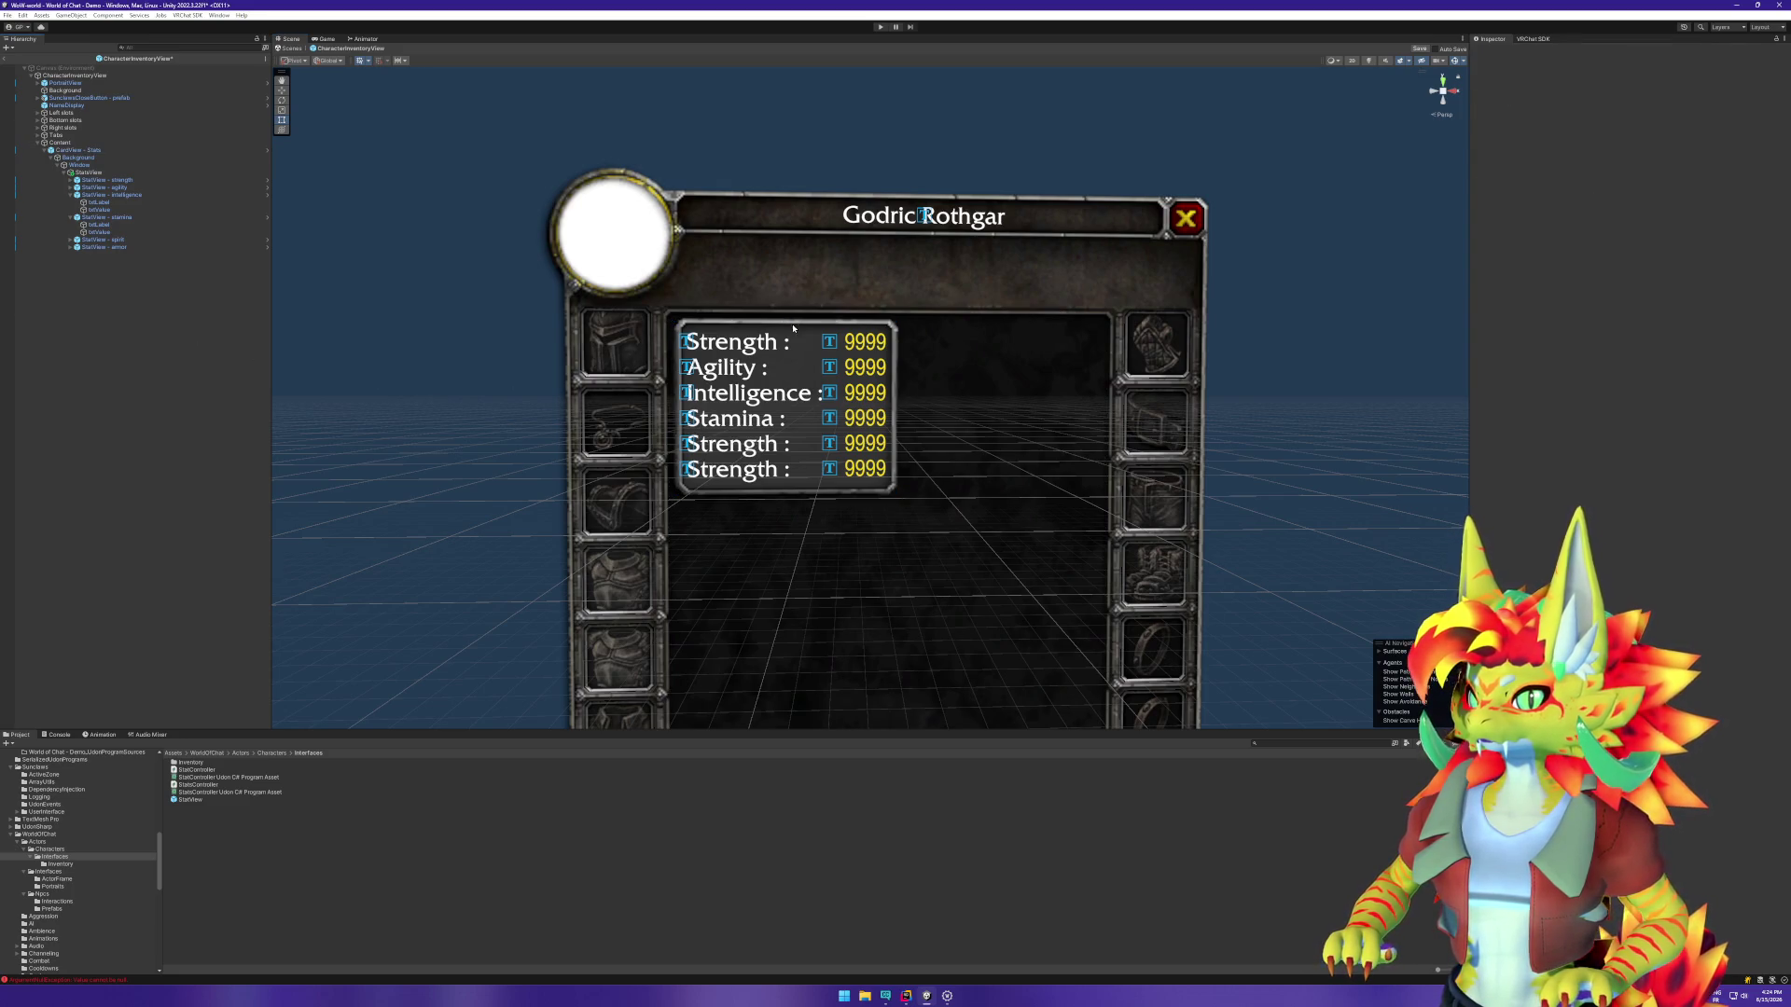
# Step: Compare the Background and Window images, then set Window's Pixels Per Unit Multiplier to 0.6
pyautogui.click(102, 164)
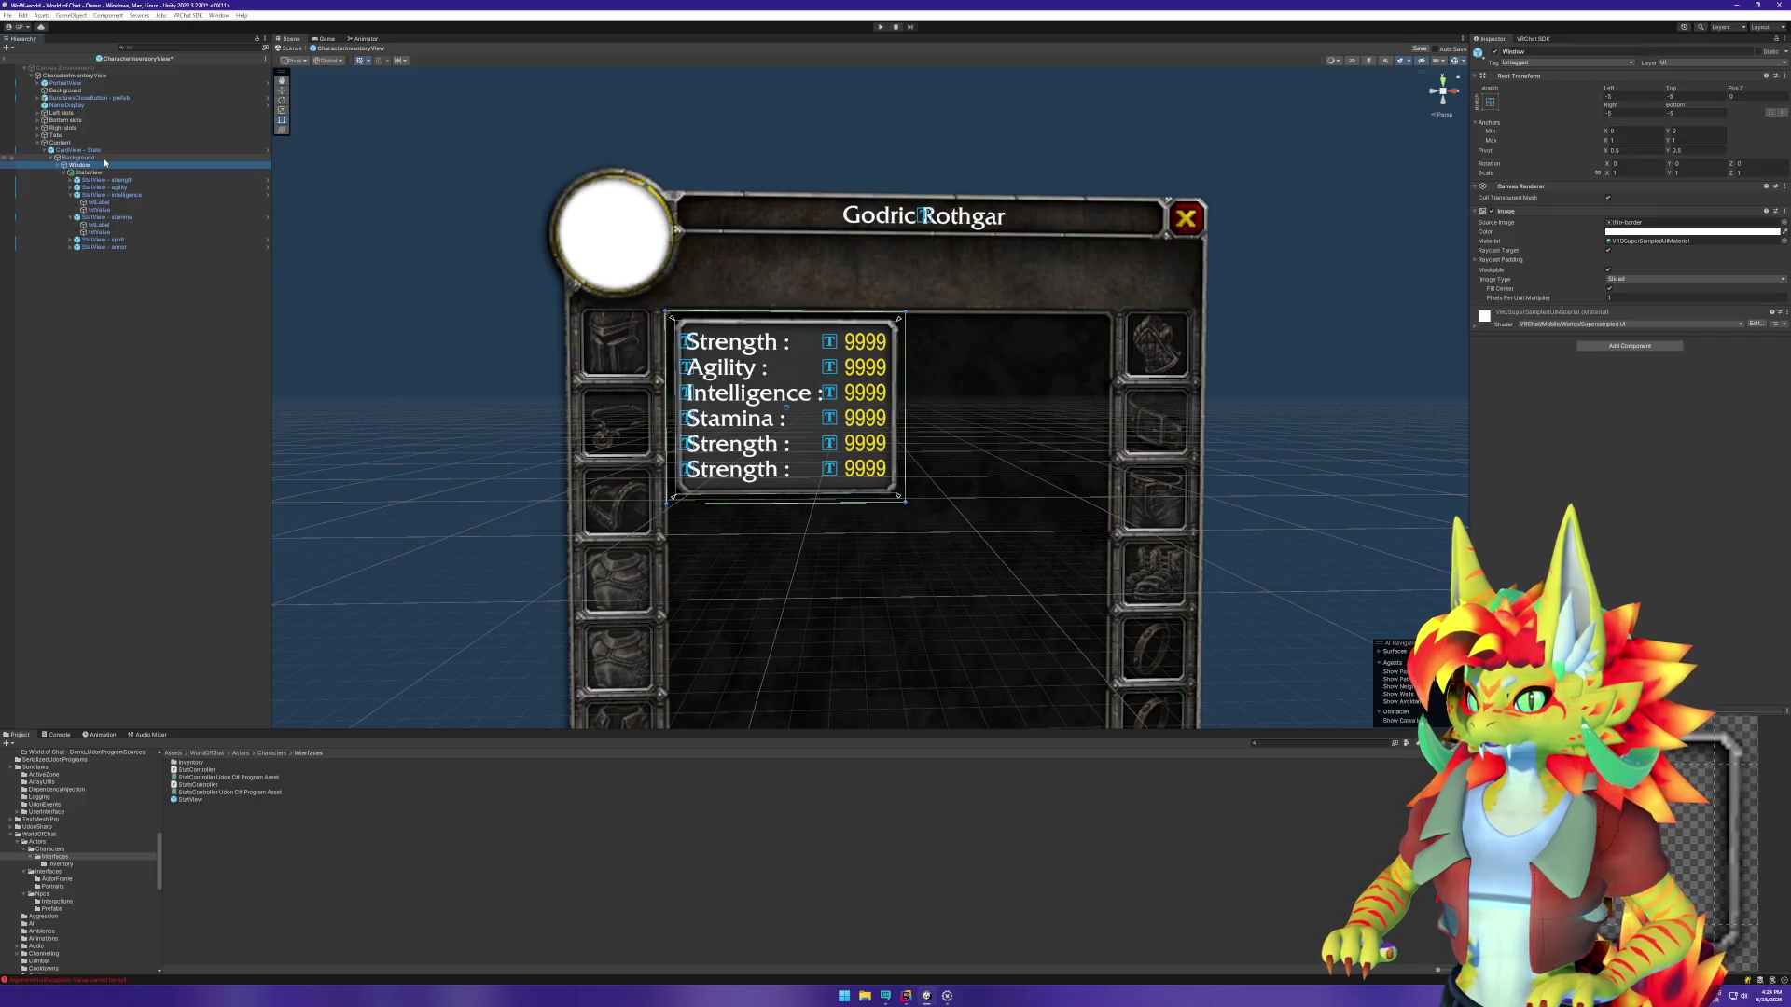
pyautogui.press('Up')
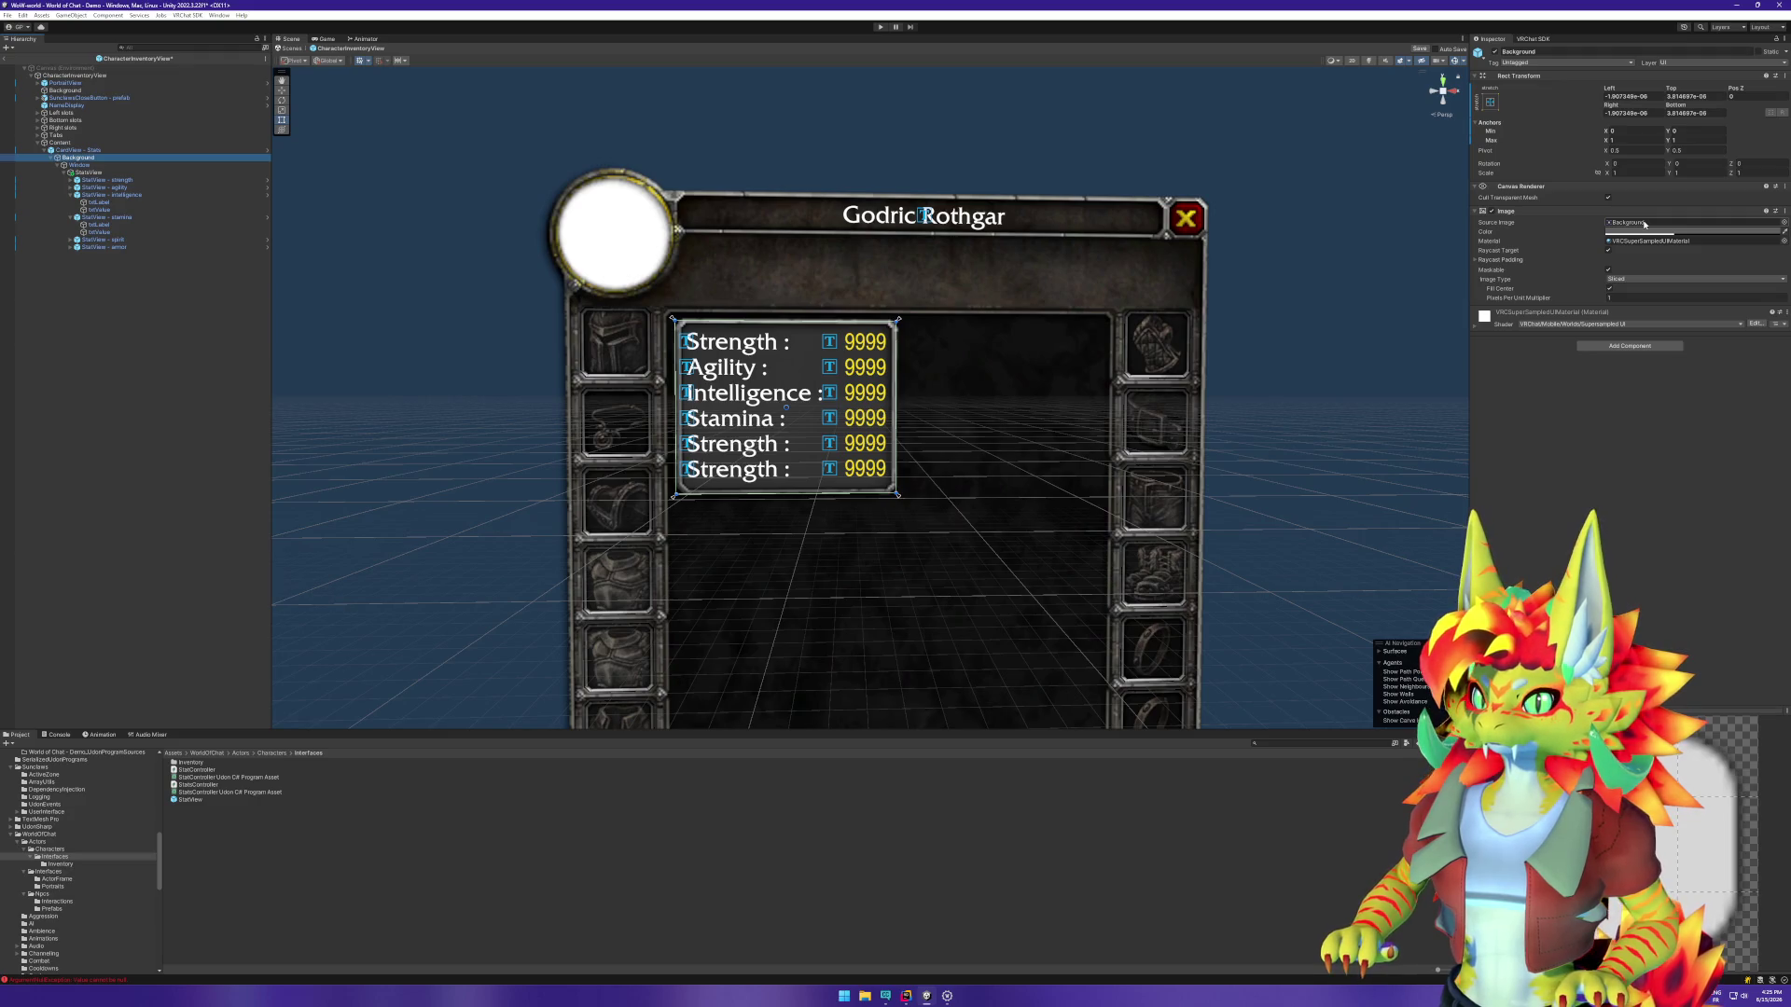
pyautogui.click(1643, 224)
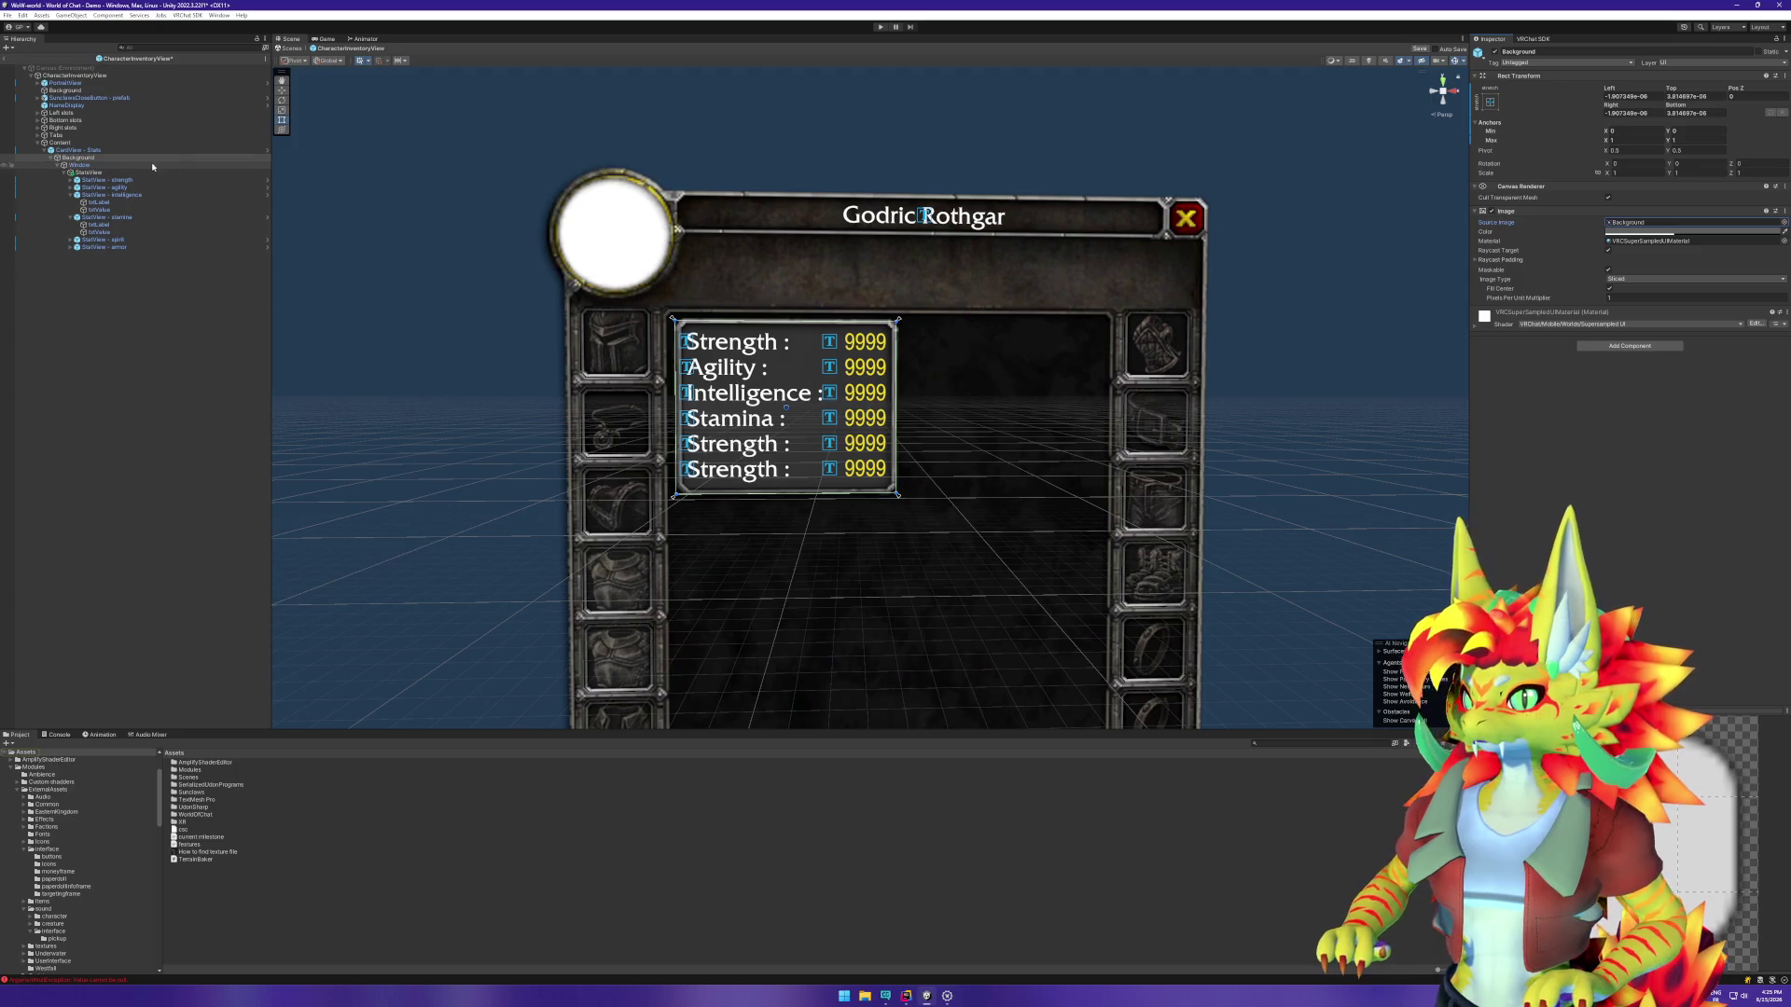
pyautogui.click(105, 150)
pyautogui.click(109, 158)
pyautogui.click(1629, 223)
pyautogui.click(92, 166)
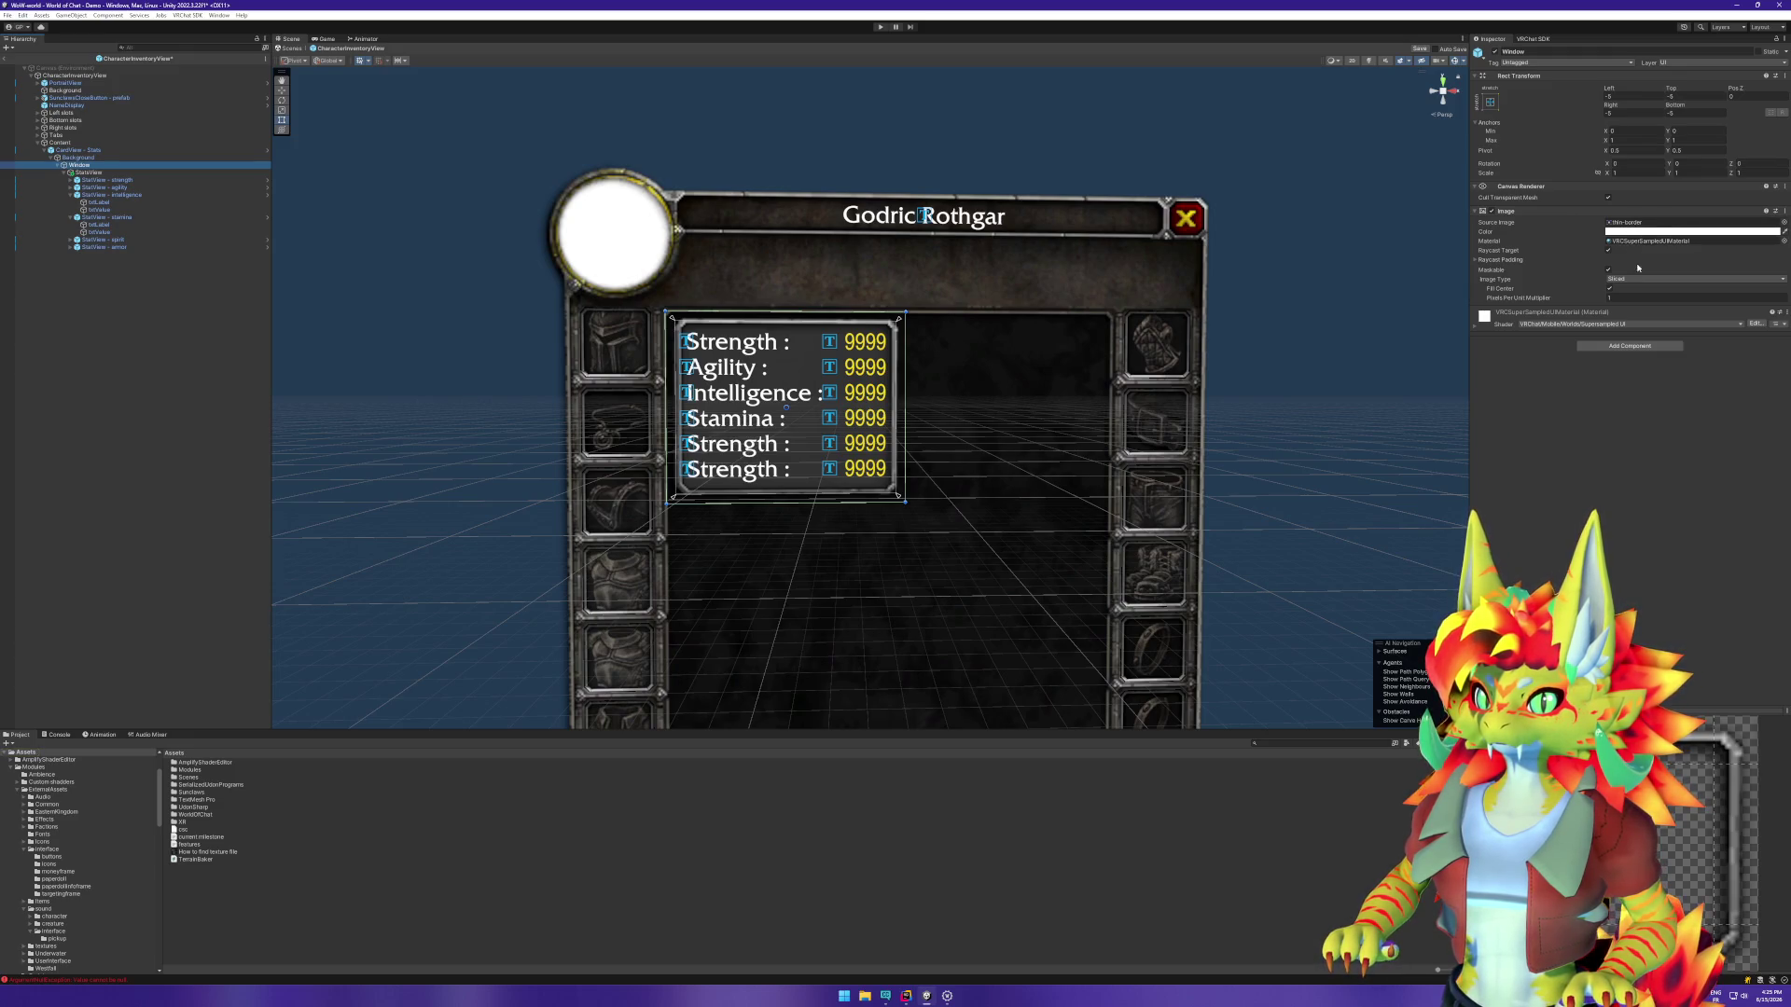
pyautogui.click(1476, 262)
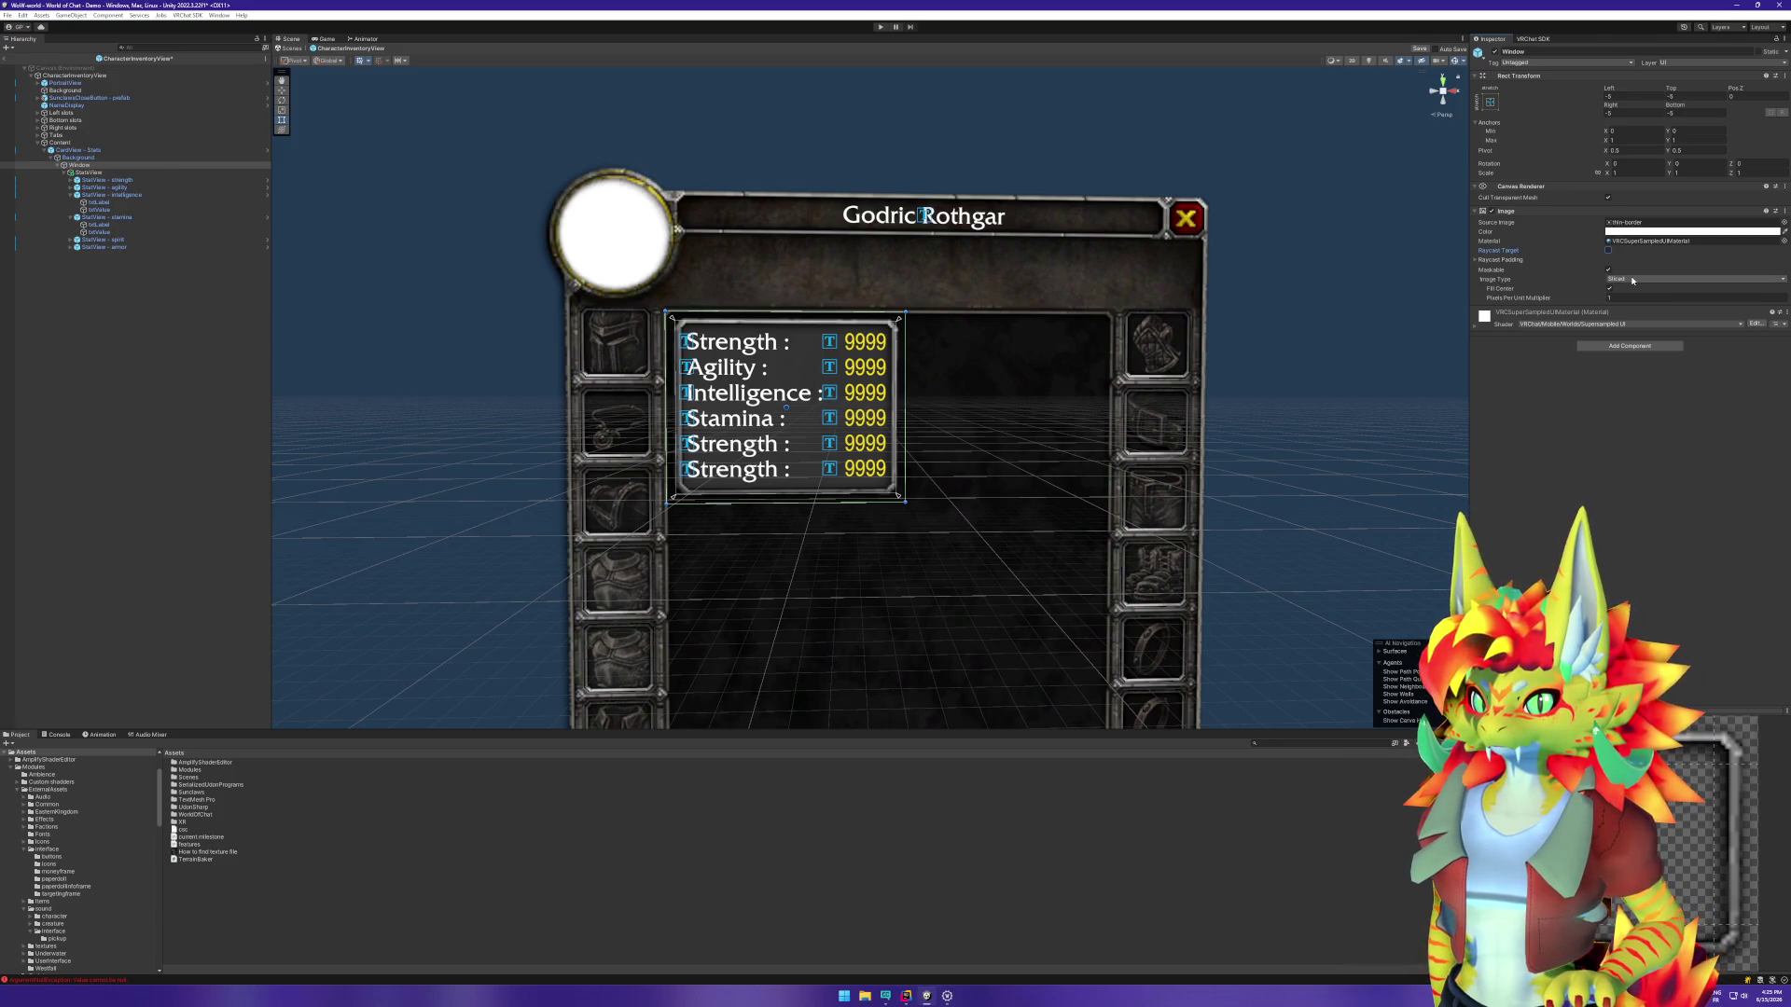
pyautogui.moveTo(1555, 299); pyautogui.dragTo(1559, 299)
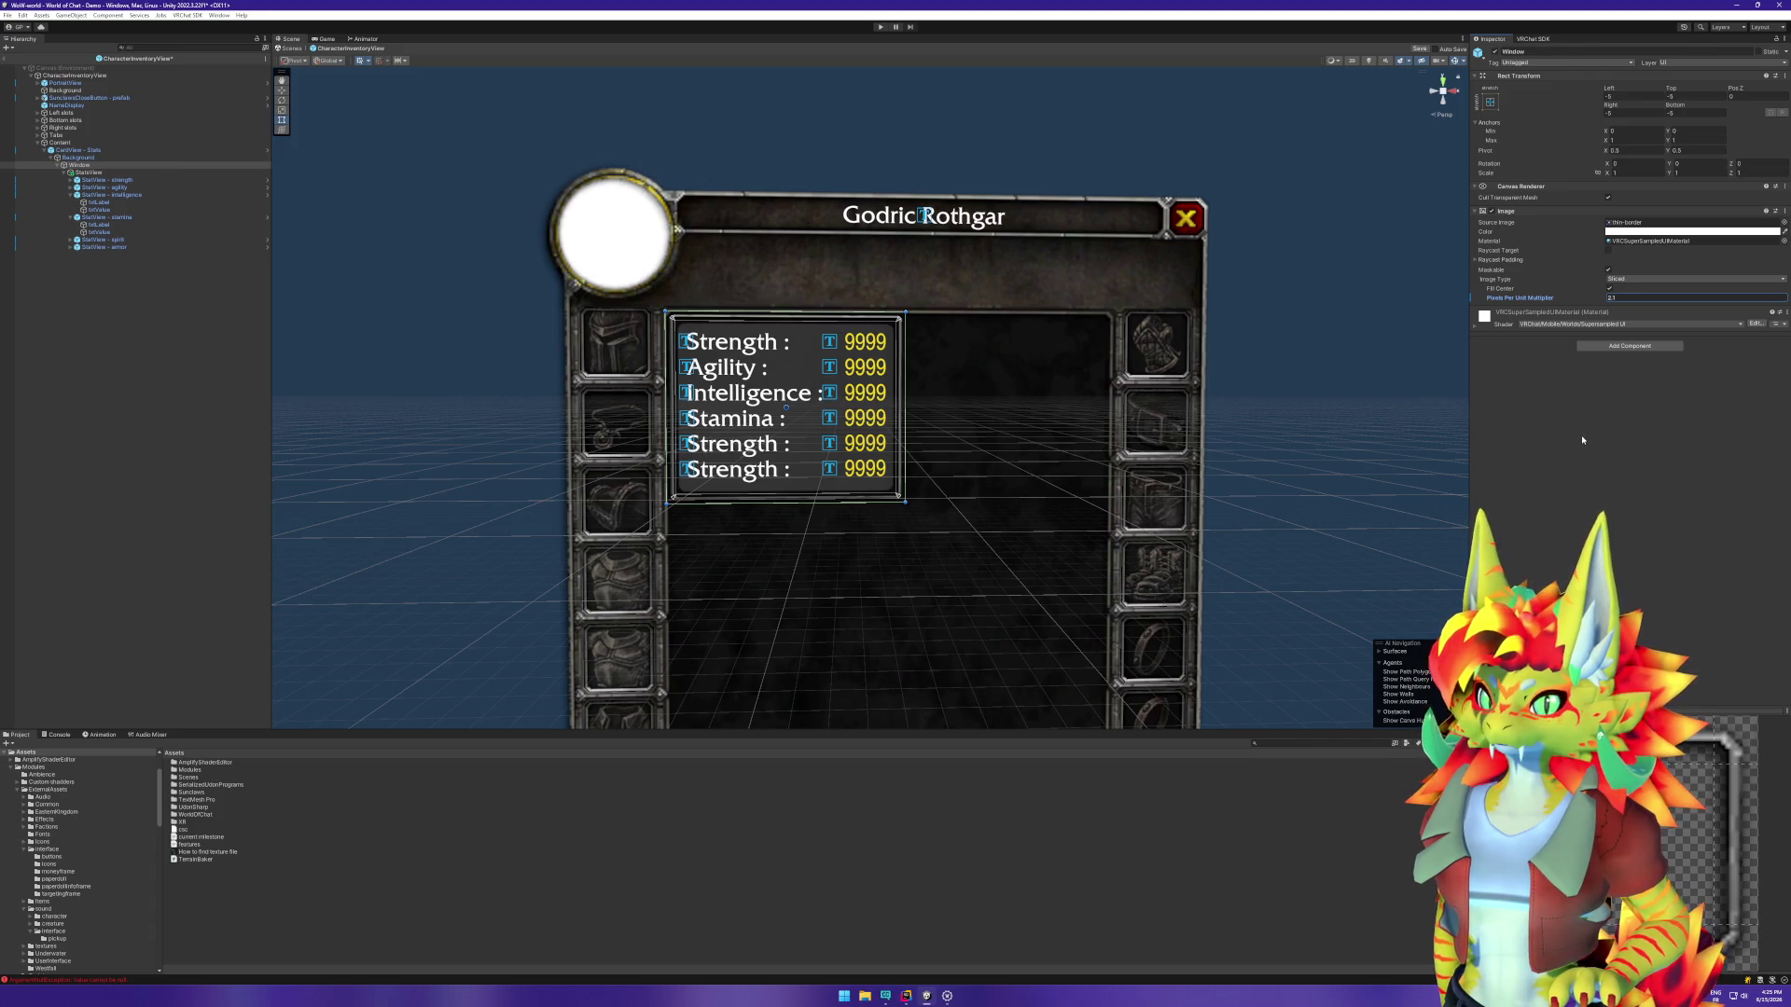
pyautogui.click(1338, 429)
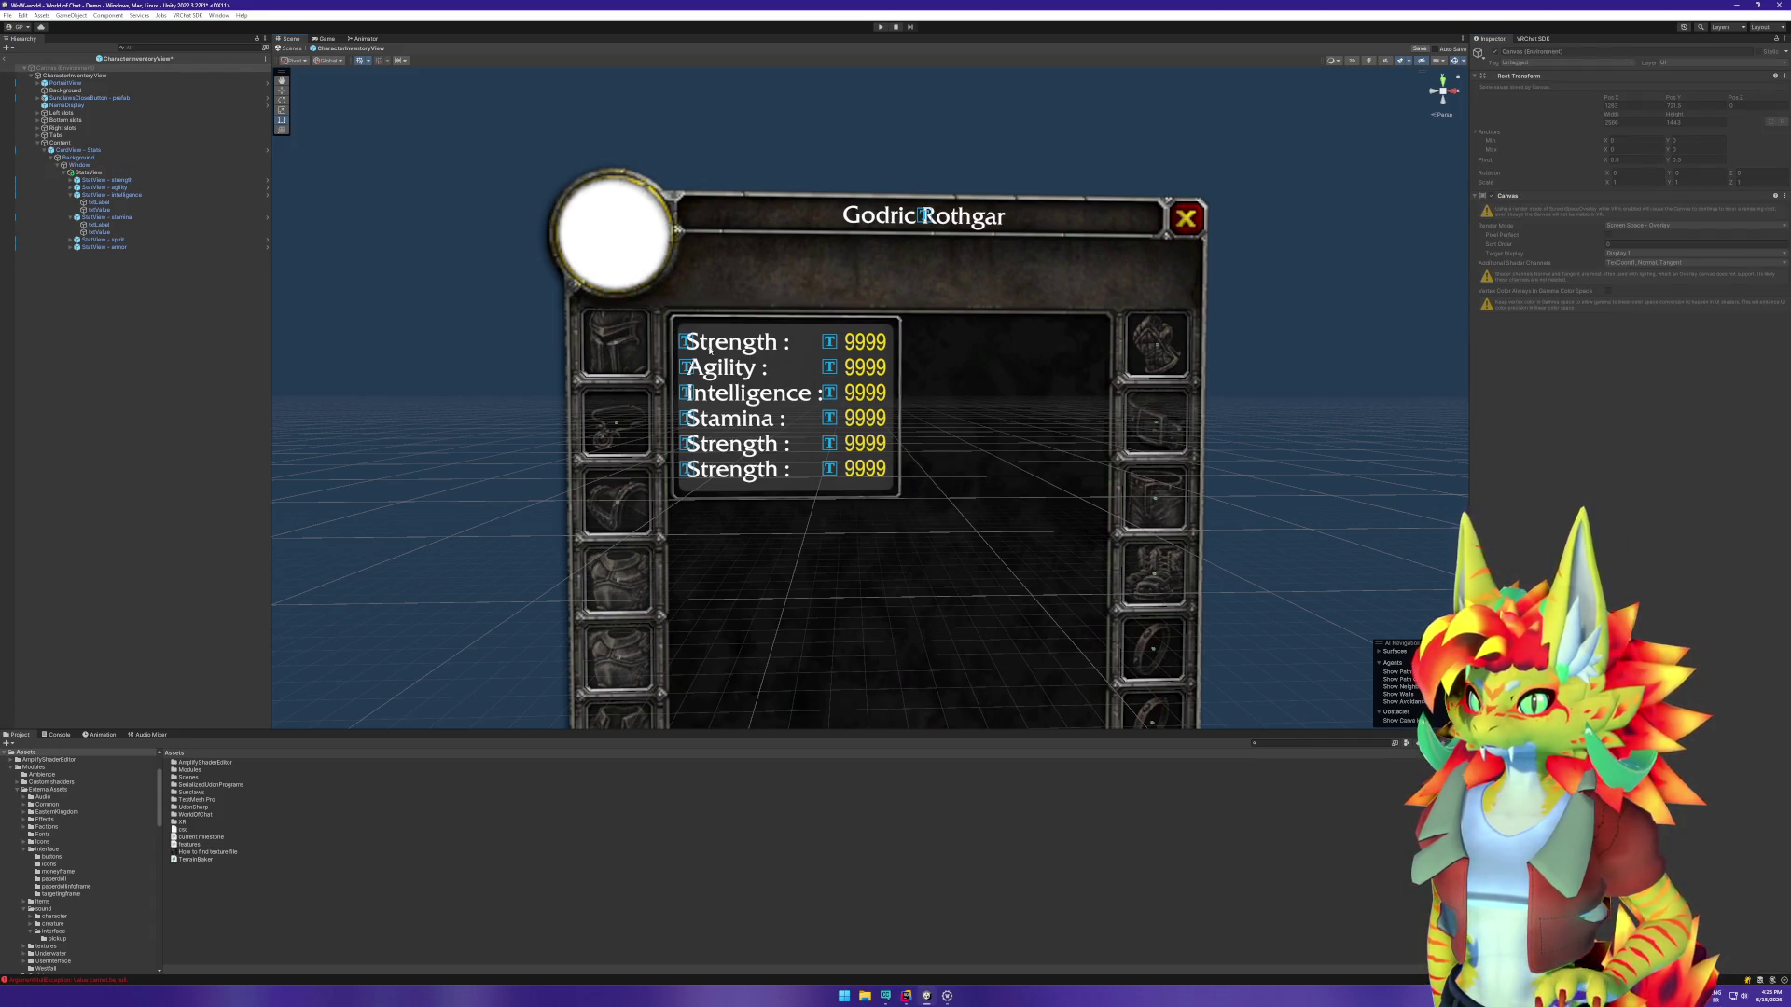
# Step: Zero the Background's offsets and raise its Pixels Per Unit Multiplier to about 2.08
pyautogui.click(84, 158)
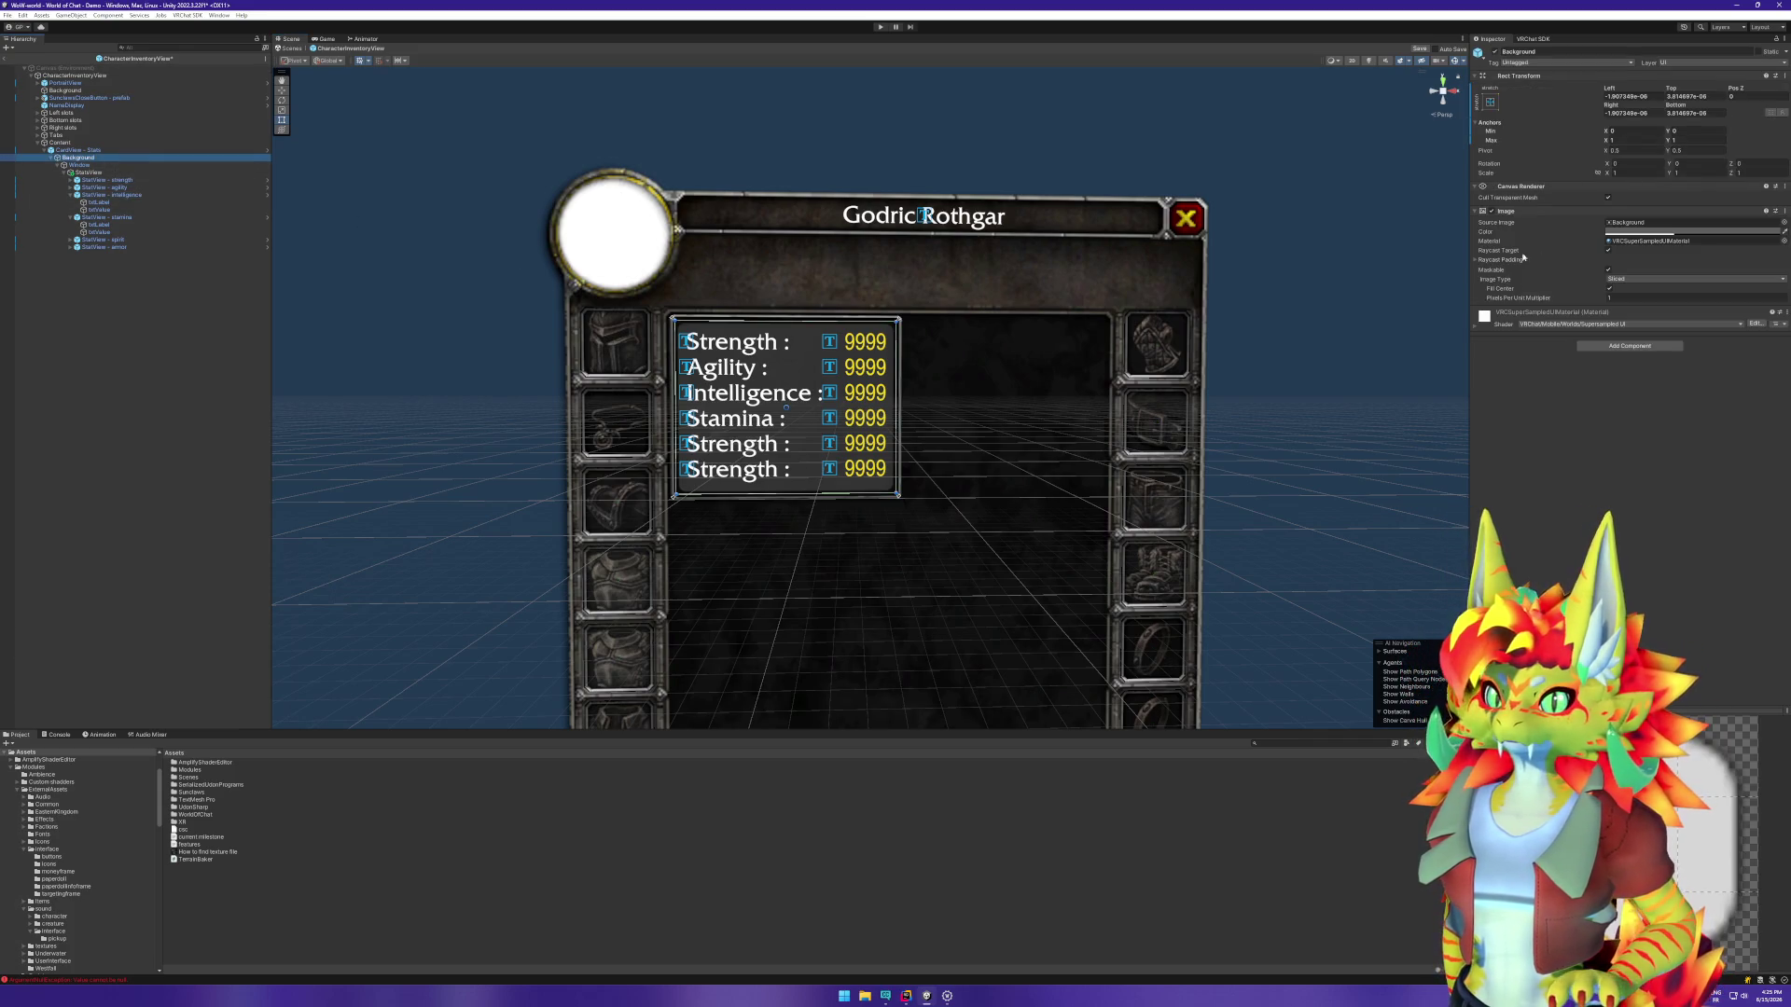
pyautogui.click(1647, 97)
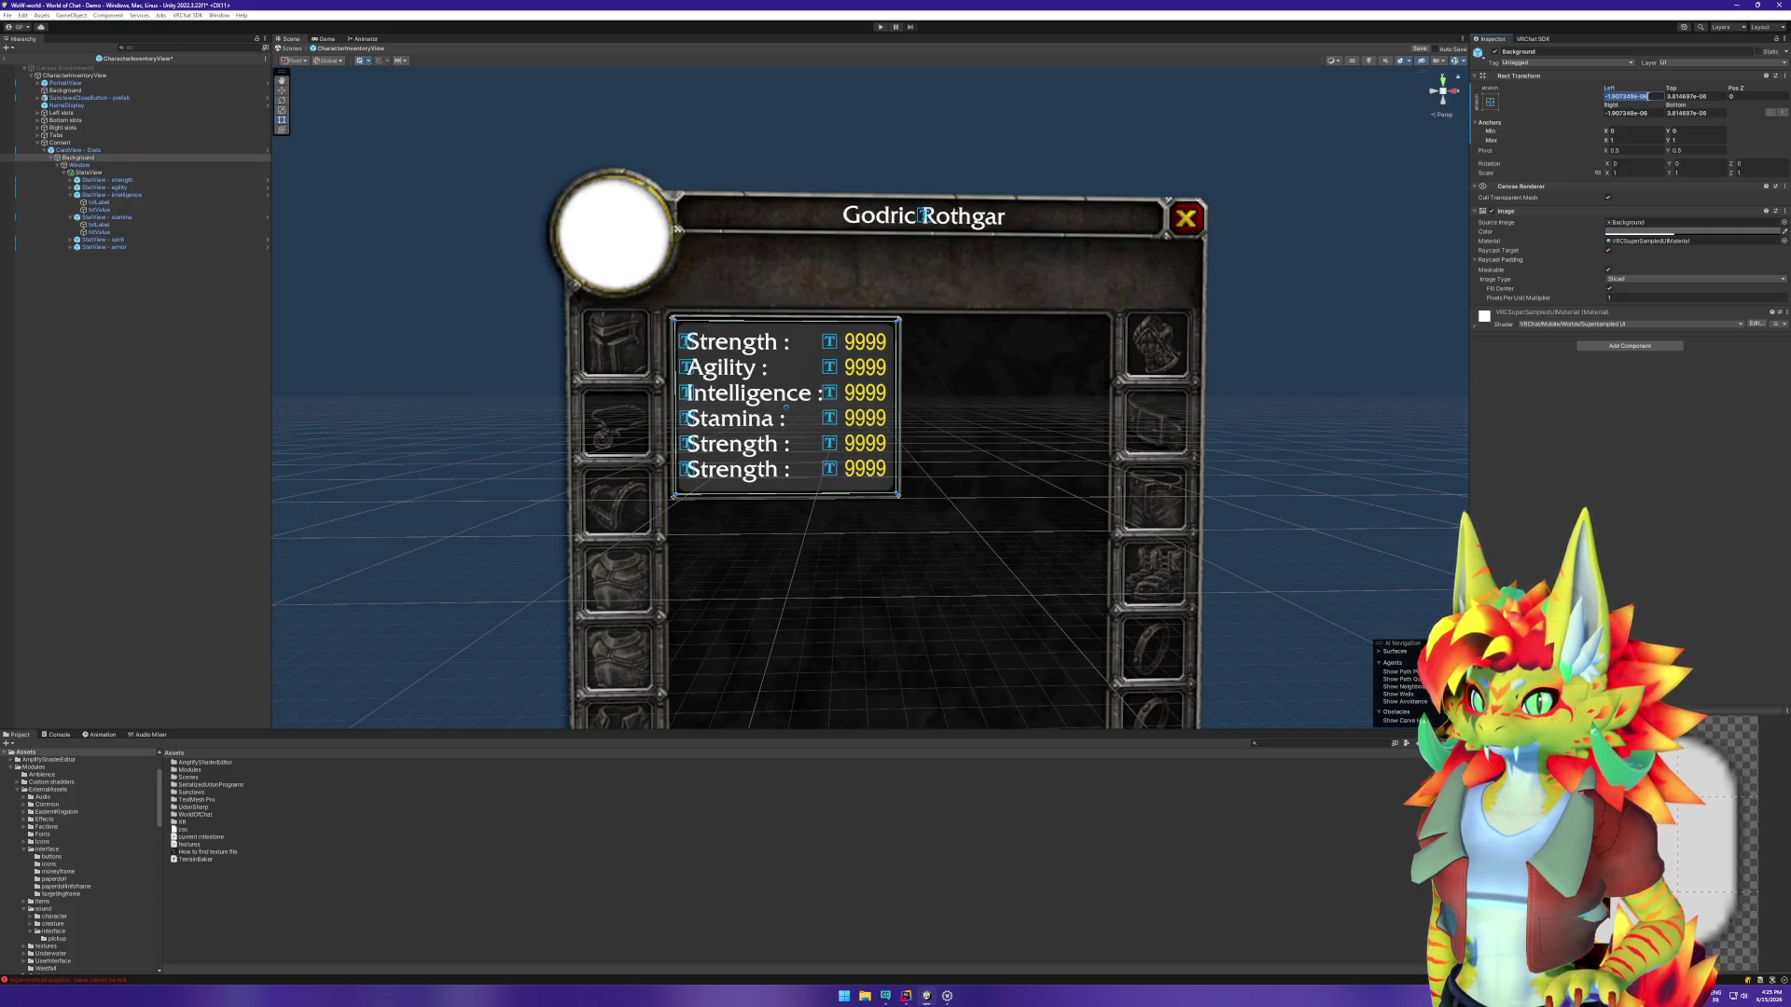
pyautogui.write('0')
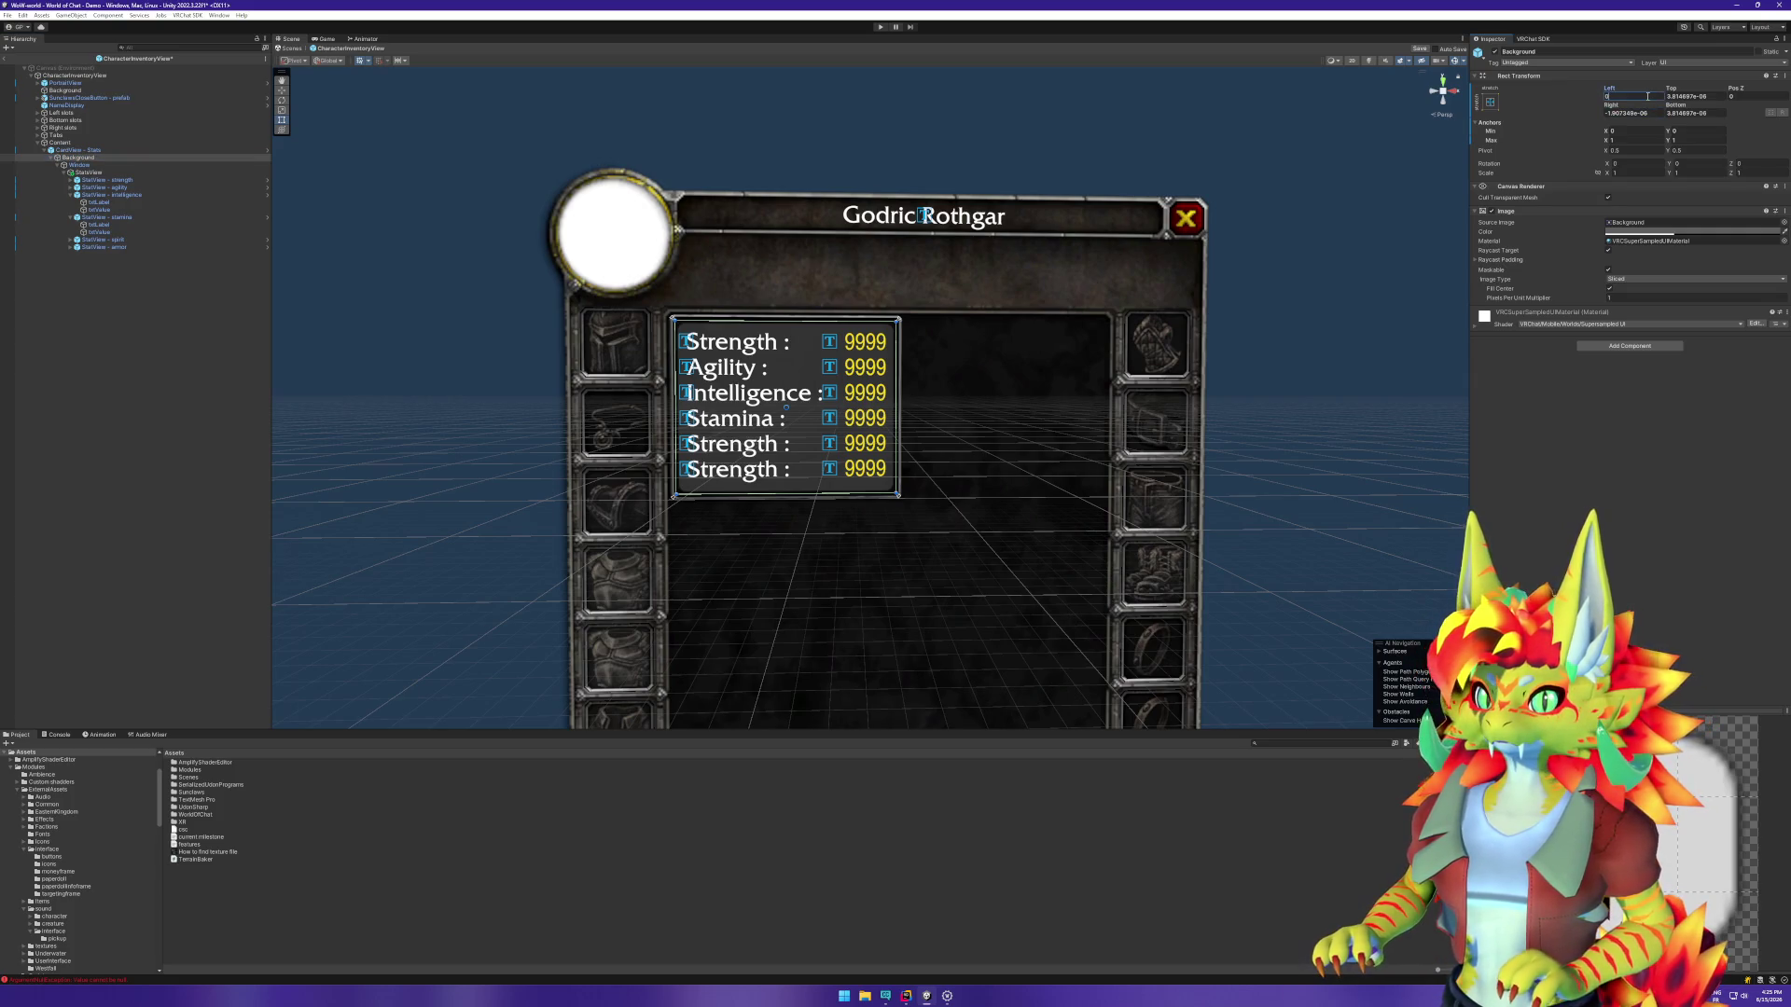
pyautogui.press('Tab')
pyautogui.write('0')
pyautogui.press('Tab')
pyautogui.press('Tab')
pyautogui.write('0')
pyautogui.press('Tab')
pyautogui.write('0')
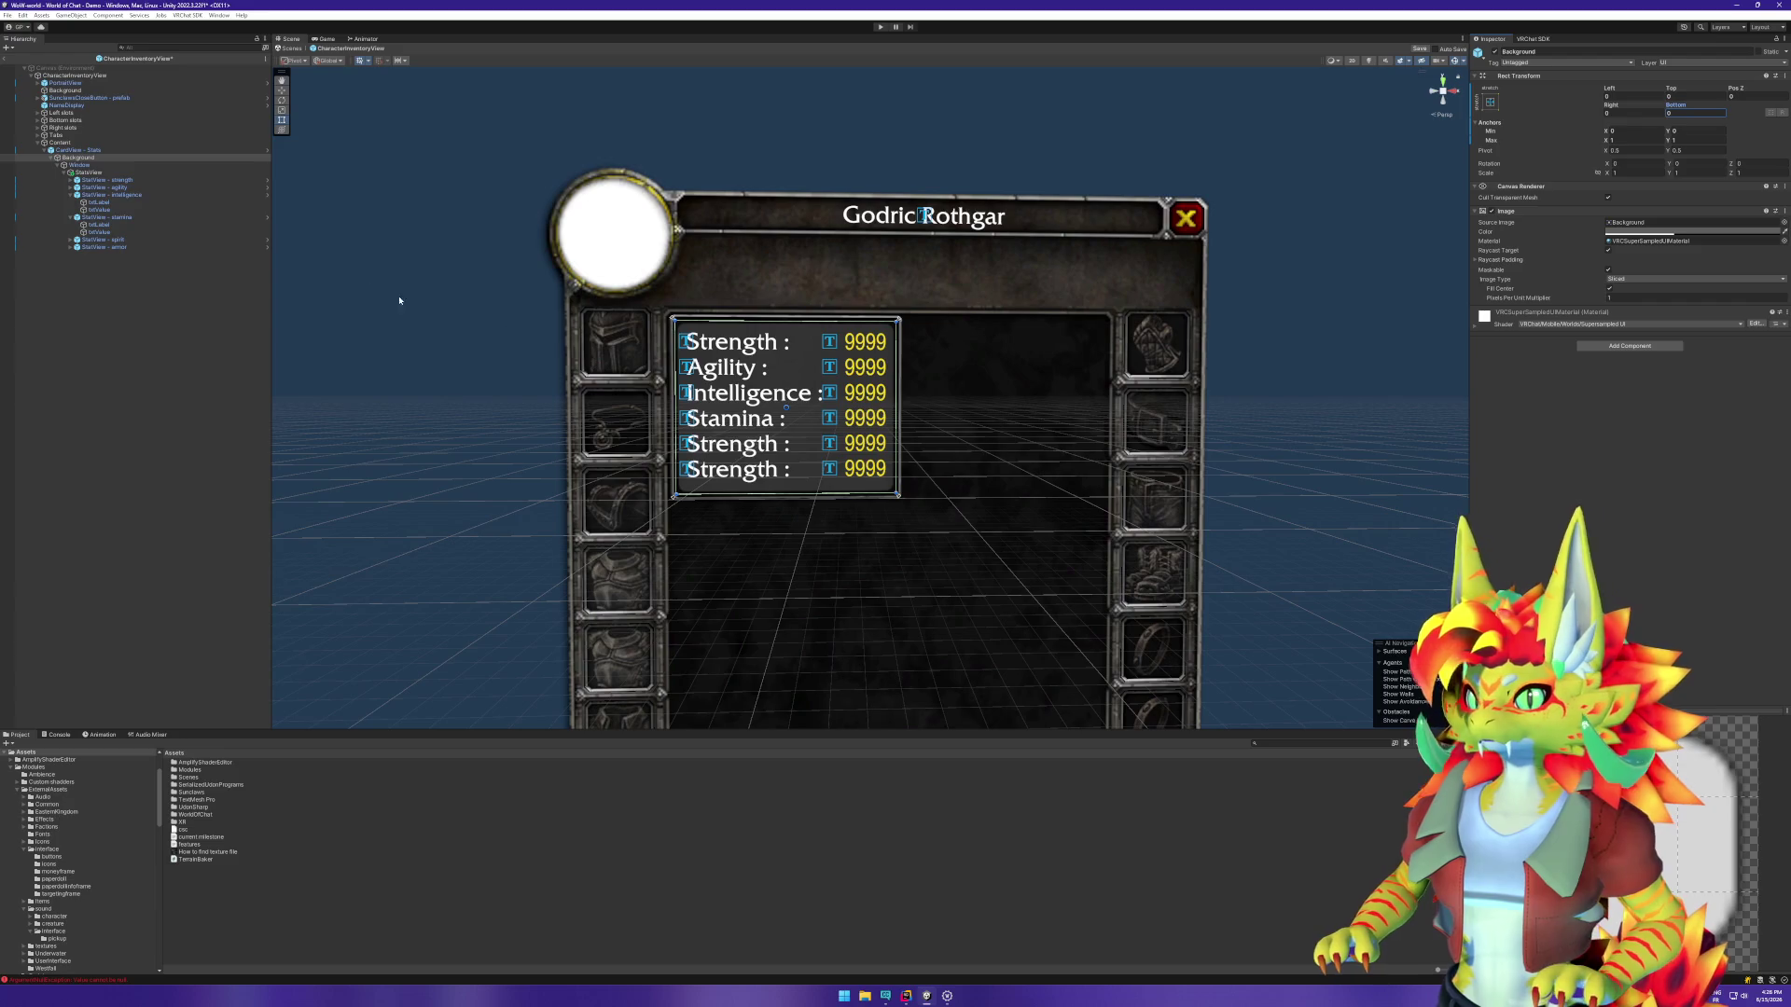
pyautogui.click(1601, 299)
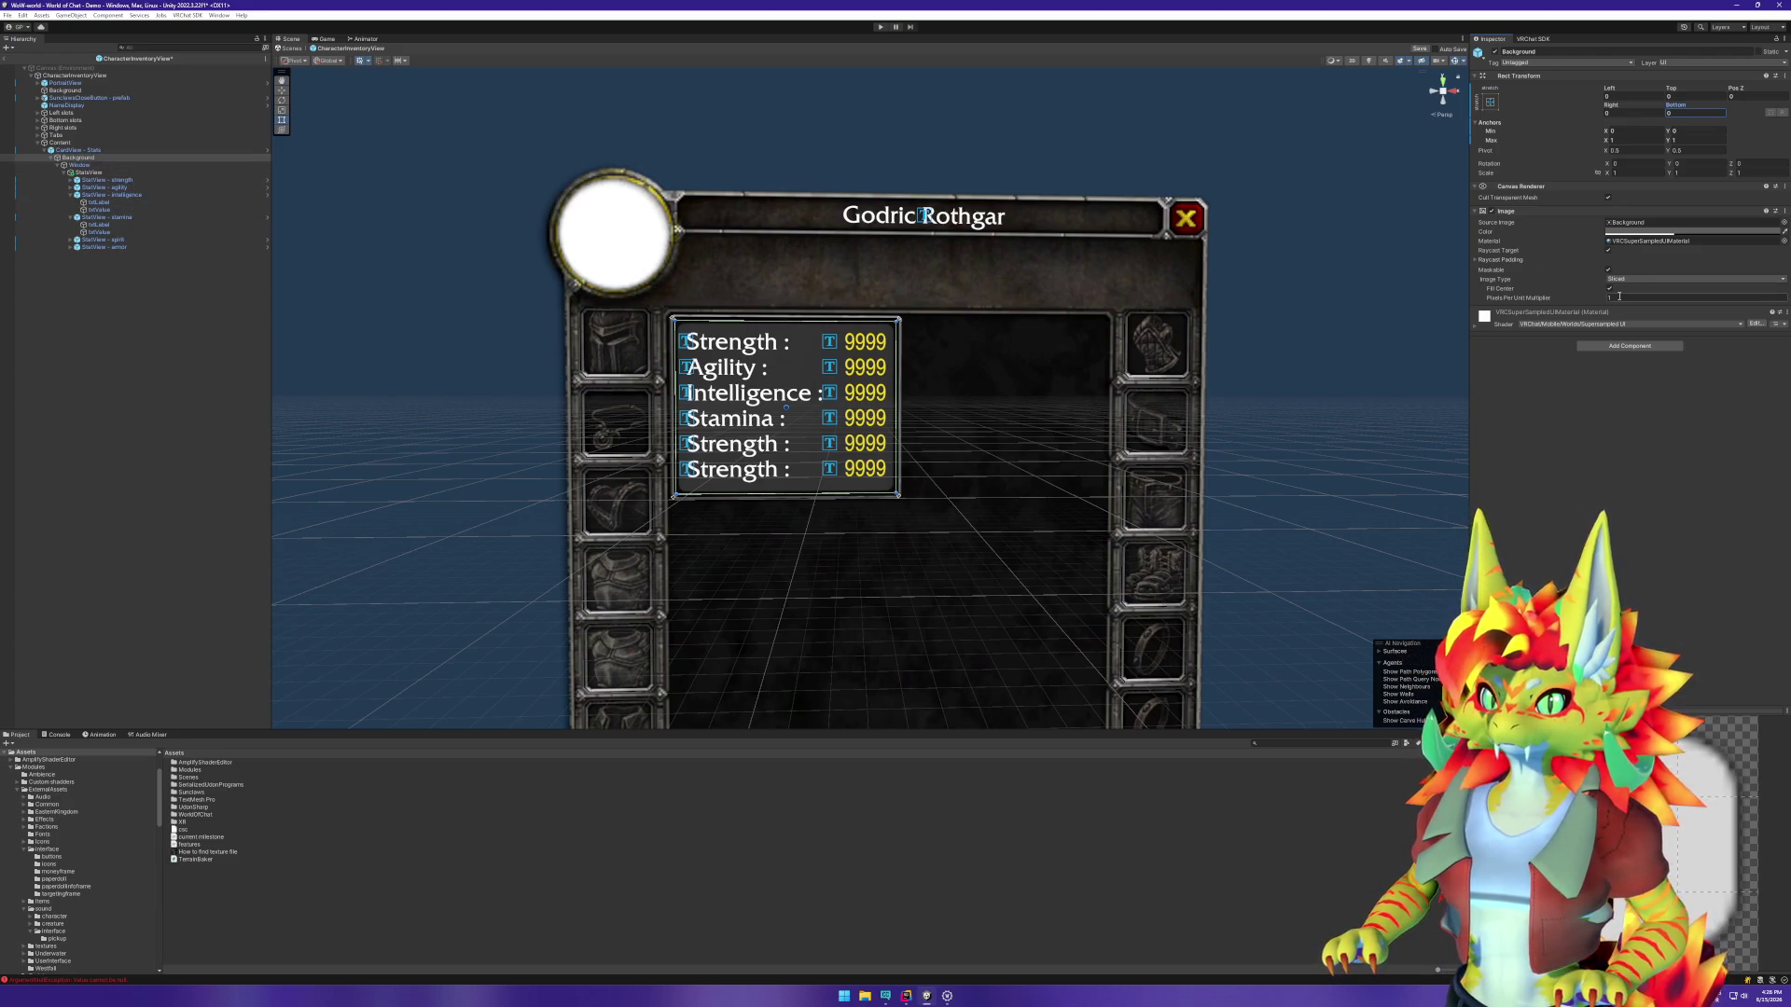
pyautogui.moveTo(1605, 298)
pyautogui.mouseDown()
pyautogui.moveTo(1627, 300)
pyautogui.moveTo(1610, 299)
pyautogui.mouseUp()
# Step: Select the Window object and zero its Left, Top, Right and Bottom offsets
pyautogui.click(93, 150)
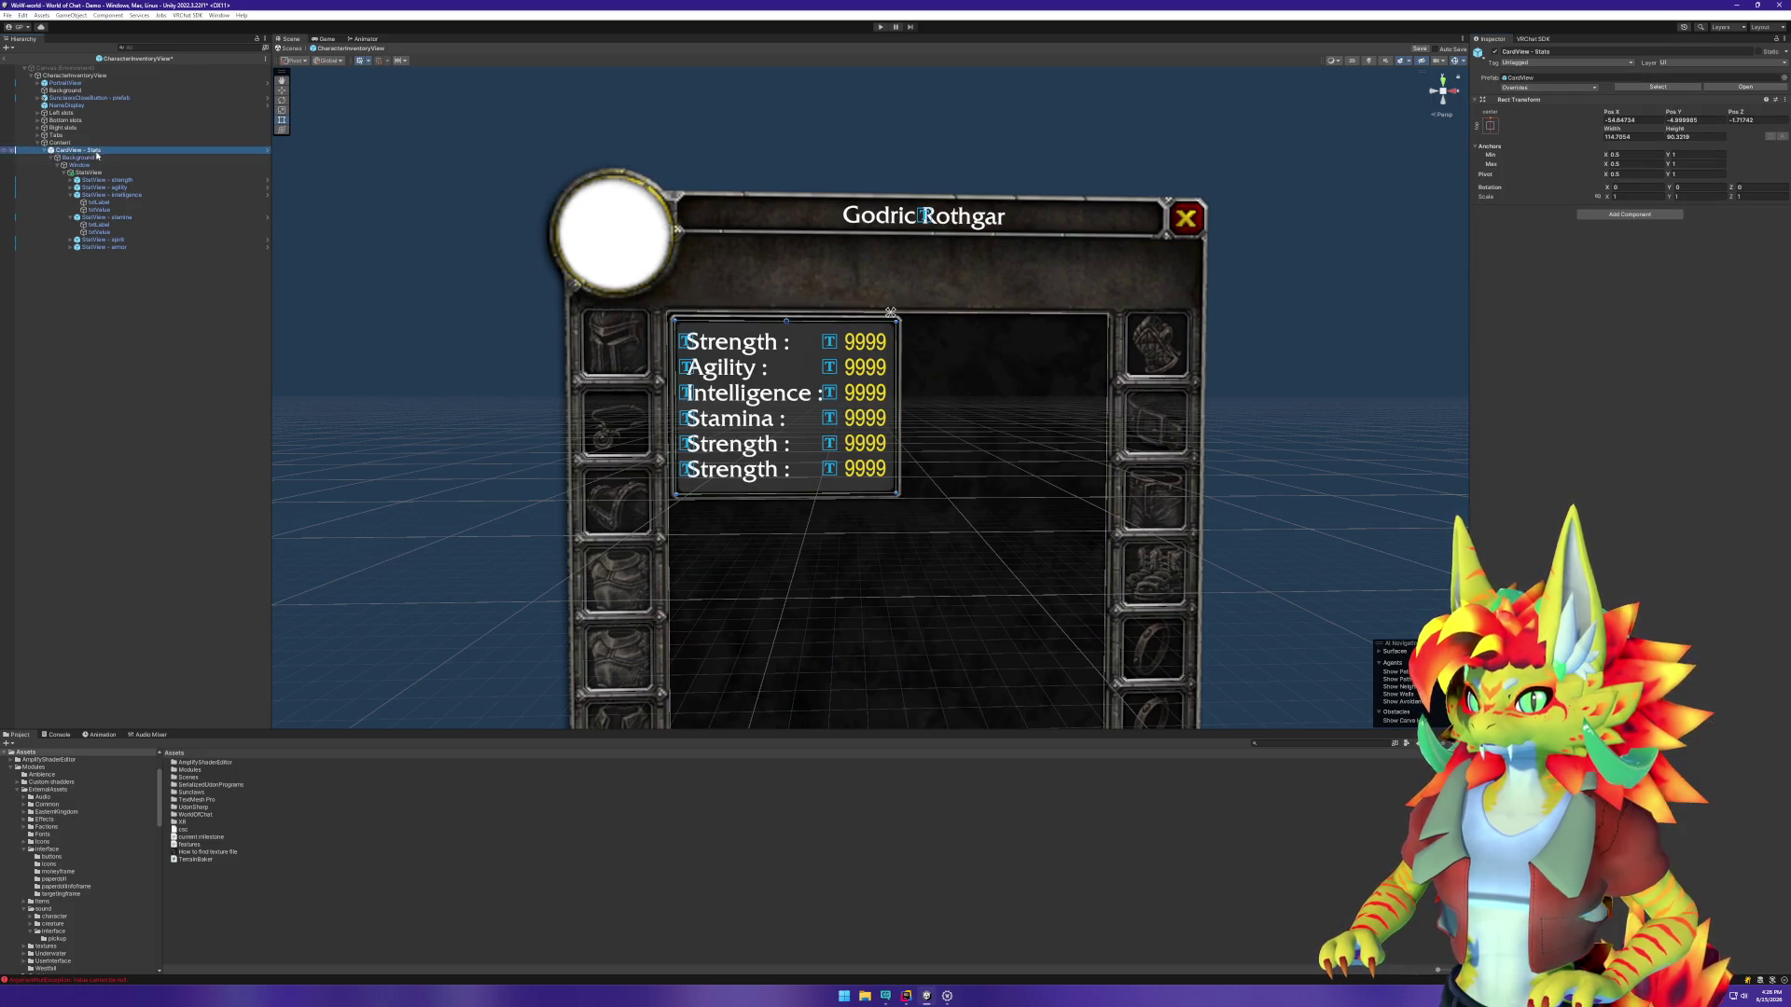
pyautogui.click(79, 158)
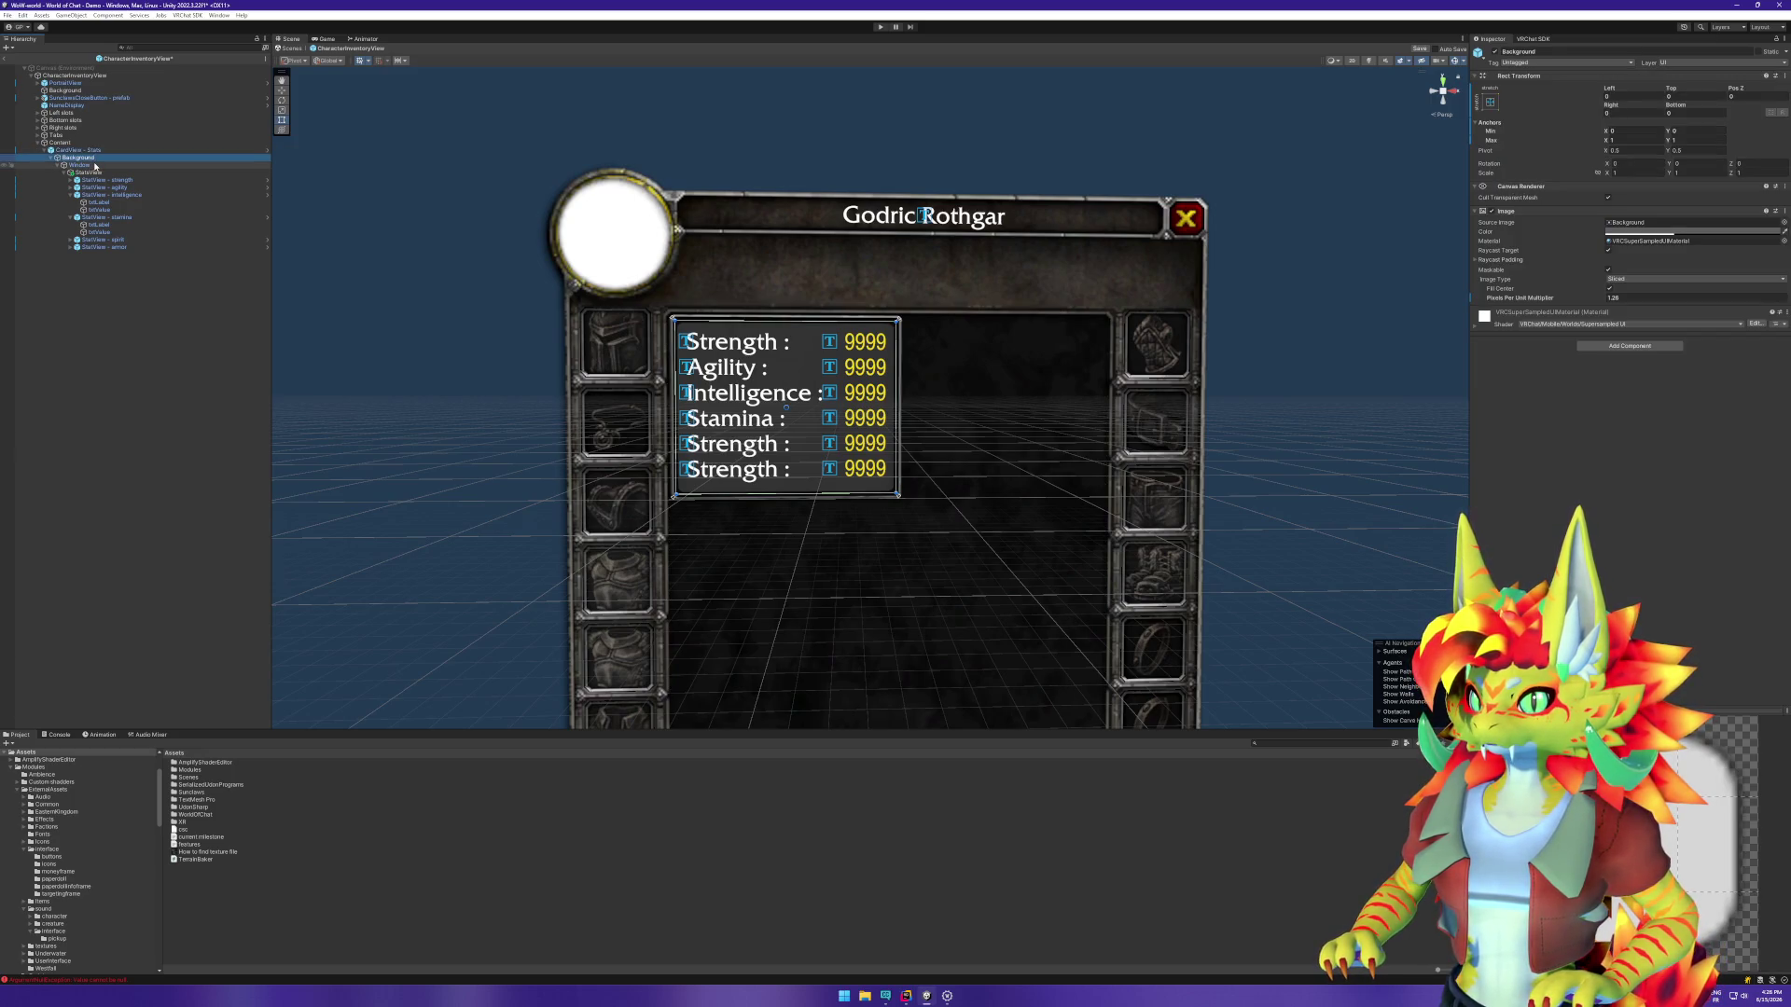
pyautogui.click(81, 165)
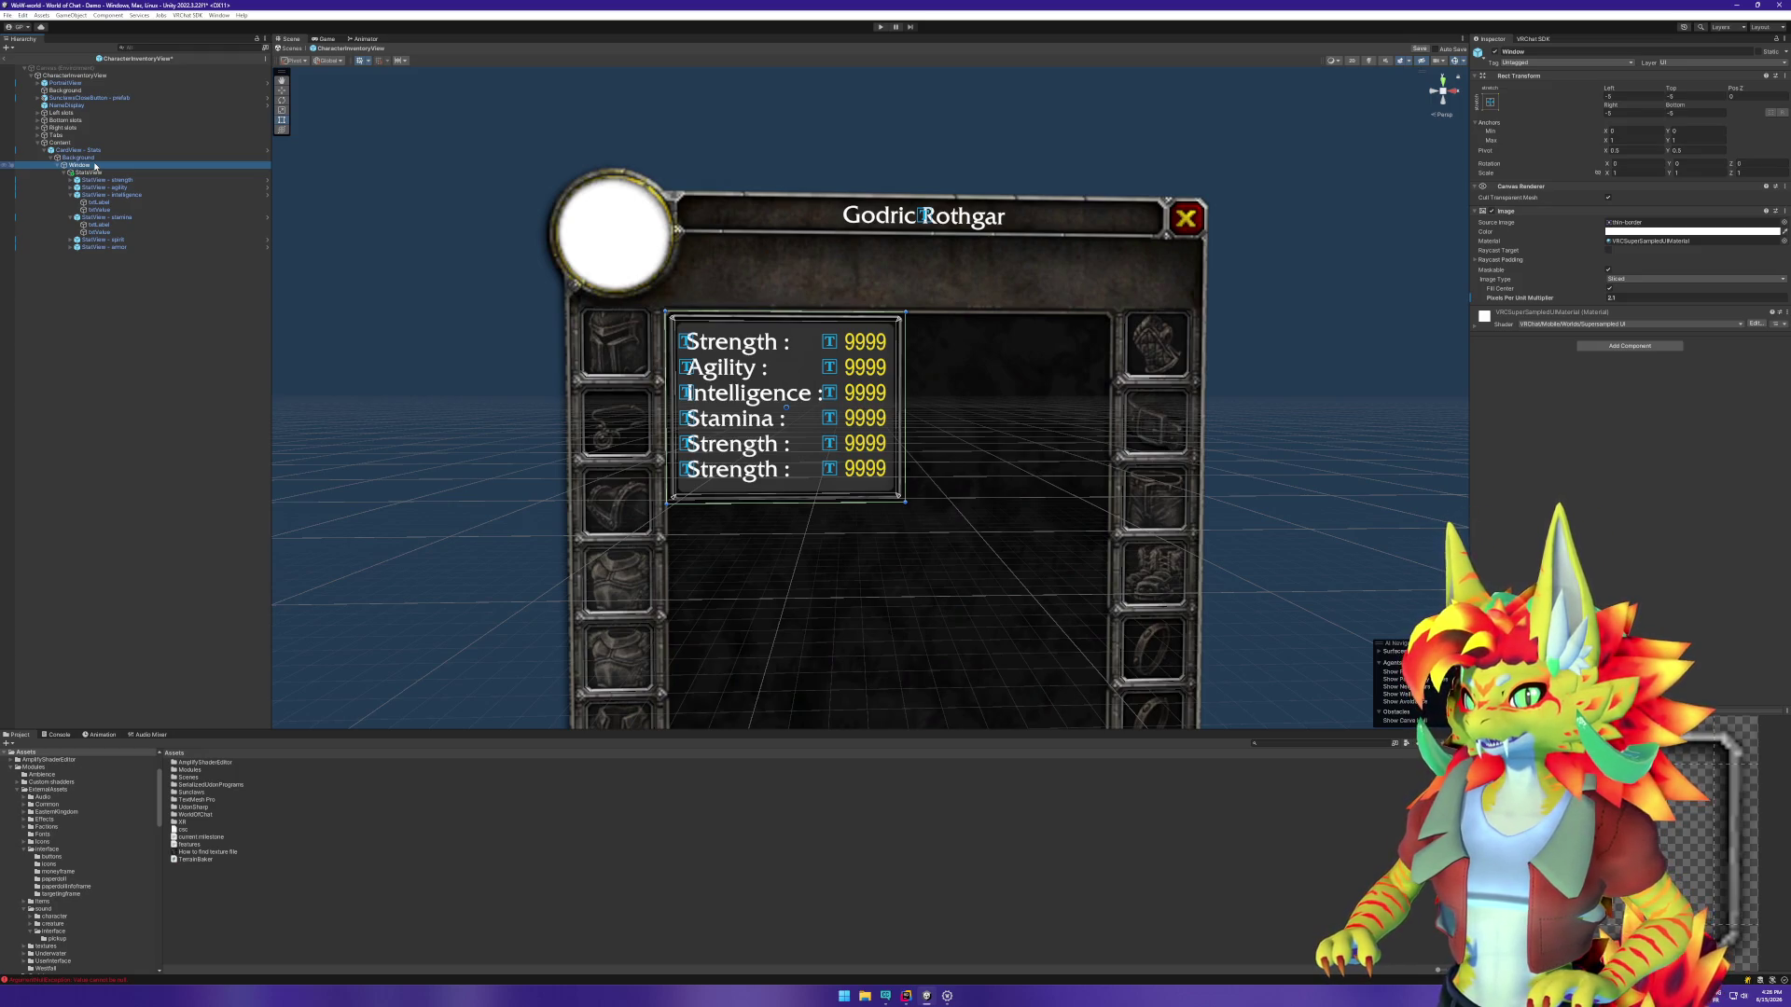
pyautogui.doubleClick(95, 166)
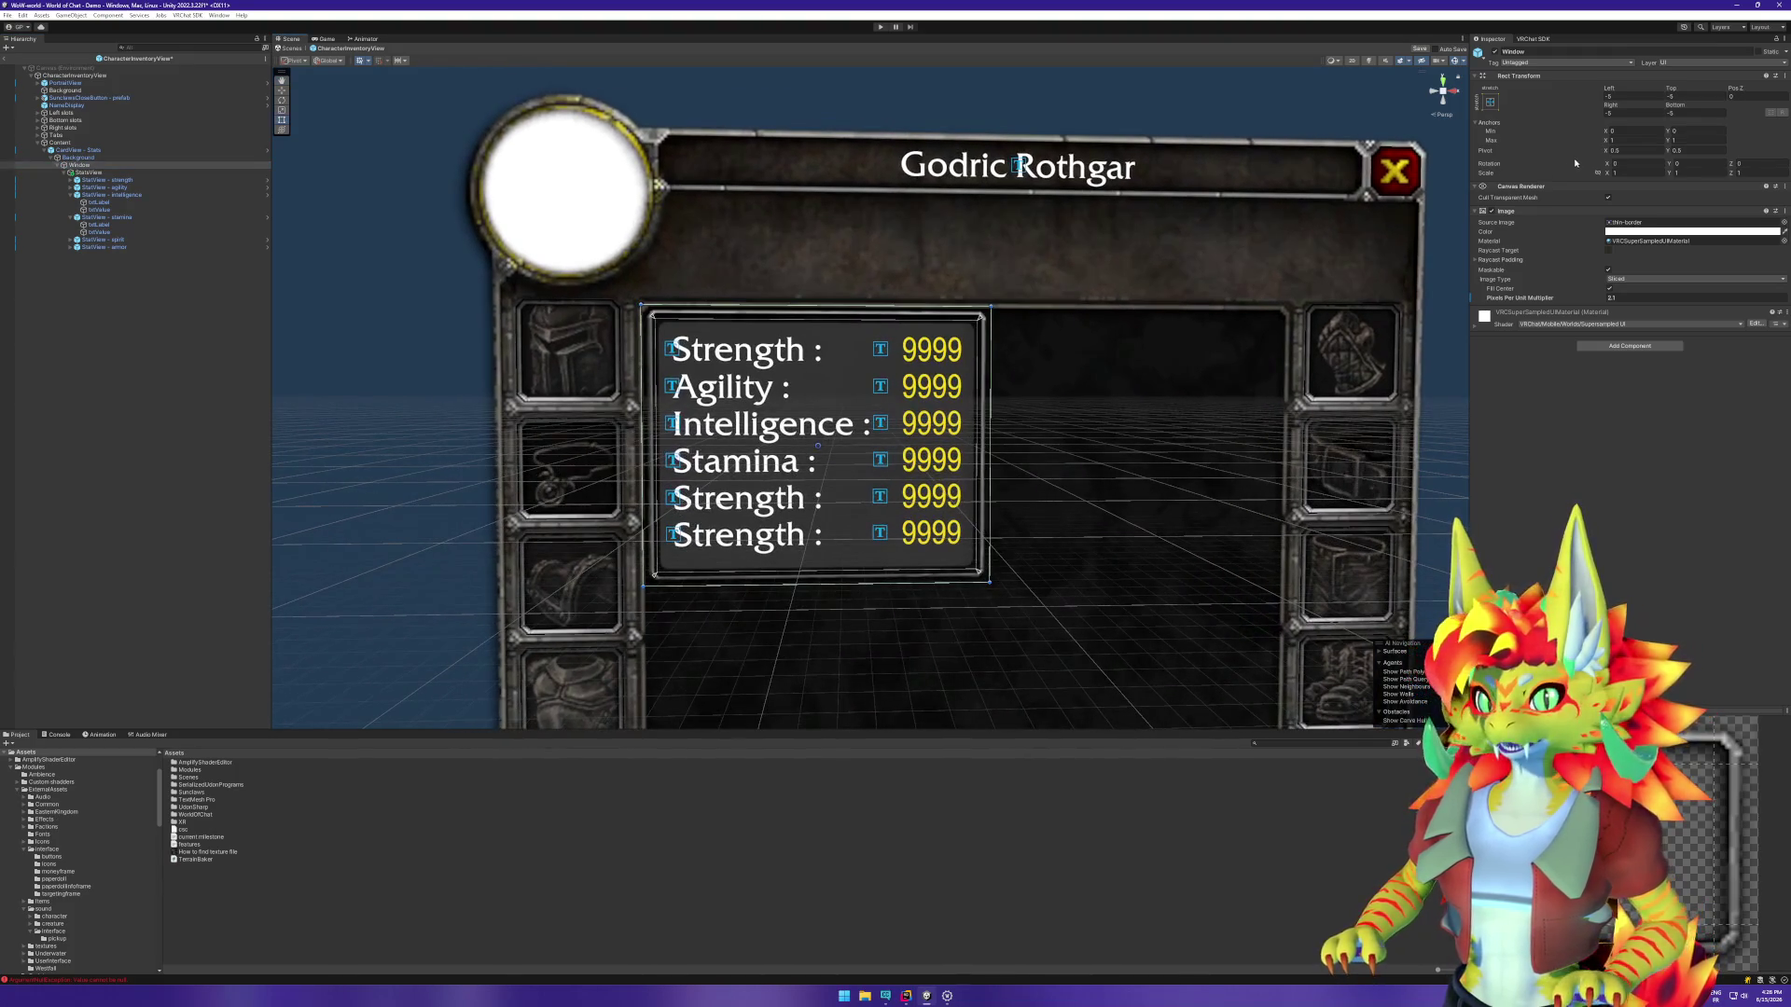
pyautogui.press('Up')
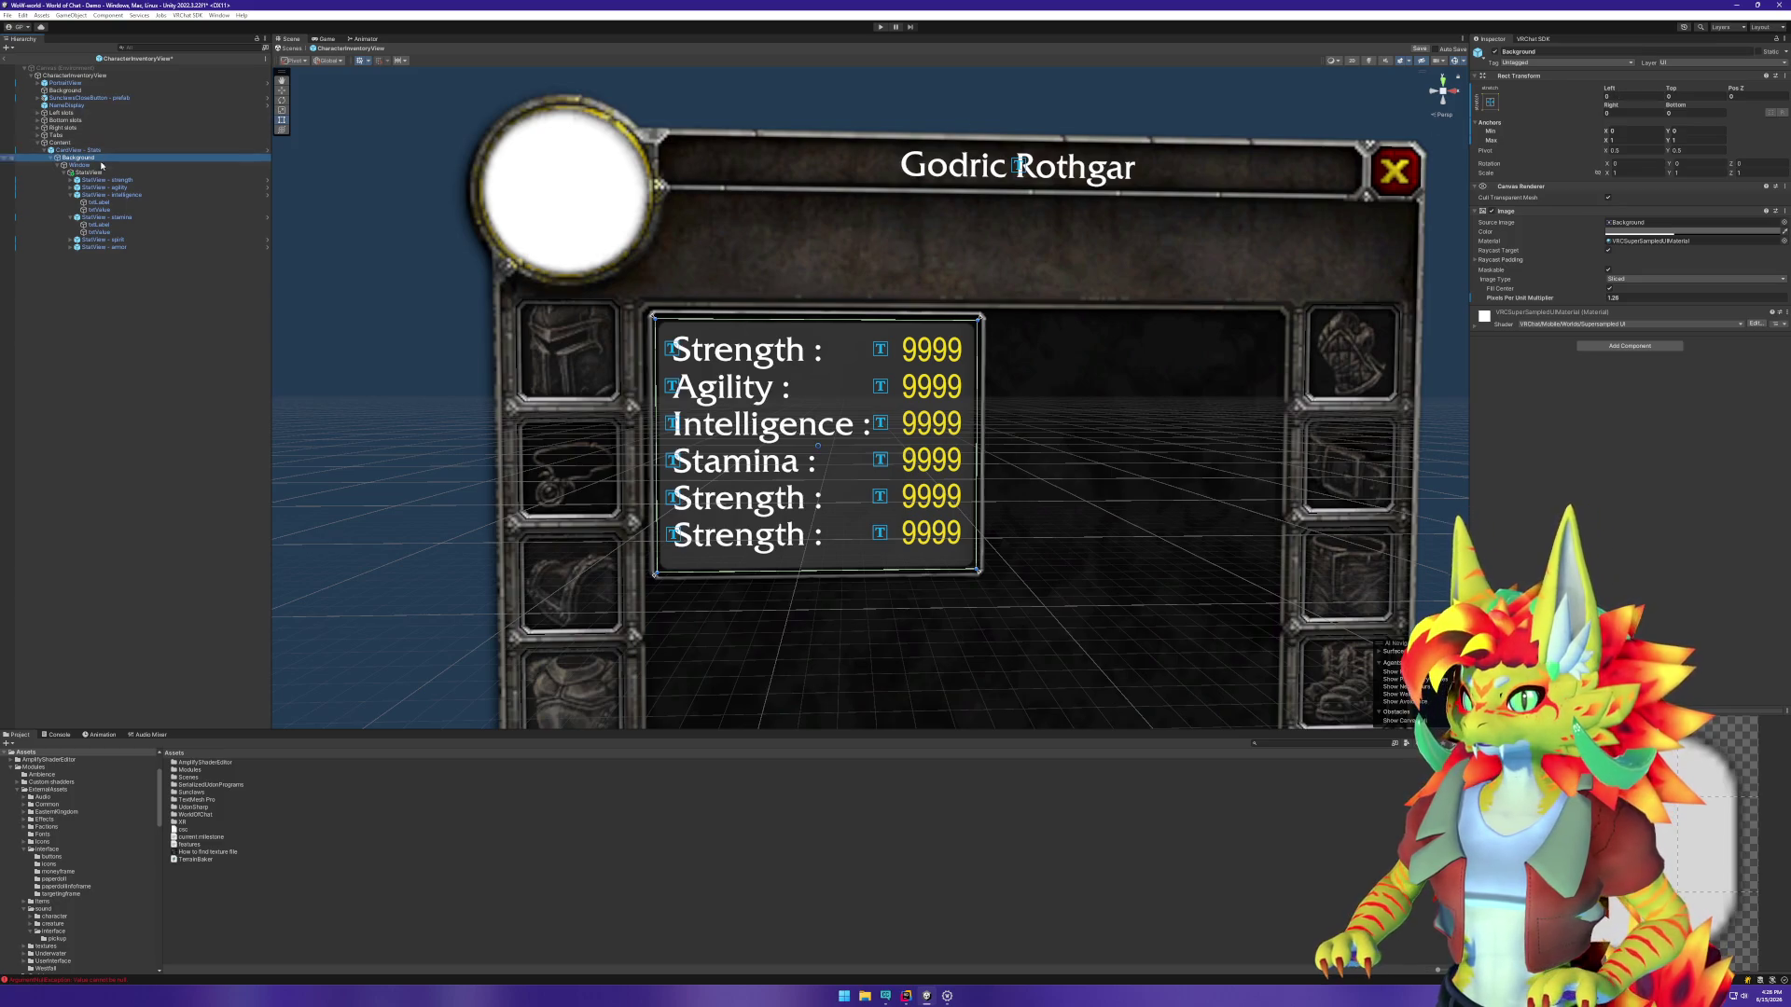
pyautogui.click(174, 167)
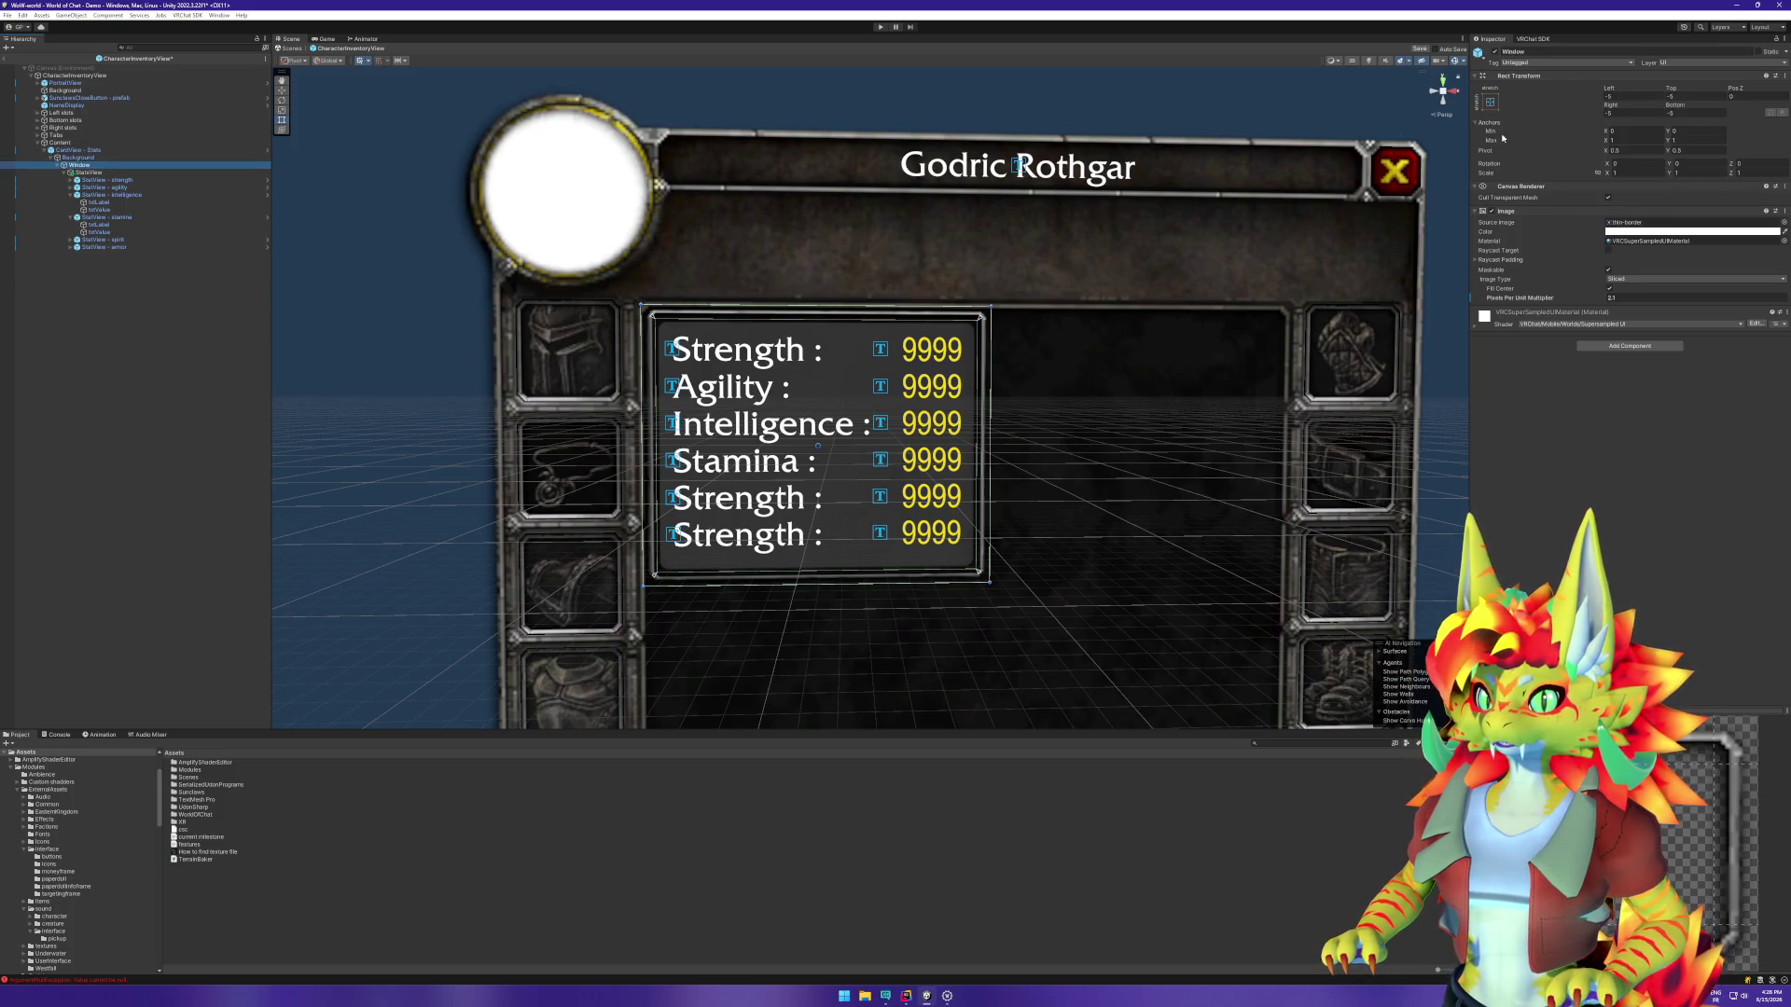
pyautogui.click(1629, 97)
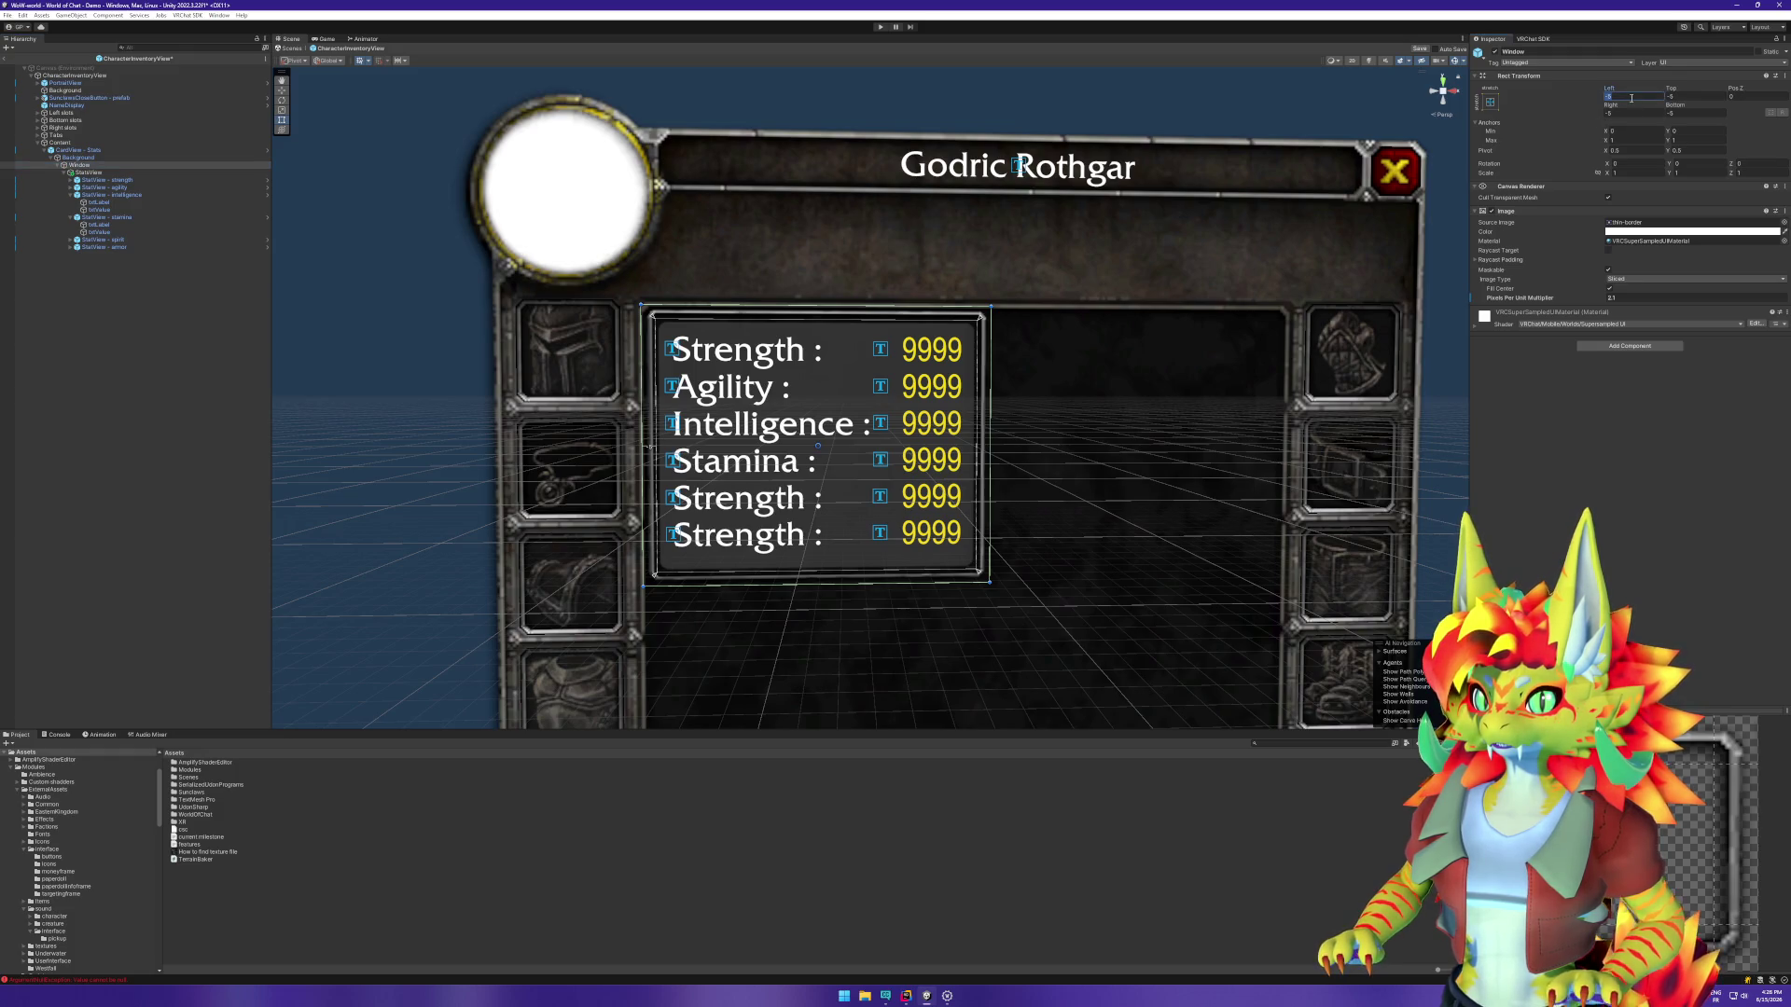
pyautogui.write('0')
pyautogui.press('Tab')
pyautogui.write('0')
pyautogui.press('Tab')
pyautogui.press('Tab')
pyautogui.write('0')
pyautogui.press('Tab')
pyautogui.write('0')
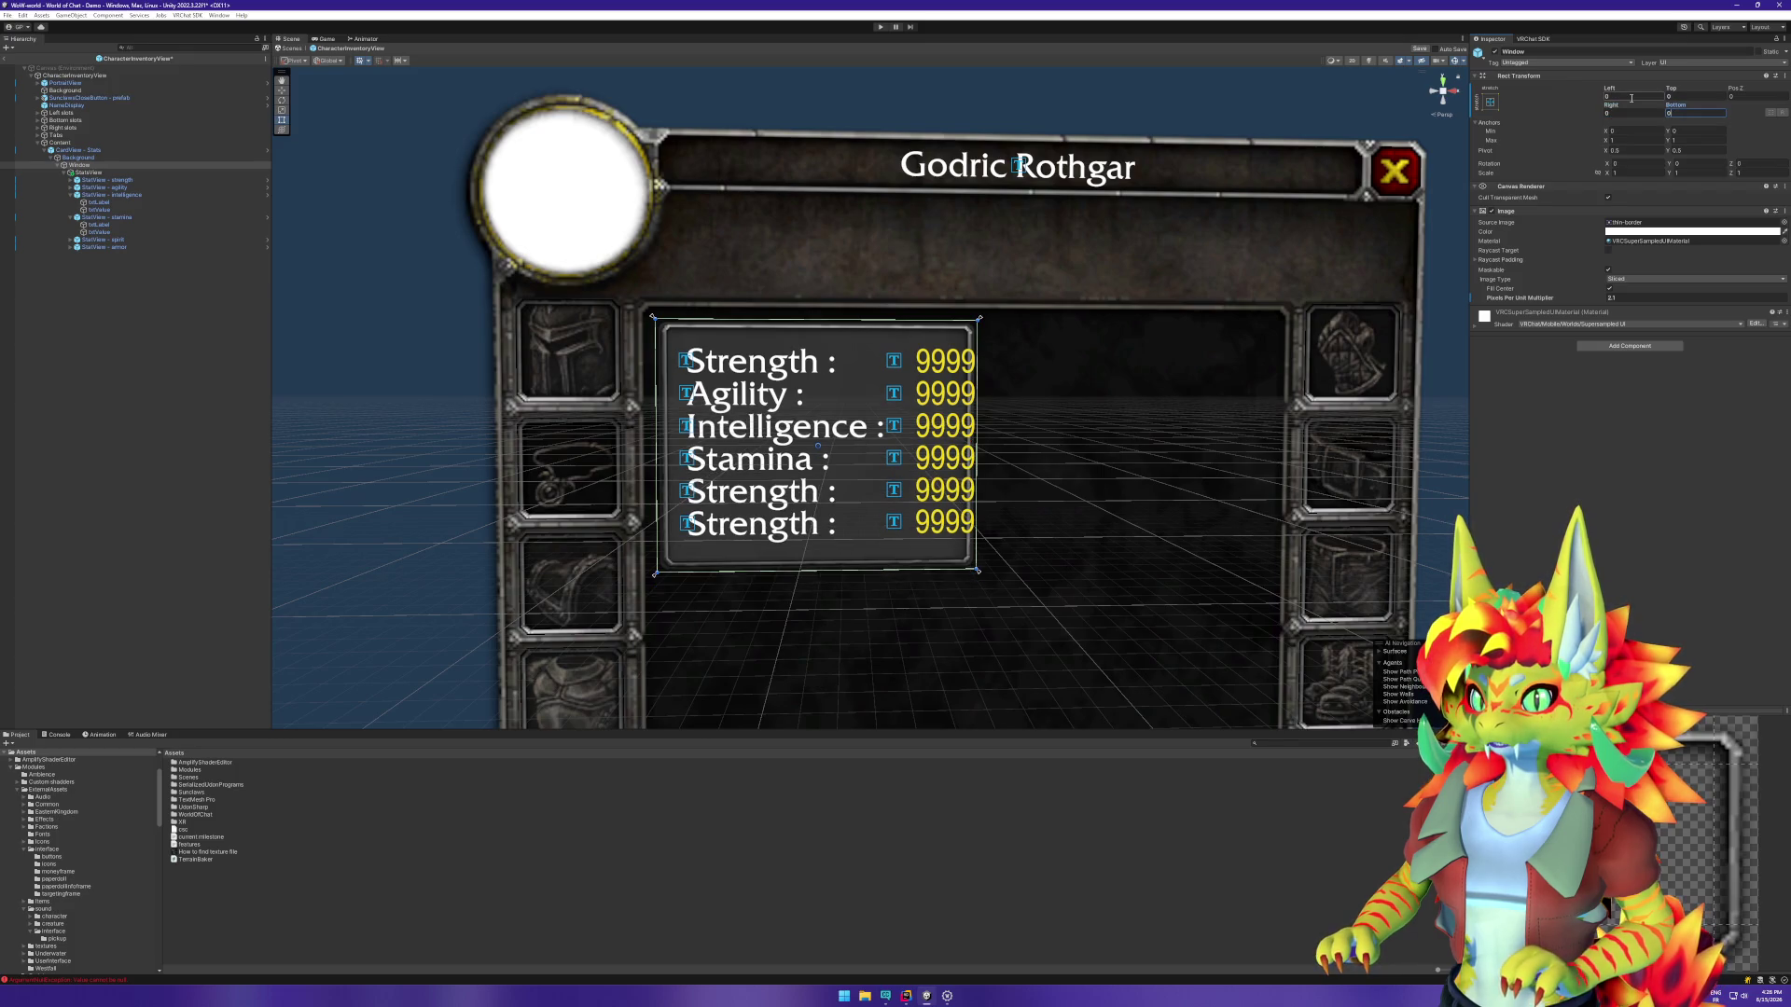
# Step: Set the Window's Left, Top and Right offsets to -2.5
pyautogui.click(1621, 96)
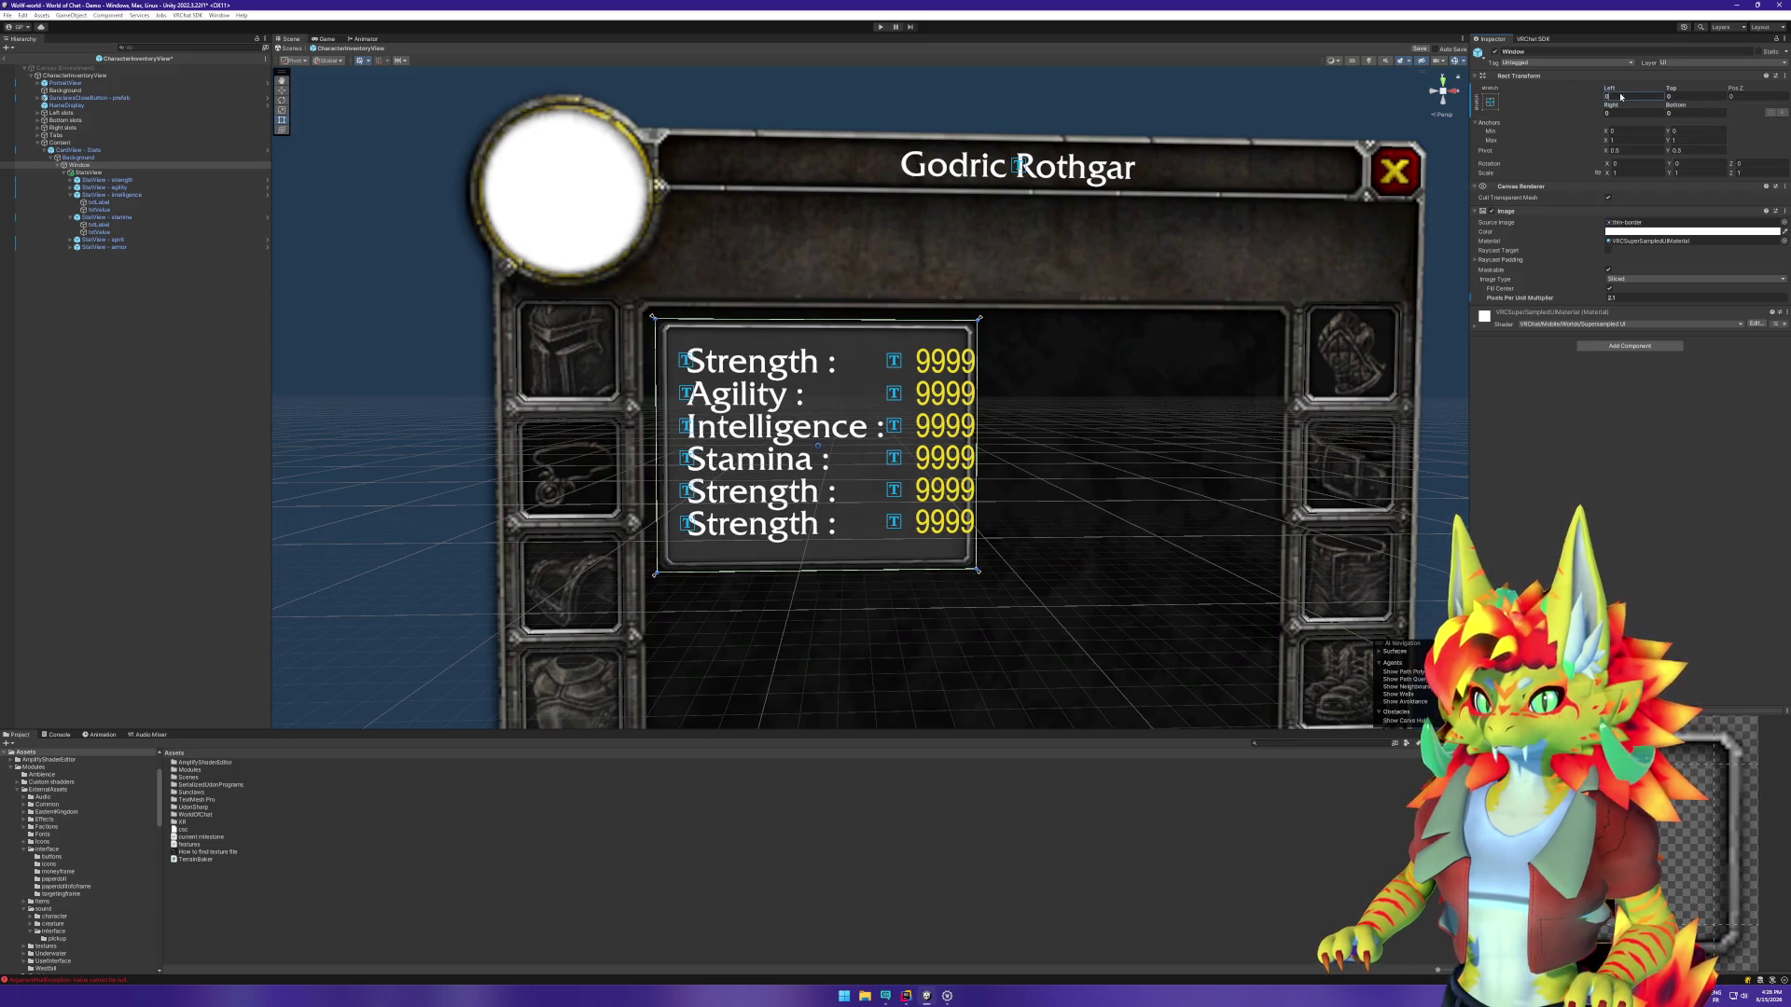
pyautogui.write('-2.5')
pyautogui.press('Tab')
pyautogui.hotkey('ctrl', 'z')
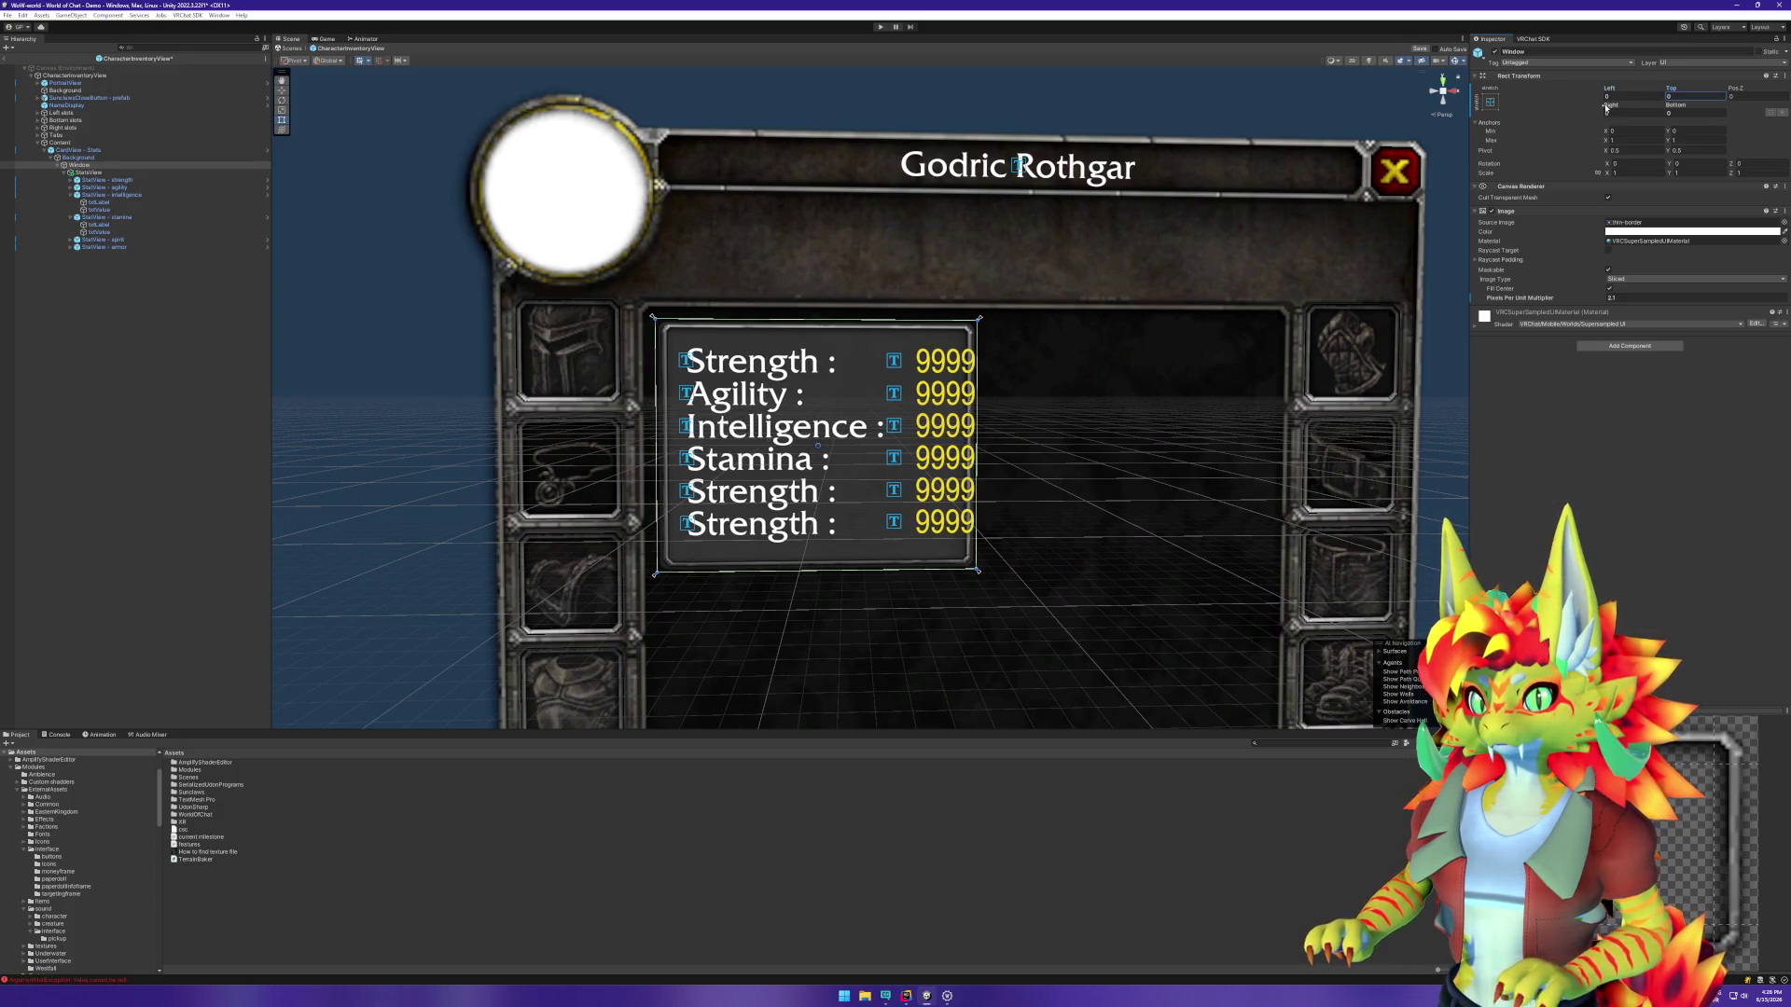
pyautogui.click(1624, 97)
pyautogui.write('-2.5')
pyautogui.press('Tab')
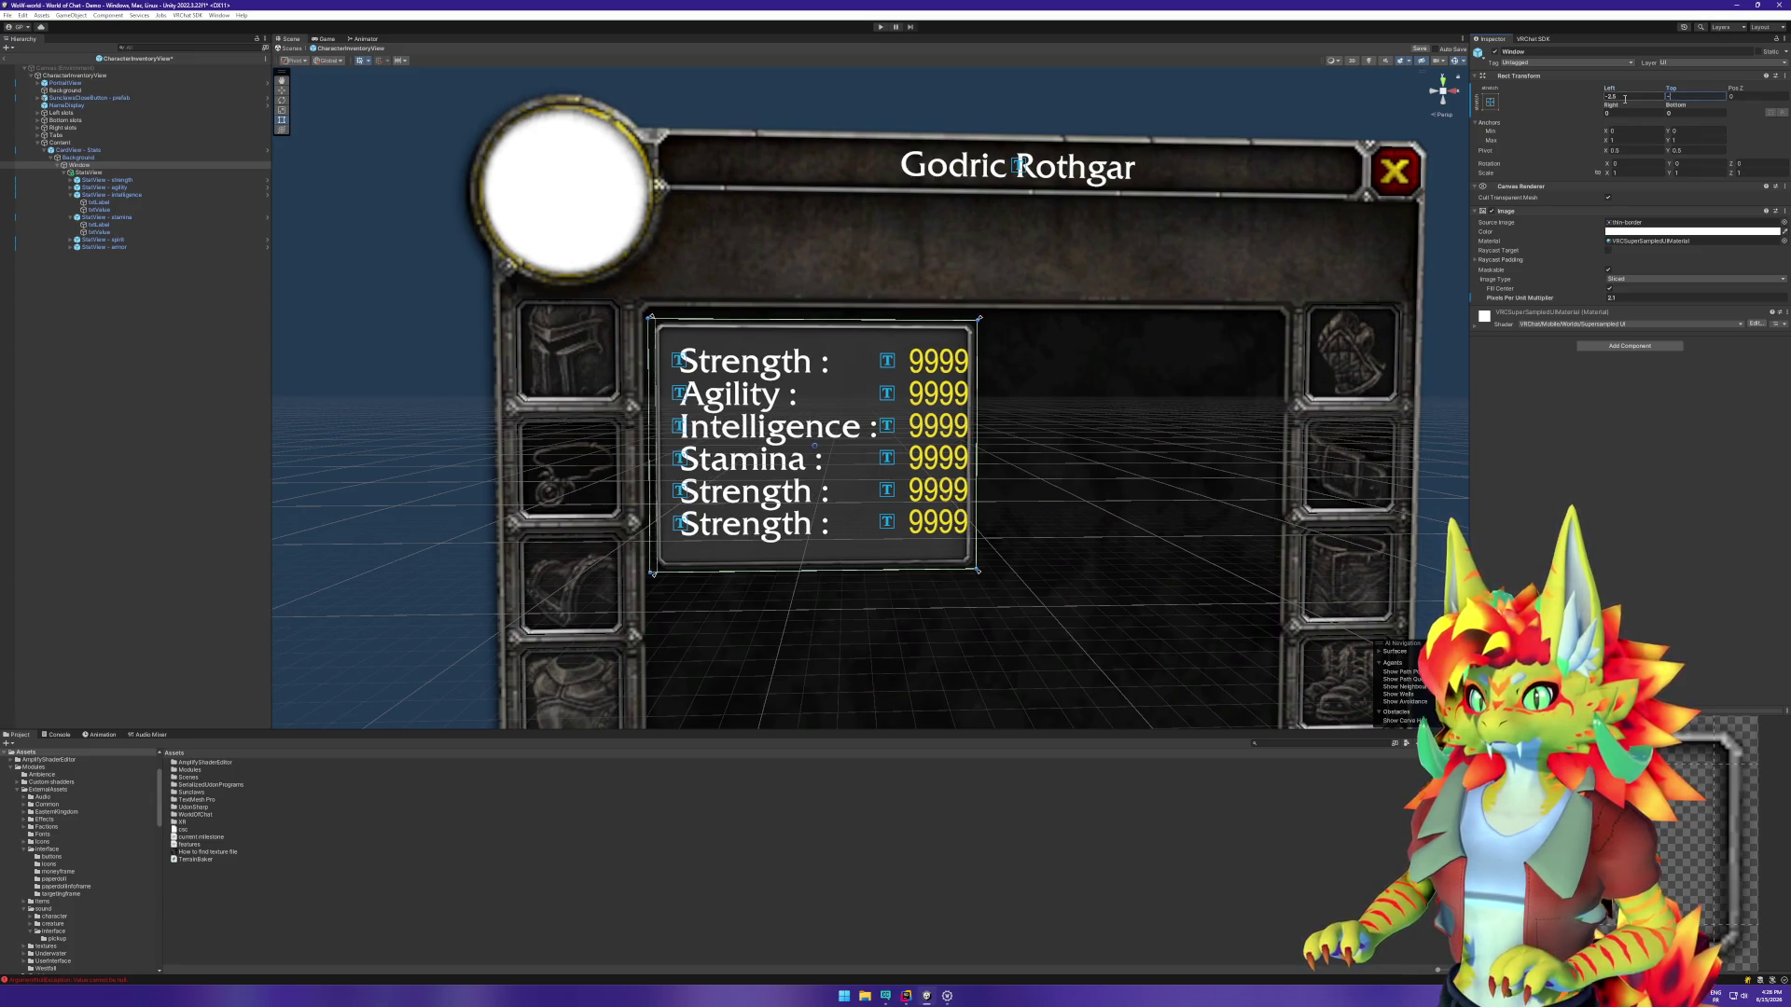
pyautogui.write('2.5')
pyautogui.press('Tab')
pyautogui.press('Tab')
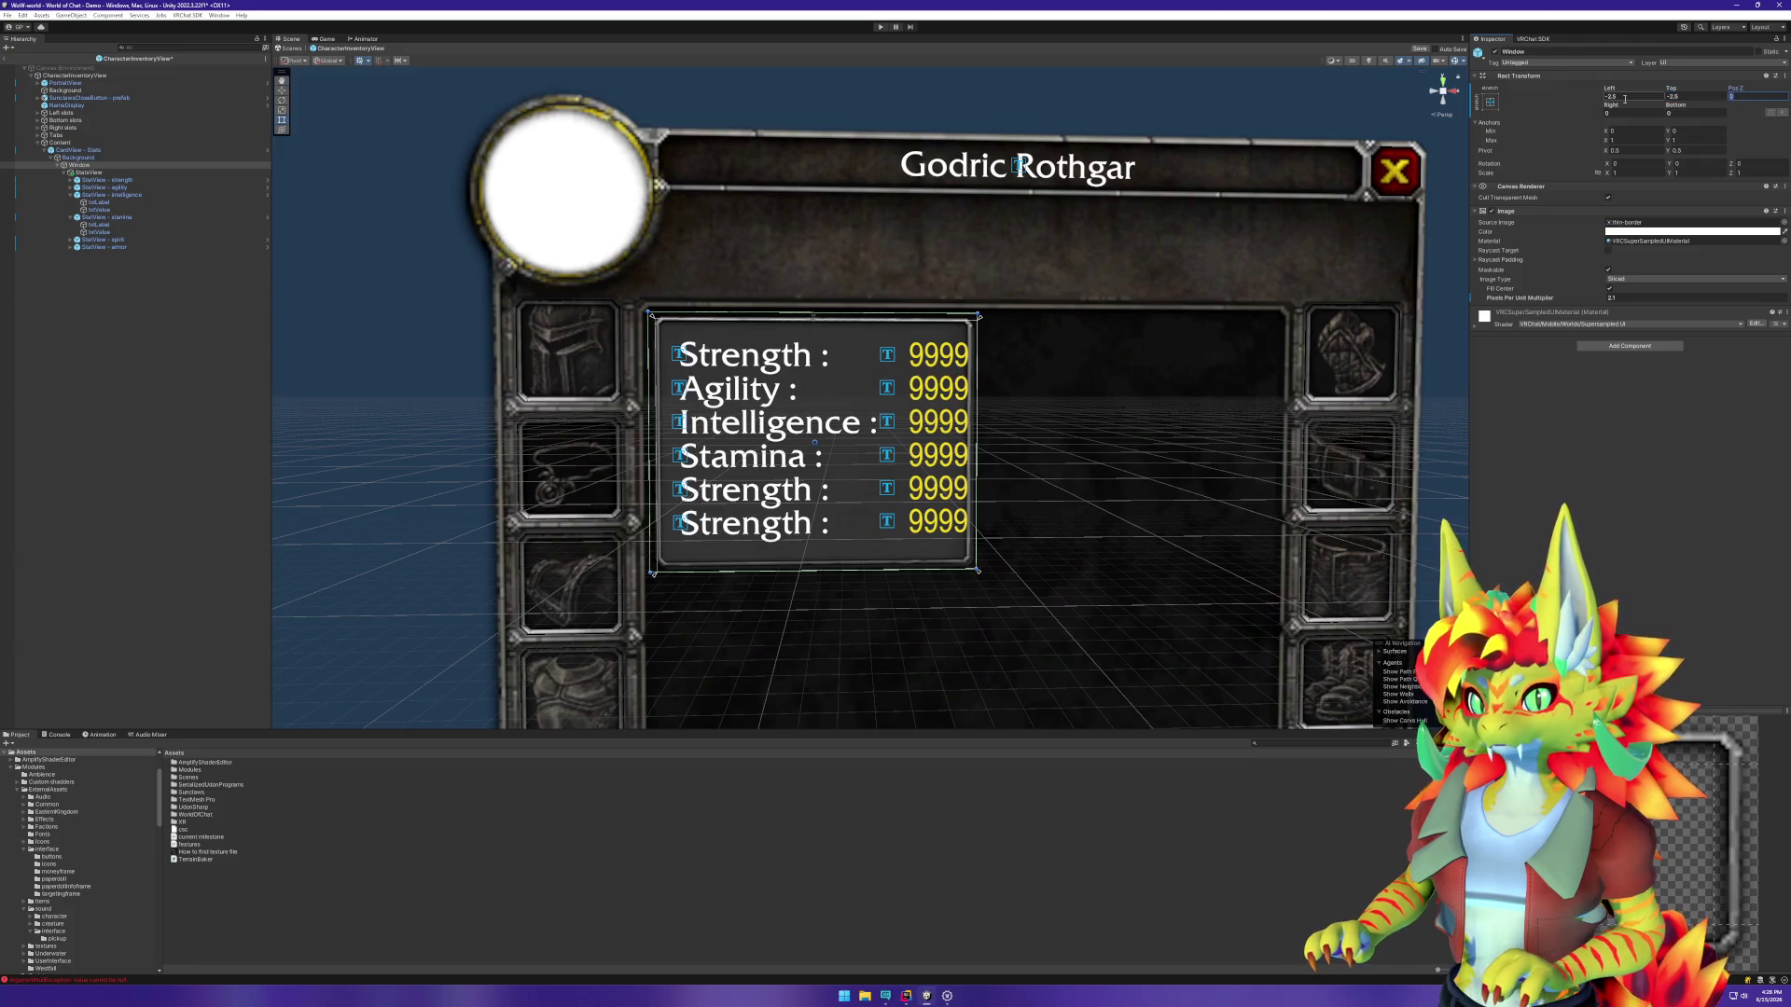
pyautogui.write('2.5')
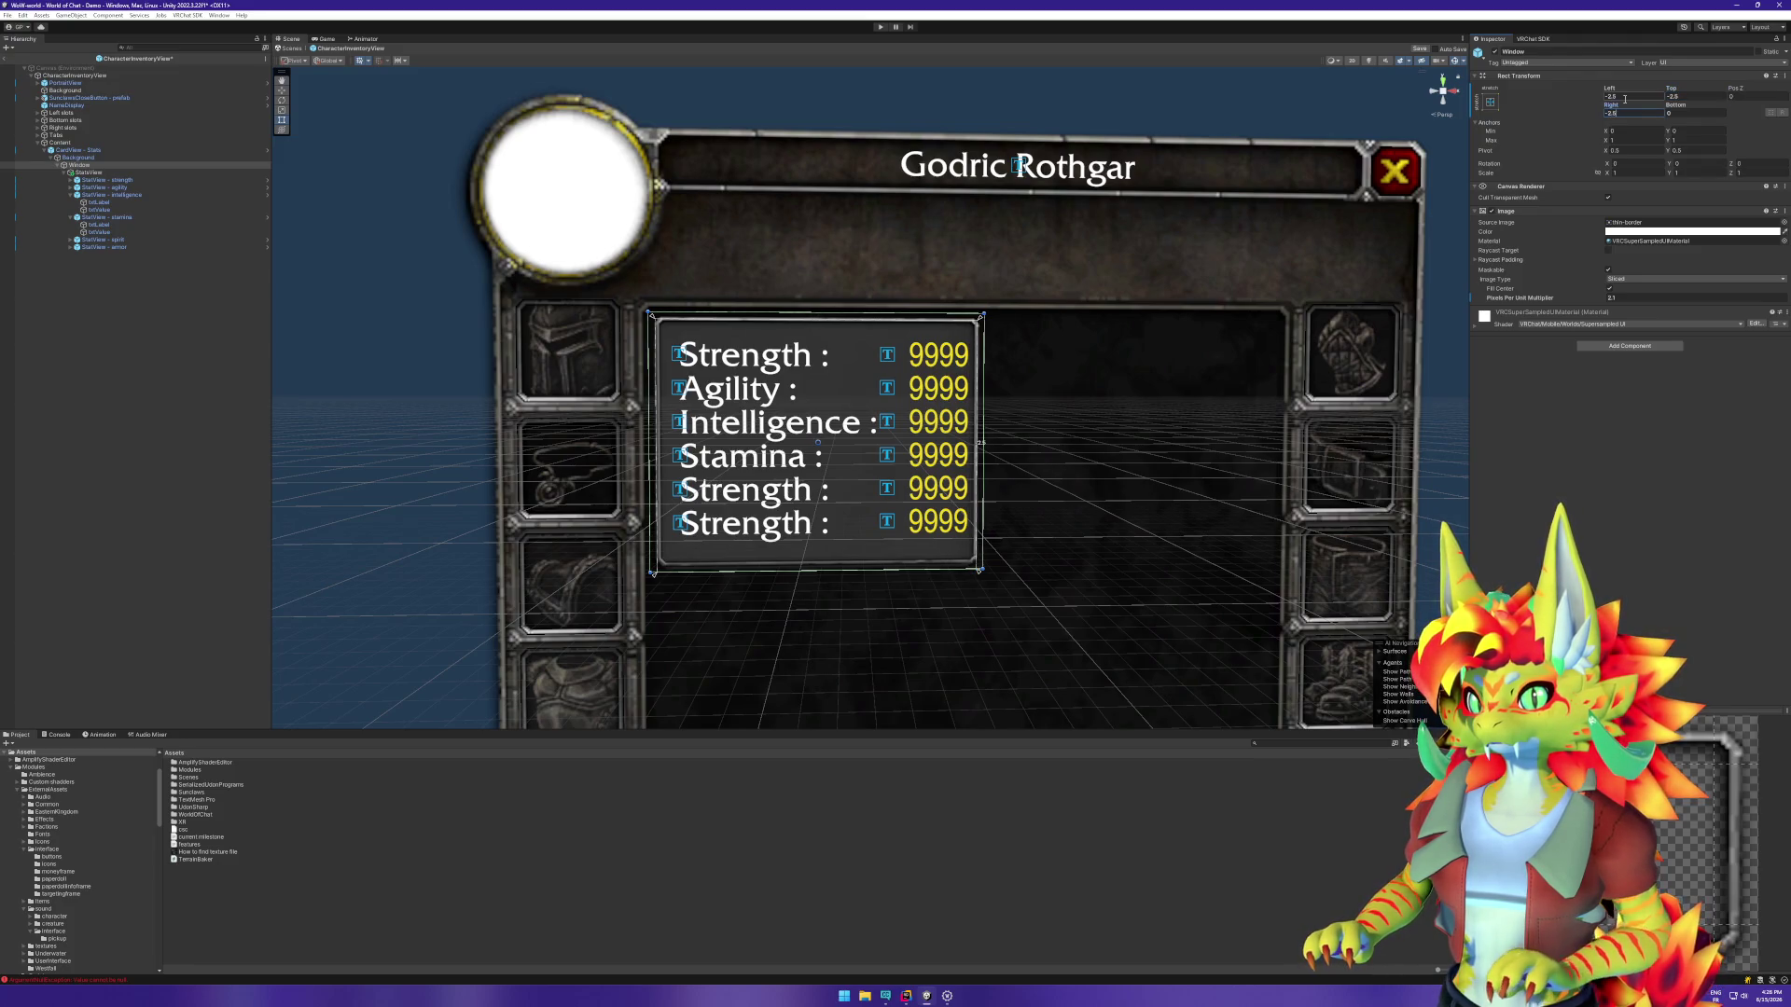
pyautogui.write('2.5')
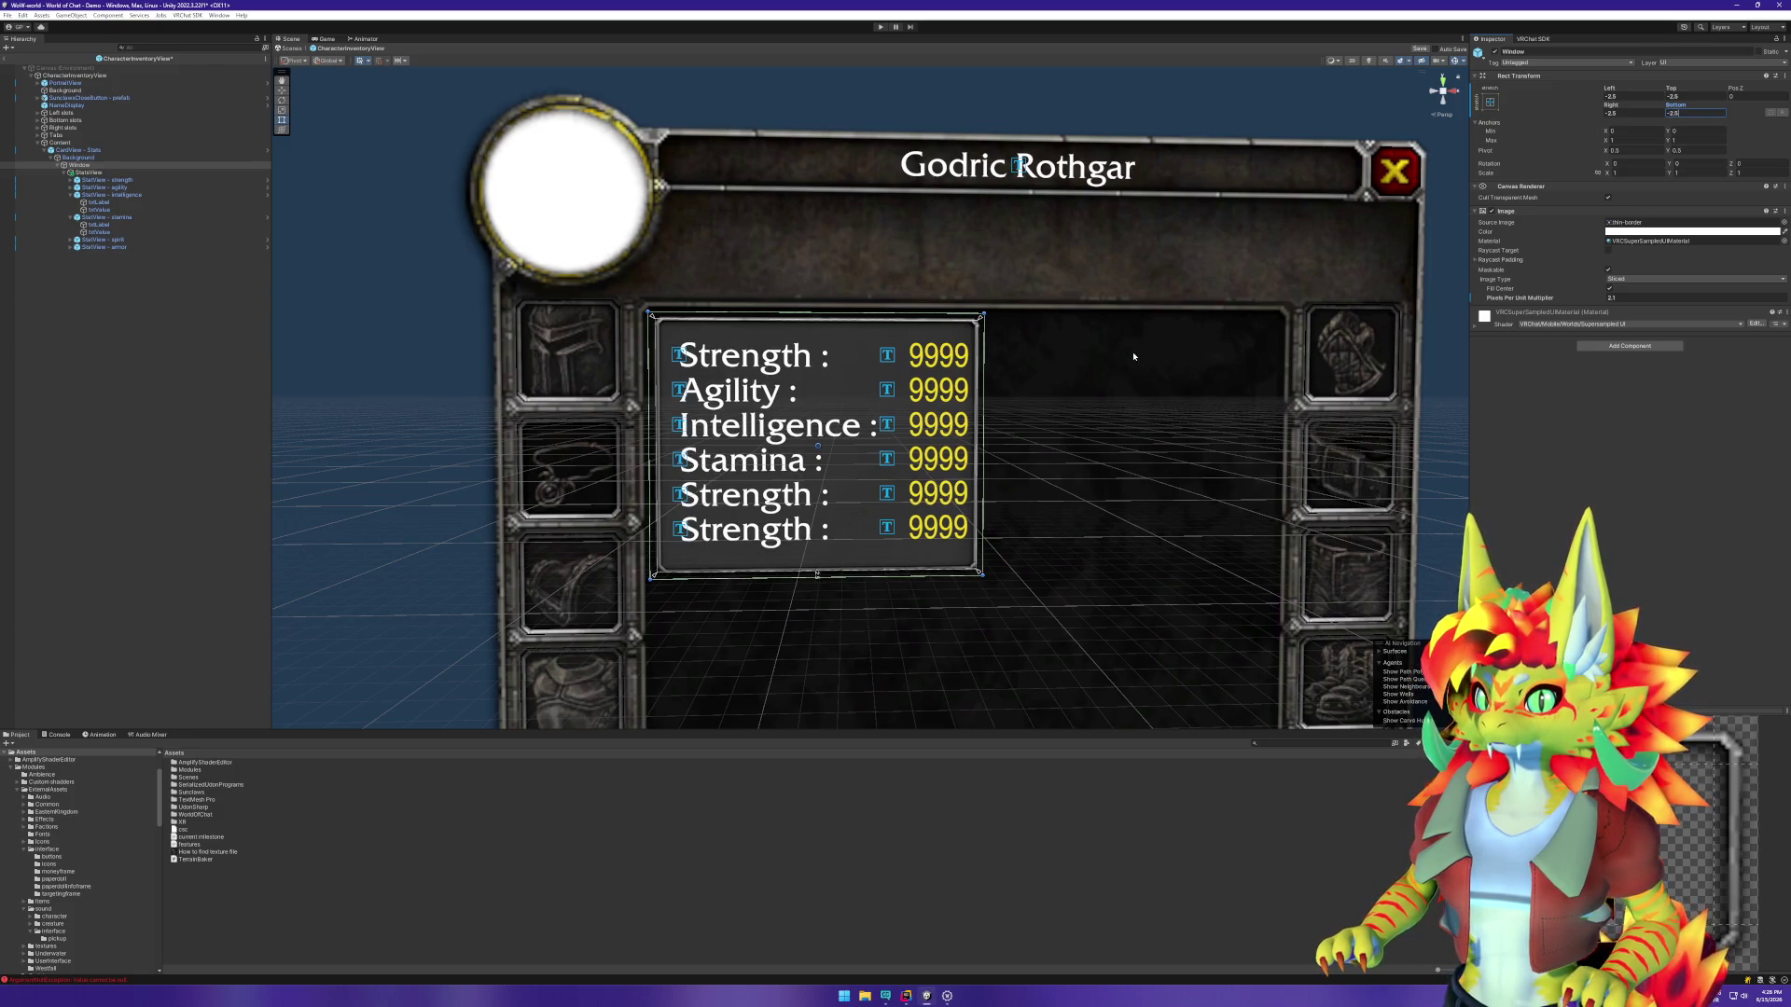
pyautogui.click(167, 320)
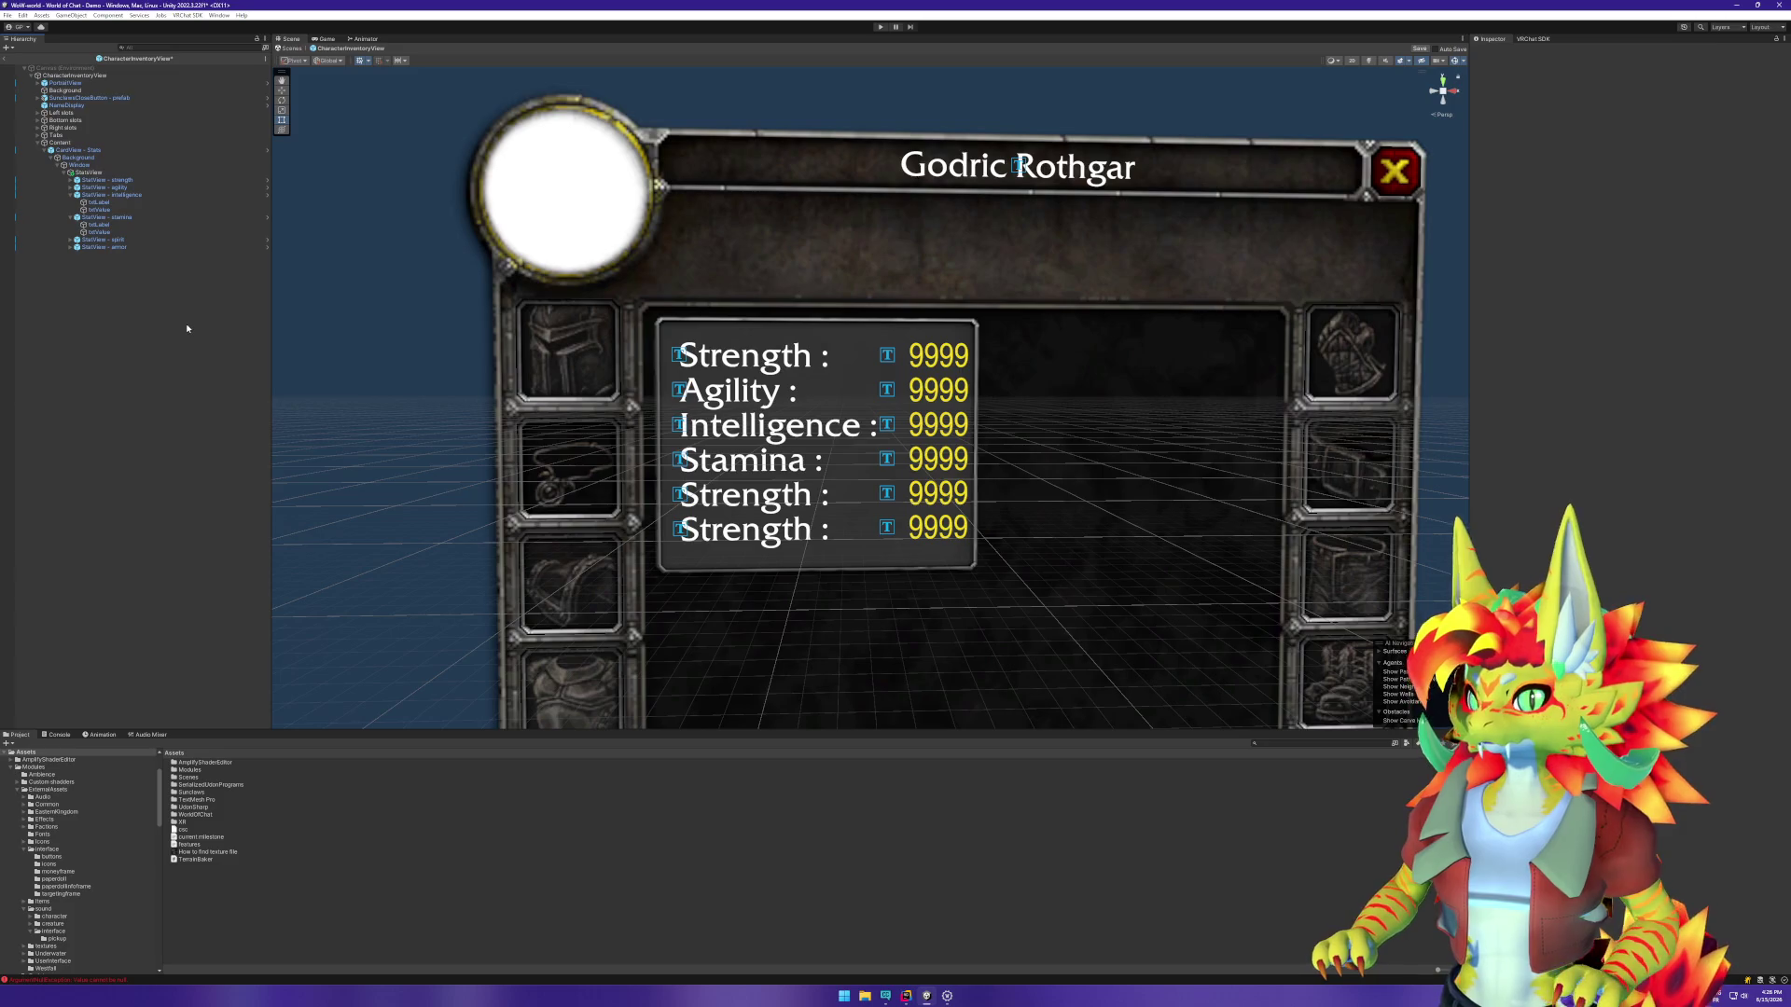
pyautogui.click(82, 151)
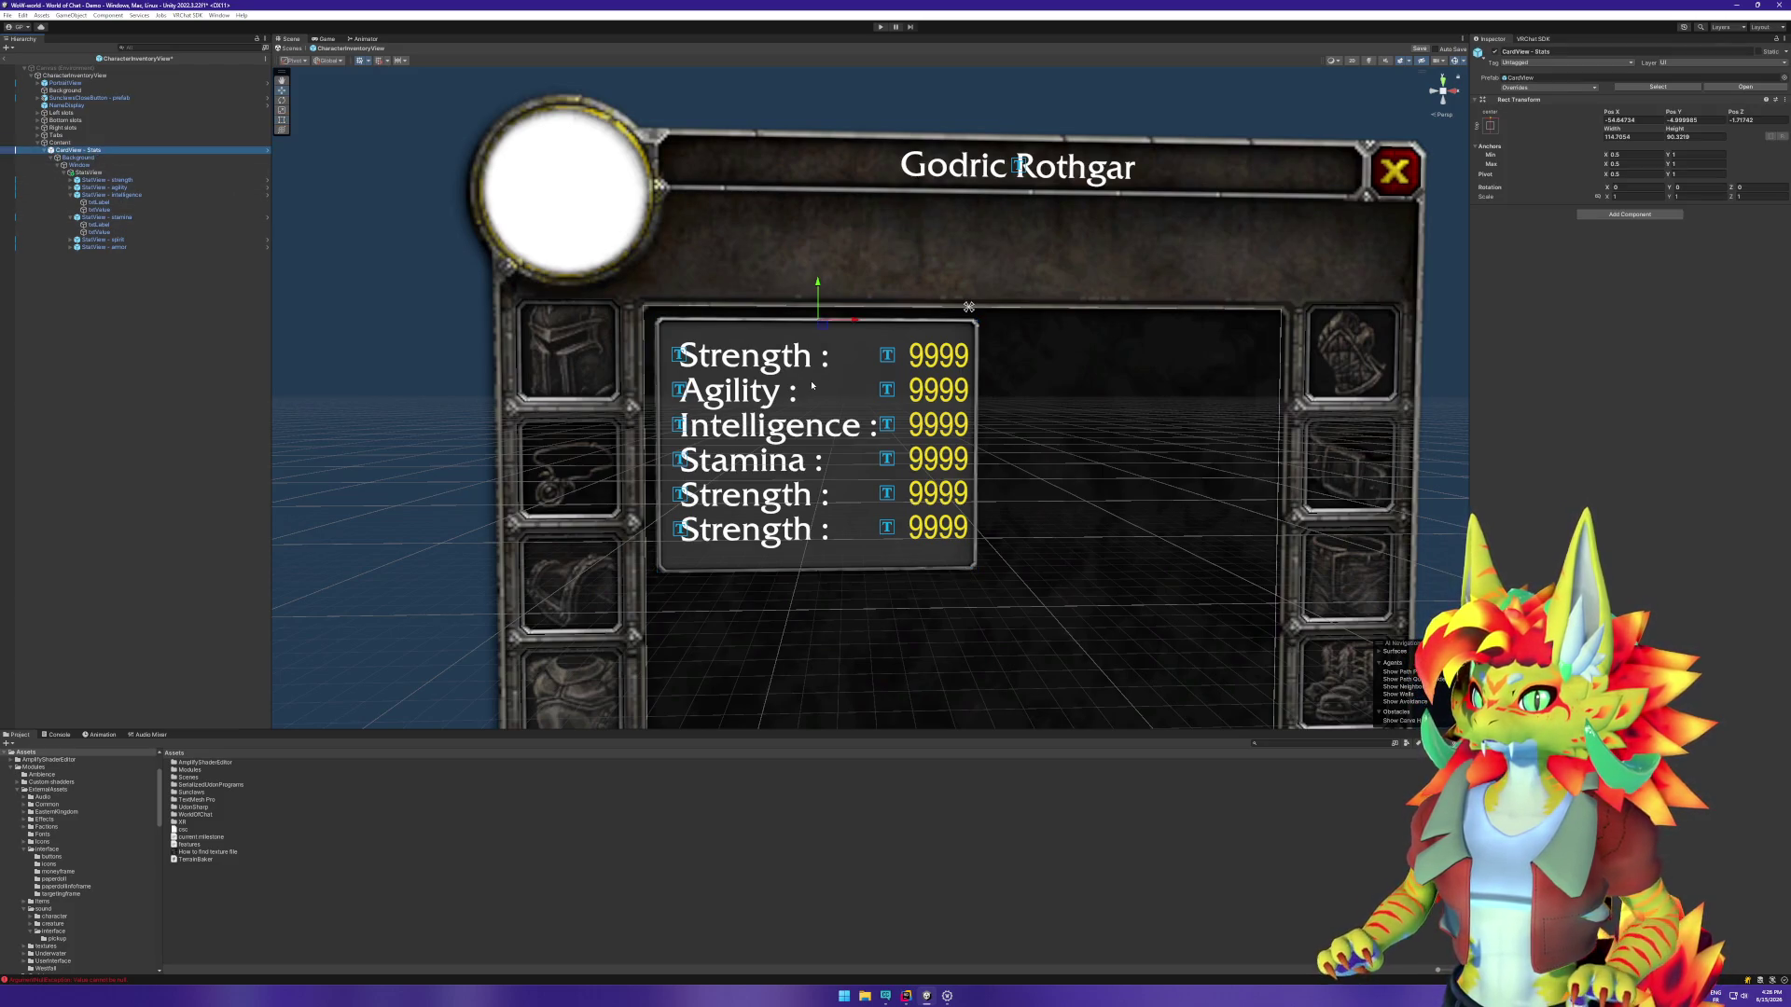
# Step: Nudge the stats card left and resize StatsView with the Rect tool
pyautogui.moveTo(852, 322); pyautogui.dragTo(813, 285)
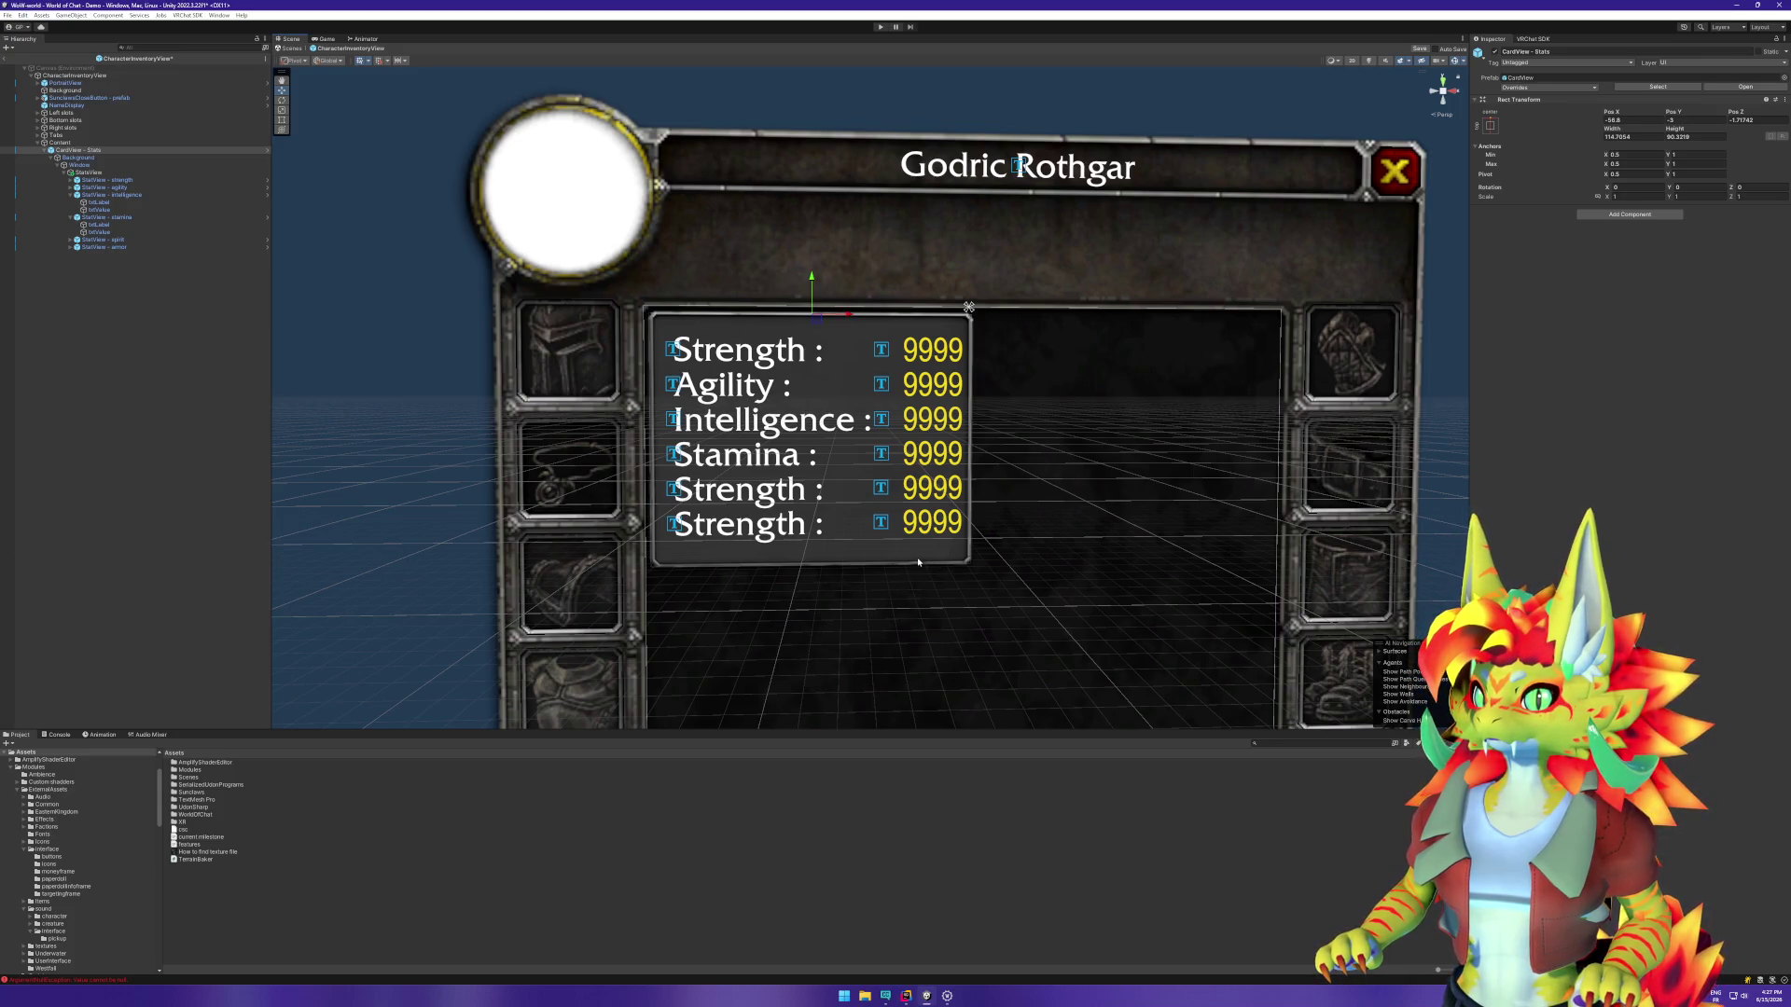
pyautogui.click(93, 172)
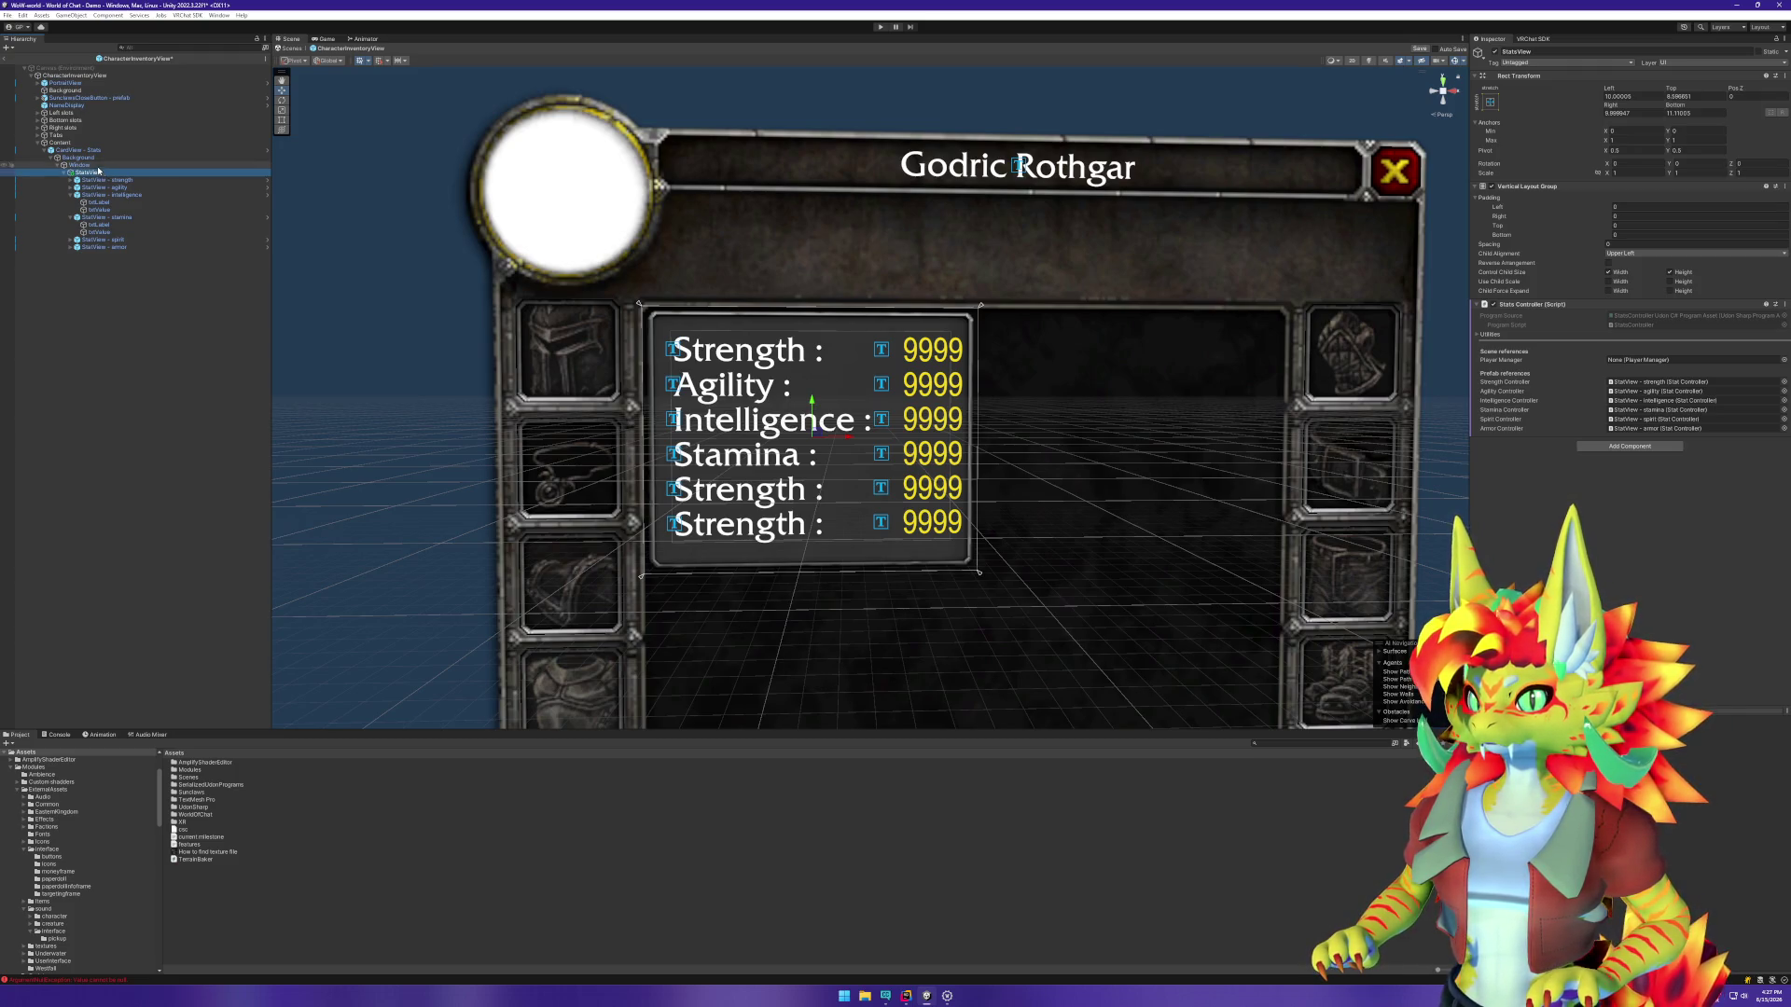
pyautogui.click(282, 120)
pyautogui.moveTo(733, 330)
pyautogui.mouseDown()
pyautogui.moveTo(660, 373)
pyautogui.moveTo(658, 412)
pyautogui.mouseUp()
pyautogui.moveTo(951, 540); pyautogui.dragTo(967, 561)
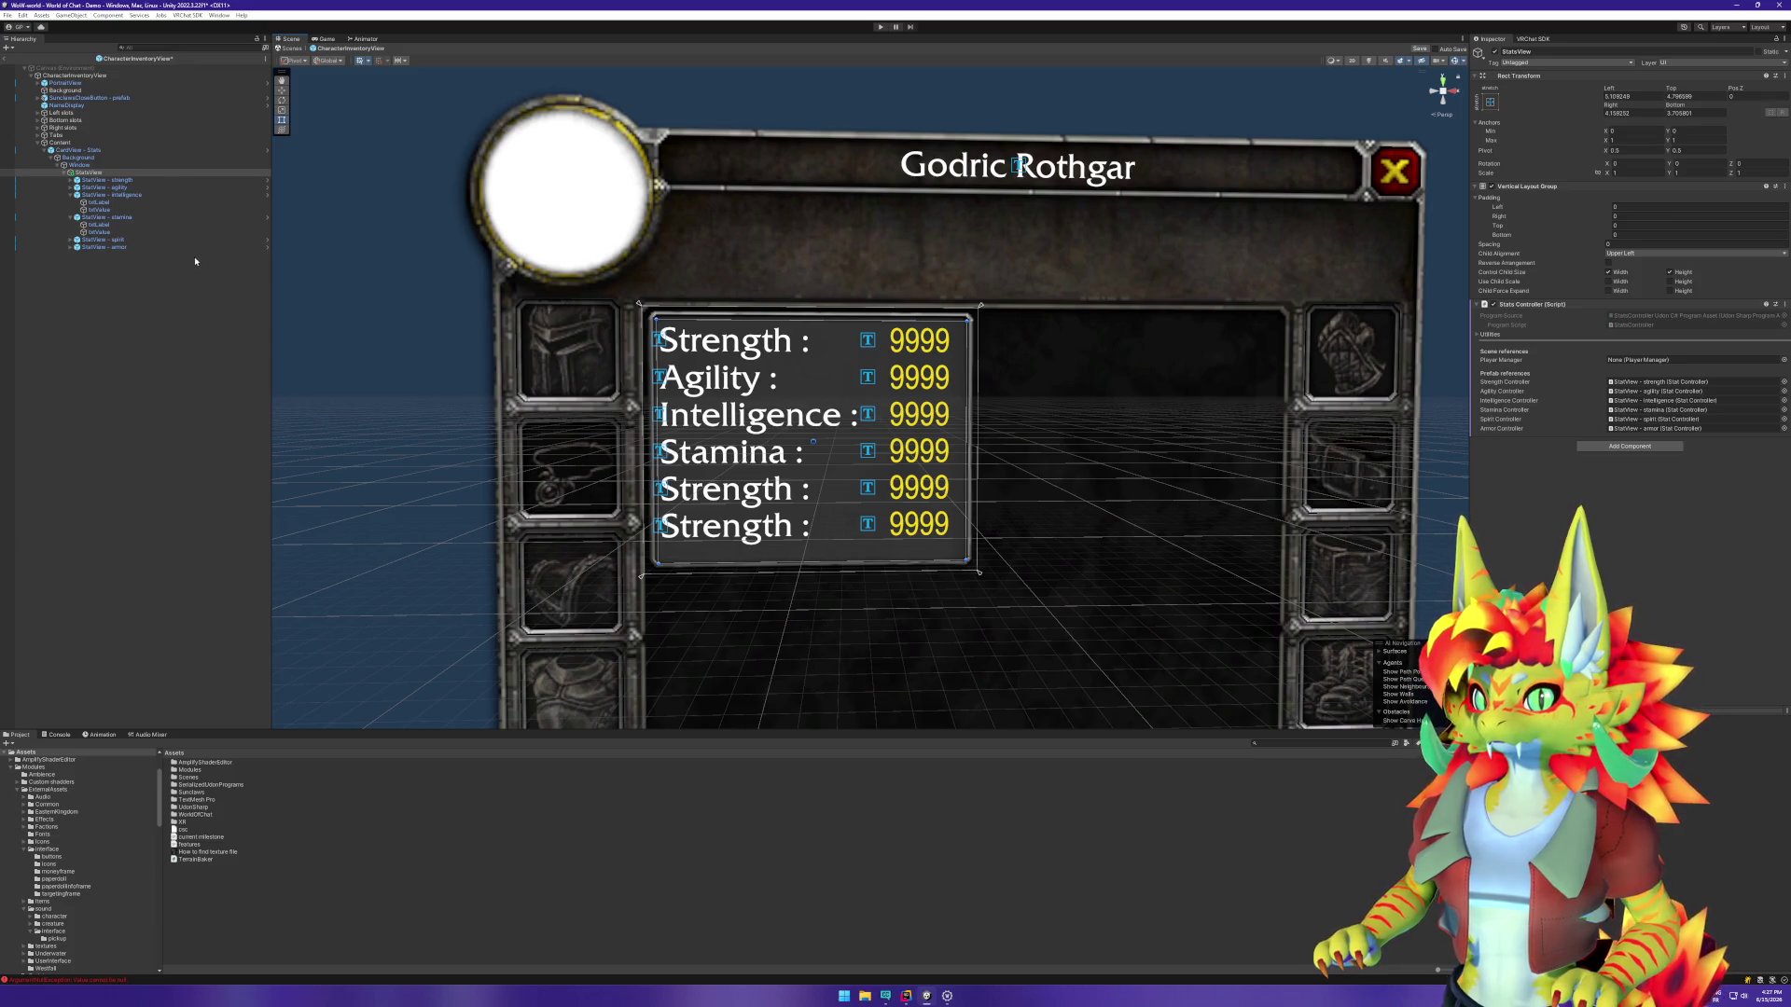
# Step: Shorten the CardView - Stats height from 90.32 to 85.76
pyautogui.click(110, 166)
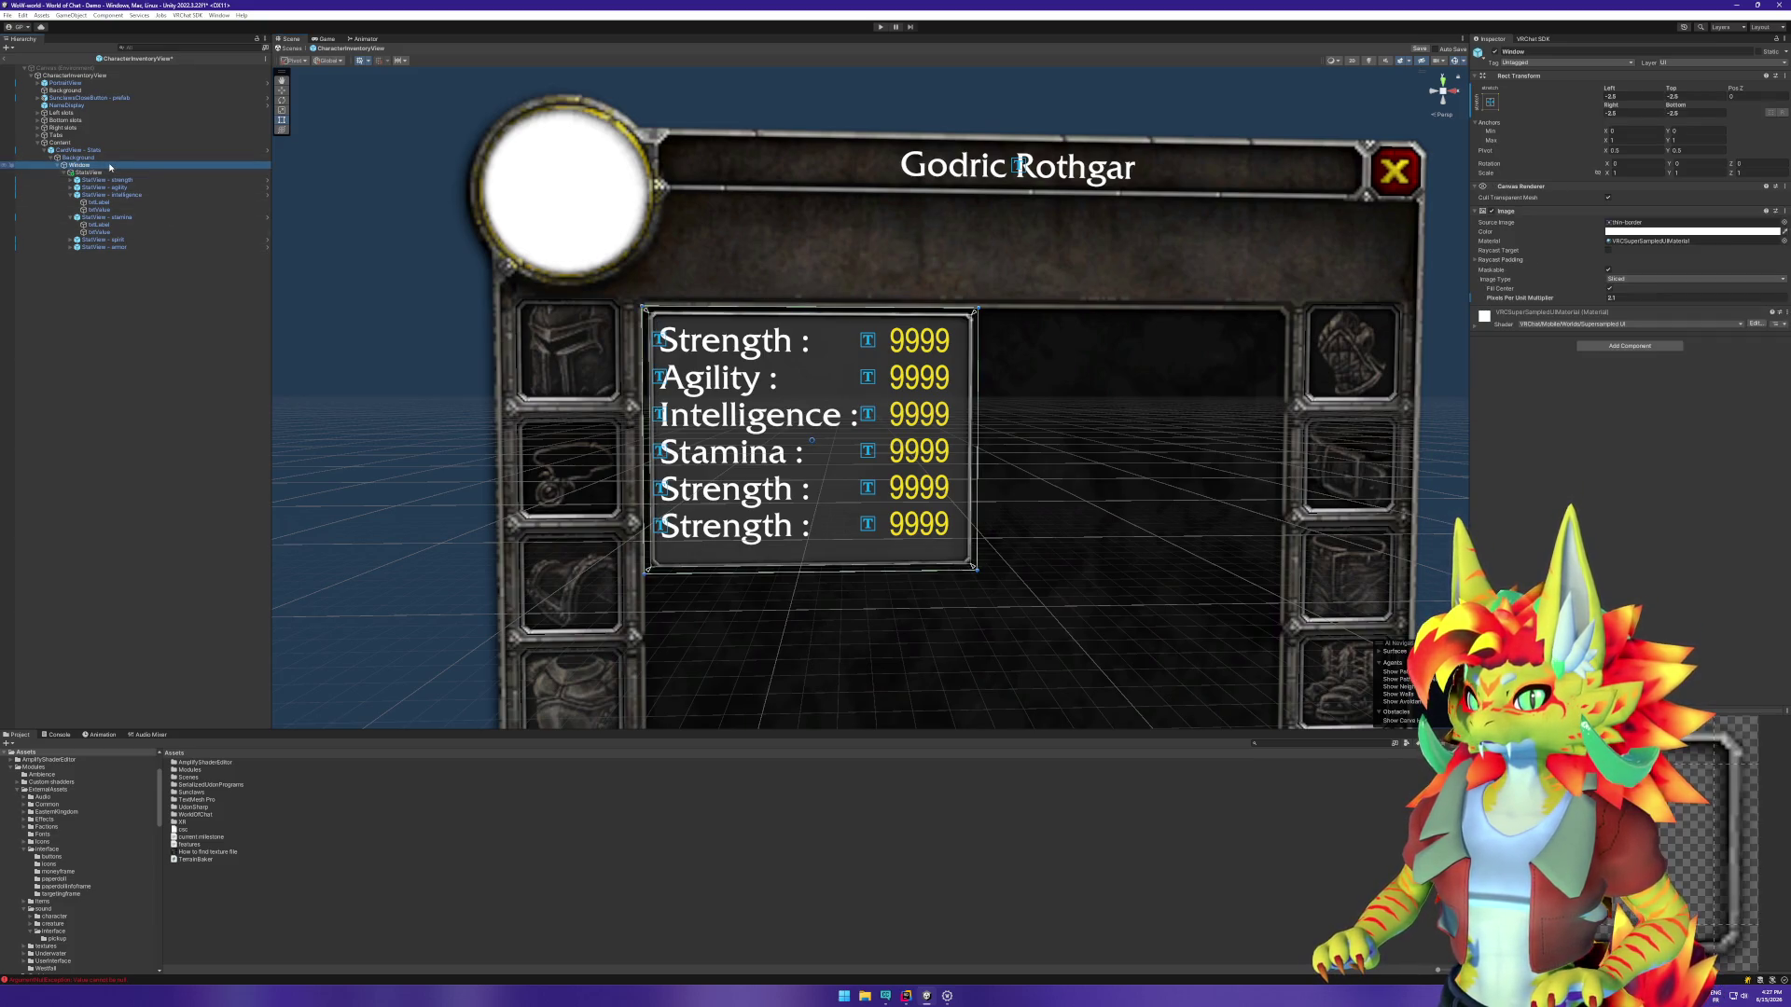
pyautogui.click(648, 514)
pyautogui.moveTo(770, 566); pyautogui.dragTo(771, 558)
pyautogui.click(153, 323)
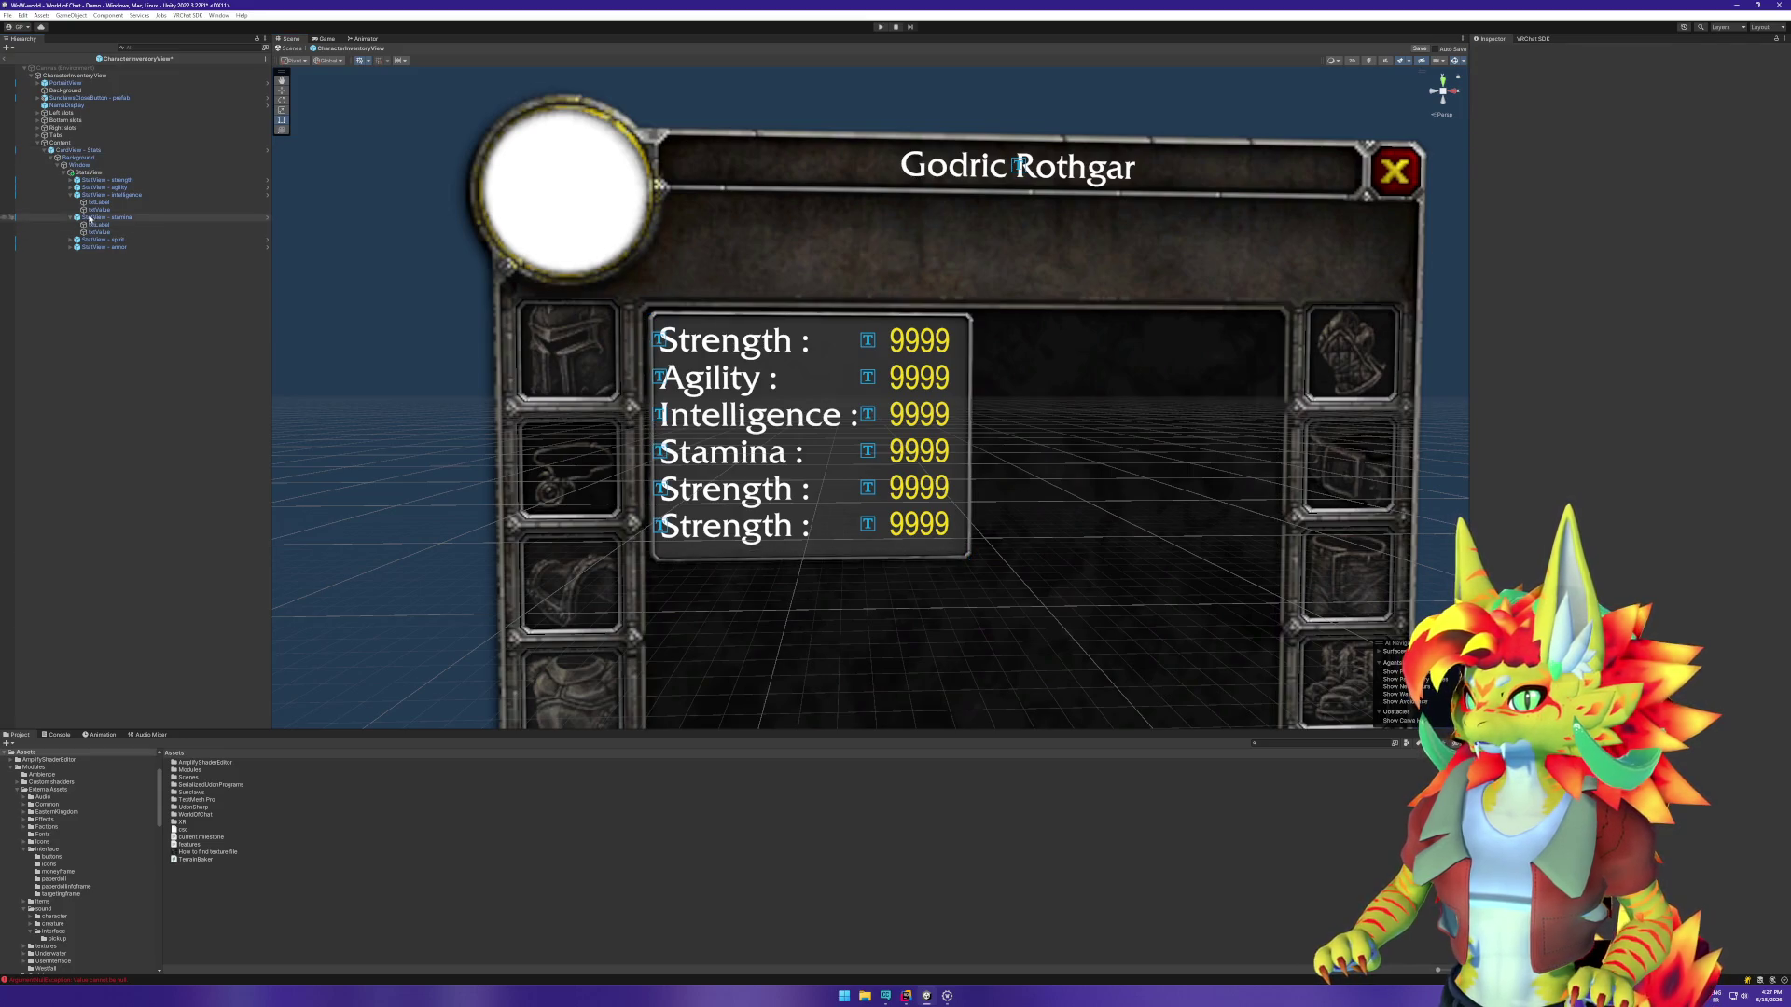
# Step: Change the spirit row's label text to 'Spirit :'
pyautogui.click(71, 195)
pyautogui.click(71, 202)
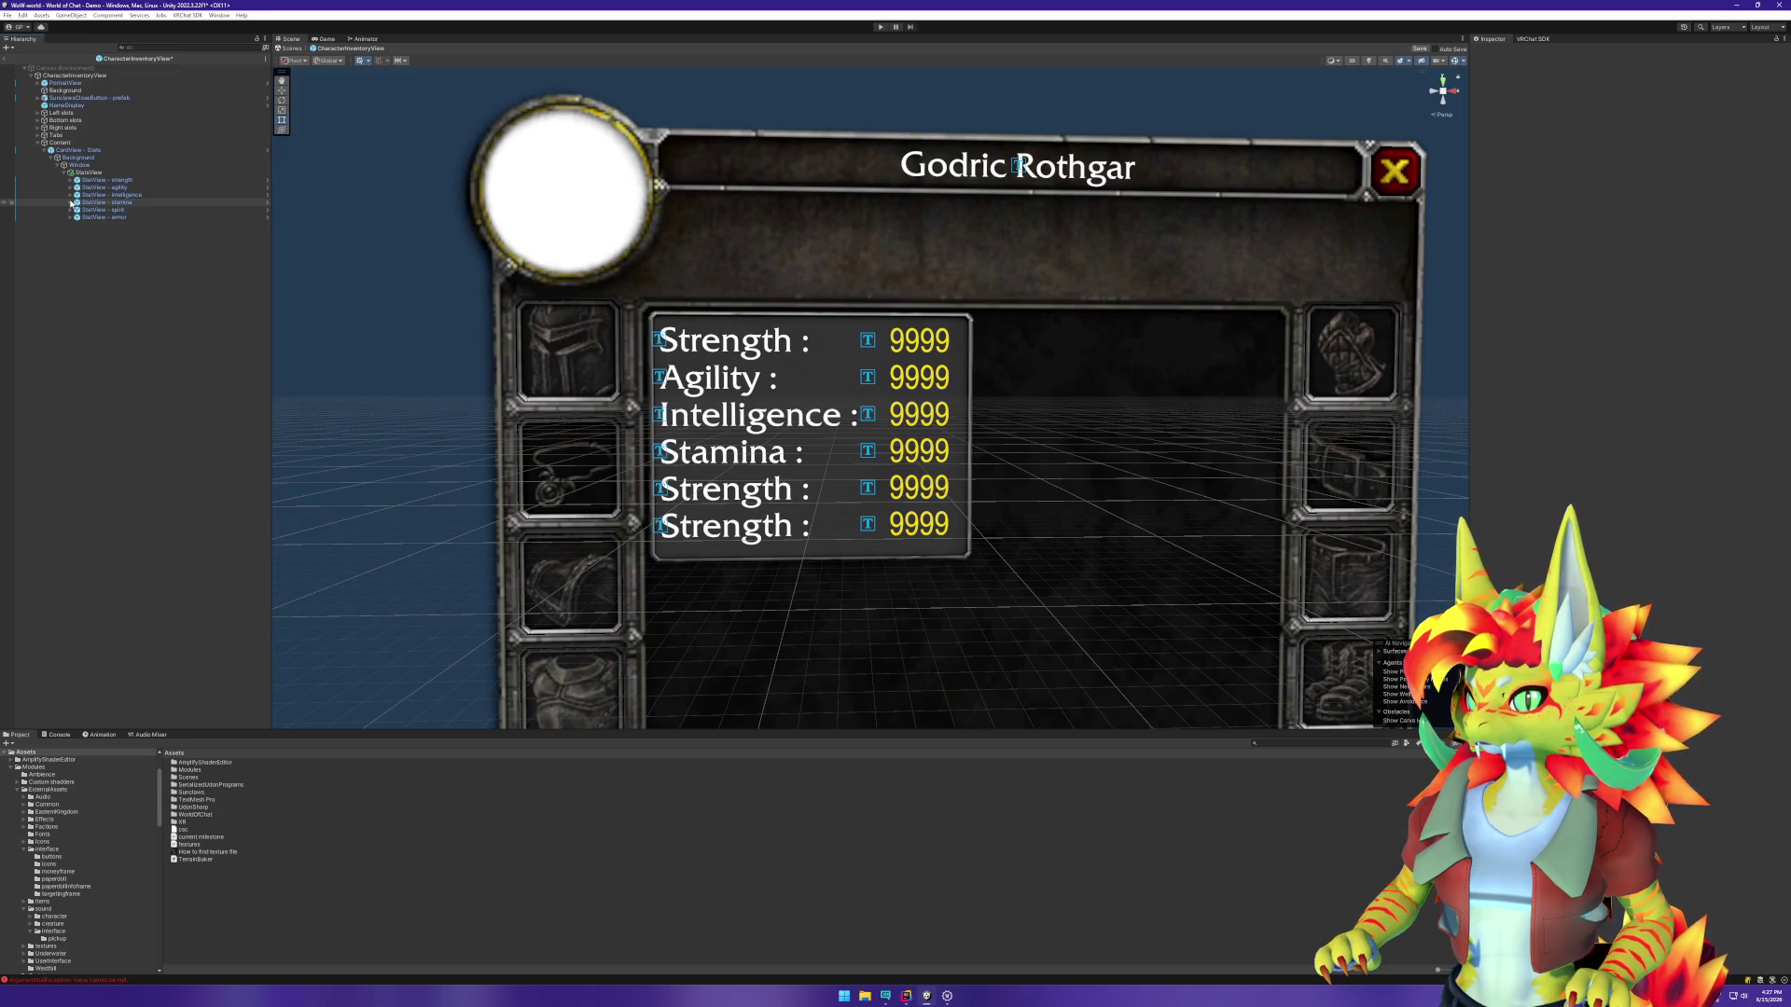
pyautogui.click(70, 209)
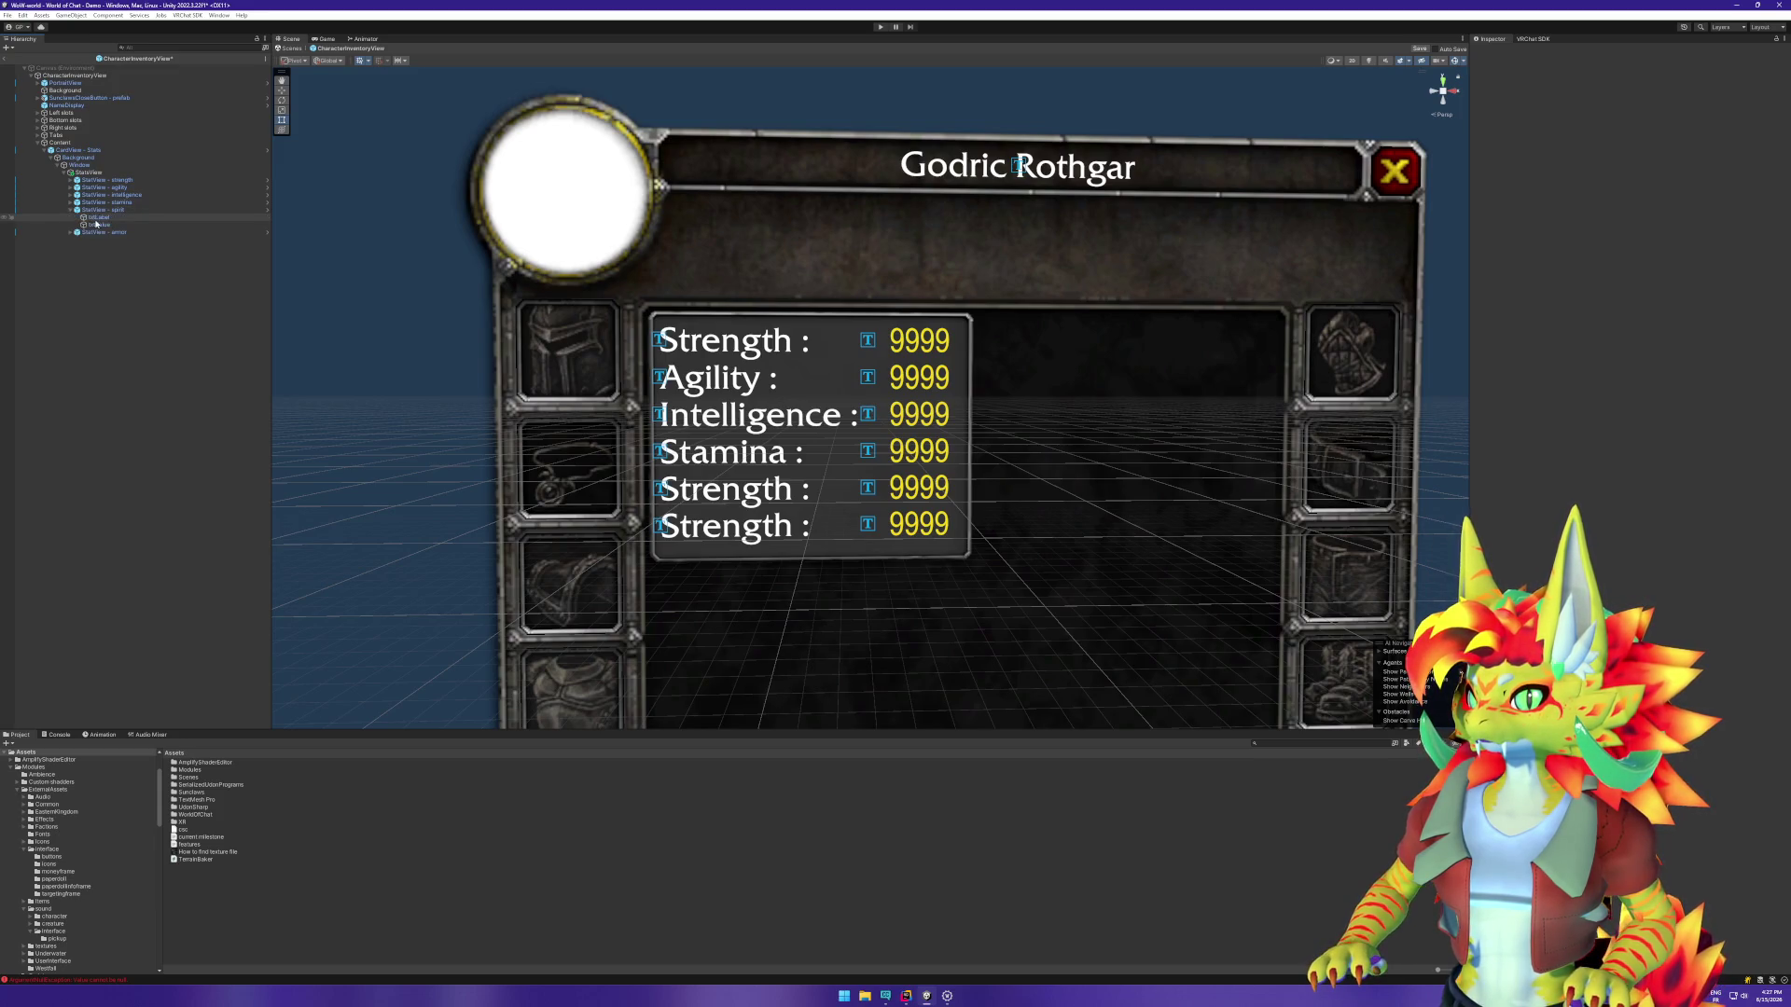
pyautogui.click(98, 217)
pyautogui.click(1501, 249)
pyautogui.doubleClick(1497, 247)
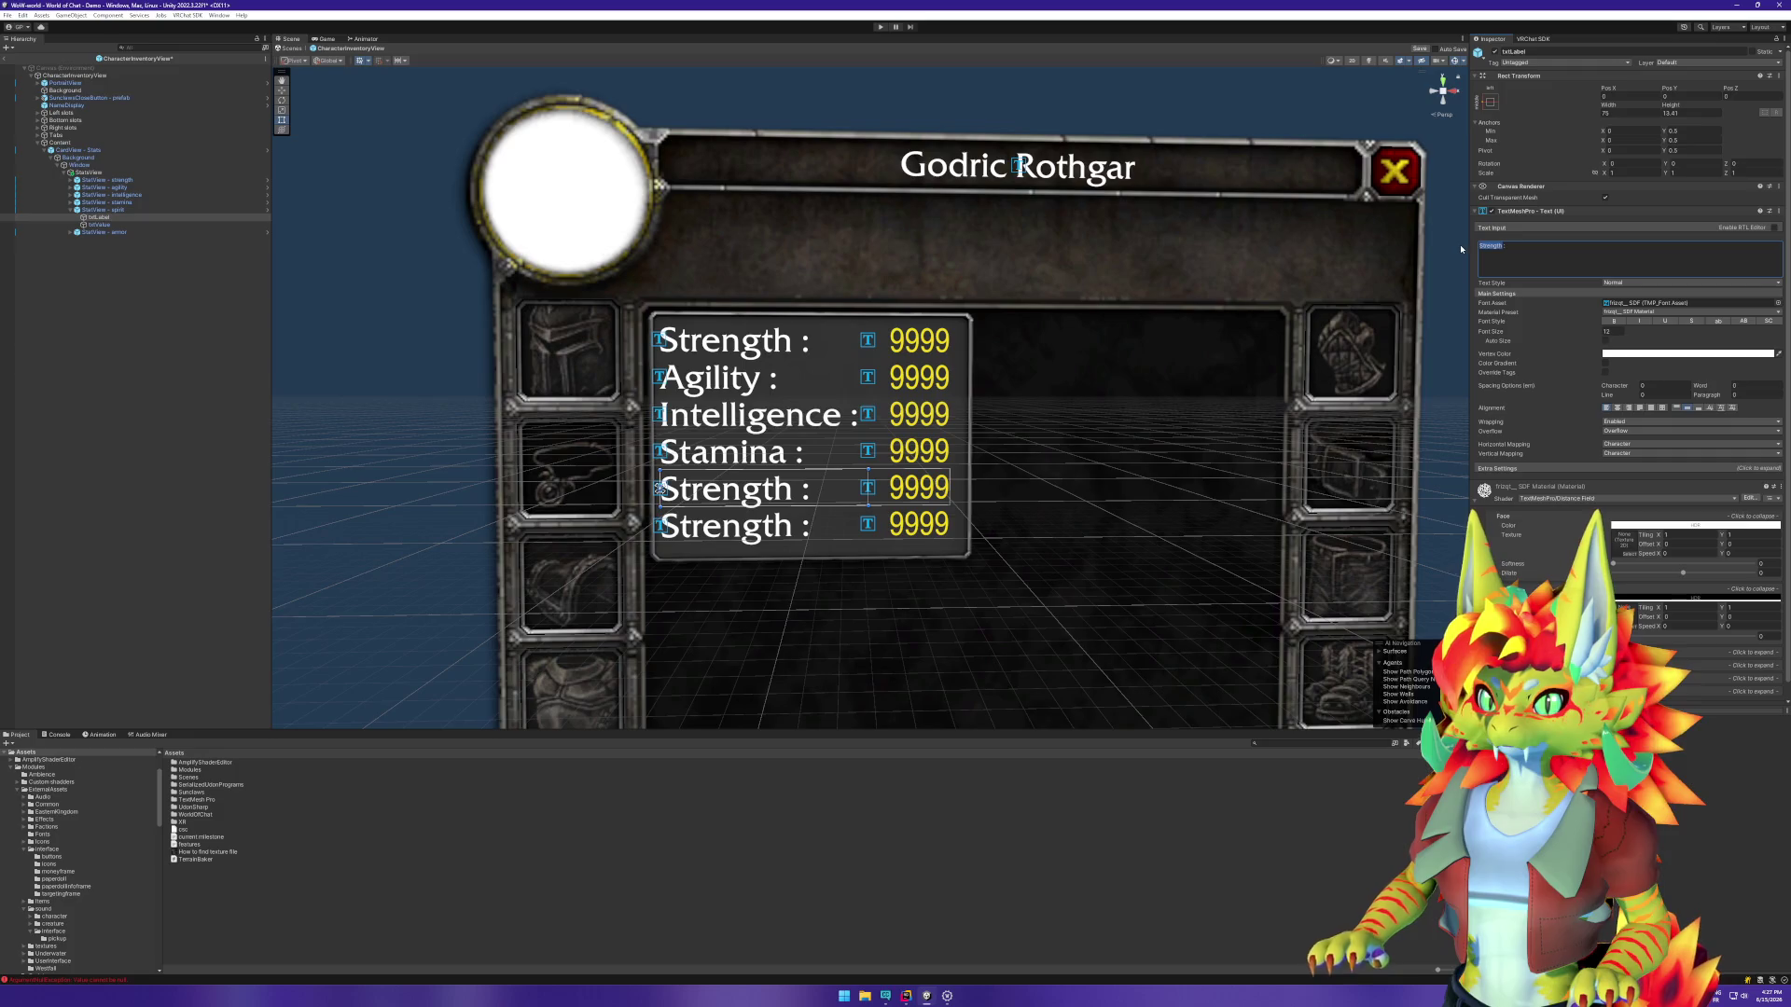
pyautogui.write('Spirit')
pyautogui.press('Return')
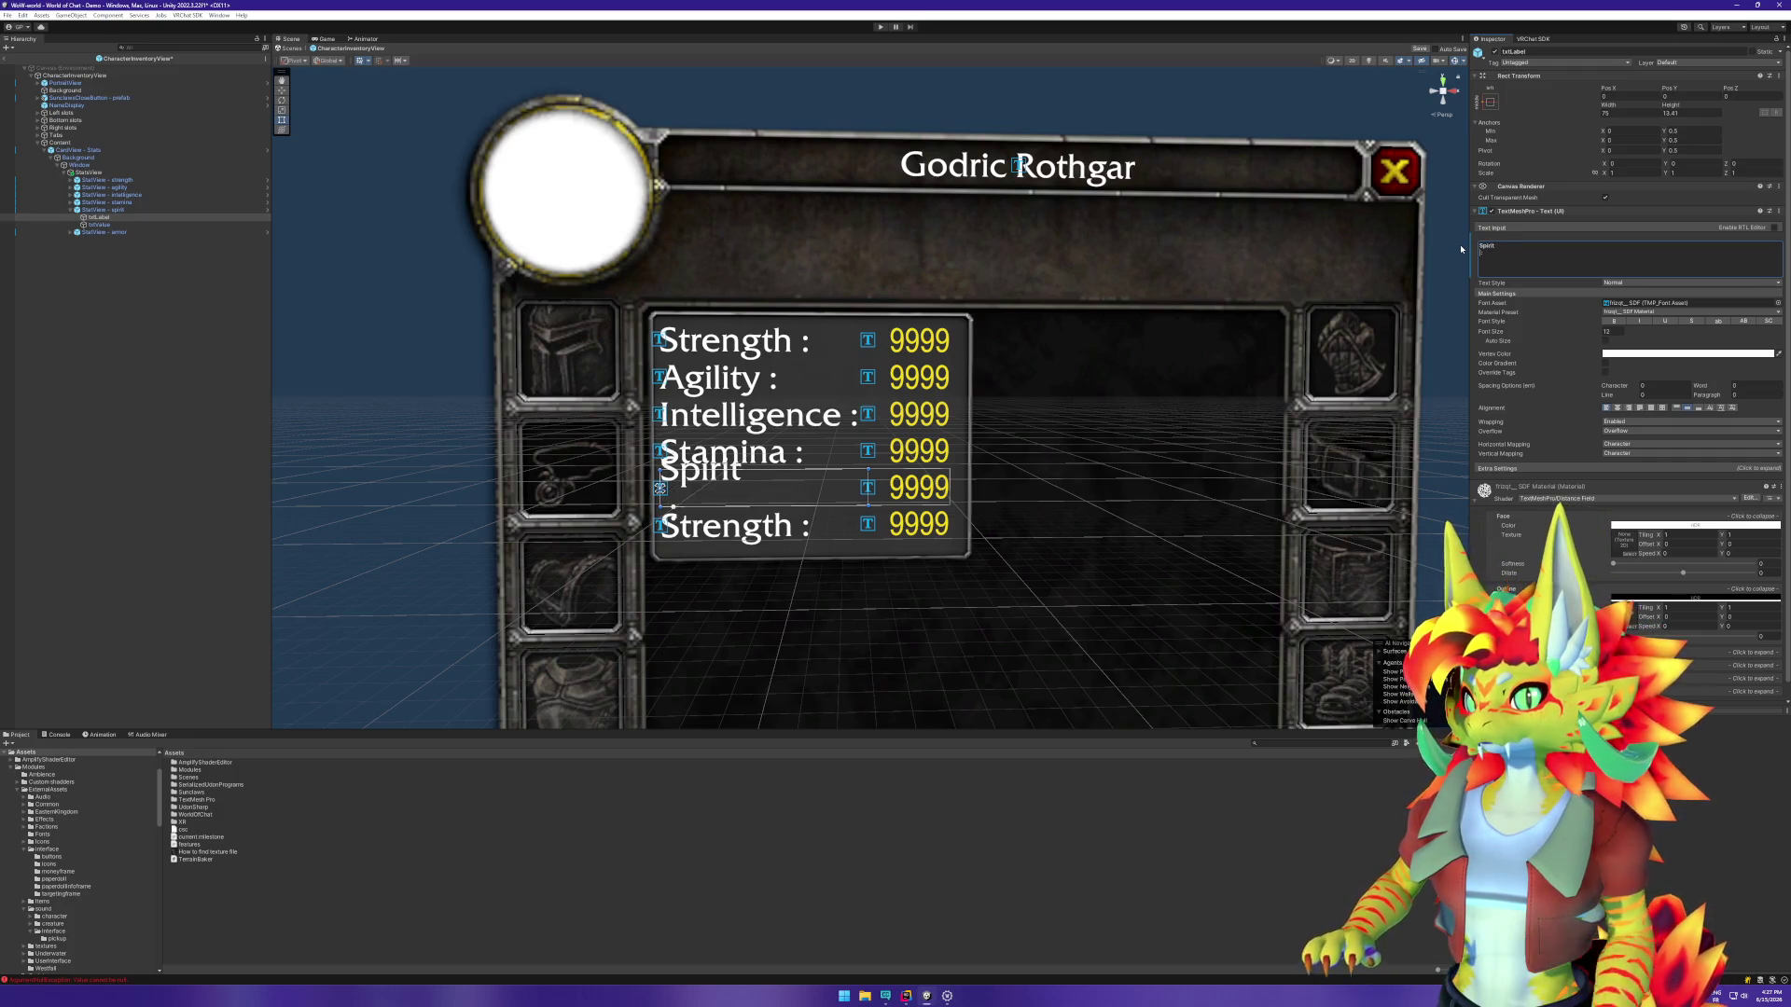
pyautogui.press('BackSpace')
pyautogui.write(':')
# Step: Change the armor row's label text to 'Armor' and collapse both rows
pyautogui.click(75, 232)
pyautogui.click(71, 232)
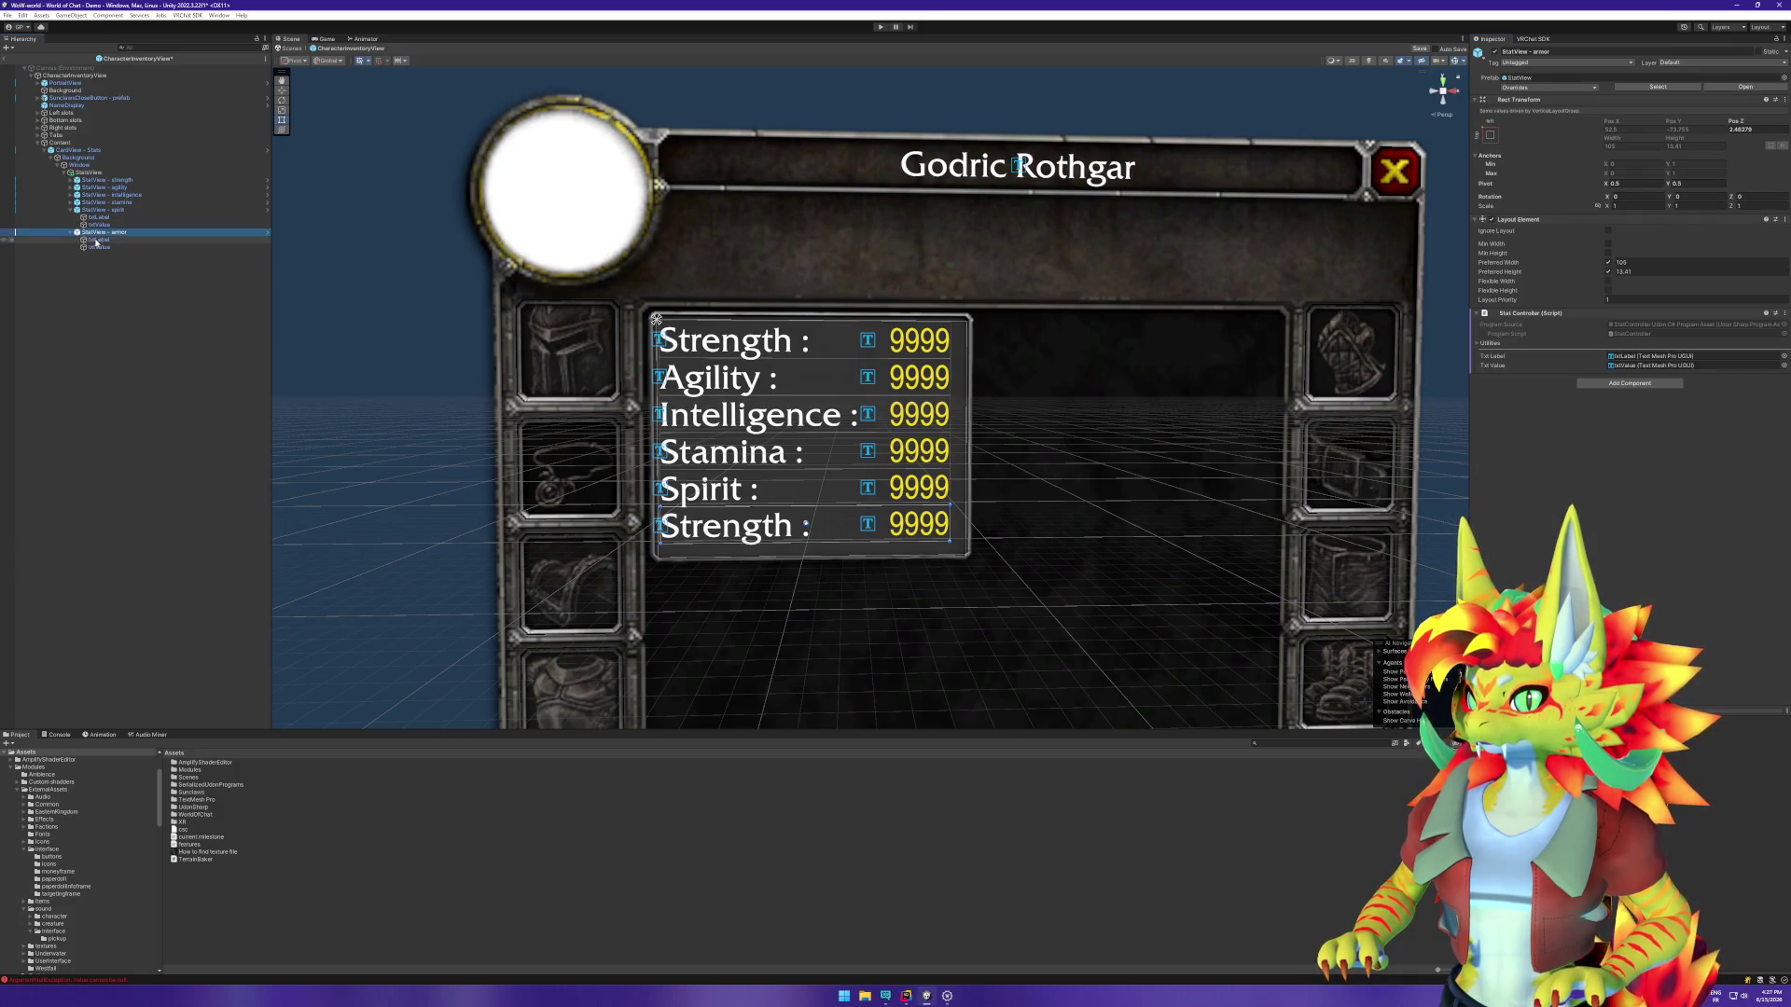
pyautogui.click(98, 239)
pyautogui.doubleClick(1490, 245)
pyautogui.write('Armor :')
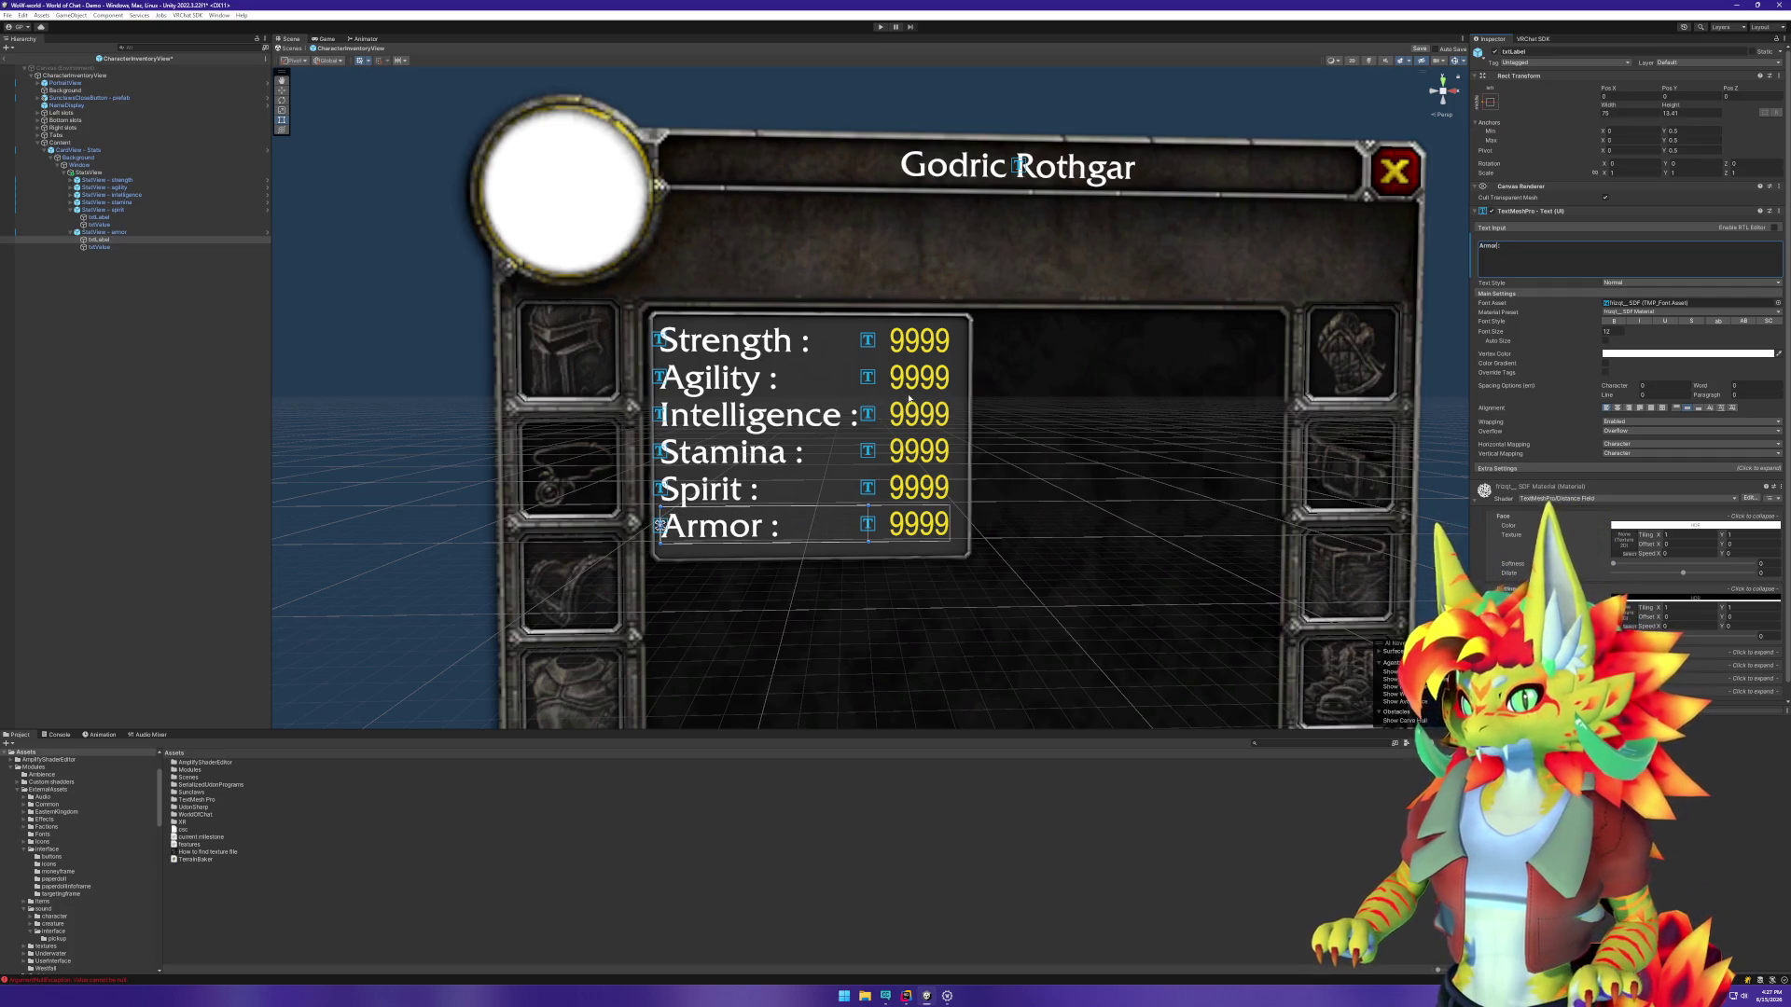
pyautogui.click(1003, 398)
pyautogui.click(71, 210)
pyautogui.click(71, 217)
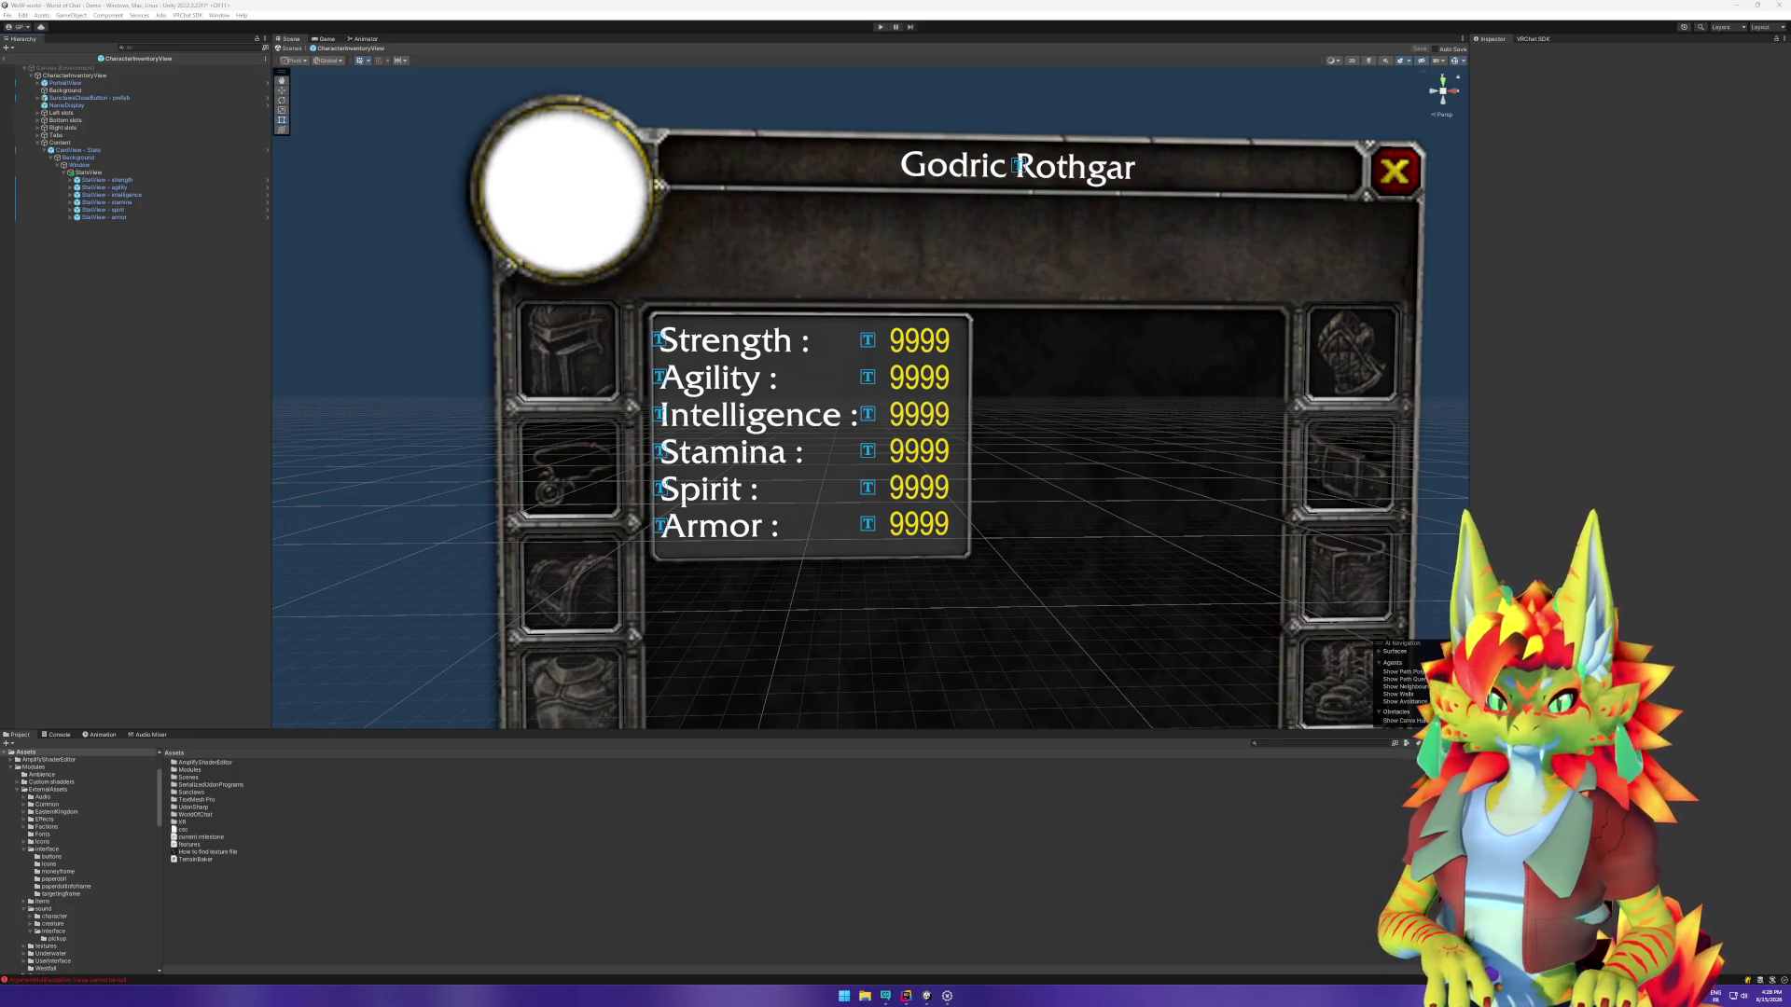
# Step: Zoom out to see the whole character window, then leave prefab editing
pyautogui.press('XF86AudioLowerVolume')
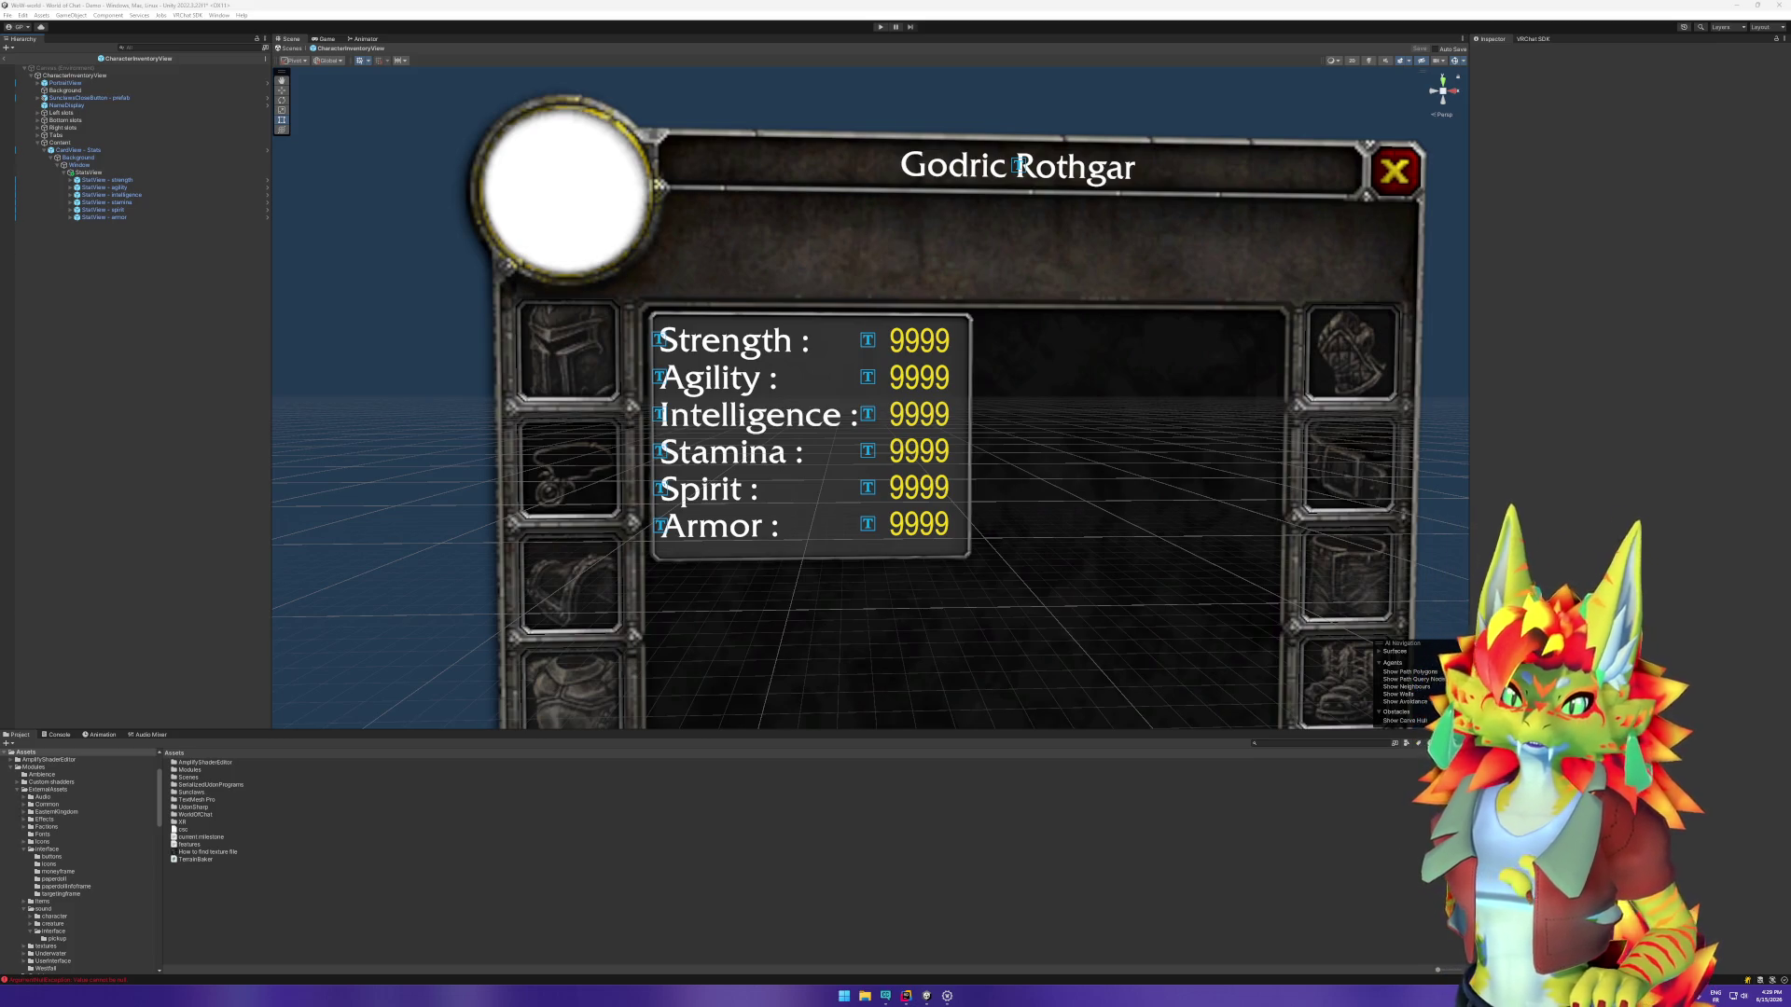
pyautogui.scroll(-10, 468, 376)
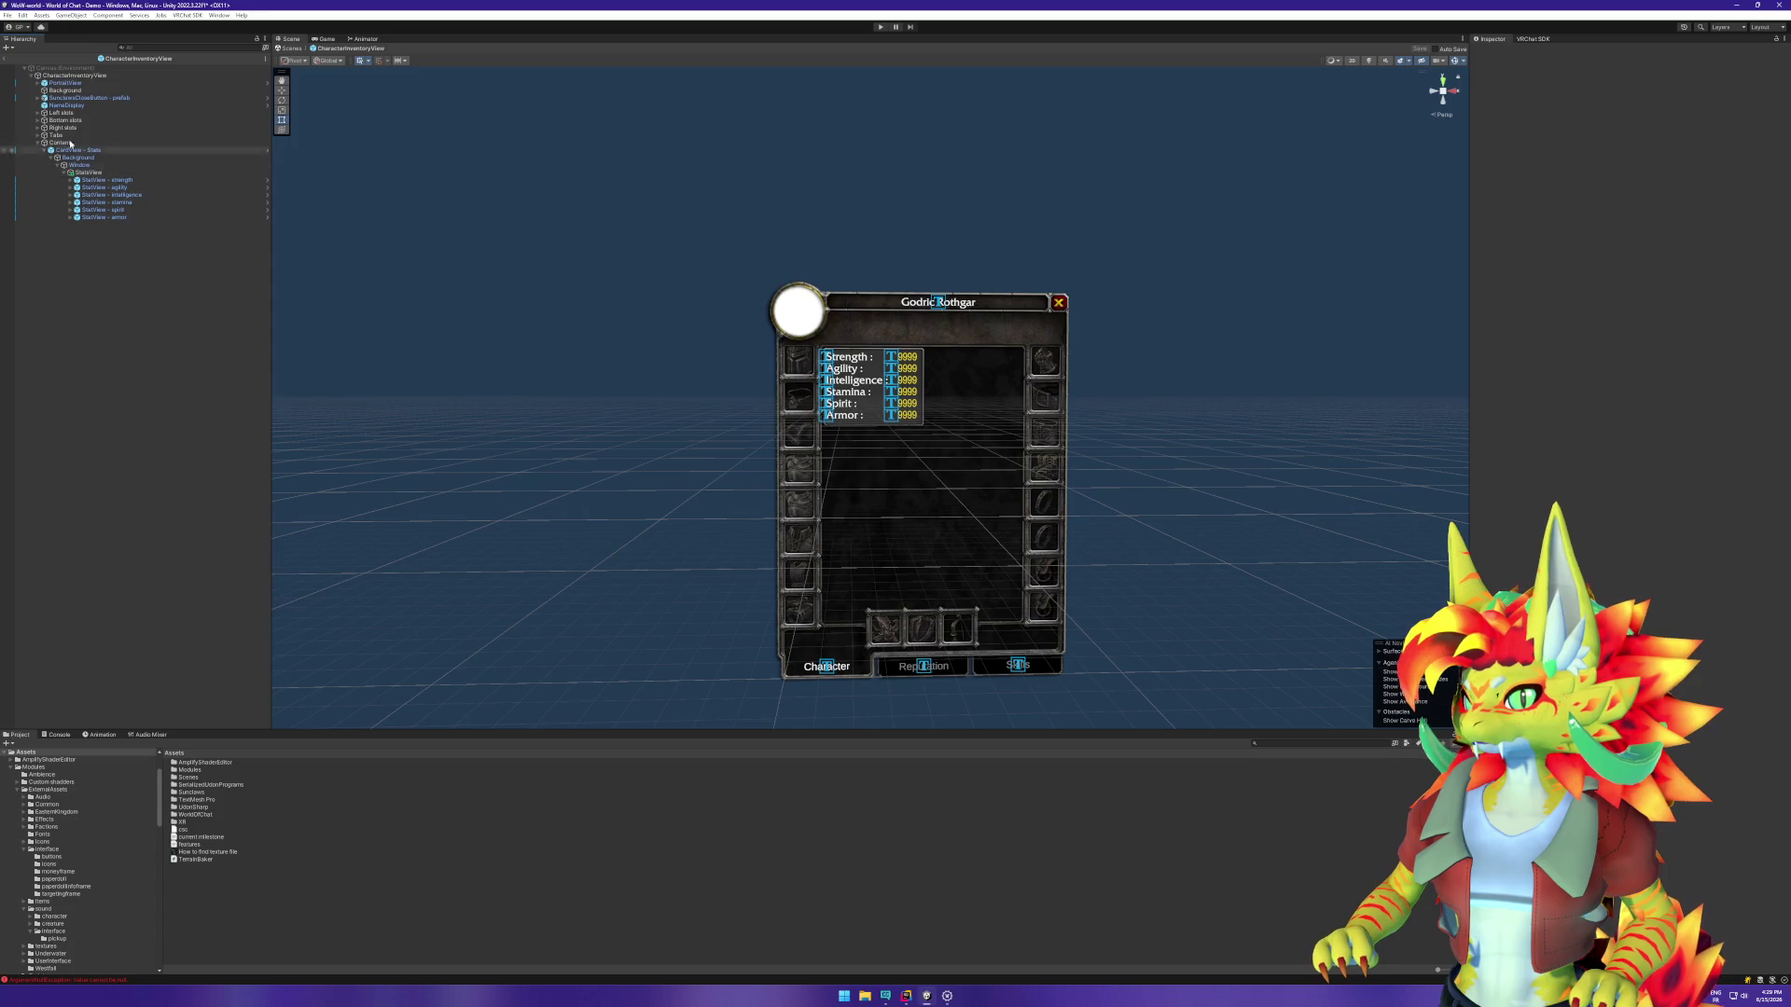
pyautogui.click(290, 47)
# Step: Run Play mode, check the Console log, stop, and select StatsView under the stats card
pyautogui.click(879, 26)
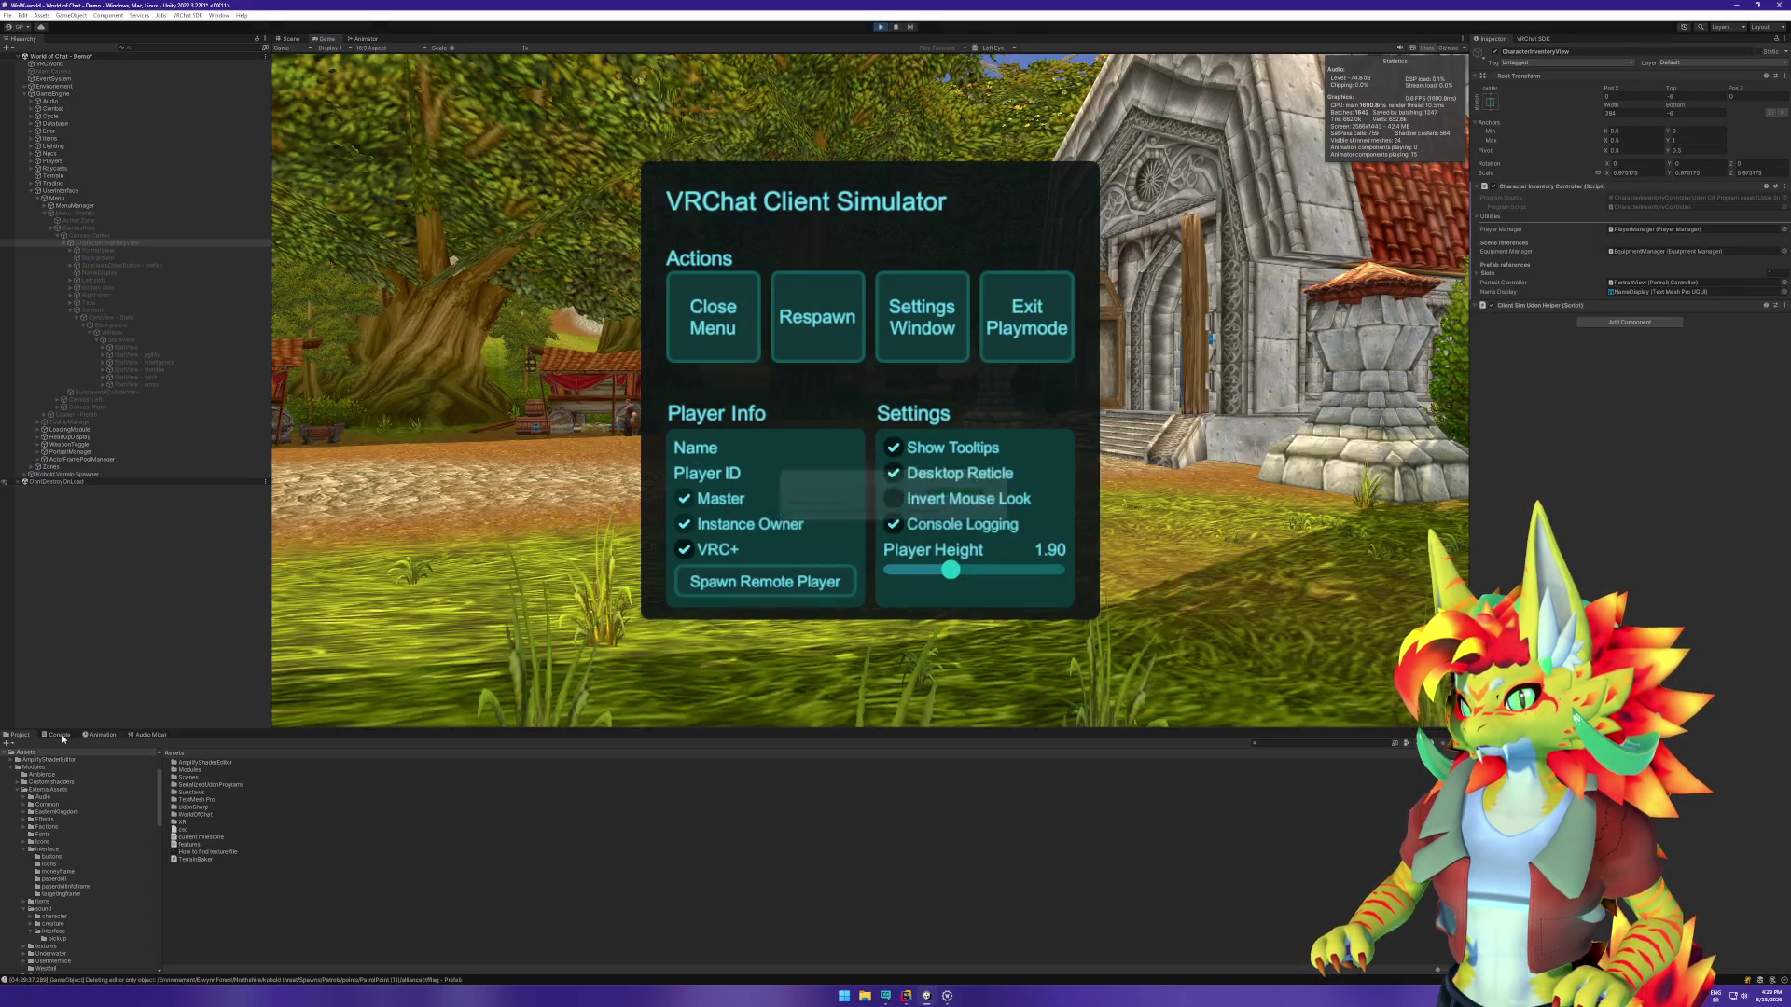
pyautogui.click(60, 735)
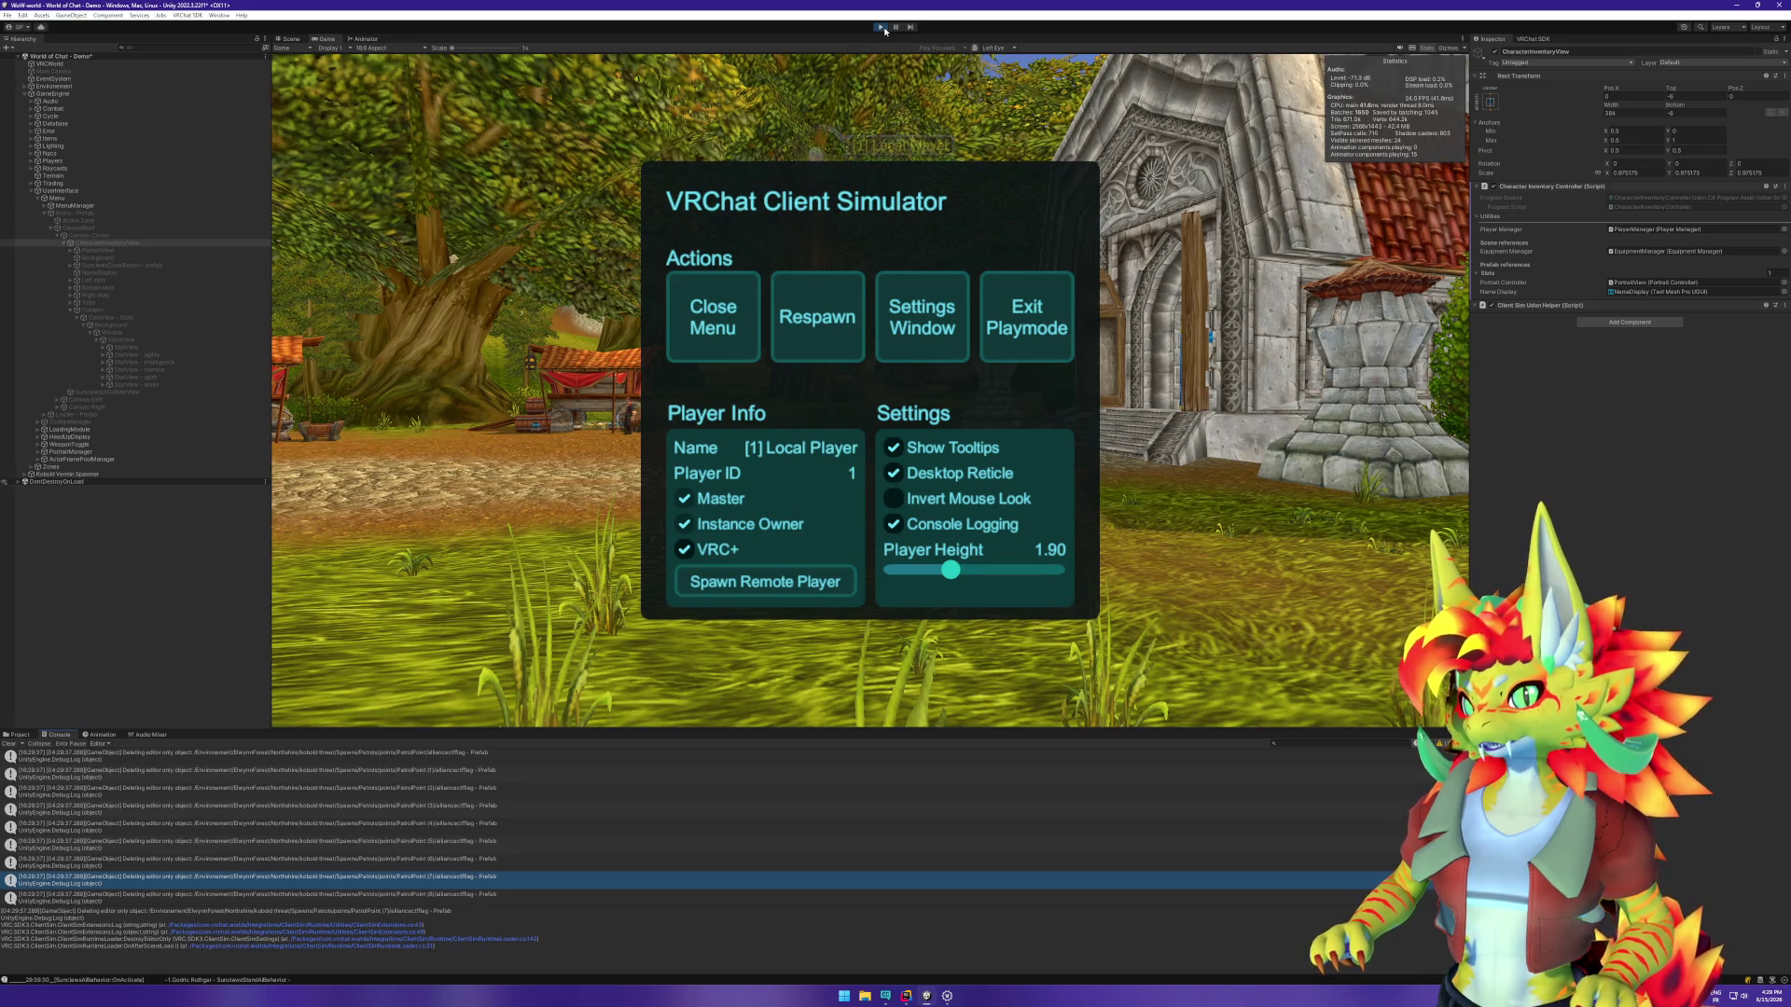
pyautogui.hotkey('ctrl', 'p')
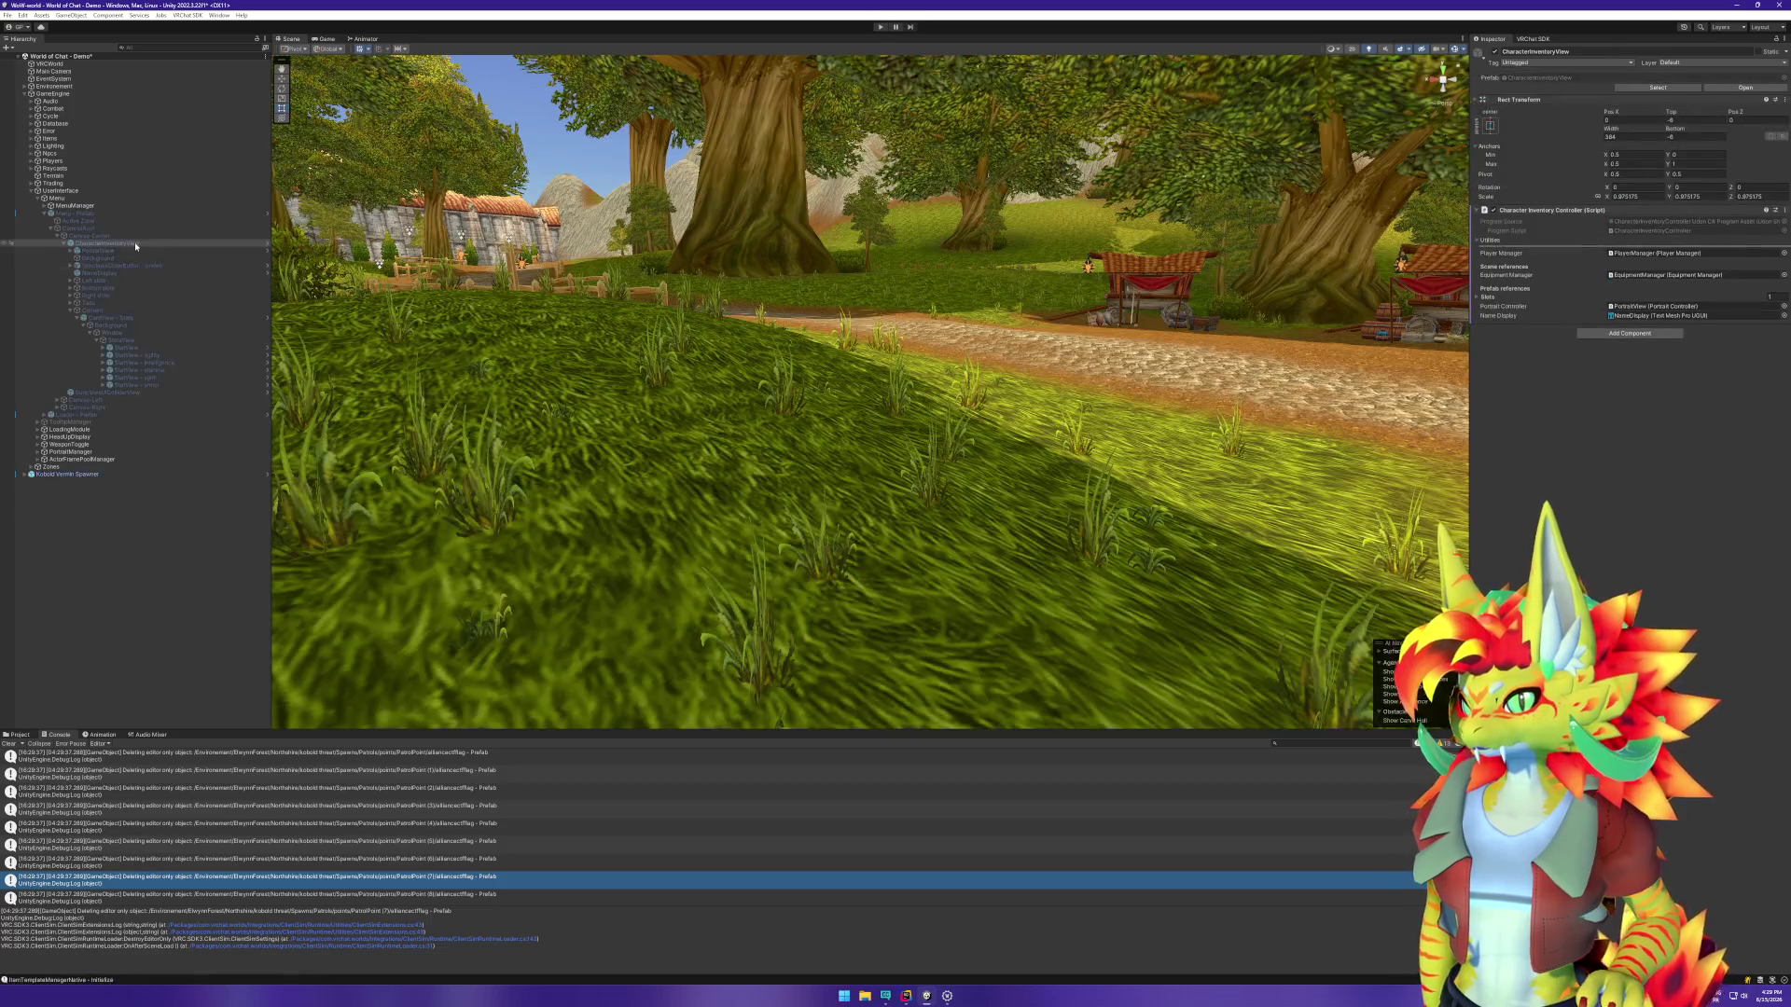
pyautogui.click(121, 318)
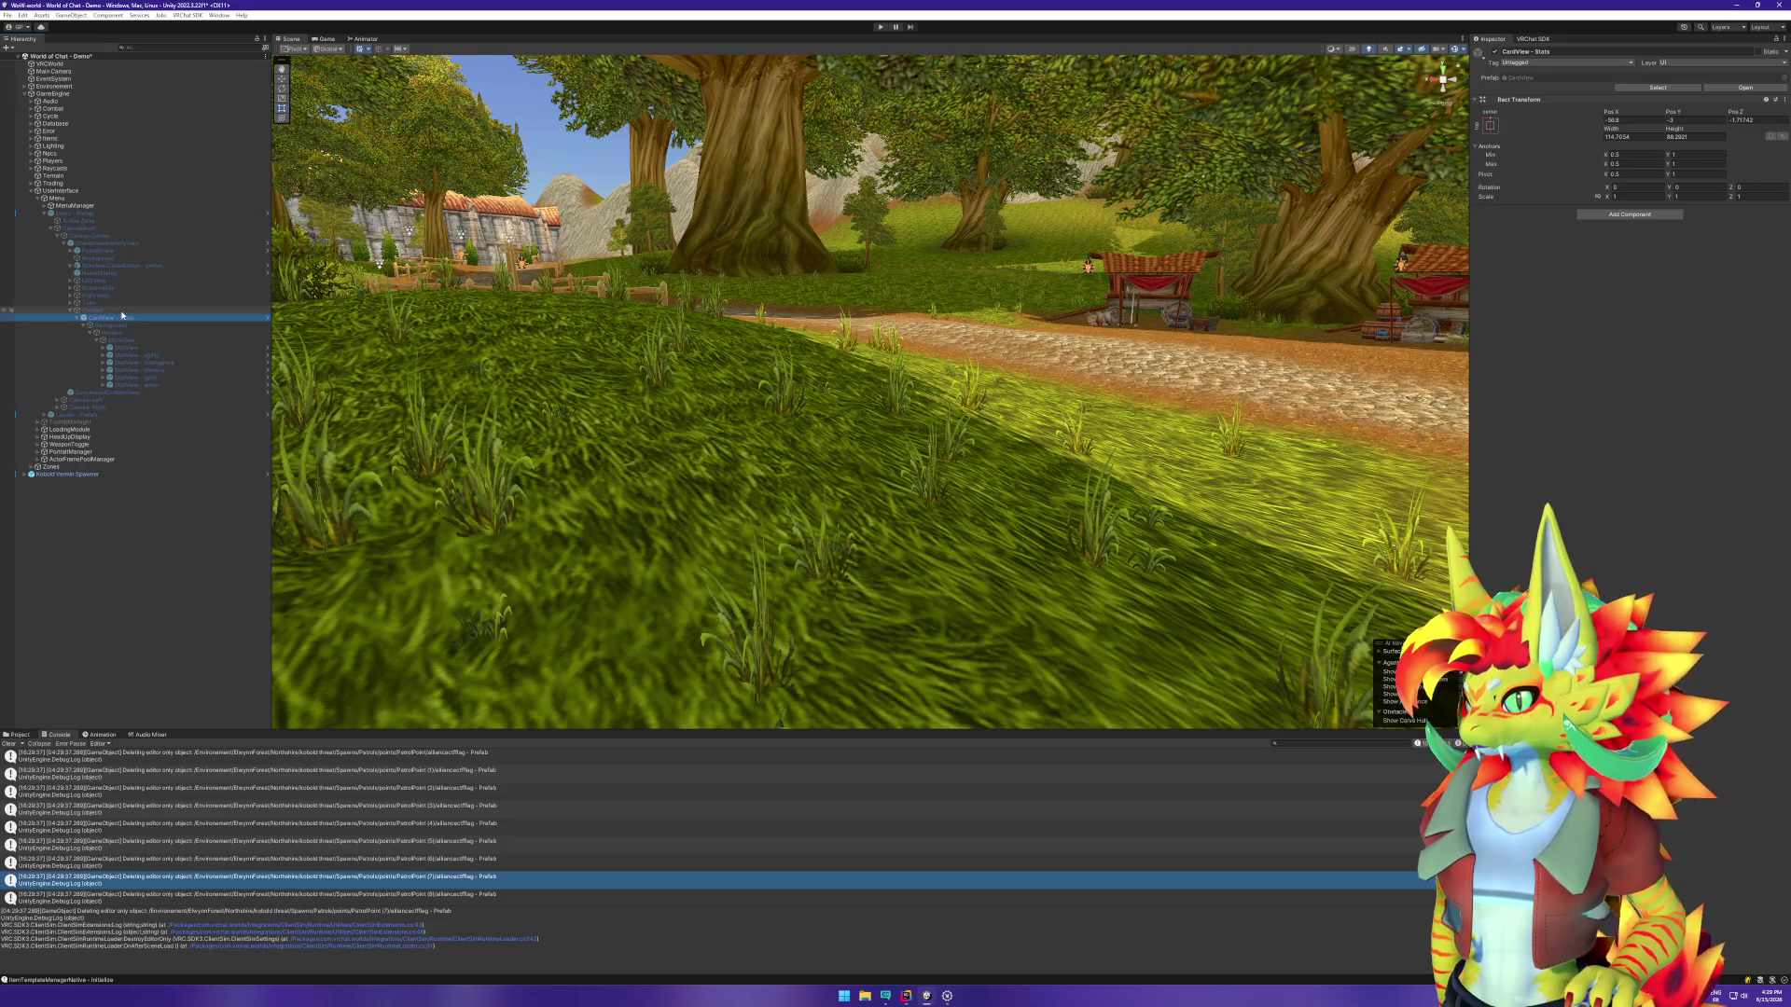
pyautogui.click(127, 342)
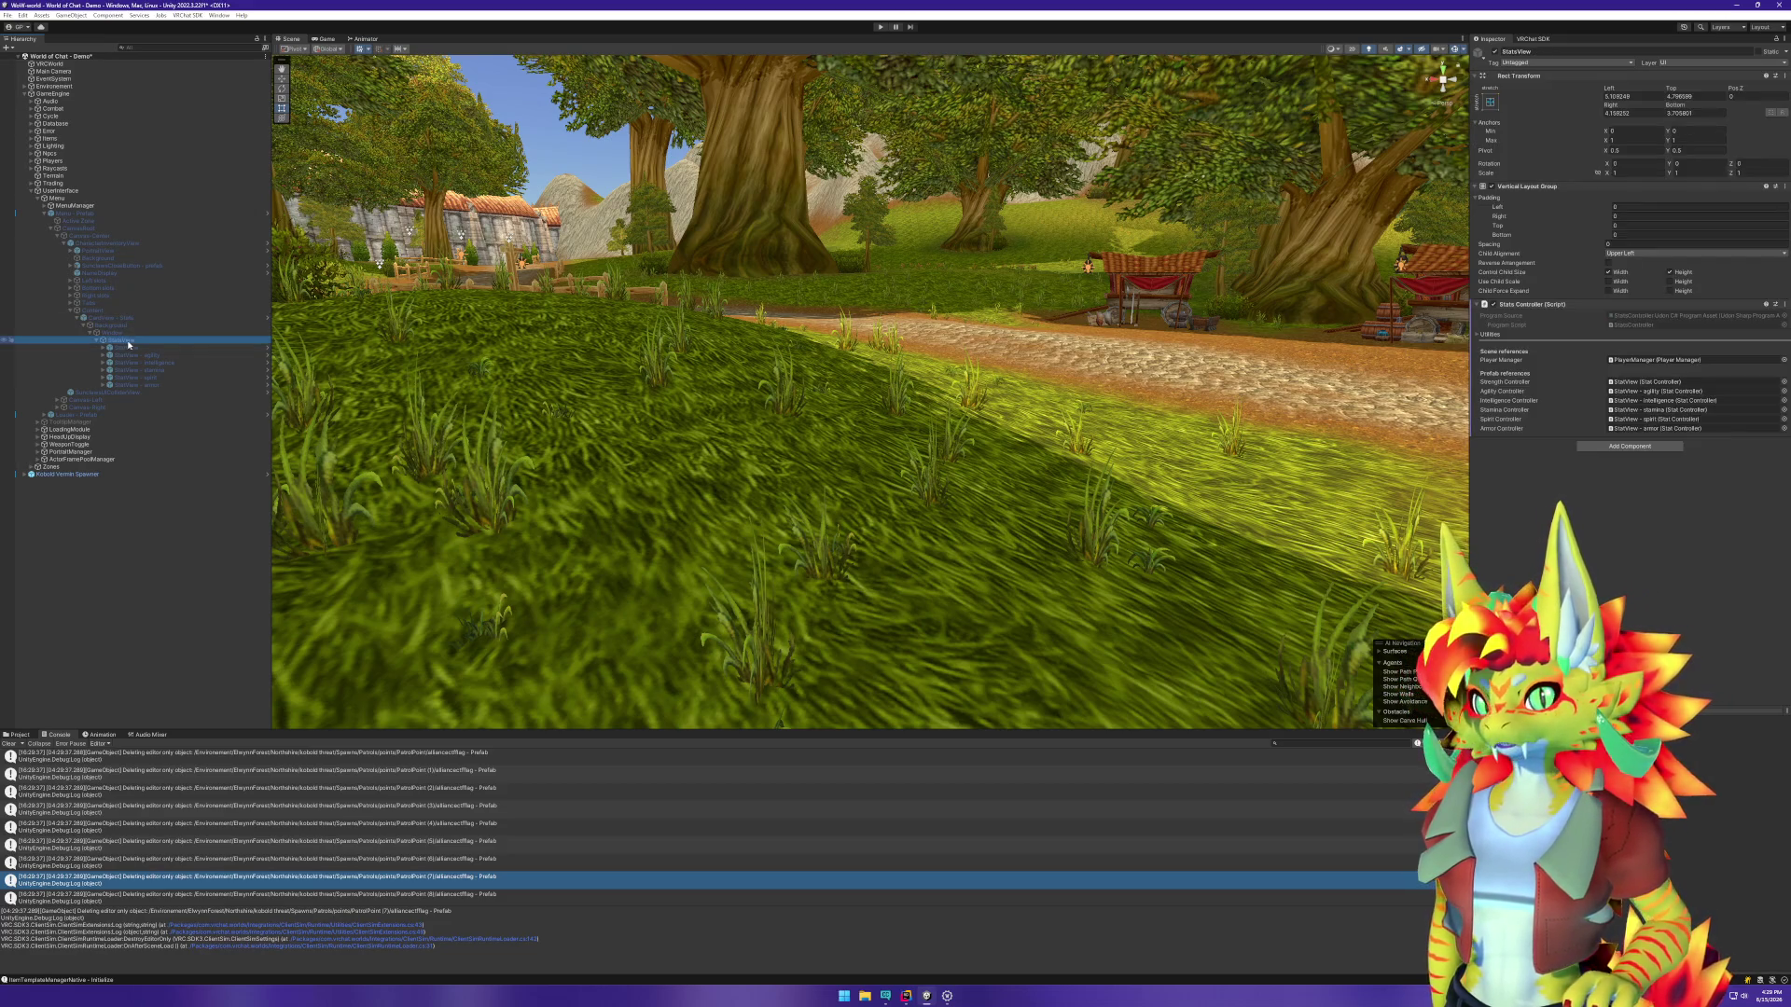
# Step: Replay the scene and open the character window showing live stats like Strength 20
pyautogui.click(880, 27)
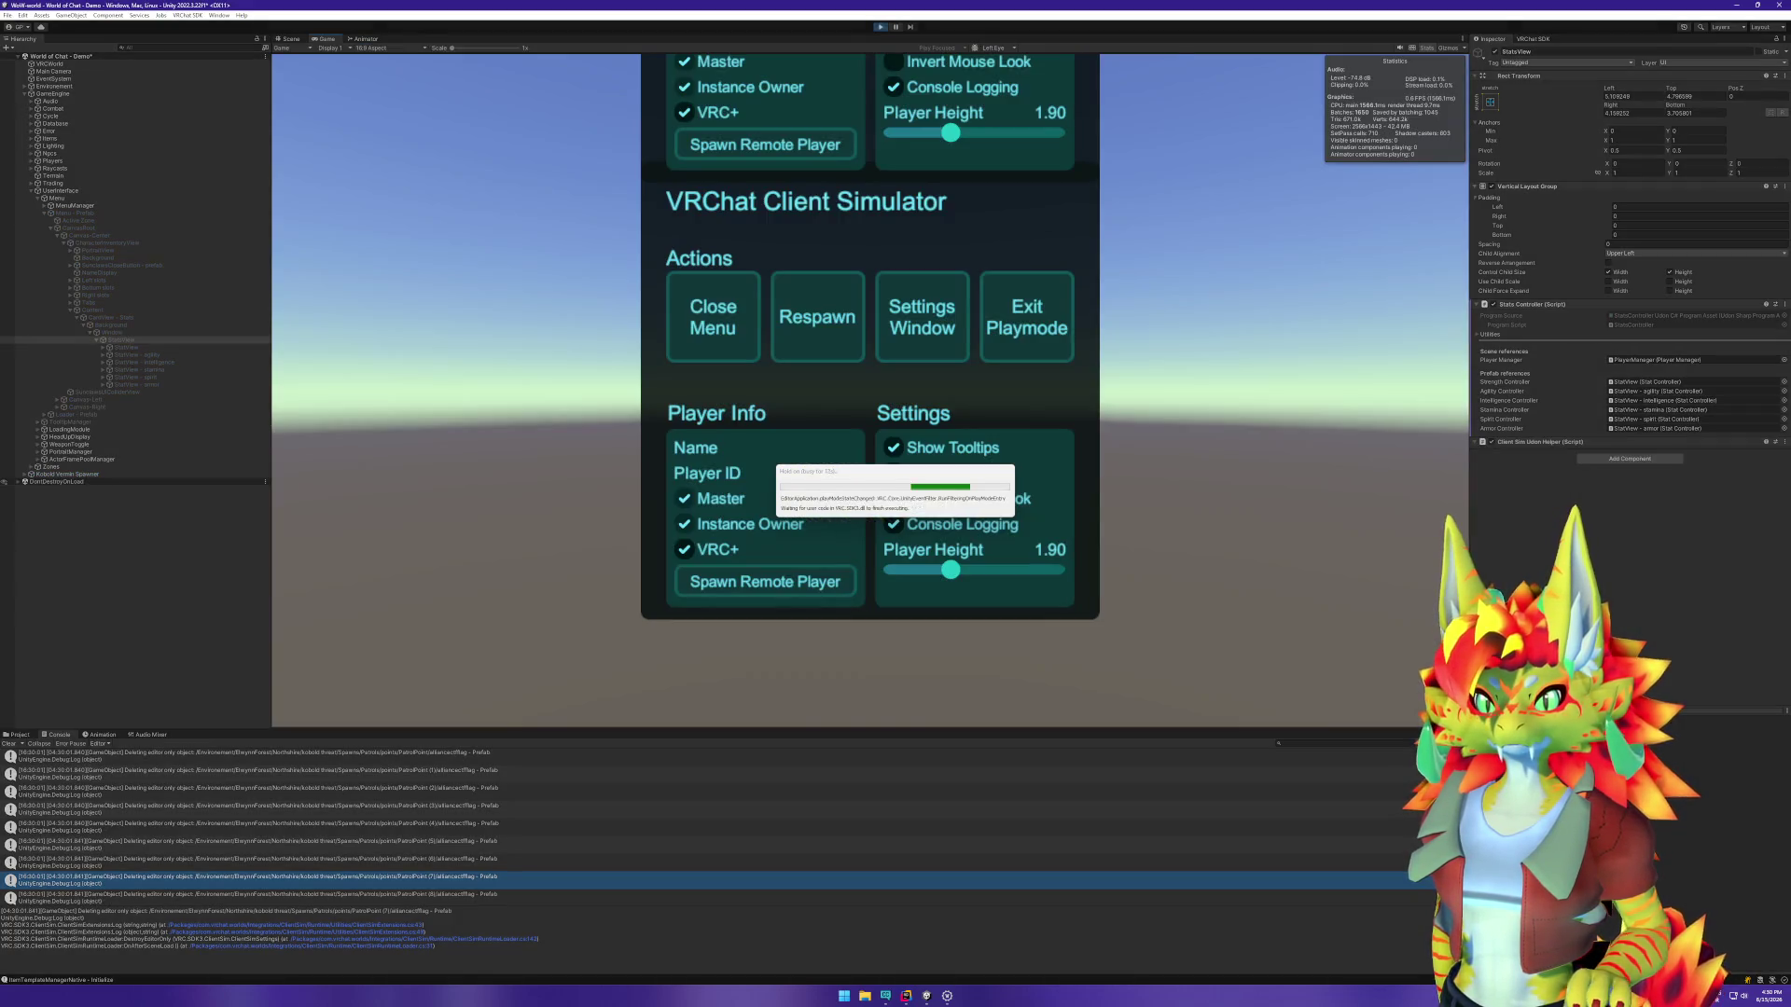
pyautogui.press('Escape')
pyautogui.press('c')
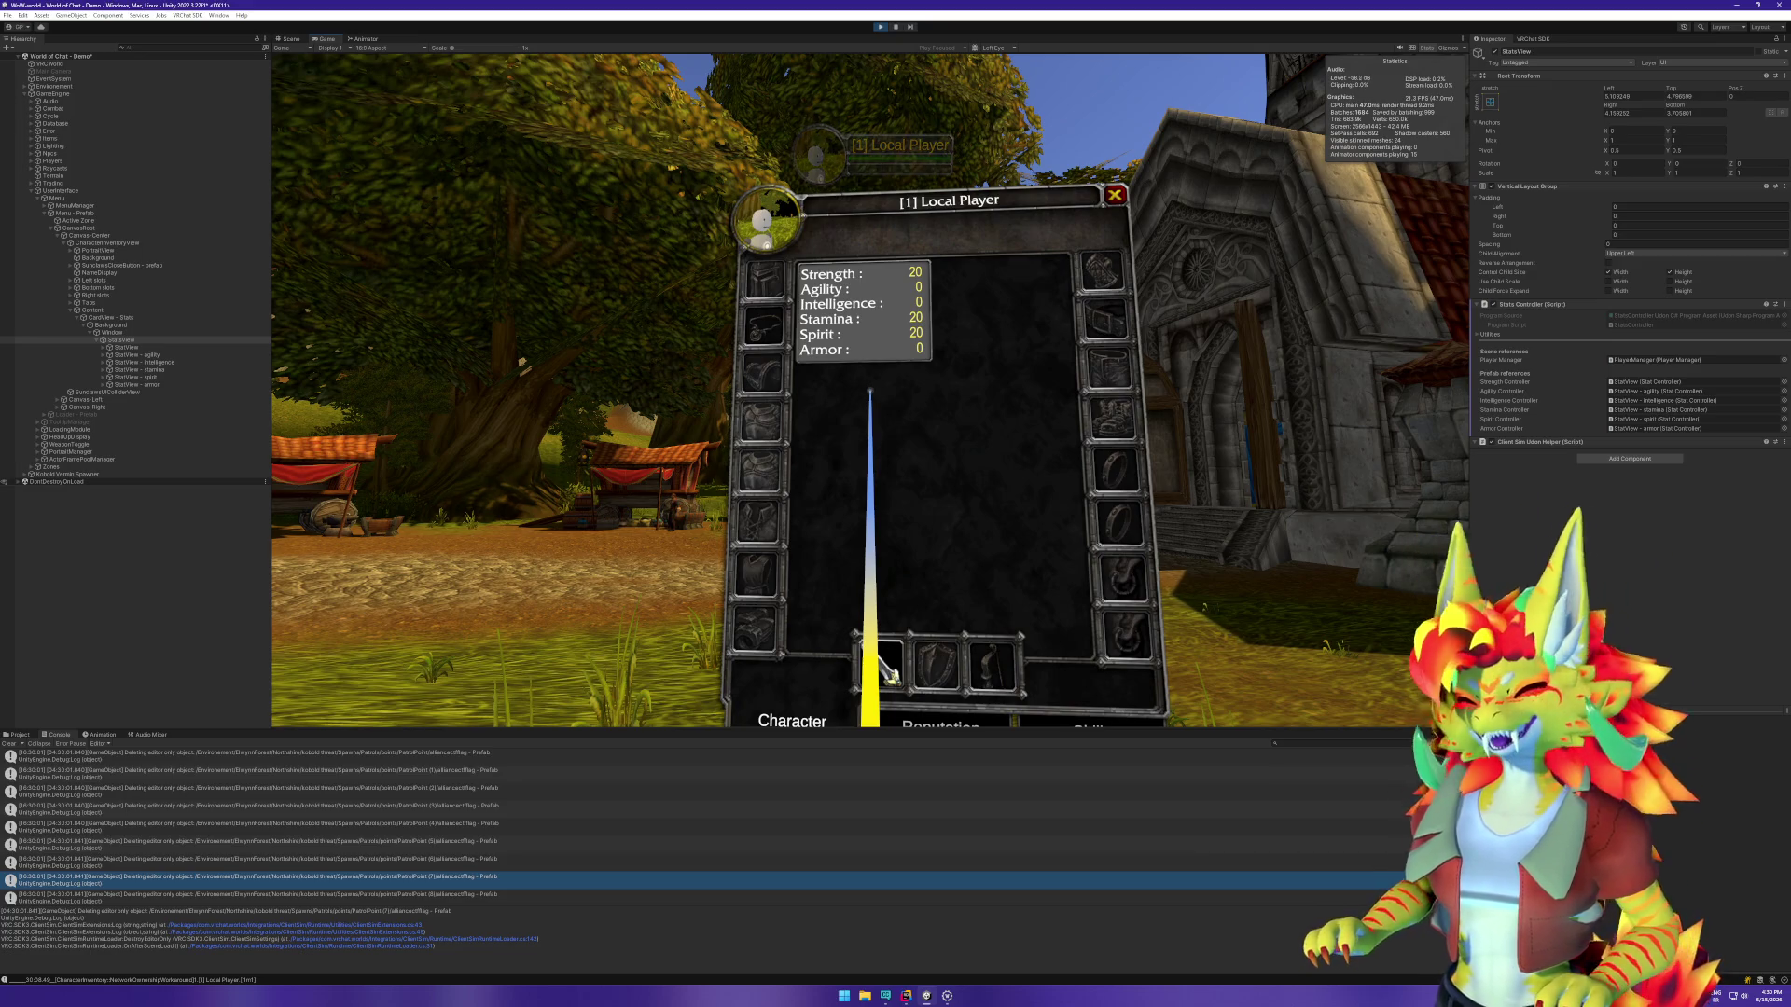
pyautogui.press('super')
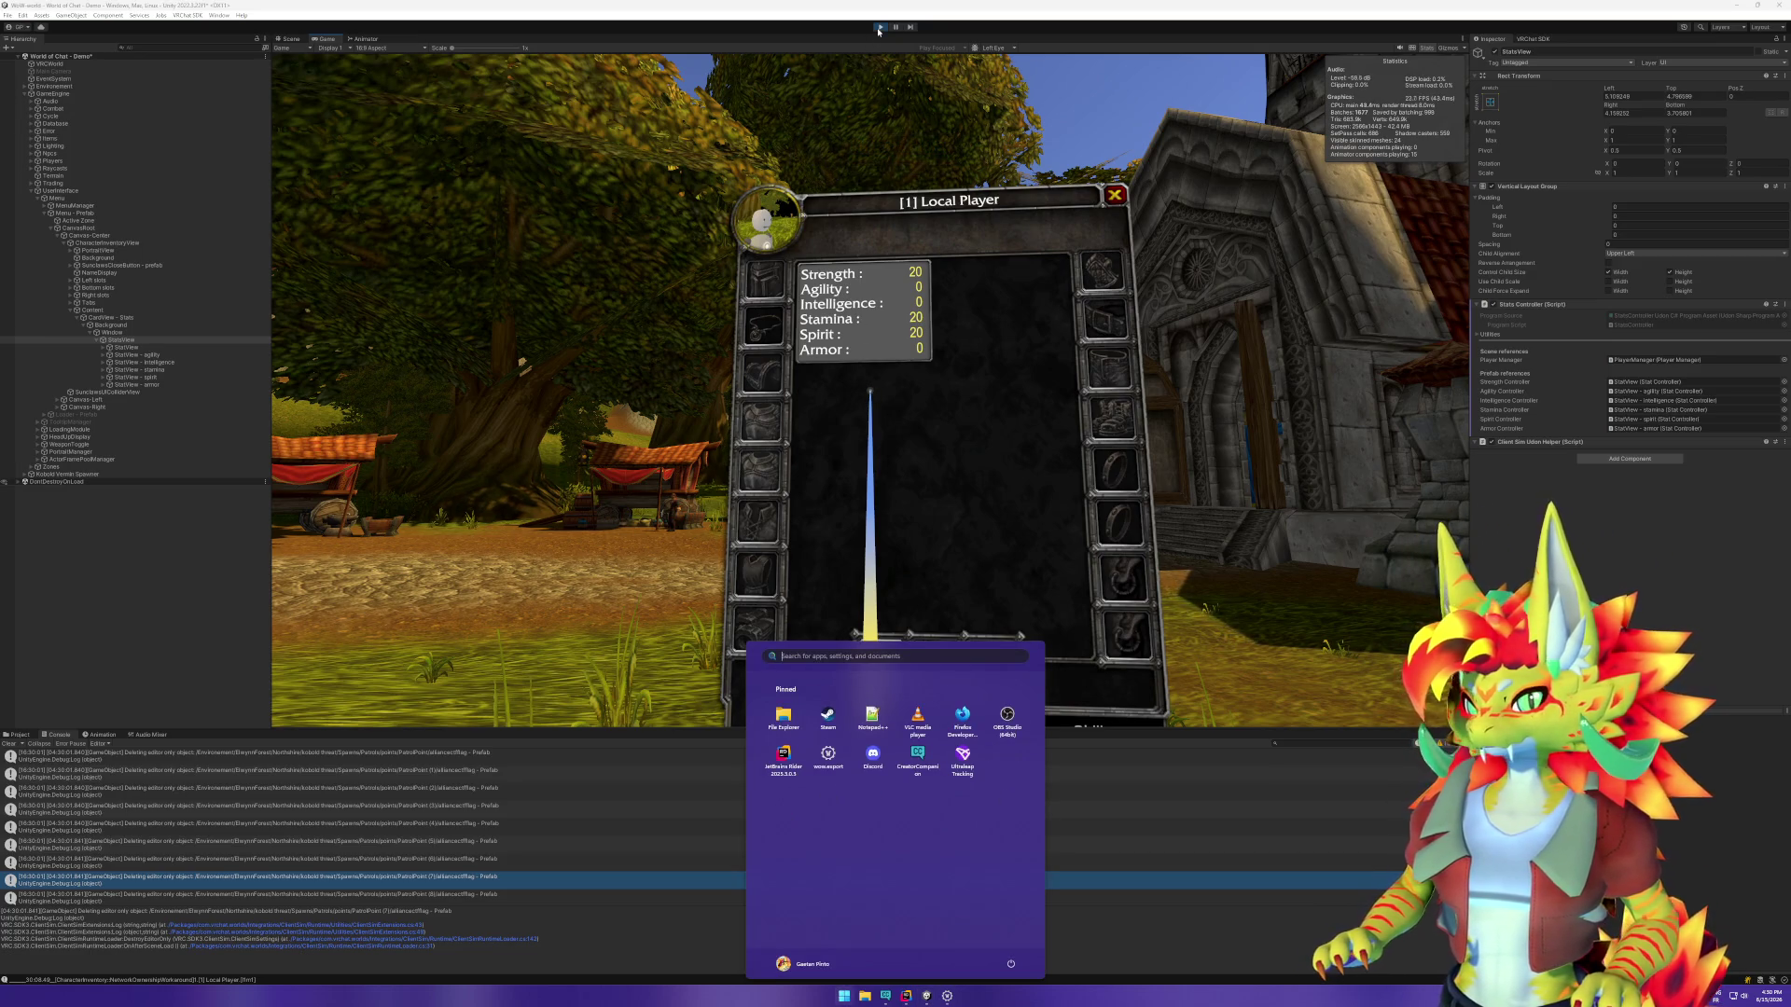
pyautogui.press('Escape')
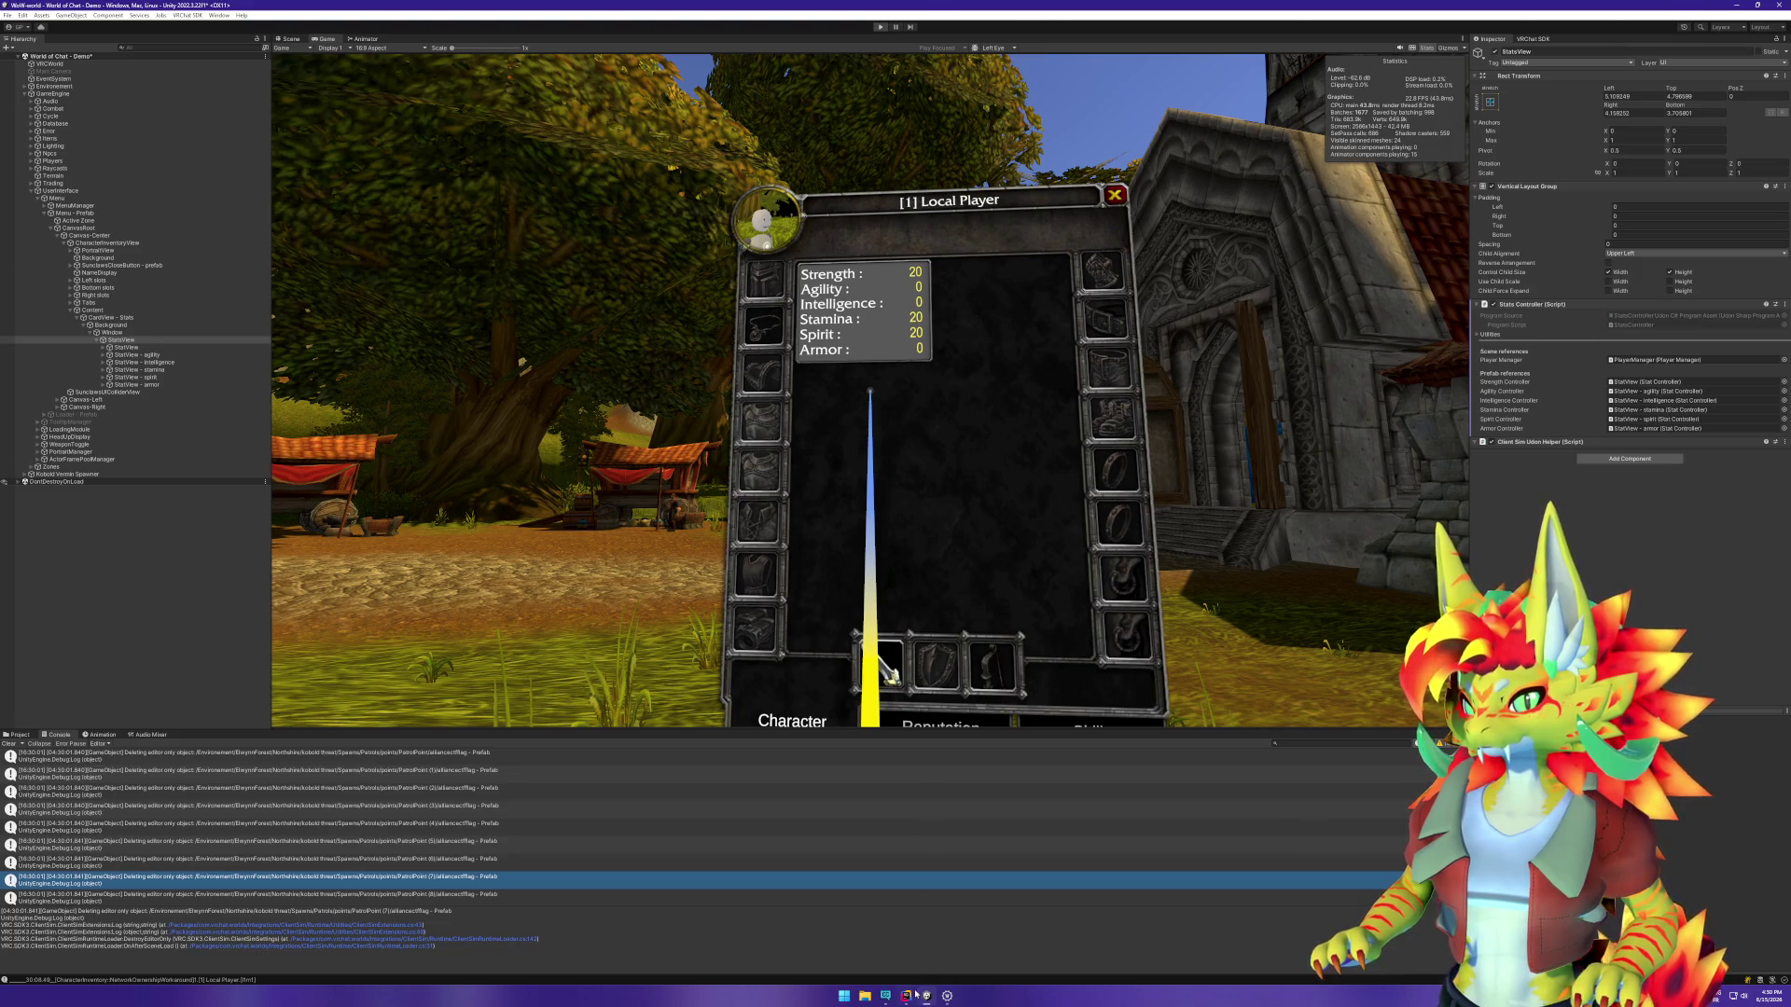
# Step: In Rider, close the StatController.cs, StatsController.cs and Character.cs script tabs
pyautogui.click(910, 995)
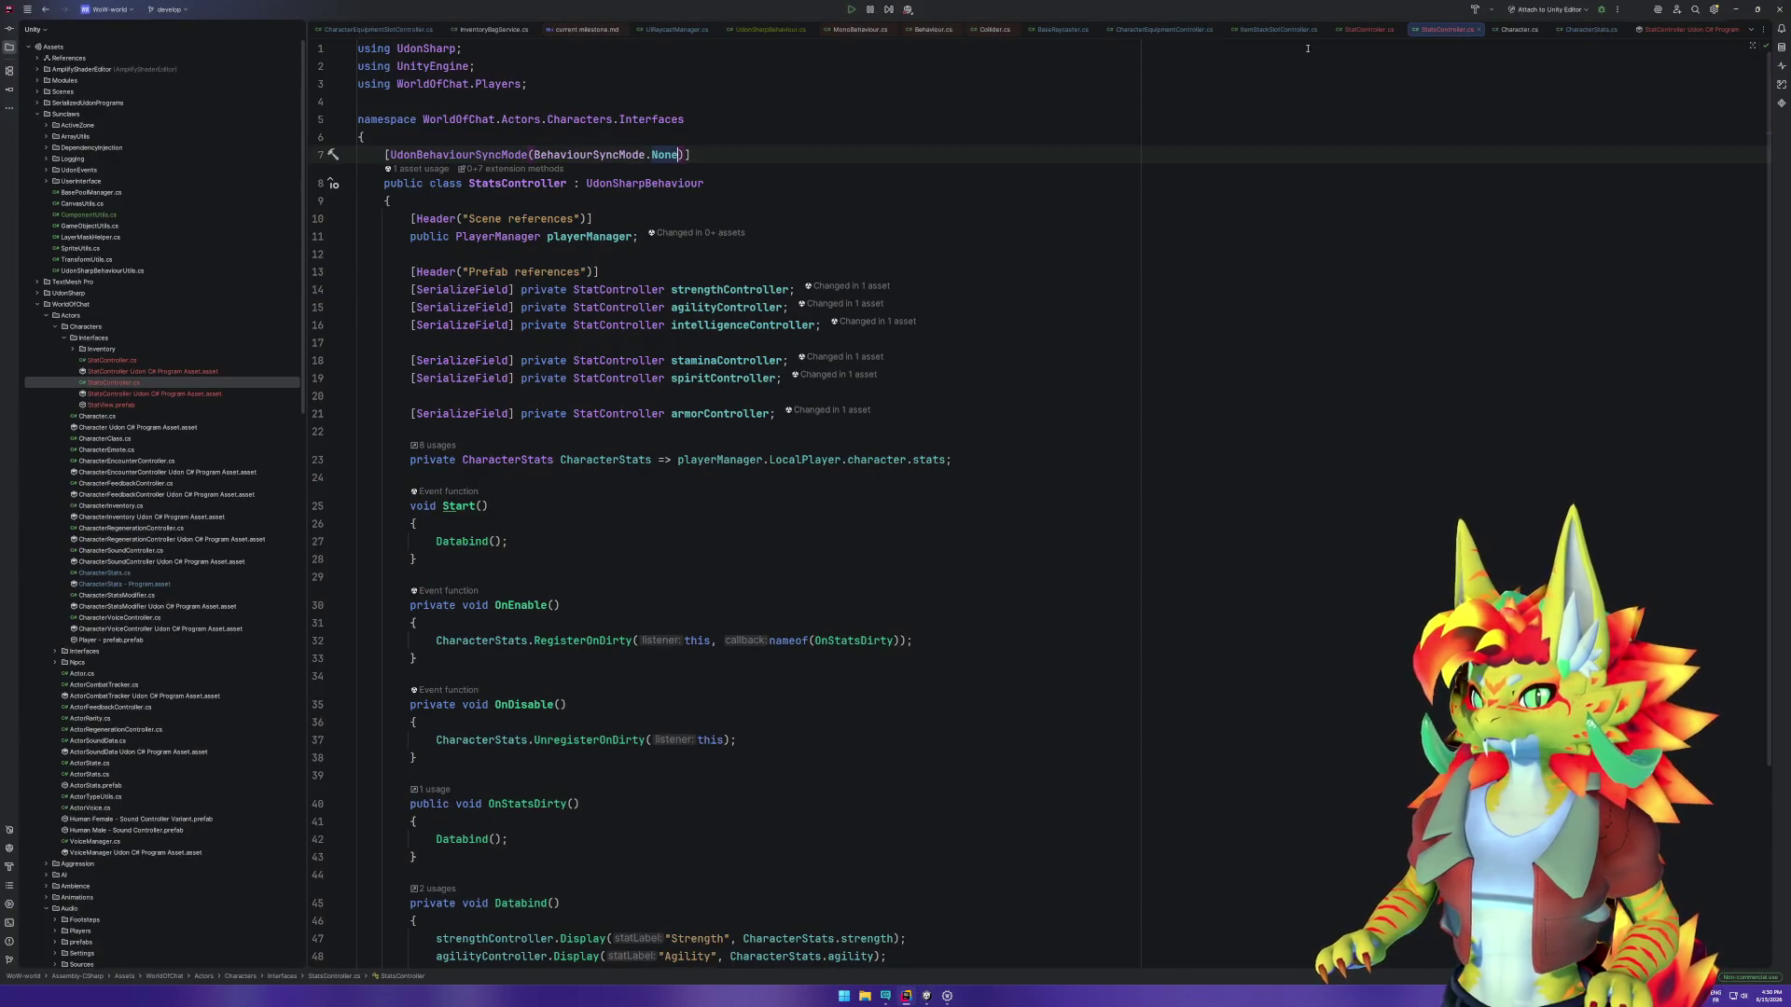
pyautogui.click(1370, 31)
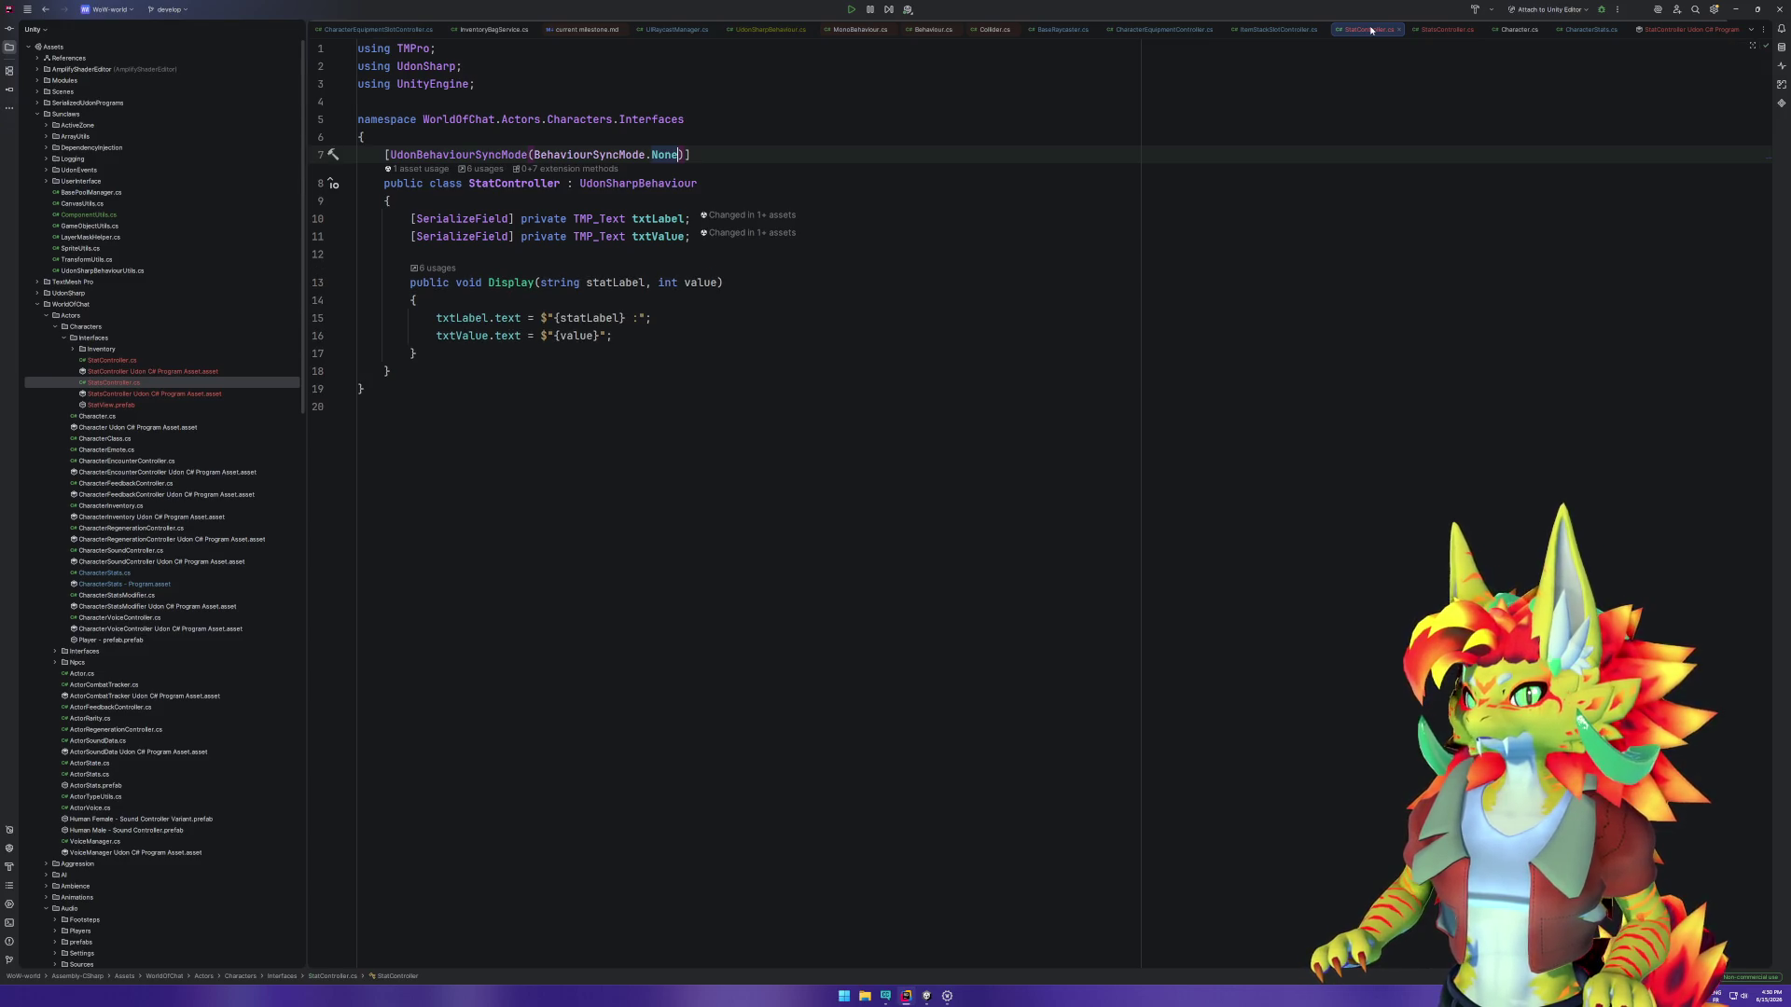
pyautogui.middleClick(1370, 30)
pyautogui.middleClick(1367, 33)
pyautogui.middleClick(1367, 34)
# Step: Review the top of CharacterStats.cs, then go back to the Unity editor
pyautogui.click(1357, 36)
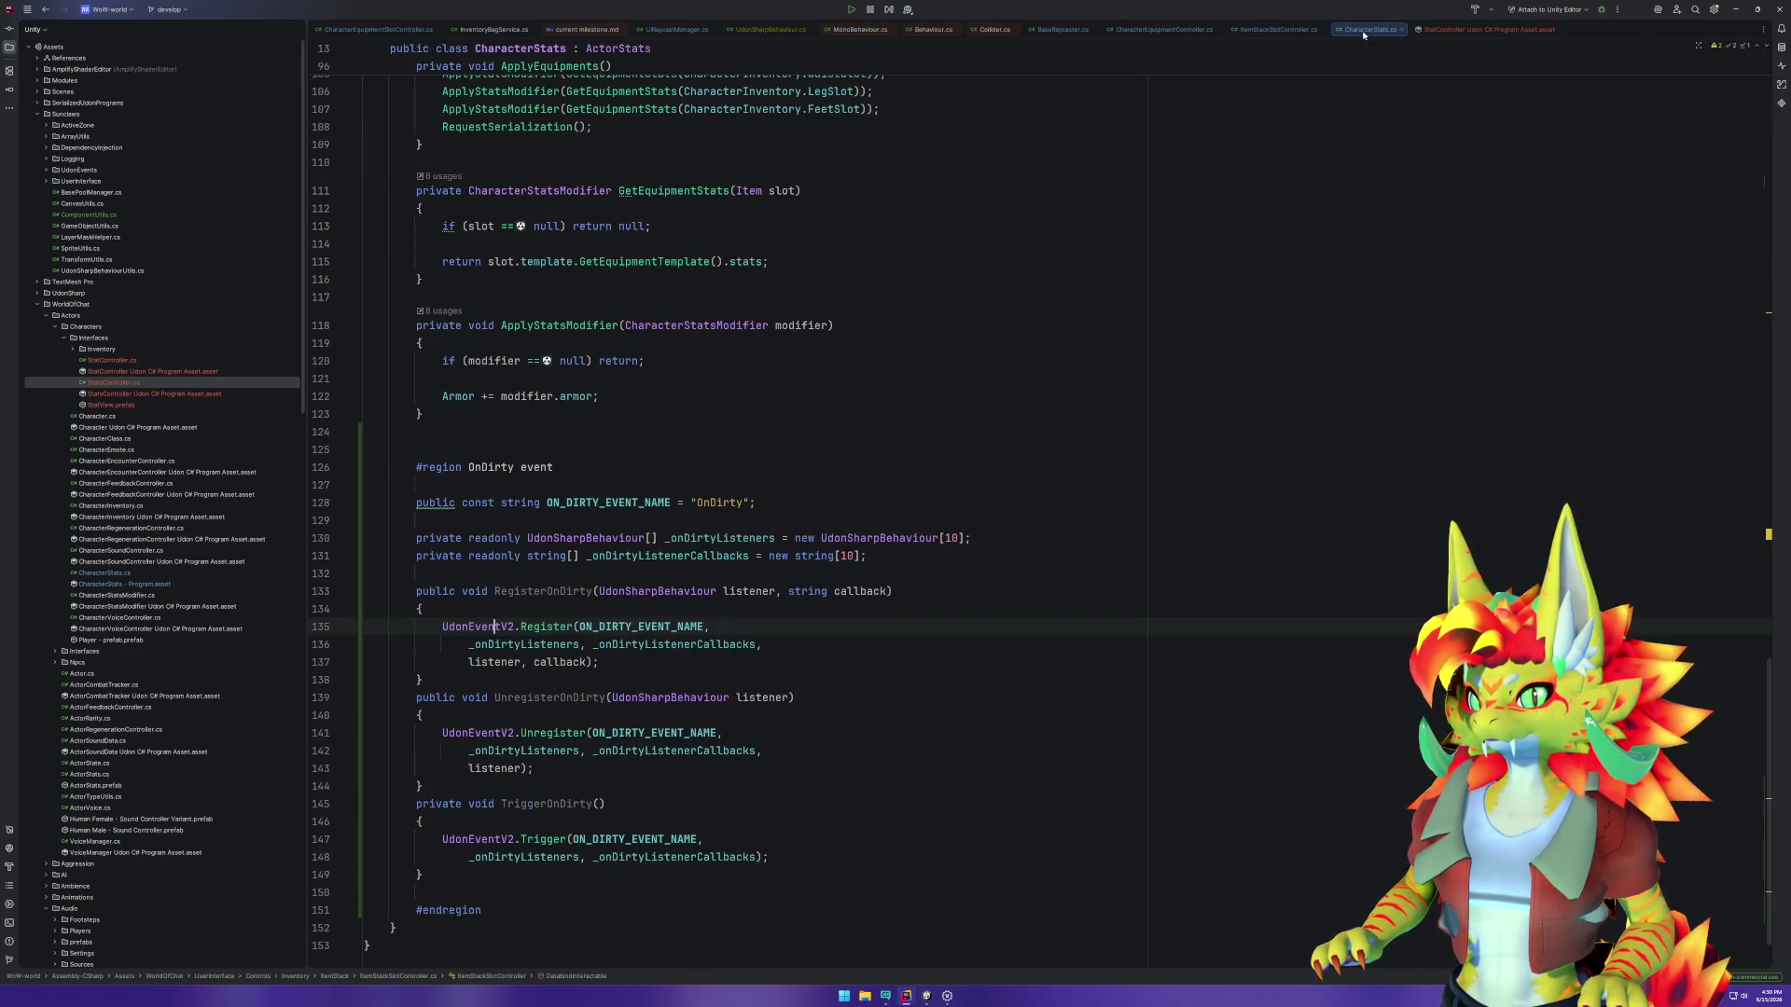
pyautogui.scroll(20, 721, 416)
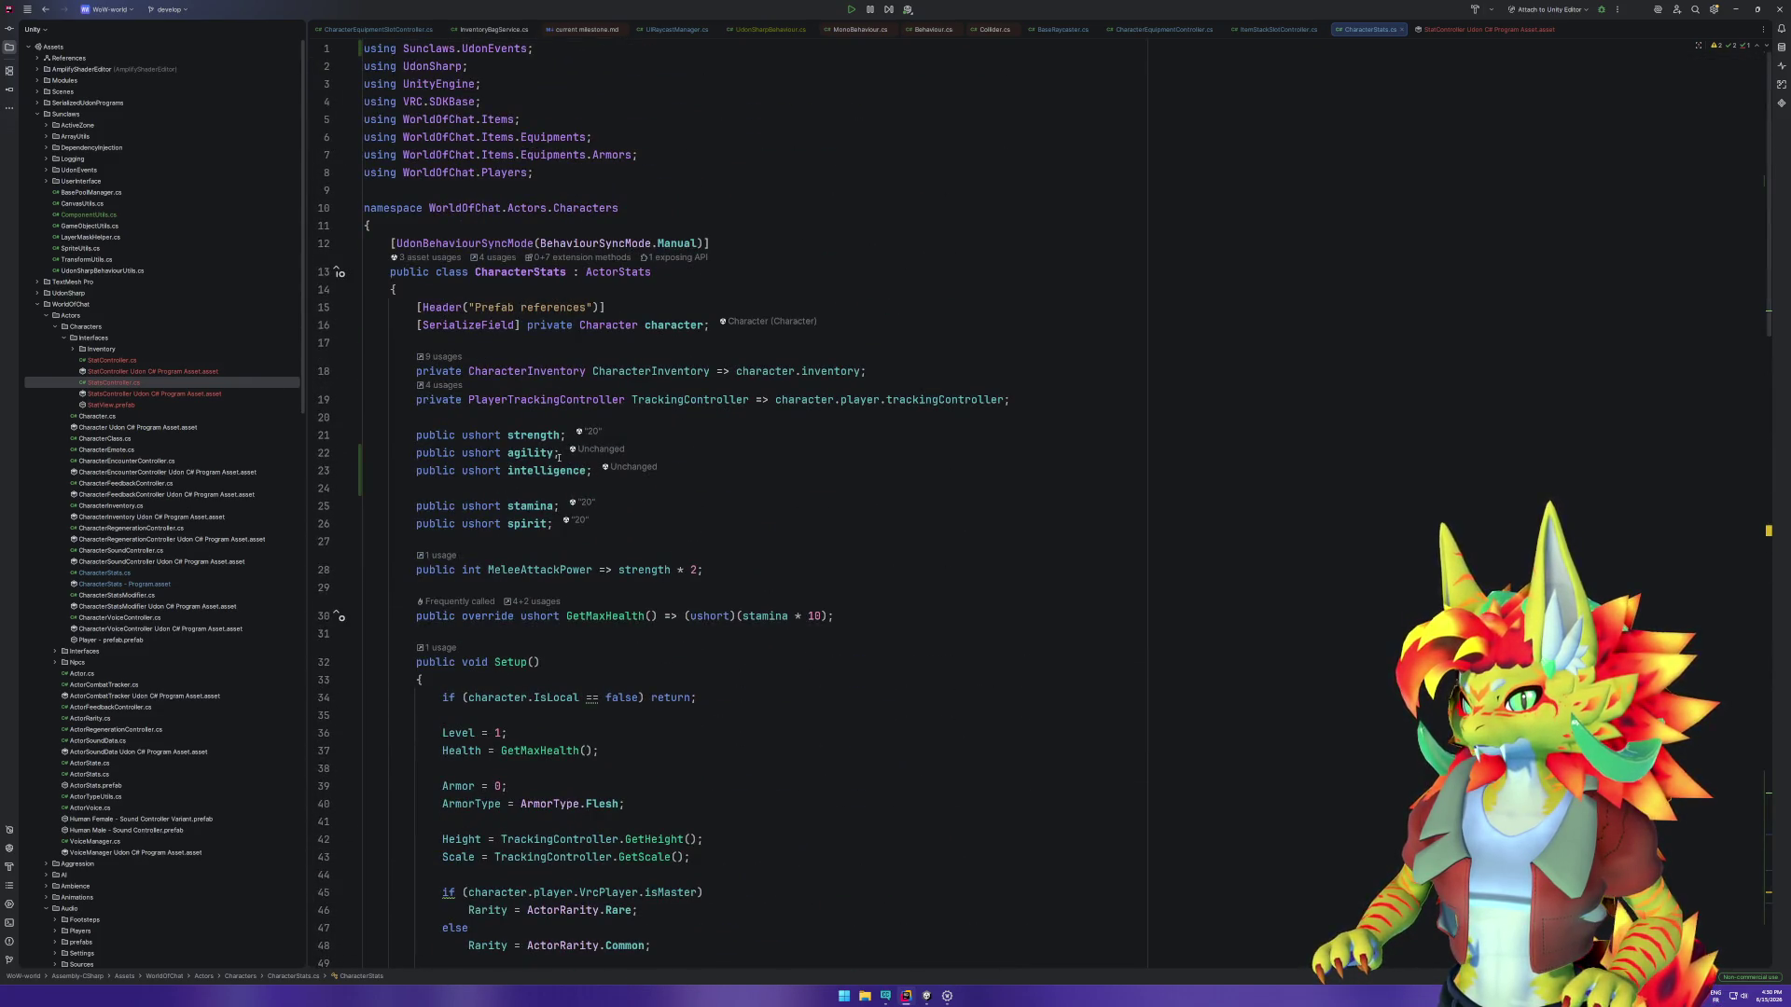
pyautogui.hotkey('alt', 'Tab')
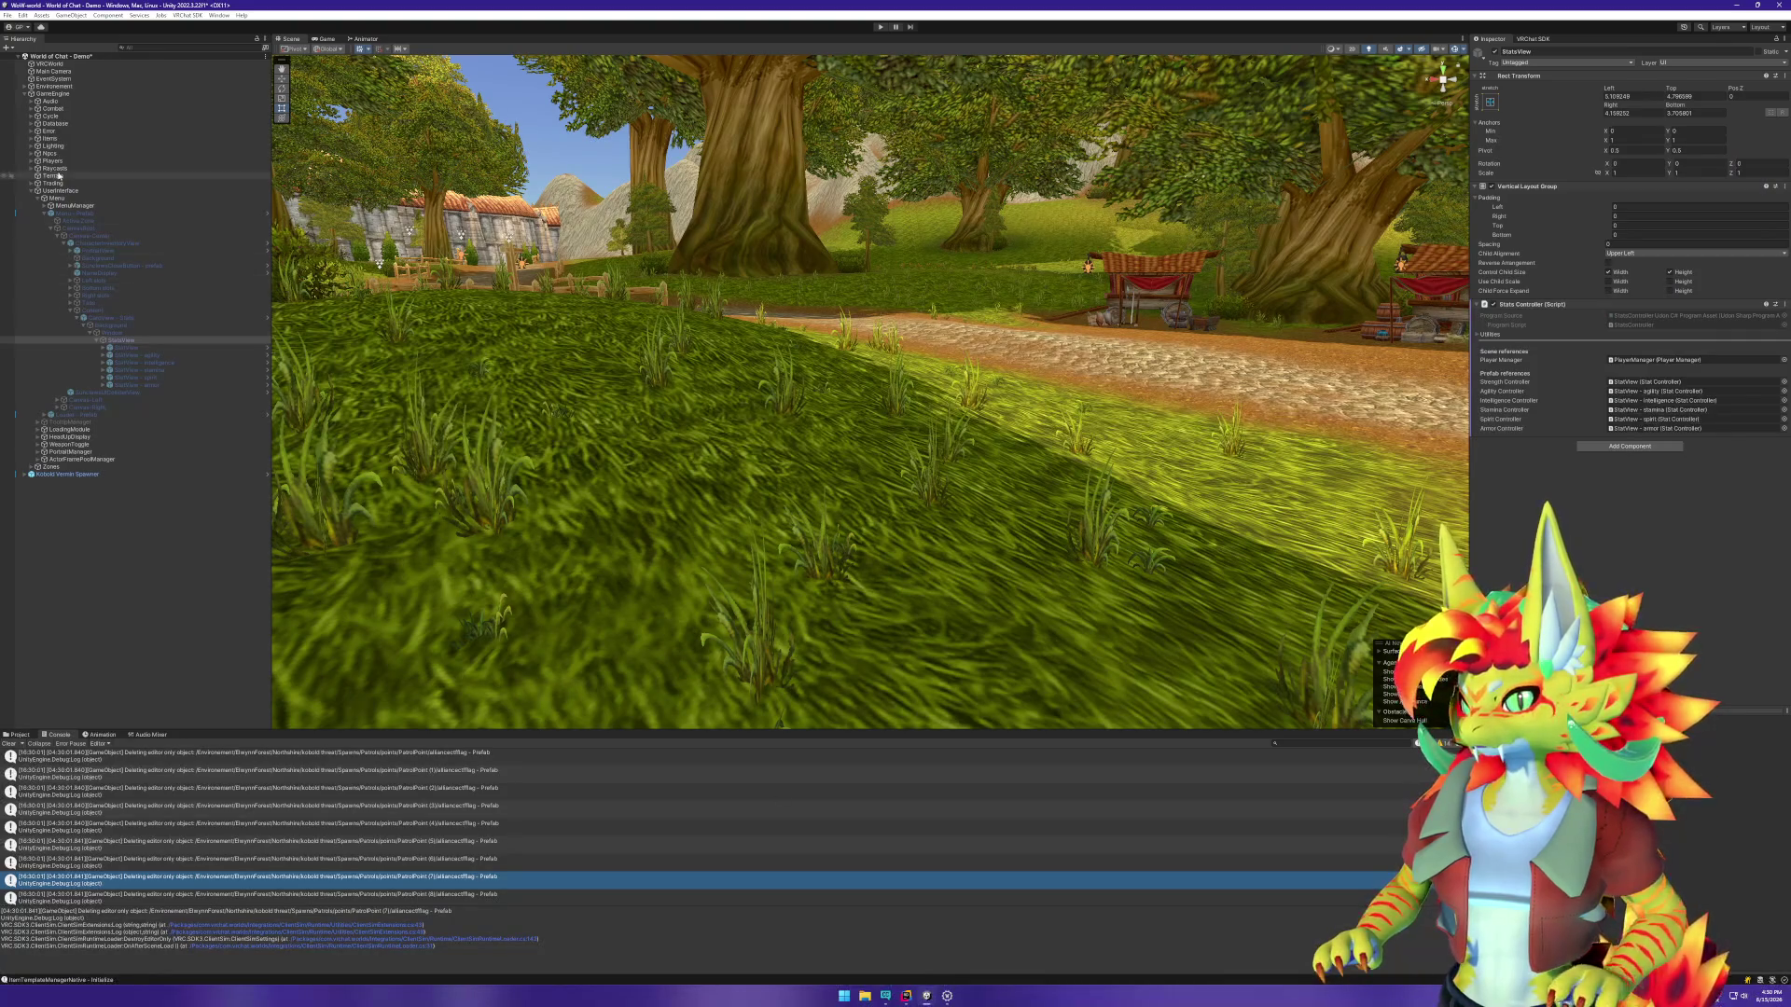
# Step: Open the Player (0) prefab for editing and select its Character object
pyautogui.click(32, 191)
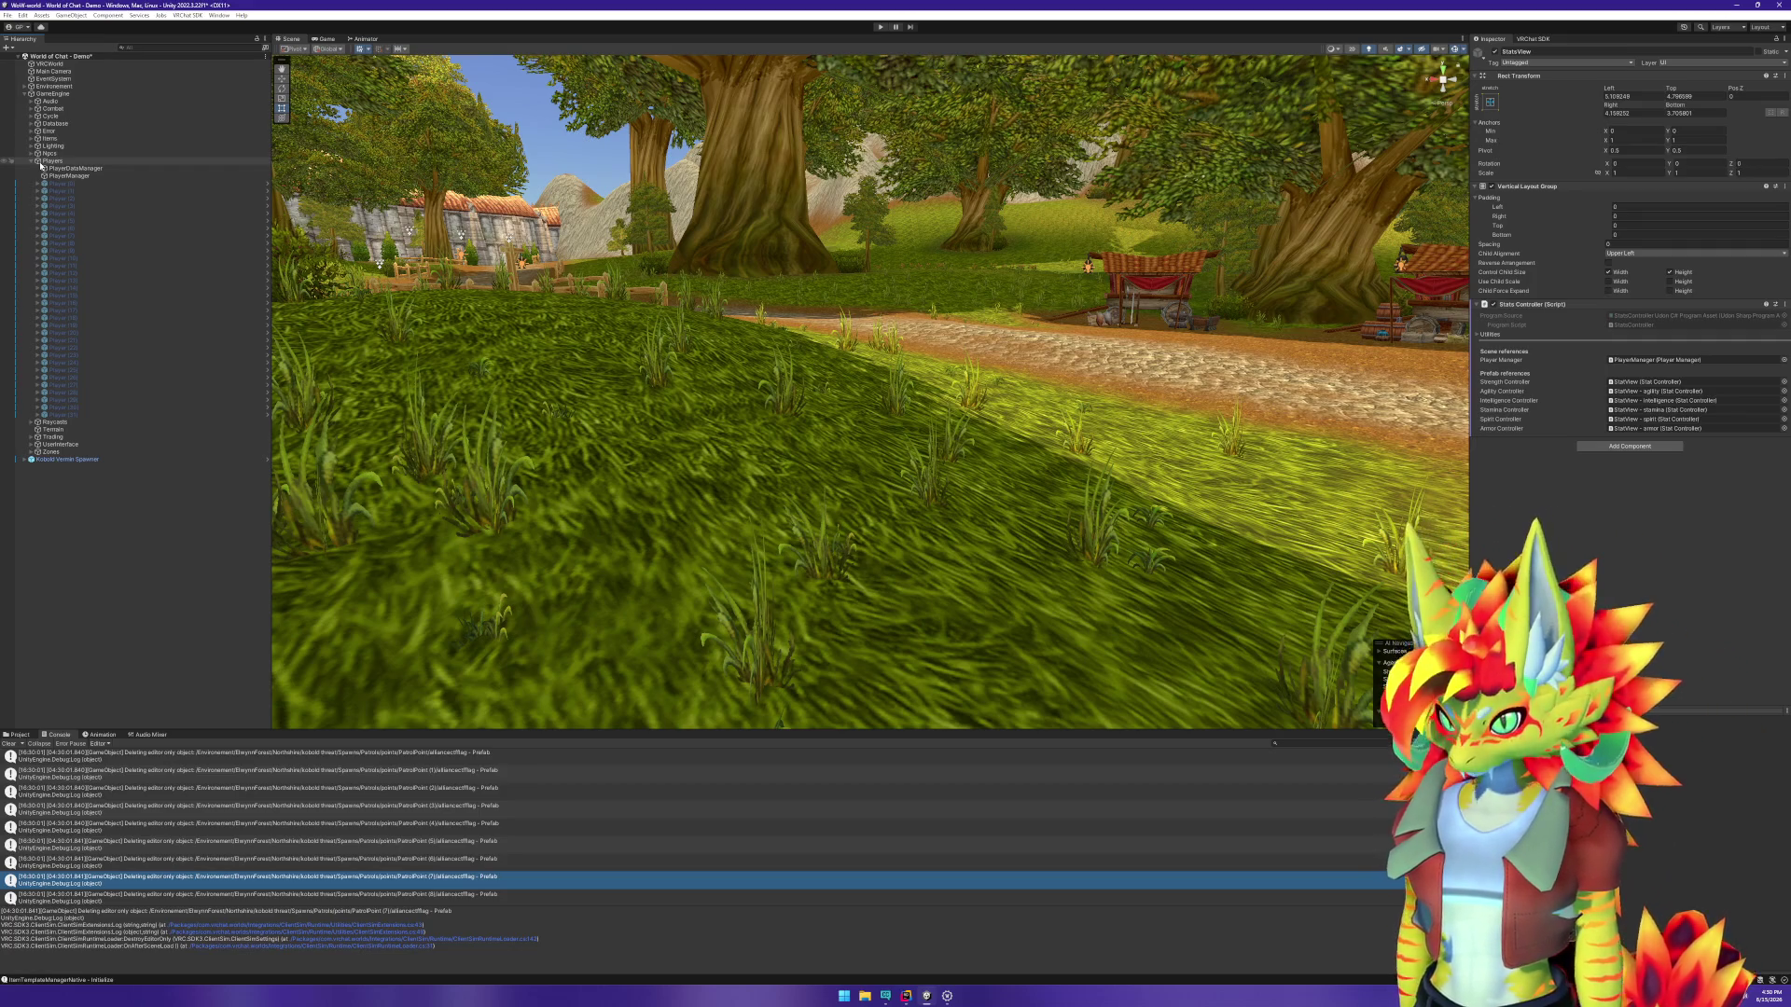
pyautogui.click(70, 184)
pyautogui.rightClick(70, 190)
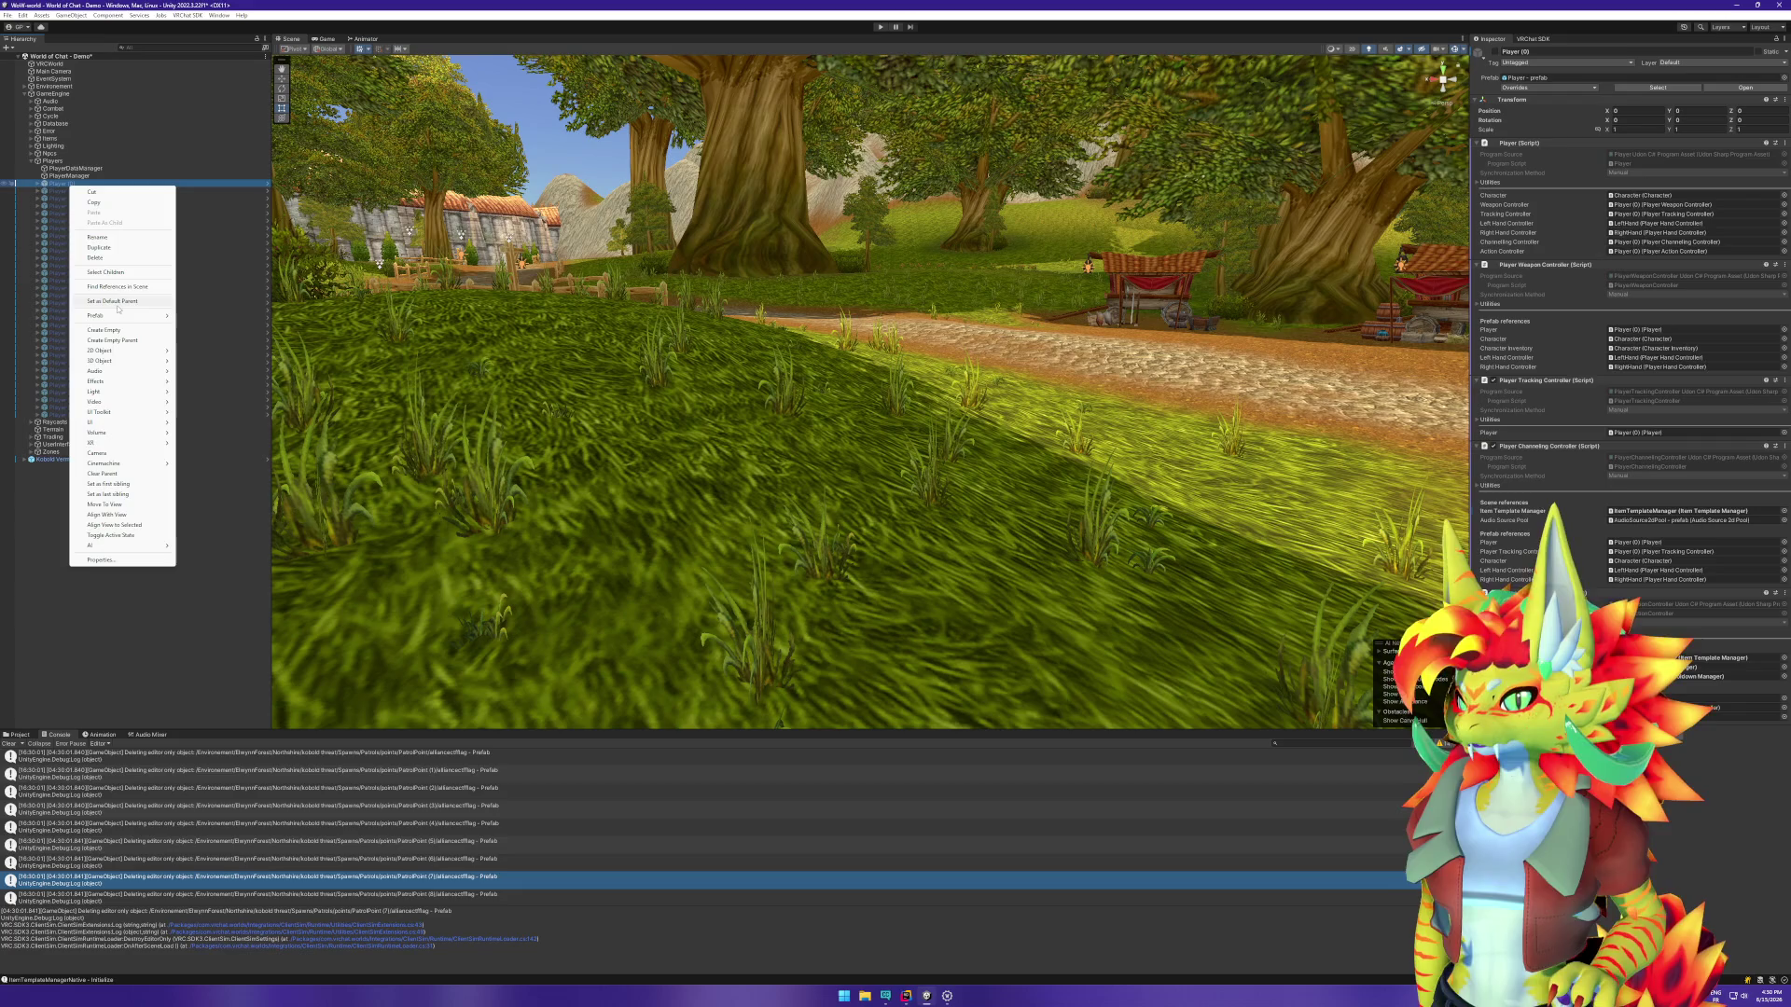
pyautogui.moveTo(140, 313)
pyautogui.click(209, 333)
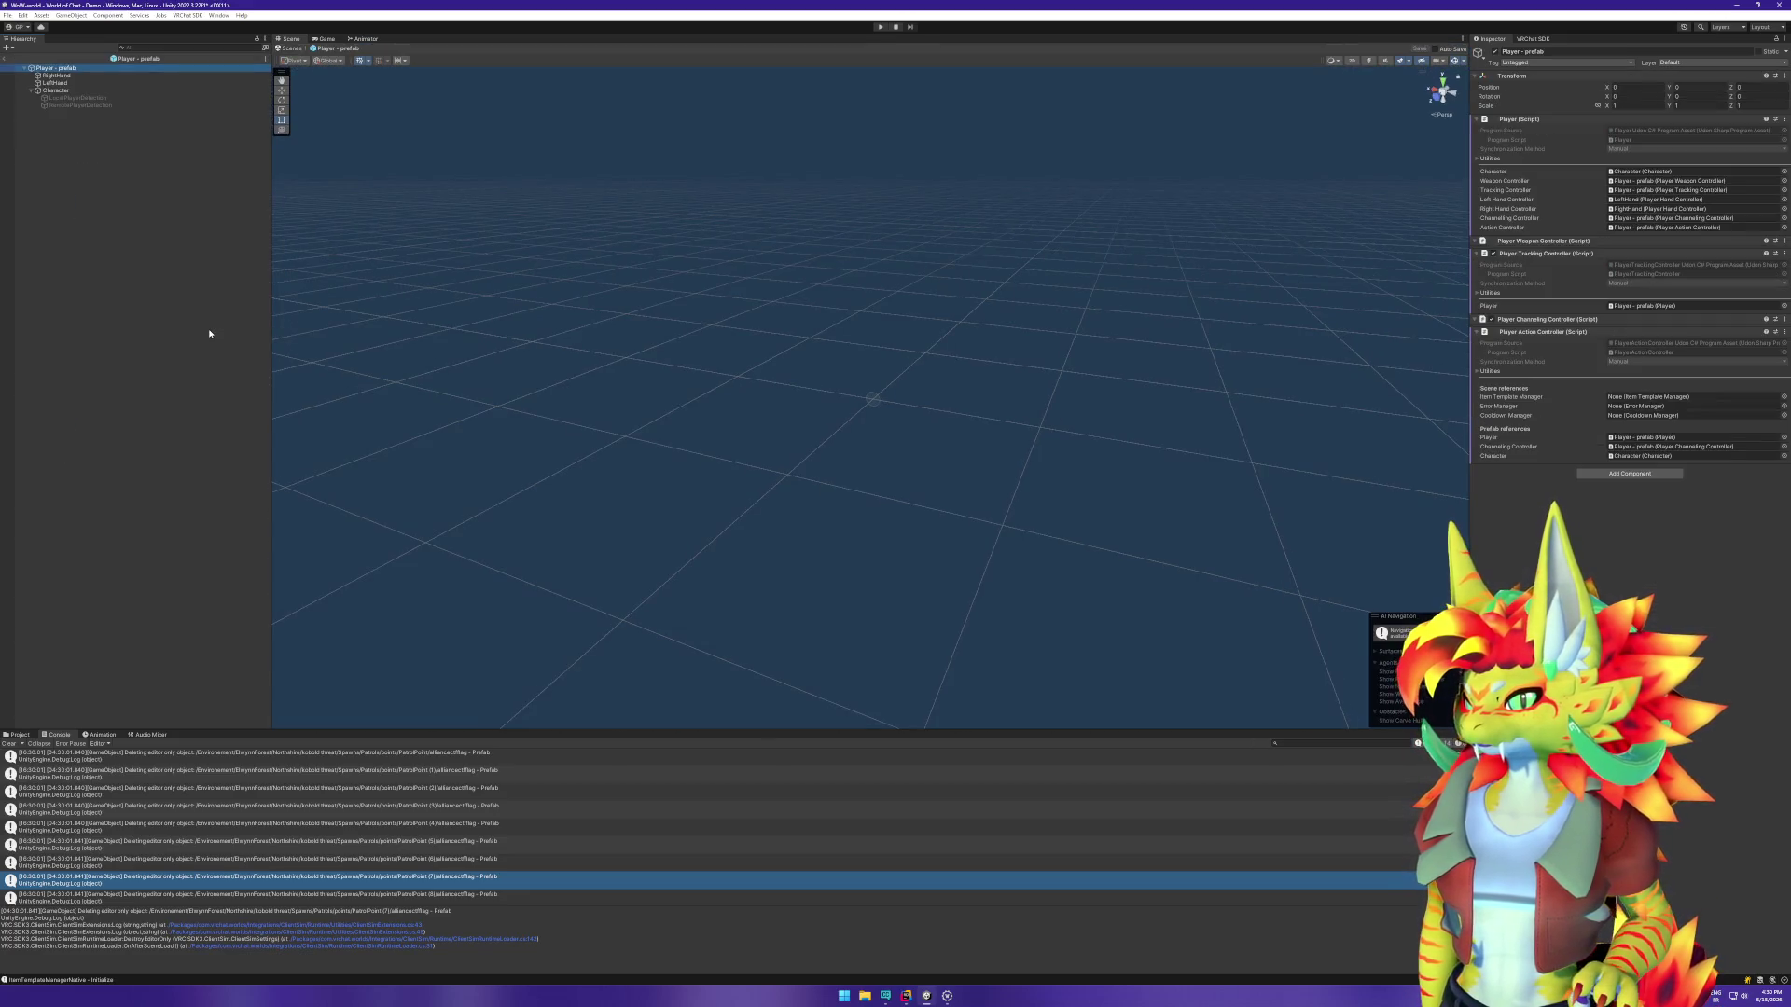
pyautogui.click(66, 84)
pyautogui.click(65, 91)
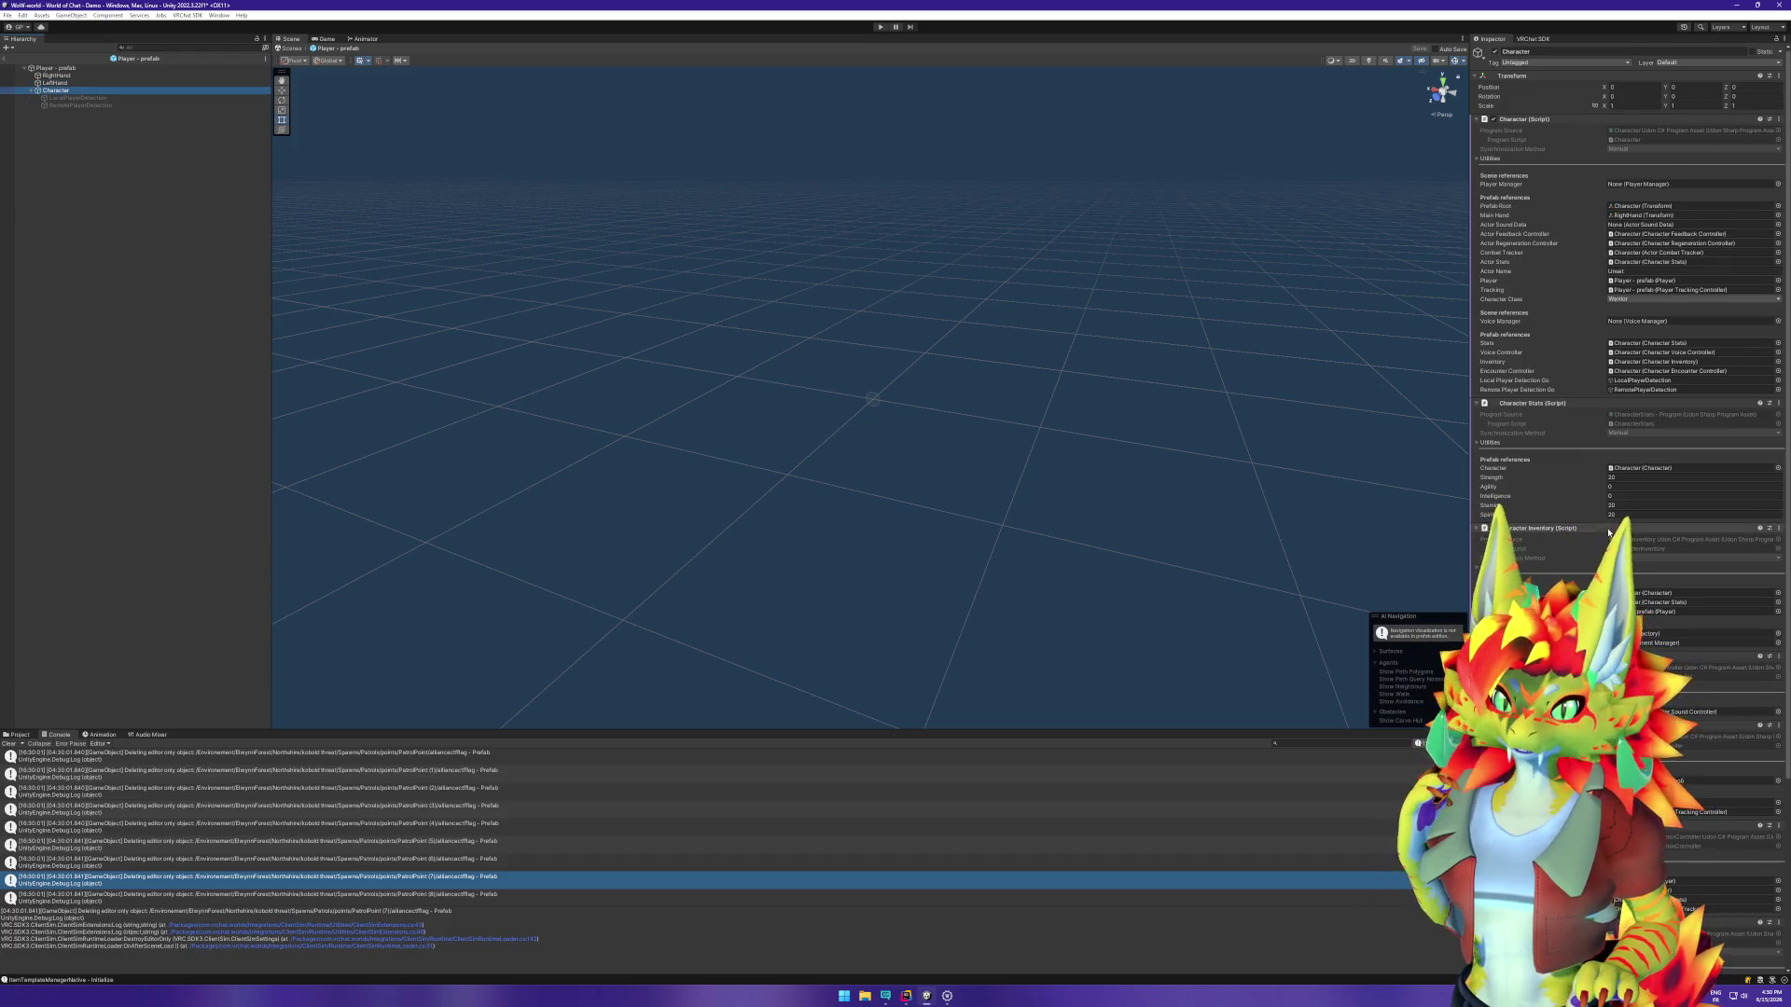
# Step: Set Character Stats Agility and Intelligence to 20, then exit prefab mode
pyautogui.scroll(-4, 1549, 508)
pyautogui.scroll(4, 1583, 487)
pyautogui.click(1619, 476)
pyautogui.write('20')
pyautogui.press('Tab')
pyautogui.write('20')
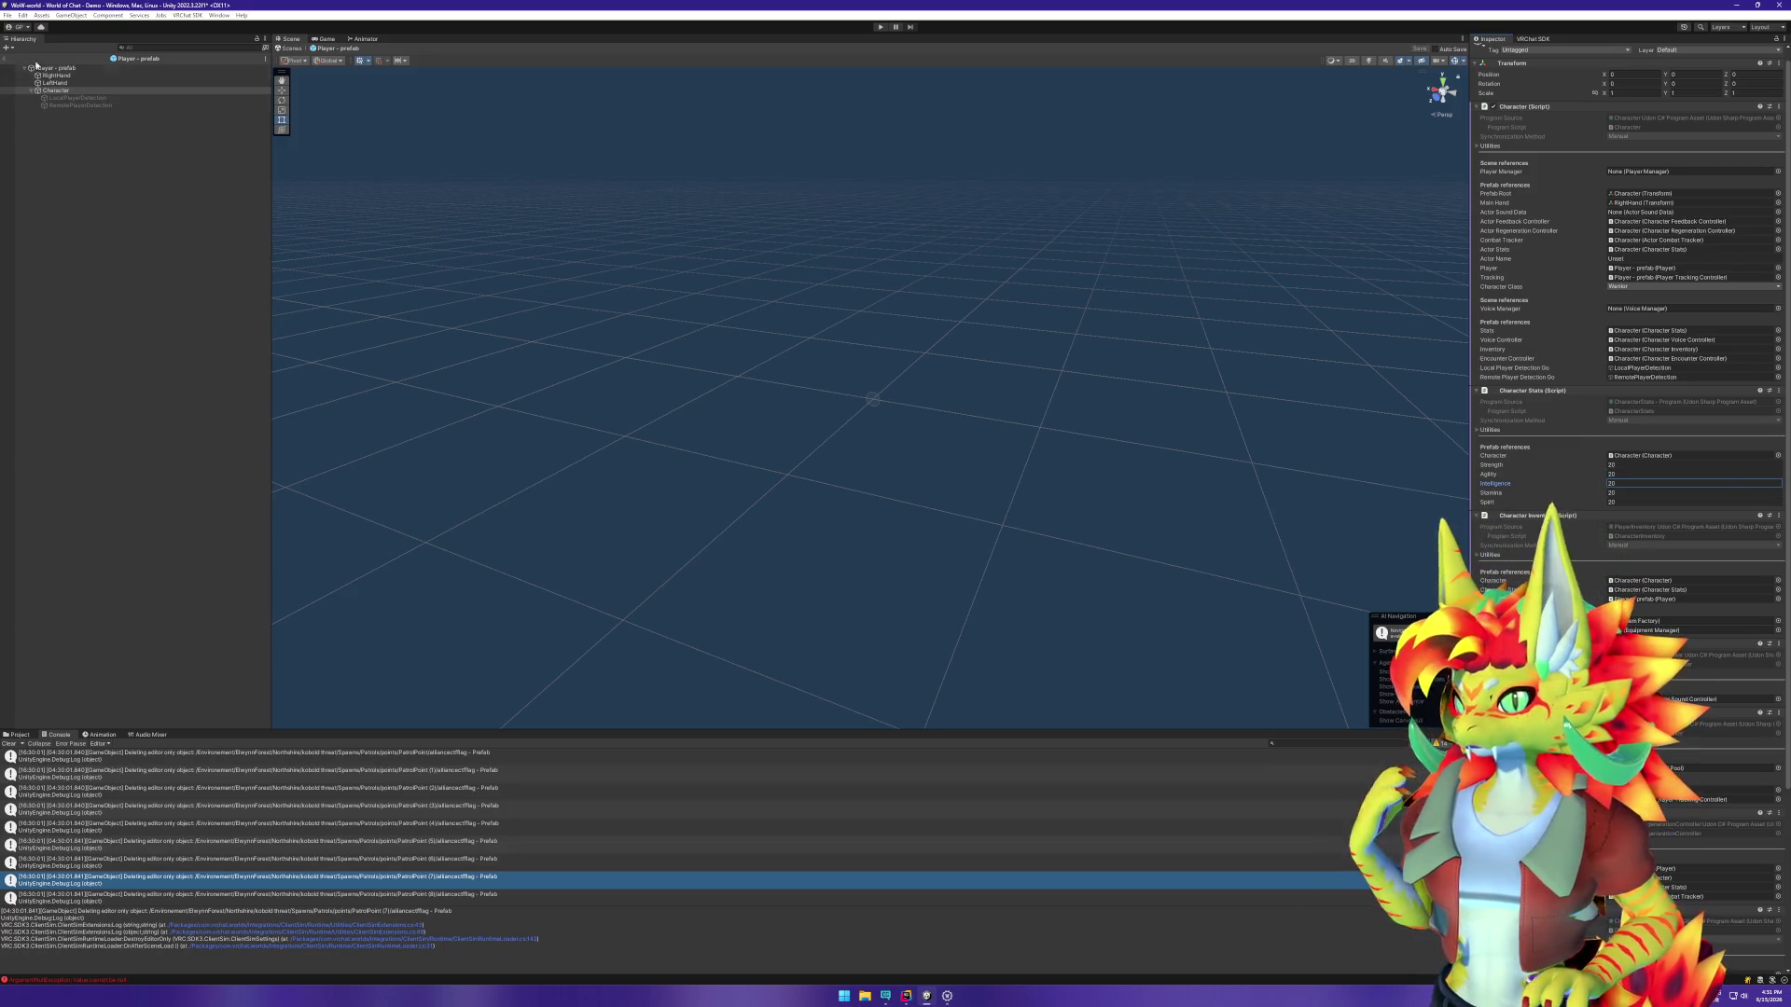
pyautogui.click(291, 48)
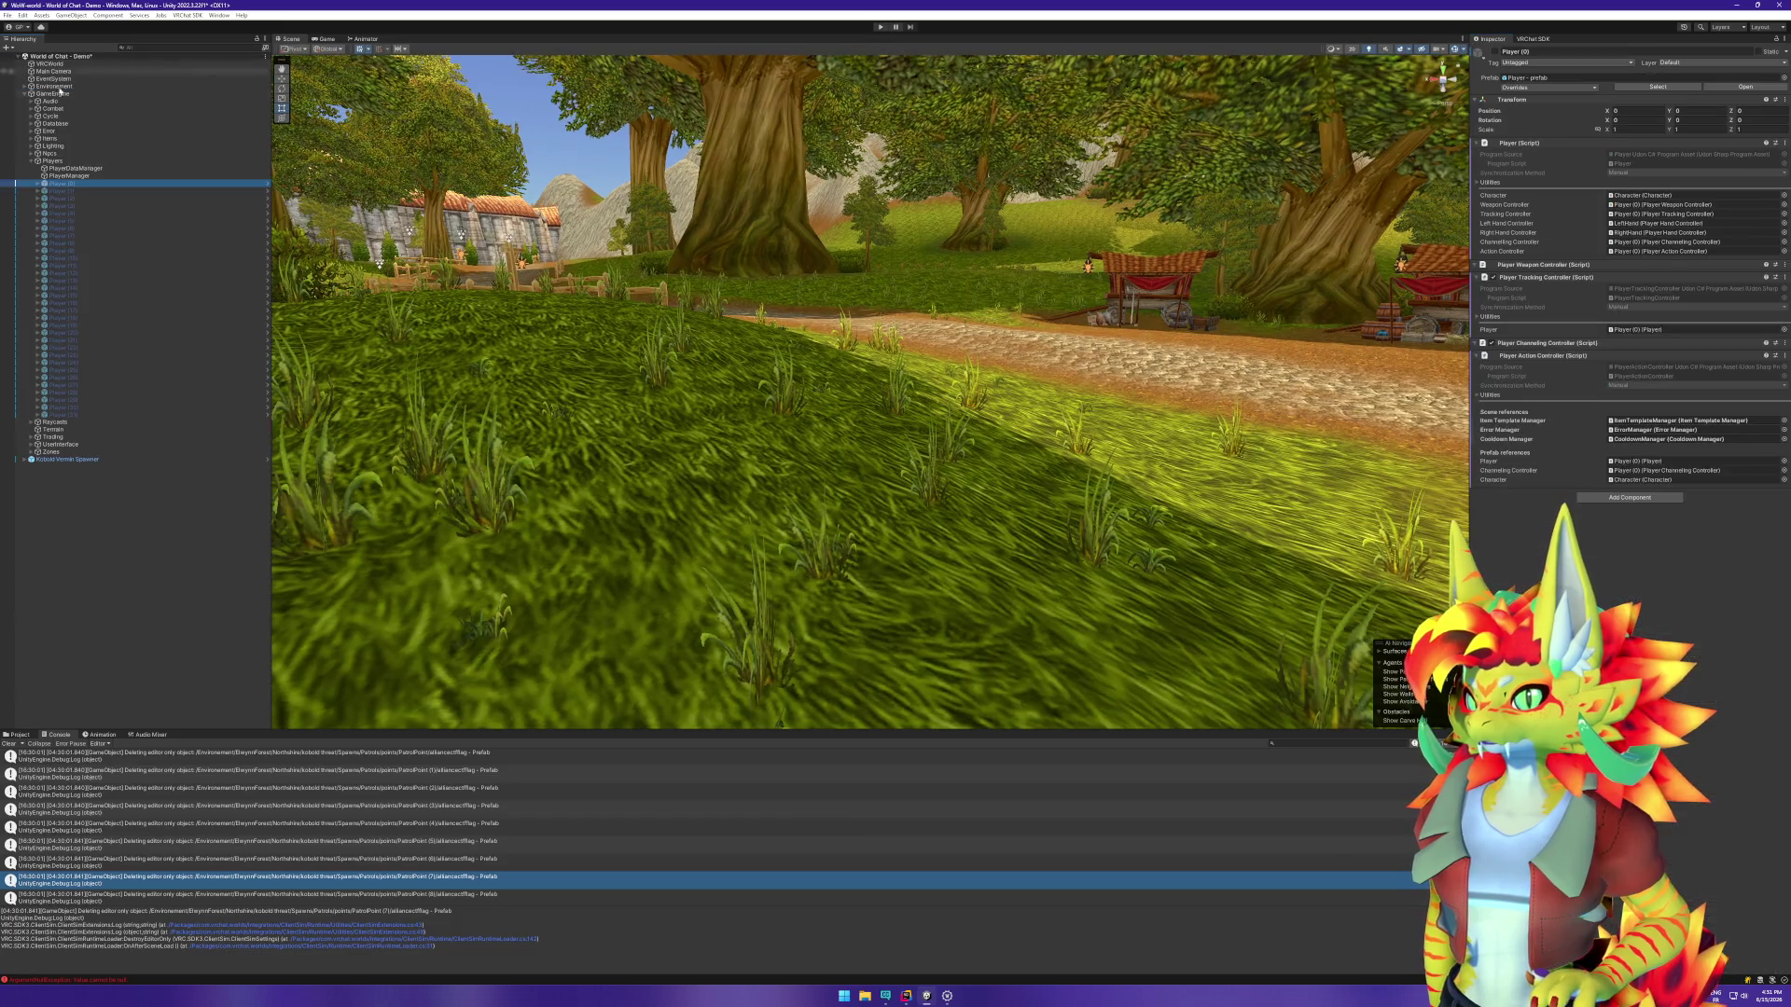
# Step: Enter Play mode, dismiss the Client Simulator menu and inspect the Local Player character panel
pyautogui.click(881, 27)
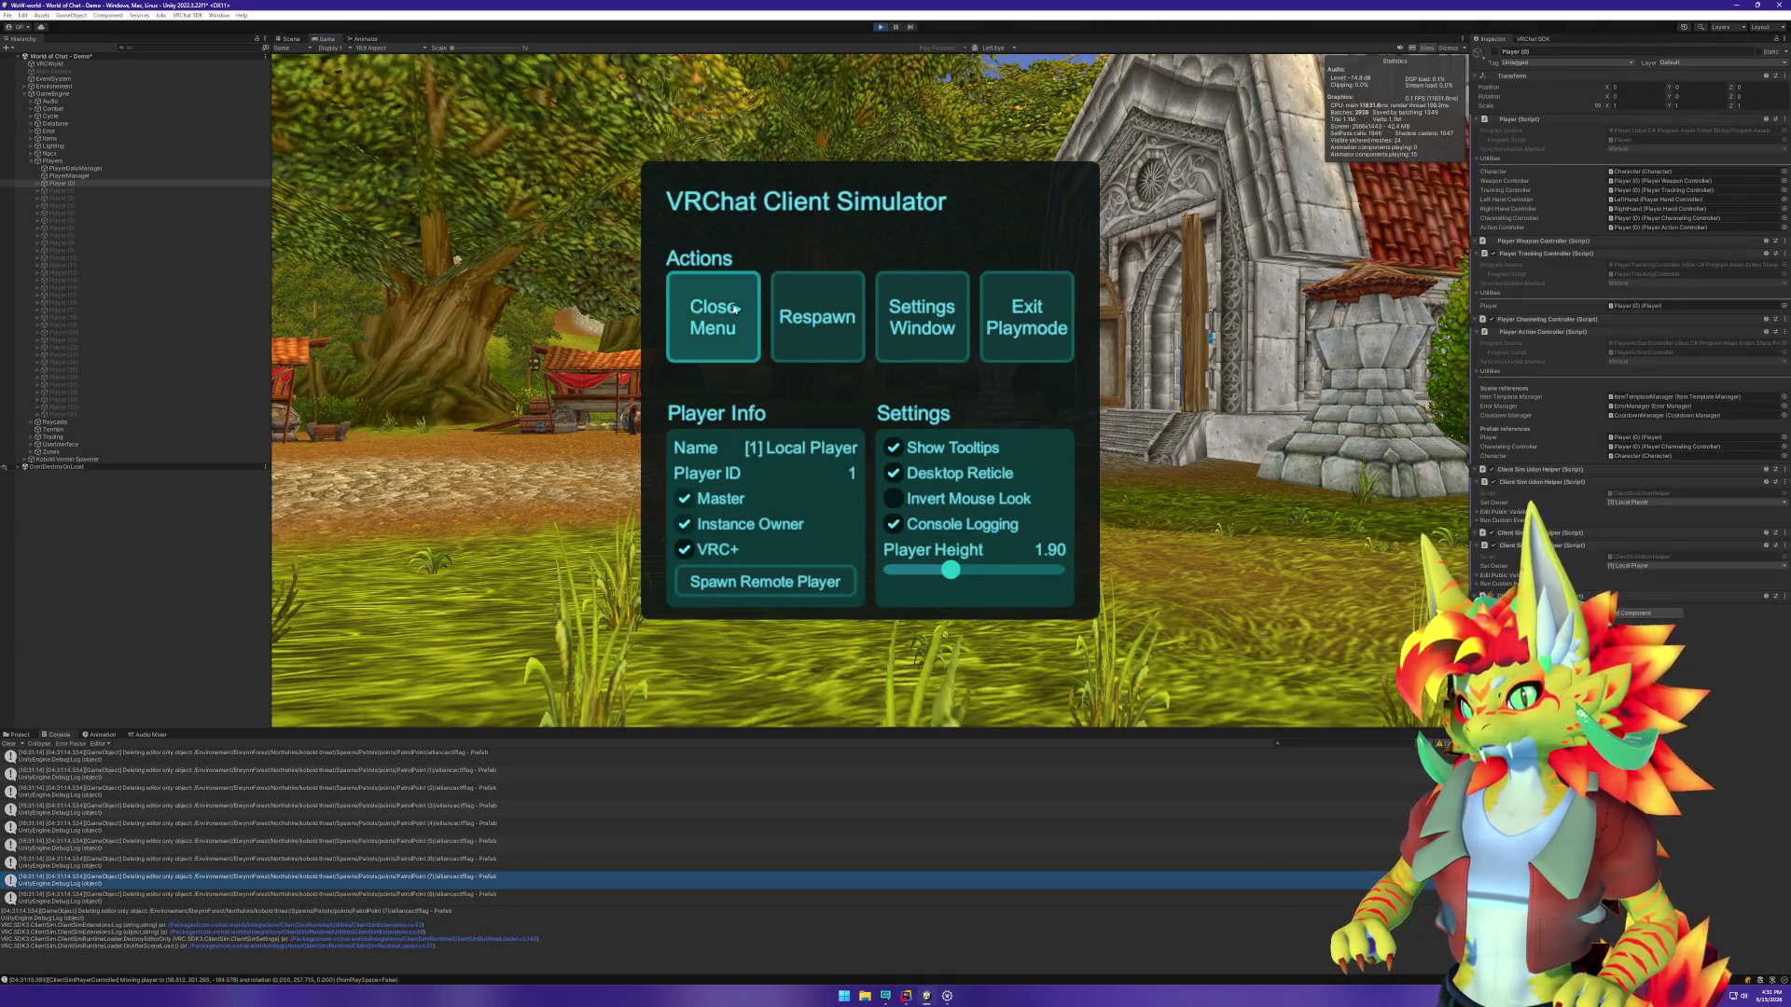
pyautogui.click(735, 309)
pyautogui.press('c')
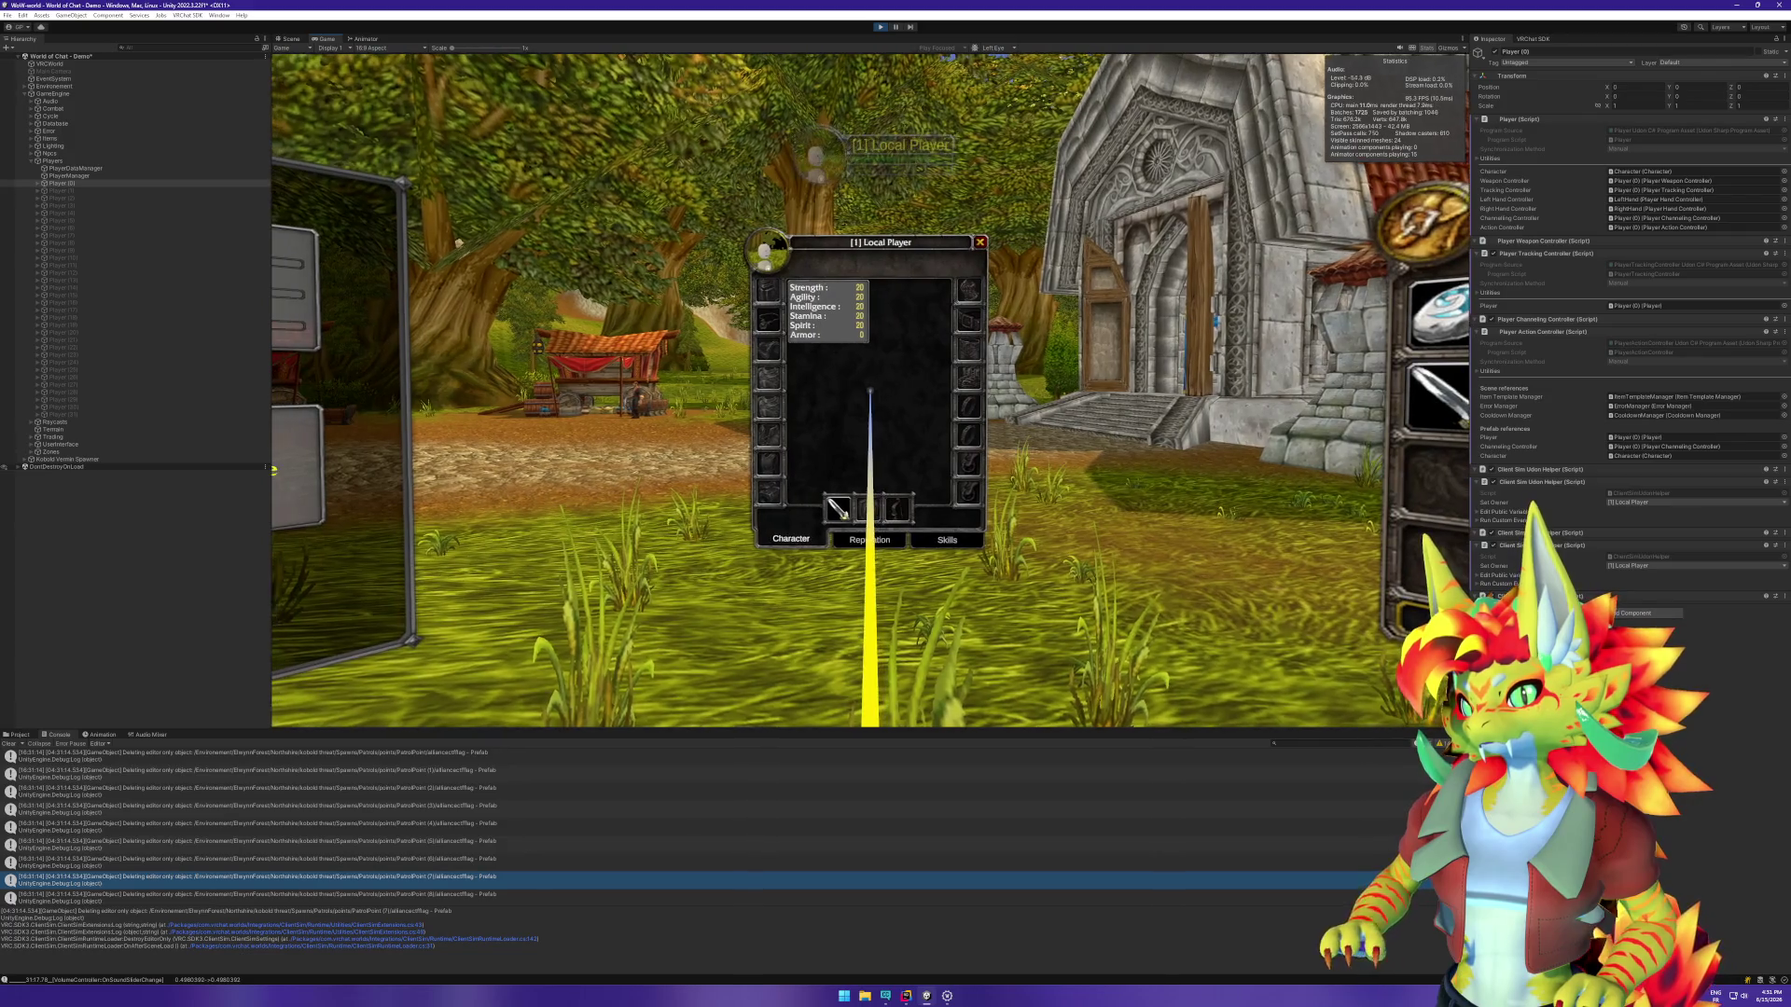
pyautogui.press('w')
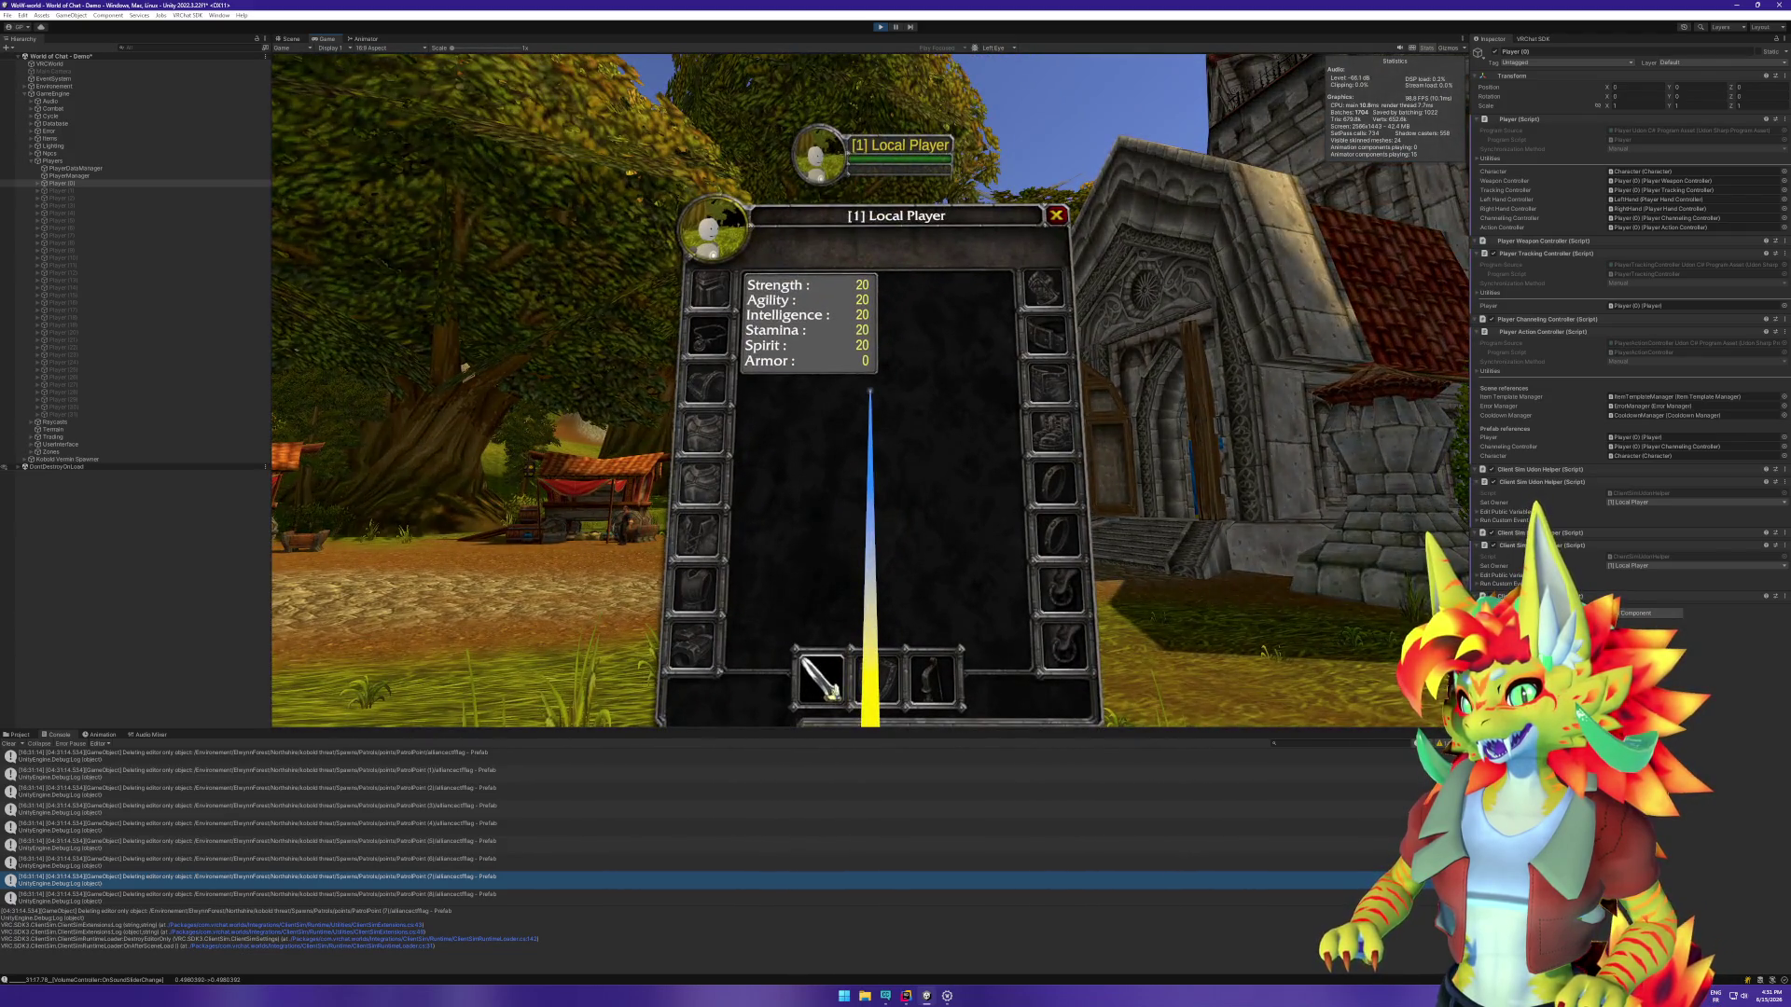
pyautogui.press('s')
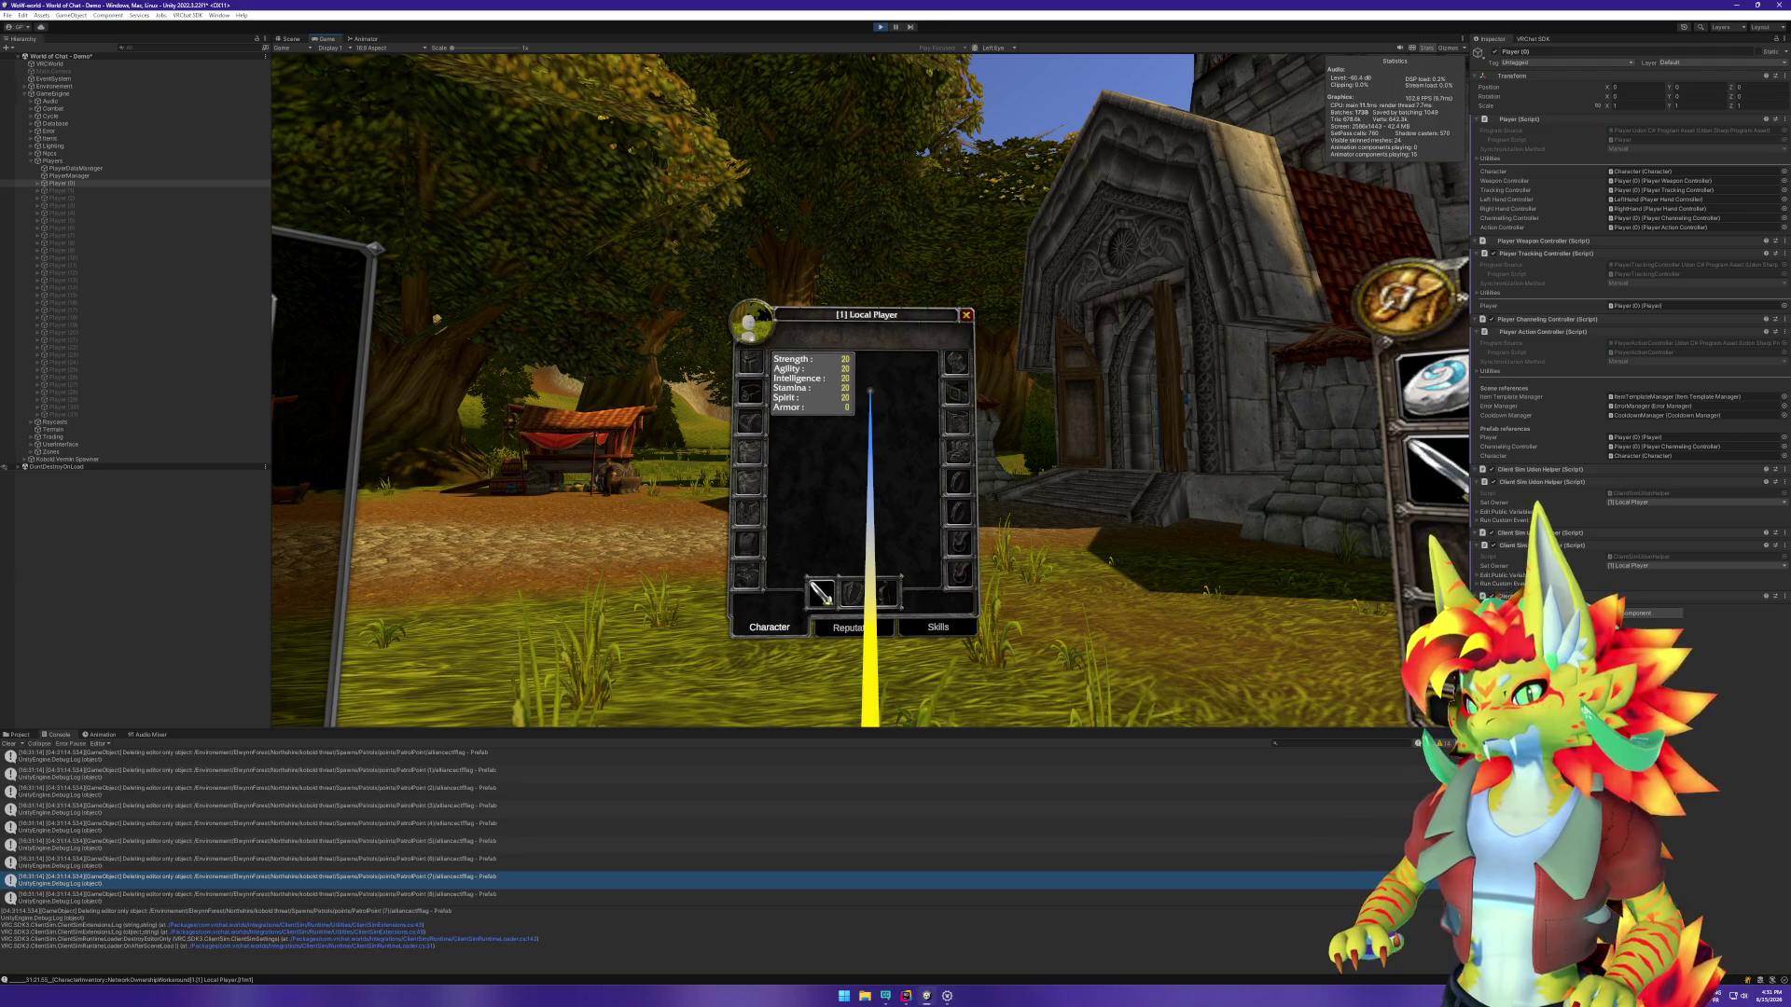
pyautogui.press('w')
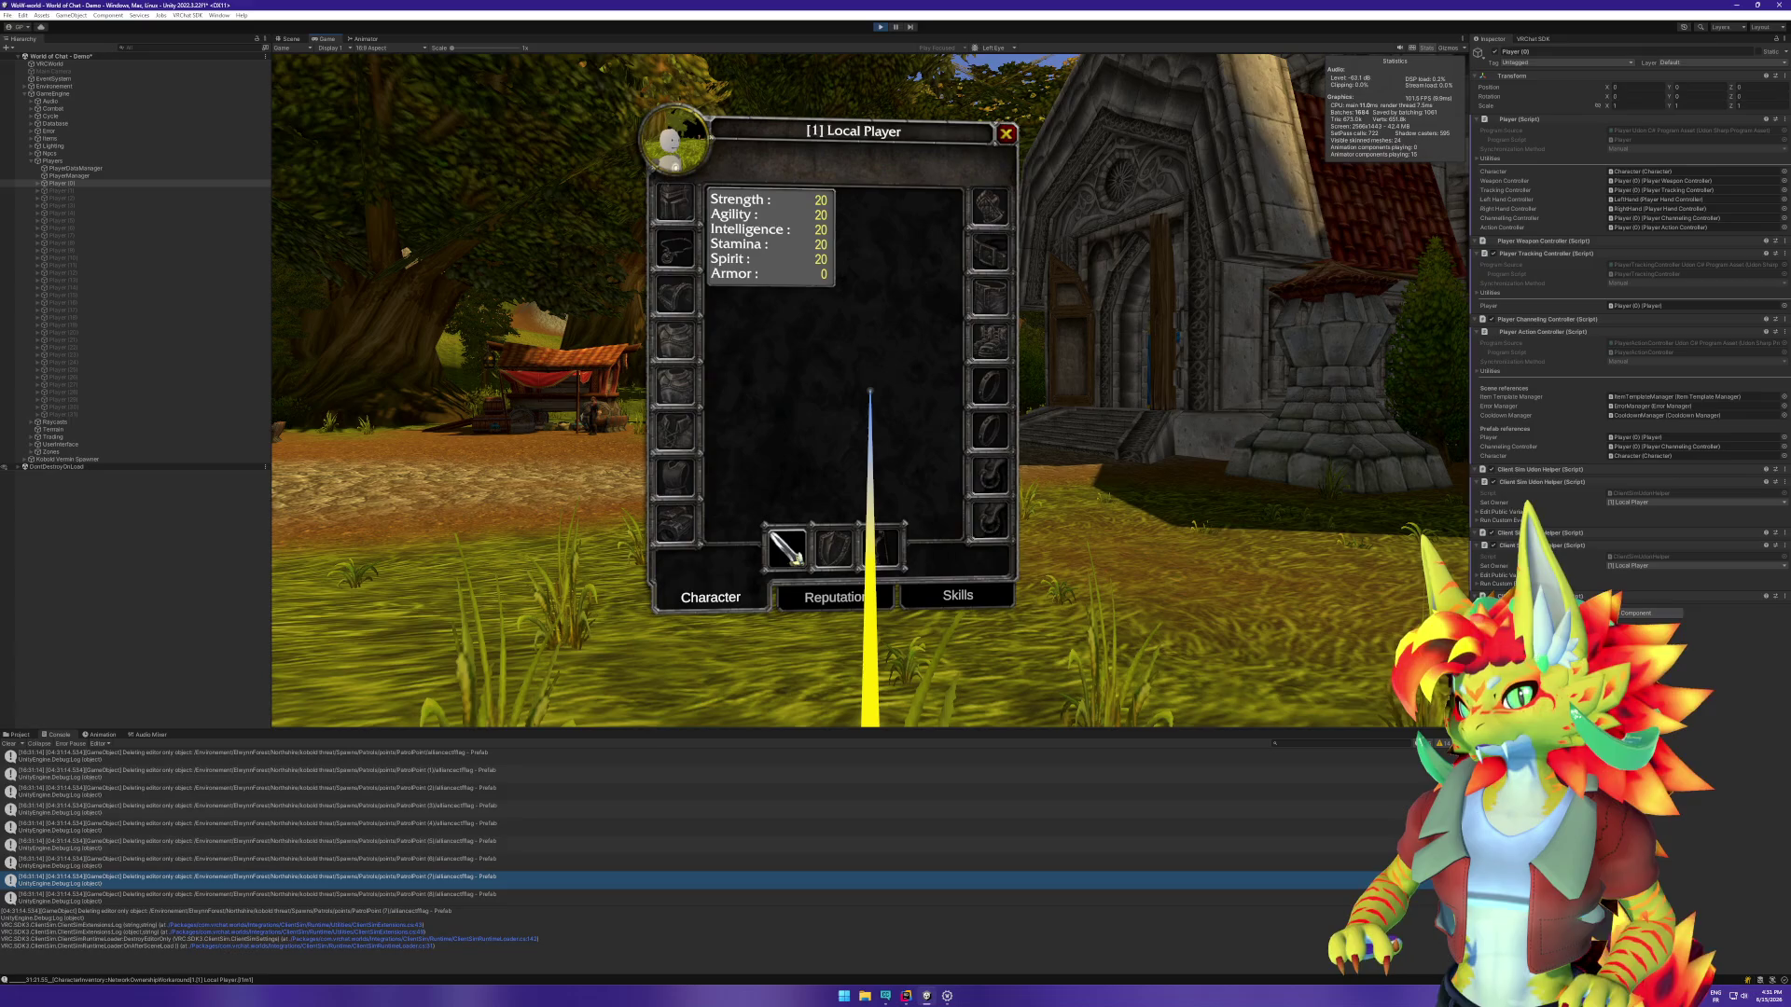
pyautogui.press('c')
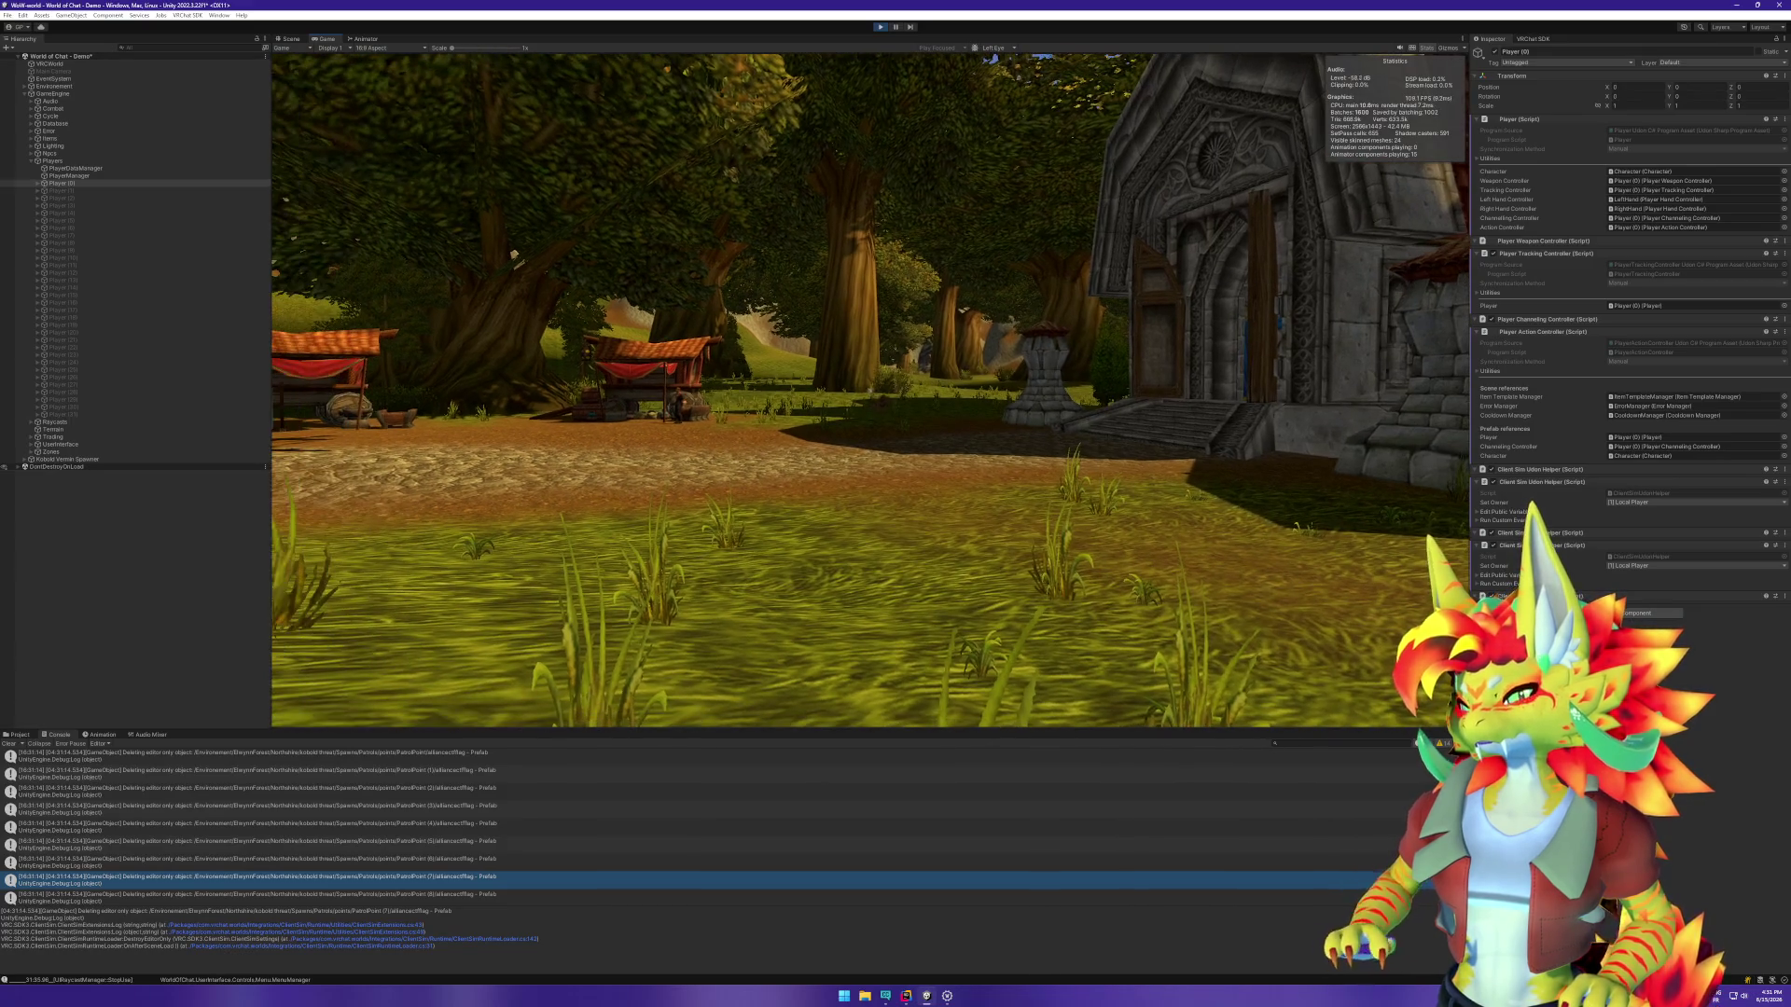
pyautogui.press('c')
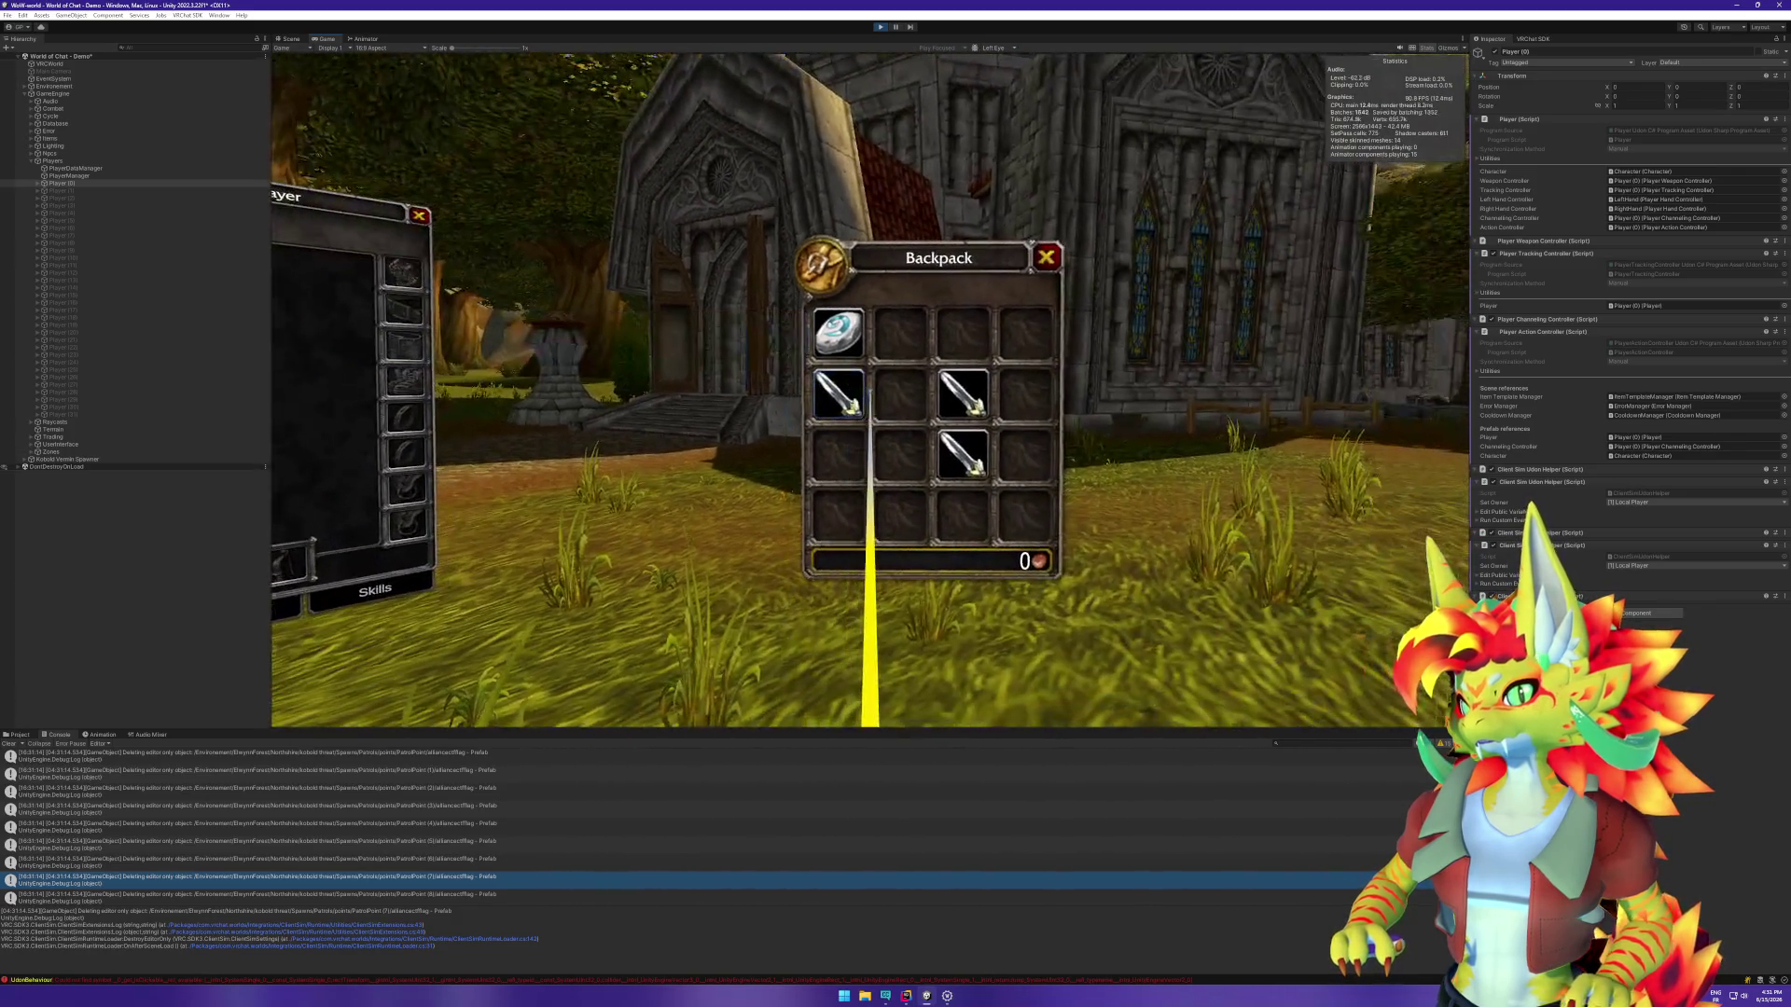
# Step: Drag the Worn Shortsword from the backpack toward the equipment slots and view its tooltip
pyautogui.moveTo(870, 411); pyautogui.dragTo(877, 405)
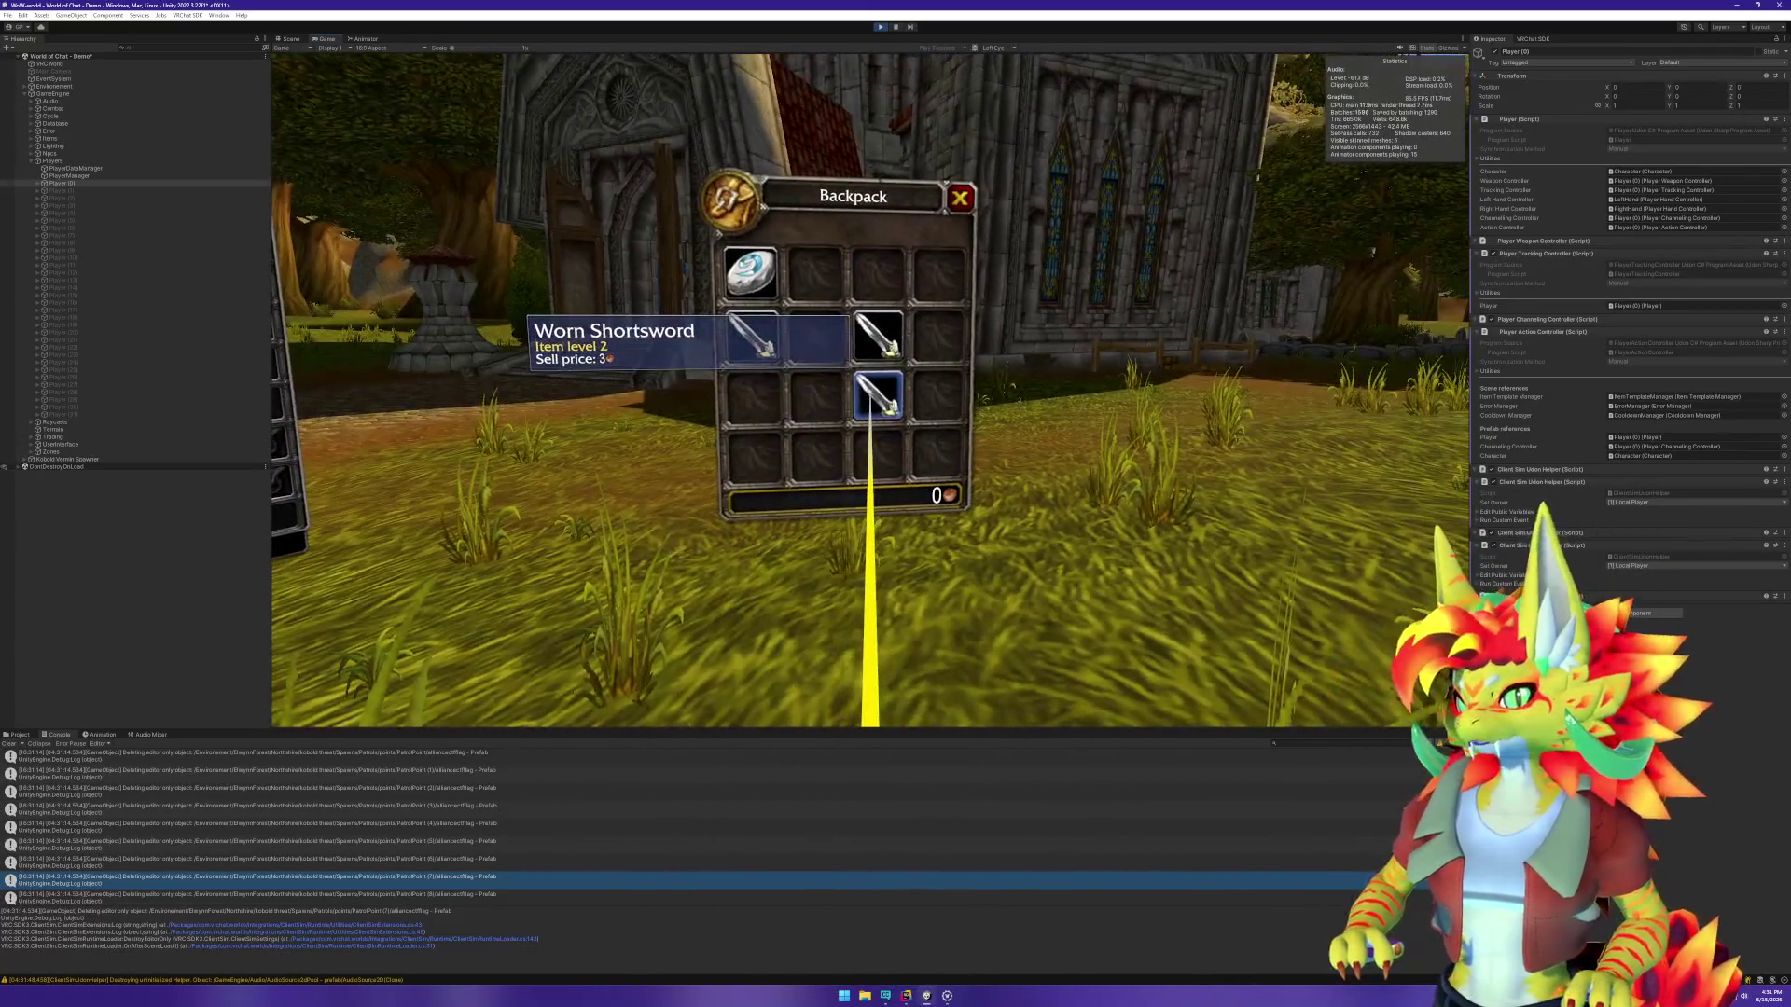
pyautogui.moveTo(877, 401)
pyautogui.mouseDown()
pyautogui.moveTo(872, 439)
pyautogui.moveTo(871, 388)
pyautogui.moveTo(884, 403)
pyautogui.moveTo(868, 392)
pyautogui.mouseUp()
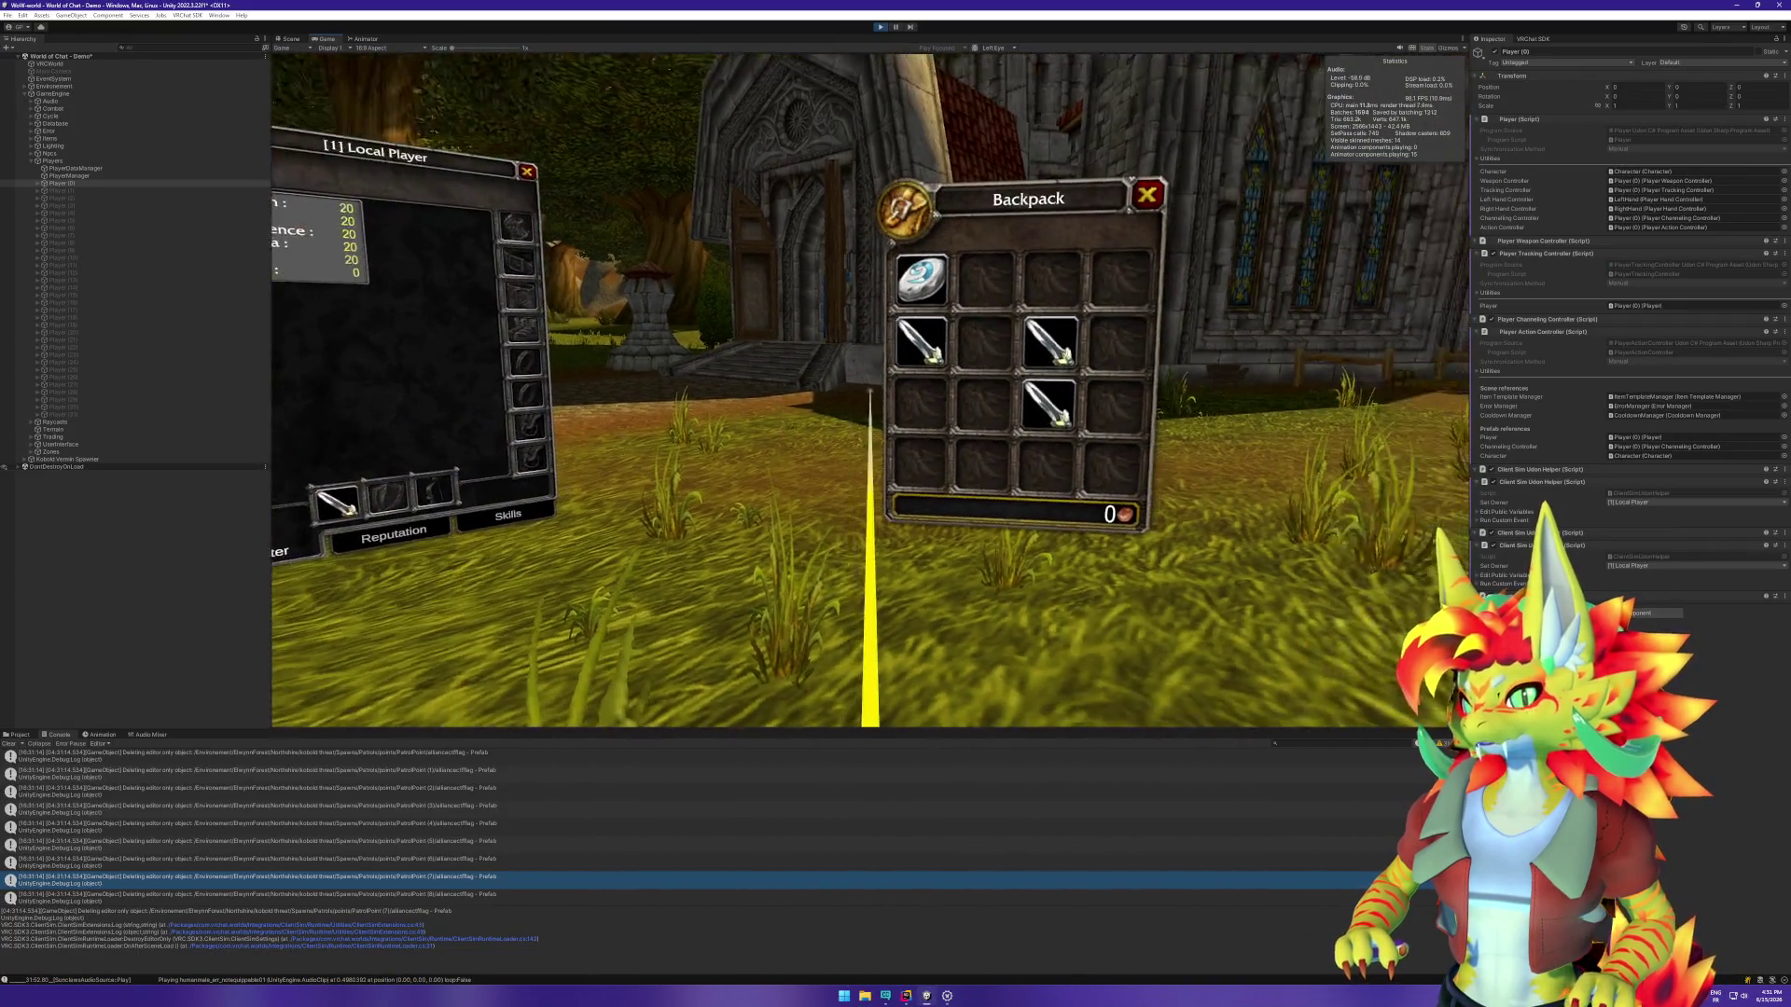
pyautogui.moveTo(867, 401)
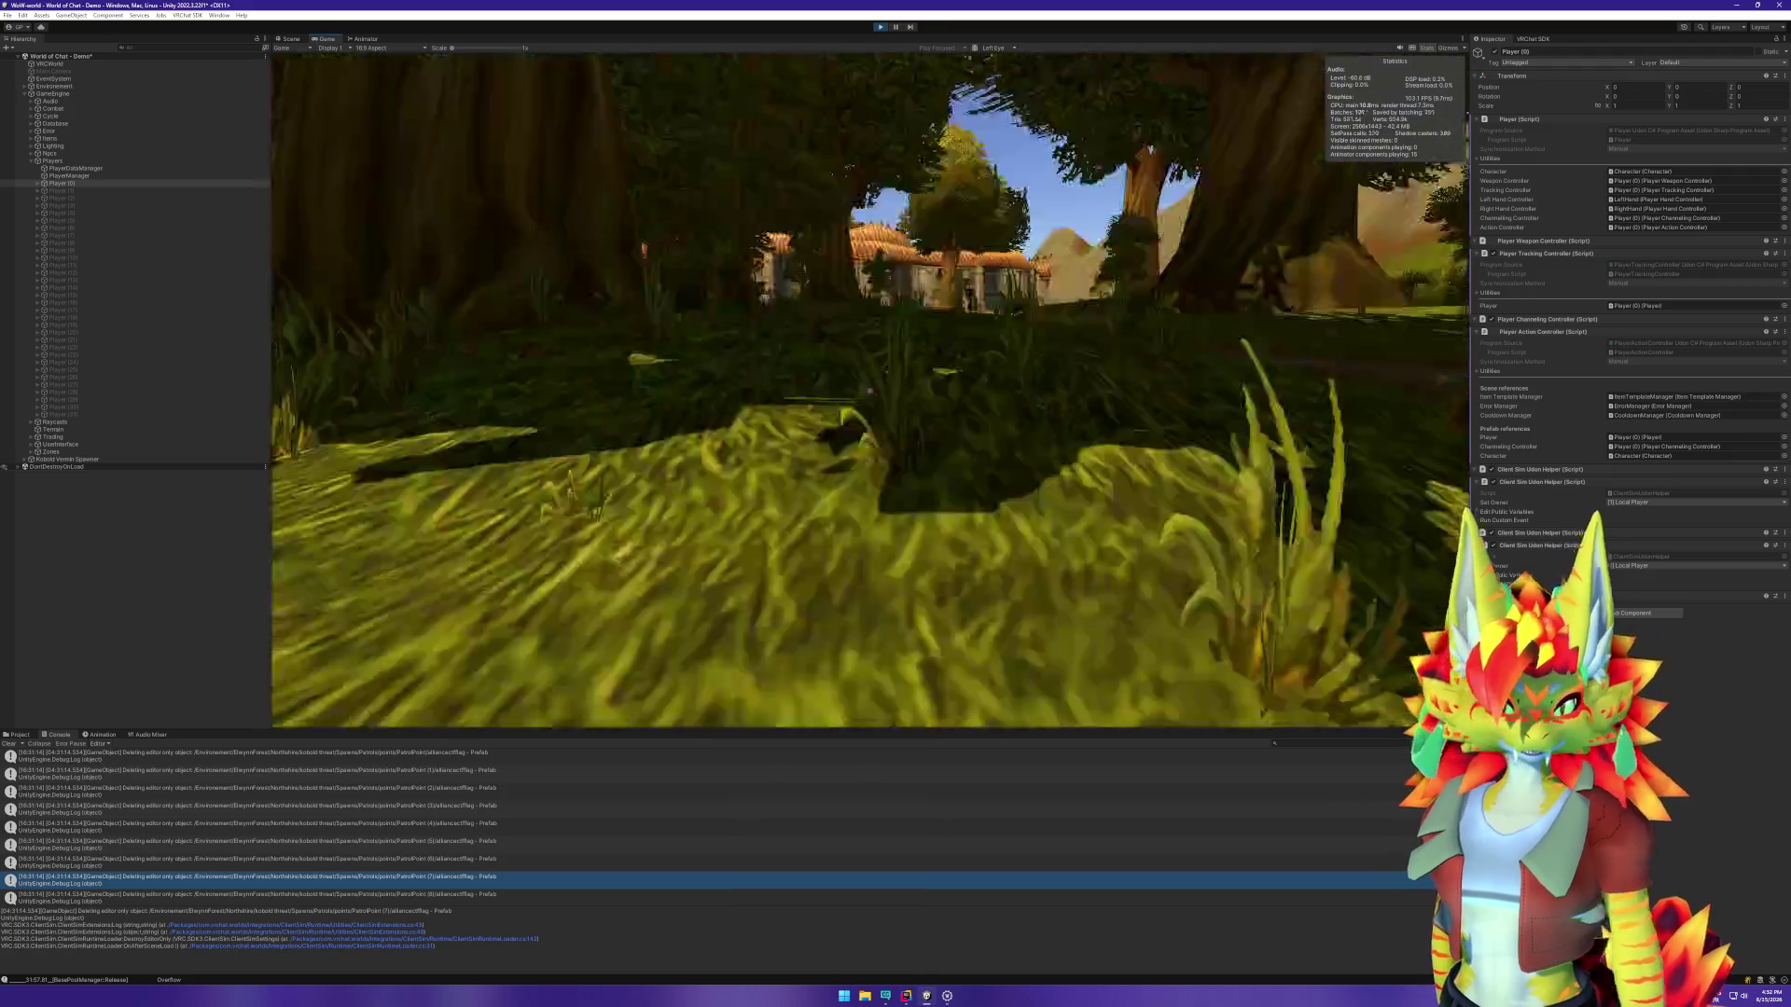
pyautogui.press('super')
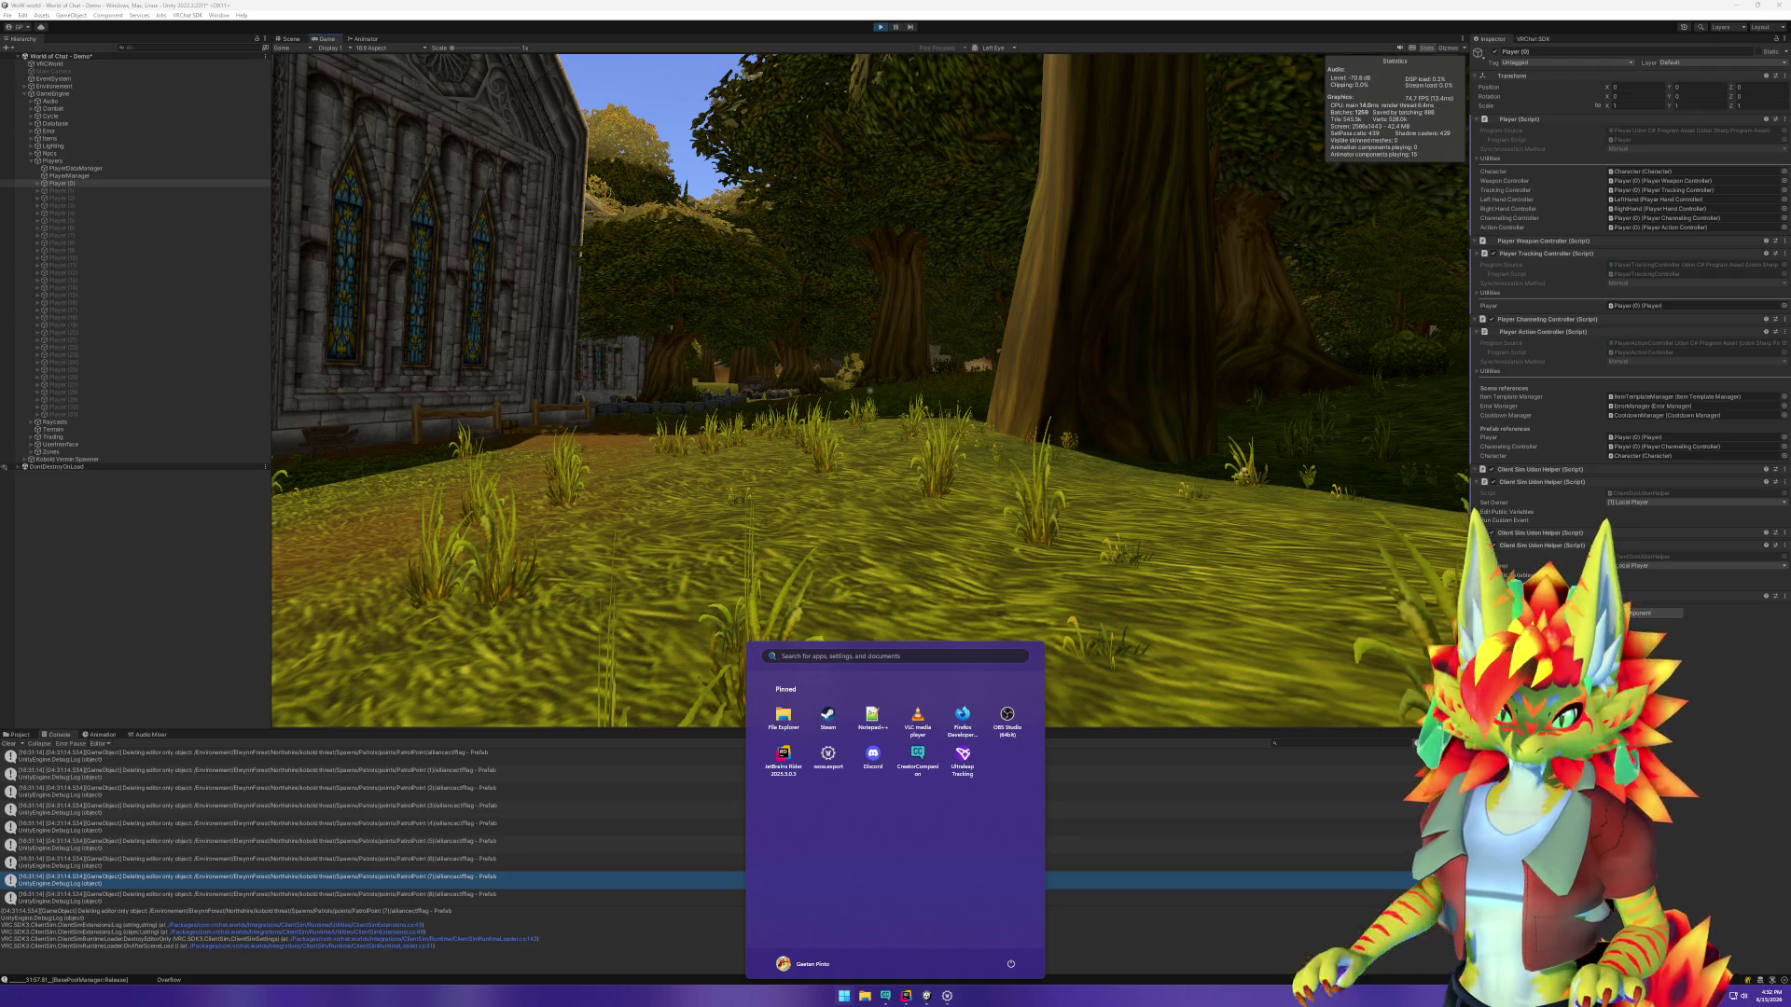
pyautogui.press('super')
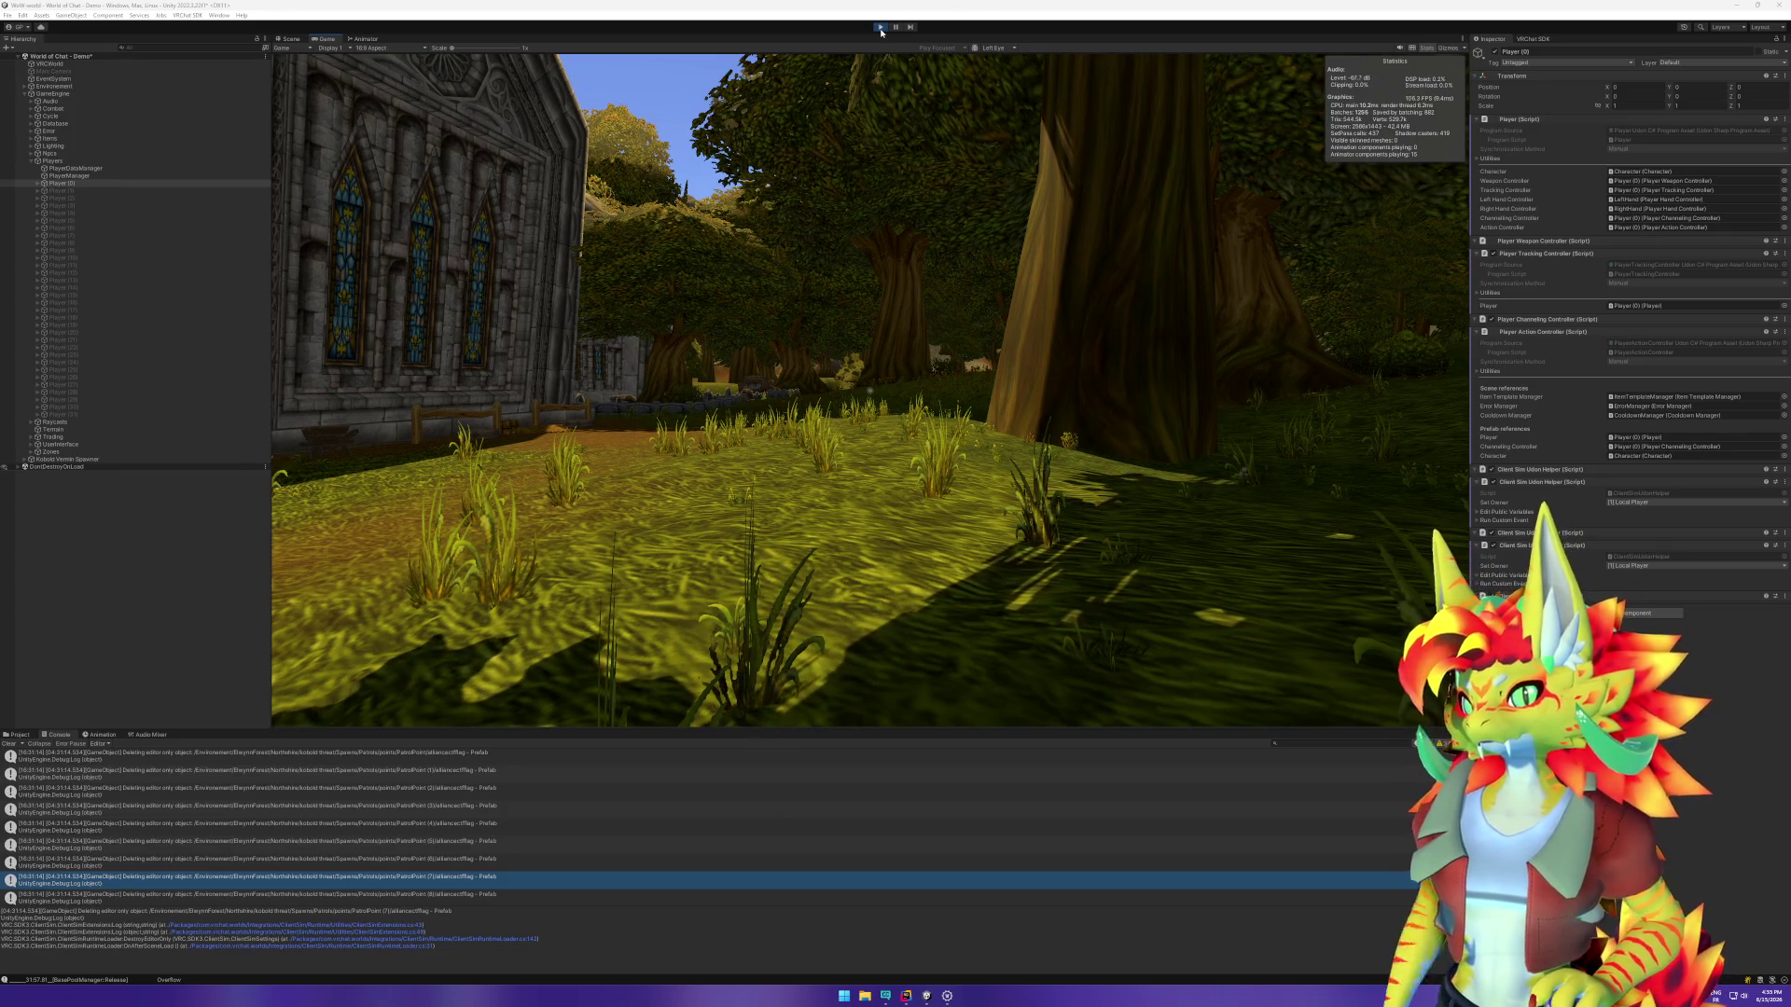
# Step: Stop Play mode, glance at CharacterStats in Rider, and collapse the Players group
pyautogui.click(852, 312)
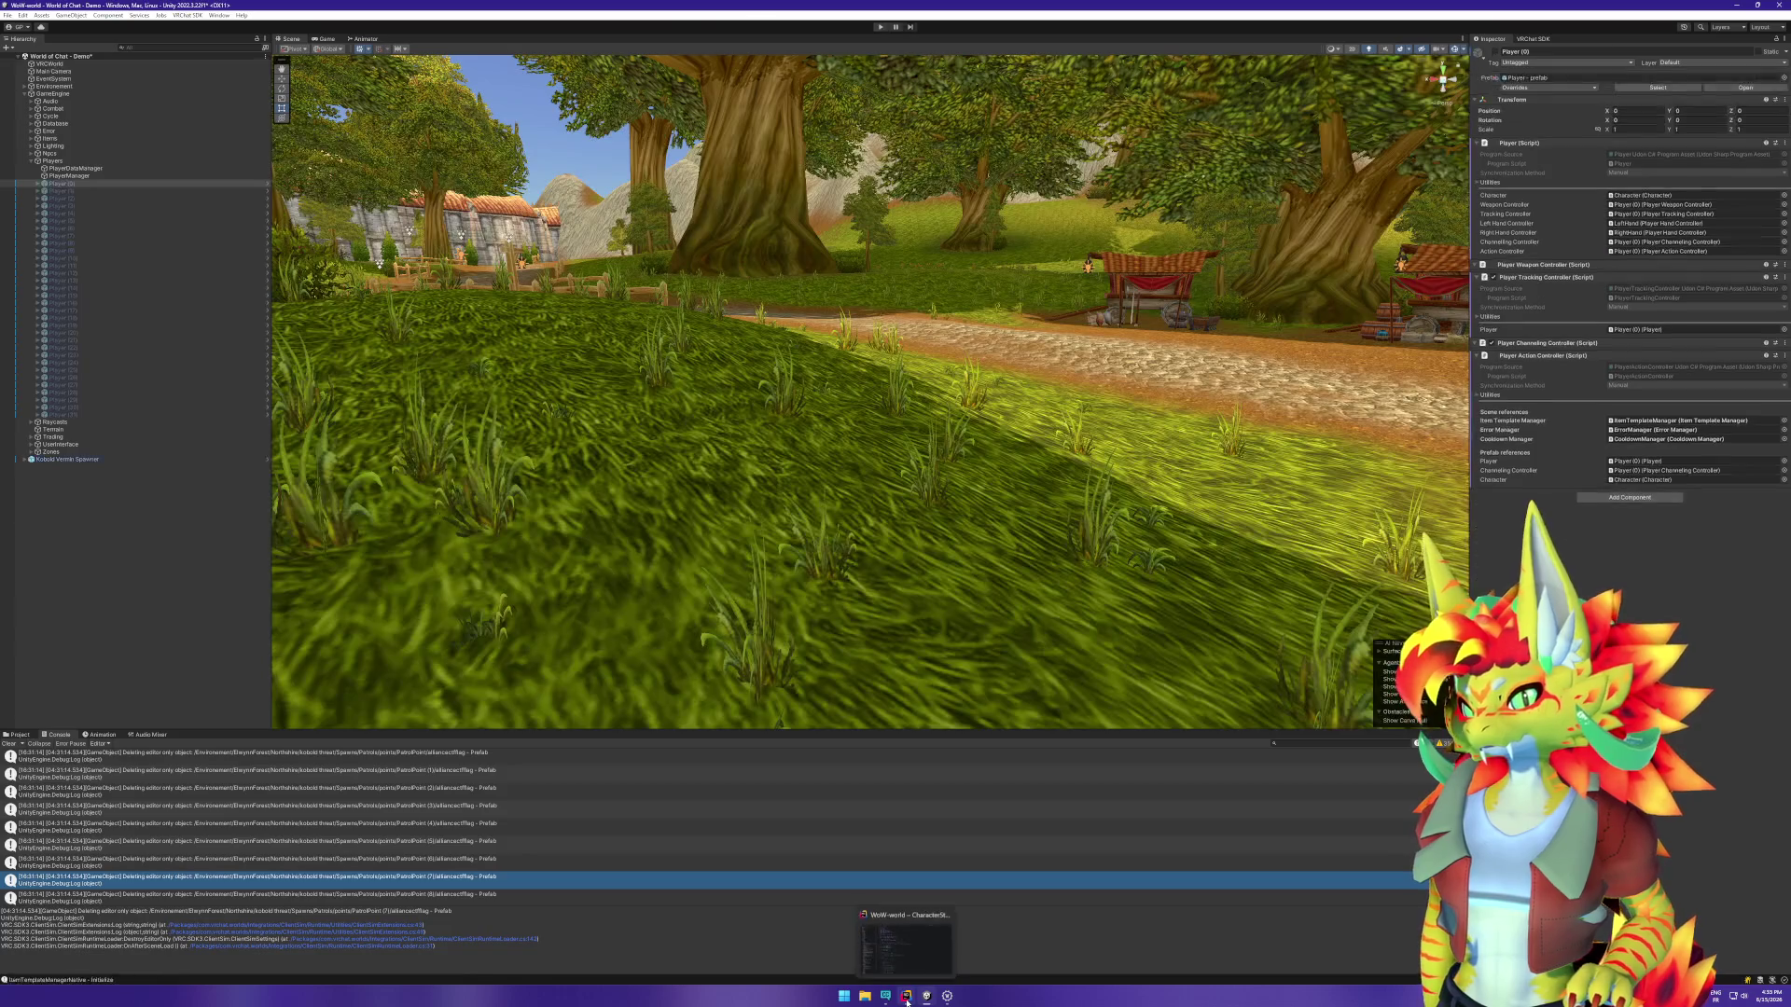
pyautogui.click(907, 996)
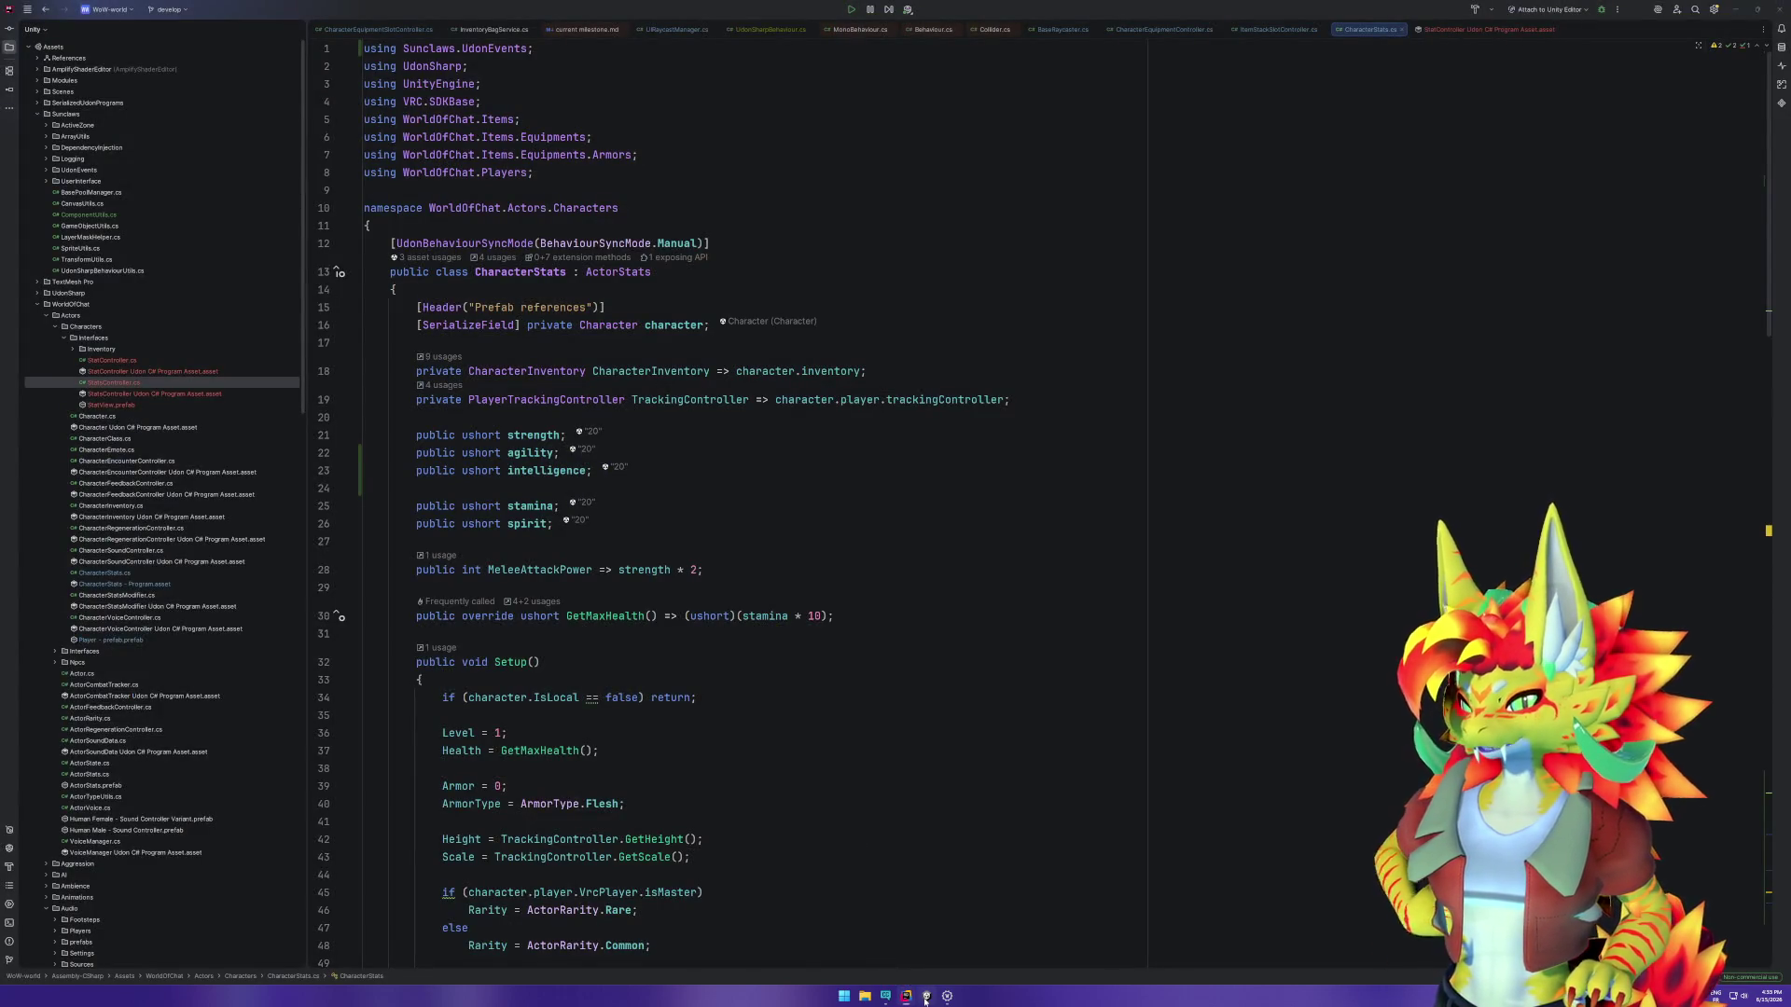
pyautogui.click(926, 998)
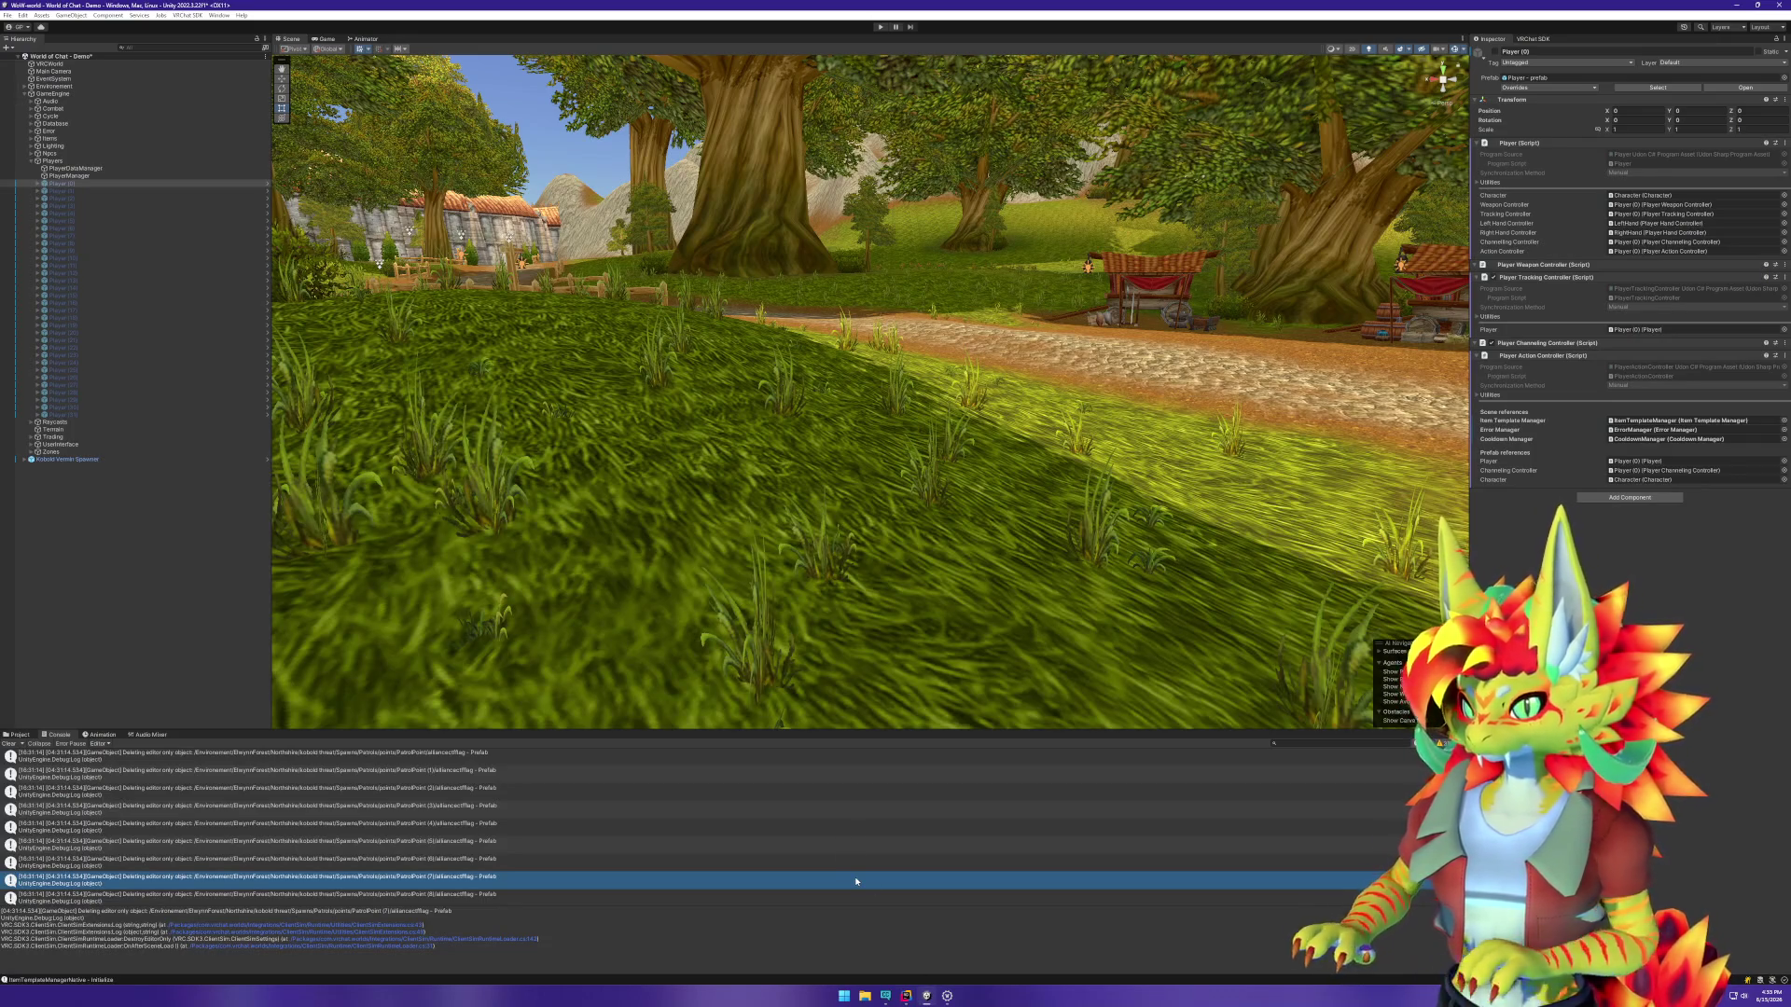
pyautogui.click(37, 161)
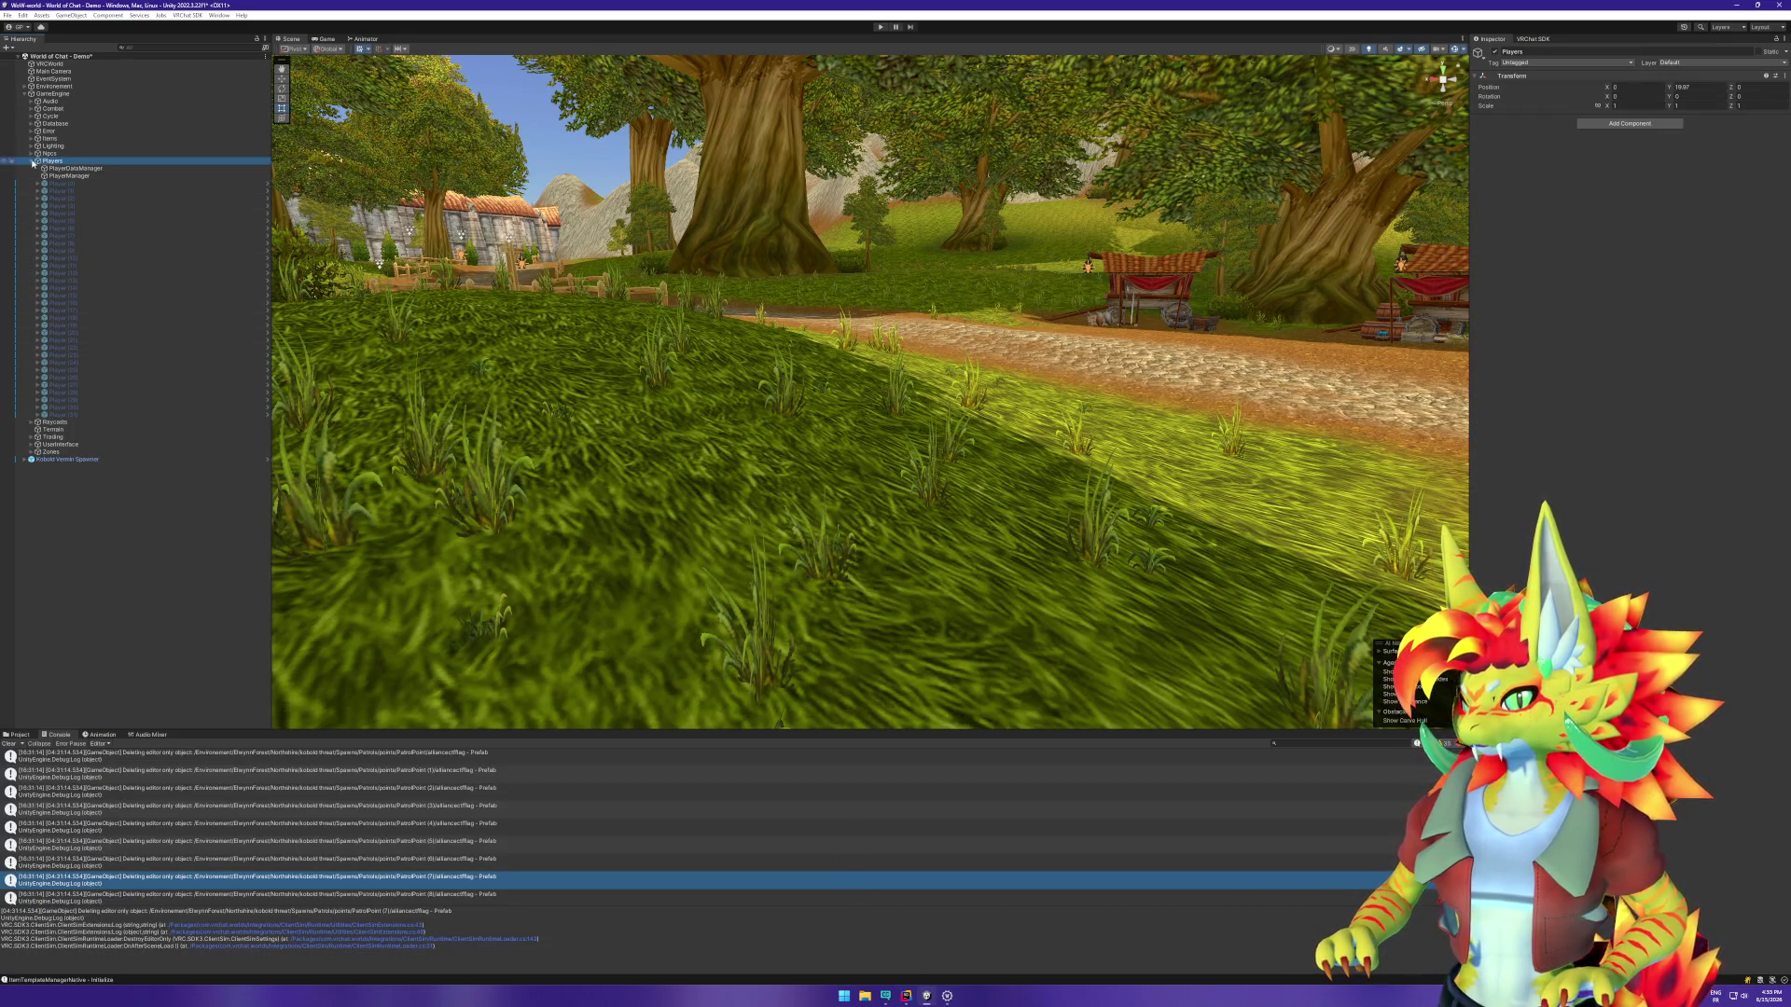
pyautogui.click(33, 162)
# Step: Expand UserInterface > TooltipManager and open the TooltipView prefab via Prefab > Open Asset in Context
pyautogui.click(32, 191)
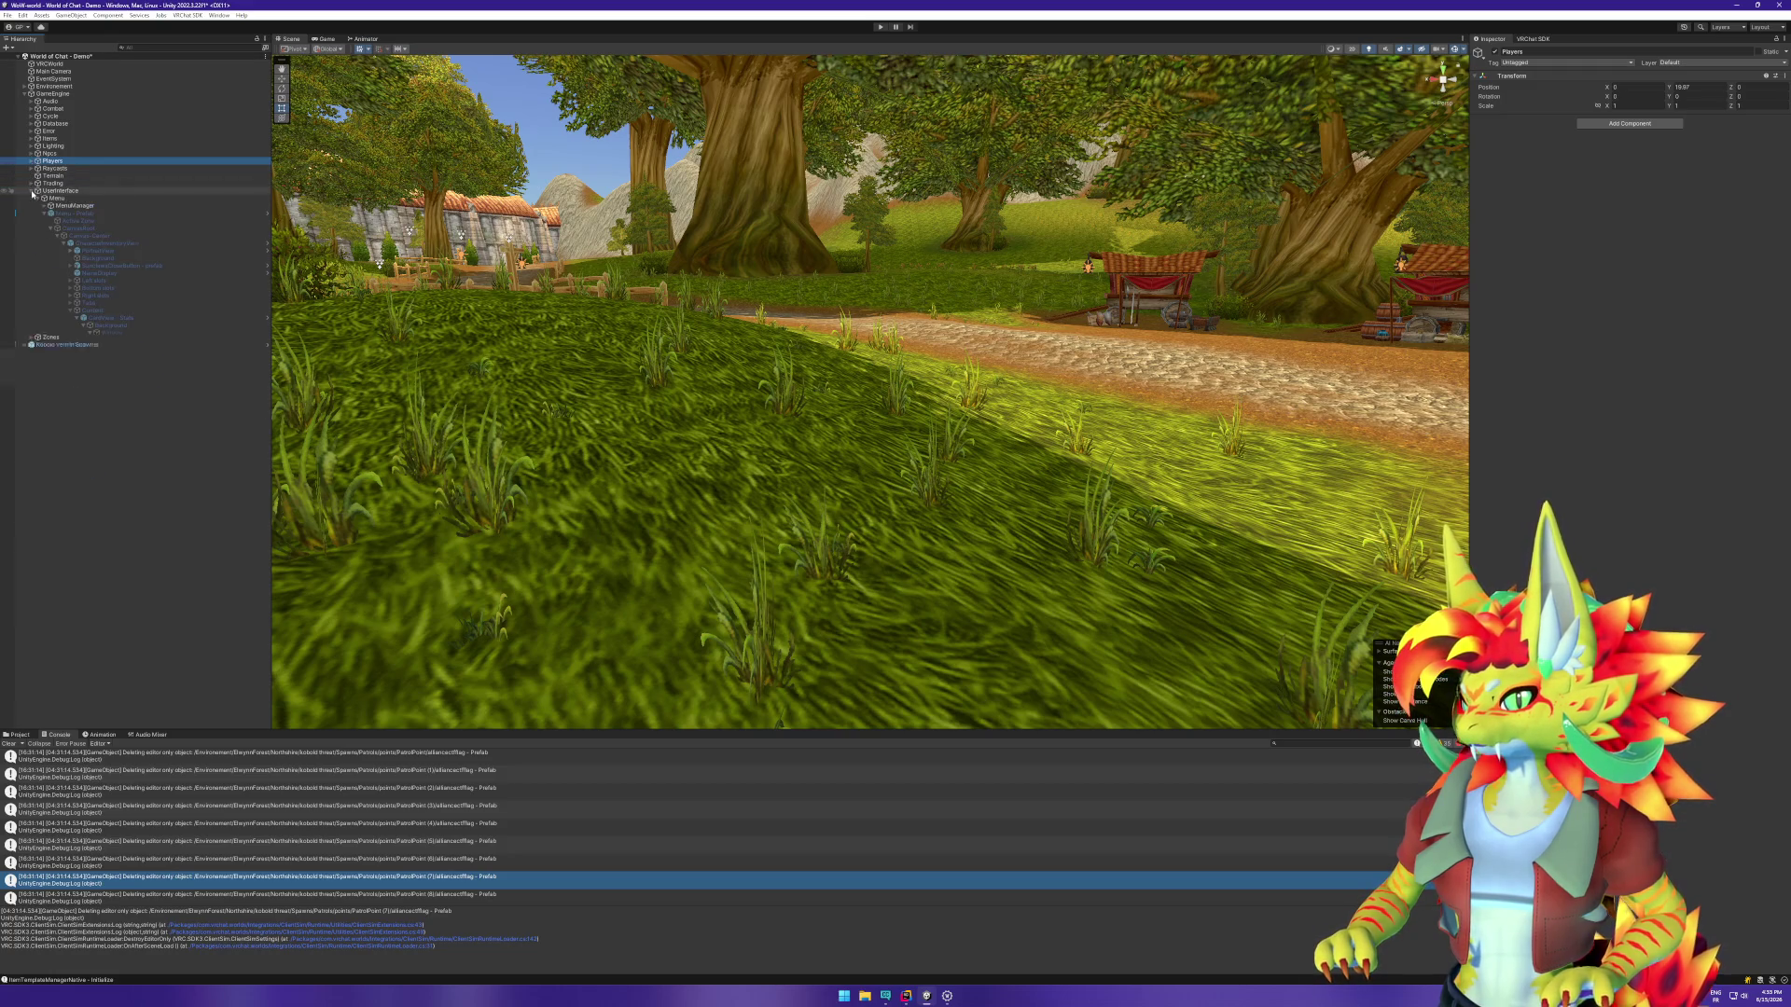
pyautogui.click(50, 228)
pyautogui.click(44, 214)
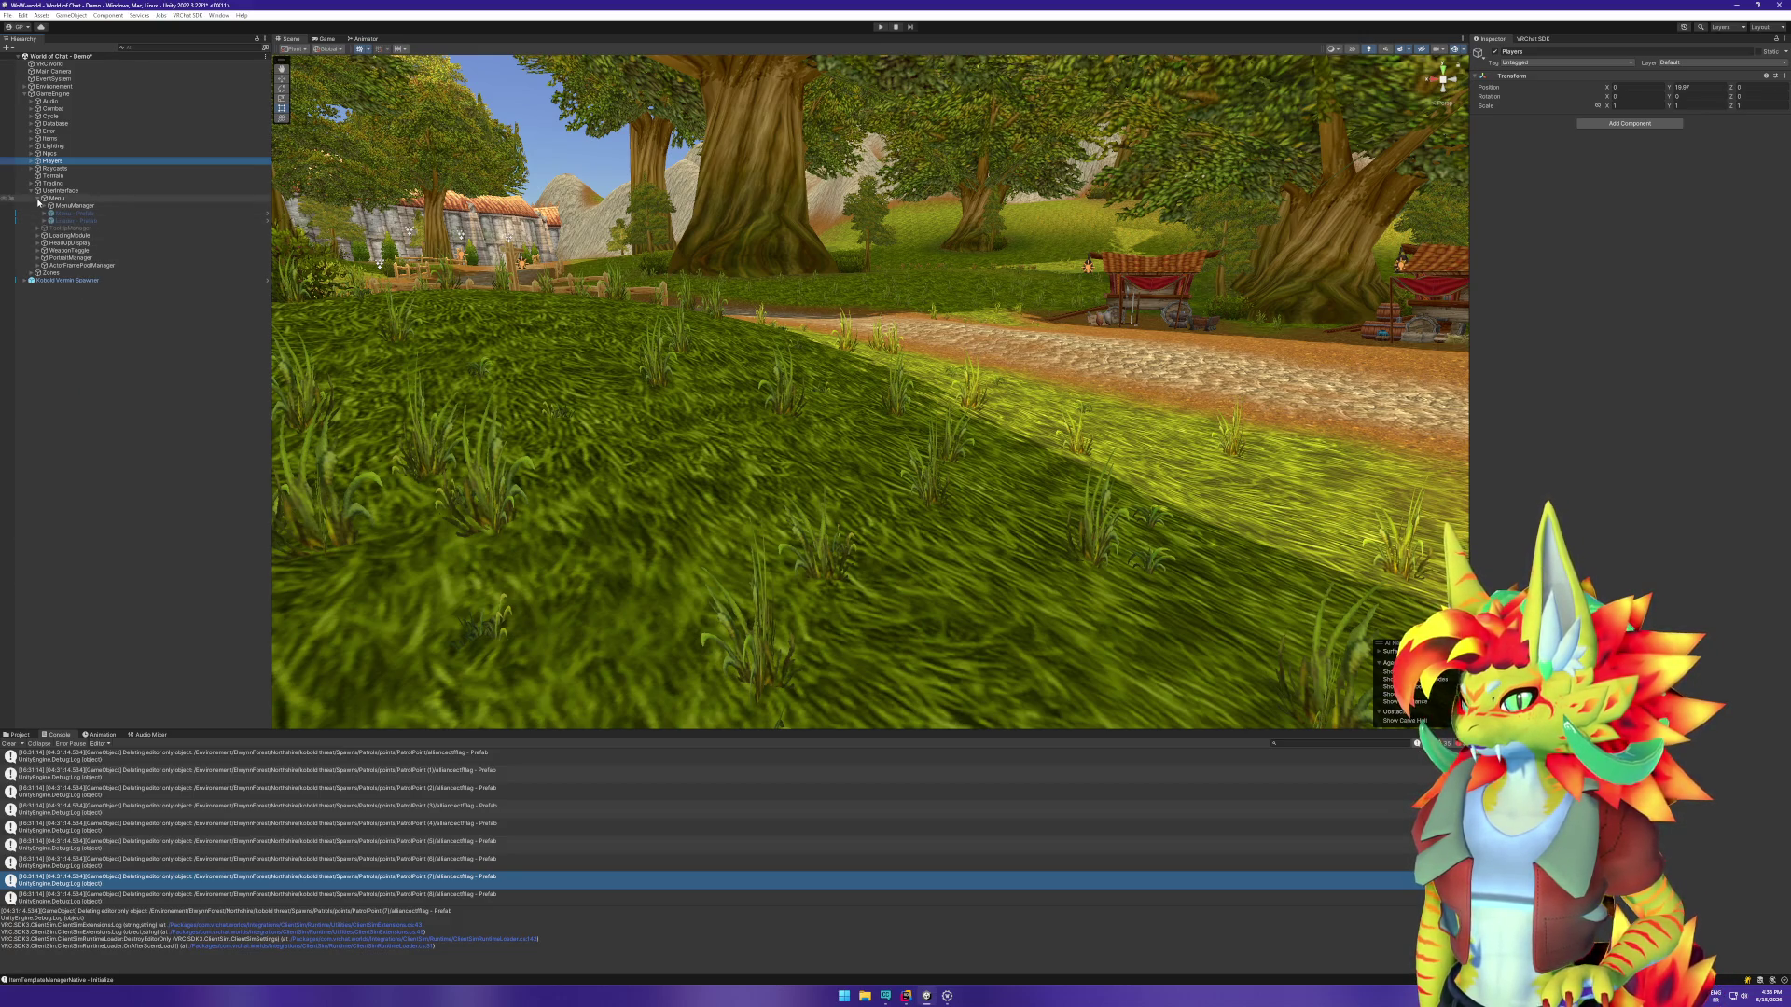
pyautogui.click(37, 198)
pyautogui.click(37, 206)
pyautogui.rightClick(54, 215)
pyautogui.moveTo(121, 339)
pyautogui.click(247, 355)
# Step: Duplicate the ItemBinding 'Bound' line in TooltipView and rename the copy ItemType
pyautogui.press('Right')
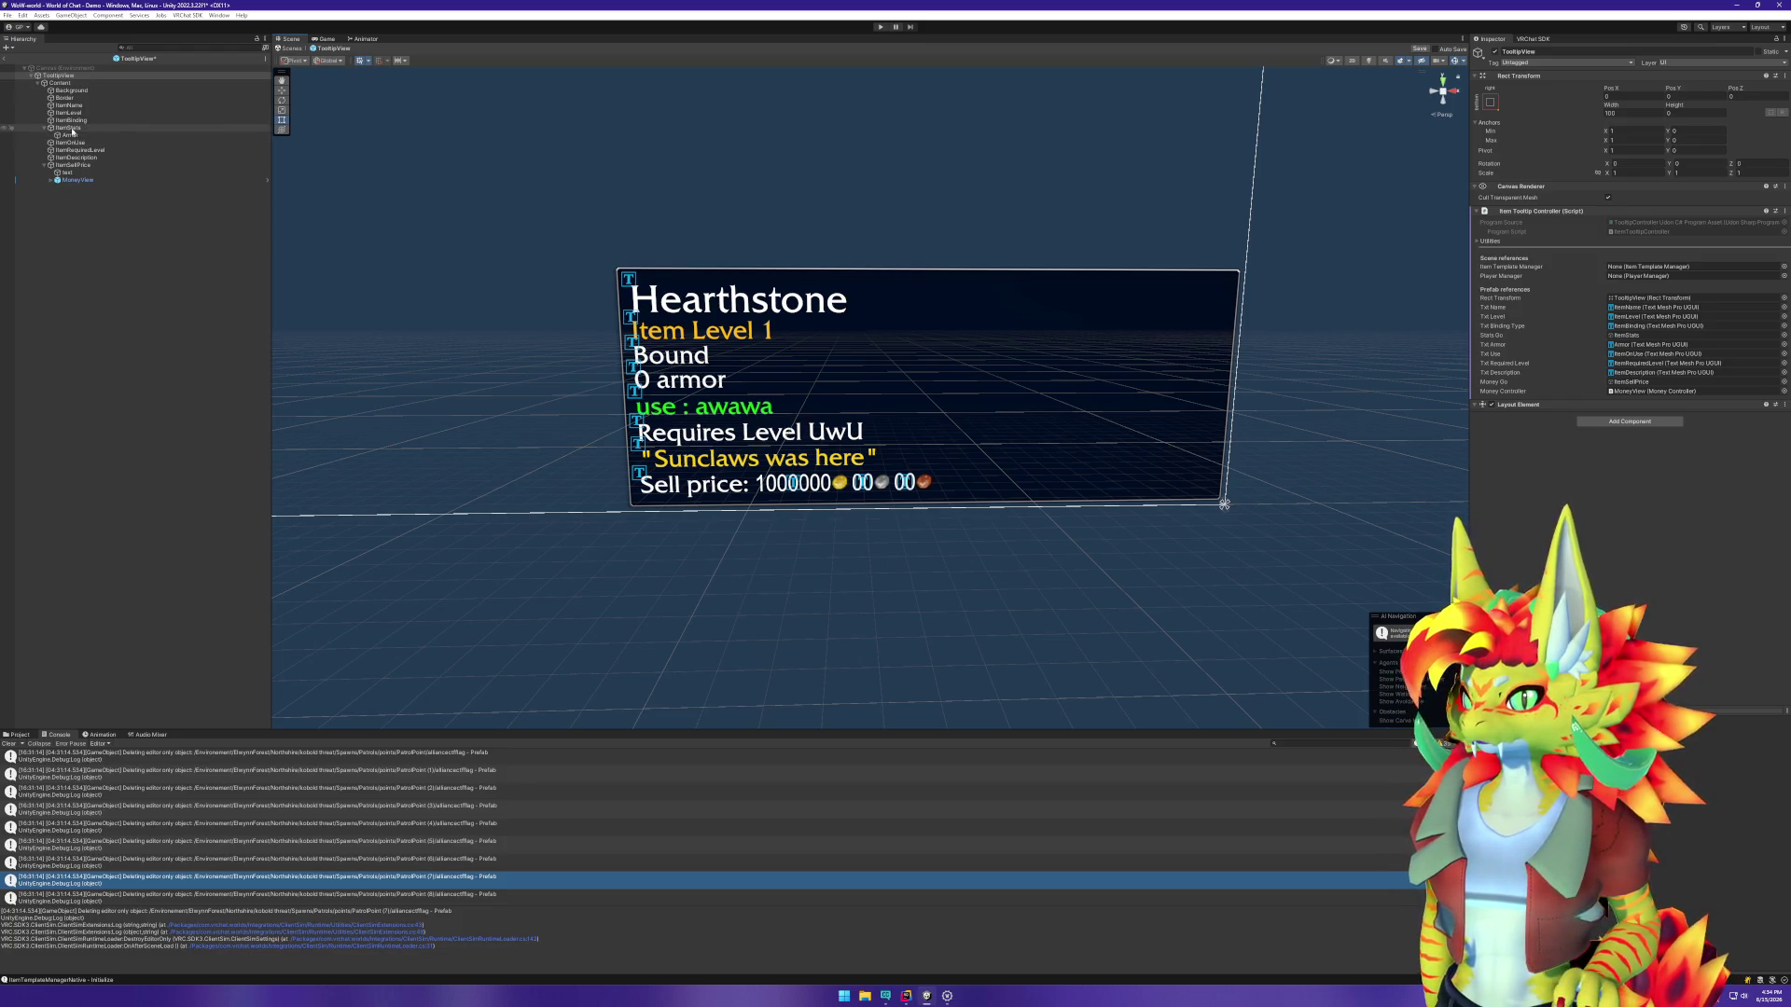
pyautogui.click(42, 129)
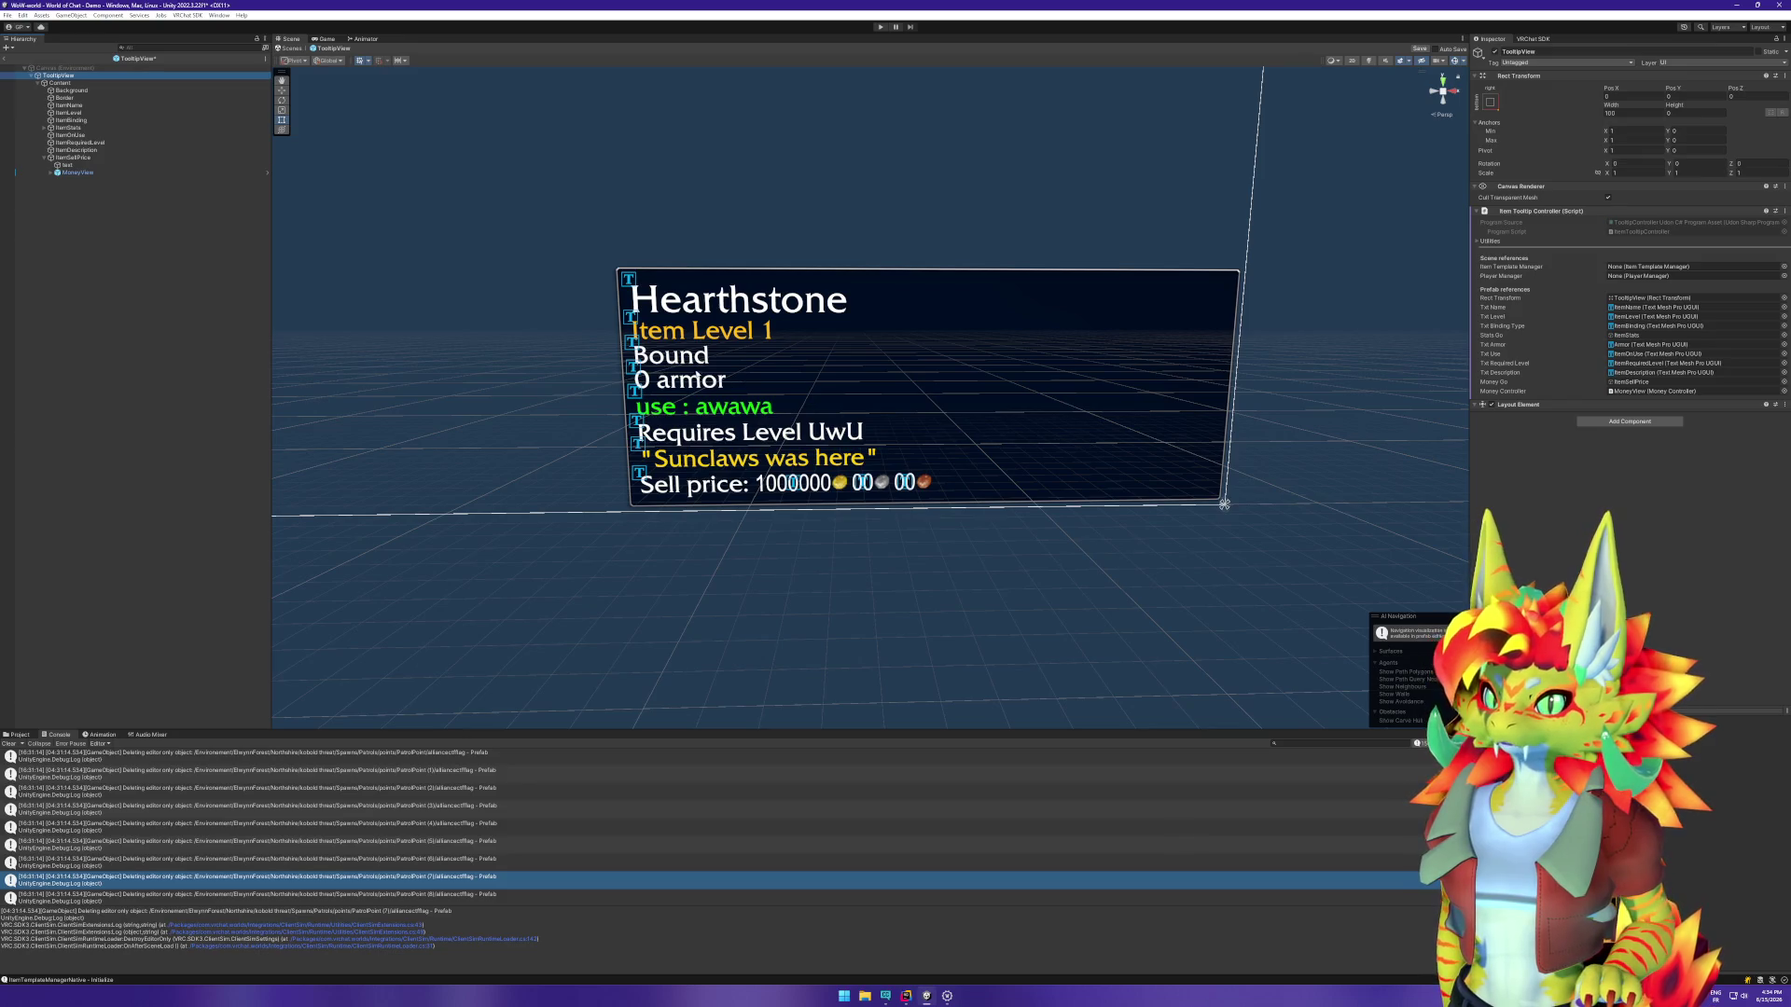
pyautogui.click(87, 120)
pyautogui.hotkey('ctrl', 'd')
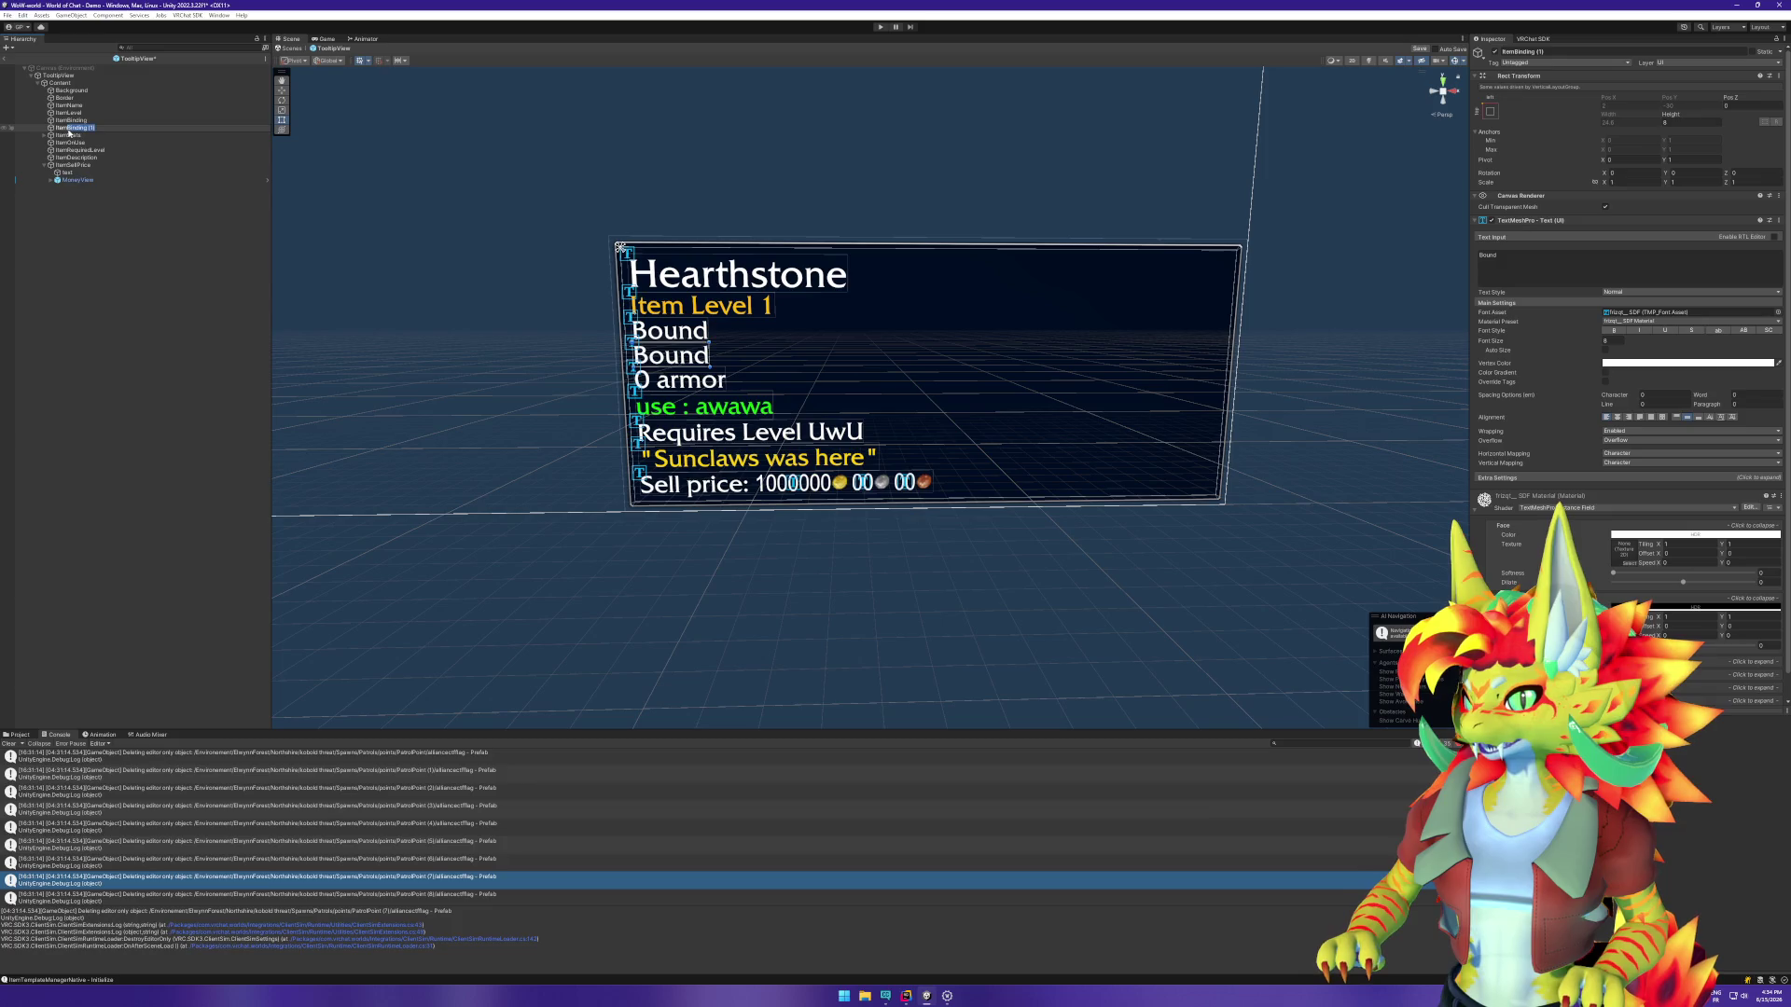
pyautogui.write('ItemT')
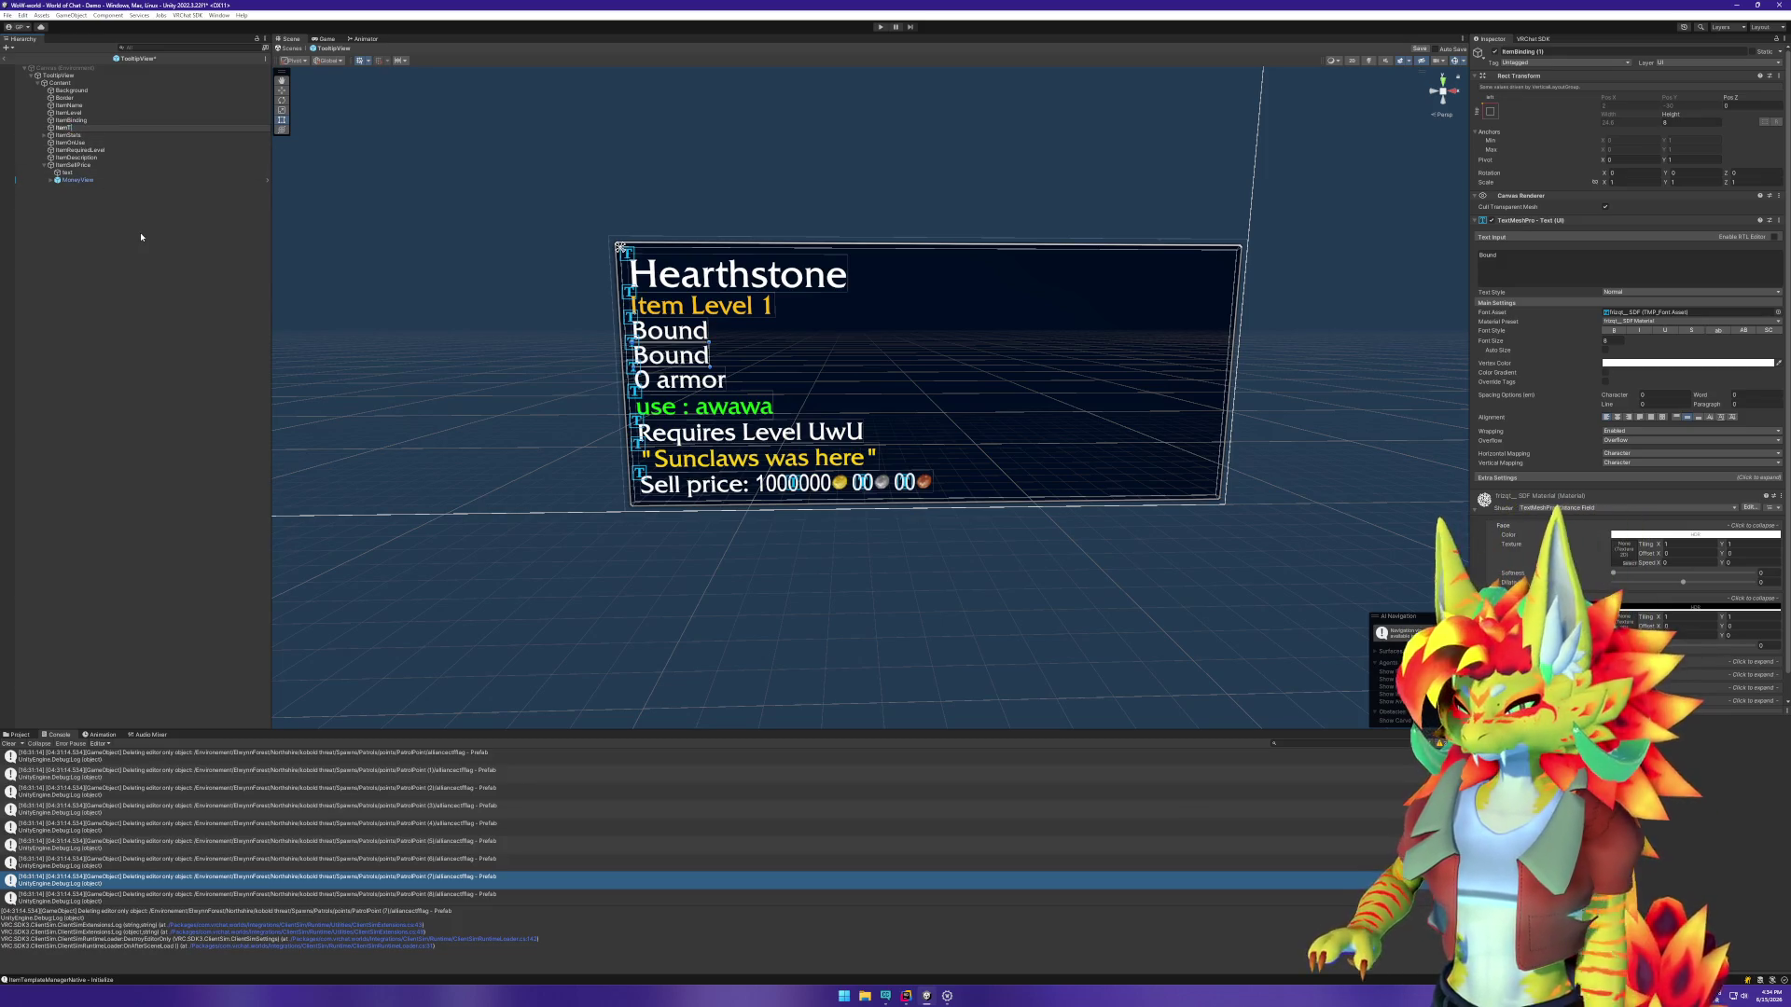
pyautogui.write('ype')
pyautogui.press('Return')
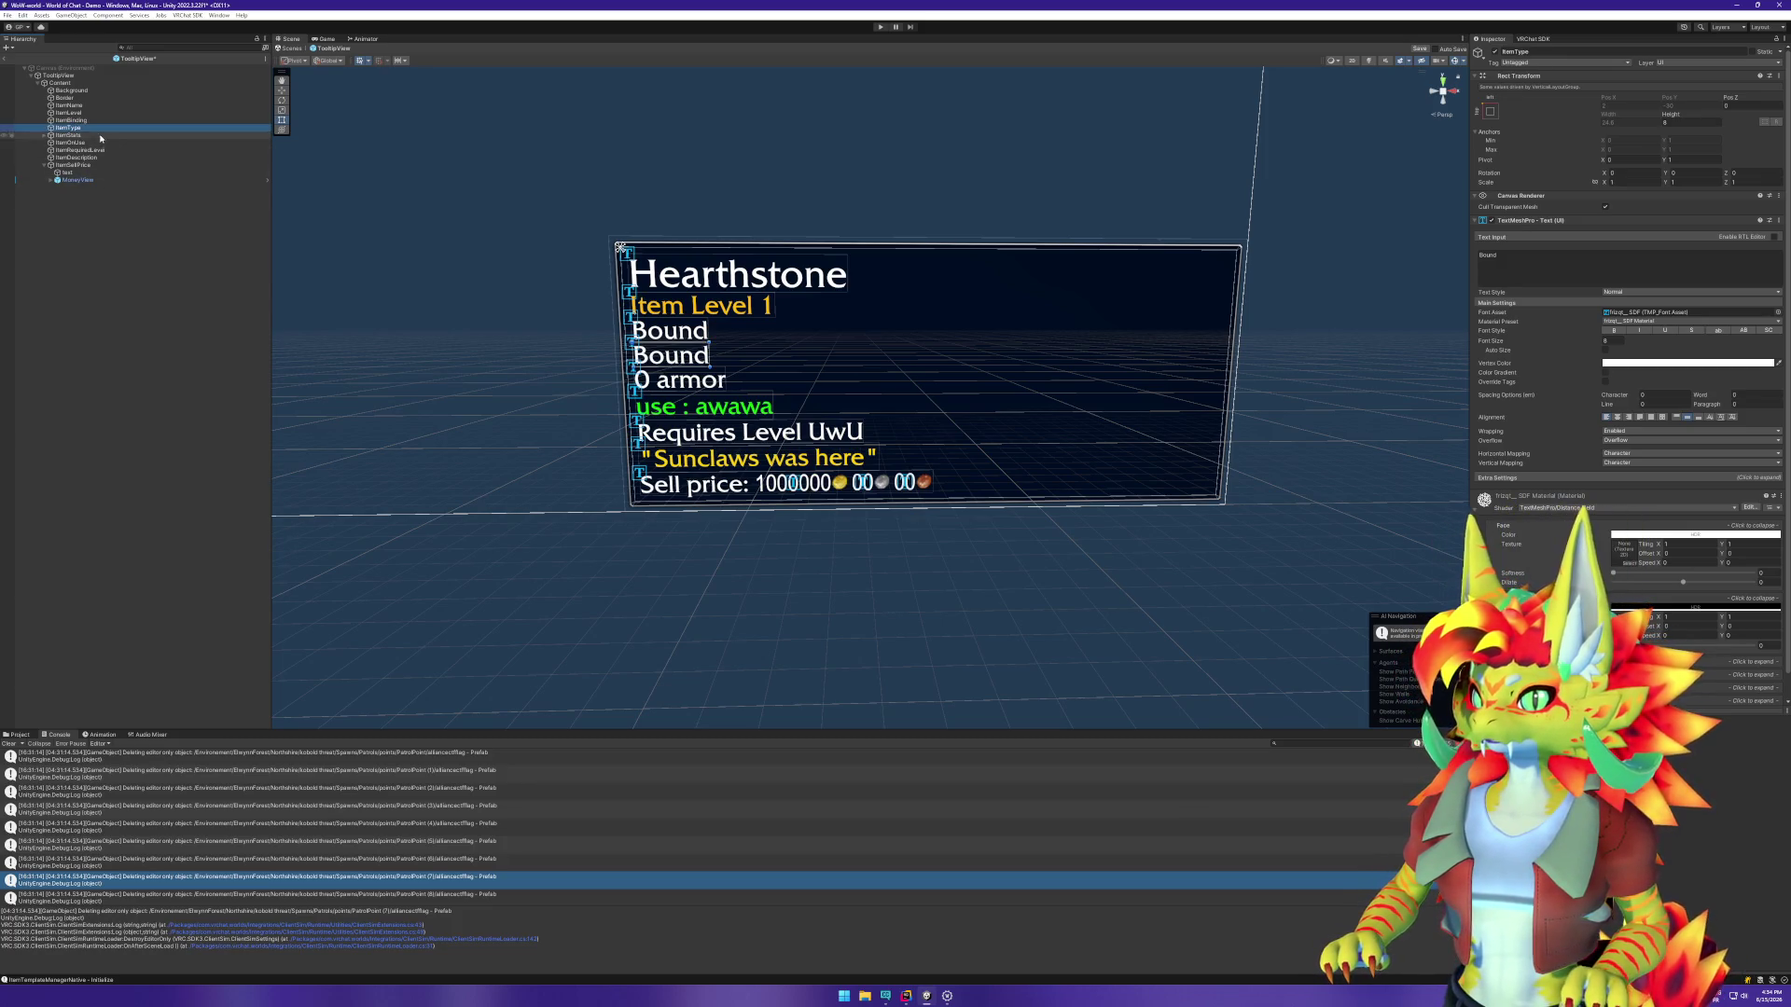
pyautogui.rightClick(93, 127)
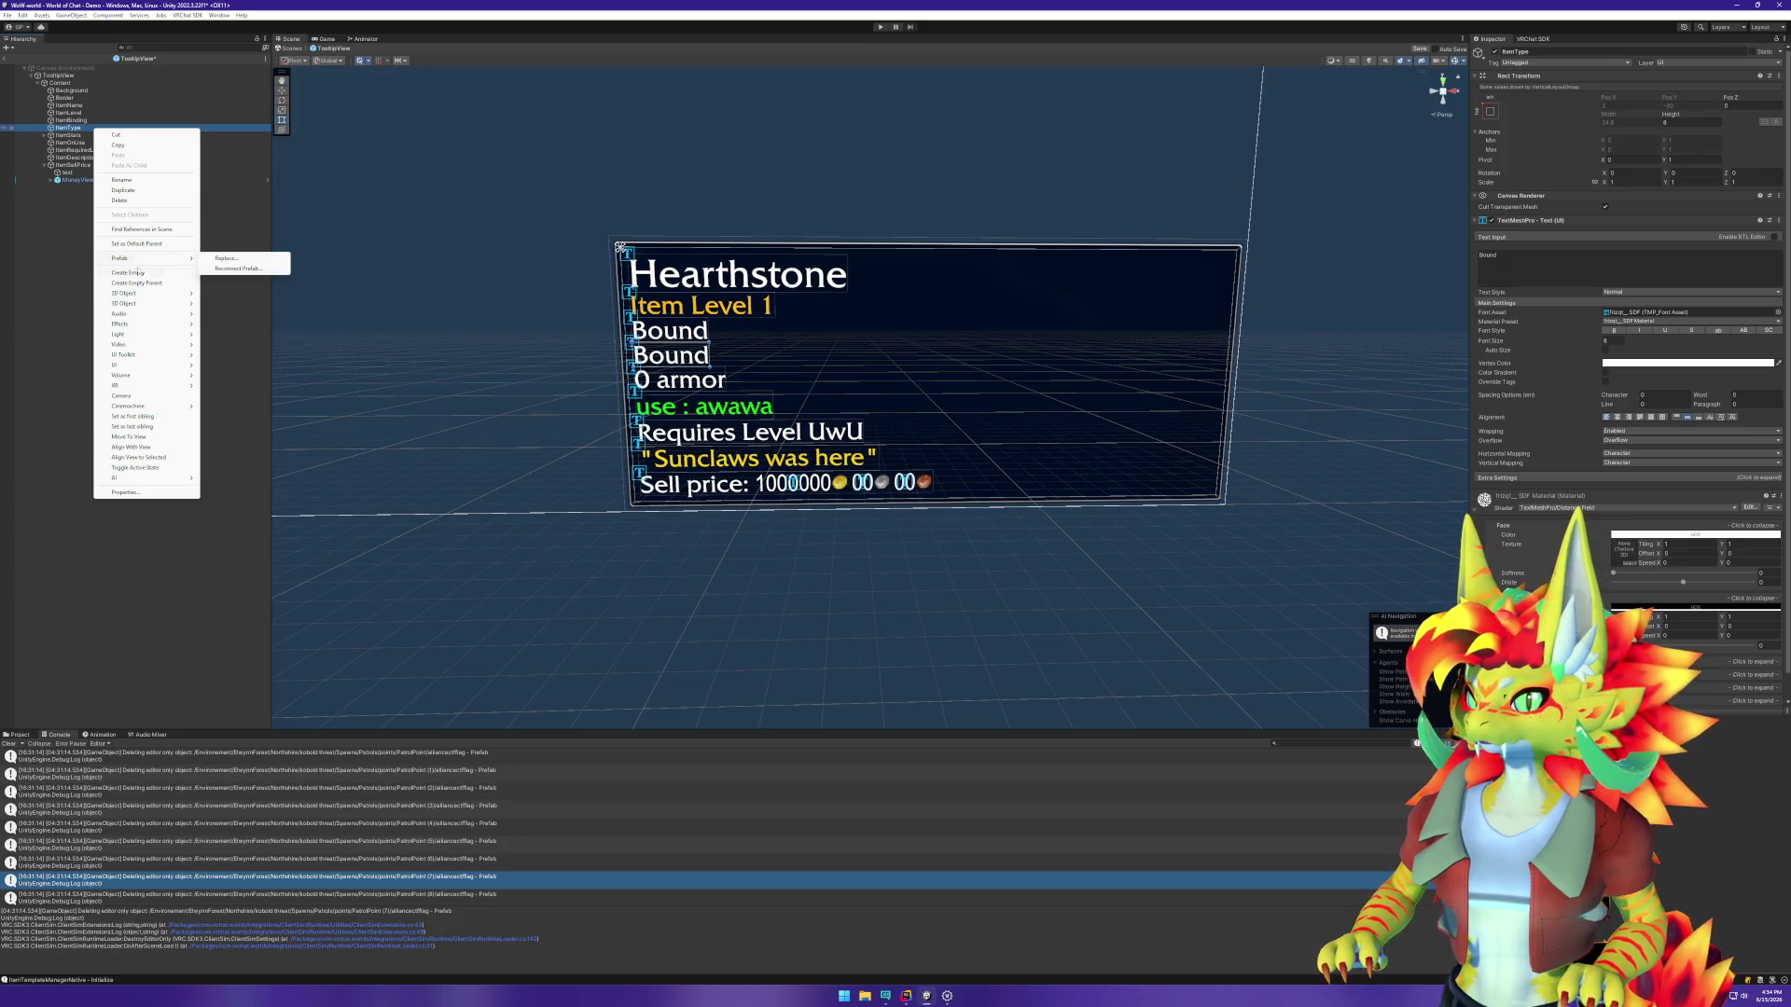
pyautogui.rightClick(77, 129)
pyautogui.click(127, 273)
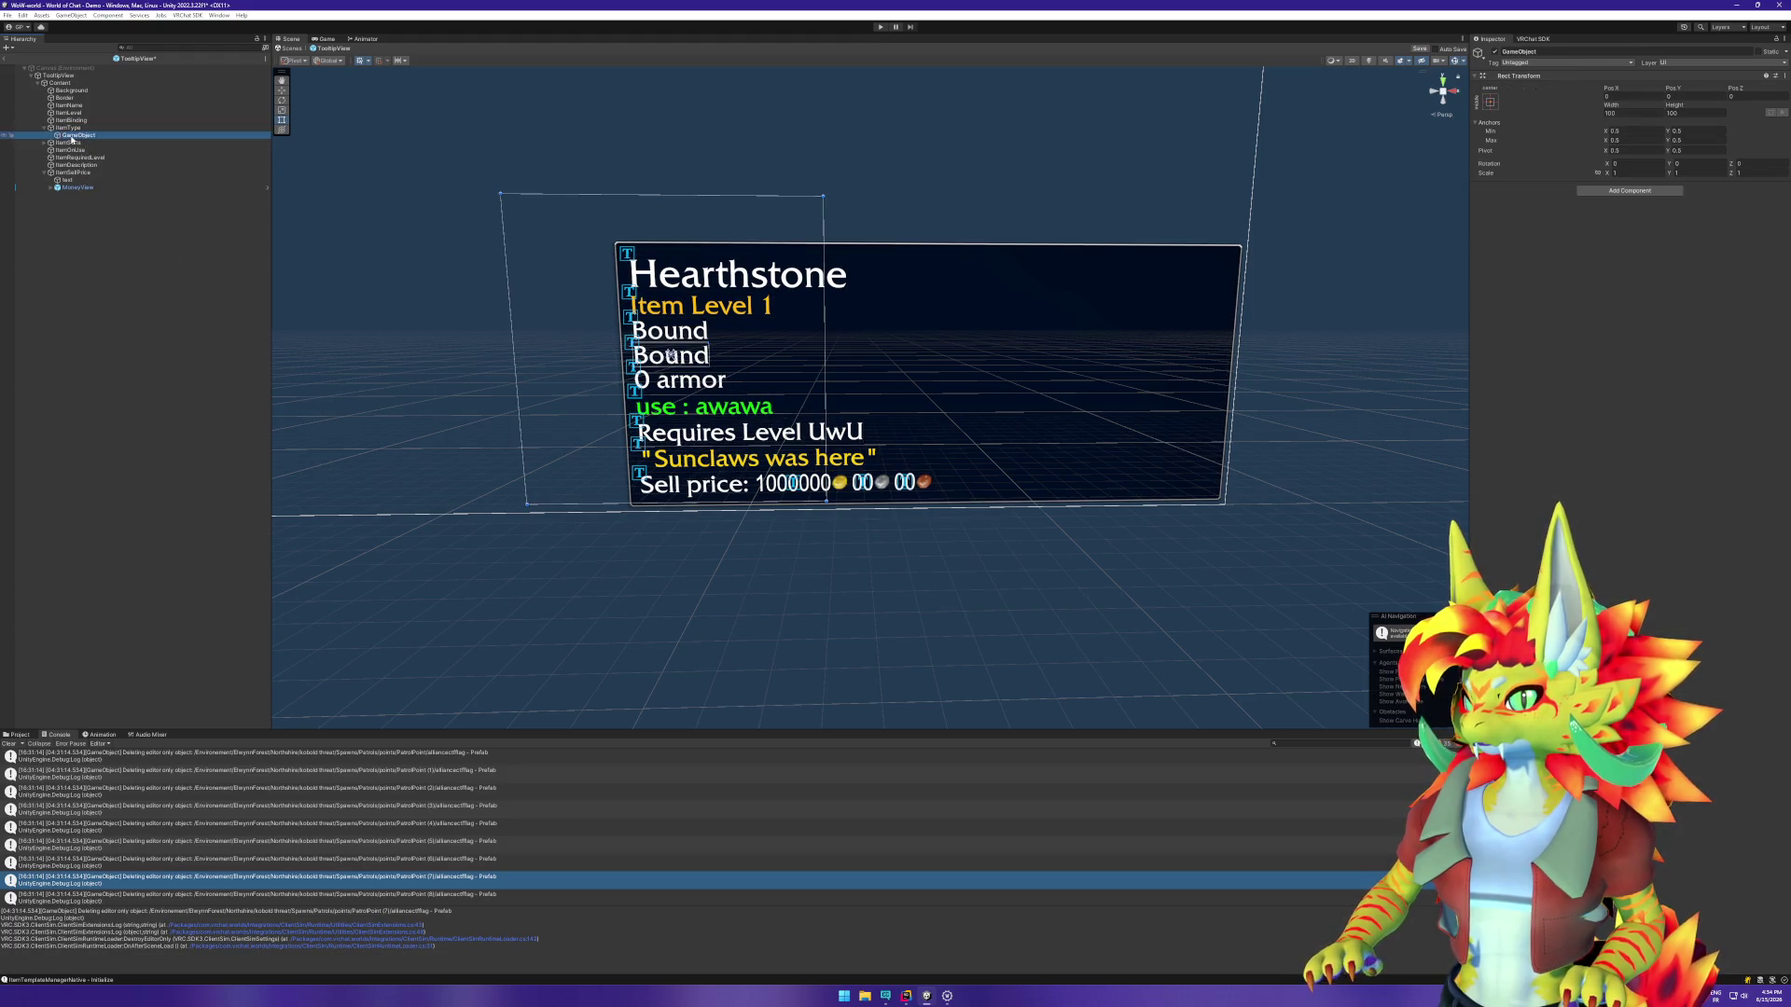
pyautogui.moveTo(78, 135); pyautogui.dragTo(76, 129)
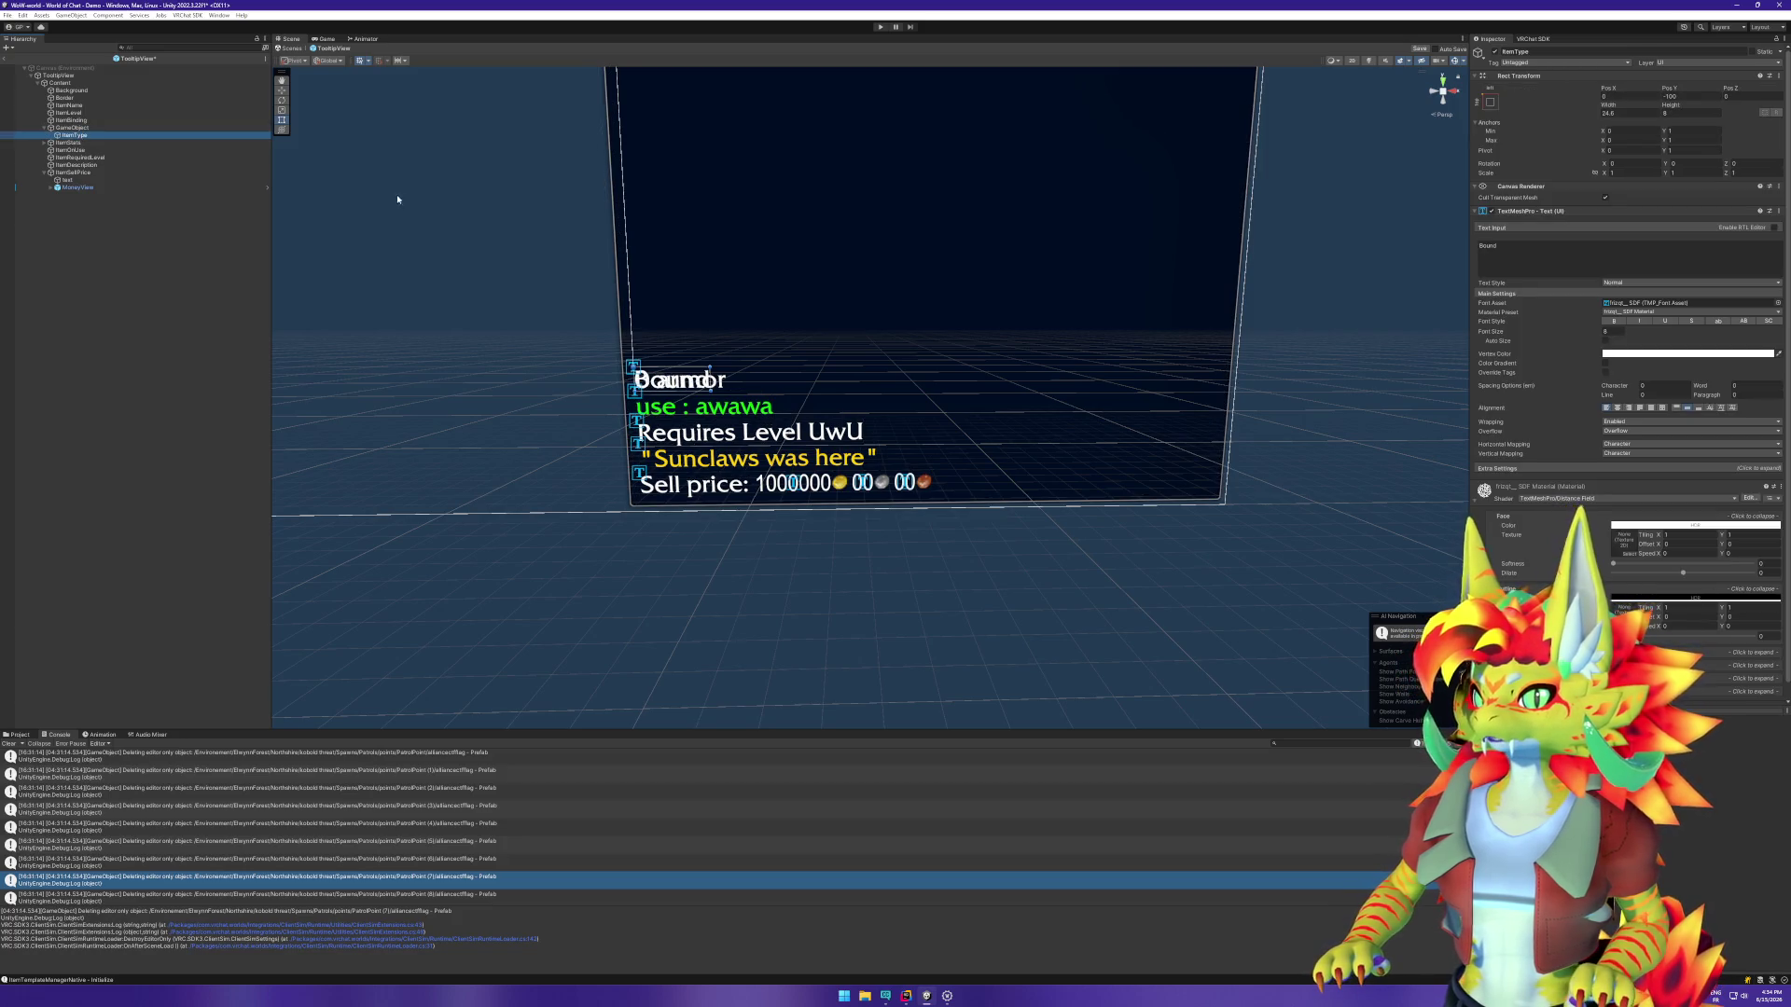
pyautogui.press('Up')
pyautogui.click(1693, 122)
pyautogui.write('0')
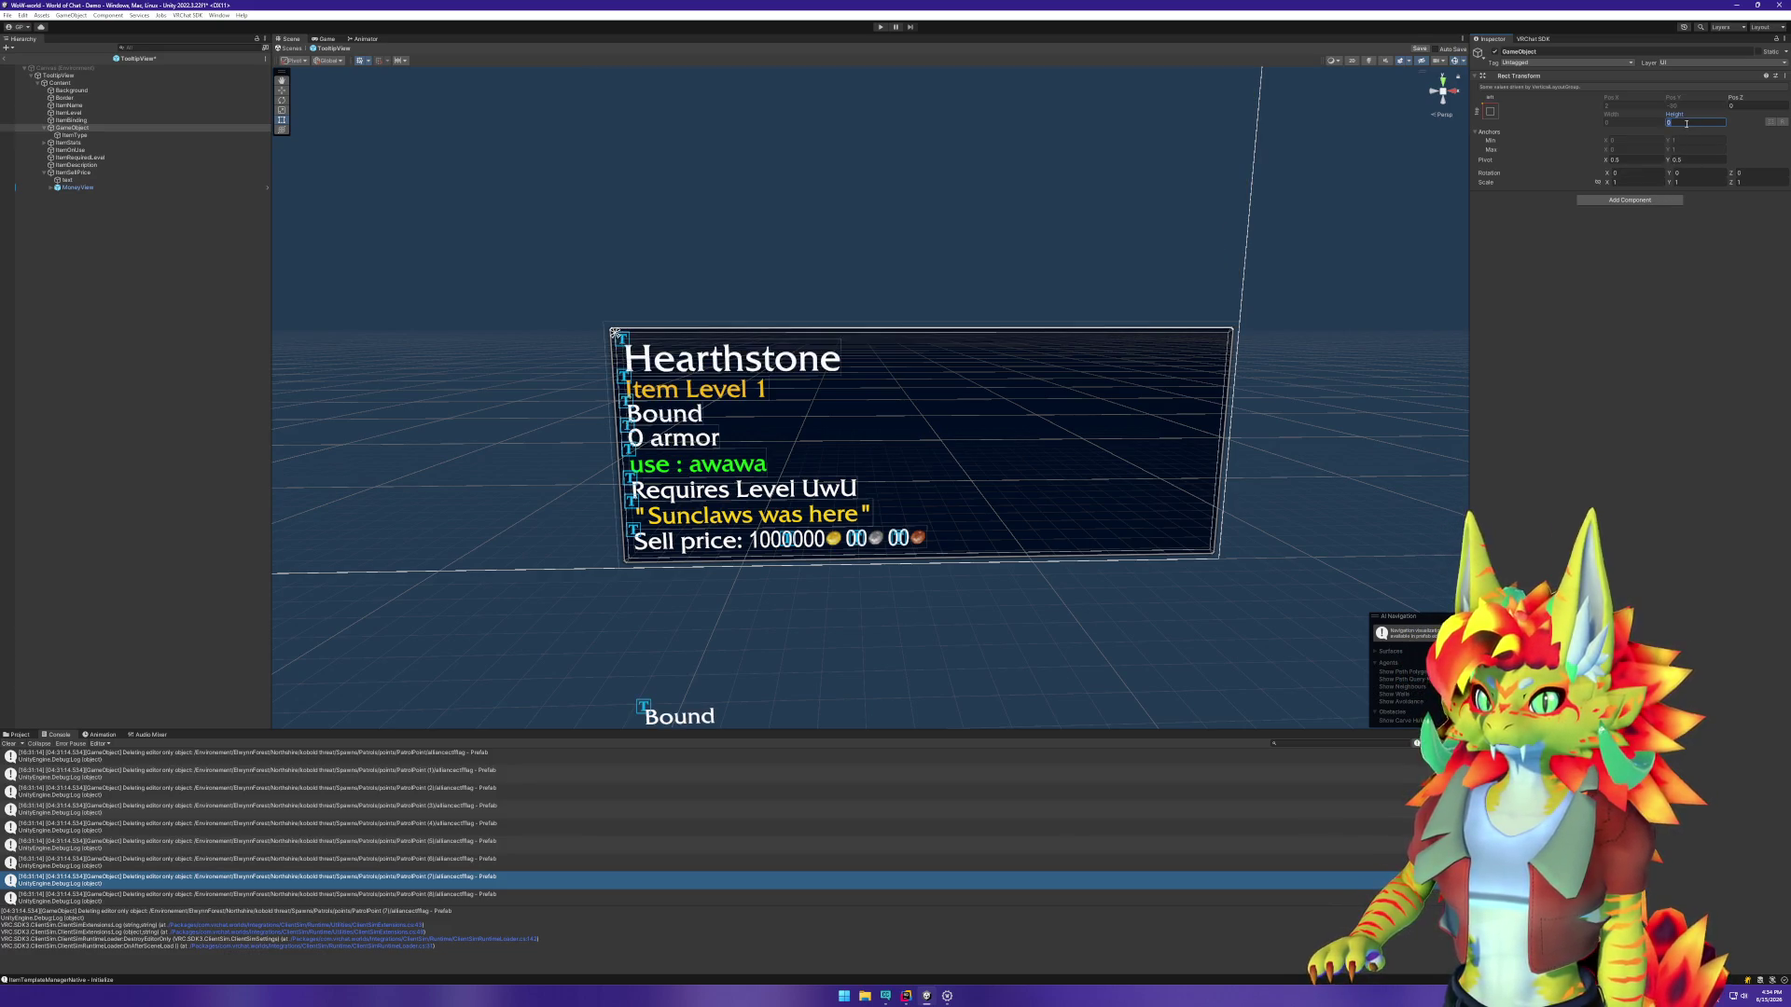
pyautogui.write('1')
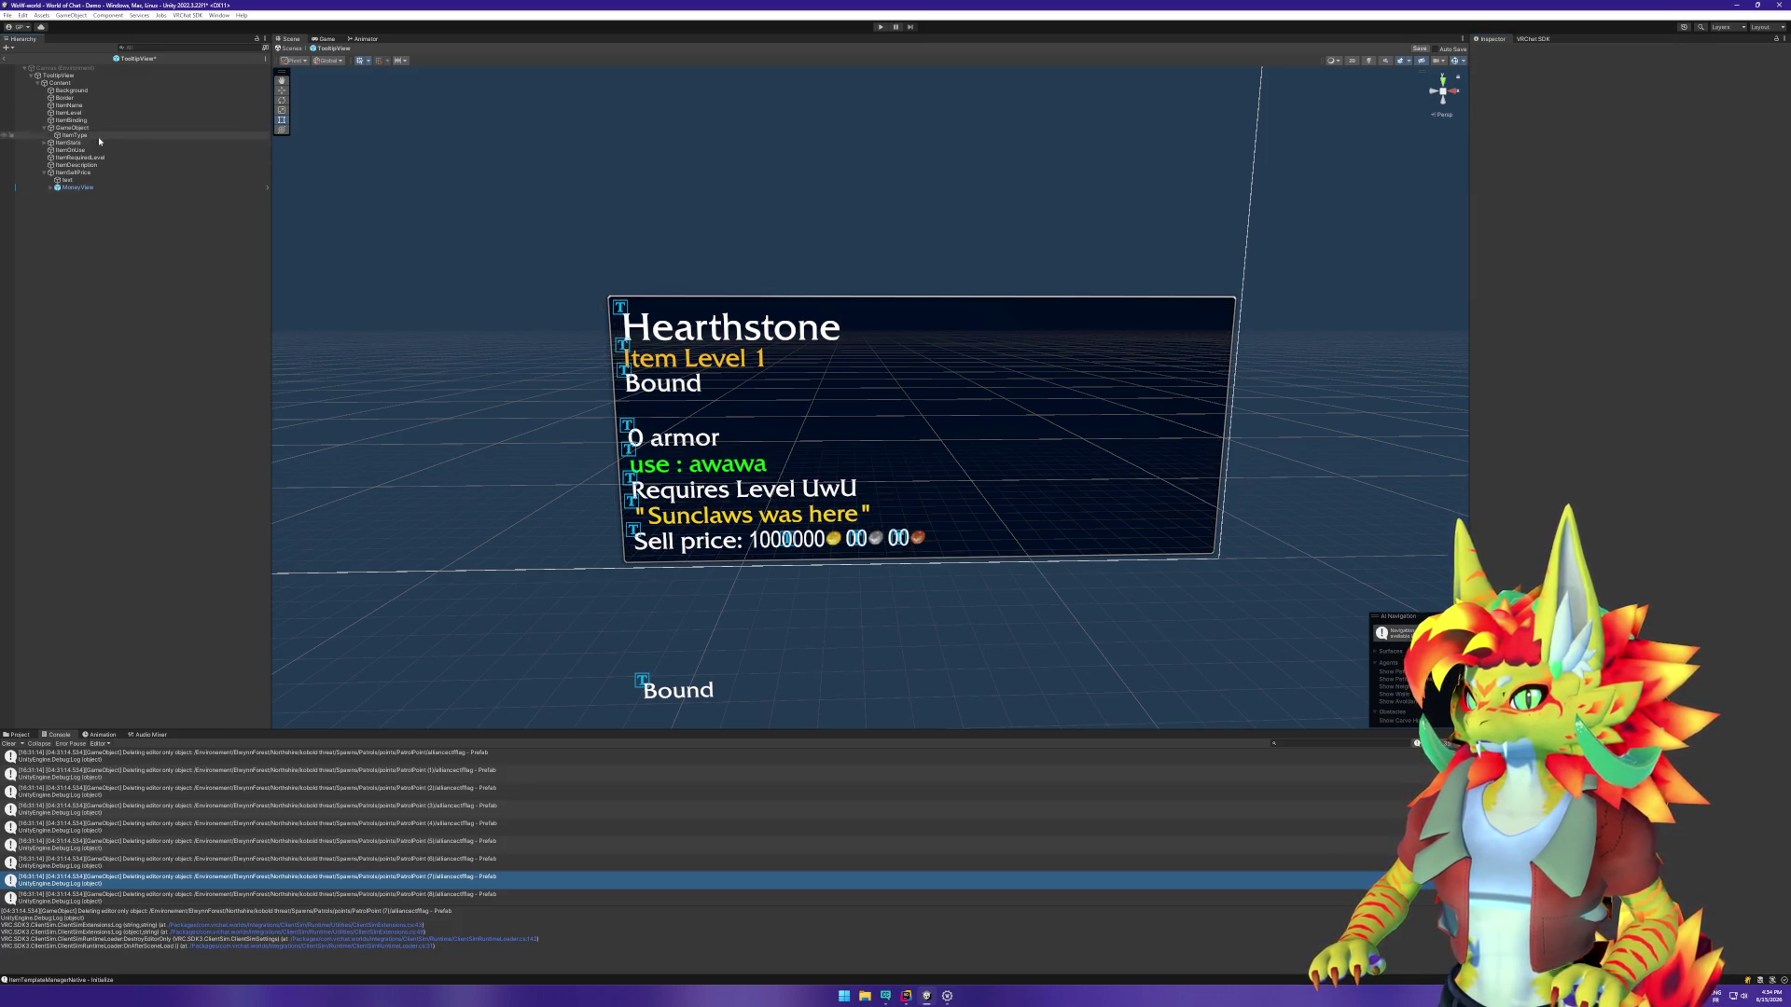
pyautogui.click(98, 137)
pyautogui.click(1634, 113)
pyautogui.write('0')
pyautogui.press('Tab')
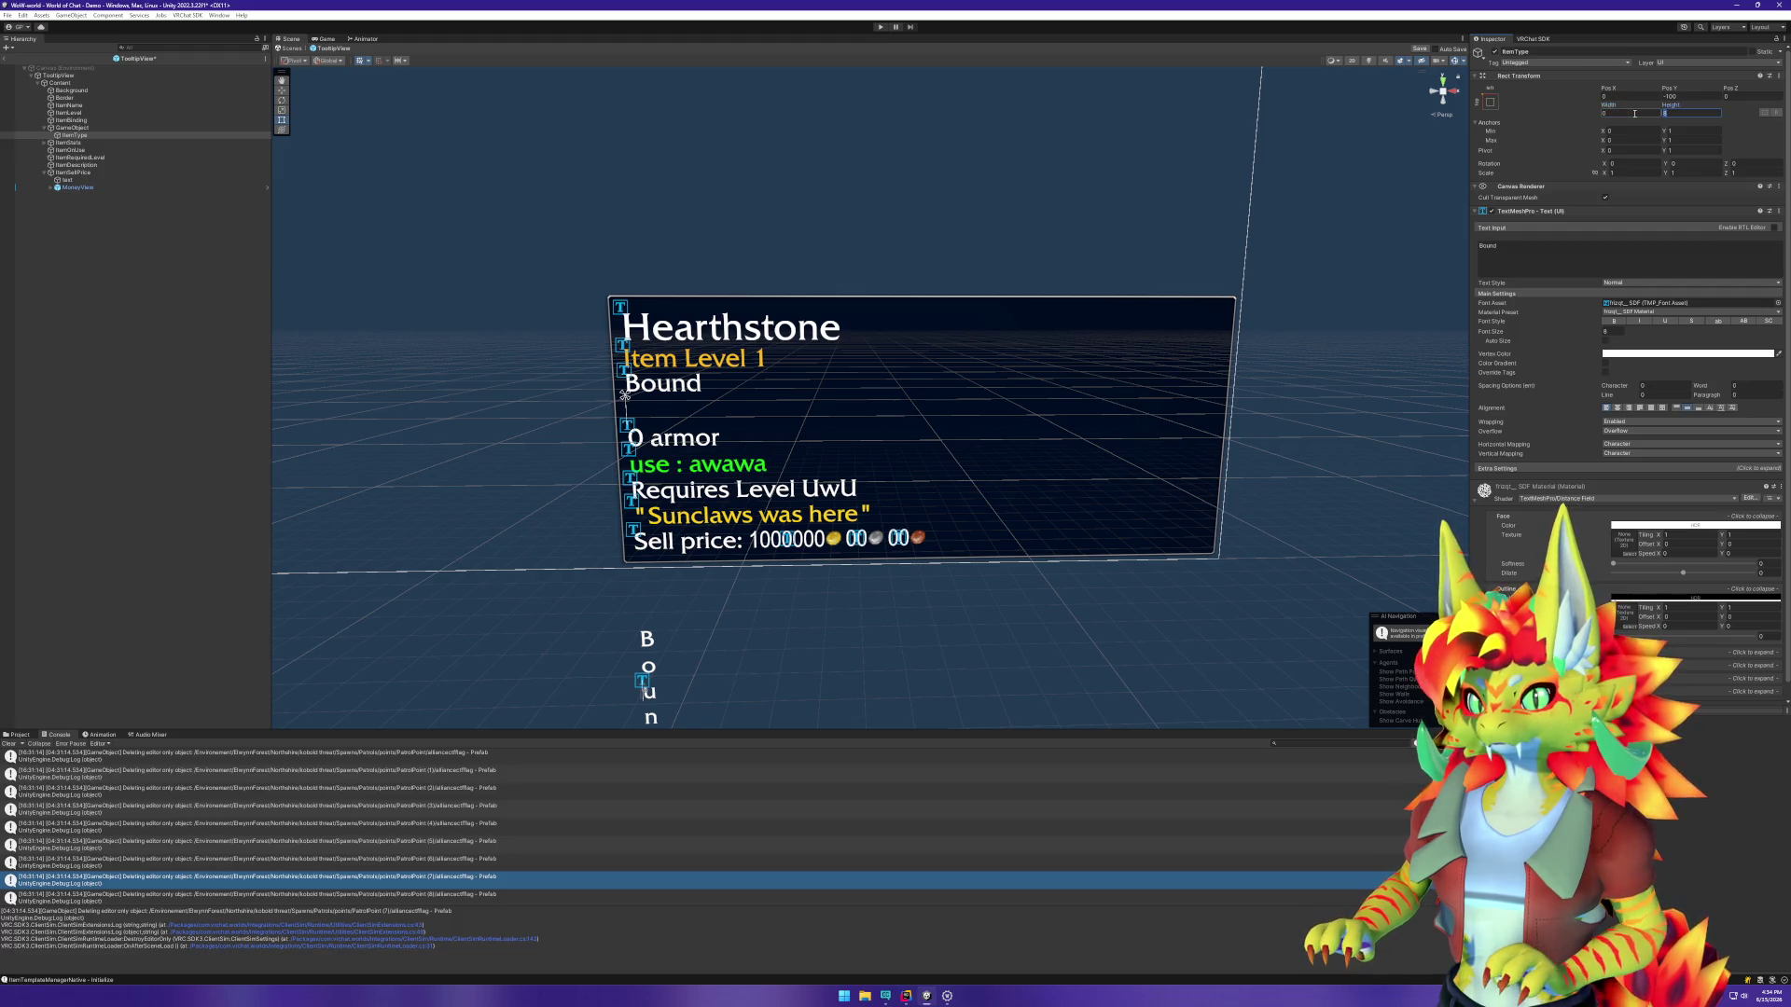
pyautogui.hotkey('ctrl', 'z')
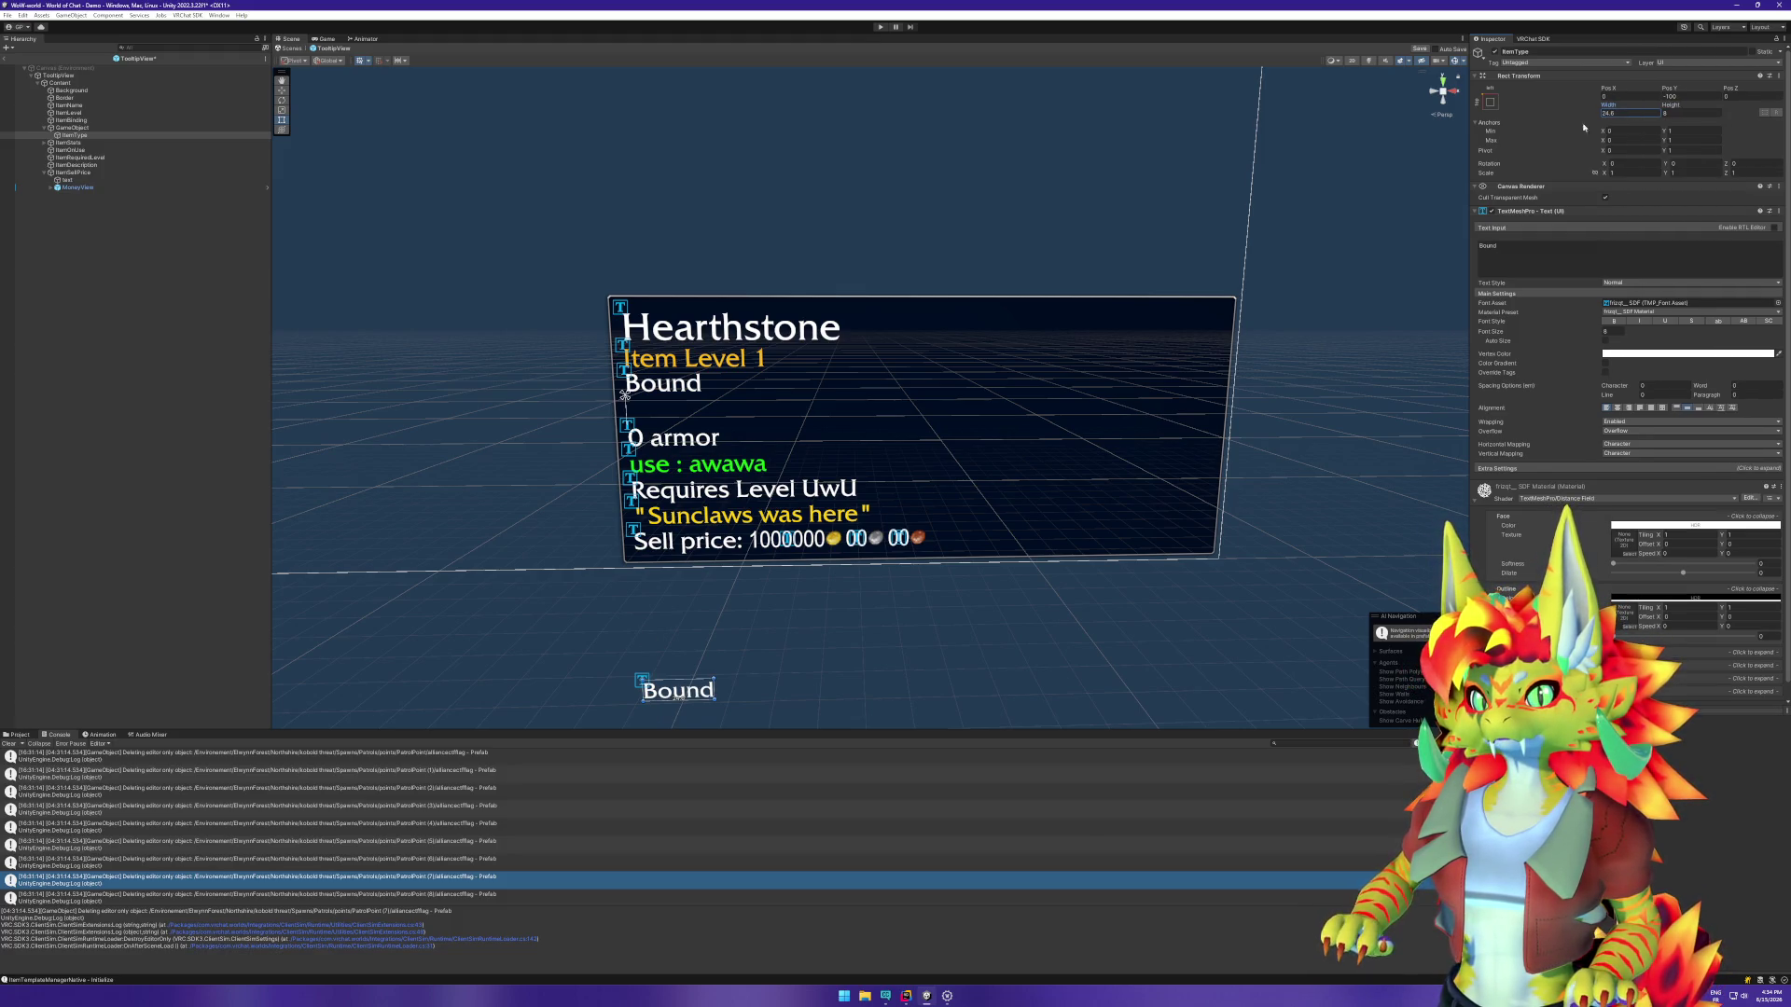
pyautogui.click(74, 121)
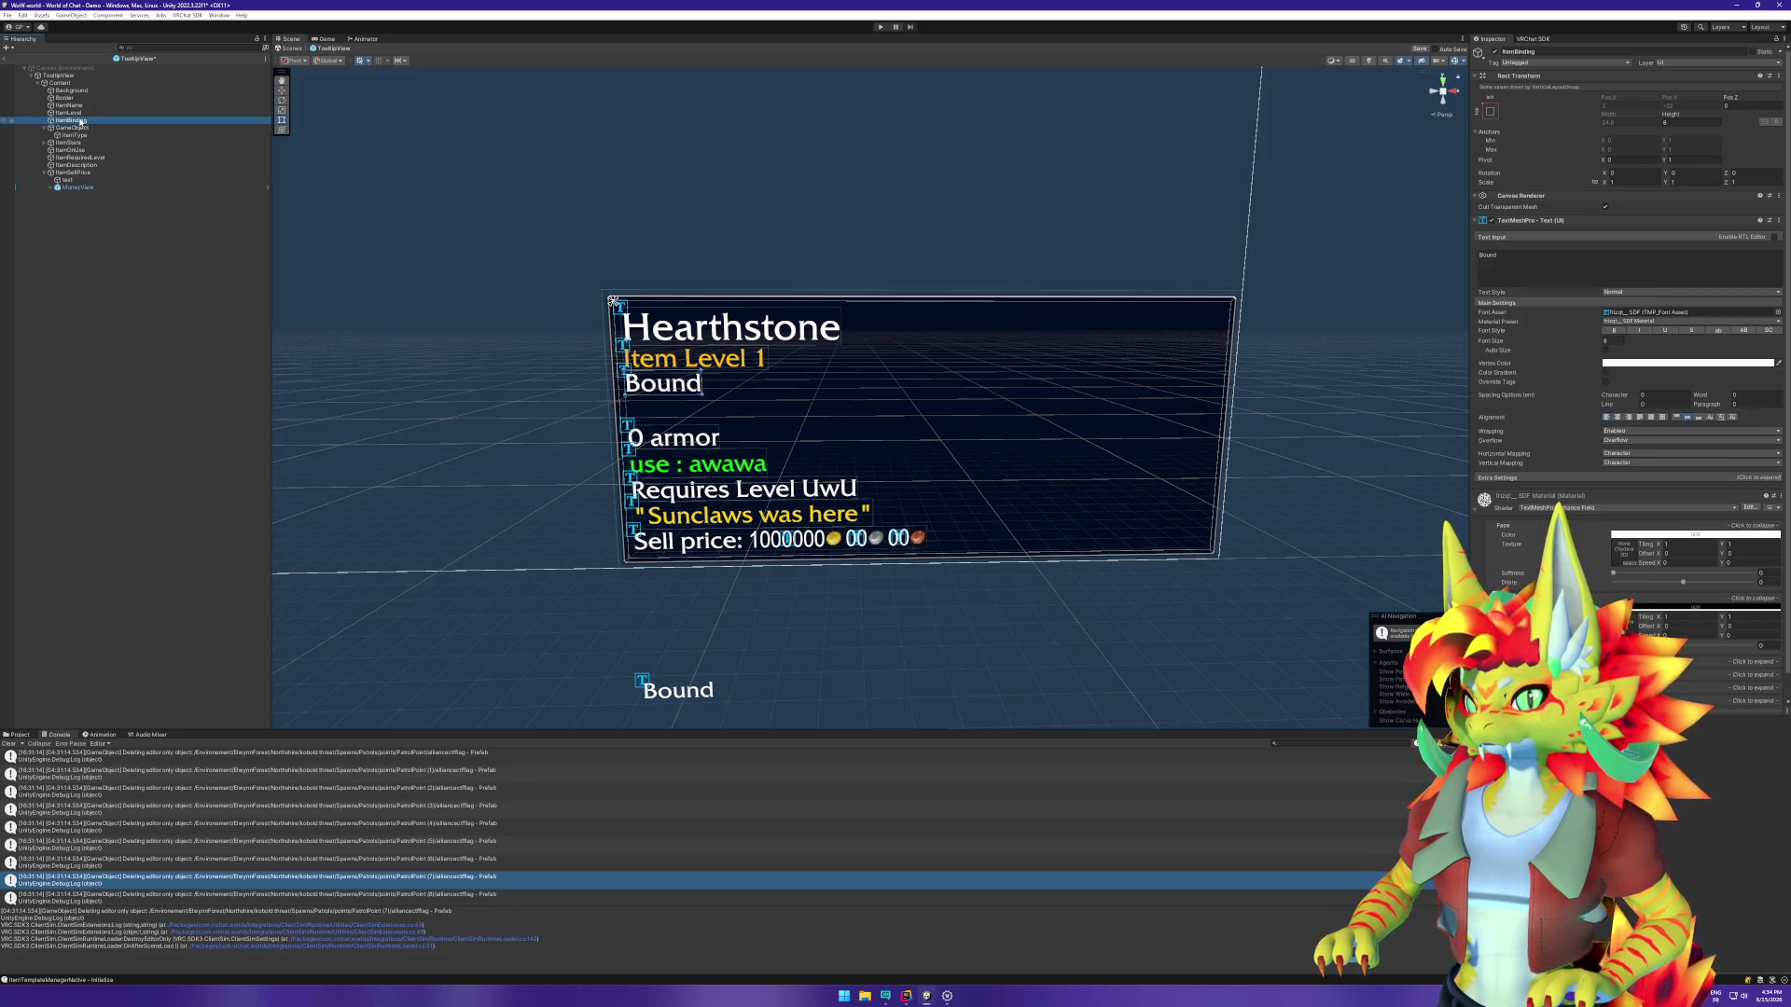
pyautogui.click(80, 128)
pyautogui.click(79, 135)
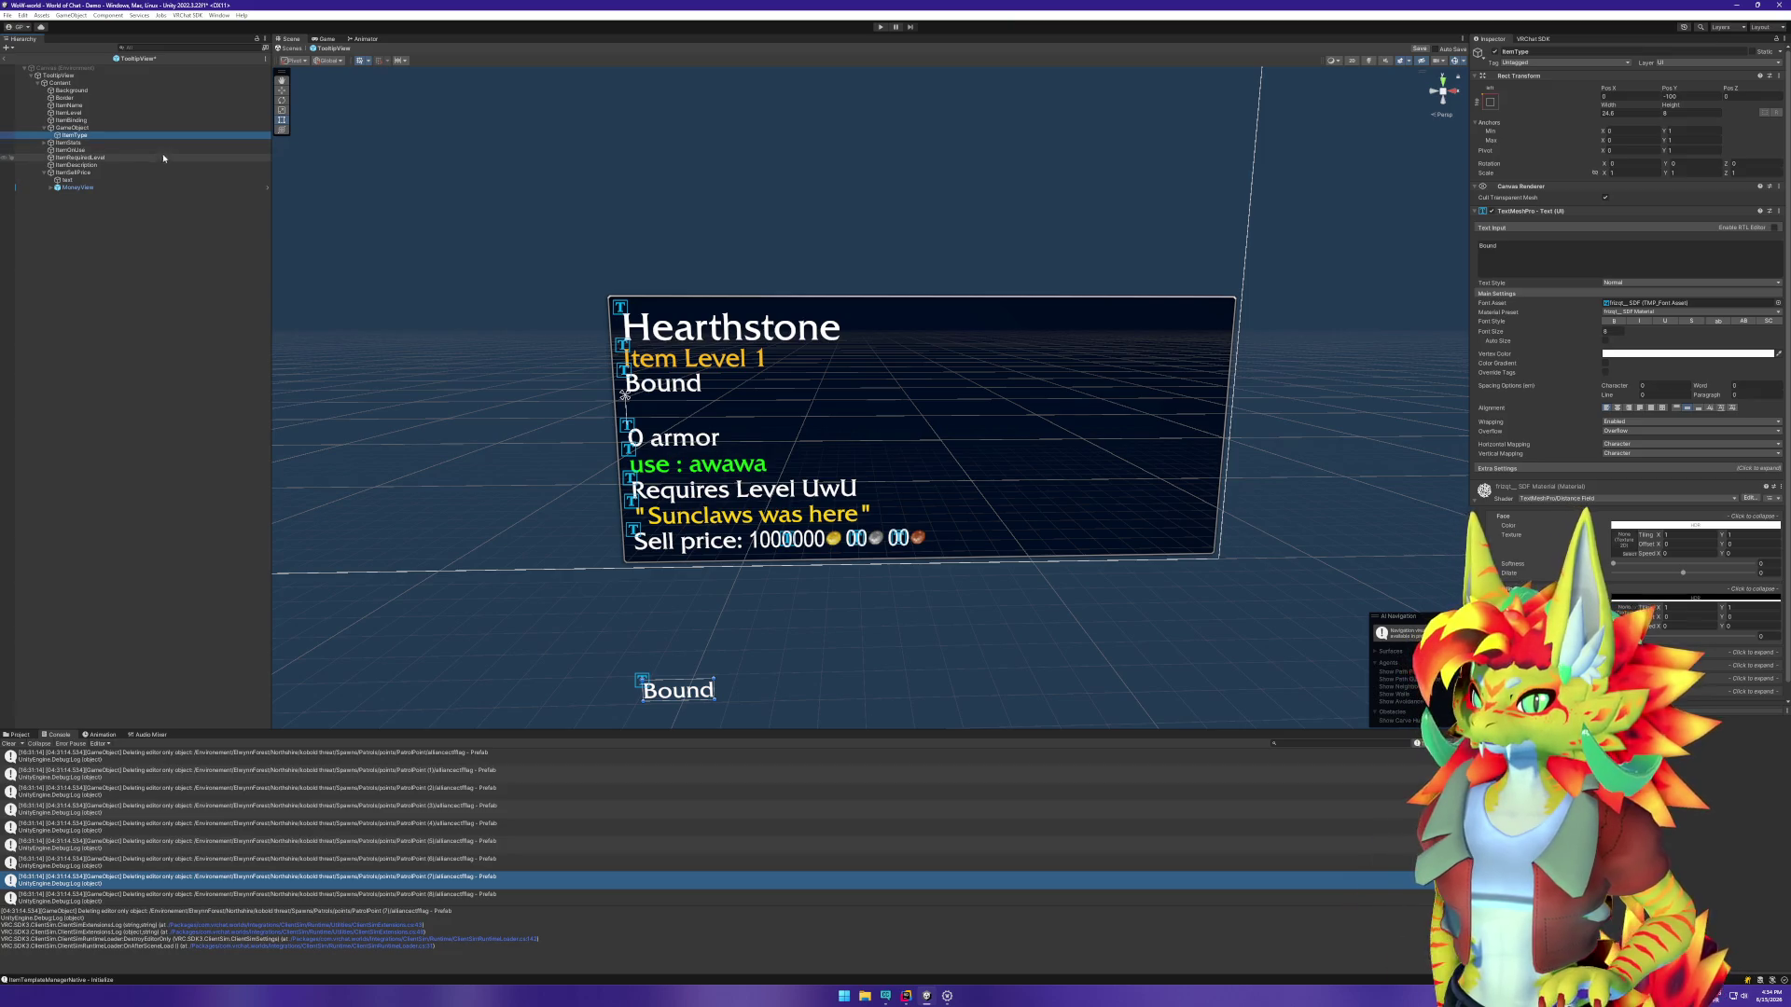
pyautogui.click(1497, 250)
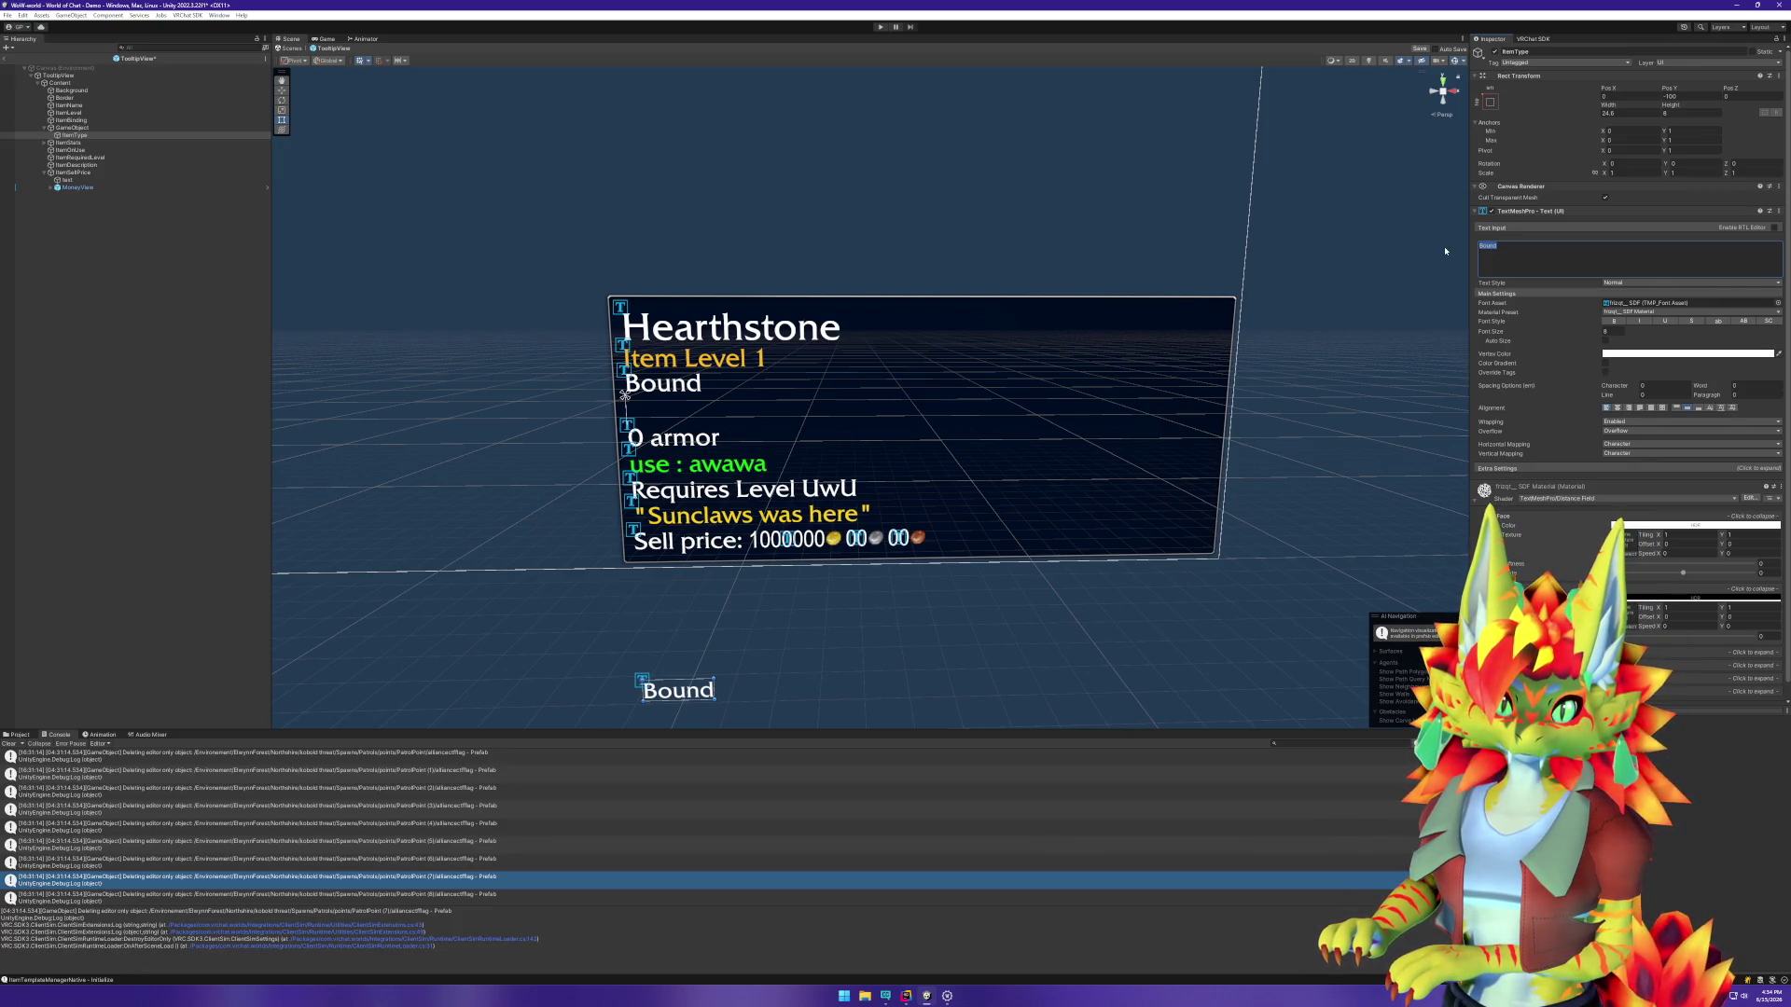
# Step: Enter 'Main Hand' as the ItemType label text and widen its box slightly
pyautogui.write('O')
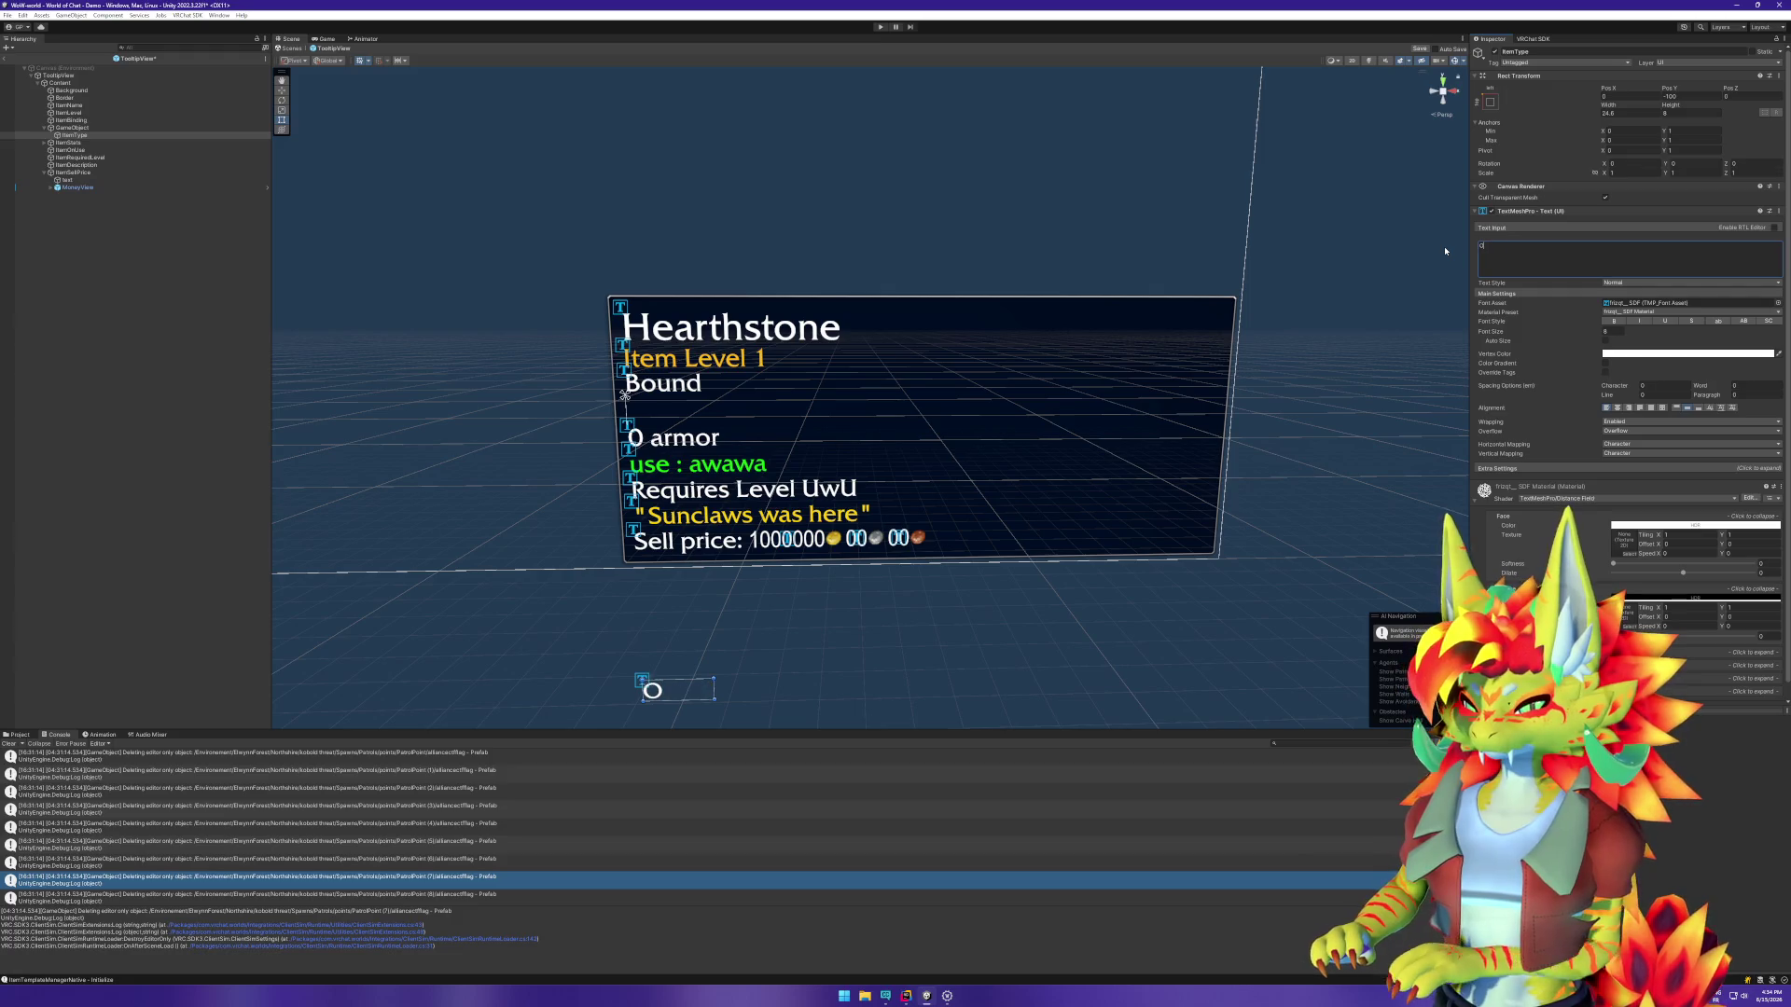
pyautogui.press('BackSpace')
pyautogui.write('Main')
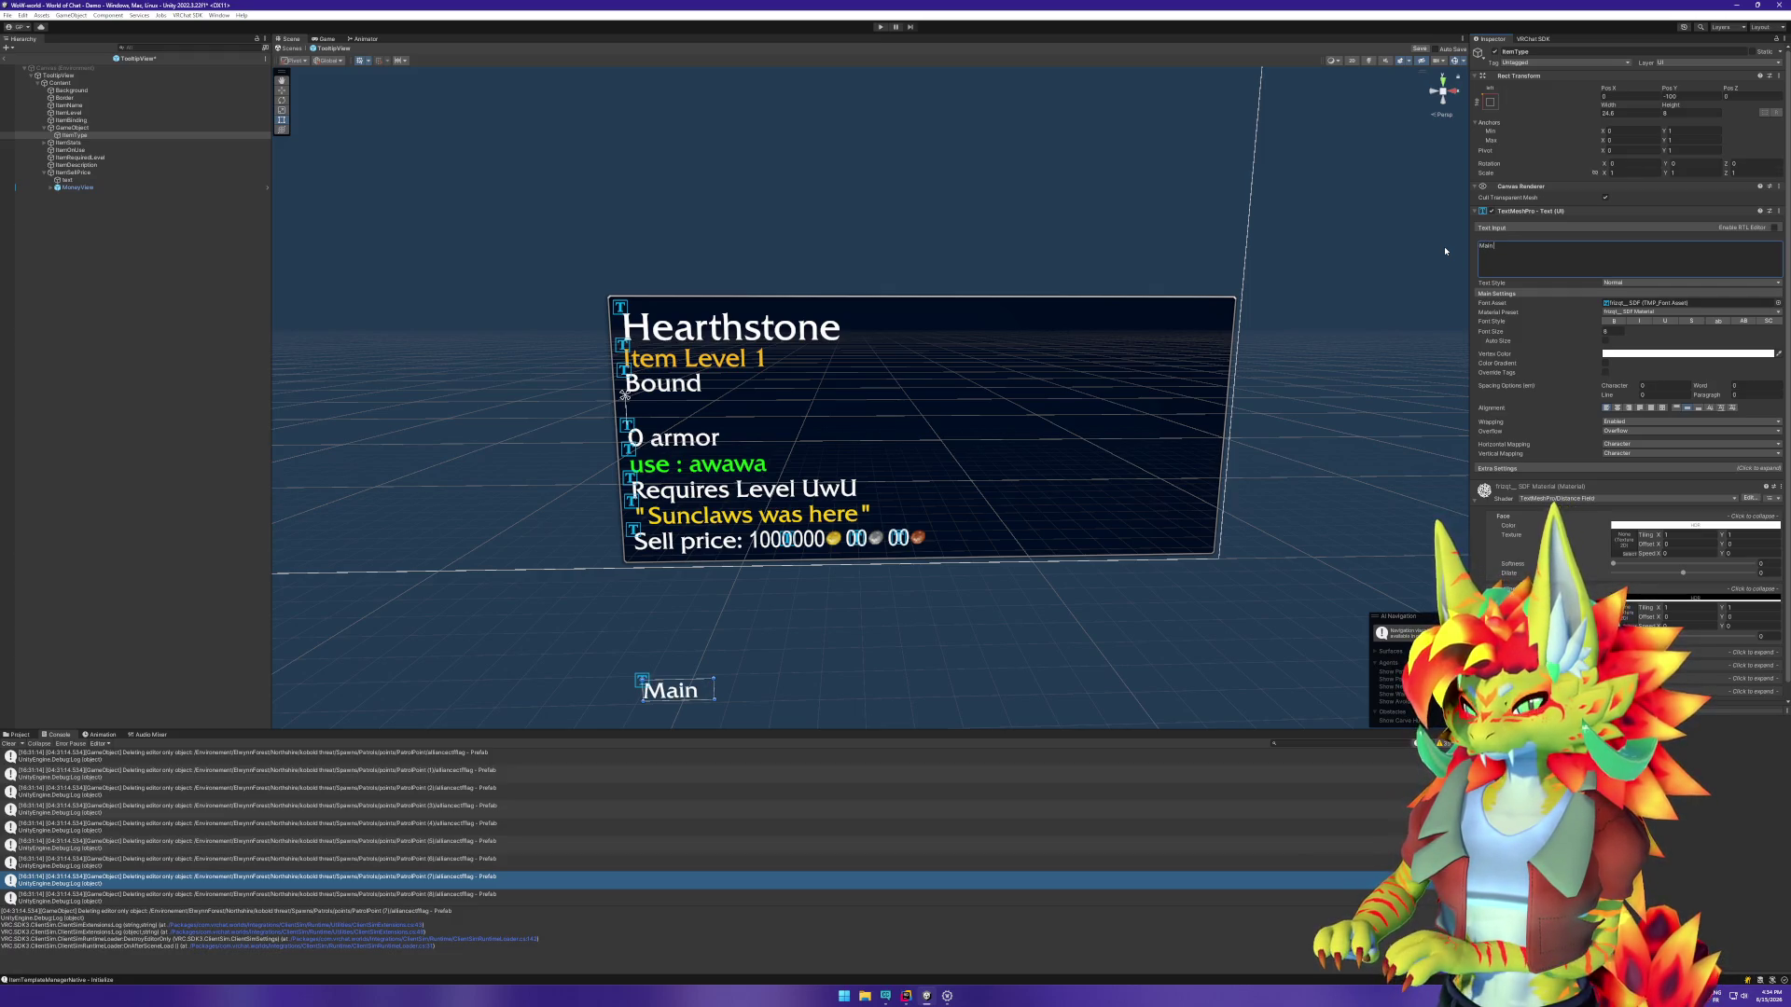
pyautogui.write(' Hand')
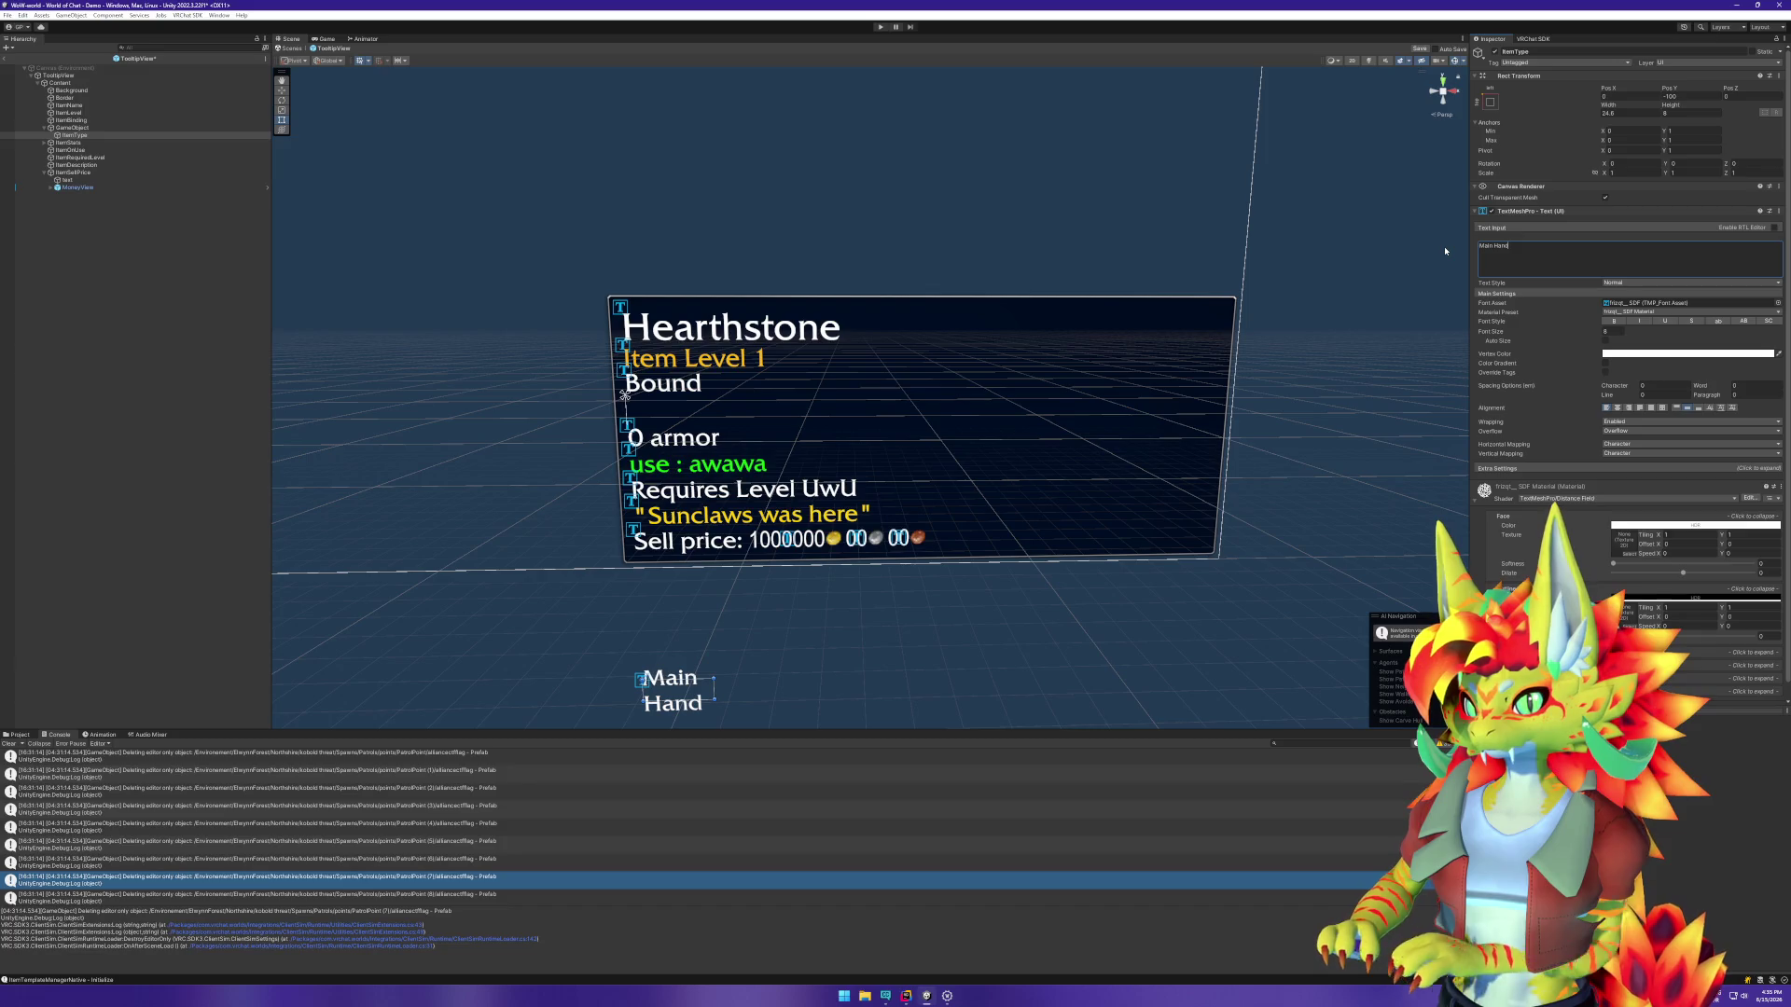
pyautogui.moveTo(1614, 104)
pyautogui.mouseDown()
pyautogui.moveTo(1786, 104)
pyautogui.moveTo(123, 100)
pyautogui.mouseUp()
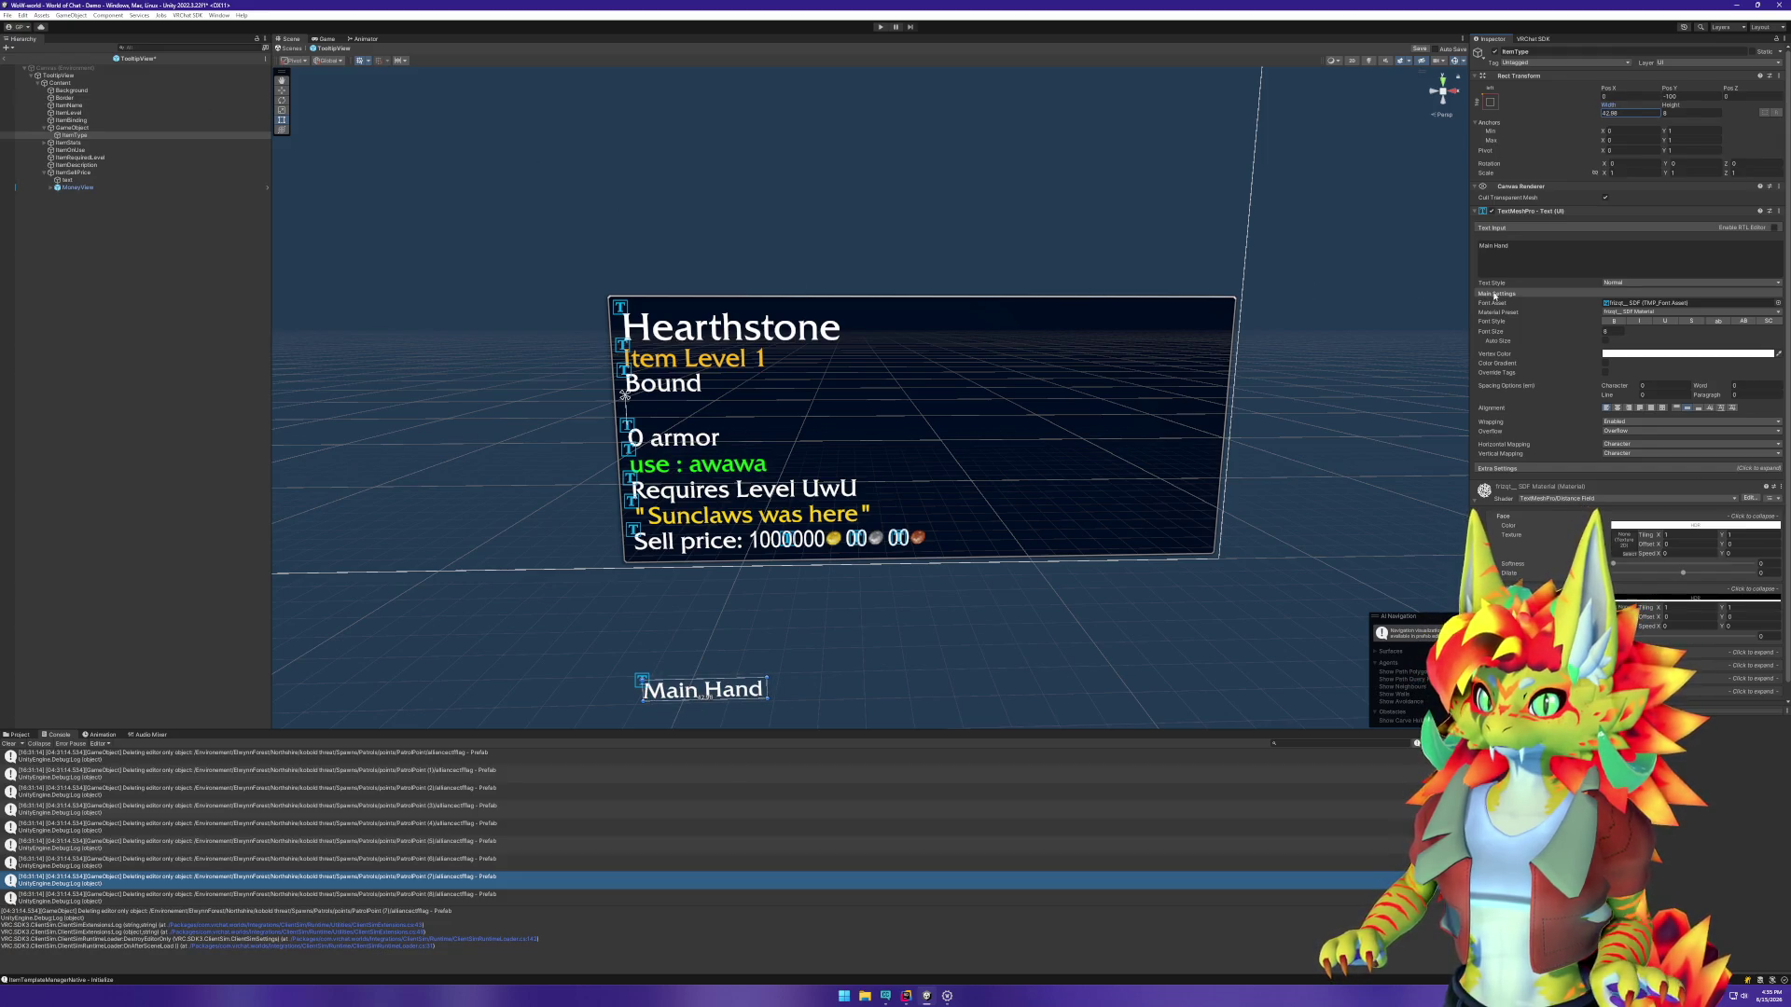
# Step: Replace the label text with 'Two Handed', set its width to 50, and duplicate ItemType
pyautogui.click(1484, 245)
pyautogui.hotkey('ctrl', 'a')
pyautogui.press('BackSpace')
pyautogui.write('Two Handed')
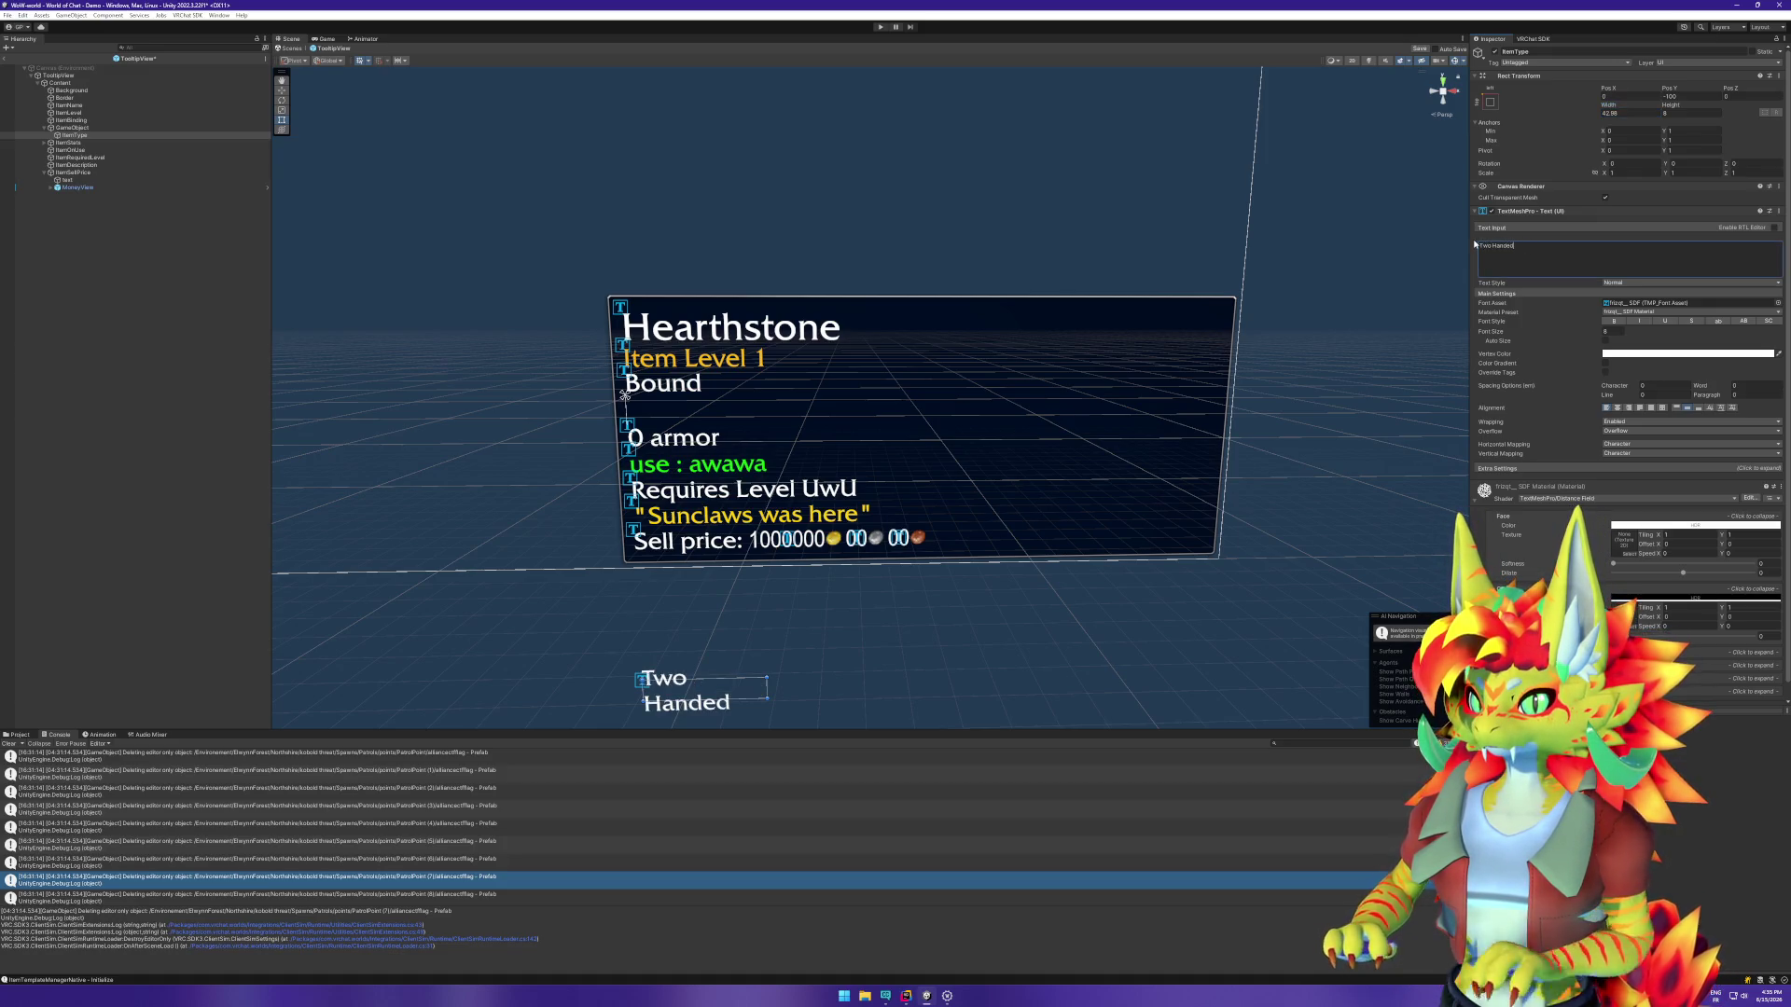
pyautogui.moveTo(1620, 109); pyautogui.dragTo(1643, 108)
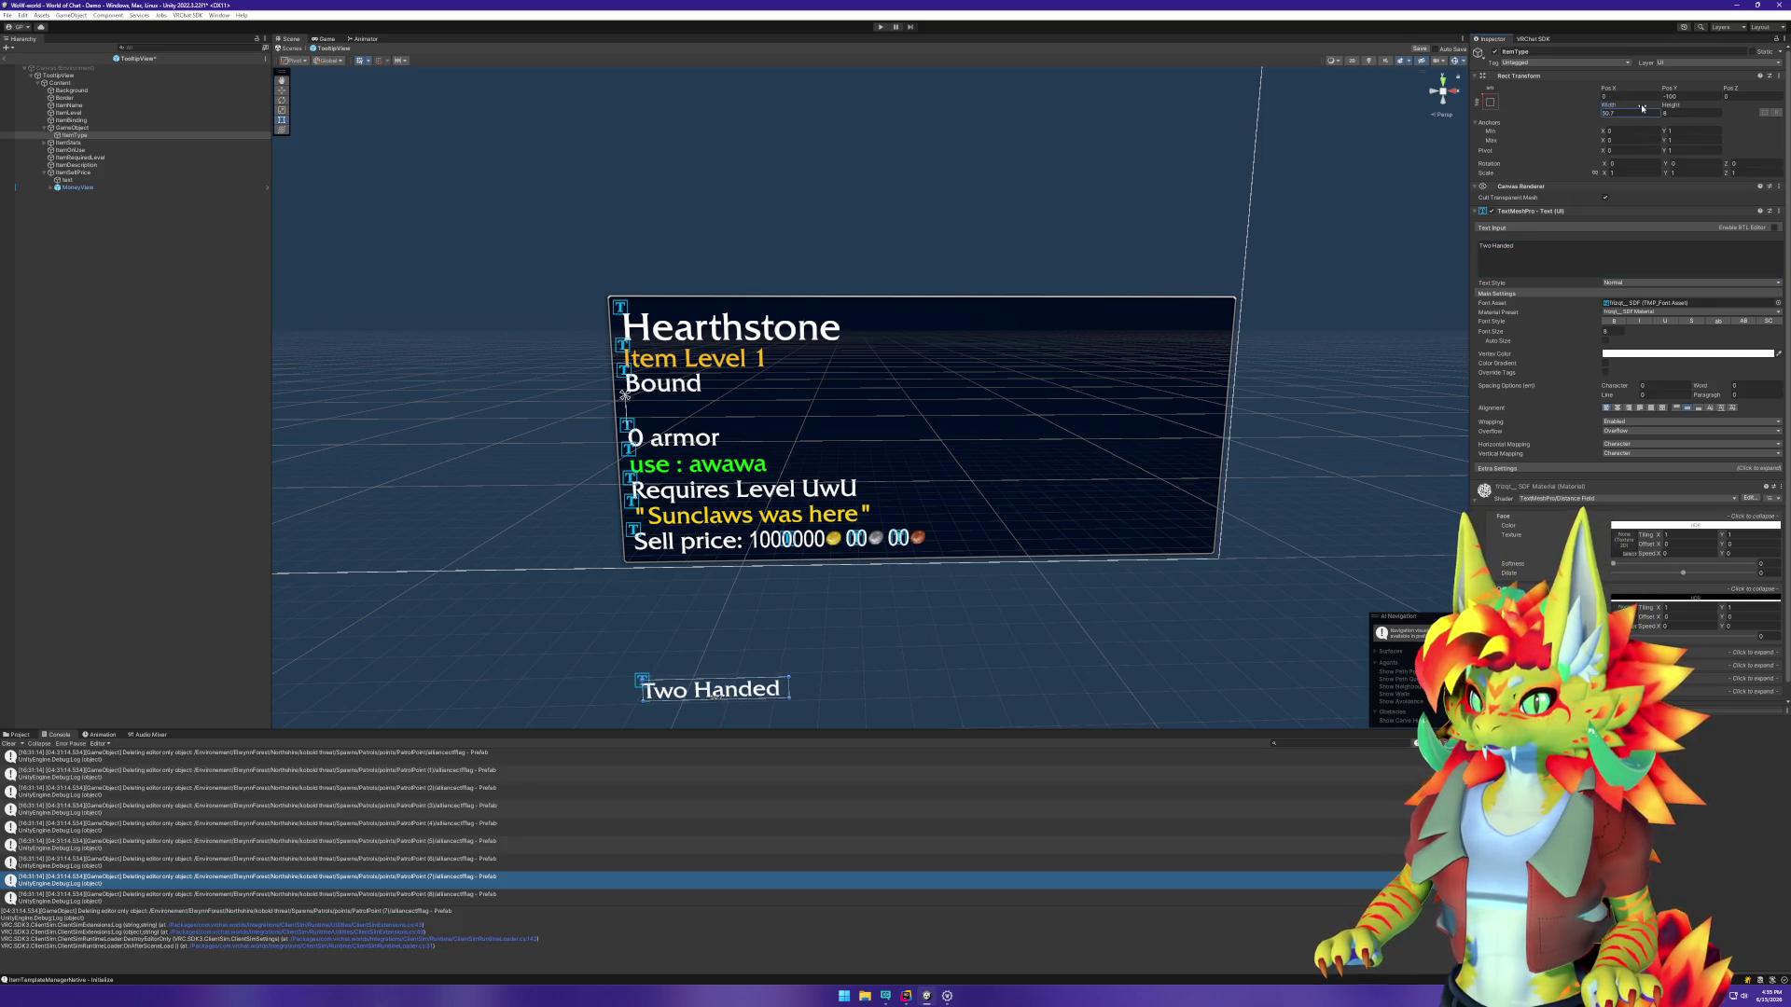
pyautogui.click(1648, 109)
pyautogui.write('50')
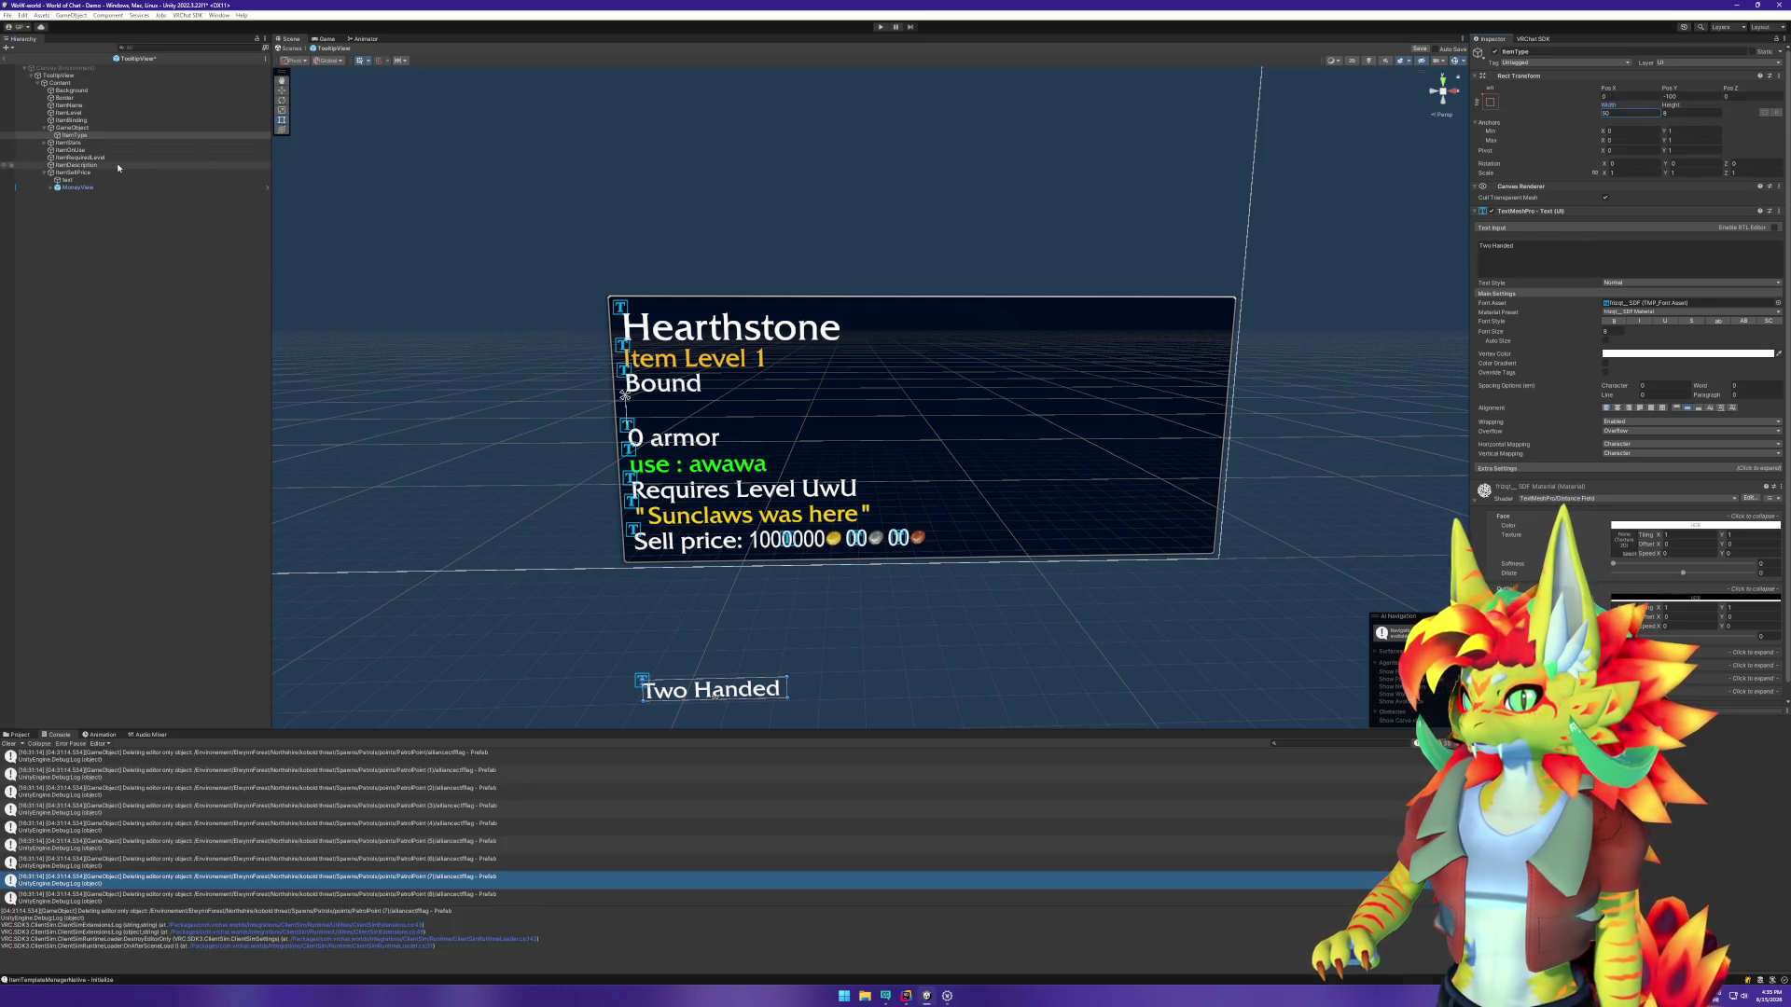
pyautogui.rightClick(86, 128)
pyautogui.click(67, 151)
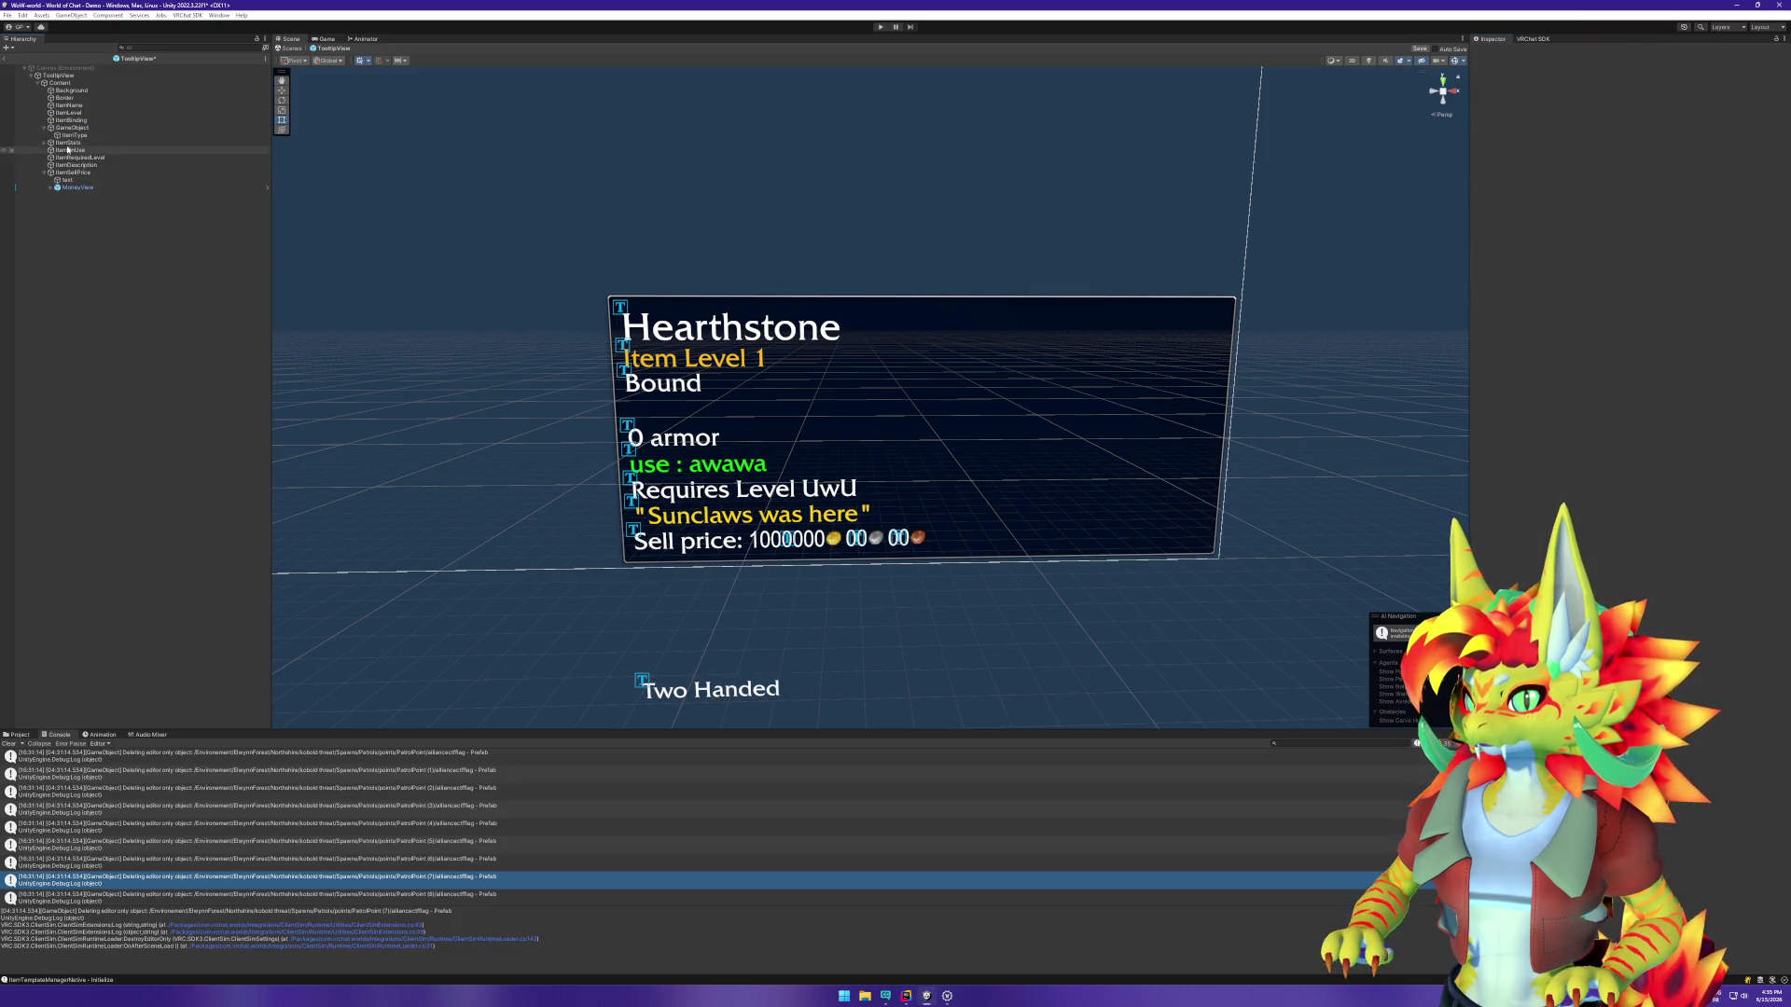
# Step: Rename the duplicated label to WeaponType and set its text to 'Sword'
pyautogui.press('Return')
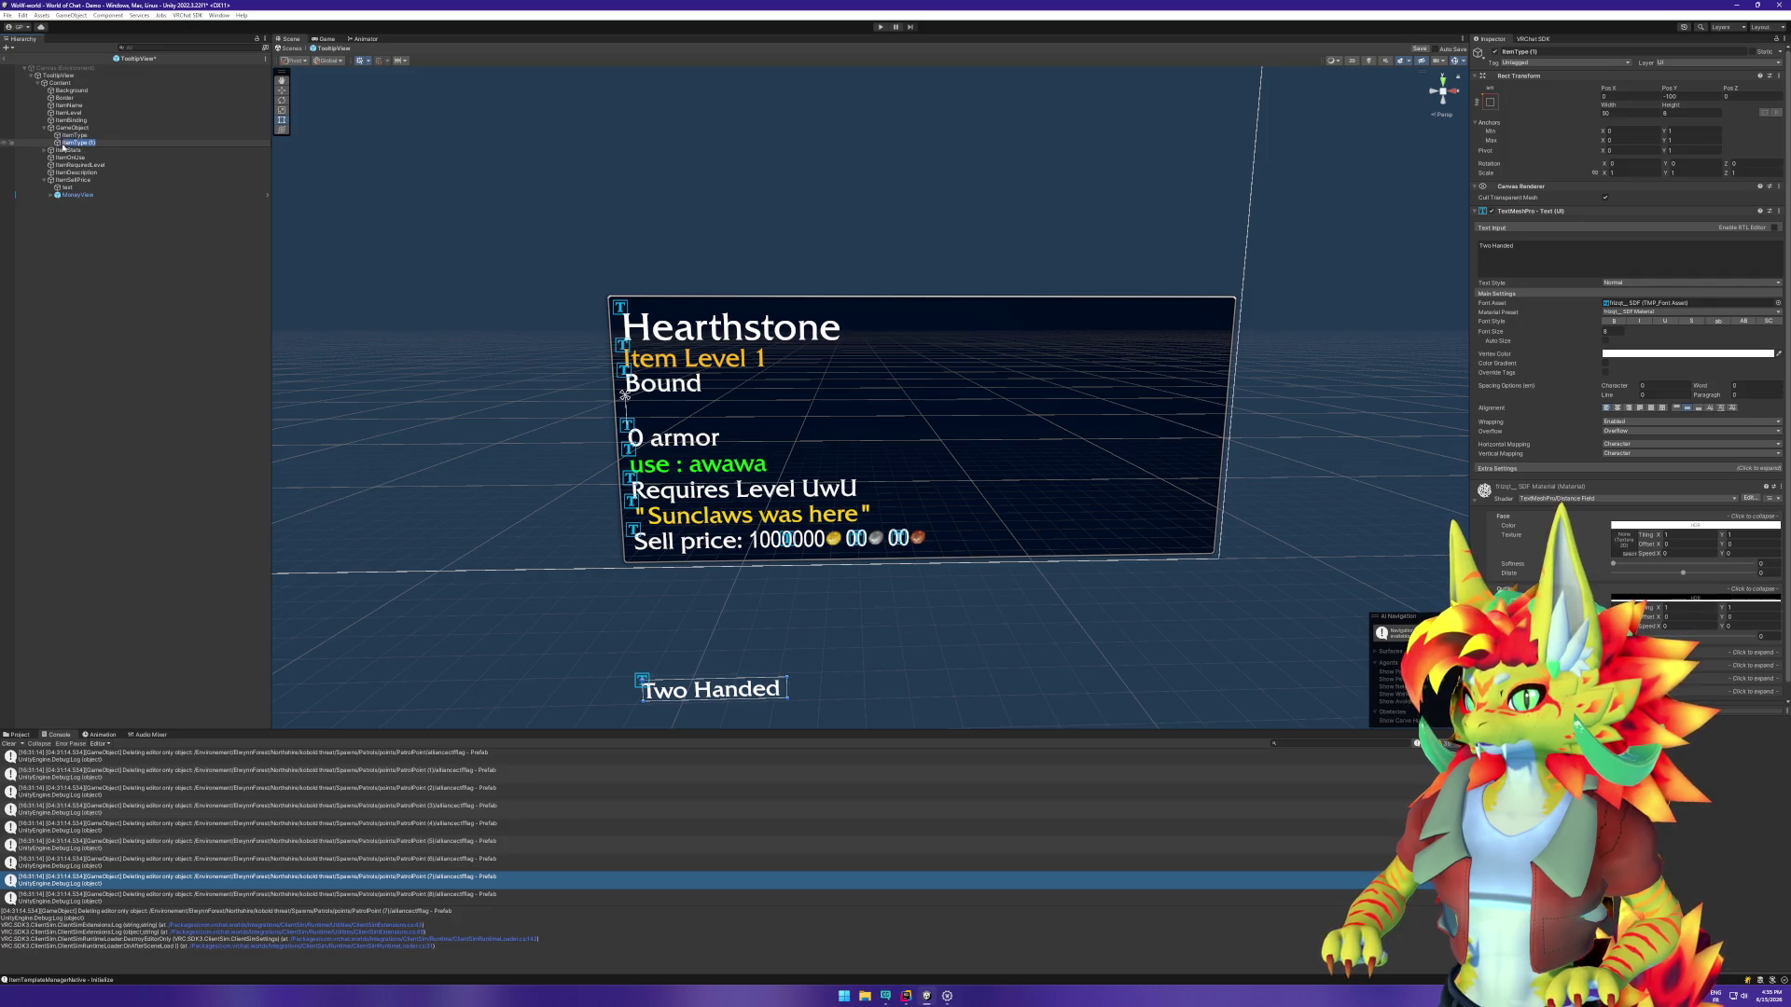
pyautogui.press('Return')
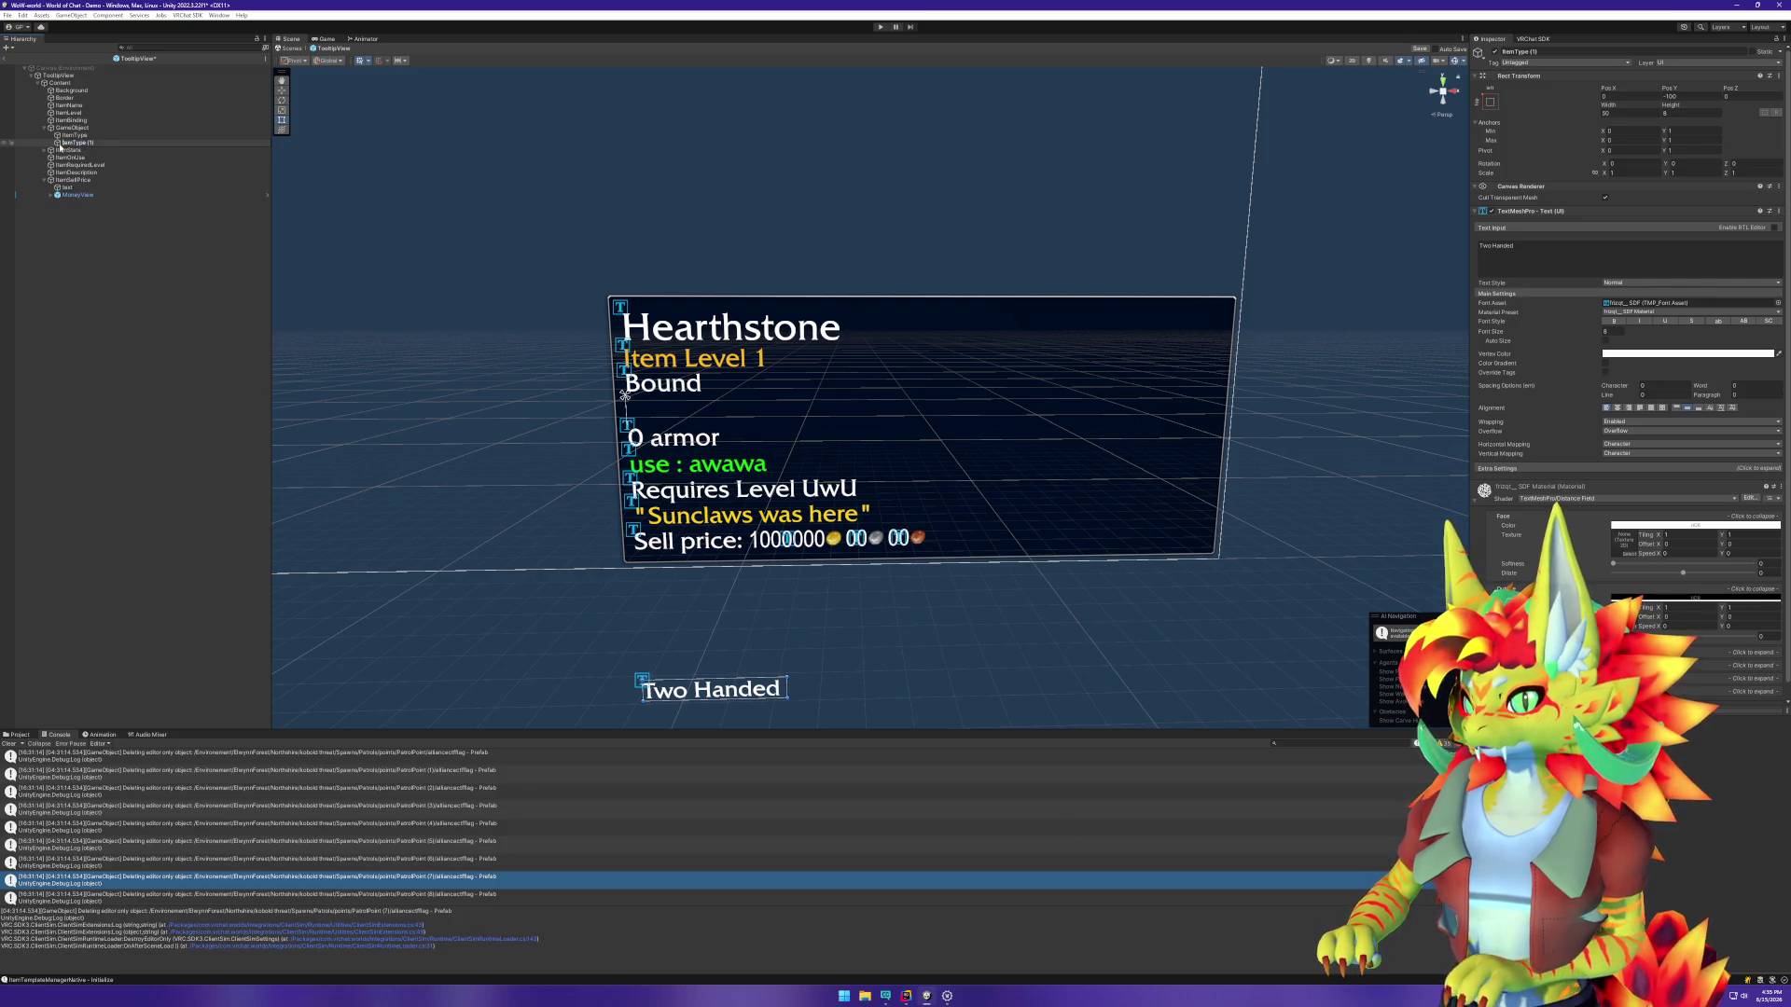
pyautogui.write('pon')
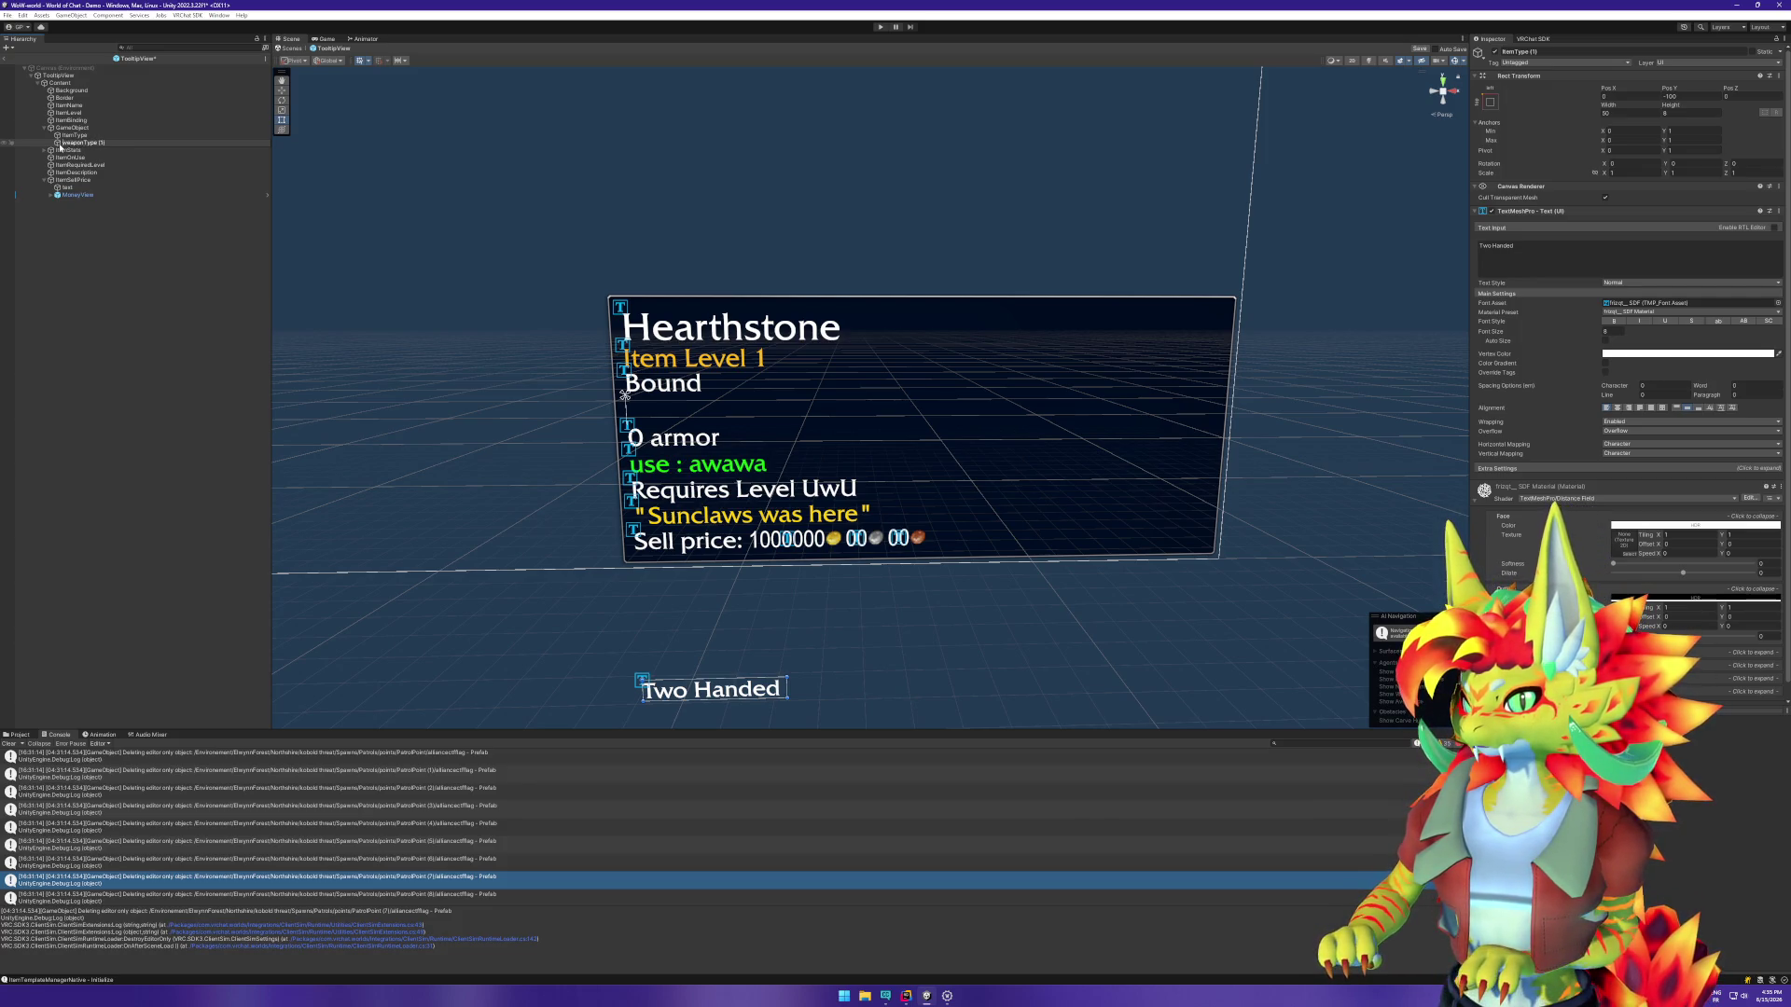
pyautogui.press('BackSpace')
pyautogui.press('BackSpace')
pyautogui.press('Return')
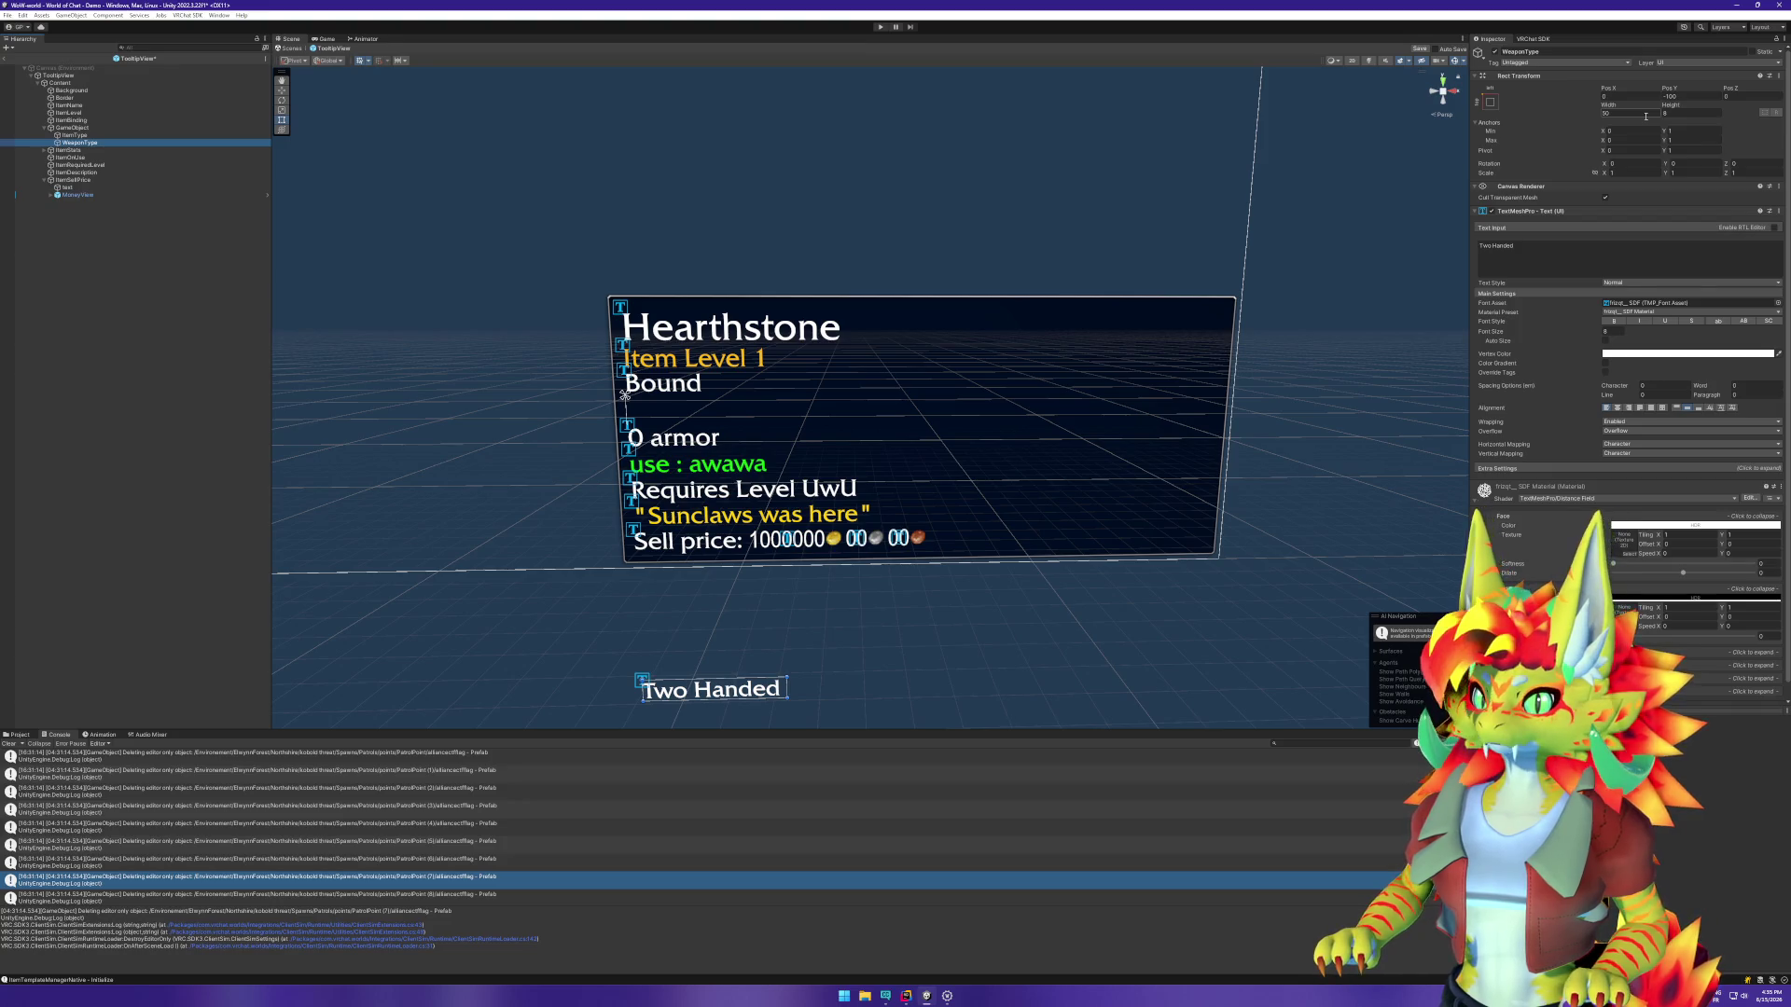
pyautogui.click(1530, 257)
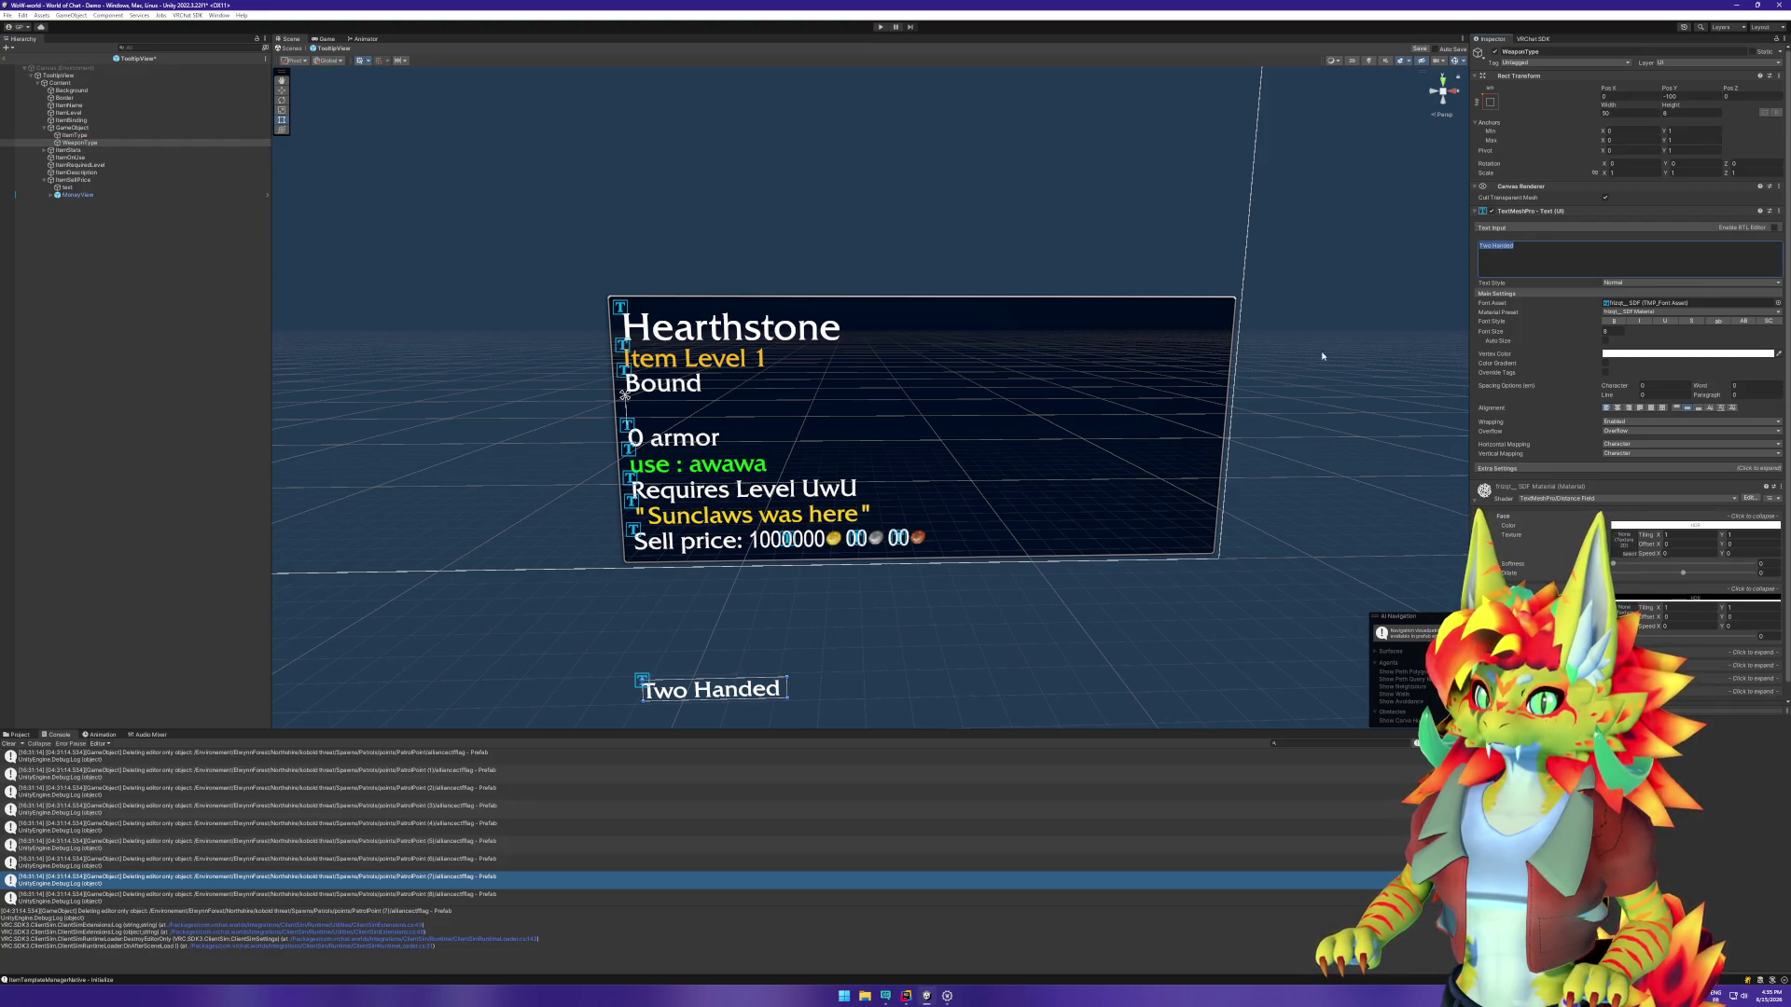
pyautogui.write('S')
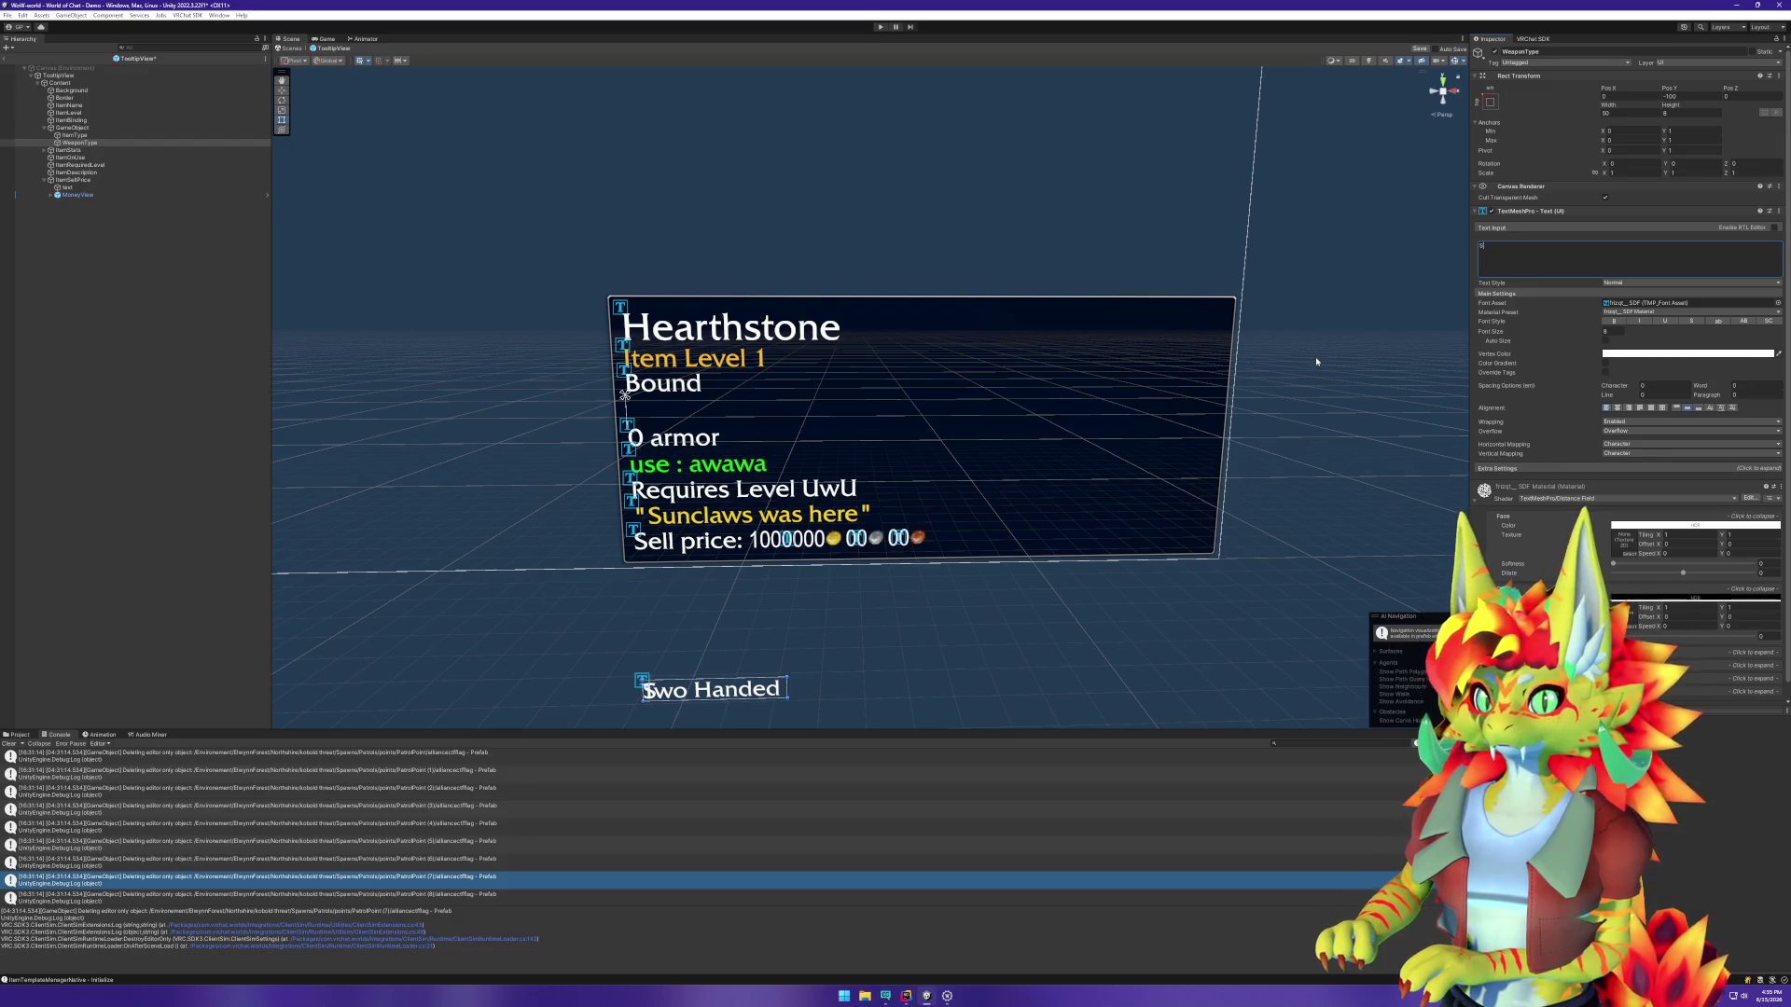
pyautogui.write('word')
pyautogui.press('Return')
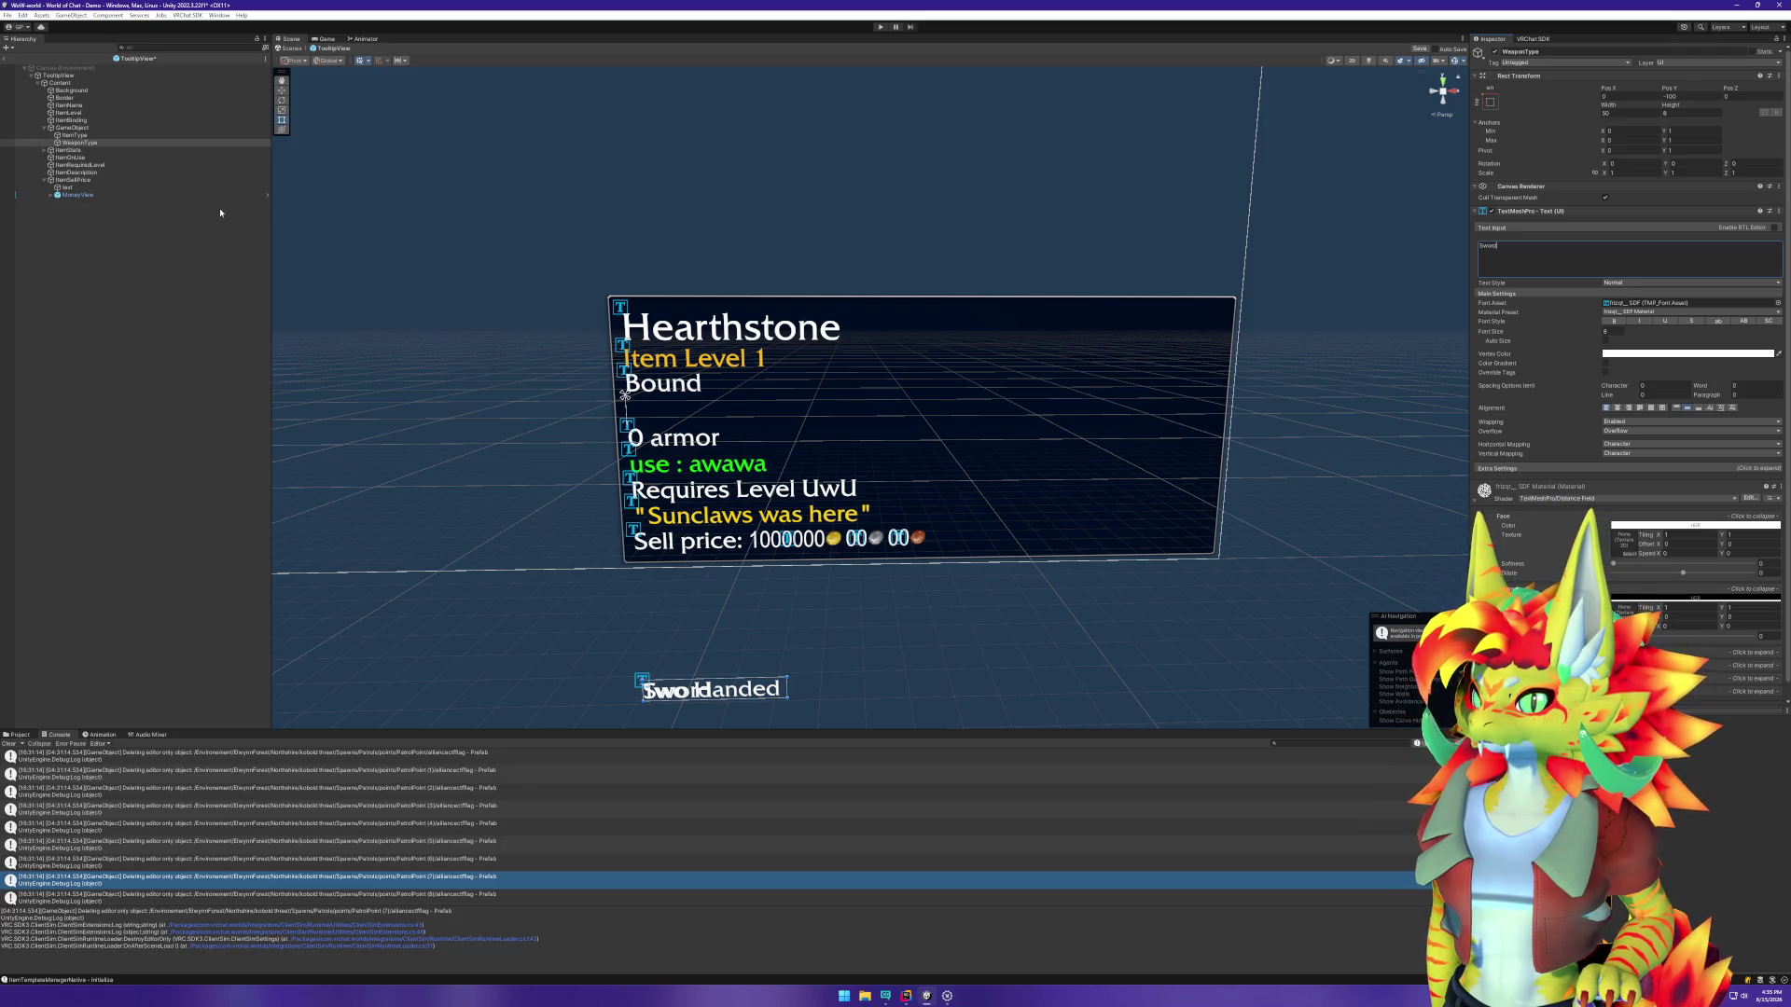
pyautogui.write('ww')
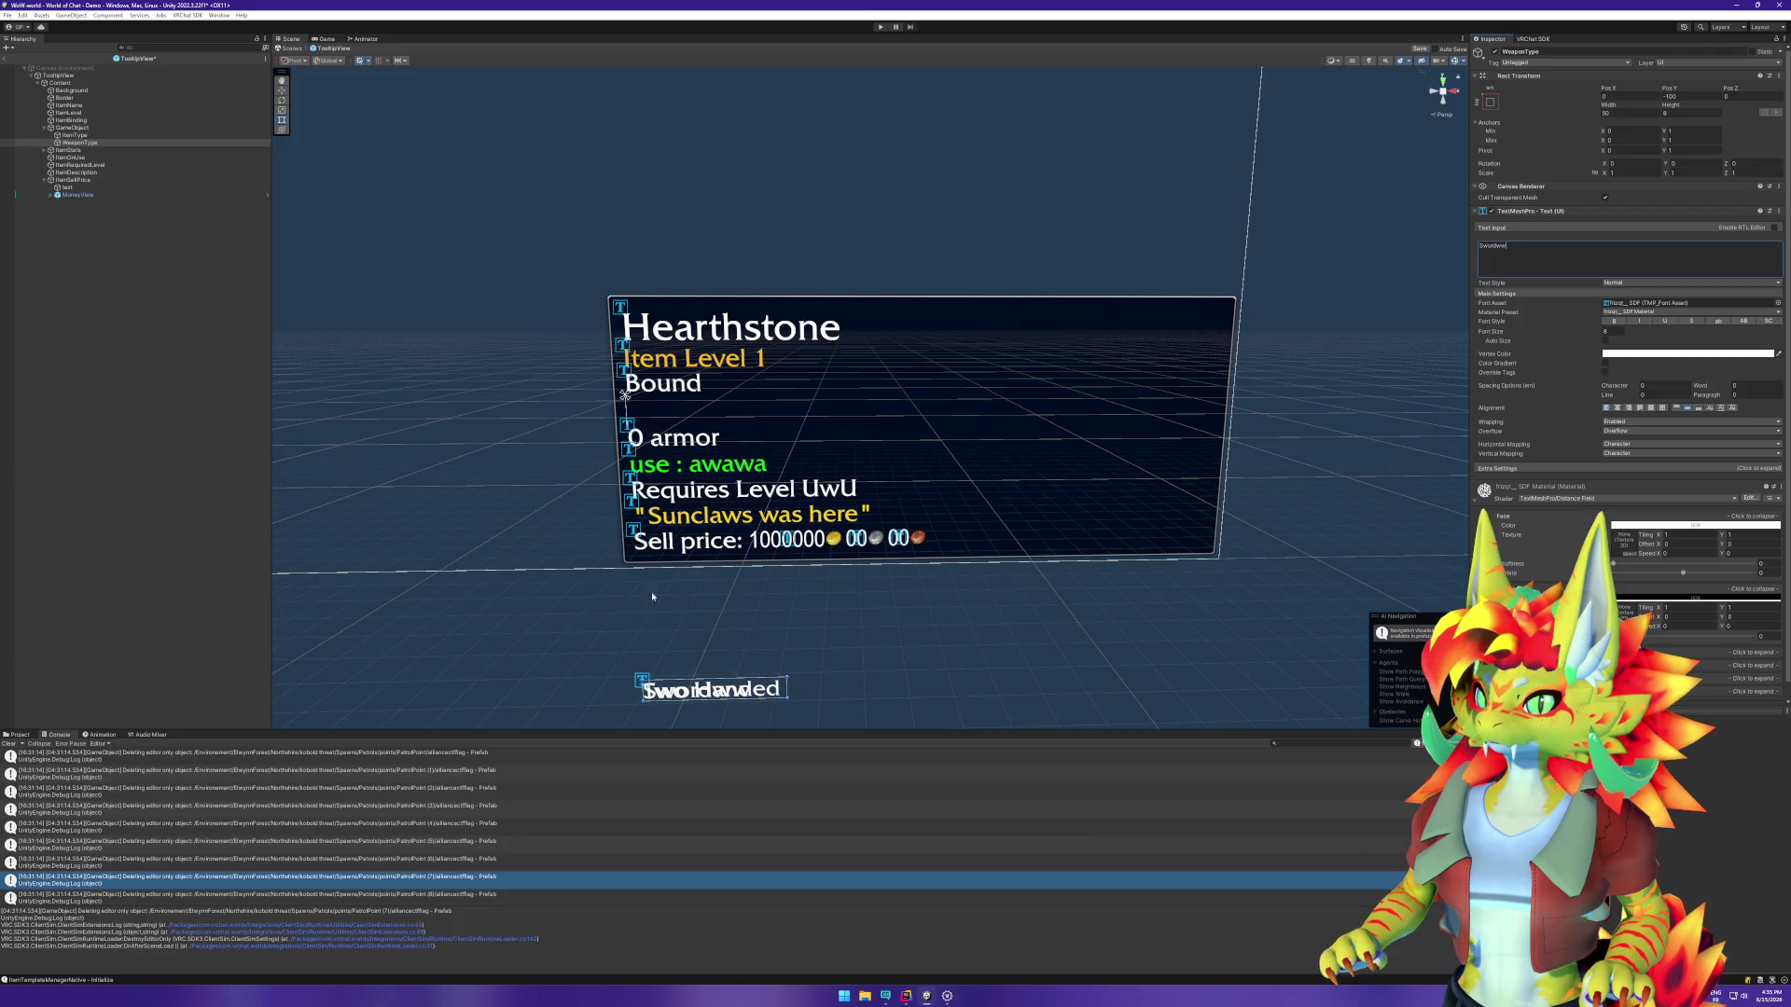
pyautogui.click(89, 128)
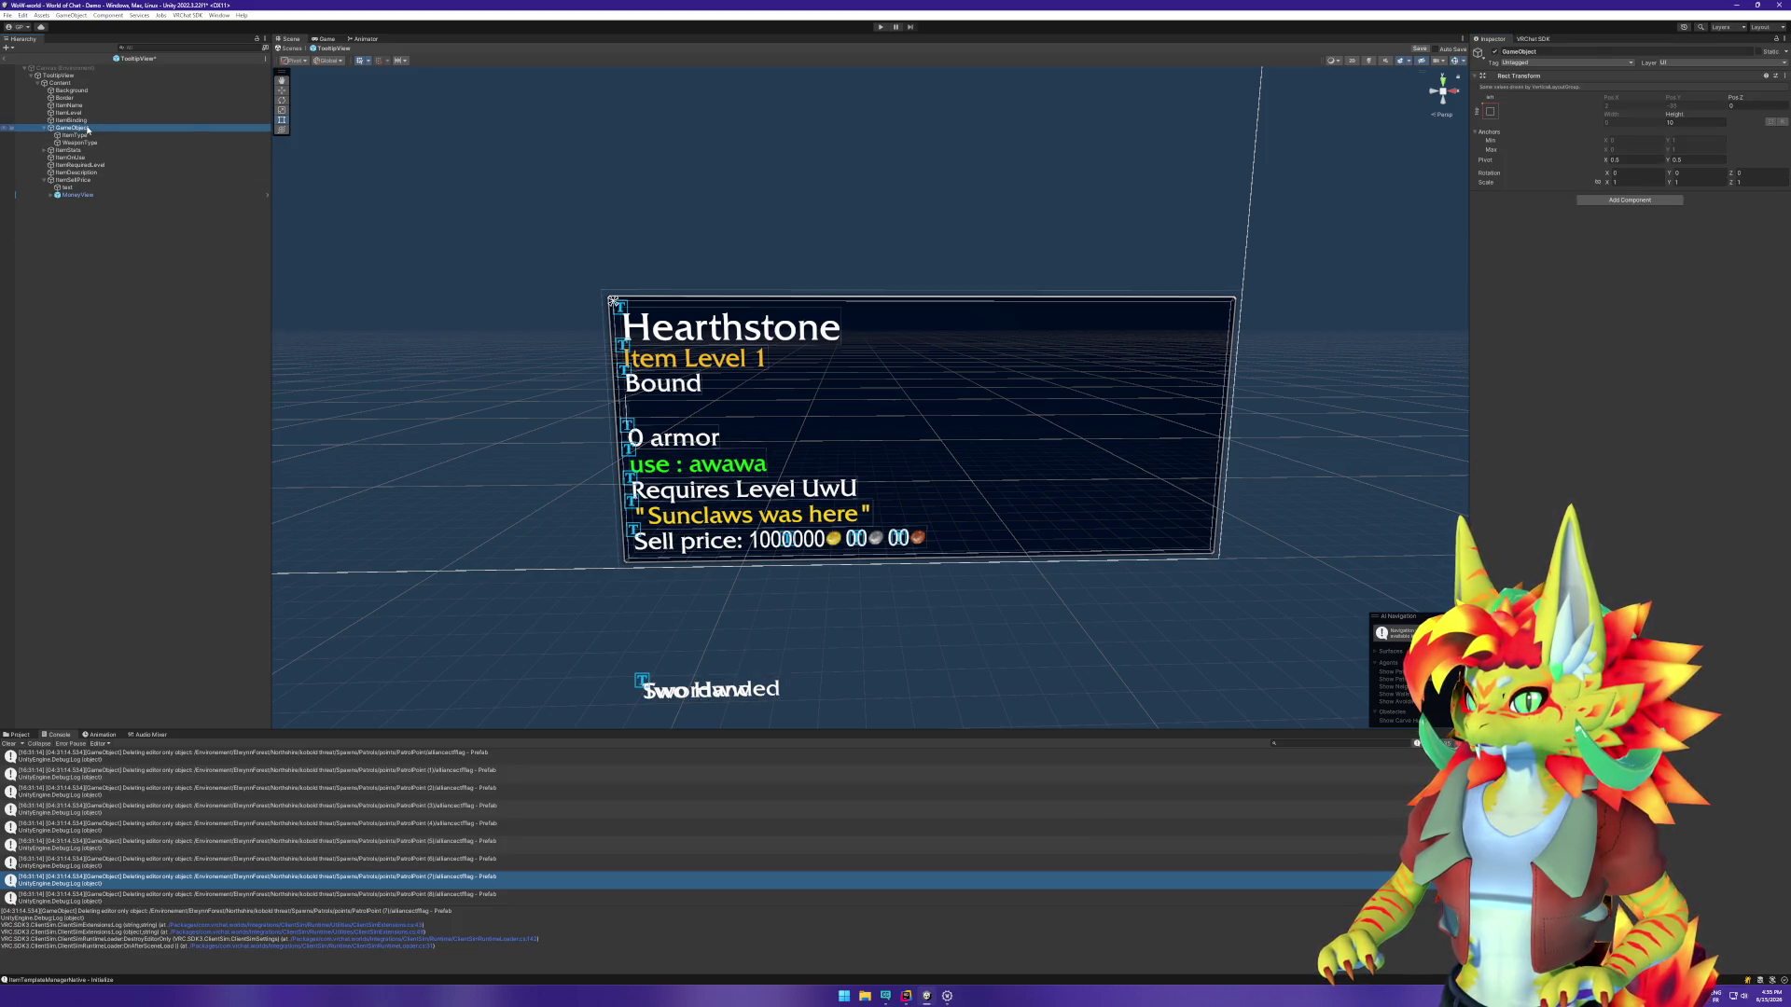
# Step: Name the container ItemType and add a Horizontal Layout Group component to it
pyautogui.rightClick(89, 130)
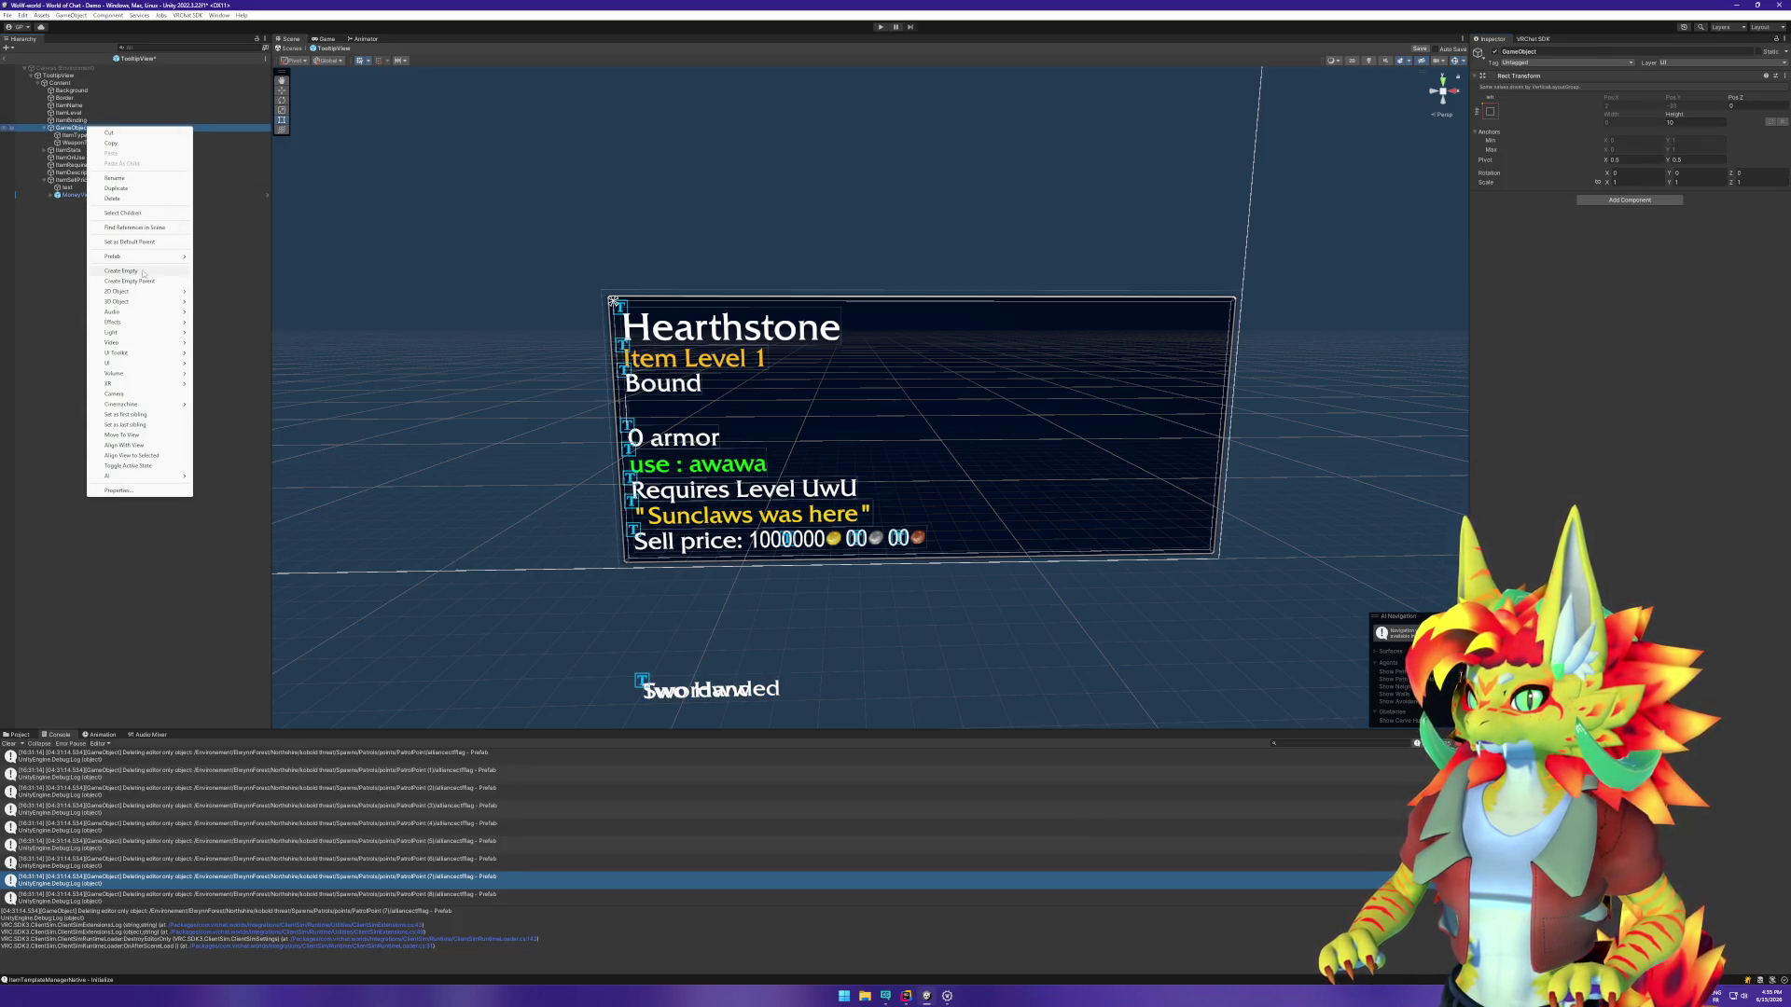
pyautogui.press('Escape')
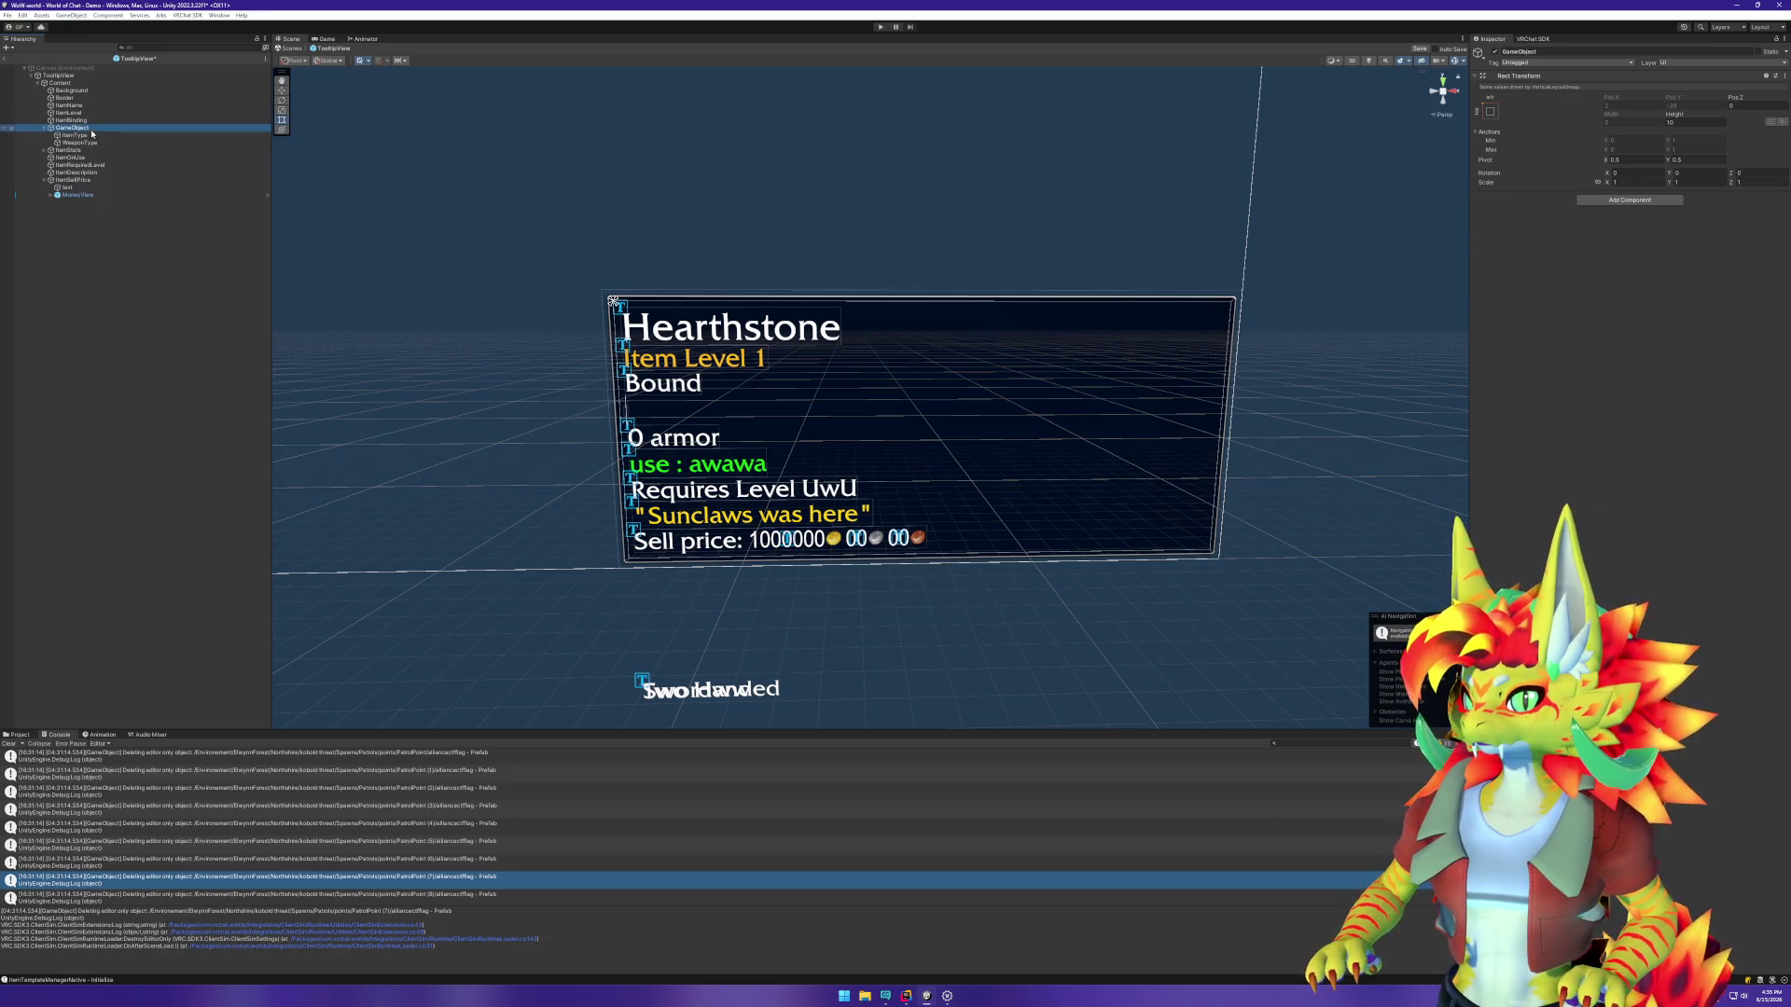
pyautogui.press('F2')
pyautogui.write('ItemType')
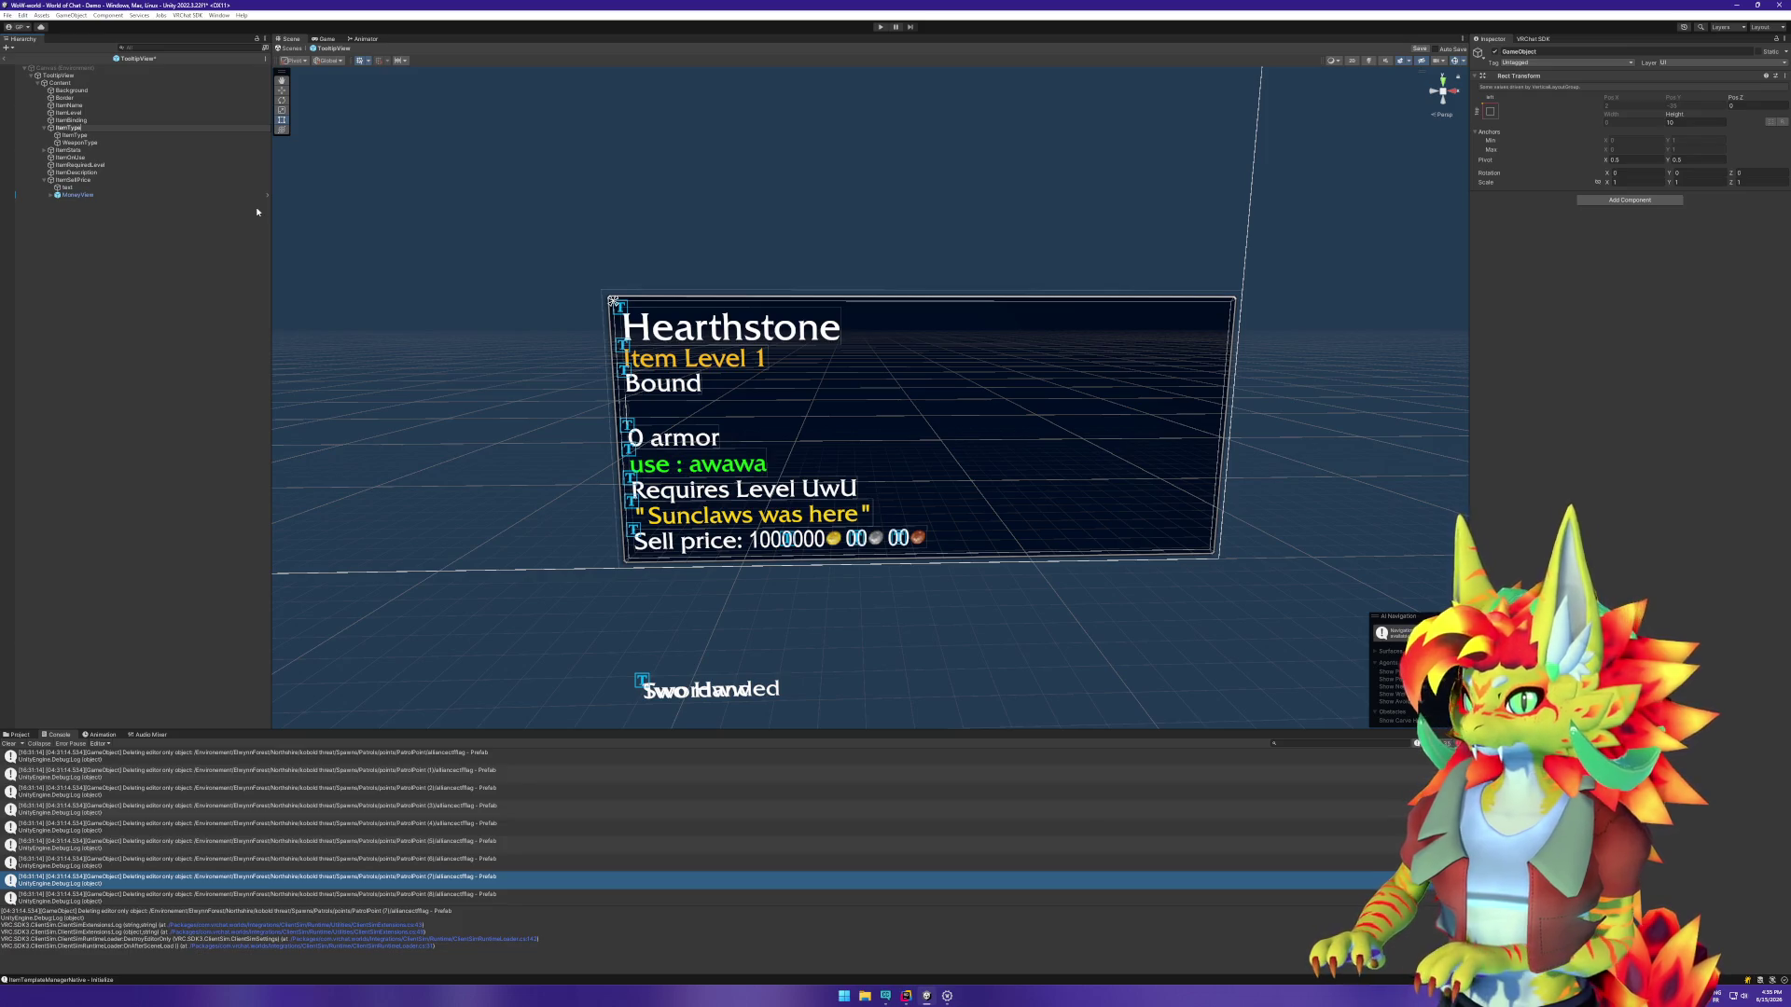
pyautogui.press('Return')
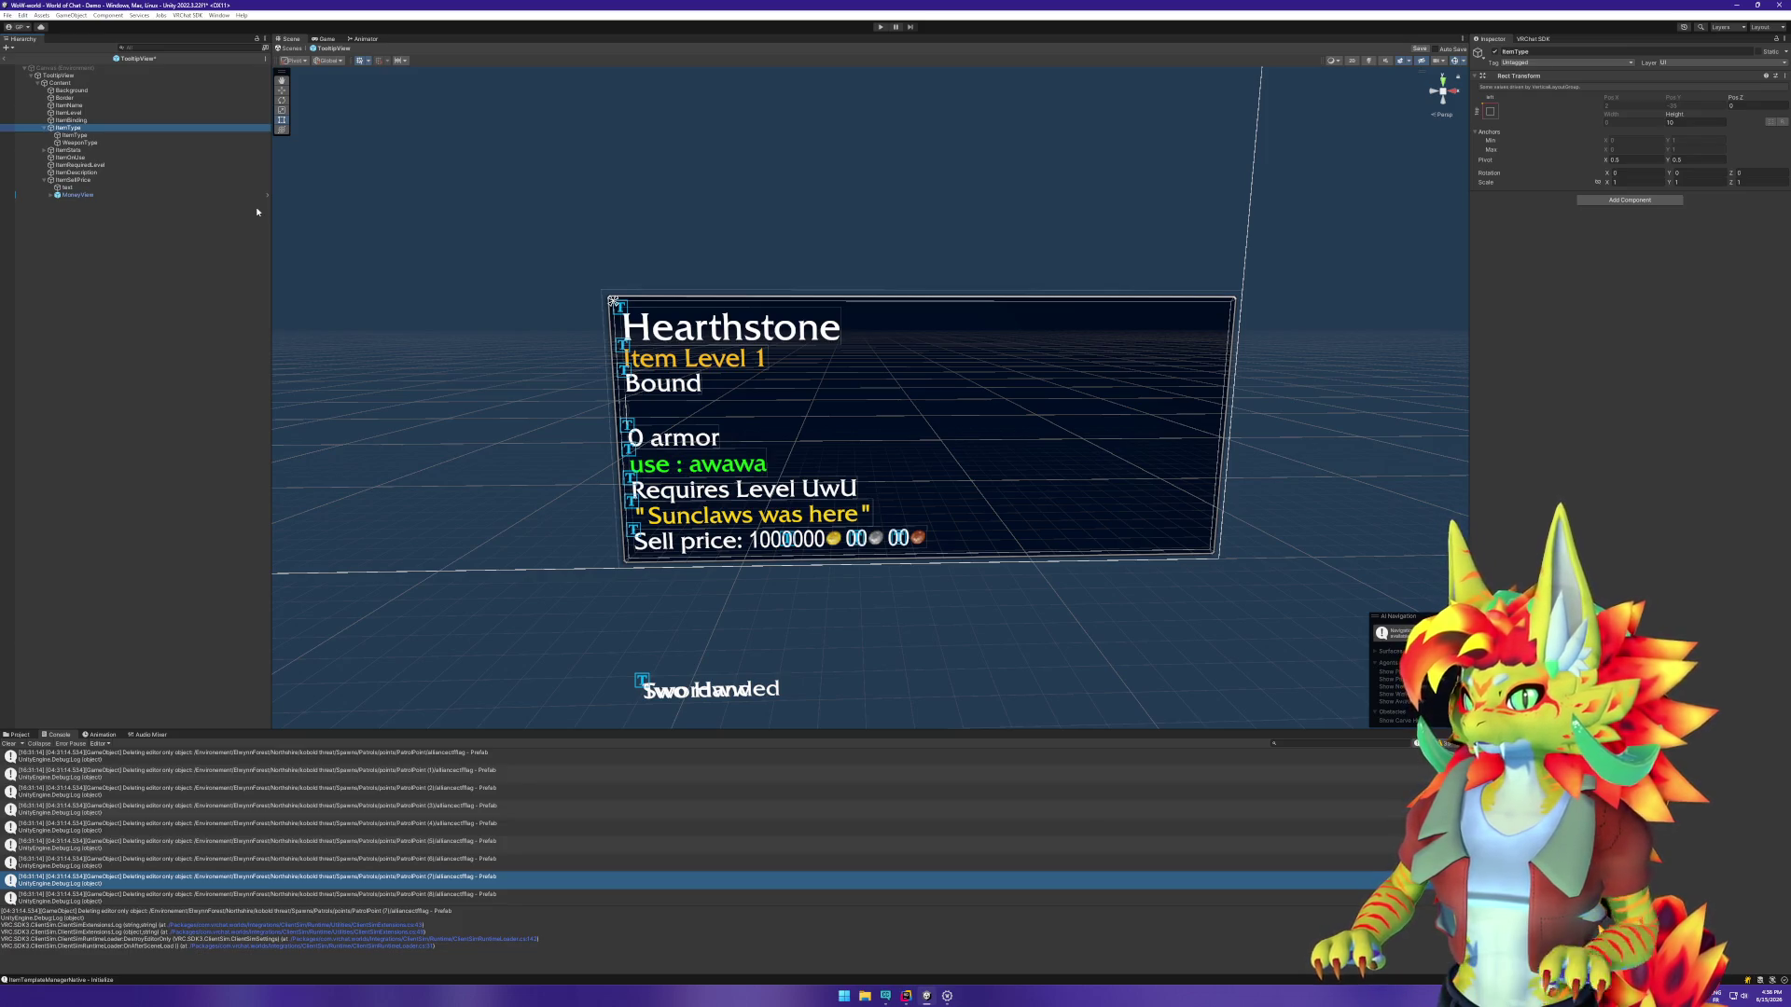
pyautogui.click(1644, 199)
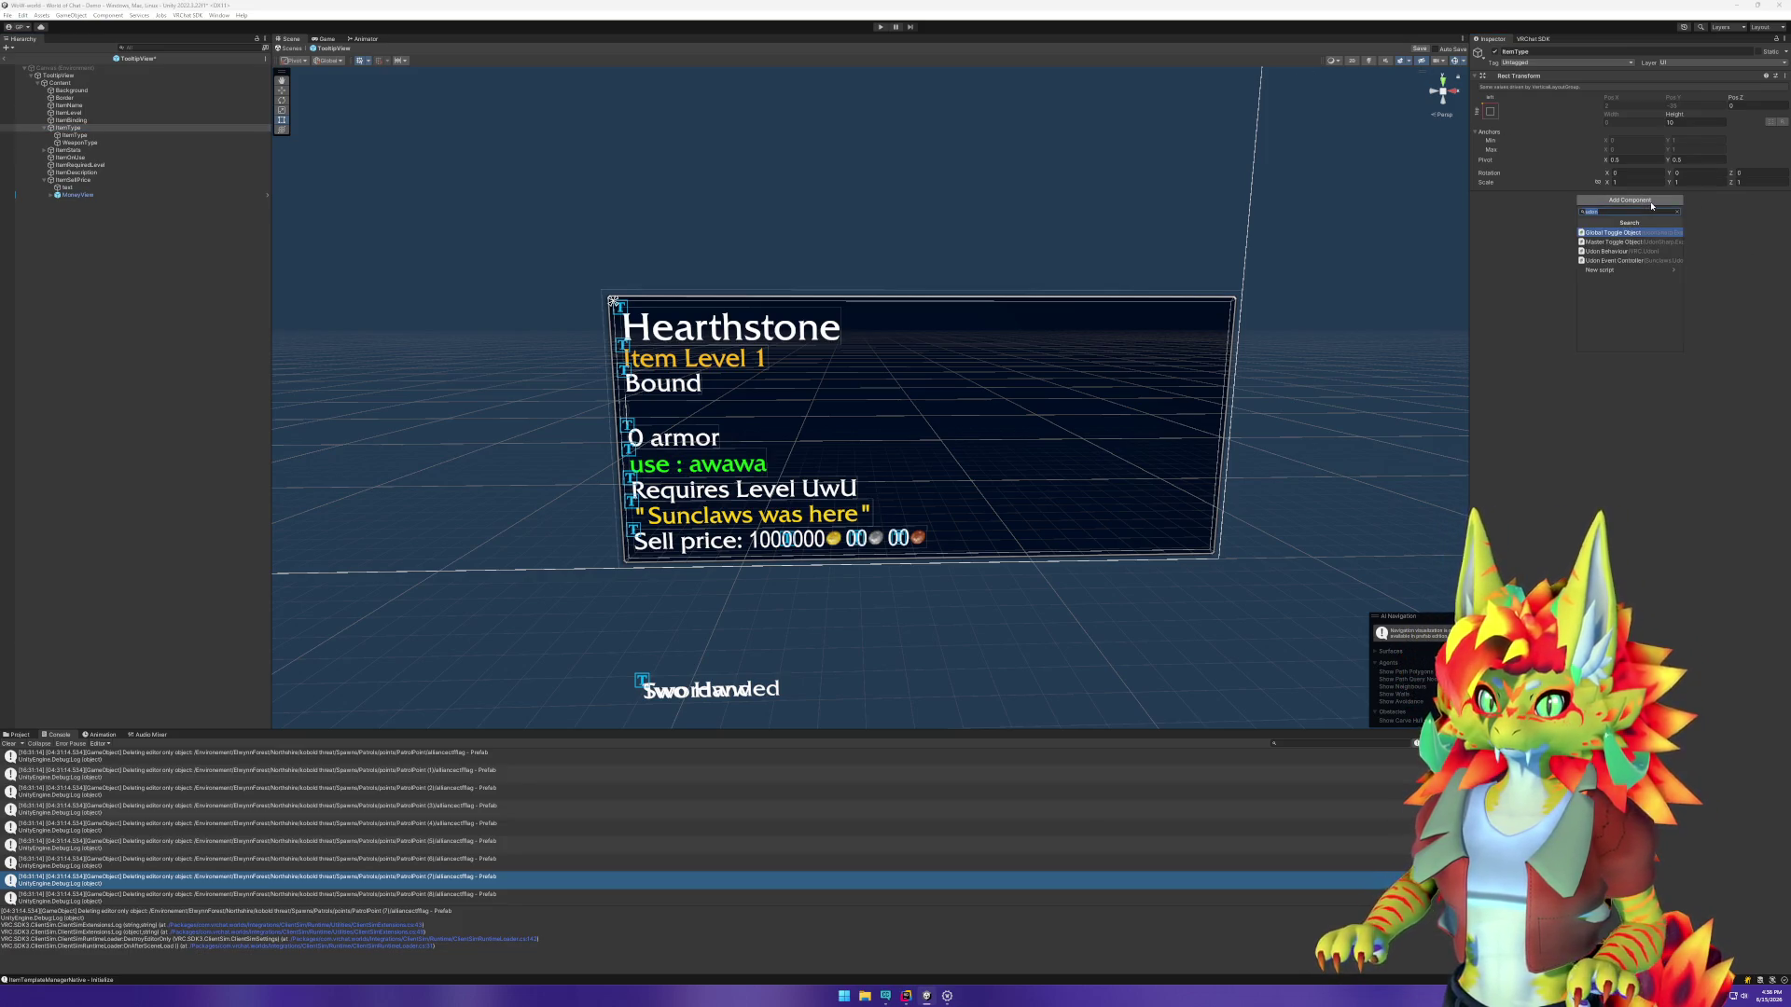
pyautogui.write('lay')
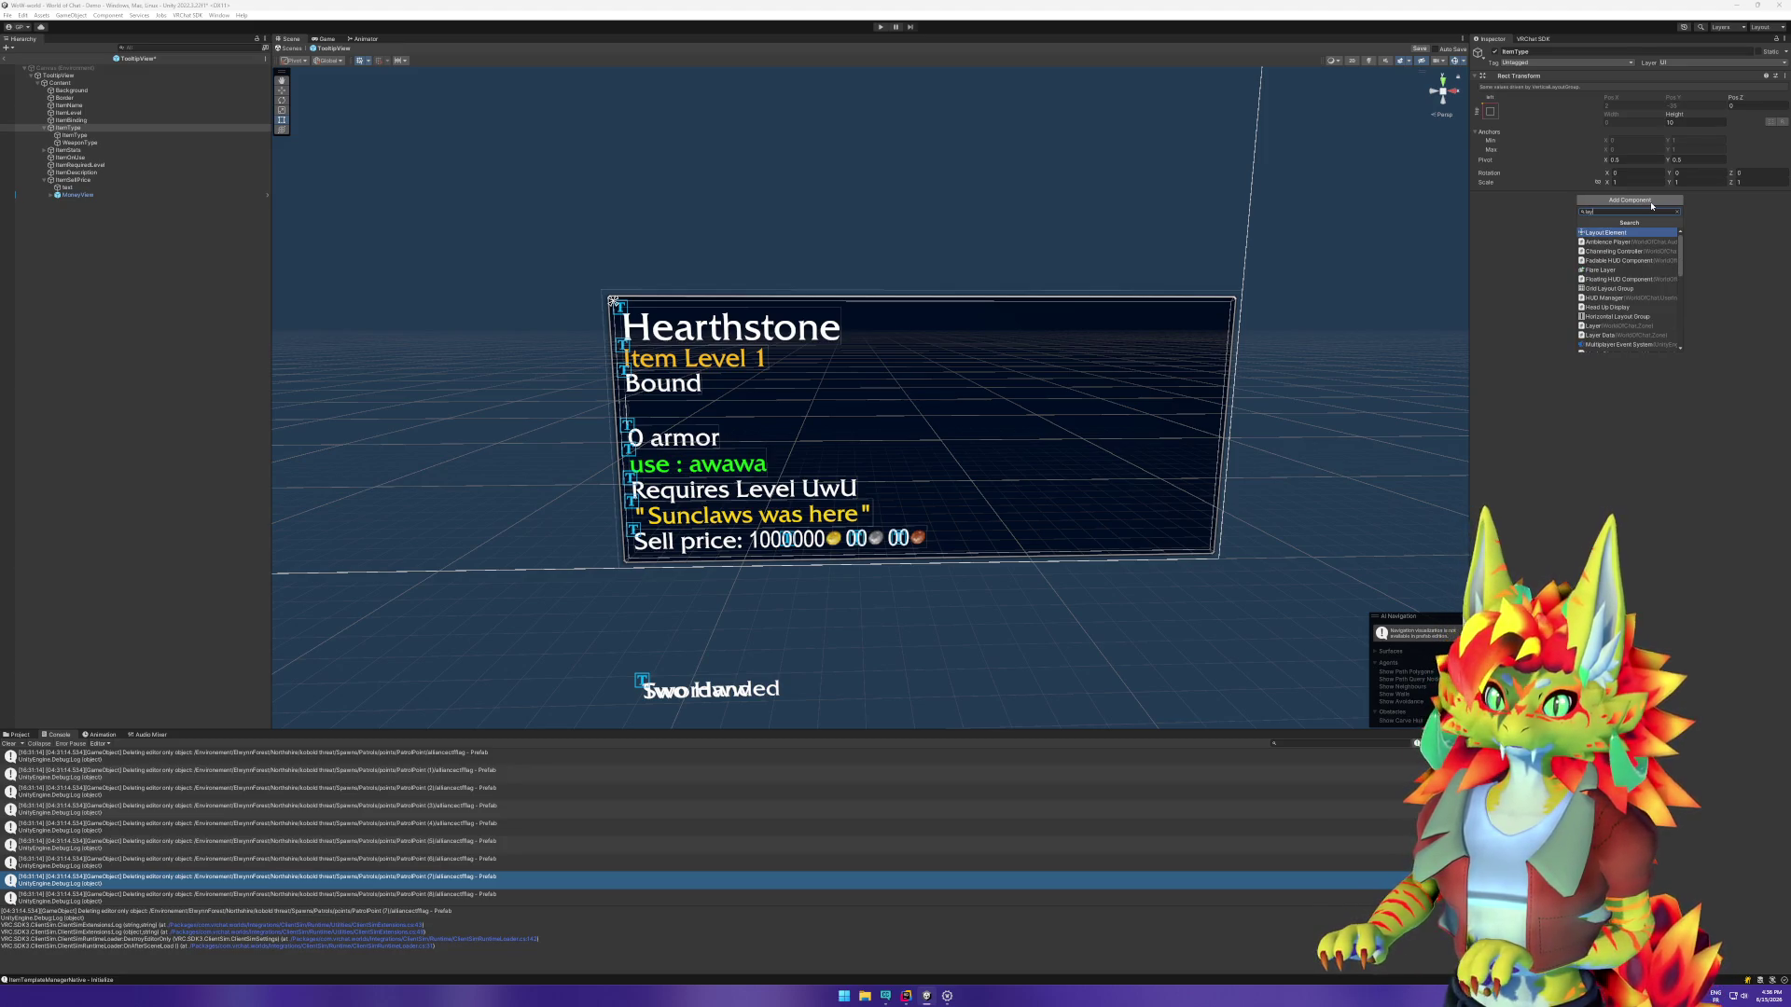
pyautogui.write('out')
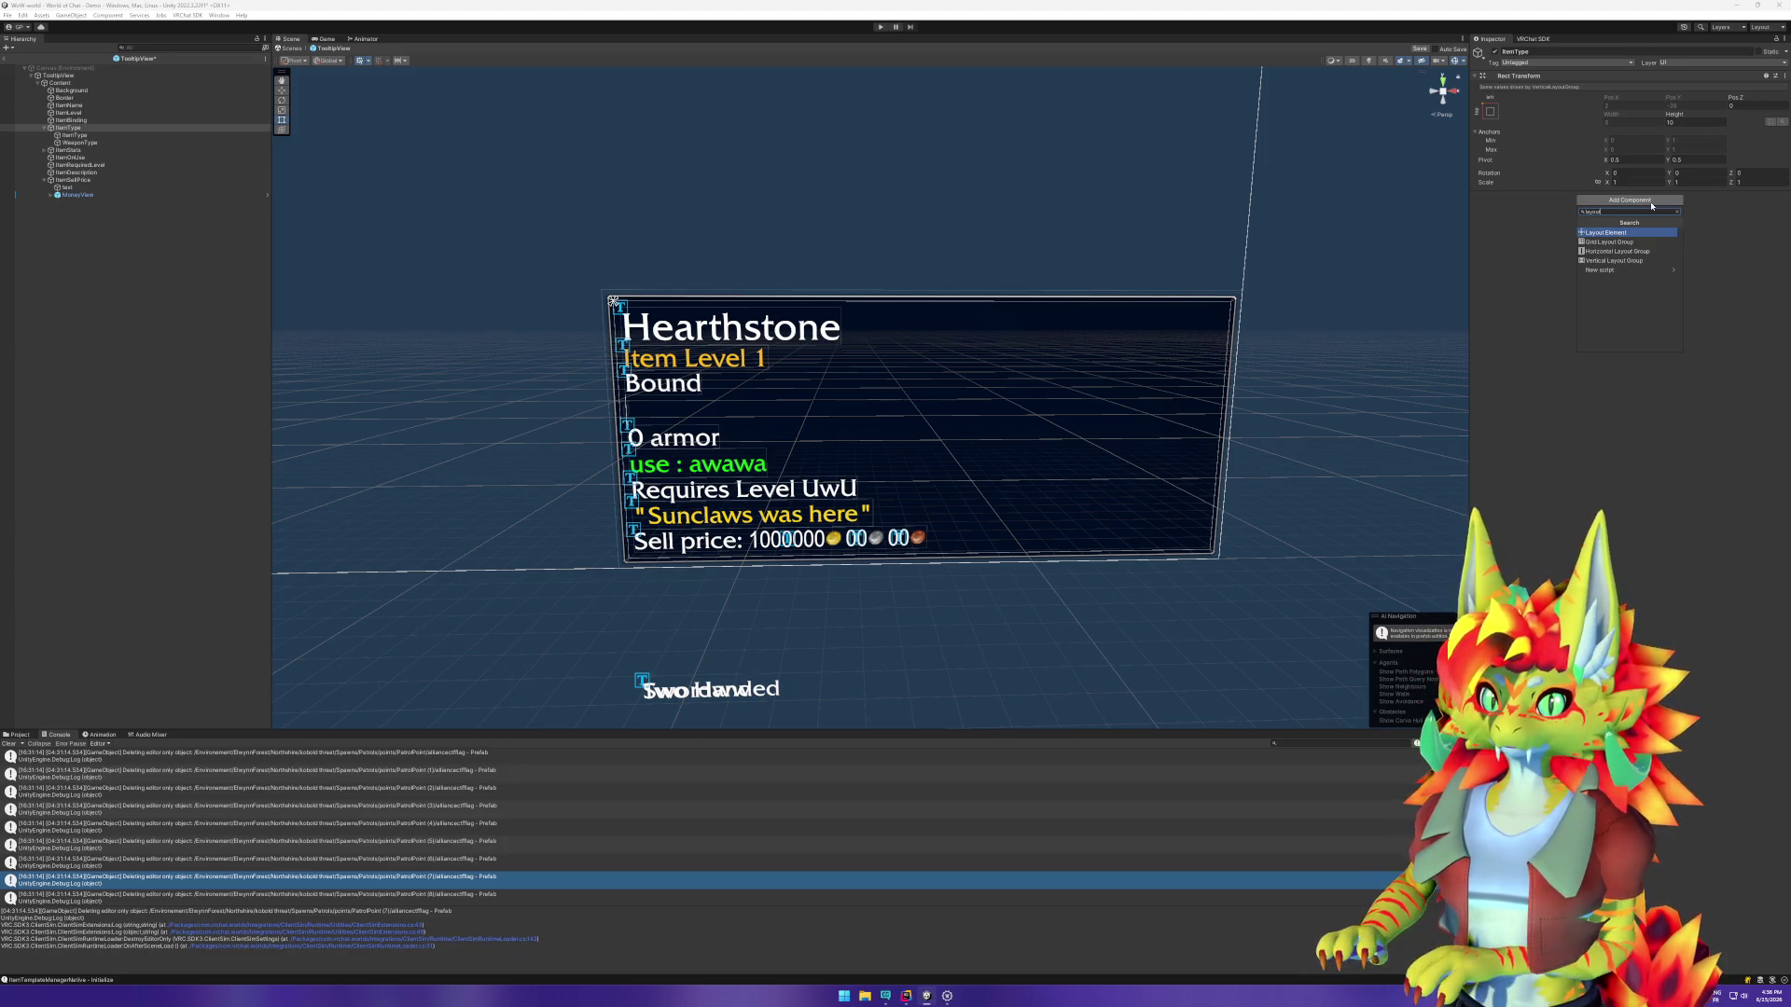
pyautogui.press('Down')
pyautogui.press('Down')
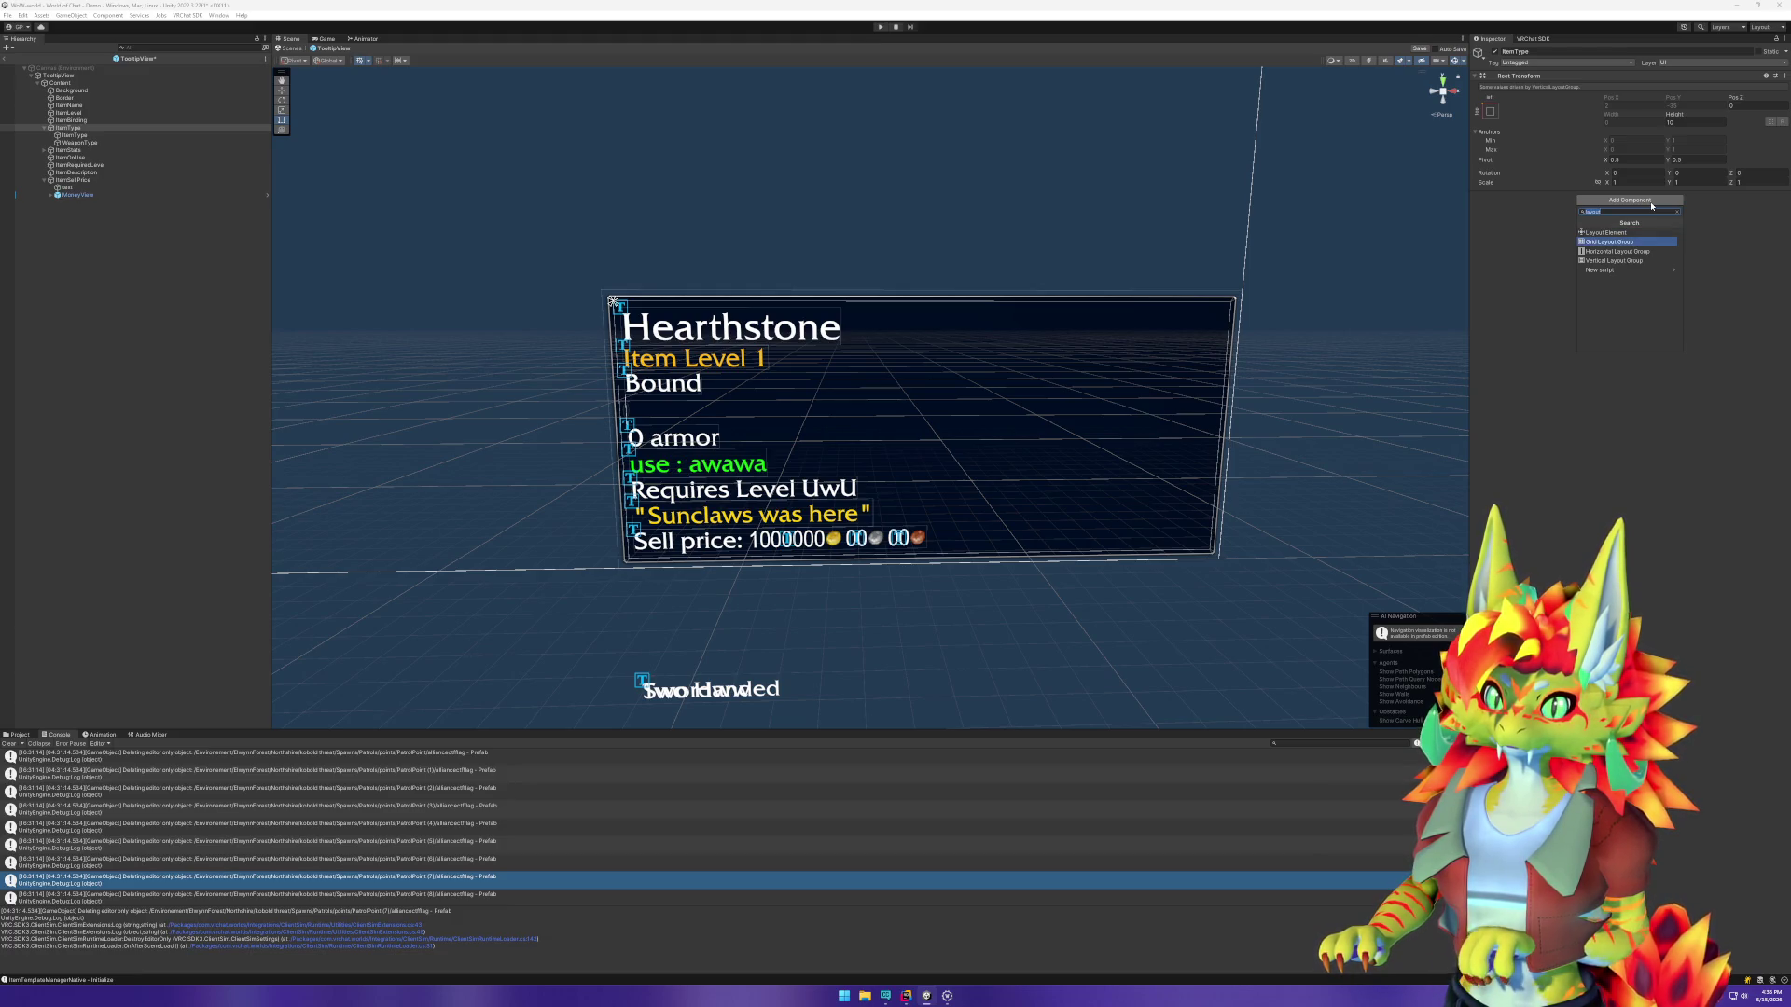
pyautogui.press('Return')
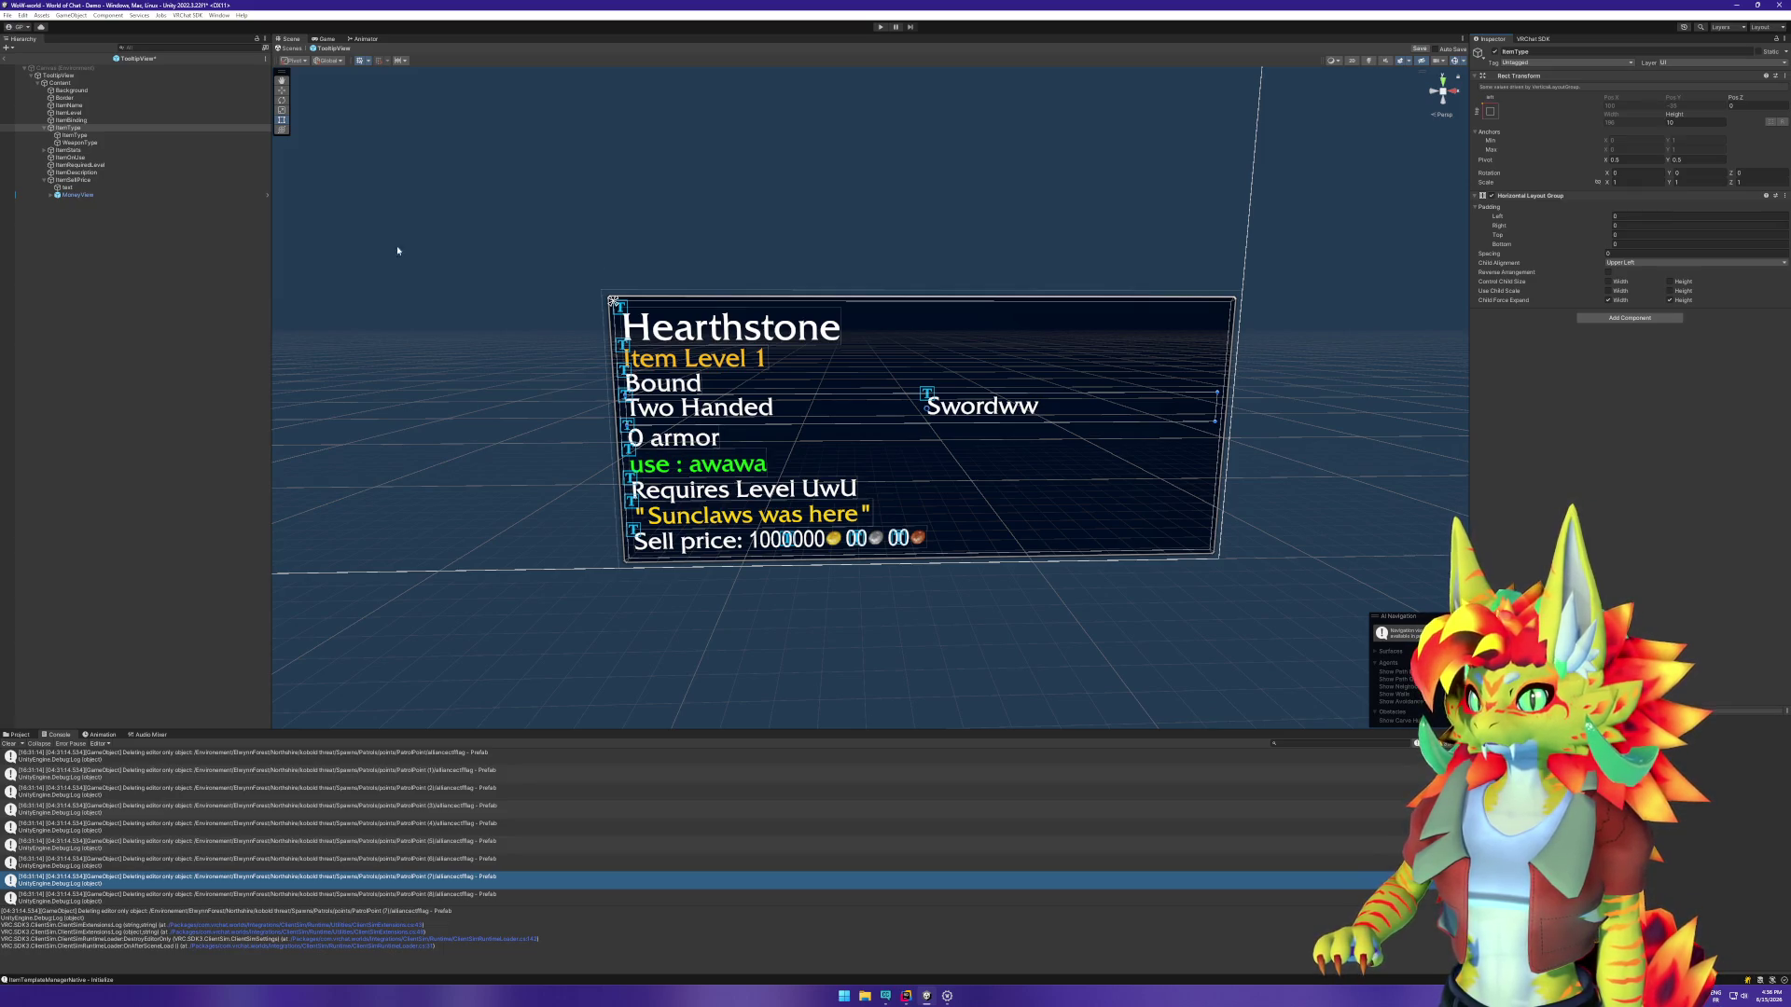
# Step: Set the ItemType row height to 8 and strip the stray letters from WeaponType's 'Sword' text
pyautogui.click(1689, 123)
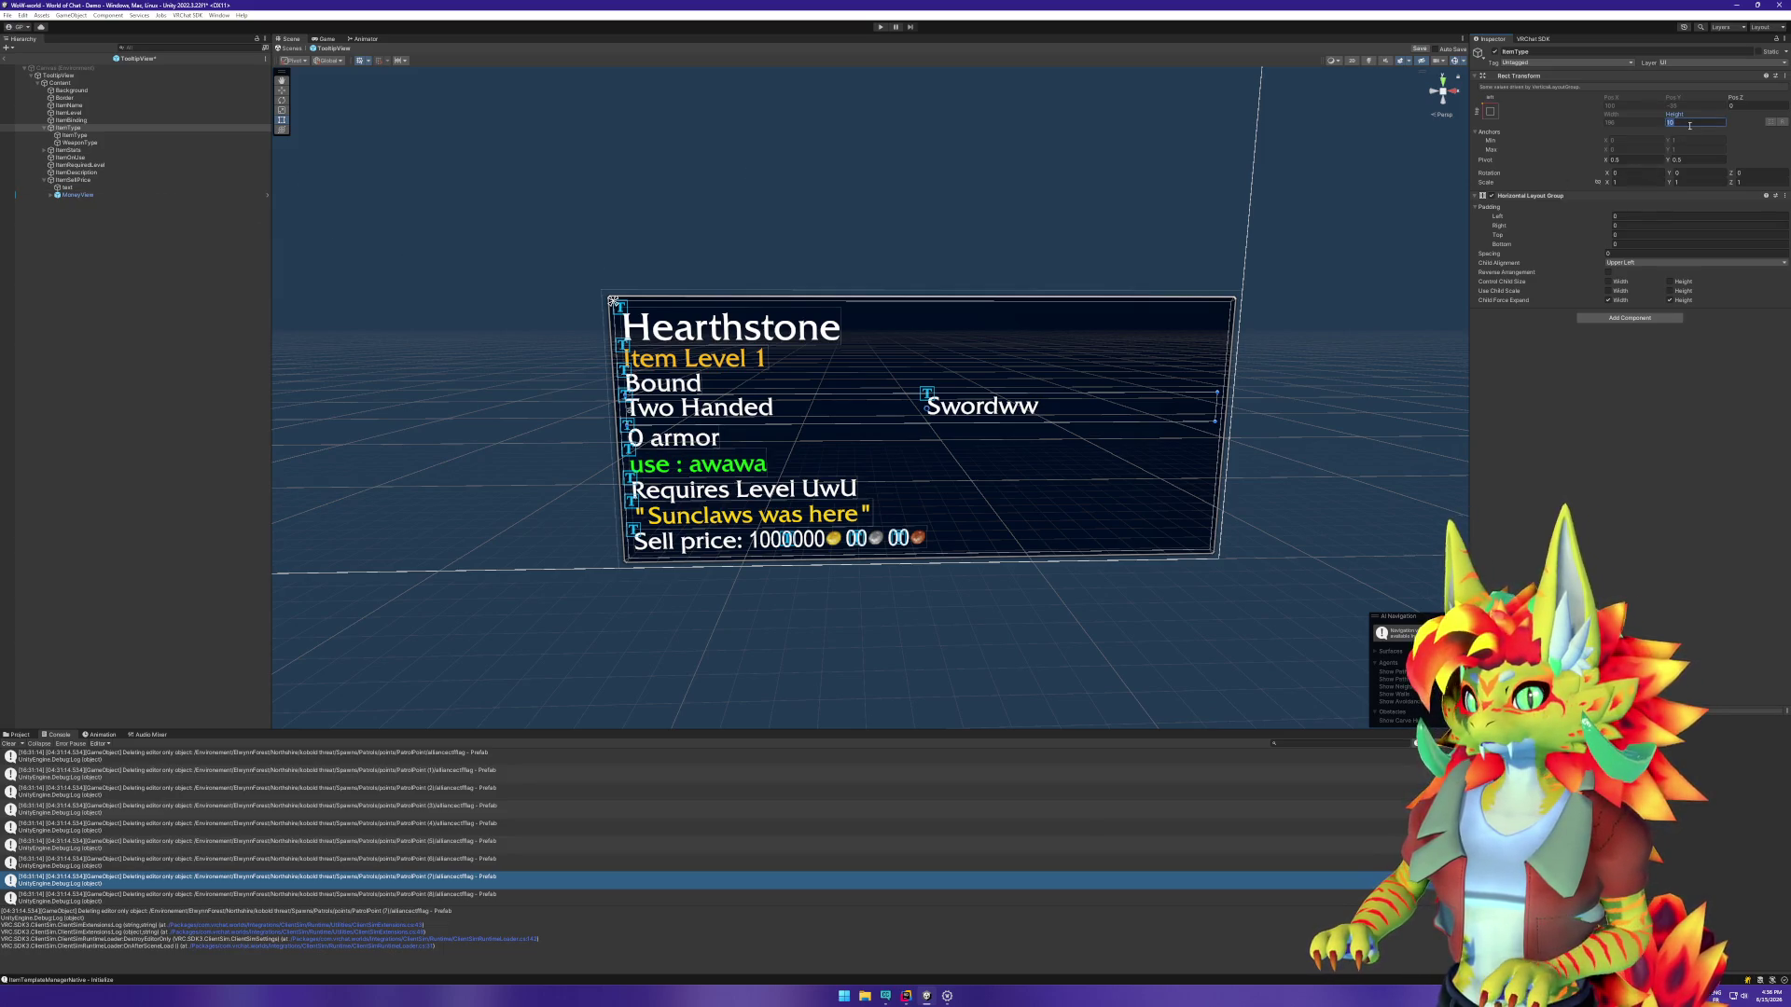
pyautogui.write('8')
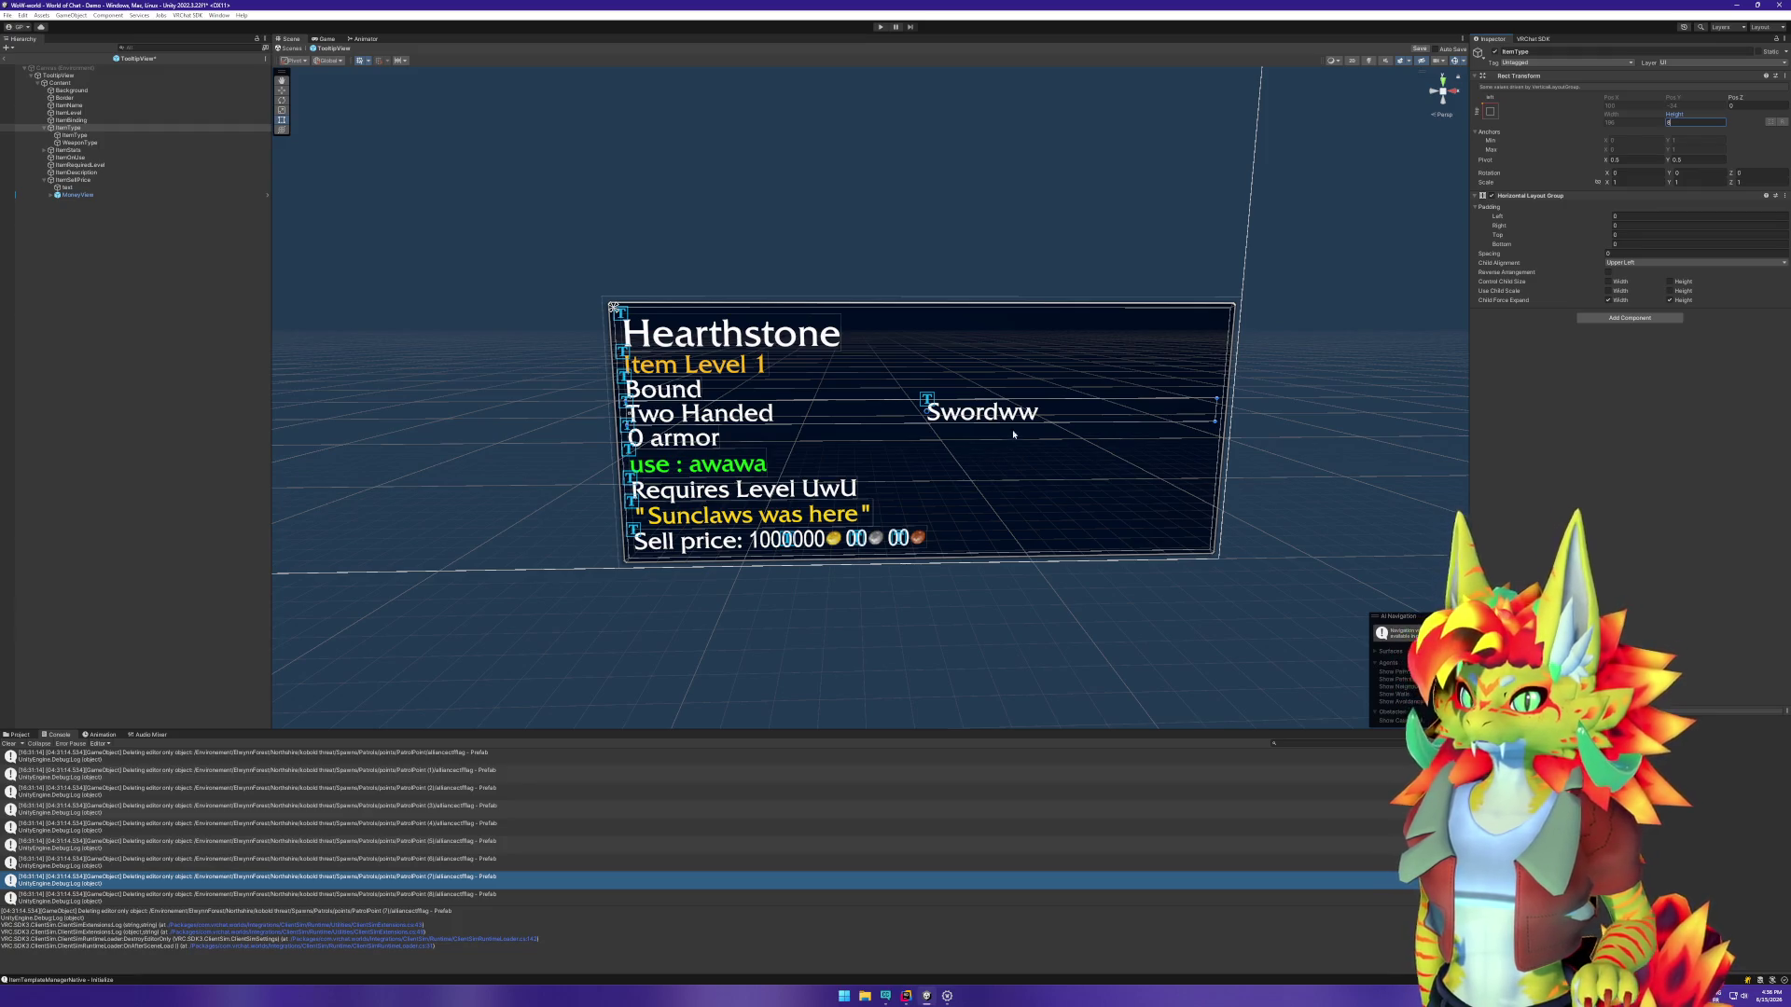
pyautogui.click(187, 143)
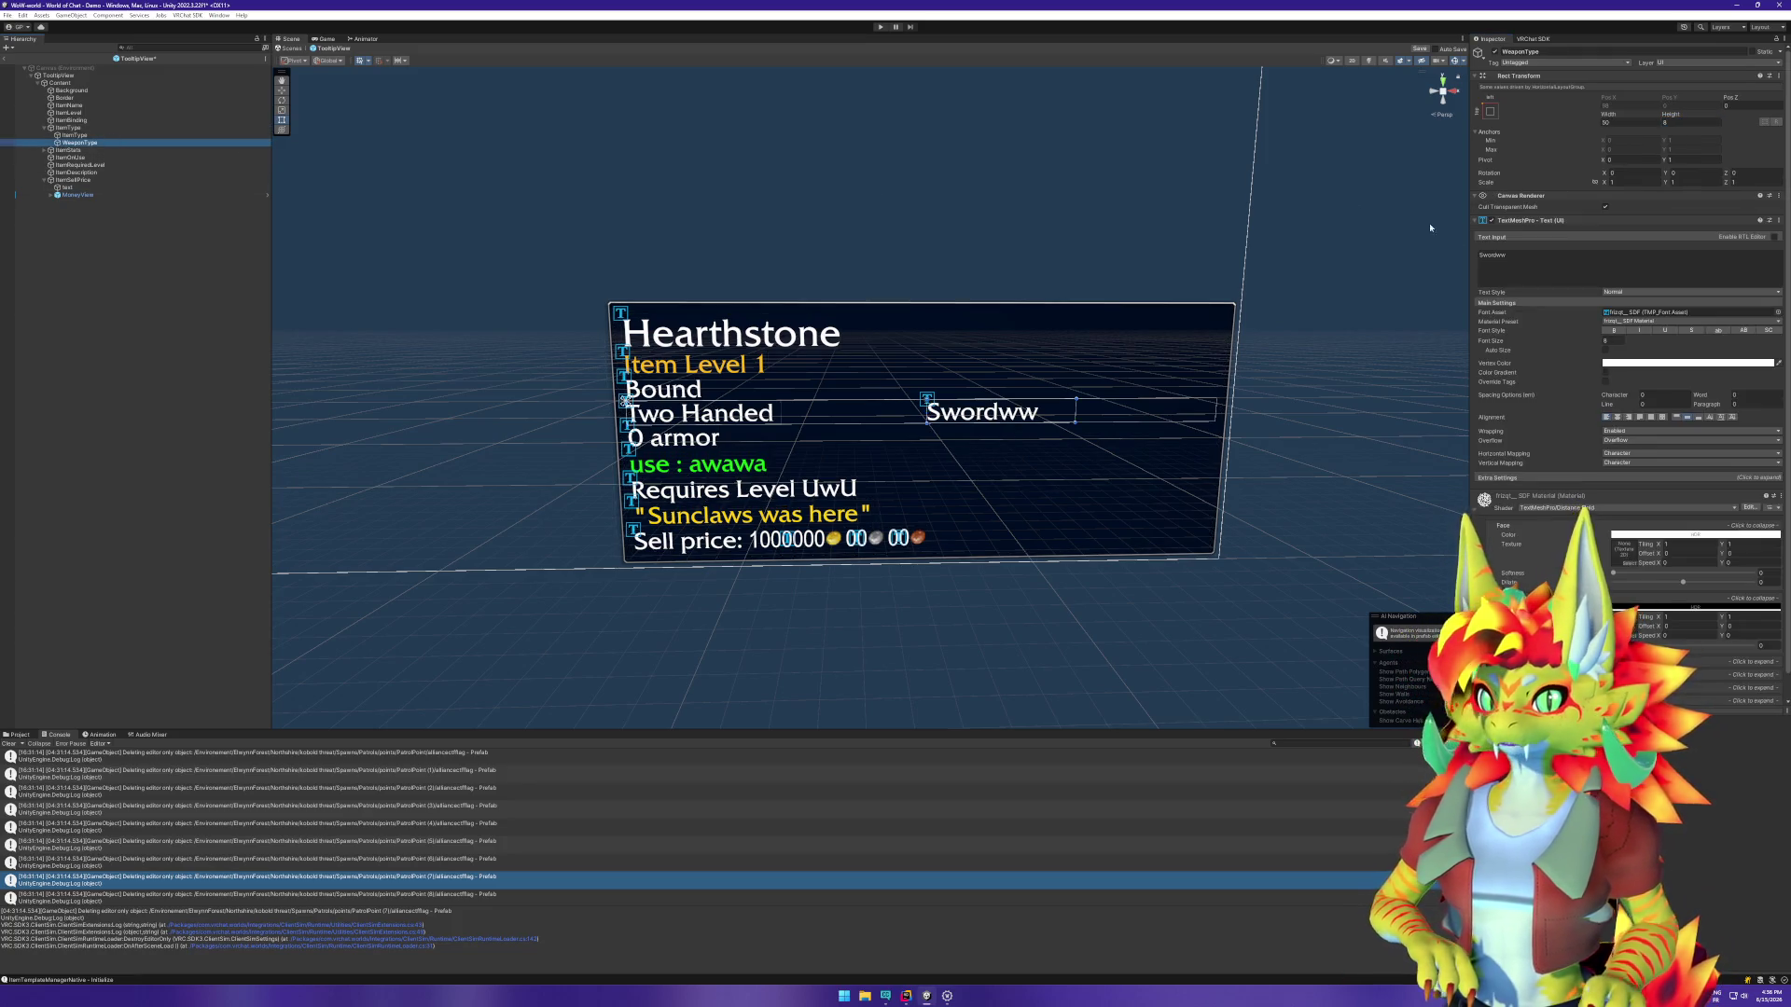
pyautogui.click(1567, 254)
pyautogui.press('BackSpace')
pyautogui.press('BackSpace')
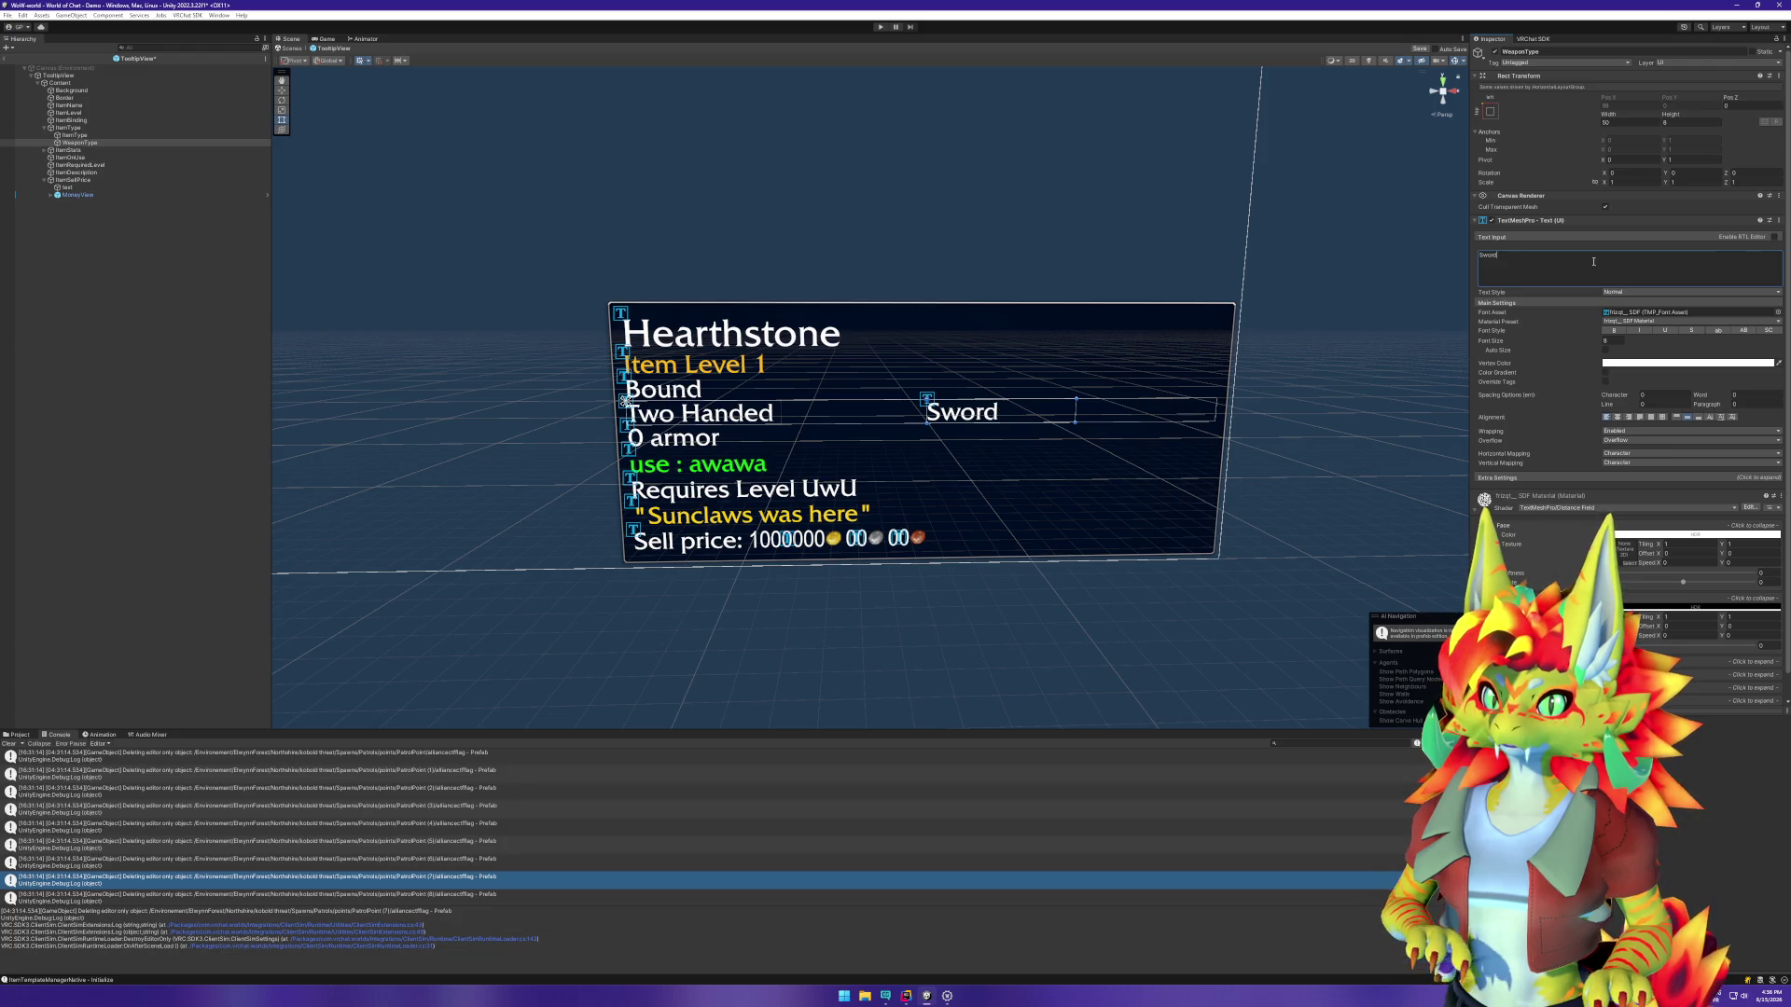
pyautogui.click(126, 315)
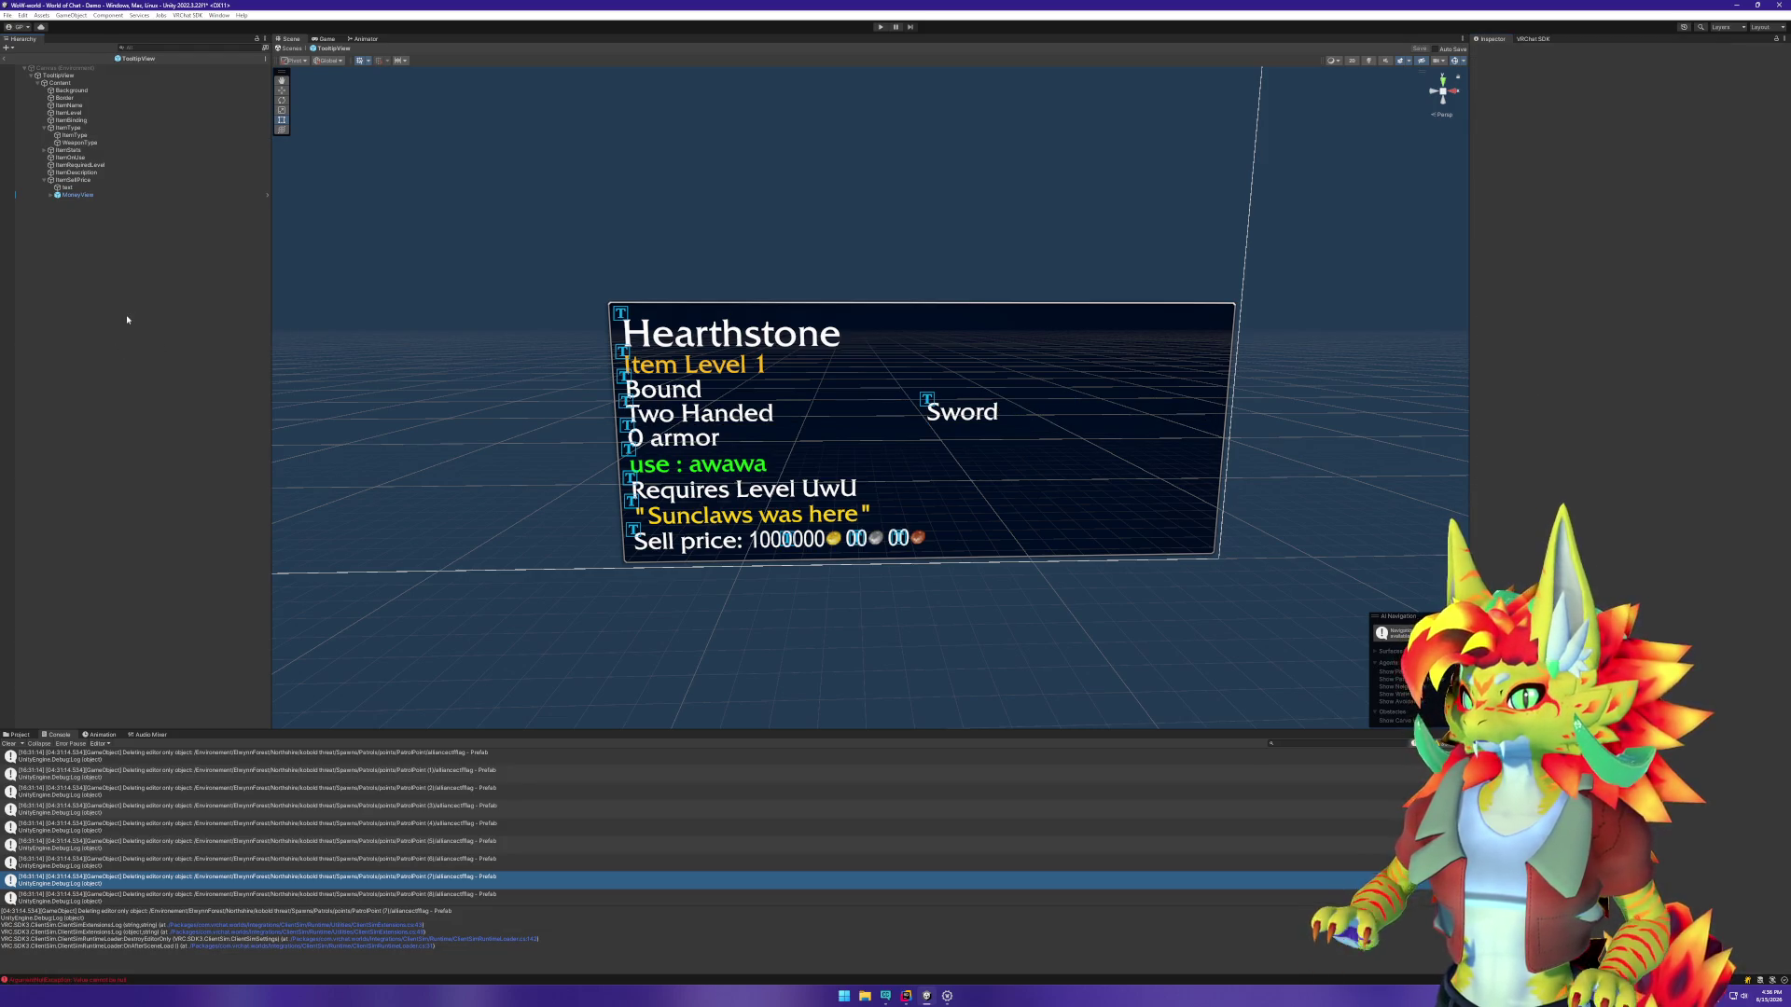
pyautogui.click(44, 151)
pyautogui.click(68, 158)
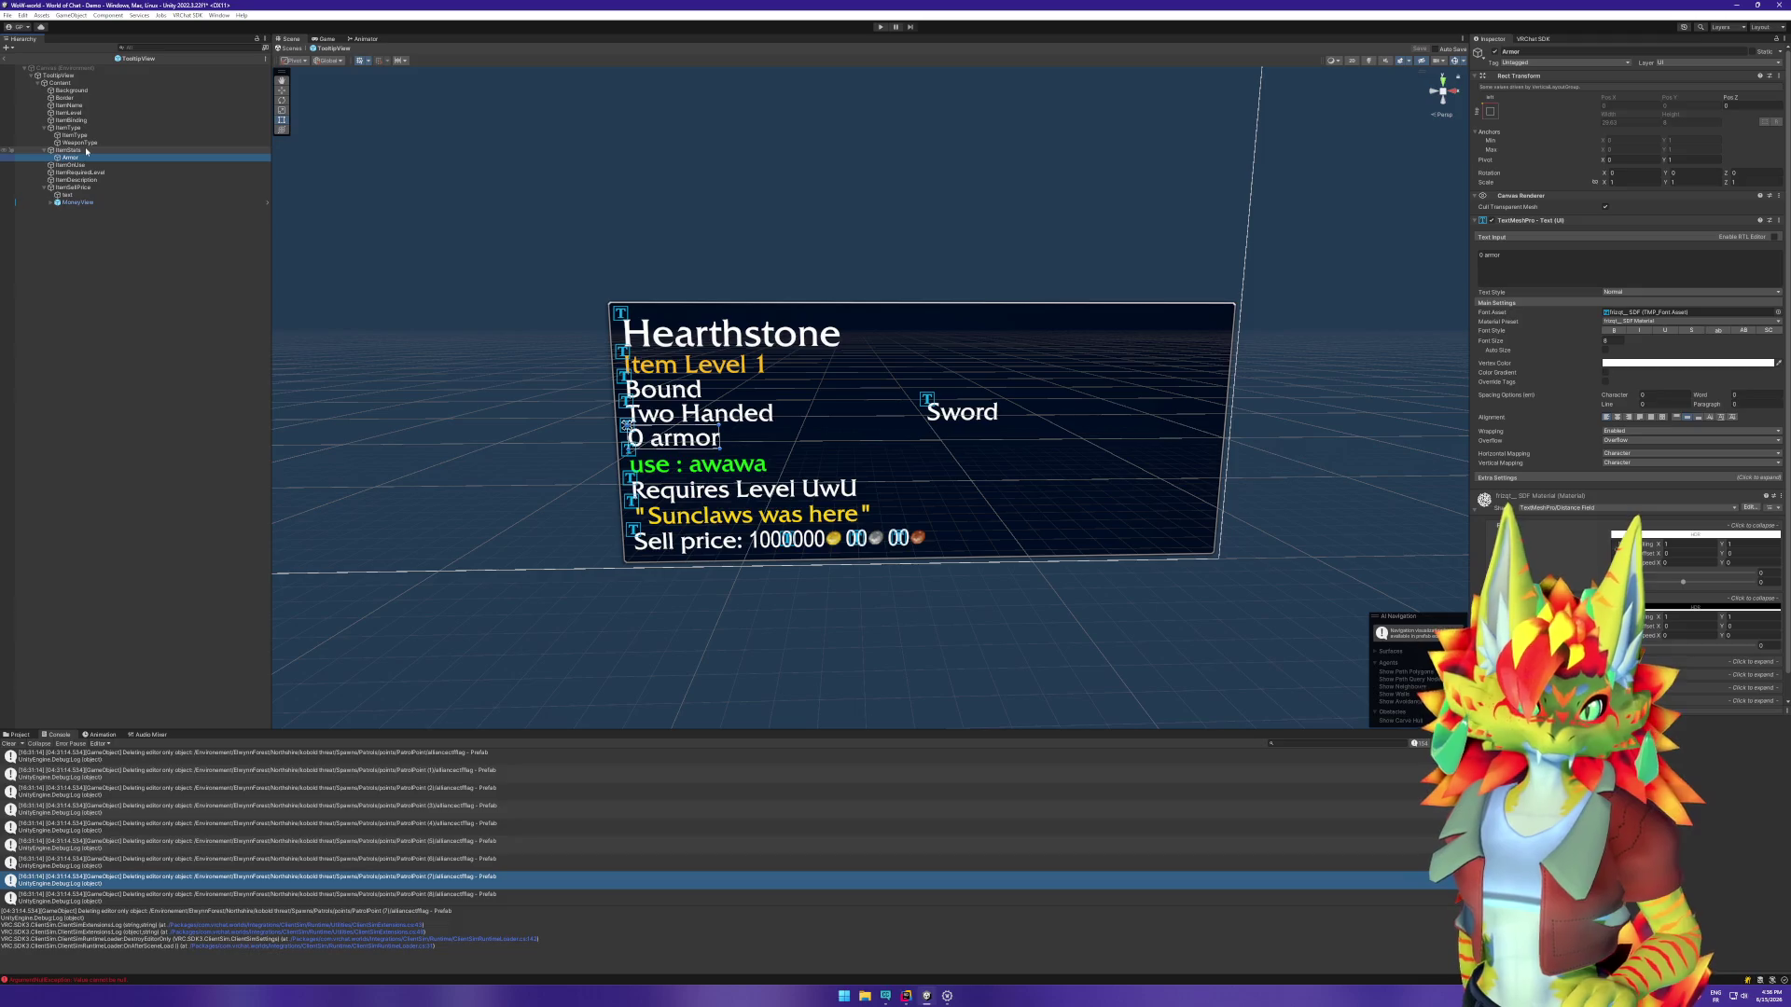
# Step: Duplicate ItemBinding, move the copy below ItemType, and parent it under a new empty object
pyautogui.click(45, 128)
pyautogui.click(82, 121)
pyautogui.hotkey('ctrl', 'd')
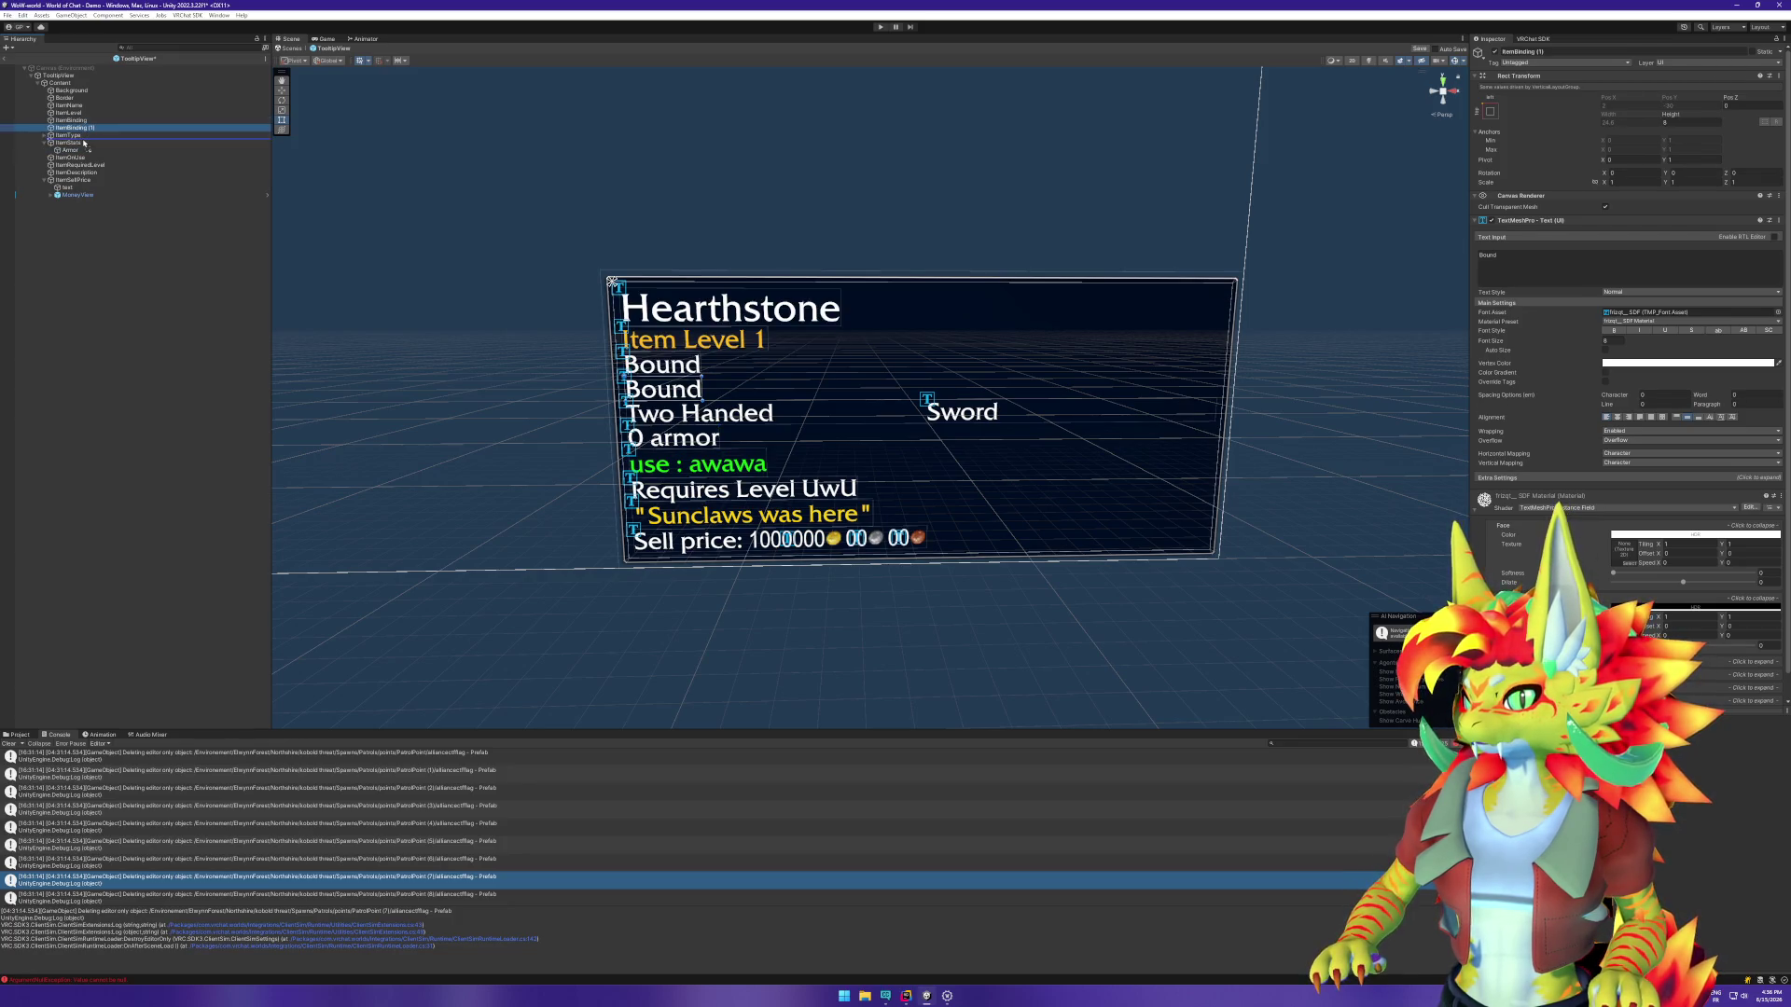
pyautogui.moveTo(84, 141); pyautogui.dragTo(84, 140)
pyautogui.rightClick(84, 137)
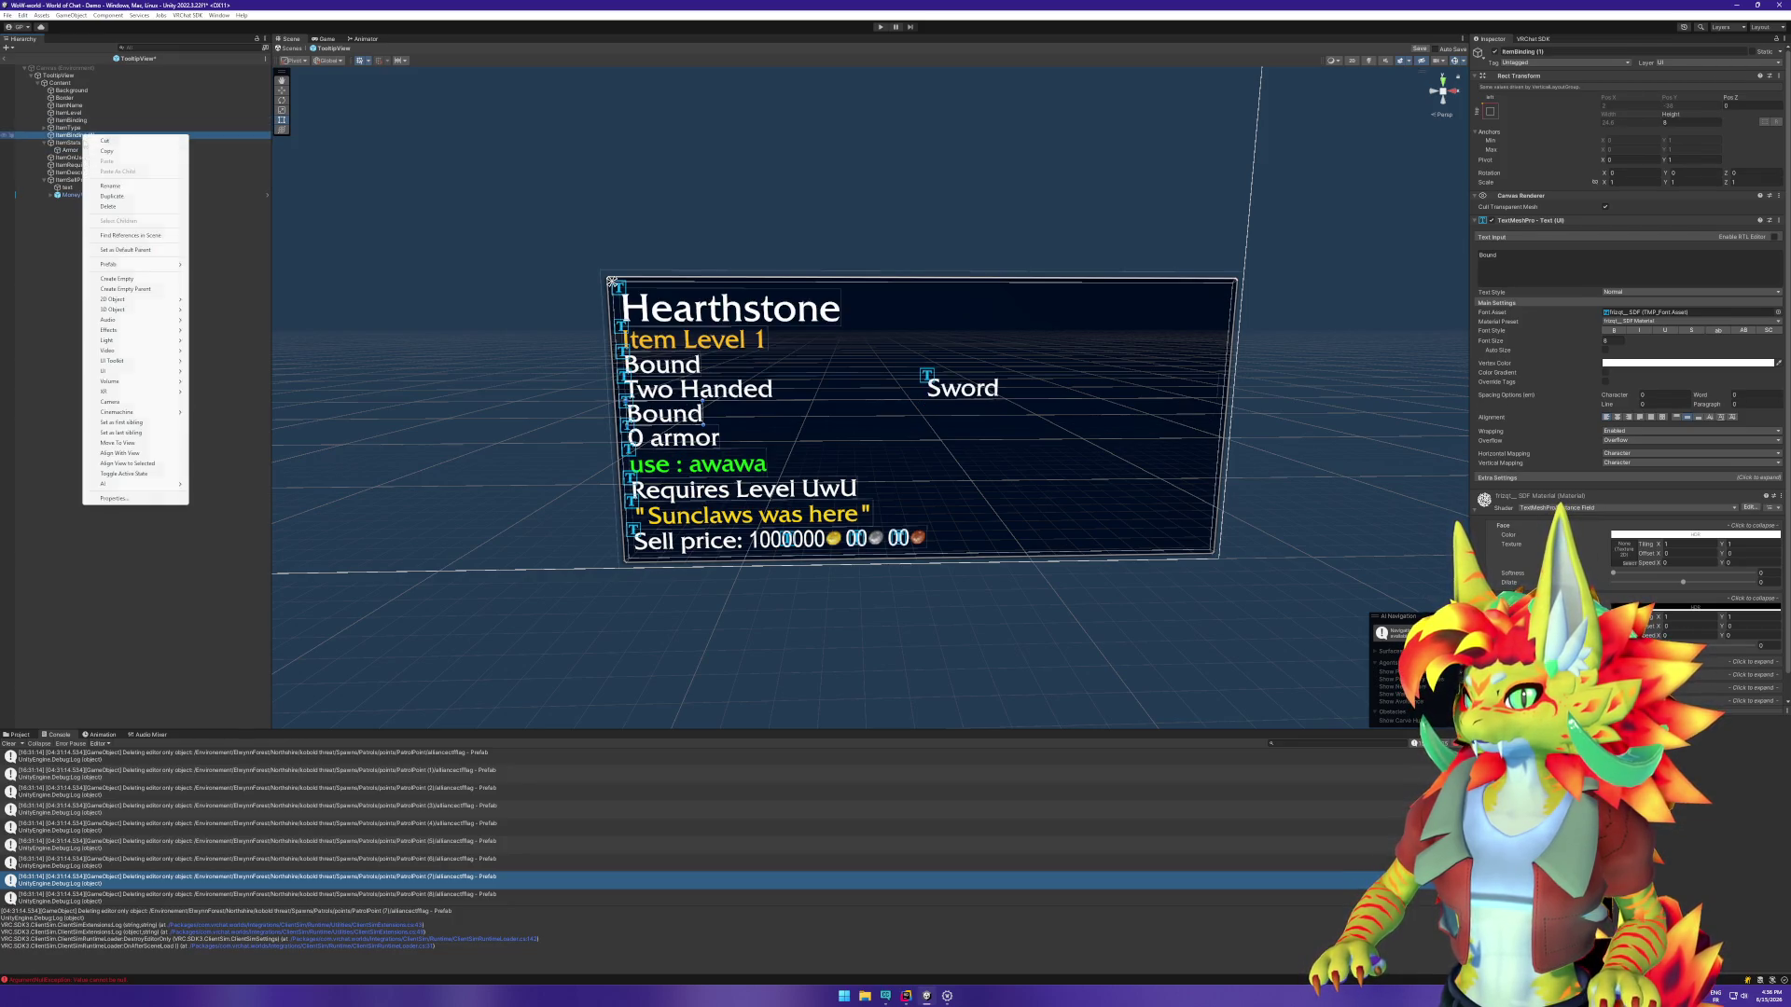
pyautogui.click(118, 279)
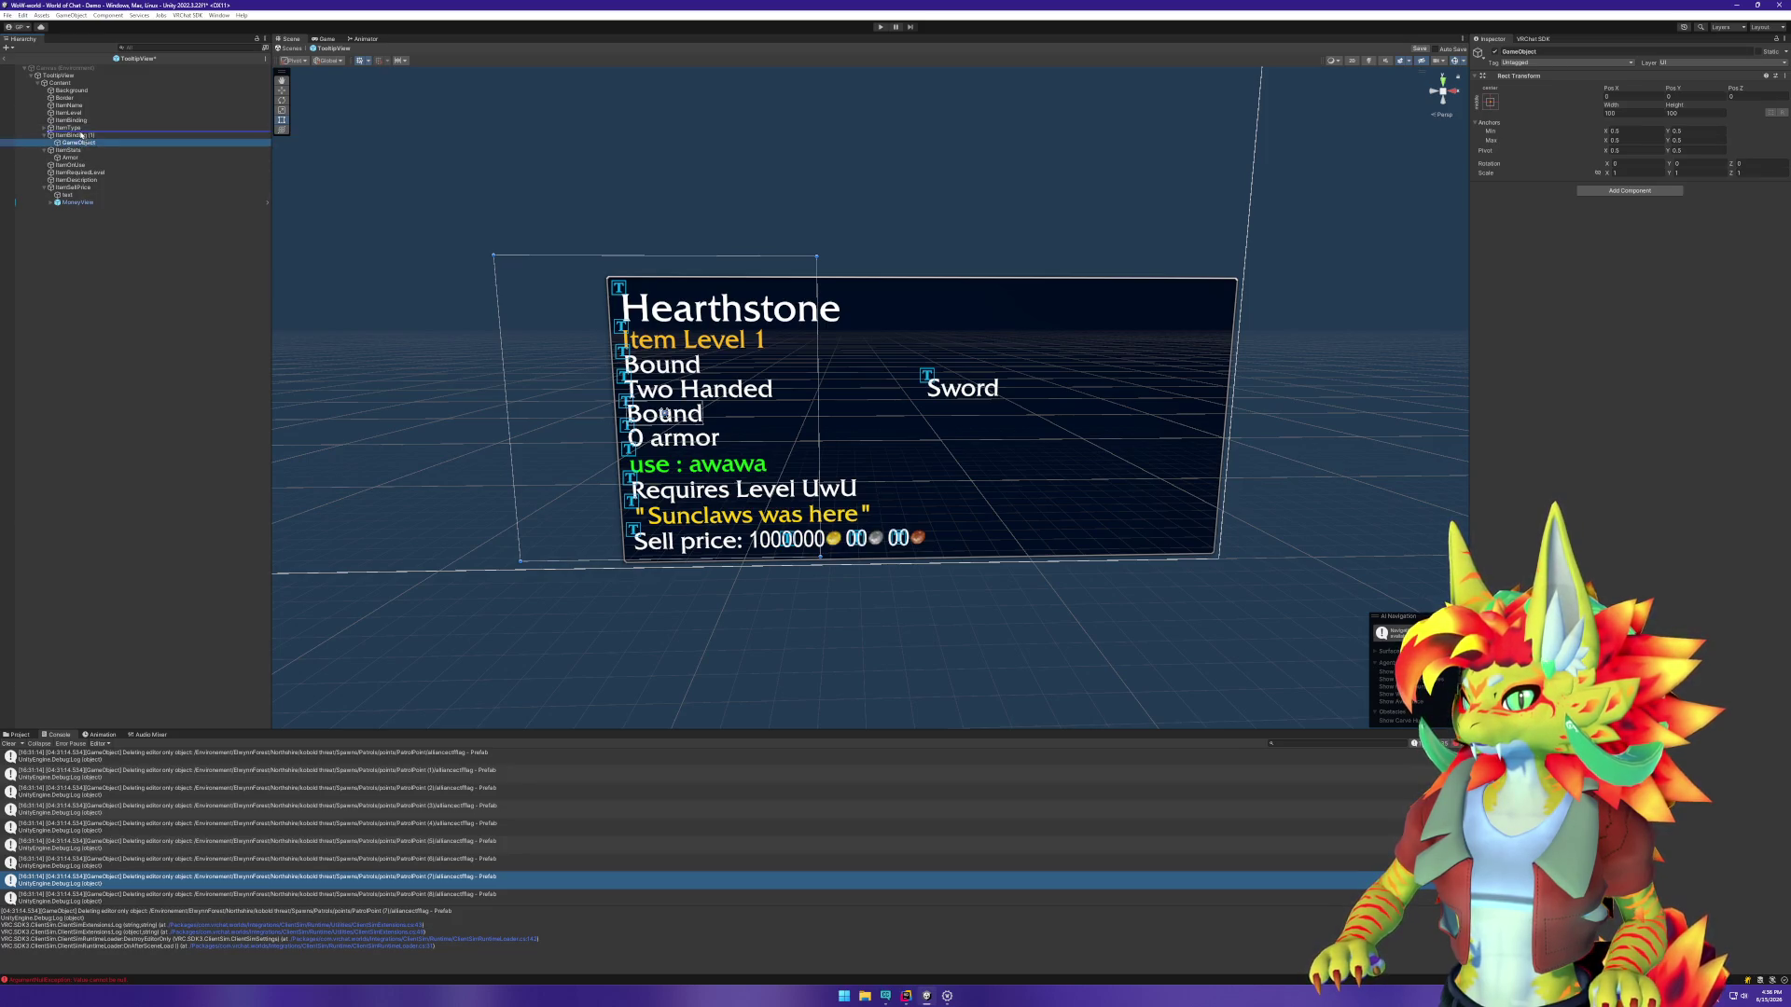
pyautogui.click(80, 140)
pyautogui.click(81, 136)
# Step: Set the empty object's height to 0 and rename it WeaponInfo
pyautogui.click(1672, 122)
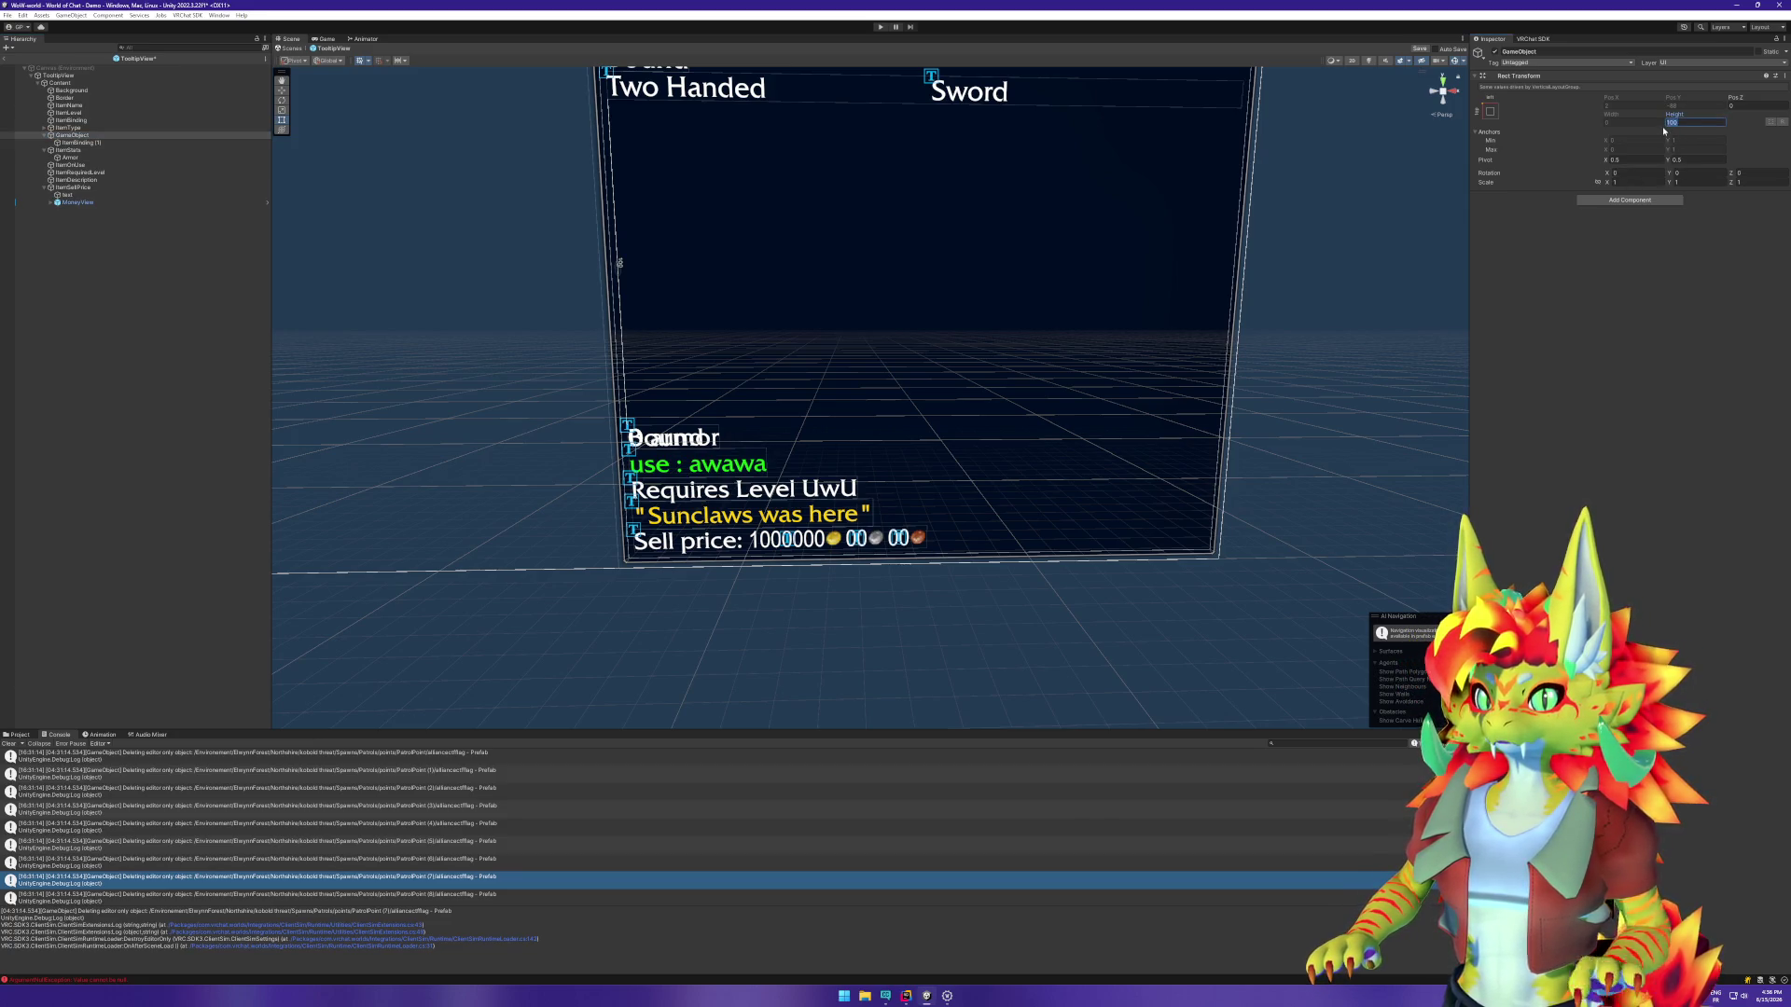
pyautogui.write('0')
pyautogui.click(110, 143)
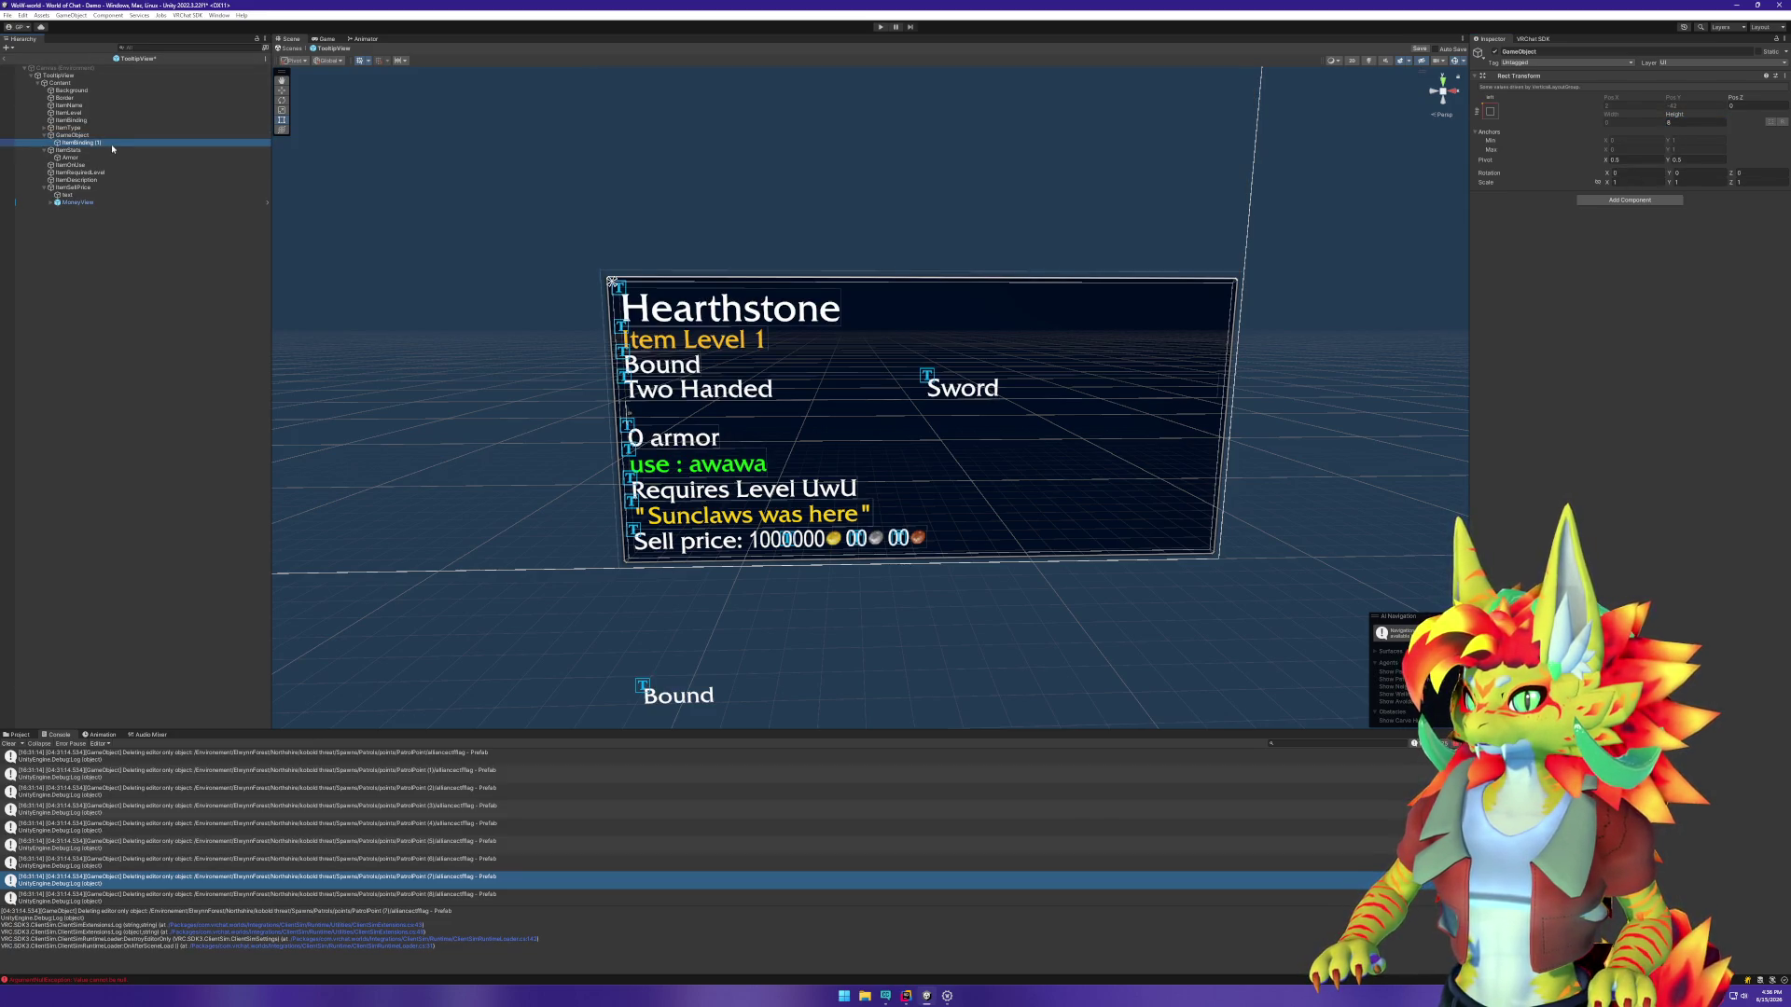
pyautogui.click(75, 136)
pyautogui.press('F2')
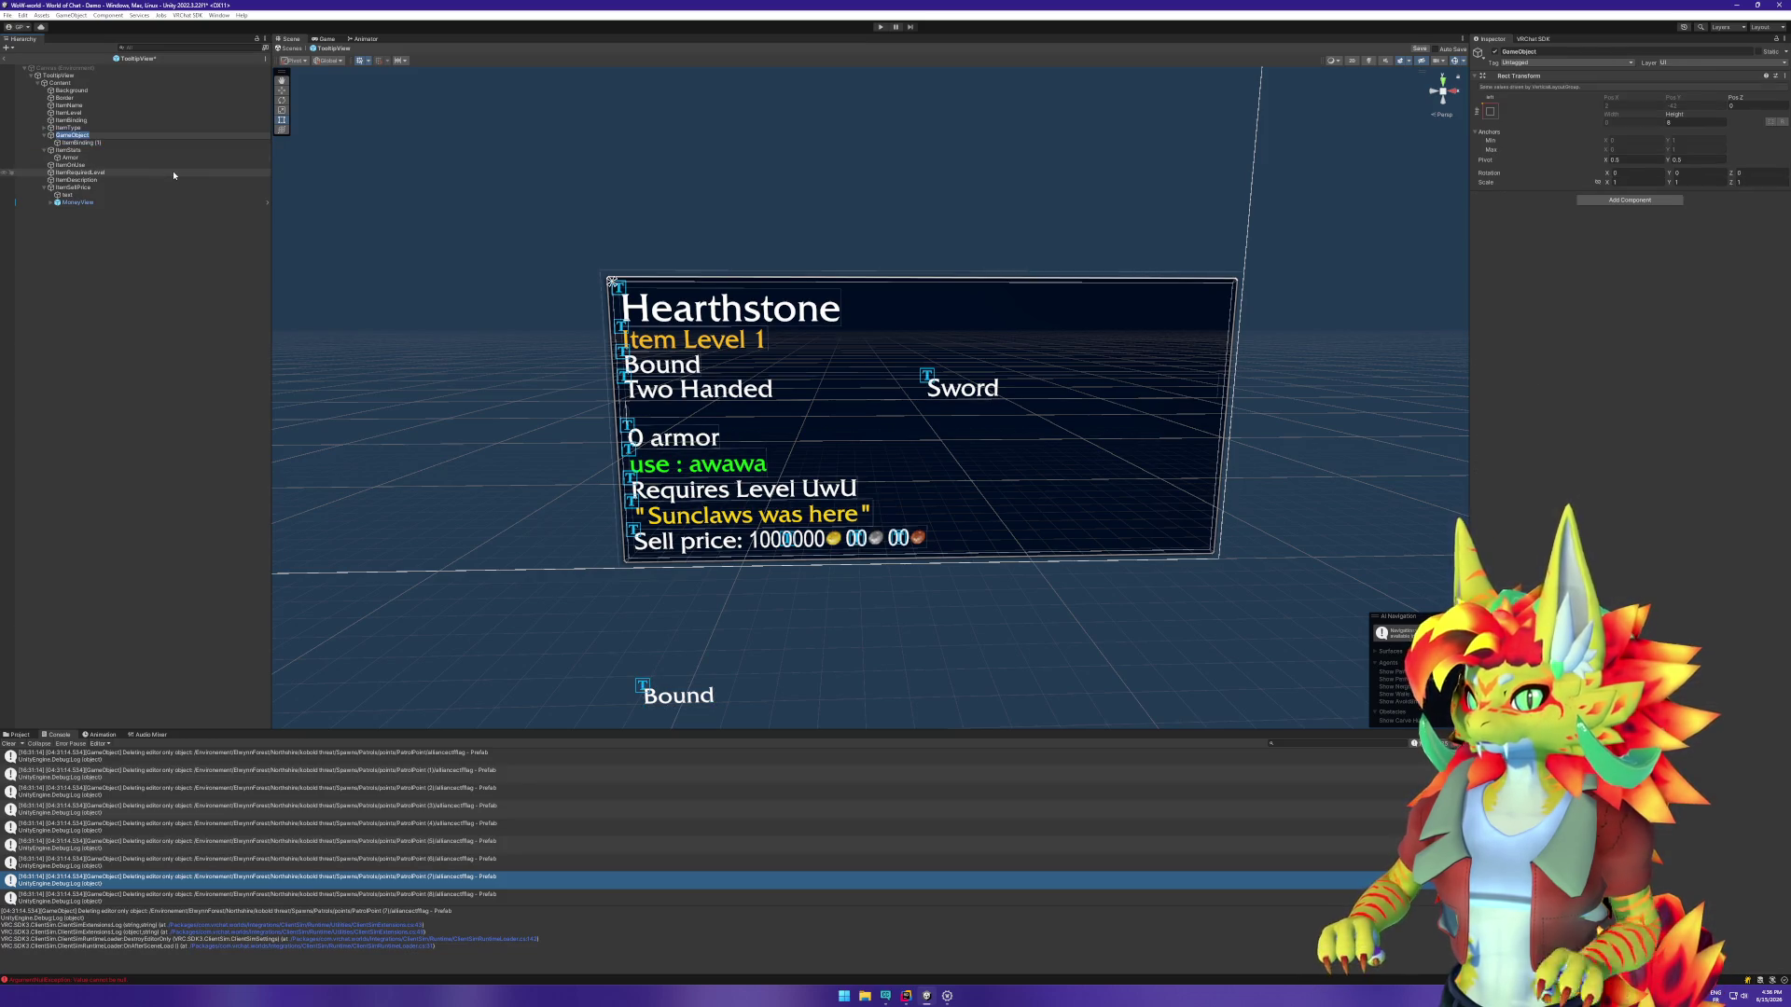
pyautogui.write('Wal')
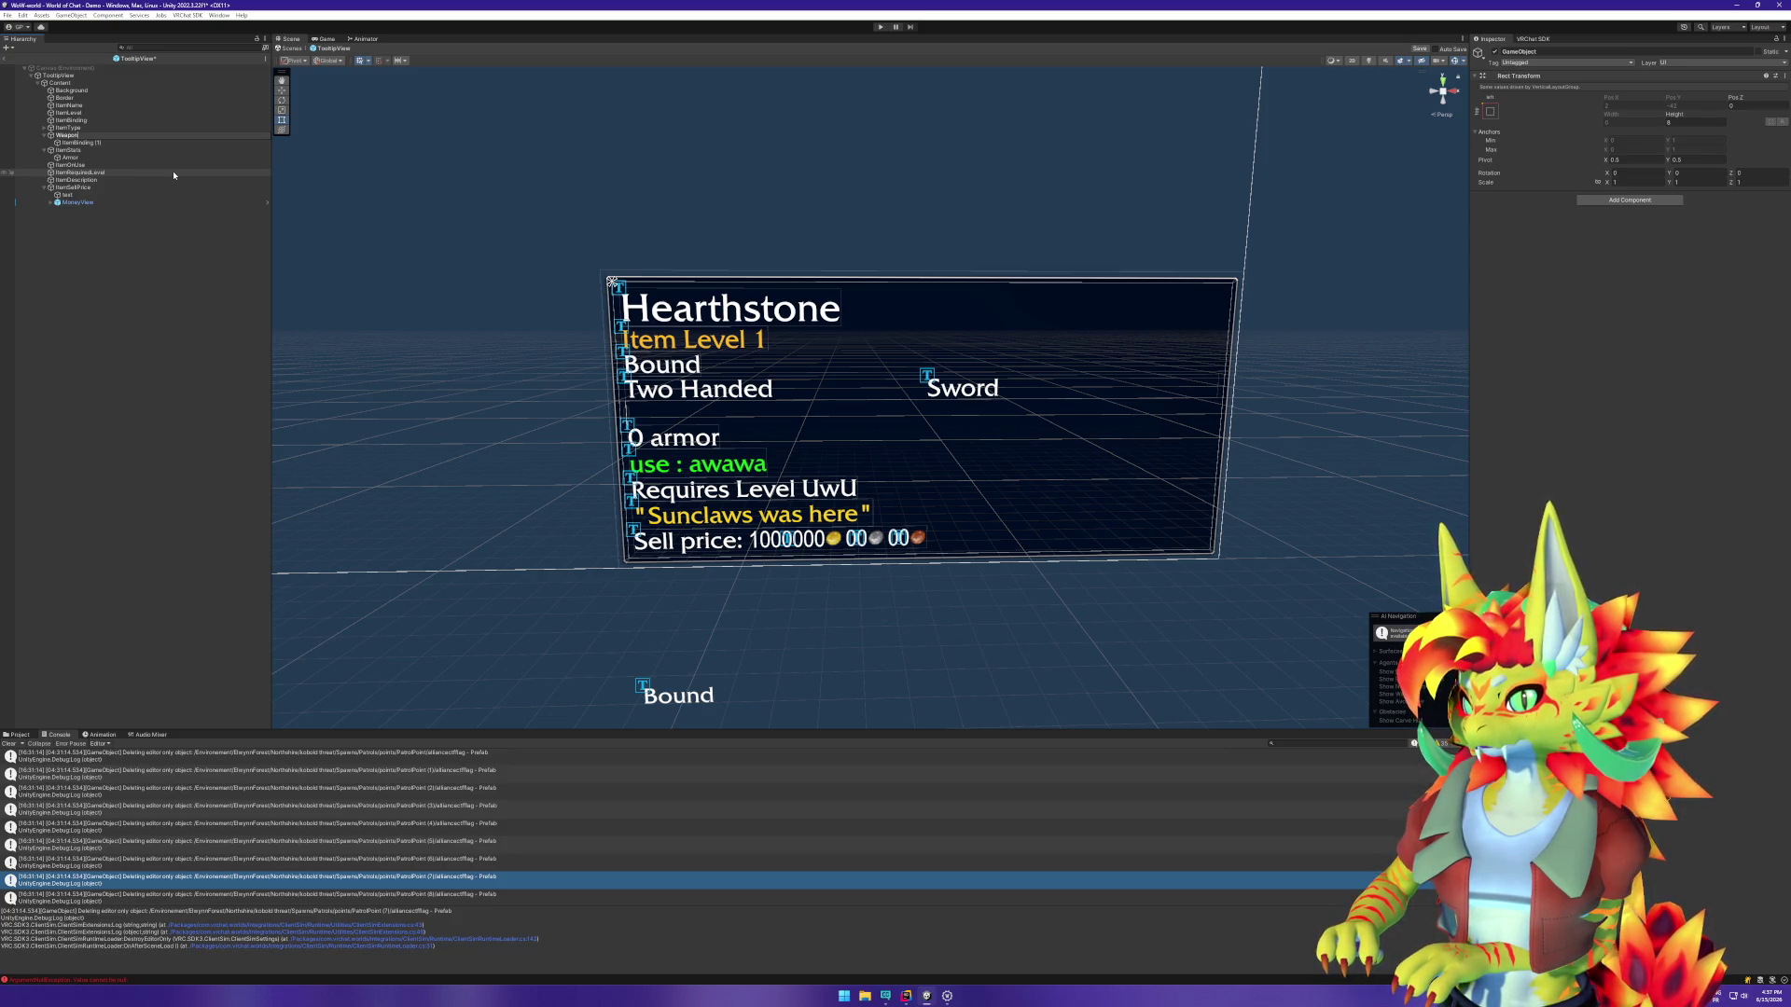
pyautogui.press('Return')
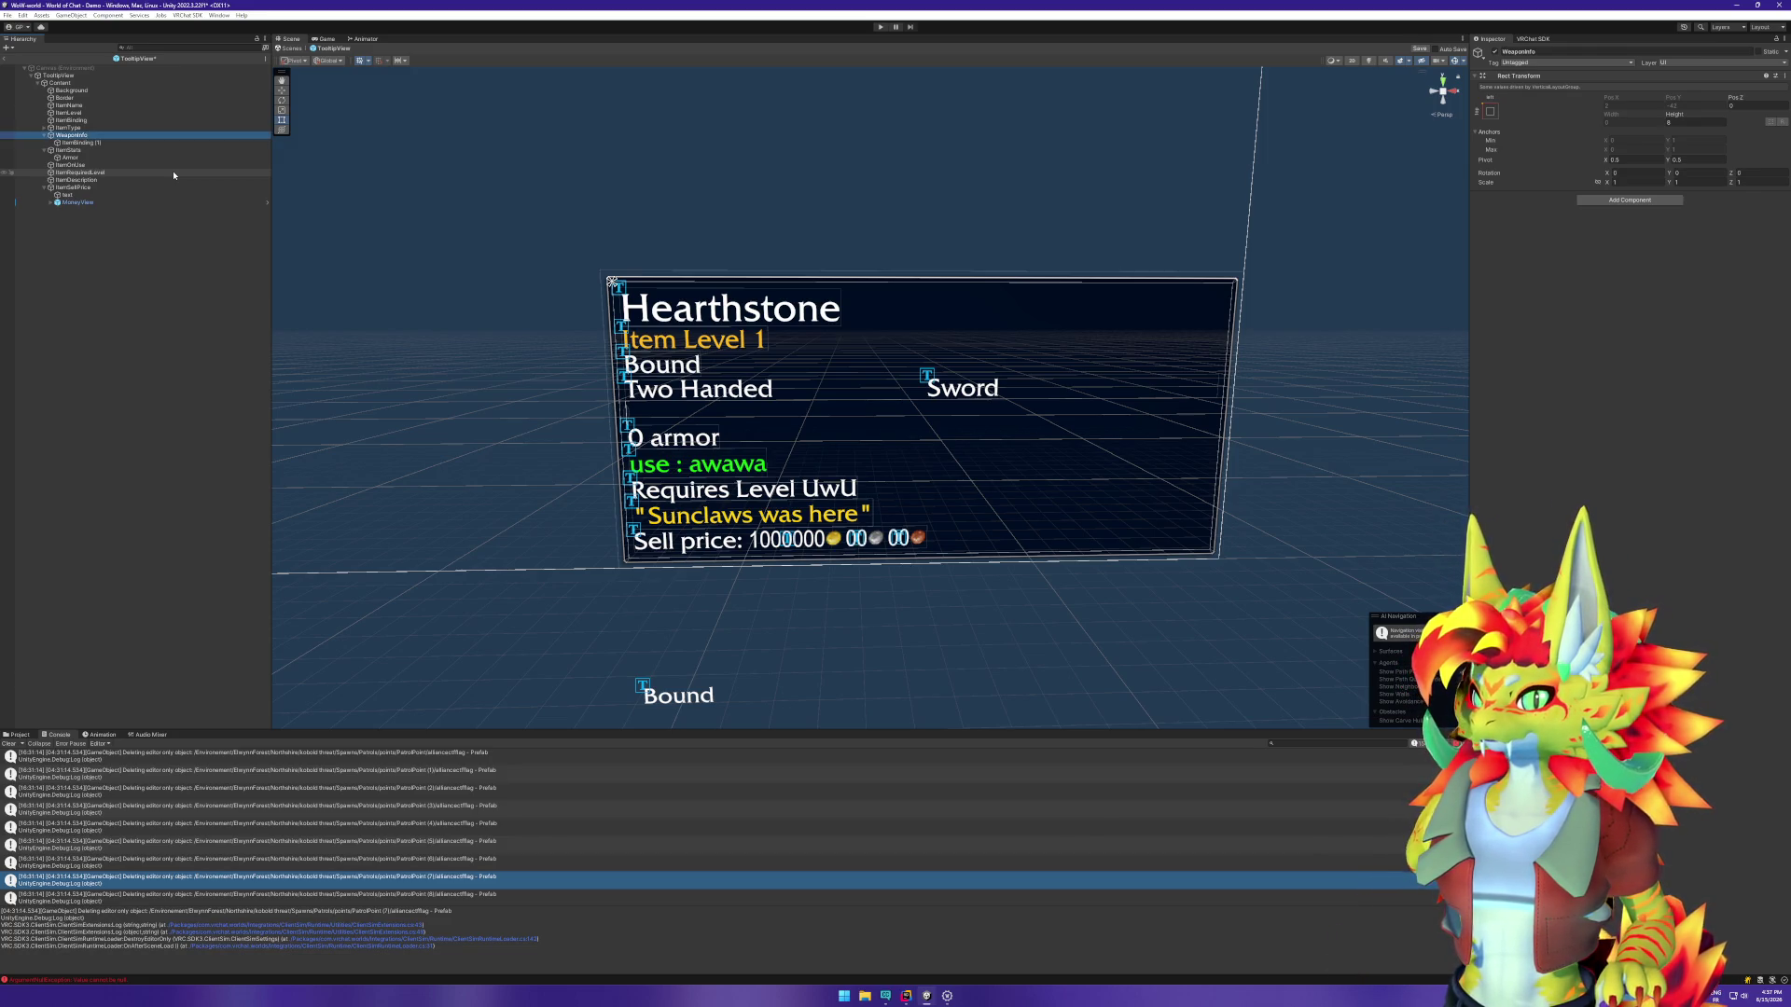
# Step: Right-align the 'Sword' text on the WeaponType label
pyautogui.click(119, 144)
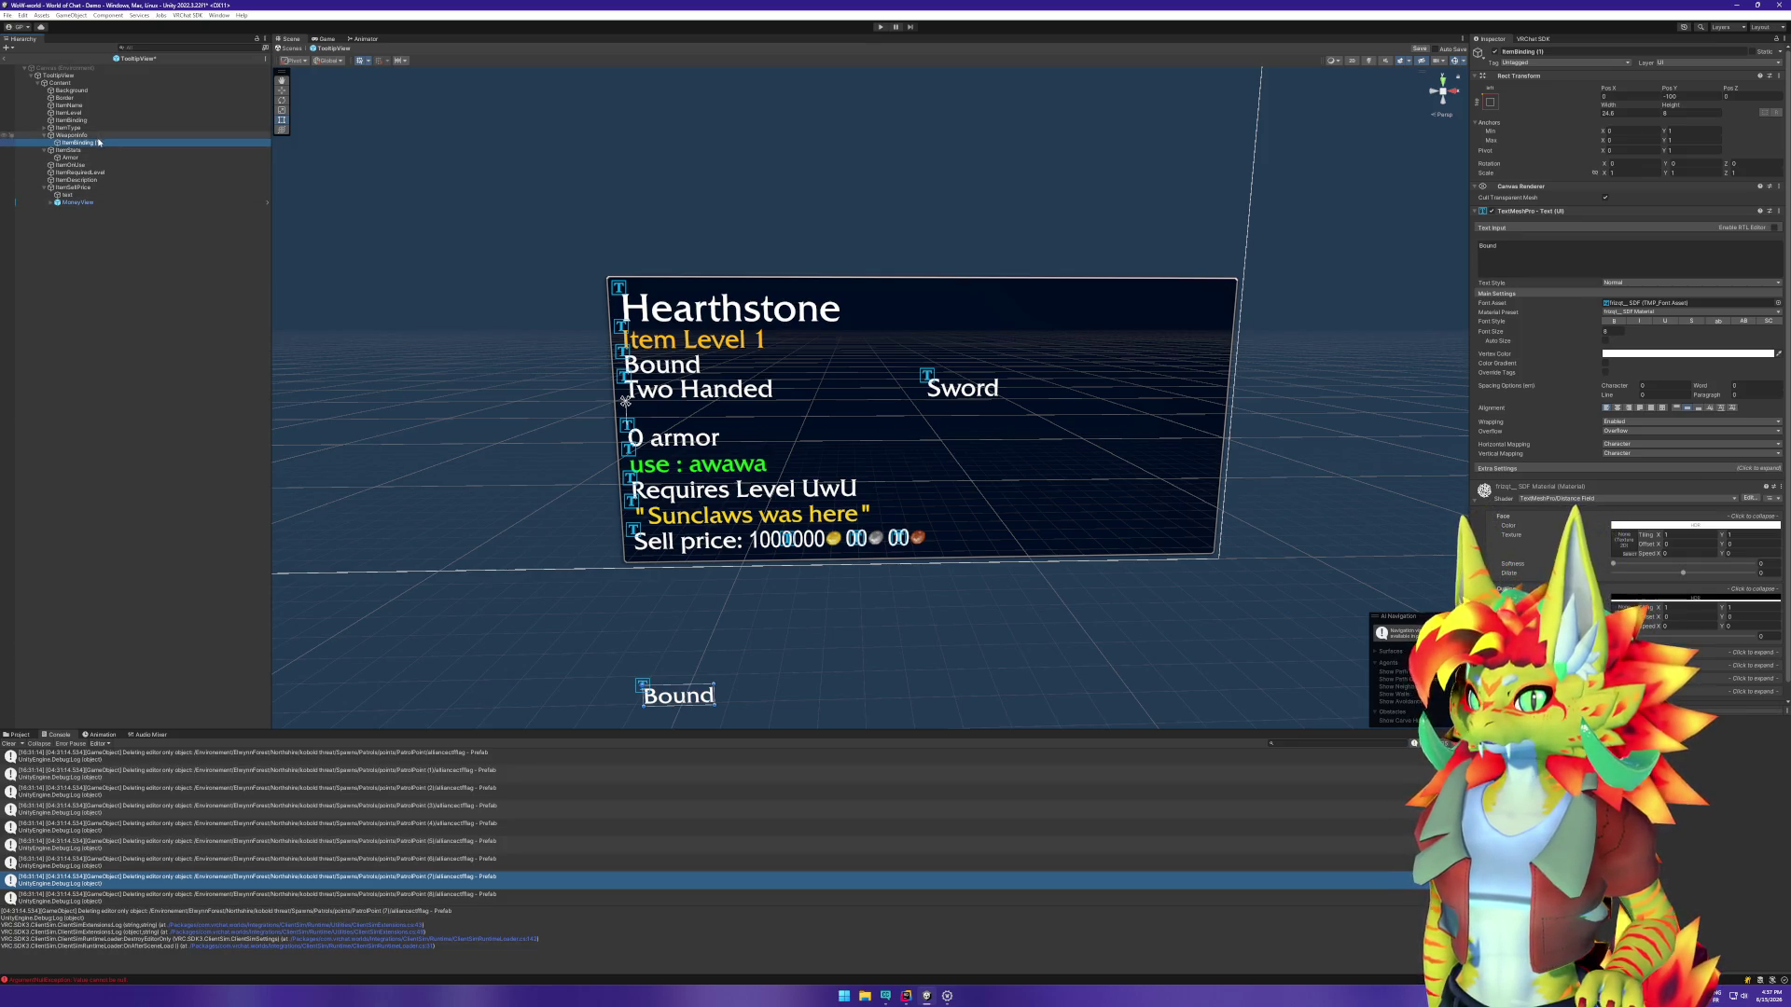
pyautogui.moveTo(103, 142); pyautogui.dragTo(93, 143)
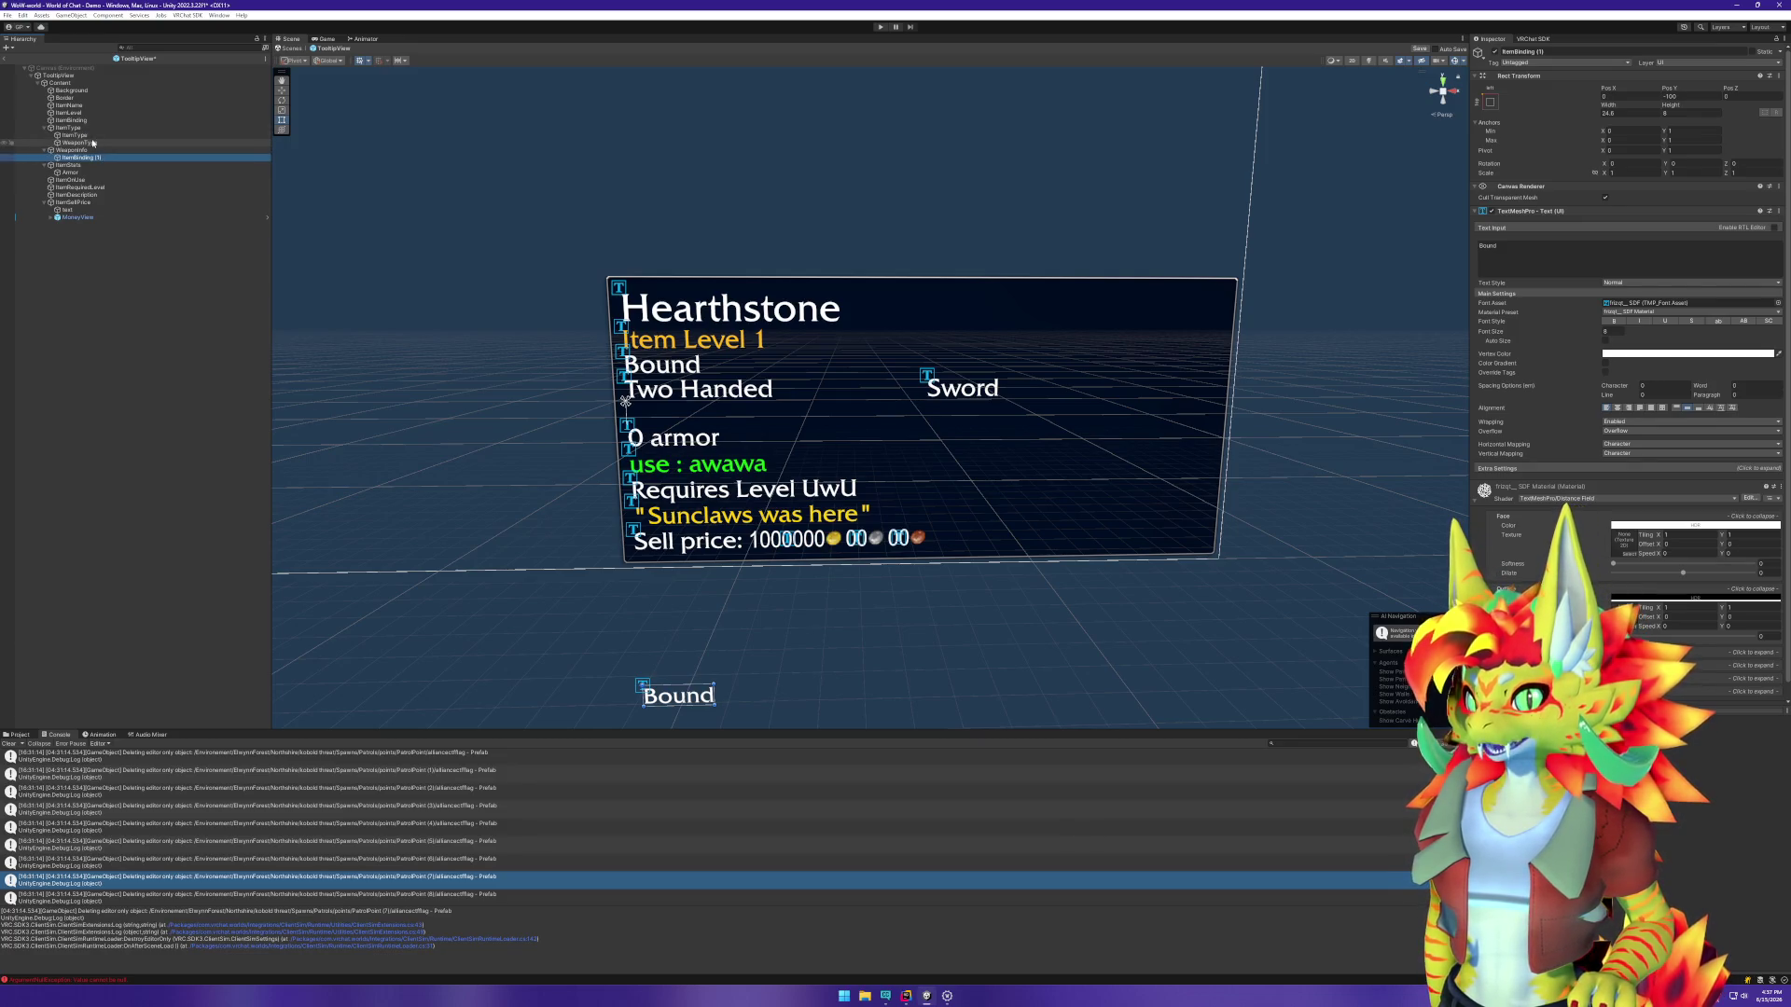
pyautogui.click(93, 143)
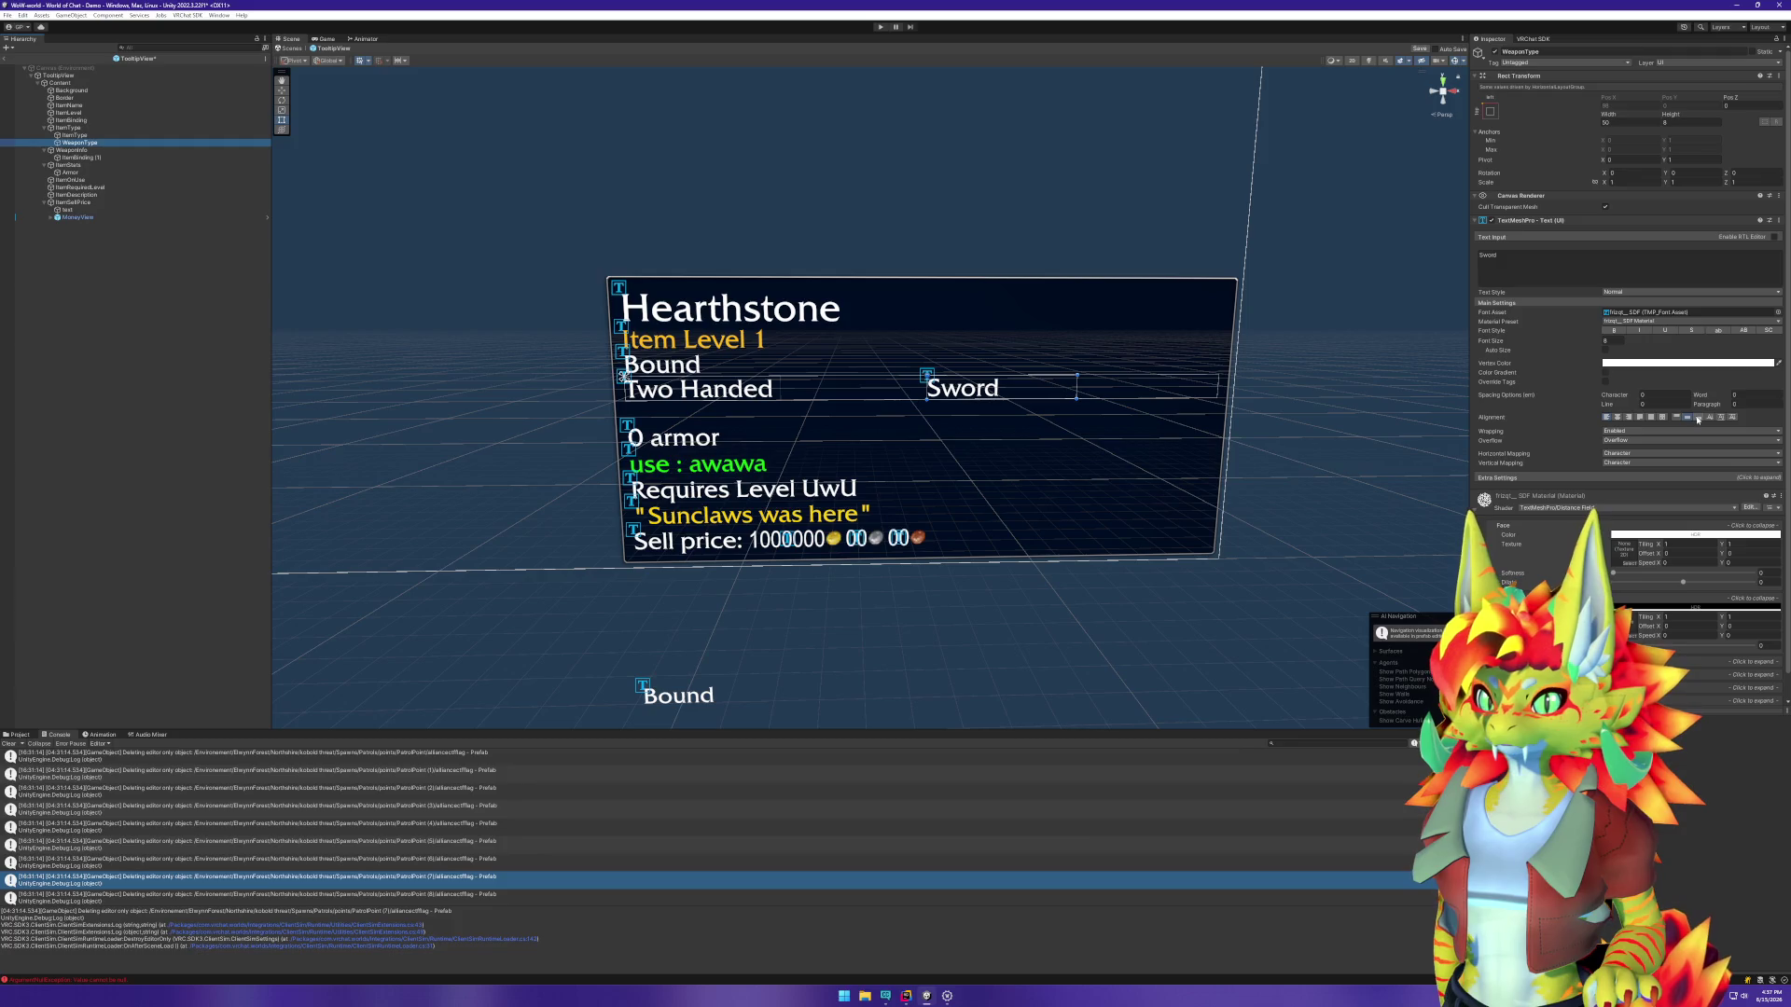
pyautogui.click(1630, 418)
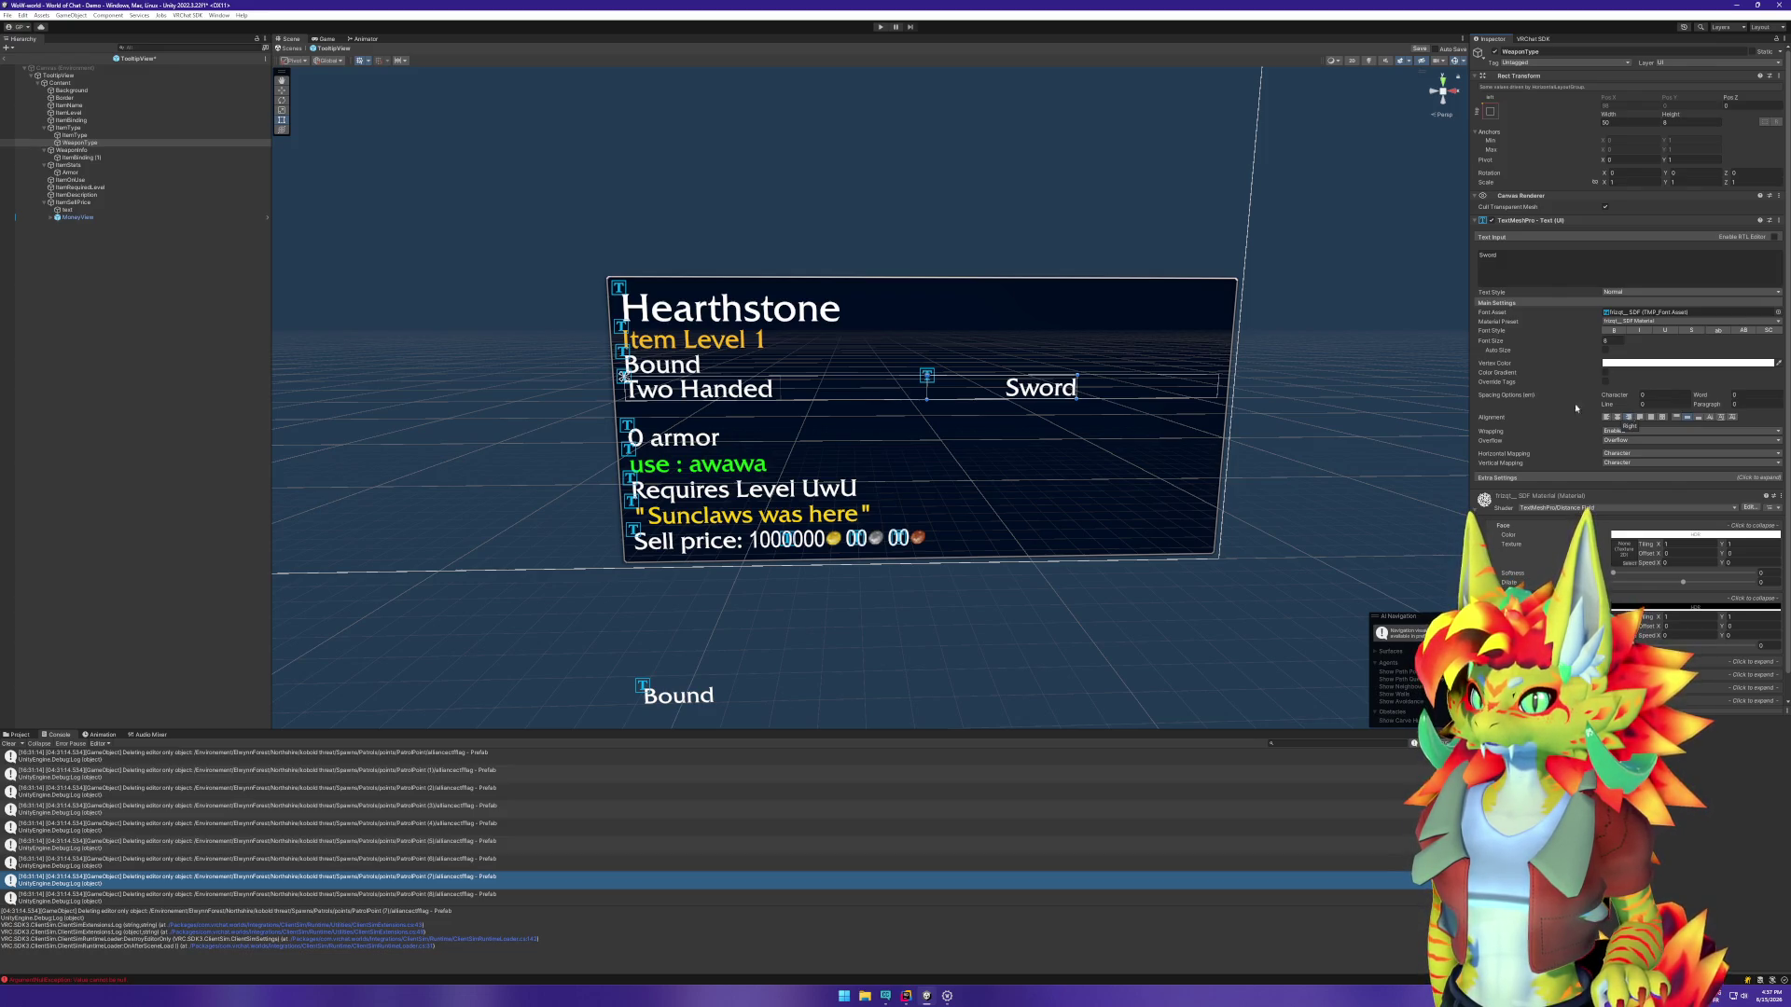
# Step: On ItemType's Horizontal Layout Group, enable Control Child Size, keep Upper Left alignment, and force-expand child width
pyautogui.click(89, 129)
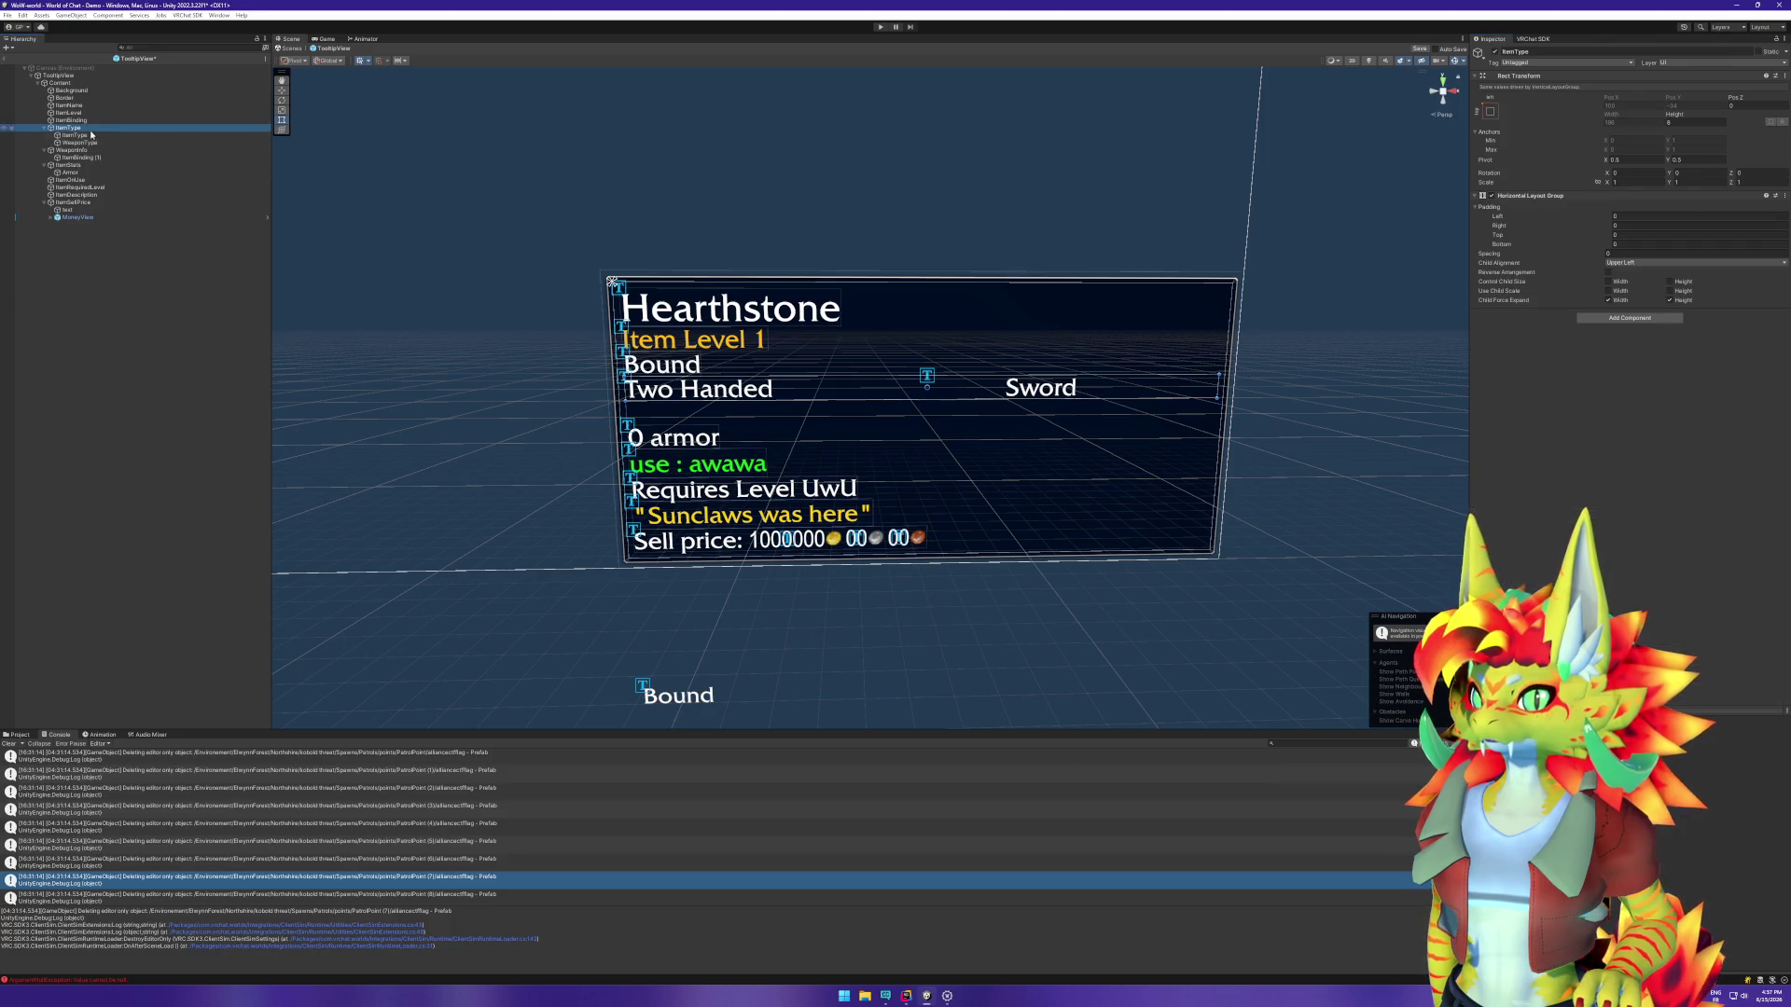
pyautogui.click(1608, 300)
pyautogui.click(1670, 282)
pyautogui.click(1609, 282)
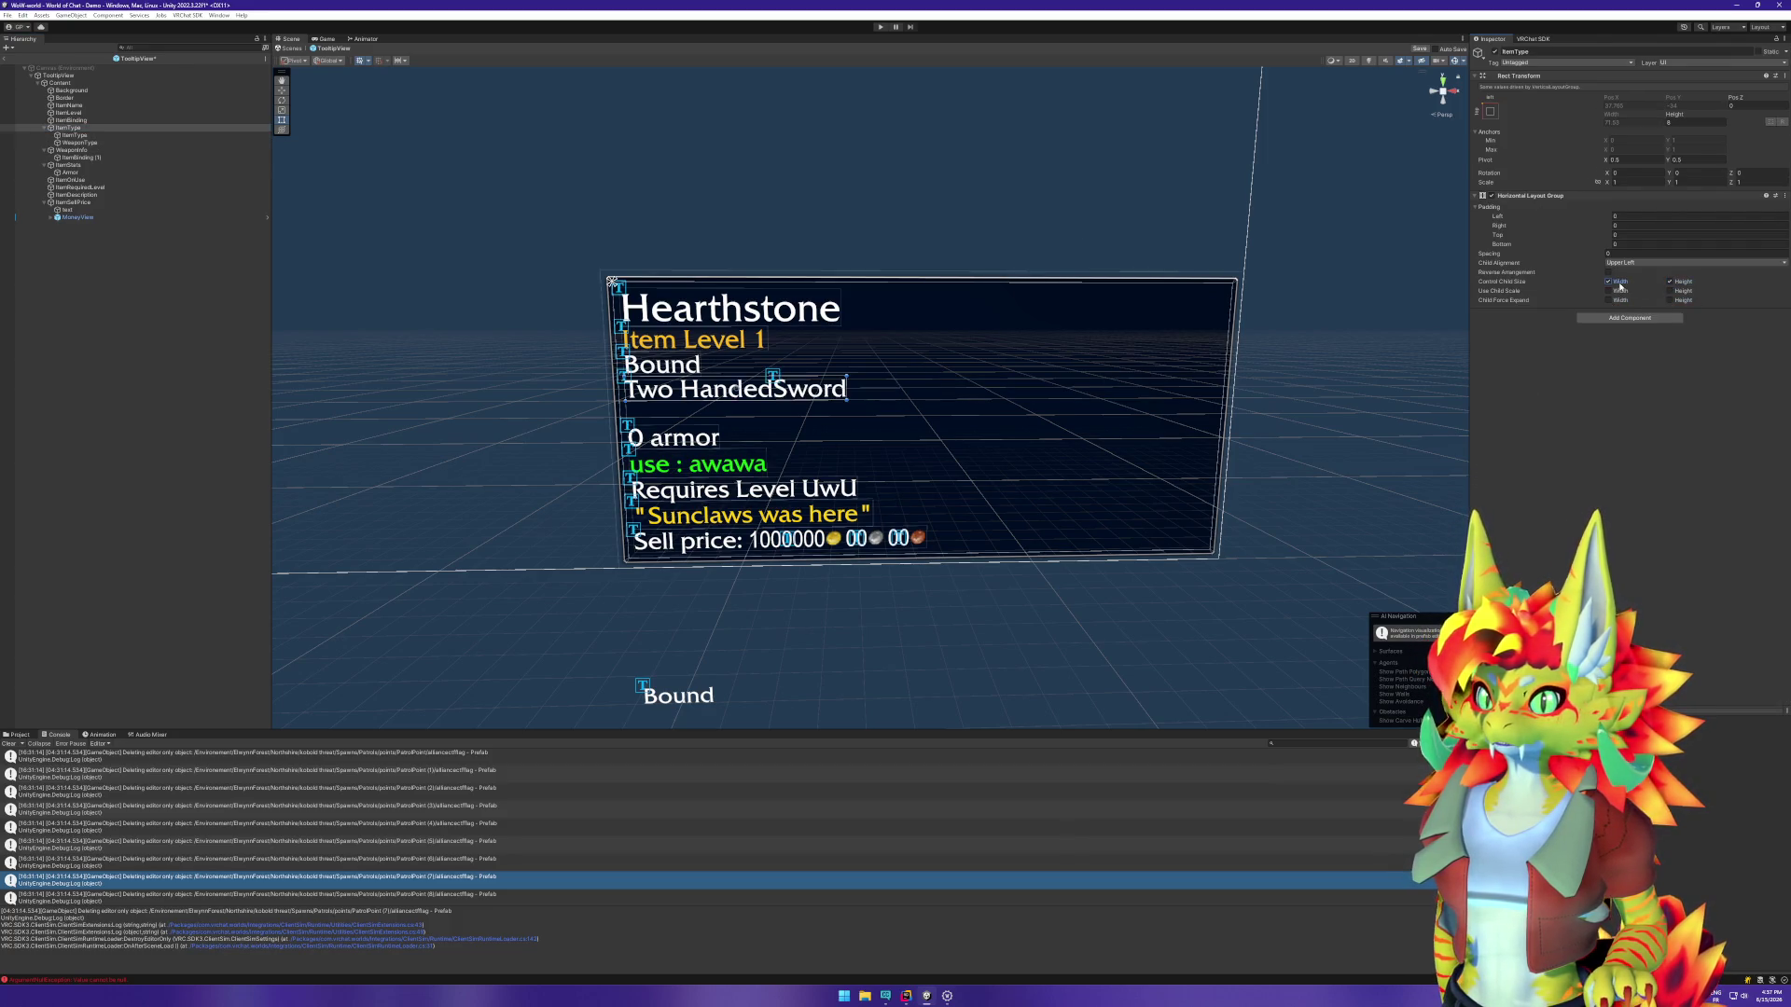
pyautogui.click(1631, 263)
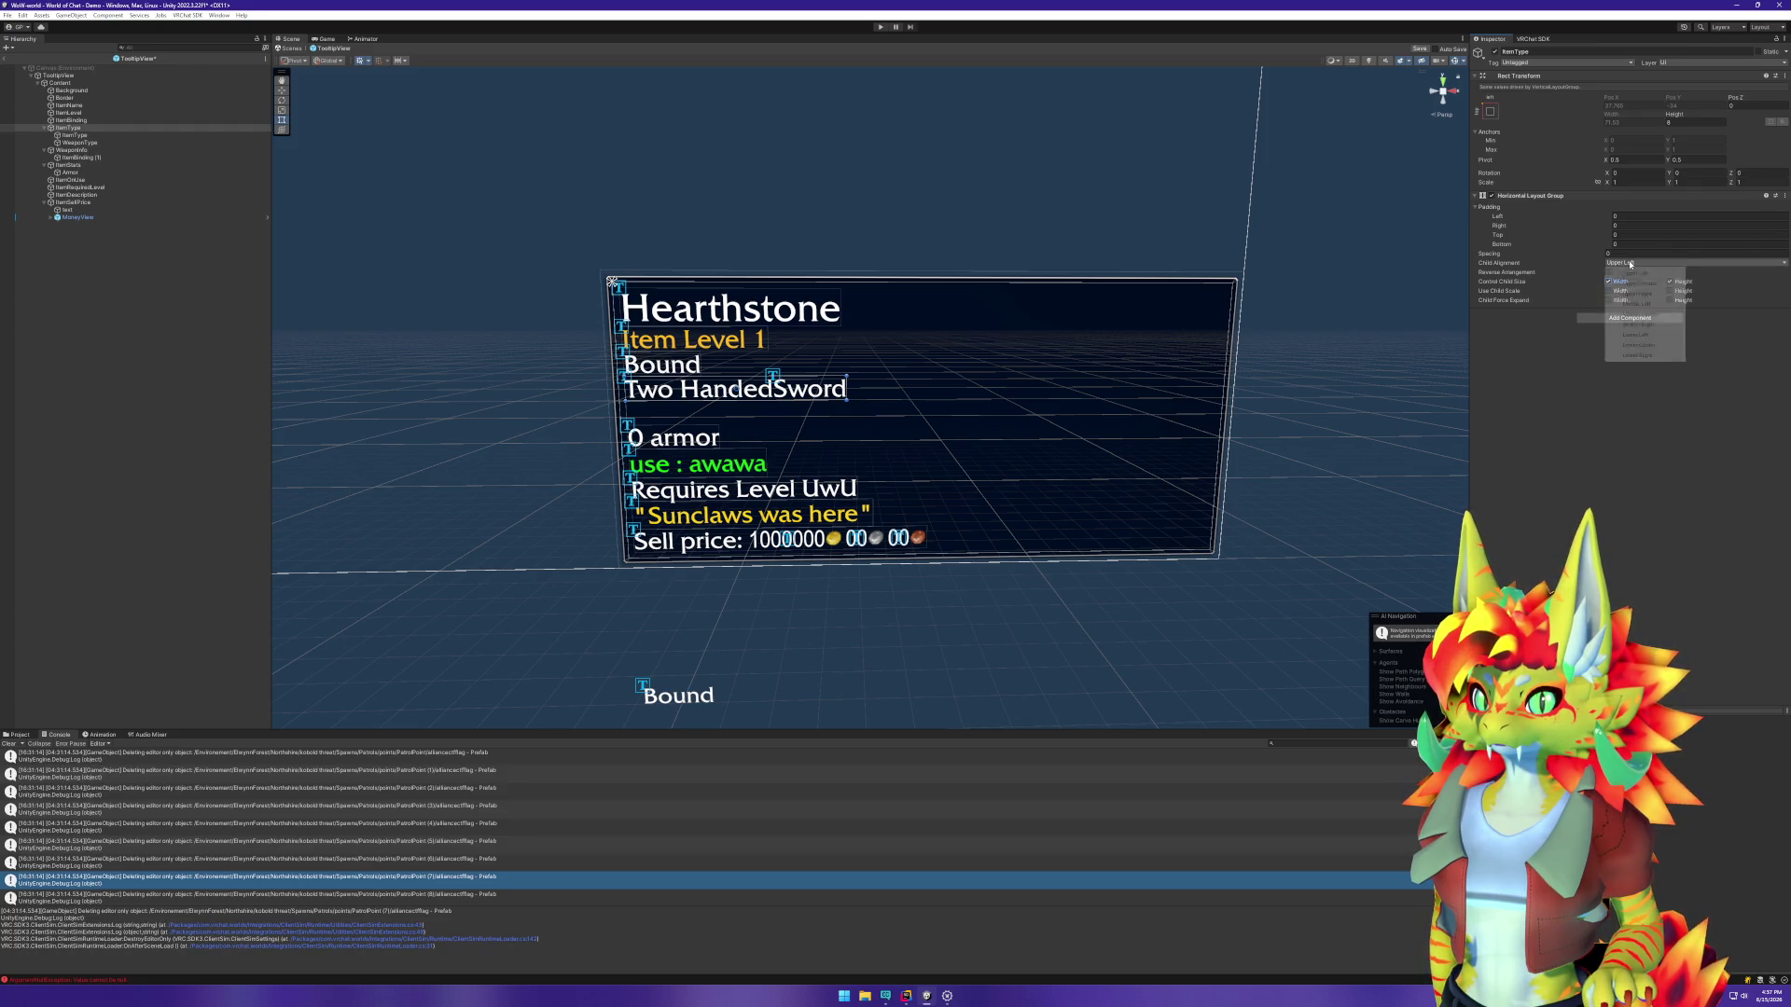
pyautogui.click(1526, 383)
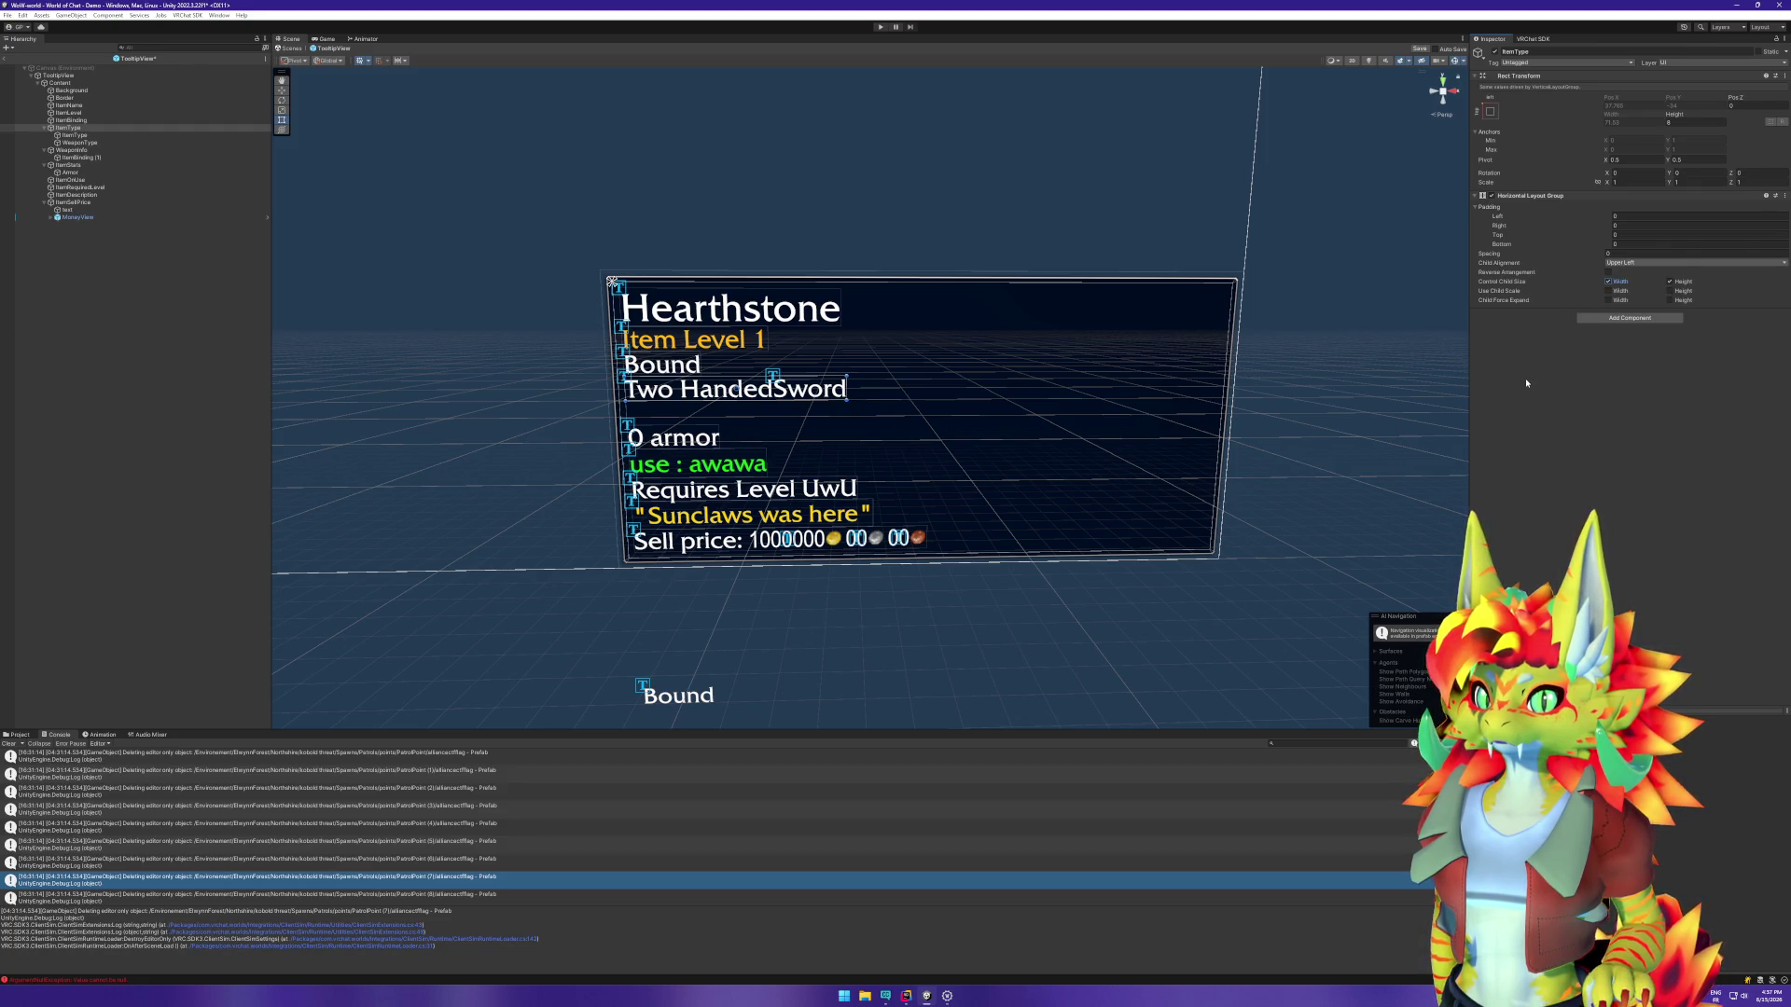
pyautogui.click(1622, 254)
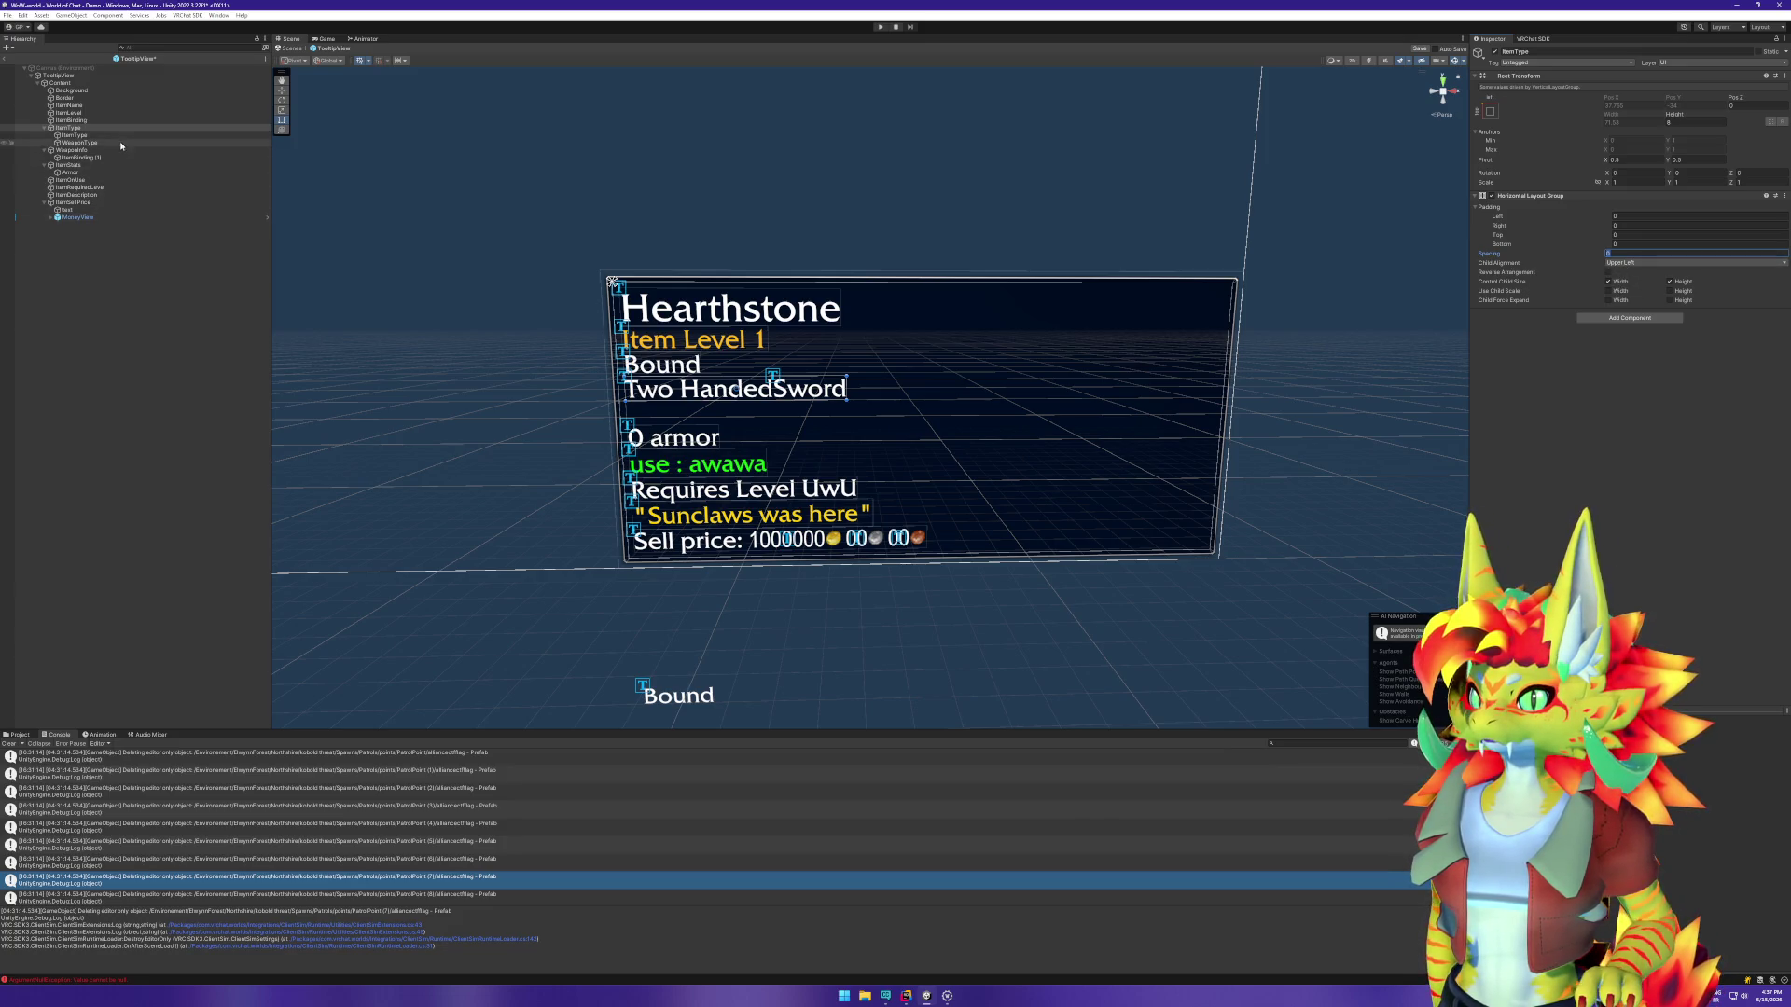
pyautogui.click(1615, 303)
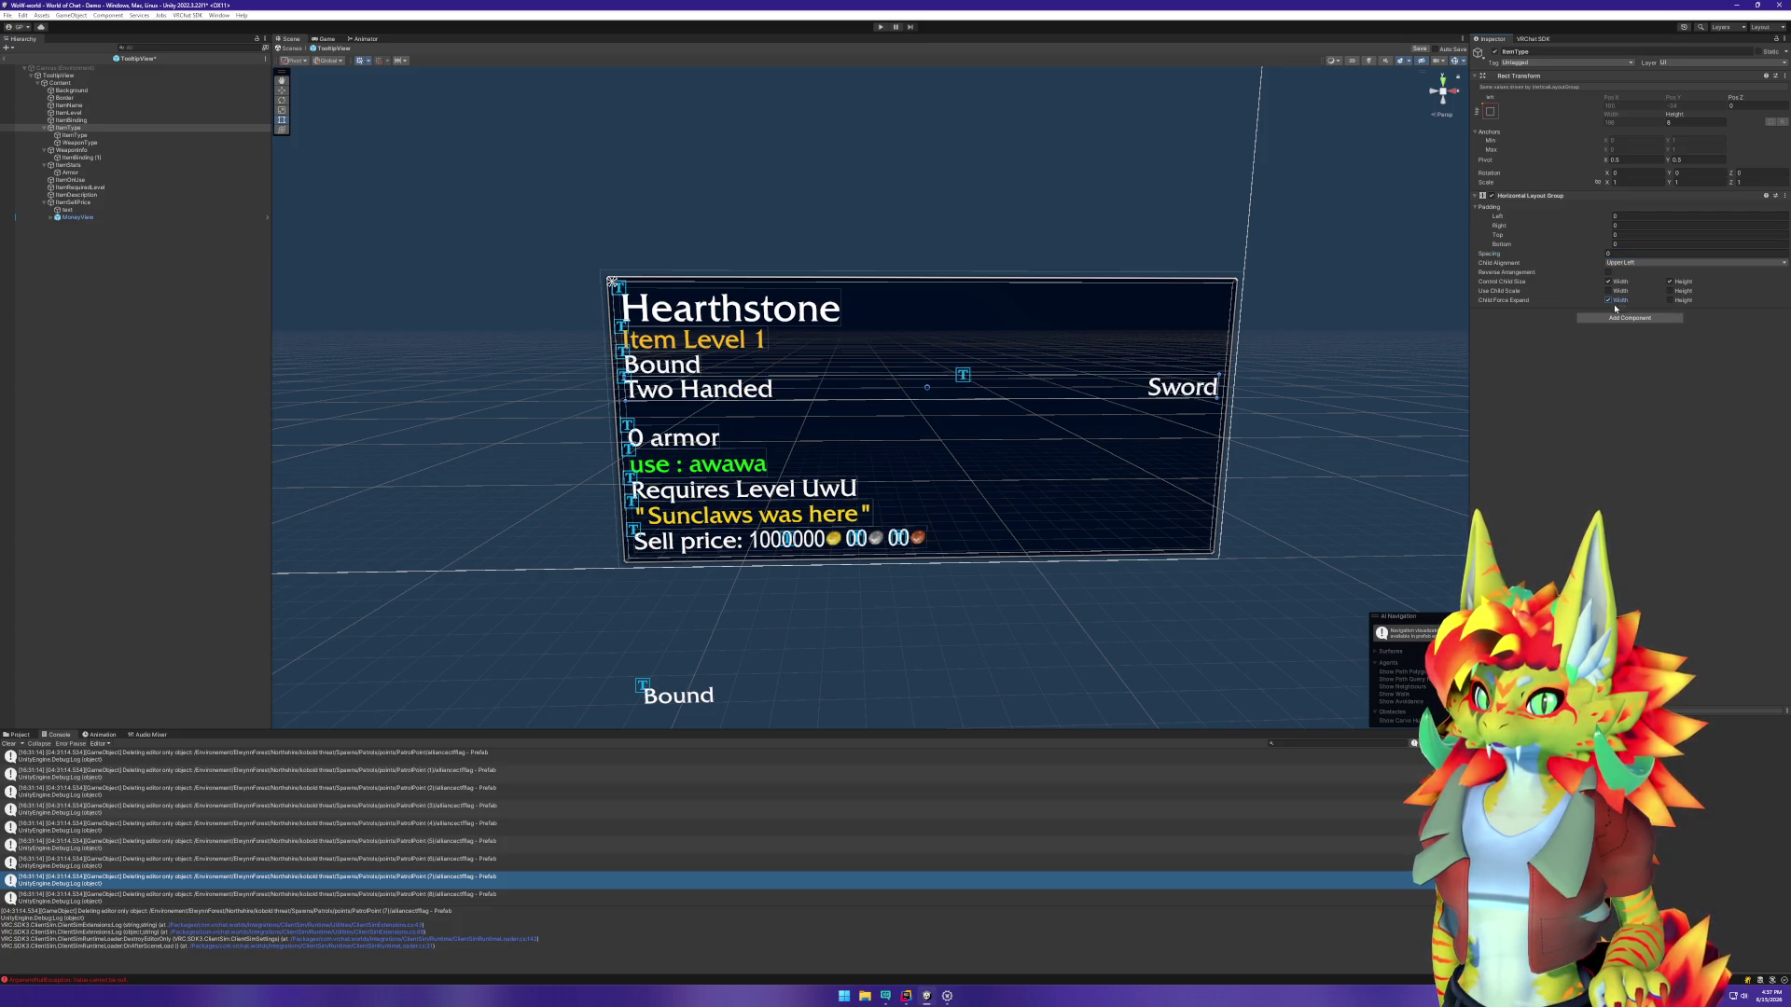
pyautogui.click(156, 348)
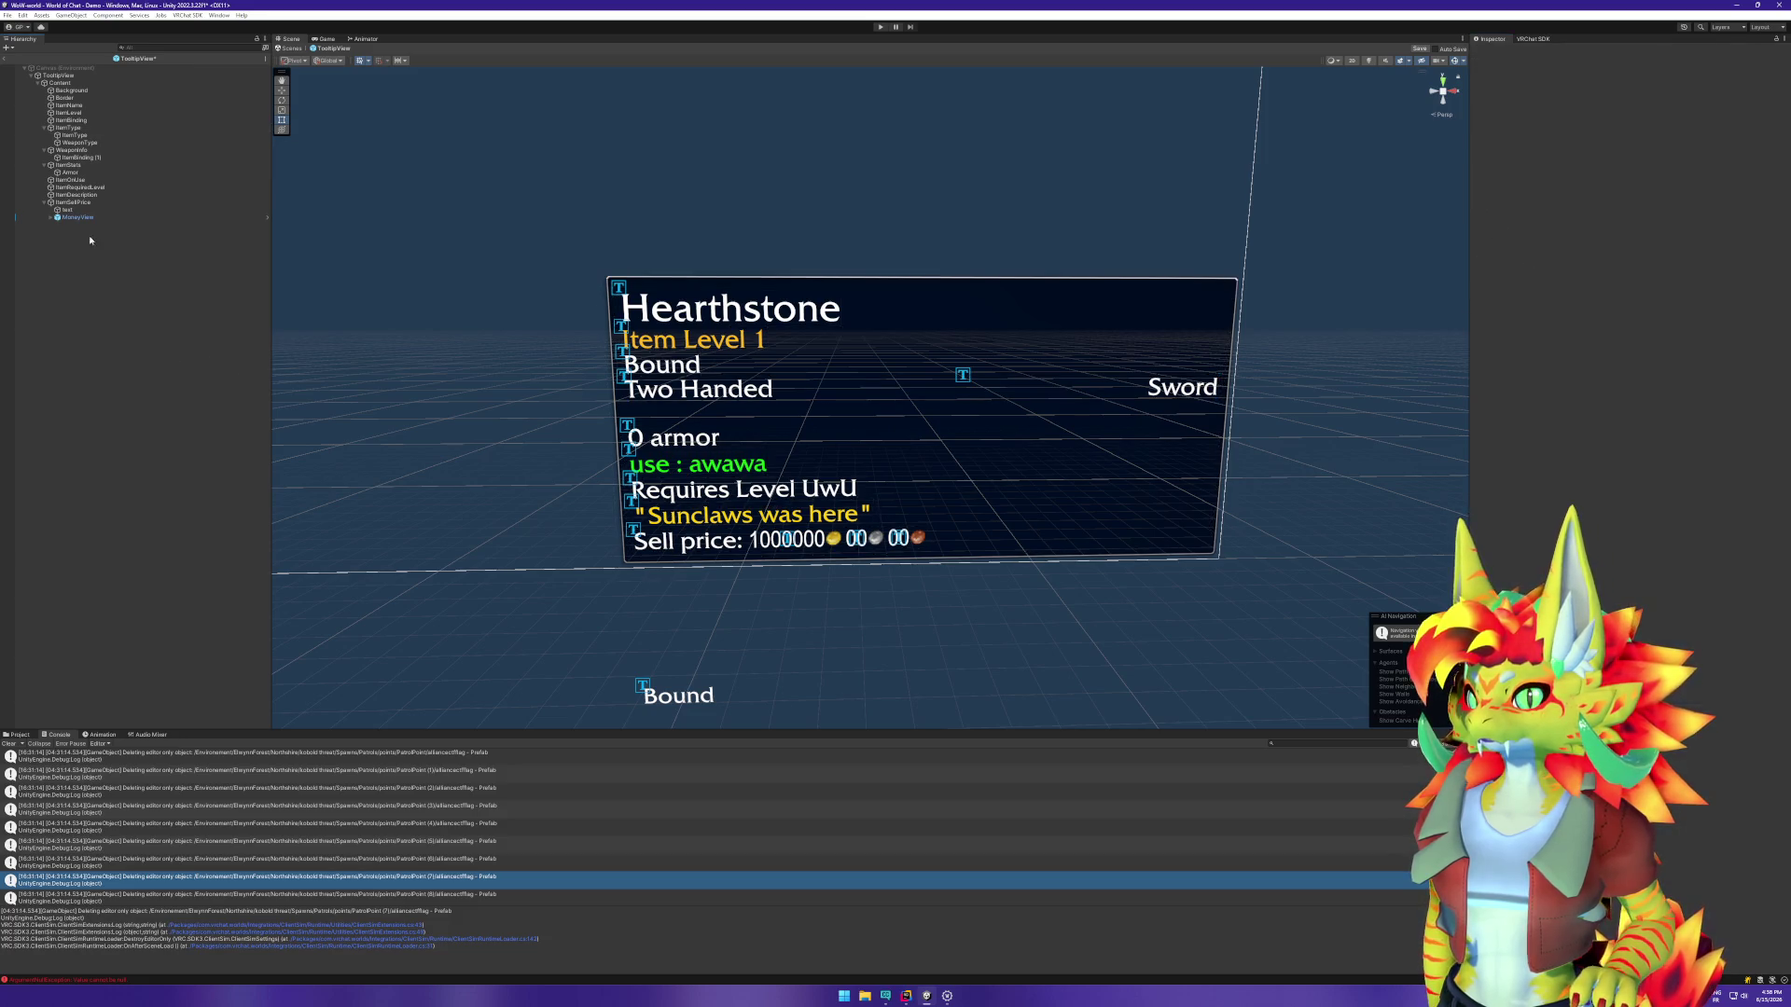
pyautogui.click(68, 128)
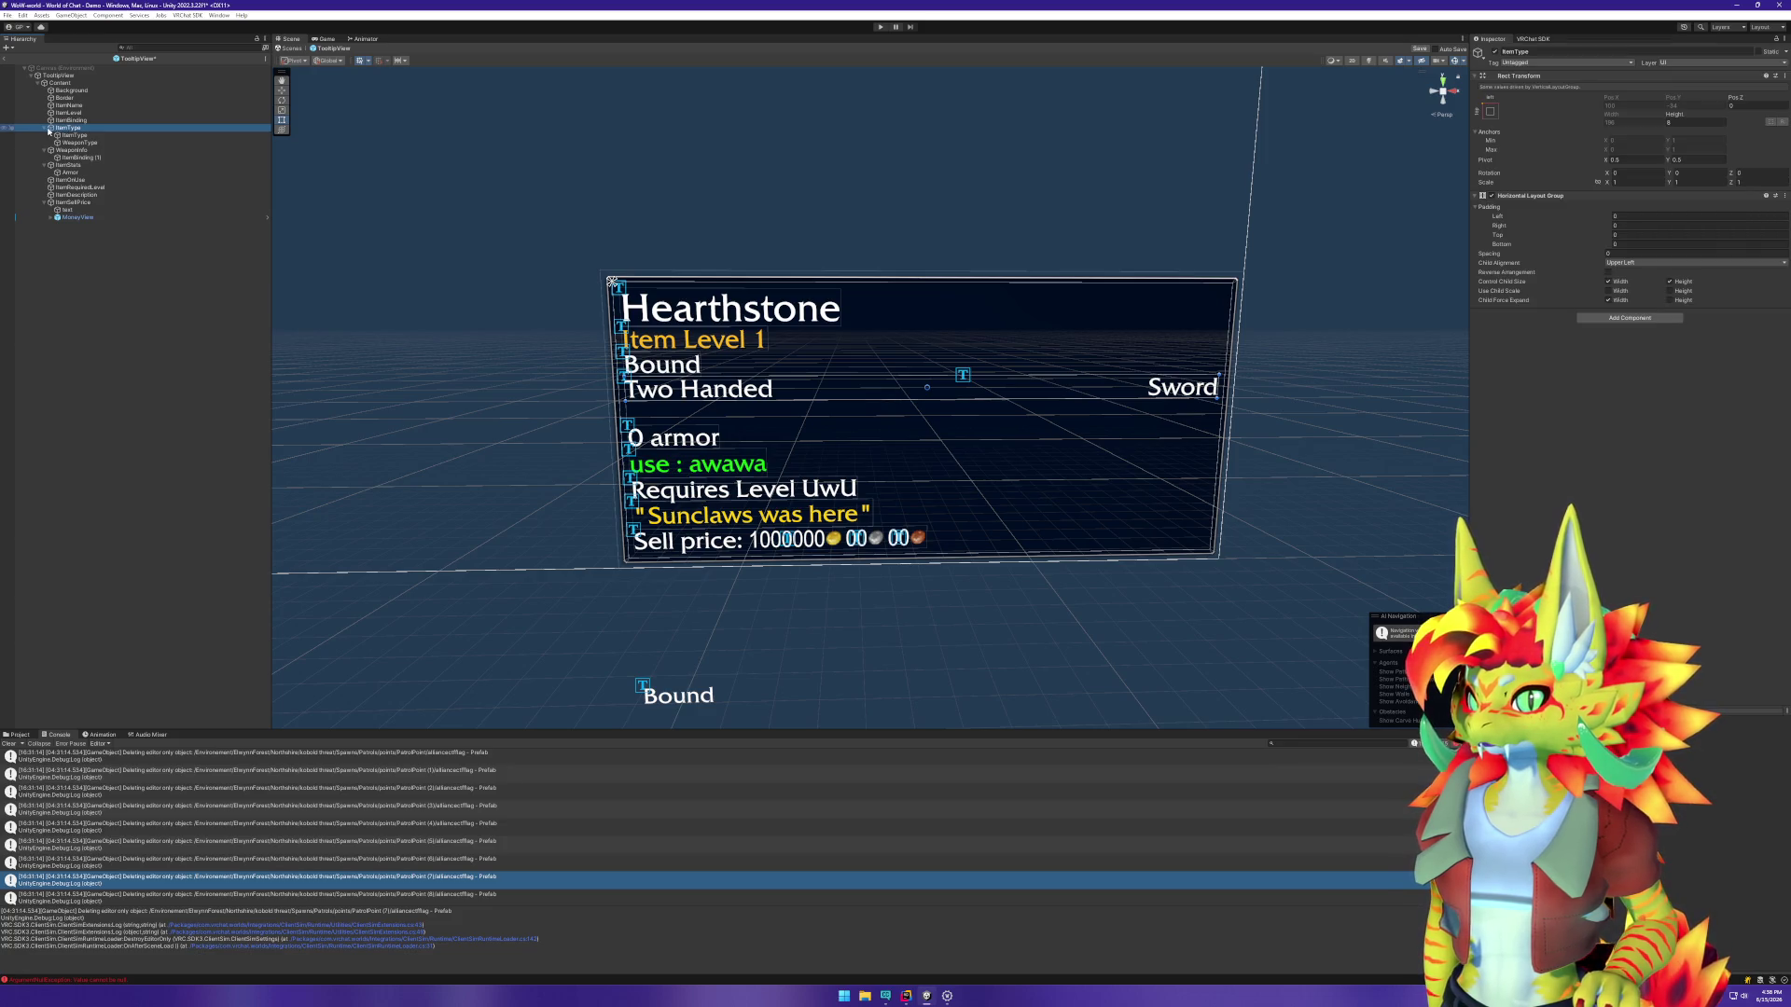
pyautogui.click(44, 127)
pyautogui.click(288, 126)
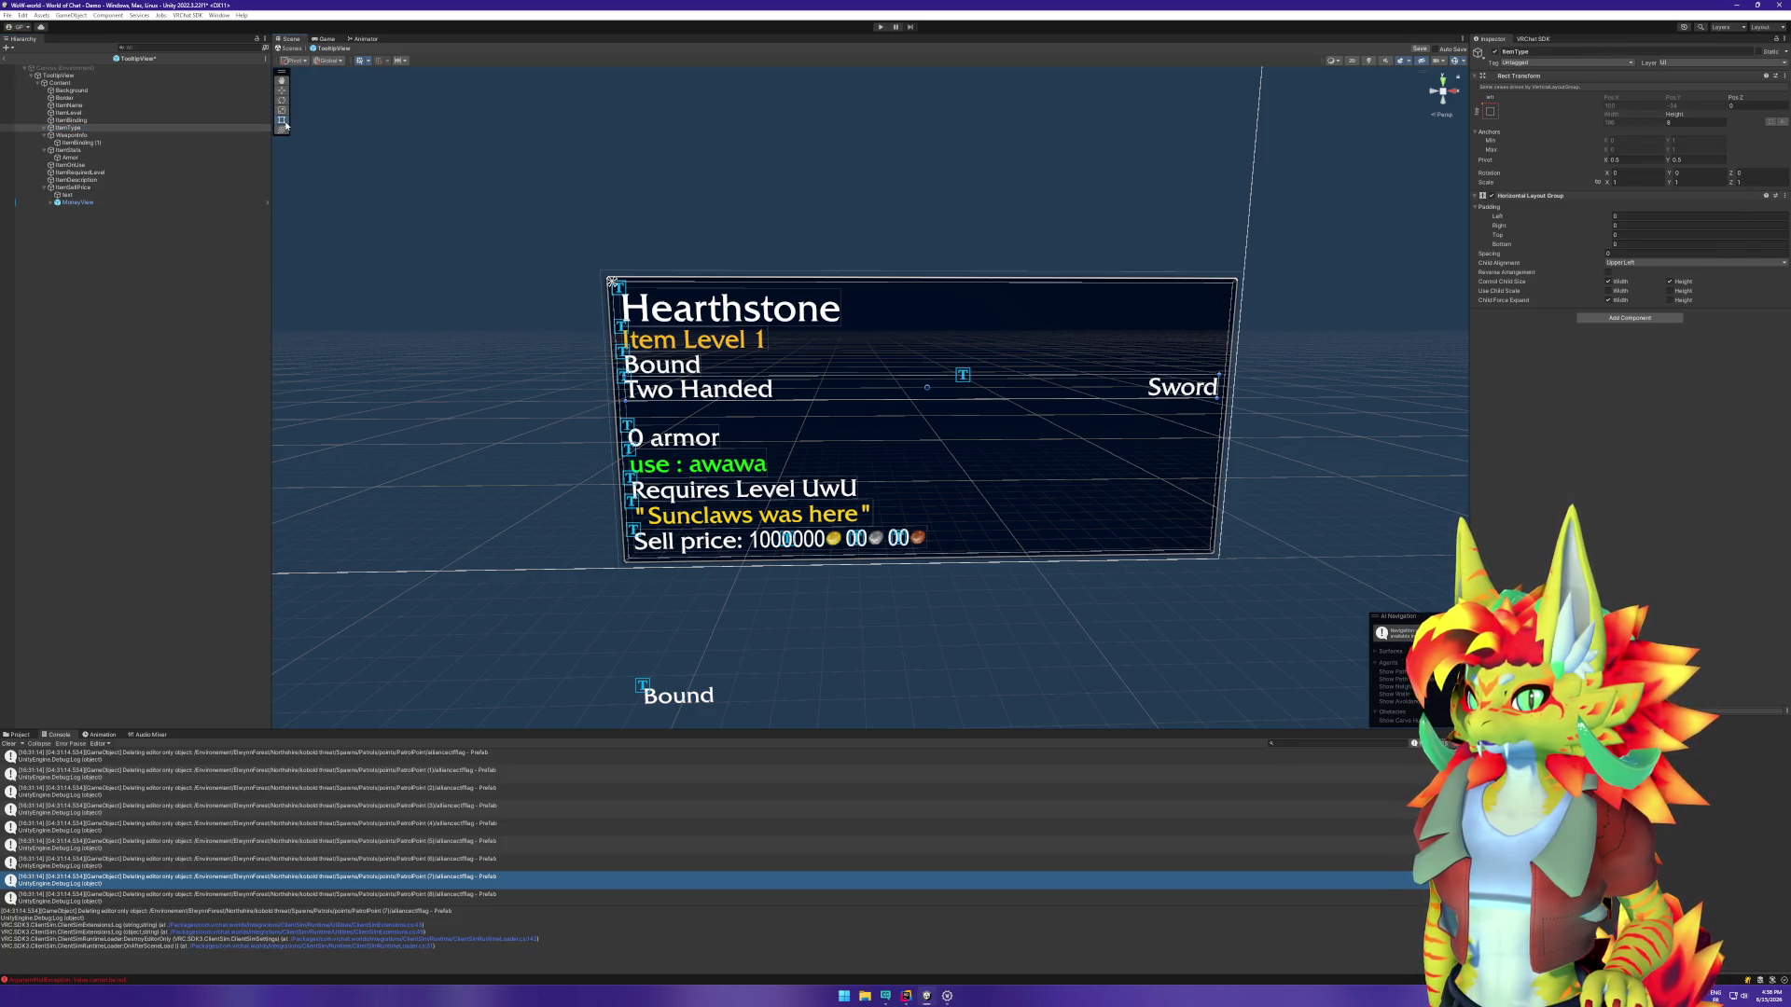
pyautogui.click(72, 136)
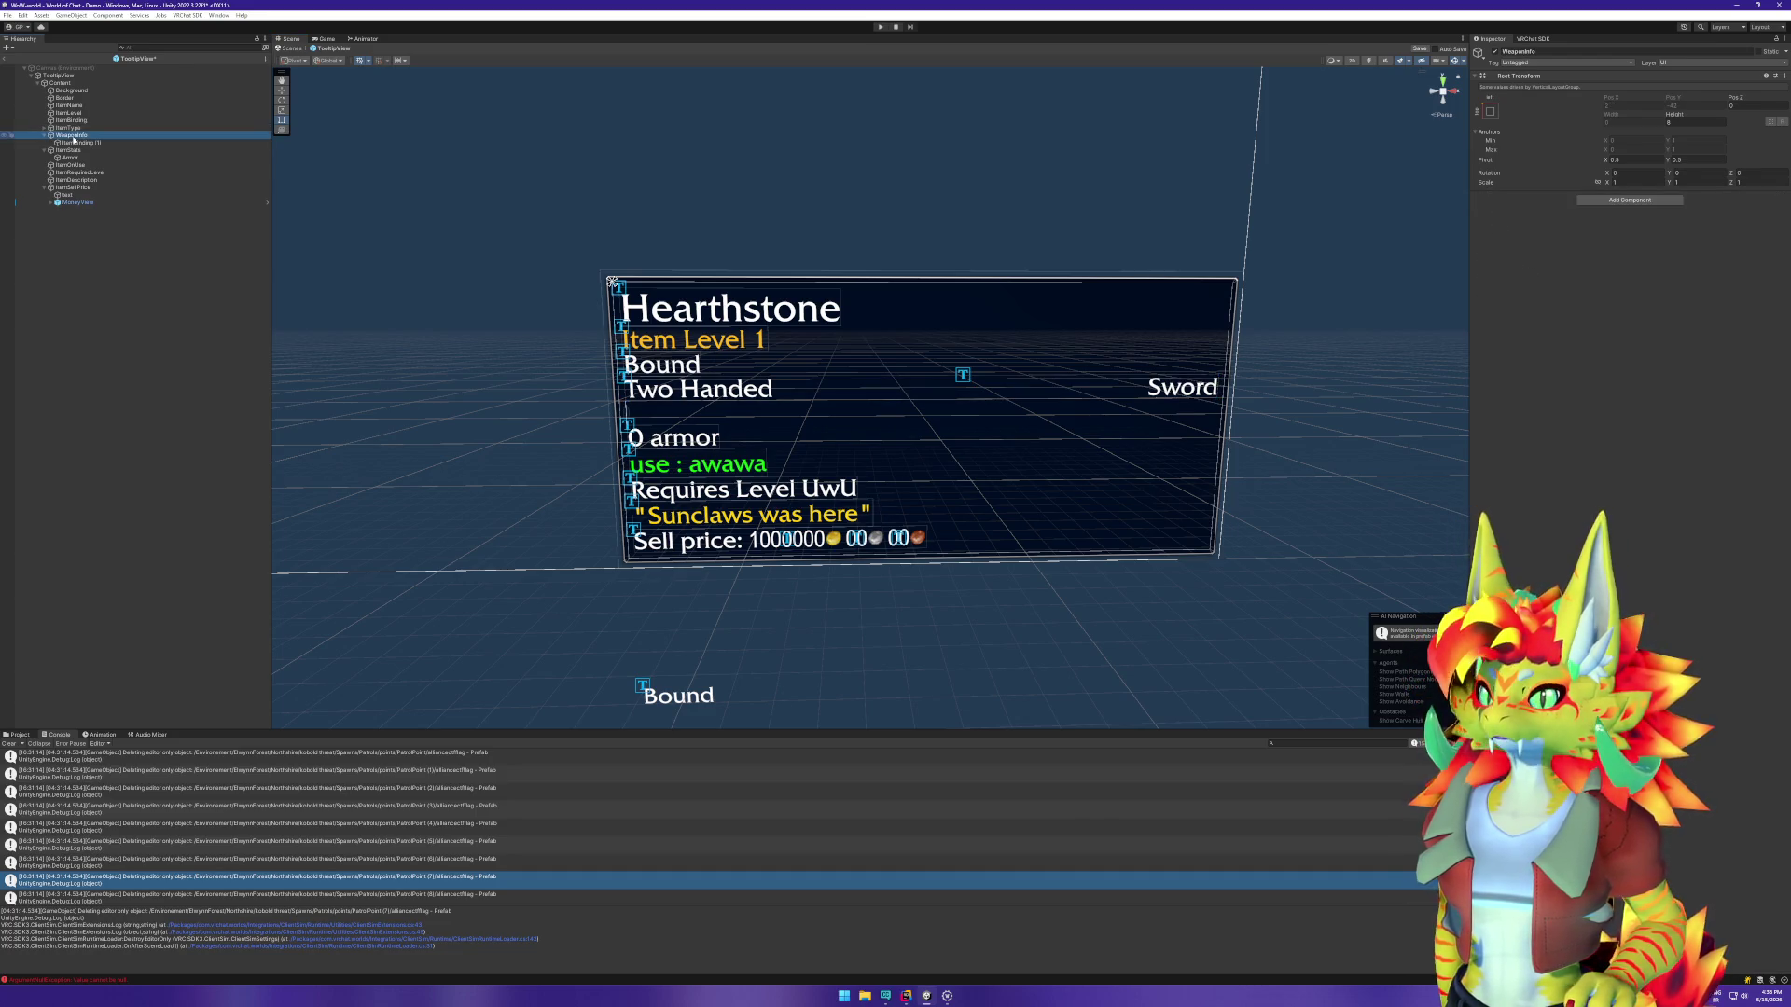
pyautogui.click(81, 143)
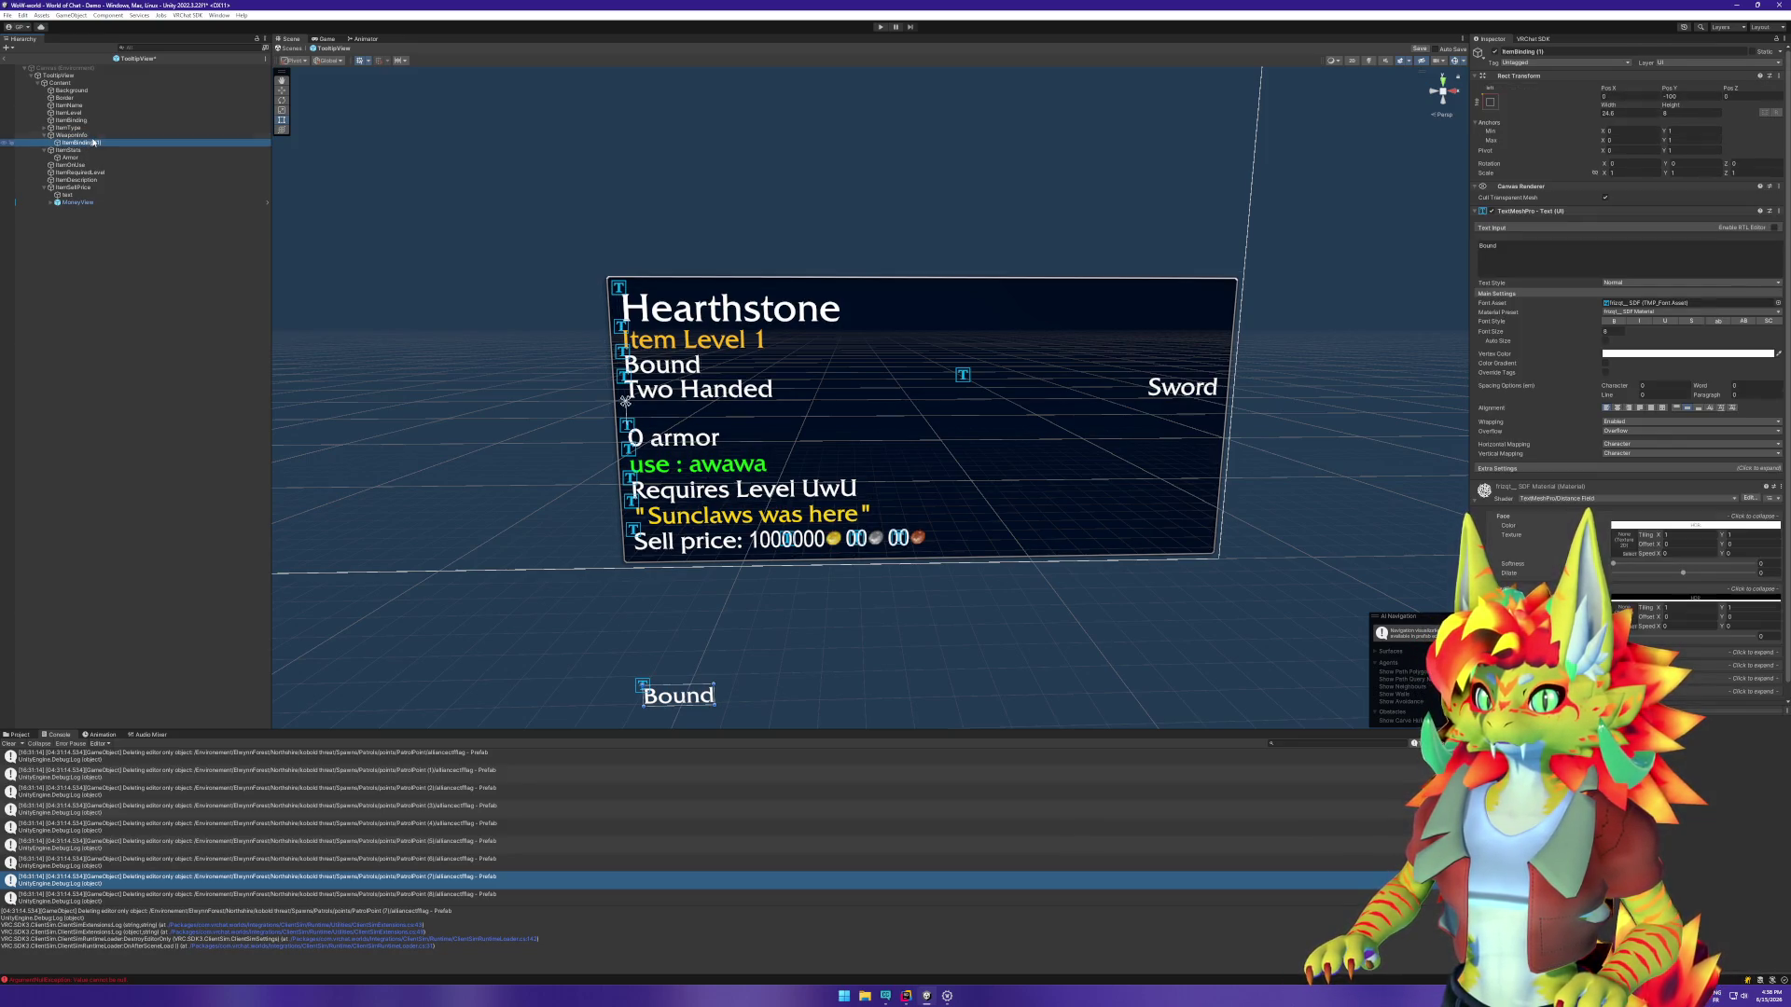
pyautogui.click(96, 136)
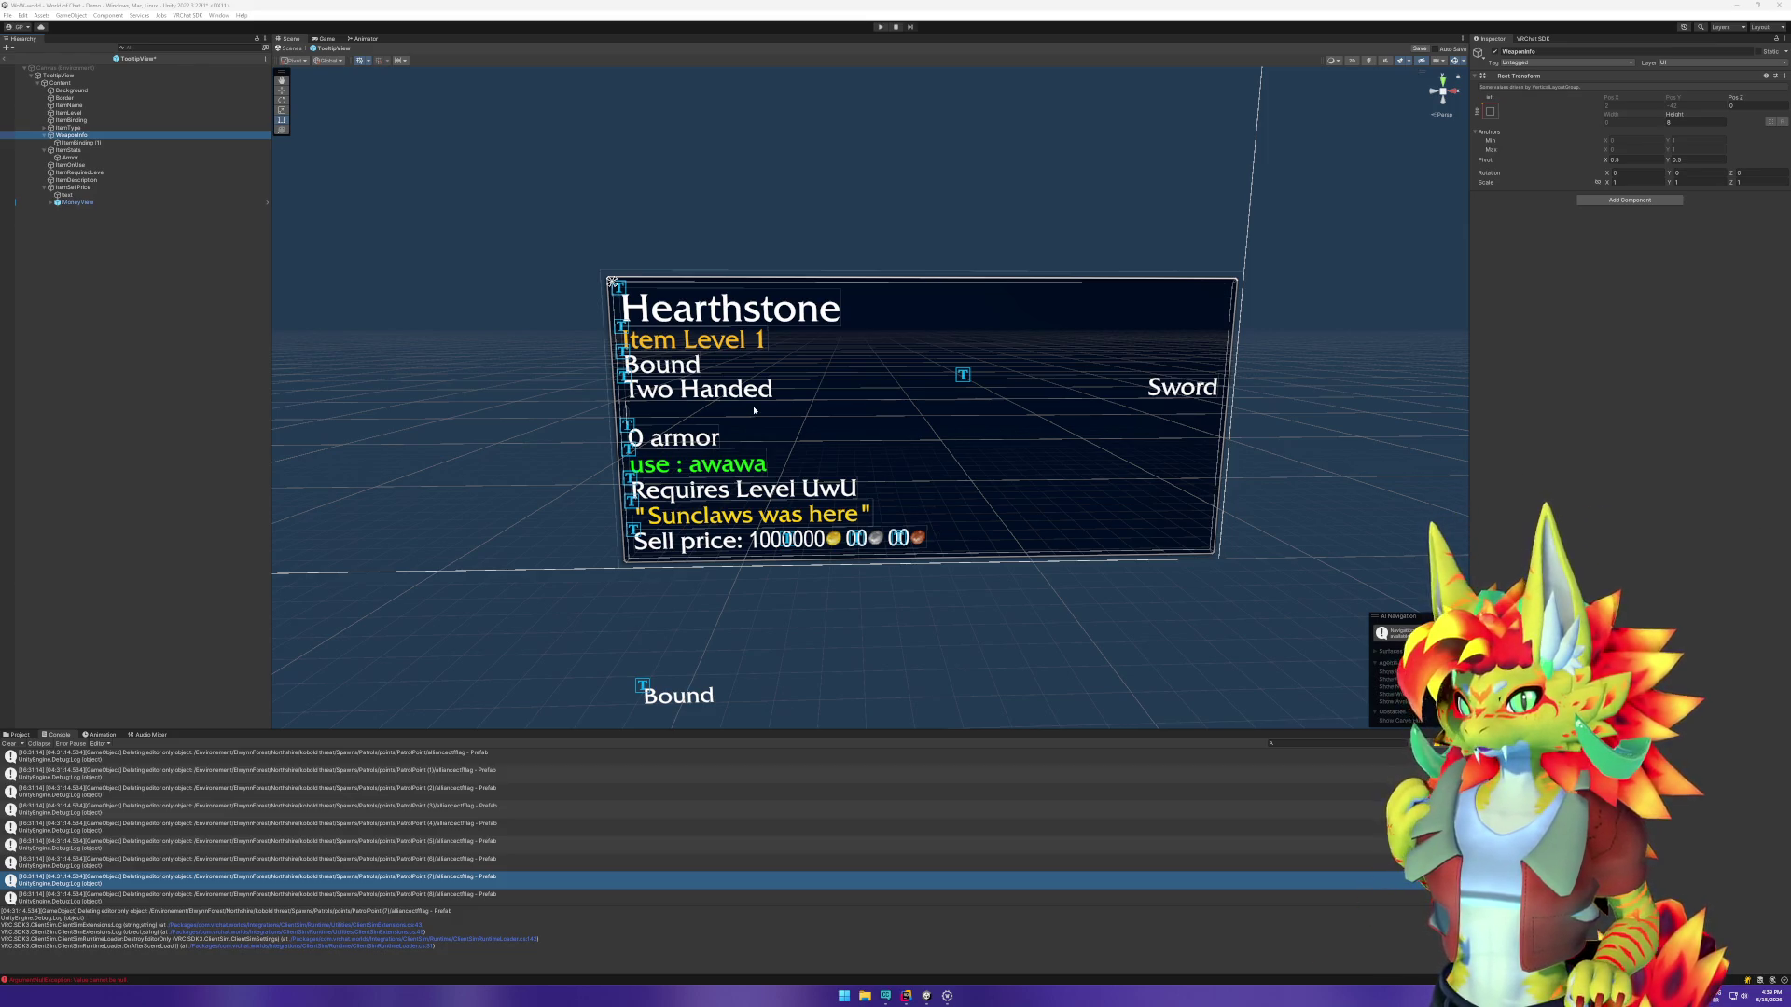
pyautogui.click(105, 143)
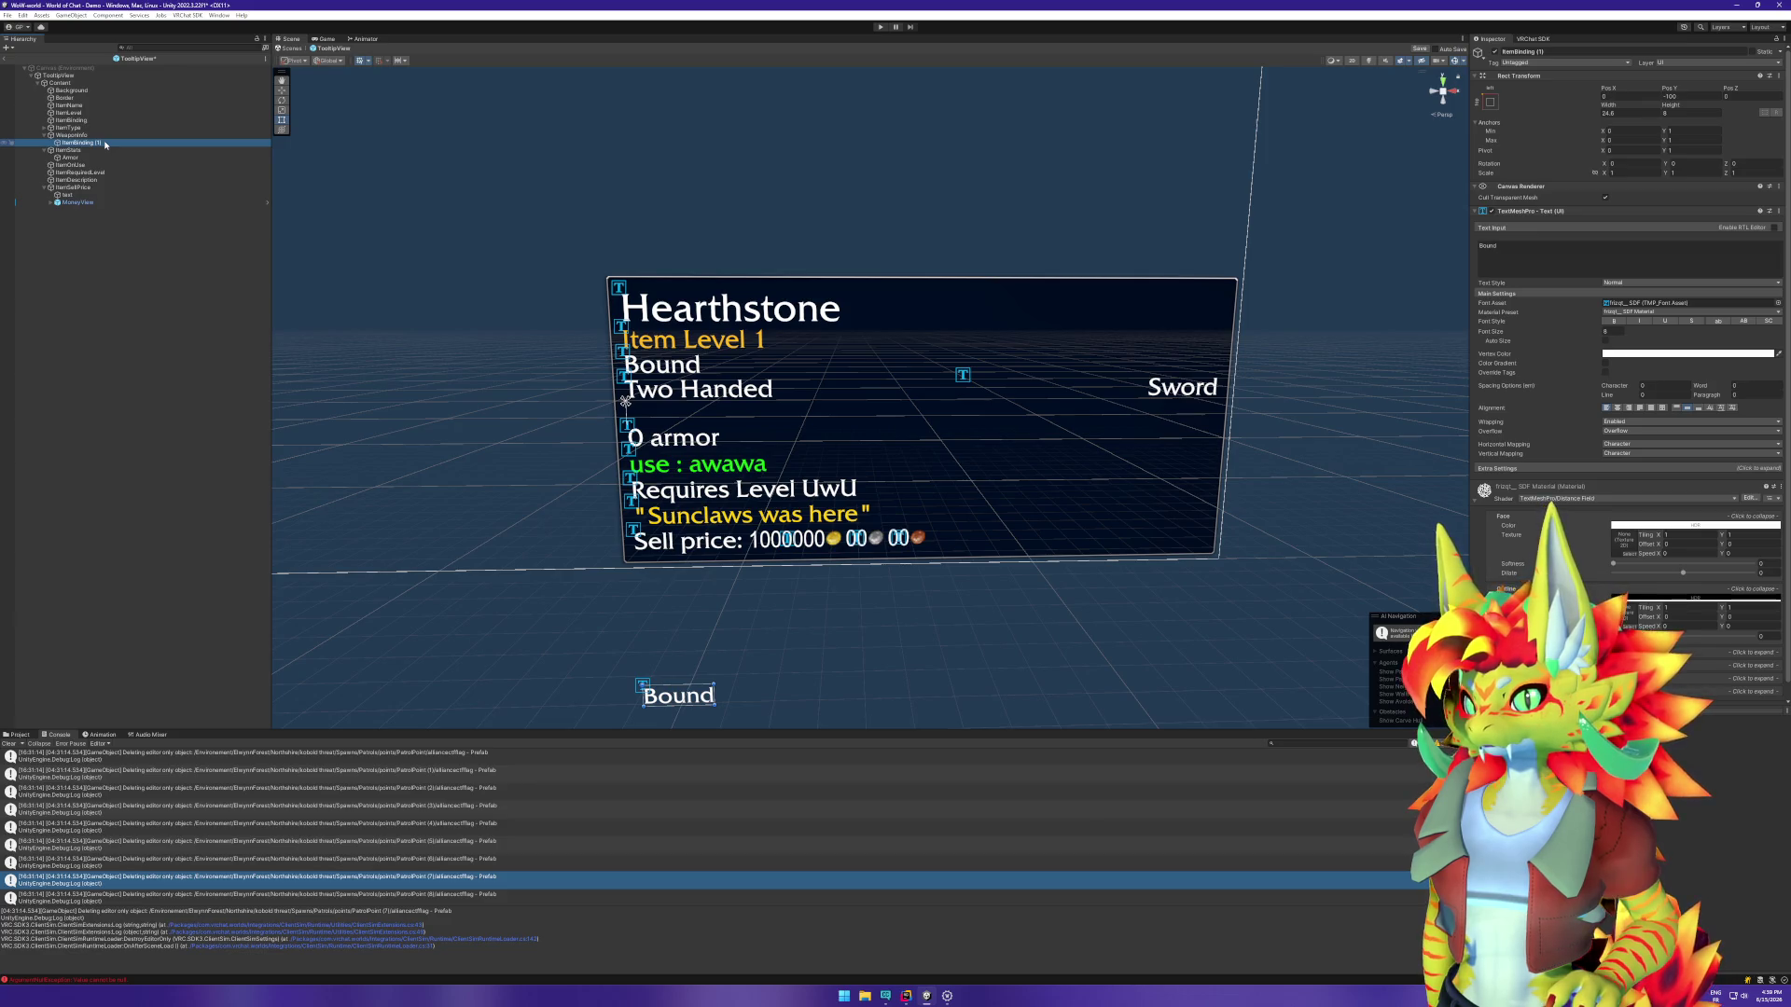
# Step: Rename ItemBinding (1) to Damages, then duplicate it and rename the copy Cooldown
pyautogui.click(110, 145)
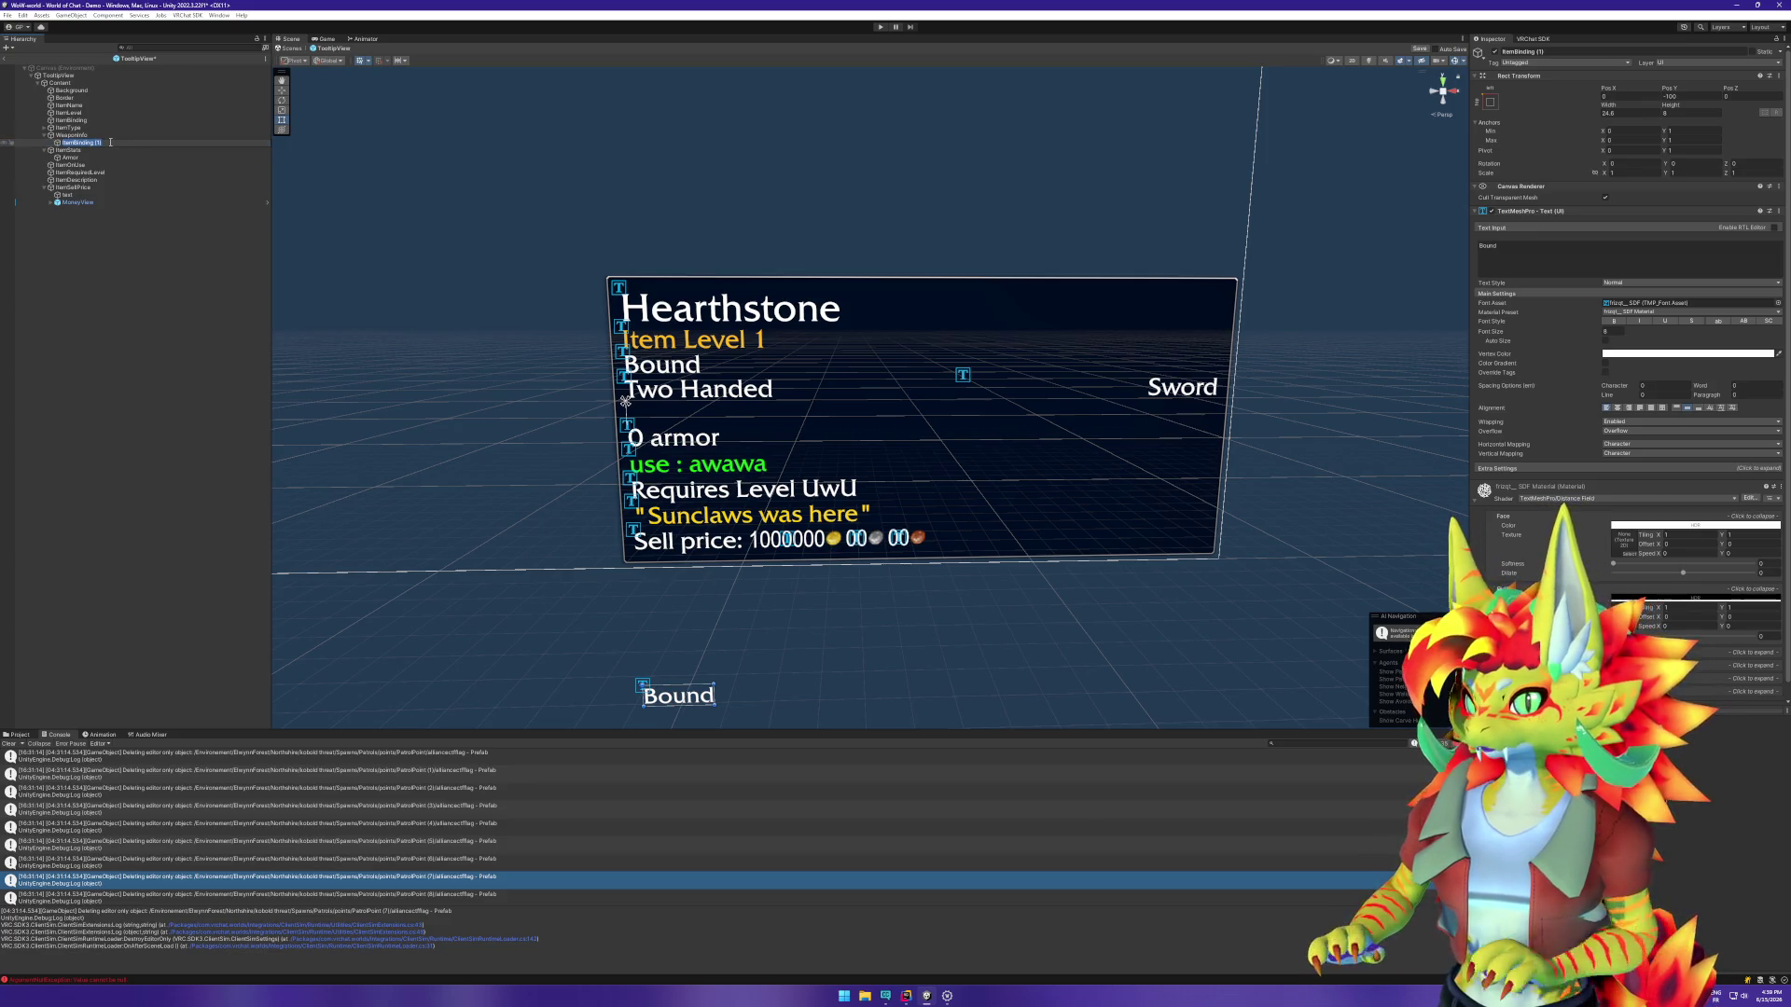
pyautogui.write('Bi')
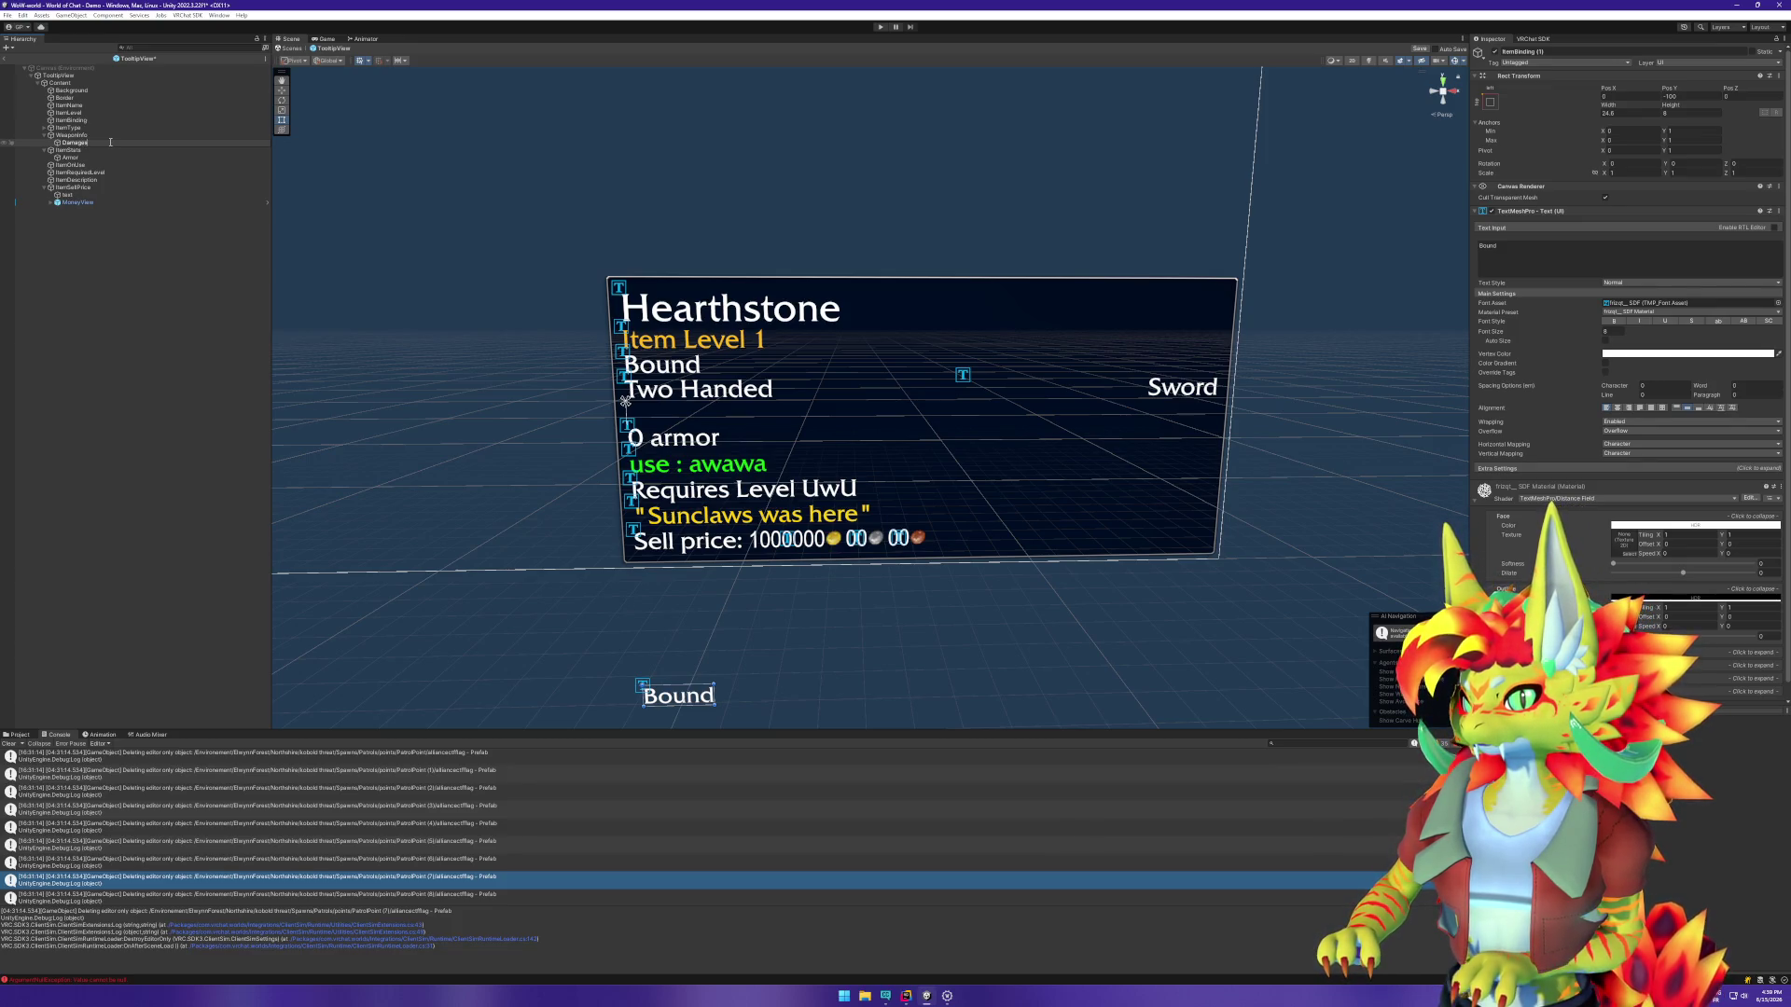
pyautogui.press('Return')
pyautogui.hotkey('ctrl', 'd')
pyautogui.click(103, 149)
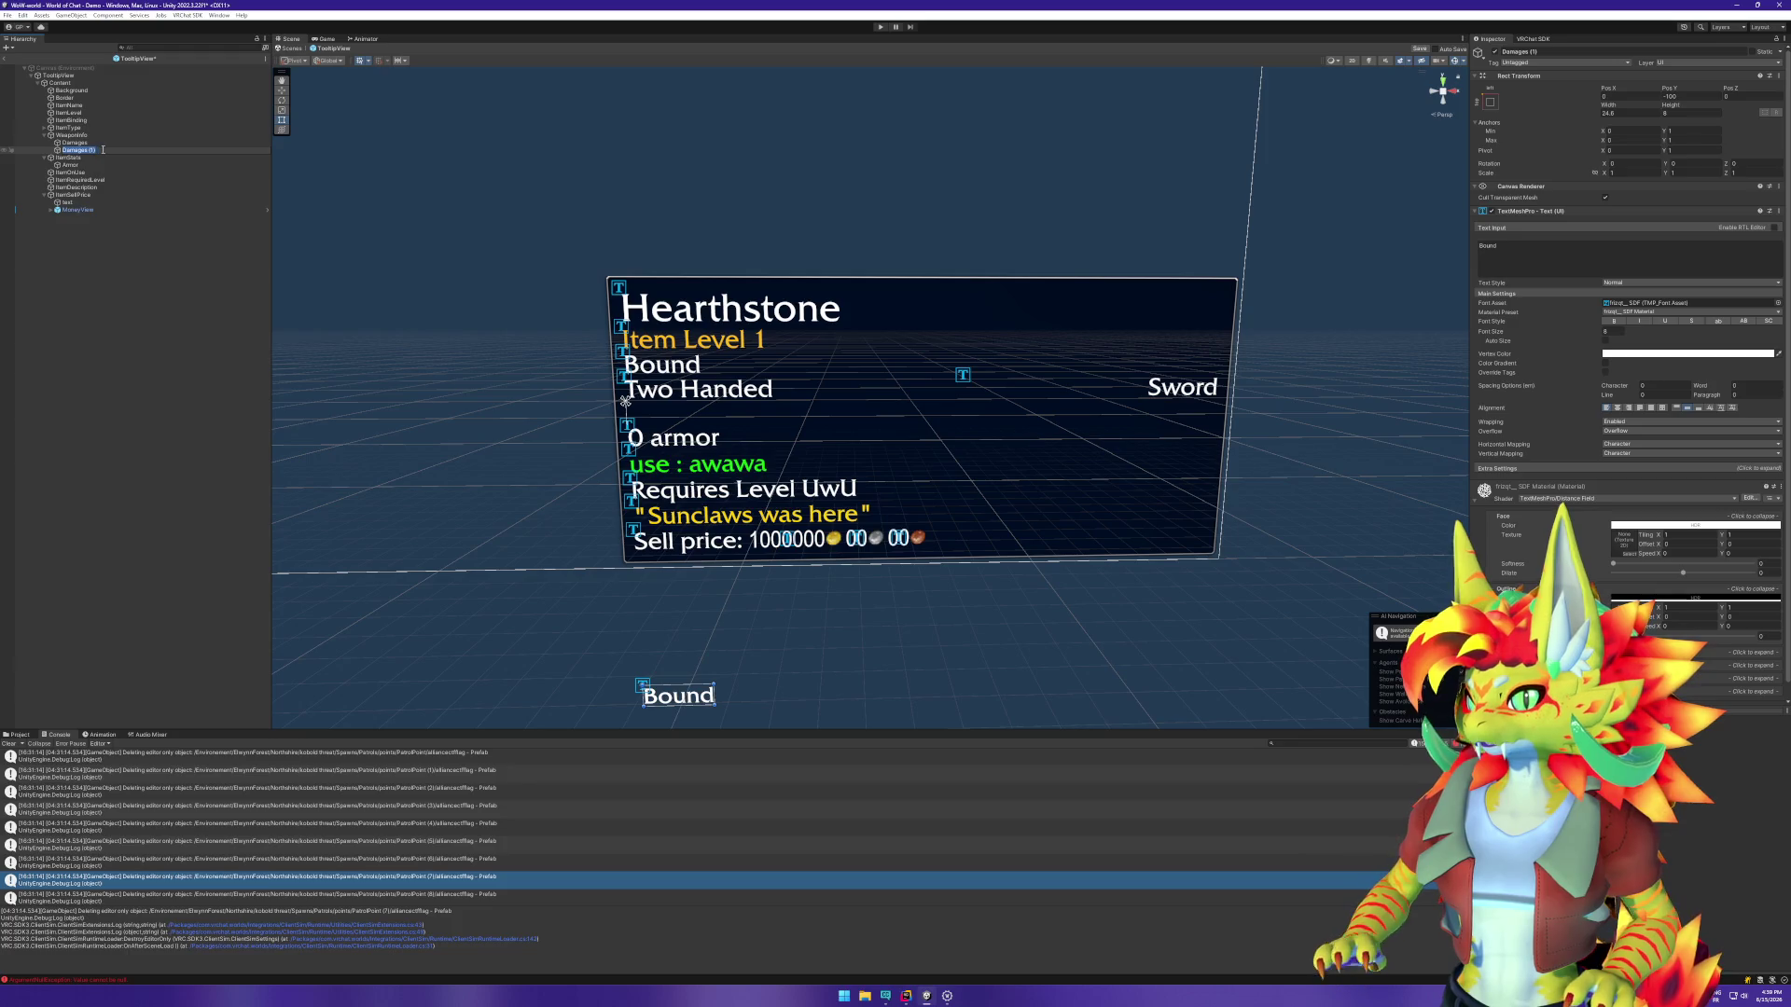
pyautogui.write('Sp')
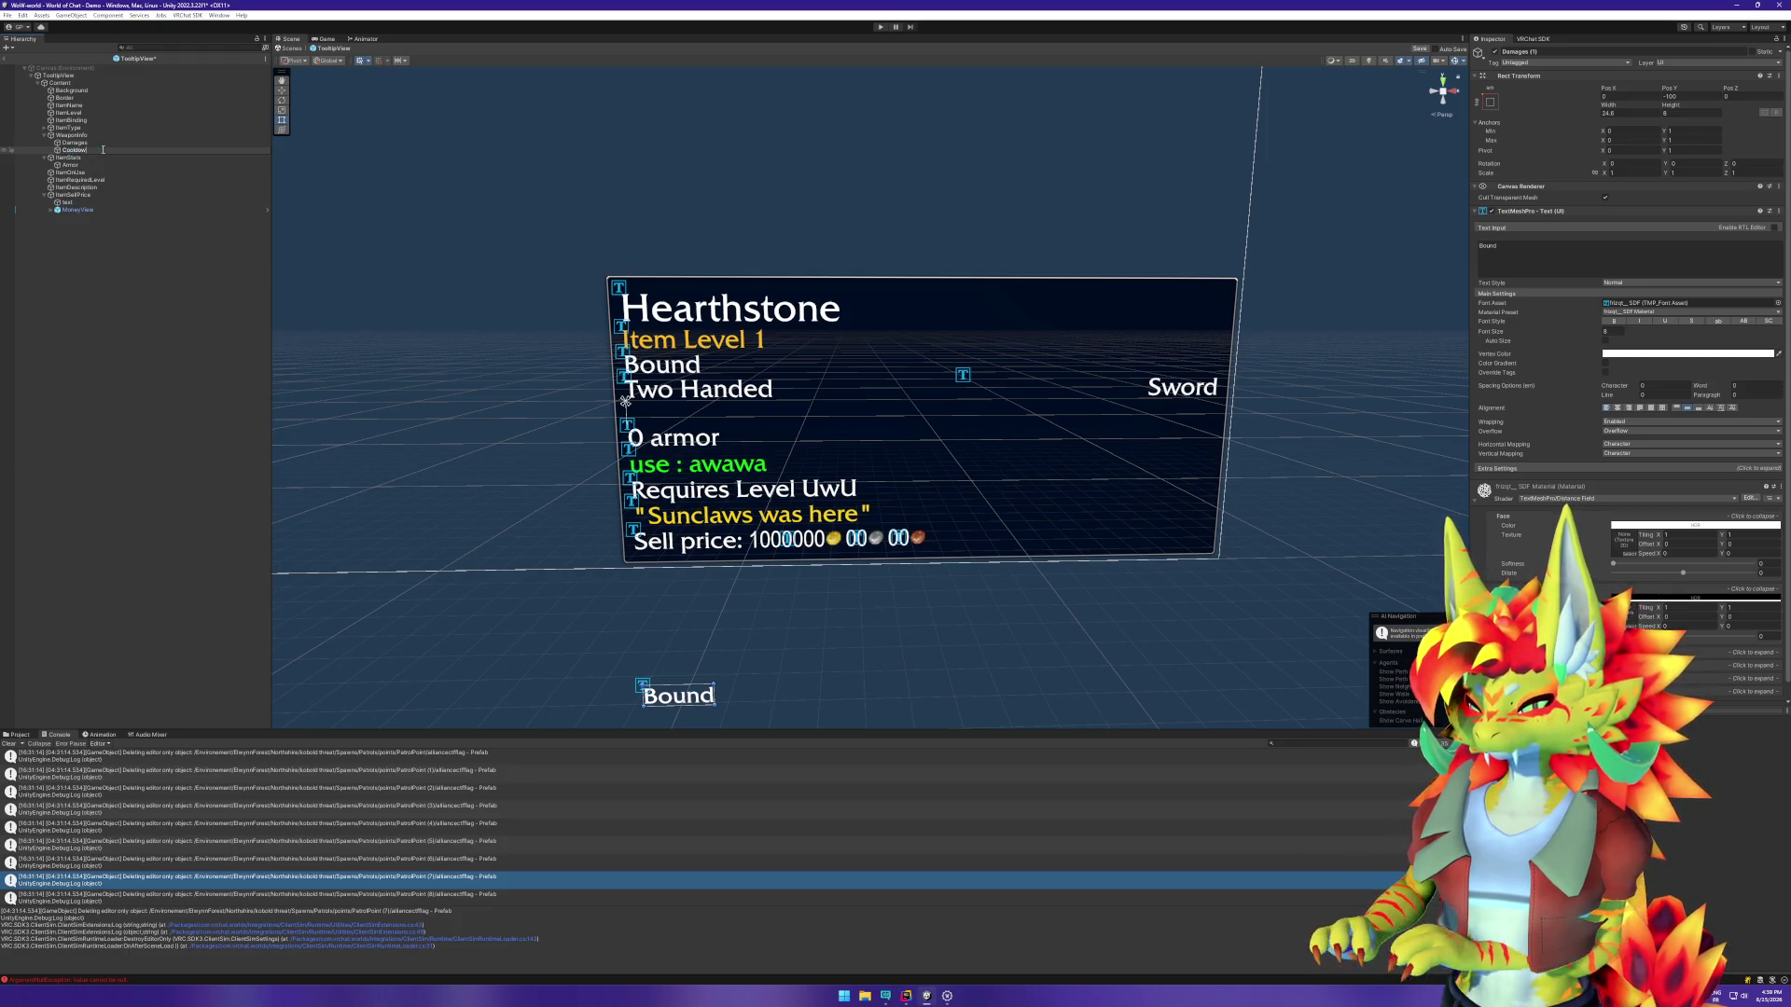
pyautogui.write('n')
# Step: Create an empty object 'line' under WeaponInfo and move Damages and Cooldown into it
pyautogui.rightClick(89, 136)
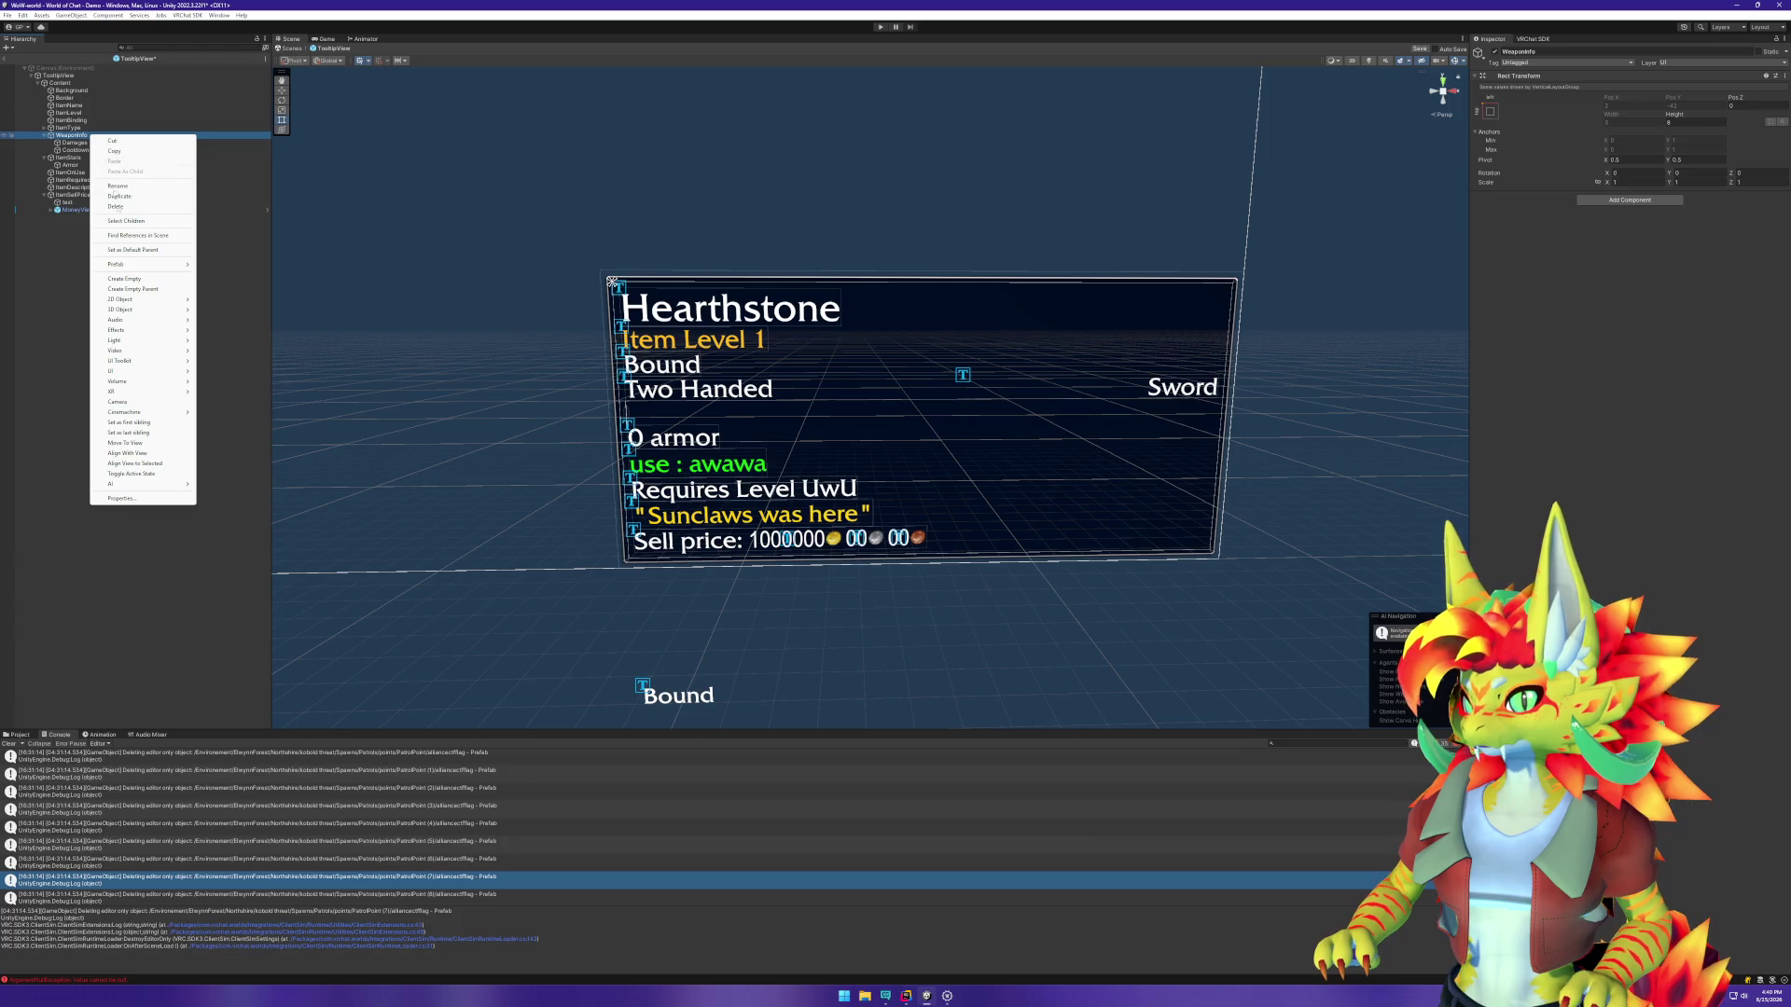
pyautogui.click(129, 278)
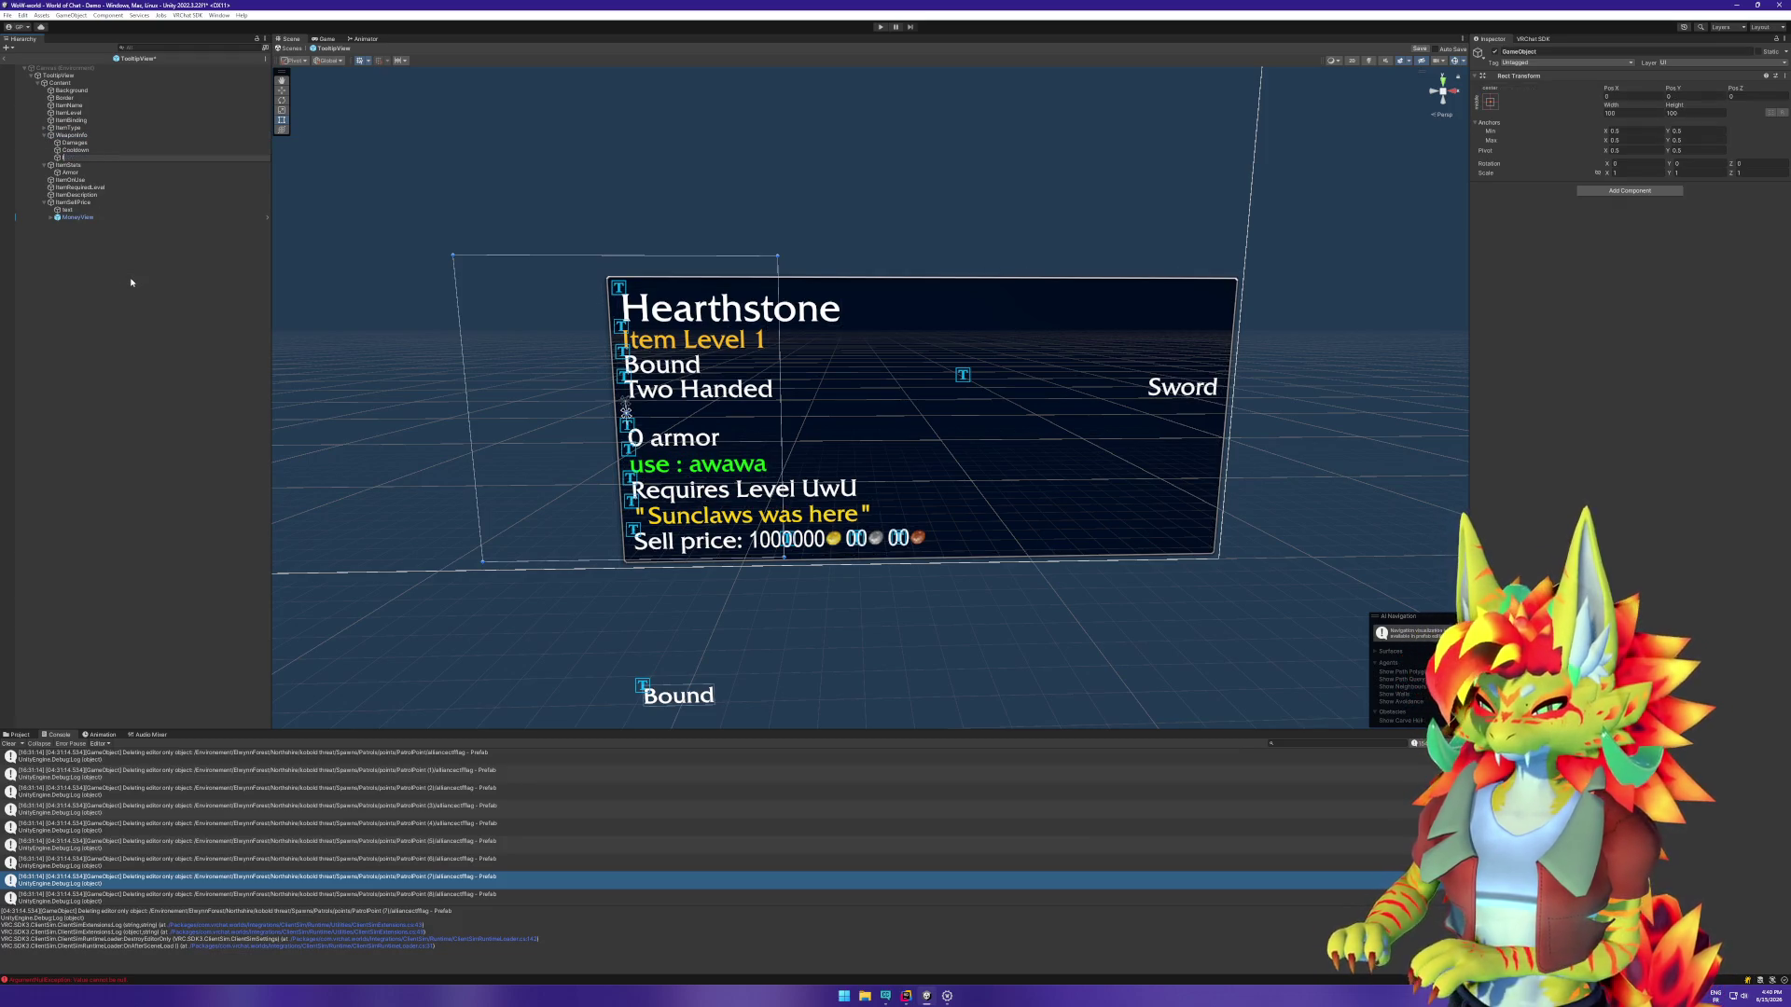
pyautogui.press('Return')
pyautogui.click(78, 149)
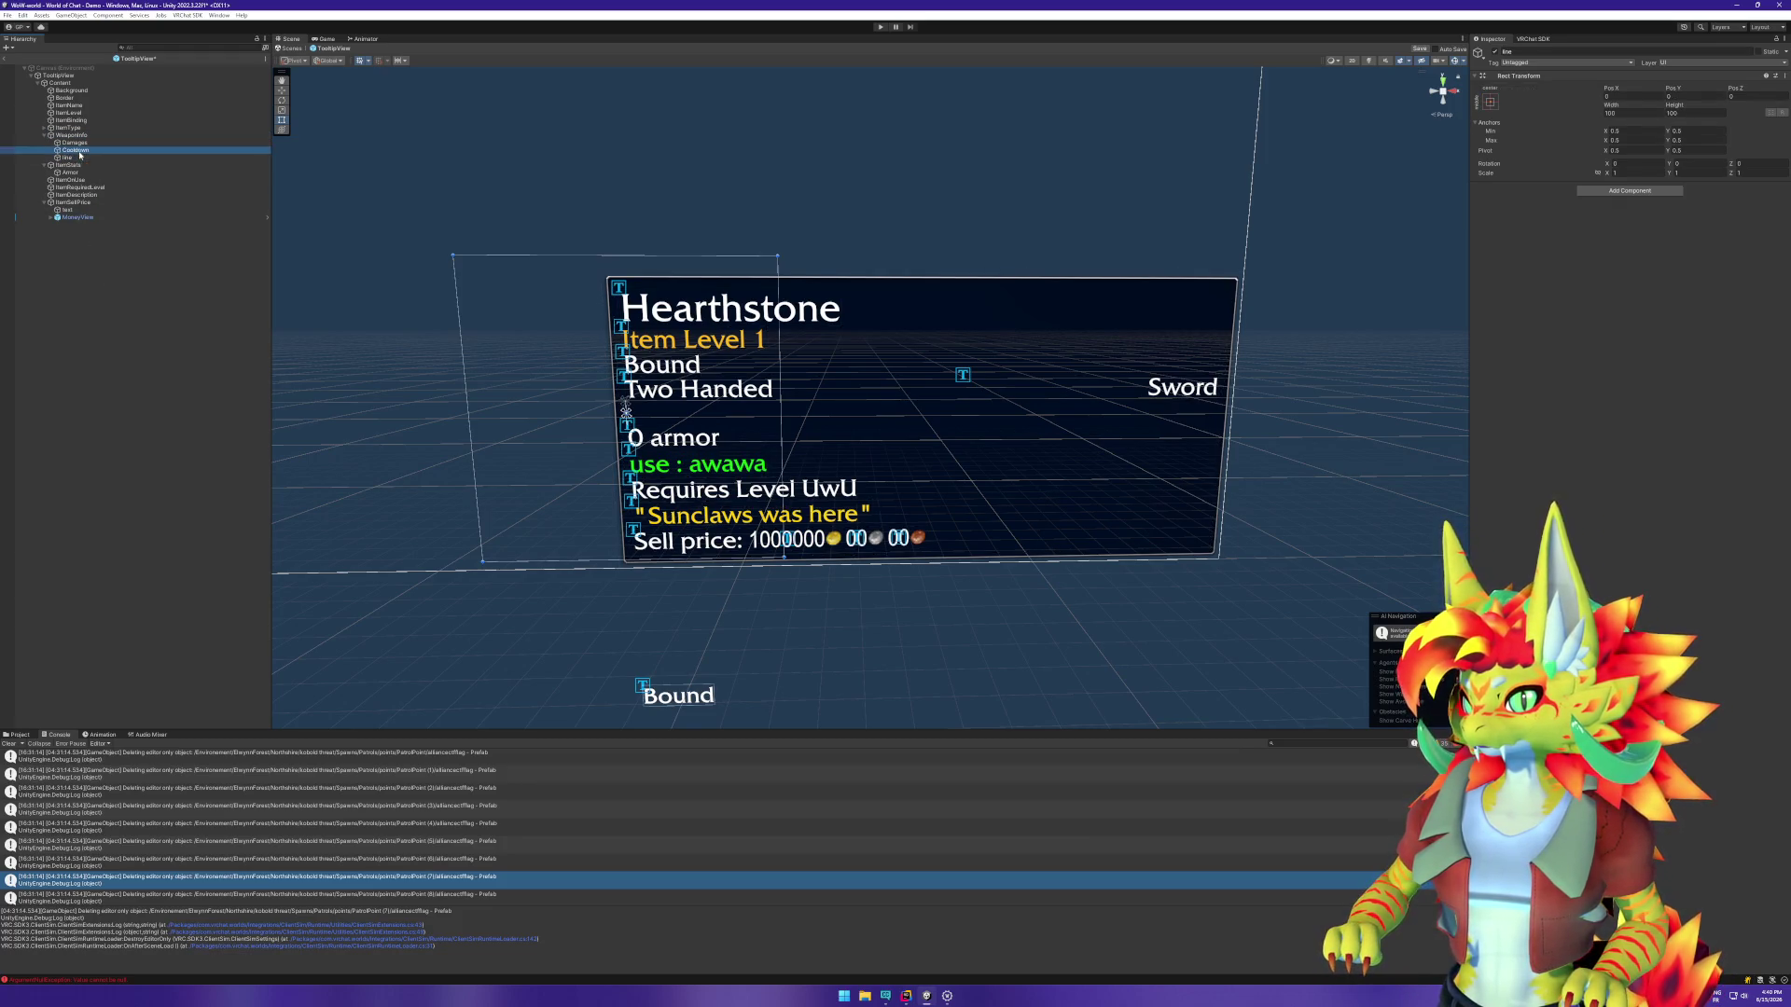
pyautogui.keyDown('ctrl'); pyautogui.click(74, 142); pyautogui.keyUp('ctrl')
pyautogui.moveTo(74, 142); pyautogui.dragTo(68, 157)
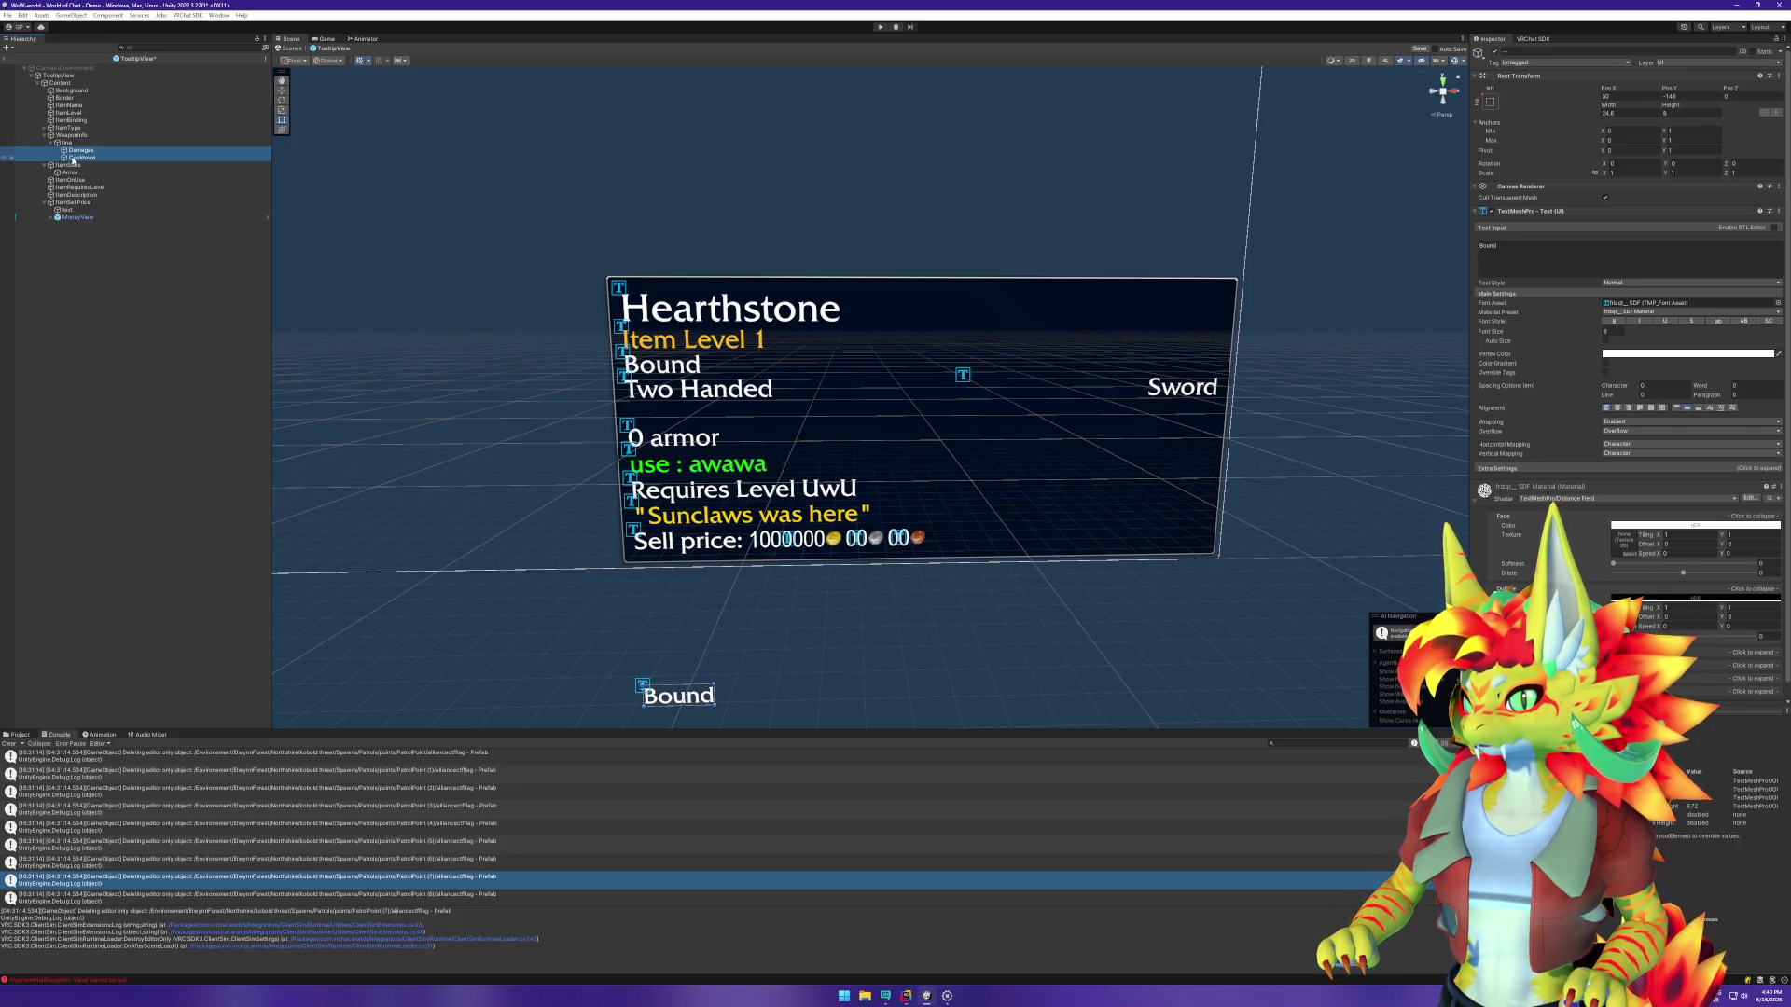
# Step: Create another empty object named 'DPS' under WeaponInfo
pyautogui.click(71, 135)
pyautogui.rightClick(76, 136)
pyautogui.click(115, 283)
pyautogui.write('DP')
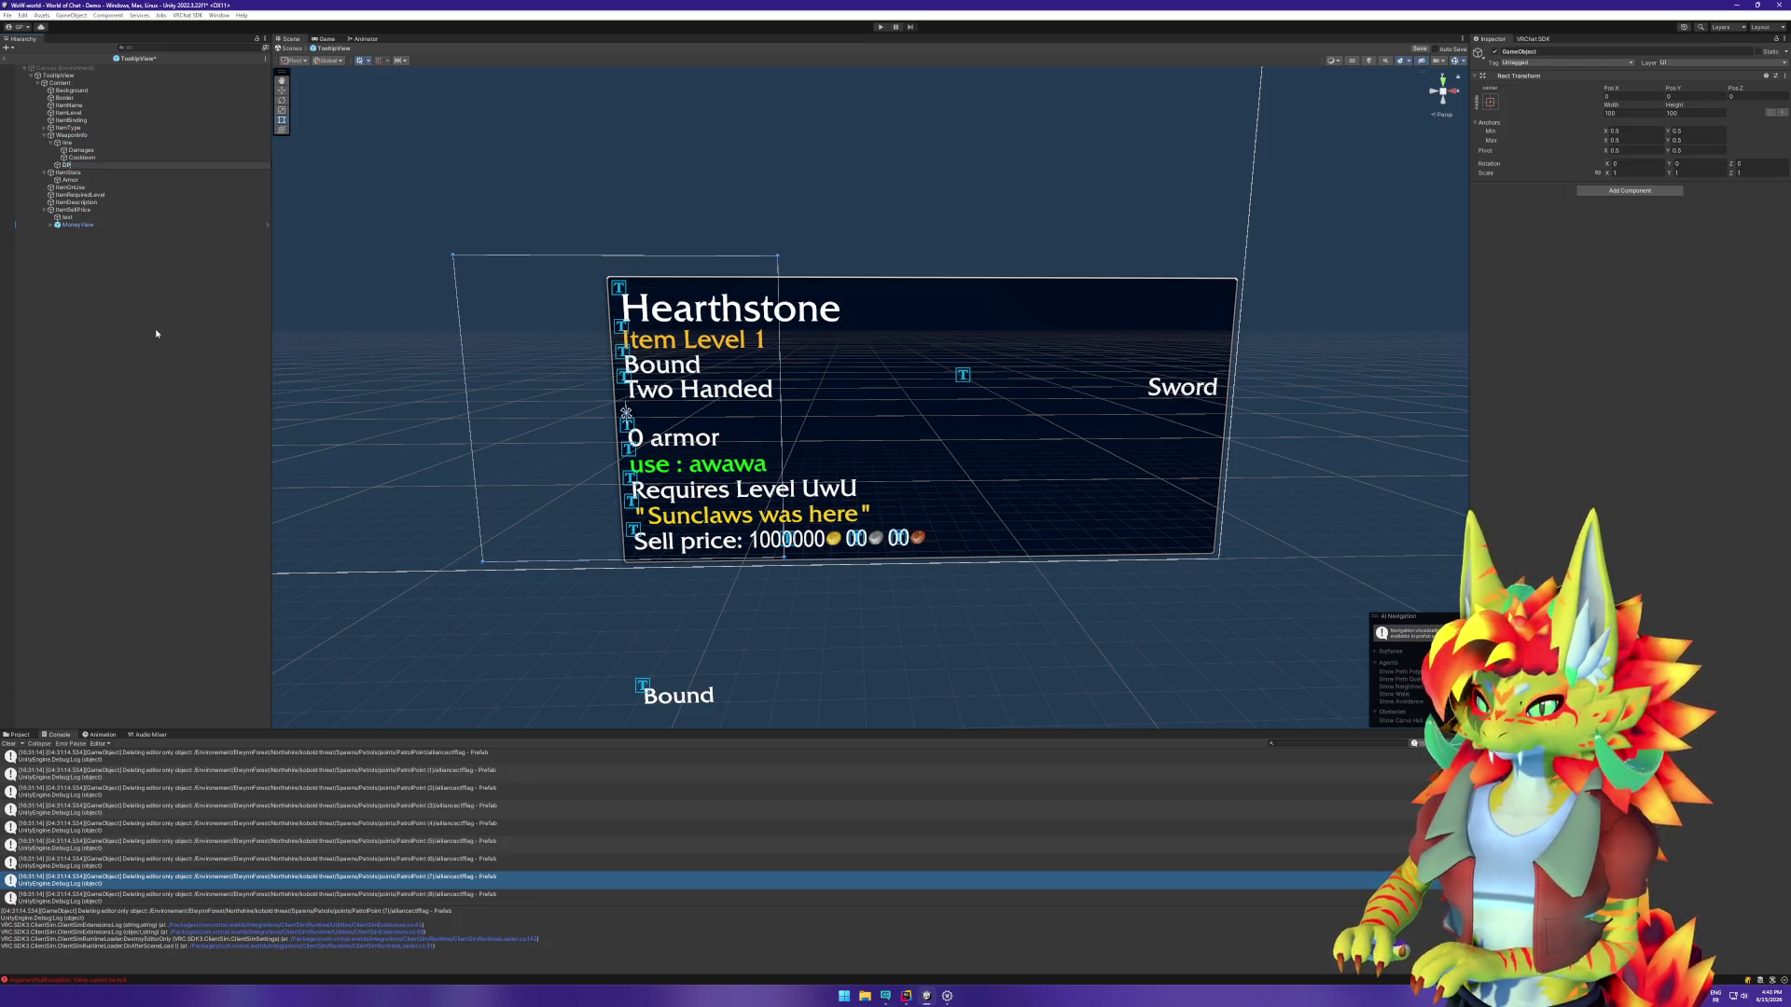
pyautogui.press('Return')
pyautogui.click(106, 144)
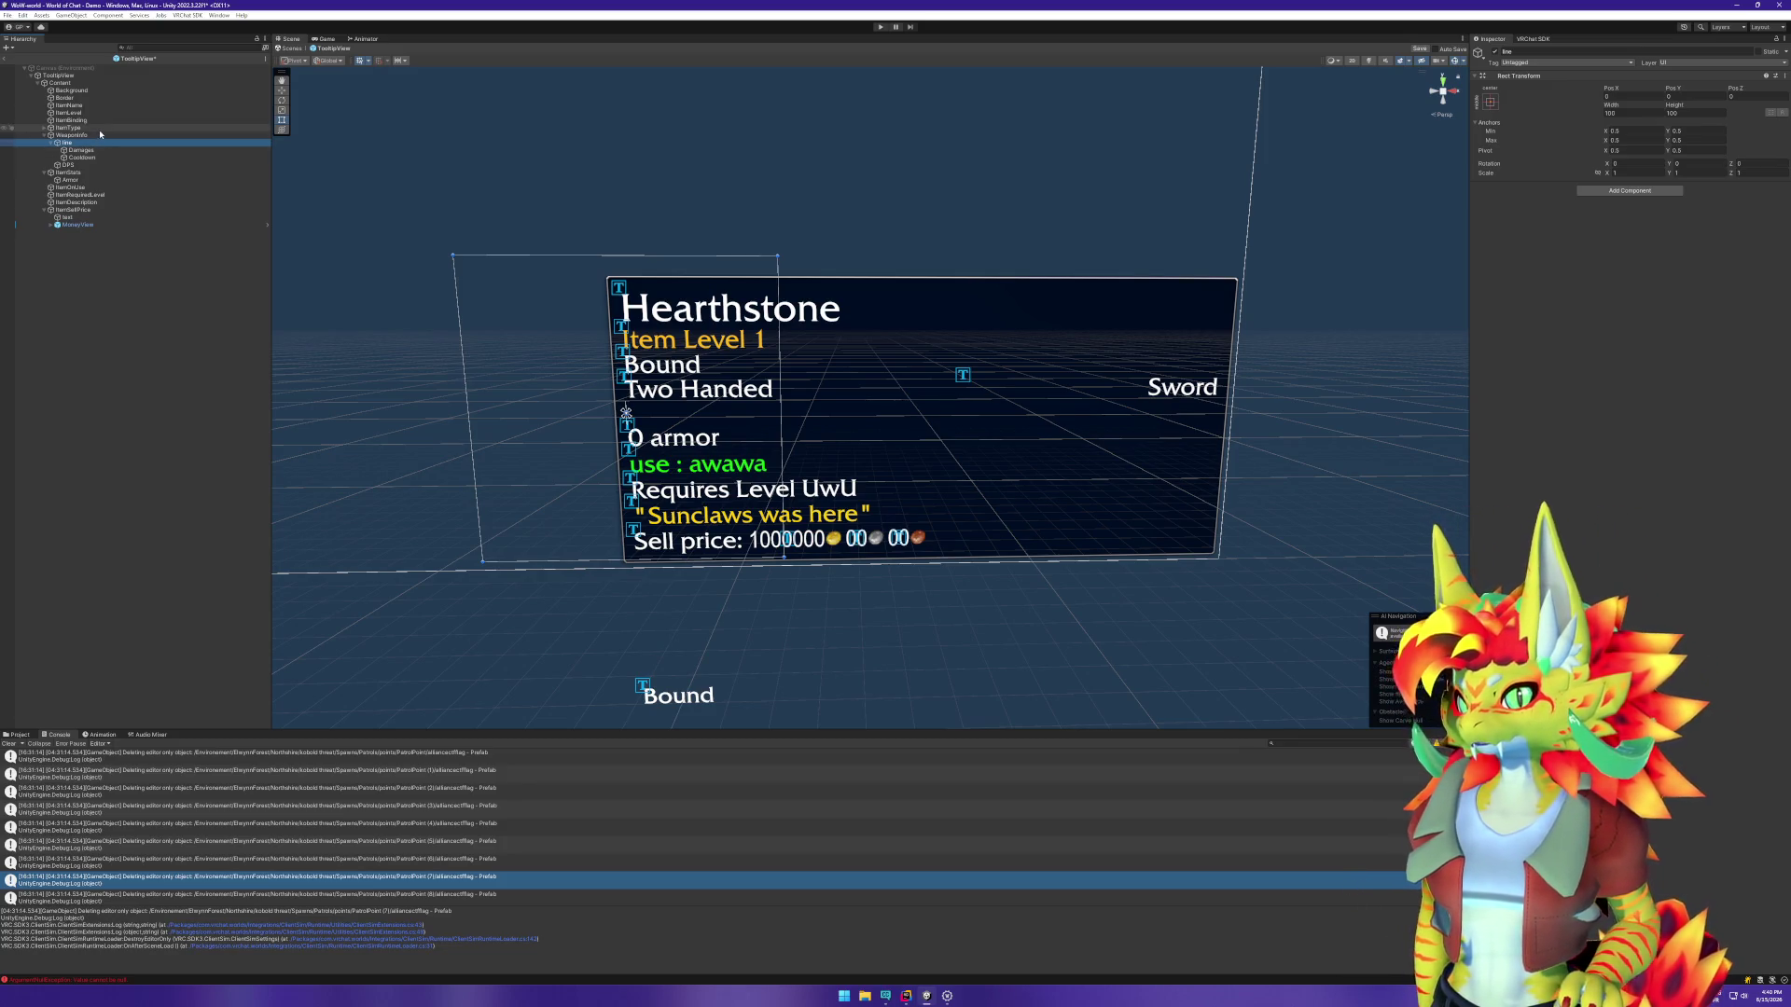
pyautogui.click(102, 136)
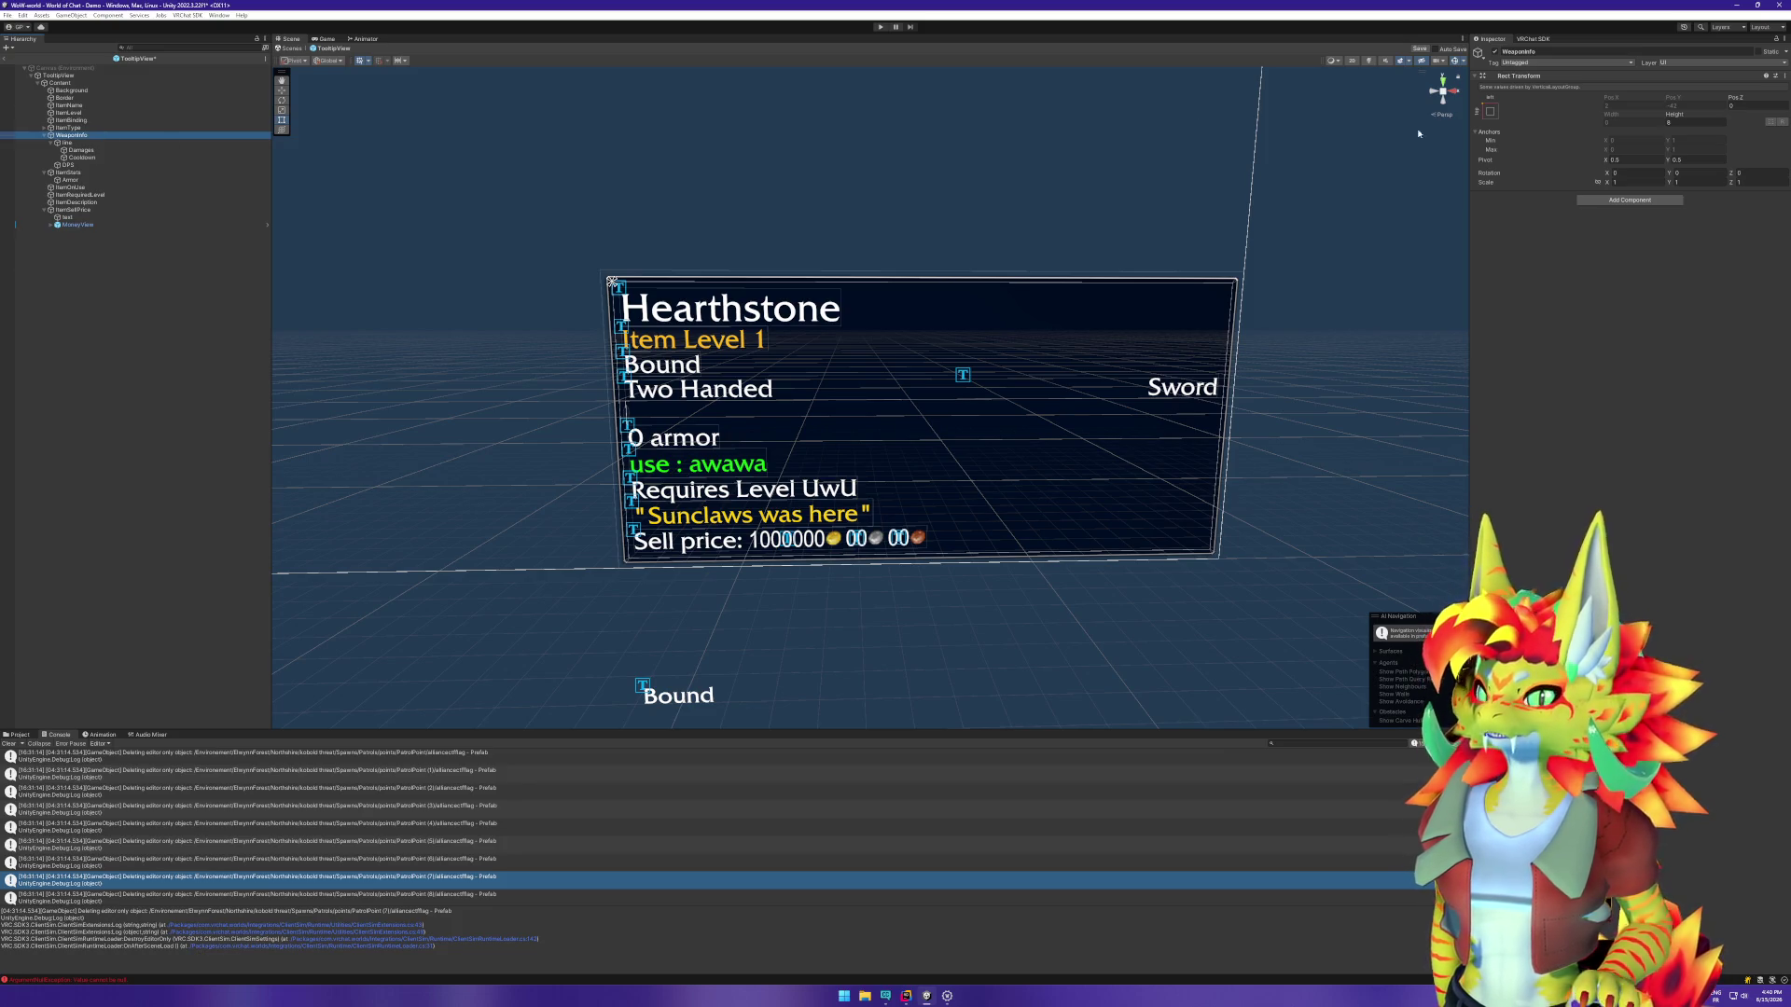
# Step: Add a Vertical Layout Group to WeaponInfo with Control Child Size on and Child Force Expand off
pyautogui.click(1599, 199)
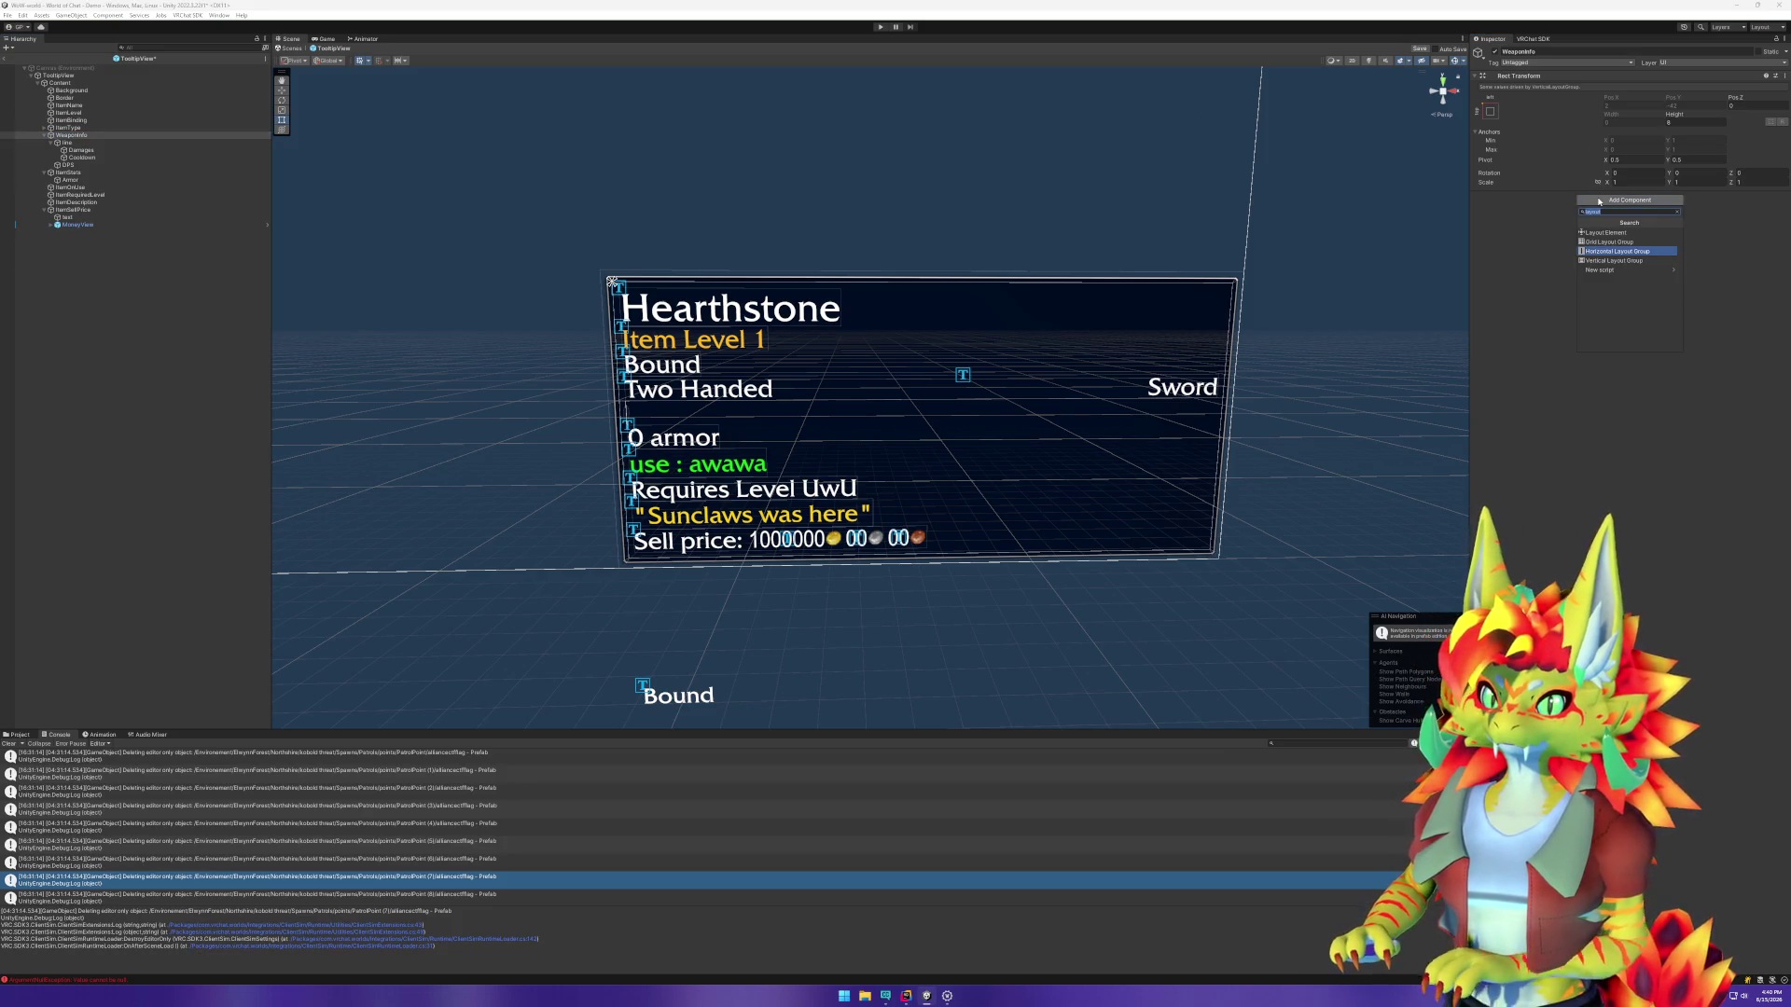
pyautogui.click(1616, 260)
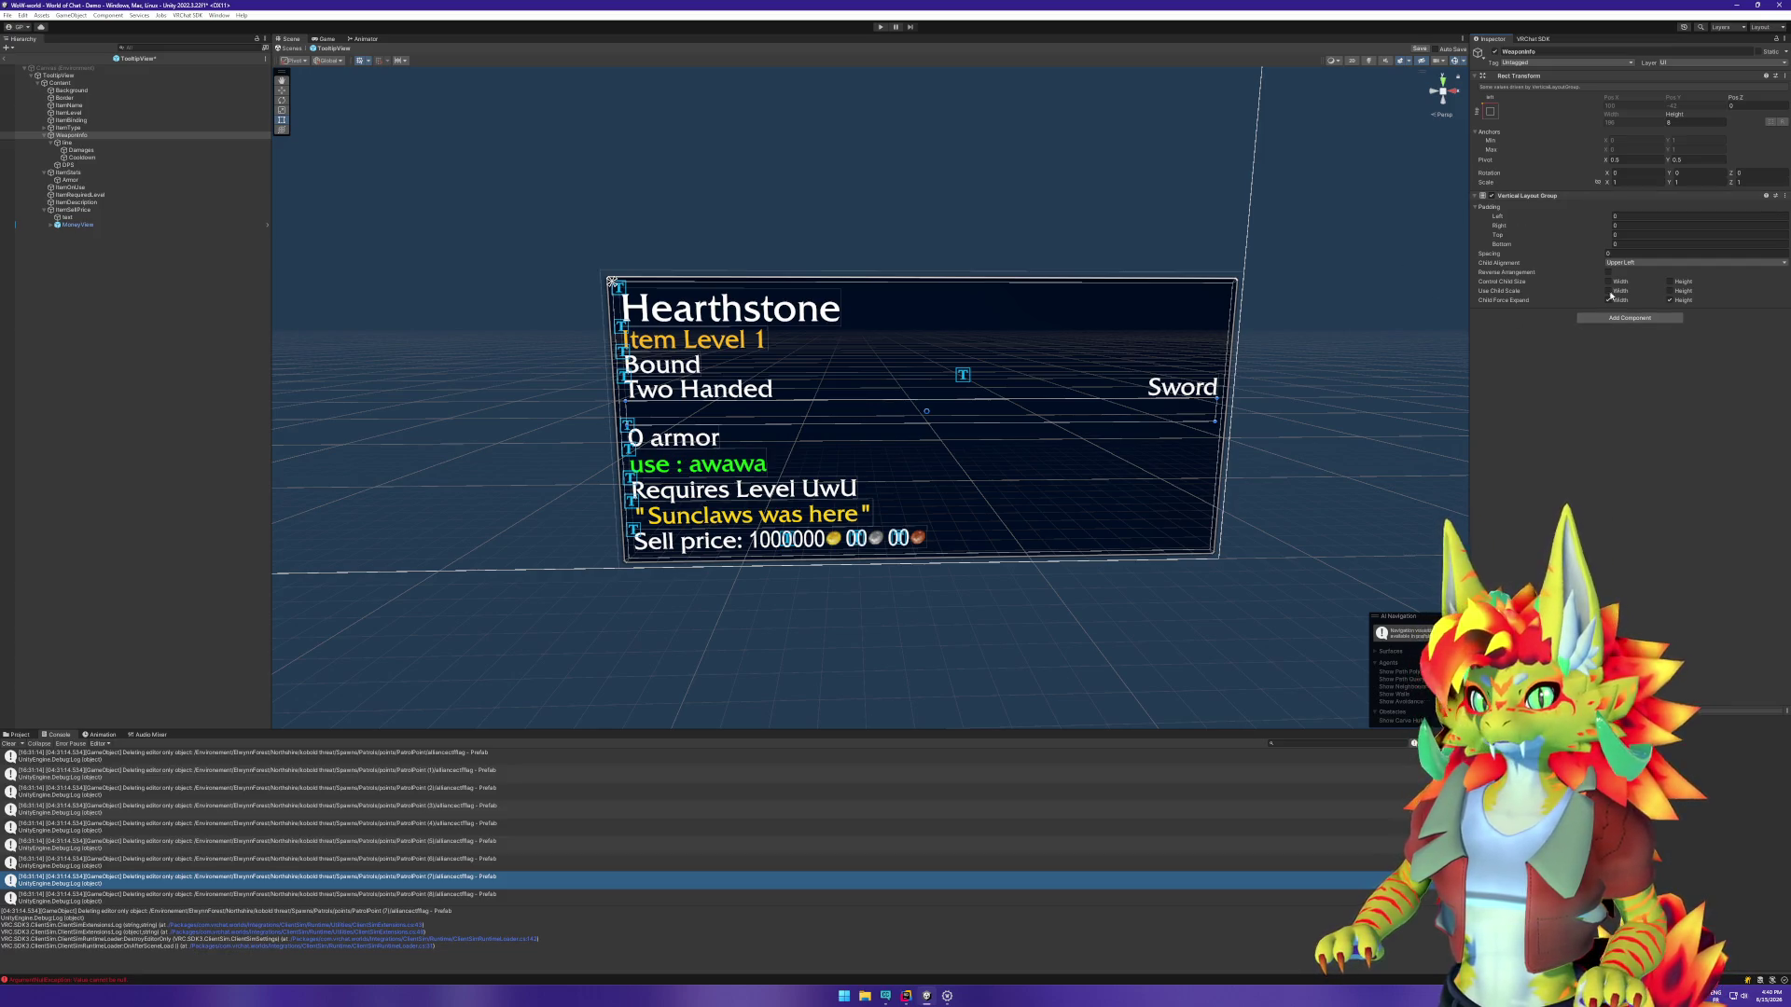
pyautogui.click(1608, 281)
pyautogui.click(1608, 299)
pyautogui.click(1670, 281)
pyautogui.click(1670, 299)
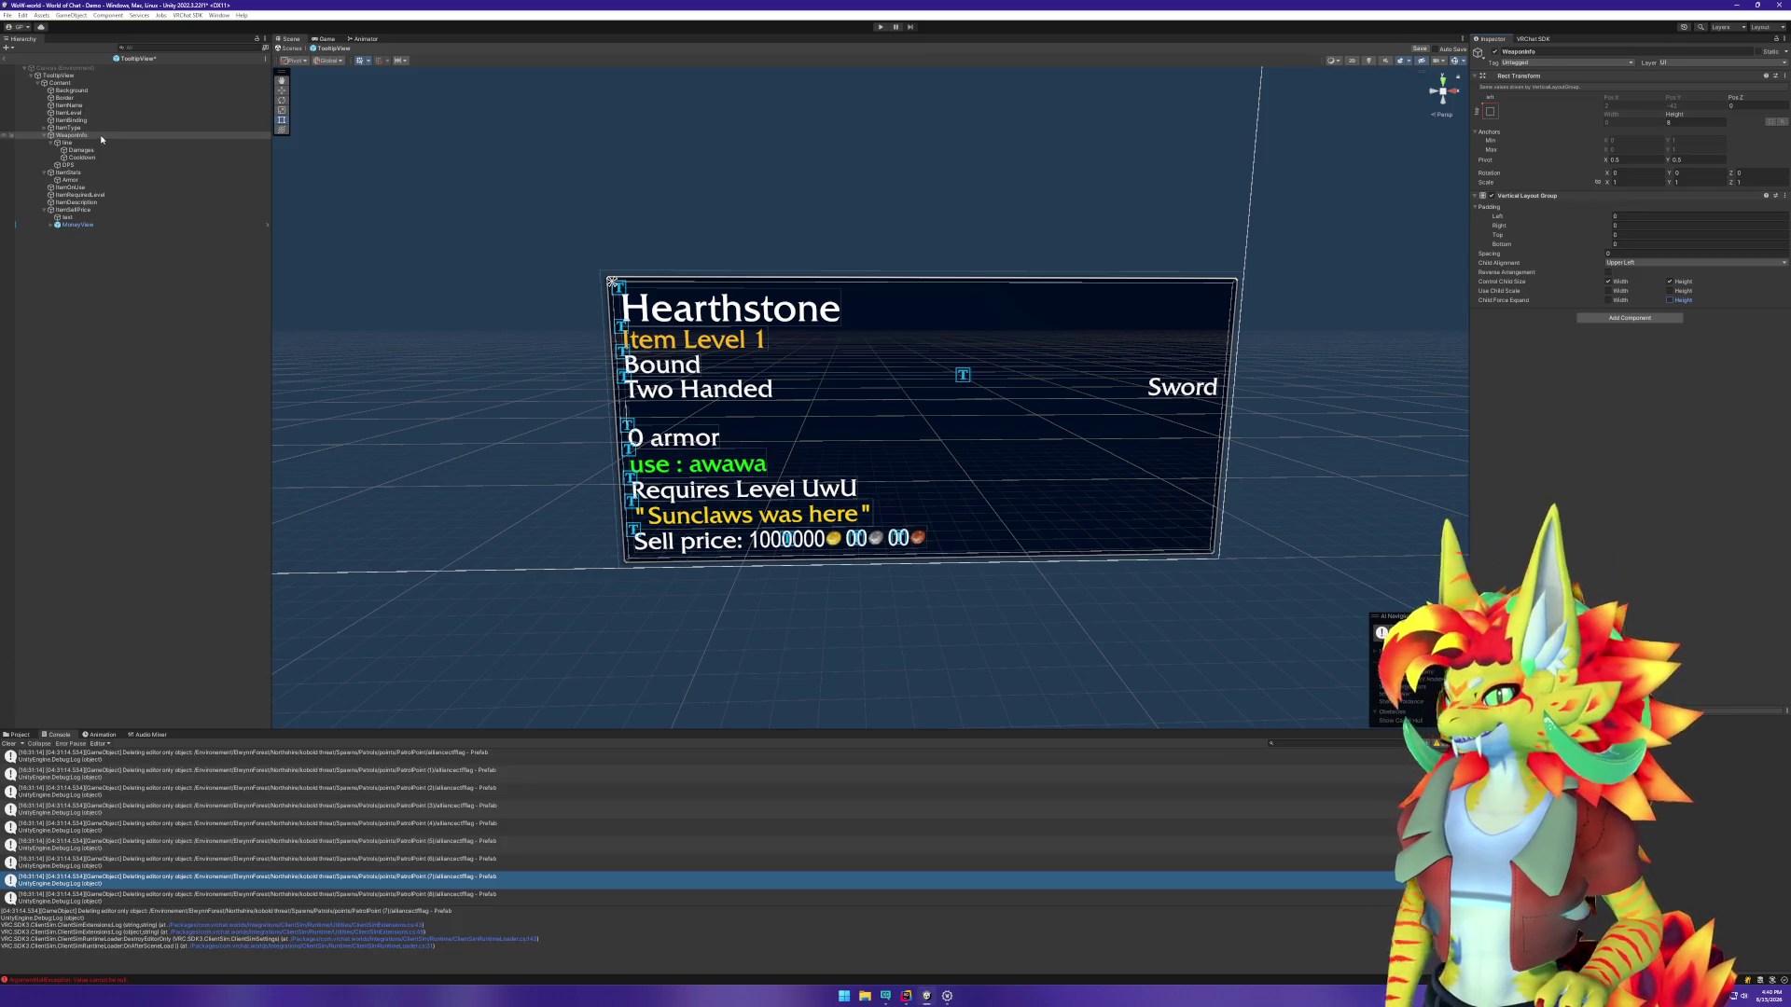
# Step: Add a Horizontal Layout Group to line, keeping its two texts spread across the width
pyautogui.click(67, 142)
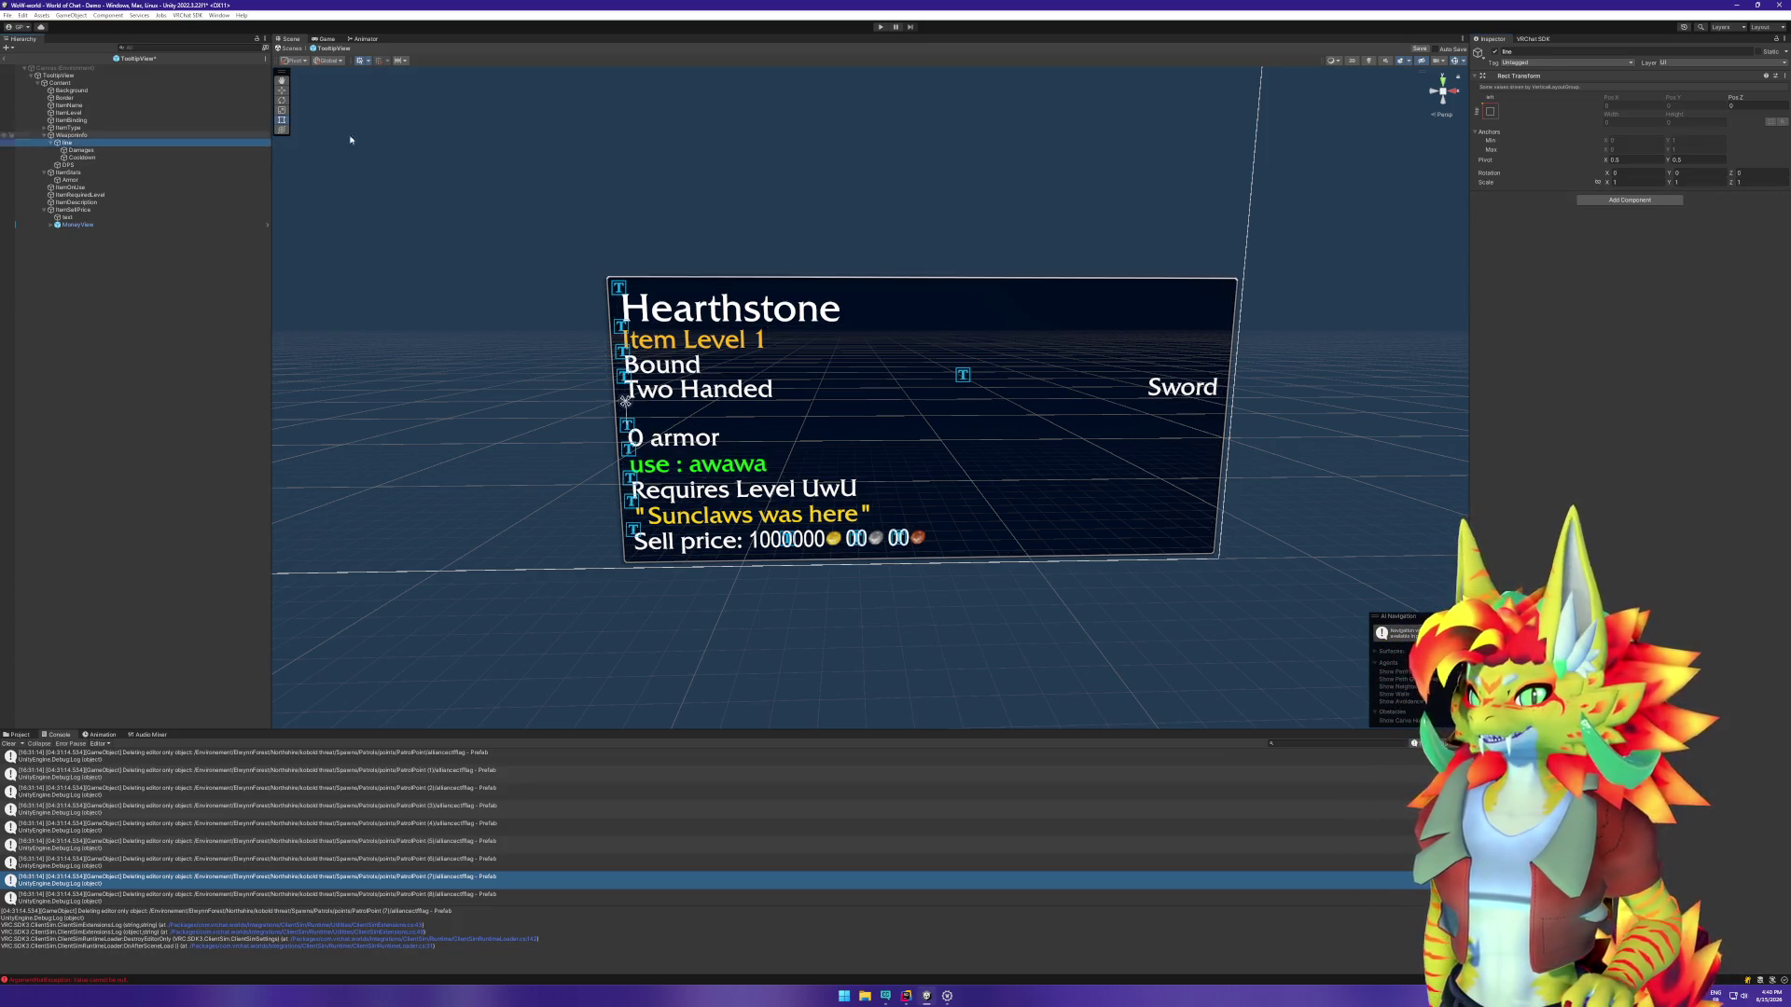
pyautogui.click(1630, 199)
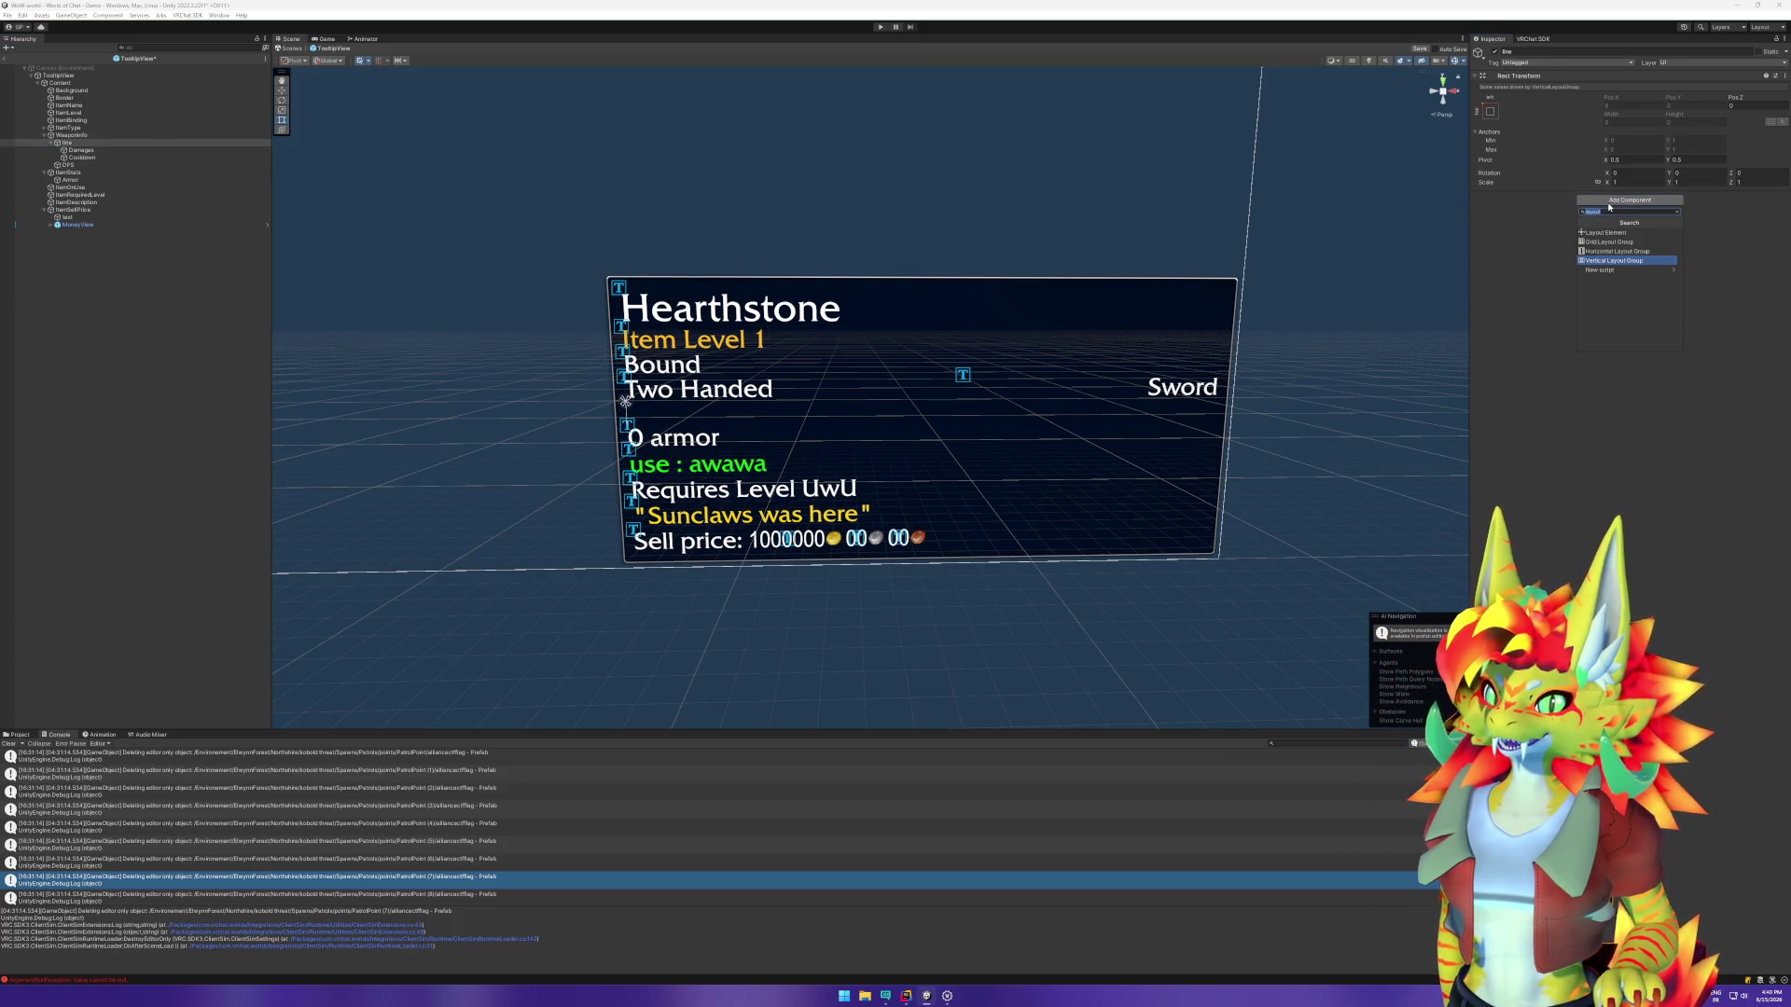
pyautogui.click(1617, 251)
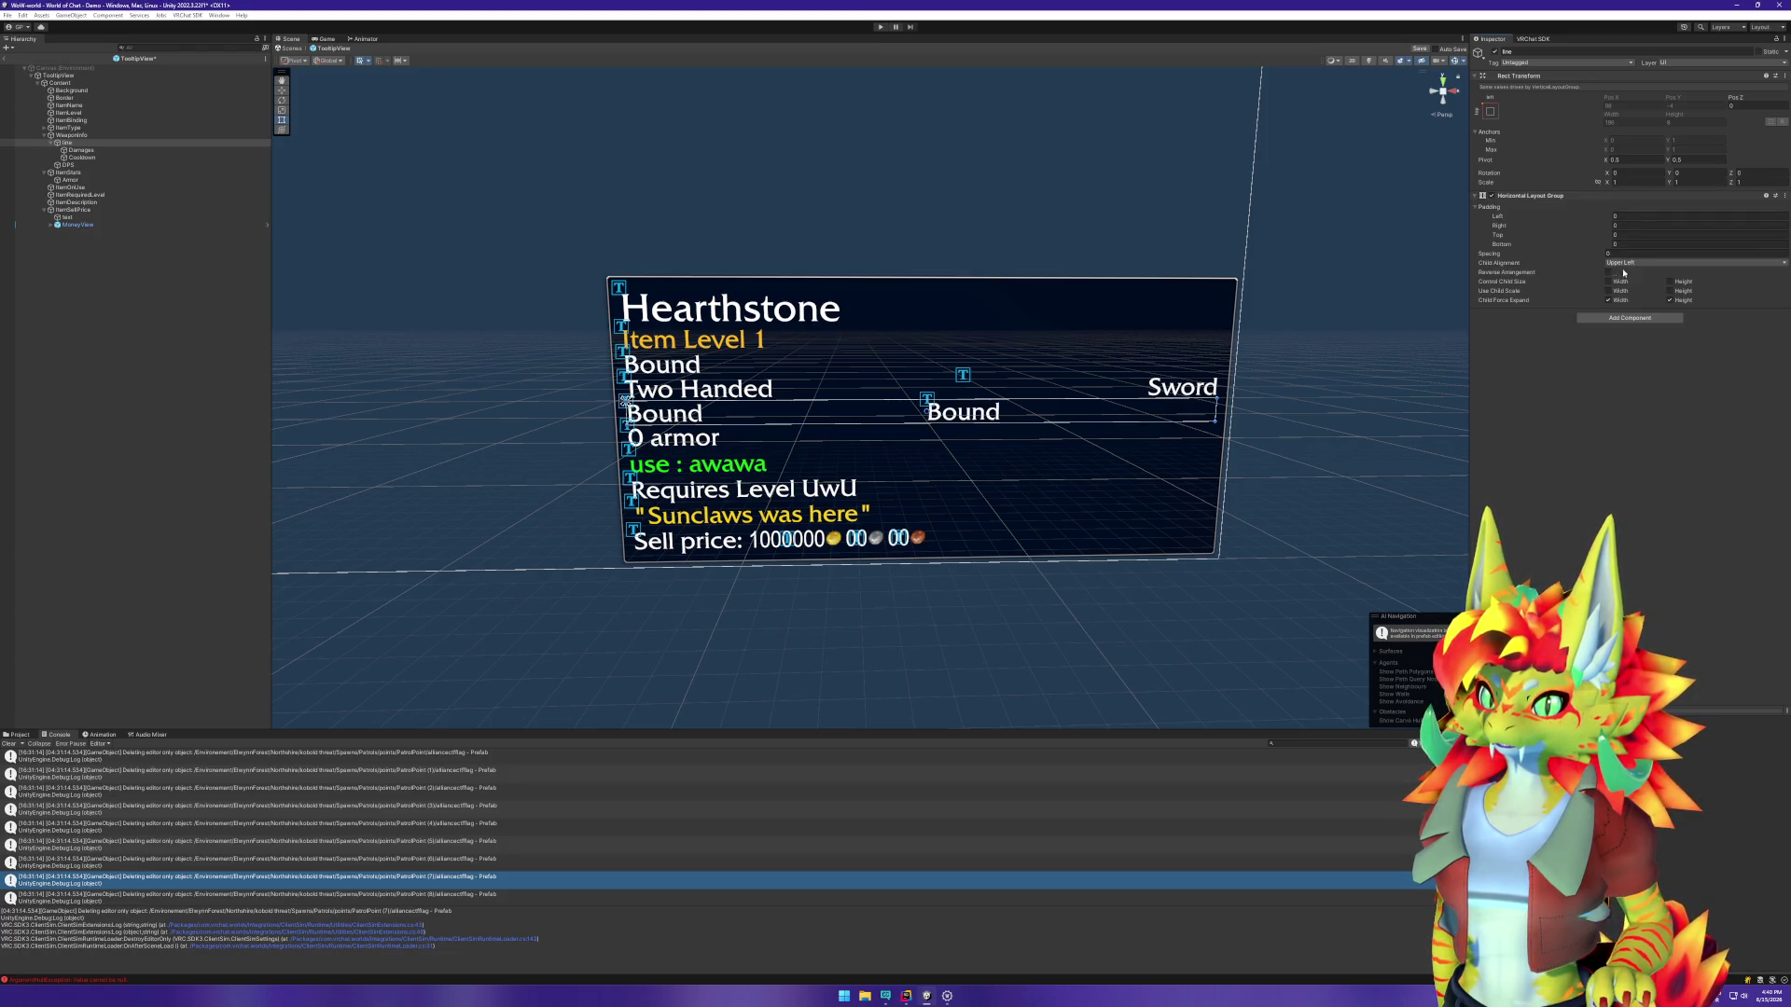
pyautogui.click(1610, 300)
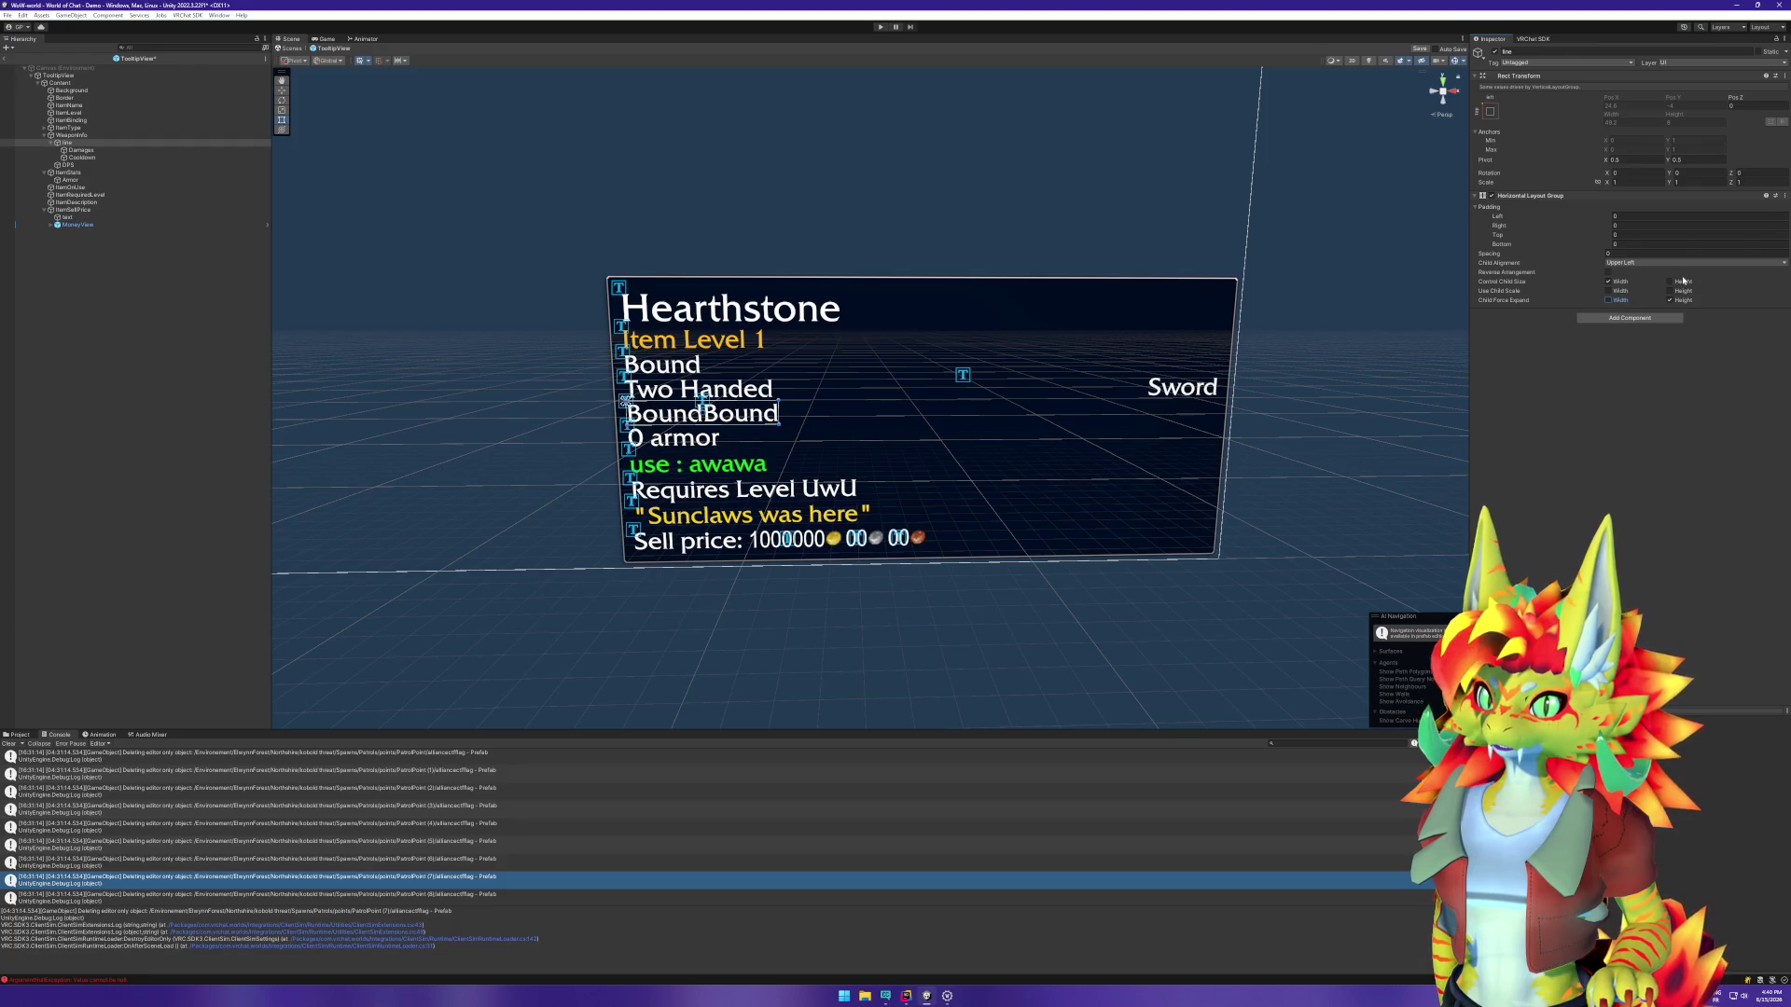
pyautogui.click(1608, 301)
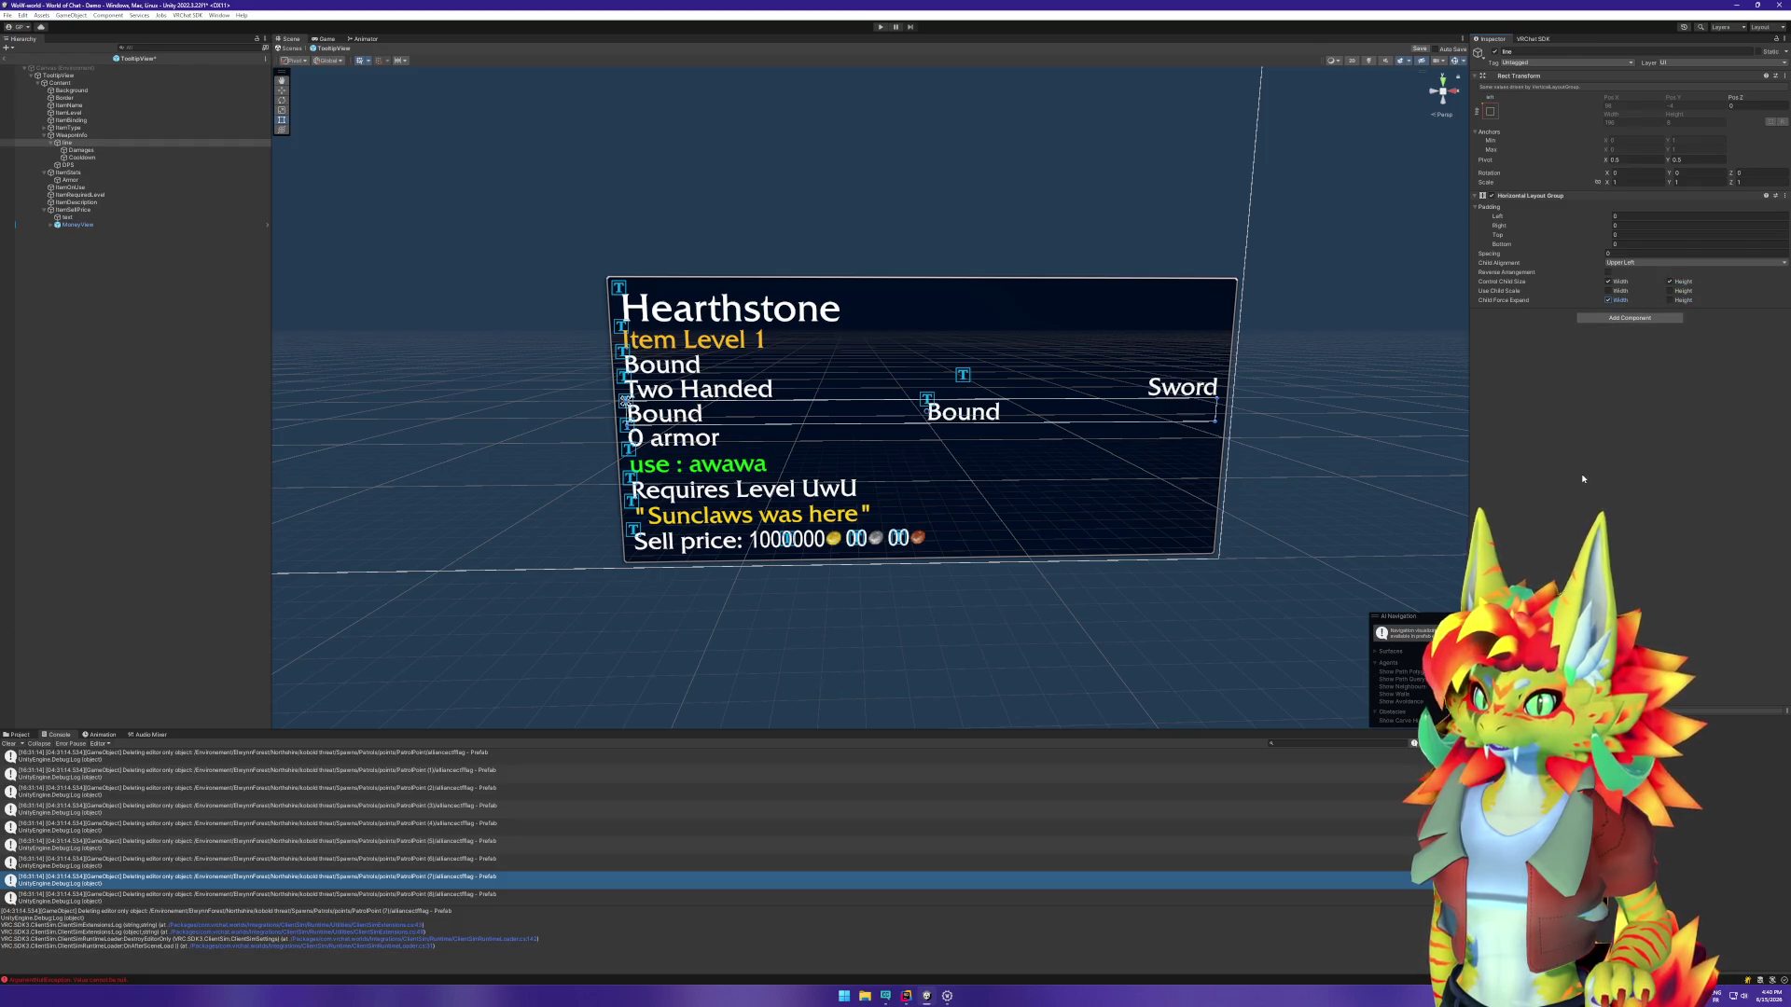
# Step: Change the Damages text to '1 - 2 Damage'
pyautogui.click(234, 150)
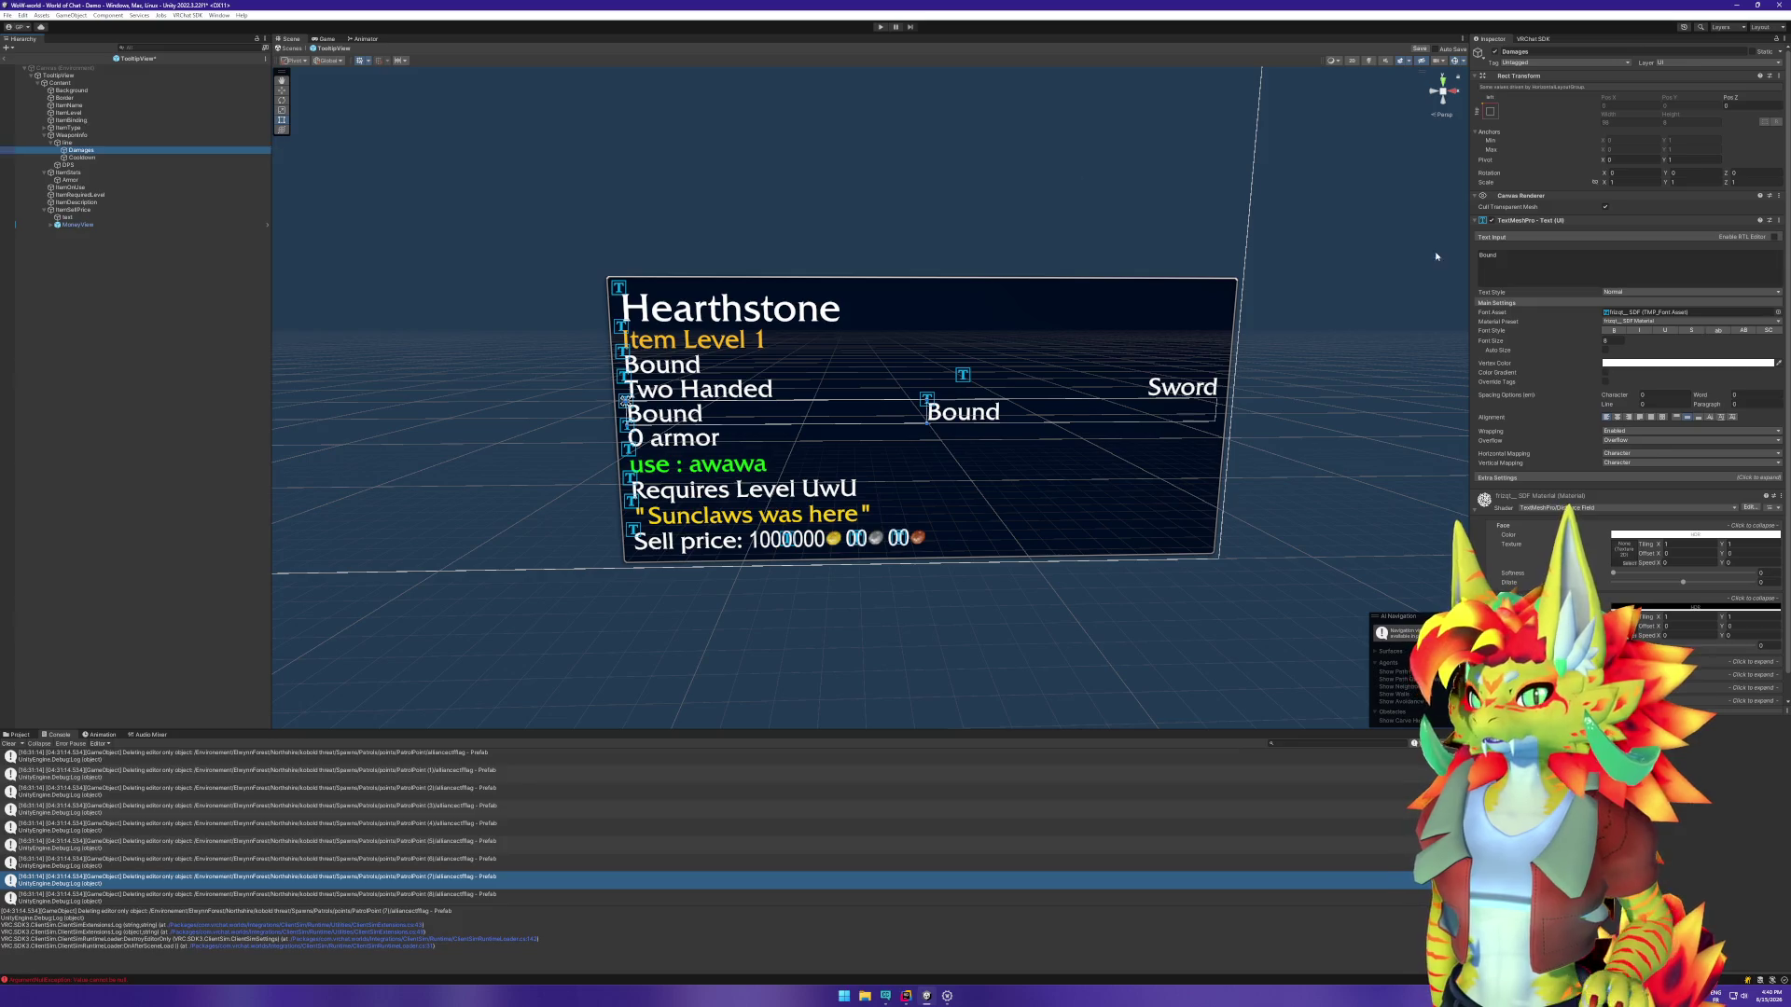
pyautogui.write('1 - 2')
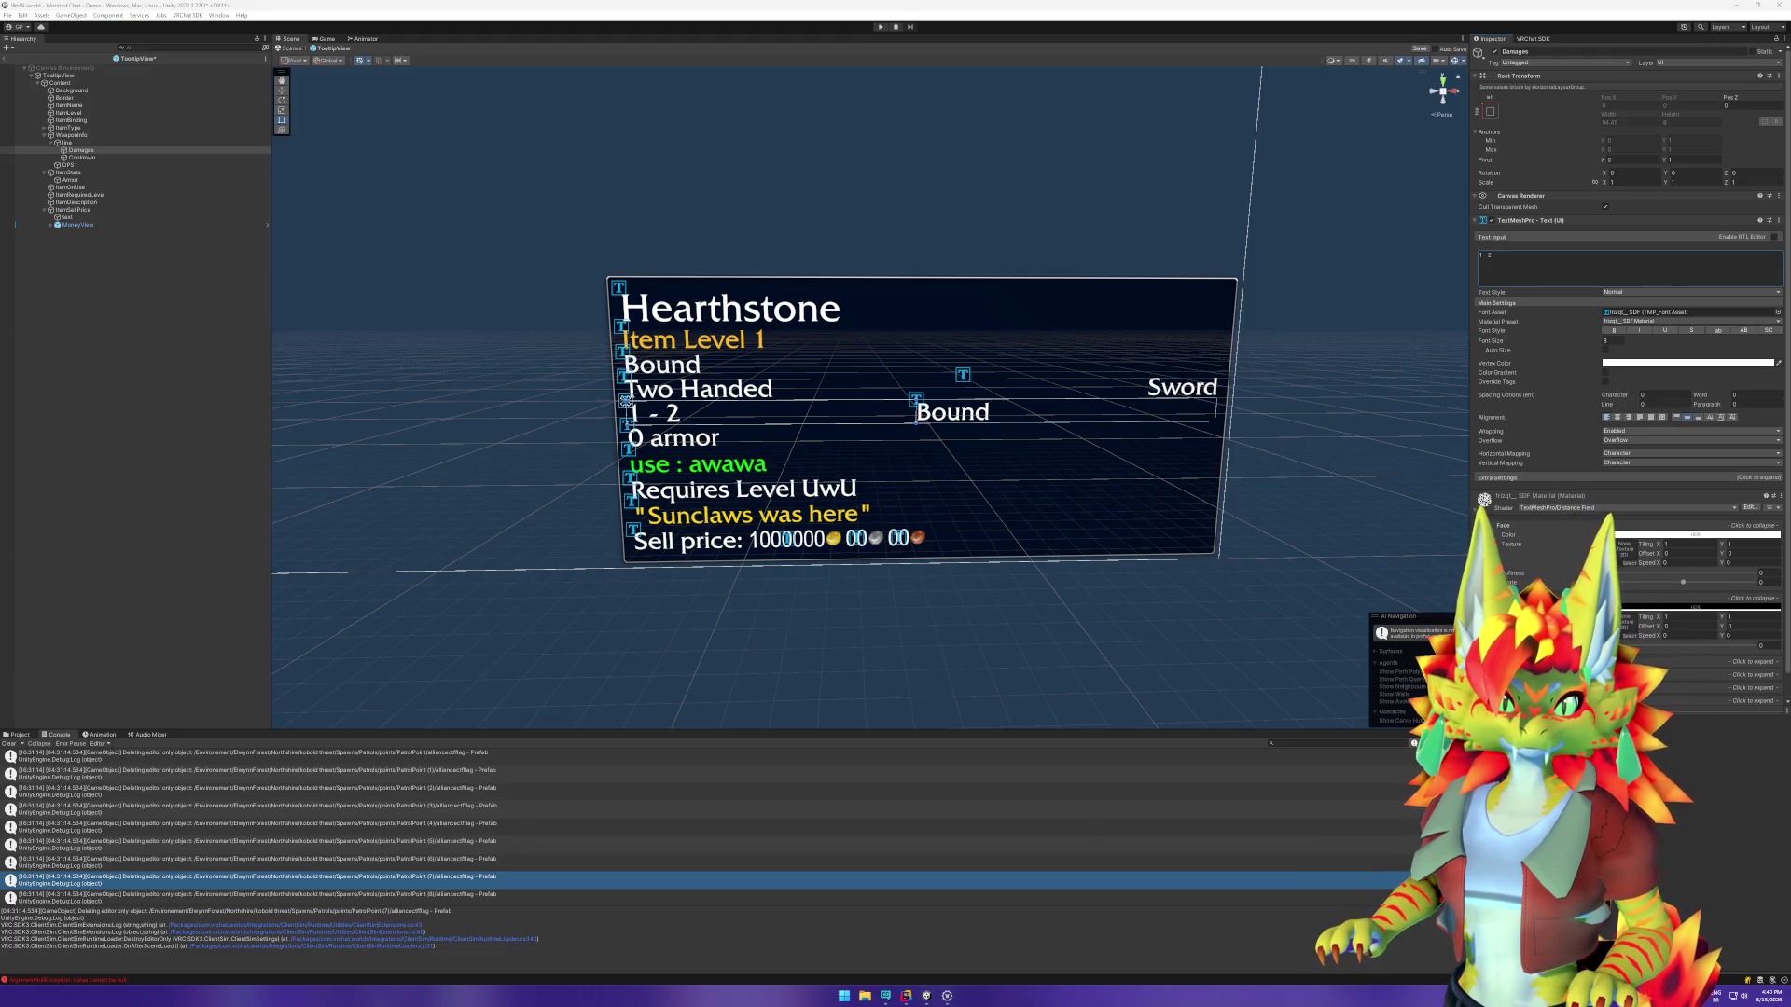
pyautogui.click(1559, 267)
pyautogui.write('Dama')
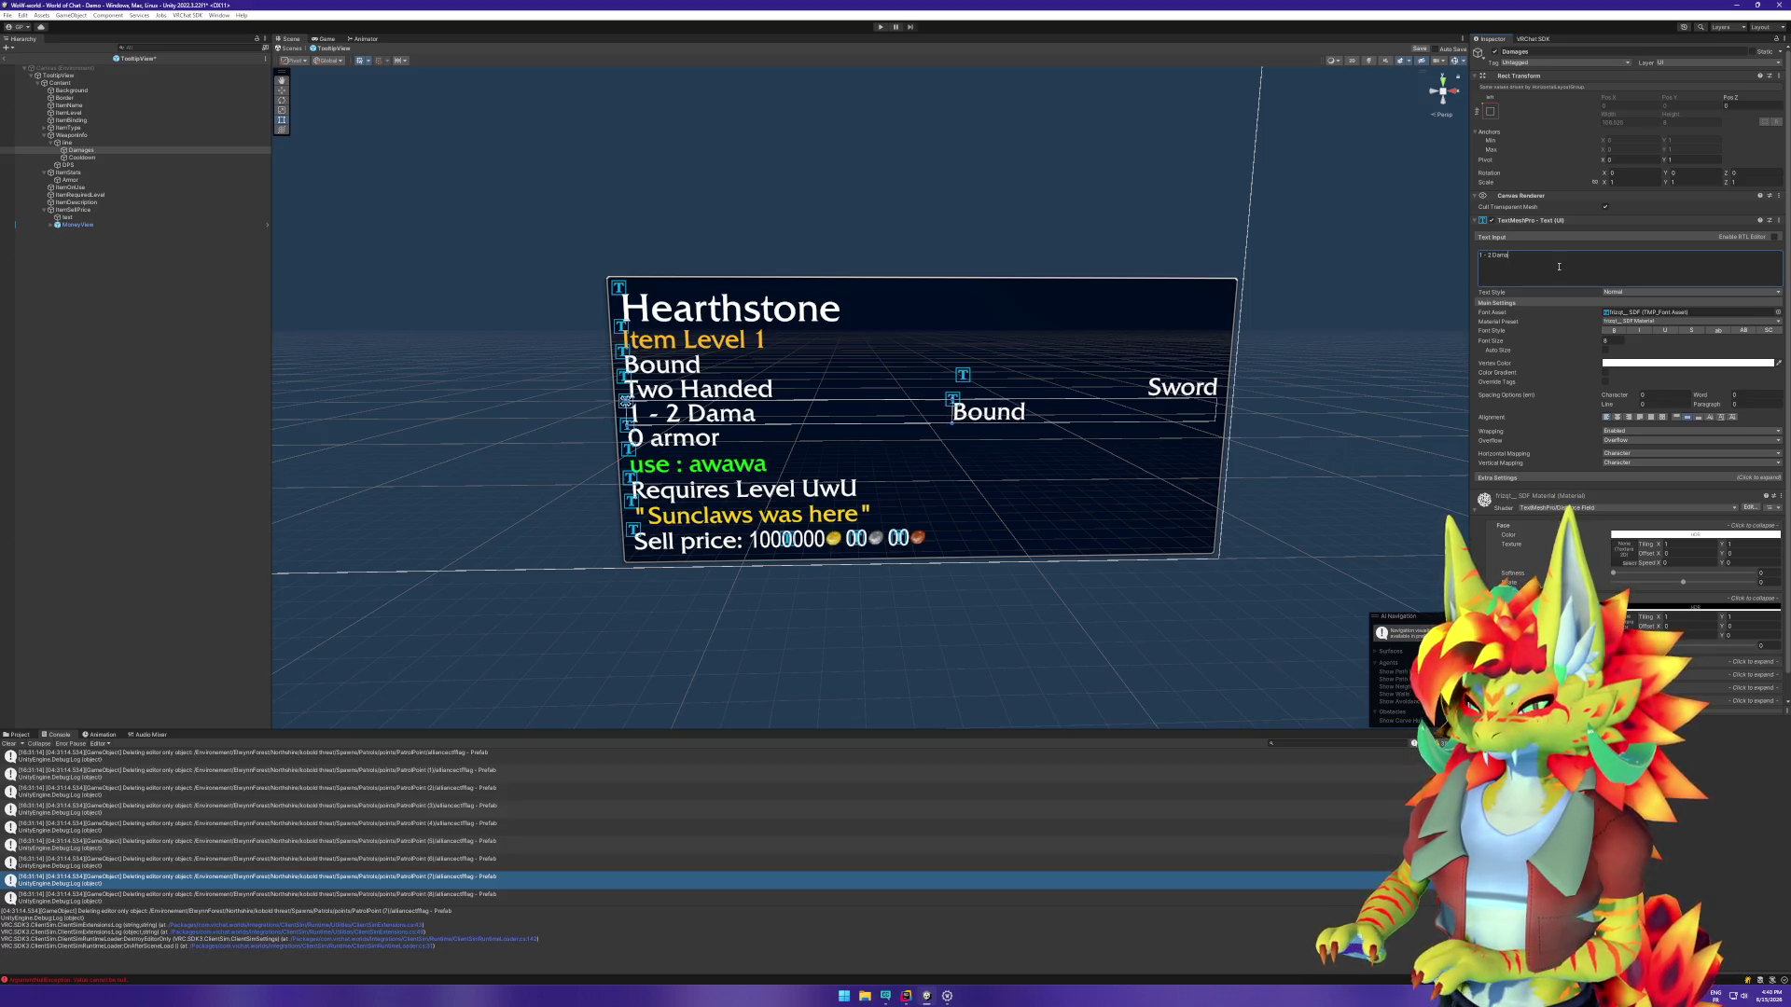
pyautogui.write('ge')
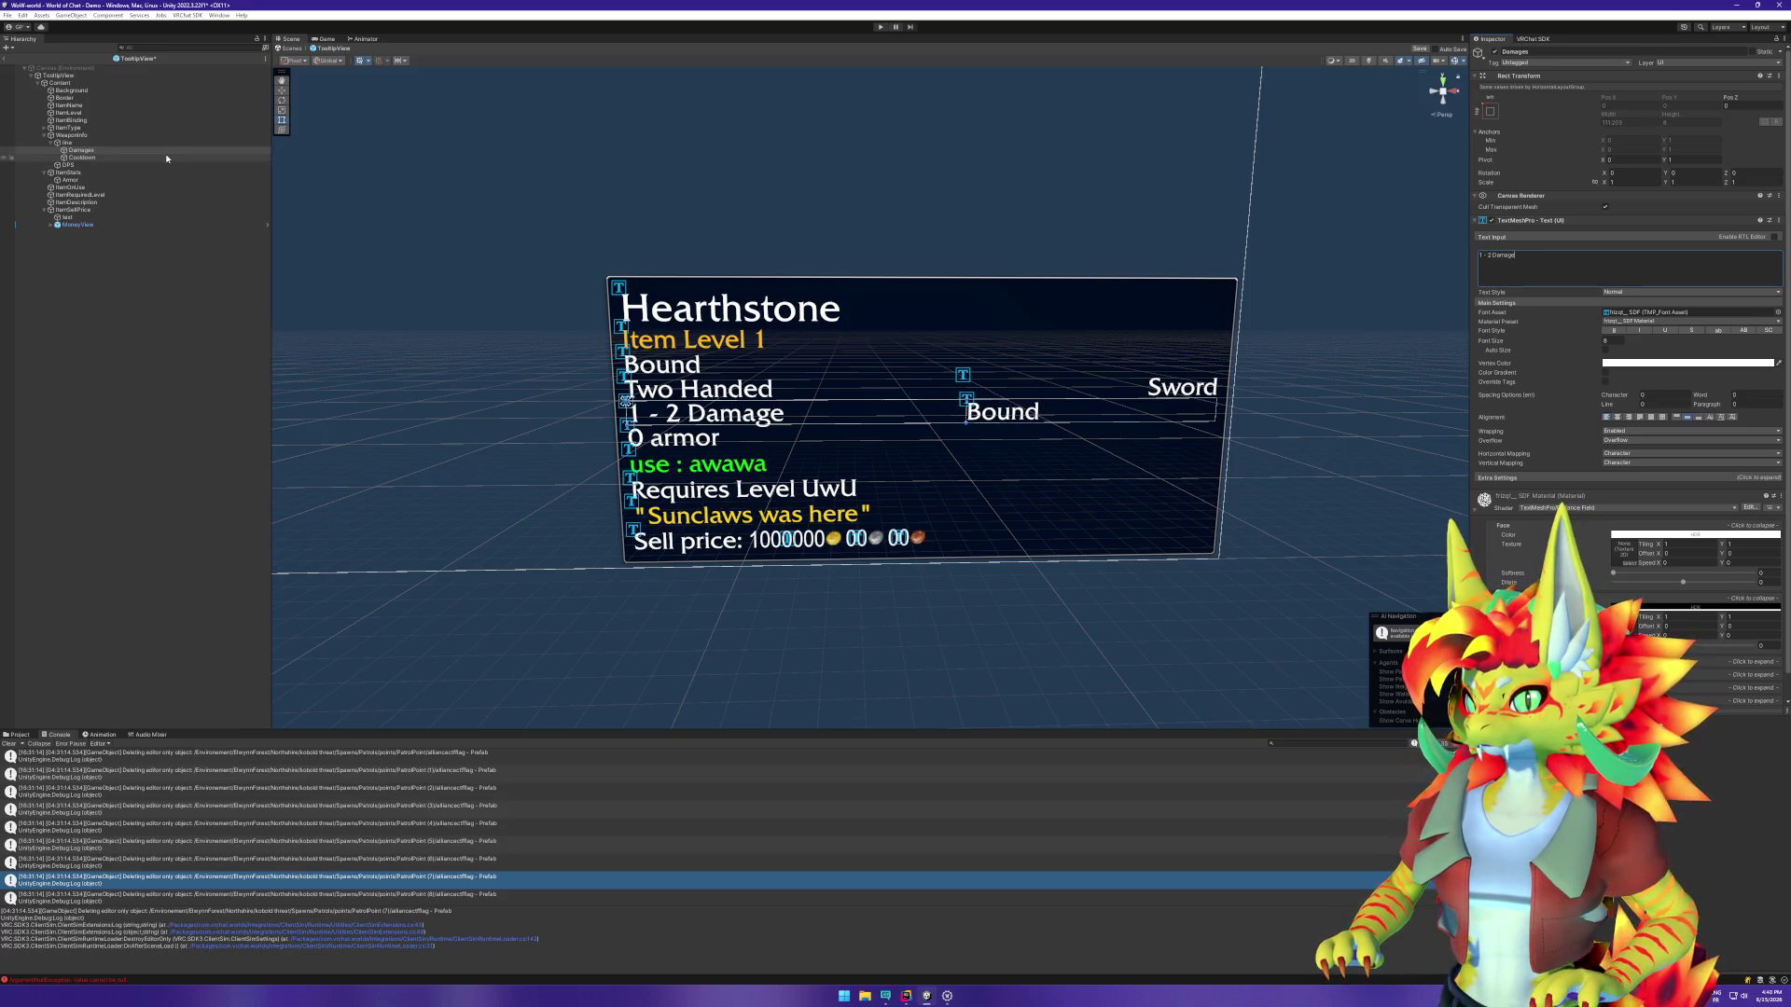
# Step: Right-align the Cooldown text and make it read 'Speed 2.00'
pyautogui.click(82, 157)
pyautogui.click(1630, 417)
pyautogui.click(1514, 263)
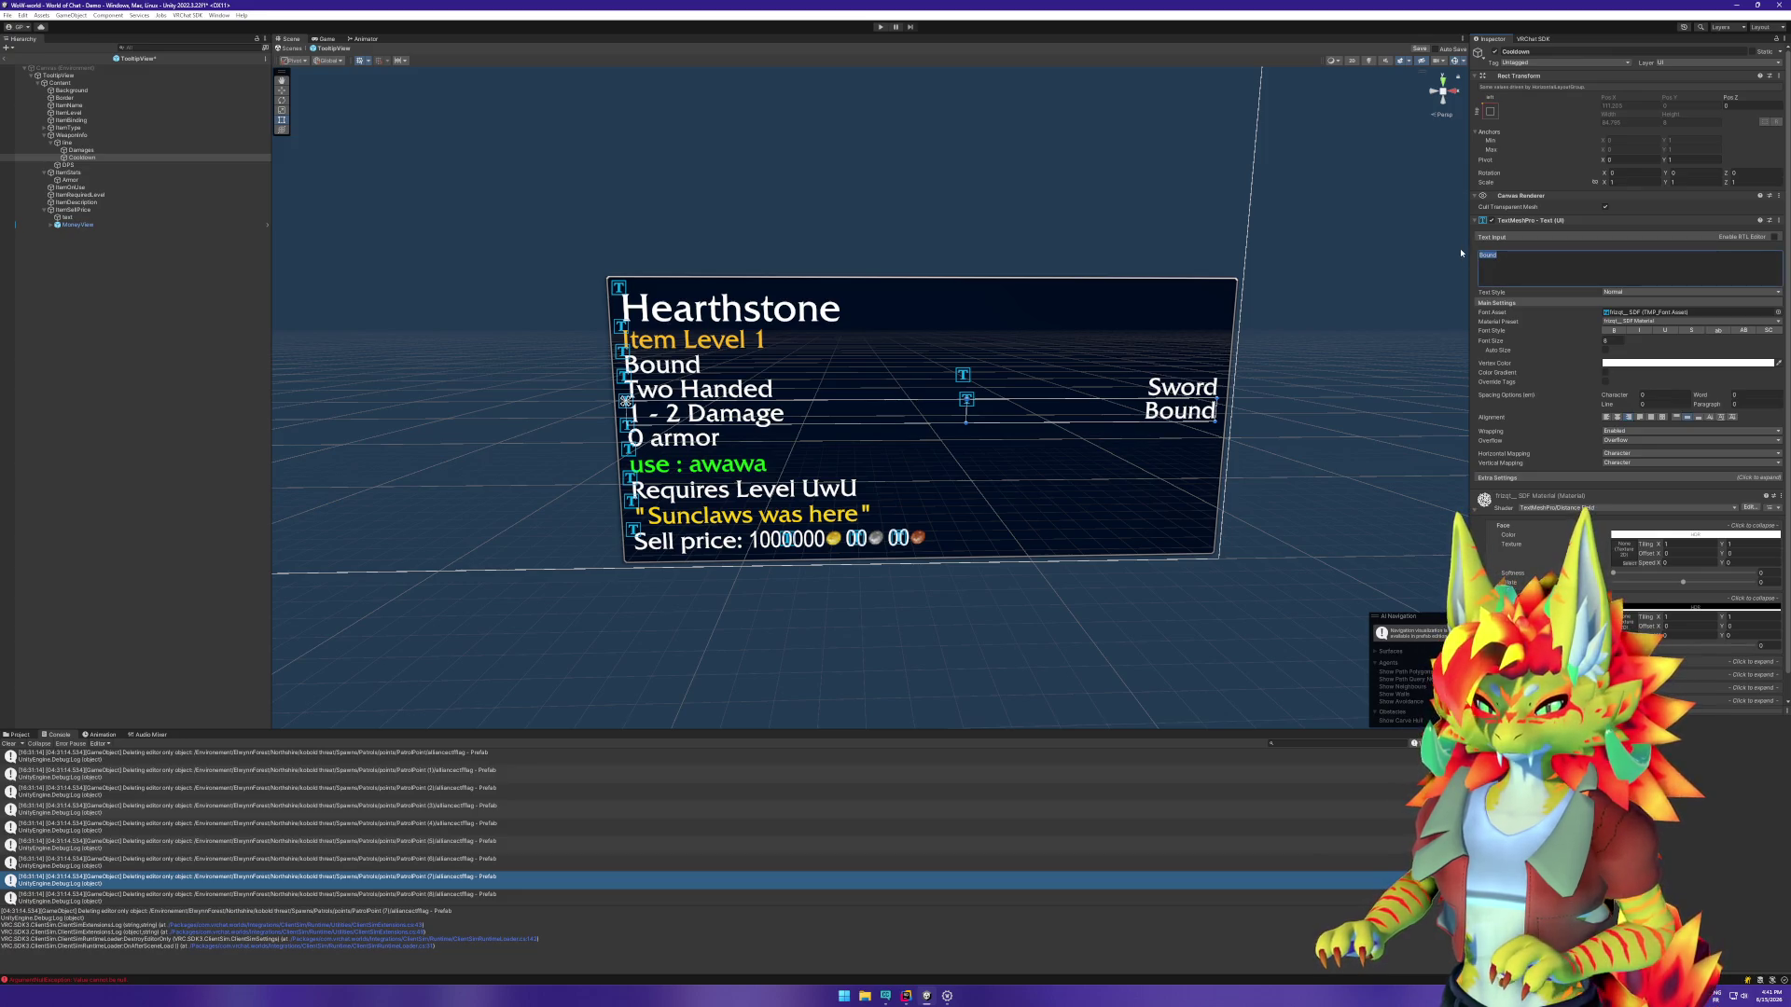
pyautogui.write('2.0')
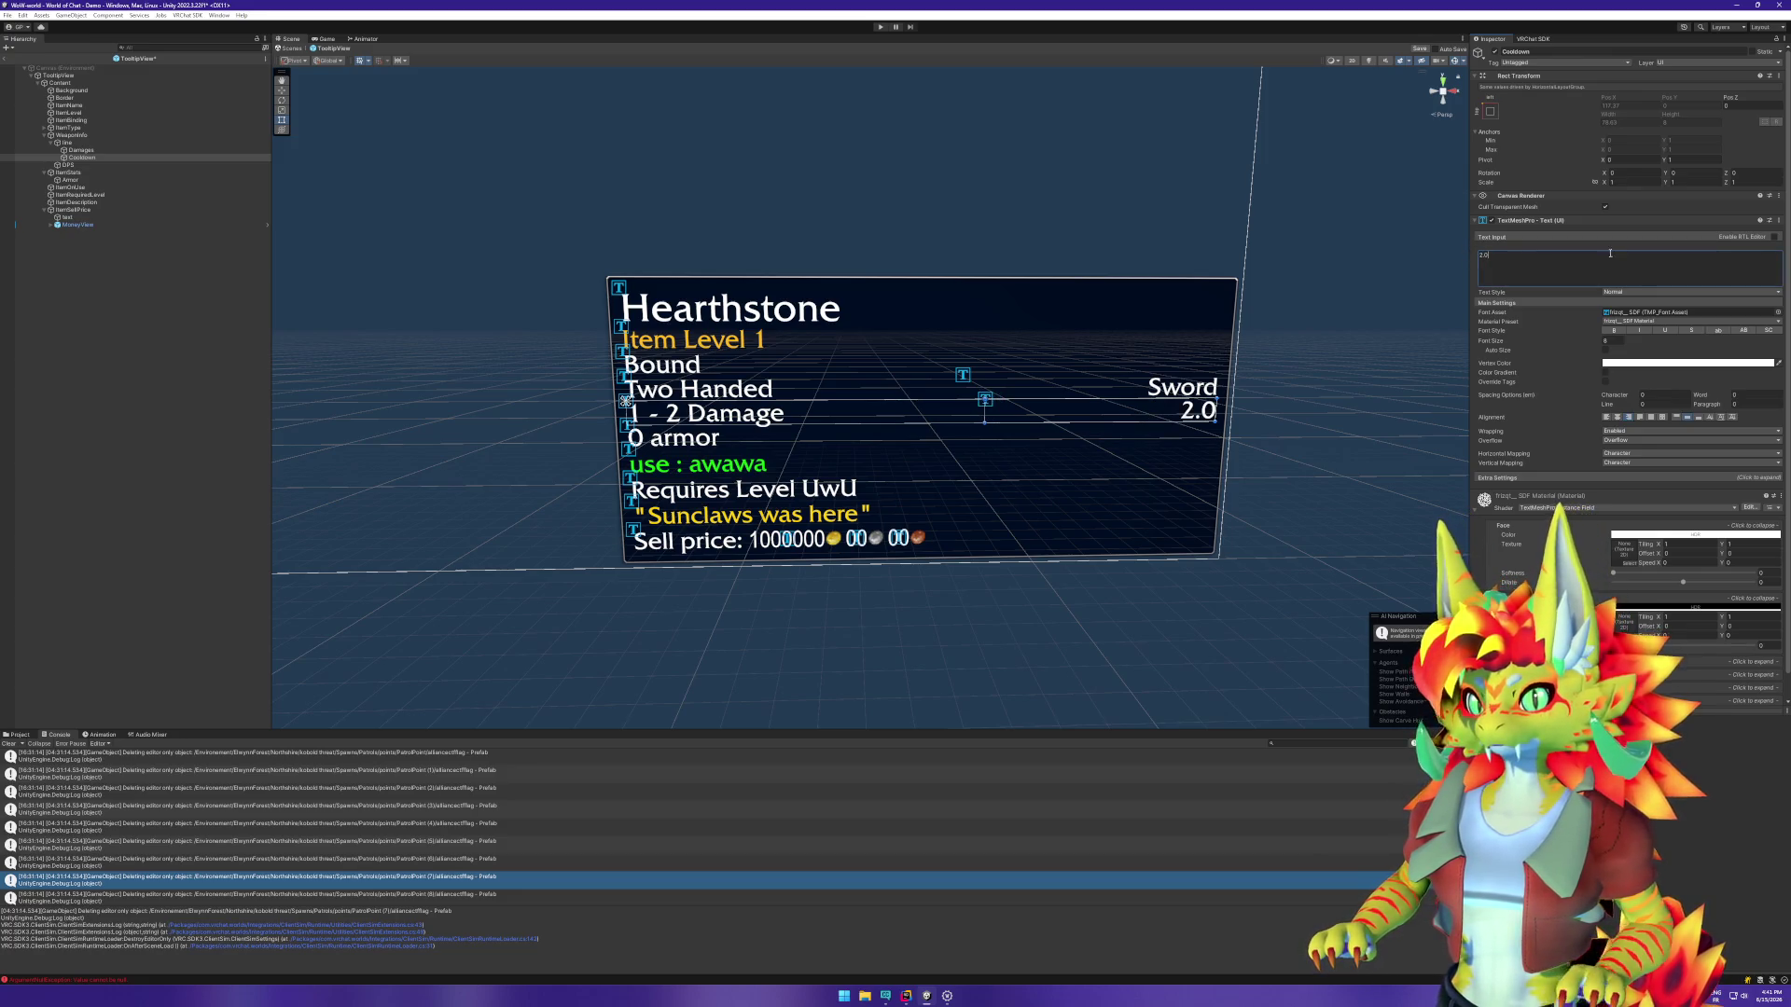
pyautogui.press('Home')
pyautogui.write('Speed')
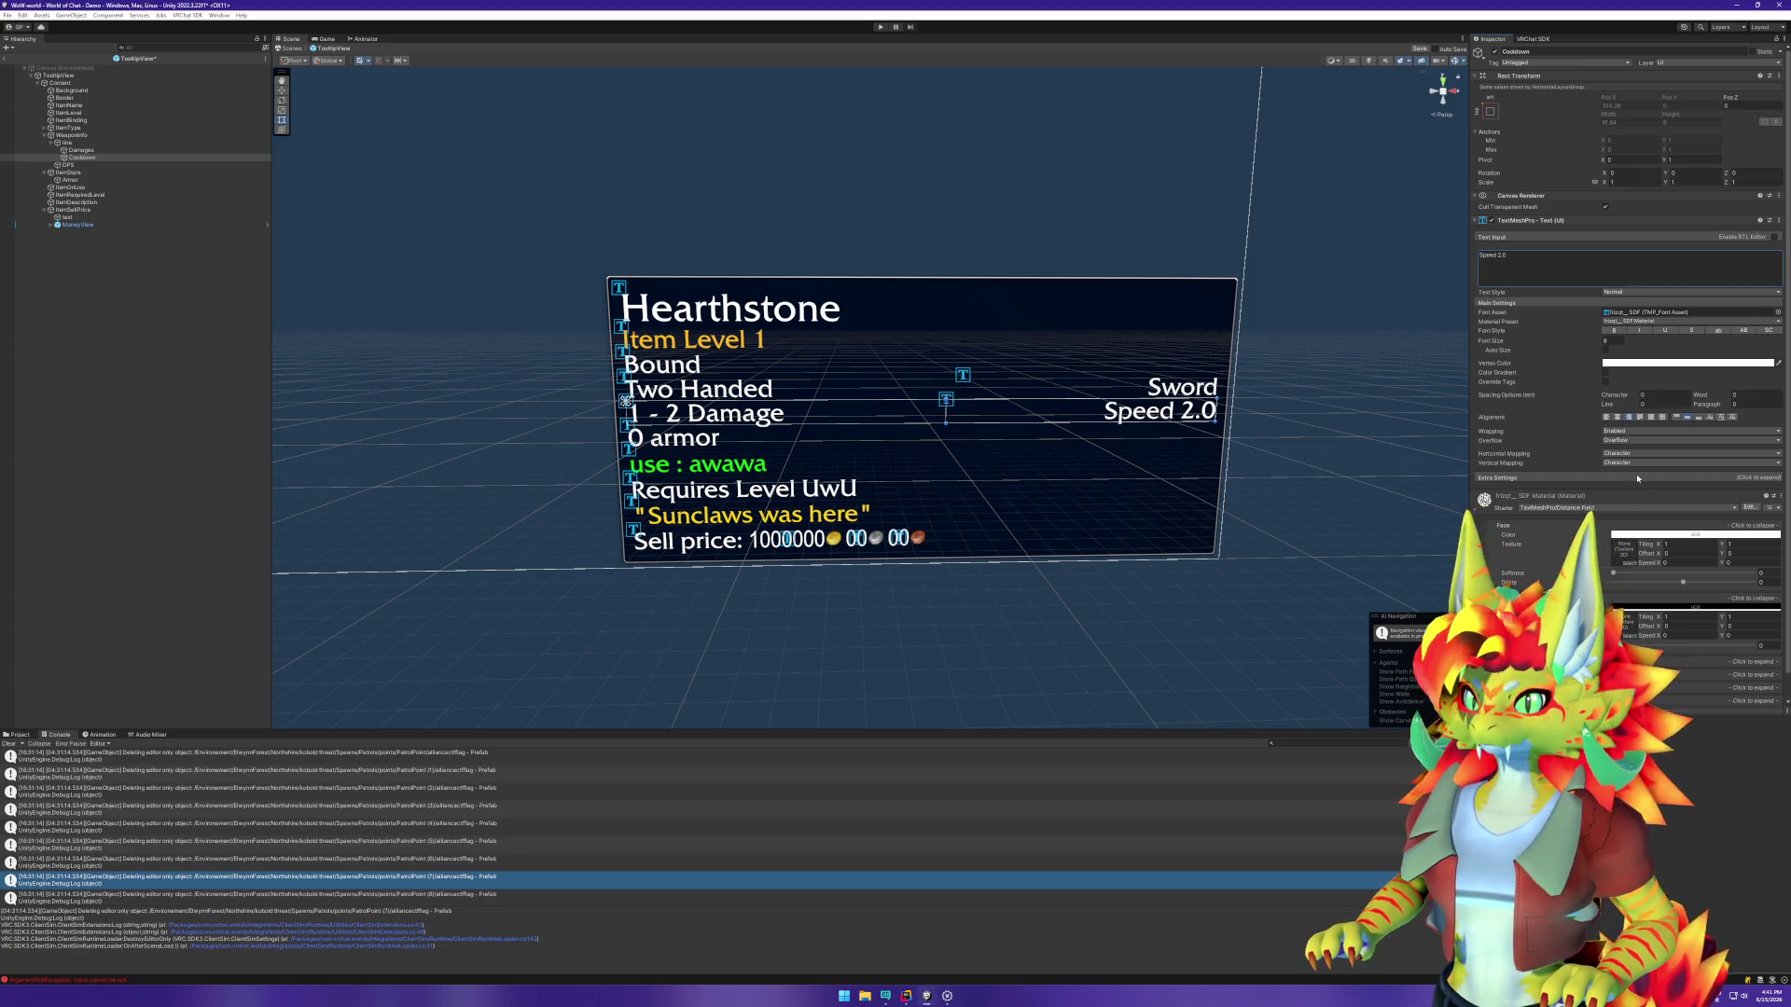
pyautogui.click(1593, 257)
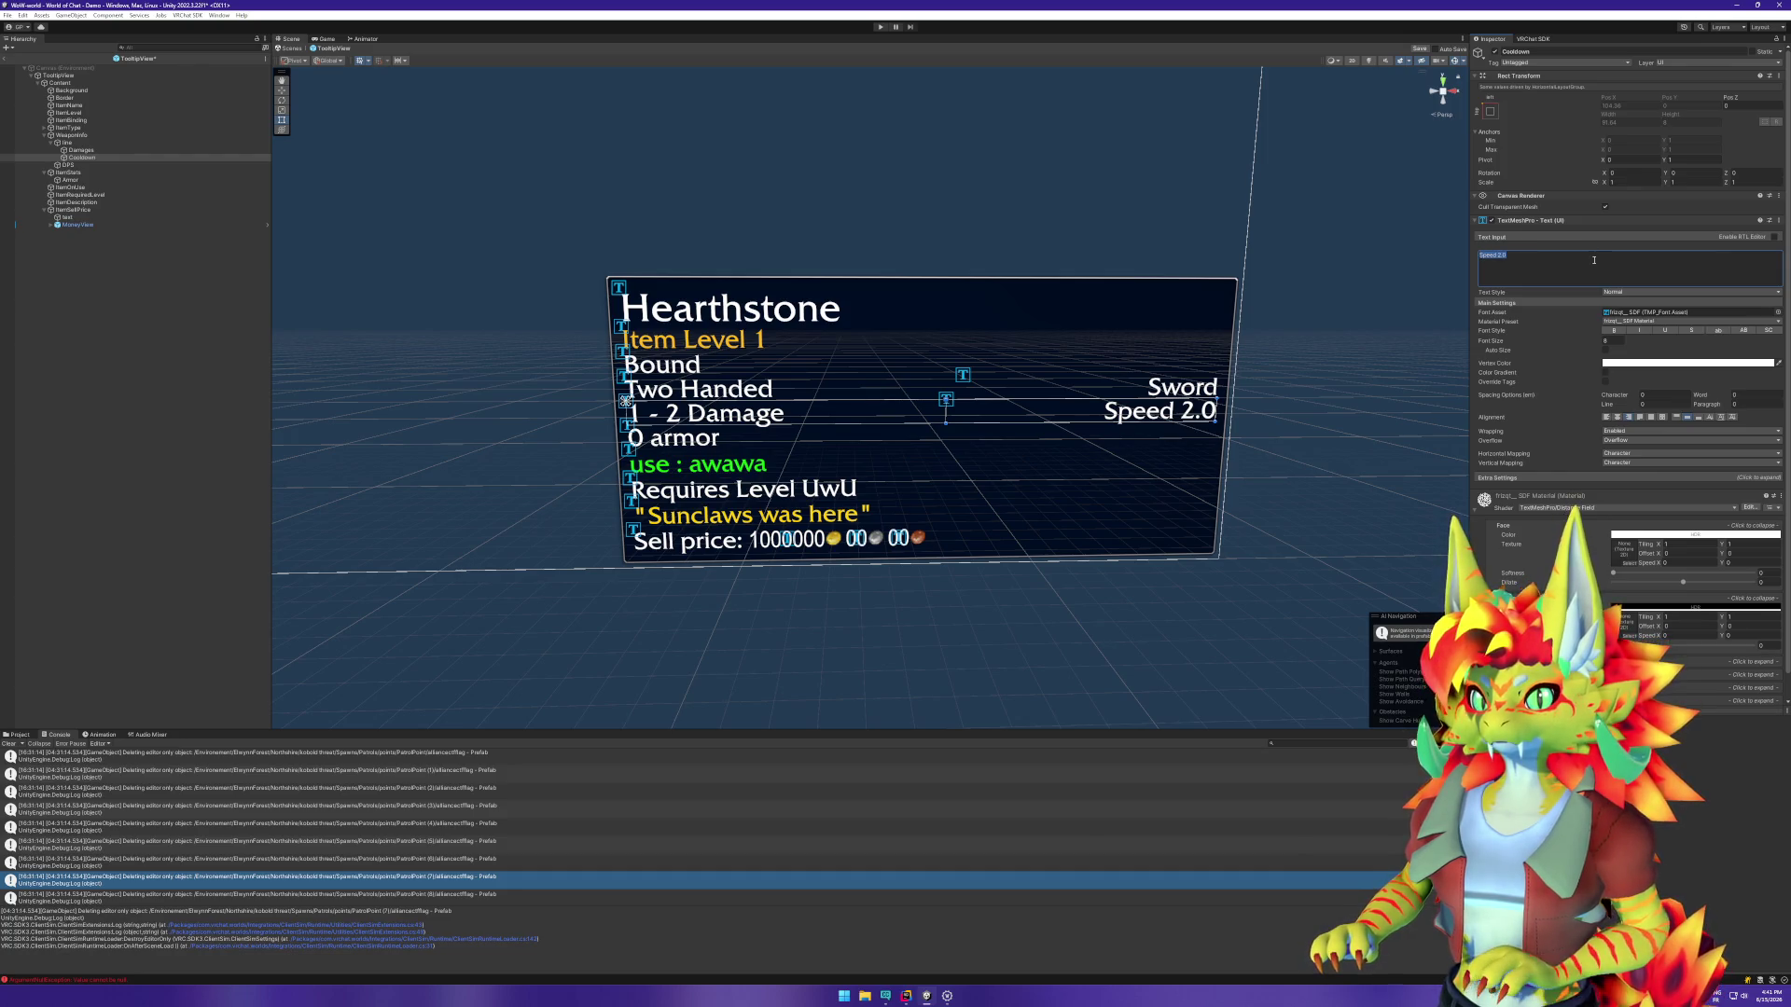
pyautogui.press('End')
pyautogui.write('0')
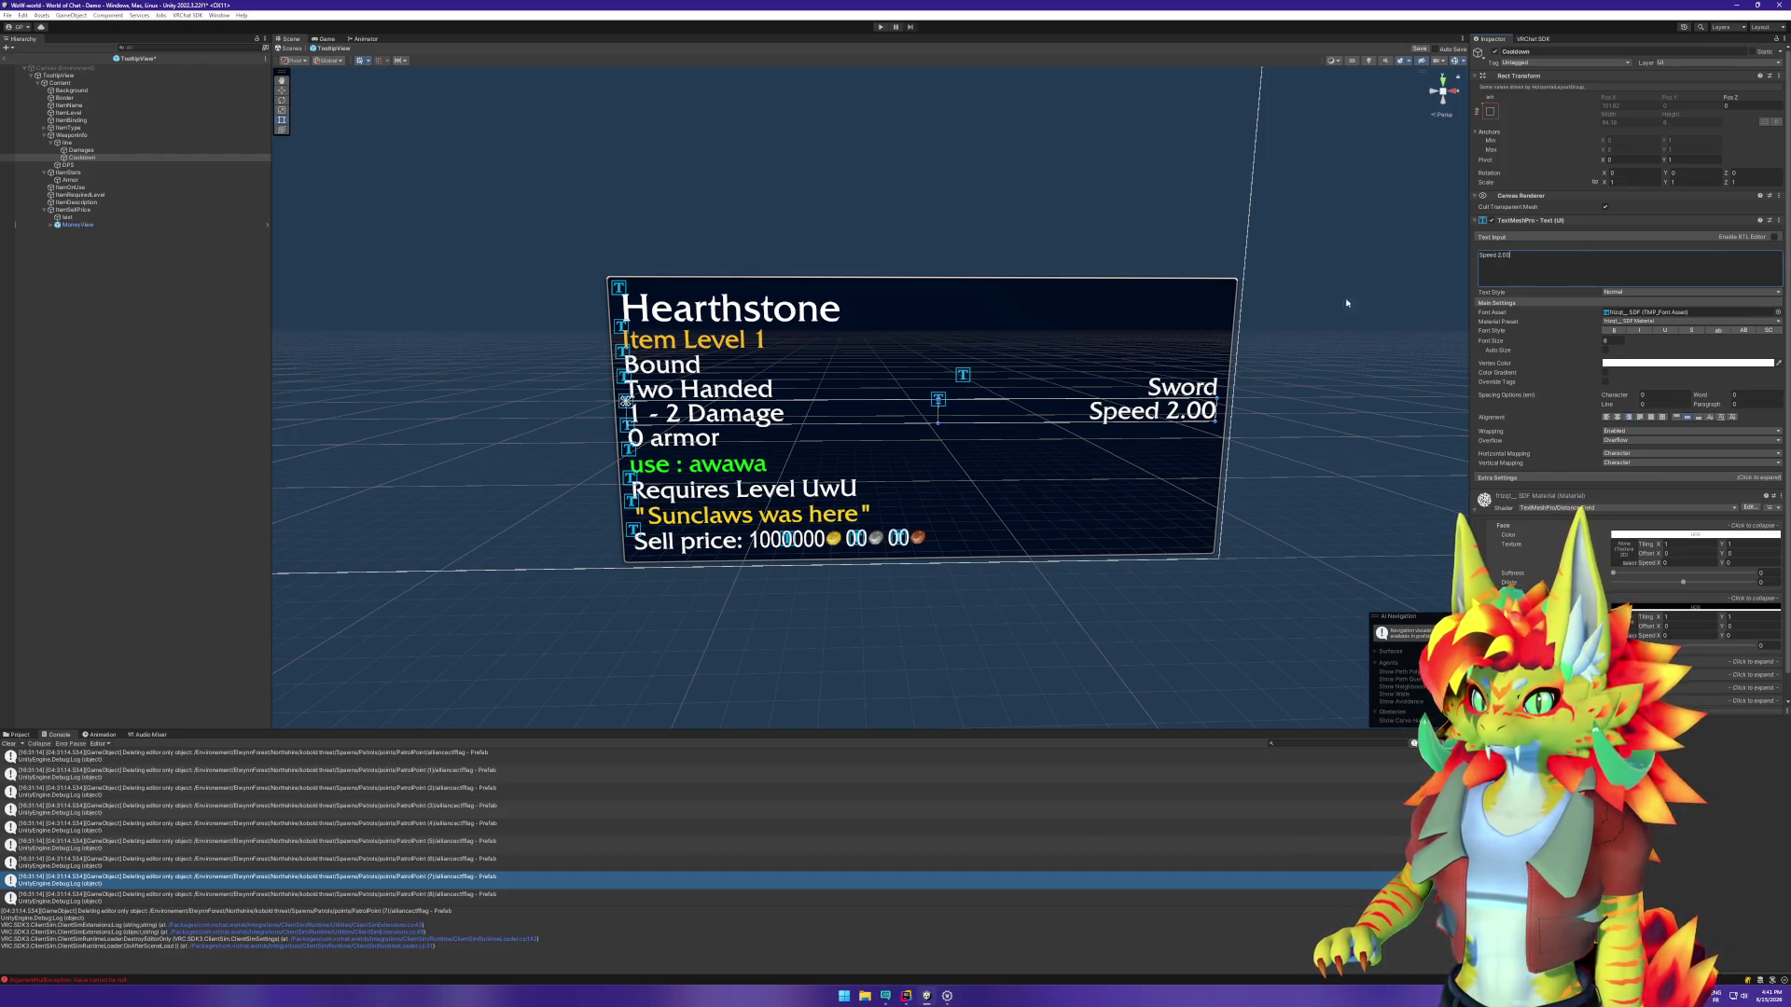
pyautogui.click(93, 165)
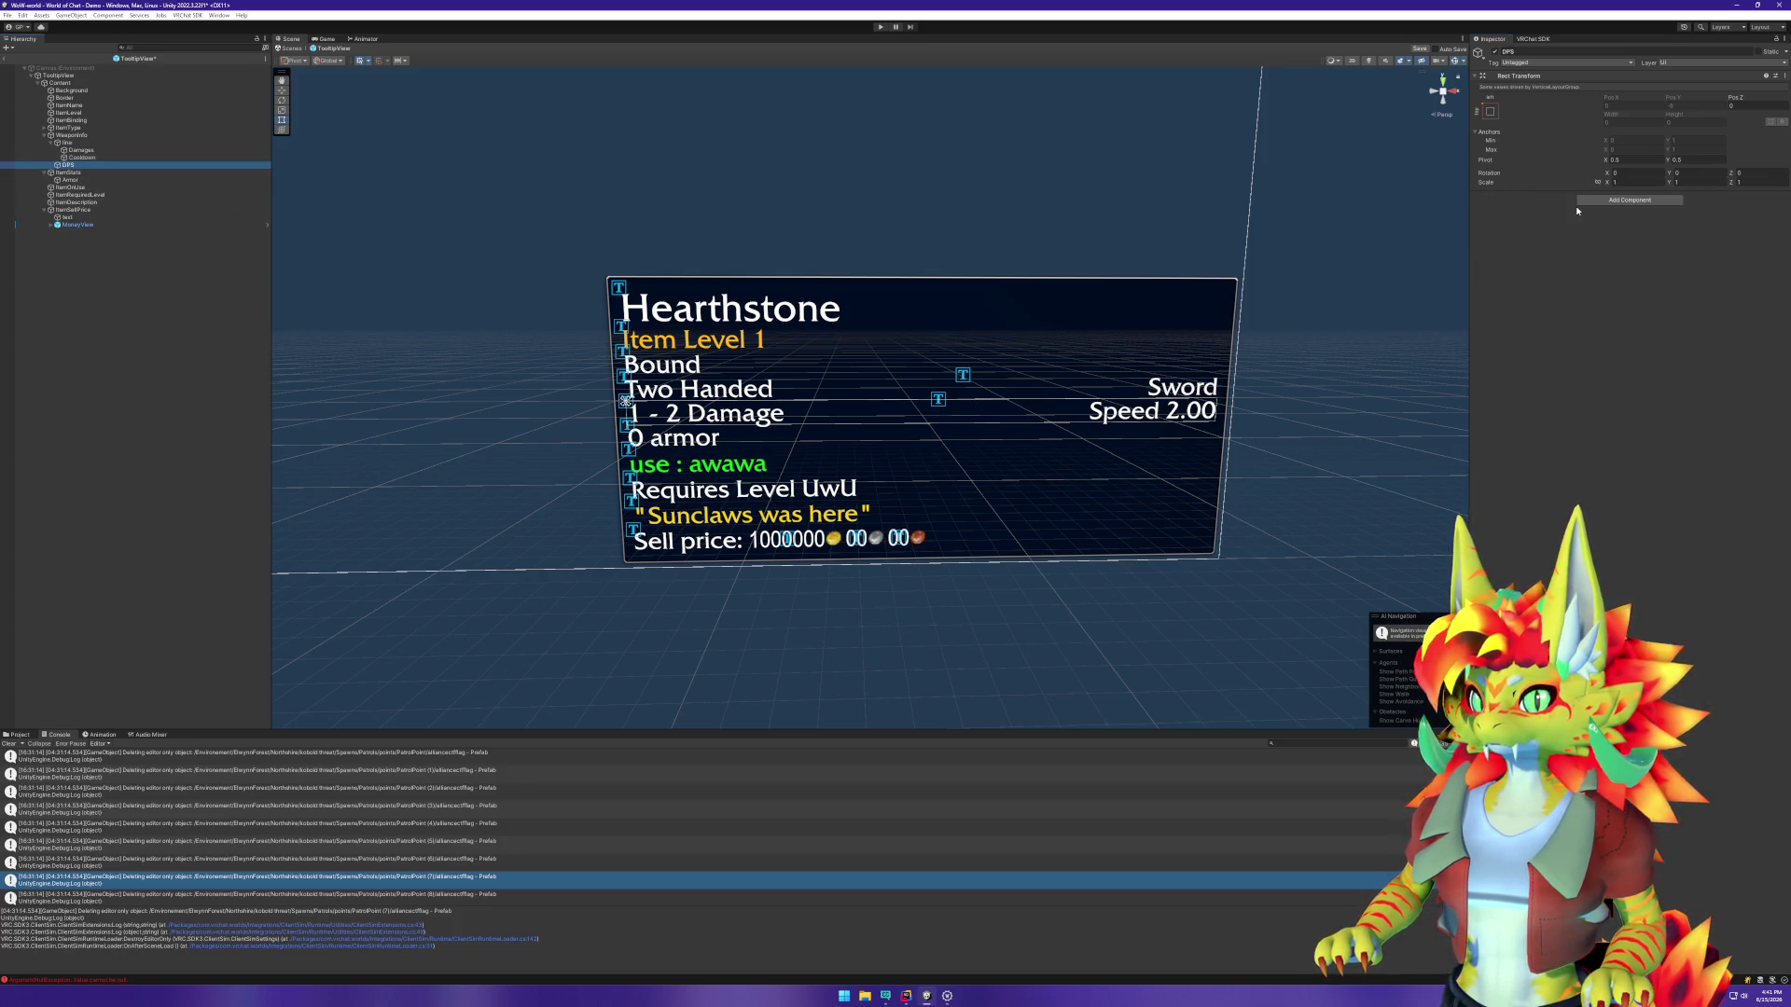
# Step: Add a TextMeshPro text component to DPS, then remove it again
pyautogui.click(1591, 201)
pyautogui.write('tex')
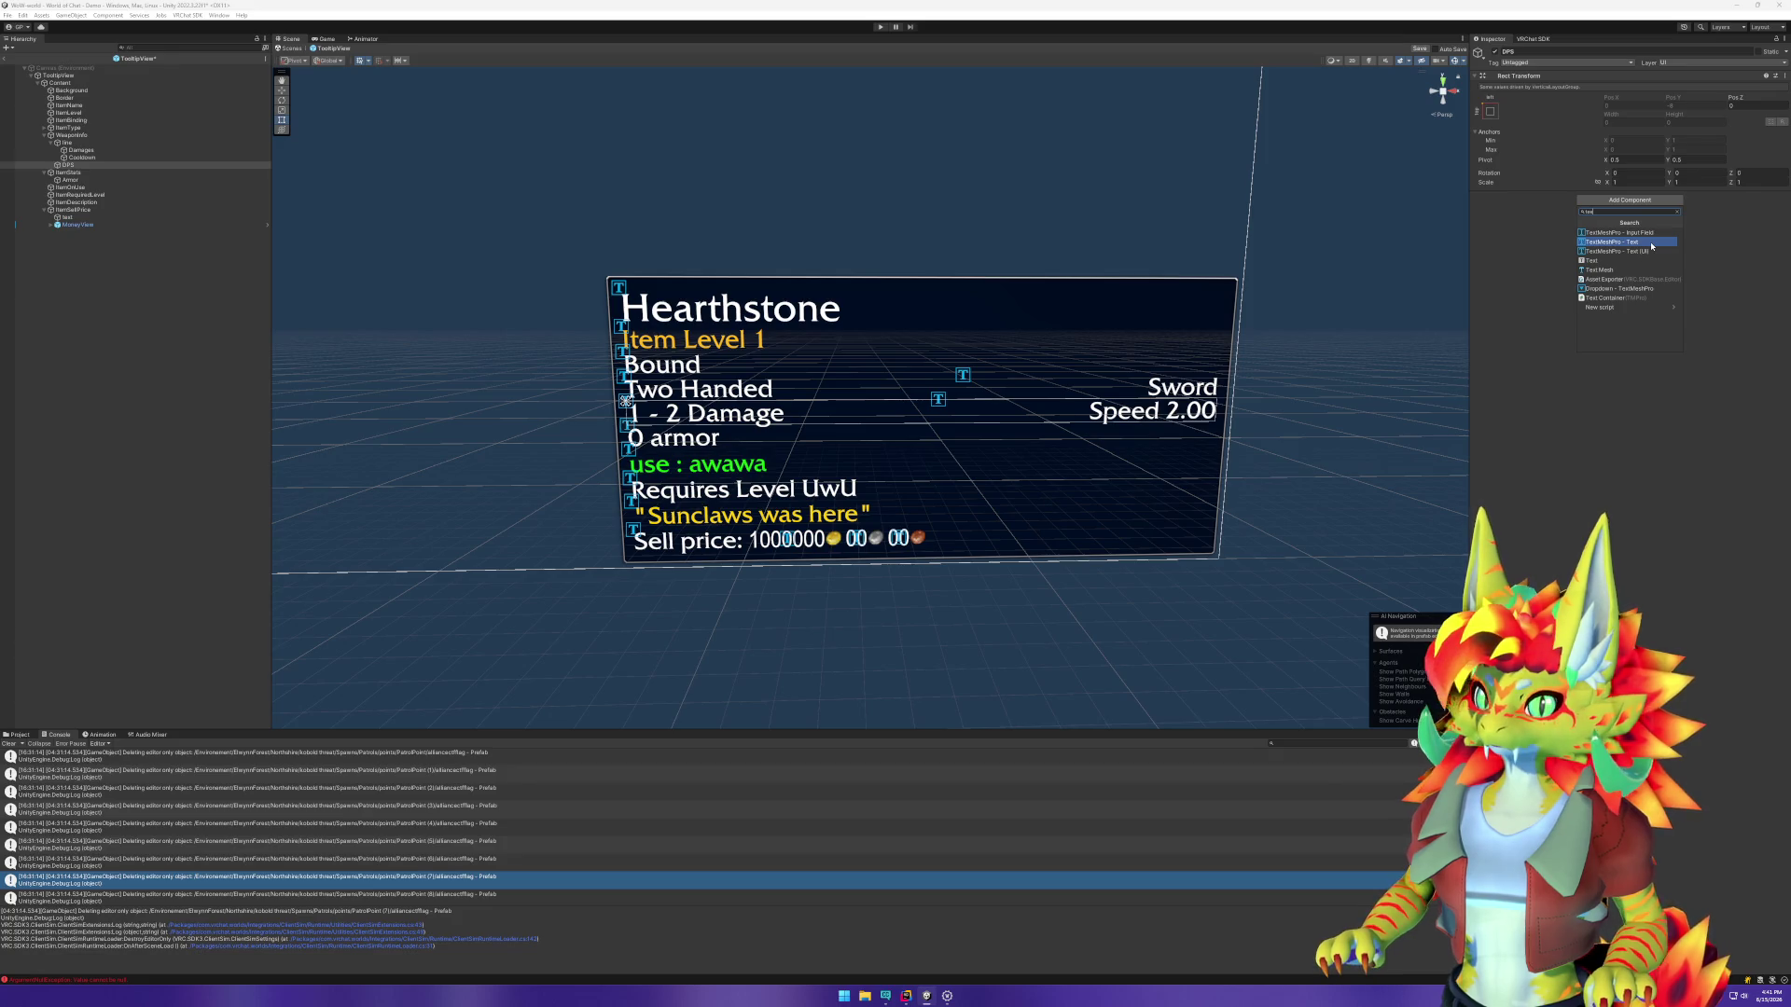
pyautogui.click(1652, 258)
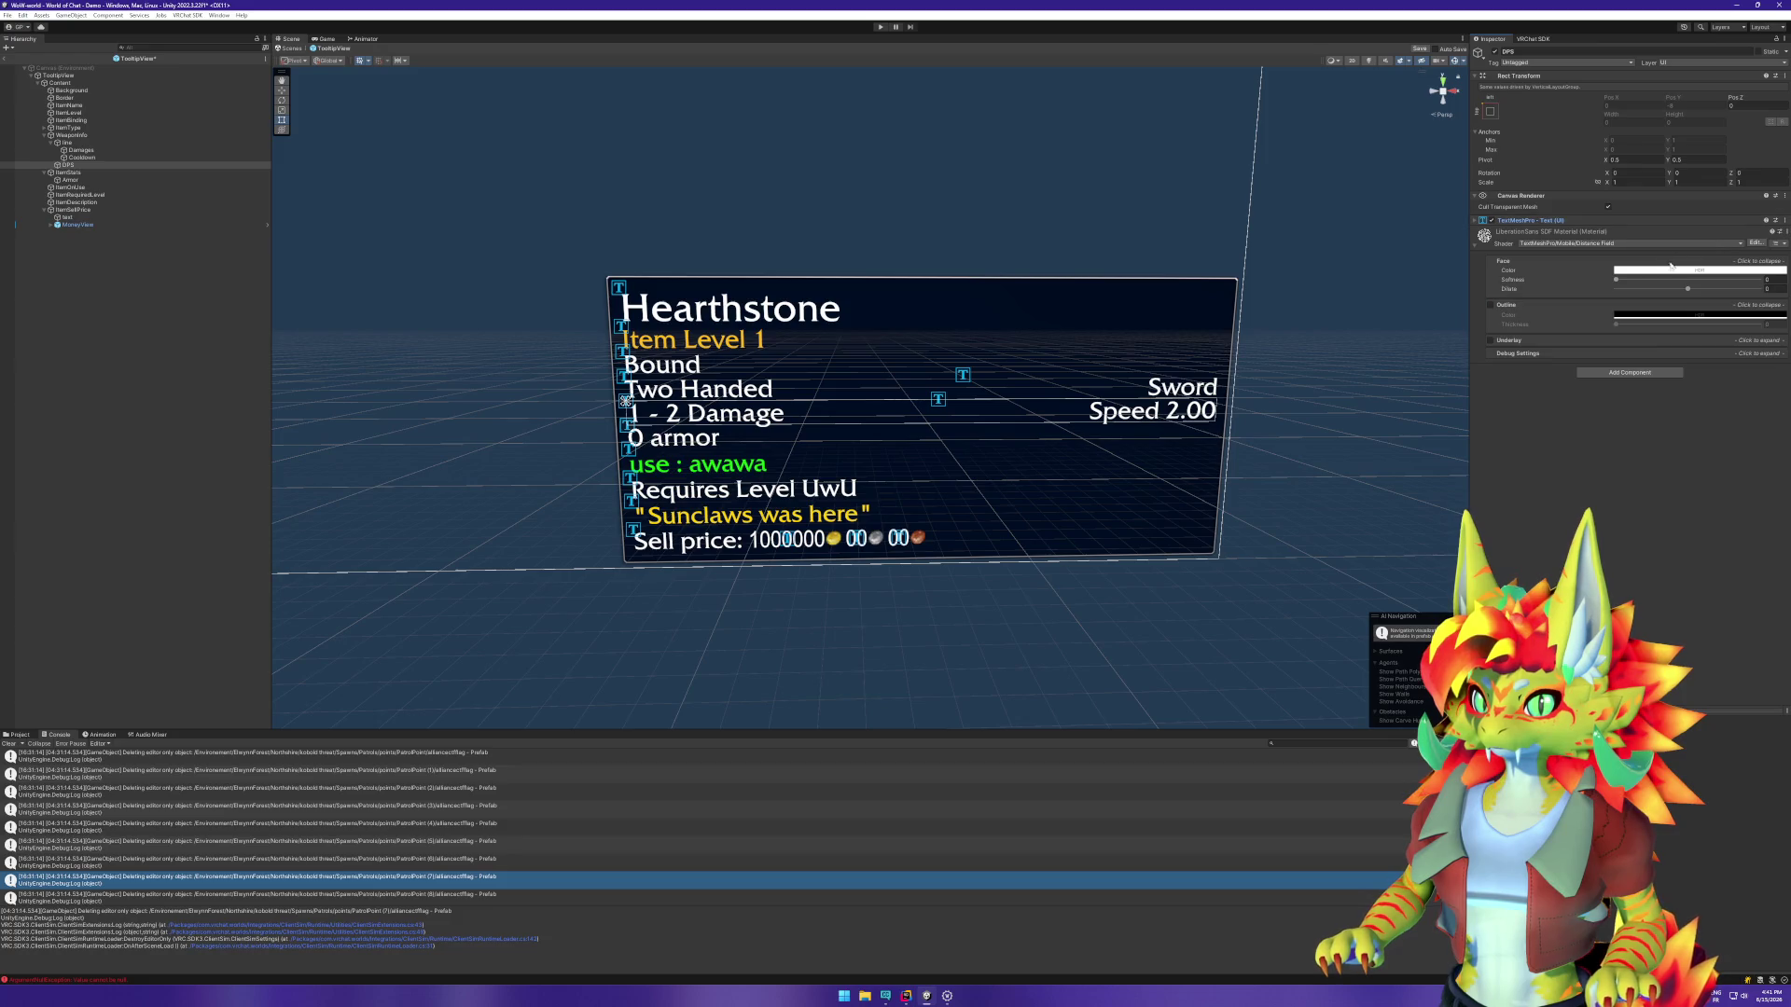
pyautogui.click(1786, 223)
pyautogui.click(1748, 251)
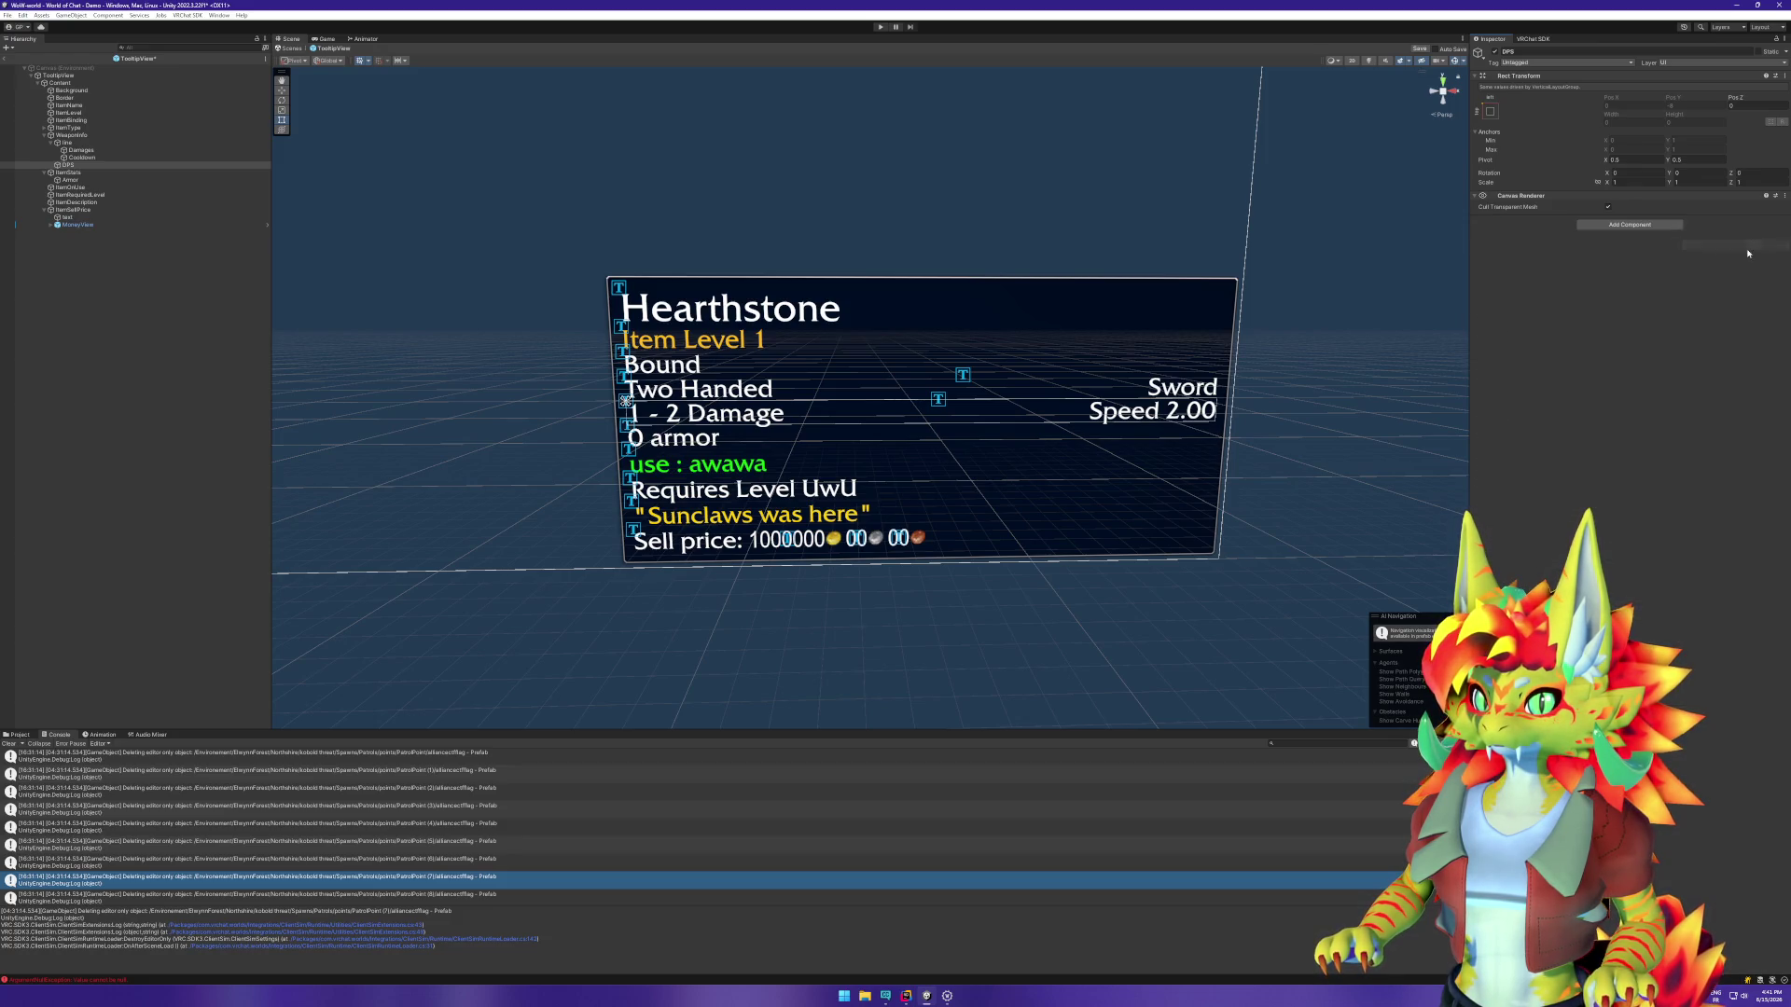
pyautogui.click(1641, 227)
pyautogui.press('Escape')
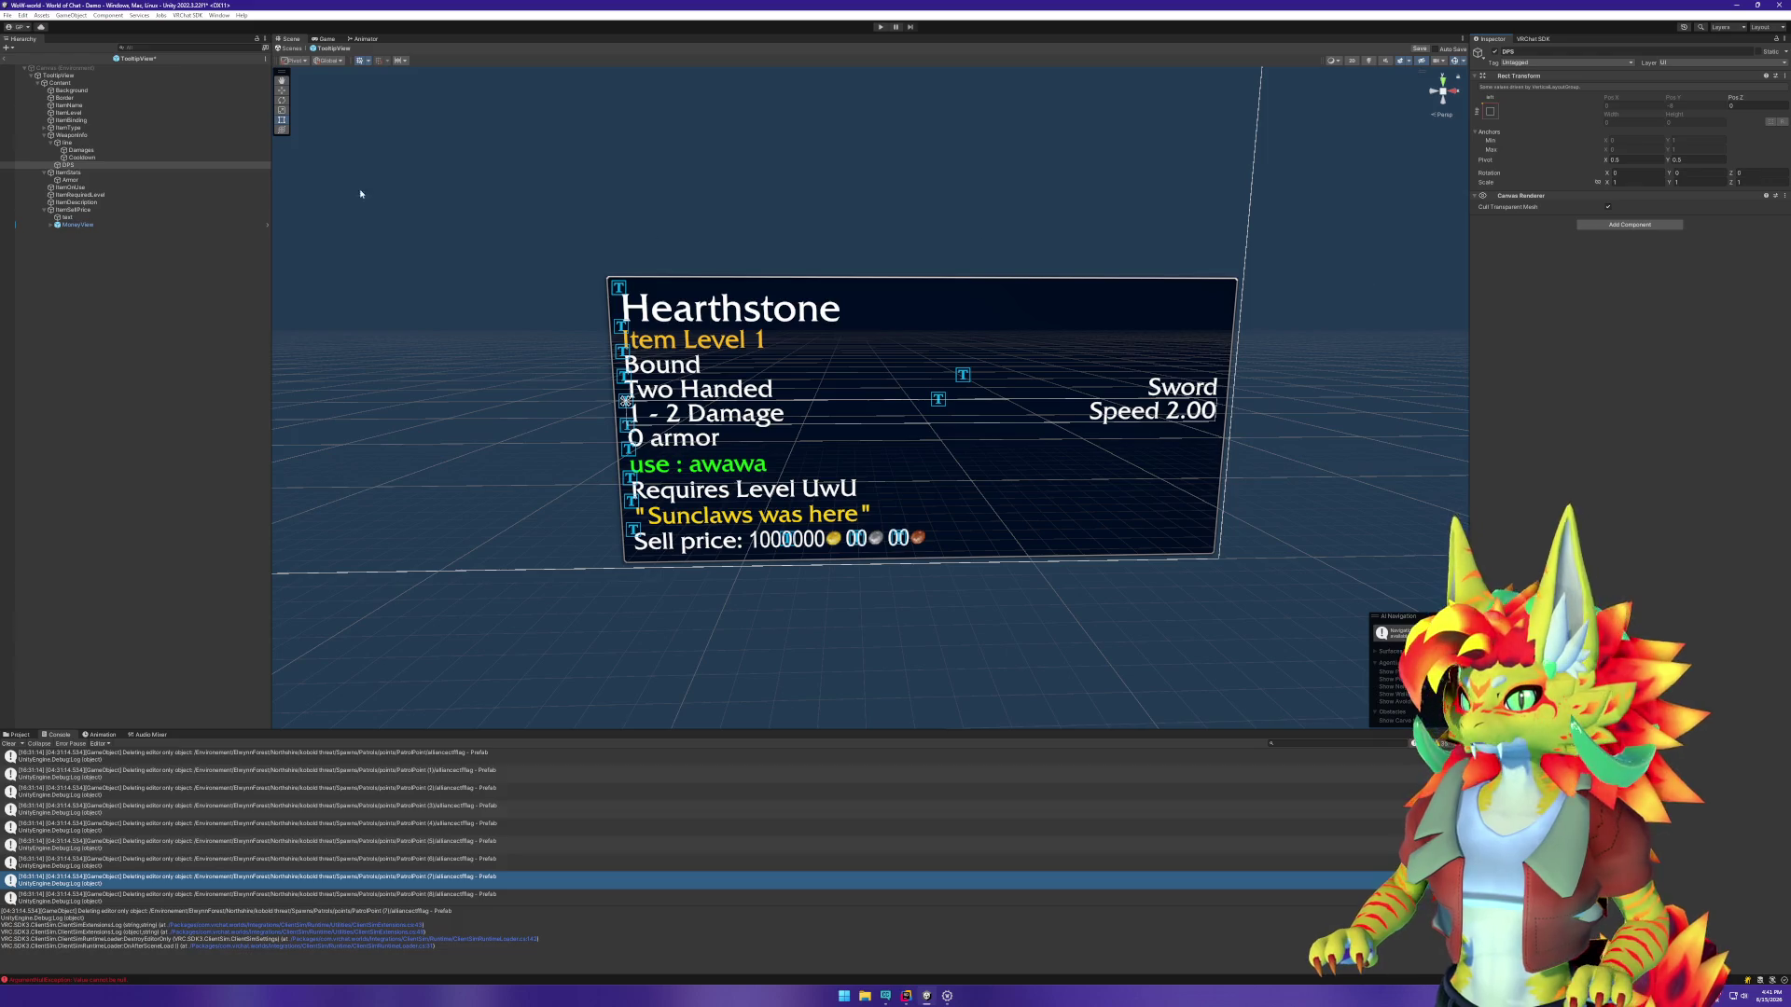
# Step: Create a new TextMeshPro text under WeaponInfo named txtDPS
pyautogui.click(80, 135)
pyautogui.rightClick(80, 136)
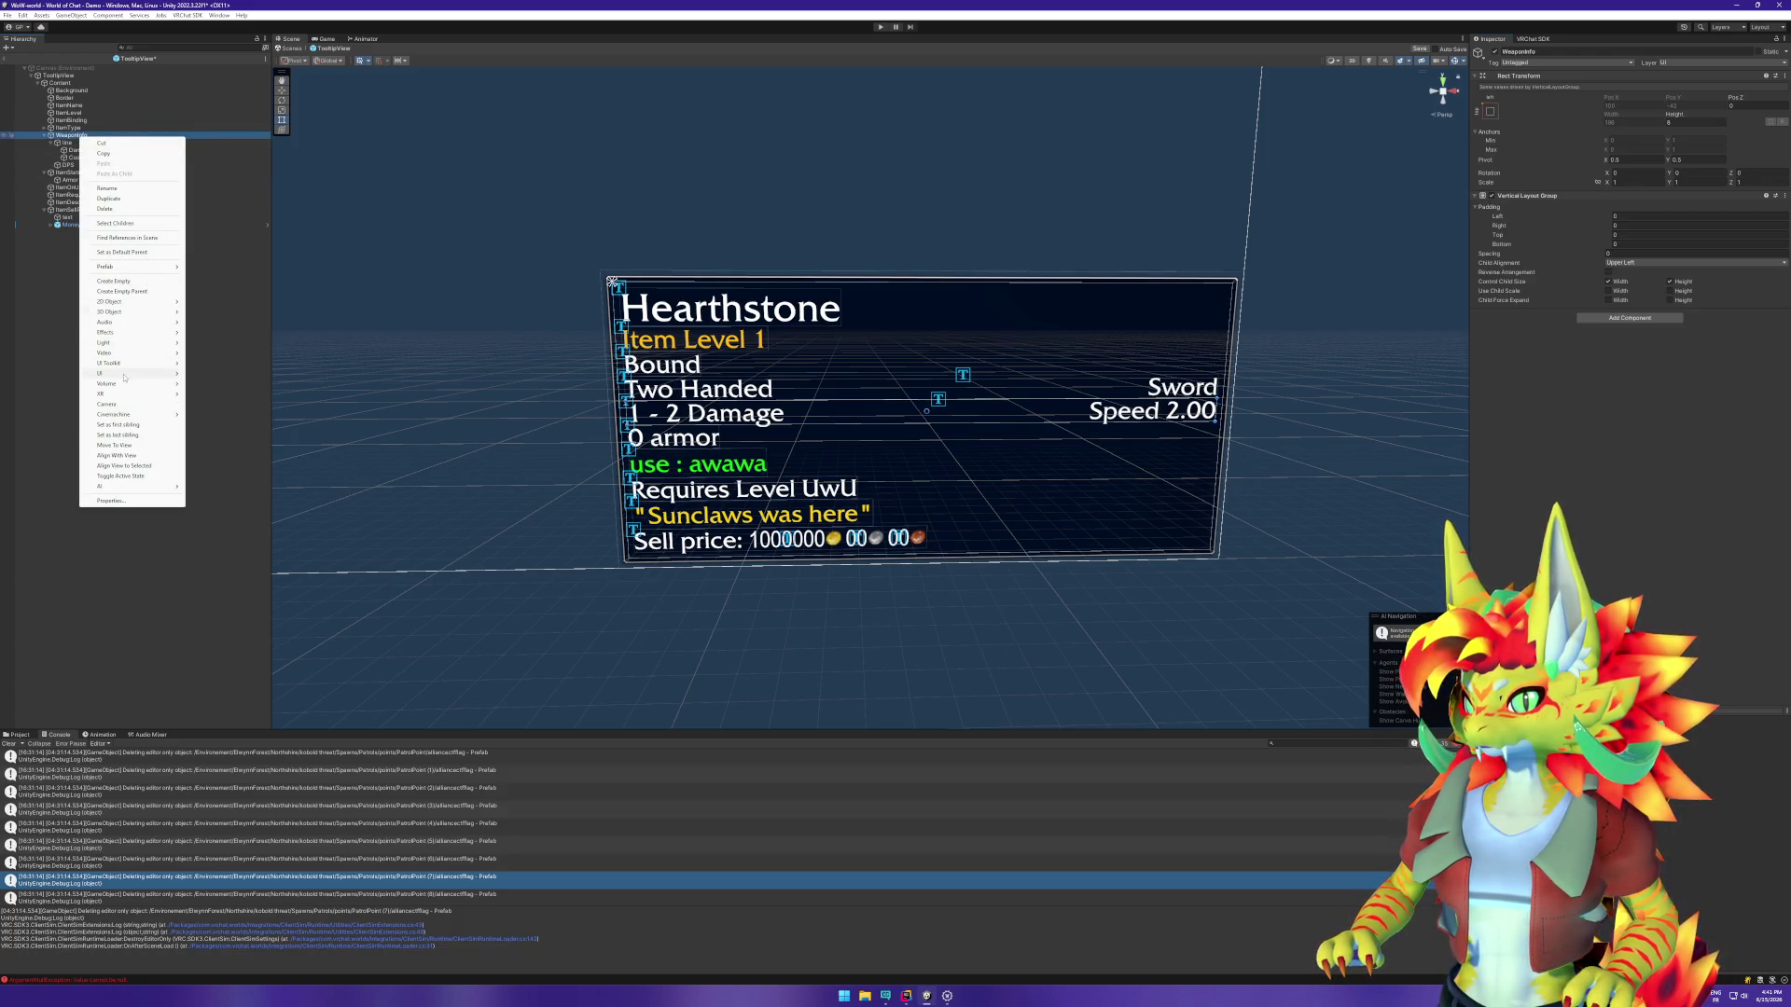
pyautogui.moveTo(124, 375)
pyautogui.click(252, 373)
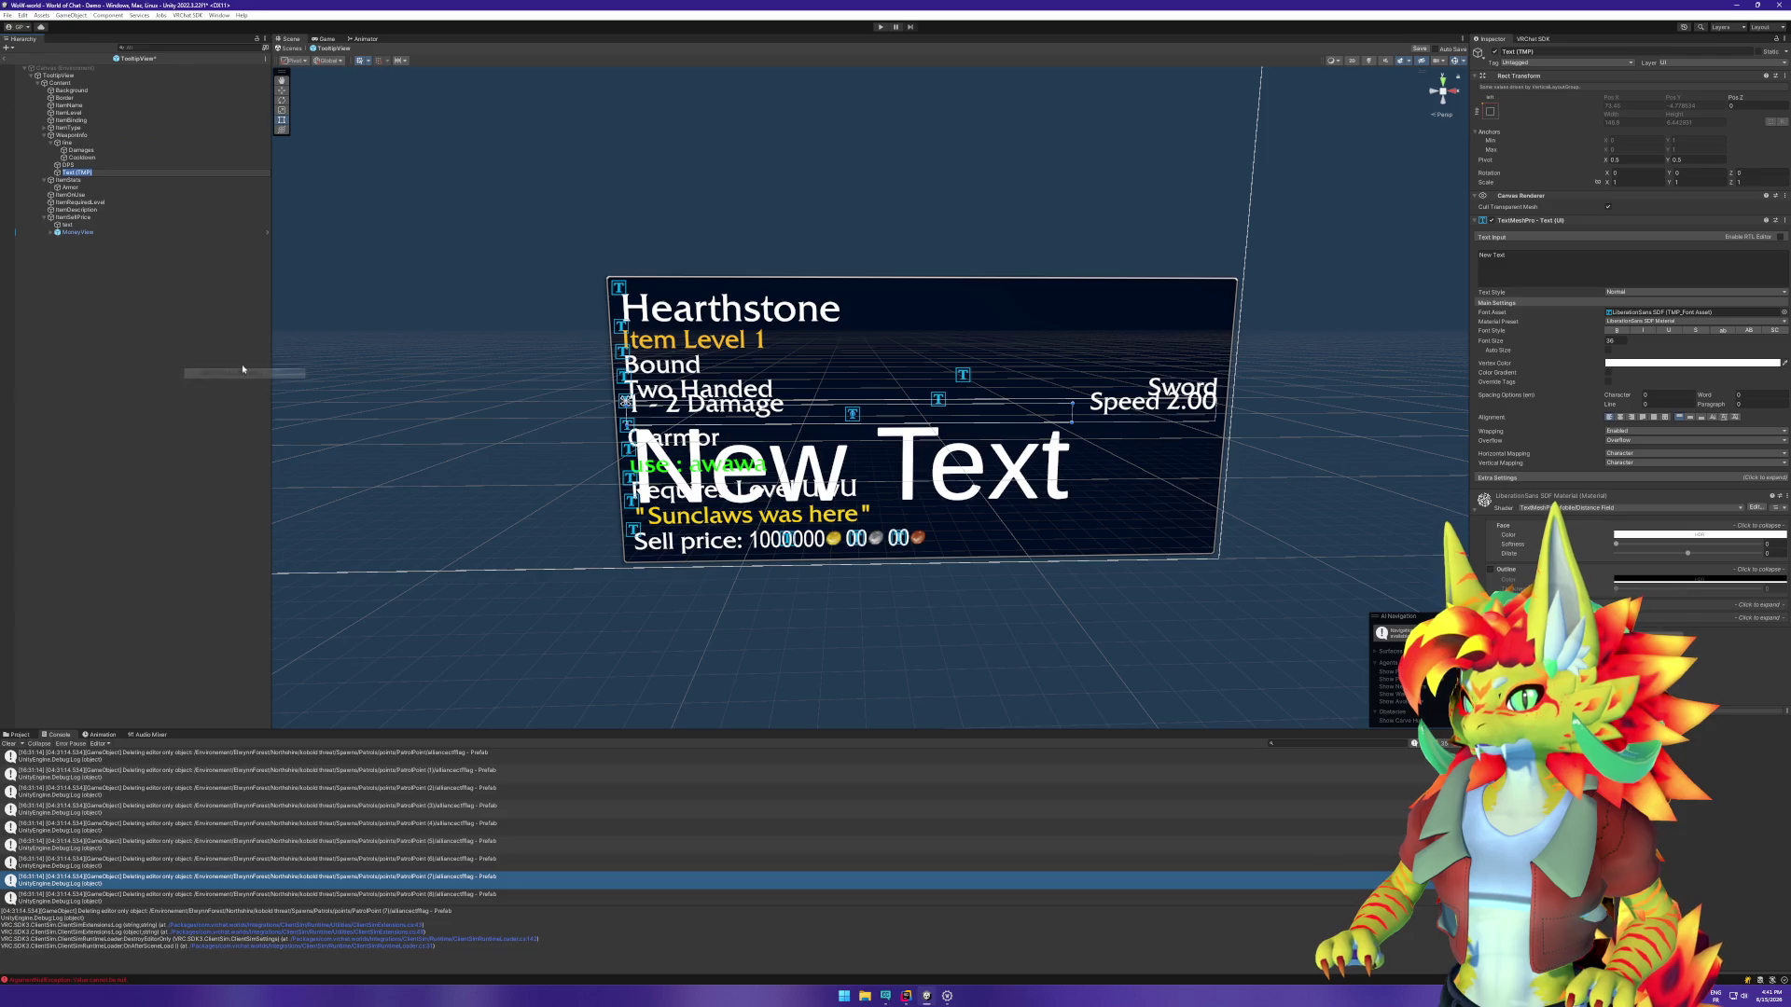
pyautogui.write('bDPS')
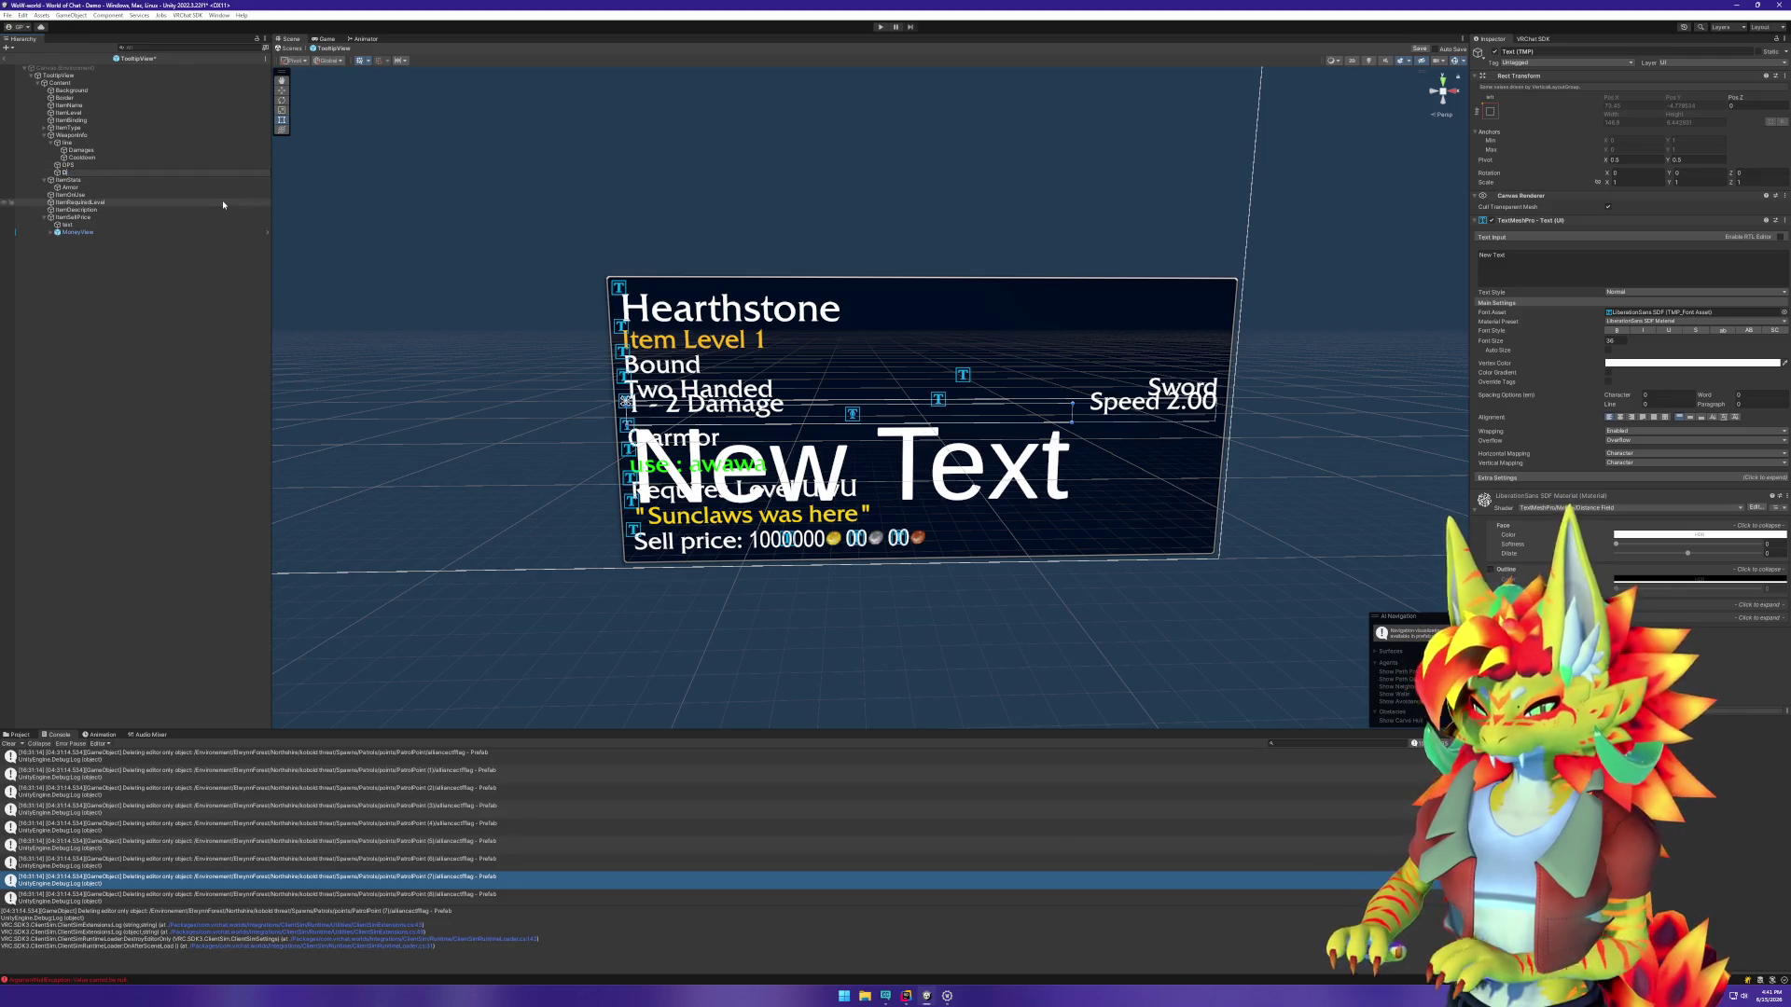
pyautogui.press('Return')
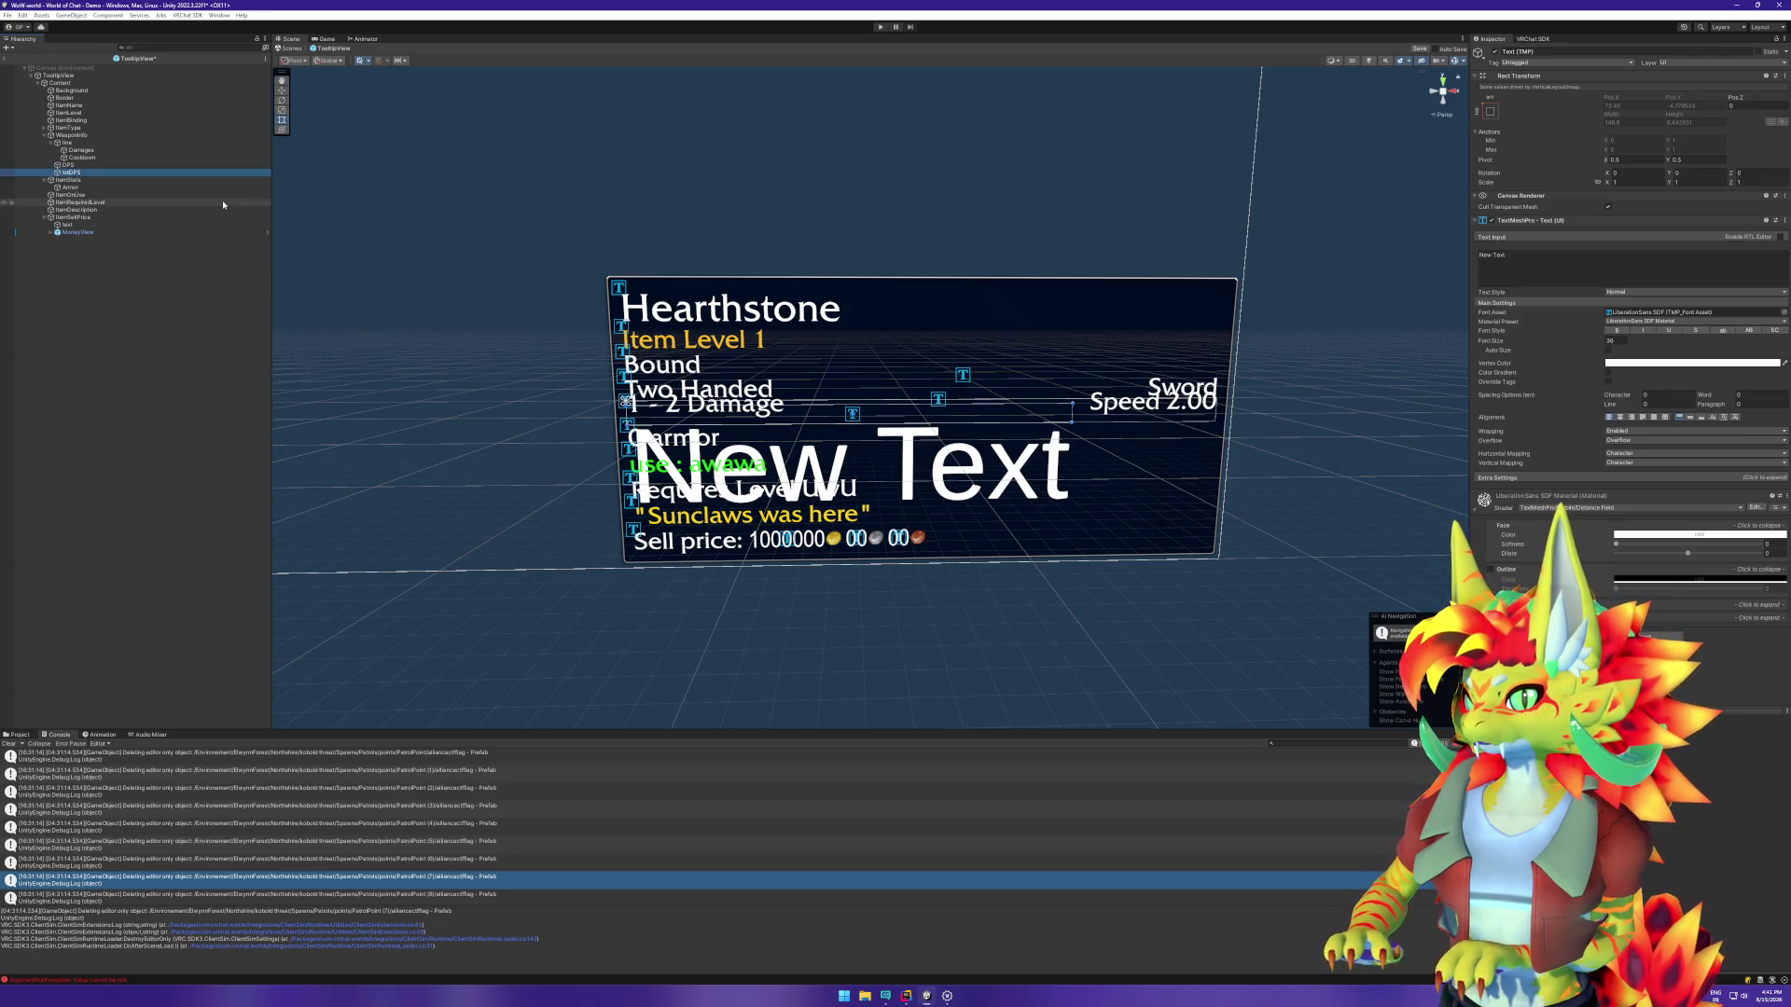
# Step: Give txtDPS font size 12 and the text '0.75 DPS'
pyautogui.click(73, 166)
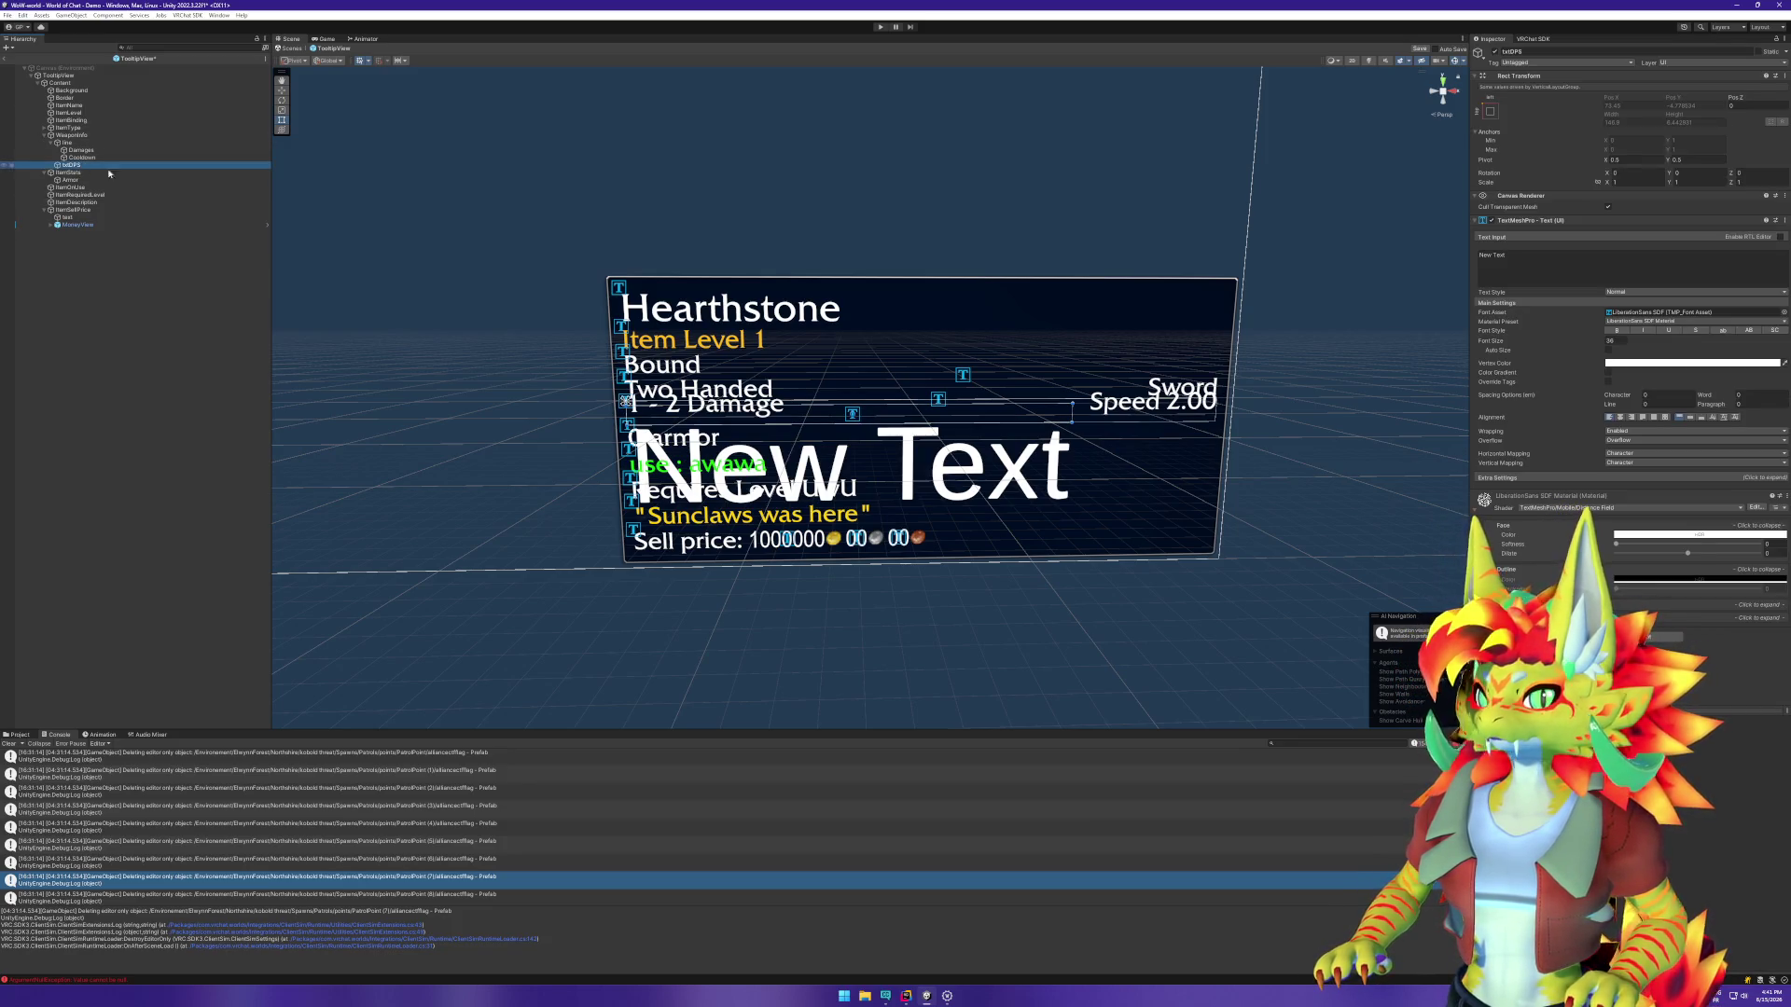
pyautogui.click(1614, 340)
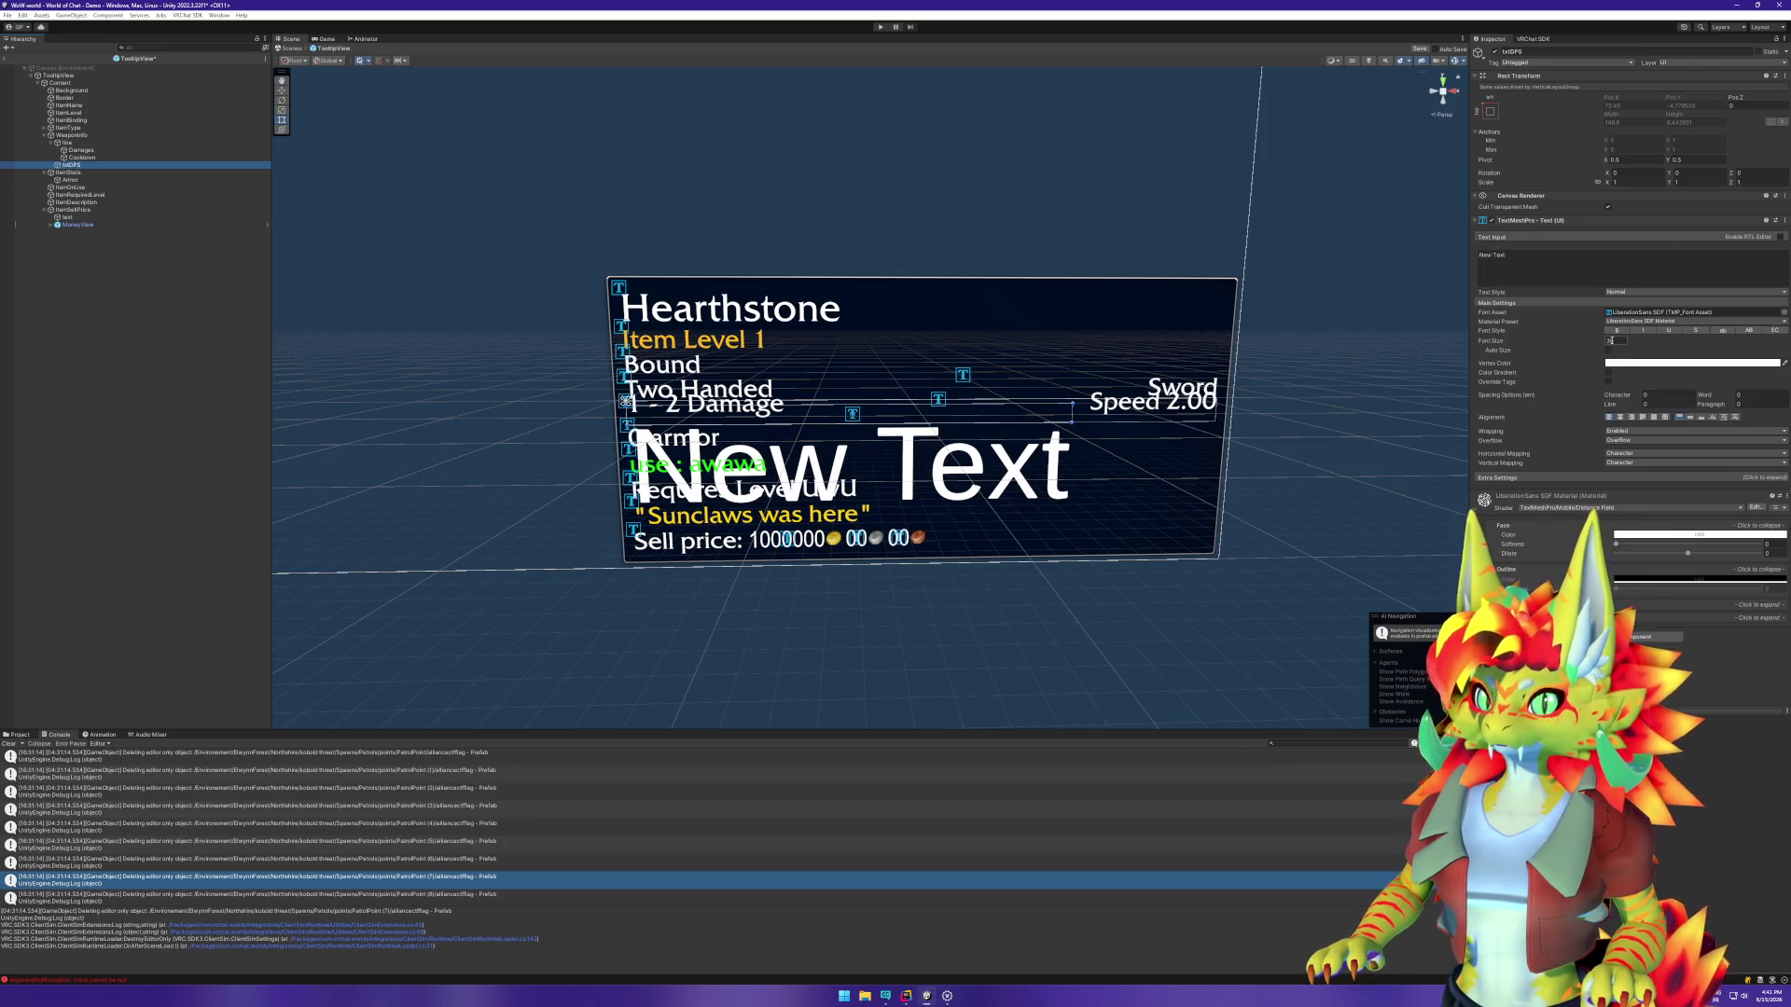
pyautogui.write('12')
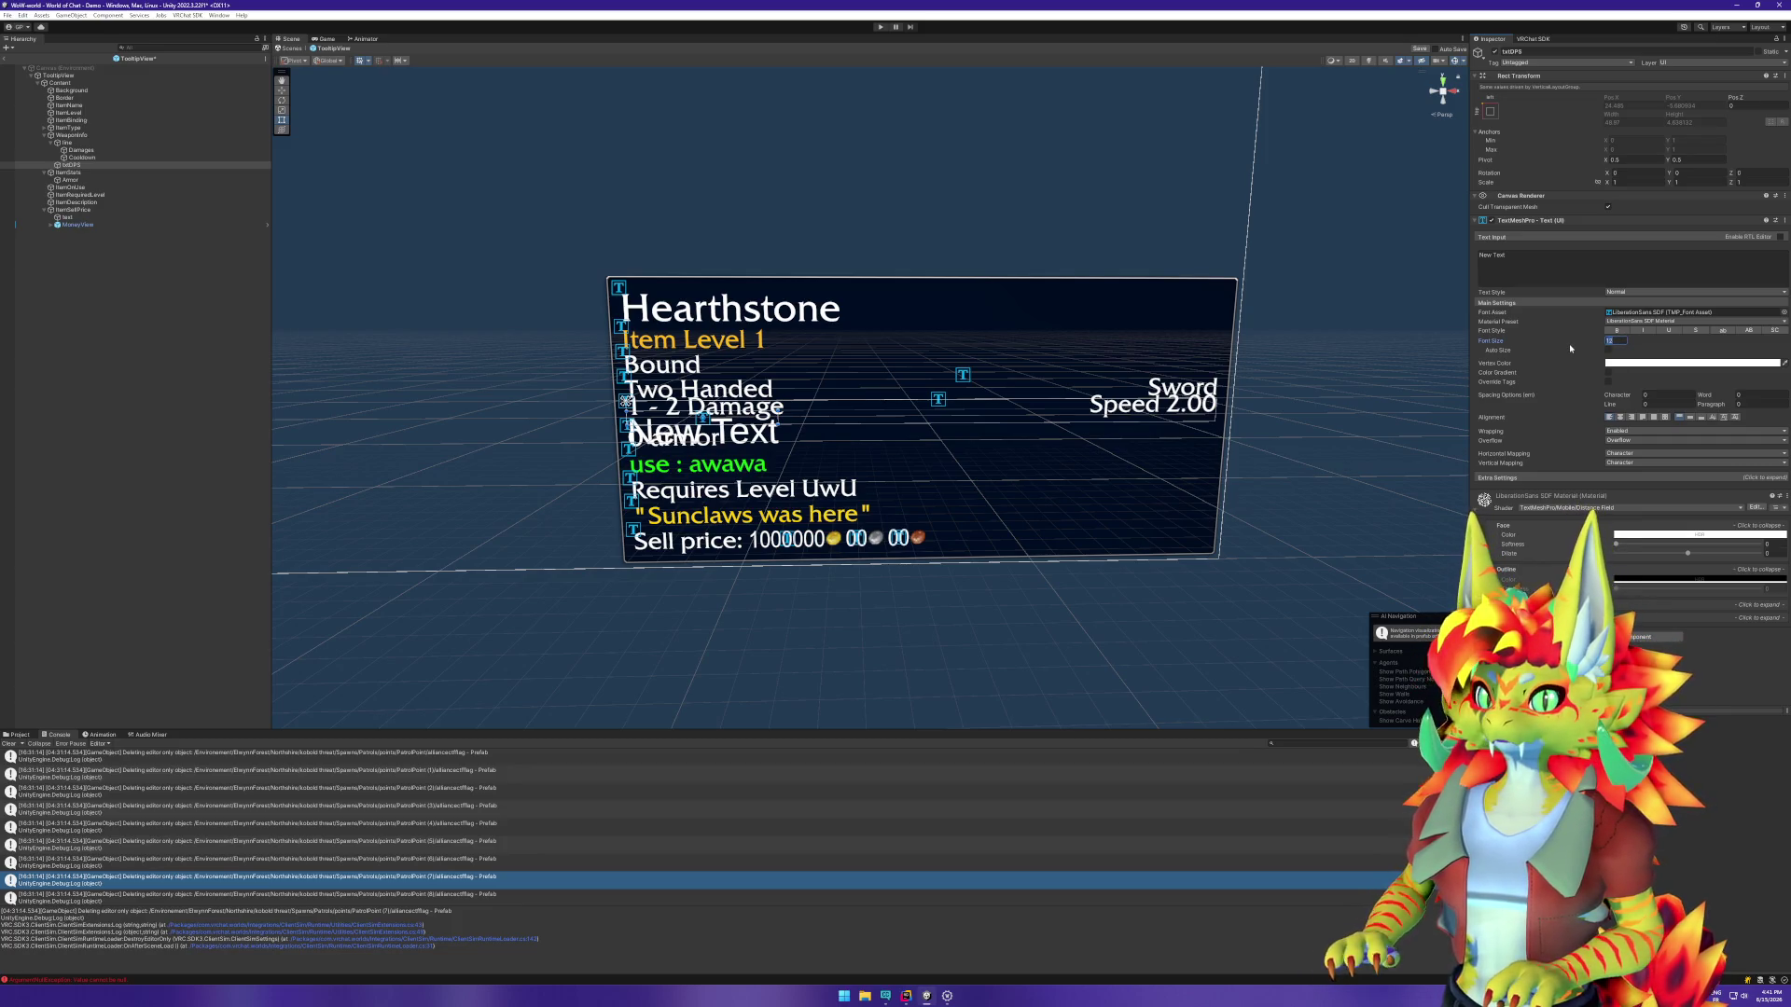
pyautogui.write('8')
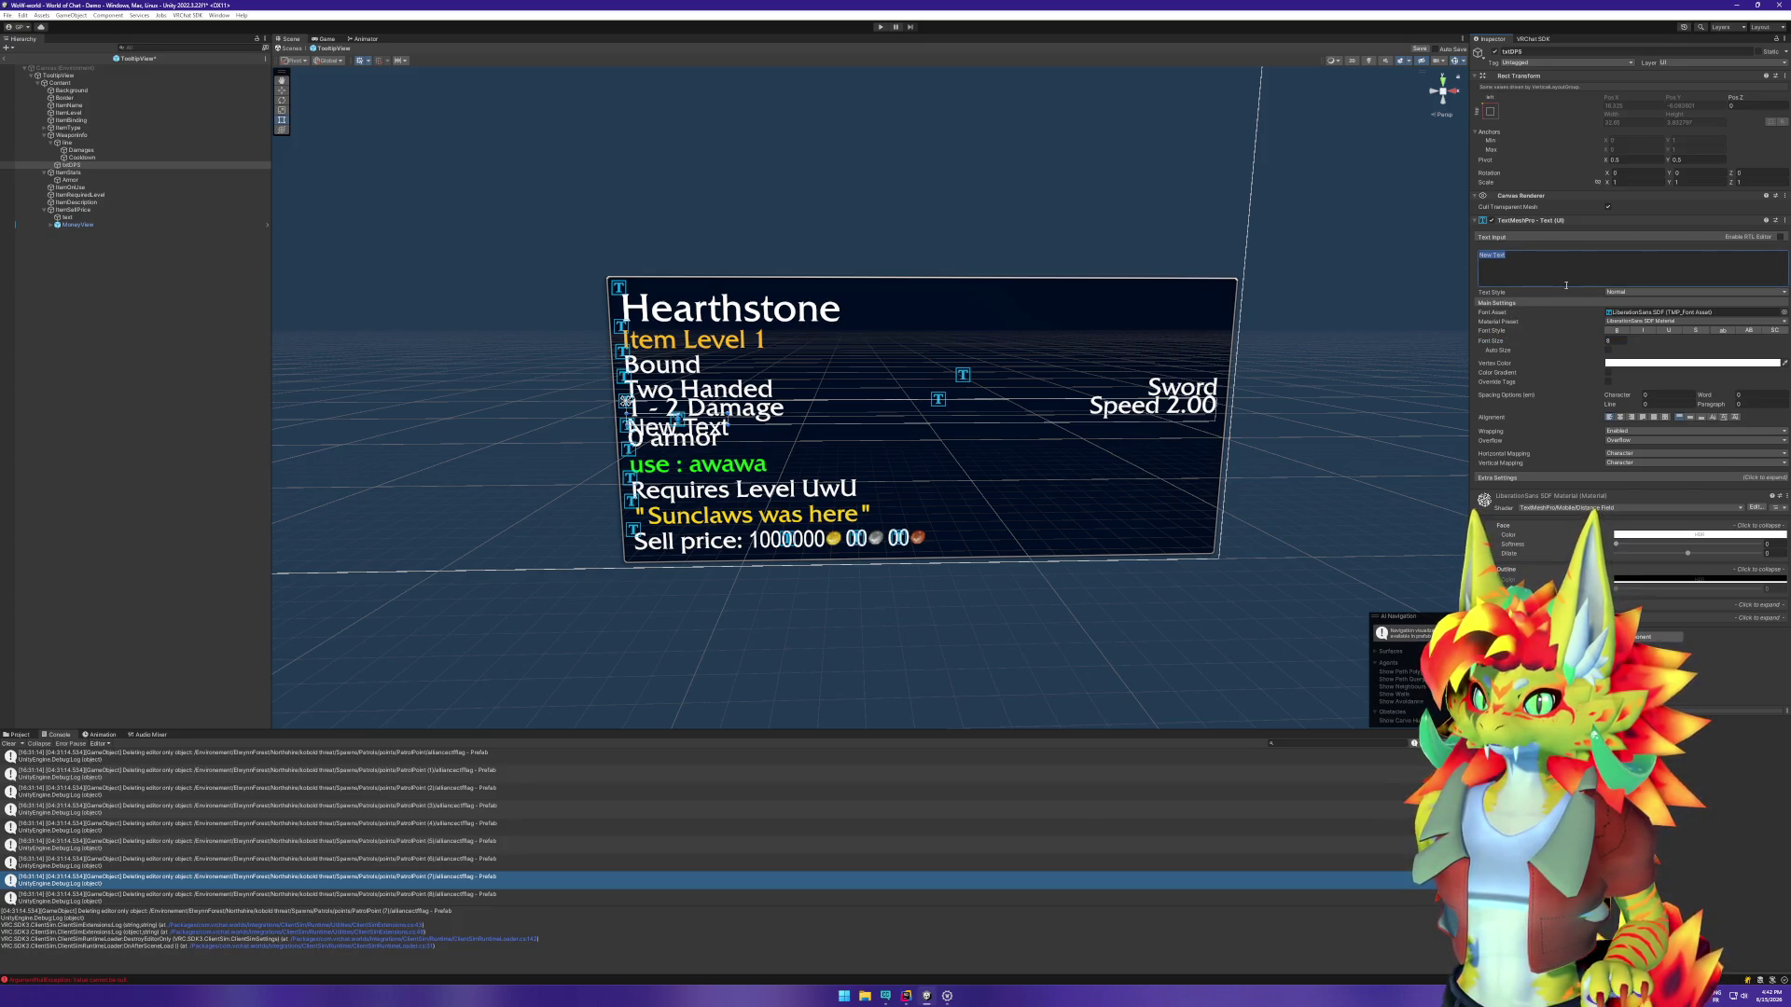
pyautogui.write('0.75 DPS')
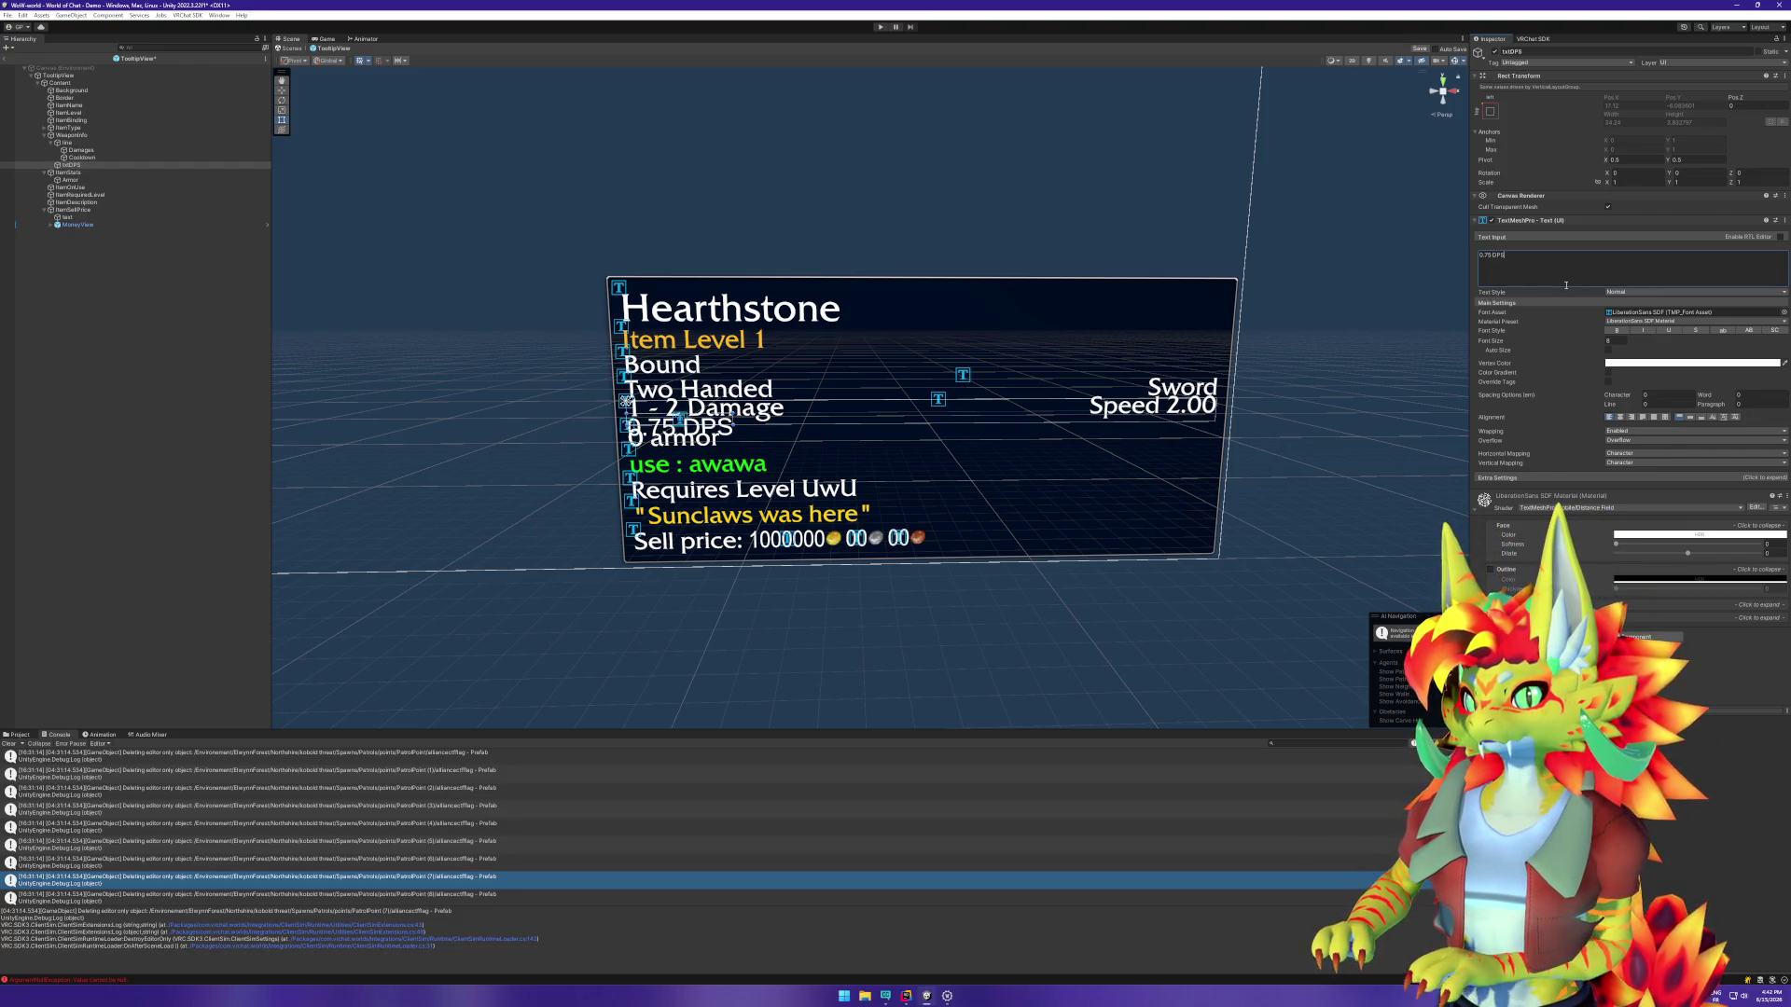
pyautogui.click(71, 135)
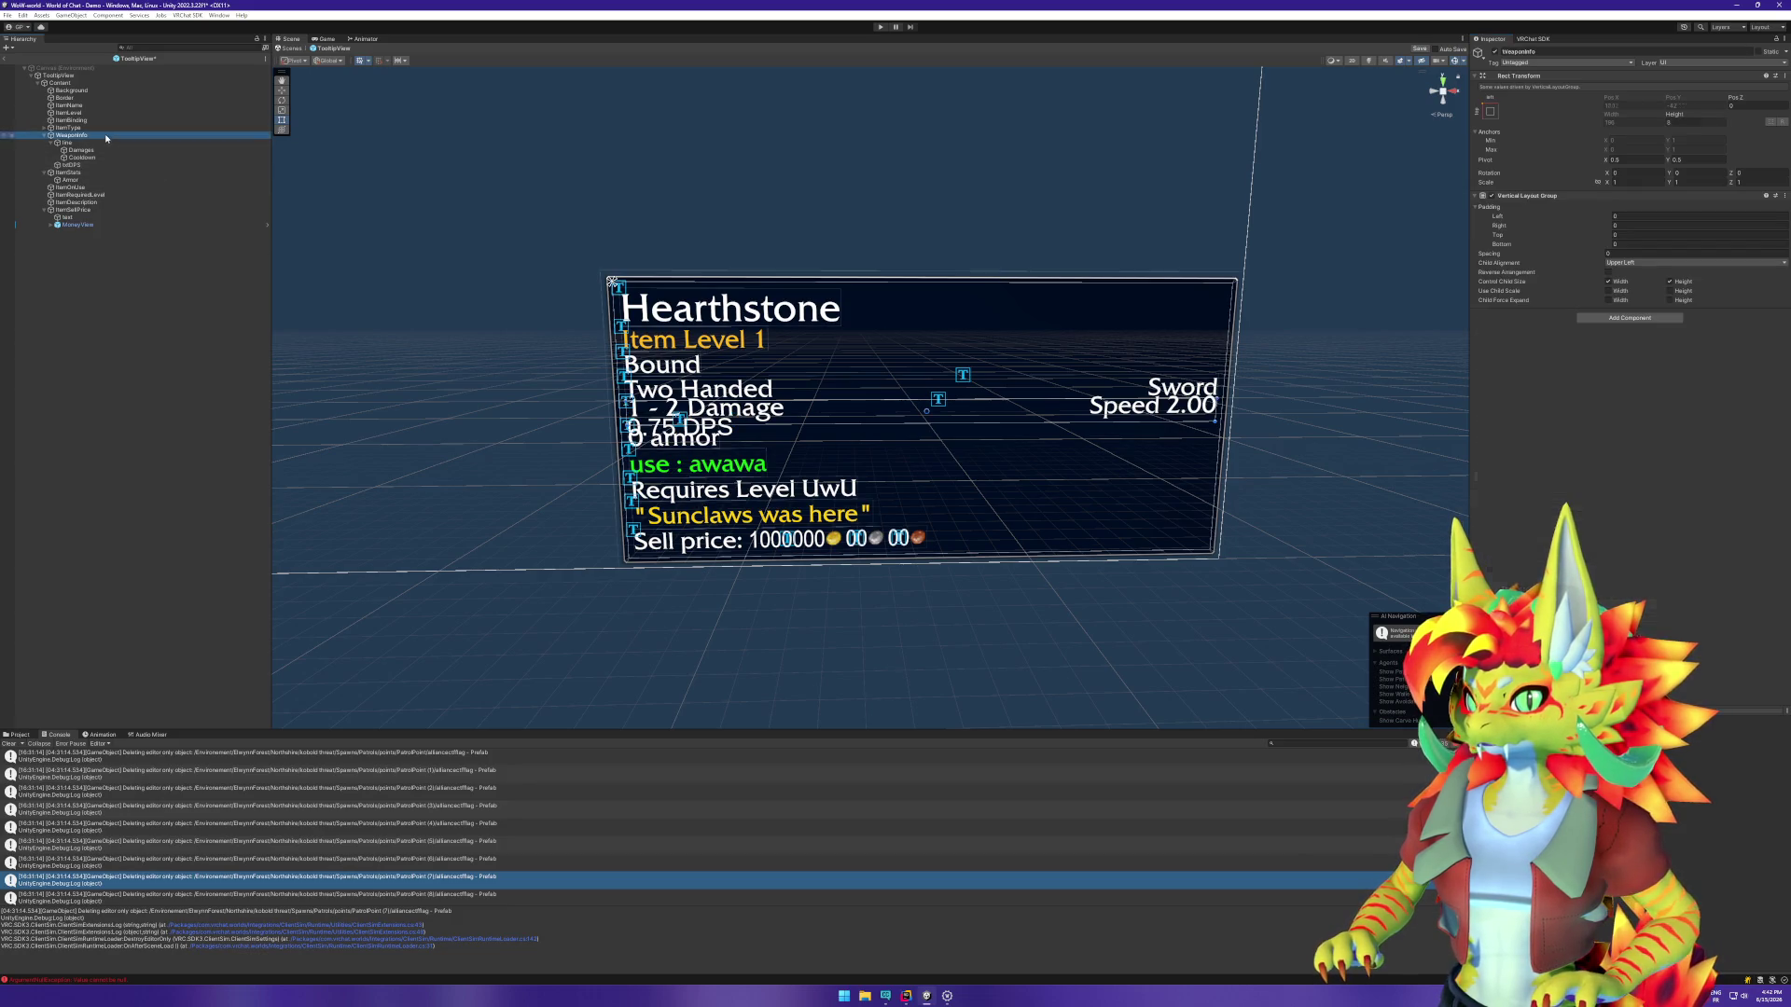
# Step: Set WeaponInfo's Rect Transform height to 16 and orbit the Scene view to check the tooltip
pyautogui.click(1680, 123)
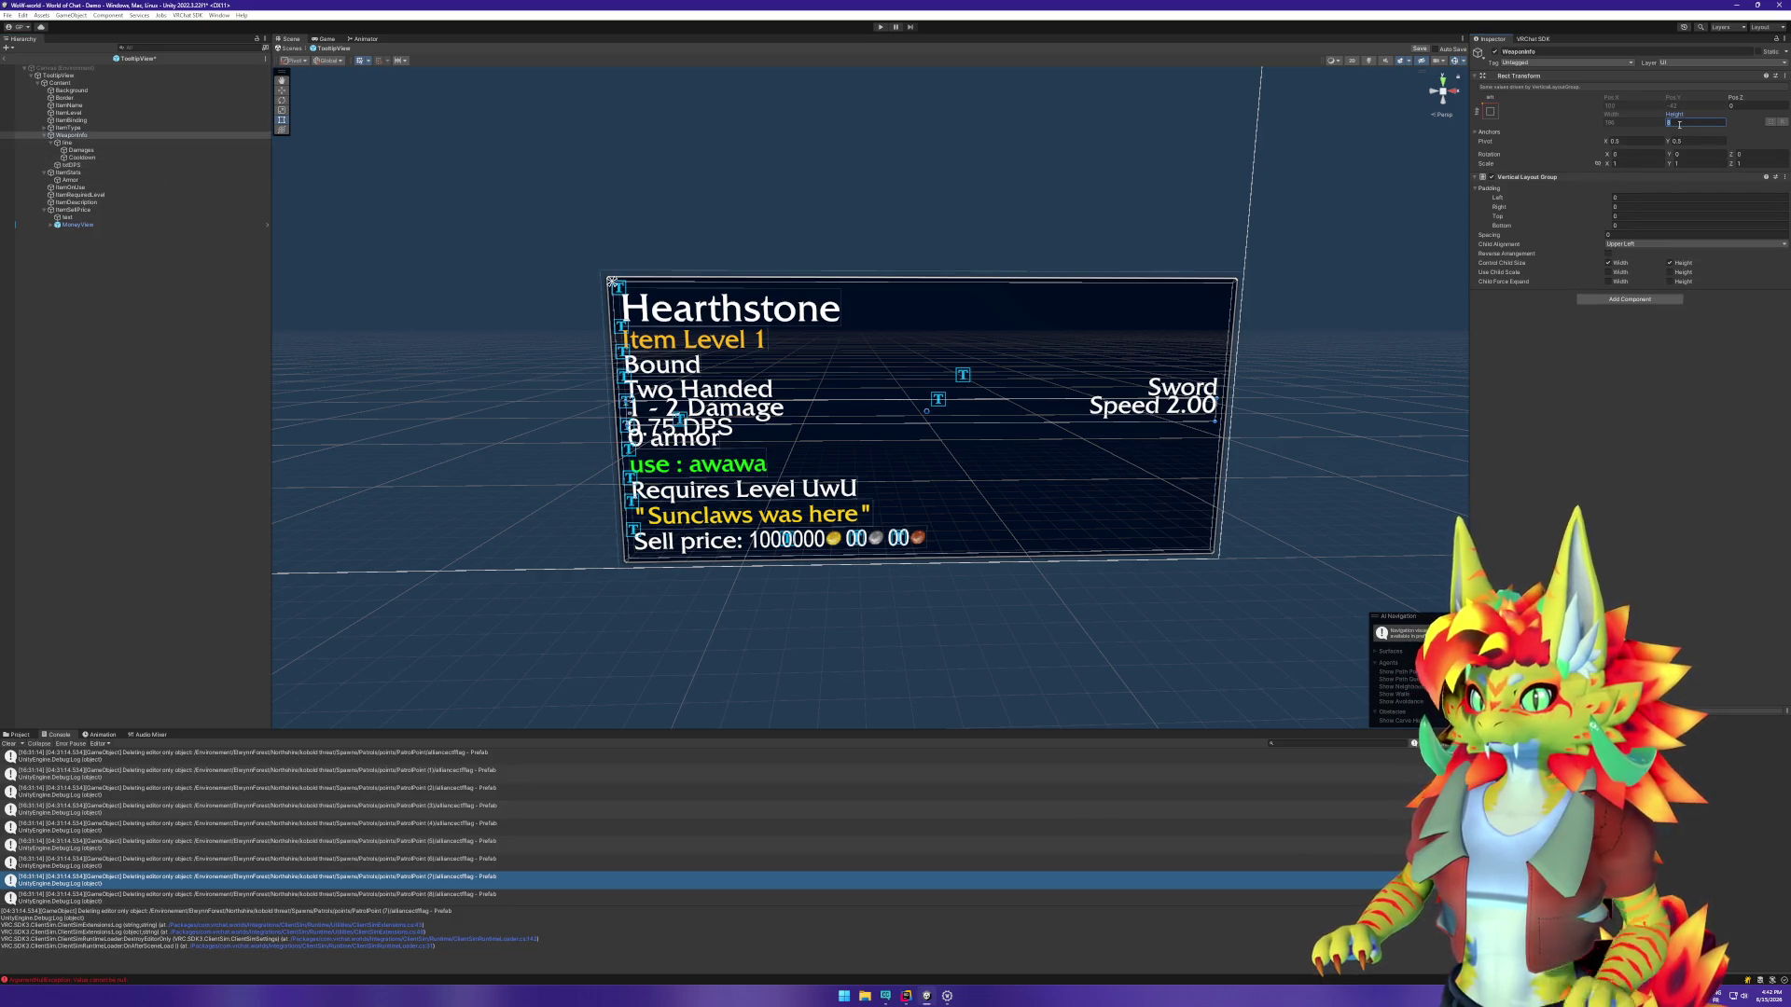
pyautogui.write('16')
pyautogui.press('Return')
pyautogui.moveTo(1362, 587)
pyautogui.mouseDown()
pyautogui.moveTo(1306, 602)
pyautogui.moveTo(1344, 606)
pyautogui.moveTo(1325, 608)
pyautogui.mouseUp()
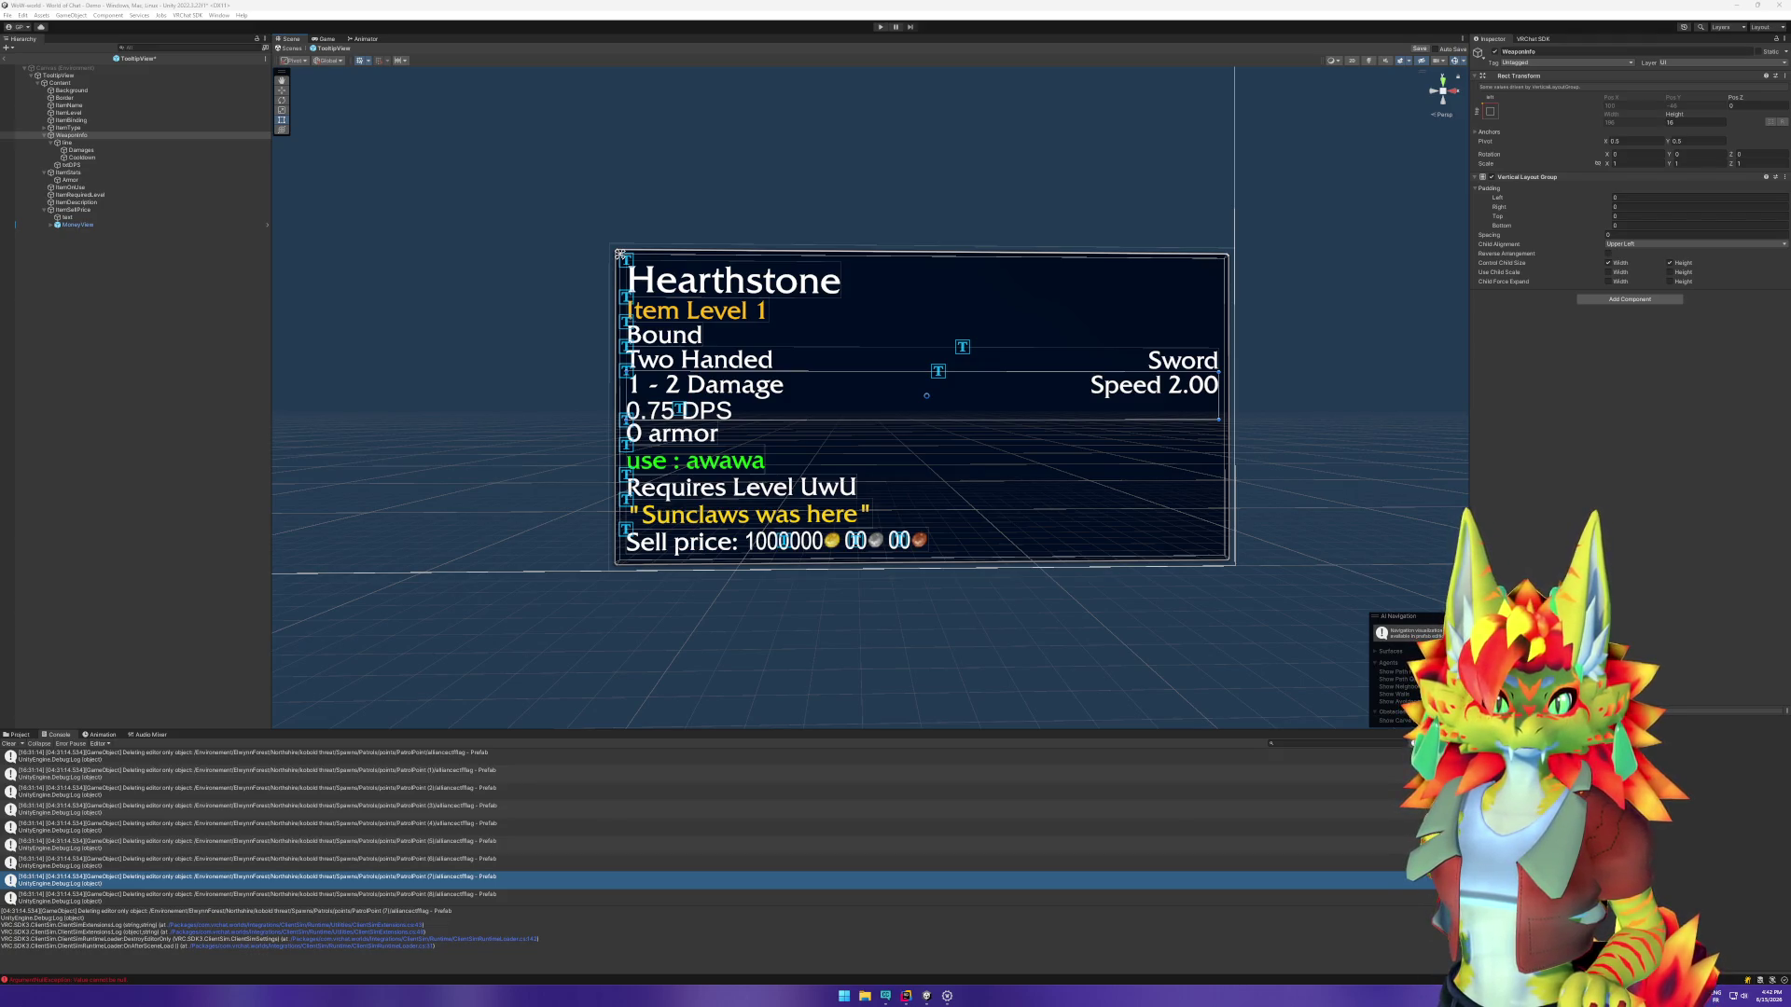
pyautogui.click(1490, 467)
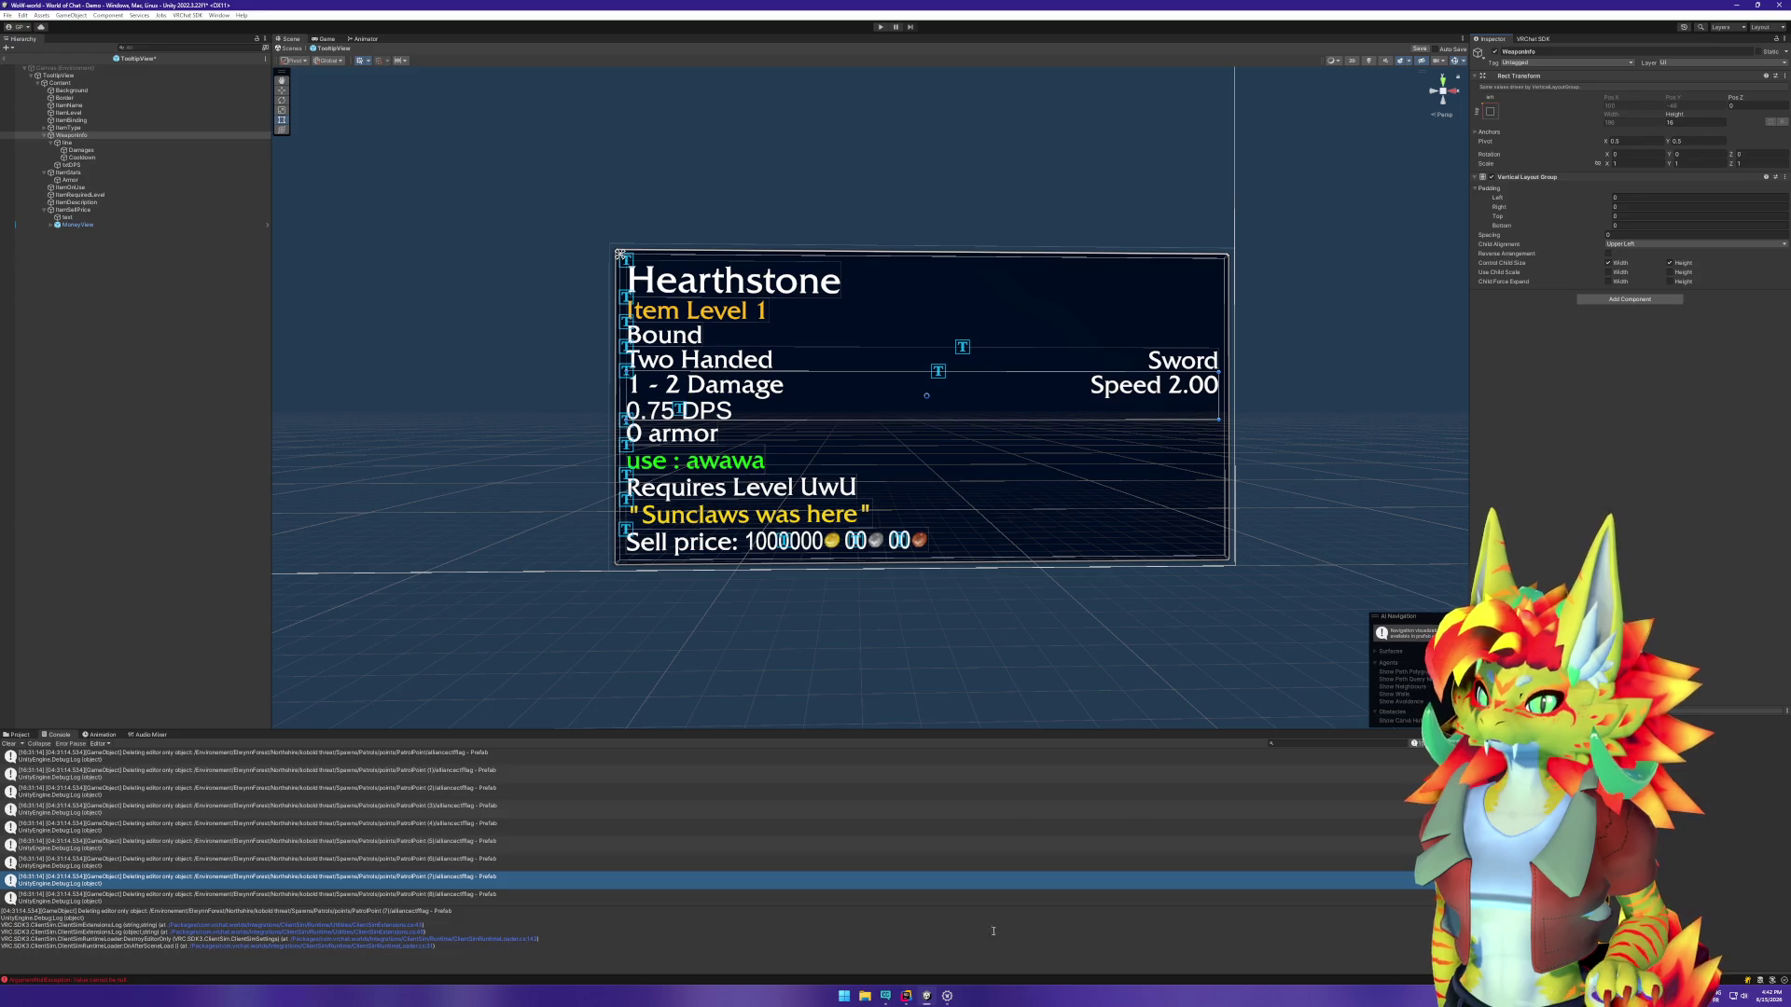
# Step: Search Windows for Calculator, then dismiss the search and return to Unity
pyautogui.press('super')
pyautogui.write('calc')
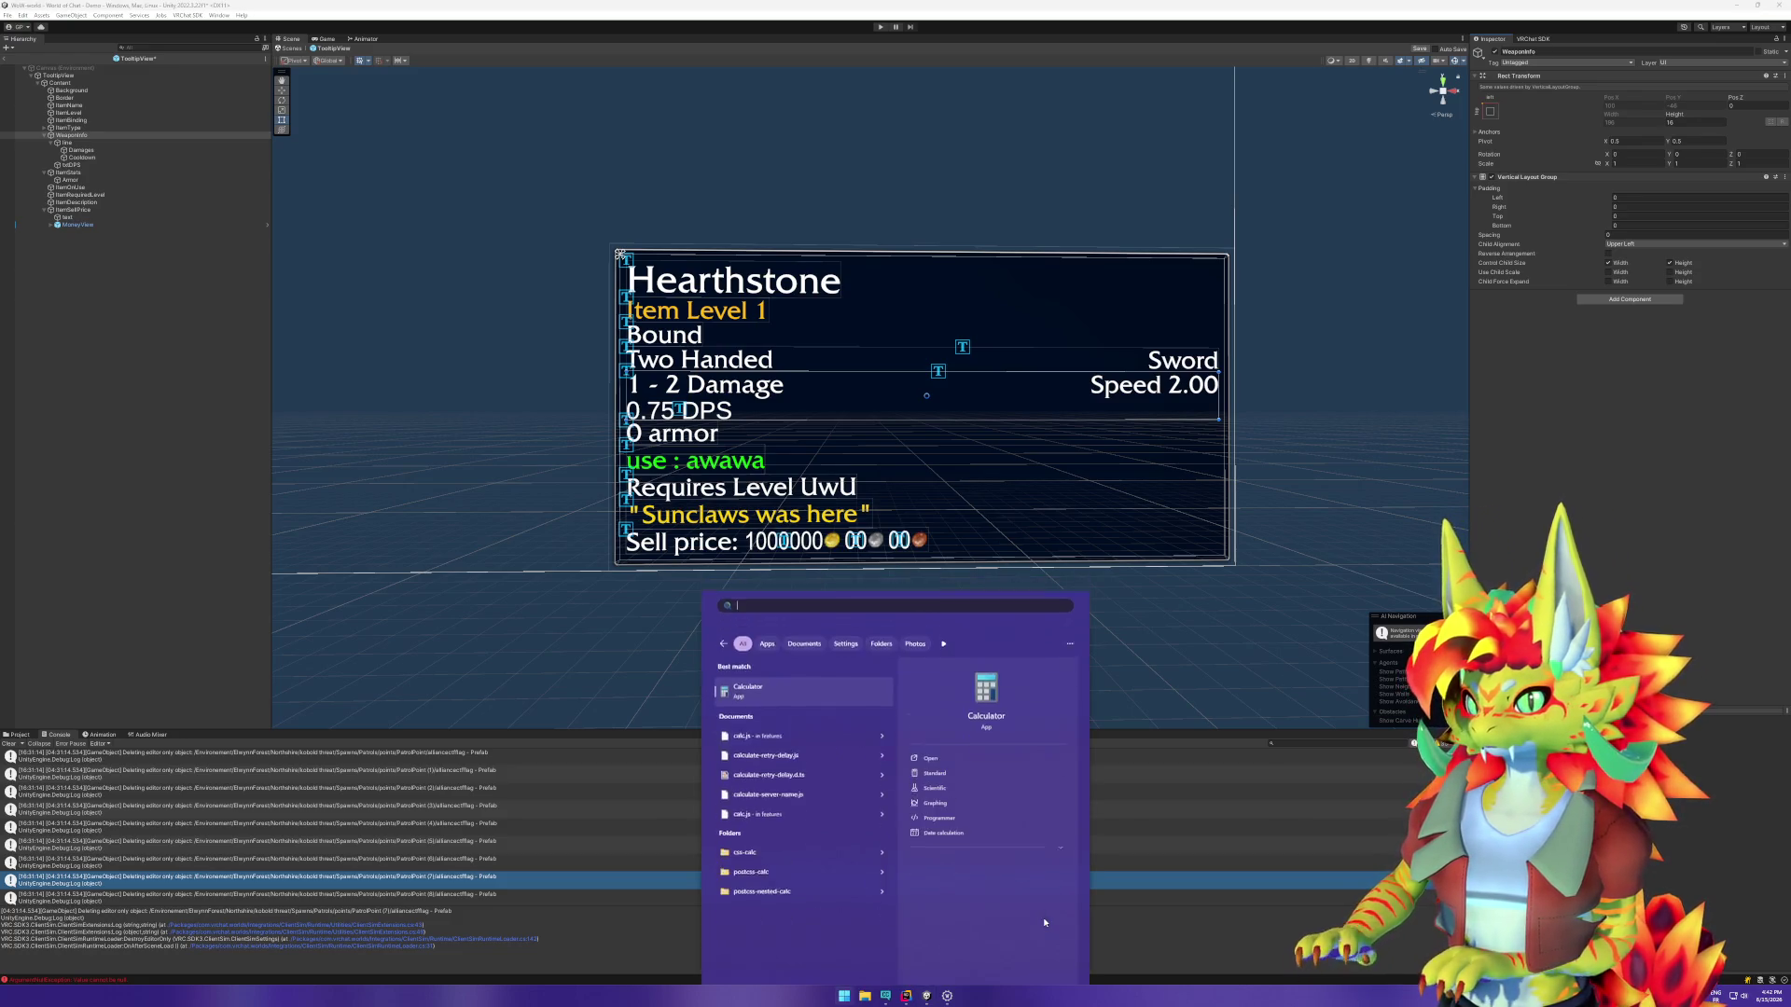
pyautogui.press('Escape')
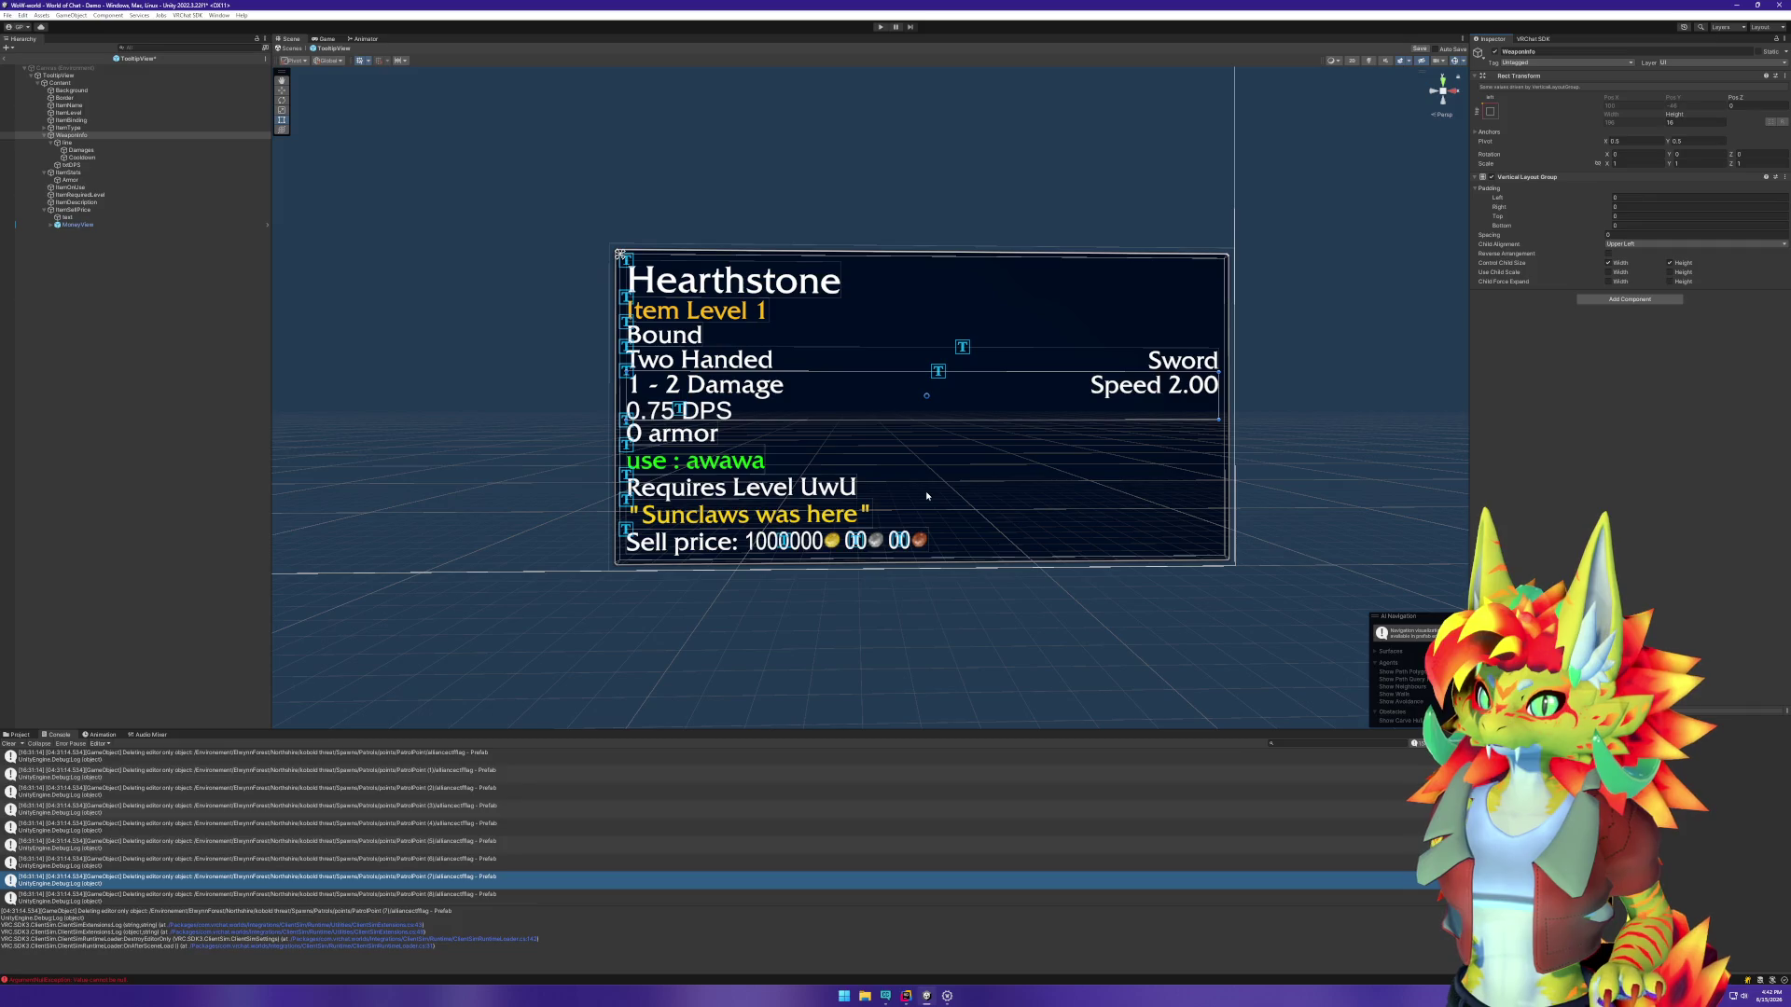